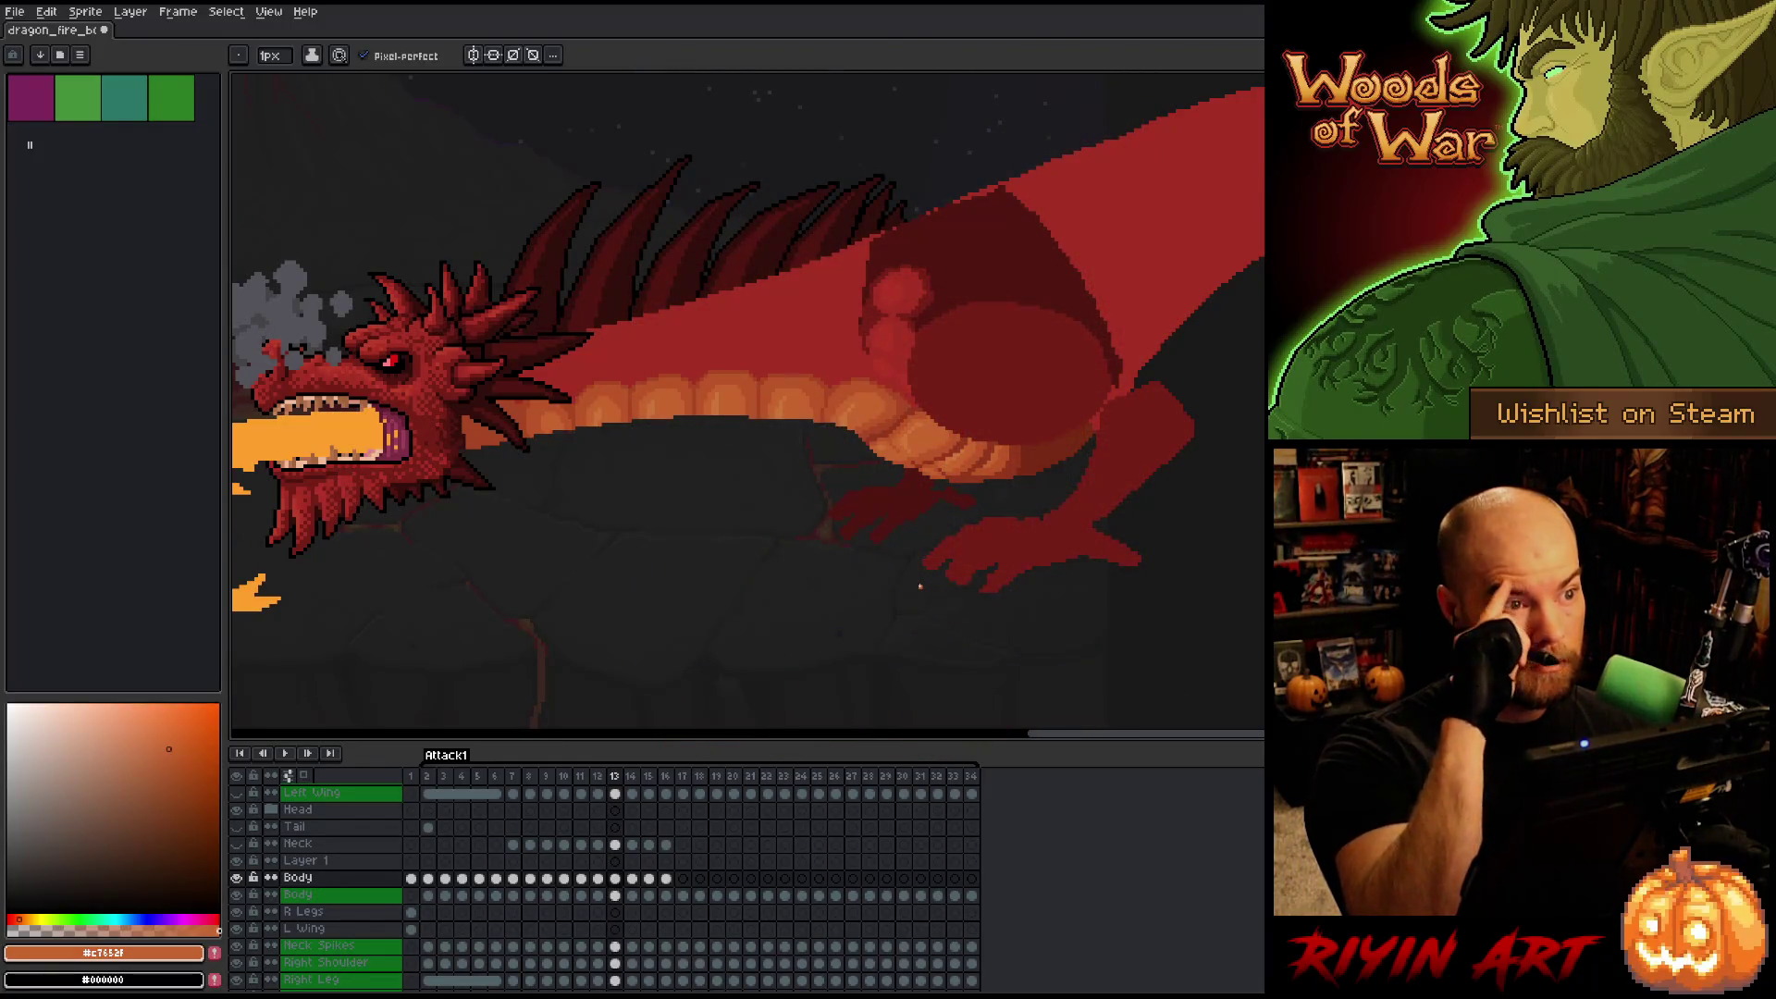
Sample the dragon's dark red and save the file.
{"action": "key", "text": "v"}
{"action": "right_click", "coordinate": [929, 597]}
{"action": "key", "text": "b"}
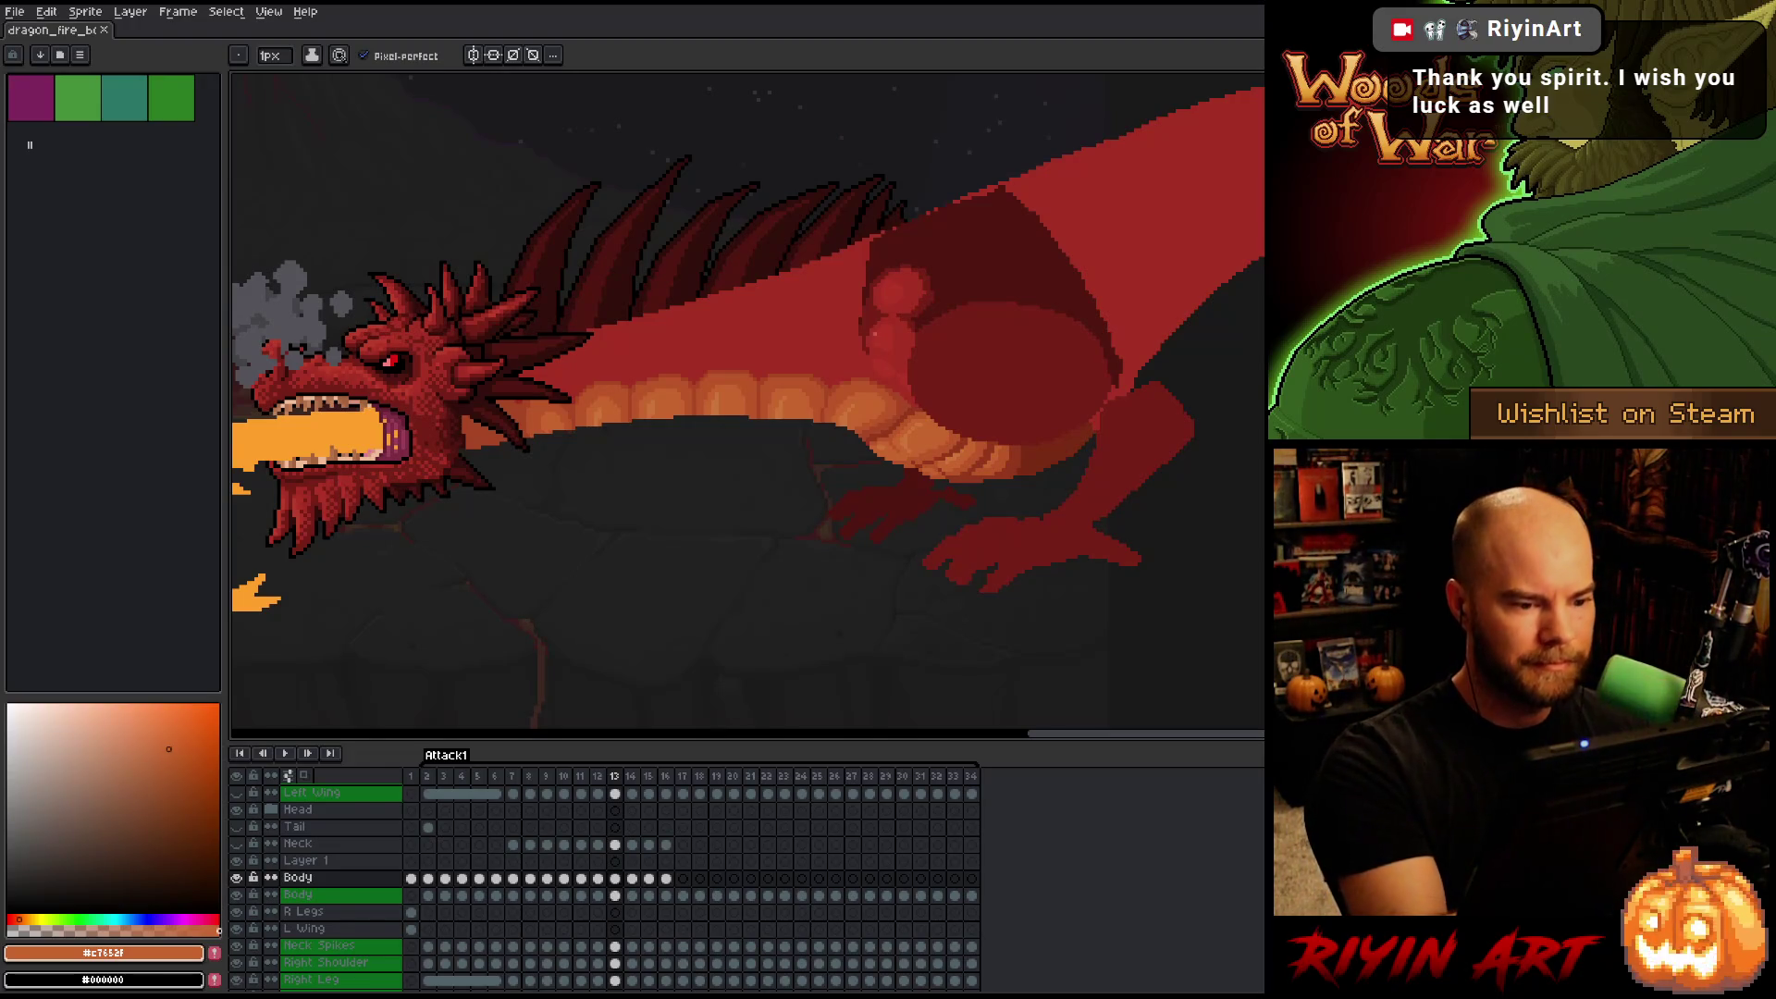
{"action": "left_click", "coordinate": [1008, 361], "text": "alt"}
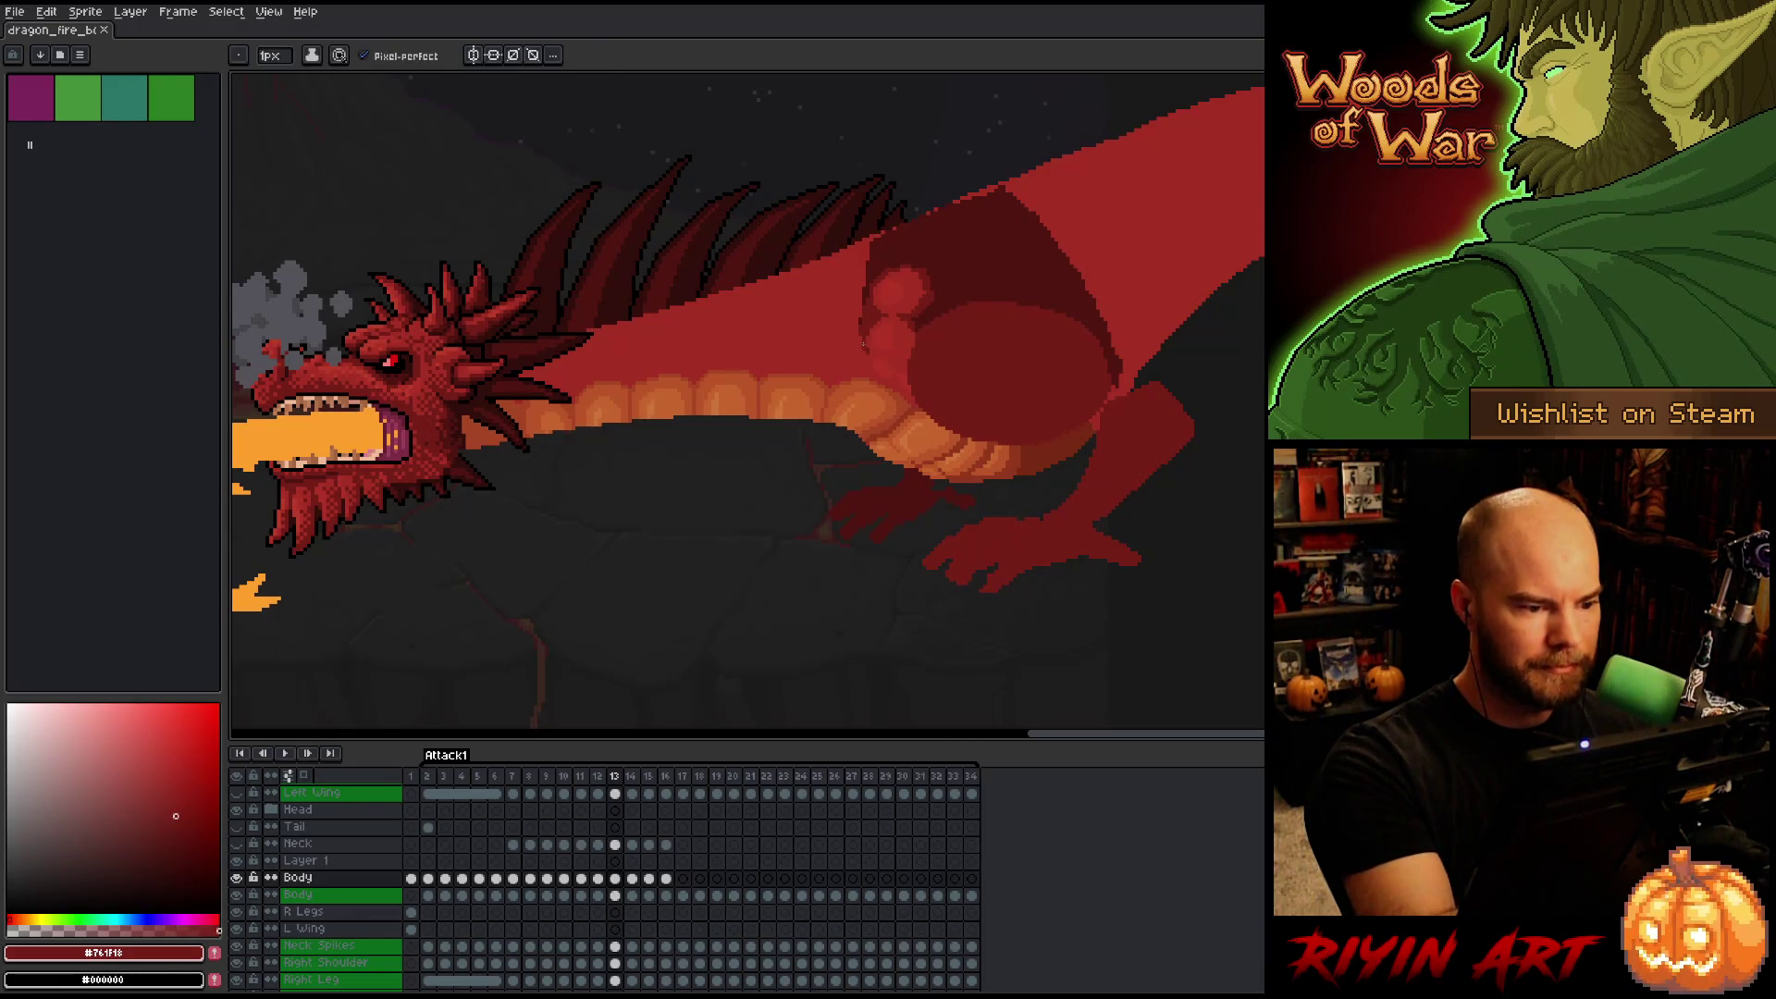
{"action": "key", "text": "ctrl+s"}
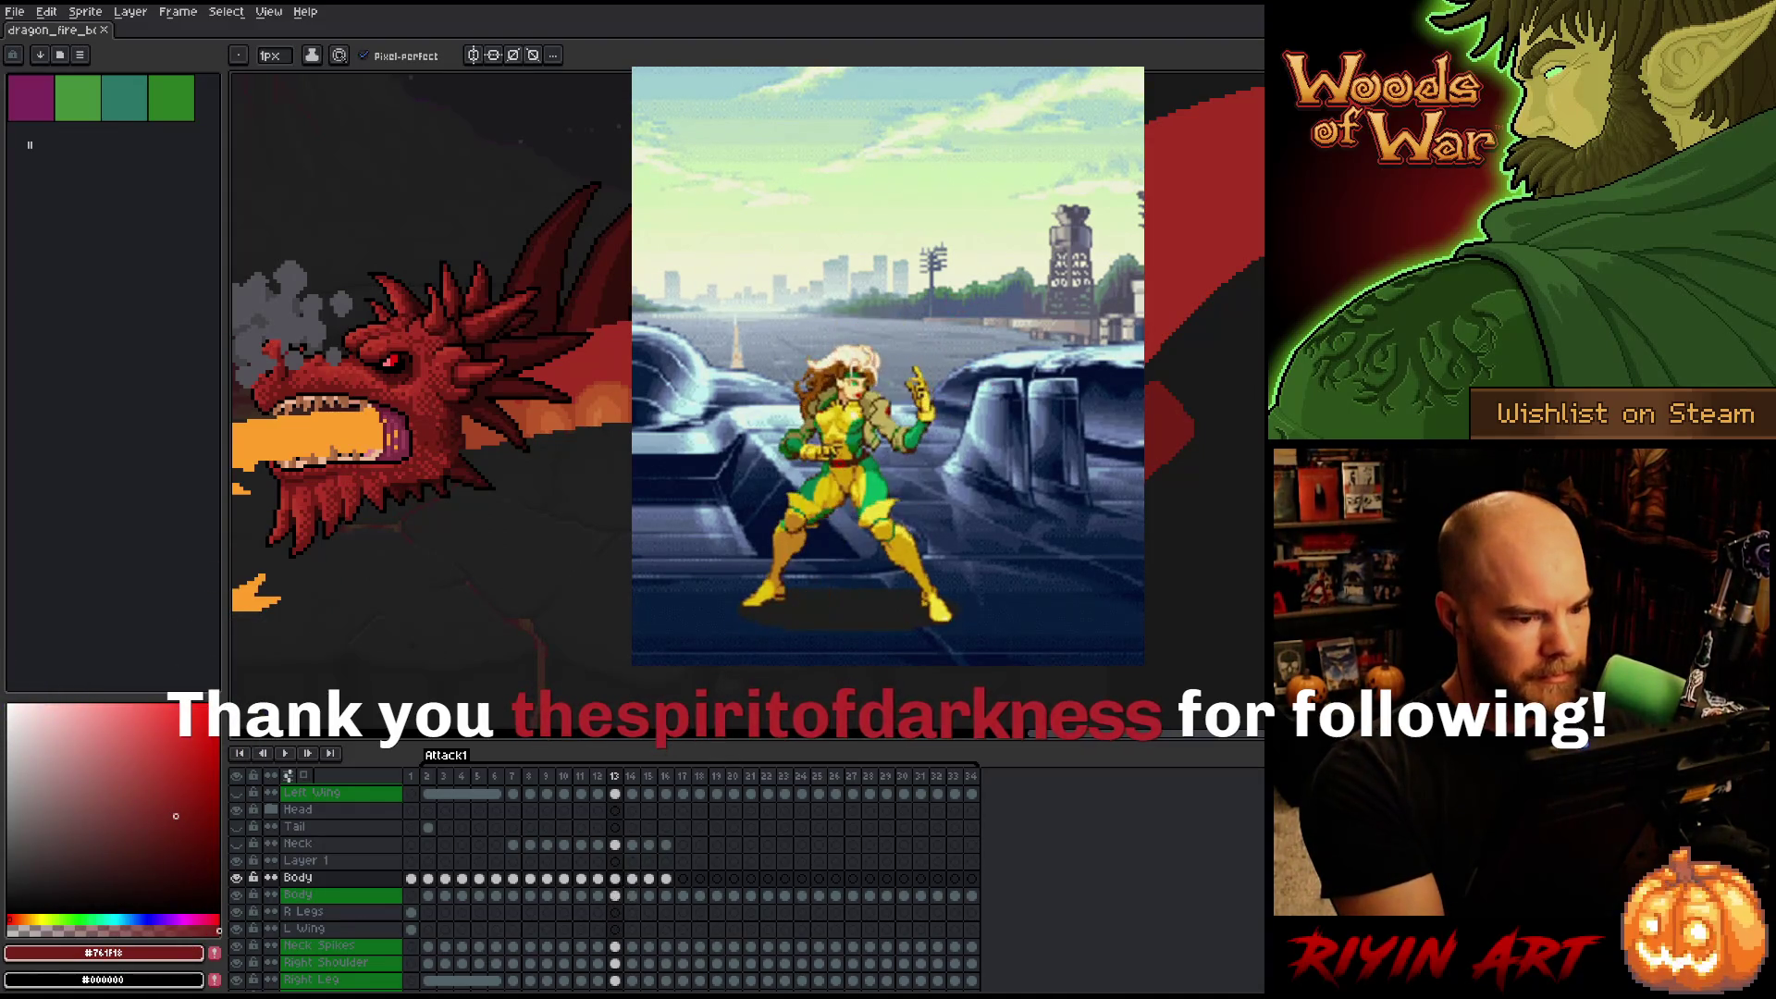
Magic-wand select the dragon's artwork on the Body layer and pick its frame 13 cel.
{"action": "key", "text": "w"}
{"action": "left_click", "coordinate": [297, 894], "text": "ctrl"}
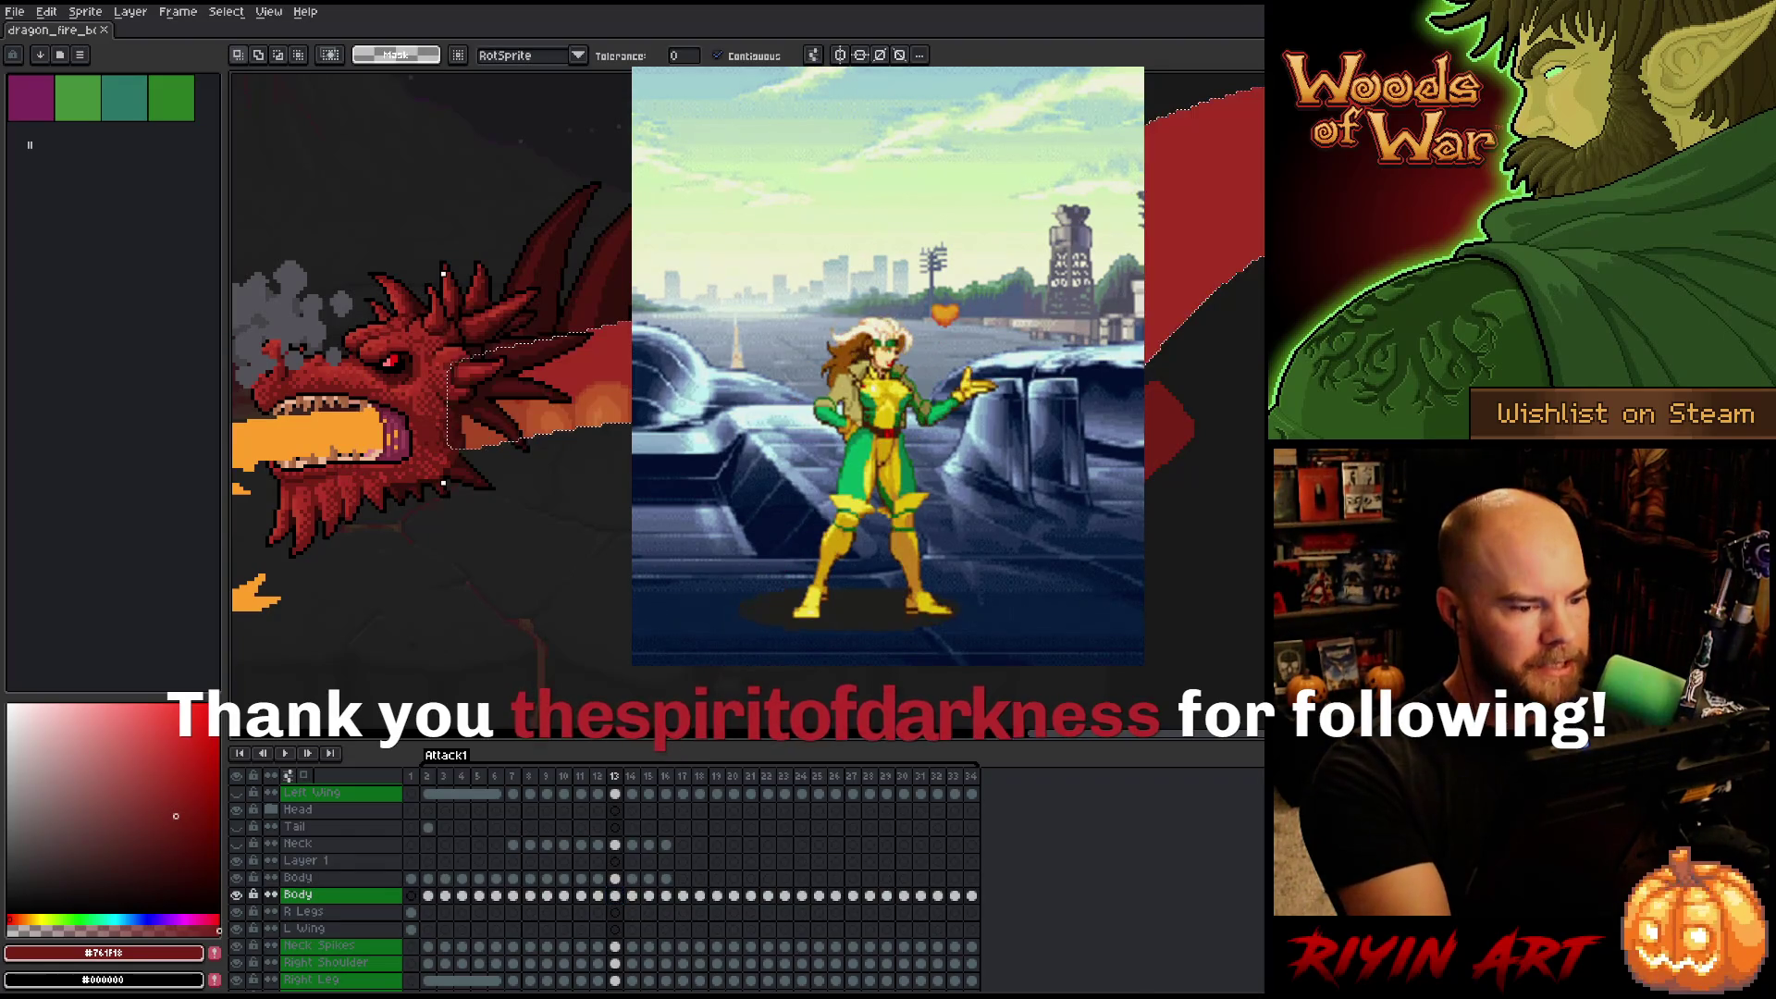
{"action": "left_click", "coordinate": [615, 878]}
{"action": "key", "text": "b"}
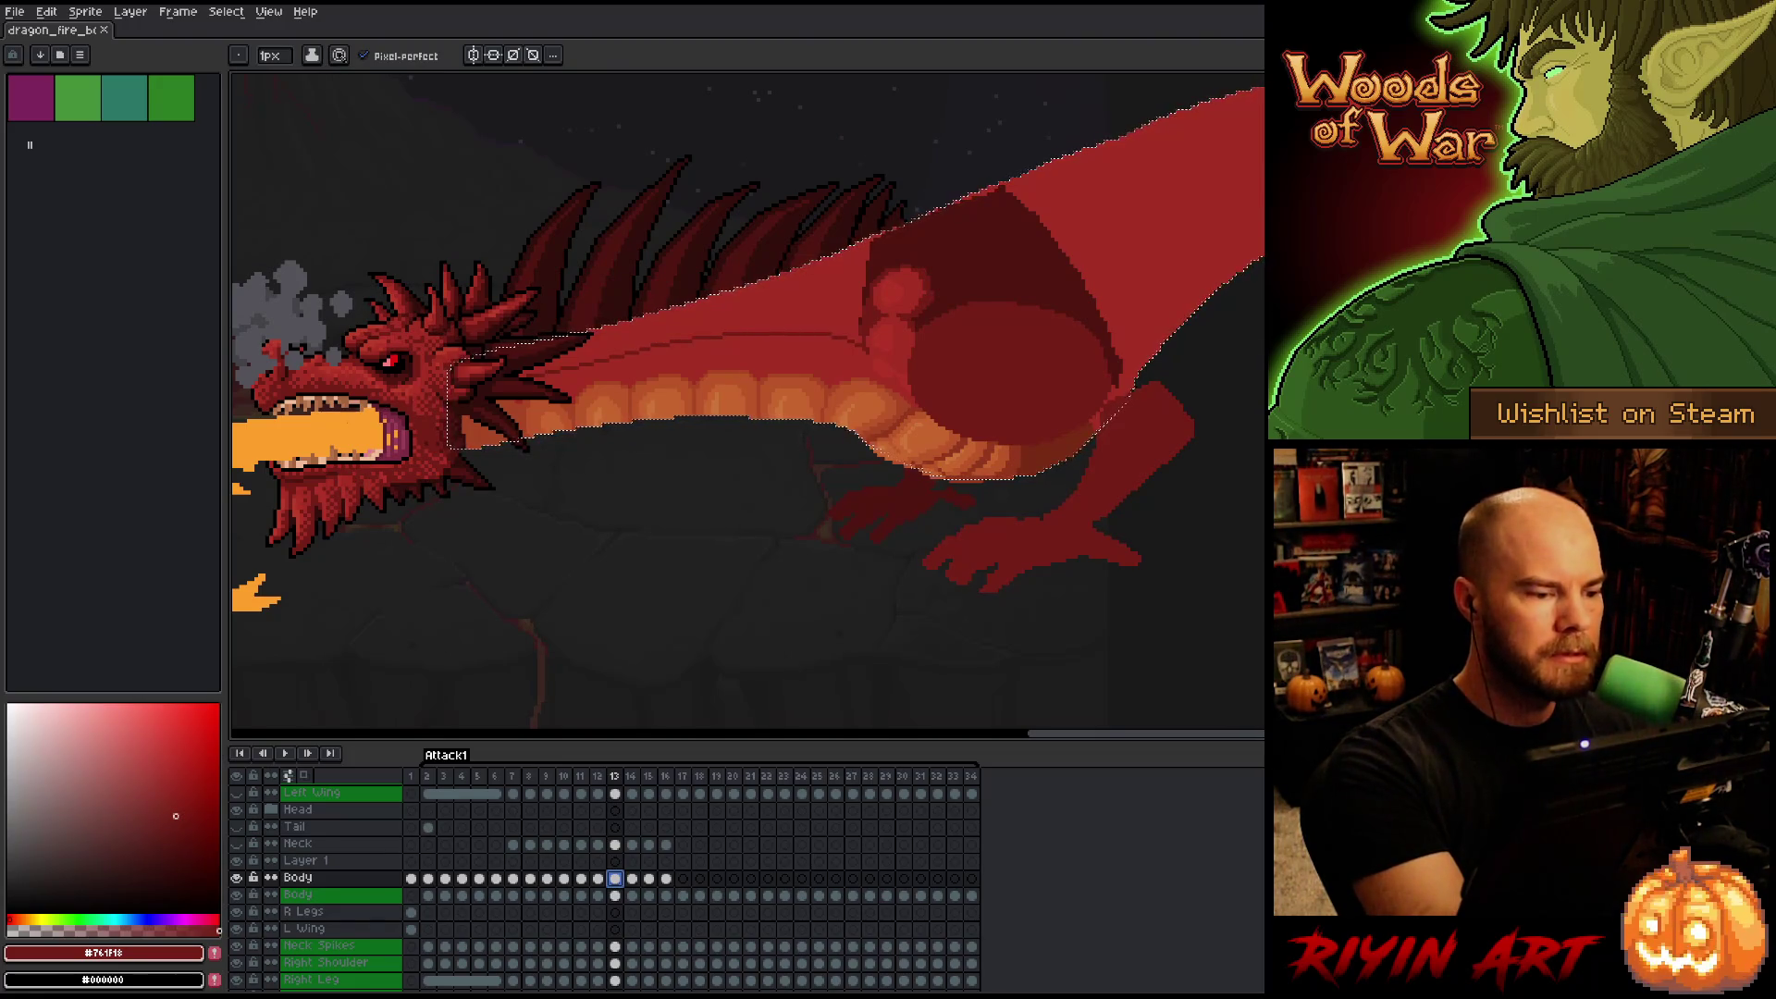
Set a 1px brush and sample shadow red #501612, mid red #761F18 and bright red #A52F24.
{"action": "left_click", "coordinate": [900, 242], "text": "alt"}
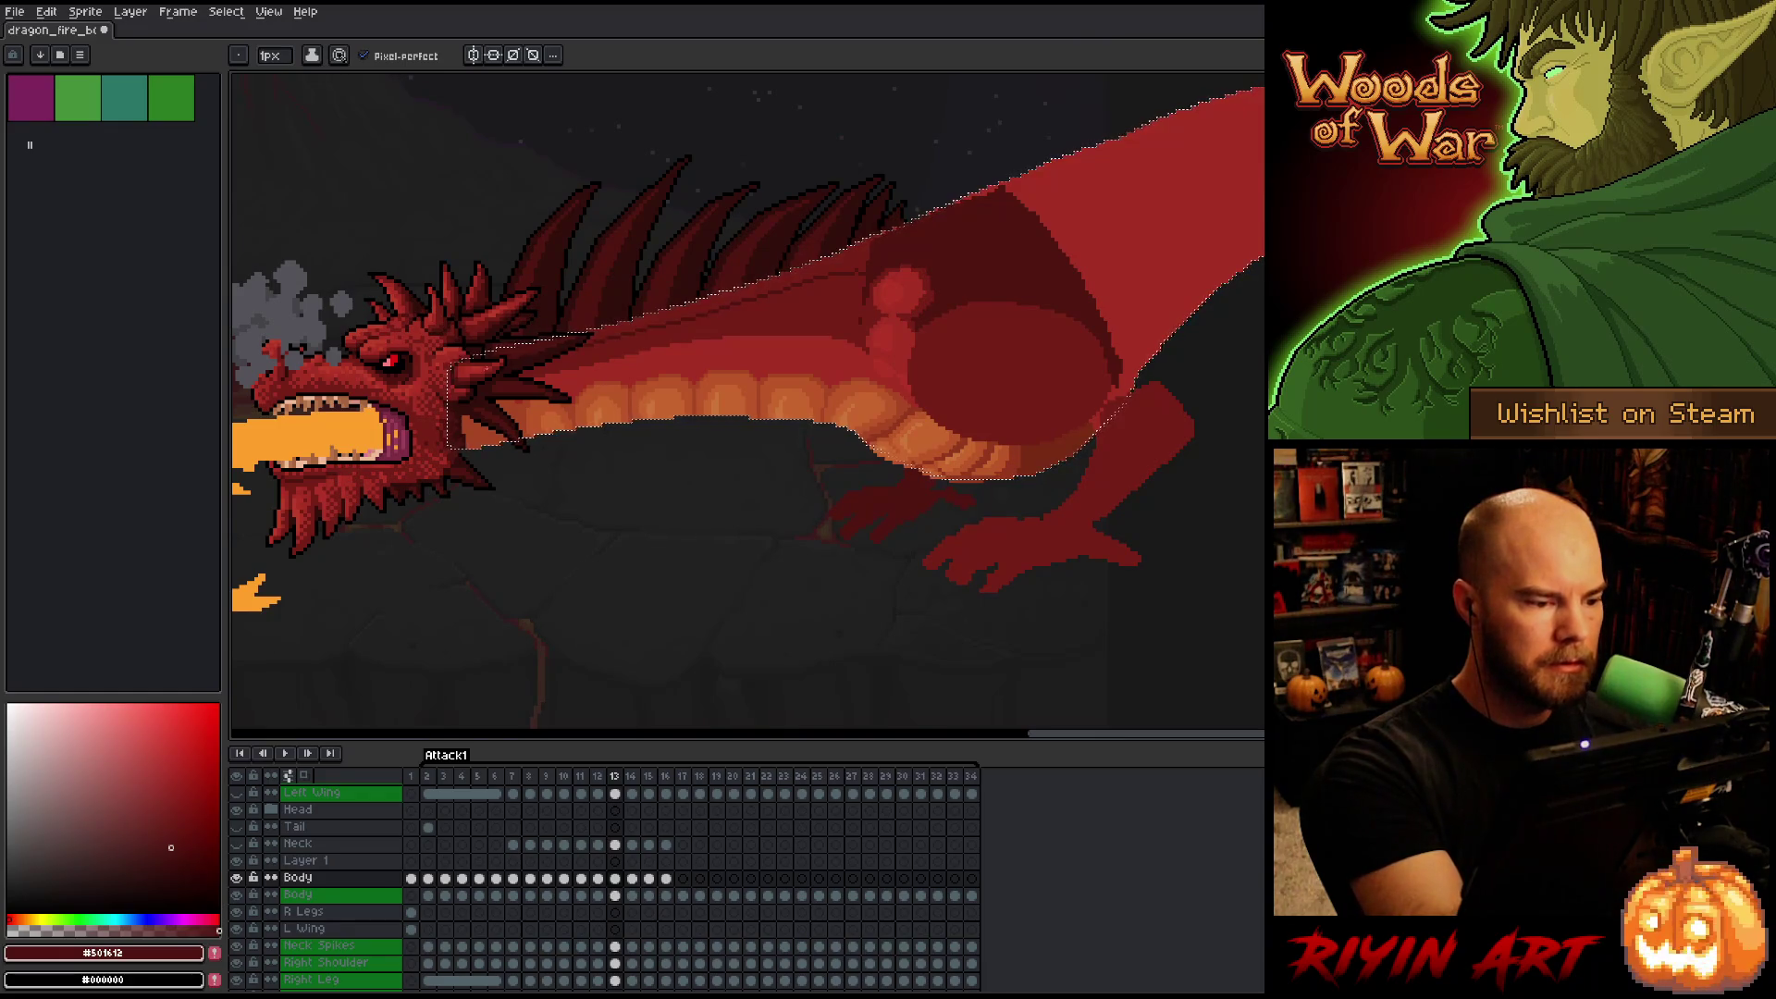
{"action": "key", "text": "g"}
{"action": "key", "text": "b"}
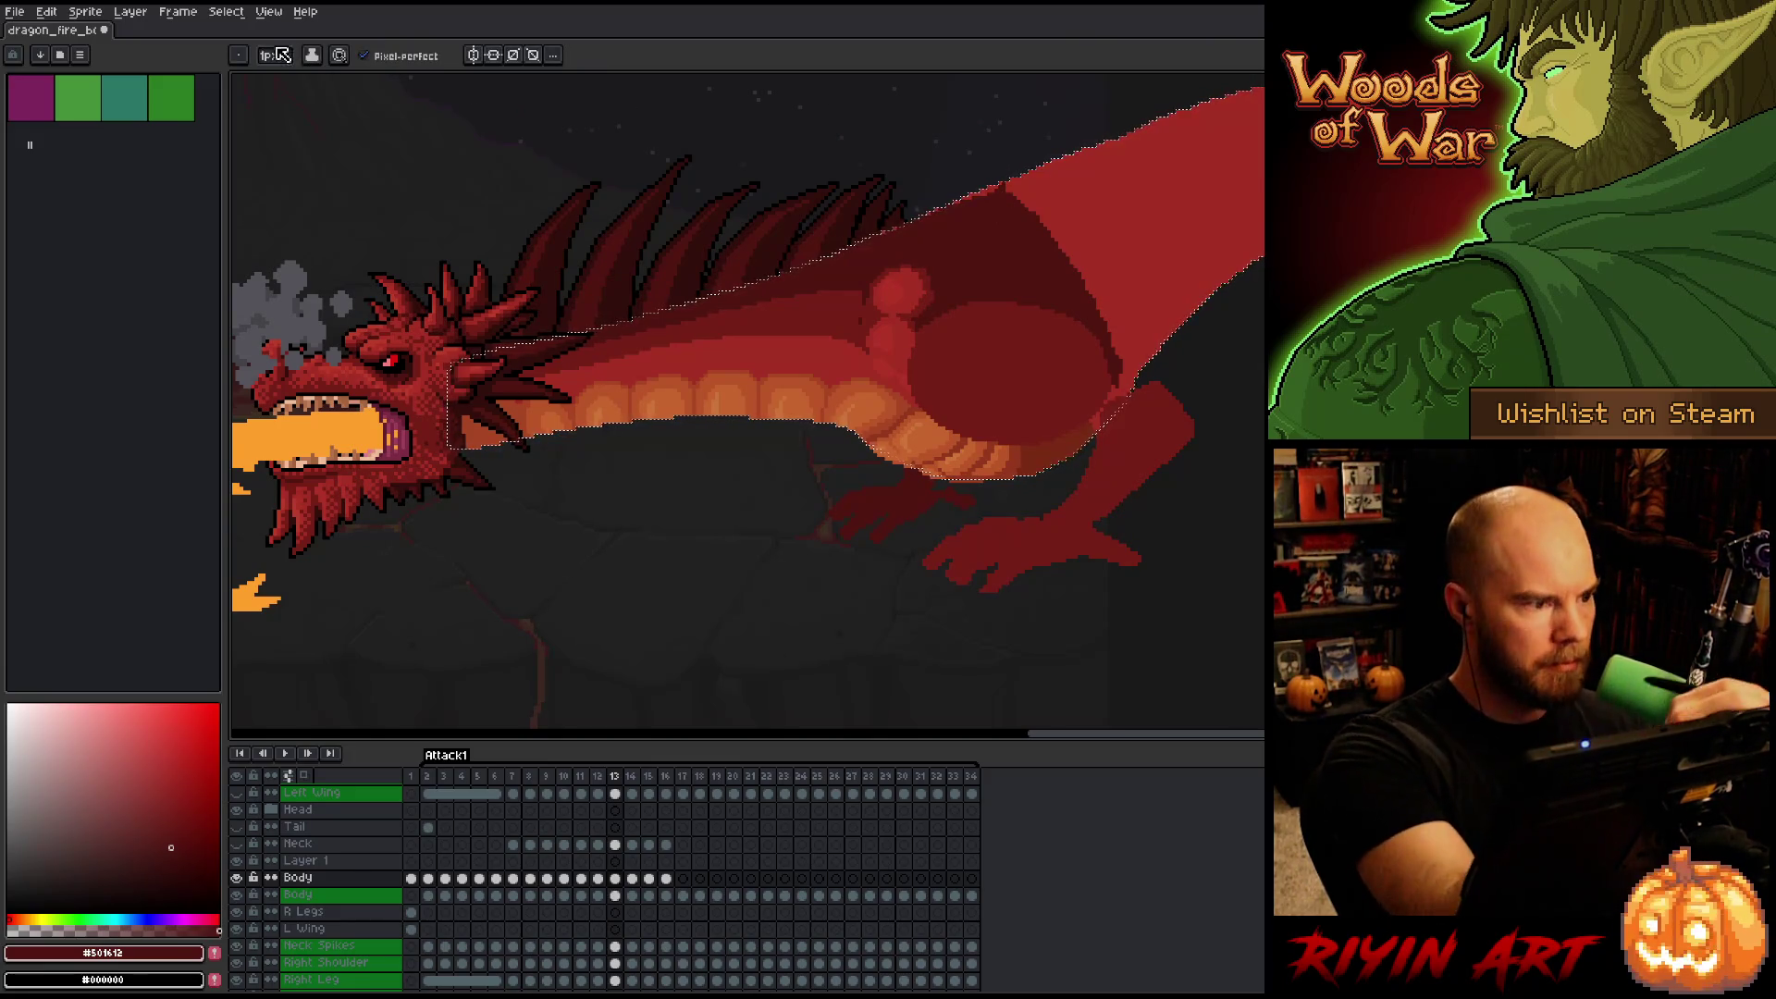
{"action": "key", "text": "e"}
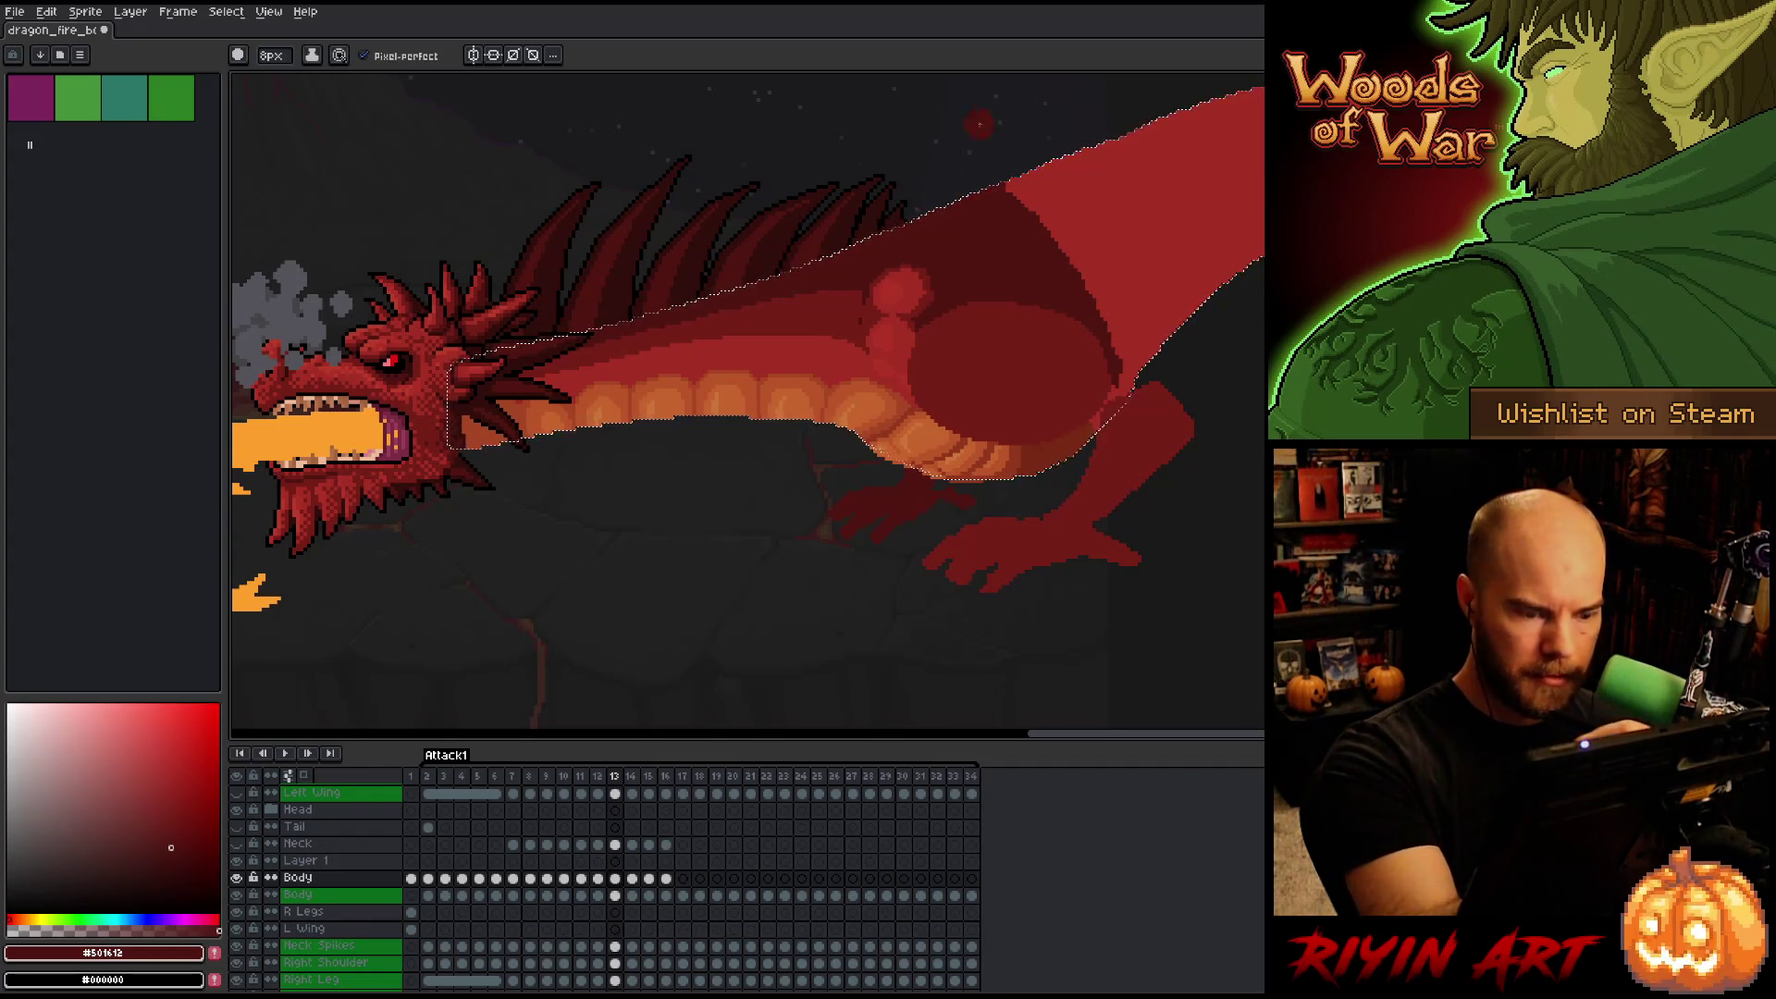
{"action": "left_click", "coordinate": [271, 55]}
{"action": "type", "text": "1"}
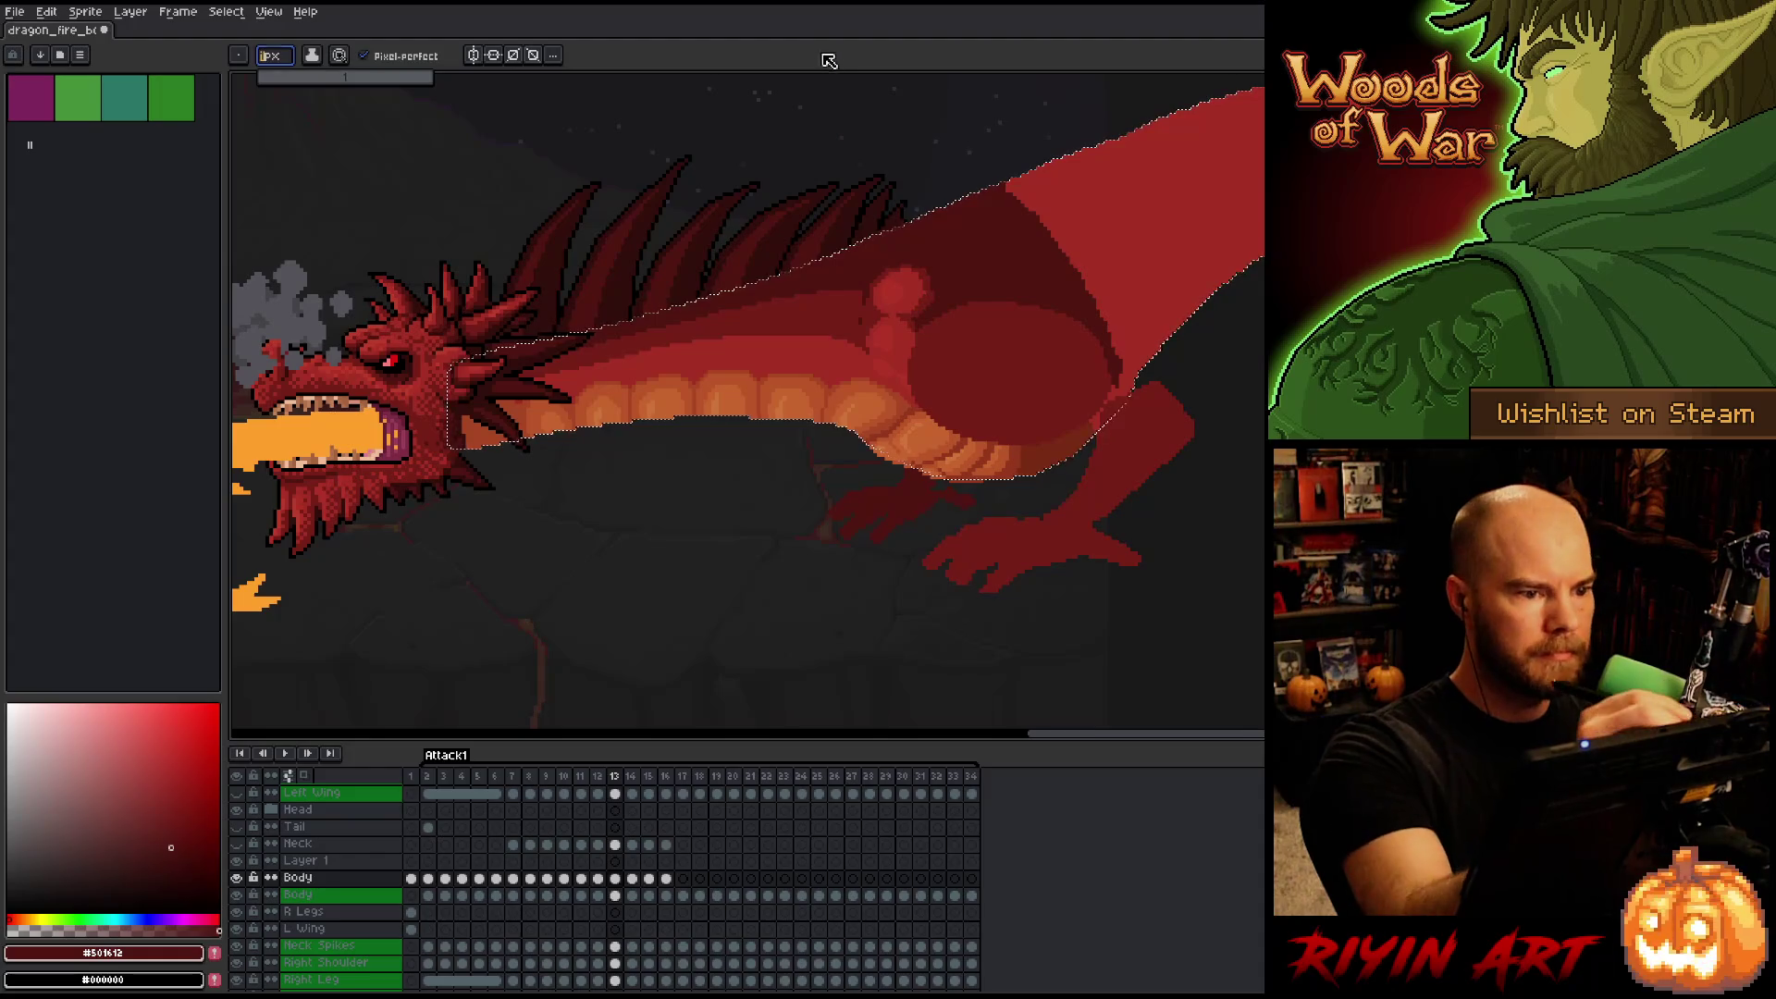
{"action": "key", "text": "Return"}
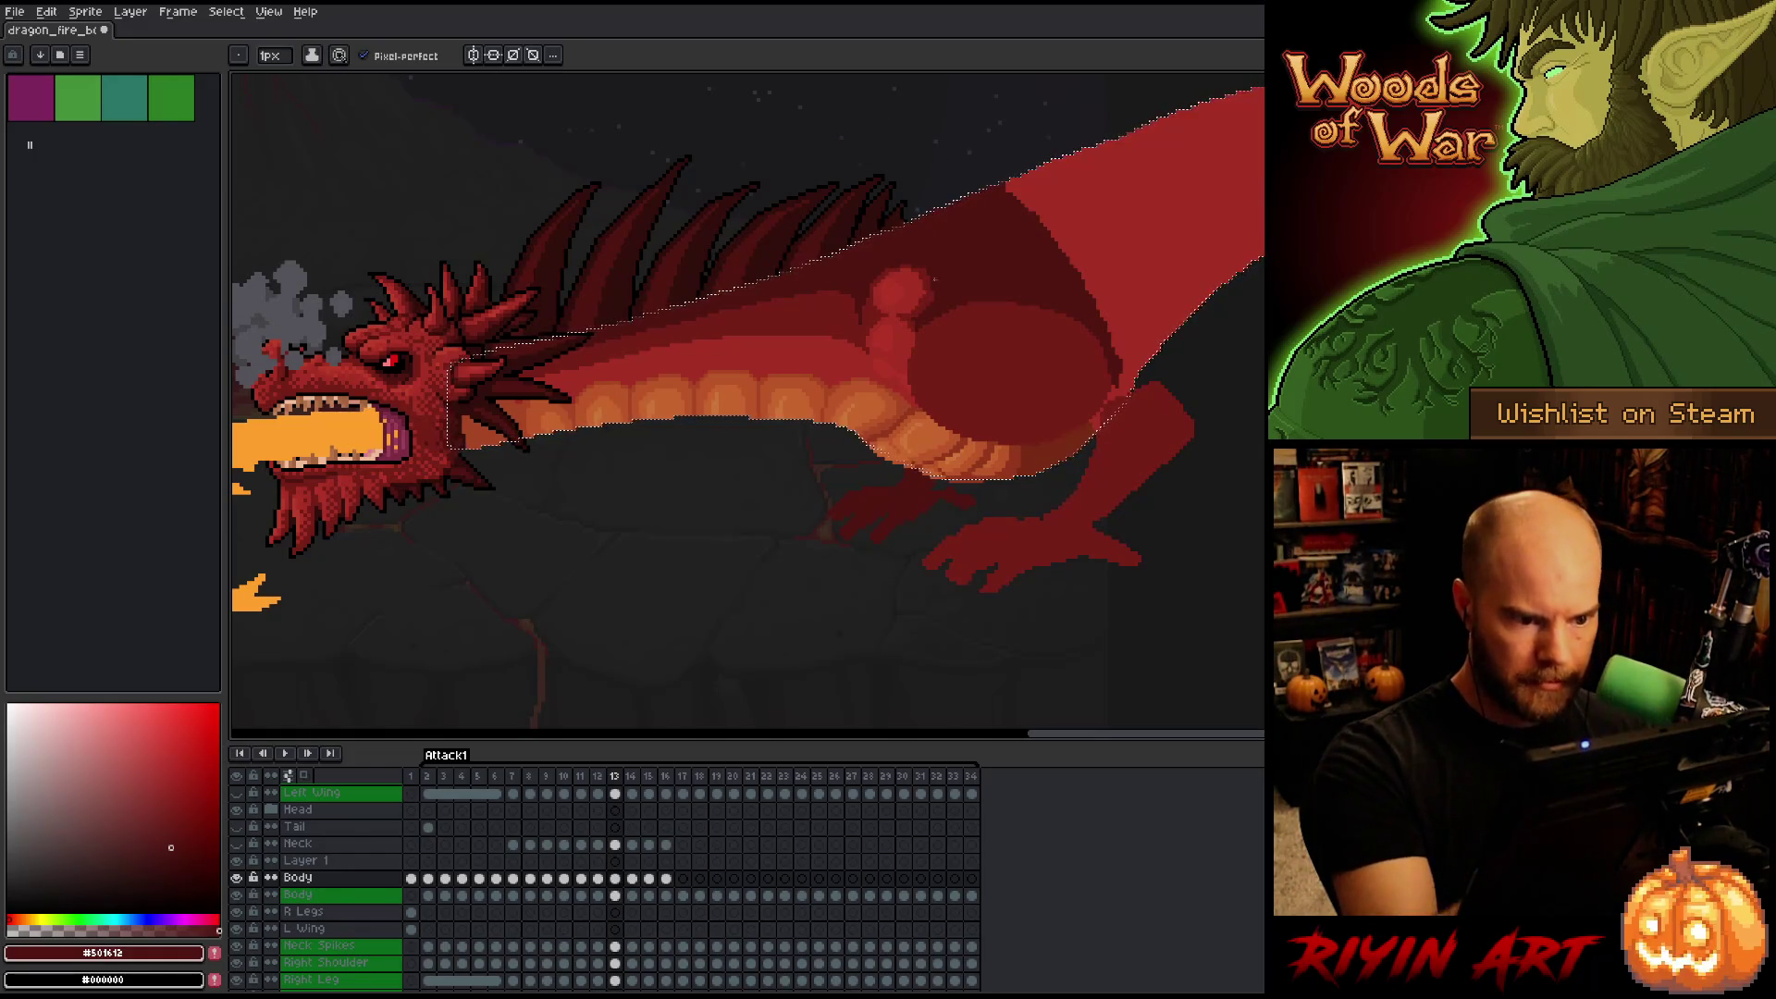
{"action": "left_click", "coordinate": [950, 233], "text": "alt"}
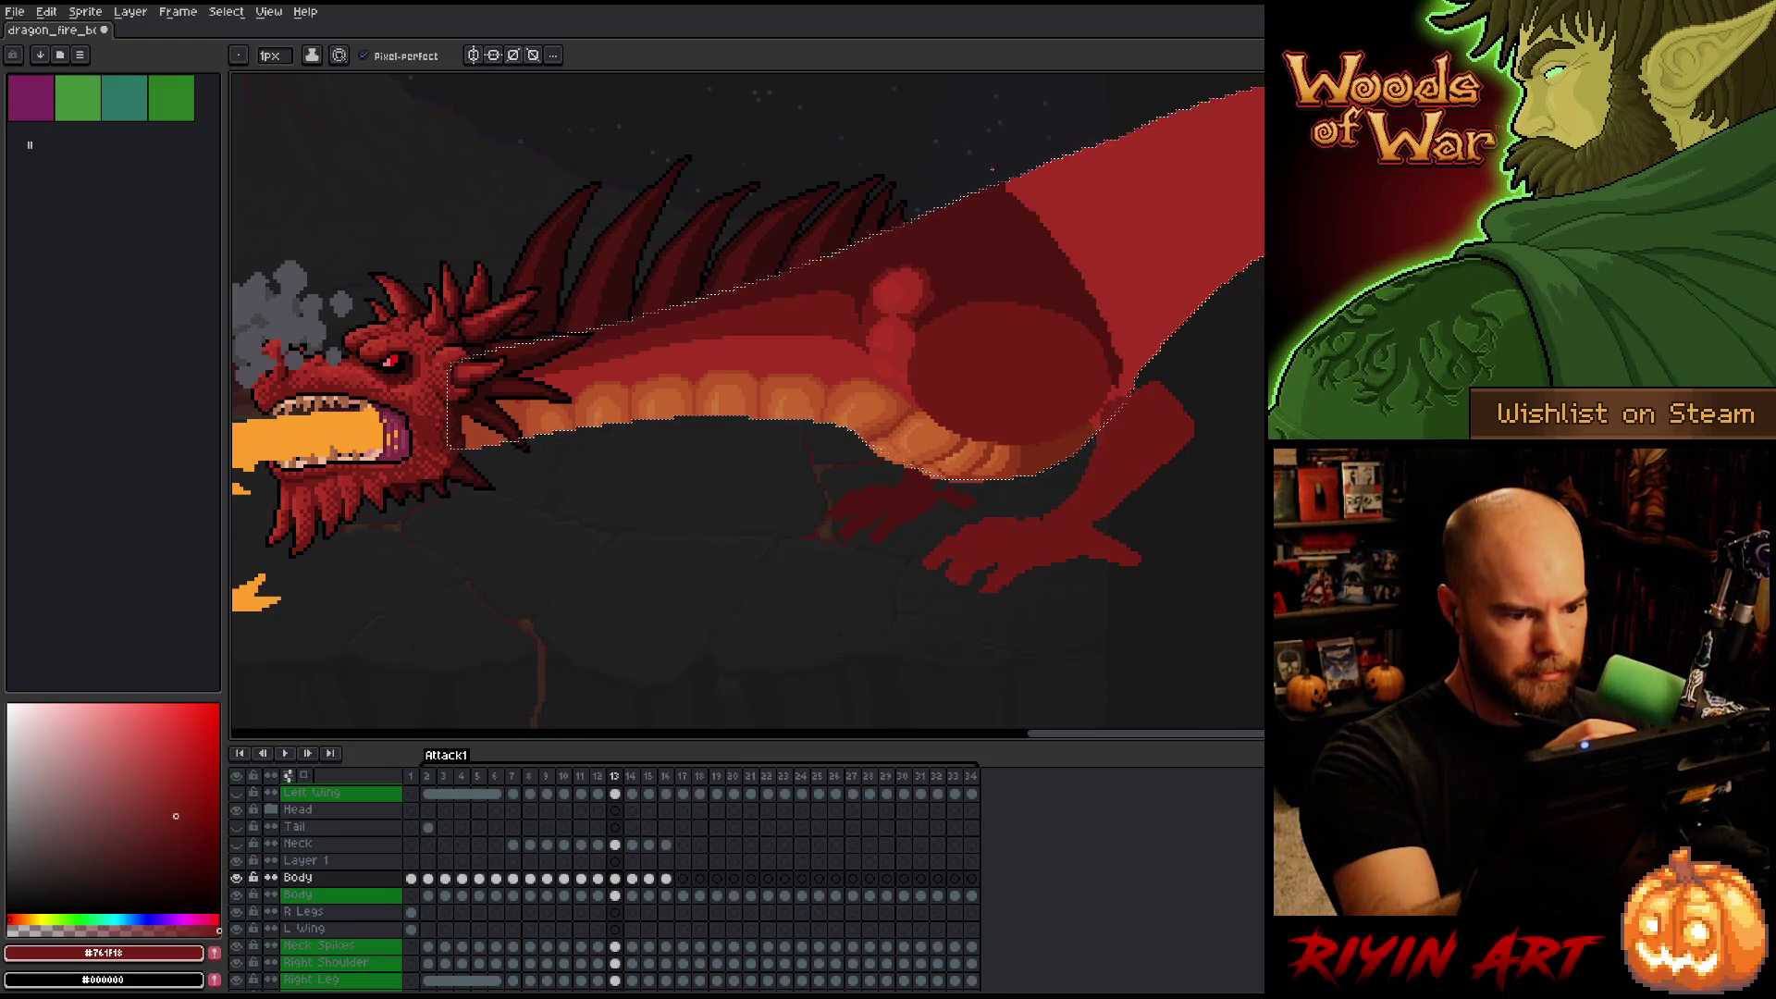
{"action": "left_click", "coordinate": [903, 389], "text": "alt"}
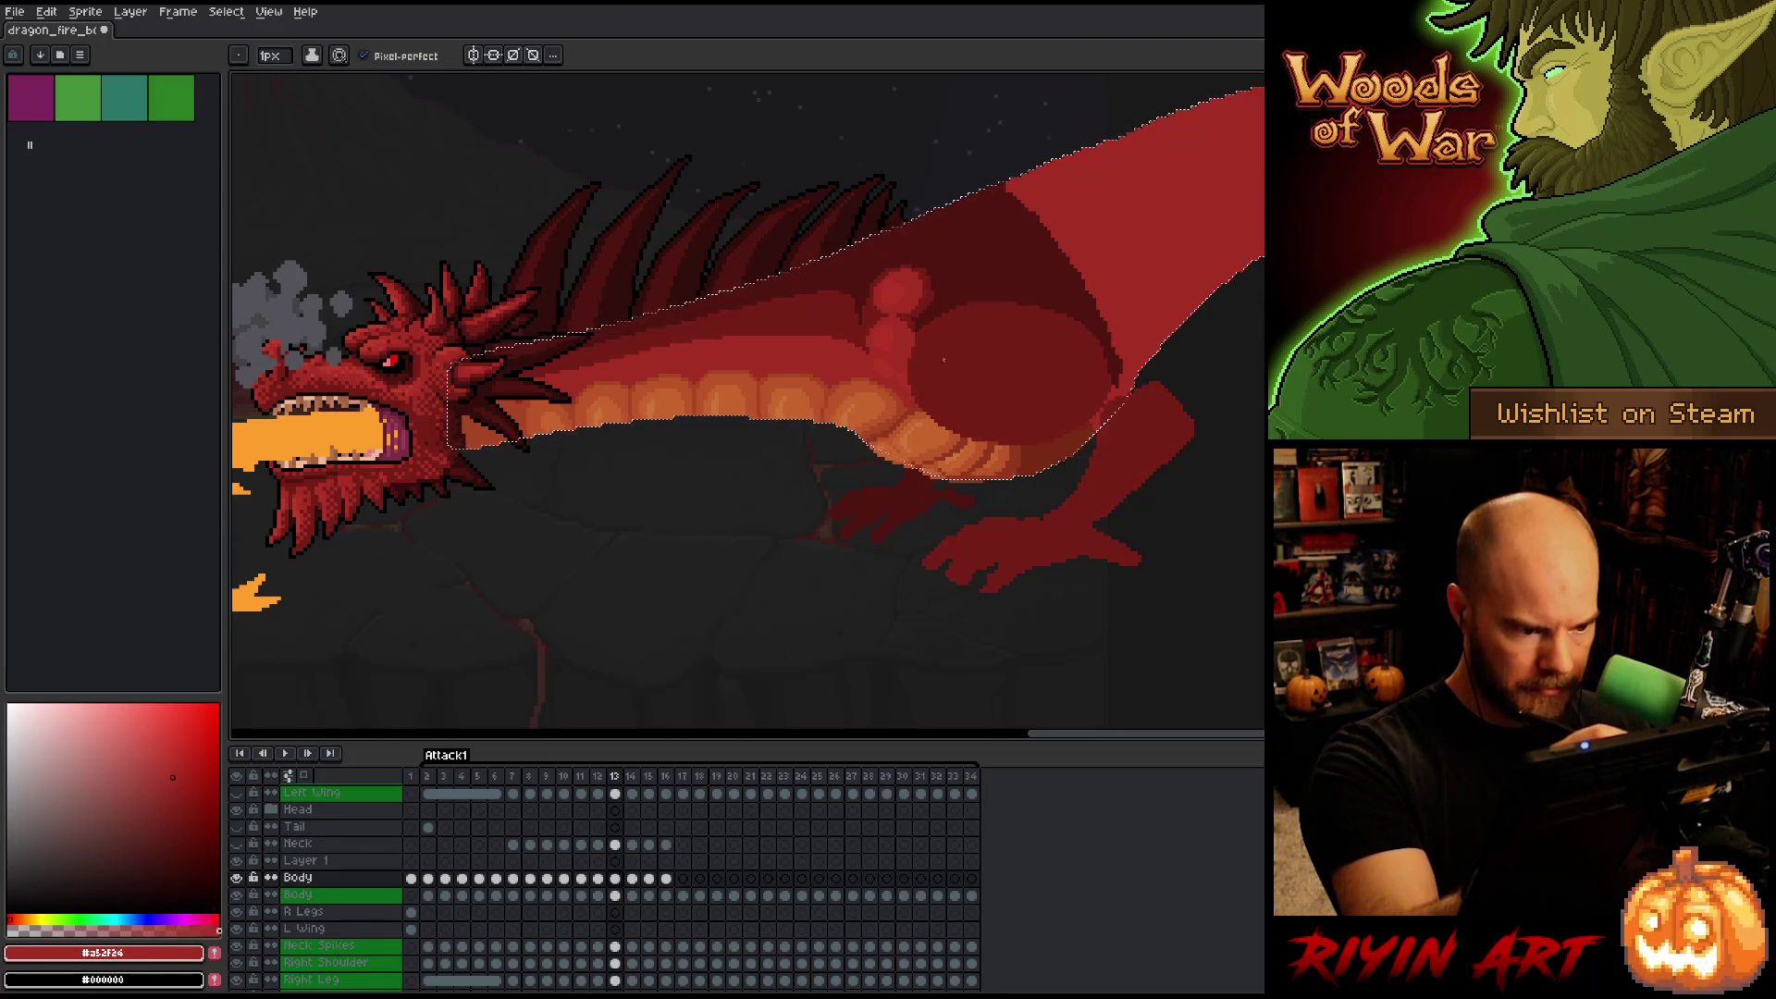
Go to frame 11, sample red #b13327 and clear the previous selection.
{"action": "key", "text": "comma"}
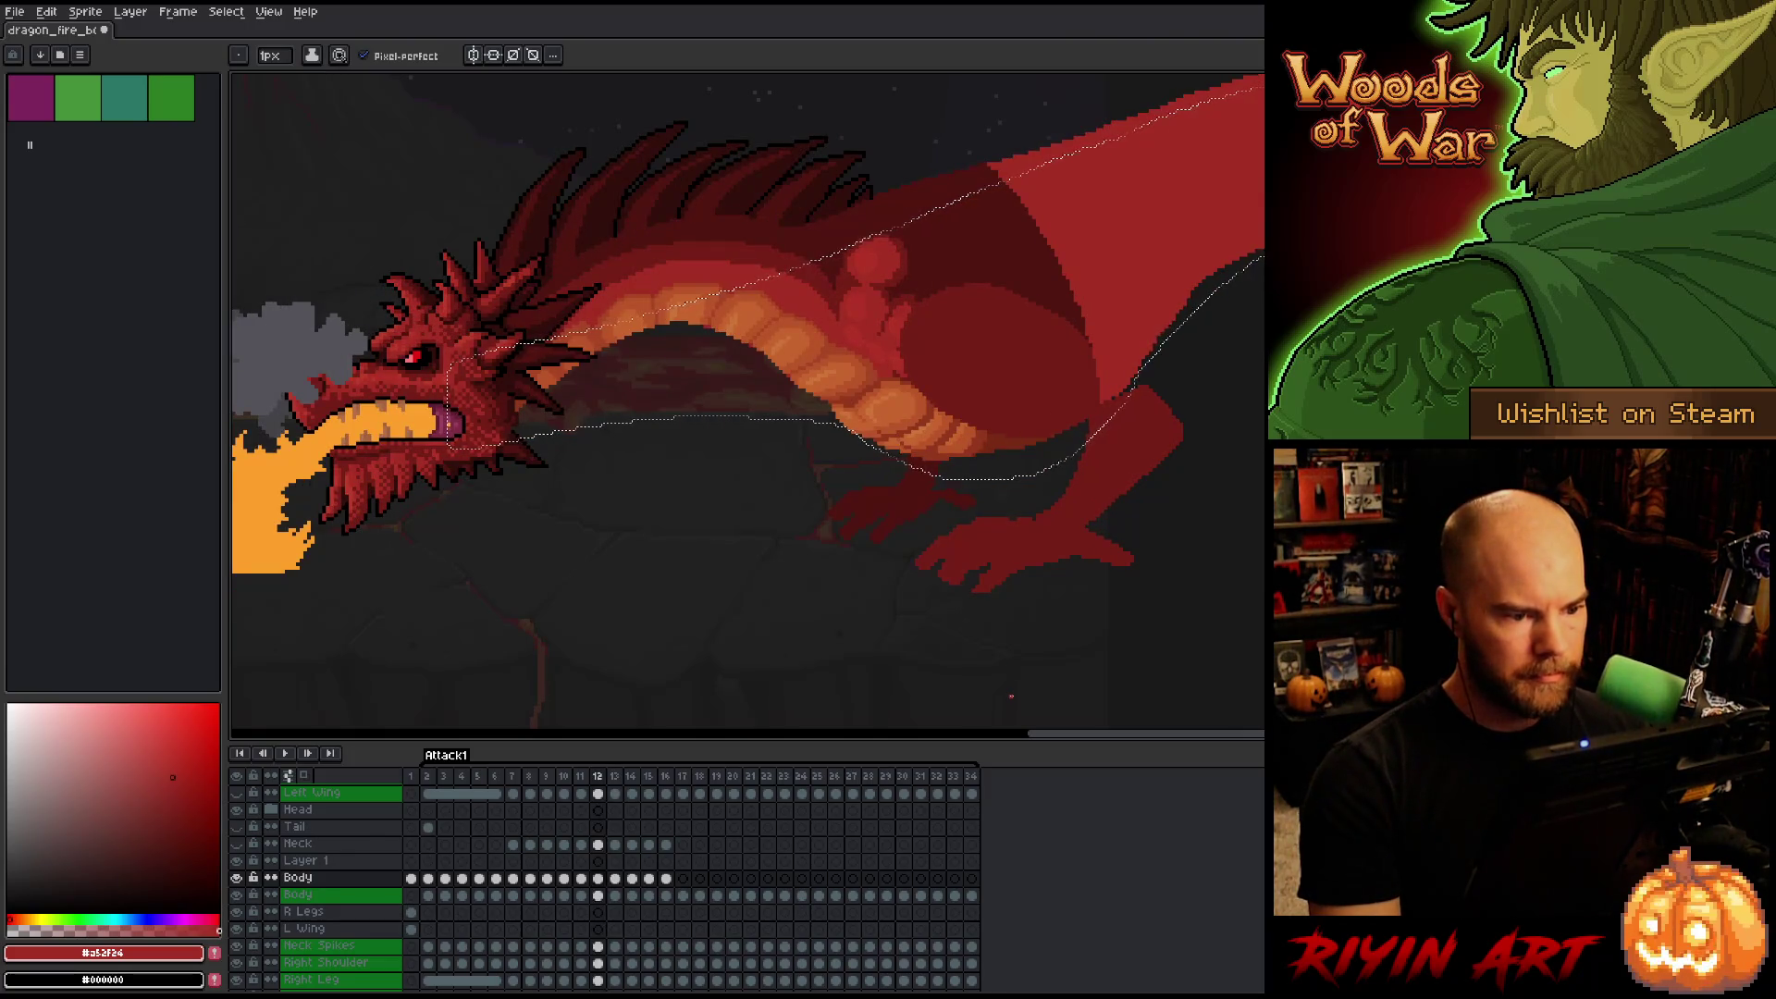
{"action": "key", "text": "comma"}
{"action": "key", "text": "comma"}
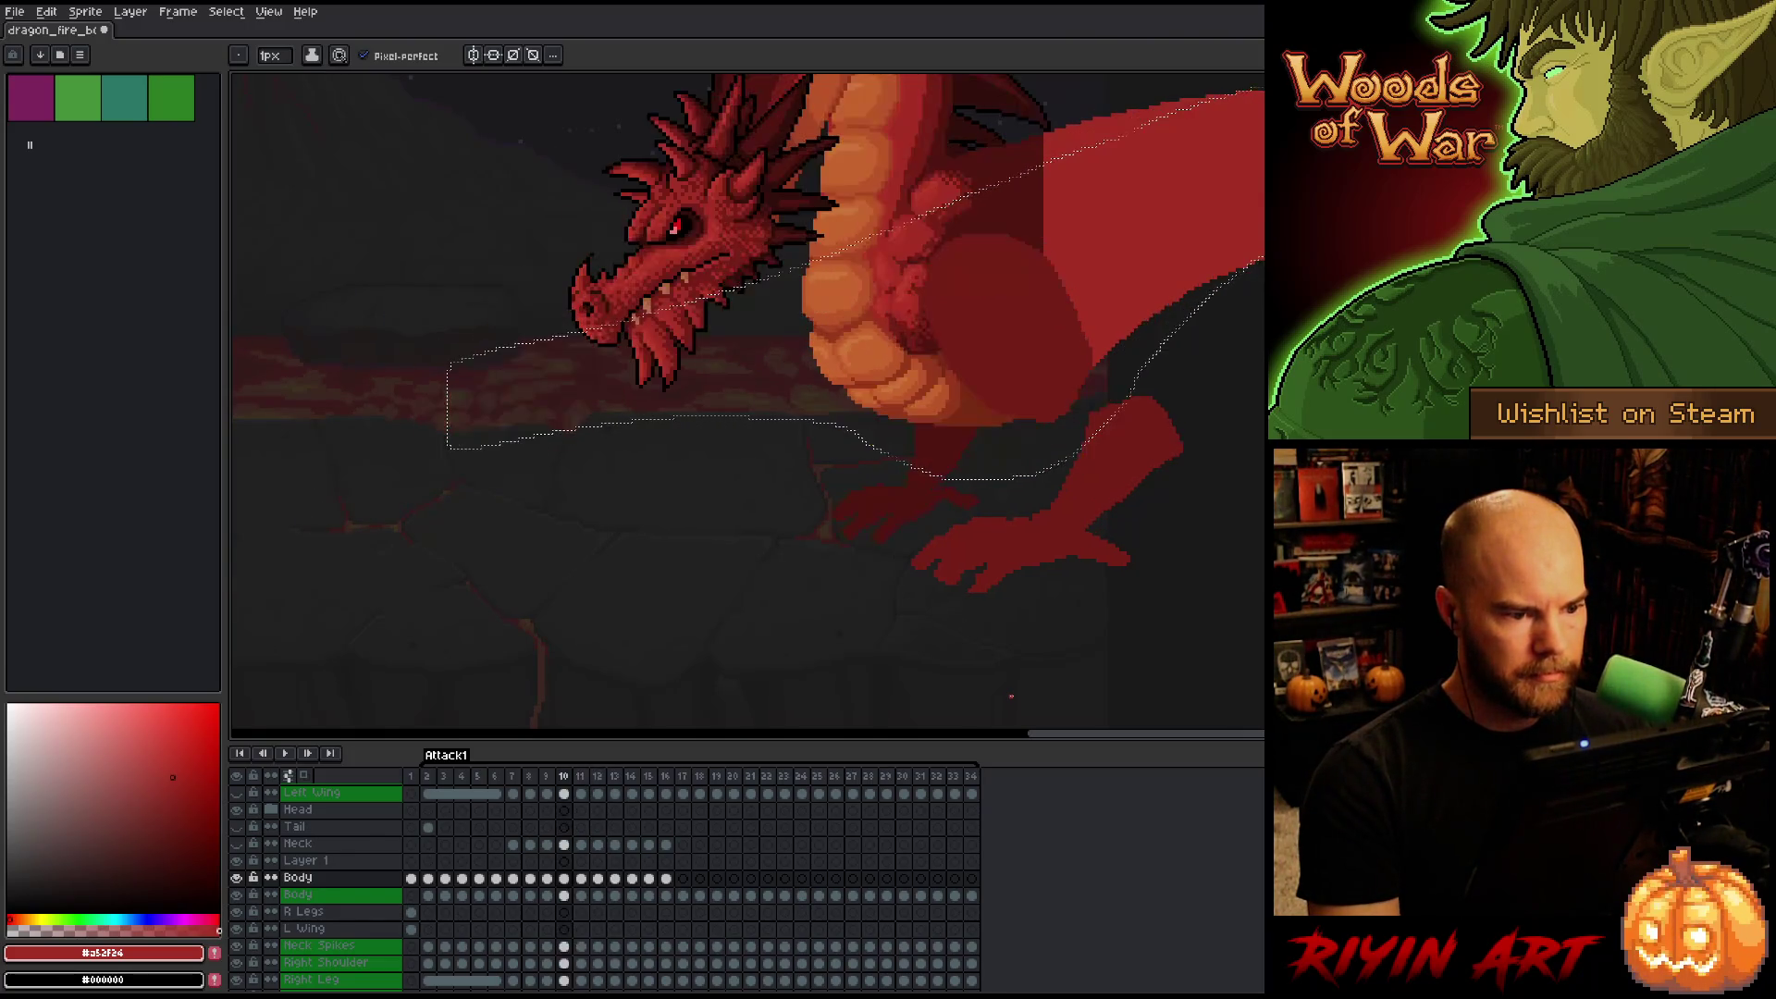
{"action": "left_click", "coordinate": [934, 91], "text": "alt"}
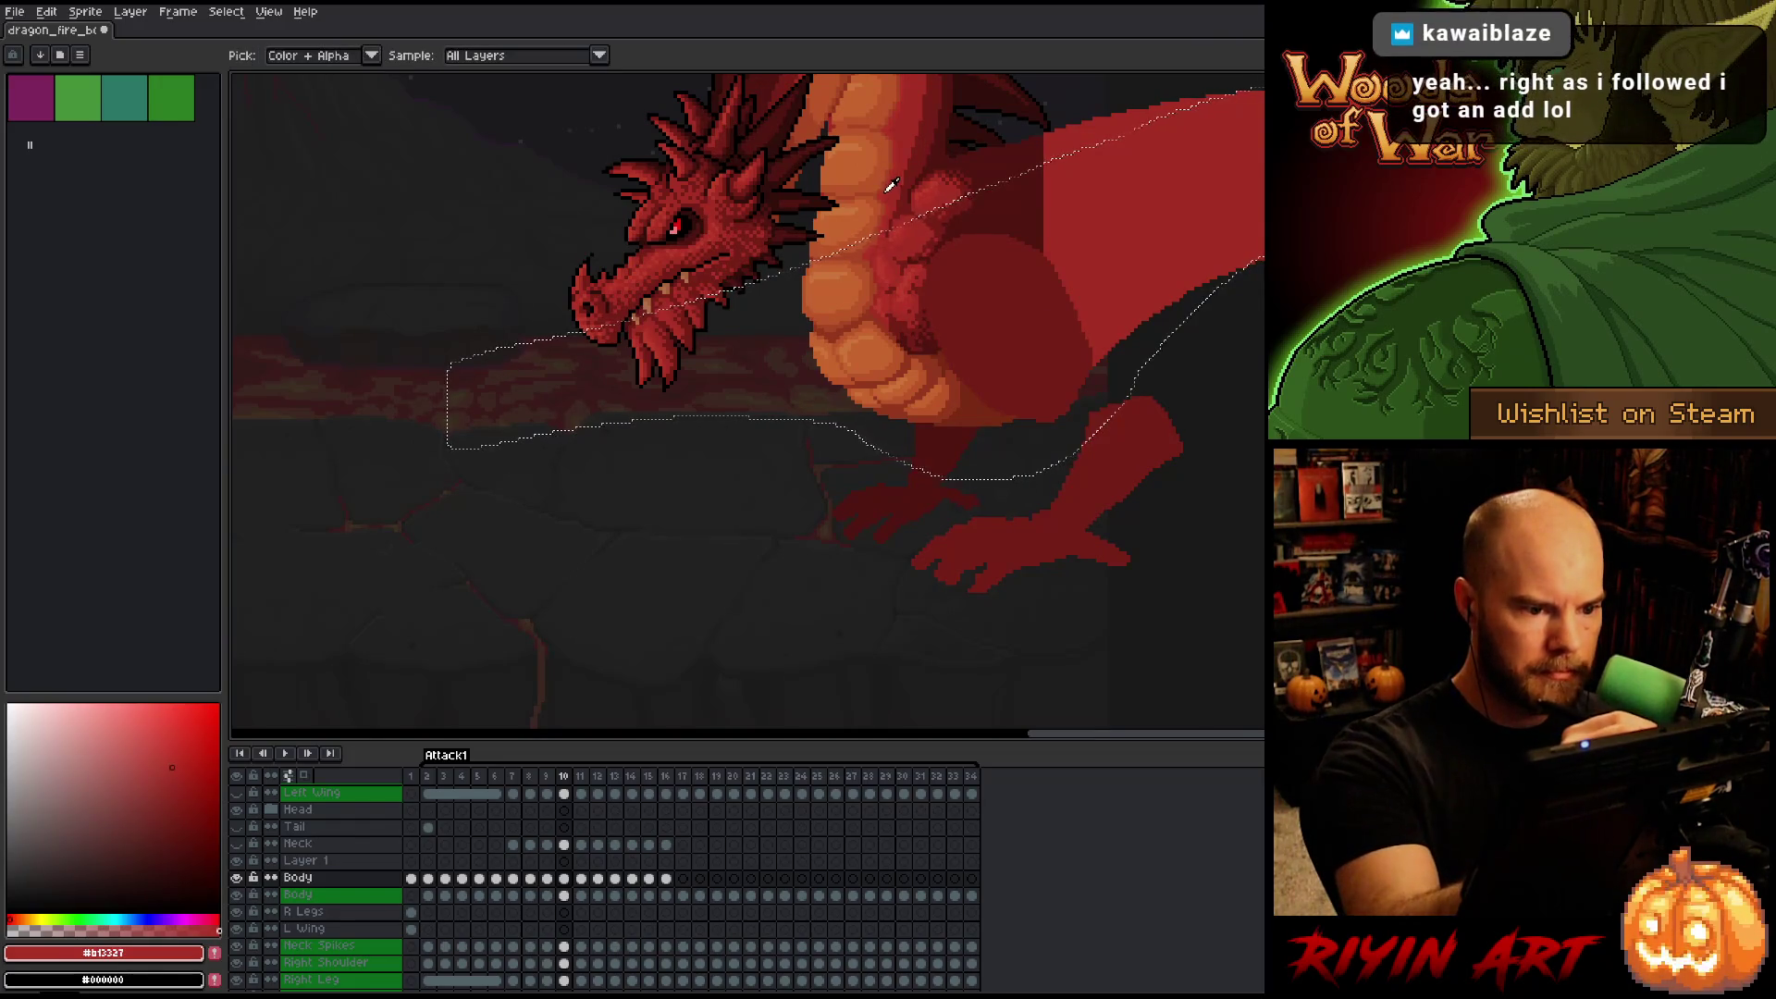
{"action": "key", "text": "ctrl+d"}
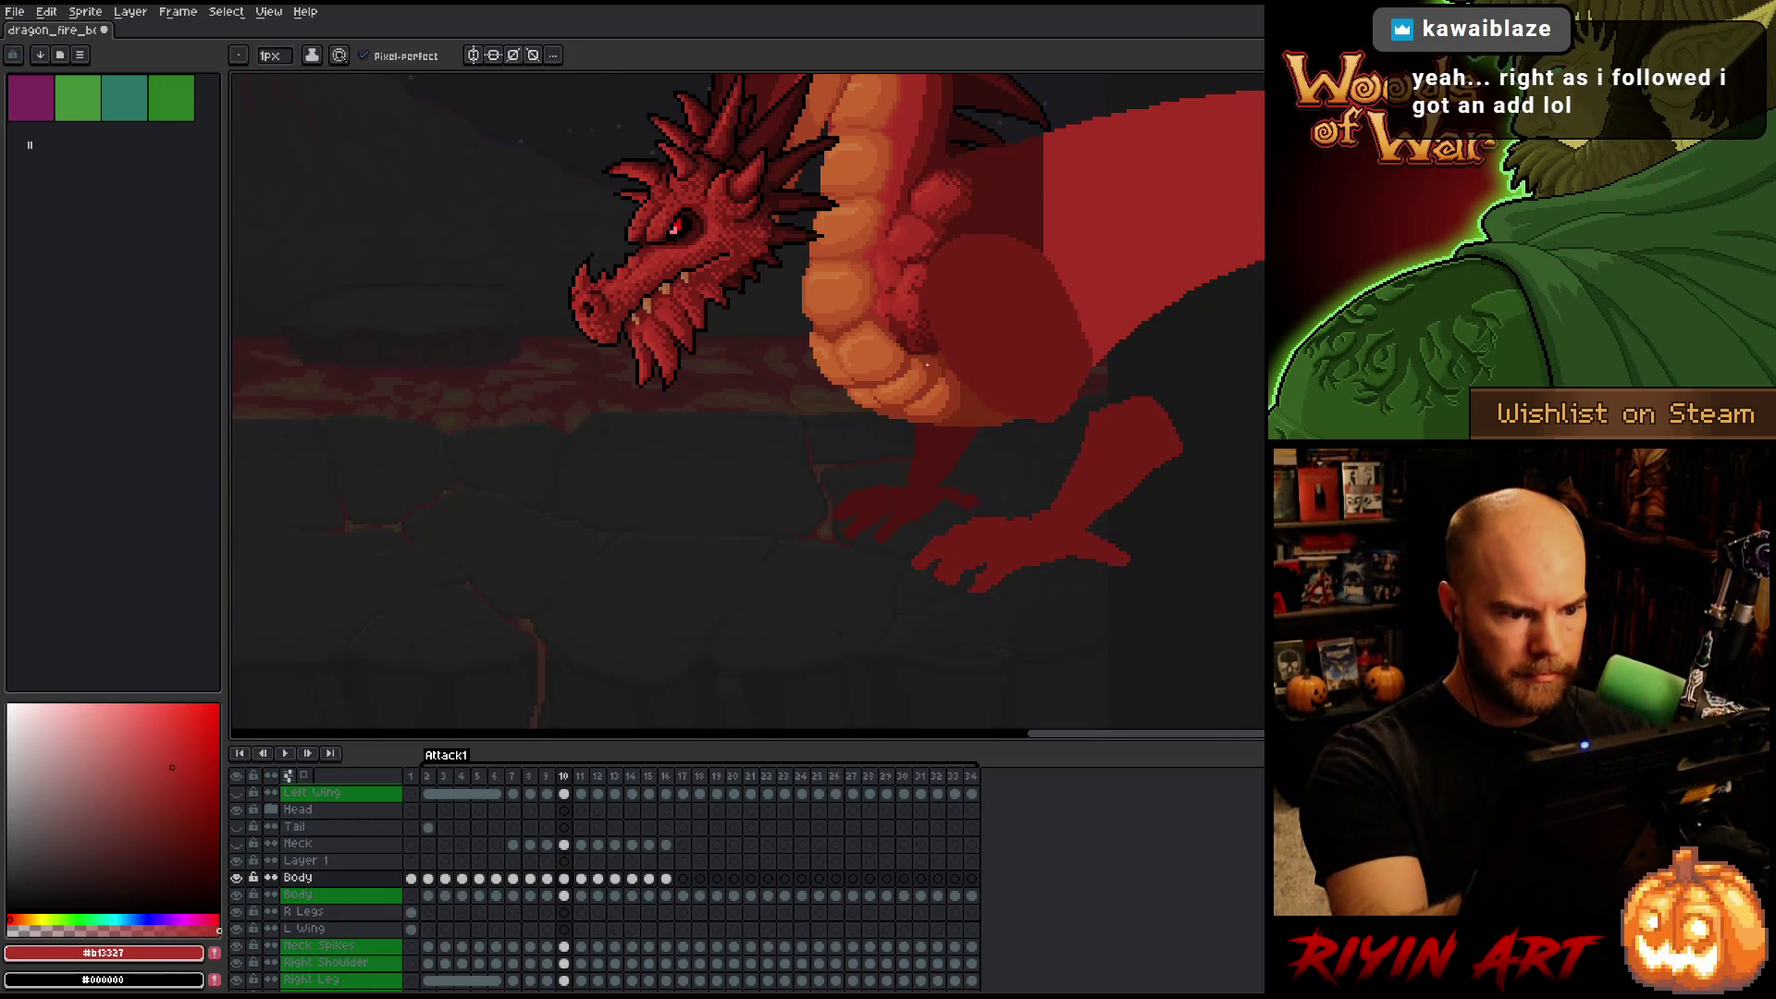
{"action": "key", "text": "period"}
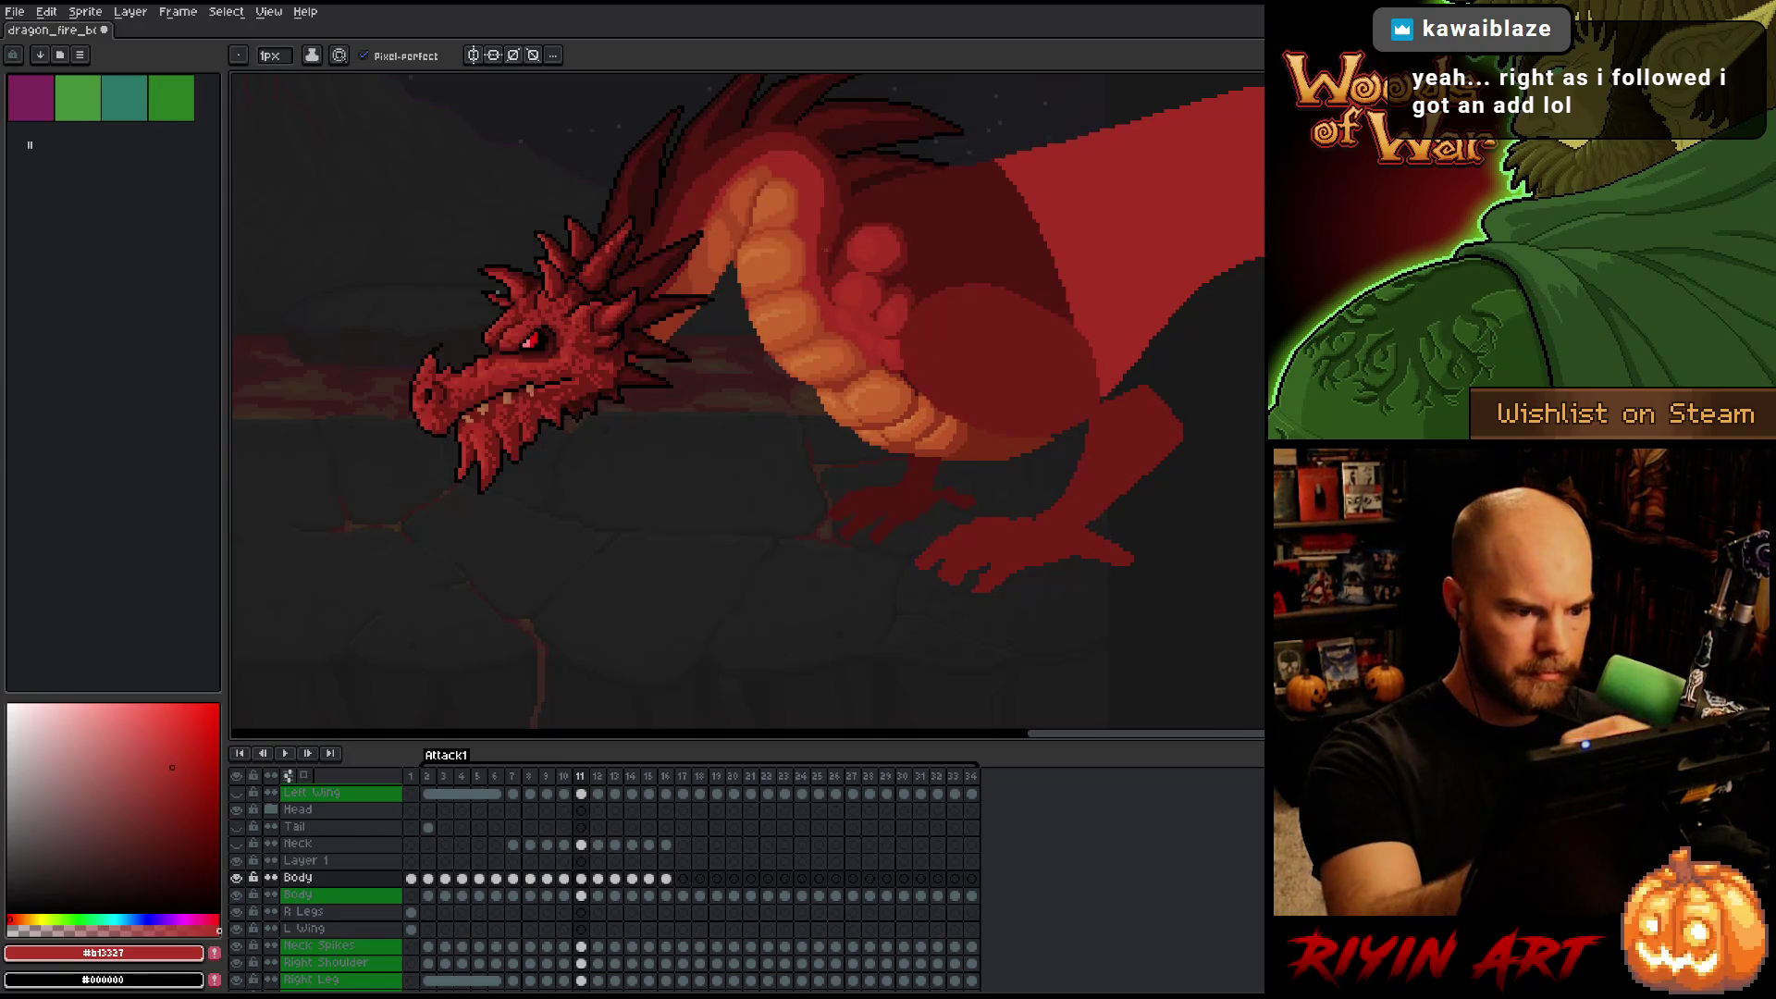
Lasso the dragon's neck and stretch it larger toward the lower right.
{"action": "mouse_move", "coordinate": [837, 329]}
{"action": "left_mouse_down"}
{"action": "mouse_move", "coordinate": [796, 170]}
{"action": "mouse_move", "coordinate": [735, 171]}
{"action": "mouse_move", "coordinate": [714, 213]}
{"action": "left_mouse_up"}
{"action": "key", "text": "shift+c"}
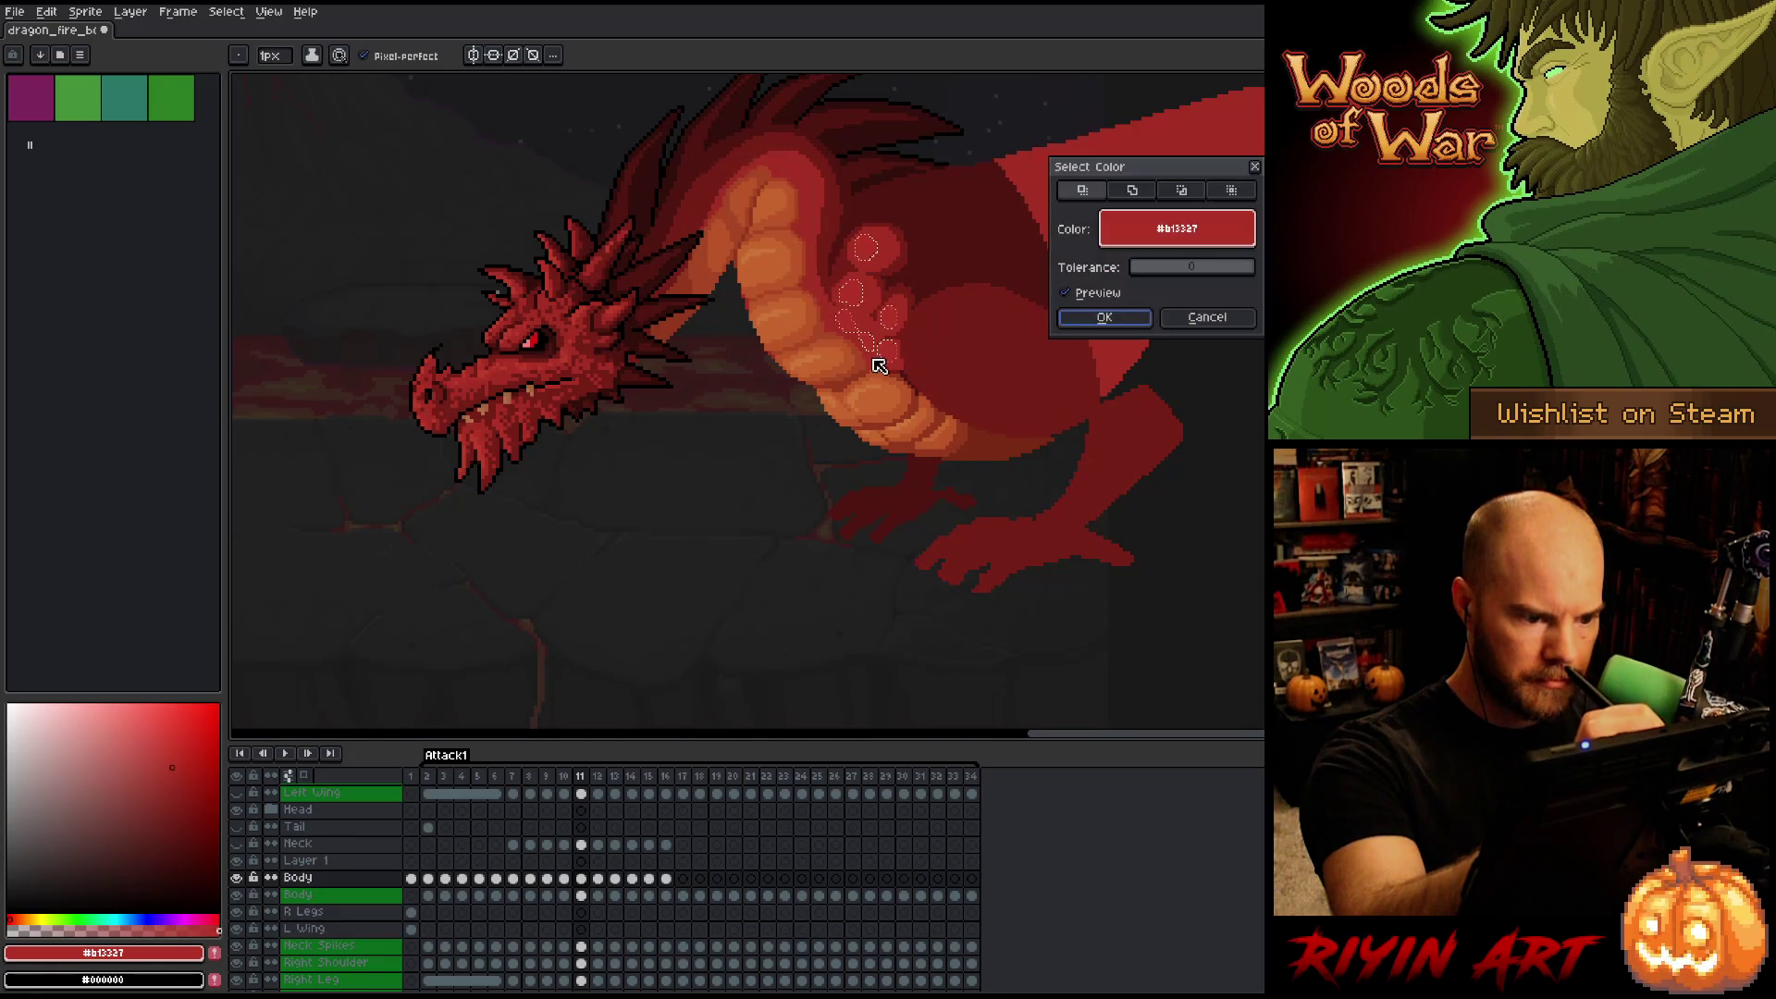
{"action": "key", "text": "Escape"}
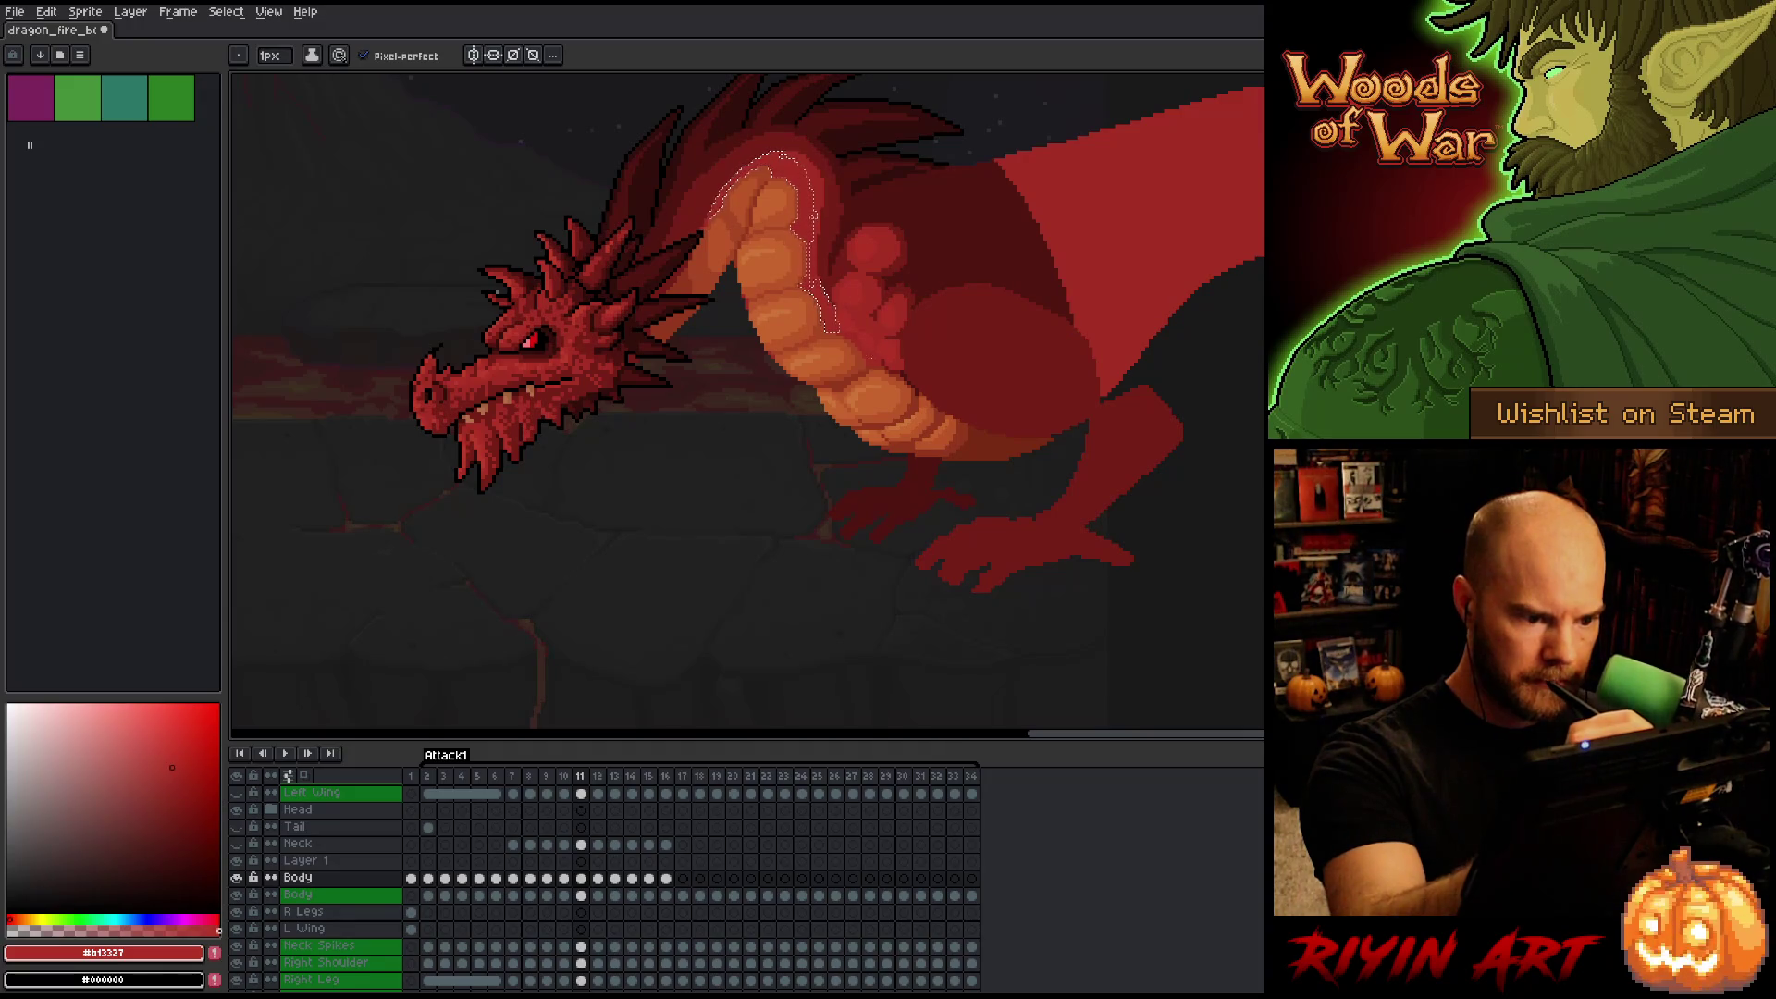
{"action": "key", "text": "v"}
{"action": "left_click_drag", "start_coordinate": [843, 335], "coordinate": [888, 369]}
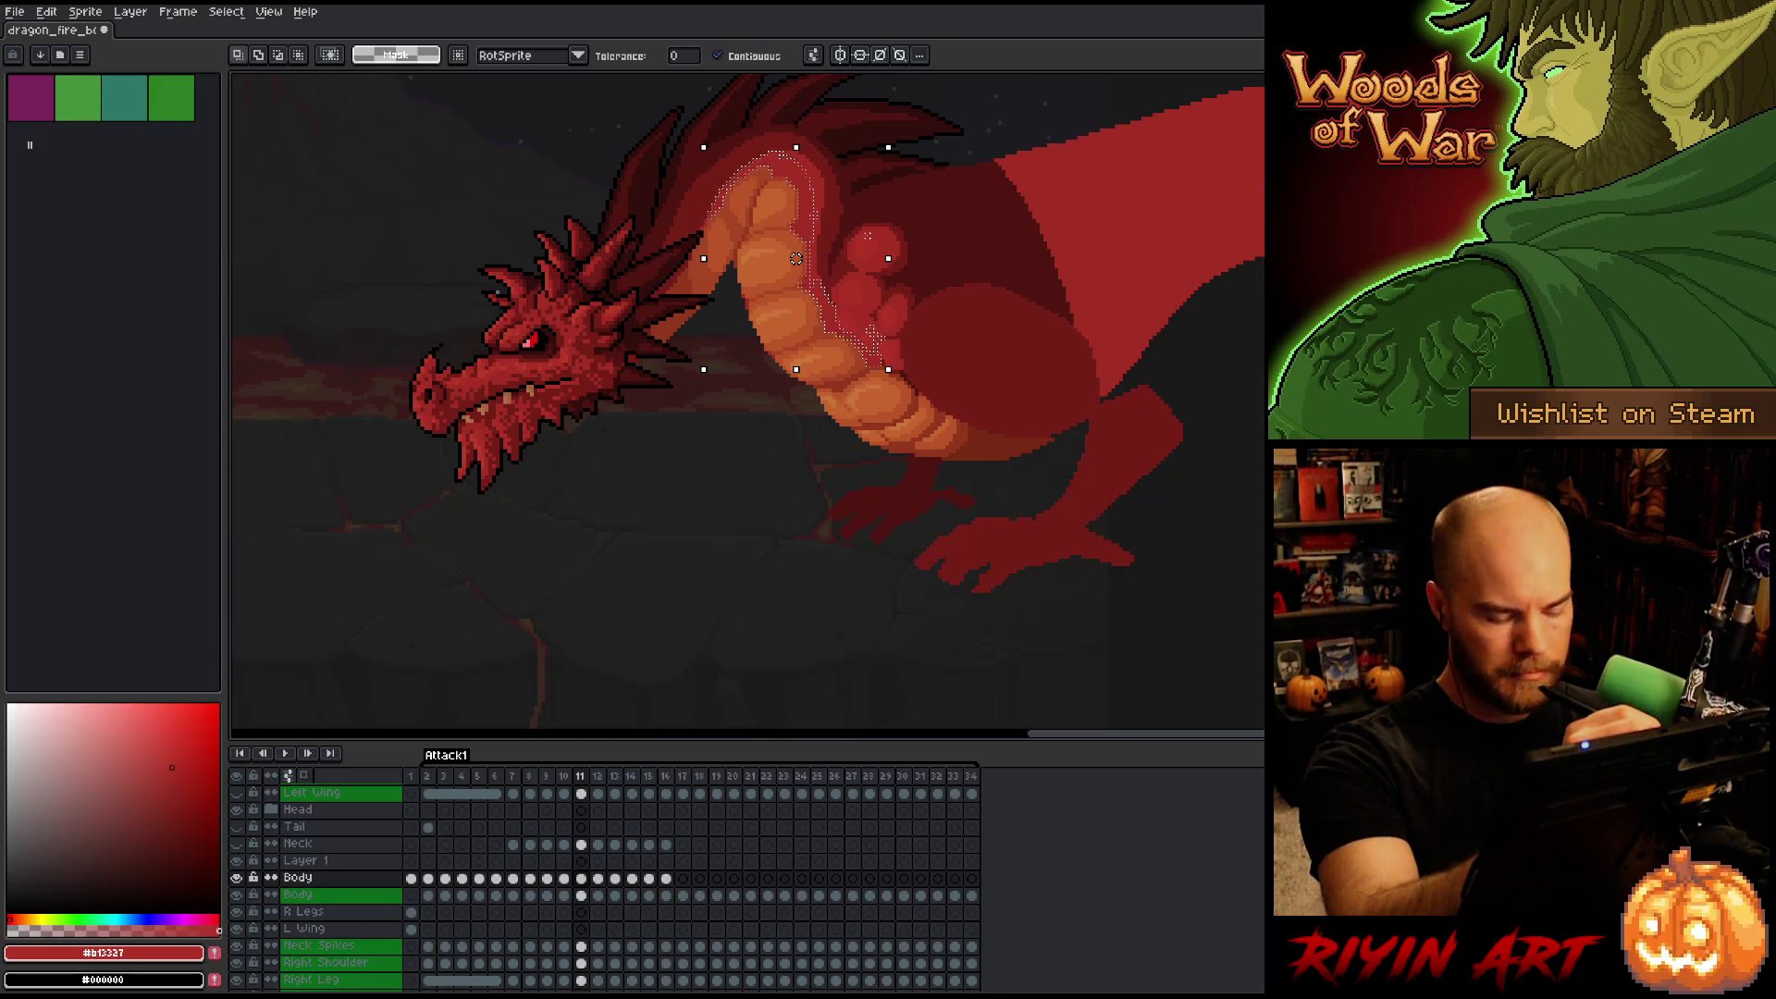
Commit the neck stretch and sample reds #a74624 and #b13327 for touch-ups.
{"action": "key", "text": "ctrl+d"}
{"action": "key", "text": "b"}
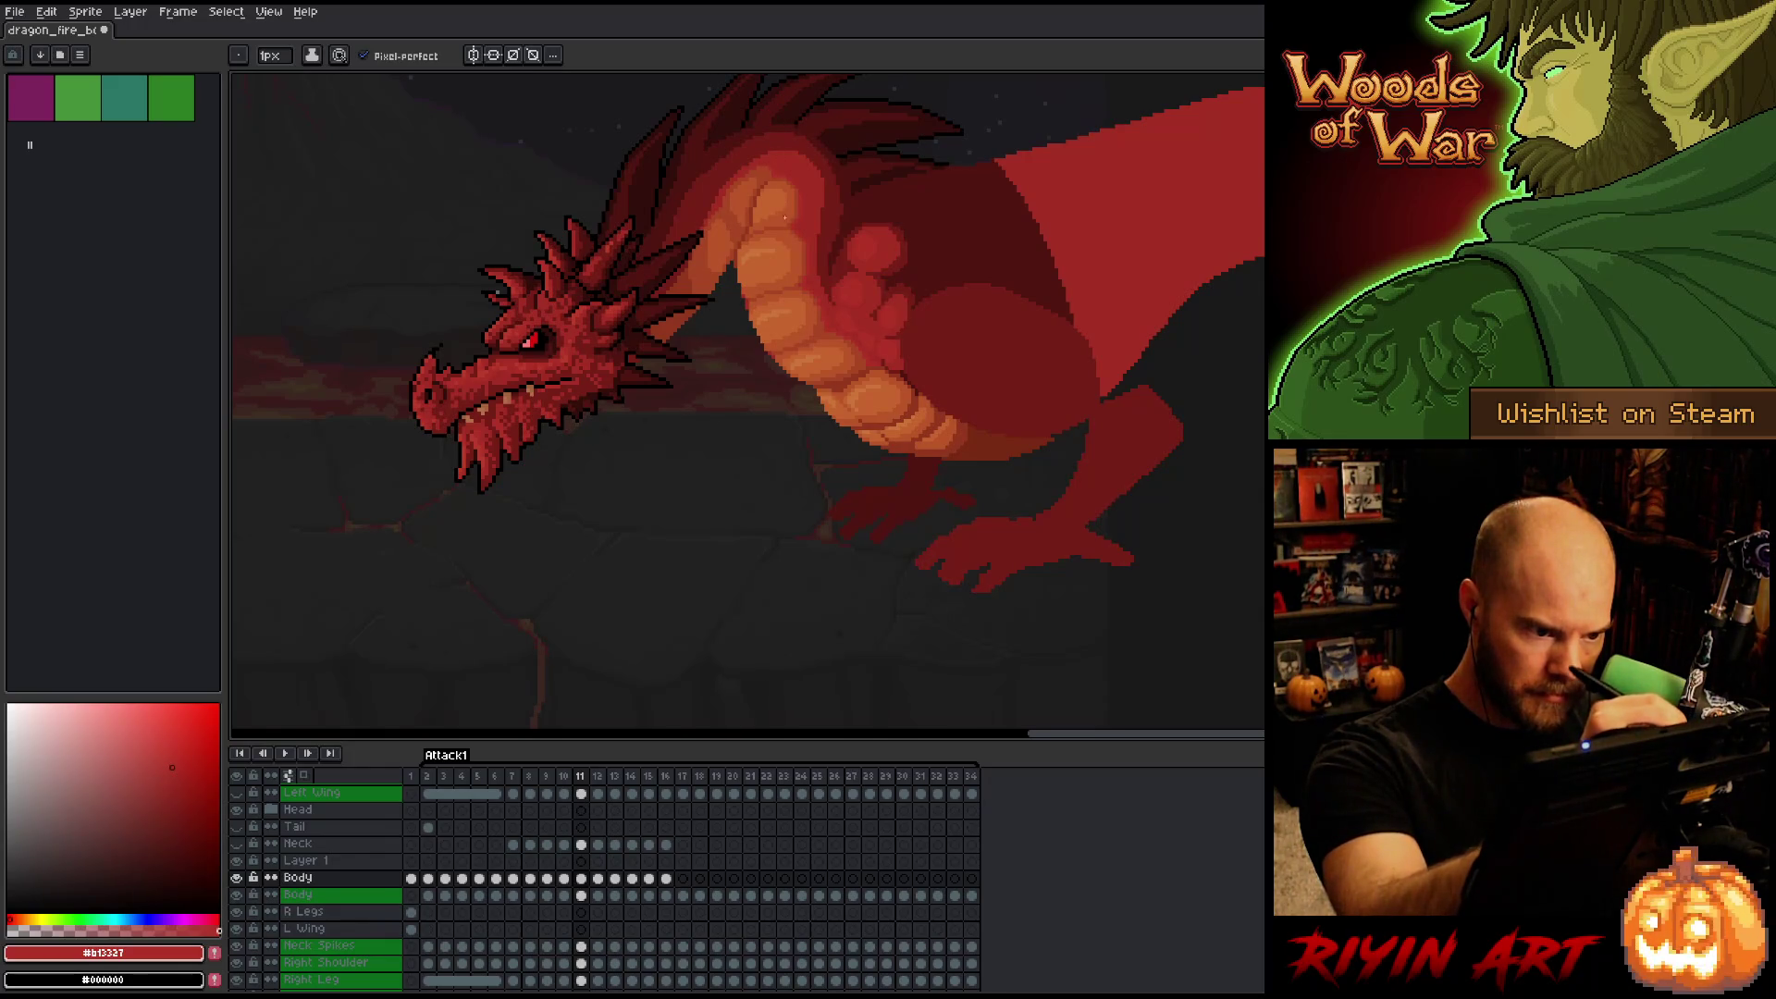
{"action": "left_click", "coordinate": [750, 166], "text": "alt"}
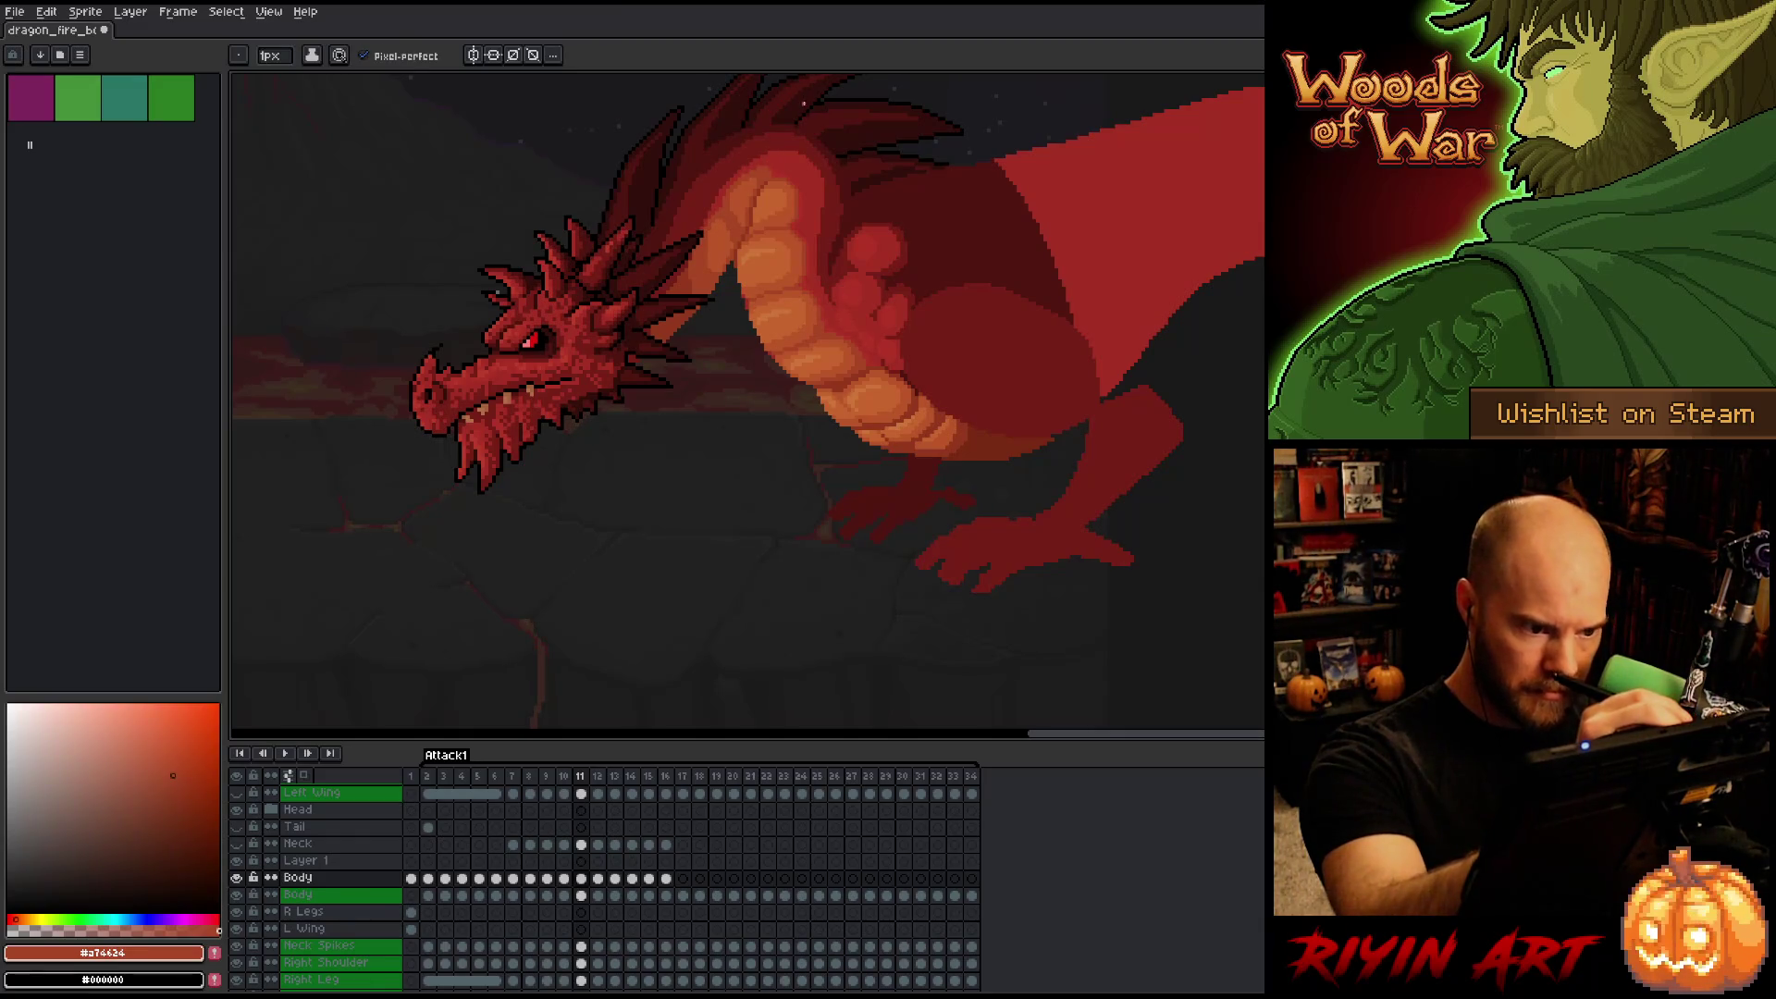
{"action": "left_click", "coordinate": [808, 189], "text": "alt"}
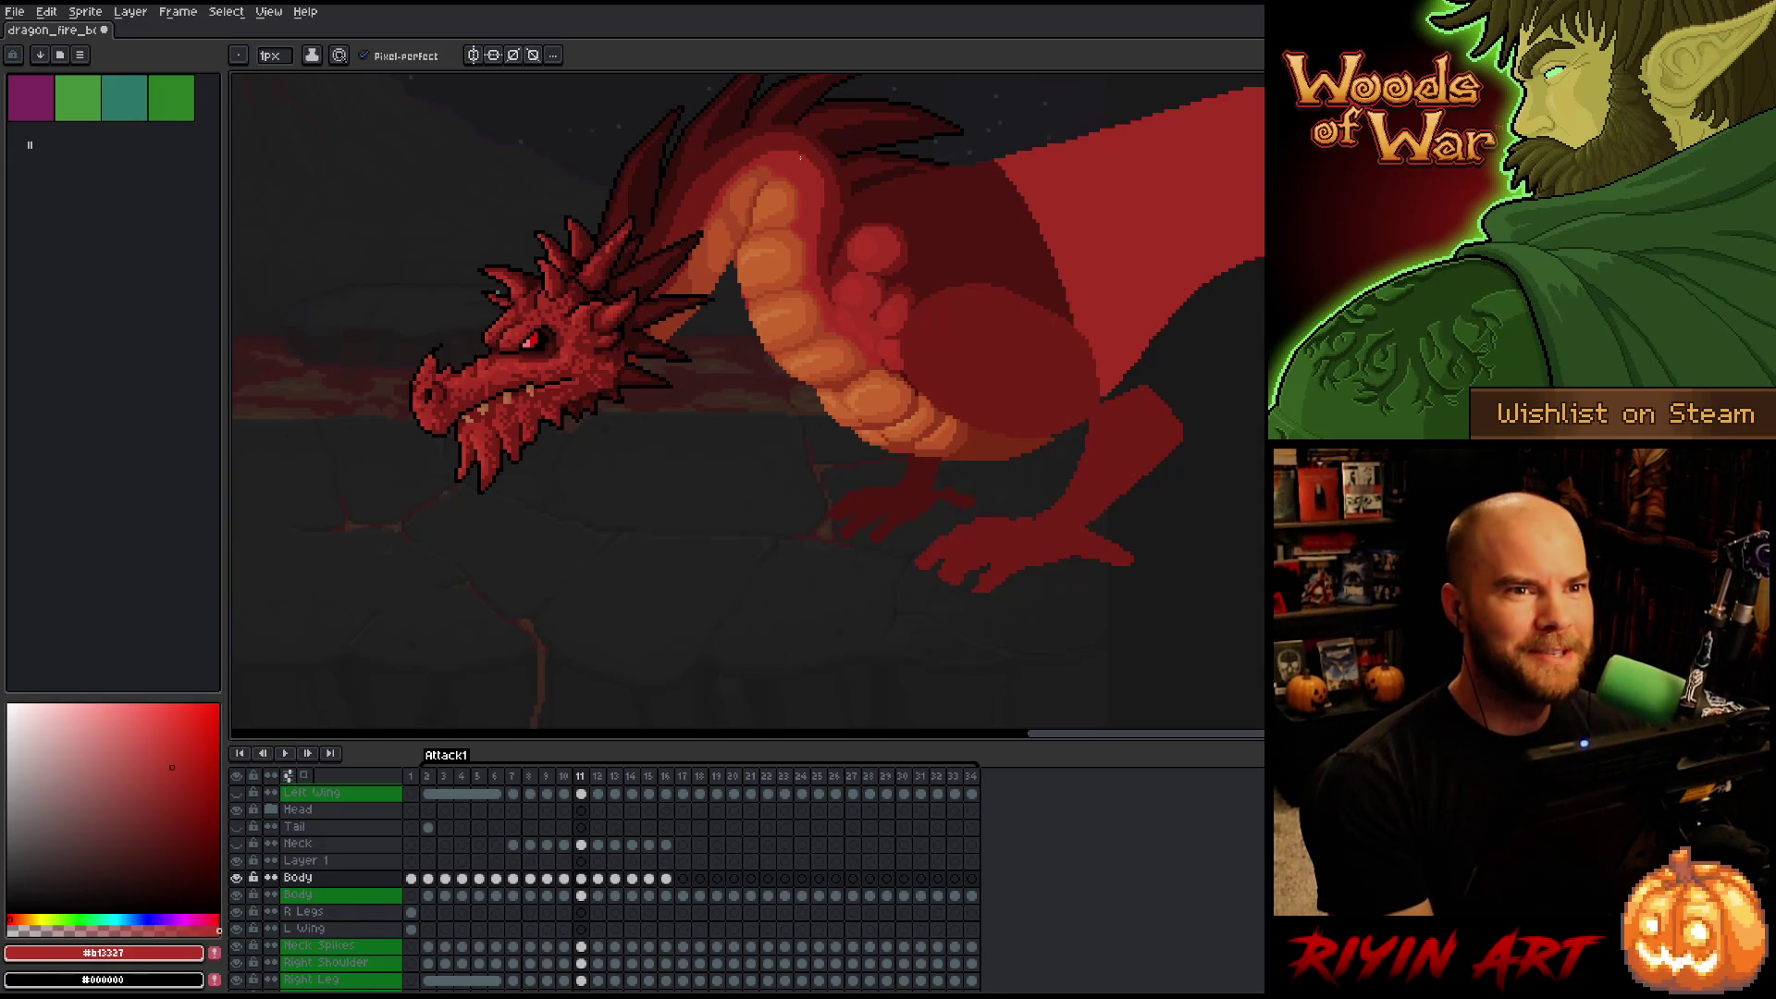
On frame 12, select the orange belly band plus the adjacent red area and apply the reshape.
{"action": "key", "text": "Left"}
{"action": "key", "text": "Right"}
{"action": "key", "text": "Right"}
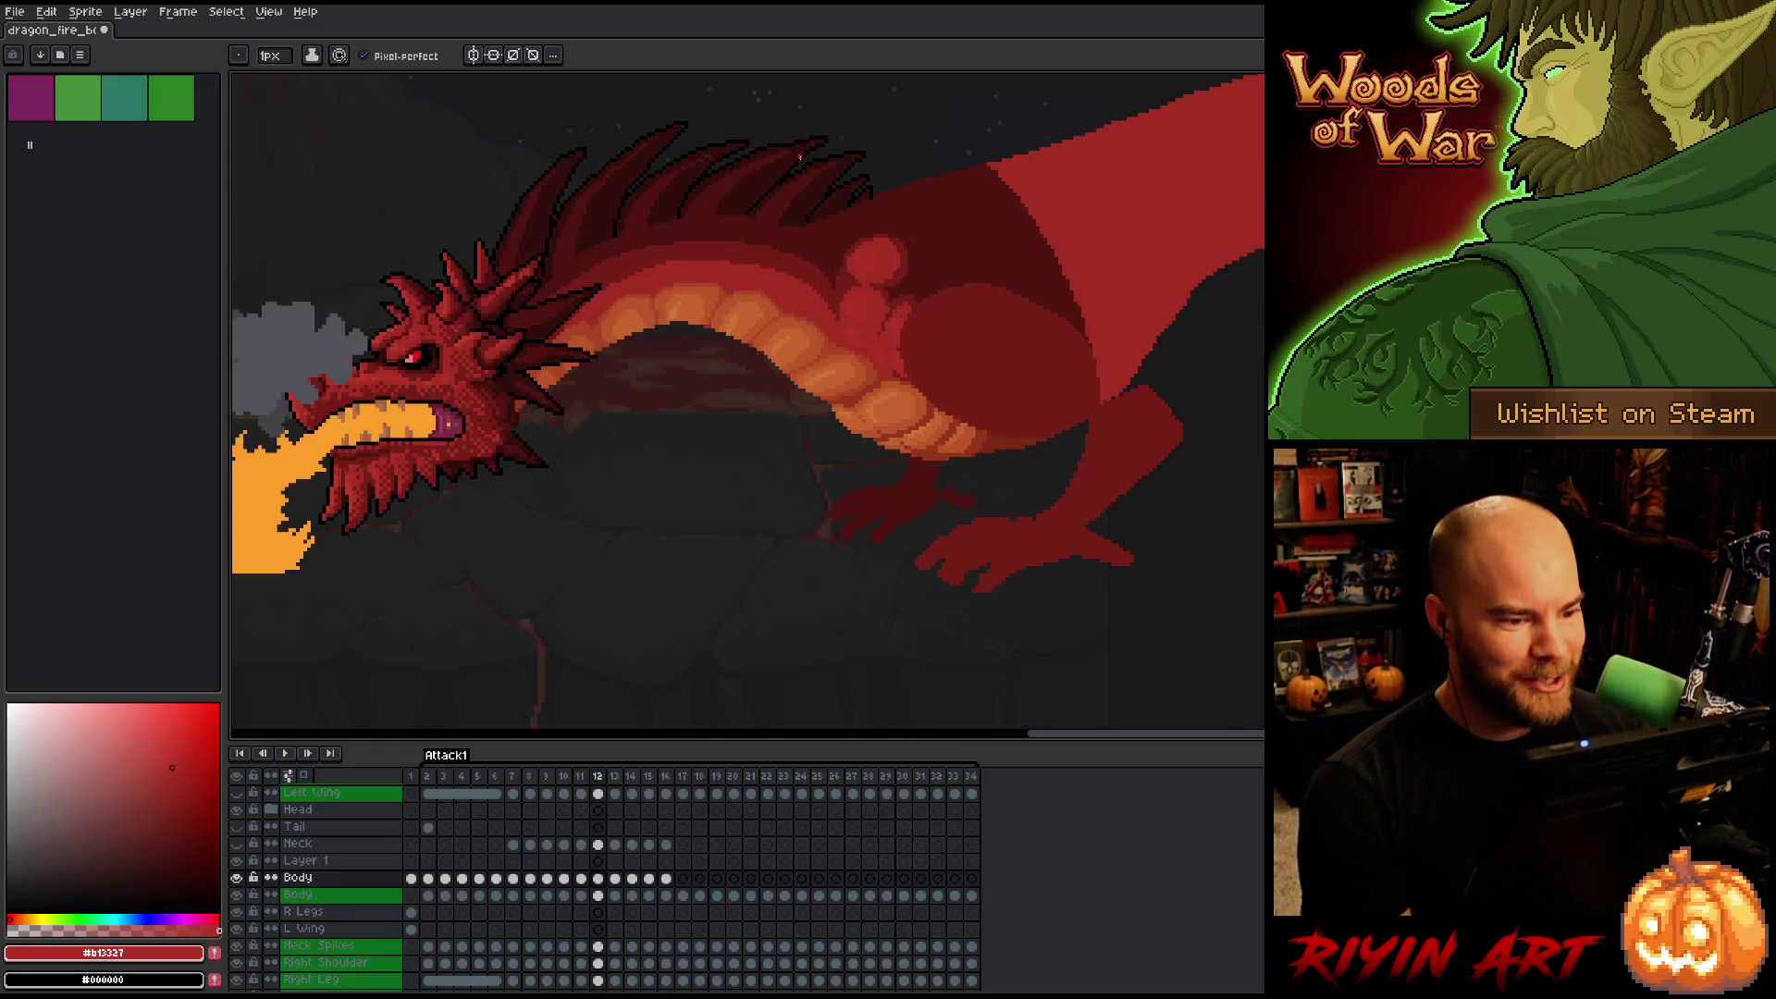
{"action": "key", "text": "w"}
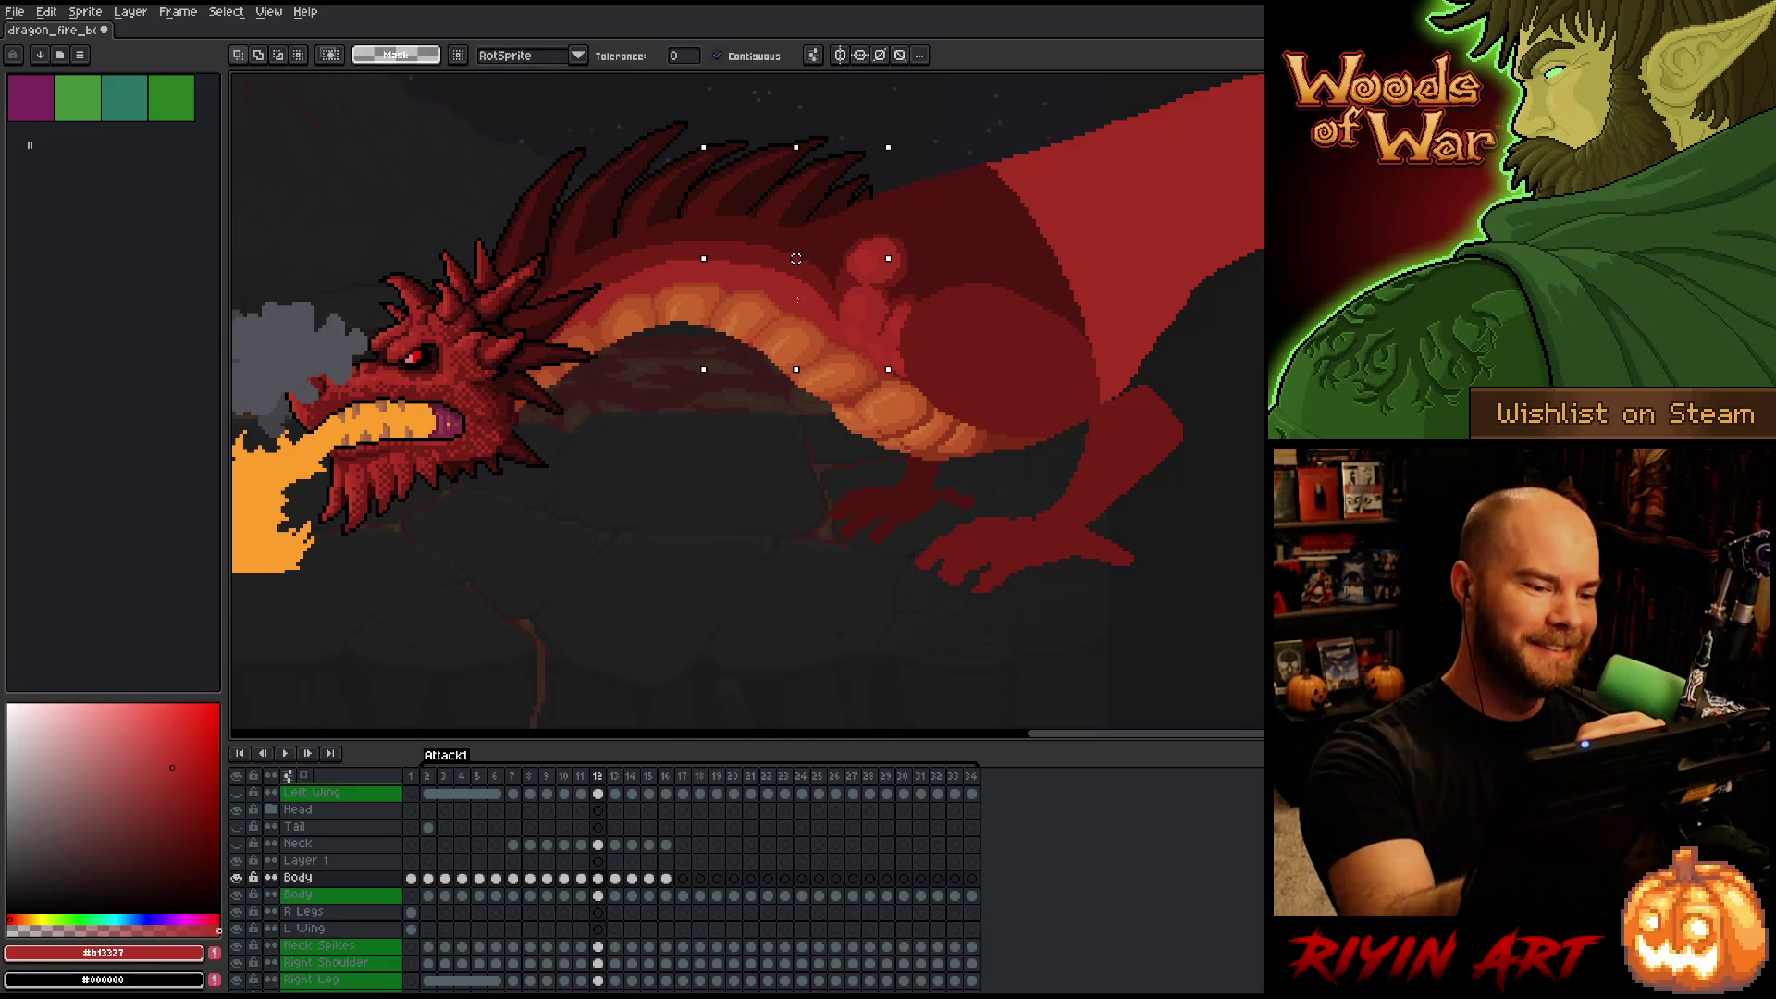
{"action": "left_click", "coordinate": [705, 304]}
{"action": "left_click", "coordinate": [912, 338], "text": "shift"}
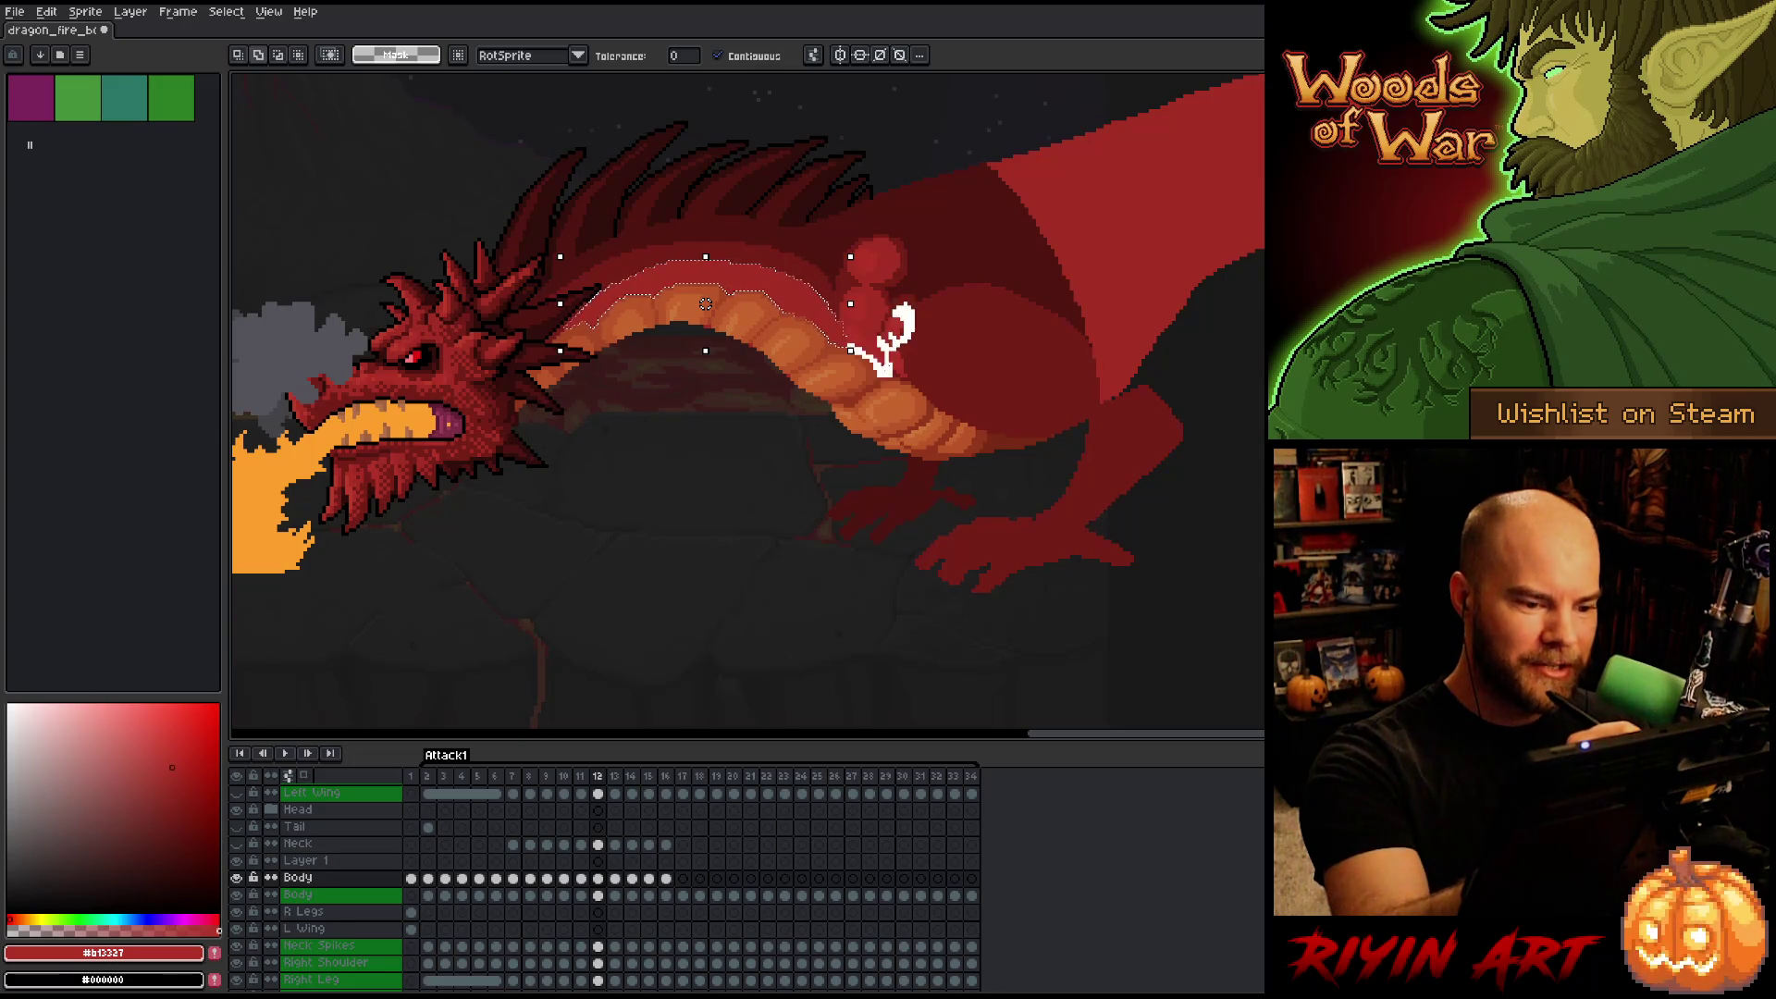
{"action": "key", "text": "ctrl+d"}
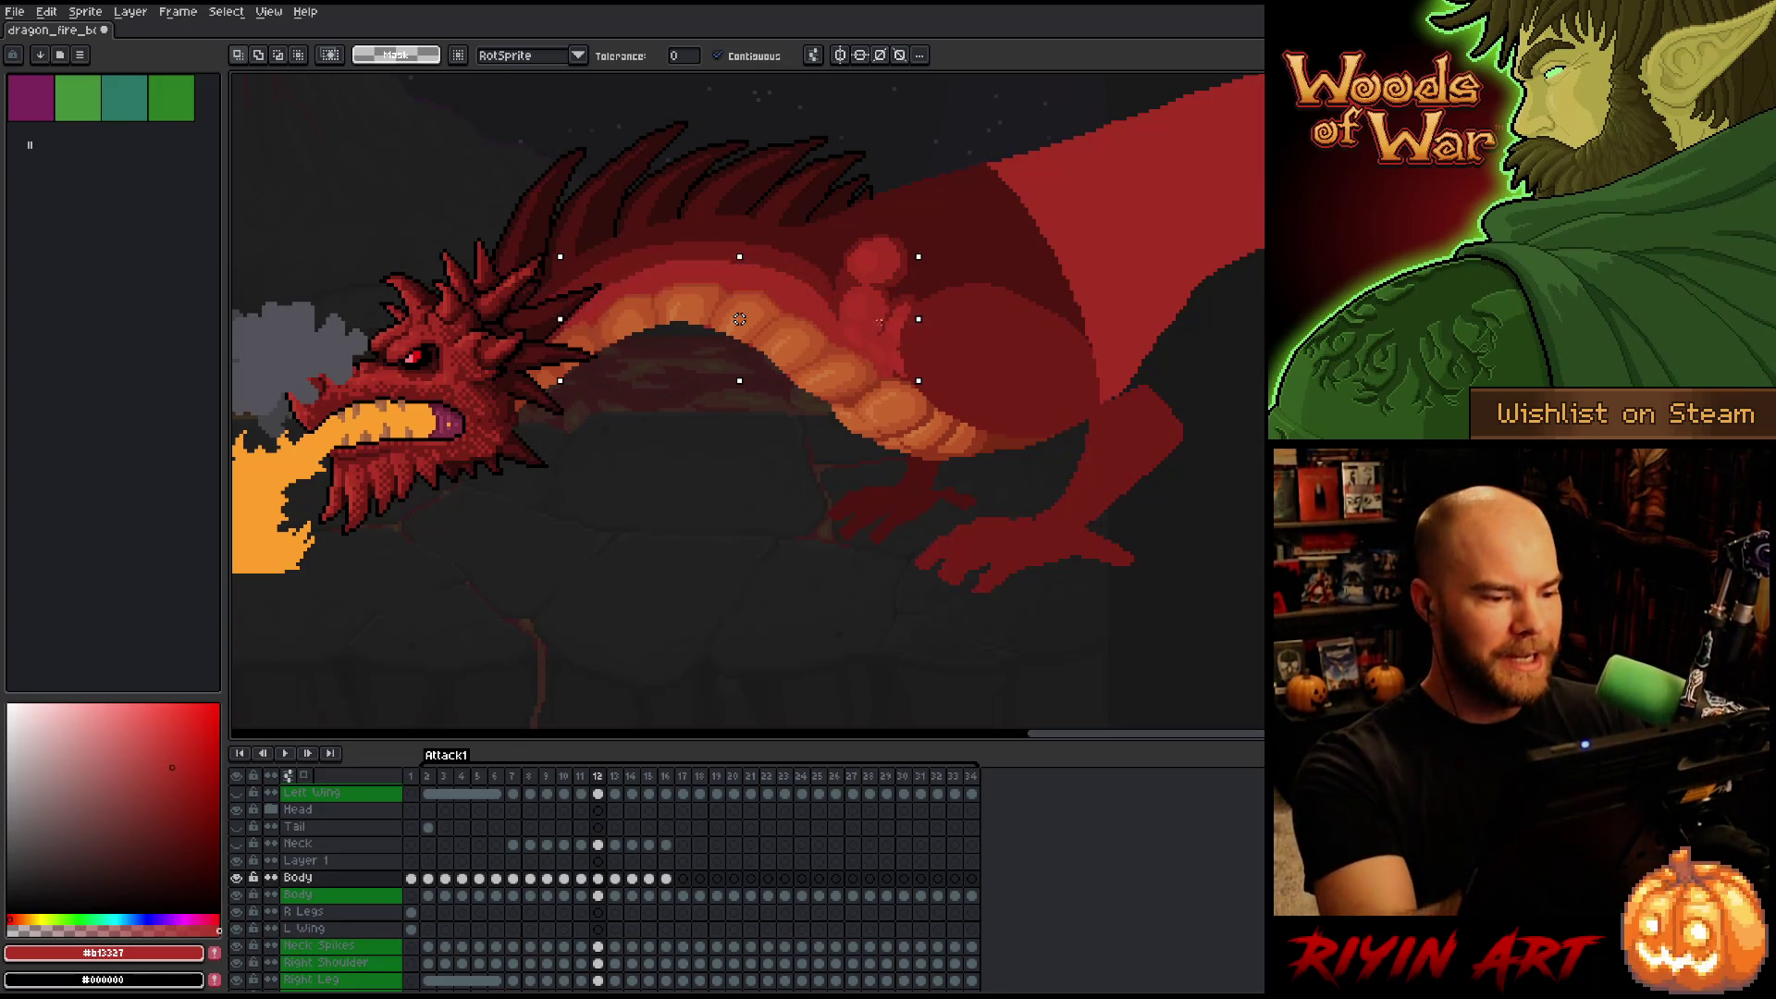
Sample reds #a52f24 and #b13327 to retouch the belly and neck shading.
{"action": "key", "text": "b"}
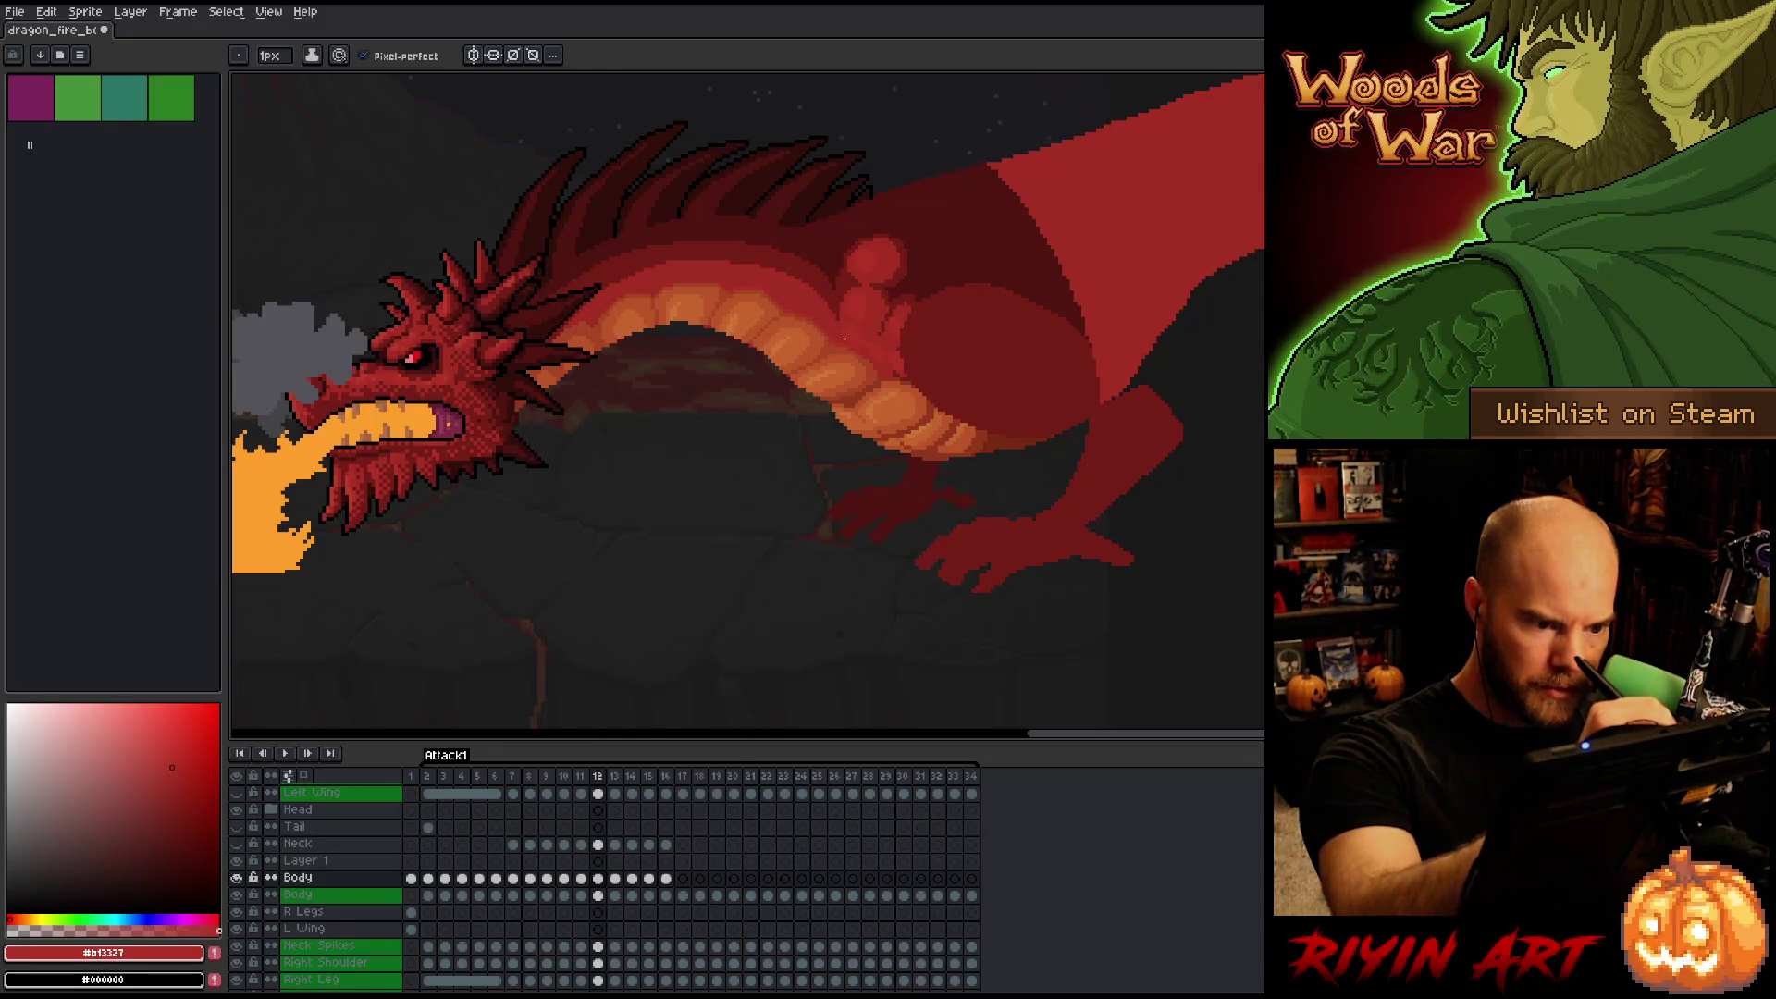
{"action": "left_click", "coordinate": [826, 293], "text": "alt"}
{"action": "left_click", "coordinate": [869, 355], "text": "alt"}
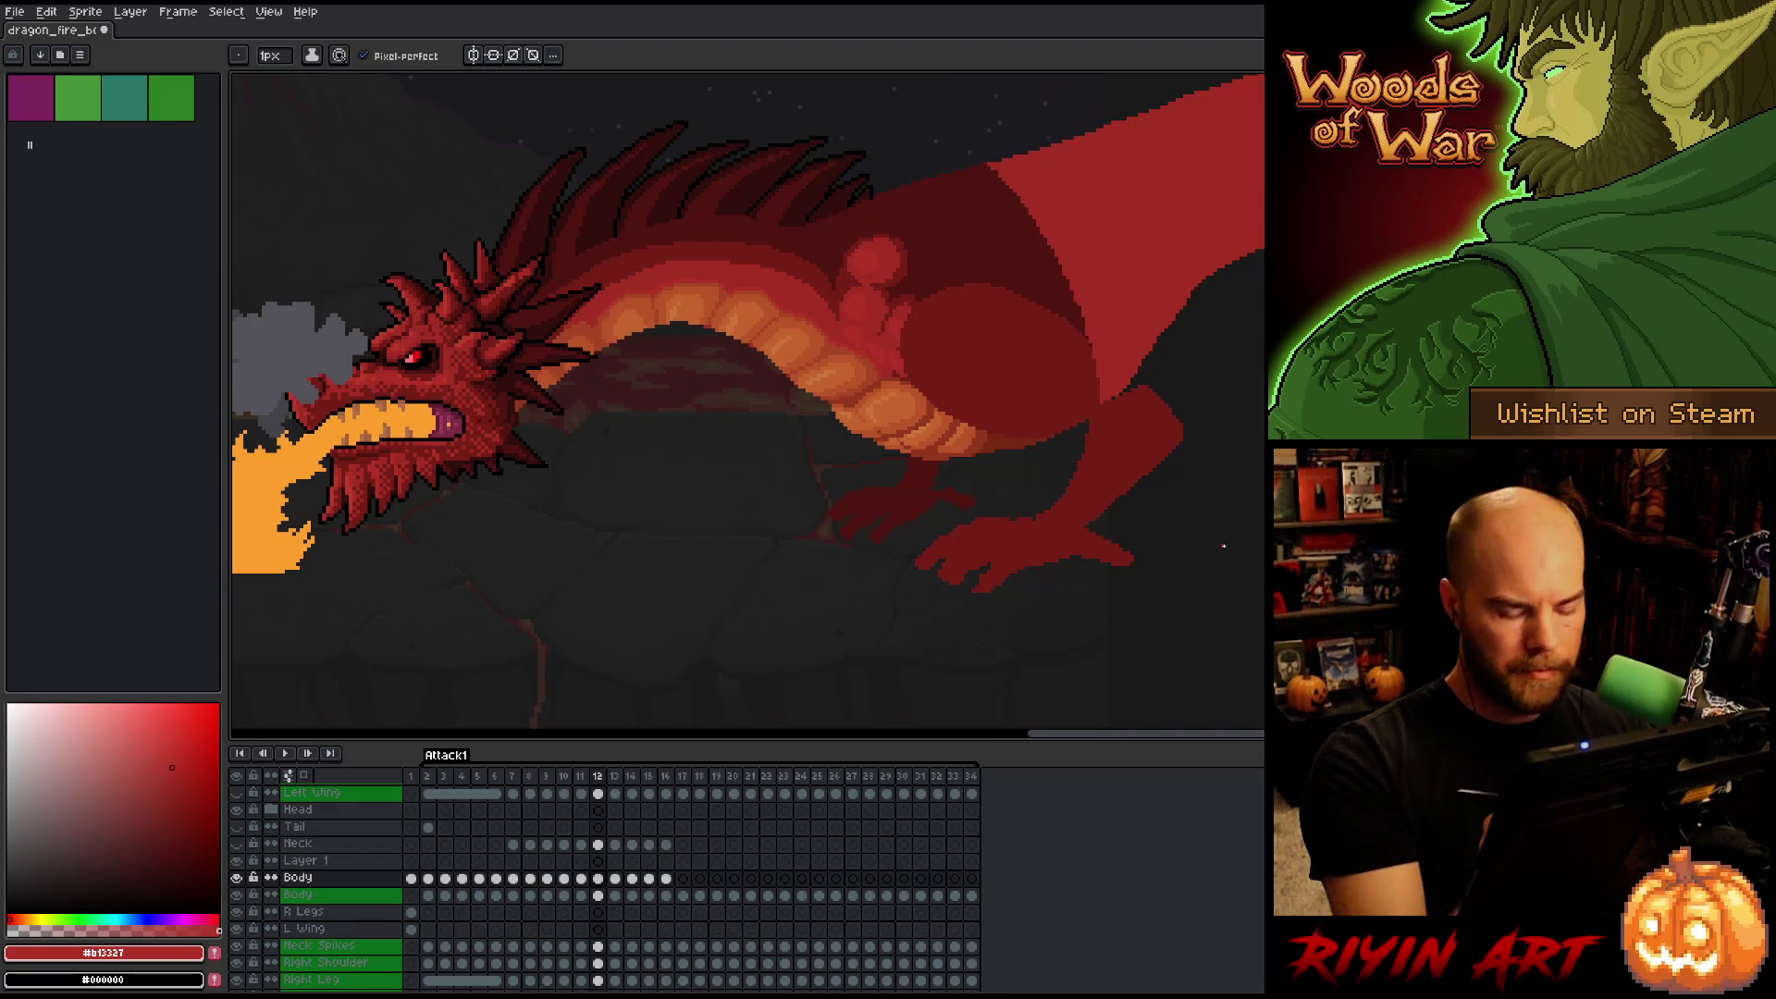
Flip between frames 11 and 12 to compare poses, then move on to frame 13.
{"action": "key", "text": "Left"}
{"action": "key", "text": "Right"}
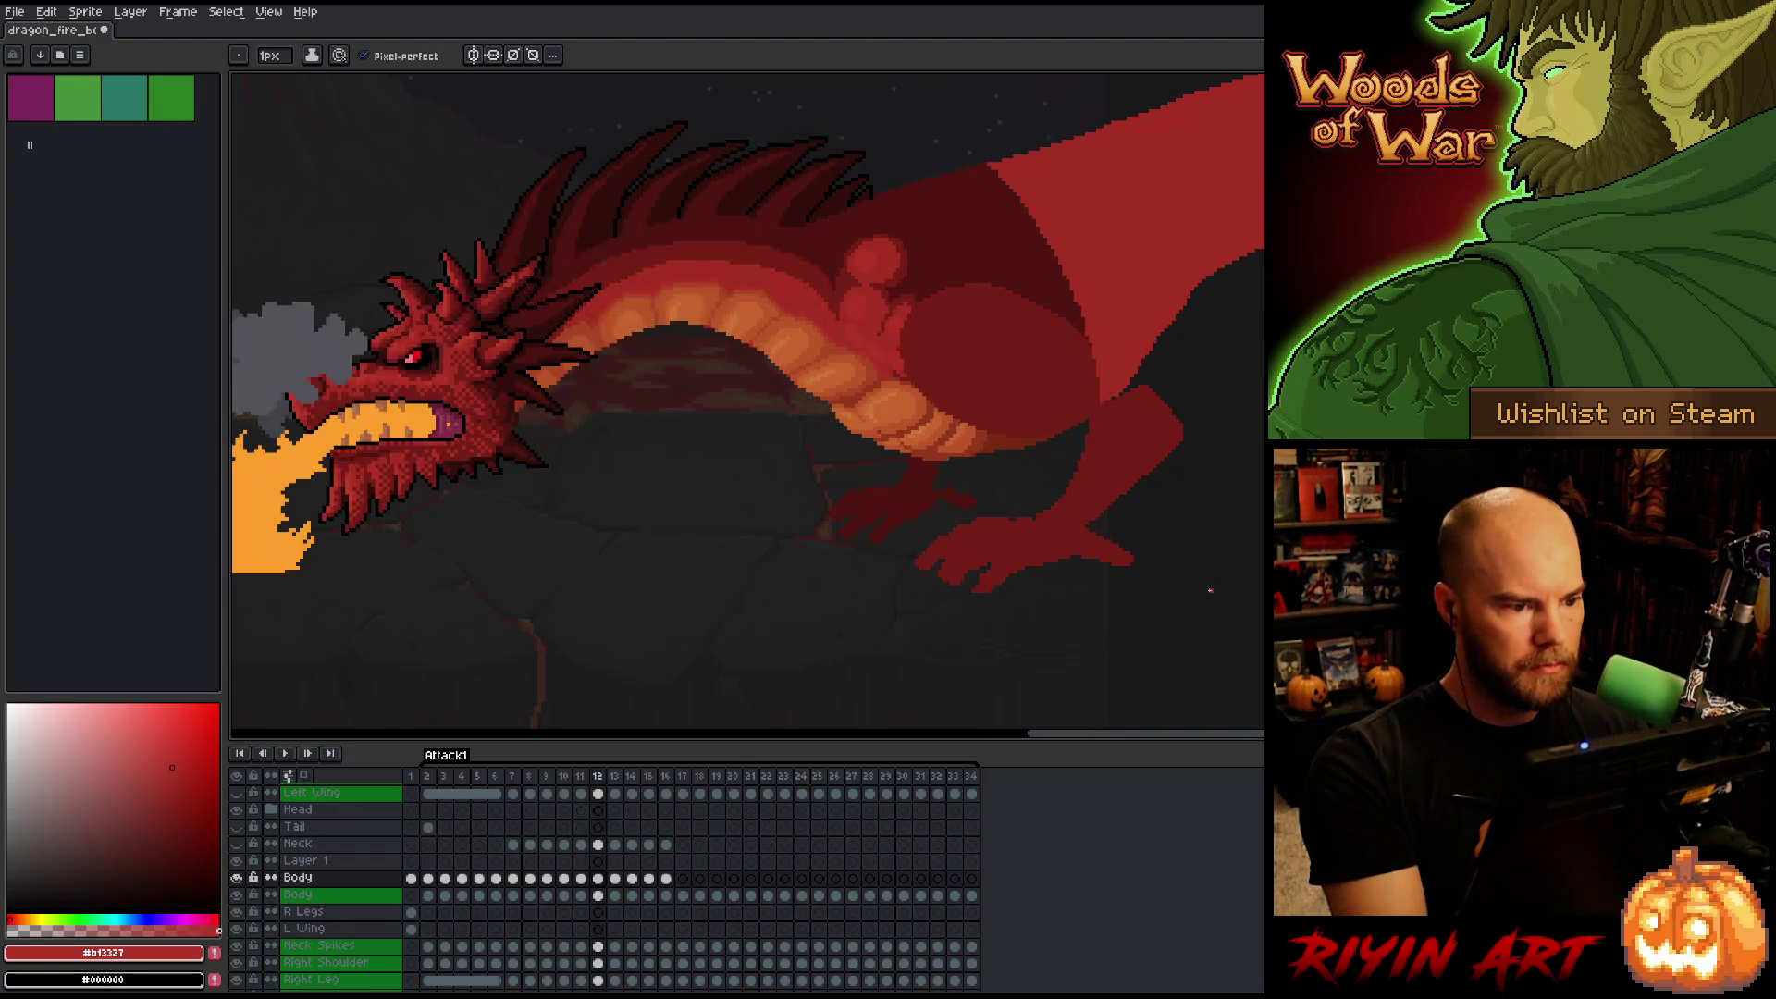
{"action": "key", "text": "Left"}
{"action": "key", "text": "Right"}
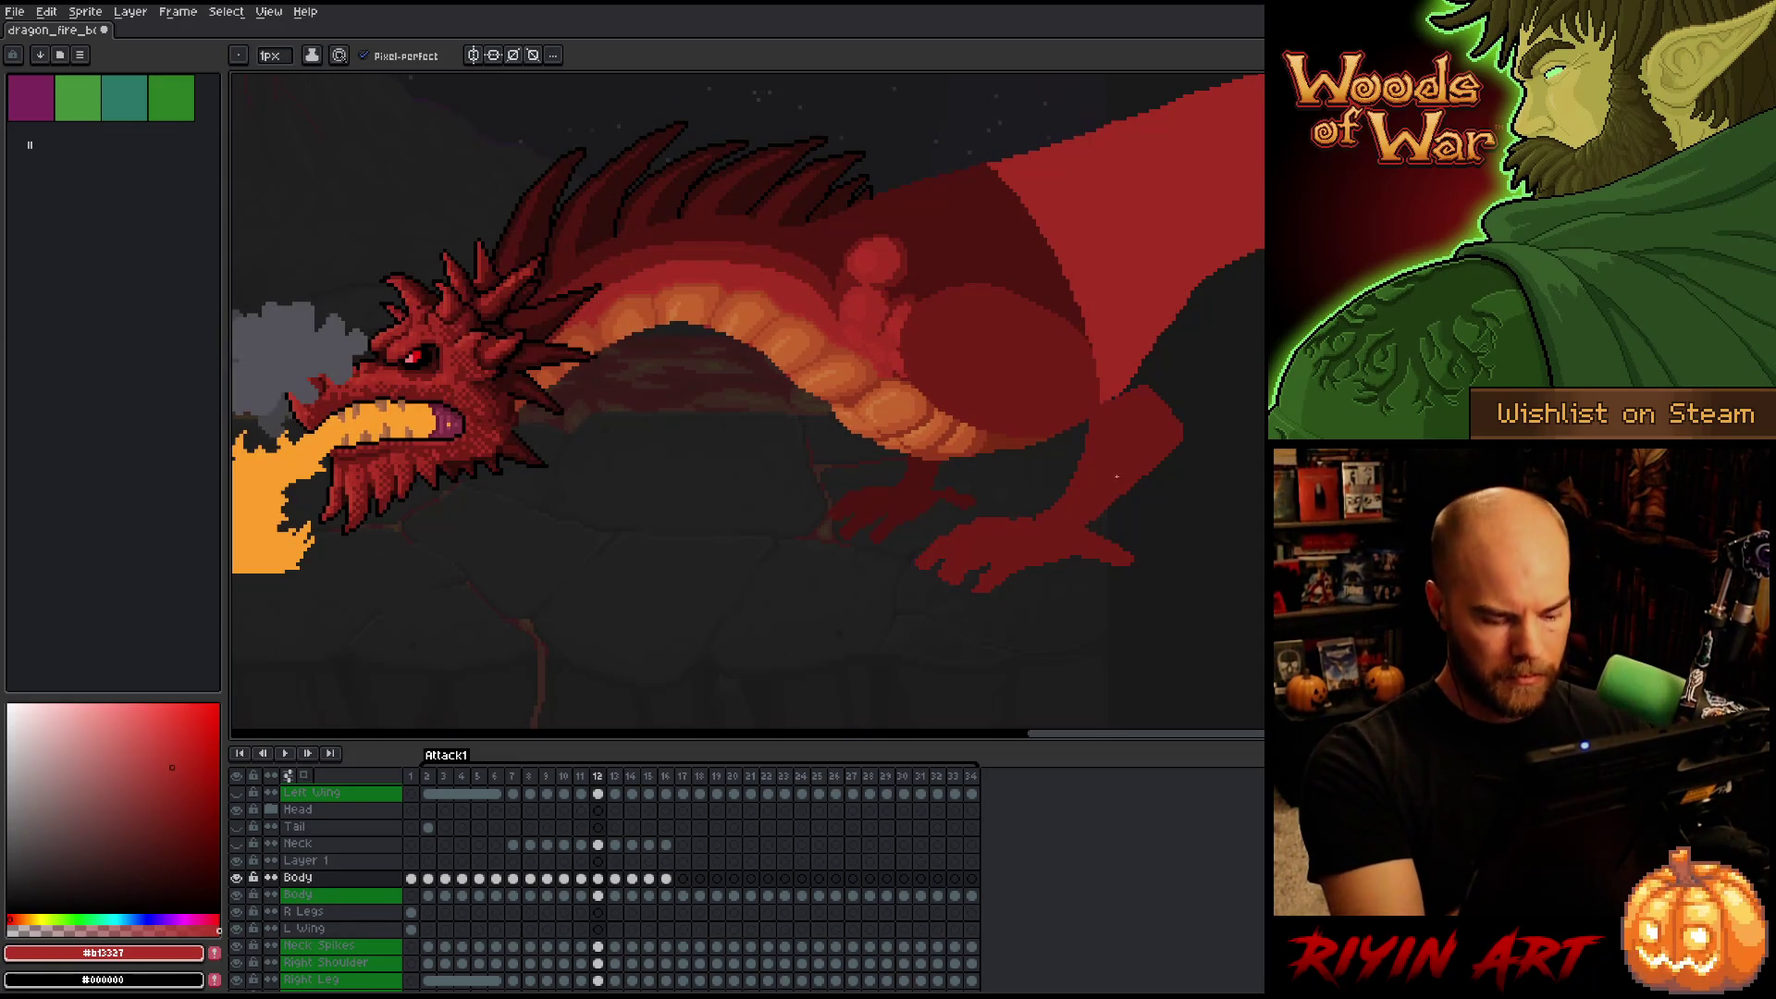
{"action": "key", "text": "Right"}
{"action": "key", "text": "w"}
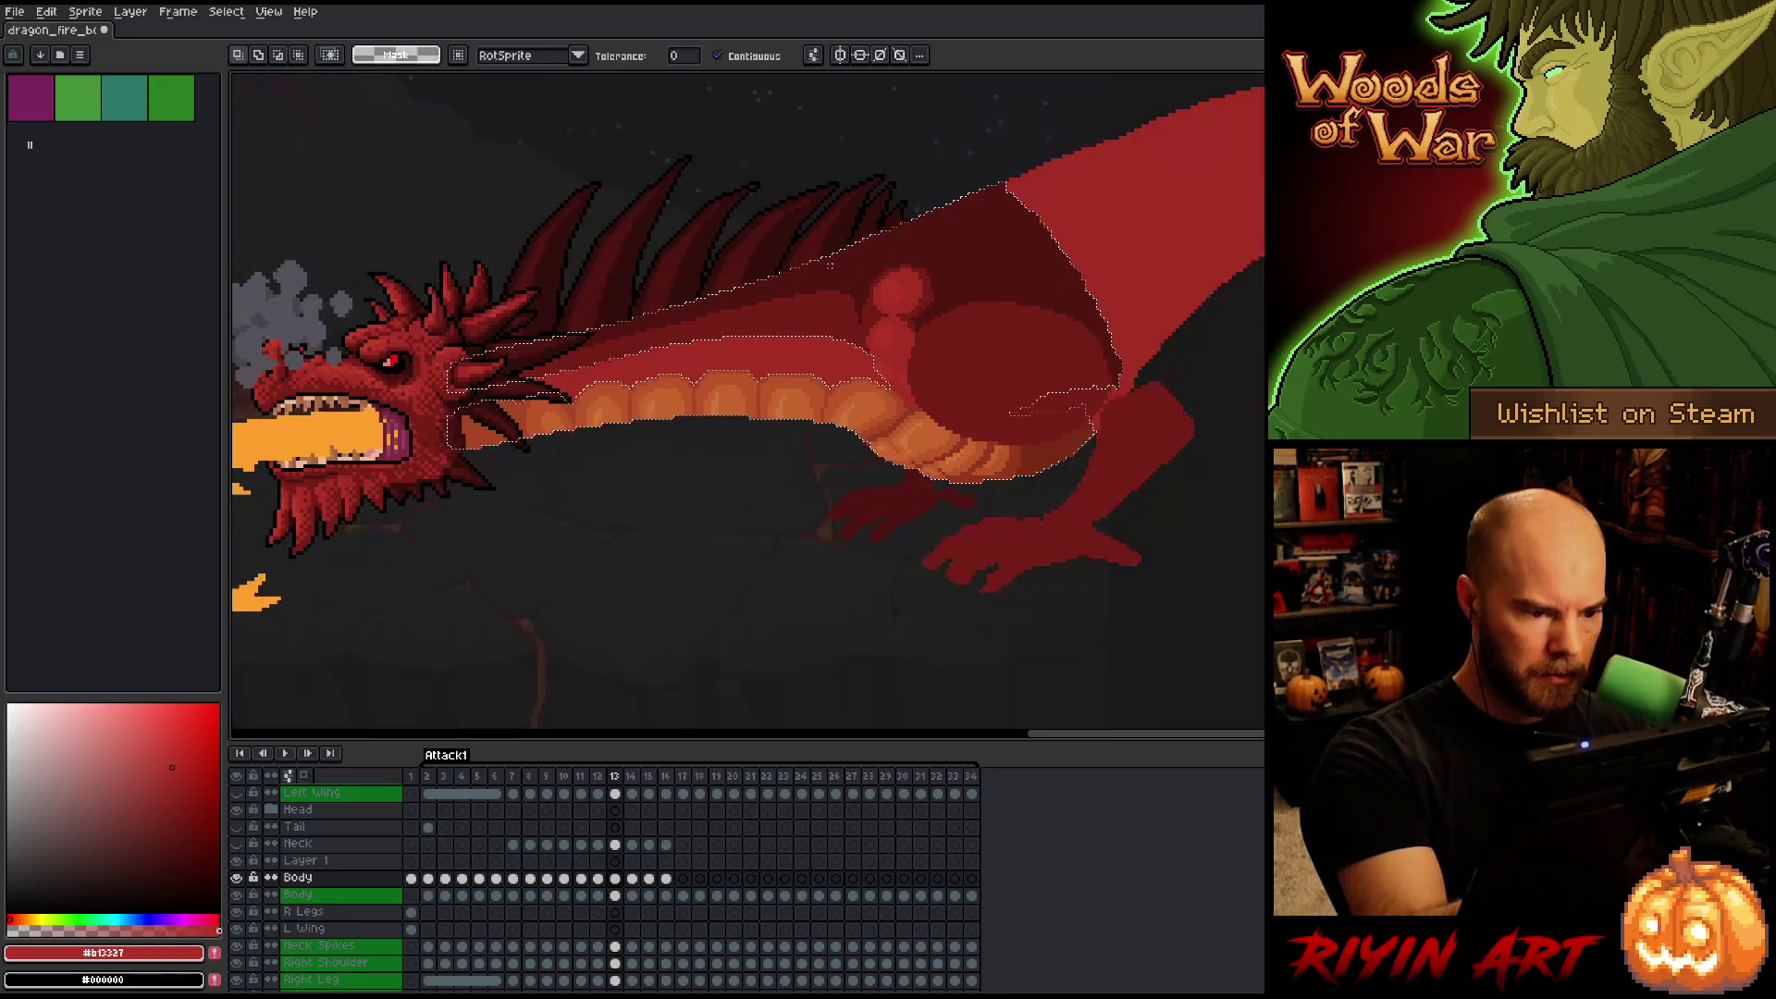
{"action": "key", "text": "b"}
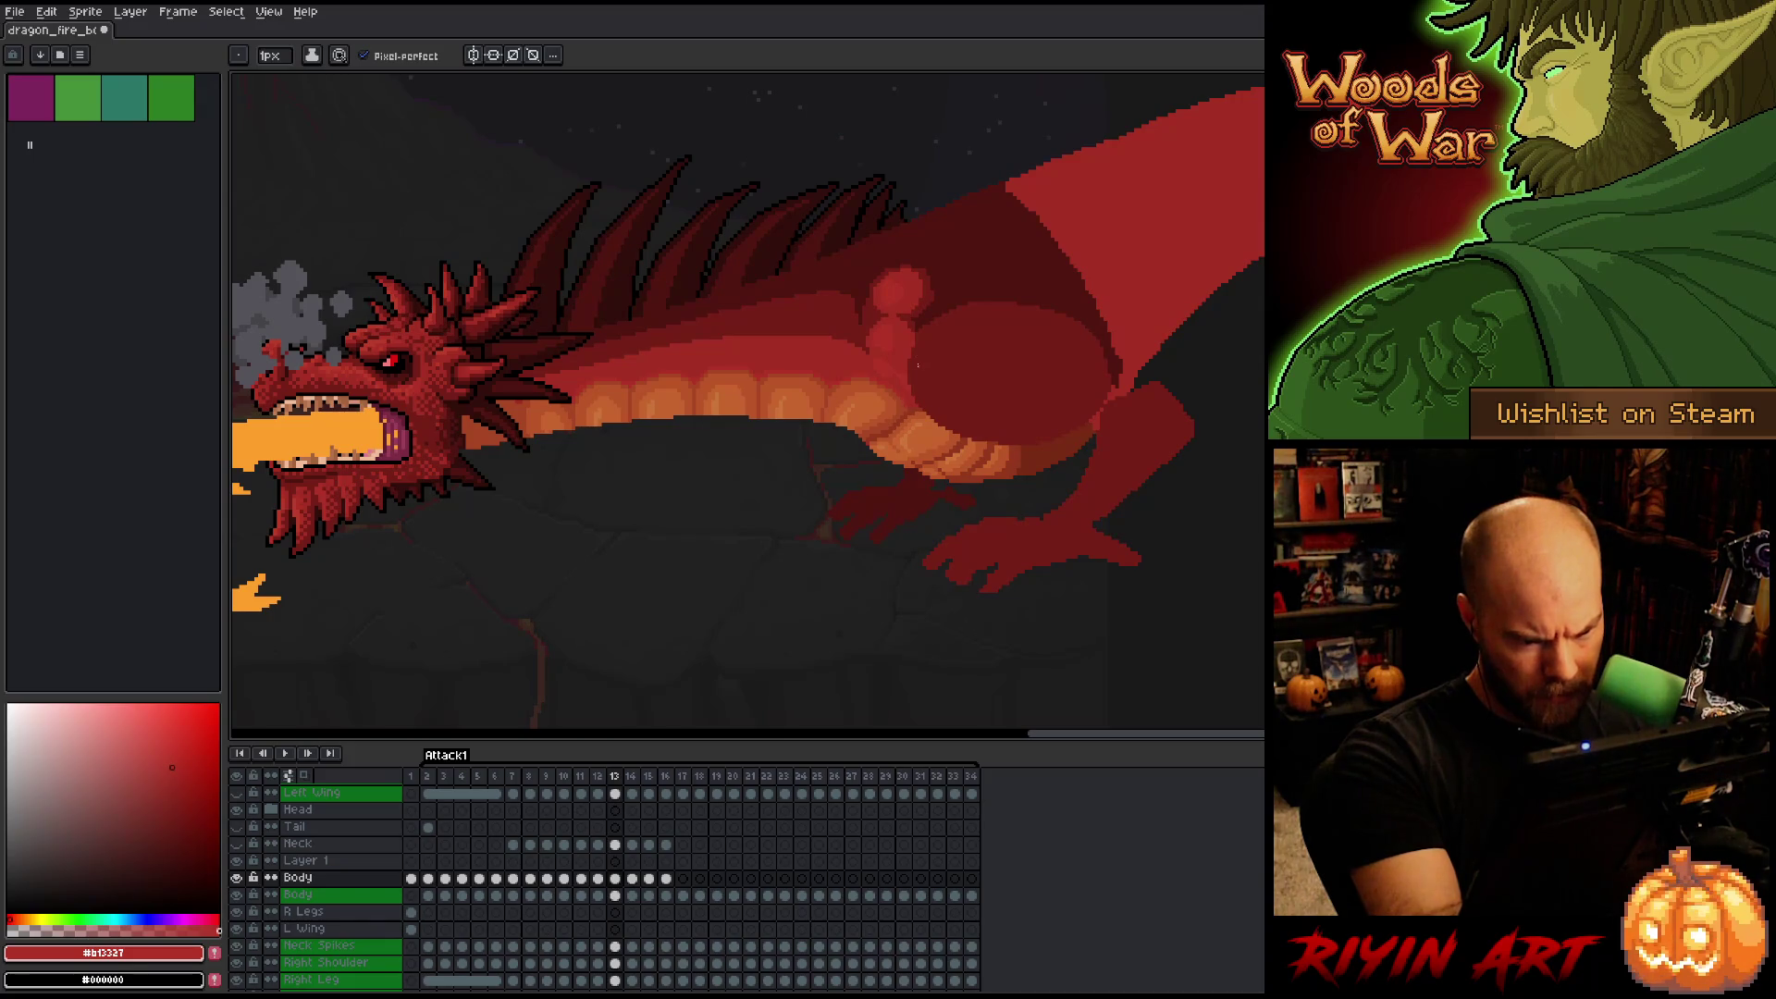
Save the dragon file and start playing the animation.
{"action": "key", "text": "ctrl+s"}
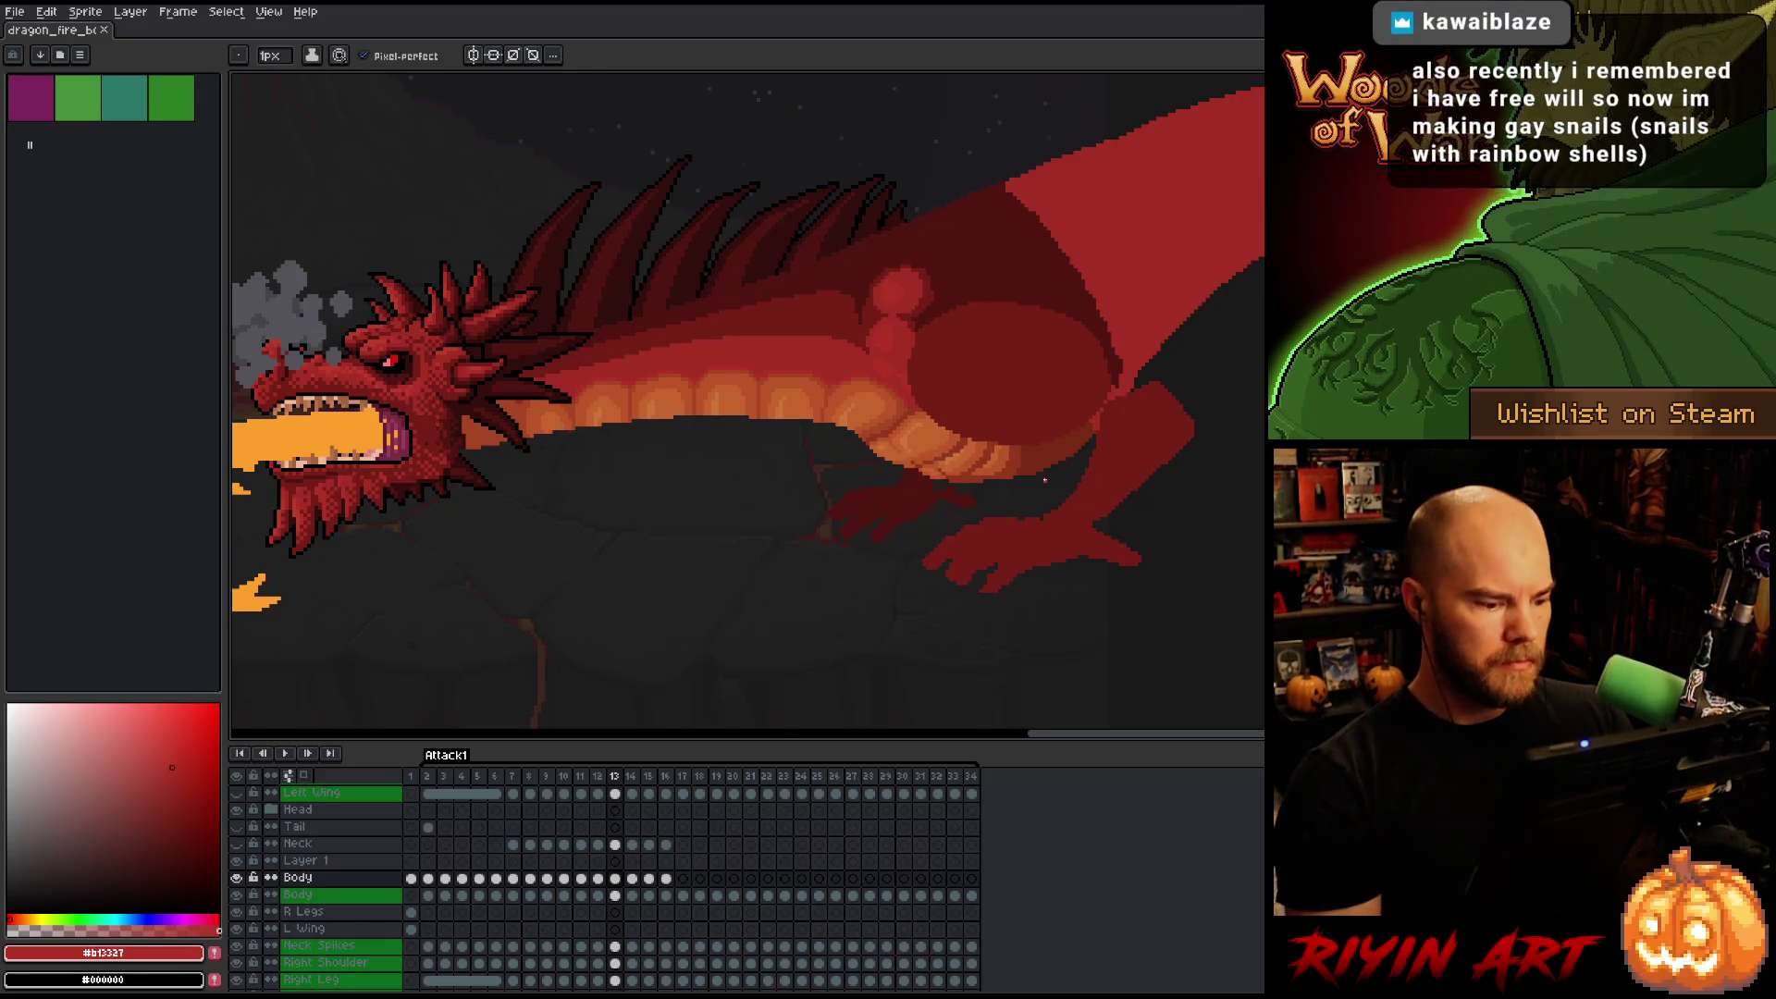
{"action": "key", "text": "Left"}
{"action": "key", "text": "Right"}
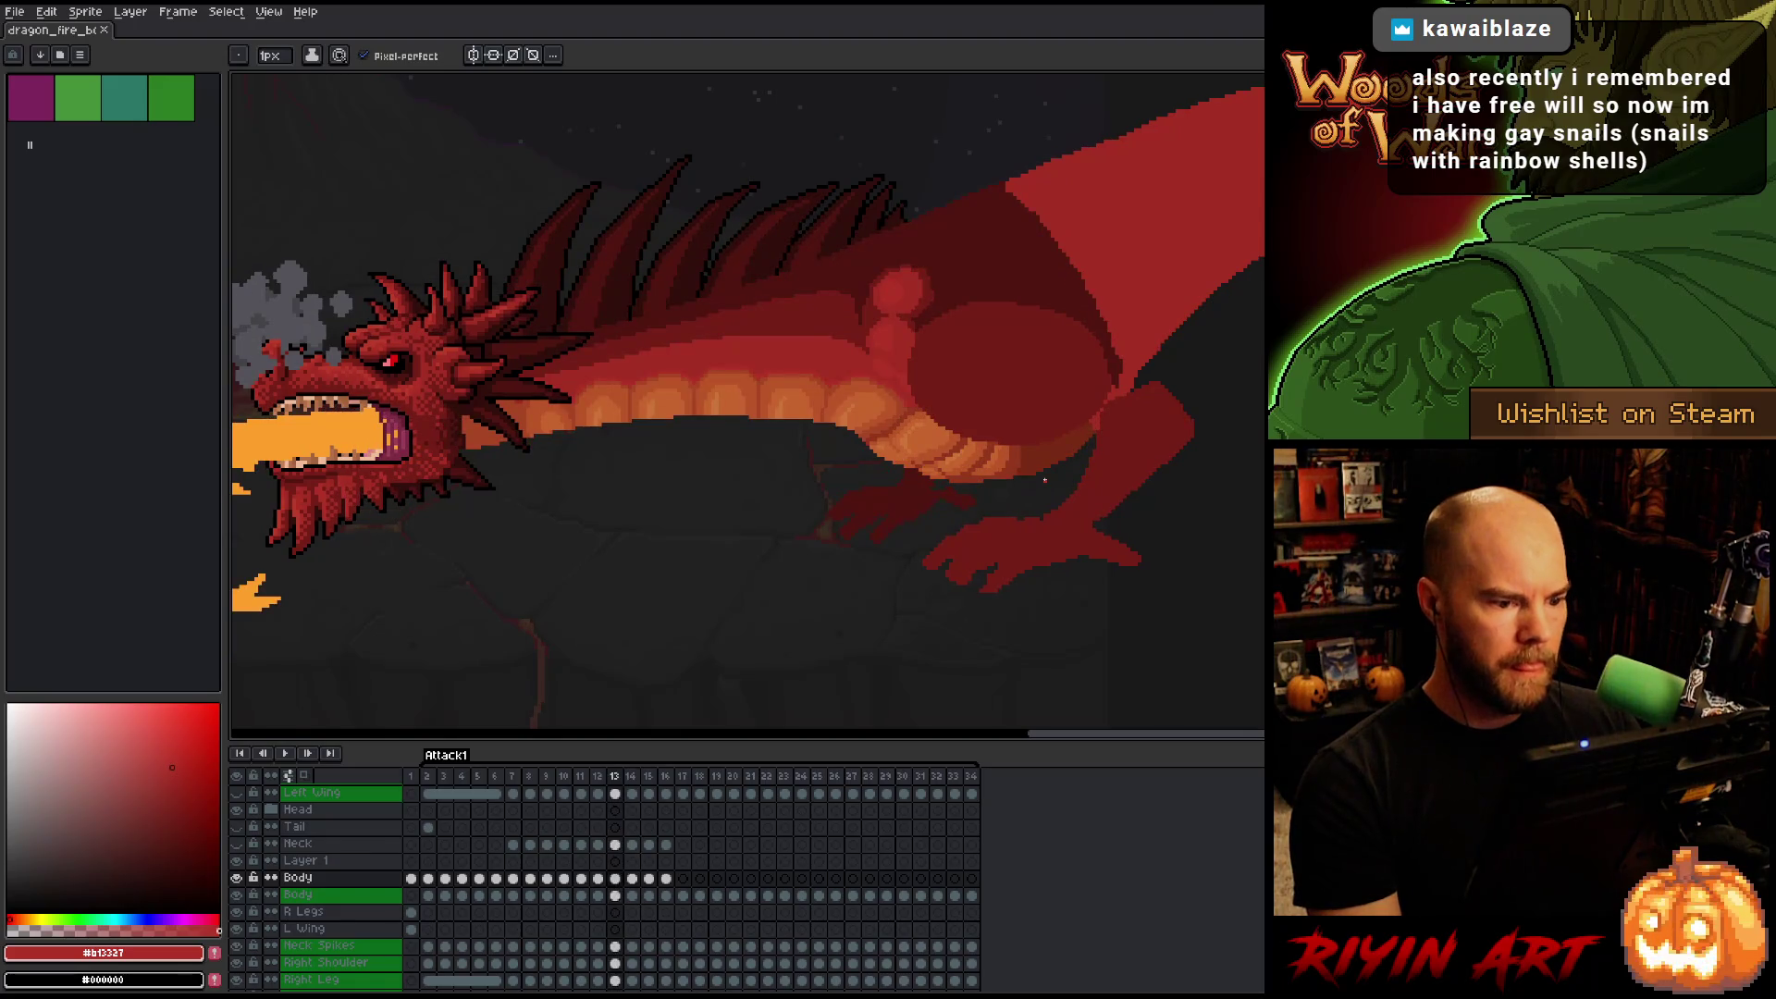
{"action": "key", "text": "ctrl+s"}
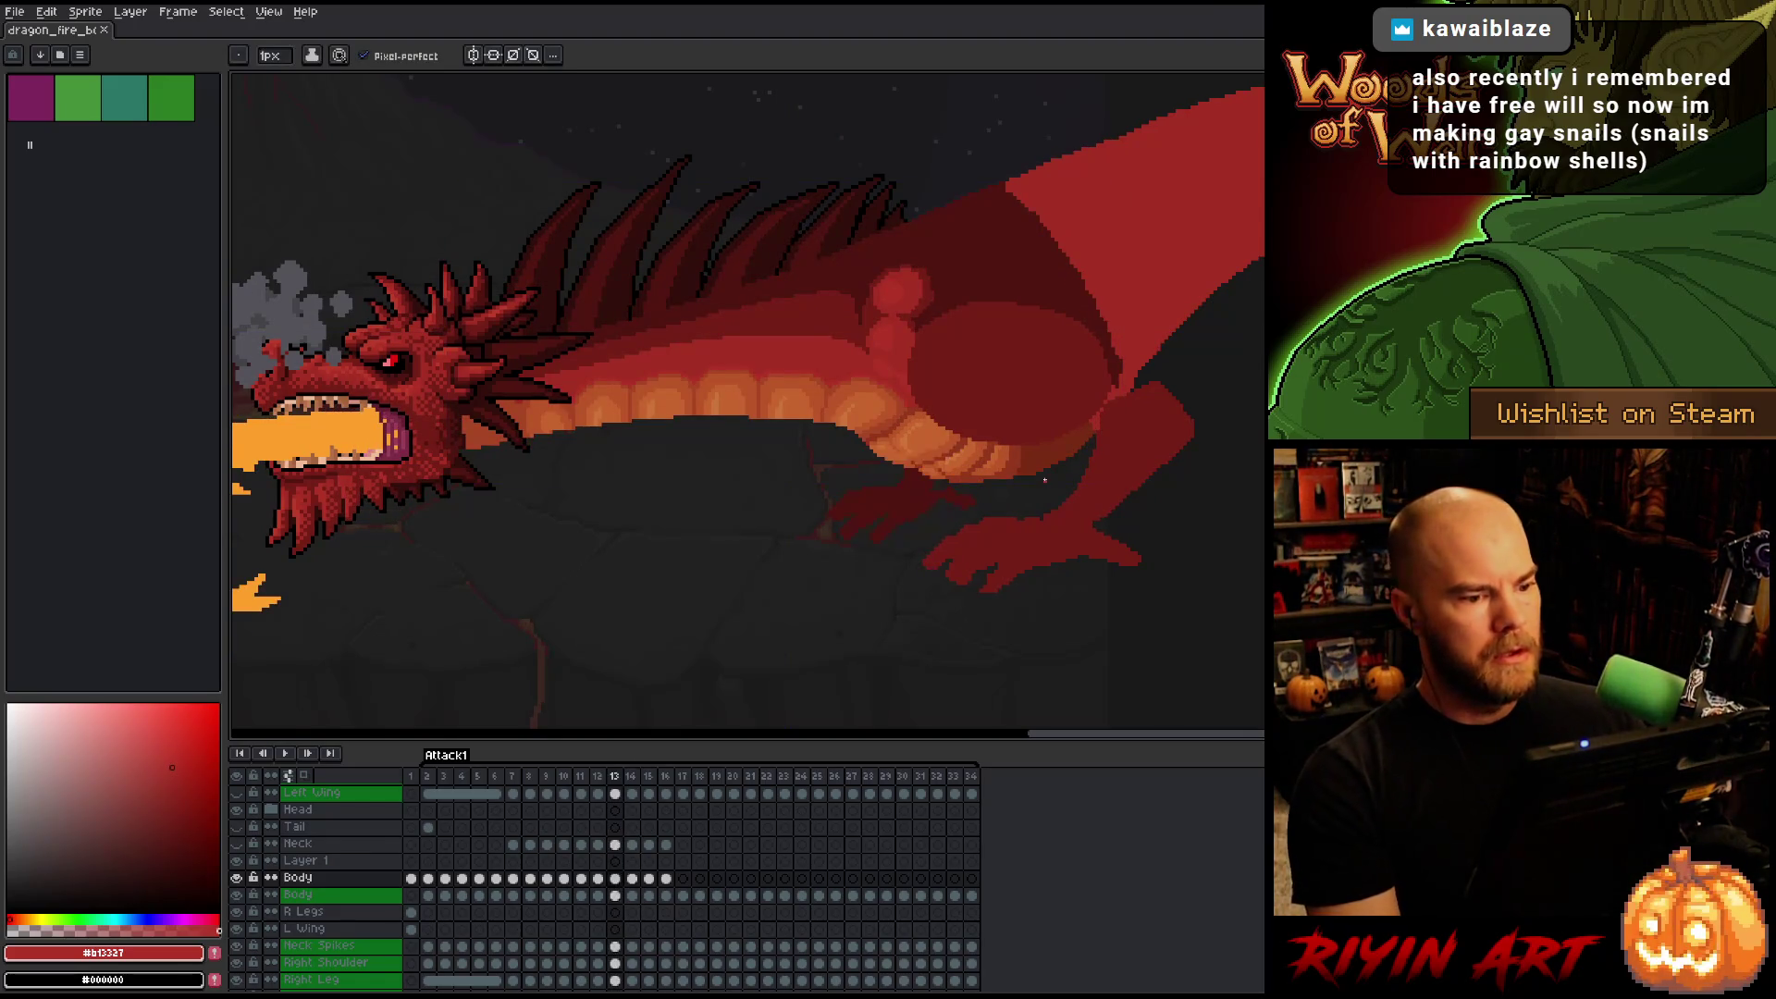
{"action": "scroll", "coordinate": [822, 398], "scroll_direction": "down", "scroll_amount": 4}
{"action": "key", "text": "Return"}
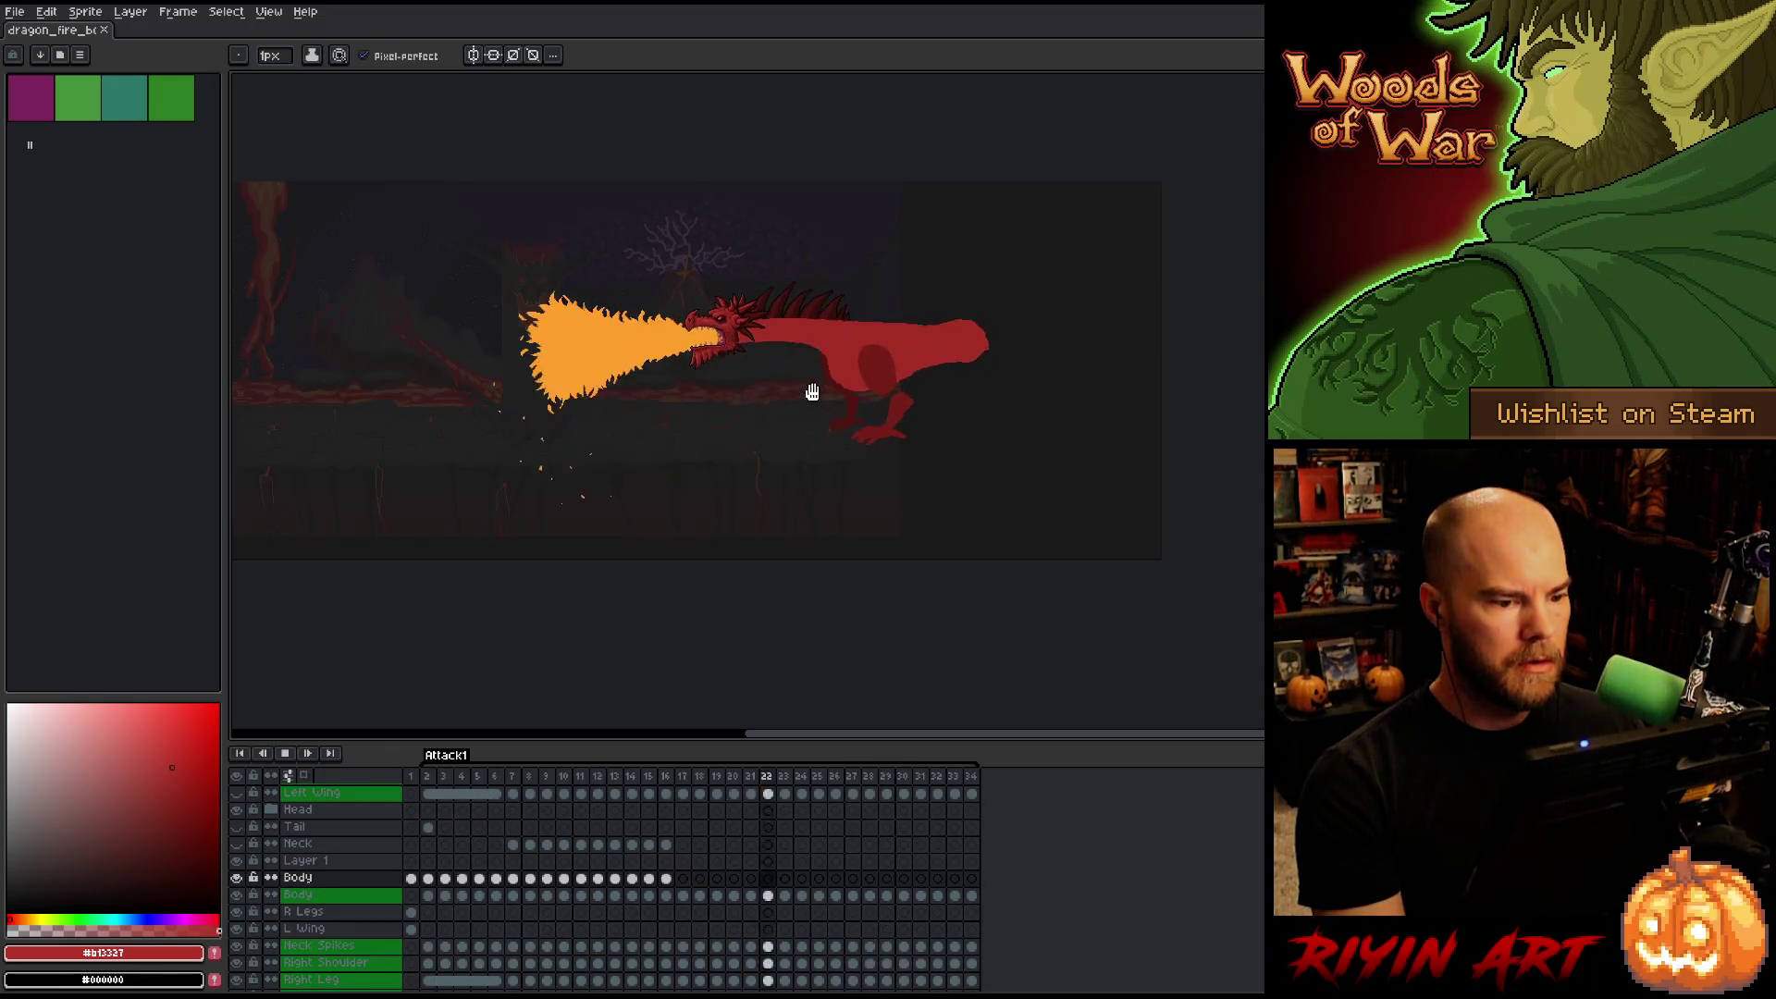
Zoom in, stop playback to step through neighbouring frames, then replay the animation.
{"action": "scroll", "coordinate": [781, 377], "scroll_direction": "up", "scroll_amount": 3}
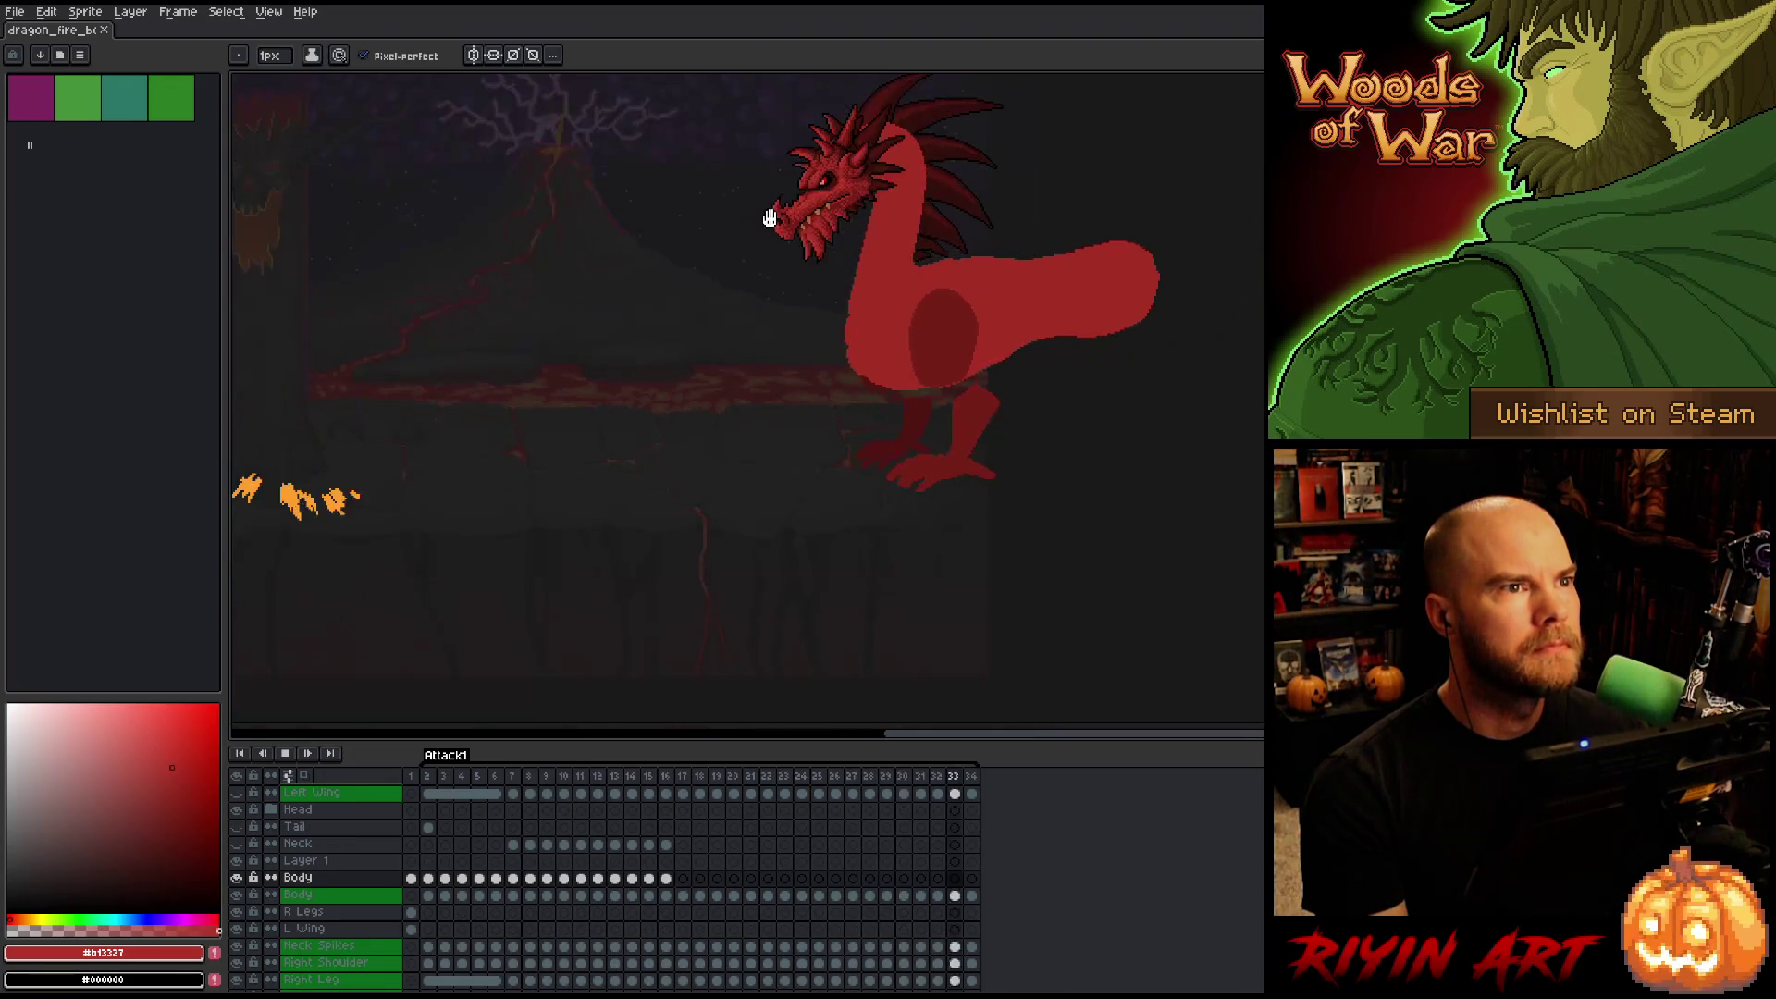
{"action": "scroll", "coordinate": [775, 182], "scroll_direction": "up", "scroll_amount": 1}
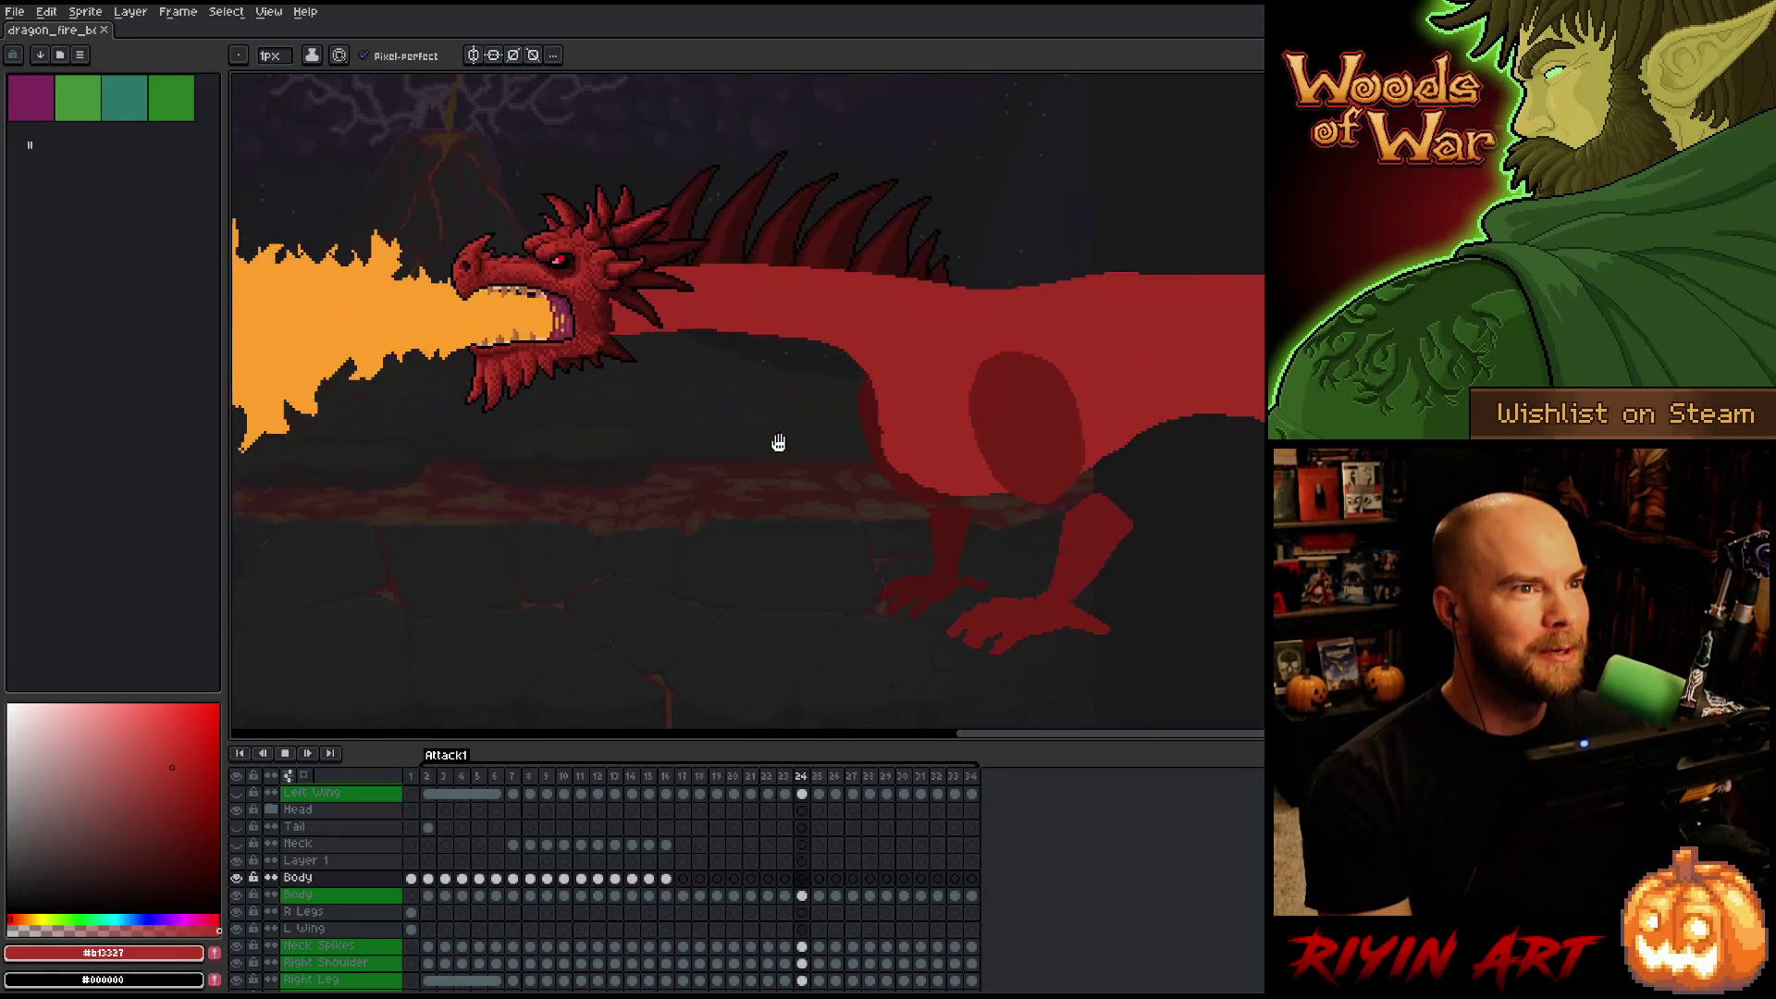
{"action": "key", "text": "Return"}
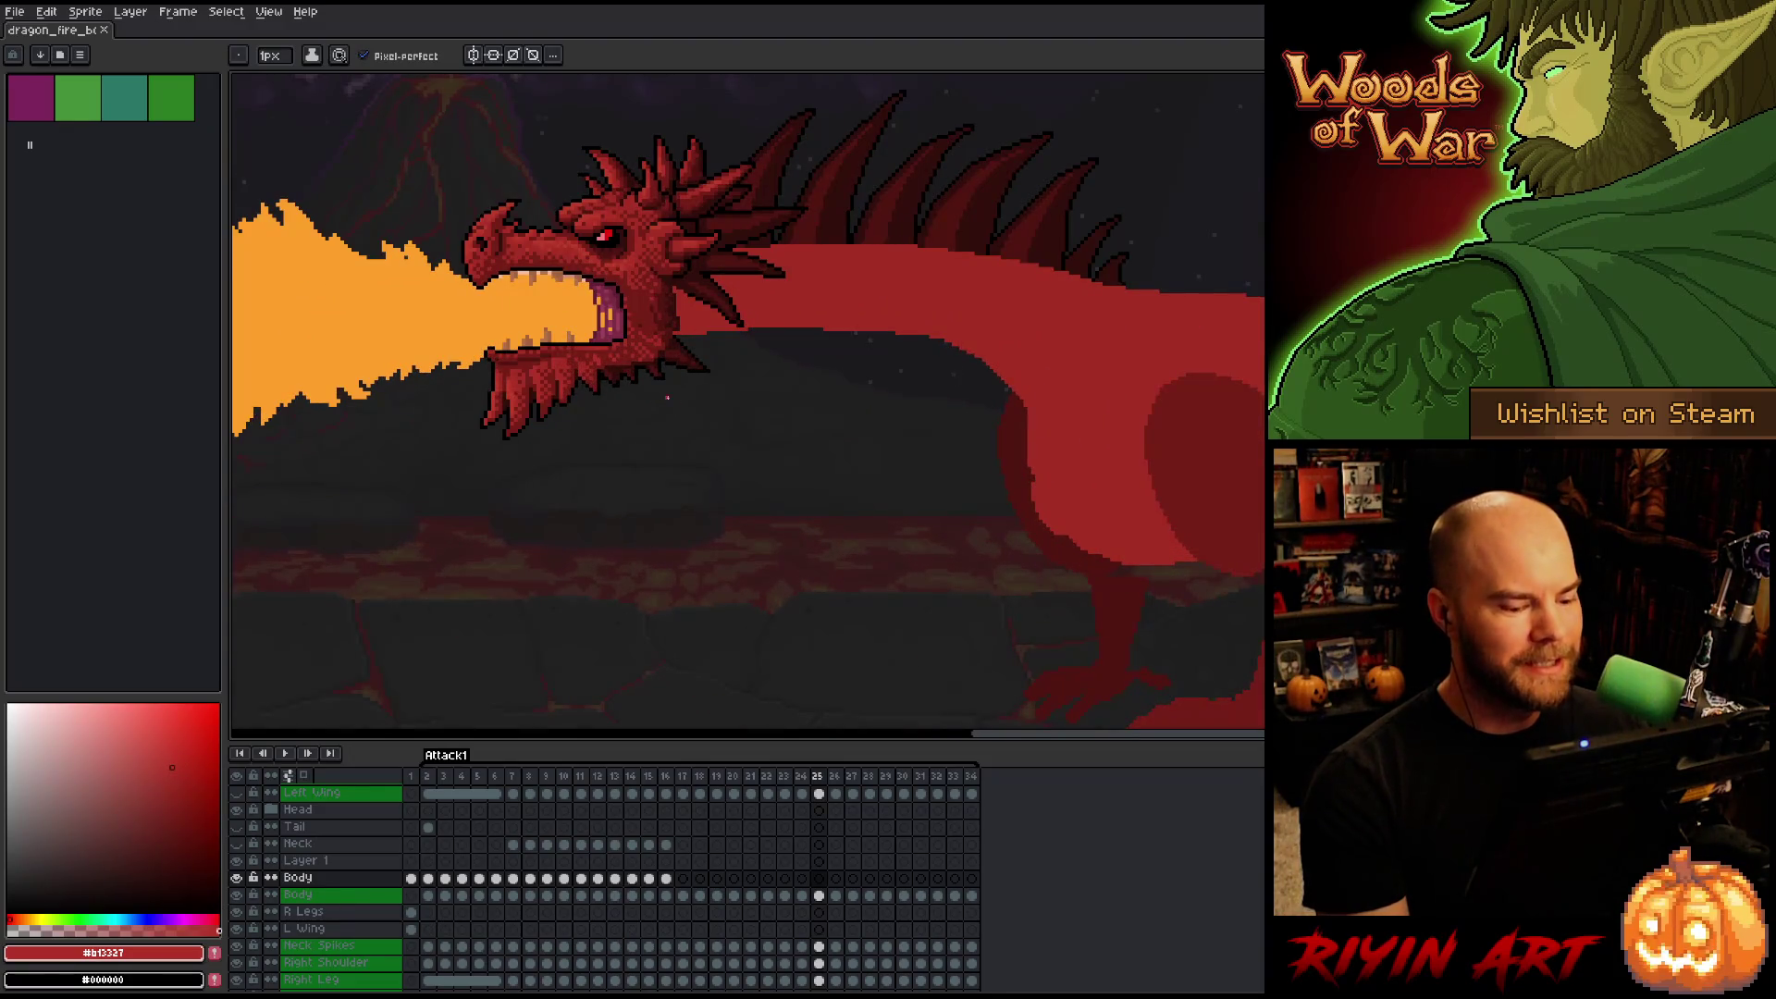
{"action": "key", "text": "Right"}
{"action": "key", "text": "Right"}
{"action": "key", "text": "Left"}
{"action": "key", "text": "Left"}
{"action": "key", "text": "Right"}
{"action": "key", "text": "Right"}
{"action": "key", "text": "Right"}
{"action": "key", "text": "Right"}
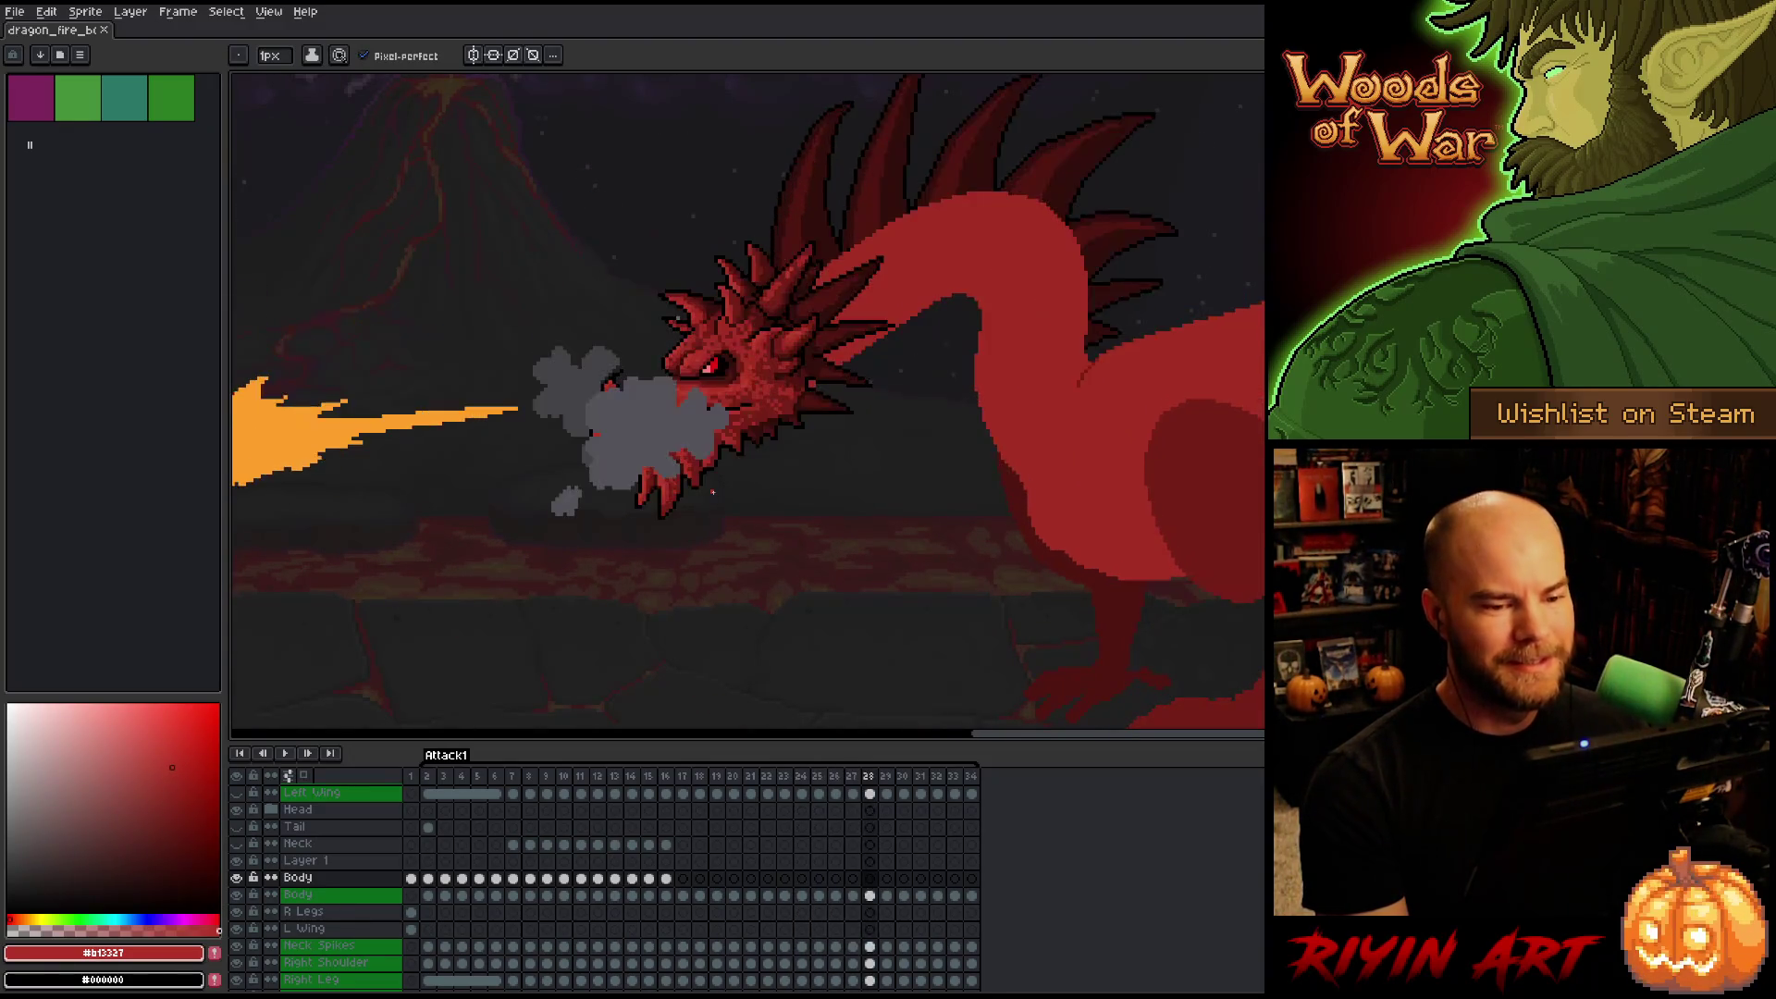
{"action": "key", "text": "Return"}
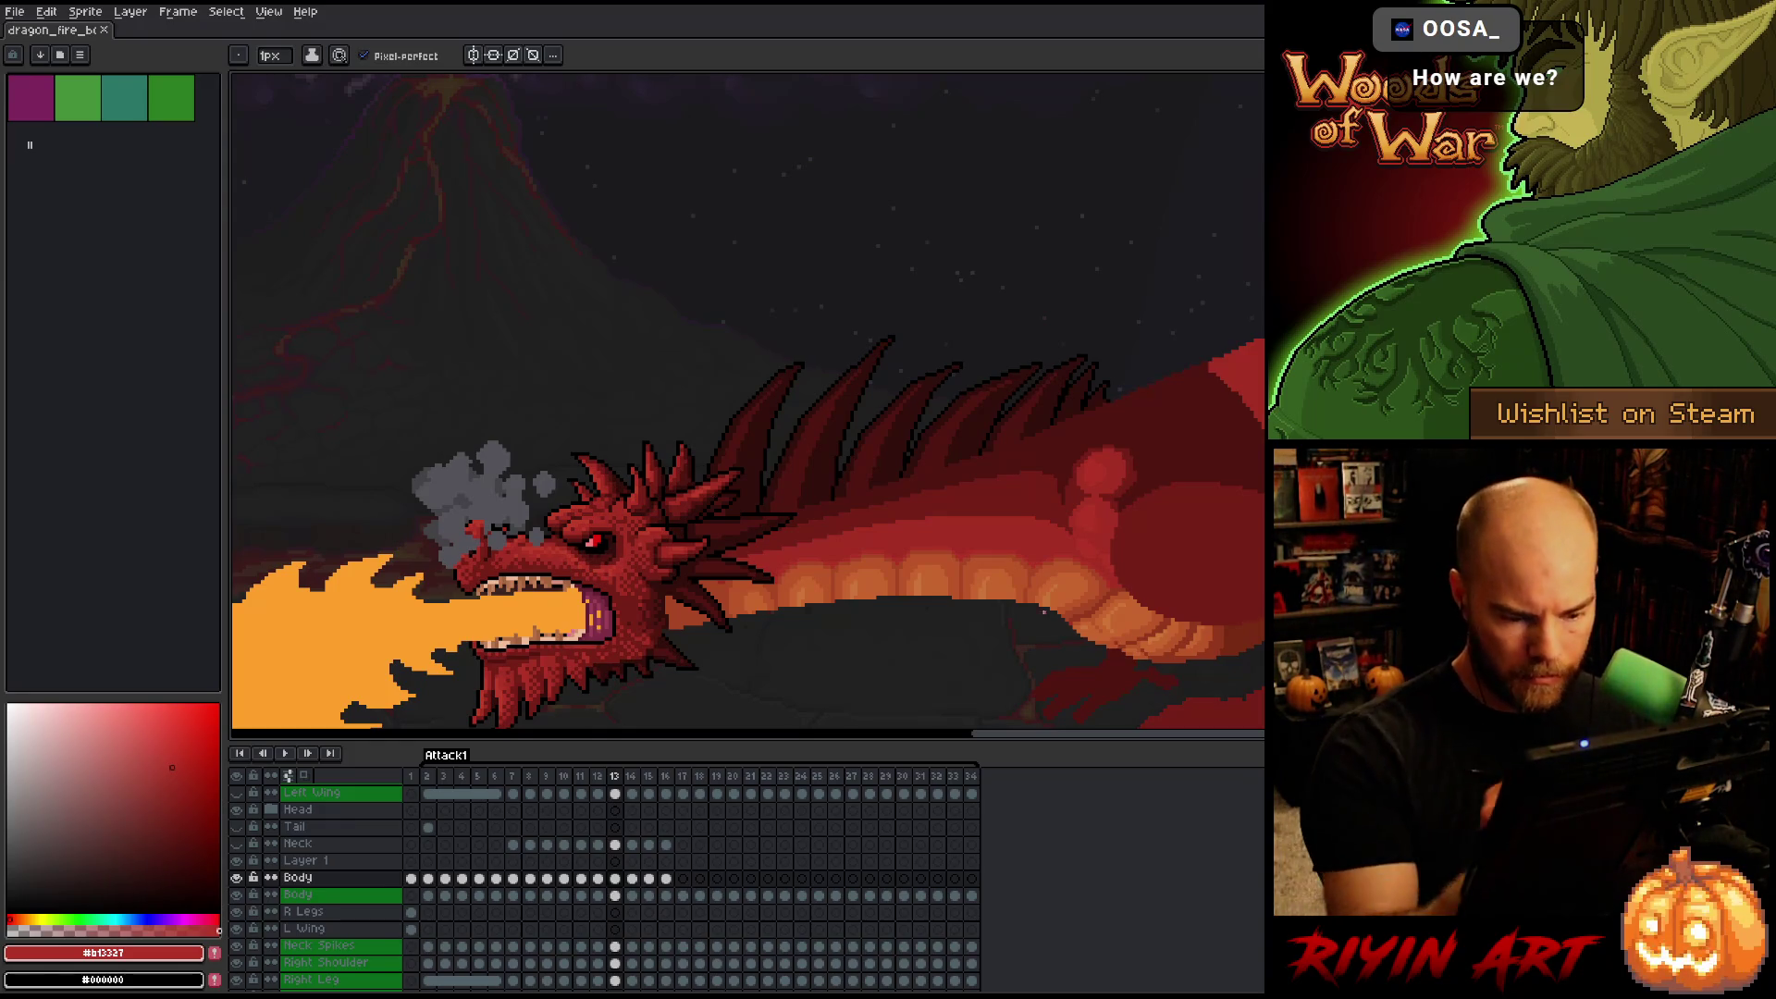
Make a small eraser edit on the dragon and return to frame 13 with the pencil.
{"action": "key", "text": "e"}
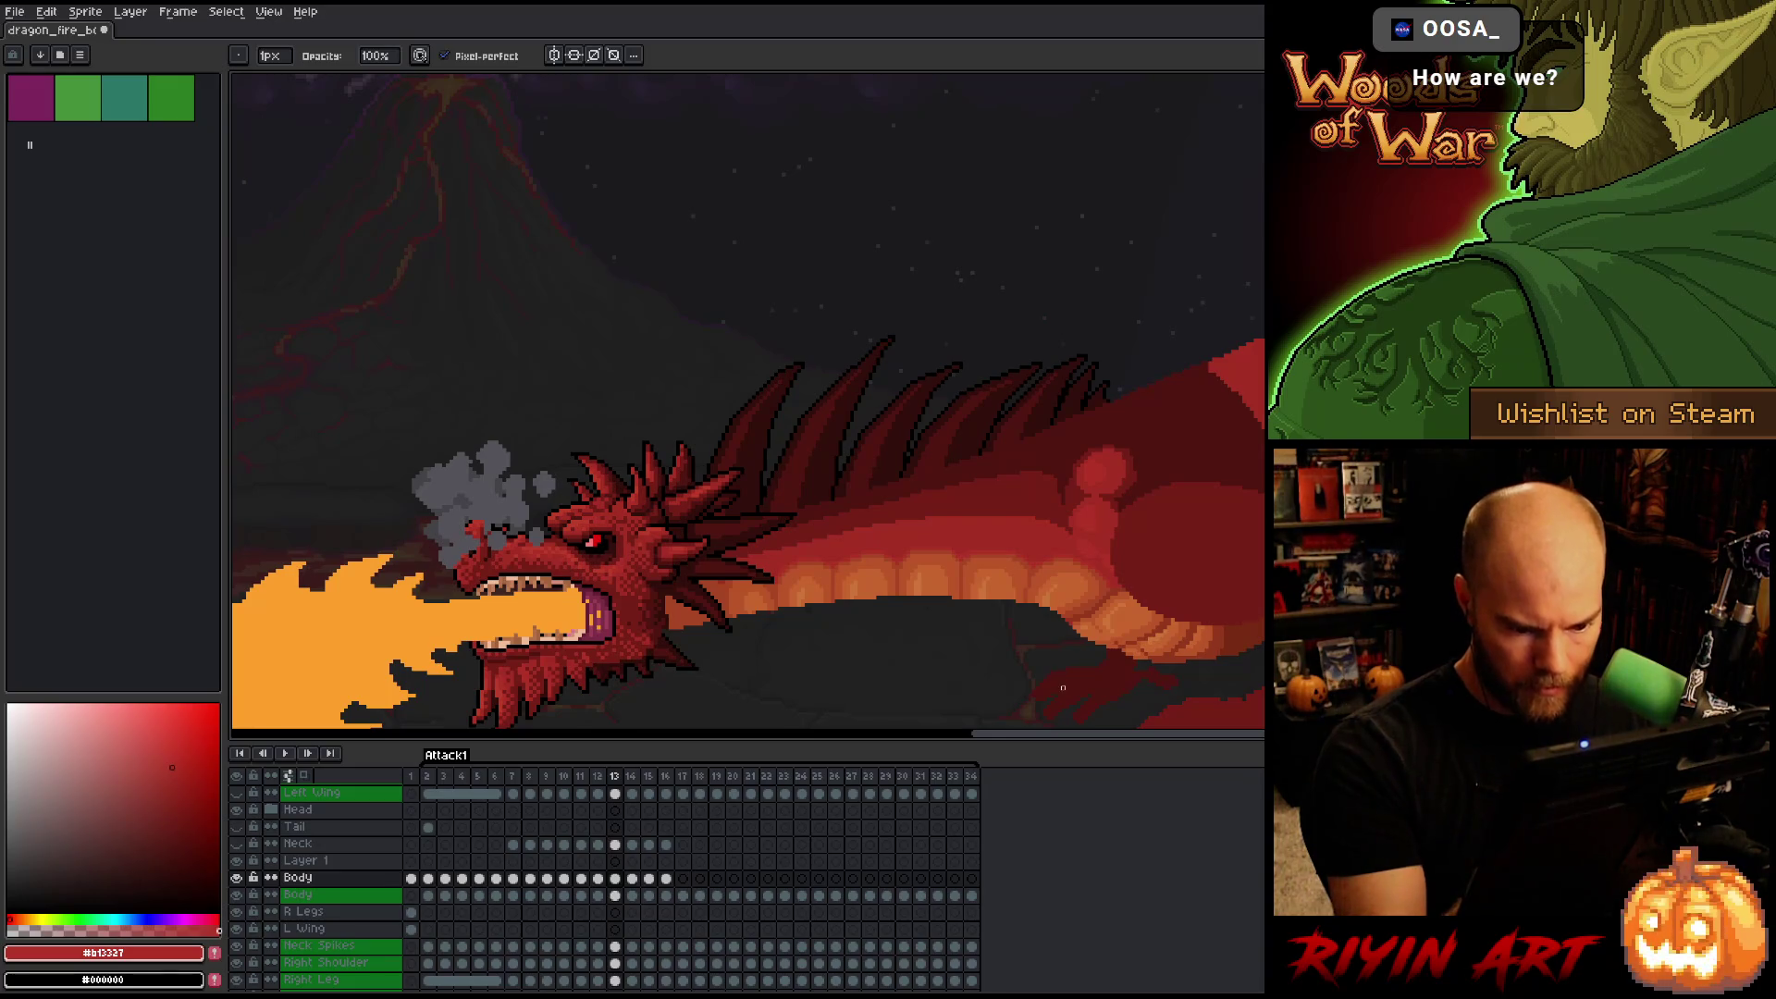
{"action": "left_click", "coordinate": [1040, 704]}
{"action": "scroll", "coordinate": [971, 574], "scroll_direction": "down", "scroll_amount": 2}
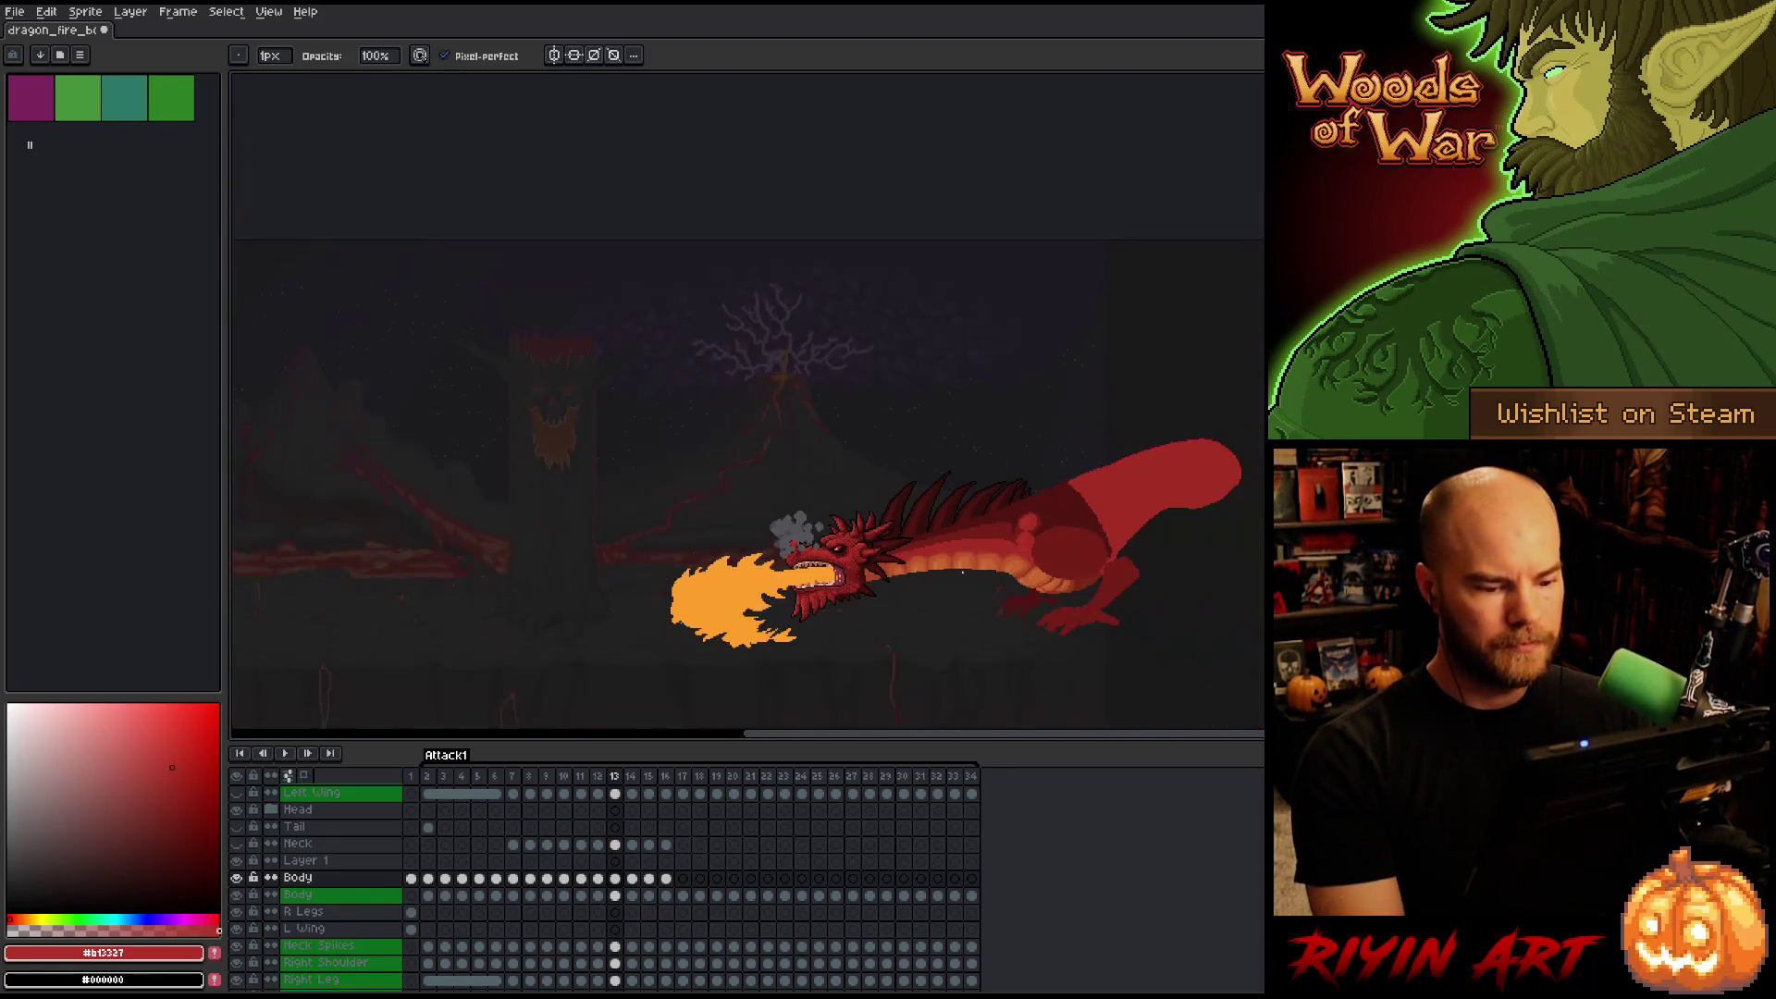
{"action": "scroll", "coordinate": [830, 448], "scroll_direction": "up", "scroll_amount": 1}
{"action": "scroll", "coordinate": [814, 509], "scroll_direction": "up", "scroll_amount": 1}
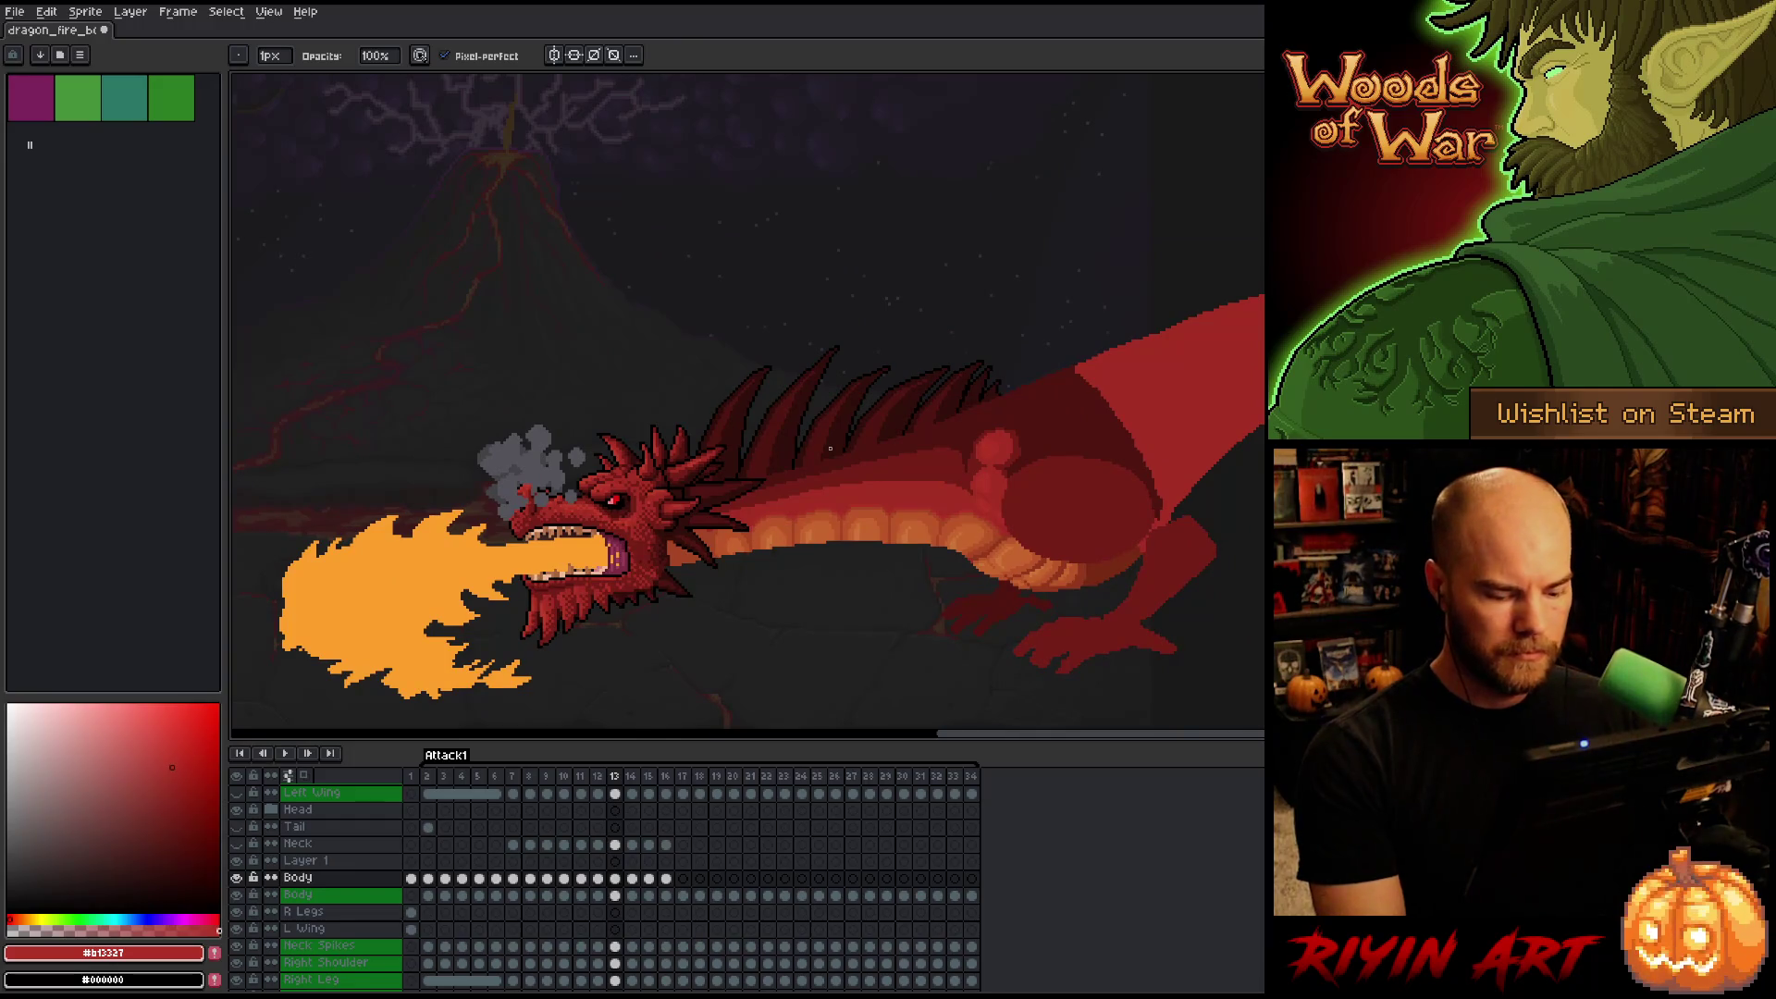
{"action": "key", "text": "comma"}
{"action": "key", "text": "period"}
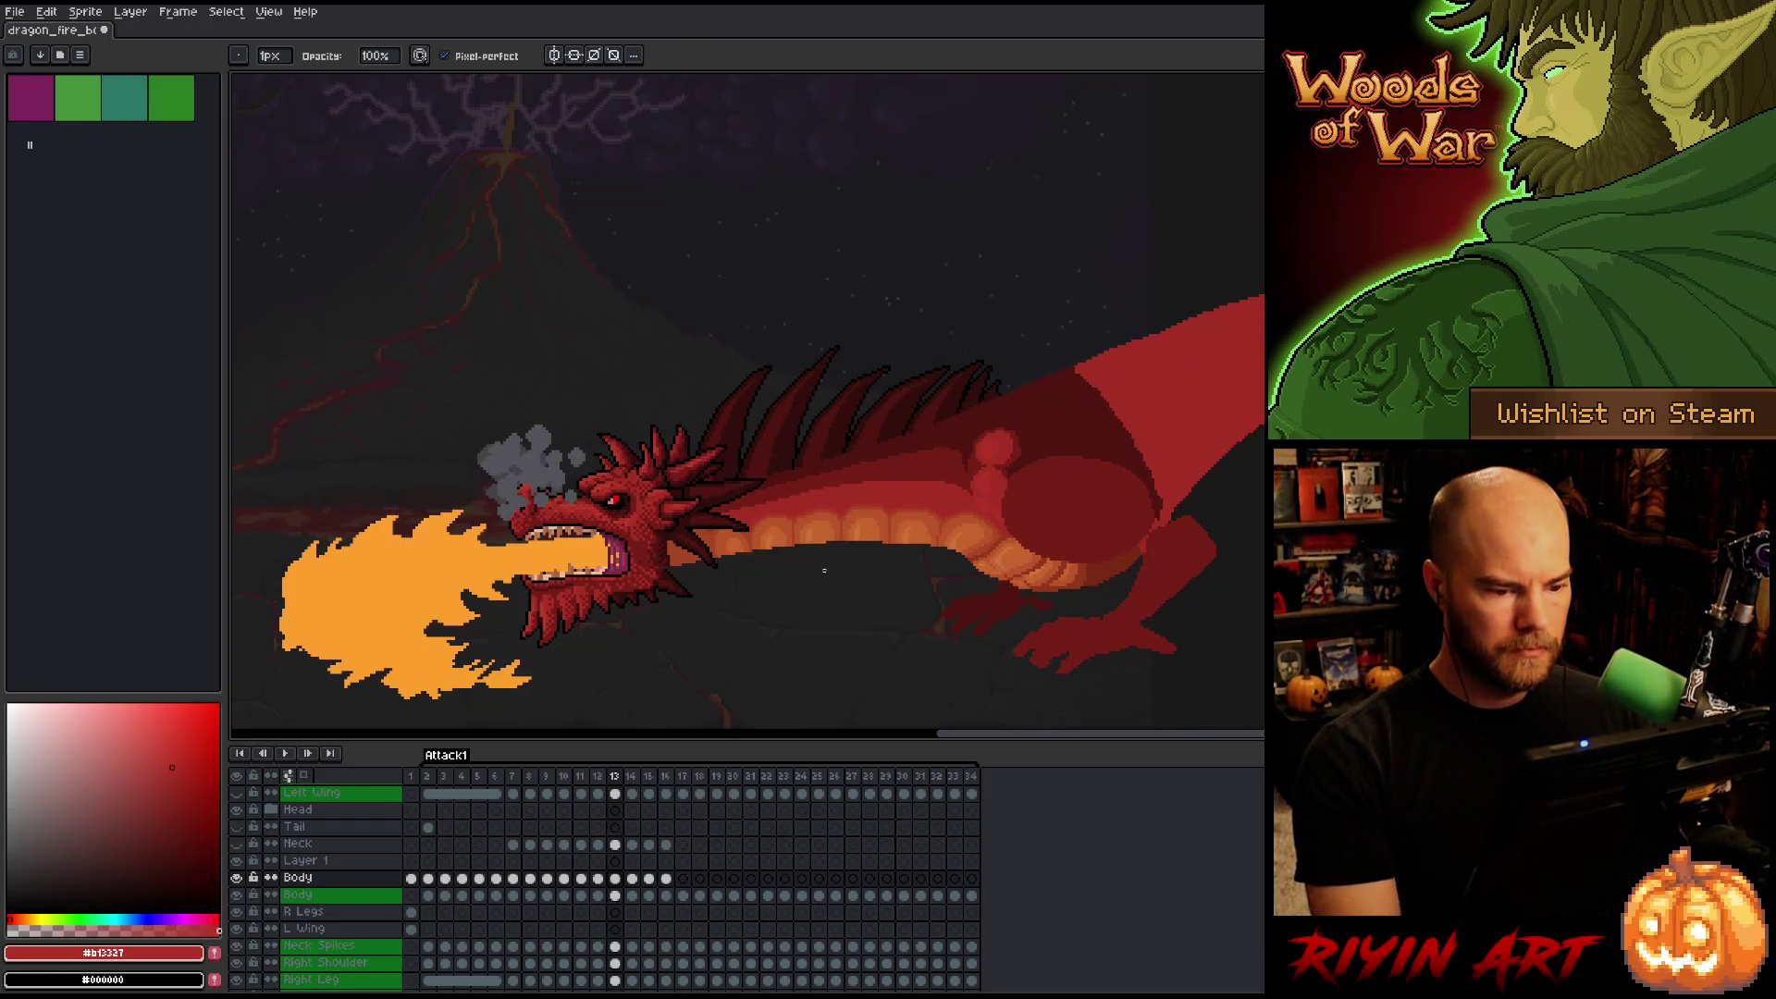
{"action": "key", "text": "b"}
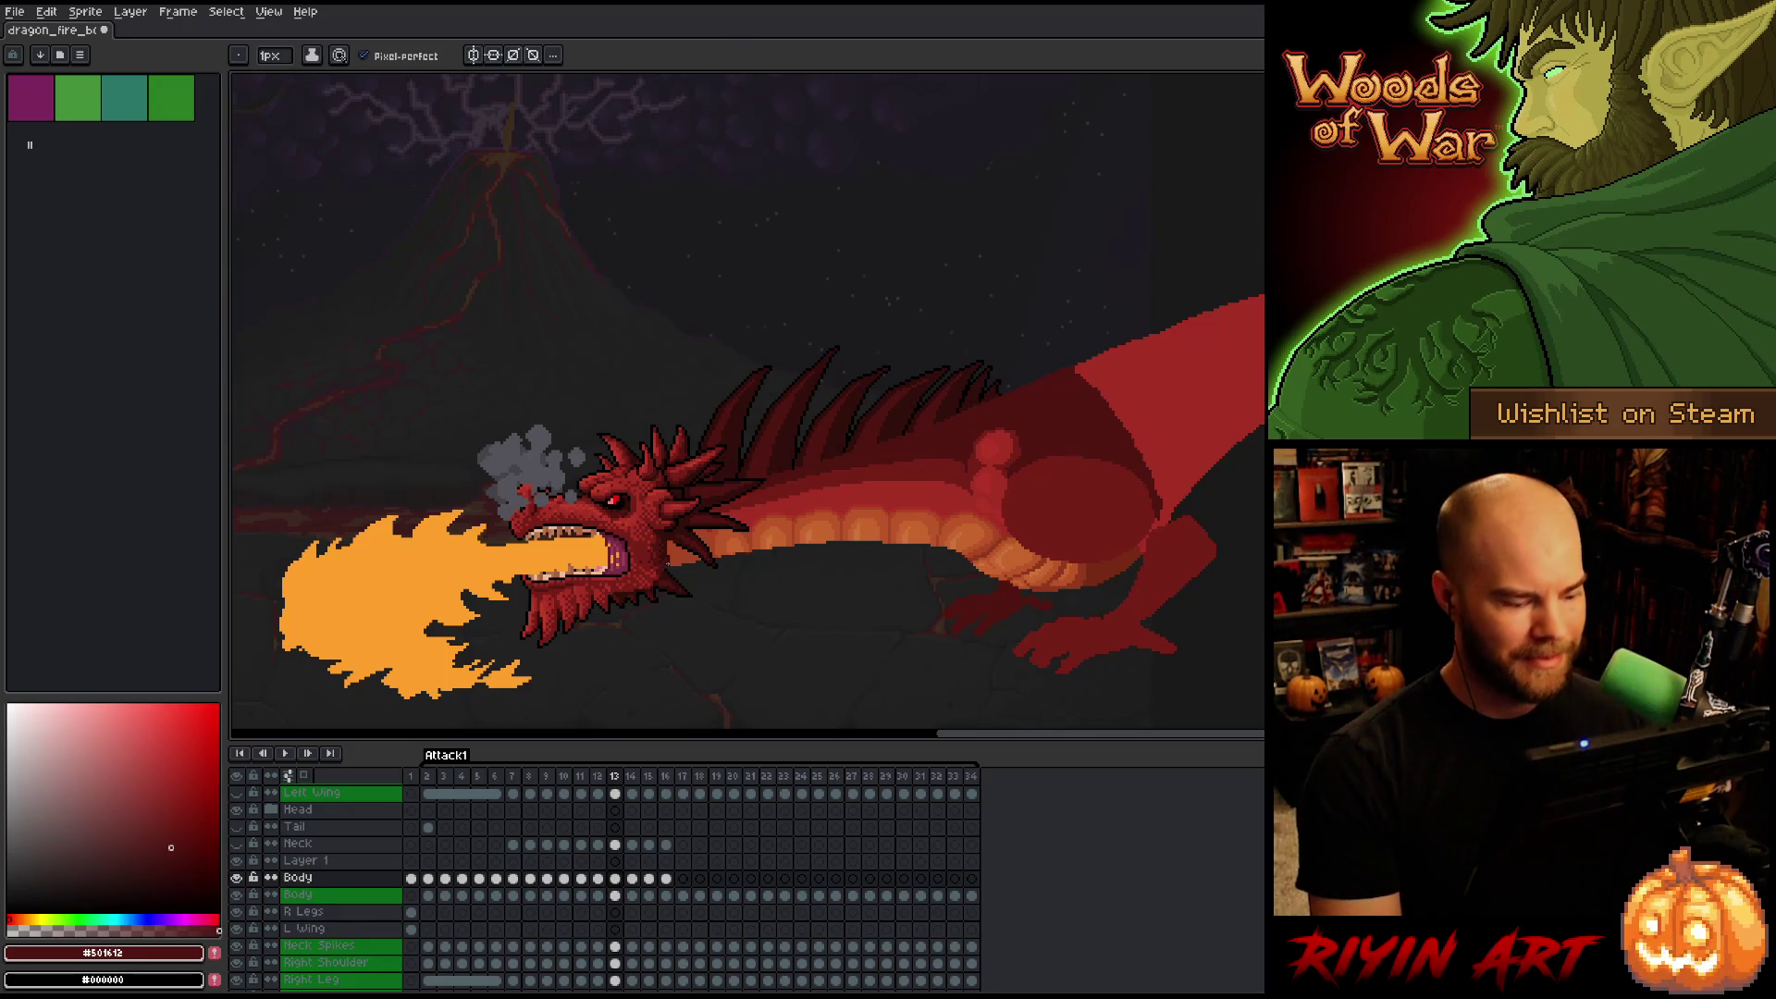
Save the file and play the animation, stopping on frame 13.
{"action": "key", "text": "ctrl+s"}
{"action": "key", "text": "Return"}
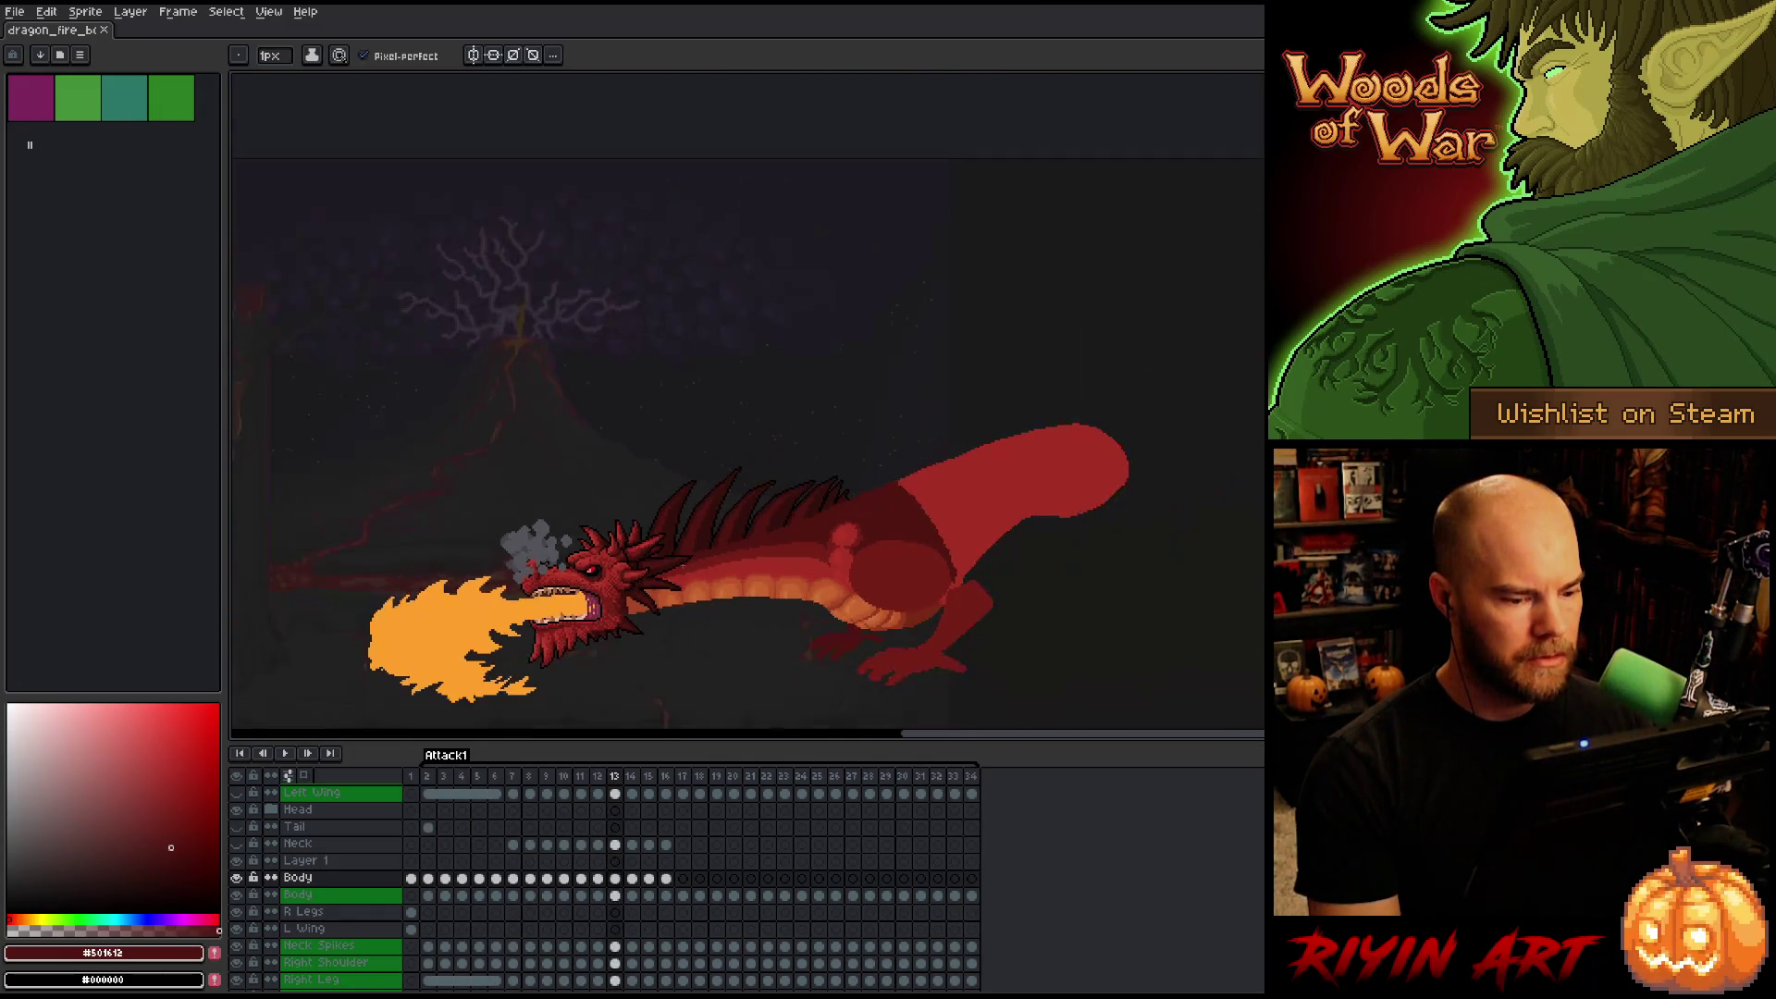
{"action": "key", "text": "Return"}
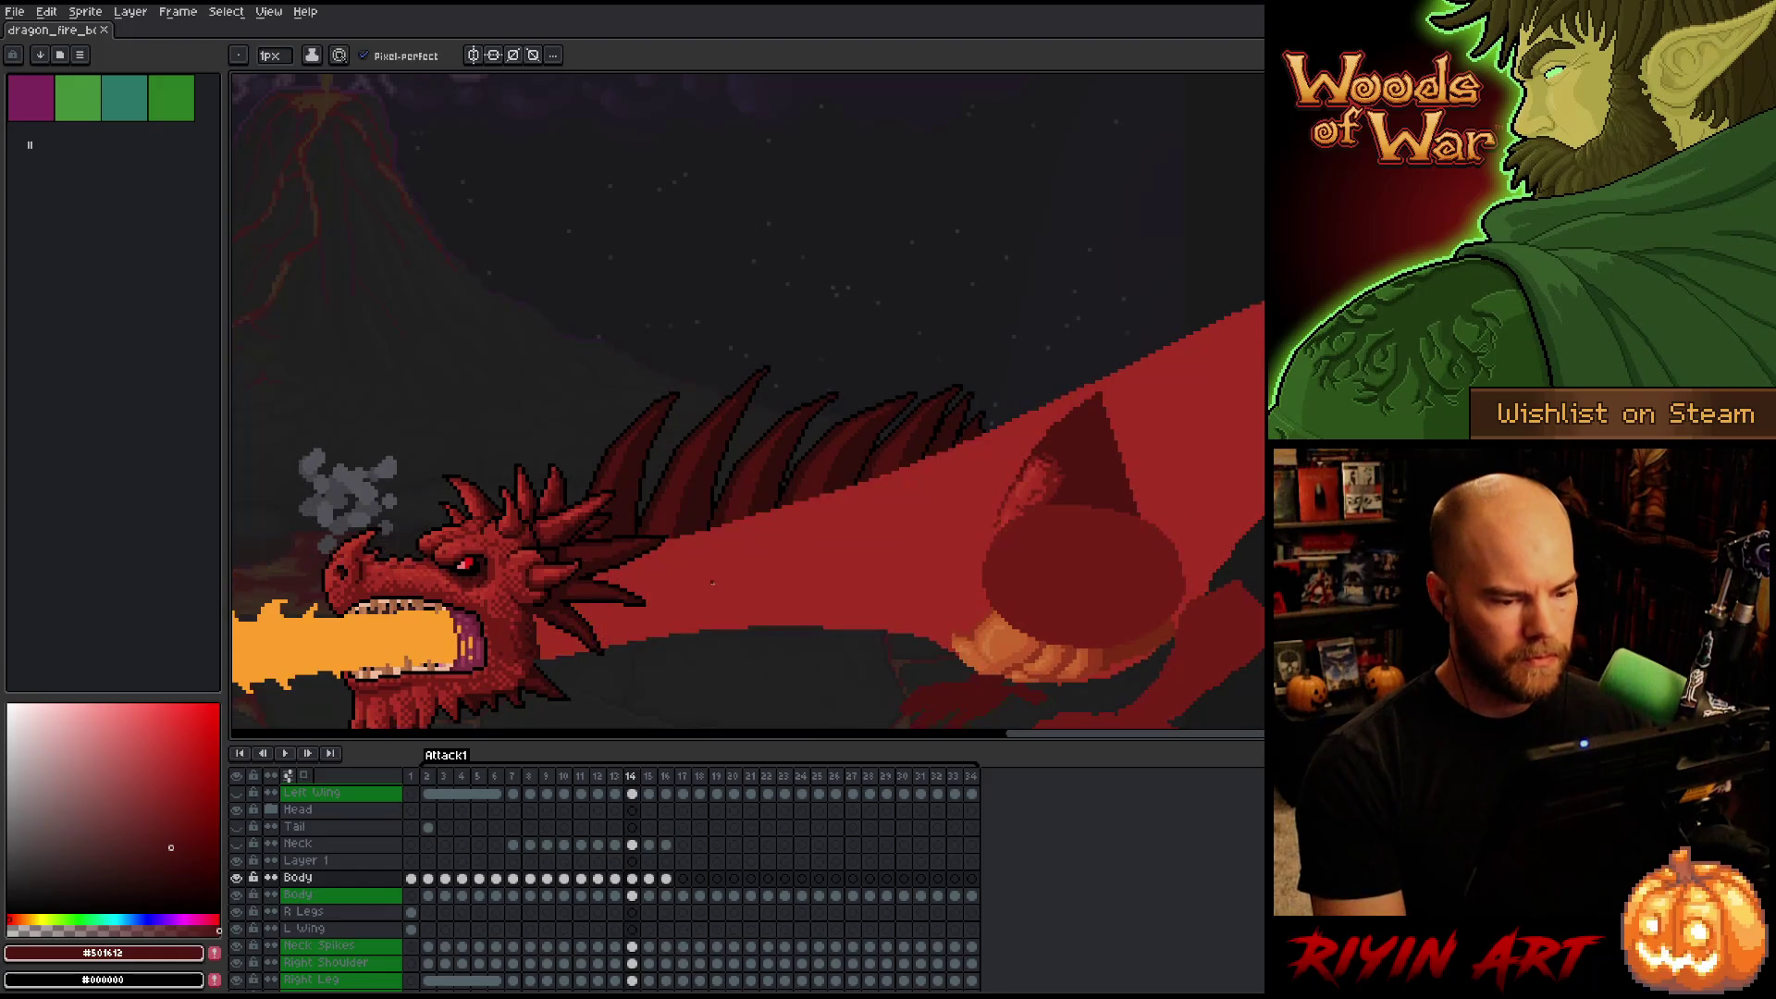
Flip between frame 13 and its neighbour to compare poses, then select the Body cel on frame 13.
{"action": "left_click_drag", "start_coordinate": [841, 602], "coordinate": [819, 506]}
{"action": "key", "text": "Left"}
{"action": "key", "text": "Right"}
{"action": "key", "text": "Left"}
{"action": "key", "text": "Right"}
{"action": "key", "text": "Left"}
{"action": "key", "text": "Right"}
{"action": "key", "text": "Left"}
{"action": "key", "text": "Right"}
{"action": "key", "text": "Left"}
{"action": "key", "text": "Right"}
{"action": "left_click", "coordinate": [620, 879]}
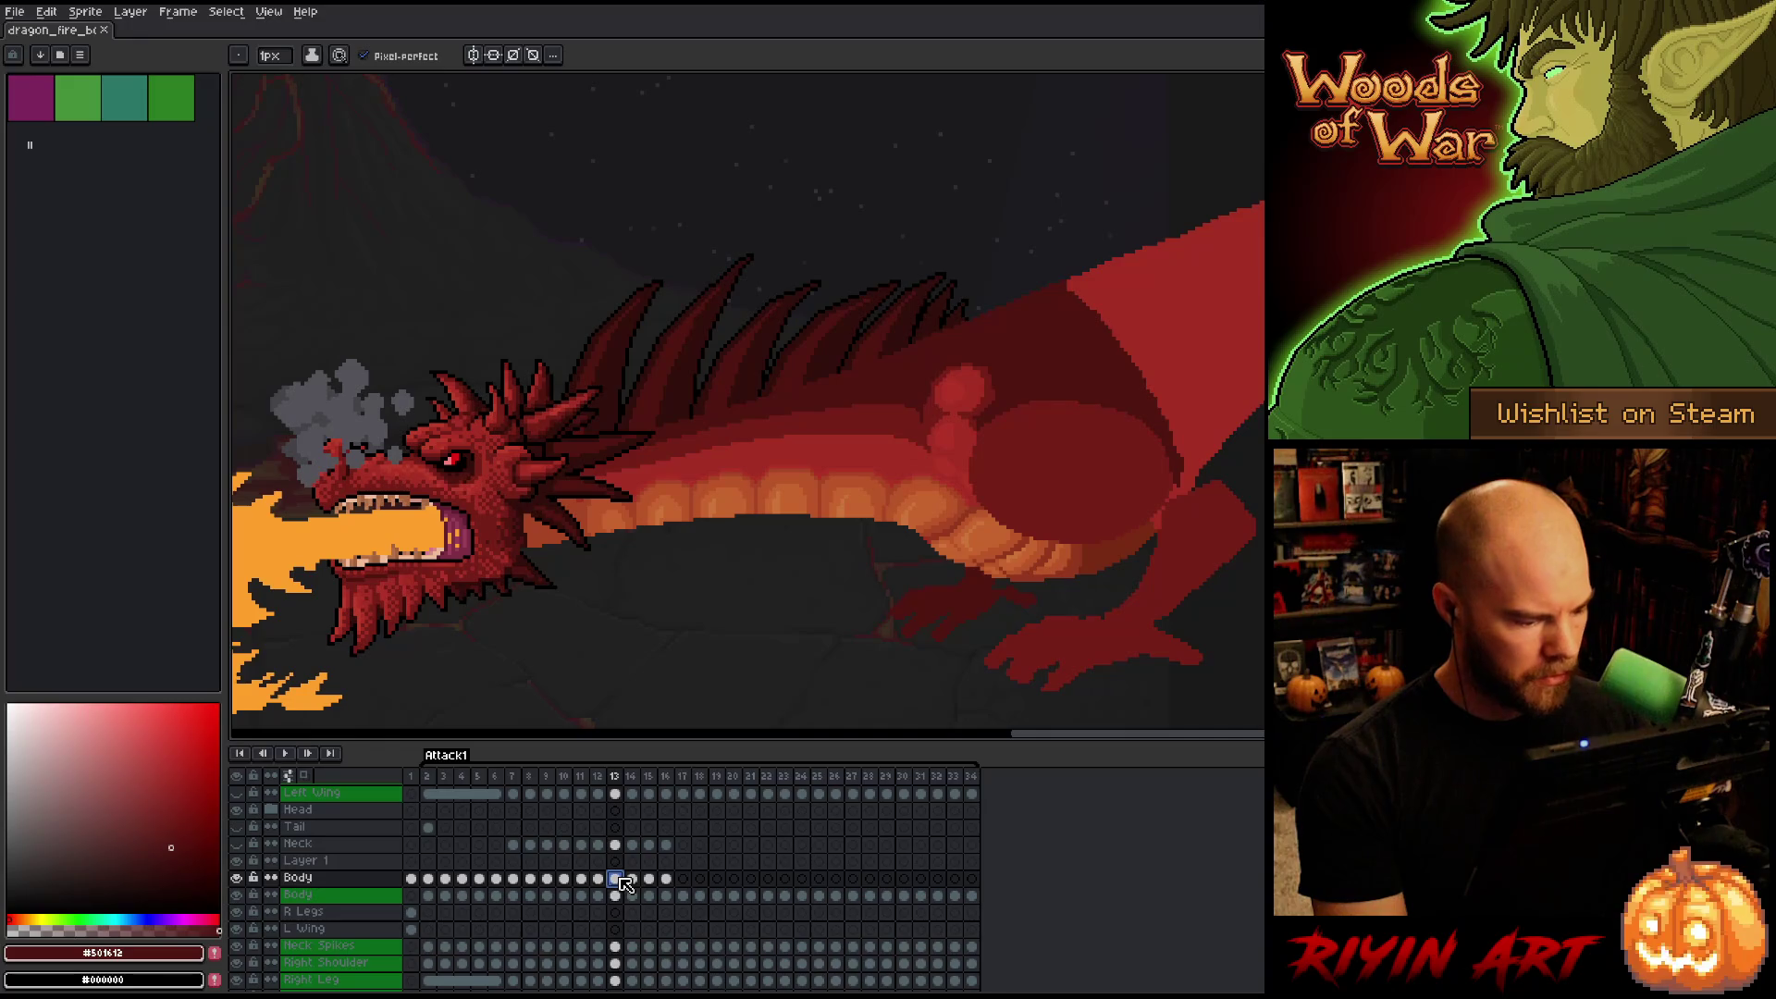
Shift Layer 1's content on frame 14 down two pixels.
{"action": "scroll", "coordinate": [625, 884], "scroll_direction": "up", "scroll_amount": 1}
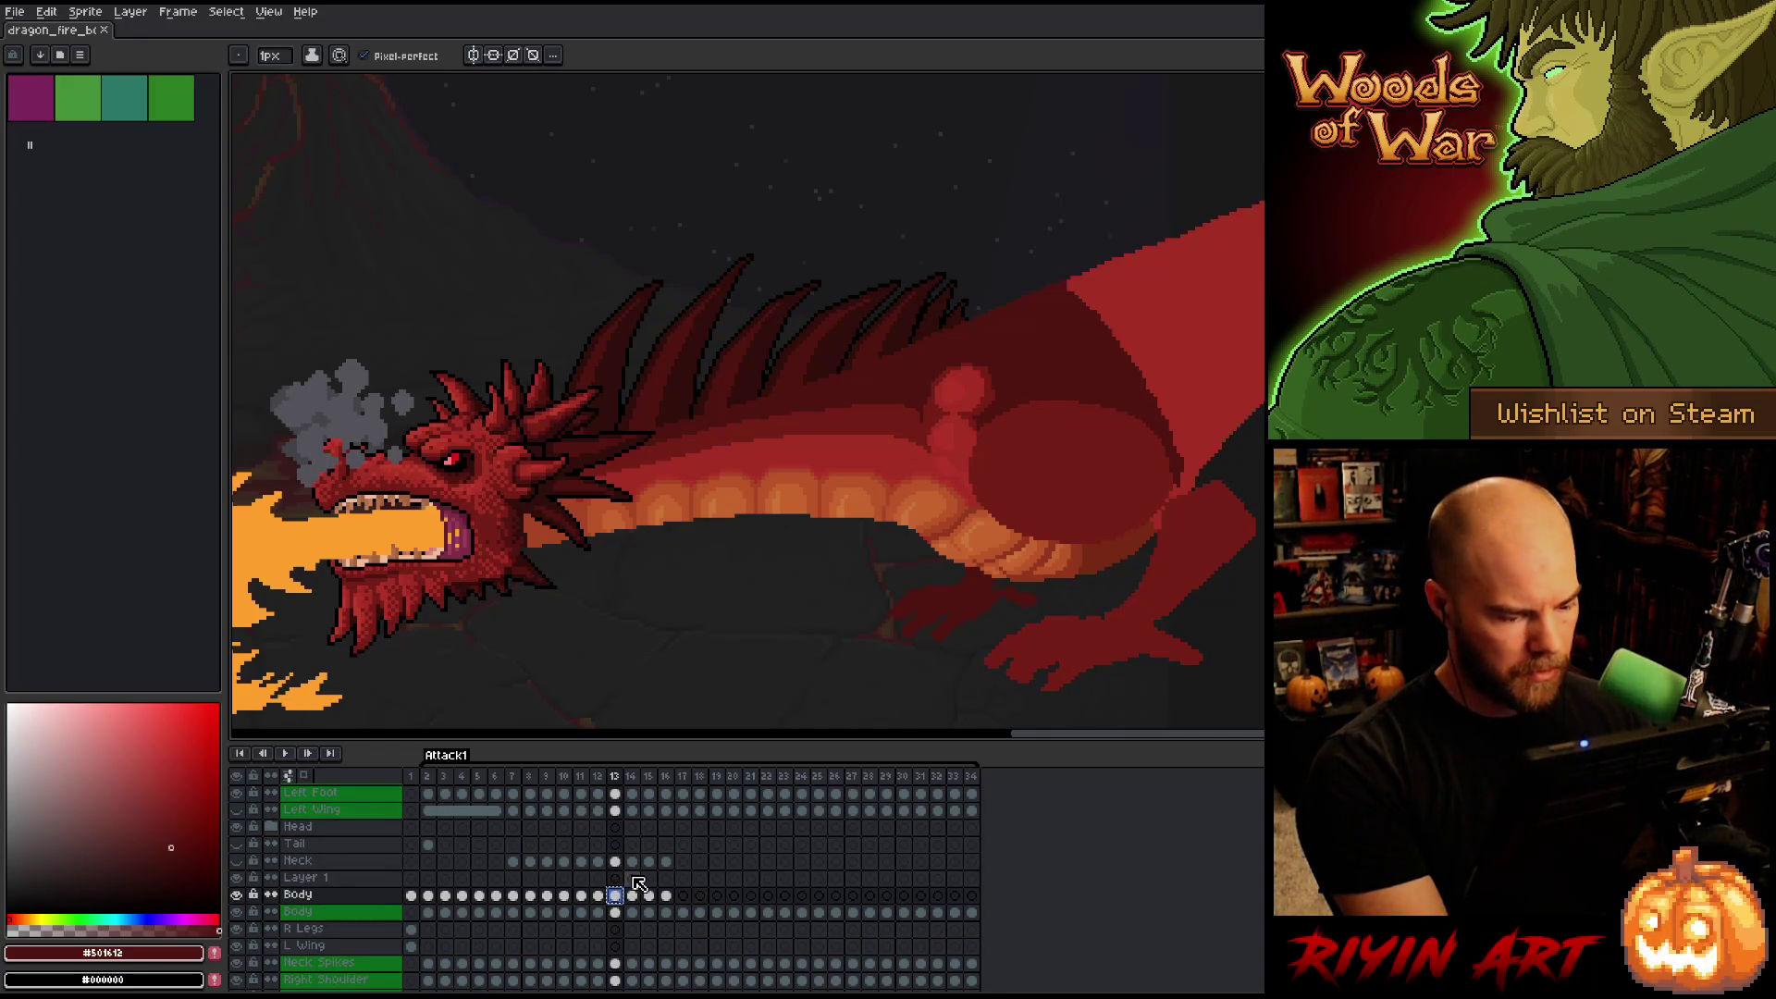
{"action": "left_click", "coordinate": [633, 879]}
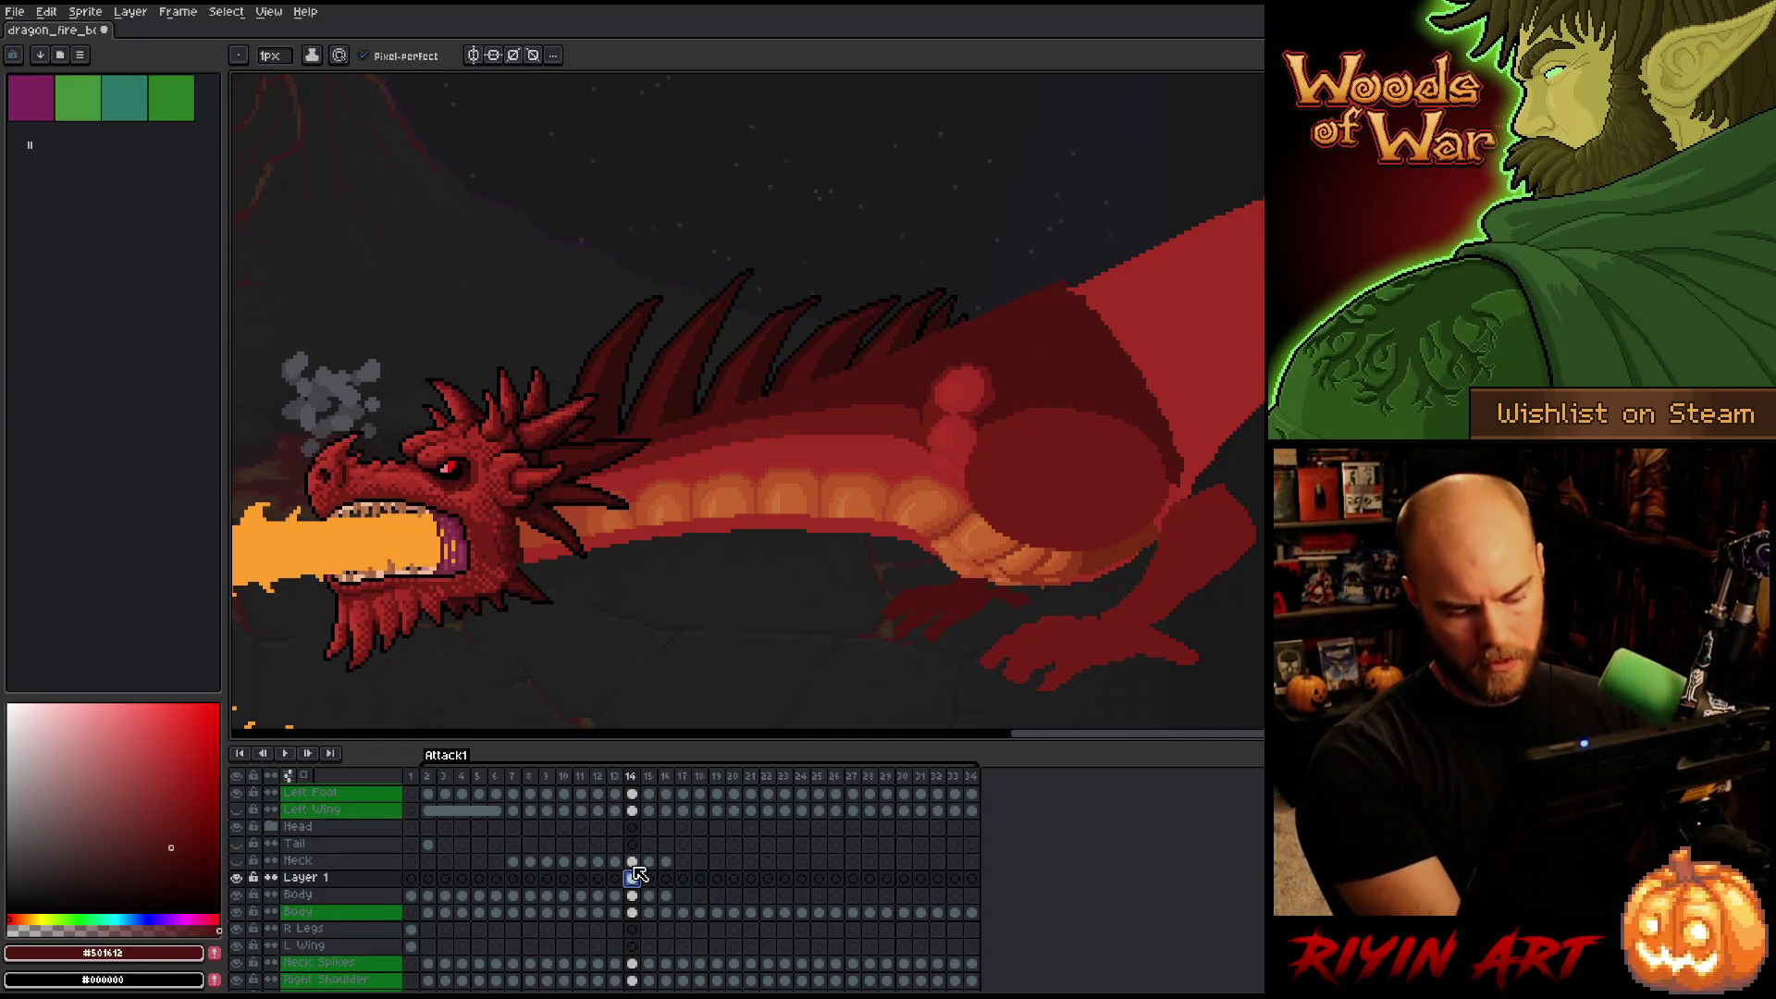
{"action": "key", "text": "ctrl+t"}
{"action": "key", "text": "Down"}
{"action": "key", "text": "Down"}
{"action": "key", "text": "Down"}
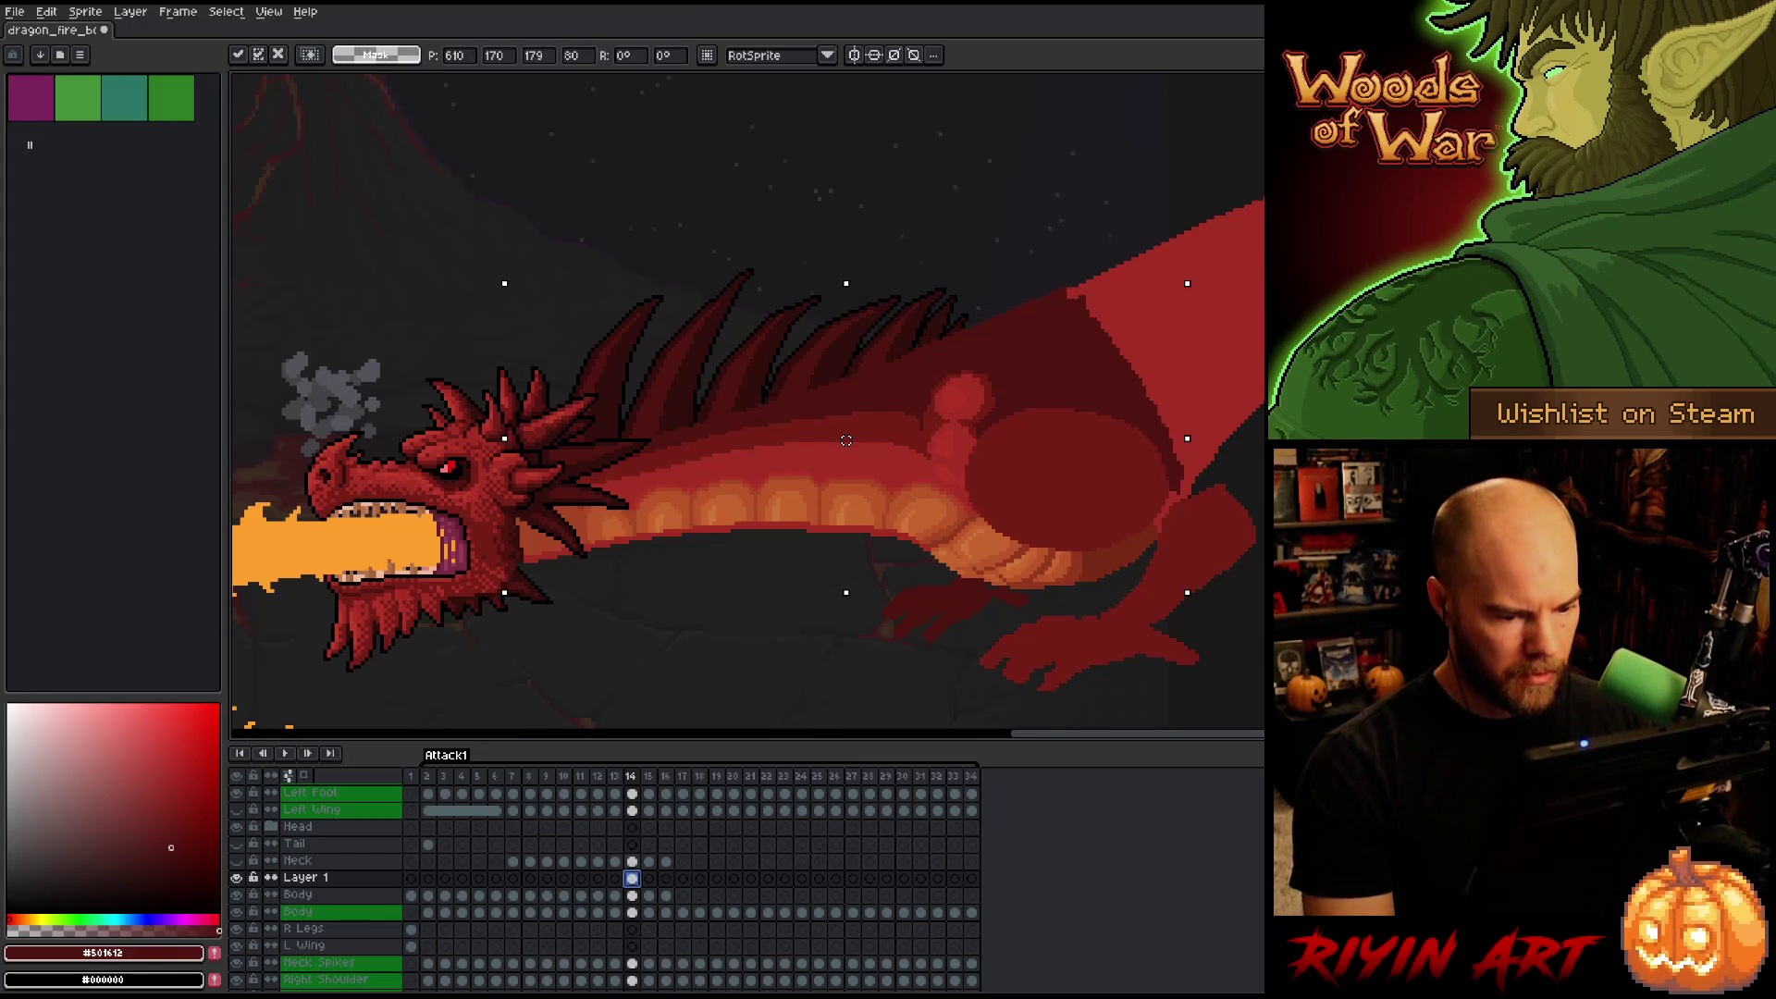
{"action": "key", "text": "Down"}
{"action": "key", "text": "Down"}
{"action": "key", "text": "Down"}
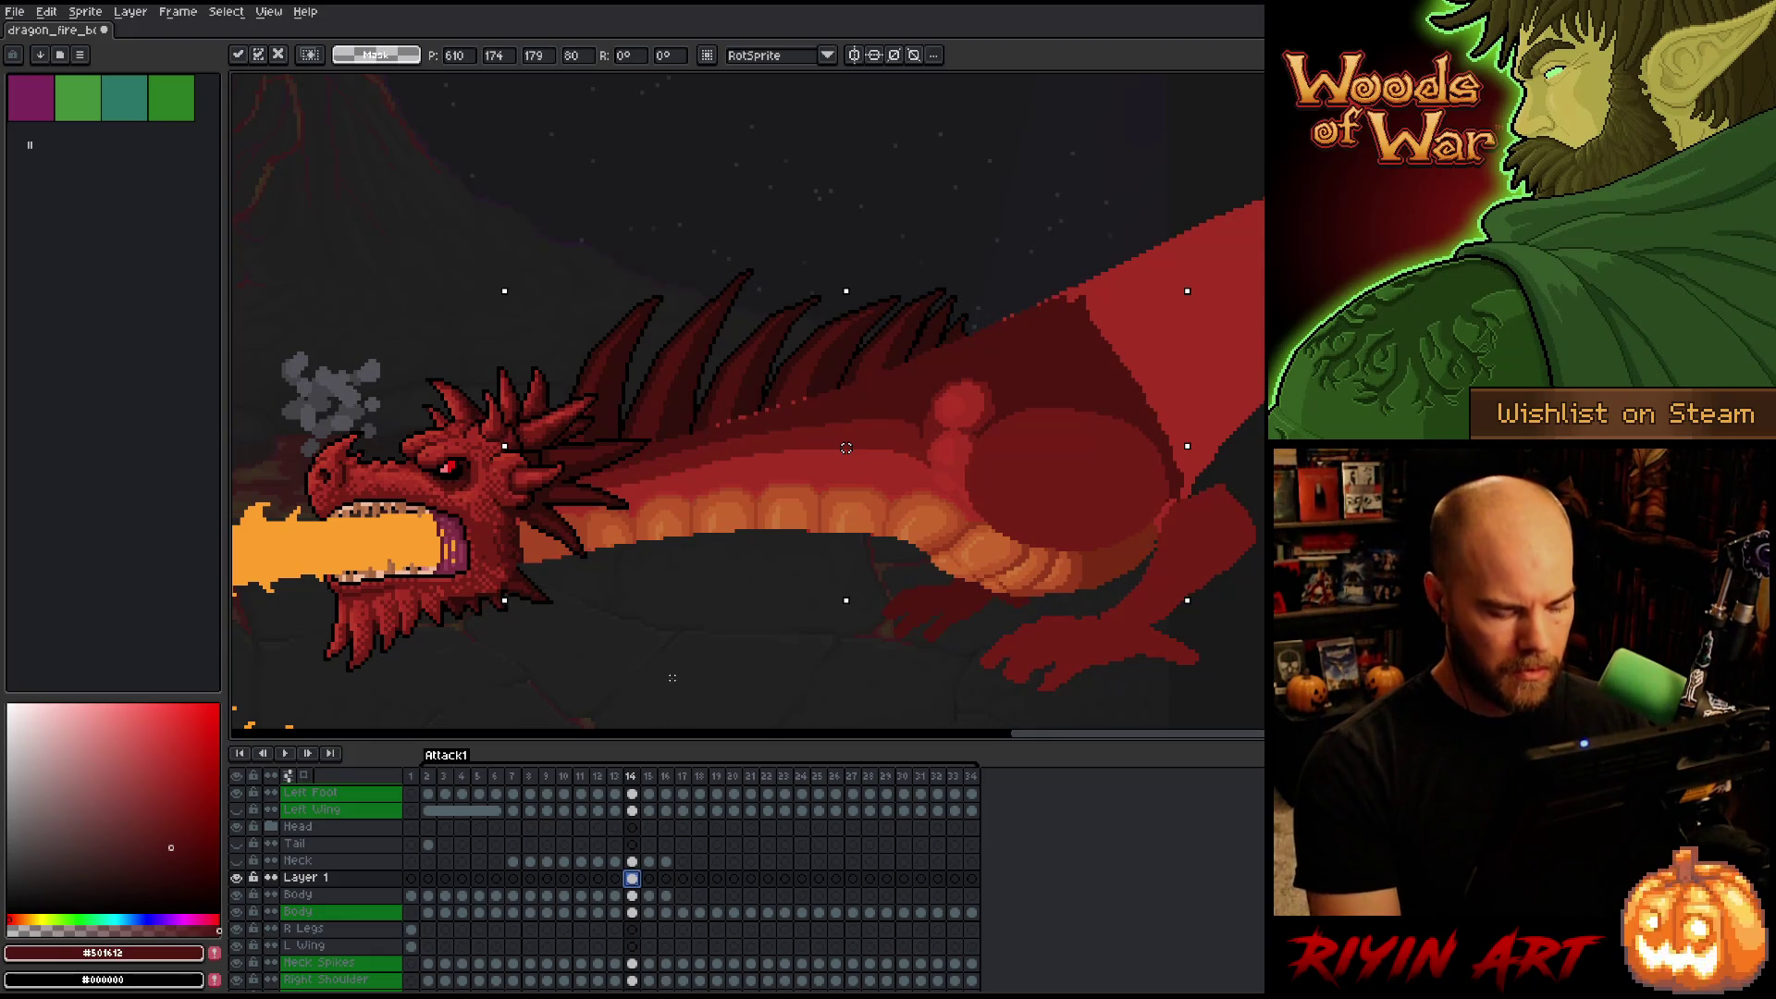
{"action": "key", "text": "Return"}
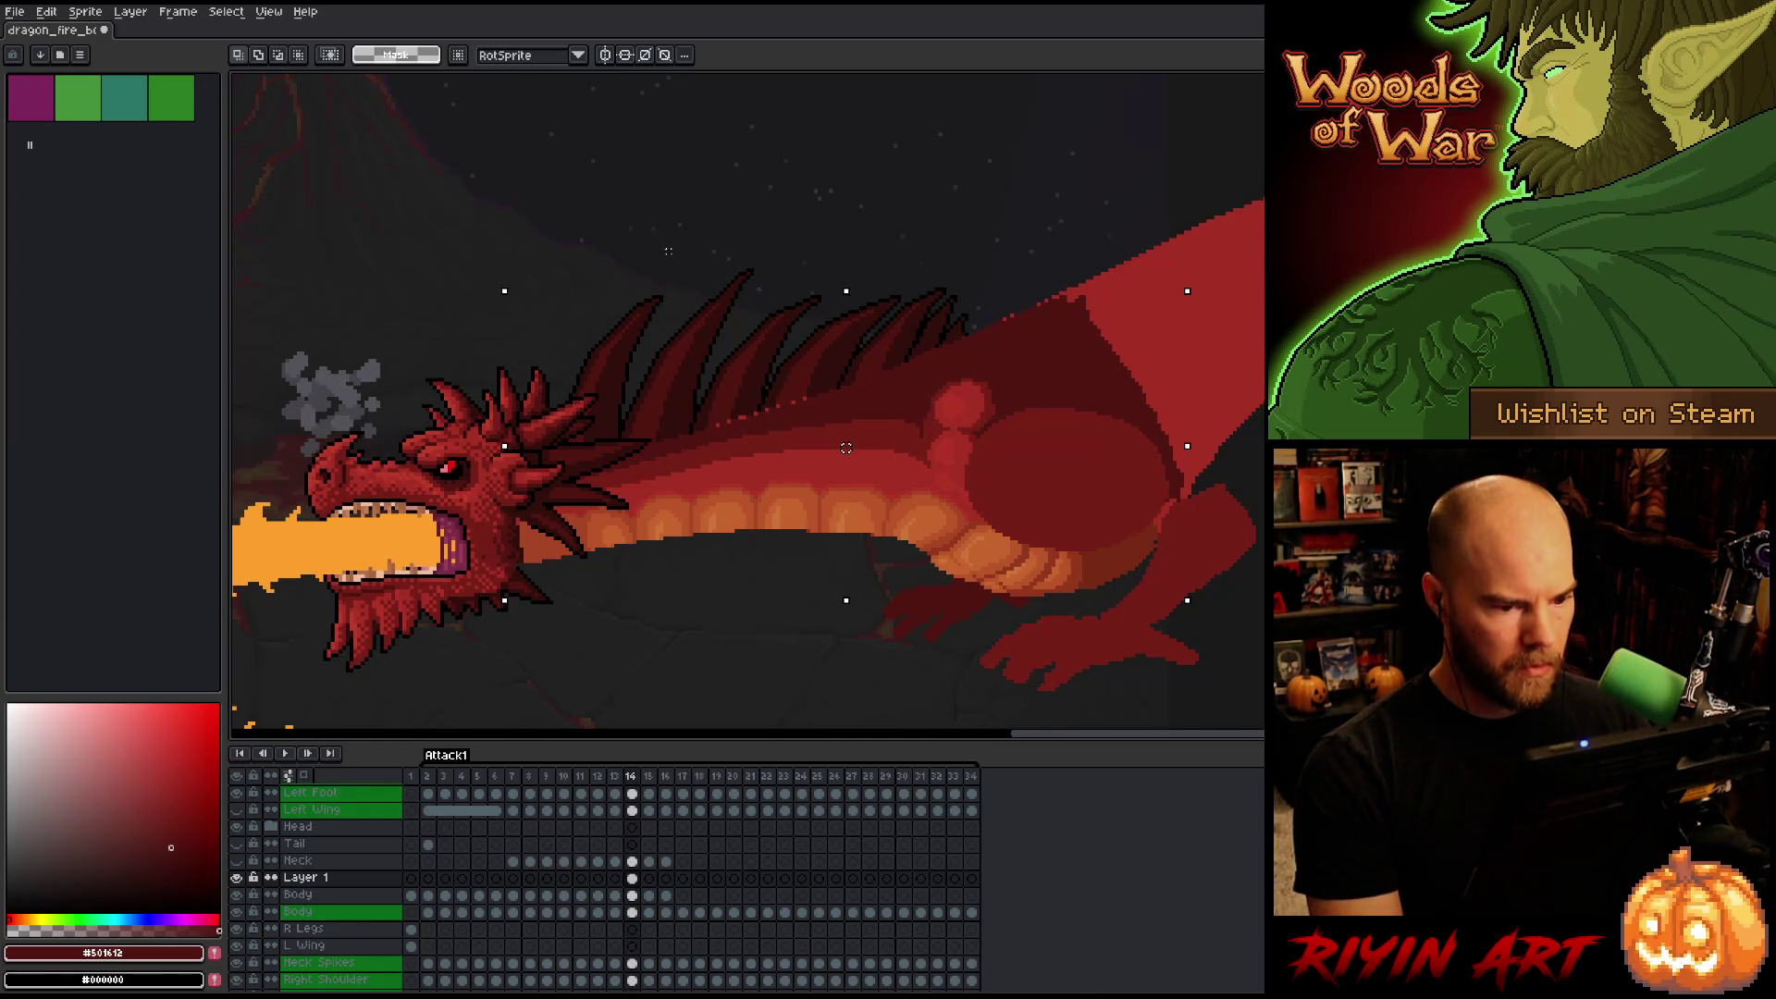
Select the dragon's body on frame 14 and nudge it up and down to find the right position.
{"action": "mouse_move", "coordinate": [1262, 153]}
{"action": "left_mouse_down"}
{"action": "mouse_move", "coordinate": [892, 654]}
{"action": "mouse_move", "coordinate": [425, 683]}
{"action": "left_mouse_up"}
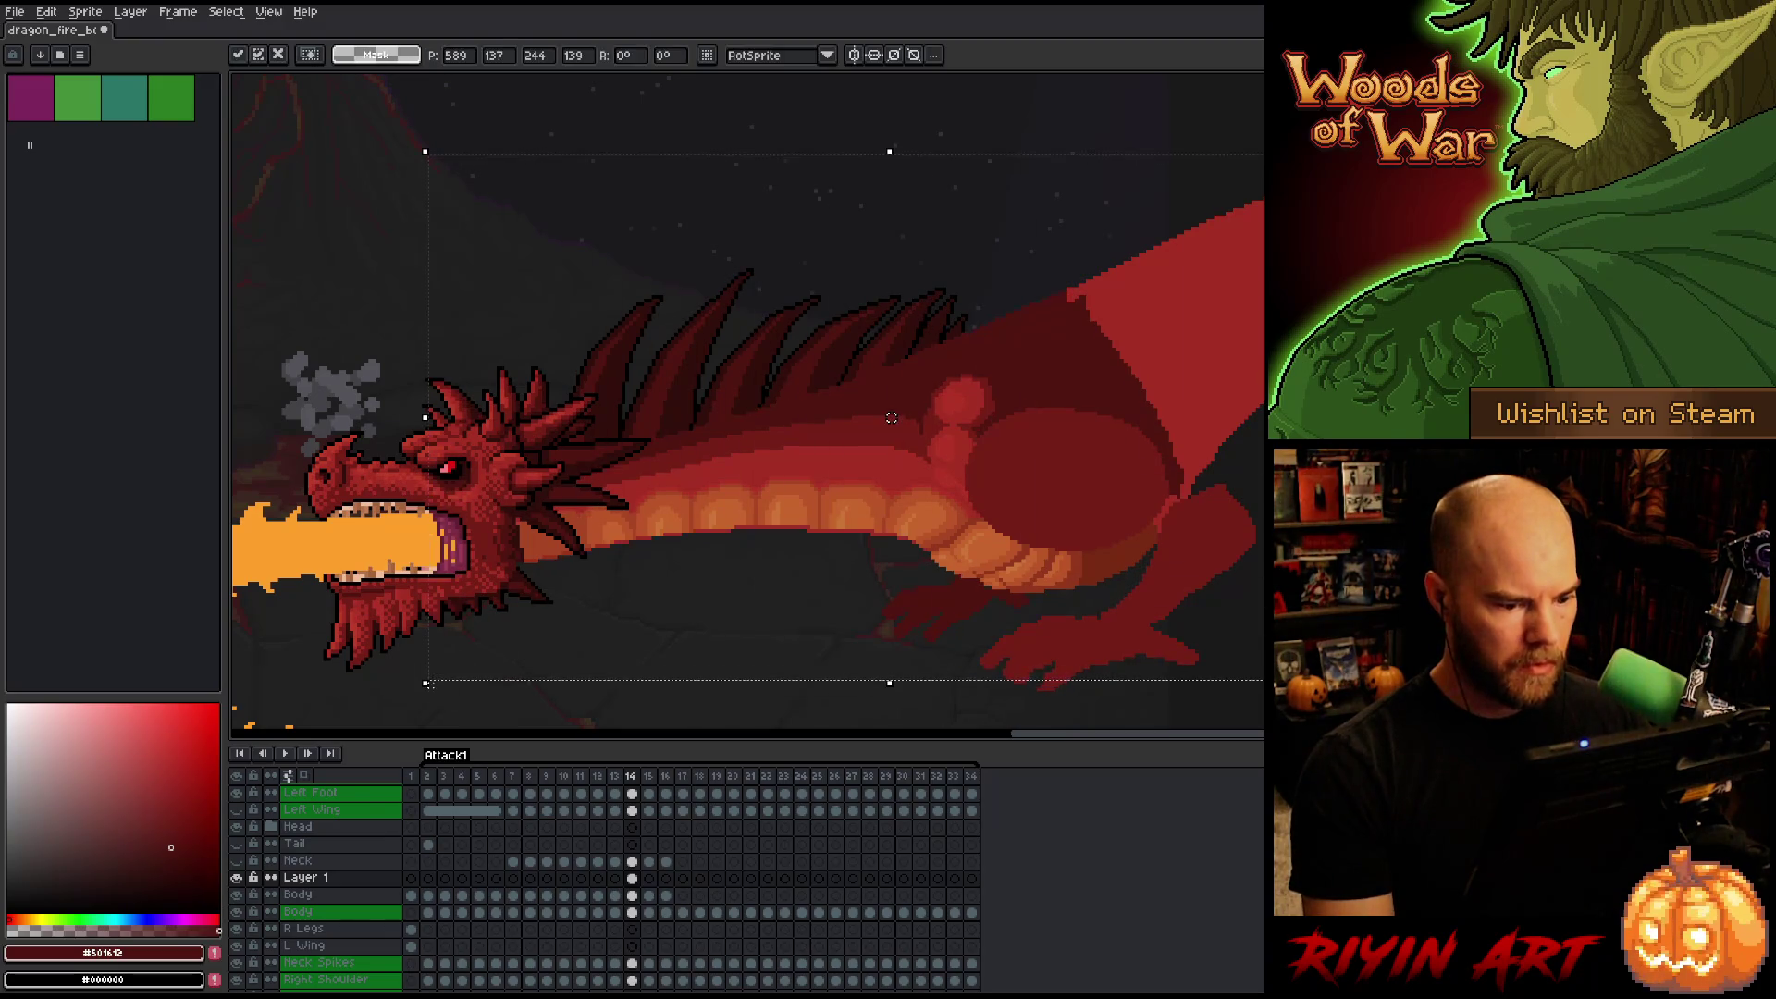
{"action": "key", "text": "Up"}
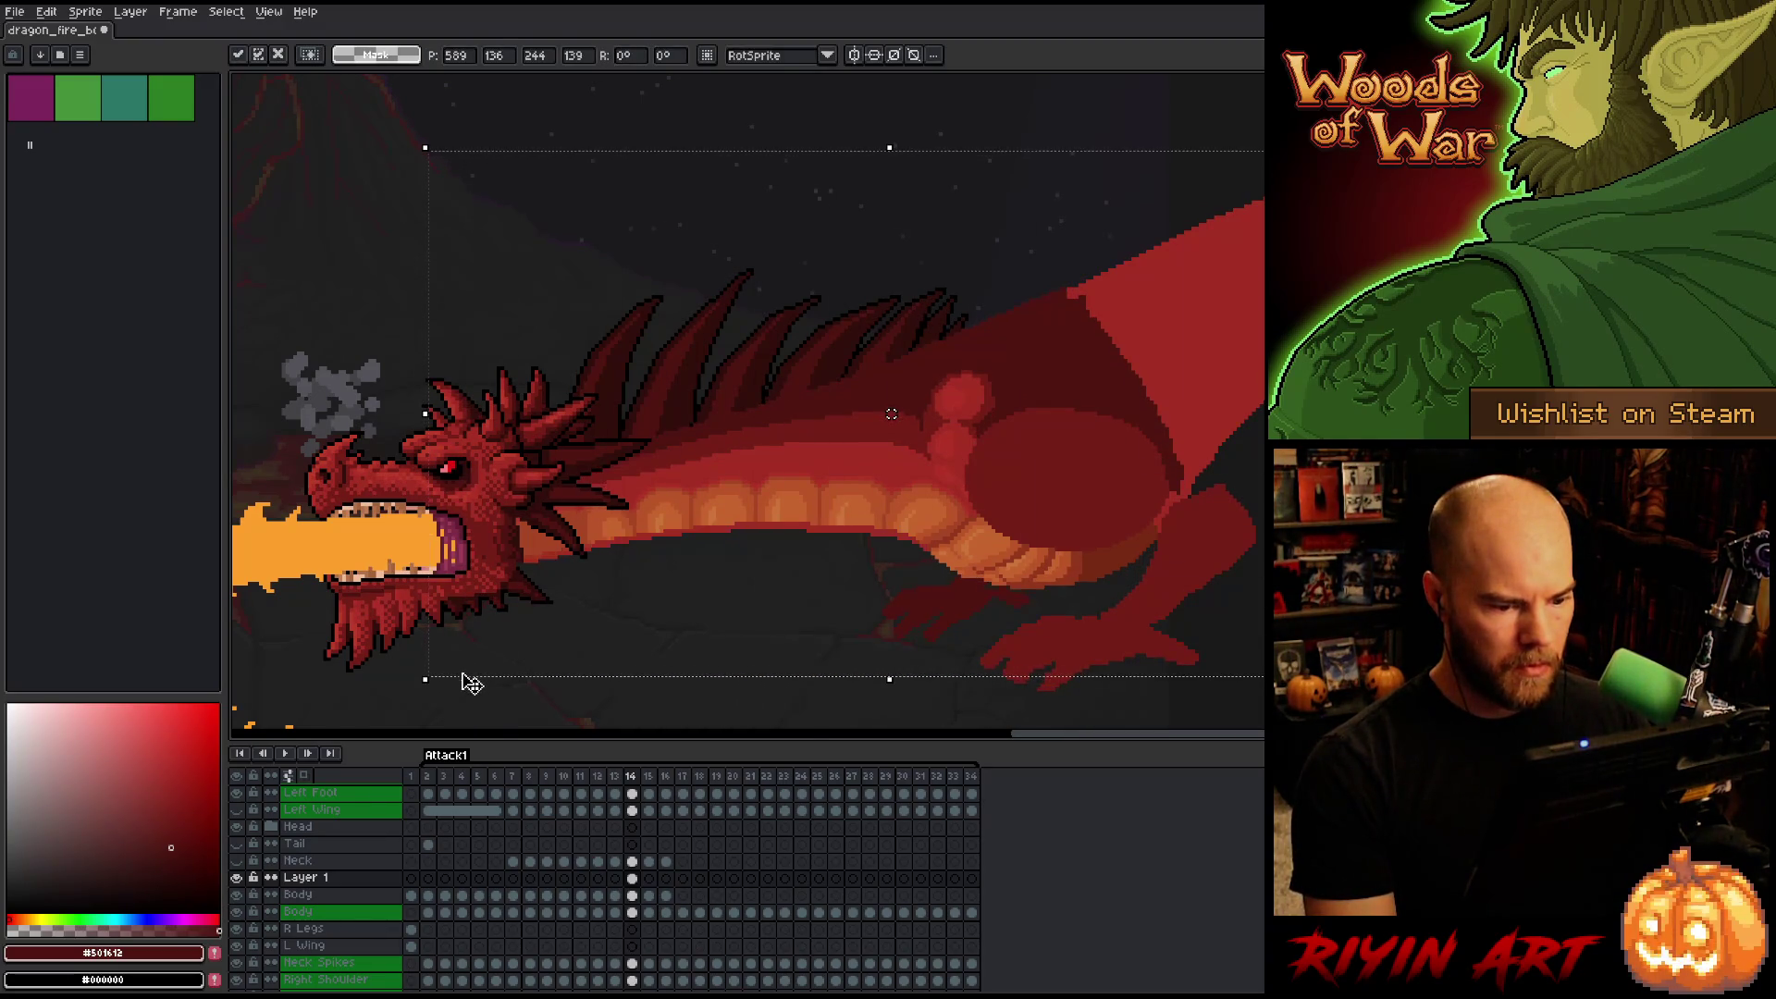
{"action": "key", "text": "Up"}
{"action": "key", "text": "Up"}
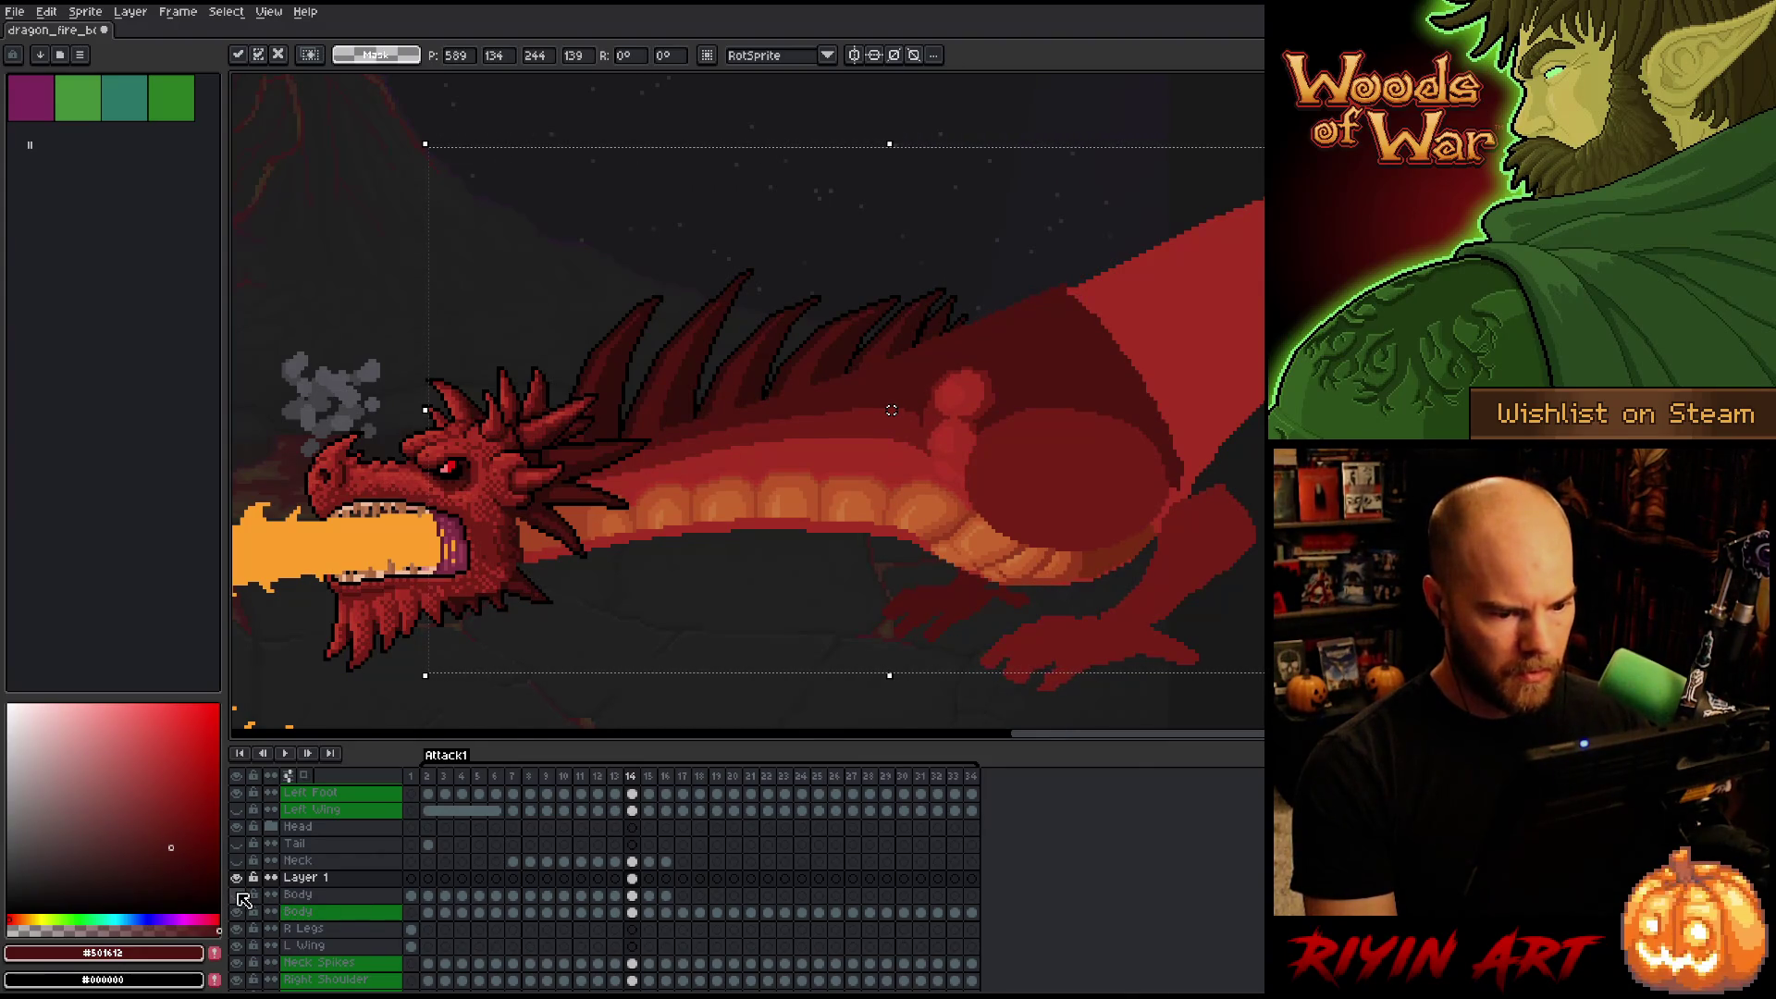
{"action": "key", "text": "Down"}
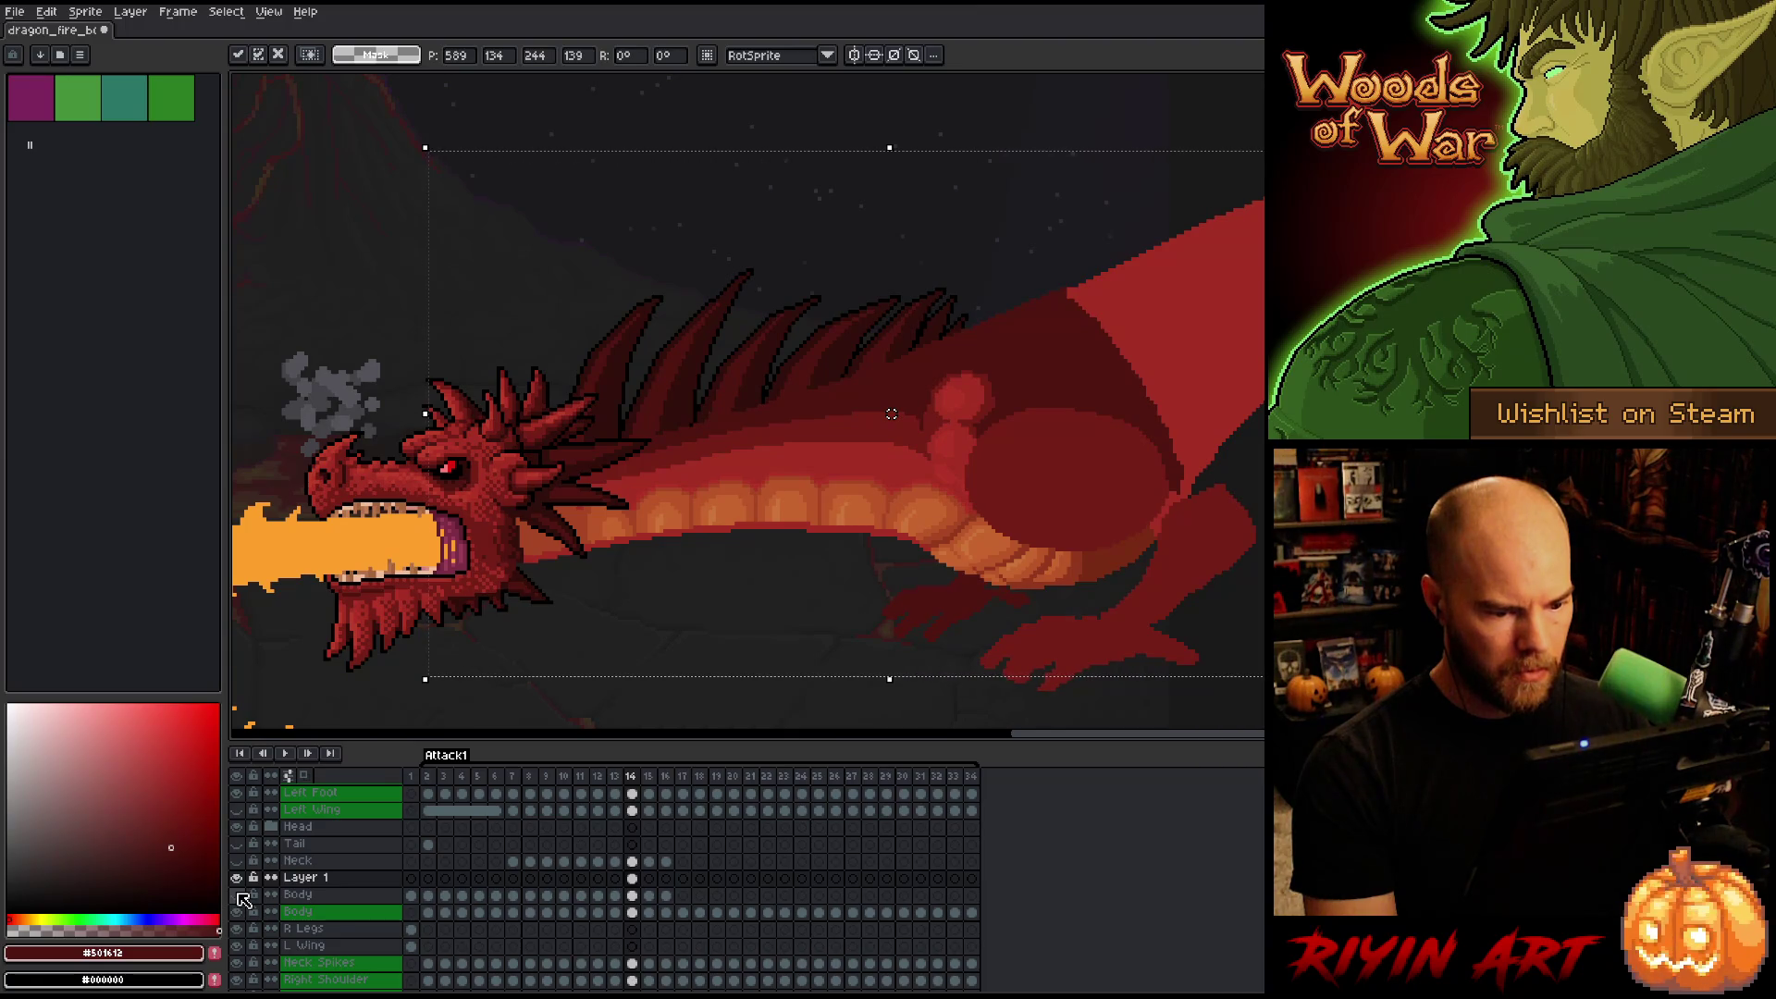
{"action": "key", "text": "Up"}
{"action": "key", "text": "Down"}
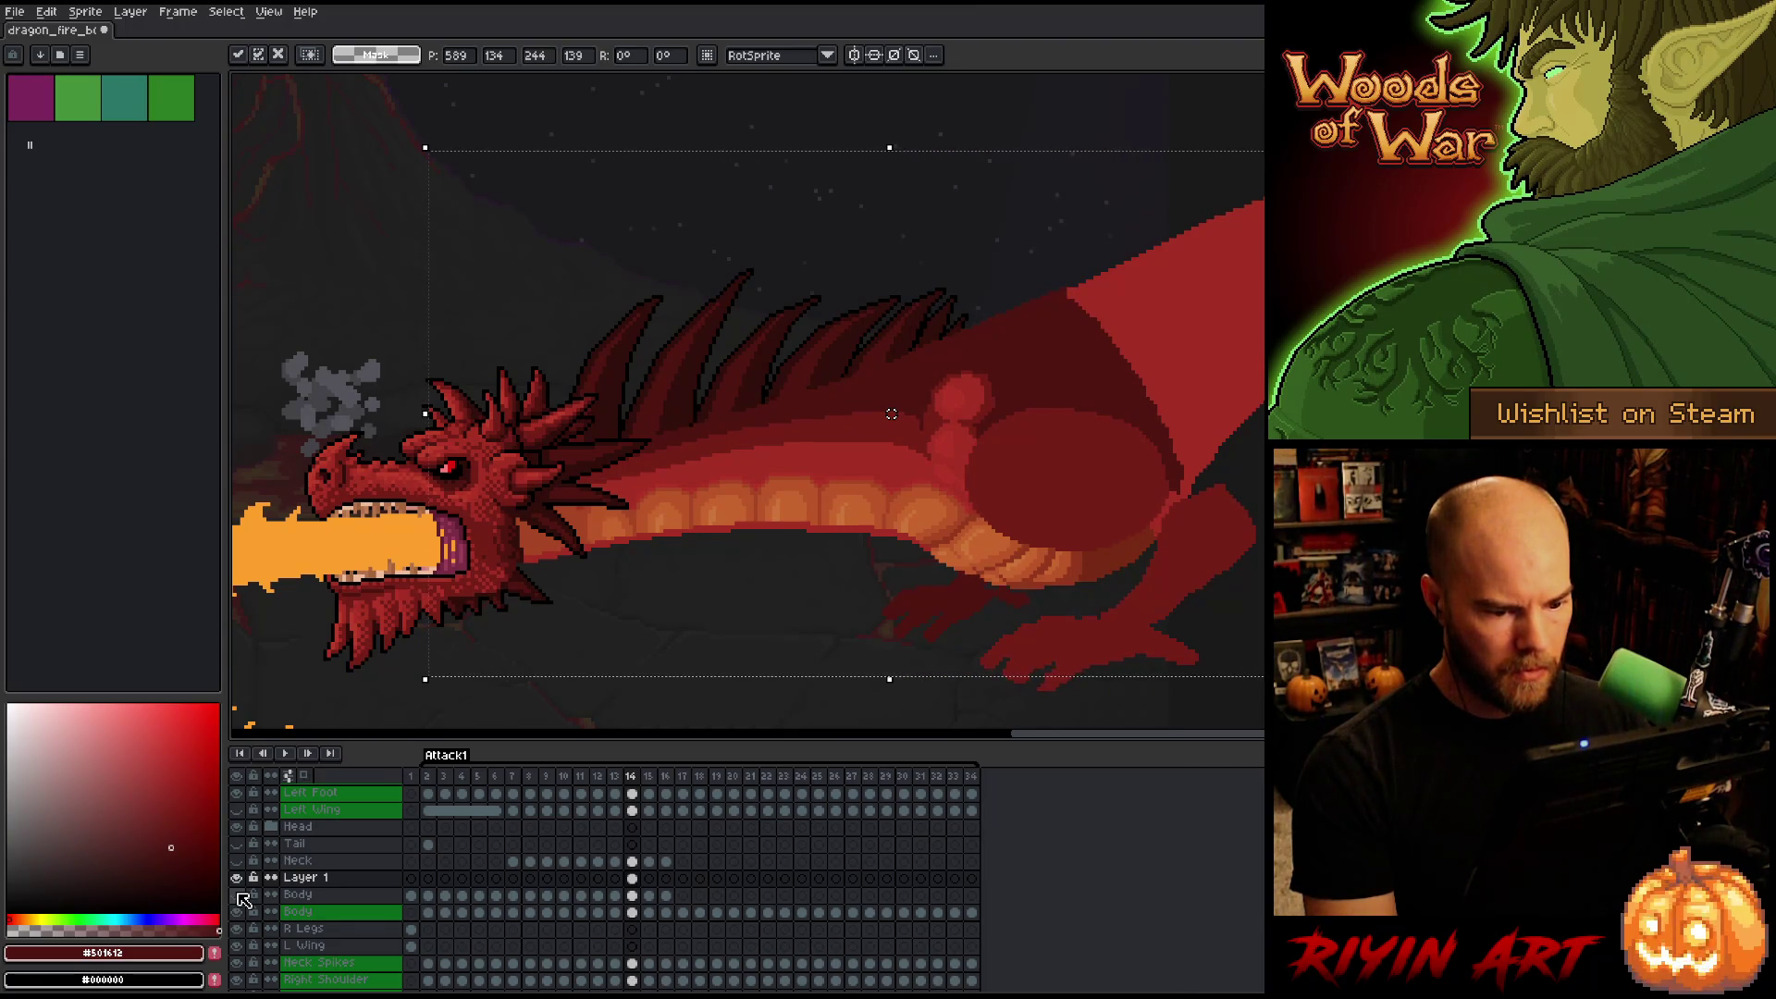
{"action": "key", "text": "Down"}
Toggle the Body layer and flip between frames 13 and 14 to check alignment.
{"action": "left_click", "coordinate": [240, 894]}
{"action": "left_click", "coordinate": [240, 895]}
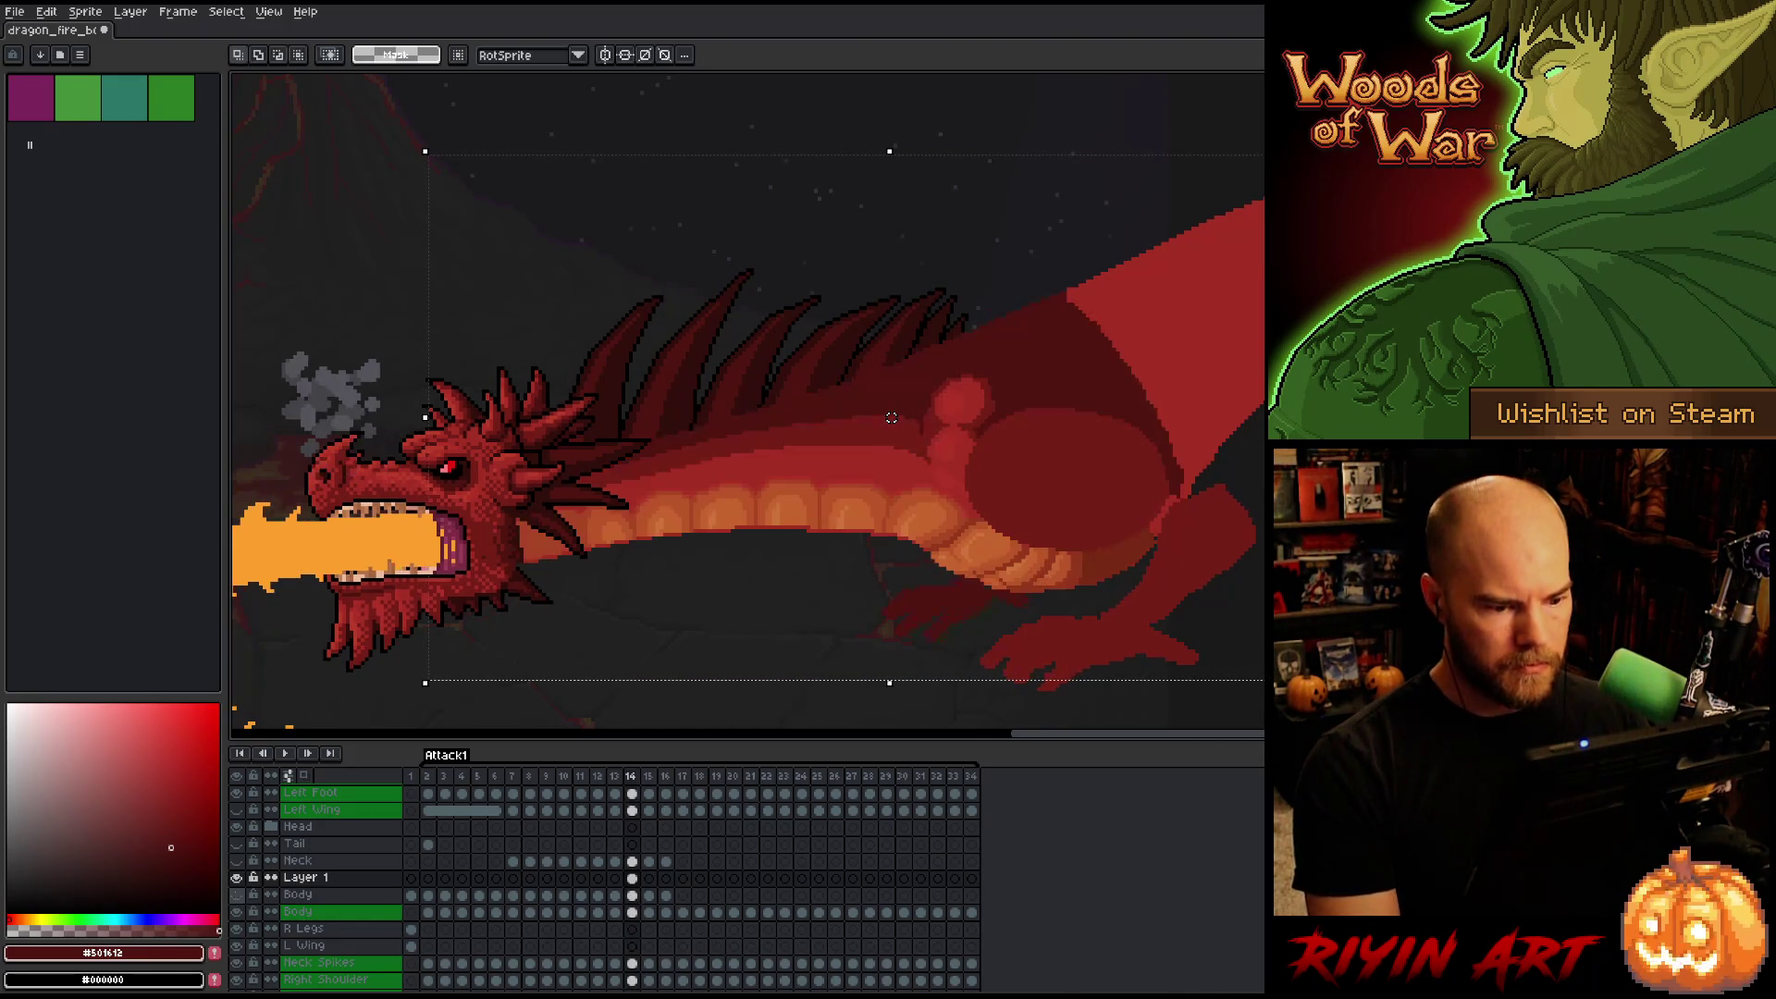
{"action": "key", "text": "comma"}
{"action": "key", "text": "period"}
{"action": "key", "text": "comma"}
{"action": "key", "text": "period"}
{"action": "key", "text": "comma"}
{"action": "key", "text": "period"}
{"action": "left_click_drag", "start_coordinate": [776, 550], "coordinate": [928, 573]}
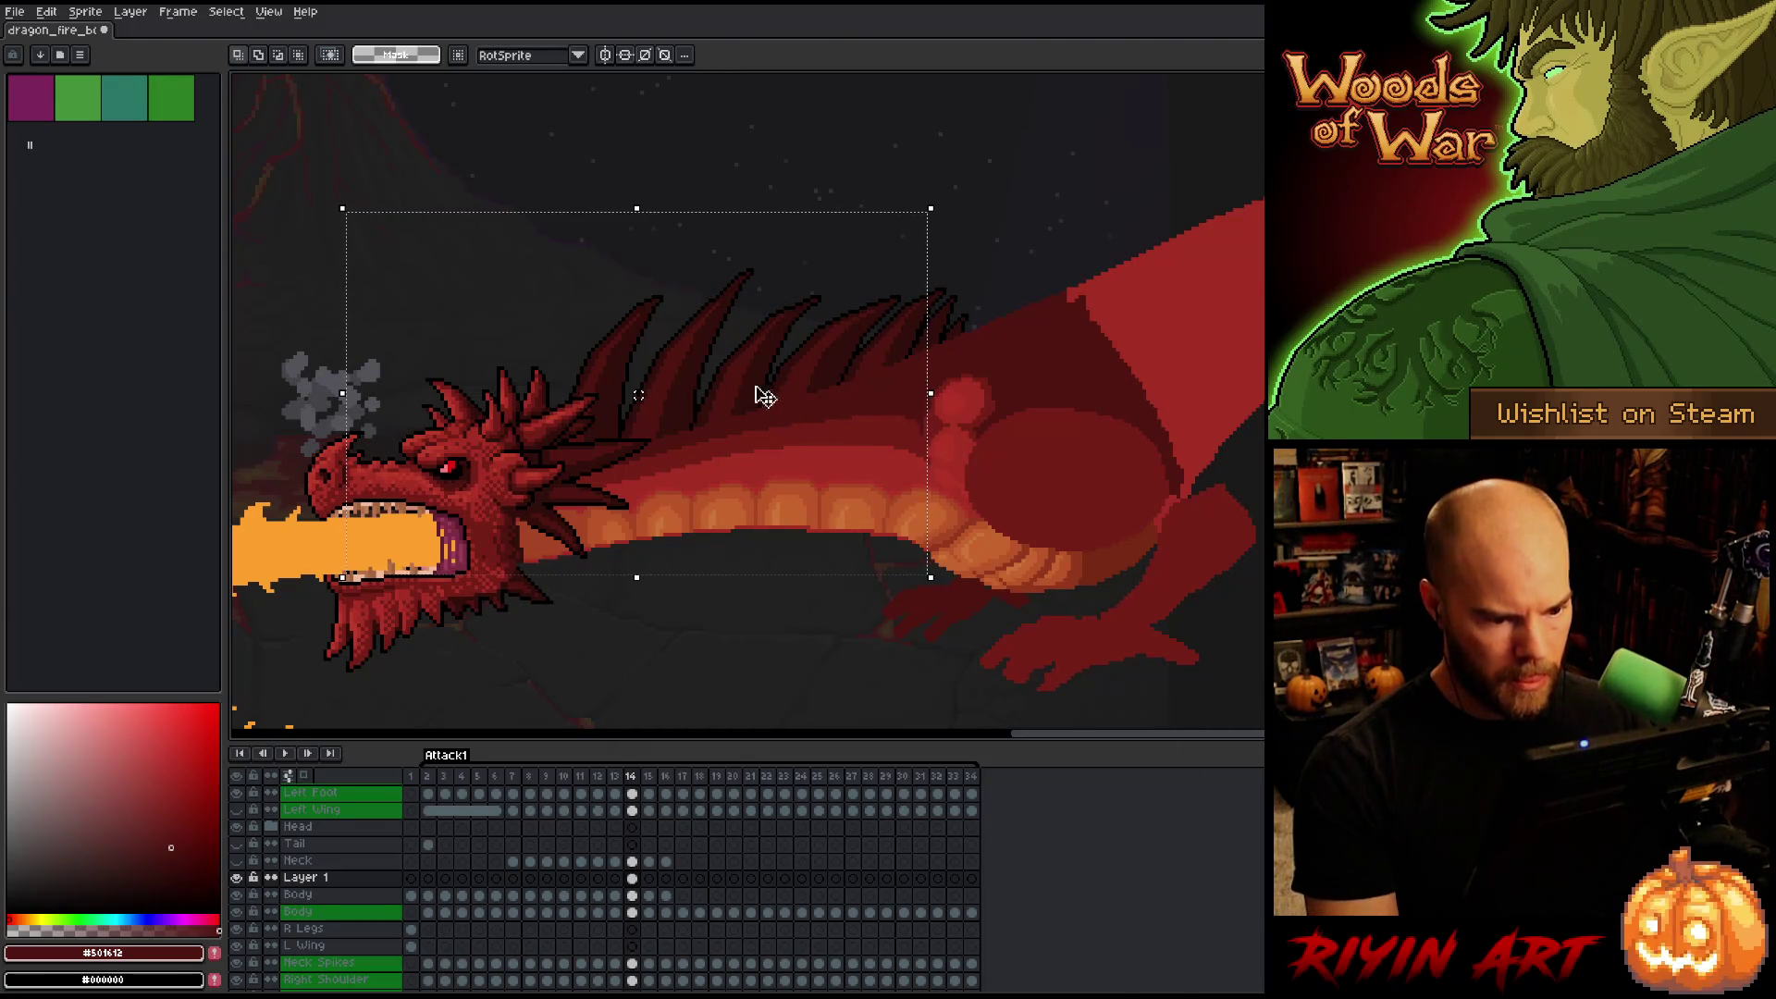
Marquee-select the dragon's back, spikes and wing around the belly plates on frame 14.
{"action": "mouse_move", "coordinate": [529, 145]}
{"action": "left_mouse_down"}
{"action": "mouse_move", "coordinate": [1248, 436]}
{"action": "mouse_move", "coordinate": [1233, 513]}
{"action": "left_mouse_up"}
{"action": "mouse_move", "coordinate": [724, 387]}
{"action": "left_mouse_down"}
{"action": "mouse_move", "coordinate": [979, 535]}
{"action": "mouse_move", "coordinate": [935, 520]}
{"action": "mouse_move", "coordinate": [954, 528]}
{"action": "left_mouse_up"}
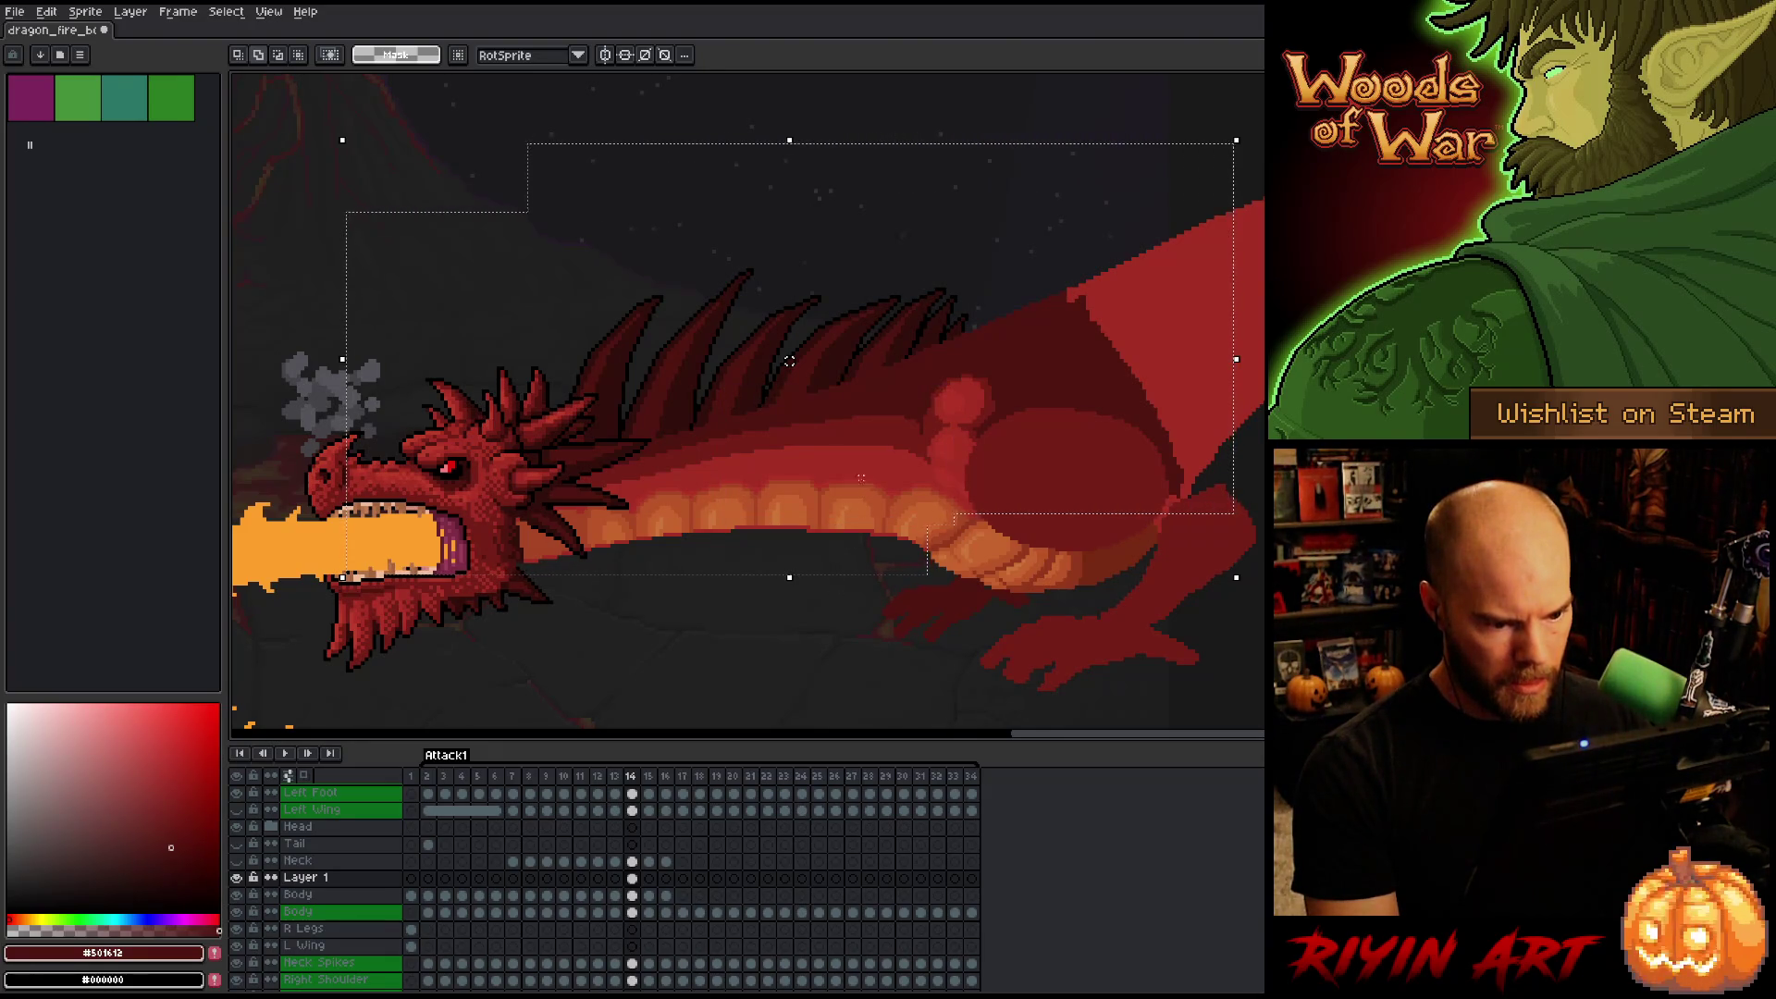
{"action": "scroll", "coordinate": [935, 515], "scroll_direction": "up", "scroll_amount": 3}
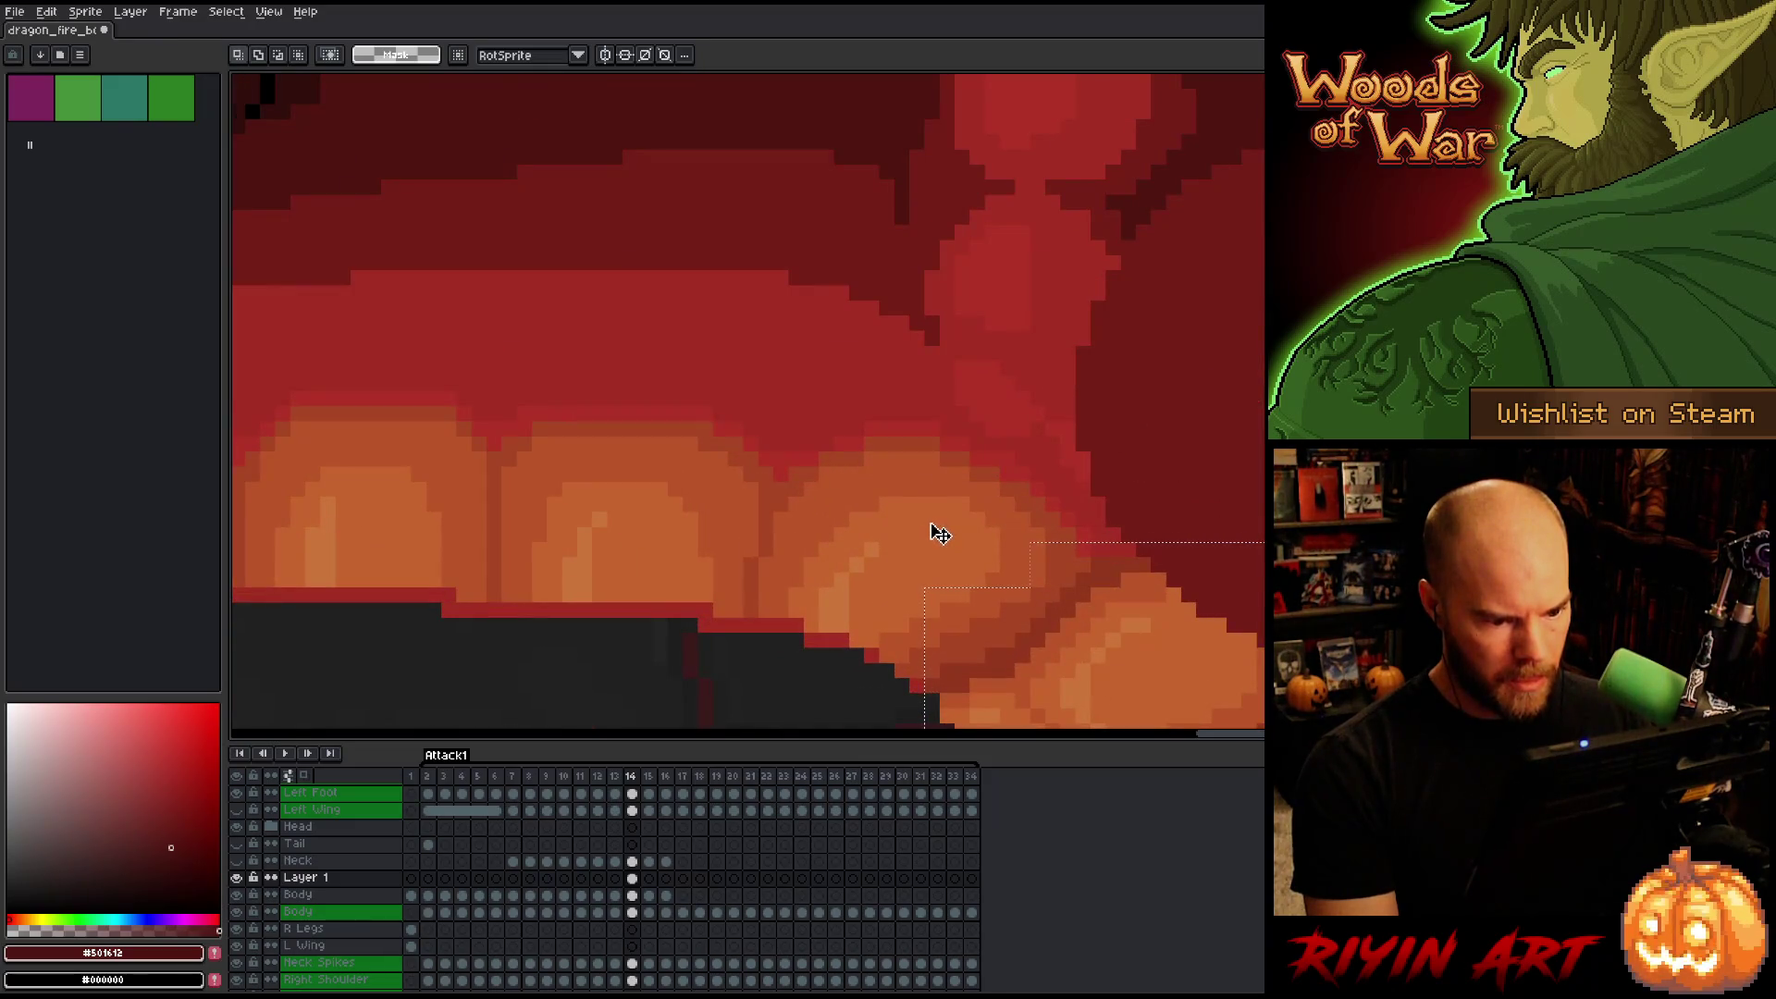
{"action": "left_click_drag", "start_coordinate": [1118, 574], "coordinate": [879, 692]}
{"action": "left_click_drag", "start_coordinate": [1062, 575], "coordinate": [971, 586]}
{"action": "scroll", "coordinate": [971, 587], "scroll_direction": "down", "scroll_amount": 3}
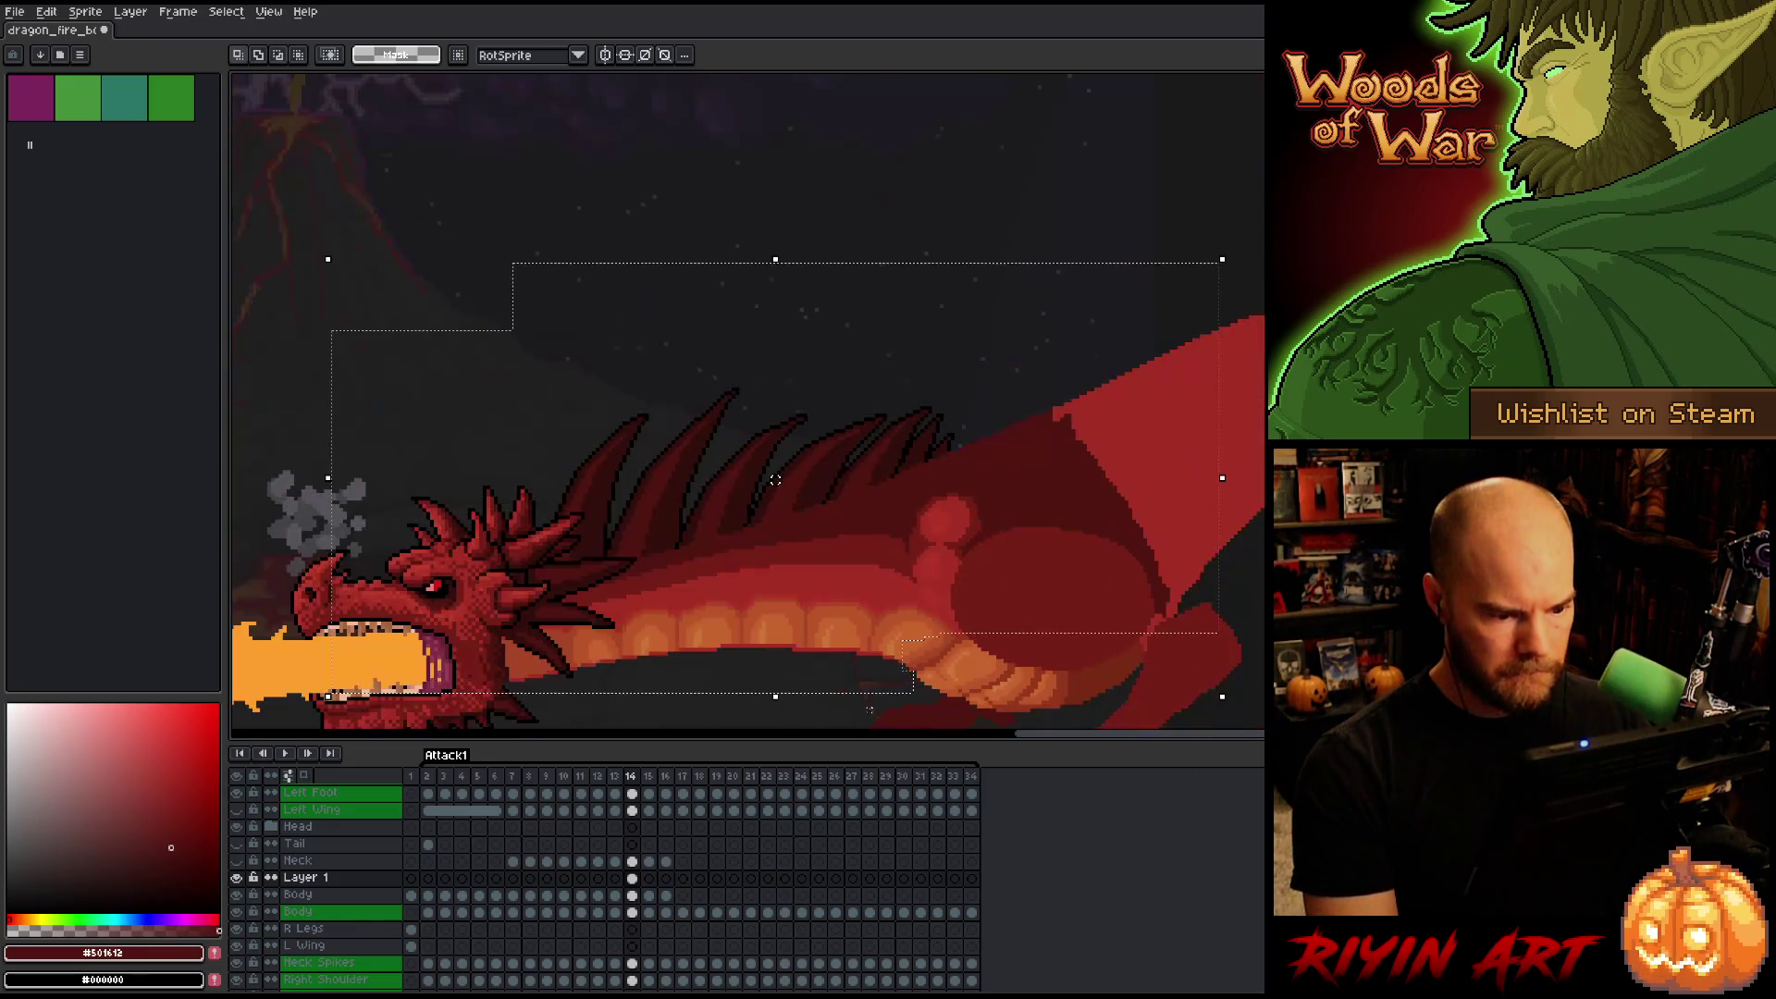
Move the selection one pixel down and one pixel left, then commit.
{"action": "key", "text": "Down"}
{"action": "left_click_drag", "start_coordinate": [775, 482], "coordinate": [772, 483]}
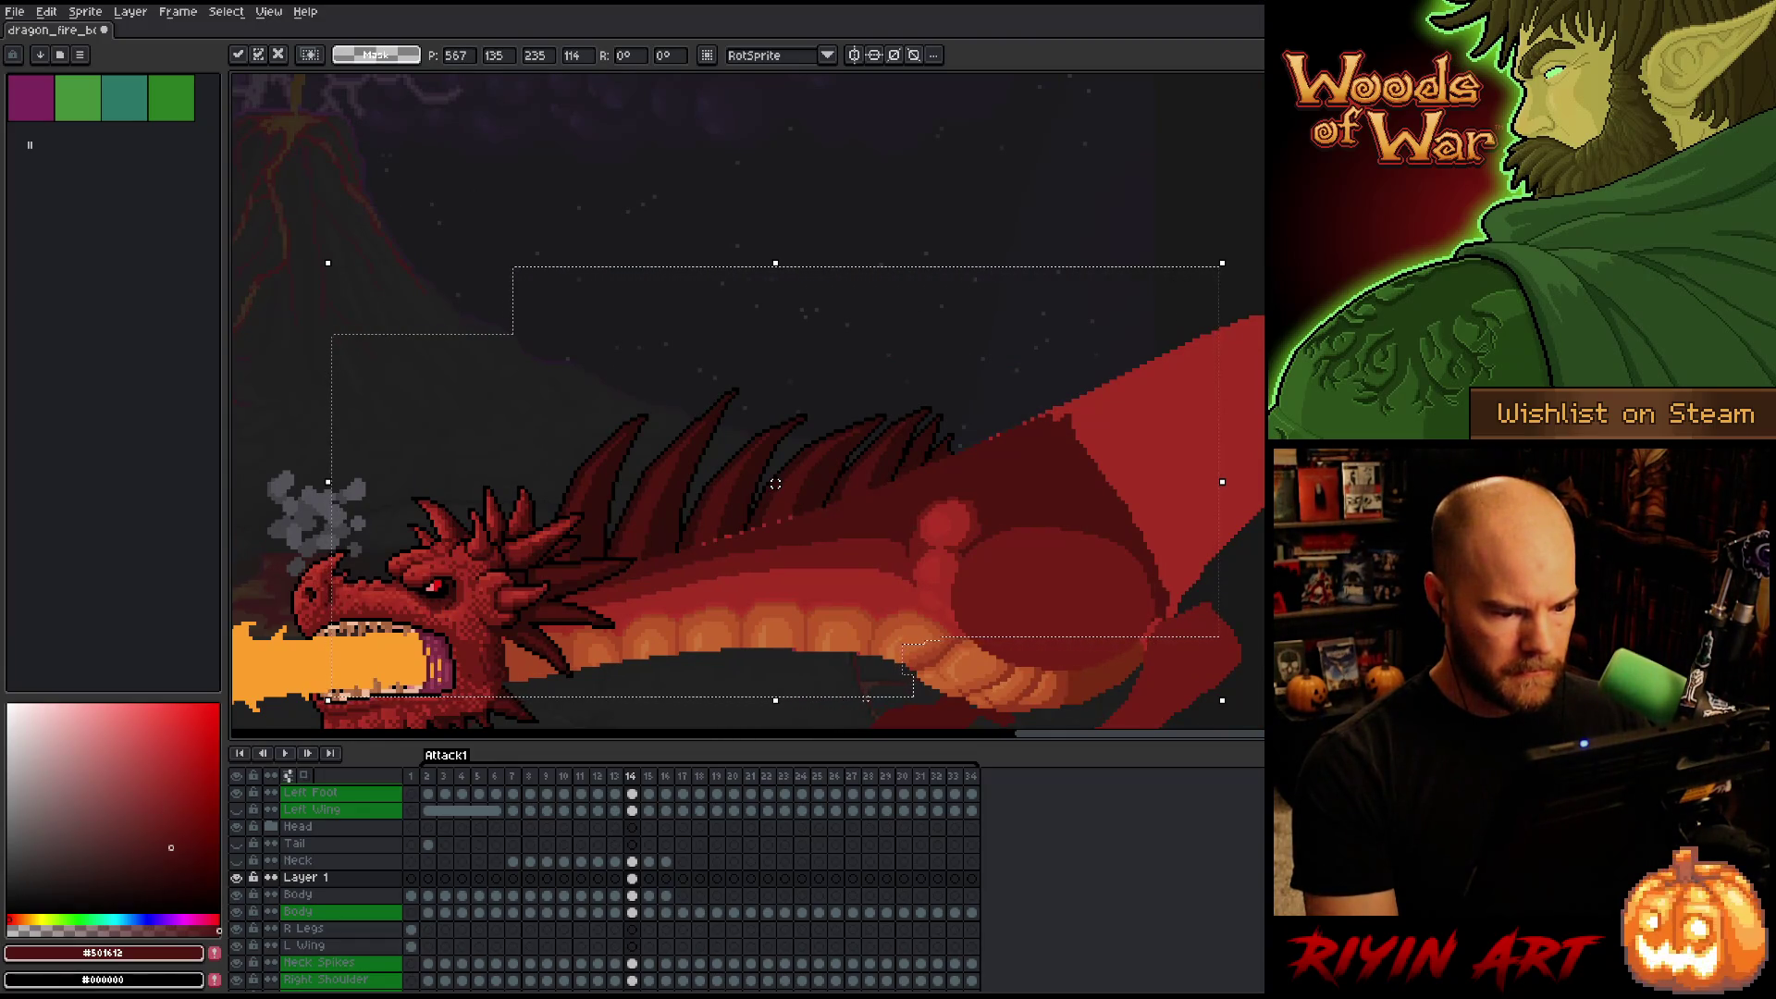
{"action": "scroll", "coordinate": [904, 647], "scroll_direction": "down", "scroll_amount": 2}
{"action": "key", "text": "Return"}
{"action": "scroll", "coordinate": [1084, 587], "scroll_direction": "up", "scroll_amount": 1}
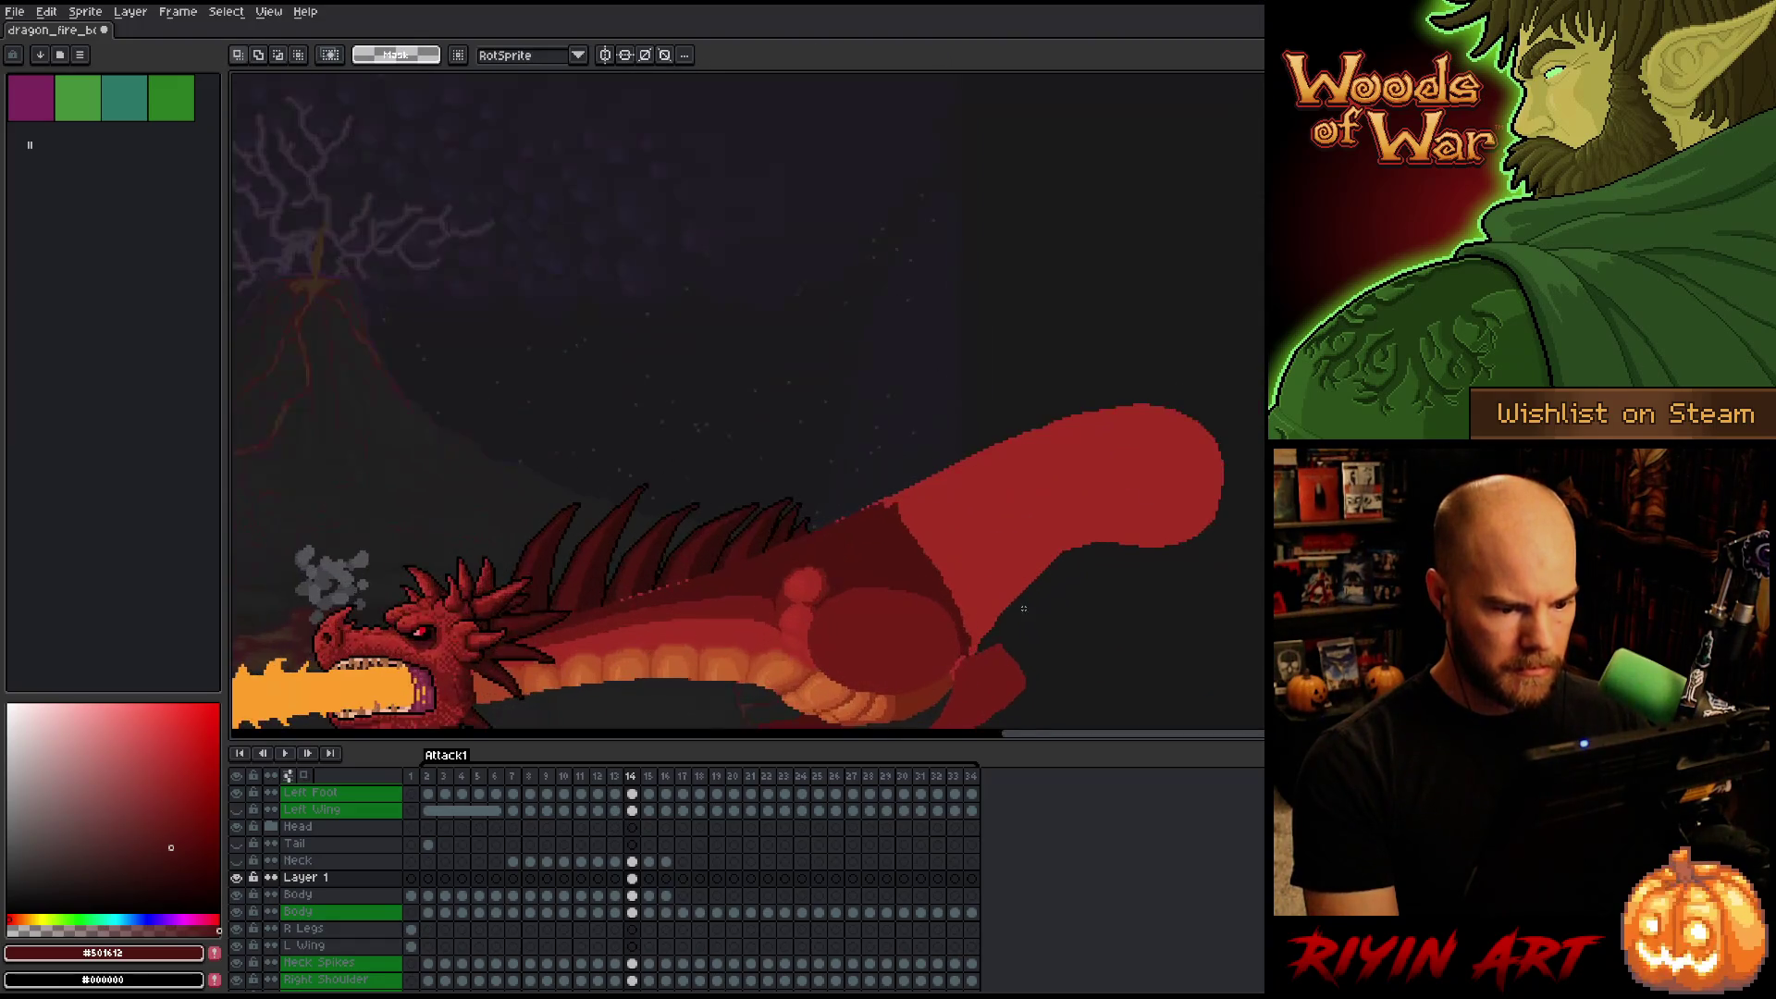
{"action": "scroll", "coordinate": [1052, 480], "scroll_direction": "up", "scroll_amount": 2}
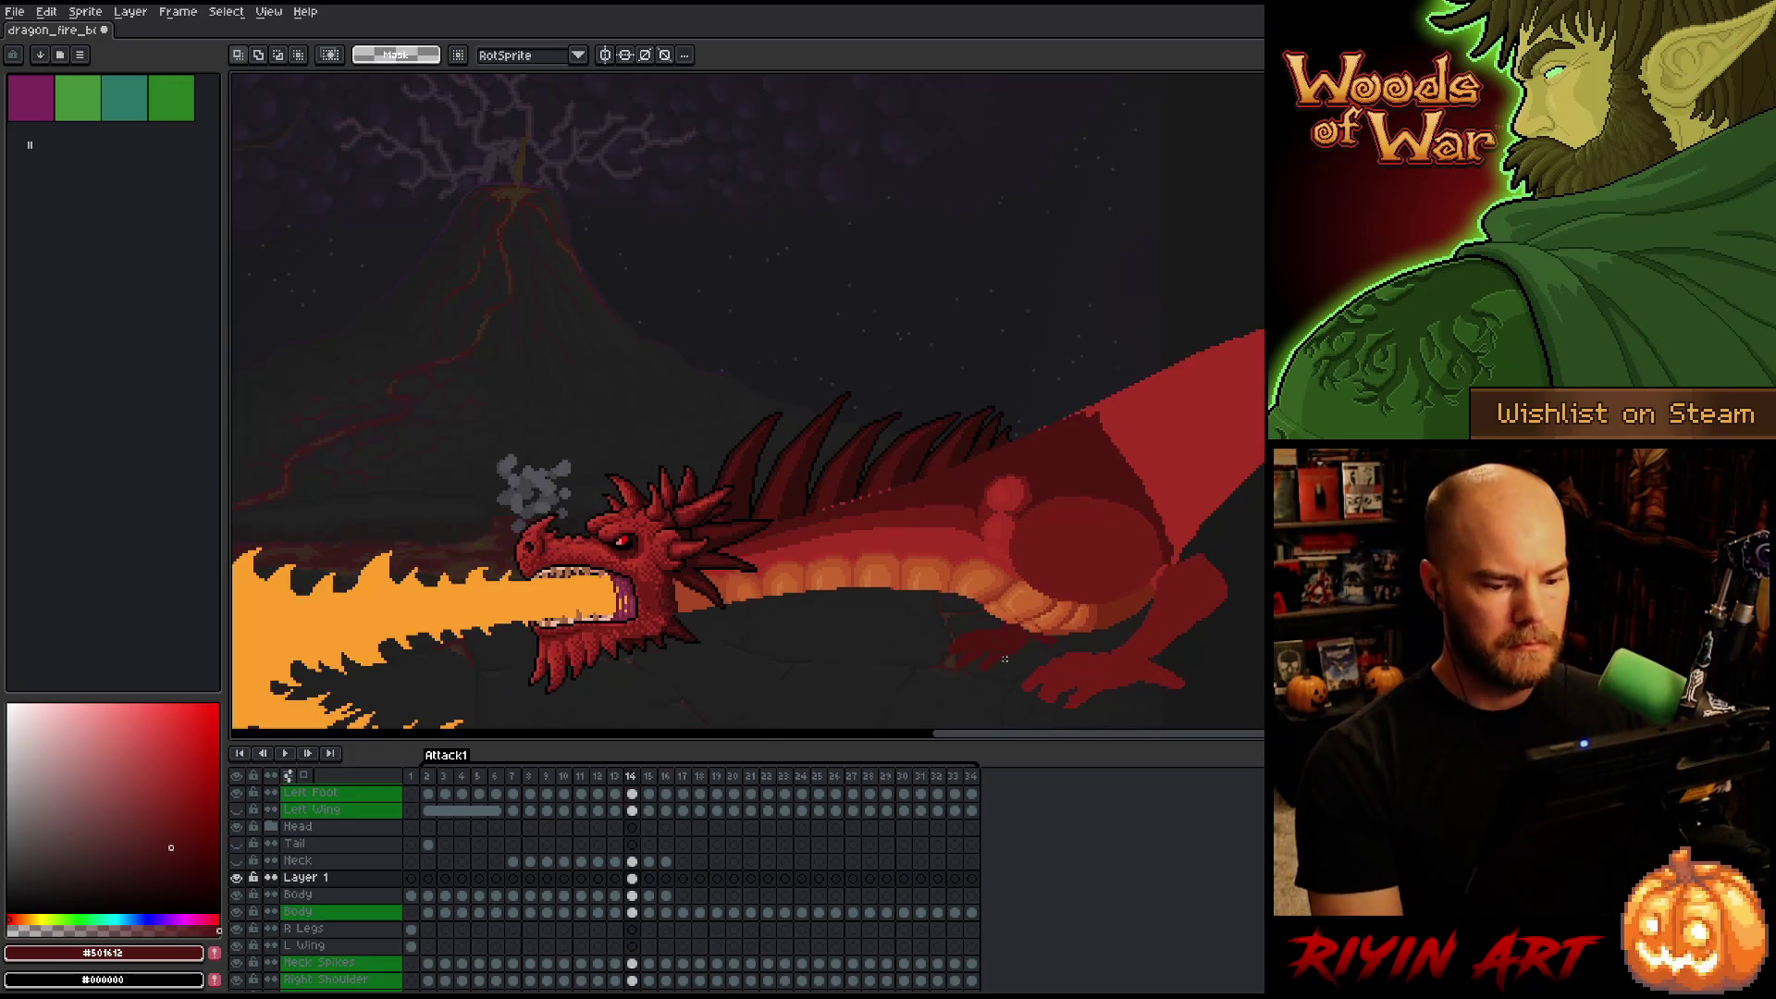
Compare the Body and Layer 1 cels at frame 14, then save and play the animation.
{"action": "left_click", "coordinate": [636, 896]}
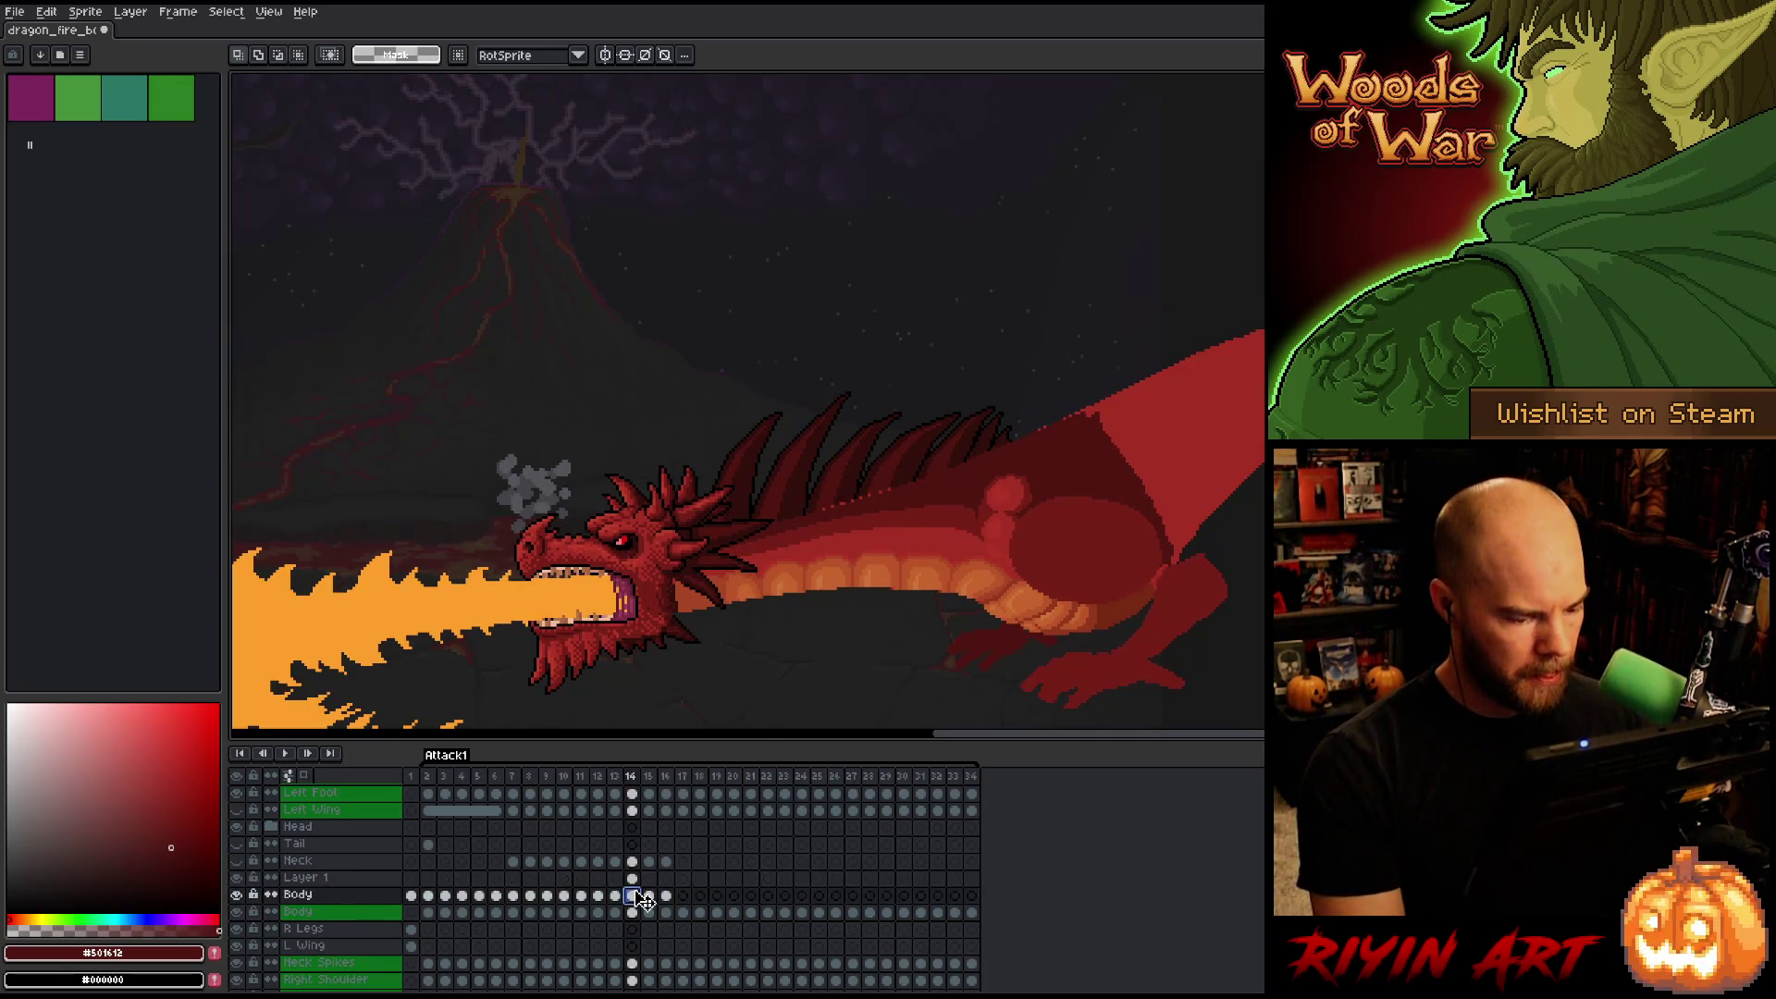
{"action": "left_click", "coordinate": [635, 879]}
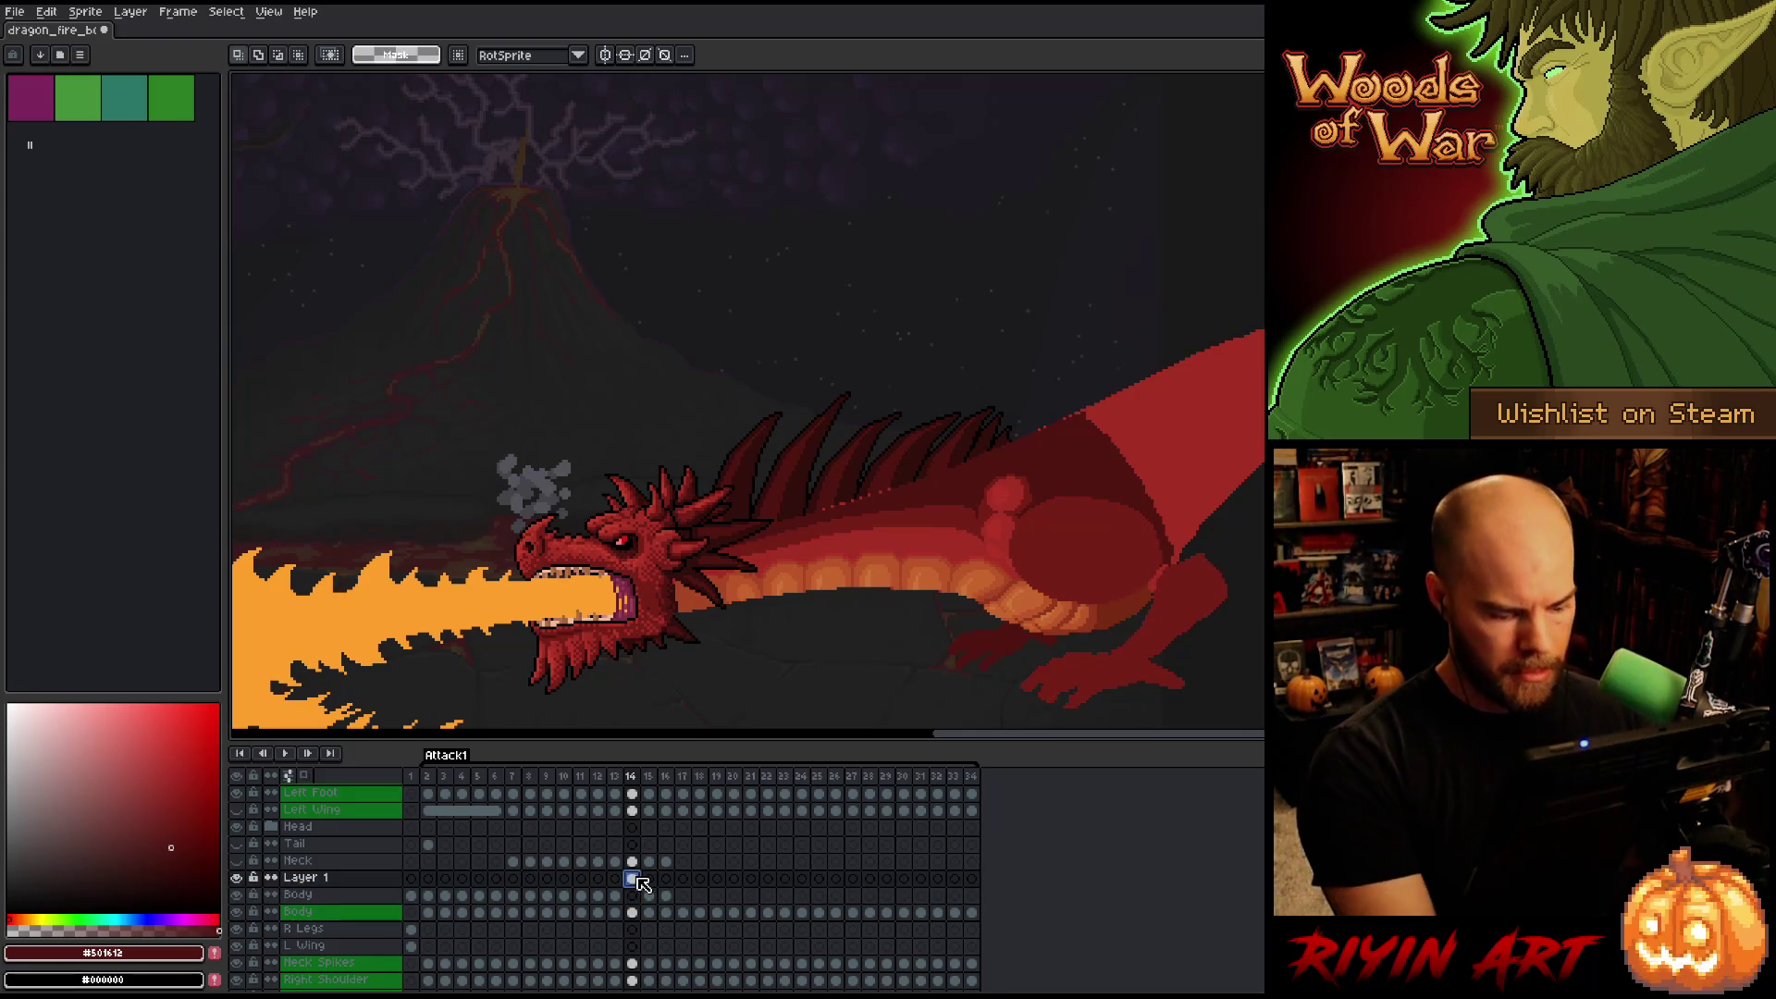
{"action": "left_click", "coordinate": [634, 896]}
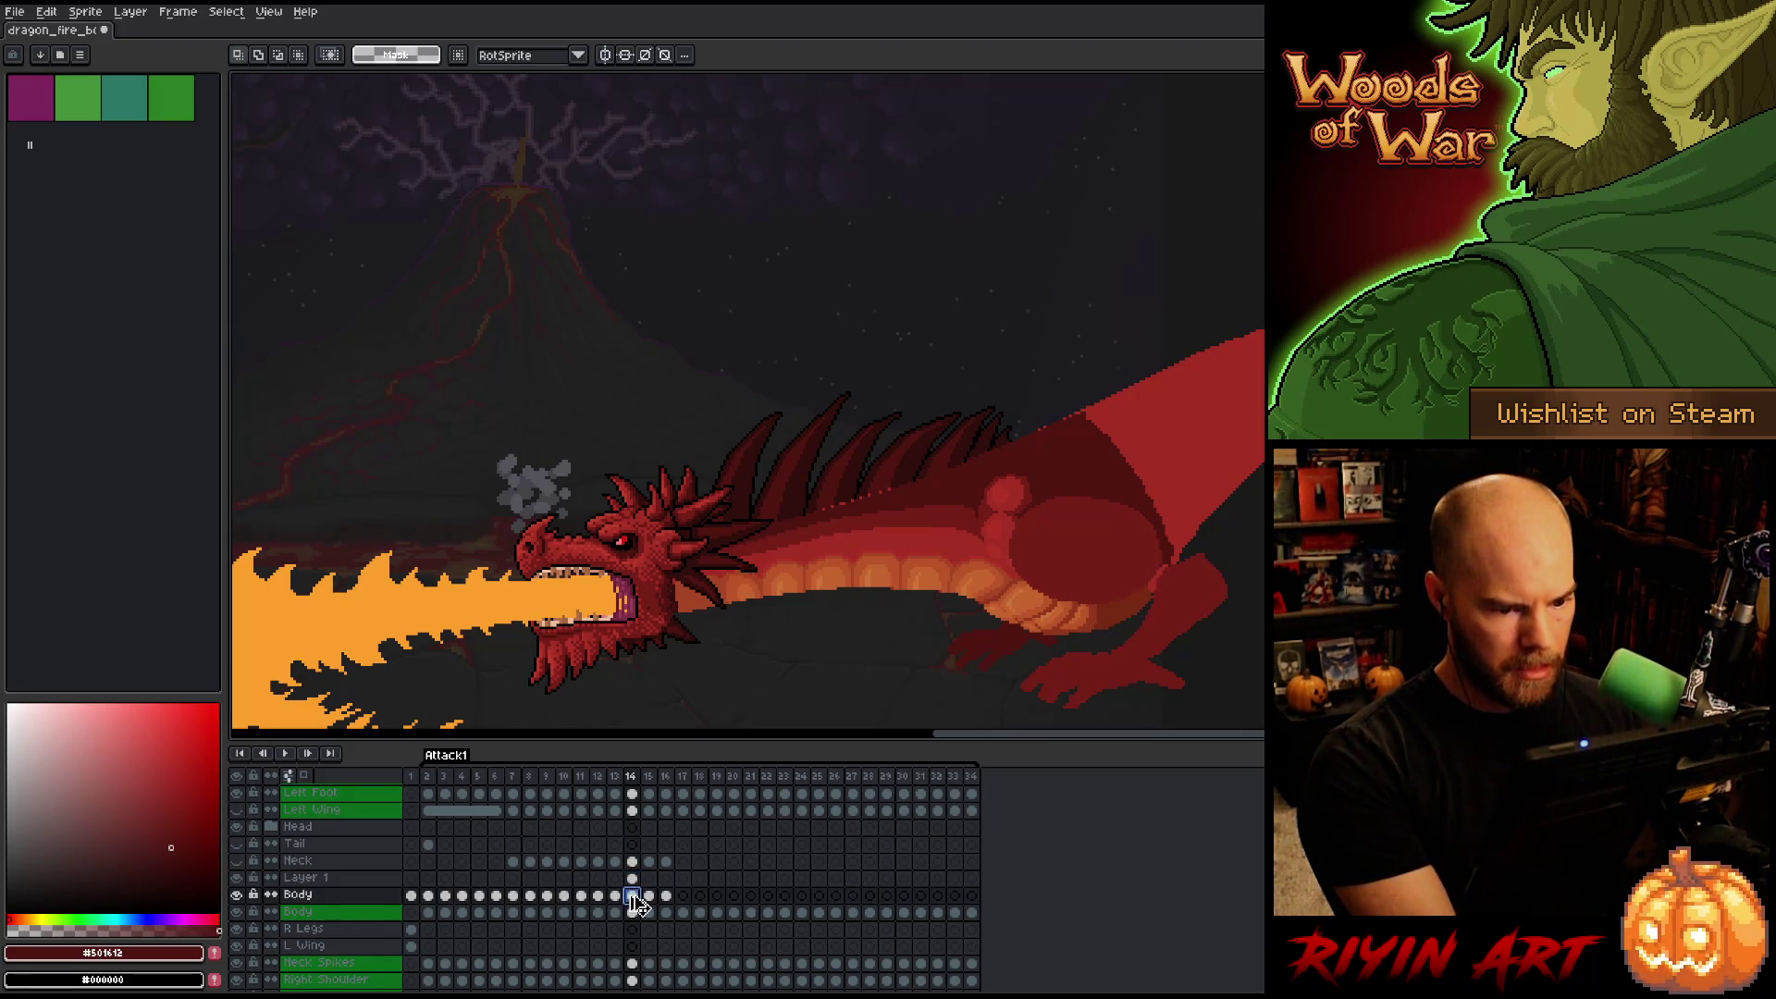
{"action": "left_click", "coordinate": [635, 879]}
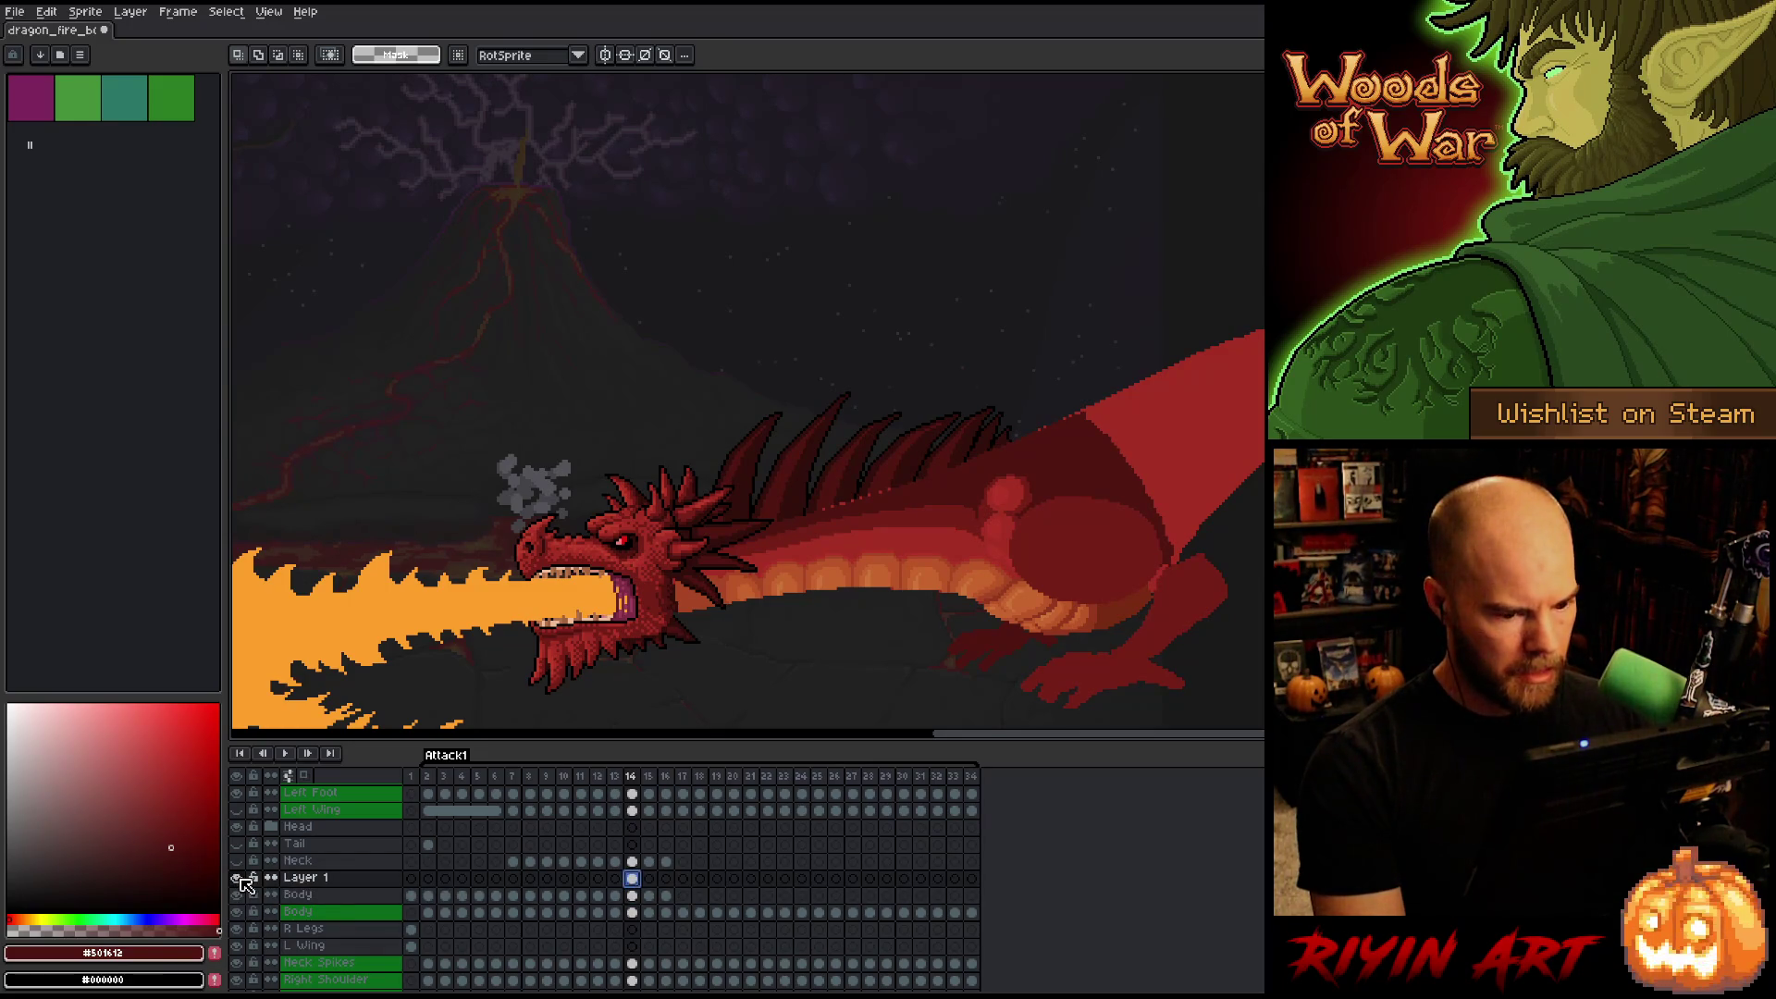
{"action": "left_click_drag", "start_coordinate": [642, 884], "coordinate": [635, 897]}
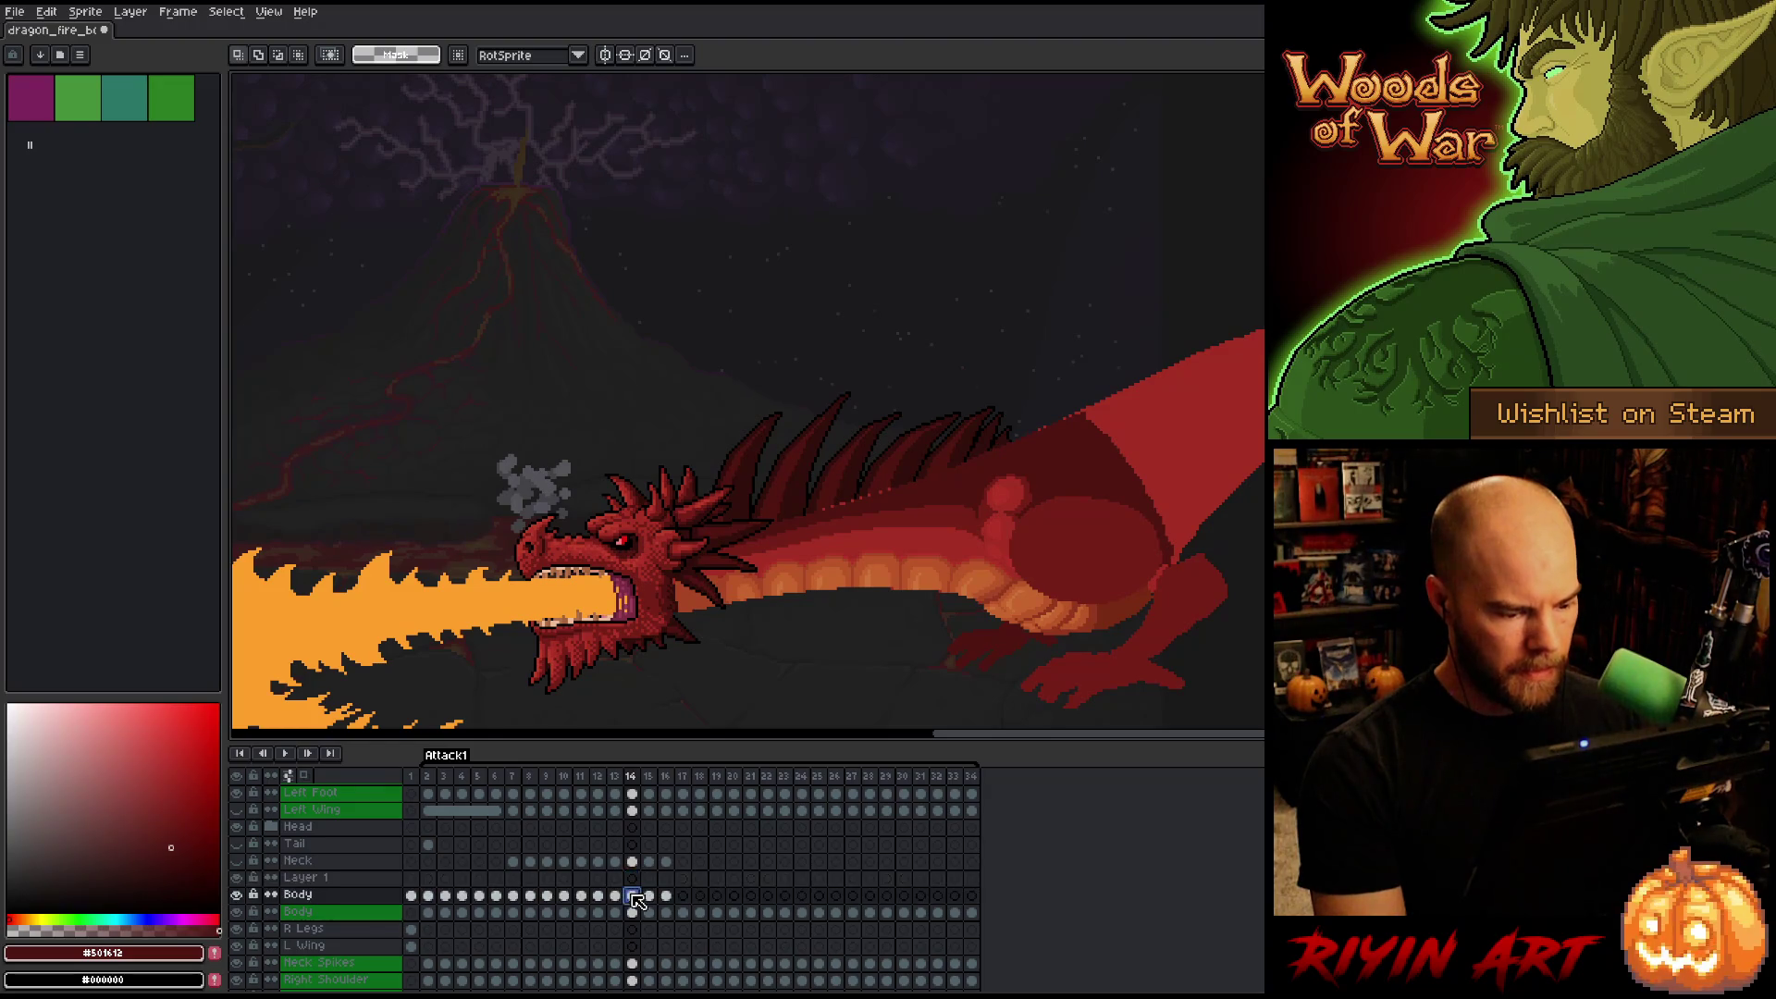
{"action": "scroll", "coordinate": [832, 444], "scroll_direction": "up", "scroll_amount": 3}
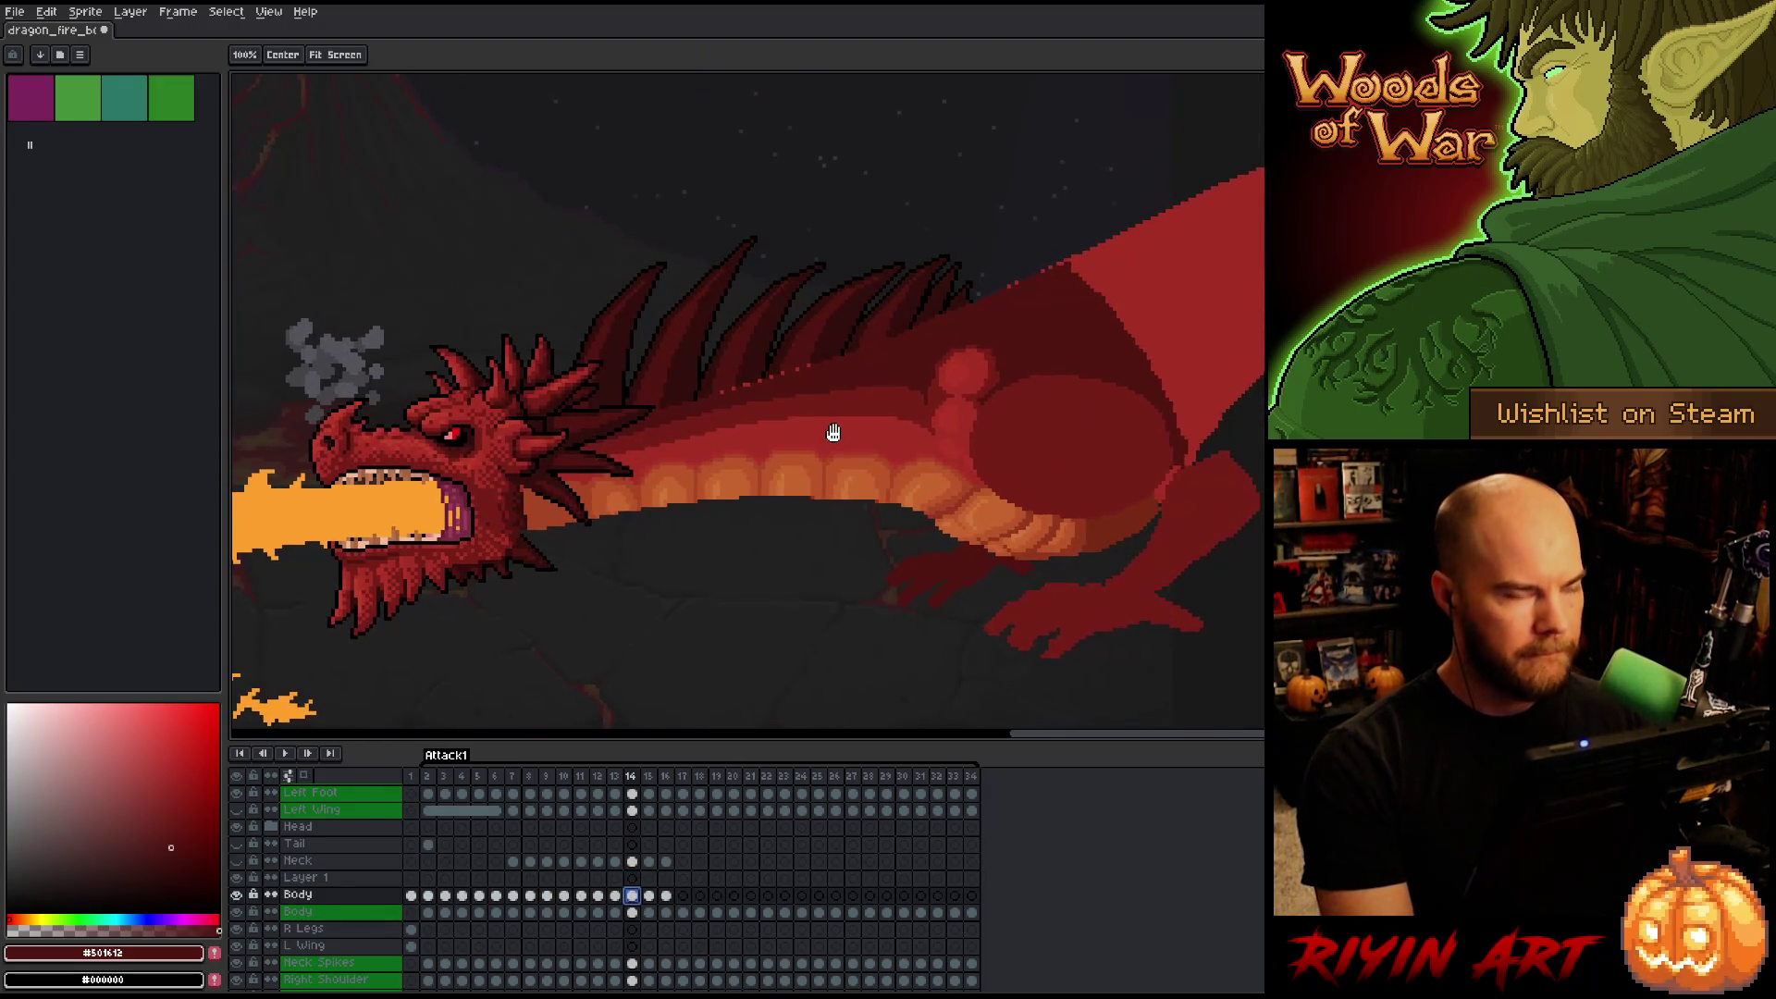
{"action": "key", "text": "ctrl+s"}
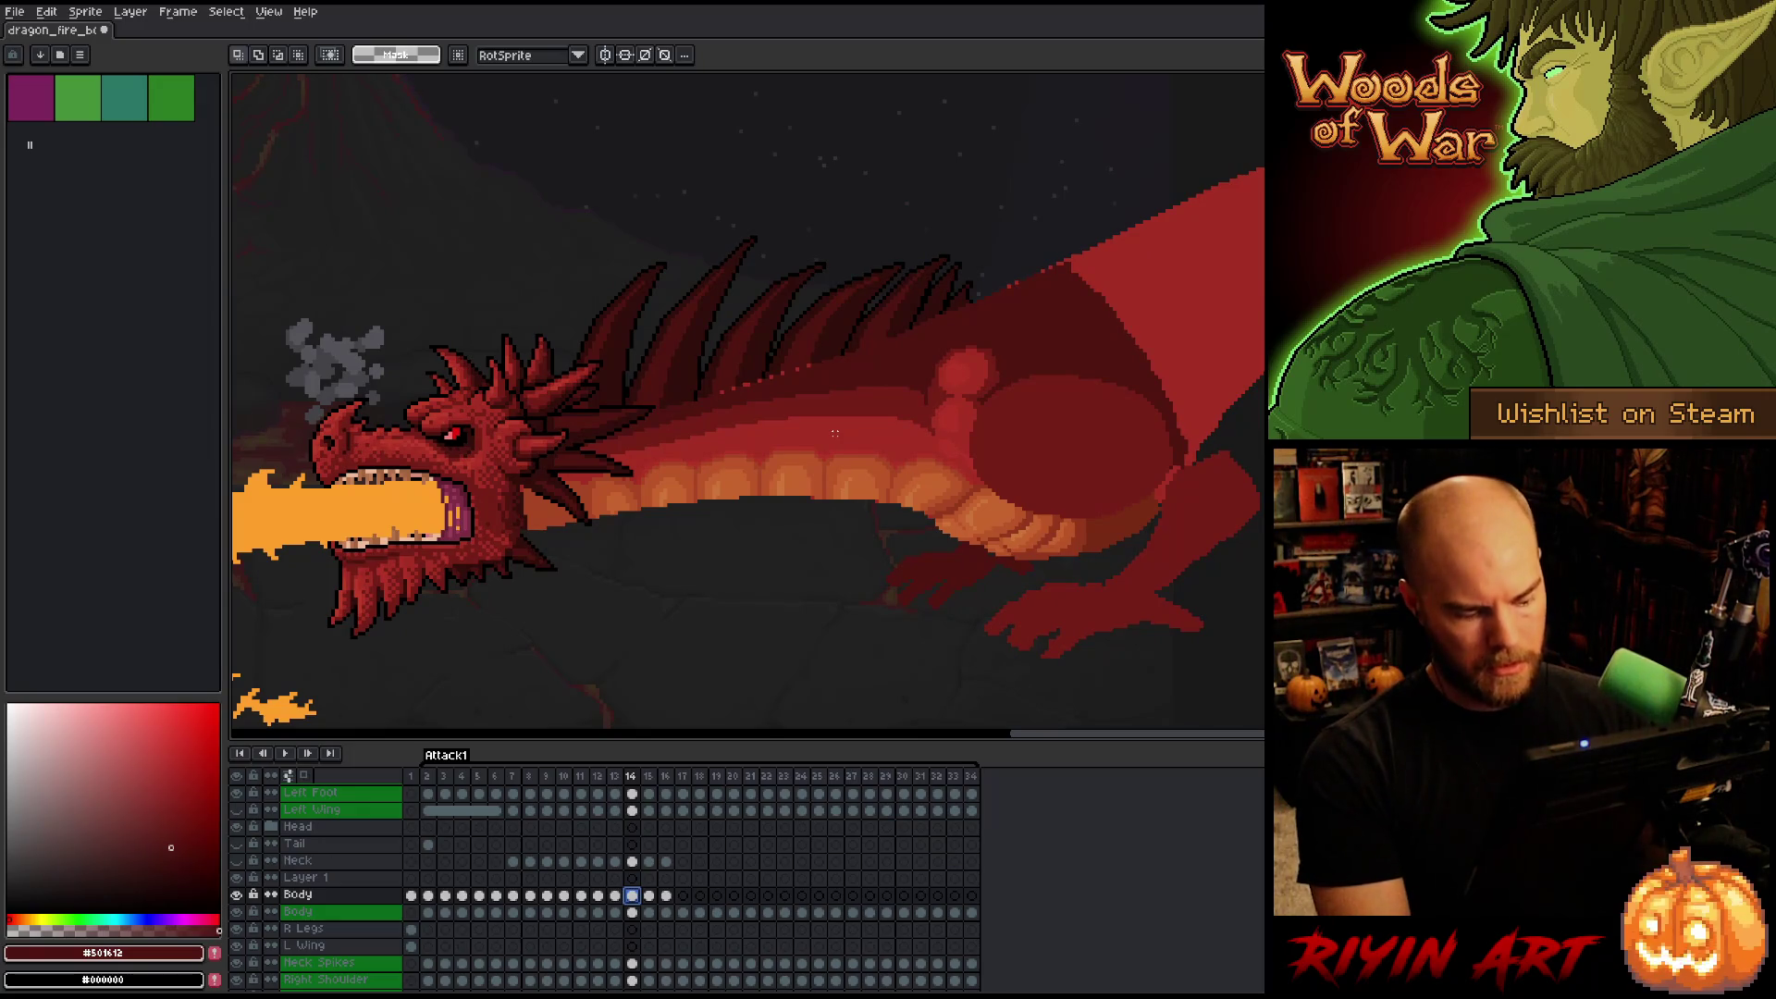
{"action": "key", "text": "Return"}
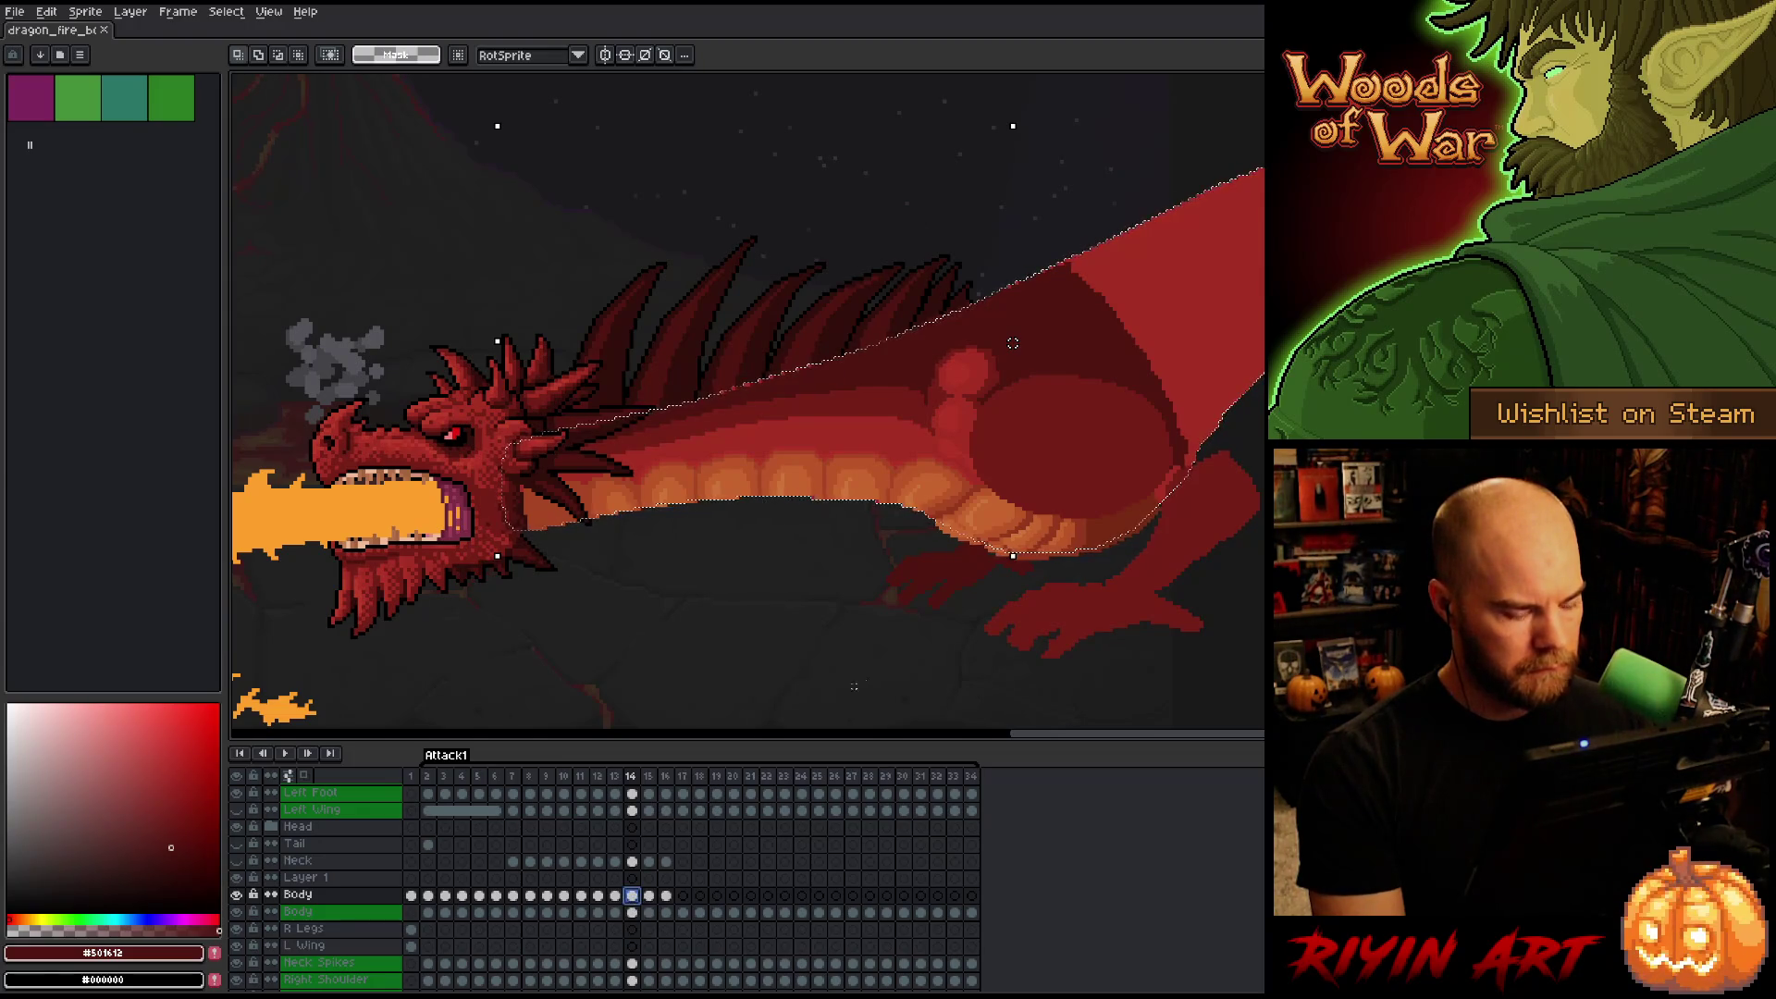
Bring the dragon's belly underside into view and clear the leftover selection.
{"action": "scroll", "coordinate": [1118, 536], "scroll_direction": "up", "scroll_amount": 5}
{"action": "scroll", "coordinate": [904, 574], "scroll_direction": "down", "scroll_amount": 1}
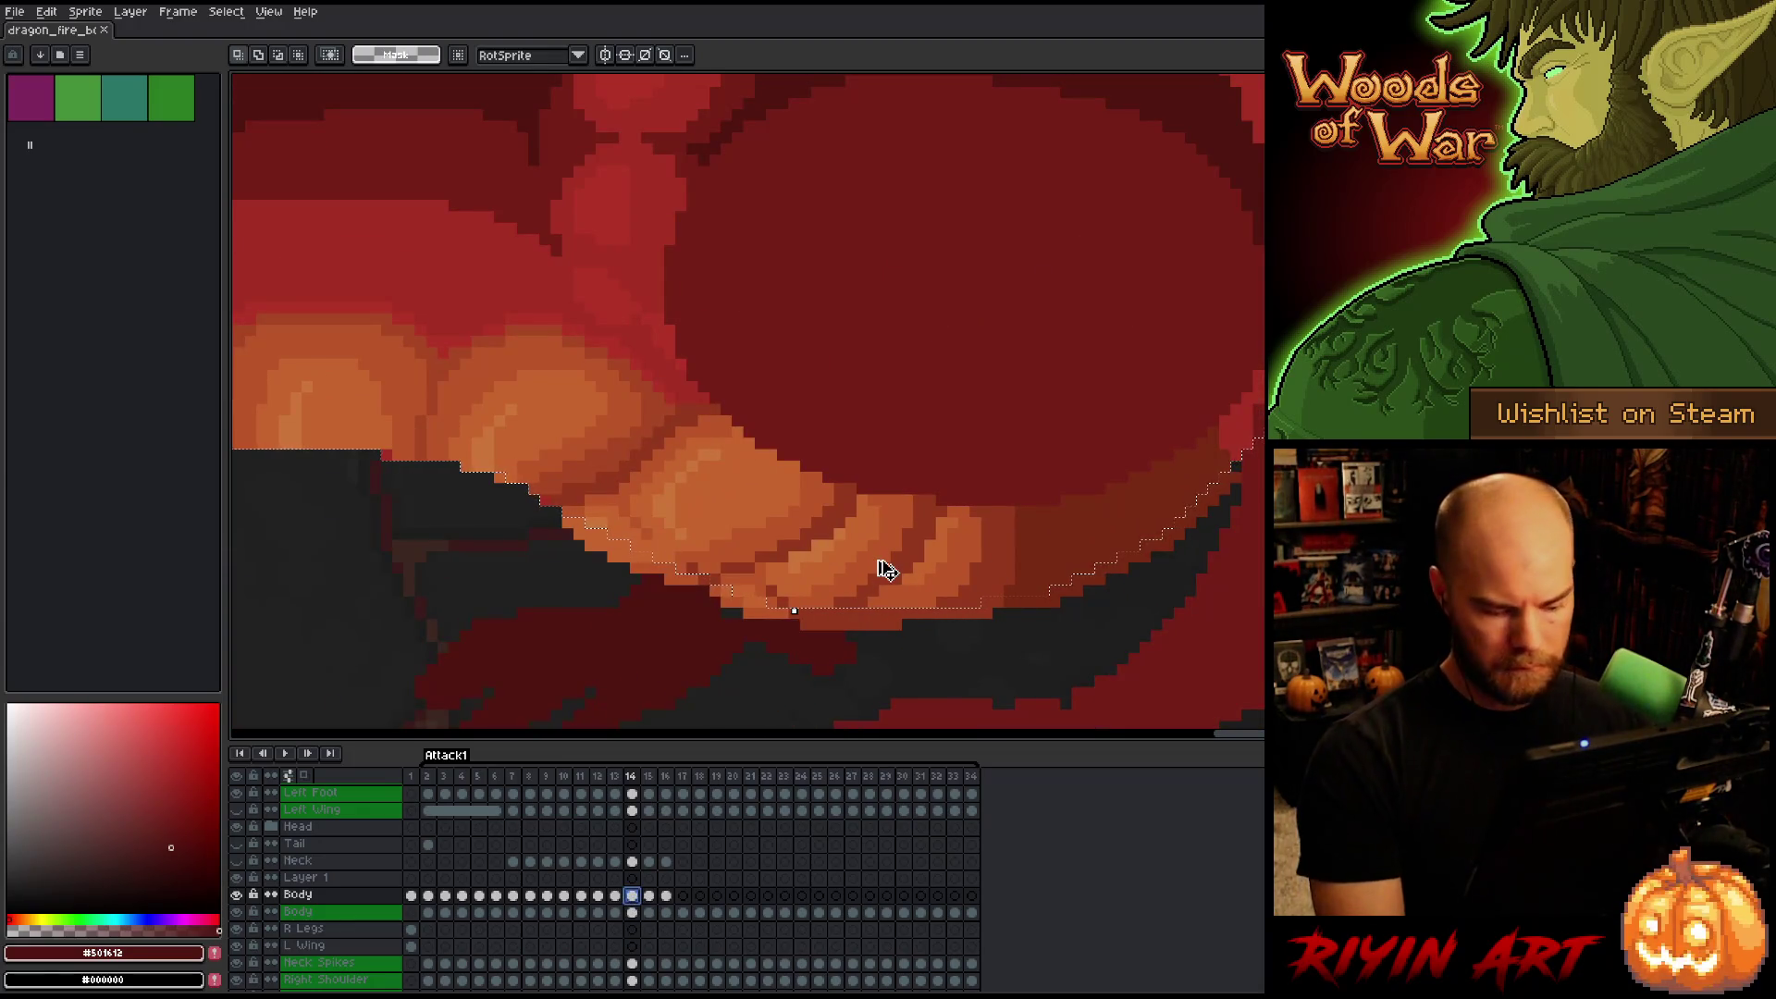
{"action": "key", "text": "h"}
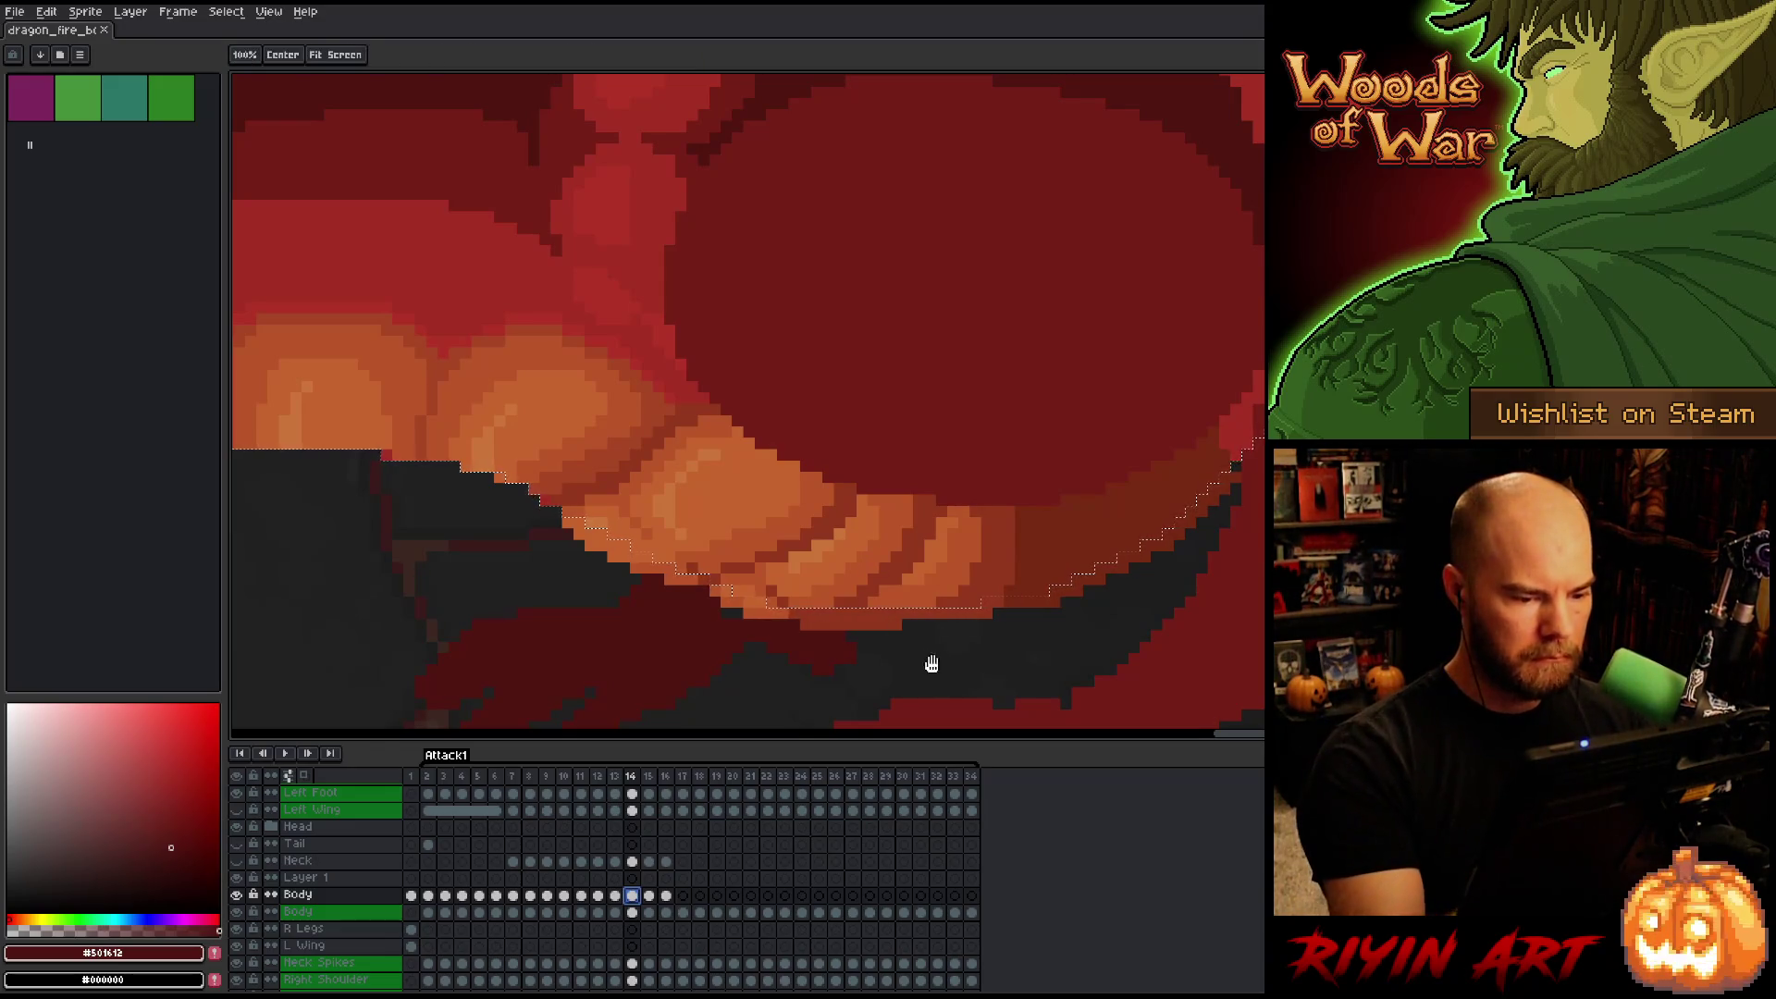
{"action": "left_click_drag", "start_coordinate": [932, 663], "coordinate": [964, 590]}
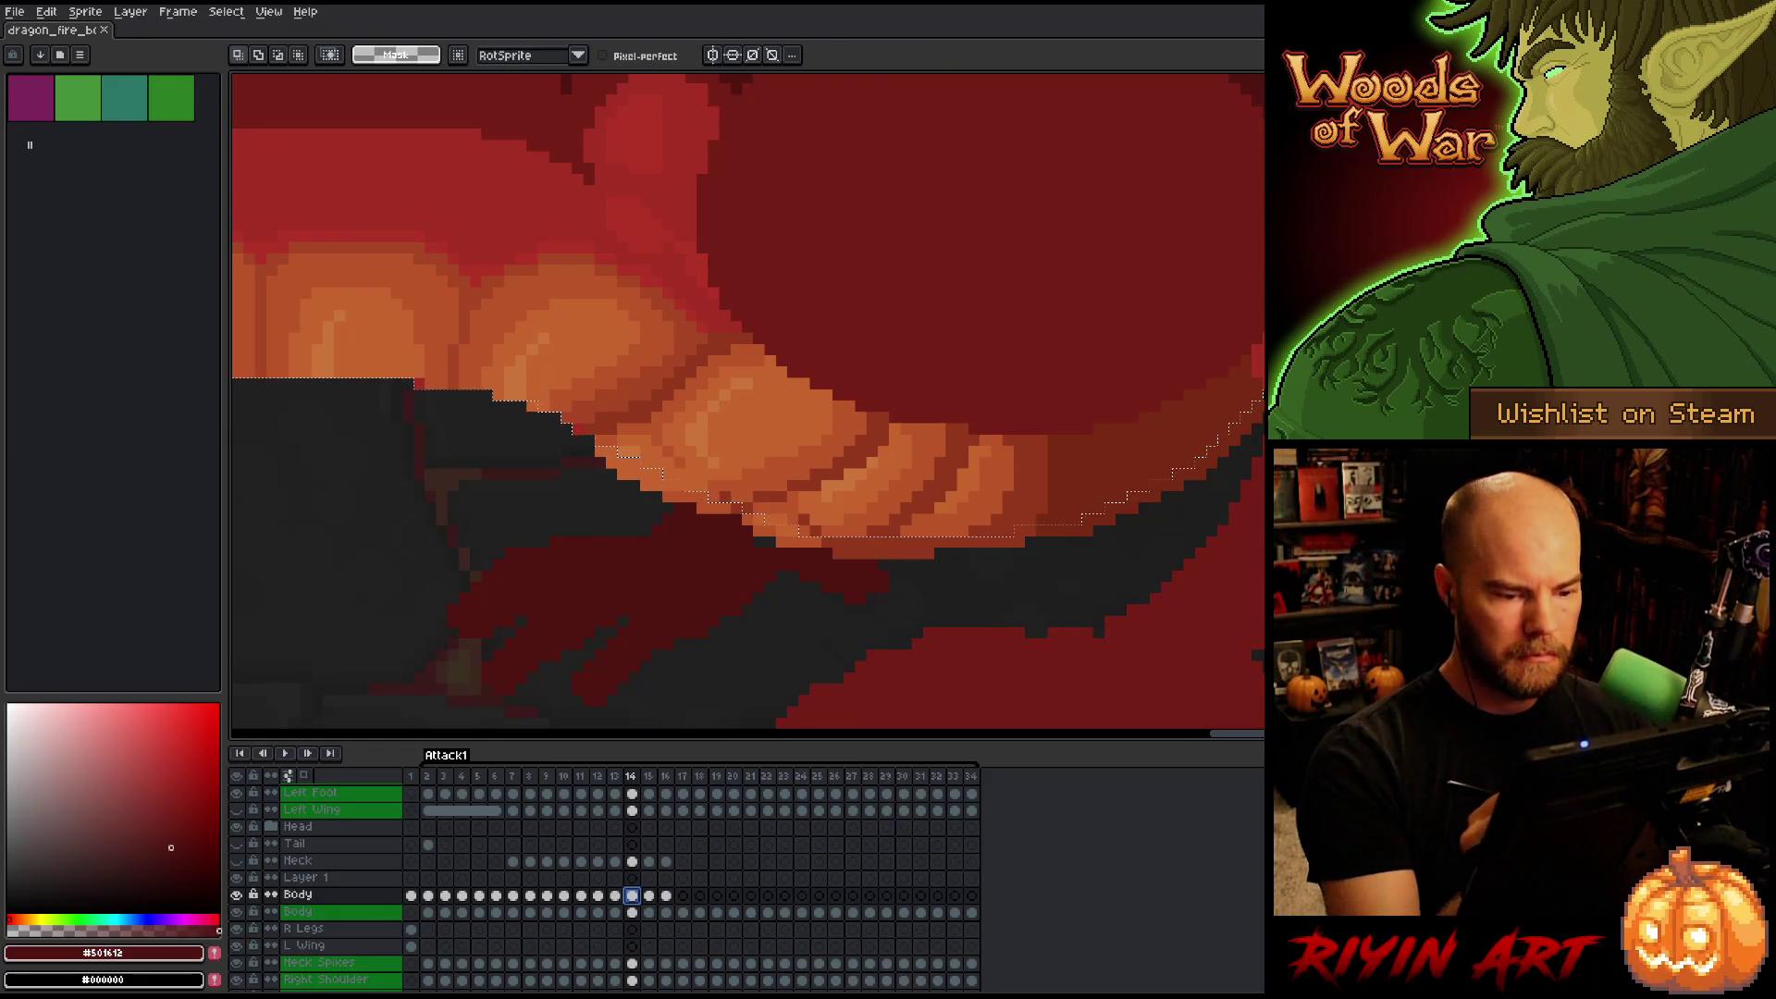
{"action": "key", "text": "ctrl+d"}
{"action": "key", "text": "ctrl+shift+d"}
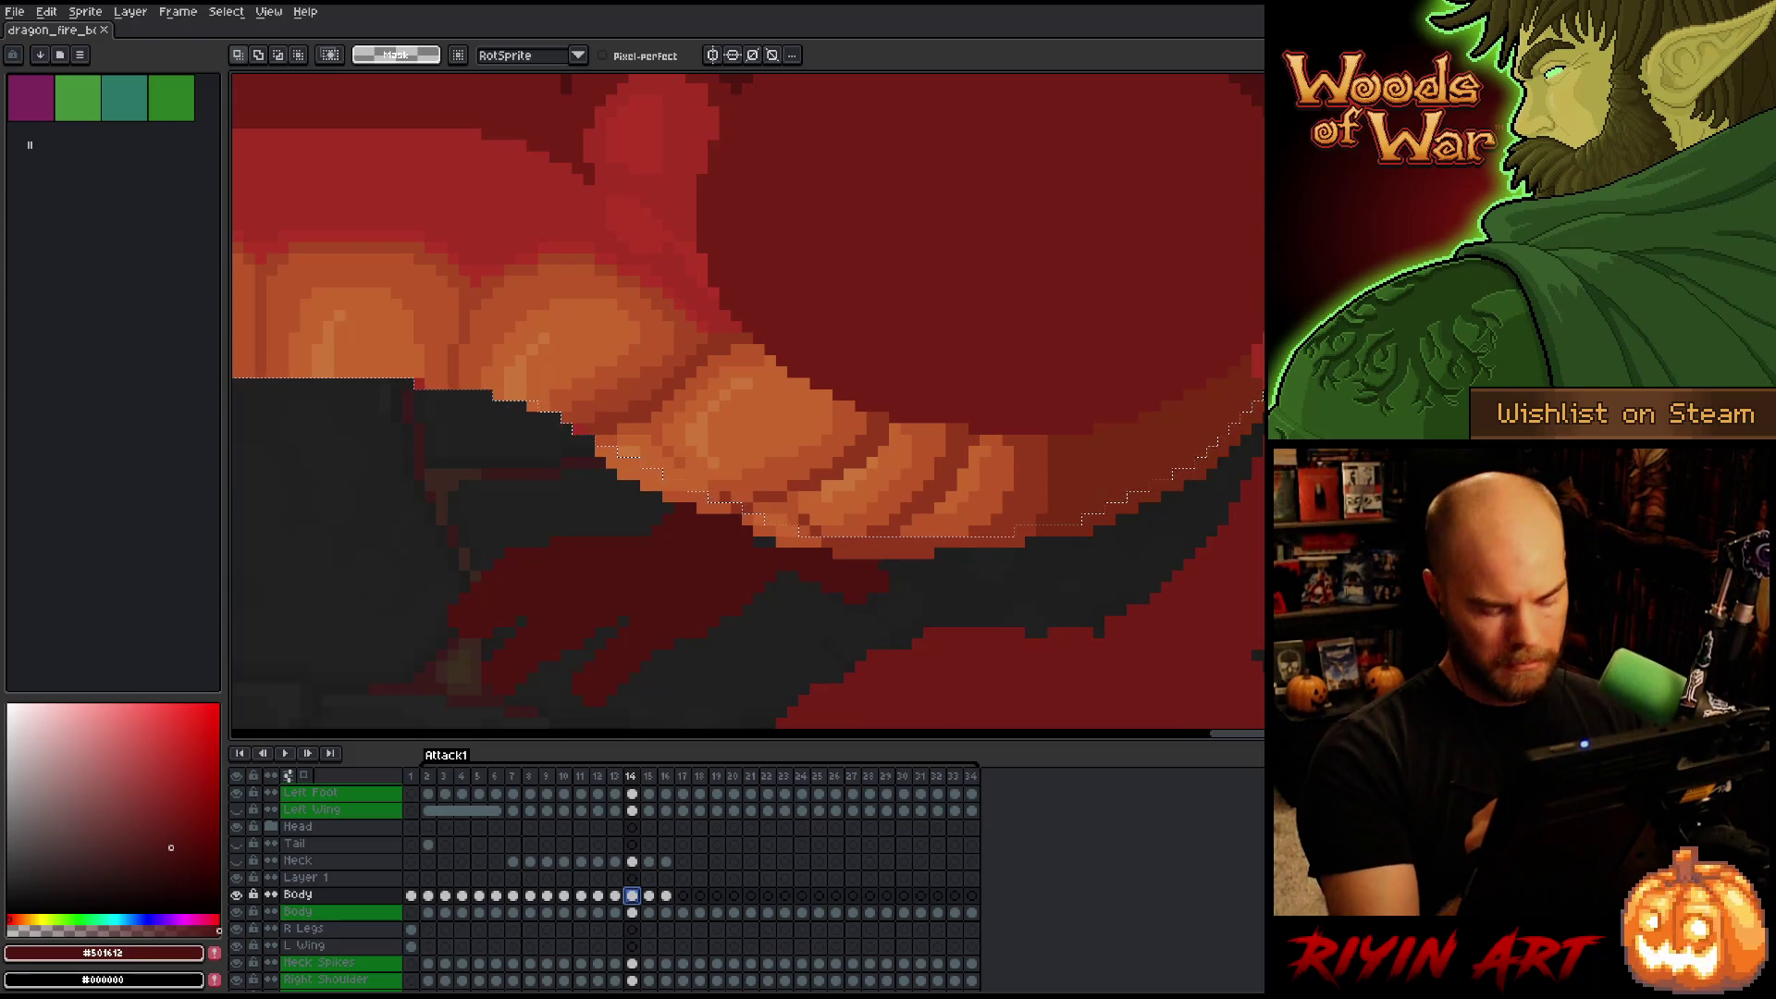
Lasso the lower belly region, shift it slightly upward, and deselect.
{"action": "key", "text": "ctrl+d"}
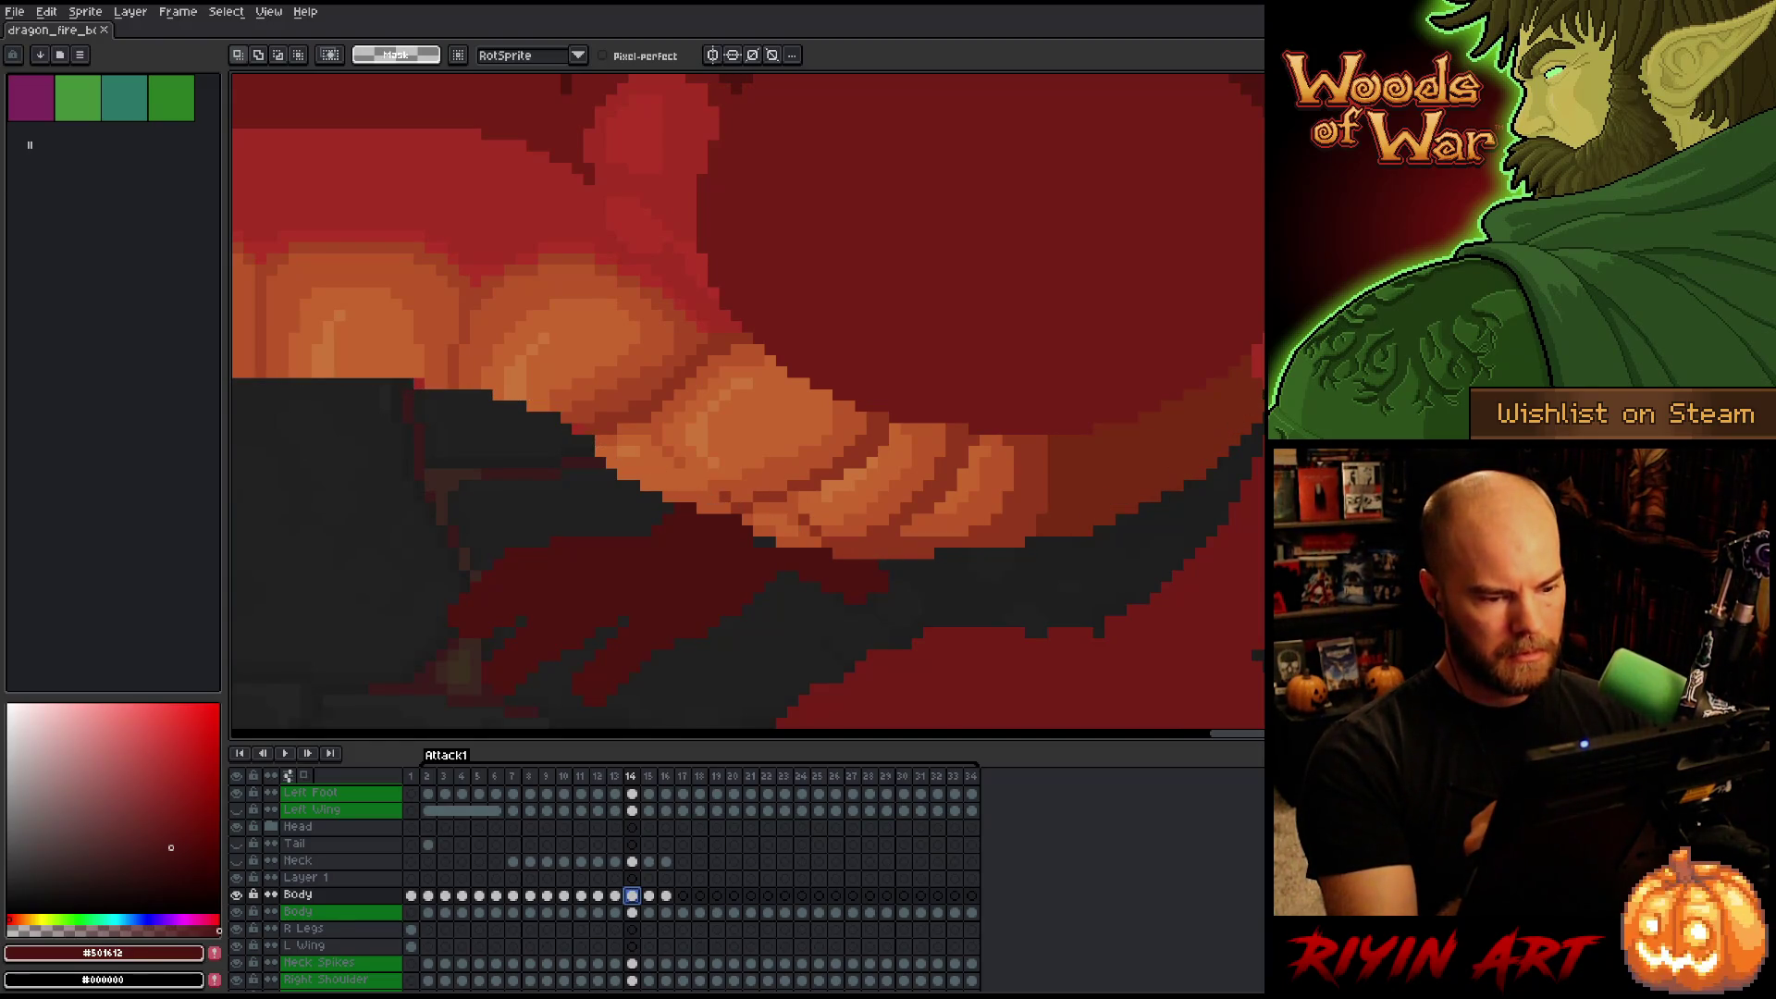
{"action": "left_click_drag", "start_coordinate": [1262, 282], "coordinate": [930, 404]}
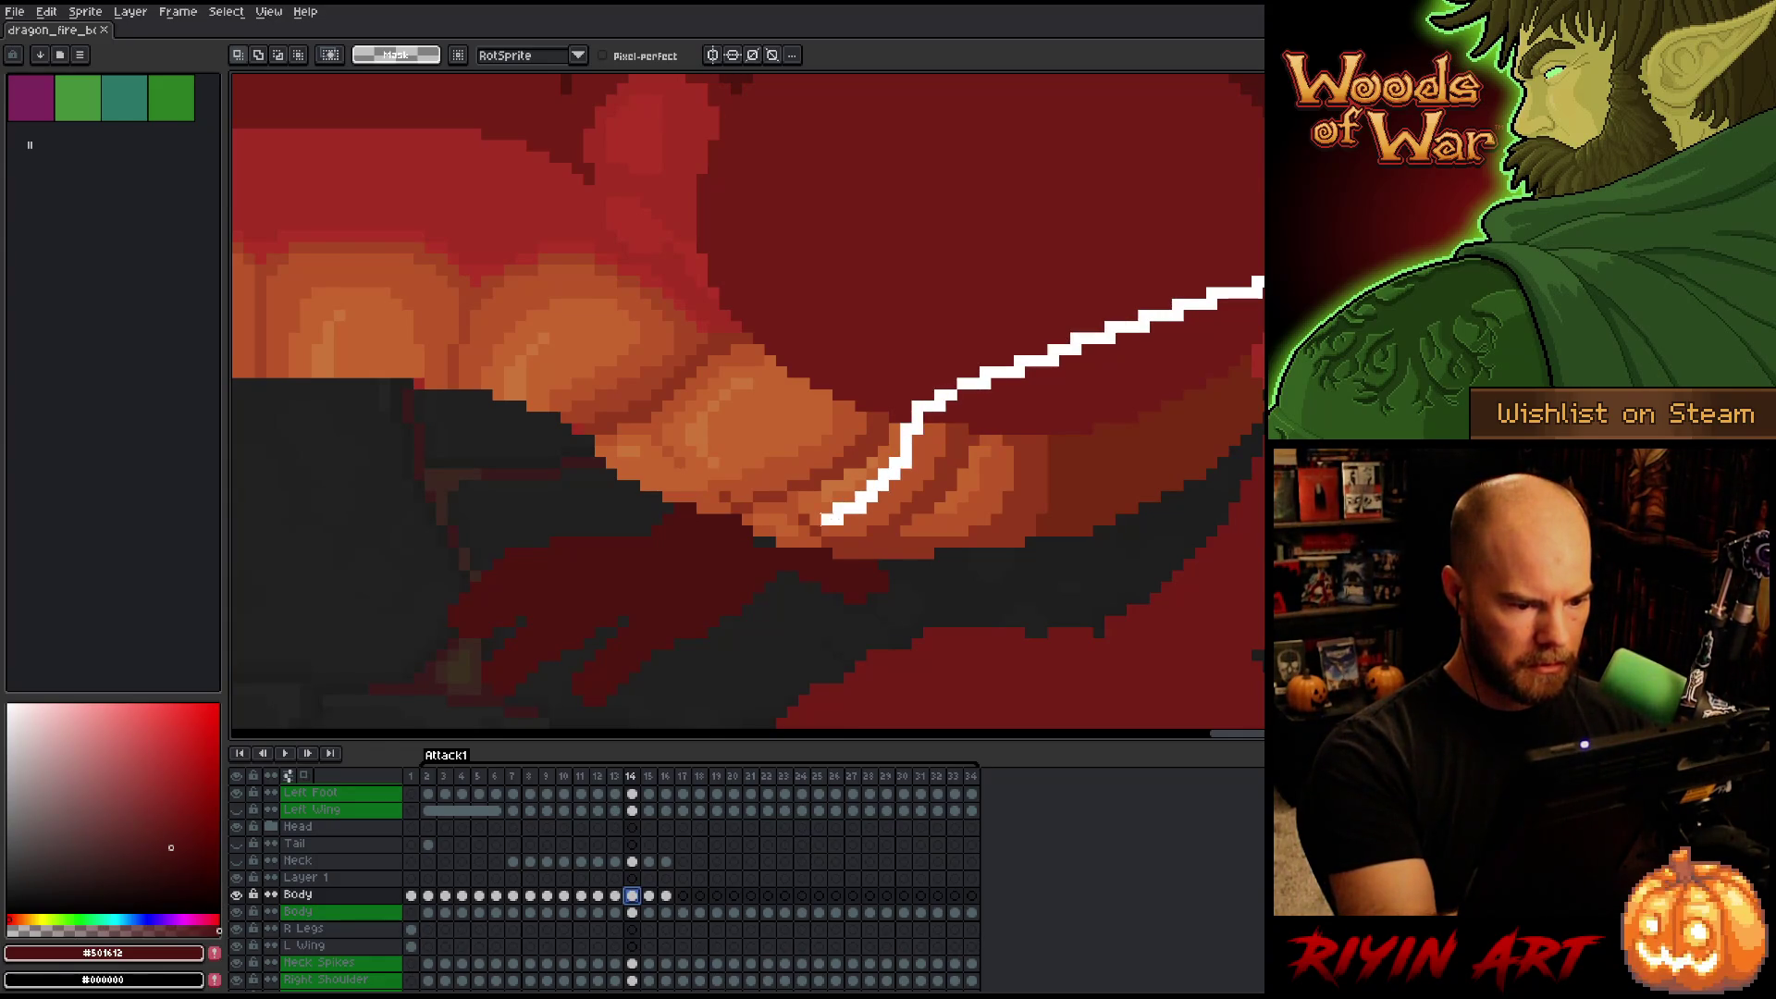
{"action": "mouse_move", "coordinate": [777, 518]}
{"action": "left_mouse_down"}
{"action": "mouse_move", "coordinate": [702, 553]}
{"action": "mouse_move", "coordinate": [1184, 641]}
{"action": "left_mouse_up"}
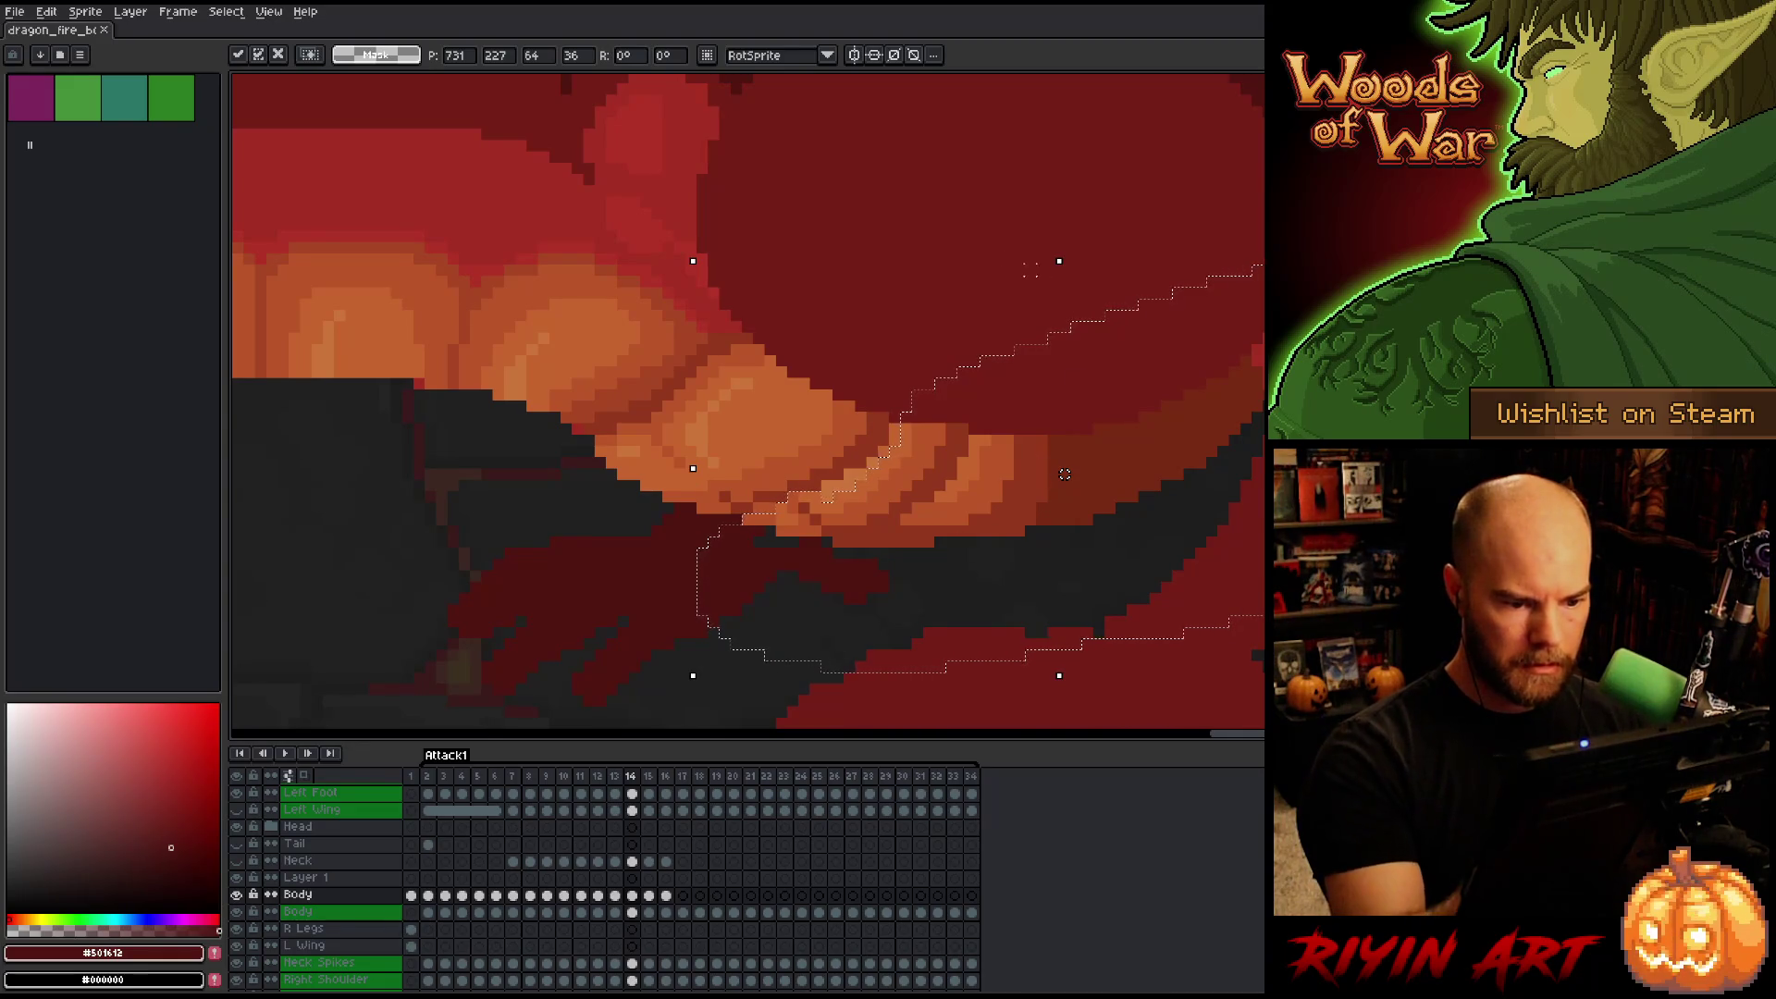
{"action": "key", "text": "Return"}
{"action": "mouse_move", "coordinate": [985, 365]}
{"action": "left_mouse_down"}
{"action": "mouse_move", "coordinate": [1008, 461]}
{"action": "mouse_move", "coordinate": [978, 490]}
{"action": "mouse_move", "coordinate": [614, 668]}
{"action": "left_mouse_up"}
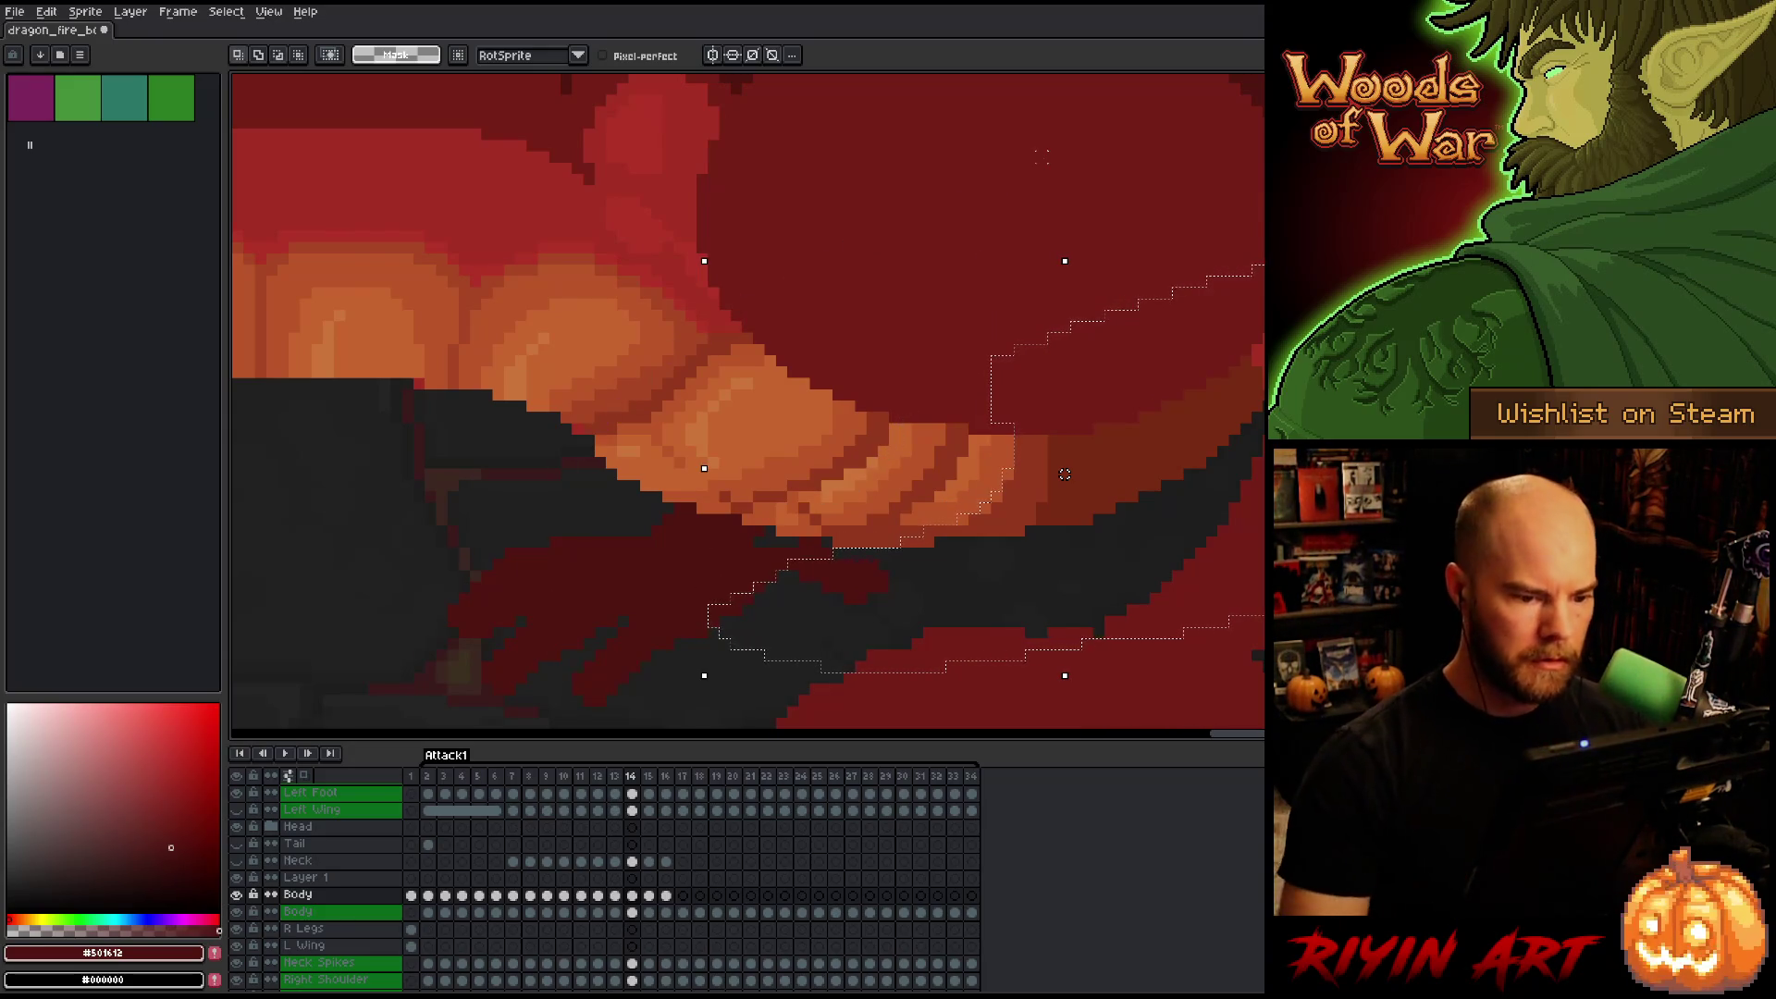
{"action": "left_click_drag", "start_coordinate": [1065, 473], "coordinate": [1064, 462]}
{"action": "key", "text": "ctrl+d"}
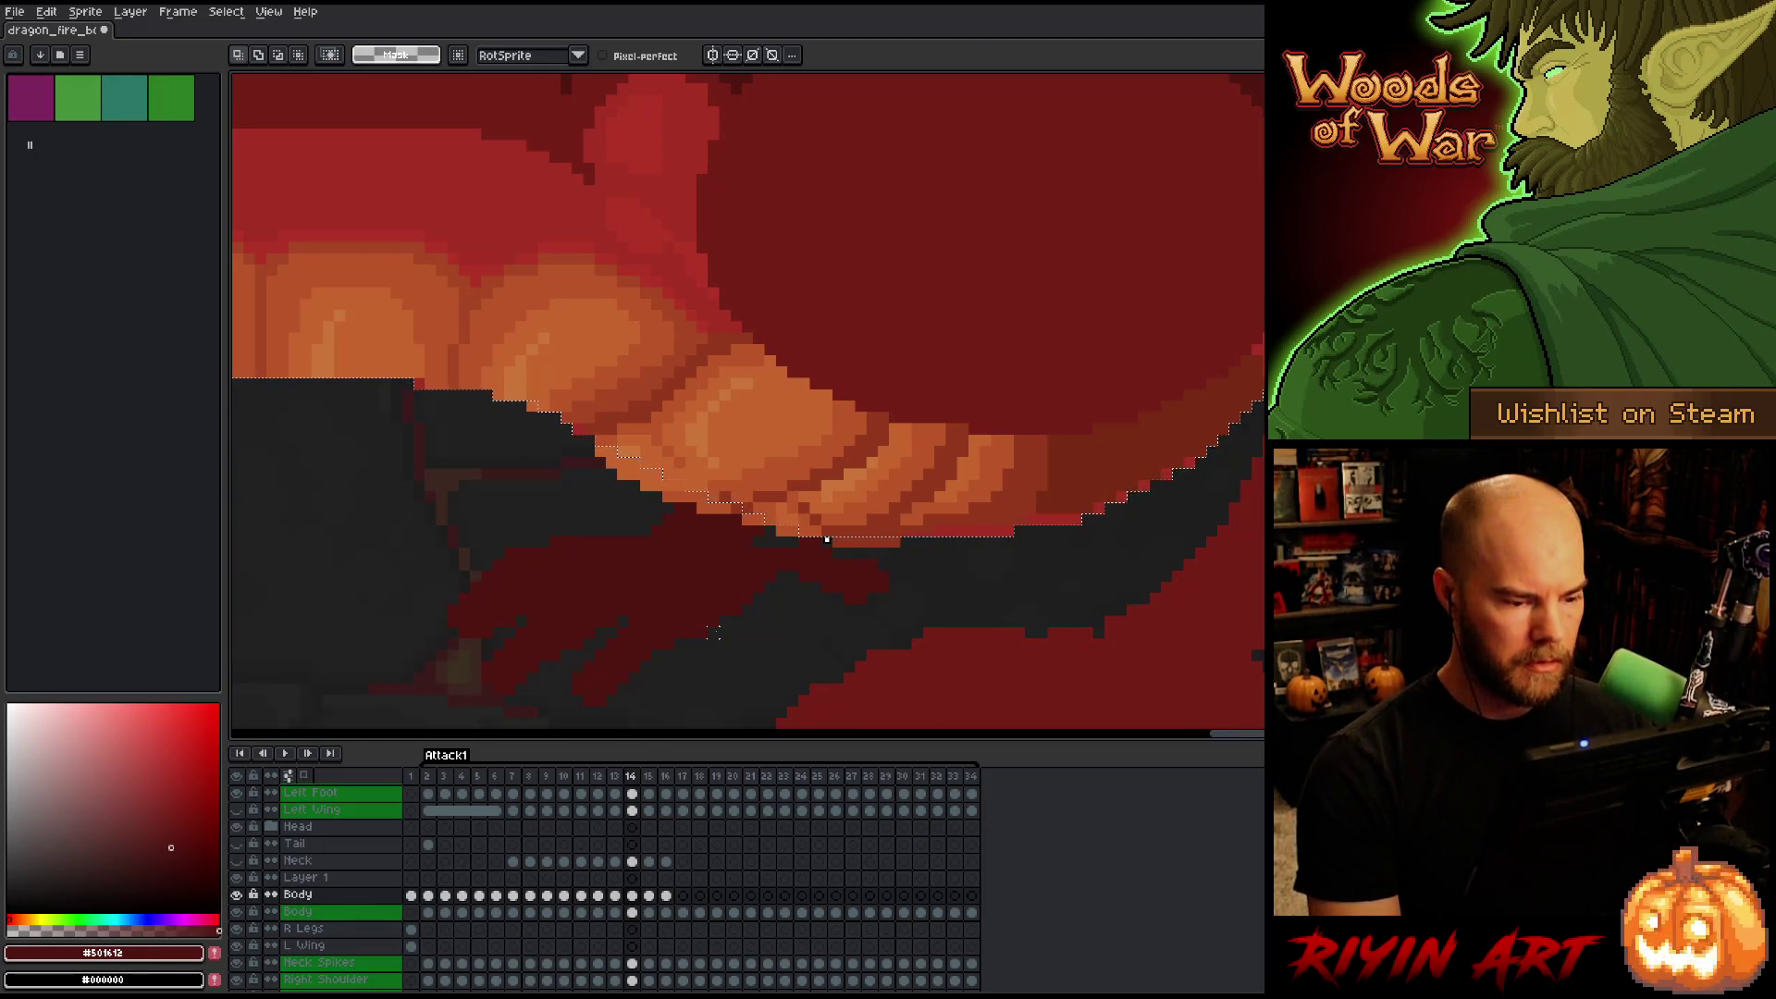
{"action": "key", "text": "b"}
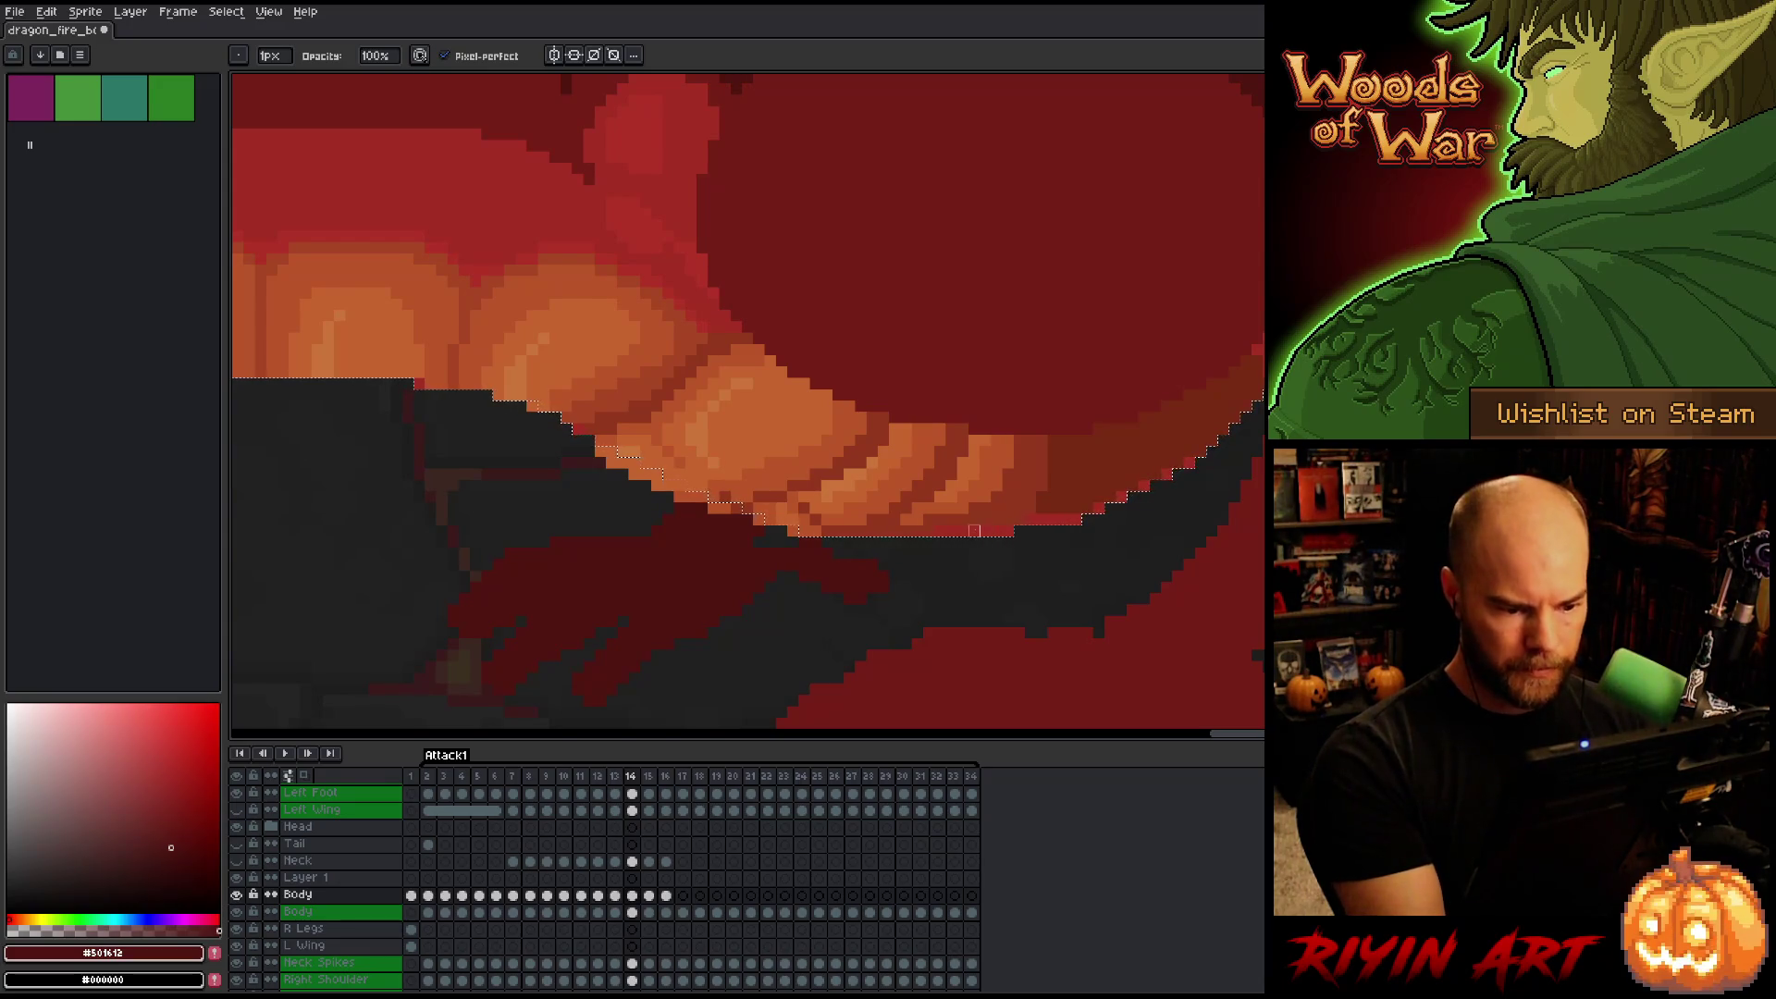
Eyedrop the belly reds #92381c then #772a12 as the drawing colour, and save the sprite.
{"action": "key", "text": "e"}
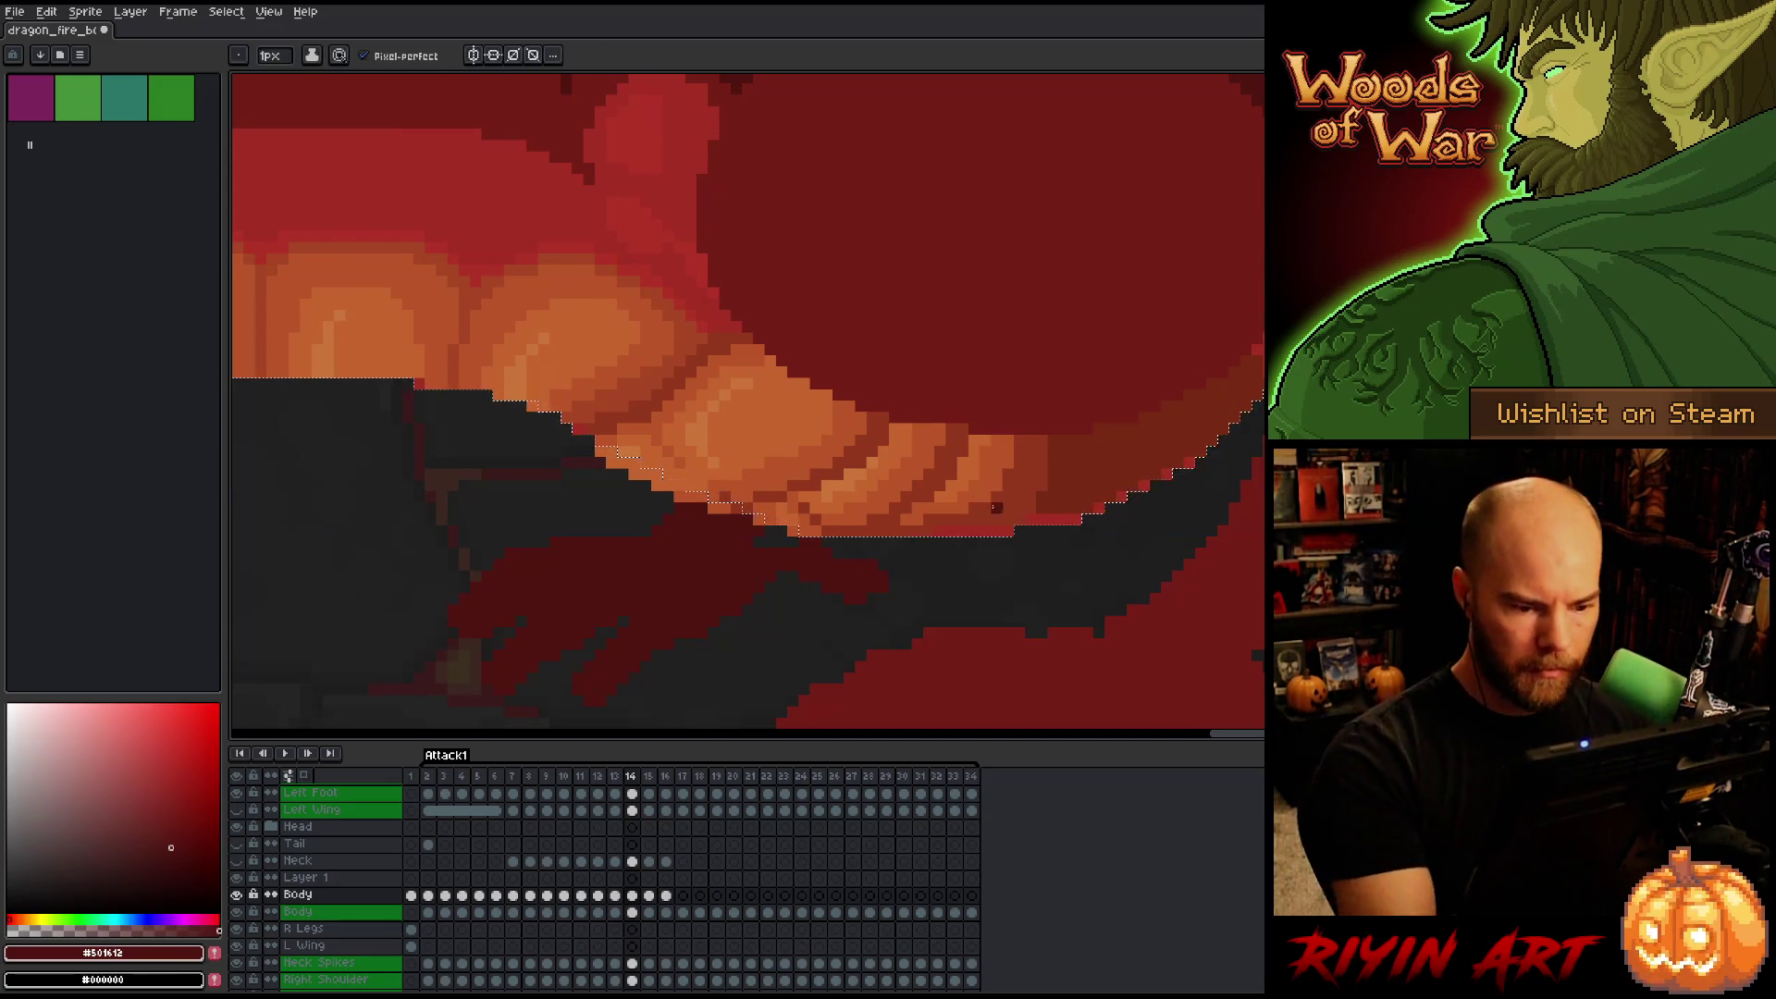
{"action": "left_click", "coordinate": [996, 507], "text": "alt"}
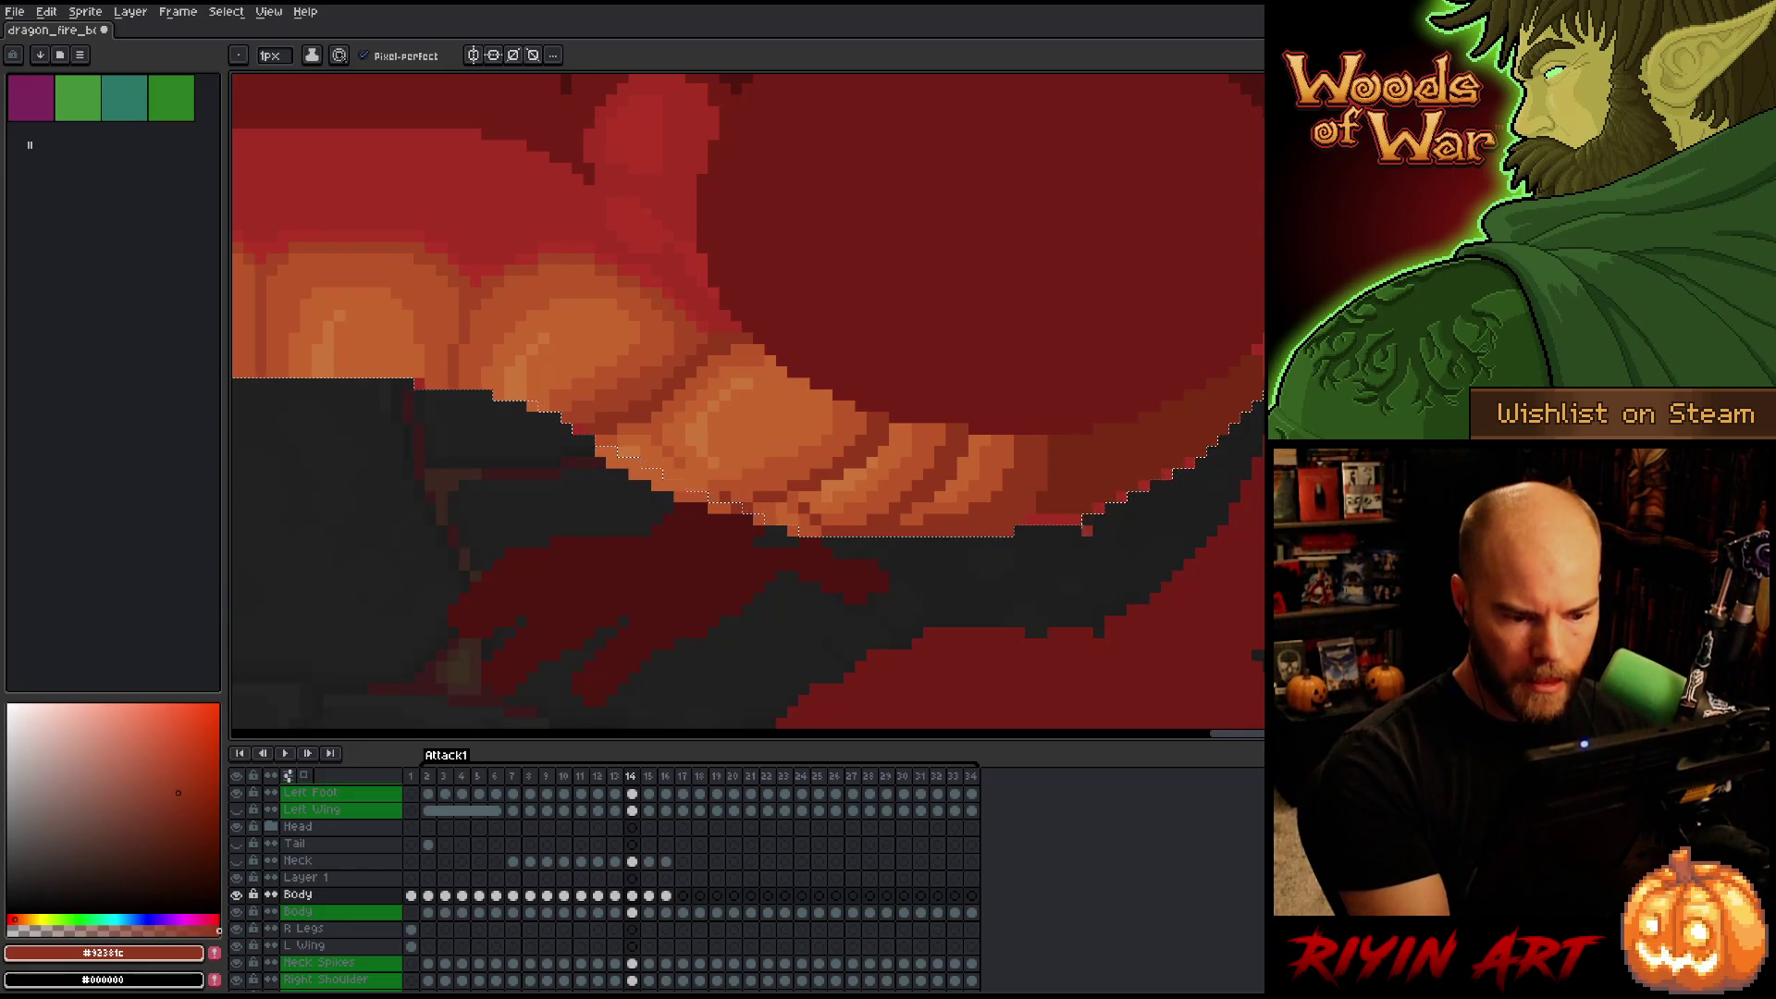
{"action": "left_click", "coordinate": [1032, 520], "text": "alt"}
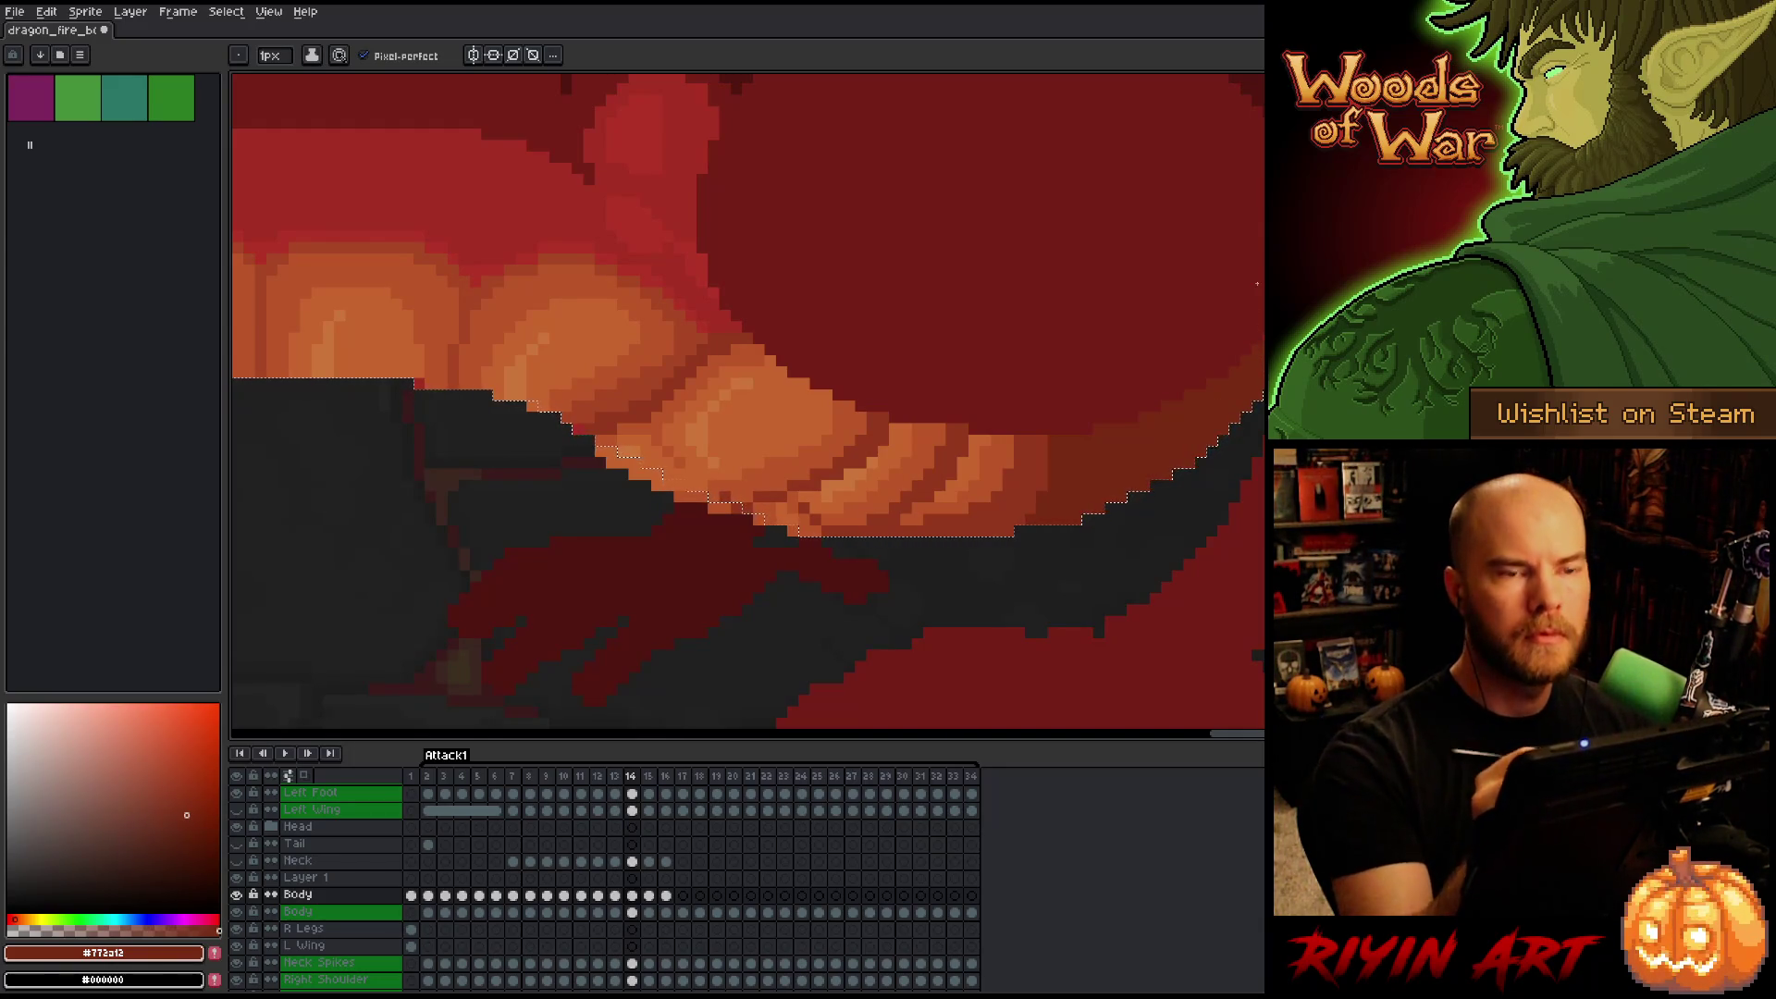
{"action": "key", "text": "ctrl+s"}
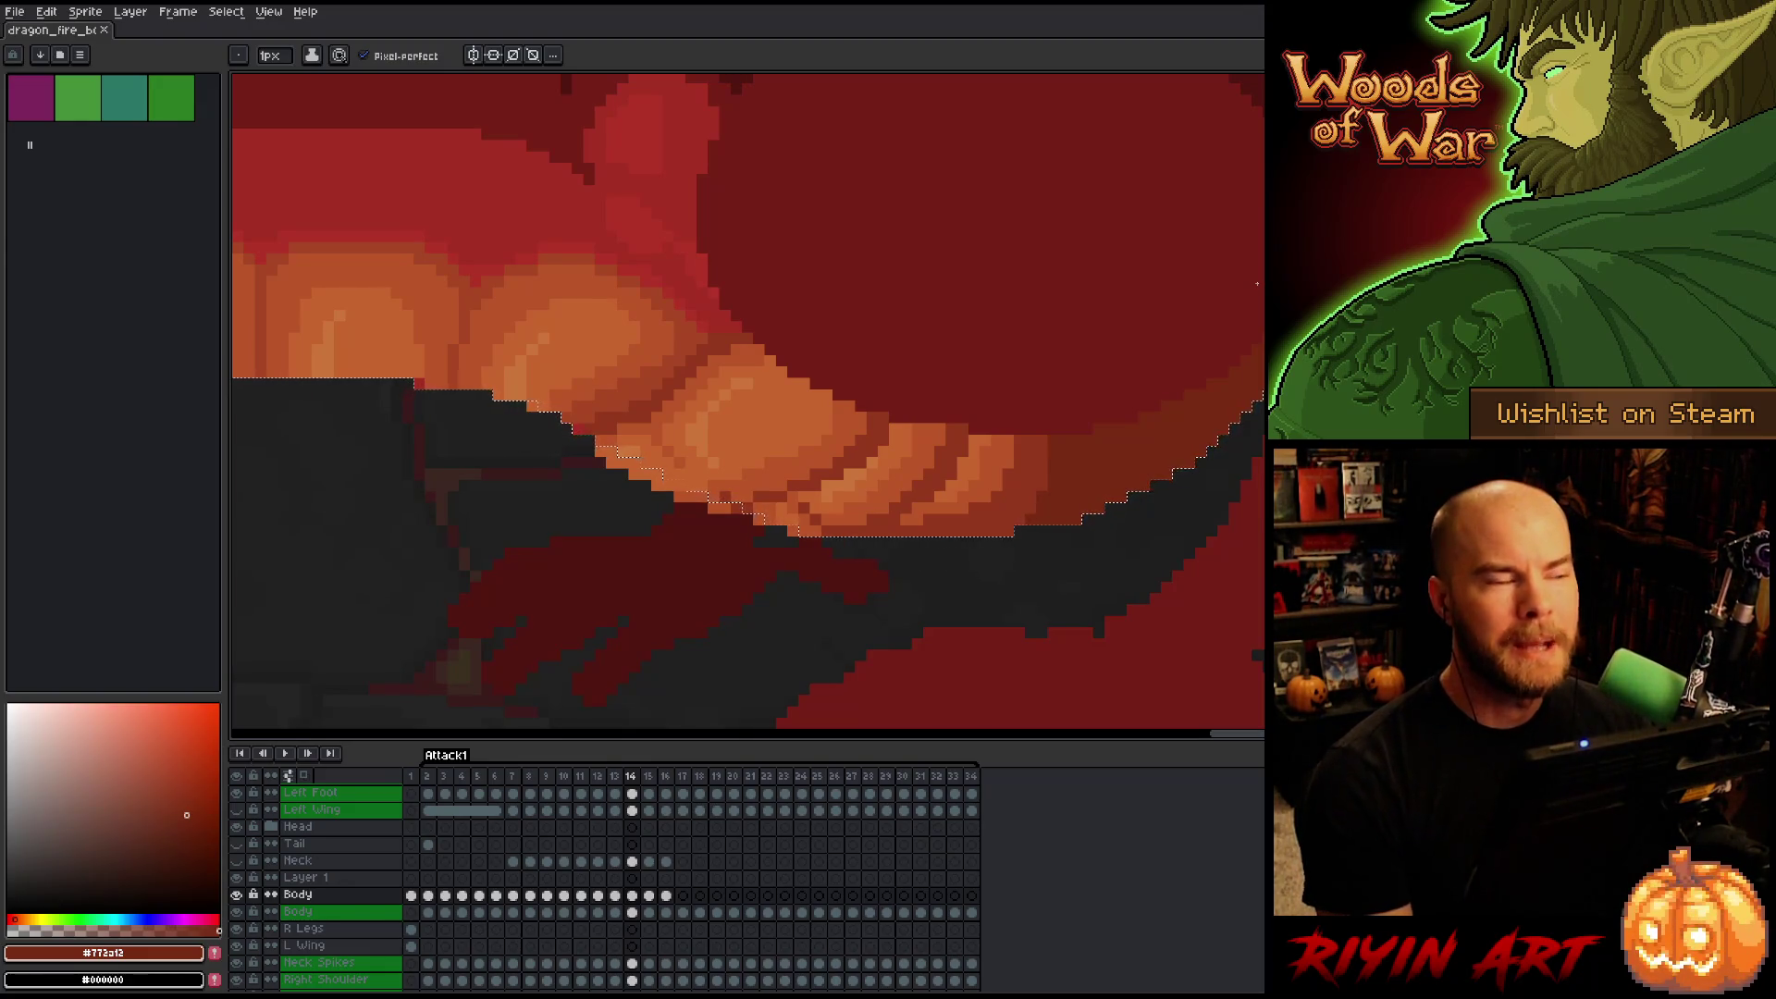
{"action": "scroll", "coordinate": [589, 332], "scroll_direction": "down", "scroll_amount": 3}
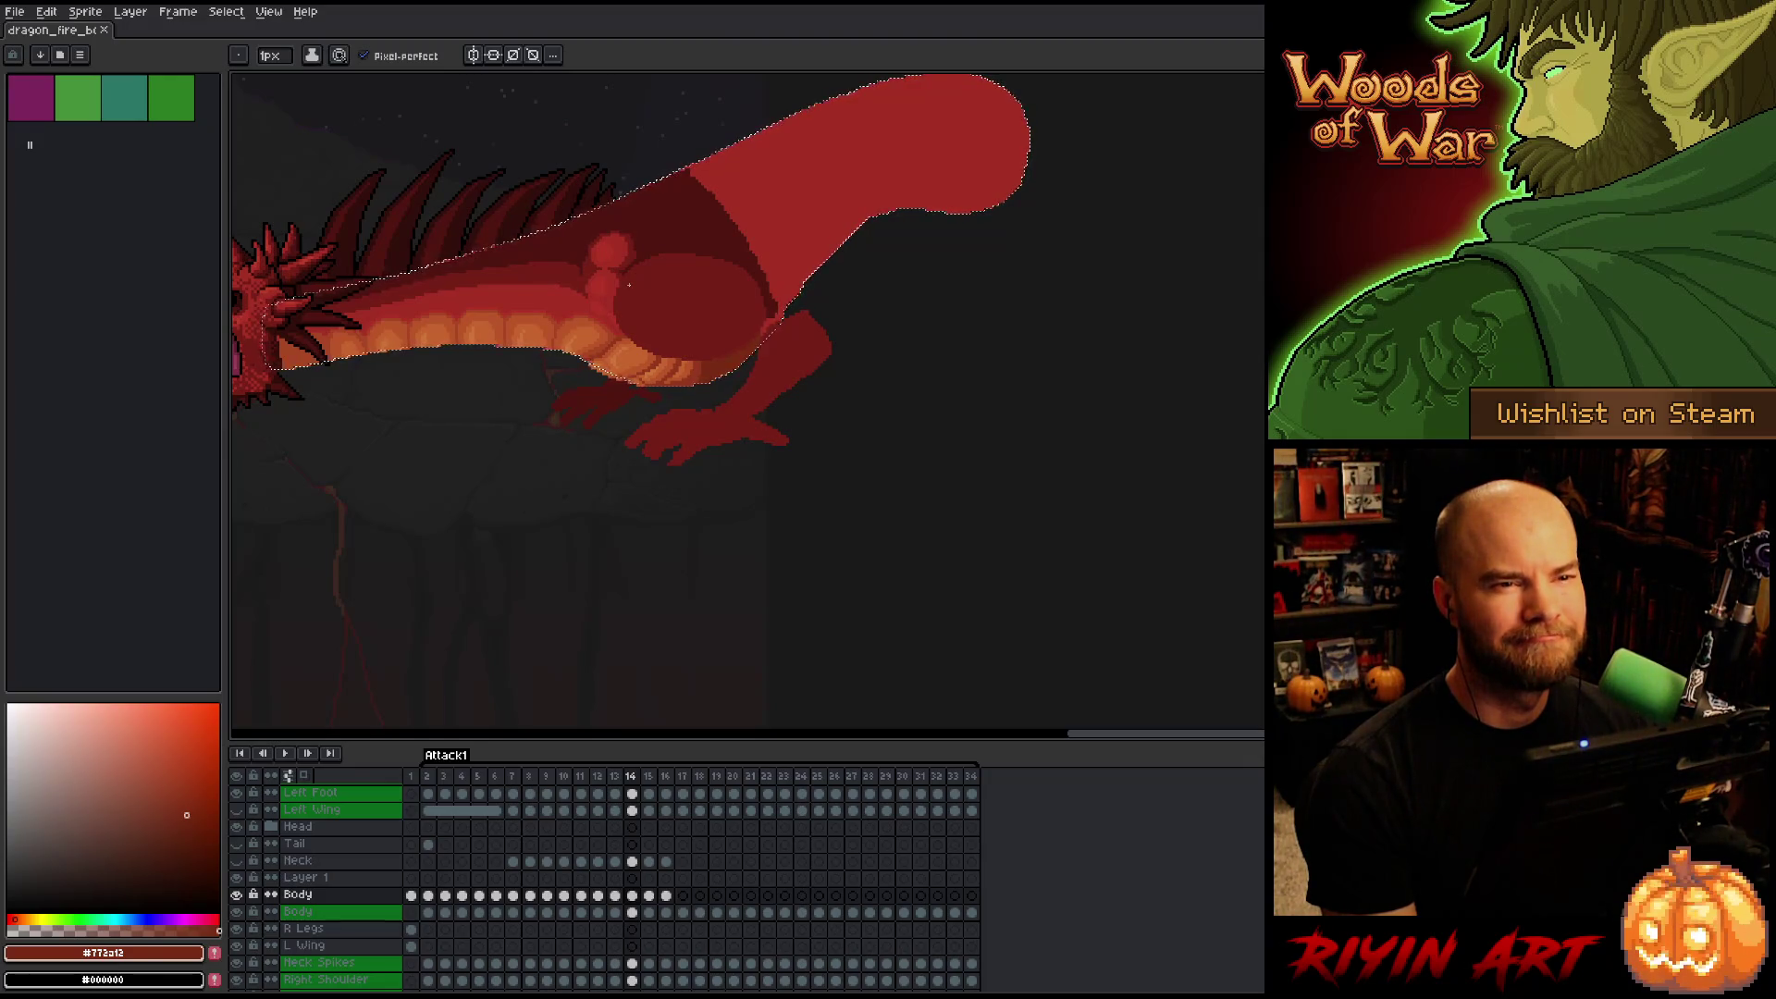
Recolour a stray red pixel on the belly plates with the belly orange.
{"action": "scroll", "coordinate": [629, 285], "scroll_direction": "up", "scroll_amount": 5}
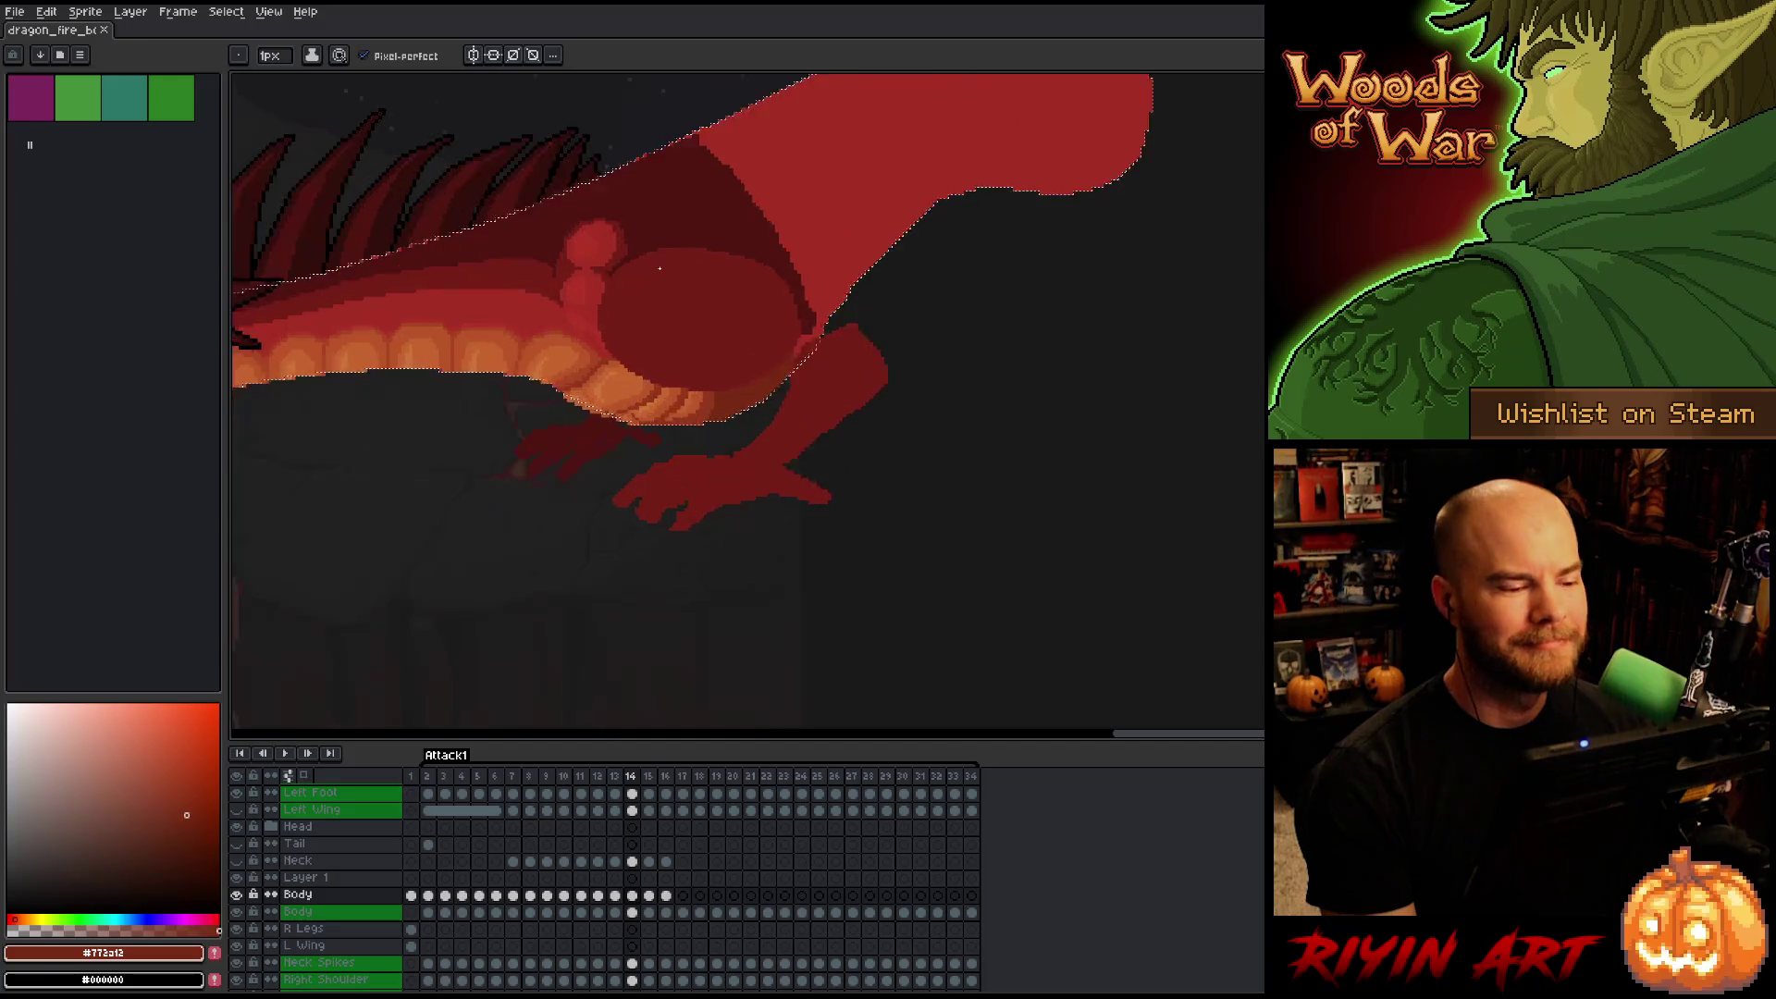
{"action": "mouse_move", "coordinate": [647, 271]}
{"action": "left_mouse_down"}
{"action": "mouse_move", "coordinate": [828, 301]}
{"action": "mouse_move", "coordinate": [694, 369]}
{"action": "mouse_move", "coordinate": [920, 365]}
{"action": "left_mouse_up"}
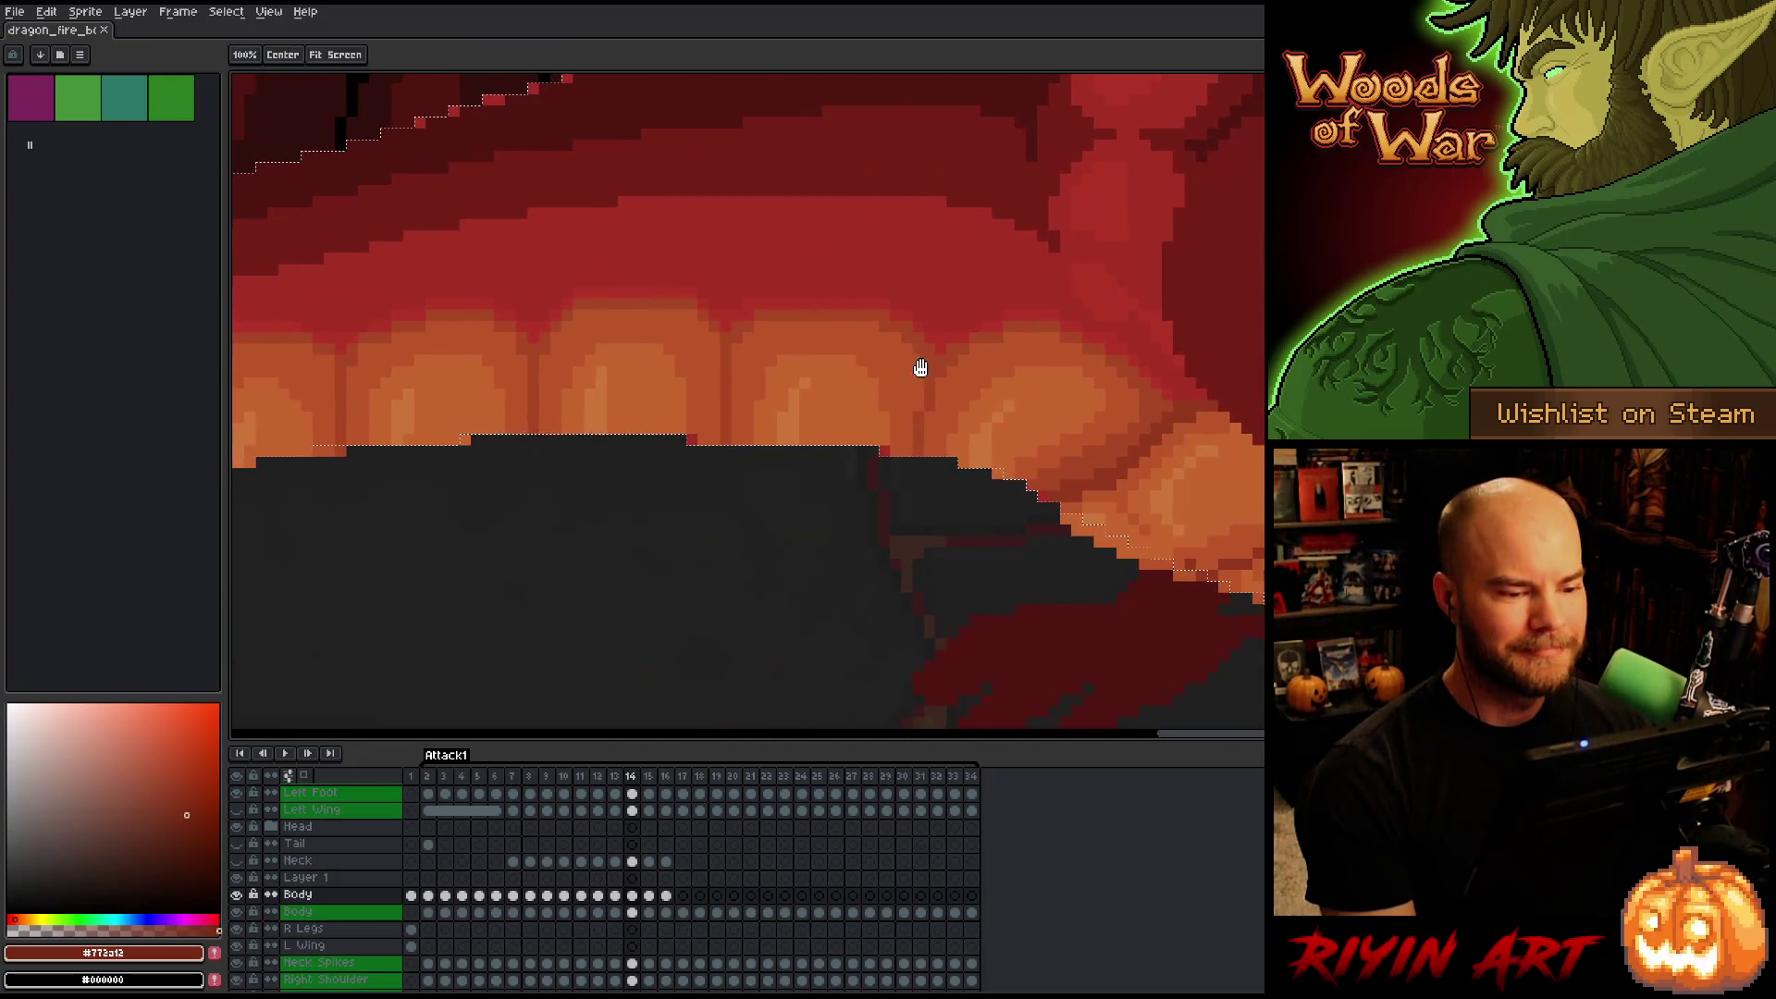
{"action": "left_click_drag", "start_coordinate": [792, 394], "coordinate": [823, 371]}
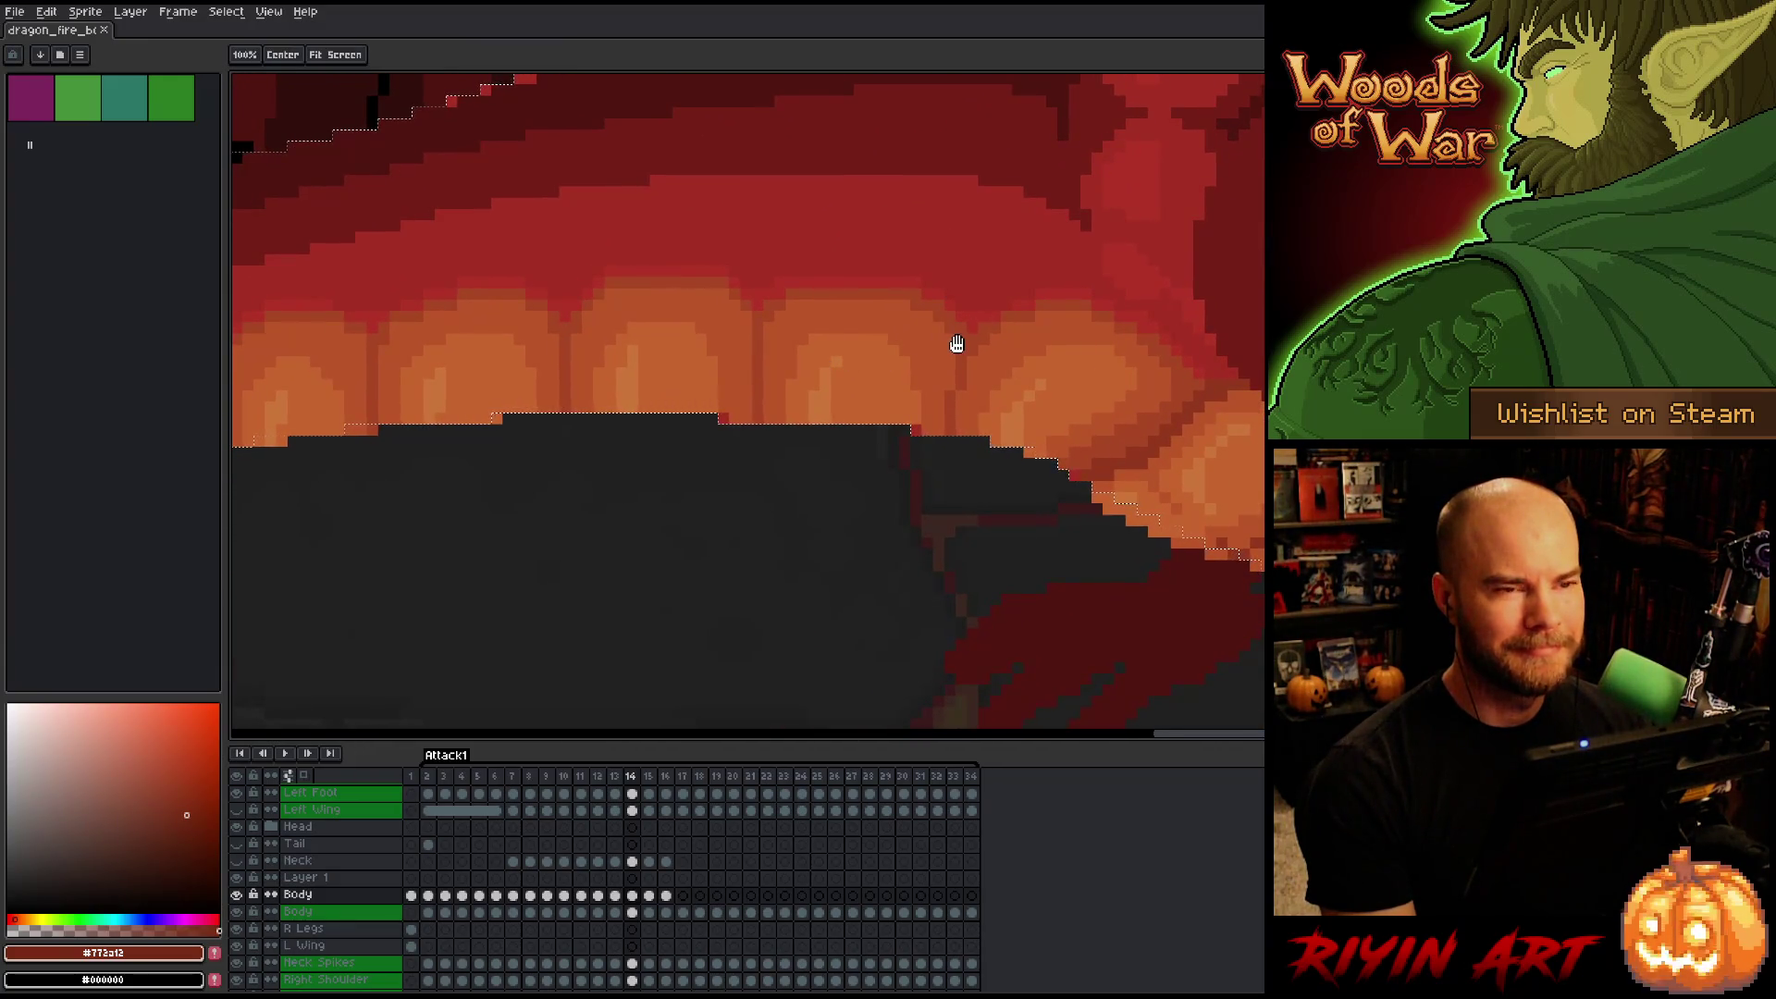
{"action": "scroll", "coordinate": [949, 320], "scroll_direction": "down", "scroll_amount": 1}
{"action": "left_click_drag", "start_coordinate": [1038, 343], "coordinate": [915, 416]}
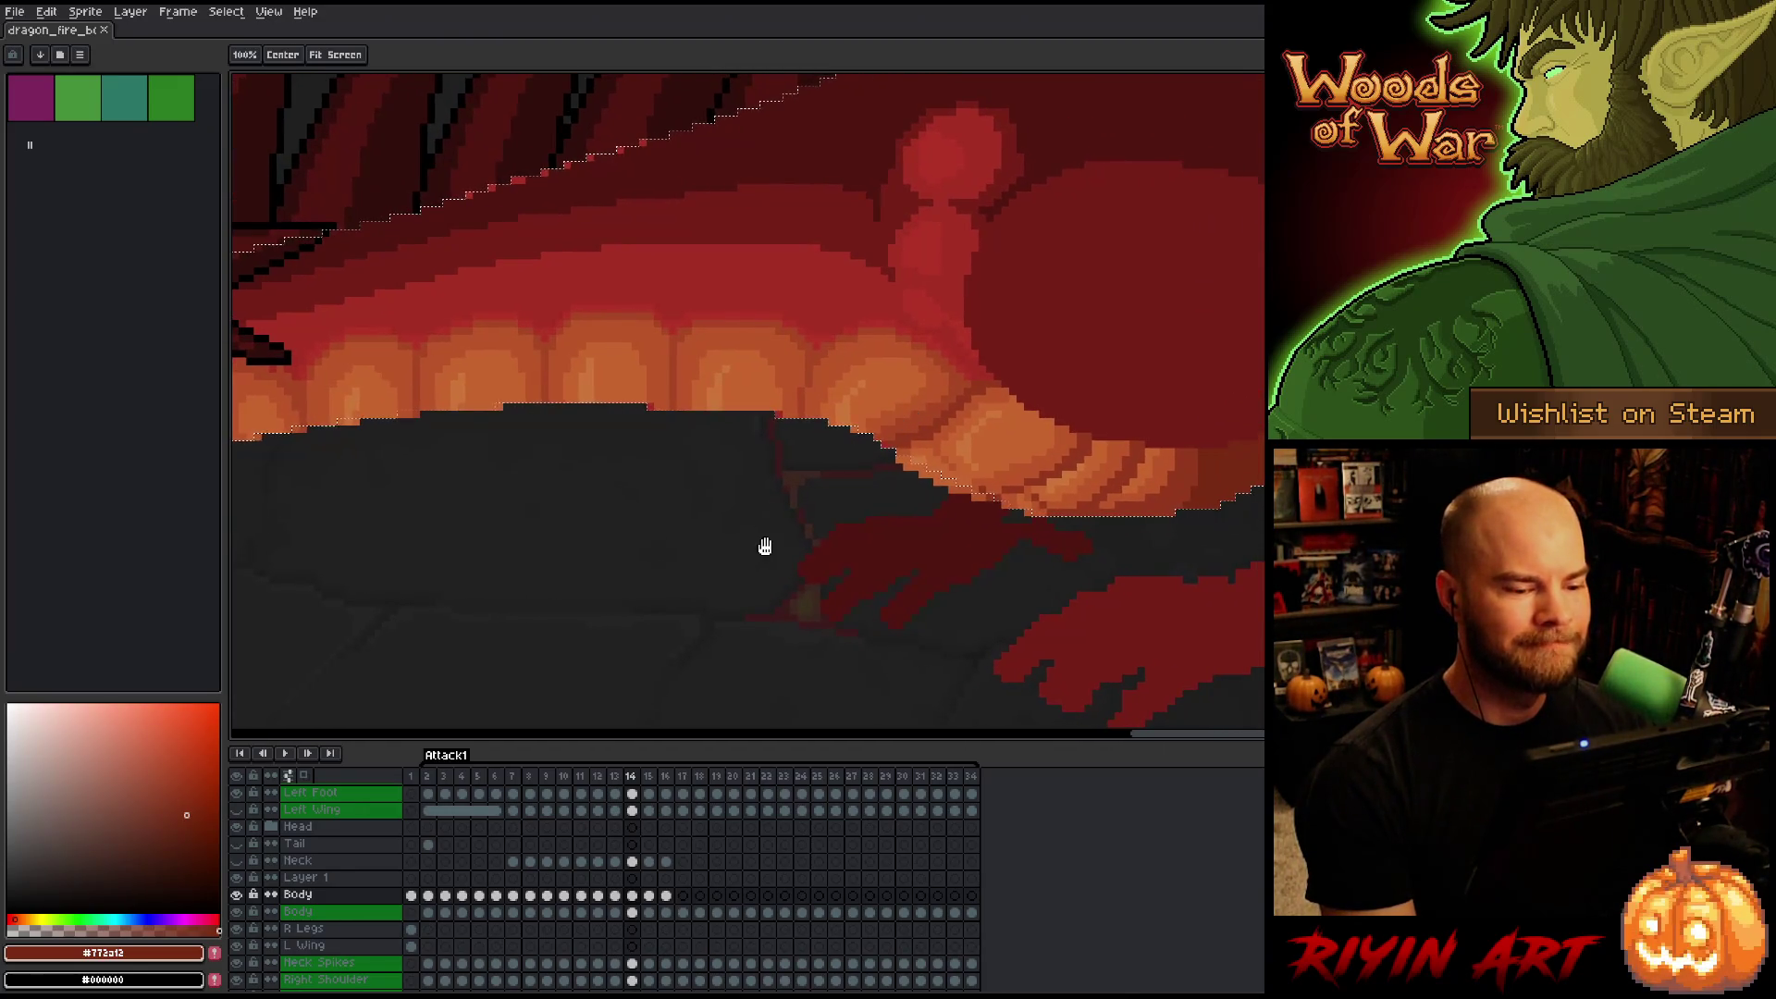
{"action": "key", "text": "b"}
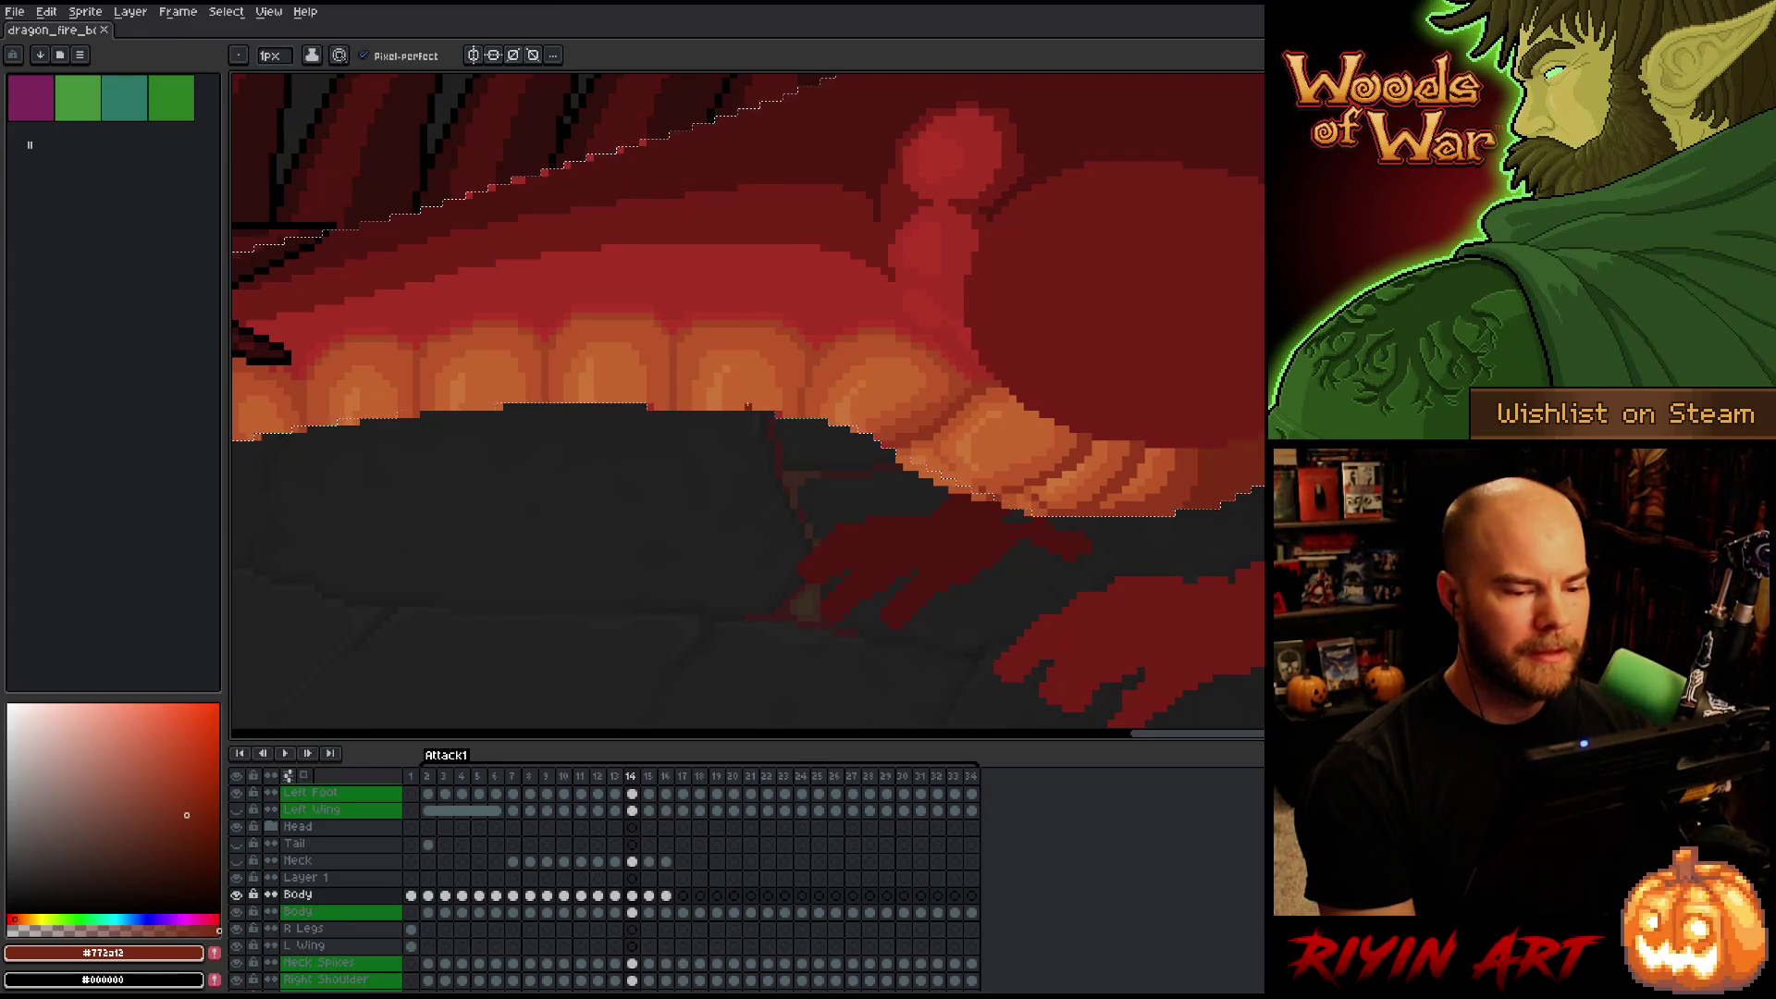
{"action": "scroll", "coordinate": [747, 405], "scroll_direction": "down", "scroll_amount": 5}
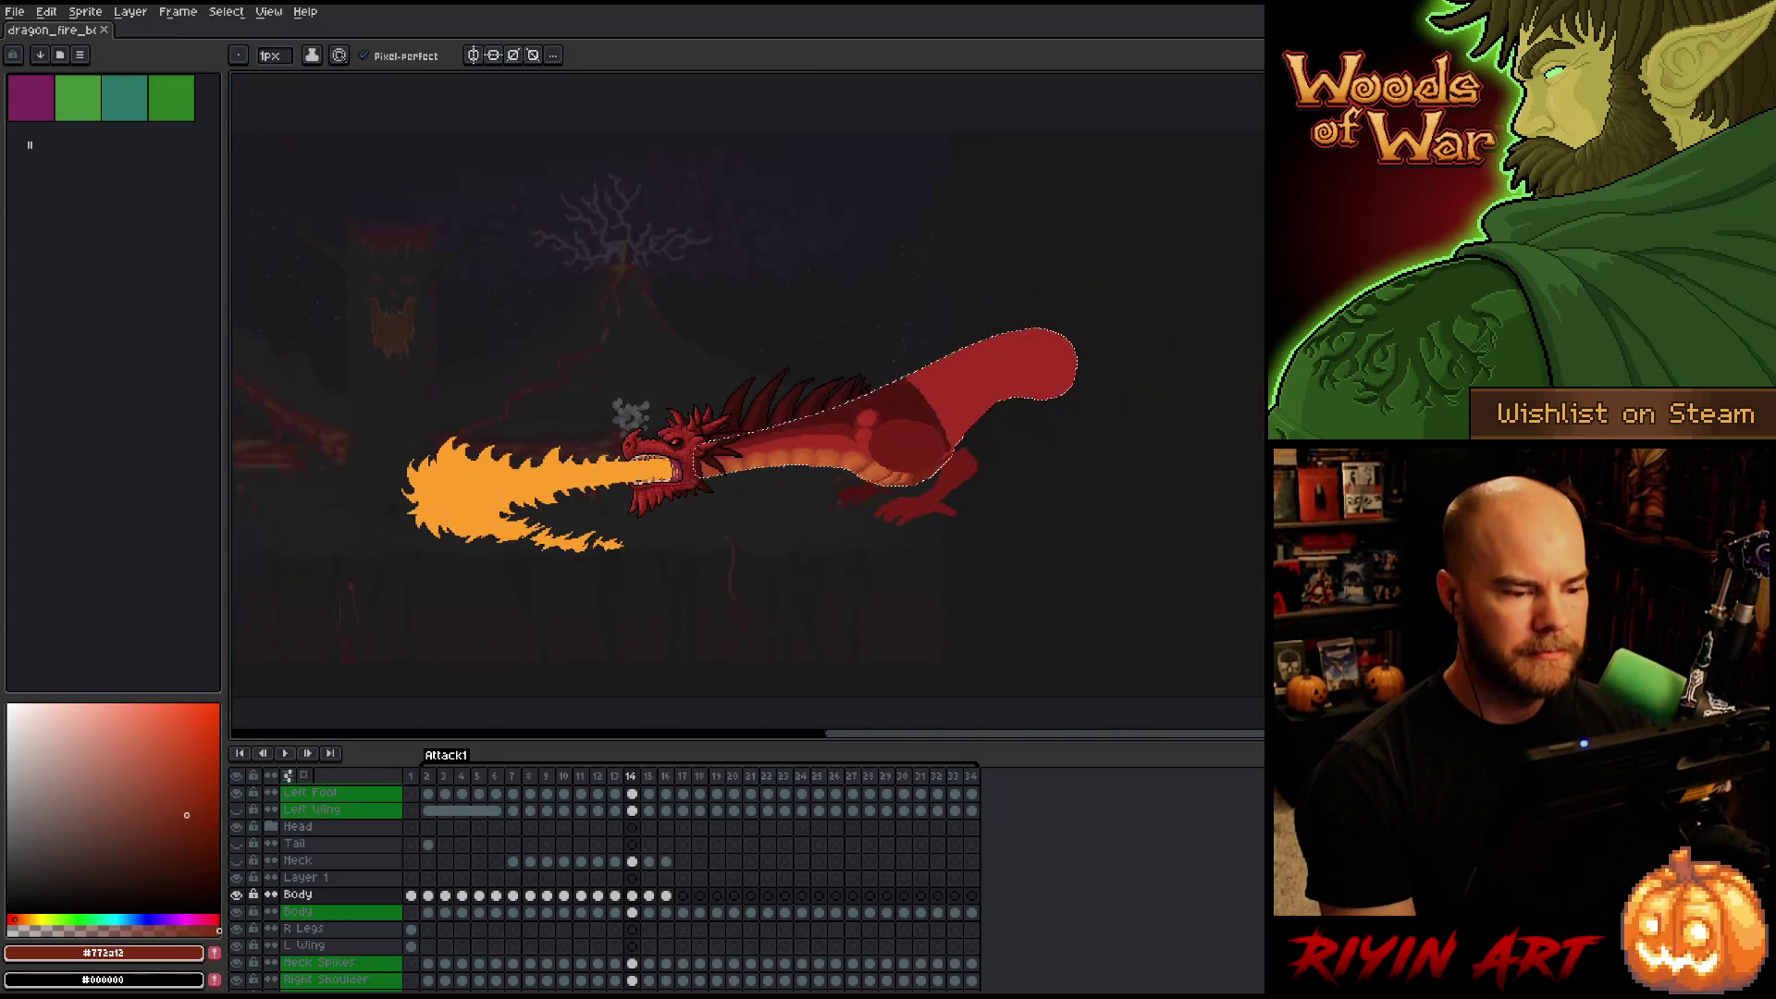
{"action": "scroll", "coordinate": [944, 462], "scroll_direction": "up", "scroll_amount": 8}
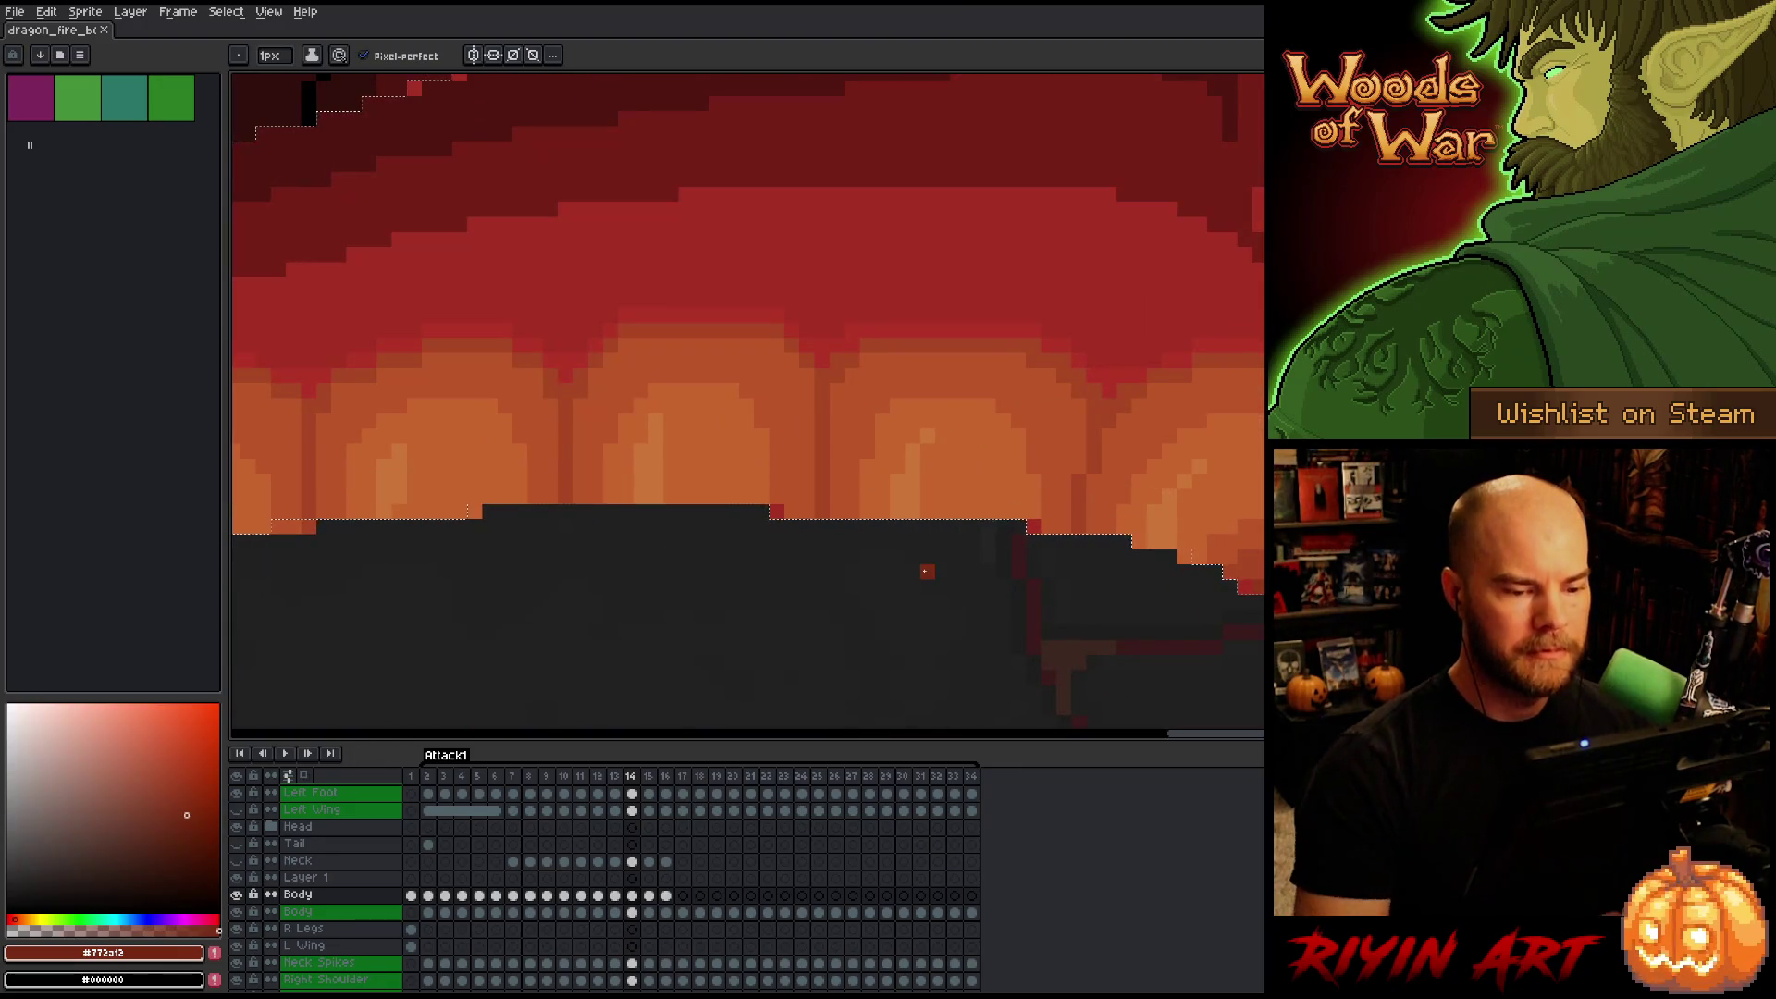
{"action": "left_click", "coordinate": [759, 512], "text": "alt"}
{"action": "left_click", "coordinate": [775, 511]}
{"action": "left_click", "coordinate": [776, 512], "text": "alt"}
Darken four bright red pixels on the body edge to the dark red #501612.
{"action": "key", "text": "h"}
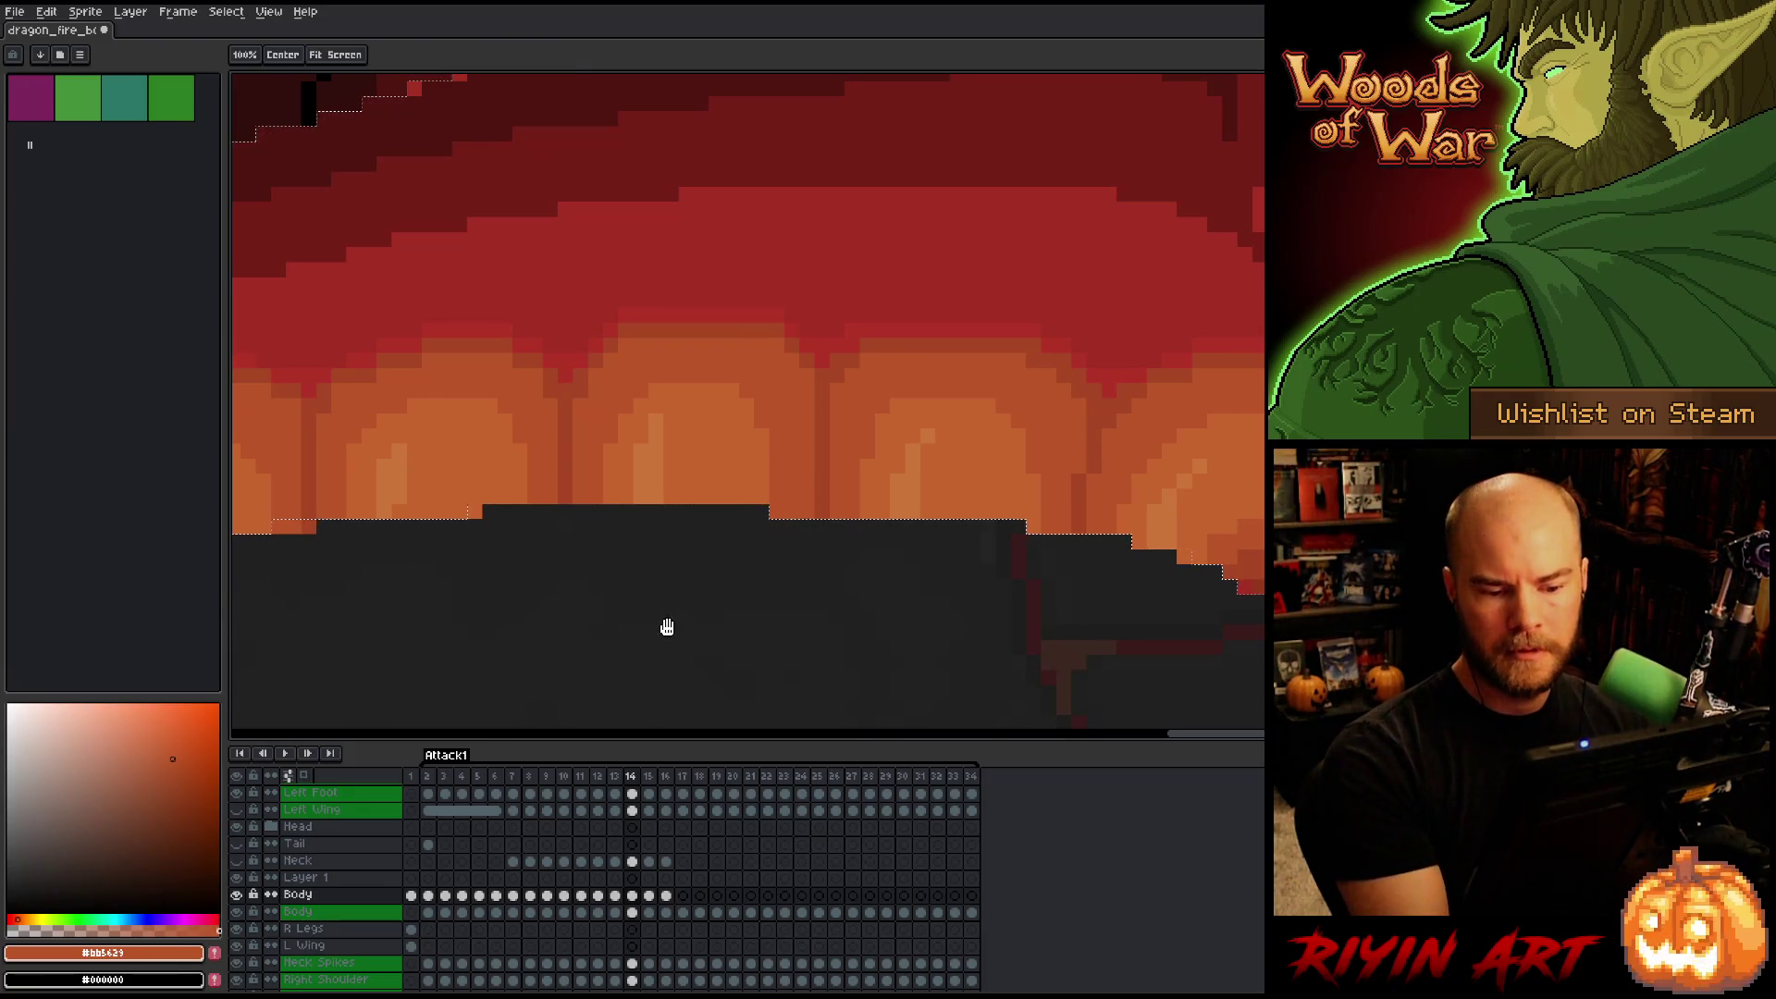
{"action": "mouse_move", "coordinate": [667, 627]}
{"action": "left_mouse_down"}
{"action": "mouse_move", "coordinate": [1046, 551]}
{"action": "mouse_move", "coordinate": [1013, 630]}
{"action": "mouse_move", "coordinate": [1033, 592]}
{"action": "left_mouse_up"}
{"action": "key", "text": "b"}
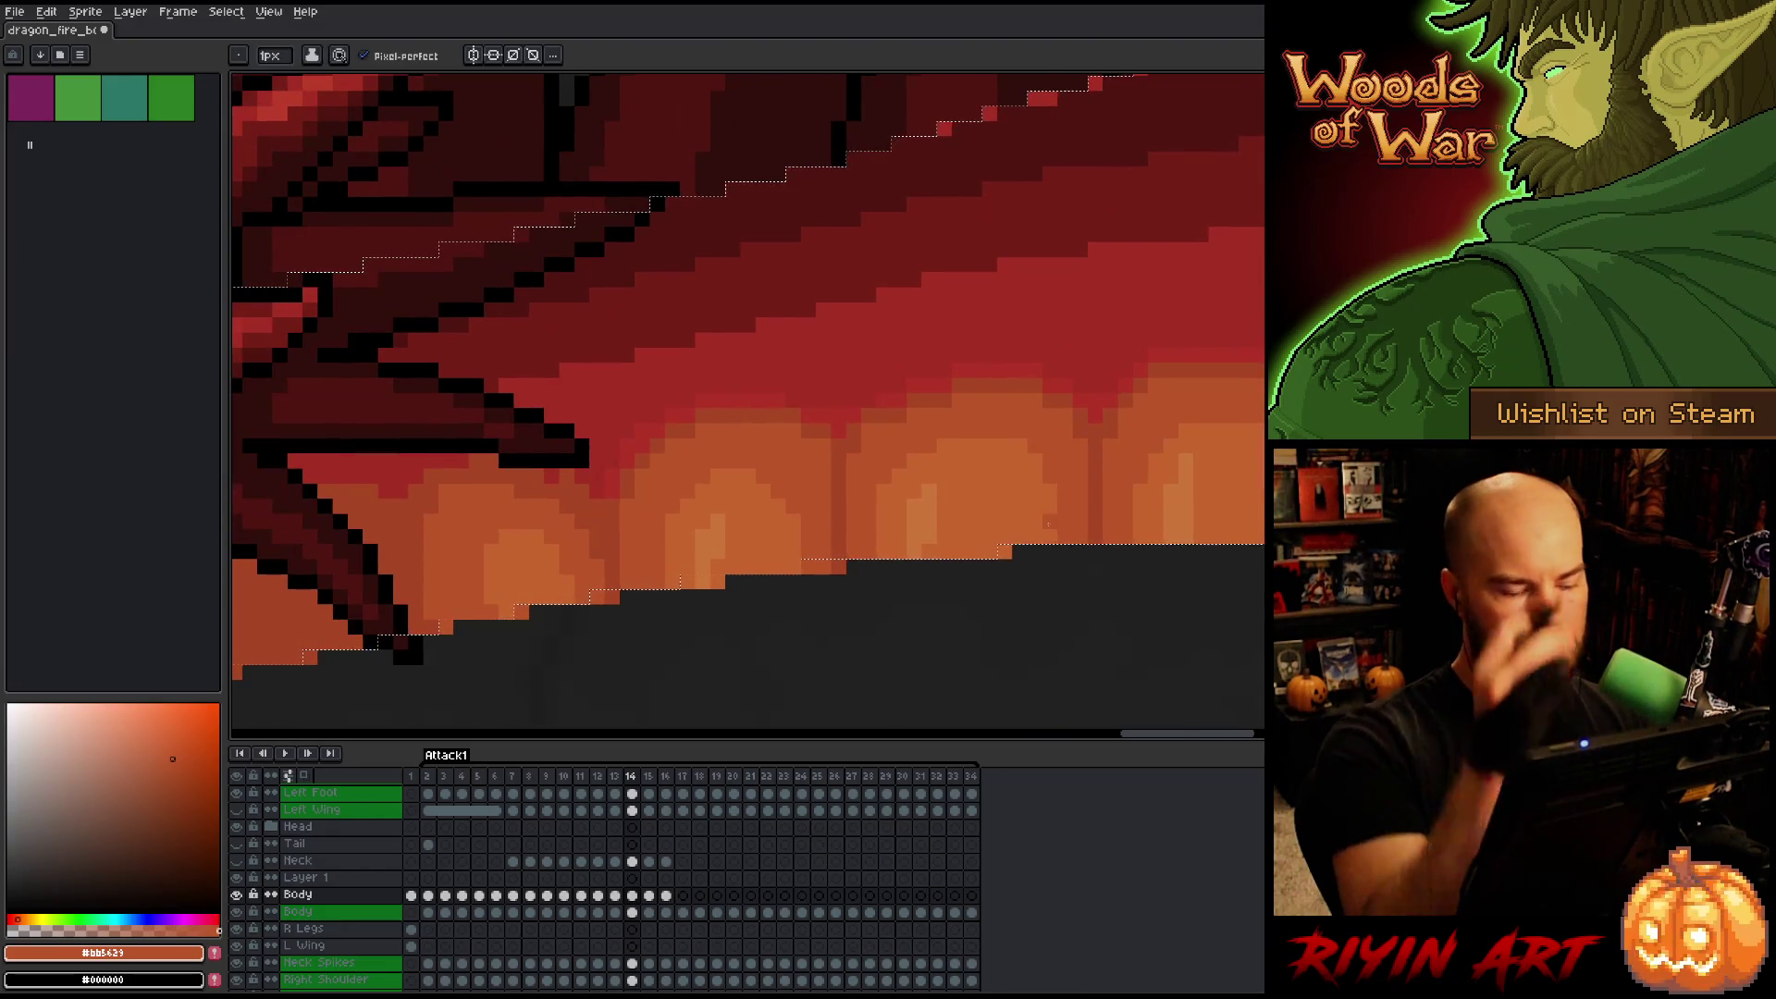
{"action": "key", "text": "h"}
{"action": "left_click_drag", "start_coordinate": [1076, 395], "coordinate": [1096, 629]}
{"action": "key", "text": "b"}
{"action": "left_click", "coordinate": [817, 393], "text": "alt"}
{"action": "left_click", "coordinate": [1010, 333]}
{"action": "left_click", "coordinate": [1161, 287]}
{"action": "left_click", "coordinate": [1116, 302]}
{"action": "left_click", "coordinate": [1055, 317]}
Darken the remaining bright red pixels along the upper back edge to dark red.
{"action": "key", "text": "h"}
{"action": "left_click_drag", "start_coordinate": [1110, 305], "coordinate": [904, 403]}
{"action": "mouse_move", "coordinate": [1214, 372]}
{"action": "left_mouse_down"}
{"action": "mouse_move", "coordinate": [939, 468]}
{"action": "mouse_move", "coordinate": [800, 555]}
{"action": "left_mouse_up"}
{"action": "key", "text": "b"}
{"action": "left_click", "coordinate": [1023, 294]}
{"action": "left_click", "coordinate": [963, 286]}
{"action": "left_click", "coordinate": [980, 285]}
{"action": "left_click", "coordinate": [934, 302]}
{"action": "left_click", "coordinate": [904, 316]}
{"action": "left_click", "coordinate": [798, 361]}
{"action": "left_click", "coordinate": [768, 376]}
{"action": "scroll", "coordinate": [919, 285], "scroll_direction": "down", "scroll_amount": 4}
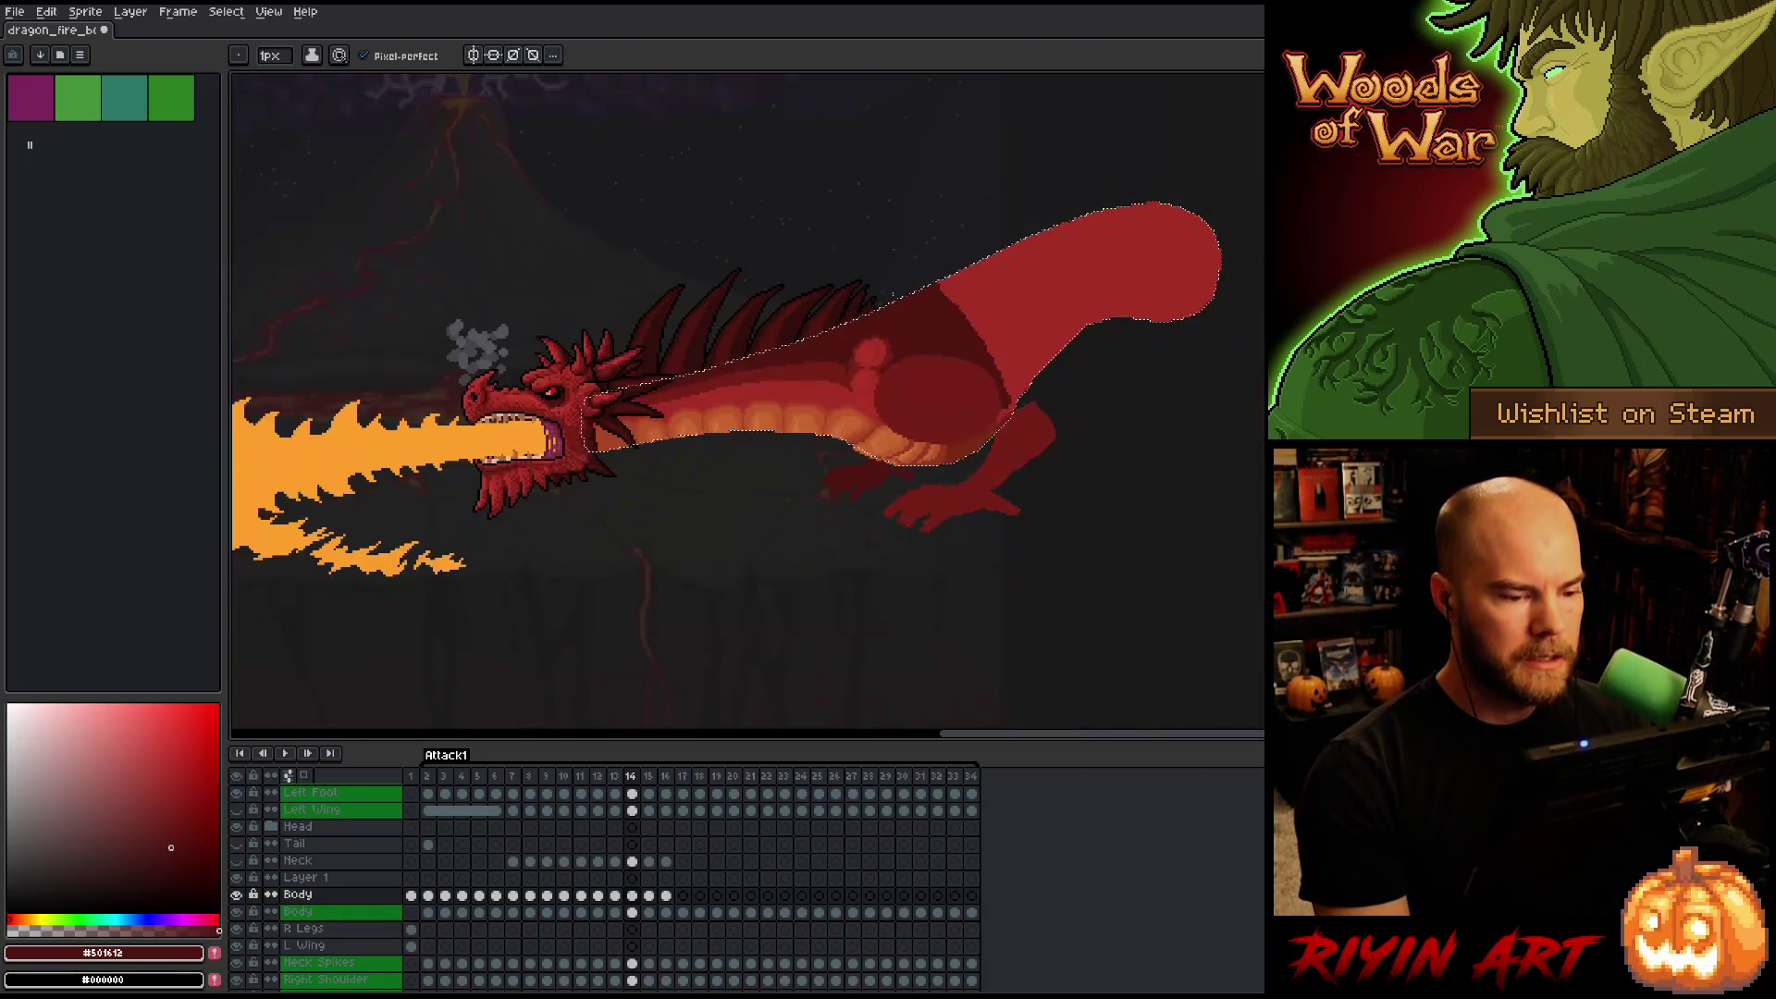
Pan over the dragon's spiky head, mouth fire and belly down to the hind leg.
{"action": "scroll", "coordinate": [820, 336], "scroll_direction": "up", "scroll_amount": 4}
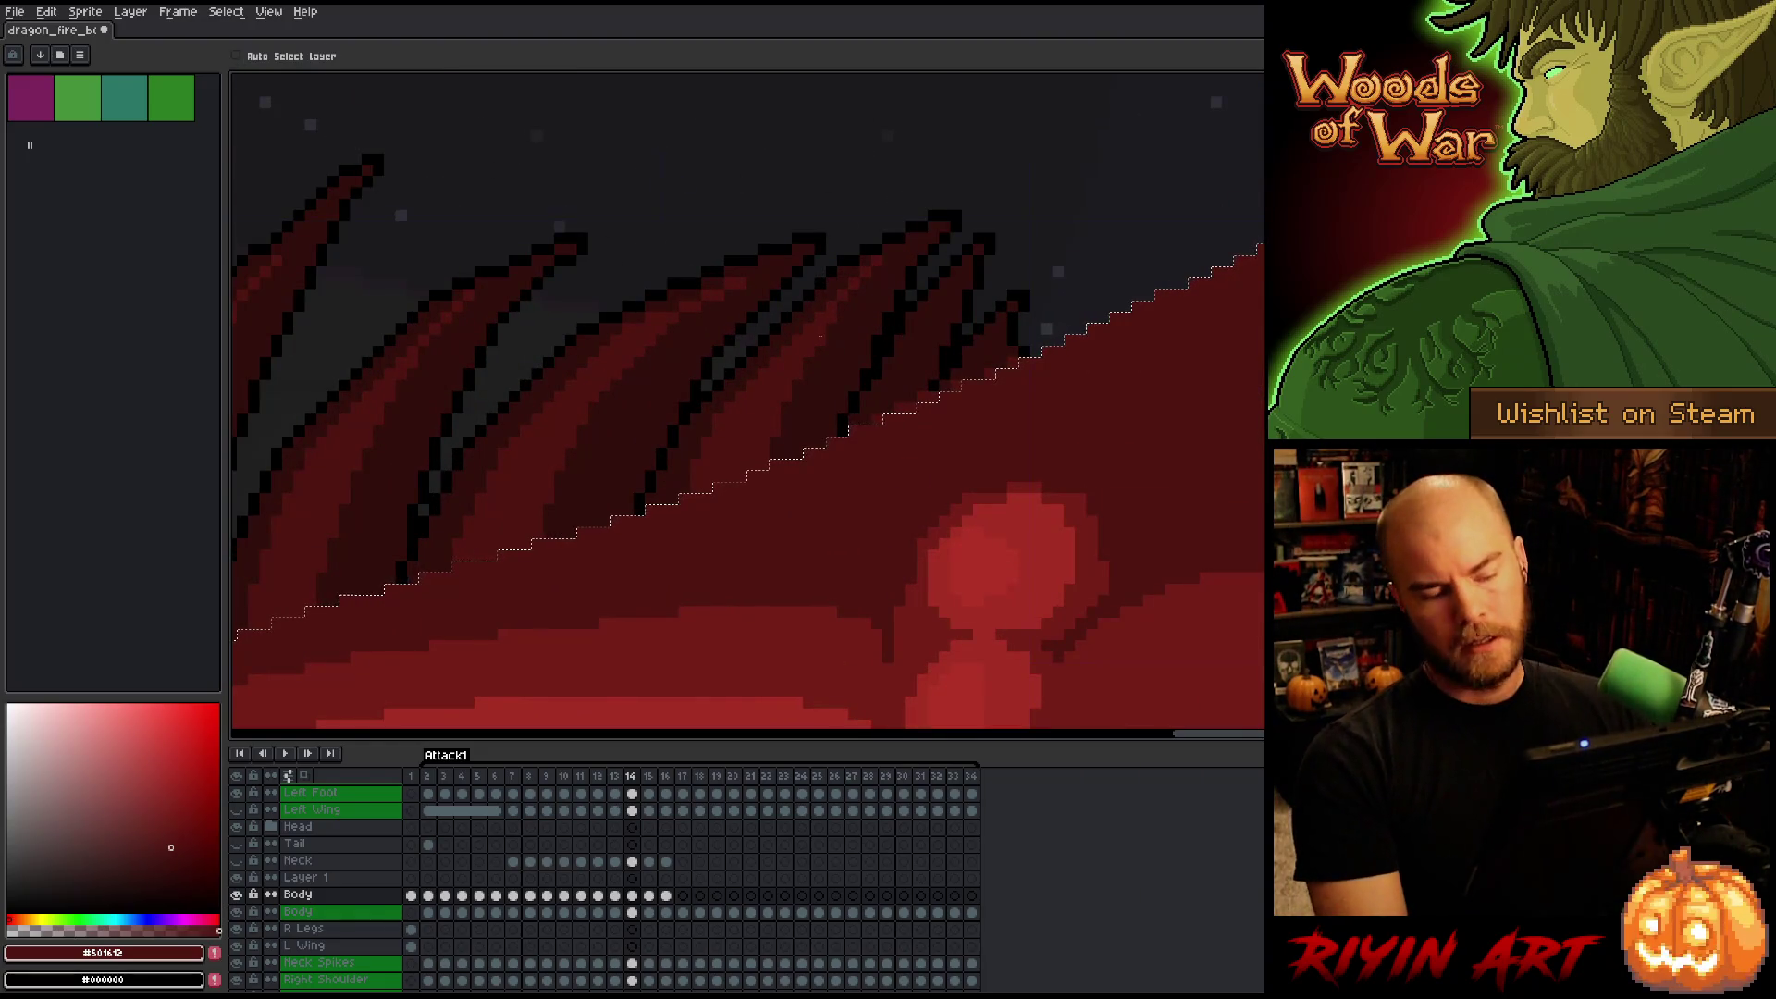
{"action": "key", "text": "b"}
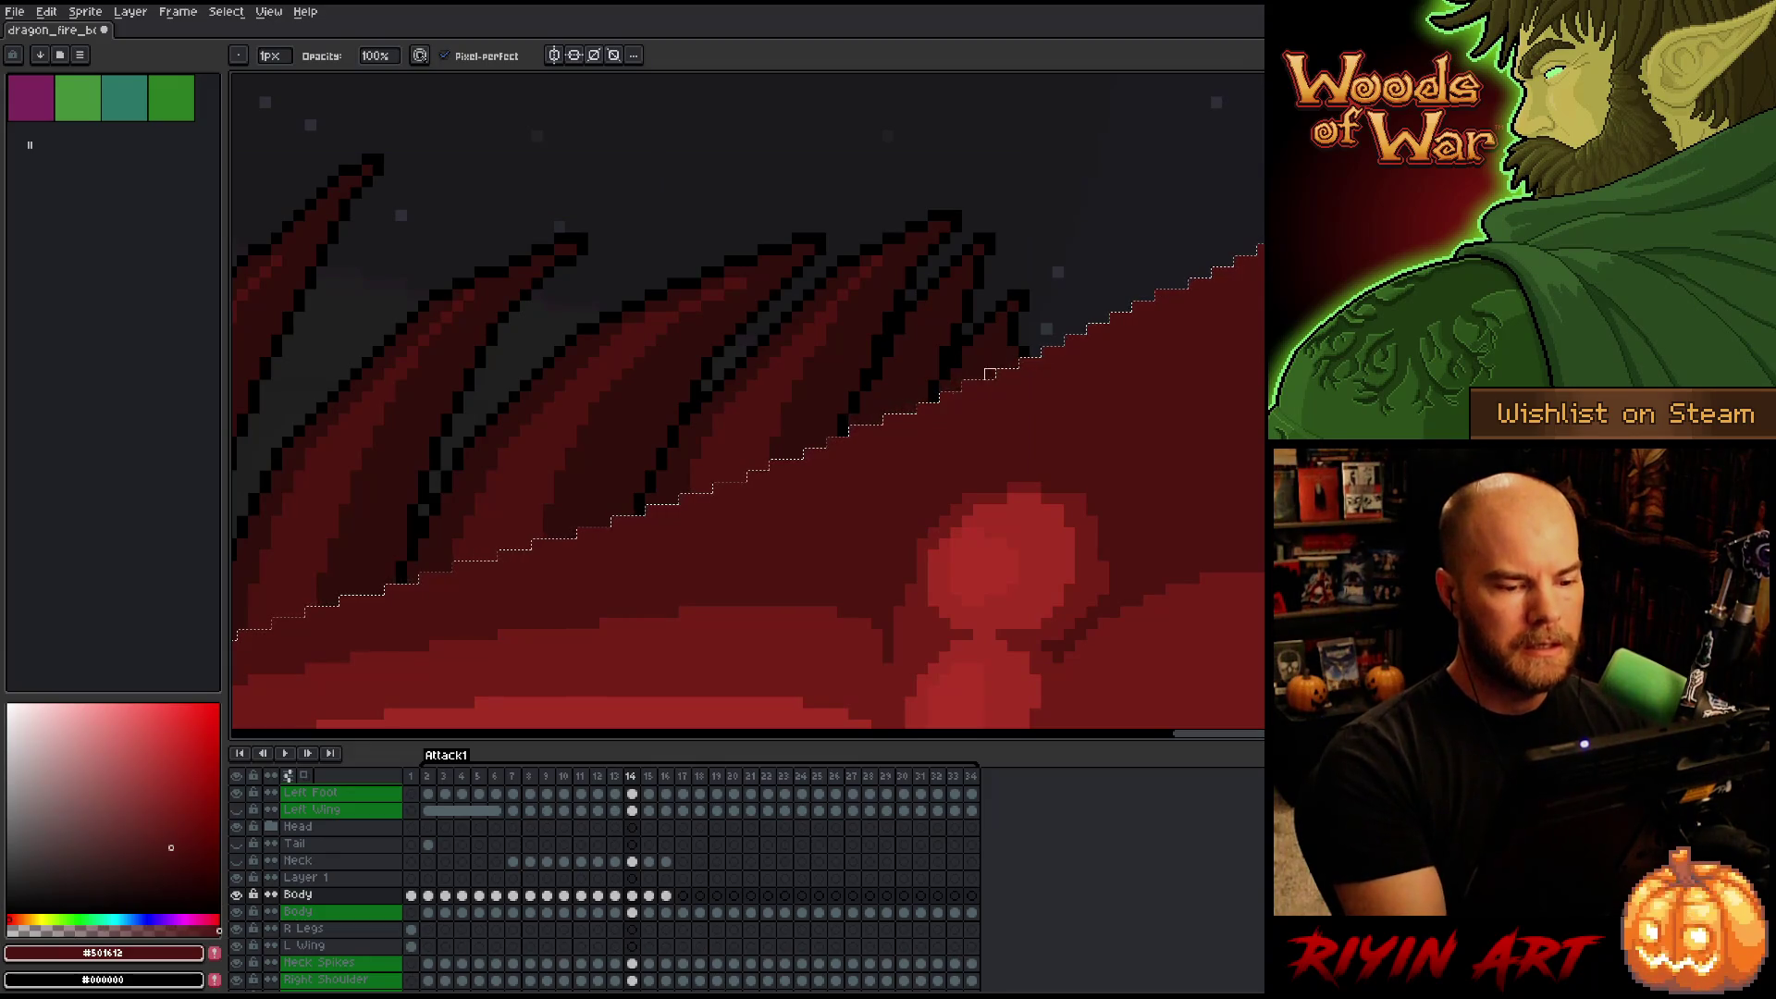
{"action": "left_click_drag", "start_coordinate": [697, 500], "coordinate": [1168, 427]}
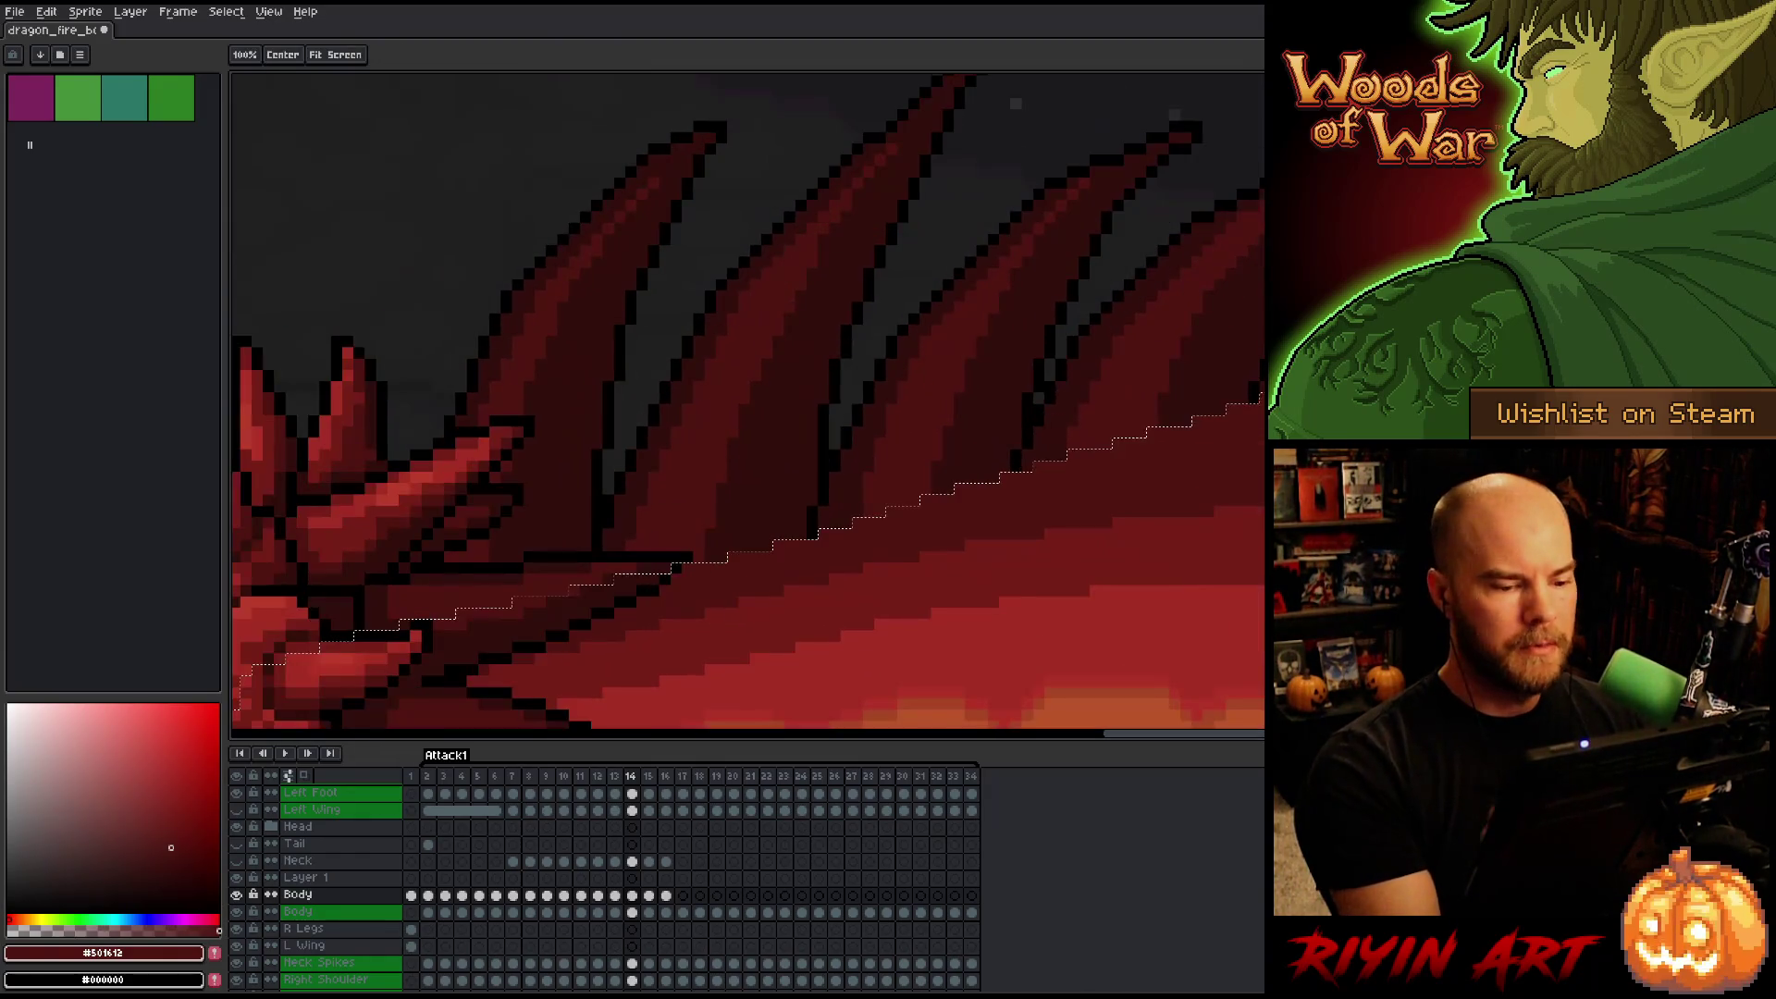
{"action": "mouse_move", "coordinate": [614, 583]}
{"action": "left_mouse_down"}
{"action": "mouse_move", "coordinate": [1117, 401]}
{"action": "mouse_move", "coordinate": [1189, 254]}
{"action": "mouse_move", "coordinate": [1252, 441]}
{"action": "left_mouse_up"}
{"action": "key", "text": "b"}
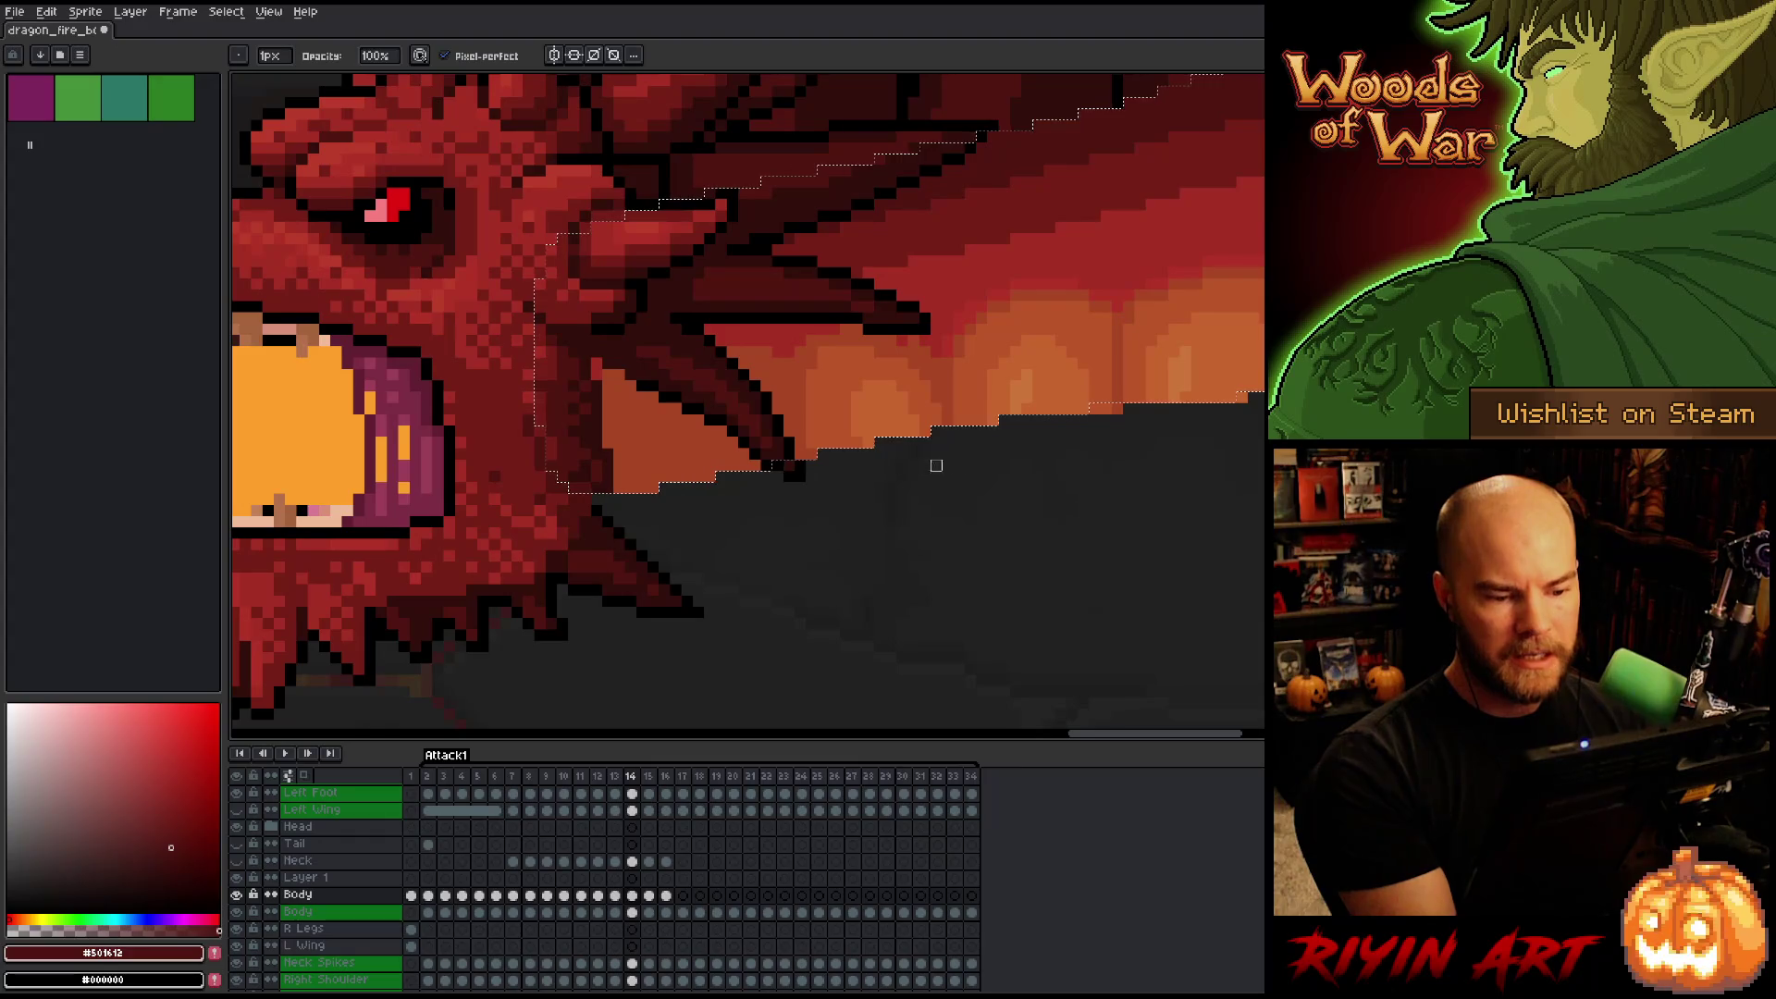
{"action": "mouse_move", "coordinate": [958, 500]}
{"action": "left_mouse_down"}
{"action": "mouse_move", "coordinate": [903, 515]}
{"action": "mouse_move", "coordinate": [925, 435]}
{"action": "left_mouse_up"}
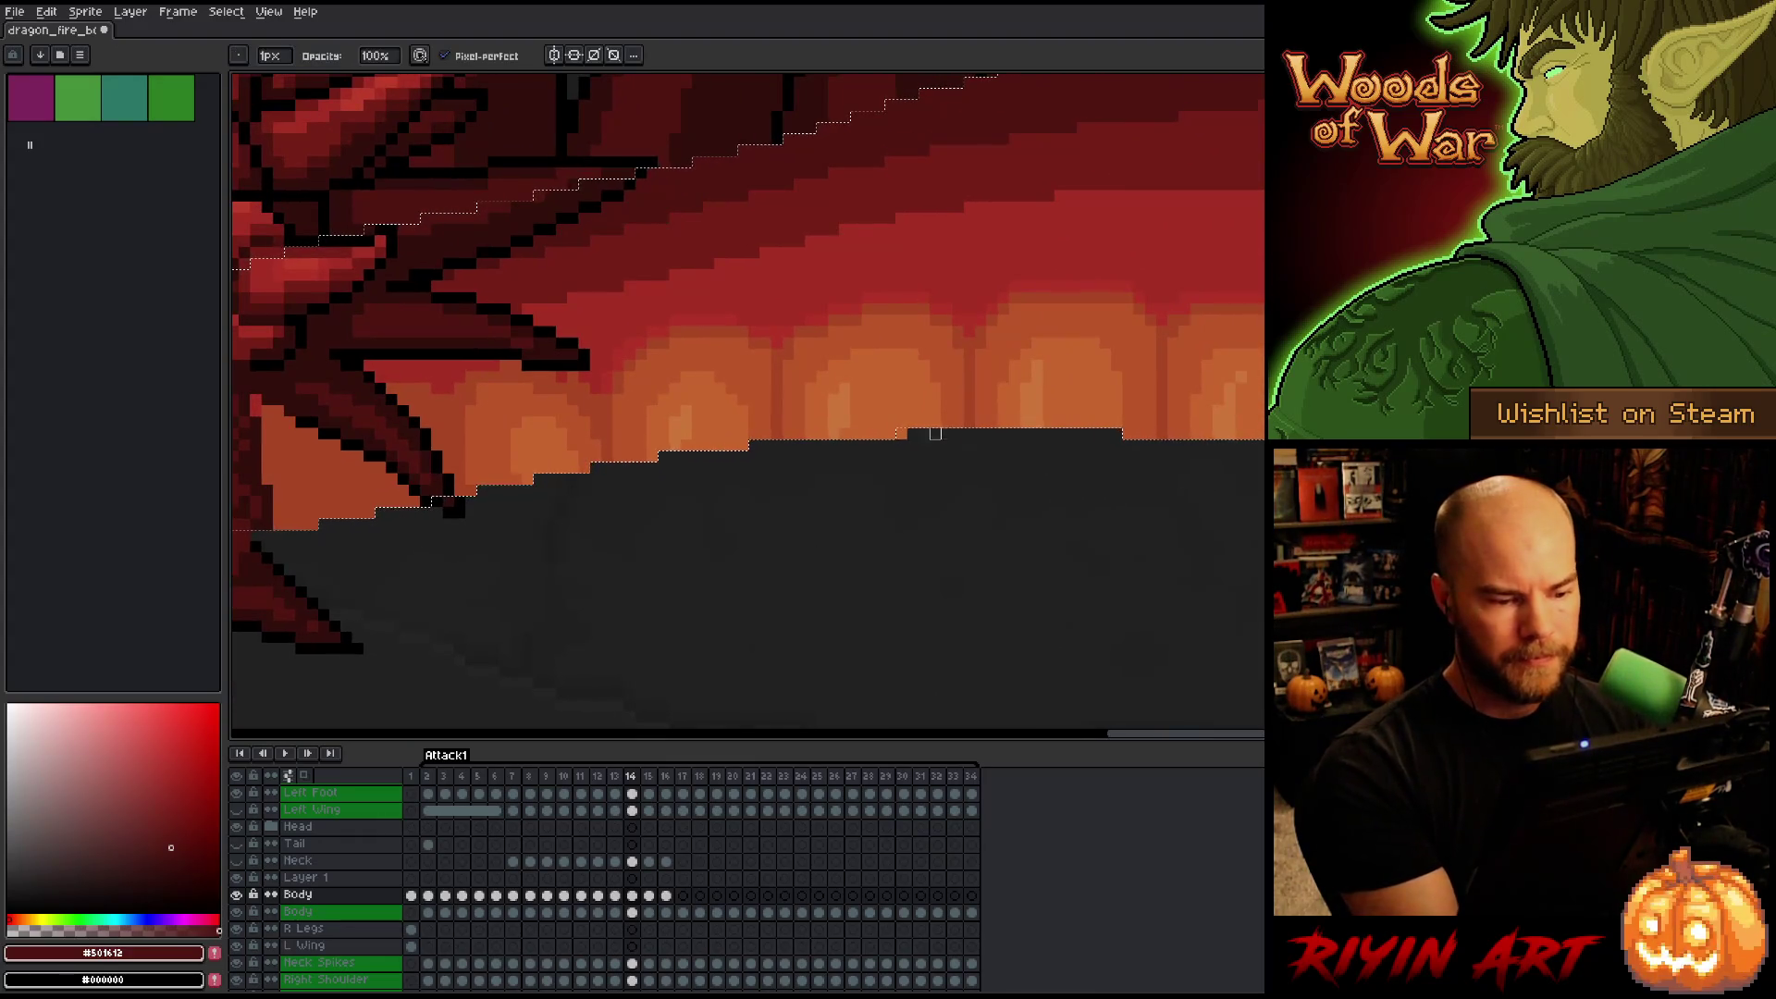
{"action": "left_click_drag", "start_coordinate": [958, 531], "coordinate": [860, 504]}
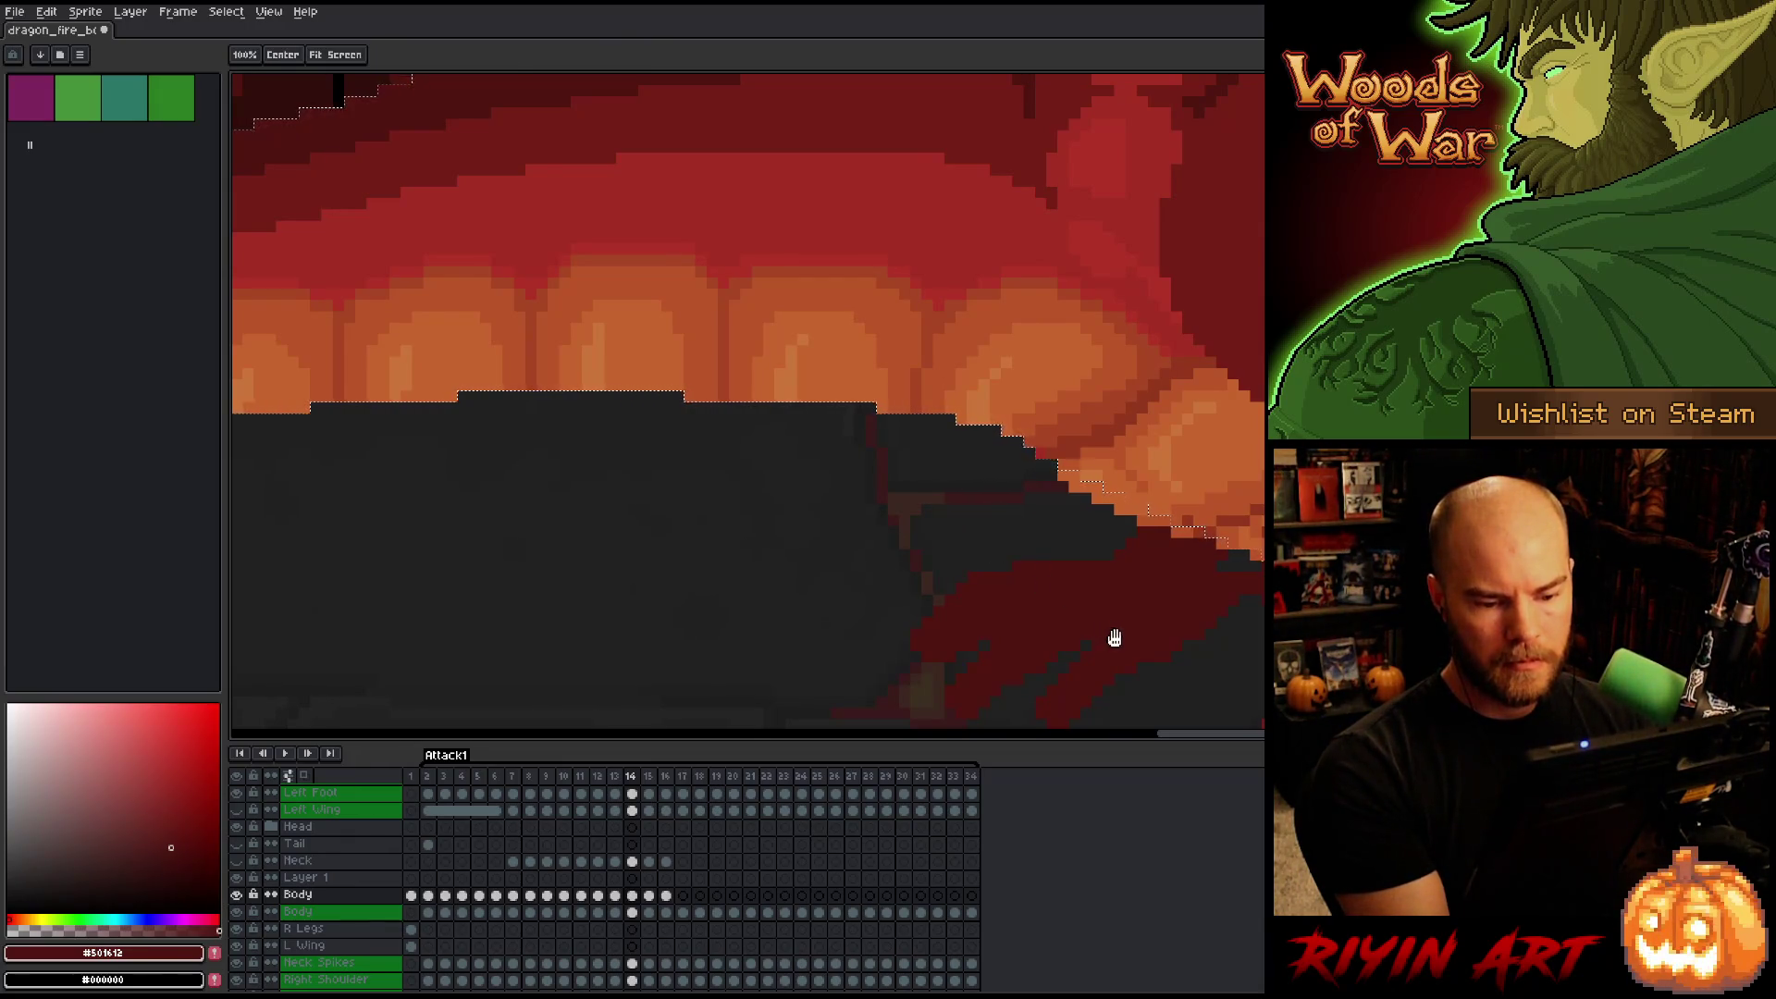
{"action": "left_click_drag", "start_coordinate": [1114, 638], "coordinate": [904, 619]}
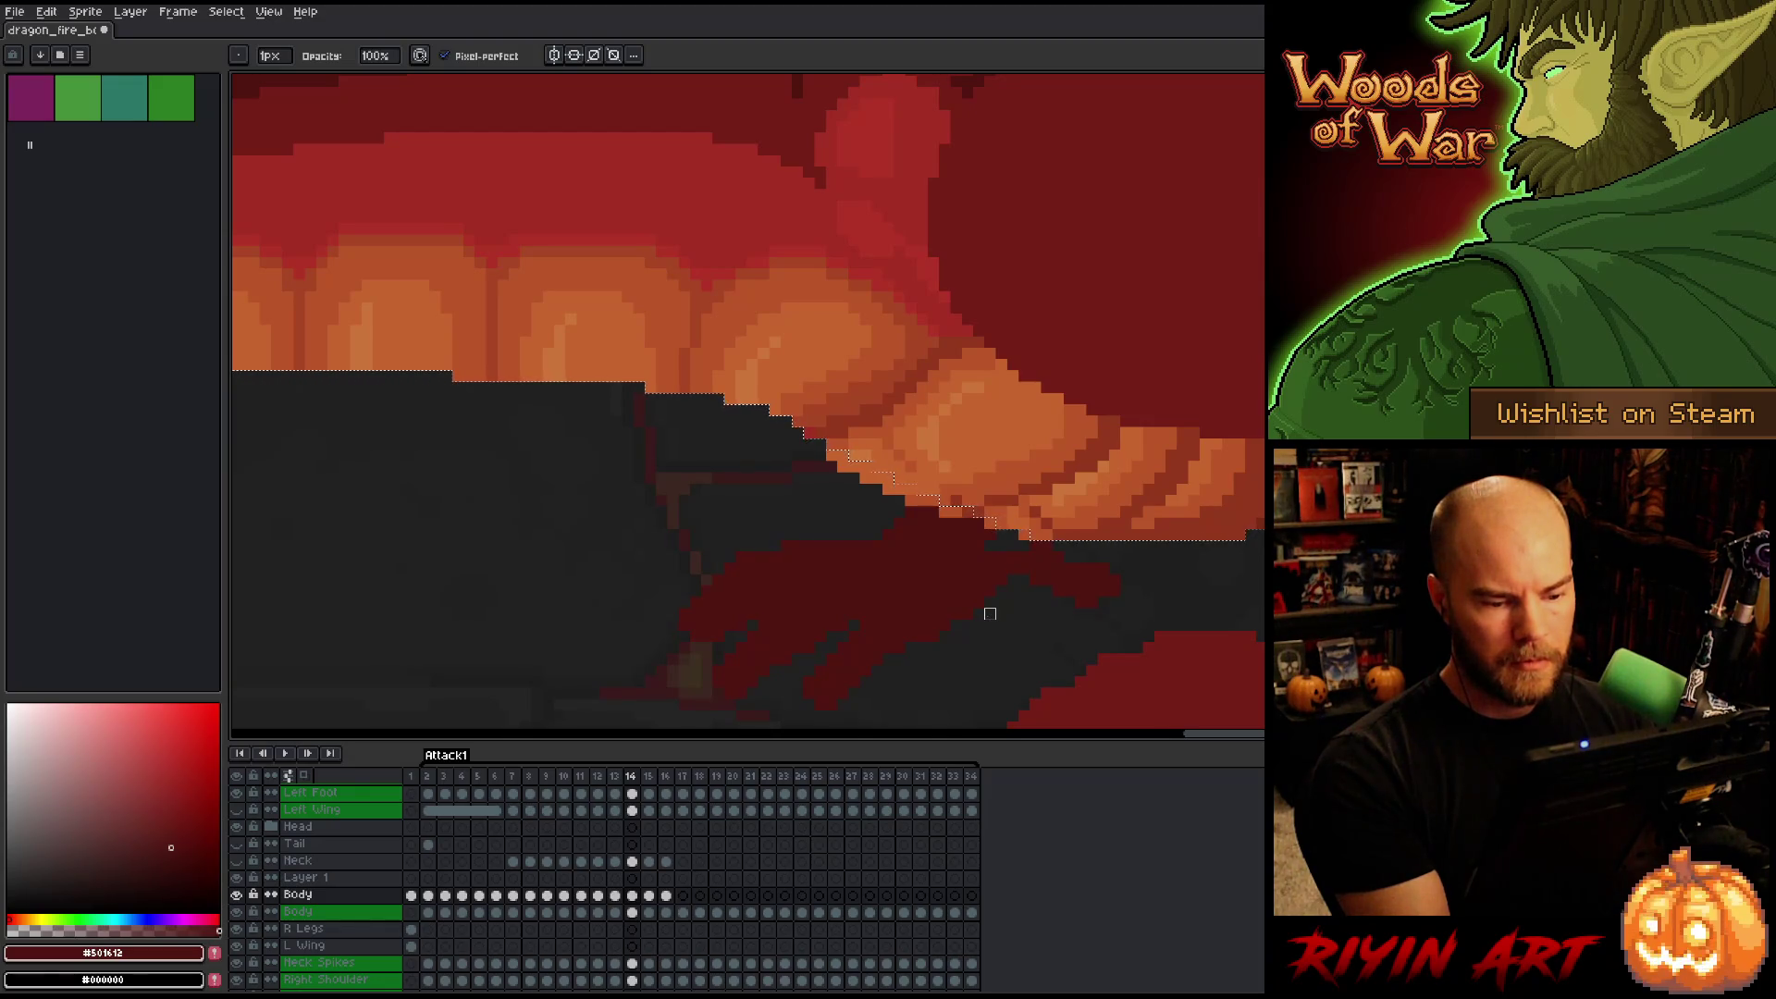
Sample the belly orange #bb5421 from the dragon as the drawing colour.
{"action": "key", "text": "i"}
{"action": "left_click", "coordinate": [1022, 516]}
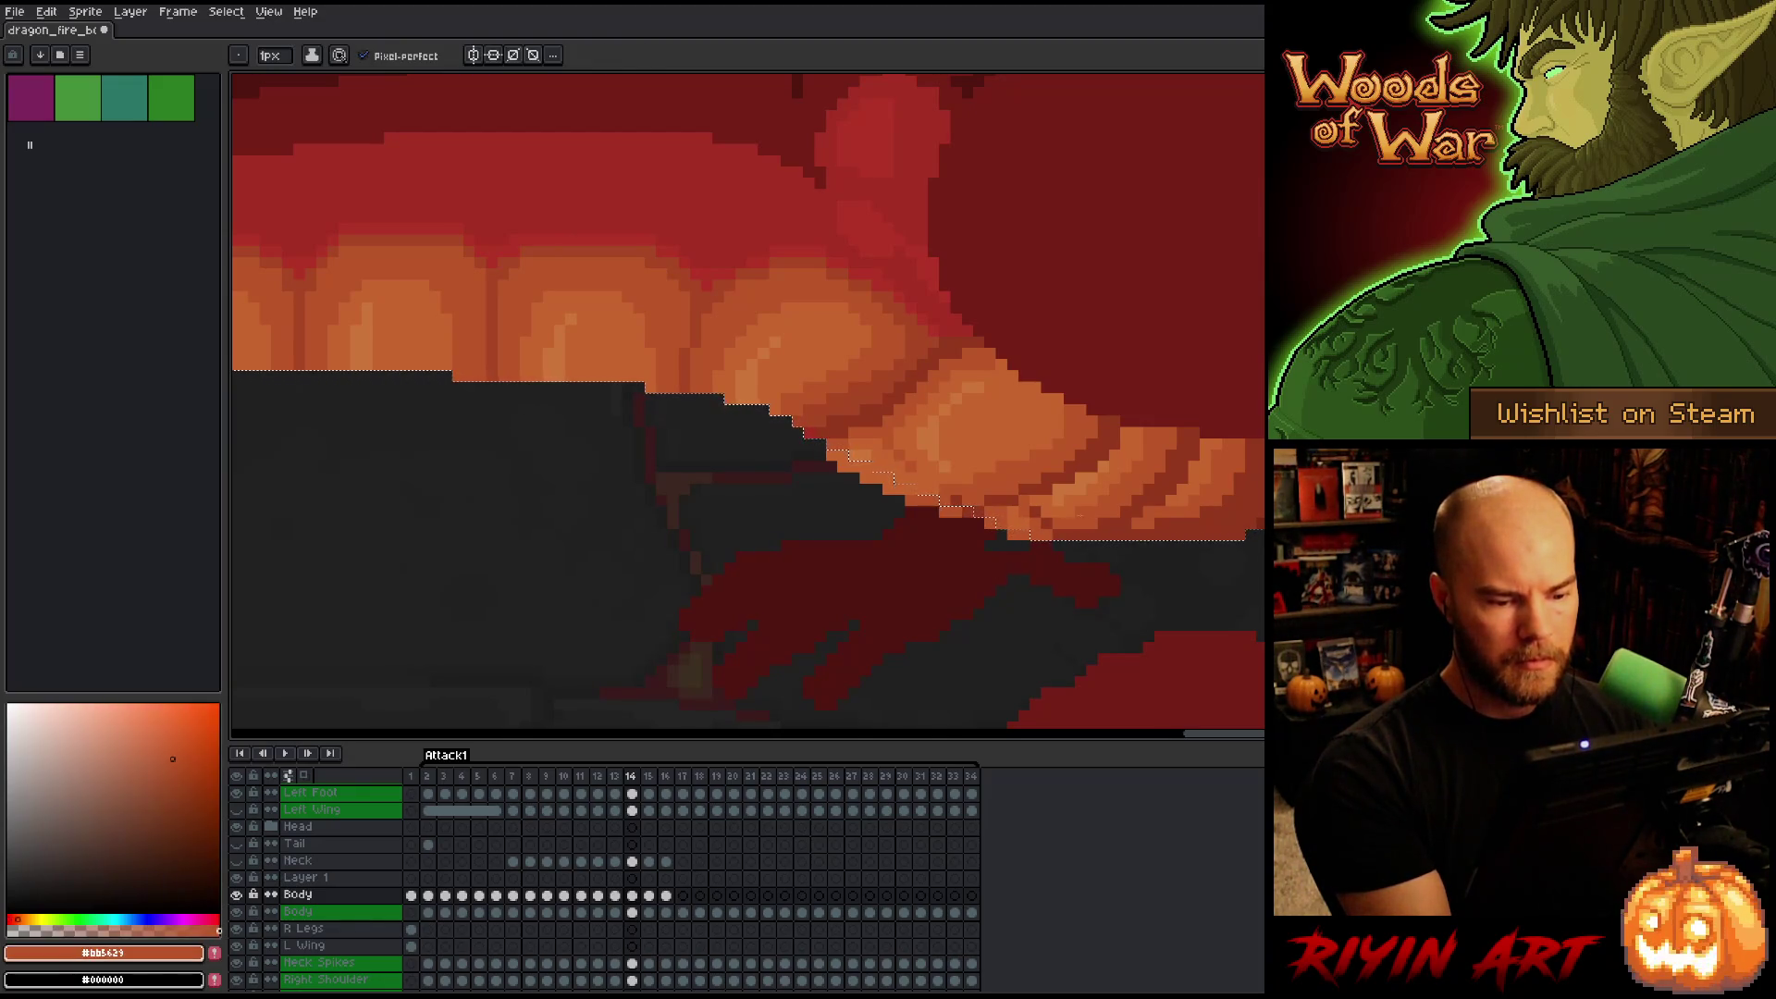
{"action": "scroll", "coordinate": [1259, 580], "scroll_direction": "down", "scroll_amount": 2}
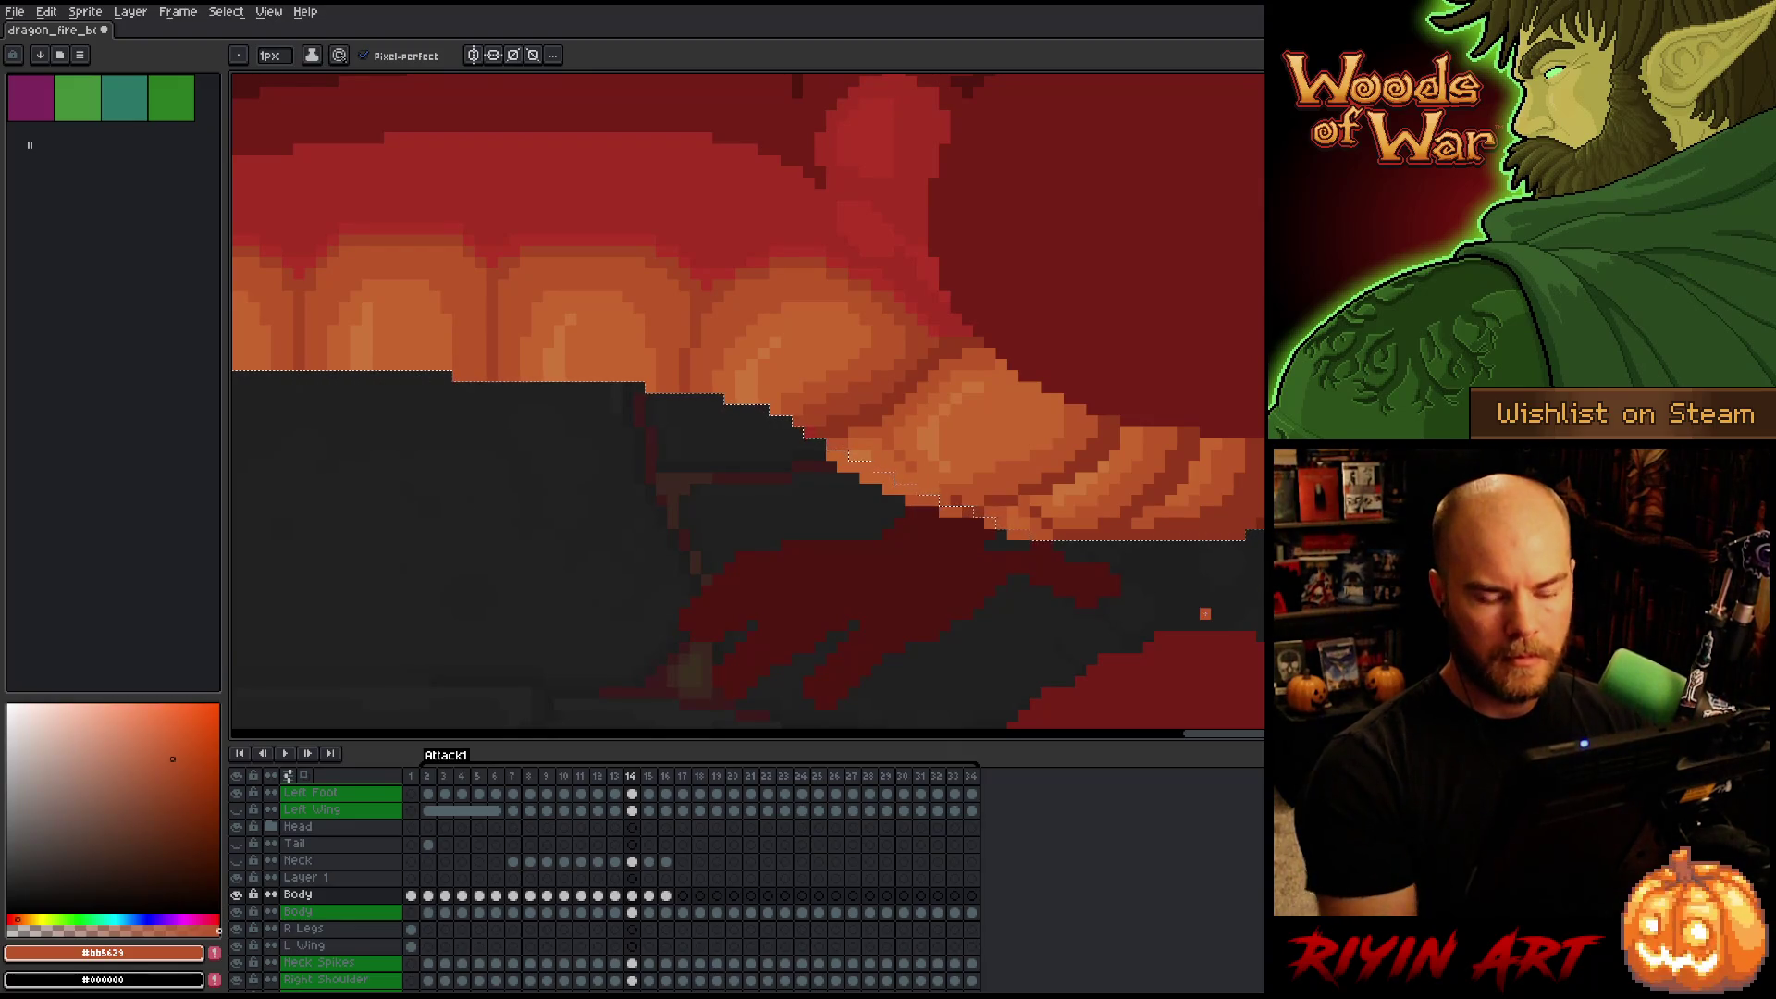
{"action": "key", "text": "comma"}
{"action": "scroll", "coordinate": [1110, 537], "scroll_direction": "down", "scroll_amount": 3}
Flip repeatedly between frames 13 and 14 to compare the dragon's pose.
{"action": "key", "text": "period"}
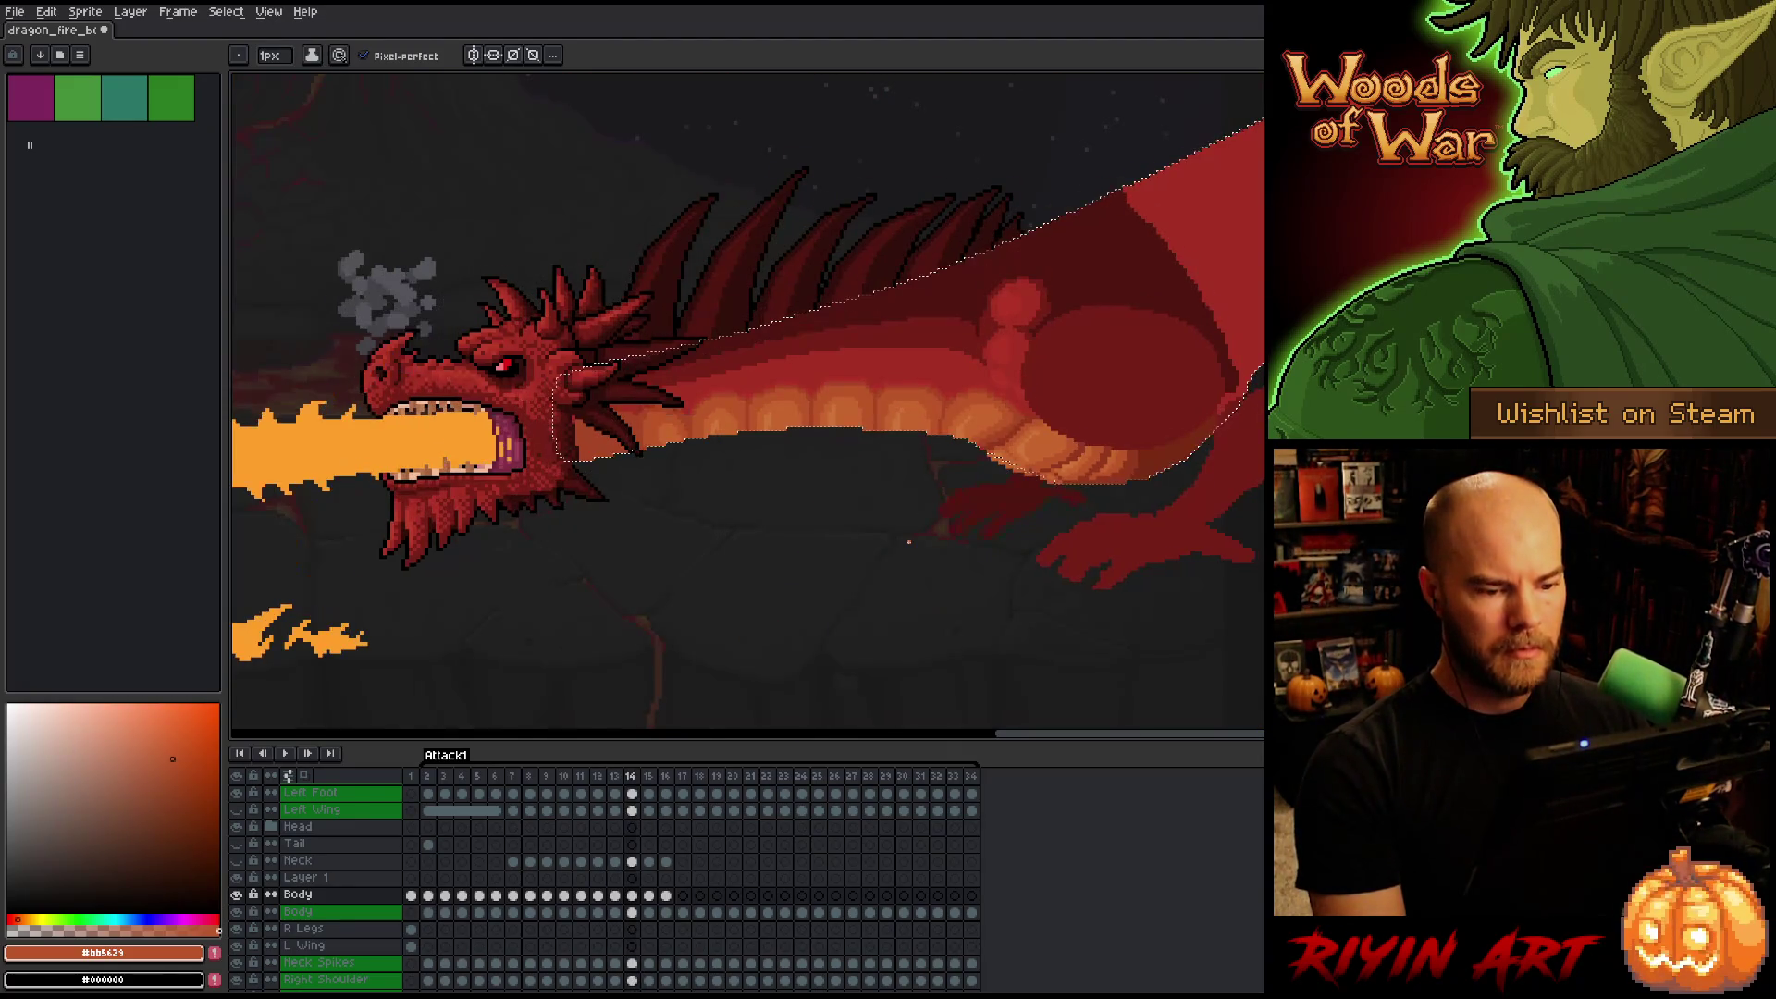
{"action": "key", "text": "comma"}
{"action": "key", "text": "period"}
{"action": "key", "text": "comma"}
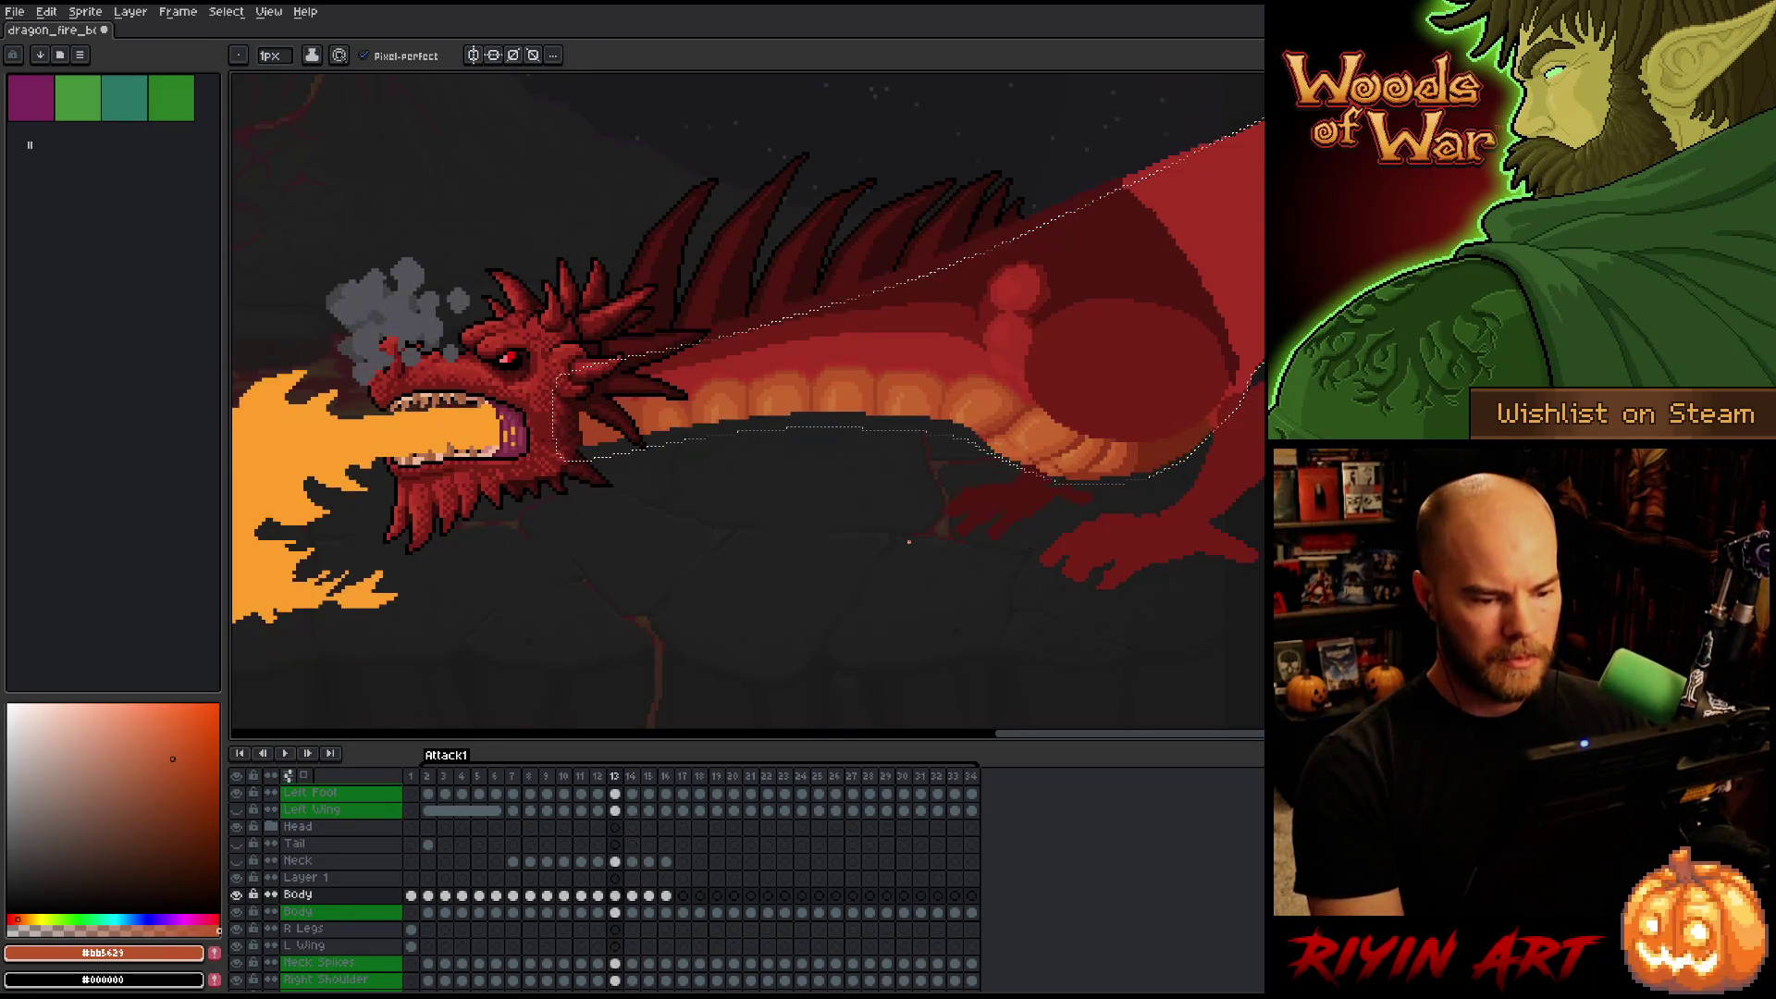
{"action": "key", "text": "period"}
{"action": "key", "text": "comma"}
{"action": "key", "text": "period"}
{"action": "key", "text": "comma"}
{"action": "key", "text": "period"}
{"action": "key", "text": "comma"}
{"action": "key", "text": "period"}
{"action": "key", "text": "comma"}
{"action": "key", "text": "period"}
{"action": "key", "text": "comma"}
{"action": "key", "text": "period"}
{"action": "key", "text": "comma"}
{"action": "key", "text": "period"}
{"action": "key", "text": "comma"}
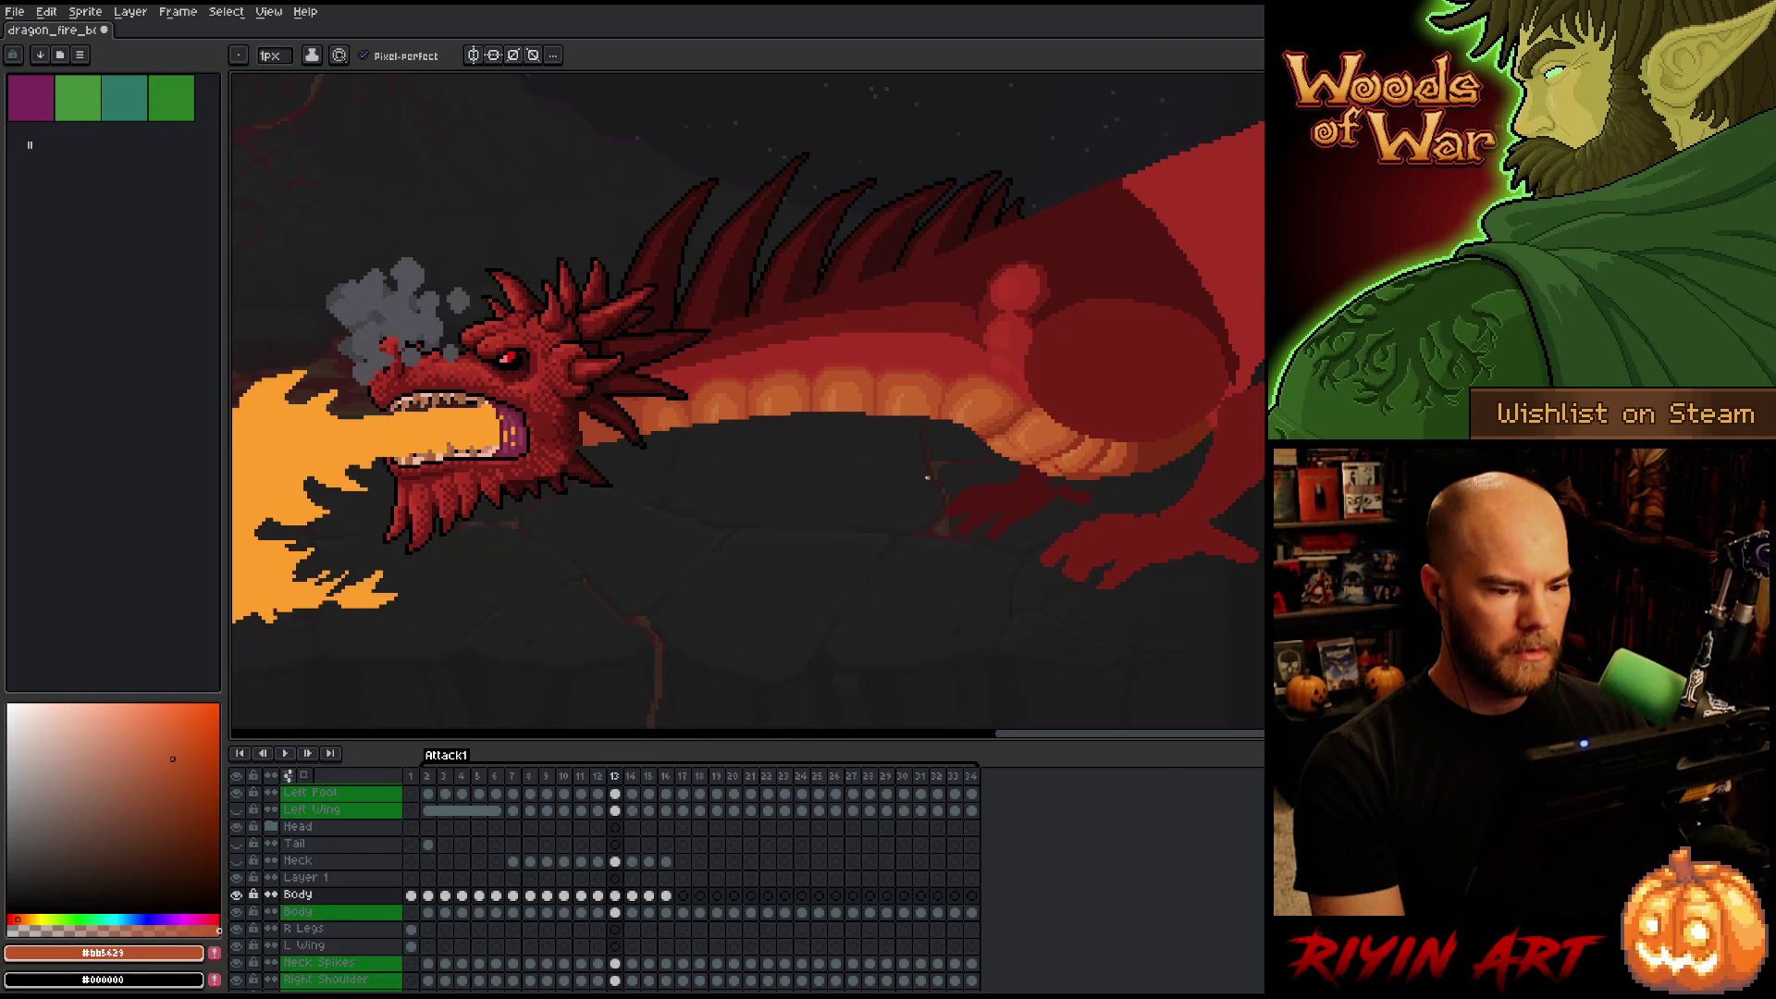
{"action": "key", "text": "period"}
{"action": "key", "text": "comma"}
{"action": "key", "text": "period"}
{"action": "key", "text": "comma"}
{"action": "key", "text": "period"}
{"action": "key", "text": "comma"}
{"action": "key", "text": "period"}
{"action": "key", "text": "comma"}
{"action": "key", "text": "period"}
{"action": "key", "text": "comma"}
{"action": "key", "text": "period"}
{"action": "key", "text": "period"}
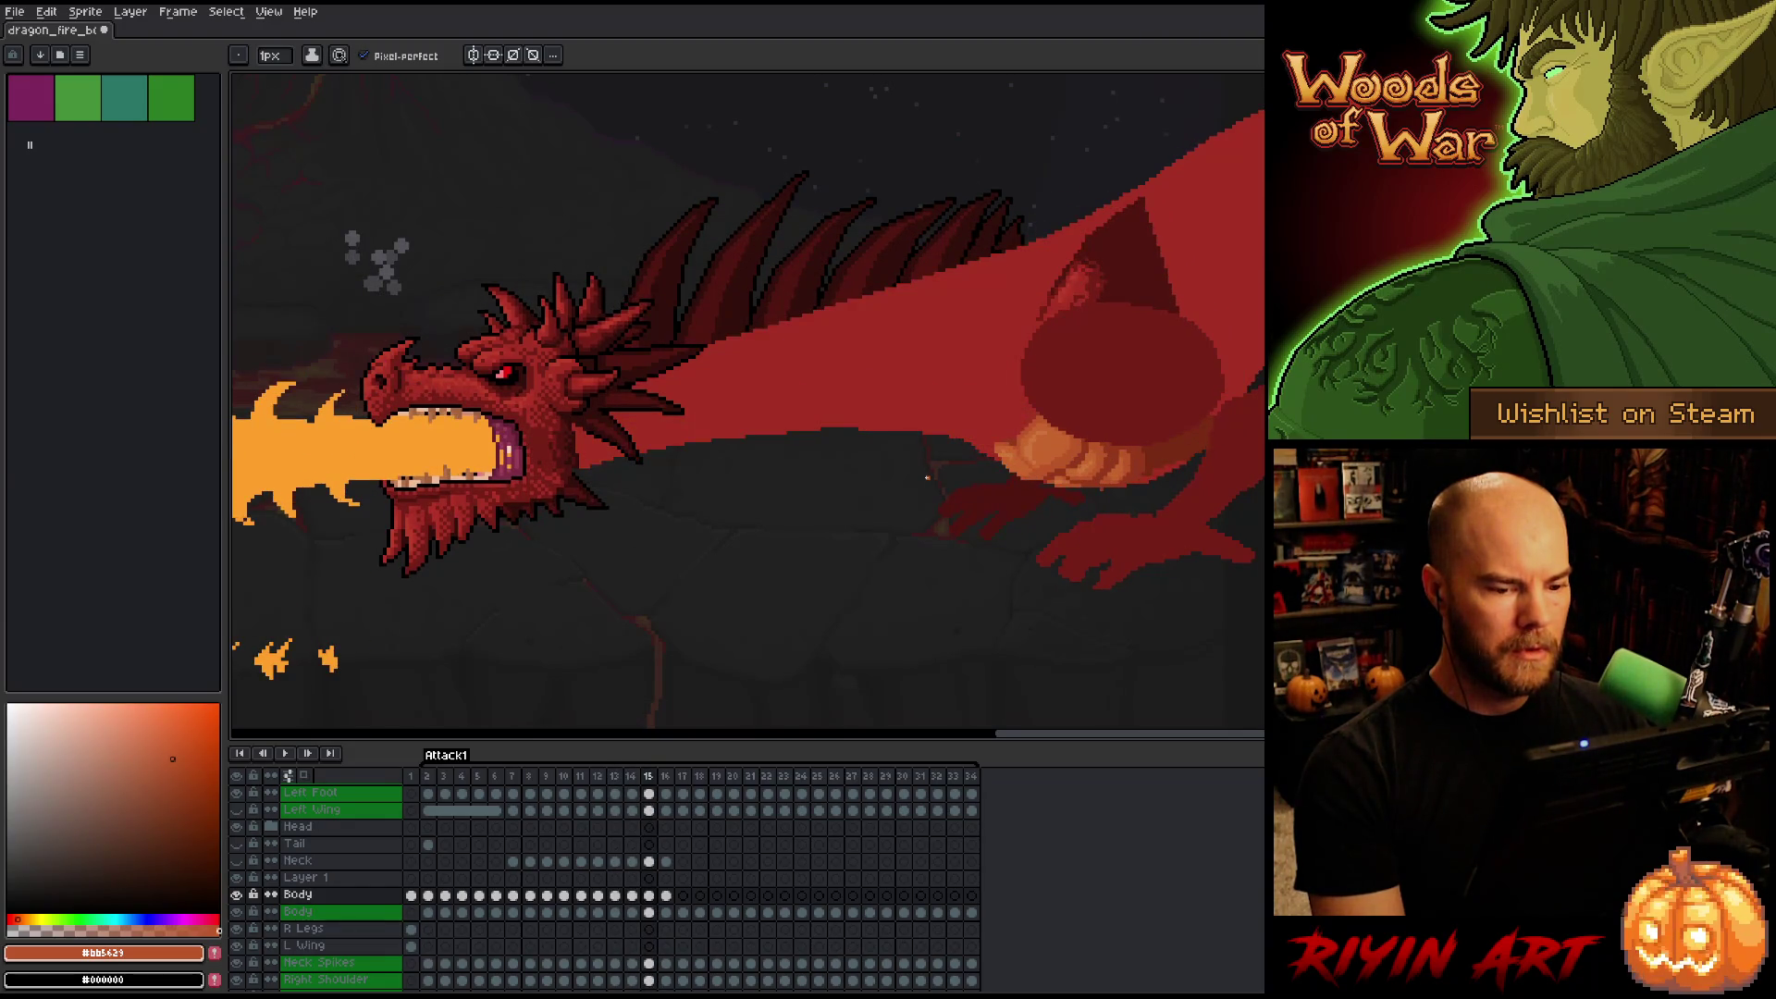
{"action": "key", "text": "comma"}
{"action": "key", "text": "comma"}
On frame 14, paint a darker orange shading row and a dark reddish-brown pixel on the belly.
{"action": "scroll", "coordinate": [984, 480], "scroll_direction": "up", "scroll_amount": 5}
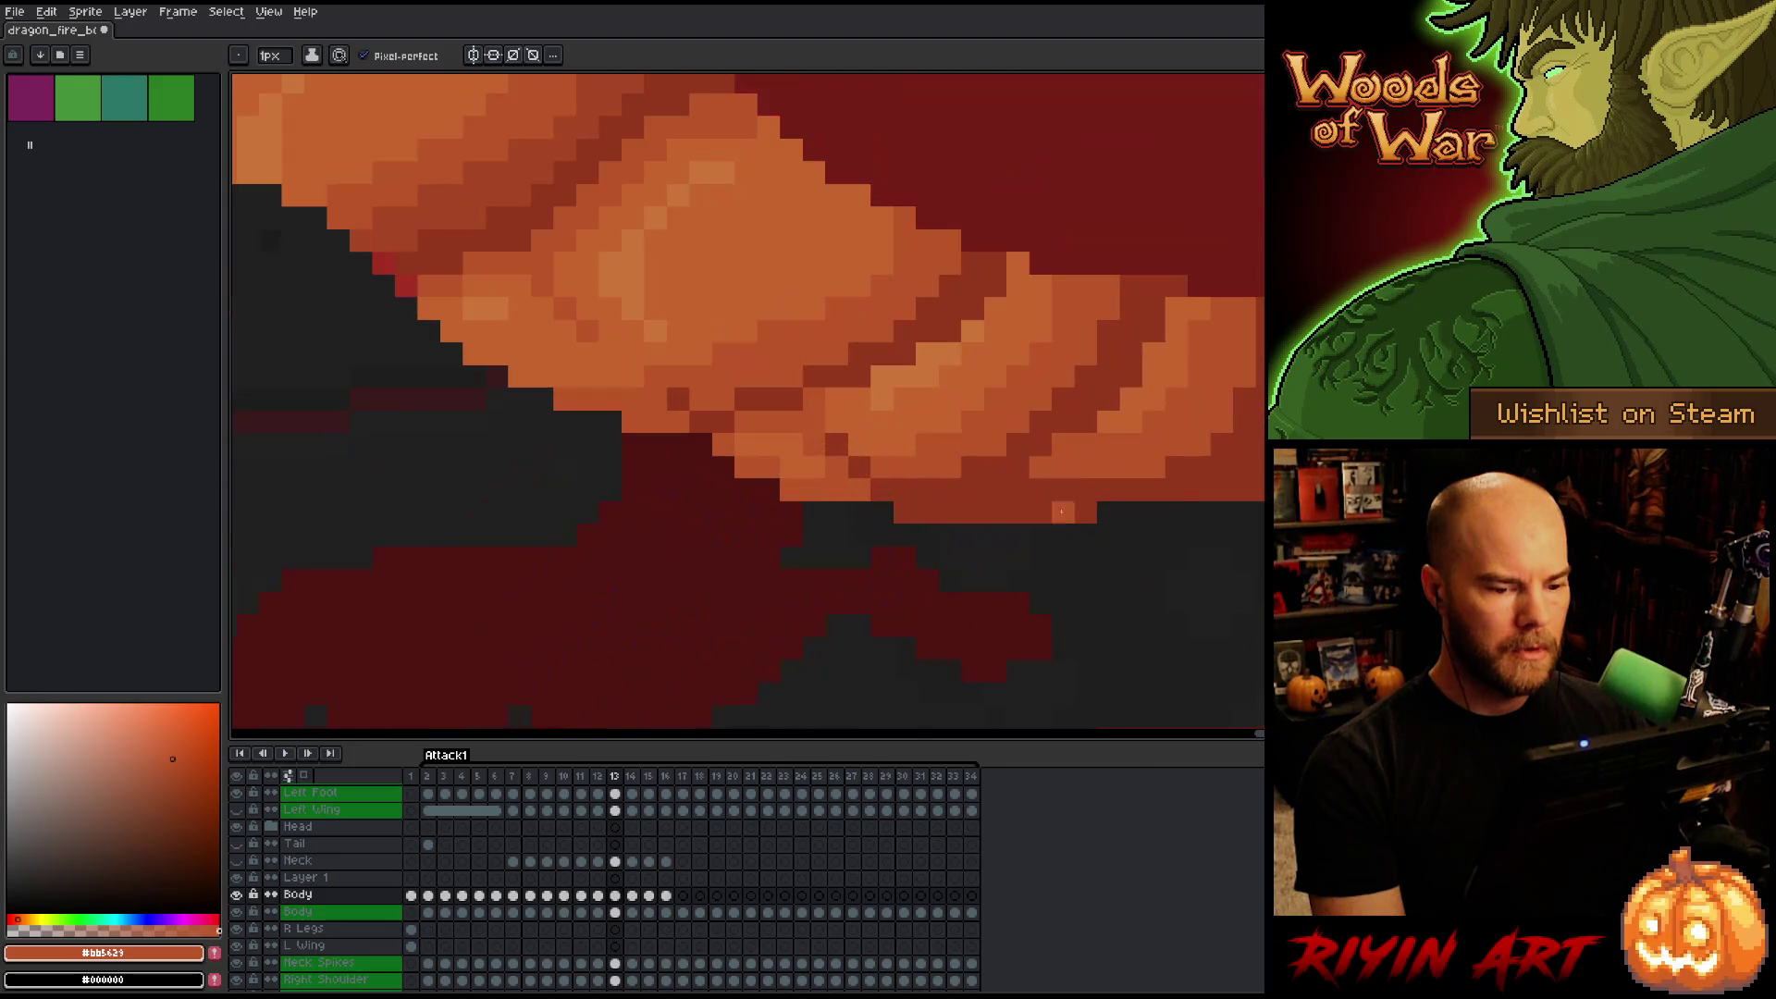
{"action": "key", "text": "period"}
{"action": "left_click", "coordinate": [847, 586], "text": "alt"}
{"action": "left_click_drag", "start_coordinate": [915, 558], "coordinate": [1075, 558]}
{"action": "key", "text": "comma"}
{"action": "key", "text": "period"}
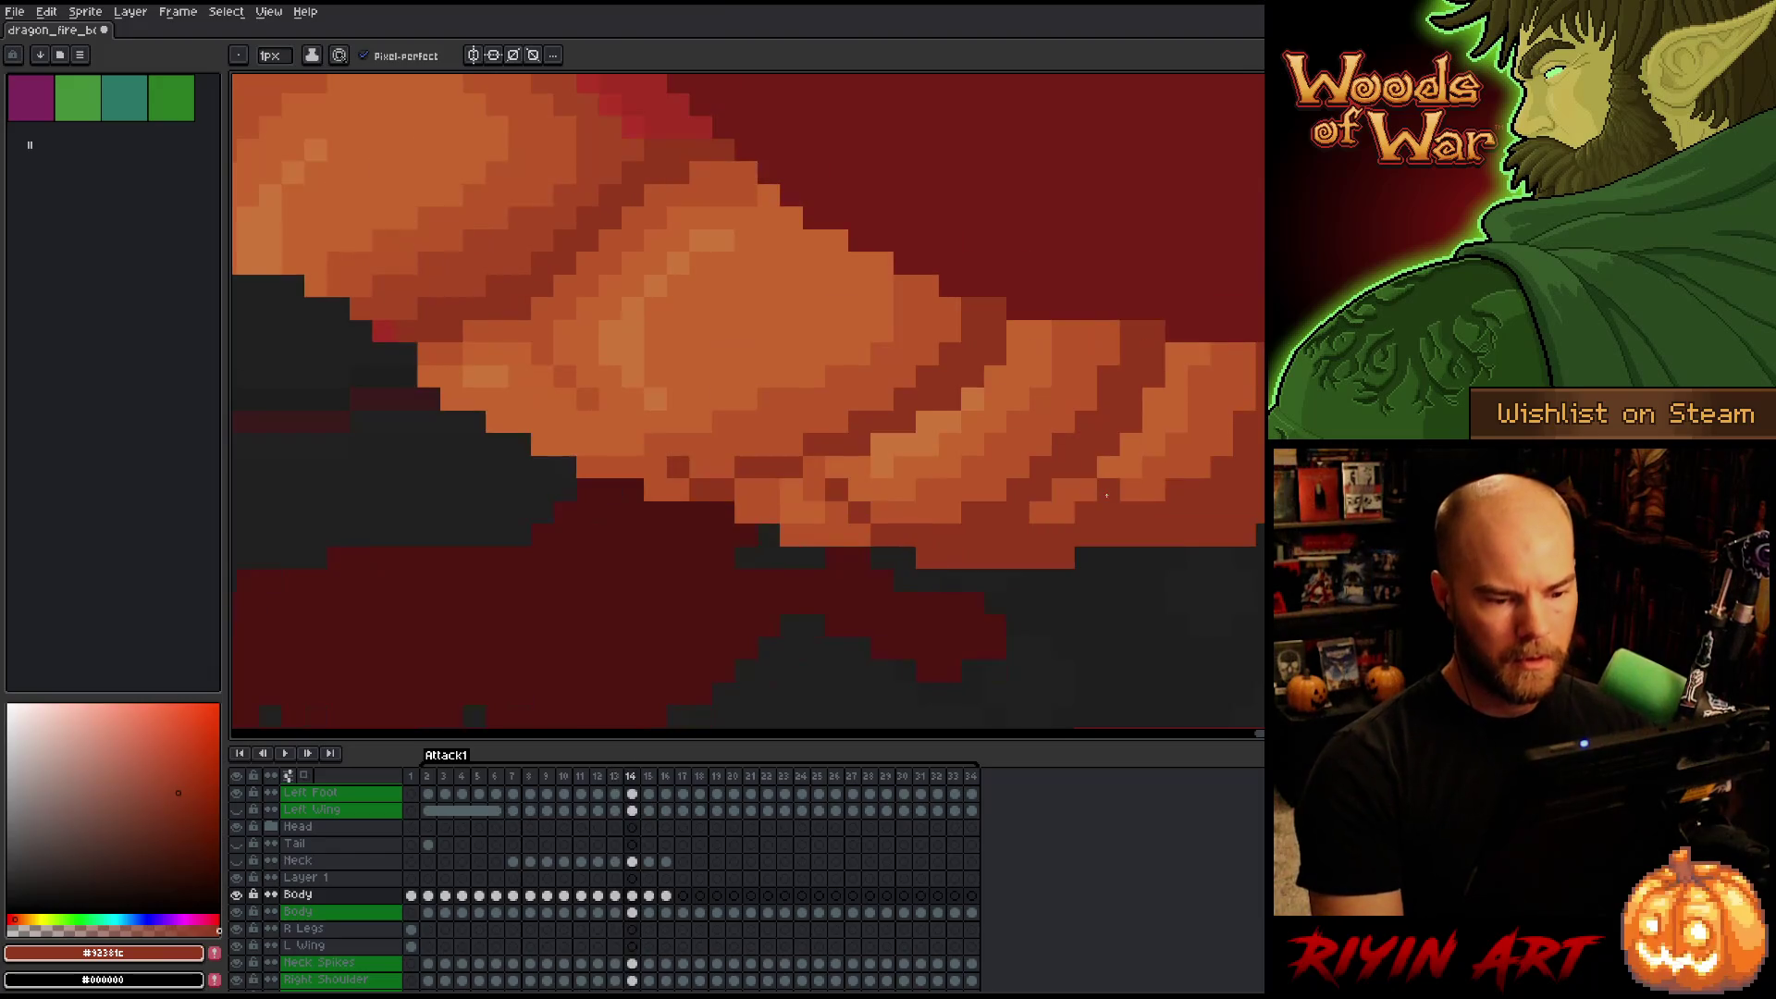
{"action": "key", "text": "comma"}
{"action": "key", "text": "period"}
{"action": "left_click", "coordinate": [721, 540]}
{"action": "scroll", "coordinate": [721, 540], "scroll_direction": "down", "scroll_amount": 5}
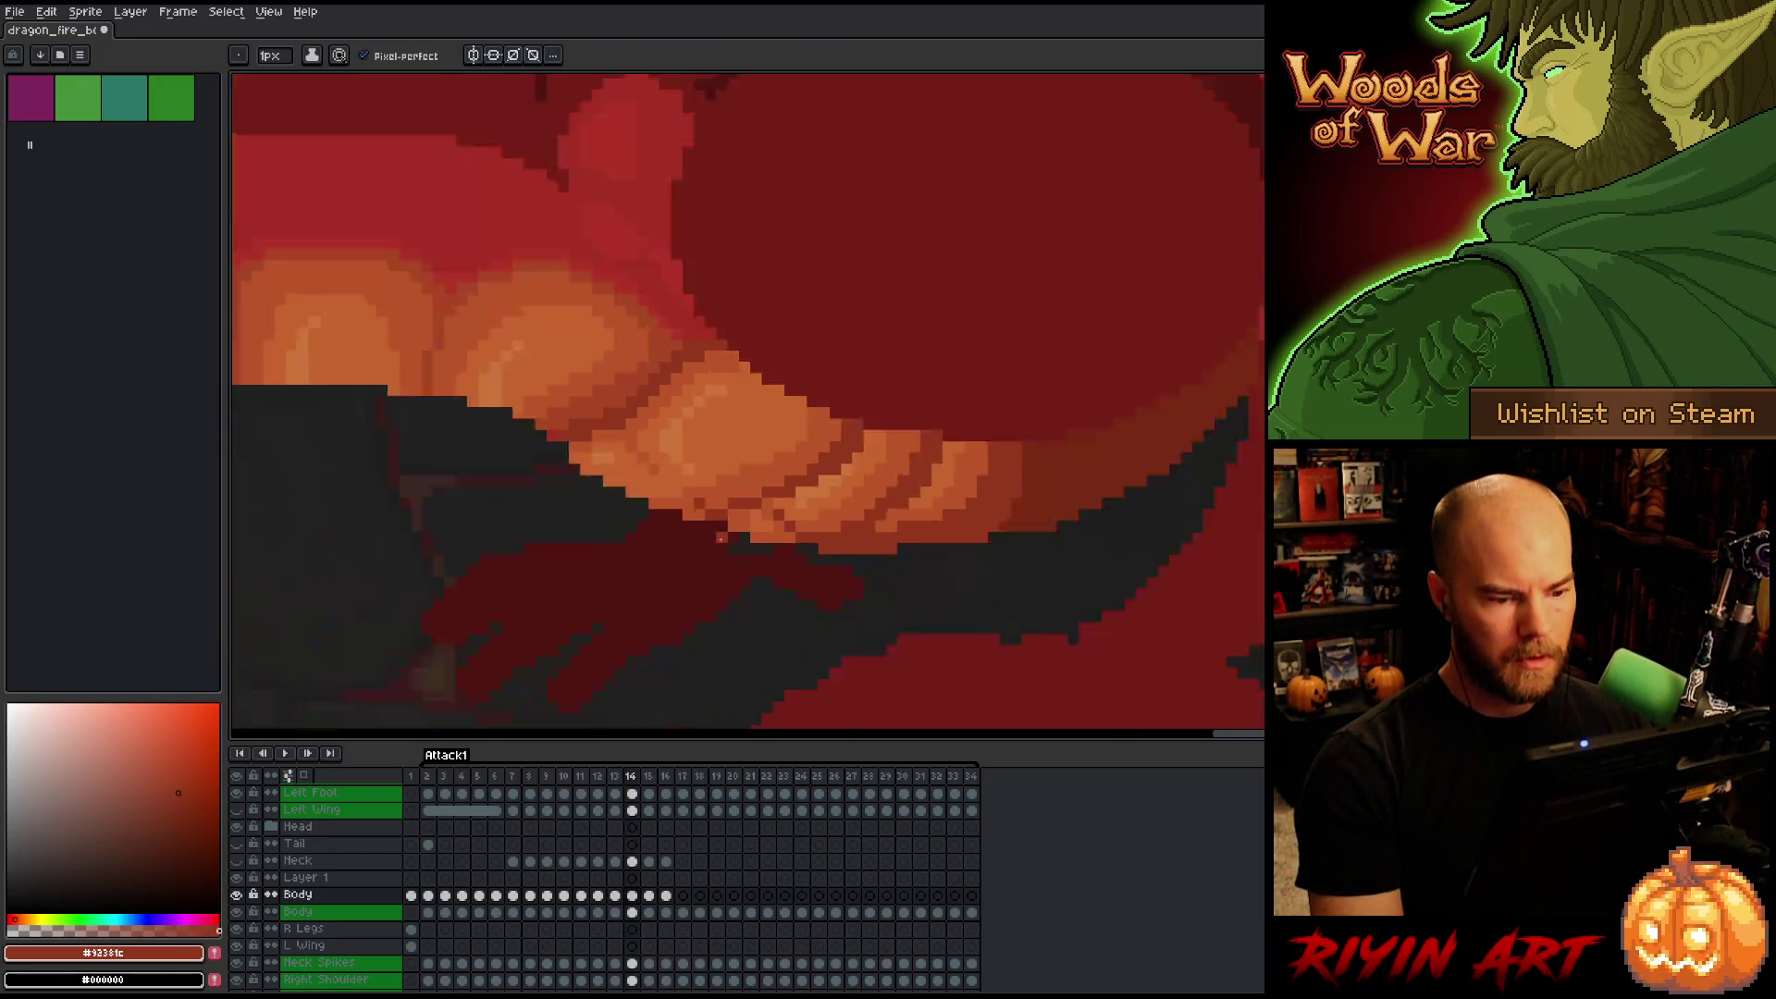
{"action": "key", "text": "comma"}
{"action": "key", "text": "period"}
{"action": "key", "text": "comma"}
{"action": "key", "text": "period"}
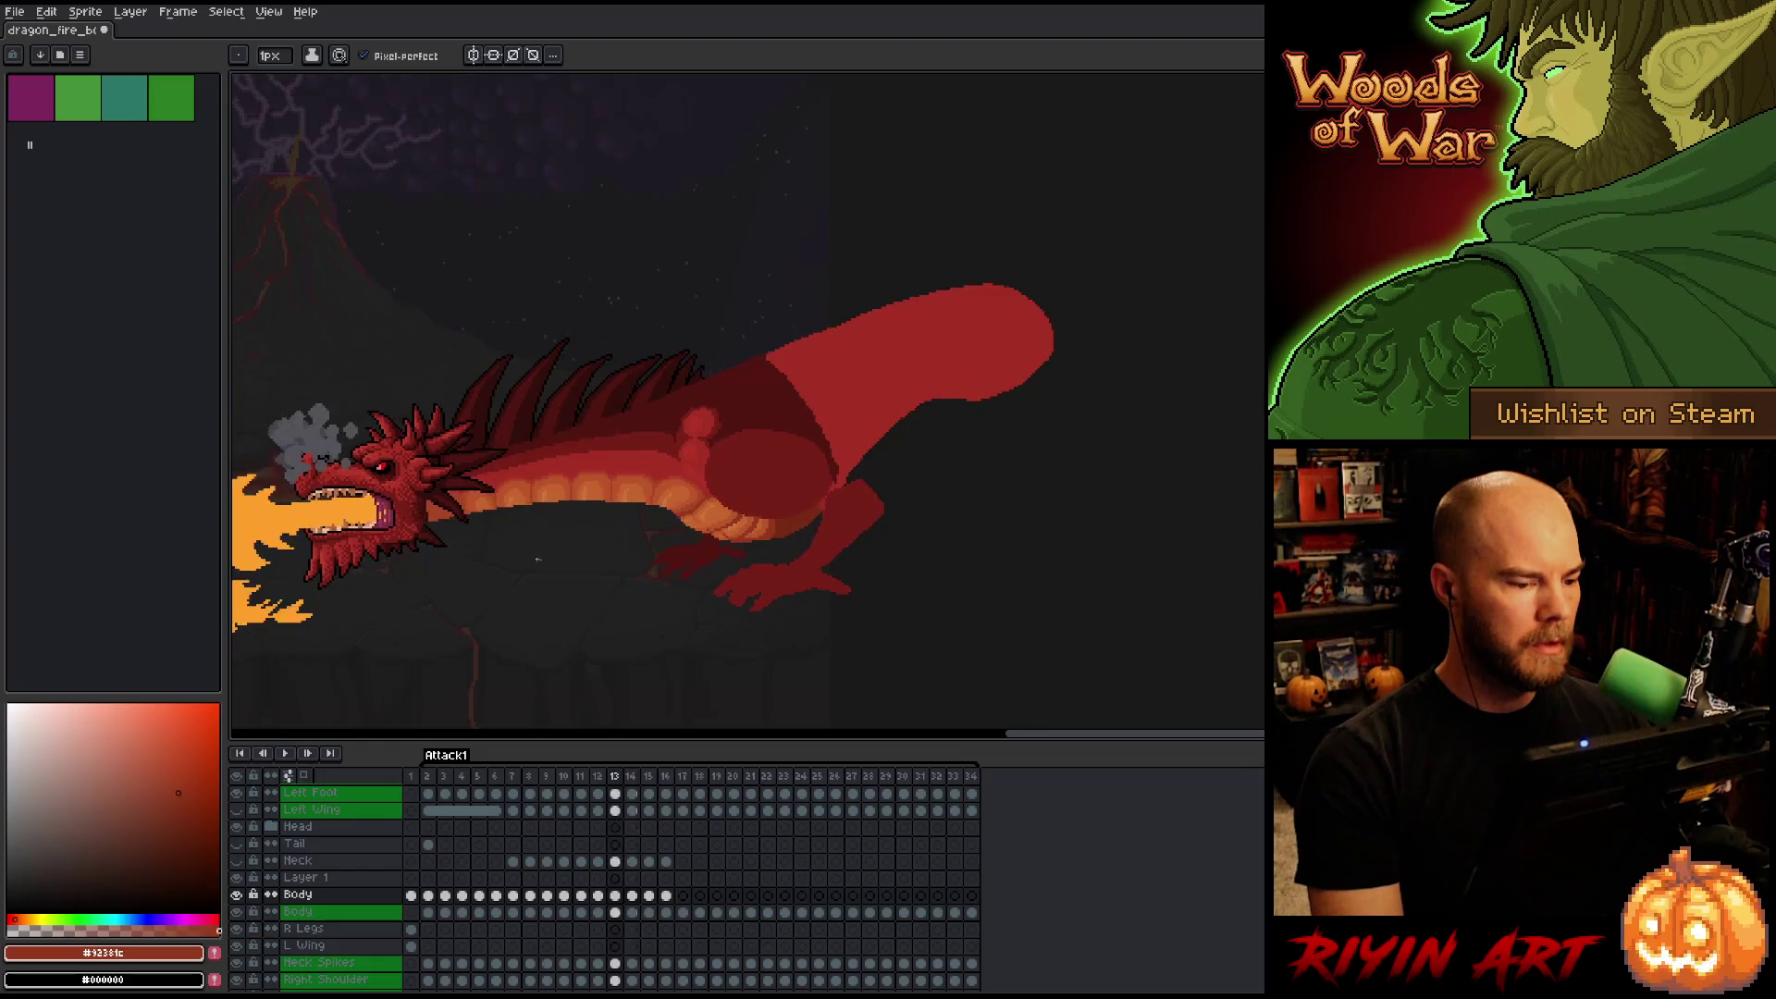
Cycle between frames 13 and 14 to compare head poses, settling on frame 14.
{"action": "scroll", "coordinate": [580, 554], "scroll_direction": "up", "scroll_amount": 2}
{"action": "key", "text": "comma"}
{"action": "key", "text": "comma"}
{"action": "key", "text": "period"}
{"action": "key", "text": "period"}
{"action": "key", "text": "comma"}
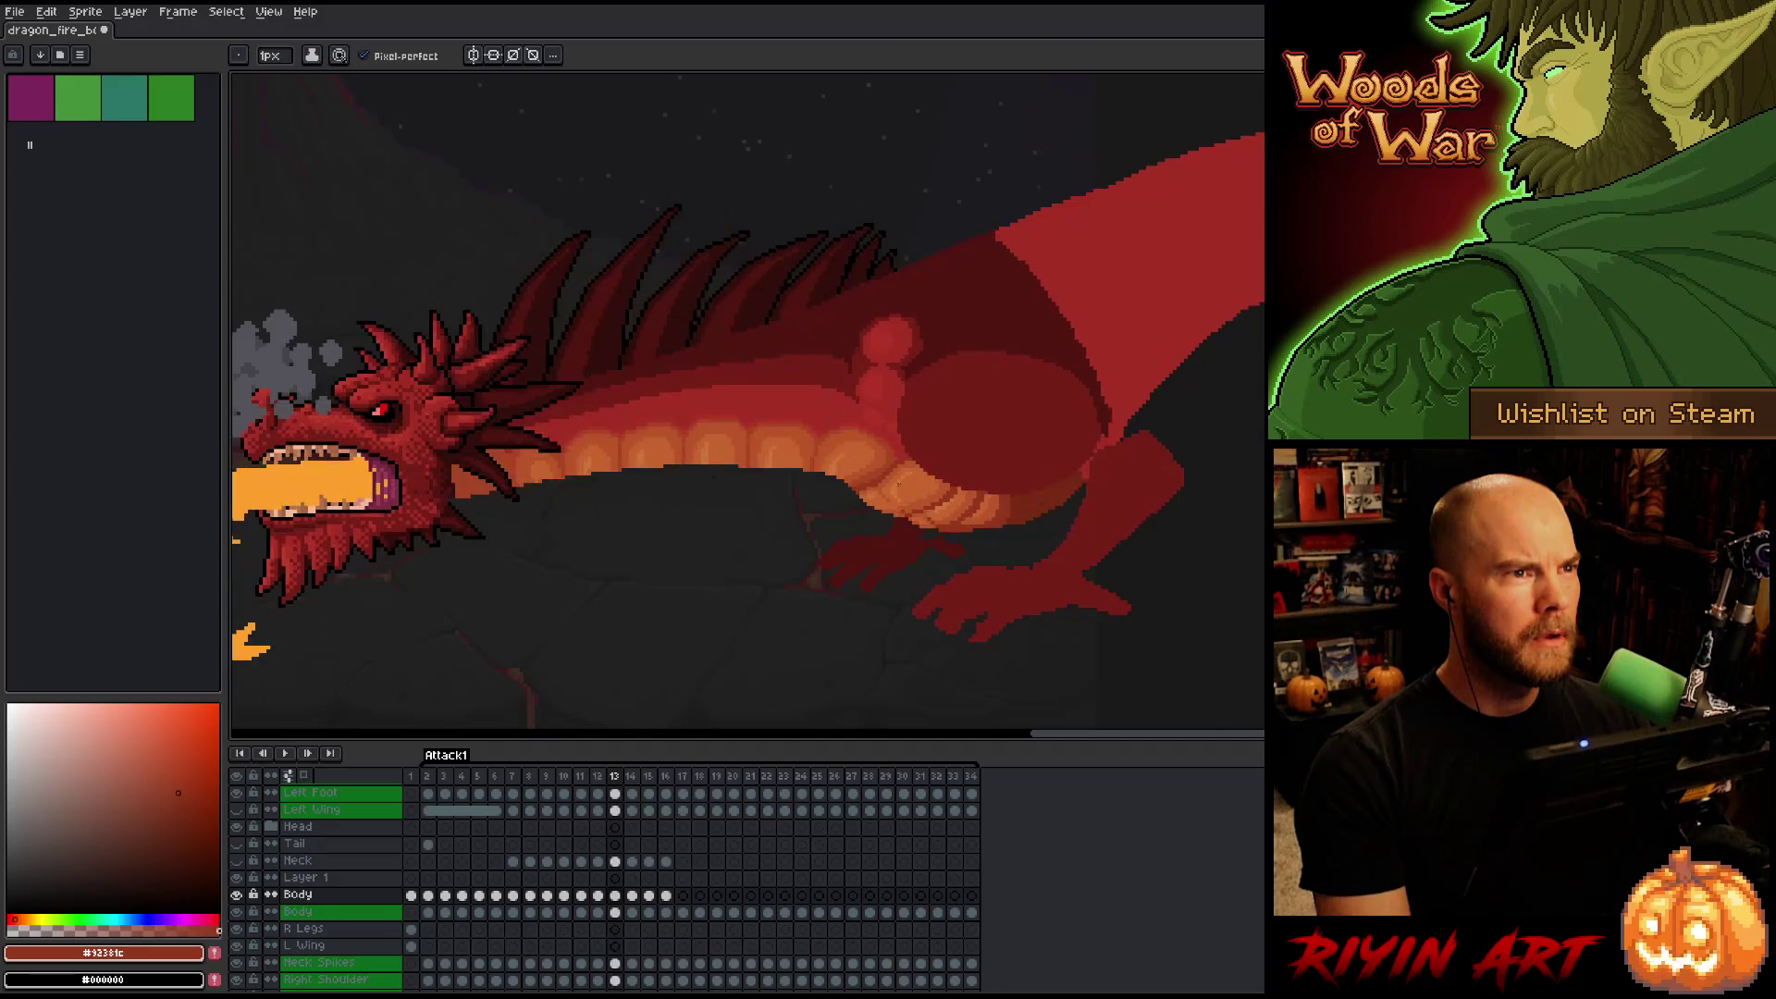
{"action": "key", "text": "comma"}
{"action": "key", "text": "period"}
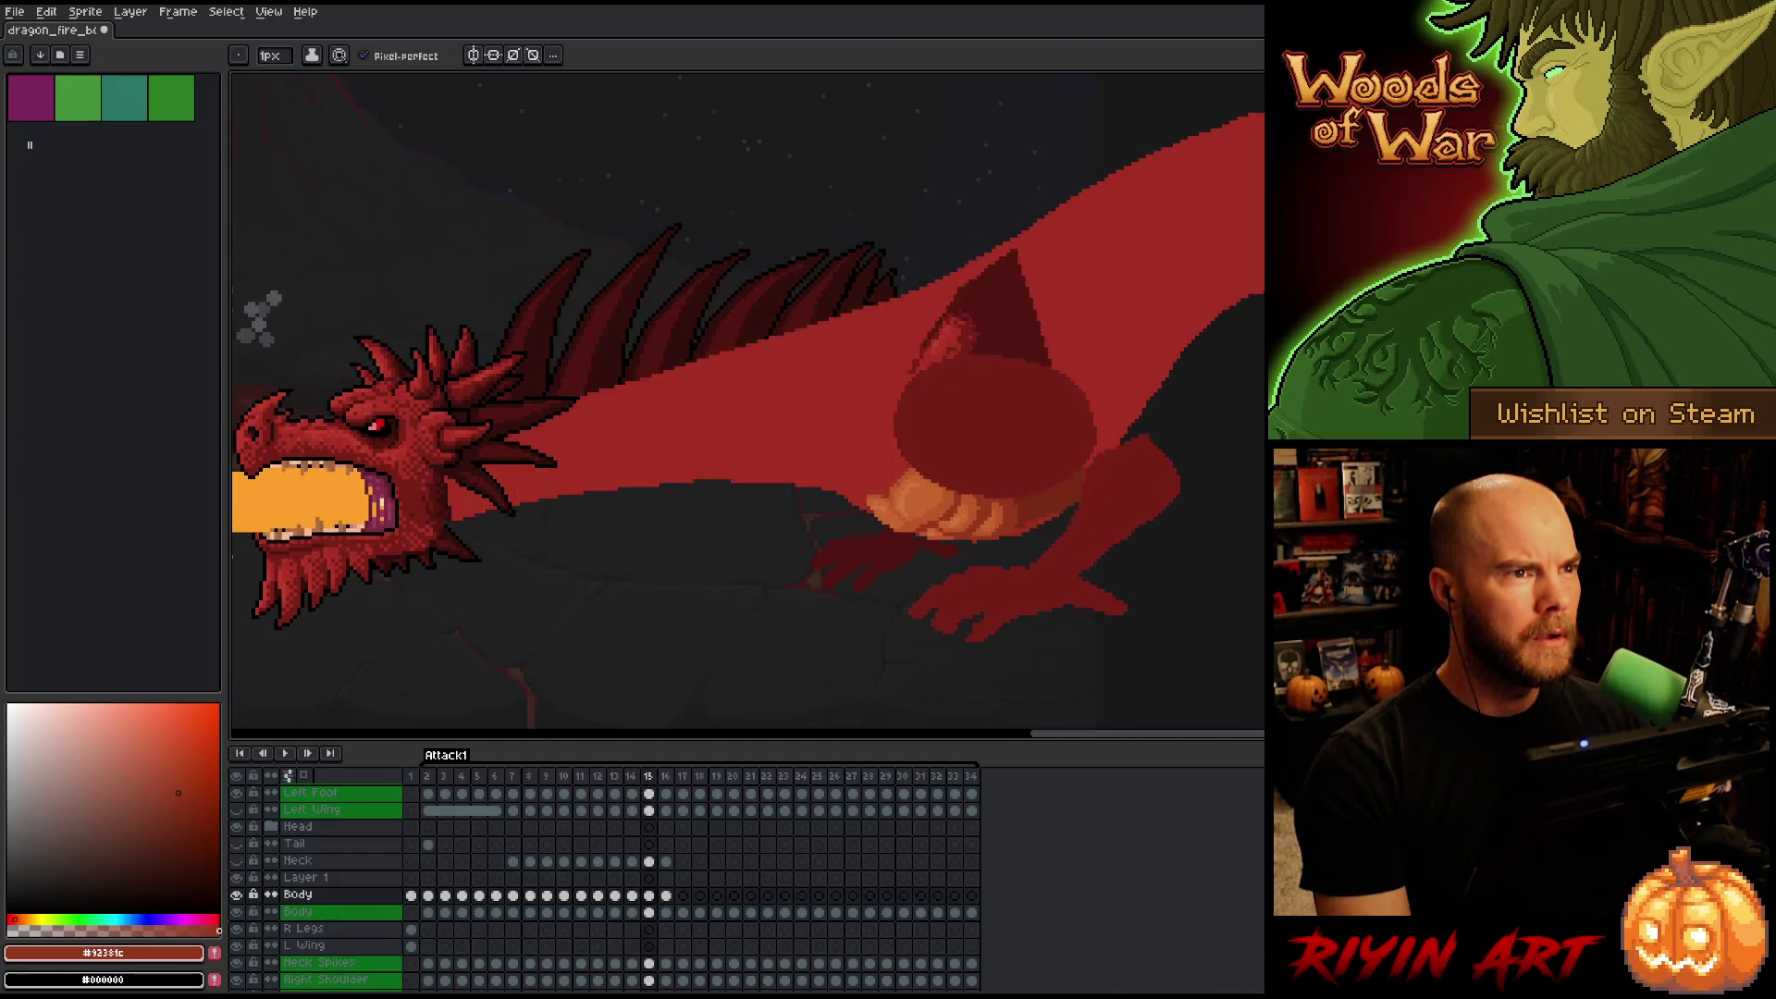
{"action": "key", "text": "period"}
{"action": "key", "text": "comma"}
{"action": "key", "text": "comma"}
{"action": "key", "text": "period"}
{"action": "key", "text": "period"}
{"action": "key", "text": "comma"}
{"action": "key", "text": "comma"}
{"action": "key", "text": "period"}
{"action": "key", "text": "period"}
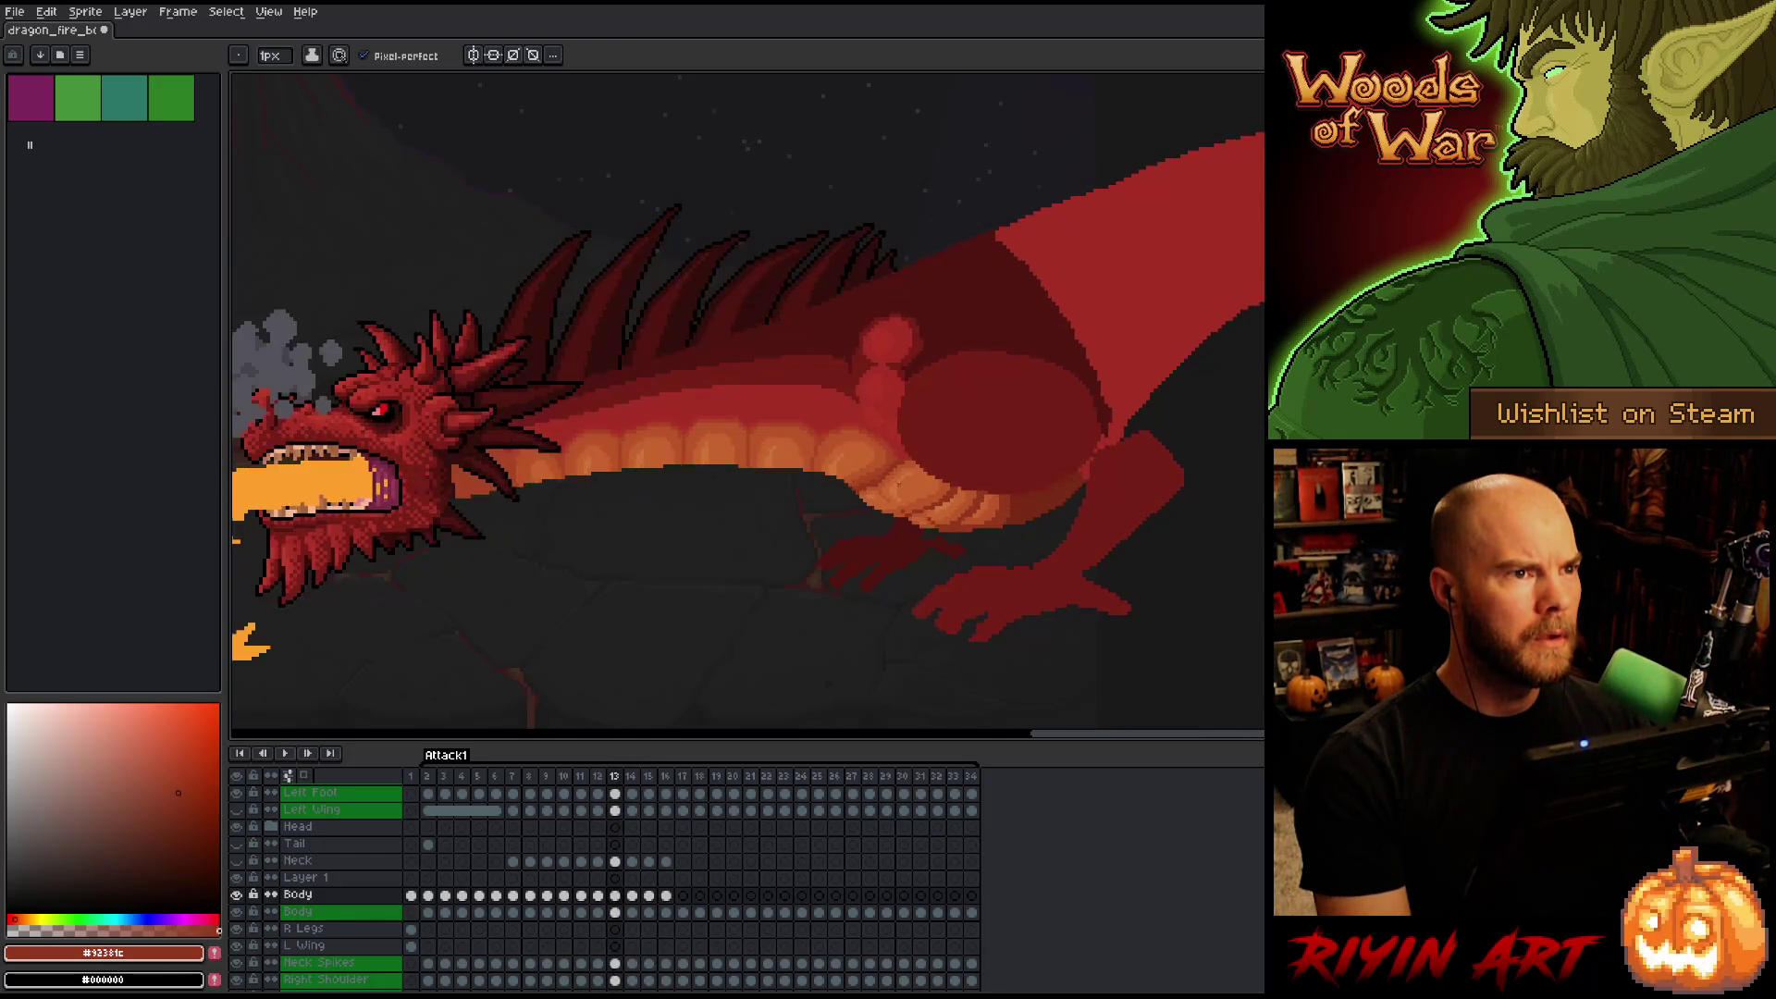
{"action": "key", "text": "period"}
{"action": "key", "text": "comma"}
{"action": "key", "text": "comma"}
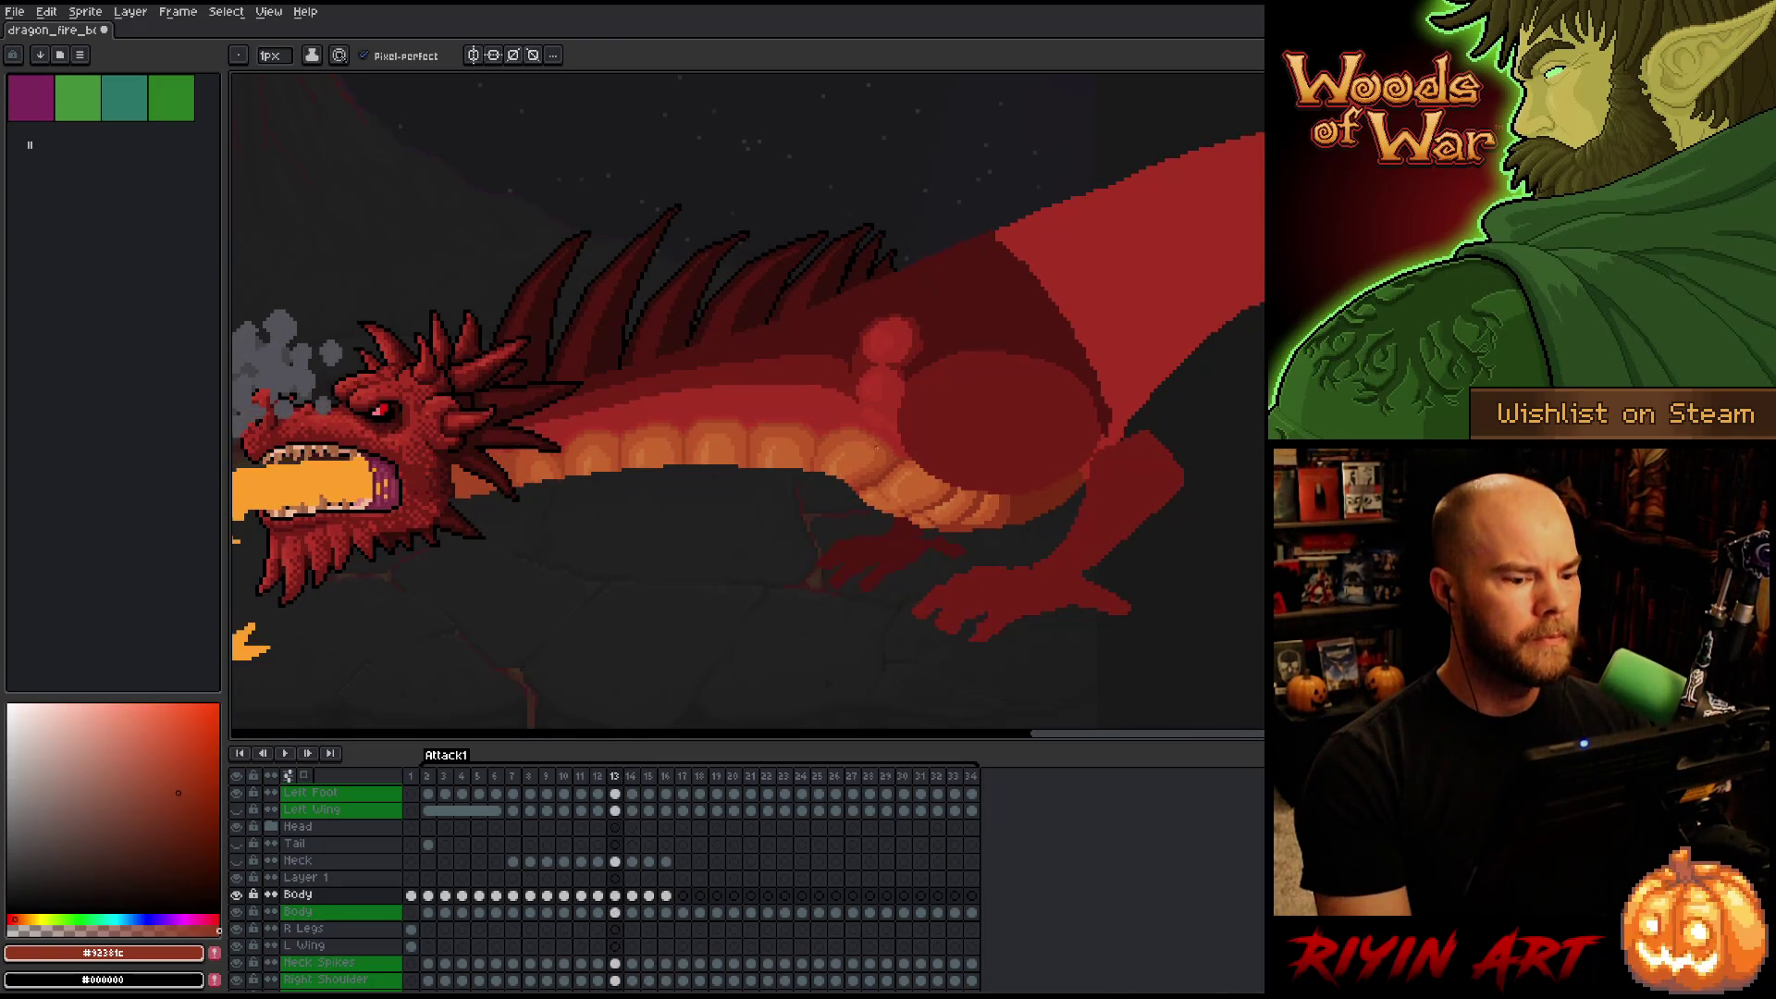
{"action": "key", "text": "comma"}
{"action": "key", "text": "period"}
{"action": "key", "text": "period"}
{"action": "key", "text": "comma"}
{"action": "key", "text": "comma"}
{"action": "key", "text": "comma"}
{"action": "key", "text": "period"}
{"action": "key", "text": "period"}
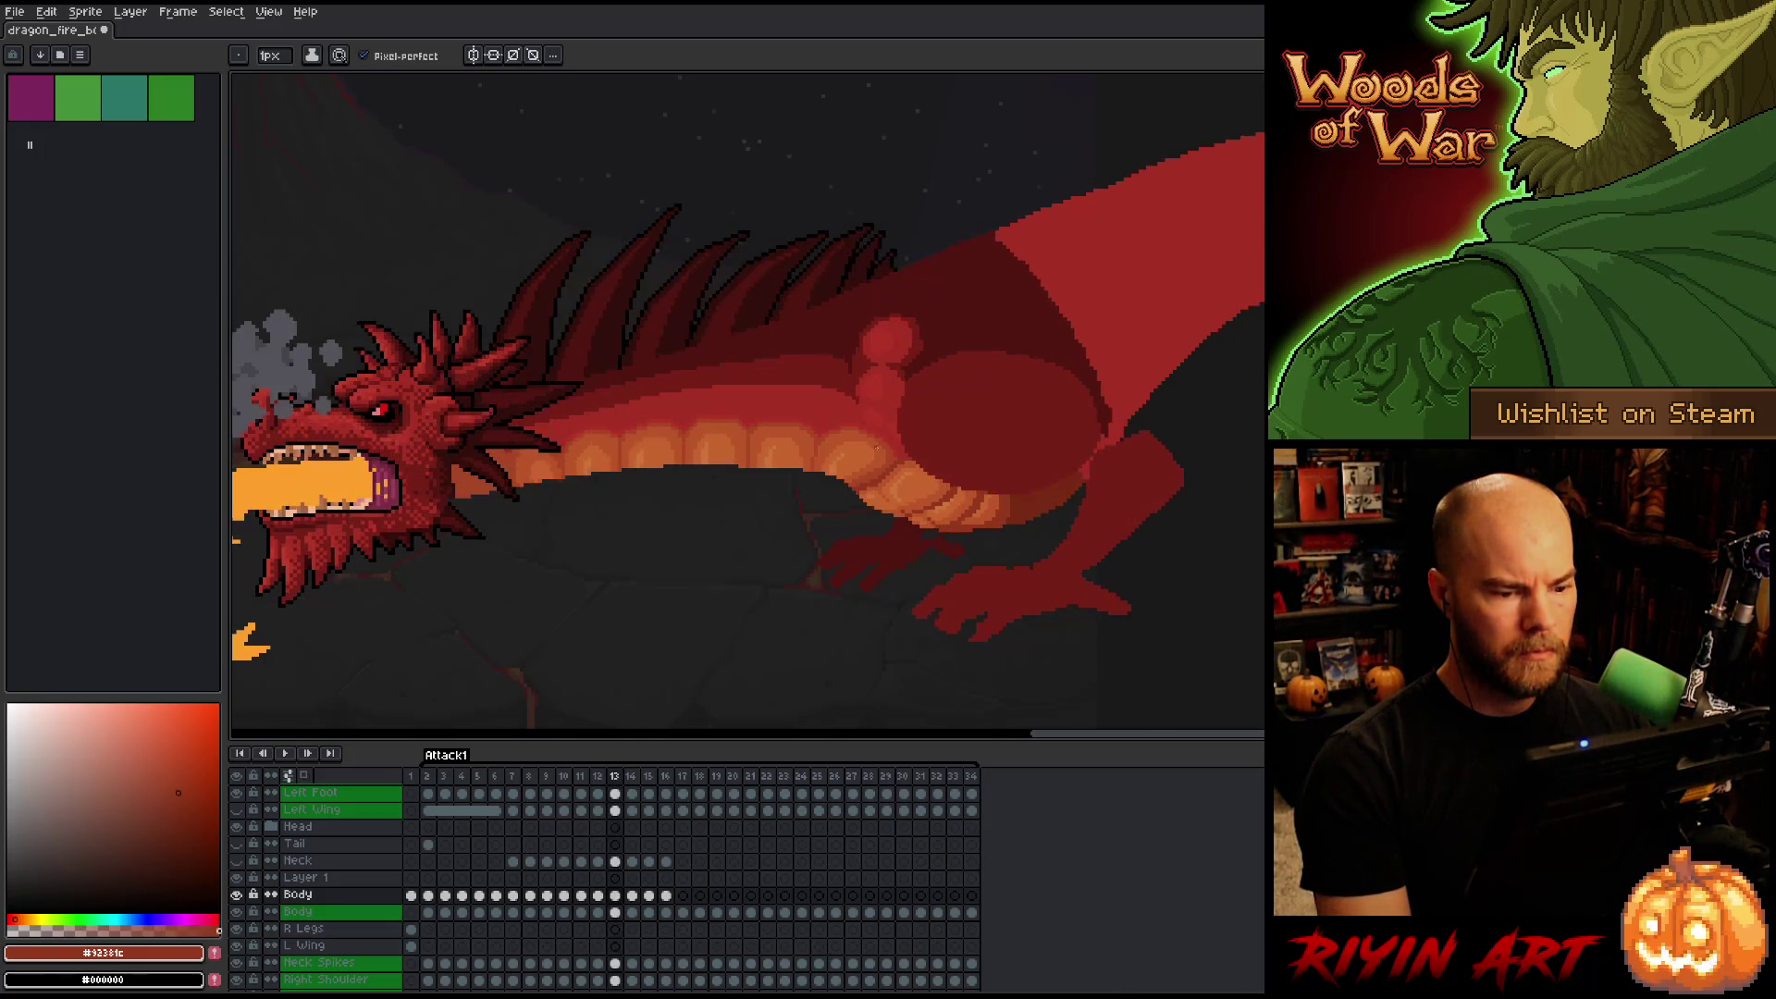
{"action": "key", "text": "comma"}
{"action": "key", "text": "period"}
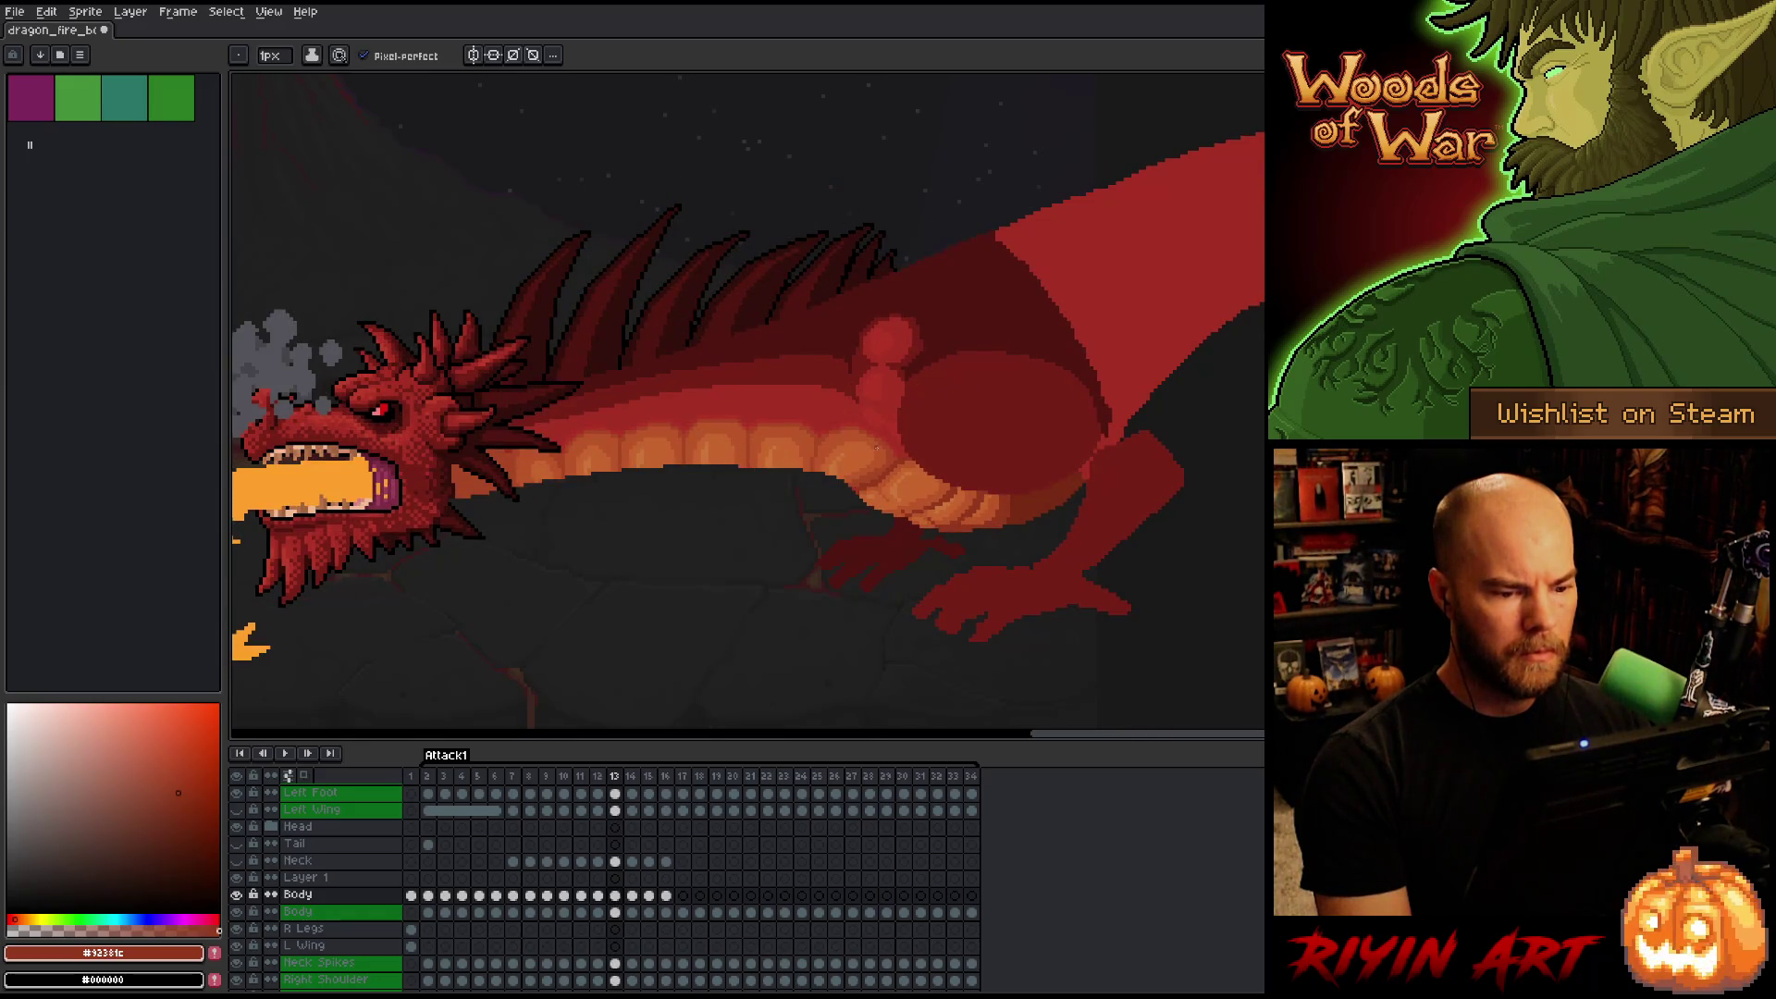
{"action": "key", "text": "period"}
{"action": "key", "text": "comma"}
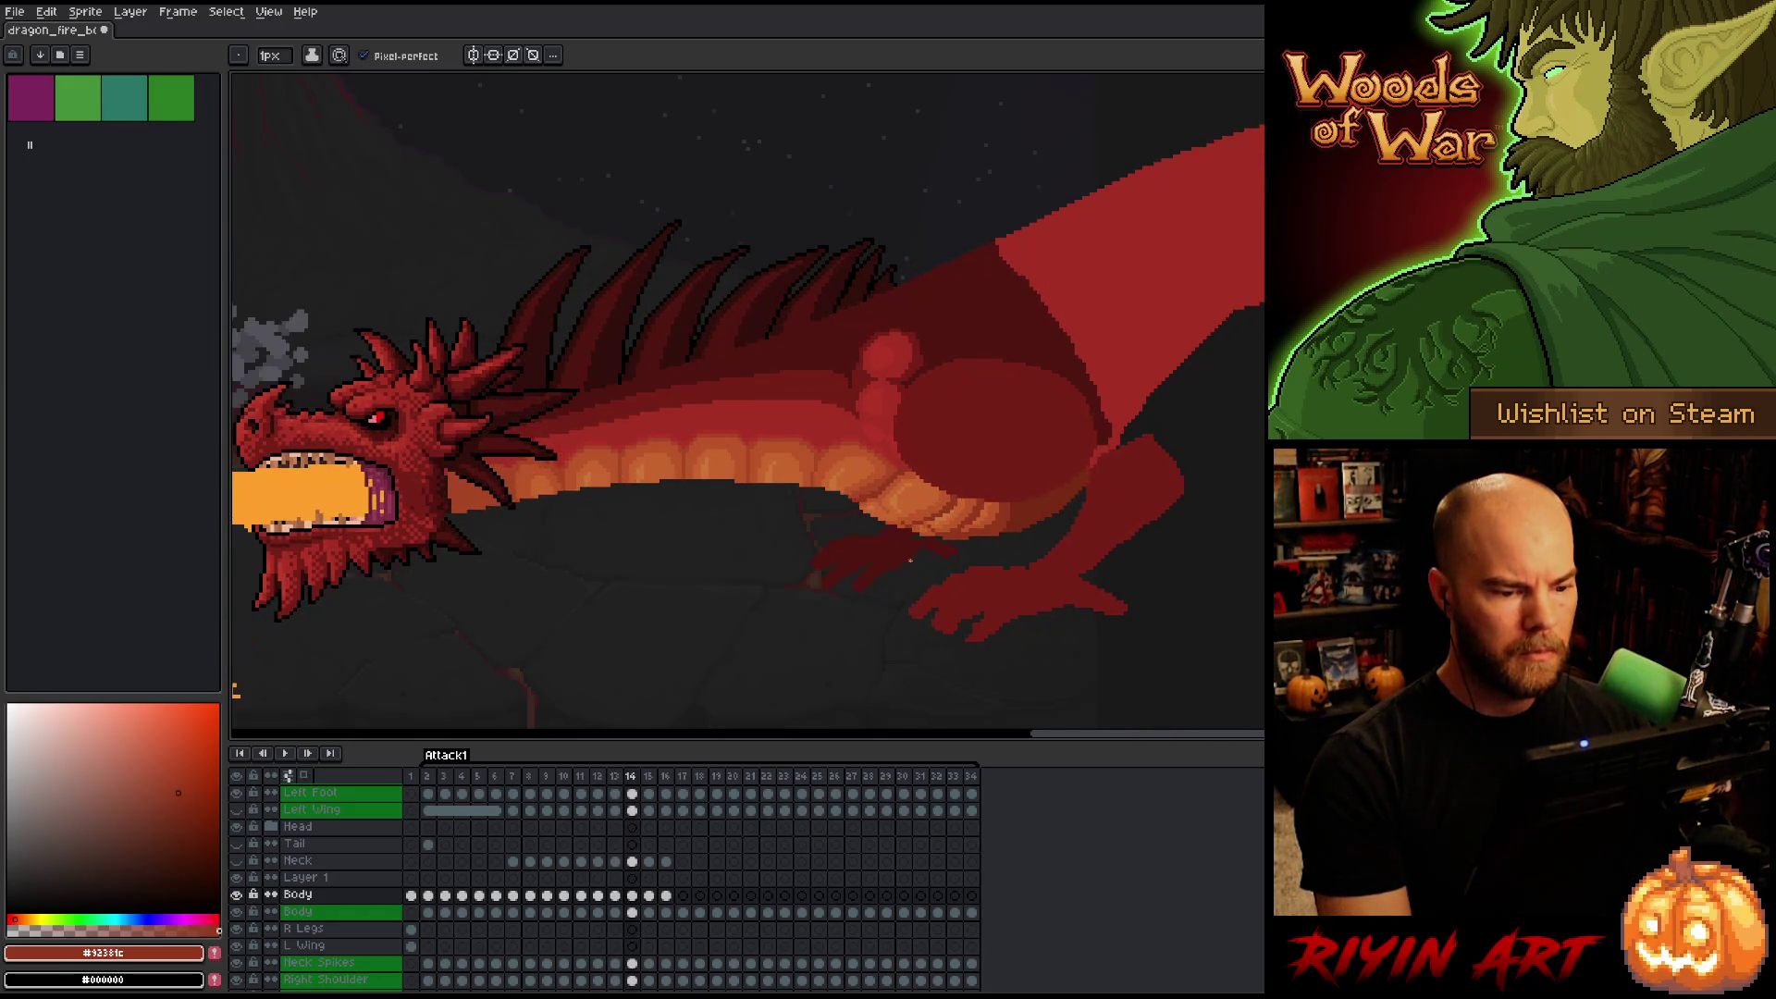
{"action": "scroll", "coordinate": [833, 518], "scroll_direction": "up", "scroll_amount": 4}
{"action": "key", "text": "period"}
{"action": "key", "text": "comma"}
{"action": "key", "text": "period"}
Eyedrop the belly orange and a lighter orange from the dragon on the canvas.
{"action": "key", "text": "alt"}
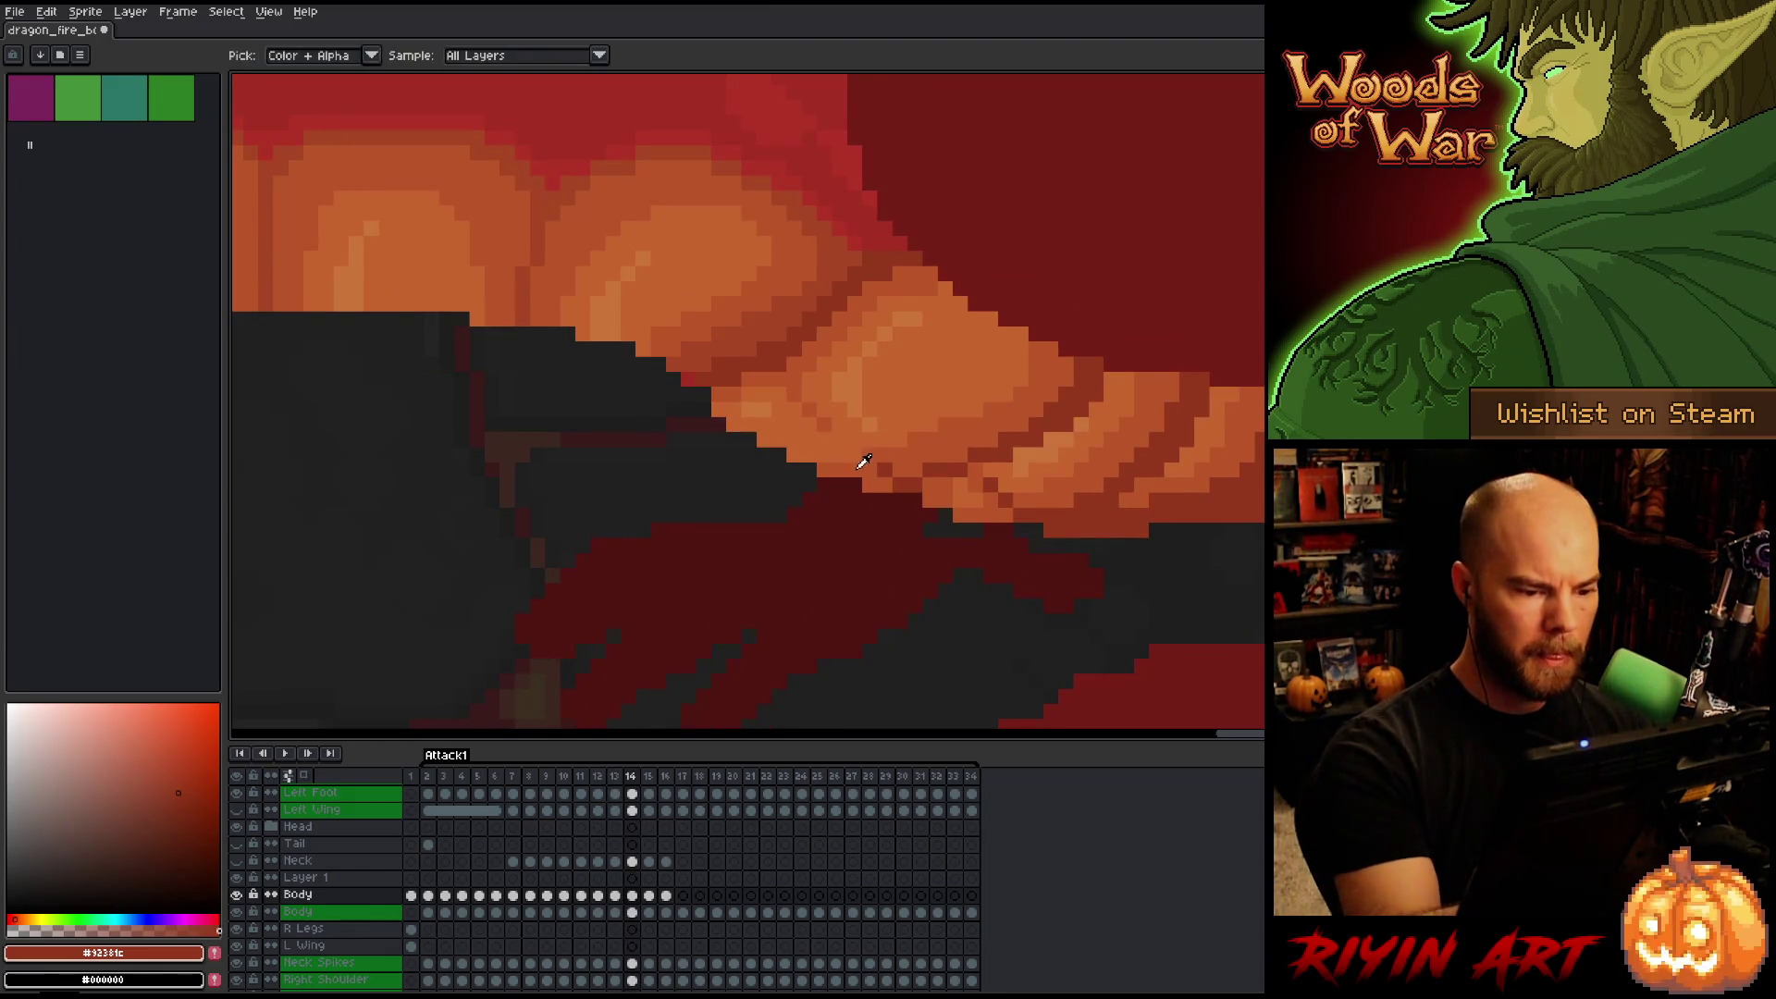
{"action": "left_click", "coordinate": [858, 467], "text": "alt"}
{"action": "left_click", "coordinate": [816, 432], "text": "alt"}
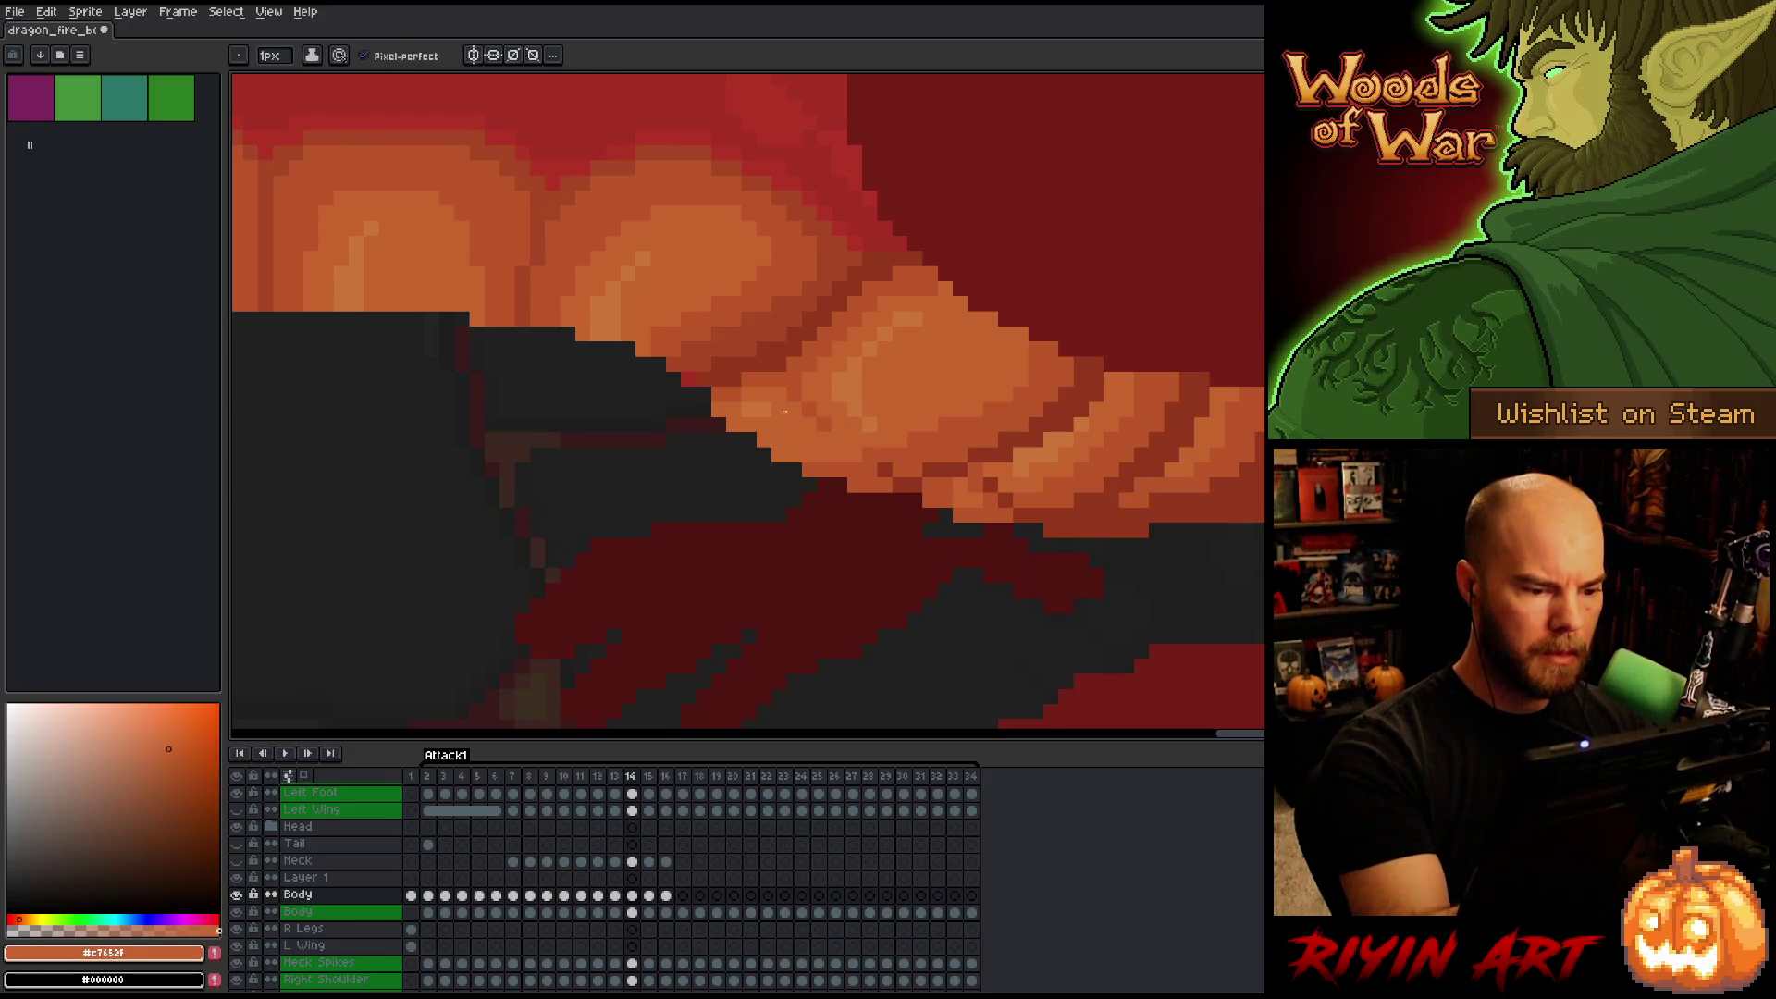
{"action": "key", "text": "comma"}
{"action": "key", "text": "period"}
{"action": "scroll", "coordinate": [582, 379], "scroll_direction": "down", "scroll_amount": 3}
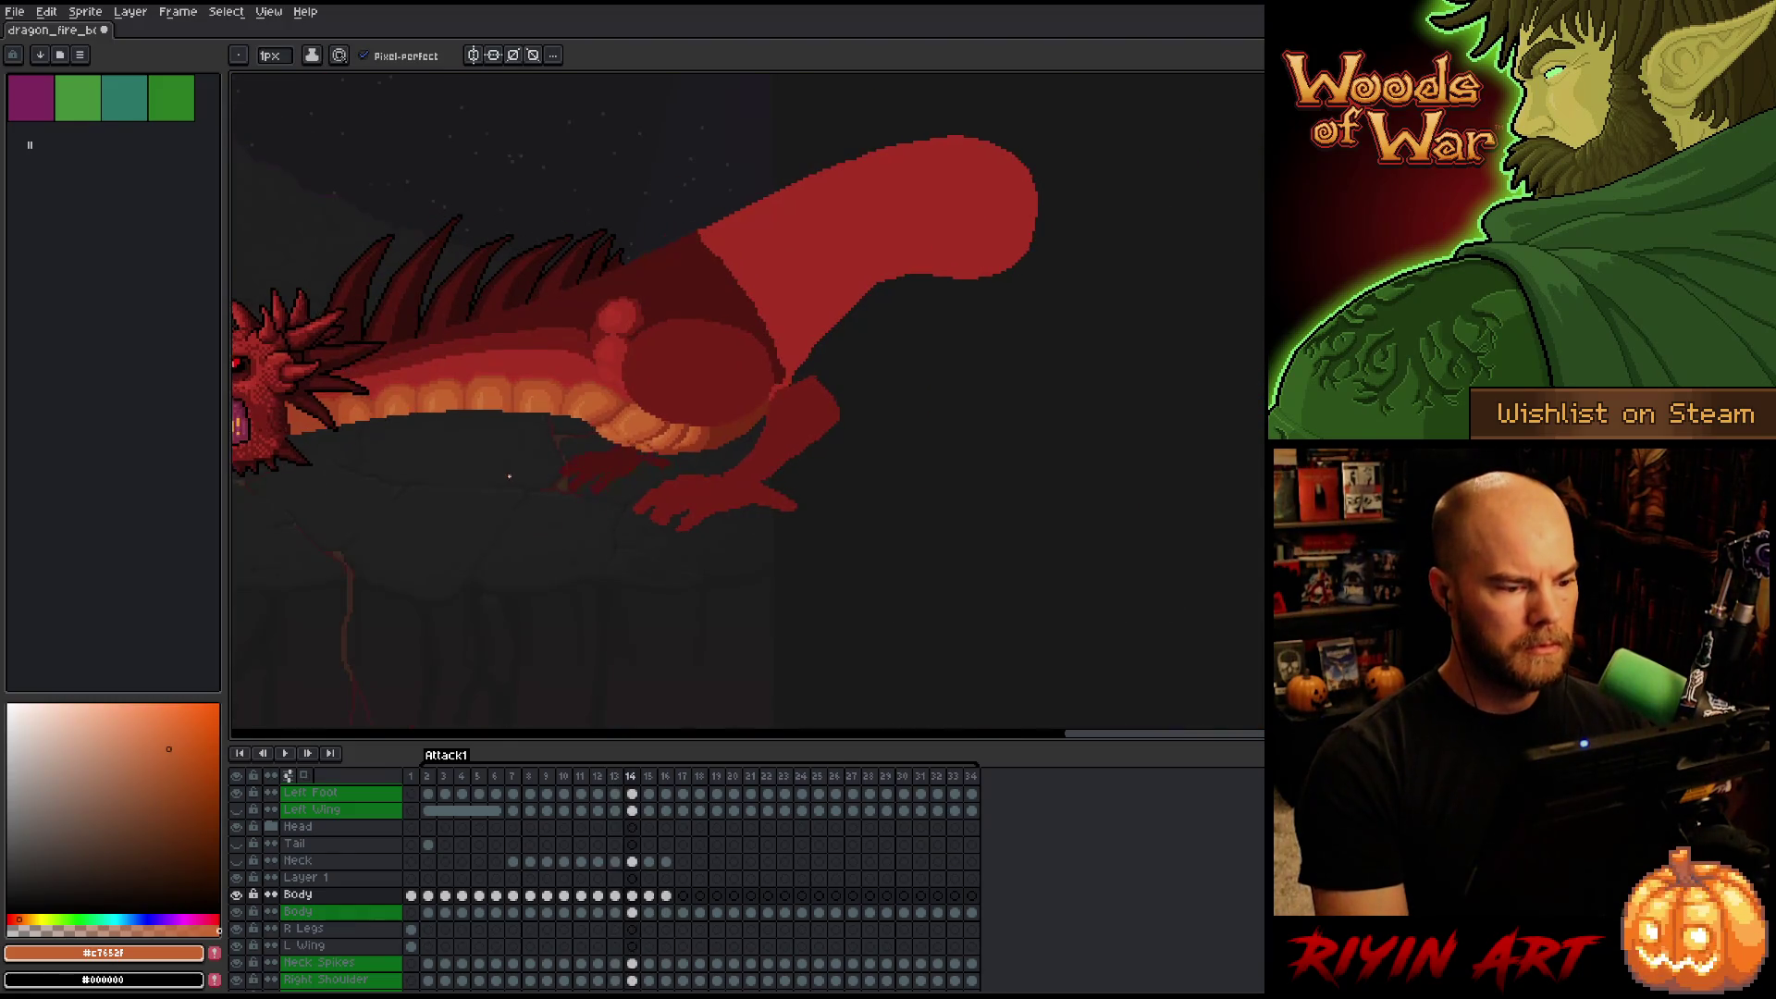
{"action": "scroll", "coordinate": [814, 504], "scroll_direction": "down", "scroll_amount": 1}
Compare frames 13 and 14 once more, then select Layer 1's cel at frame 15.
{"action": "key", "text": "comma"}
{"action": "key", "text": "period"}
{"action": "key", "text": "comma"}
{"action": "key", "text": "period"}
{"action": "key", "text": "comma"}
{"action": "key", "text": "period"}
{"action": "key", "text": "comma"}
{"action": "key", "text": "period"}
{"action": "key", "text": "comma"}
{"action": "key", "text": "period"}
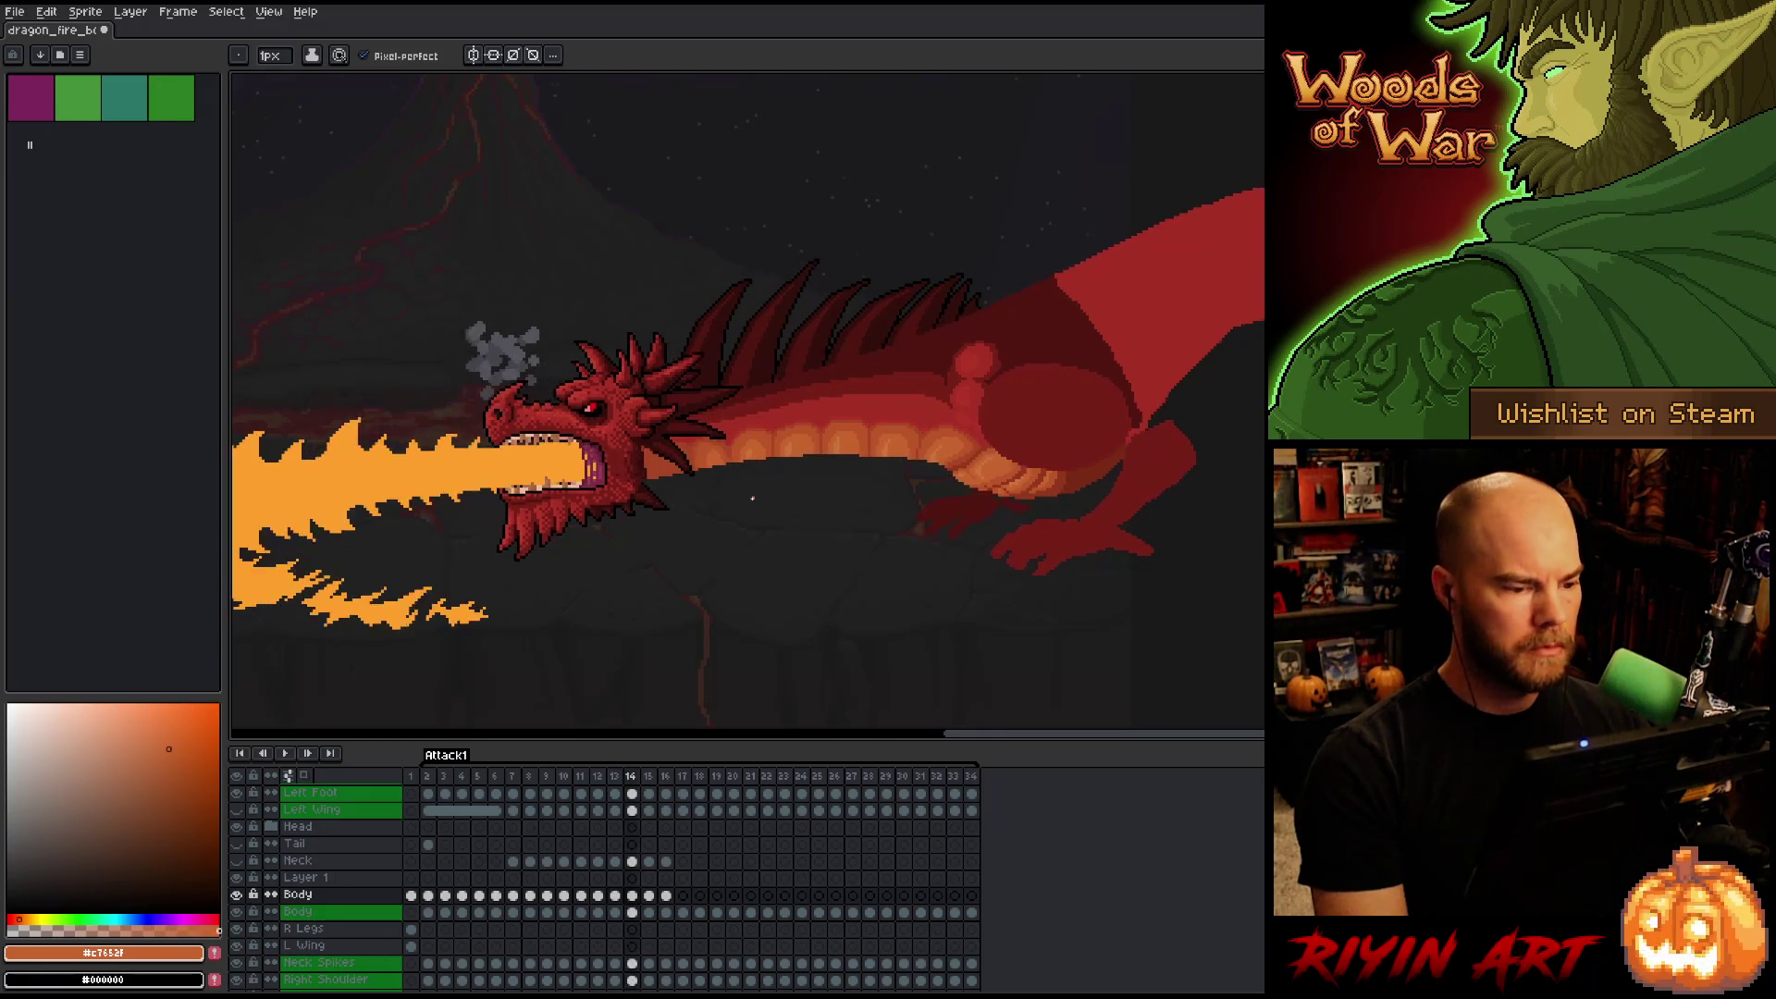
{"action": "key", "text": "comma"}
{"action": "key", "text": "period"}
{"action": "key", "text": "comma"}
{"action": "key", "text": "period"}
{"action": "key", "text": "comma"}
{"action": "key", "text": "period"}
{"action": "key", "text": "period"}
{"action": "key", "text": "comma"}
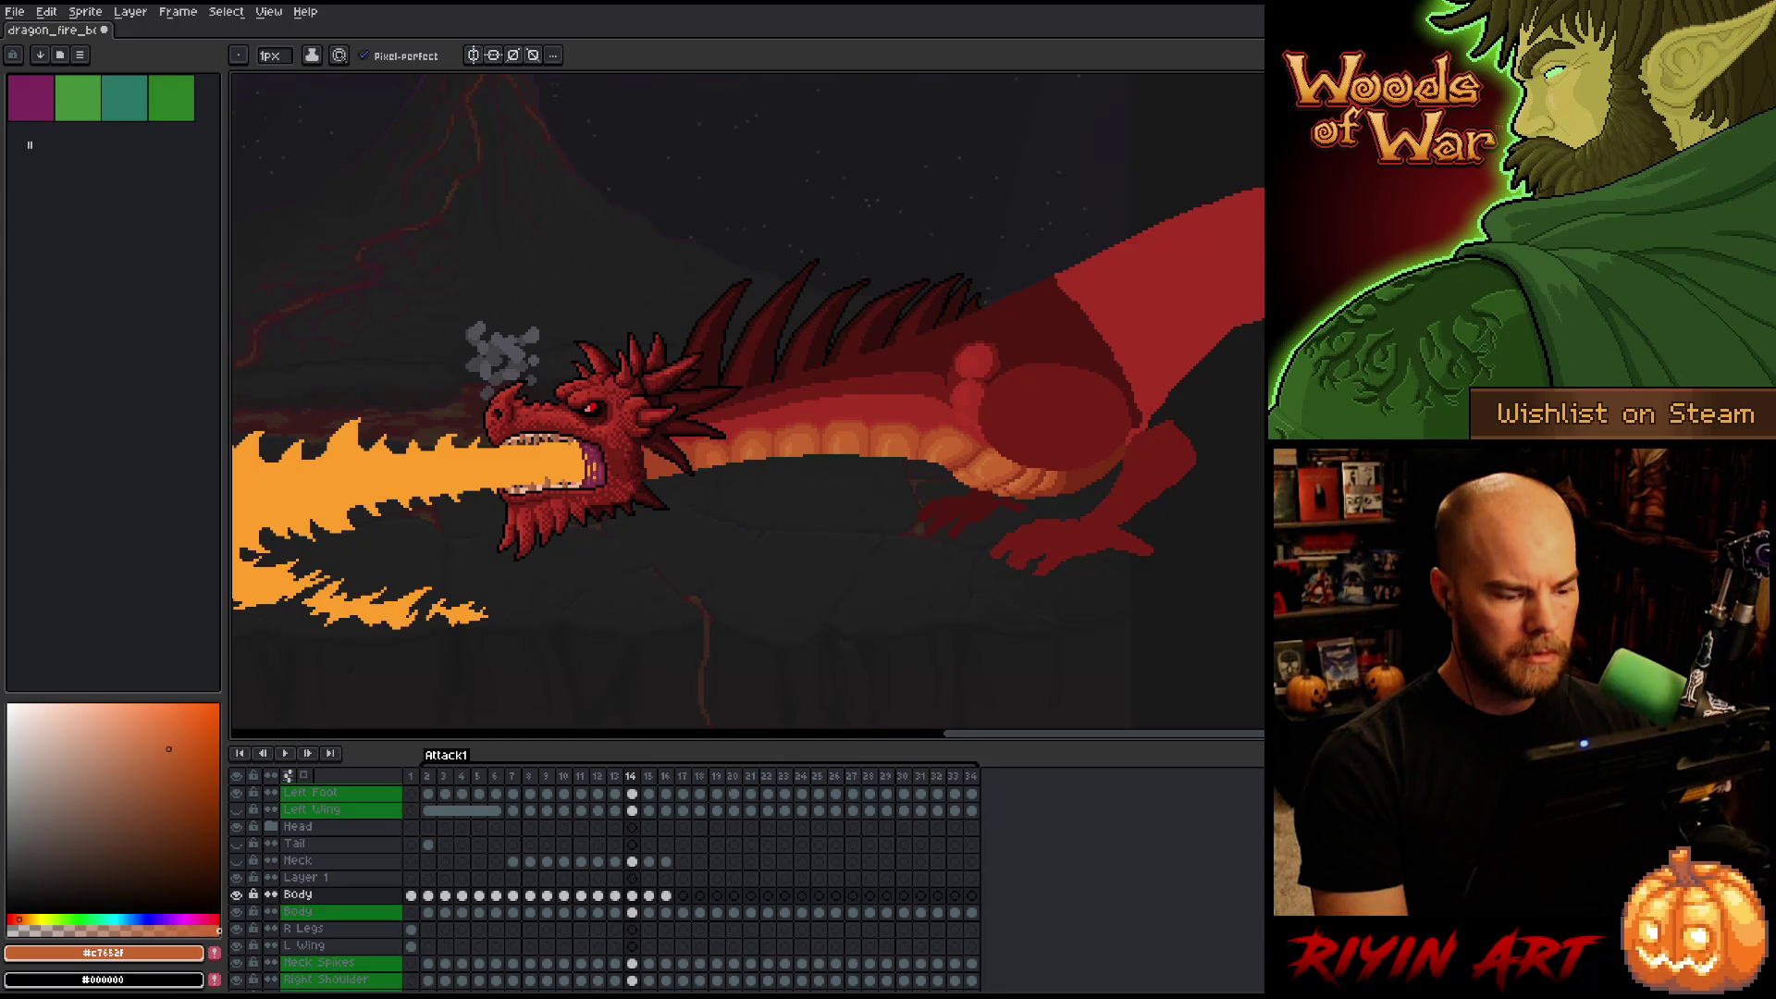
{"action": "key", "text": "comma"}
{"action": "key", "text": "period"}
{"action": "key", "text": "period"}
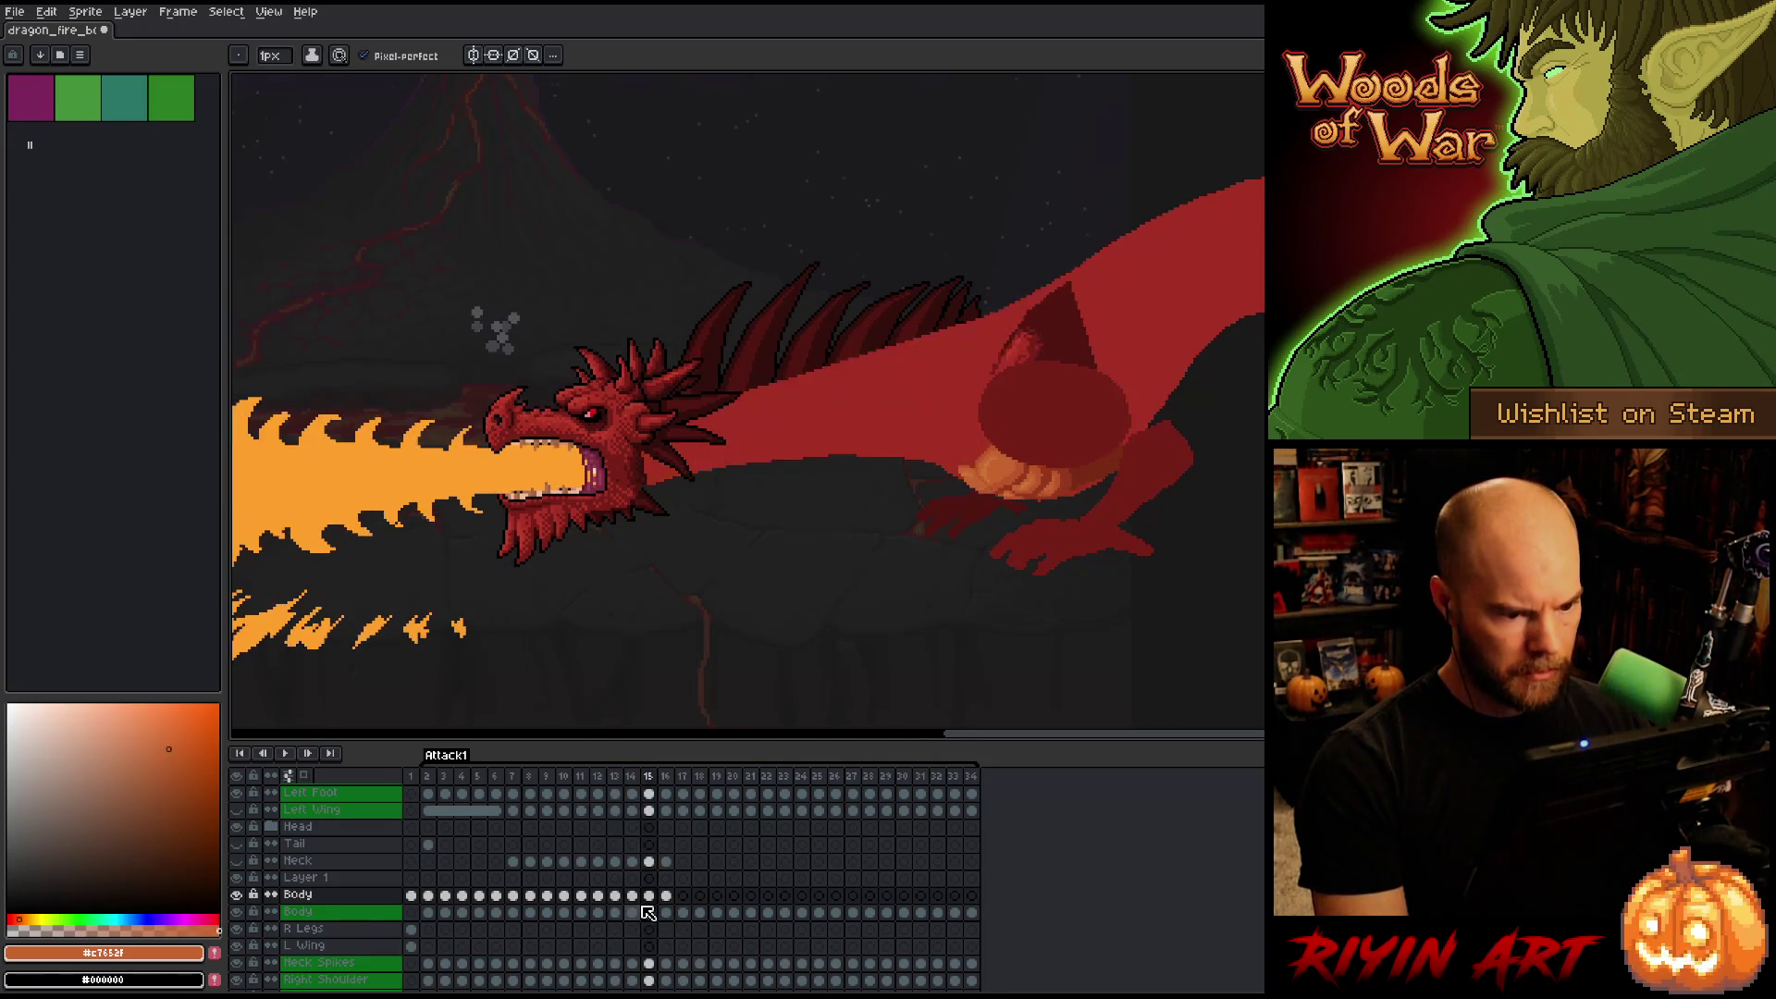
{"action": "key", "text": "comma"}
{"action": "key", "text": "comma"}
{"action": "key", "text": "period"}
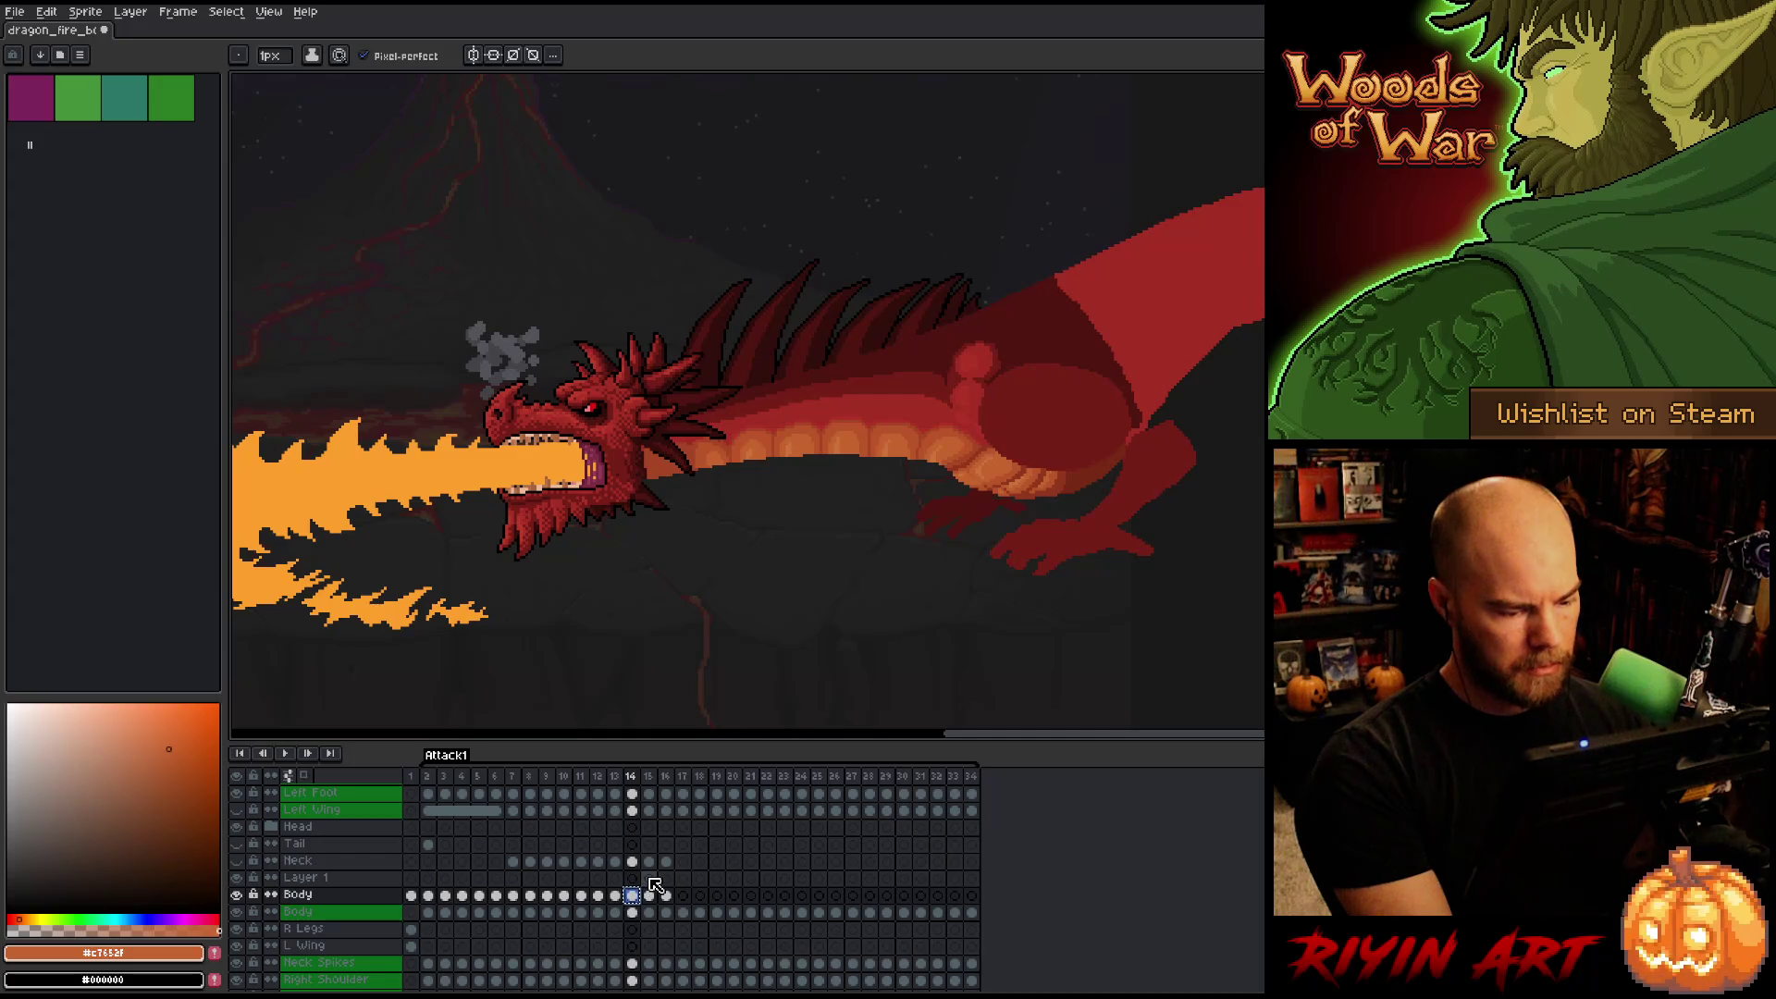
{"action": "left_click", "coordinate": [651, 879]}
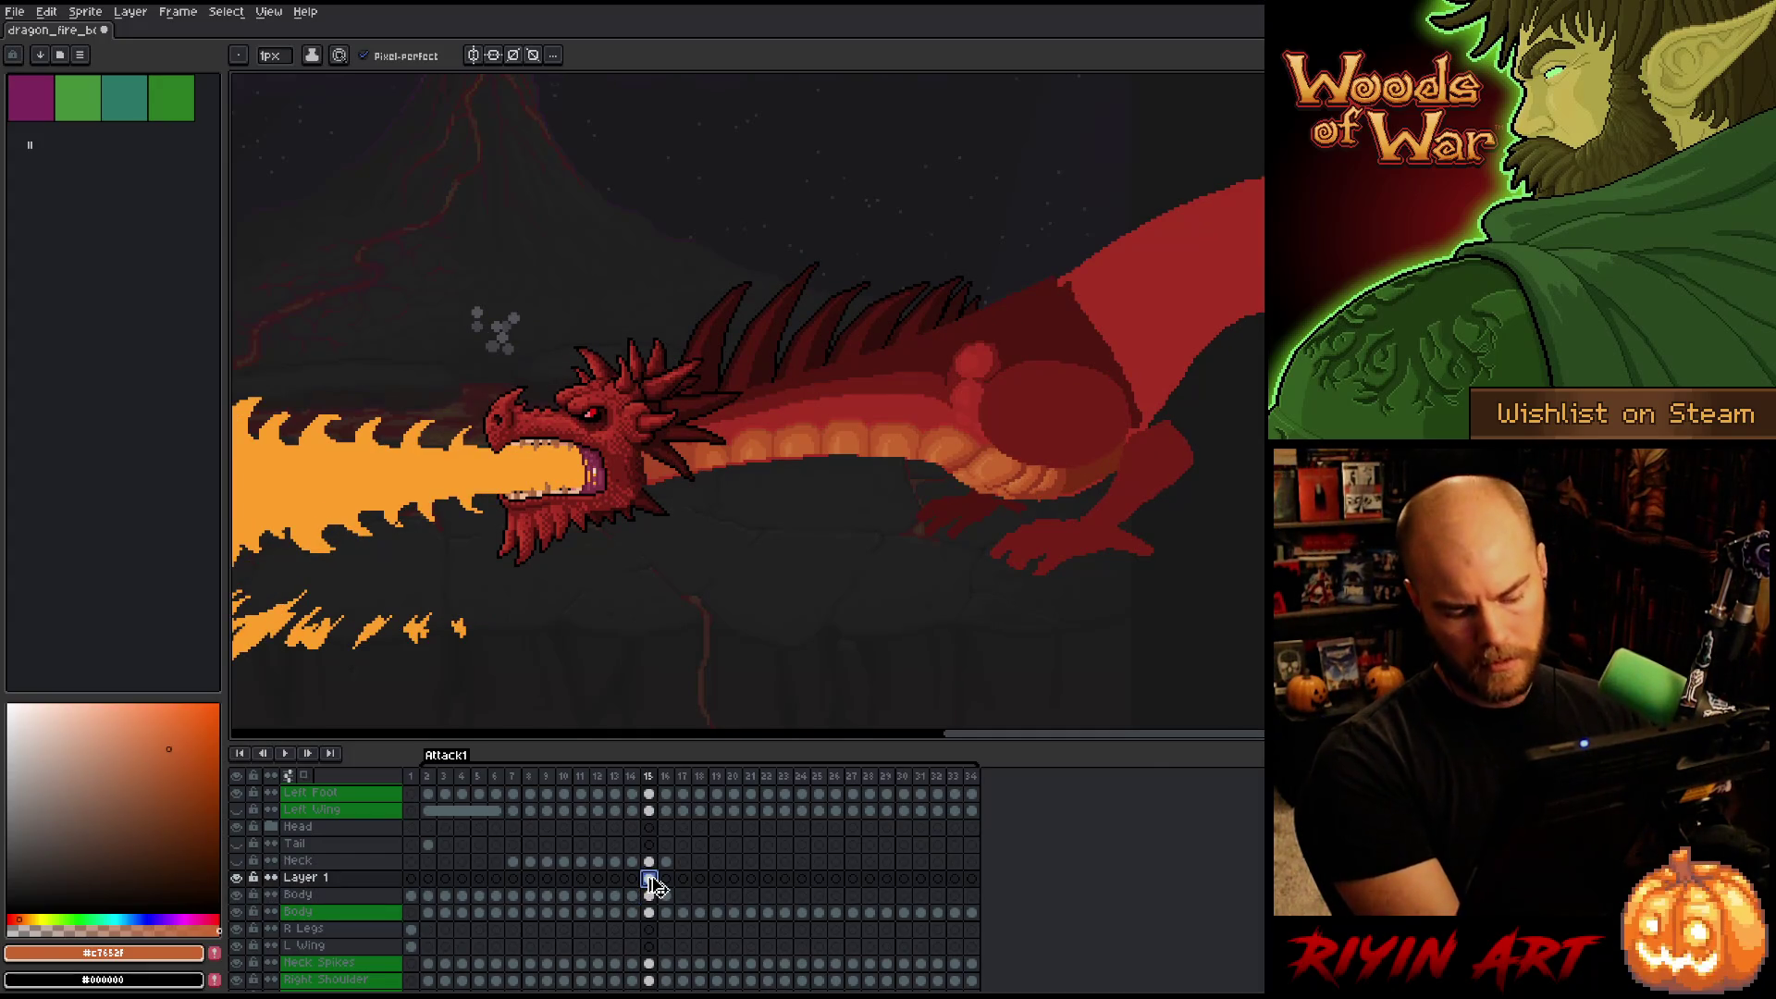
Paste the dragon body into Layer 1 at frame 15, commit it, and toggle Layer 1's visibility to check it.
{"action": "key", "text": "ctrl+v"}
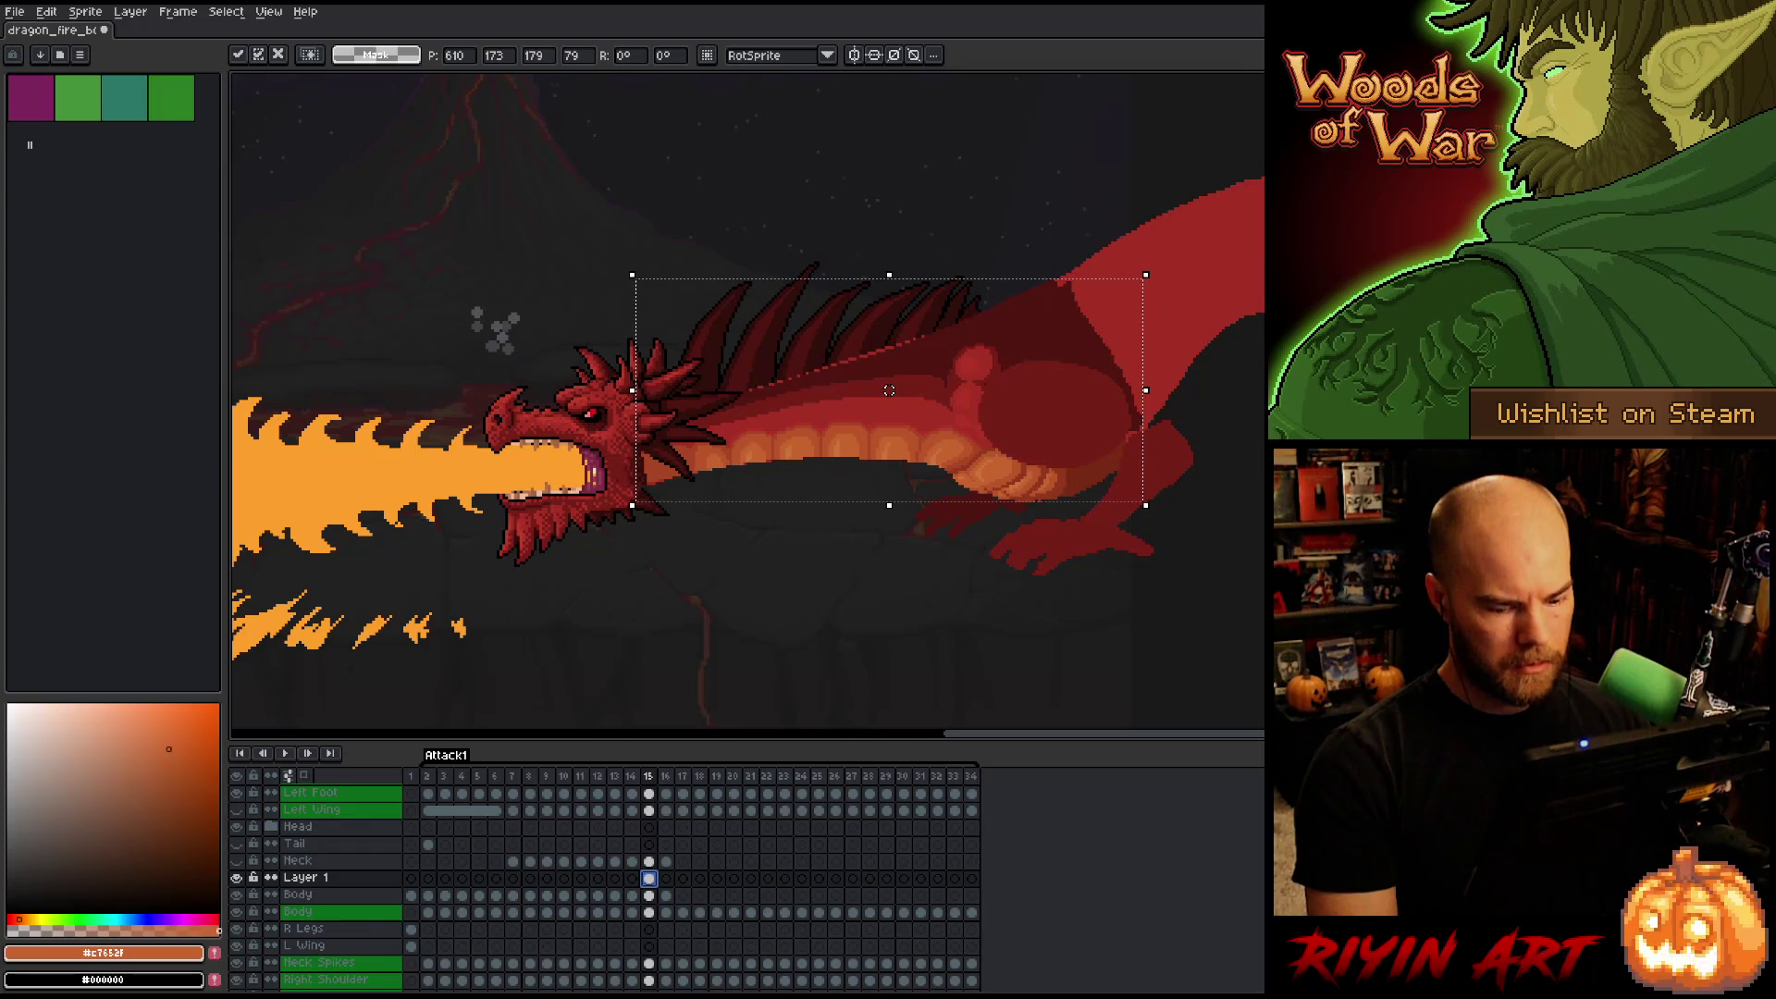
{"action": "key", "text": "Return"}
{"action": "key", "text": "Return"}
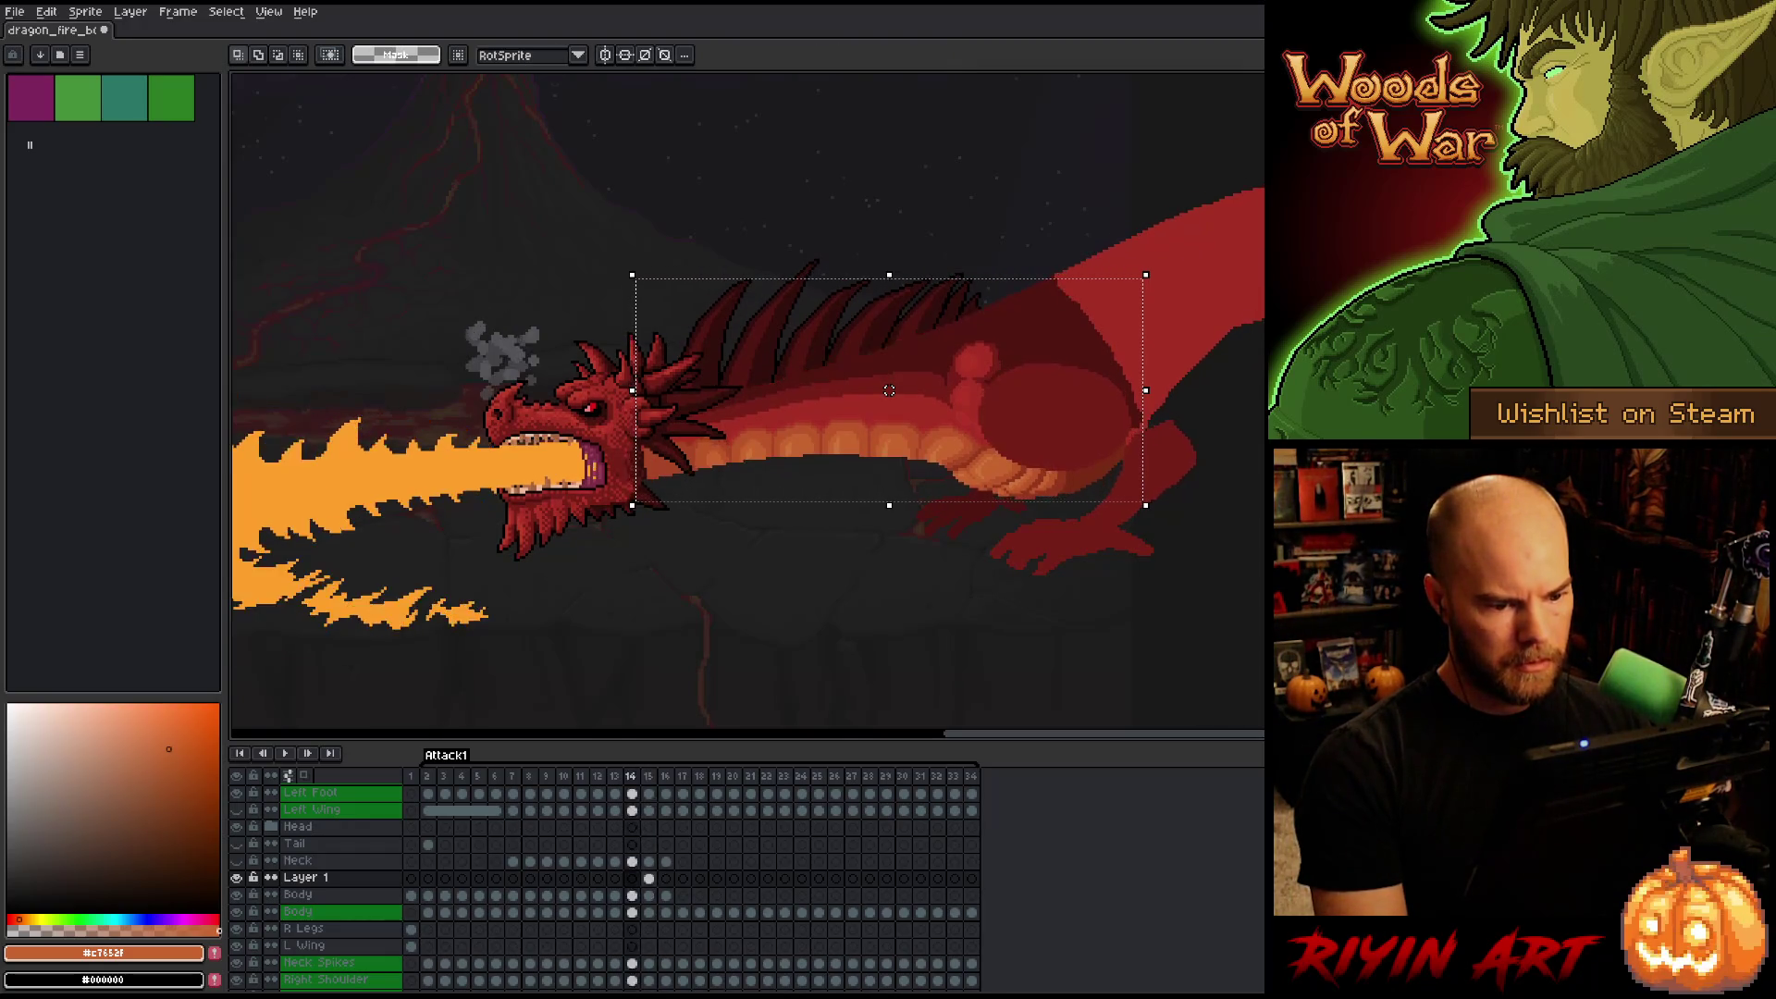
{"action": "left_click", "coordinate": [237, 877]}
{"action": "left_click", "coordinate": [238, 877]}
{"action": "left_click", "coordinate": [238, 877]}
{"action": "left_click", "coordinate": [238, 876]}
{"action": "left_click", "coordinate": [238, 877]}
{"action": "left_click", "coordinate": [238, 876]}
{"action": "left_click", "coordinate": [238, 877]}
{"action": "left_click", "coordinate": [238, 877]}
{"action": "left_click", "coordinate": [237, 877]}
{"action": "left_click", "coordinate": [238, 877]}
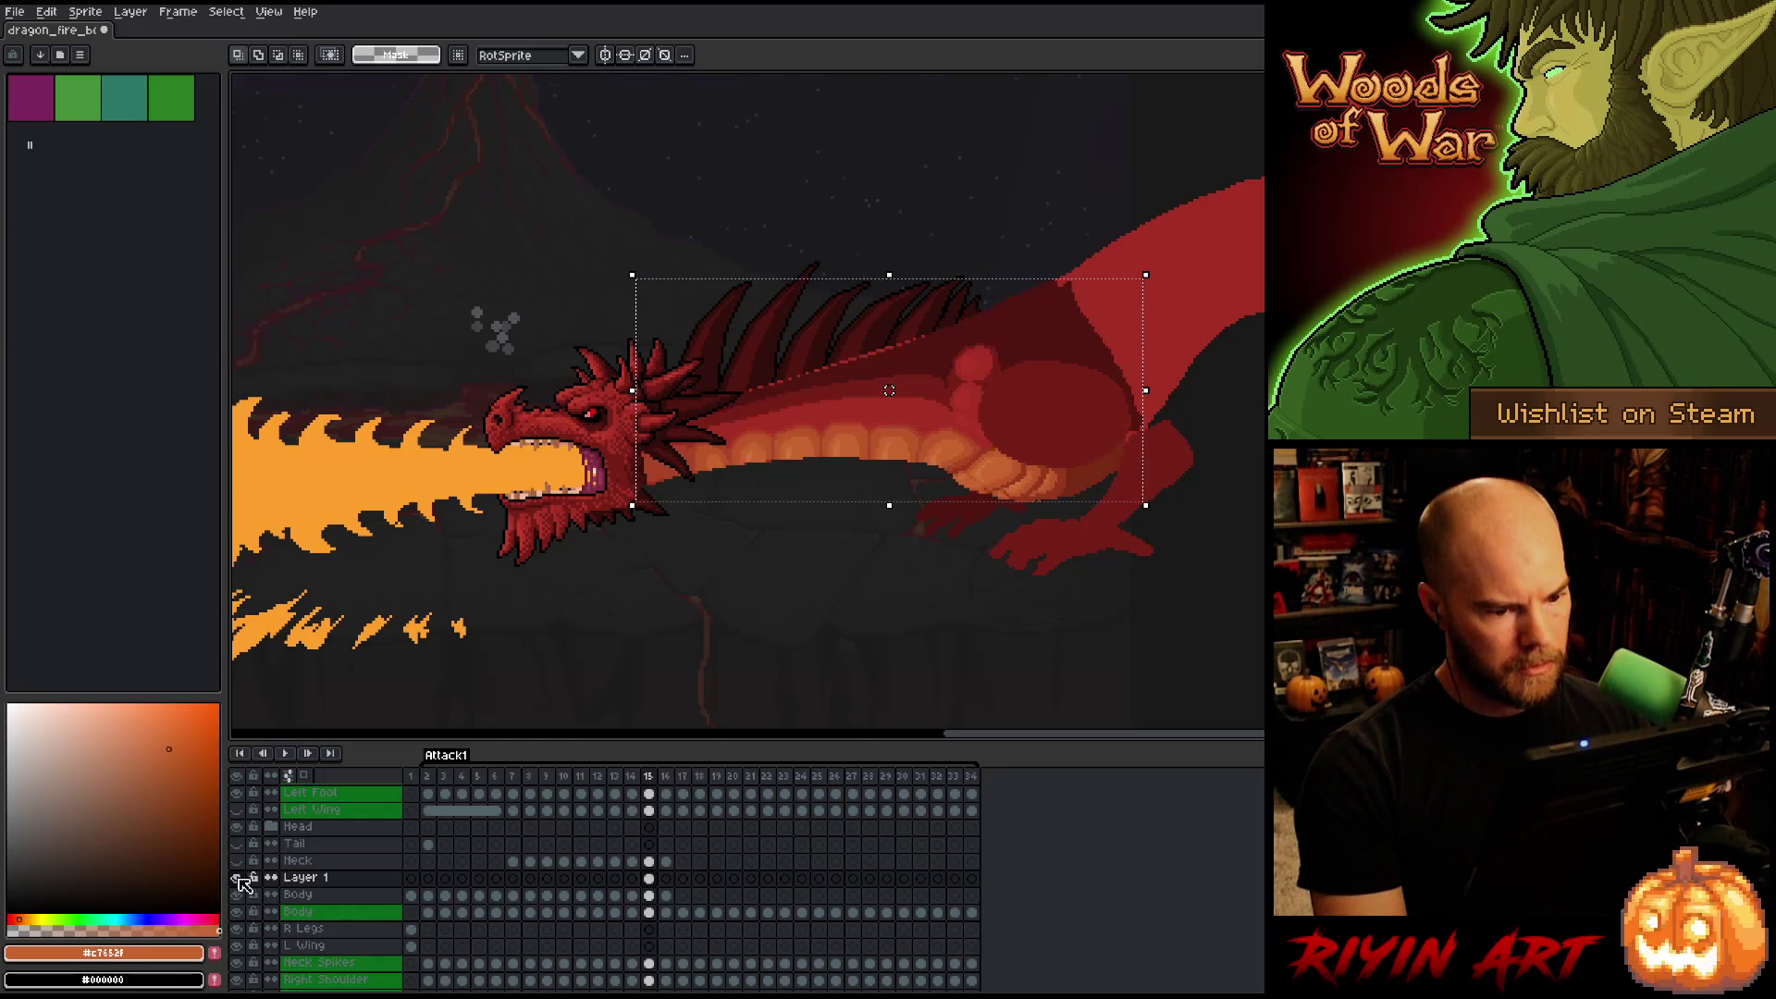
{"action": "left_click", "coordinate": [238, 877]}
{"action": "left_click", "coordinate": [238, 876]}
{"action": "left_click", "coordinate": [237, 877]}
{"action": "left_click", "coordinate": [238, 877]}
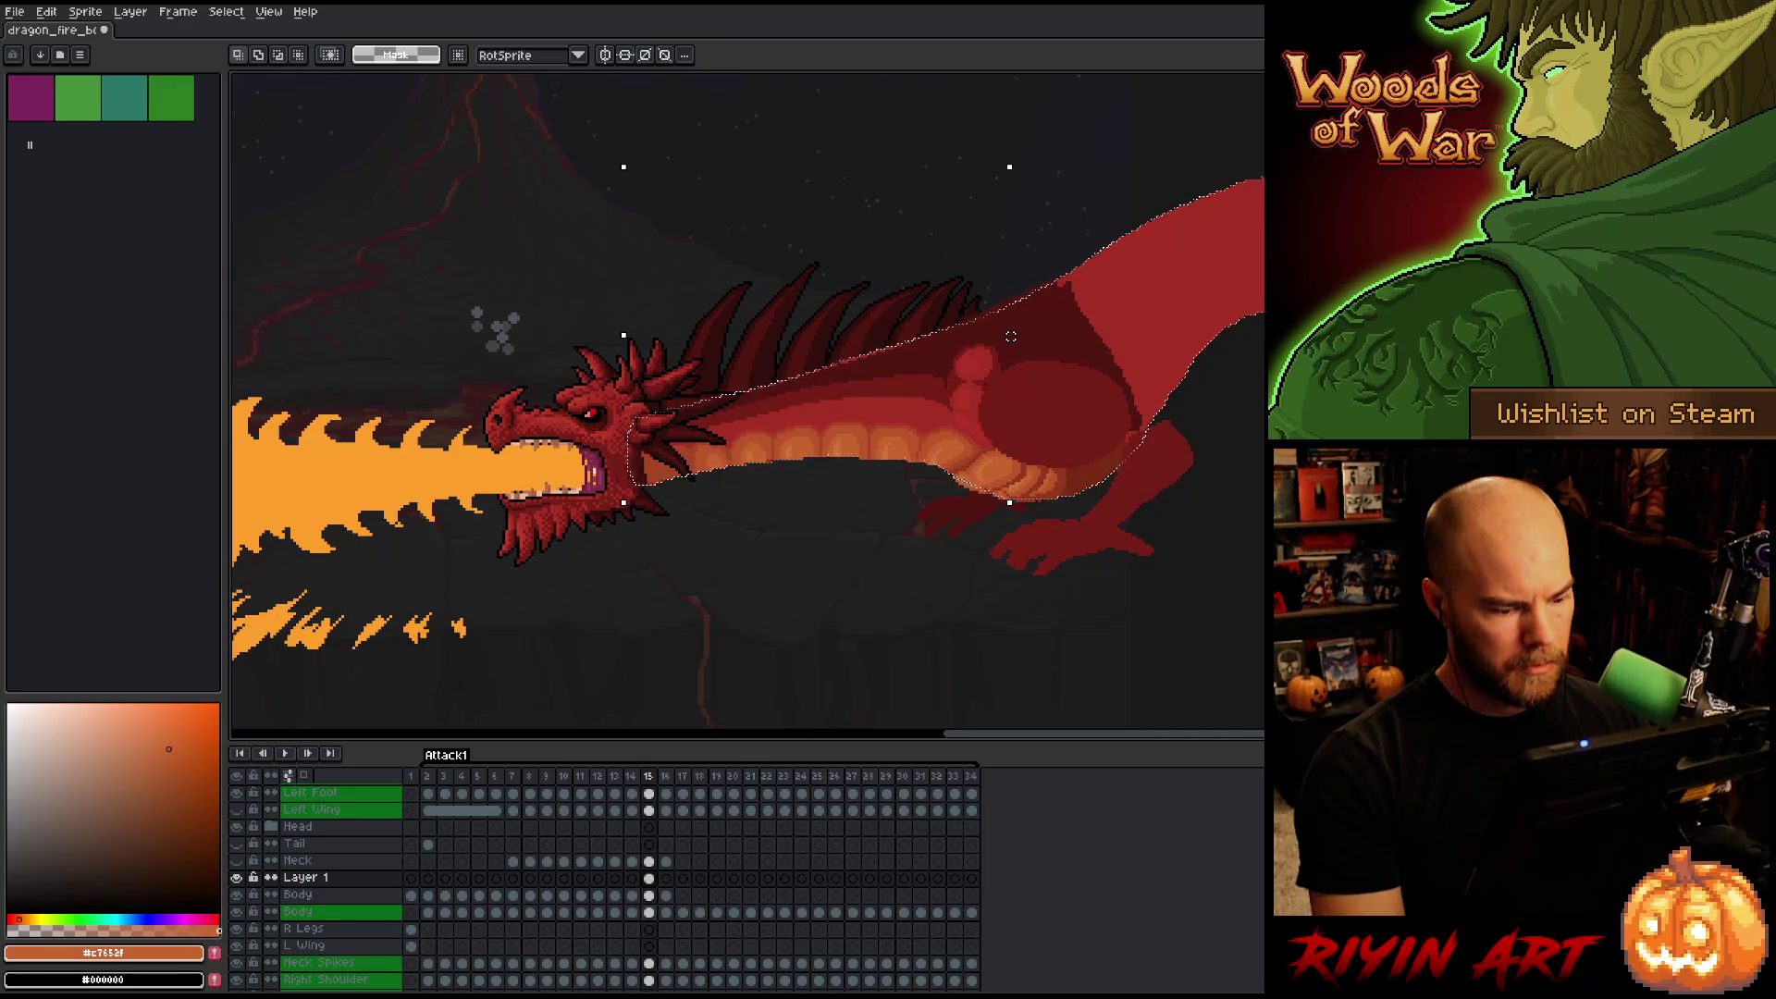
Flip between frames 14 and 15 to compare body, fire and smoke, ending on frame 15.
{"action": "key", "text": "Left"}
{"action": "key", "text": "Right"}
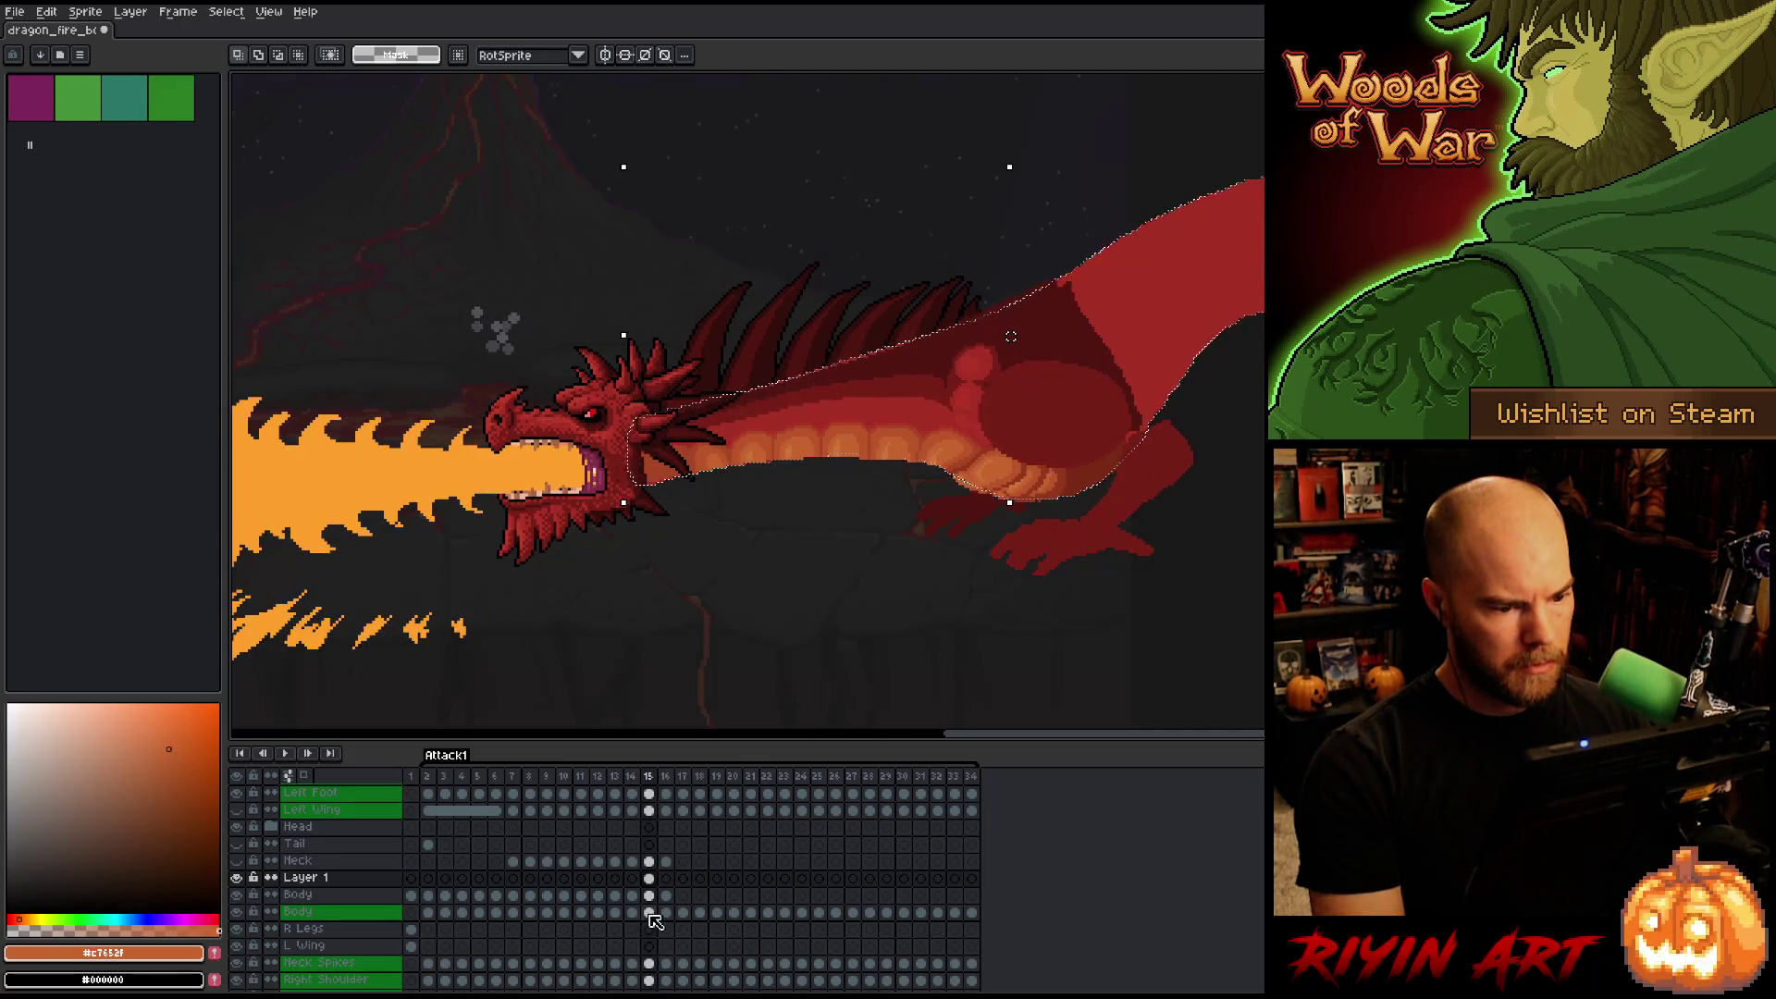
{"action": "key", "text": "Left"}
{"action": "key", "text": "Right"}
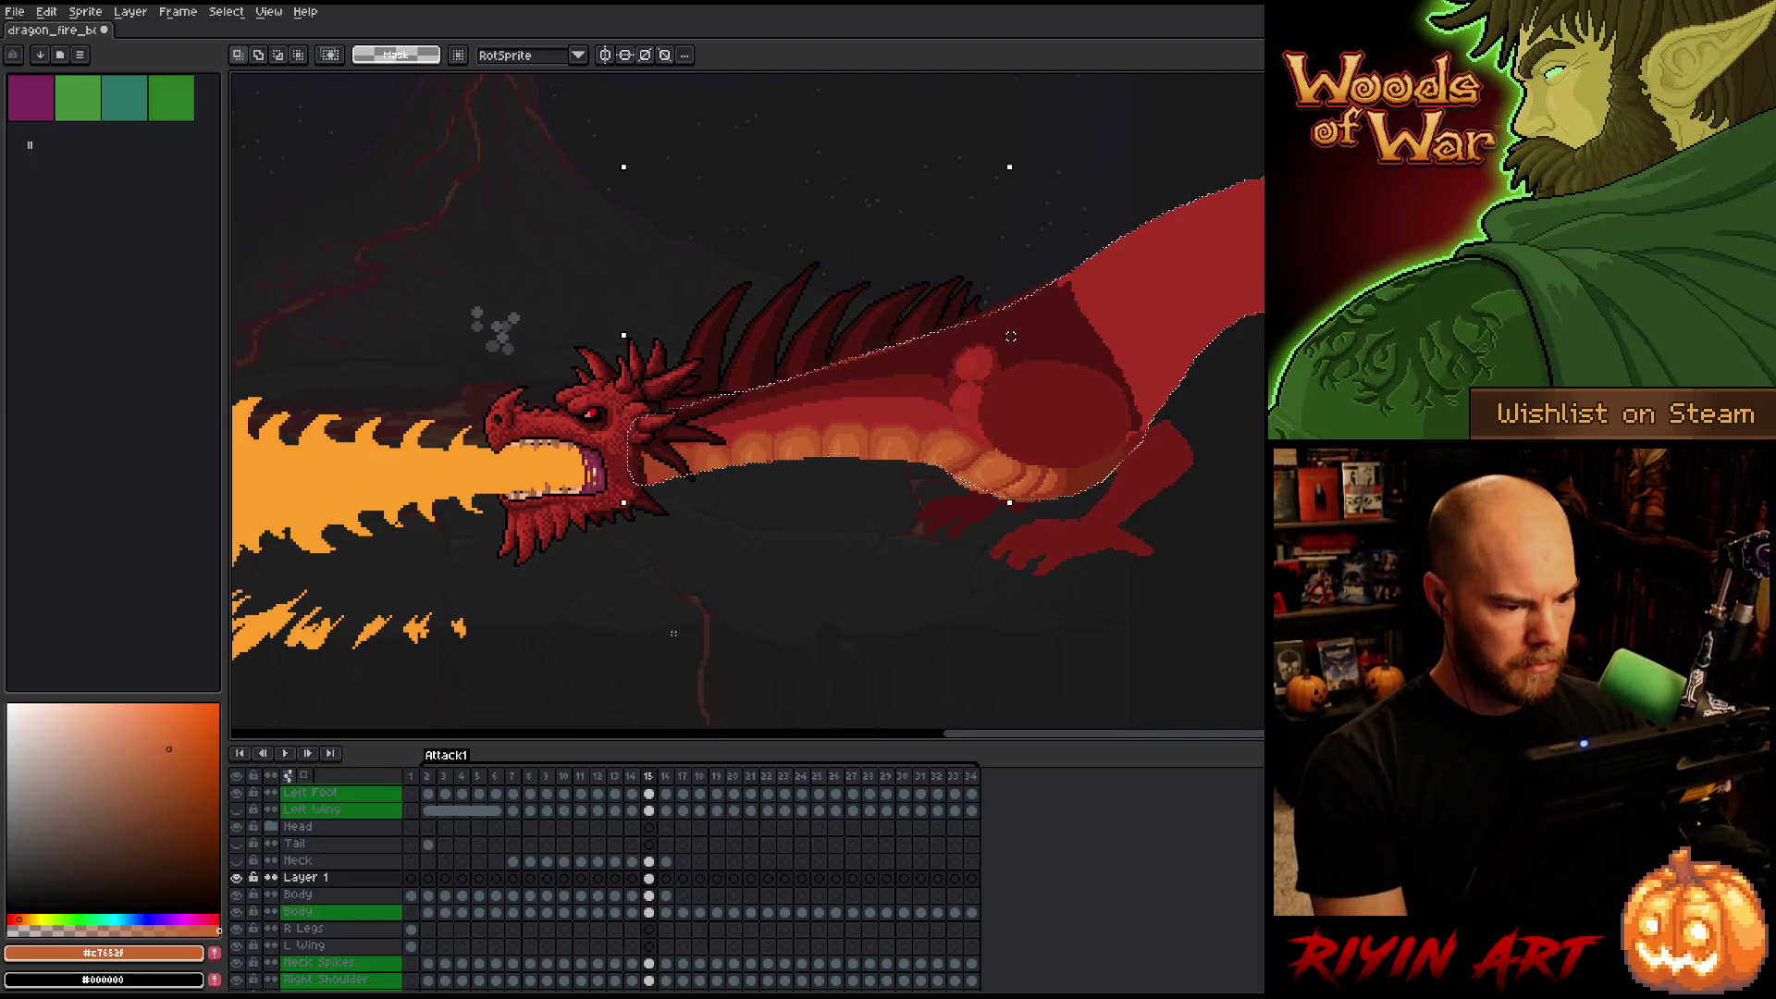
{"action": "key", "text": "Left"}
{"action": "key", "text": "Right"}
{"action": "key", "text": "Left"}
{"action": "key", "text": "Right"}
{"action": "key", "text": "Left"}
{"action": "key", "text": "Right"}
{"action": "key", "text": "Left"}
{"action": "key", "text": "Right"}
{"action": "key", "text": "Left"}
{"action": "key", "text": "Right"}
{"action": "key", "text": "Left"}
{"action": "key", "text": "Right"}
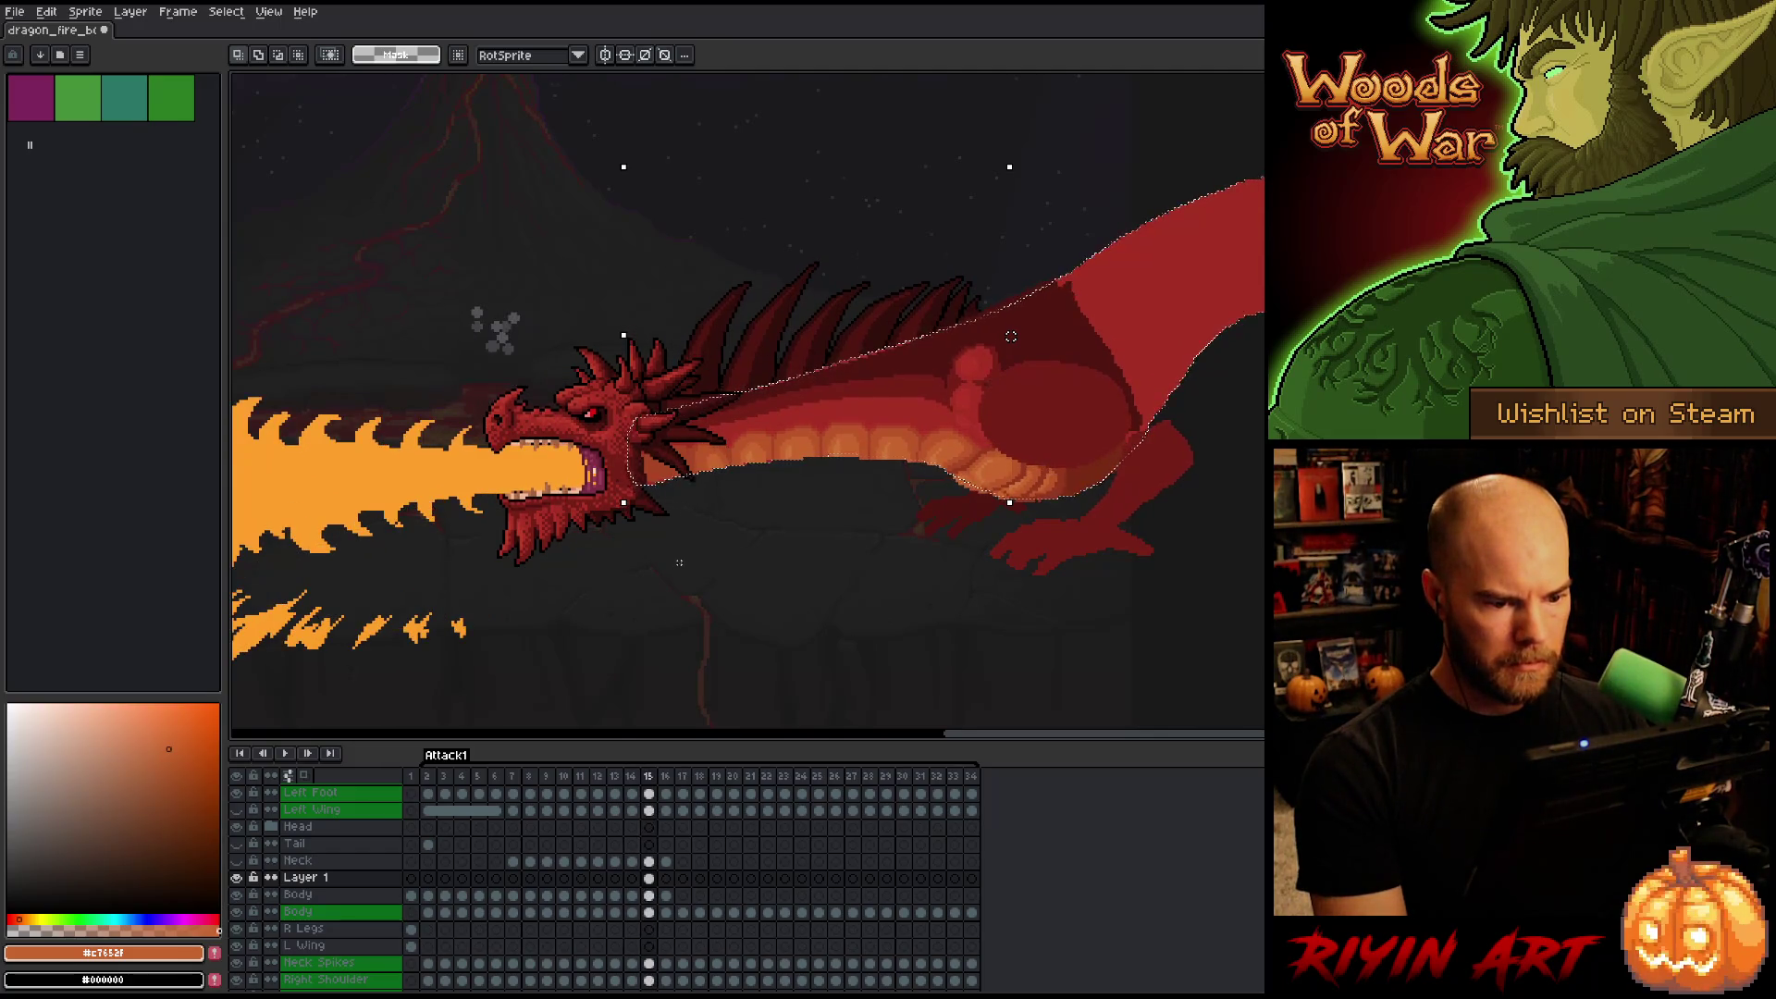
{"action": "scroll", "coordinate": [884, 396], "scroll_direction": "up", "scroll_amount": 3}
{"action": "scroll", "coordinate": [848, 421], "scroll_direction": "down", "scroll_amount": 1}
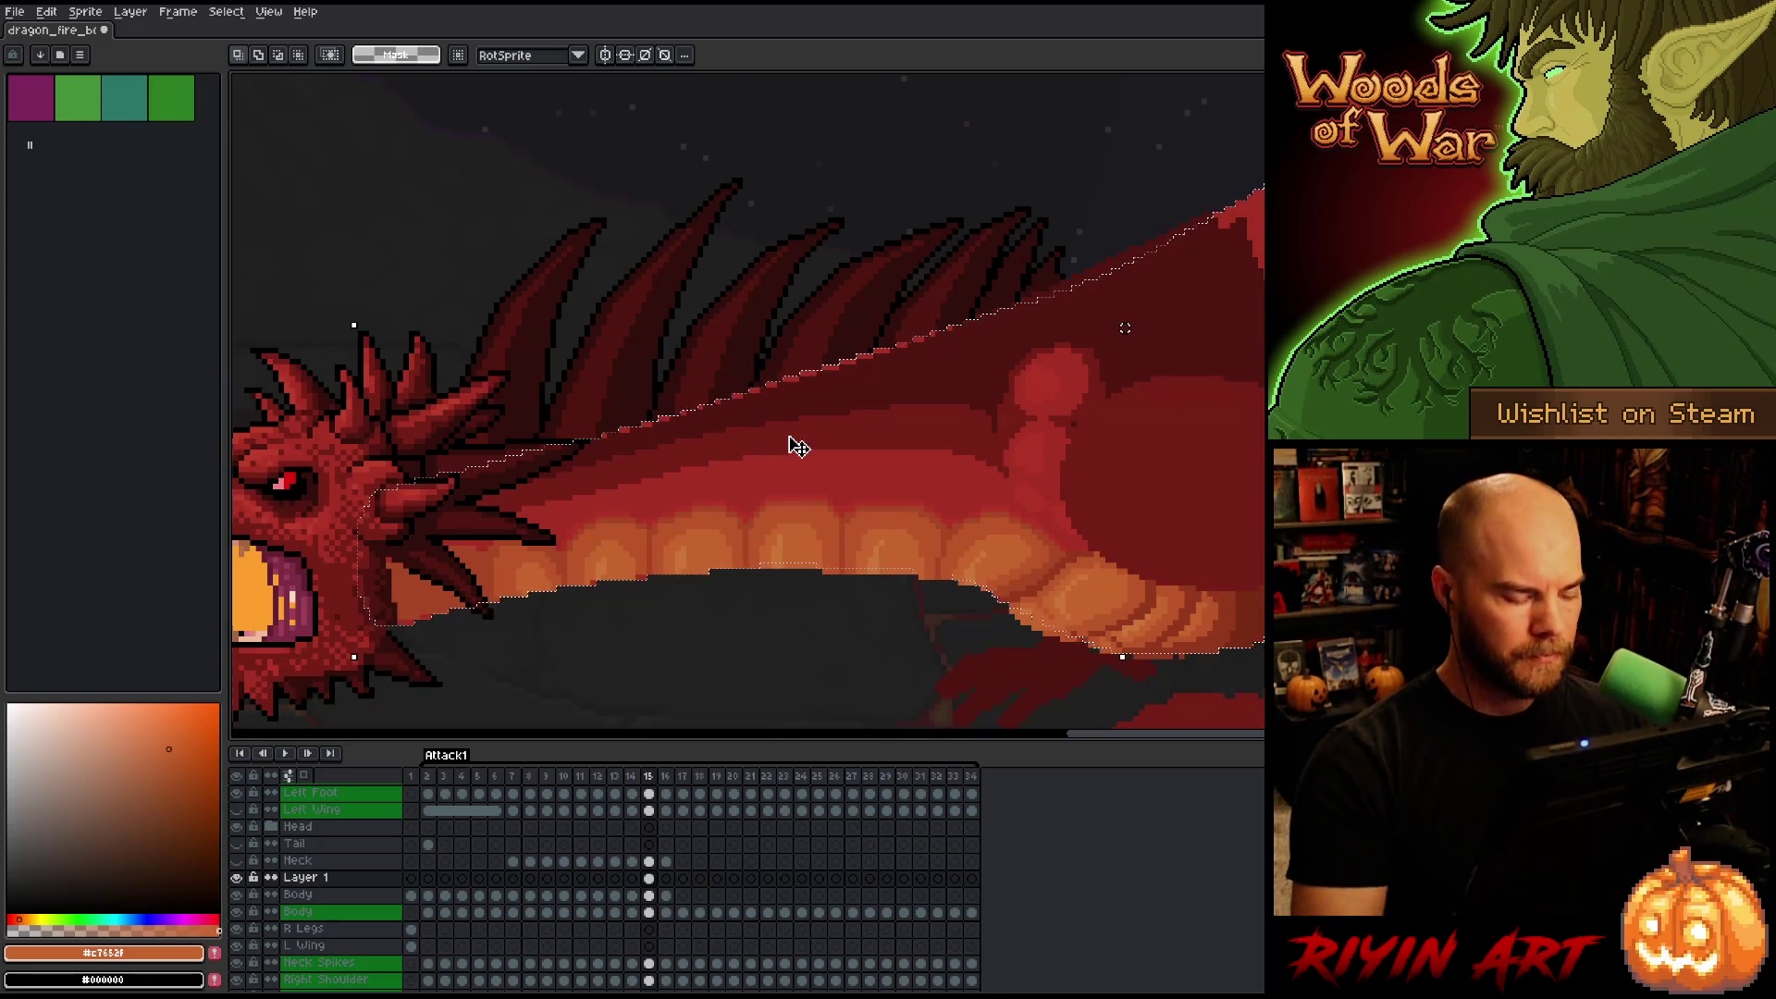
Load the Body layer's frame 15 pixels as a selection.
{"action": "left_click", "coordinate": [648, 896]}
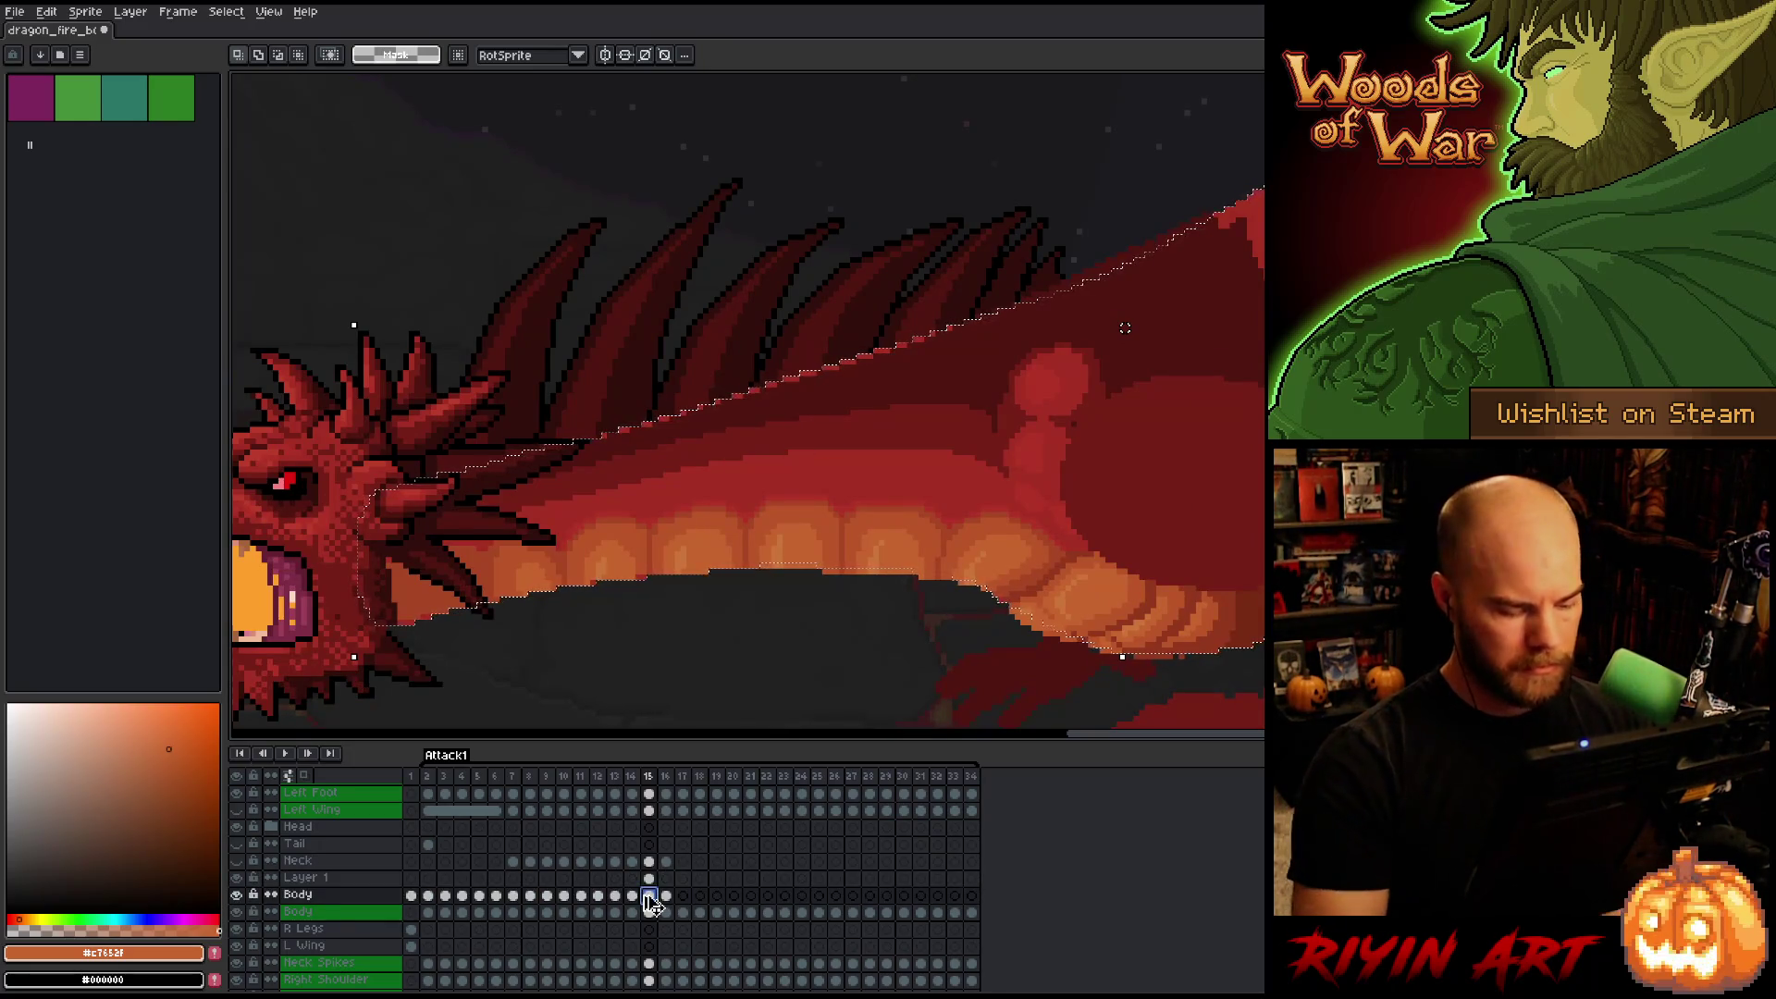
{"action": "left_click", "coordinate": [655, 881]}
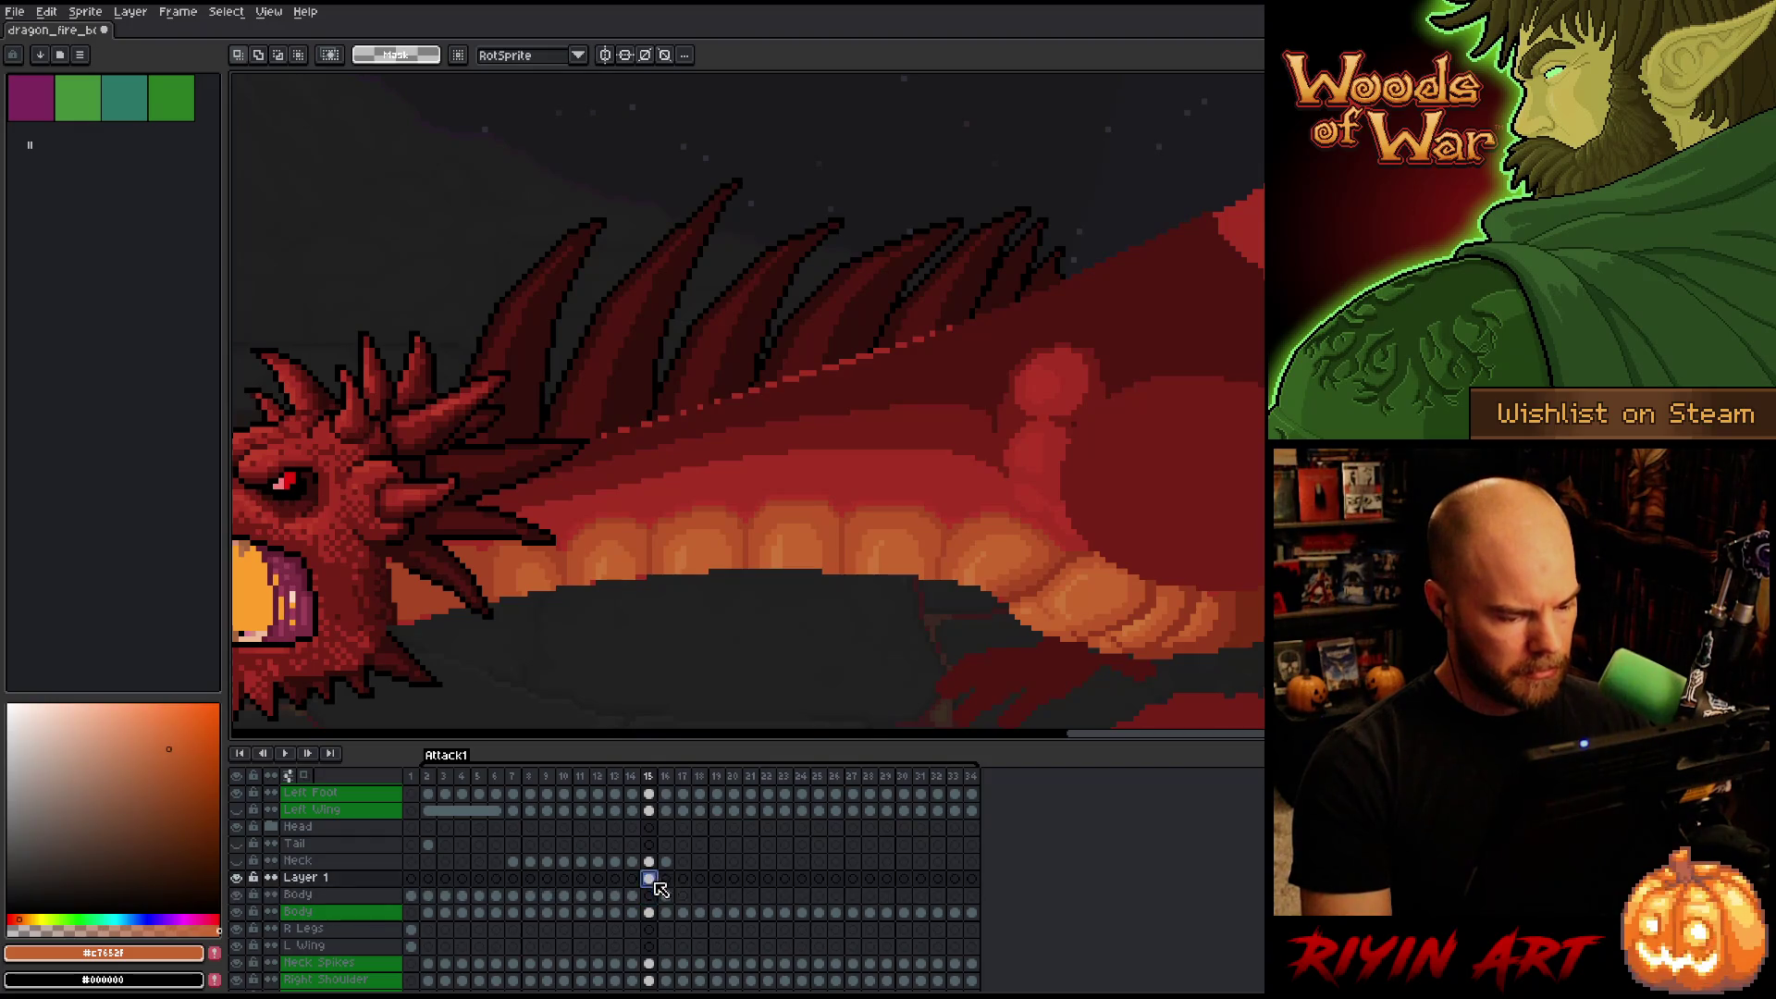
{"action": "left_click", "coordinate": [652, 897]}
{"action": "left_click", "coordinate": [652, 899], "text": "ctrl"}
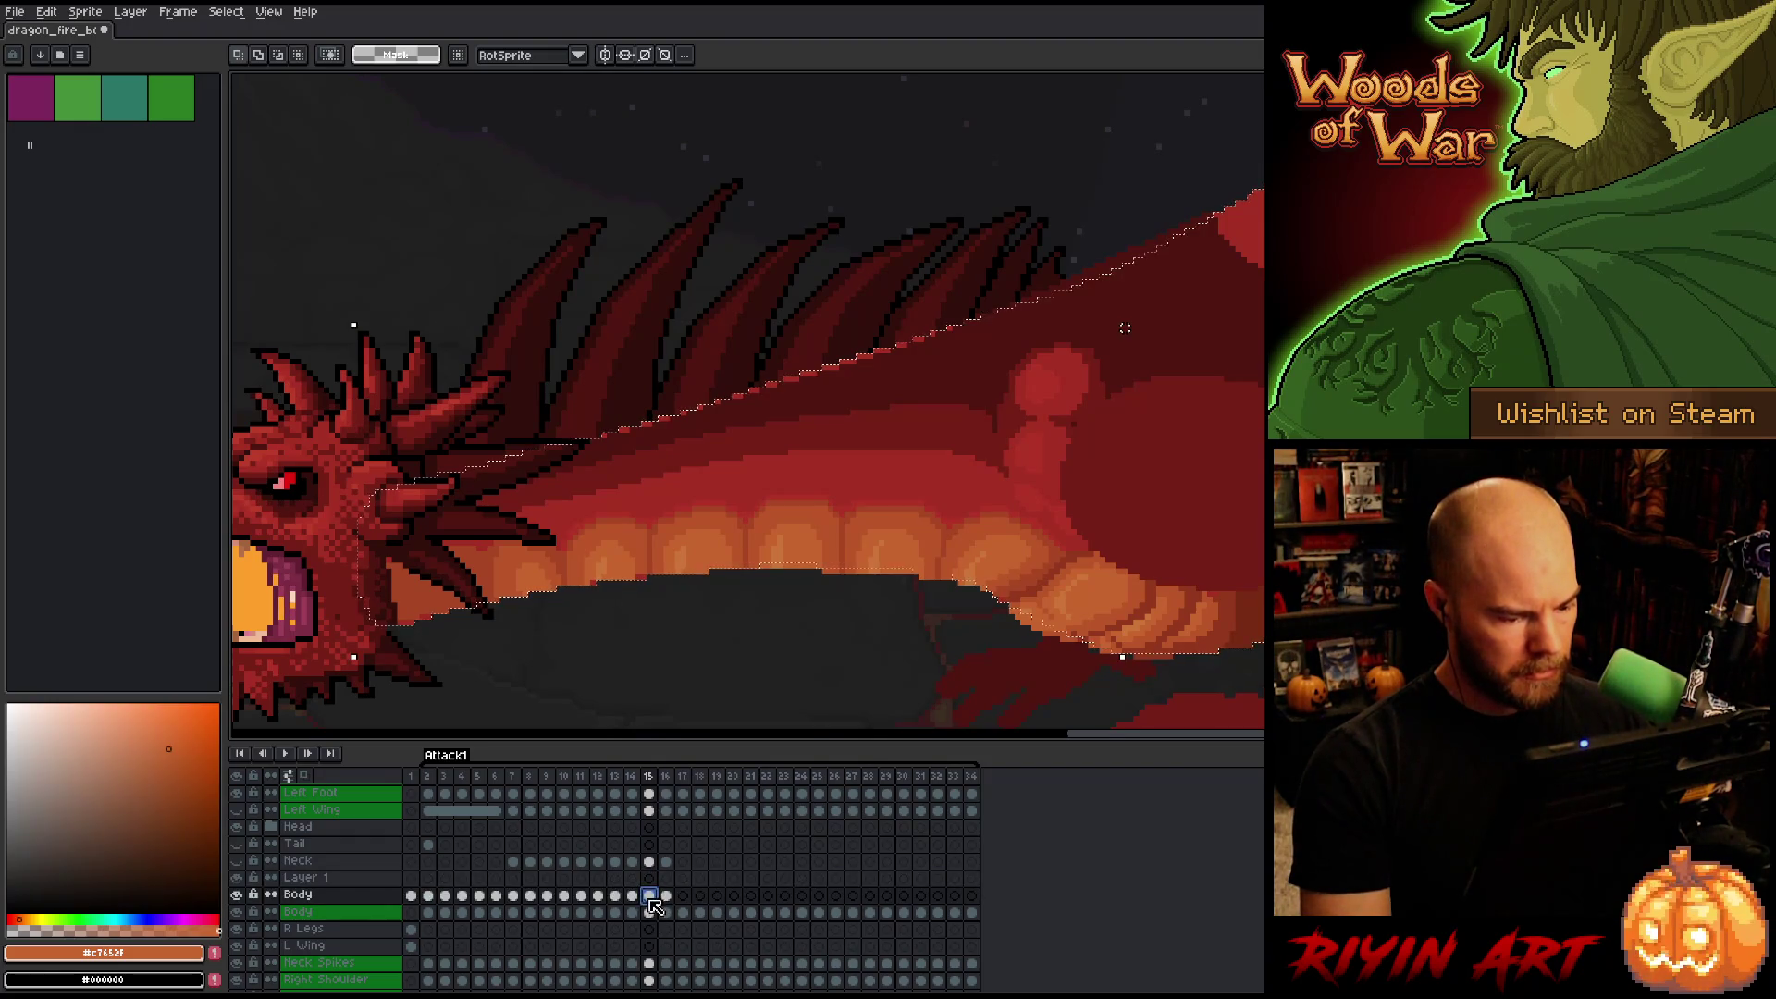
Set the brush size to 4 px, after first trying 13 px.
{"action": "type", "text": "b"}
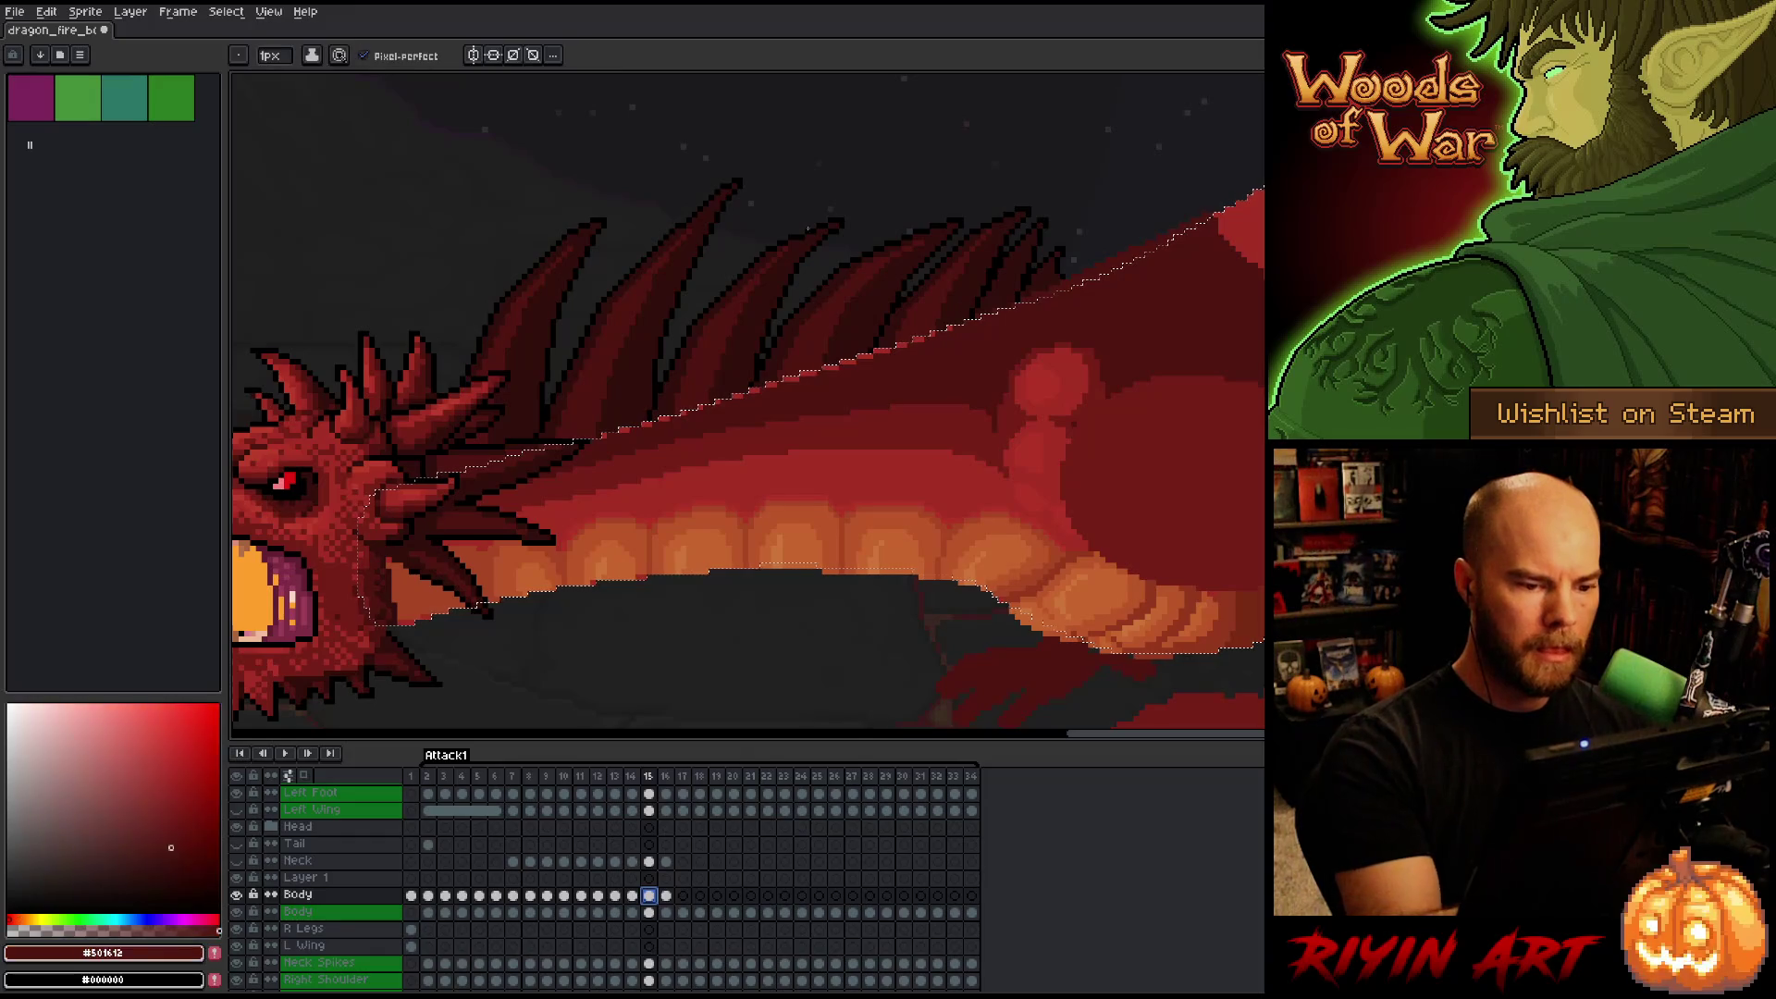
{"action": "type", "text": "13"}
{"action": "key", "text": "Return"}
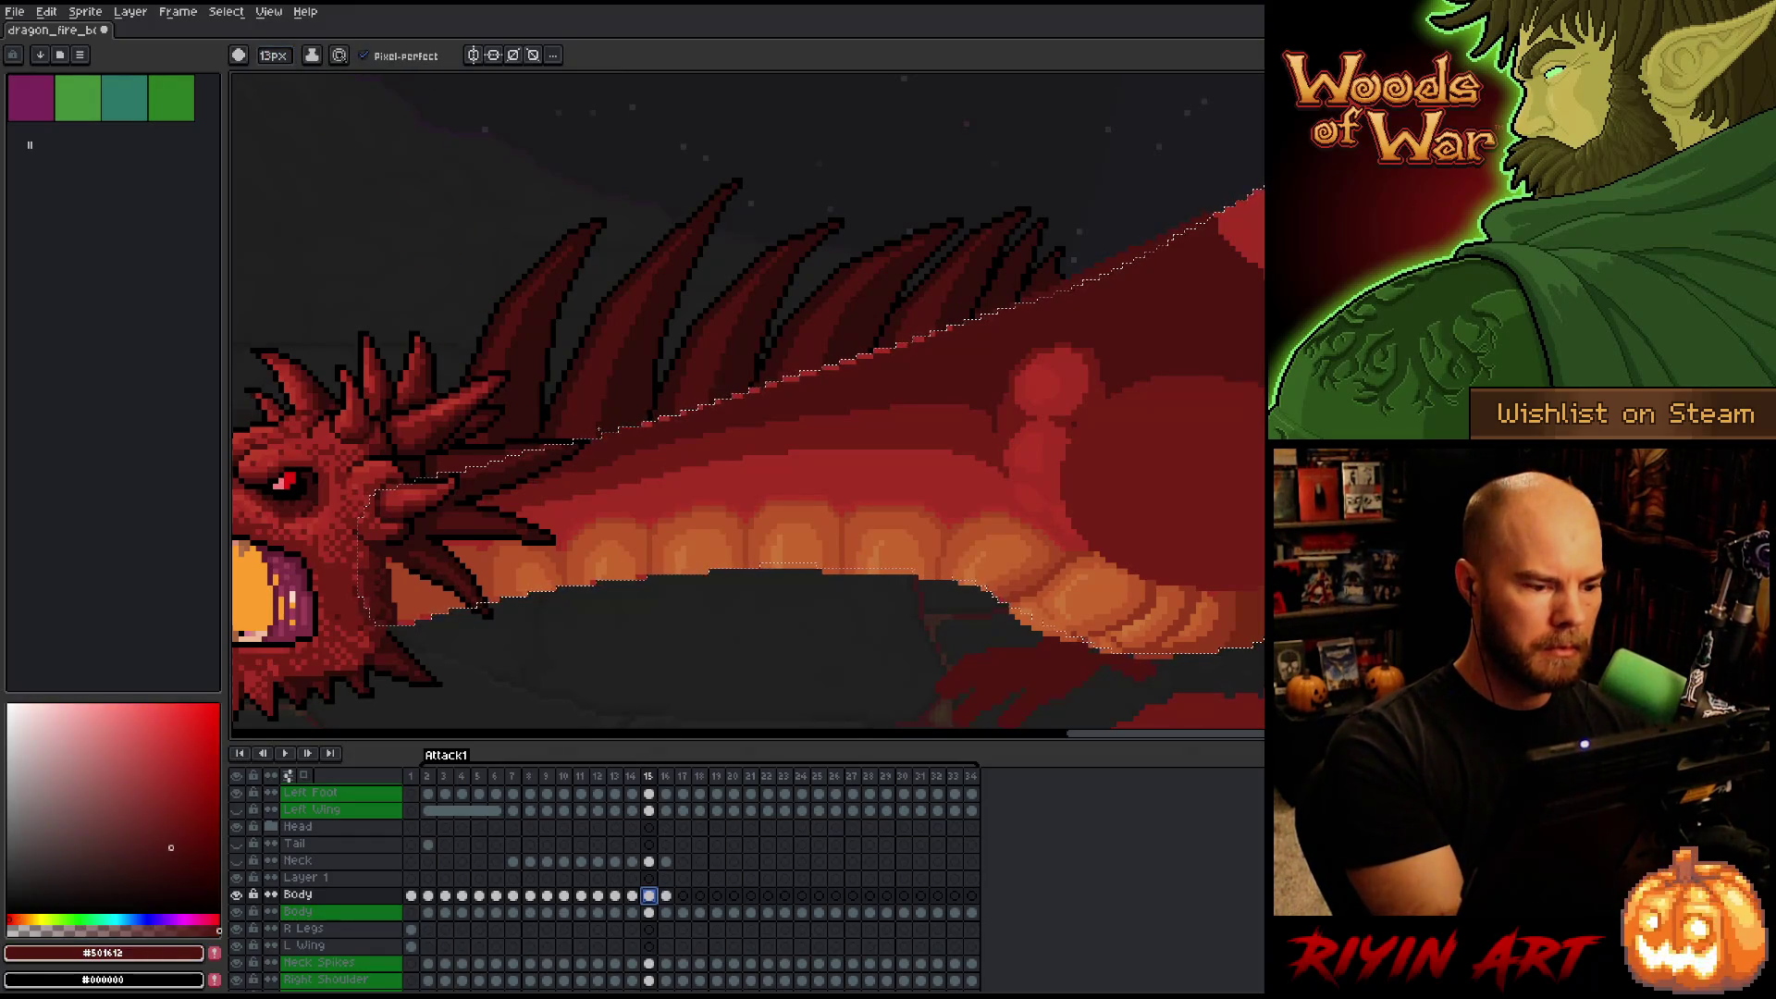
{"action": "type", "text": "4"}
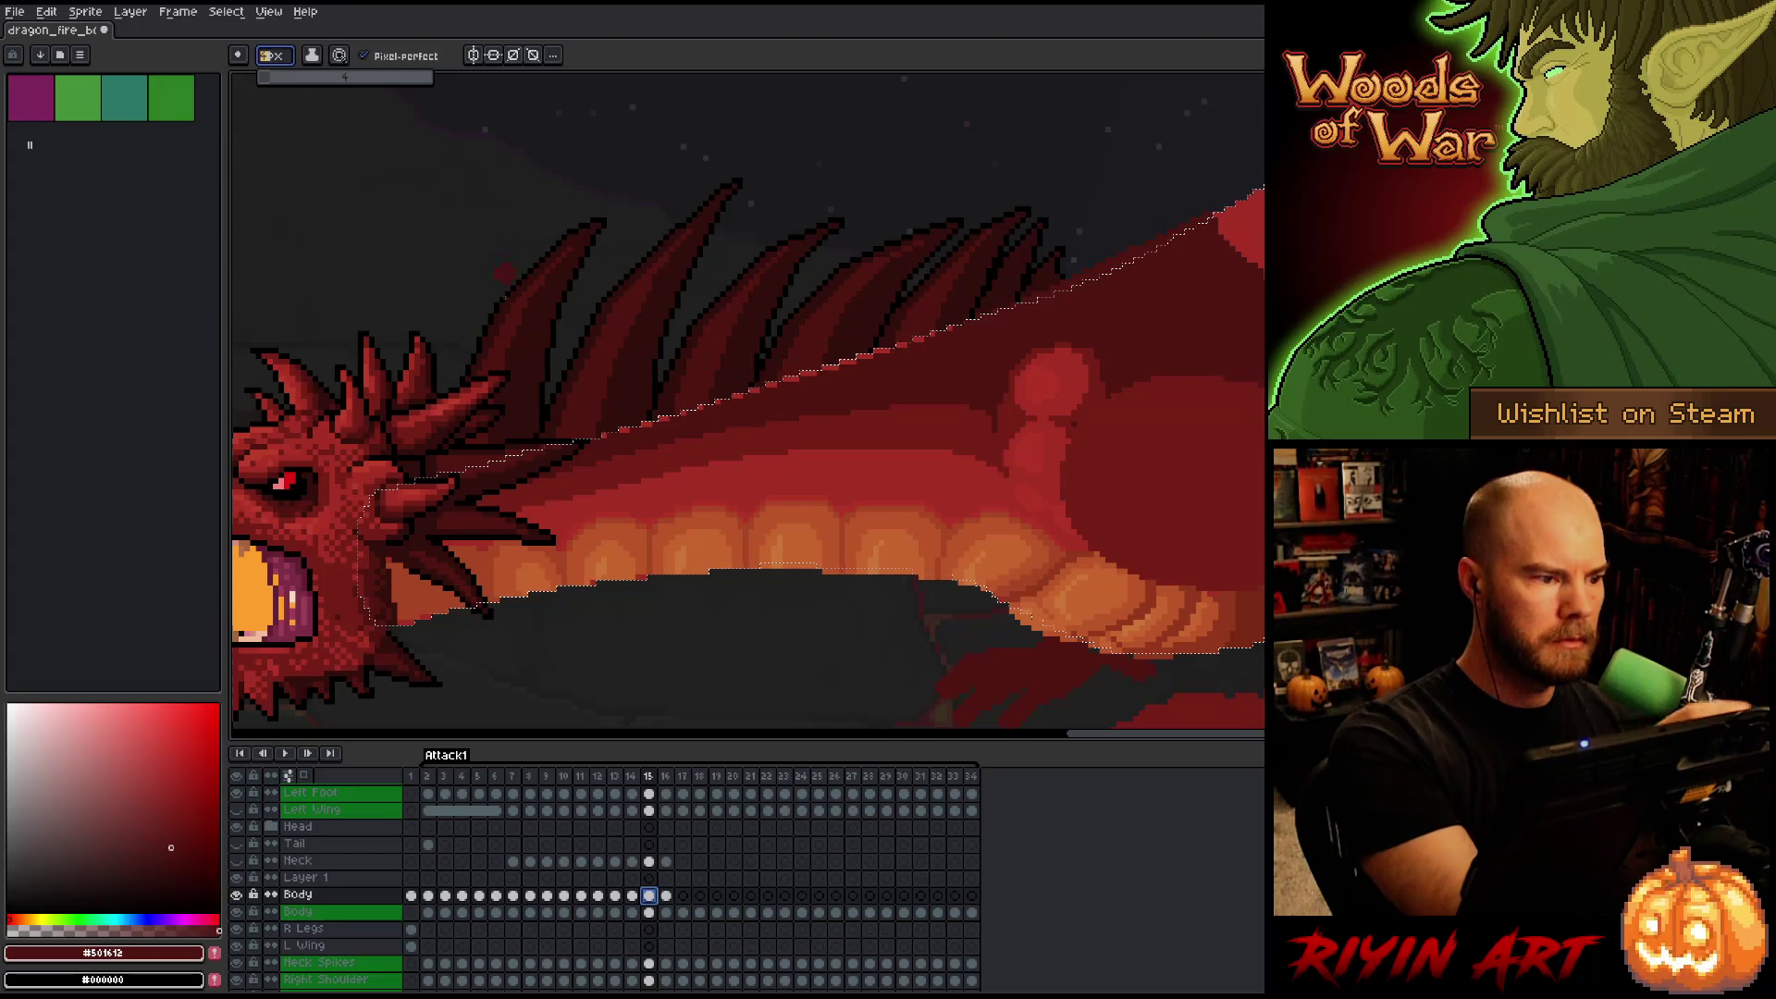
{"action": "key", "text": "Return"}
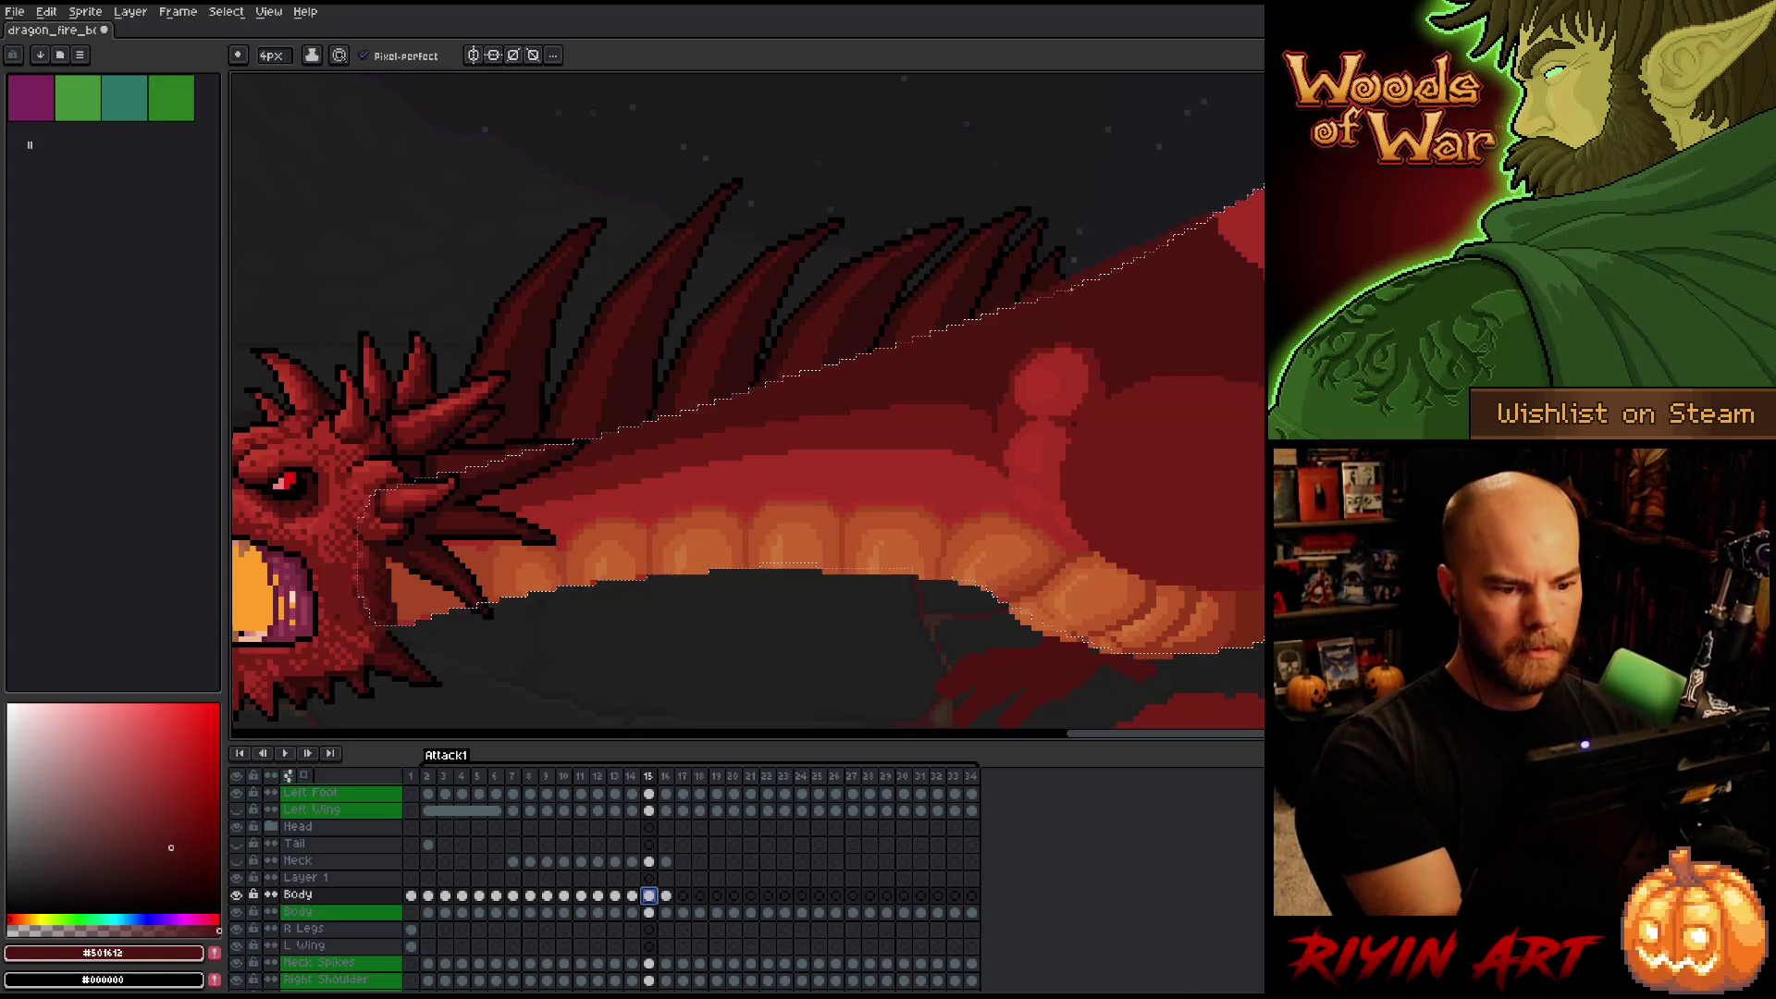
Centre the dragon's head in view and switch back to the brush tool.
{"action": "left_click_drag", "start_coordinate": [1179, 361], "coordinate": [832, 472]}
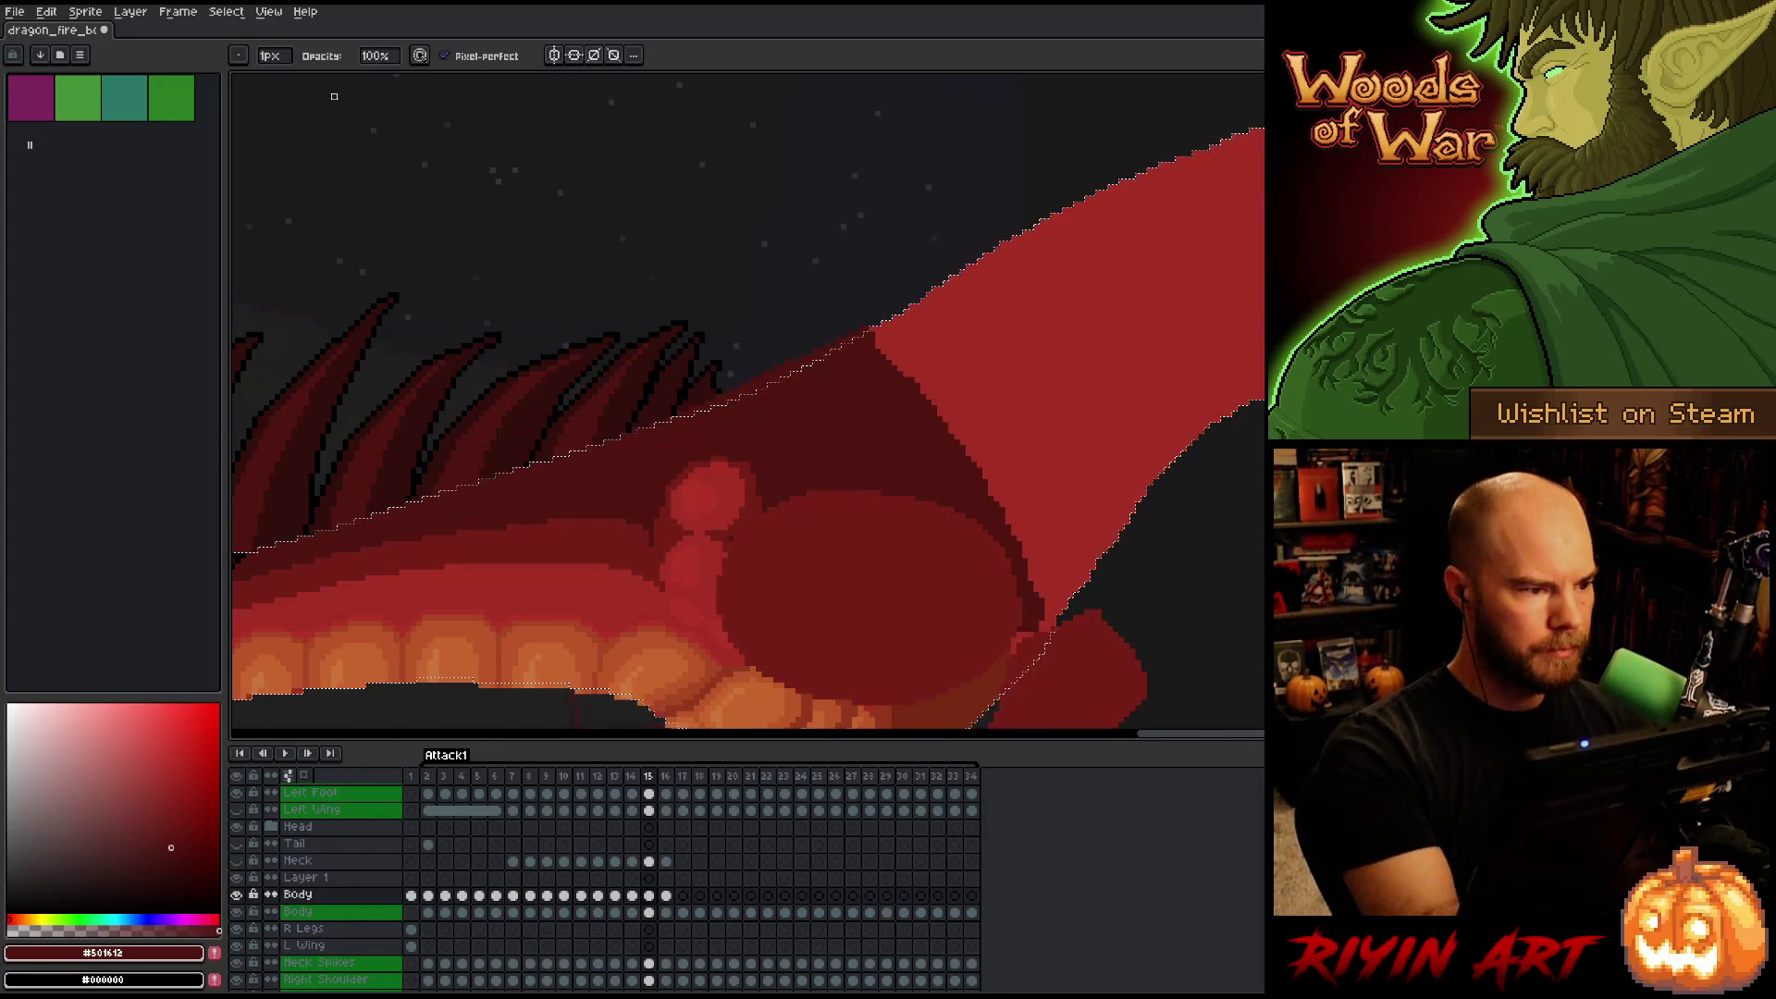
{"action": "mouse_move", "coordinate": [633, 366]}
{"action": "left_mouse_down"}
{"action": "mouse_move", "coordinate": [1035, 398]}
{"action": "mouse_move", "coordinate": [1210, 380]}
{"action": "left_mouse_up"}
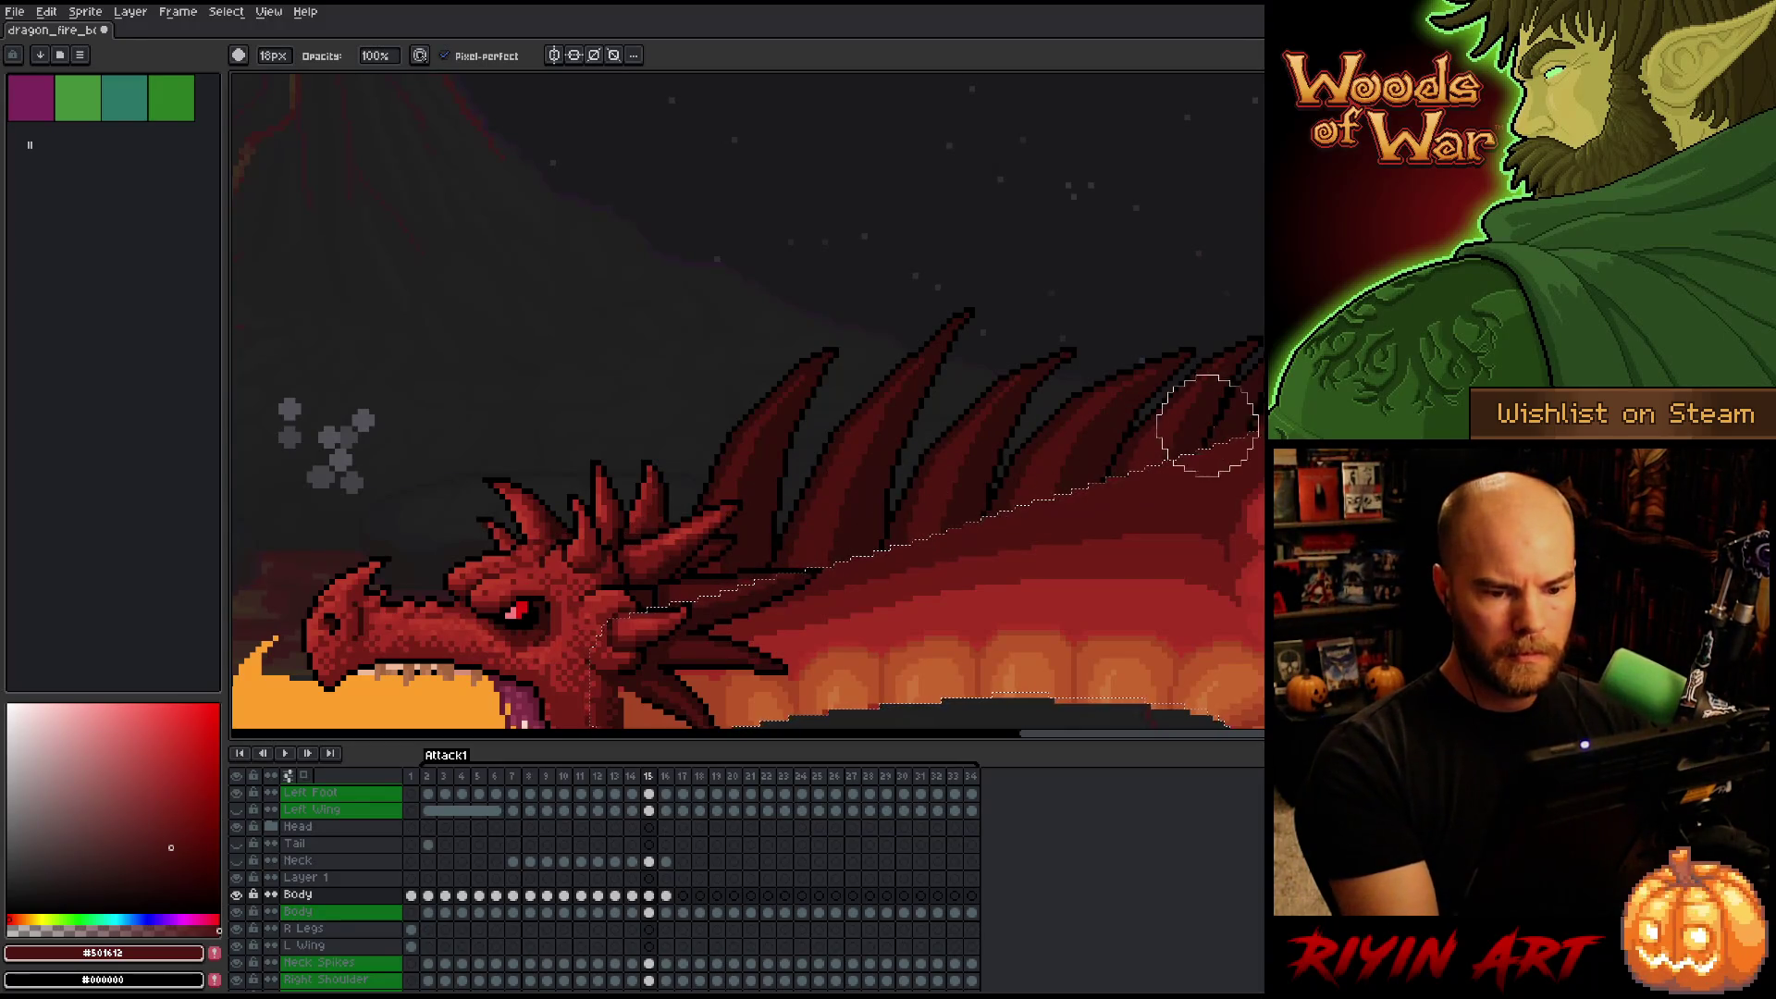
{"action": "left_click_drag", "start_coordinate": [1231, 388], "coordinate": [1221, 390]}
{"action": "mouse_move", "coordinate": [849, 723]}
{"action": "left_mouse_down"}
{"action": "mouse_move", "coordinate": [387, 722]}
{"action": "mouse_move", "coordinate": [812, 408]}
{"action": "left_mouse_up"}
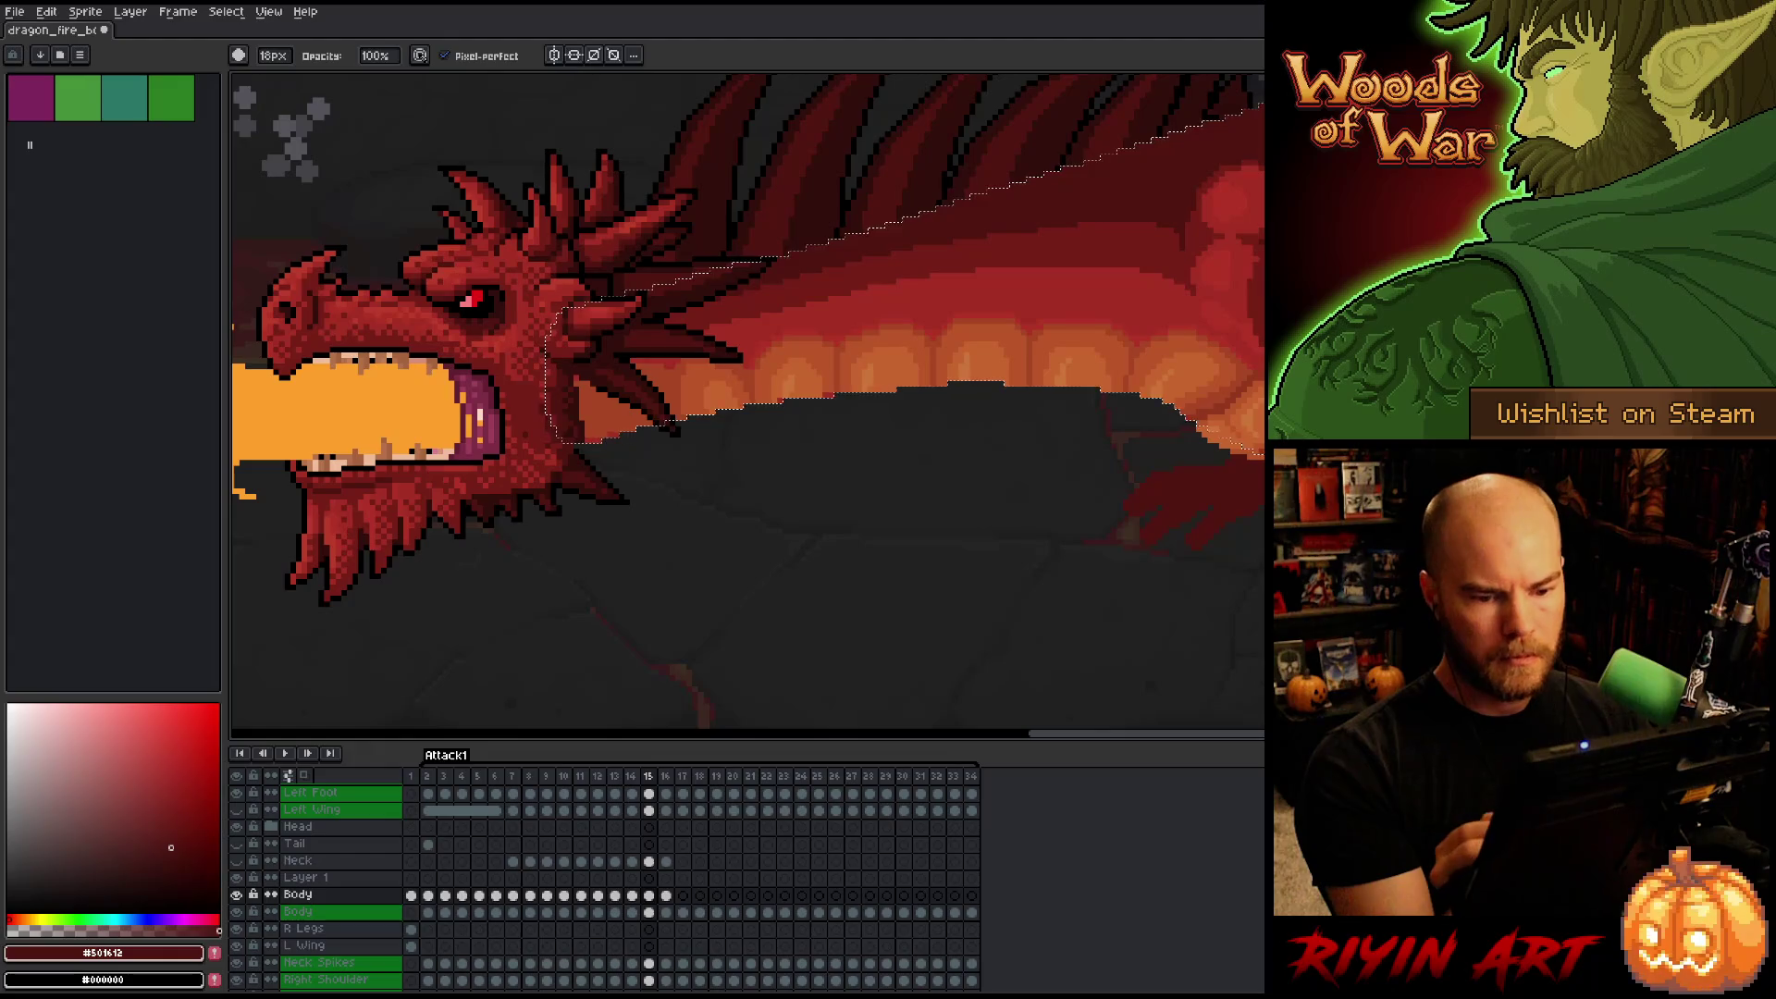
{"action": "key", "text": "v"}
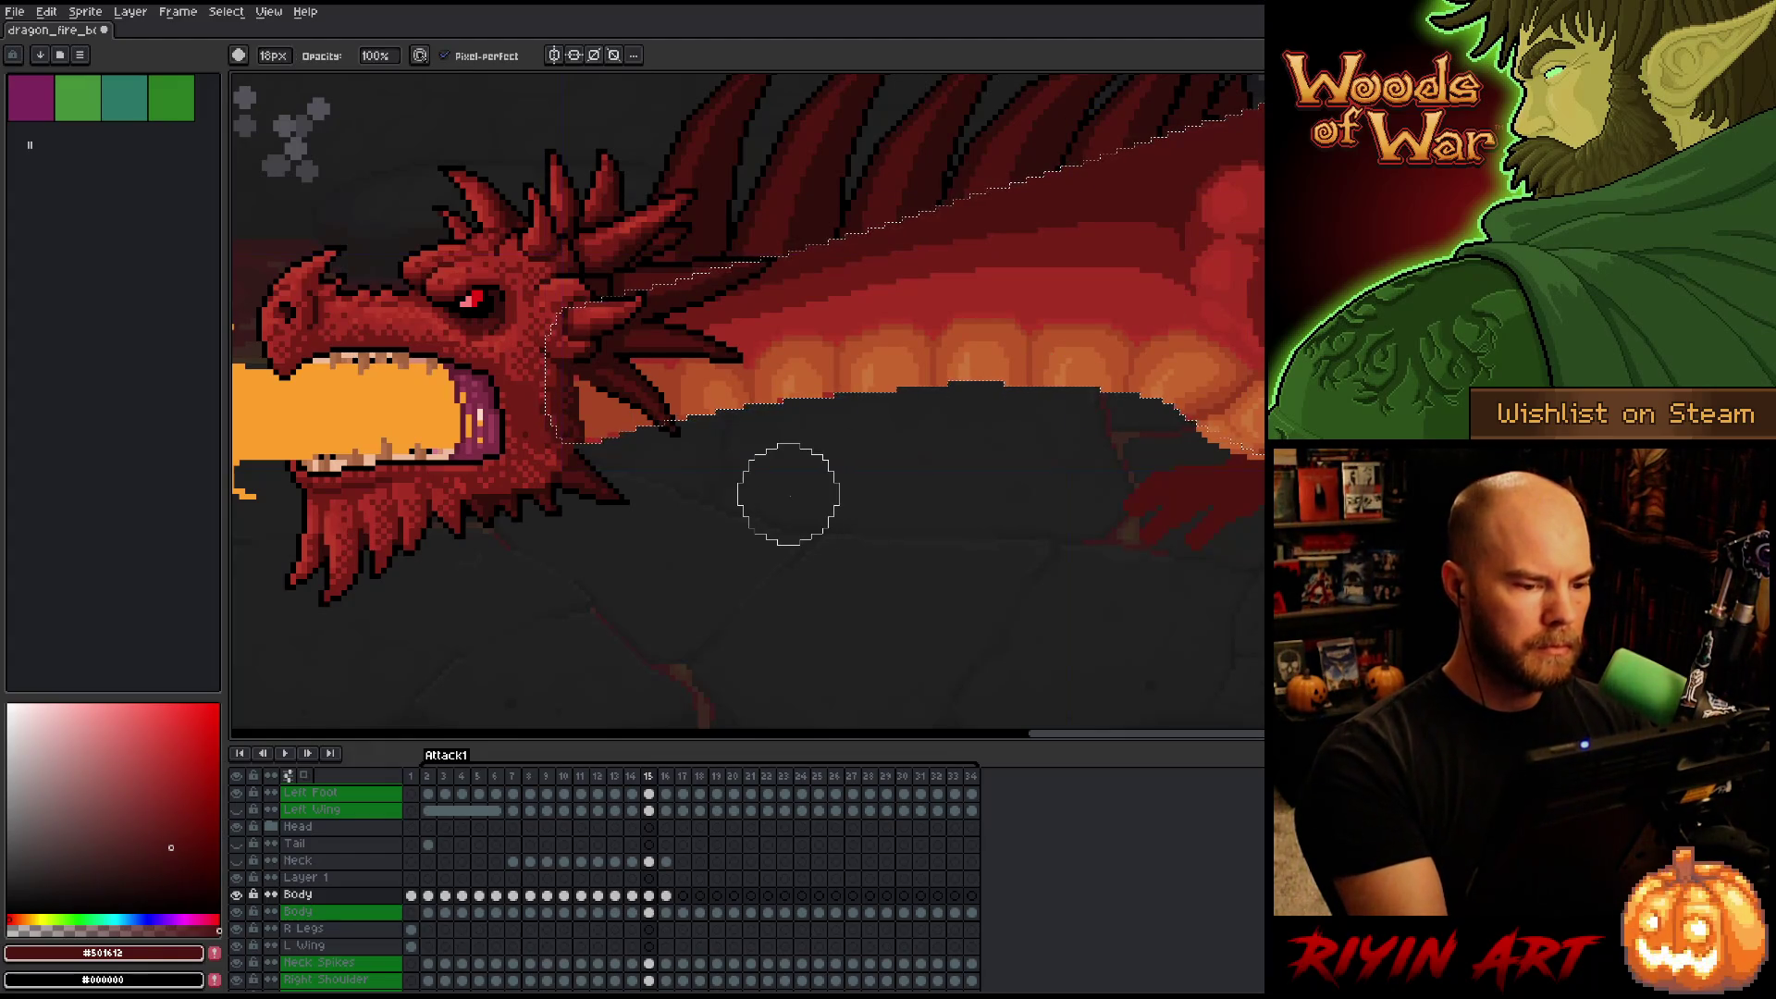
{"action": "key", "text": "b"}
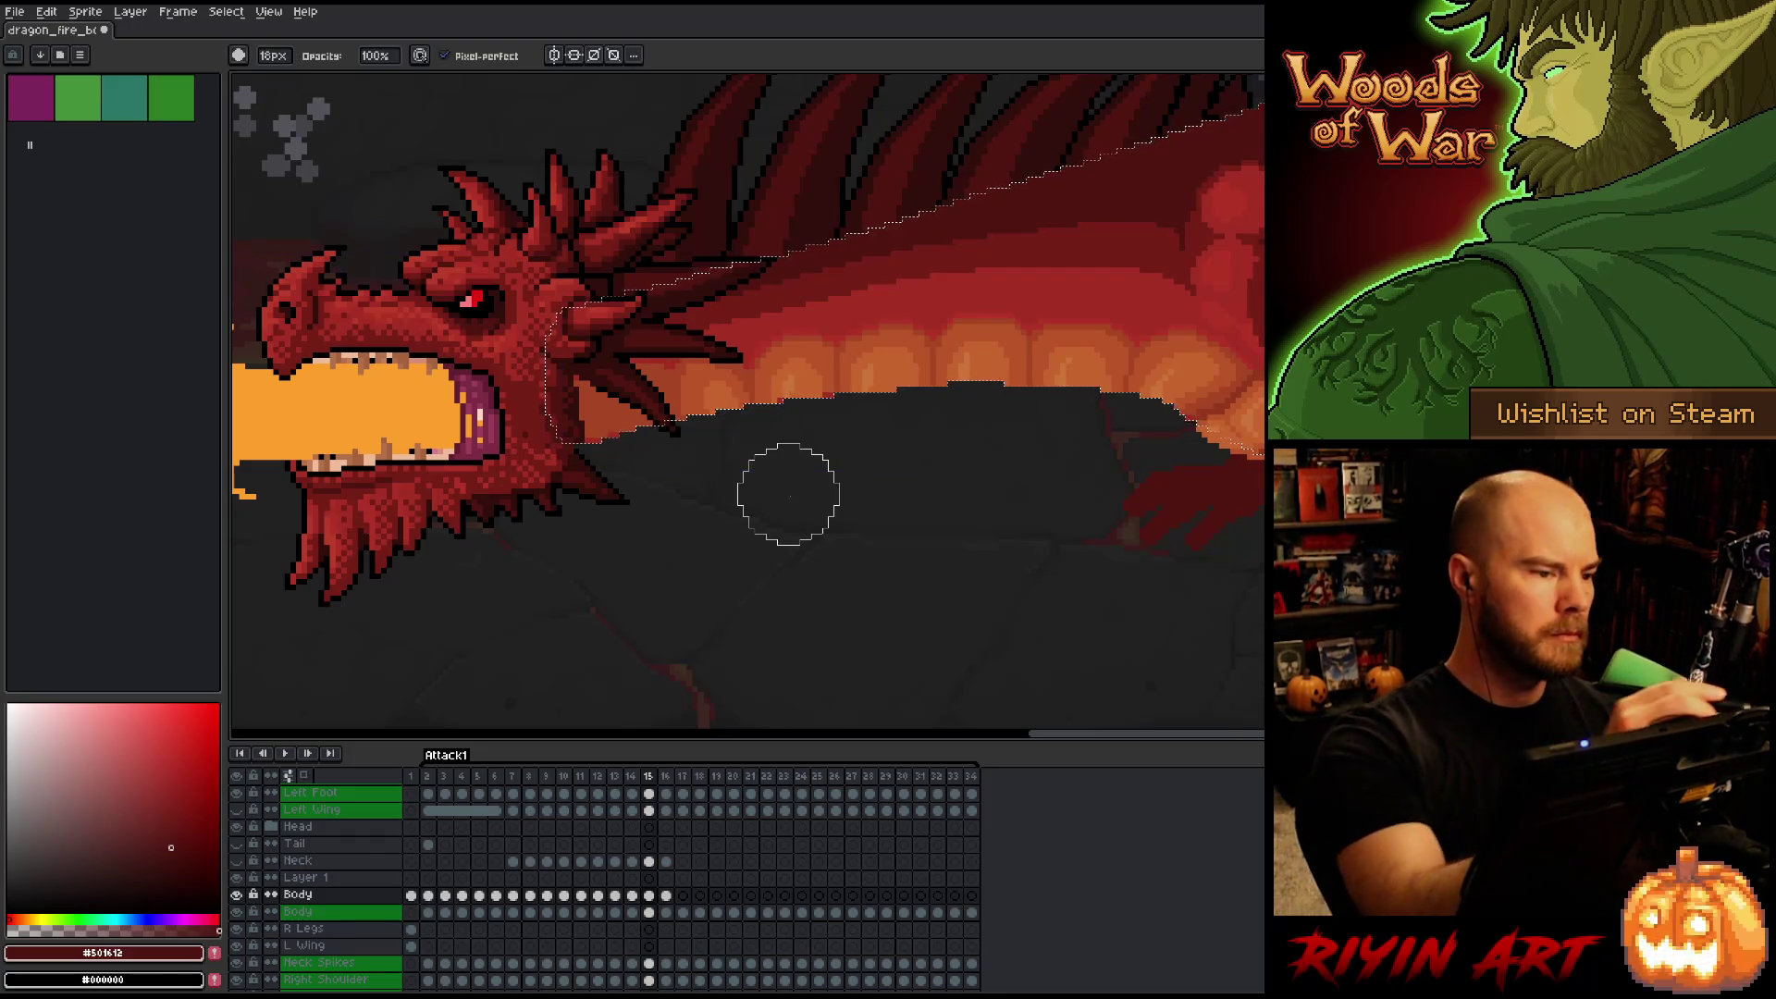
{"action": "key", "text": "e"}
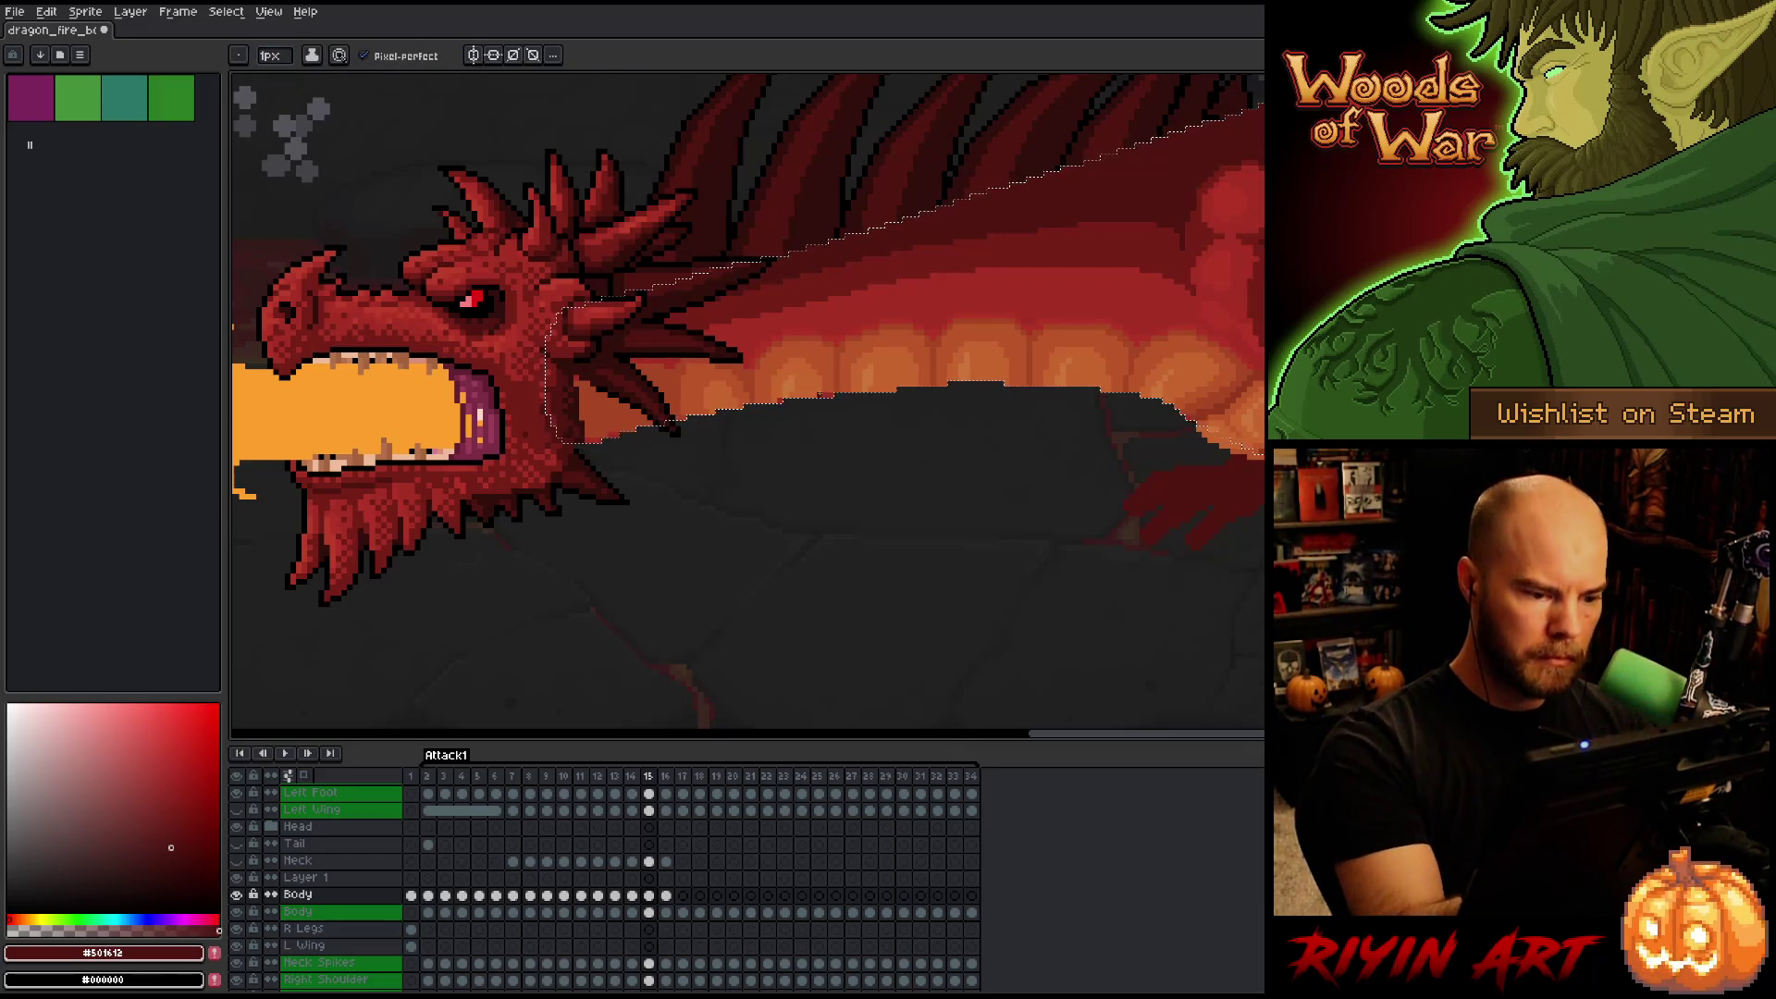
Sample the belly oranges, then a darker red from the dragon's body as the drawing colour.
{"action": "left_click", "coordinate": [780, 403], "text": "alt"}
{"action": "left_click", "coordinate": [827, 431], "text": "alt"}
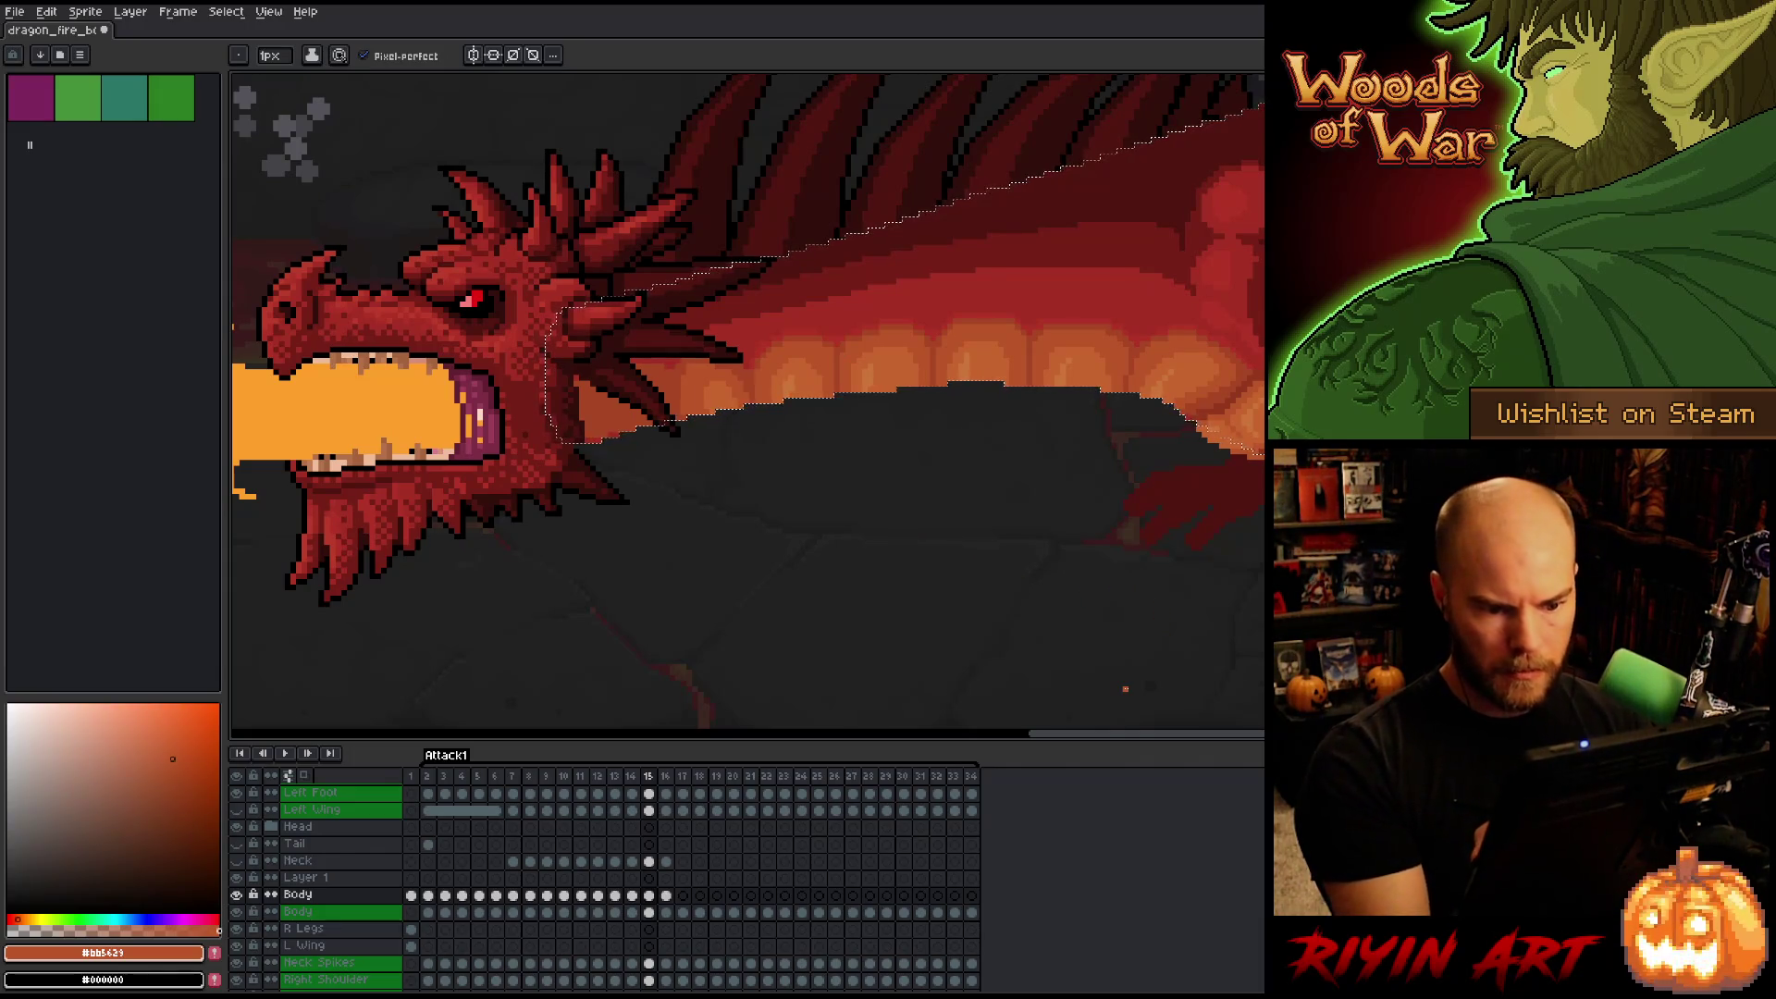
{"action": "left_click", "coordinate": [1176, 479], "text": "alt"}
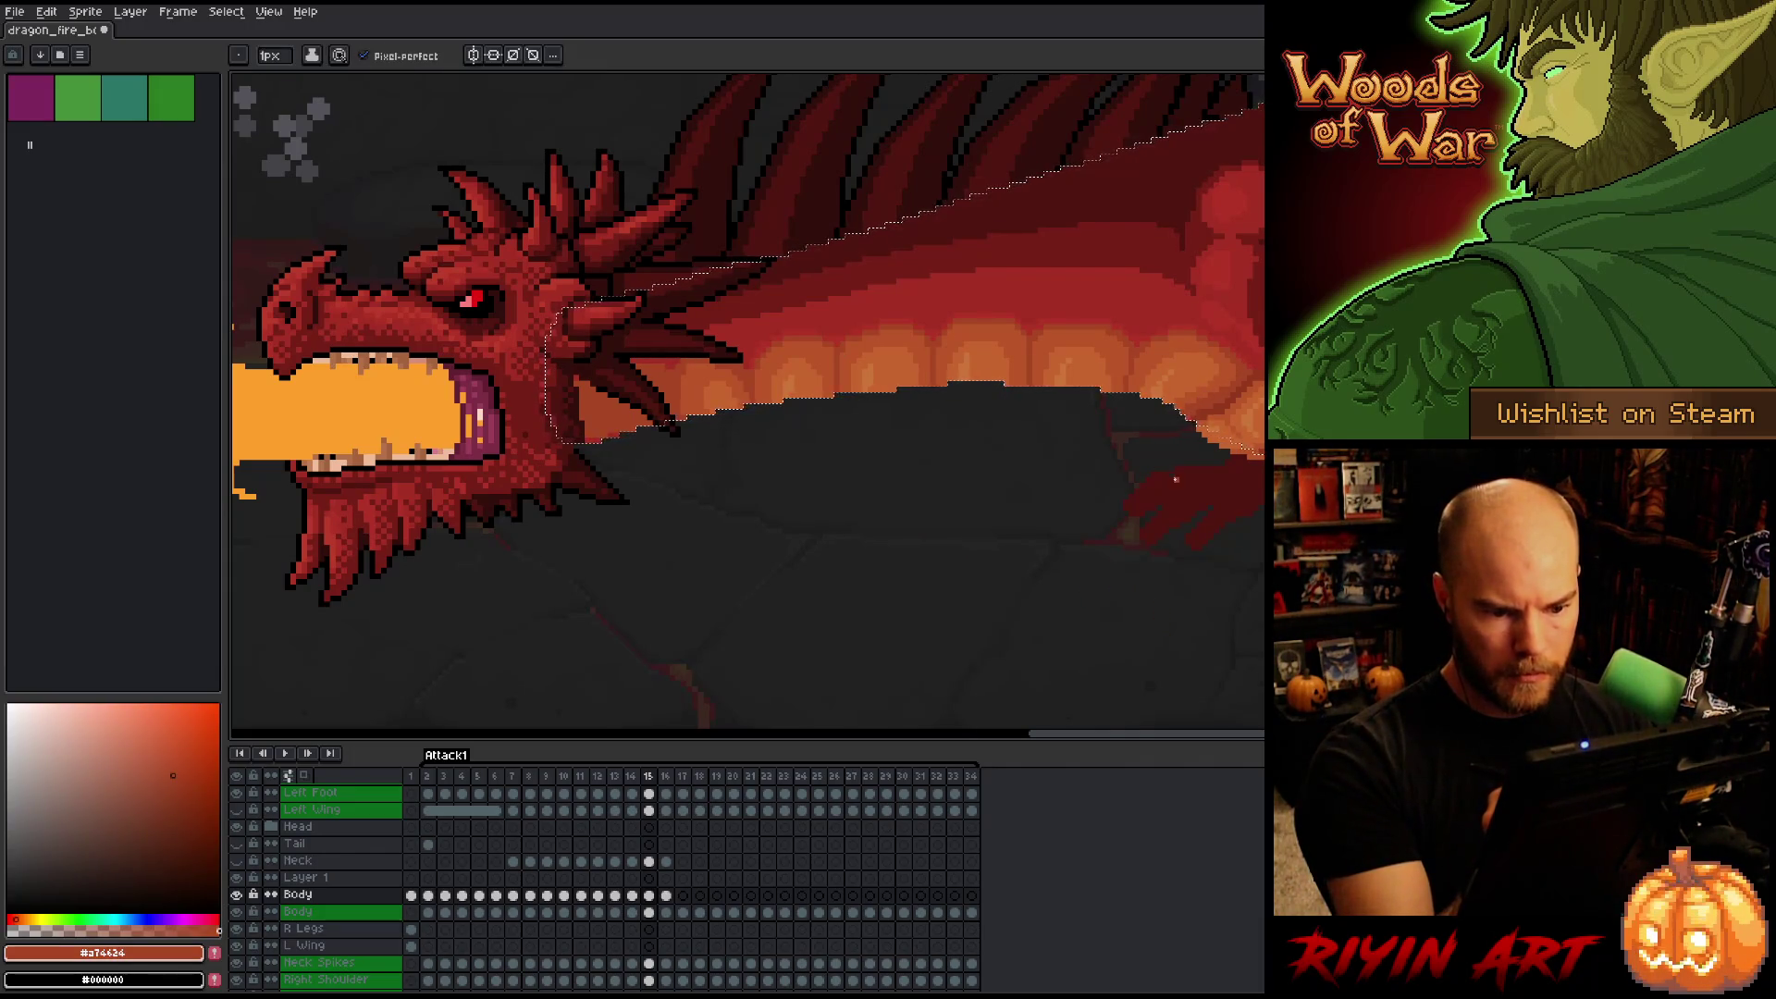
{"action": "left_click", "coordinate": [1147, 575], "text": "alt"}
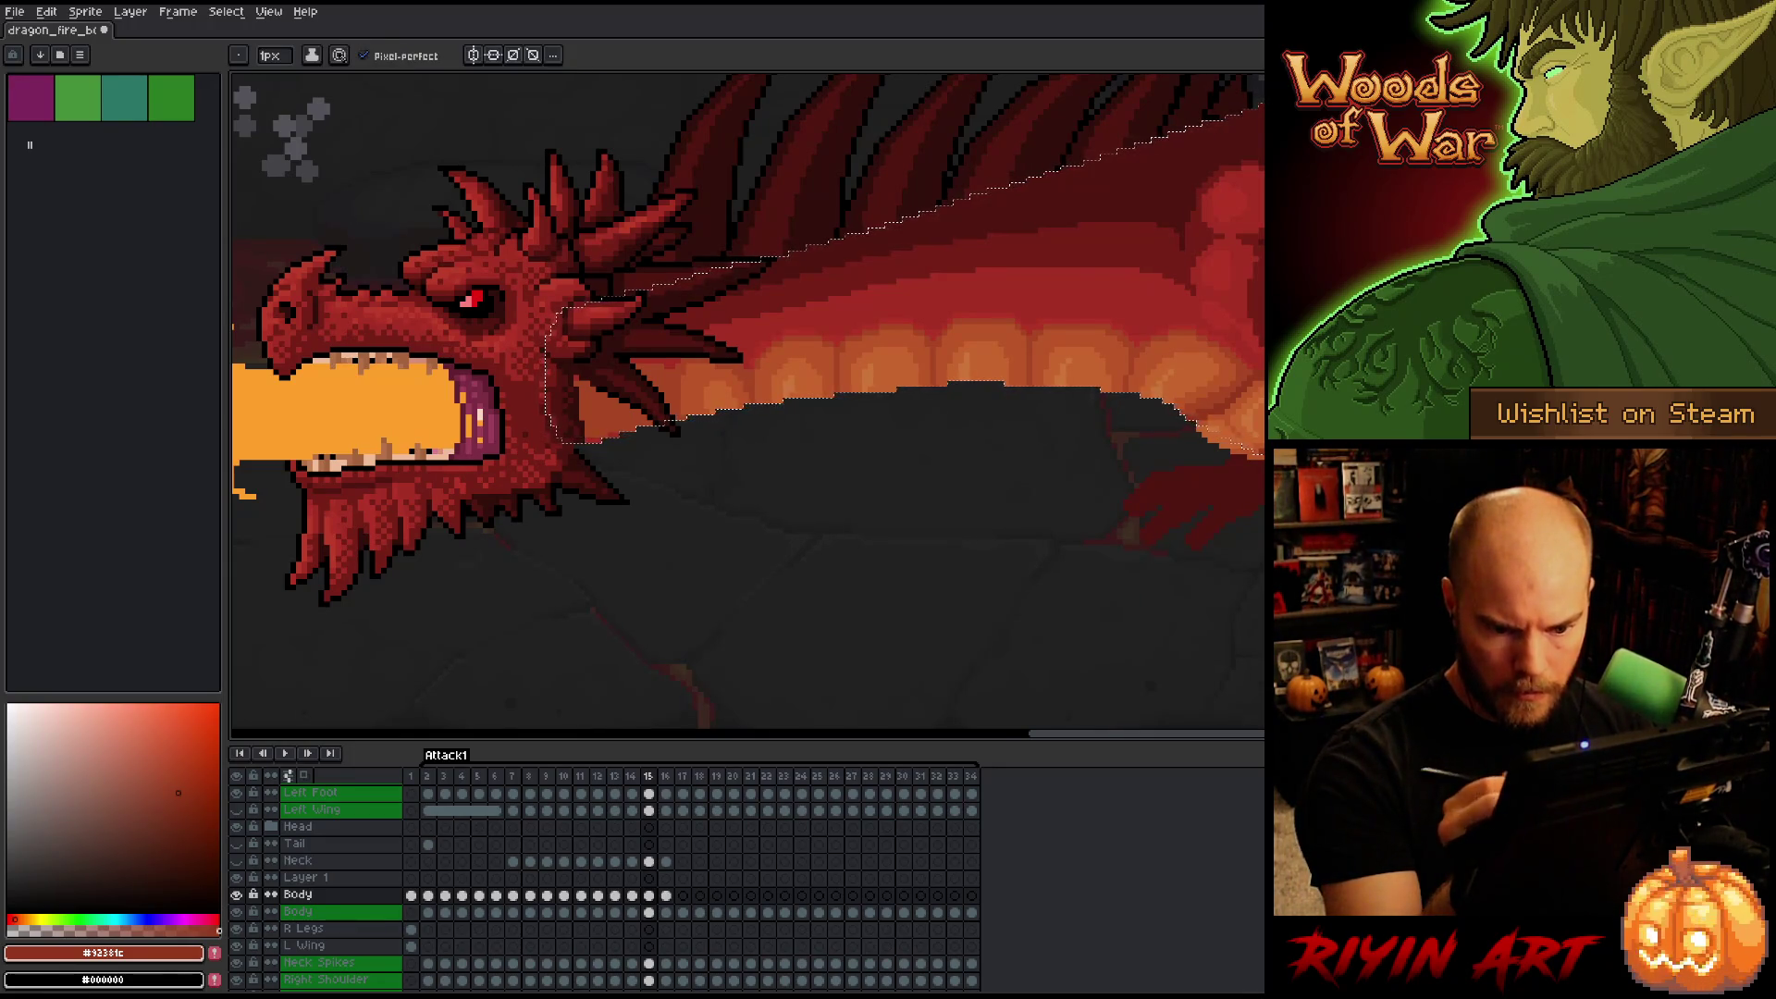
Step back to the previous frame and zoom out and back in.
{"action": "key", "text": "Left"}
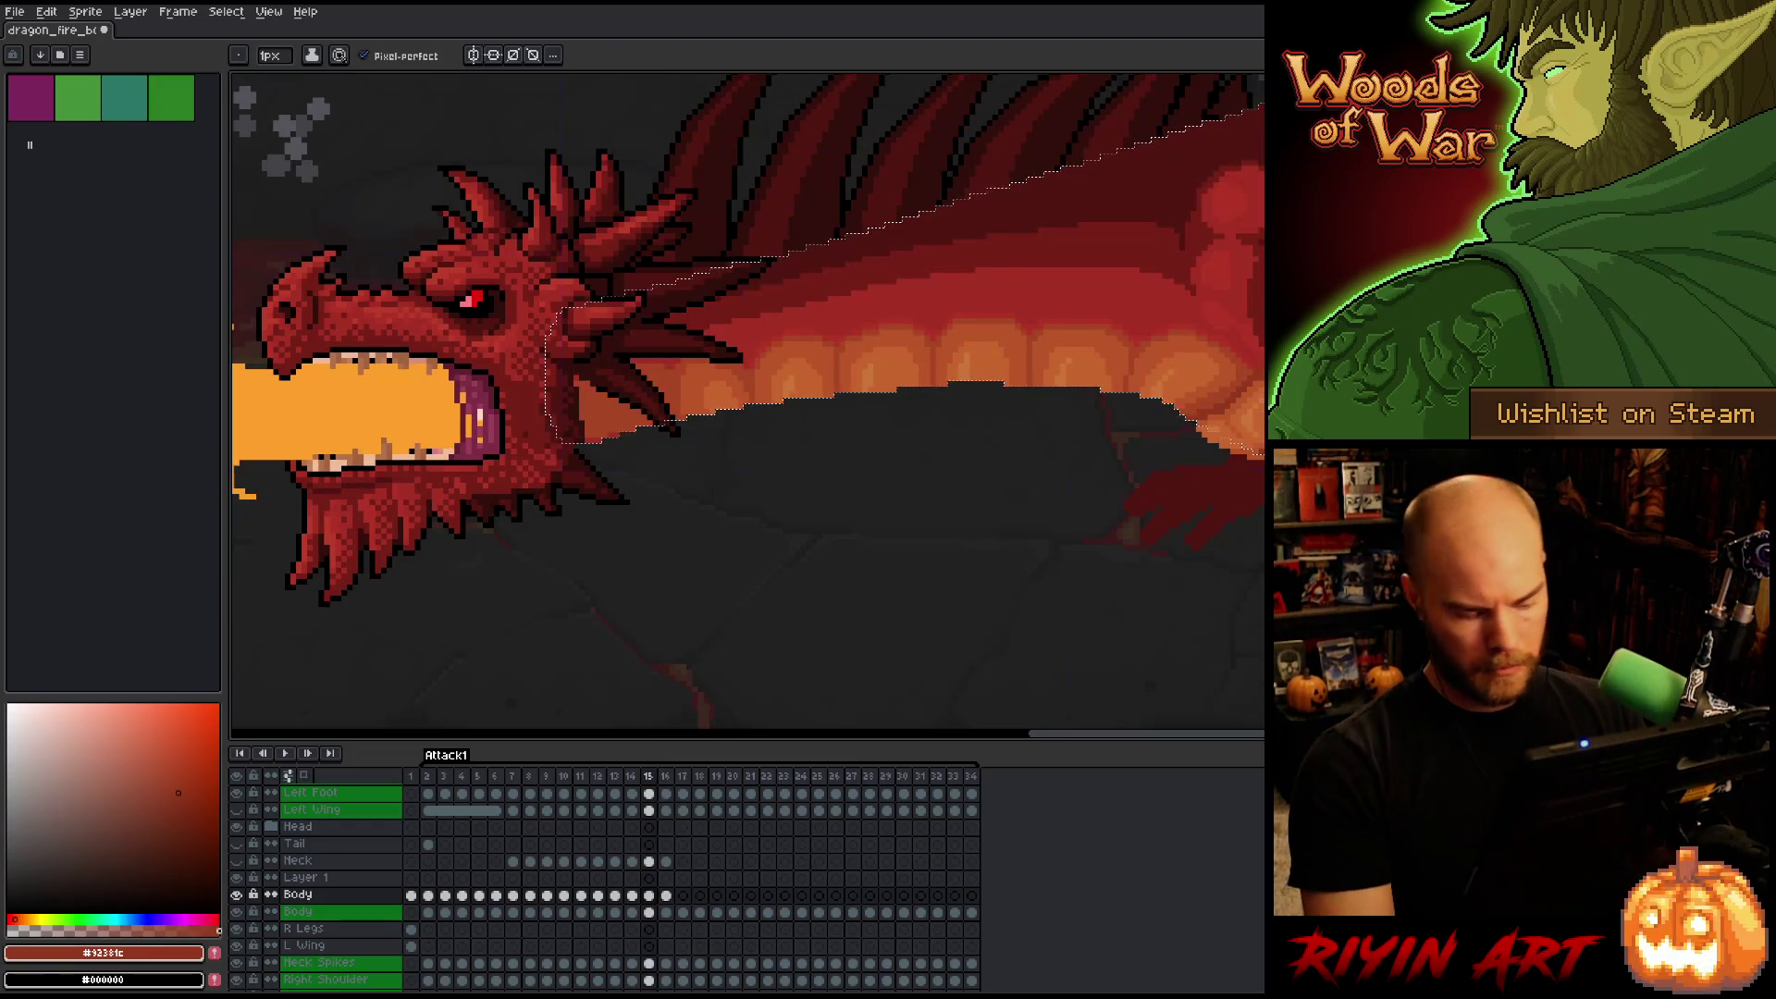
{"action": "scroll", "coordinate": [1123, 502], "scroll_direction": "down", "scroll_amount": 3}
{"action": "scroll", "coordinate": [1123, 503], "scroll_direction": "up", "scroll_amount": 5}
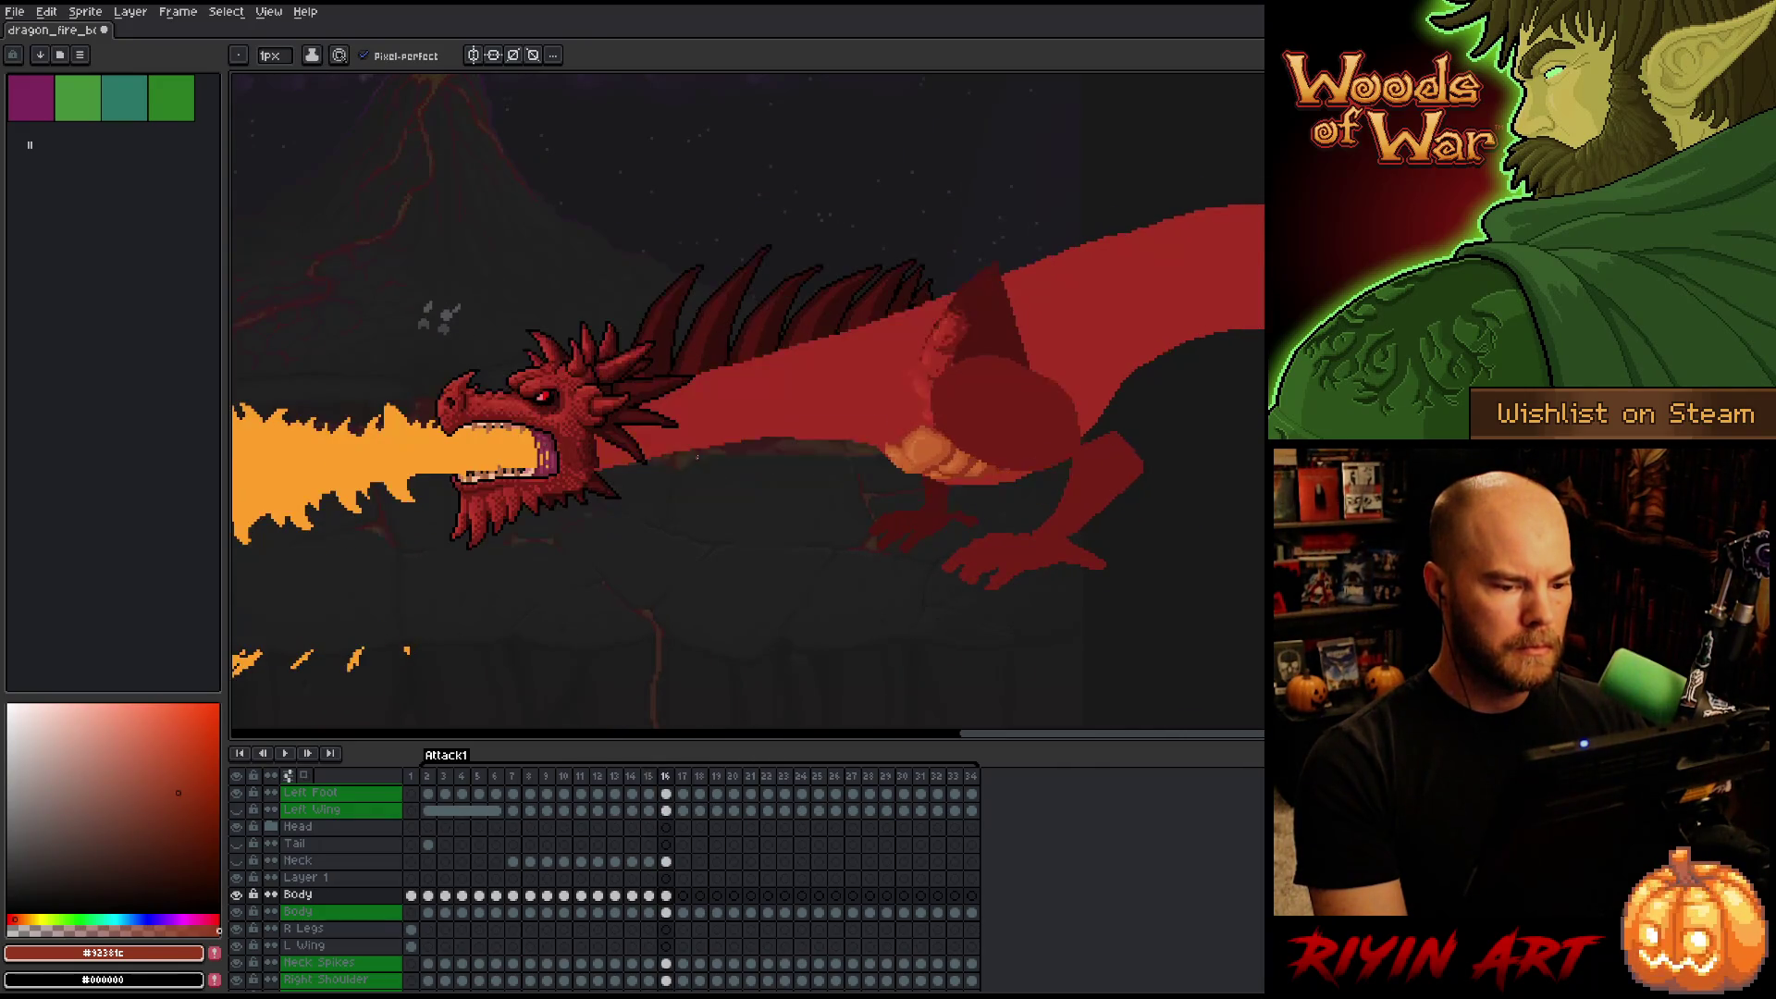
Flip between frames 12, 13 and 16 to compare the dragon's poses.
{"action": "key", "text": "Right"}
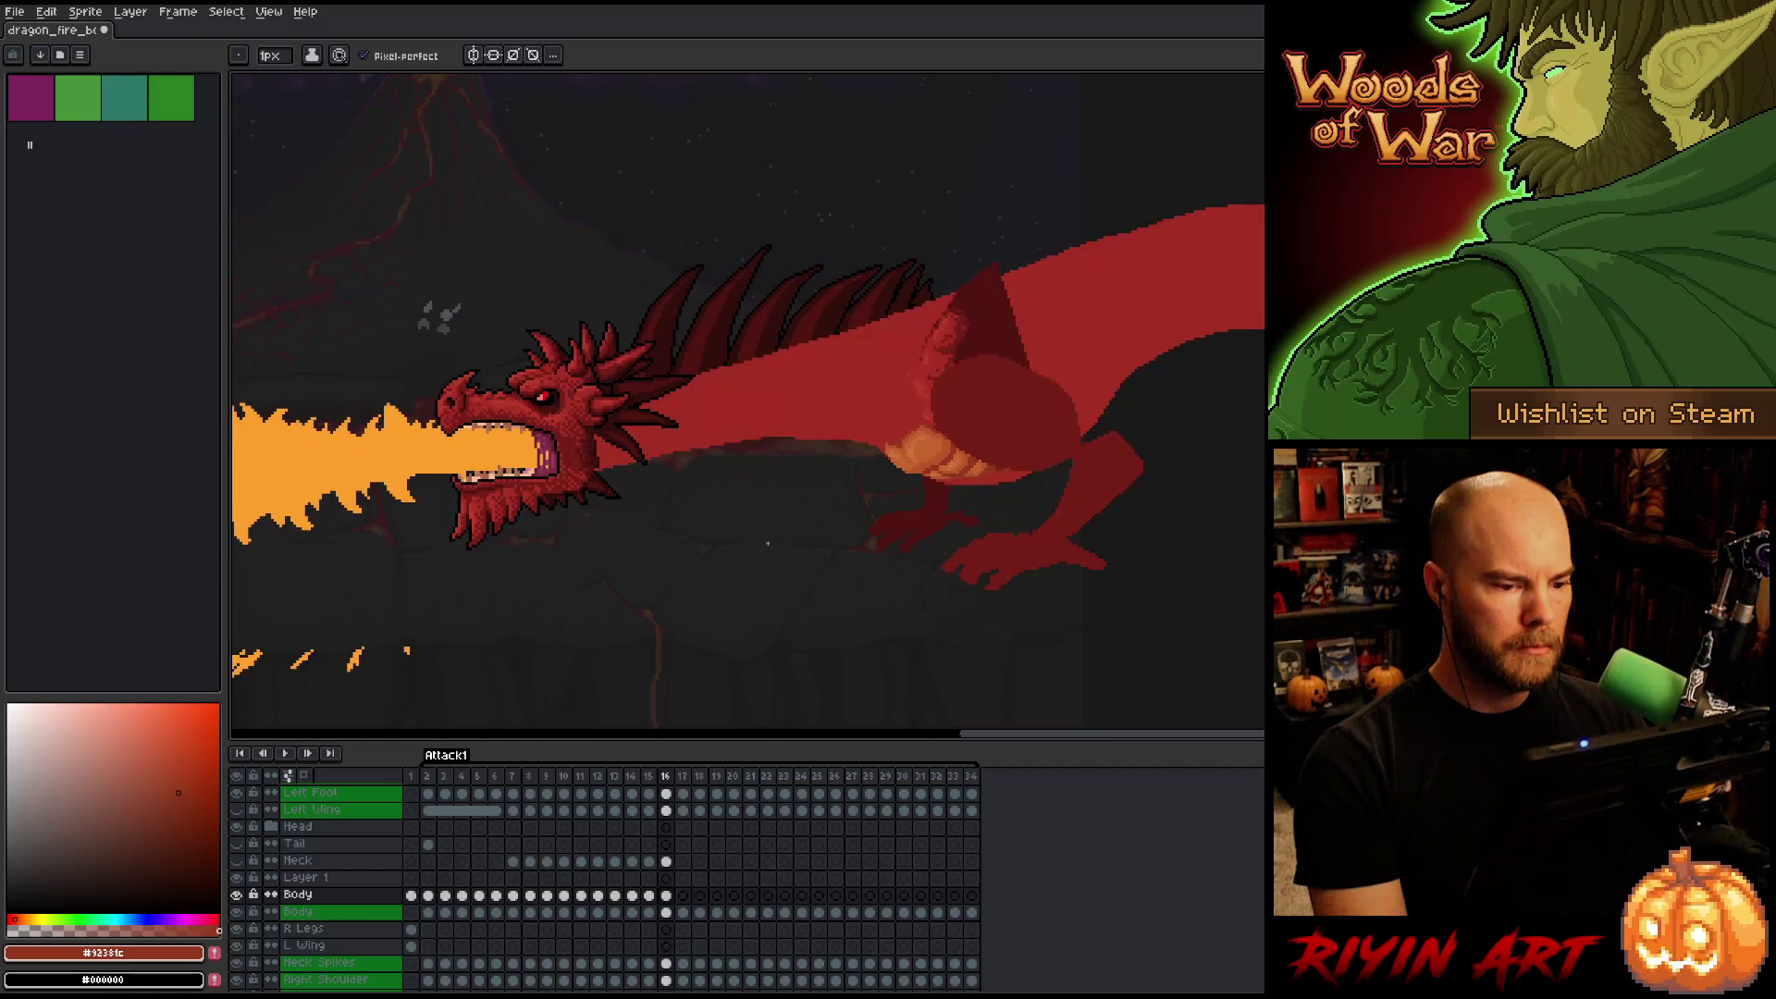
{"action": "left_click", "coordinate": [597, 777]}
{"action": "left_click", "coordinate": [617, 777]}
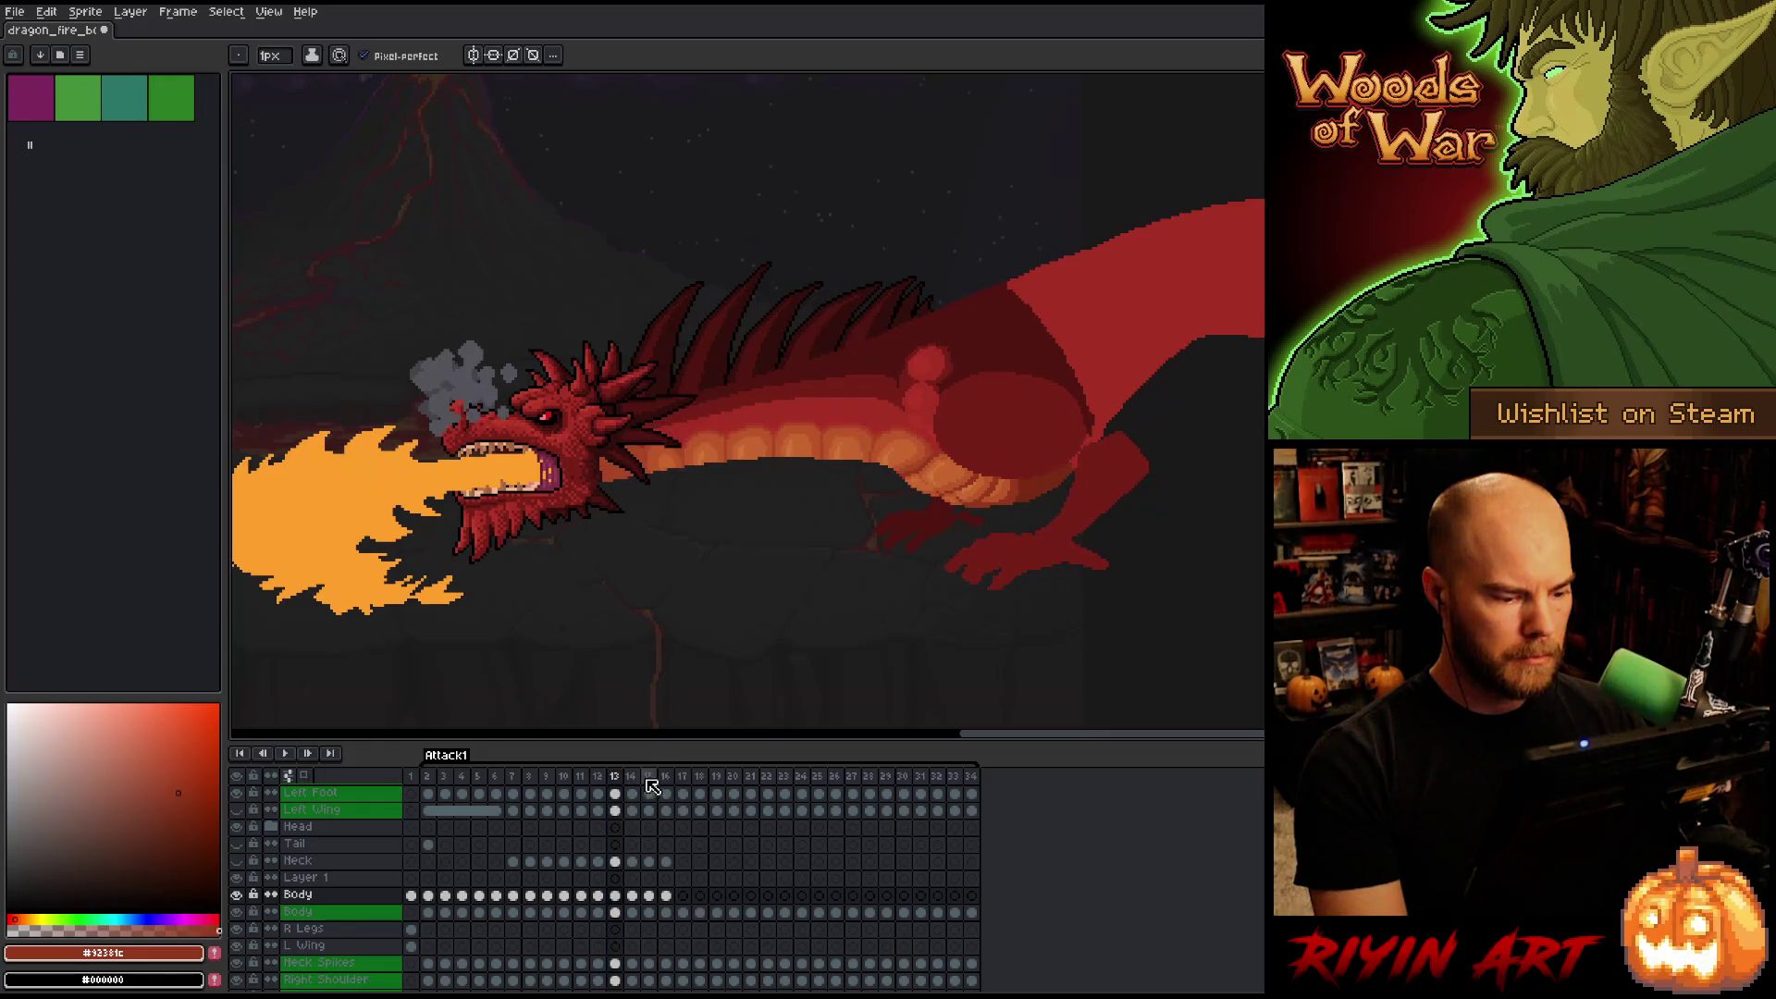
{"action": "scroll", "coordinate": [682, 783], "scroll_direction": "up", "scroll_amount": 1}
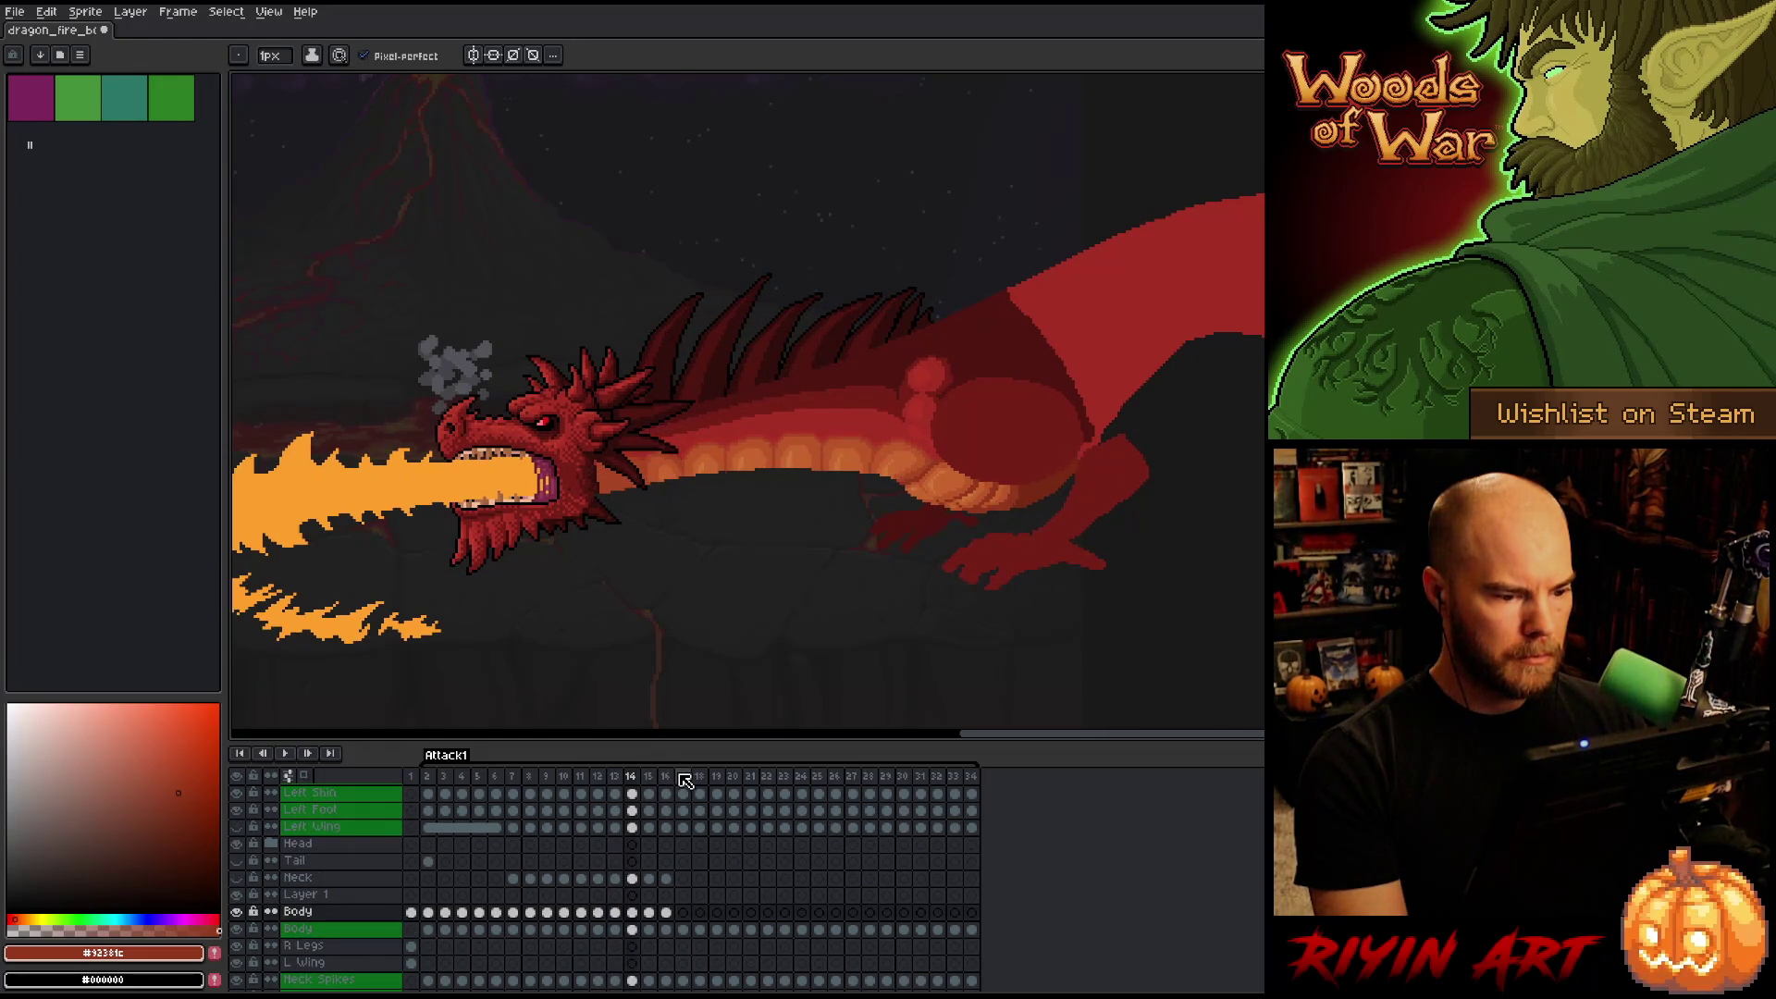
{"action": "left_click", "coordinate": [669, 783]}
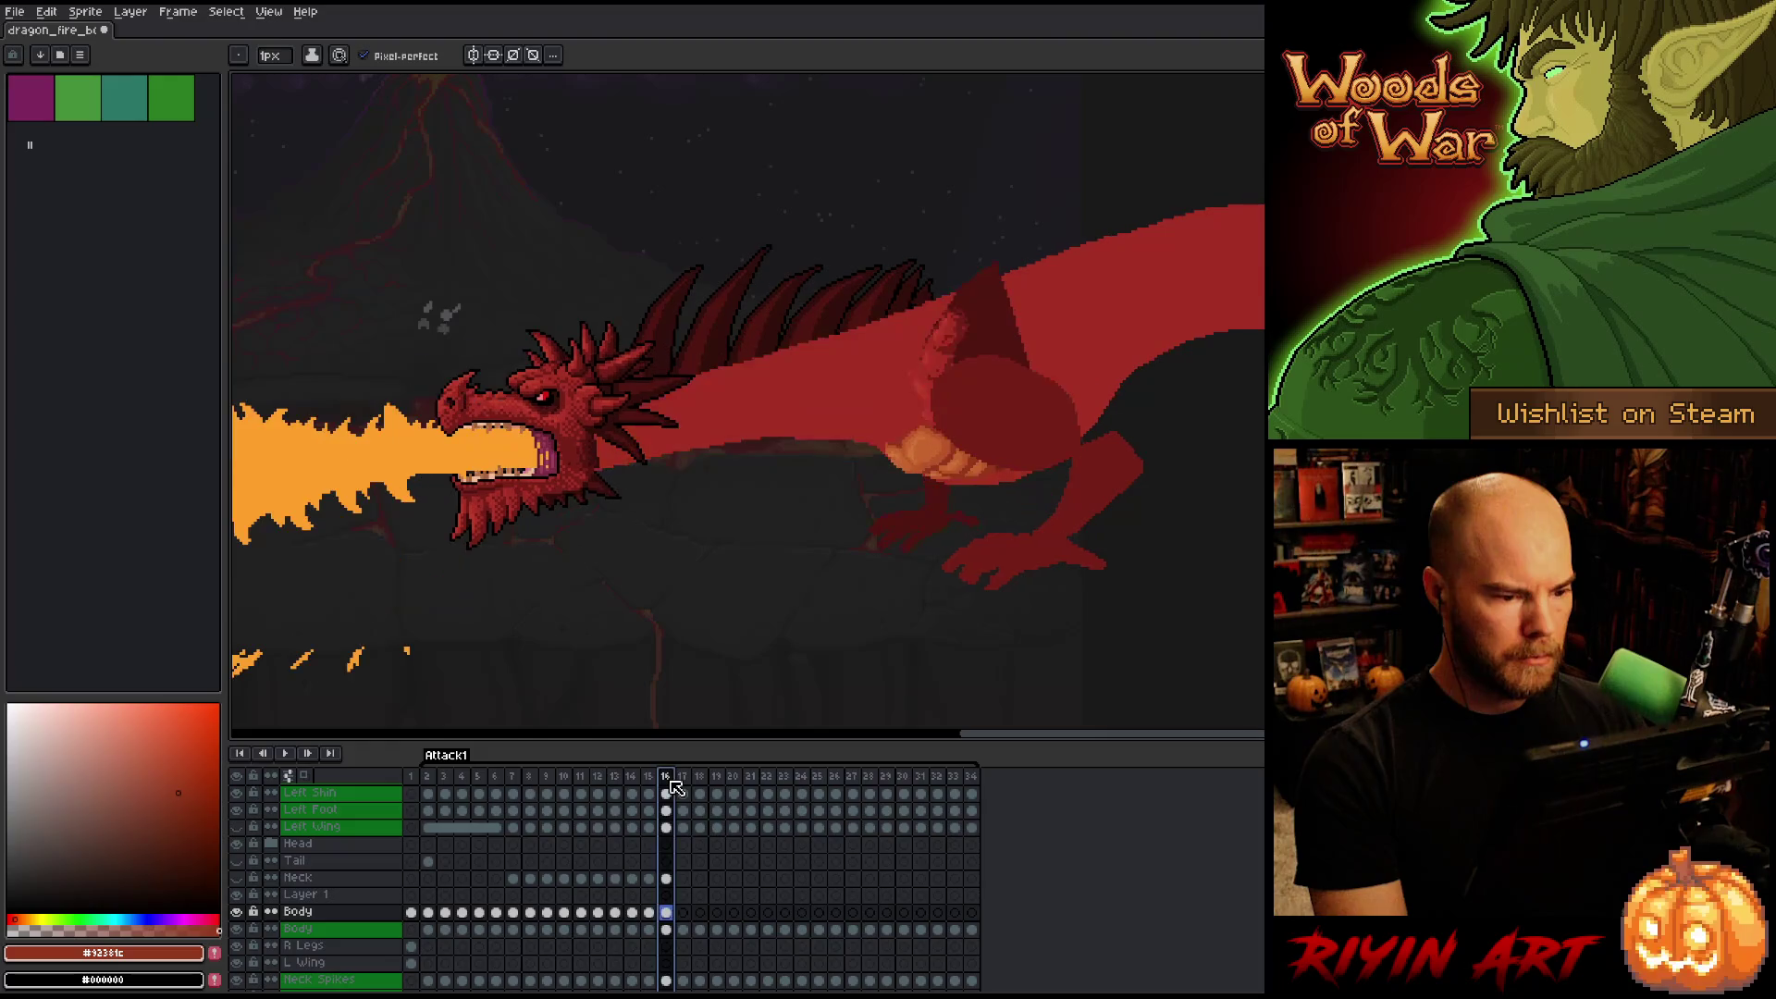
{"action": "left_click", "coordinate": [616, 779]}
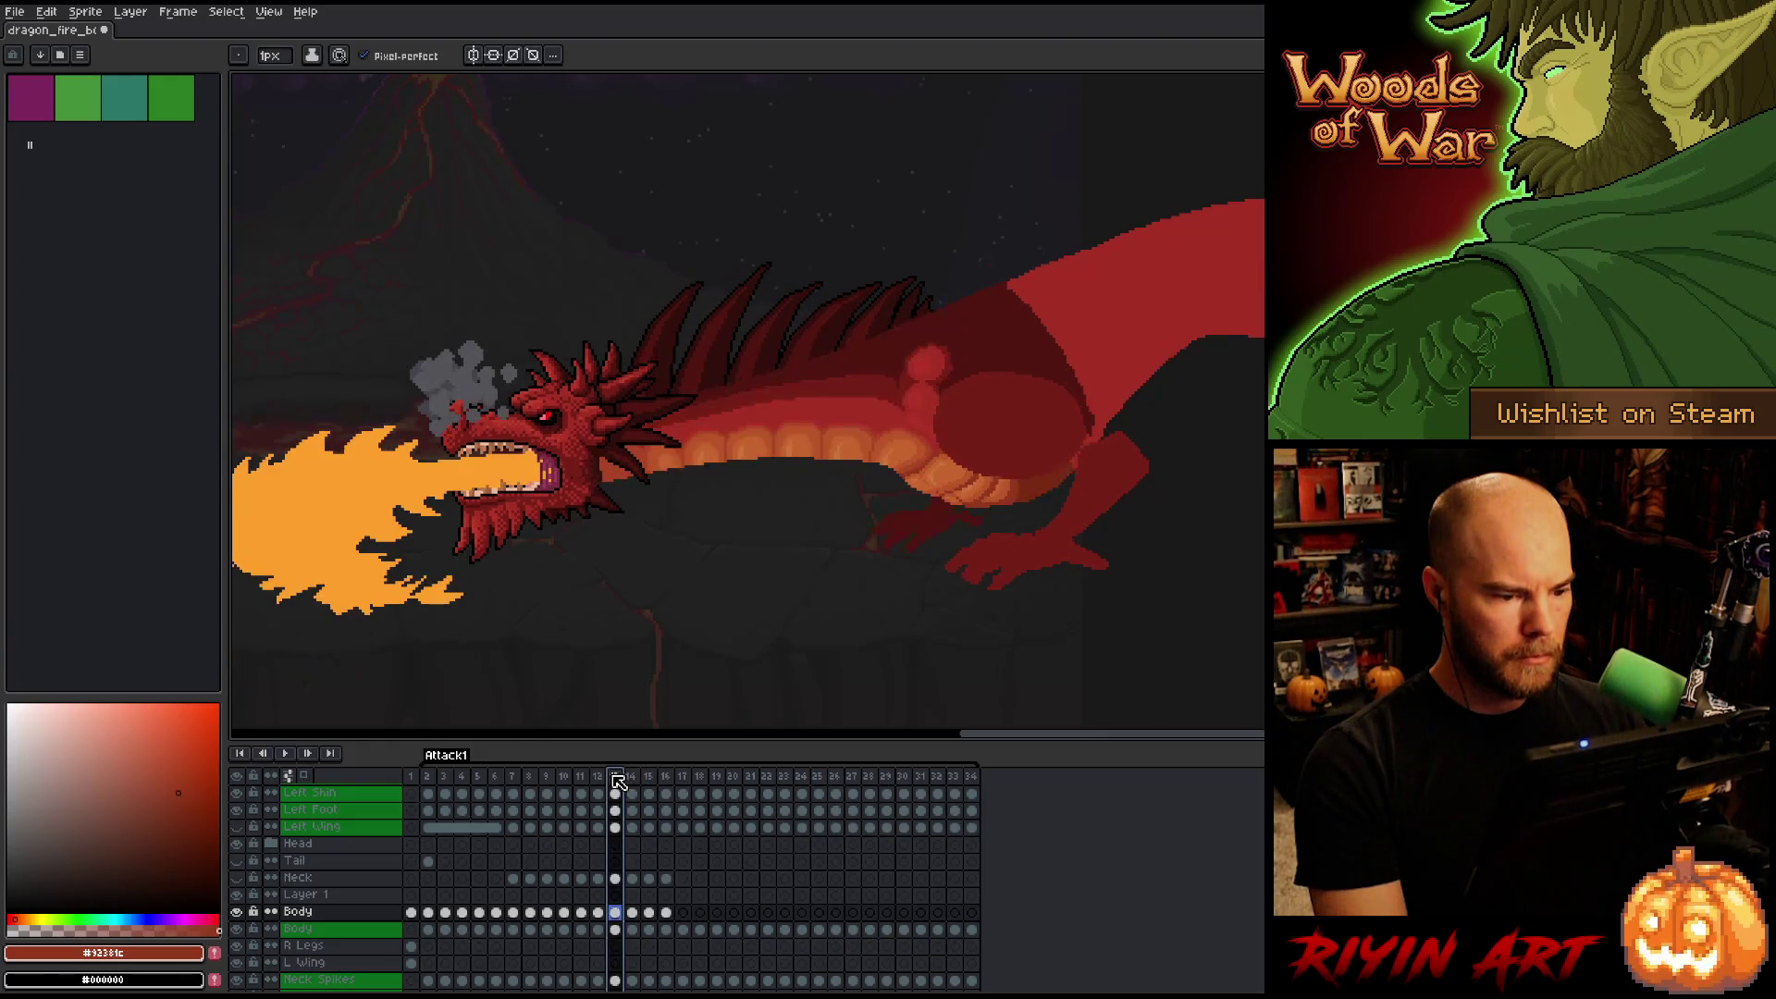
{"action": "key", "text": "Right"}
{"action": "key", "text": "Right"}
{"action": "key", "text": "Right"}
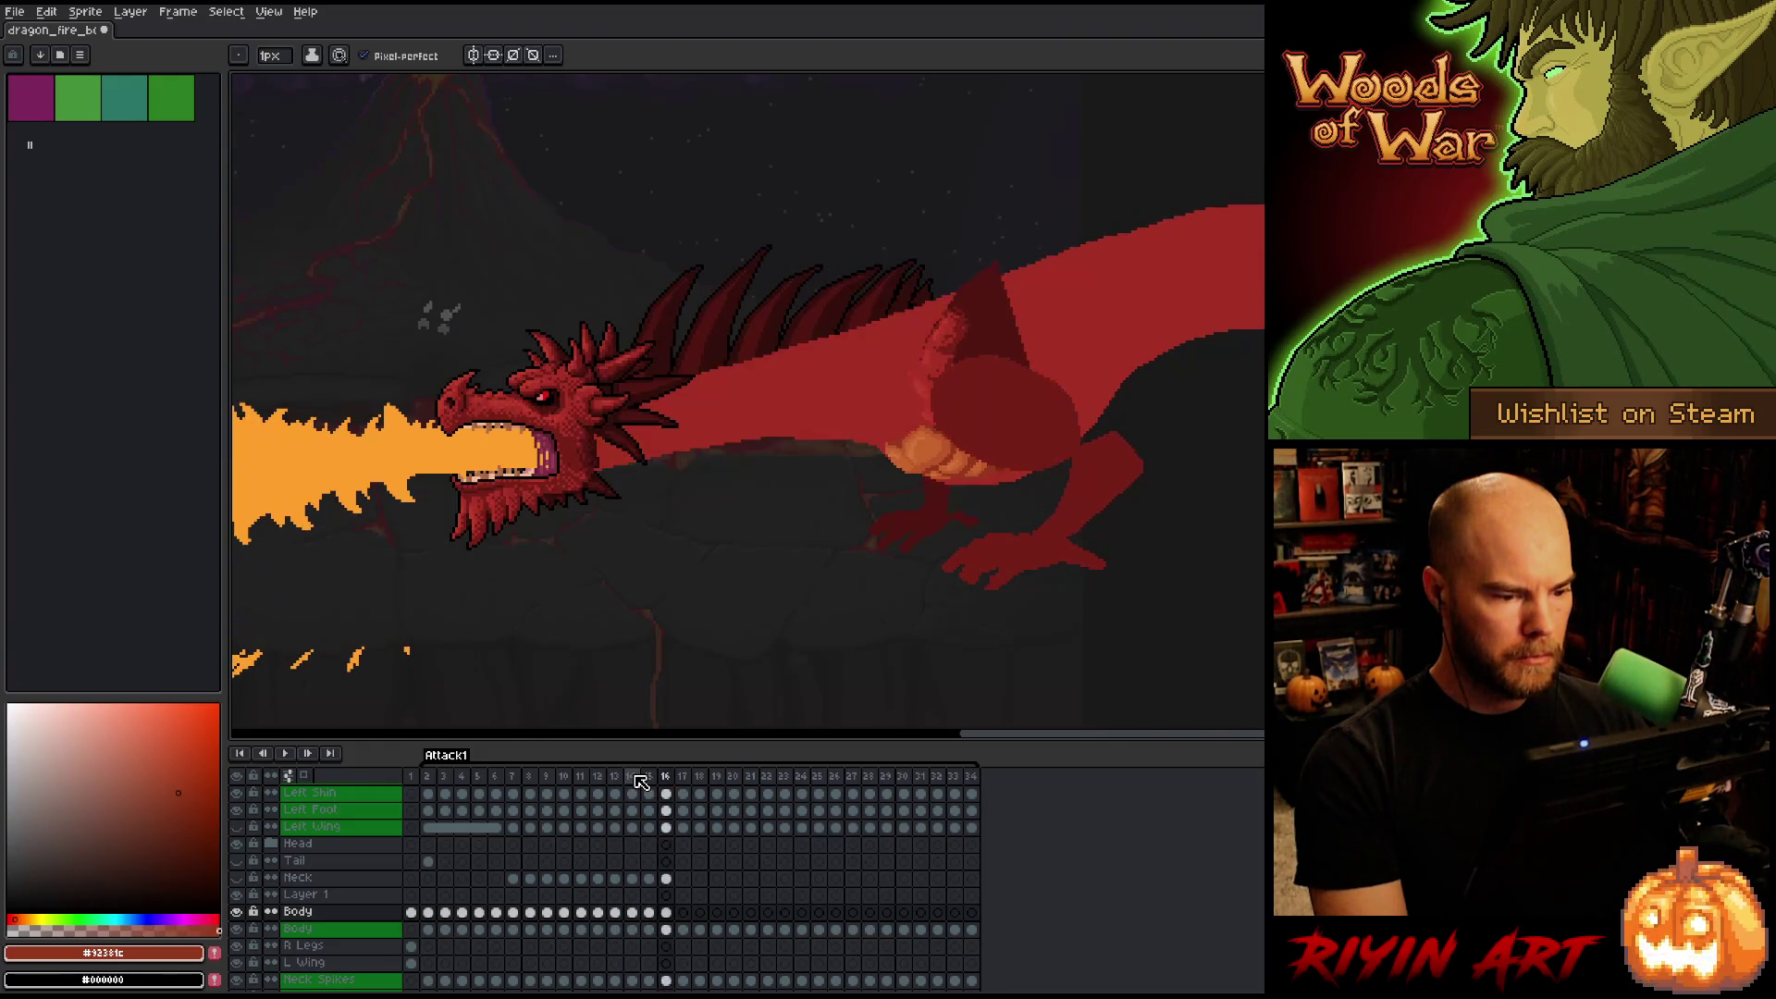
Select Layer 1's frame 16 cel and start a free transform with Ctrl+T.
{"action": "left_click", "coordinate": [649, 913]}
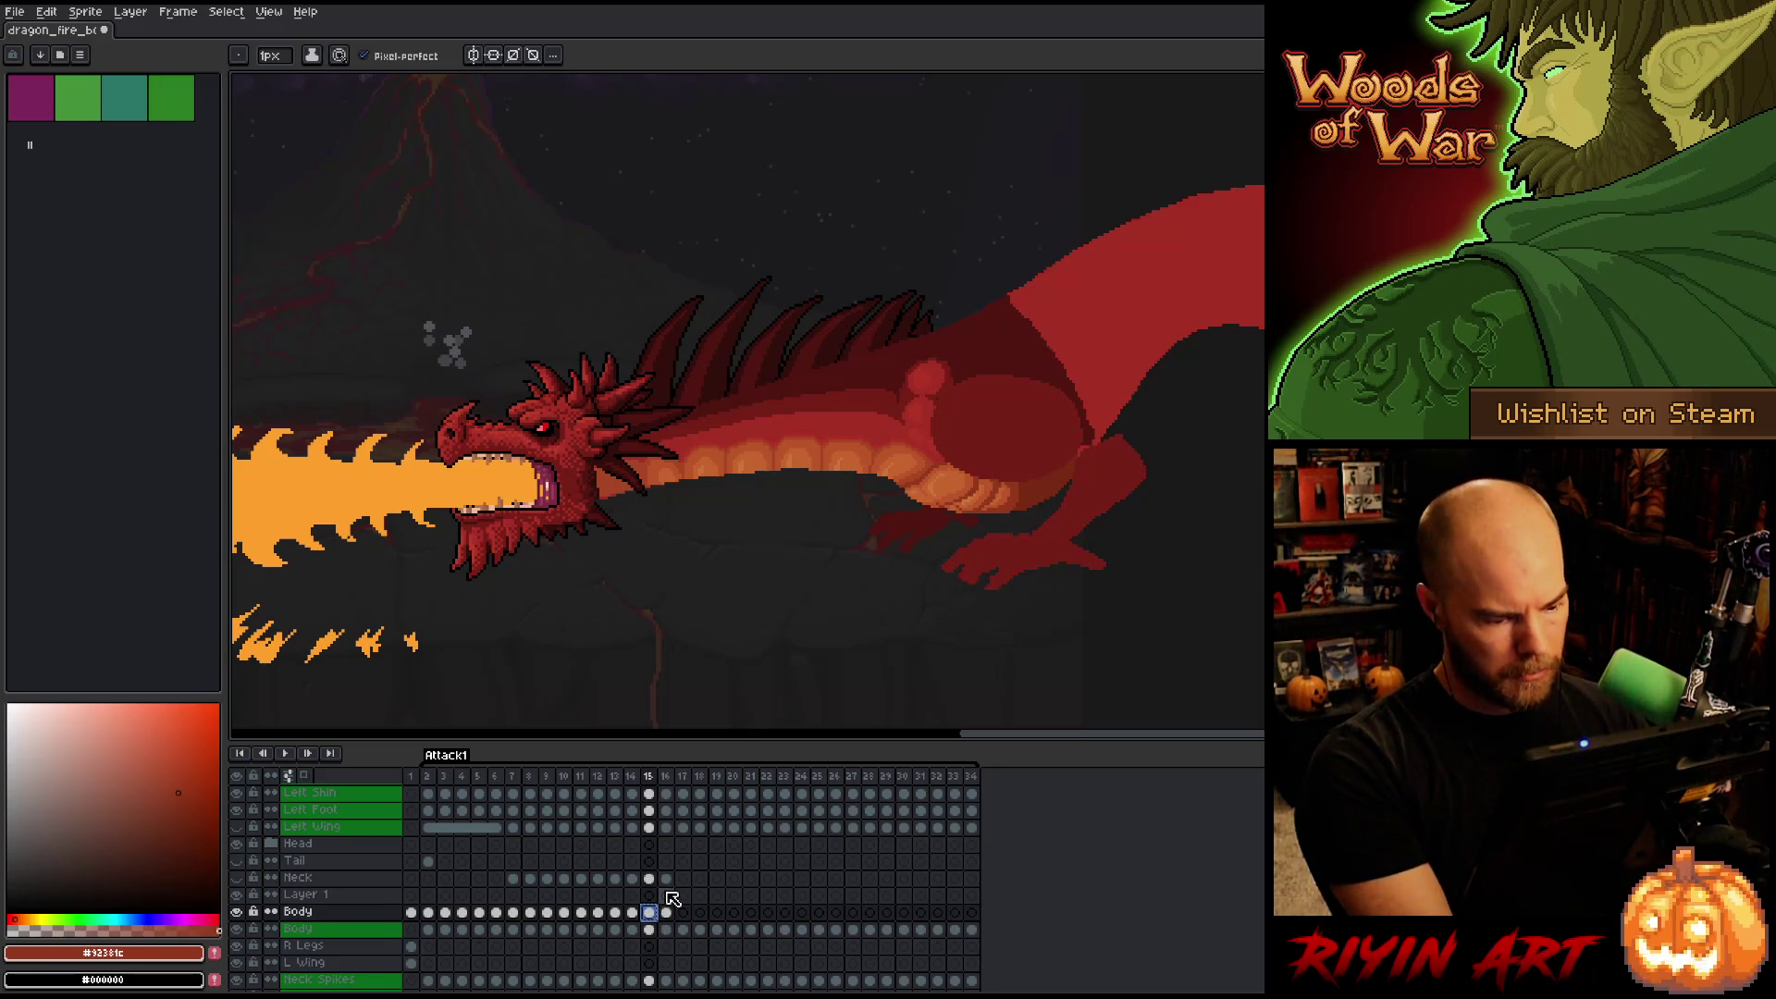
{"action": "left_click", "coordinate": [666, 895]}
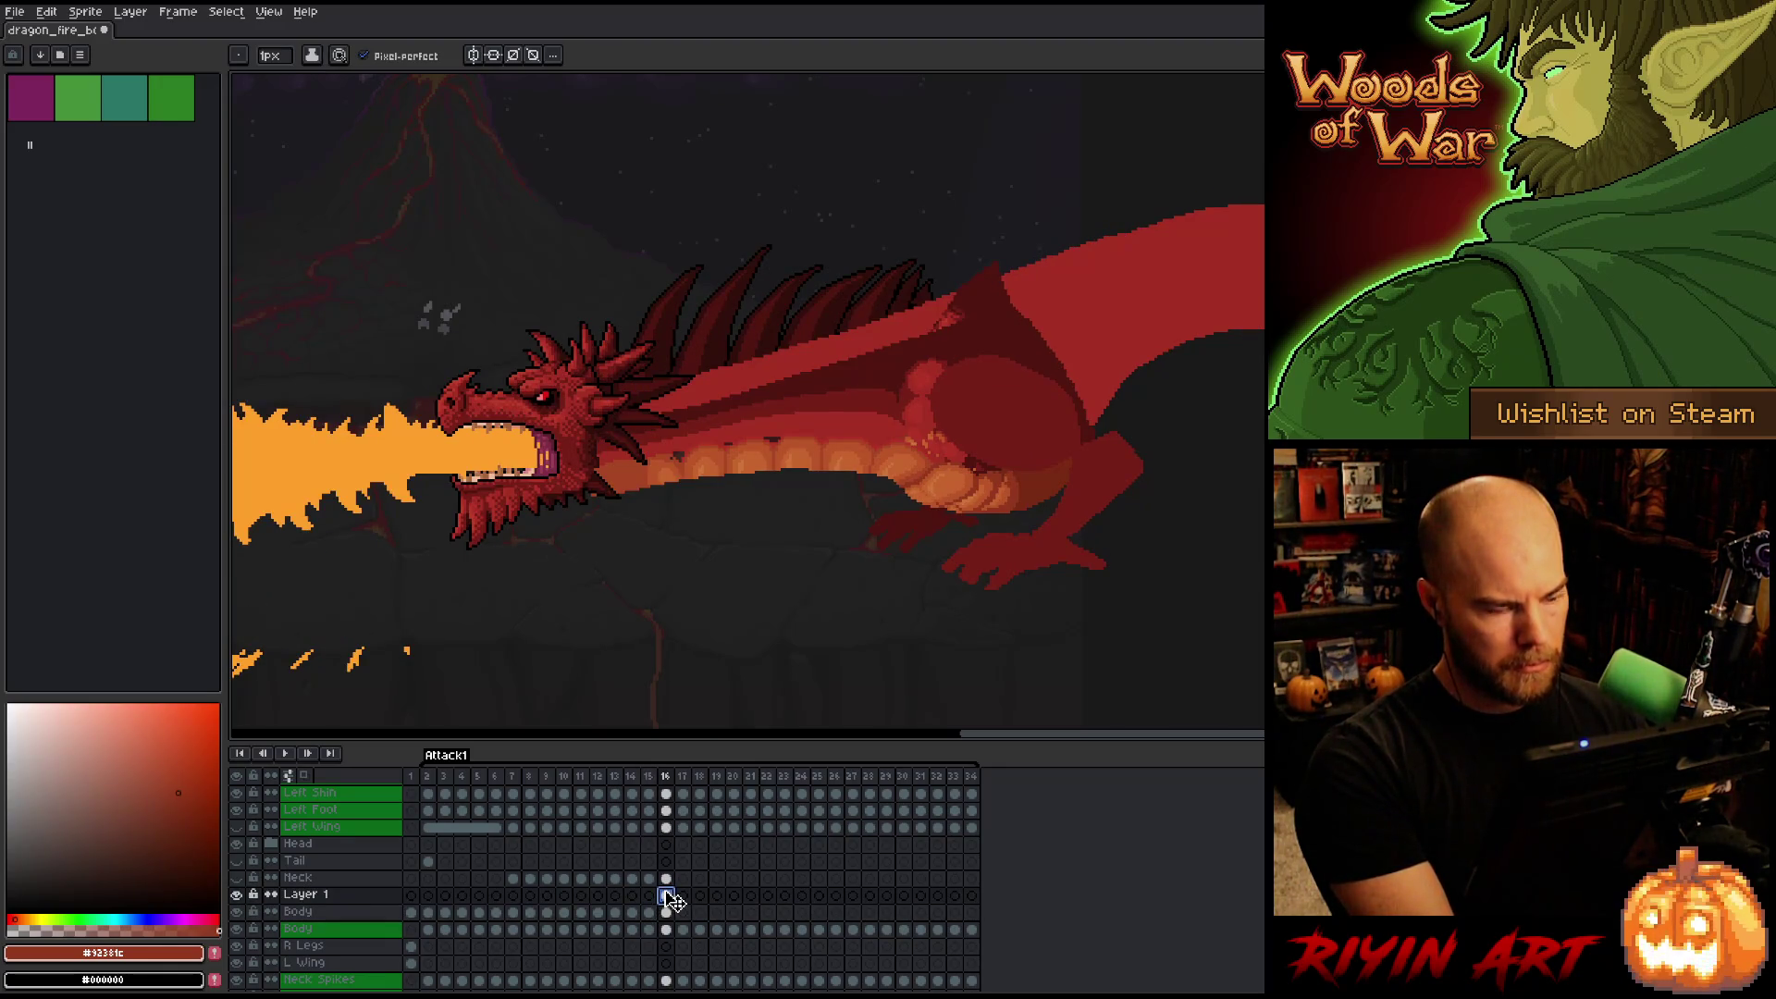
{"action": "key", "text": "ctrl+t"}
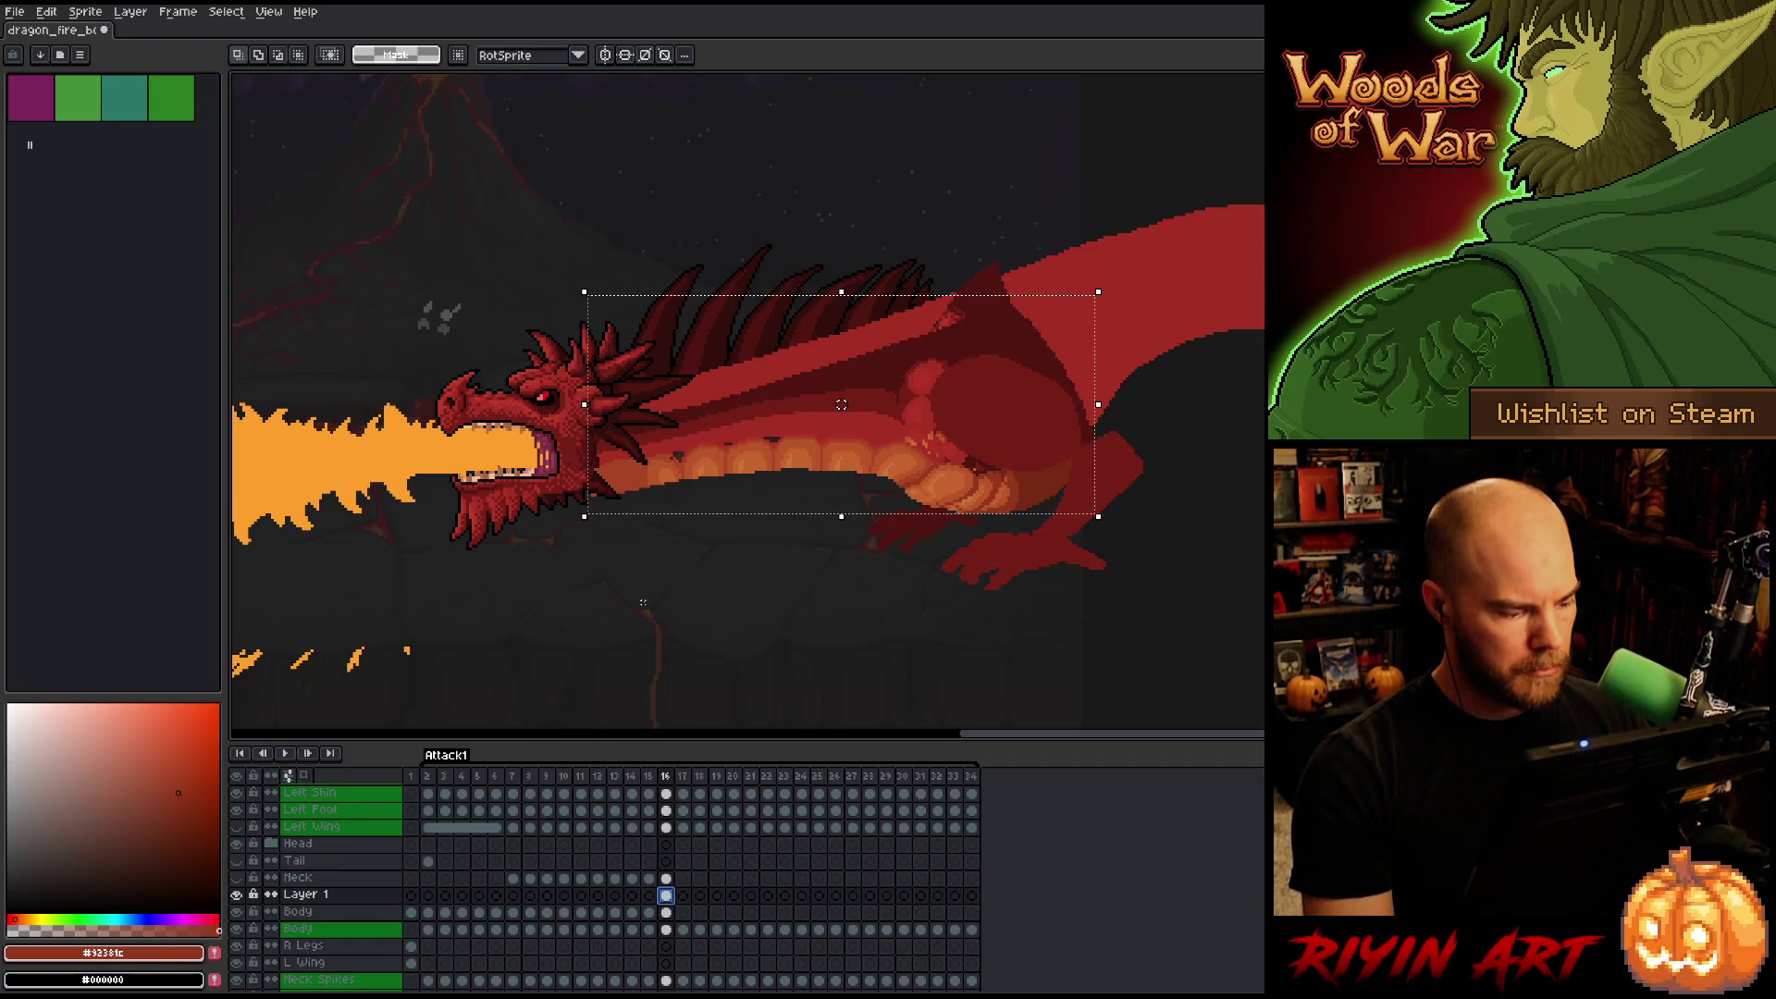
Raise the dragon's body, nudge it a few pixels left, and apply the move.
{"action": "mouse_move", "coordinate": [841, 404]}
{"action": "left_mouse_down"}
{"action": "mouse_move", "coordinate": [838, 359]}
{"action": "mouse_move", "coordinate": [832, 376]}
{"action": "left_mouse_up"}
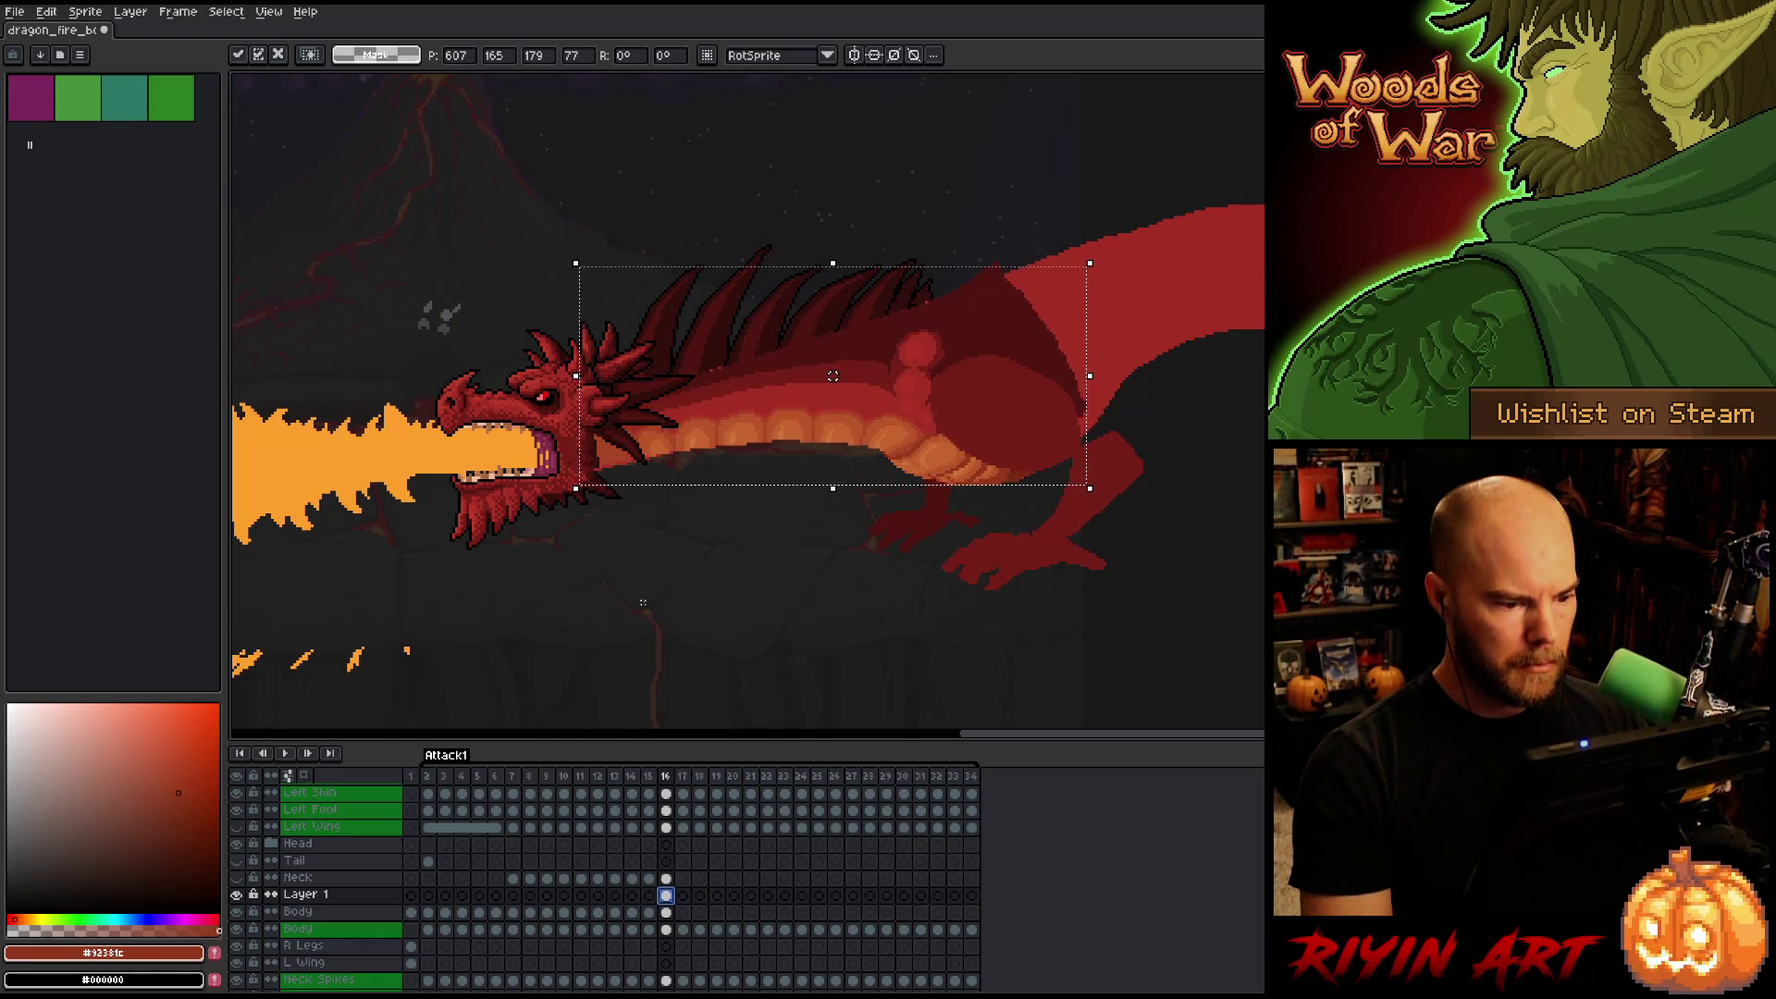
{"action": "key", "text": "Left"}
{"action": "key", "text": "Return"}
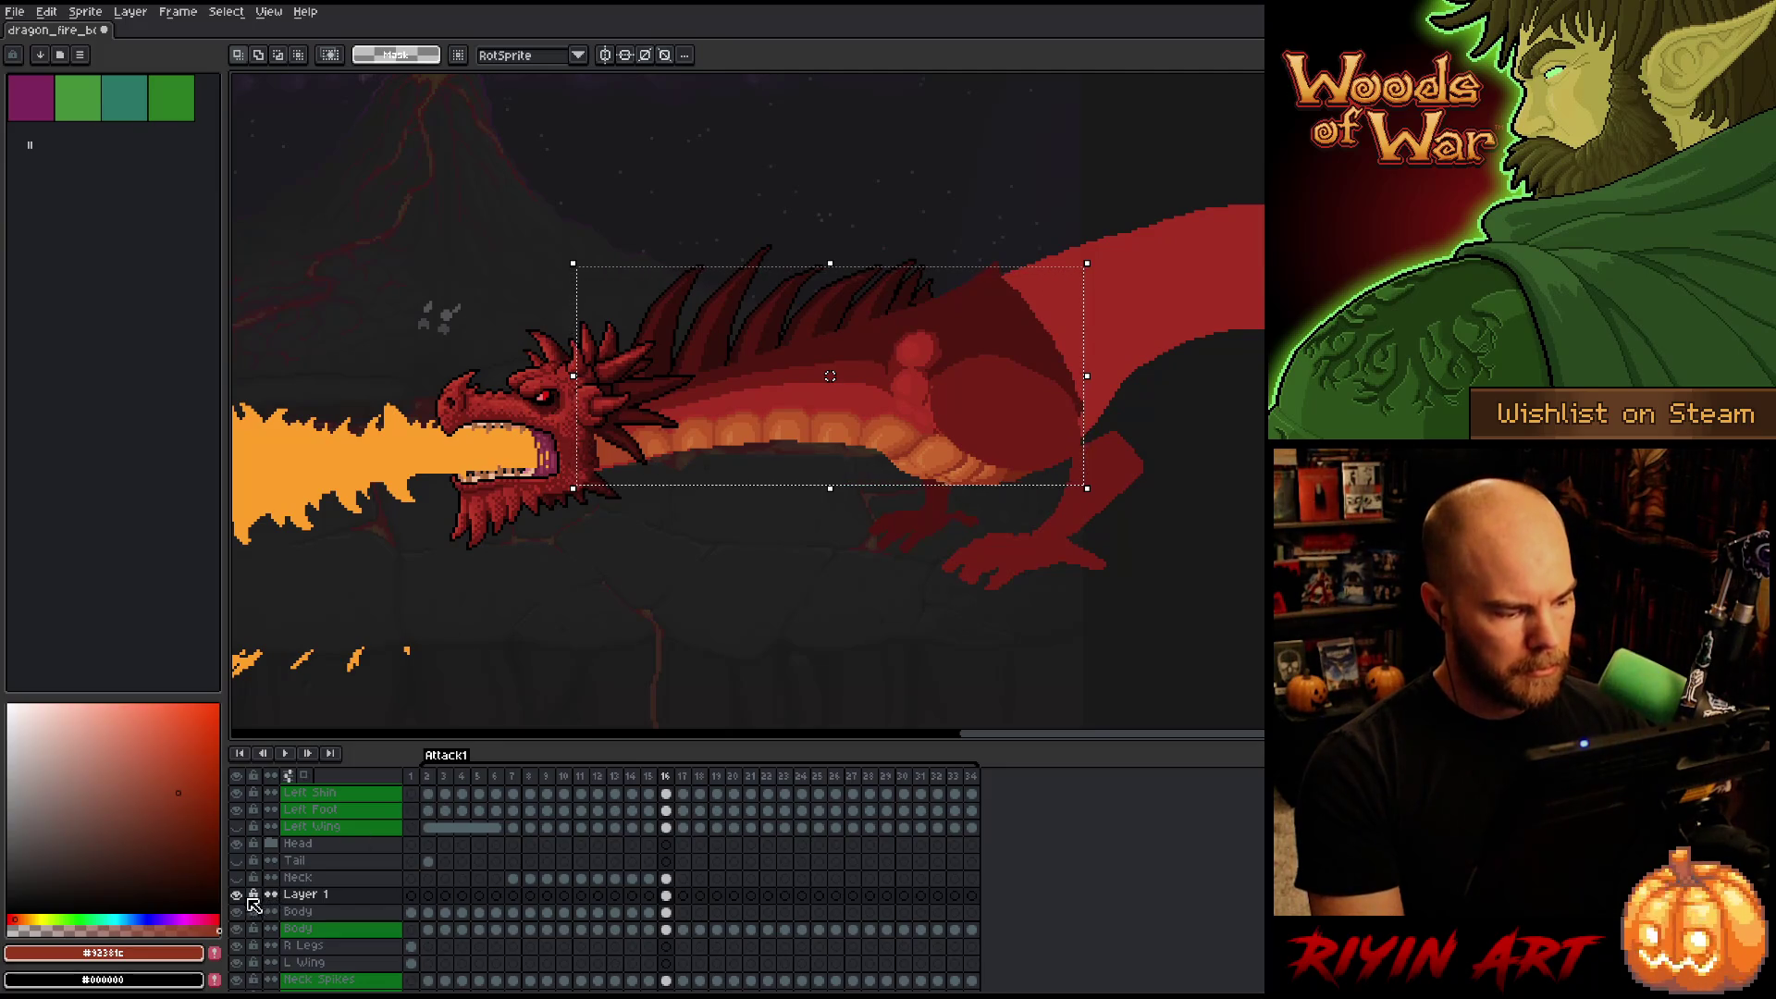
Check the pose against frame 15 and clear the selection around the body.
{"action": "left_click", "coordinate": [667, 930], "text": "ctrl"}
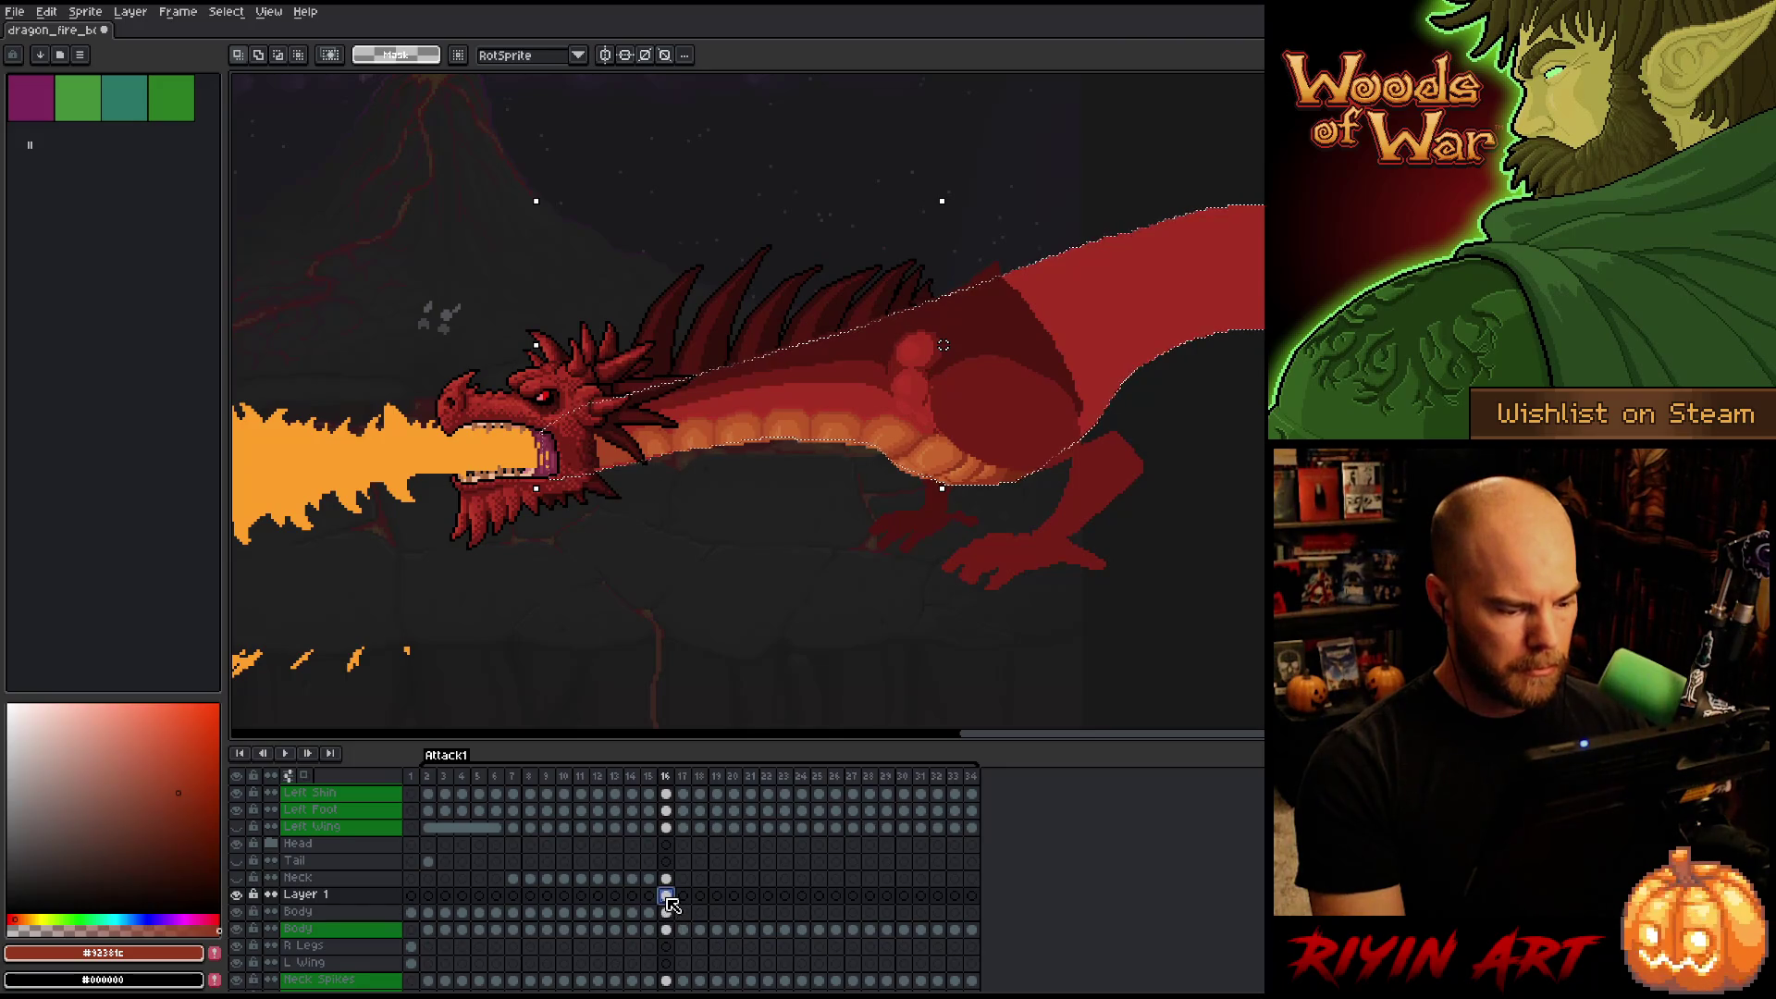
{"action": "left_click", "coordinate": [667, 897]}
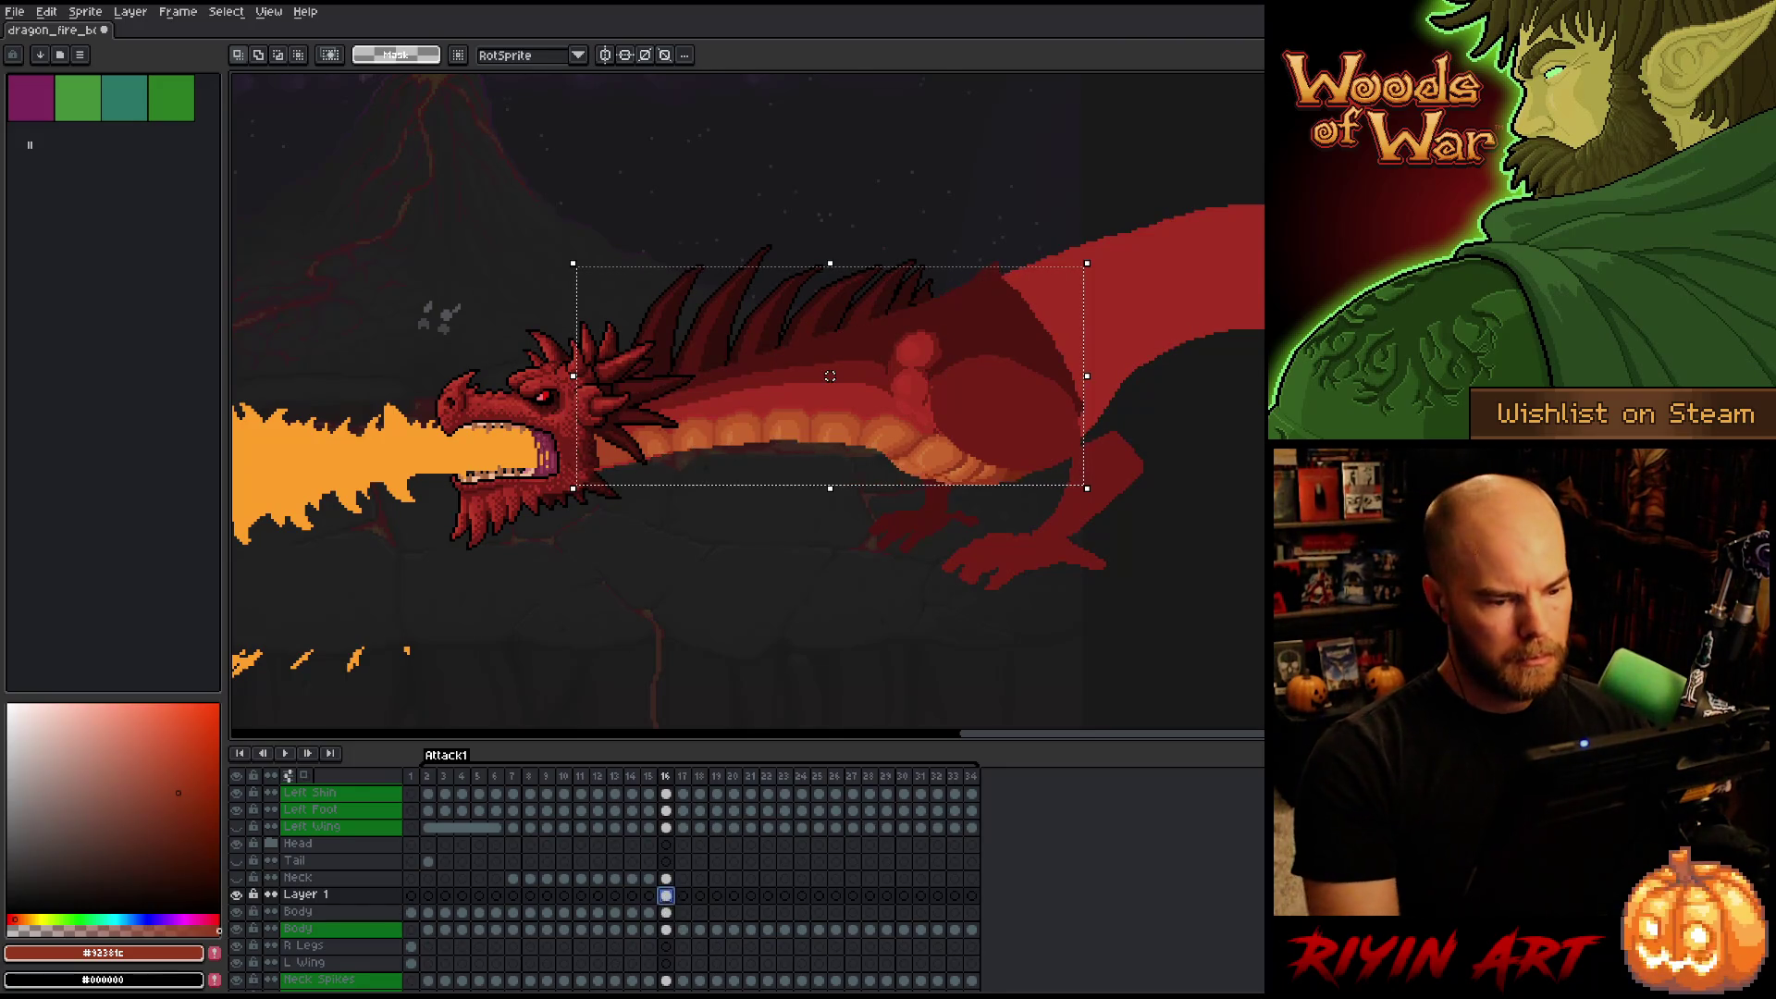
{"action": "key", "text": "Left"}
{"action": "key", "text": "Right"}
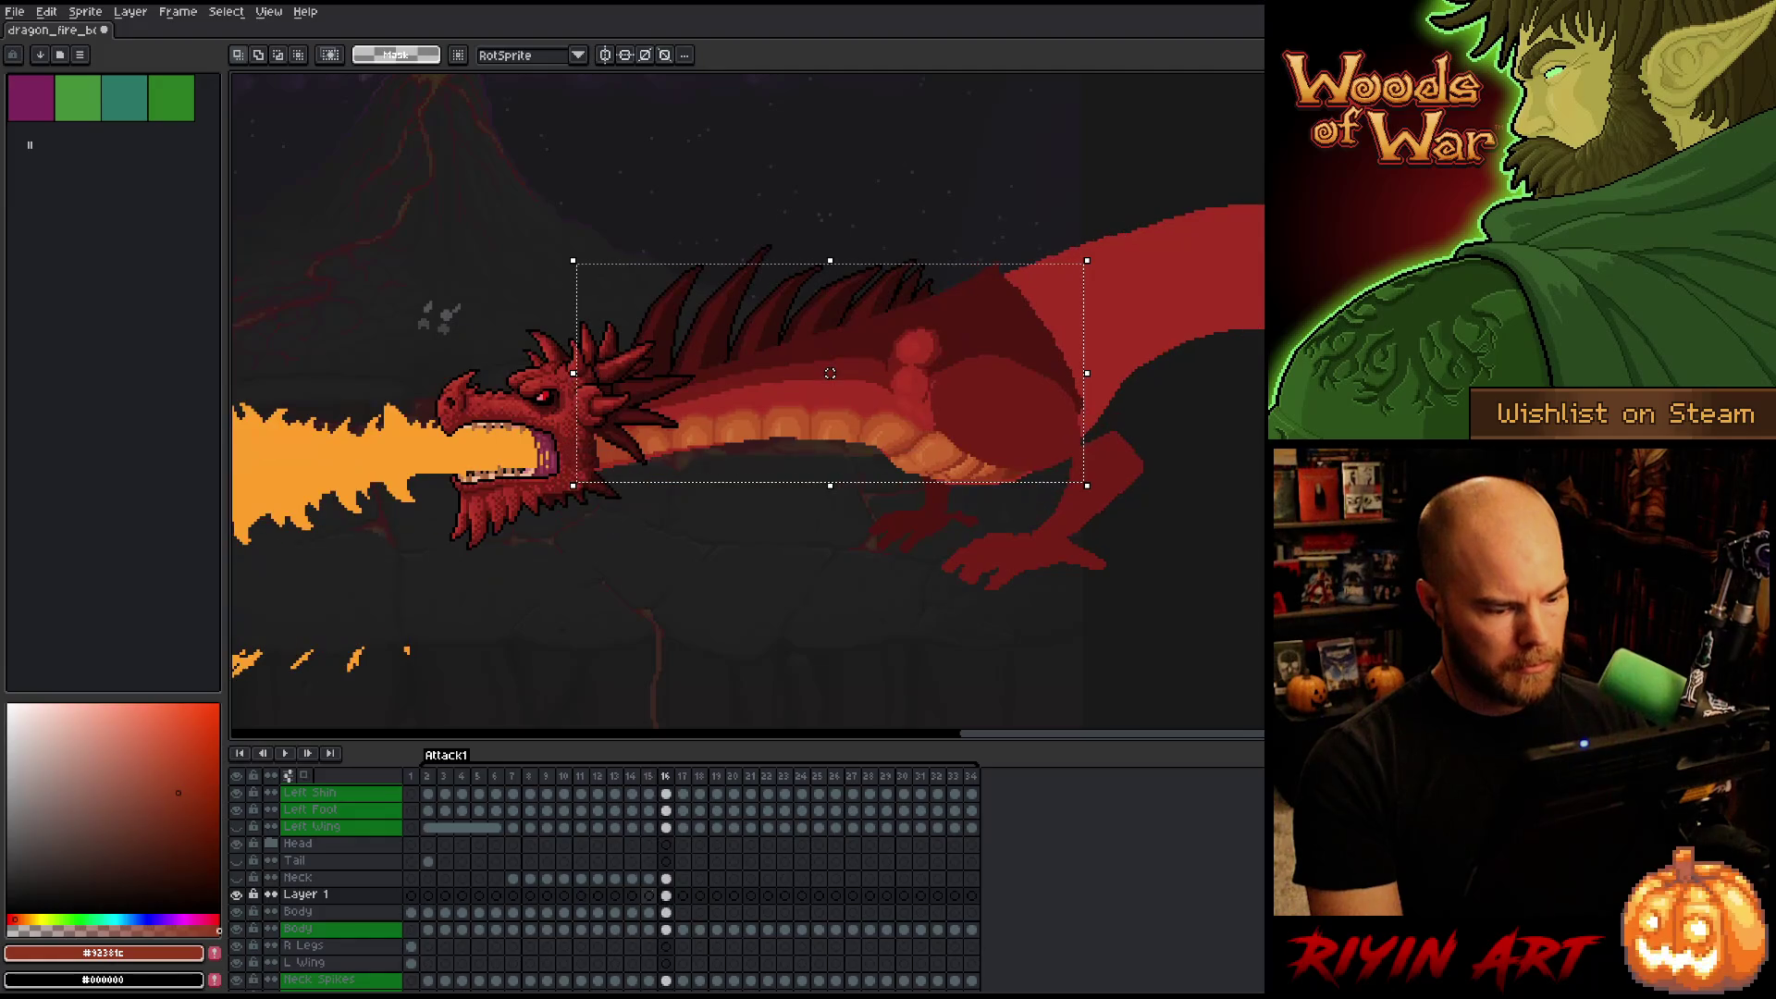
{"action": "key", "text": "Down"}
{"action": "key", "text": "ctrl+d"}
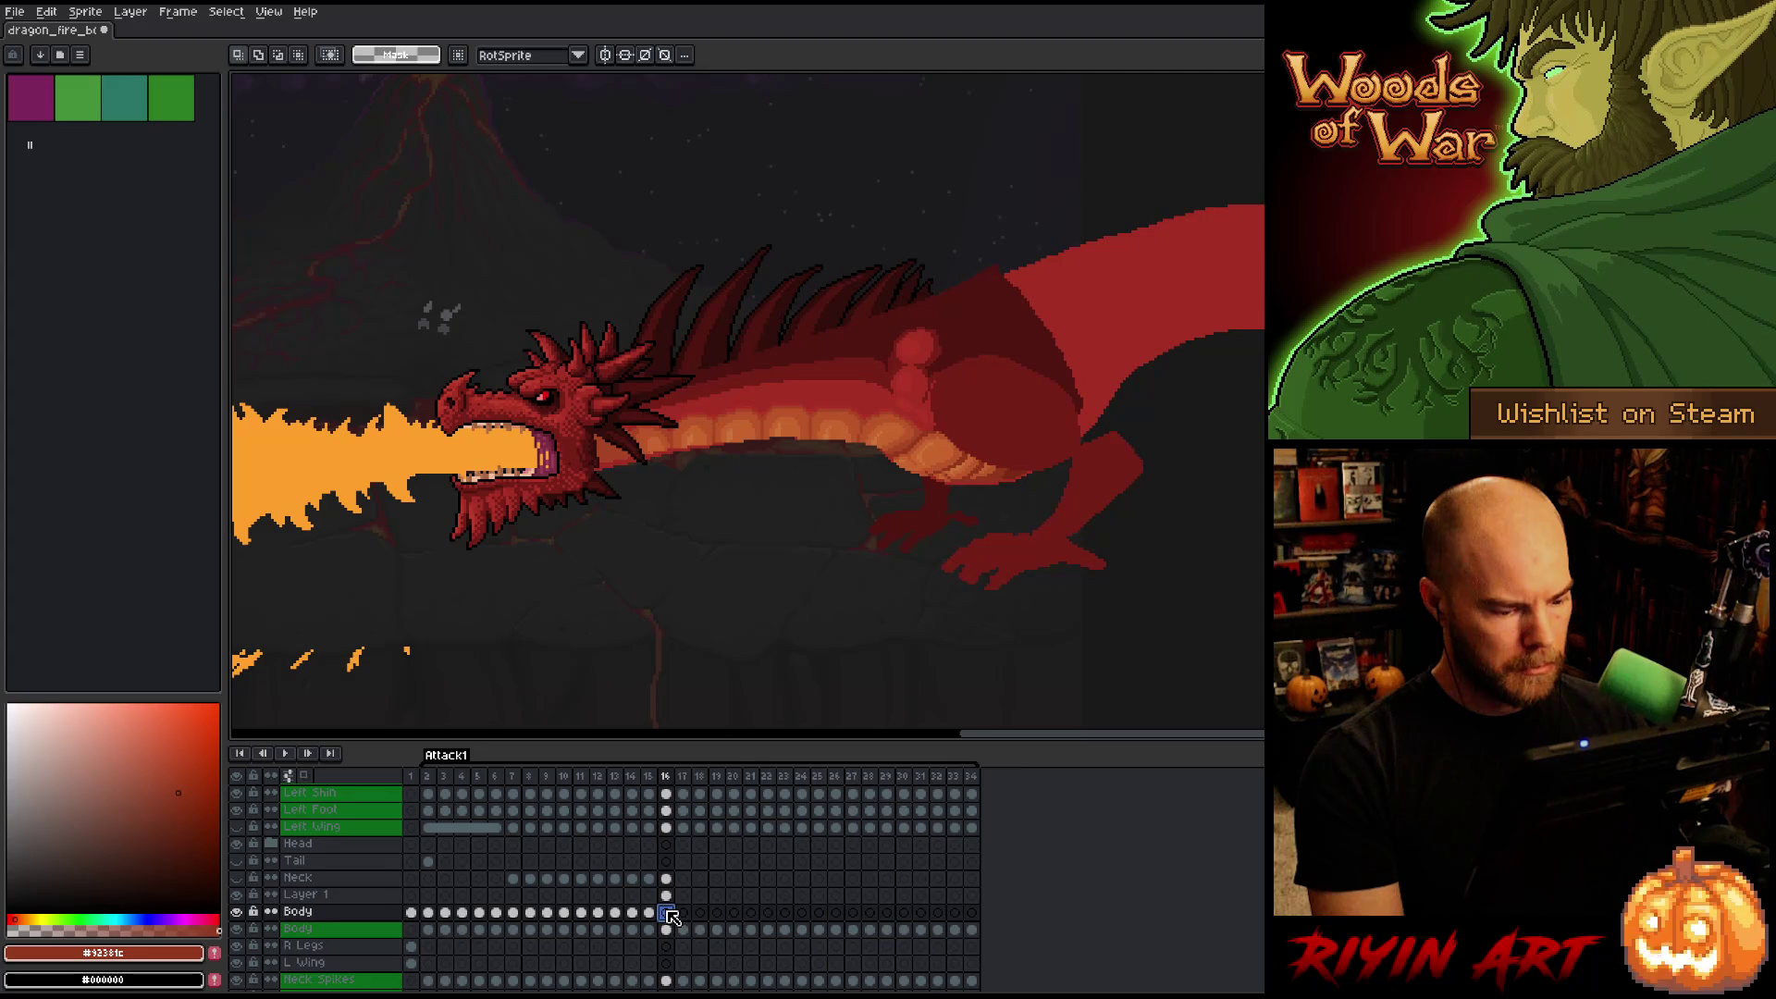
{"action": "left_click", "coordinate": [670, 897]}
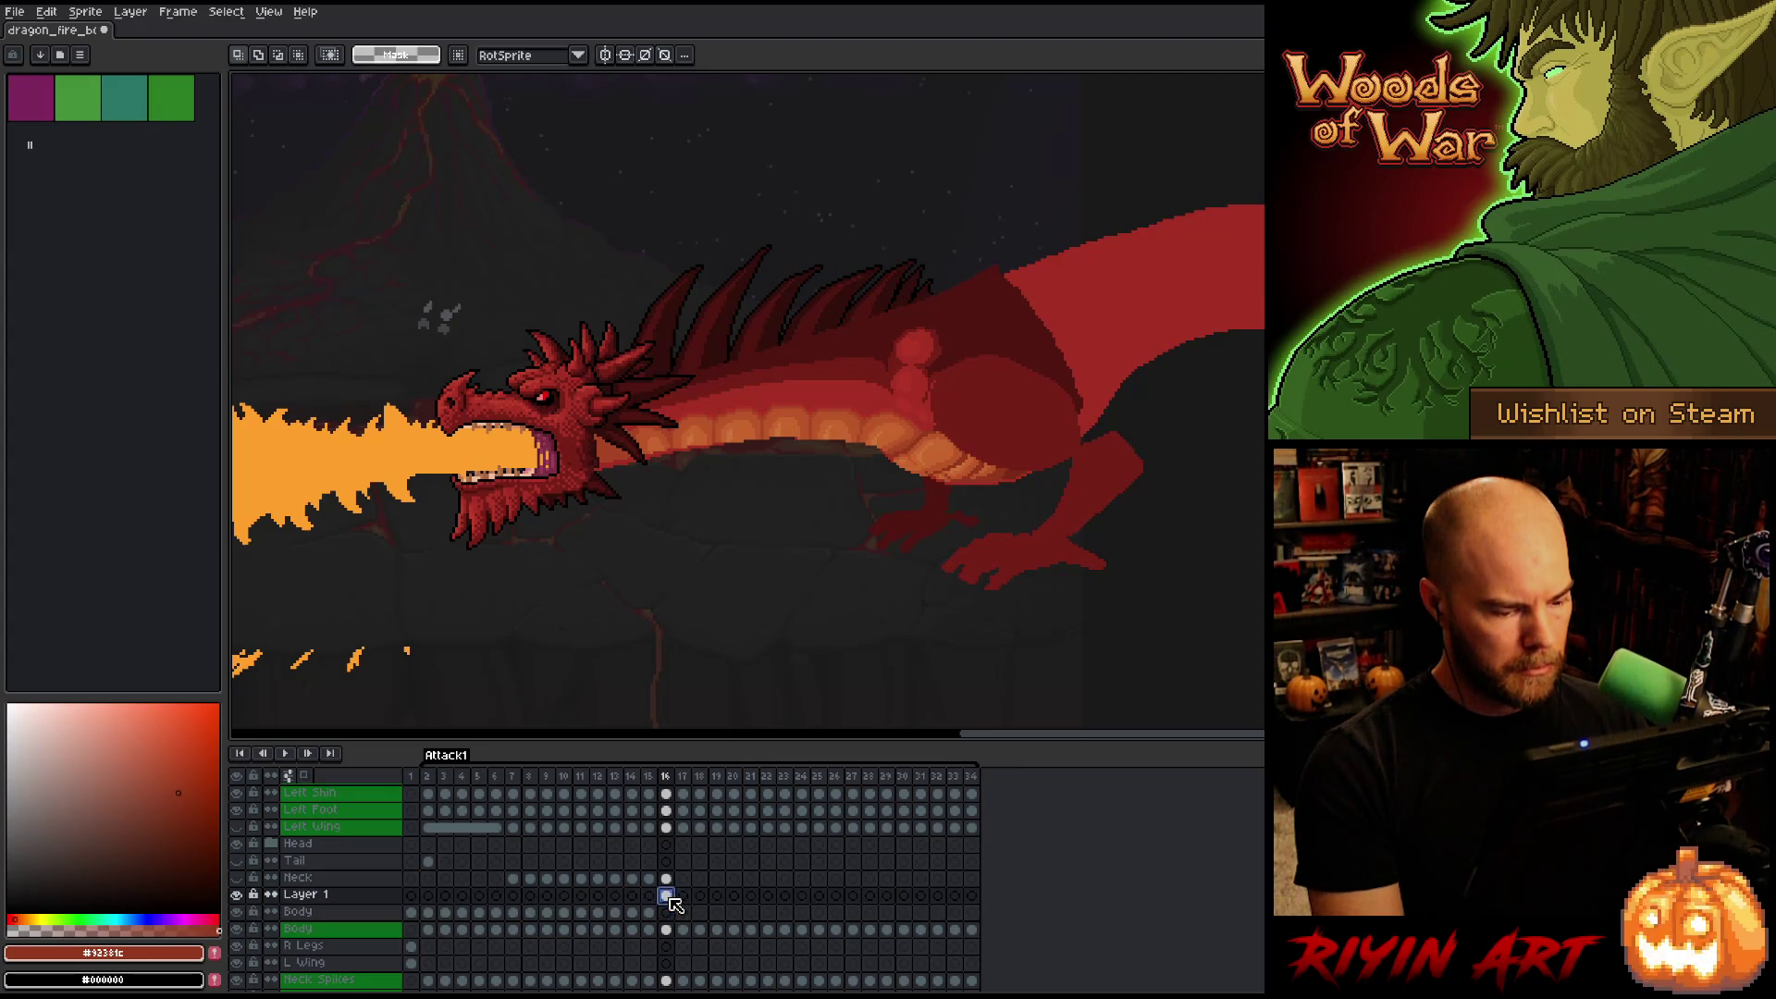
{"action": "left_click", "coordinate": [667, 912]}
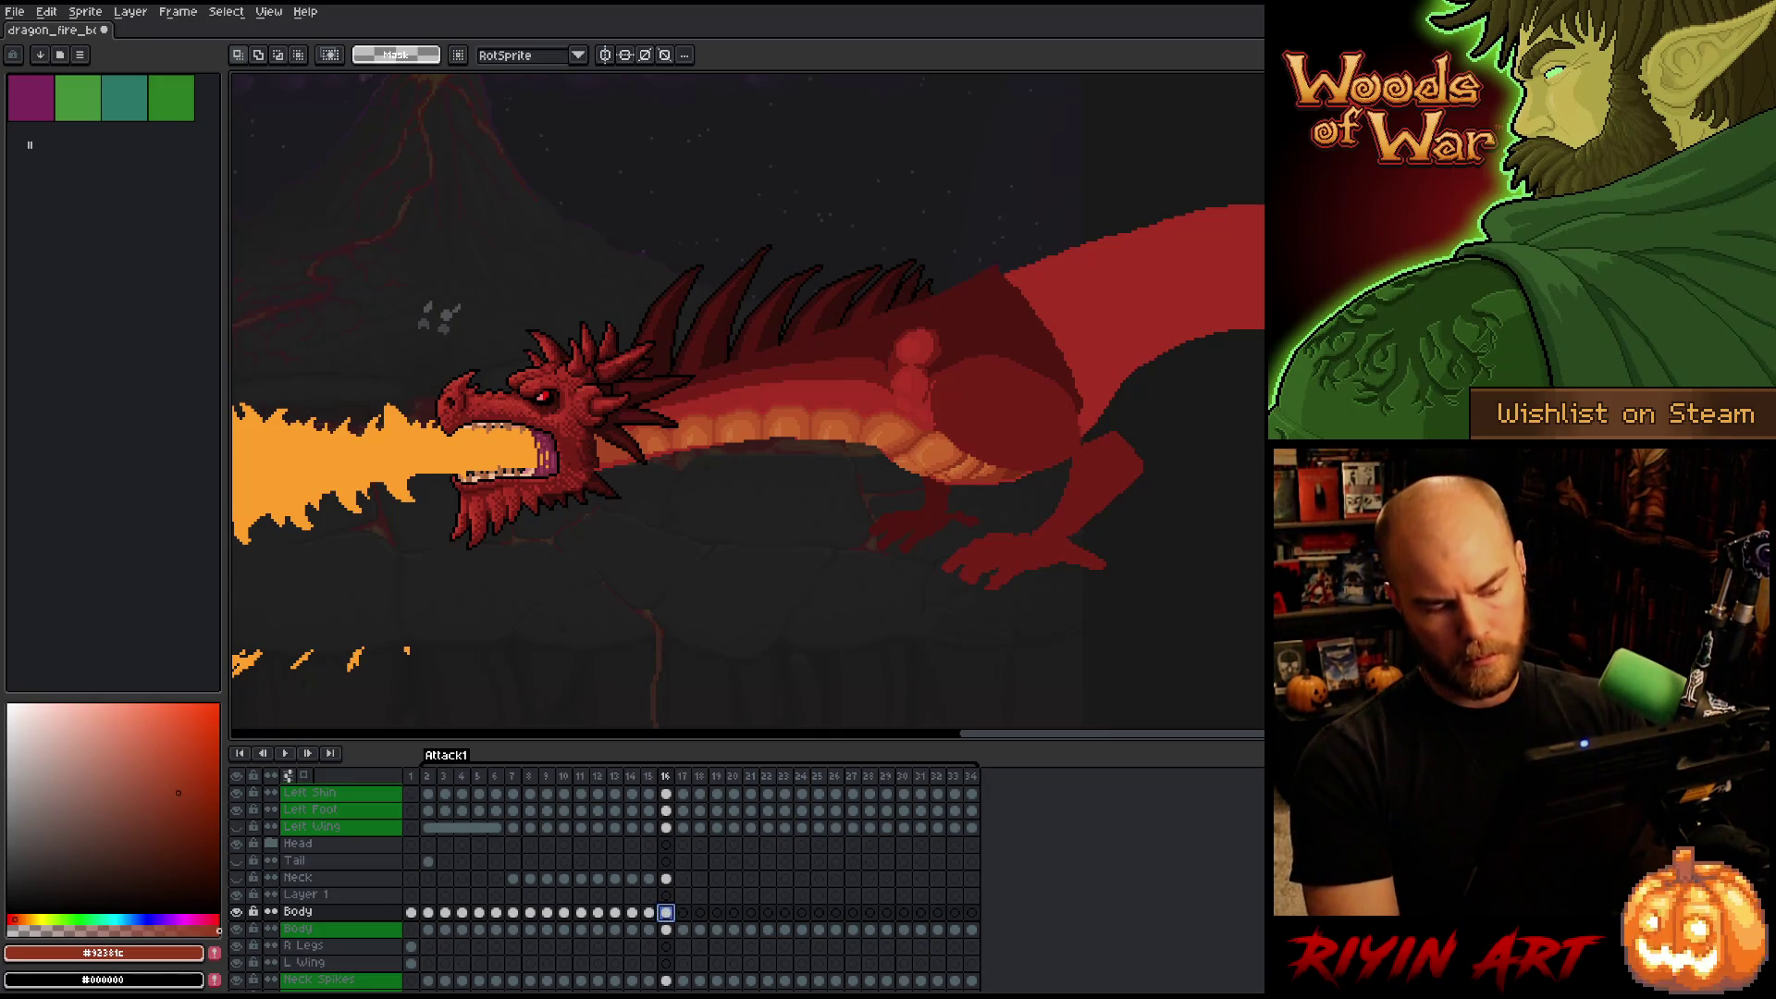
{"action": "key", "text": "ctrl+t"}
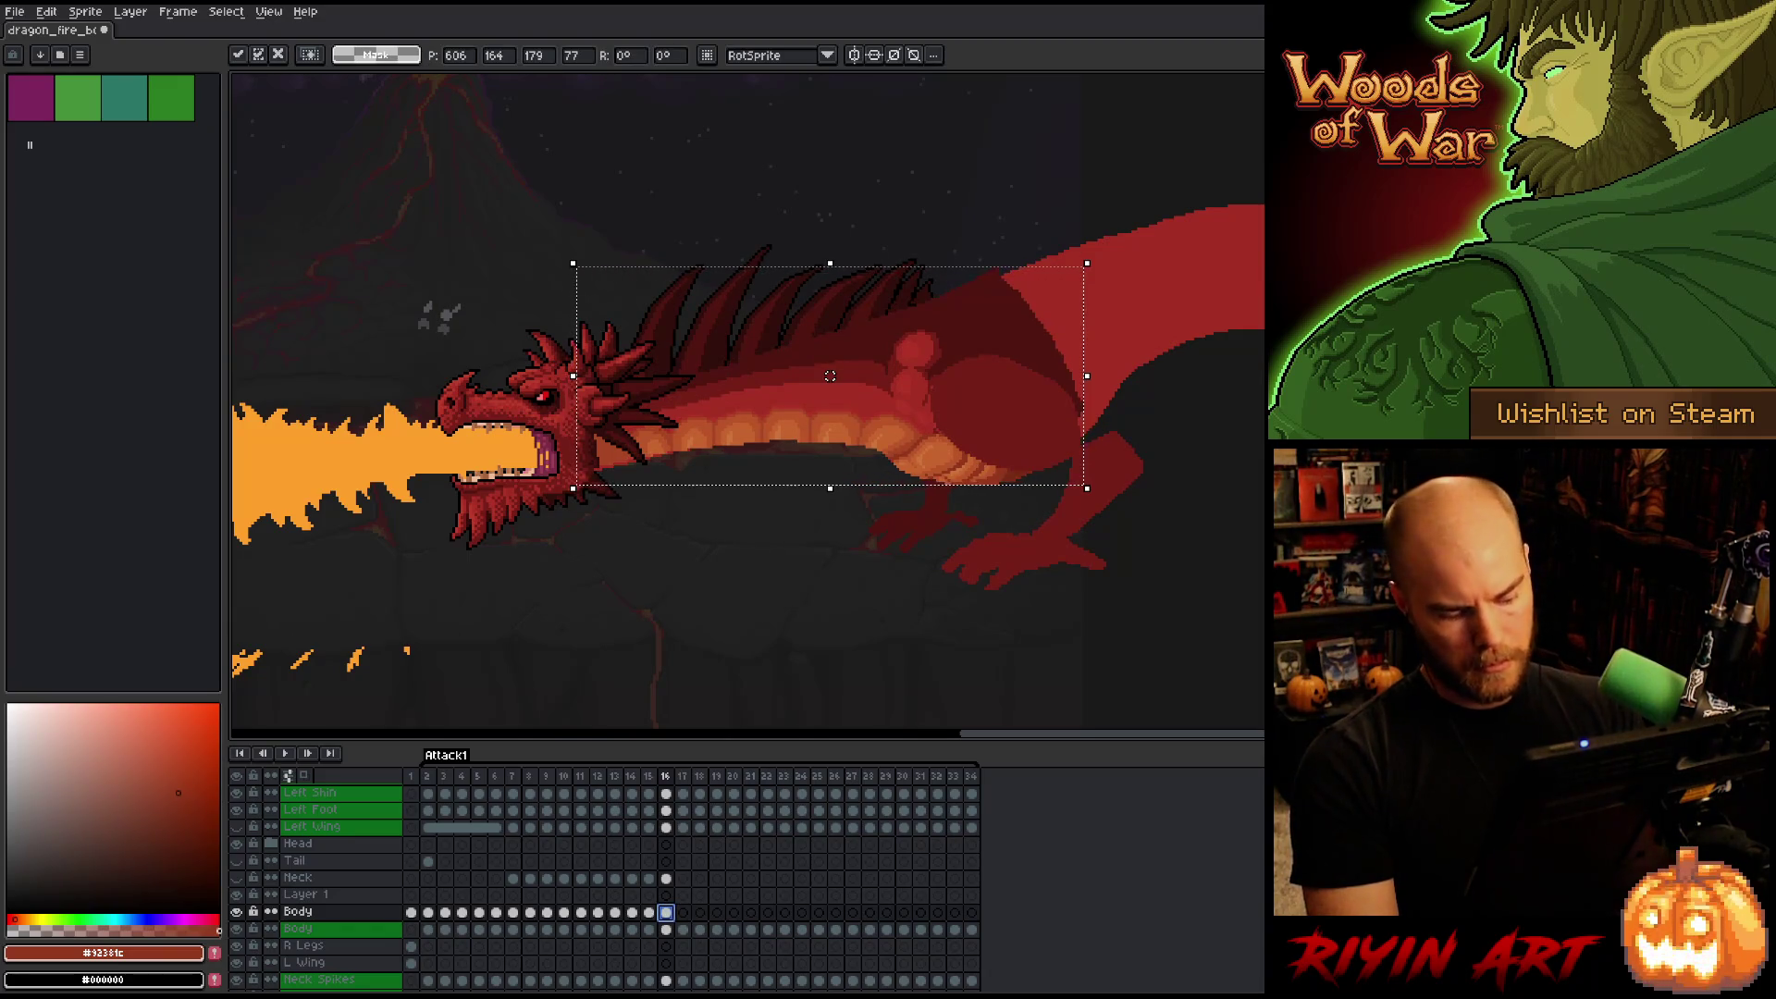
{"action": "key", "text": "Return"}
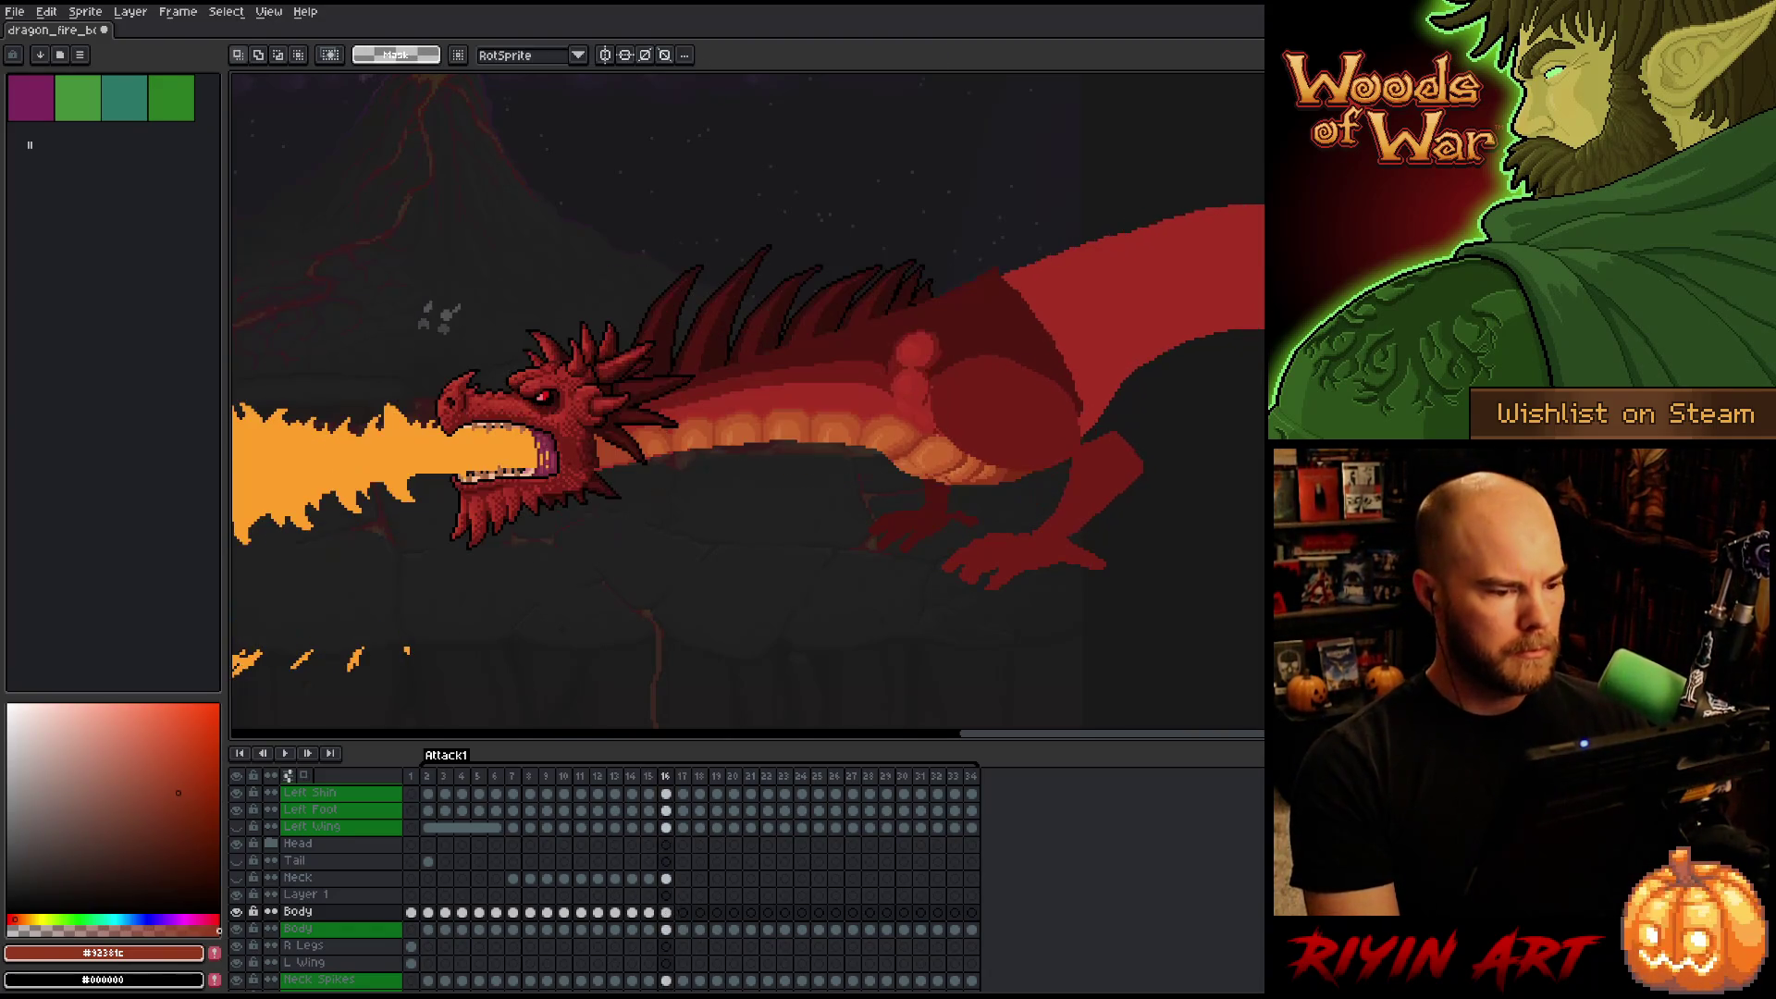
{"action": "key", "text": "Left"}
{"action": "key", "text": "Right"}
{"action": "key", "text": "Left"}
{"action": "key", "text": "Right"}
{"action": "key", "text": "Left"}
{"action": "key", "text": "Right"}
{"action": "key", "text": "Left"}
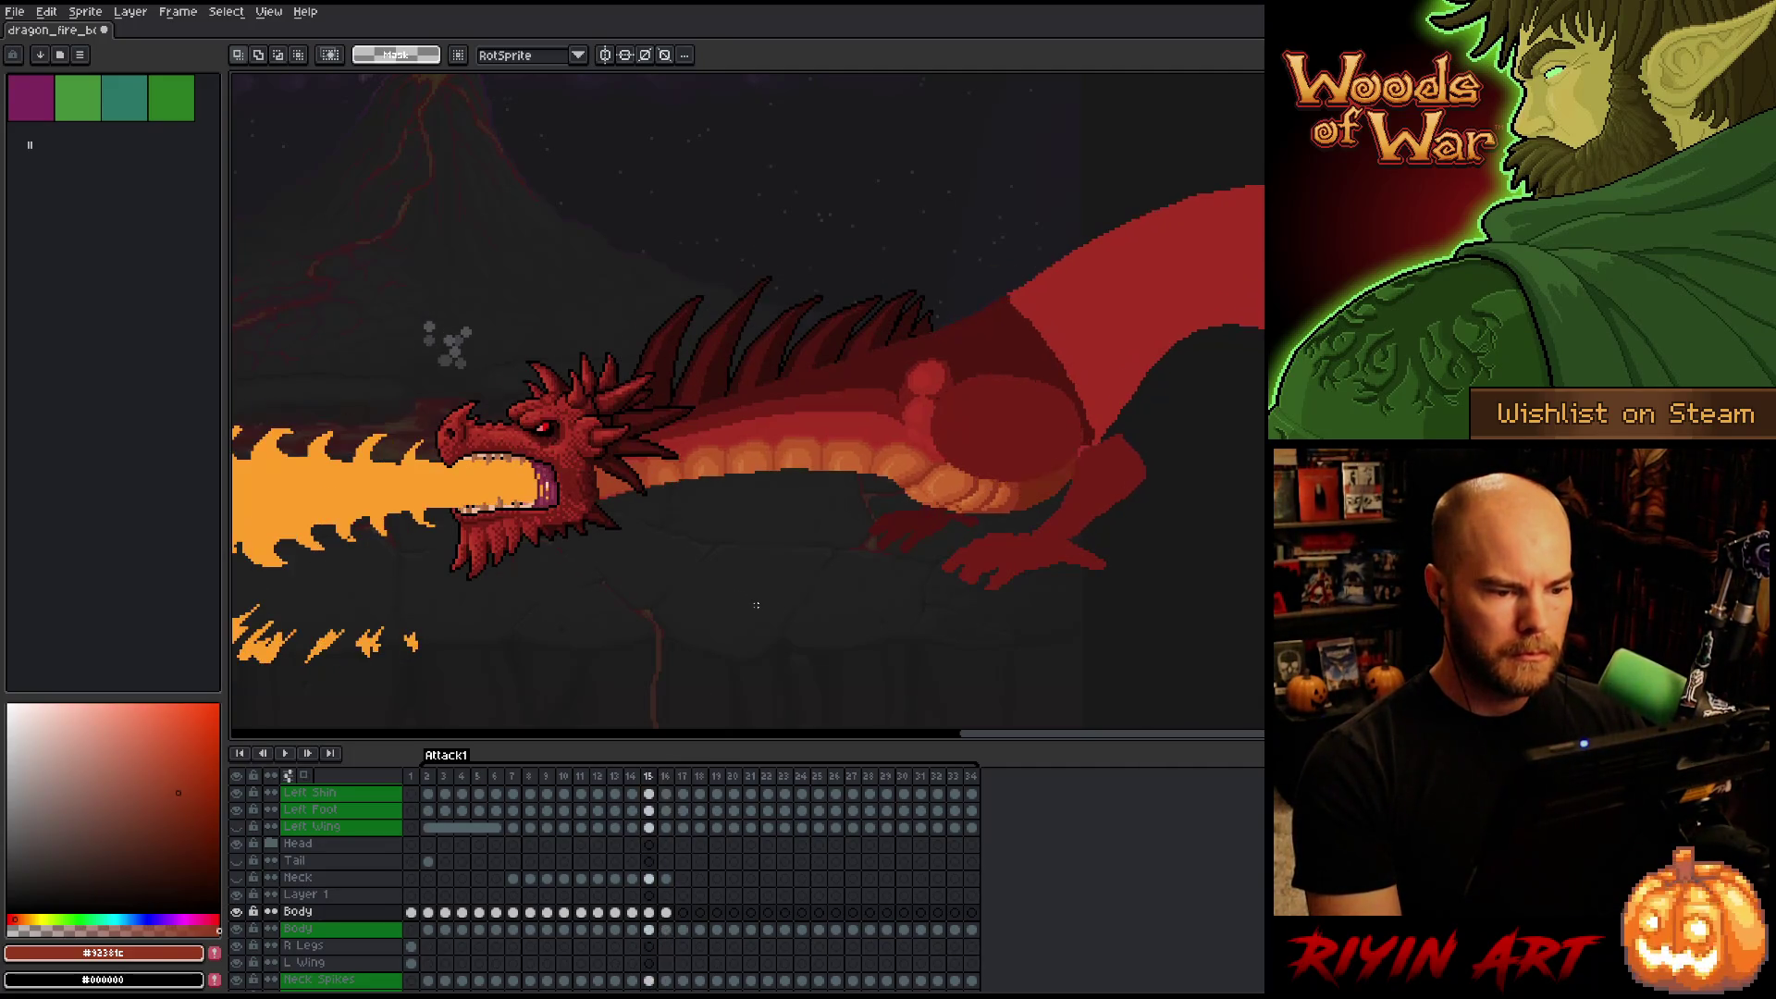
{"action": "key", "text": "Right"}
{"action": "key", "text": "Left"}
{"action": "key", "text": "Right"}
{"action": "key", "text": "Left"}
{"action": "key", "text": "Right"}
{"action": "left_click", "coordinate": [673, 914]}
{"action": "left_click", "coordinate": [673, 914]}
{"action": "scroll", "coordinate": [878, 469], "scroll_direction": "up", "scroll_amount": 3}
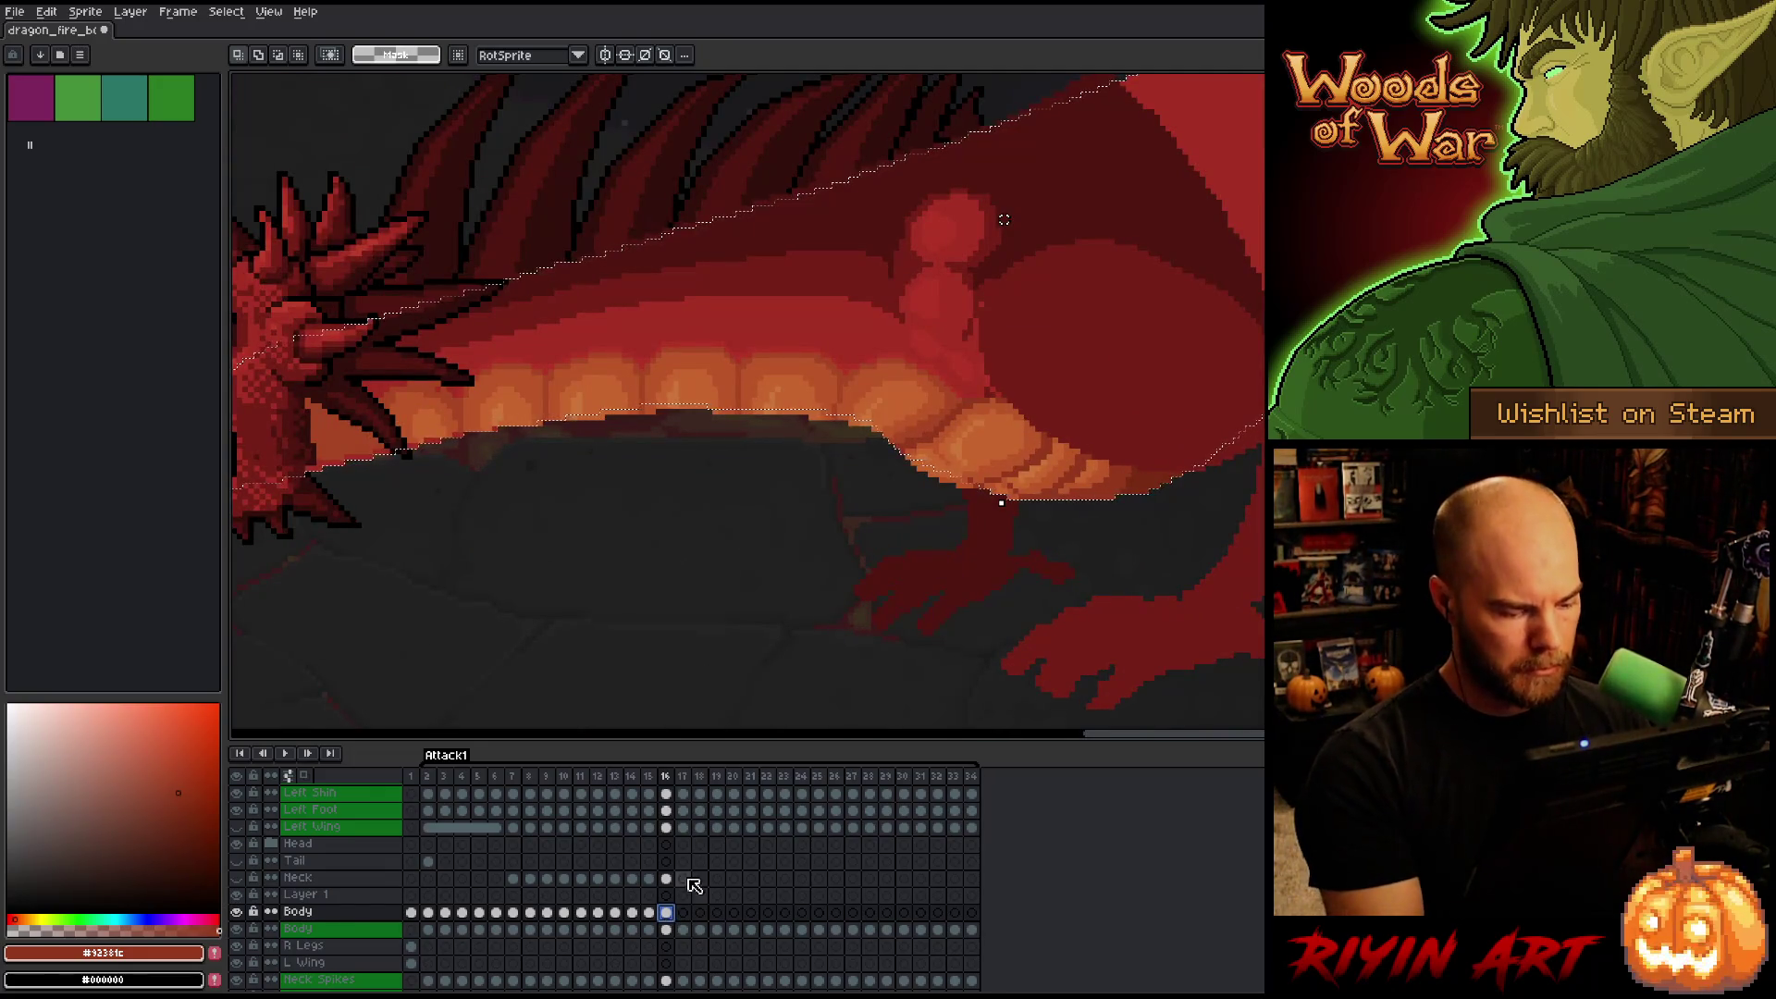
Set a 7 px brush and pan the view to centre the dragon's head.
{"action": "key", "text": "b"}
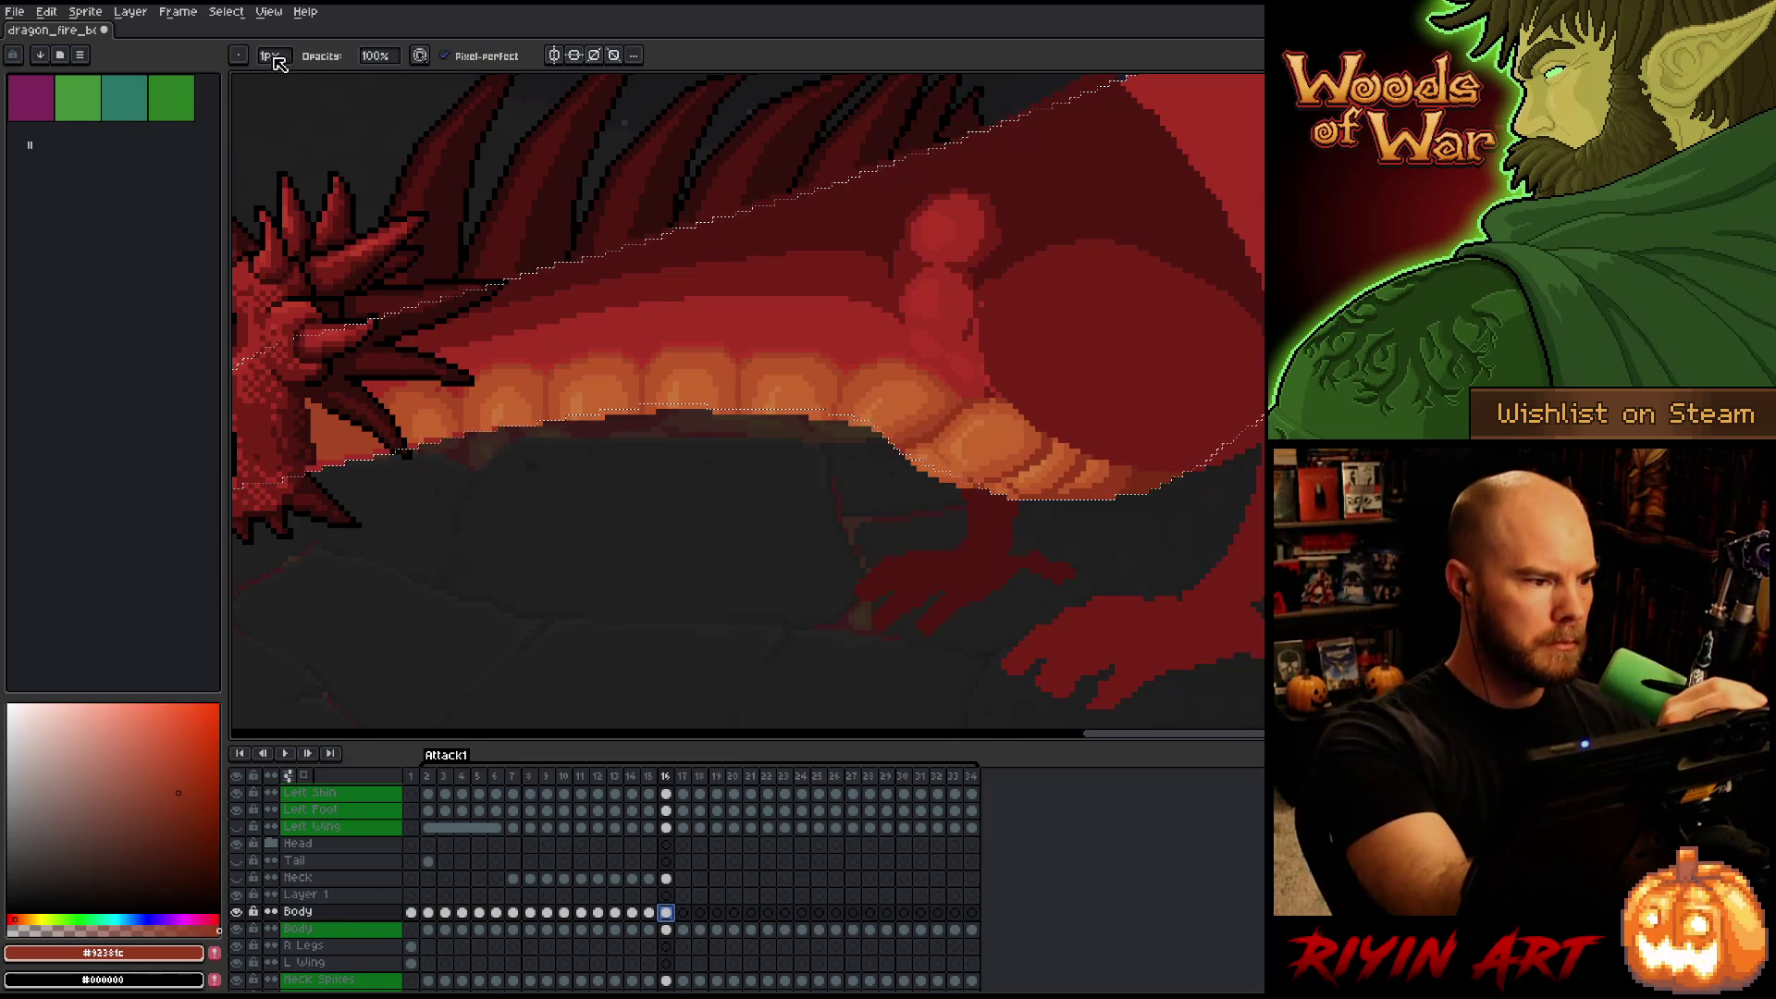
{"action": "left_click", "coordinate": [270, 55]}
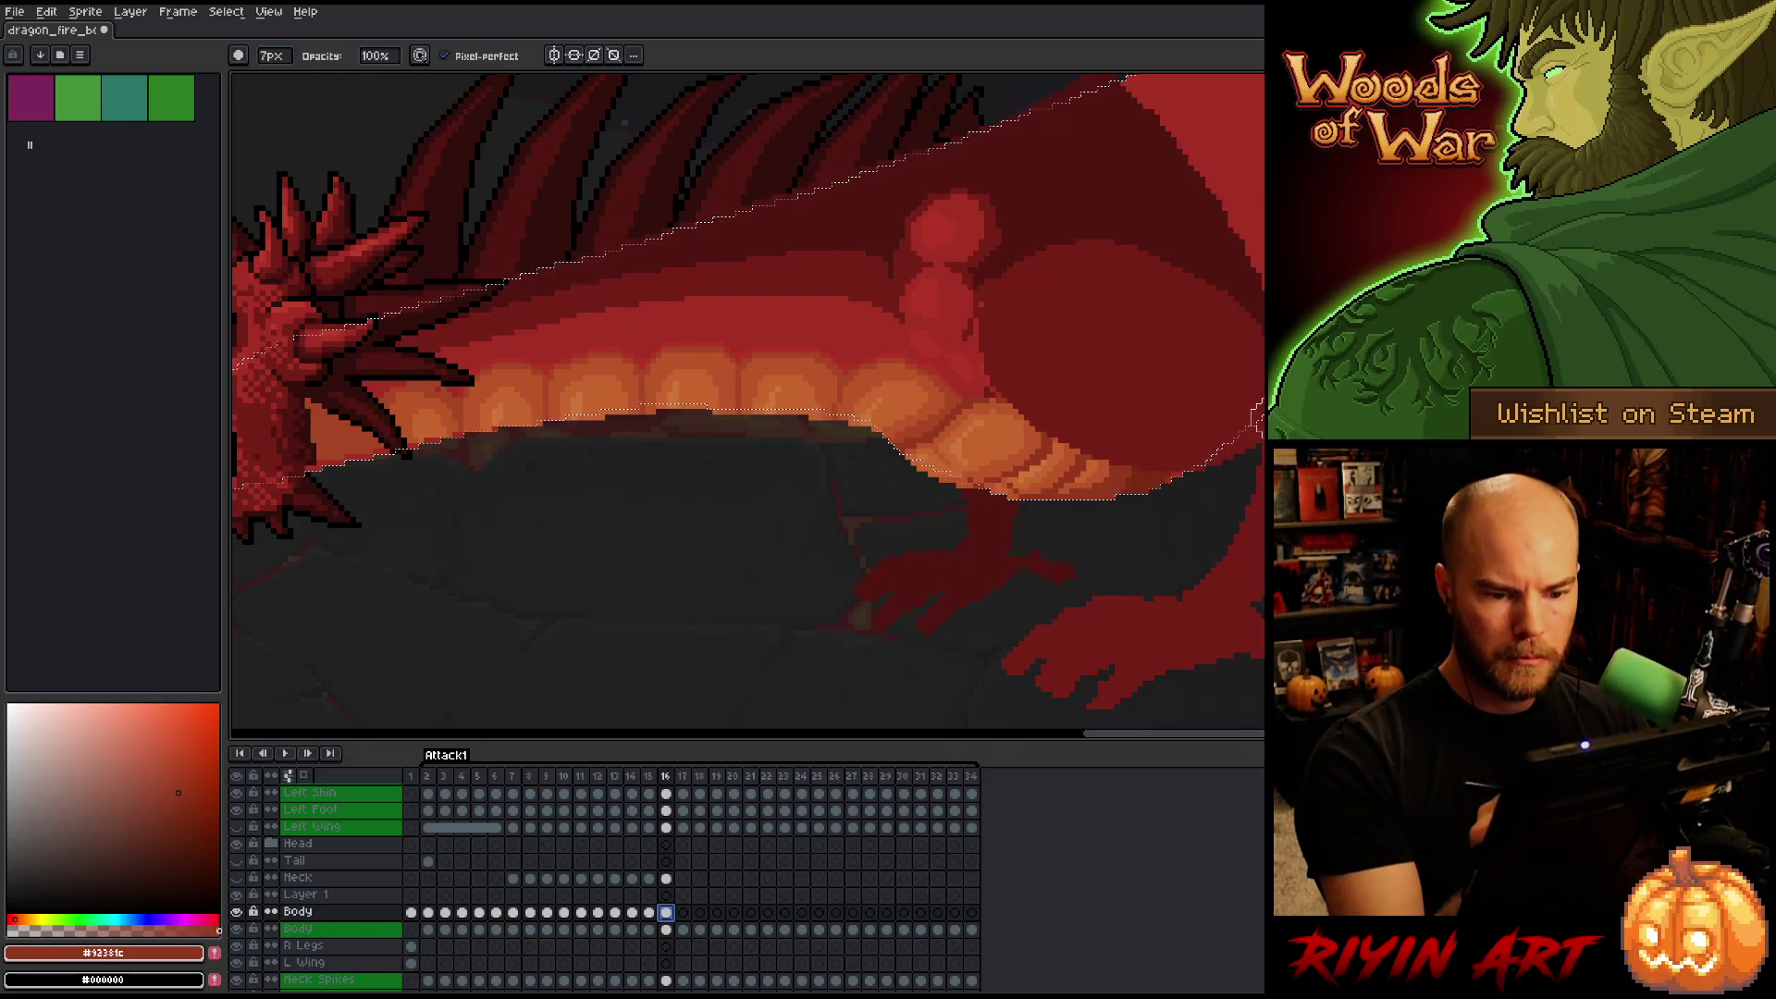
{"action": "left_click_drag", "start_coordinate": [1200, 476], "coordinate": [1293, 624]}
{"action": "left_click_drag", "start_coordinate": [1221, 176], "coordinate": [1239, 185]}
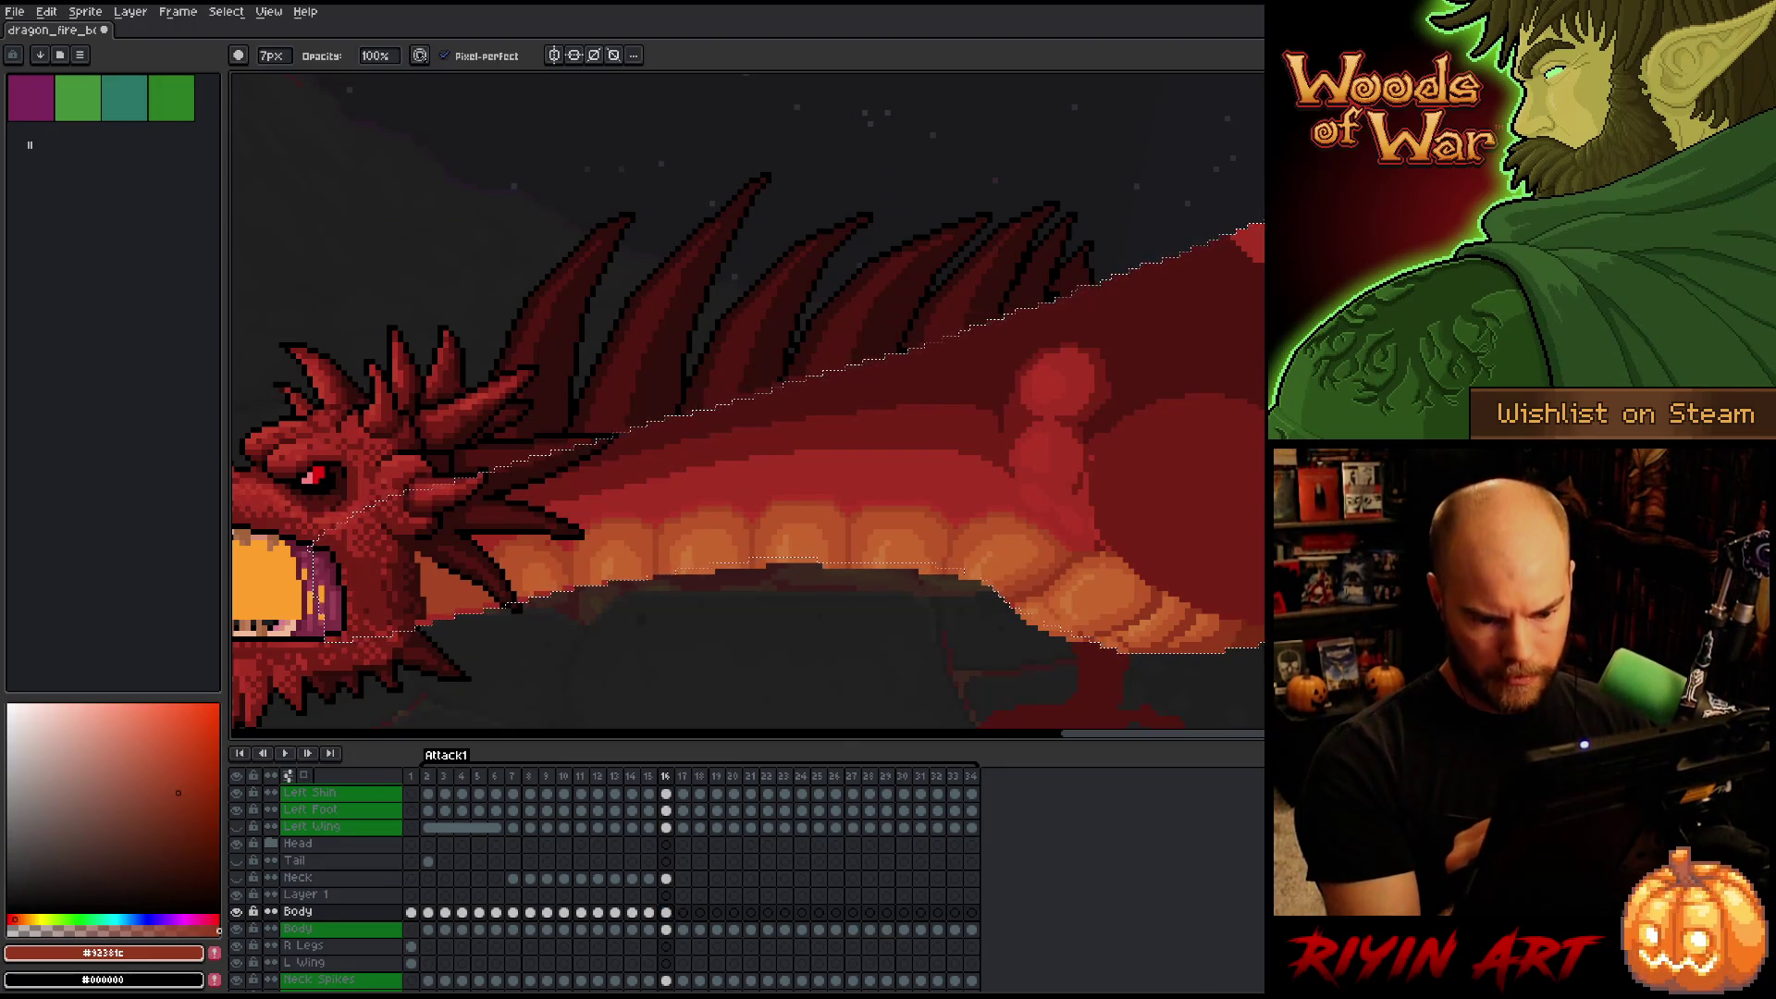
{"action": "scroll", "coordinate": [1181, 618], "scroll_direction": "up", "scroll_amount": 1}
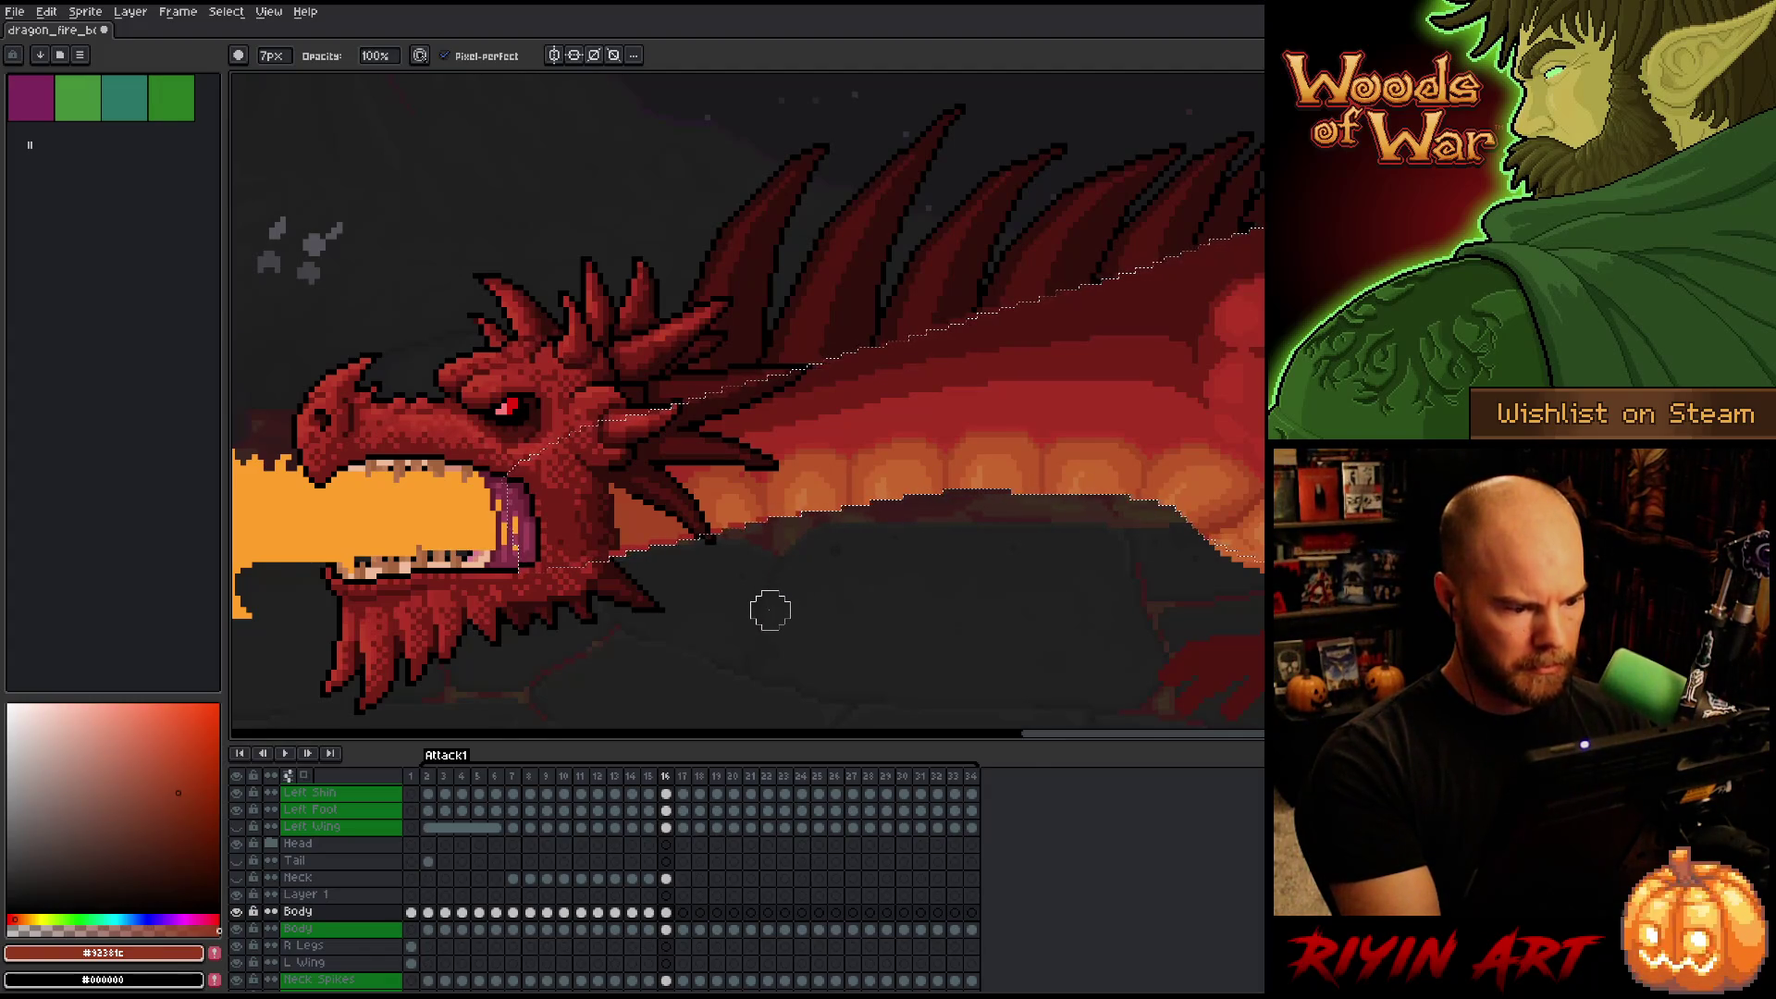
{"action": "left_click_drag", "start_coordinate": [828, 602], "coordinate": [852, 677]}
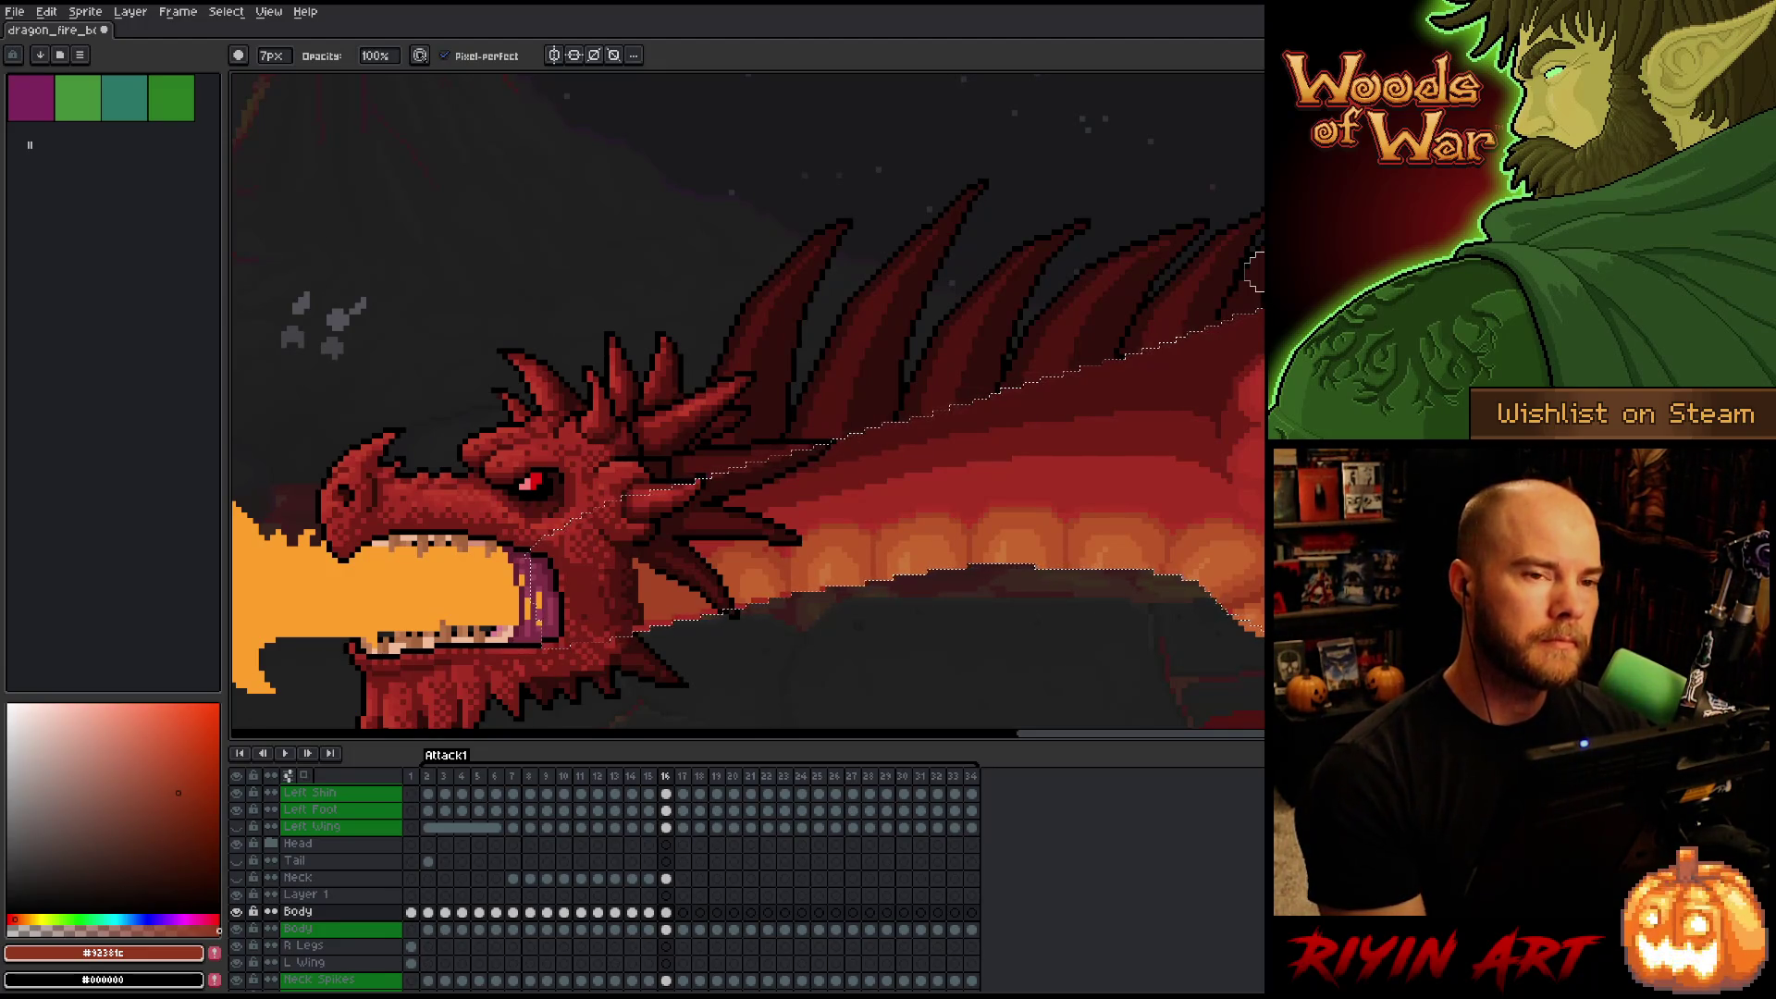
{"action": "key", "text": "space"}
{"action": "left_click_drag", "start_coordinate": [1075, 480], "coordinate": [970, 457]}
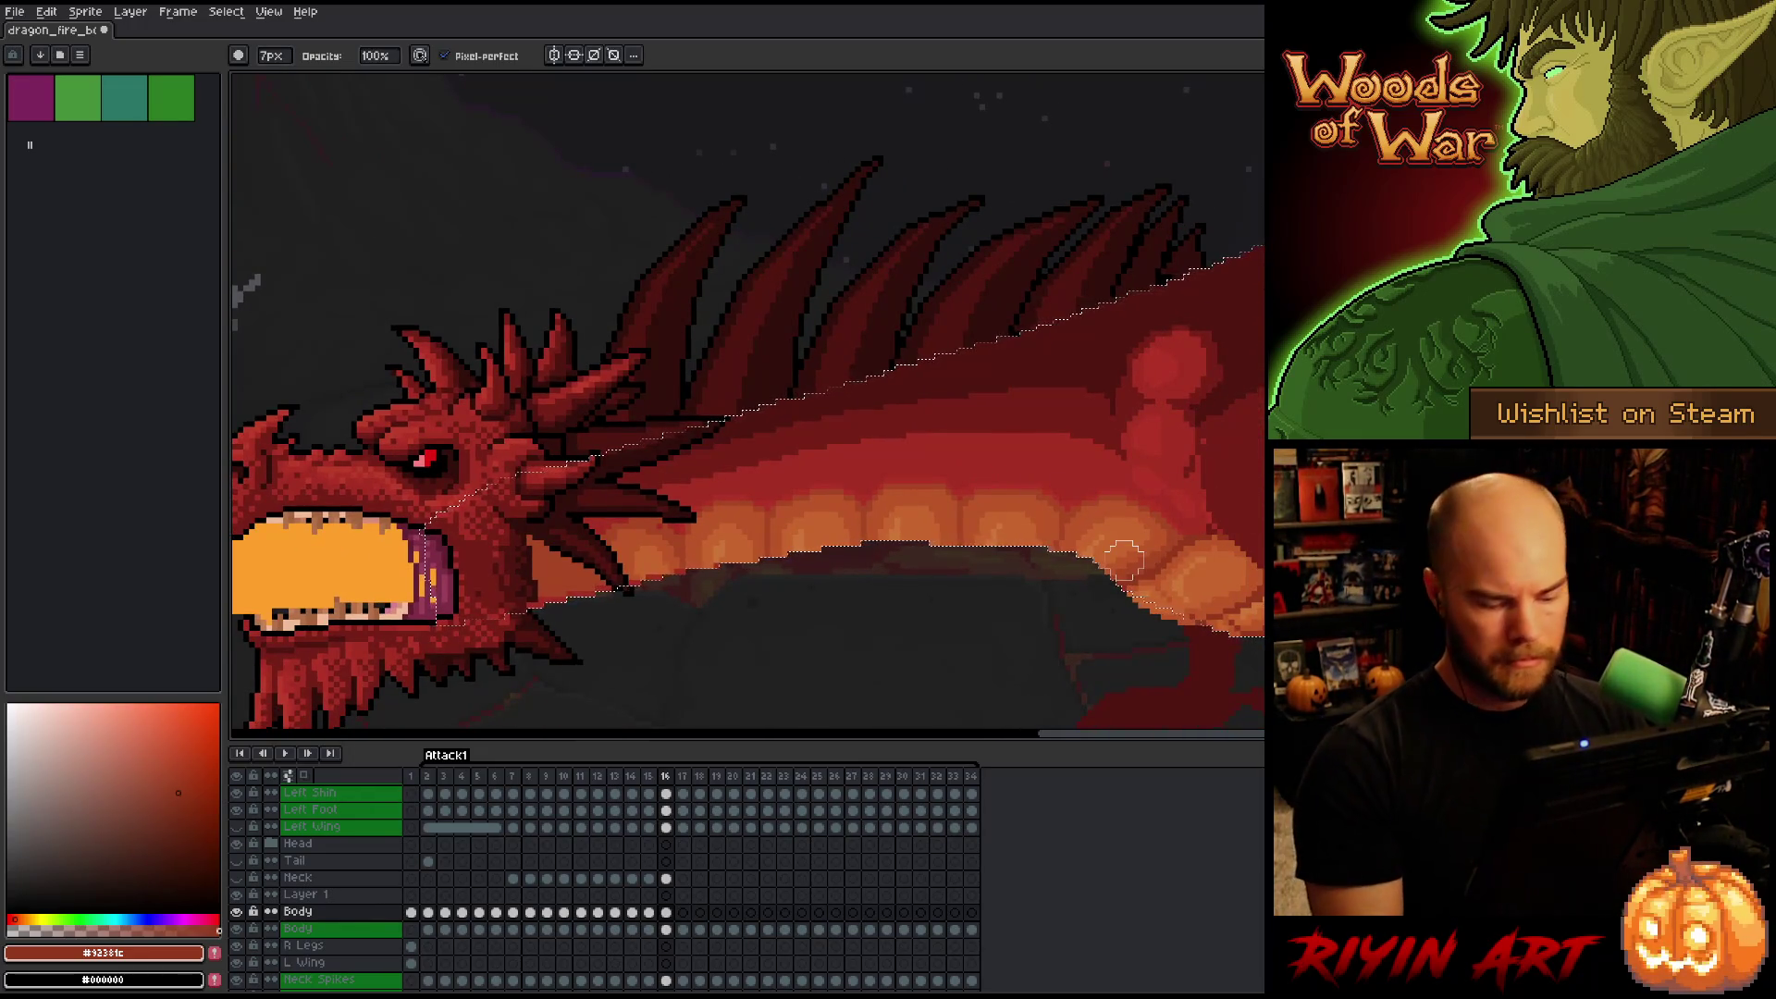
Sample several dark, mid and light orange tones from the belly scales for repainting.
{"action": "key", "text": "ctrl"}
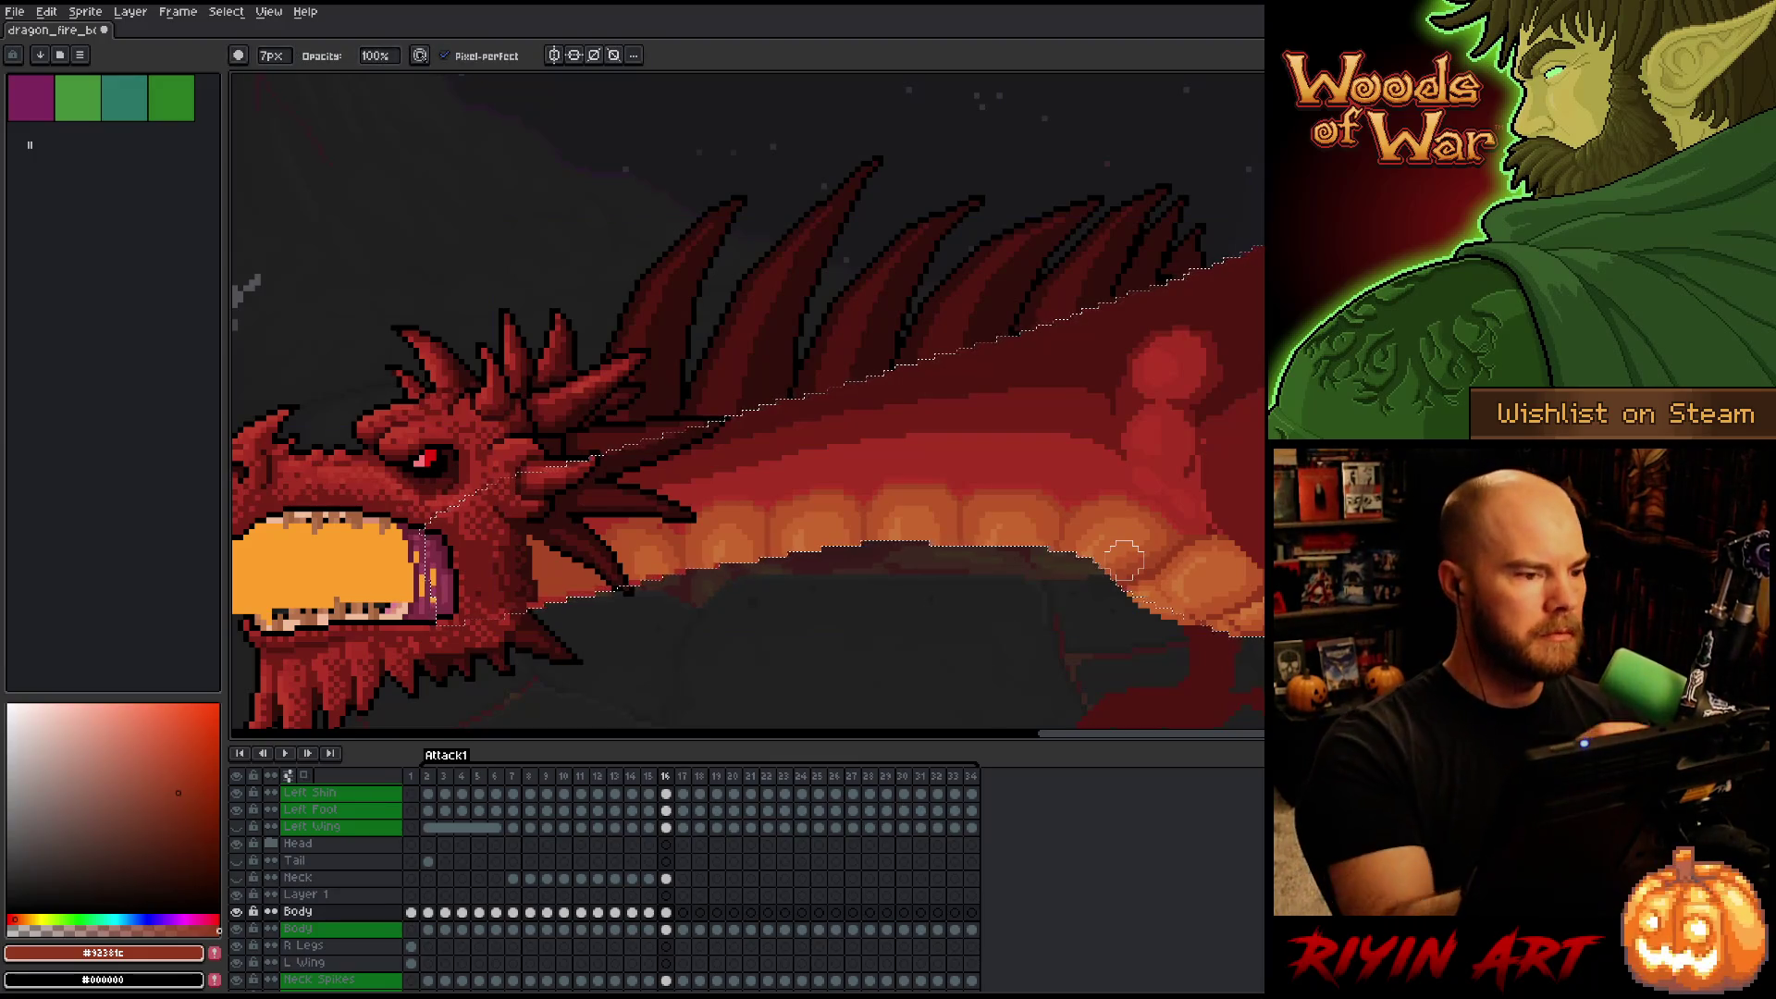
{"action": "left_click", "coordinate": [537, 613], "text": "alt"}
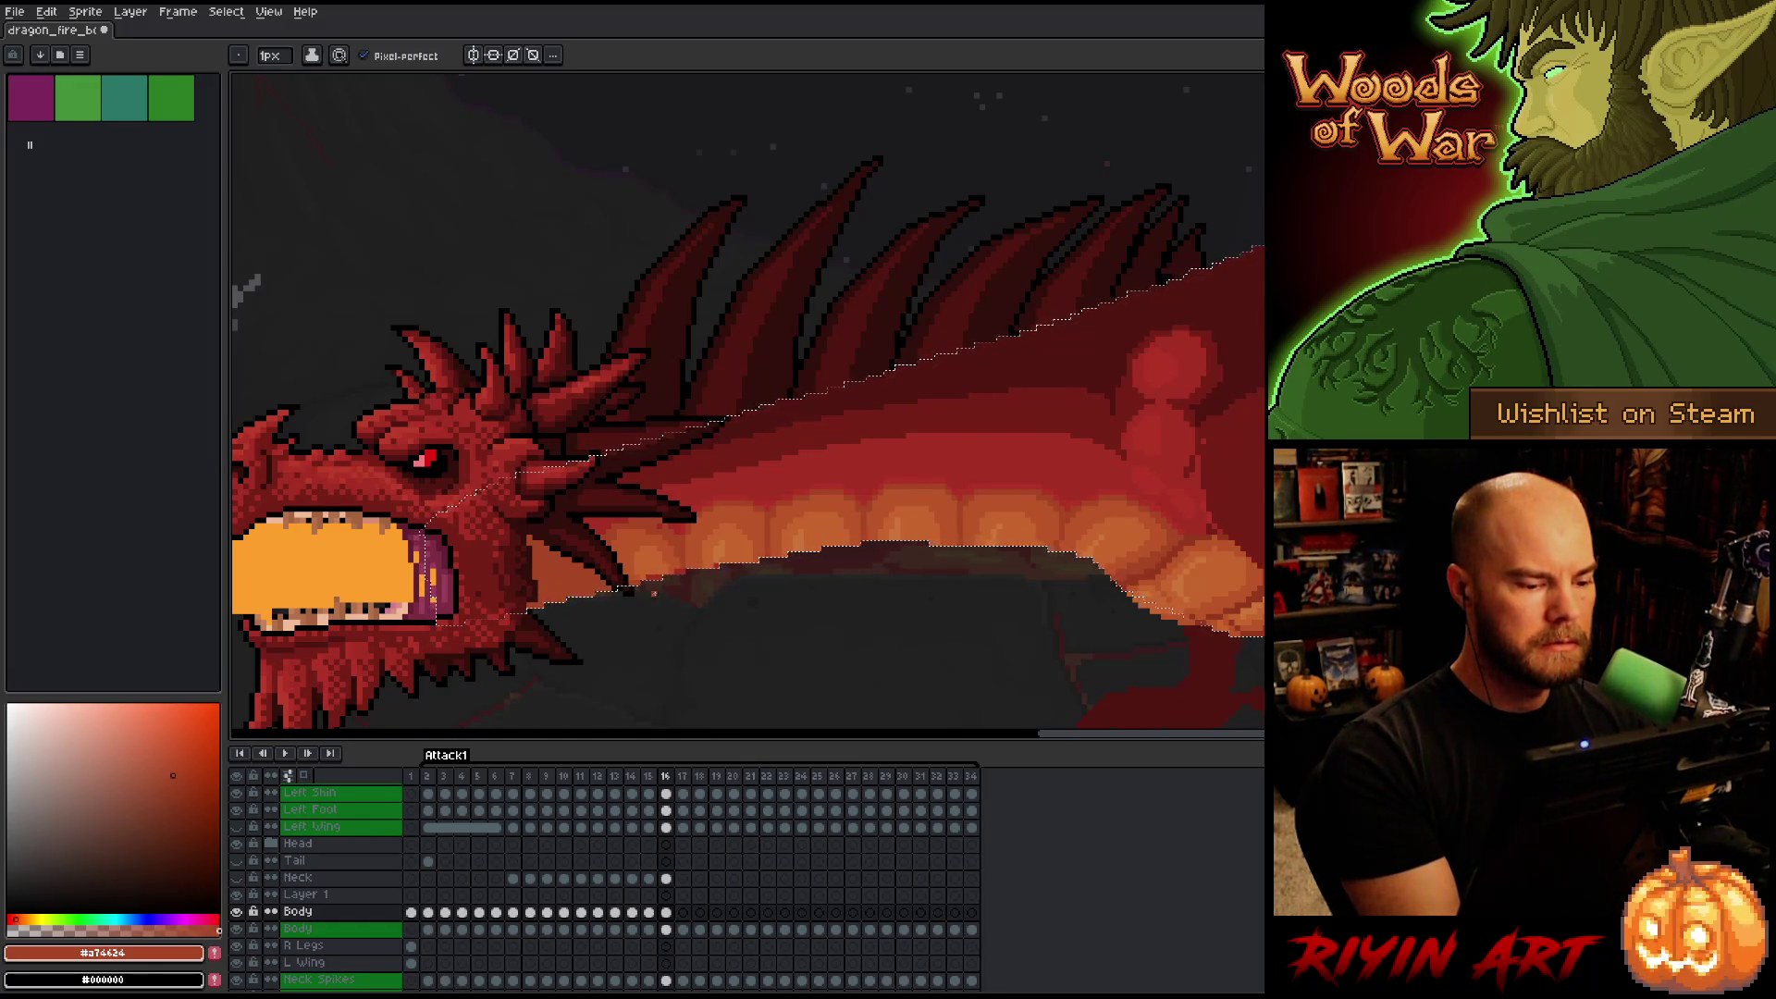
{"action": "left_click", "coordinate": [629, 590], "text": "alt"}
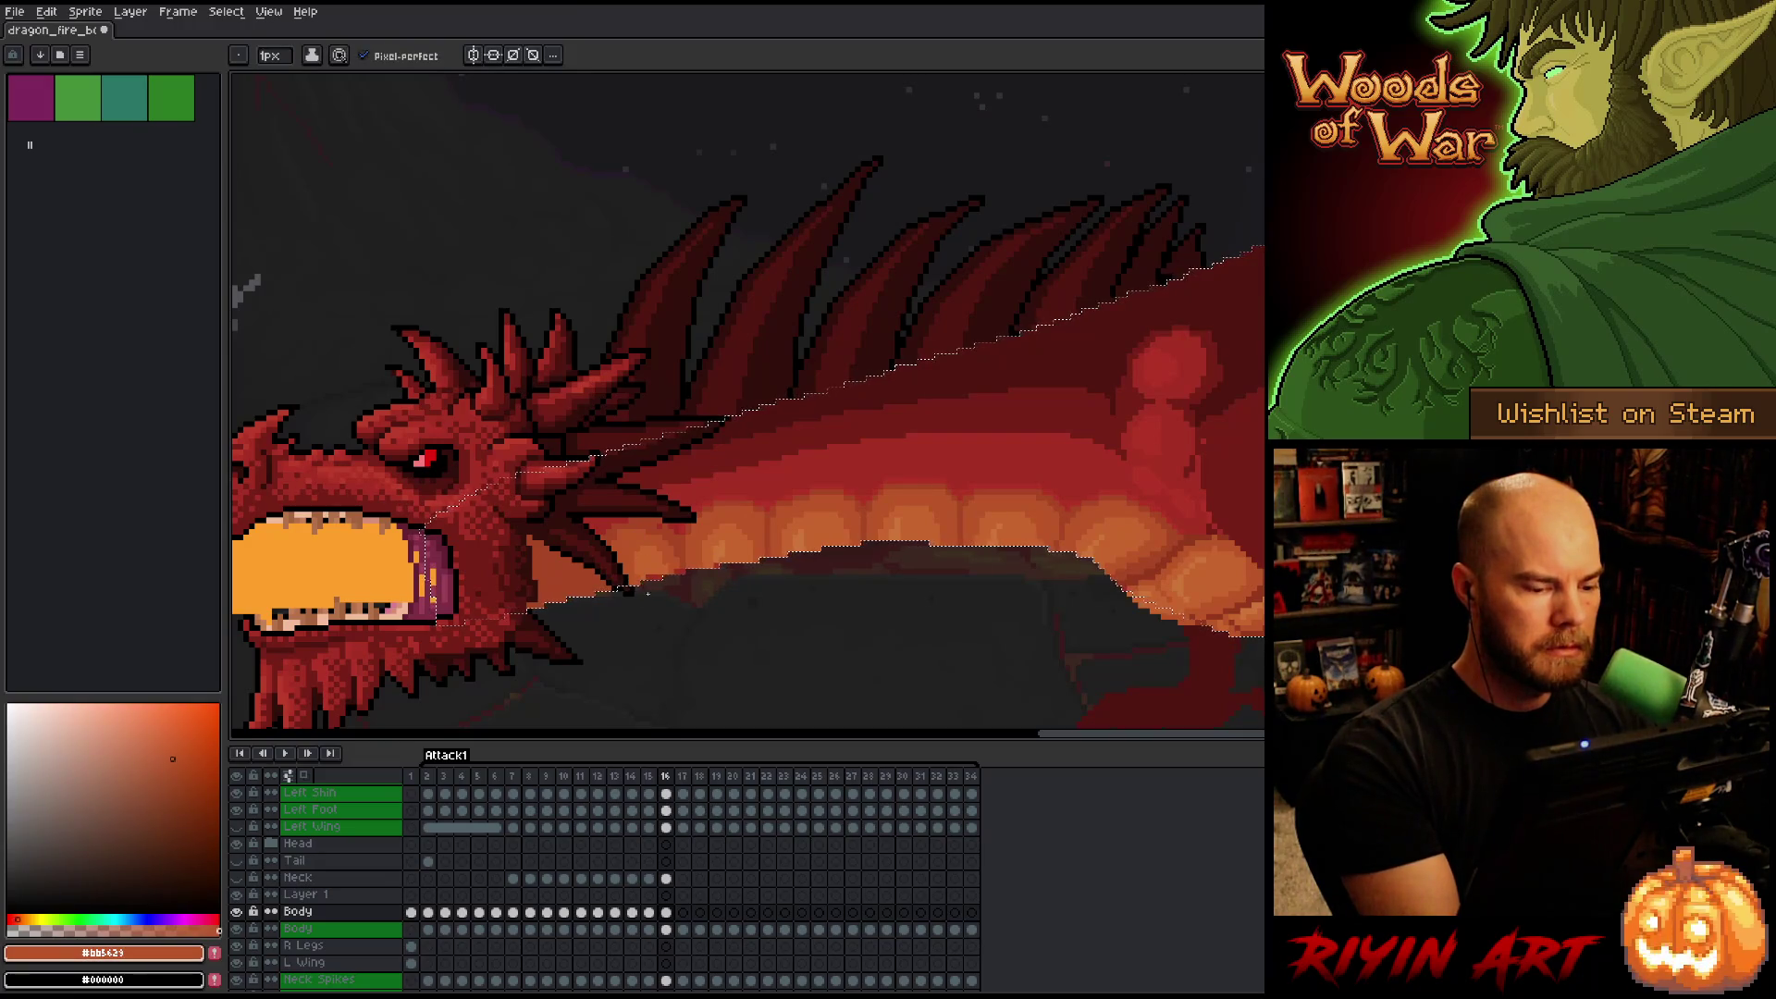
{"action": "left_click", "coordinate": [627, 589], "text": "alt"}
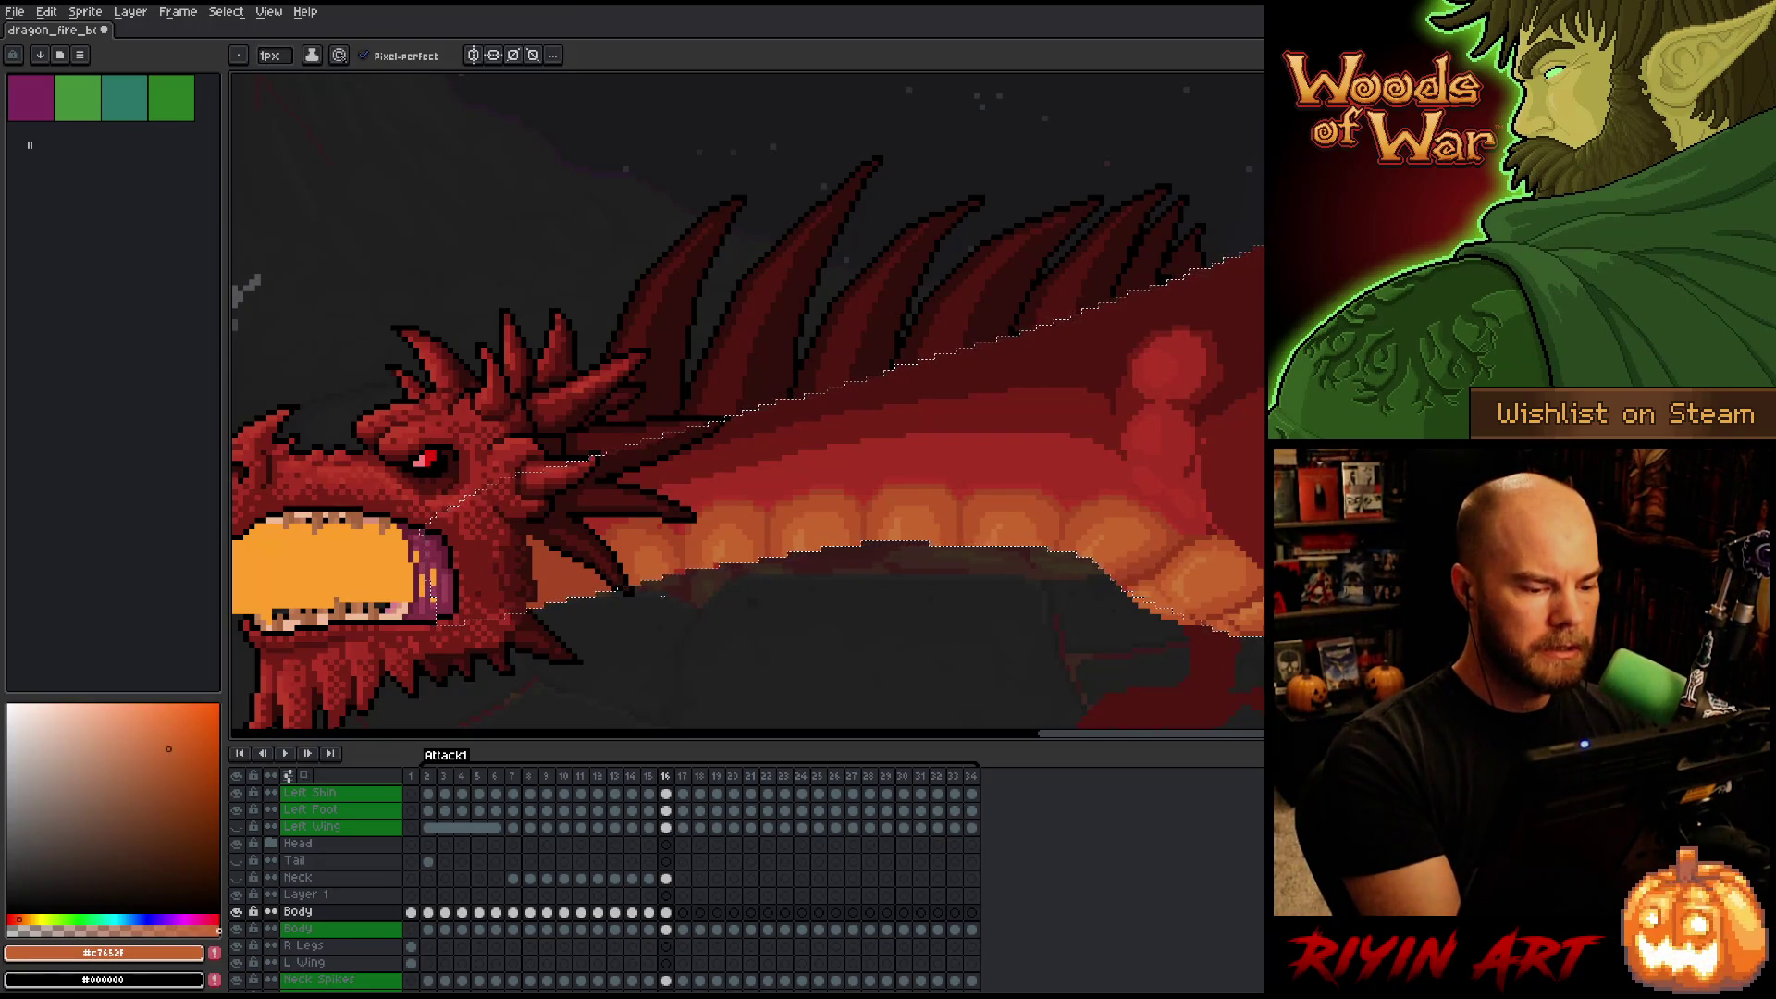
{"action": "left_click", "coordinate": [676, 588], "text": "alt"}
{"action": "left_click", "coordinate": [685, 578], "text": "alt"}
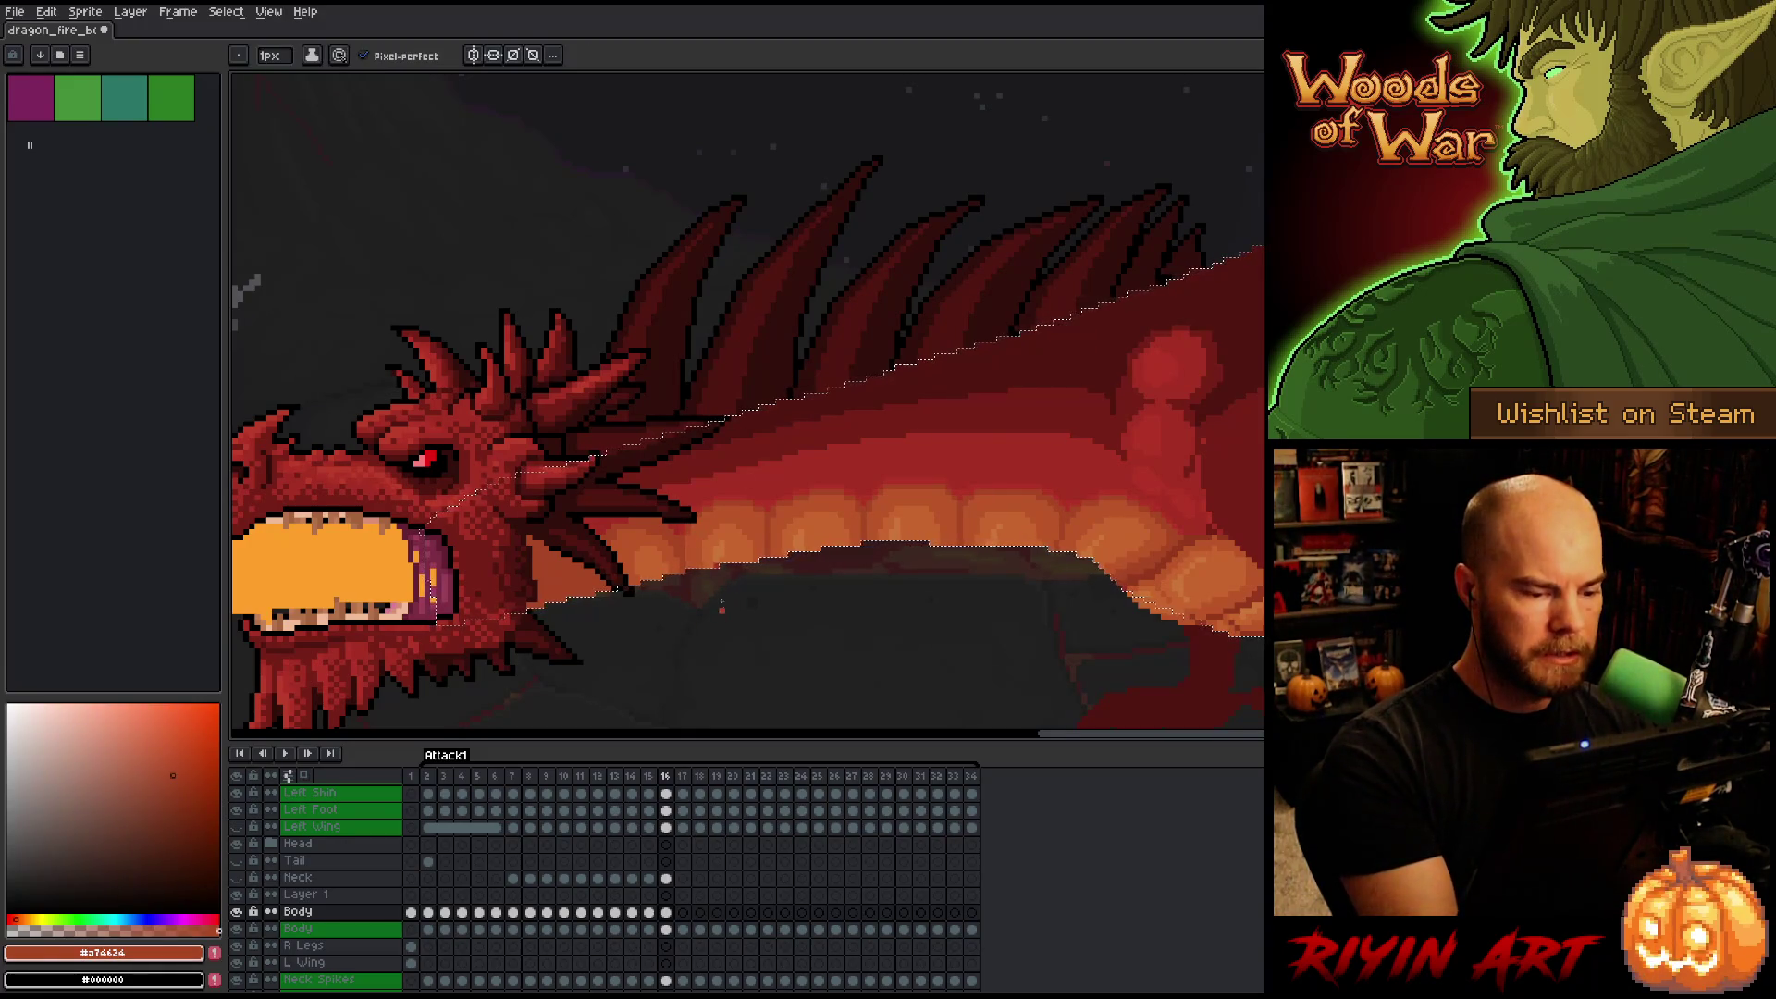
{"action": "left_click", "coordinate": [822, 545], "text": "alt"}
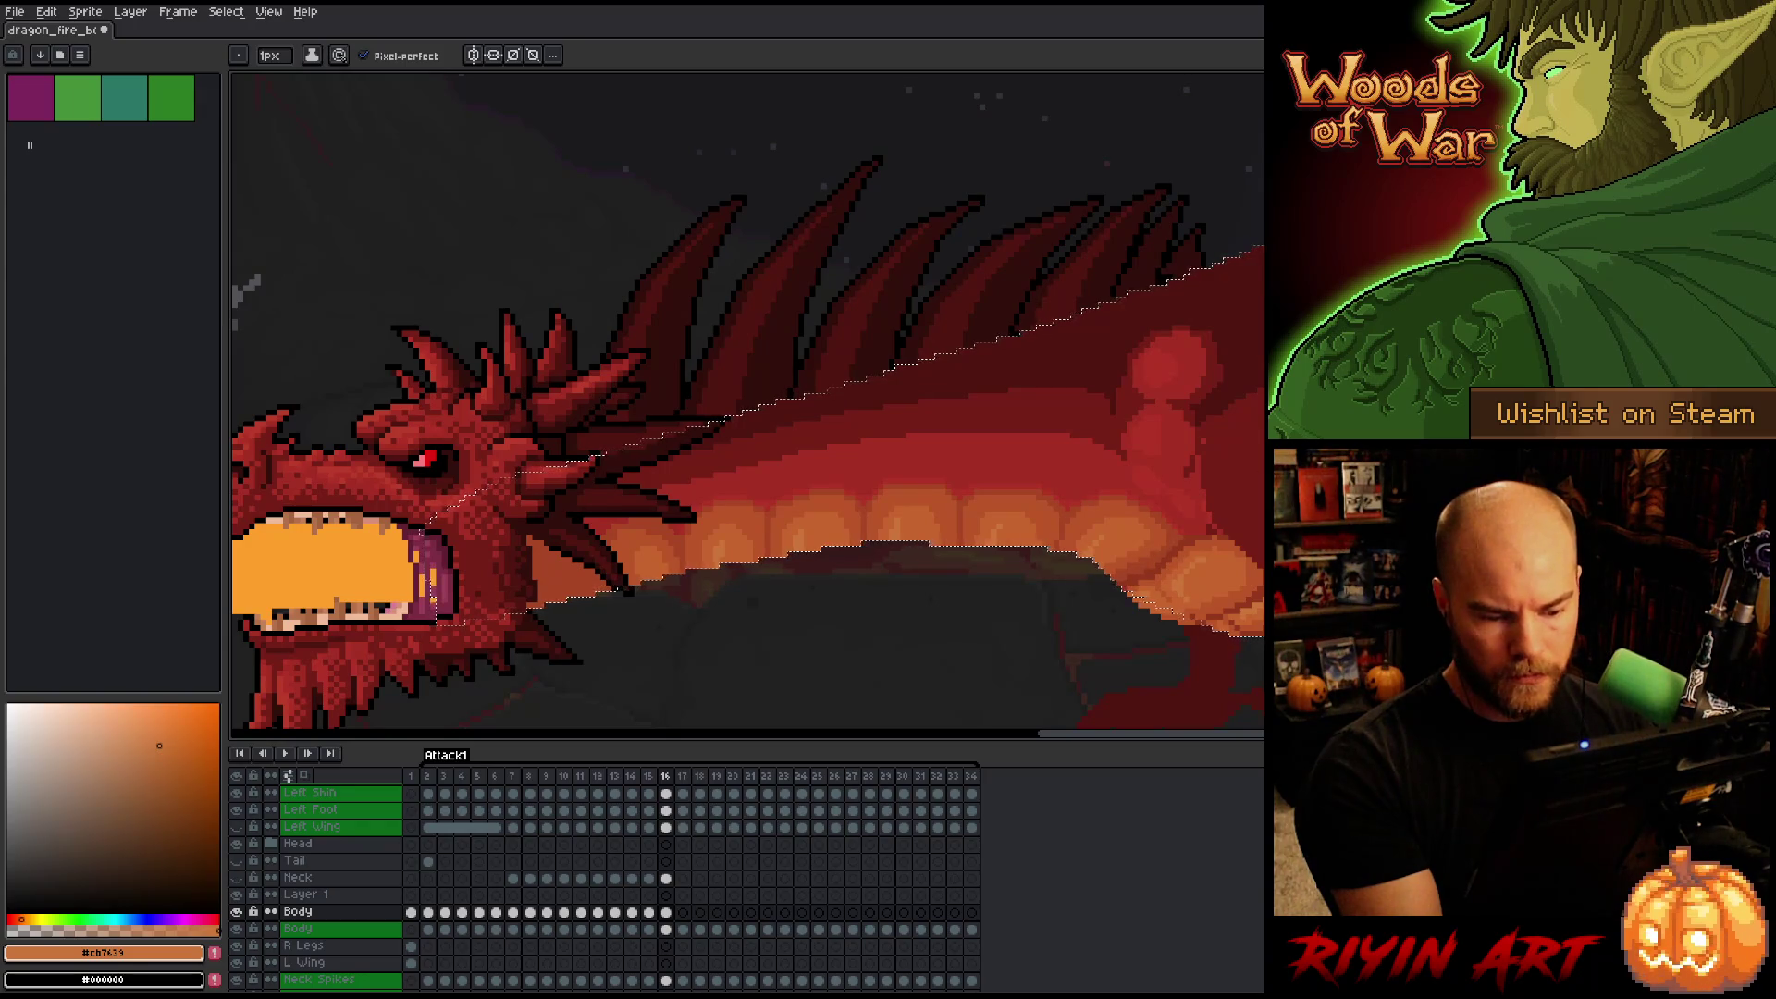
{"action": "key", "text": "e"}
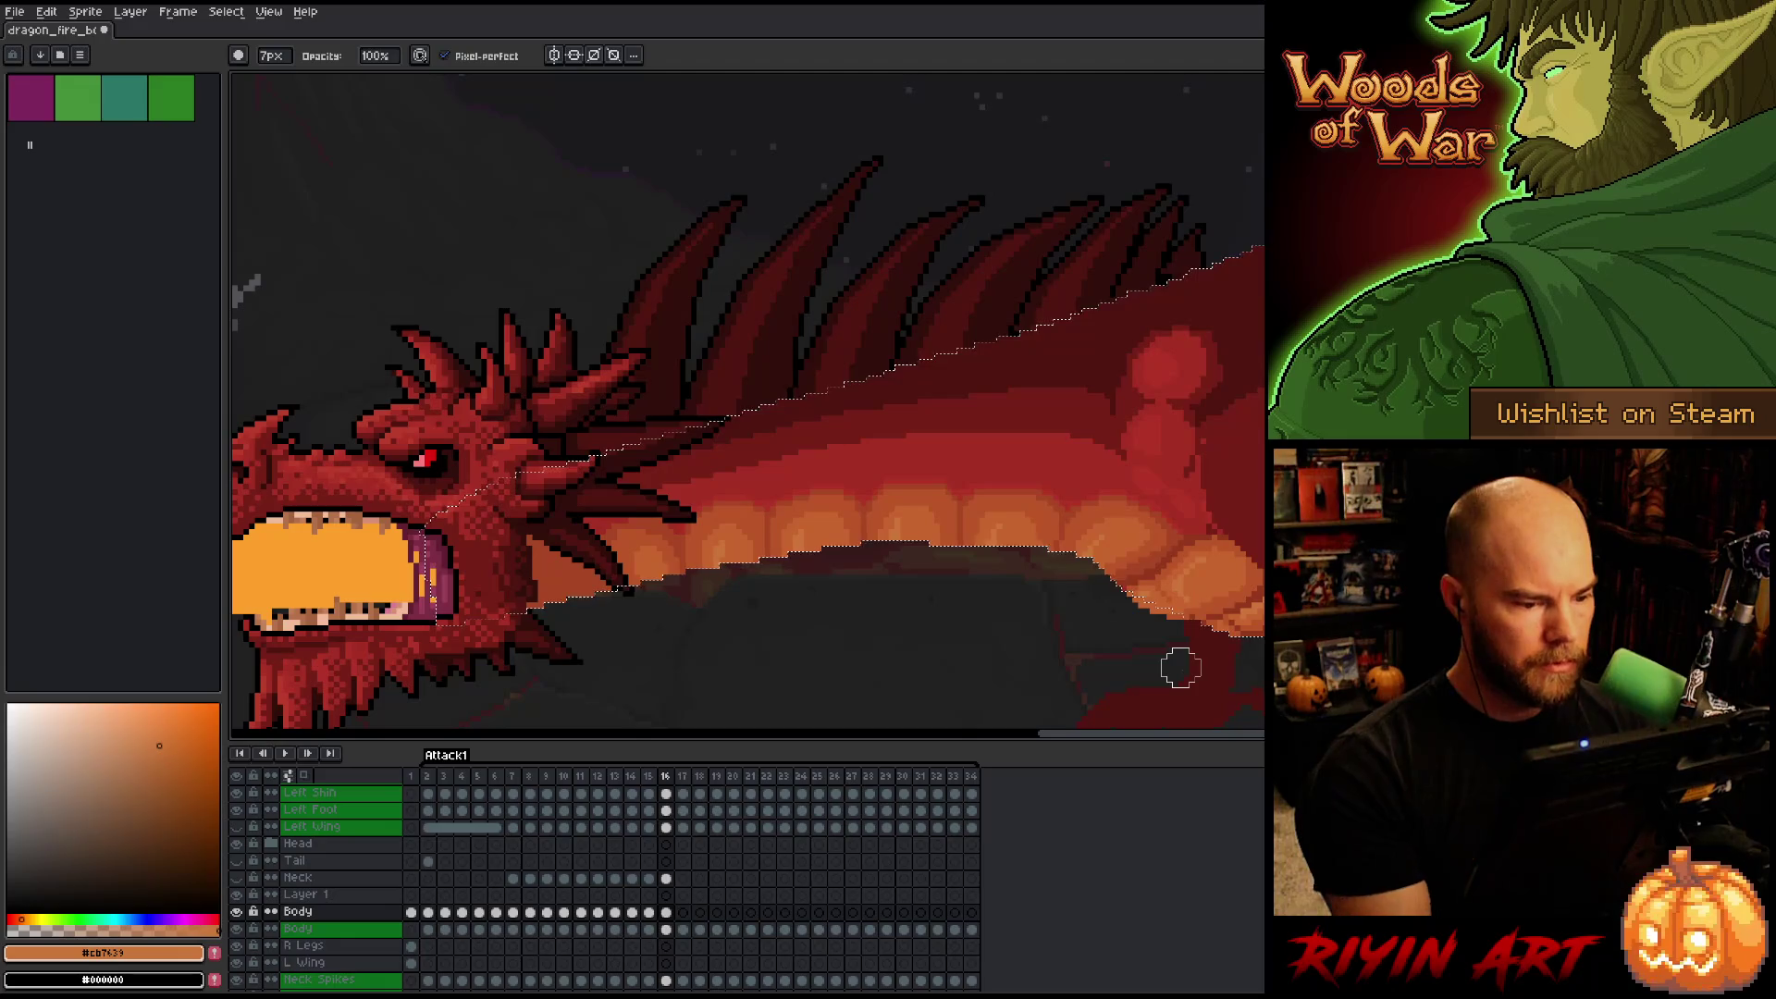
{"action": "scroll", "coordinate": [1156, 583], "scroll_direction": "down", "scroll_amount": 3}
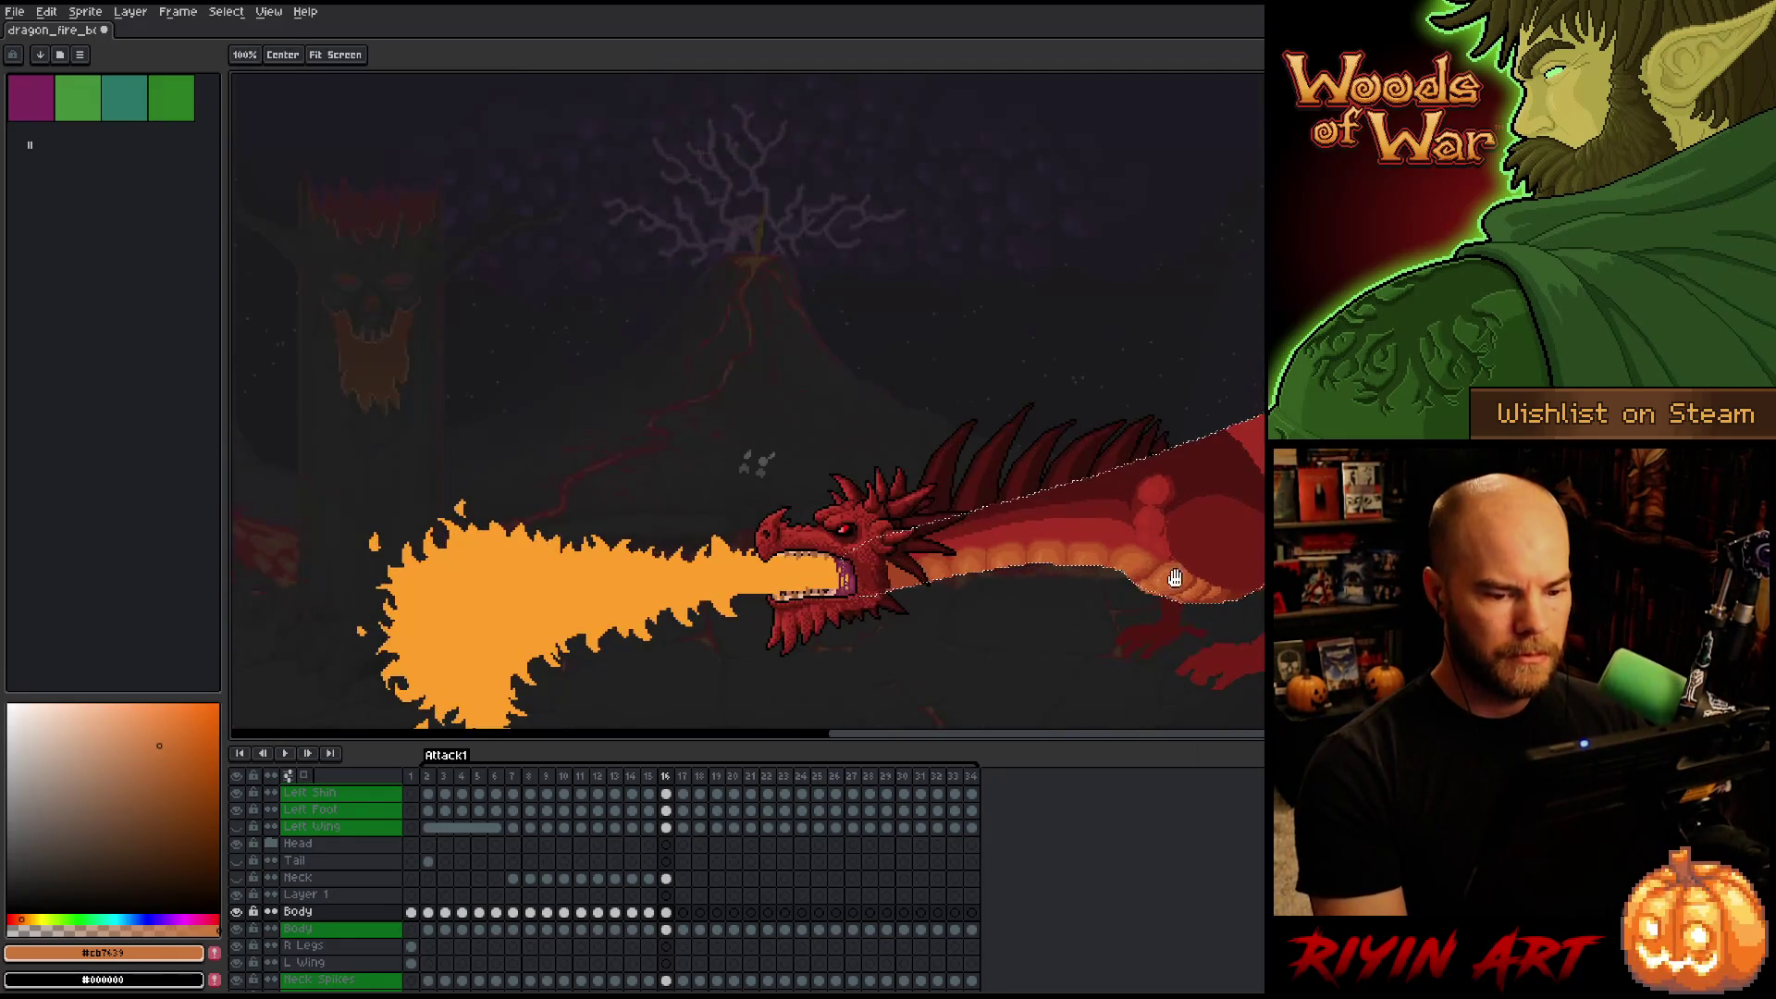
Clear the selection, preview neighbouring frames, and sample the jaw's dark orange (#a74624) on frame 15.
{"action": "scroll", "coordinate": [911, 576], "scroll_direction": "up", "scroll_amount": 1}
{"action": "key", "text": "ctrl+d"}
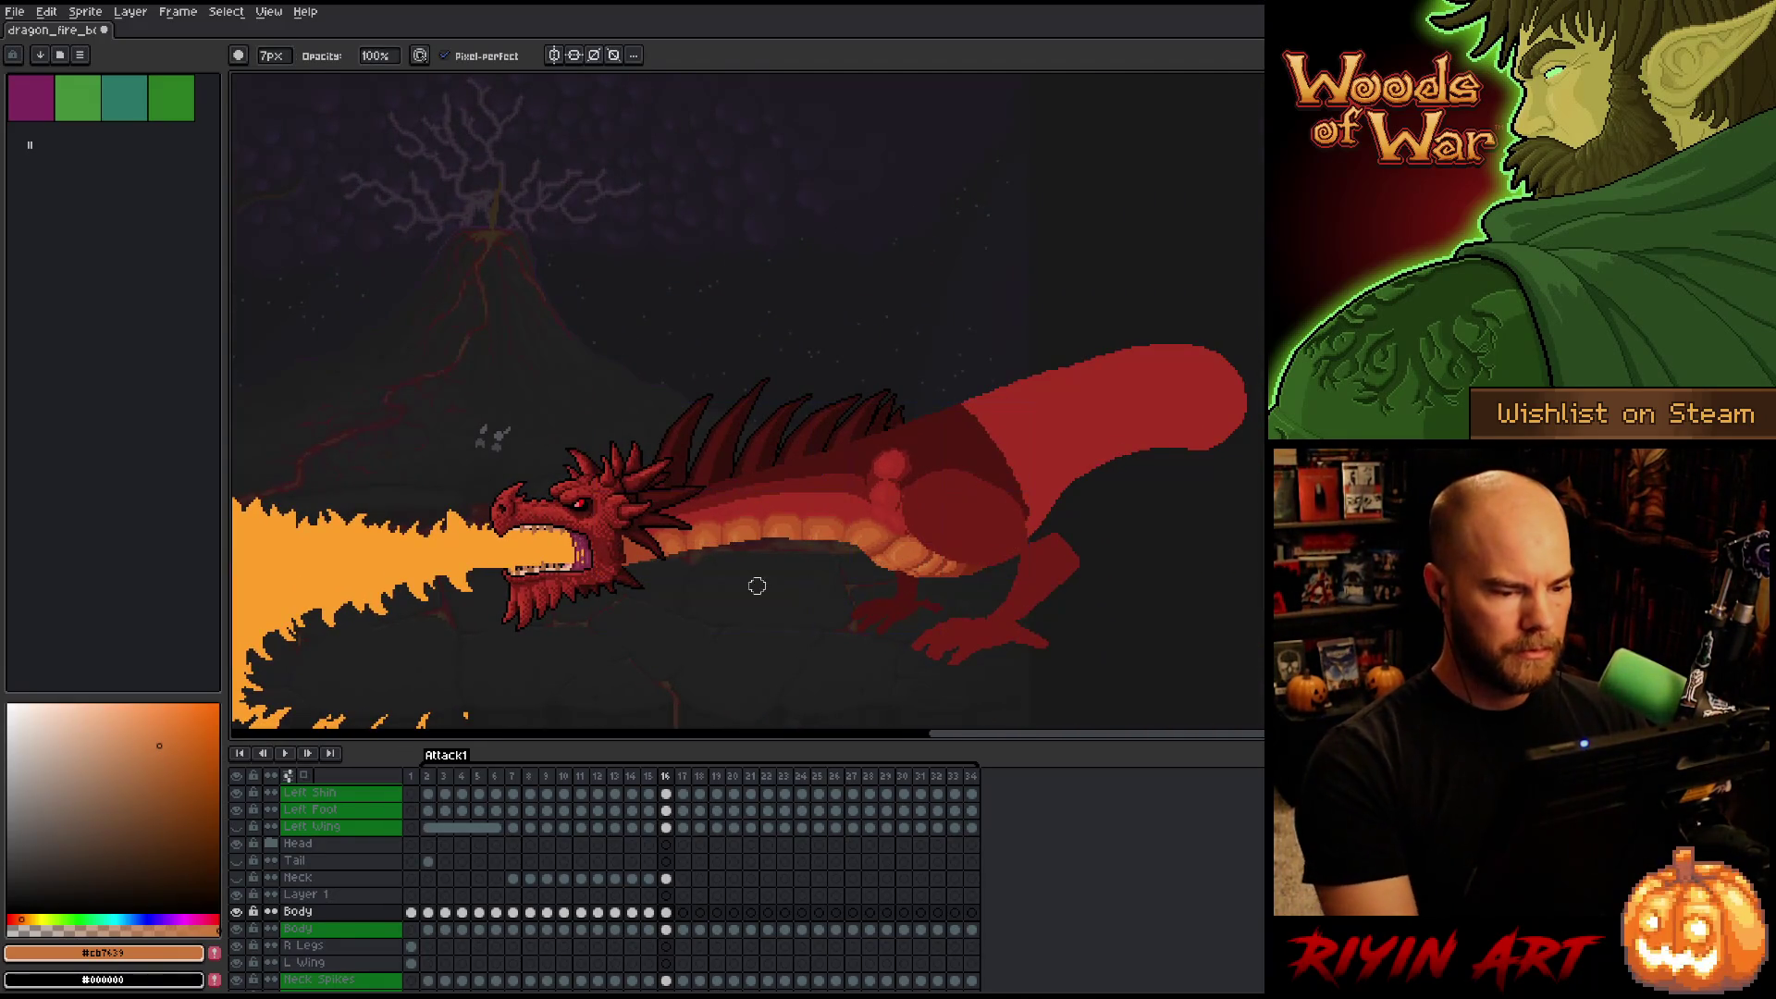
{"action": "scroll", "coordinate": [757, 575], "scroll_direction": "up", "scroll_amount": 1}
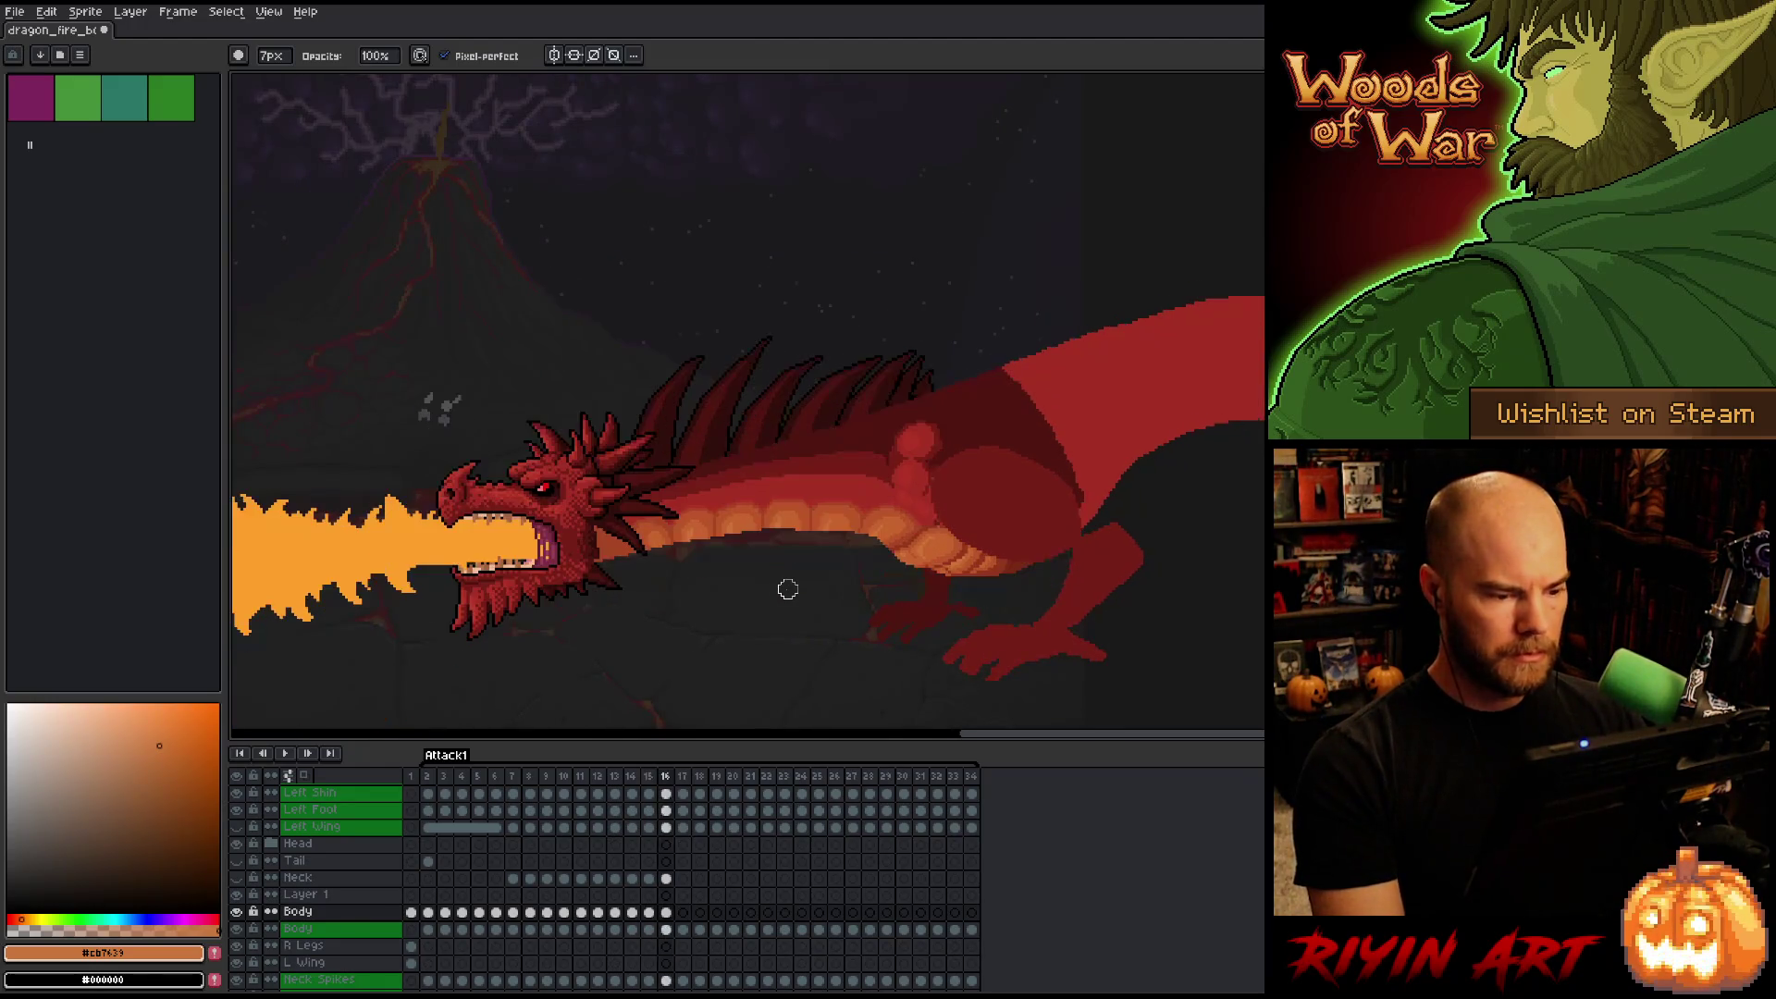
{"action": "key", "text": "Left"}
{"action": "key", "text": "Right"}
{"action": "key", "text": "Left"}
{"action": "key", "text": "Right"}
{"action": "key", "text": "Left"}
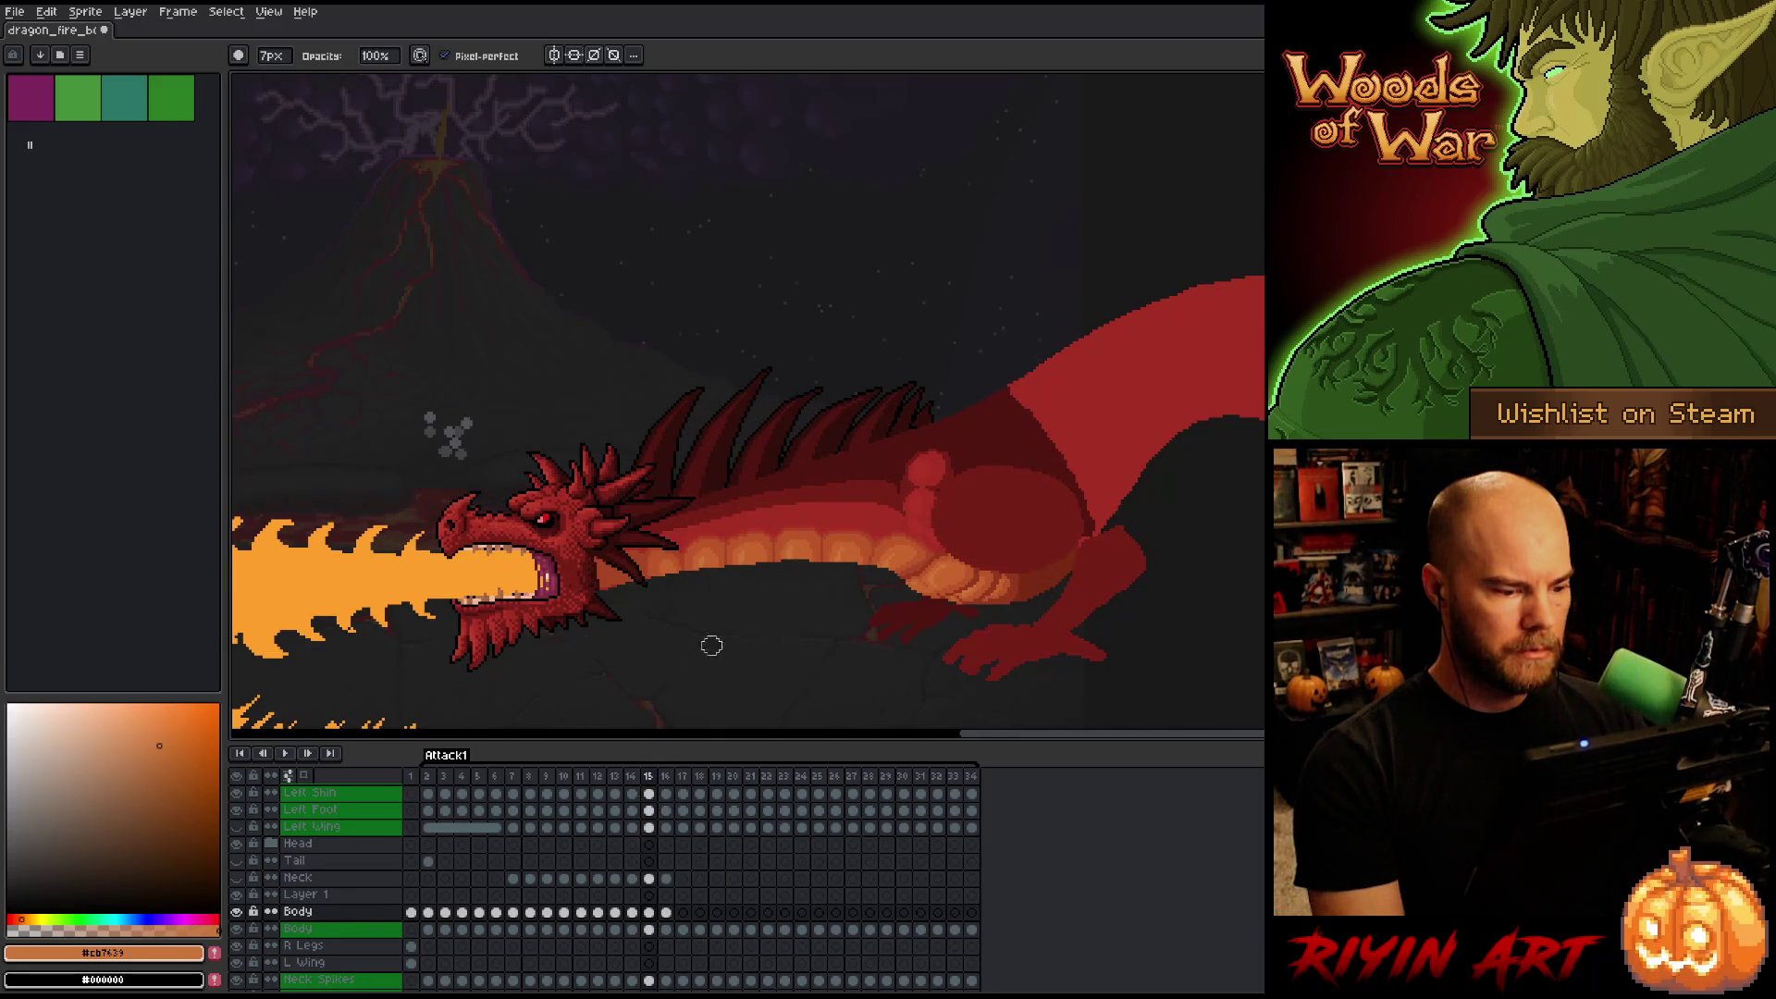
{"action": "scroll", "coordinate": [712, 644], "scroll_direction": "up", "scroll_amount": 4}
{"action": "key", "text": "alt"}
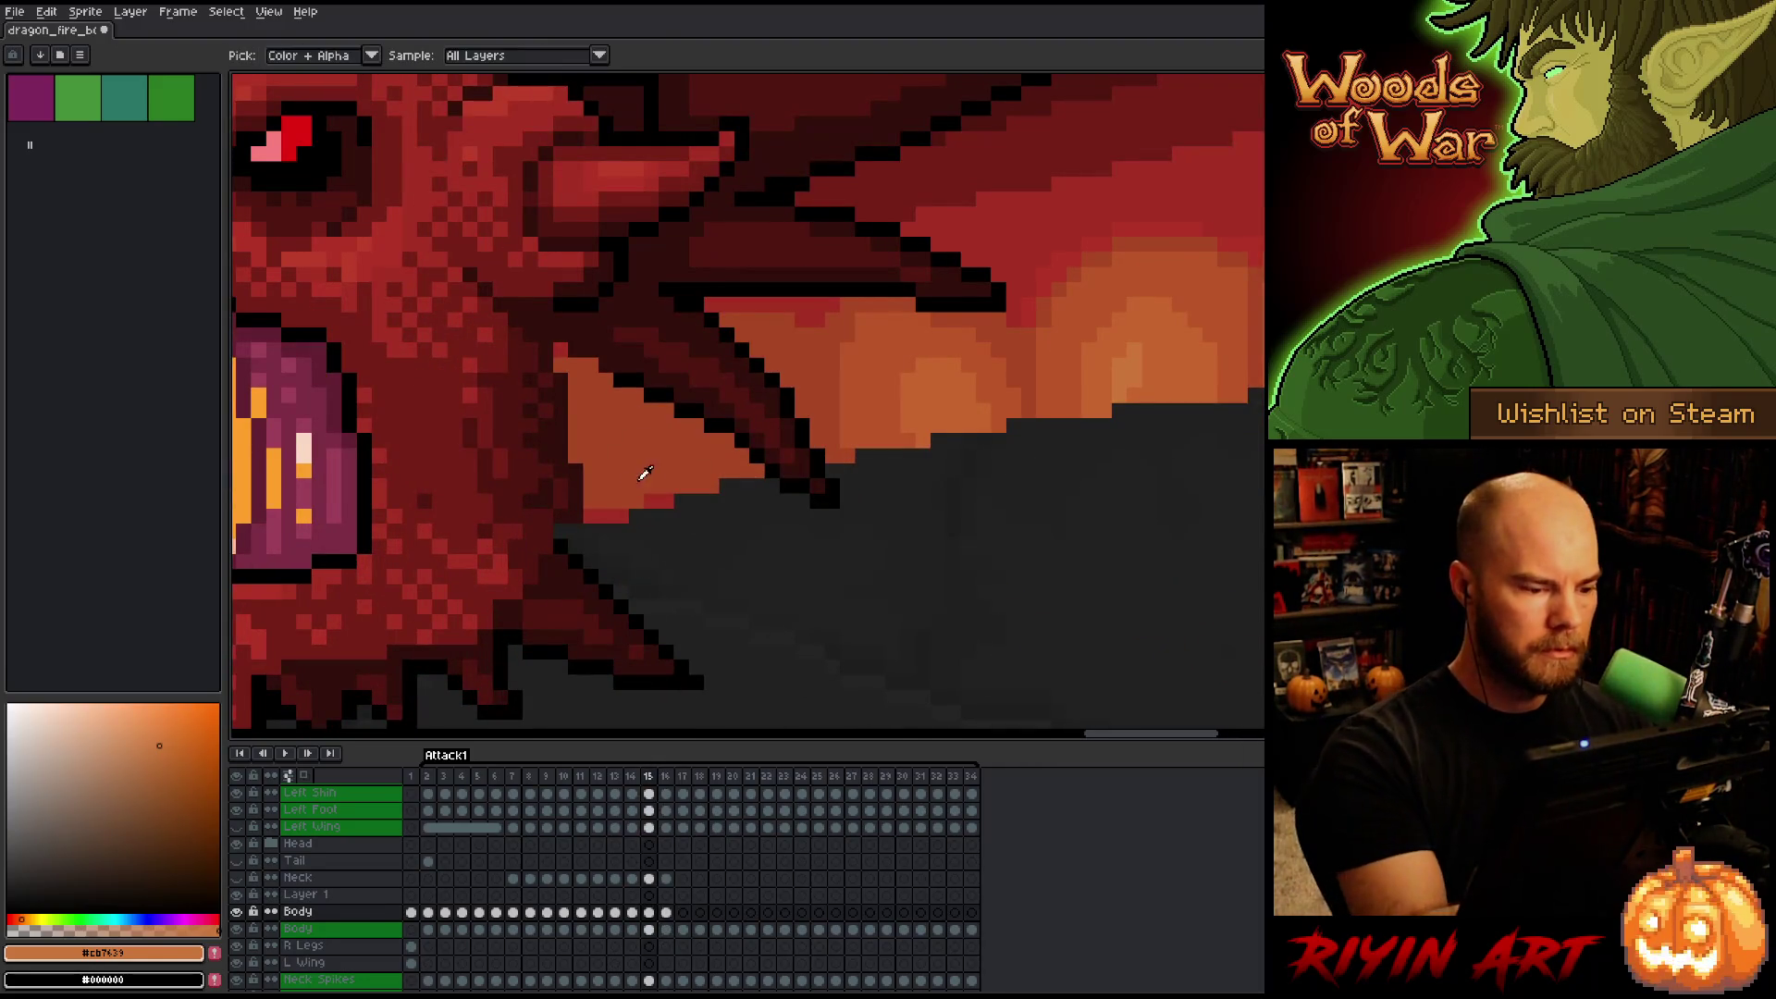
{"action": "left_click", "coordinate": [643, 498], "text": "alt"}
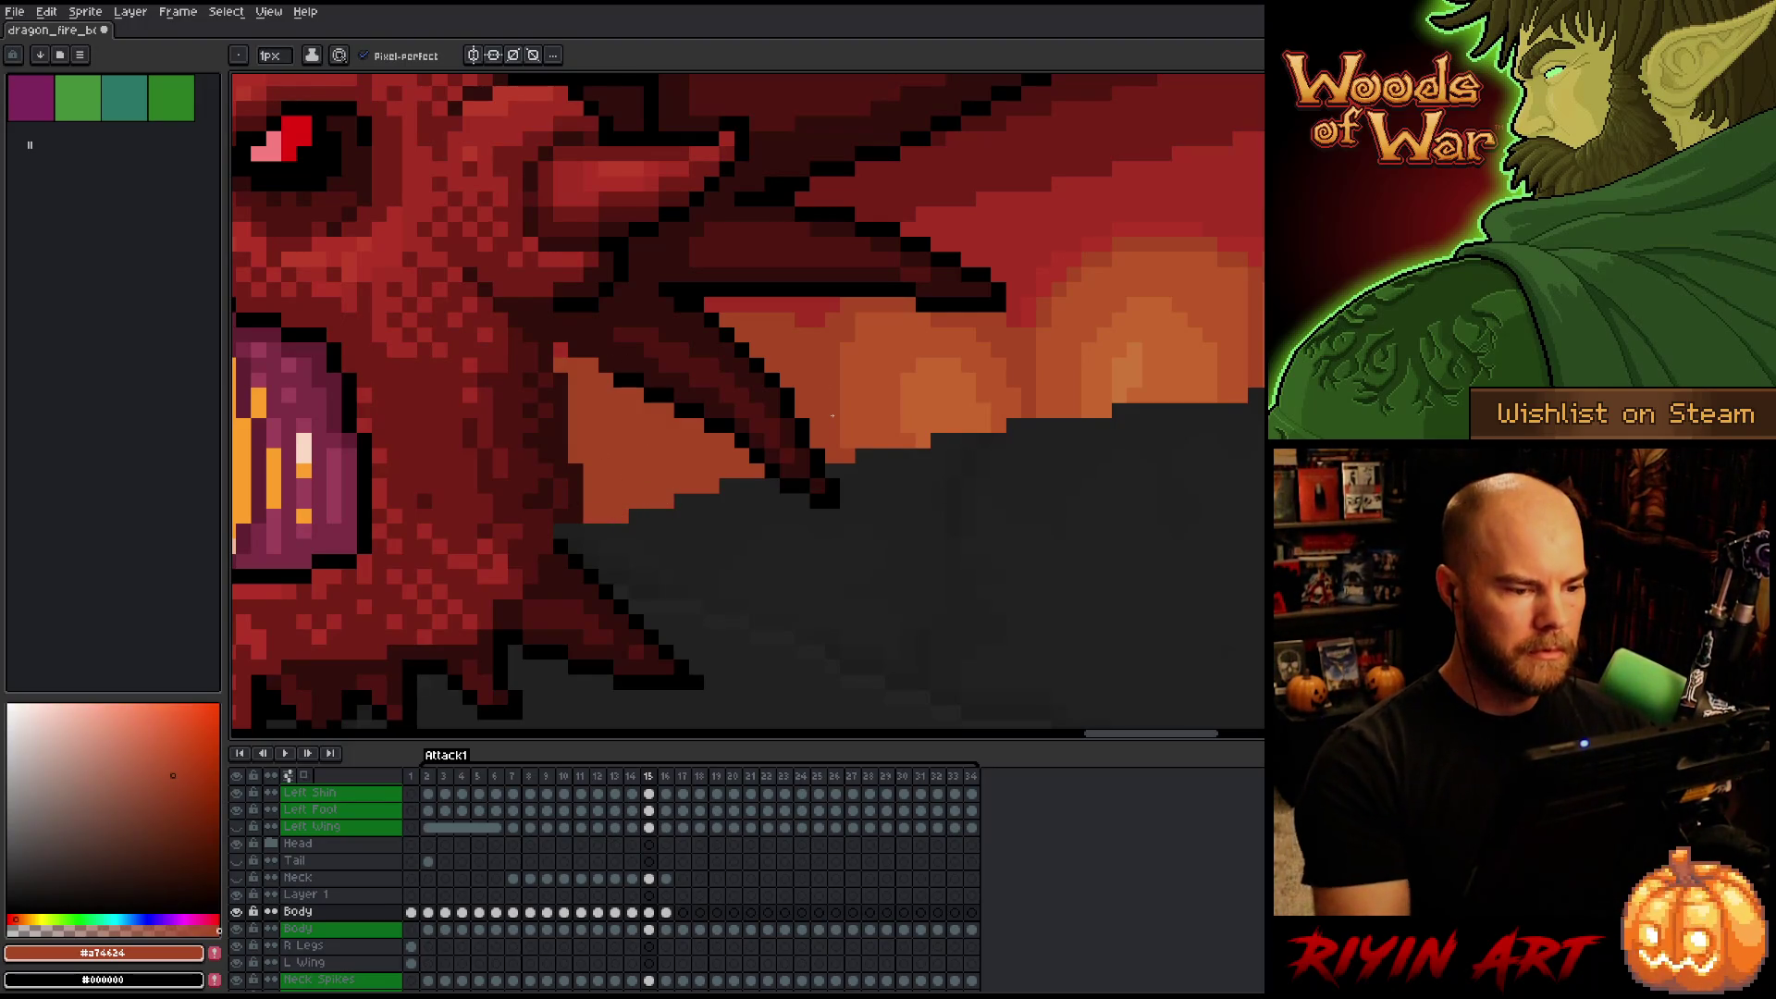
Step back to frame 13 and sample the near-black shadow colour #320f0b.
{"action": "scroll", "coordinate": [464, 518], "scroll_direction": "down", "scroll_amount": 4}
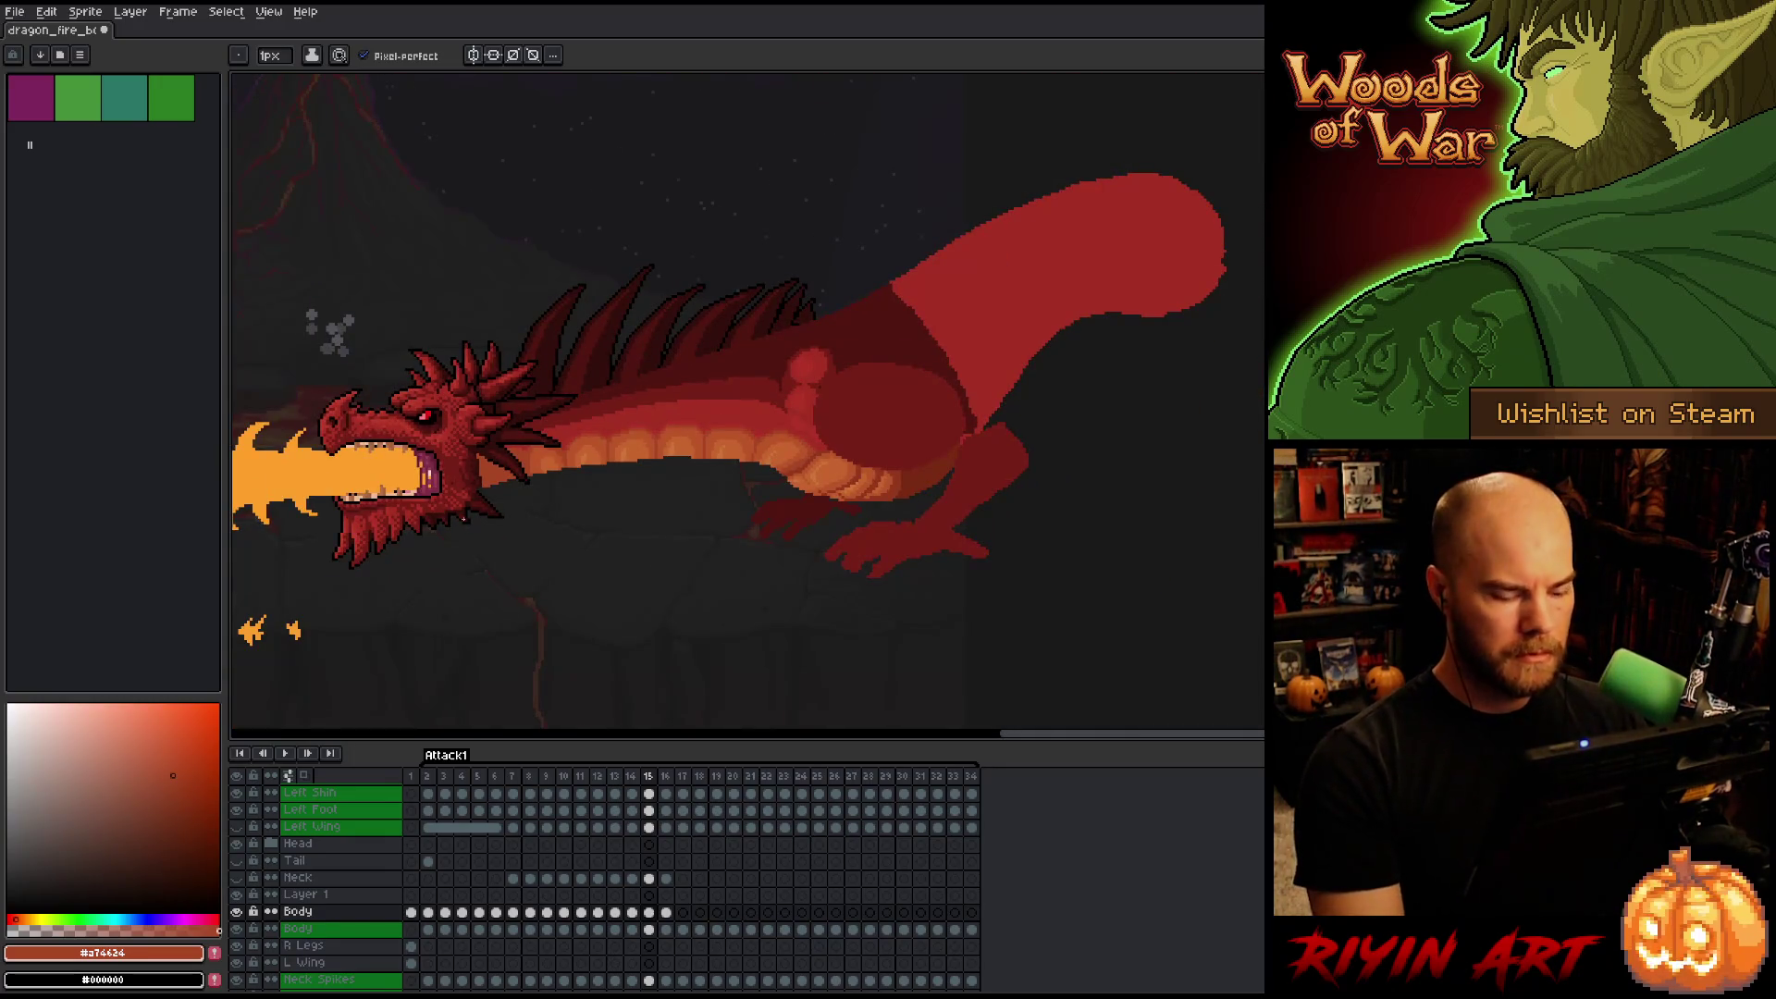
{"action": "key", "text": "Left"}
{"action": "key", "text": "Right"}
{"action": "key", "text": "Left"}
{"action": "scroll", "coordinate": [463, 472], "scroll_direction": "up", "scroll_amount": 3}
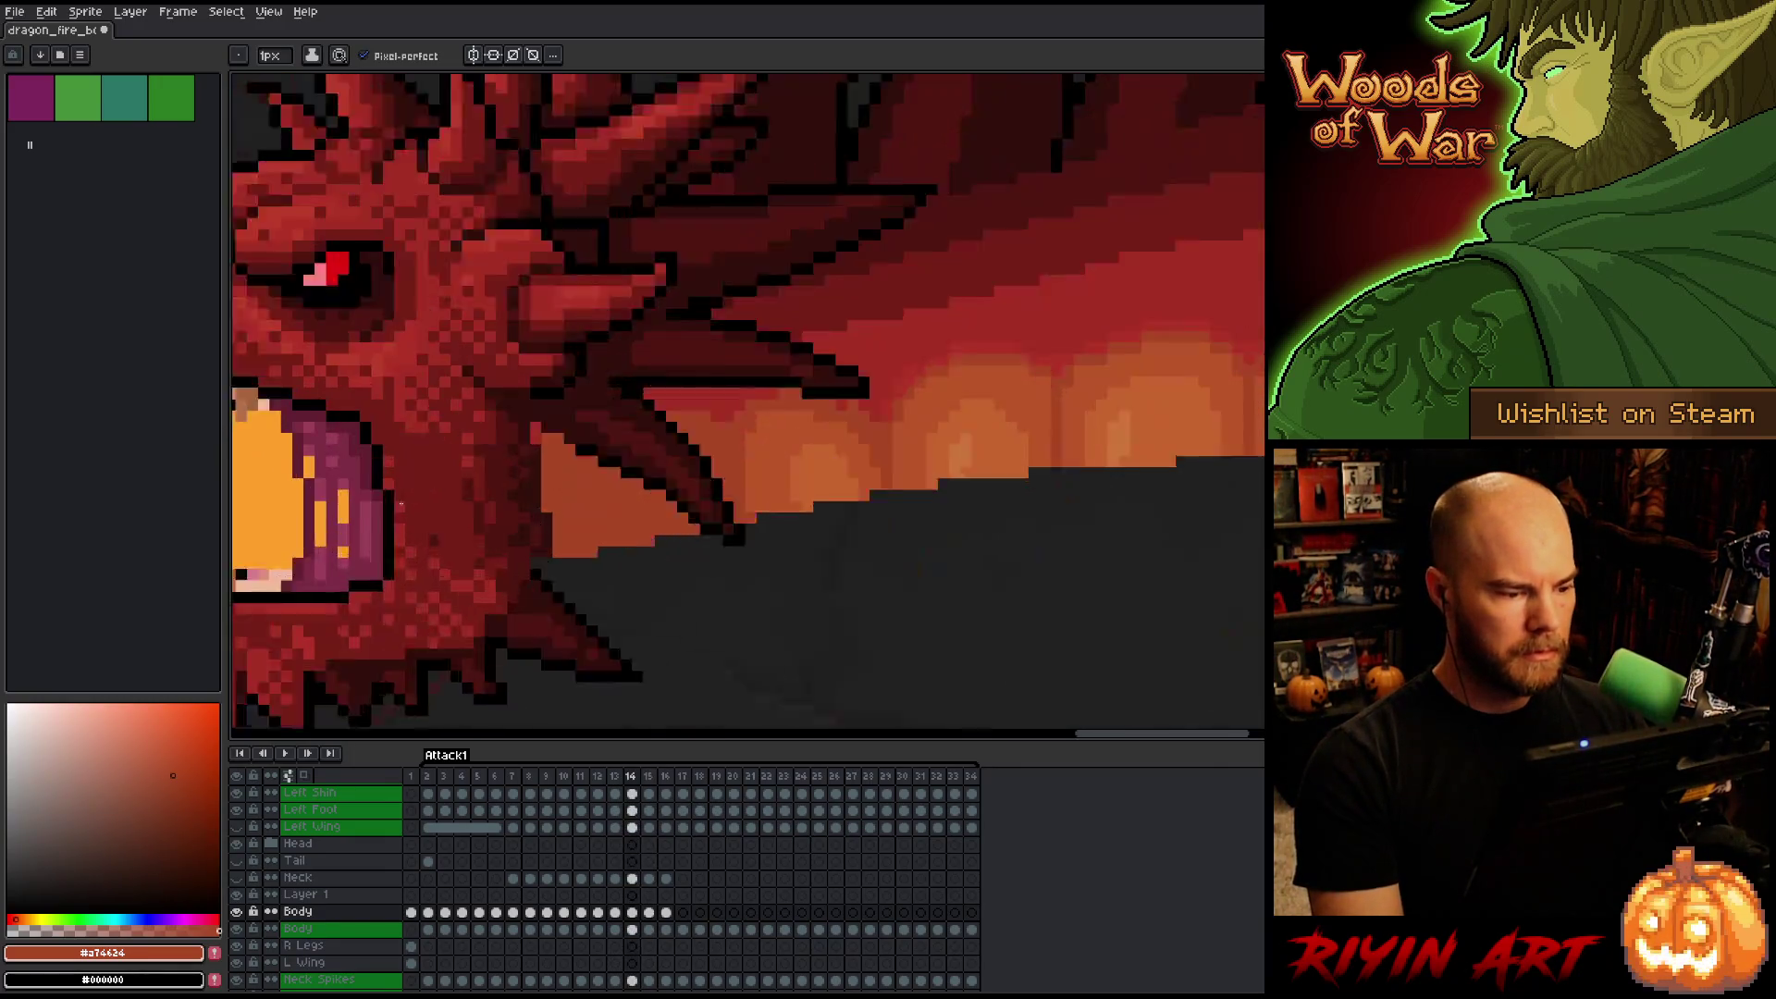
{"action": "key", "text": "Left"}
{"action": "key", "text": "Right"}
{"action": "key", "text": "Left"}
{"action": "scroll", "coordinate": [636, 547], "scroll_direction": "down", "scroll_amount": 3}
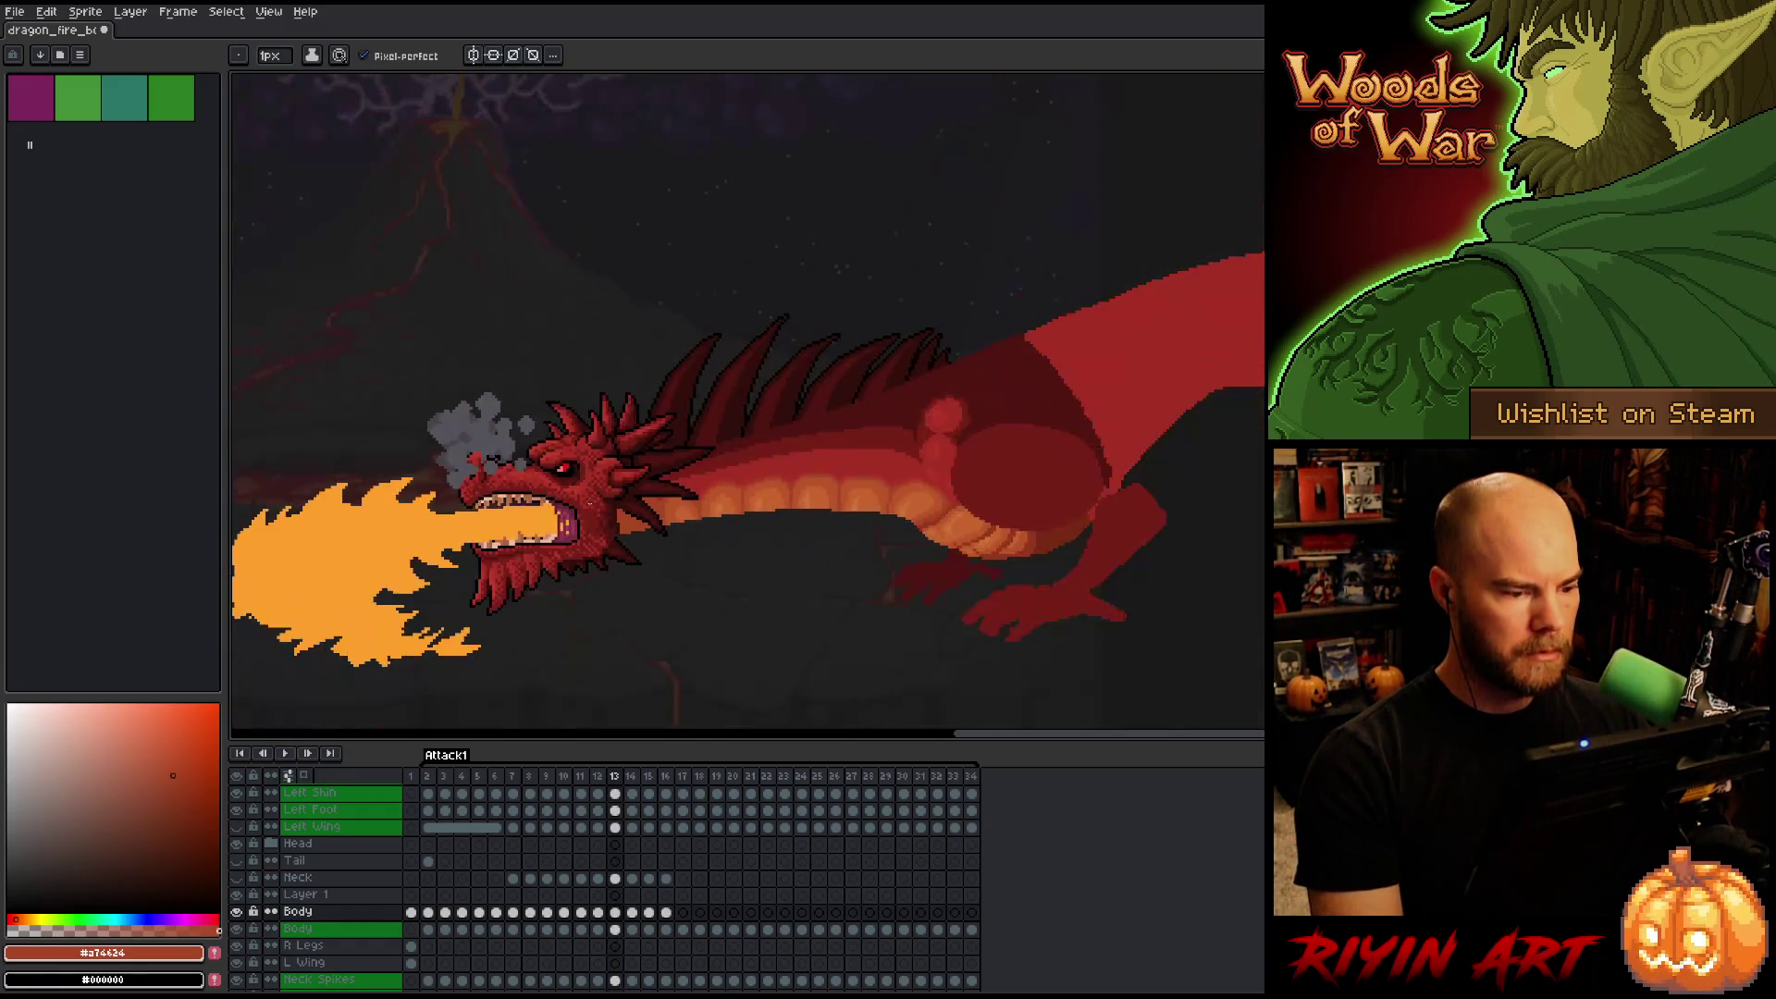
{"action": "scroll", "coordinate": [611, 511], "scroll_direction": "up", "scroll_amount": 3}
{"action": "left_click", "coordinate": [689, 547]}
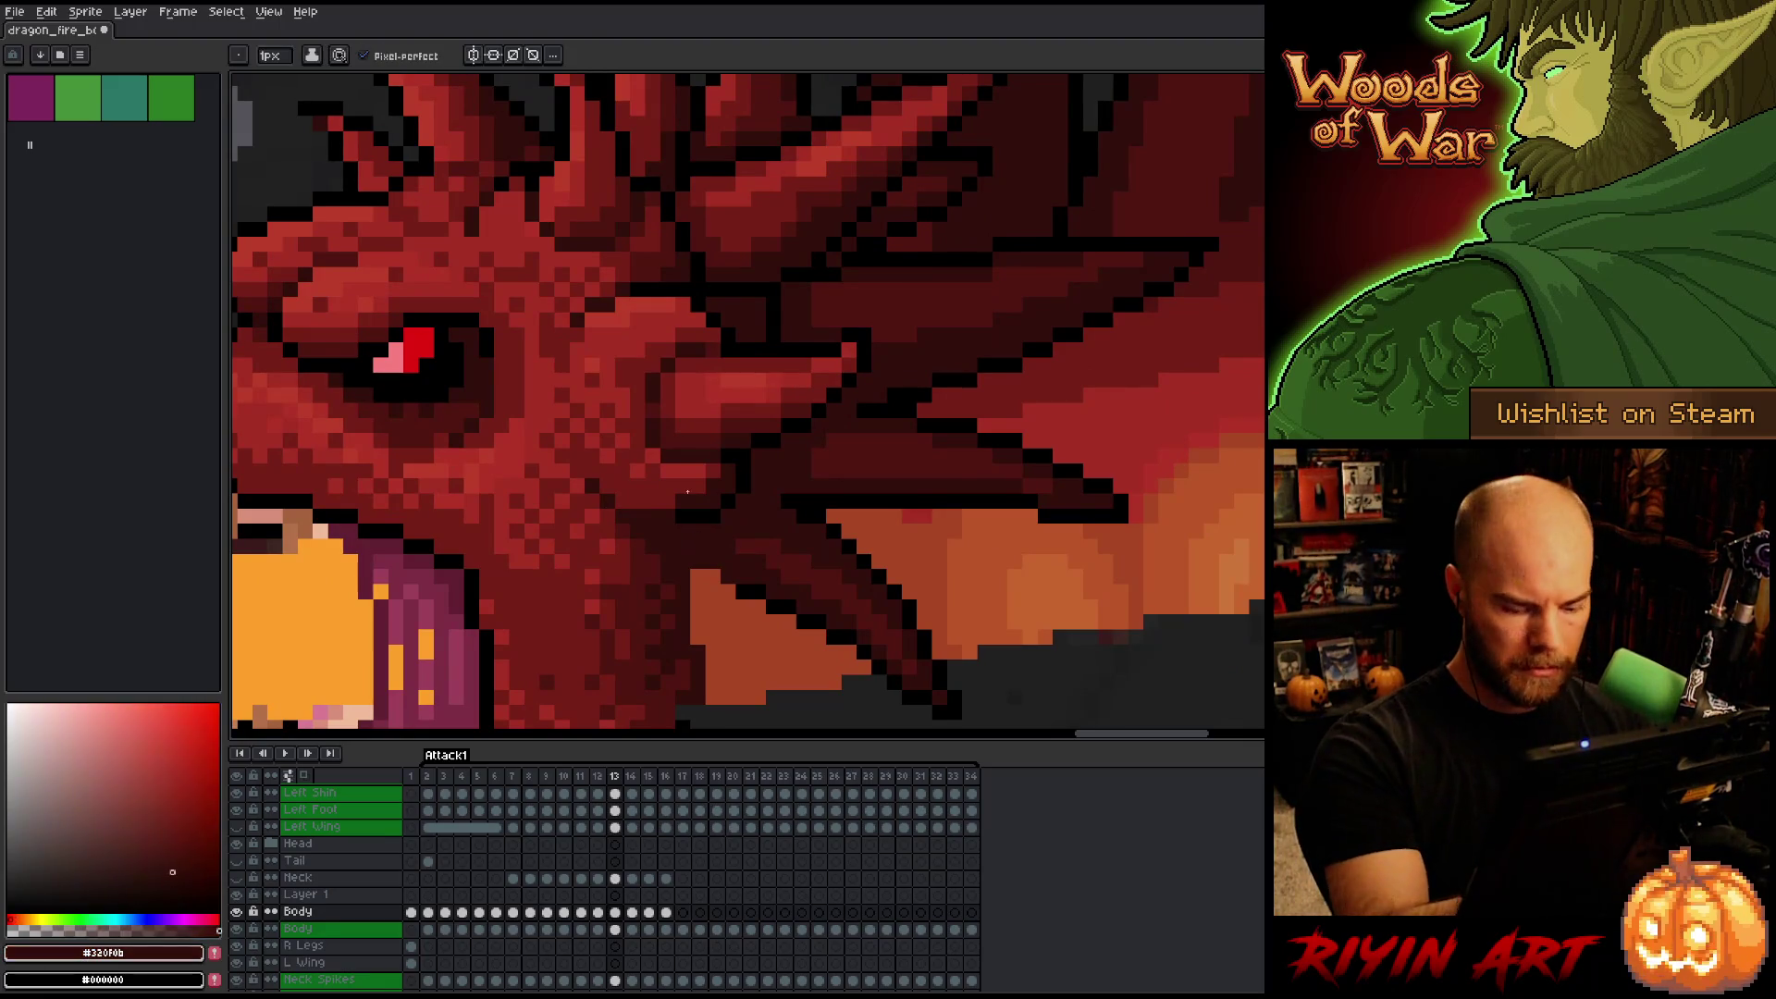
Compare frames 14 to 16, settling on frame 15.
{"action": "key", "text": "Right"}
{"action": "key", "text": "Left"}
{"action": "key", "text": "Right"}
{"action": "key", "text": "Right"}
{"action": "key", "text": "Left"}
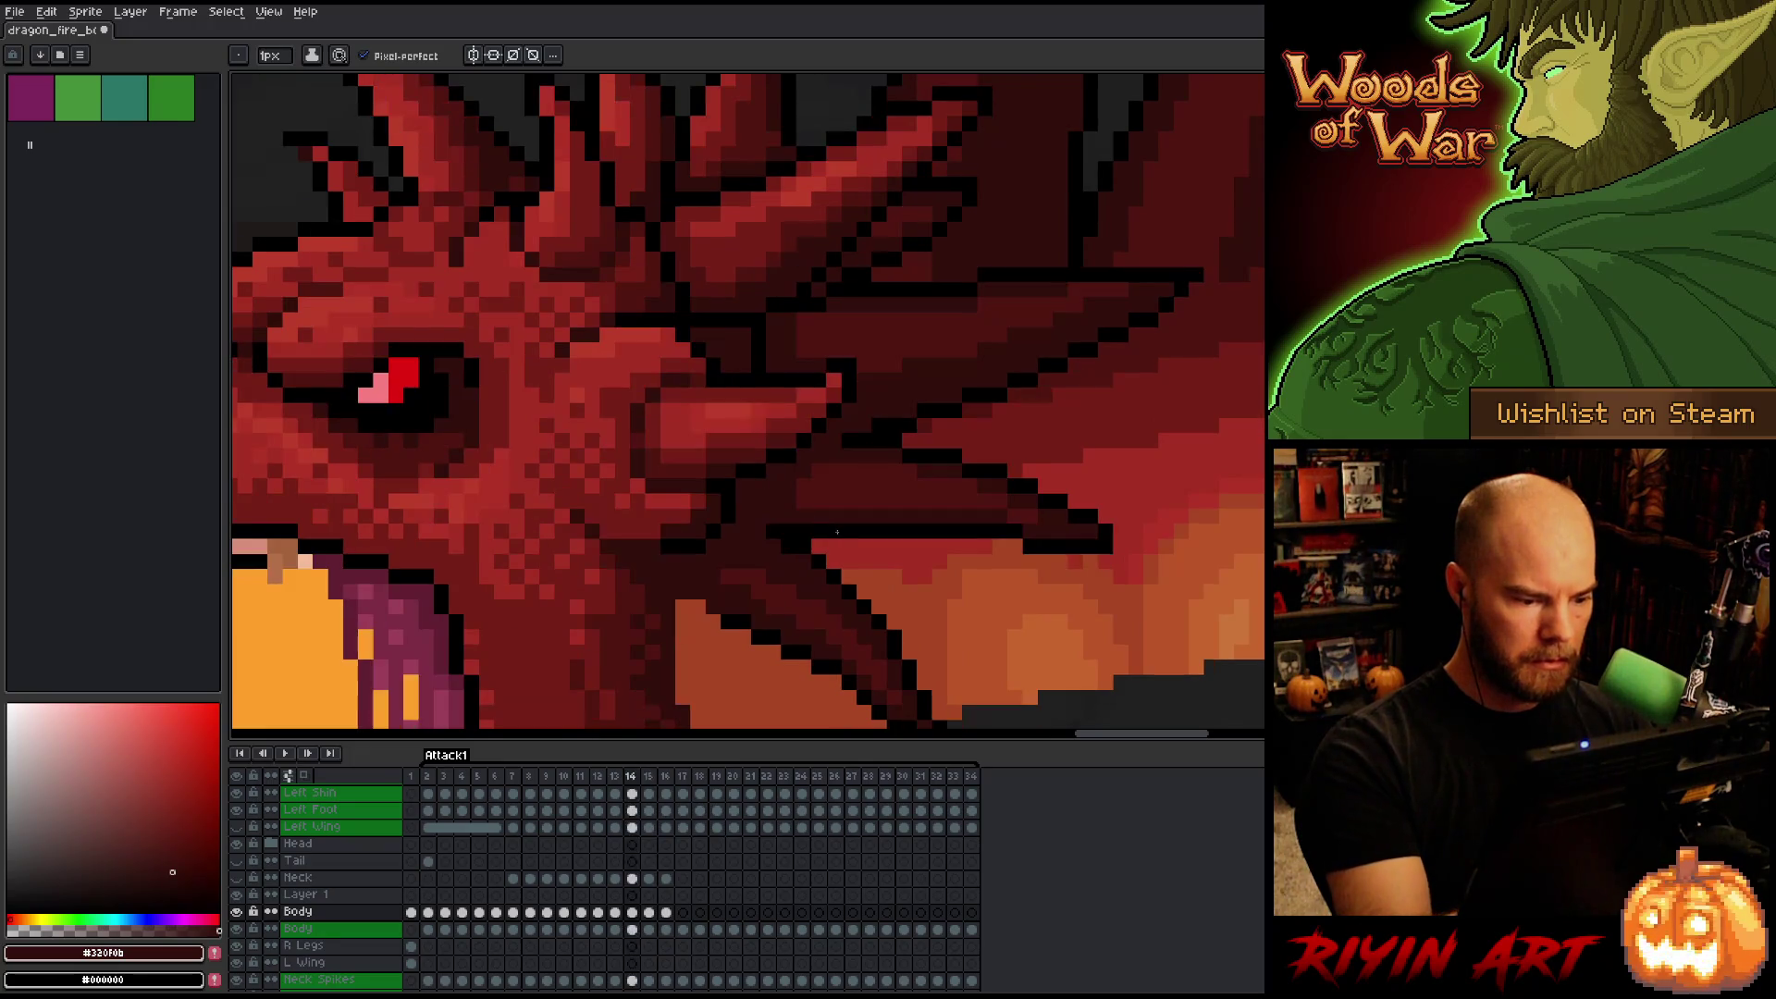
{"action": "key", "text": "Right"}
{"action": "key", "text": "Right"}
{"action": "key", "text": "Left"}
{"action": "key", "text": "Right"}
{"action": "key", "text": "Left"}
{"action": "key", "text": "Left"}
{"action": "key", "text": "Right"}
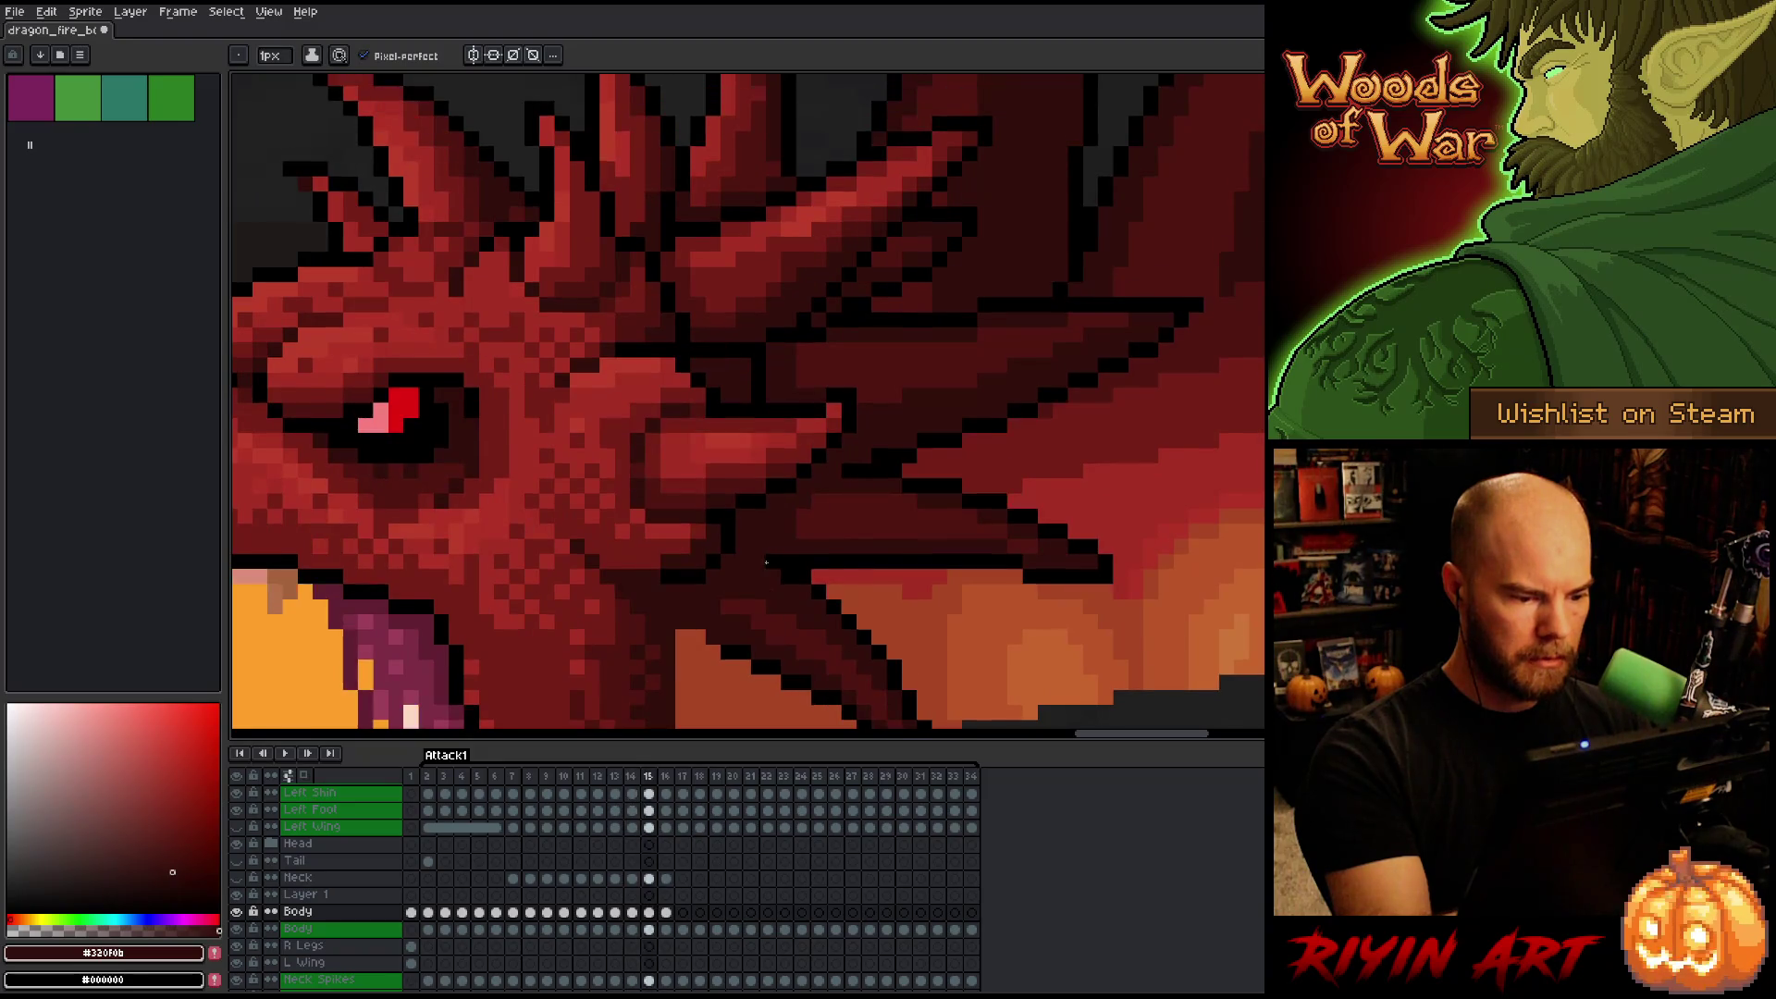
Advance through the fire-breathing frames 16 to 26 to review each pose.
{"action": "key", "text": "Right"}
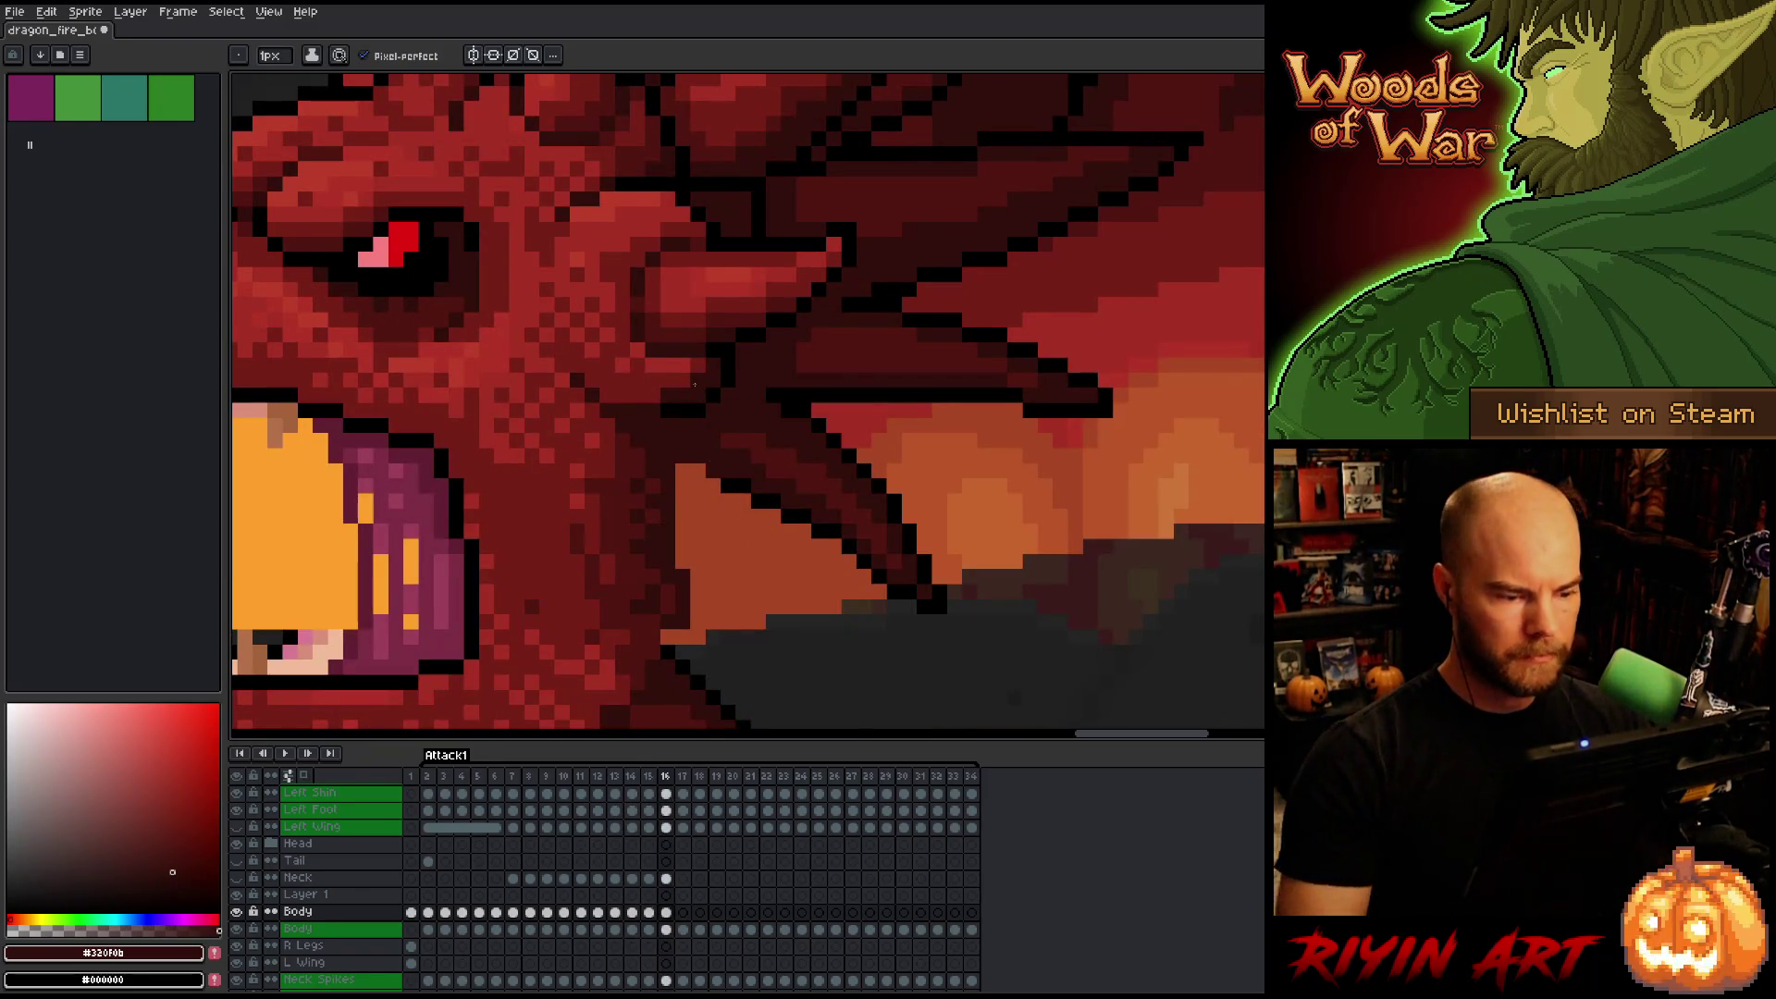
{"action": "key", "text": "Right"}
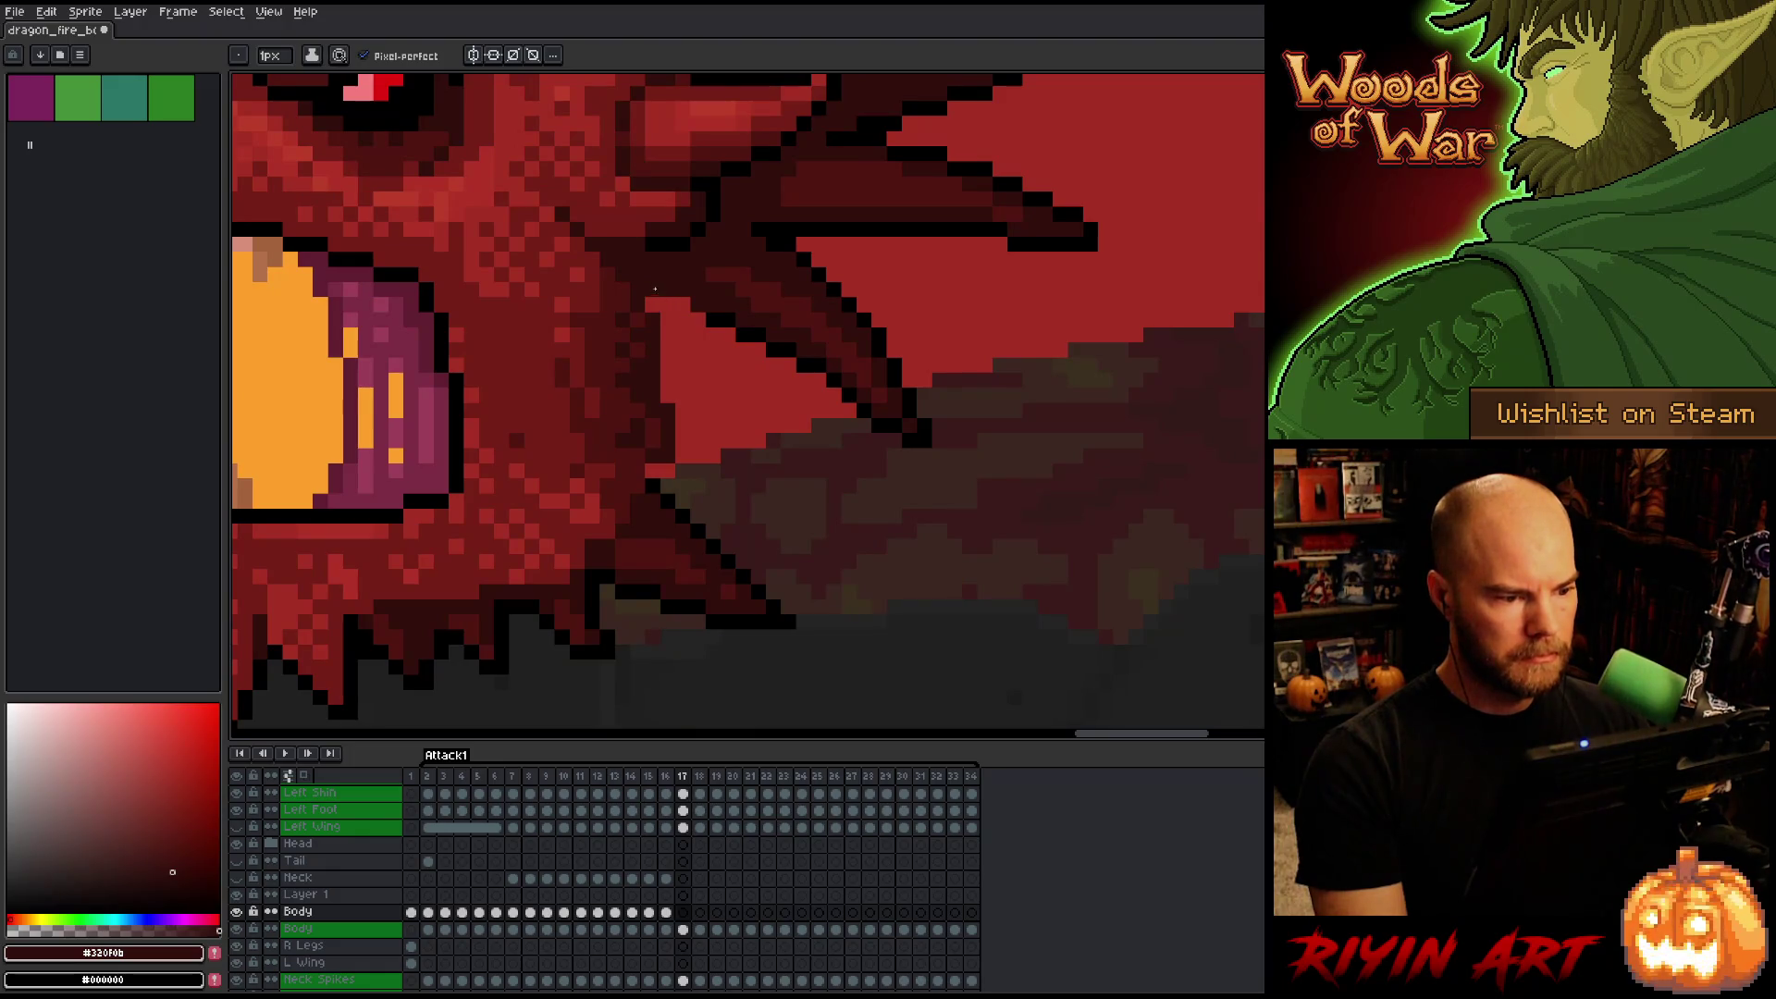
{"action": "key", "text": "Right"}
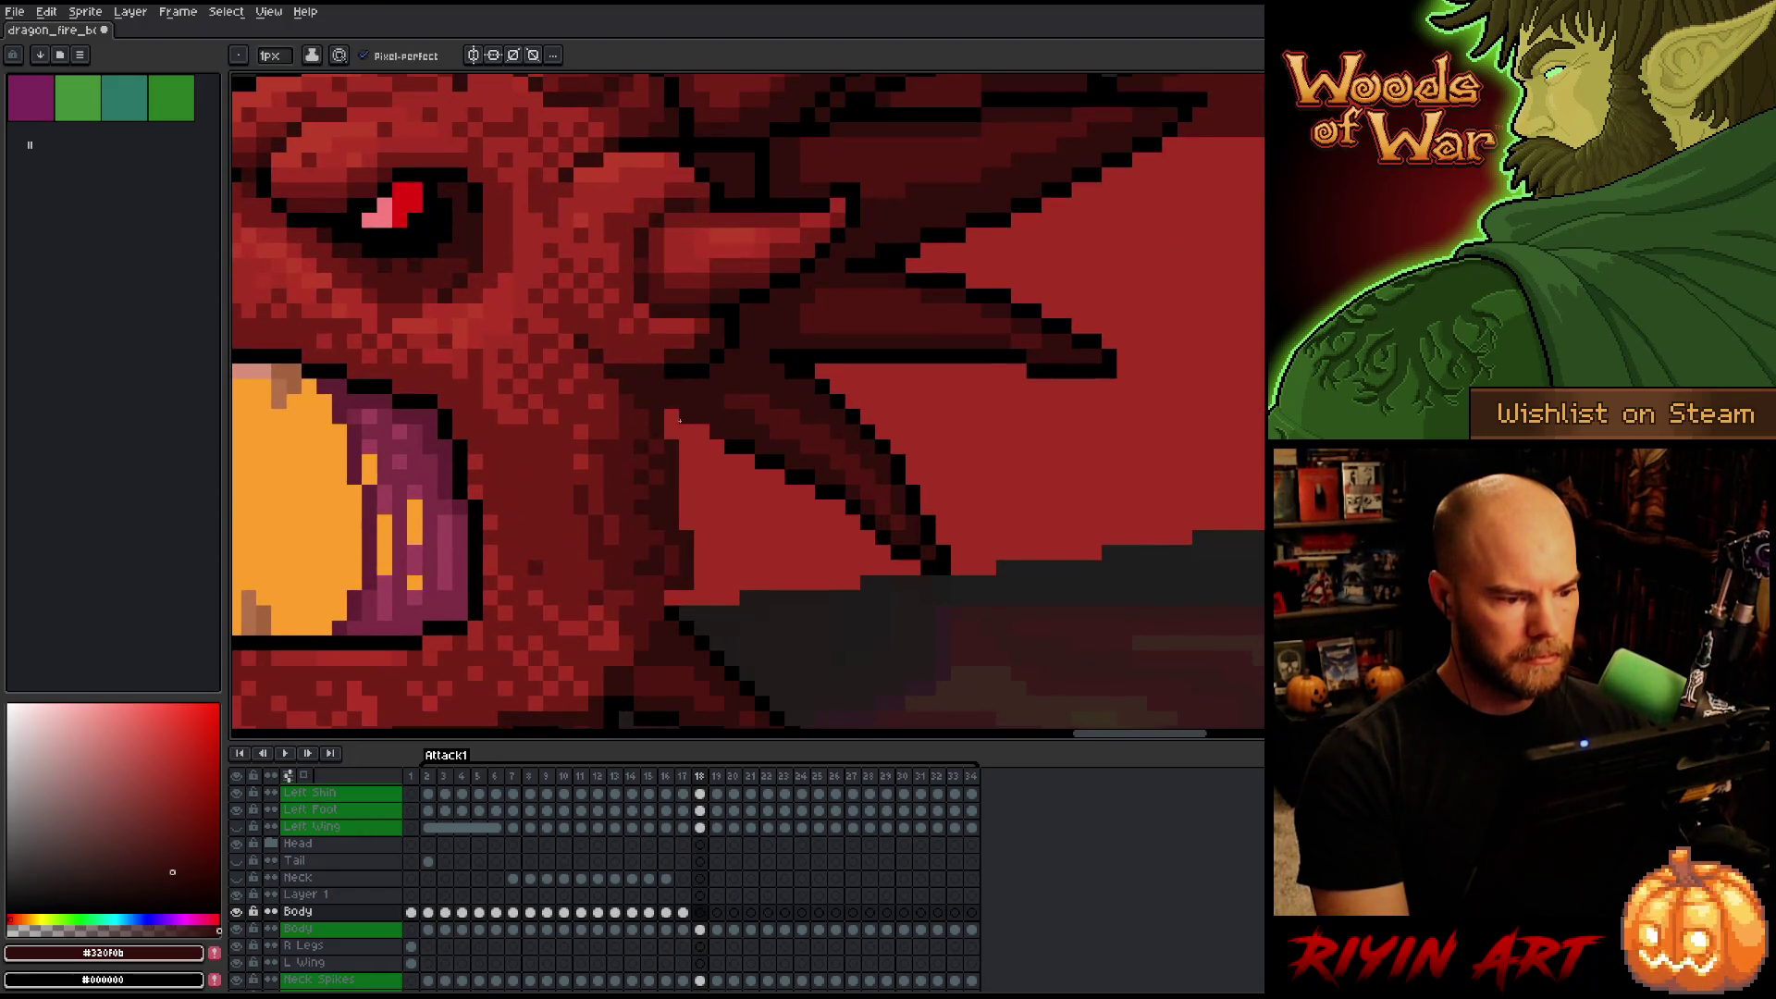
{"action": "key", "text": "Right"}
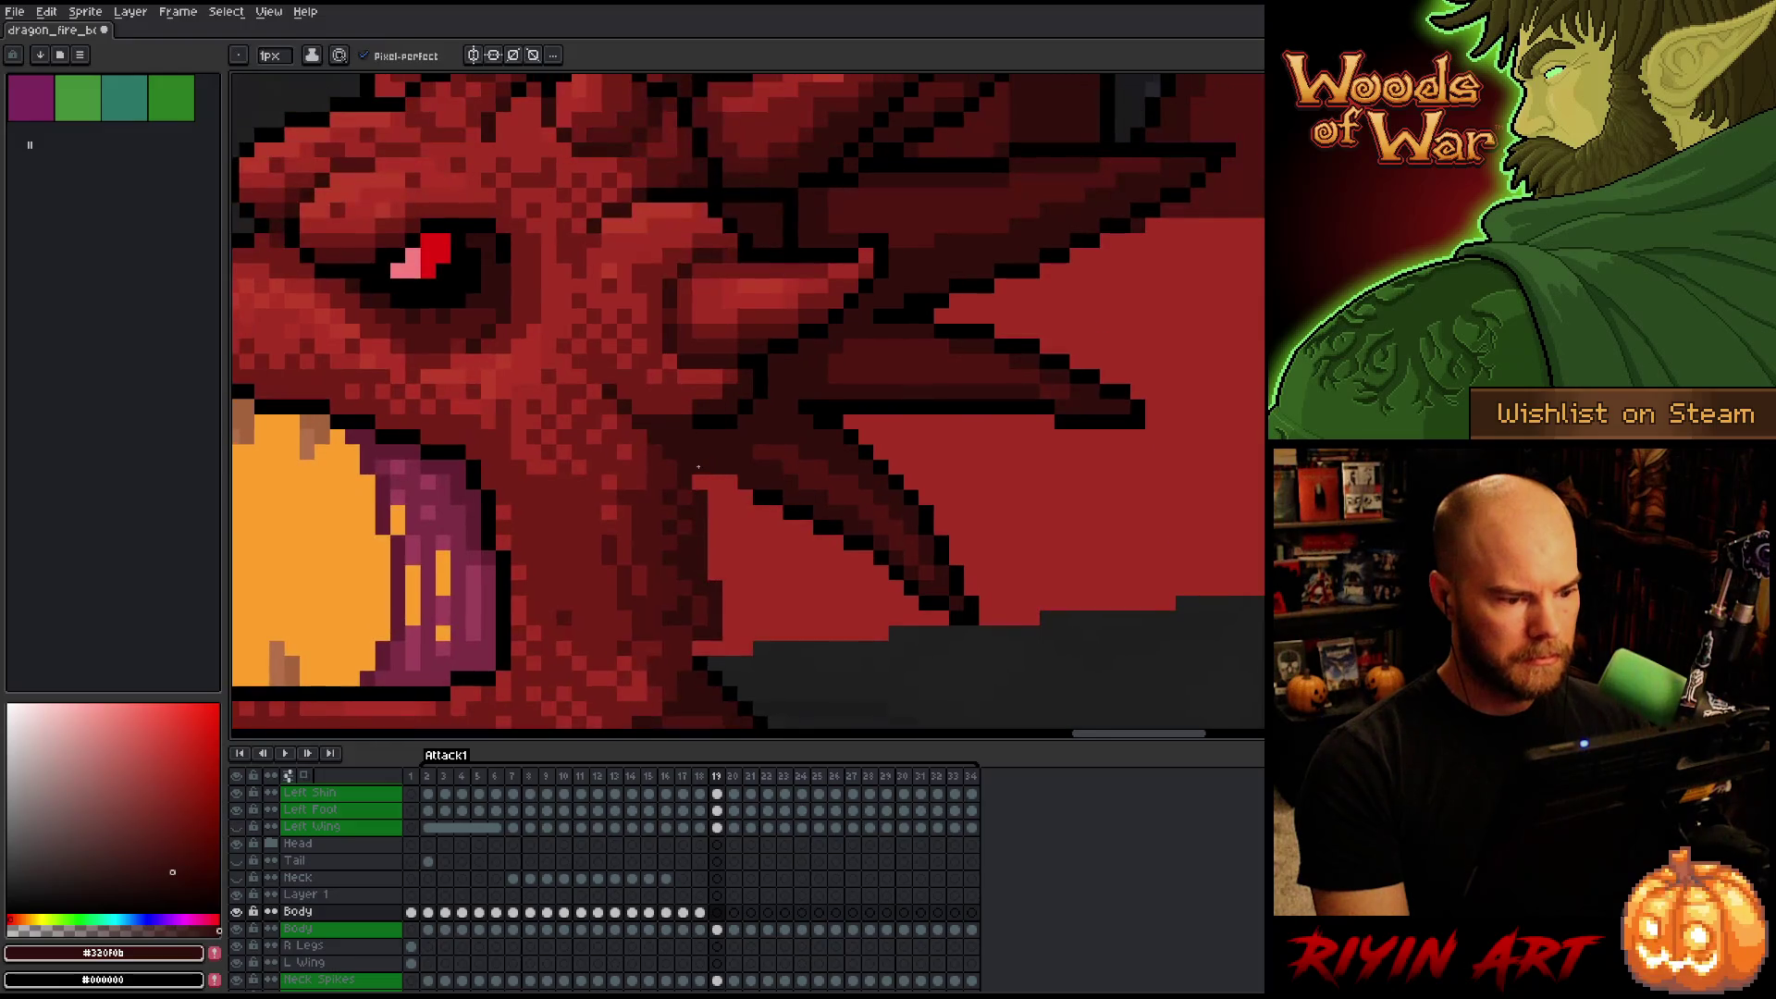
{"action": "key", "text": "Right"}
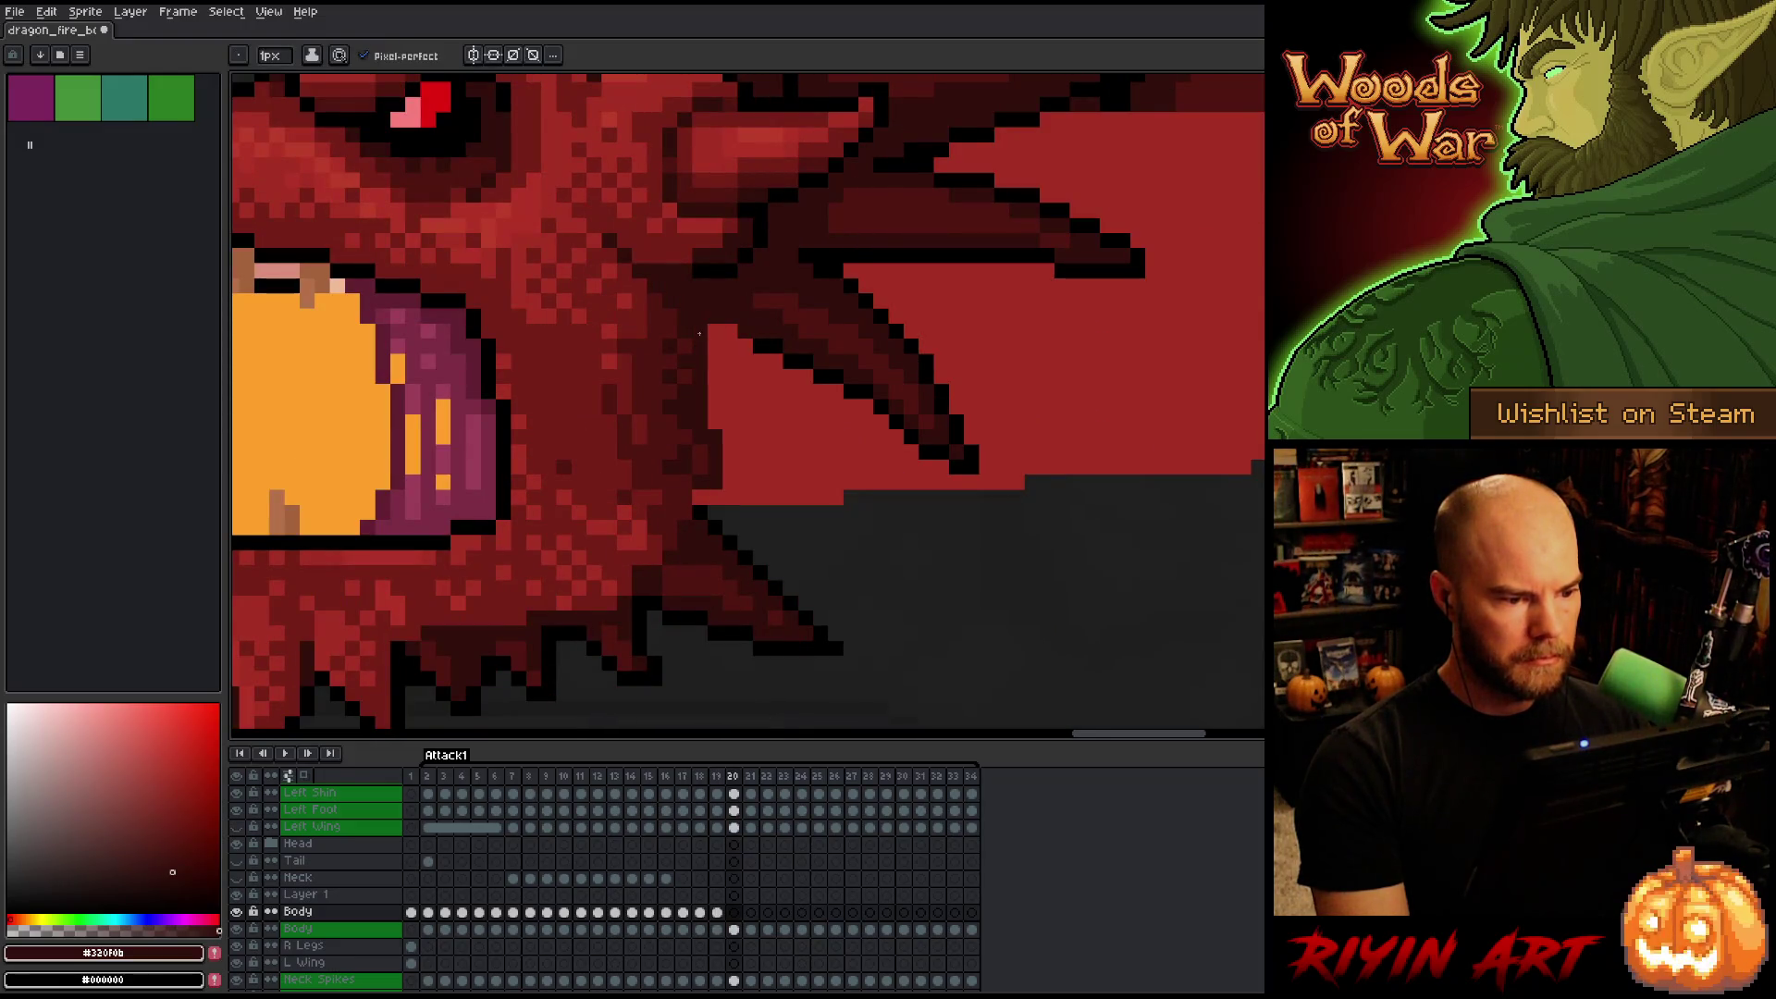
{"action": "key", "text": "Left"}
{"action": "key", "text": "Right"}
{"action": "key", "text": "Right"}
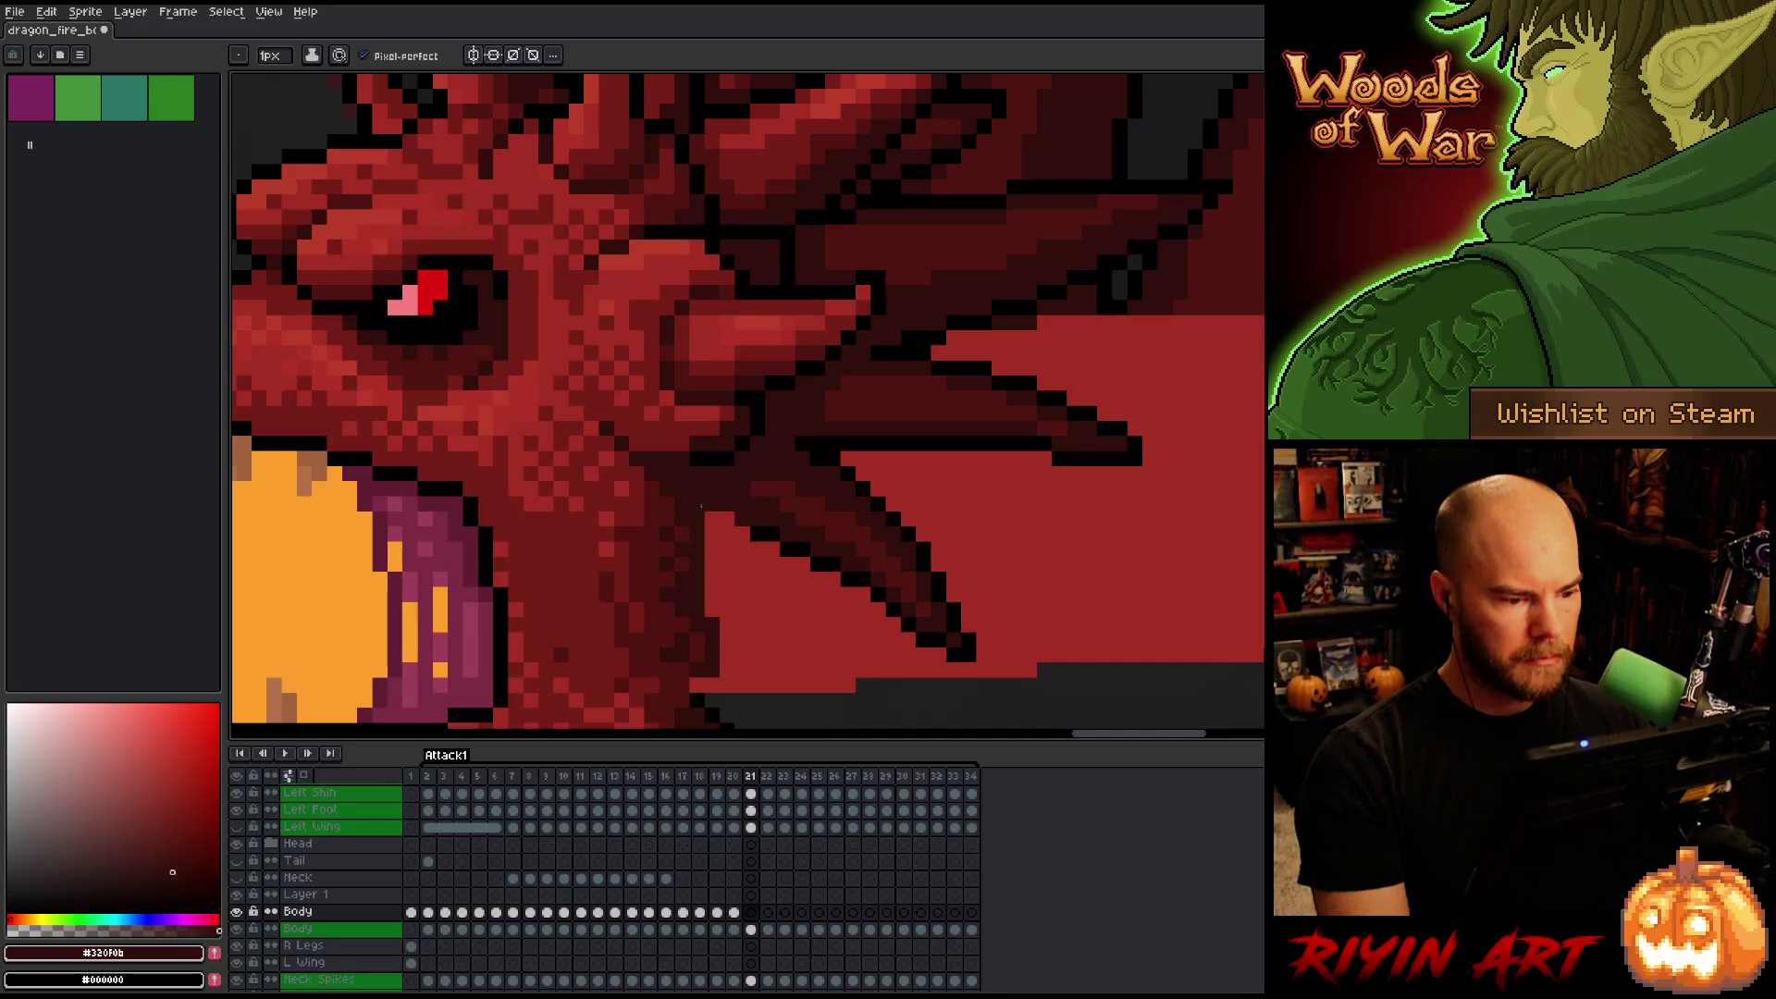
{"action": "key", "text": "Left"}
{"action": "key", "text": "Right"}
{"action": "key", "text": "Right"}
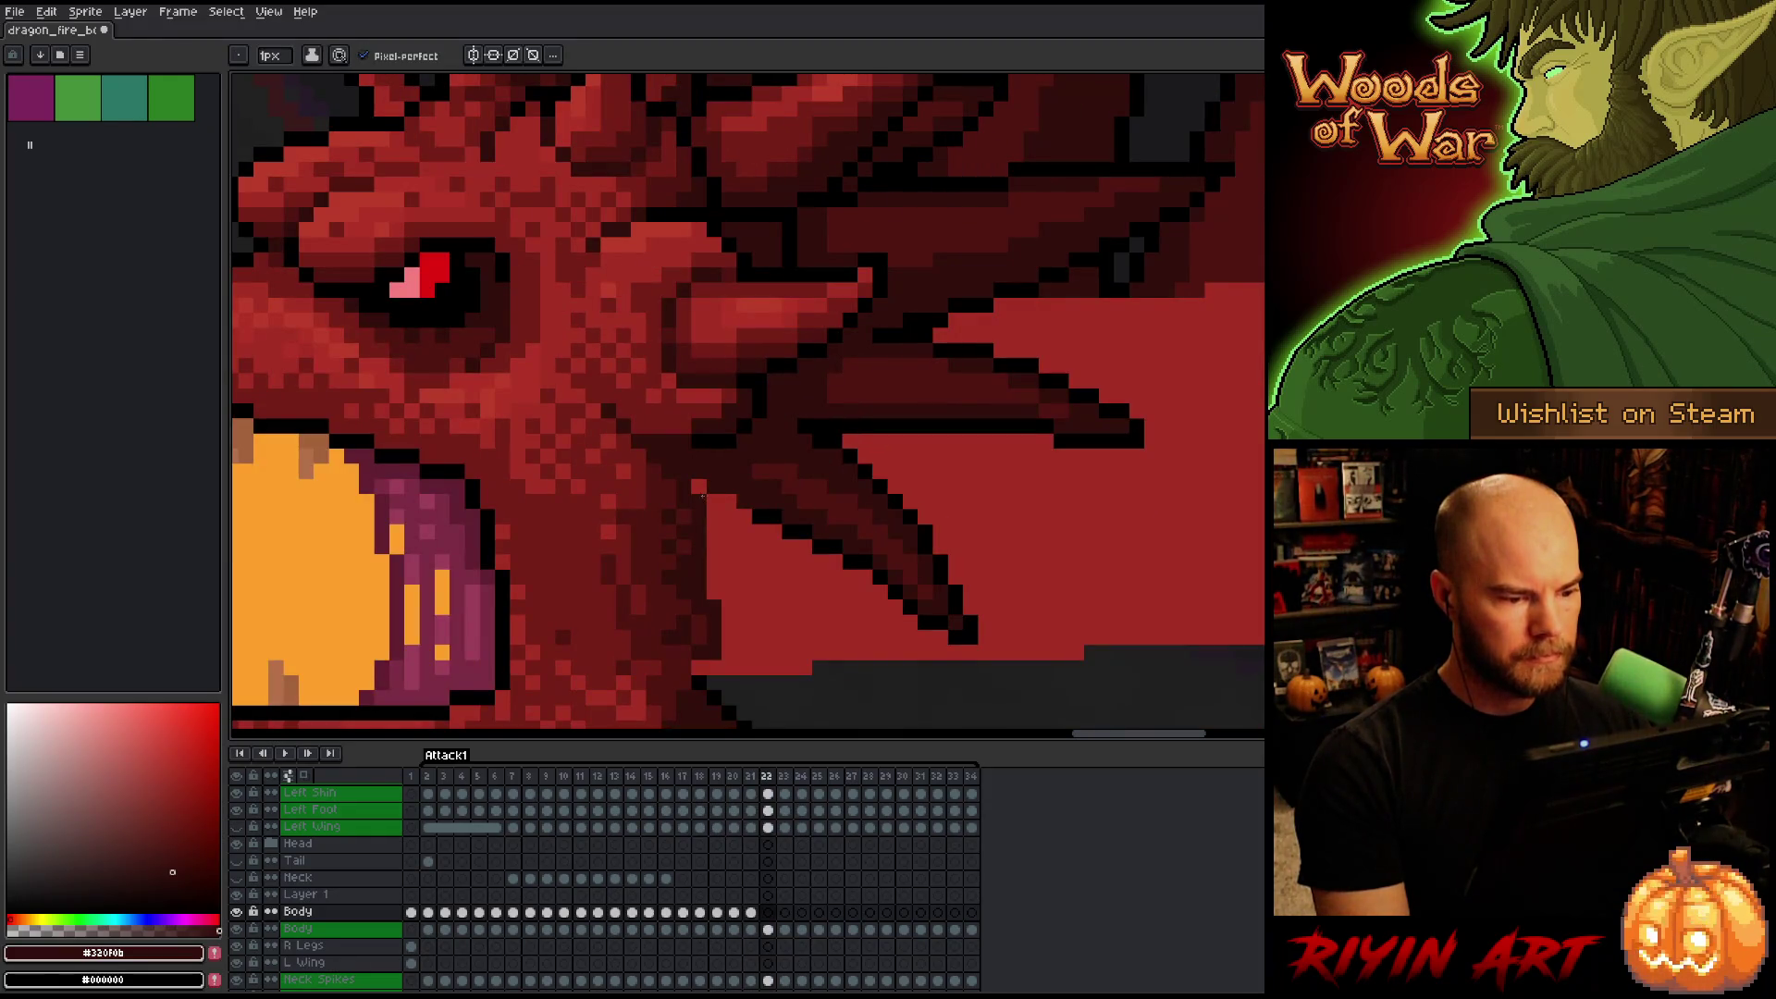
{"action": "key", "text": "Right"}
{"action": "key", "text": "Right"}
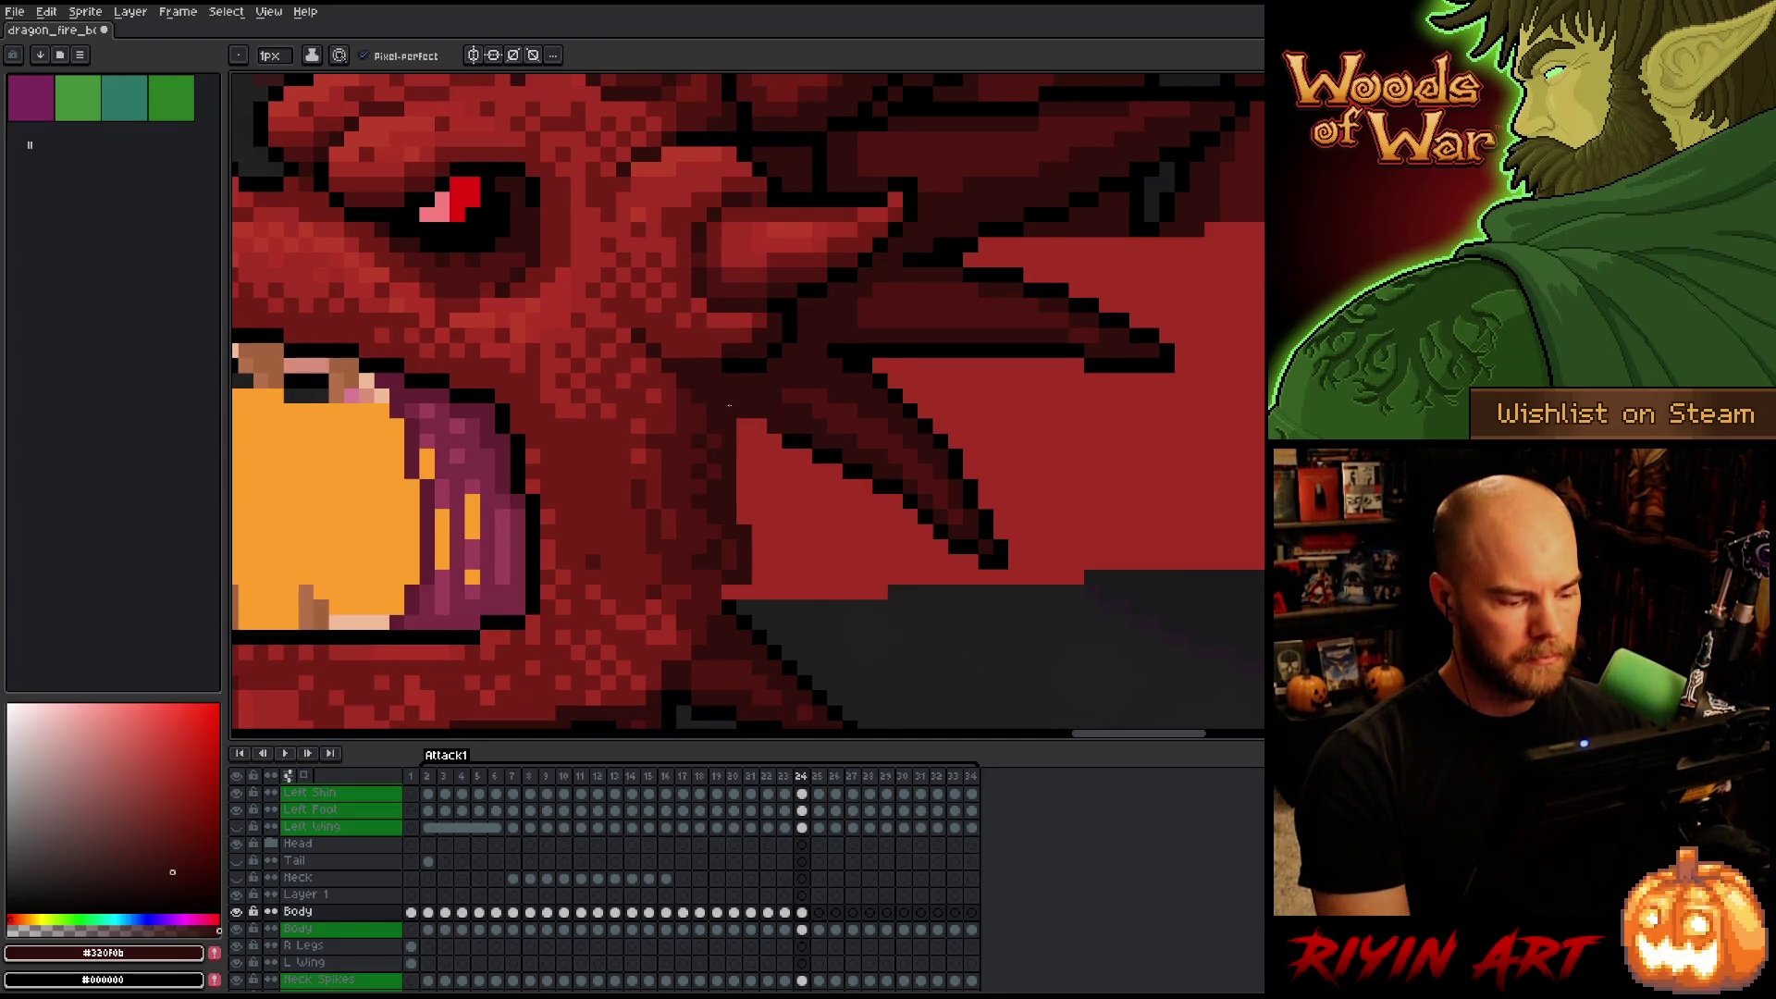
{"action": "key", "text": "Right"}
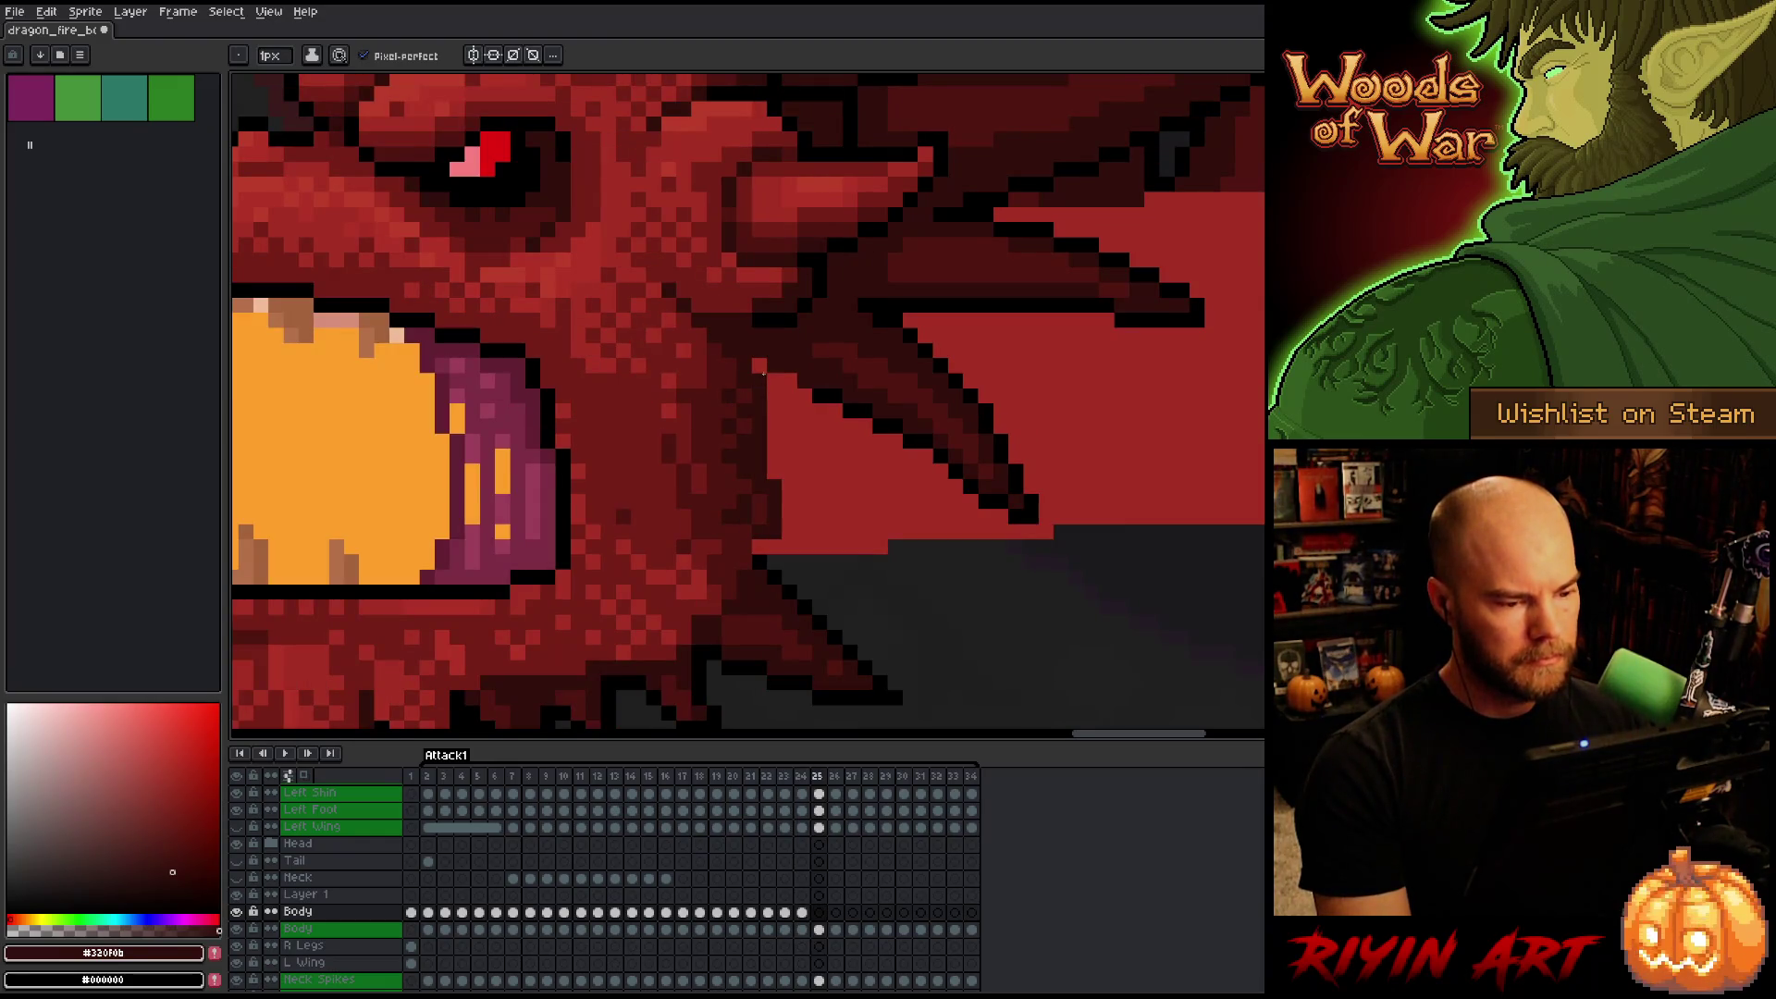
{"action": "key", "text": "Right"}
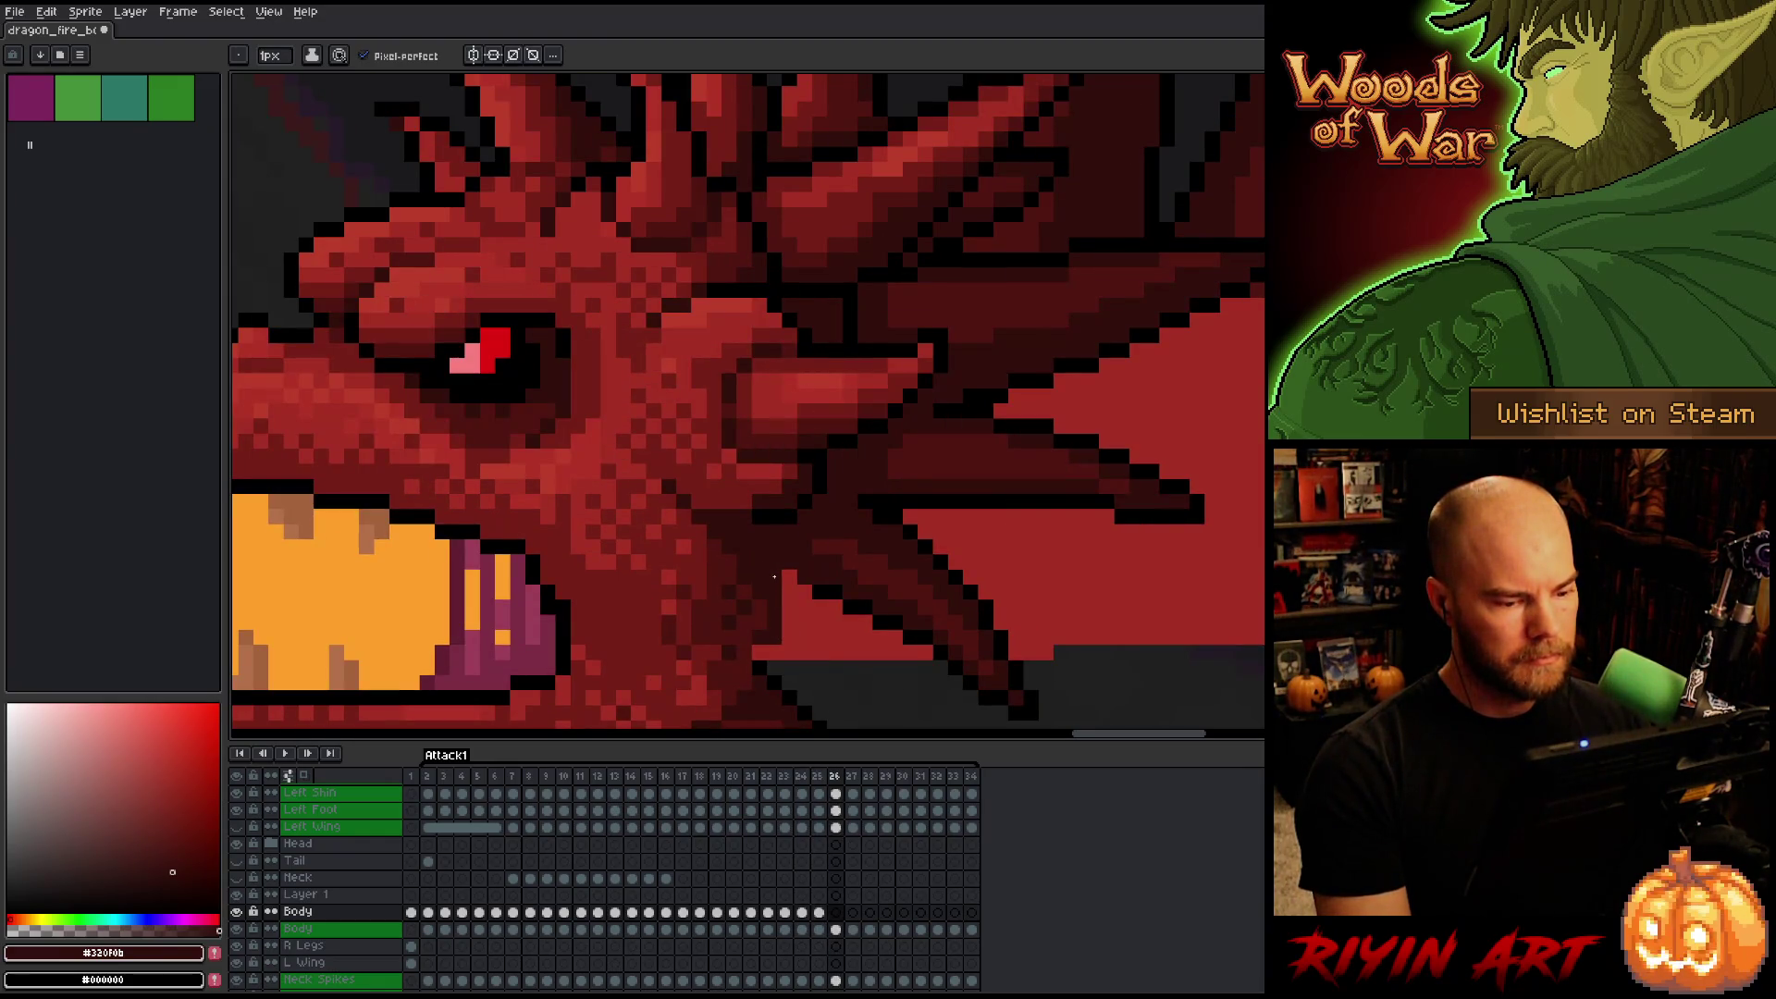
{"action": "scroll", "coordinate": [619, 544], "scroll_direction": "down", "scroll_amount": 4}
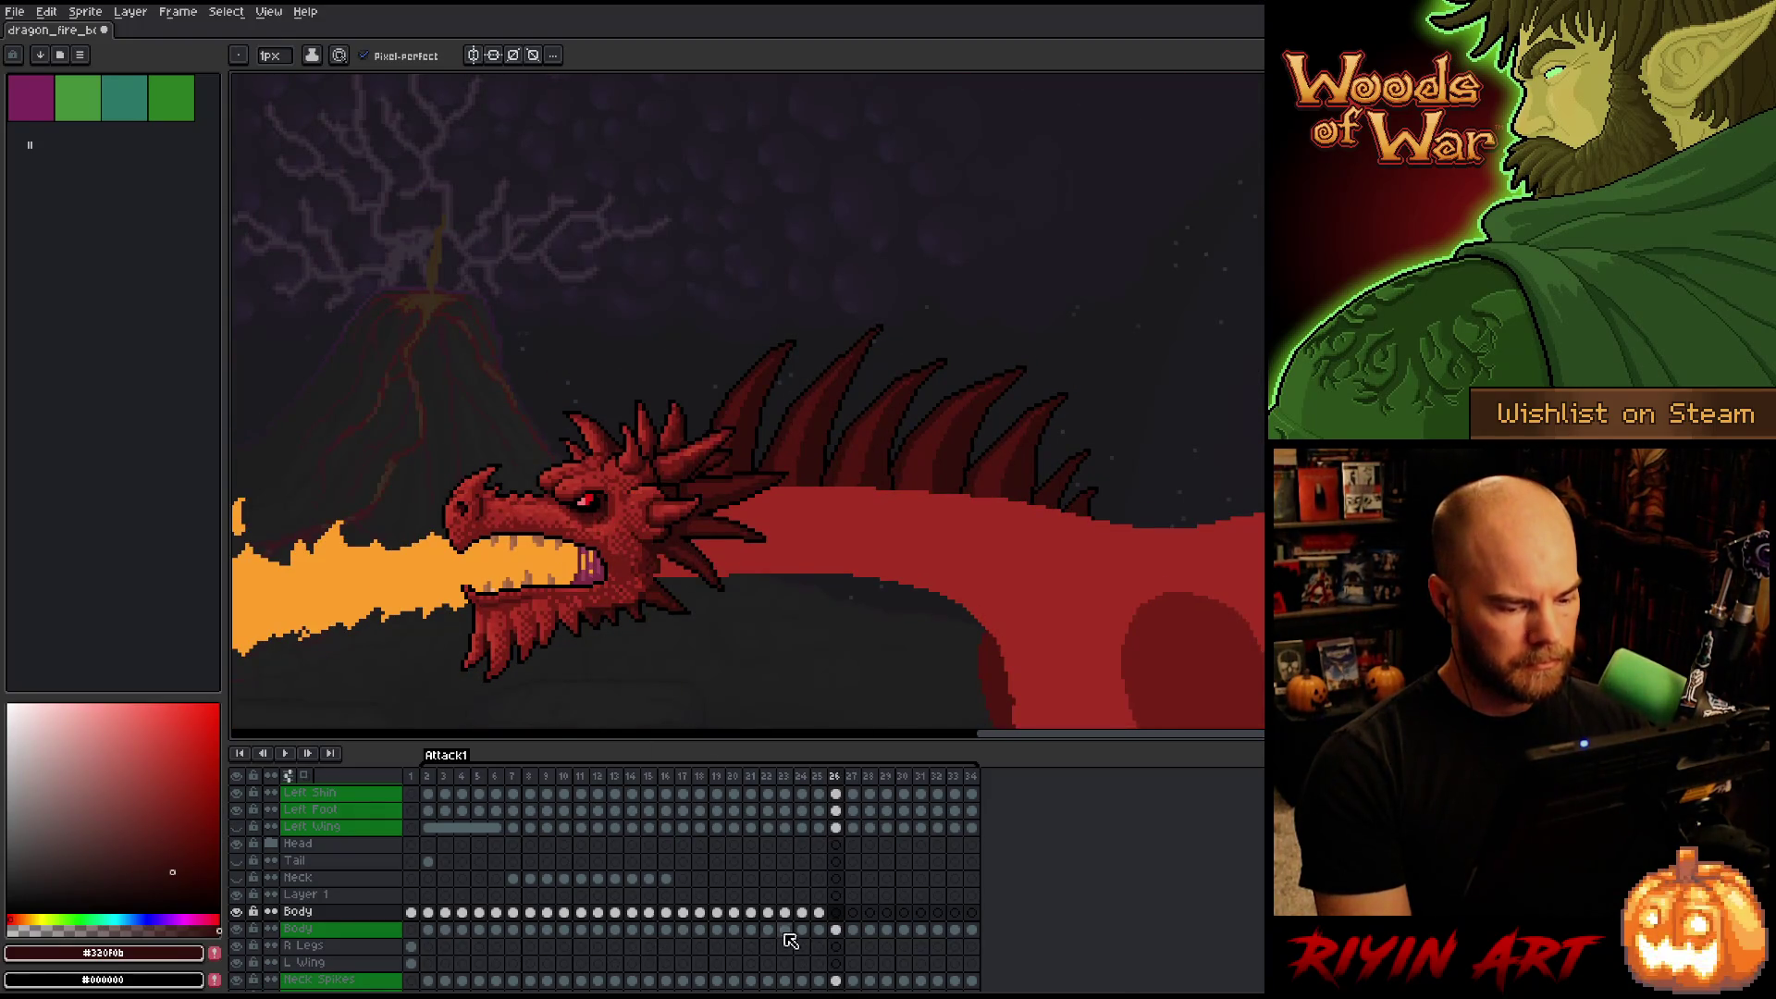
Solo the Body layer and select its cels across frames 18–25.
{"action": "left_click", "coordinate": [817, 912]}
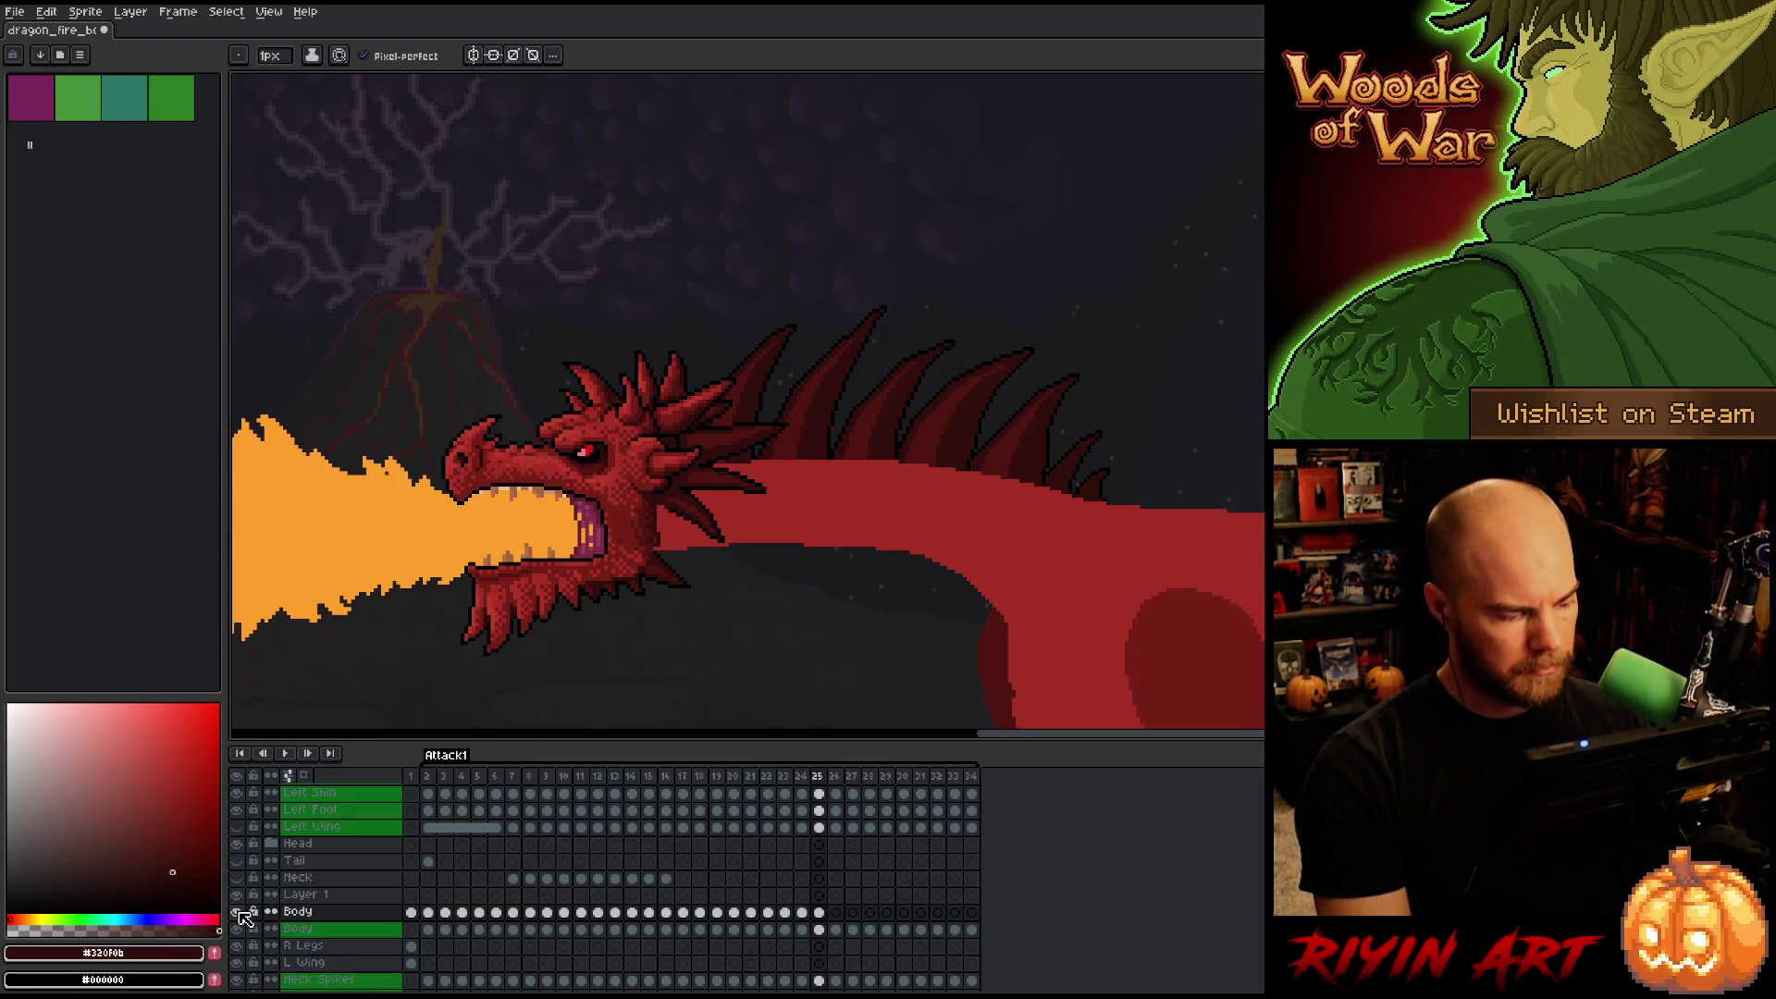
{"action": "left_click", "coordinate": [236, 912], "text": "alt"}
{"action": "left_click_drag", "start_coordinate": [826, 916], "coordinate": [670, 911]}
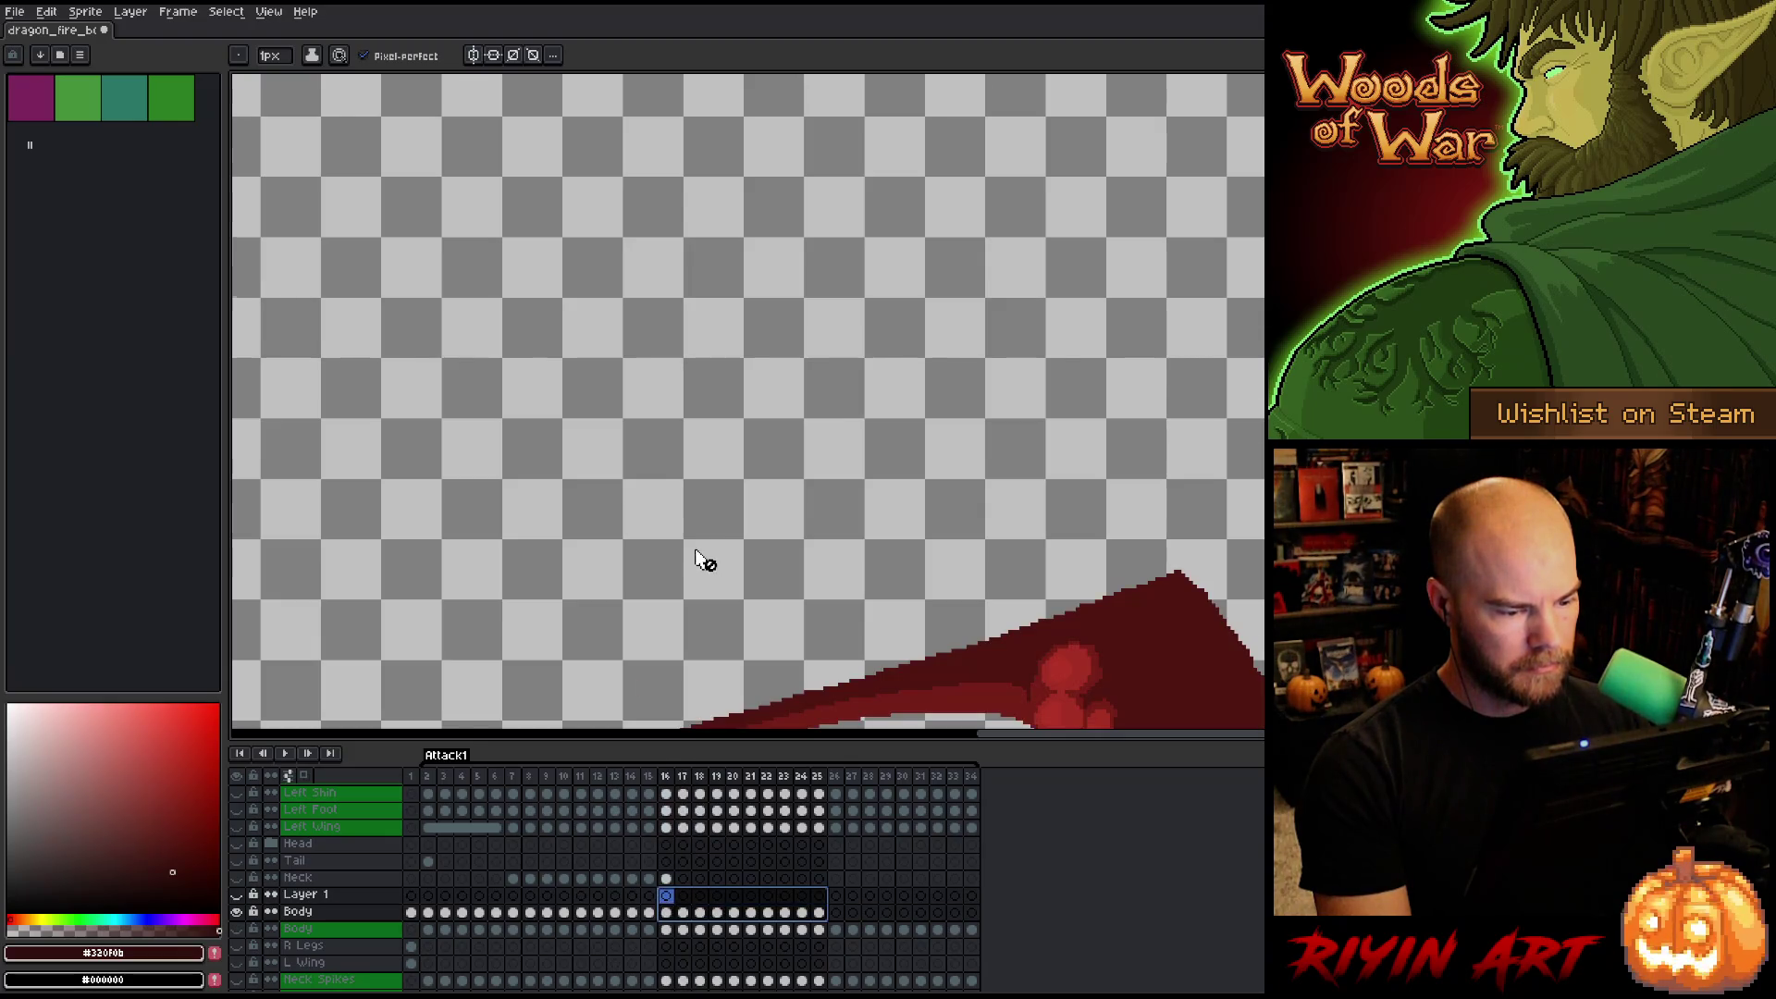
{"action": "scroll", "coordinate": [705, 559], "scroll_direction": "down", "scroll_amount": 3}
{"action": "mouse_move", "coordinate": [818, 914]}
{"action": "left_mouse_down"}
{"action": "mouse_move", "coordinate": [671, 925]}
{"action": "mouse_move", "coordinate": [694, 916]}
{"action": "mouse_move", "coordinate": [685, 896]}
{"action": "left_mouse_up"}
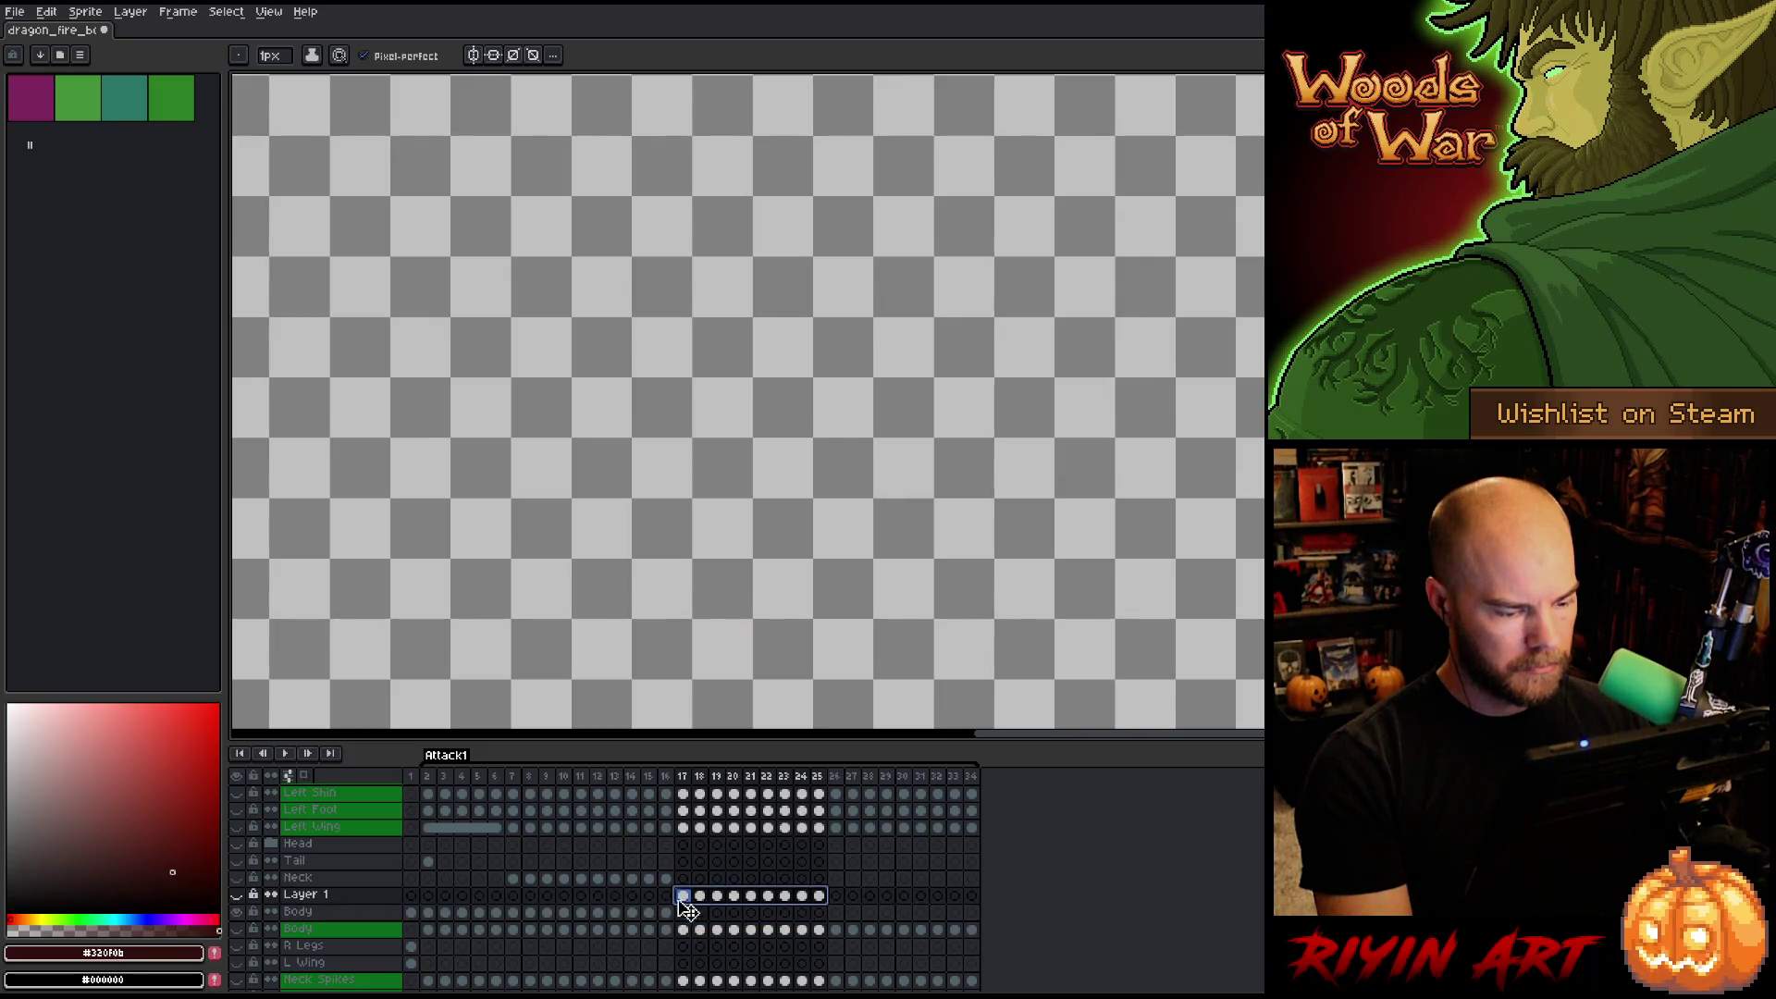
Move Layer 1 into the Head group and make the group's layers visible.
{"action": "left_click", "coordinate": [271, 843]}
{"action": "left_click_drag", "start_coordinate": [368, 962], "coordinate": [361, 863]}
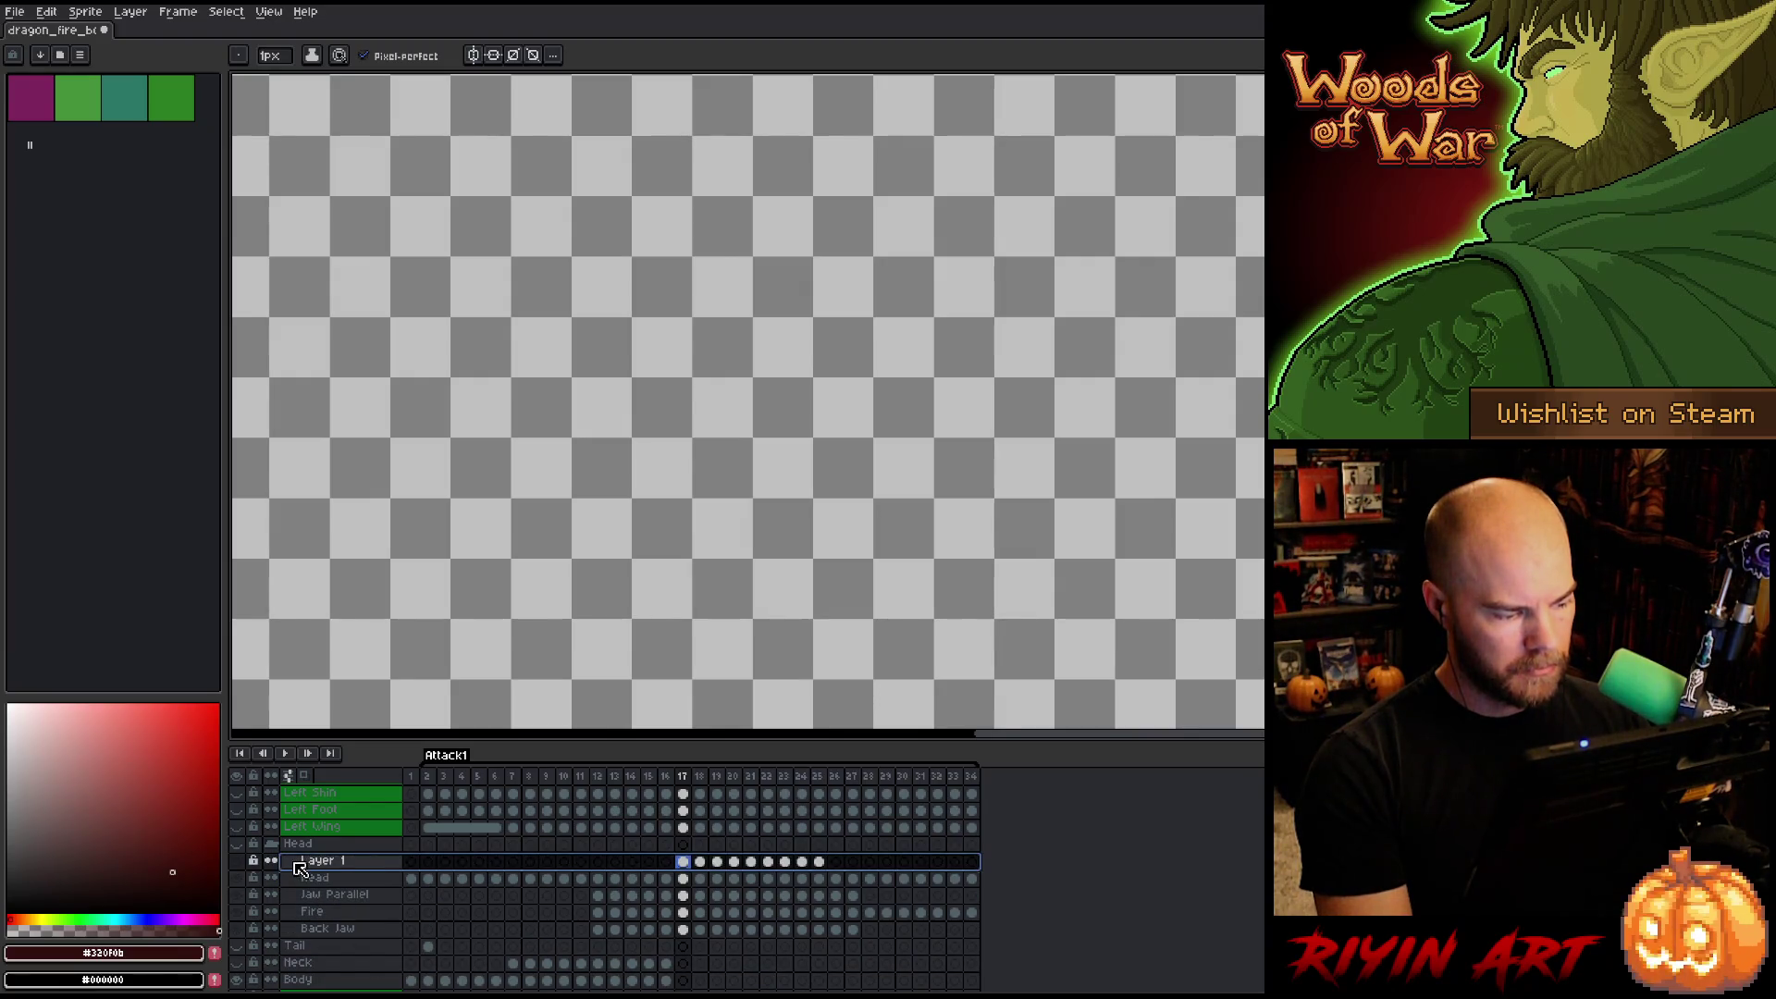
{"action": "left_click", "coordinate": [240, 866]}
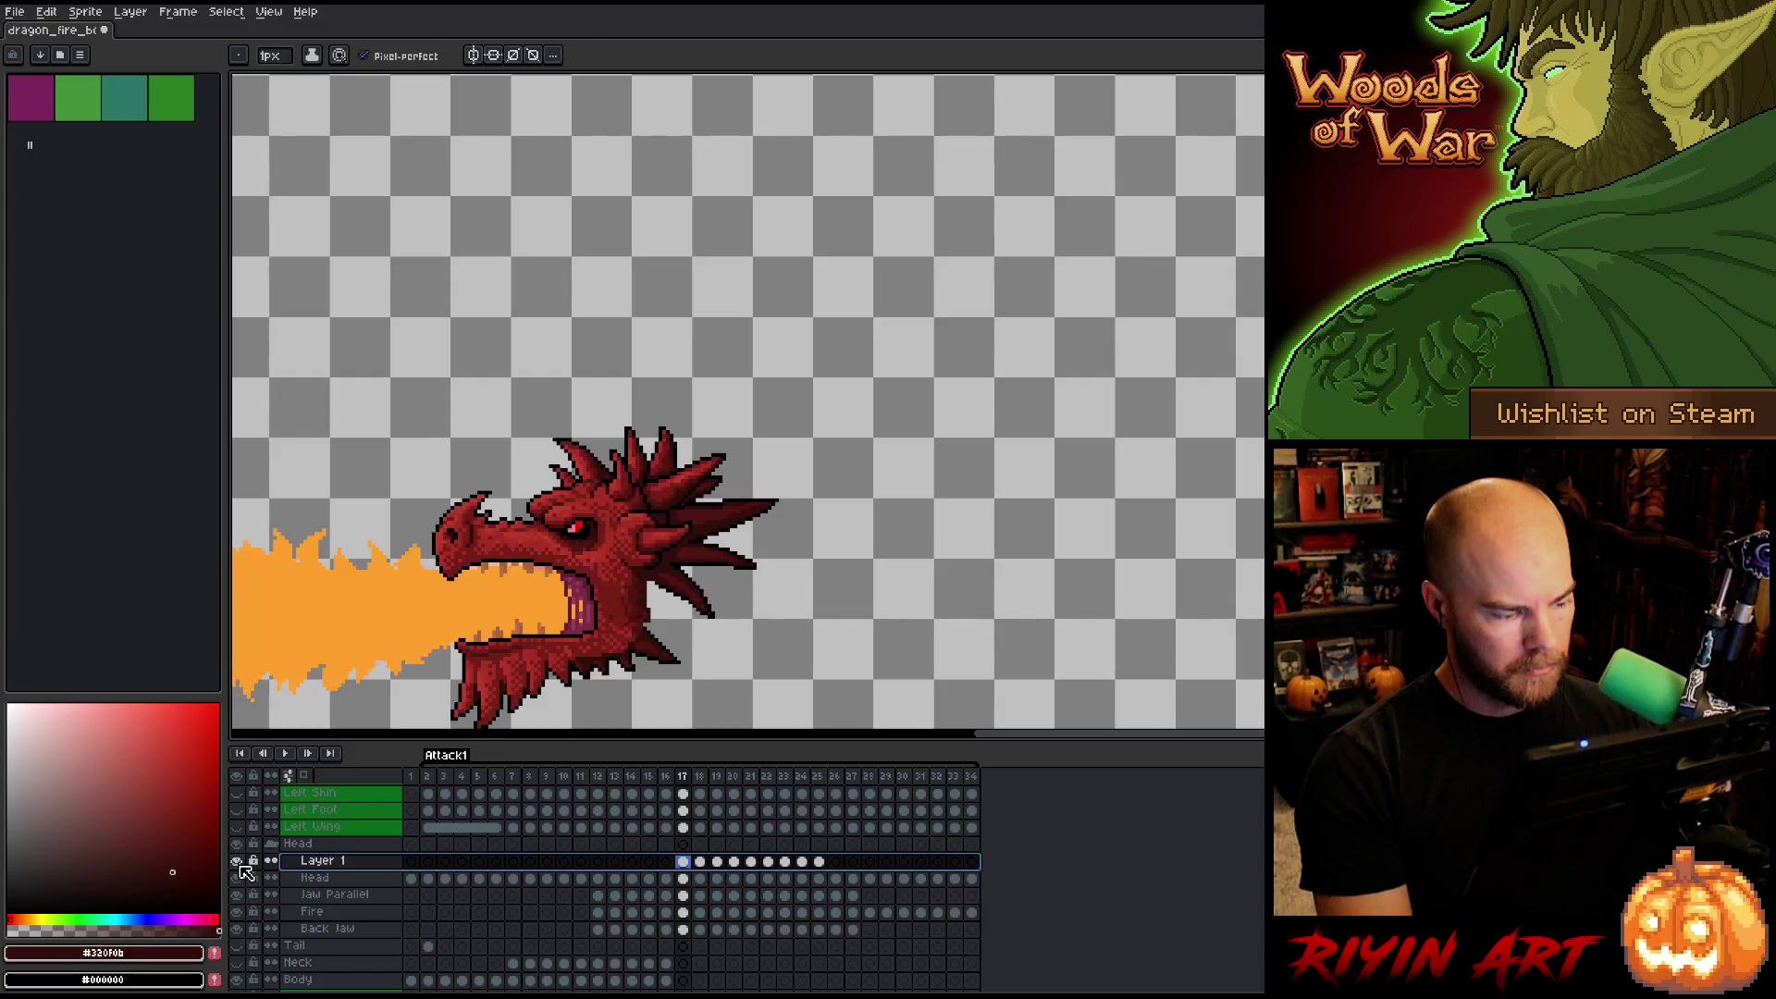
{"action": "left_click", "coordinate": [272, 844]}
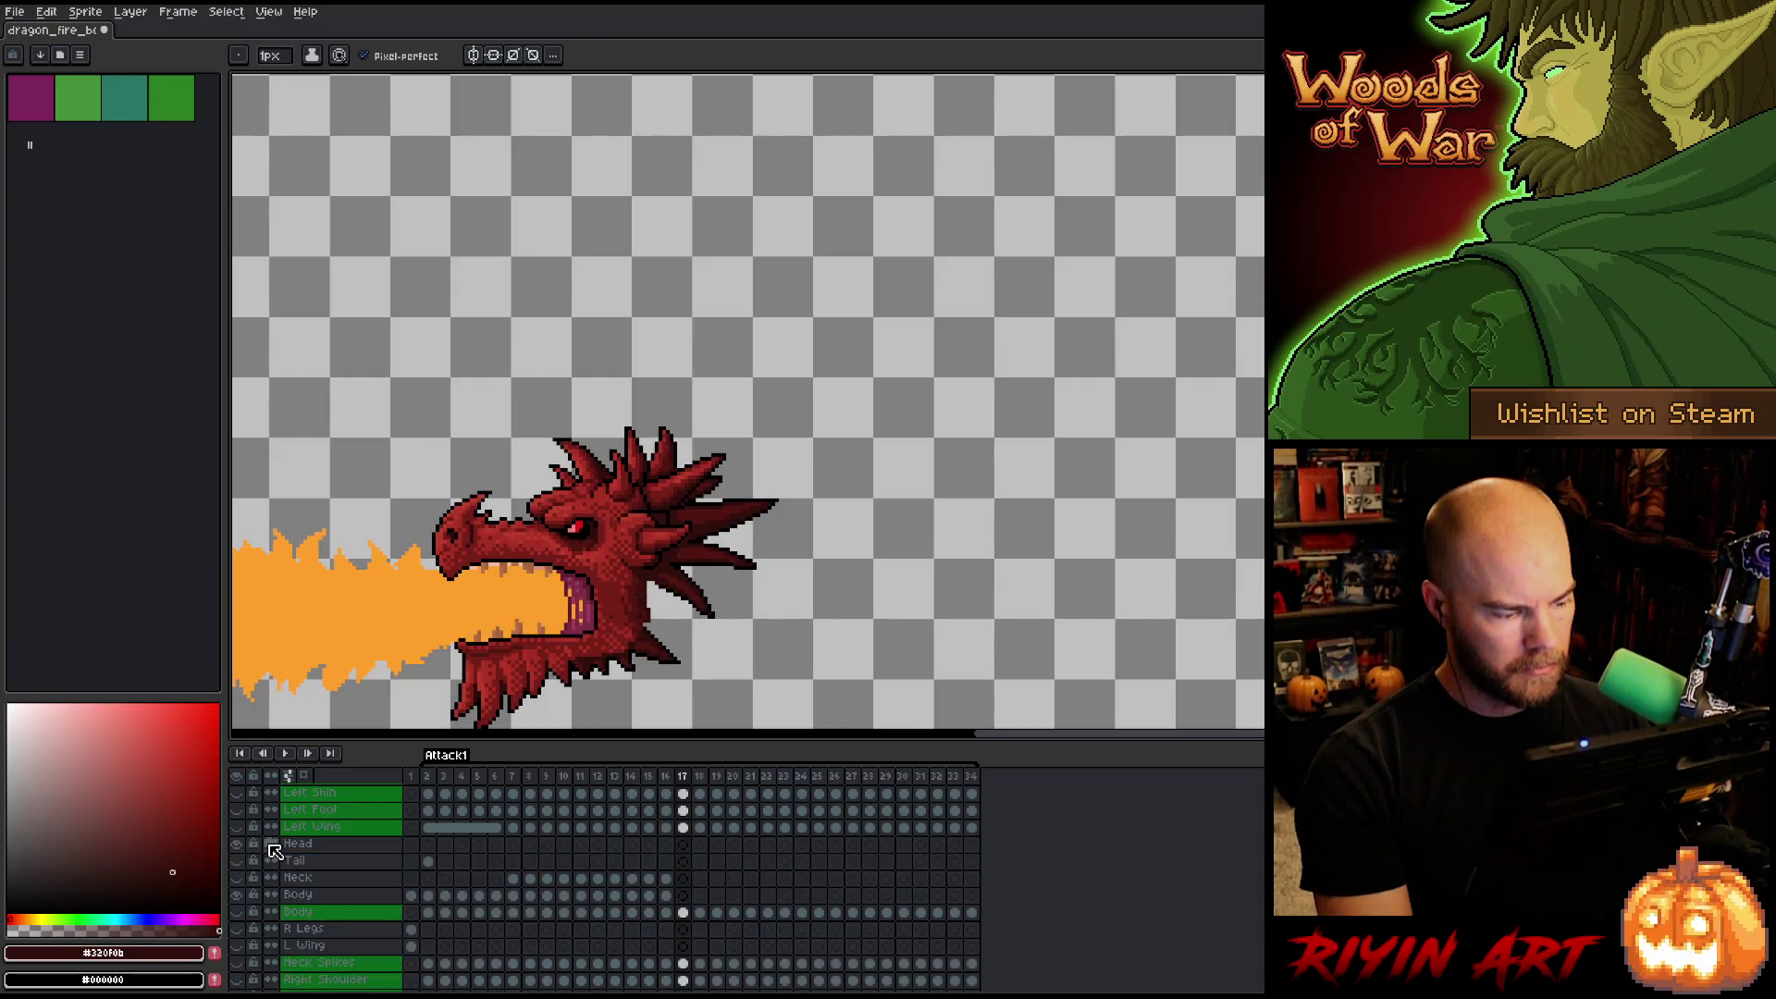
Add a new empty Layer 2 above Body and play the animation preview.
{"action": "left_click", "coordinate": [338, 898]}
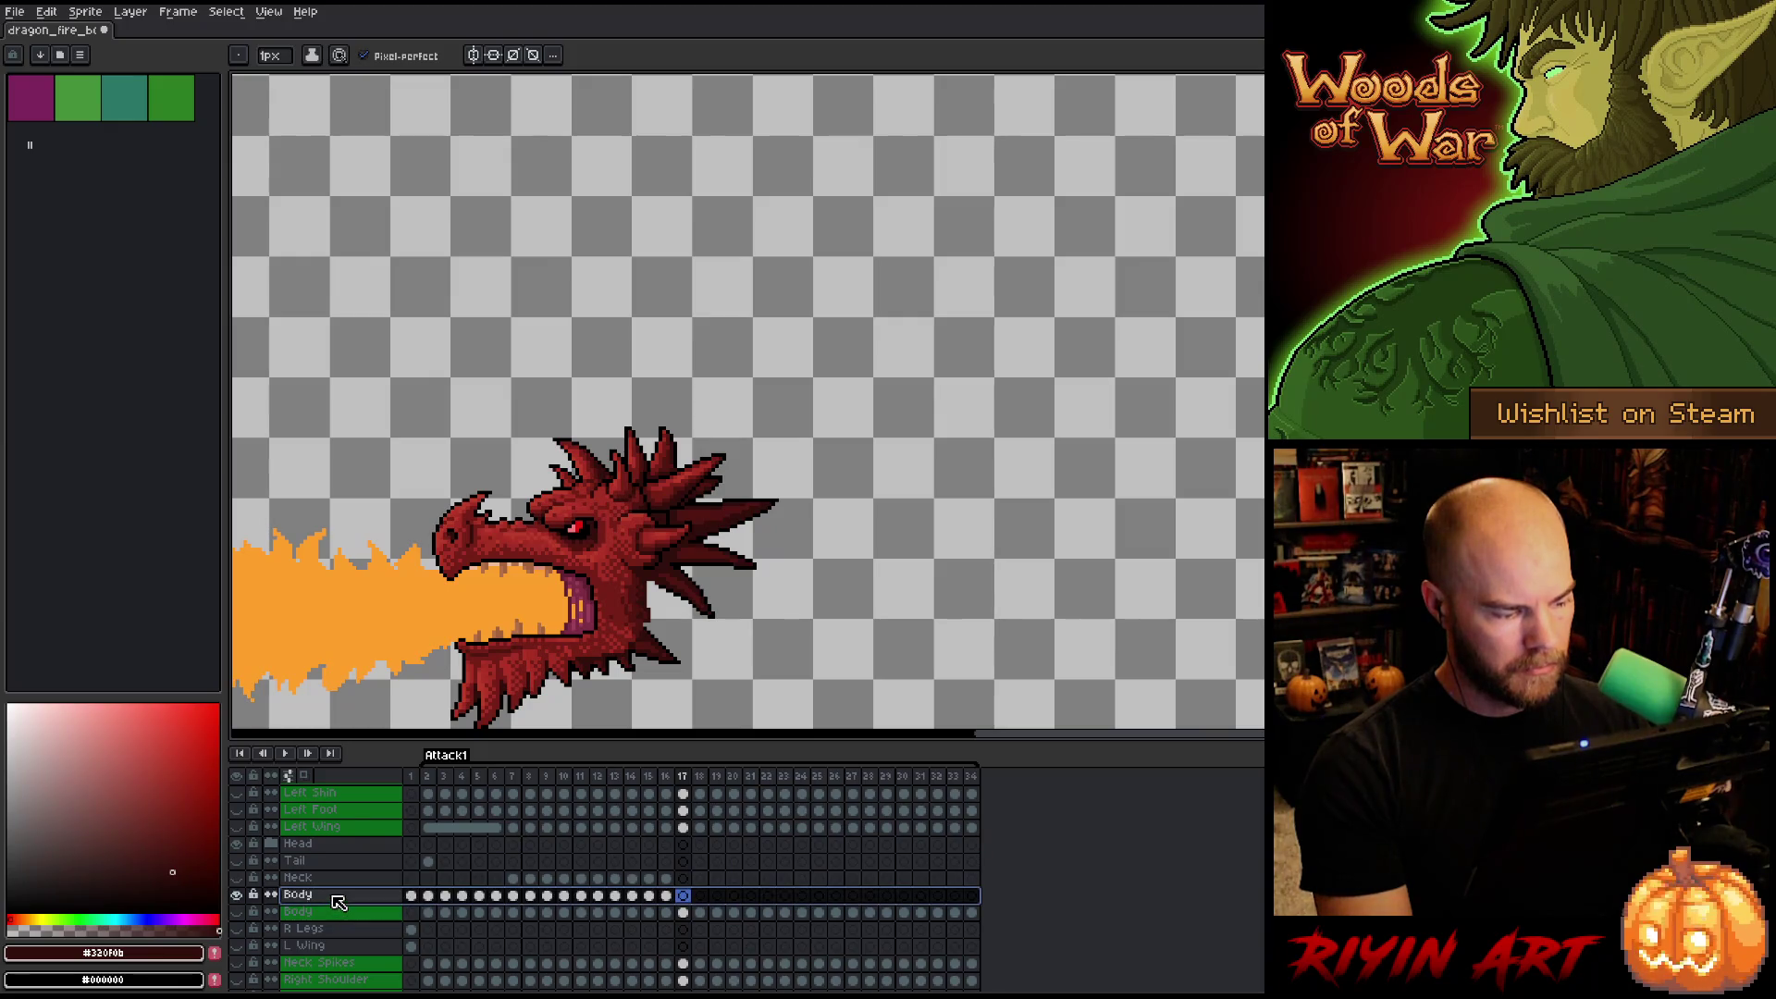
{"action": "key", "text": "shift+n"}
{"action": "key", "text": "Left"}
{"action": "key", "text": "Right"}
{"action": "key", "text": "Return"}
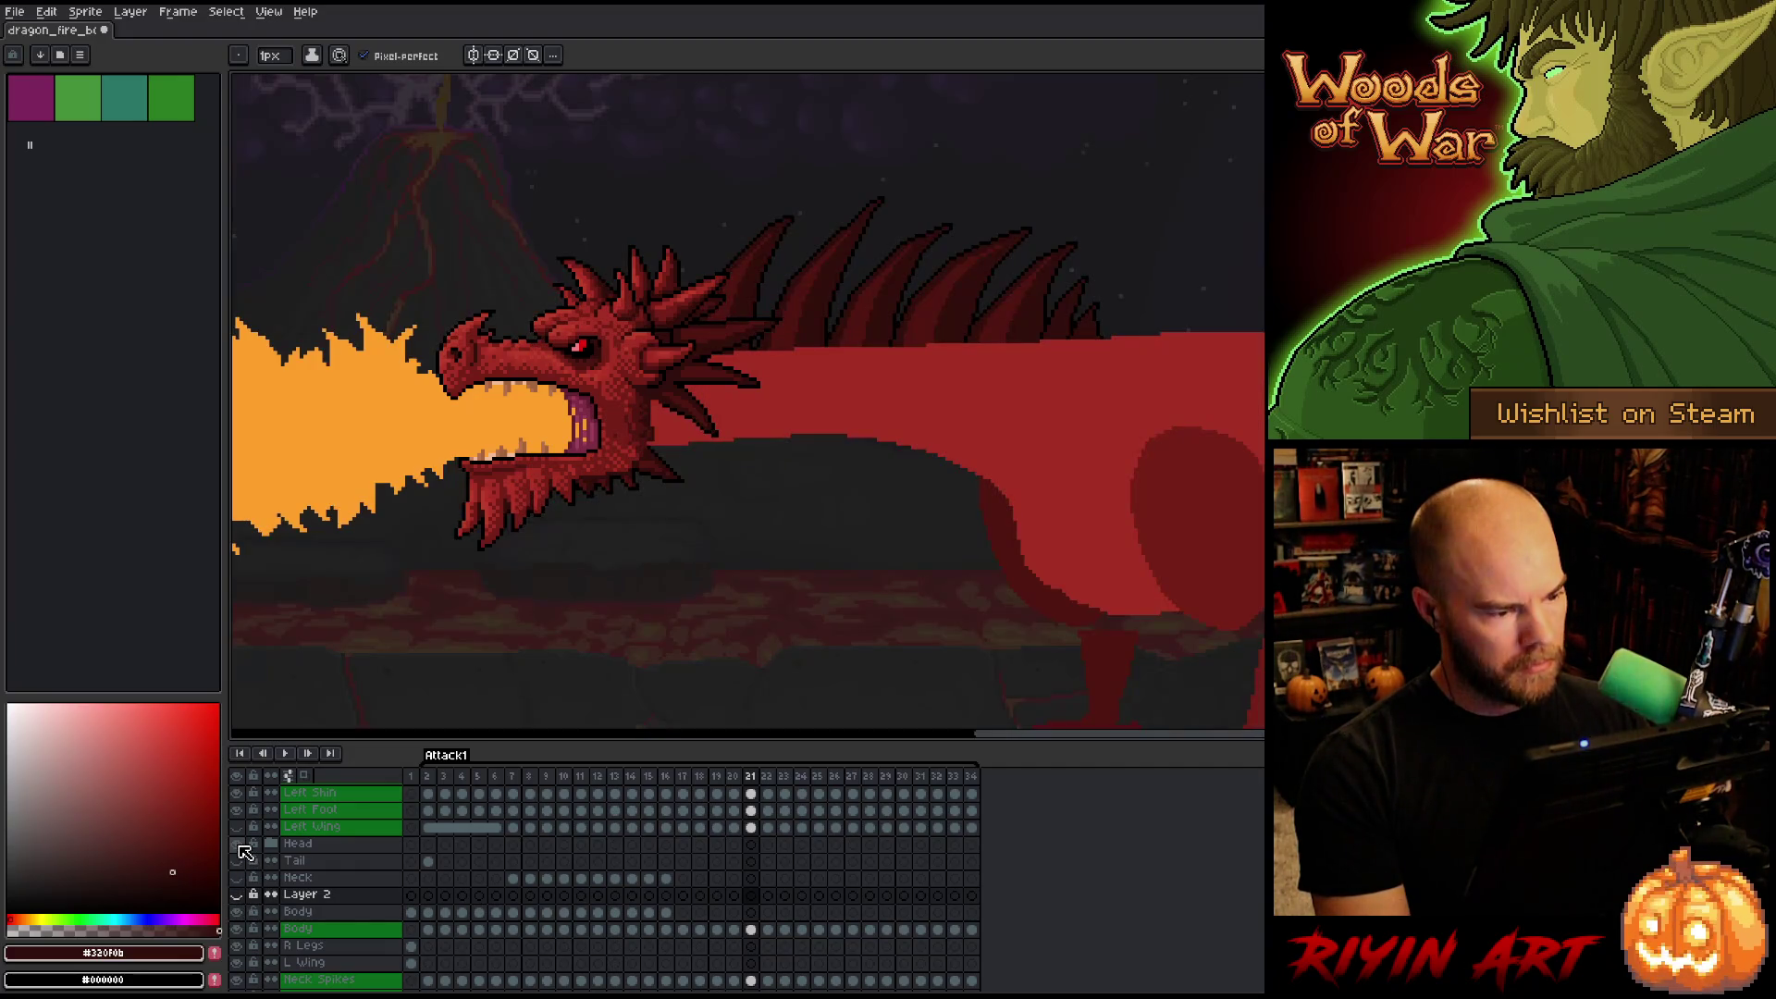
Unhide all scene layers and play the animation from frame 7.
{"action": "left_click", "coordinate": [240, 846]}
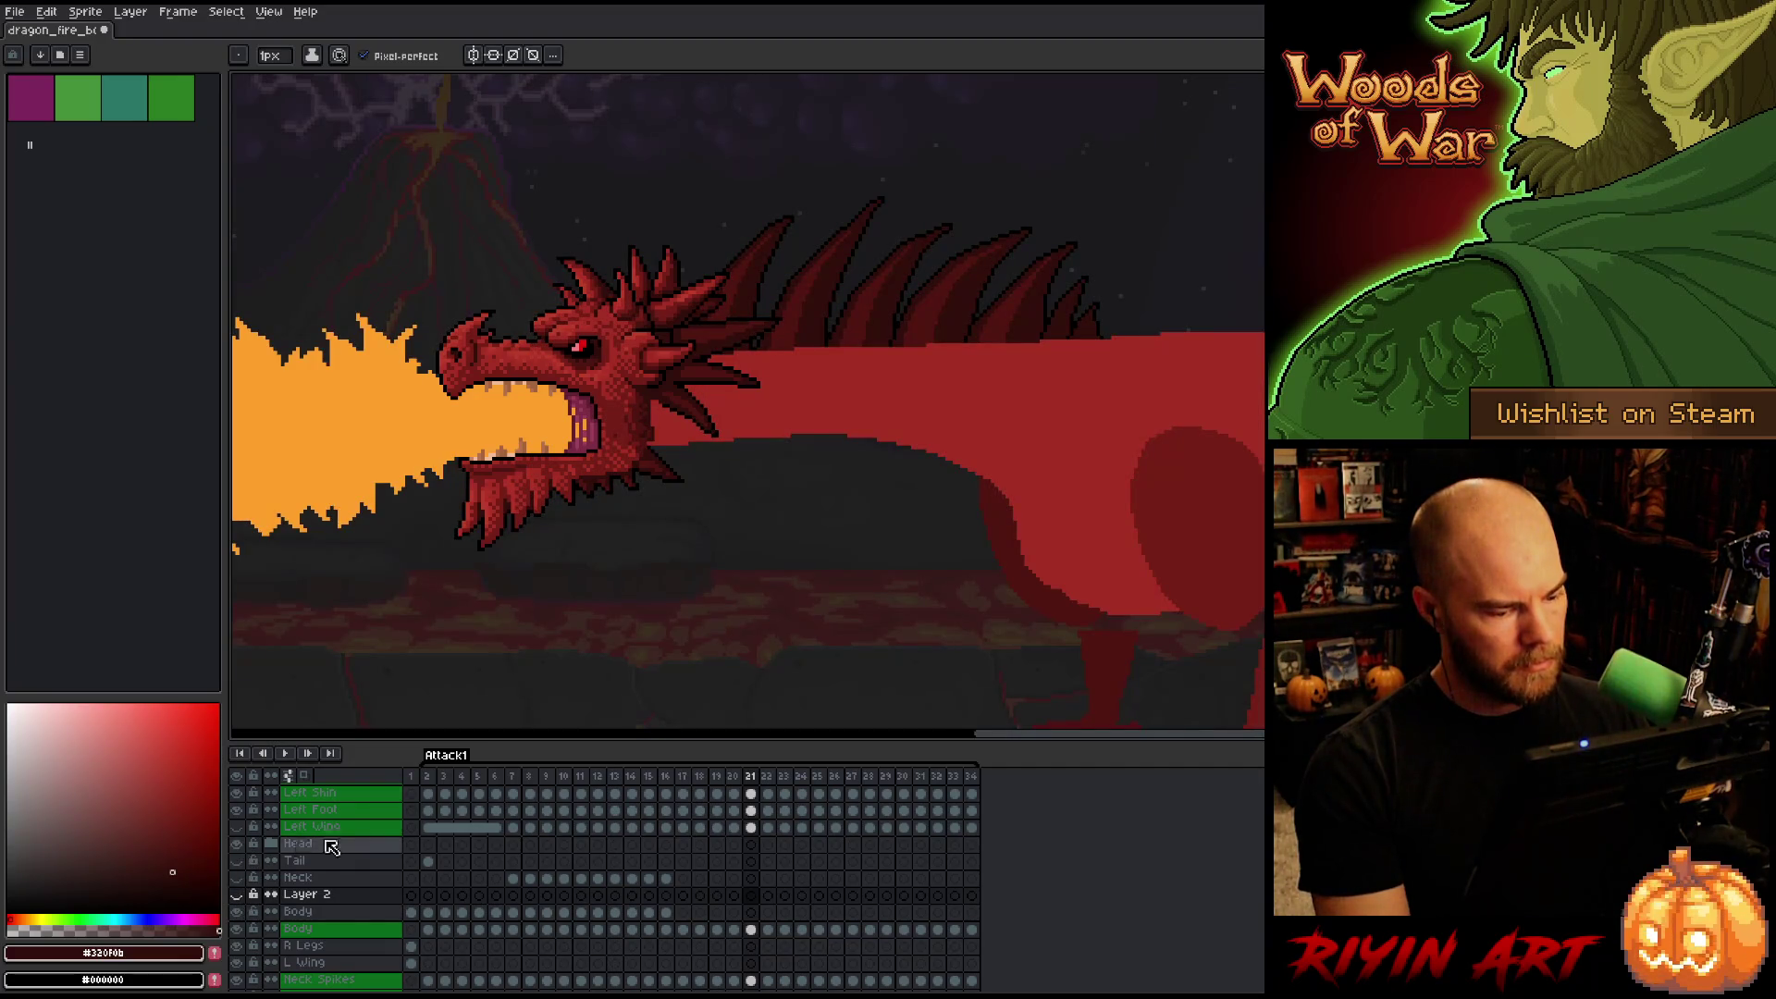
{"action": "left_click", "coordinate": [513, 775]}
{"action": "key", "text": "Return"}
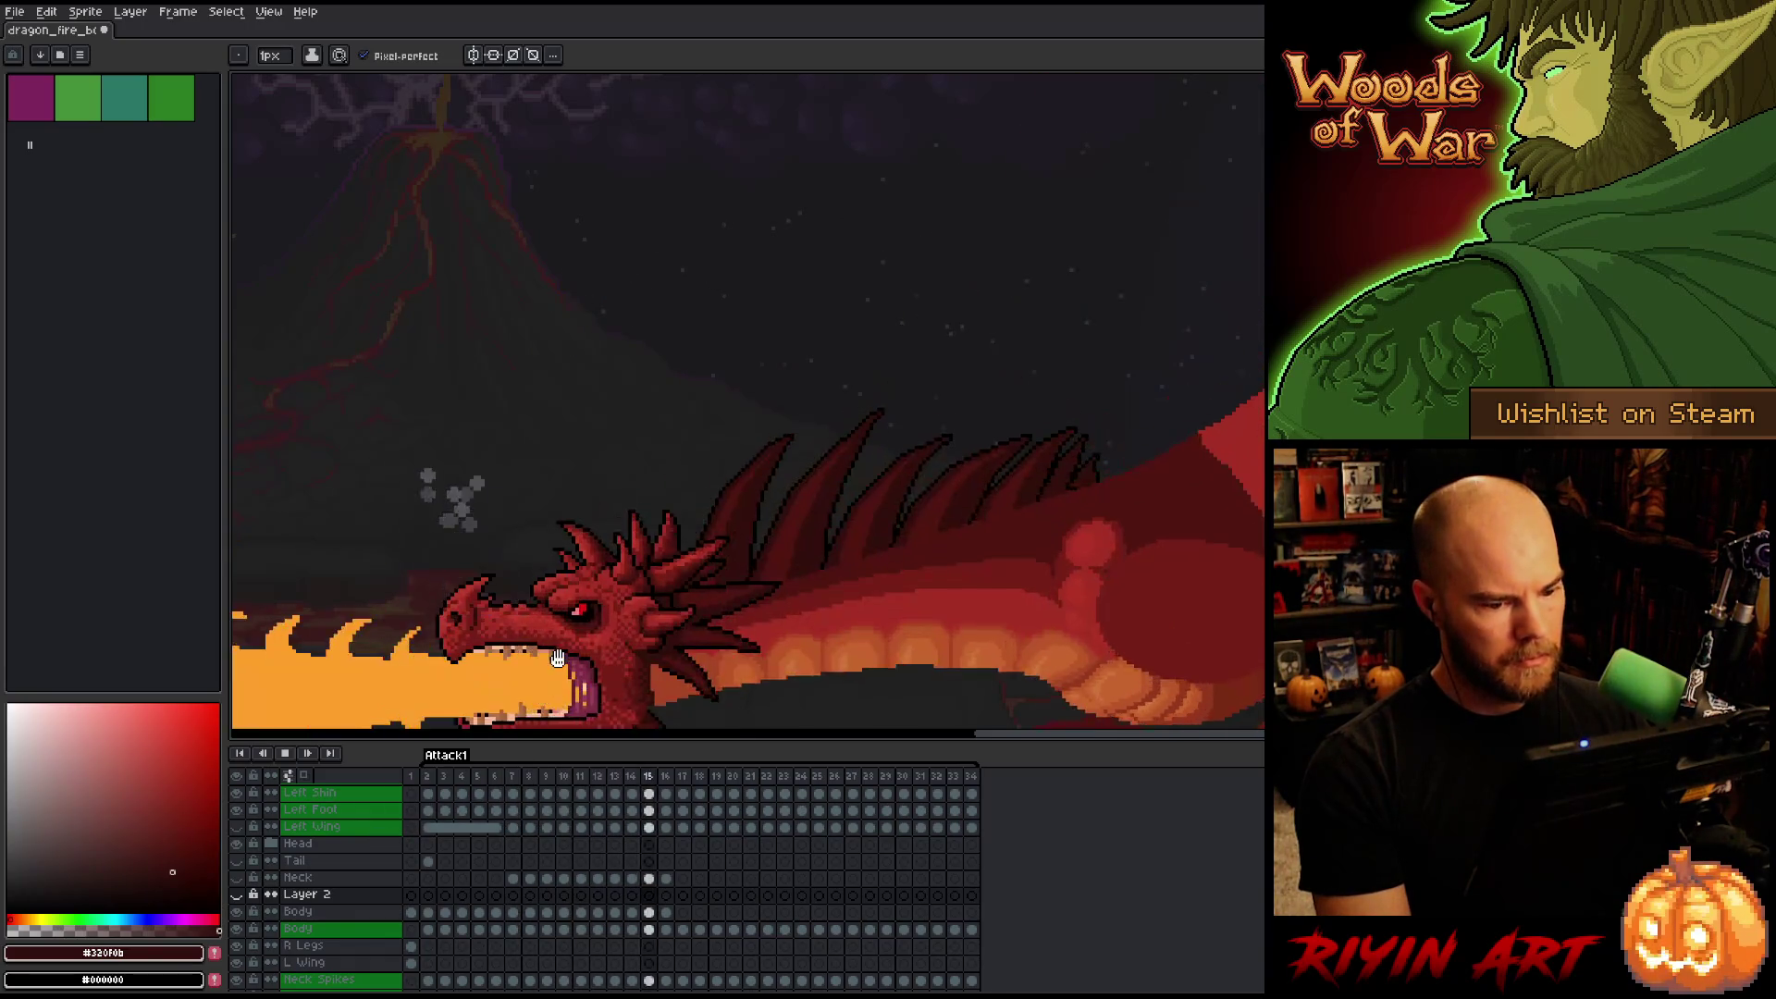
{"action": "scroll", "coordinate": [674, 605], "scroll_direction": "down", "scroll_amount": 2}
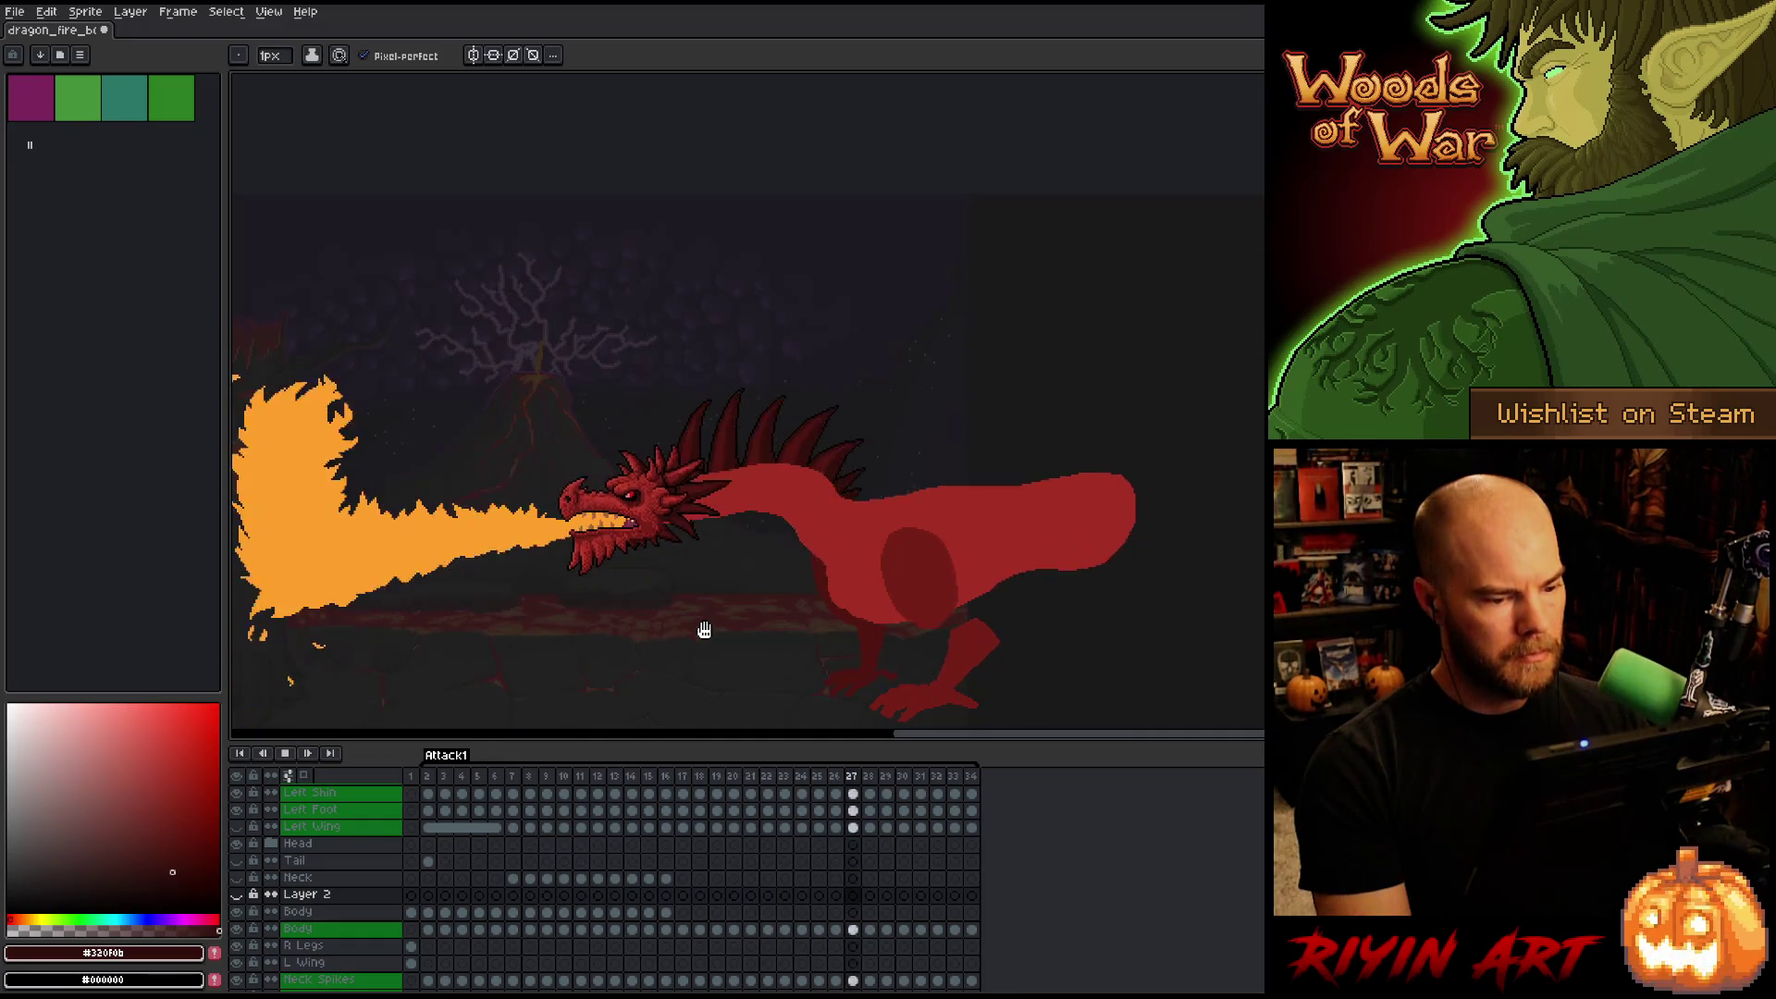
{"action": "scroll", "coordinate": [704, 630], "scroll_direction": "up", "scroll_amount": 2}
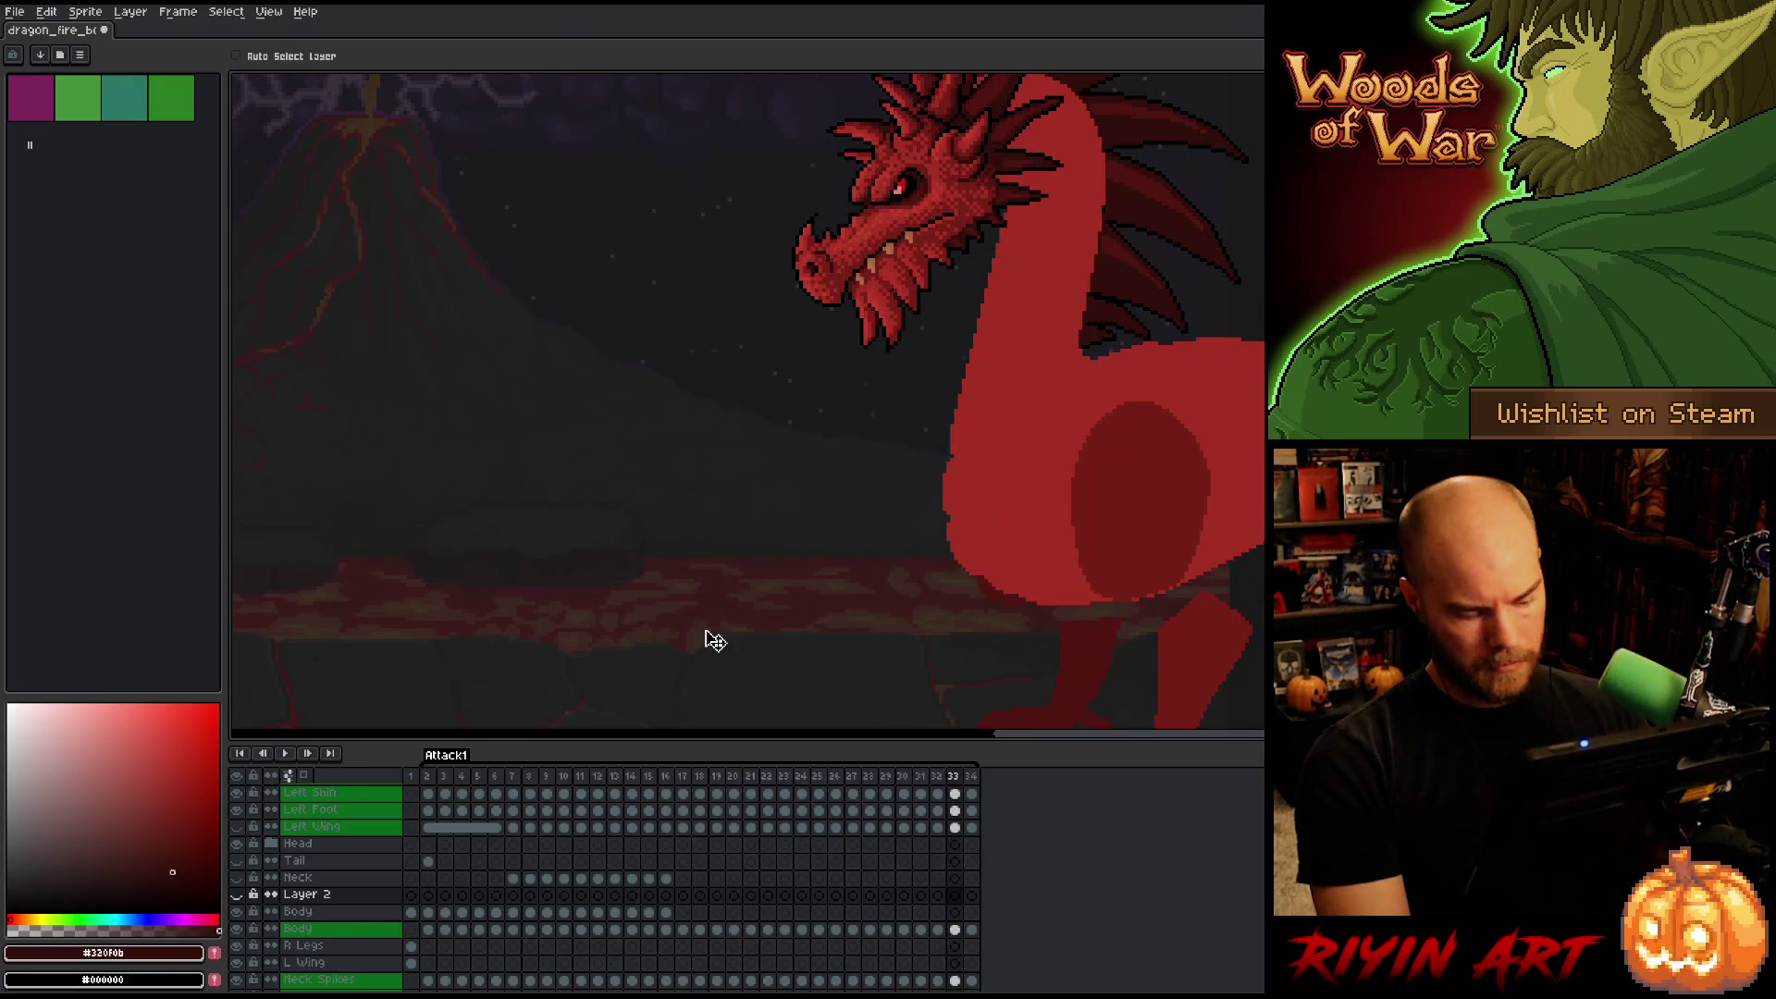
{"action": "key", "text": "Return"}
Replay the animation to frame 24, then play the fire-breathing sequence from frame 7.
{"action": "scroll", "coordinate": [654, 615], "scroll_direction": "down", "scroll_amount": 2}
{"action": "scroll", "coordinate": [765, 569], "scroll_direction": "up", "scroll_amount": 3}
{"action": "scroll", "coordinate": [722, 592], "scroll_direction": "down", "scroll_amount": 3}
{"action": "key", "text": "Return"}
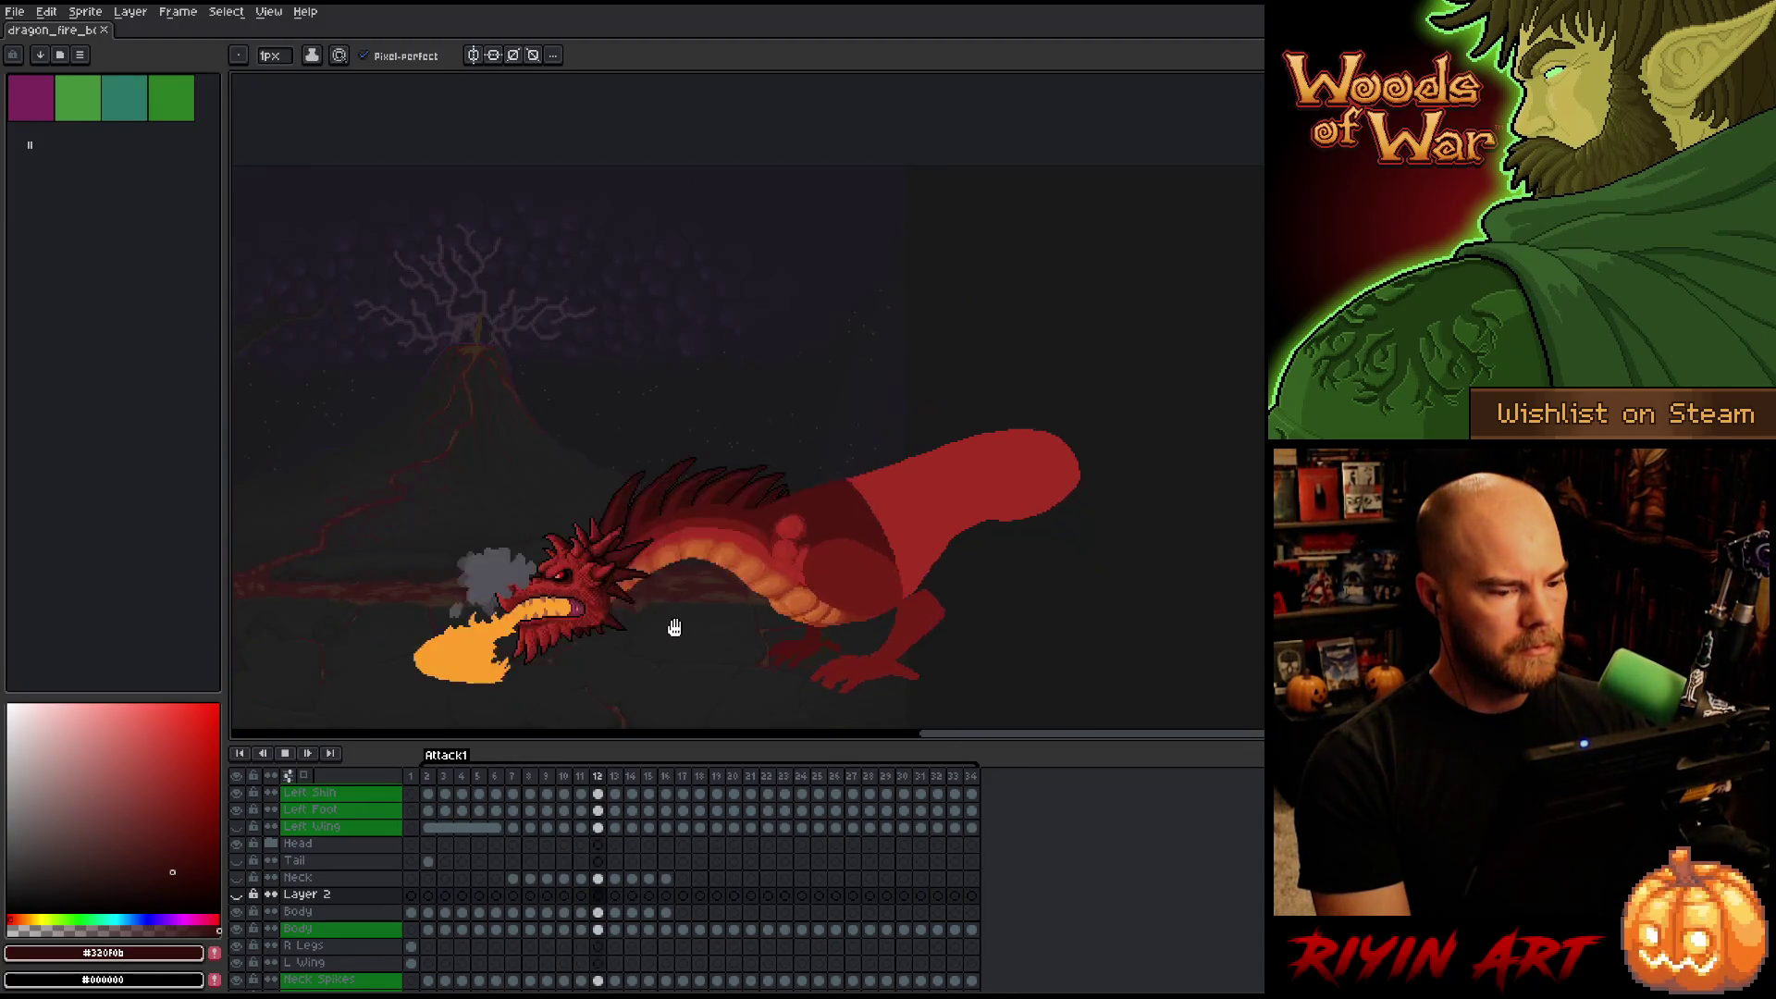
{"action": "key", "text": "Return"}
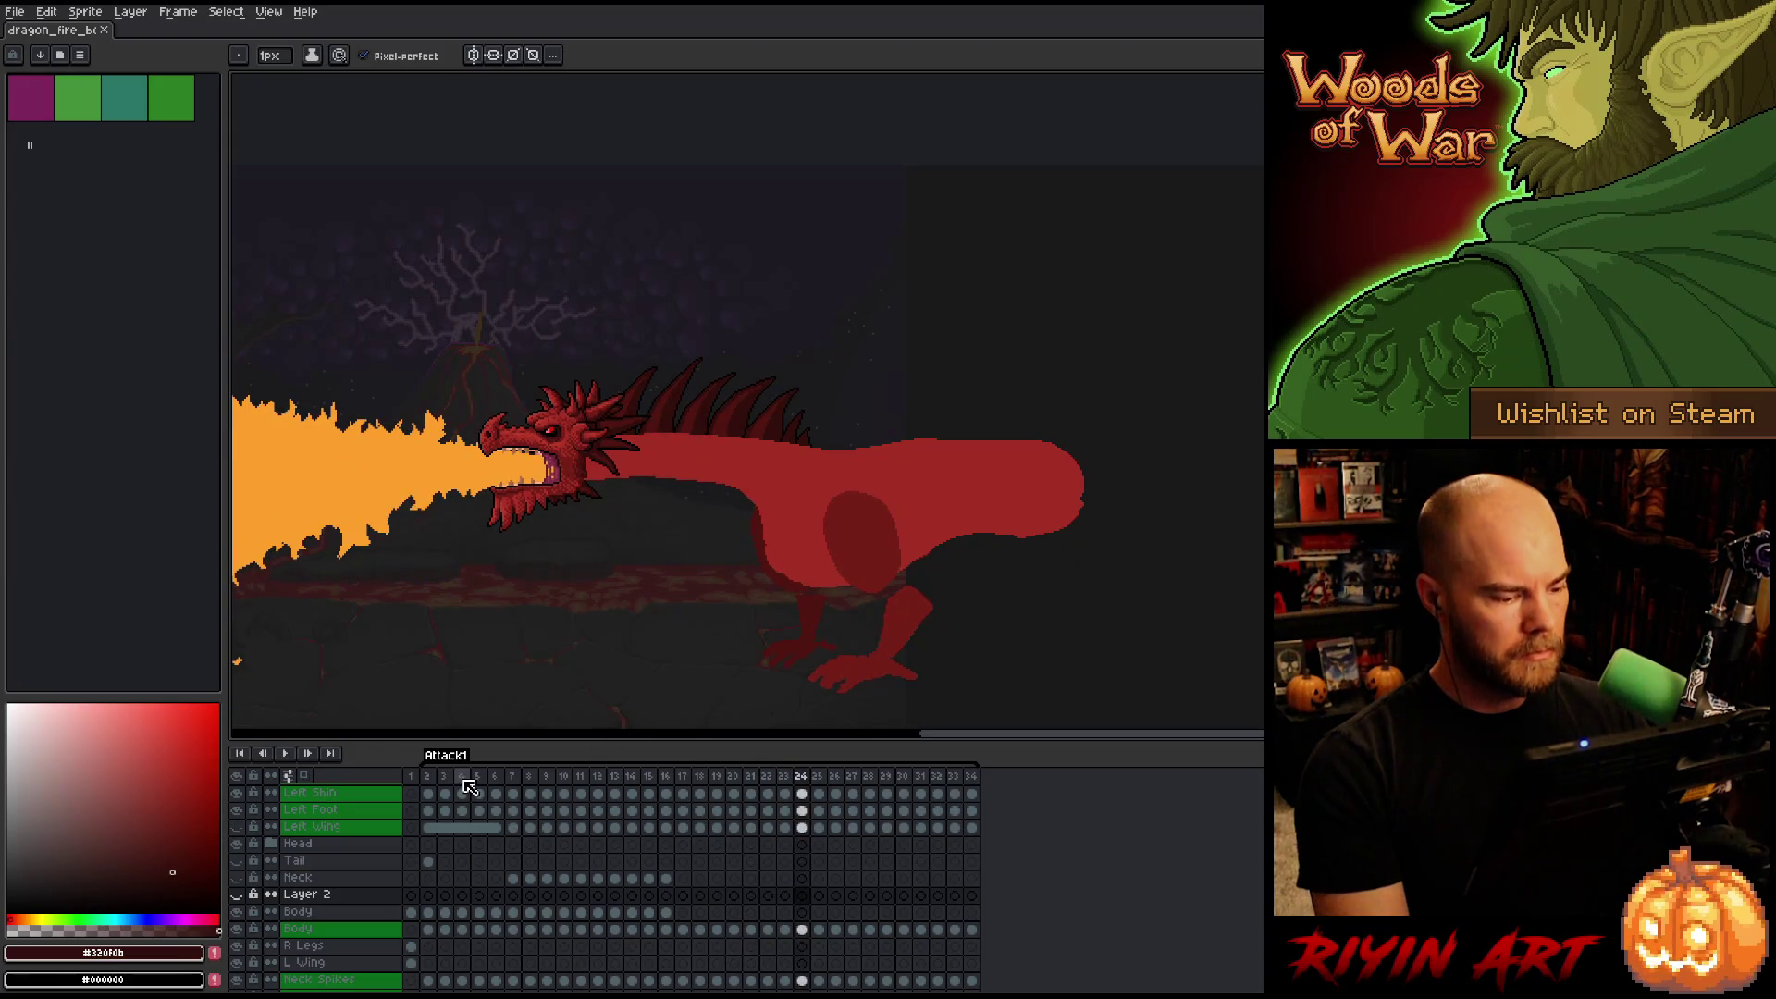
{"action": "left_click", "coordinate": [462, 794]}
{"action": "key", "text": "Right"}
{"action": "key", "text": "Right"}
{"action": "key", "text": "Right"}
{"action": "key", "text": "Return"}
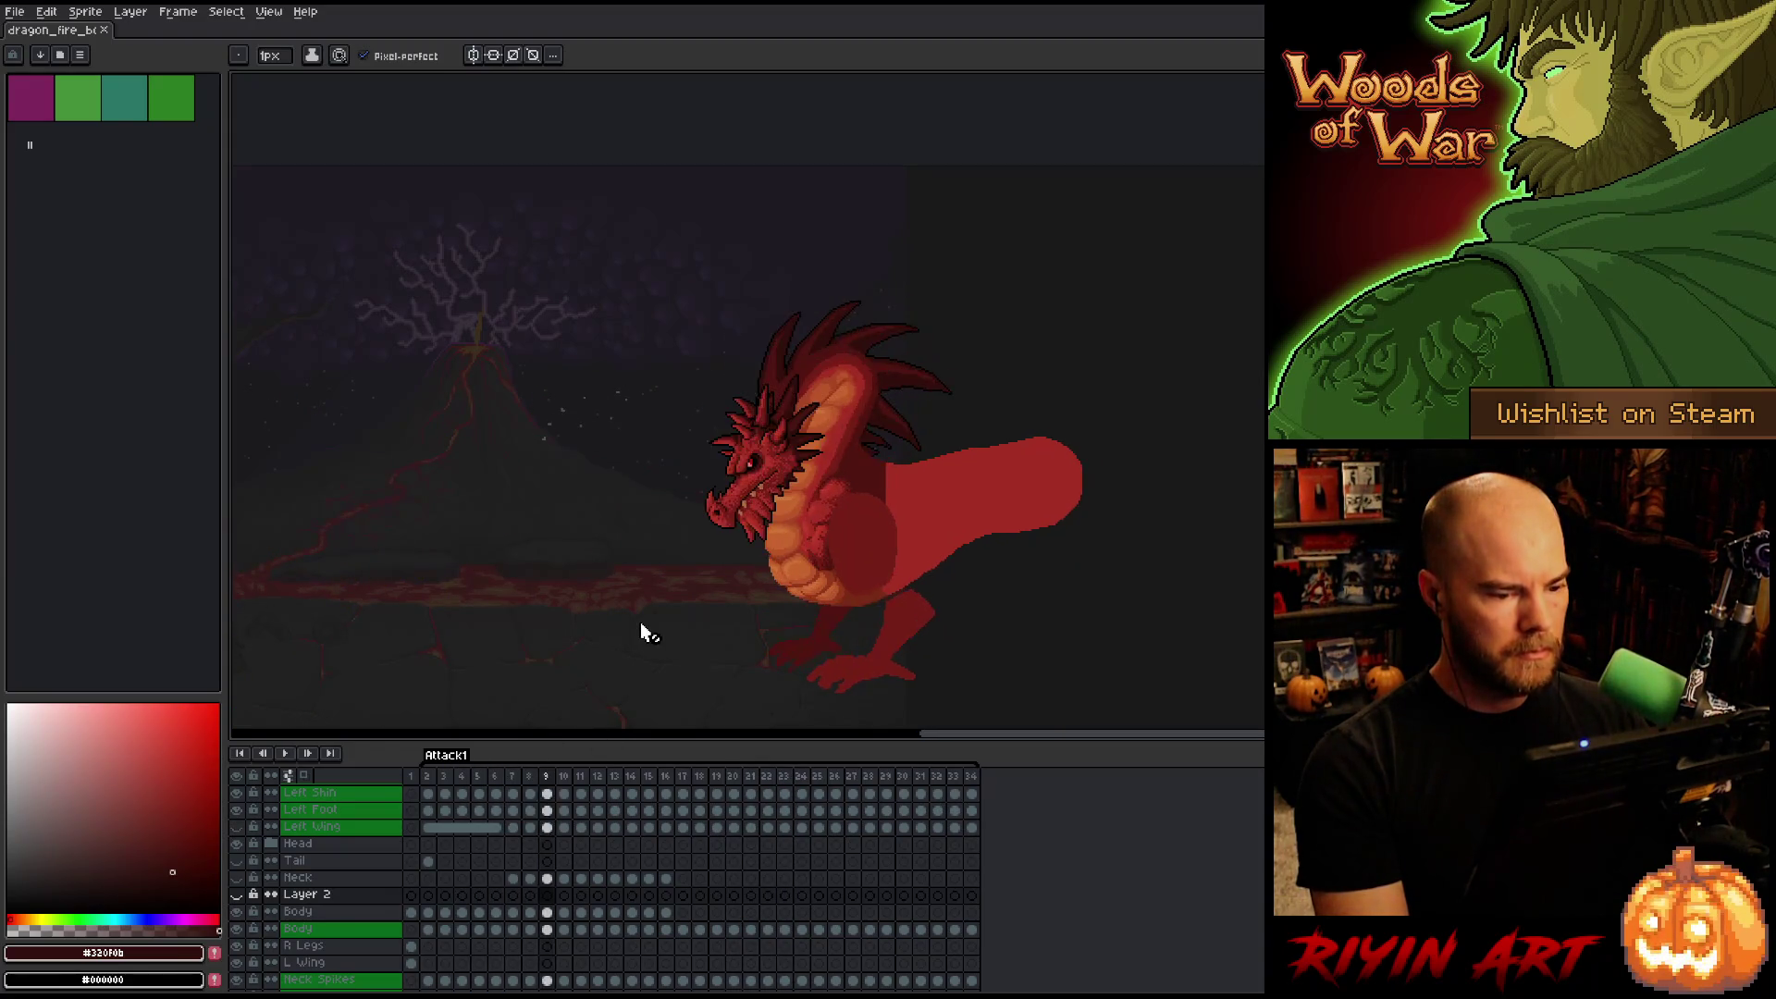
Step to frame 16, zooming and panning so the dragon fills the canvas.
{"action": "key", "text": "Right"}
{"action": "key", "text": "Right"}
{"action": "key", "text": "Left"}
{"action": "scroll", "coordinate": [655, 629], "scroll_direction": "up", "scroll_amount": 2}
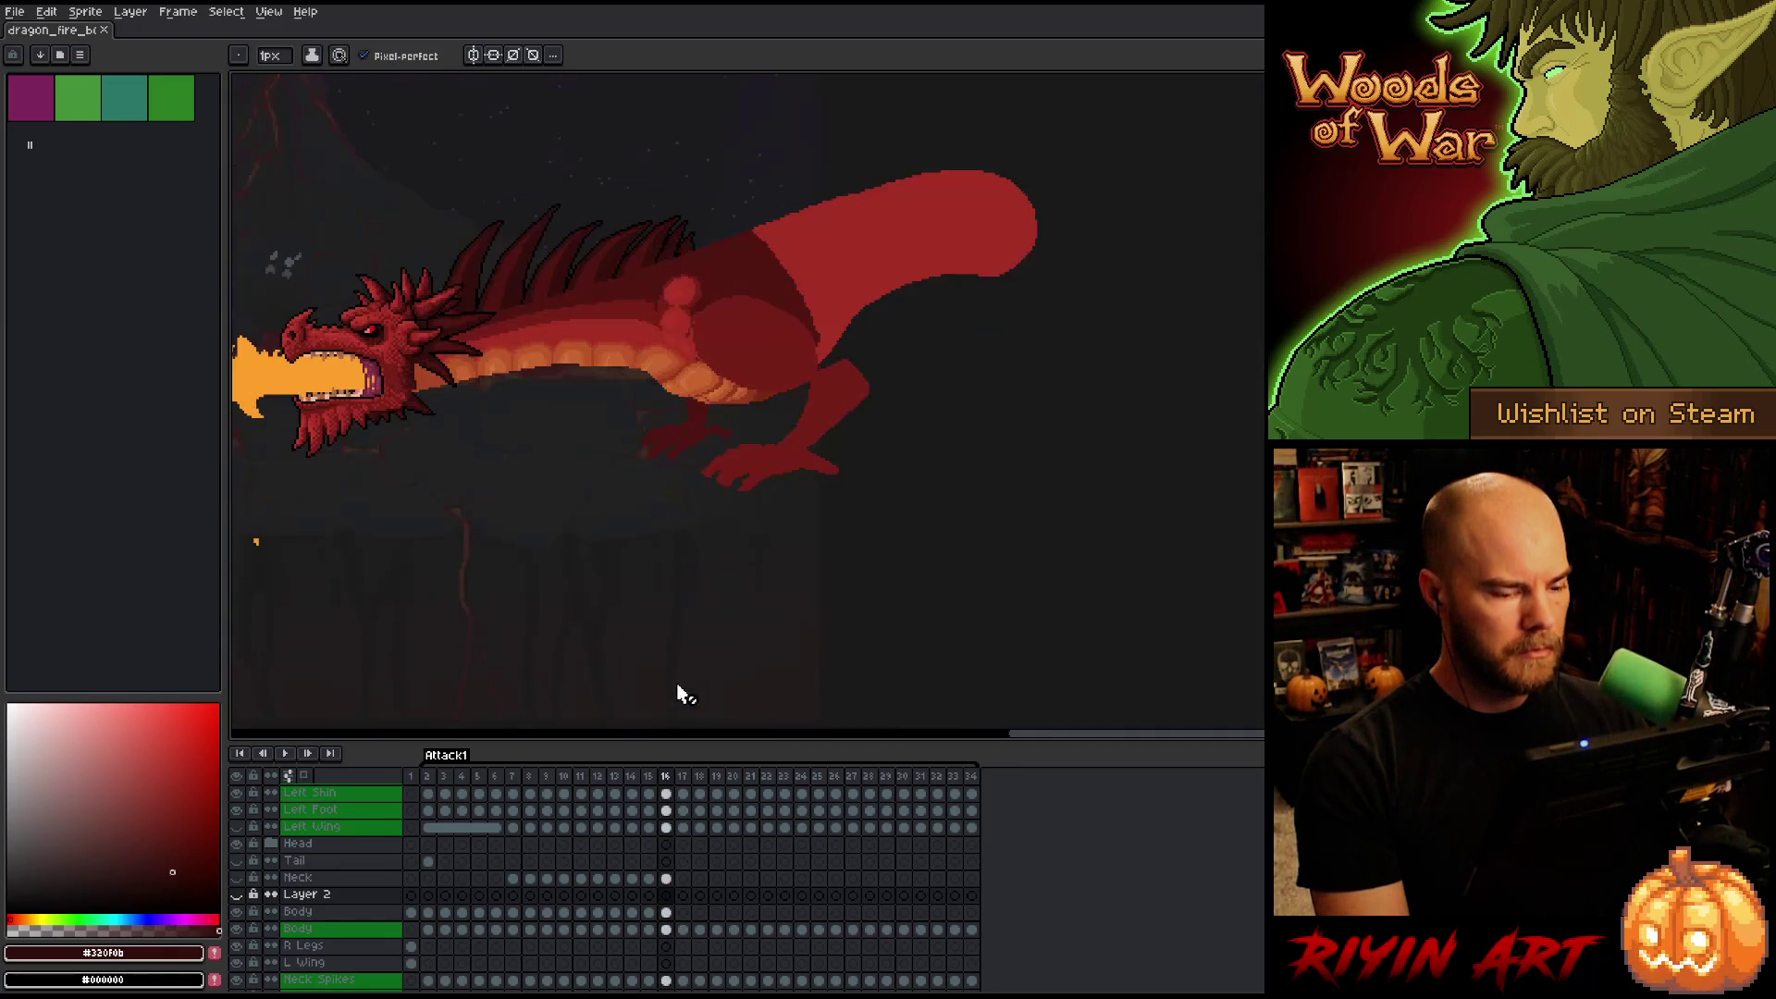
{"action": "scroll", "coordinate": [575, 305], "scroll_direction": "up", "scroll_amount": 2}
{"action": "left_click_drag", "start_coordinate": [575, 305], "coordinate": [734, 424]}
Flip back and forth between frames 16 and 17 to compare the dragon's poses.
{"action": "key", "text": "Right"}
{"action": "key", "text": "Left"}
{"action": "key", "text": "Right"}
{"action": "key", "text": "Left"}
{"action": "key", "text": "Left"}
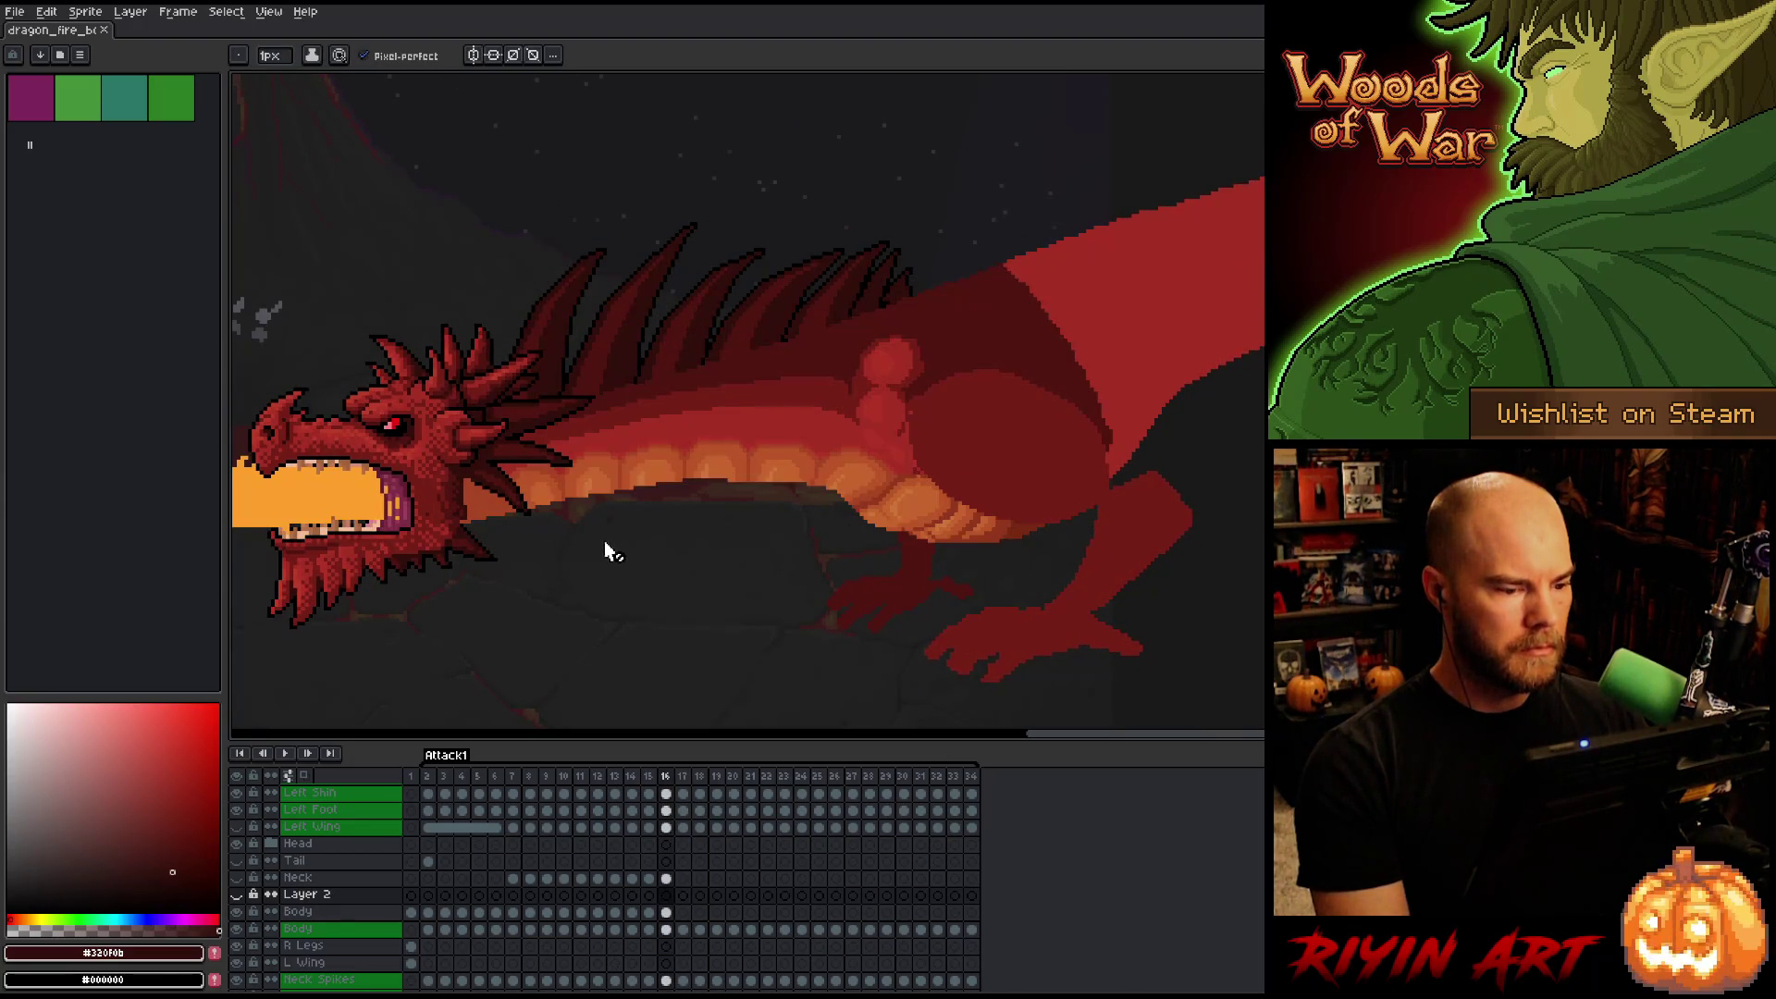
{"action": "key", "text": "Right"}
{"action": "key", "text": "Right"}
{"action": "key", "text": "Left"}
{"action": "key", "text": "Right"}
{"action": "key", "text": "Left"}
{"action": "key", "text": "Right"}
{"action": "key", "text": "Left"}
{"action": "key", "text": "Right"}
{"action": "key", "text": "Left"}
{"action": "key", "text": "Right"}
{"action": "key", "text": "Left"}
{"action": "key", "text": "Right"}
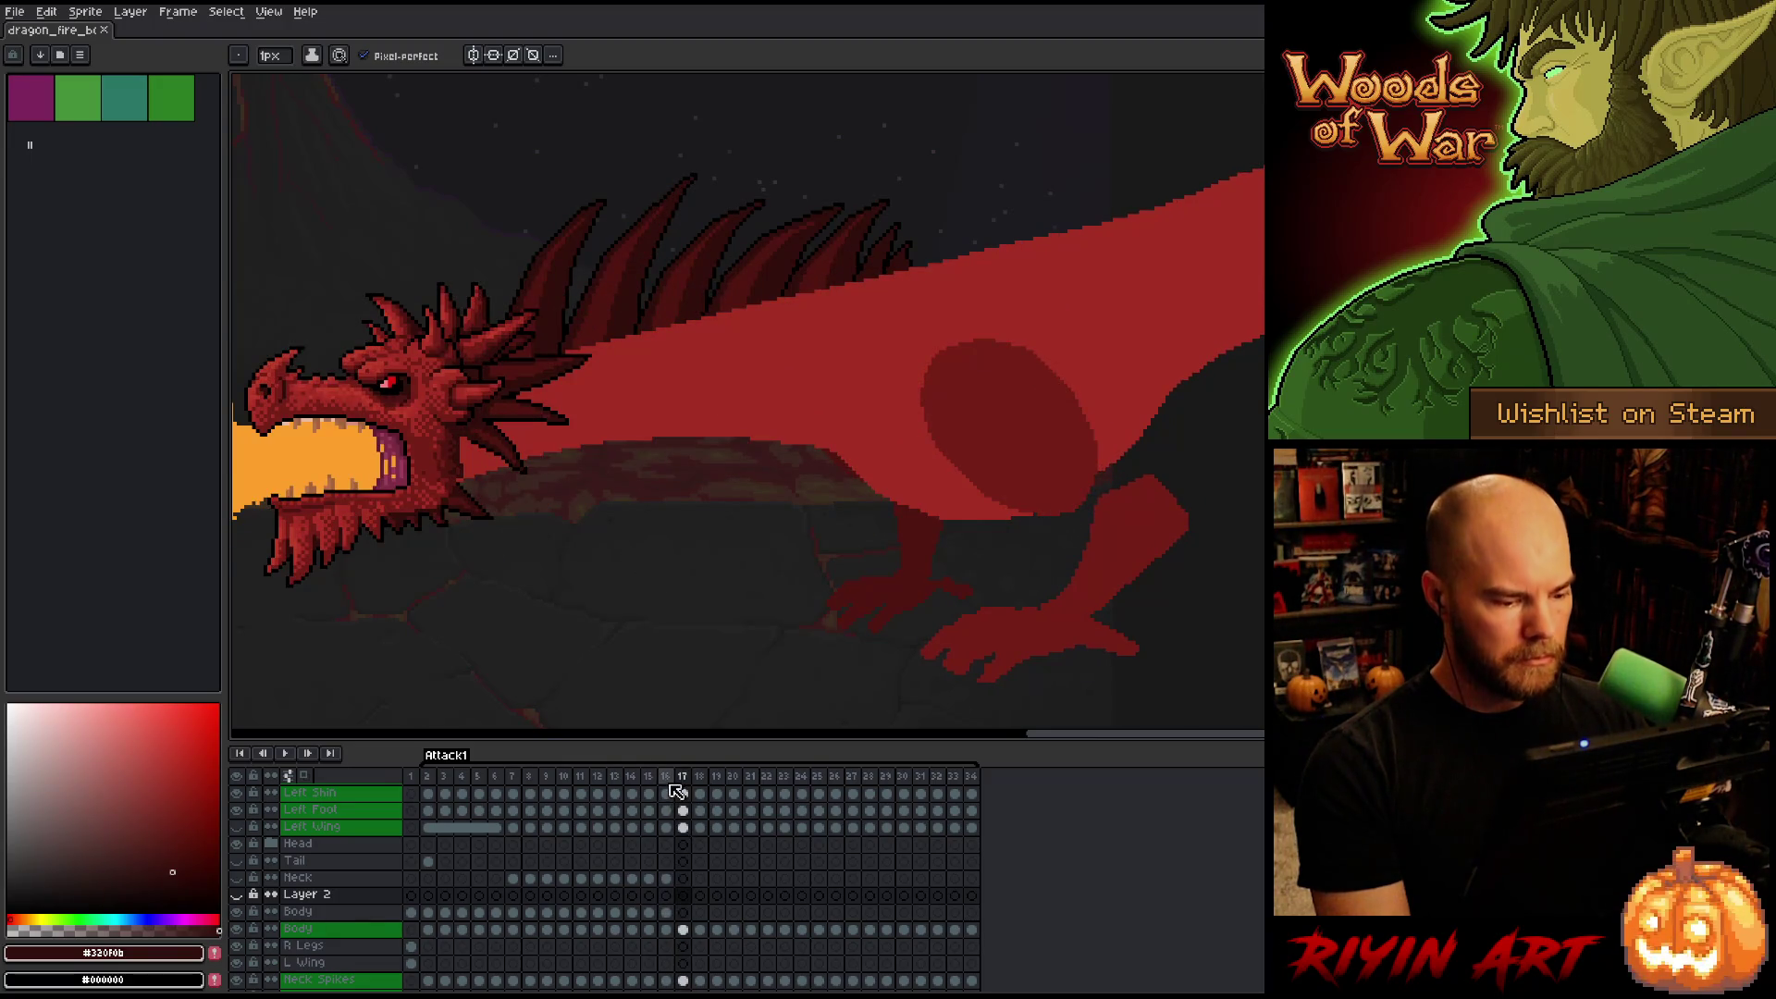
Return to frame 16 and select its Body cel.
{"action": "left_click", "coordinate": [669, 779]}
{"action": "key", "text": "Left"}
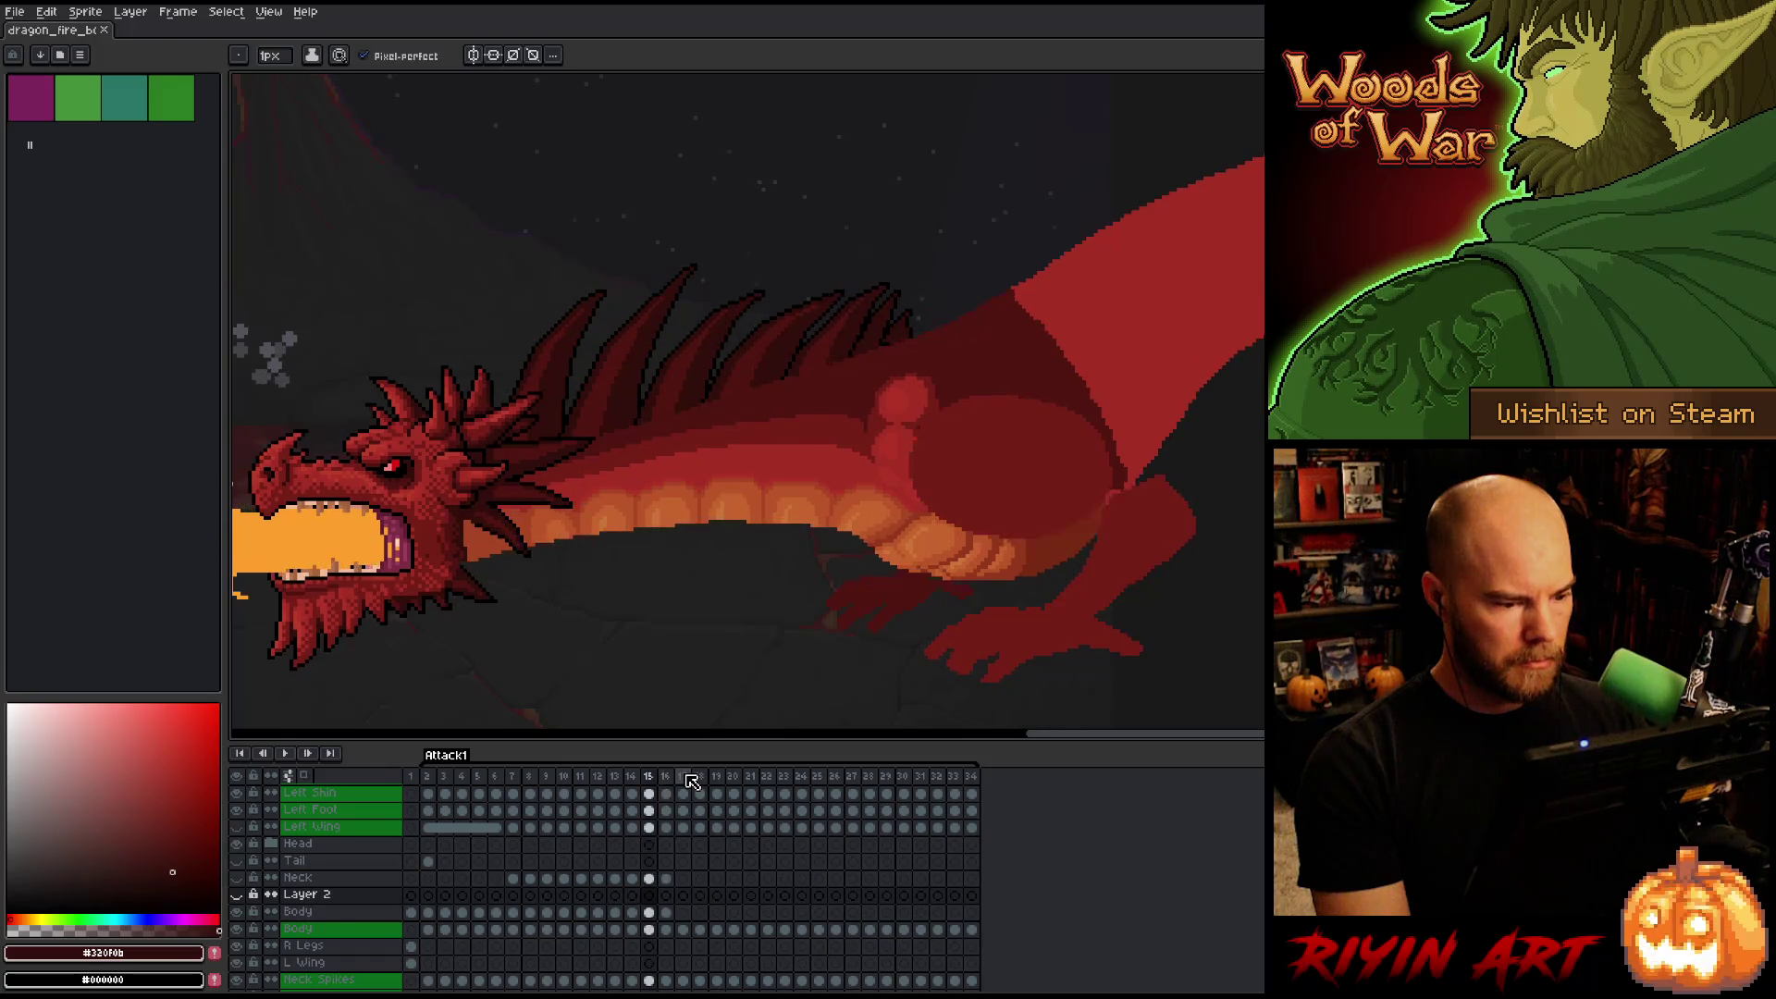
{"action": "key", "text": "Left"}
{"action": "key", "text": "Right"}
{"action": "key", "text": "Right"}
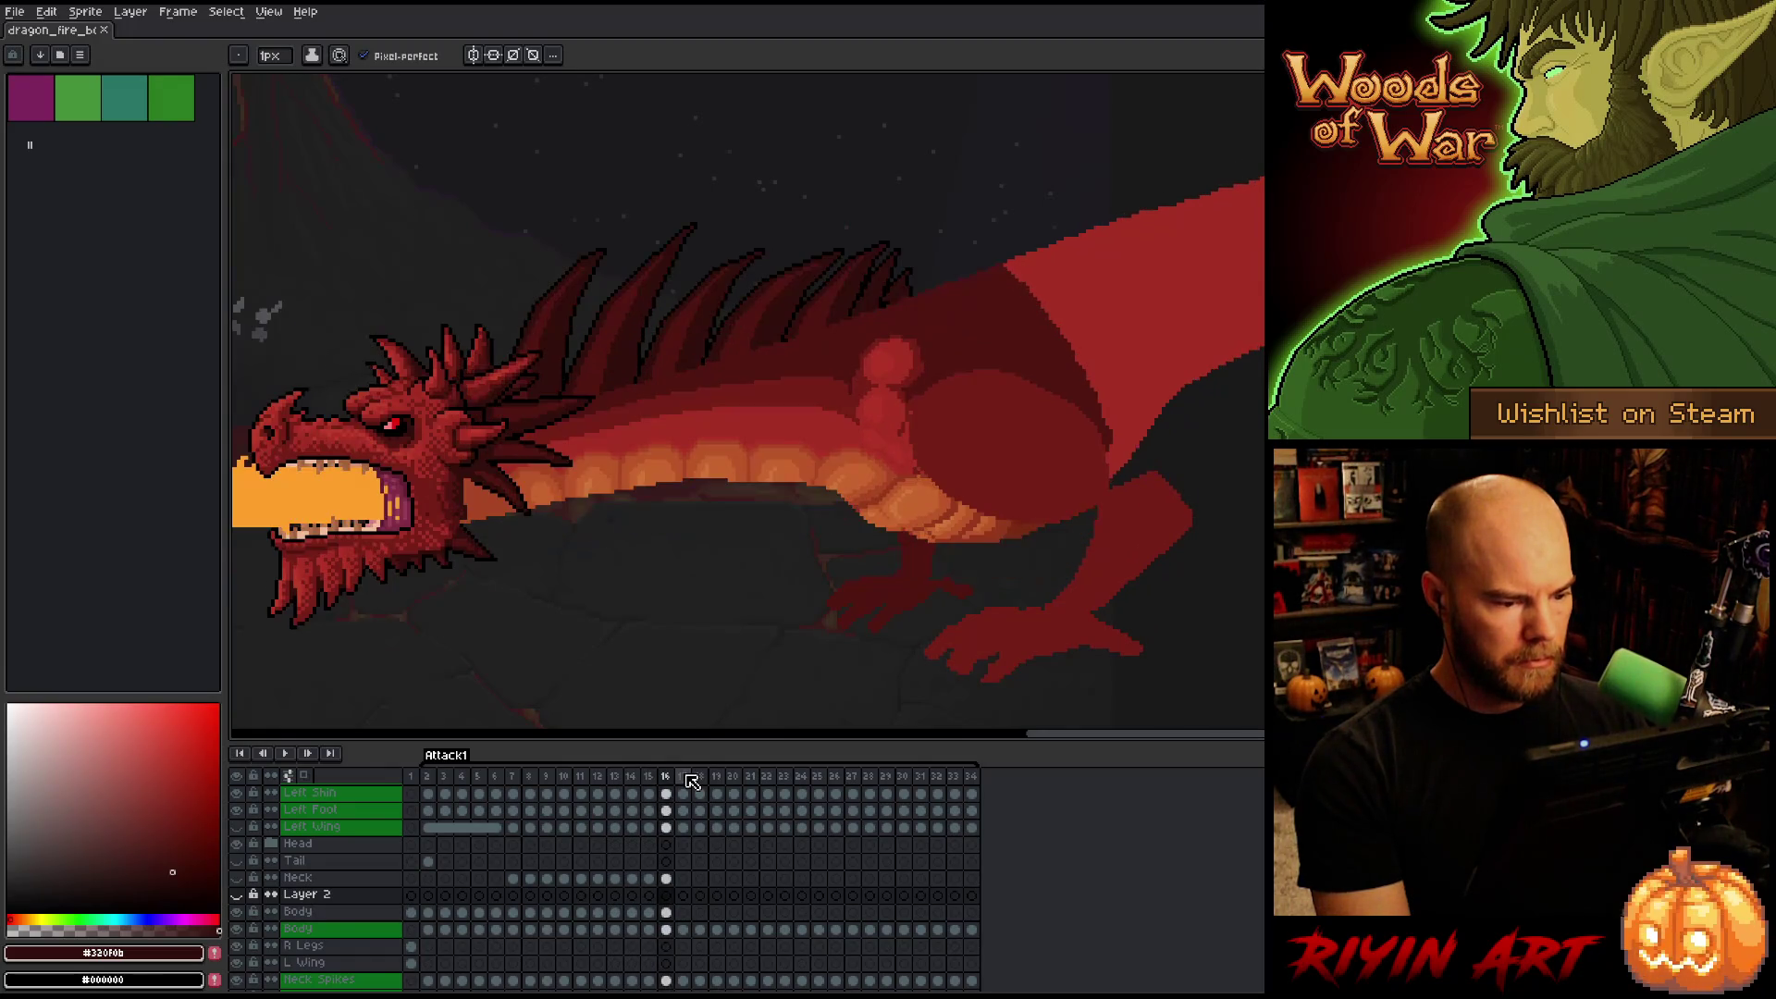
{"action": "left_click", "coordinate": [667, 913]}
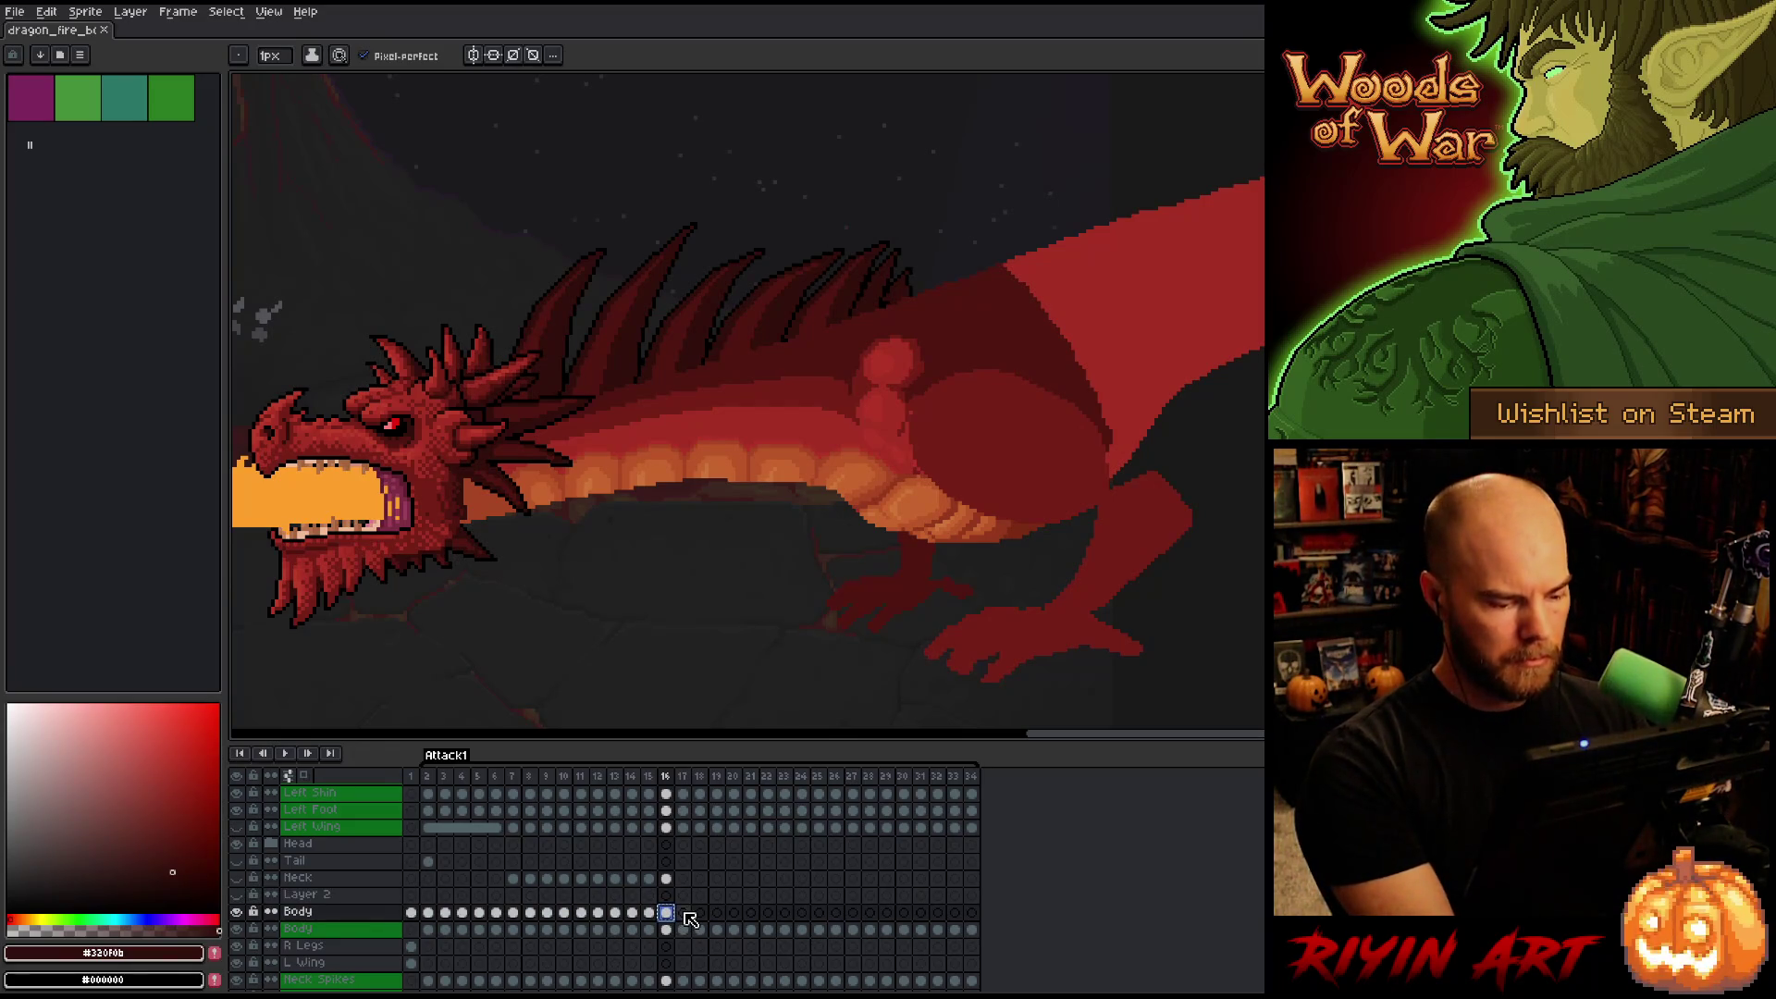
Paste frame 16's body into frame 17's Body cel, raised about 40 px and rotated about -4°.
{"action": "left_click", "coordinate": [685, 913]}
{"action": "key", "text": "ctrl+v"}
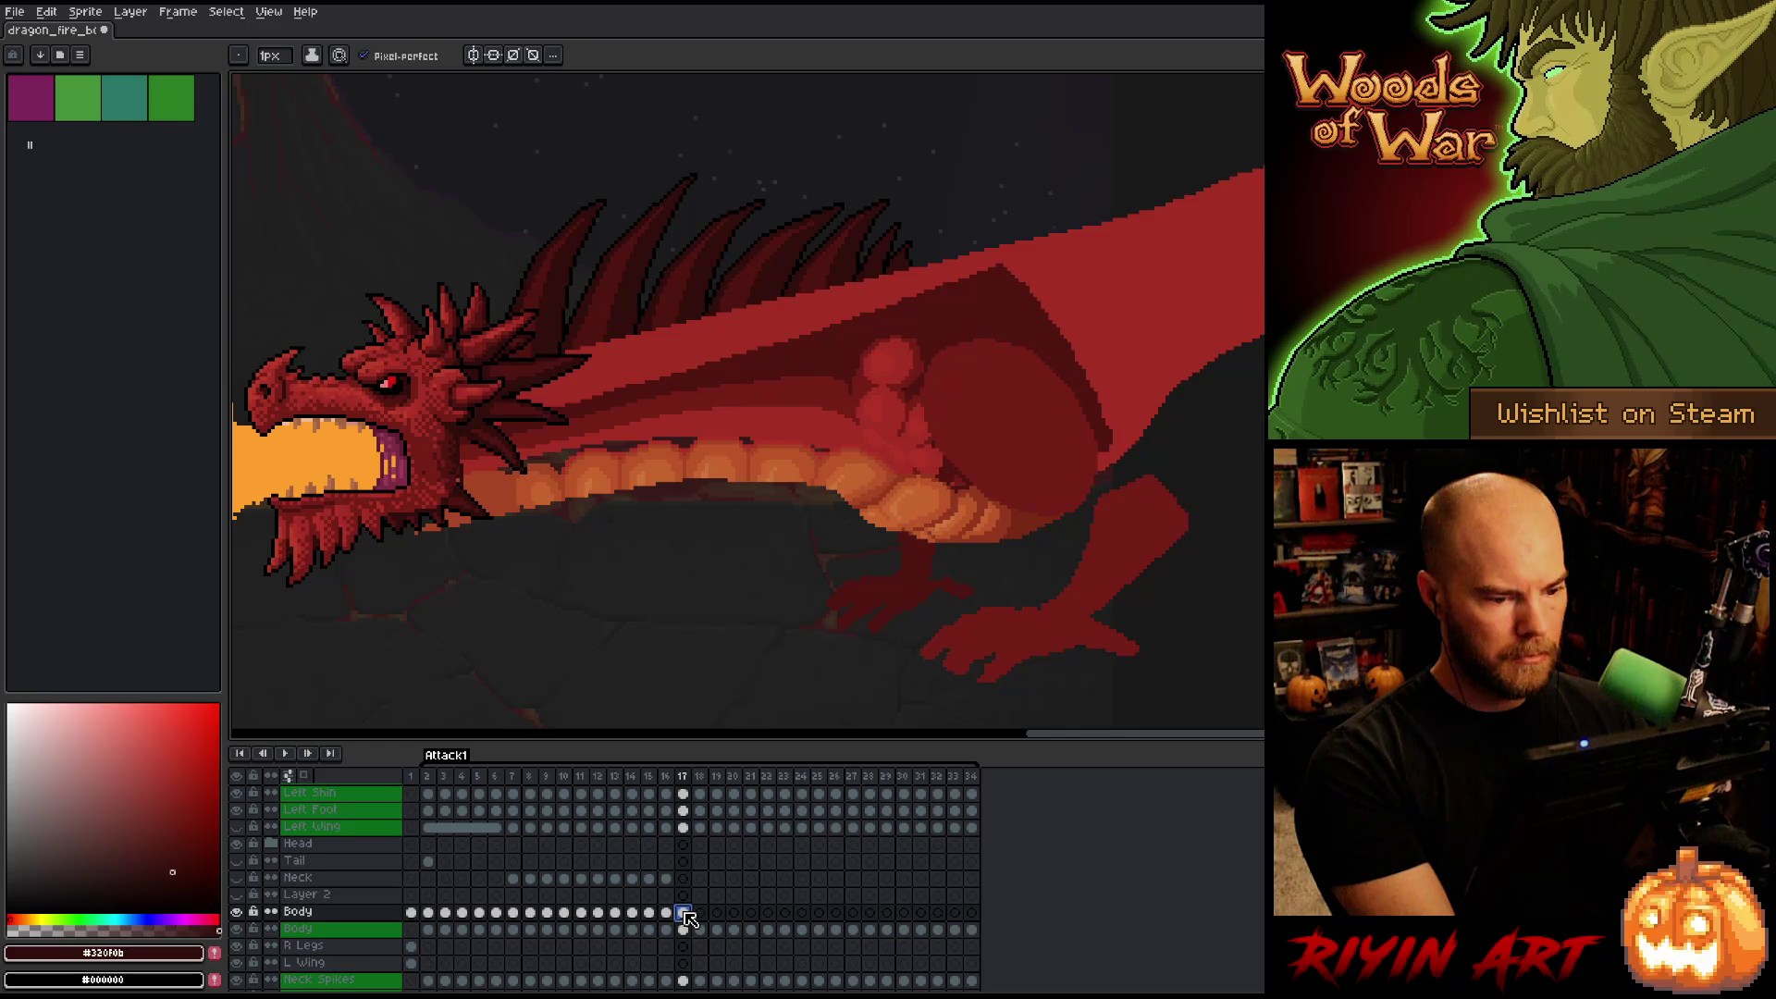
{"action": "key", "text": "ctrl+v"}
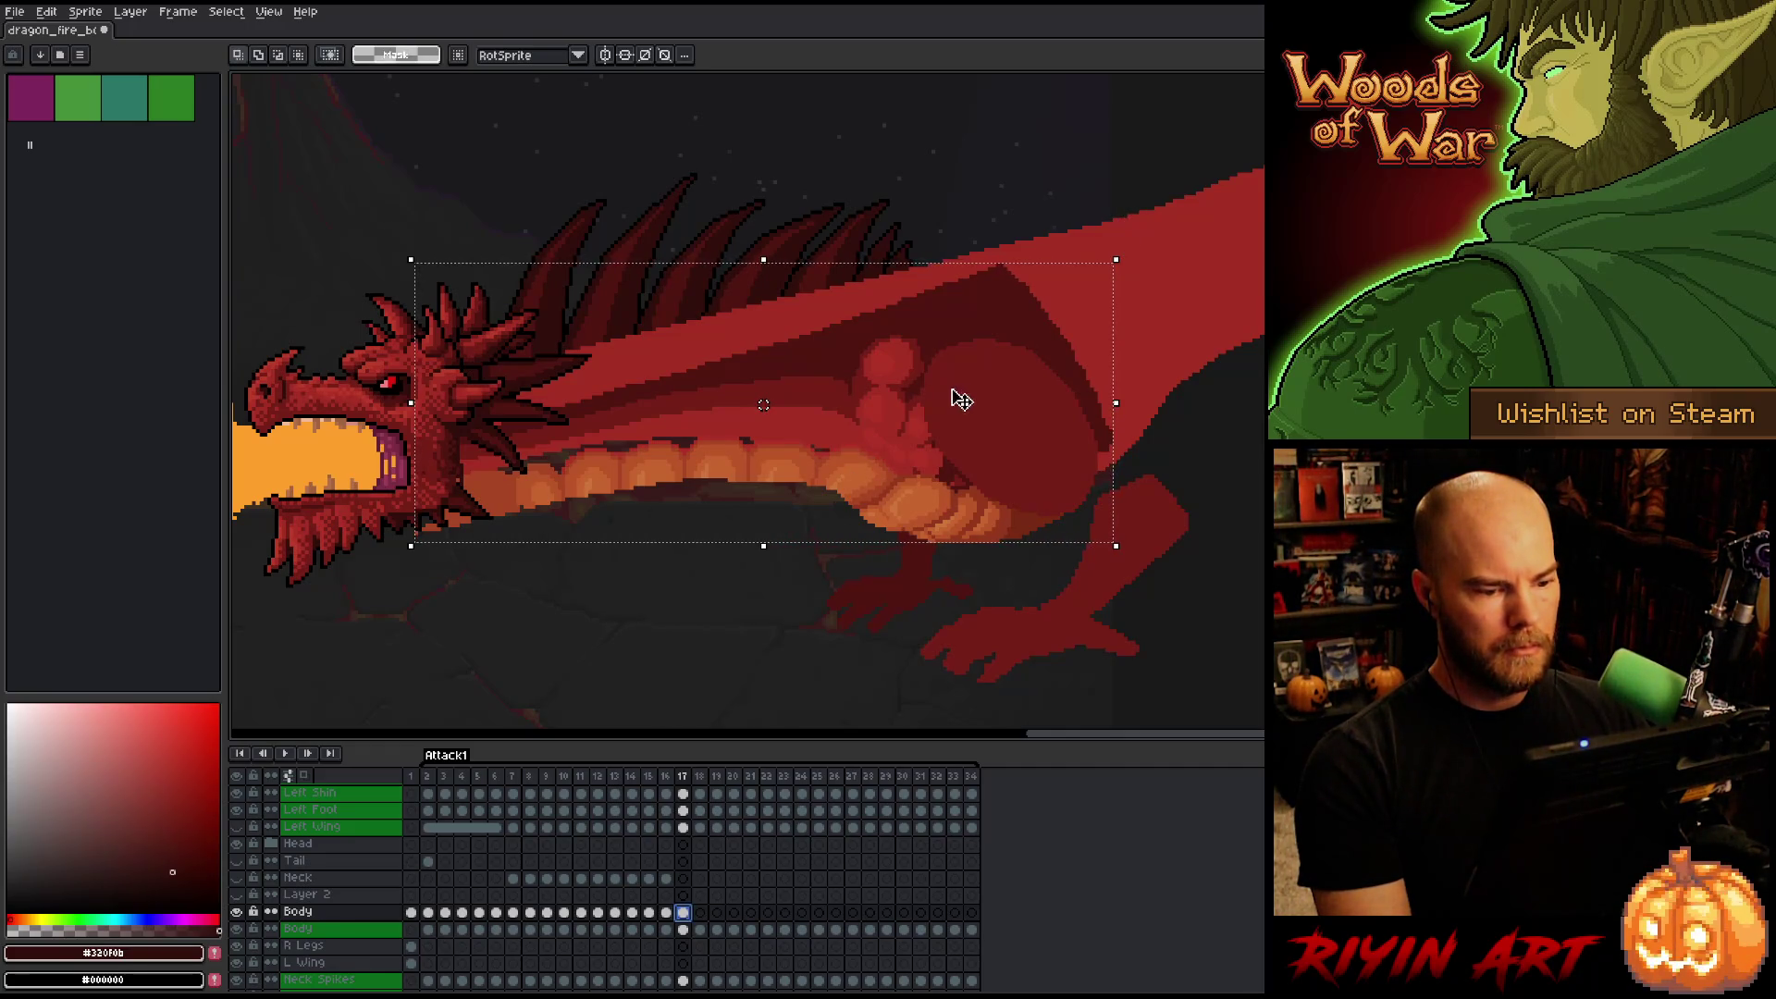
{"action": "mouse_move", "coordinate": [943, 413]}
{"action": "left_mouse_down"}
{"action": "mouse_move", "coordinate": [956, 348]}
{"action": "mouse_move", "coordinate": [963, 376]}
{"action": "left_mouse_up"}
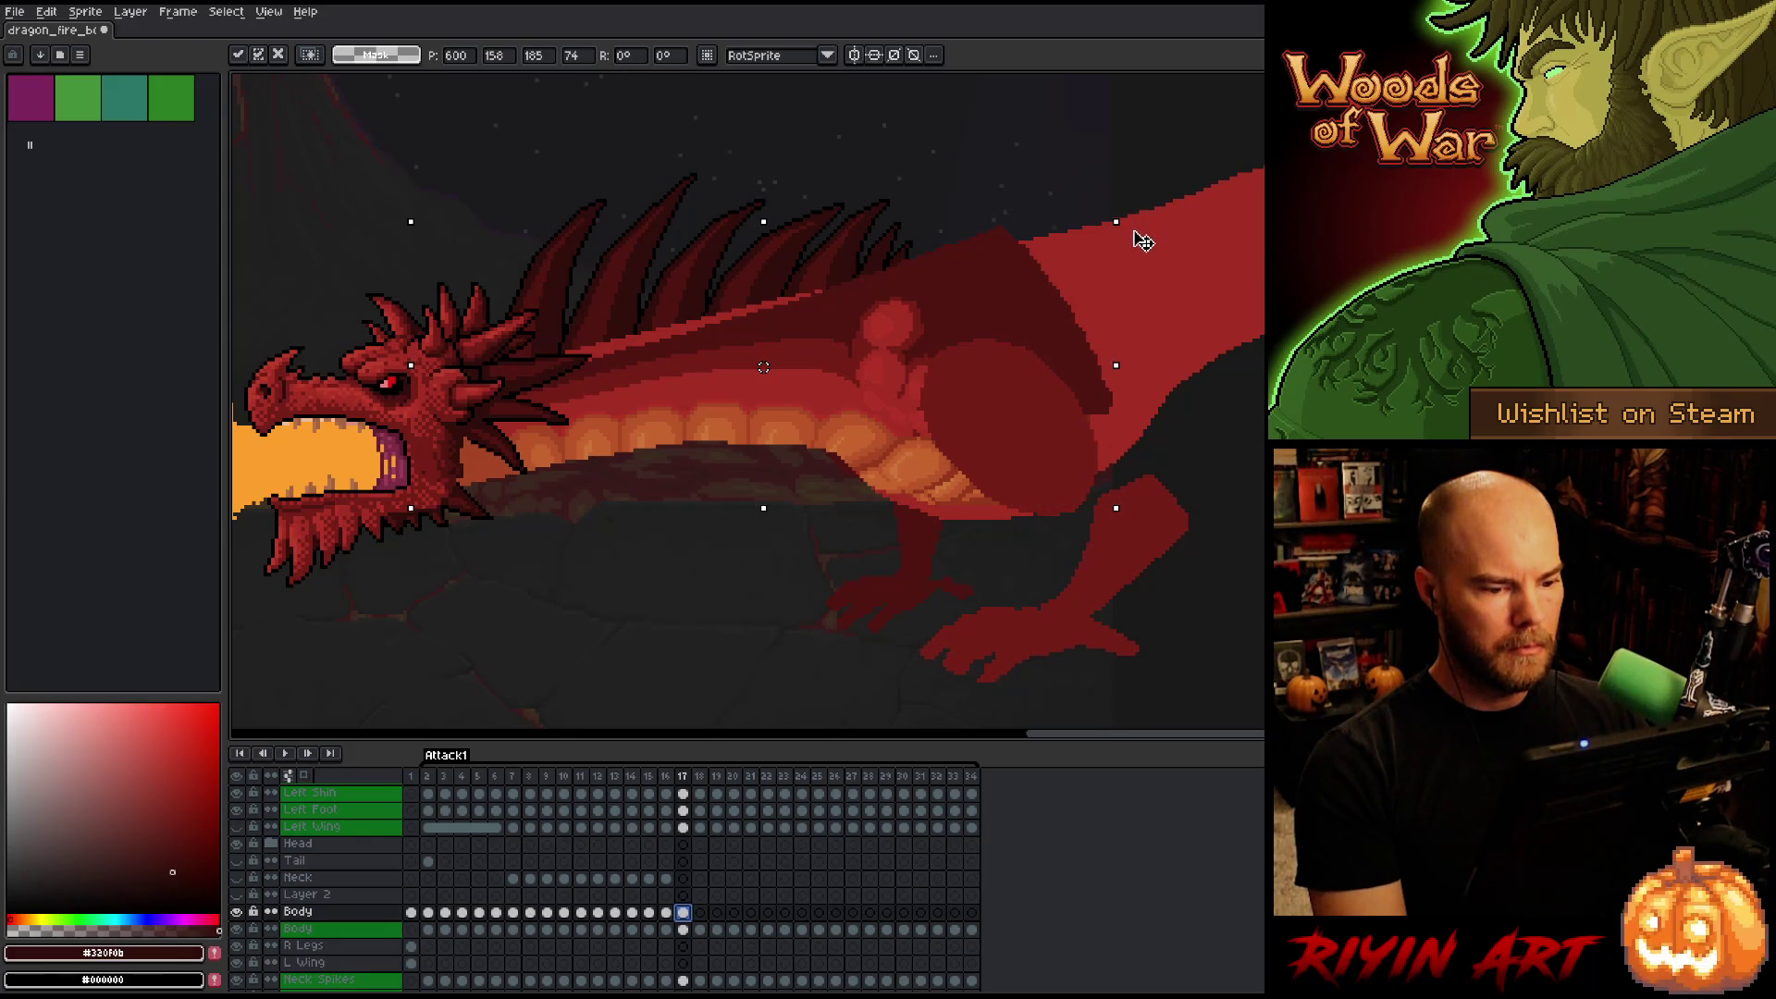
{"action": "left_click_drag", "start_coordinate": [1144, 247], "coordinate": [1147, 243]}
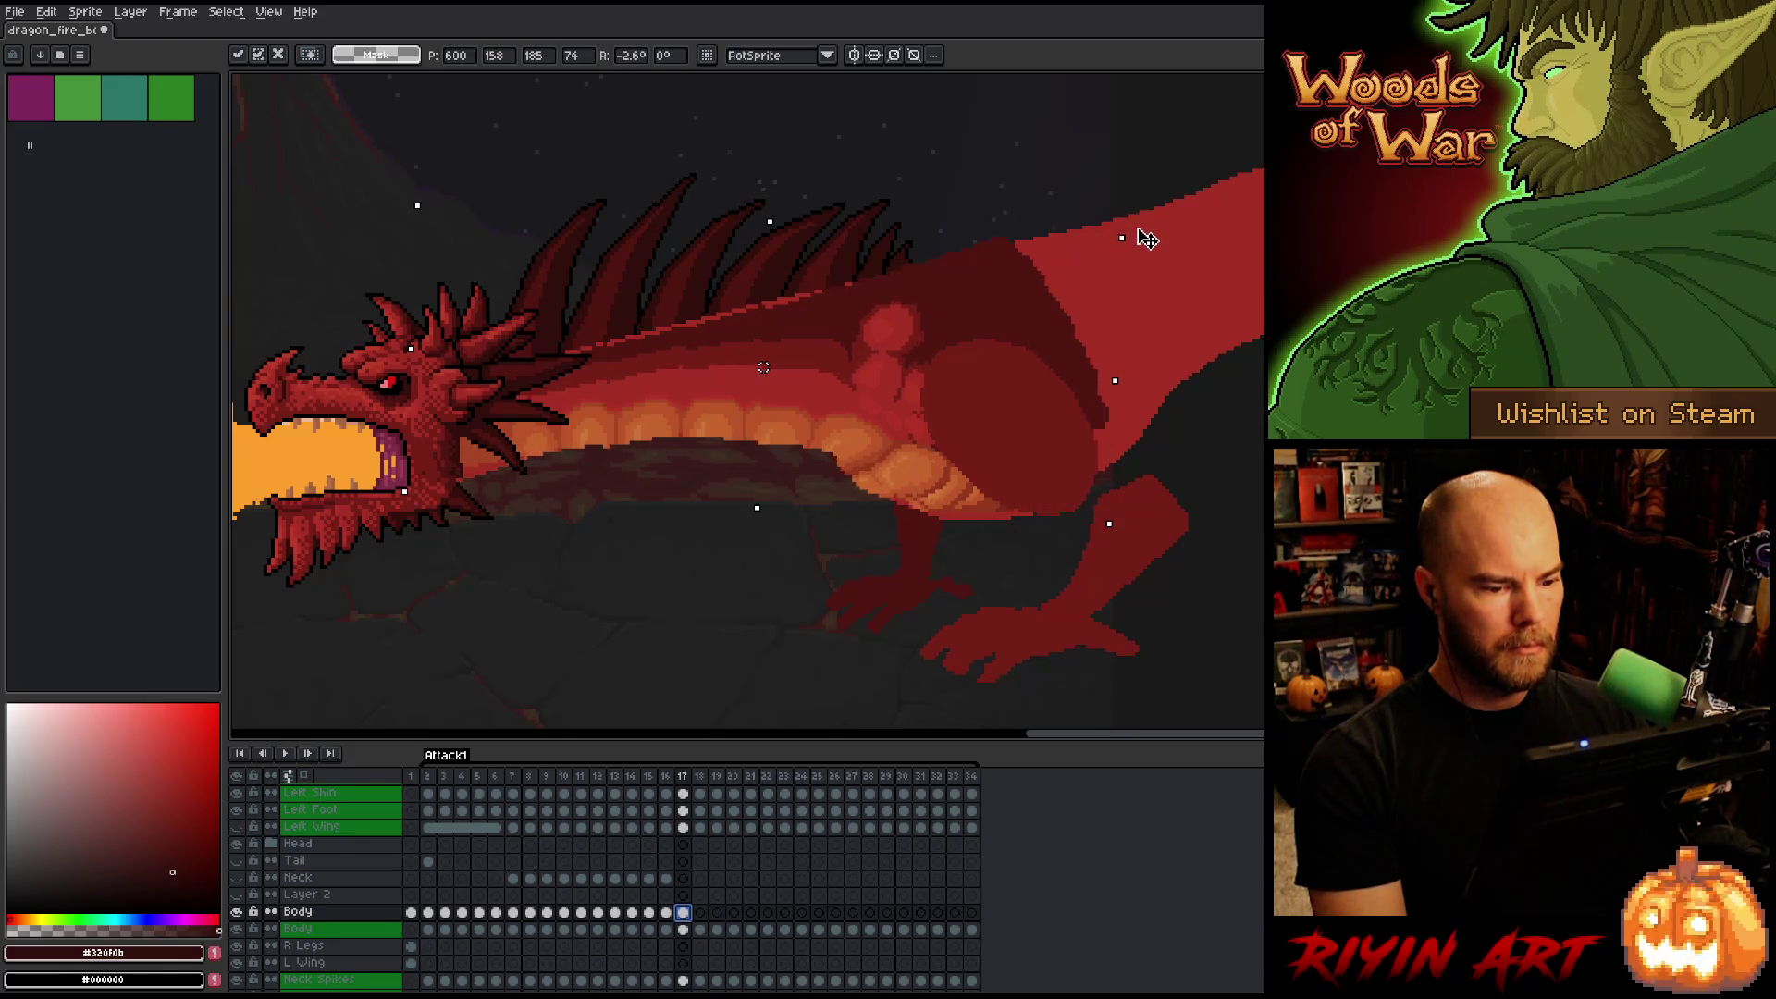
{"action": "left_click_drag", "start_coordinate": [1145, 245], "coordinate": [1138, 238]}
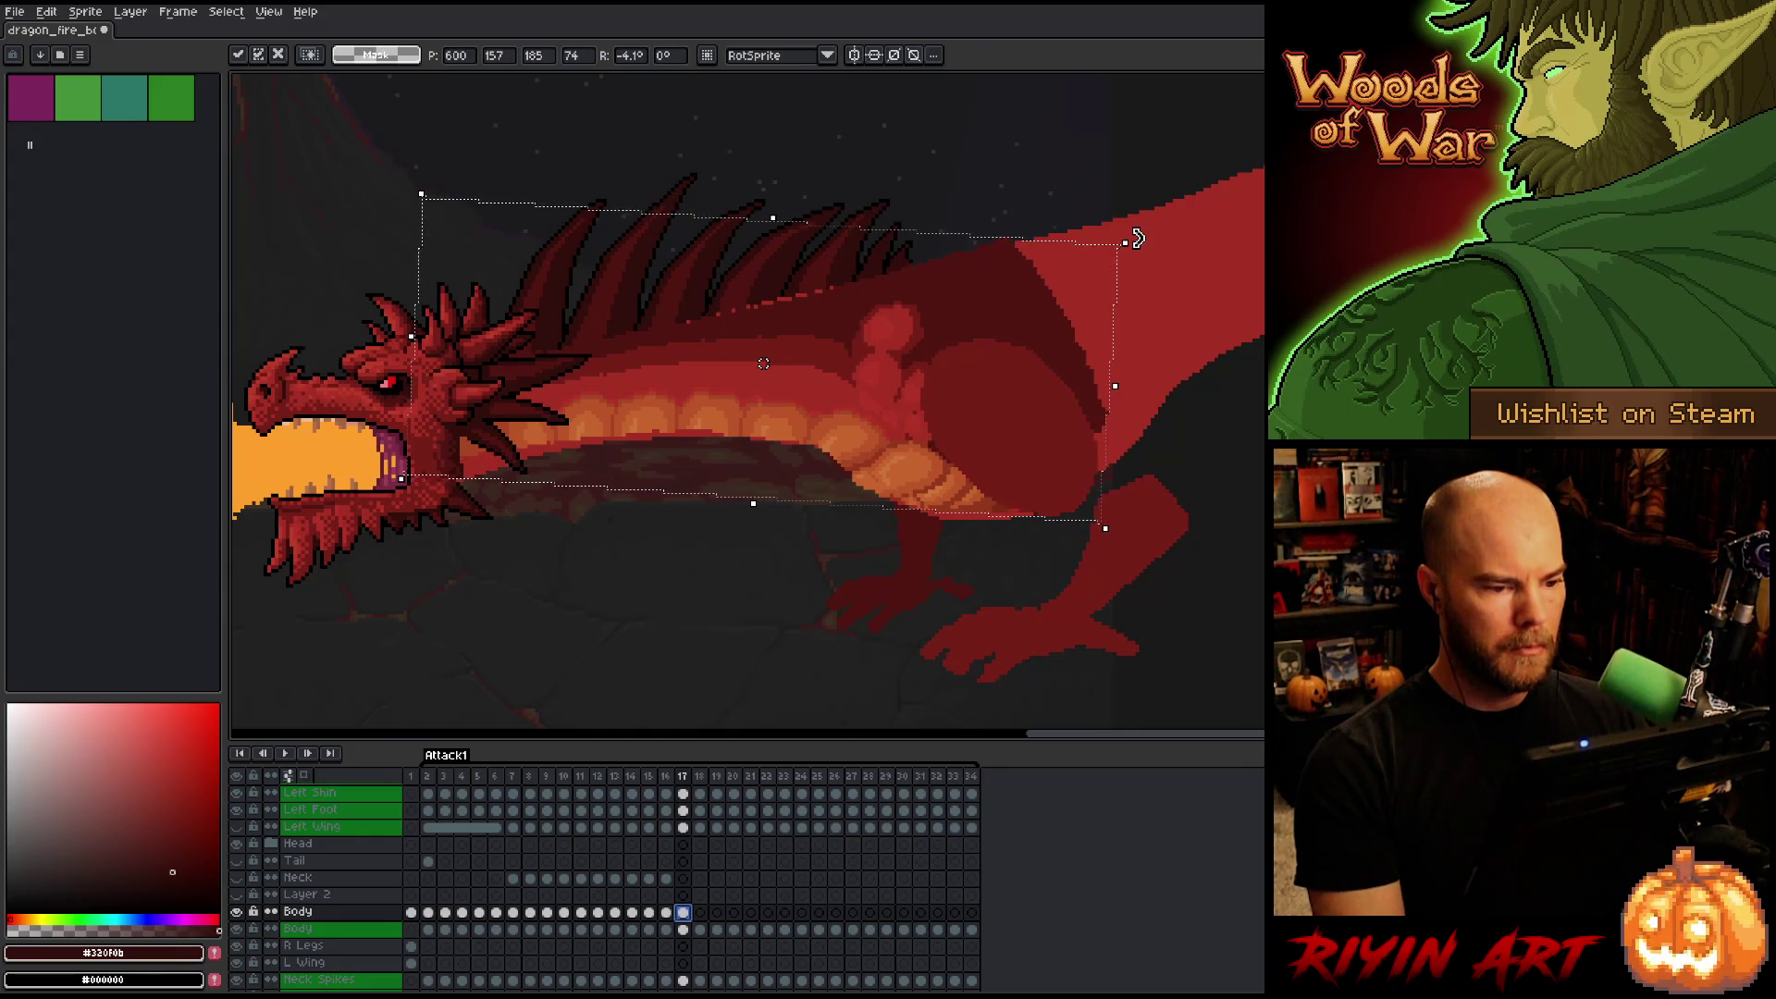
{"action": "key", "text": "Return"}
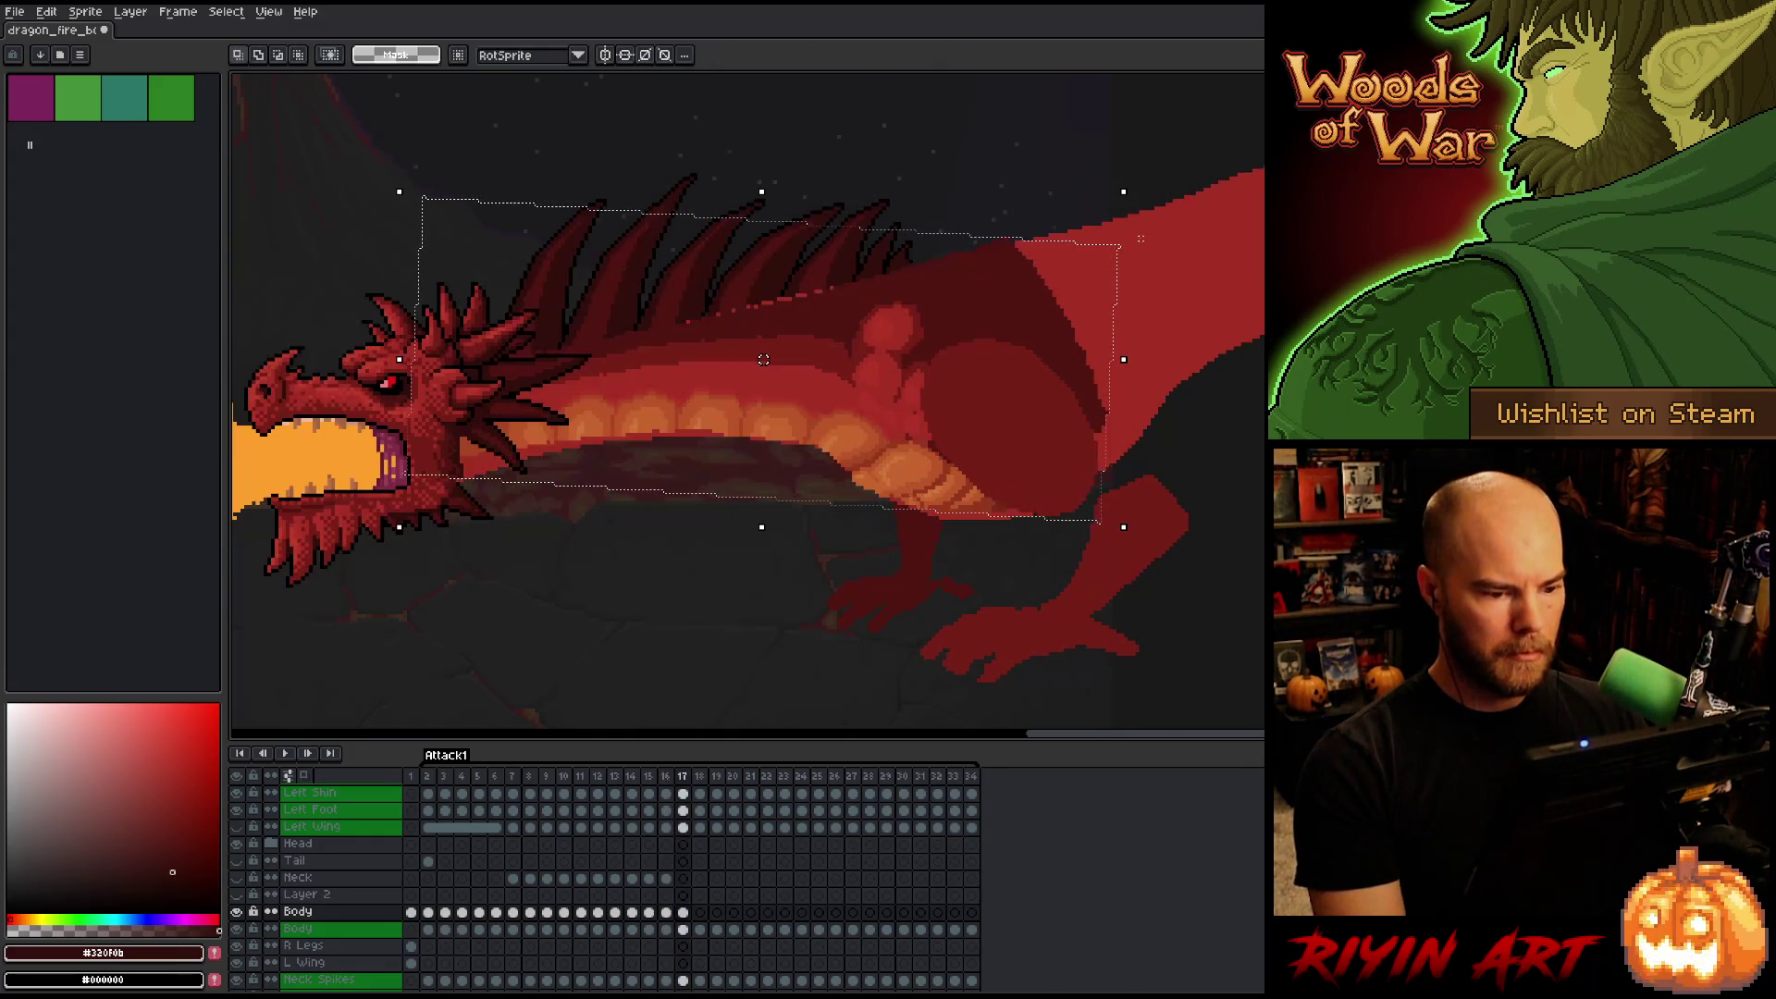
Flip between frames 16 and 17 to check the new body pose.
{"action": "key", "text": "comma"}
{"action": "key", "text": "period"}
{"action": "key", "text": "comma"}
{"action": "key", "text": "period"}
{"action": "key", "text": "comma"}
{"action": "key", "text": "period"}
{"action": "key", "text": "comma"}
{"action": "key", "text": "period"}
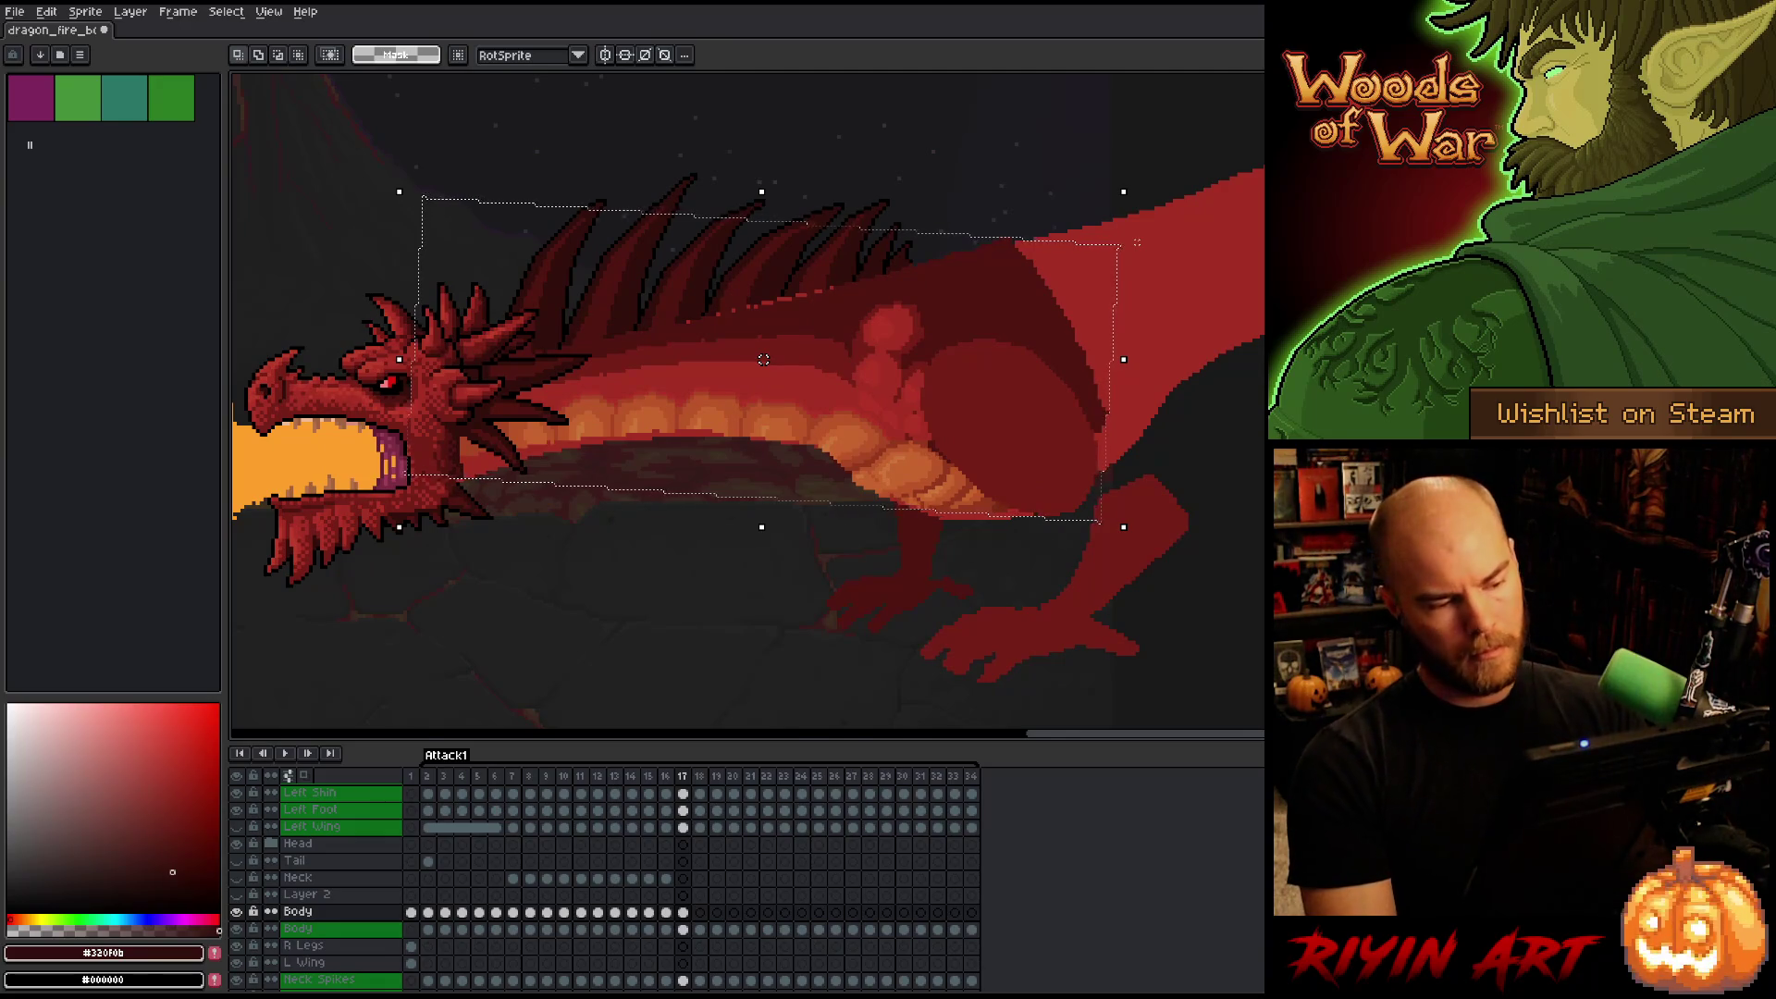
Nudge frame 17's body up one pixel and deselect.
{"action": "left_click", "coordinate": [759, 378]}
{"action": "left_click_drag", "start_coordinate": [760, 379], "coordinate": [759, 375]}
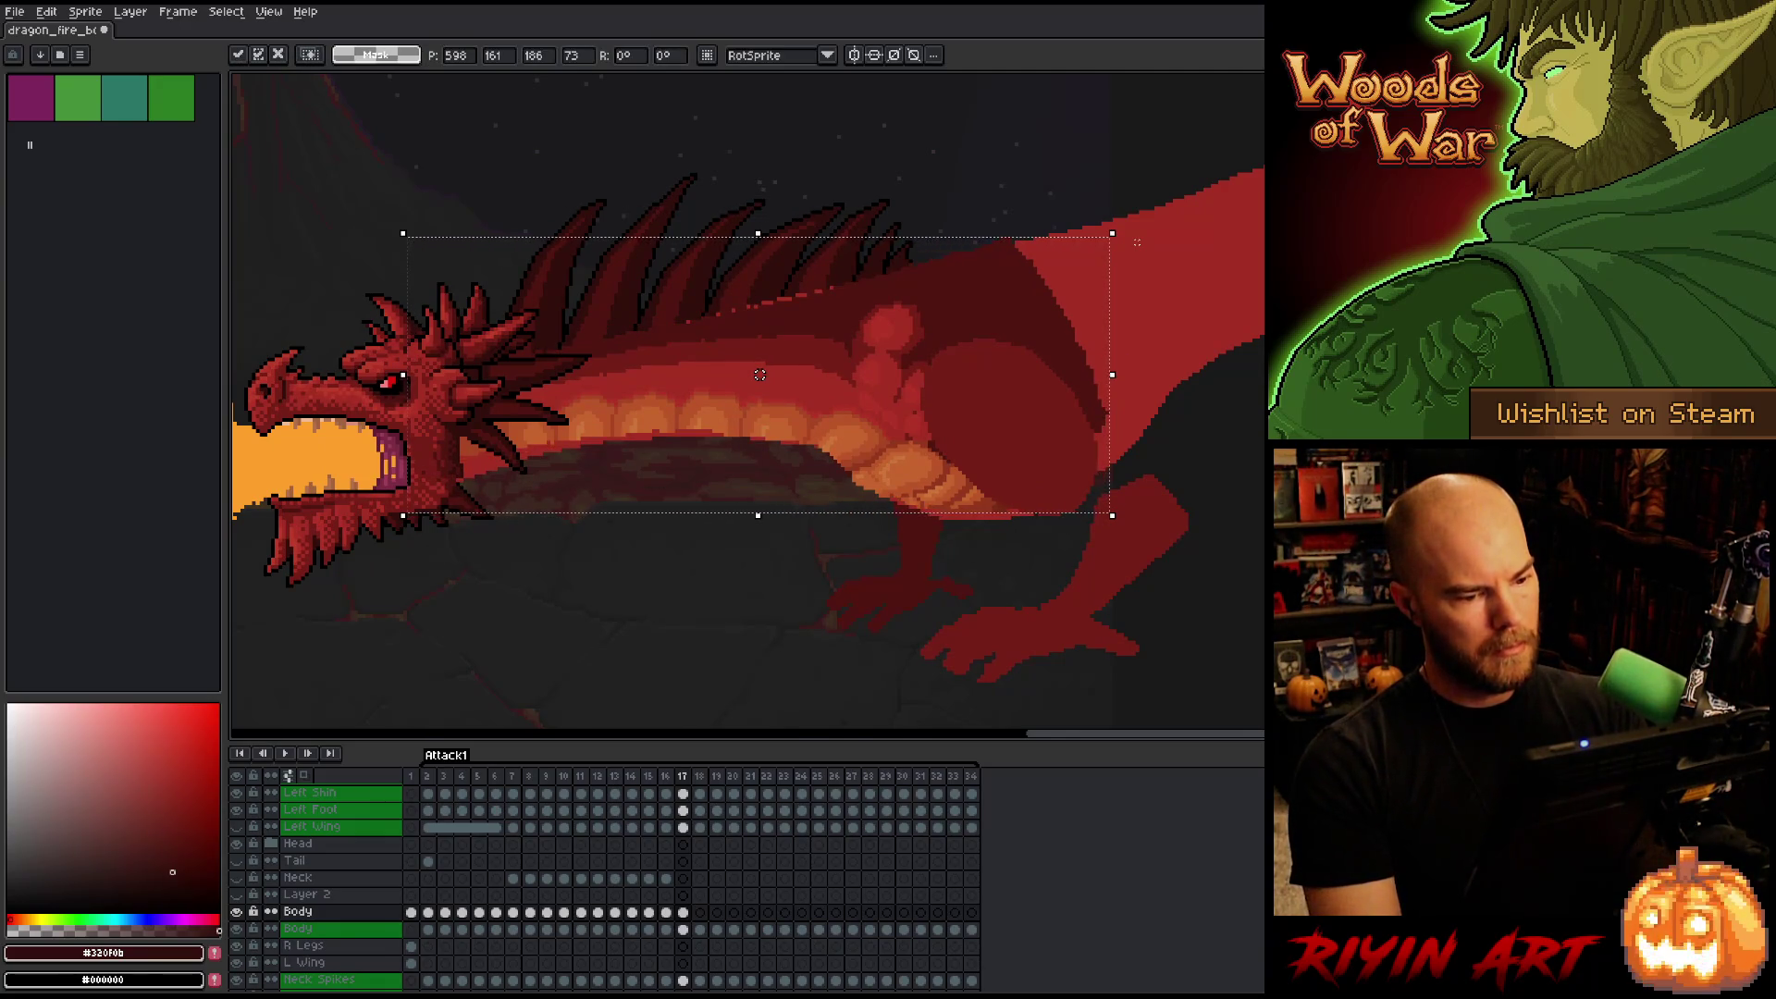
{"action": "key", "text": "ctrl+d"}
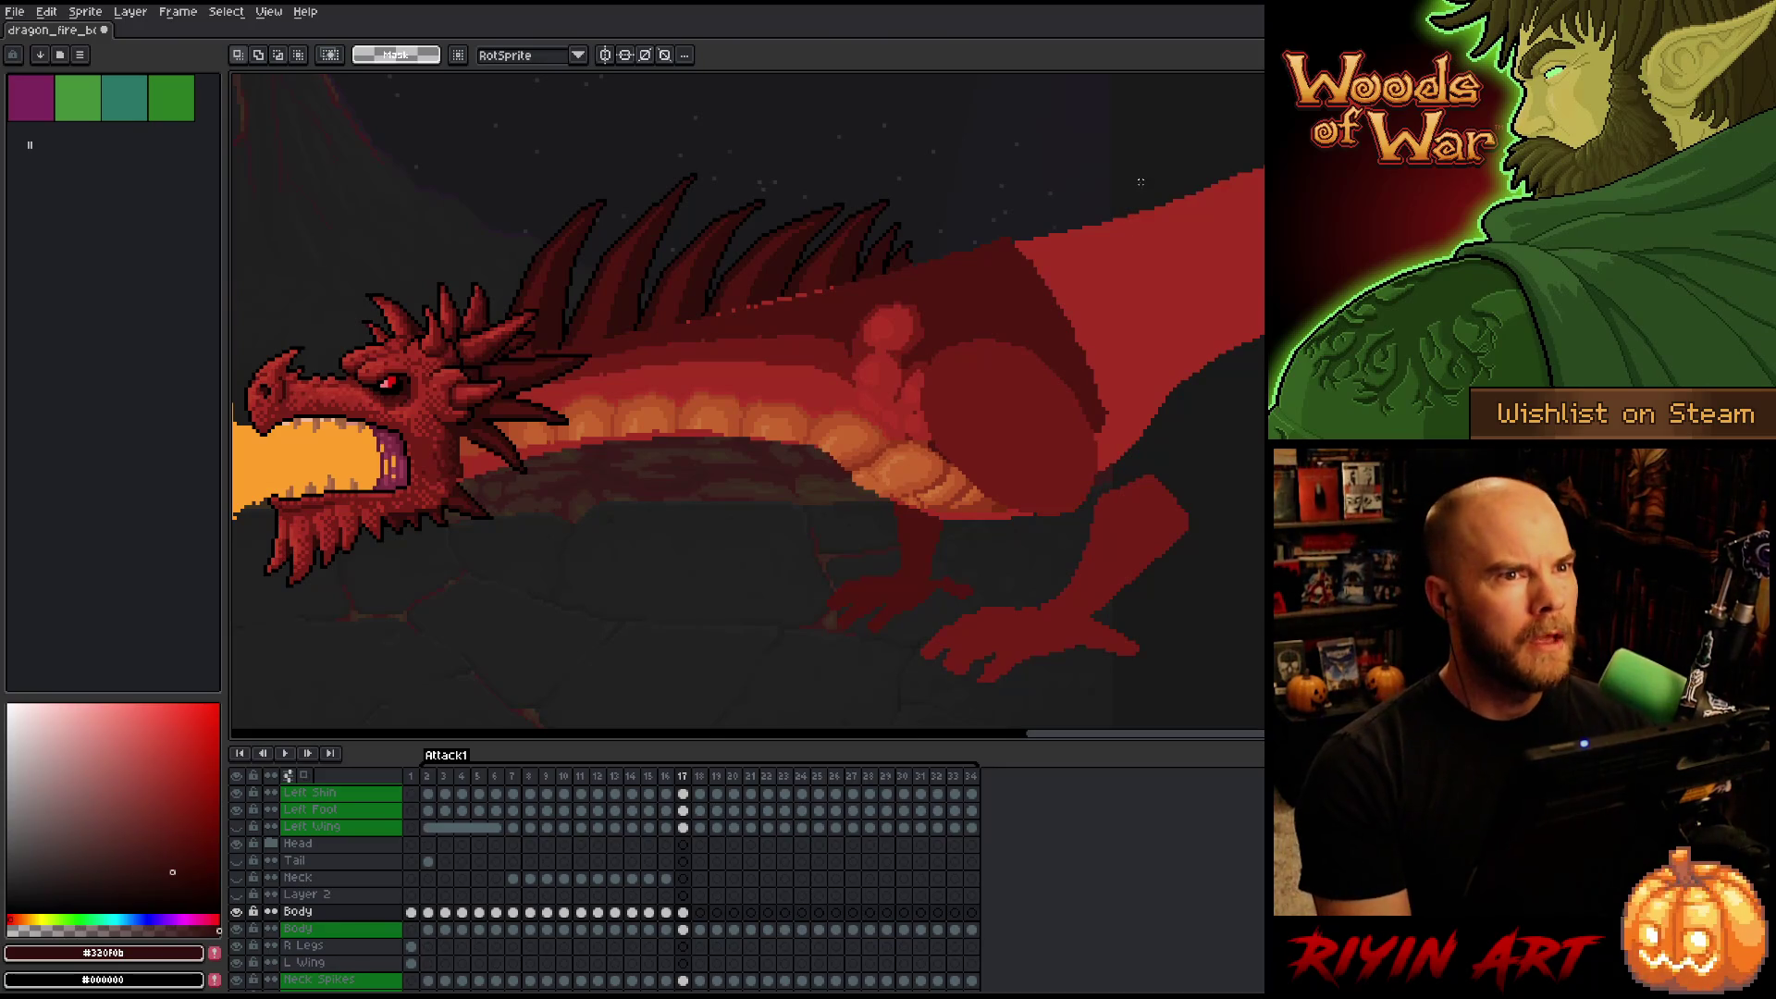
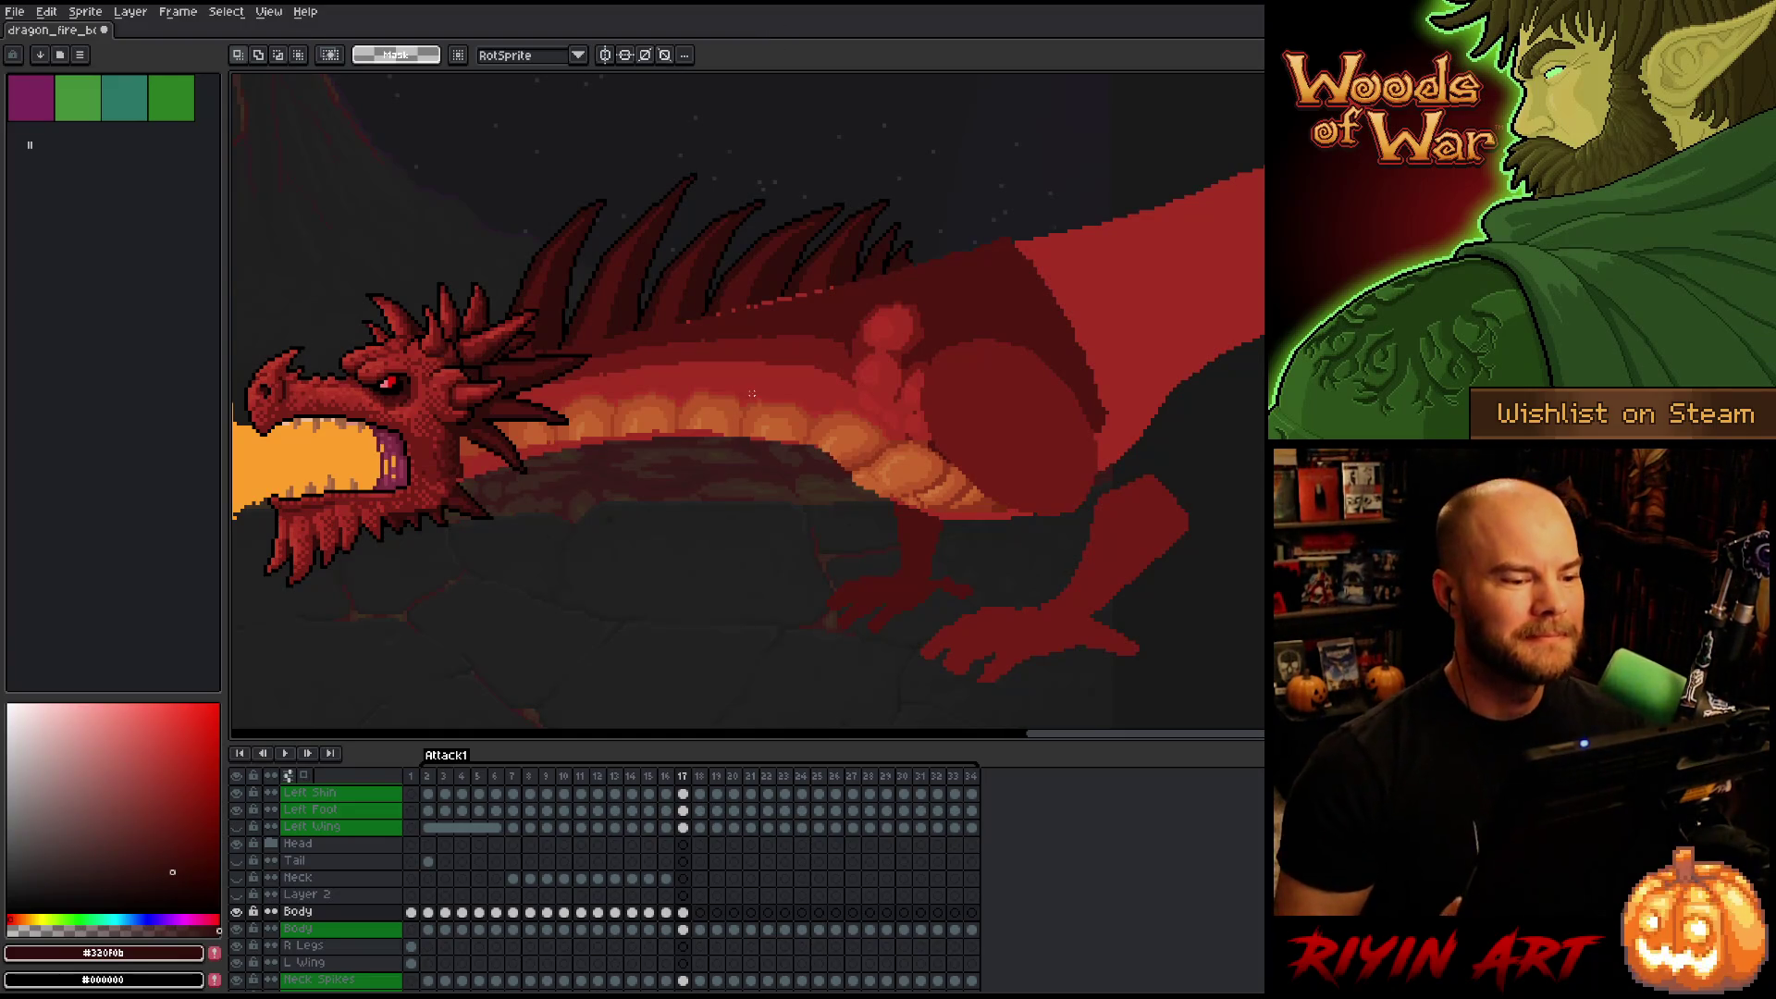
Go to frame 17 of the Body layer and switch to the 1 px Pencil.
{"action": "scroll", "coordinate": [725, 503], "scroll_direction": "down", "scroll_amount": 1}
{"action": "scroll", "coordinate": [761, 465], "scroll_direction": "up", "scroll_amount": 2}
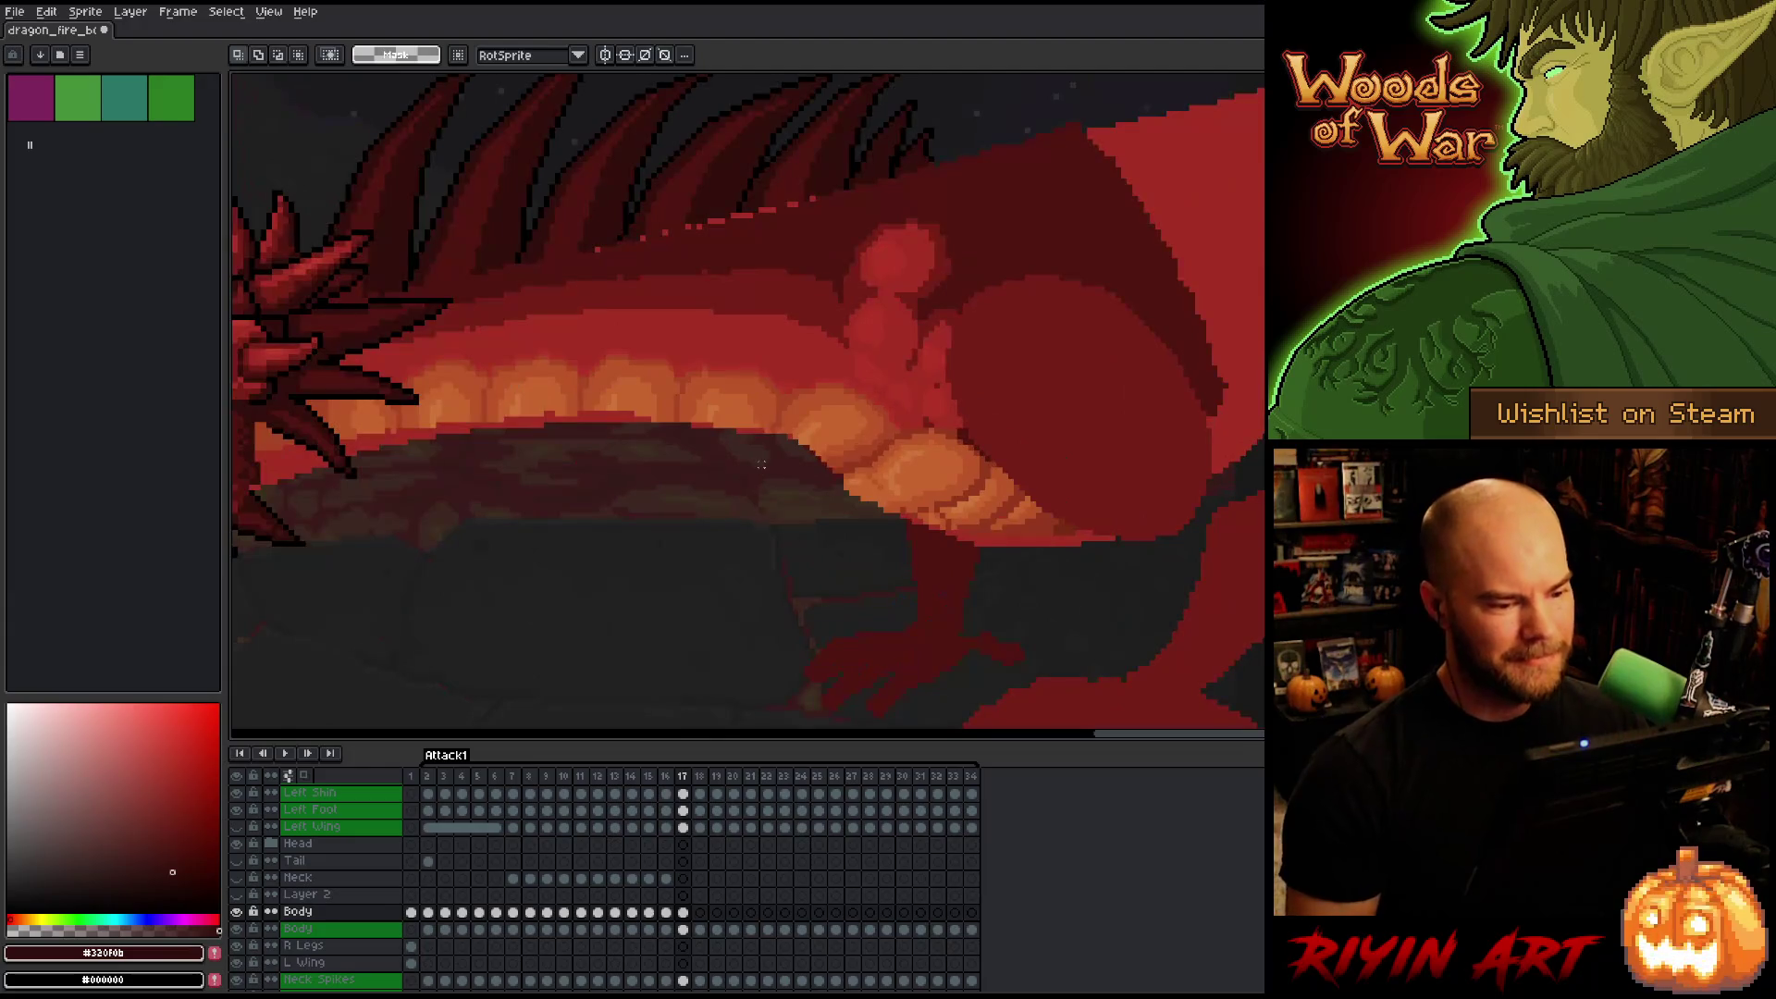
{"action": "left_click", "coordinate": [666, 913]}
{"action": "left_click", "coordinate": [683, 914]}
{"action": "key", "text": "b"}
Shade the belly plates with sampled light and deeper oranges and dark red tones.
{"action": "scroll", "coordinate": [984, 505], "scroll_direction": "left", "scroll_amount": 2}
{"action": "left_click", "coordinate": [984, 505], "text": "alt"}
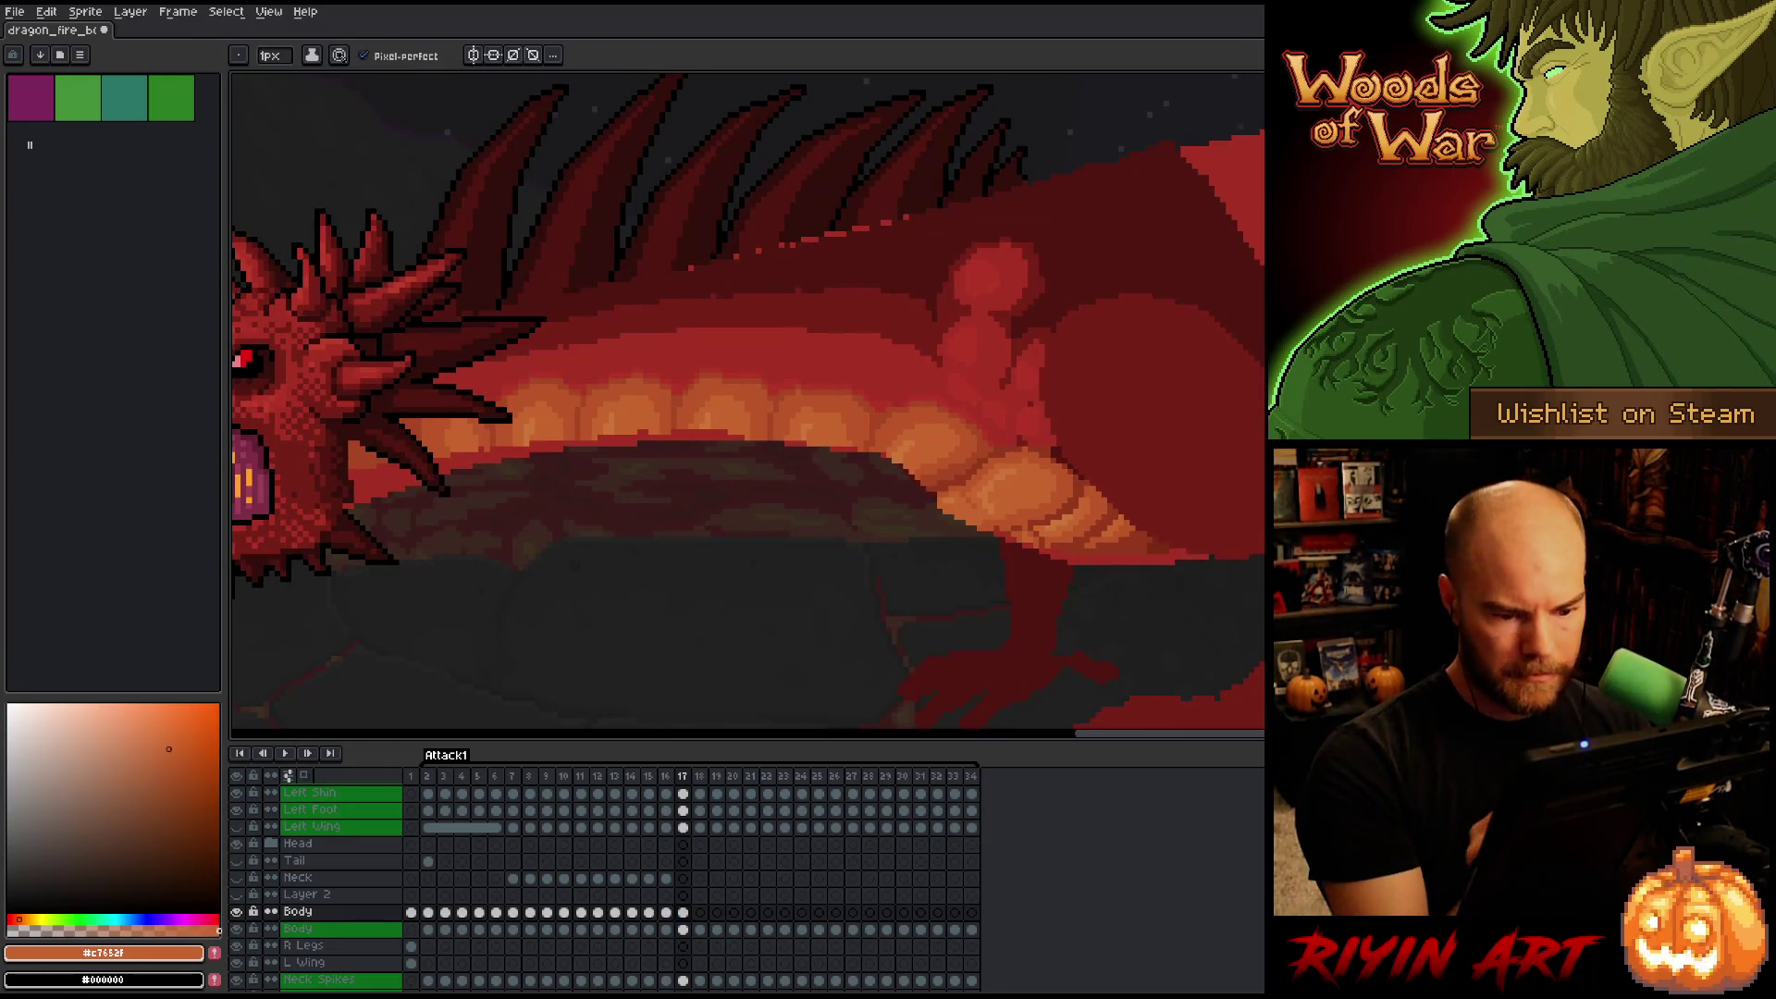
{"action": "left_click", "coordinate": [1038, 514], "text": "alt"}
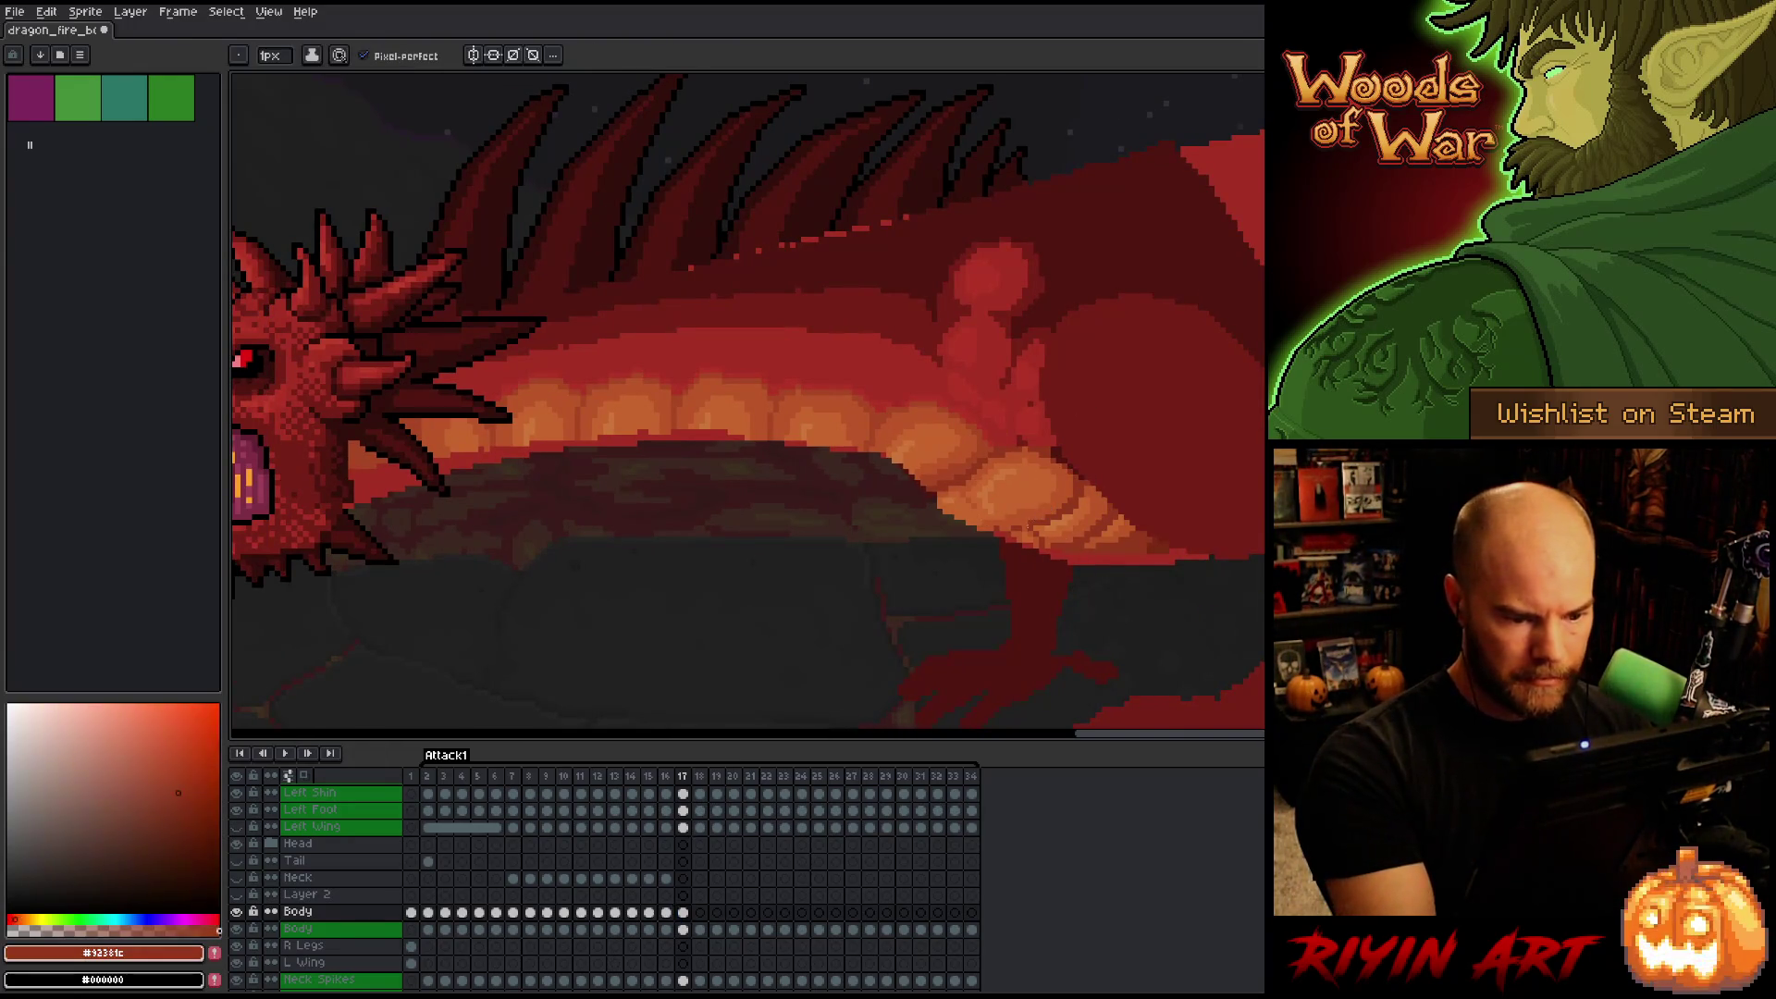
{"action": "left_click", "coordinate": [1033, 543], "text": "alt"}
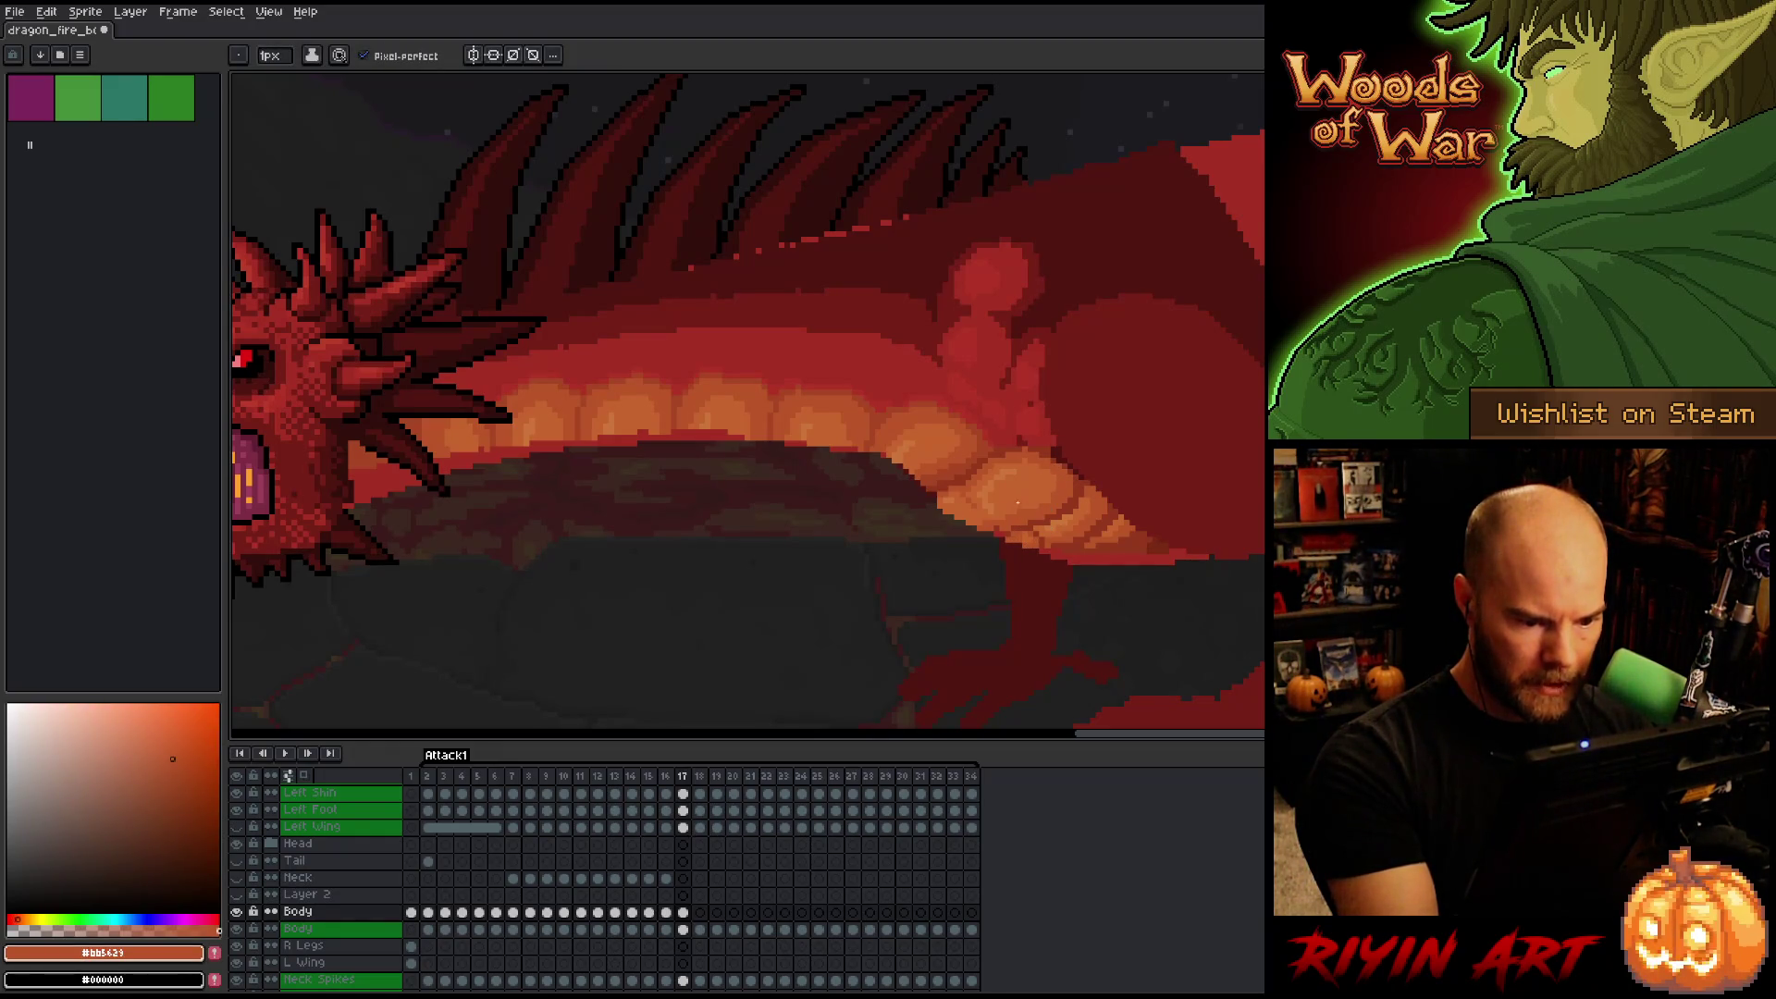
{"action": "left_click", "coordinate": [1001, 535], "text": "alt"}
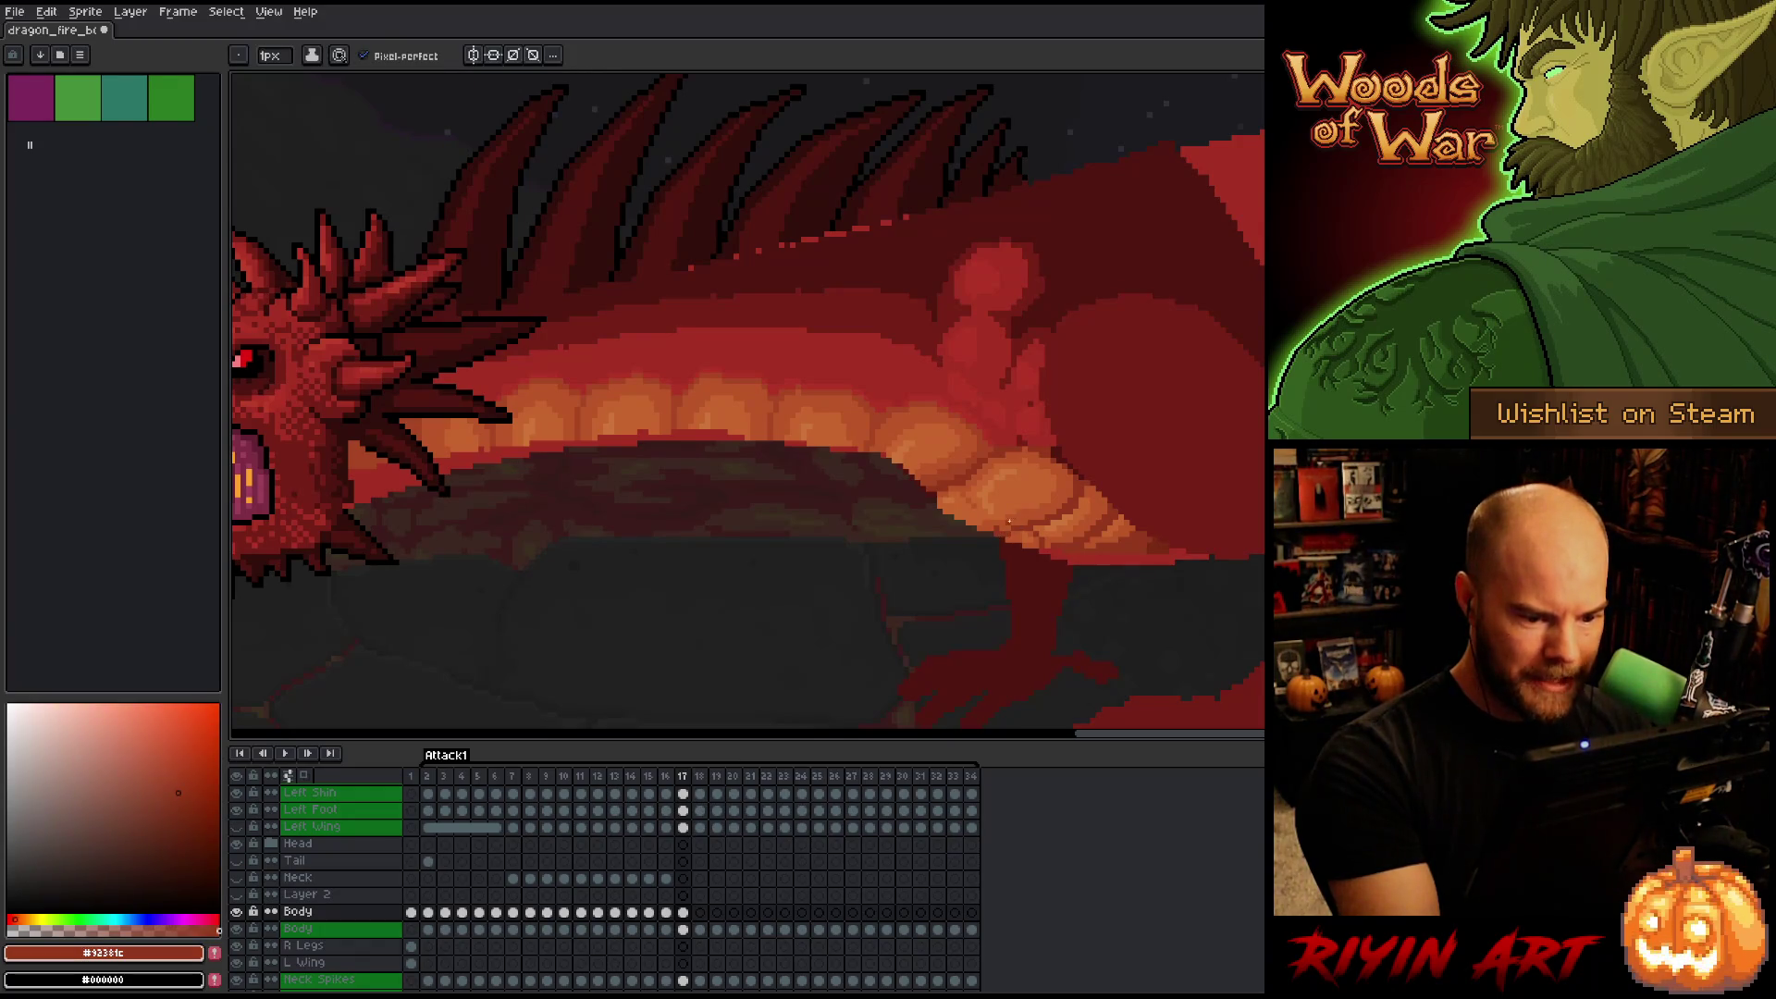
{"action": "left_click", "coordinate": [983, 523], "text": "alt"}
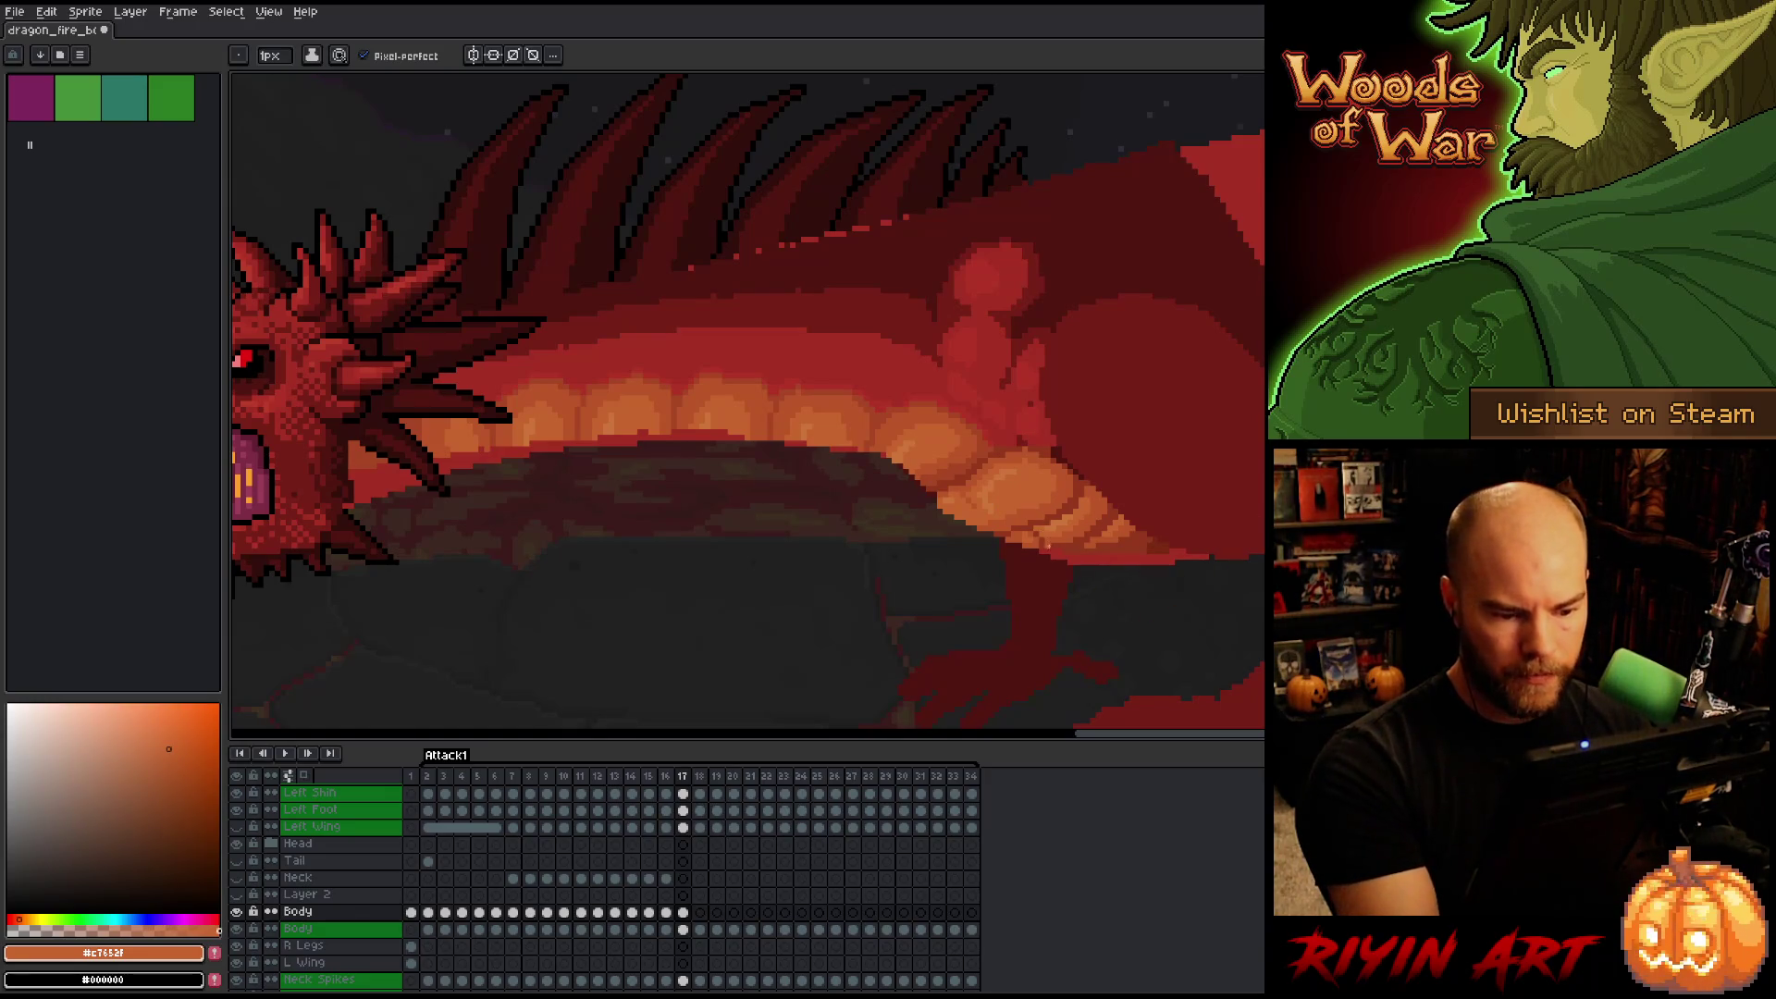
{"action": "left_click", "coordinate": [1048, 544], "text": "alt"}
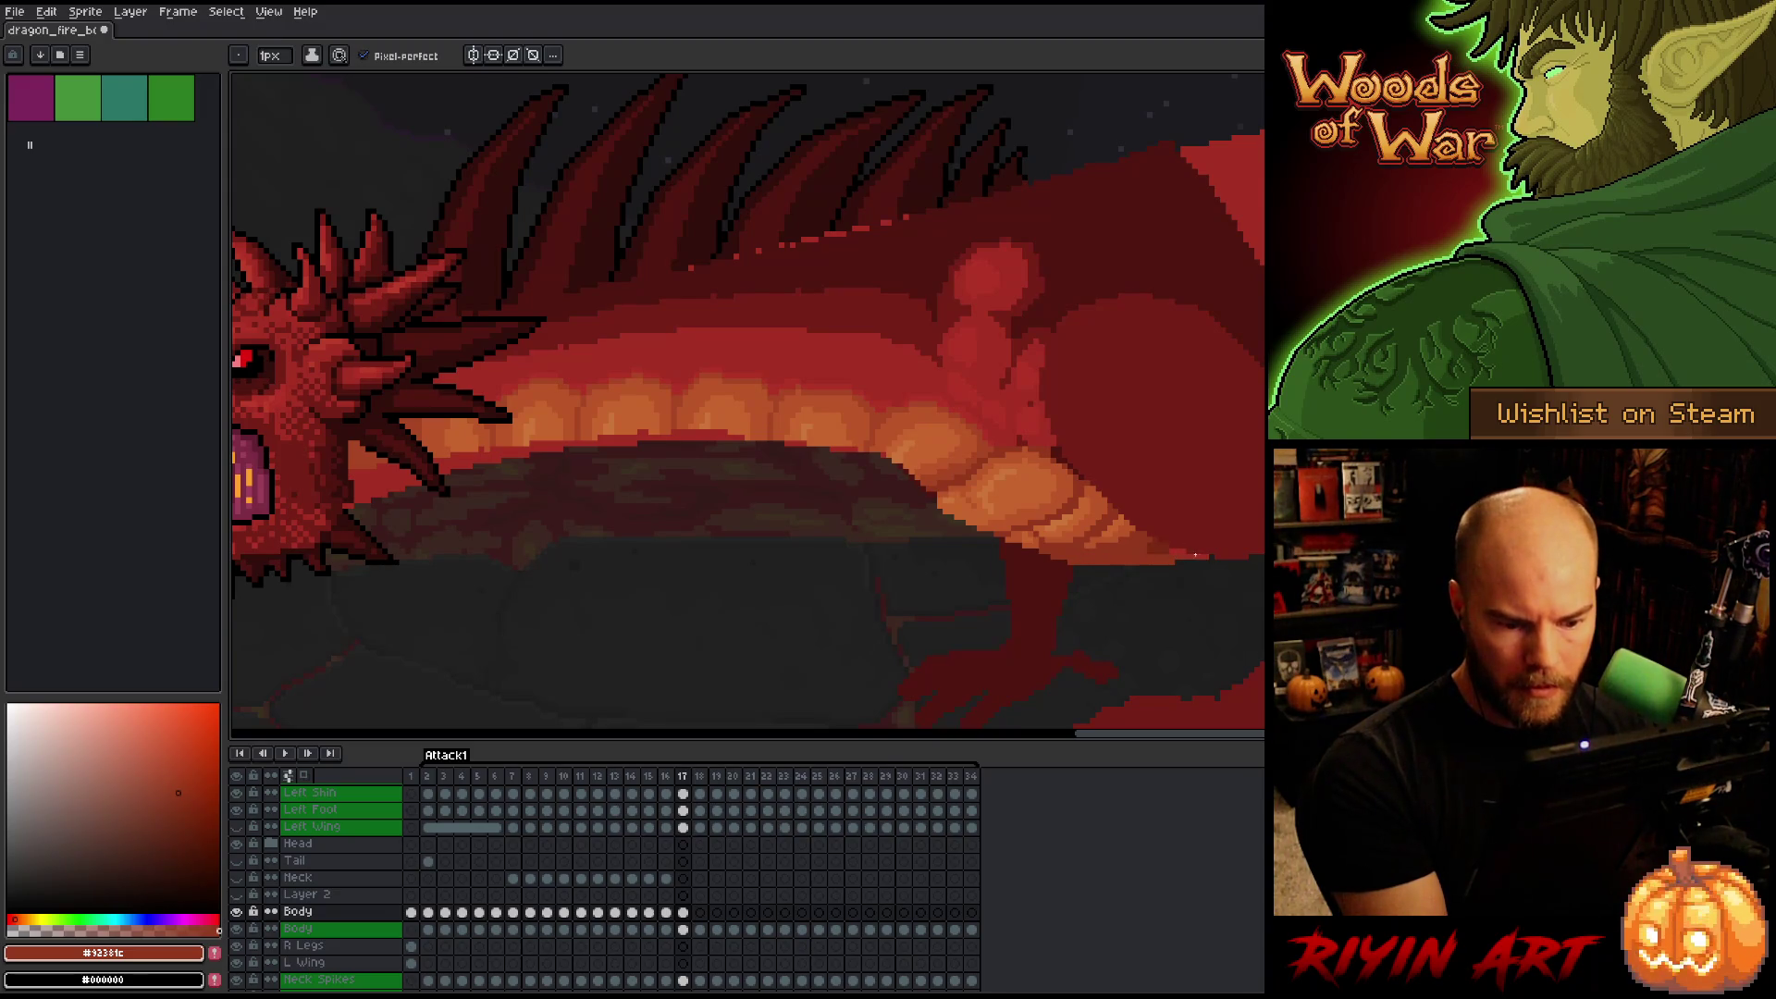
{"action": "left_click", "coordinate": [1153, 555], "text": "alt"}
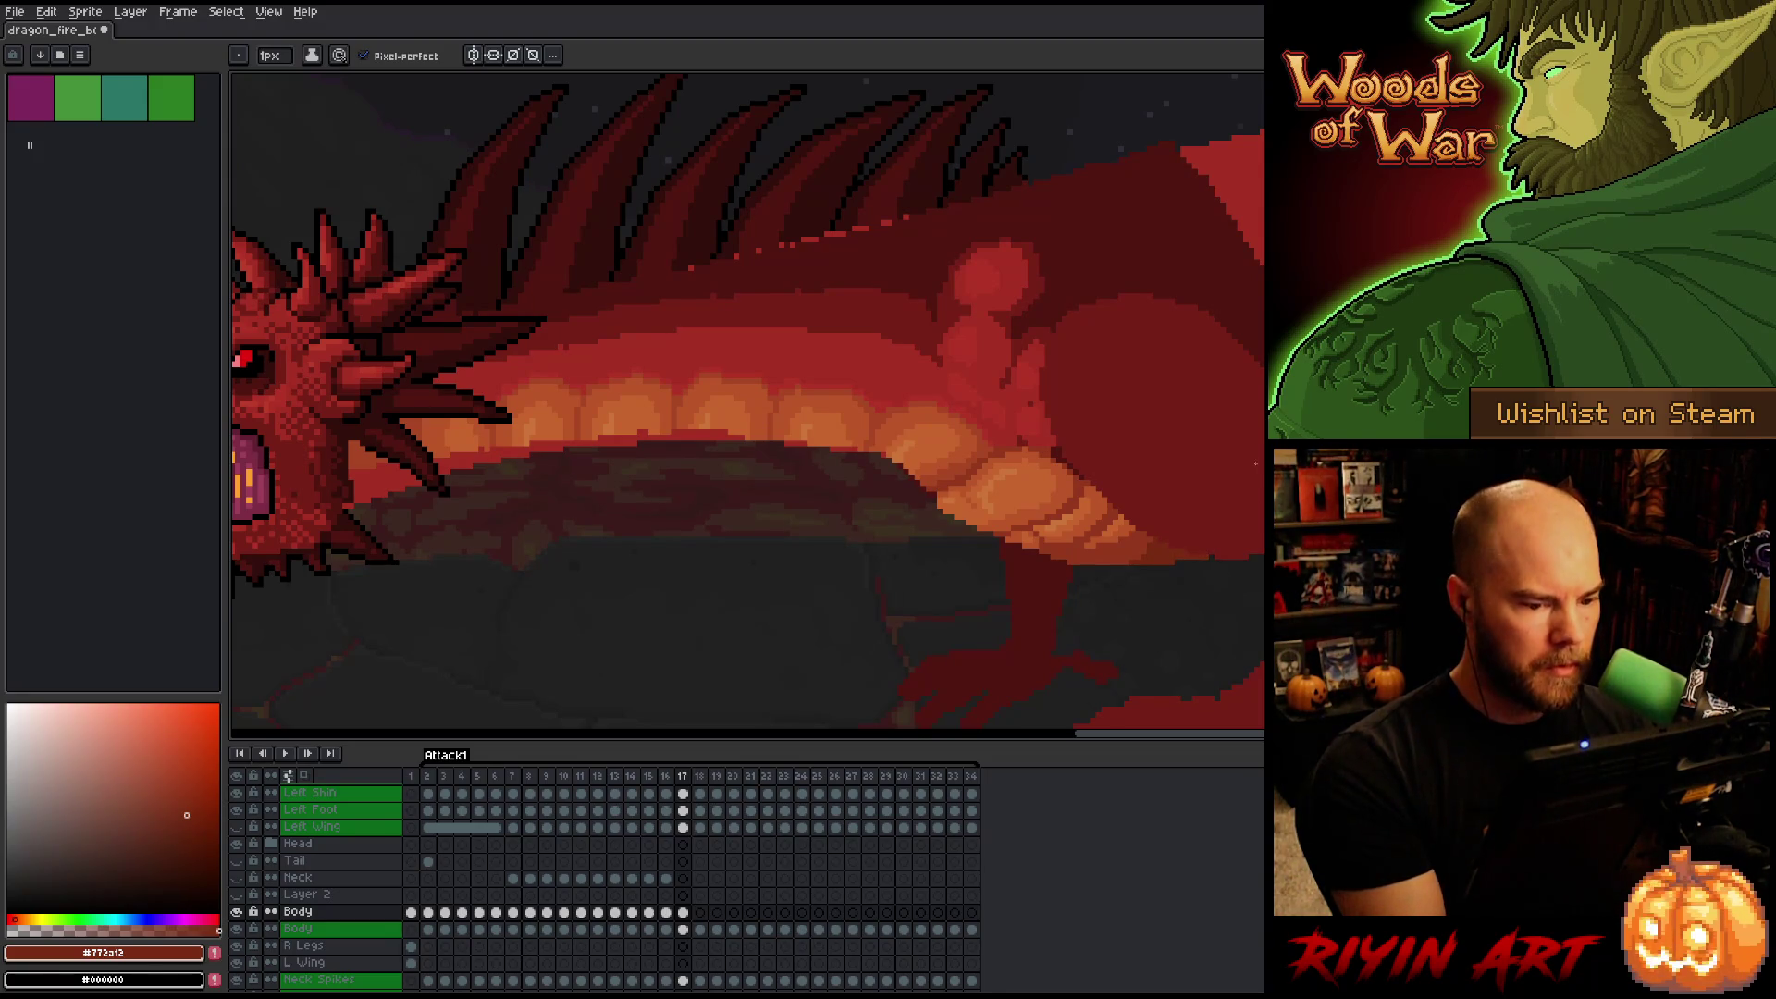
{"action": "key", "text": "b"}
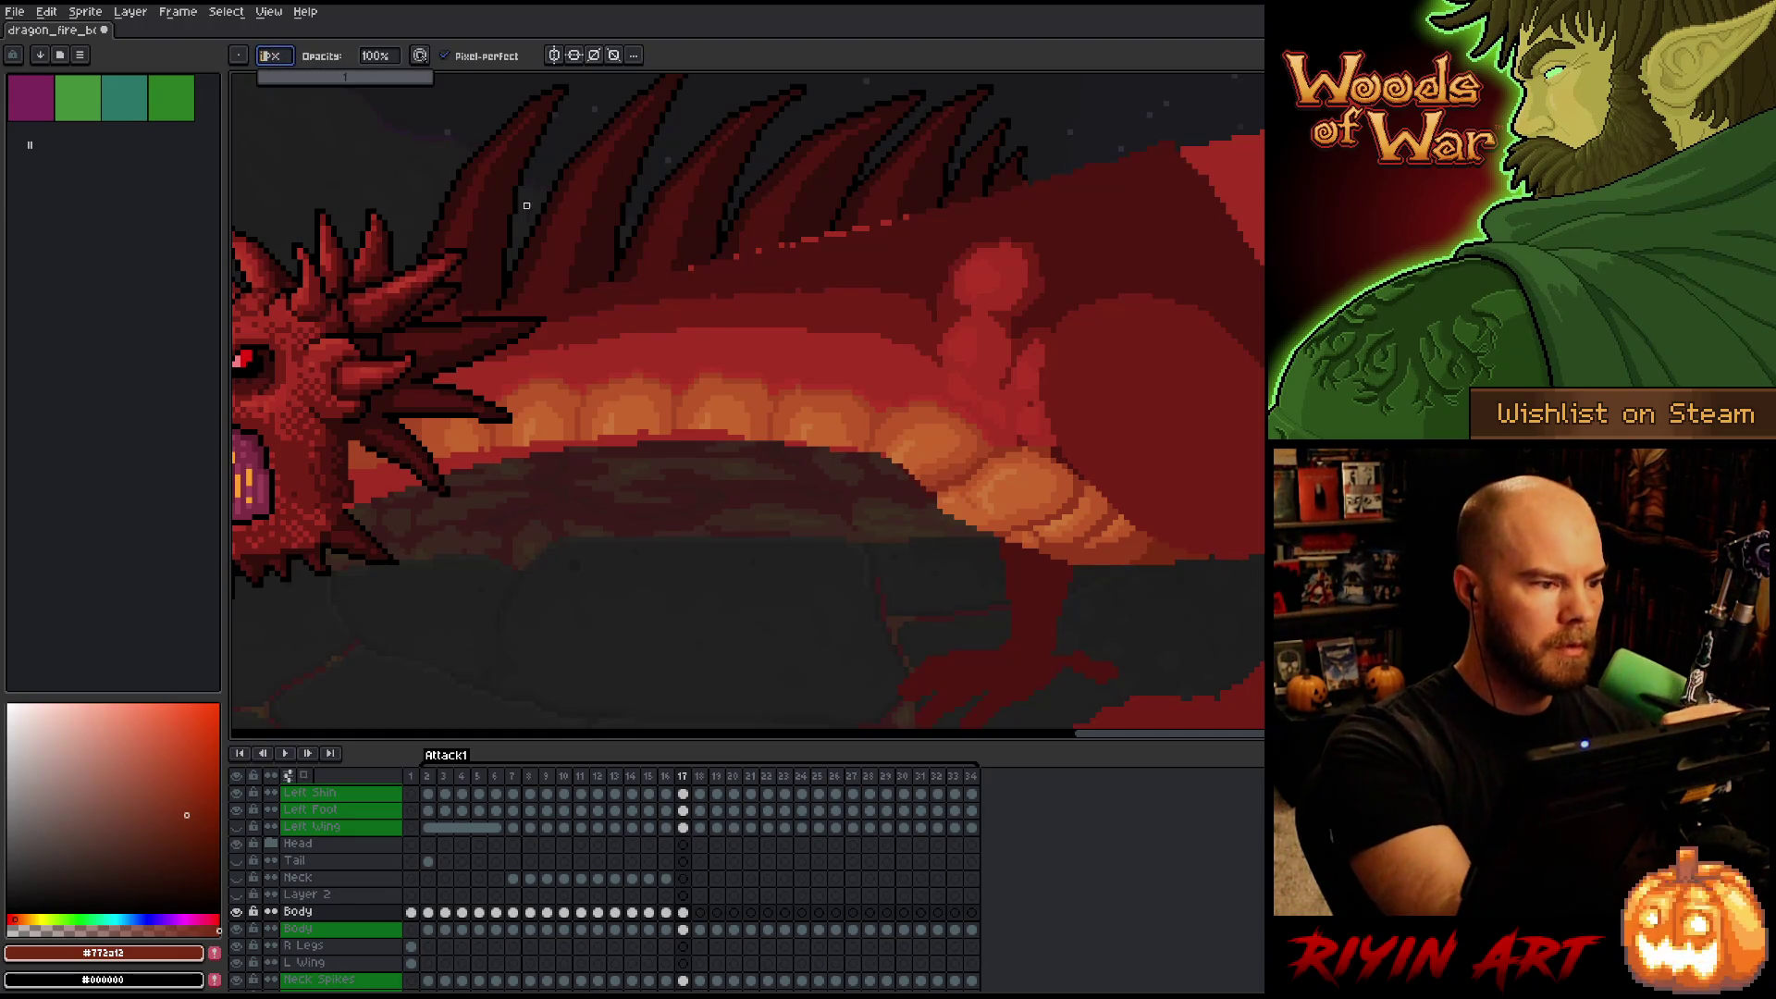
{"action": "key", "text": "b"}
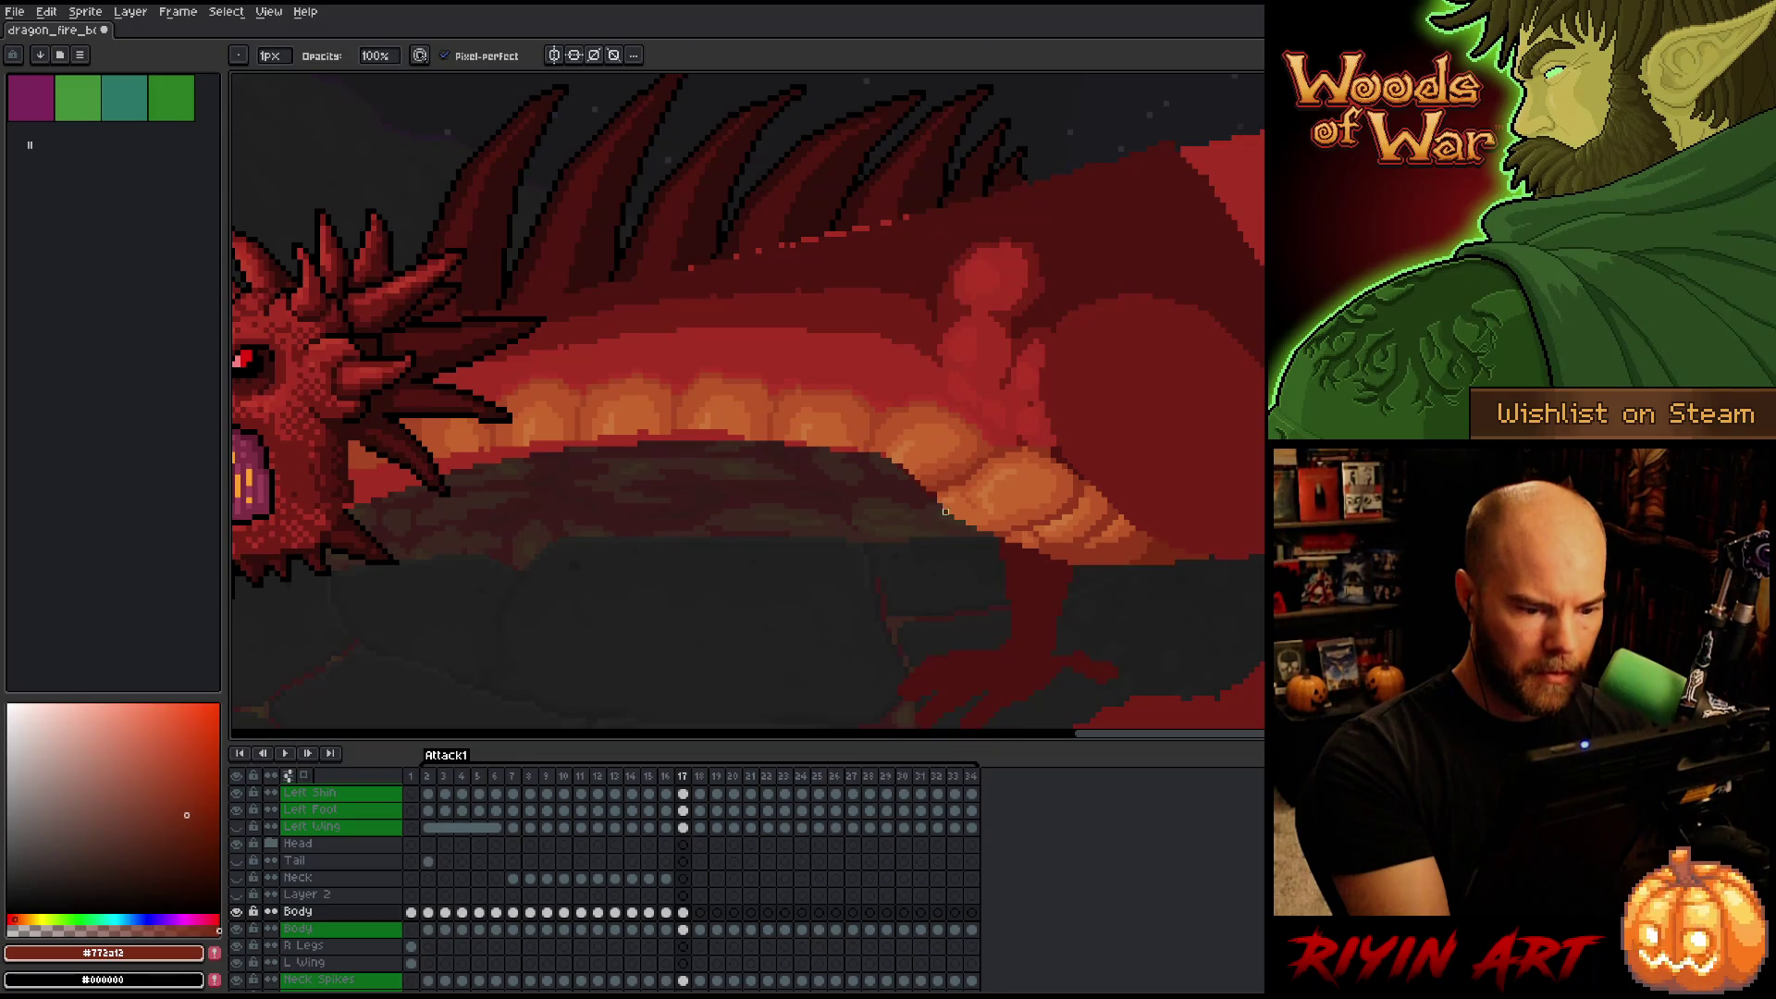
{"action": "left_click", "coordinate": [1009, 517], "text": "alt"}
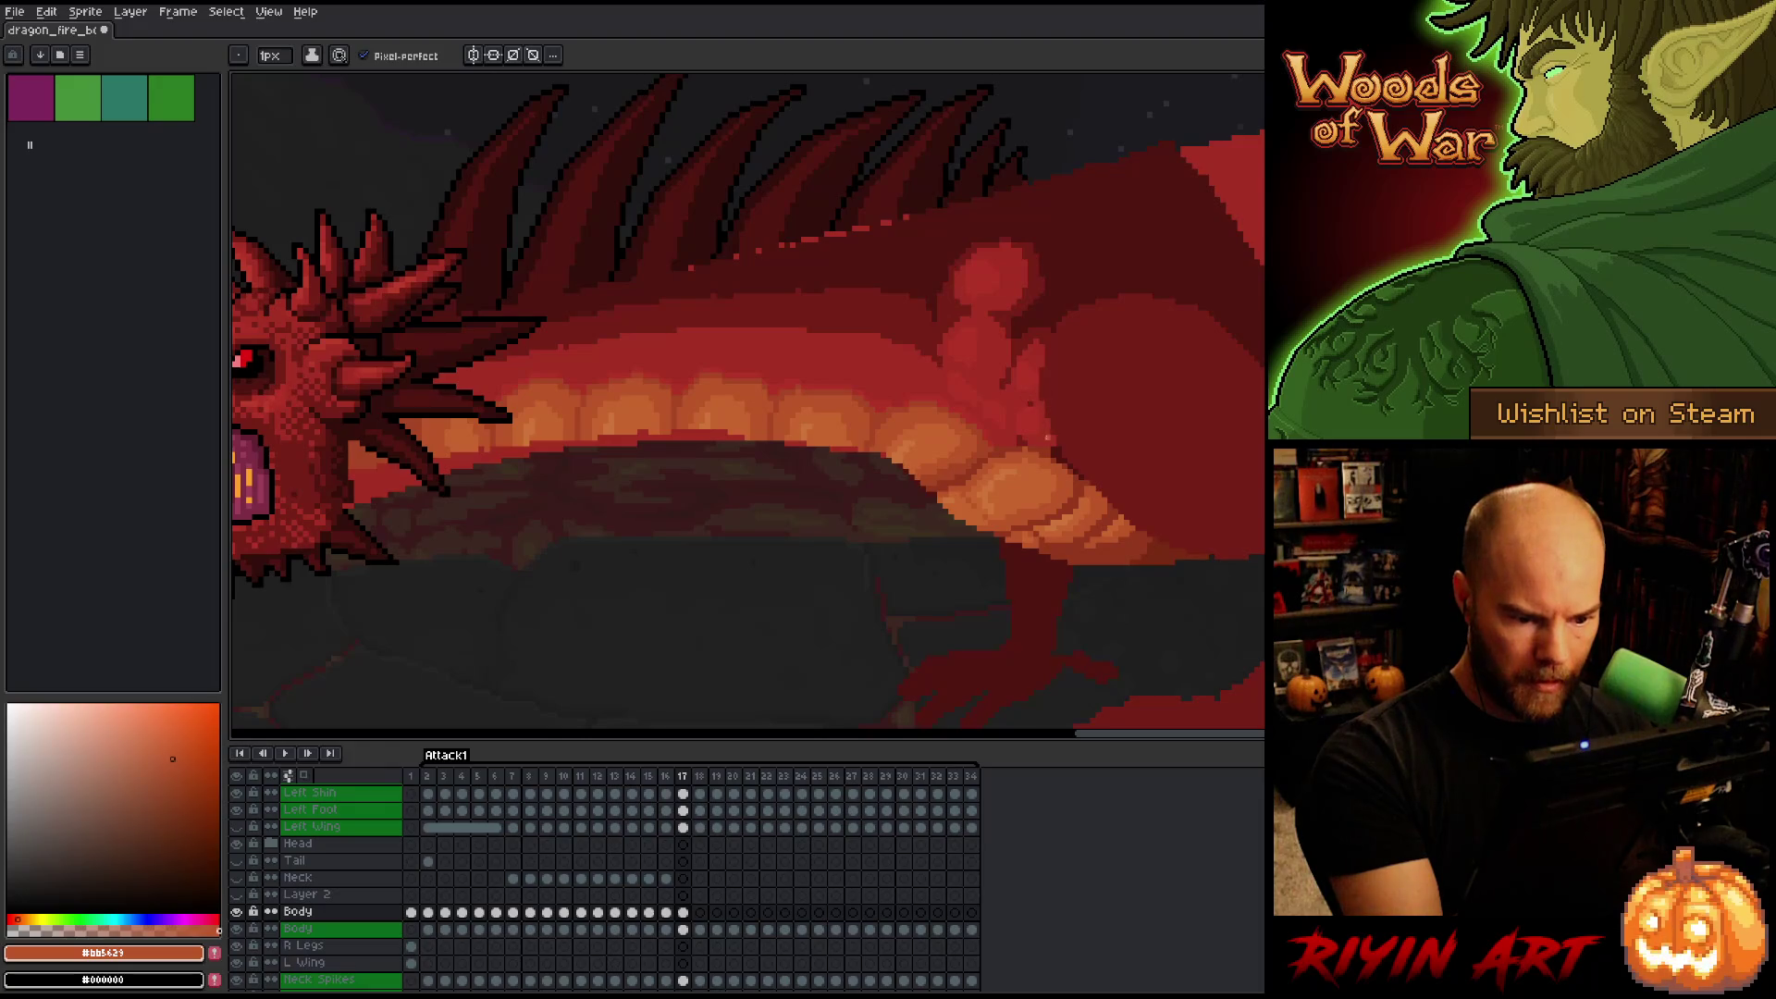
{"action": "scroll", "coordinate": [1002, 567], "scroll_direction": "down", "scroll_amount": 2}
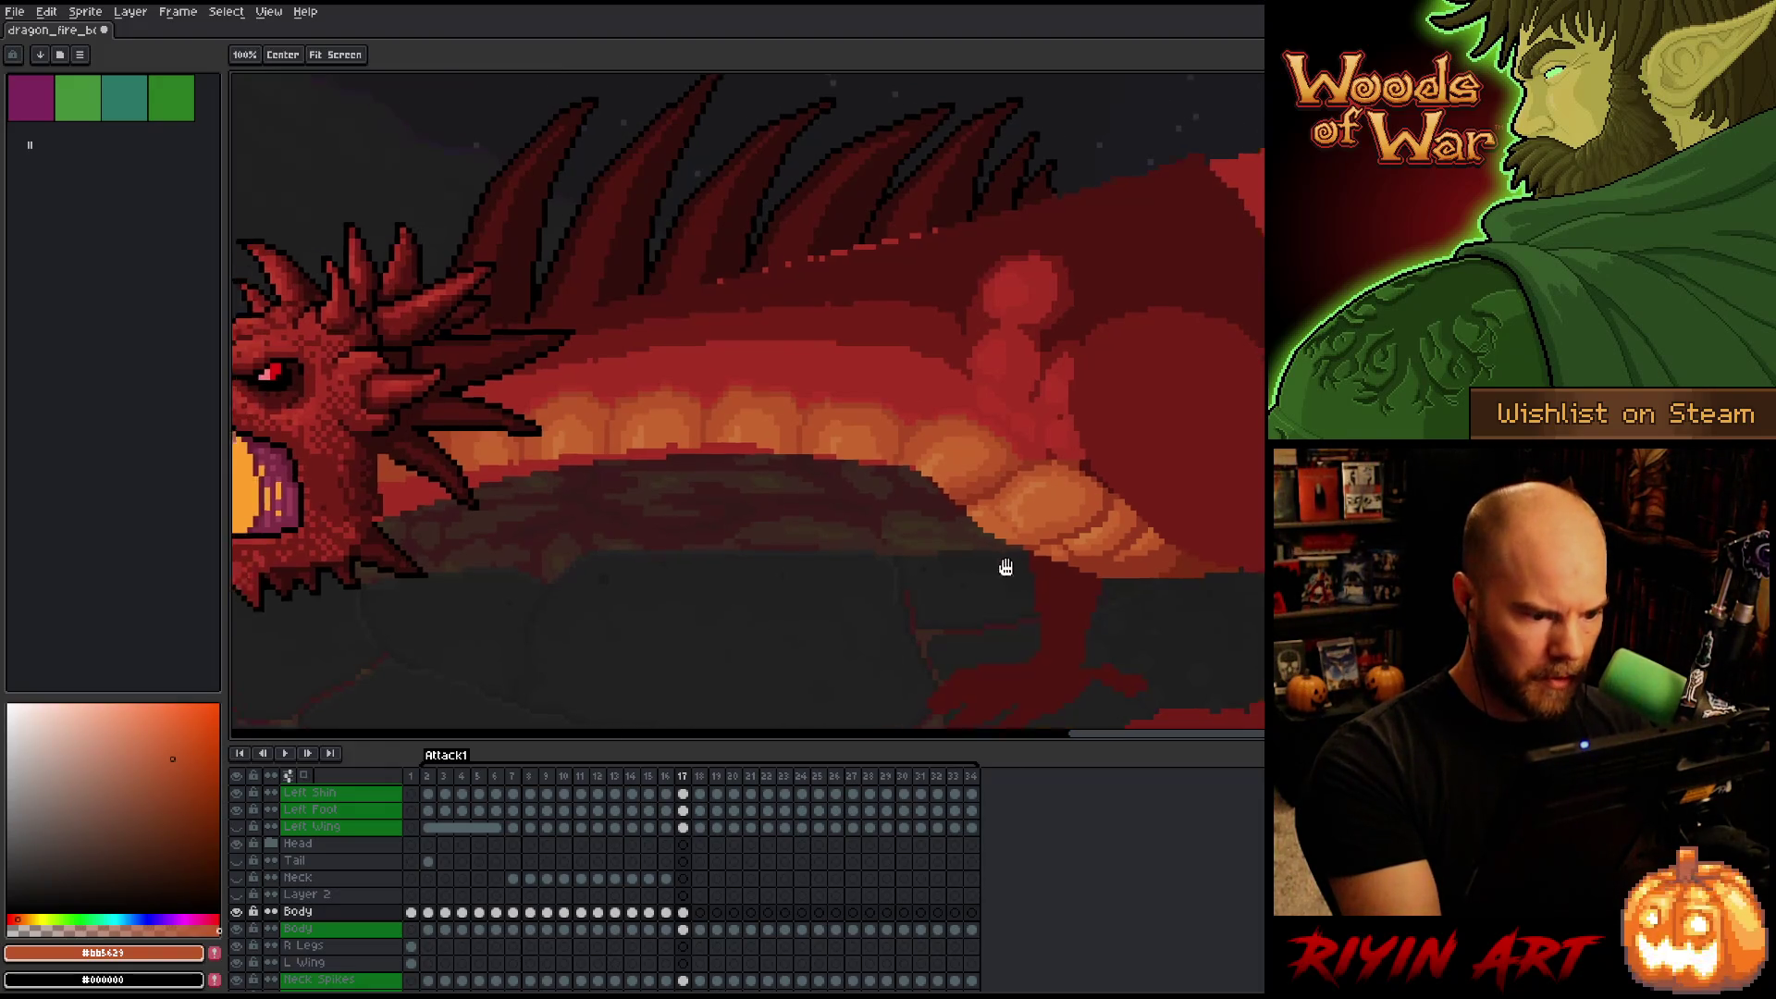
Select the Body cel's pixels and pick up the belly orange and pale tan highlight.
{"action": "left_click", "coordinate": [856, 457], "text": "alt"}
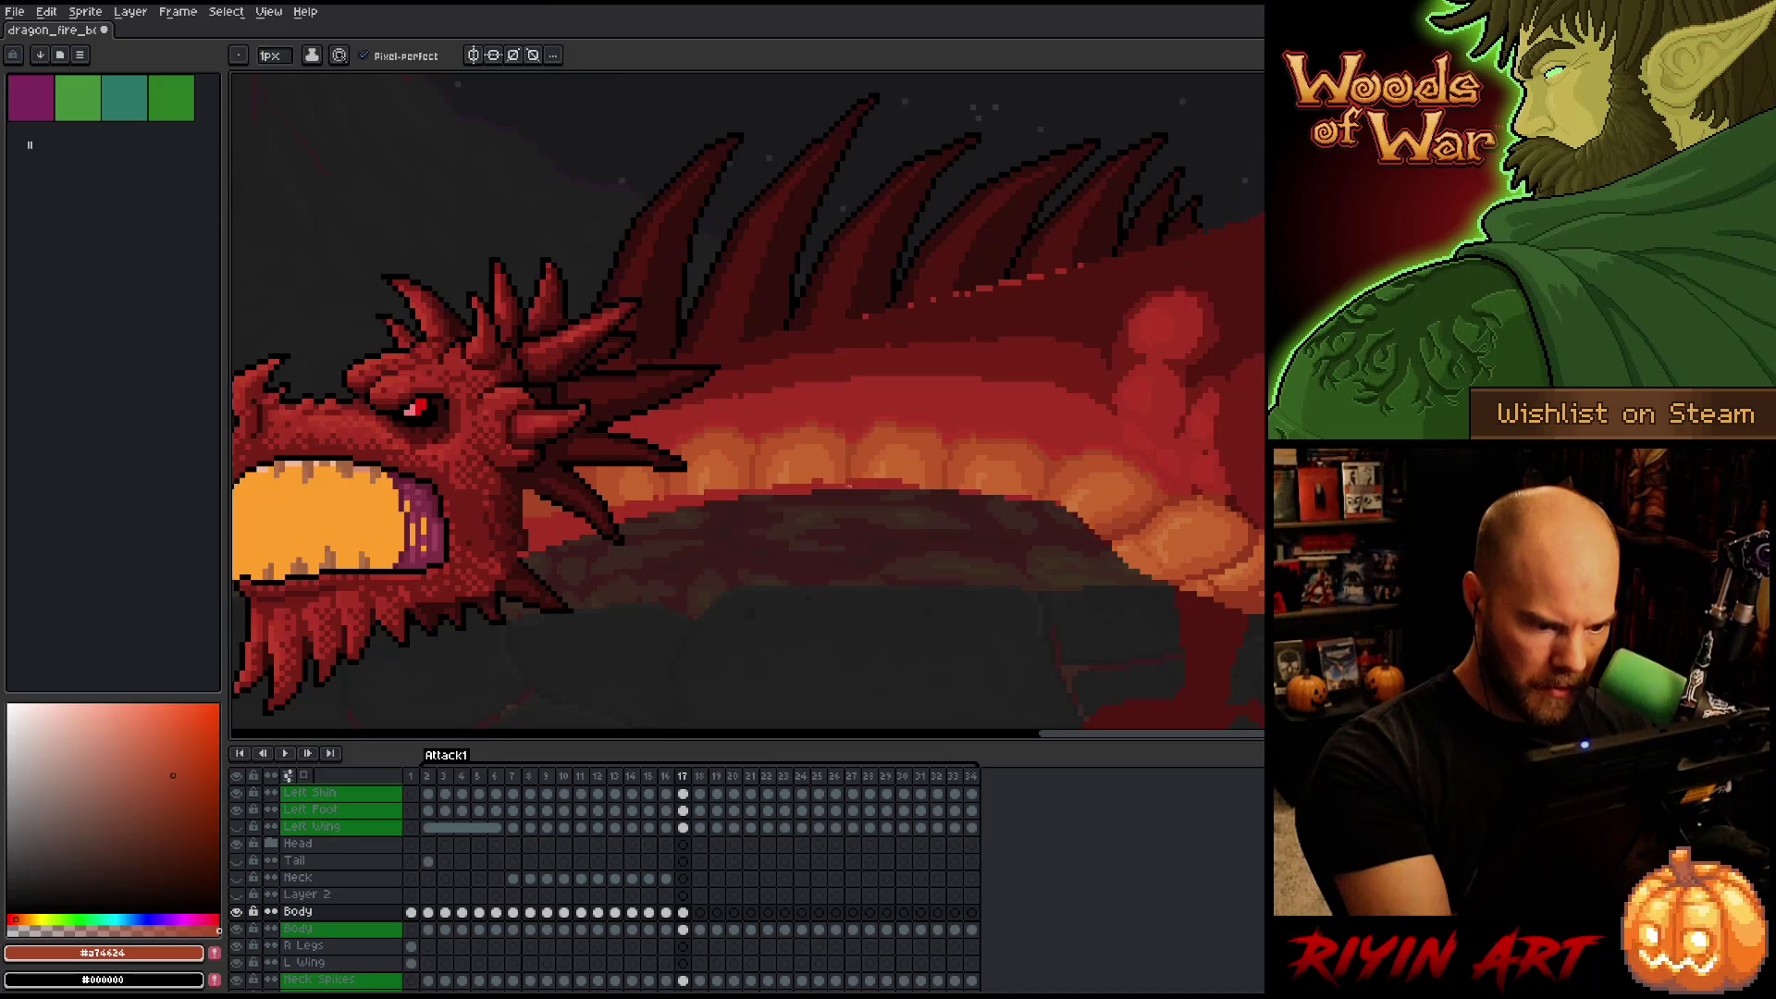
{"action": "left_click", "coordinate": [855, 480], "text": "alt"}
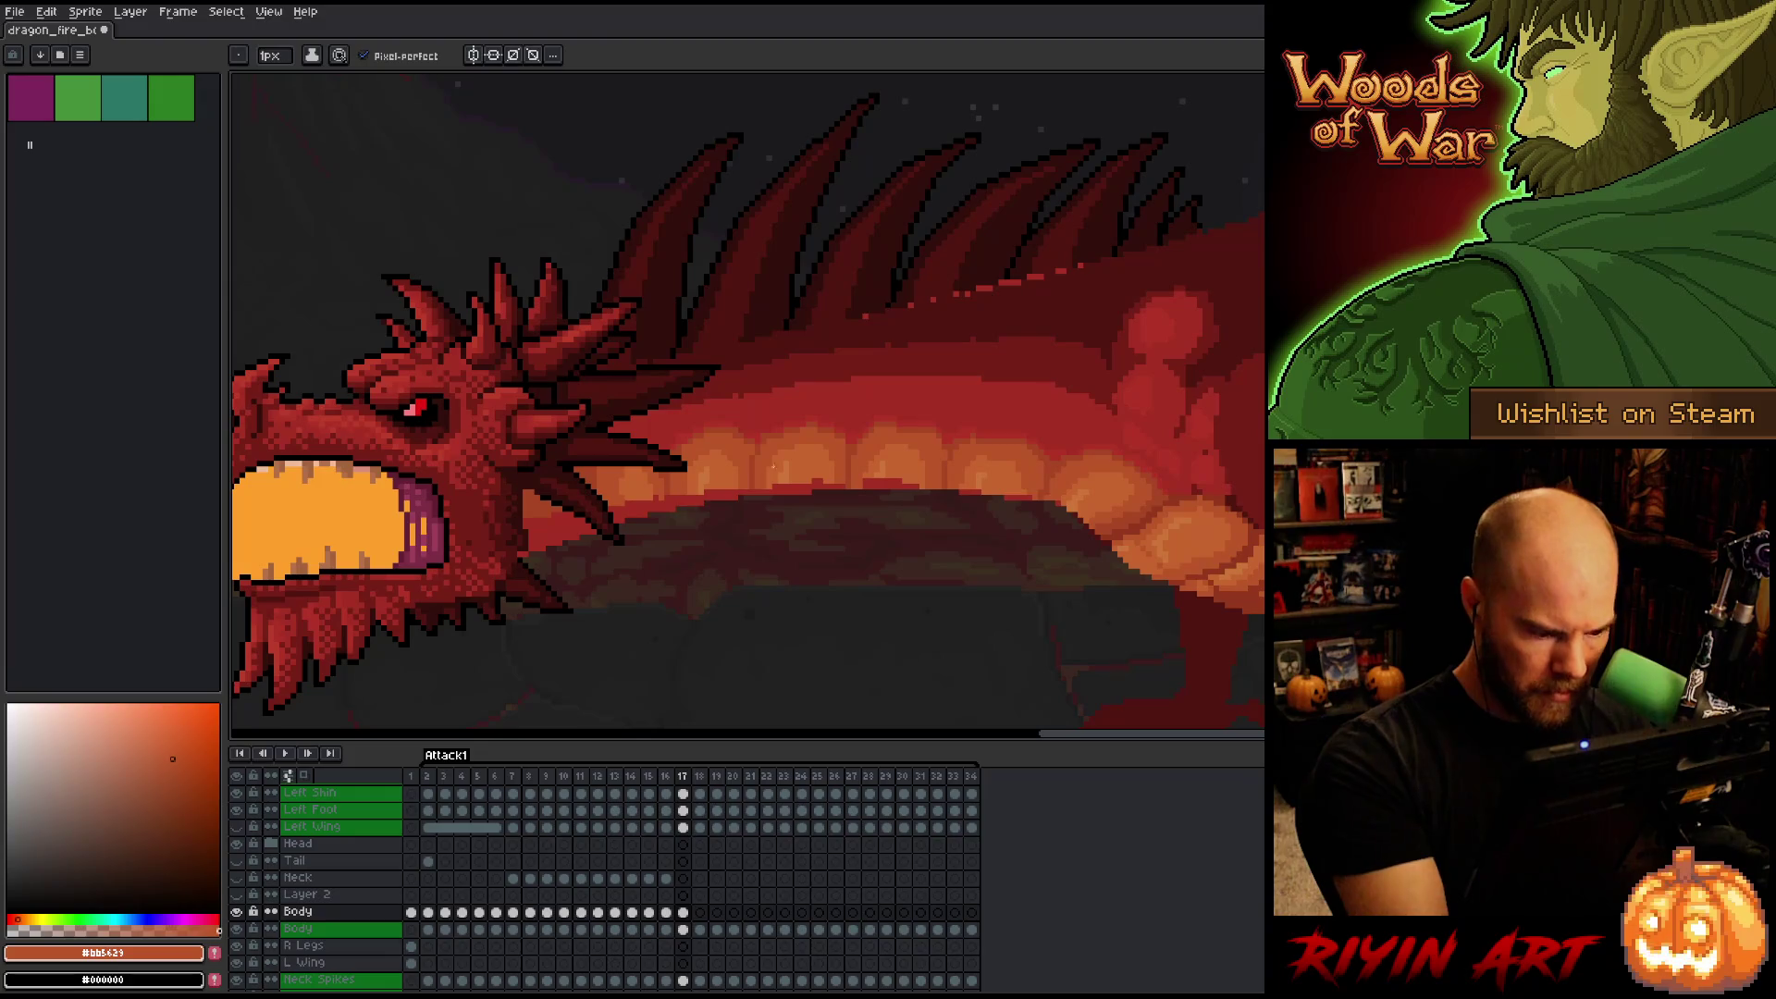
{"action": "left_click", "coordinate": [683, 913]}
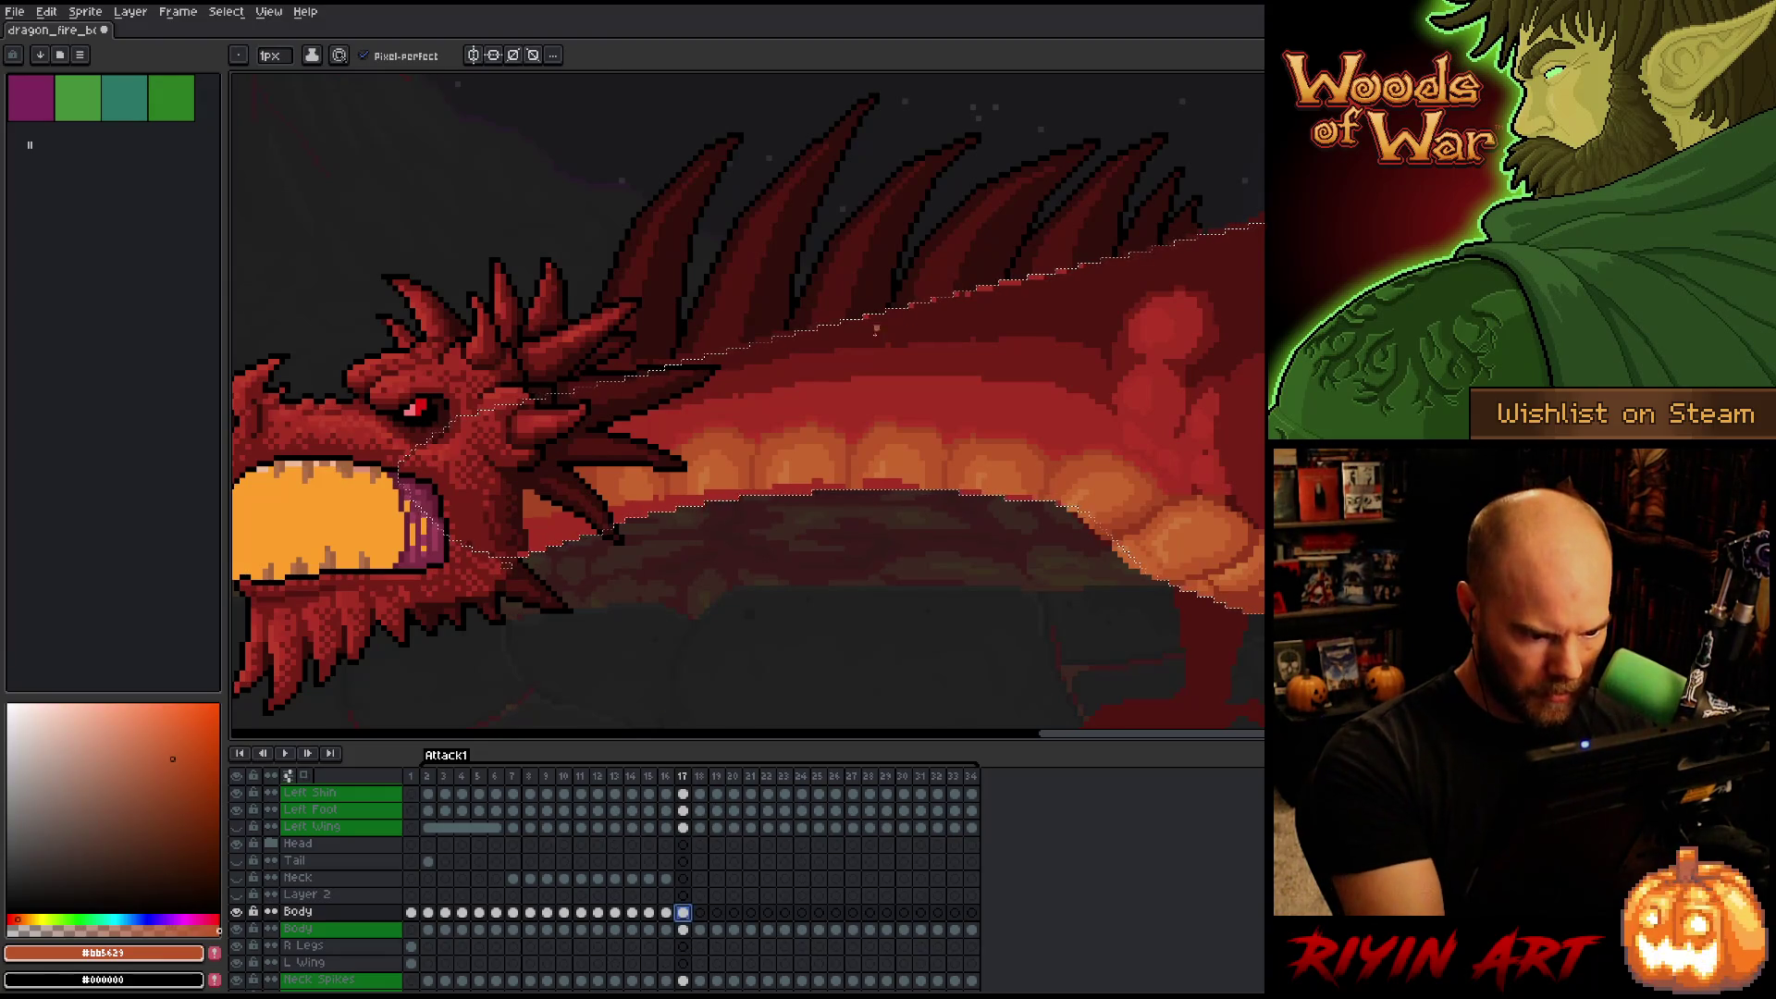
{"action": "key", "text": "alt"}
{"action": "left_click", "coordinate": [881, 463], "text": "alt"}
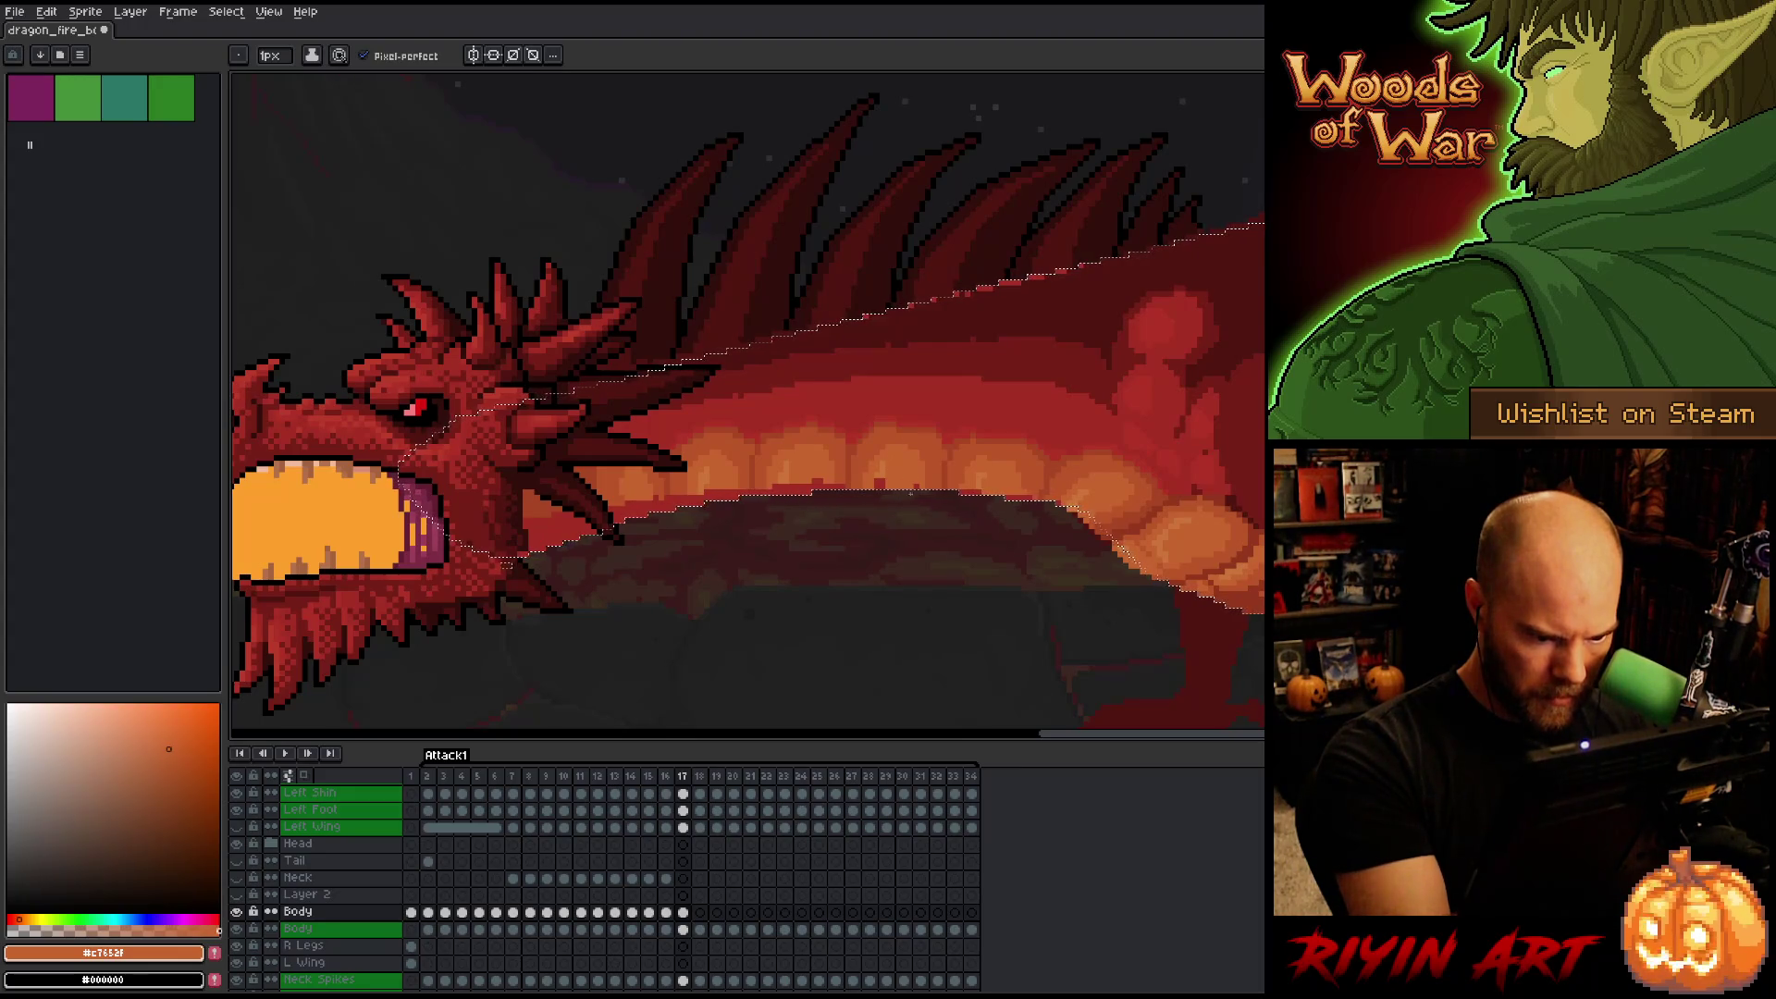
{"action": "left_click", "coordinate": [888, 464], "text": "alt"}
Touch up the rear belly plates with body reds and light and deeper oranges.
{"action": "key", "text": "alt"}
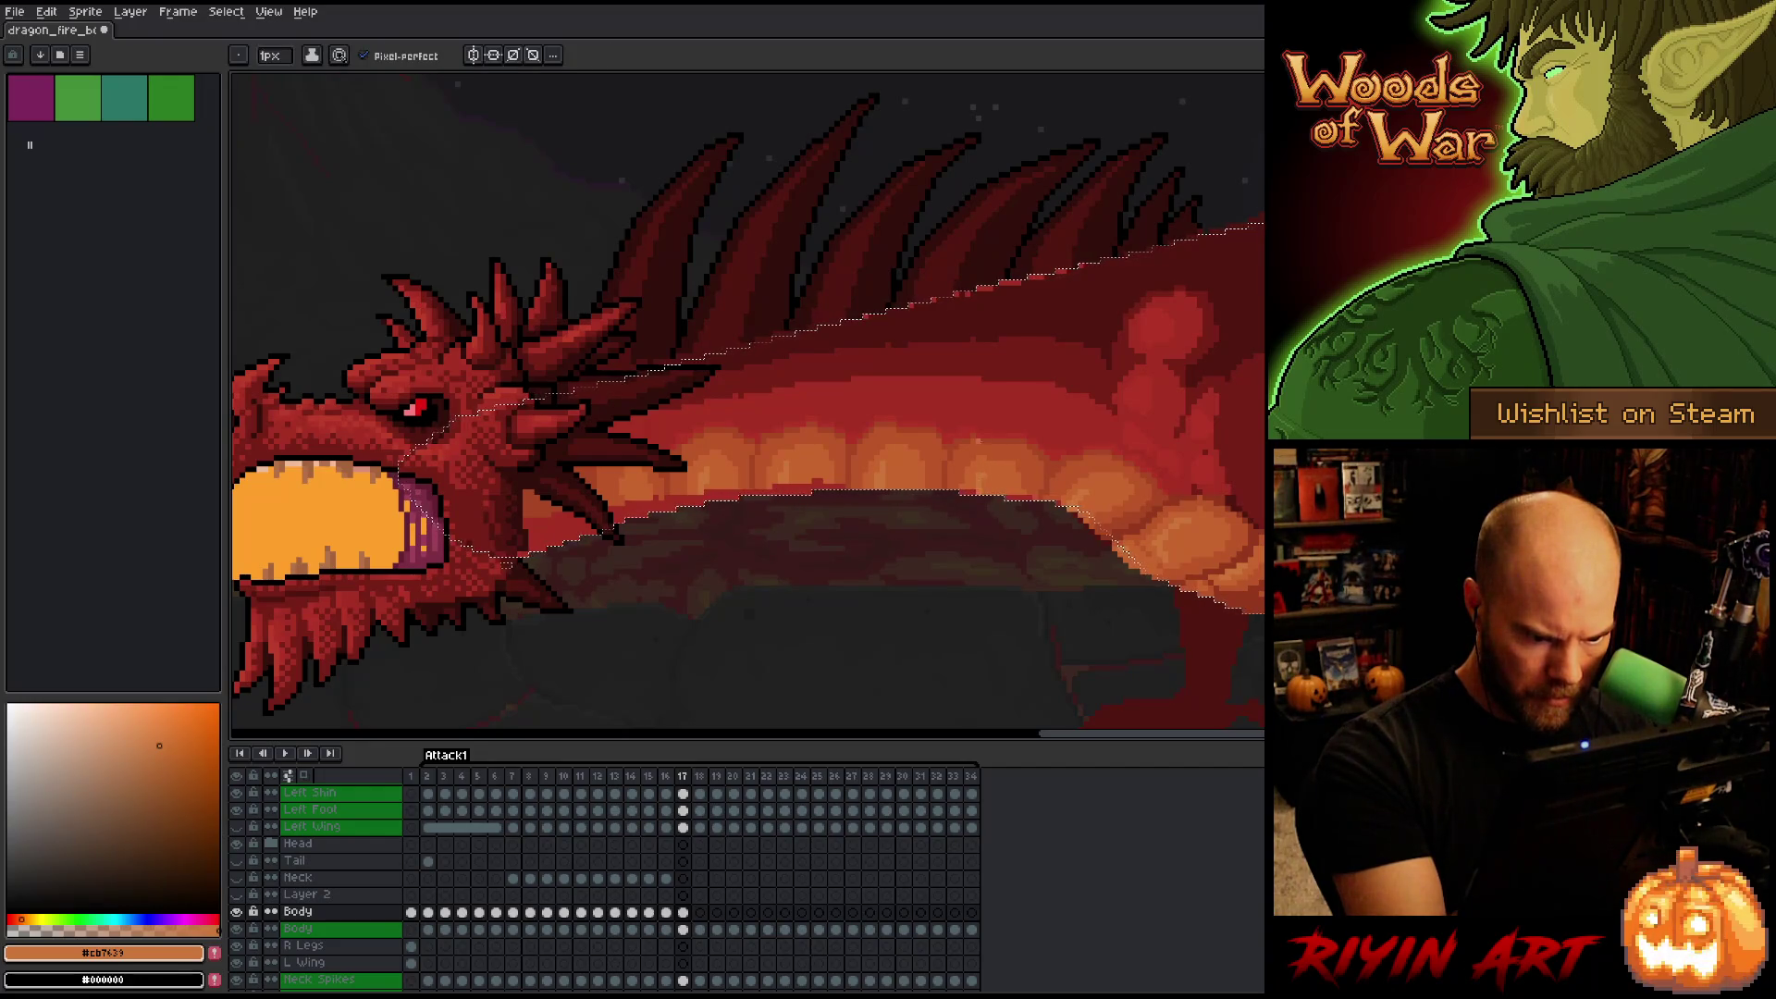
{"action": "left_click", "coordinate": [983, 425], "text": "alt"}
{"action": "left_click", "coordinate": [1023, 317], "text": "alt"}
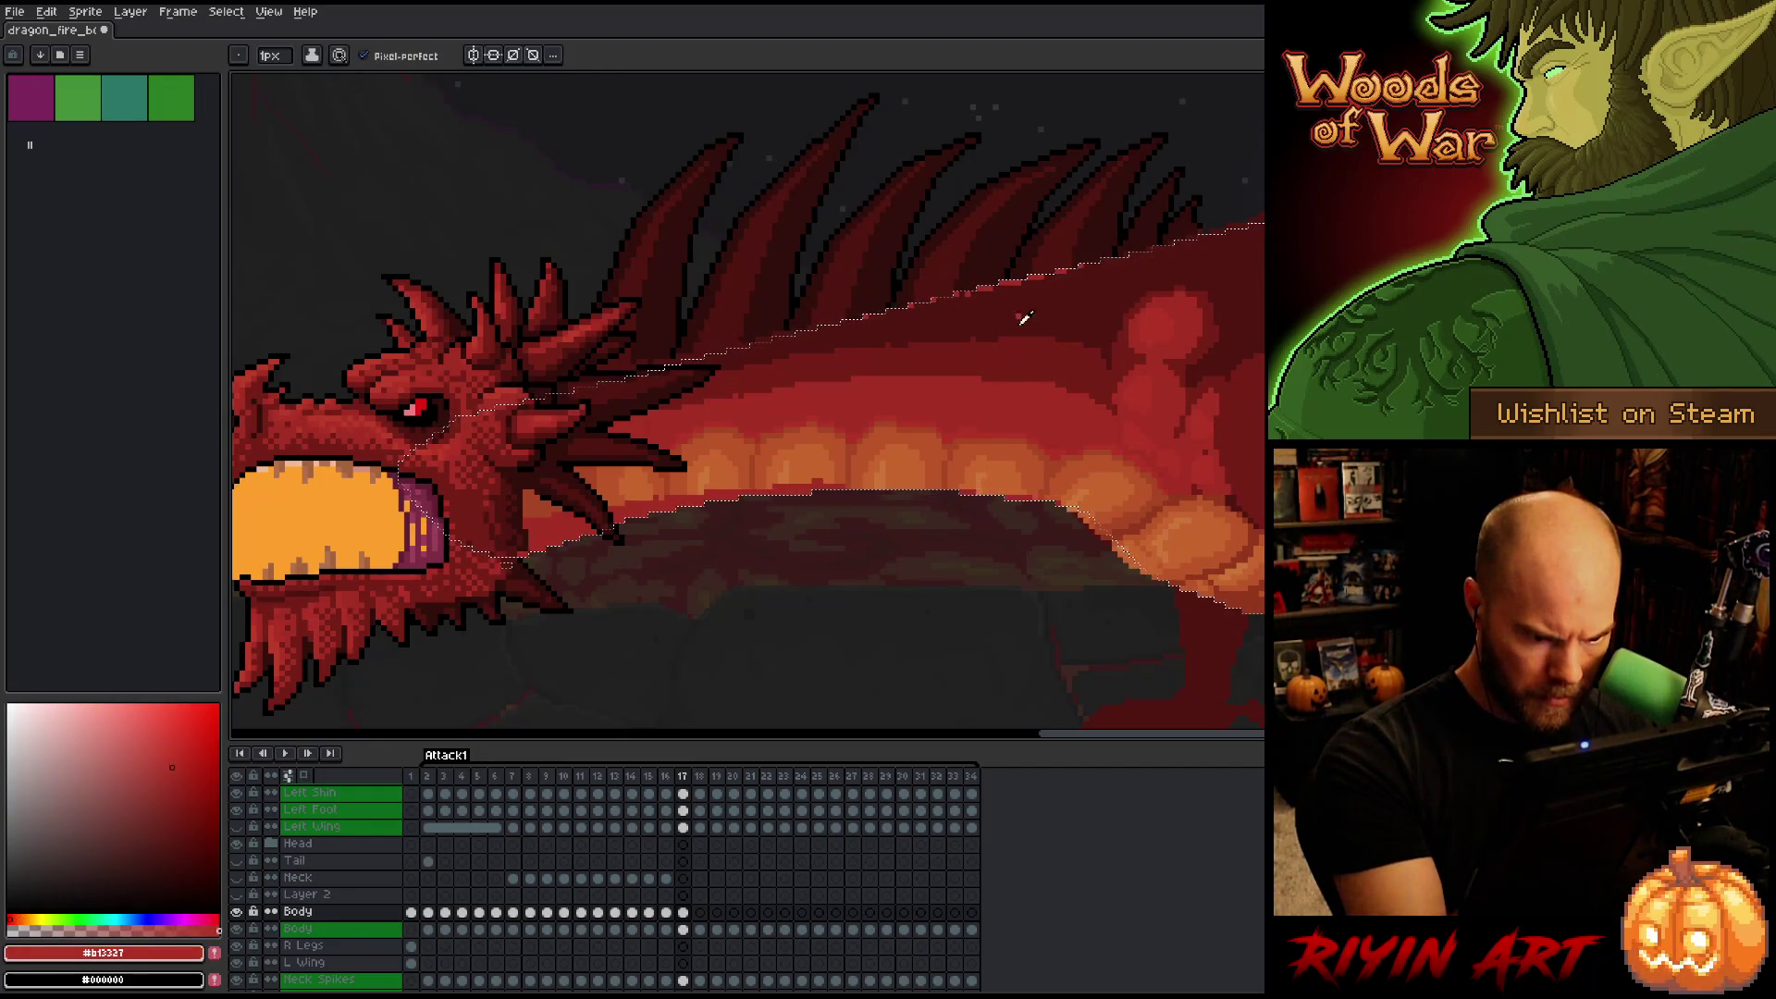
{"action": "left_click", "coordinate": [981, 467], "text": "alt"}
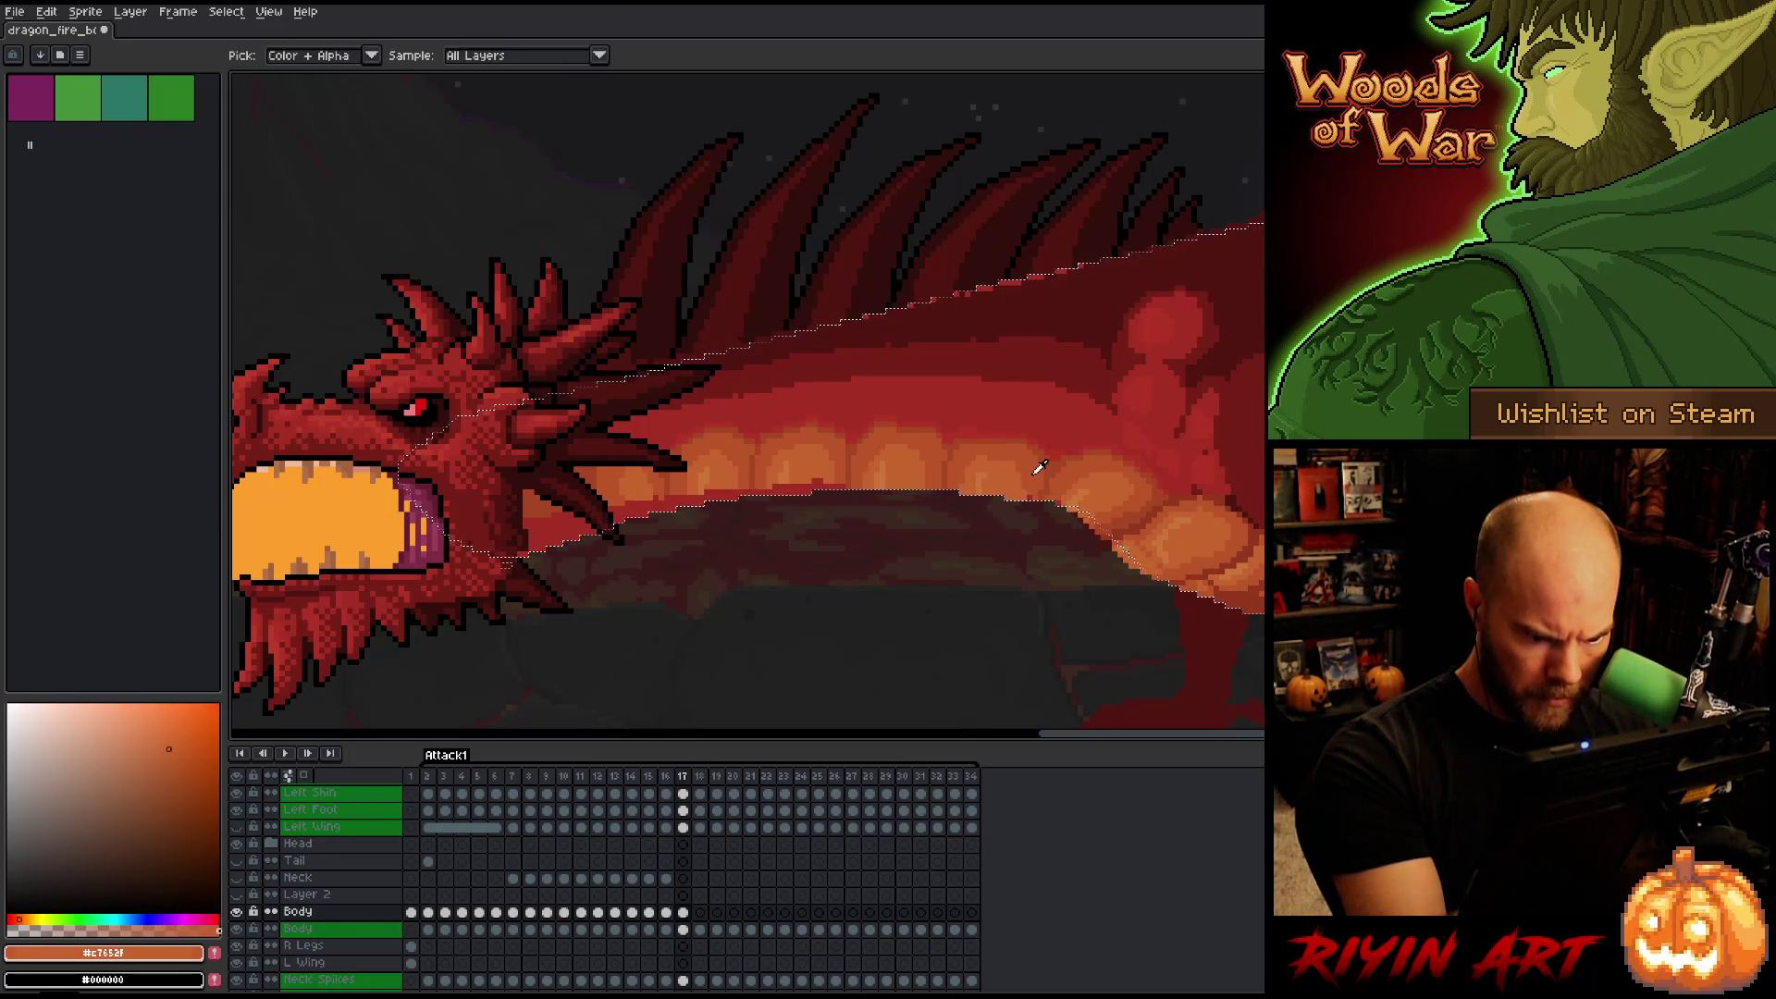
{"action": "left_click", "coordinate": [1071, 493], "text": "alt"}
{"action": "left_click", "coordinate": [1071, 493], "text": "alt"}
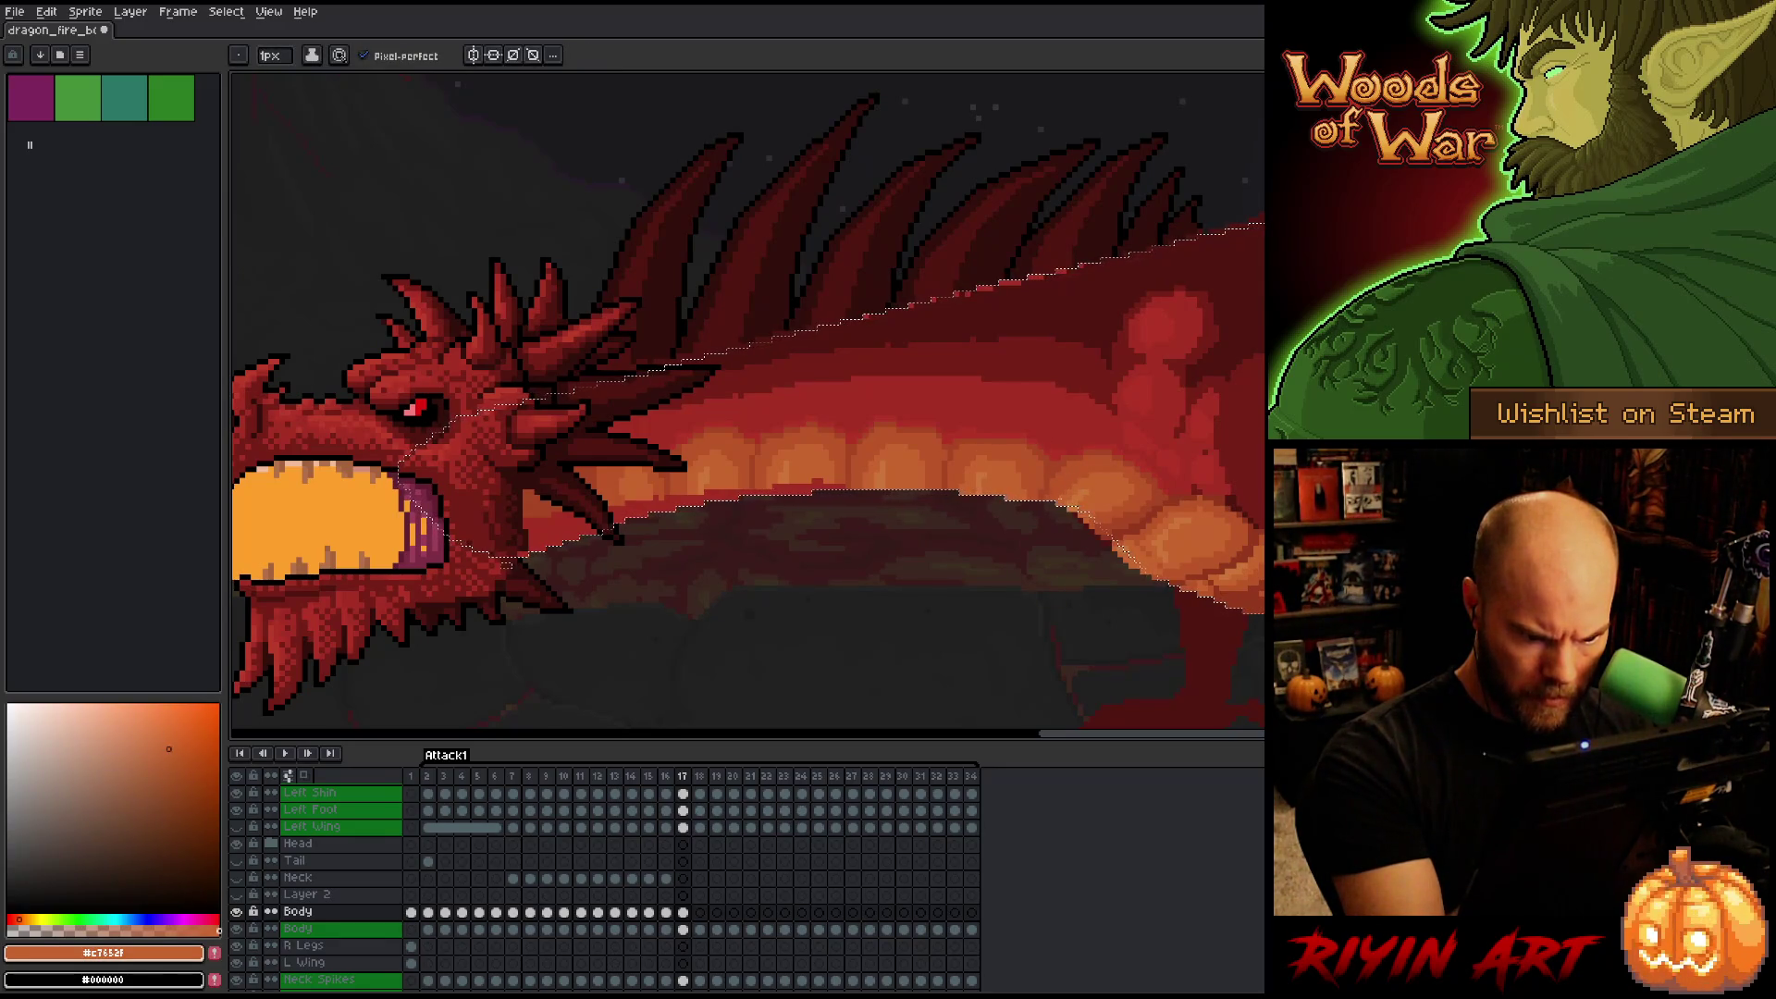
Shade the front belly plates with light orange, deeper orange and pale tan highlights.
{"action": "key", "text": "alt"}
{"action": "left_click", "coordinate": [841, 477], "text": "alt"}
{"action": "left_click", "coordinate": [826, 502], "text": "alt"}
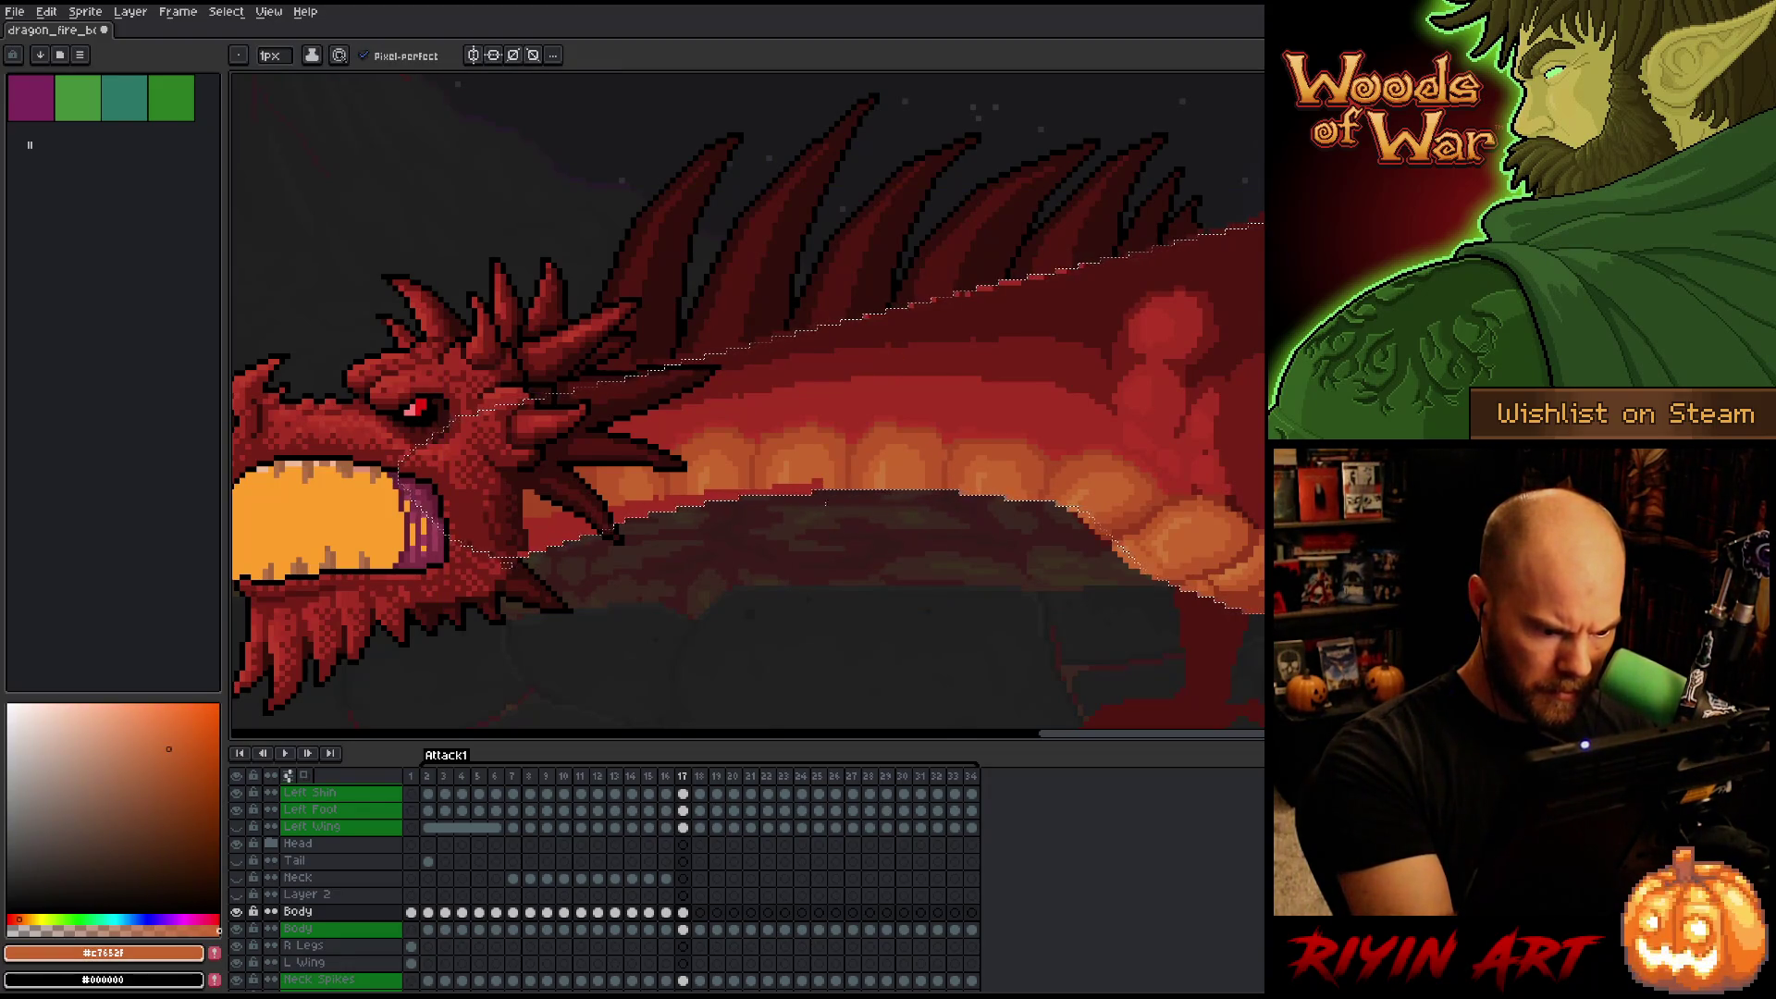
{"action": "left_click", "coordinate": [785, 508], "text": "alt"}
{"action": "left_click", "coordinate": [783, 480], "text": "alt"}
{"action": "left_click", "coordinate": [769, 497], "text": "alt"}
{"action": "left_click", "coordinate": [757, 526], "text": "alt"}
{"action": "left_click", "coordinate": [758, 526], "text": "alt"}
{"action": "left_click", "coordinate": [741, 464], "text": "alt"}
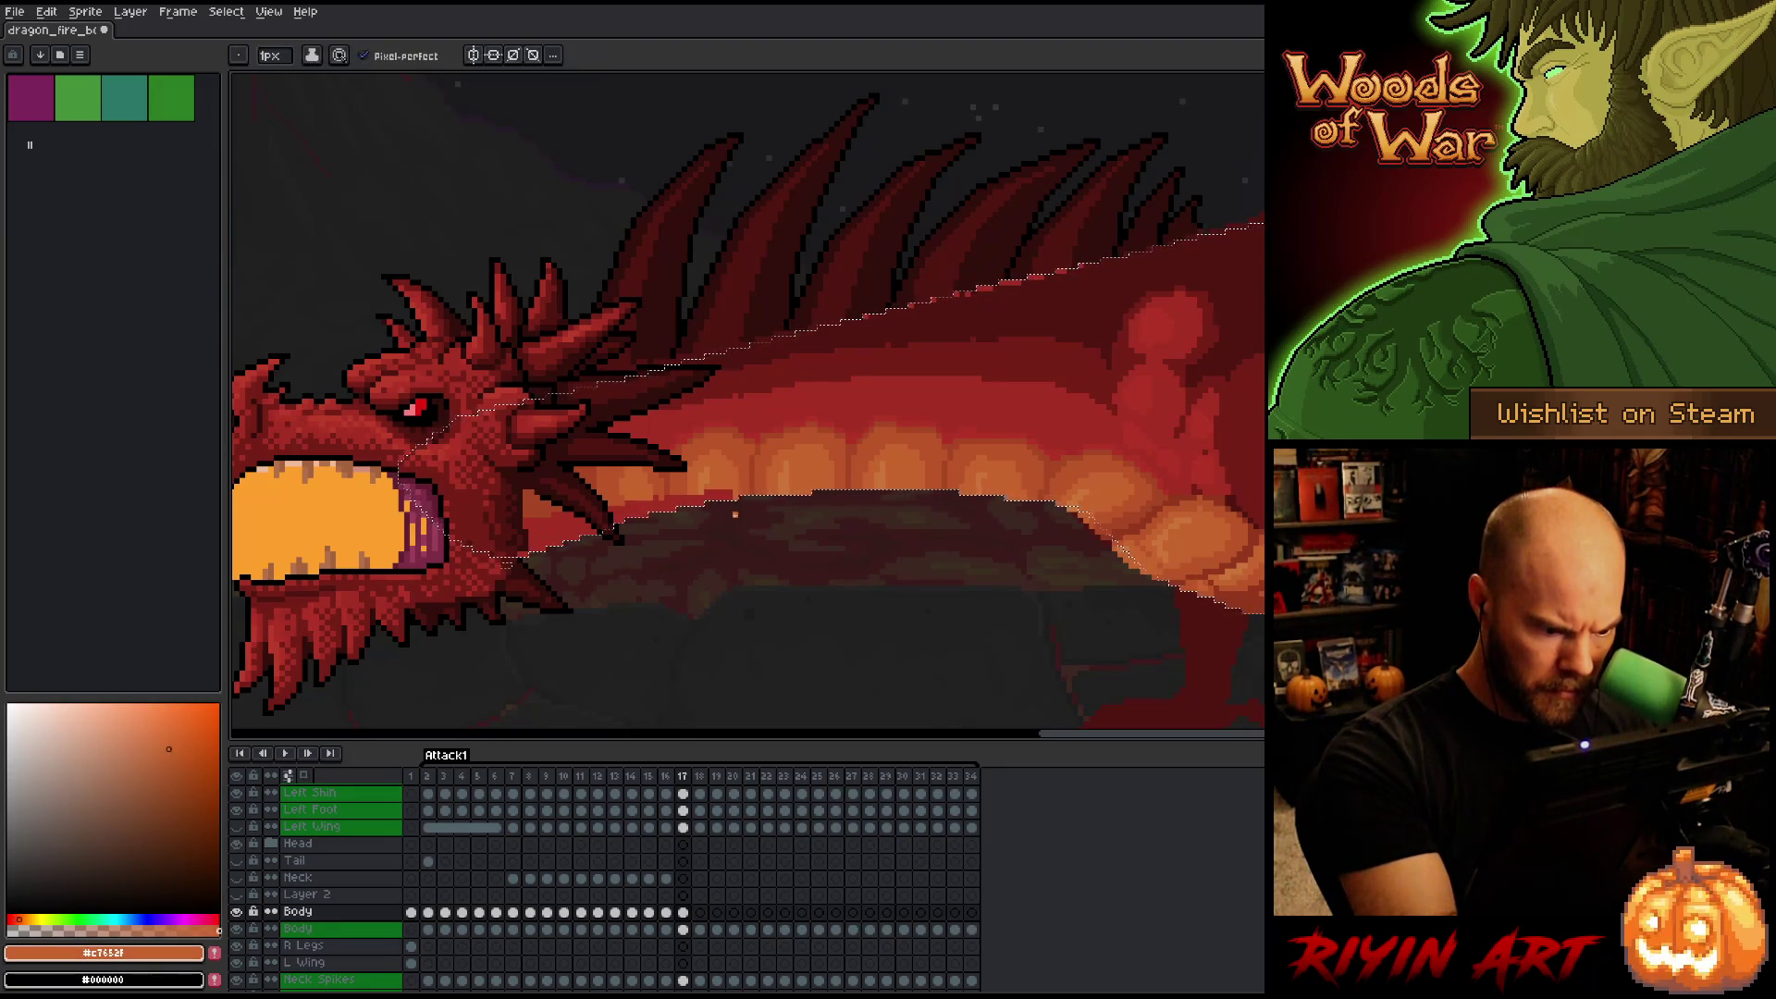
Fill and pencil-touch the leftmost plates with light, deeper and red-orange tones.
{"action": "key", "text": "g"}
{"action": "key", "text": "b"}
{"action": "left_click", "coordinate": [703, 518], "text": "alt"}
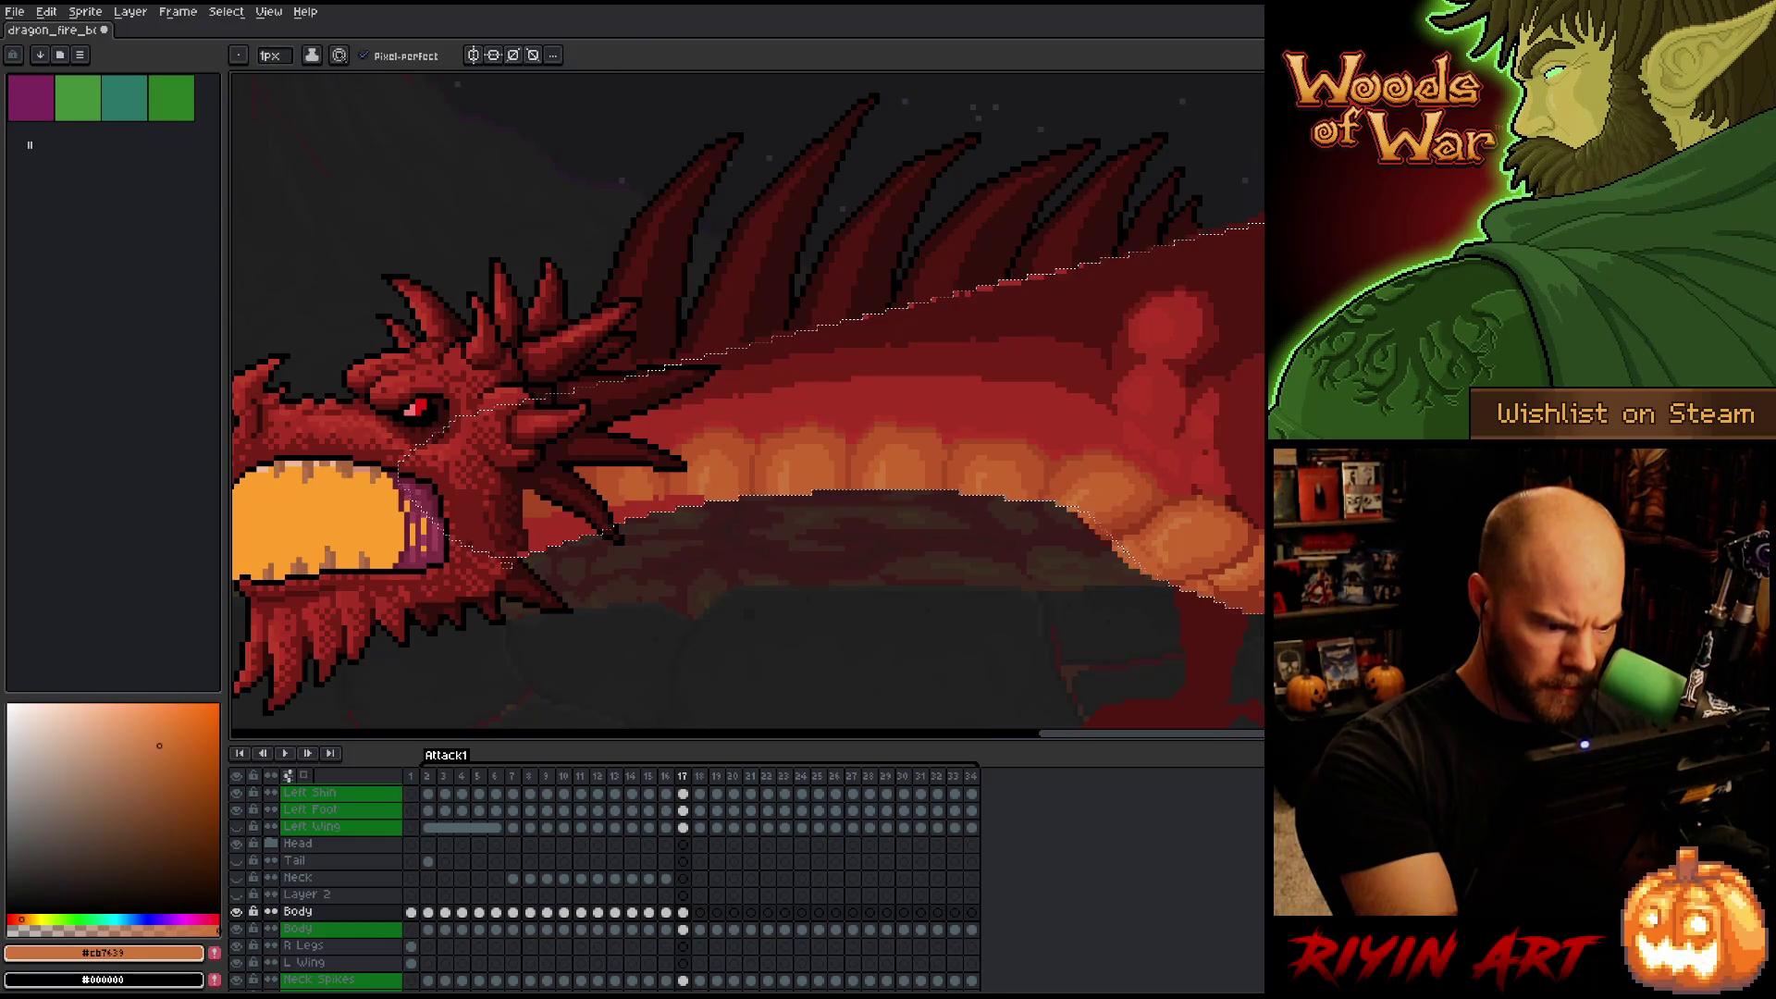
{"action": "left_click", "coordinate": [695, 530], "text": "alt"}
{"action": "left_click", "coordinate": [685, 529], "text": "alt"}
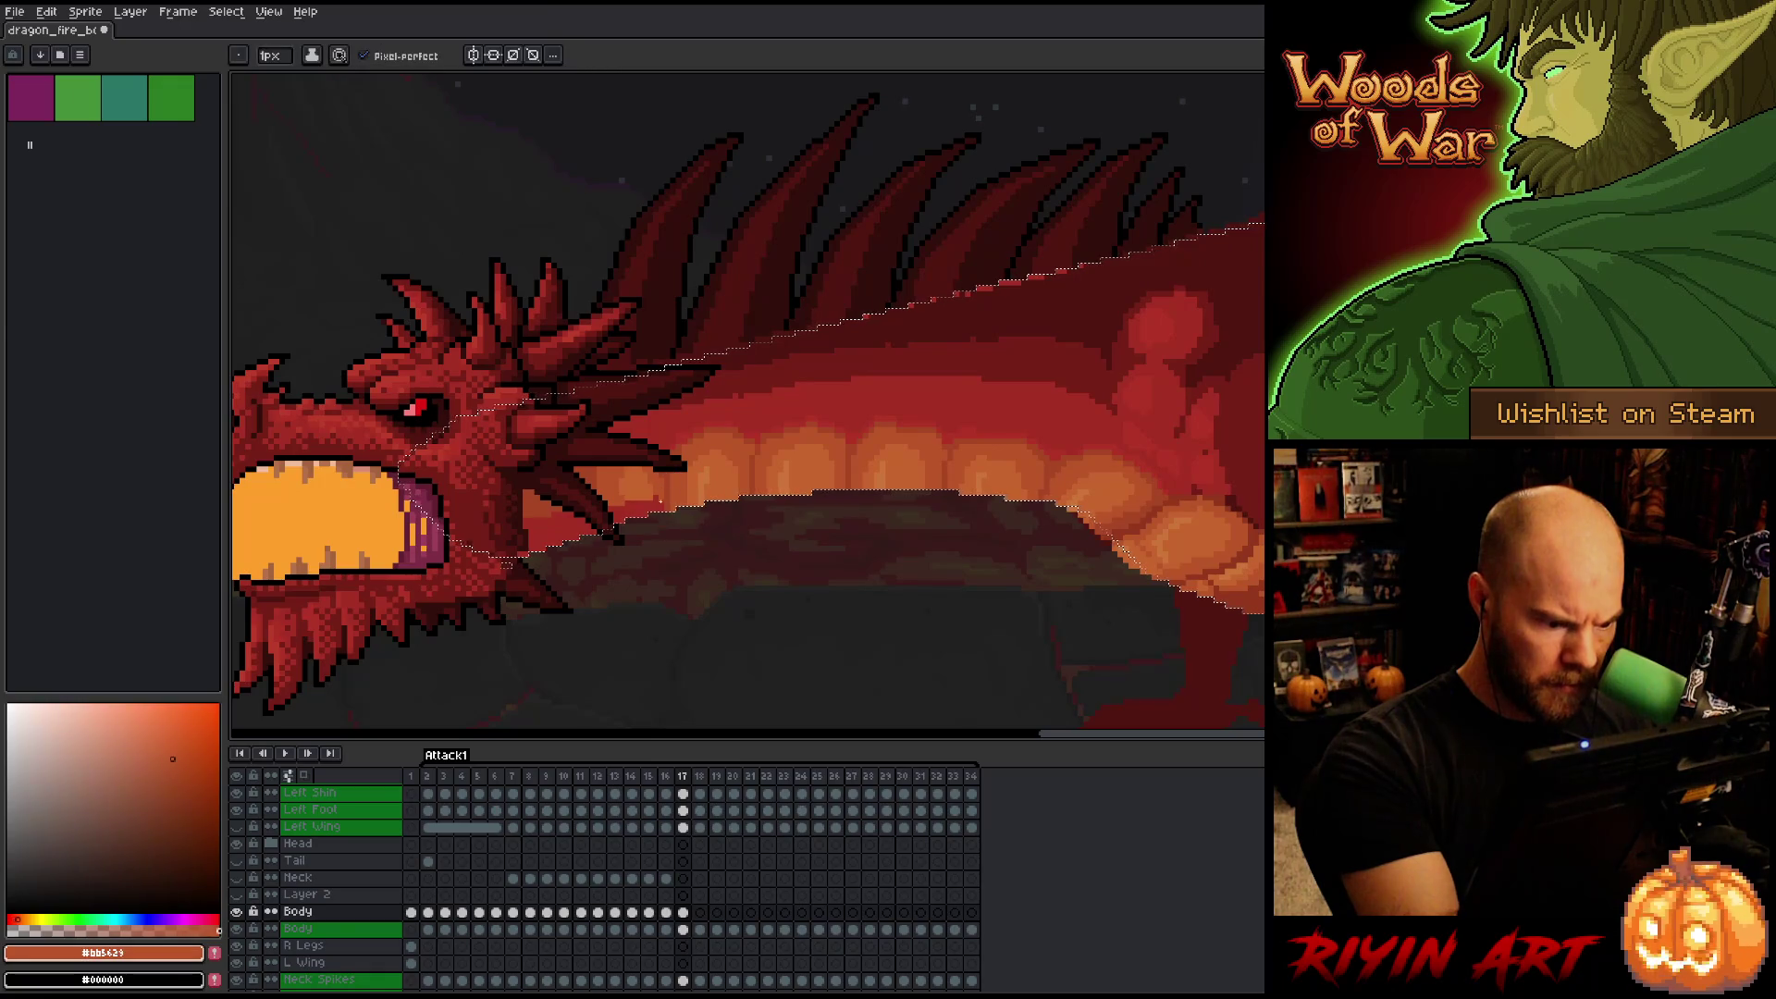
{"action": "left_click", "coordinate": [654, 524], "text": "alt"}
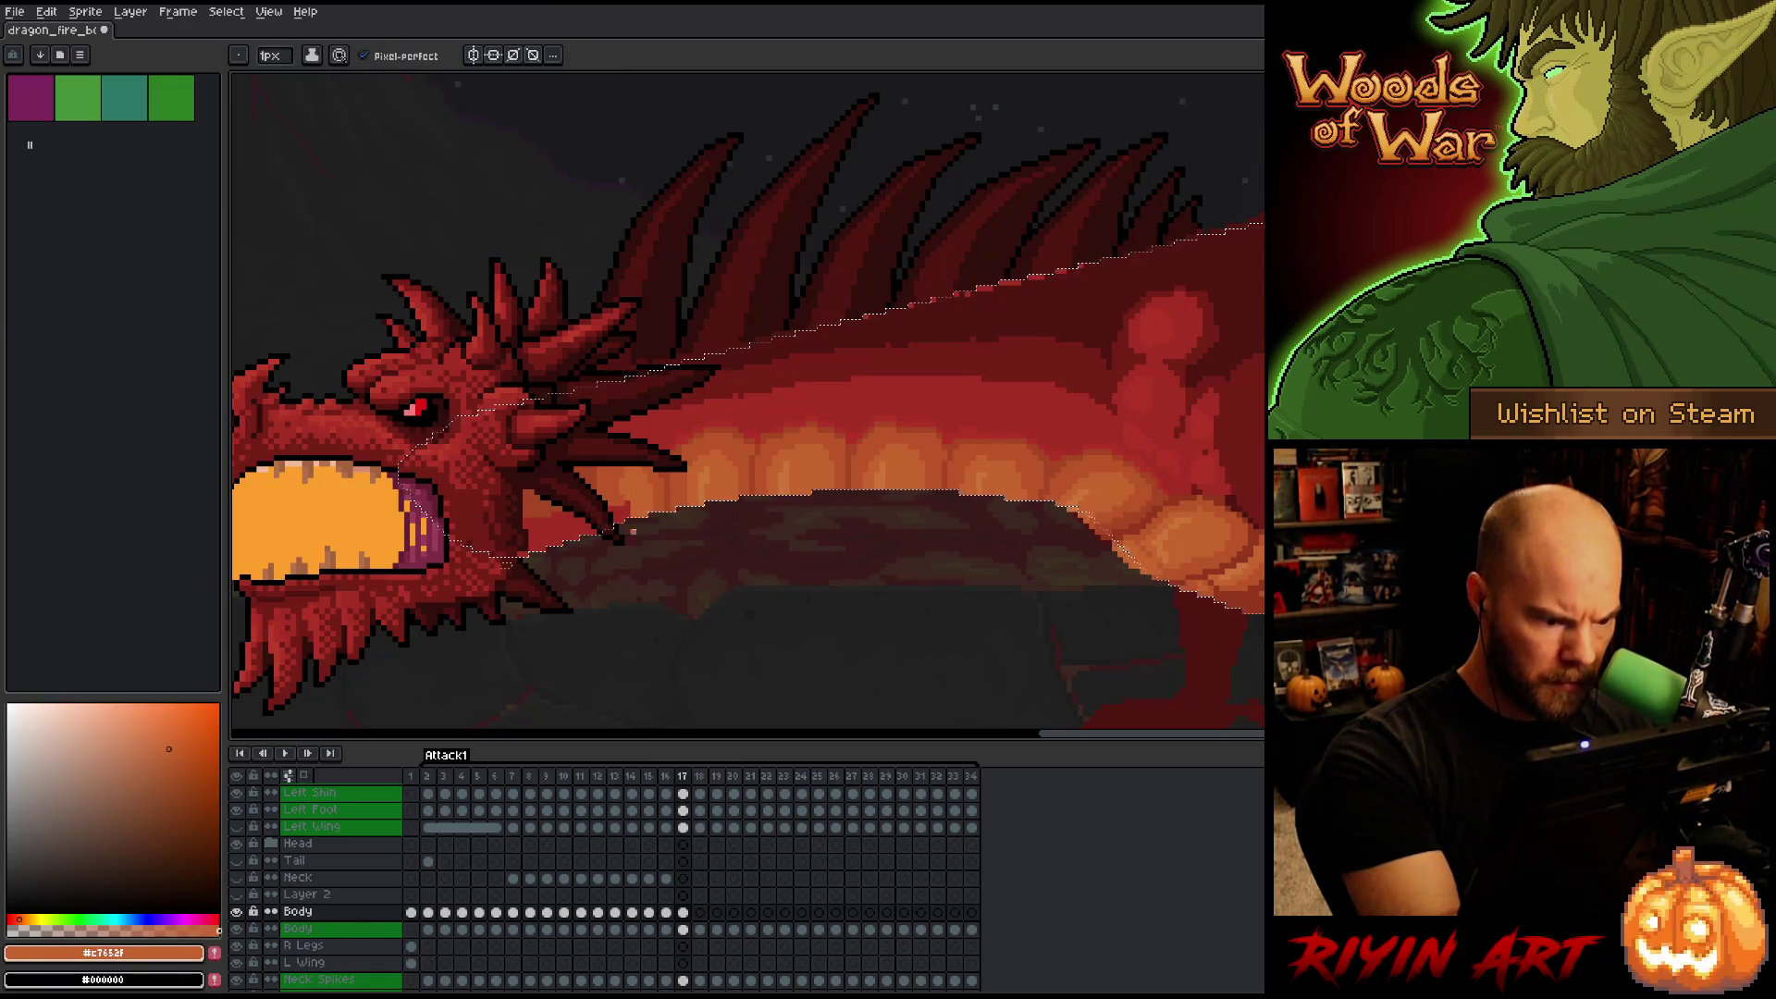
{"action": "left_click", "coordinate": [627, 480], "text": "alt"}
{"action": "left_click", "coordinate": [628, 480], "text": "alt"}
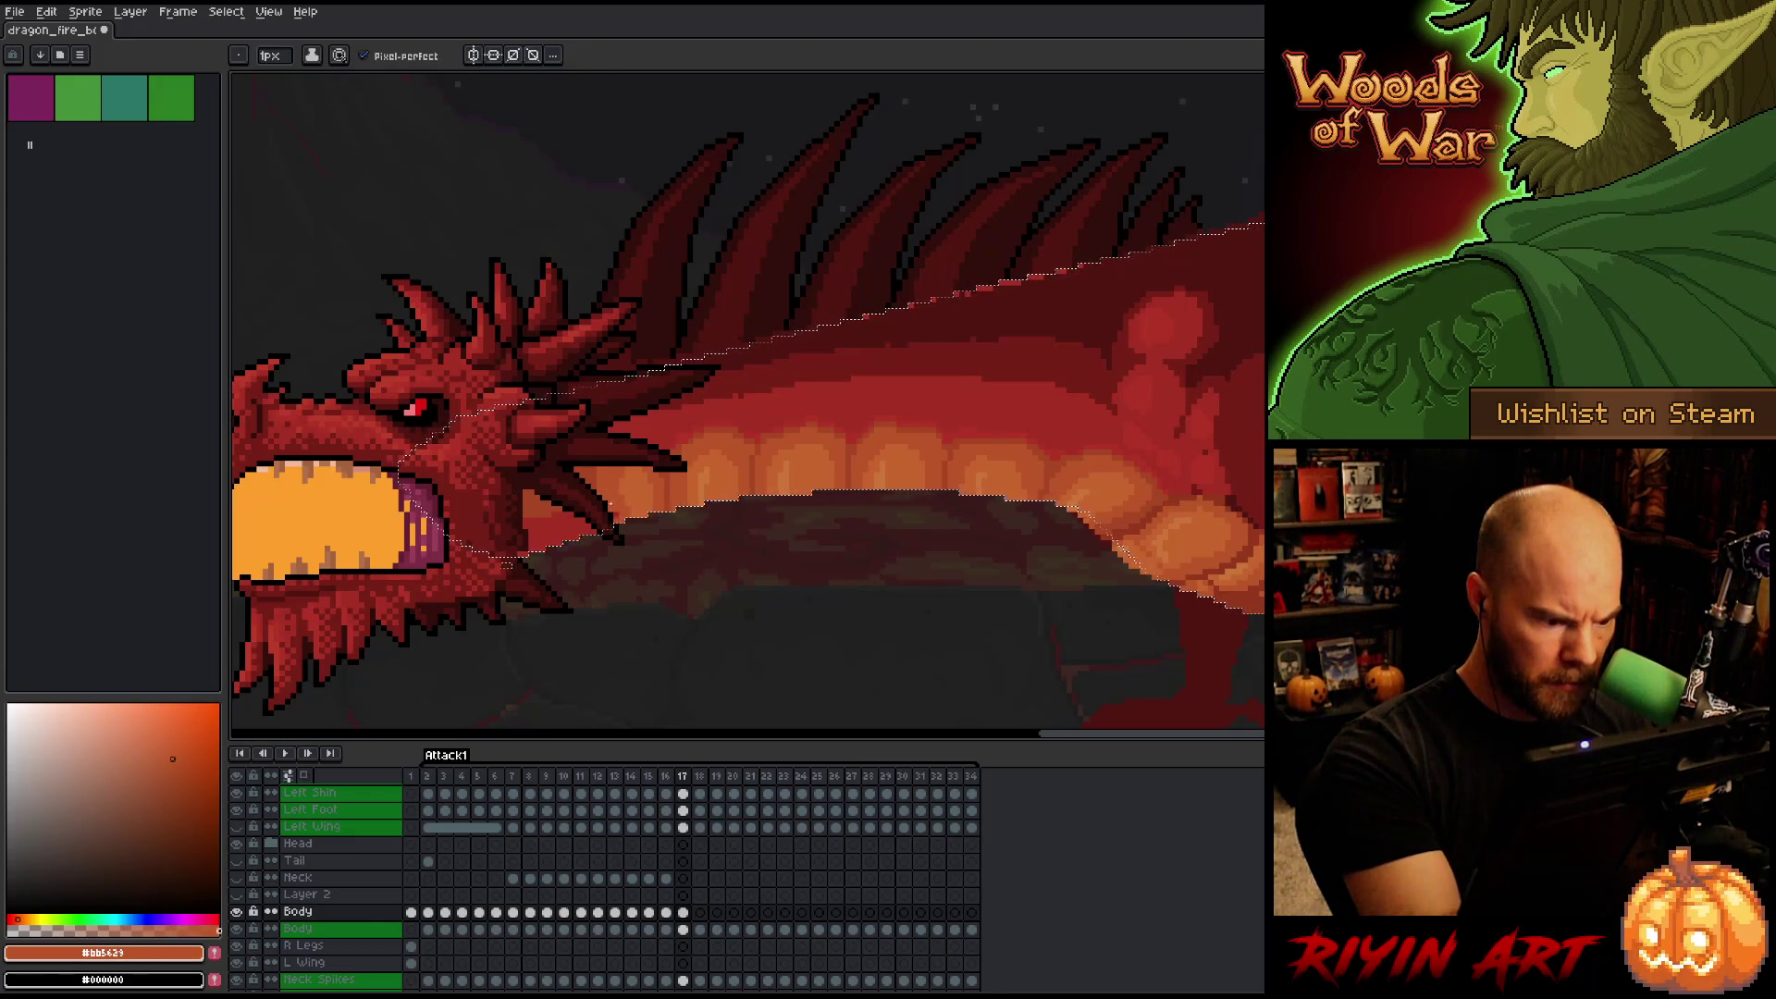
{"action": "left_click", "coordinate": [703, 555], "text": "alt"}
{"action": "key", "text": "g"}
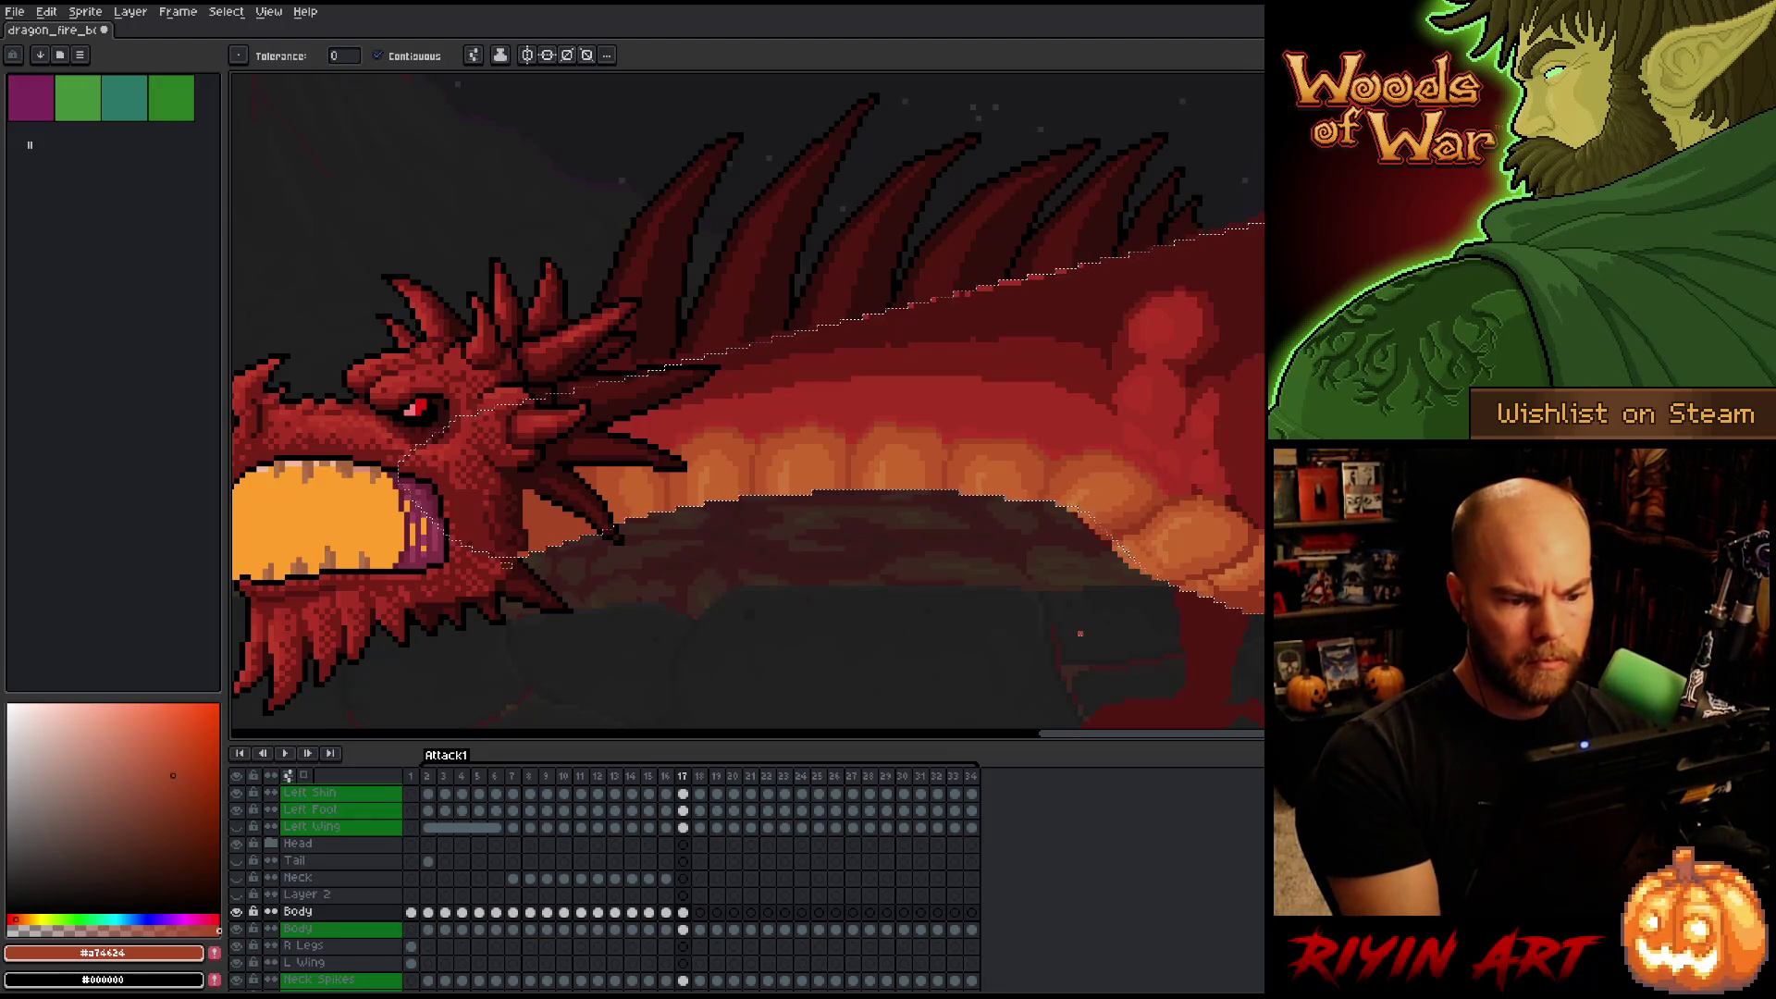
{"action": "key", "text": "b"}
Pick a very dark red and set the brush size to 11 px.
{"action": "left_click", "coordinate": [981, 330], "text": "alt"}
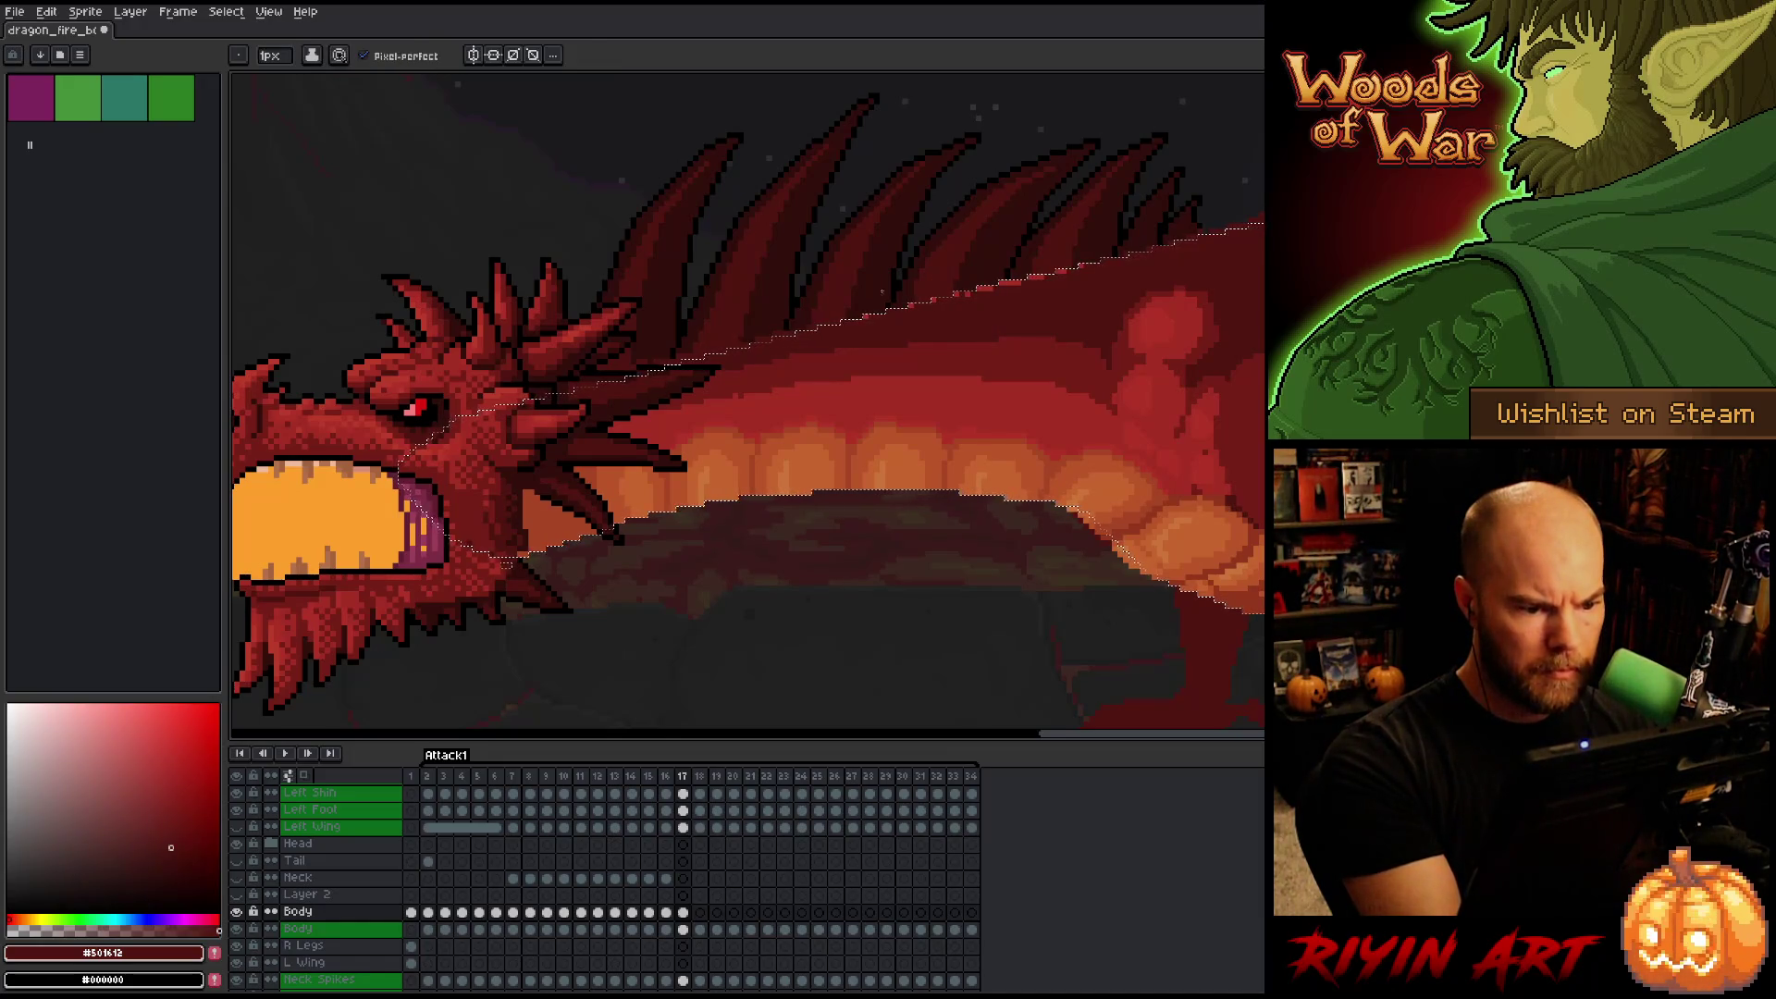
{"action": "left_click", "coordinate": [270, 55]}
{"action": "type", "text": "6"}
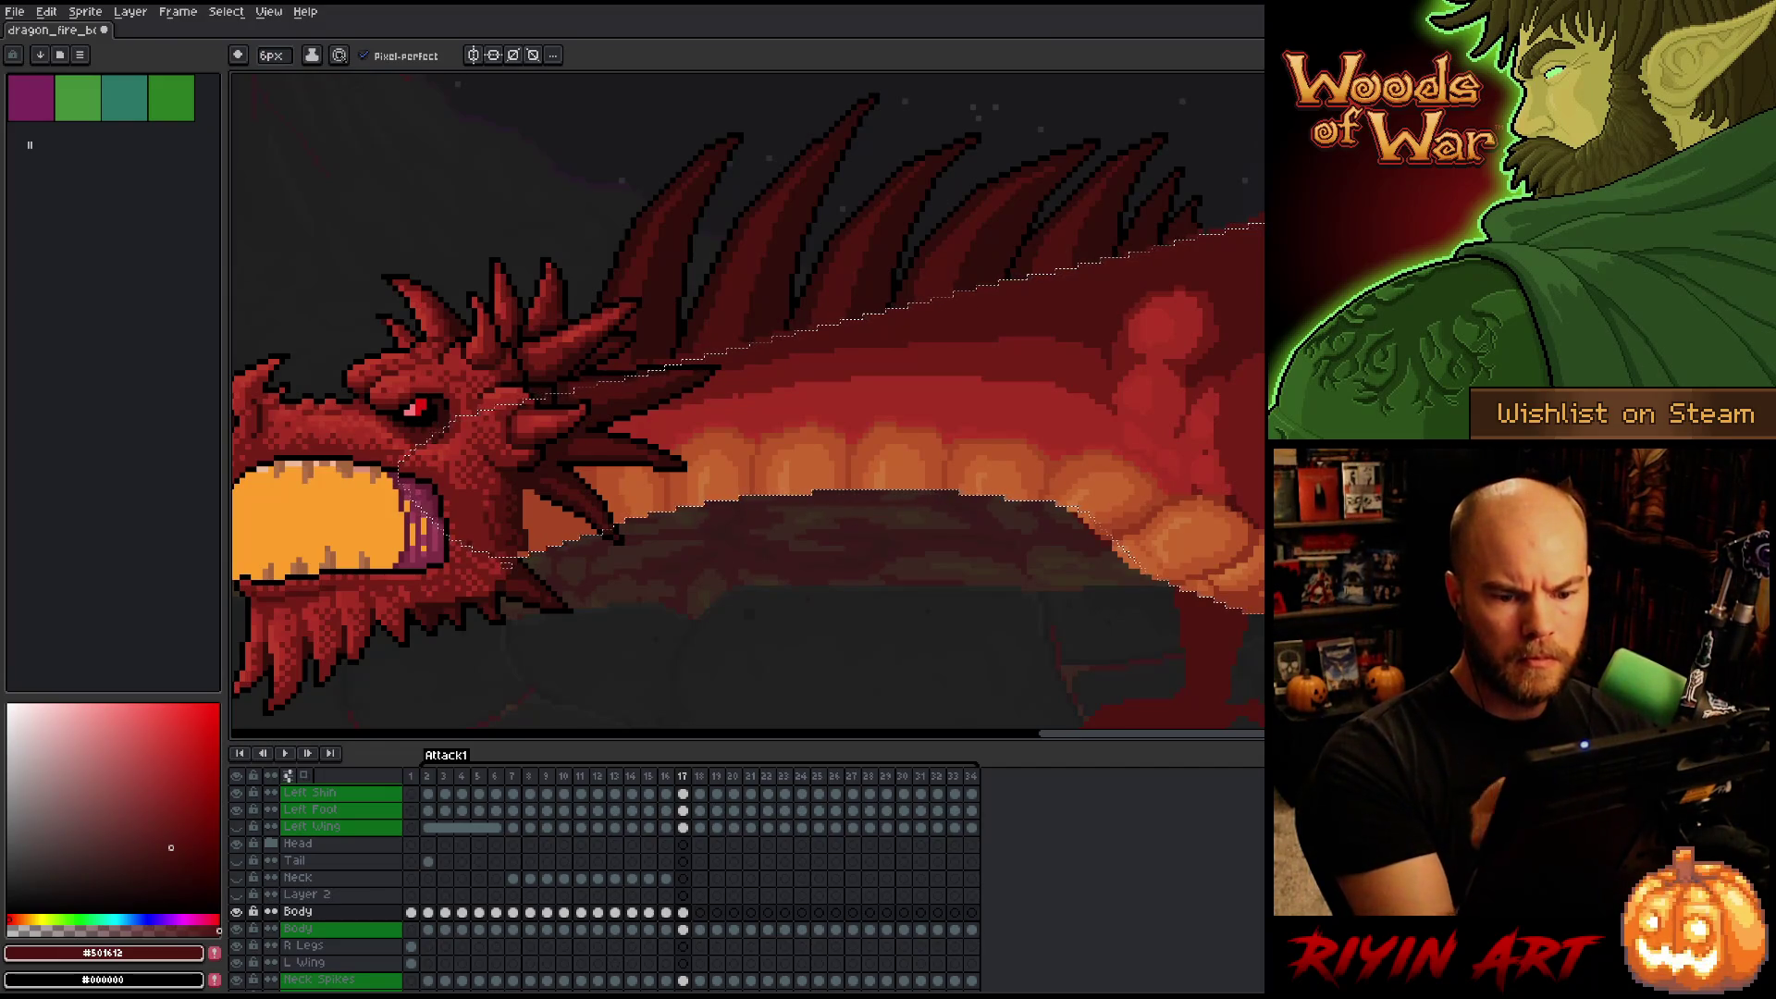
{"action": "key", "text": "v"}
{"action": "key", "text": "b"}
{"action": "left_click", "coordinate": [277, 56]}
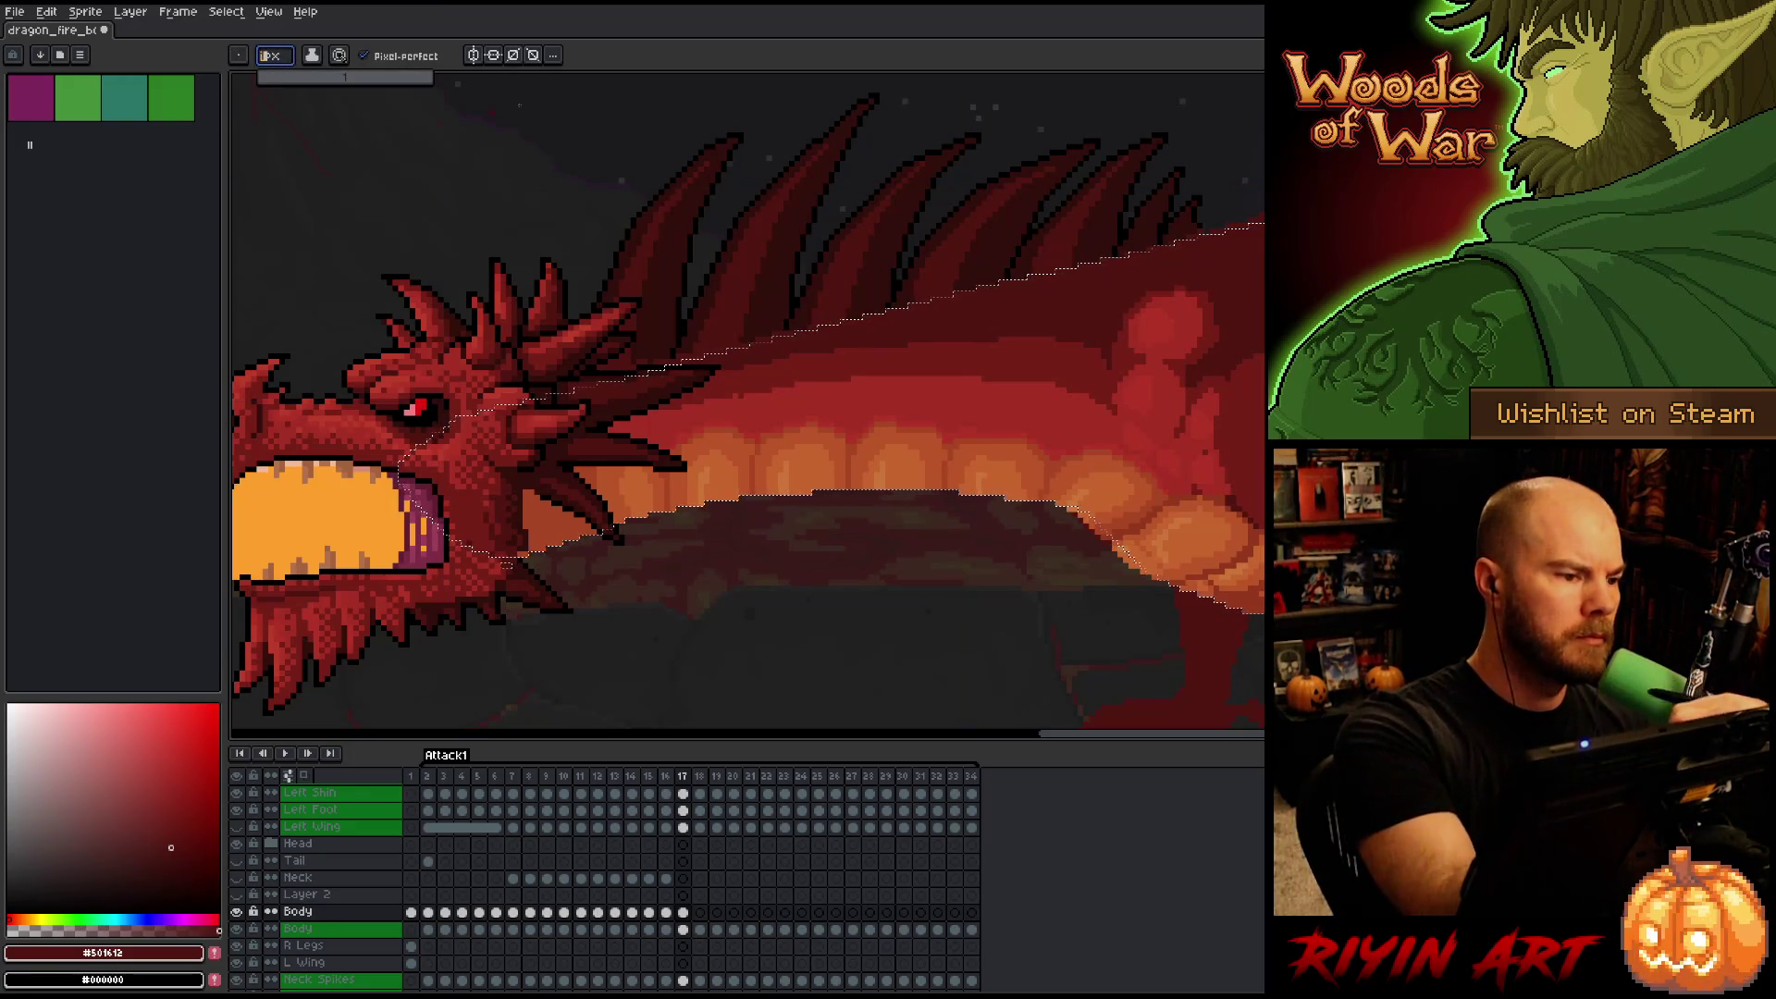
{"action": "left_click_drag", "start_coordinate": [294, 76], "coordinate": [289, 77]}
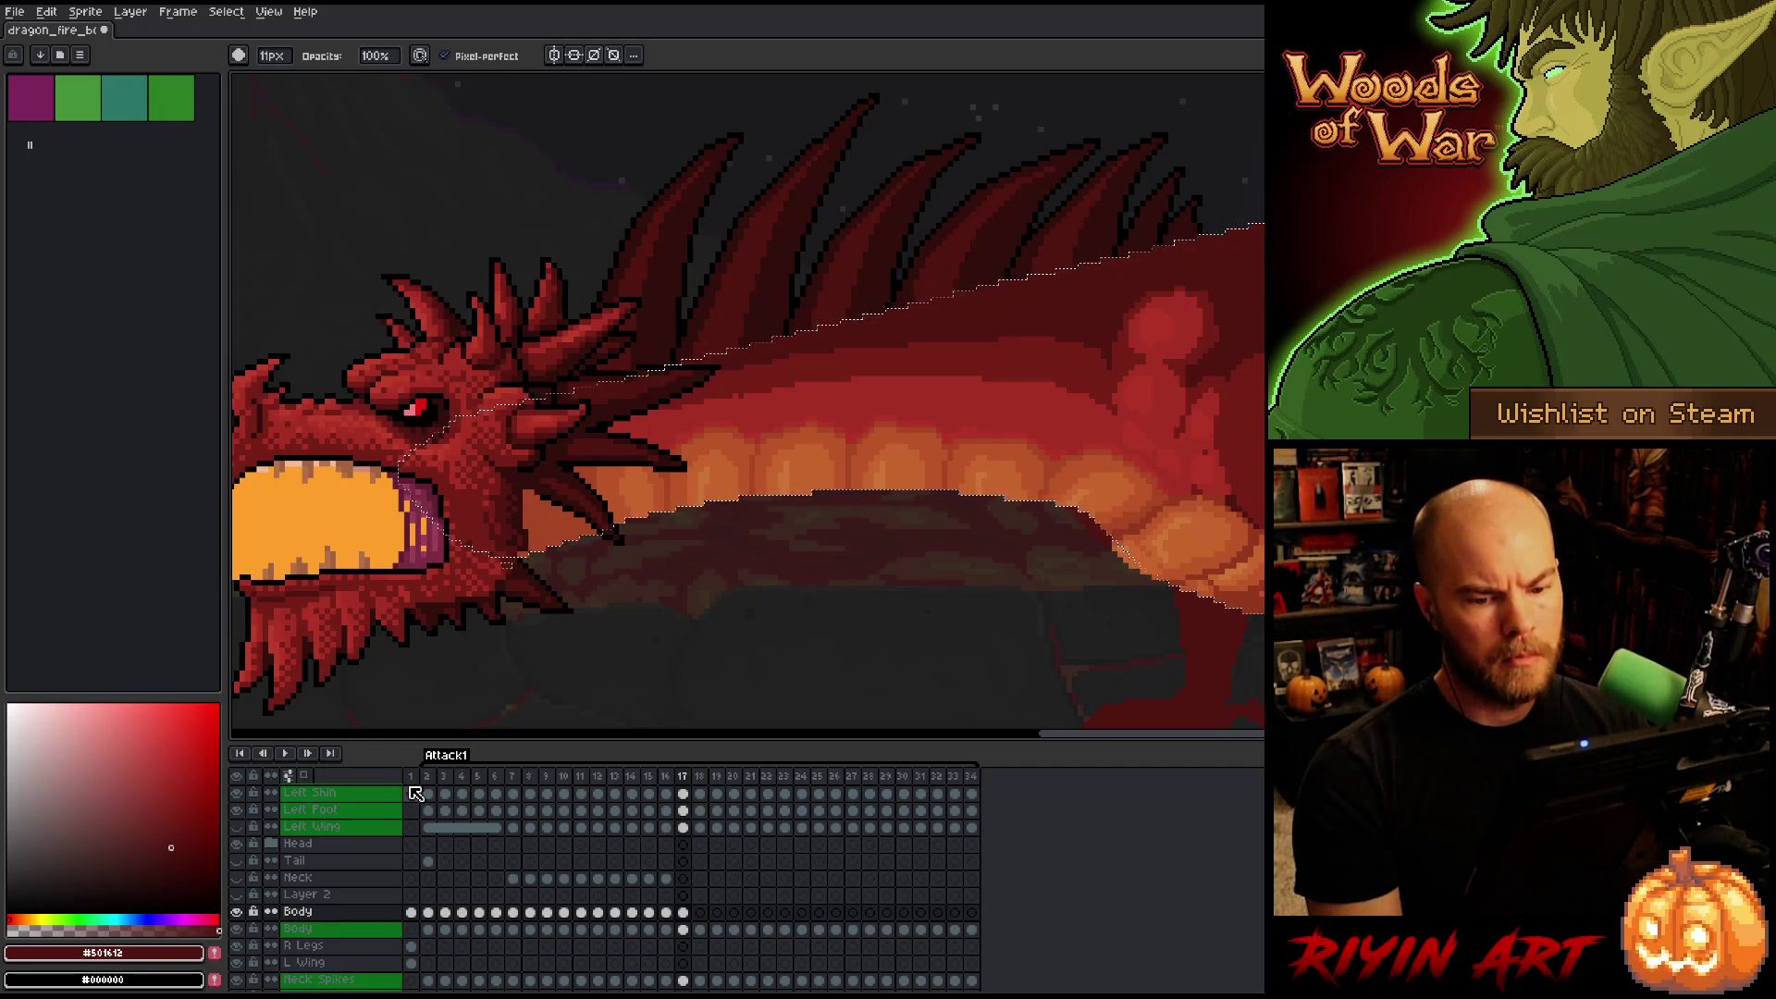
Drop the body selection, pick the mid red, and set the brush back to 1 px.
{"action": "scroll", "coordinate": [1062, 503], "scroll_direction": "up", "scroll_amount": 2}
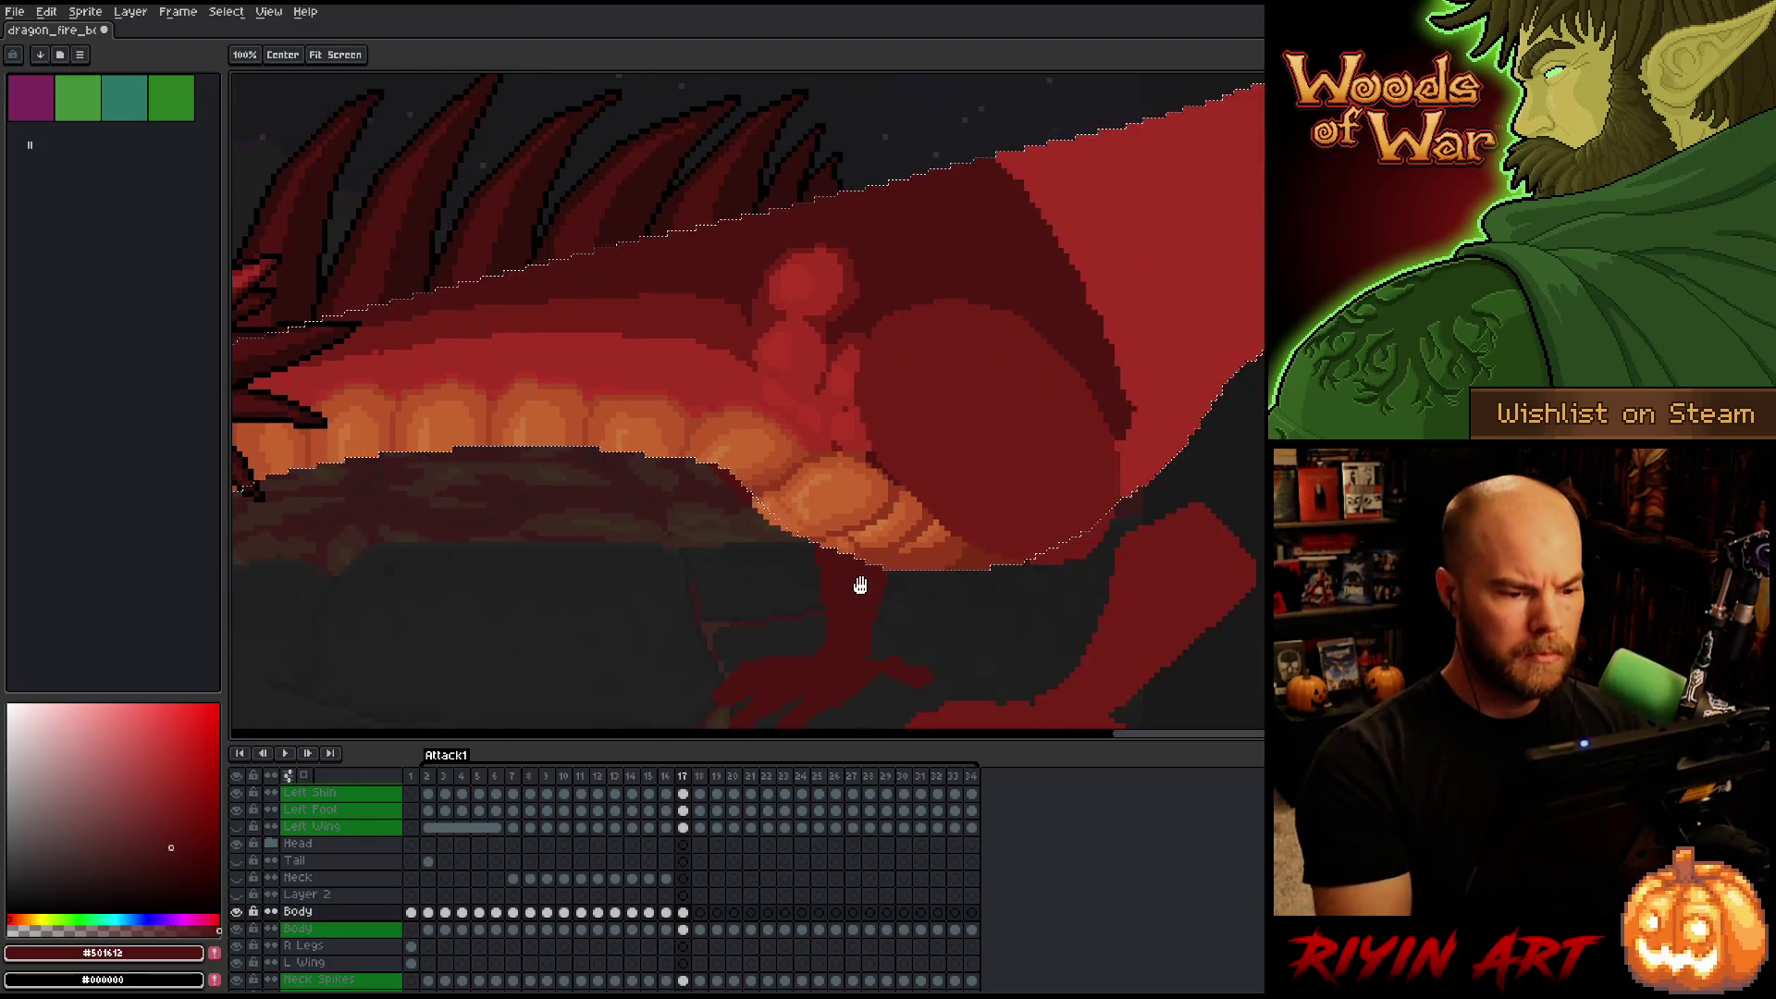
{"action": "scroll", "coordinate": [698, 448], "scroll_direction": "down", "scroll_amount": 3}
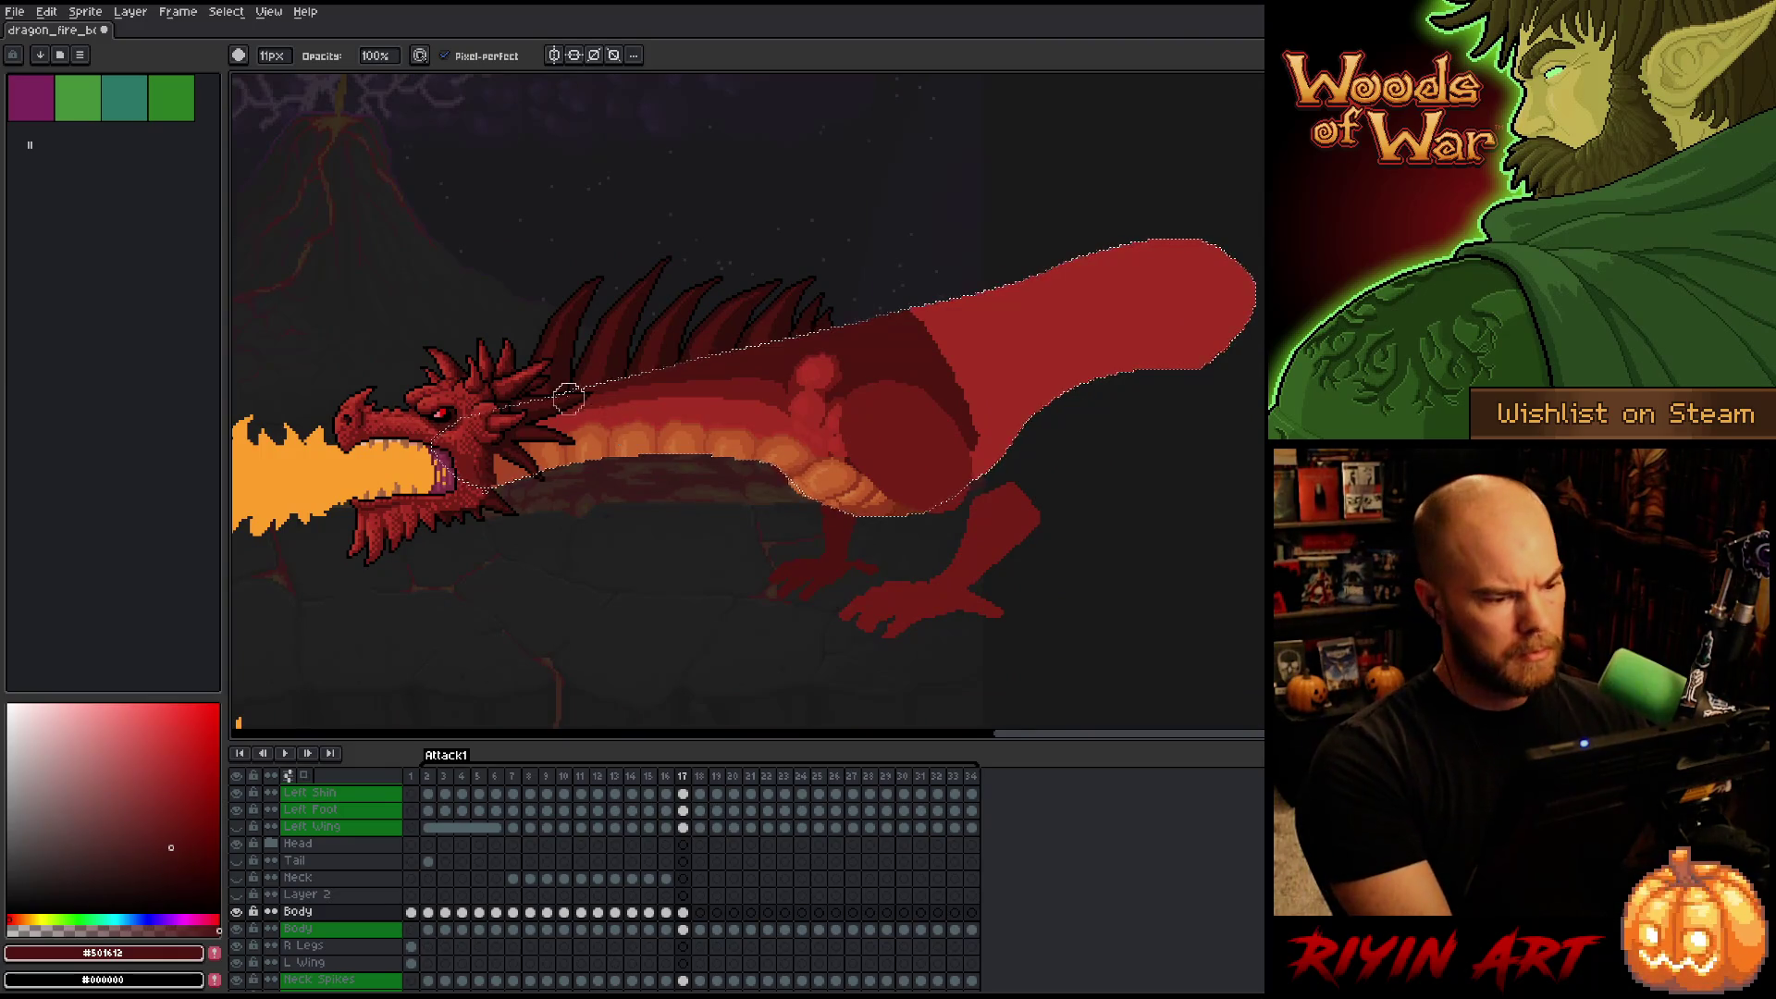
{"action": "scroll", "coordinate": [565, 413], "scroll_direction": "up", "scroll_amount": 2}
{"action": "key", "text": "ctrl+d"}
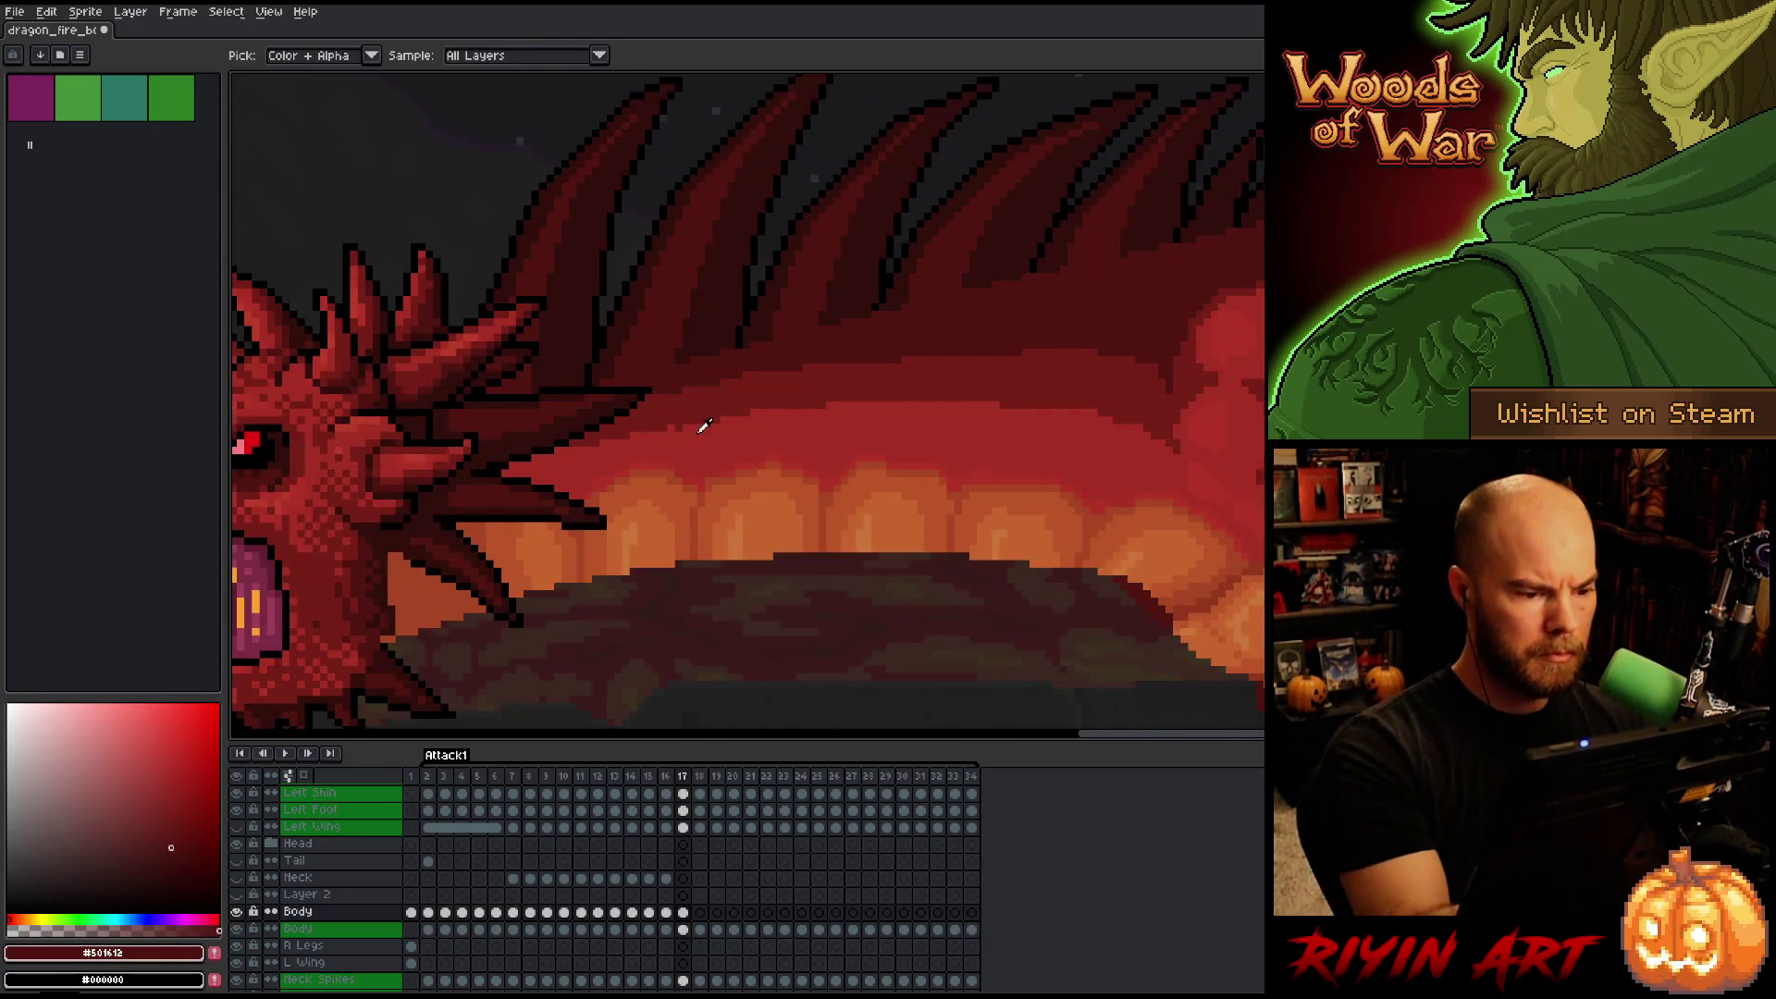
{"action": "left_click", "coordinate": [701, 424], "text": "alt"}
{"action": "left_click", "coordinate": [271, 56]}
{"action": "type", "text": "1"}
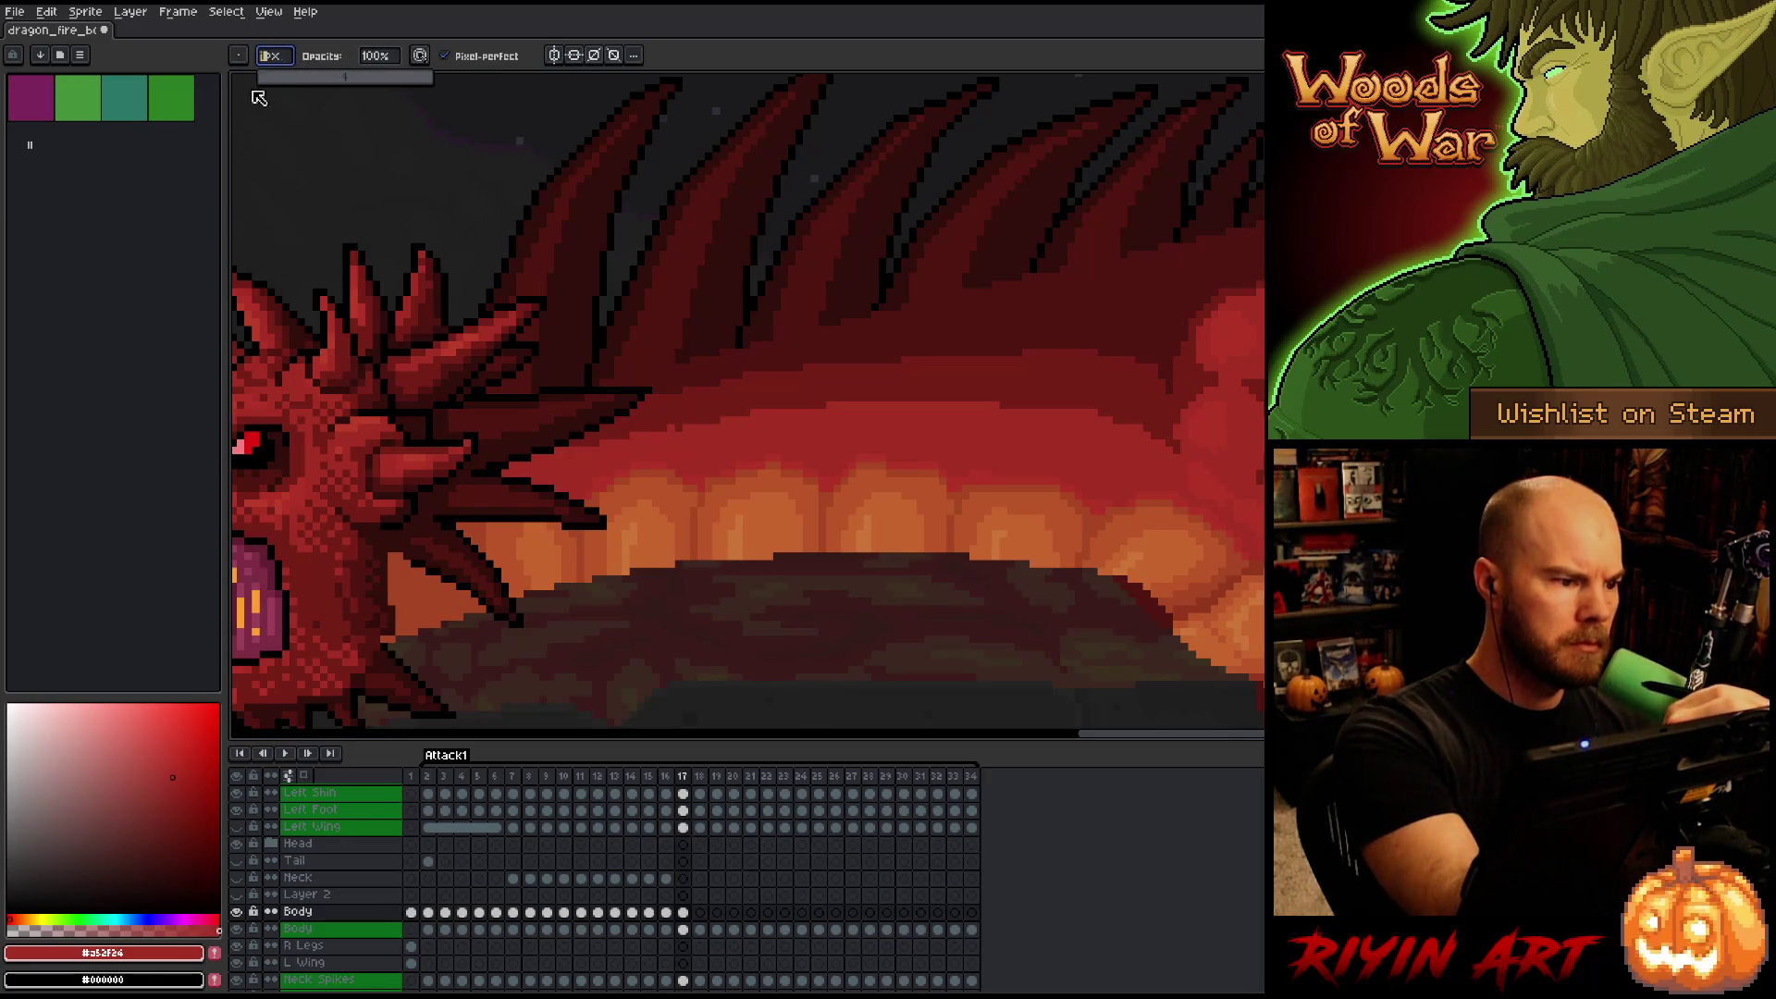
Paint mid, darker and darkest red shading bands along the rear upper body.
{"action": "left_click", "coordinate": [690, 407], "text": "alt"}
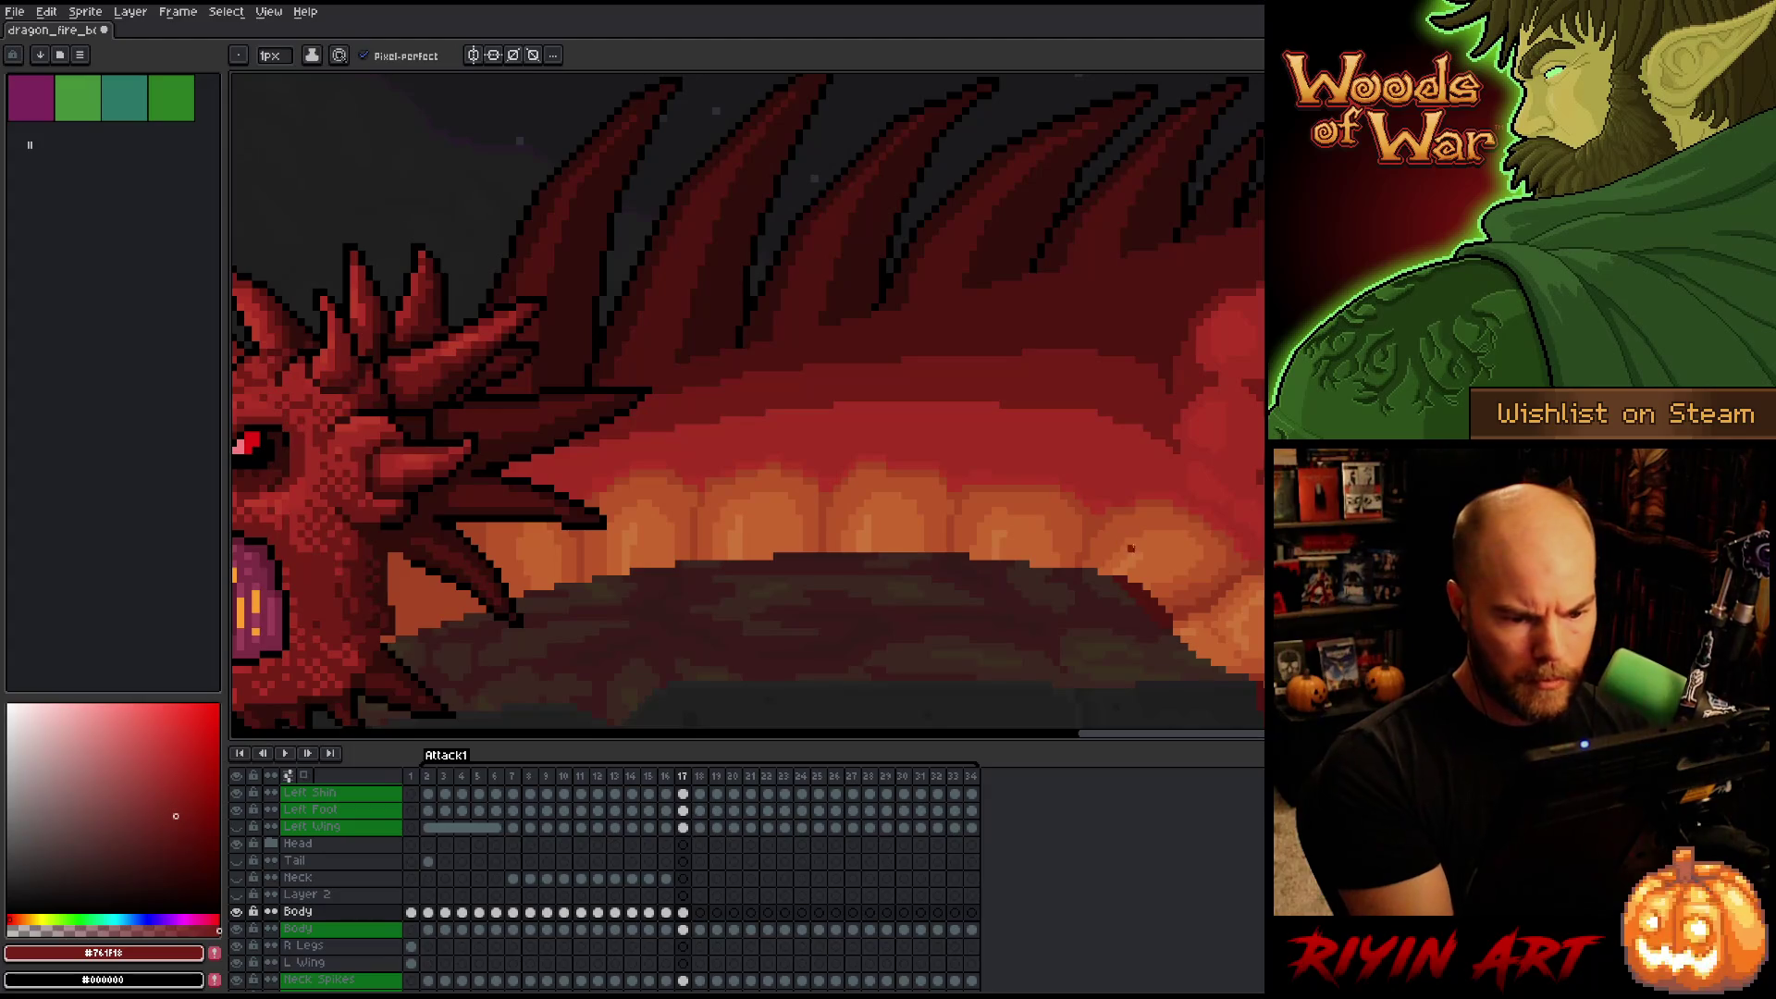
{"action": "left_click", "coordinate": [1115, 426], "text": "alt"}
{"action": "left_click", "coordinate": [1142, 427], "text": "alt"}
{"action": "left_click", "coordinate": [1189, 447], "text": "alt"}
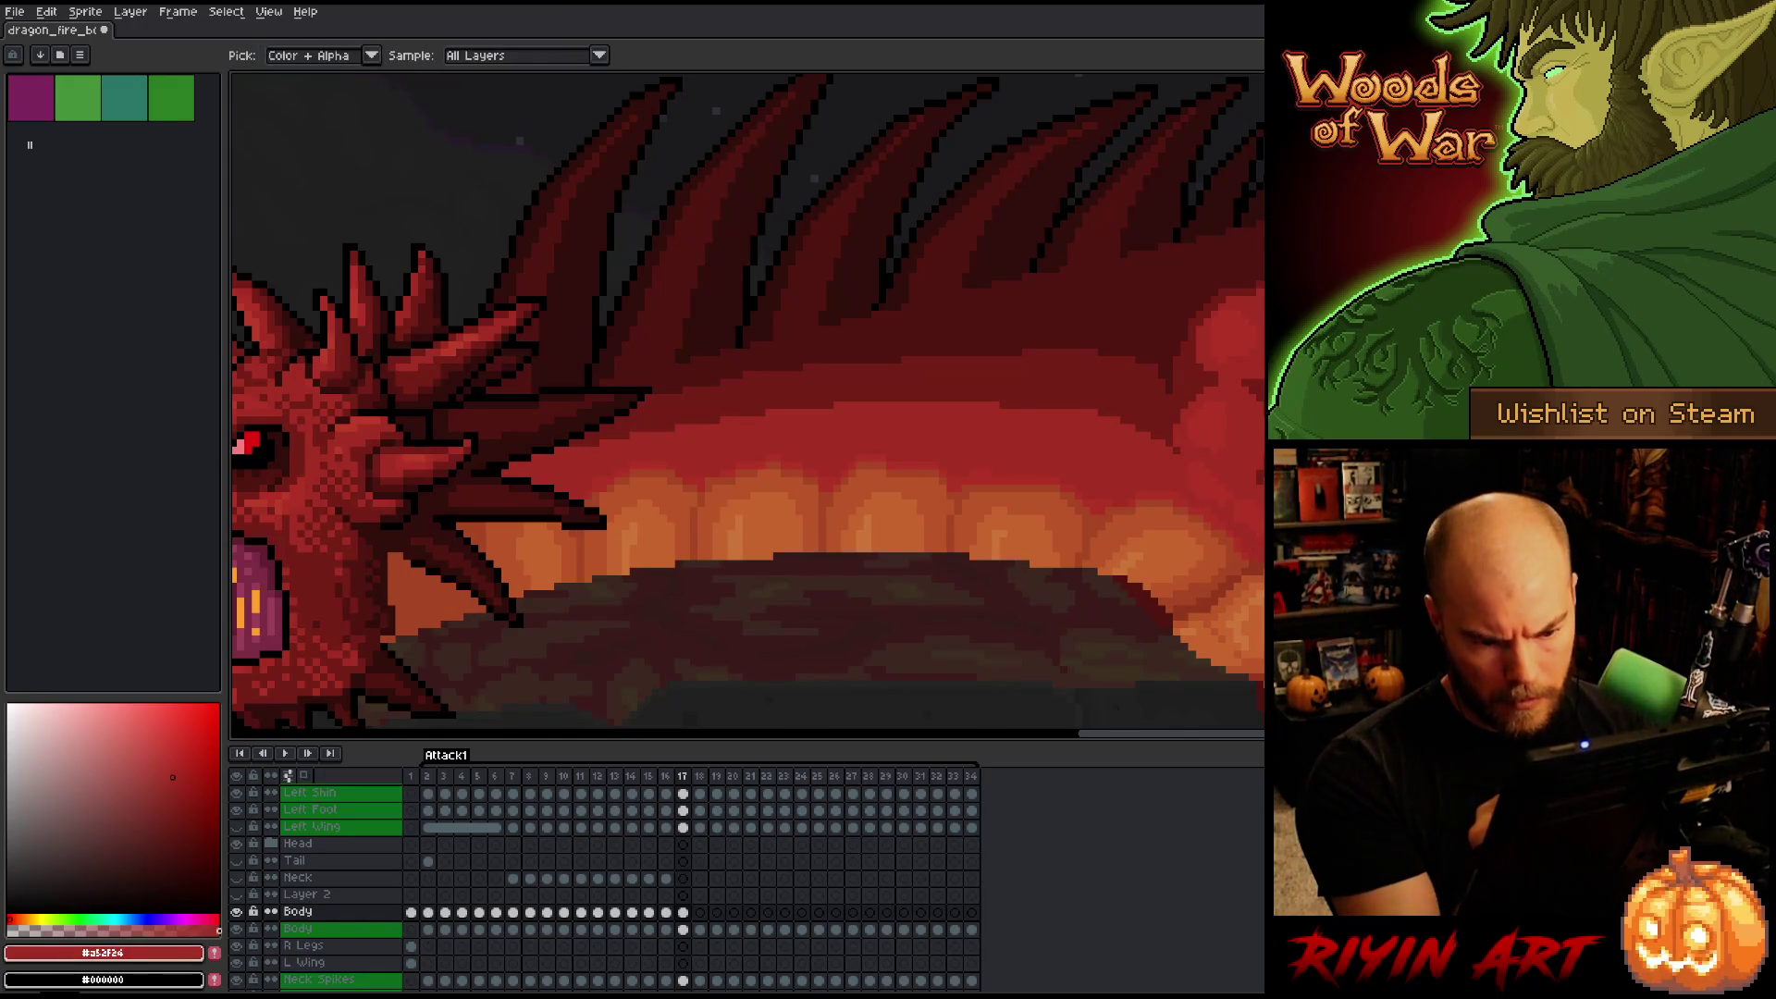
{"action": "left_click", "coordinate": [170, 847]}
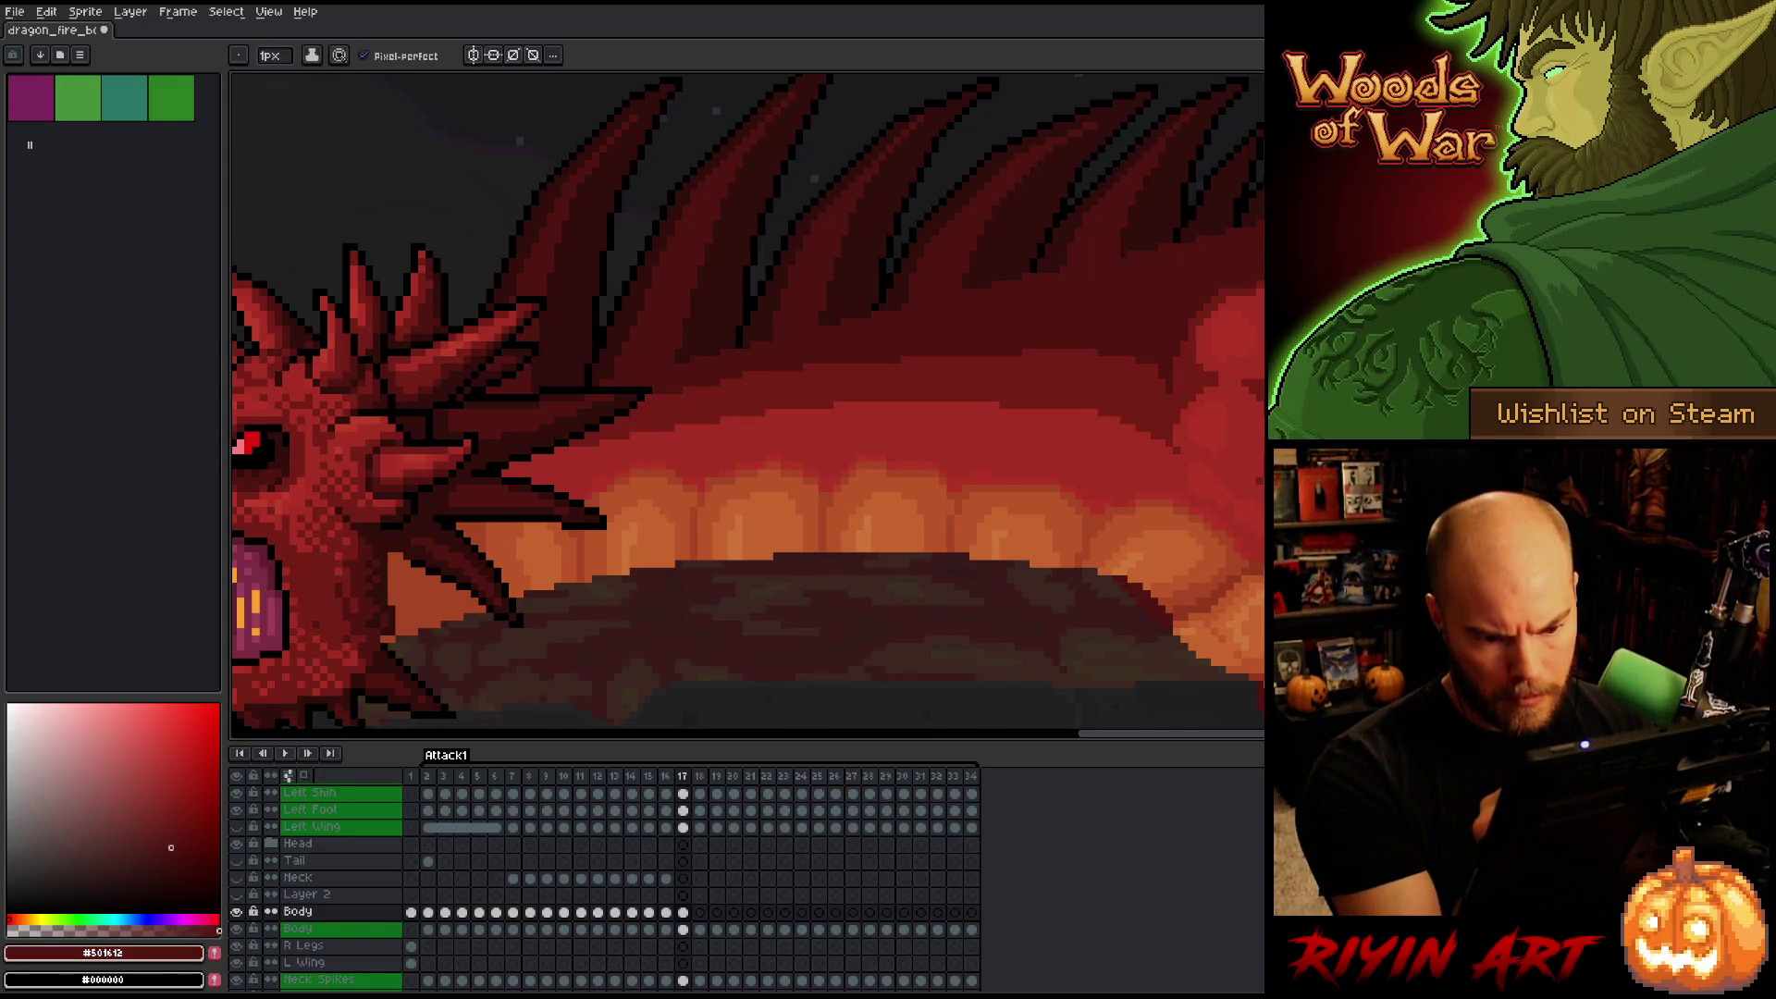
{"action": "left_click", "coordinate": [176, 816]}
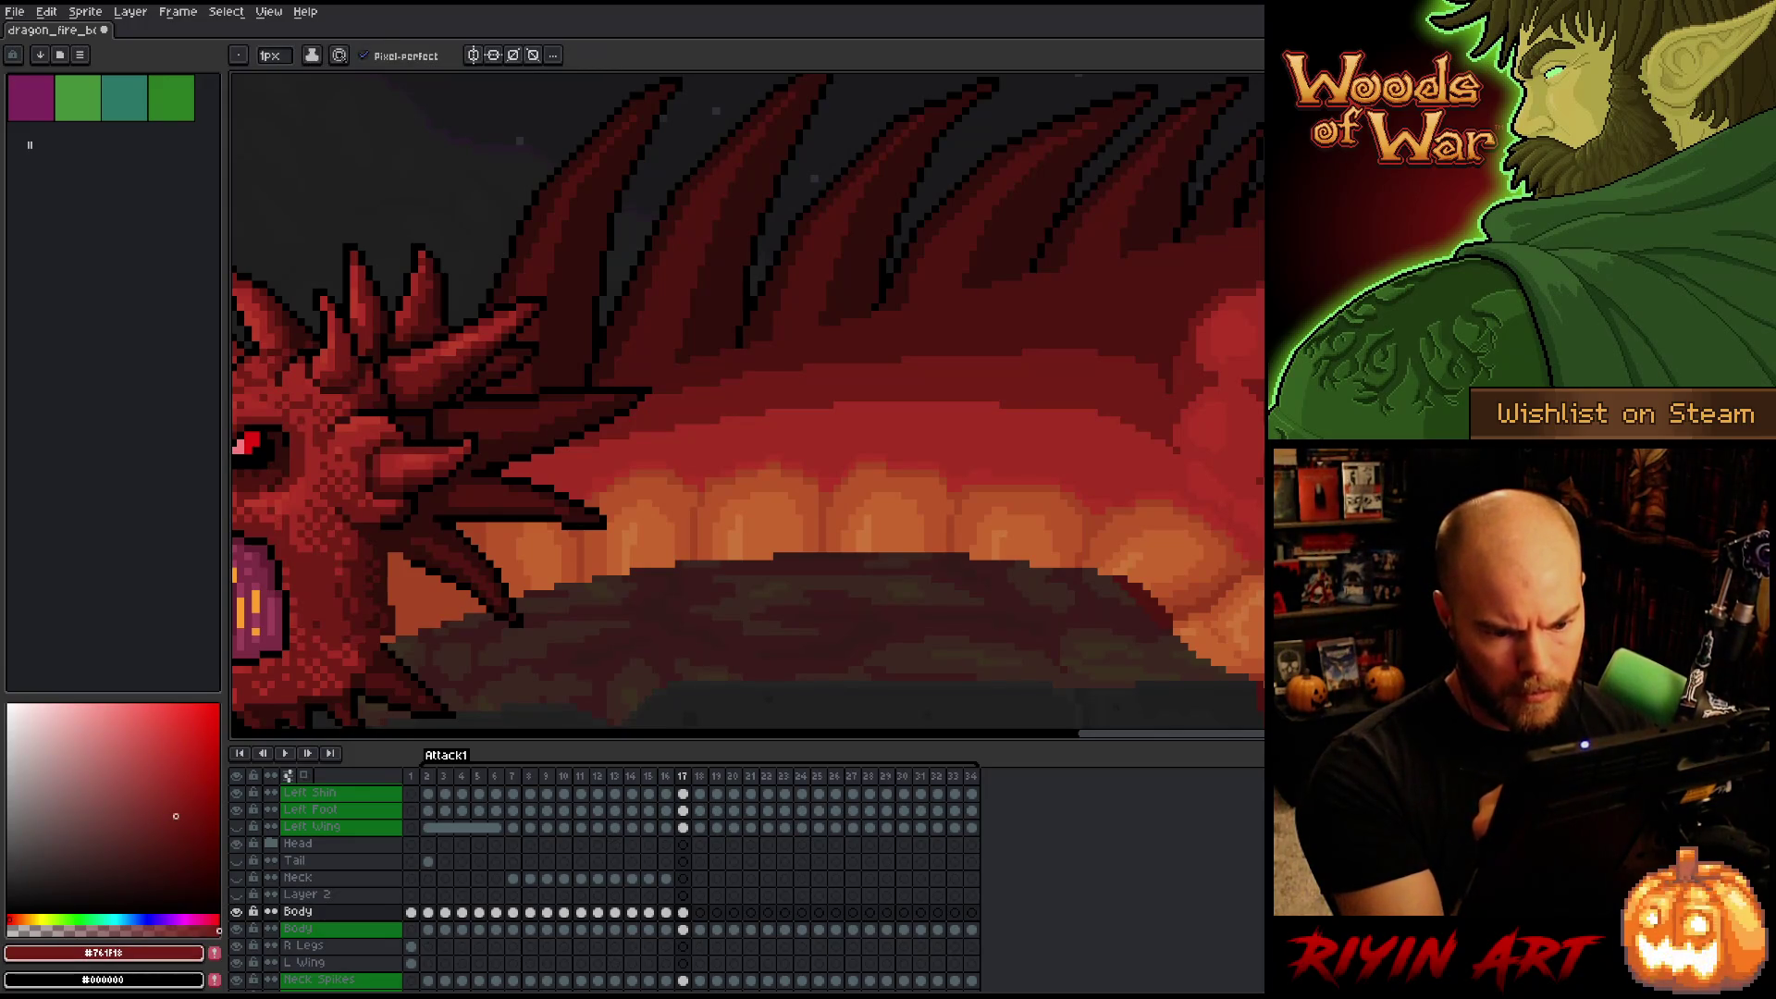
{"action": "left_click", "coordinate": [1215, 374], "text": "alt"}
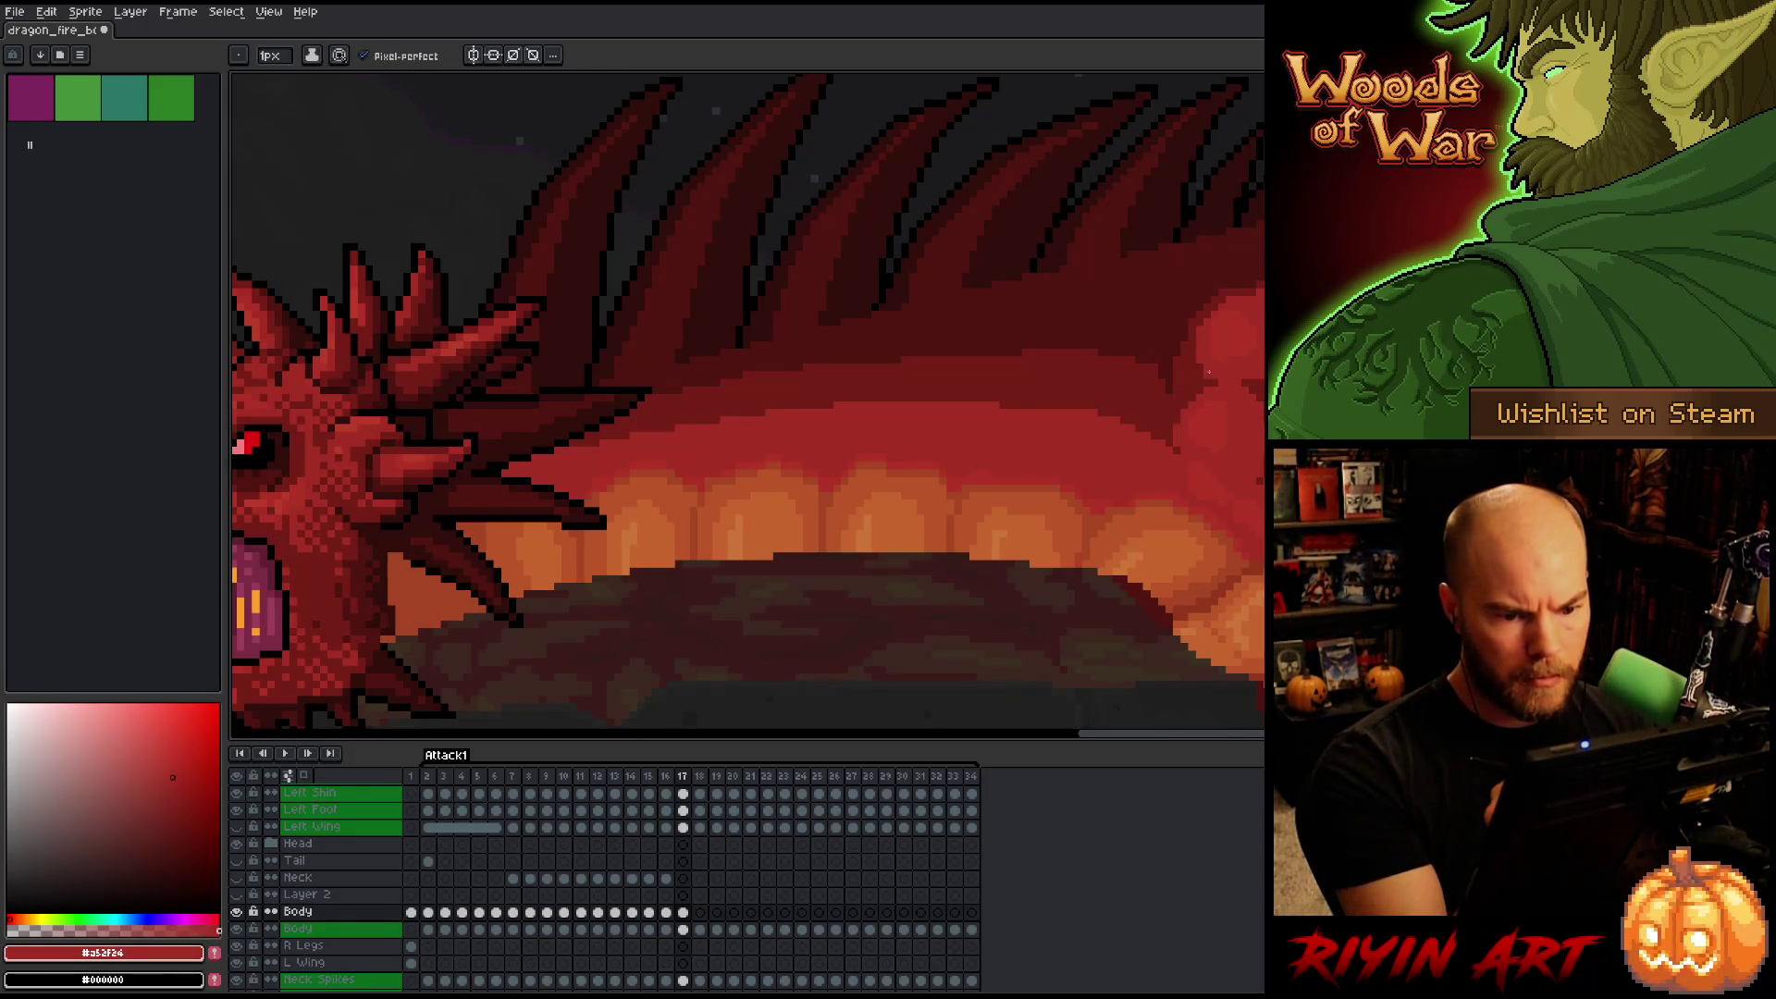
{"action": "left_click", "coordinate": [1235, 283], "text": "alt"}
{"action": "left_click", "coordinate": [1250, 291], "text": "alt"}
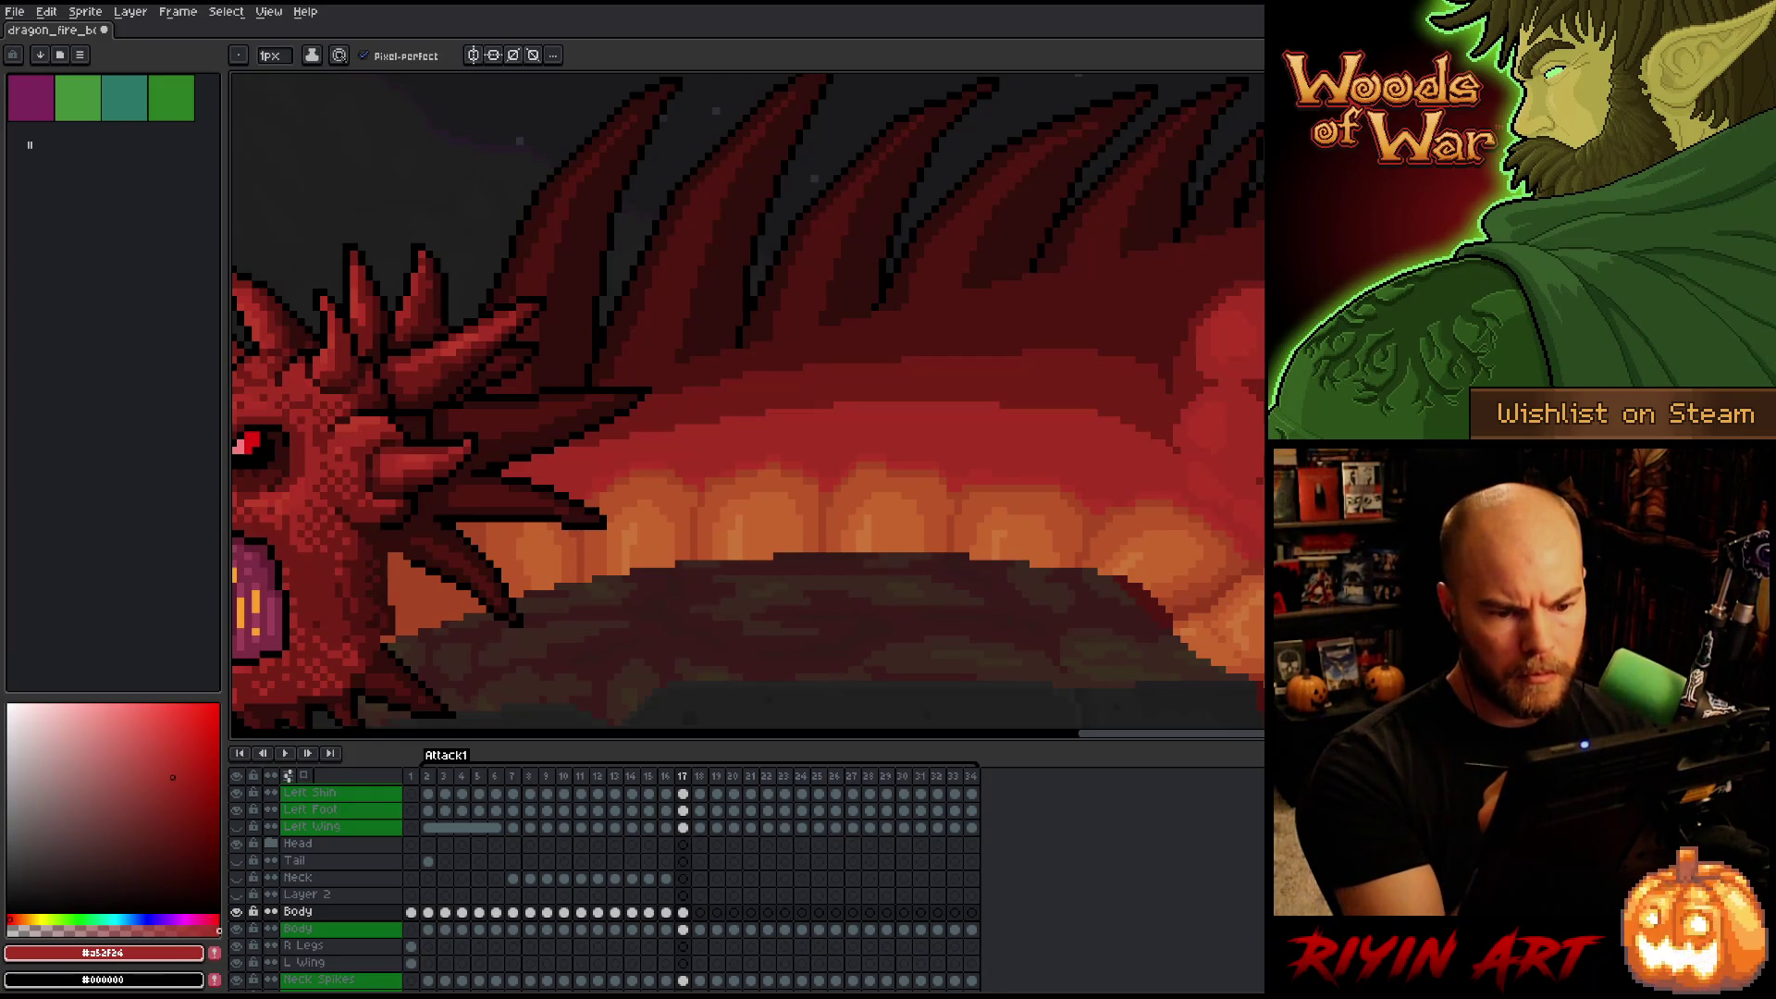
{"action": "left_click", "coordinate": [1174, 361], "text": "alt"}
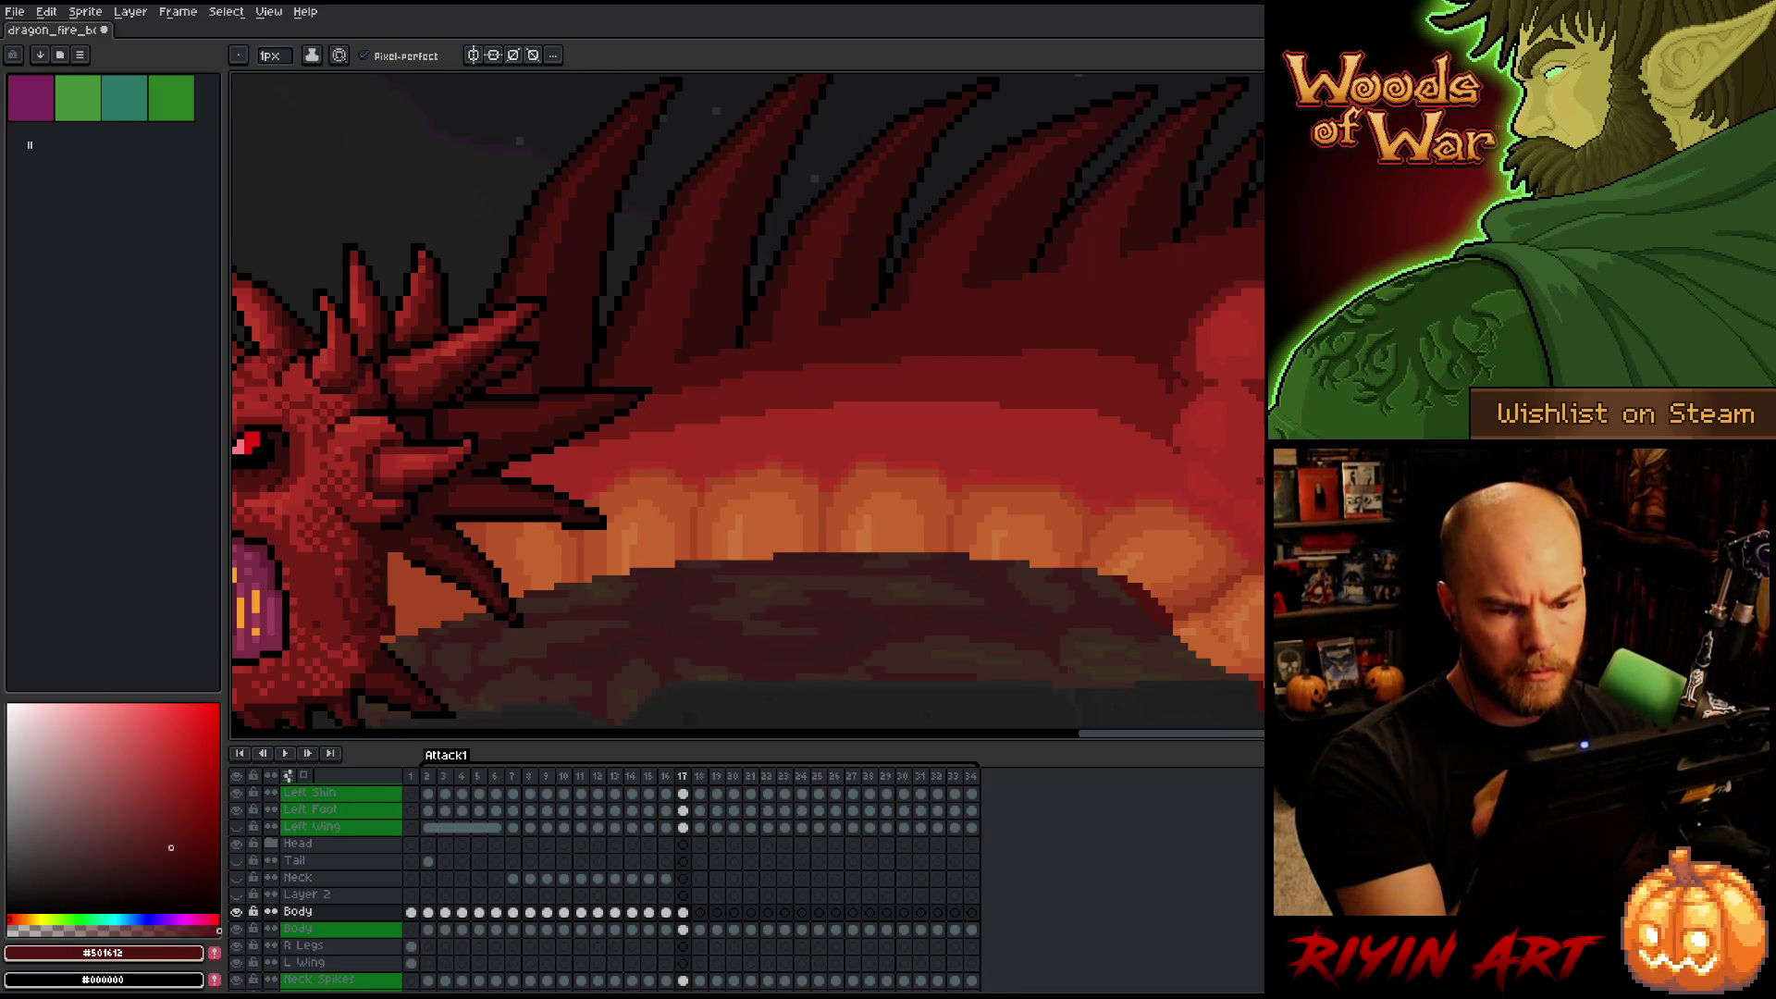
{"action": "left_click", "coordinate": [1171, 385], "text": "alt"}
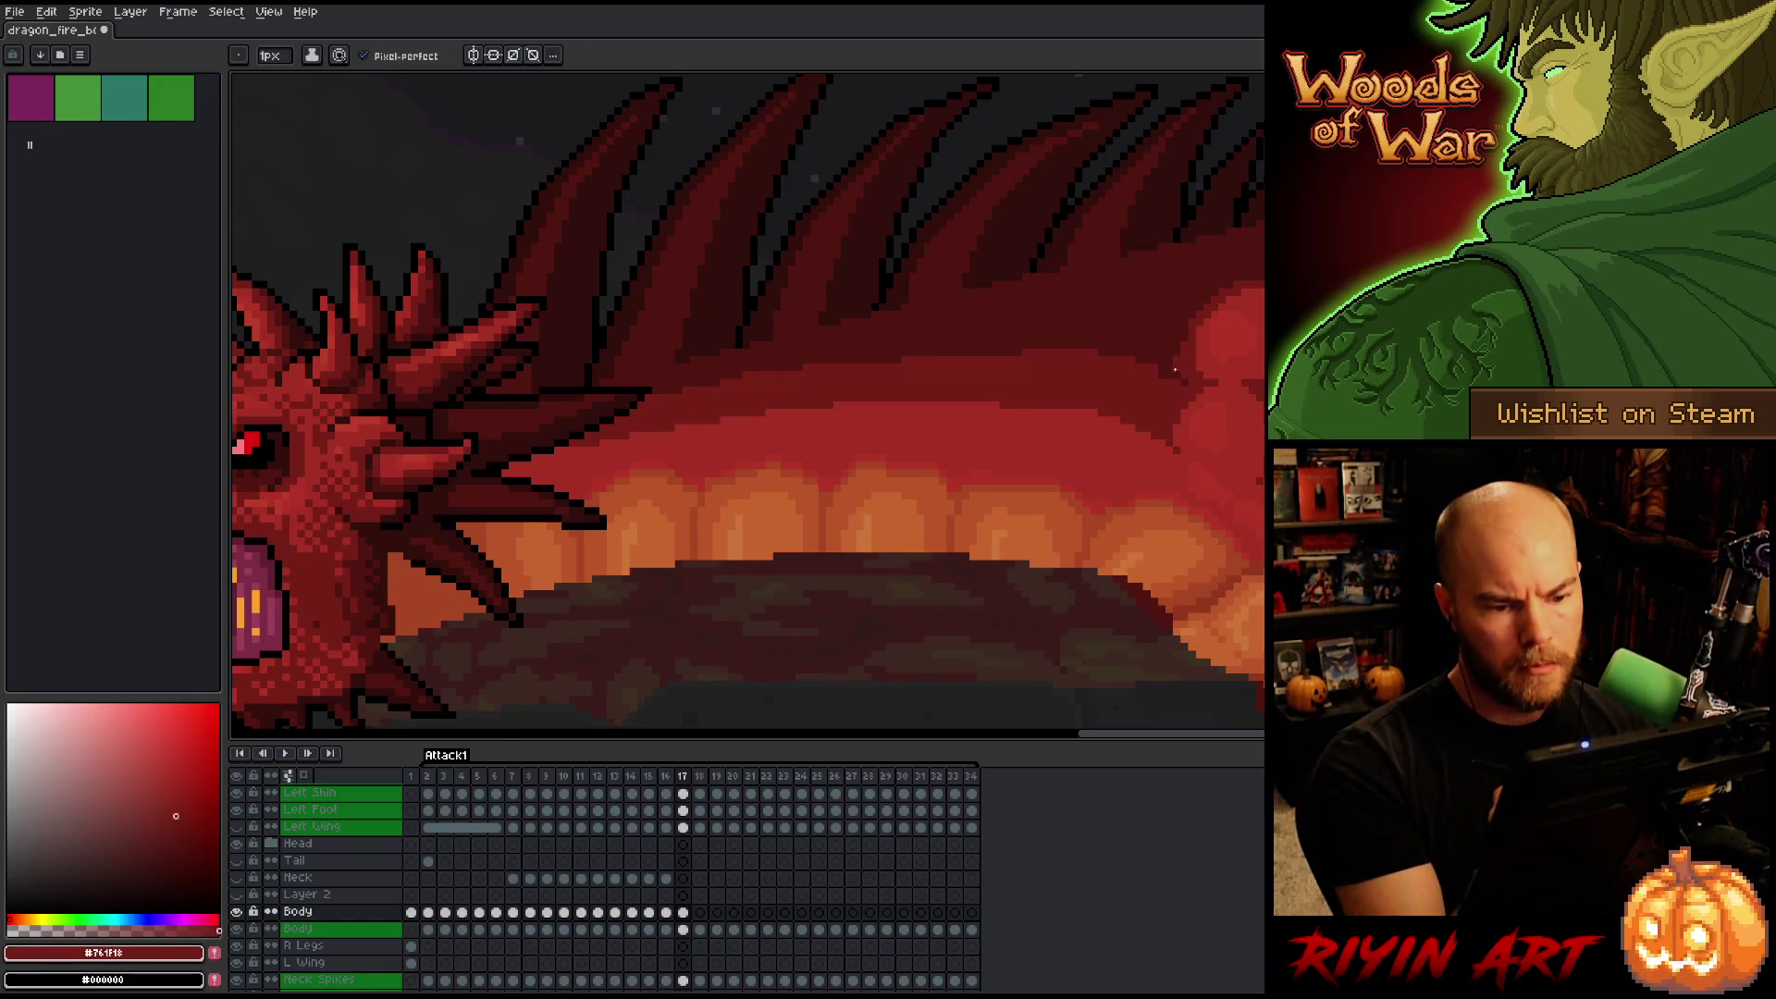
Add darkest and darker red shading at the front, comparing against frame 16.
{"action": "scroll", "coordinate": [1193, 265], "scroll_direction": "left", "scroll_amount": 3}
{"action": "scroll", "coordinate": [1193, 264], "scroll_direction": "down", "scroll_amount": 1}
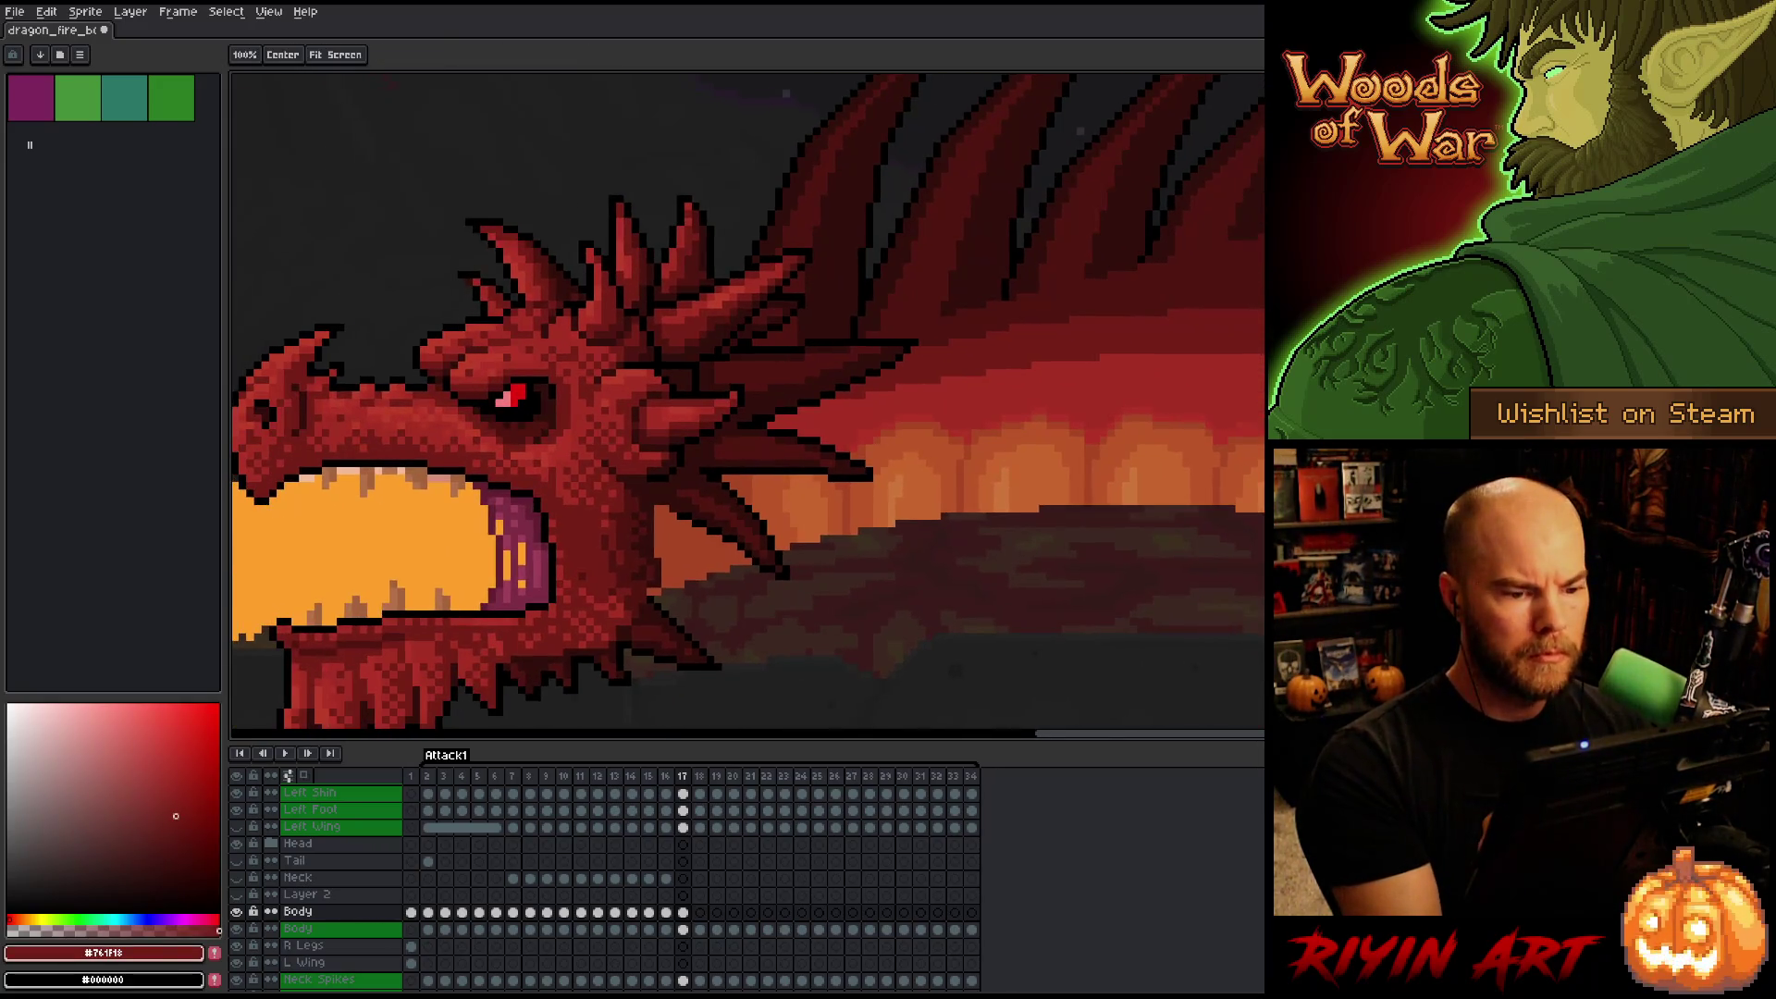
{"action": "left_click", "coordinate": [1033, 311], "text": "alt"}
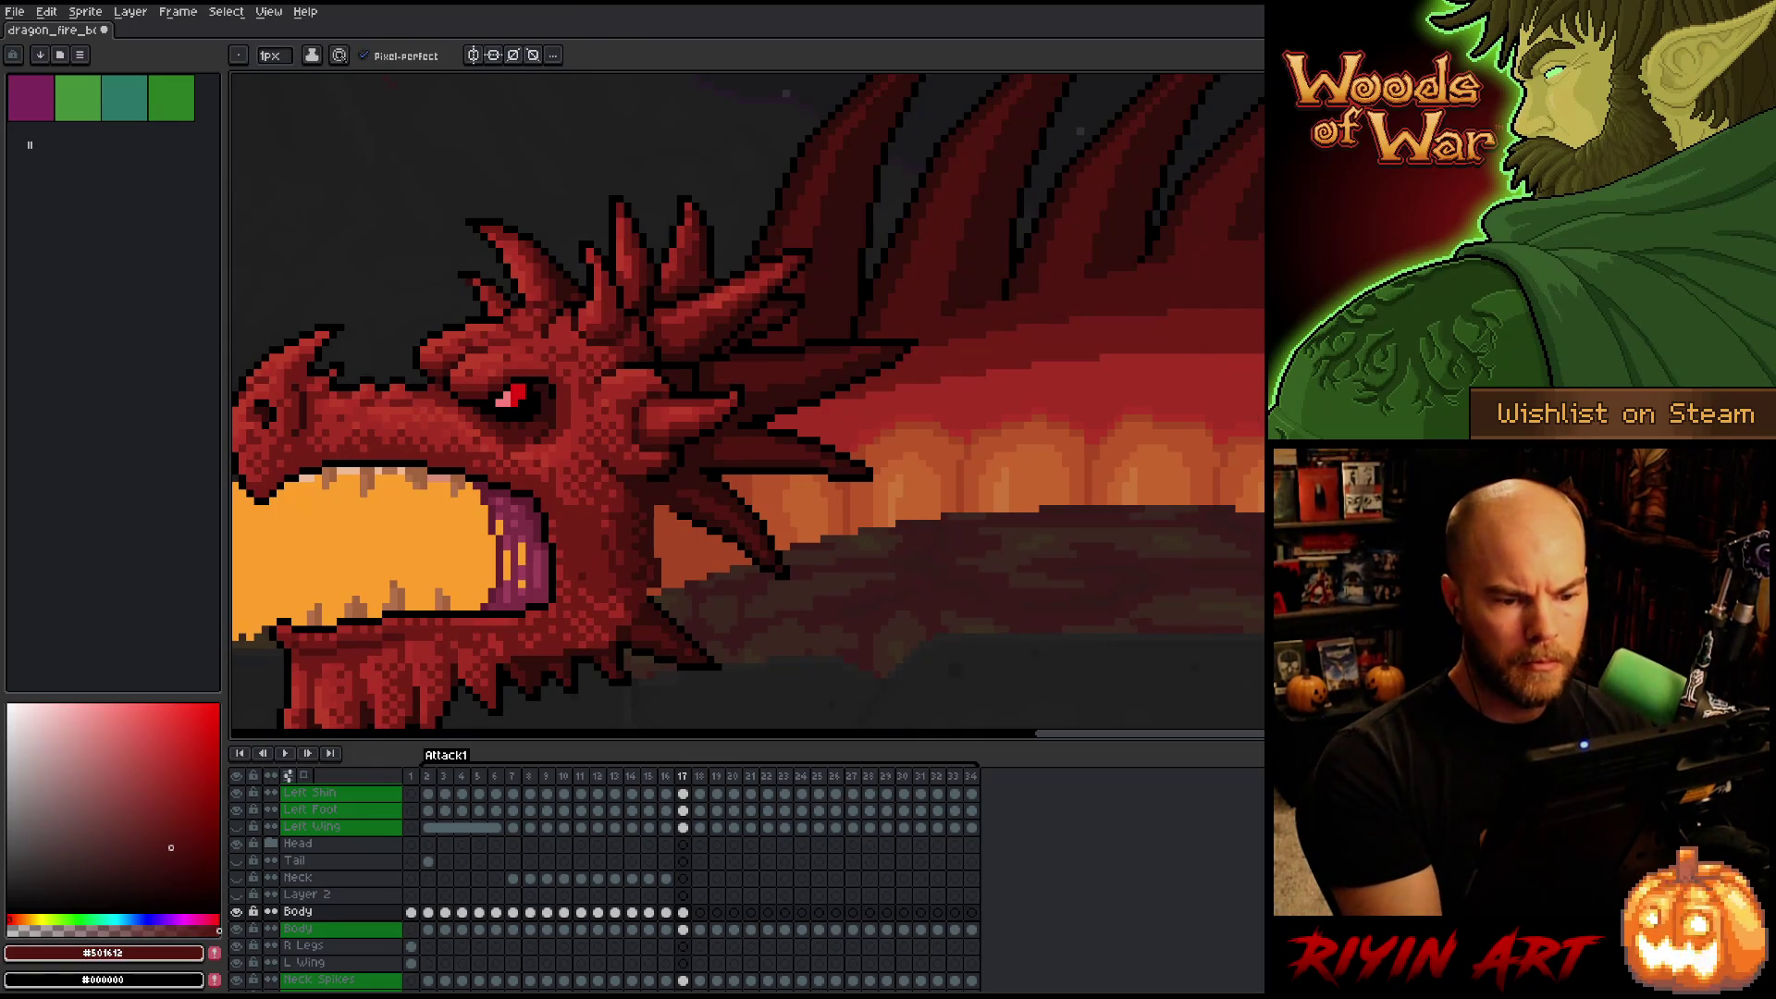
{"action": "left_click", "coordinate": [992, 335], "text": "alt"}
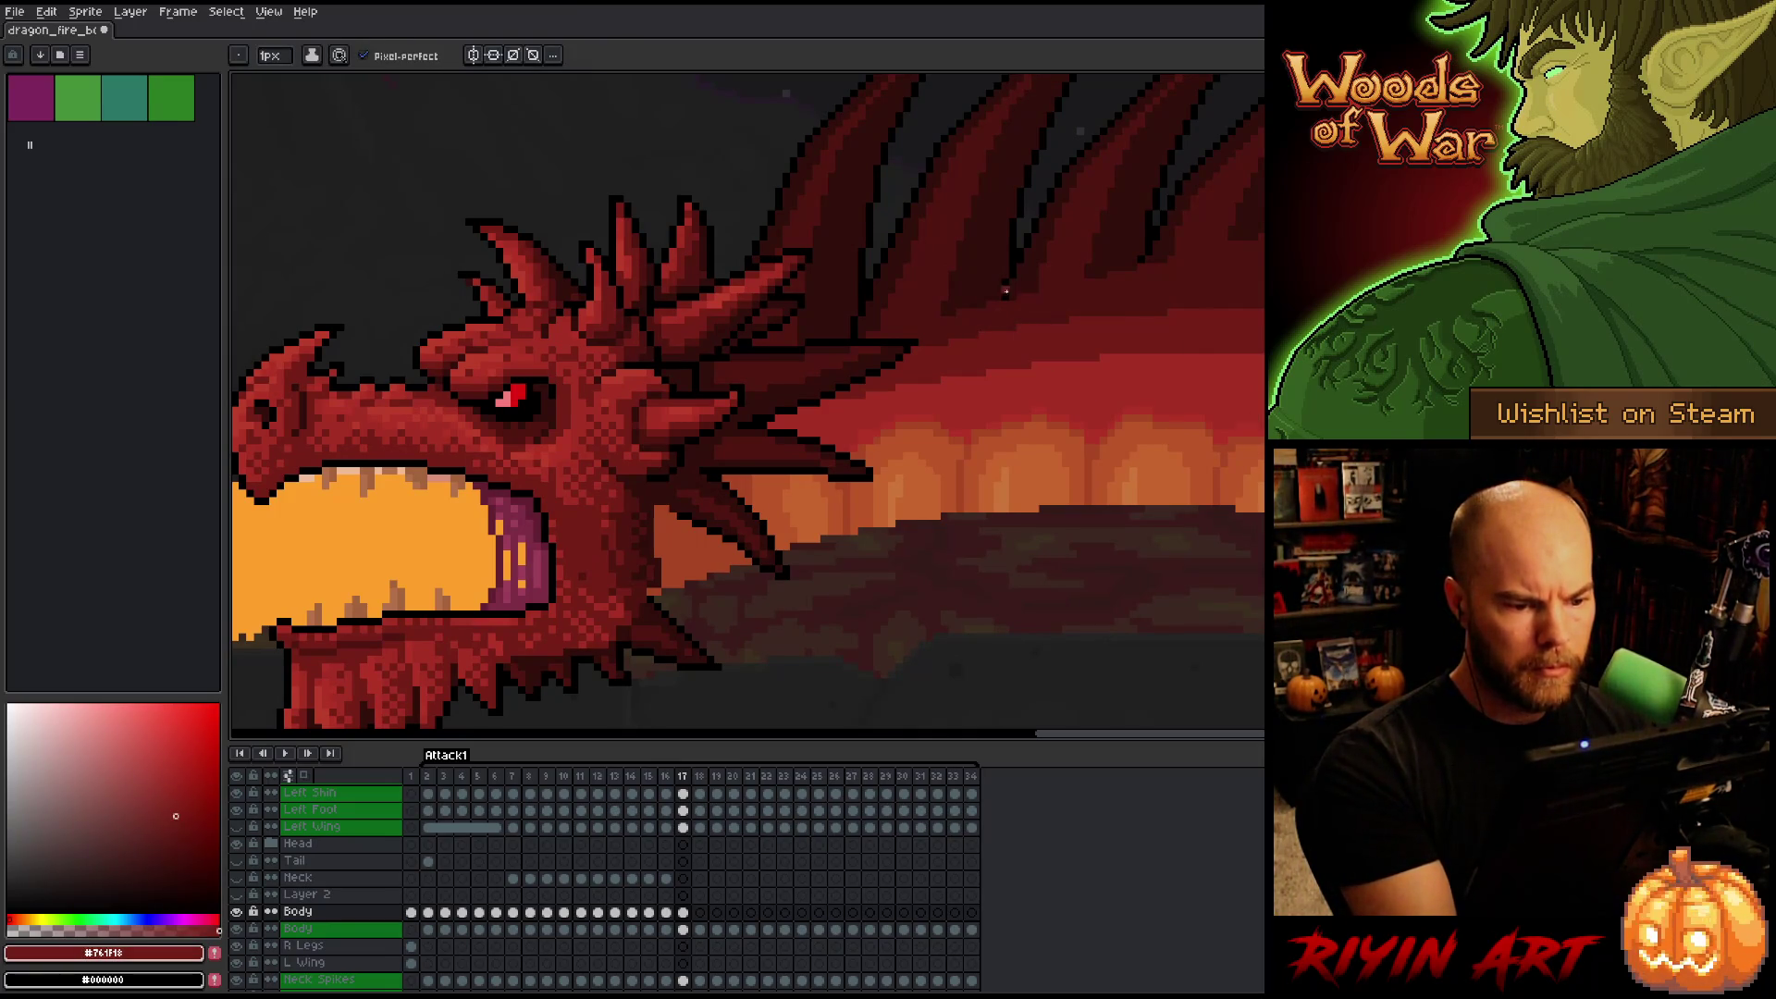
{"action": "left_click_drag", "start_coordinate": [1127, 502], "coordinate": [1125, 515]}
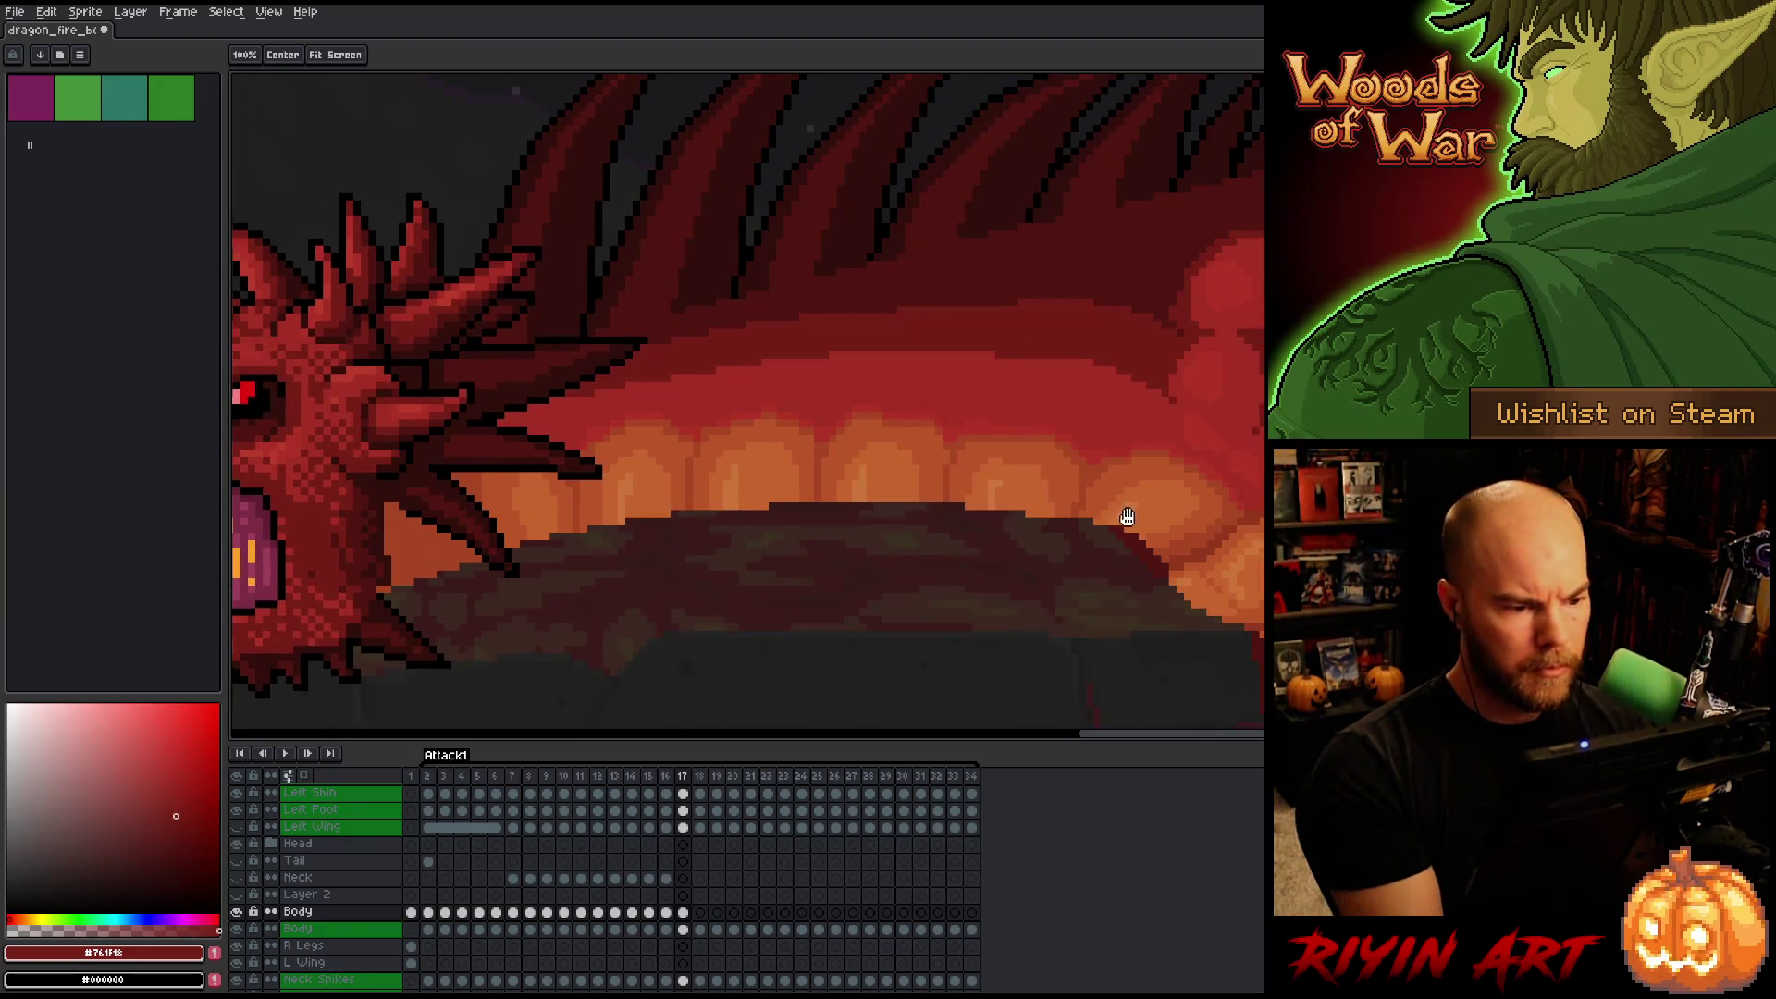
{"action": "key", "text": "b"}
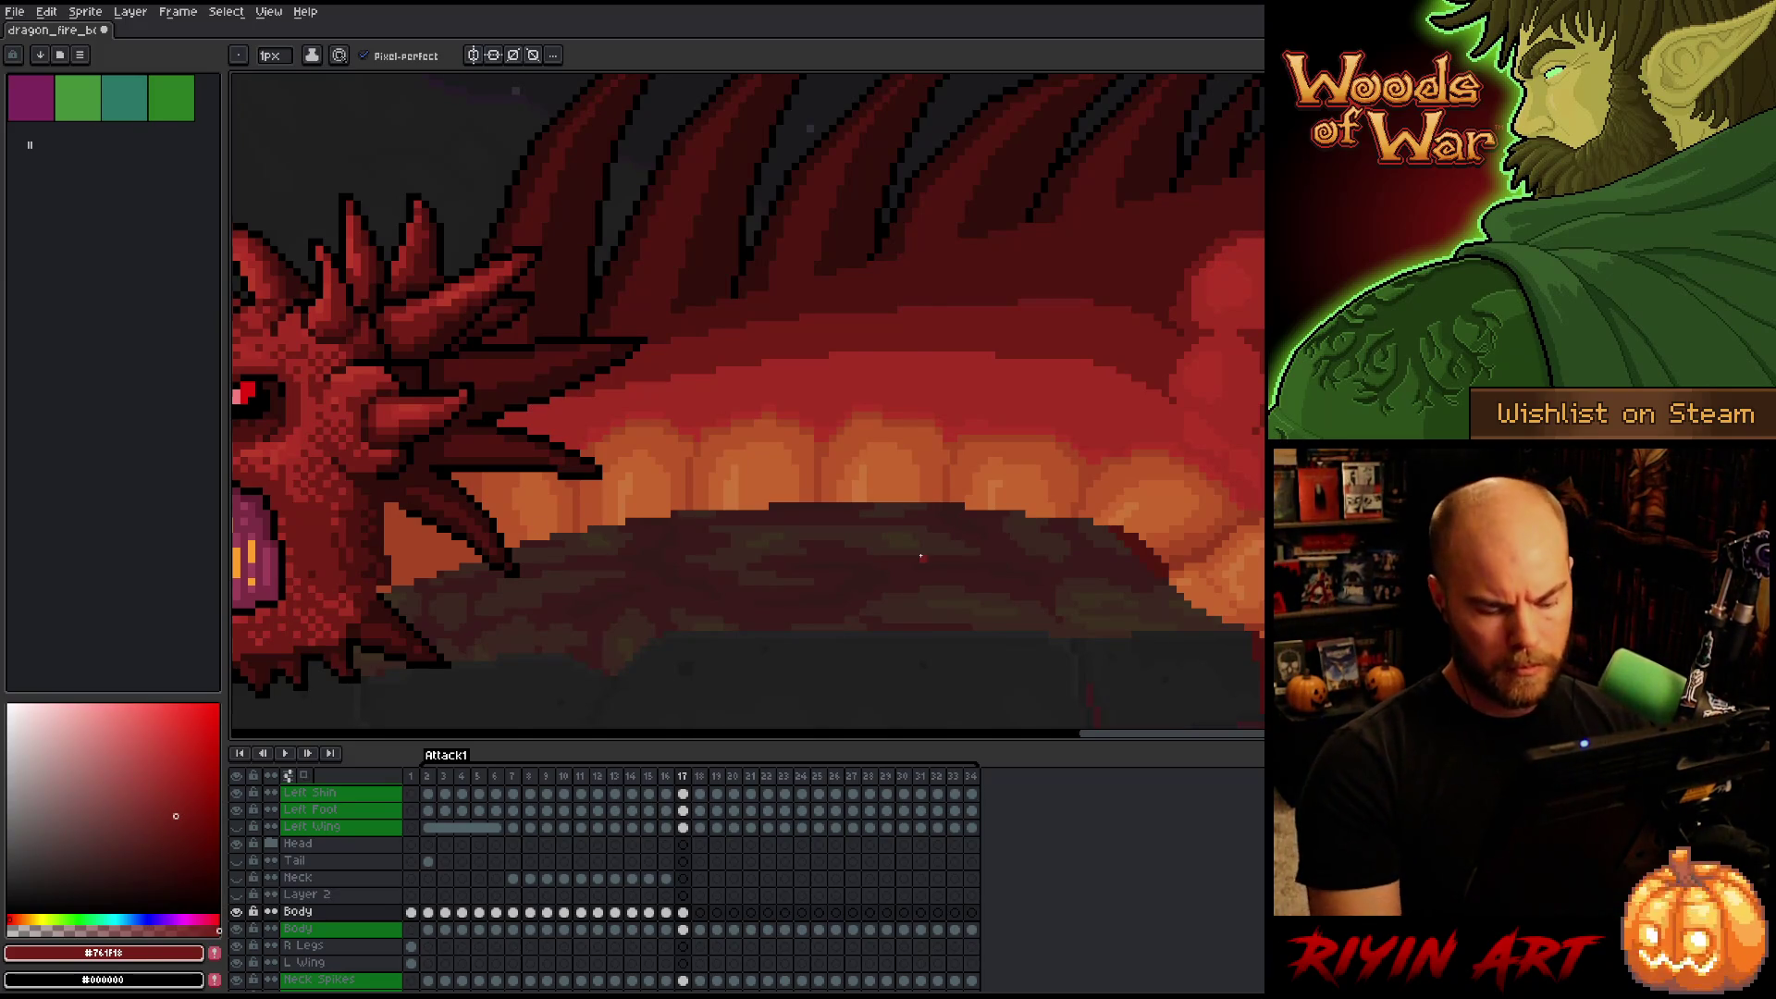
{"action": "key", "text": "Left"}
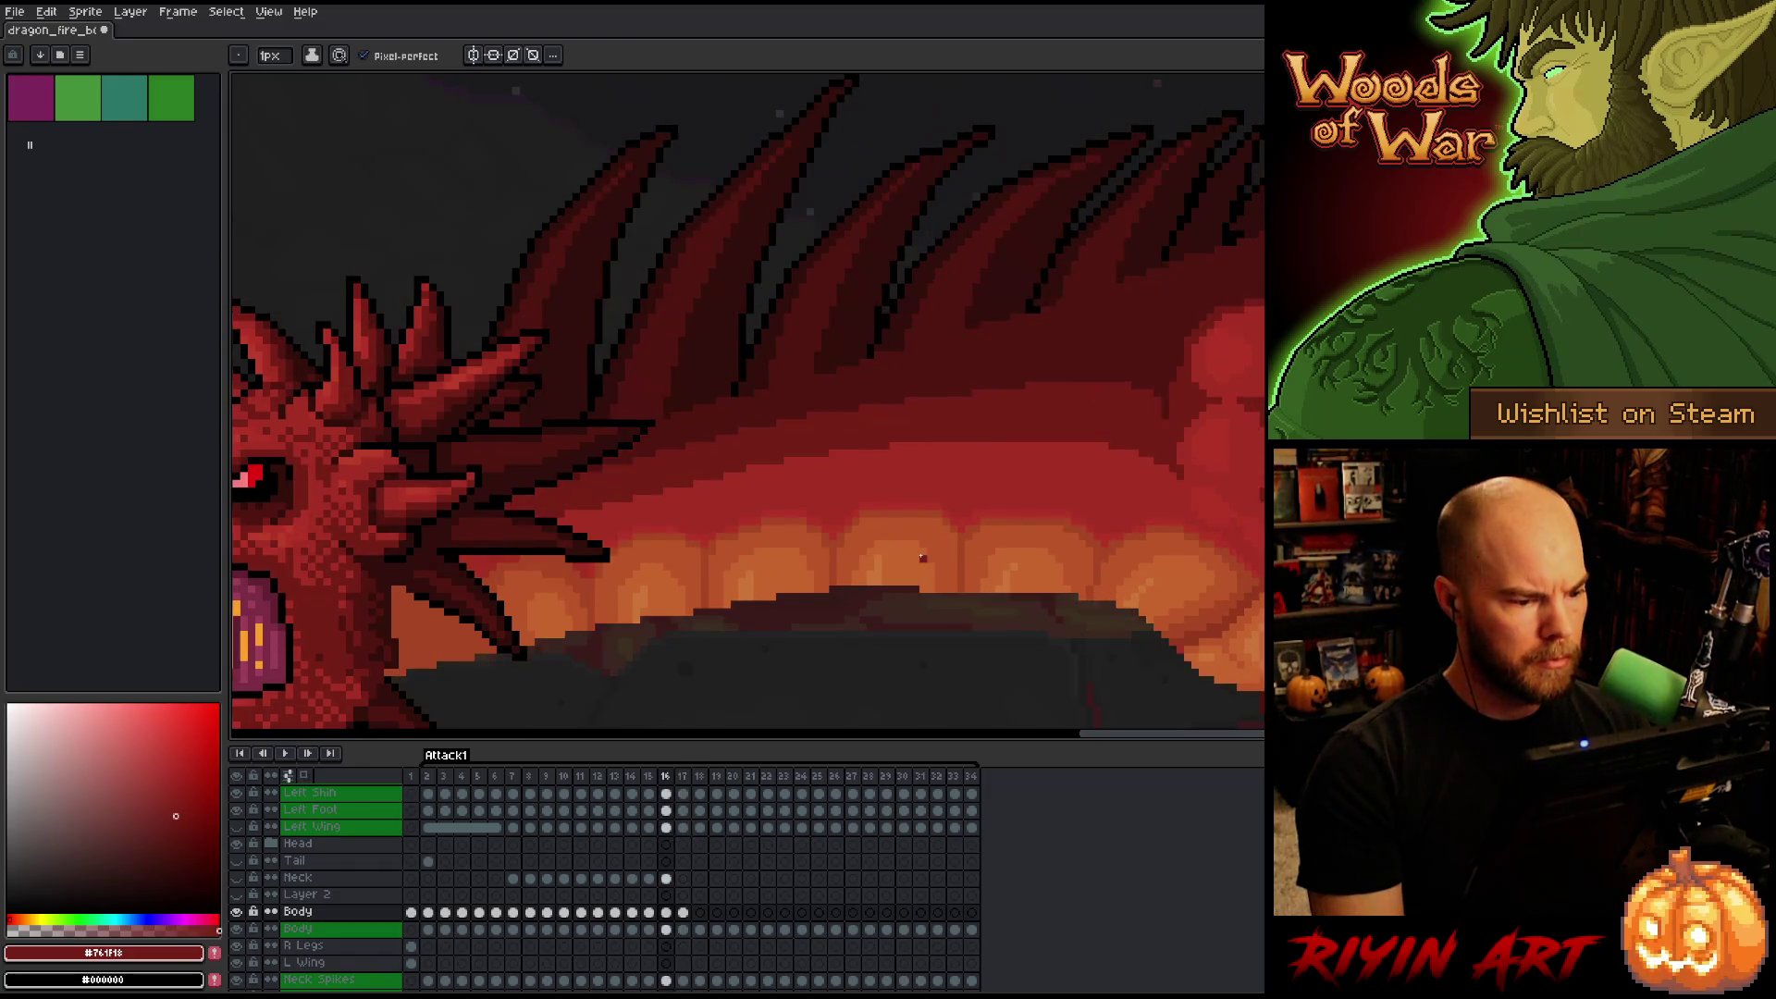
{"action": "key", "text": "Right"}
{"action": "scroll", "coordinate": [920, 555], "scroll_direction": "down", "scroll_amount": 2}
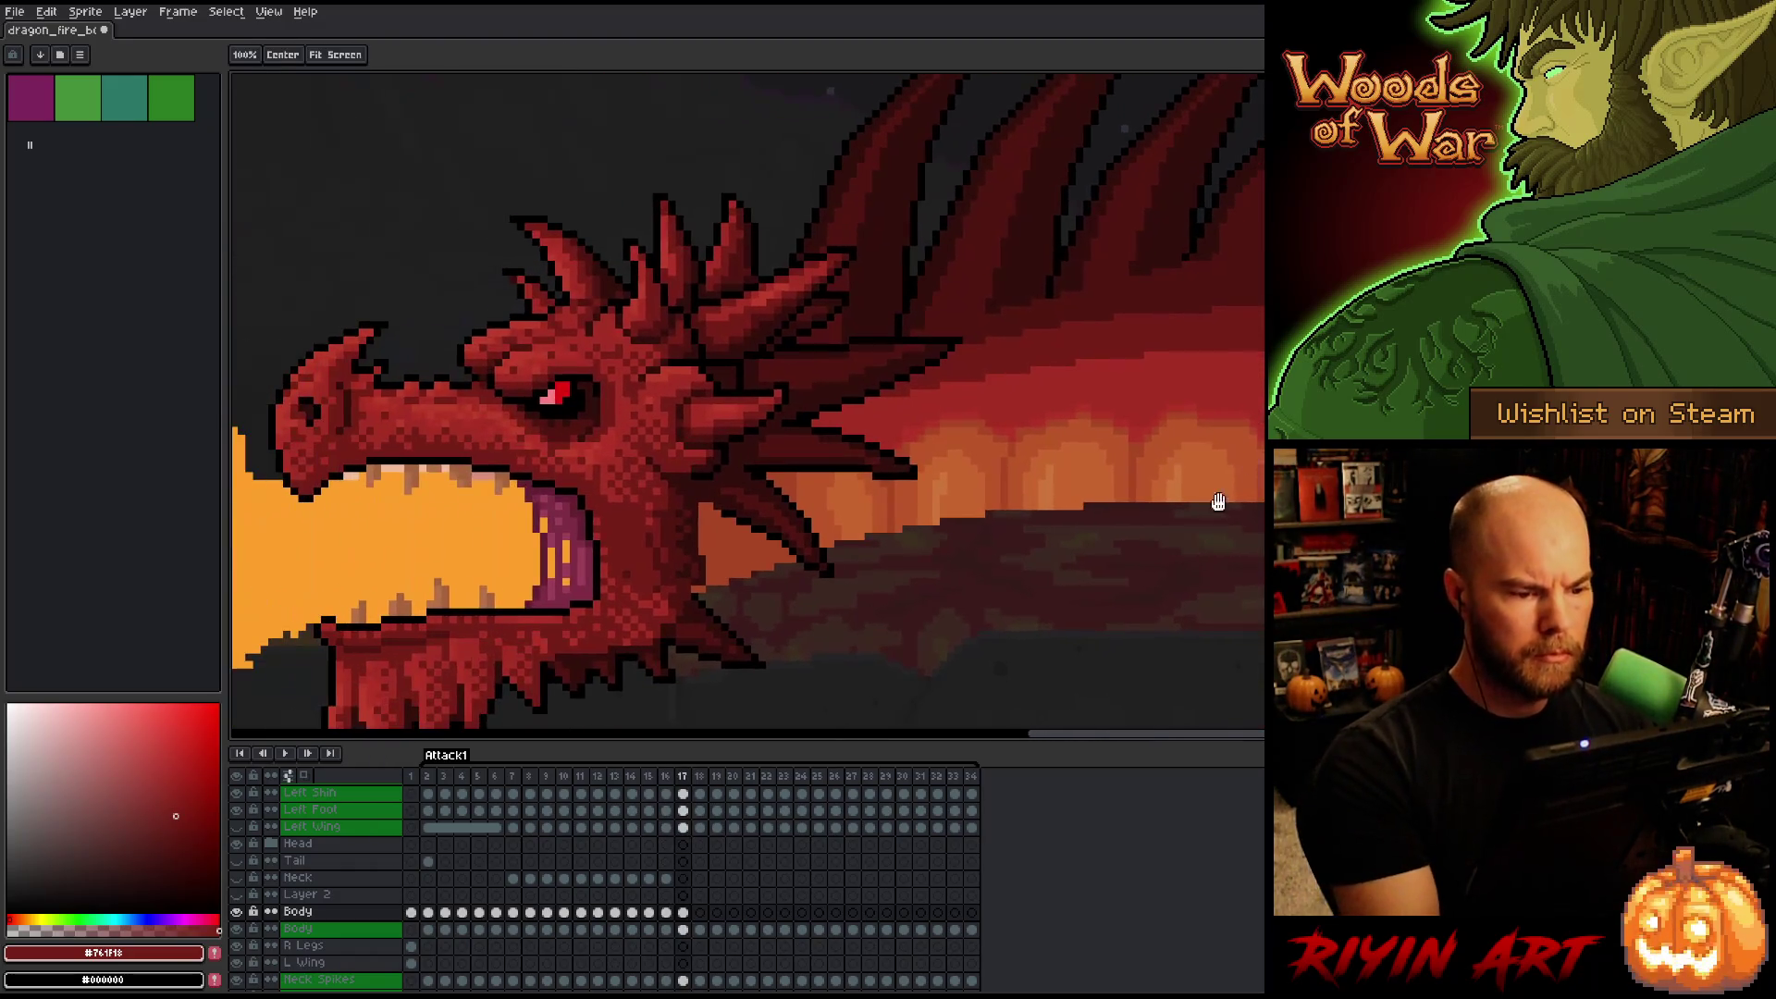
{"action": "key", "text": "b"}
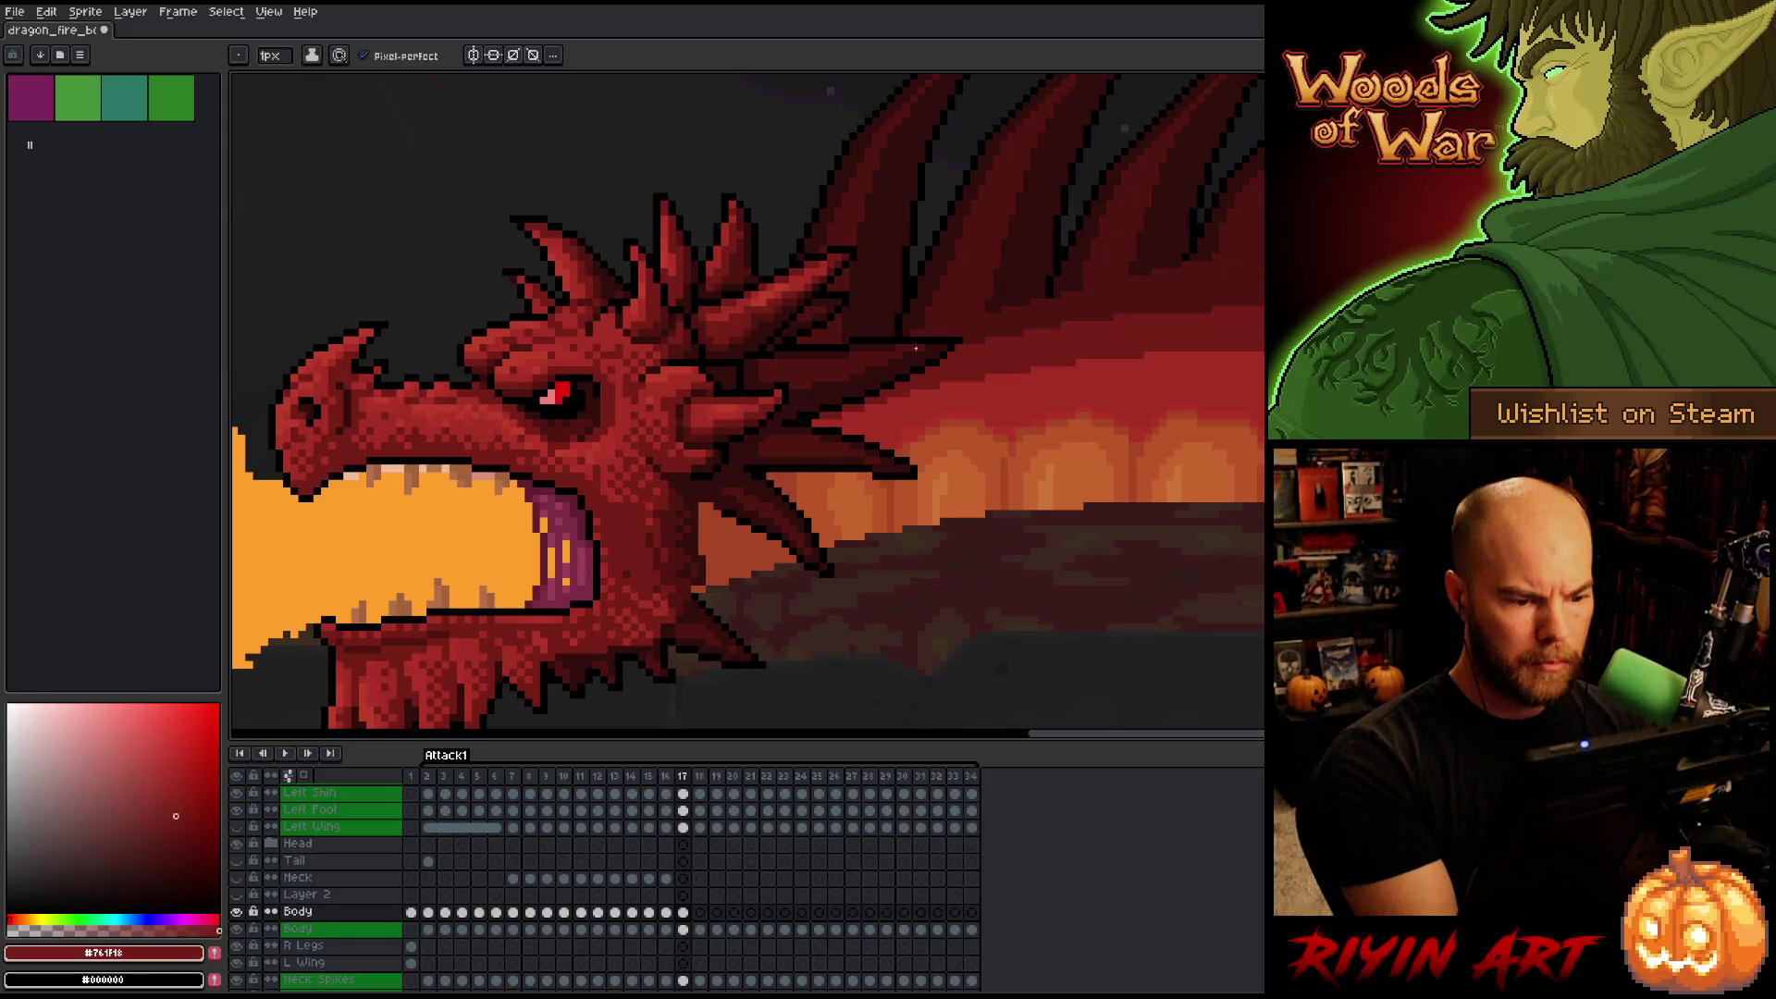
Add bright red pixels to the upper body above the belly plates.
{"action": "left_click", "coordinate": [914, 408], "text": "alt"}
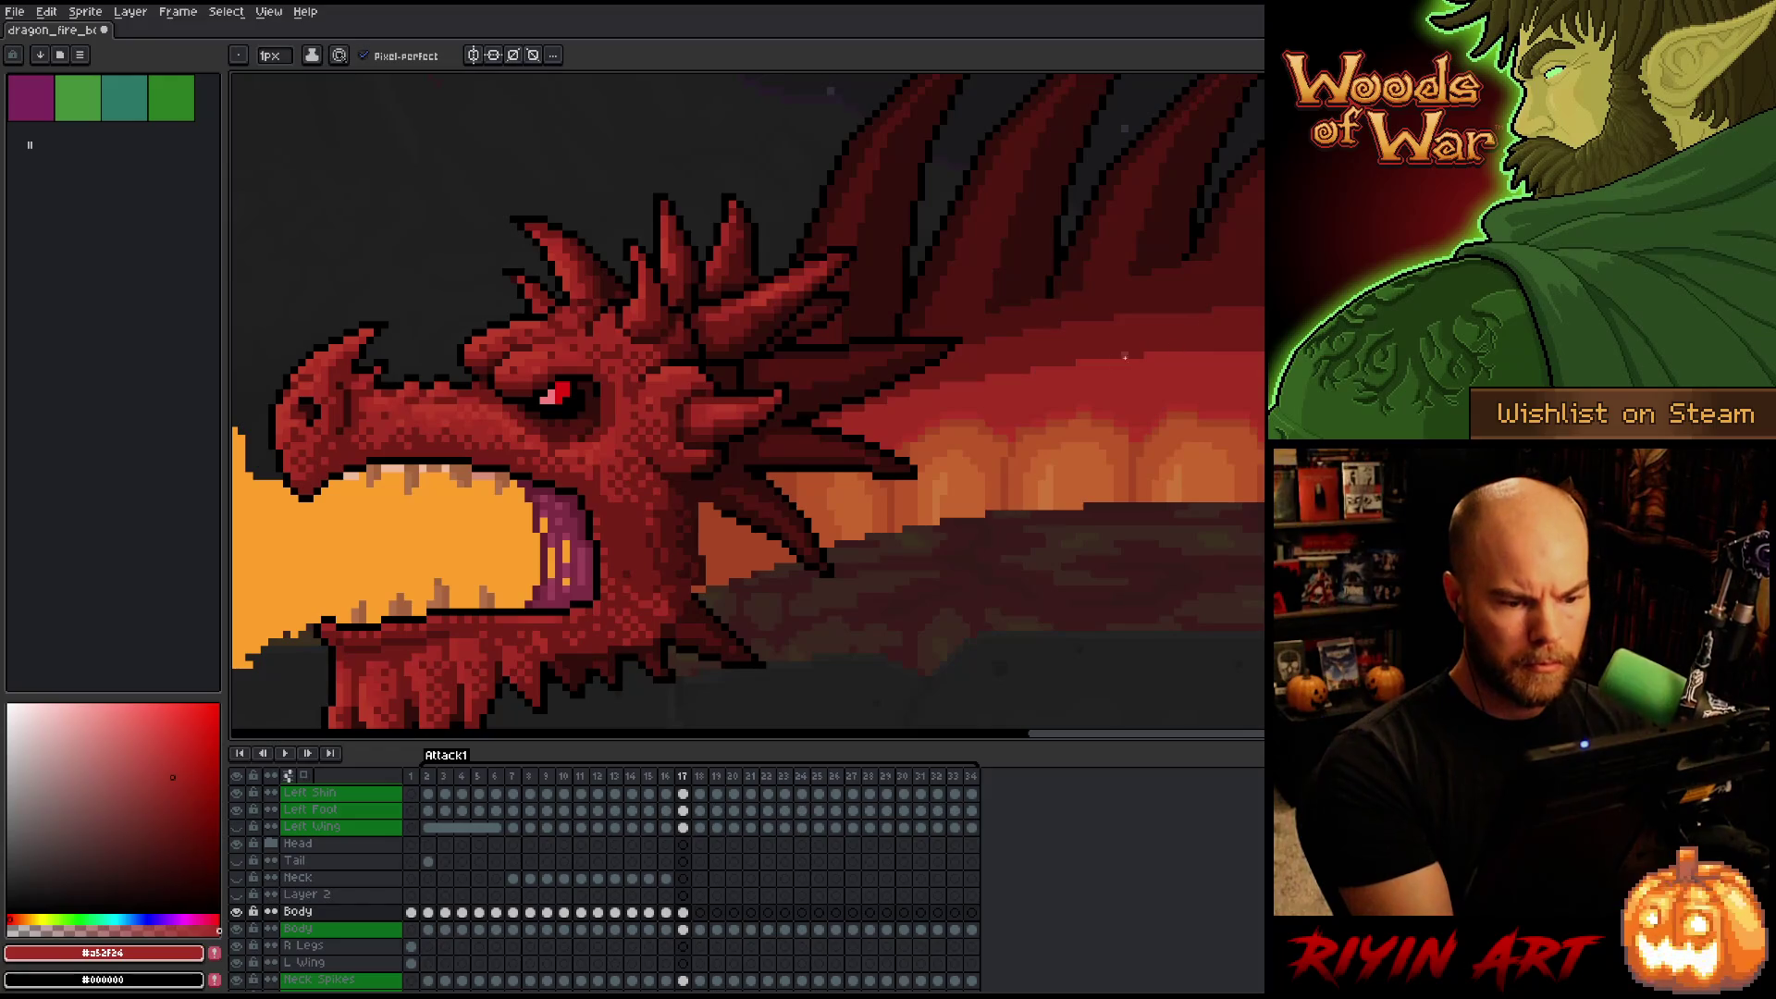
{"action": "left_click", "coordinate": [985, 411], "text": "alt"}
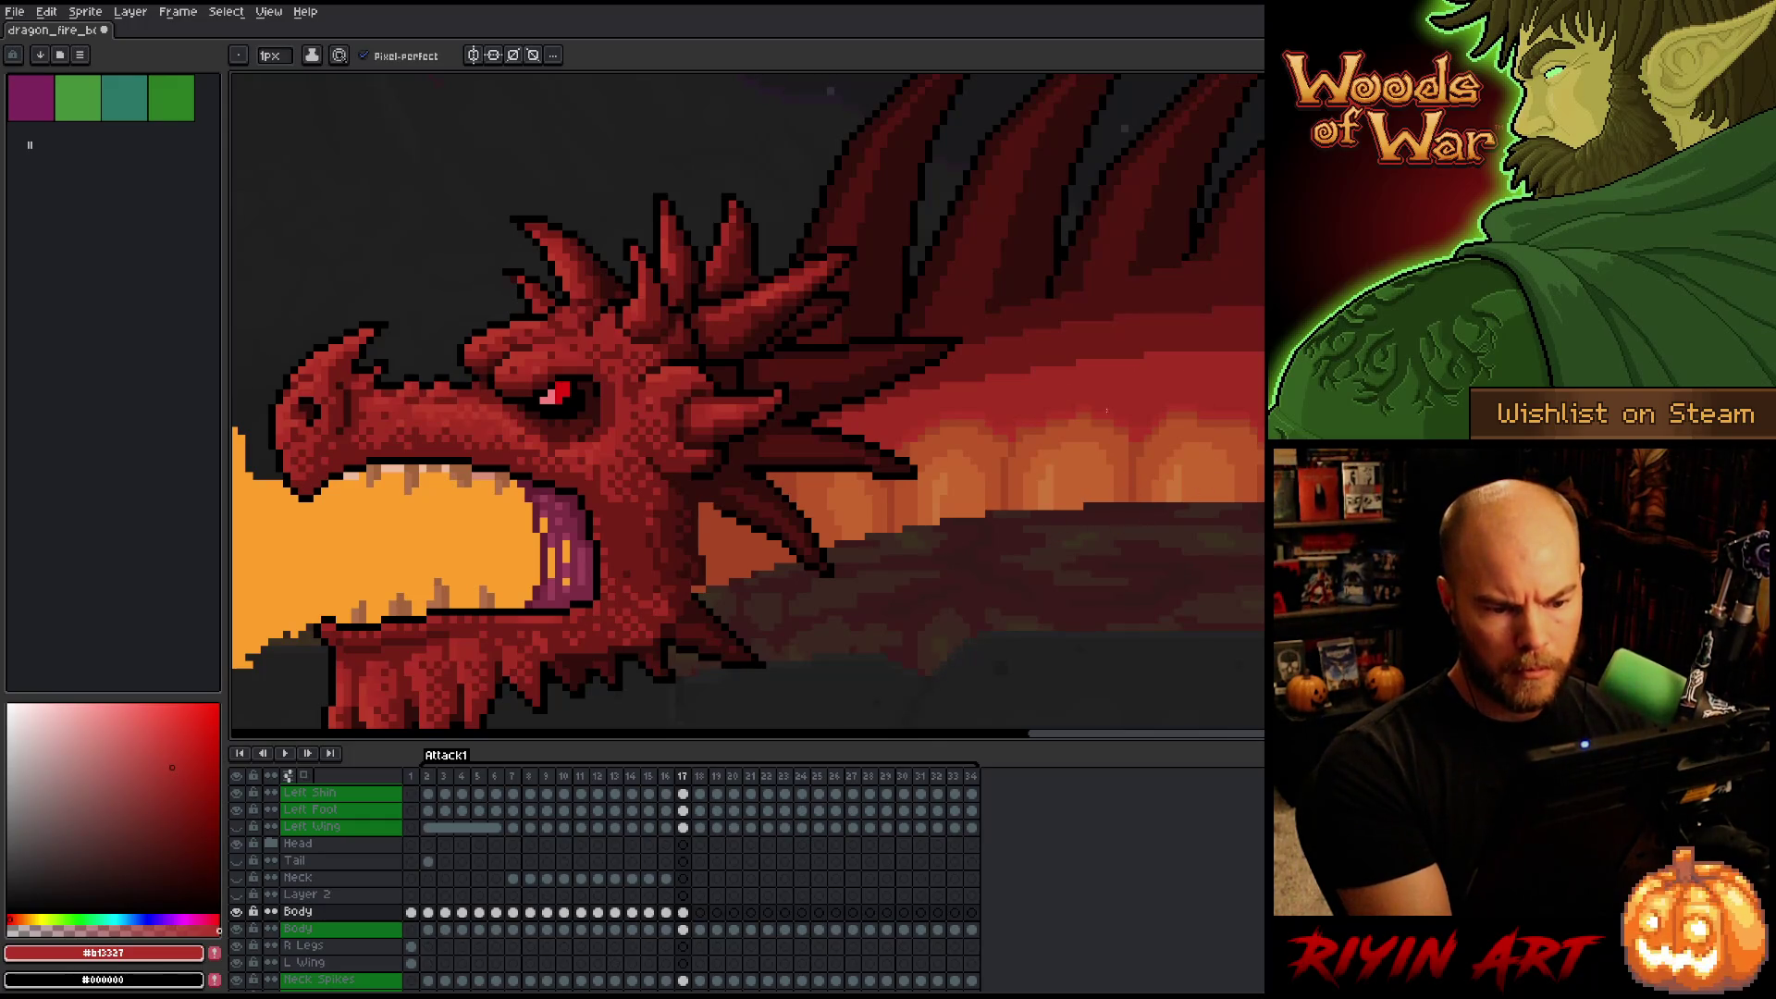
{"action": "left_click", "coordinate": [1101, 408], "text": "alt"}
{"action": "left_click", "coordinate": [1084, 402], "text": "alt"}
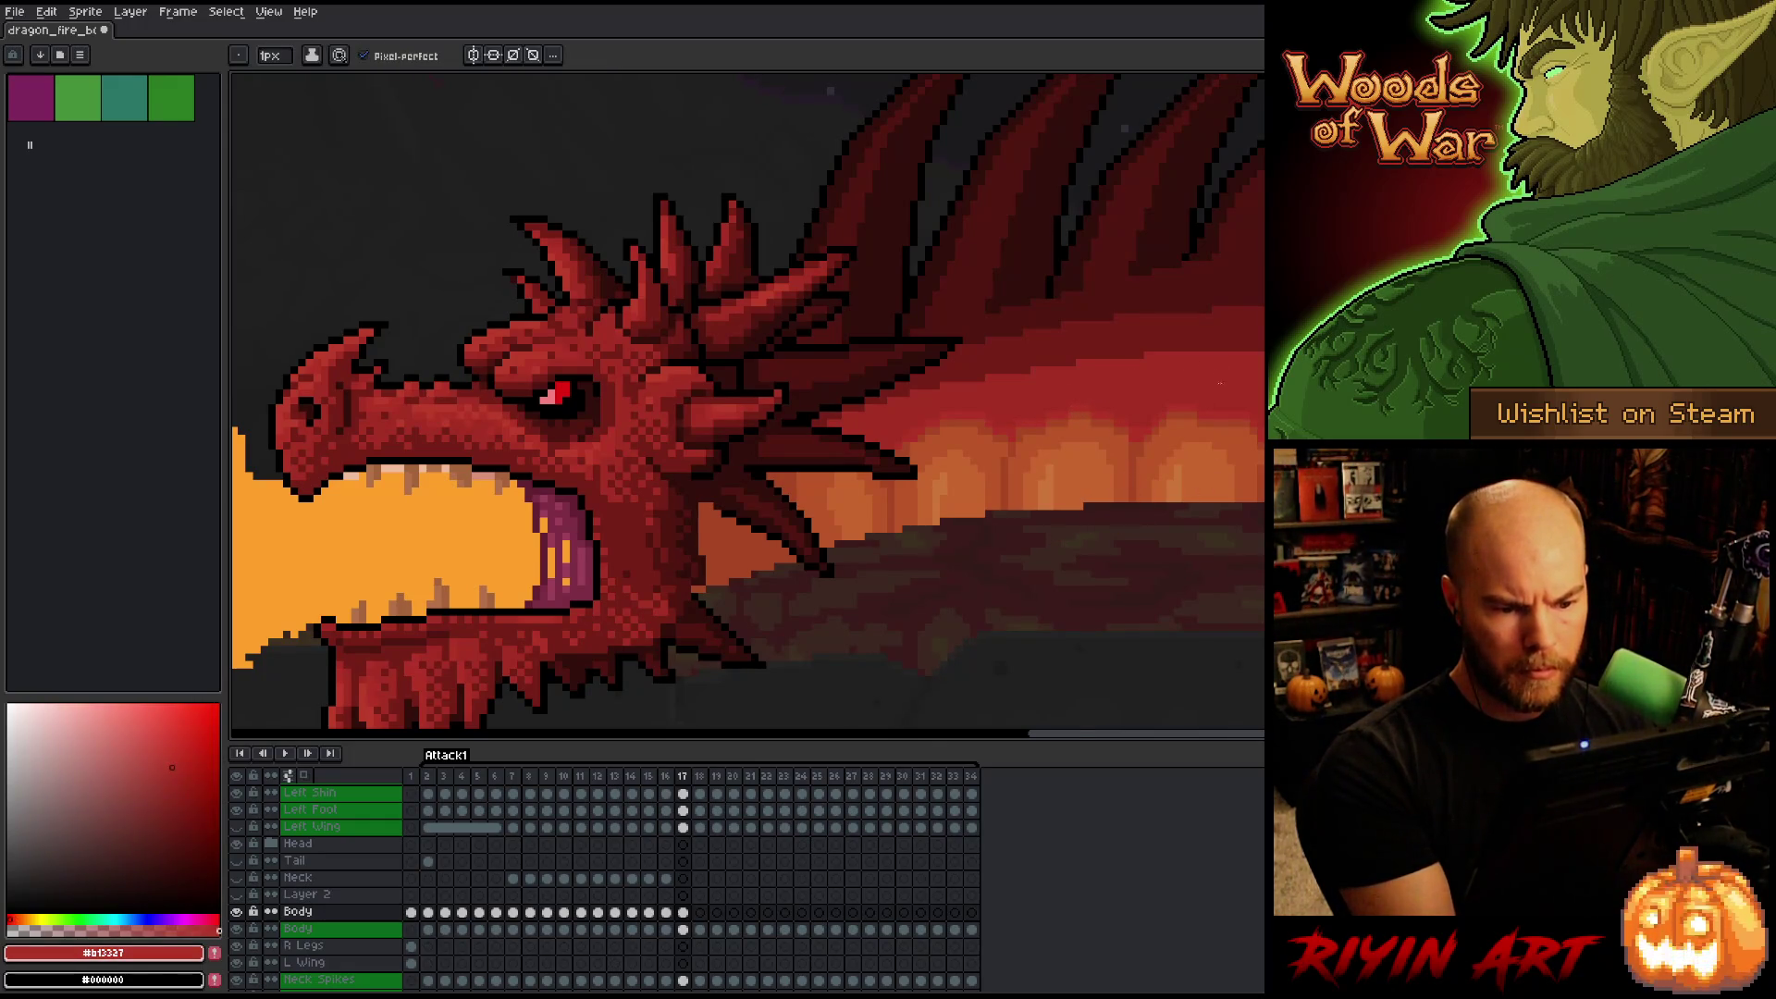
{"action": "left_click_drag", "start_coordinate": [1162, 518], "coordinate": [980, 595]}
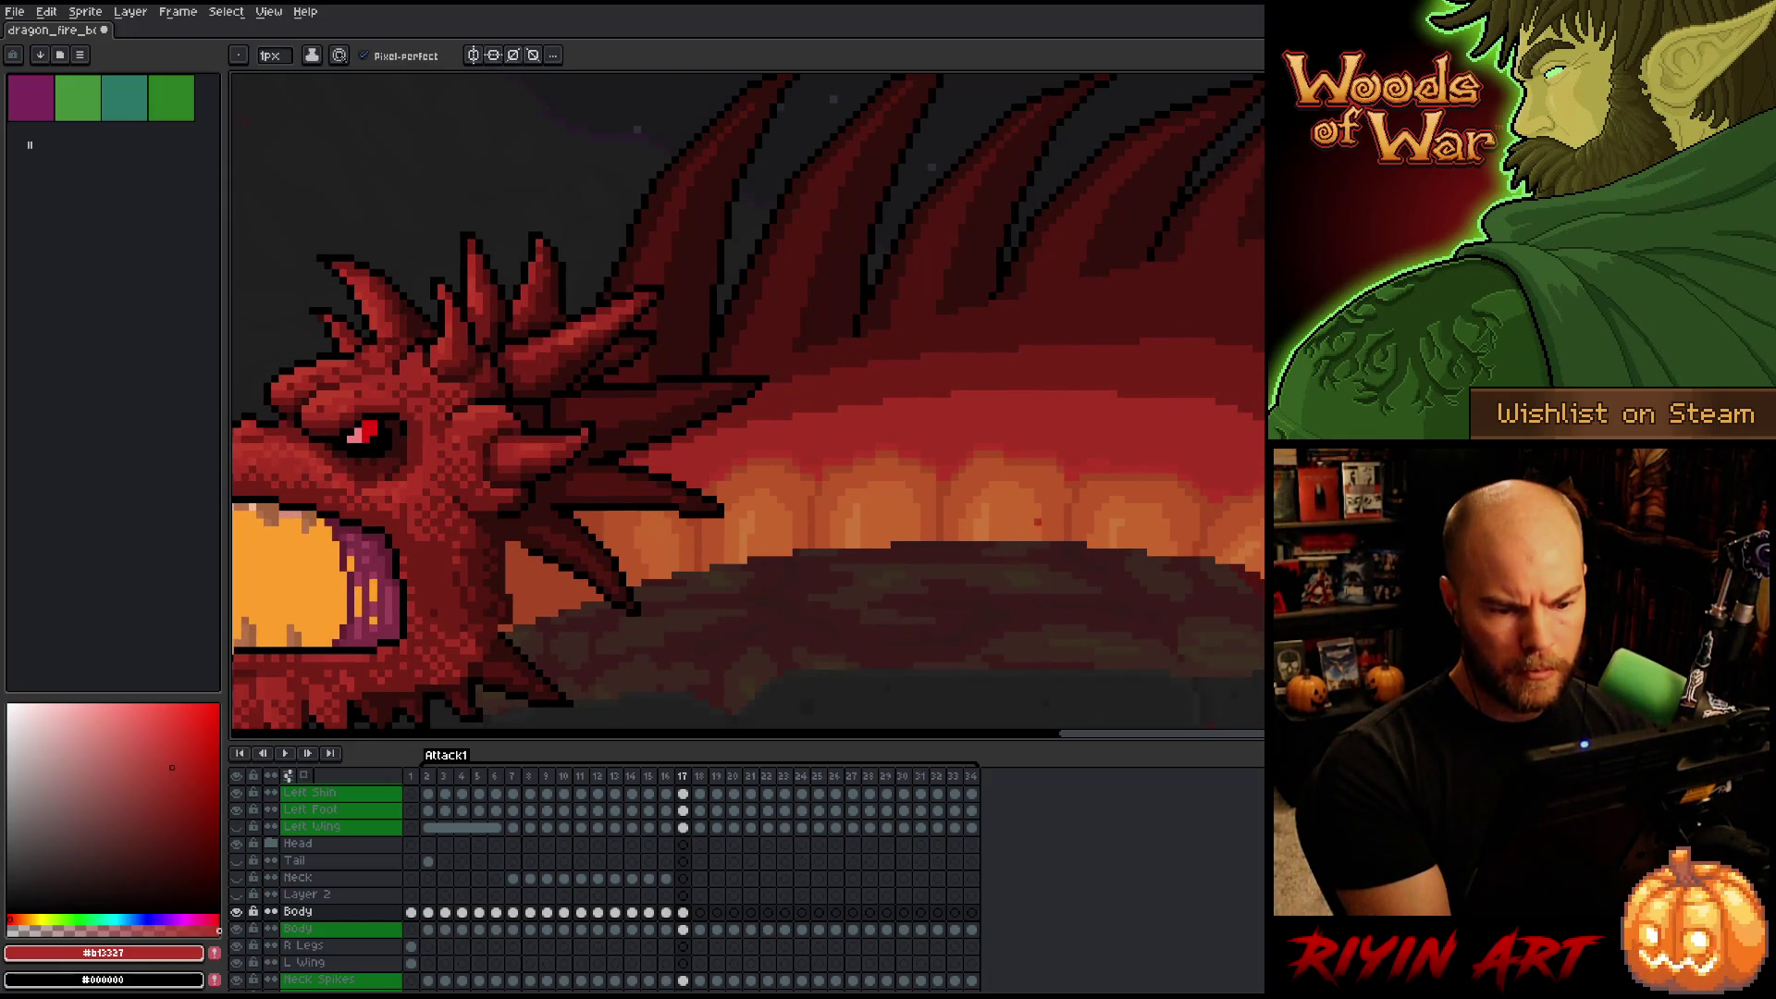
Build the lighter band with orange-red and bright red, rounding off the rear highlight.
{"action": "left_click", "coordinate": [1071, 464], "text": "alt"}
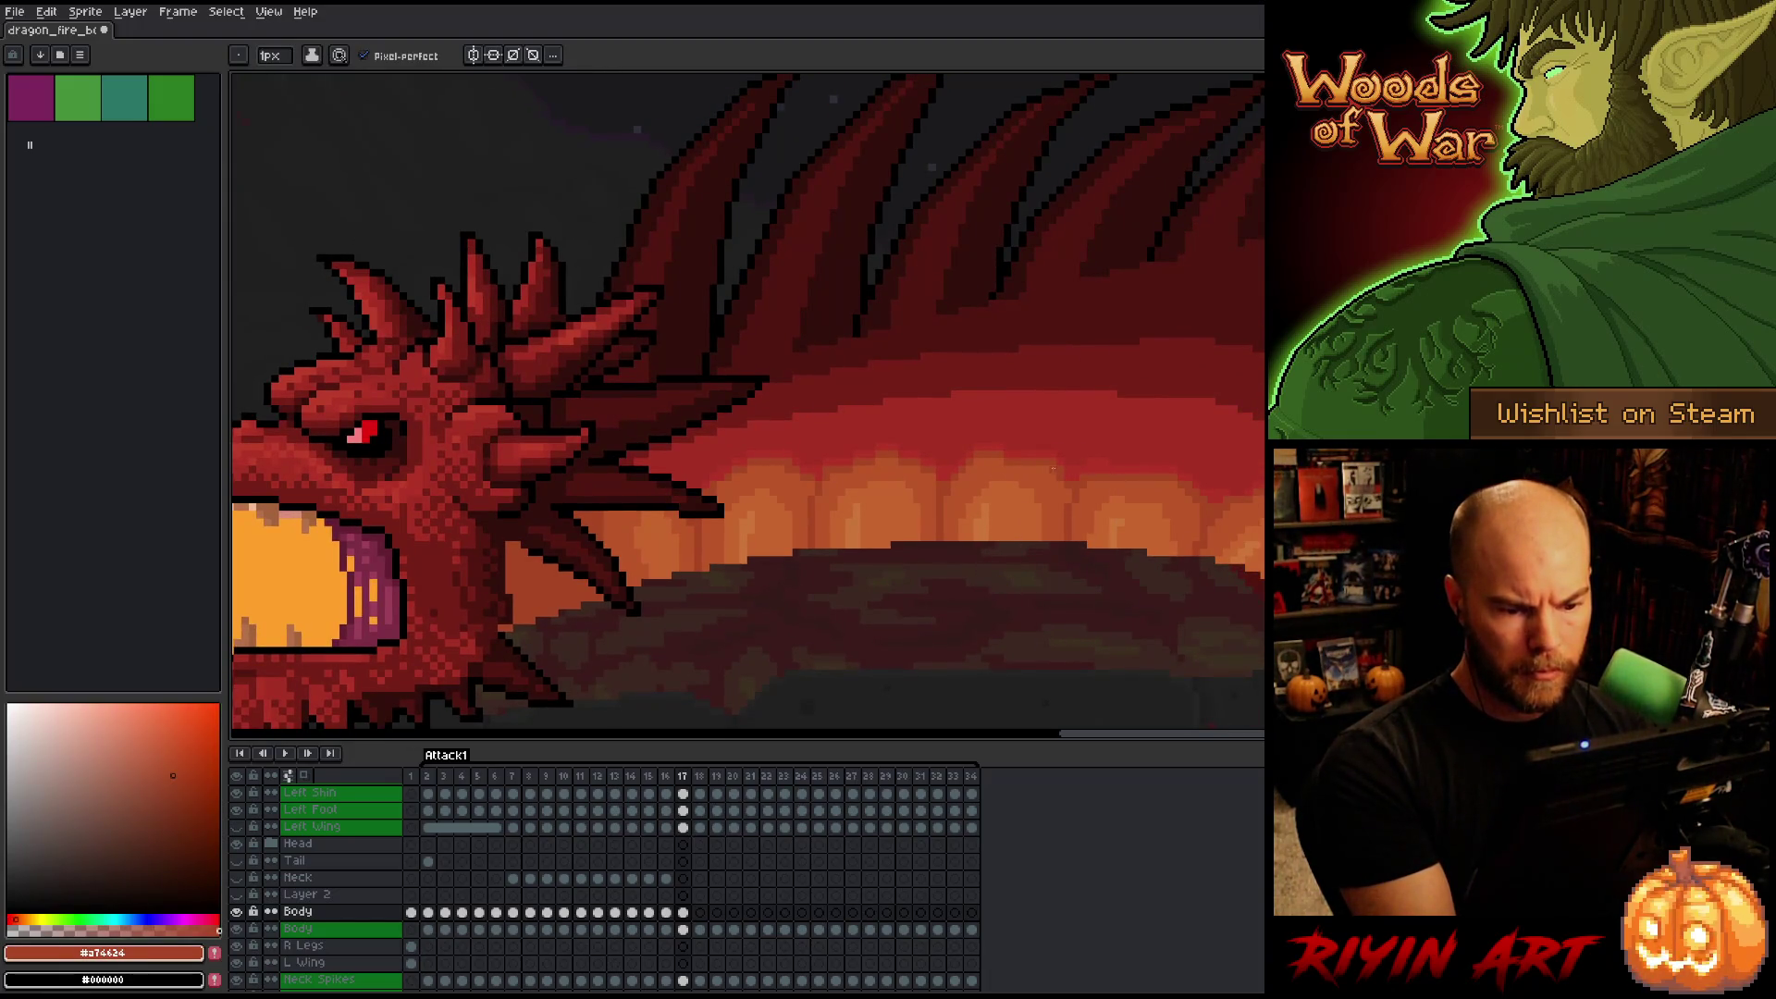
{"action": "left_click", "coordinate": [1058, 461], "text": "alt"}
{"action": "left_click", "coordinate": [1055, 454], "text": "alt"}
{"action": "left_click", "coordinate": [1017, 448], "text": "alt"}
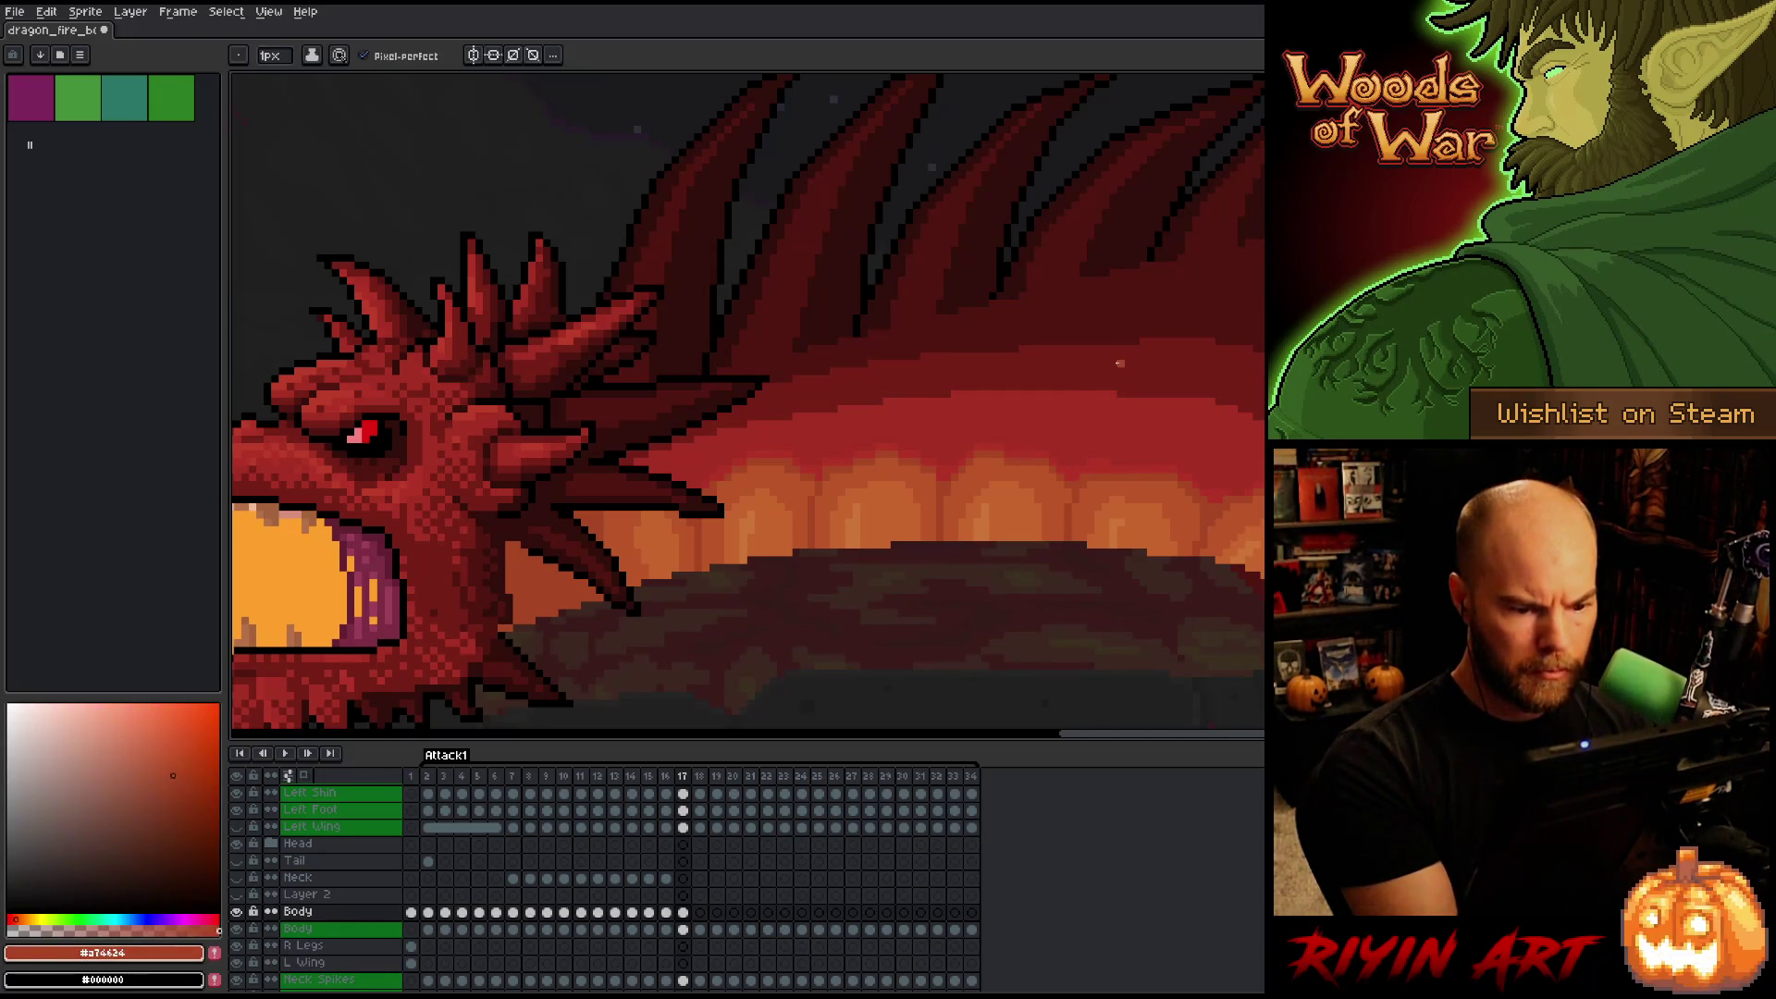
{"action": "left_click", "coordinate": [999, 460], "text": "alt"}
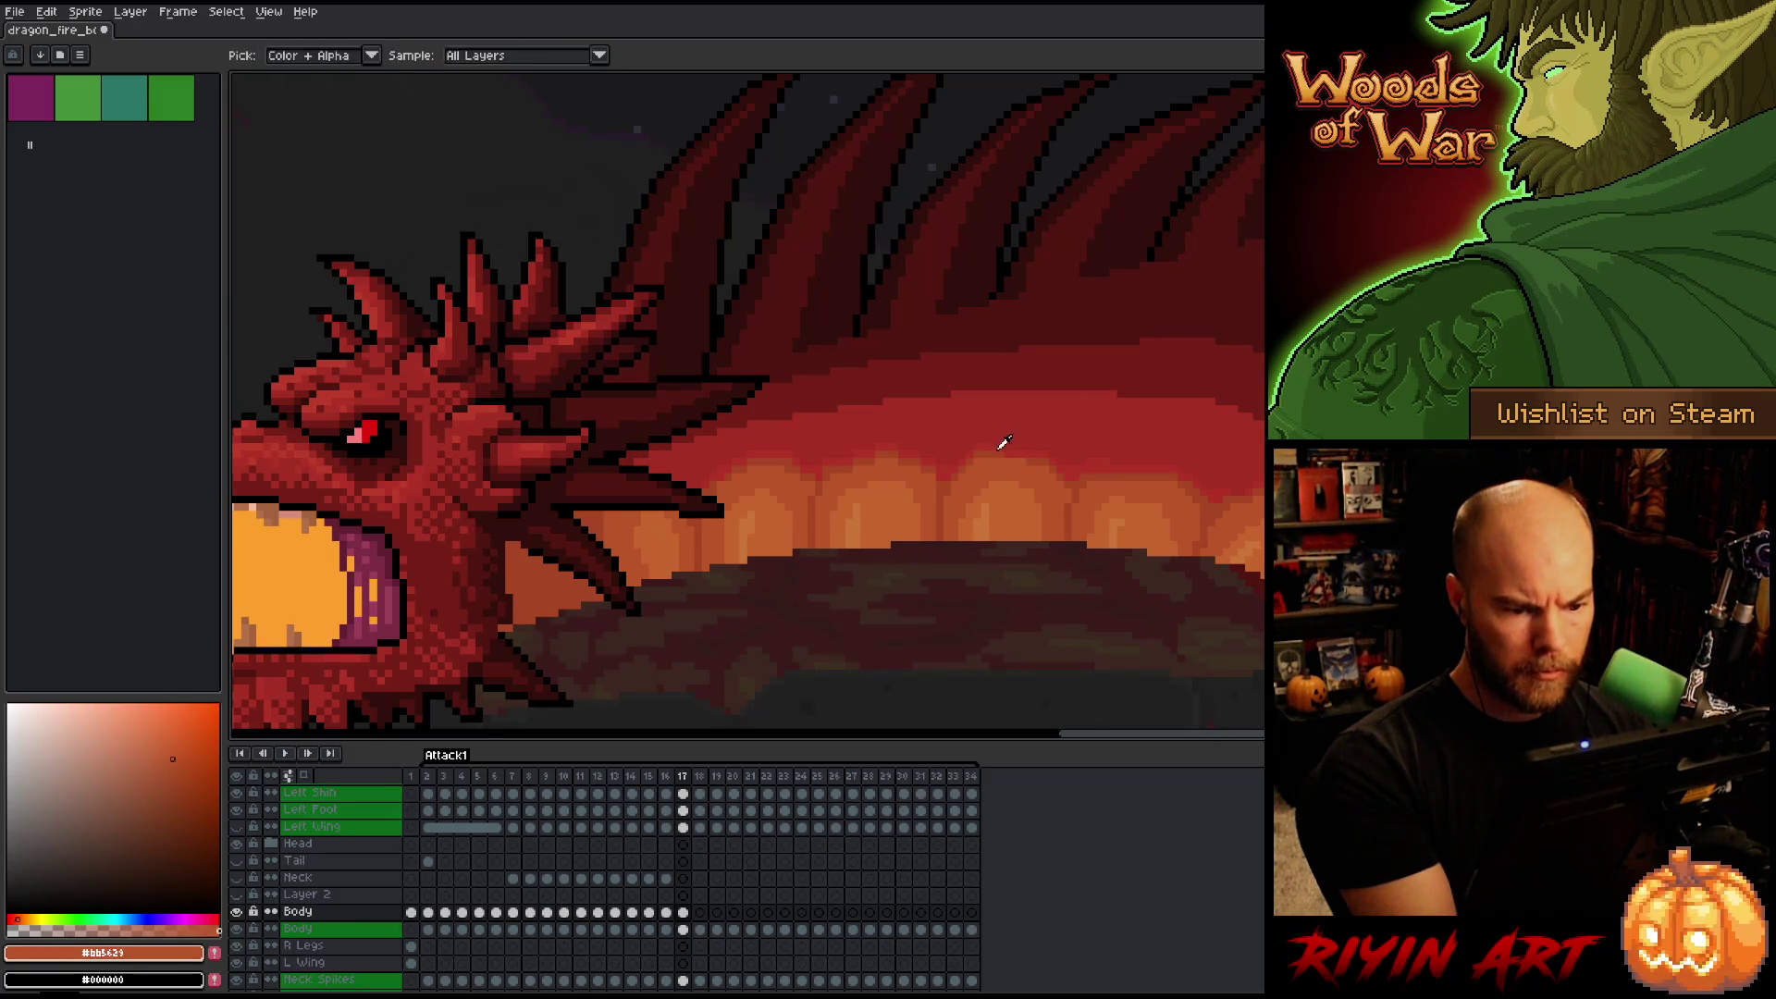
{"action": "left_click", "coordinate": [1025, 454], "text": "alt"}
{"action": "left_click", "coordinate": [1018, 450], "text": "alt"}
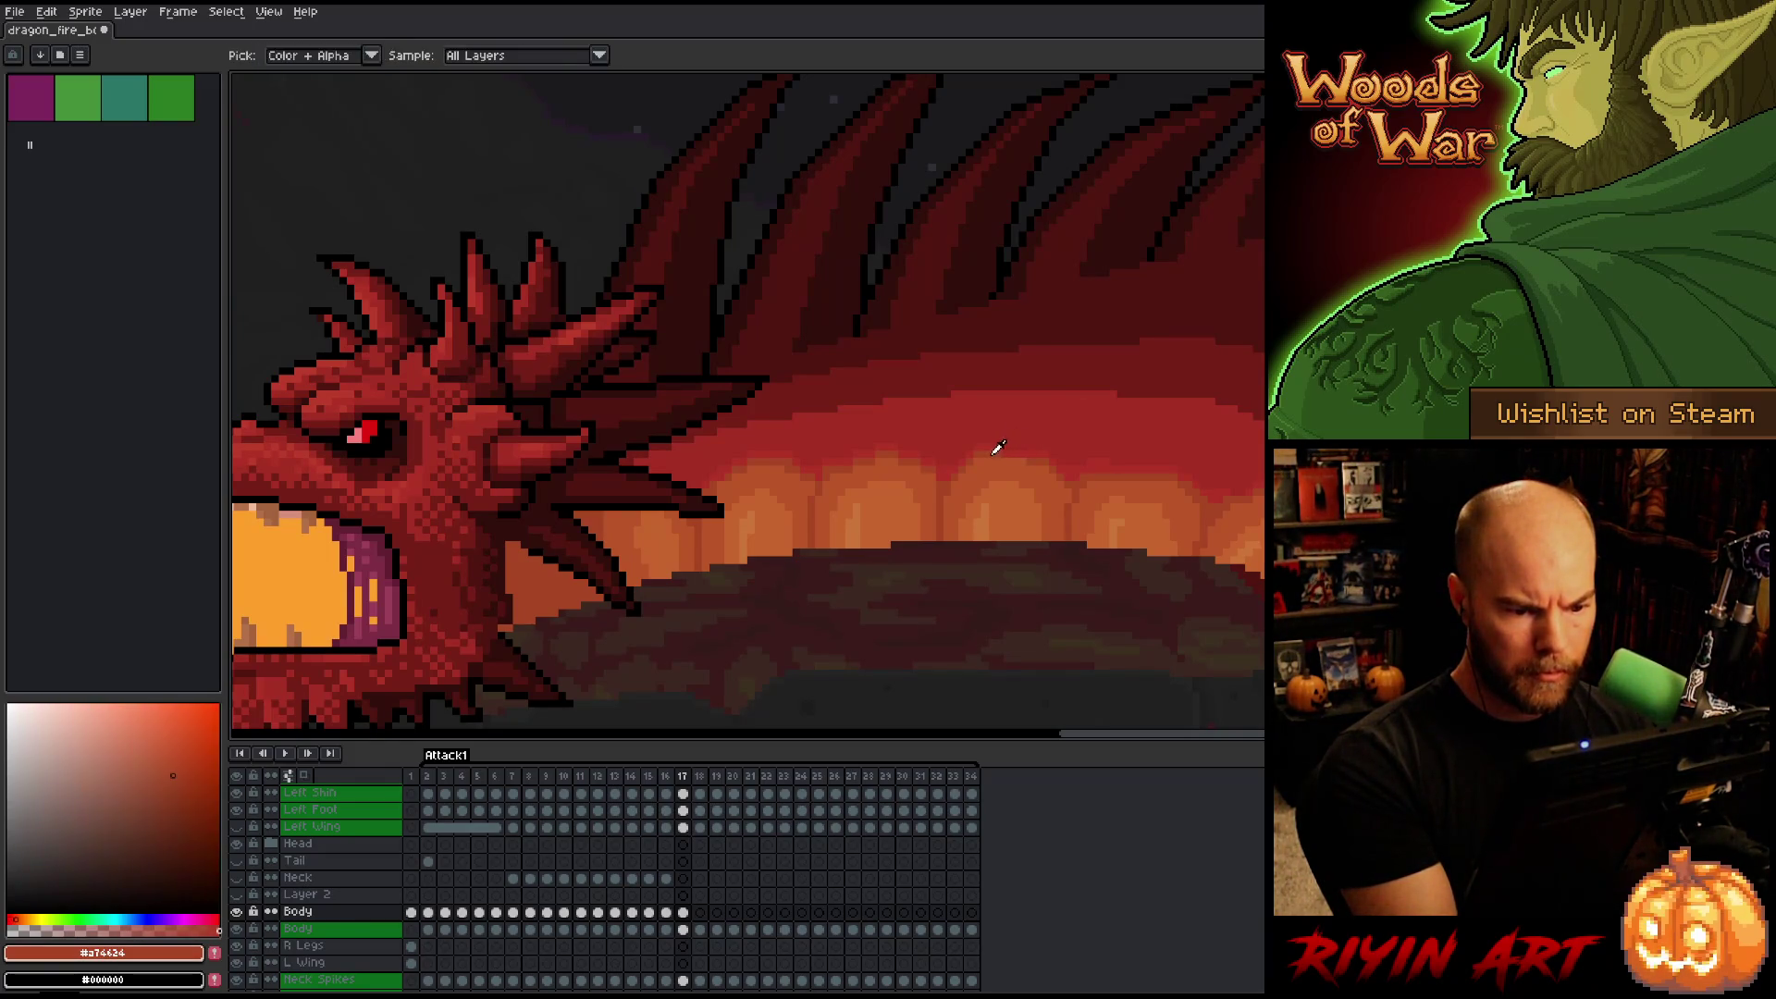
{"action": "left_click", "coordinate": [1036, 445], "text": "alt"}
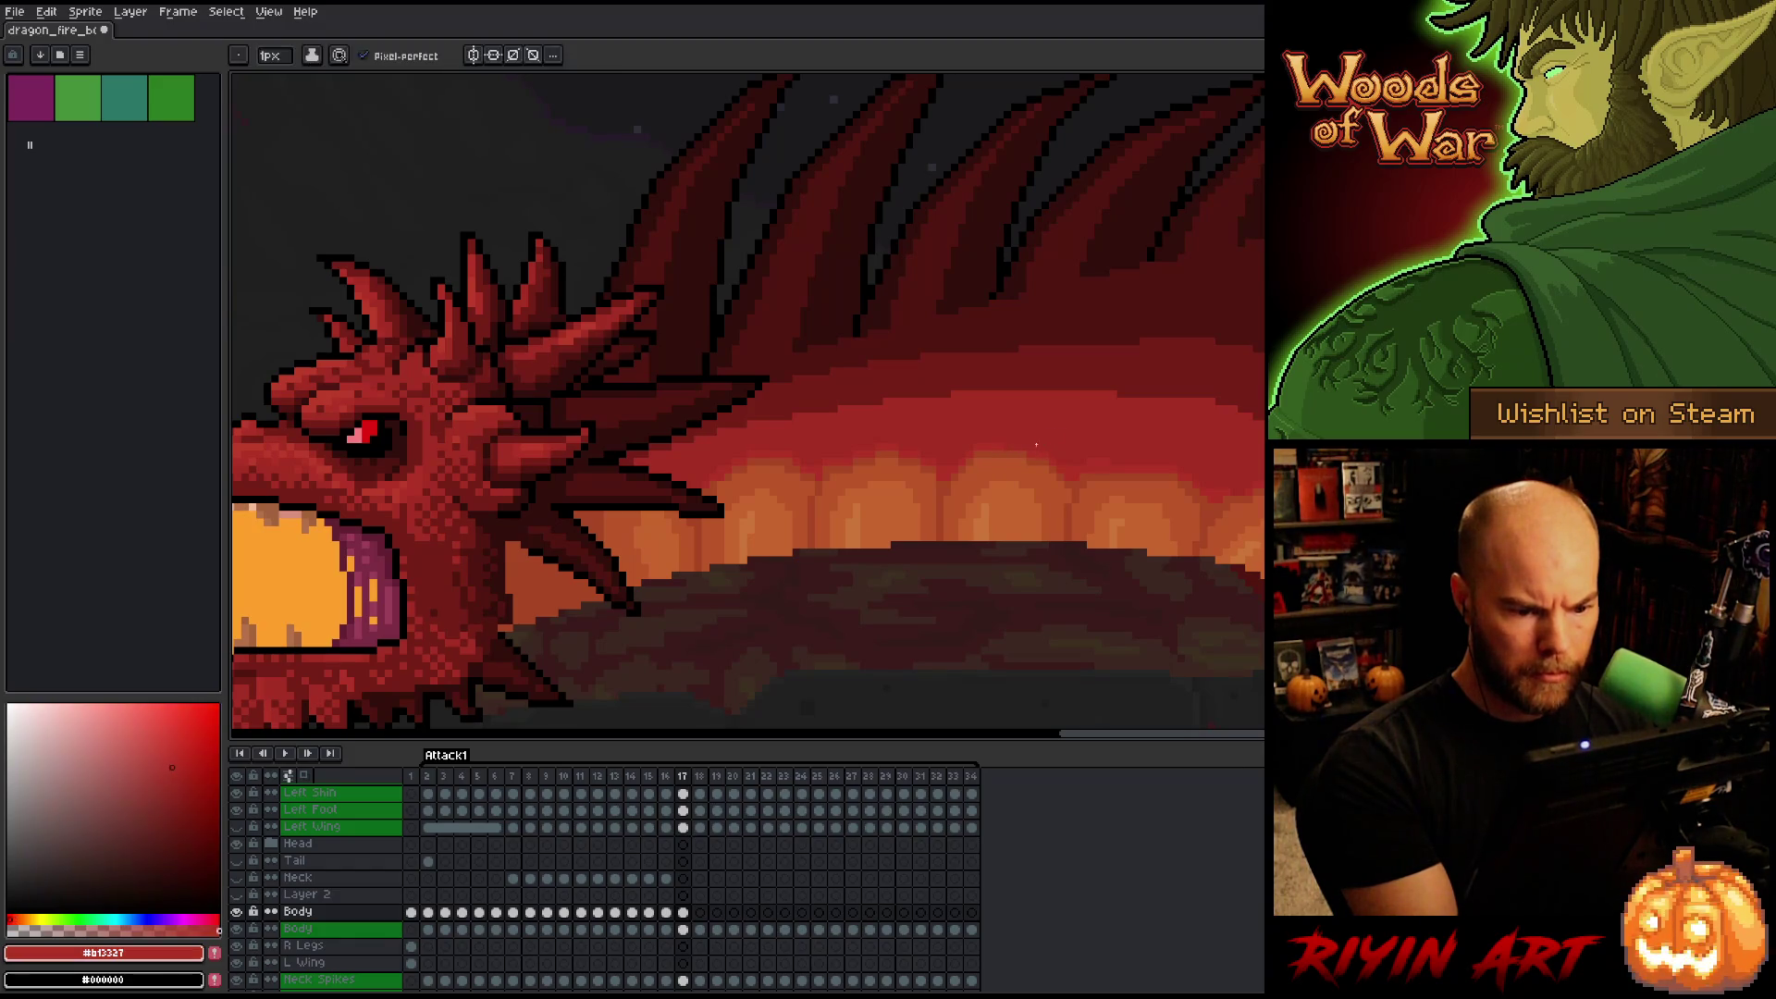
{"action": "left_click_drag", "start_coordinate": [1258, 471], "coordinate": [1080, 463]}
{"action": "left_click", "coordinate": [926, 454], "text": "alt"}
{"action": "key", "text": "alt"}
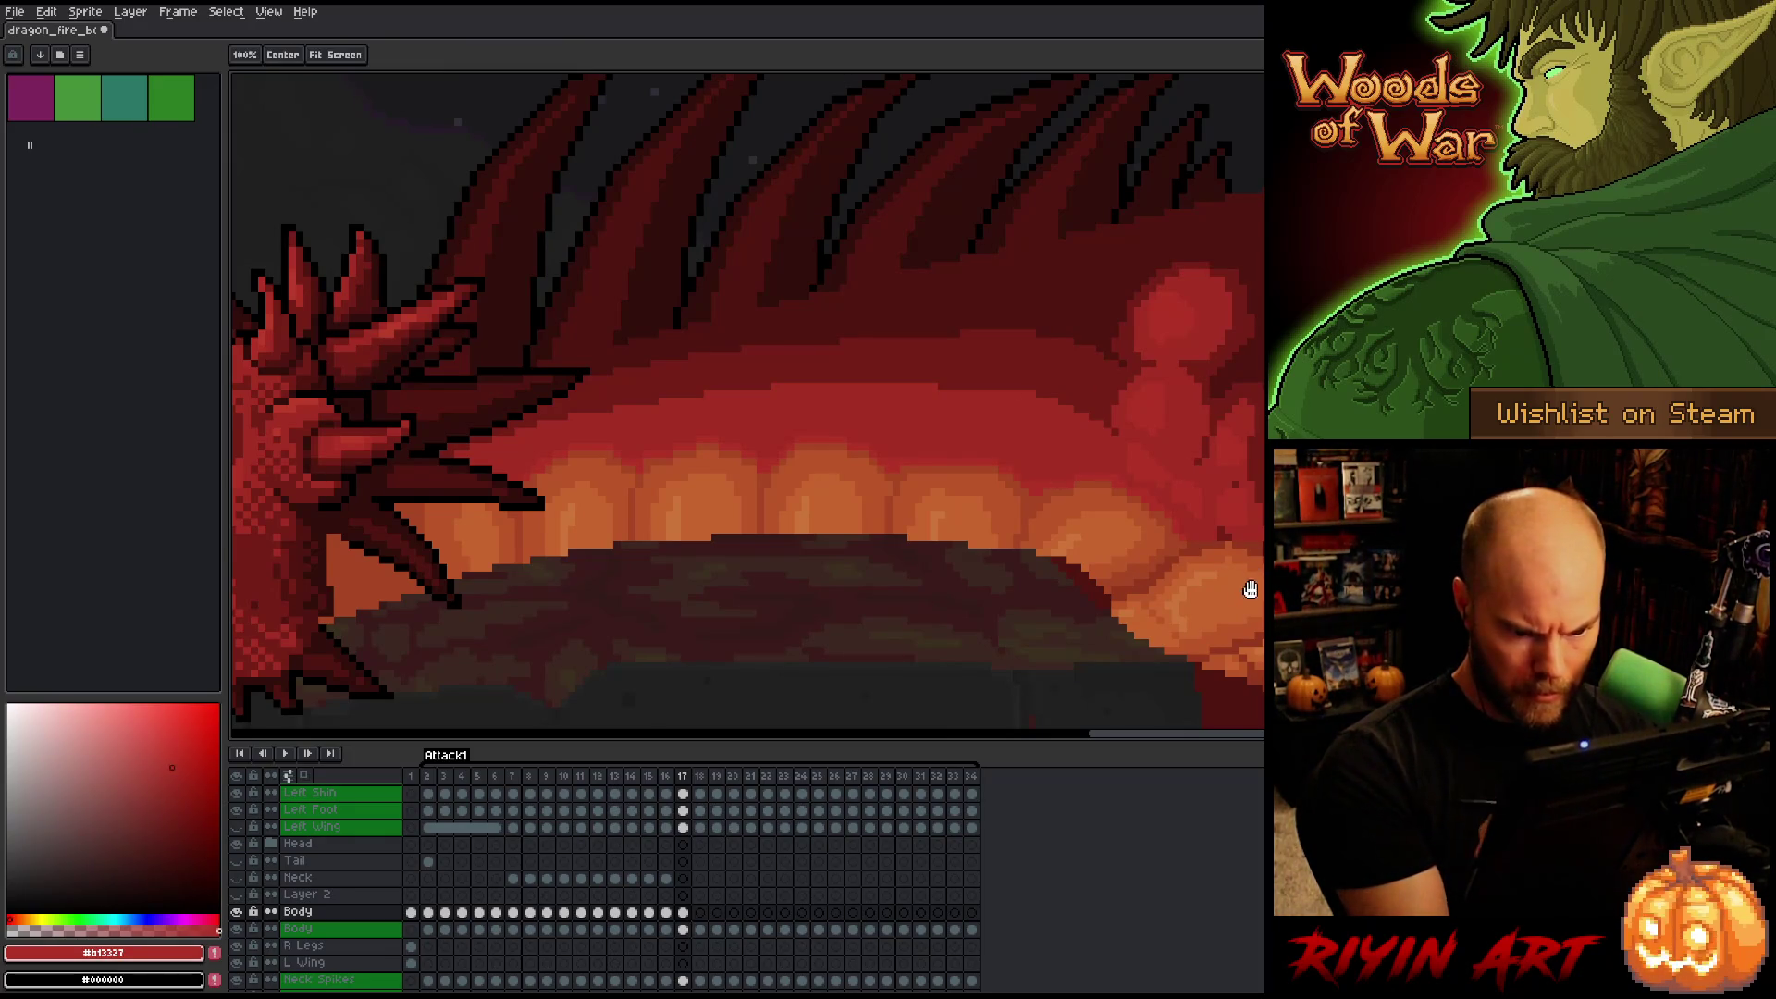
Around the hip, pick the mid red, dark orange-brown and belly-plate orange.
{"action": "left_click_drag", "start_coordinate": [1159, 499], "coordinate": [1029, 466]}
{"action": "left_click", "coordinate": [1032, 455], "text": "alt"}
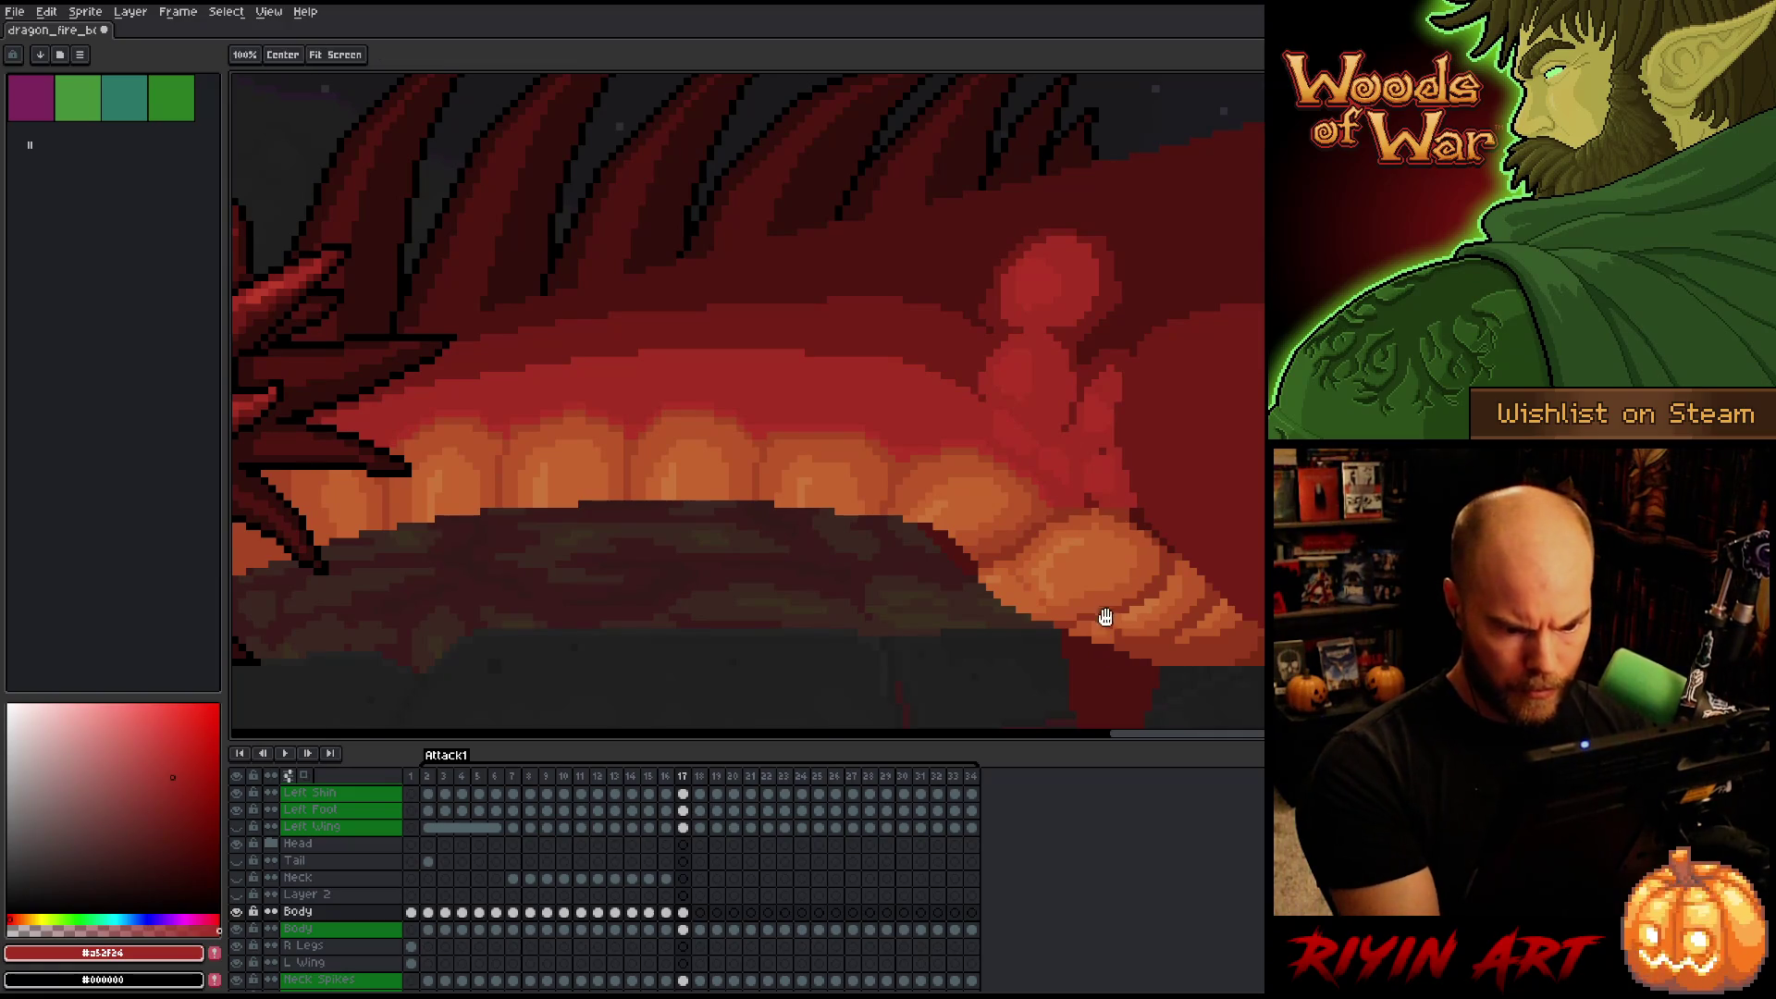
{"action": "left_click_drag", "start_coordinate": [1101, 622], "coordinate": [1035, 615]}
{"action": "left_click", "coordinate": [1033, 500], "text": "alt"}
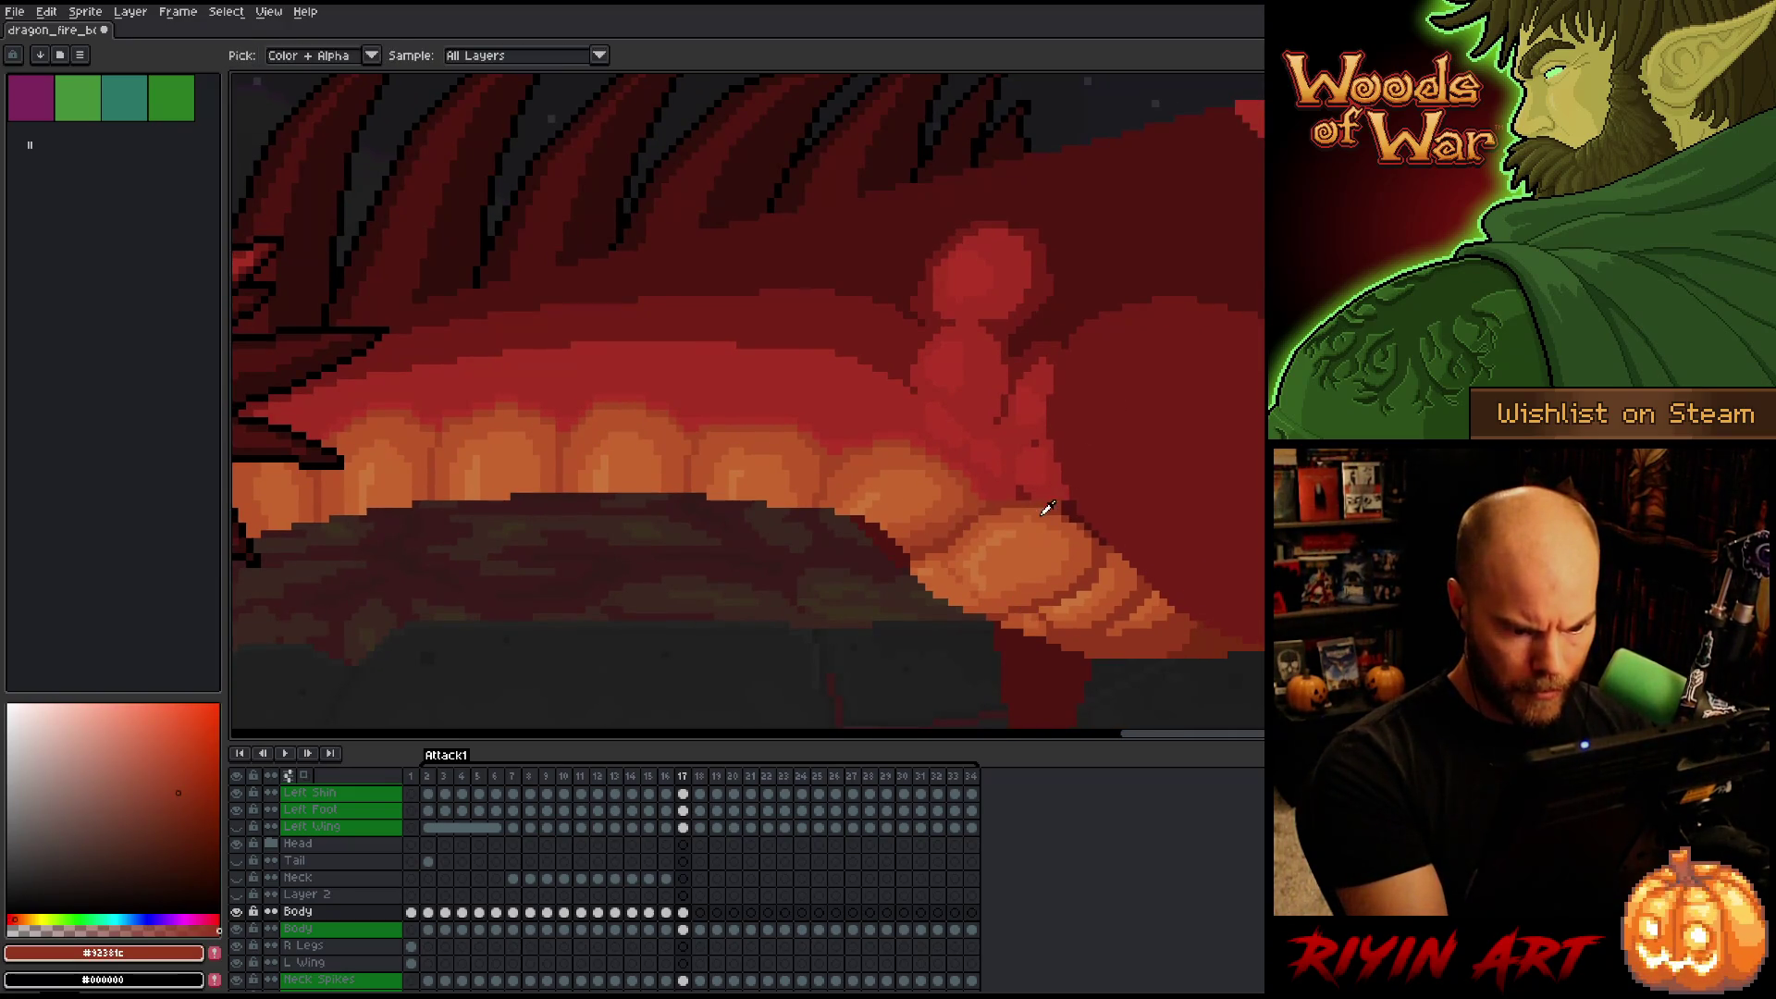
{"action": "left_click", "coordinate": [1042, 508], "text": "alt"}
{"action": "left_click", "coordinate": [990, 574], "text": "alt"}
Sample lighter, deeper and darker plate oranges plus the dark body red, then save.
{"action": "left_click", "coordinate": [988, 577], "text": "alt"}
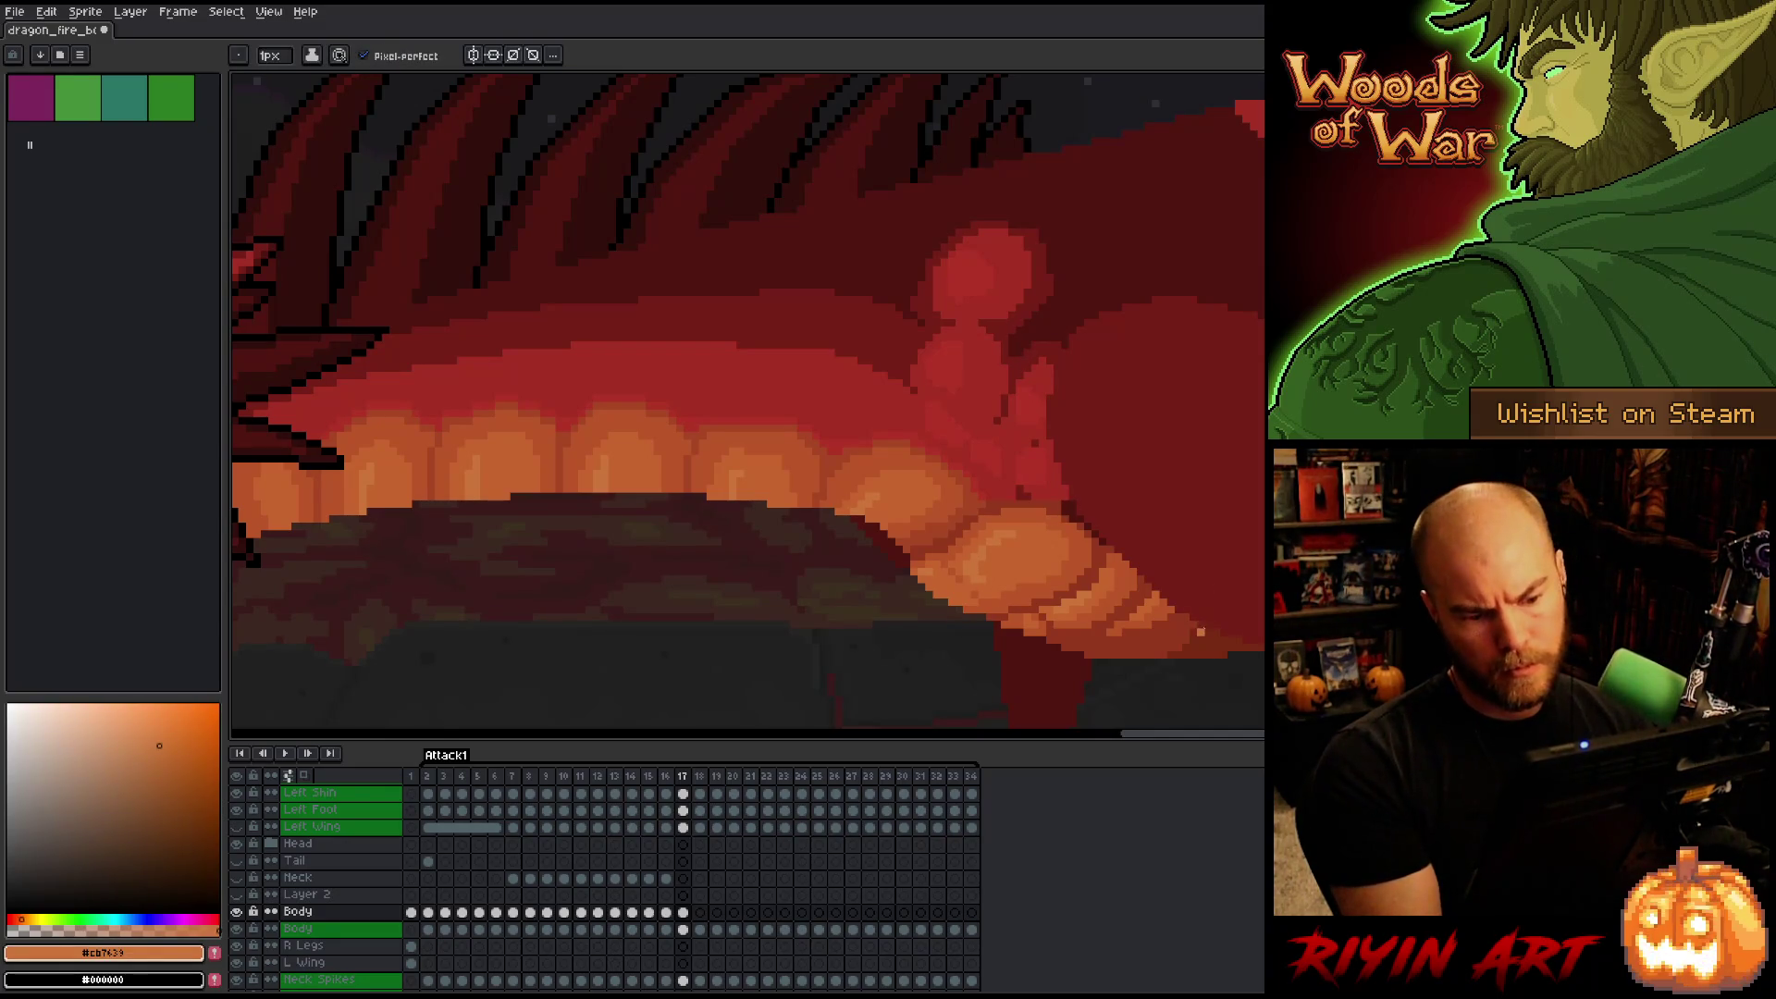
{"action": "left_click", "coordinate": [1088, 586], "text": "alt"}
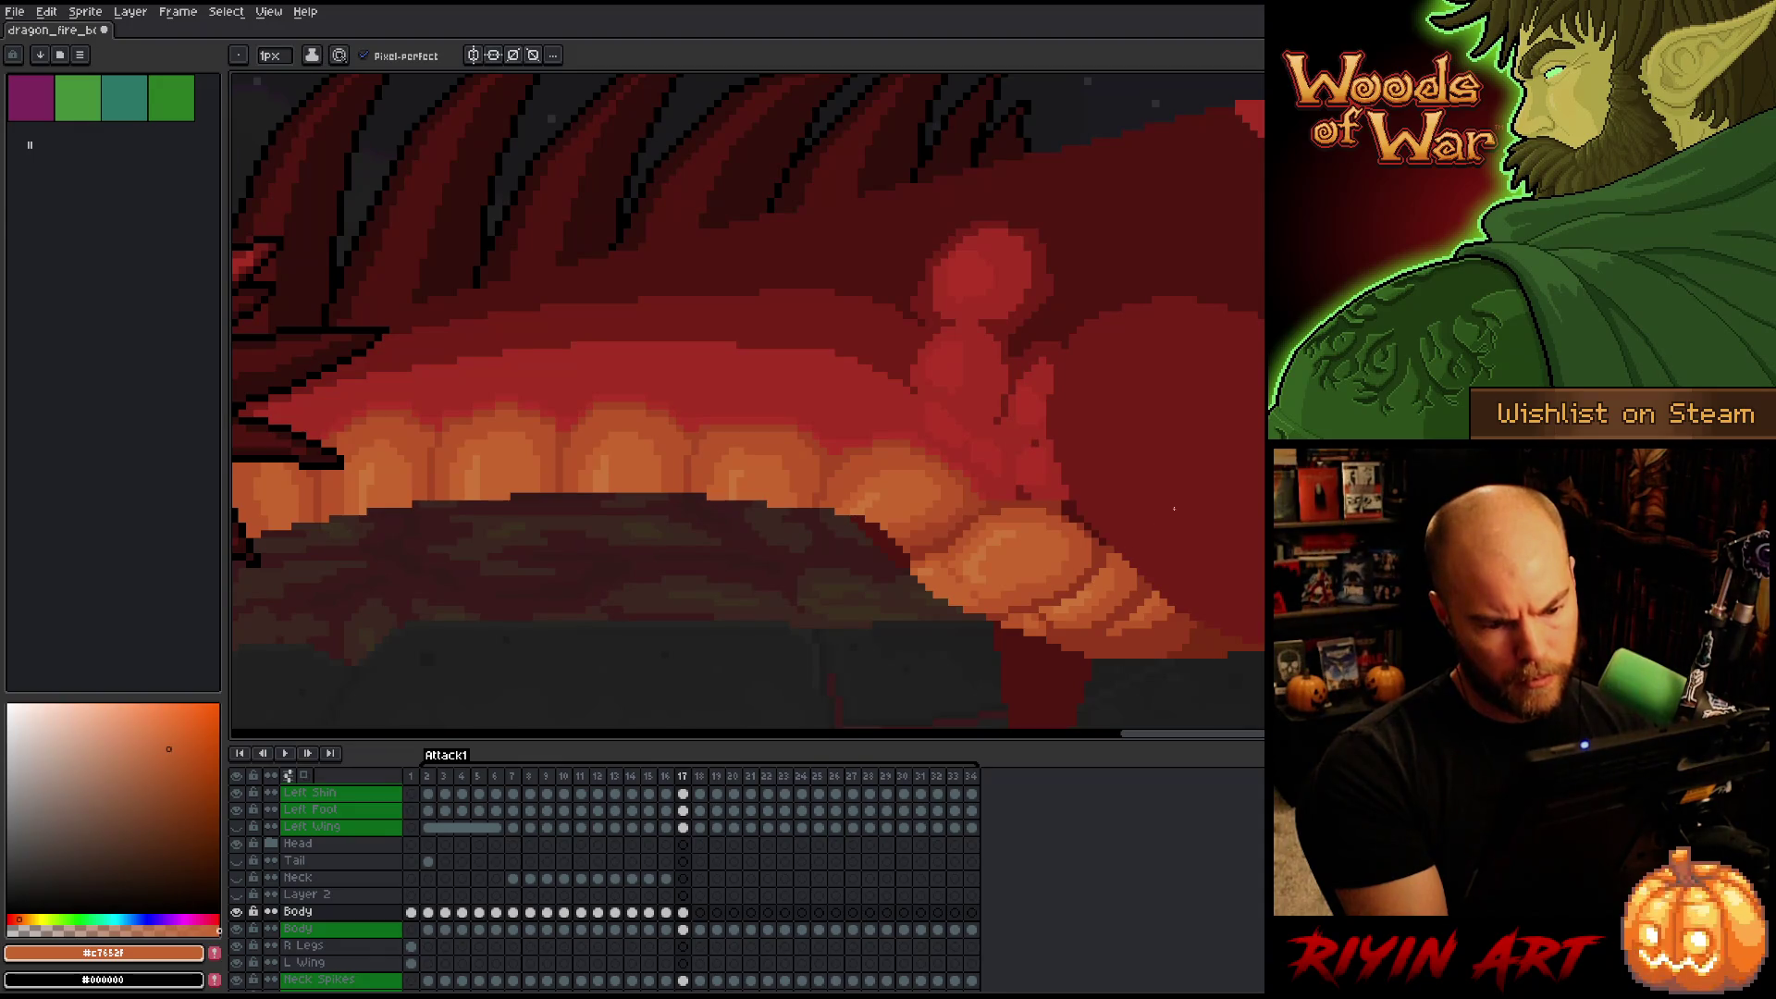
{"action": "left_click", "coordinate": [1201, 625], "text": "alt"}
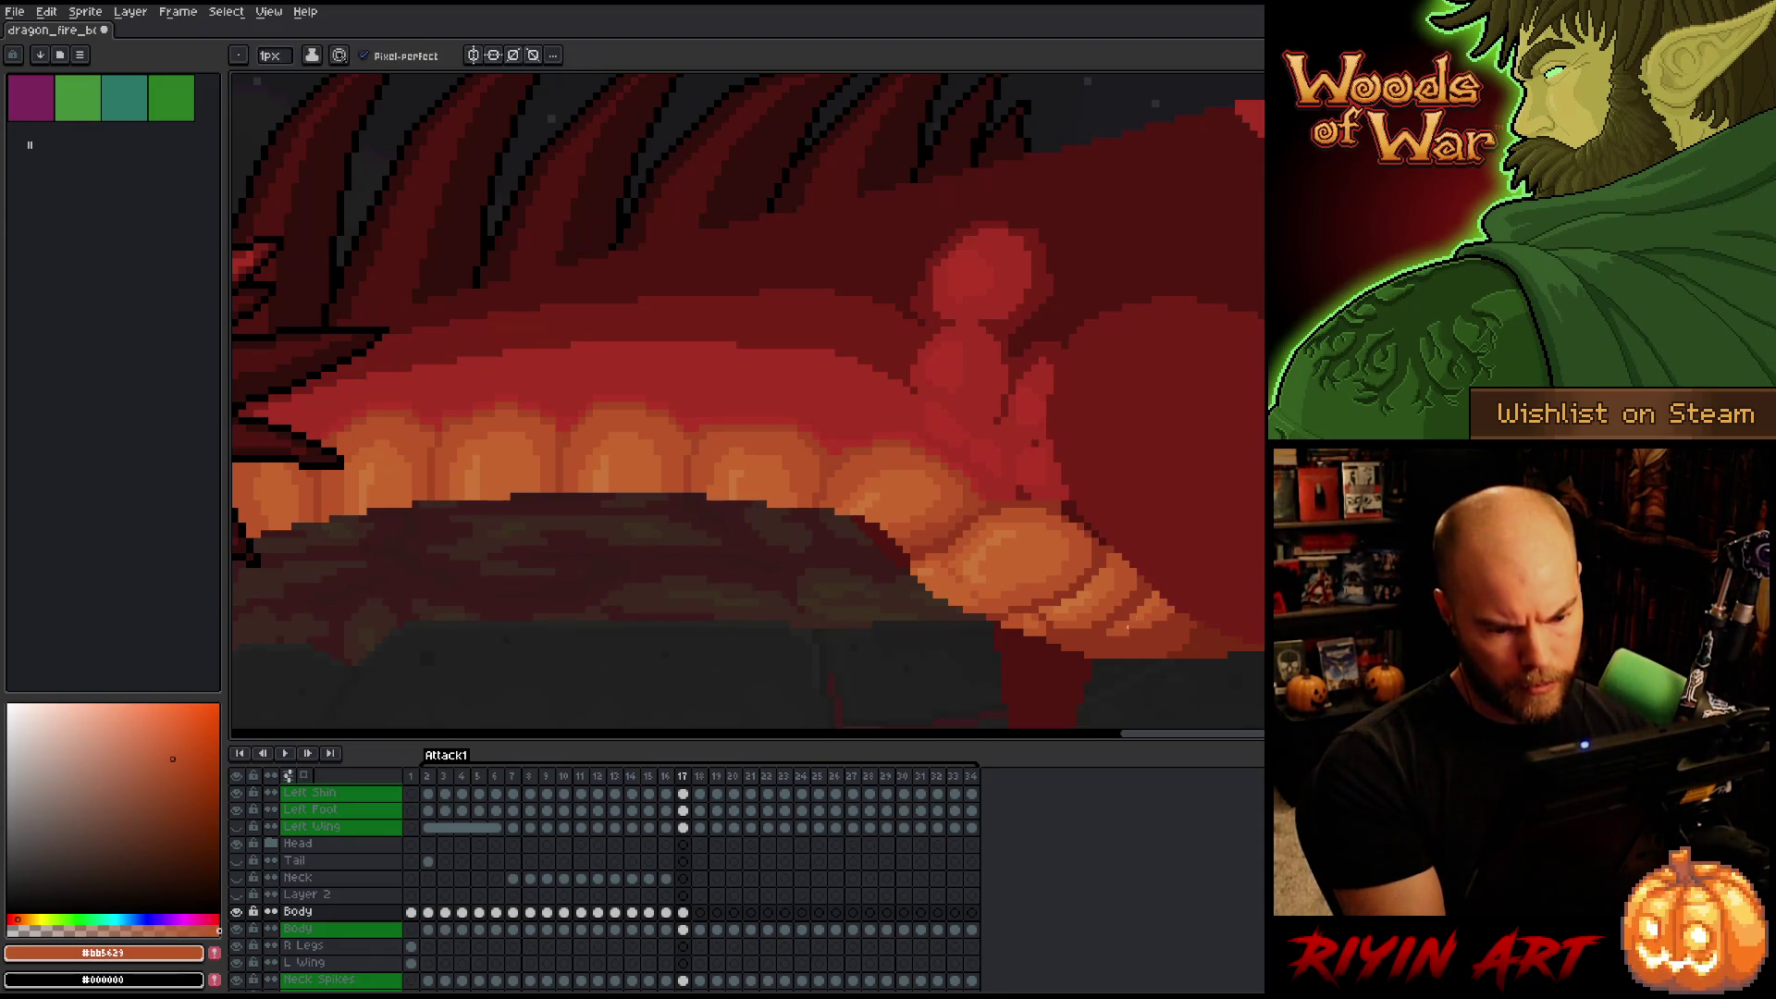
{"action": "left_click", "coordinate": [1238, 715], "text": "alt"}
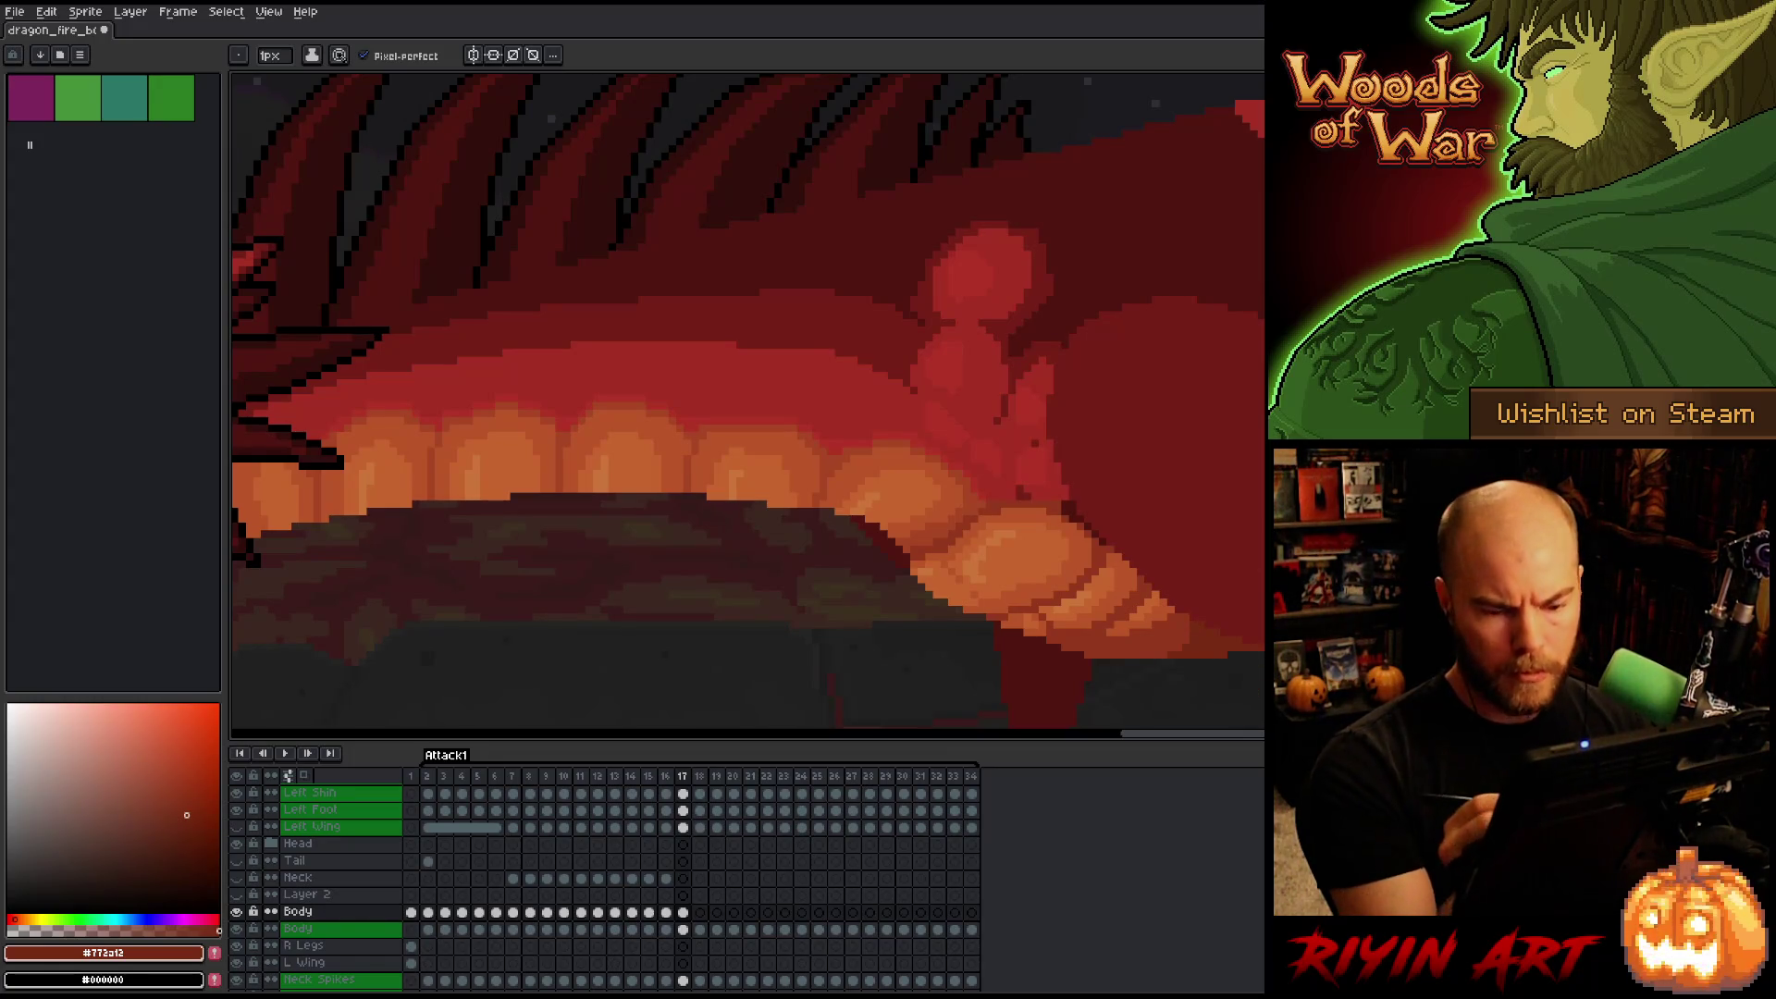
{"action": "key", "text": "ctrl+s"}
{"action": "scroll", "coordinate": [1196, 488], "scroll_direction": "down", "scroll_amount": 5}
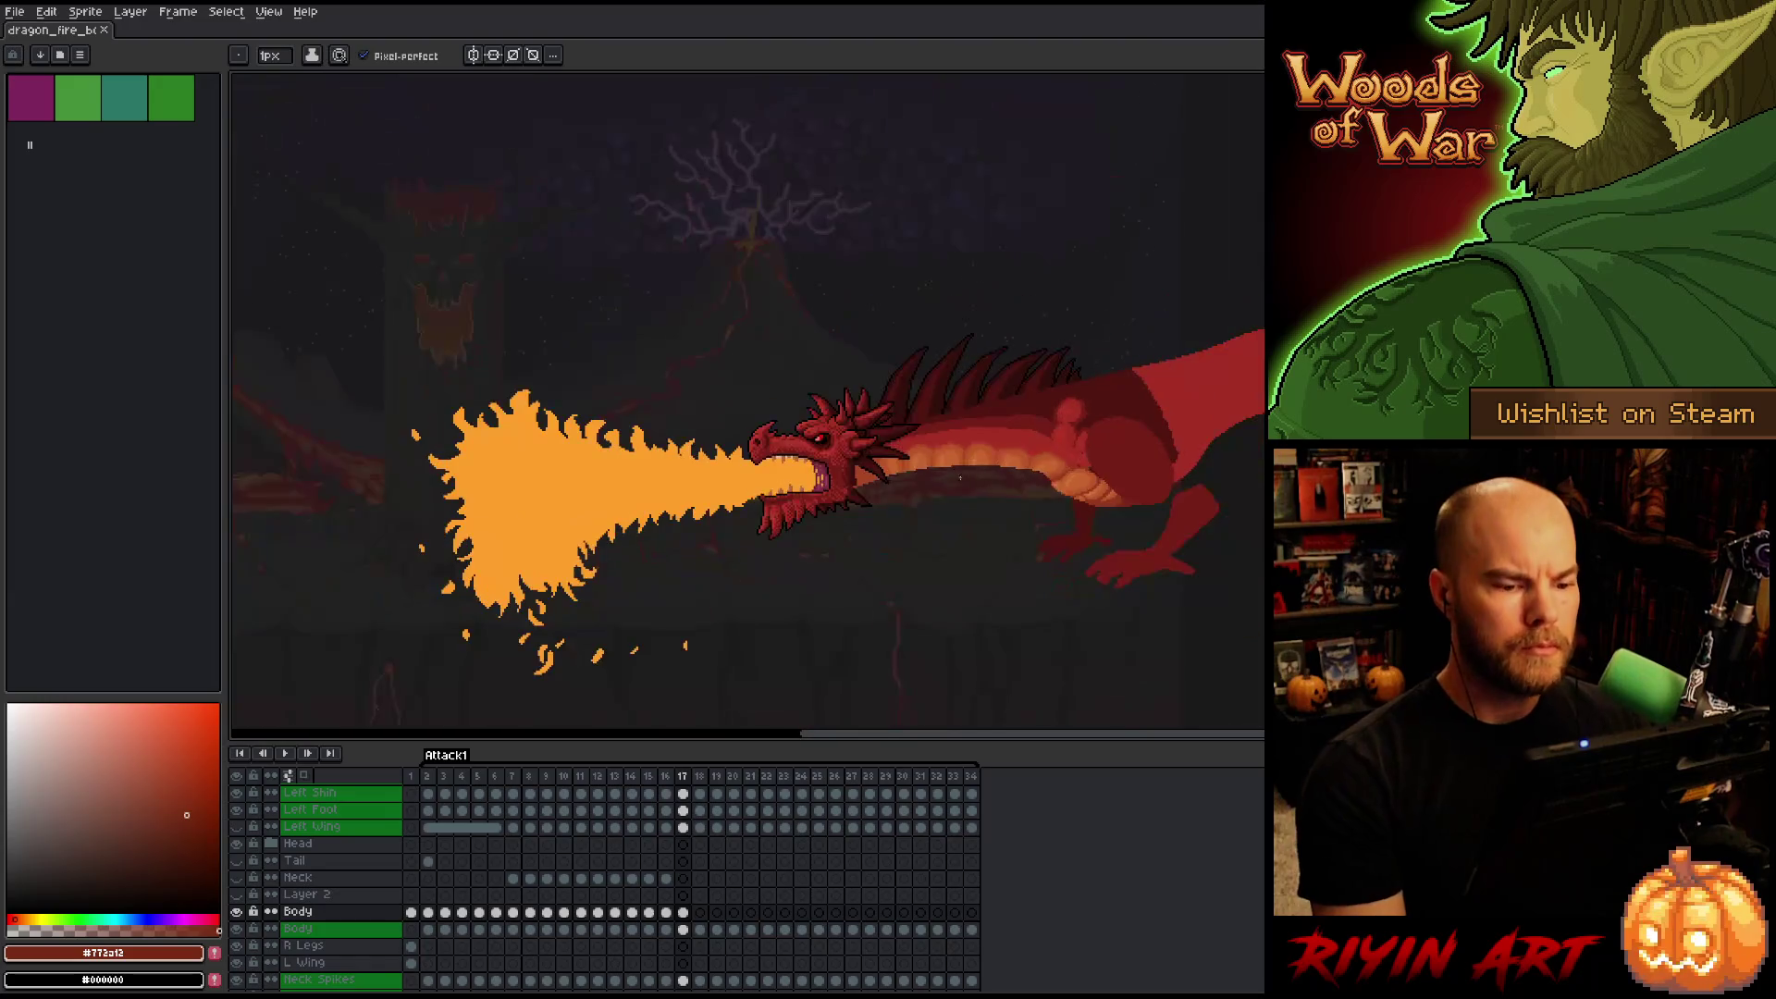
On frame 16, sample the darkest and mid body reds, then compare frames 15 and 16.
{"action": "scroll", "coordinate": [919, 471], "scroll_direction": "up", "scroll_amount": 3}
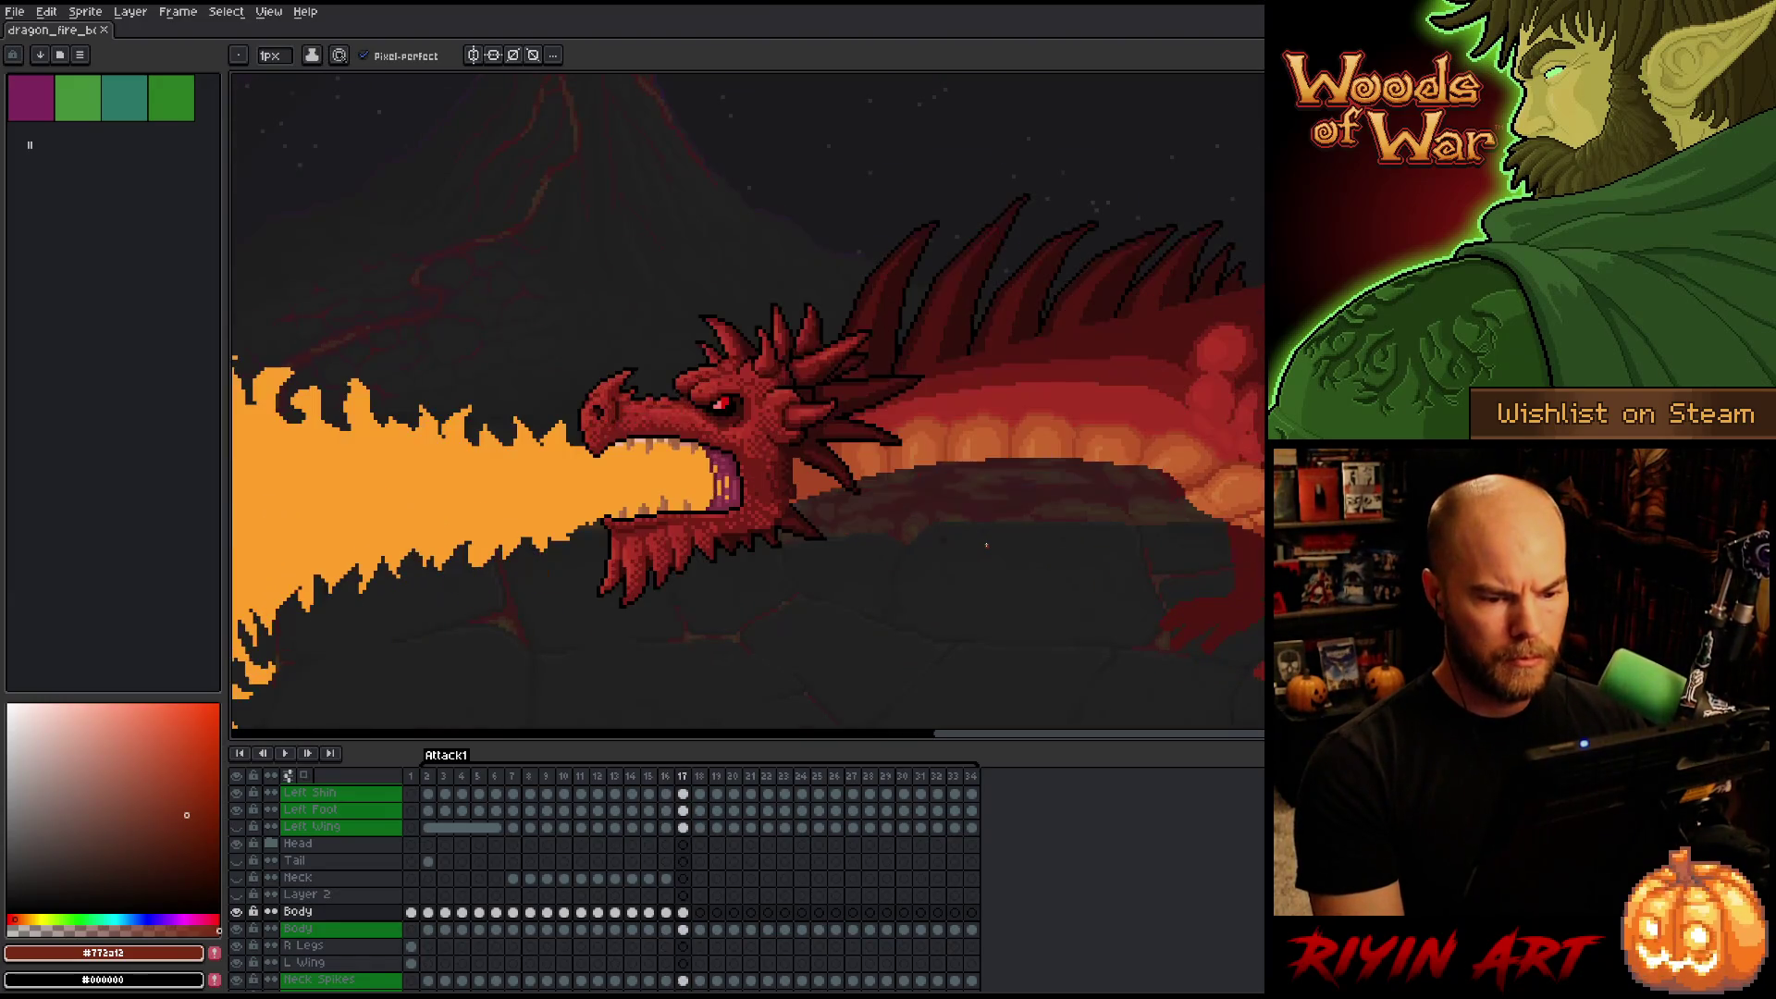
{"action": "key", "text": "Left"}
{"action": "left_click_drag", "start_coordinate": [986, 545], "coordinate": [838, 596]}
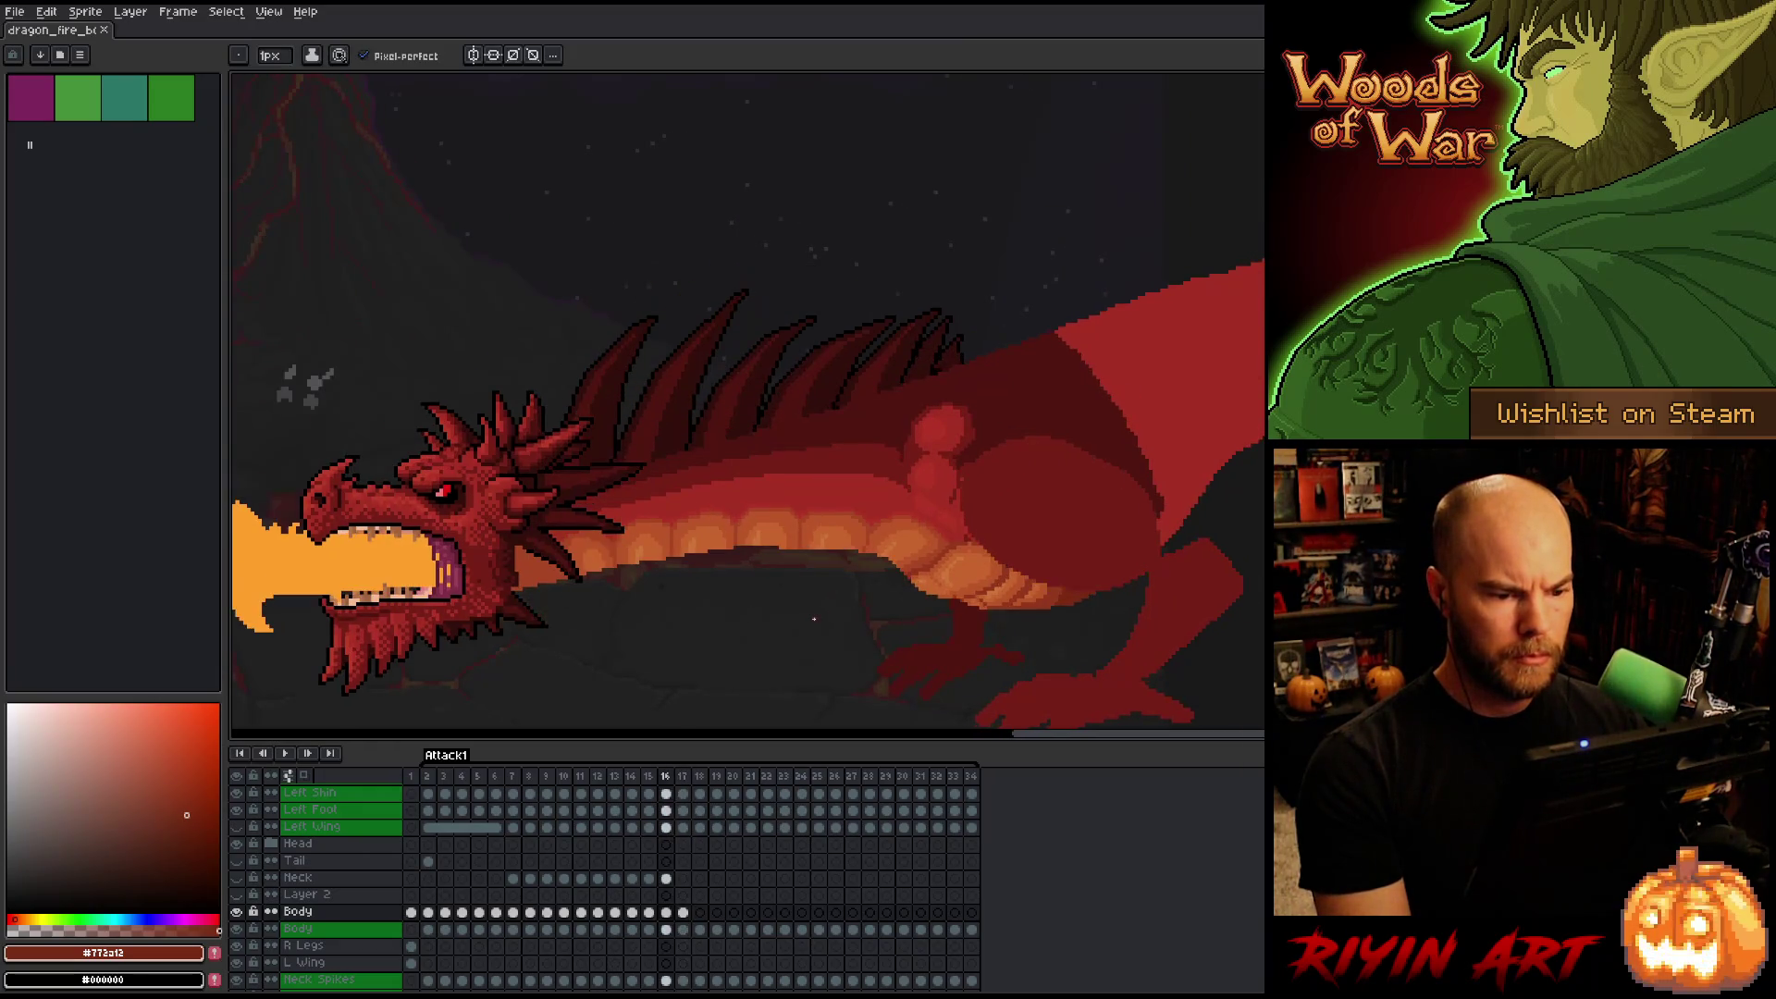
{"action": "scroll", "coordinate": [899, 456], "scroll_direction": "up", "scroll_amount": 3}
{"action": "left_click", "coordinate": [1090, 323], "text": "alt"}
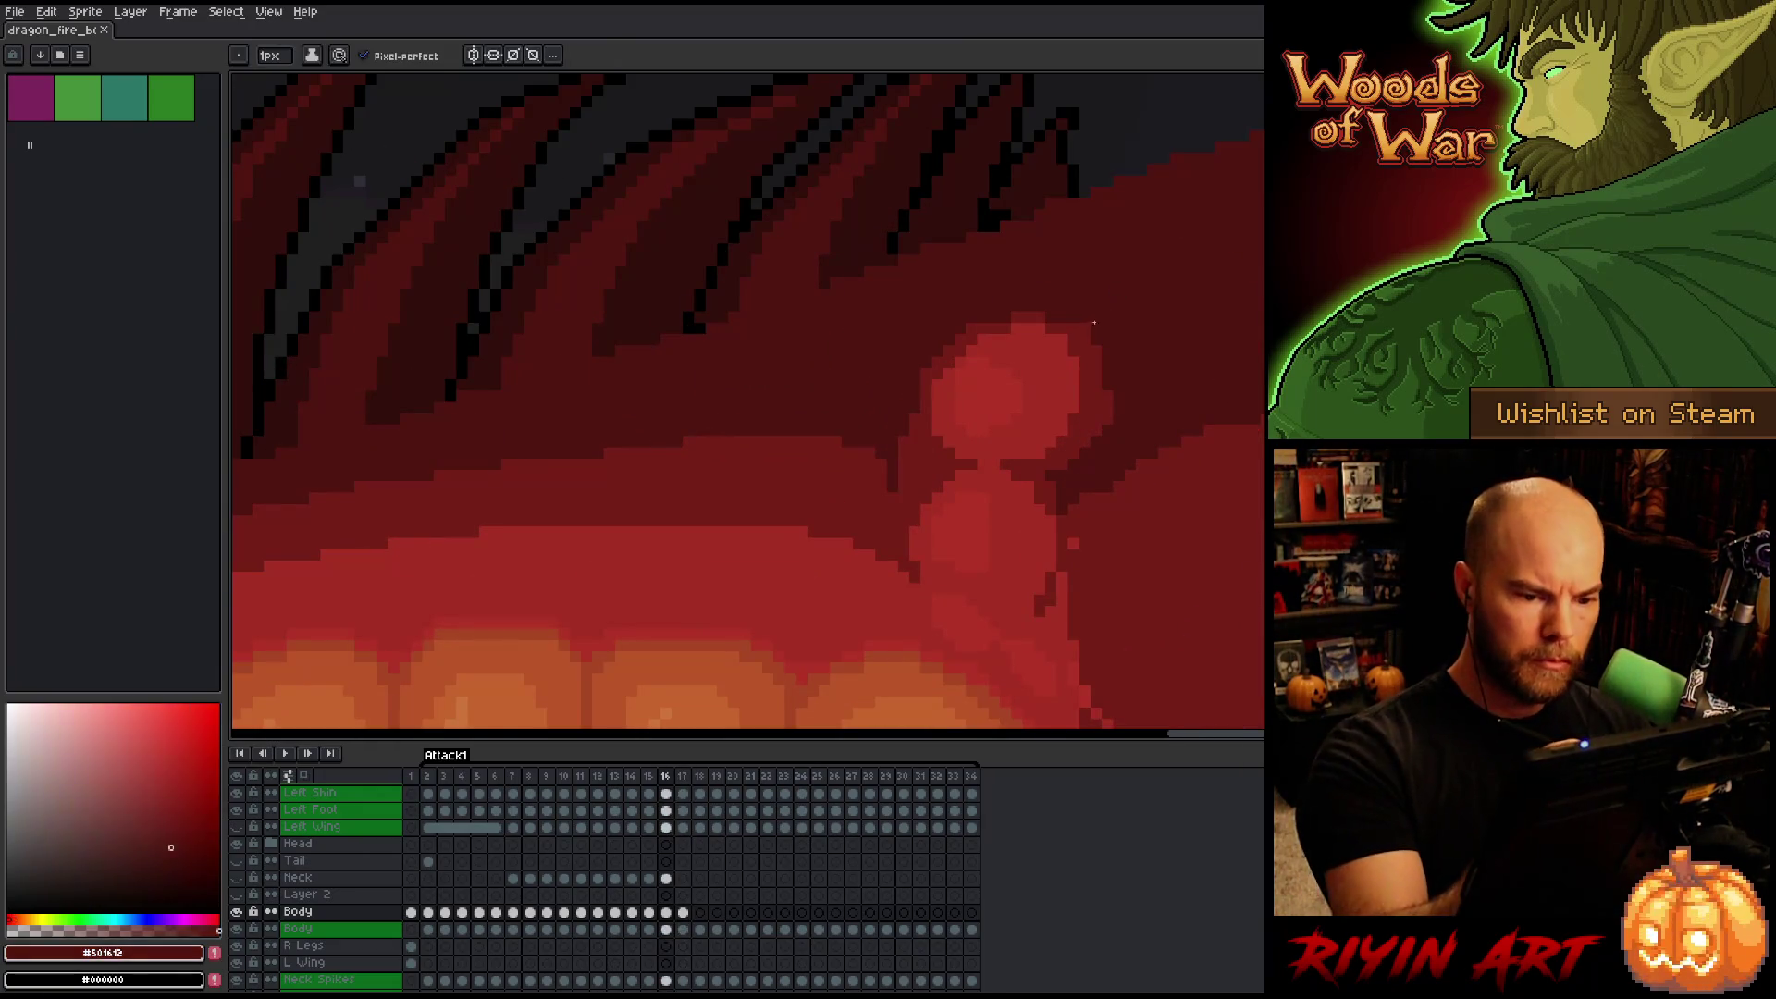
{"action": "left_click", "coordinate": [1091, 357], "text": "alt"}
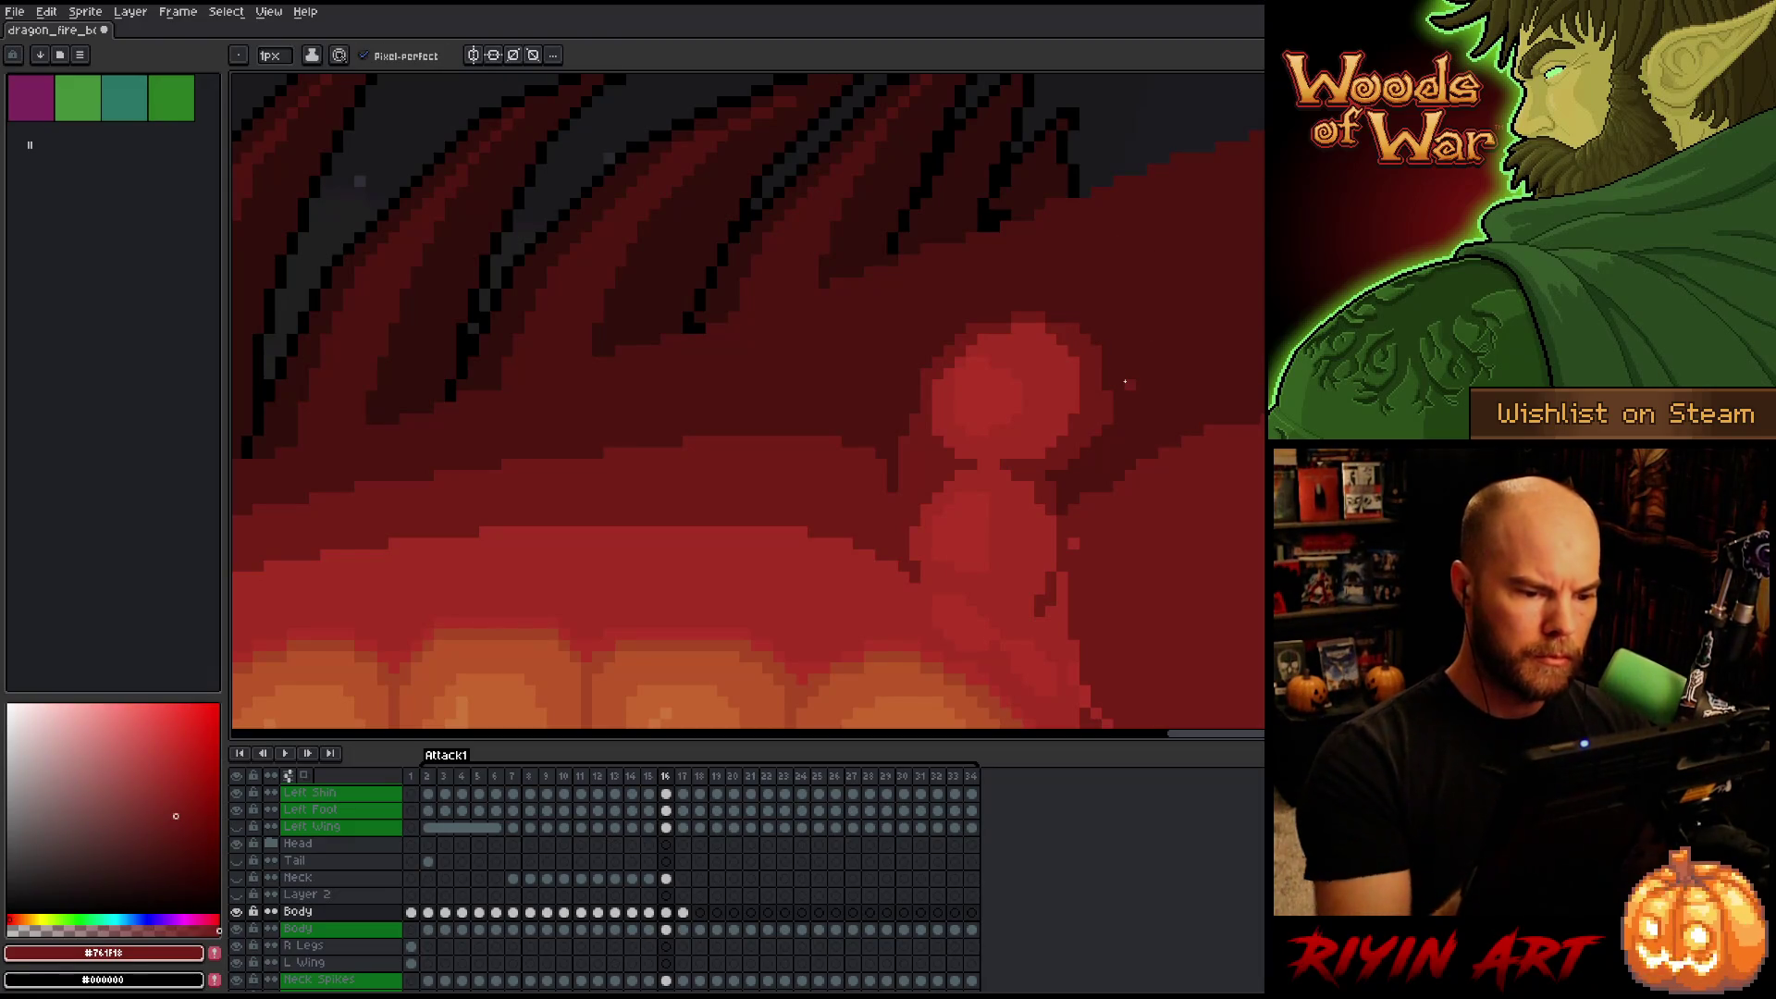
{"action": "scroll", "coordinate": [1125, 381], "scroll_direction": "down", "scroll_amount": 3}
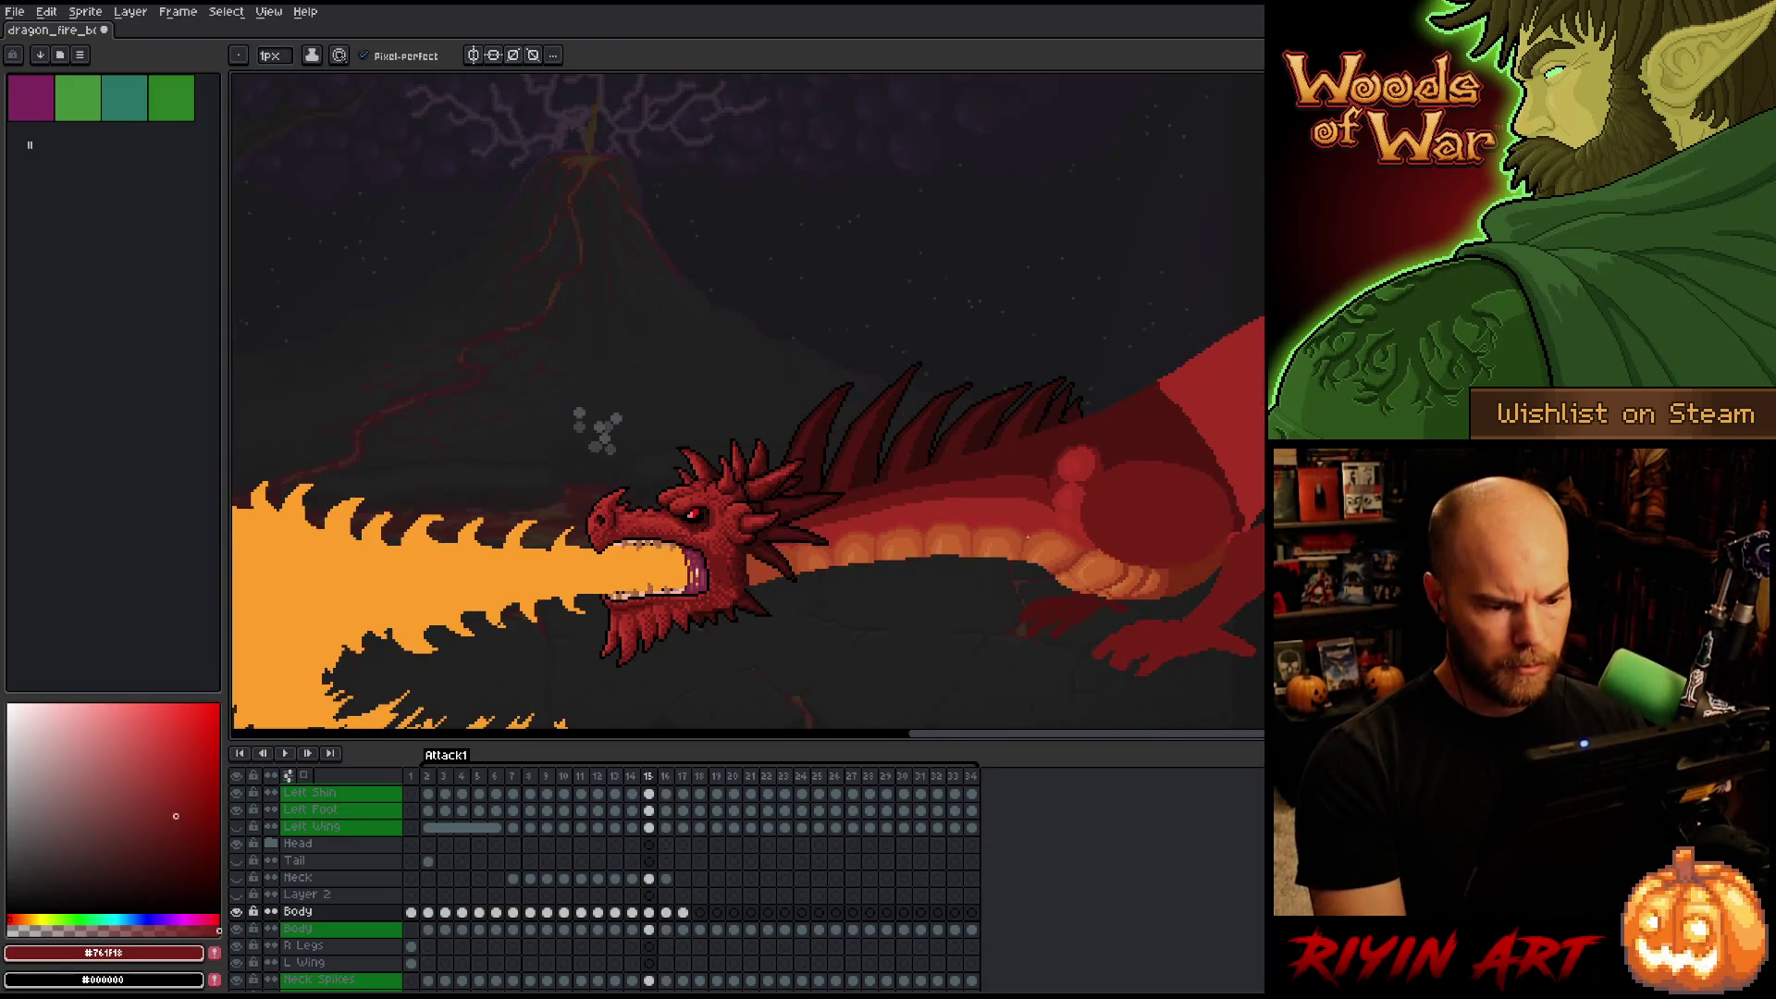
{"action": "key", "text": "Left"}
{"action": "key", "text": "Right"}
{"action": "key", "text": "Left"}
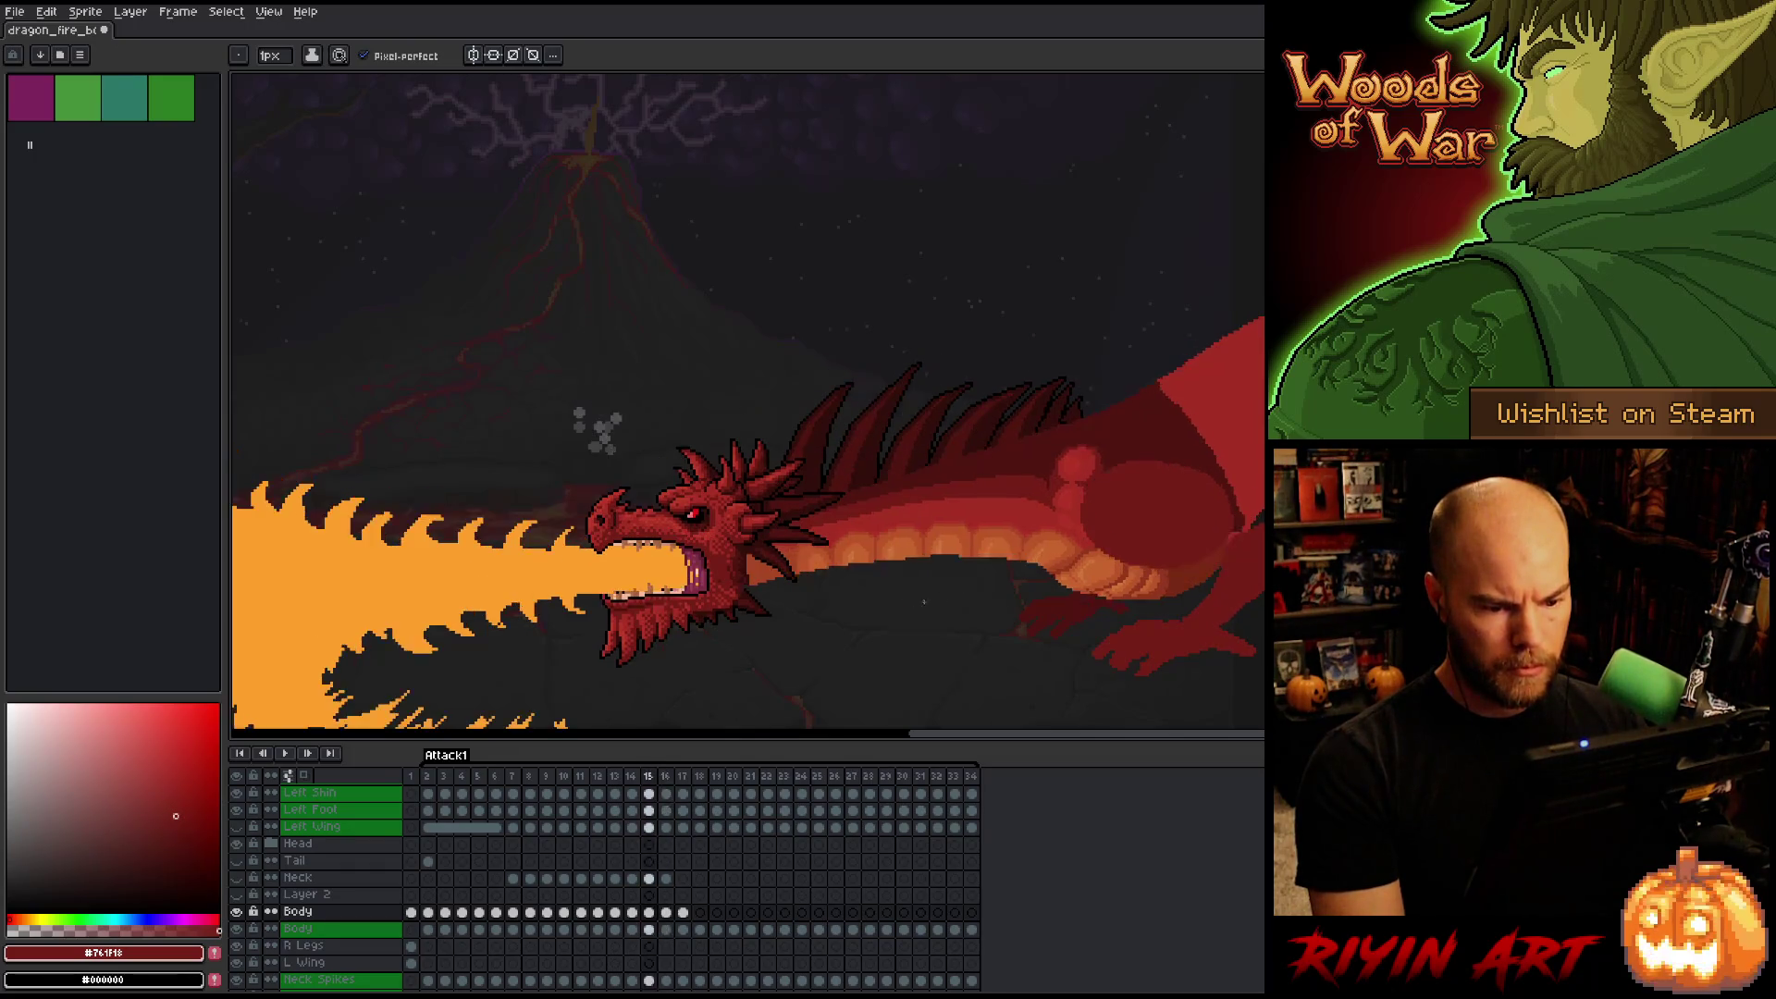
{"action": "scroll", "coordinate": [1014, 542], "scroll_direction": "up", "scroll_amount": 3}
{"action": "key", "text": "Right"}
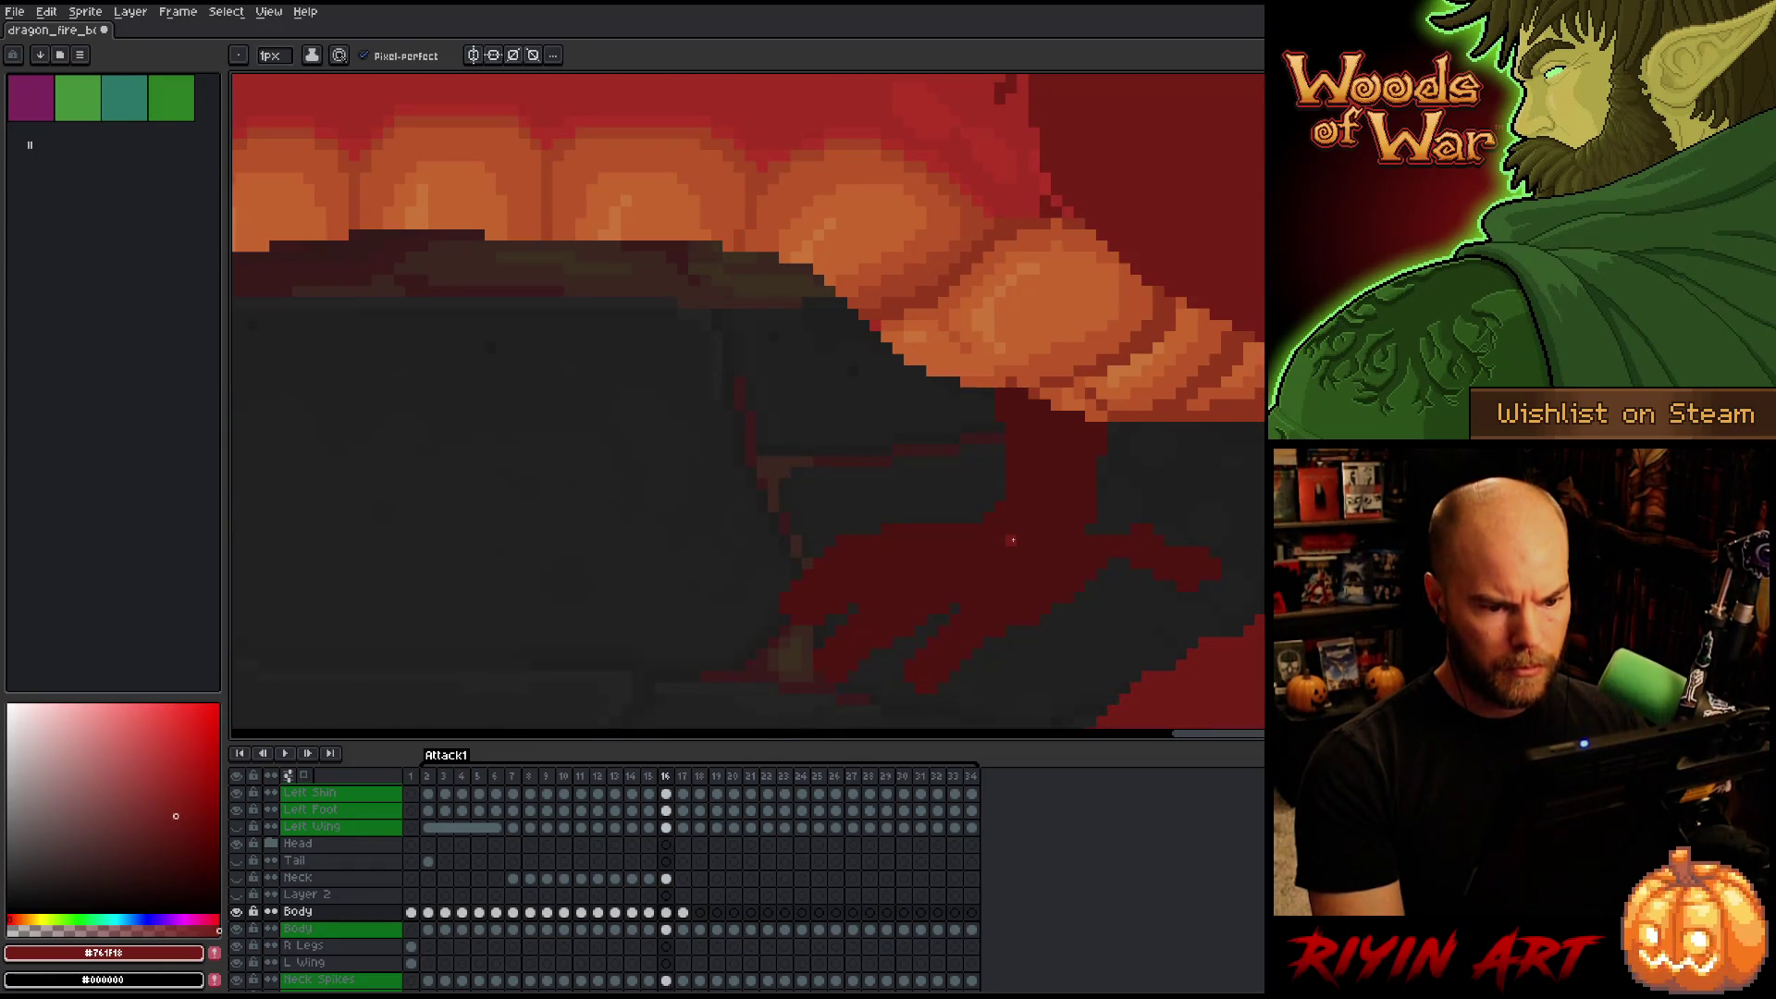
Step from frame 13 to 17, grabbing the plate orange, then recentre on the belly.
{"action": "key", "text": "Left"}
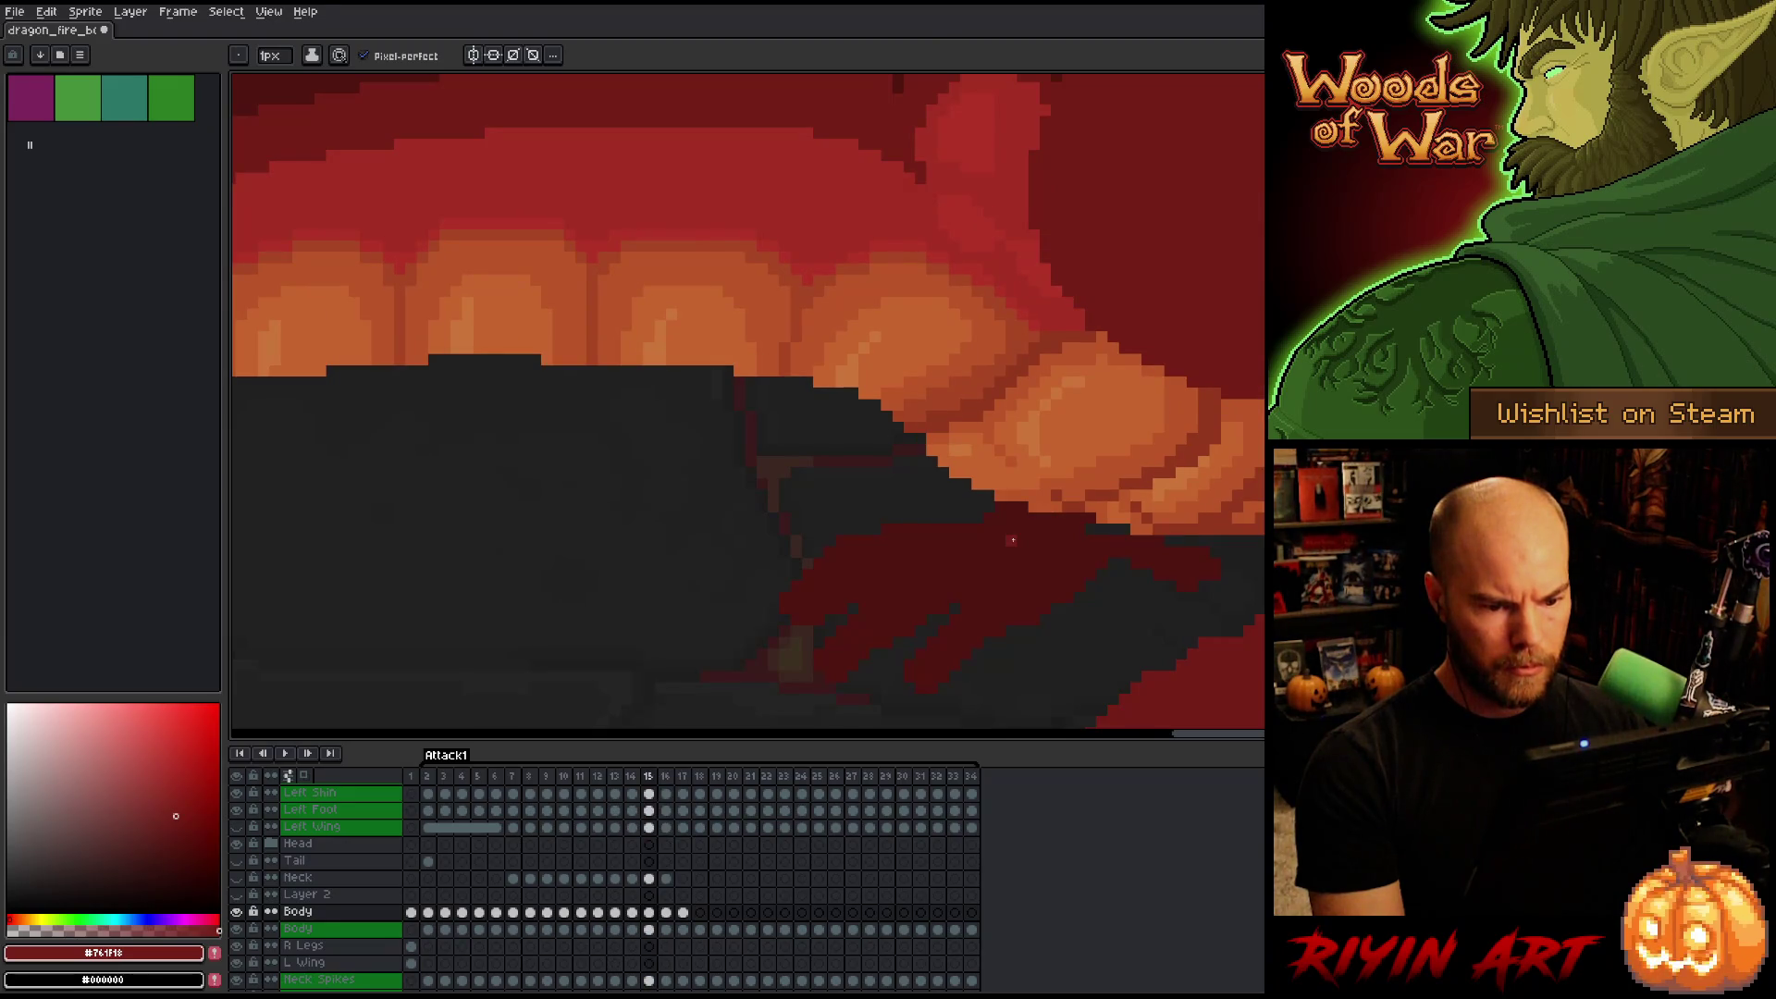
{"action": "key", "text": "Right"}
{"action": "key", "text": "Left"}
{"action": "key", "text": "Left"}
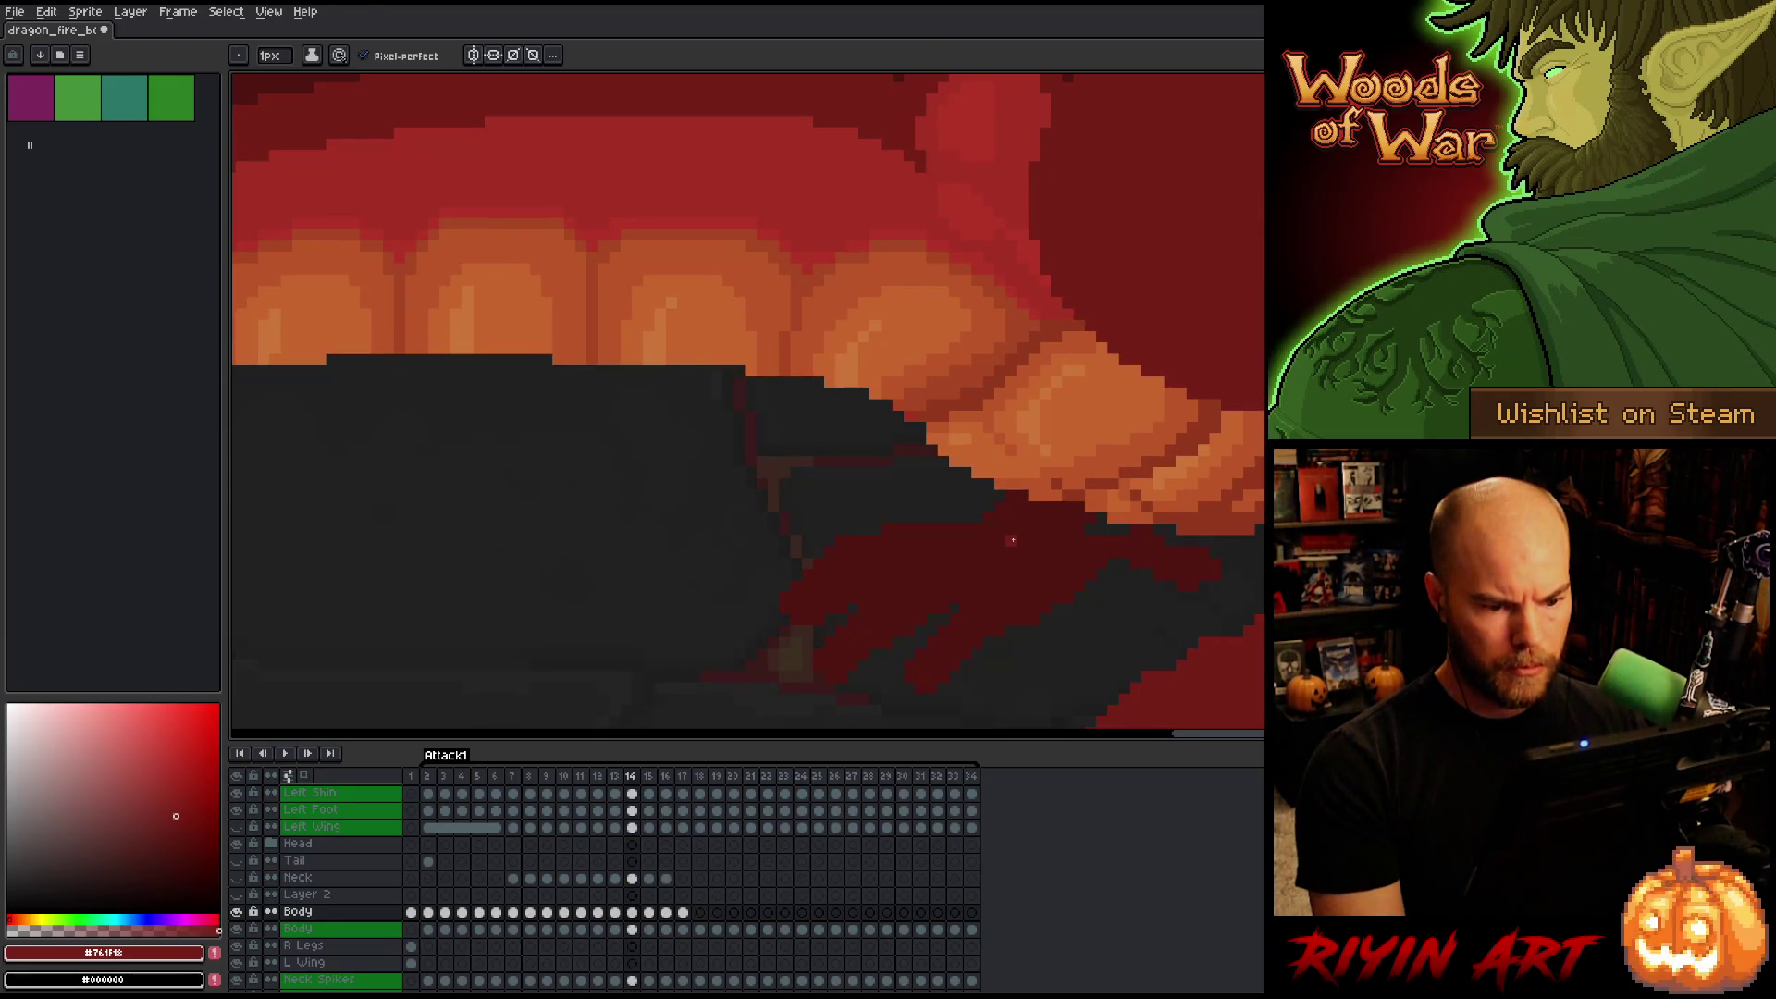
{"action": "key", "text": "Left"}
{"action": "key", "text": "Right"}
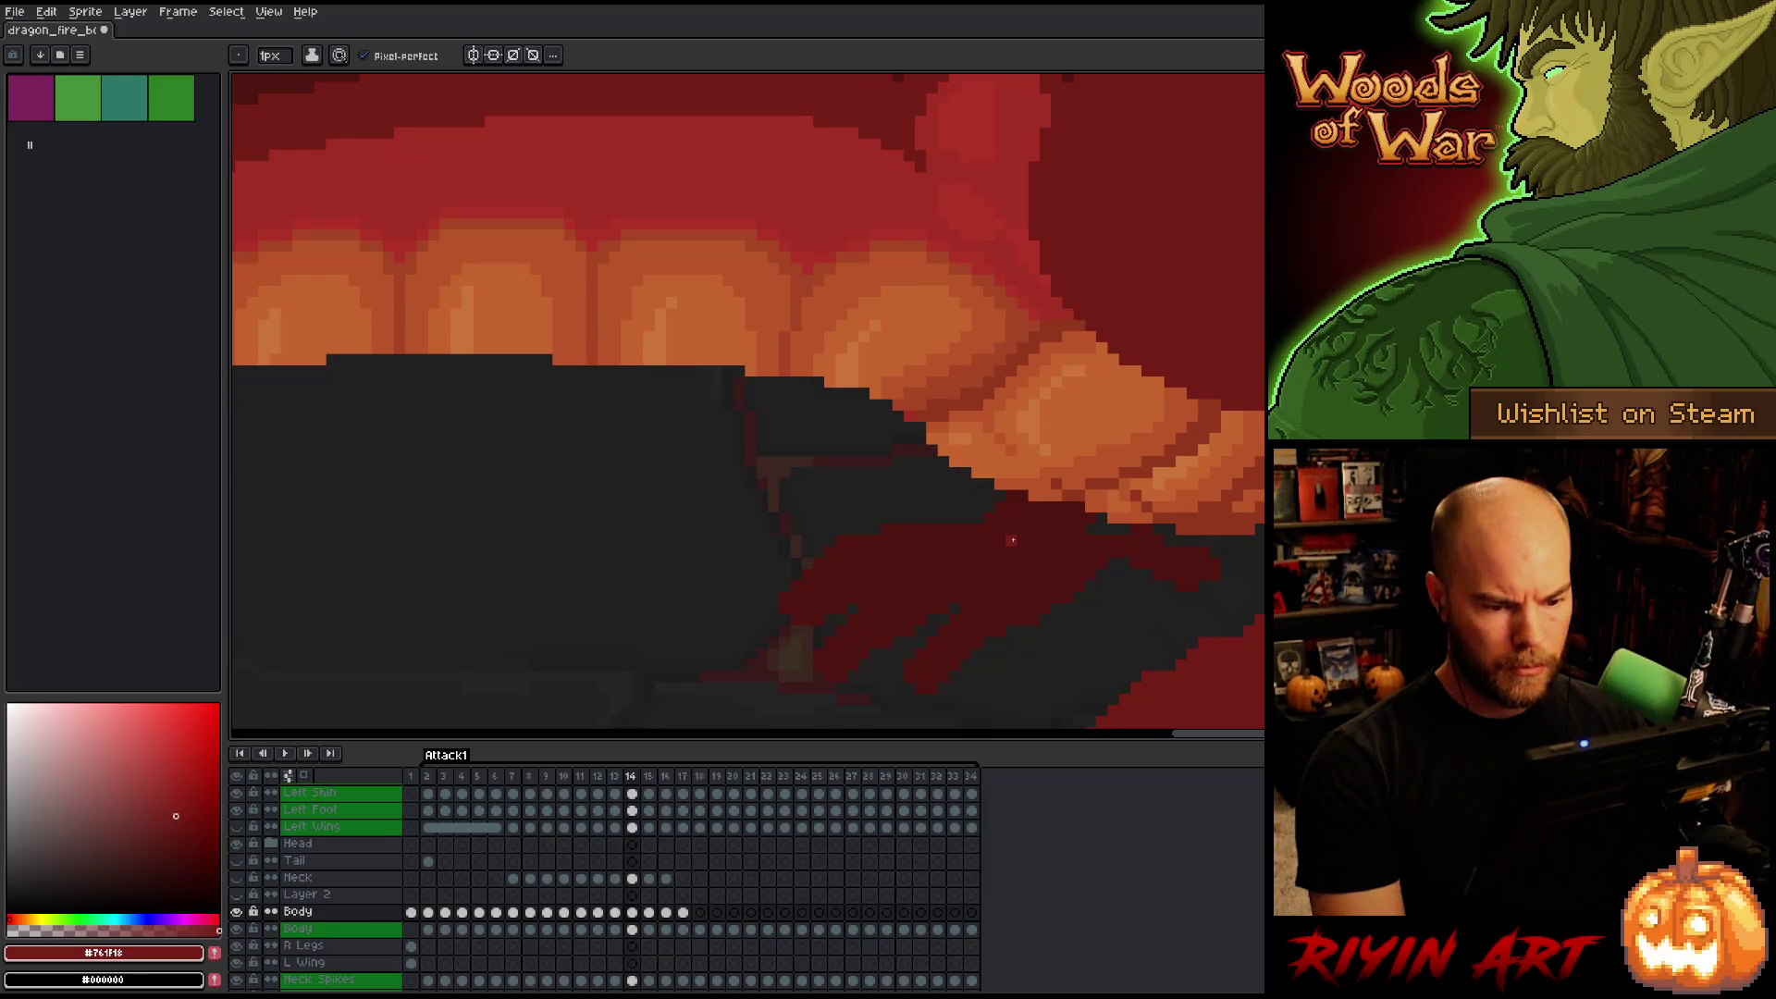
{"action": "left_click", "coordinate": [1103, 494], "text": "alt"}
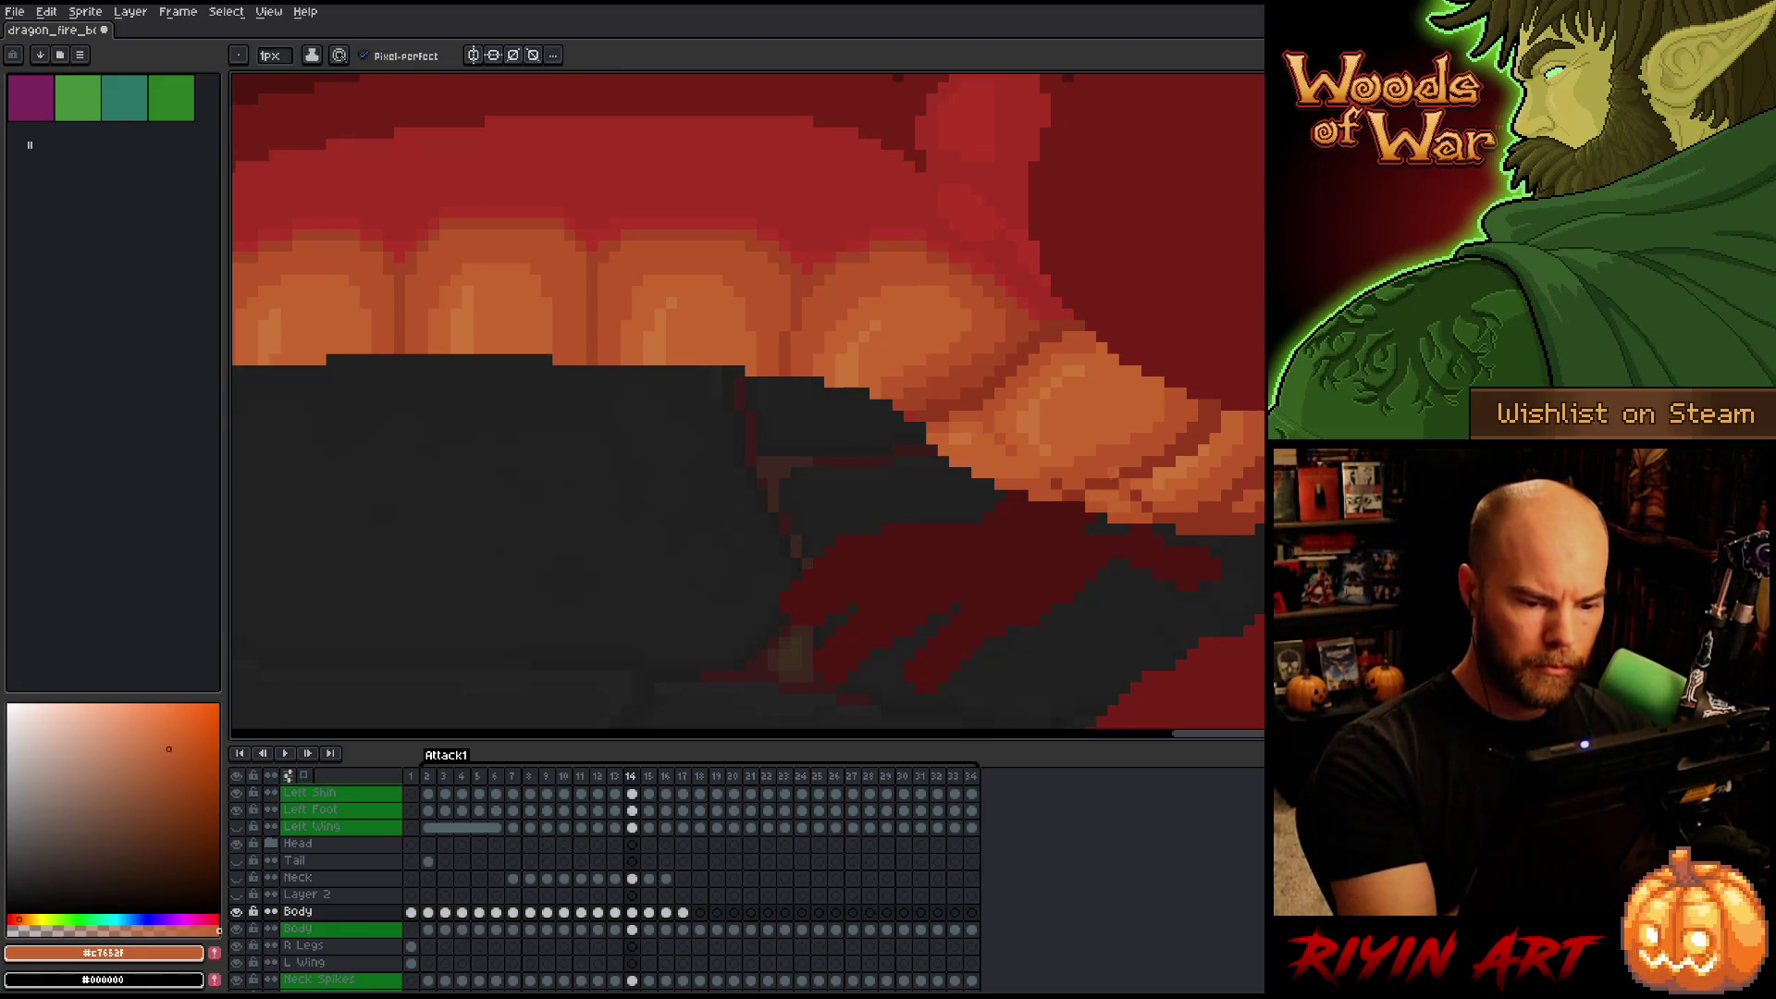
{"action": "key", "text": "Right"}
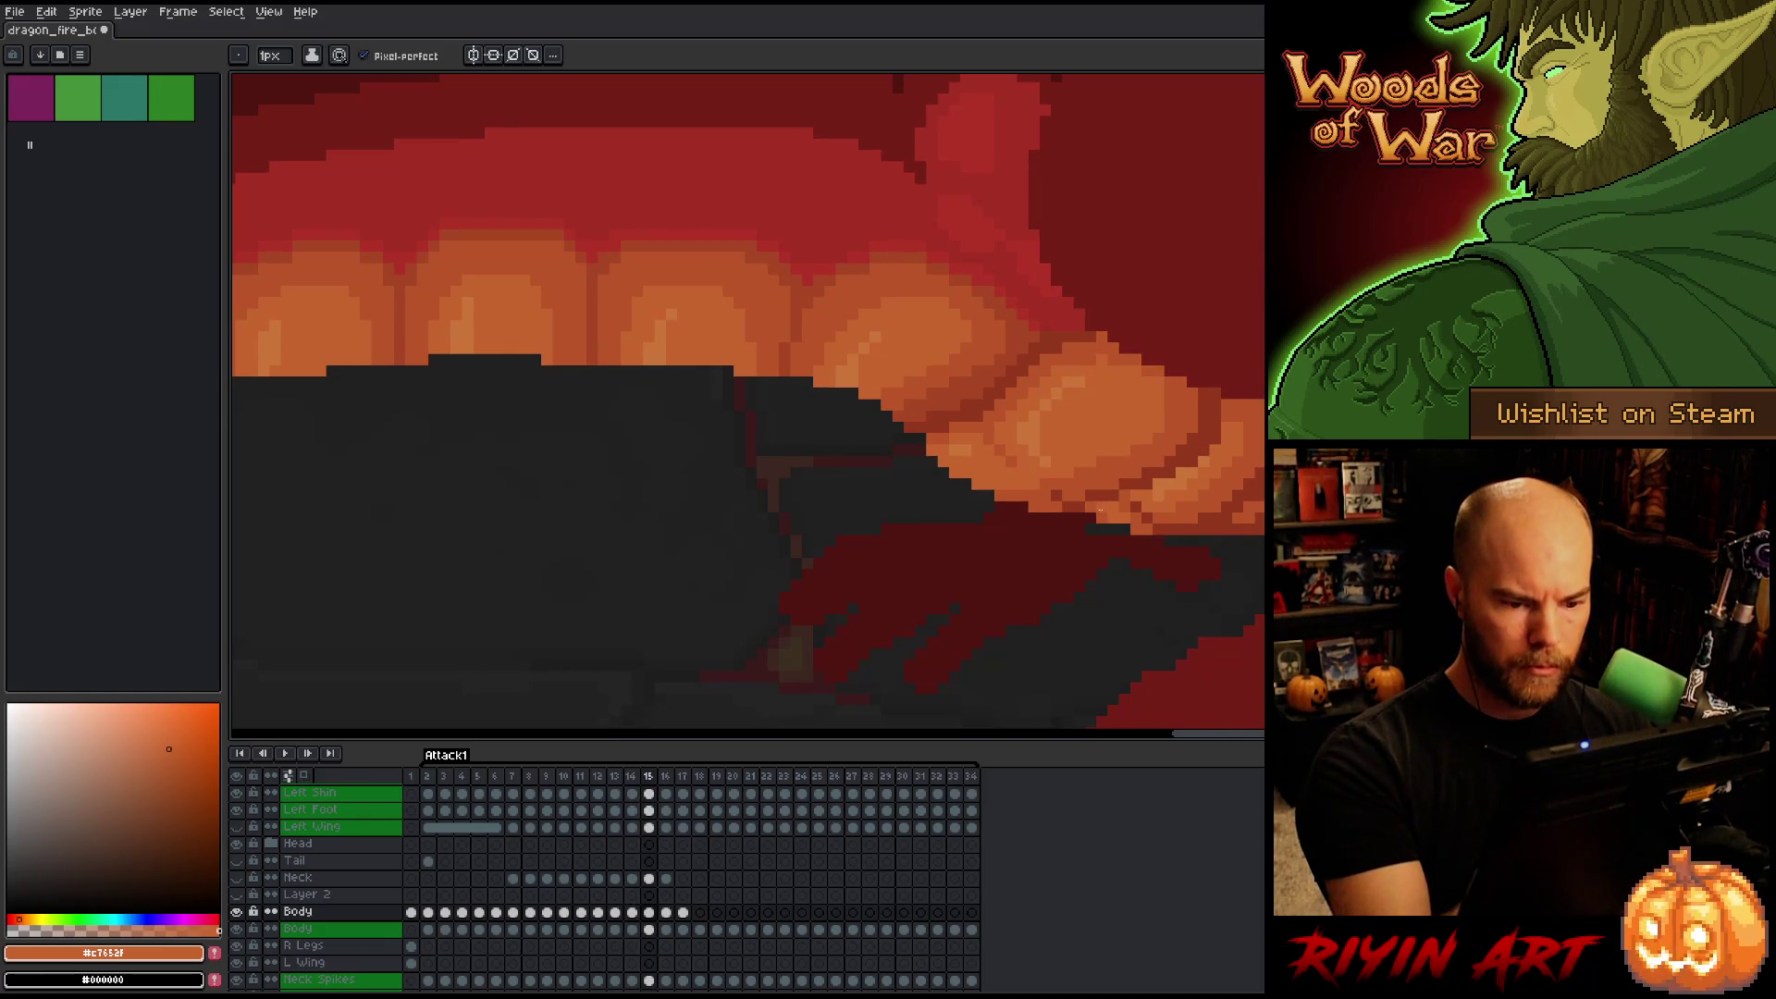
{"action": "key", "text": "Right"}
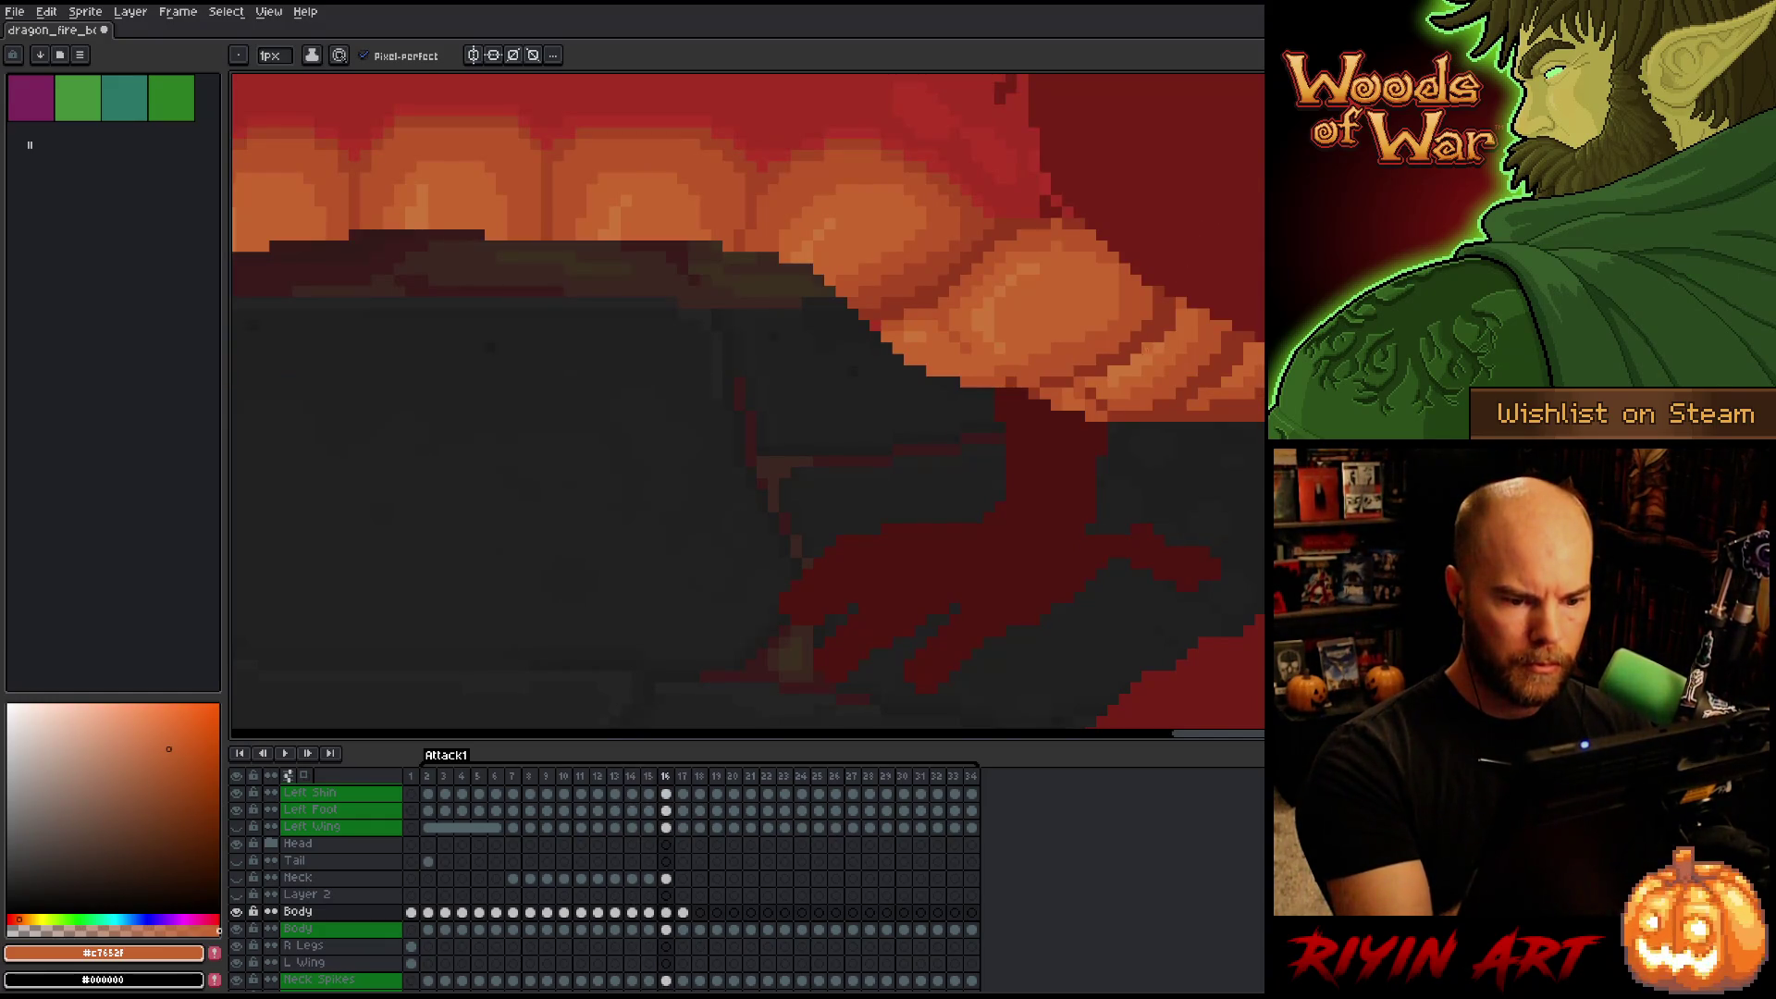
{"action": "key", "text": "Right"}
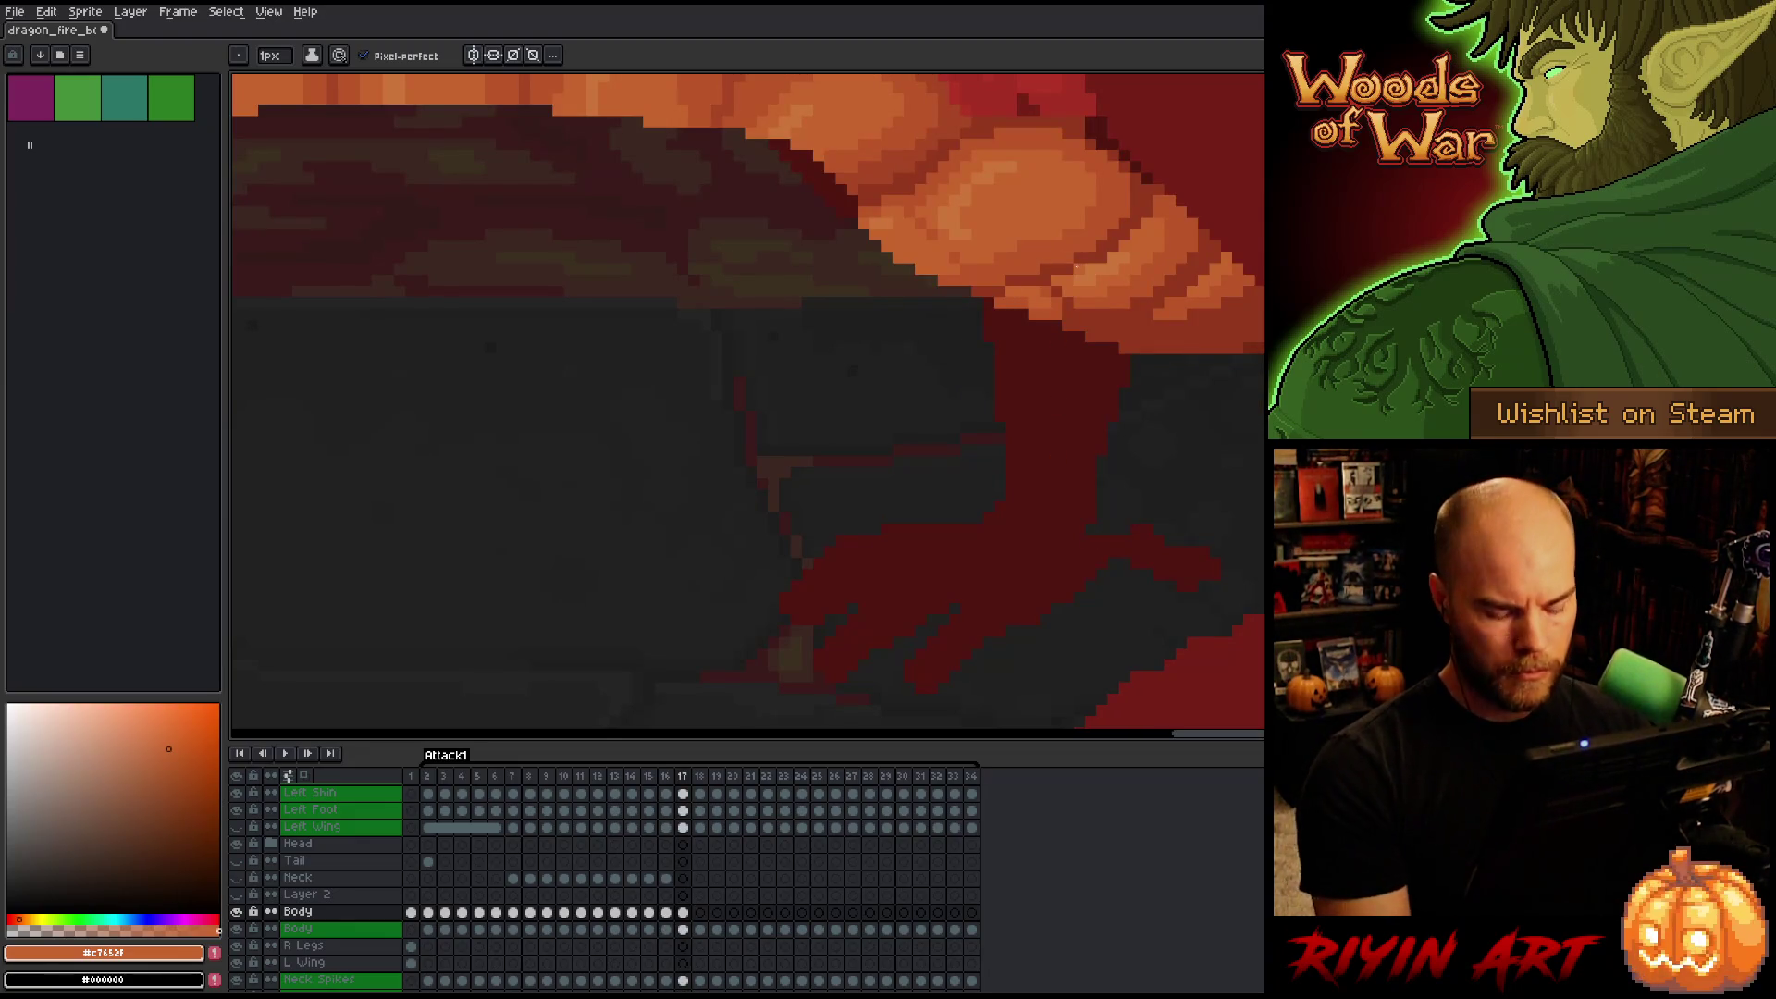
{"action": "scroll", "coordinate": [1030, 172], "scroll_direction": "down", "scroll_amount": 5}
{"action": "left_click_drag", "start_coordinate": [1030, 172], "coordinate": [882, 386]}
{"action": "scroll", "coordinate": [881, 386], "scroll_direction": "up", "scroll_amount": 3}
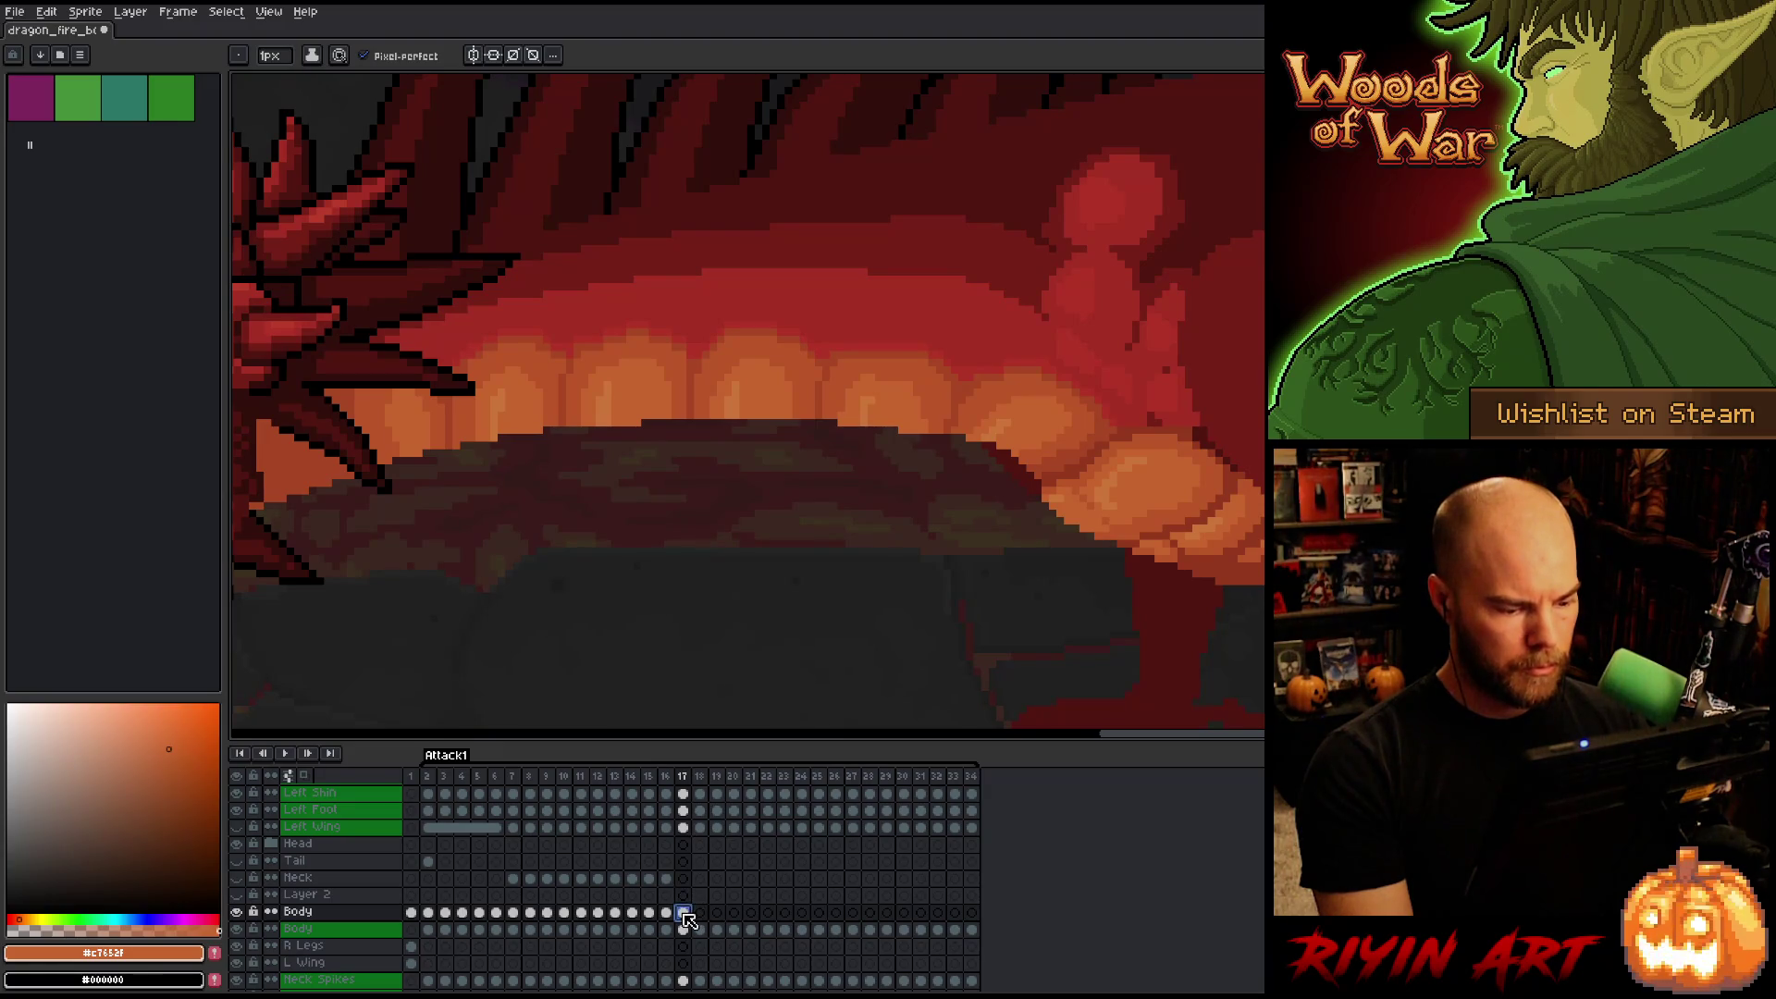
Sample the lighter and deeper belly-plate oranges while comparing frames 16 and 17.
{"action": "left_click", "coordinate": [1029, 257], "text": "alt"}
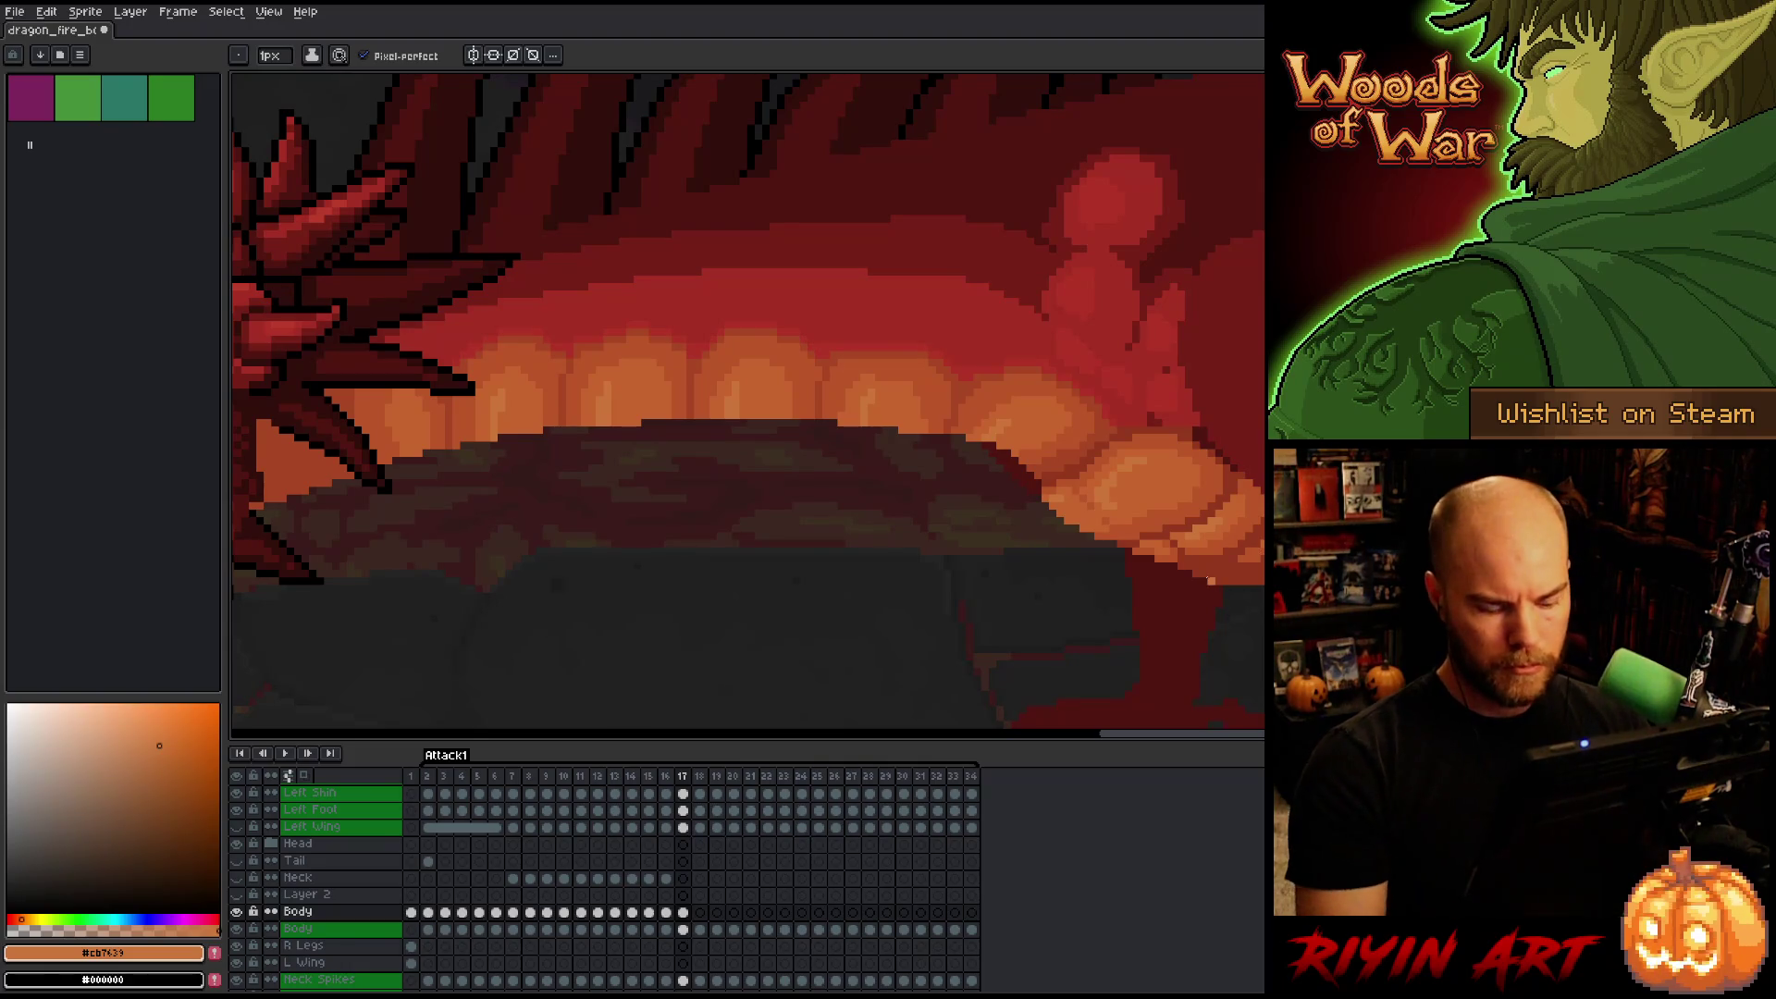
{"action": "key", "text": "Left"}
{"action": "key", "text": "Right"}
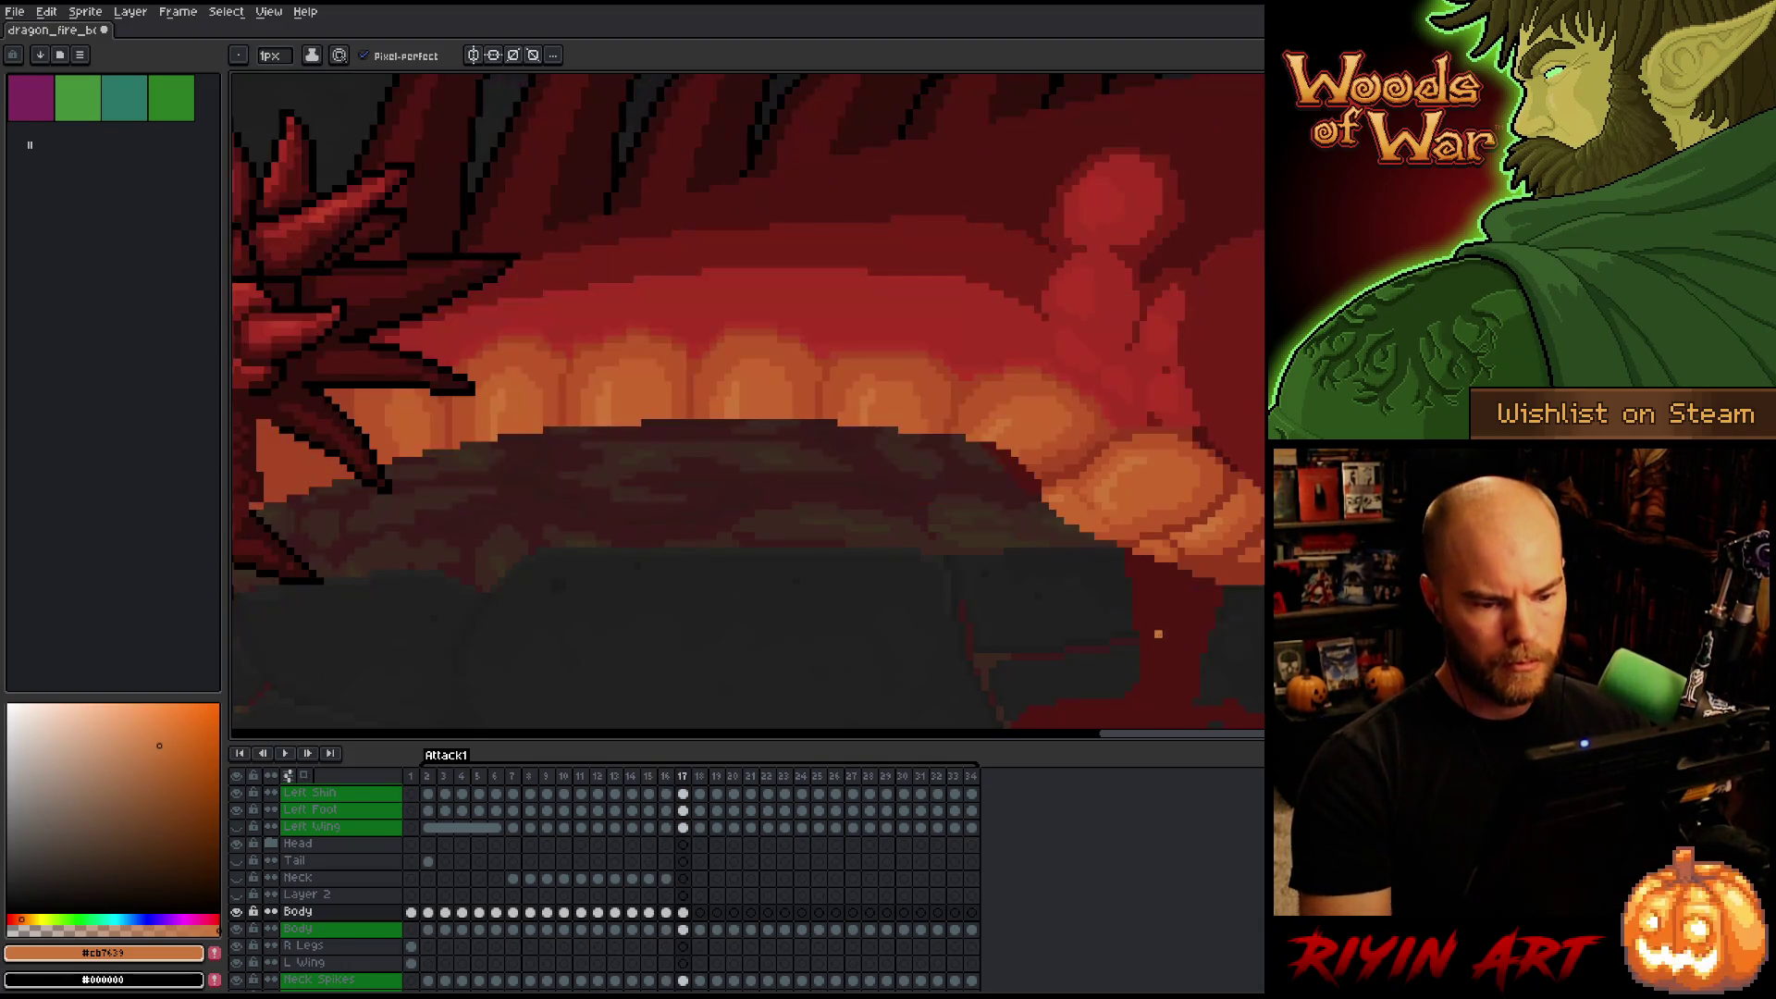
{"action": "left_click", "coordinate": [1121, 500], "text": "alt"}
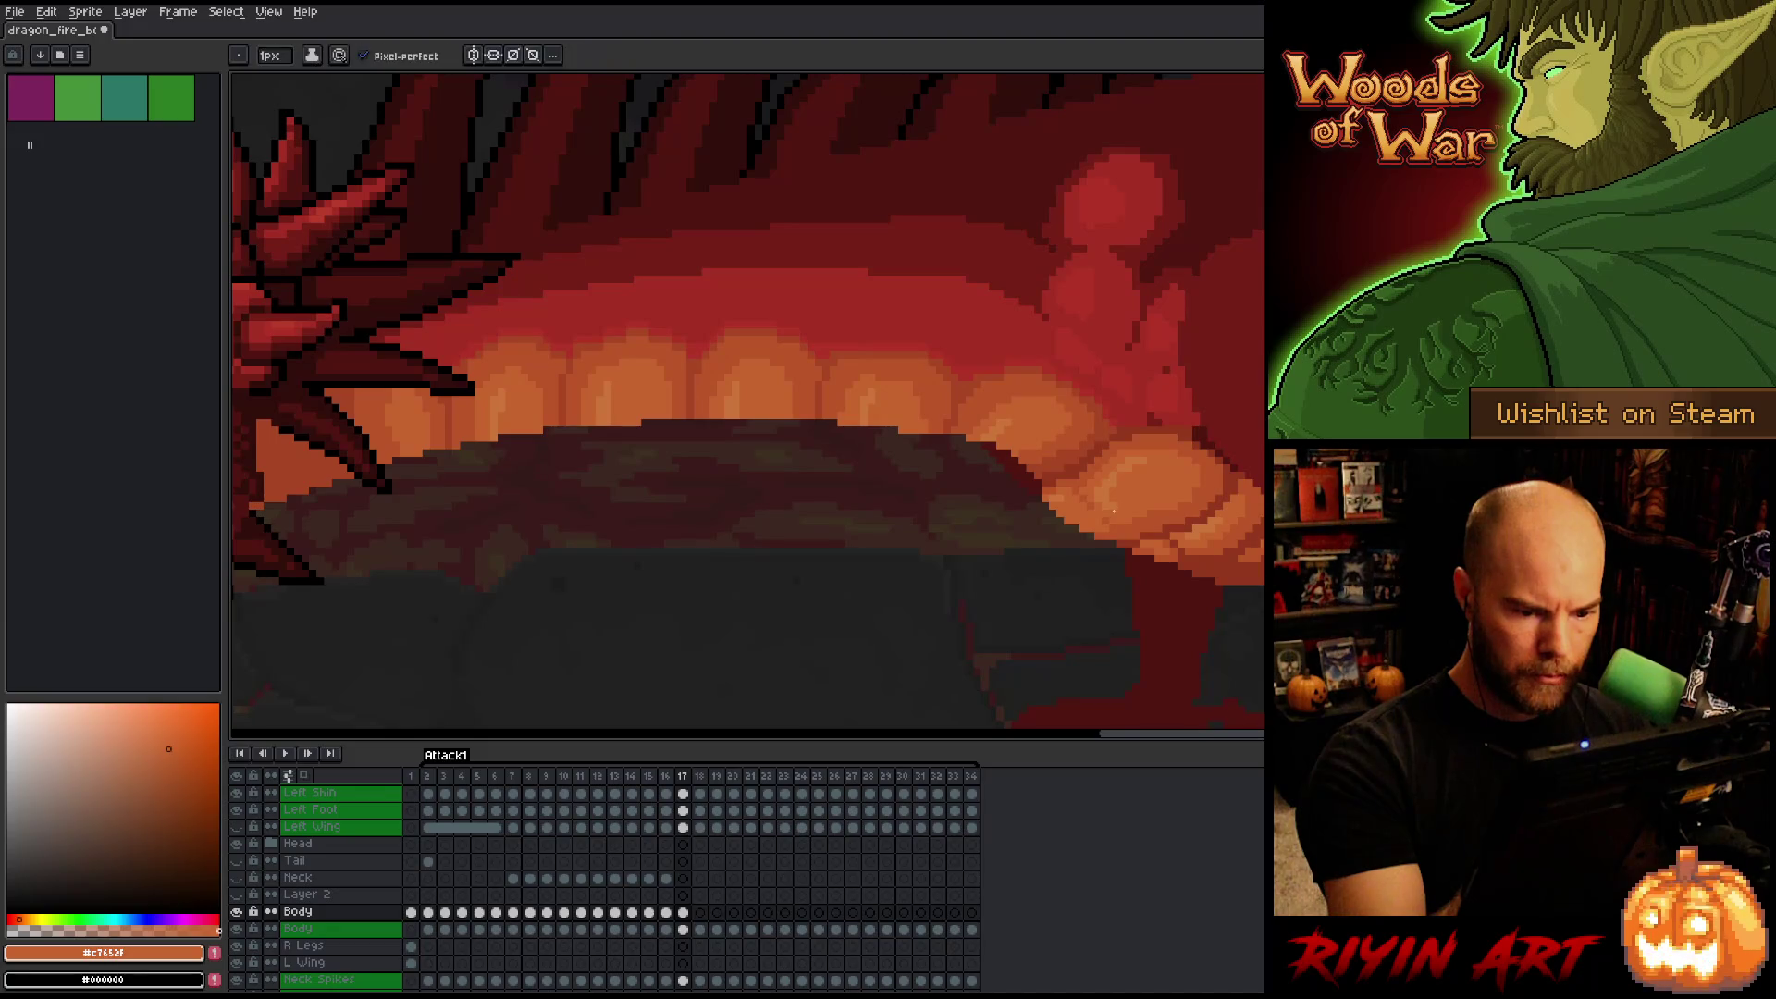
{"action": "left_click", "coordinate": [1124, 495], "text": "alt"}
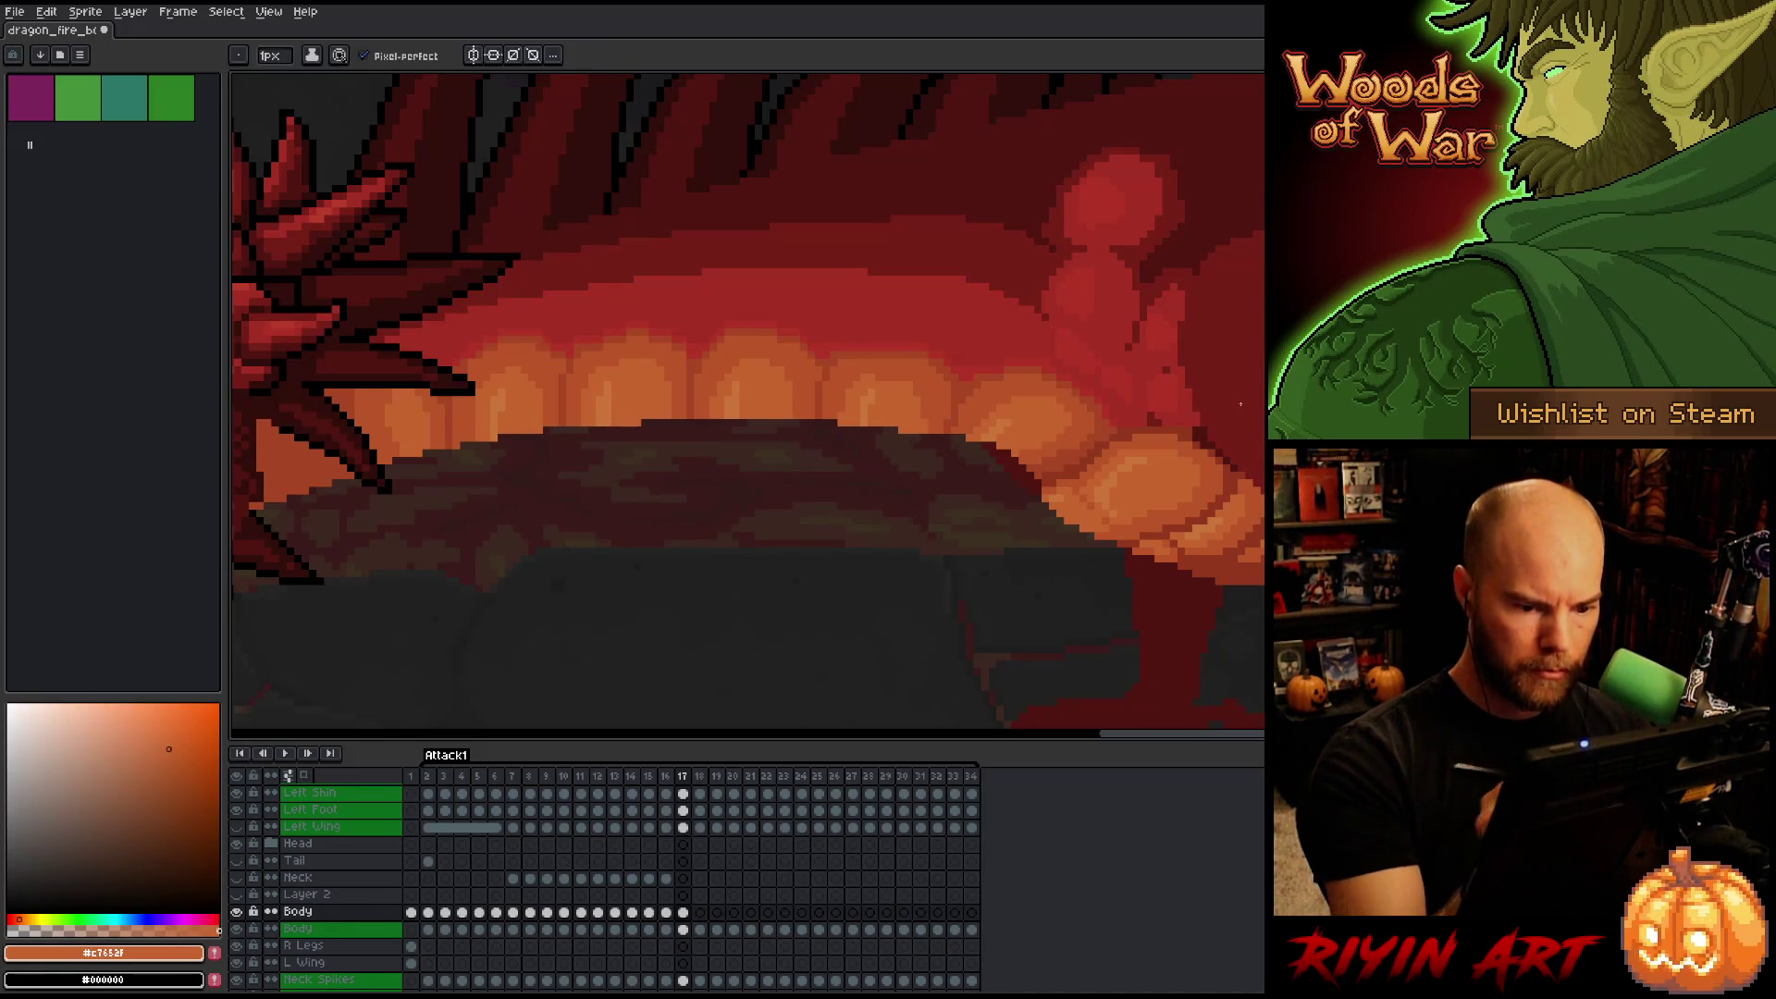
{"action": "key", "text": "Left"}
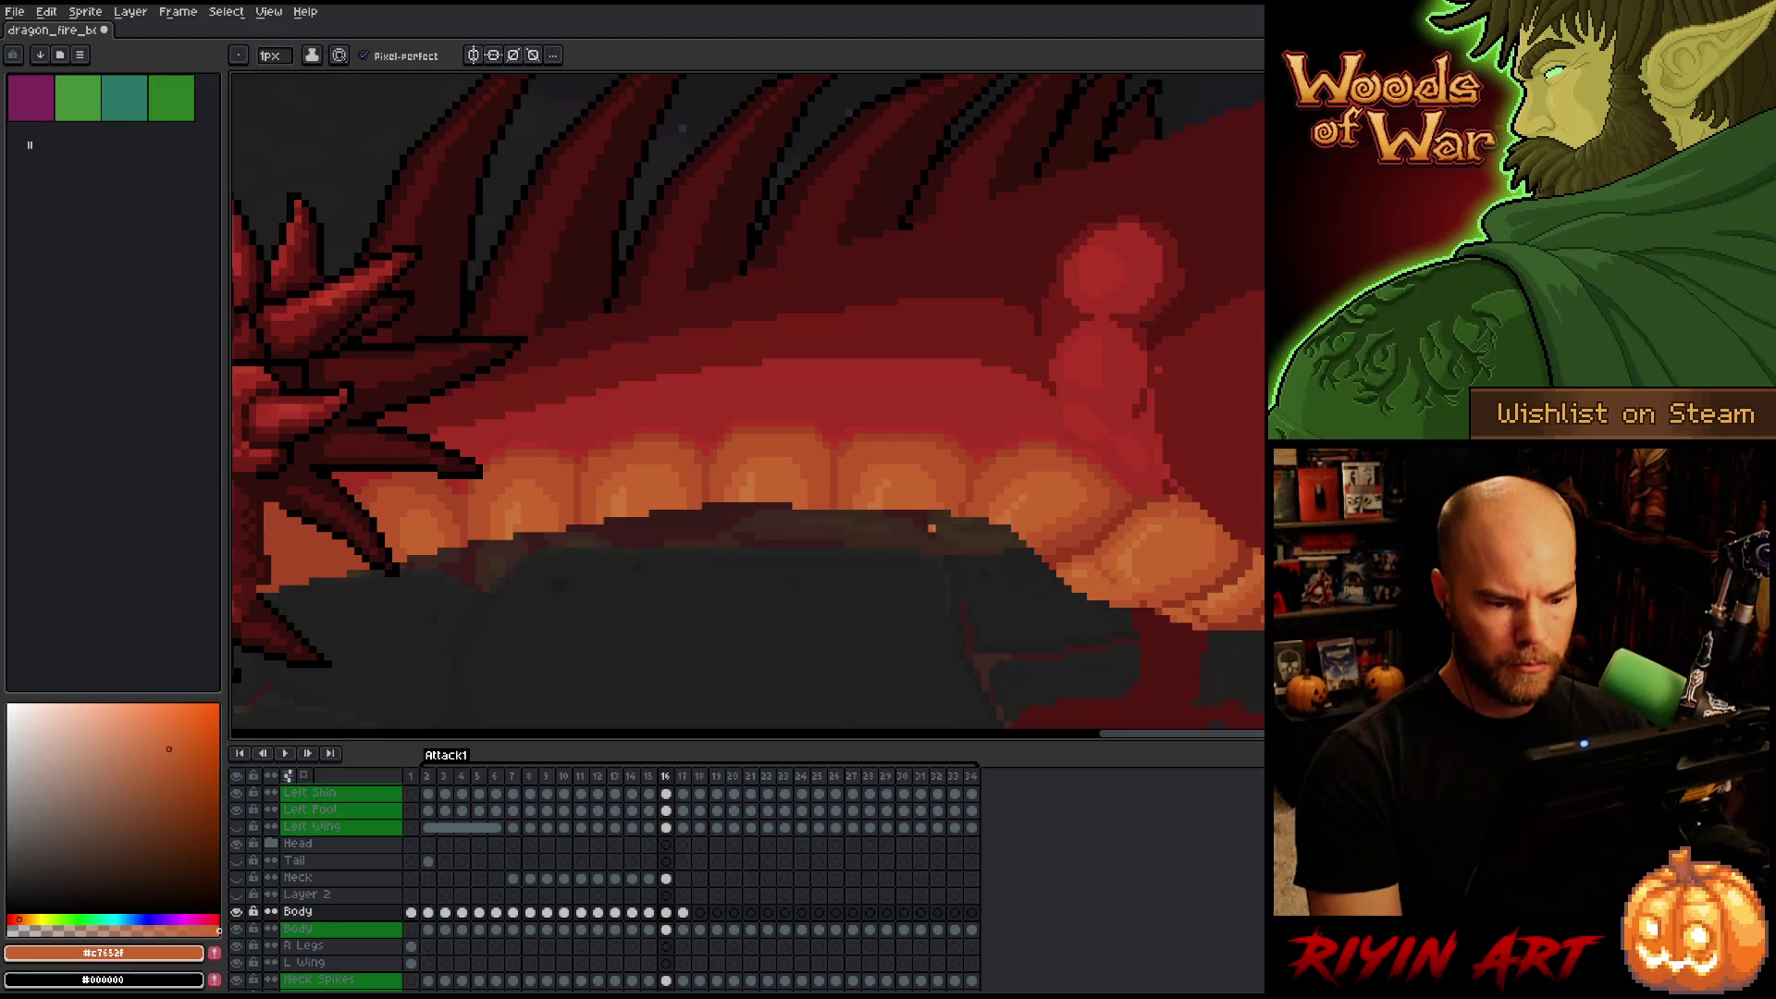
{"action": "key", "text": "Right"}
{"action": "scroll", "coordinate": [939, 551], "scroll_direction": "down", "scroll_amount": 3}
{"action": "key", "text": "Left"}
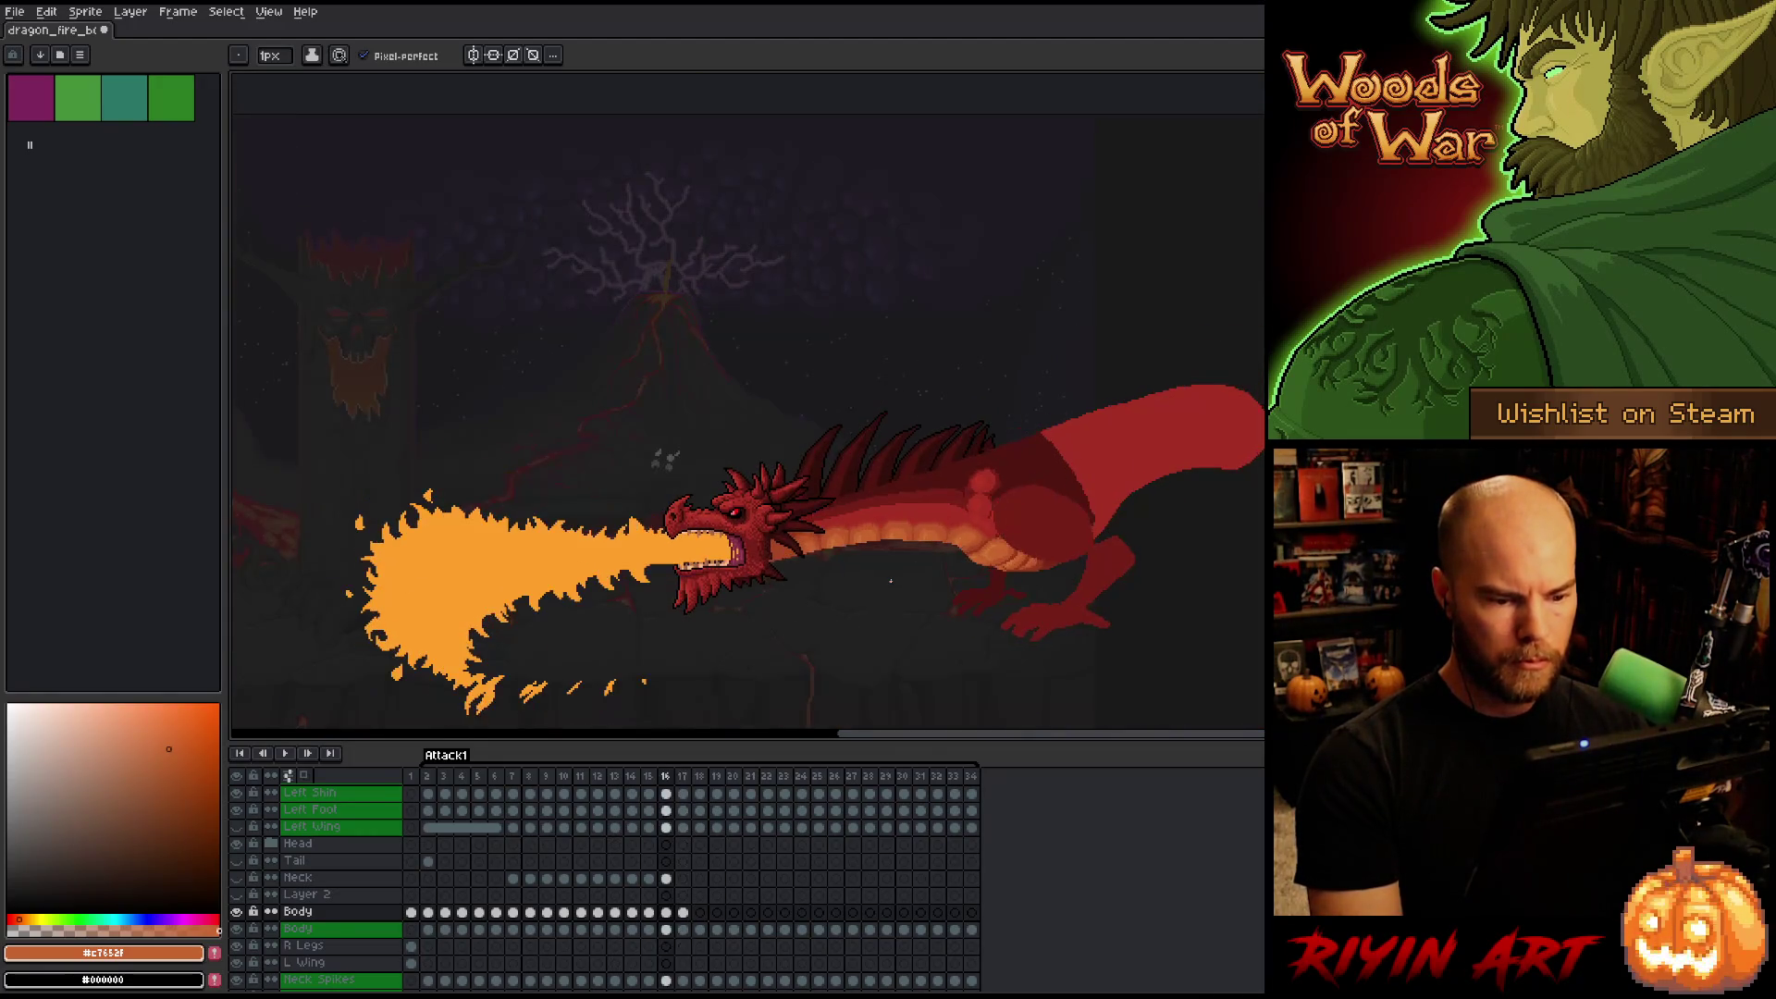
{"action": "scroll", "coordinate": [891, 579], "scroll_direction": "up", "scroll_amount": 5}
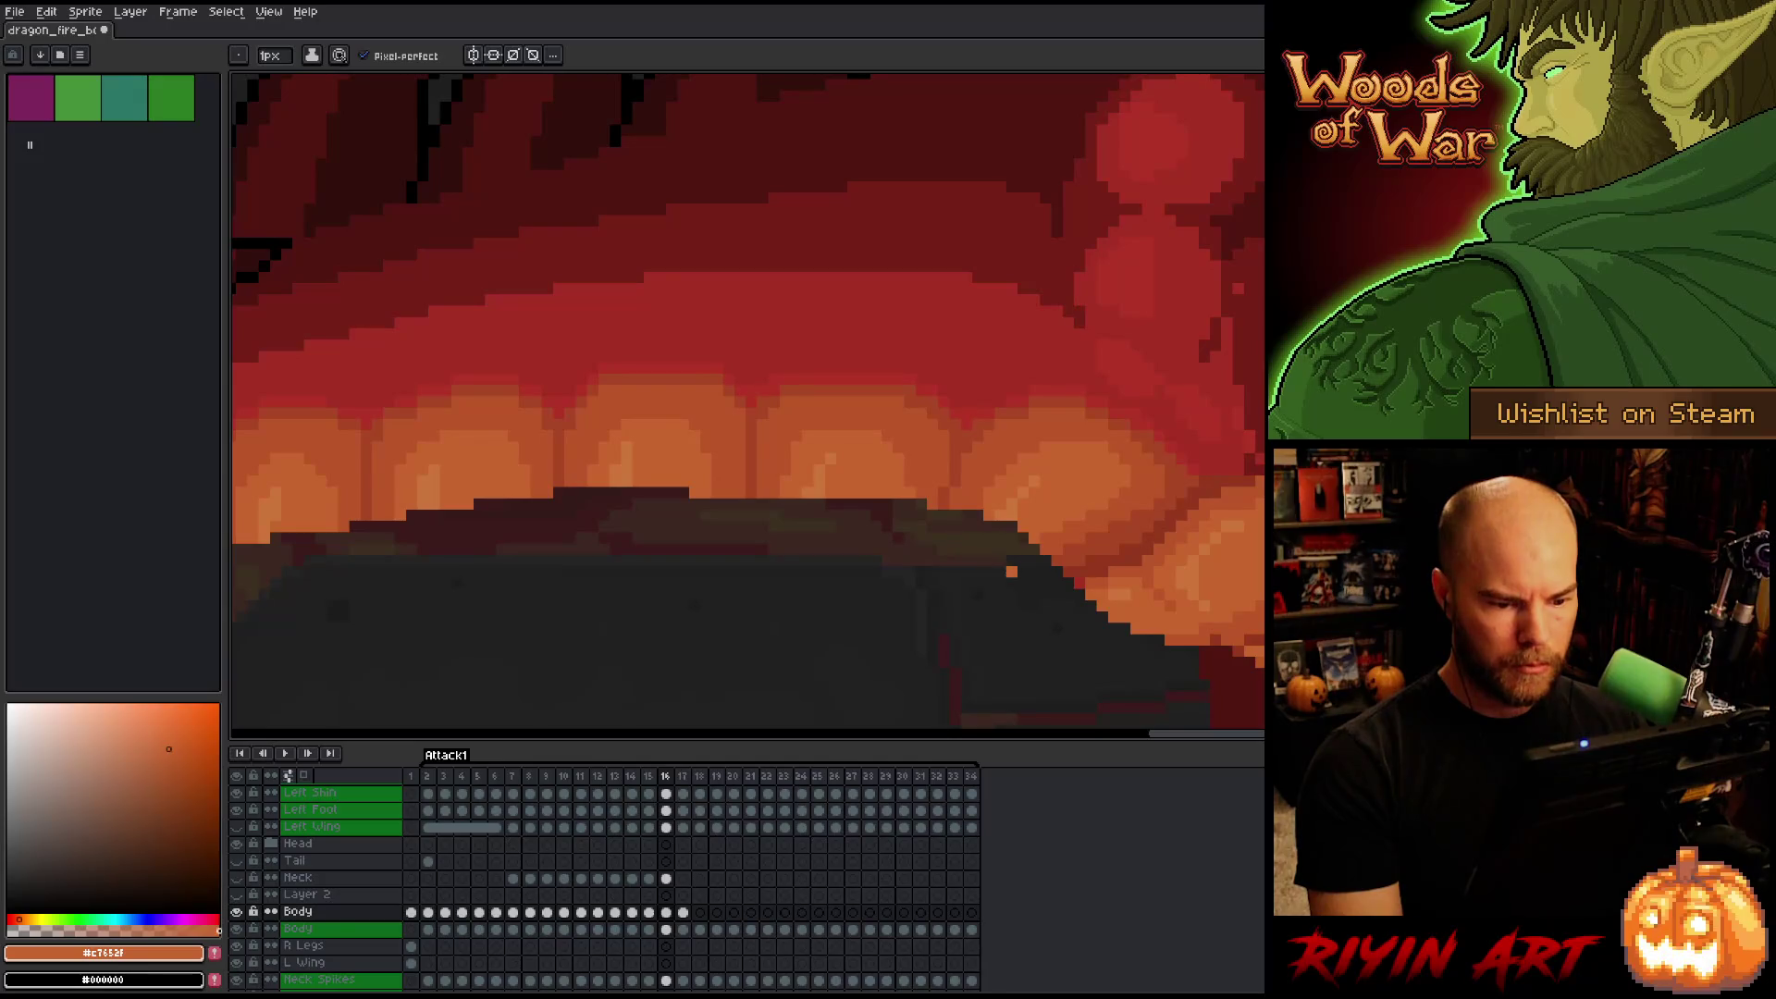
On frame 16, erase the belly plates' lower edge, repaint it in orange, and save.
{"action": "key", "text": "e"}
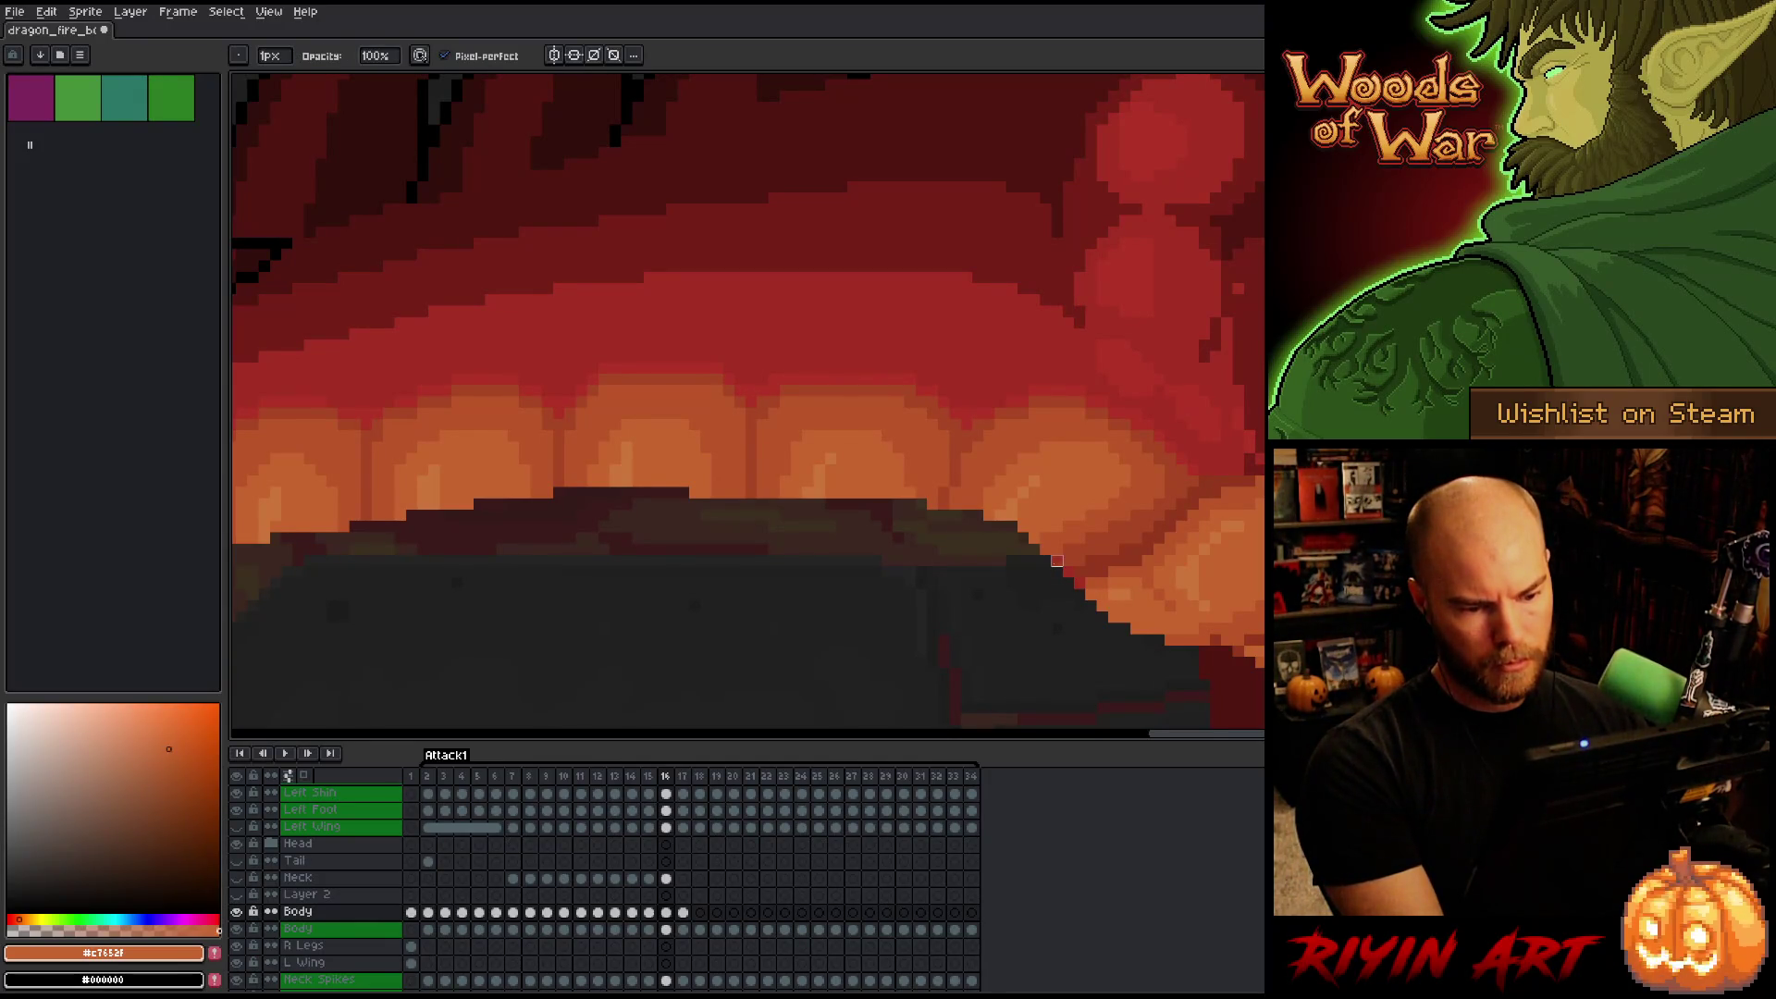
{"action": "scroll", "coordinate": [999, 607], "scroll_direction": "down", "scroll_amount": 3}
{"action": "scroll", "coordinate": [984, 611], "scroll_direction": "up", "scroll_amount": 3}
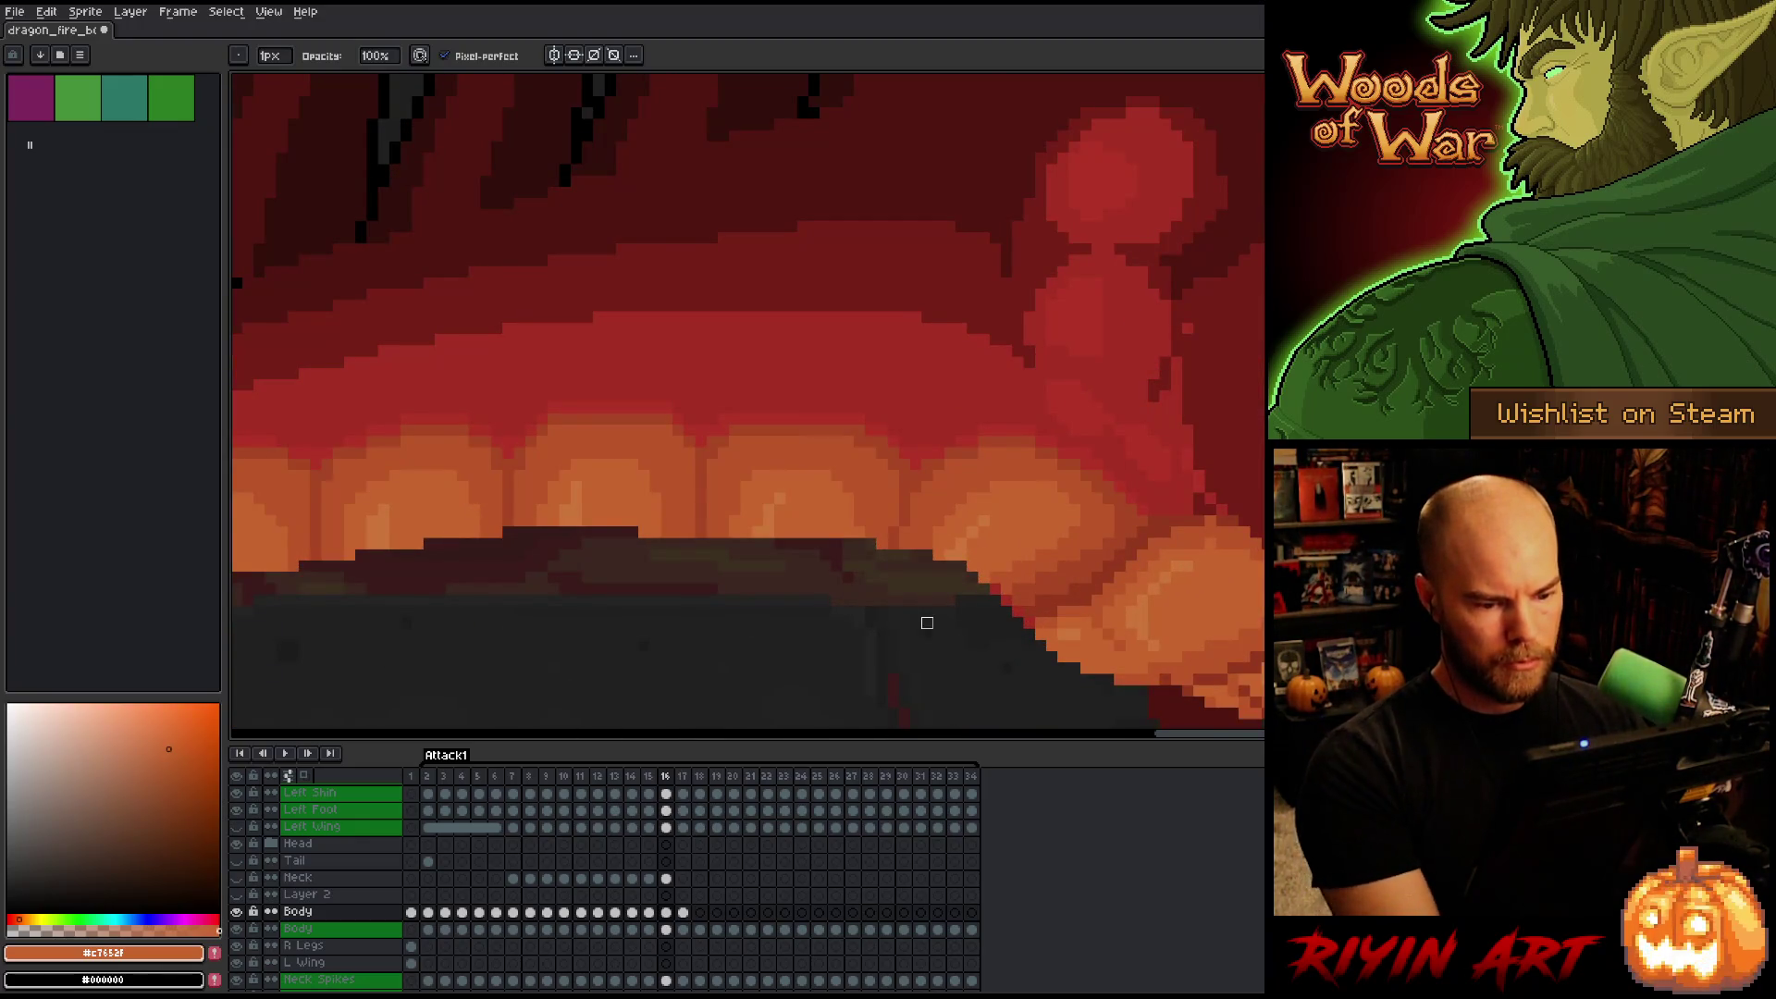
{"action": "scroll", "coordinate": [927, 623], "scroll_direction": "down", "scroll_amount": 3}
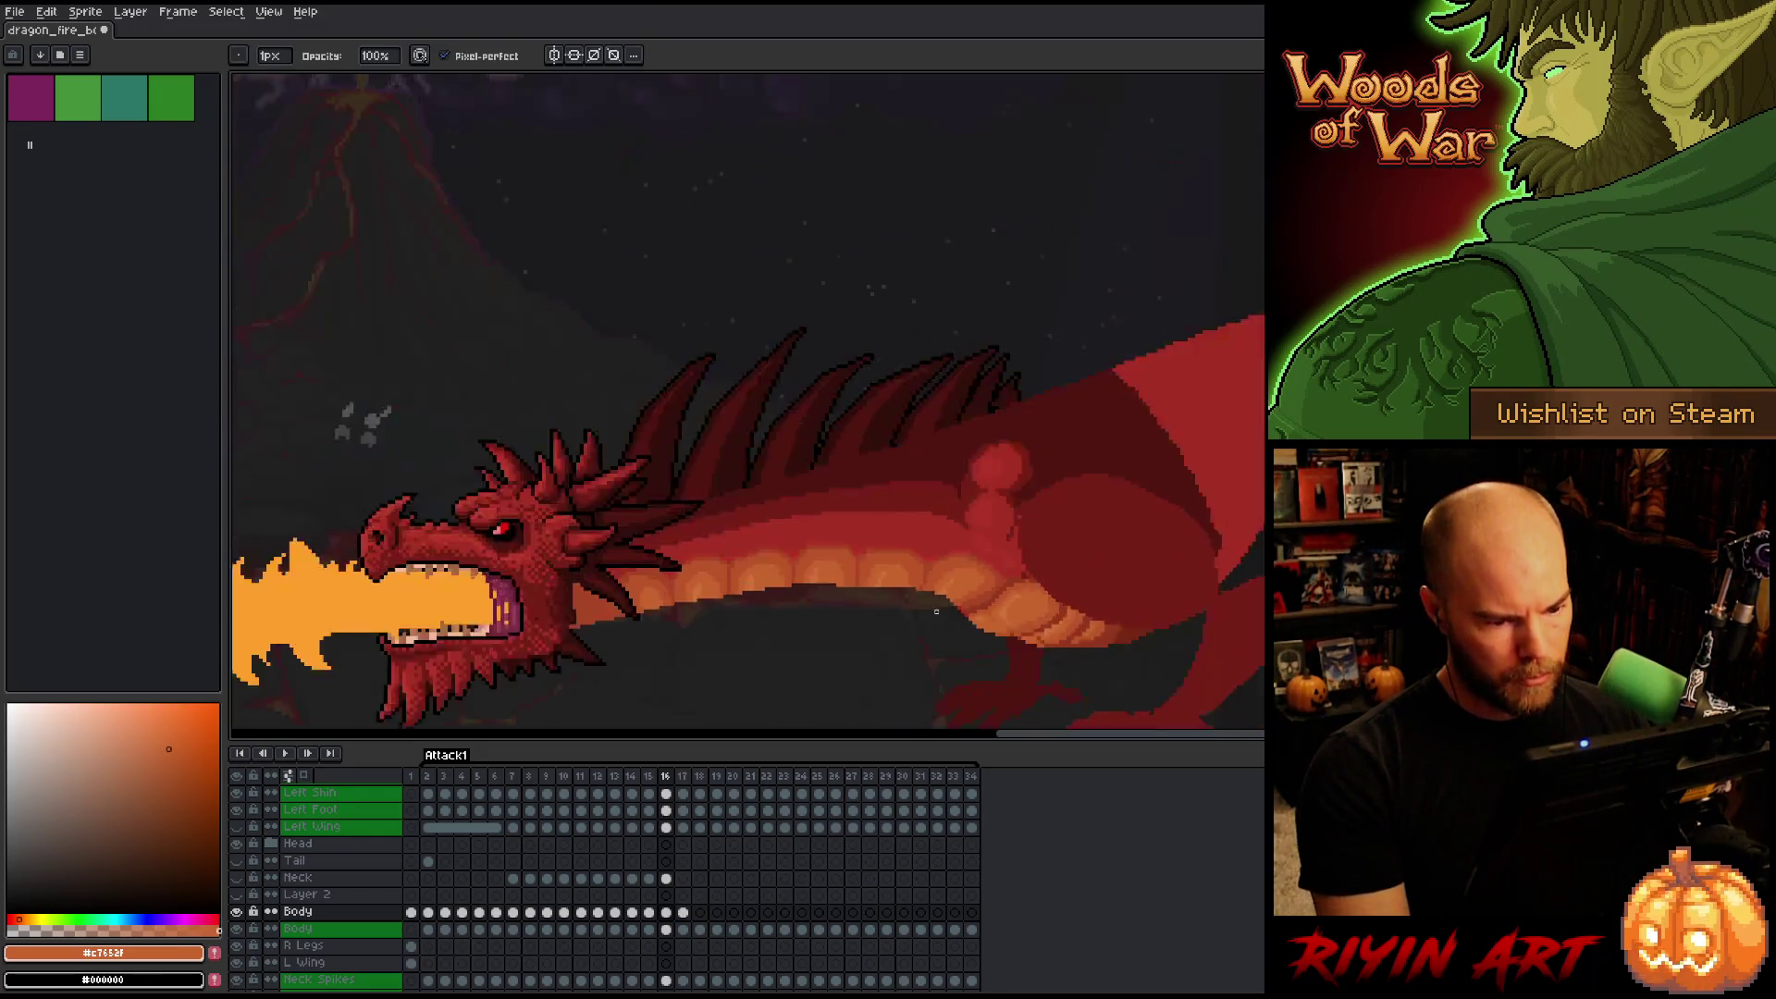
{"action": "scroll", "coordinate": [927, 610], "scroll_direction": "up", "scroll_amount": 4}
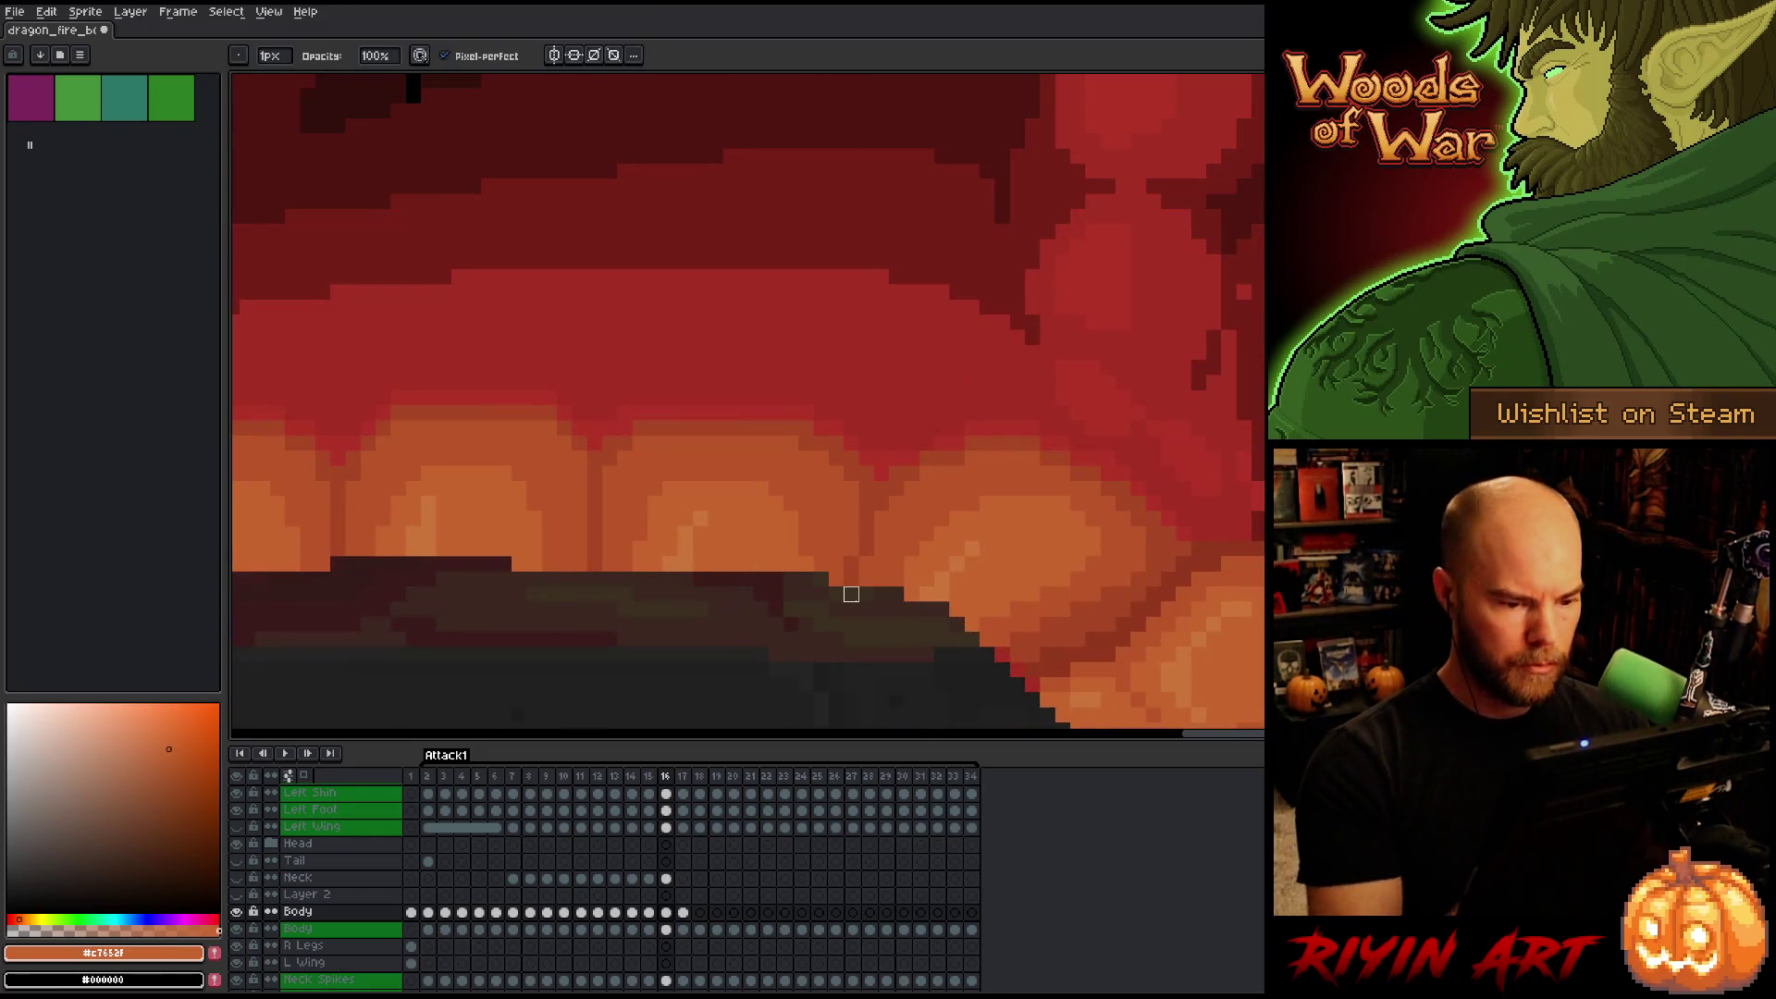
{"action": "left_click", "coordinate": [959, 586], "text": "alt"}
{"action": "left_click", "coordinate": [978, 567], "text": "alt"}
{"action": "key", "text": "ctrl+s"}
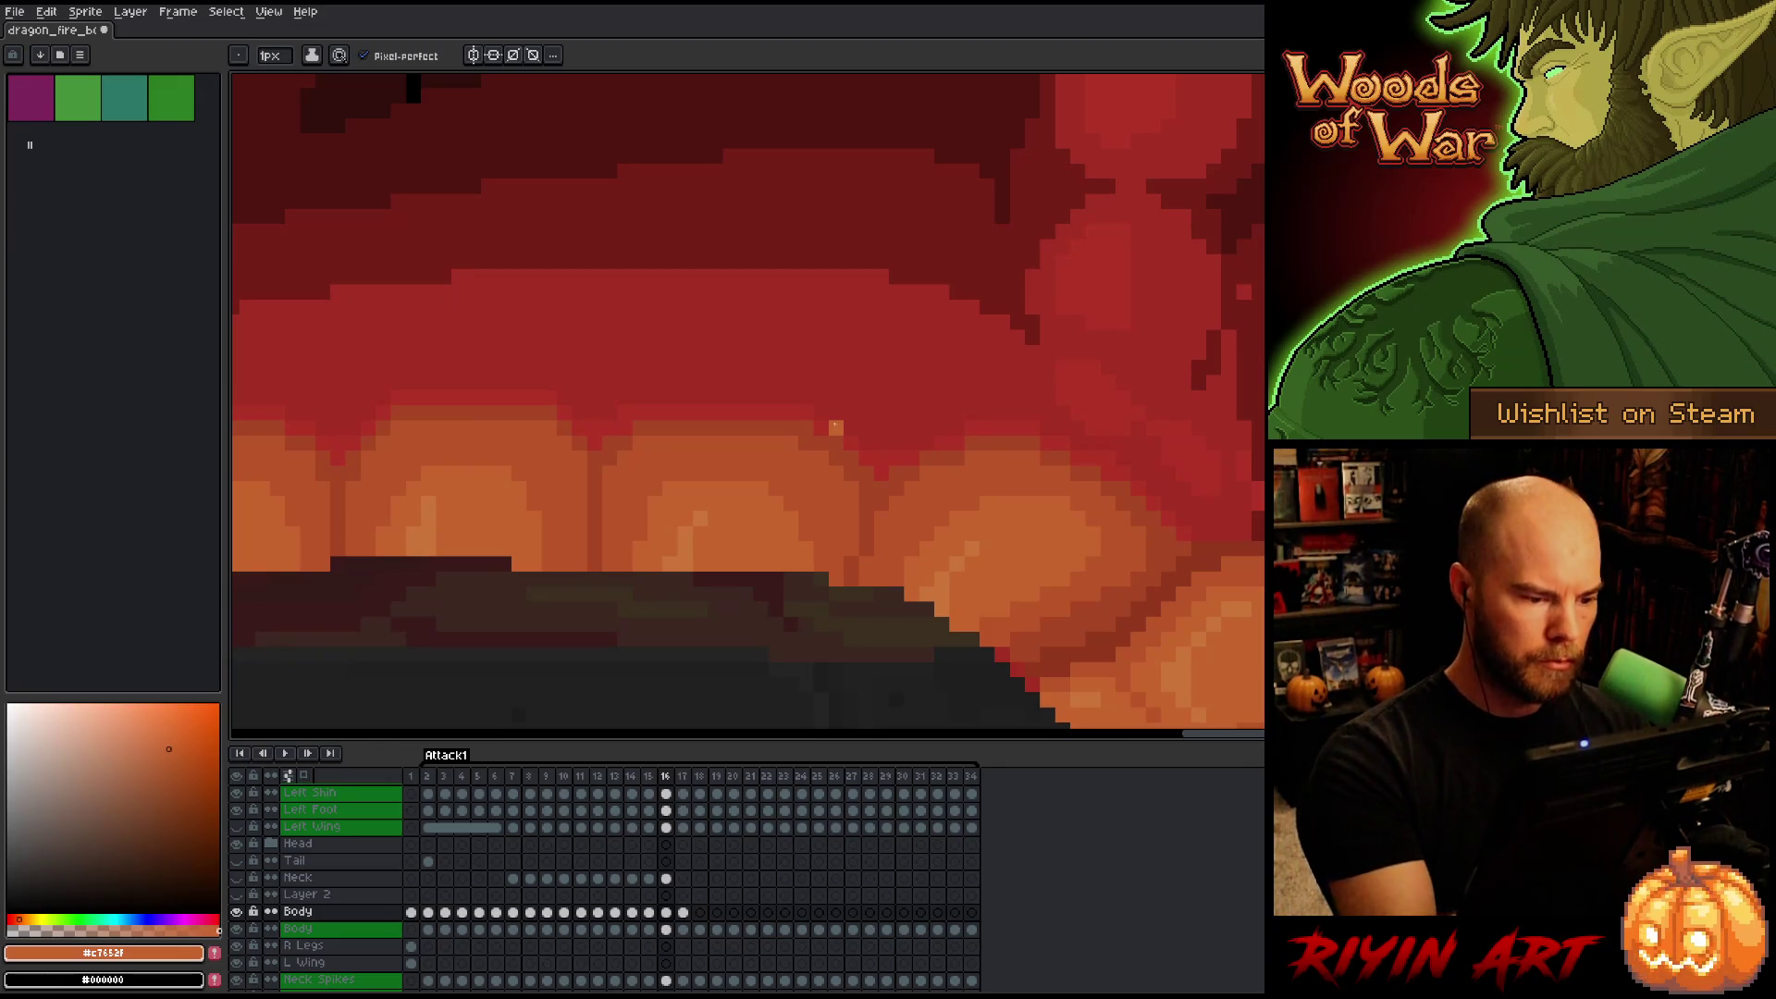
{"action": "scroll", "coordinate": [818, 478], "scroll_direction": "down", "scroll_amount": 5}
Flip between frames 15, 16 and 17 to compare the dragon's belly shading.
{"action": "scroll", "coordinate": [694, 541], "scroll_direction": "down", "scroll_amount": 2}
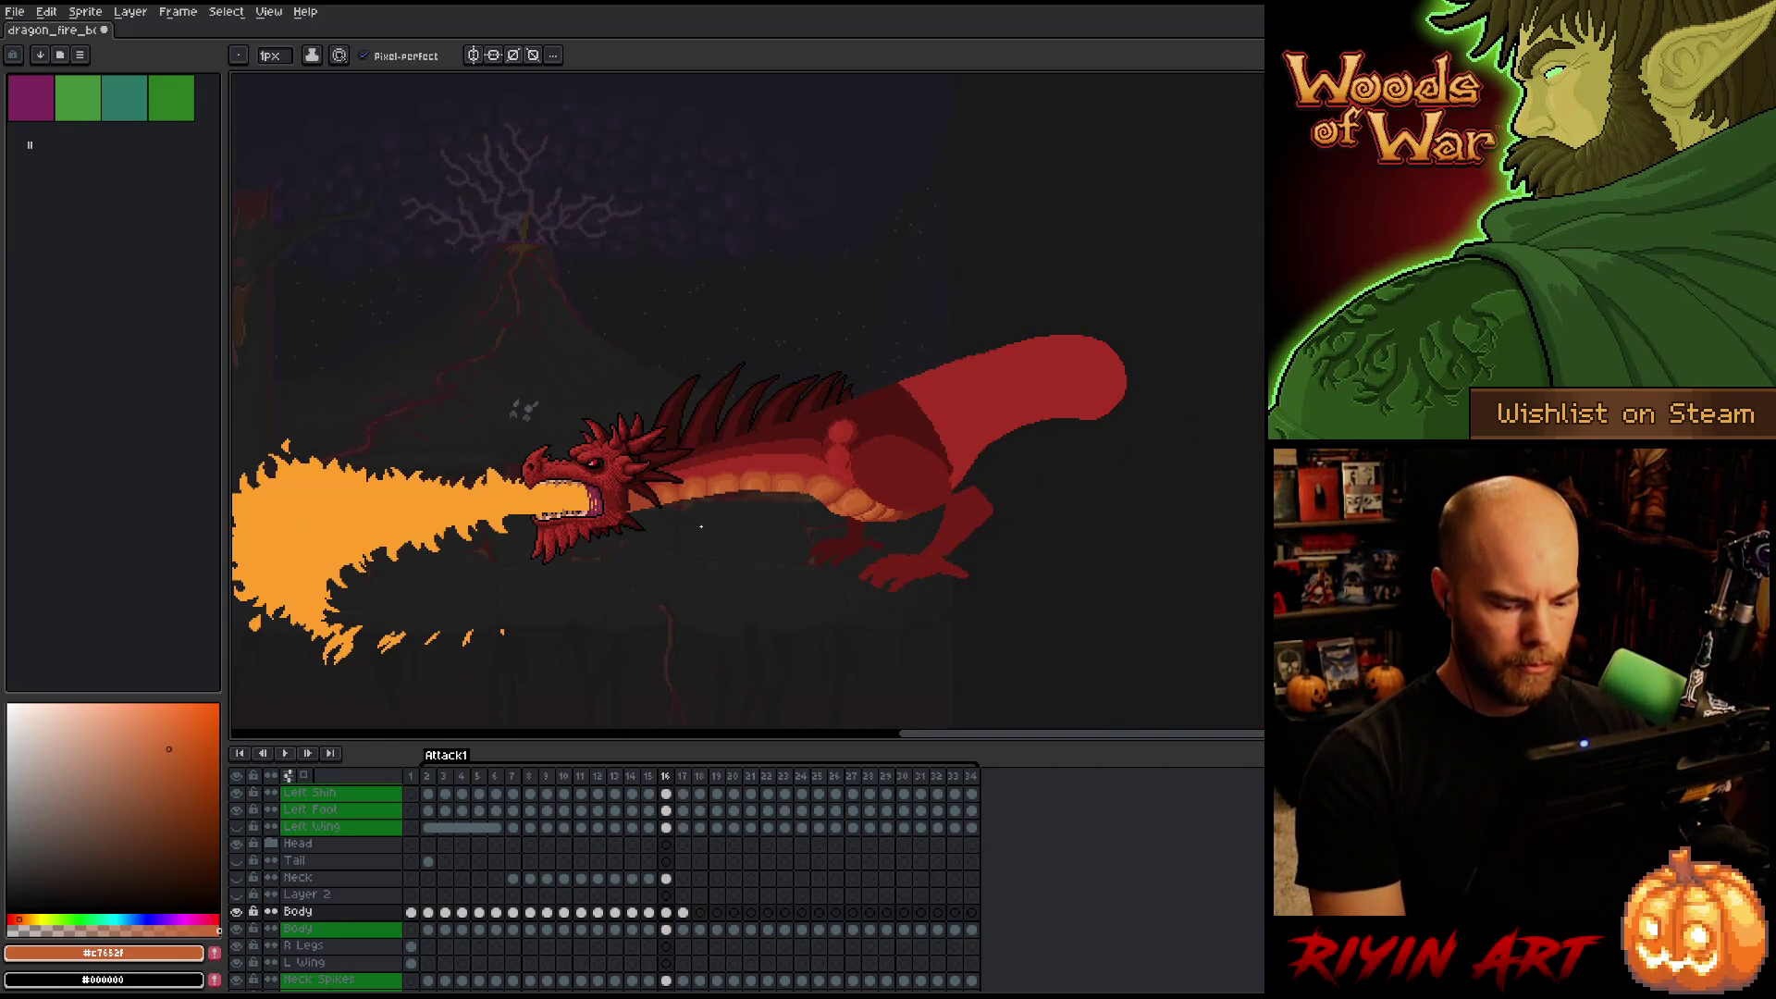
{"action": "scroll", "coordinate": [701, 526], "scroll_direction": "up", "scroll_amount": 1}
{"action": "scroll", "coordinate": [685, 508], "scroll_direction": "up", "scroll_amount": 1}
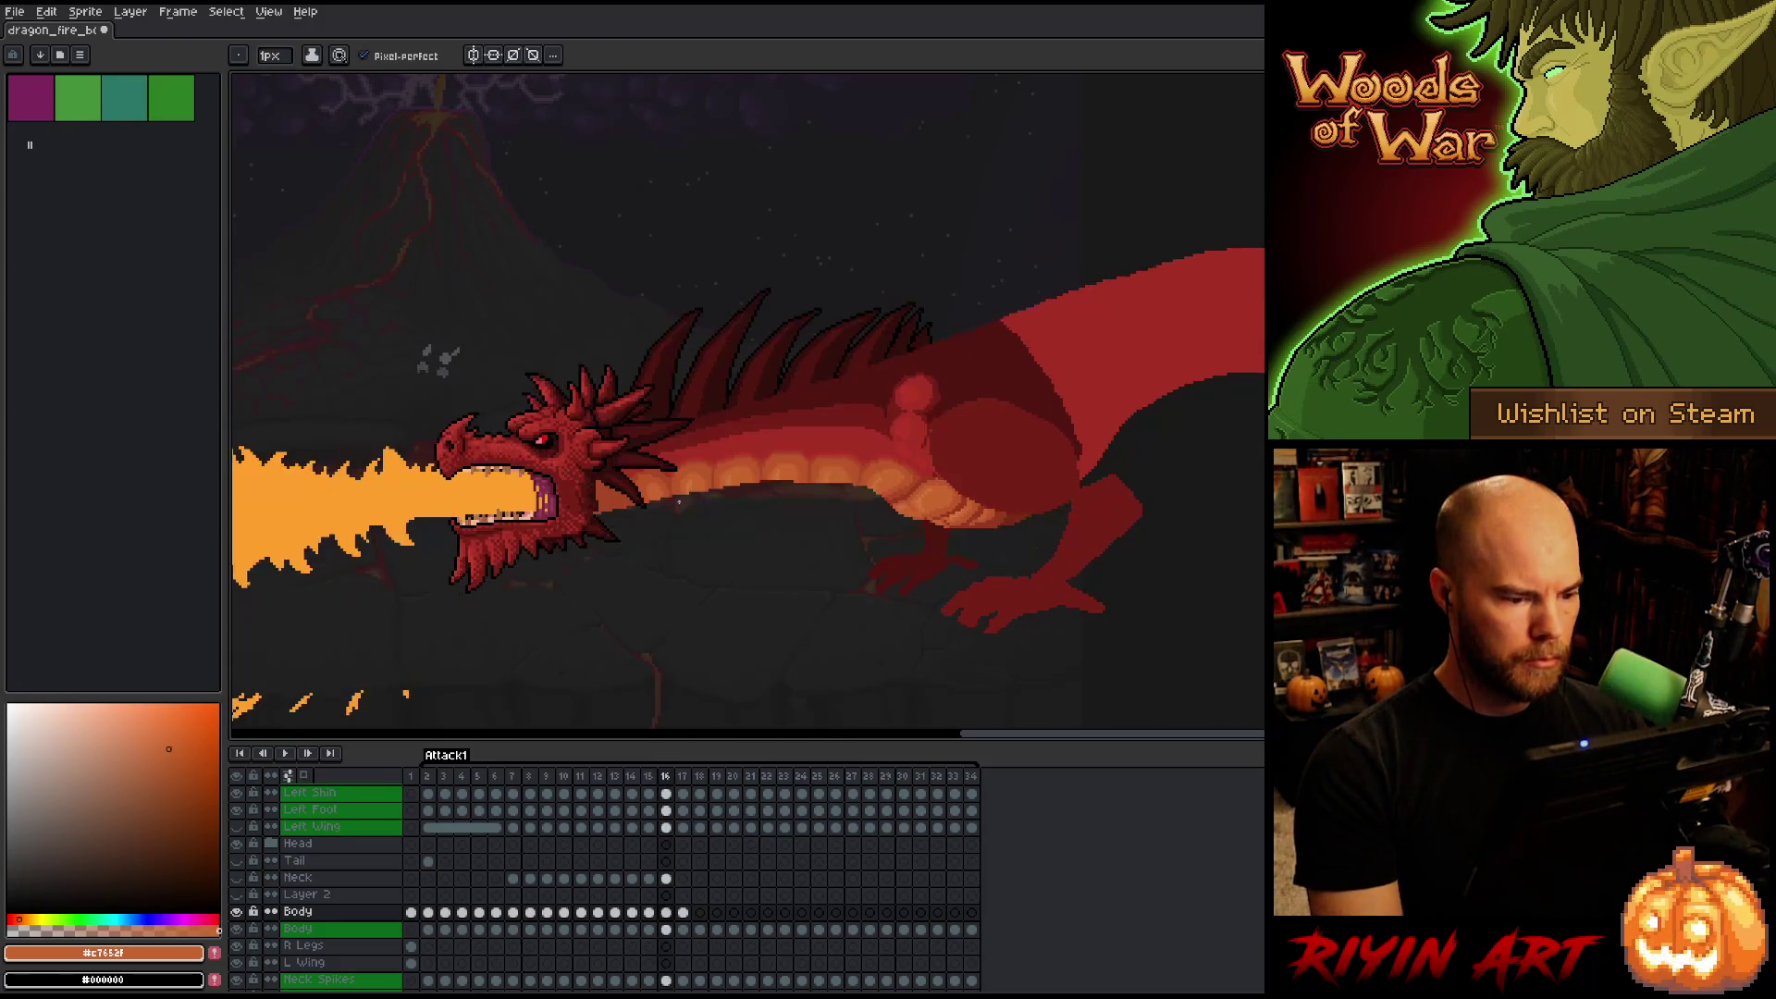
{"action": "scroll", "coordinate": [678, 502], "scroll_direction": "up", "scroll_amount": 3}
{"action": "key", "text": "Left"}
{"action": "scroll", "coordinate": [733, 602], "scroll_direction": "down", "scroll_amount": 3}
{"action": "key", "text": "Right"}
{"action": "key", "text": "Left"}
{"action": "key", "text": "Right"}
{"action": "key", "text": "Left"}
{"action": "key", "text": "Right"}
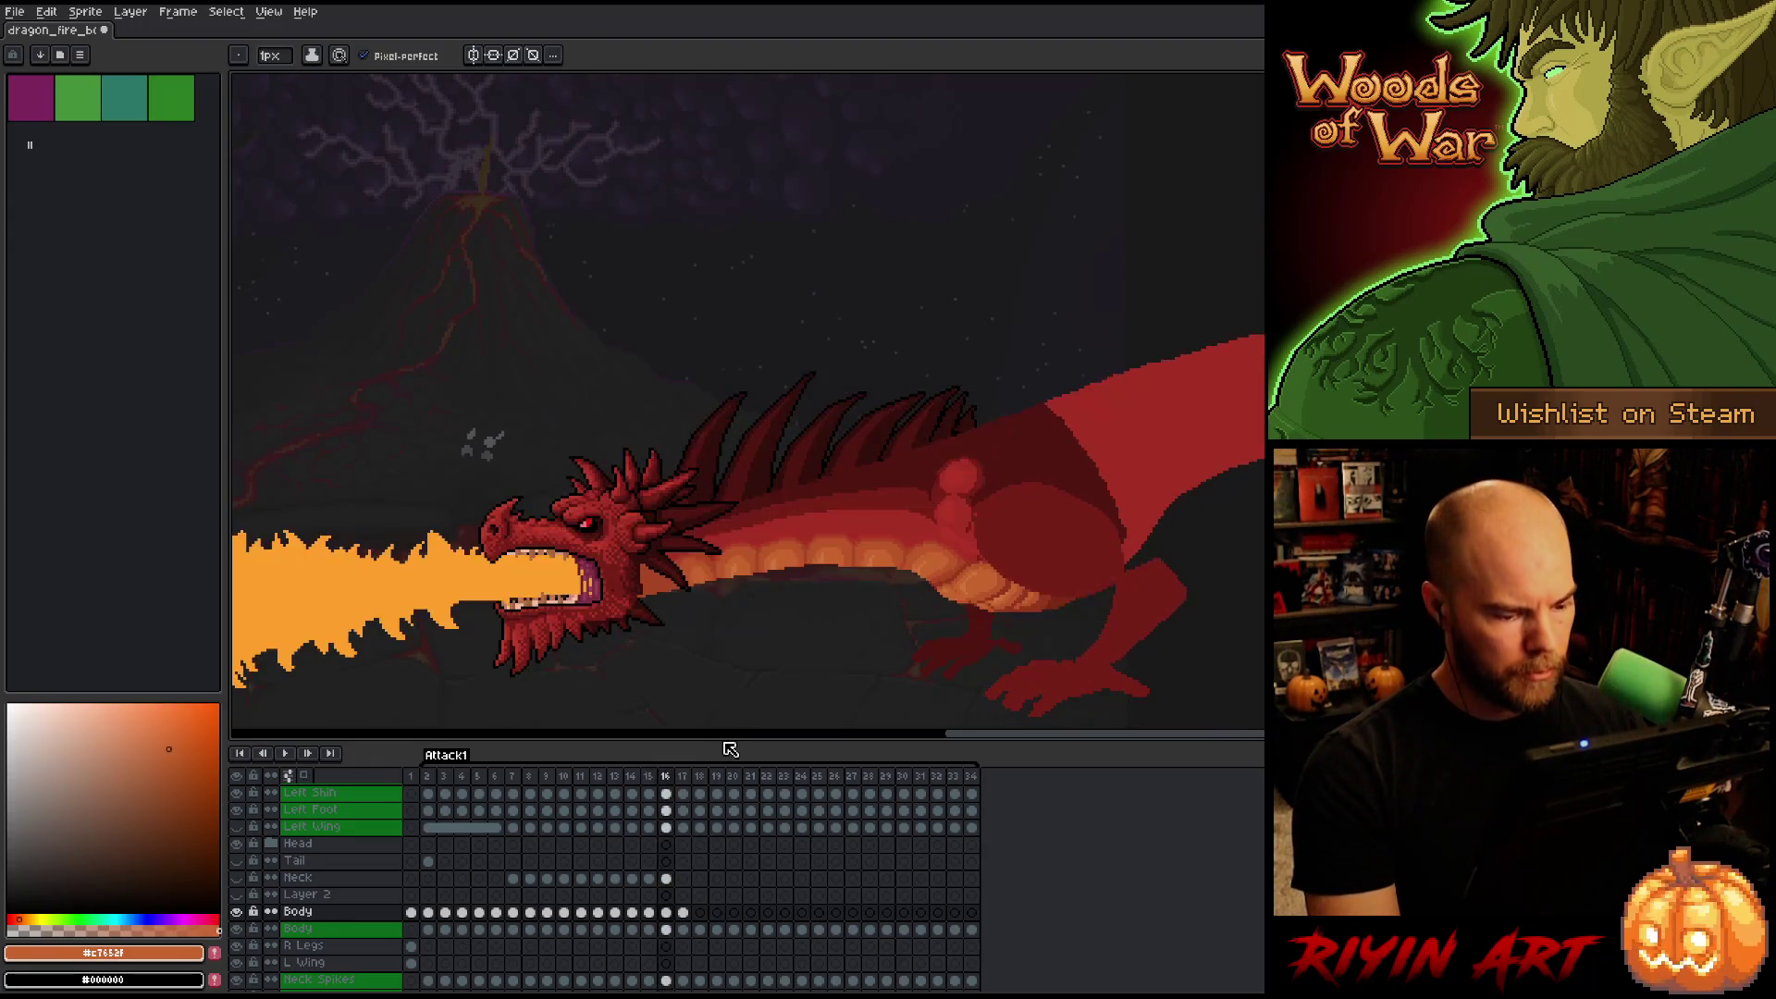
{"action": "key", "text": "Right"}
{"action": "key", "text": "Left"}
{"action": "key", "text": "Right"}
{"action": "key", "text": "Left"}
{"action": "key", "text": "Right"}
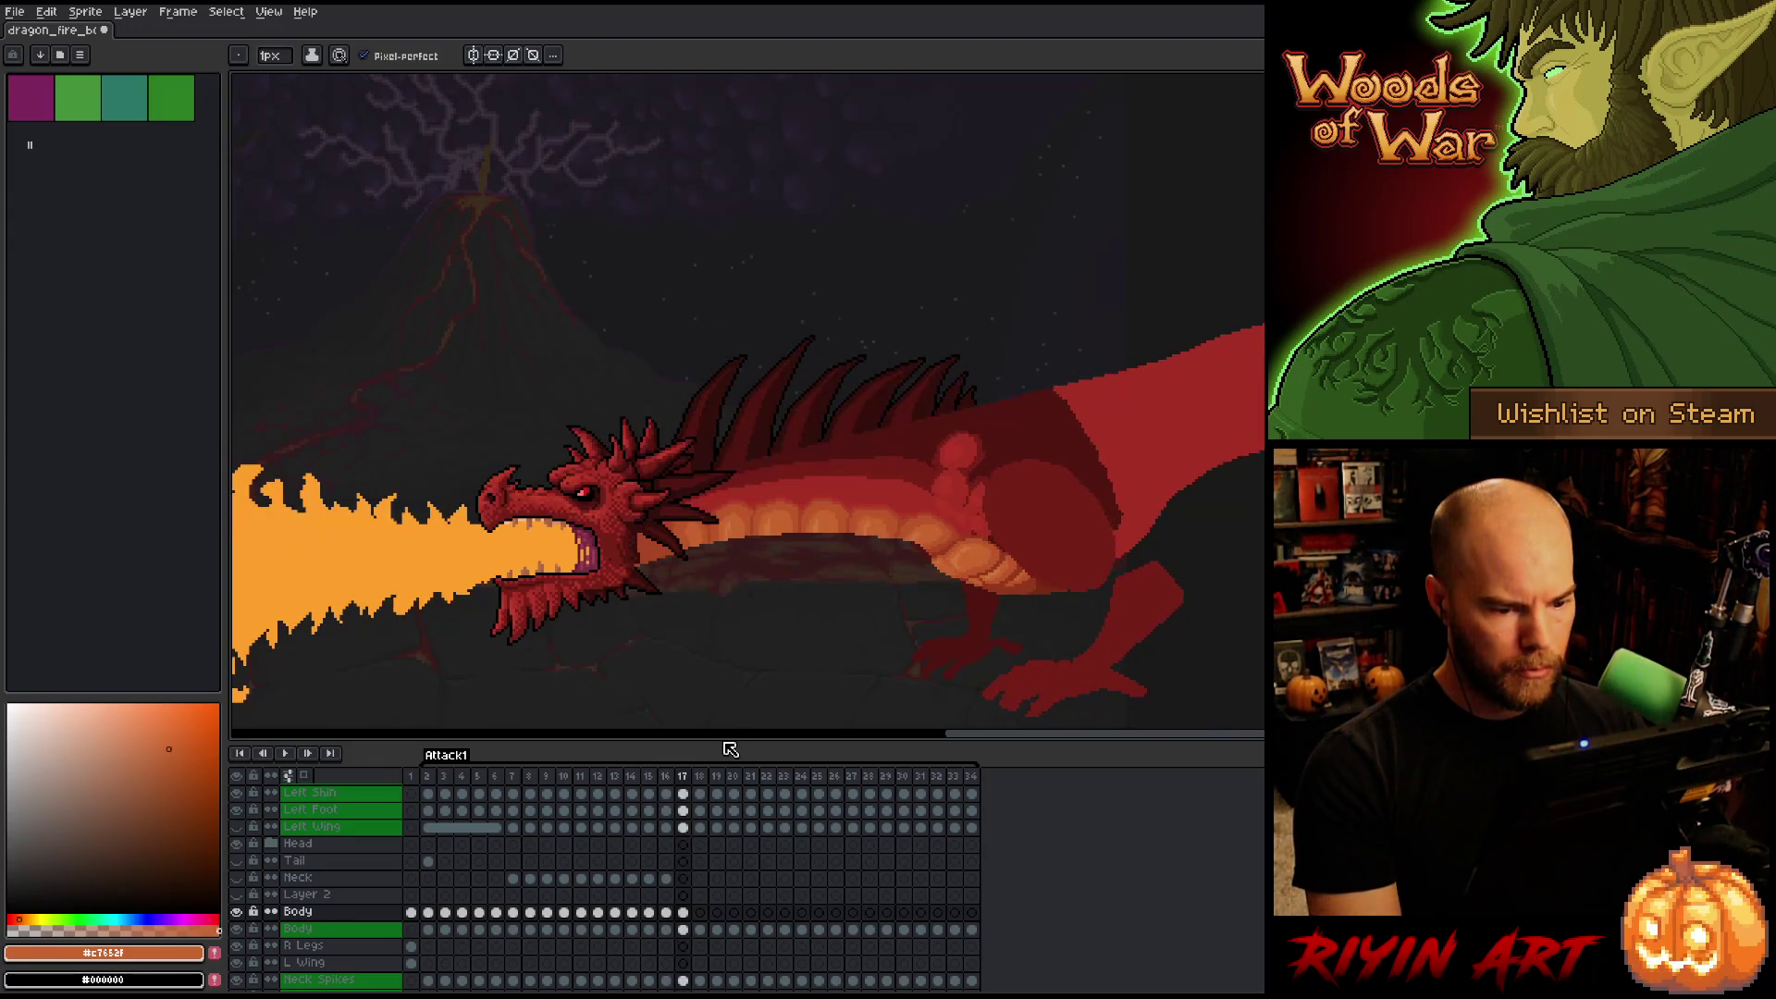
Pick the dark body red #761f18 from the belly and save the file.
{"action": "scroll", "coordinate": [860, 453], "scroll_direction": "up", "scroll_amount": 4}
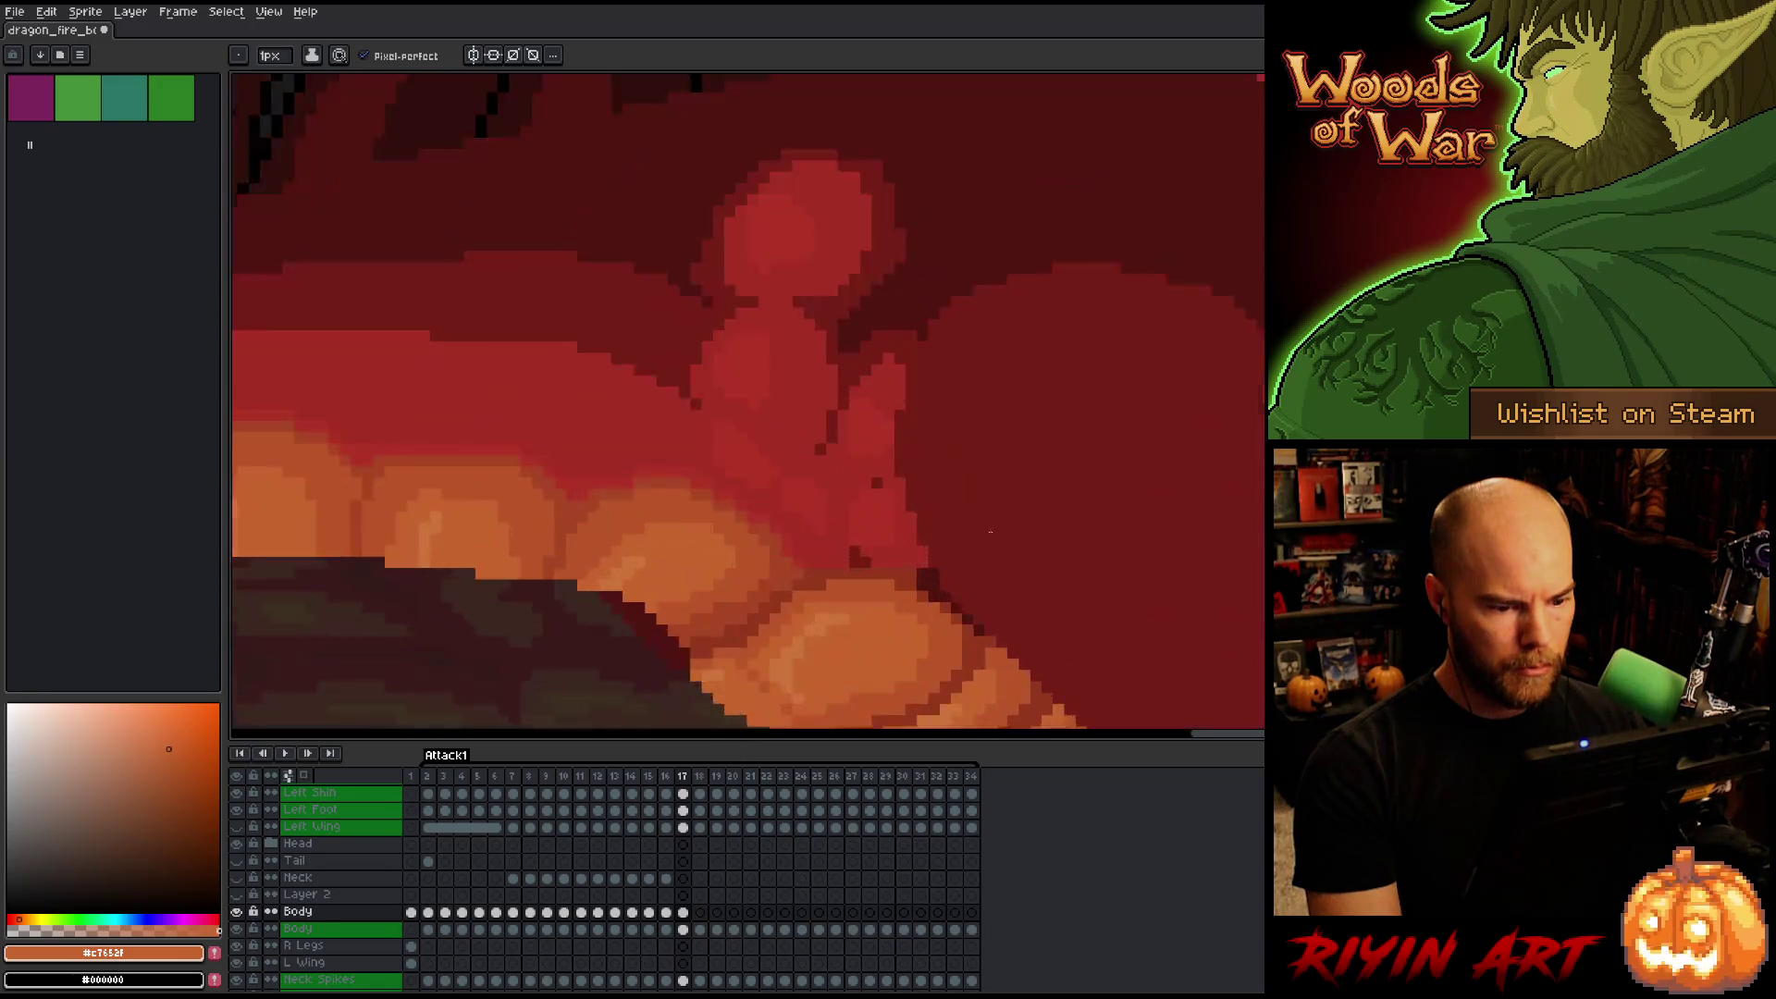
{"action": "left_click", "coordinate": [860, 453], "text": "alt"}
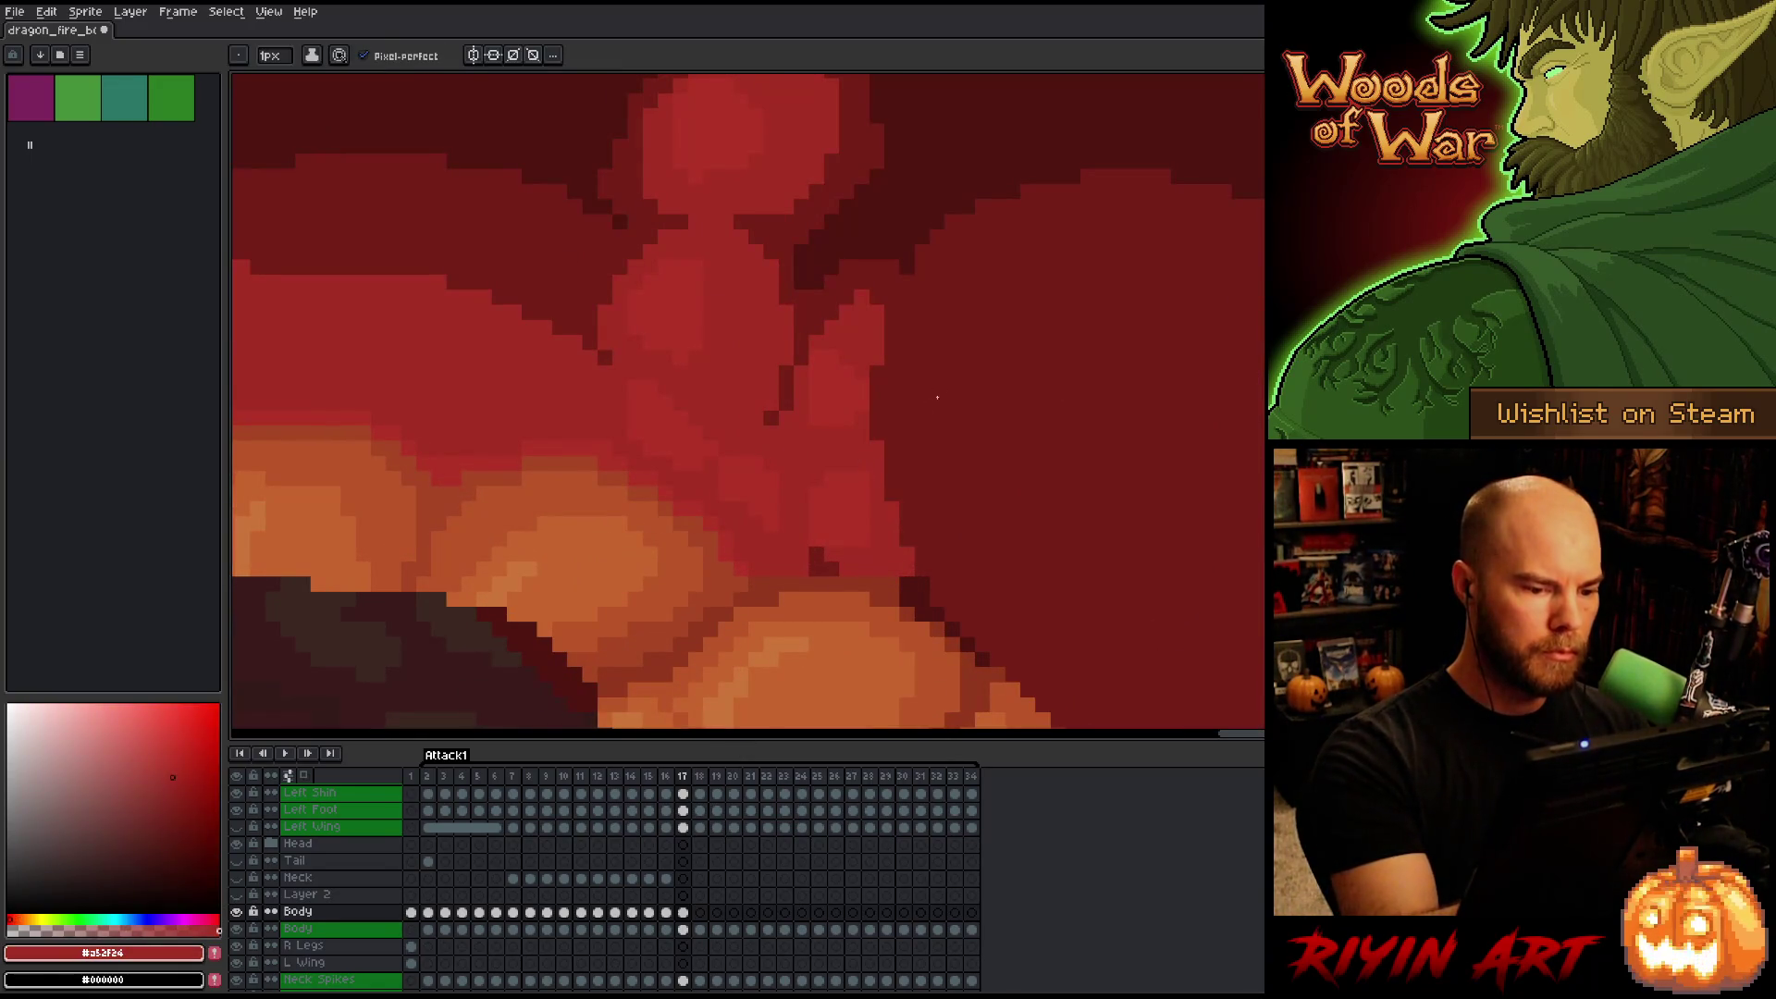
{"action": "left_click", "coordinate": [863, 448], "text": "alt"}
{"action": "scroll", "coordinate": [951, 381], "scroll_direction": "down", "scroll_amount": 4}
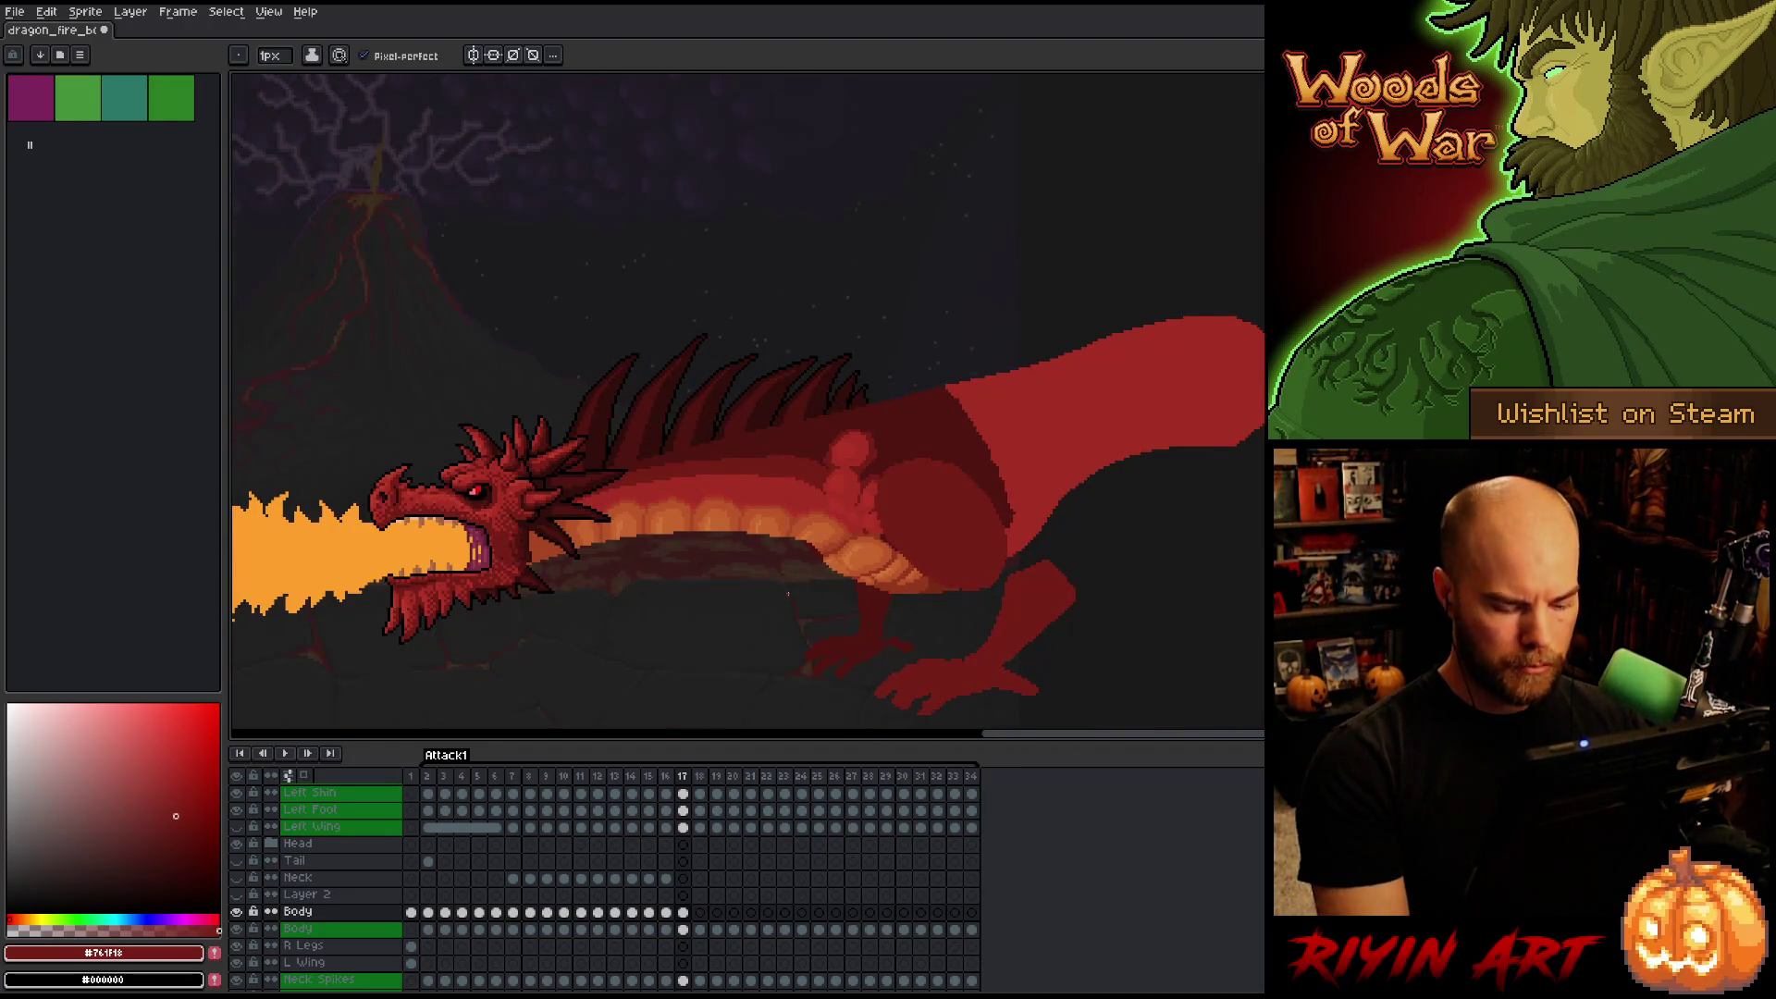
{"action": "scroll", "coordinate": [788, 593], "scroll_direction": "left", "scroll_amount": 2}
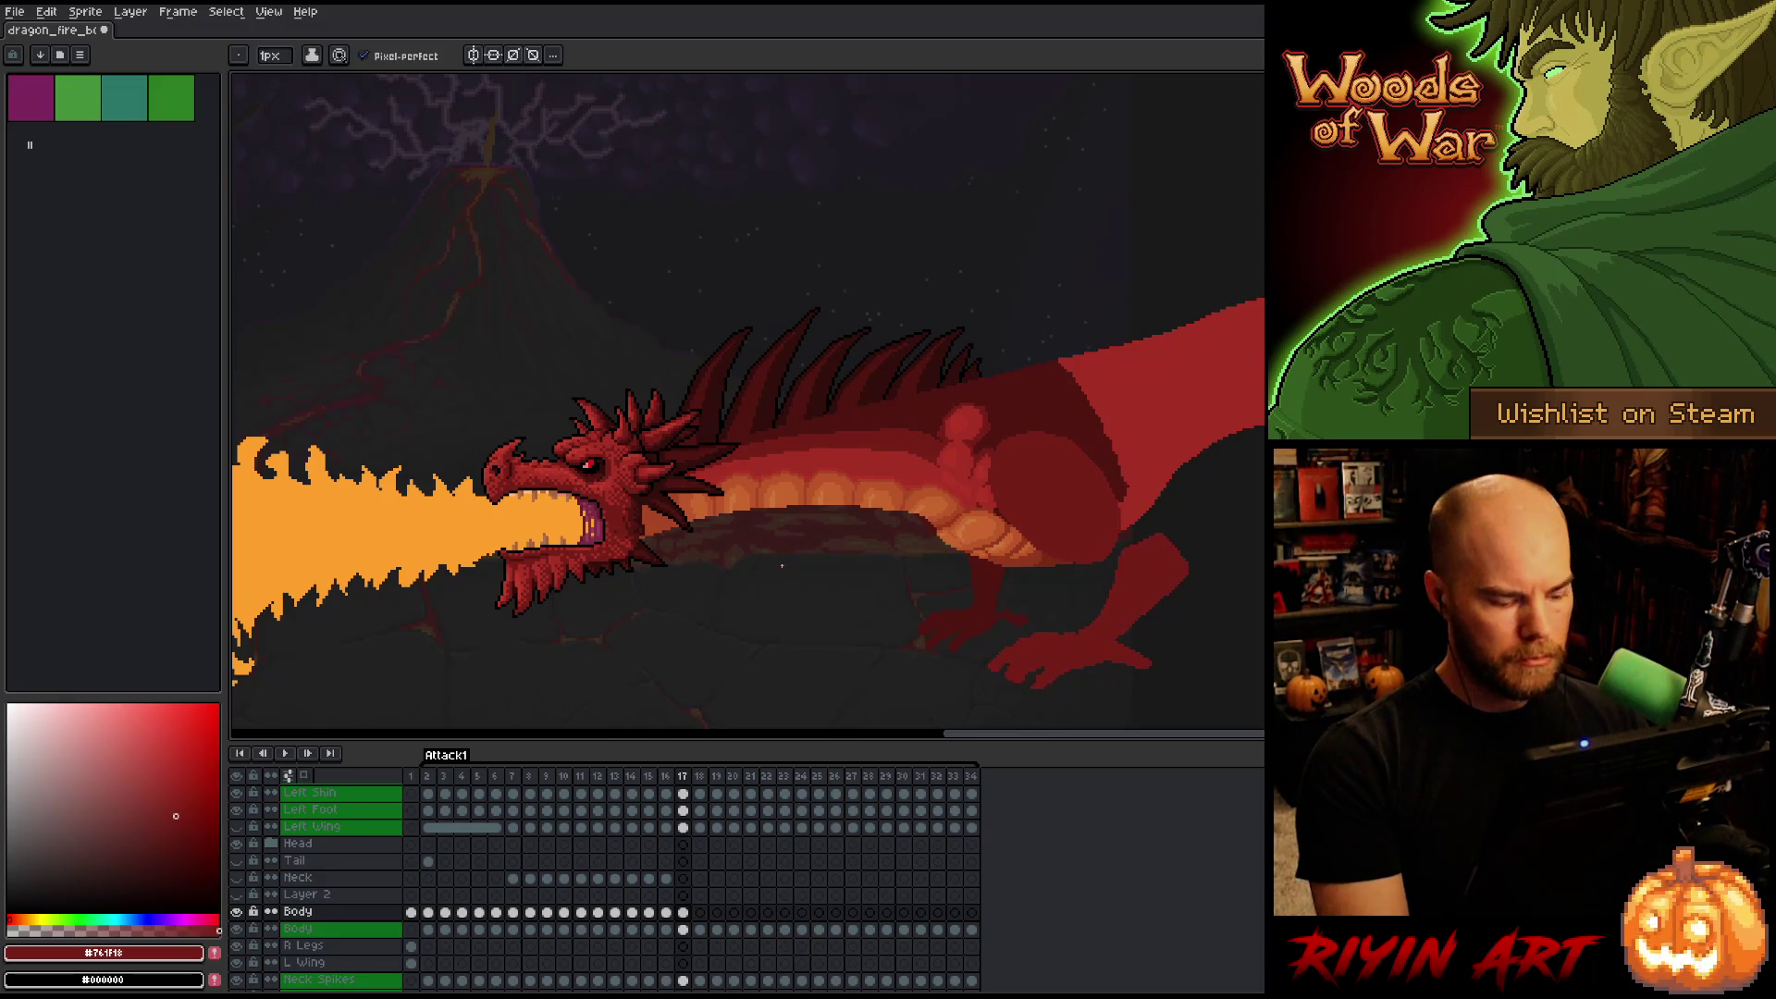
{"action": "key", "text": "ctrl+s"}
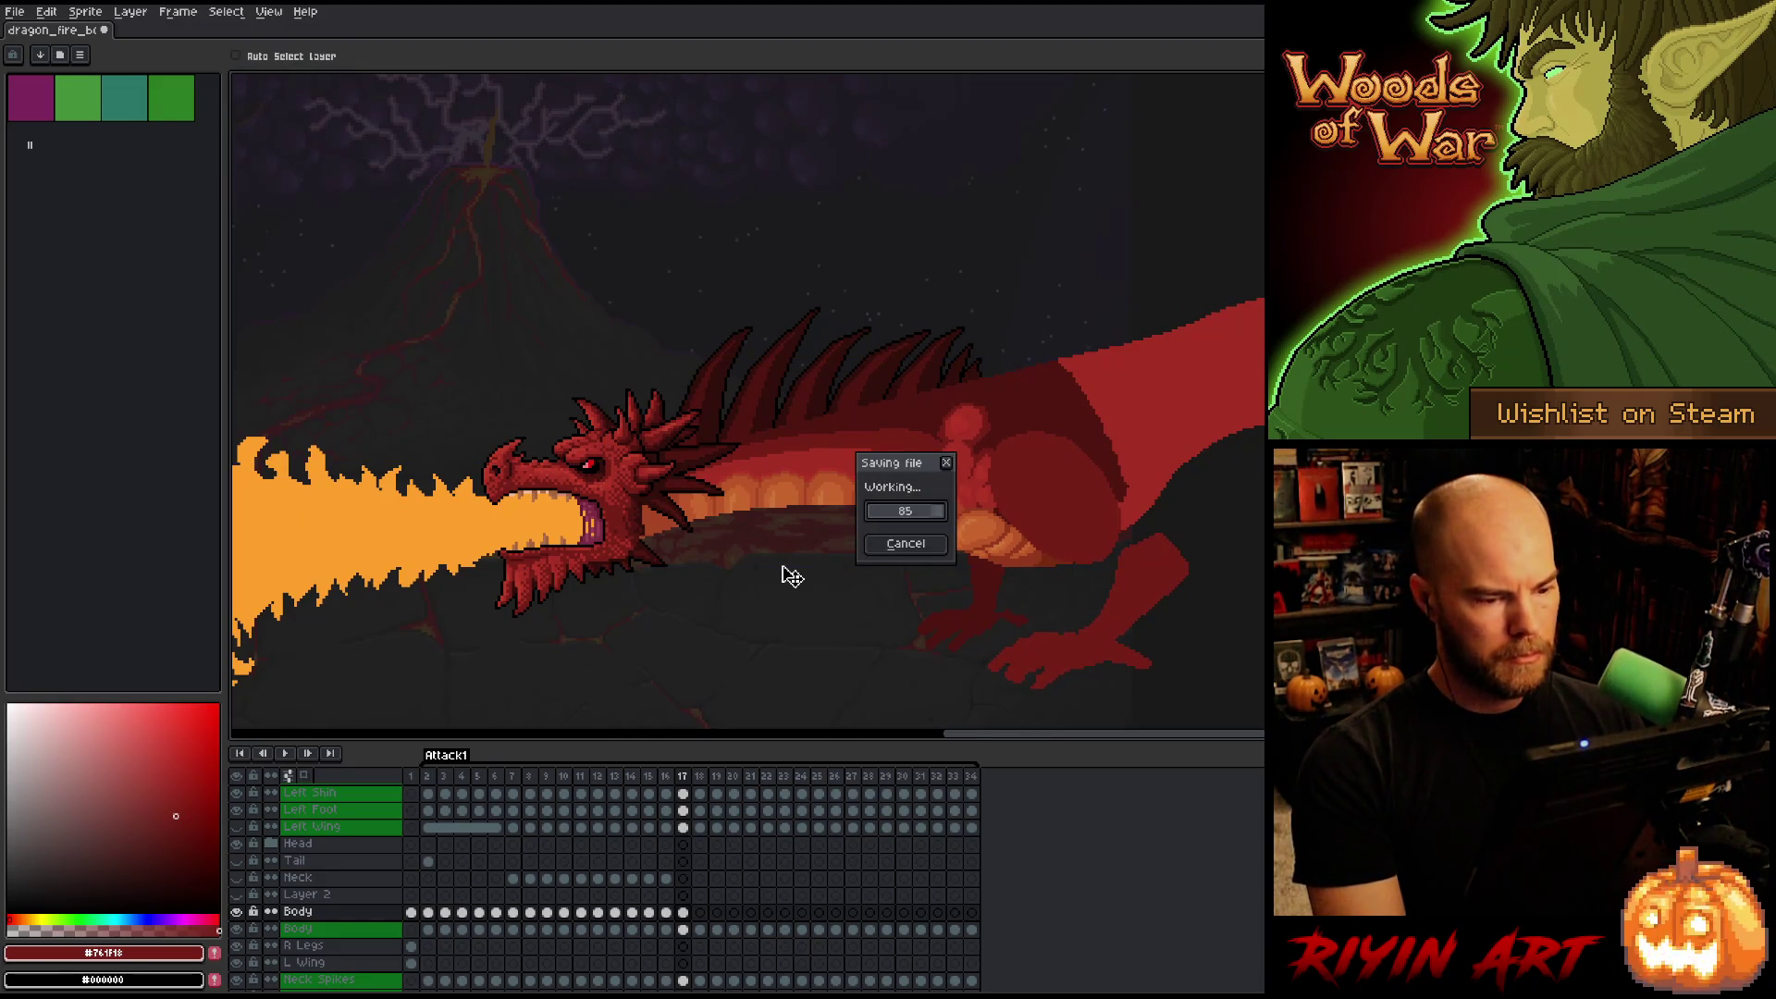
{"action": "key", "text": "b"}
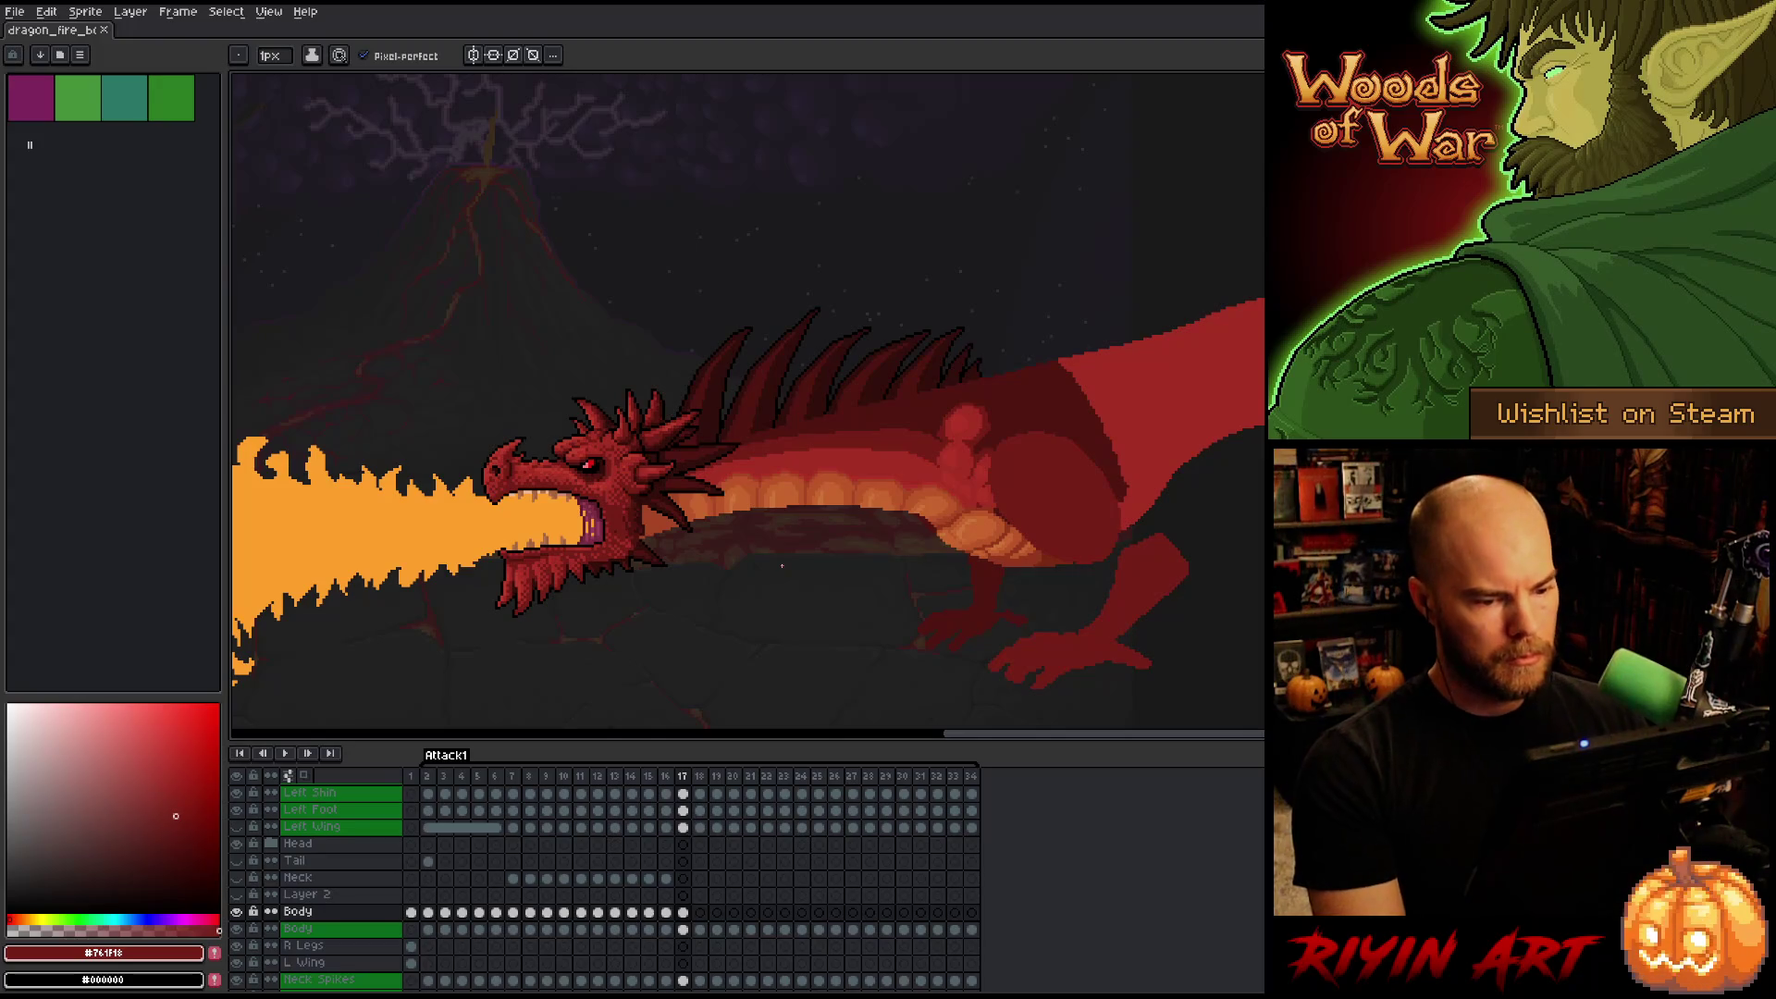
Review frame 17 against its neighbouring poses, then select frame 18's Body cel.
{"action": "key", "text": "Left"}
{"action": "key", "text": "Right"}
{"action": "key", "text": "Left"}
{"action": "key", "text": "Right"}
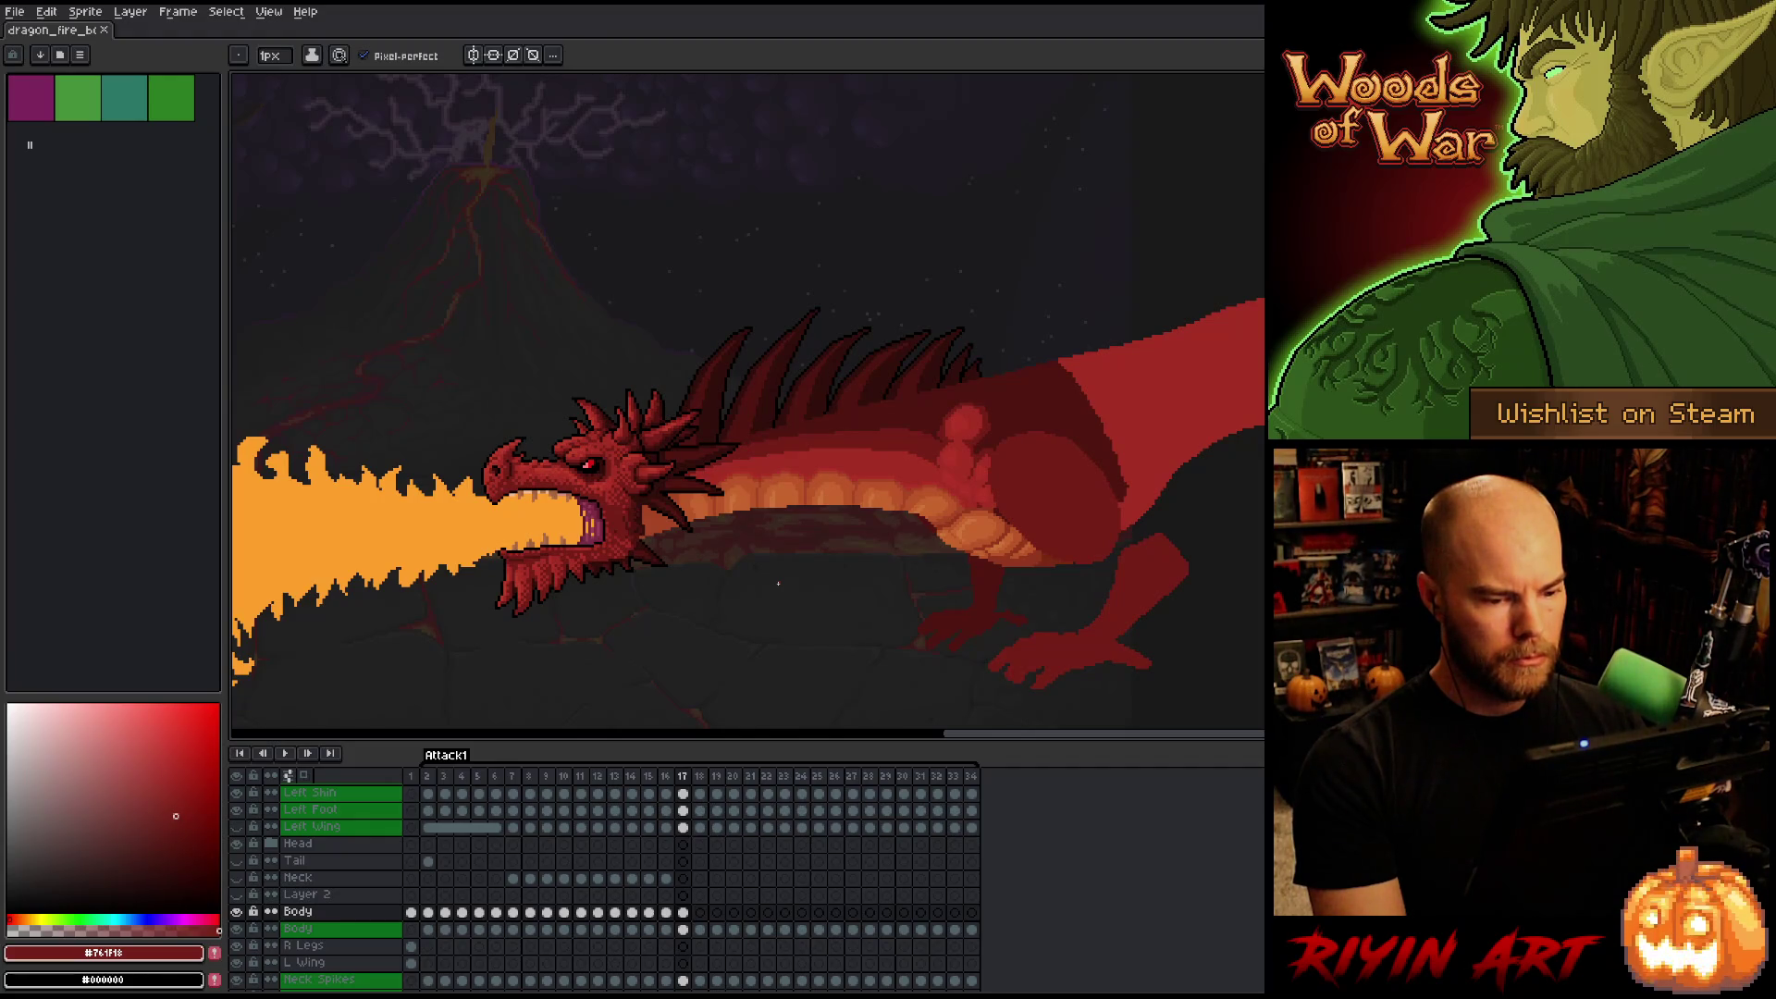
{"action": "key", "text": "Right"}
{"action": "key", "text": "Right"}
{"action": "key", "text": "Right"}
{"action": "key", "text": "Left"}
{"action": "key", "text": "Left"}
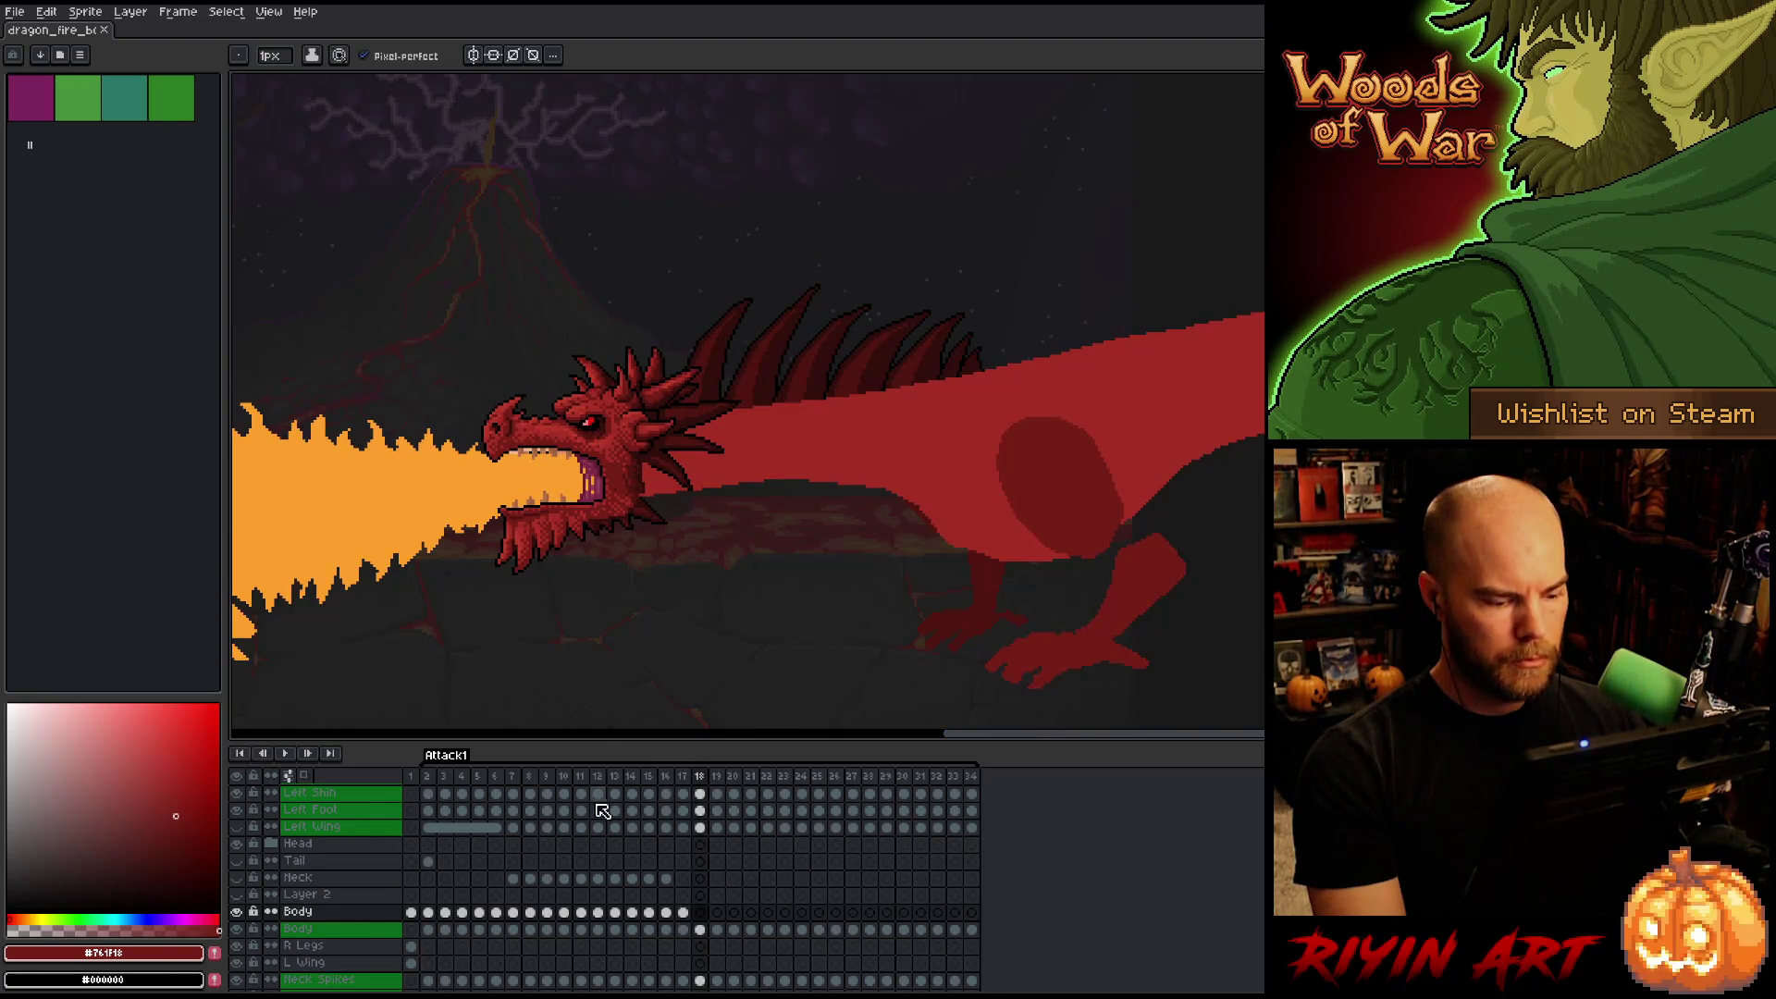
{"action": "key", "text": "Left"}
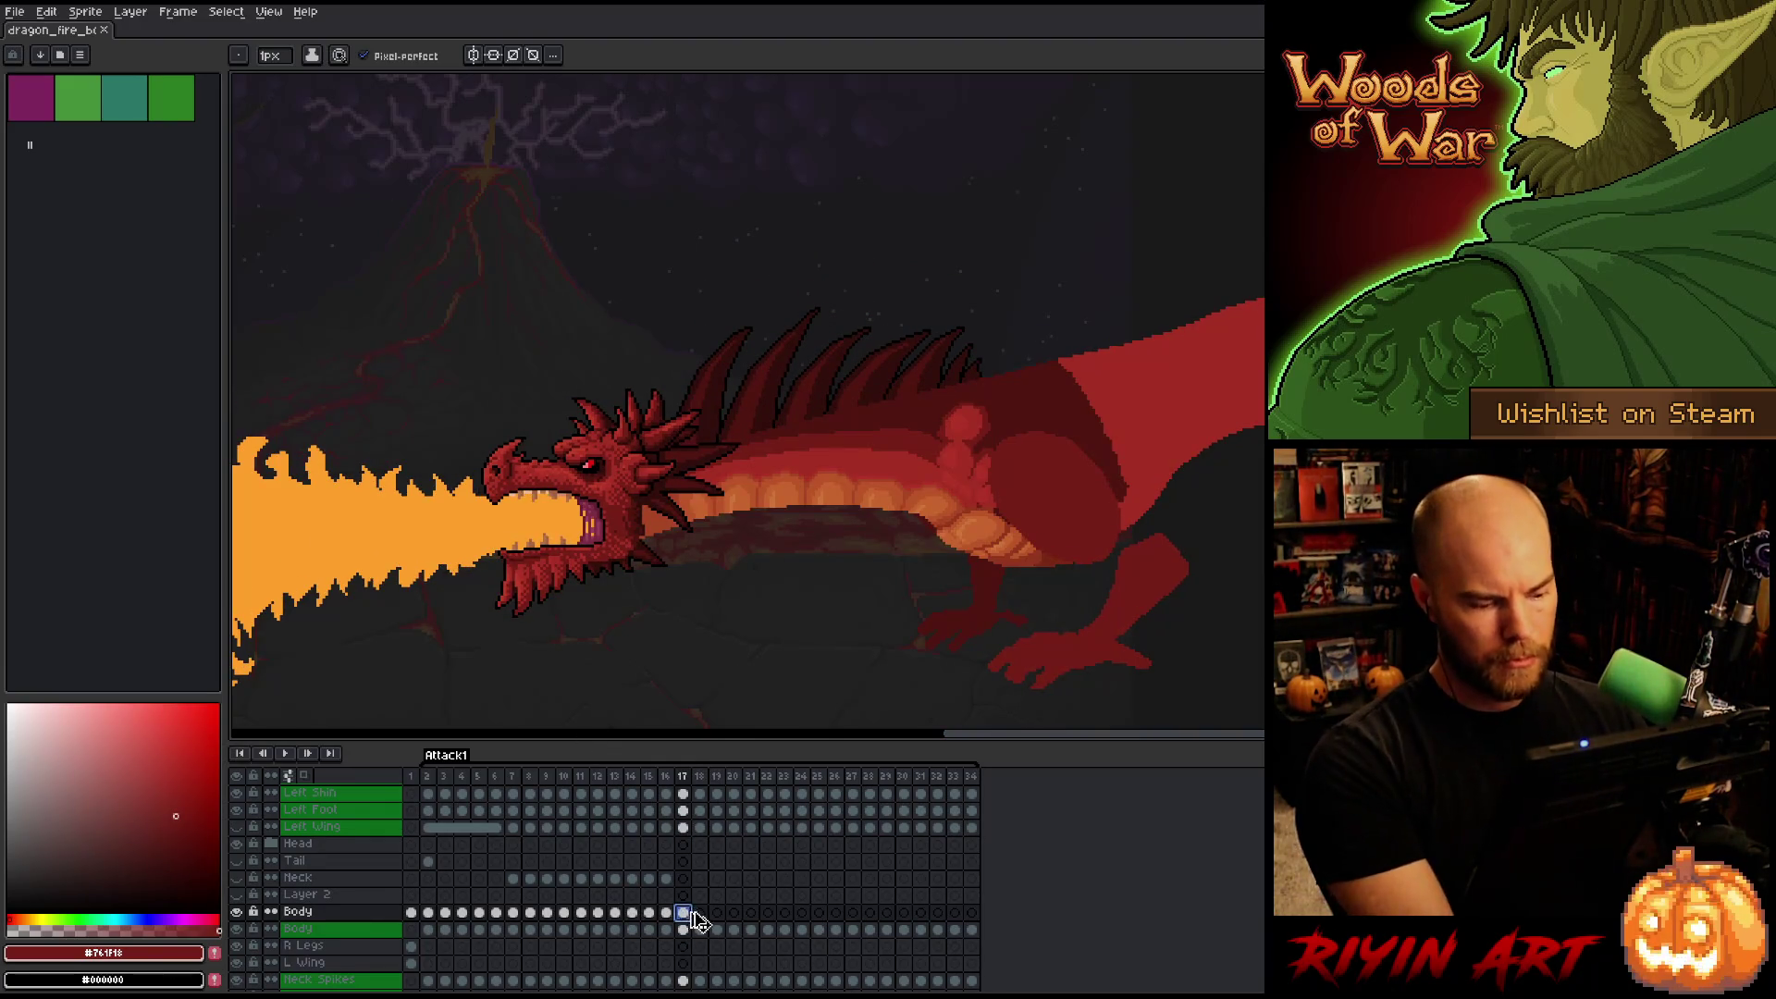
{"action": "left_click", "coordinate": [700, 914]}
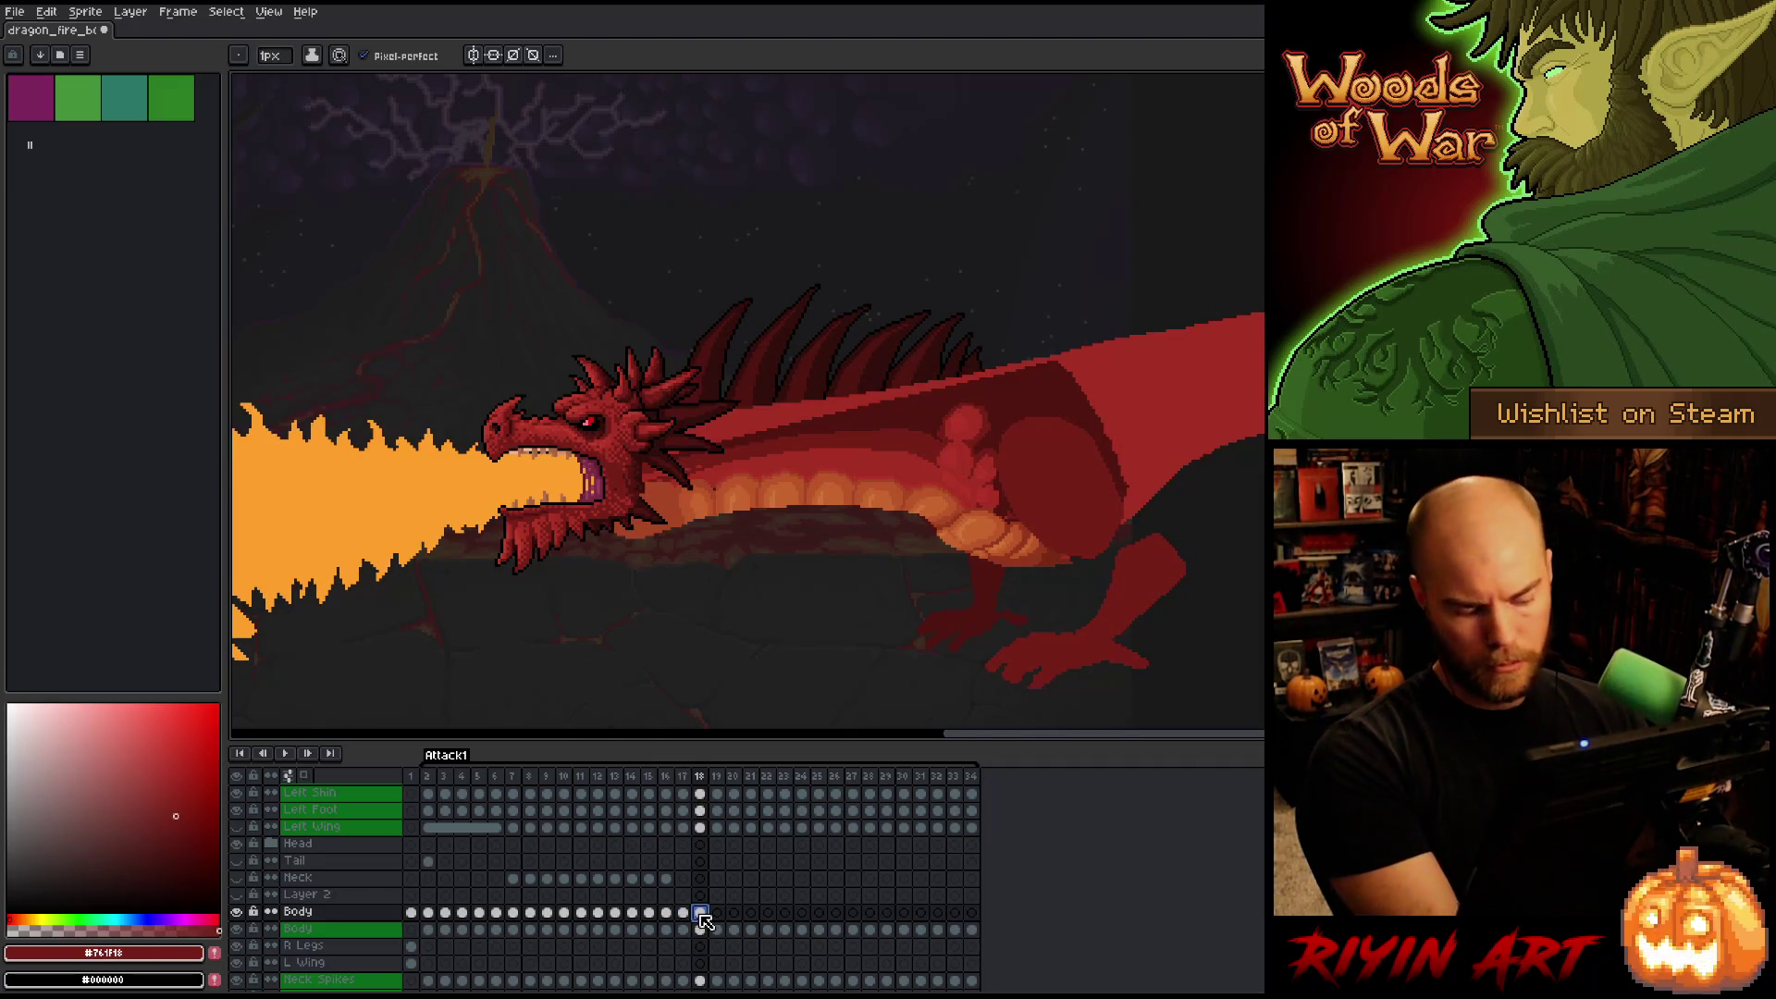
Rotate frame 18's body to about -4.5°, raise it one pixel, and apply.
{"action": "key", "text": "ctrl+t"}
{"action": "left_click", "coordinate": [888, 452]}
{"action": "left_click_drag", "start_coordinate": [1145, 349], "coordinate": [1170, 383]}
{"action": "key", "text": "Up"}
{"action": "key", "text": "Up"}
{"action": "key", "text": "Up"}
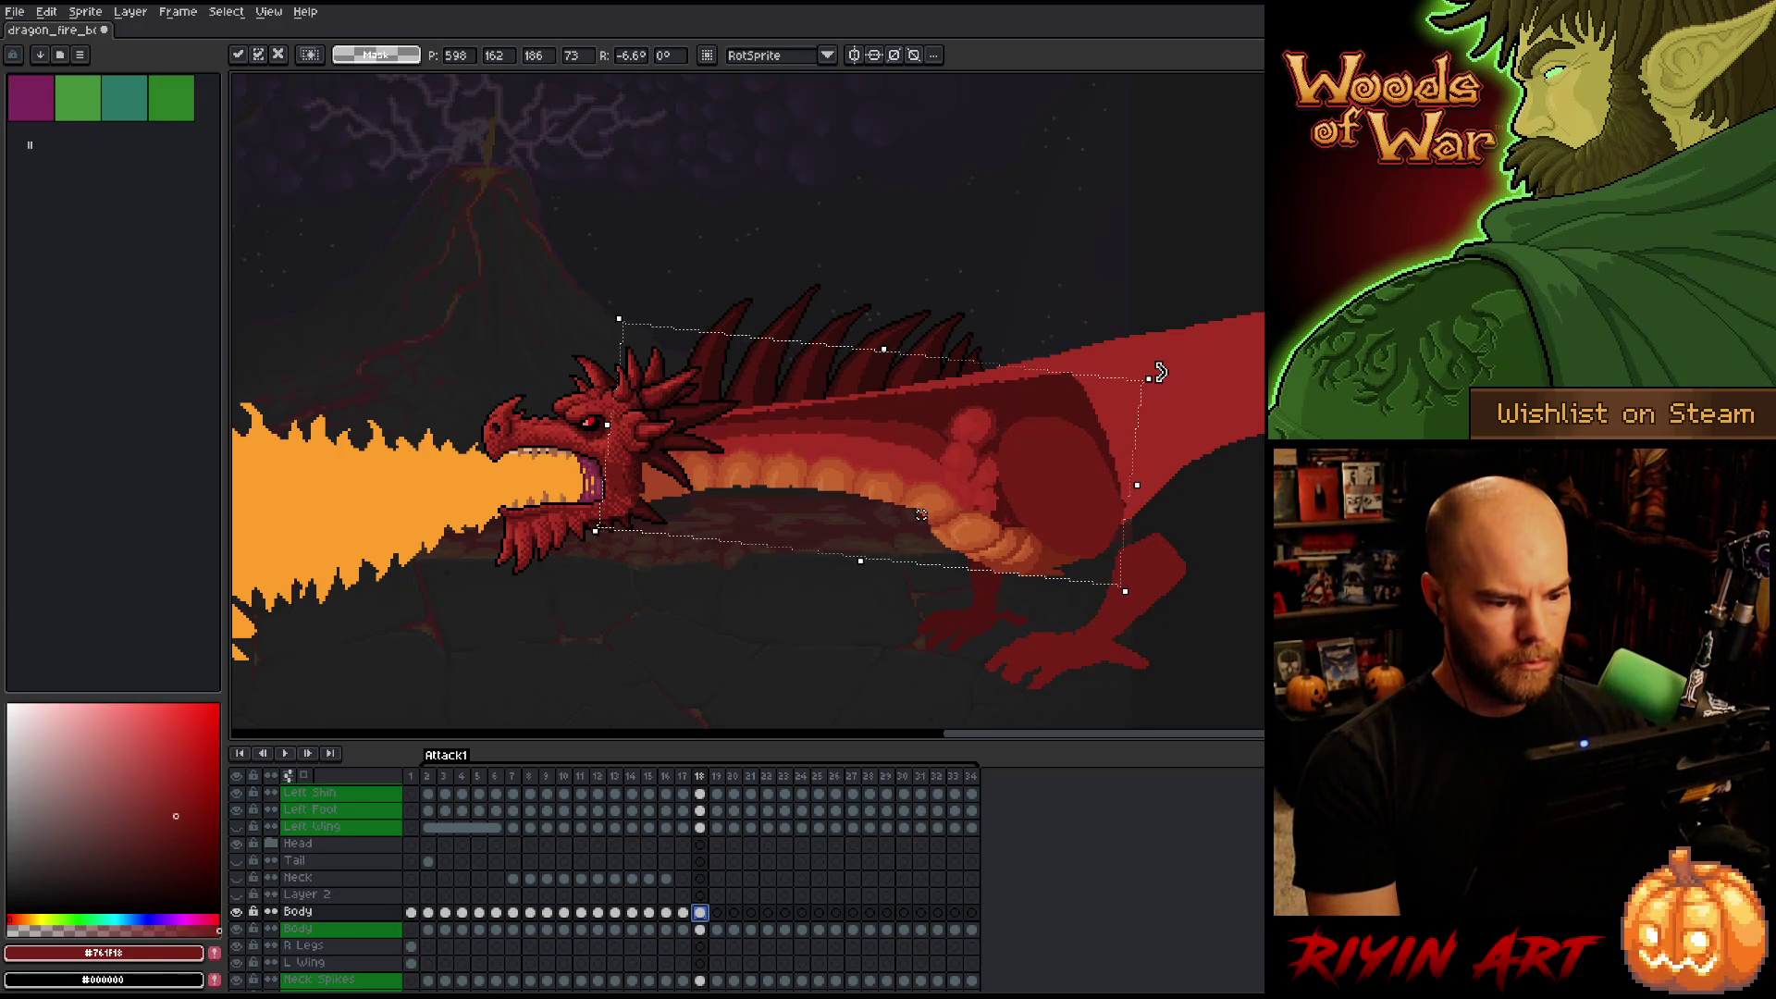
{"action": "left_click_drag", "start_coordinate": [1164, 367], "coordinate": [1168, 368]}
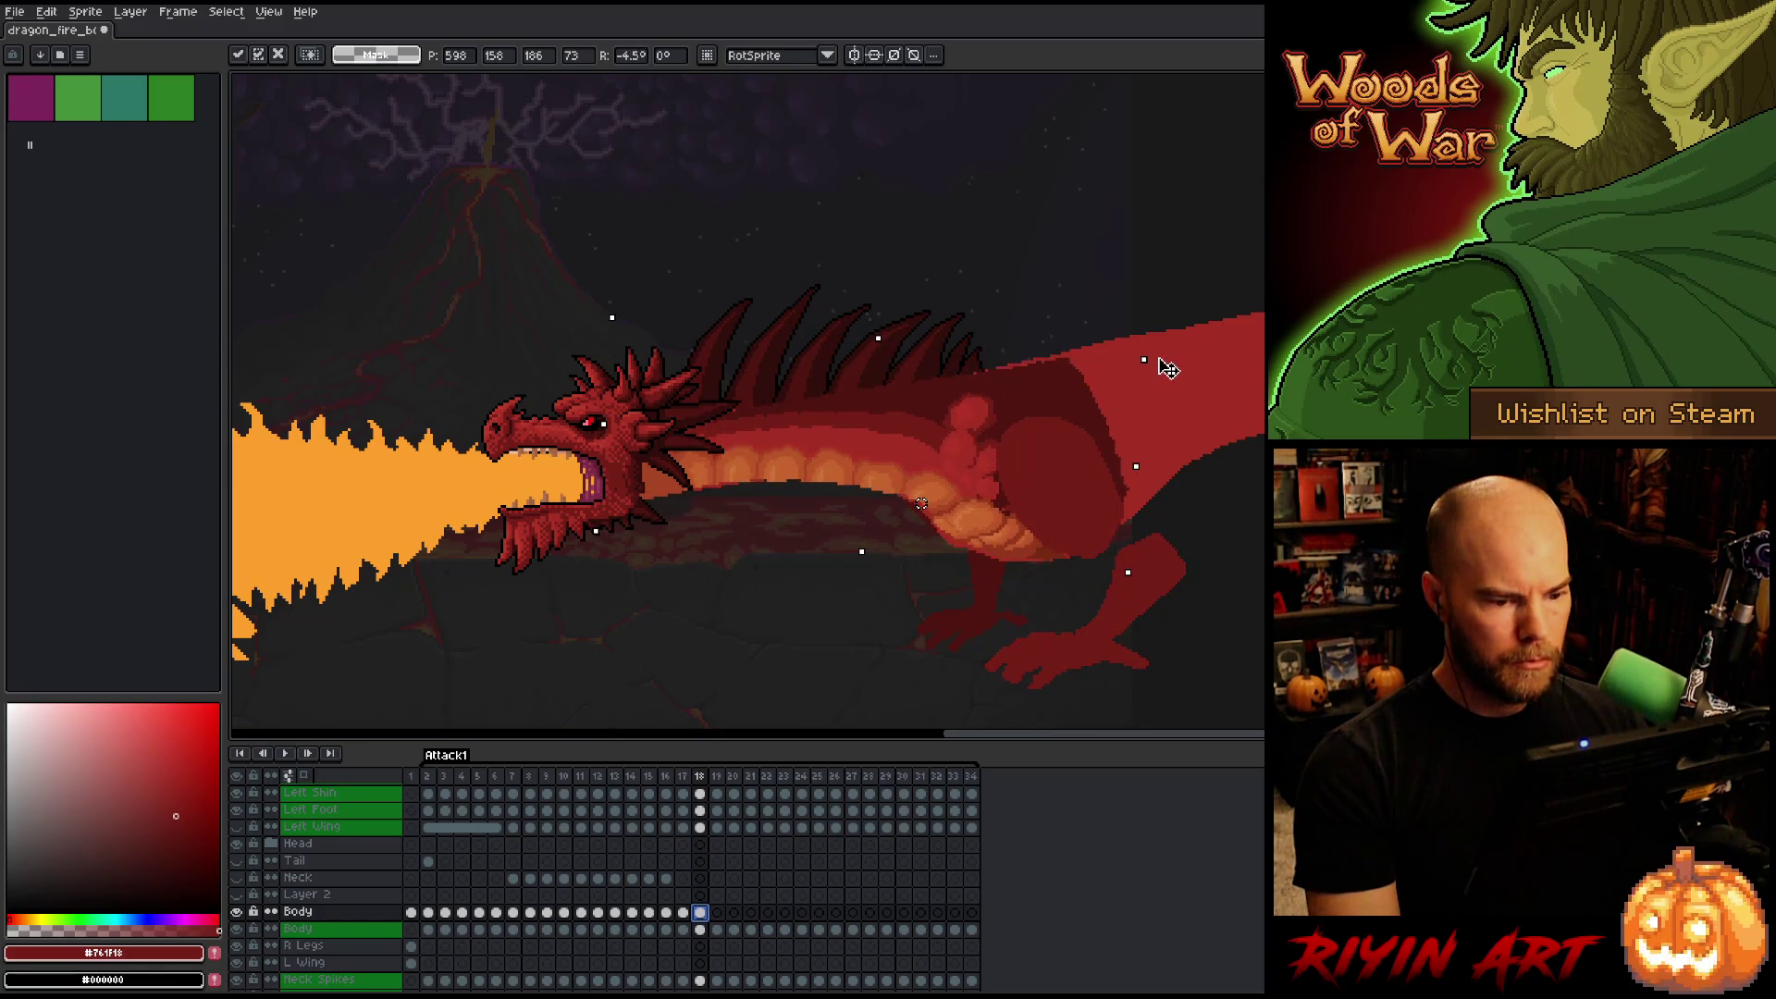
{"action": "key", "text": "Down"}
{"action": "key", "text": "Down"}
{"action": "key", "text": "Up"}
{"action": "key", "text": "Return"}
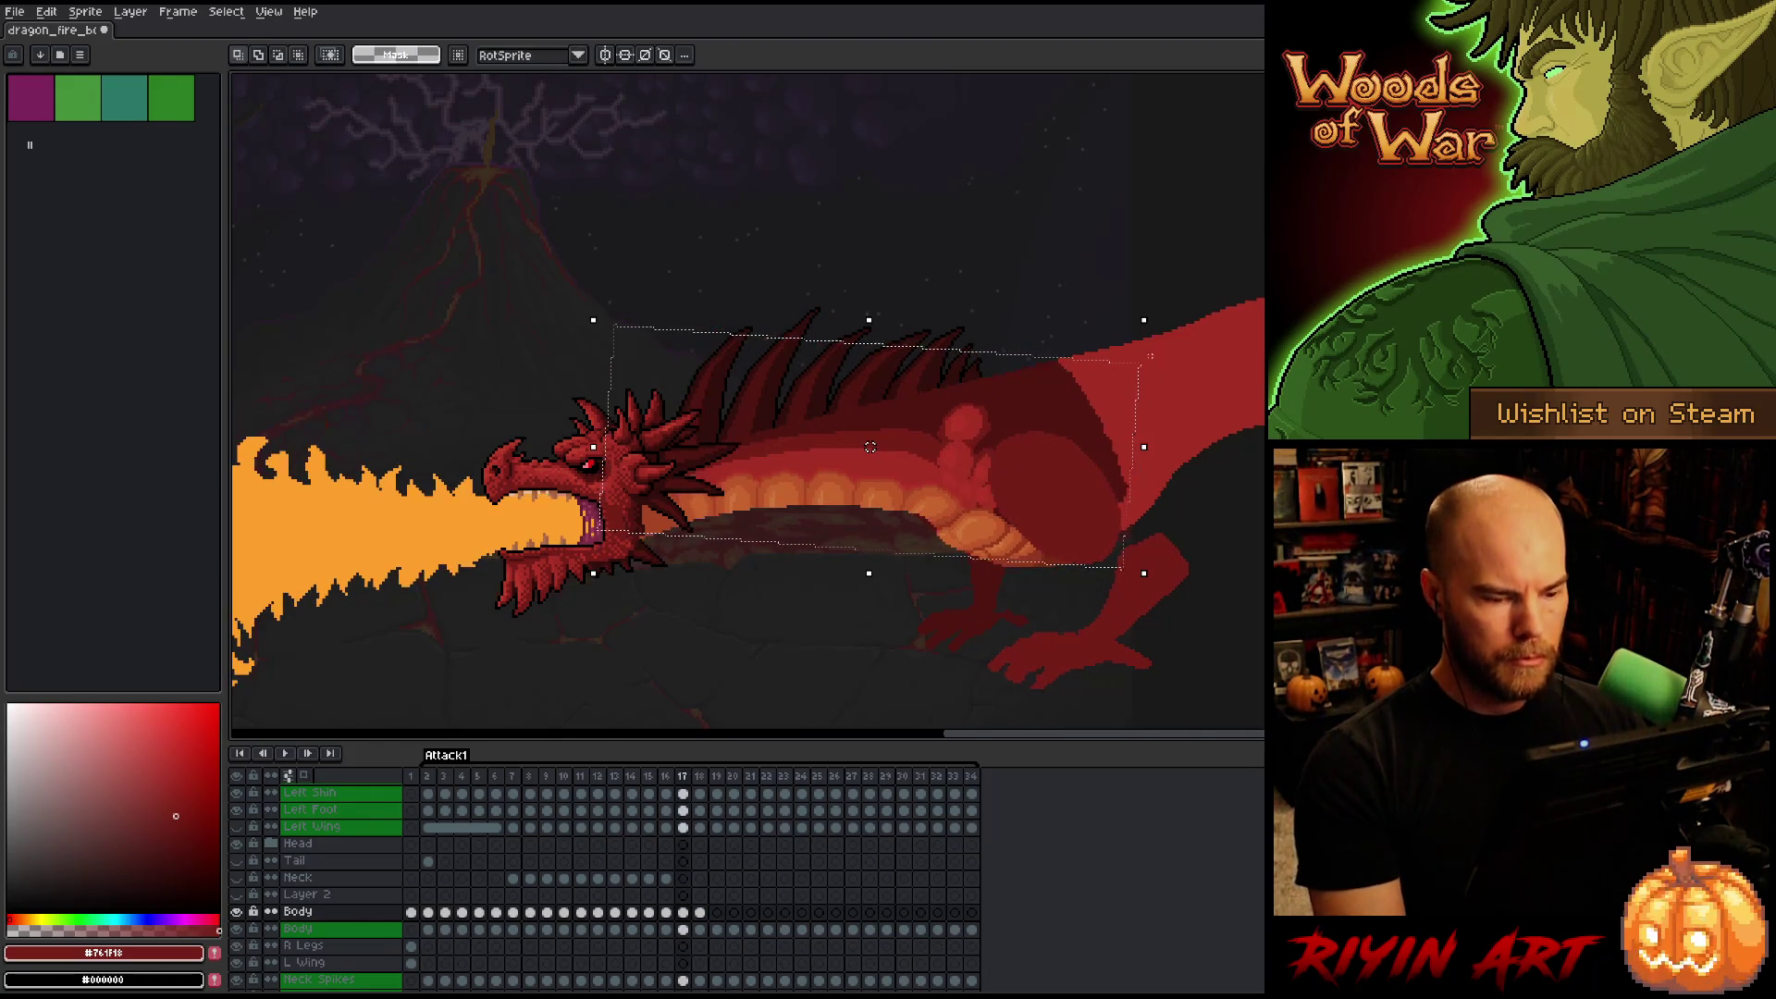
Compare frame 18 with its neighbours, return to frame 17, and pick belly orange #bb5429.
{"action": "key", "text": "Left"}
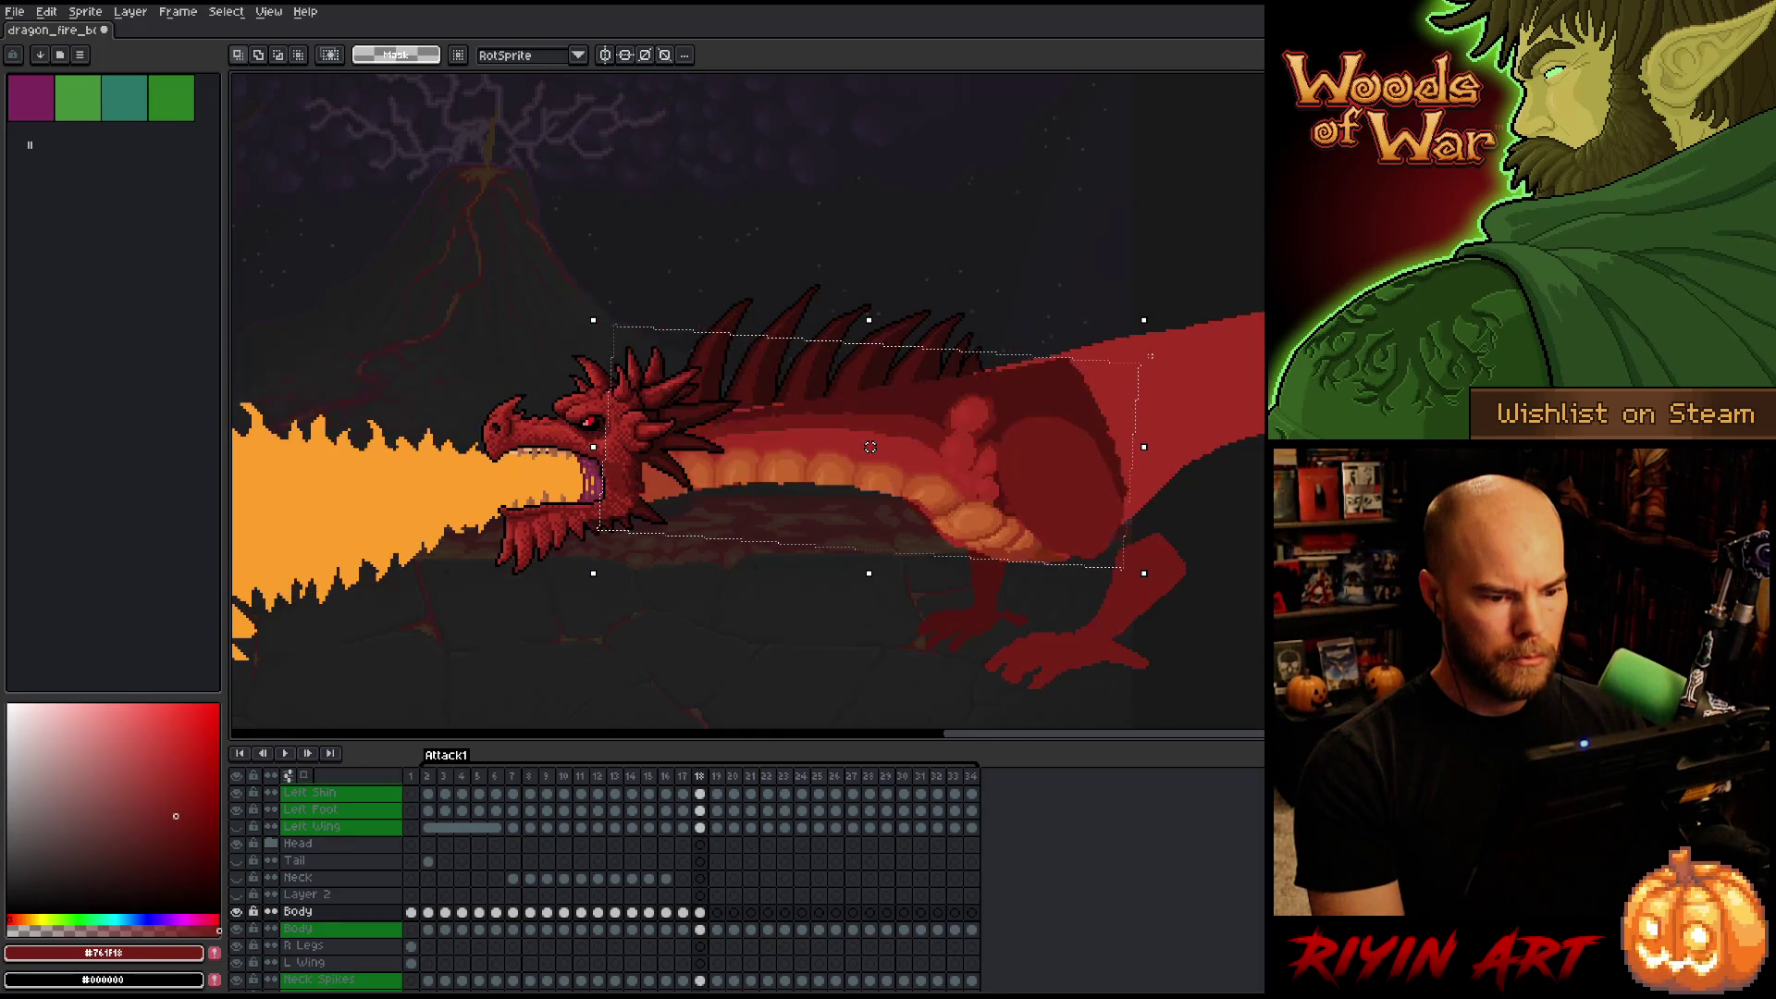
{"action": "key", "text": "Right"}
{"action": "key", "text": "Left"}
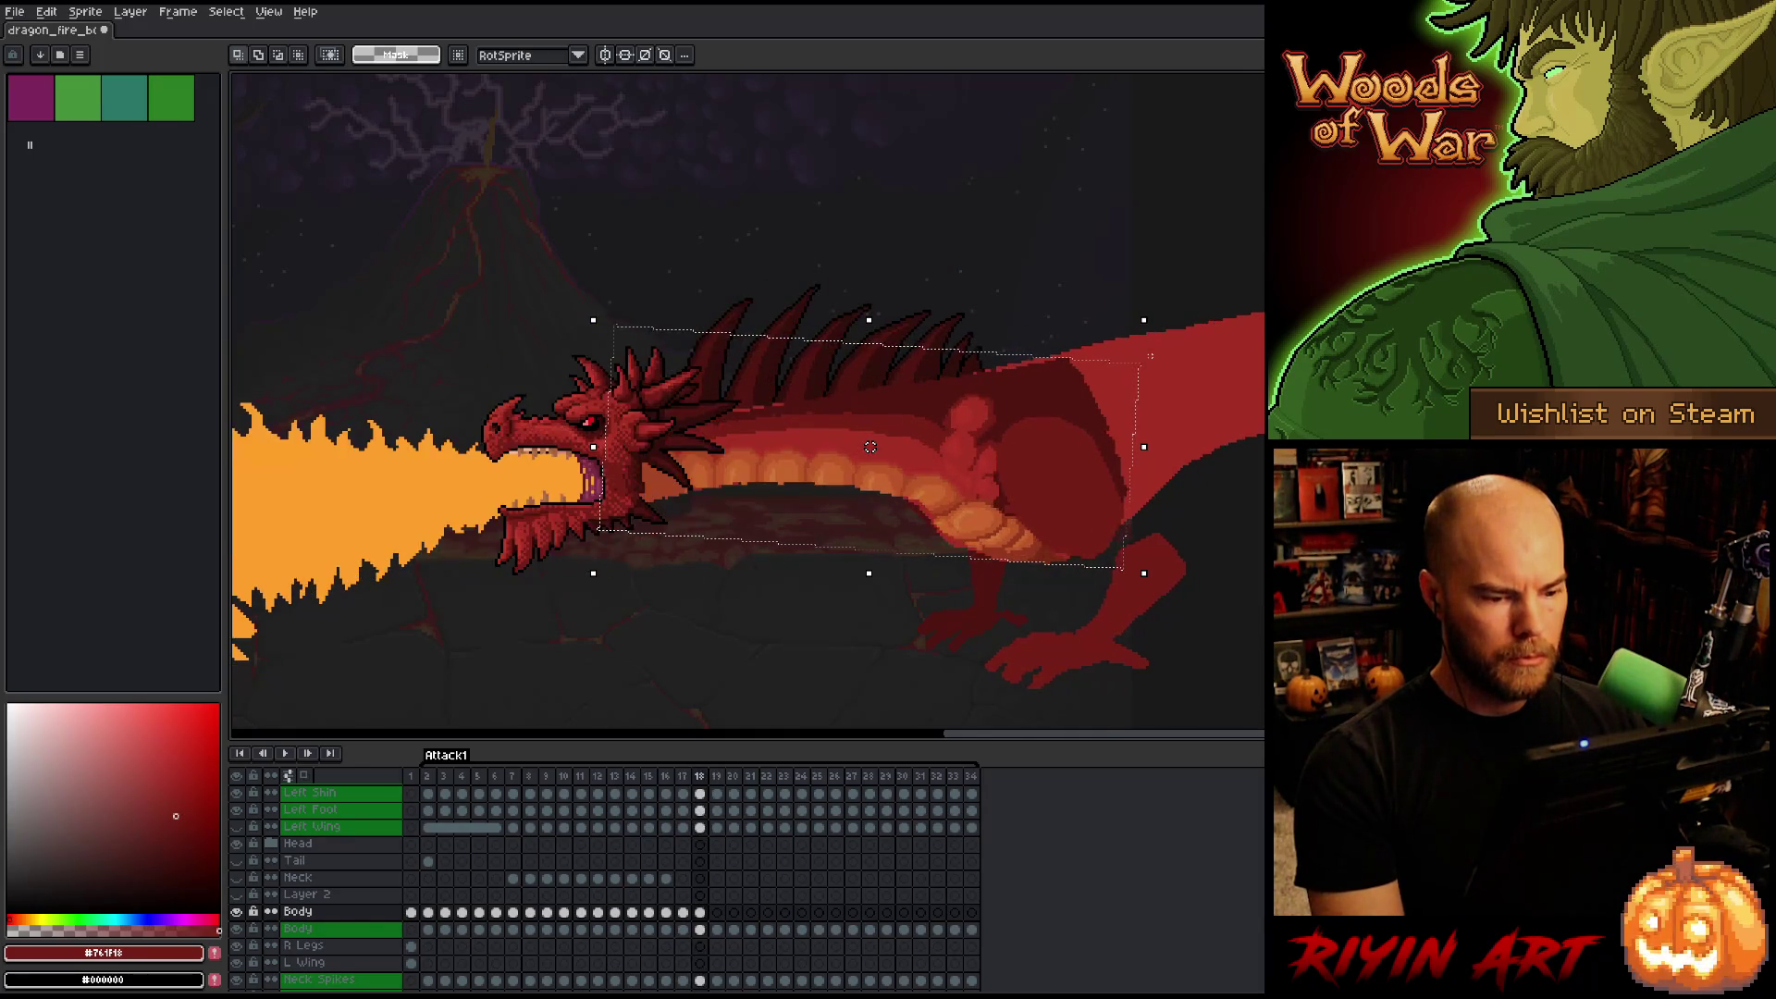
{"action": "key", "text": "Left"}
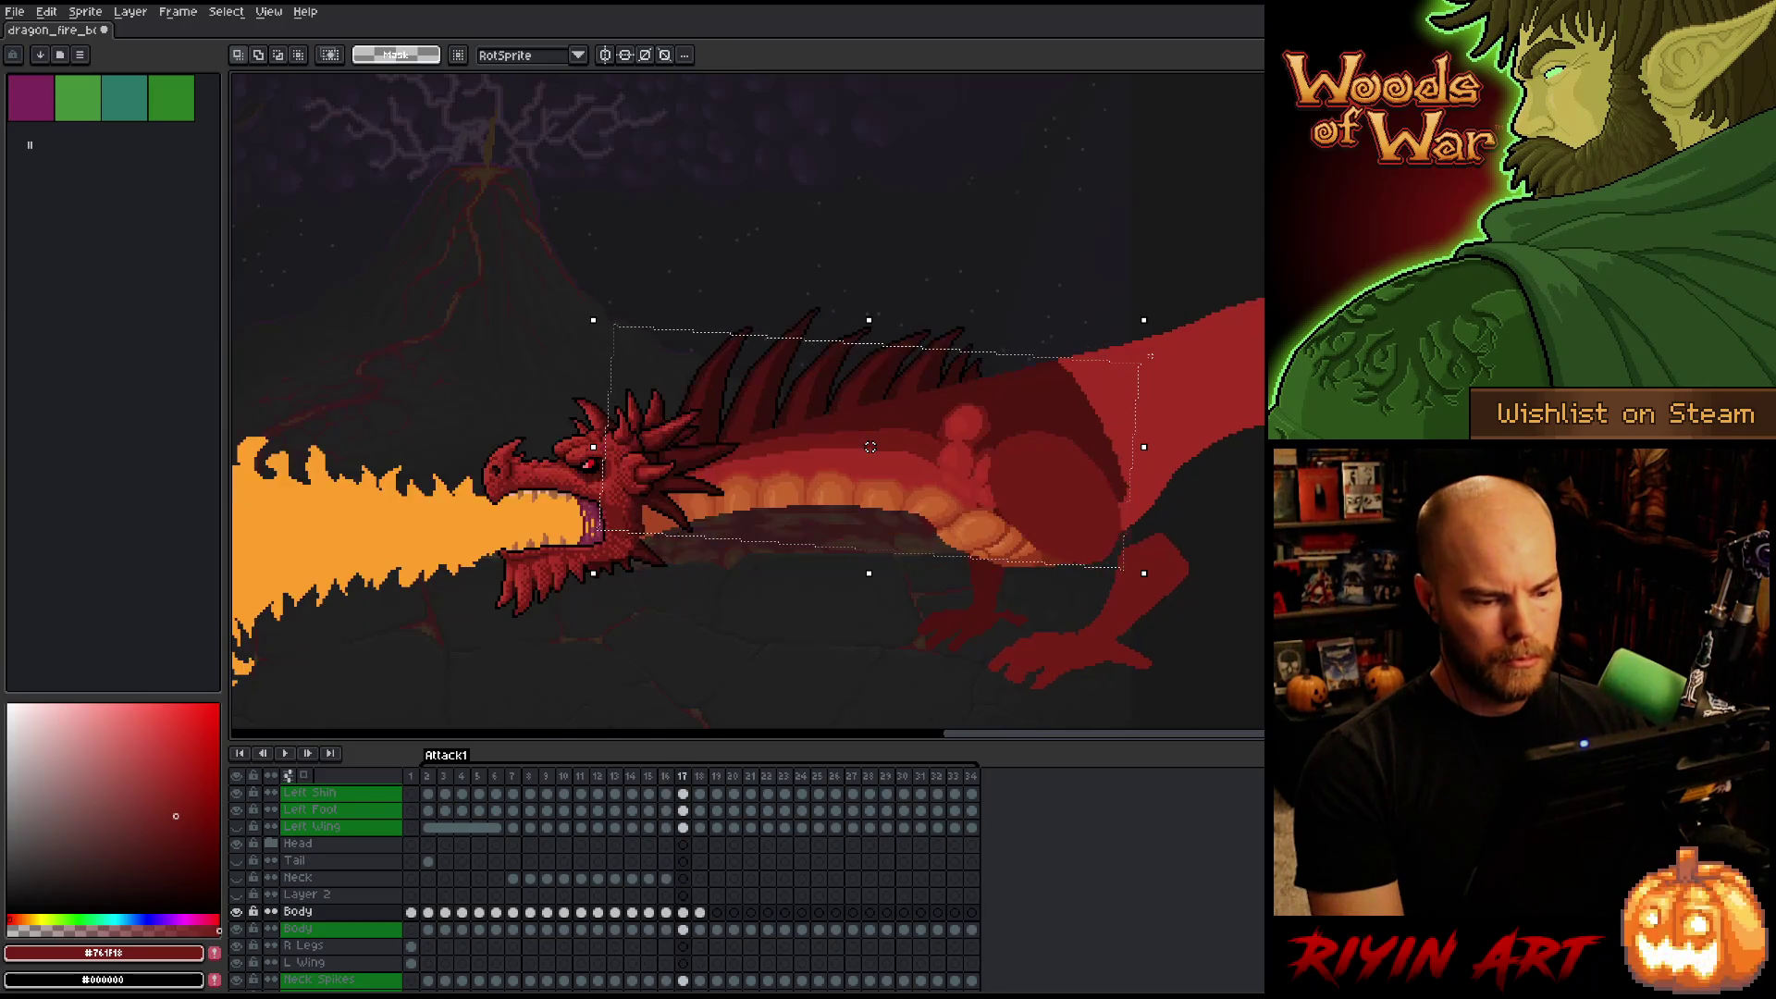
{"action": "scroll", "coordinate": [1087, 567], "scroll_direction": "up", "scroll_amount": 3}
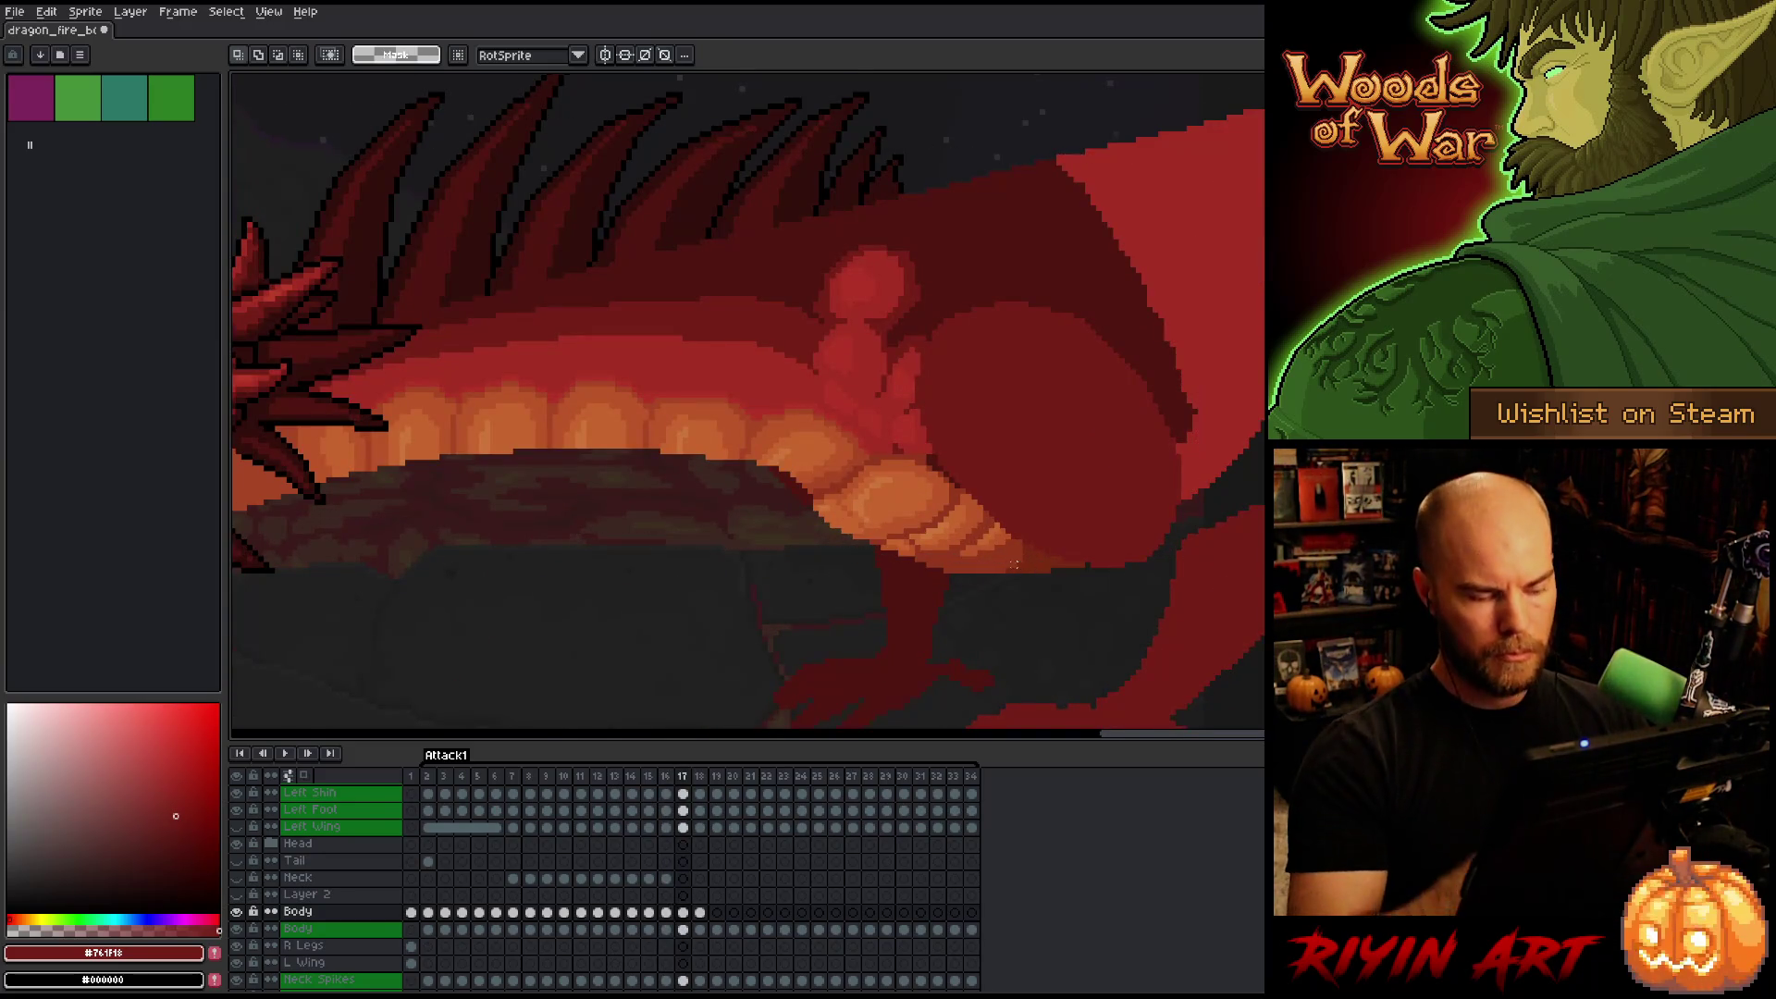
{"action": "key", "text": "b"}
{"action": "left_click", "coordinate": [852, 511], "text": "alt"}
{"action": "left_click", "coordinate": [860, 516], "text": "alt"}
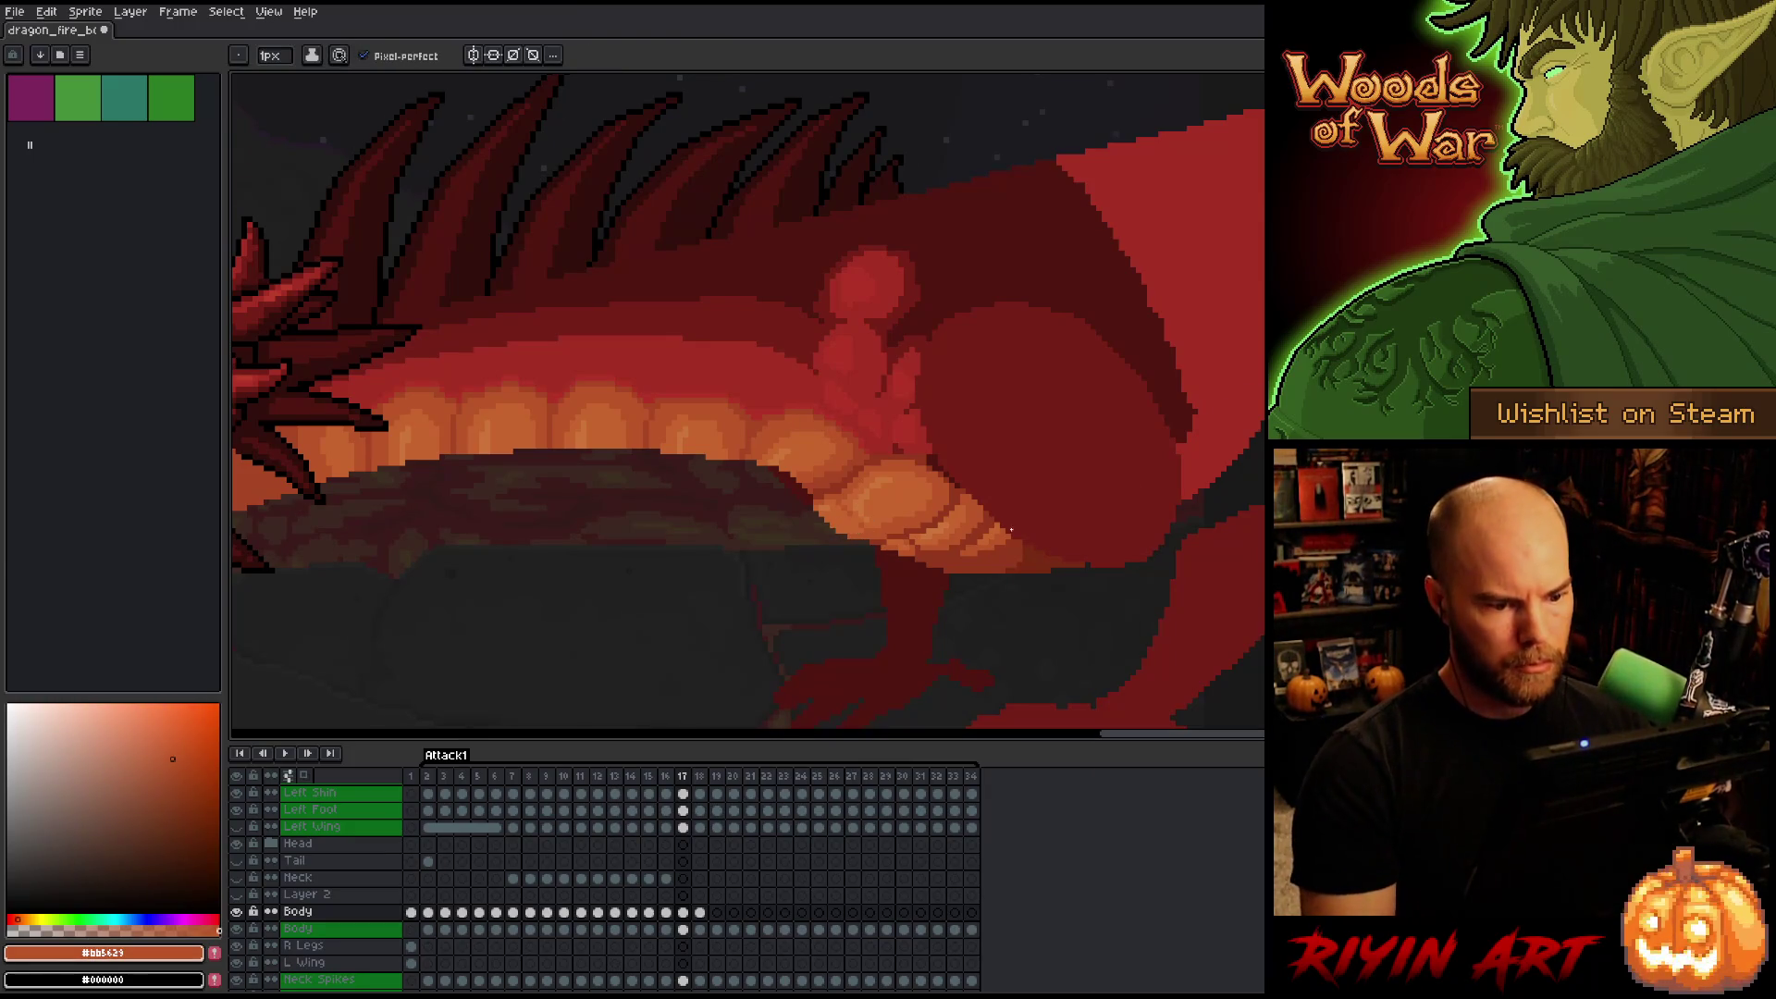
On frame 18, sample the lighter, darker and reddish-brown belly oranges.
{"action": "scroll", "coordinate": [1086, 567], "scroll_direction": "down", "scroll_amount": 3}
{"action": "scroll", "coordinate": [814, 478], "scroll_direction": "up", "scroll_amount": 2}
{"action": "key", "text": "period"}
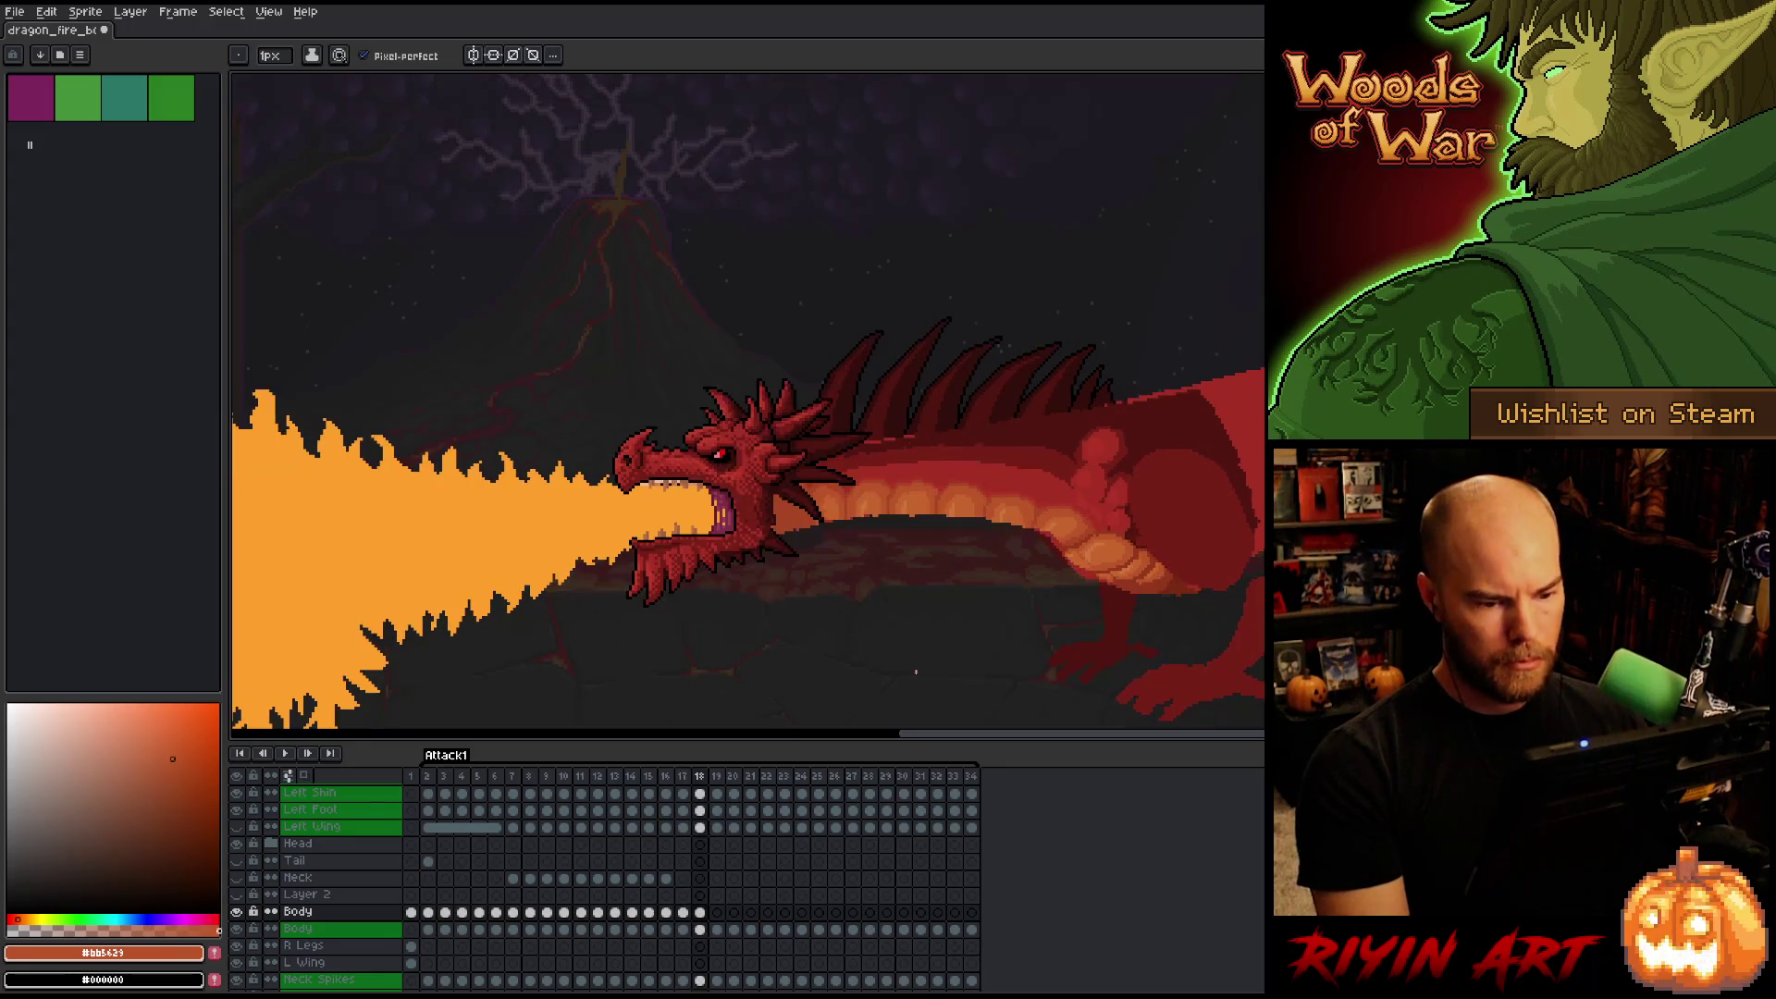
{"action": "scroll", "coordinate": [902, 541], "scroll_direction": "up", "scroll_amount": 3}
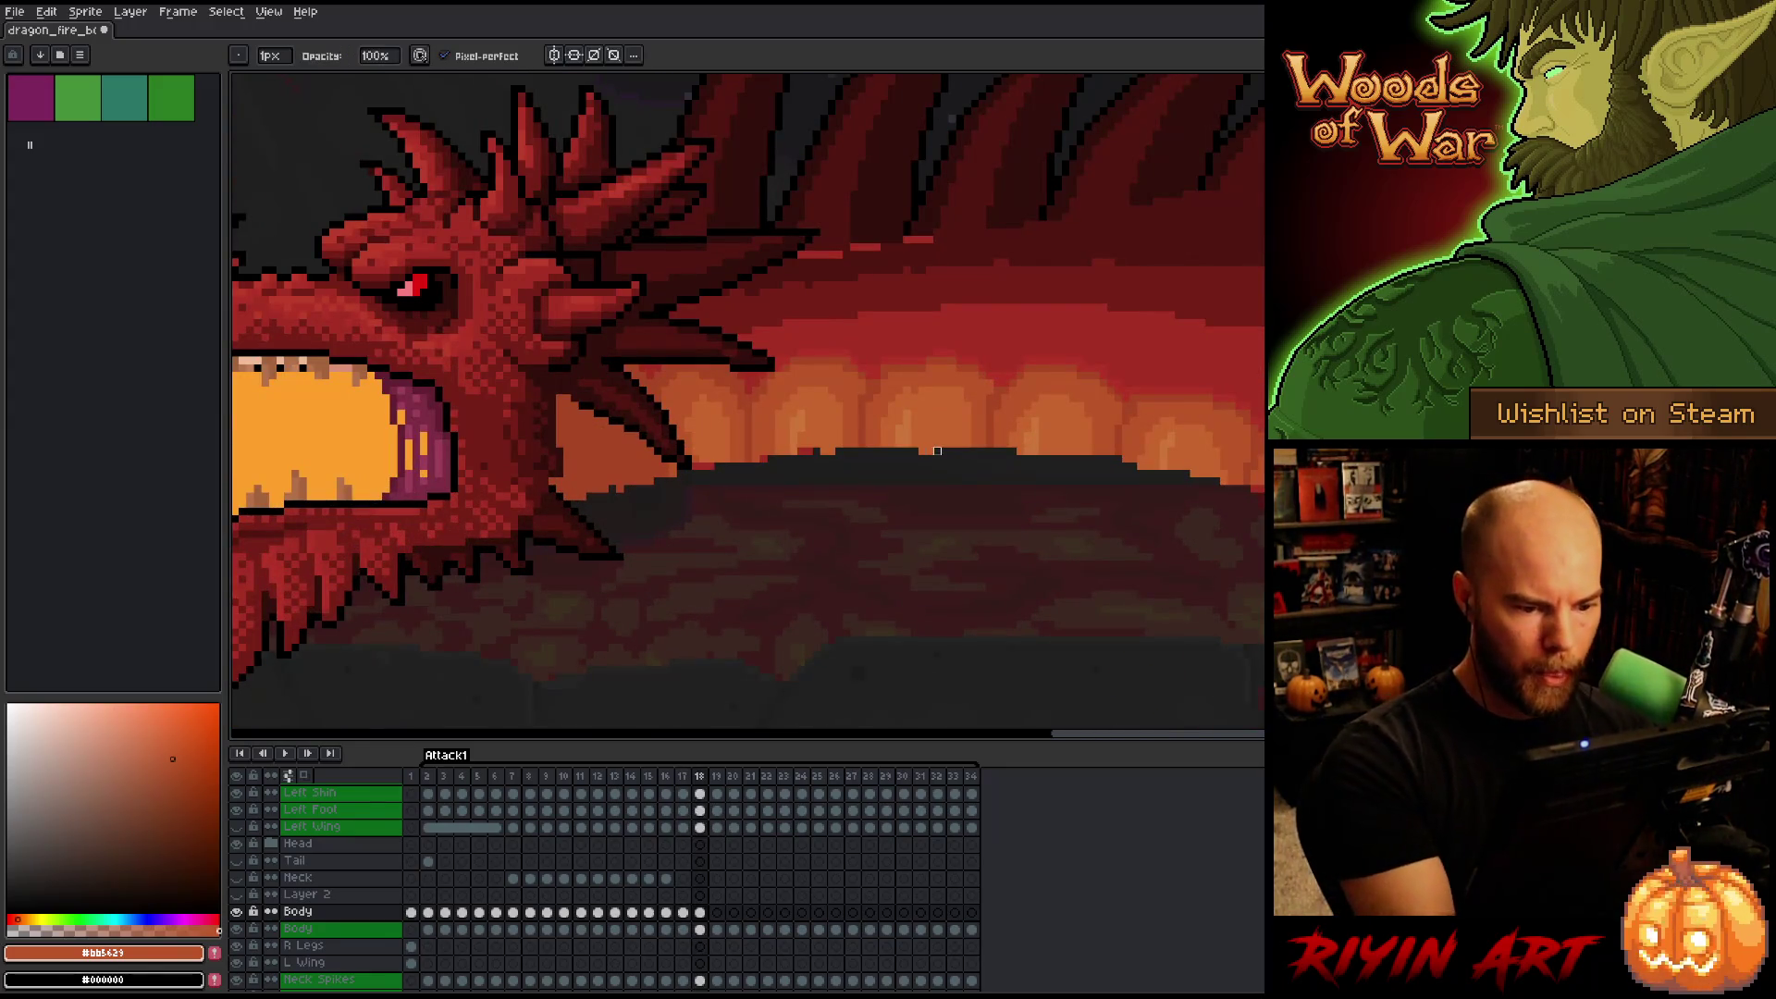
{"action": "left_click", "coordinate": [913, 382], "text": "alt"}
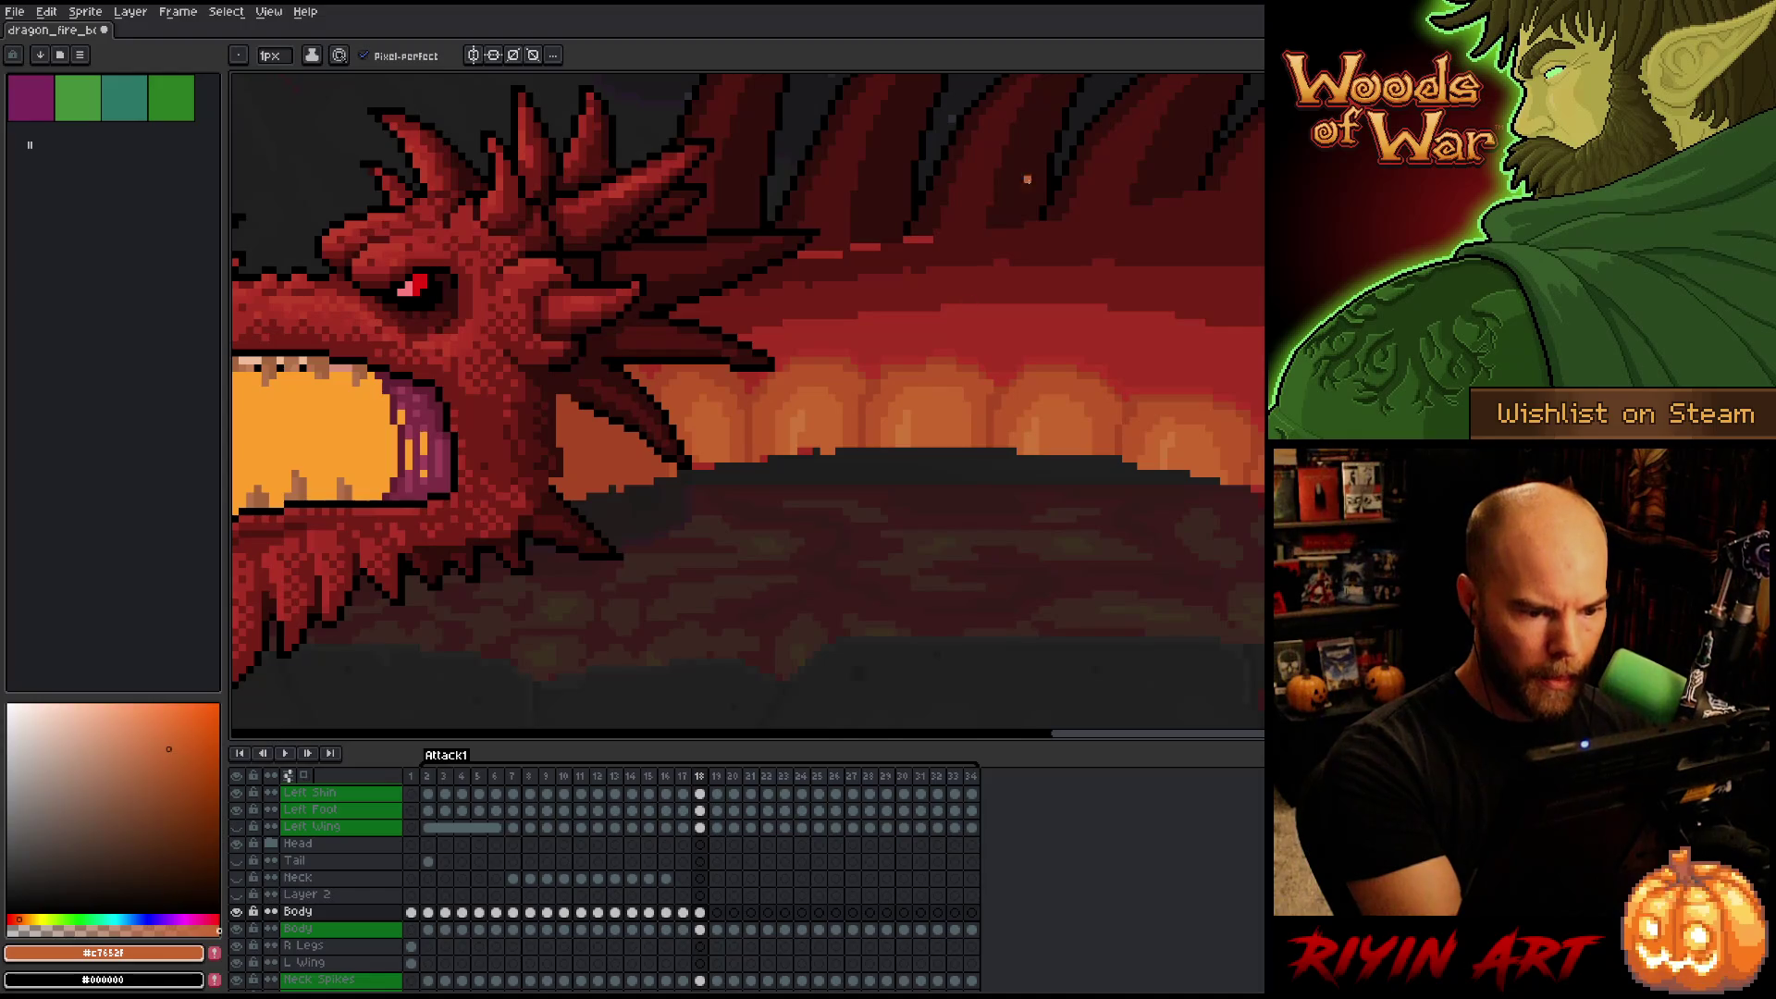
{"action": "left_click", "coordinate": [764, 451], "text": "alt"}
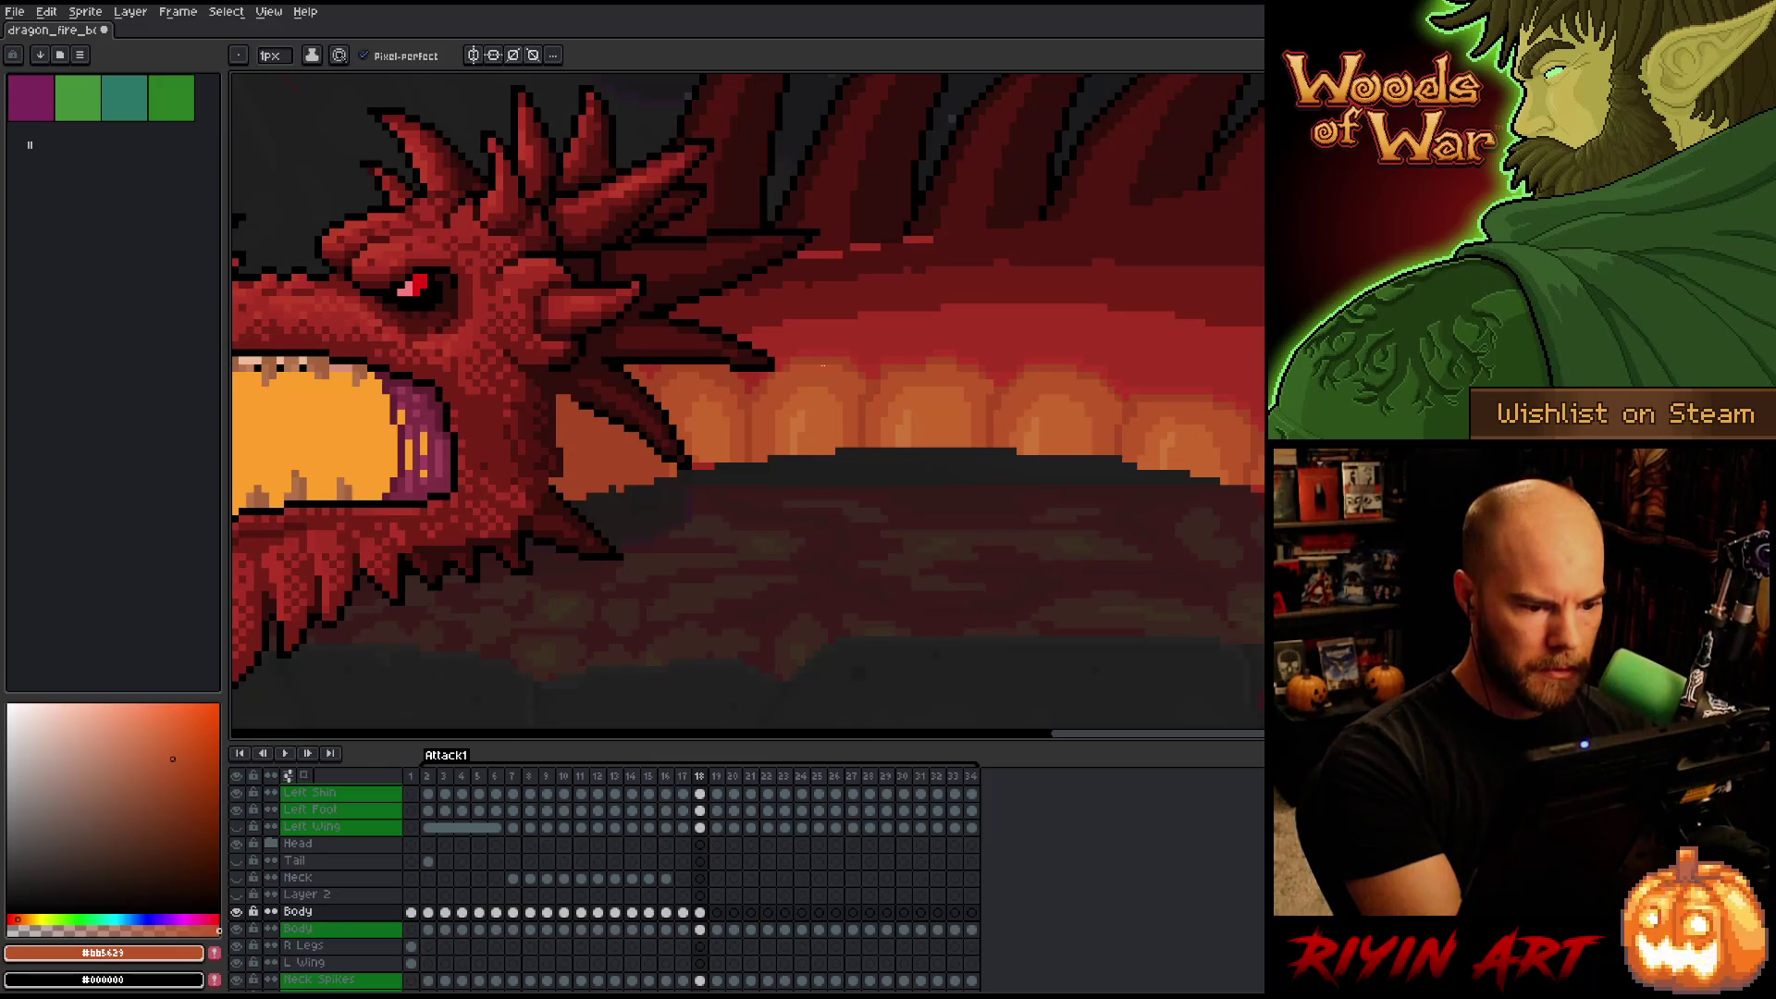
{"action": "left_click", "coordinate": [713, 449], "text": "alt"}
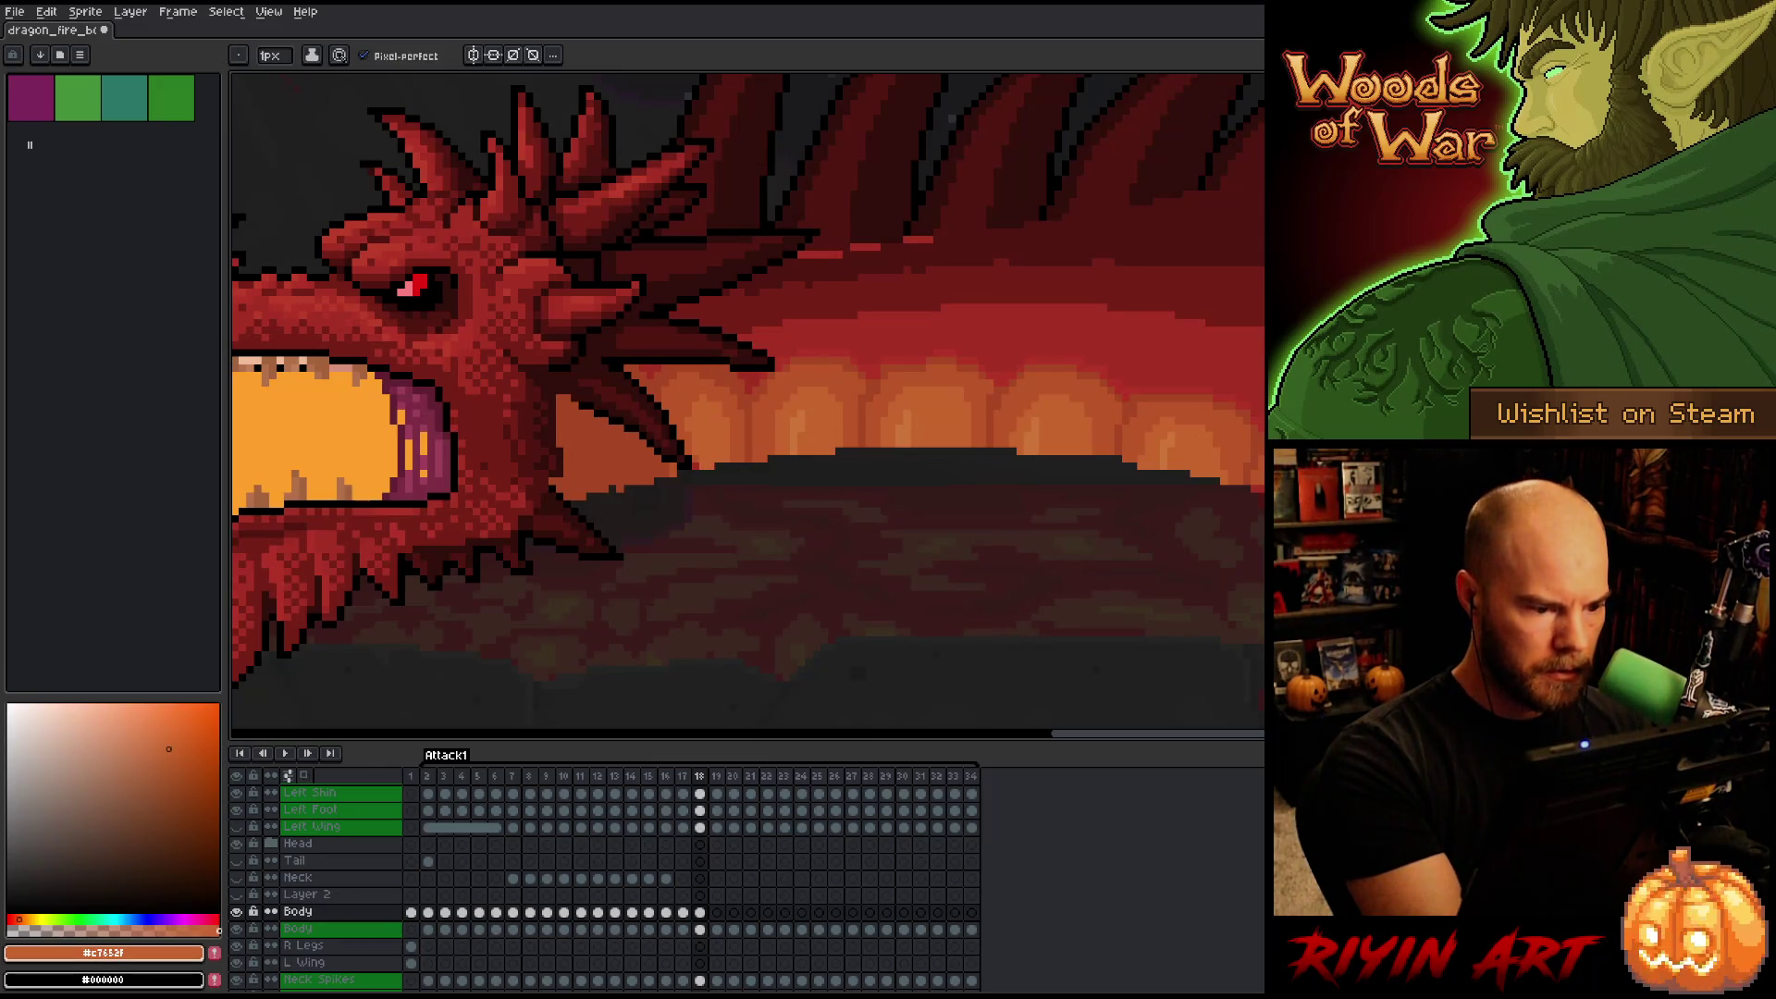
{"action": "left_click", "coordinate": [691, 442], "text": "alt"}
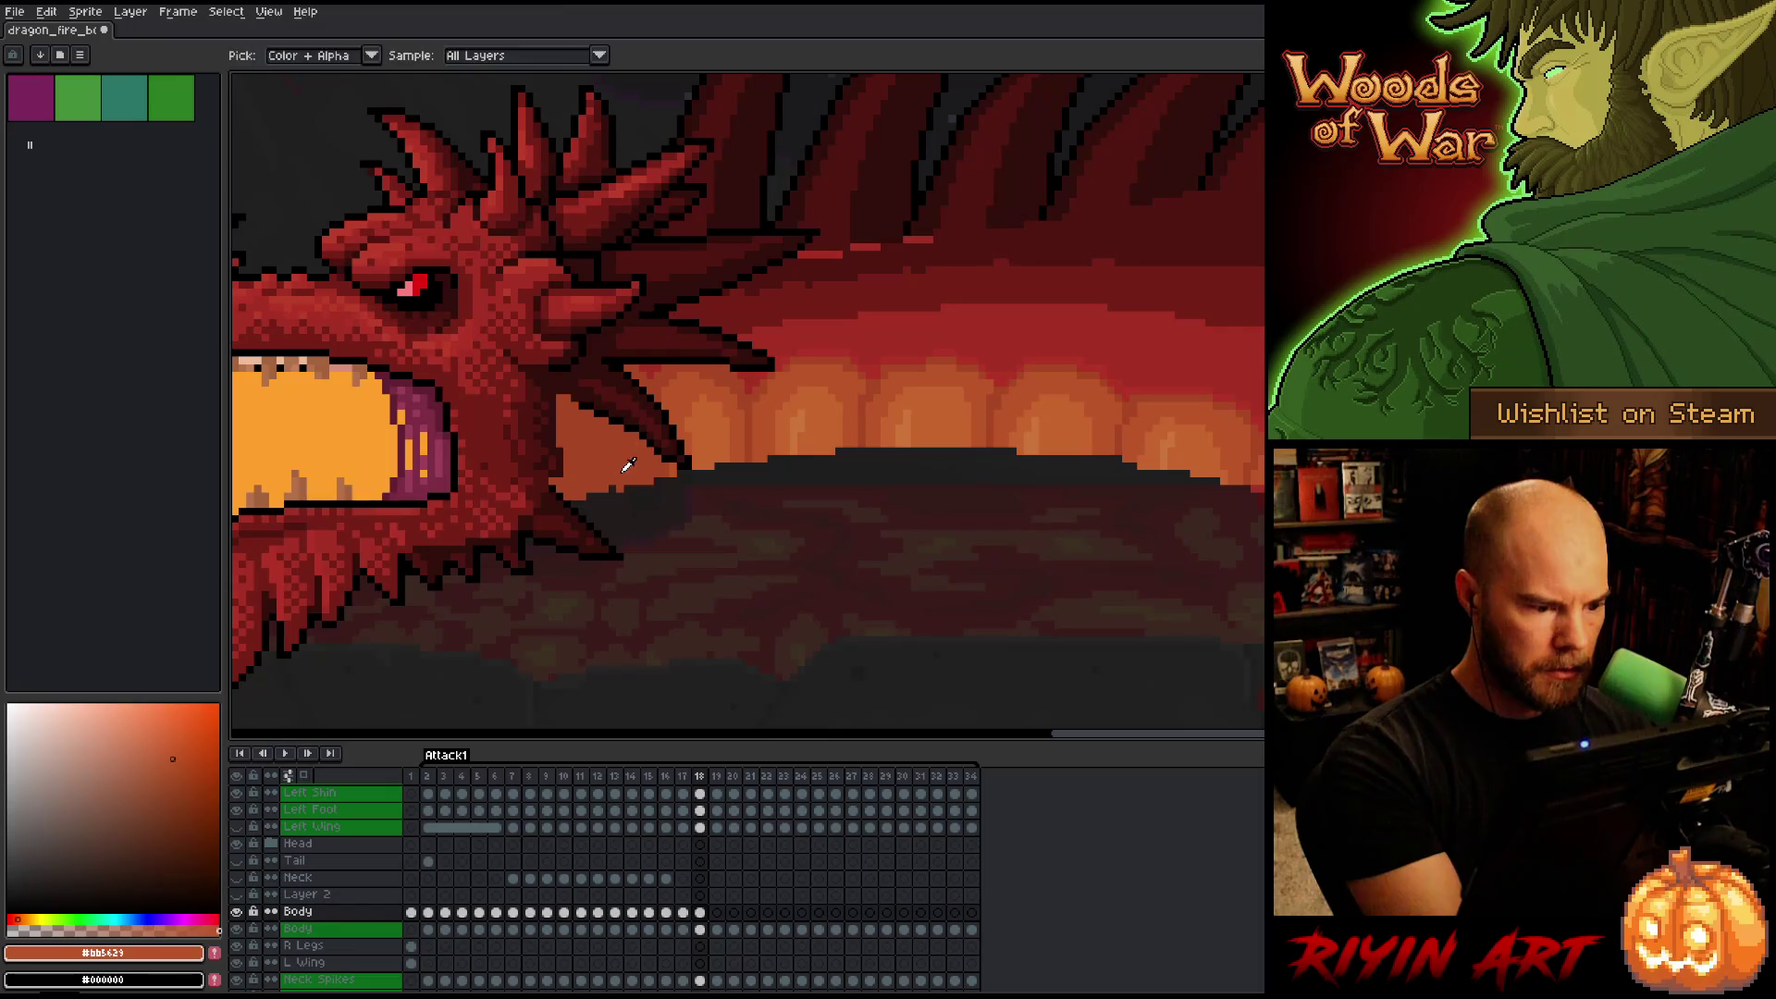
{"action": "mouse_move", "coordinate": [1081, 597]}
{"action": "left_mouse_down"}
{"action": "mouse_move", "coordinate": [981, 584]}
{"action": "mouse_move", "coordinate": [955, 678]}
{"action": "mouse_move", "coordinate": [833, 385]}
{"action": "left_mouse_up"}
{"action": "left_click", "coordinate": [793, 430], "text": "alt"}
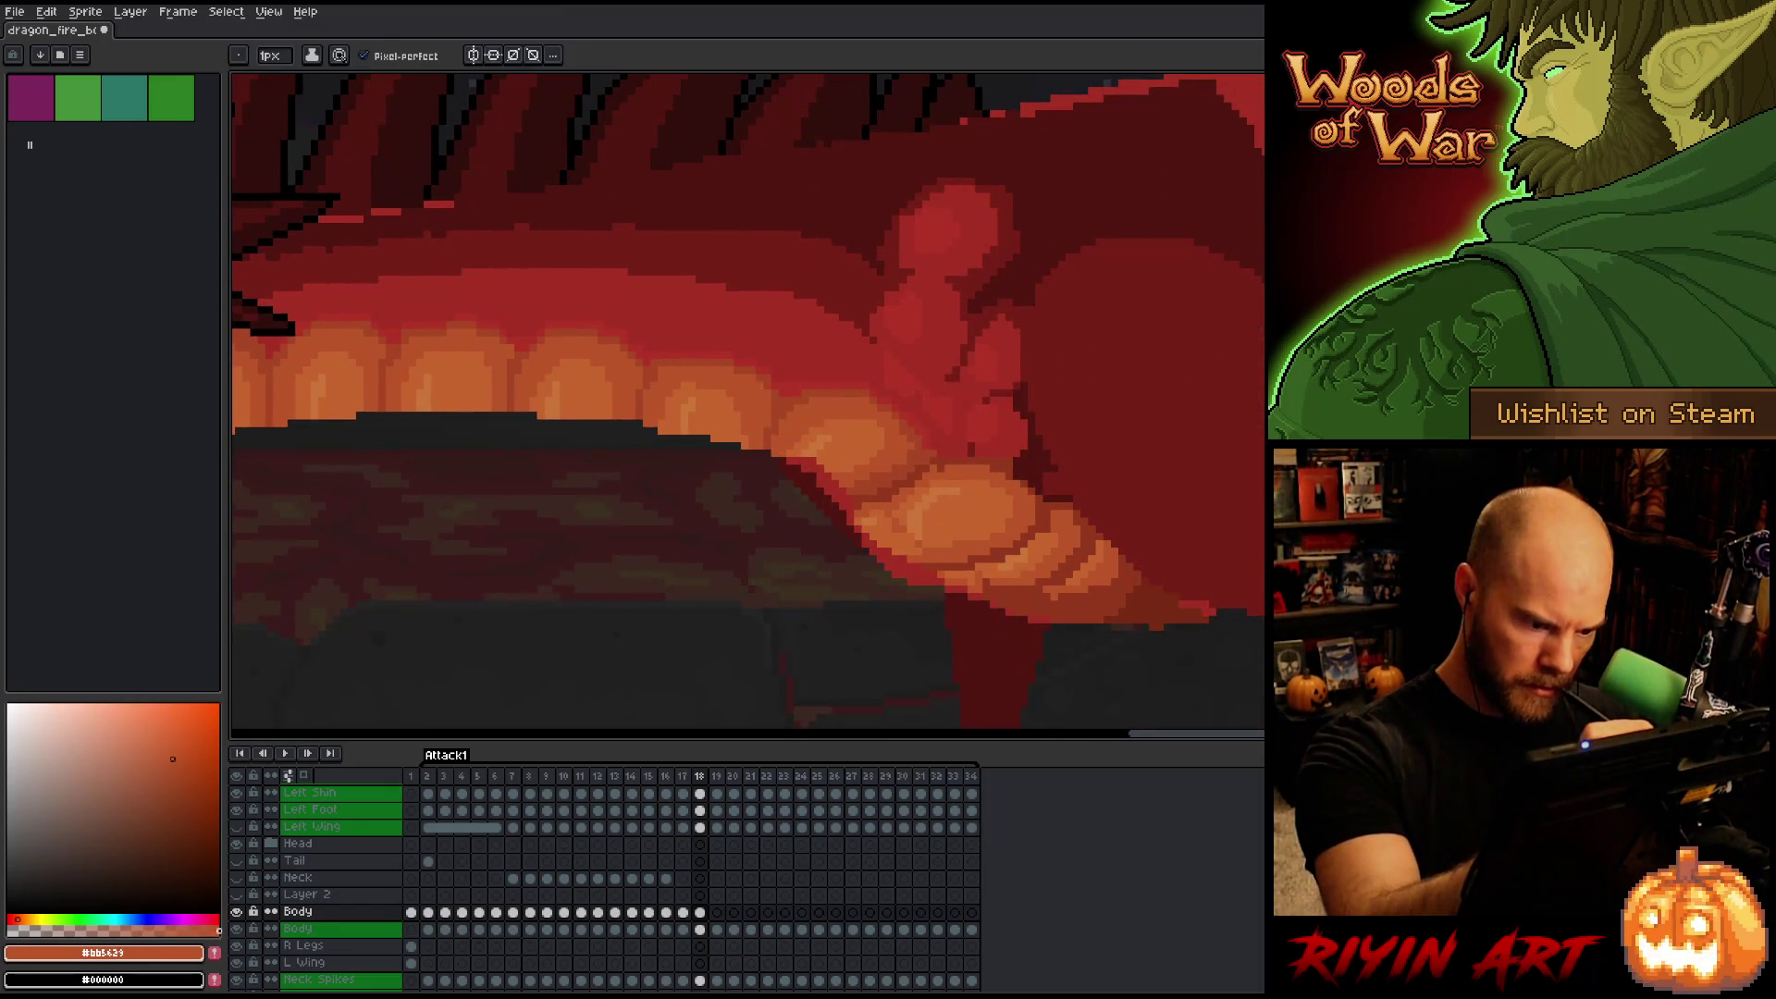
{"action": "left_click_drag", "start_coordinate": [809, 638], "coordinate": [1258, 511]}
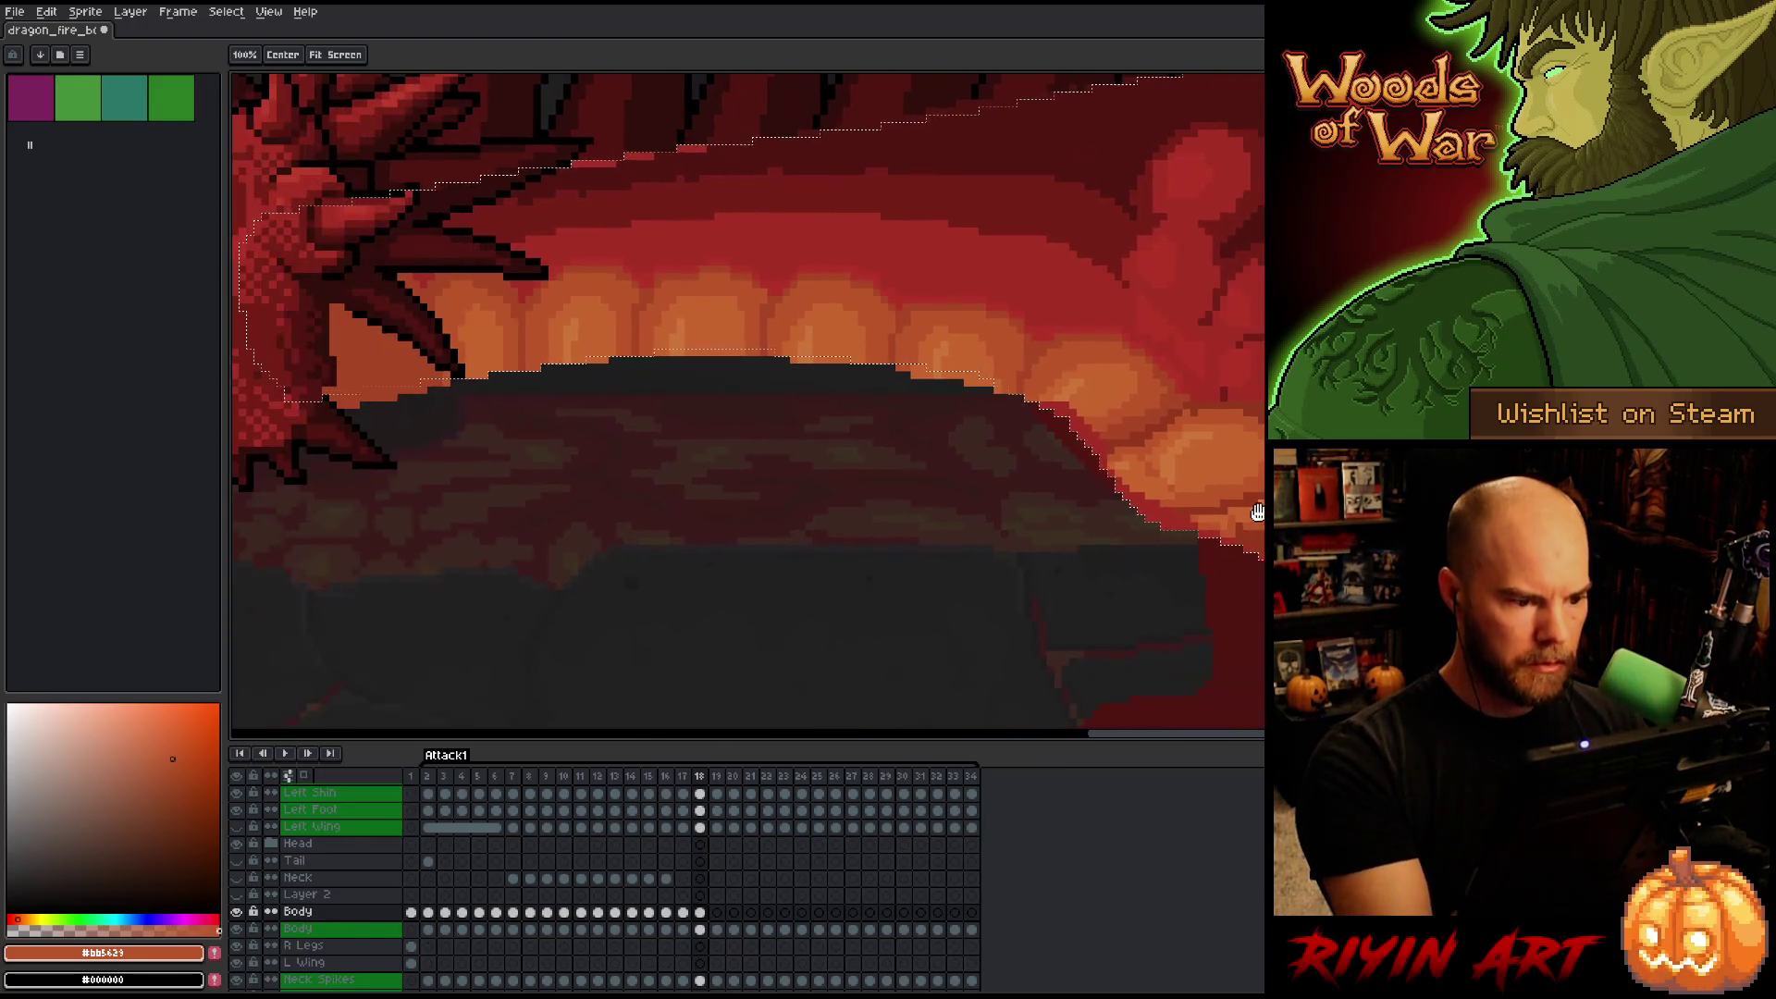
{"action": "left_click_drag", "start_coordinate": [1107, 579], "coordinate": [1205, 635]}
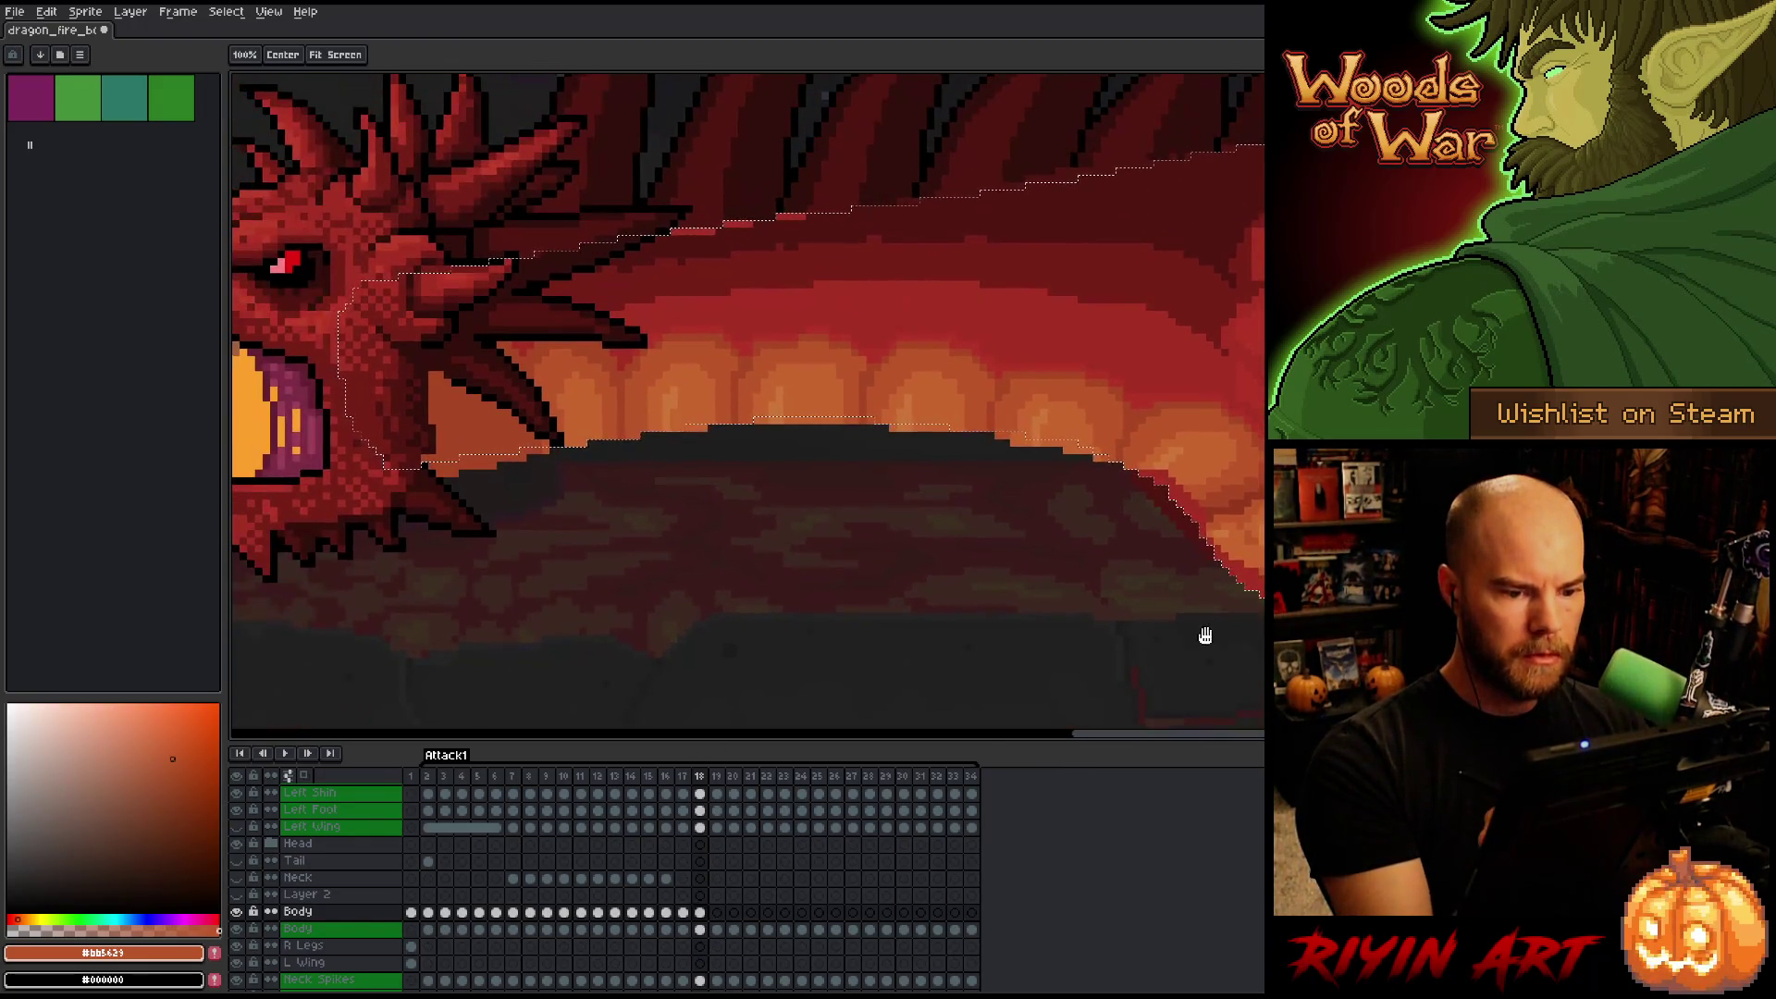
Set the brush to 19 px and centre the view on frame 18's belly and hip.
{"action": "left_click", "coordinate": [891, 348], "text": "shift"}
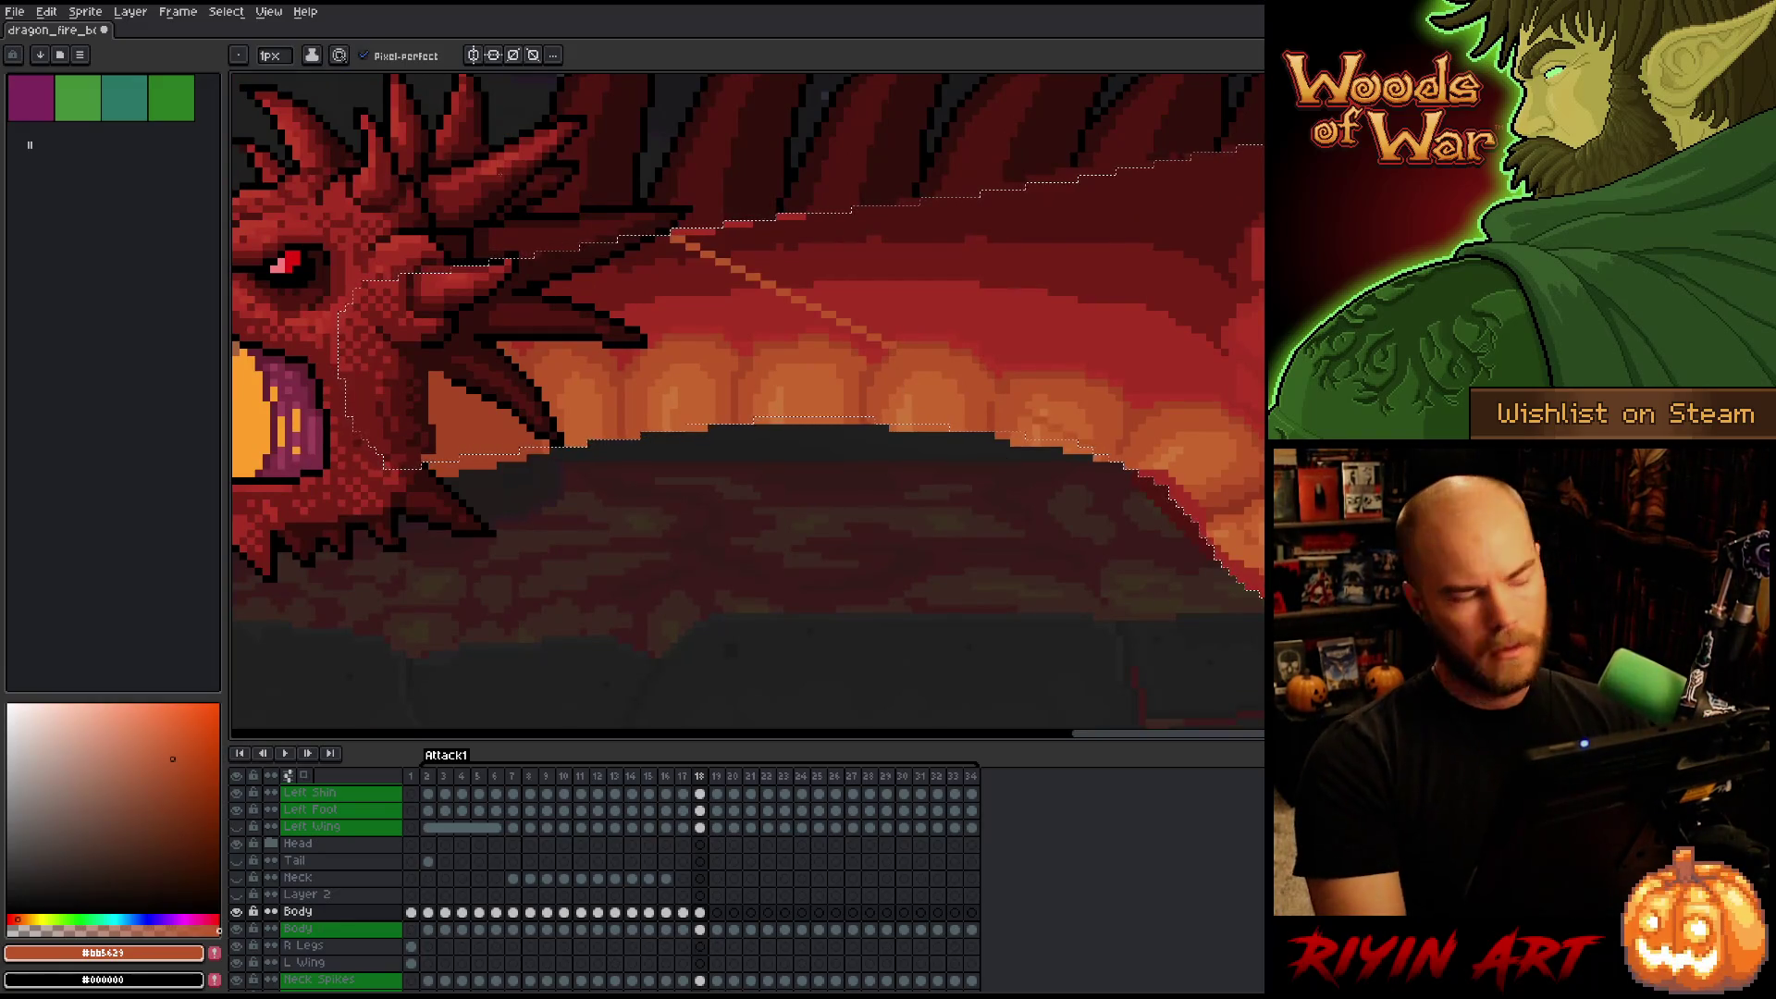
{"action": "left_click", "coordinate": [290, 53]}
{"action": "left_click_drag", "start_coordinate": [289, 52], "coordinate": [311, 77]}
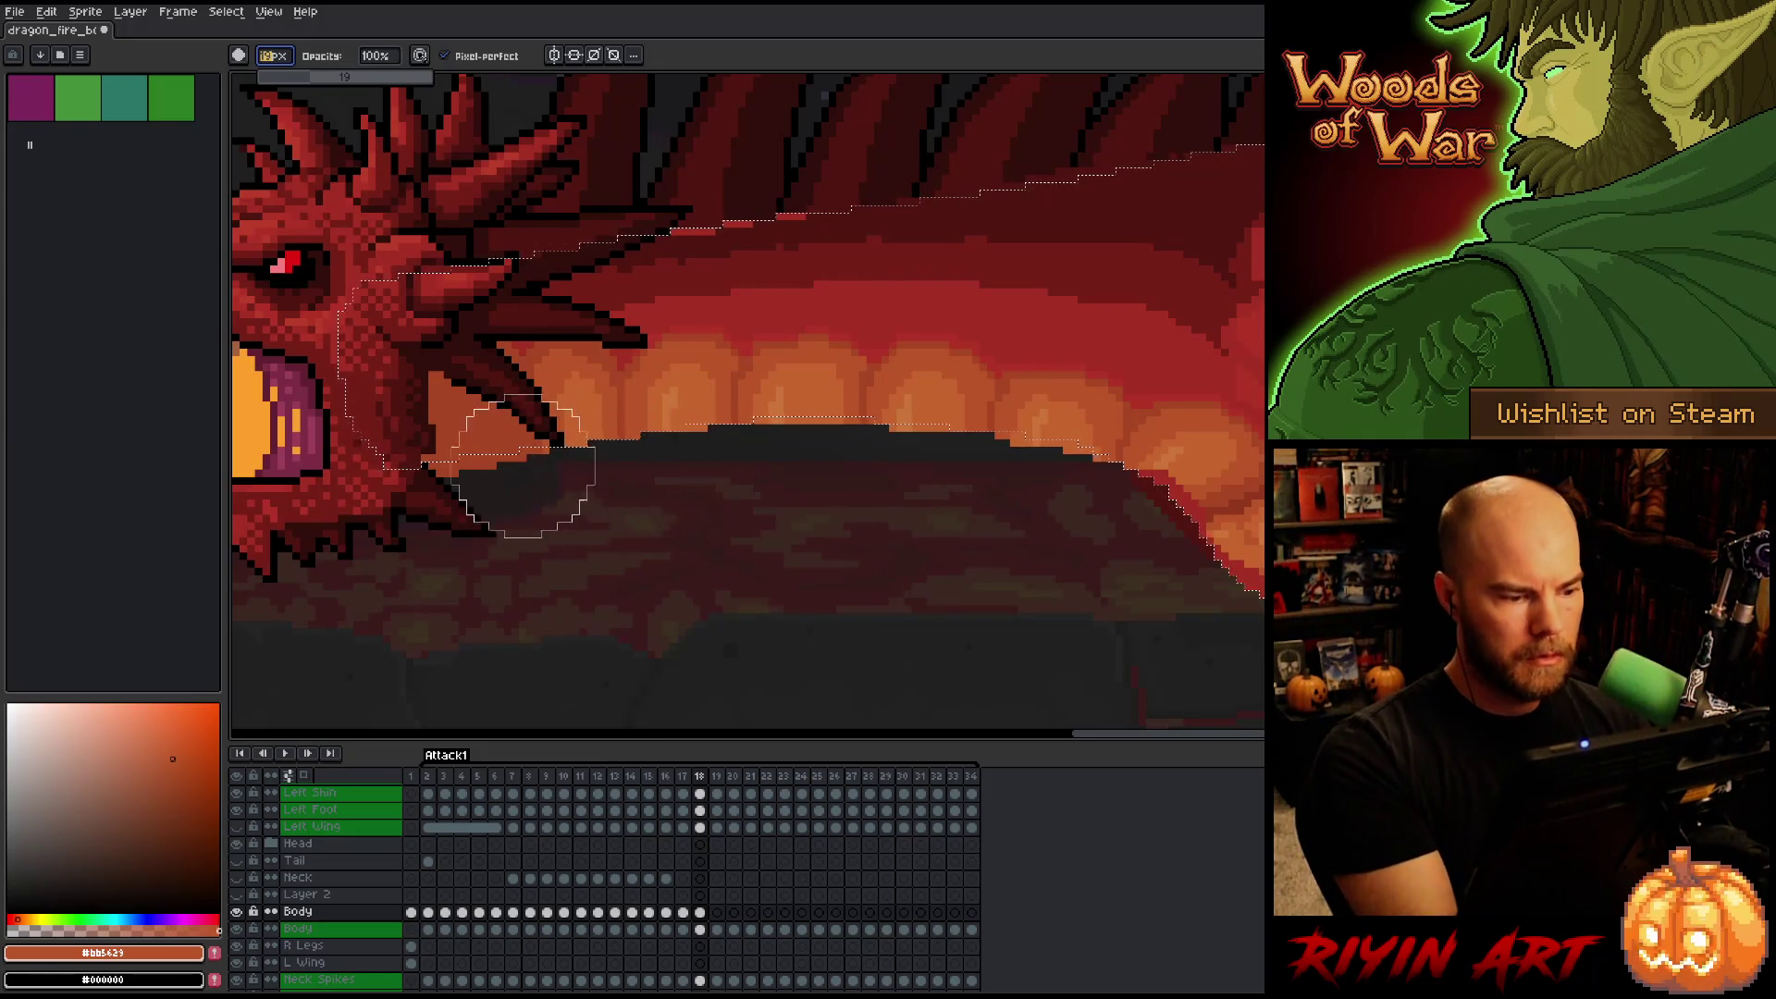
{"action": "left_click", "coordinate": [700, 912]}
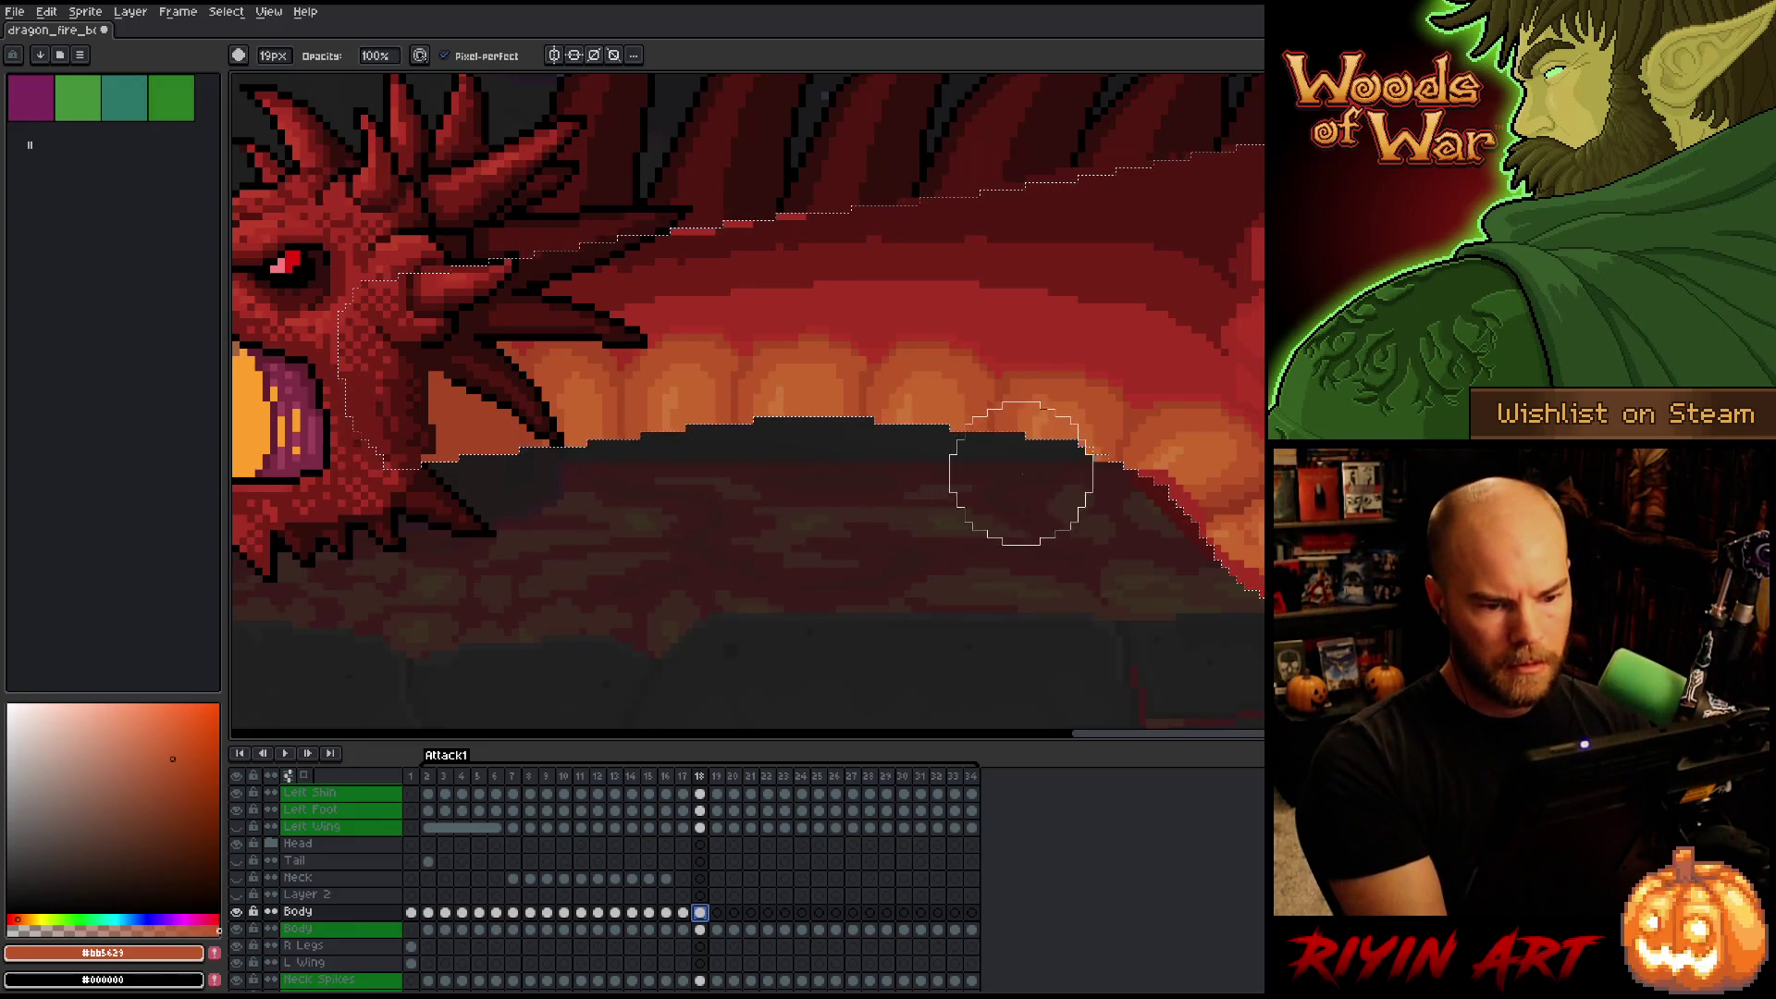
{"action": "left_click_drag", "start_coordinate": [1058, 489], "coordinate": [907, 598]}
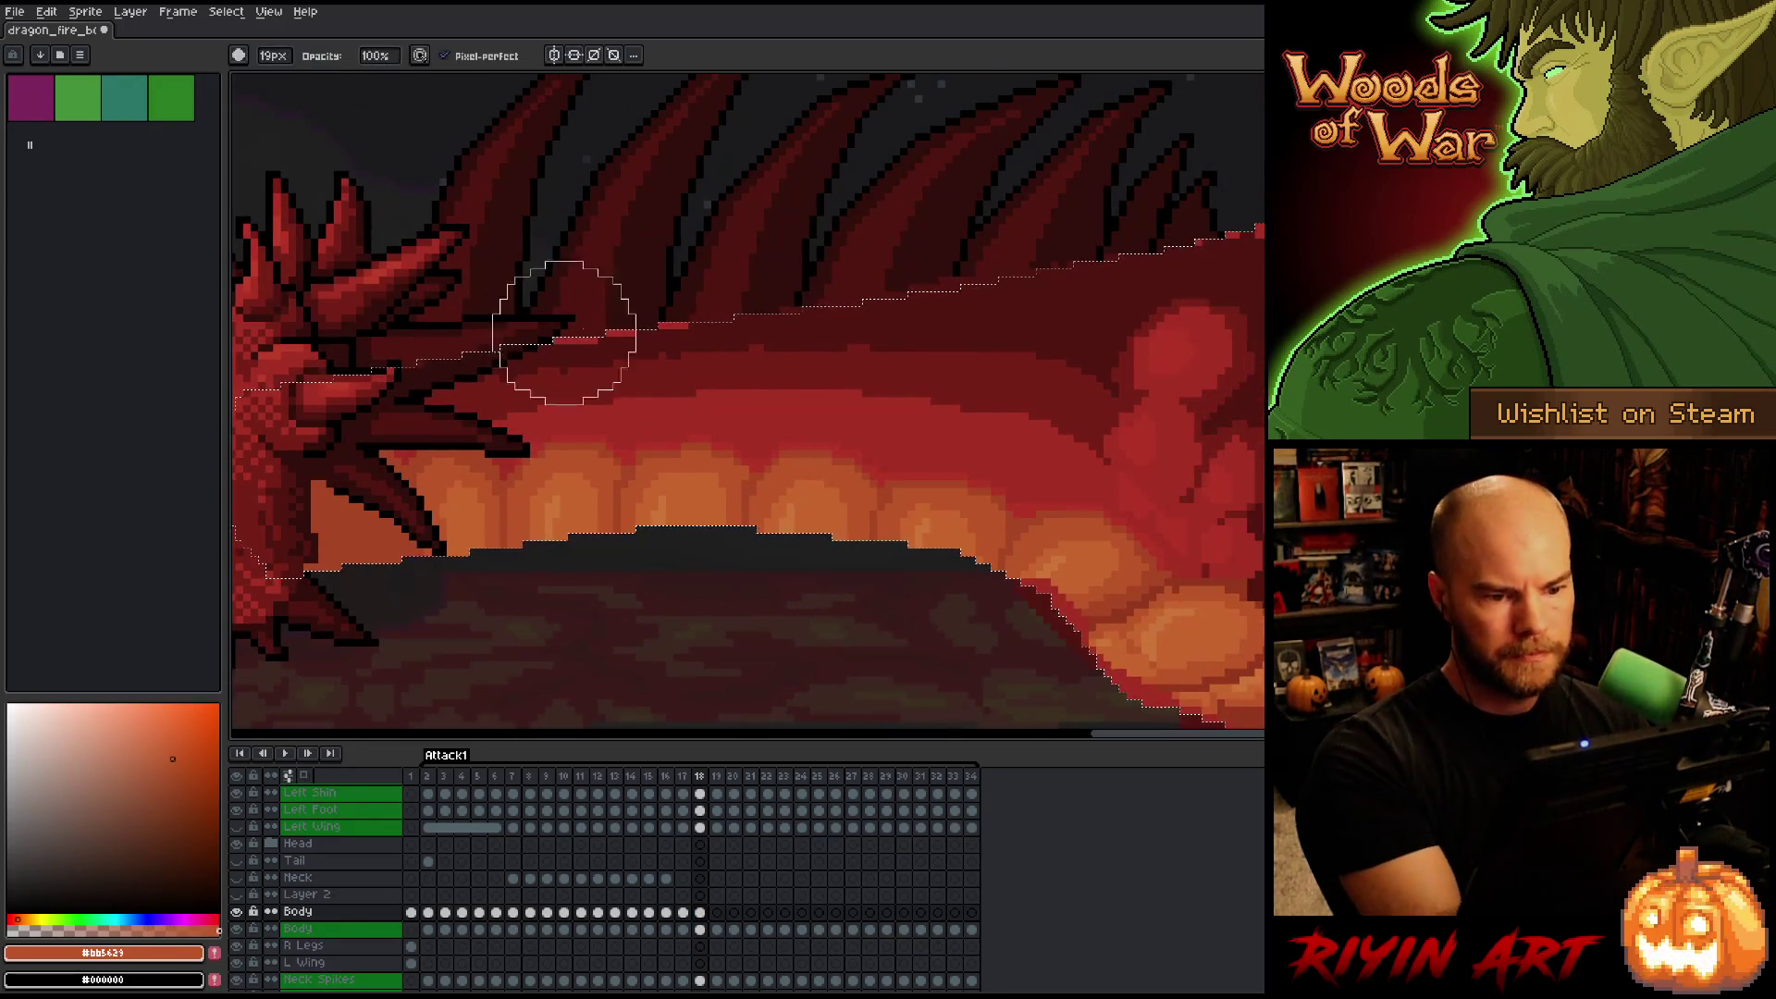
{"action": "scroll", "coordinate": [1279, 227], "scroll_direction": "down", "scroll_amount": 2}
{"action": "scroll", "coordinate": [865, 345], "scroll_direction": "up", "scroll_amount": 1}
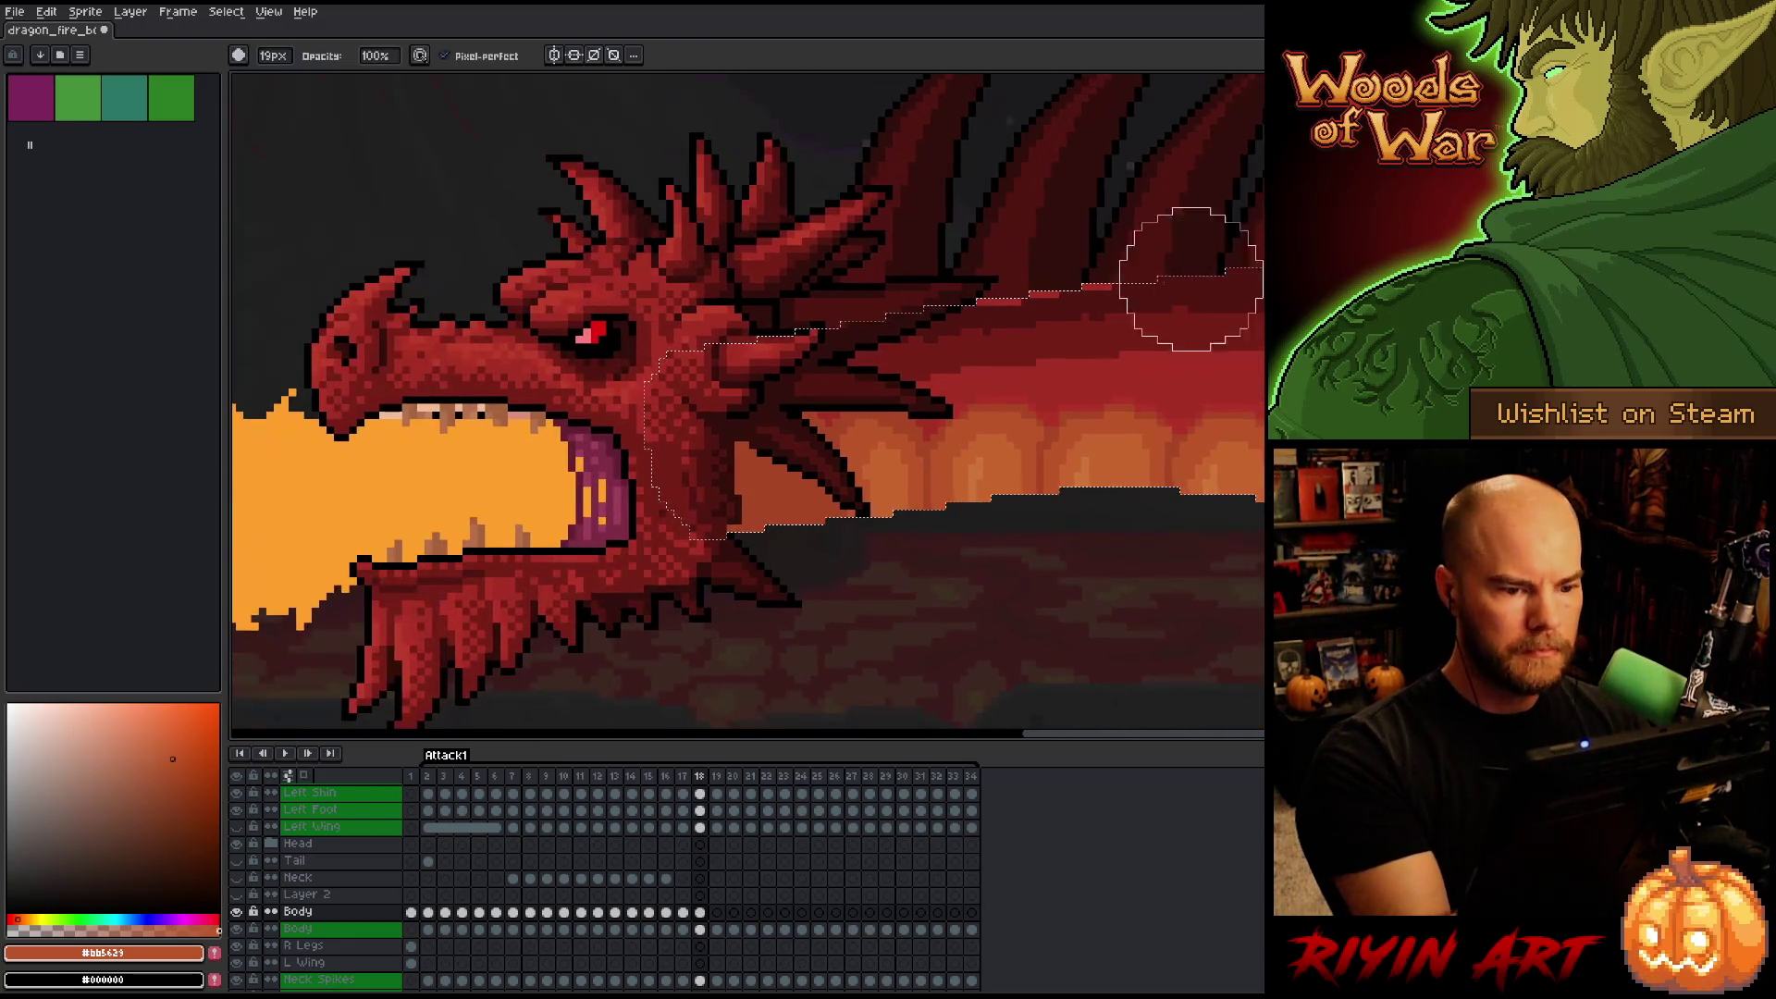
{"action": "key", "text": "space"}
{"action": "scroll", "coordinate": [888, 444], "scroll_direction": "up", "scroll_amount": 4}
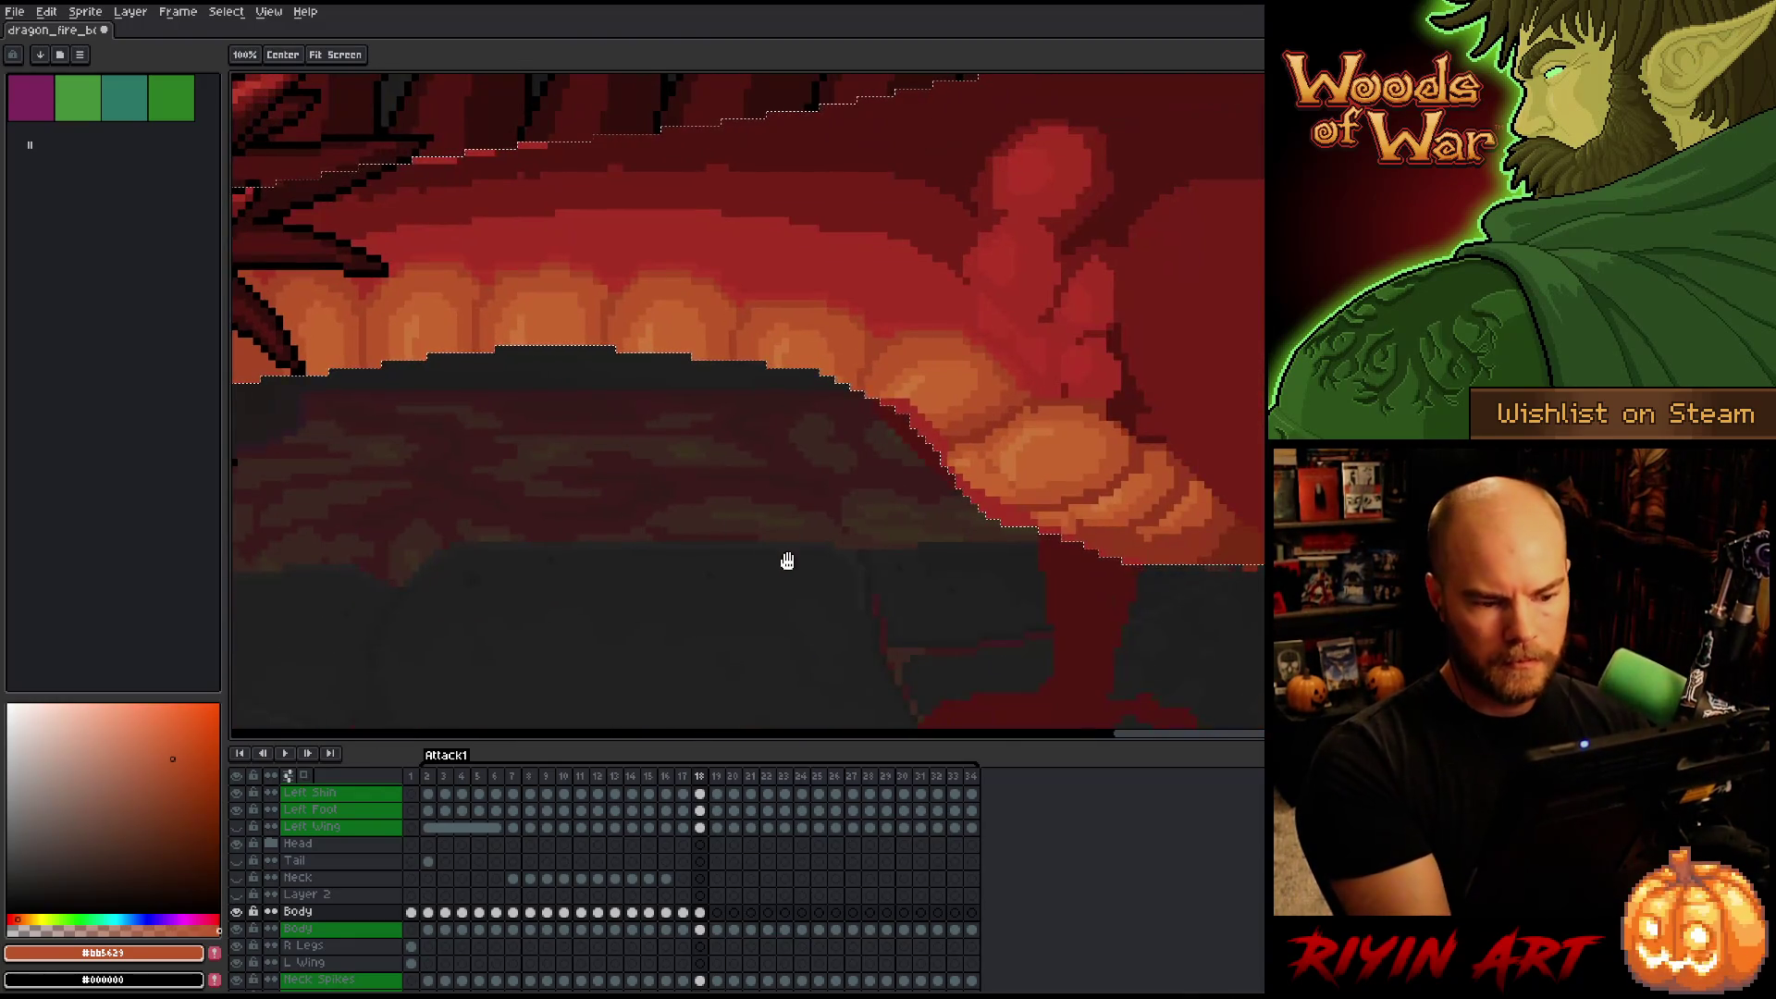
{"action": "left_click_drag", "start_coordinate": [809, 587], "coordinate": [626, 603]}
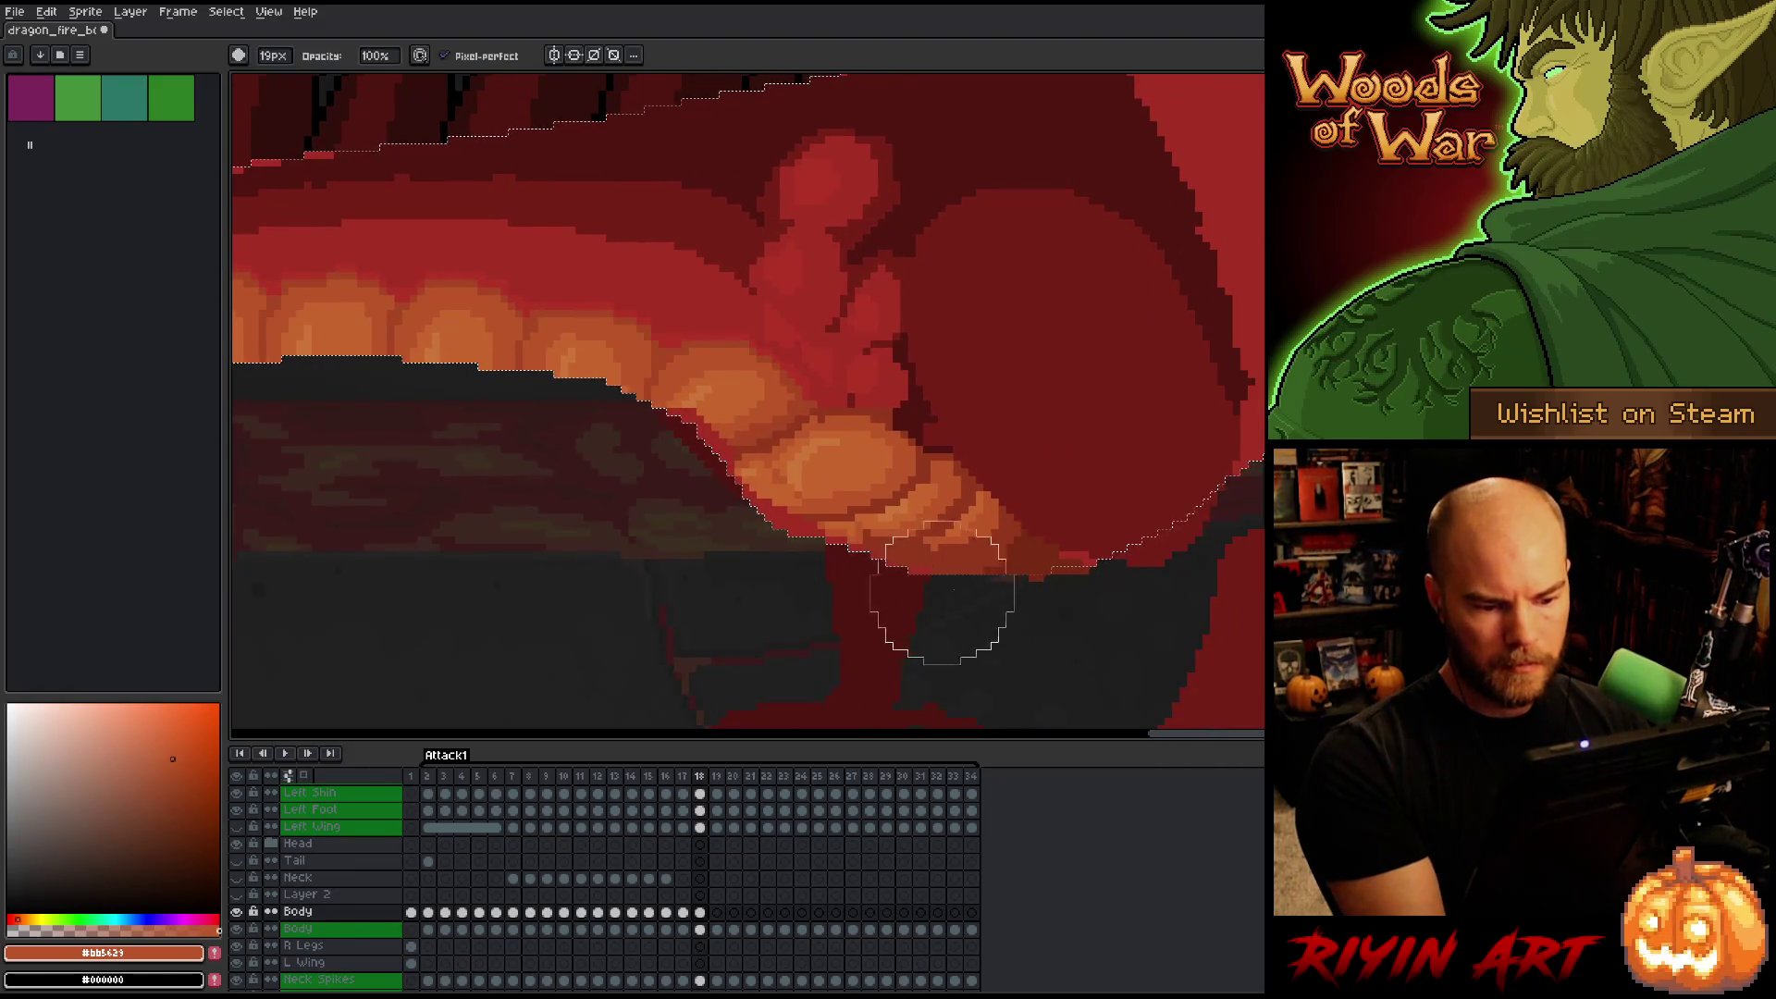
{"action": "key", "text": "space"}
{"action": "mouse_move", "coordinate": [1230, 495]}
{"action": "left_mouse_down"}
{"action": "mouse_move", "coordinate": [1181, 568]}
{"action": "mouse_move", "coordinate": [1239, 639]}
{"action": "left_mouse_up"}
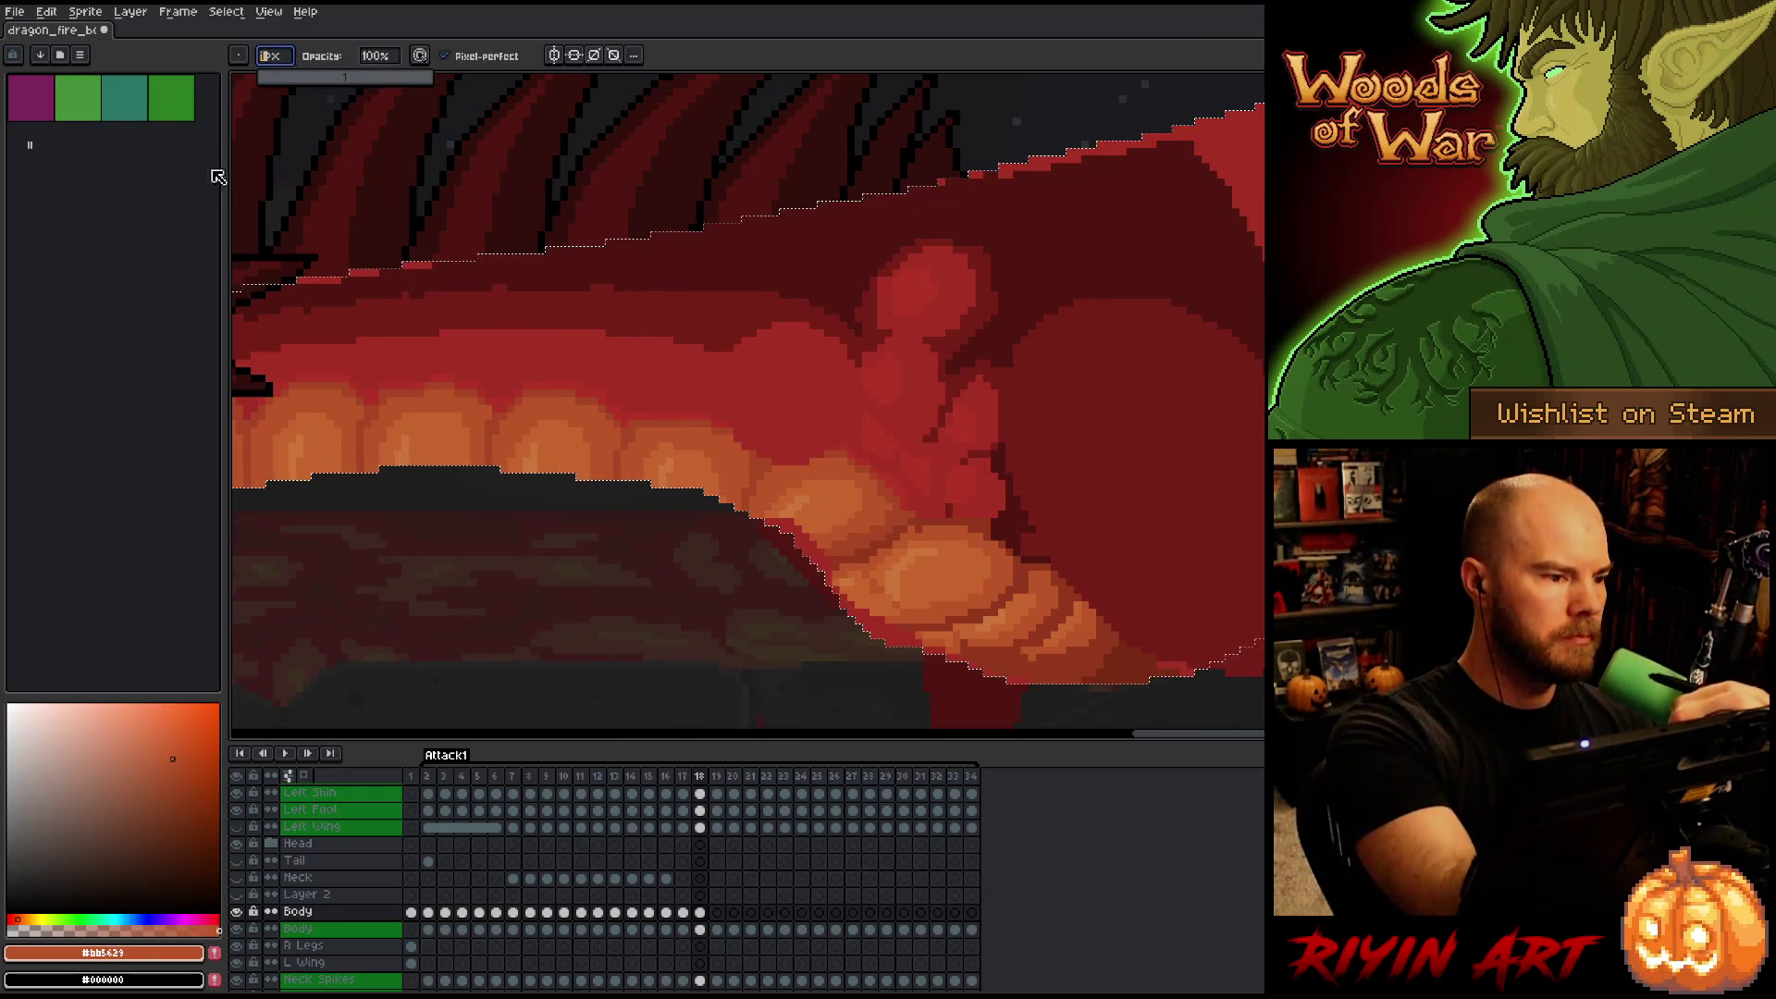
Darken the bright red edge at upper right and along the hip with #501612.
{"action": "key", "text": "ctrl"}
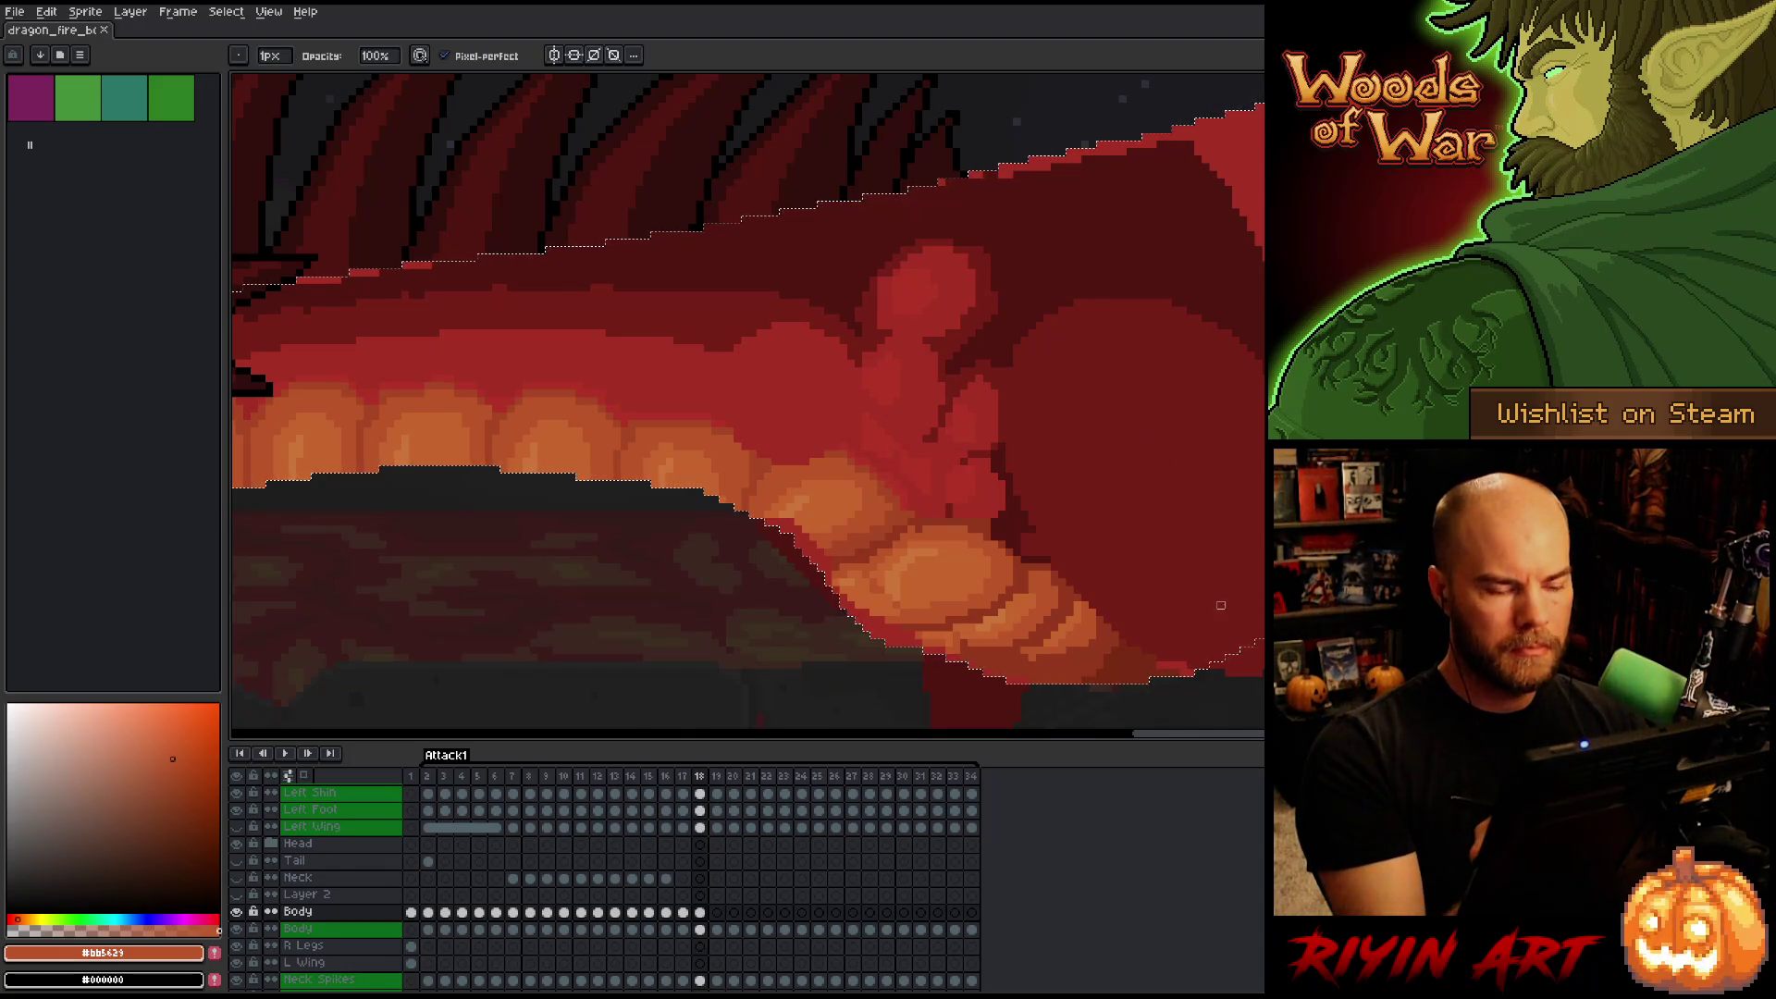
{"action": "key", "text": "e"}
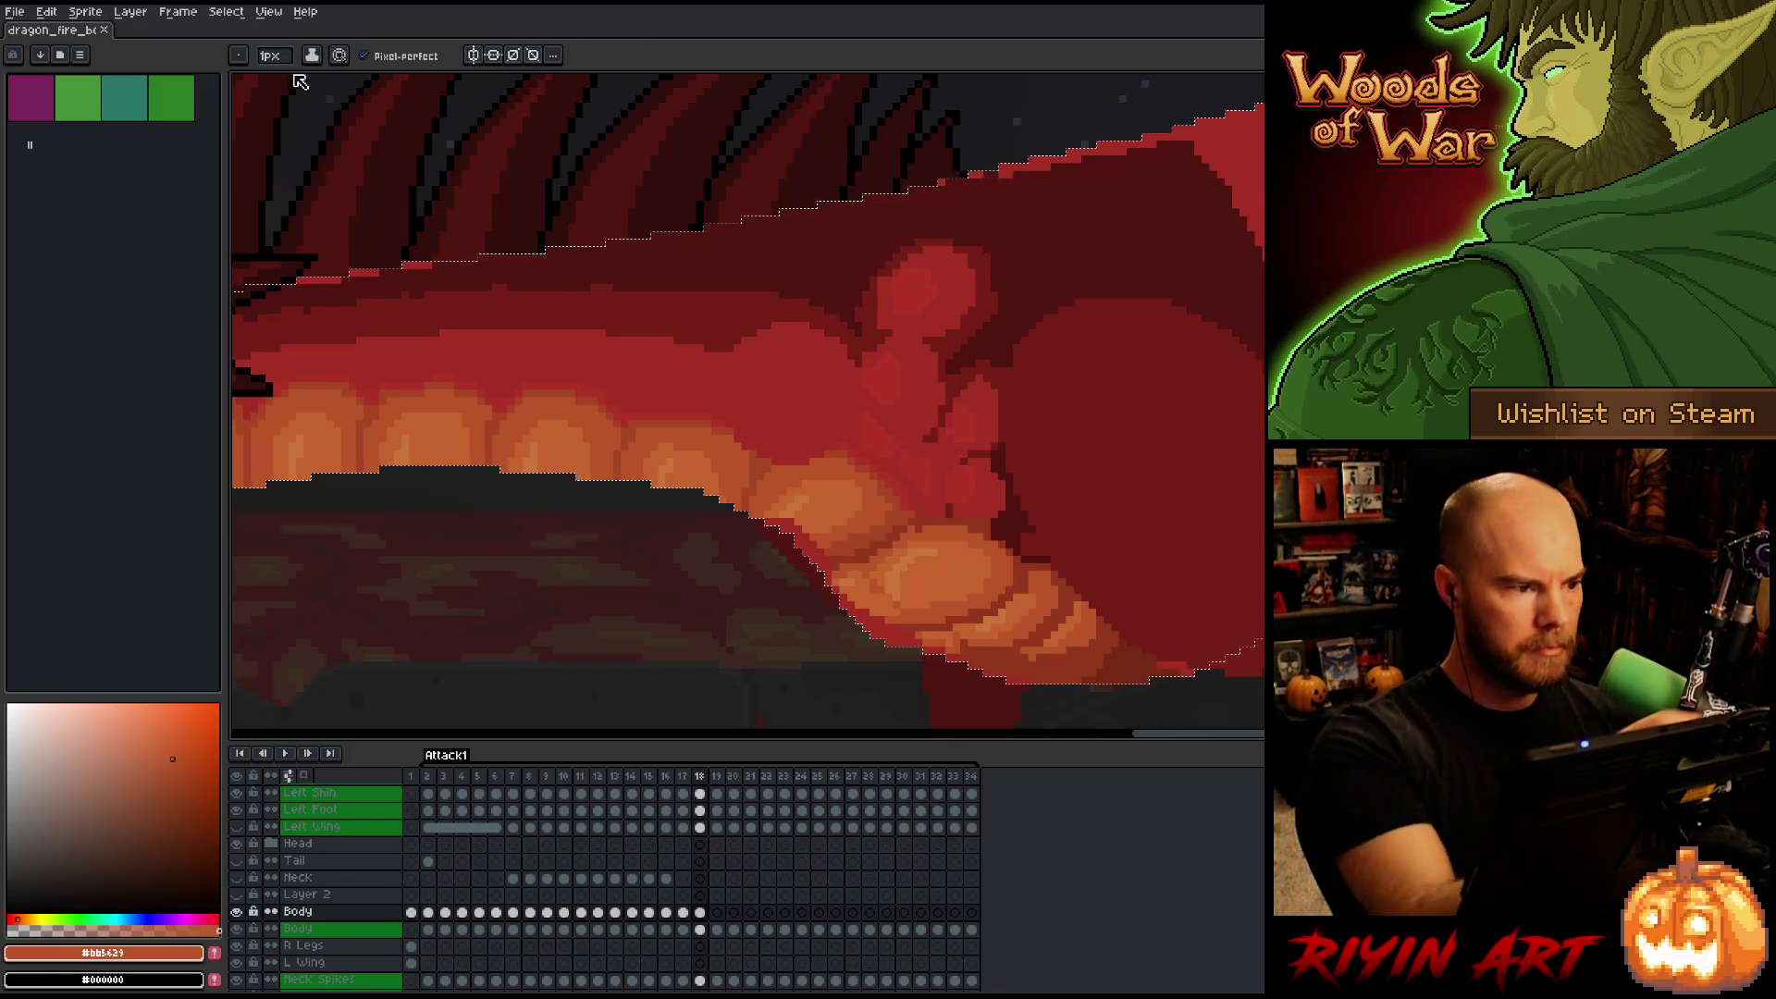
{"action": "left_click", "coordinate": [1150, 157], "text": "alt"}
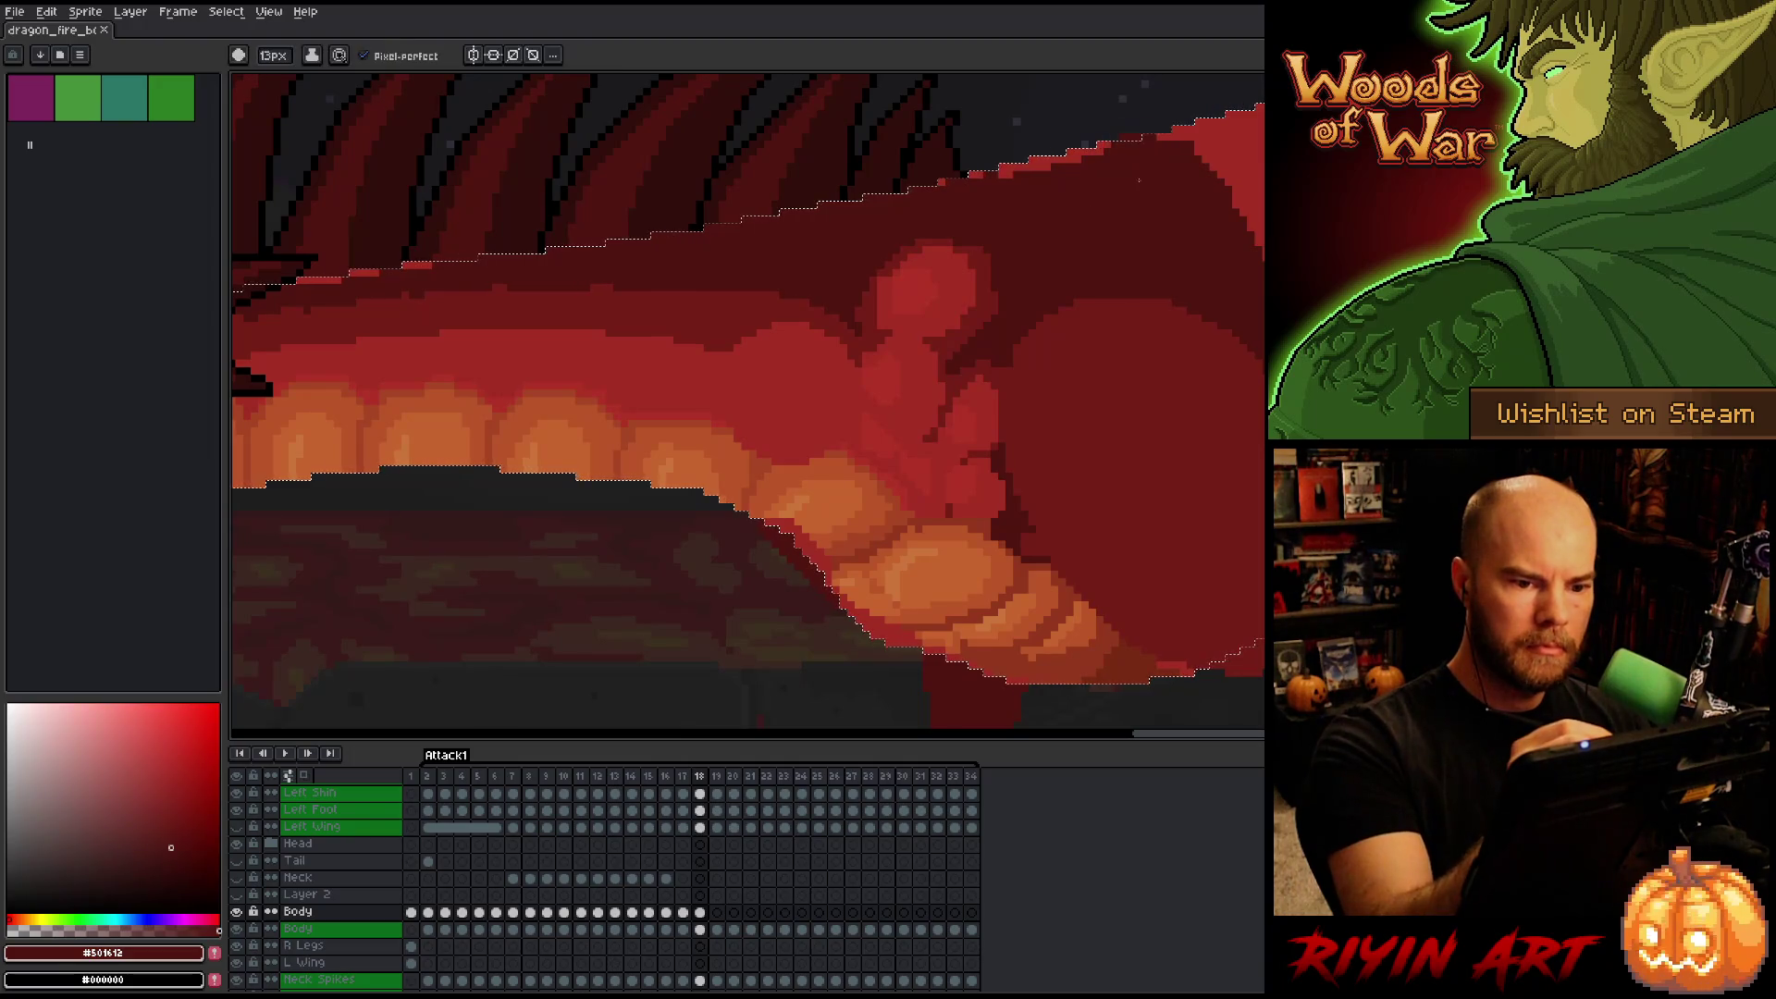
{"action": "left_click_drag", "start_coordinate": [1193, 134], "coordinate": [1027, 167]}
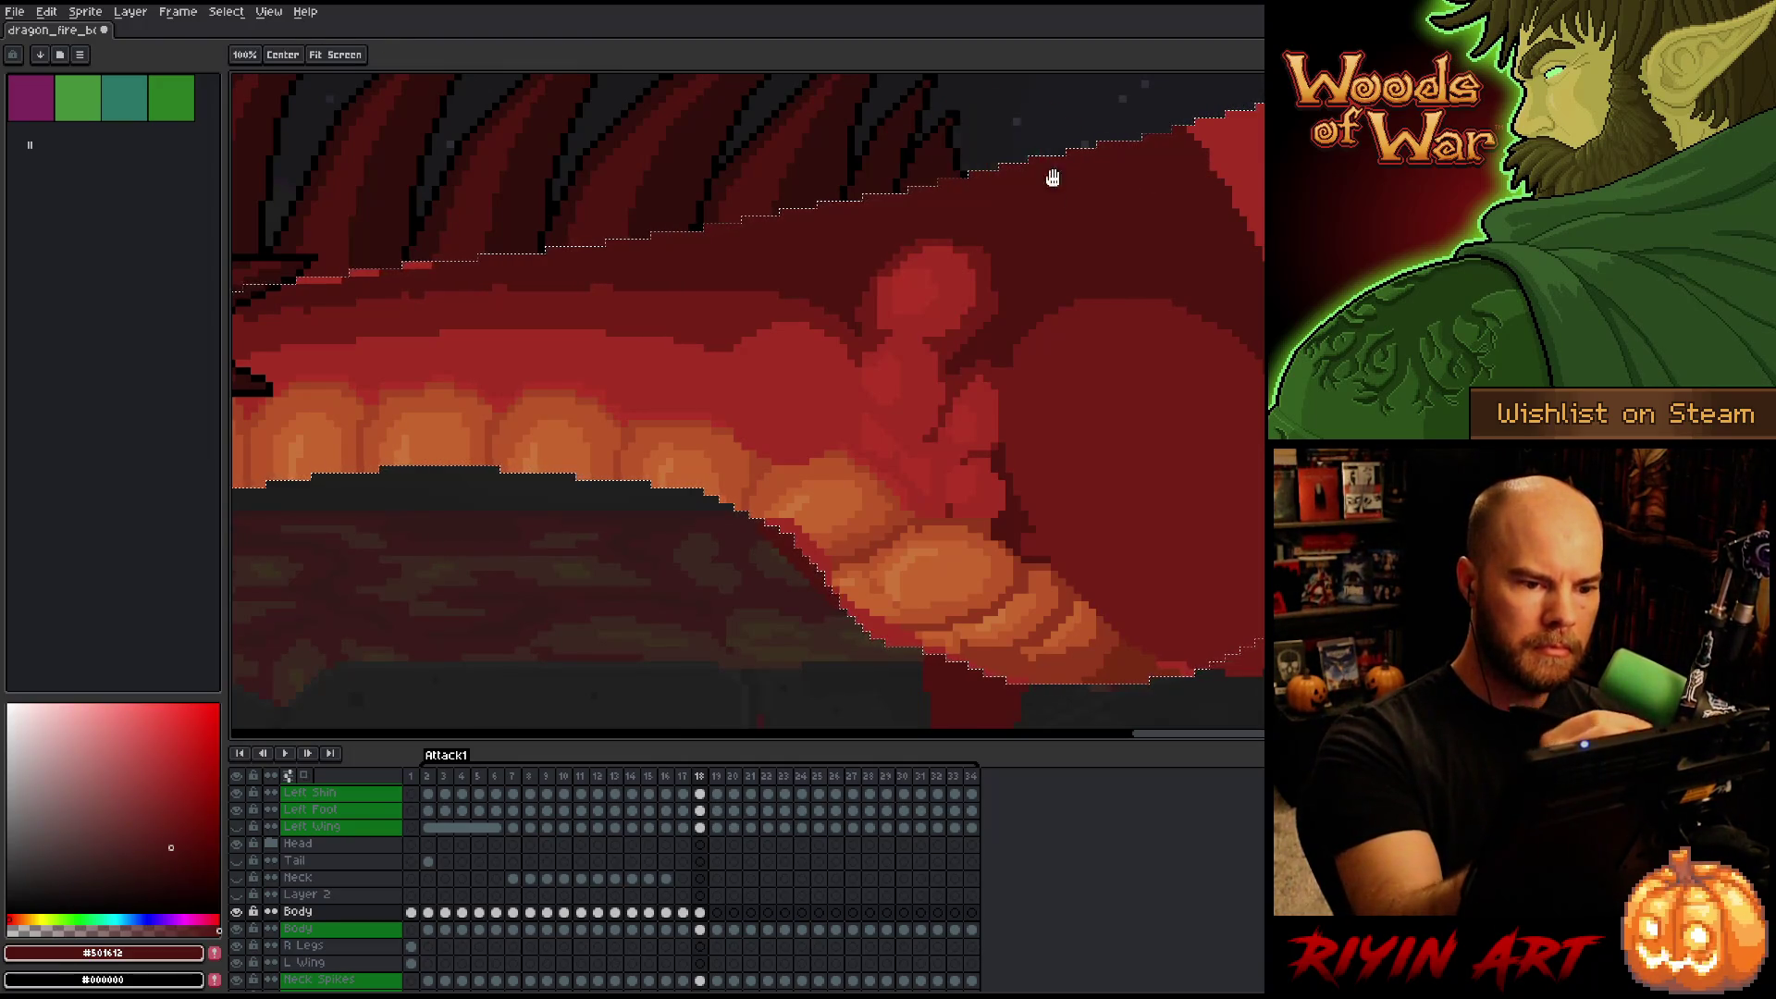
{"action": "left_click_drag", "start_coordinate": [657, 185], "coordinate": [842, 250]}
{"action": "left_click_drag", "start_coordinate": [683, 320], "coordinate": [596, 329]}
{"action": "mouse_move", "coordinate": [1258, 589]}
{"action": "left_mouse_down"}
{"action": "mouse_move", "coordinate": [967, 438]}
{"action": "mouse_move", "coordinate": [845, 697]}
{"action": "mouse_move", "coordinate": [833, 573]}
{"action": "left_mouse_up"}
{"action": "key", "text": "b"}
{"action": "left_click", "coordinate": [888, 532], "text": "alt"}
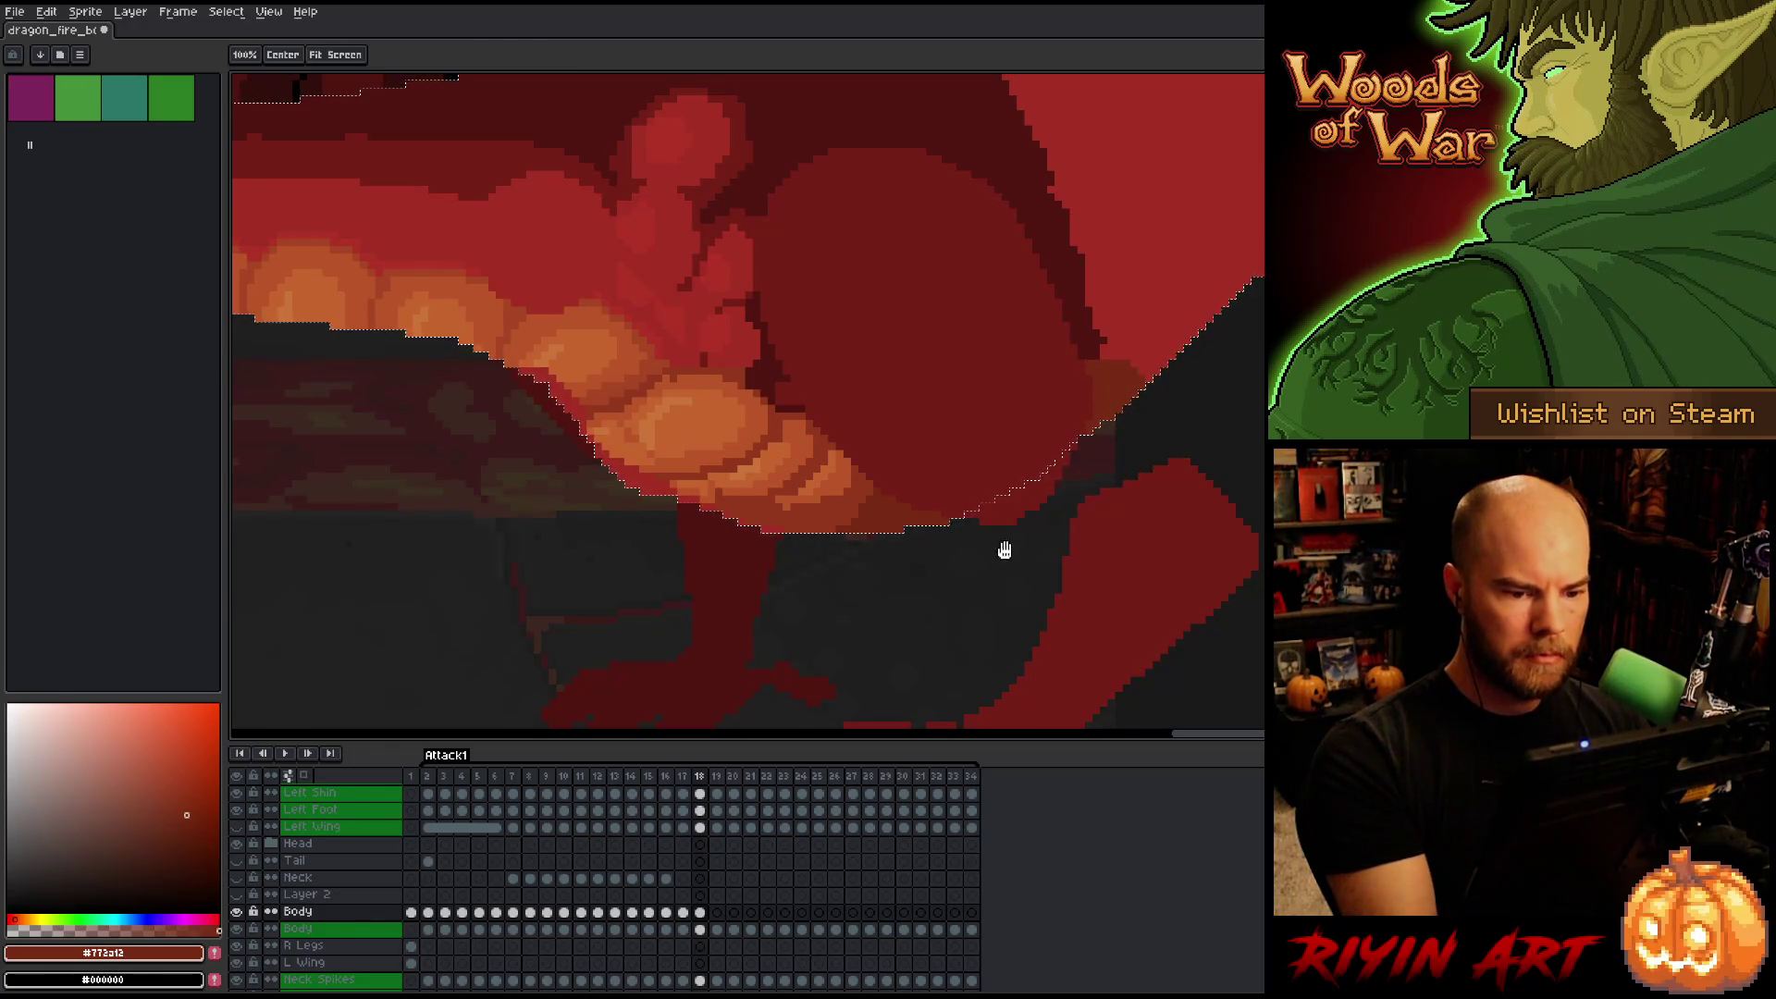
{"action": "left_click_drag", "start_coordinate": [825, 469], "coordinate": [1166, 427]}
{"action": "key", "text": "ctrl+z"}
With a 1 px brush, repaint the belly plates in oranges #c7652f, #a74624 and #bb5629.
{"action": "left_click", "coordinate": [1095, 520], "text": "alt"}
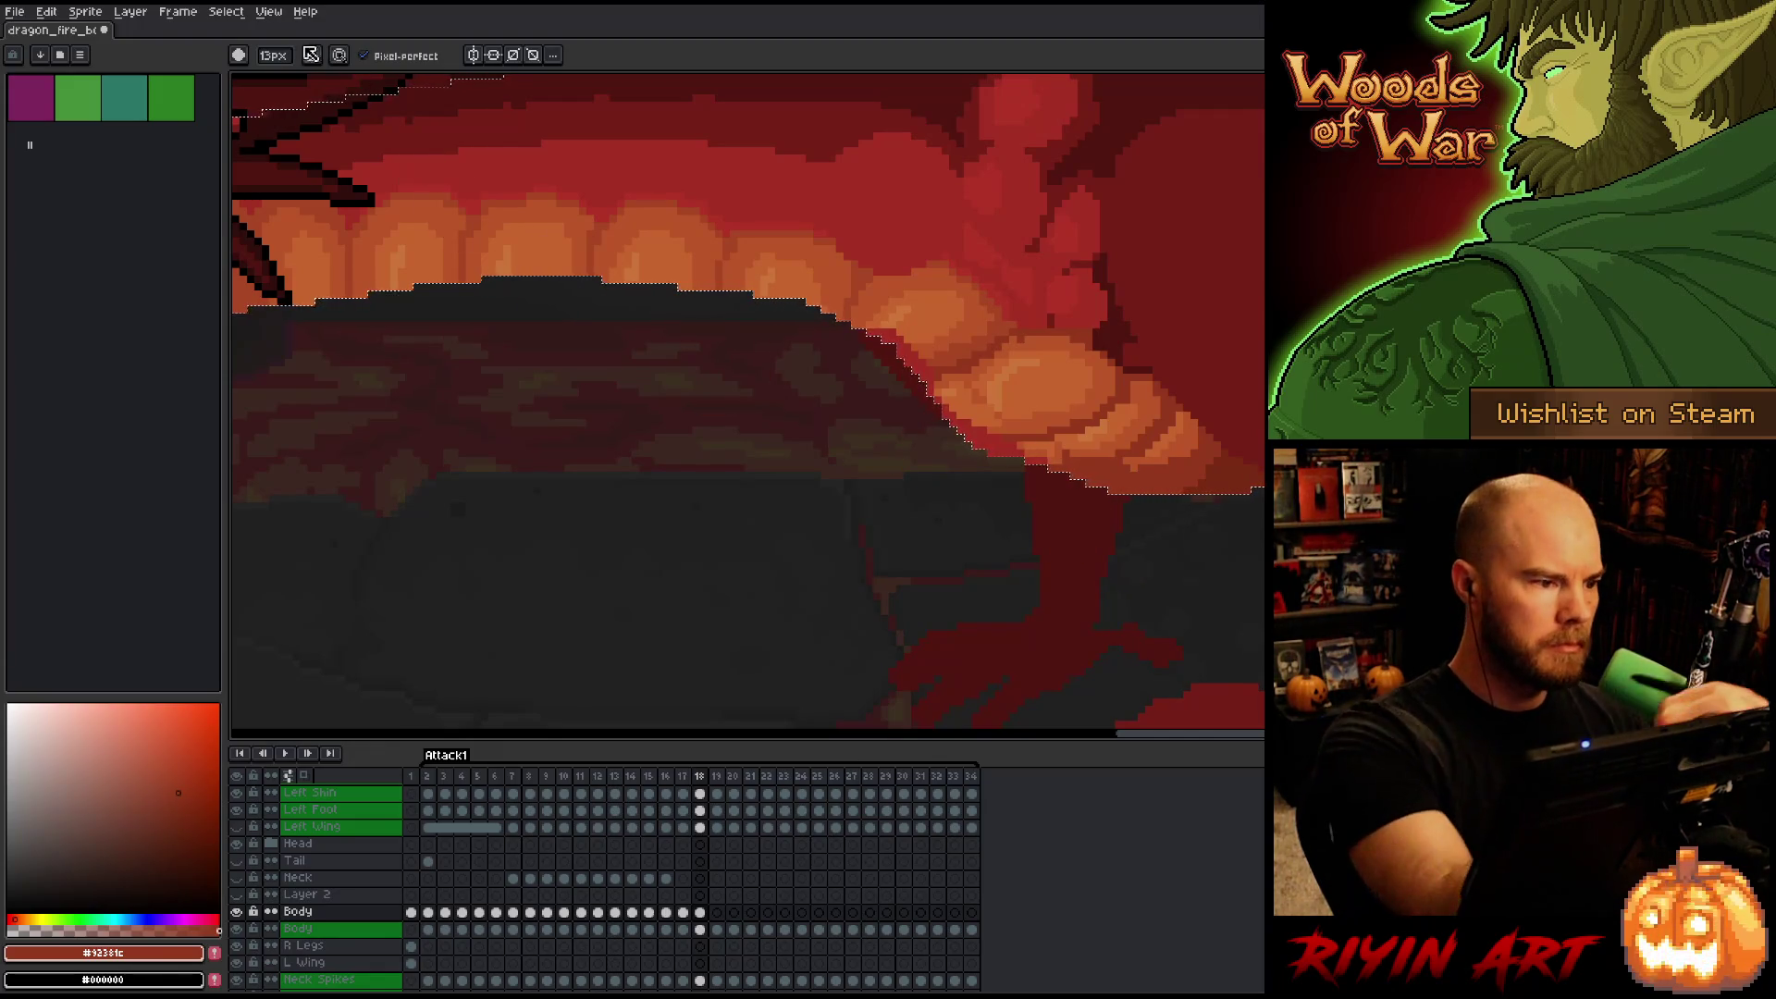
{"action": "left_click", "coordinate": [273, 55]}
{"action": "type", "text": "1"}
{"action": "key", "text": "Return"}
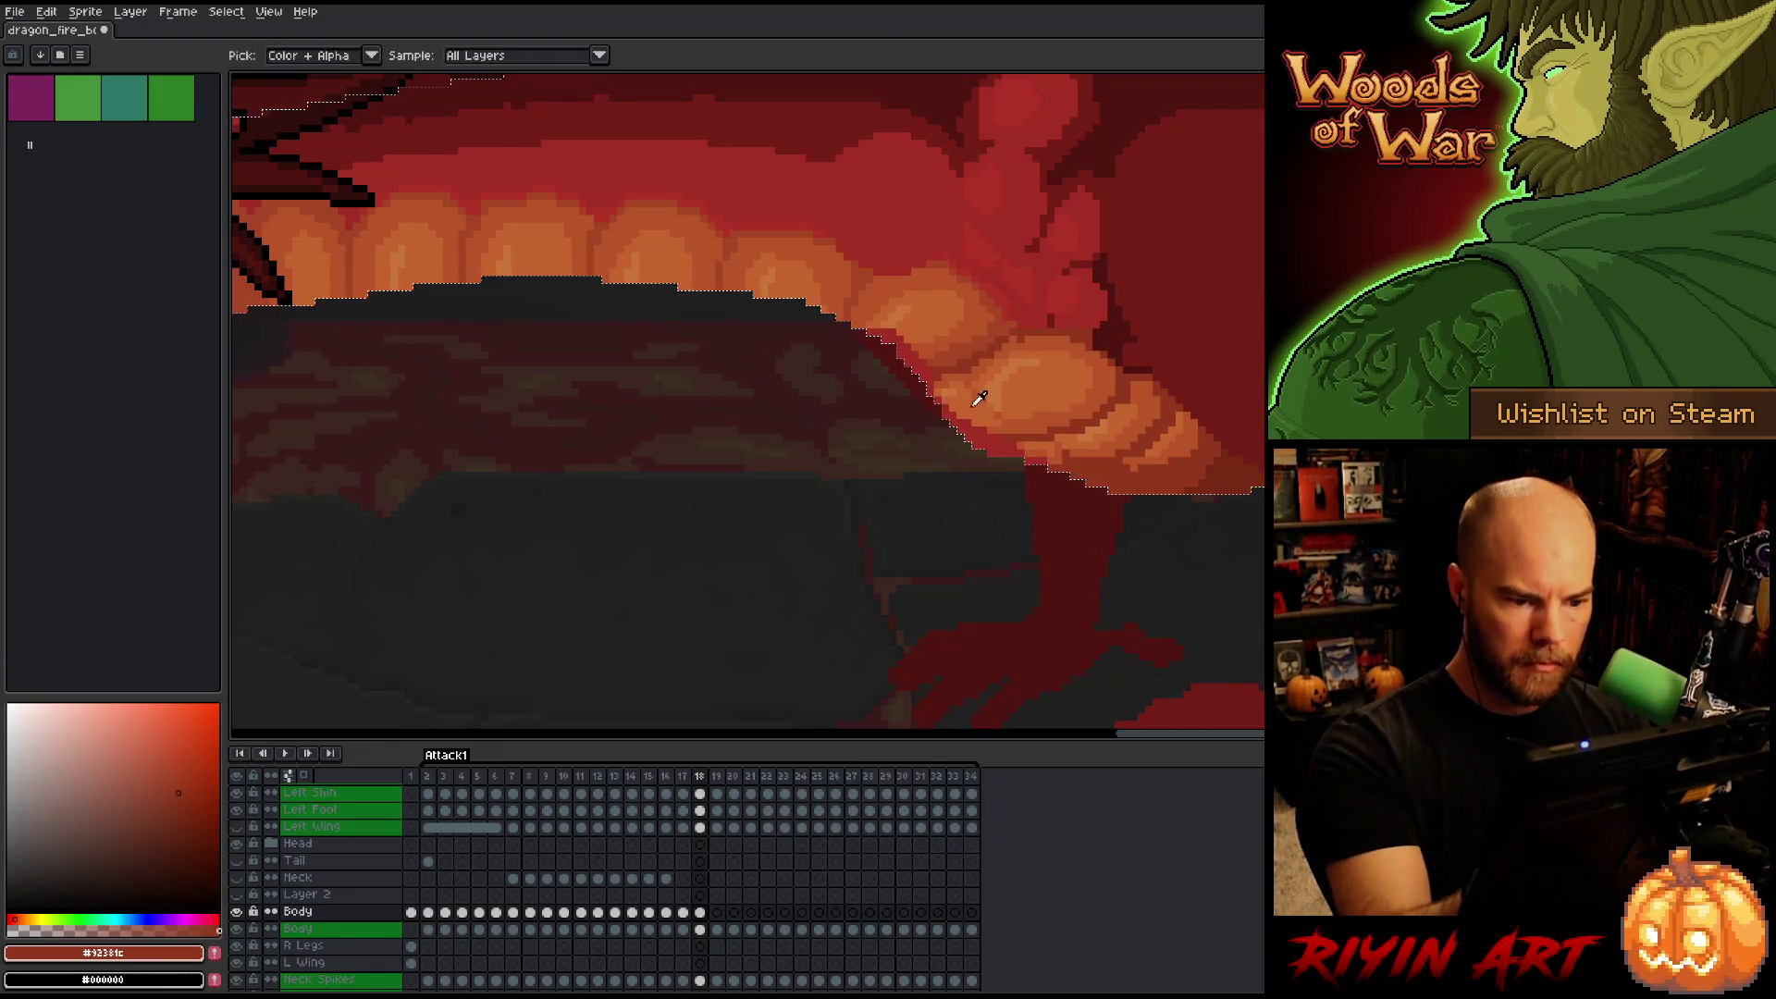
{"action": "left_click", "coordinate": [979, 386], "text": "alt"}
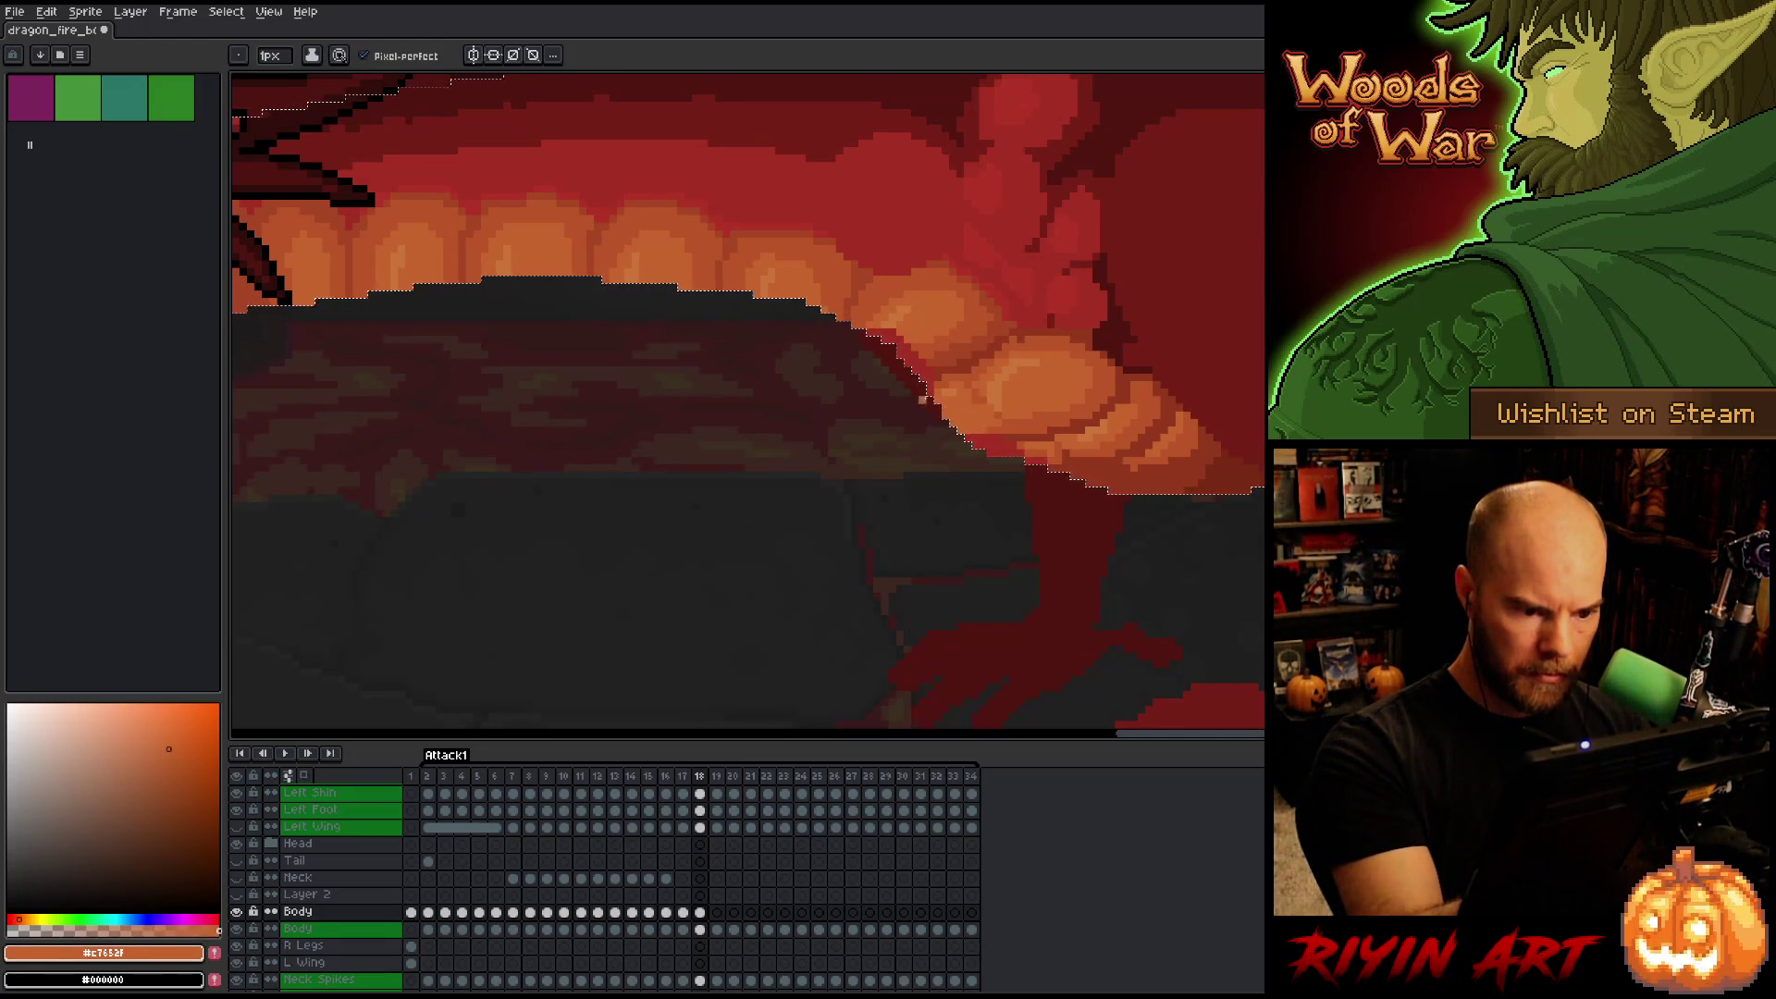
{"action": "left_click", "coordinate": [955, 396], "text": "alt"}
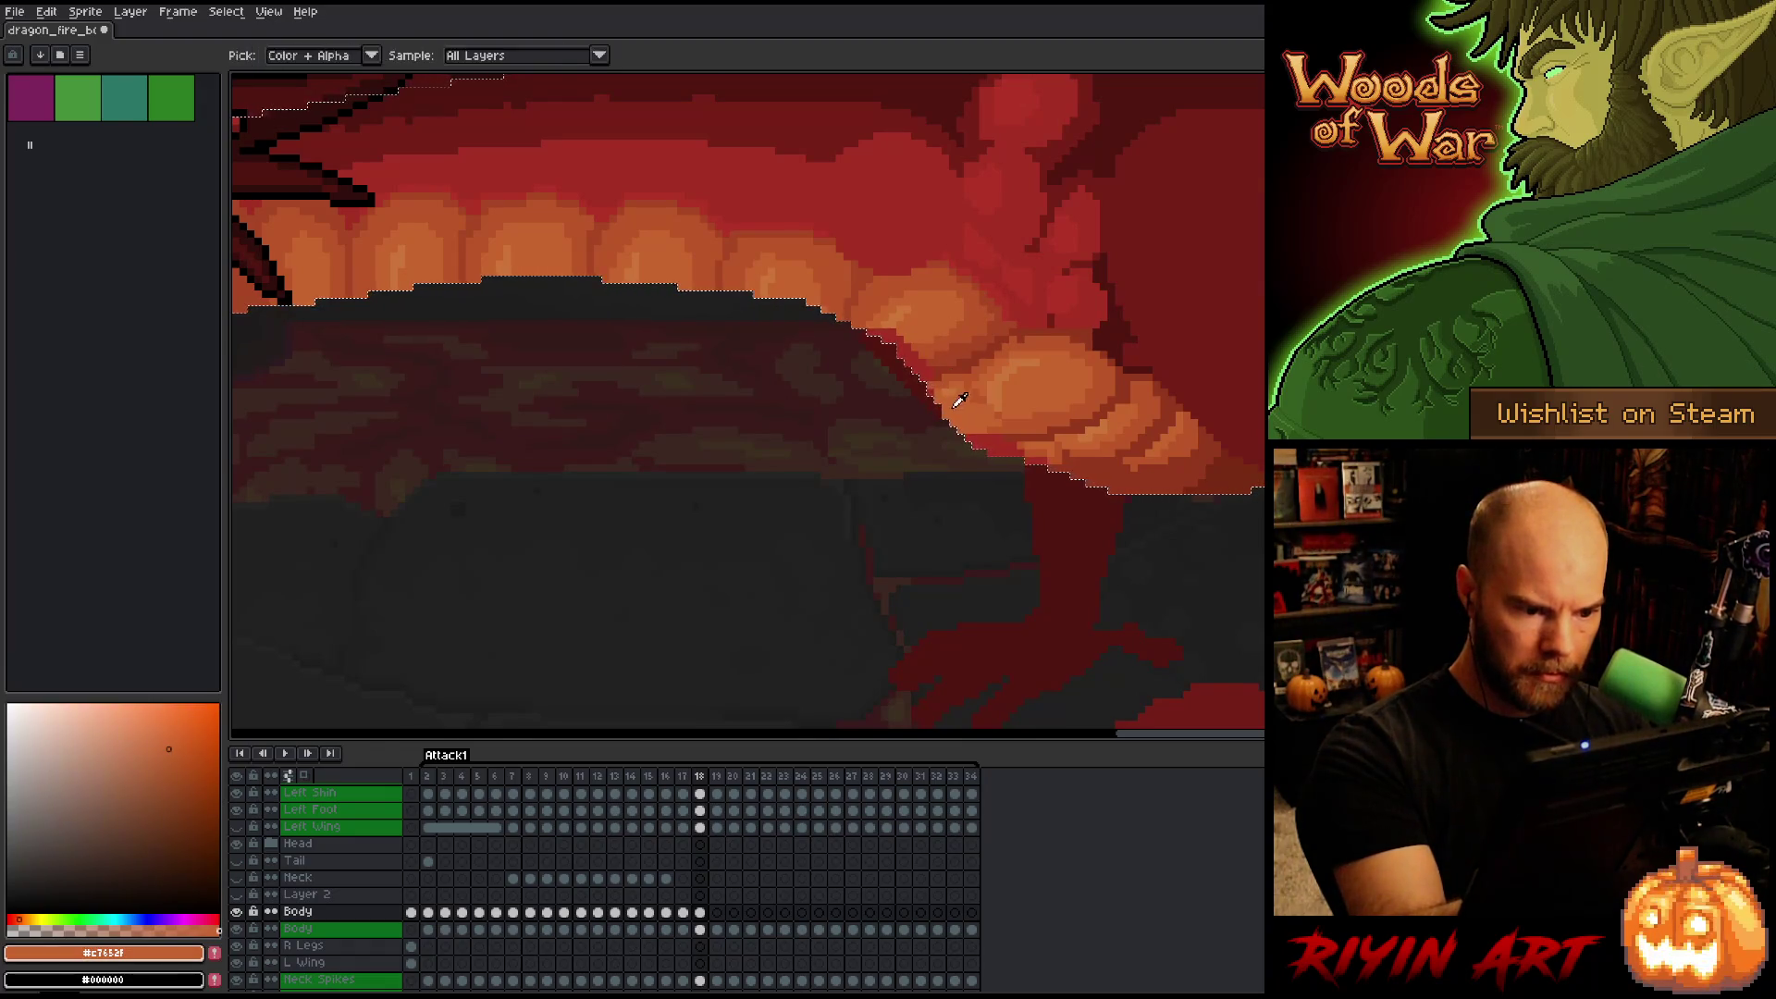
{"action": "left_click", "coordinate": [951, 361], "text": "alt"}
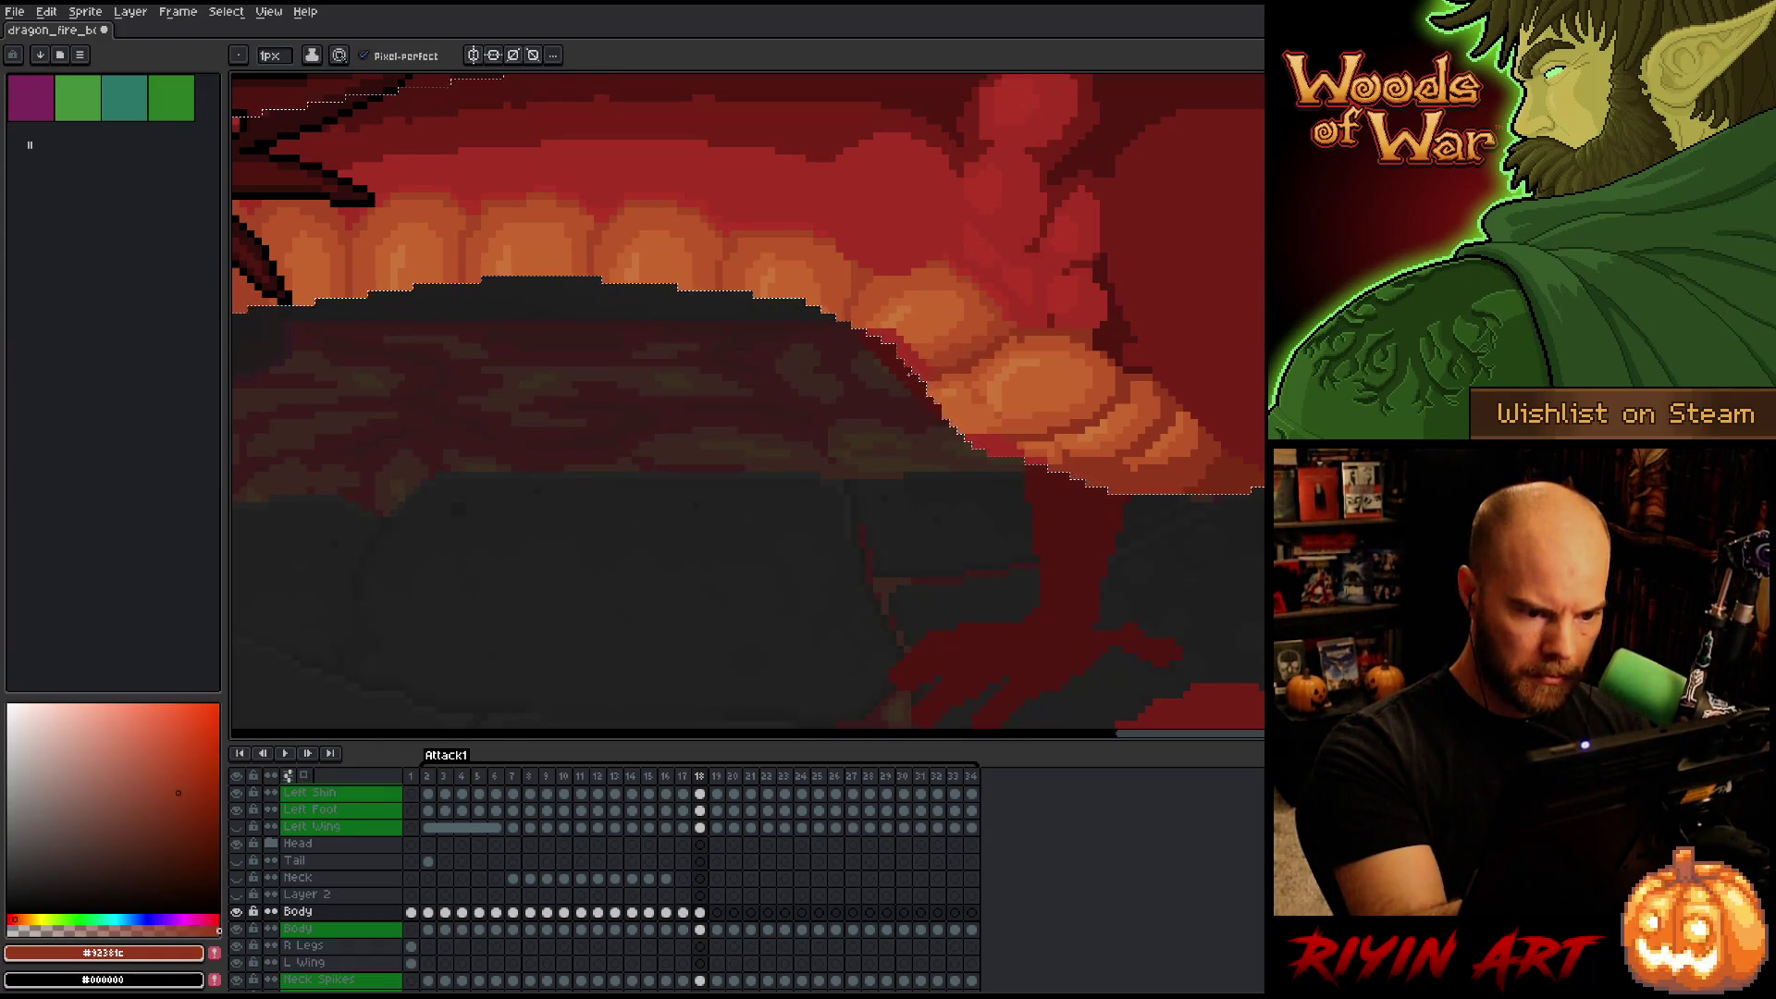
{"action": "left_click", "coordinate": [922, 354], "text": "alt"}
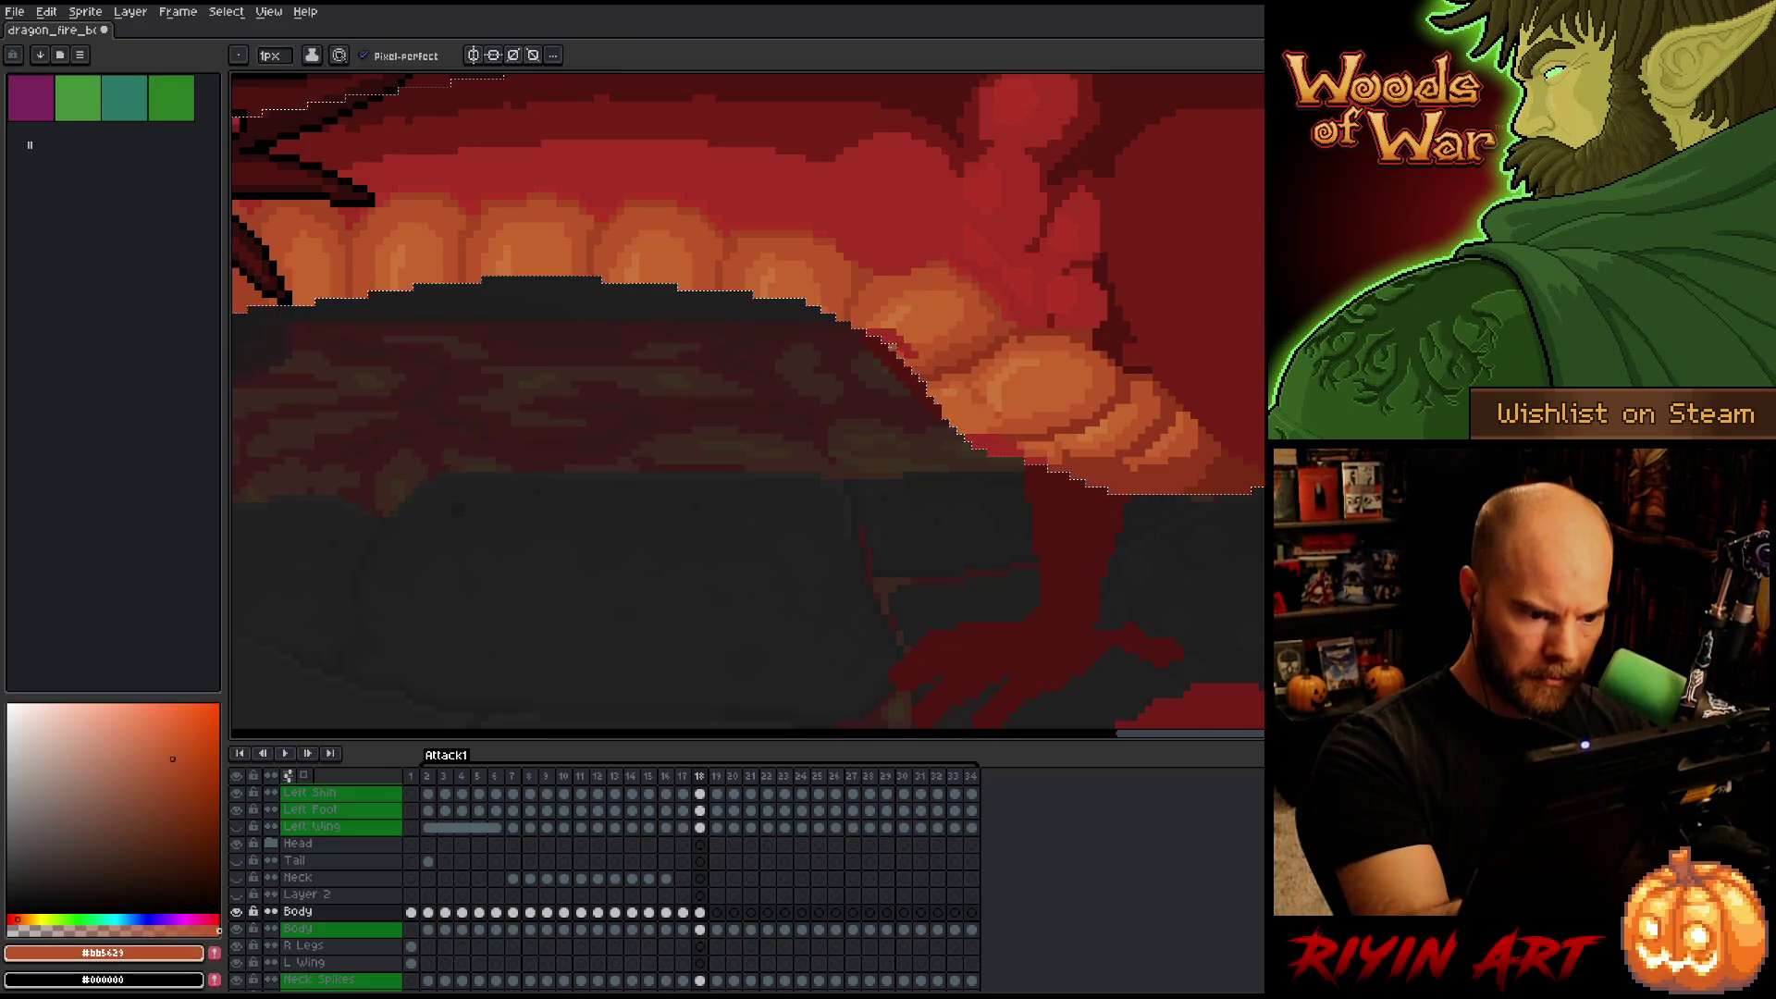
{"action": "left_click", "coordinate": [911, 323], "text": "alt"}
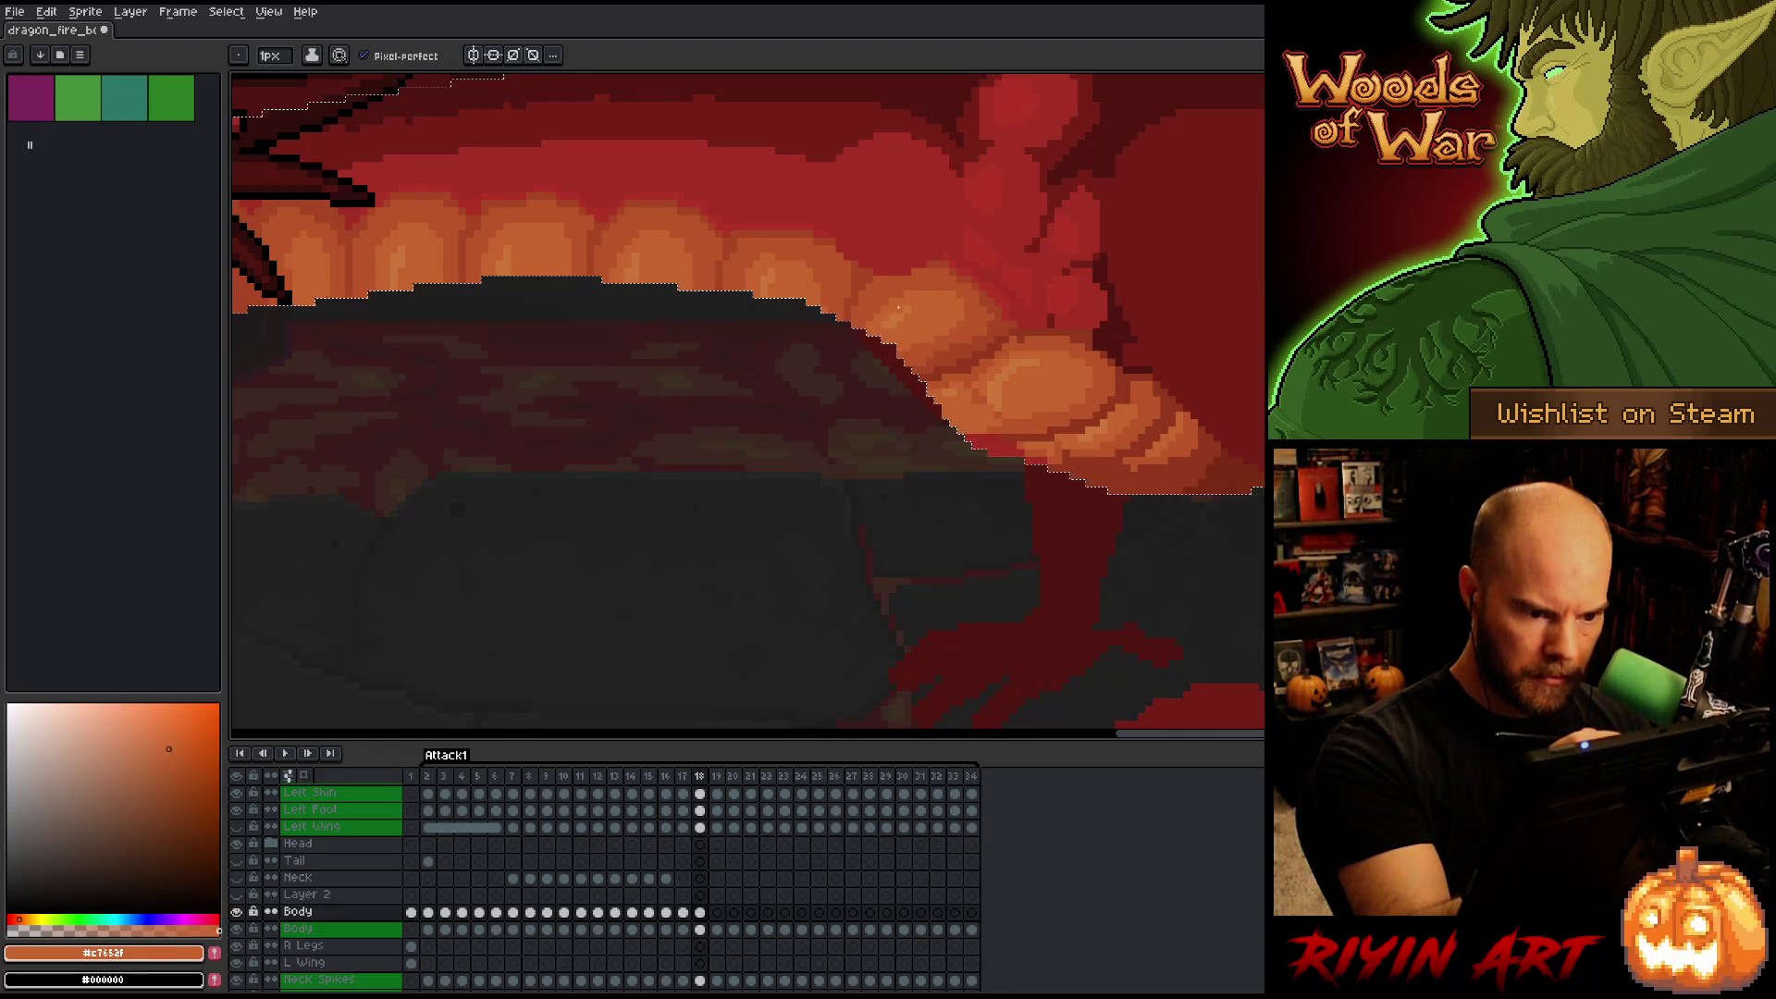
{"action": "left_click", "coordinate": [995, 317], "text": "alt"}
{"action": "left_click", "coordinate": [1012, 342], "text": "alt"}
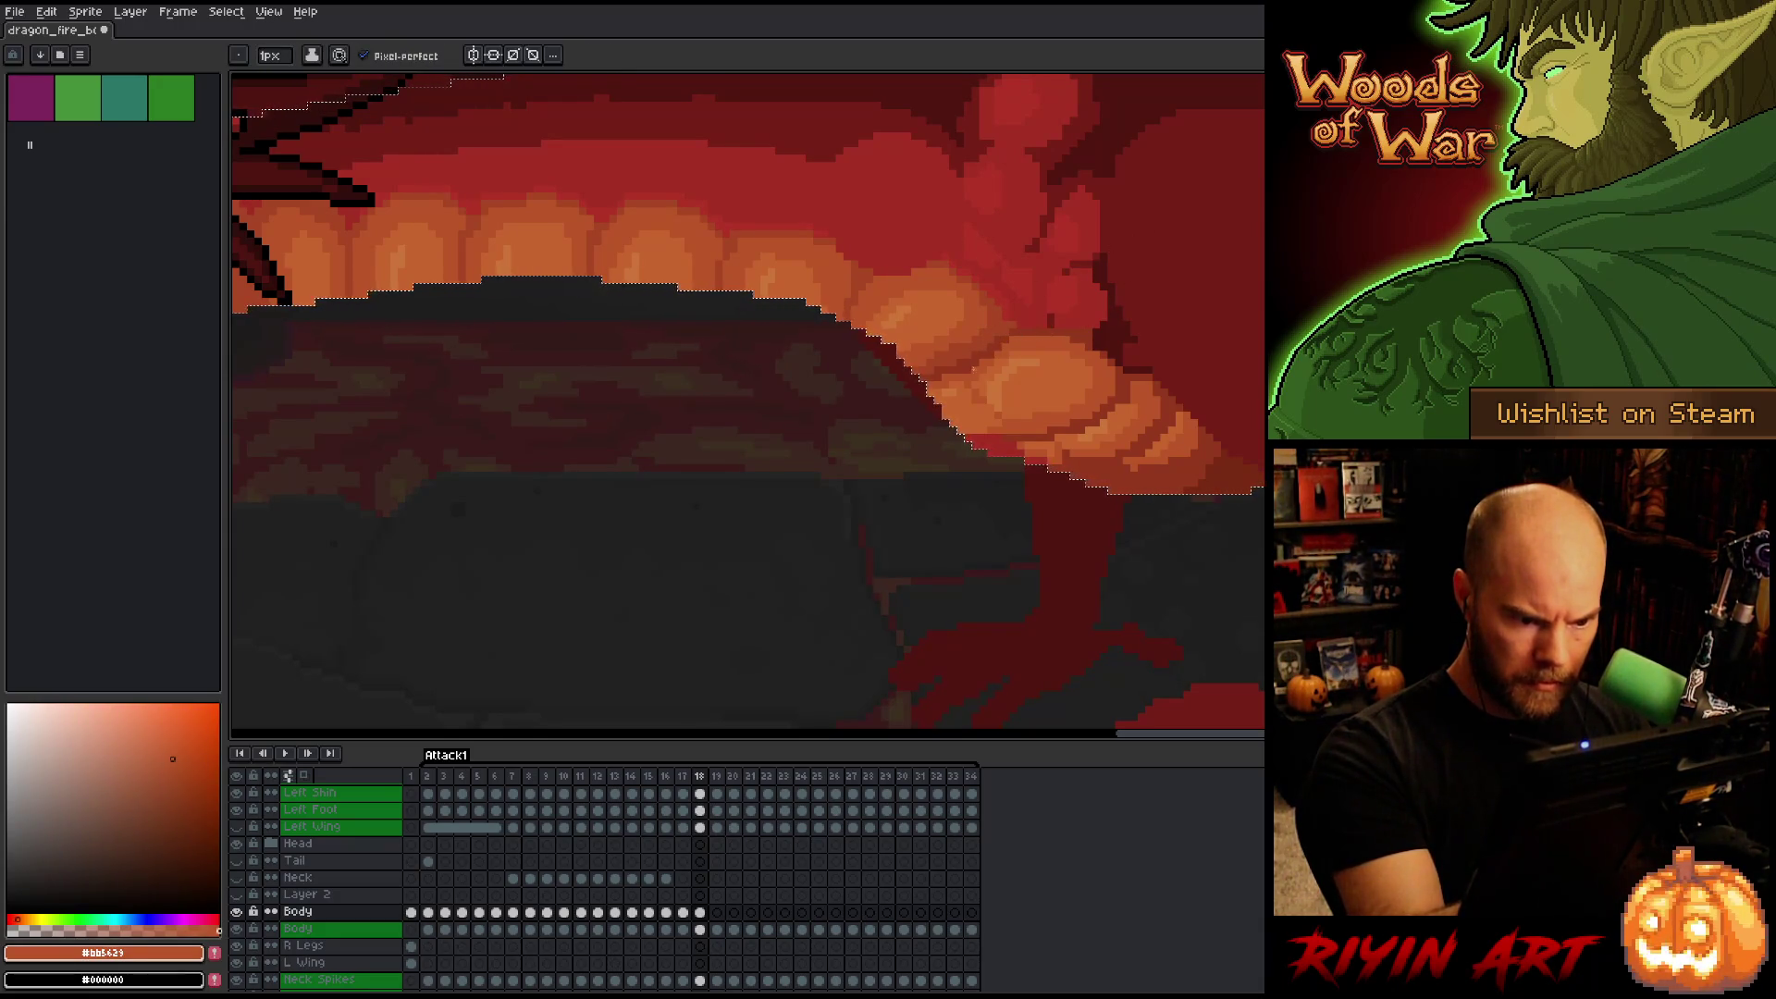
Shade the lower plate edges alternating red #92381c with oranges #bb5629, #a74624 and #bb5429.
{"action": "left_click", "coordinate": [998, 440], "text": "alt"}
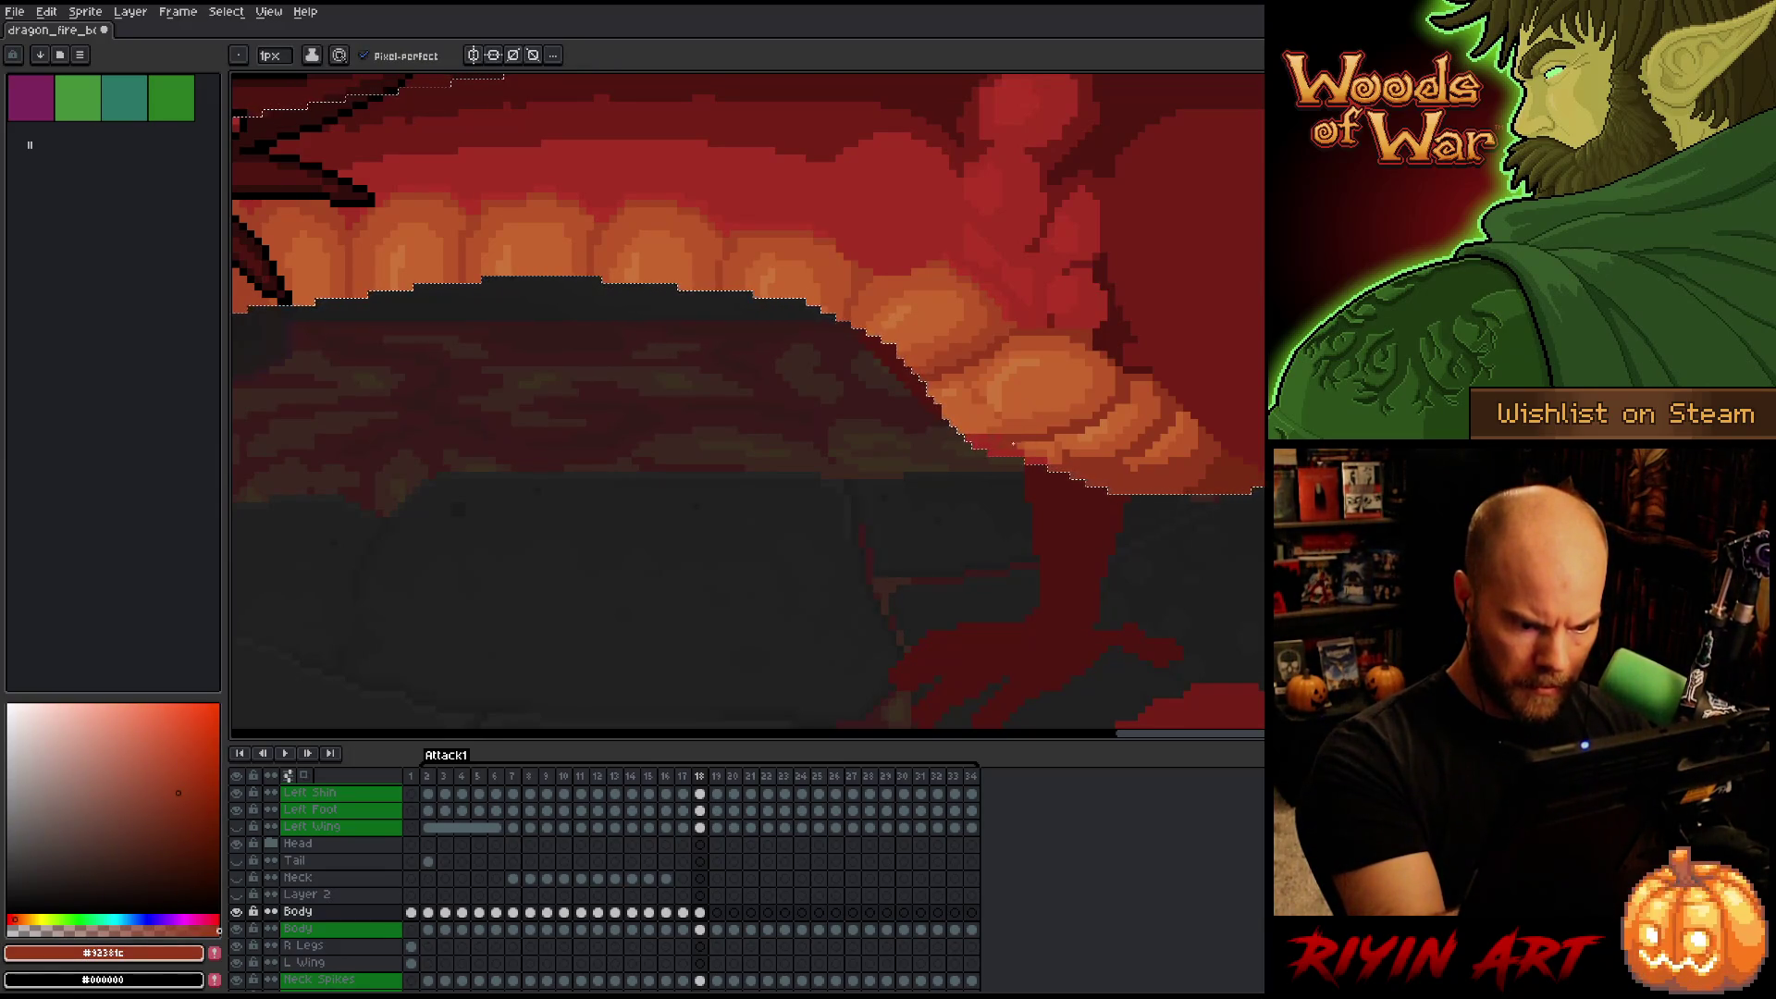
{"action": "left_click", "coordinate": [1011, 409], "text": "alt"}
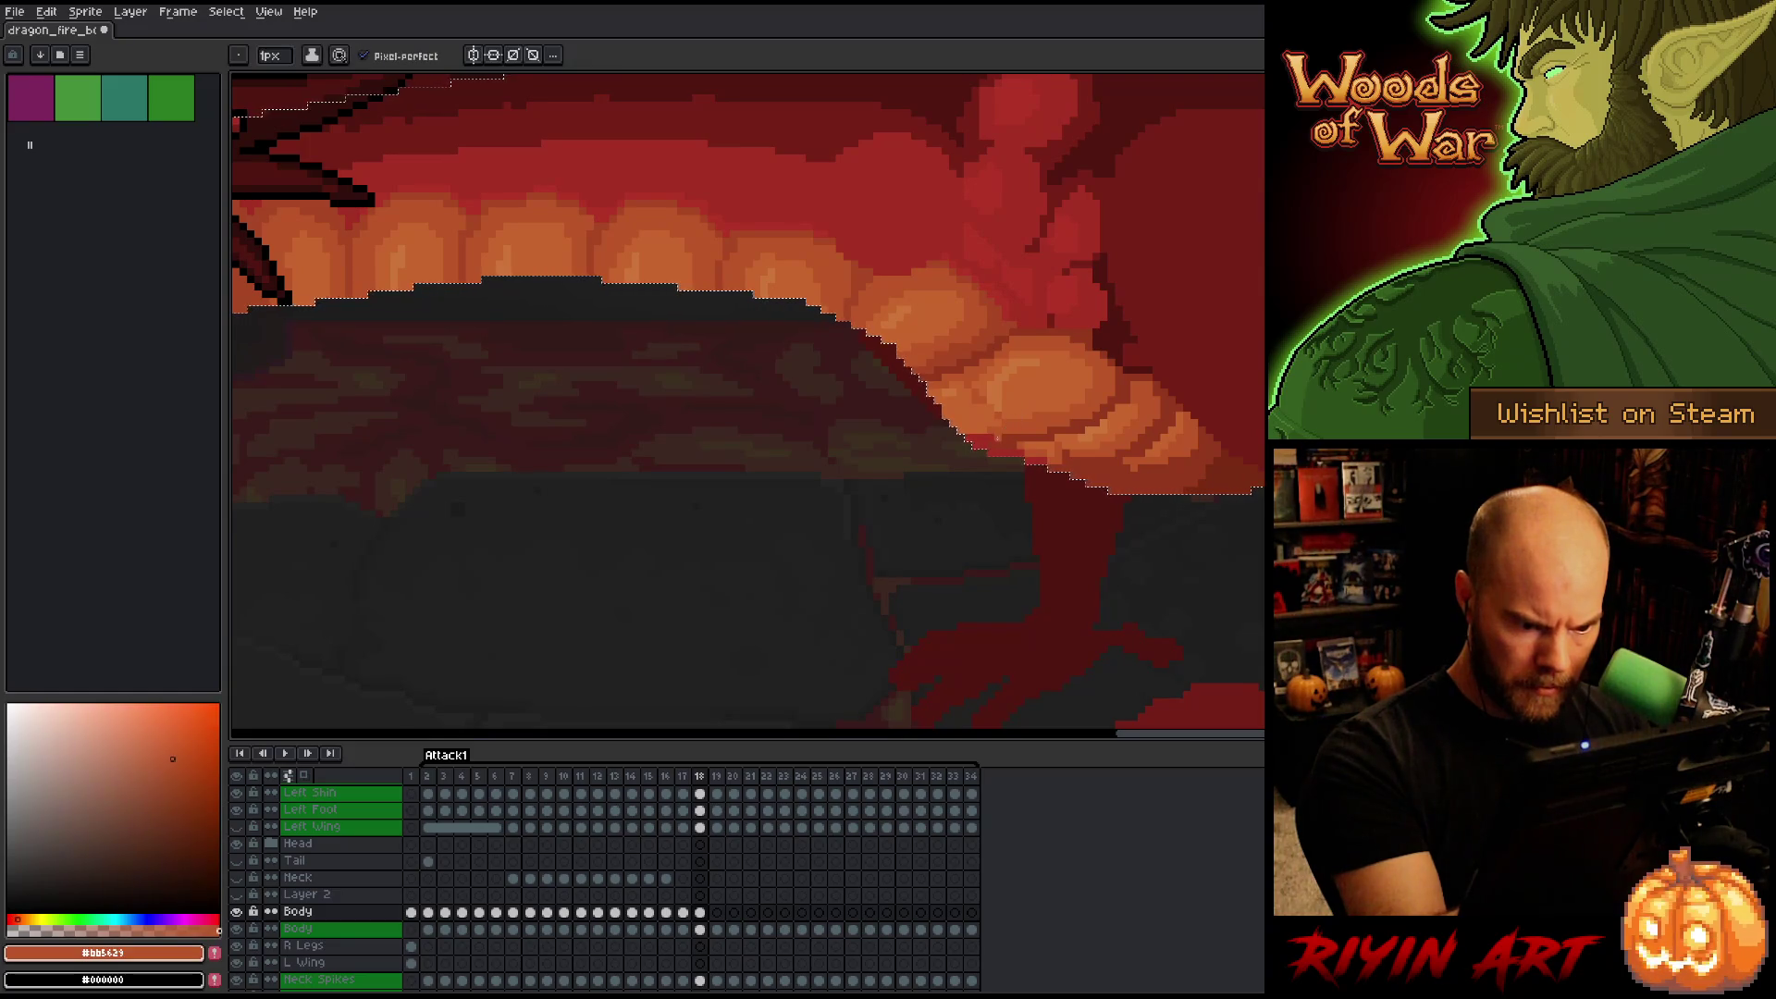
{"action": "left_click", "coordinate": [987, 404], "text": "alt"}
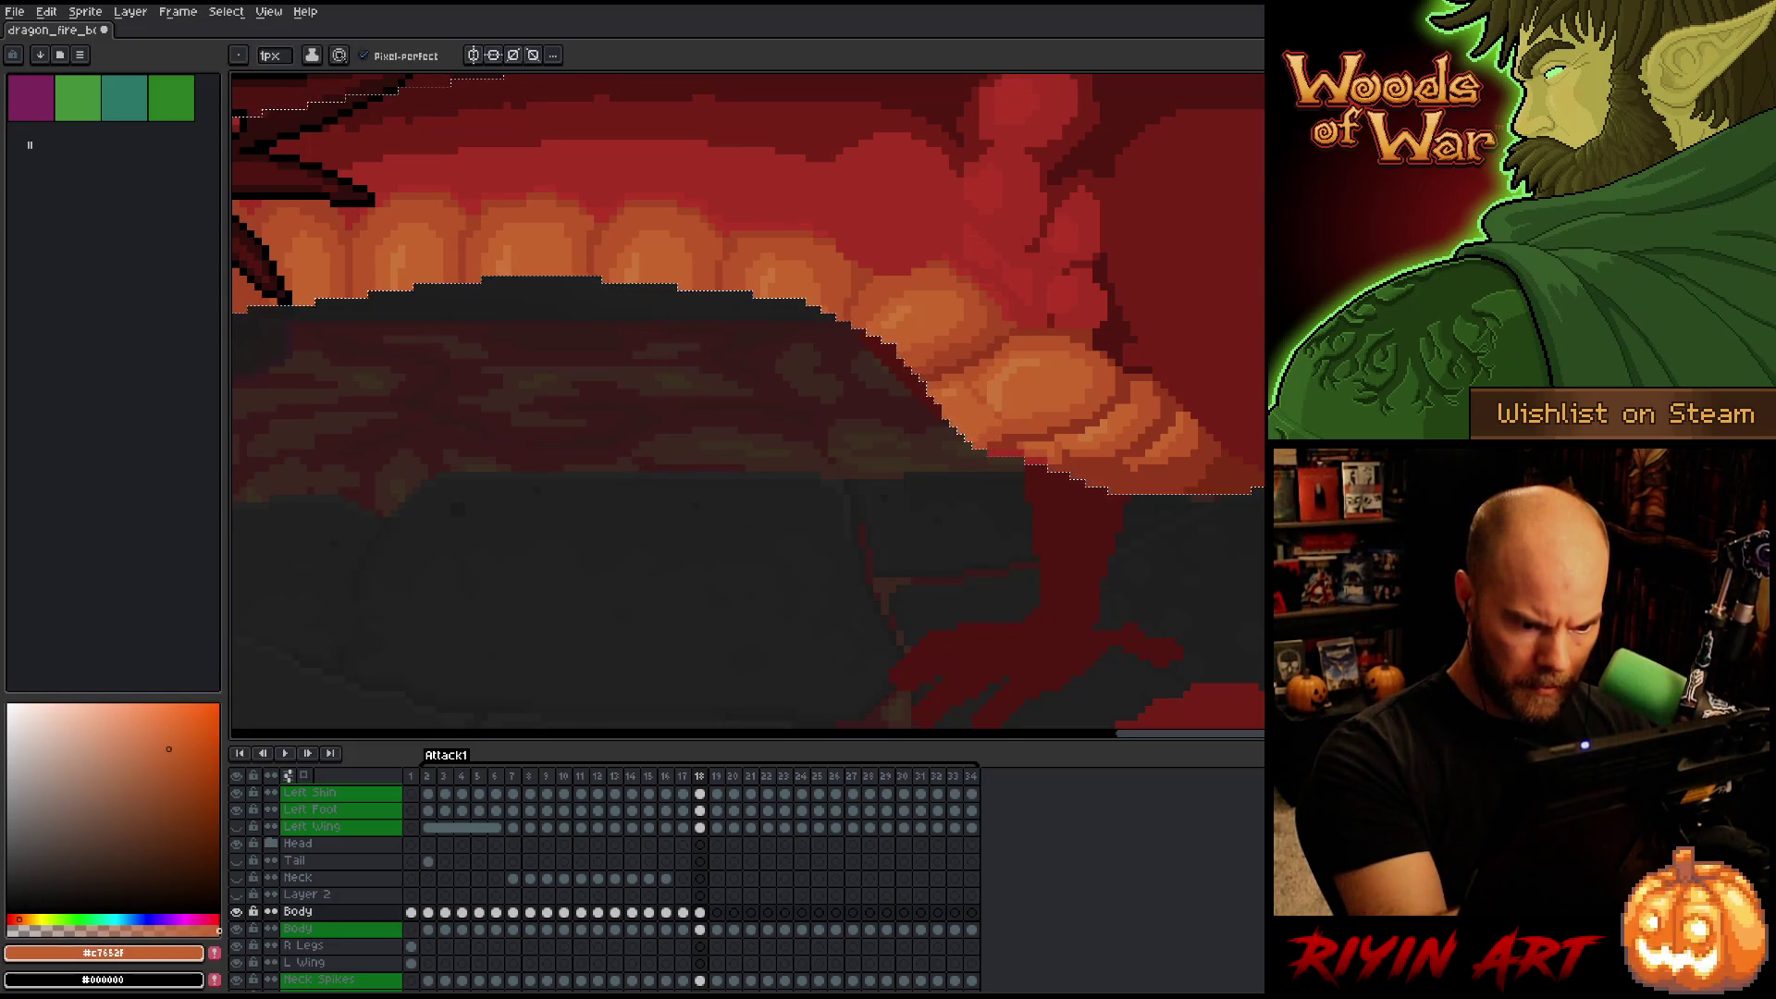
{"action": "left_click", "coordinate": [1039, 416], "text": "alt"}
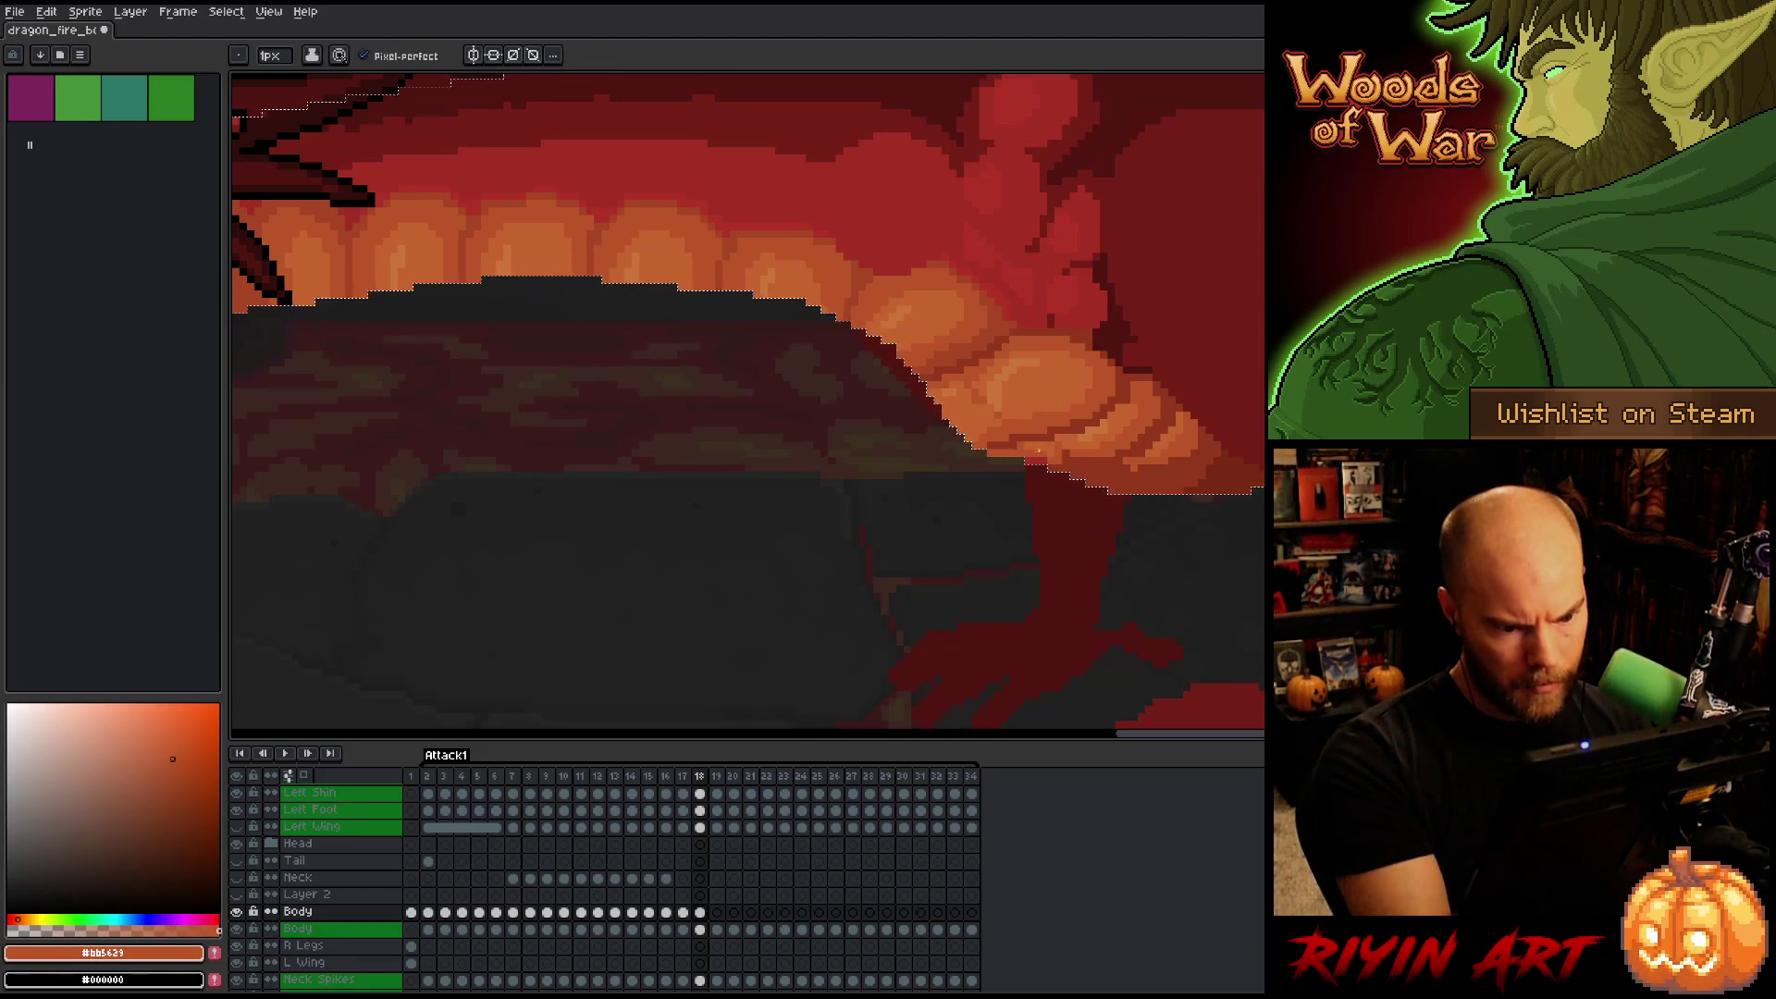
{"action": "left_click", "coordinate": [1011, 428], "text": "alt"}
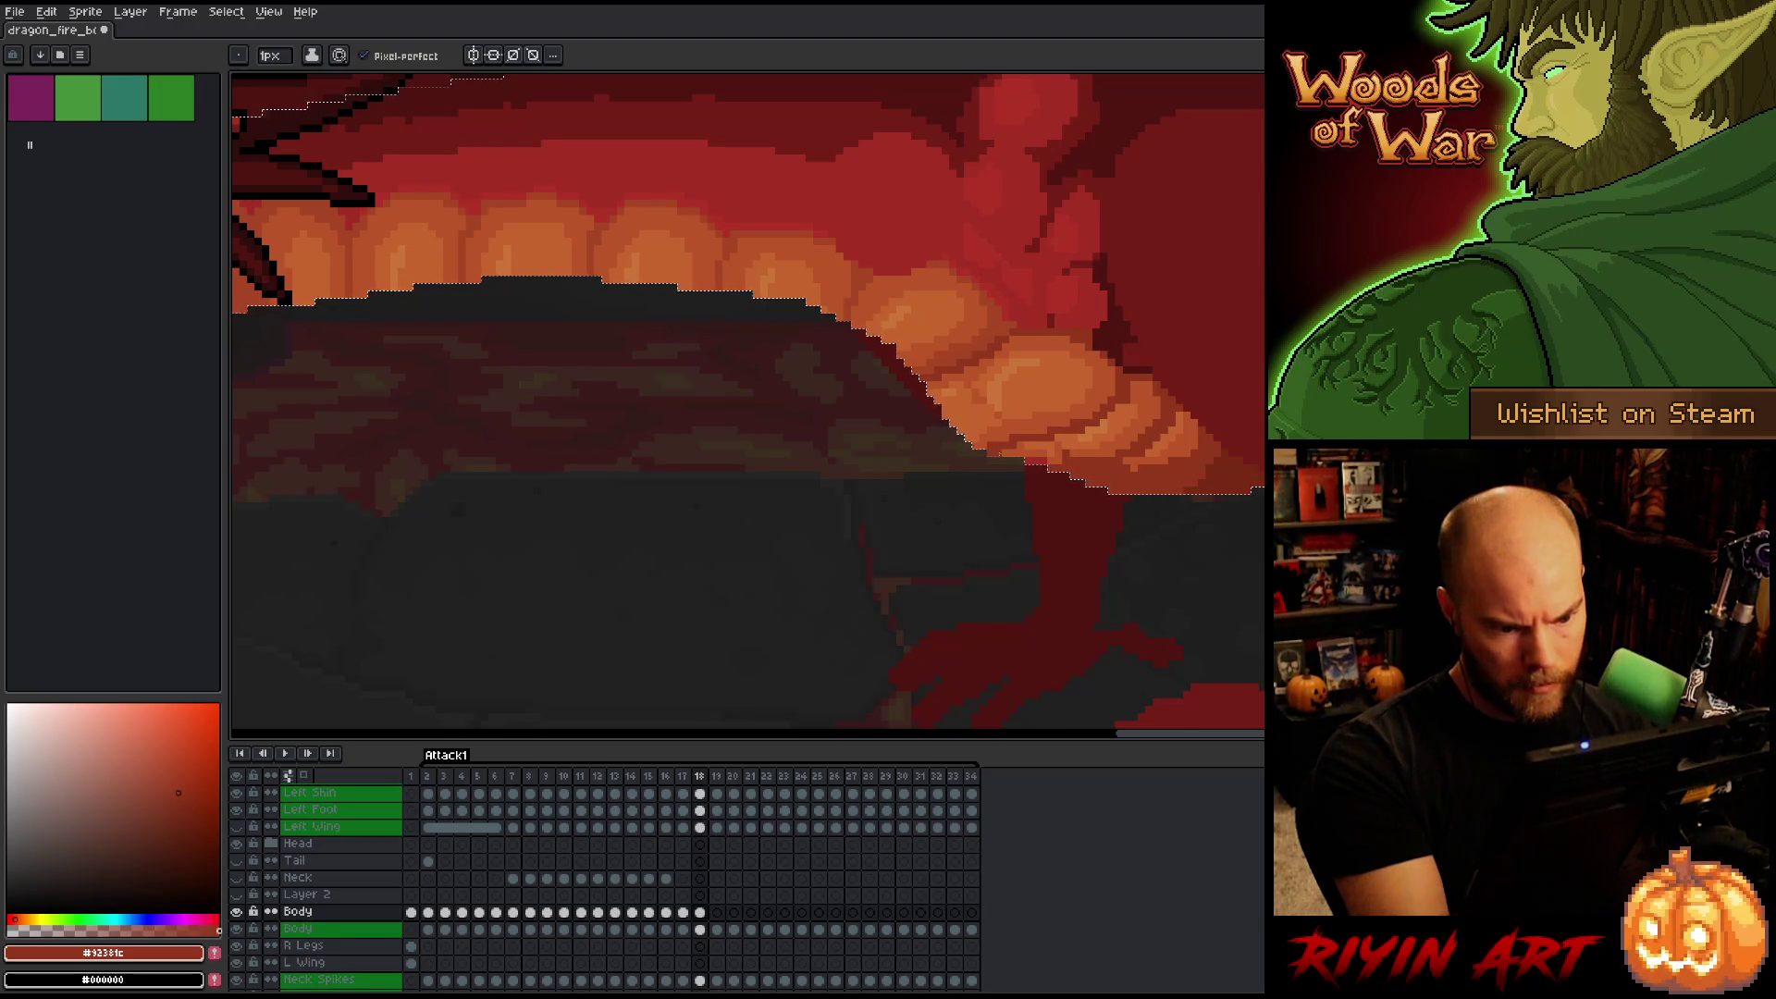
{"action": "left_click", "coordinate": [1015, 432], "text": "alt"}
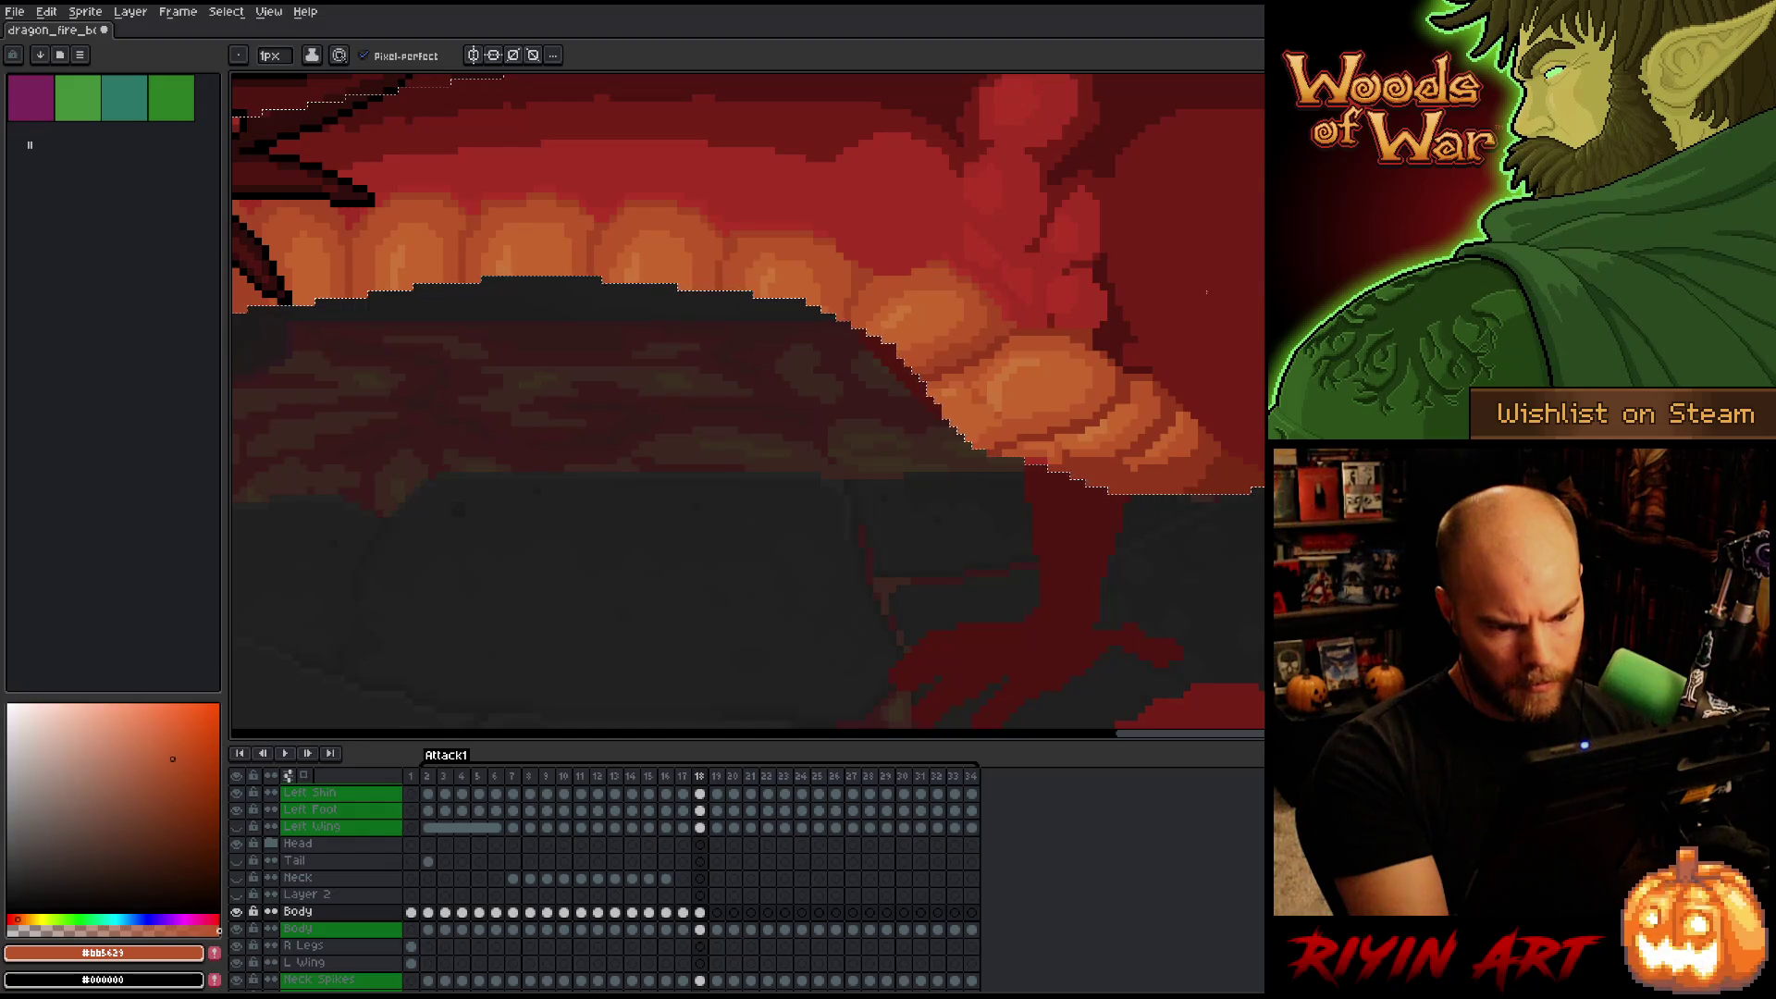
{"action": "left_click", "coordinate": [1071, 453], "text": "alt"}
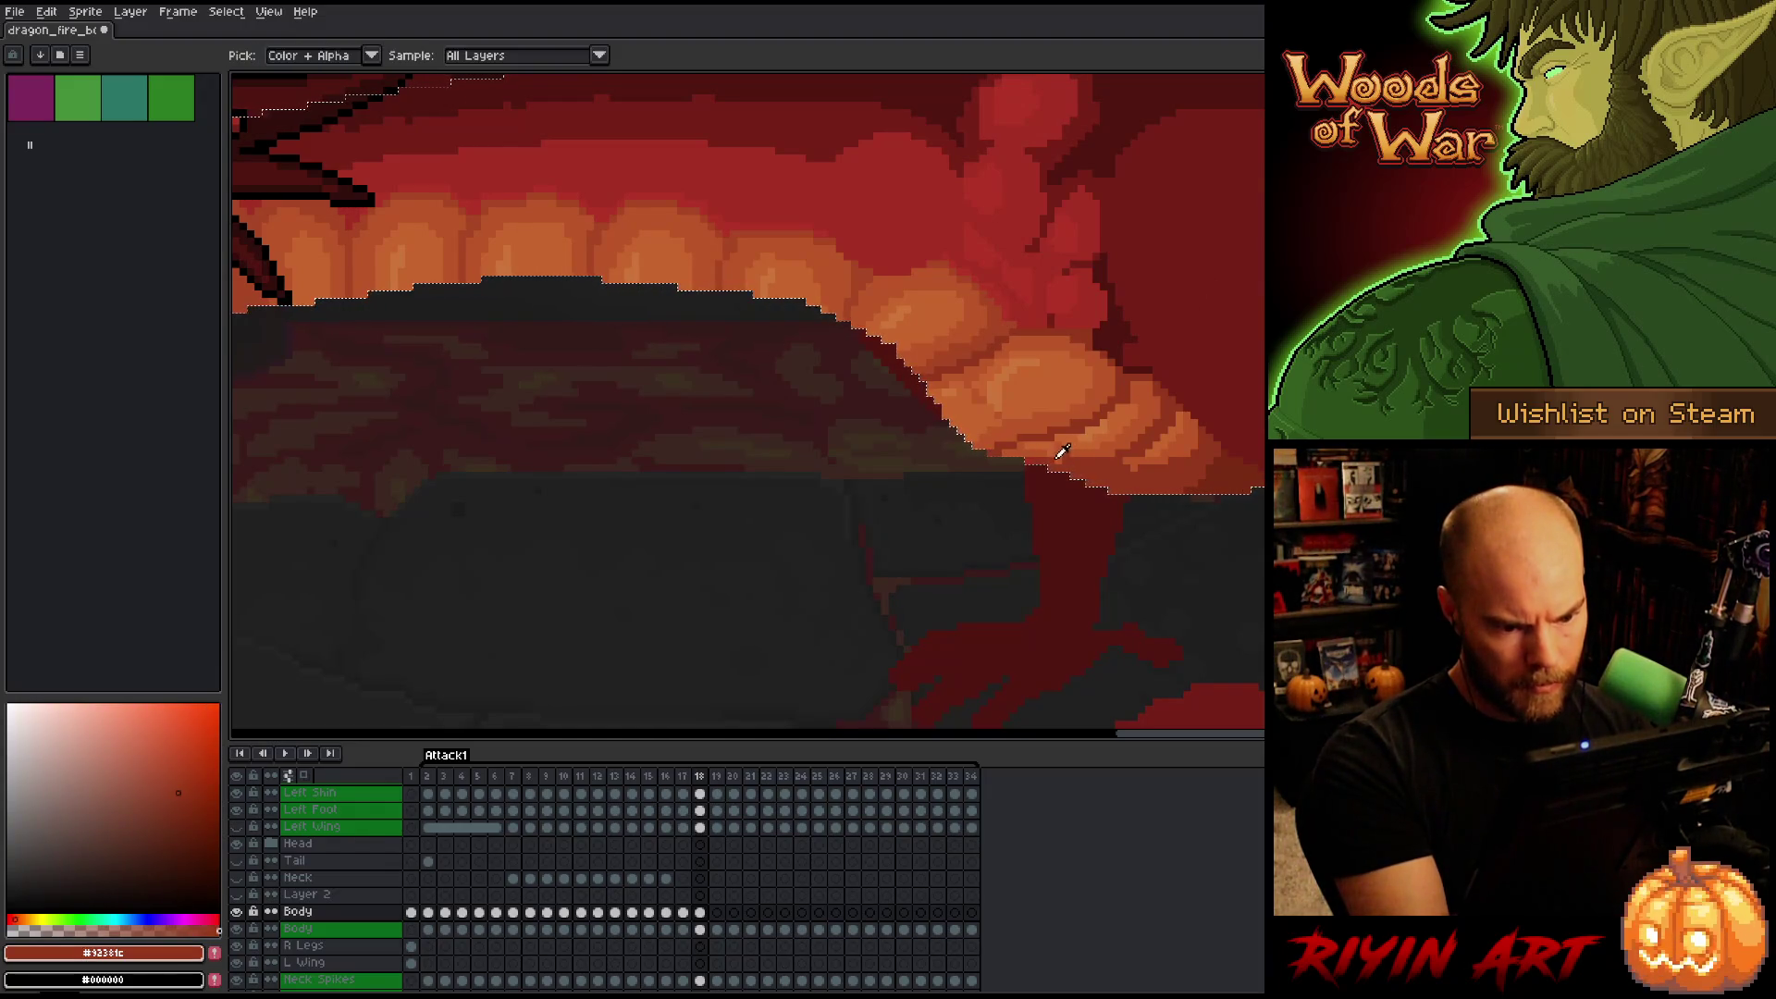
{"action": "left_click", "coordinate": [1058, 451], "text": "alt"}
{"action": "left_click", "coordinate": [1145, 464], "text": "alt"}
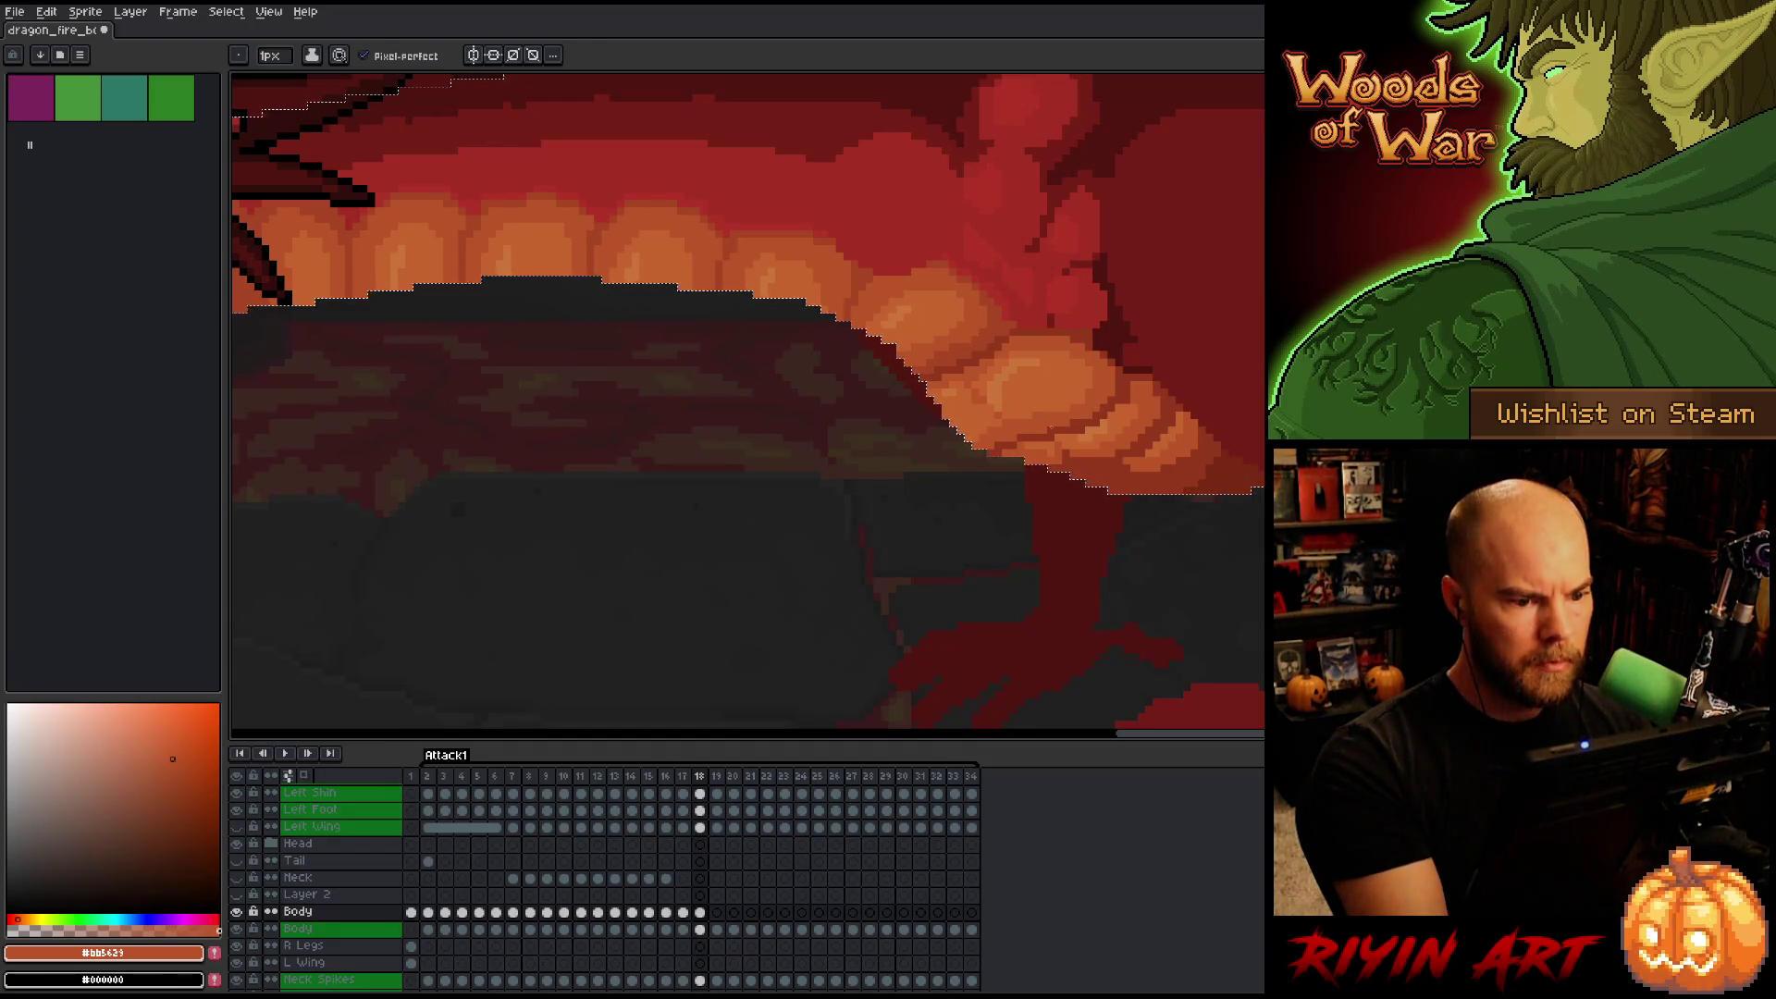
{"action": "left_click_drag", "start_coordinate": [965, 460], "coordinate": [1039, 586]}
{"action": "left_click", "coordinate": [1031, 451], "text": "alt"}
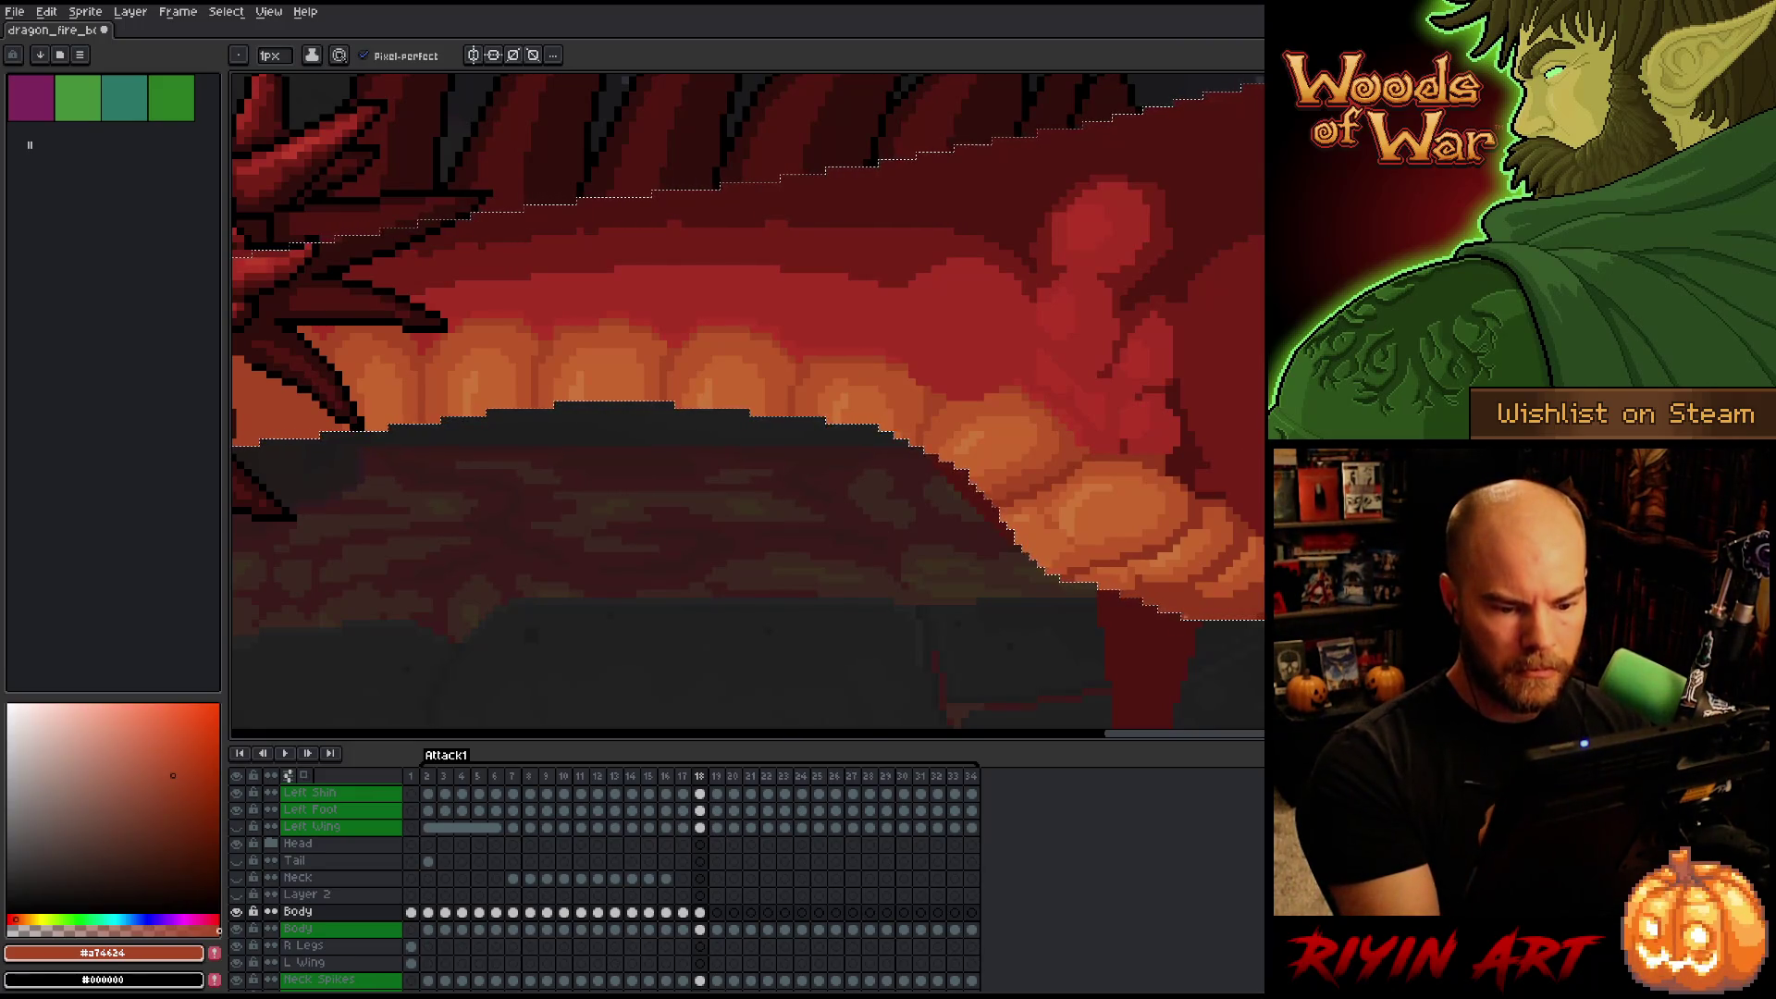
{"action": "left_click", "coordinate": [1217, 515], "text": "alt"}
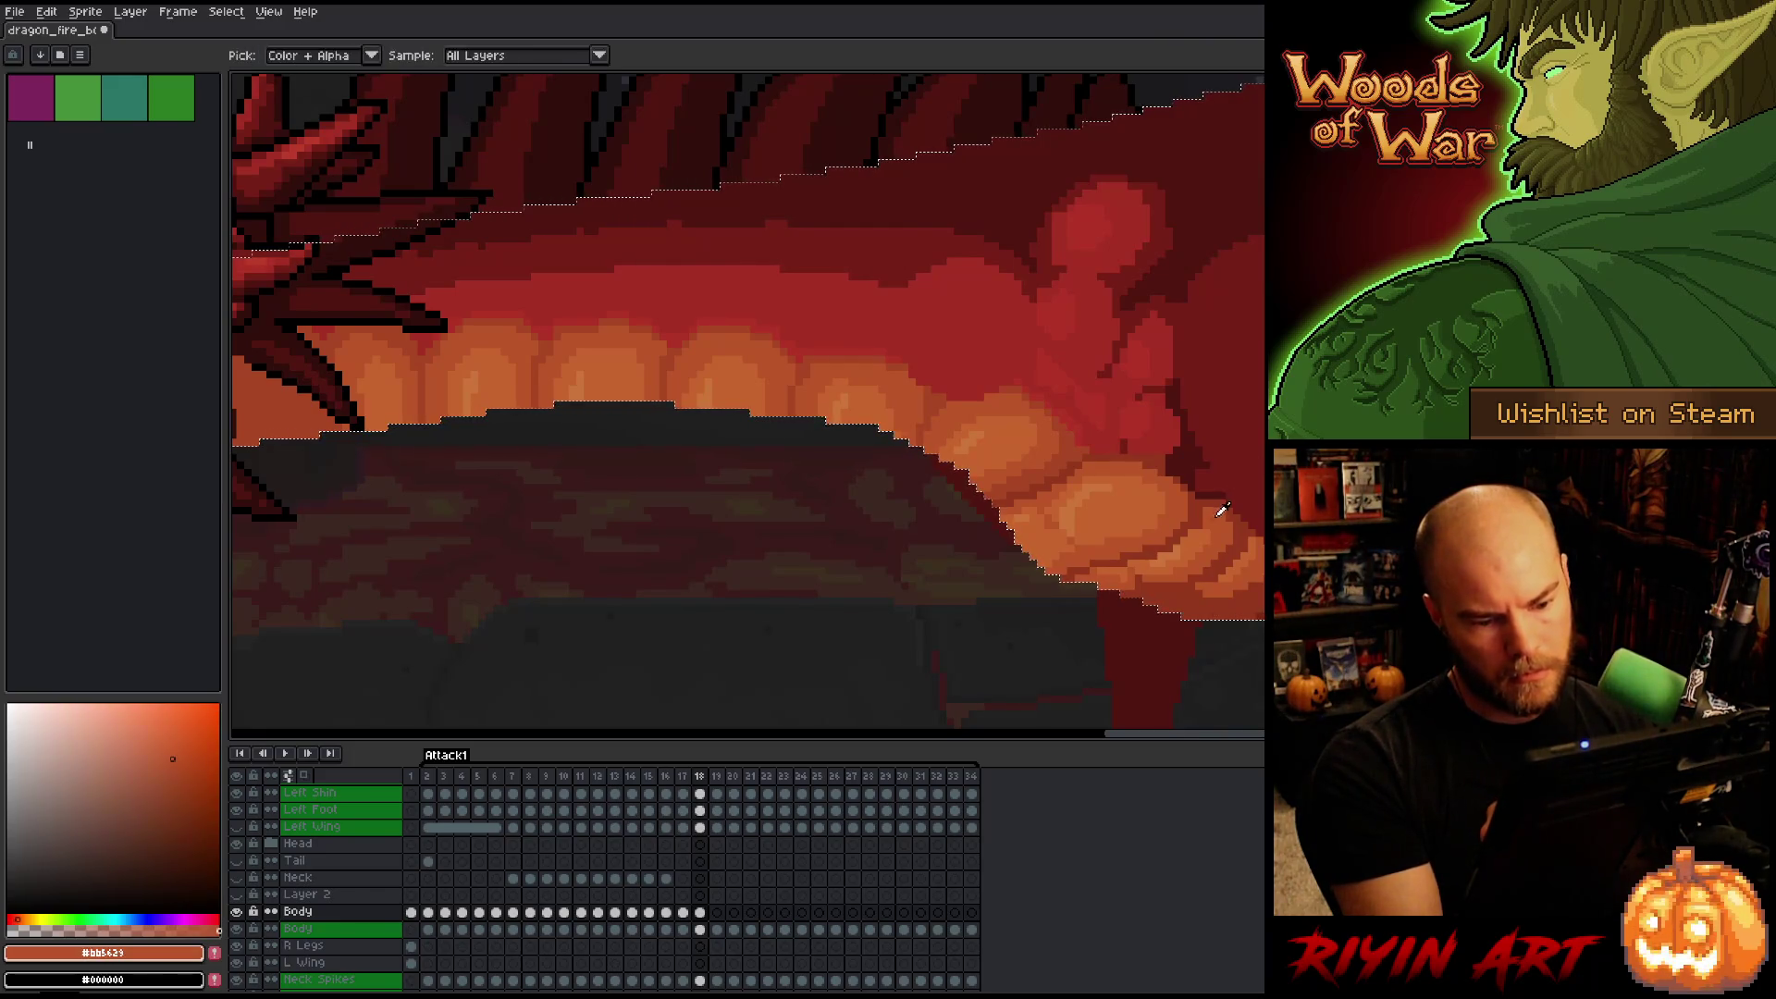
{"action": "key", "text": "ctrl"}
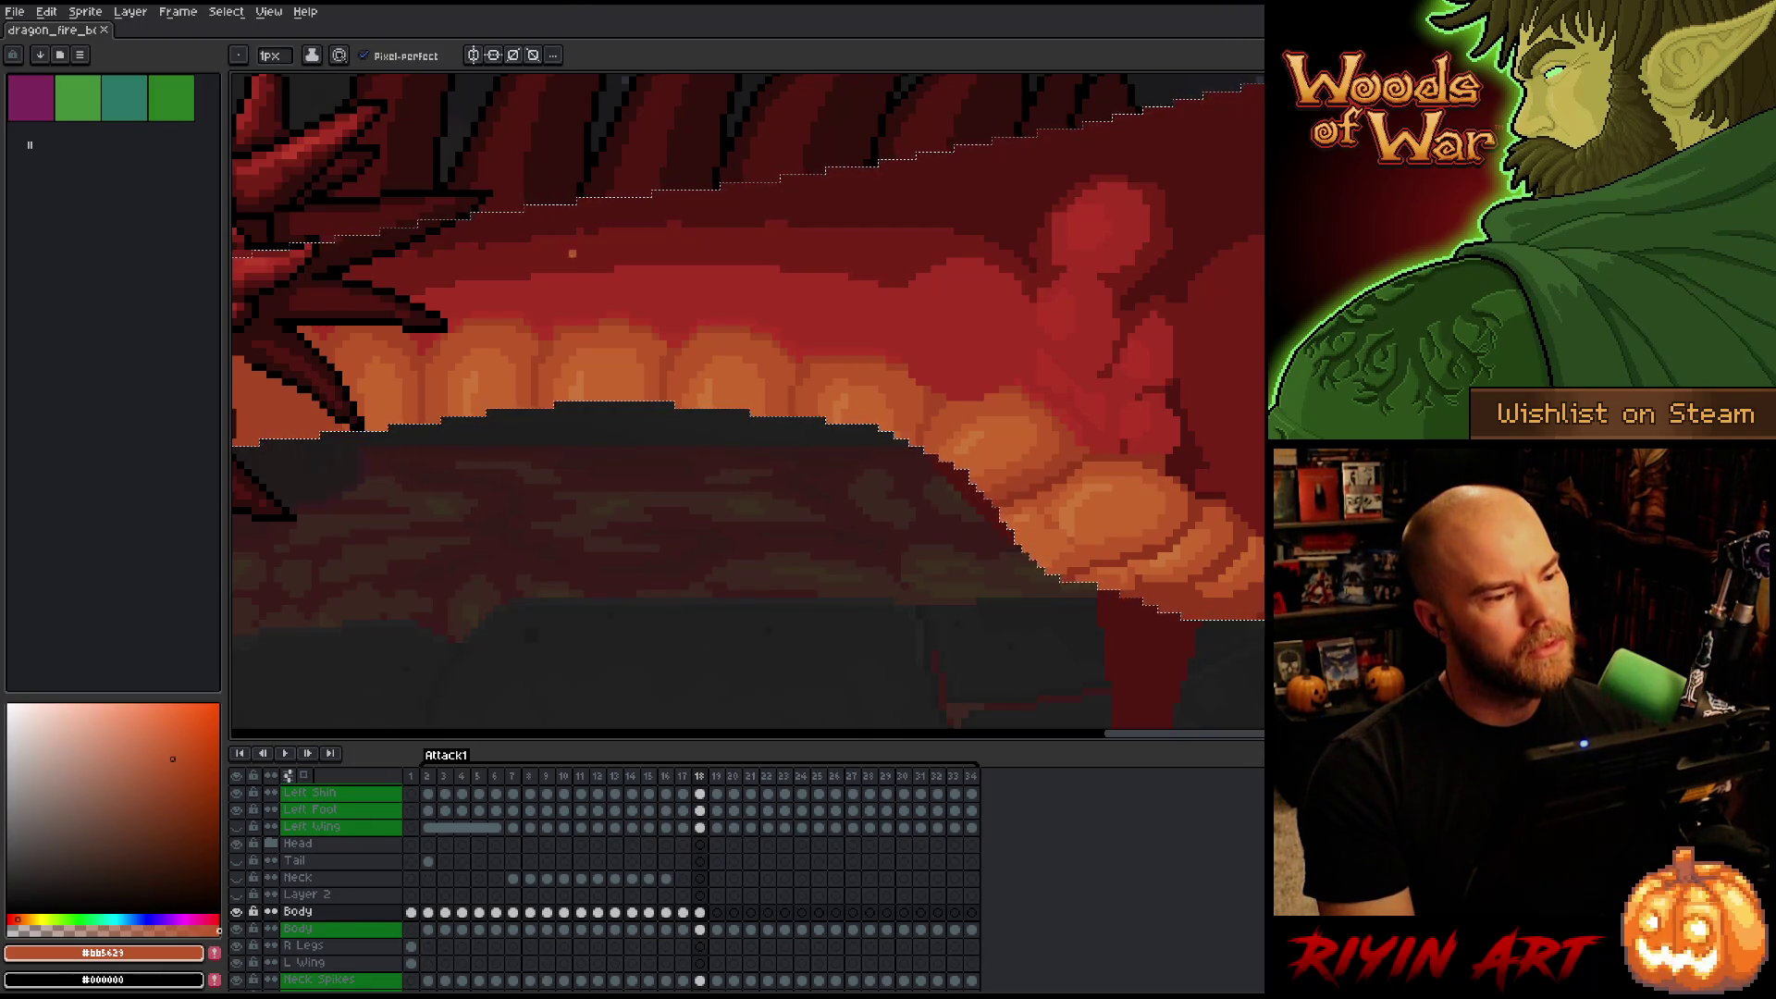
Zoom in and out on the dragon, then select the Body layer's frame 18 cel.
{"action": "scroll", "coordinate": [573, 252], "scroll_direction": "down", "scroll_amount": 4}
{"action": "scroll", "coordinate": [727, 233], "scroll_direction": "up", "scroll_amount": 3}
{"action": "scroll", "coordinate": [869, 413], "scroll_direction": "down", "scroll_amount": 2}
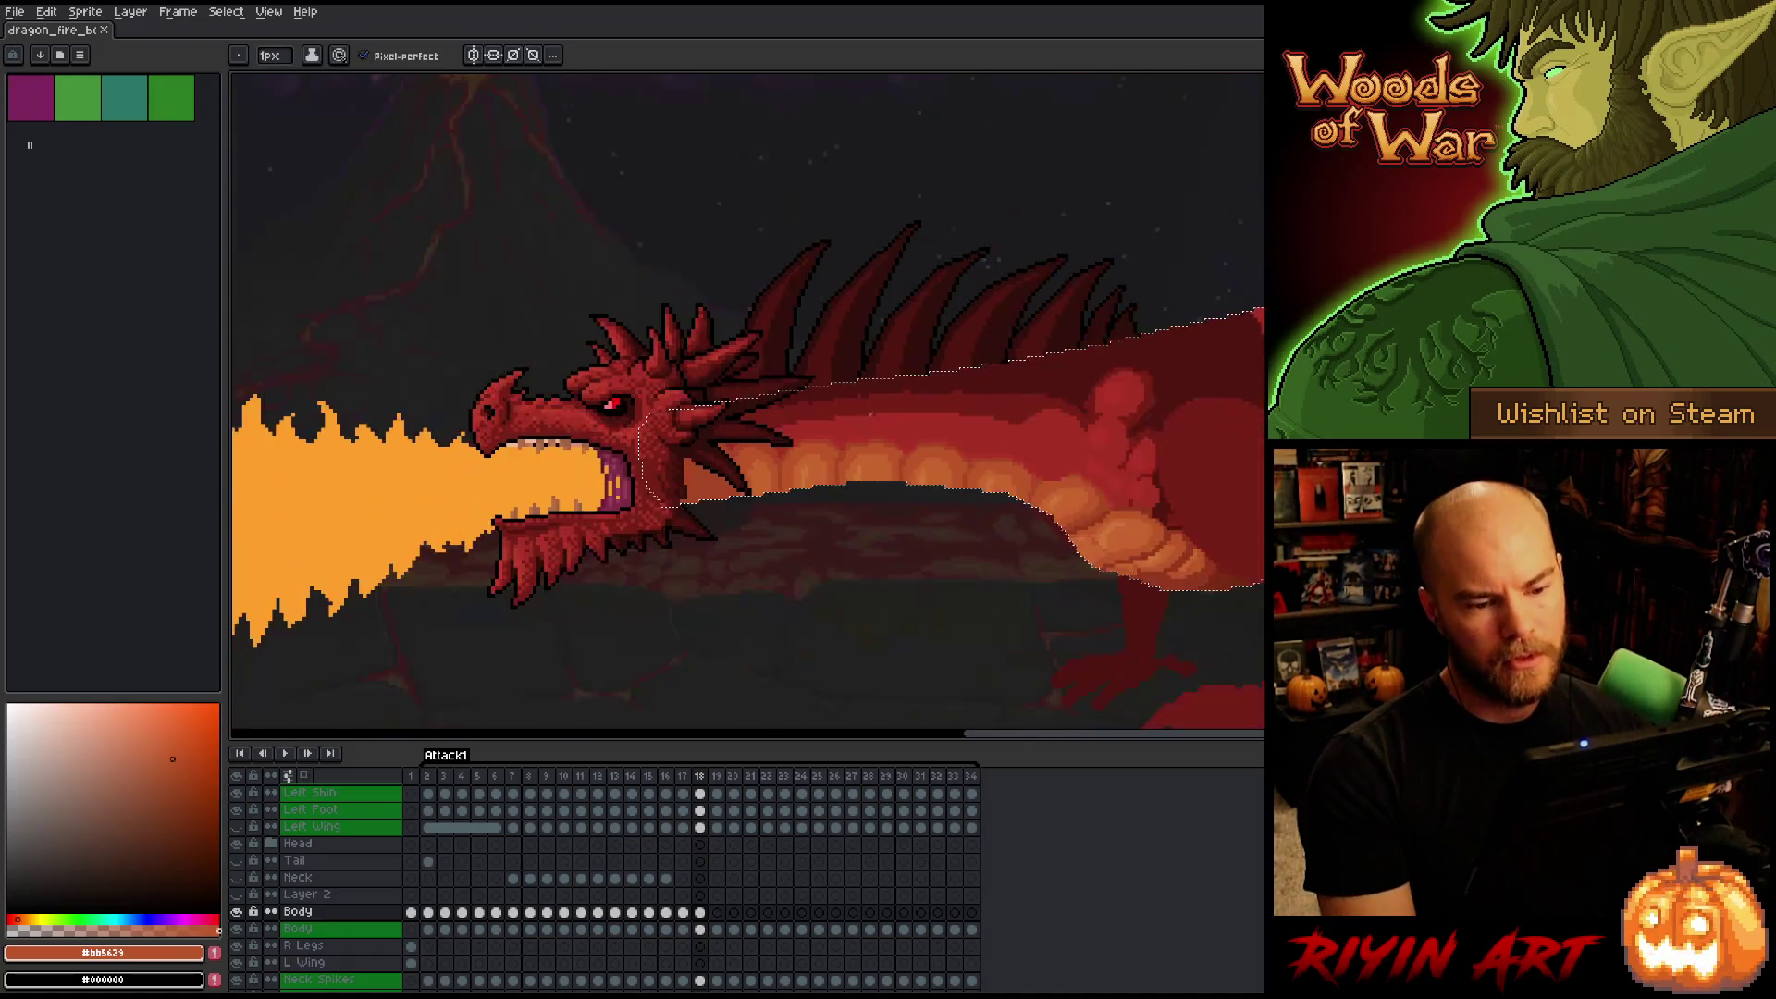
{"action": "scroll", "coordinate": [870, 413], "scroll_direction": "up", "scroll_amount": 2}
{"action": "left_click", "coordinate": [701, 912]}
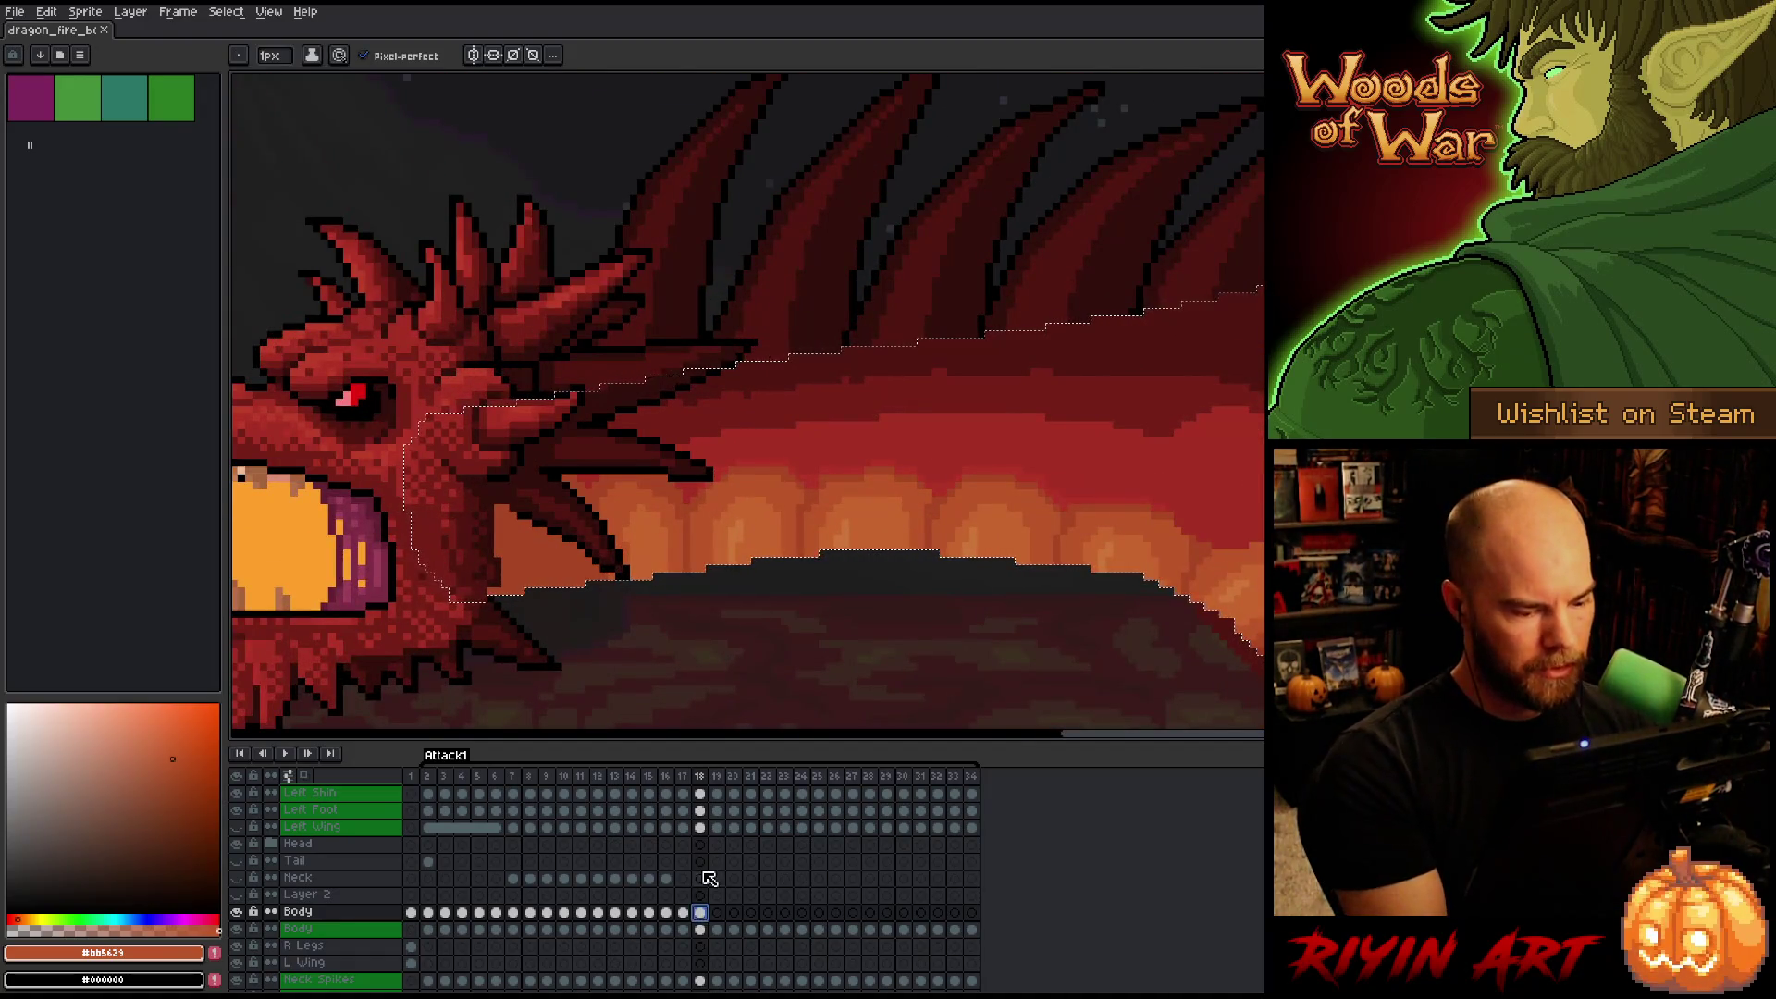
Pan along the body, eyedropping the dark, mid and brighter hip reds.
{"action": "left_click", "coordinate": [999, 350], "text": "alt"}
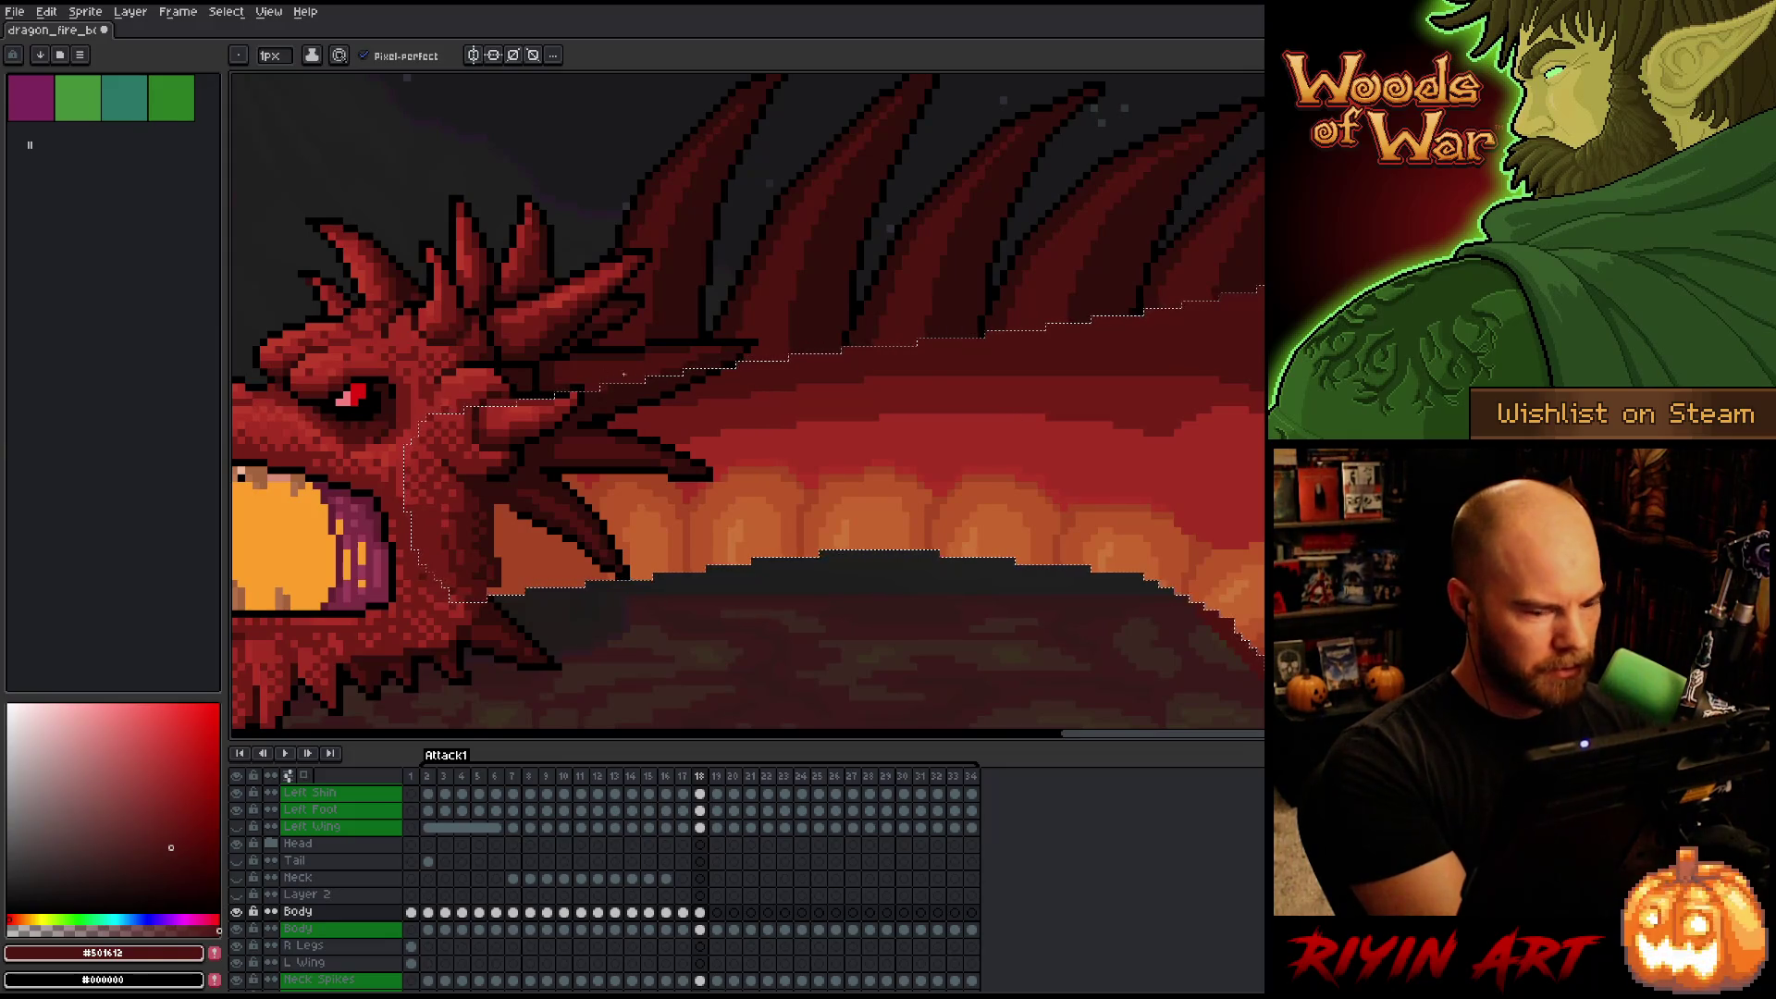
{"action": "scroll", "coordinate": [1035, 597], "scroll_direction": "up", "scroll_amount": 2}
{"action": "left_click_drag", "start_coordinate": [1034, 597], "coordinate": [937, 615]}
{"action": "left_click", "coordinate": [749, 436], "text": "alt"}
{"action": "left_click_drag", "start_coordinate": [1142, 571], "coordinate": [1004, 564]}
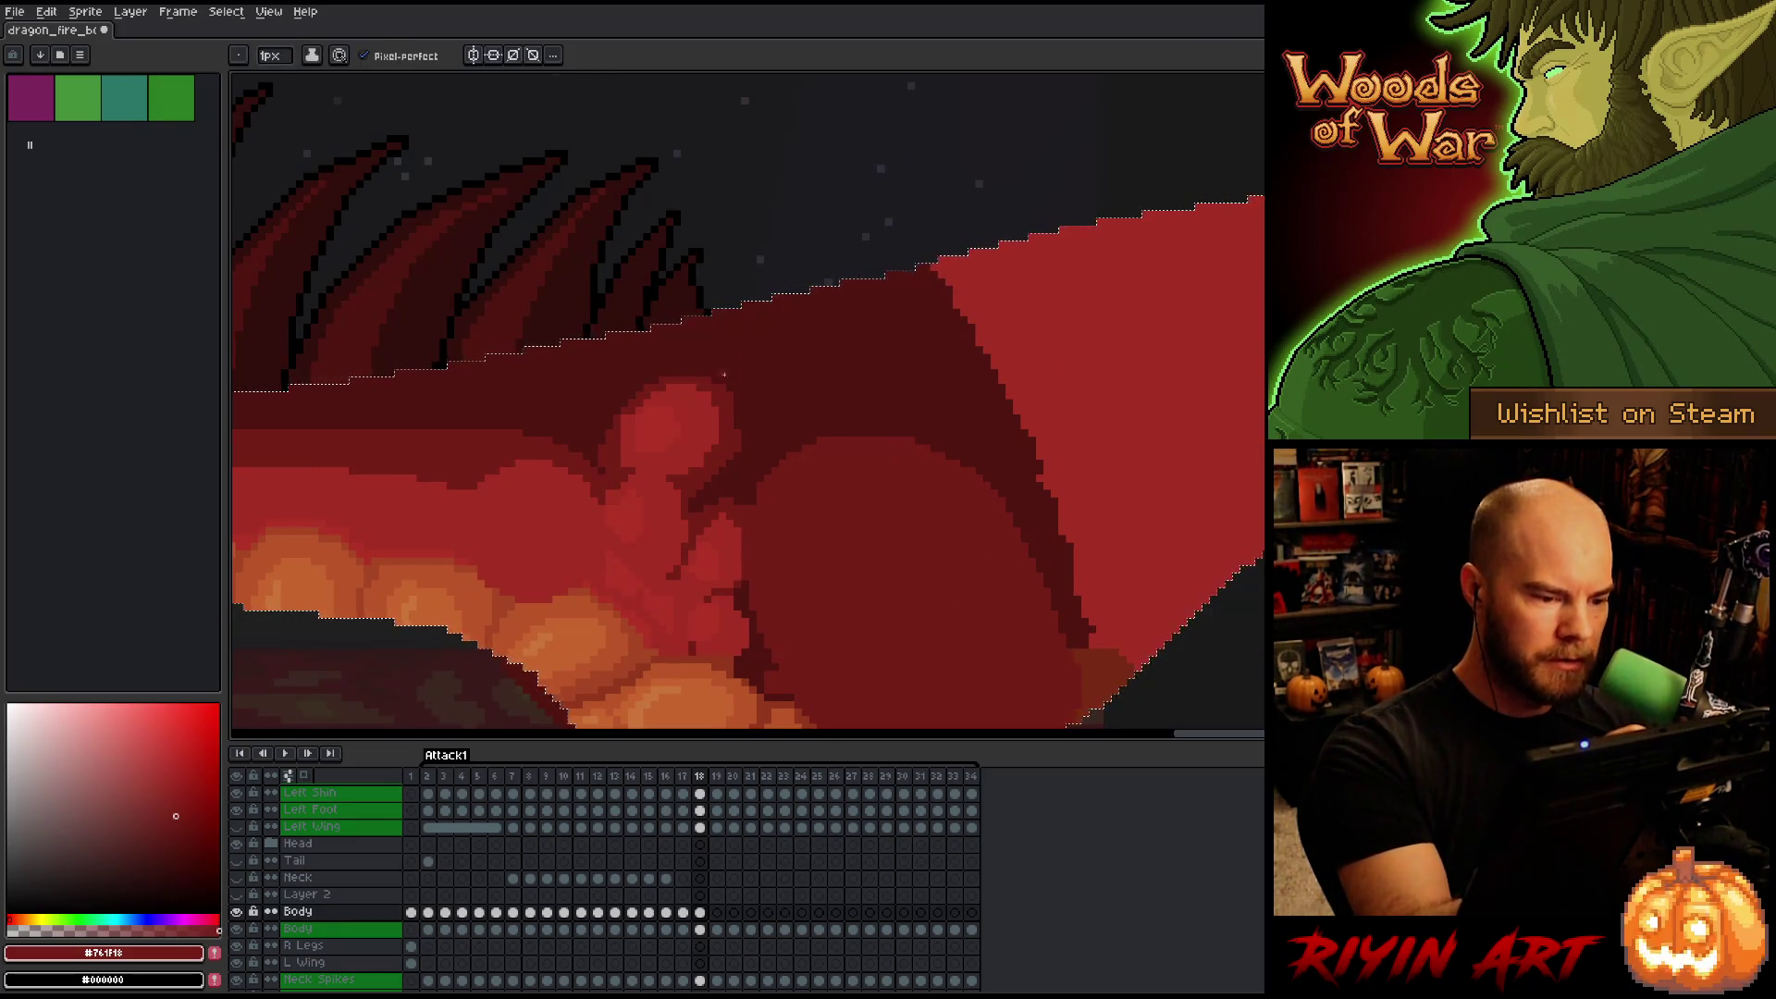
{"action": "left_click", "coordinate": [715, 445], "text": "alt"}
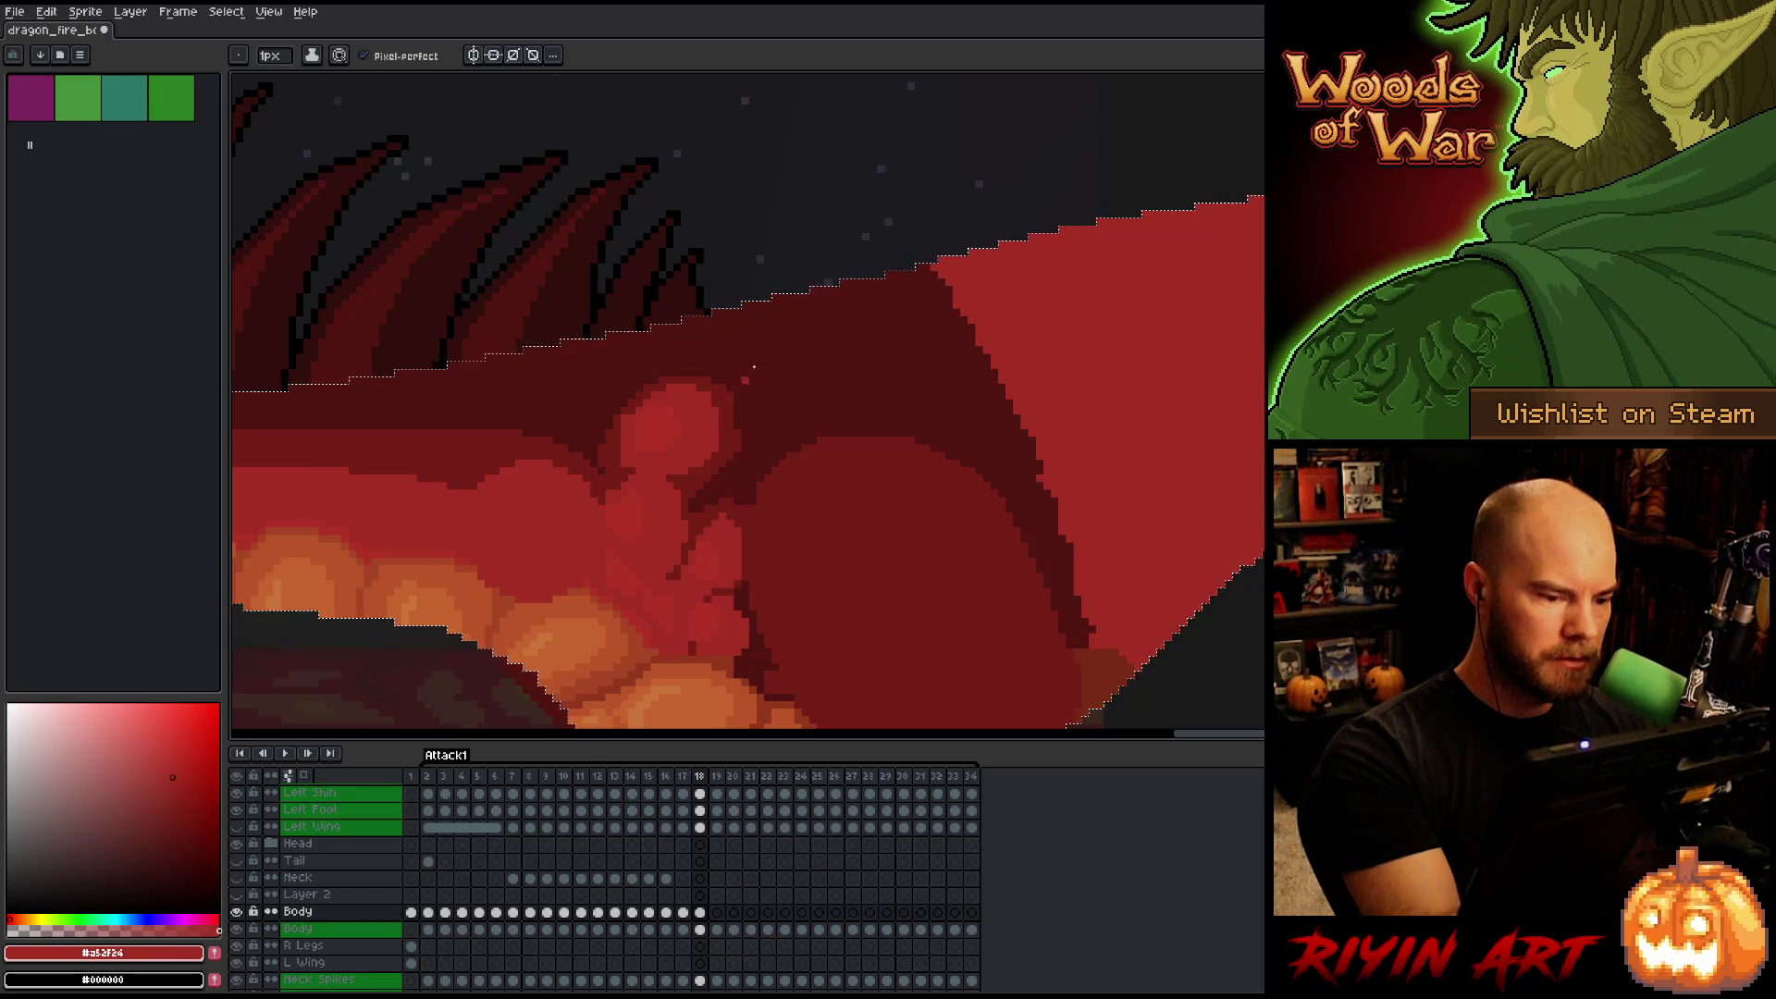
{"action": "left_click", "coordinate": [623, 466], "text": "alt"}
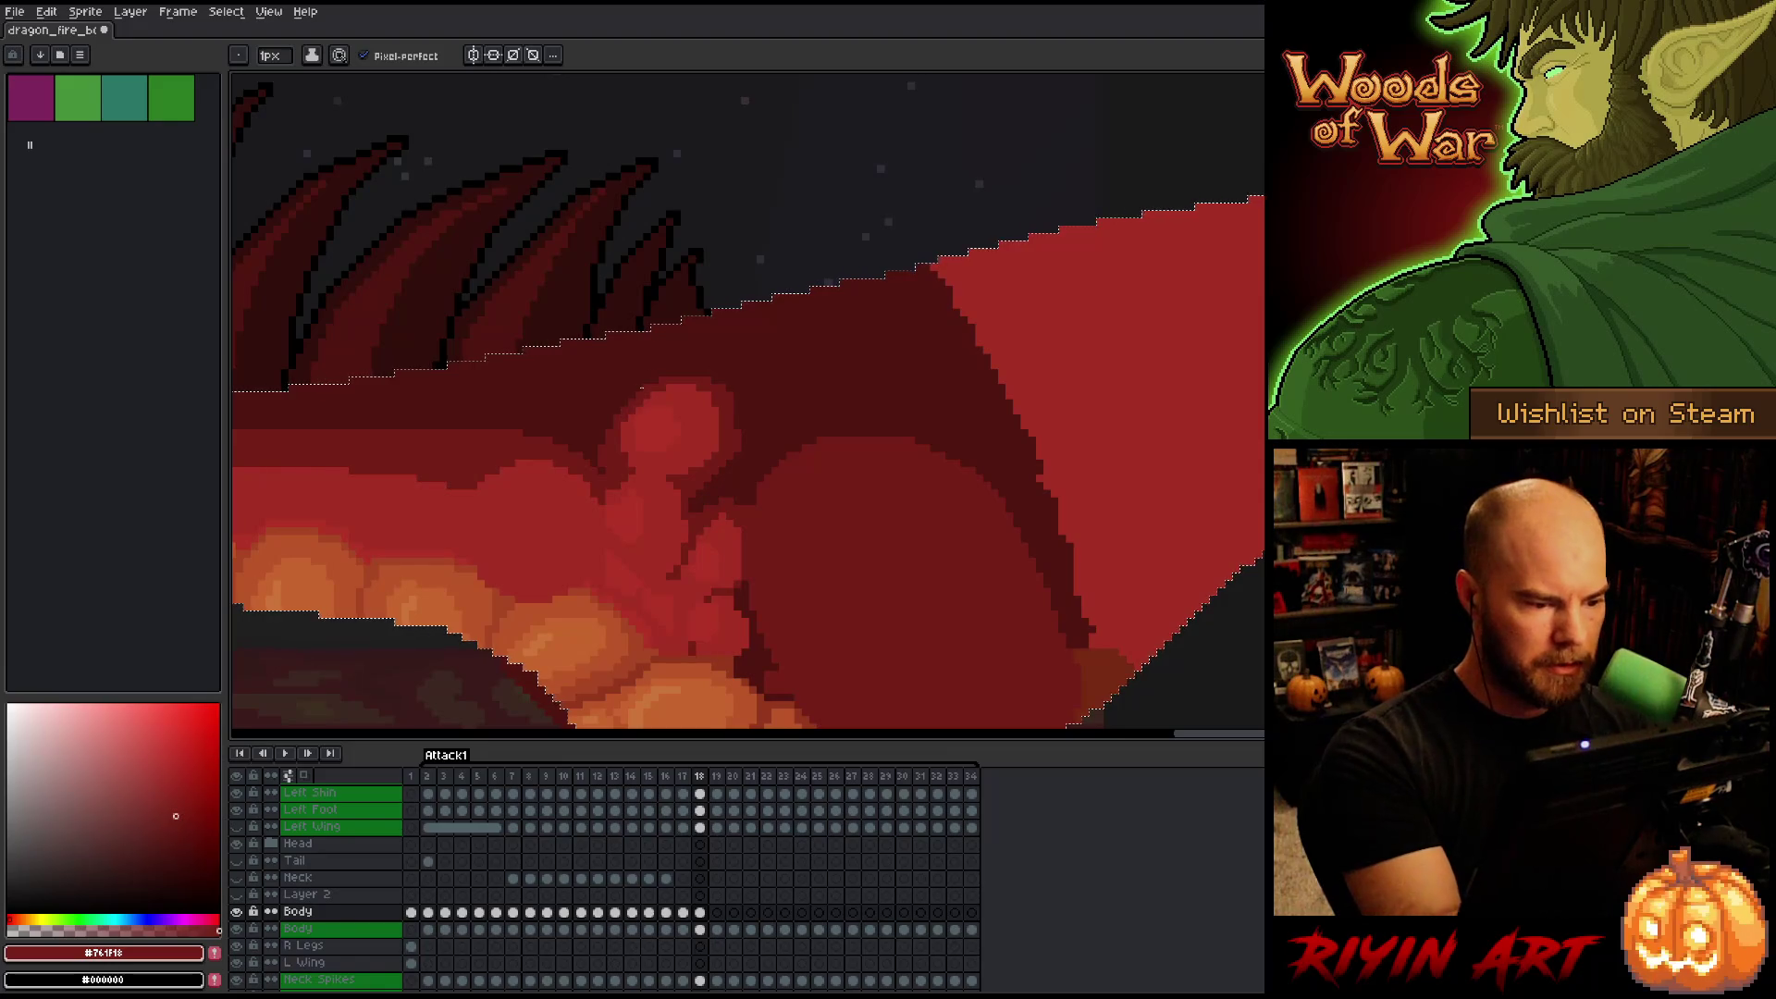
Sample the darkest body red, pan toward the neck, and pick the belly-plate oranges for the pencil.
{"action": "scroll", "coordinate": [1063, 527], "scroll_direction": "down", "scroll_amount": 2}
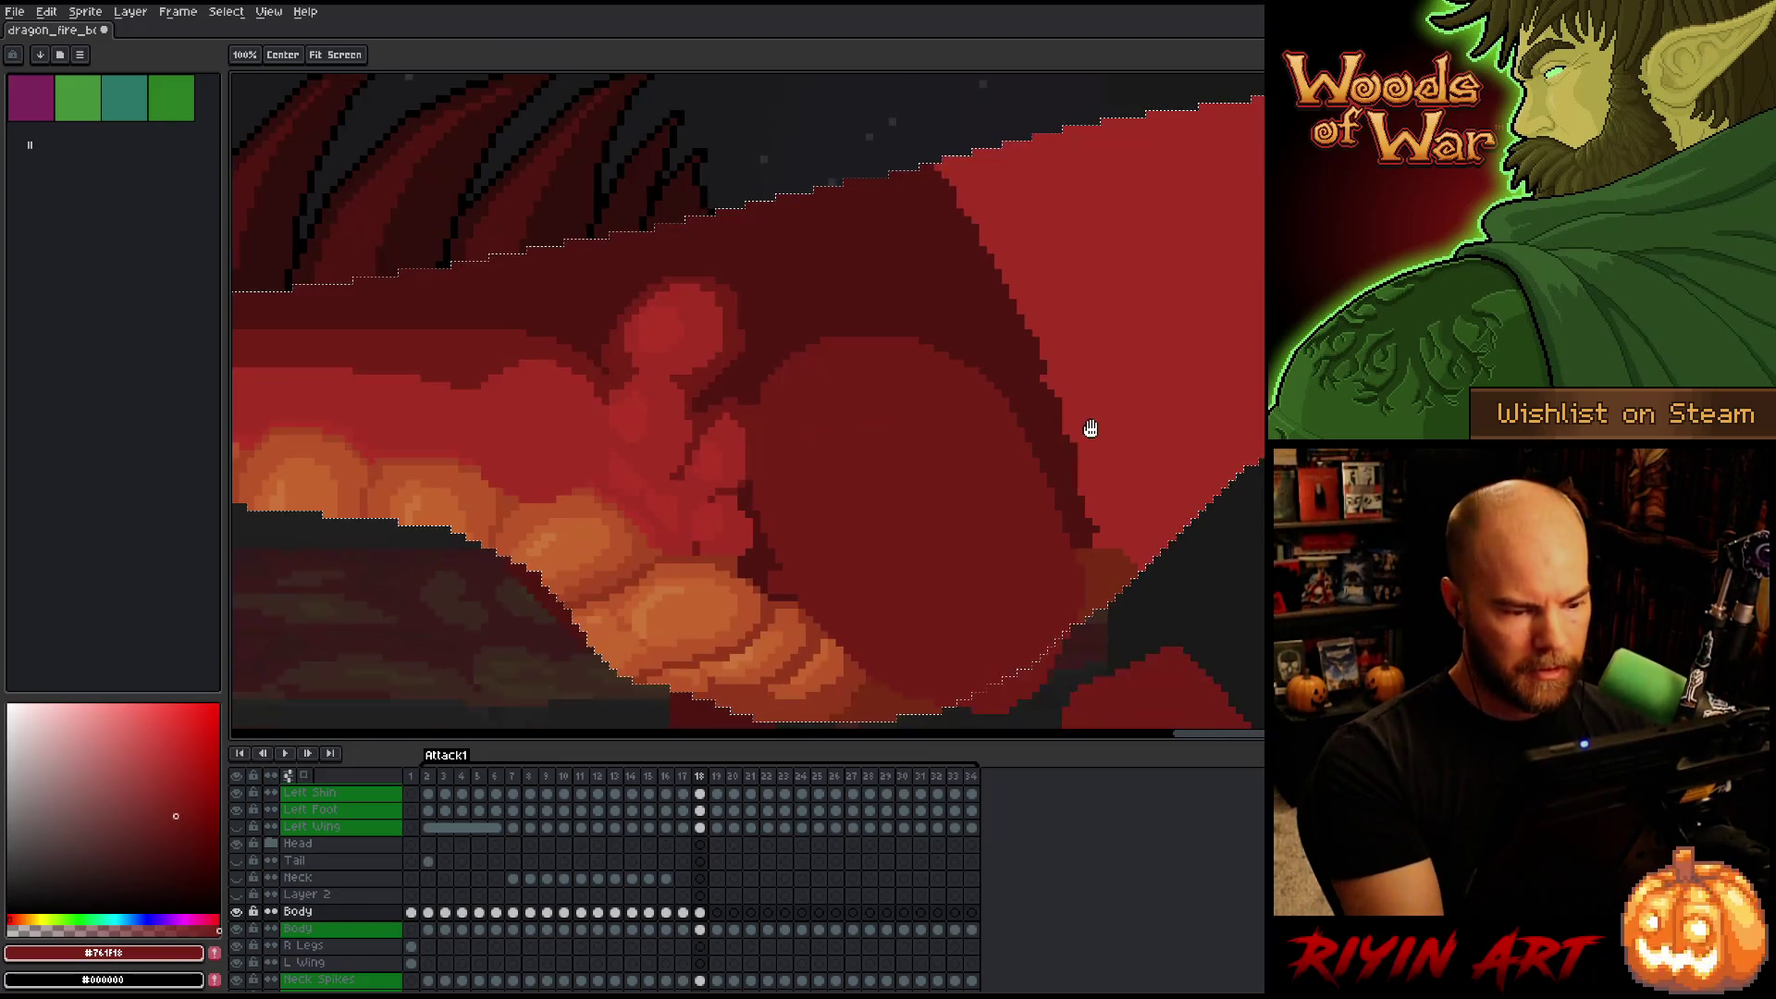
{"action": "left_click", "coordinate": [1039, 397], "text": "alt"}
{"action": "left_click_drag", "start_coordinate": [1039, 397], "coordinate": [1258, 333]}
{"action": "left_click_drag", "start_coordinate": [1130, 444], "coordinate": [1305, 453]}
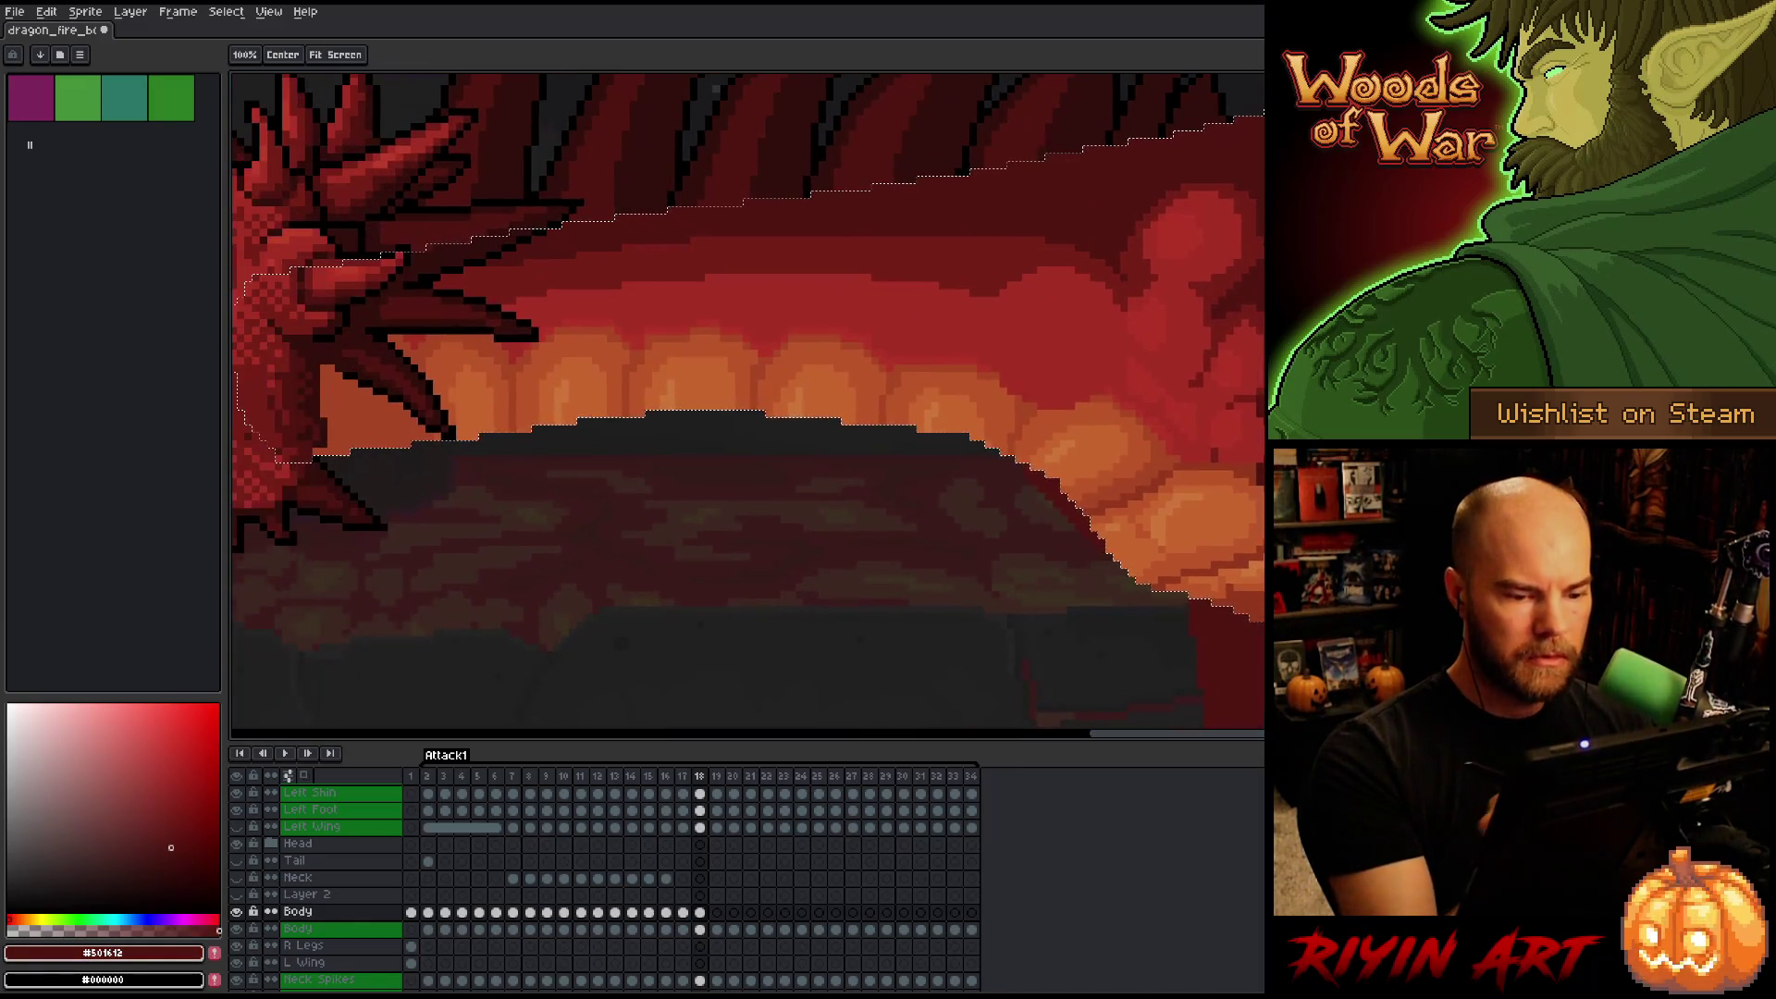
{"action": "left_click", "coordinate": [1161, 488], "text": "alt"}
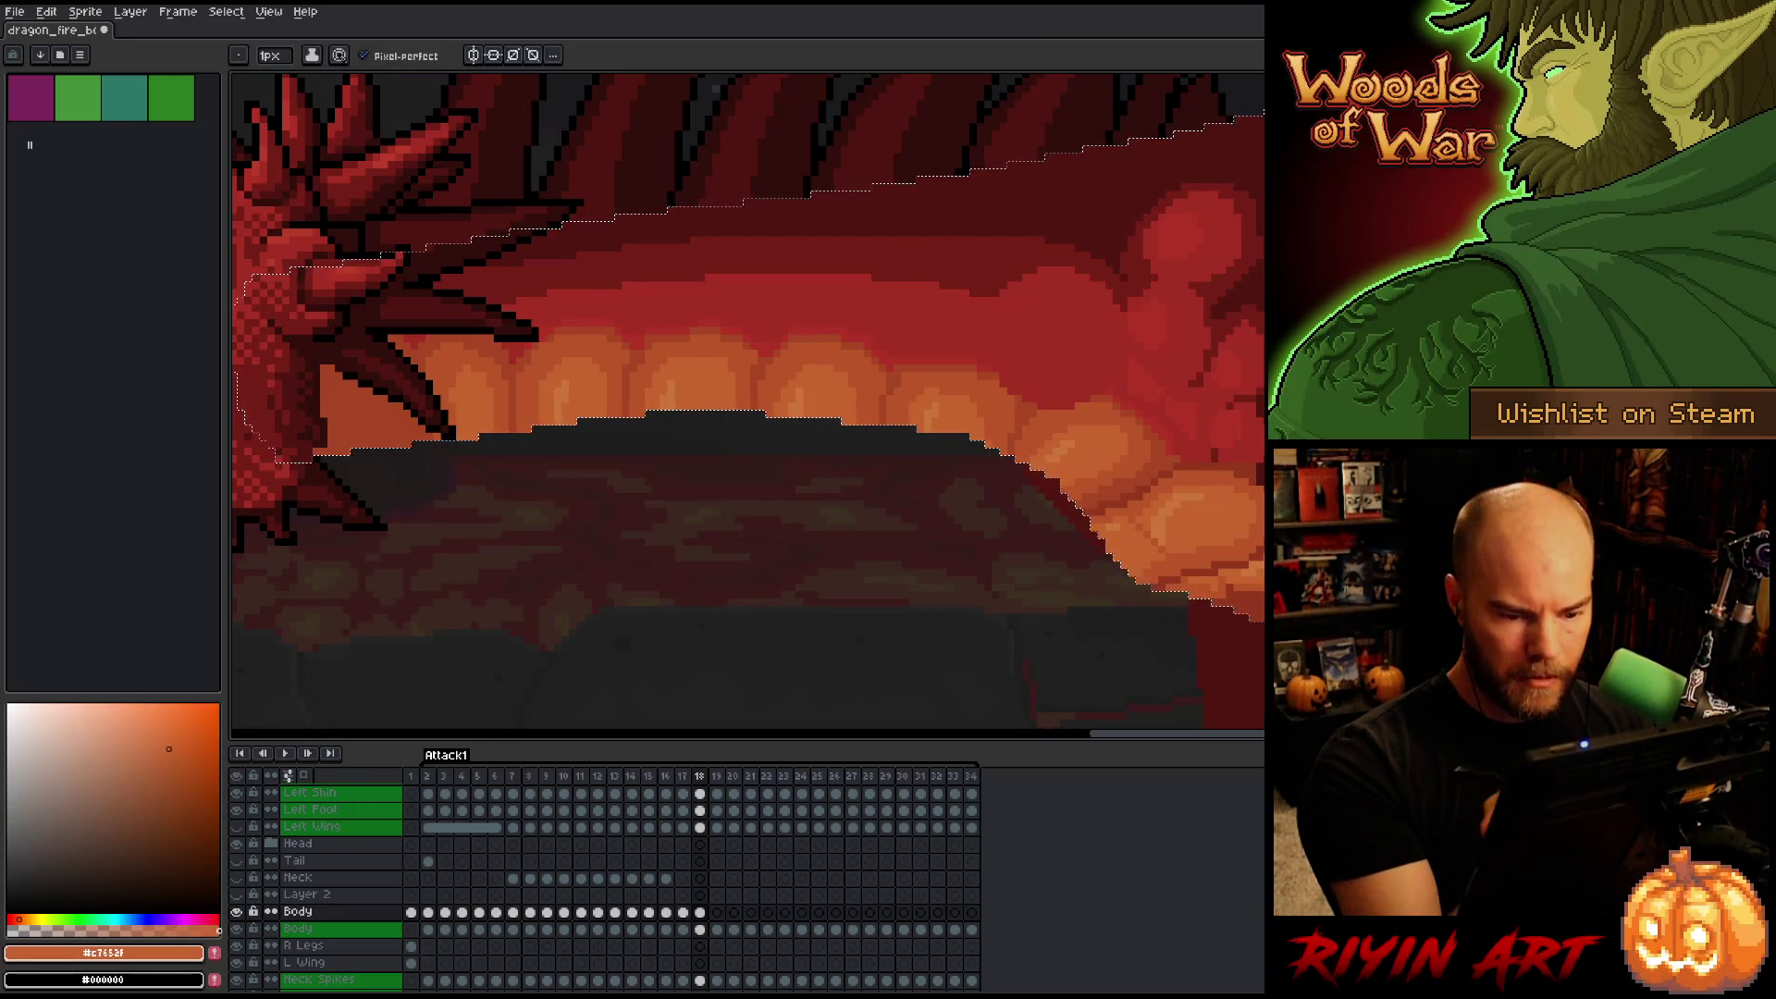
{"action": "left_click_drag", "start_coordinate": [1258, 527], "coordinate": [1108, 559]}
{"action": "key", "text": "b"}
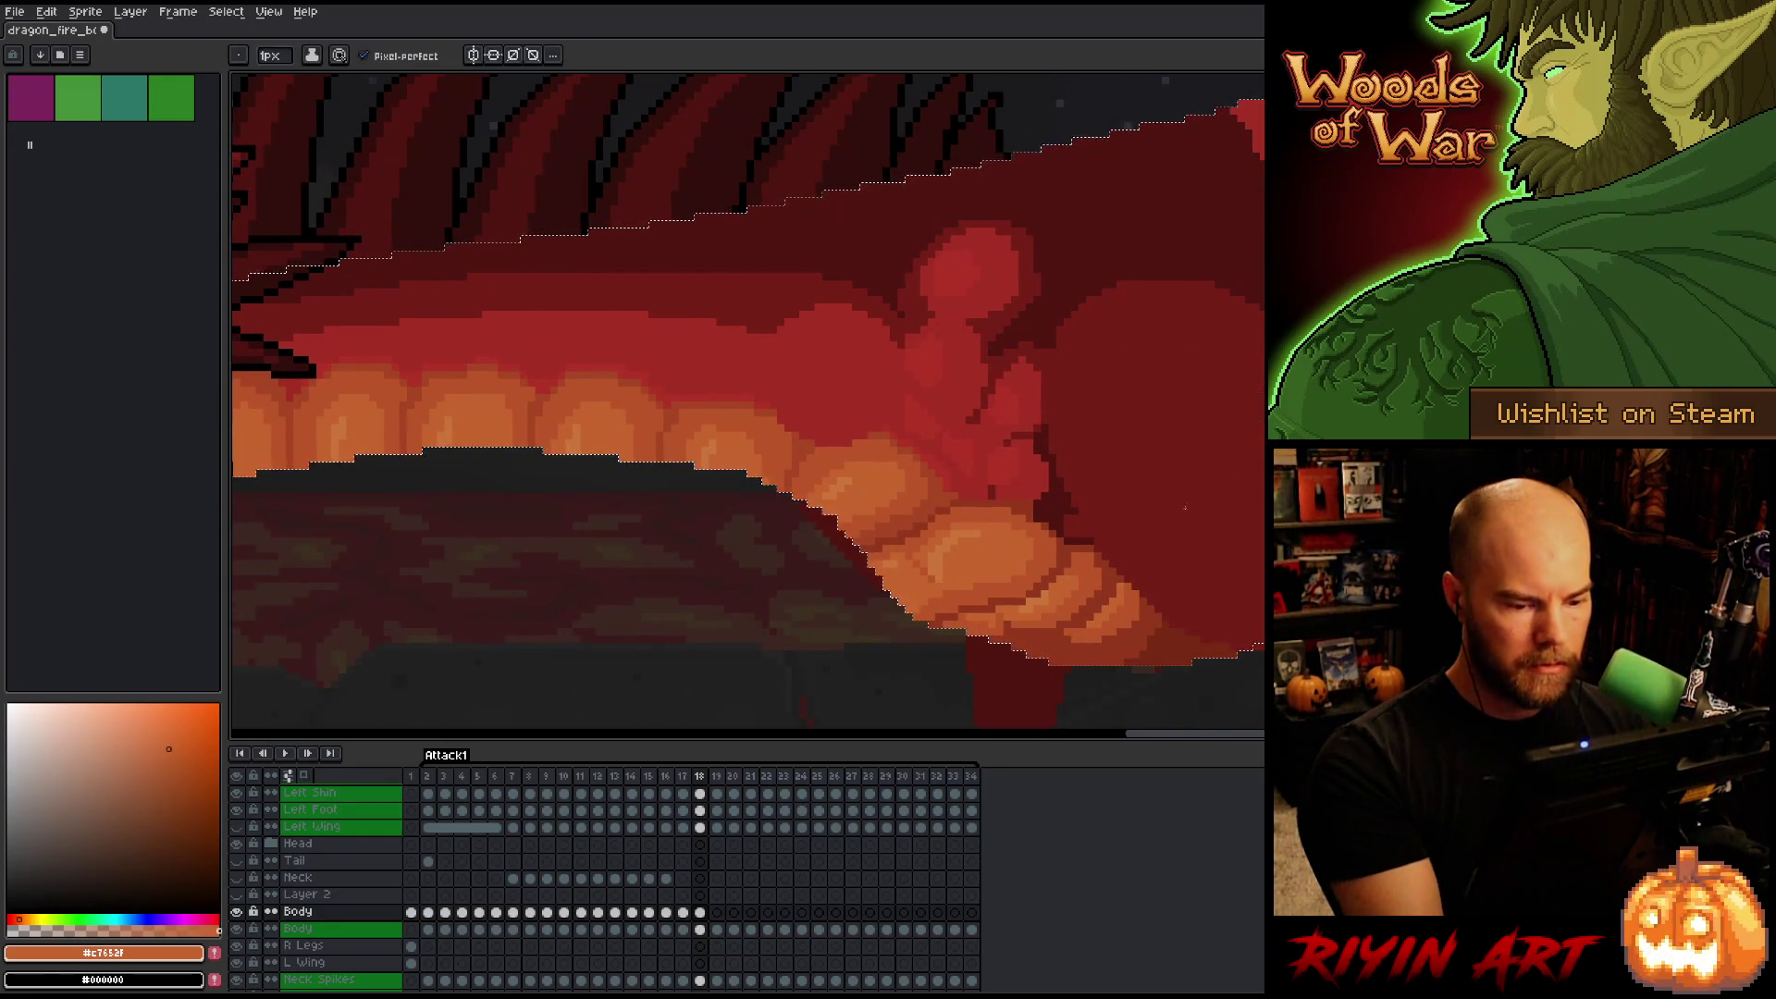
{"action": "left_click", "coordinate": [929, 606], "text": "alt"}
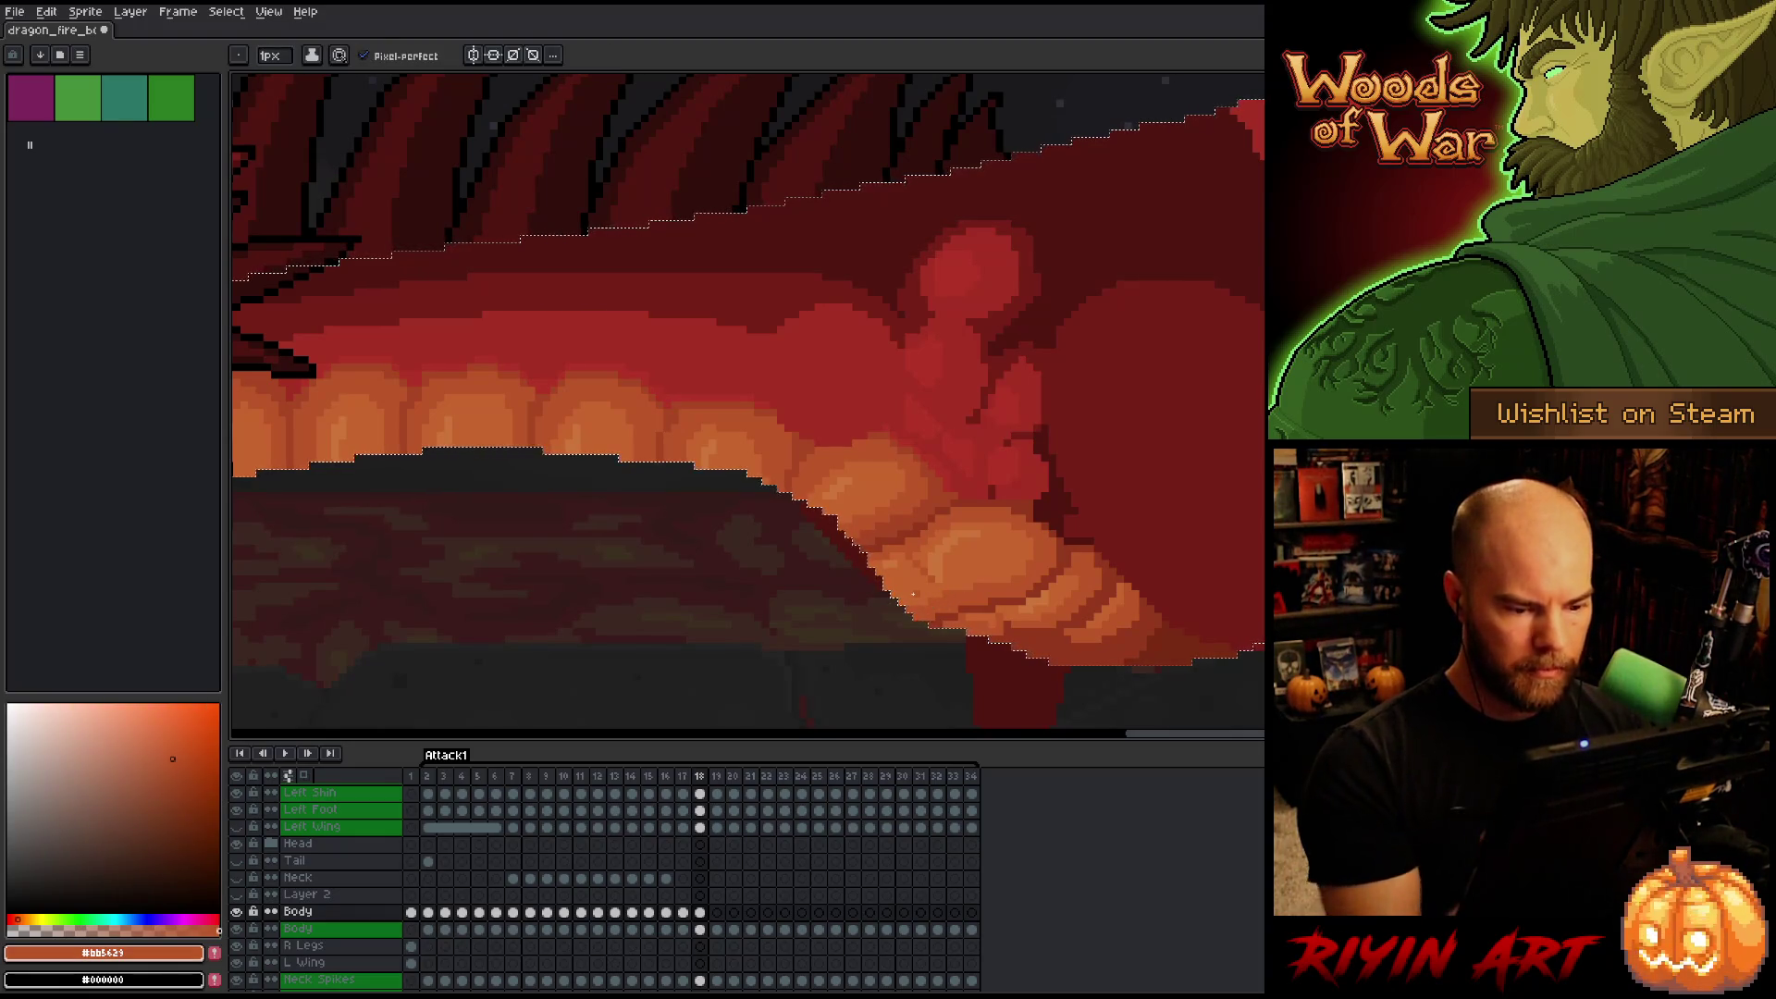
Flip between frames 17 and 18 to compare the poses, ending on frame 18.
{"action": "key", "text": "Left"}
{"action": "key", "text": "Right"}
{"action": "key", "text": "Left"}
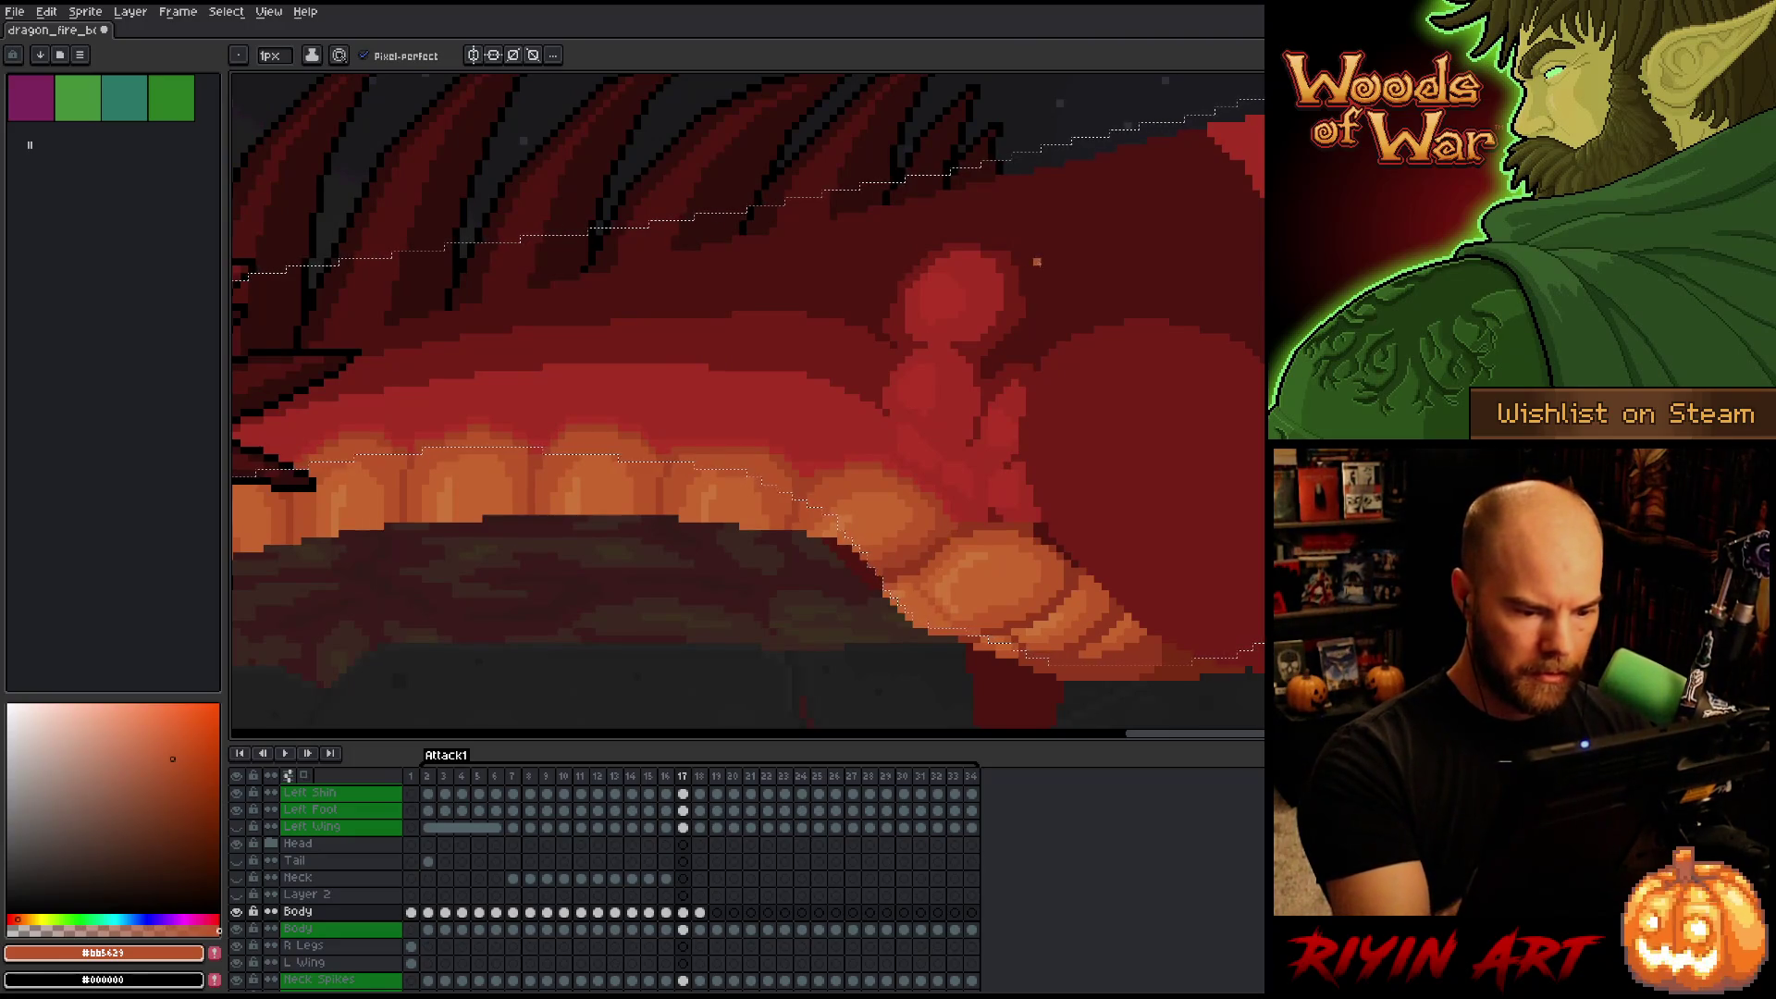
{"action": "key", "text": "Right"}
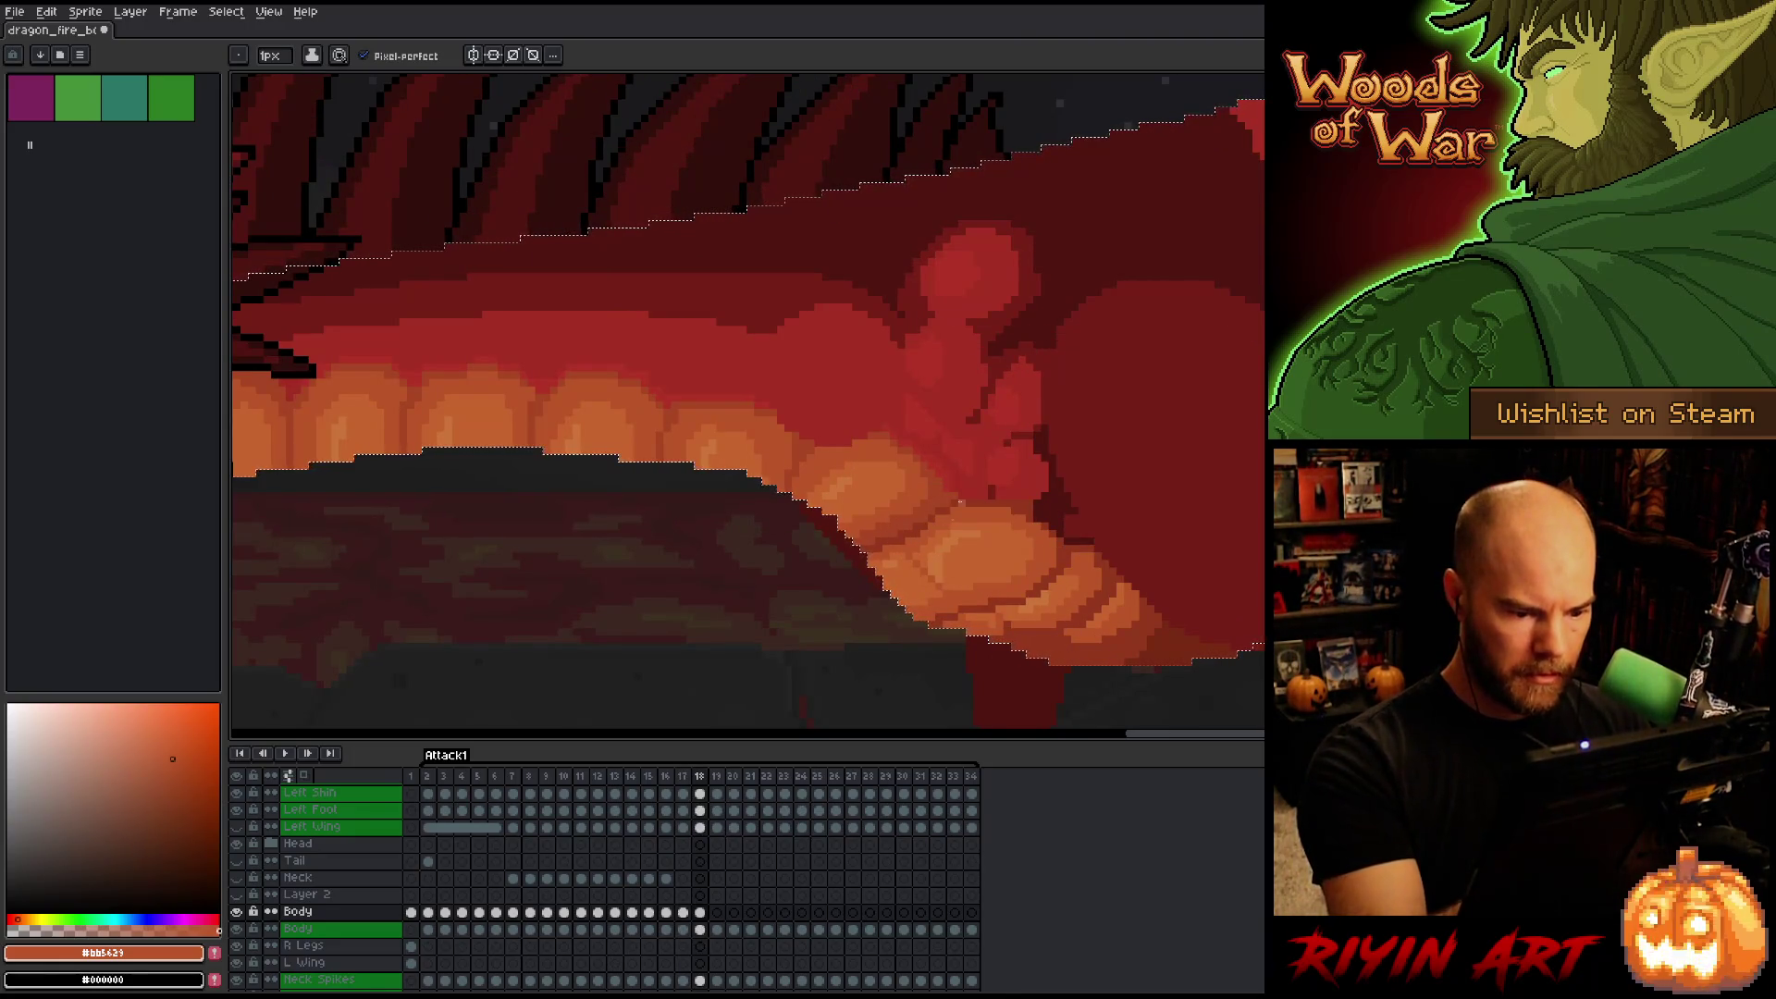
Zoom in and out on the belly, then sample a darker orange and the red above the plates.
{"action": "scroll", "coordinate": [1043, 699], "scroll_direction": "down", "scroll_amount": 5}
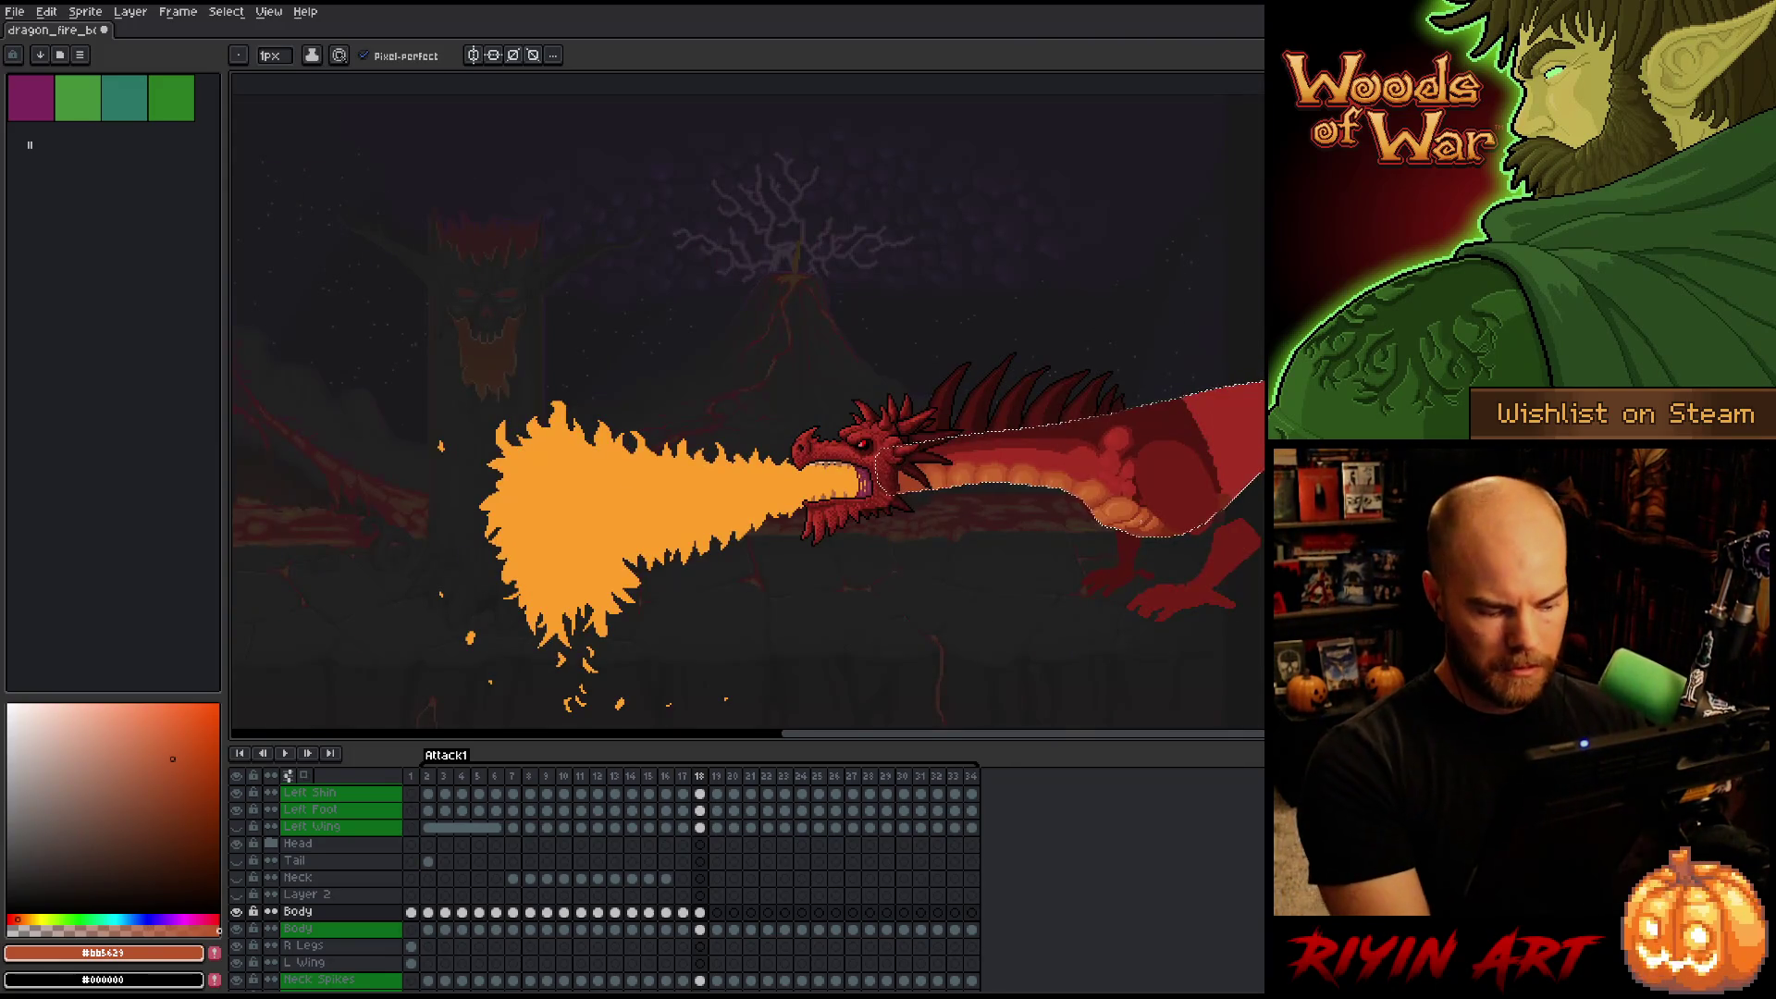
{"action": "scroll", "coordinate": [1080, 497], "scroll_direction": "up", "scroll_amount": 4}
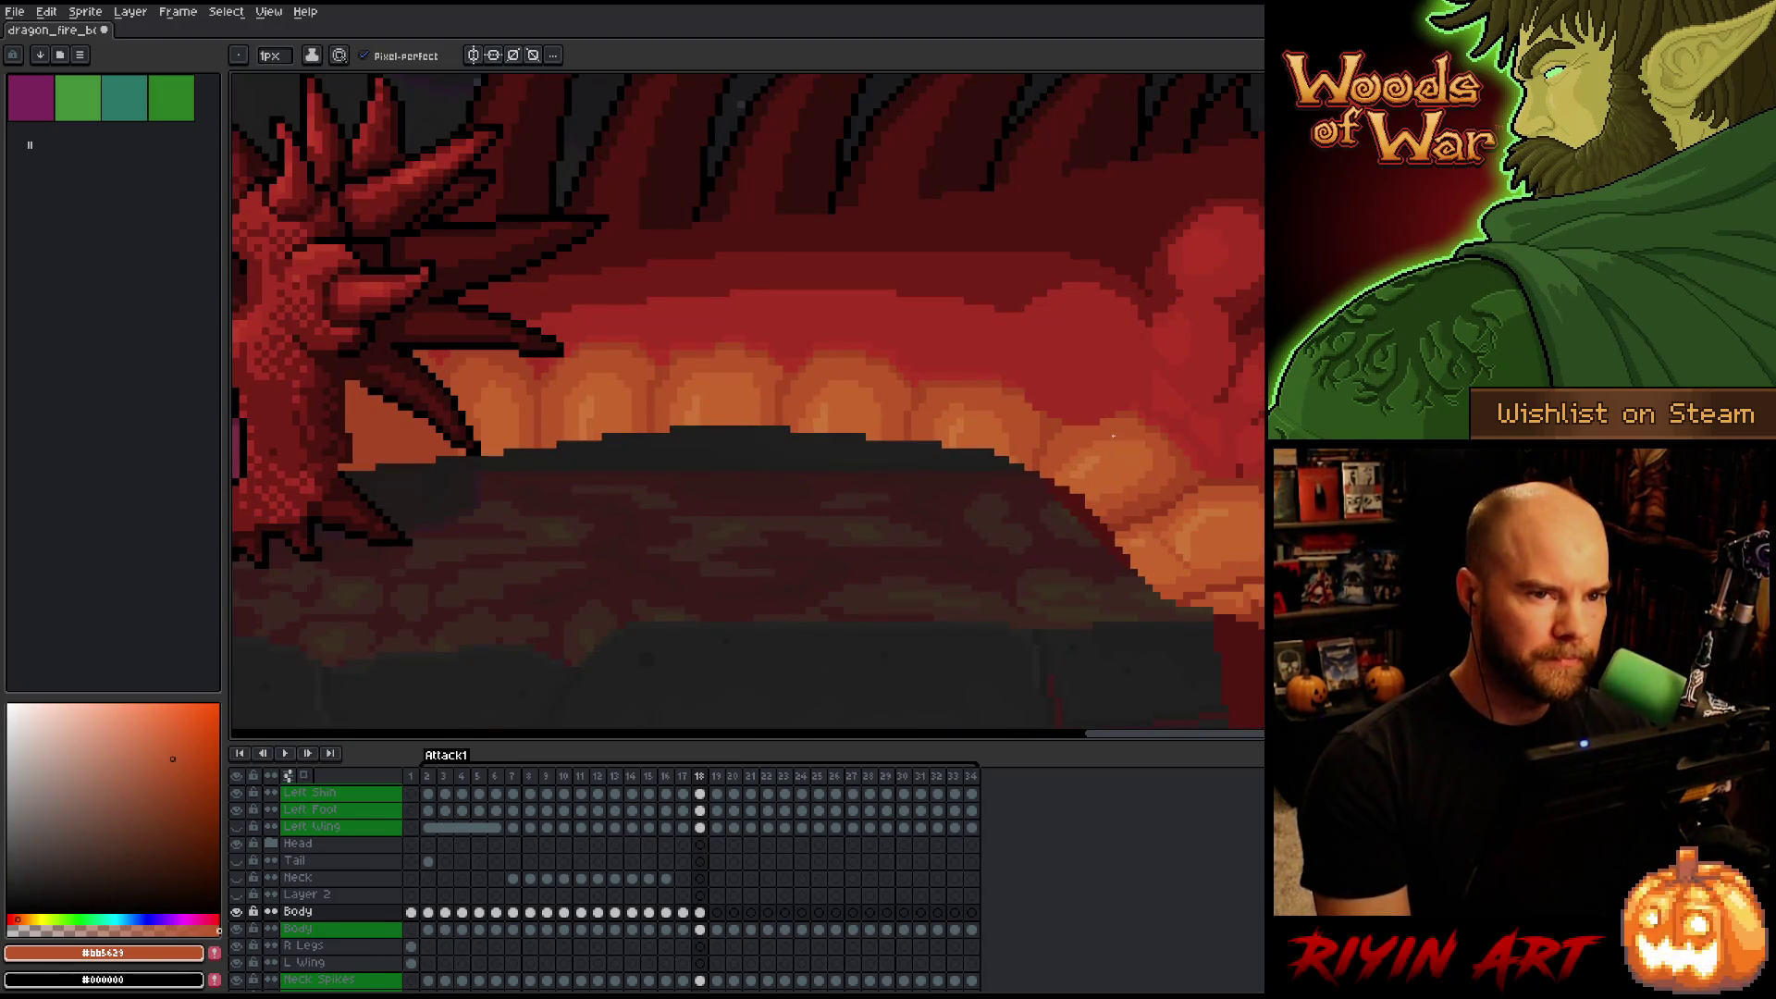
{"action": "scroll", "coordinate": [1116, 416], "scroll_direction": "down", "scroll_amount": 4}
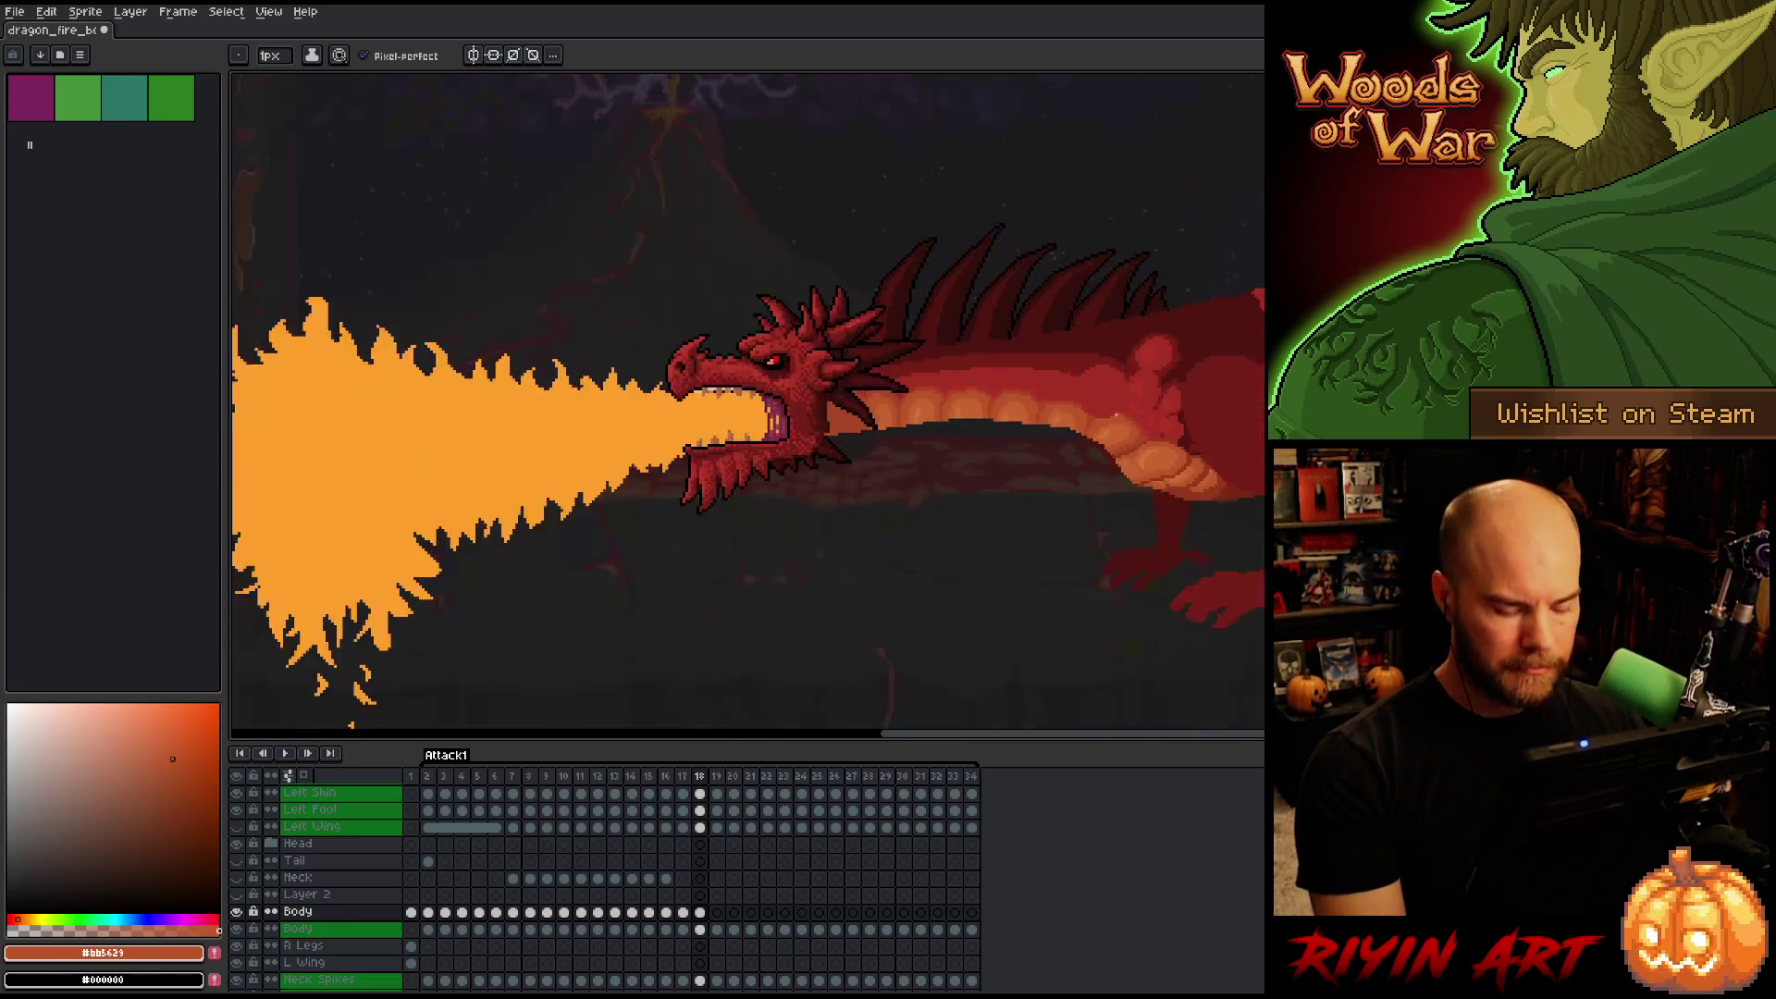
{"action": "scroll", "coordinate": [1092, 470], "scroll_direction": "up", "scroll_amount": 4}
{"action": "scroll", "coordinate": [926, 527], "scroll_direction": "down", "scroll_amount": 3}
{"action": "scroll", "coordinate": [926, 527], "scroll_direction": "up", "scroll_amount": 3}
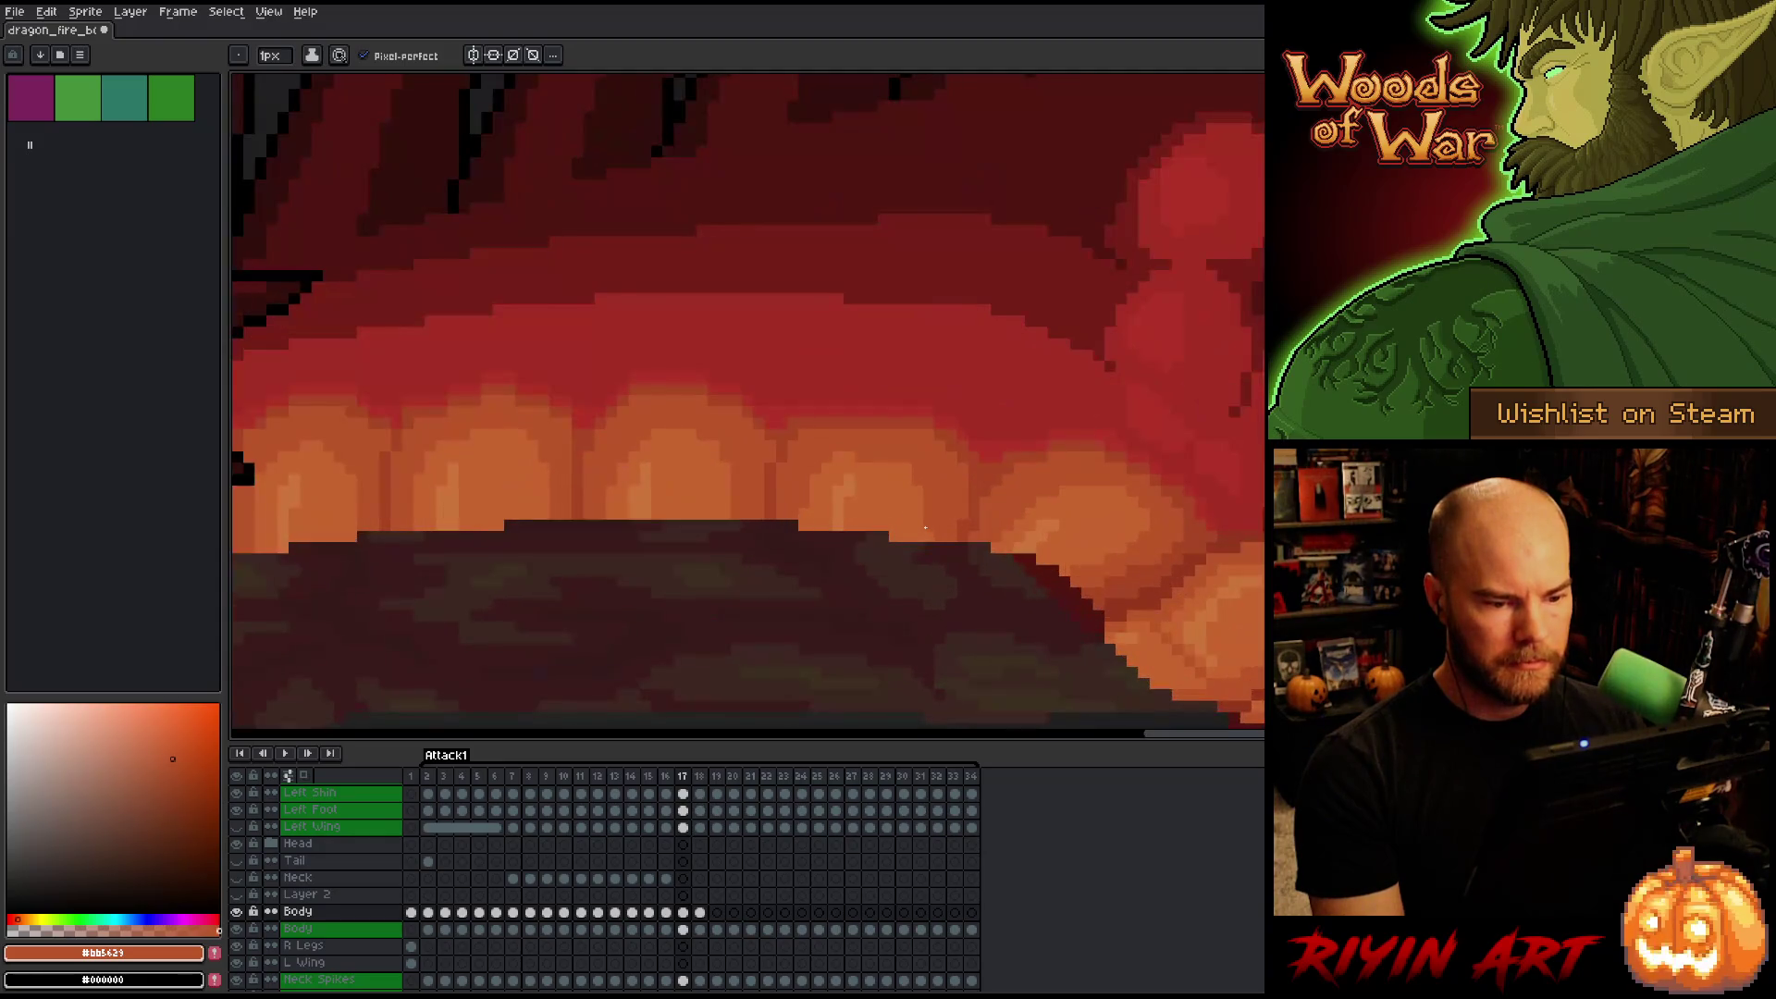
{"action": "left_click", "coordinate": [984, 404], "text": "alt"}
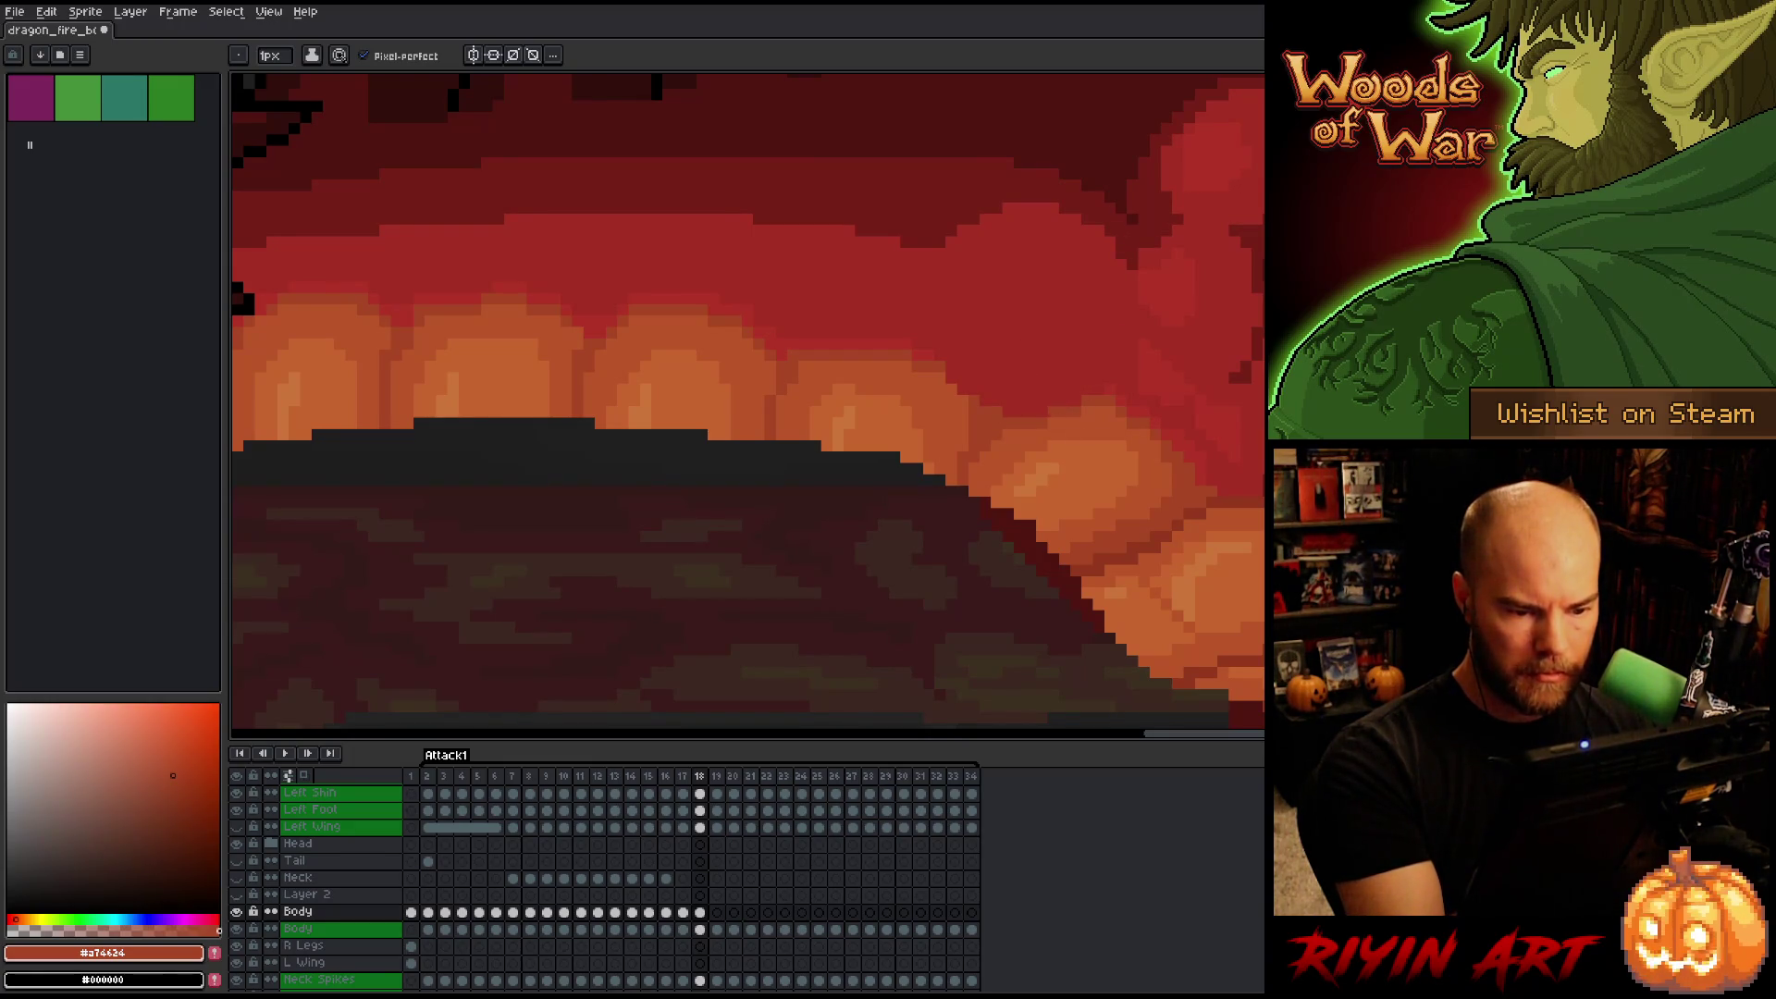
{"action": "left_click", "coordinate": [1138, 401], "text": "alt"}
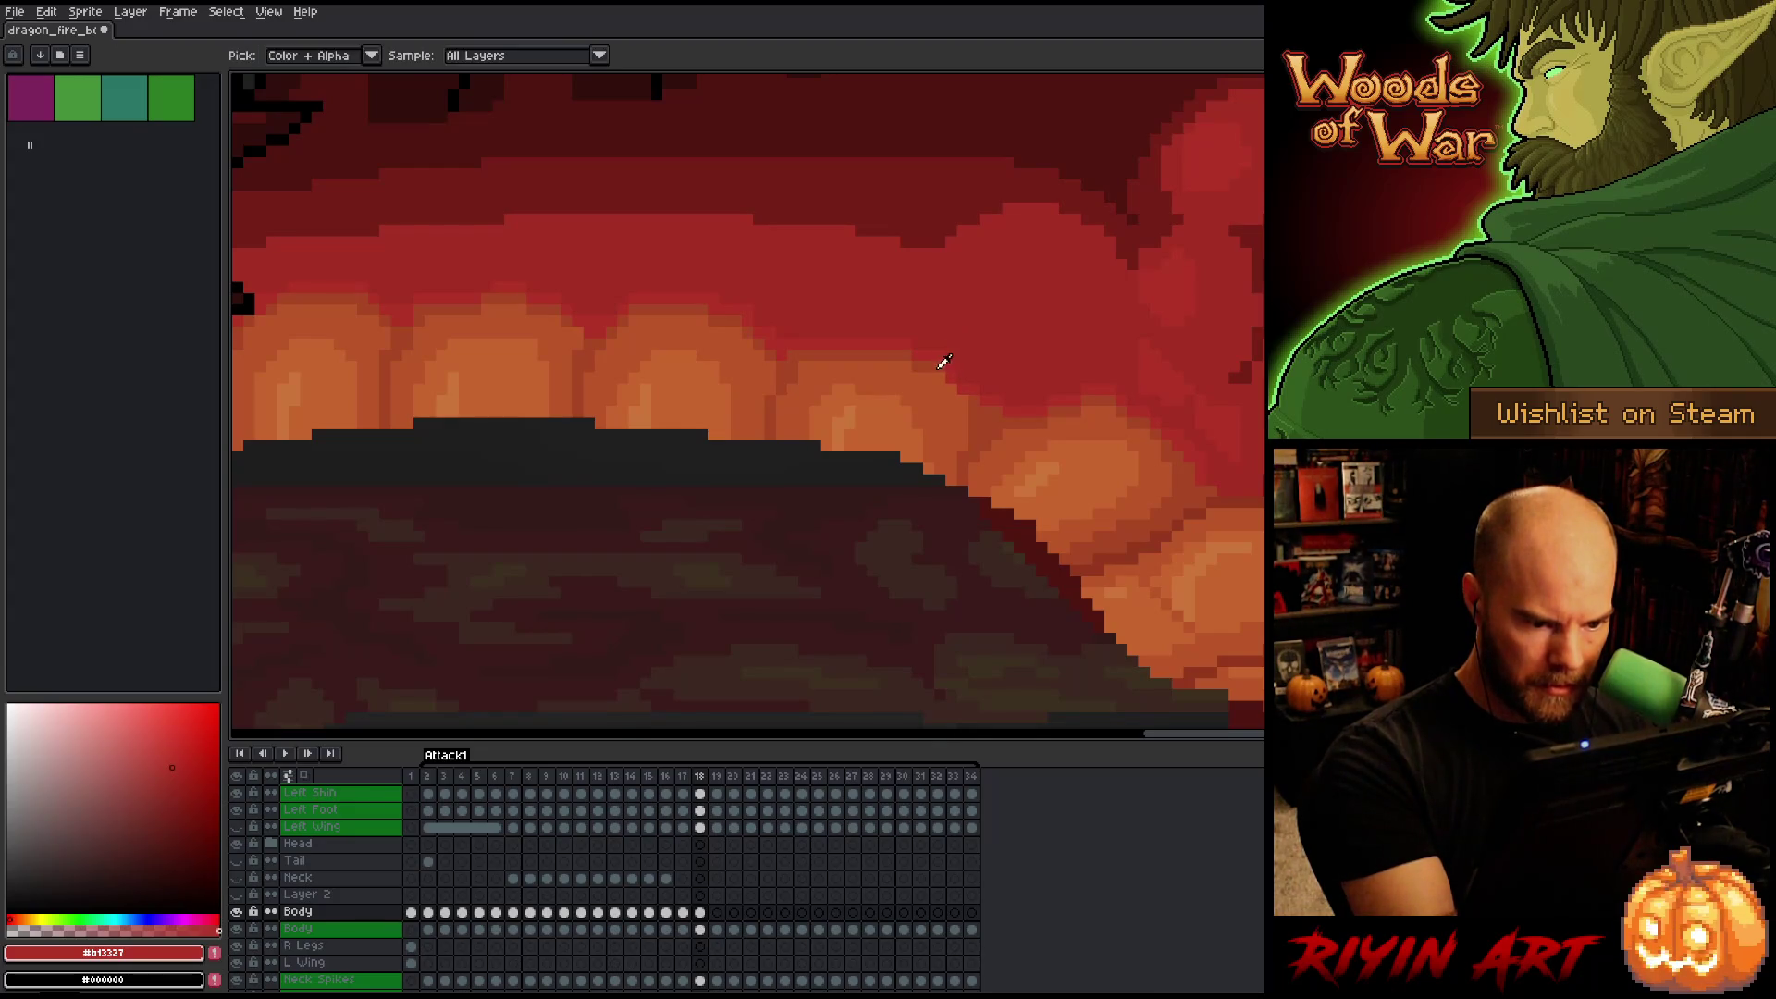
Sample the belly-plate oranges again, then save the dragon file with Ctrl+S.
{"action": "left_click", "coordinate": [945, 373], "text": "alt"}
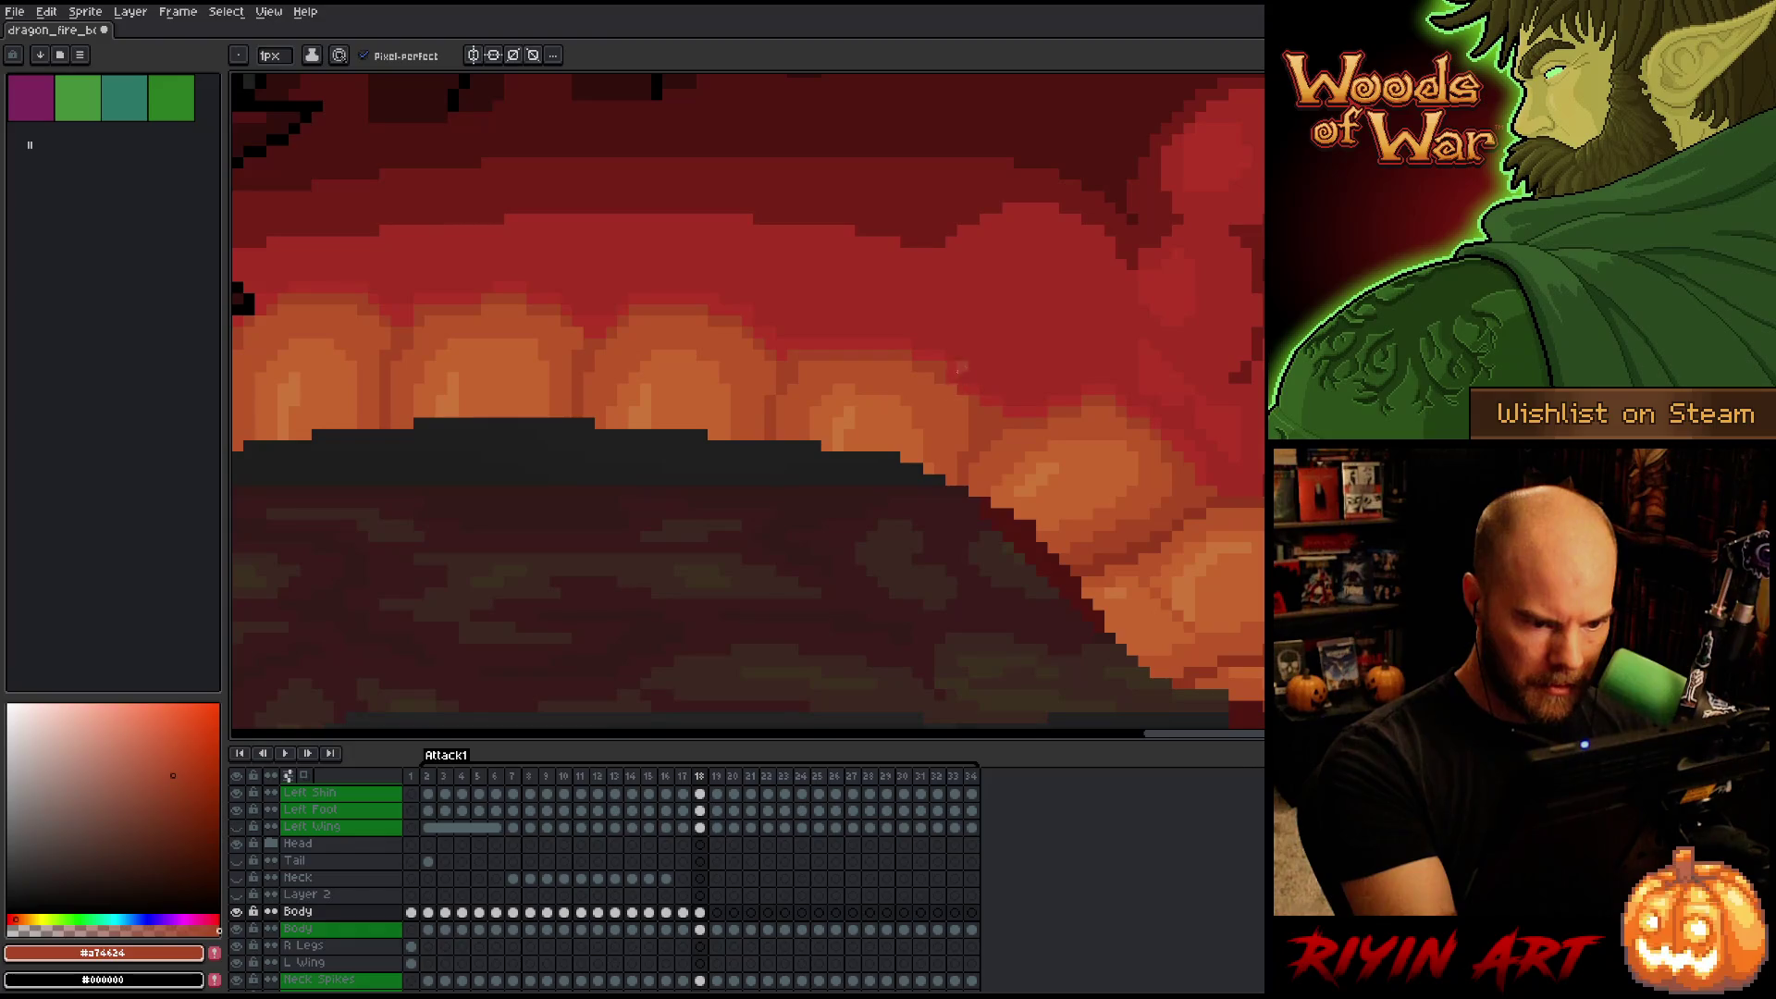
{"action": "left_click", "coordinate": [937, 367], "text": "alt"}
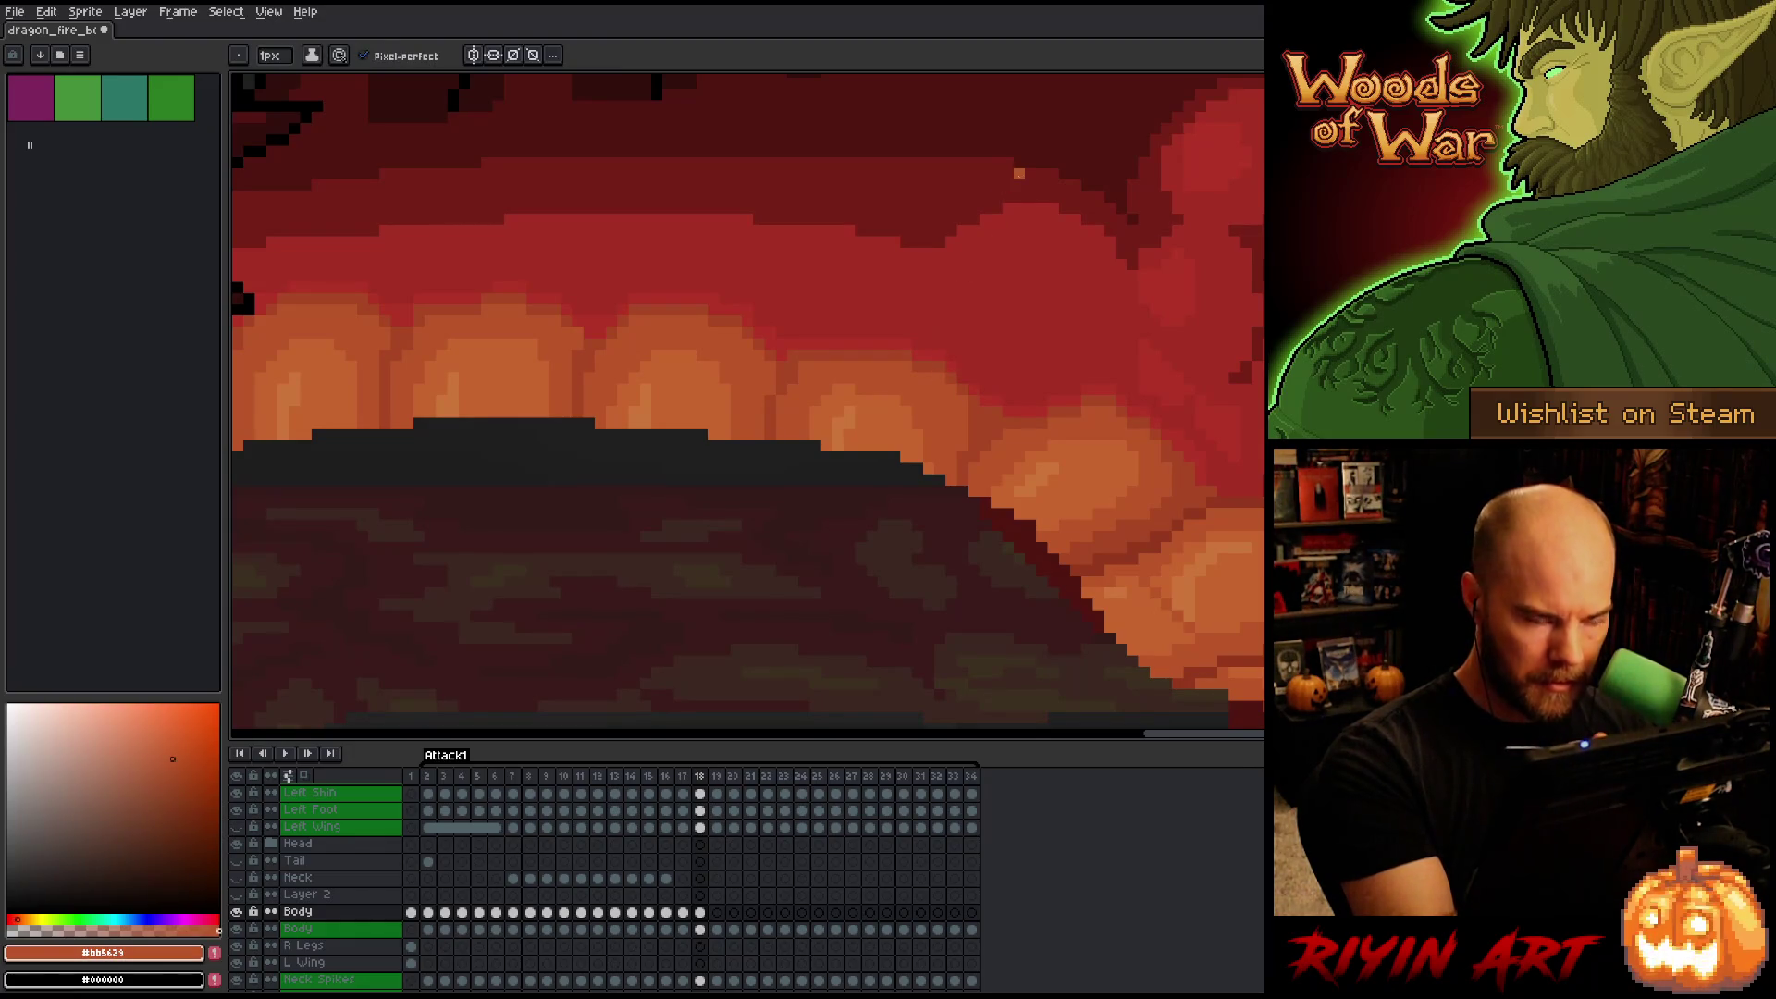
{"action": "key", "text": "ctrl+s"}
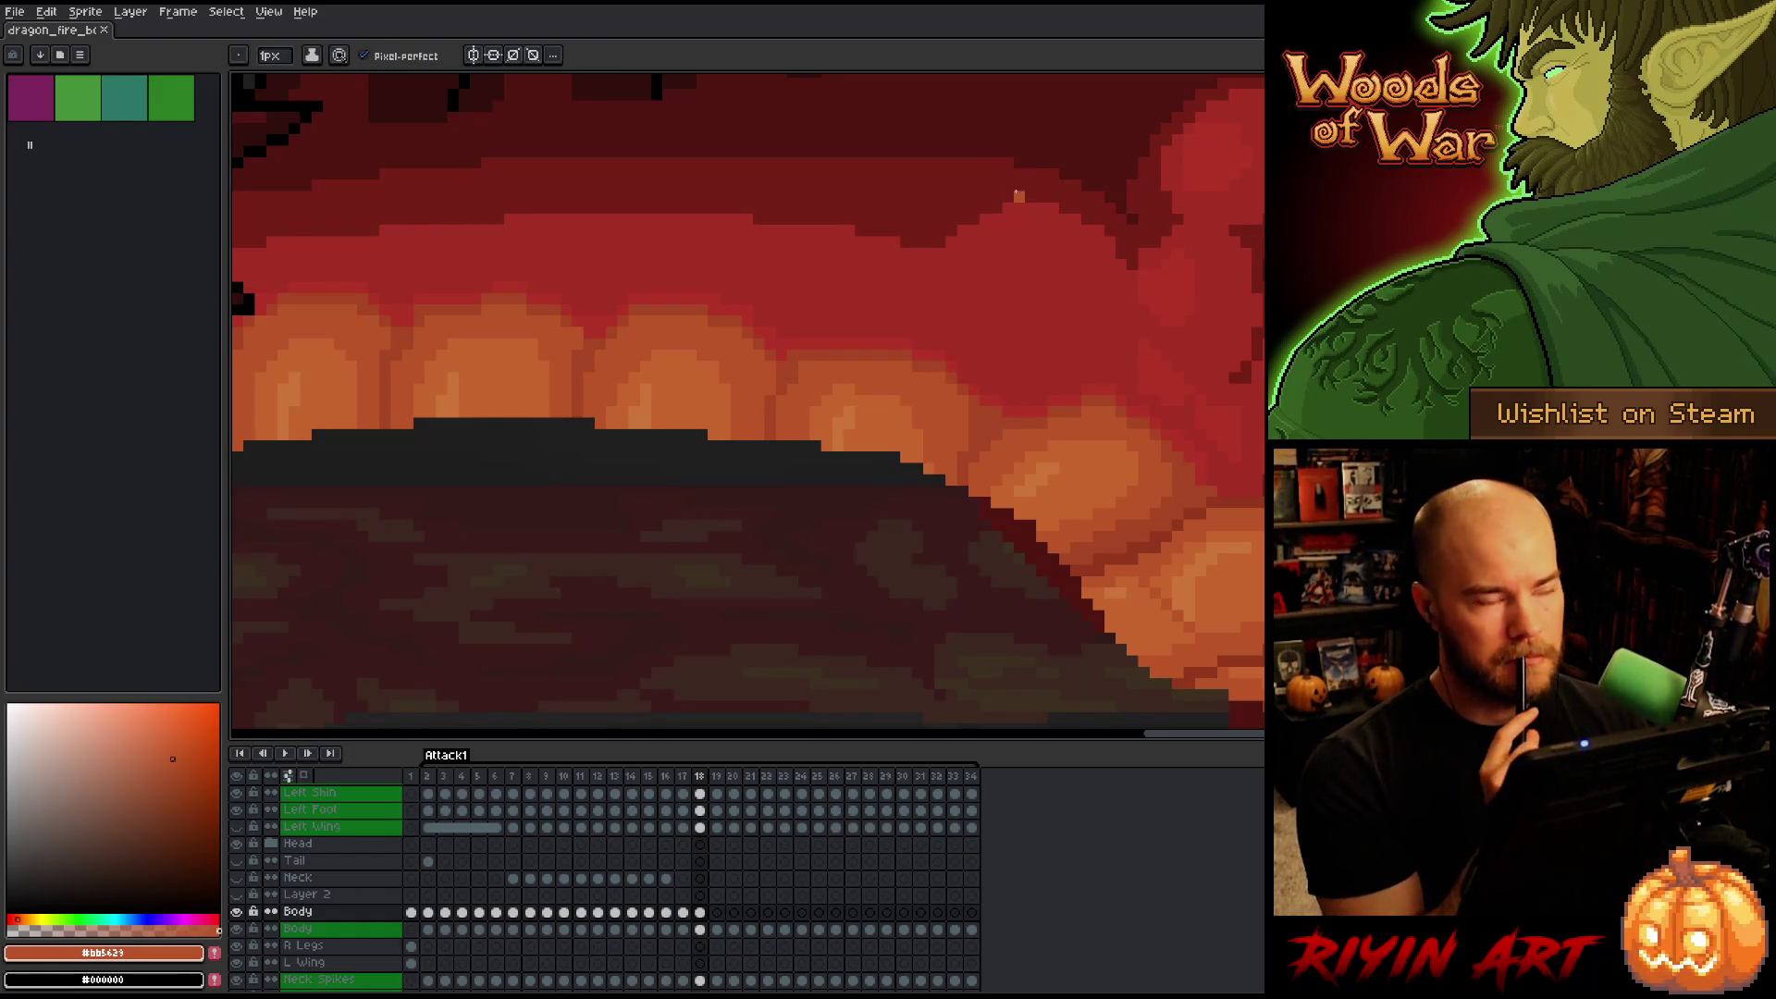
{"action": "scroll", "coordinate": [1020, 204], "scroll_direction": "down", "scroll_amount": 2}
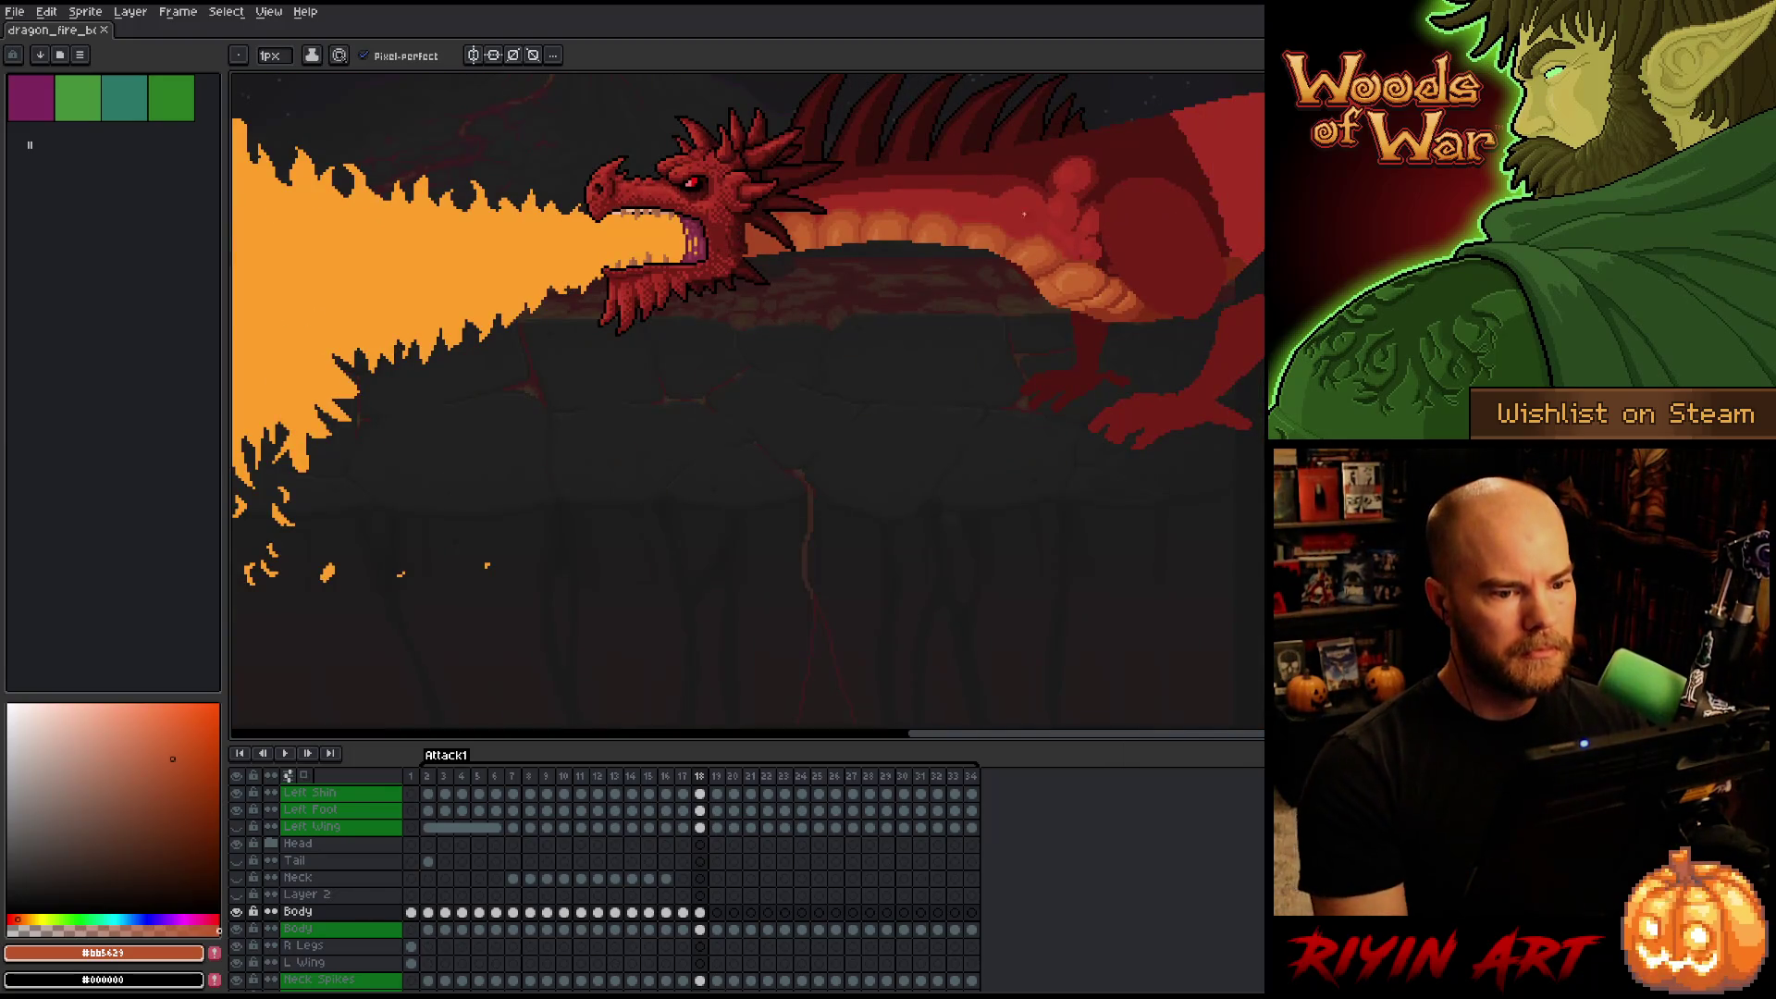
Pan to show the volcano, play the Attack1 fire-breath animation, and stop on frame 17.
{"action": "left_click_drag", "start_coordinate": [788, 378], "coordinate": [748, 625]}
{"action": "key", "text": "Return"}
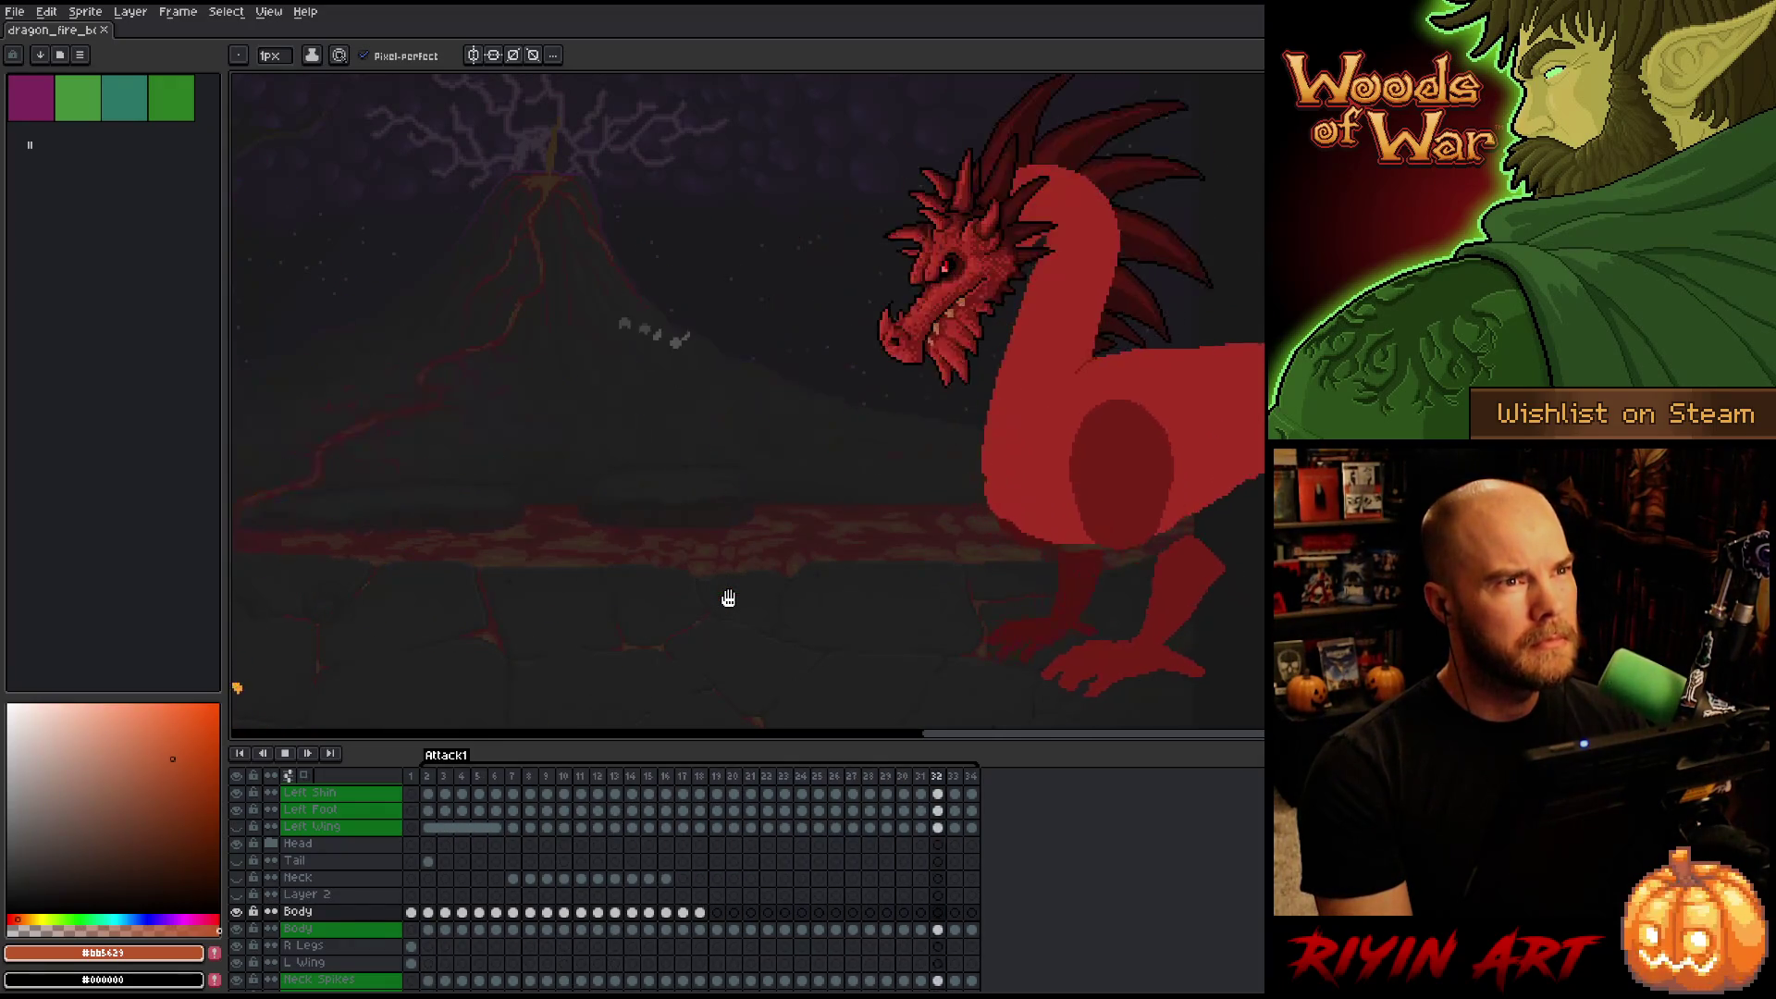
{"action": "scroll", "coordinate": [637, 562], "scroll_direction": "up", "scroll_amount": 1}
{"action": "scroll", "coordinate": [637, 562], "scroll_direction": "down", "scroll_amount": 3}
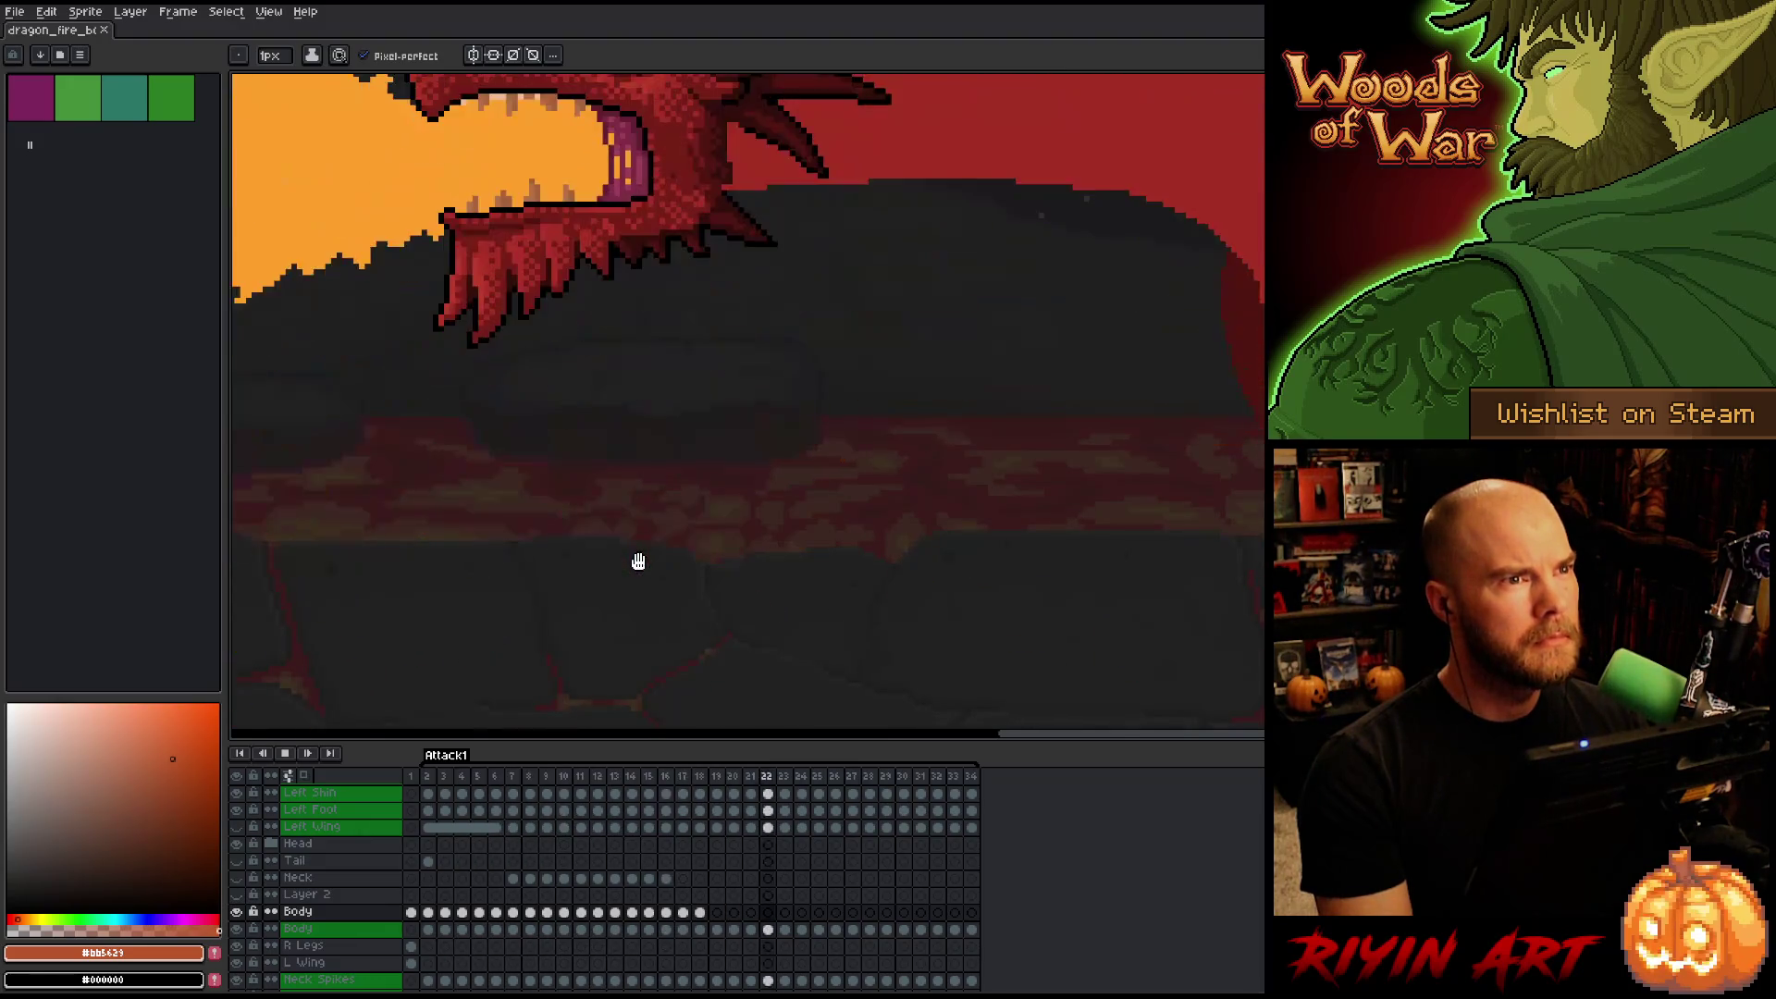
{"action": "key", "text": "b"}
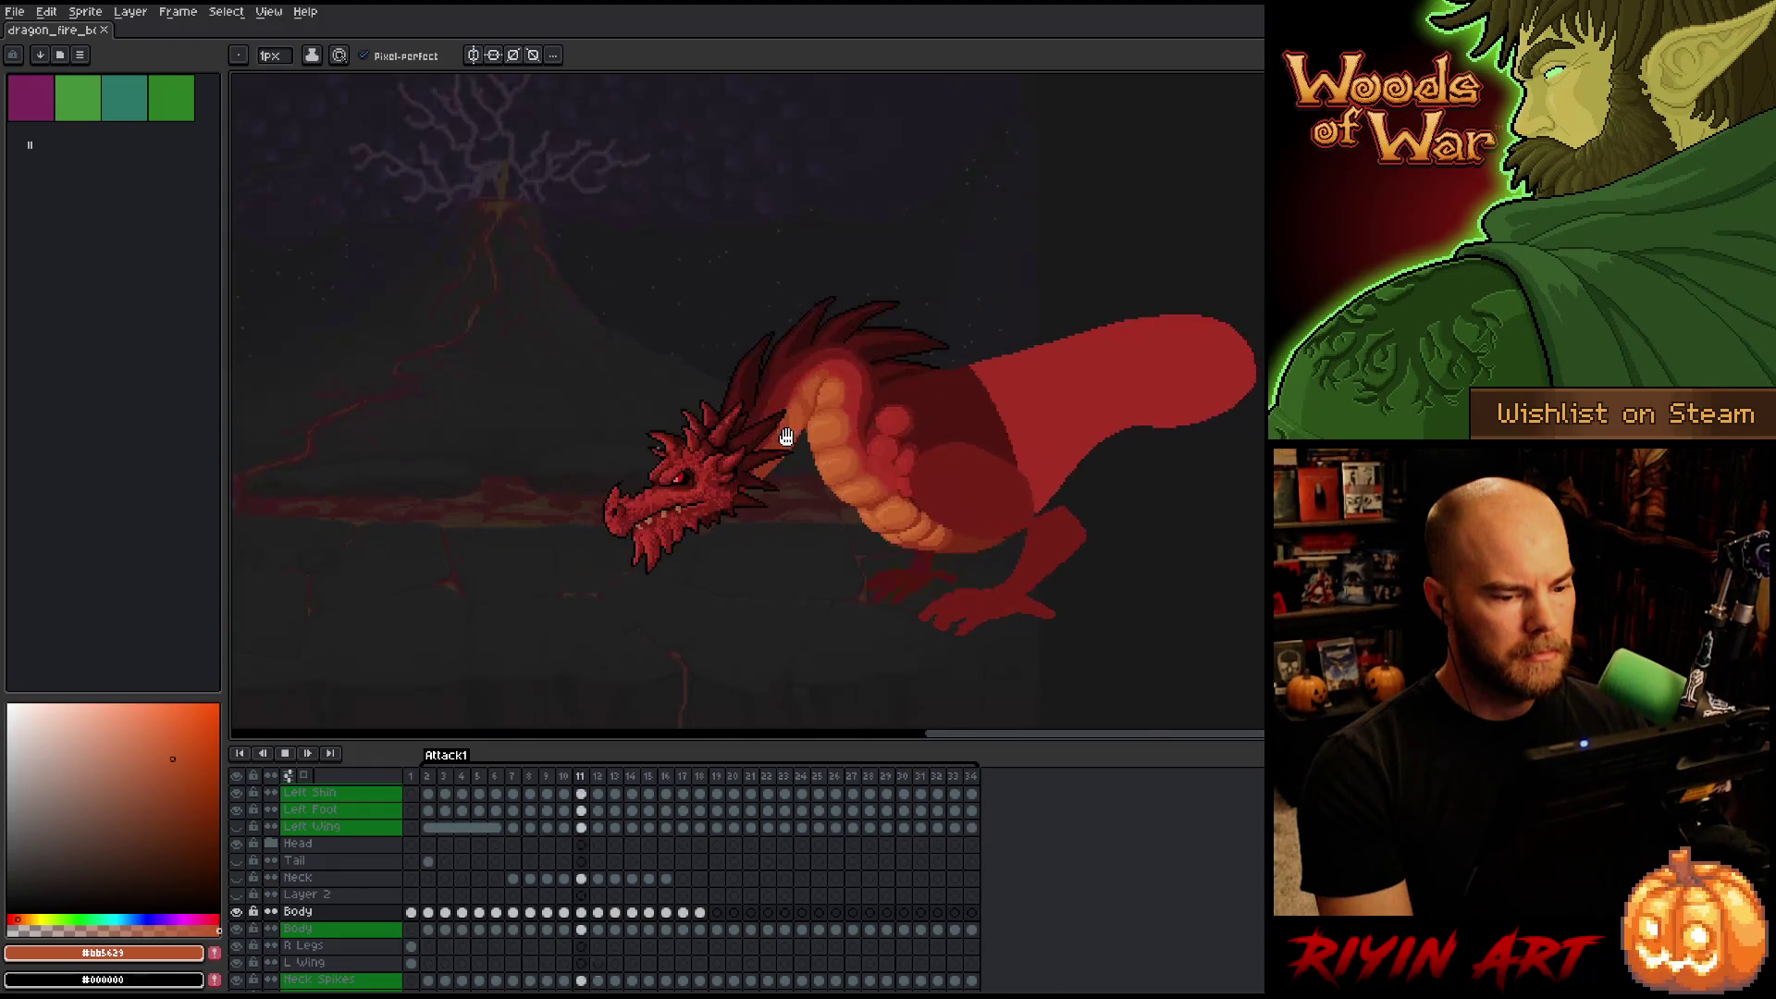
{"action": "scroll", "coordinate": [791, 458], "scroll_direction": "up", "scroll_amount": 2}
{"action": "scroll", "coordinate": [794, 466], "scroll_direction": "down", "scroll_amount": 1}
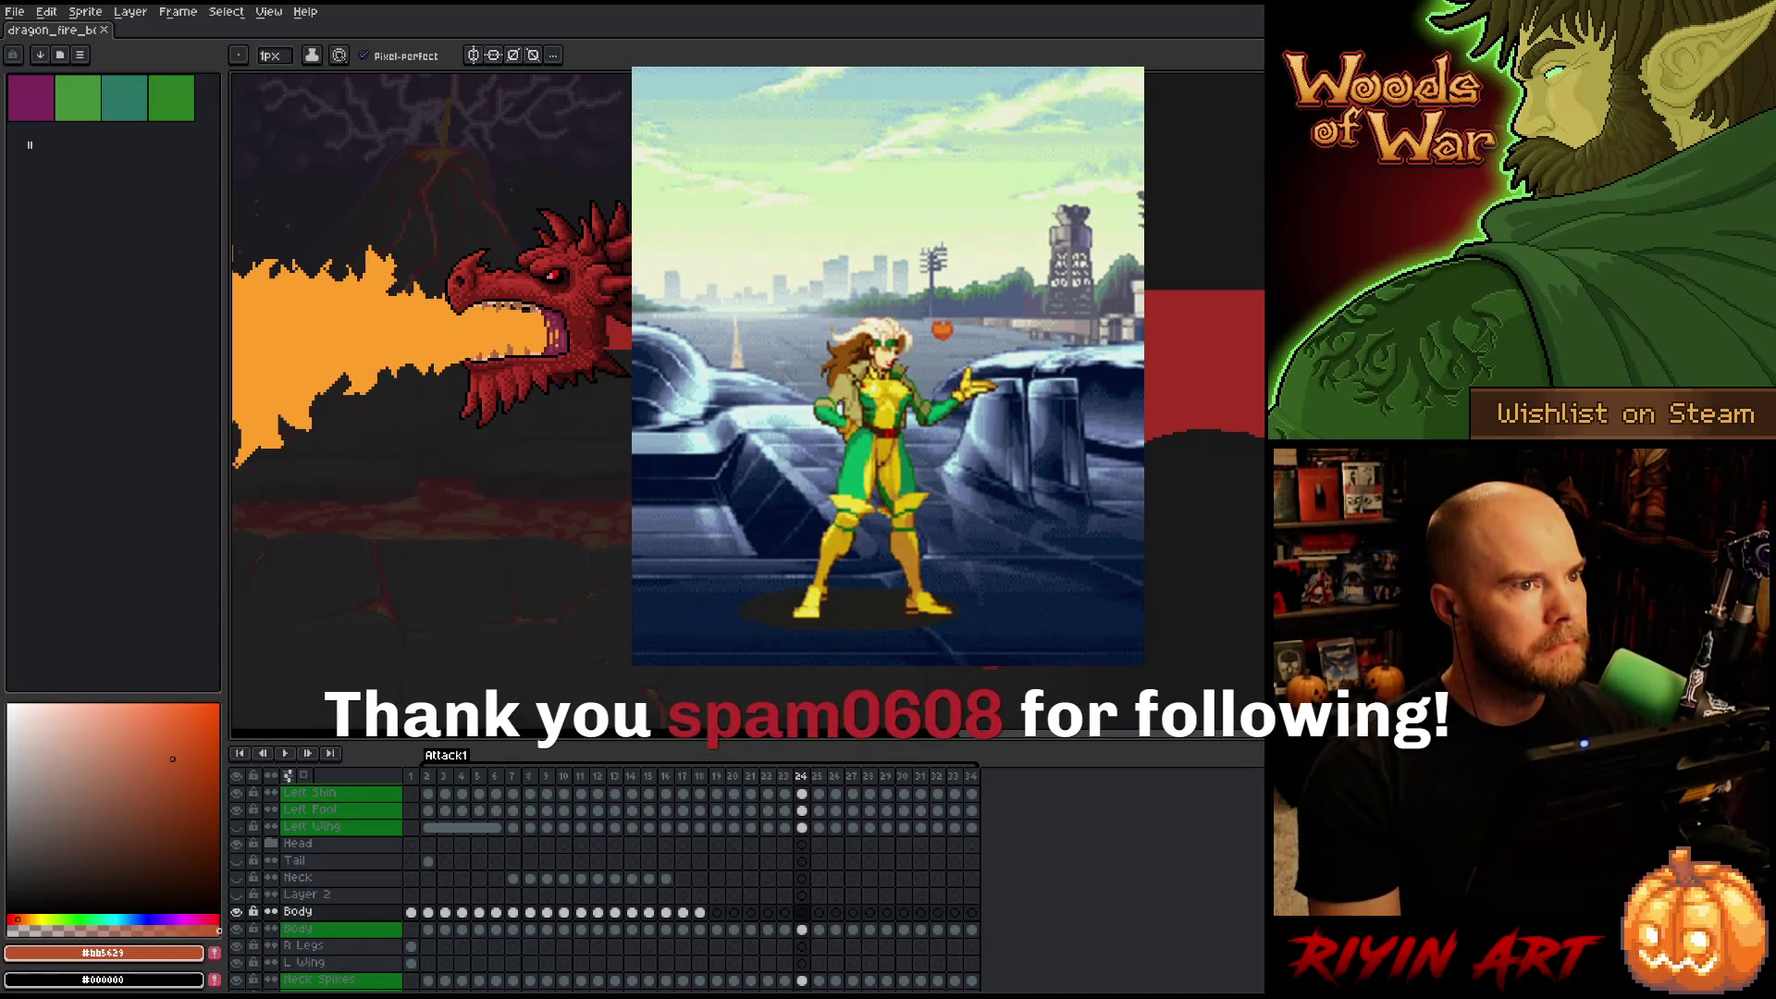
{"action": "left_click", "coordinate": [684, 782]}
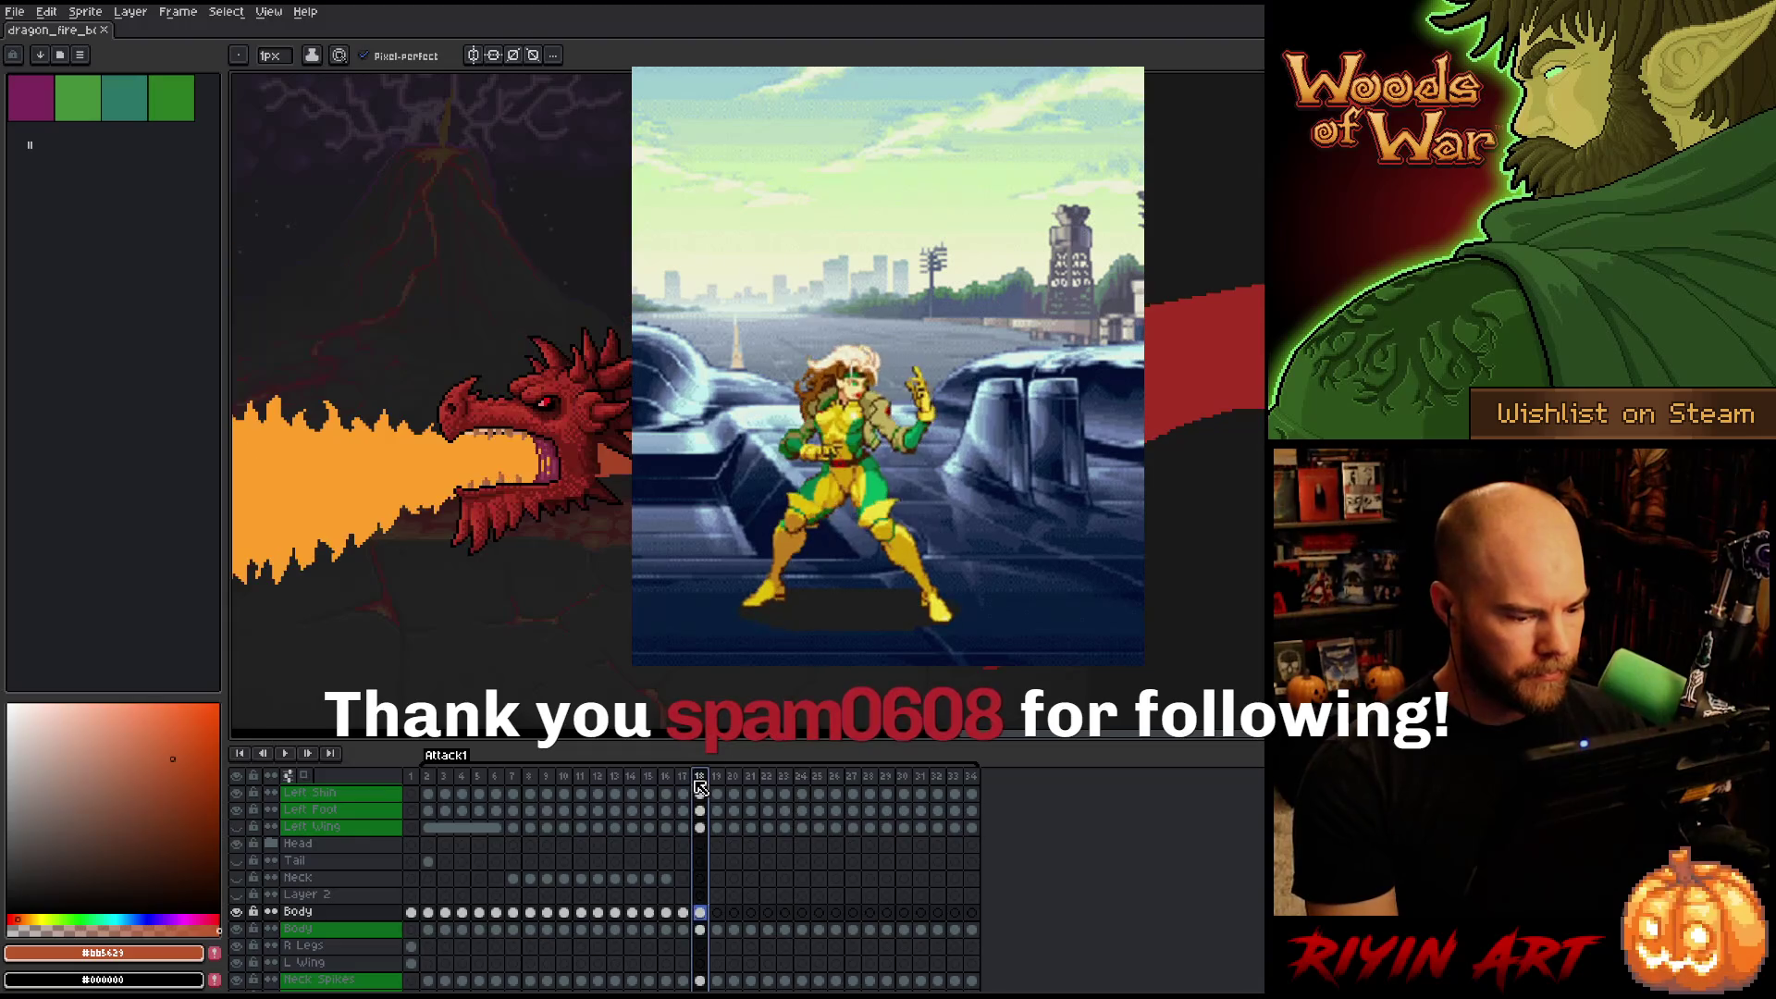
Go to frame 18 and repeatedly flip between frames 17 and 18 to compare them.
{"action": "left_click", "coordinate": [701, 787]}
{"action": "key", "text": "Left"}
{"action": "key", "text": "Right"}
{"action": "key", "text": "Left"}
{"action": "key", "text": "Right"}
{"action": "key", "text": "Left"}
{"action": "key", "text": "Right"}
{"action": "key", "text": "Left"}
{"action": "key", "text": "Right"}
{"action": "key", "text": "Left"}
{"action": "key", "text": "Right"}
{"action": "key", "text": "Left"}
{"action": "key", "text": "Right"}
{"action": "key", "text": "Left"}
{"action": "key", "text": "Right"}
{"action": "key", "text": "Left"}
{"action": "key", "text": "Right"}
{"action": "key", "text": "Left"}
{"action": "key", "text": "Right"}
Sample light and mid belly oranges, checking frame 17 against frame 18.
{"action": "scroll", "coordinate": [777, 528], "scroll_direction": "up", "scroll_amount": 5}
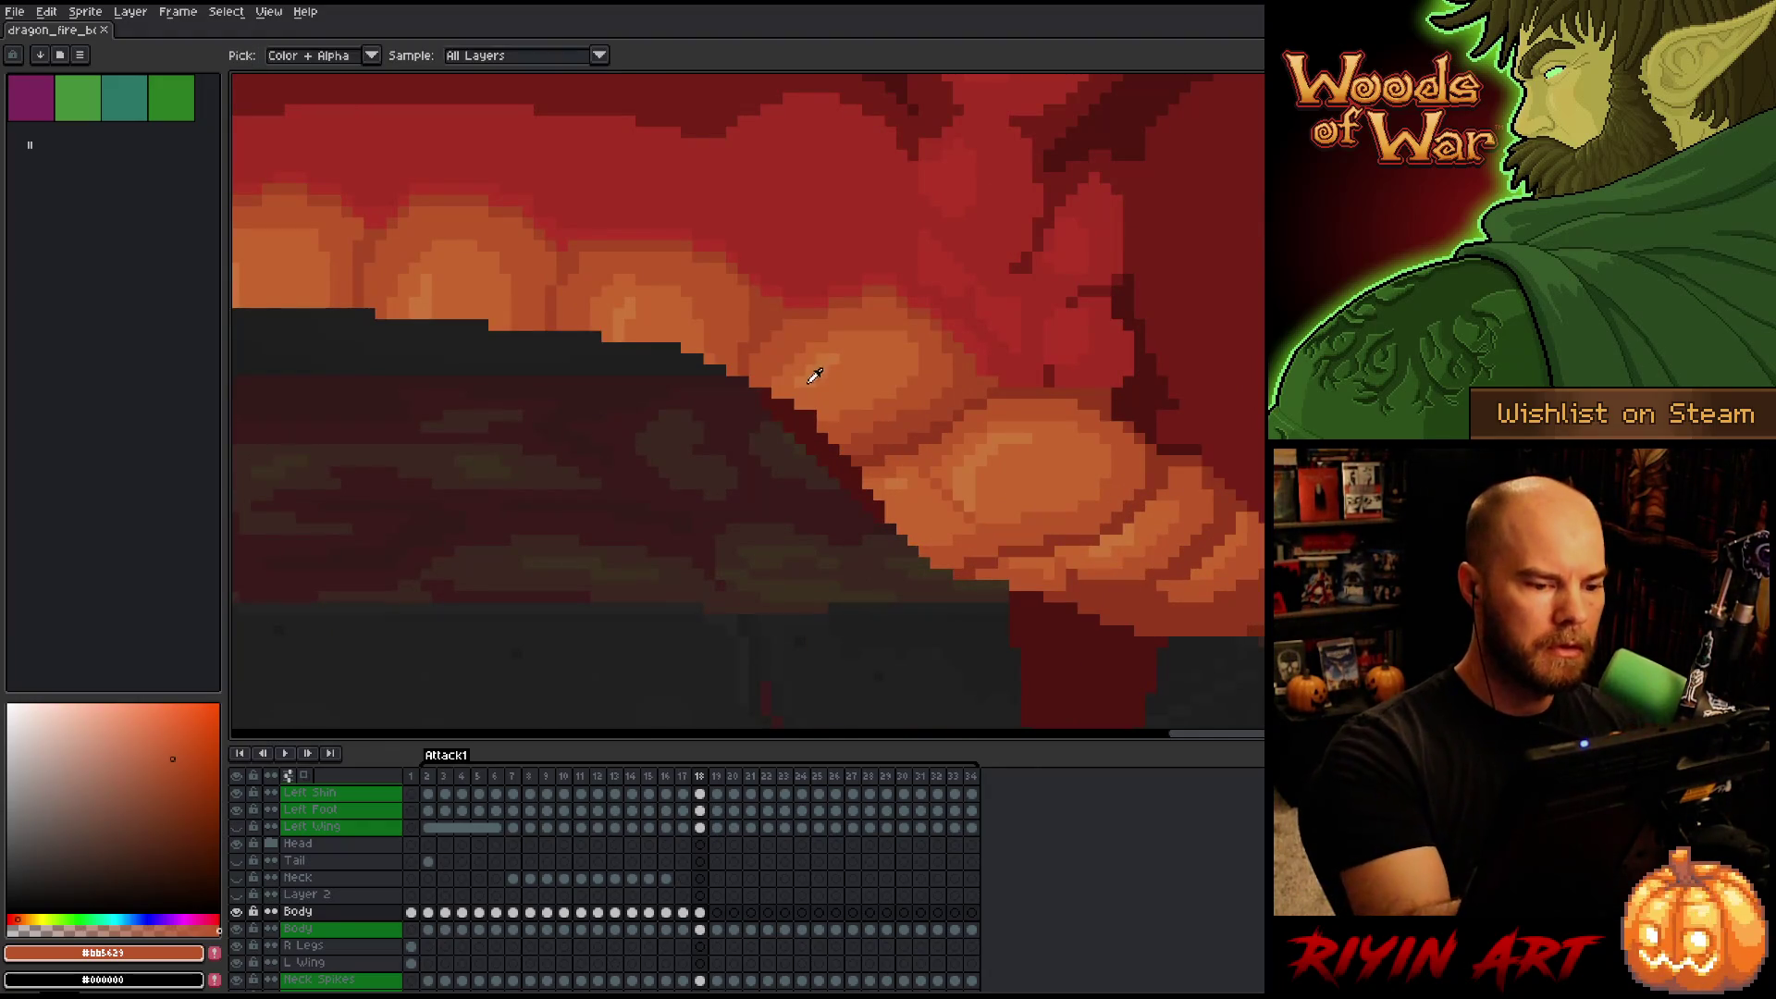
{"action": "left_click", "coordinate": [803, 393], "text": "alt"}
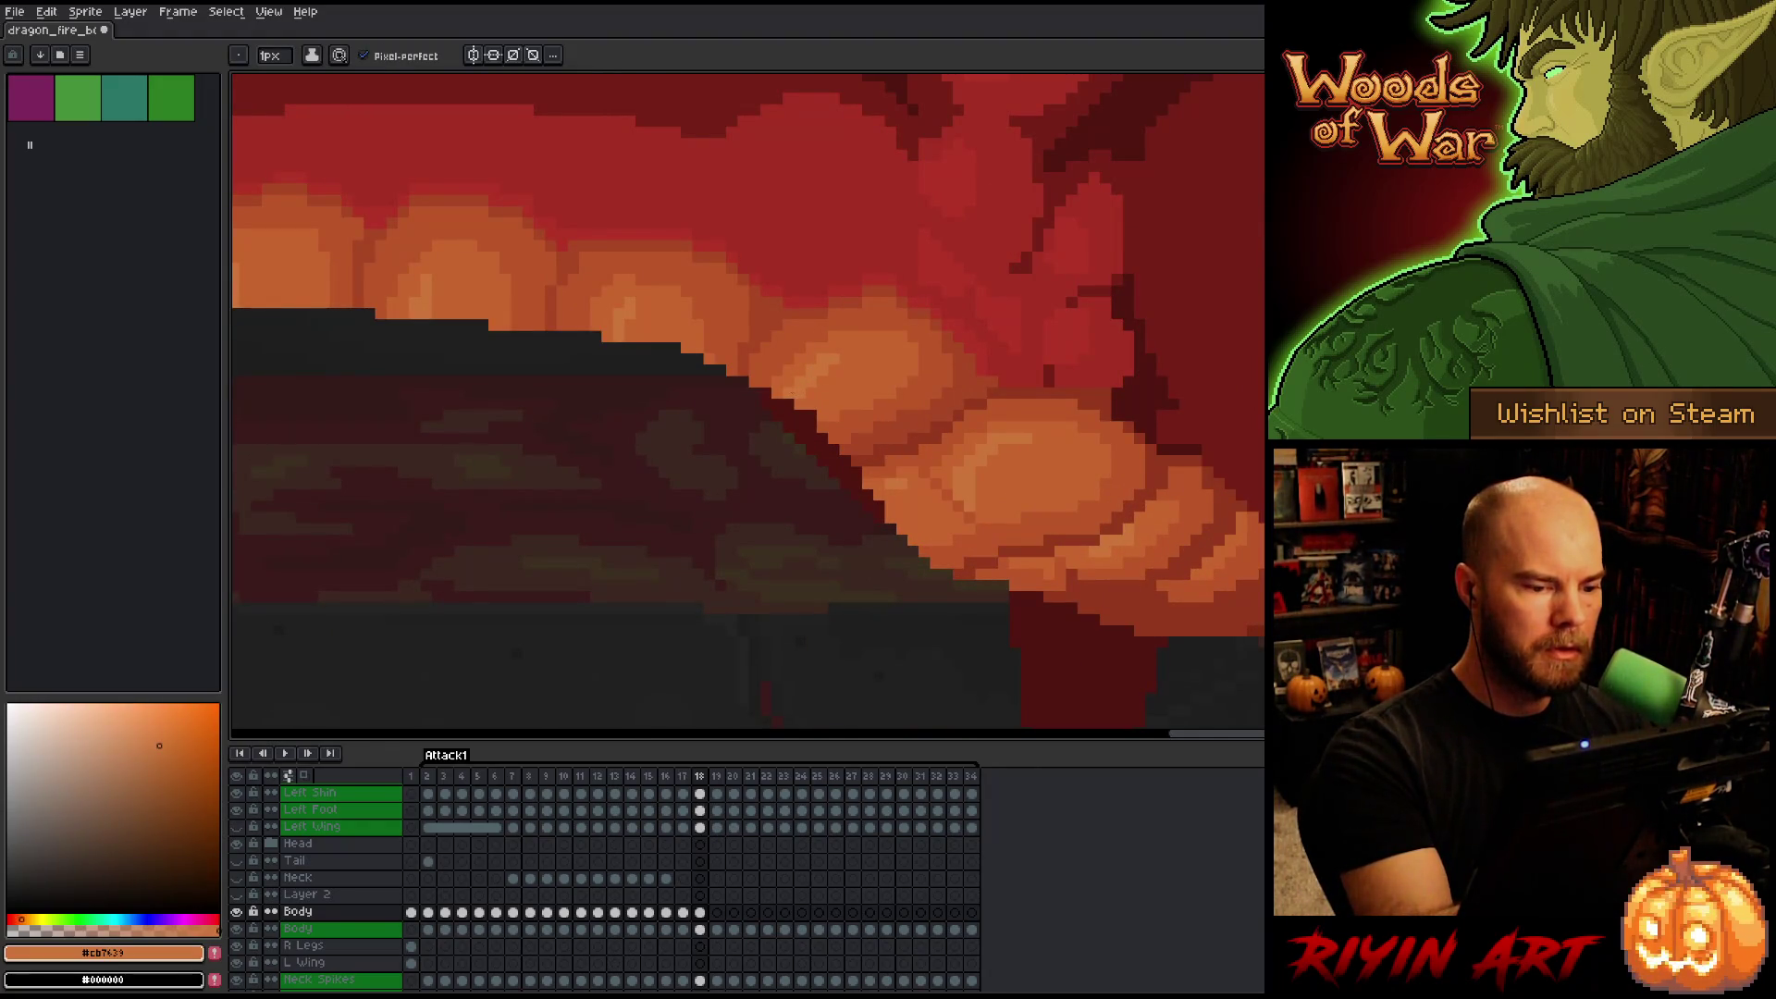
{"action": "left_click", "coordinate": [973, 491], "text": "alt"}
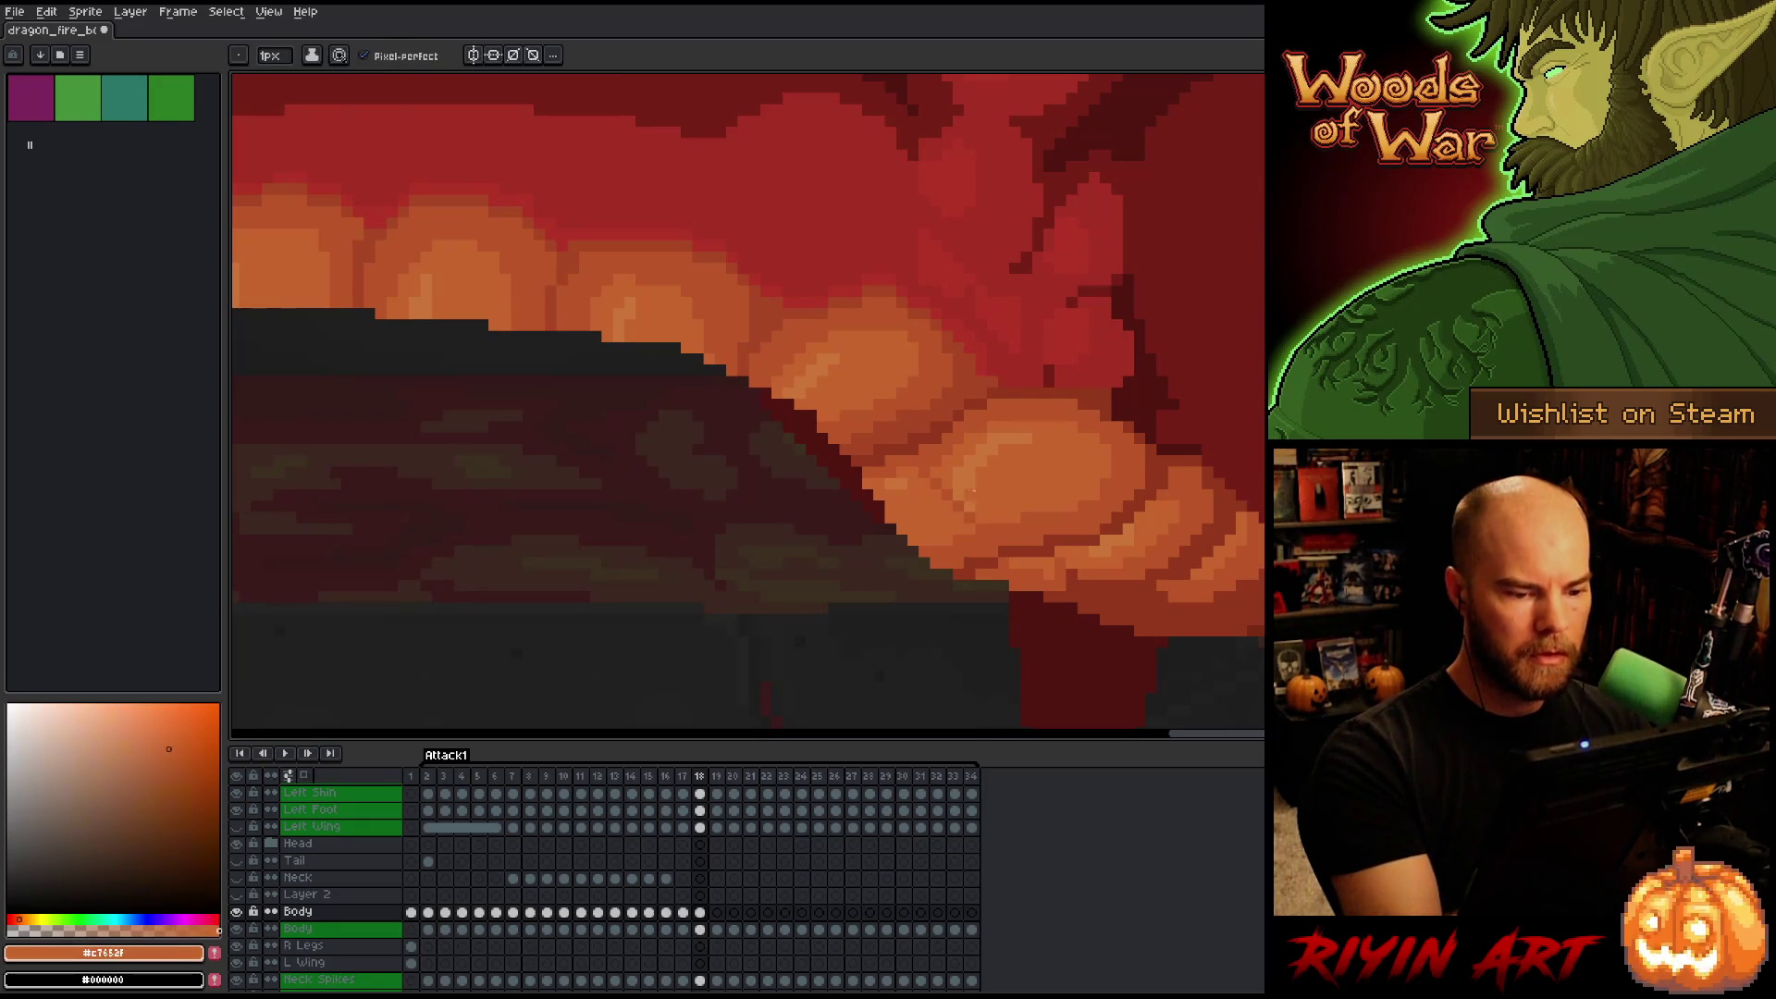
{"action": "key", "text": "comma"}
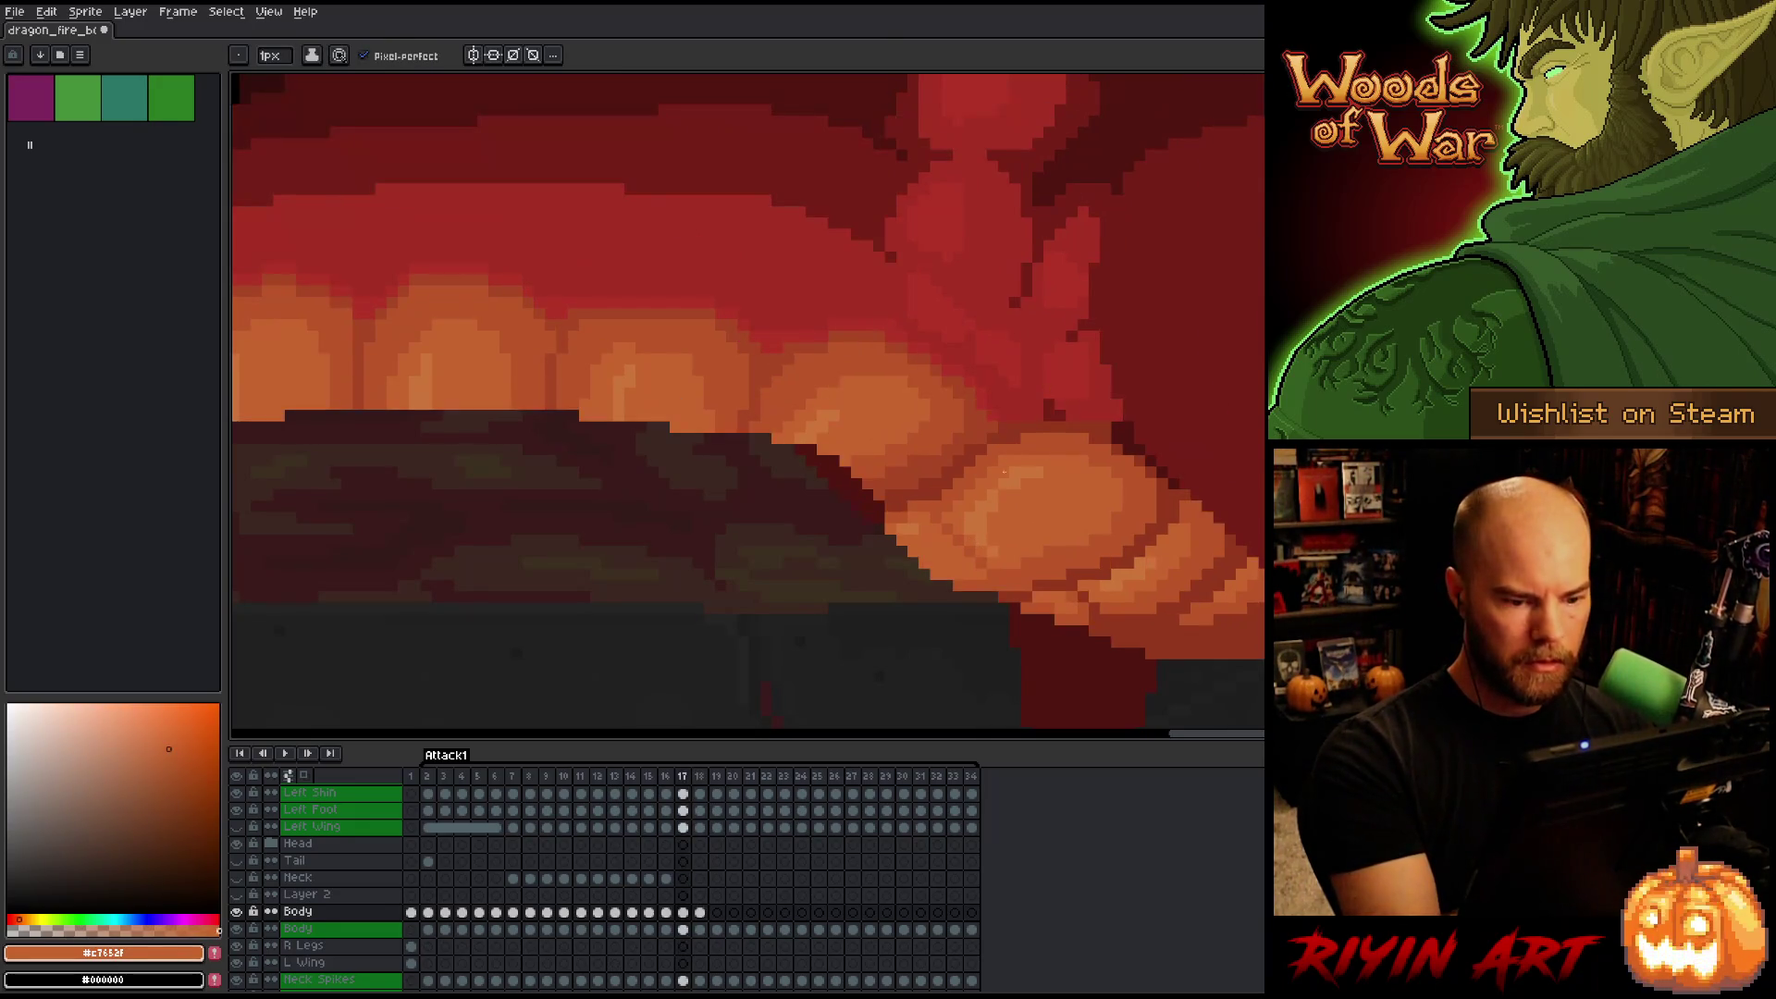
{"action": "key", "text": "period"}
{"action": "left_click", "coordinate": [982, 505], "text": "alt"}
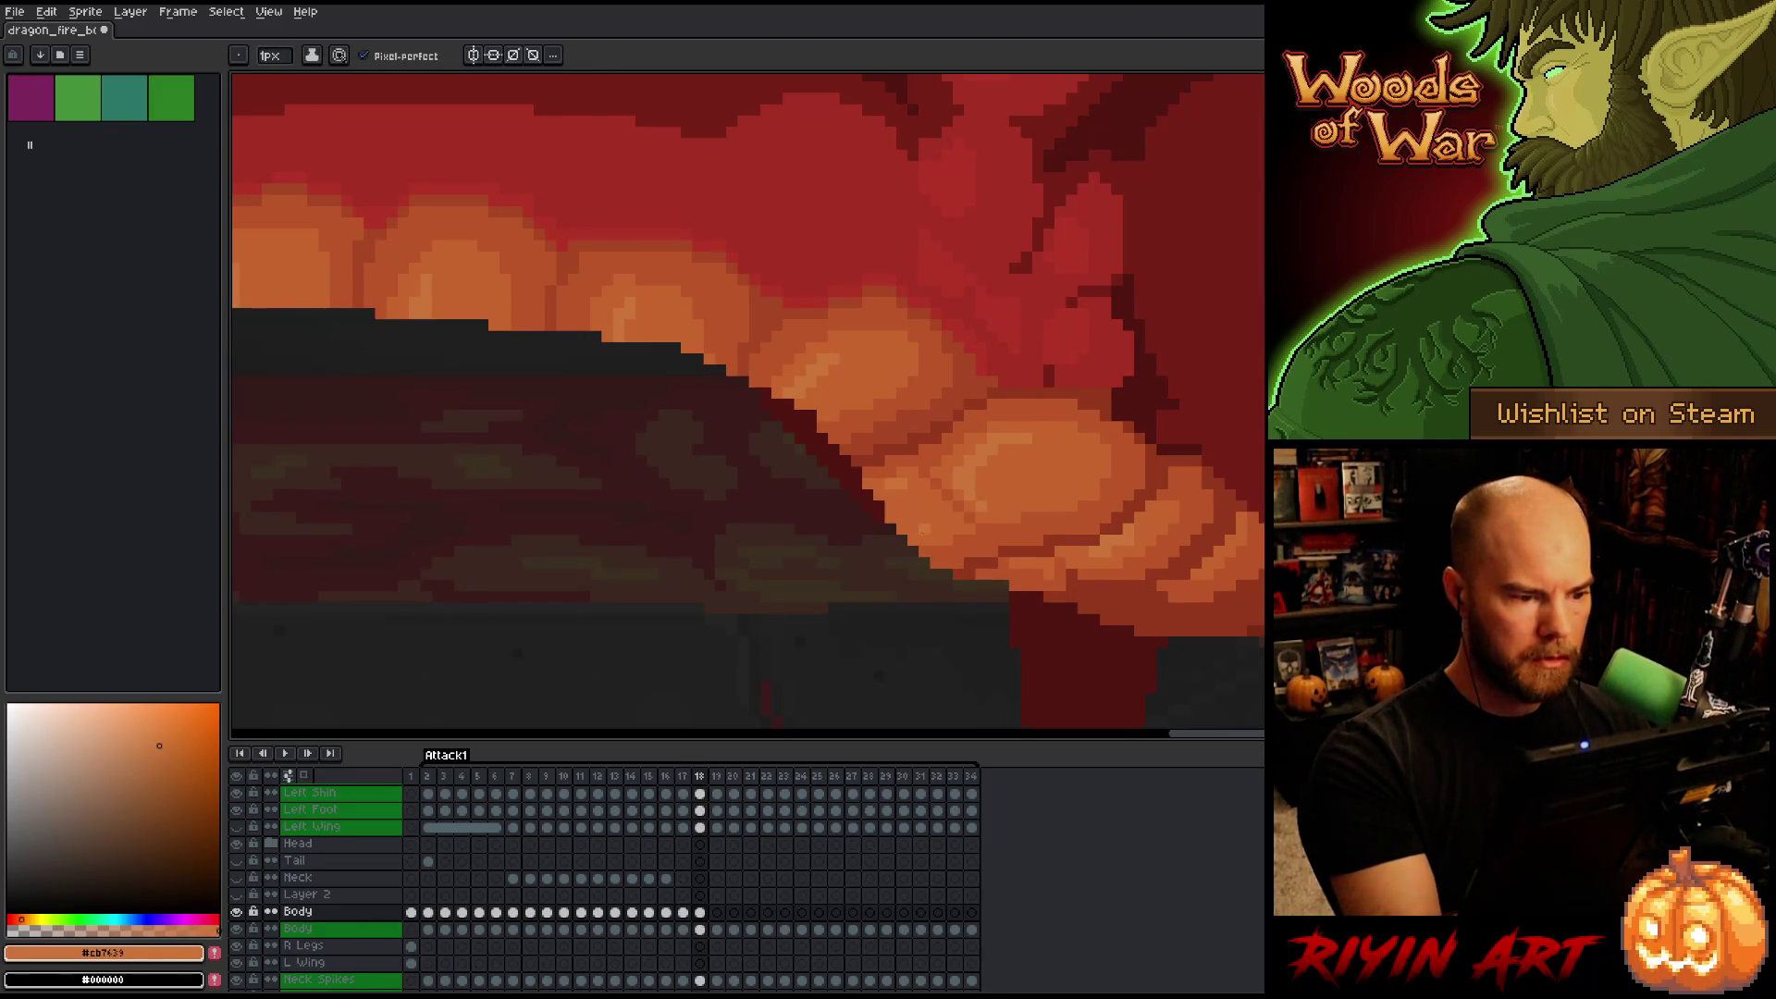
{"action": "key", "text": "comma"}
{"action": "key", "text": "period"}
{"action": "key", "text": "comma"}
{"action": "key", "text": "period"}
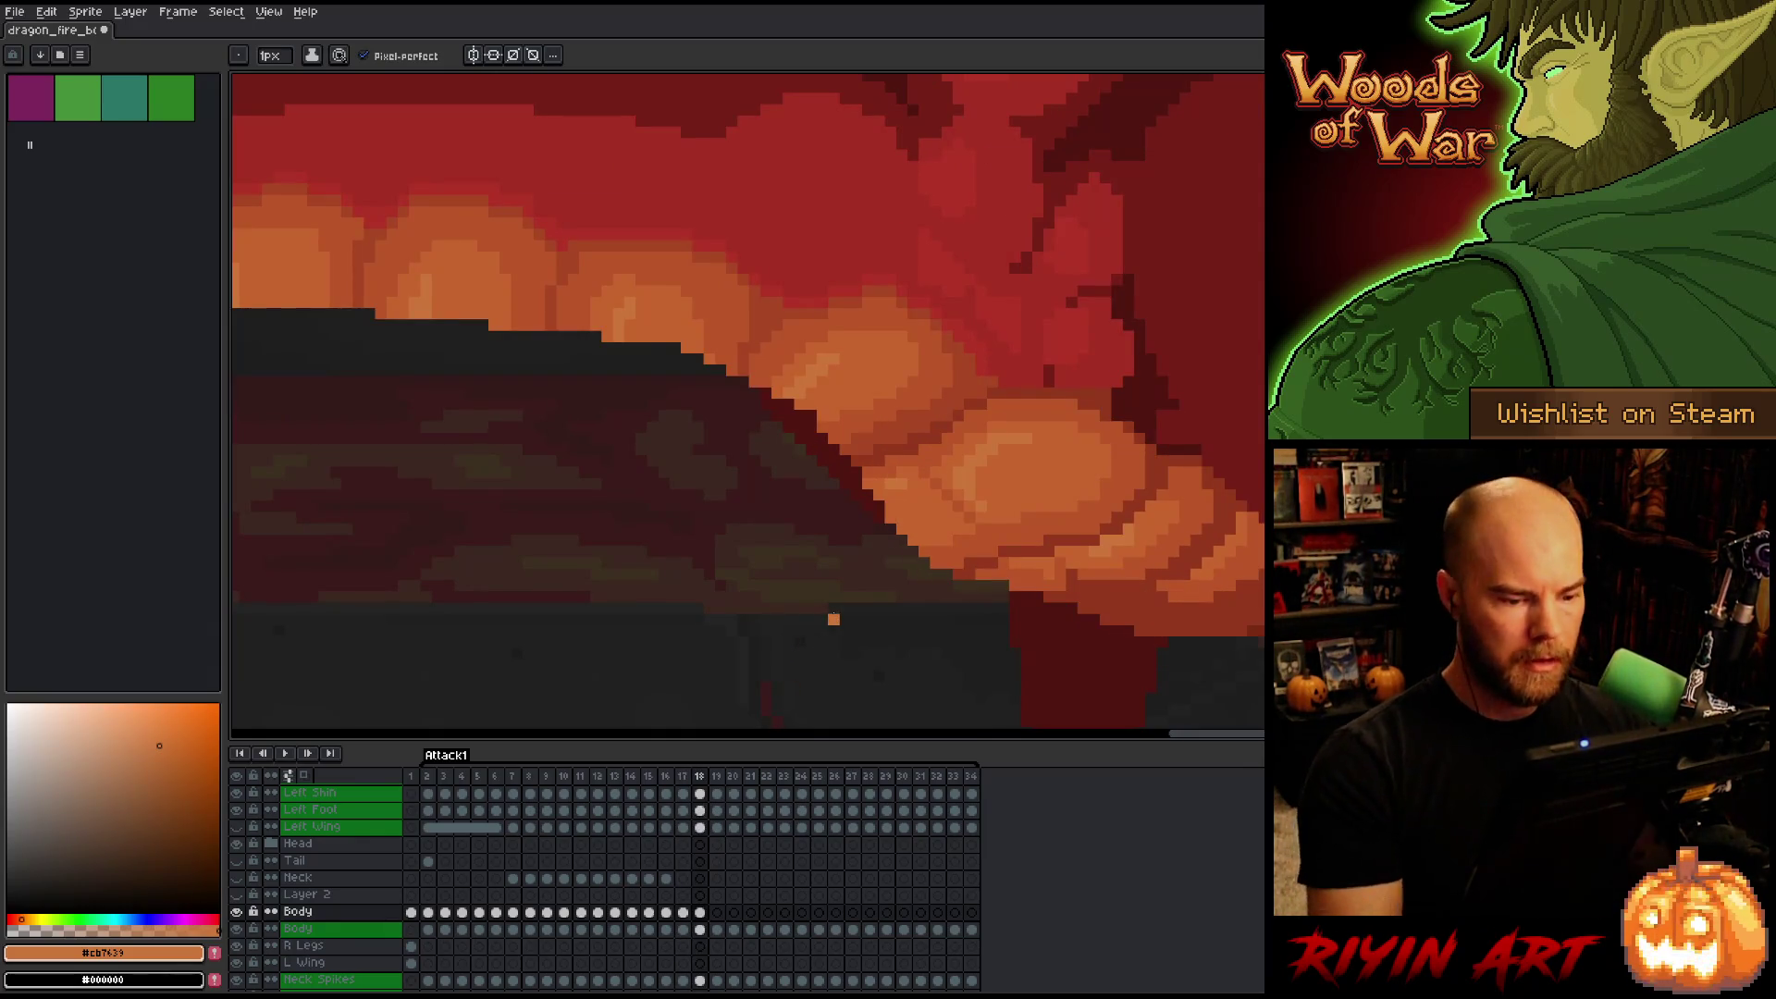
Erase, then repaint the stray dark pixels at the belly edge in light and darker orange.
{"action": "key", "text": "e"}
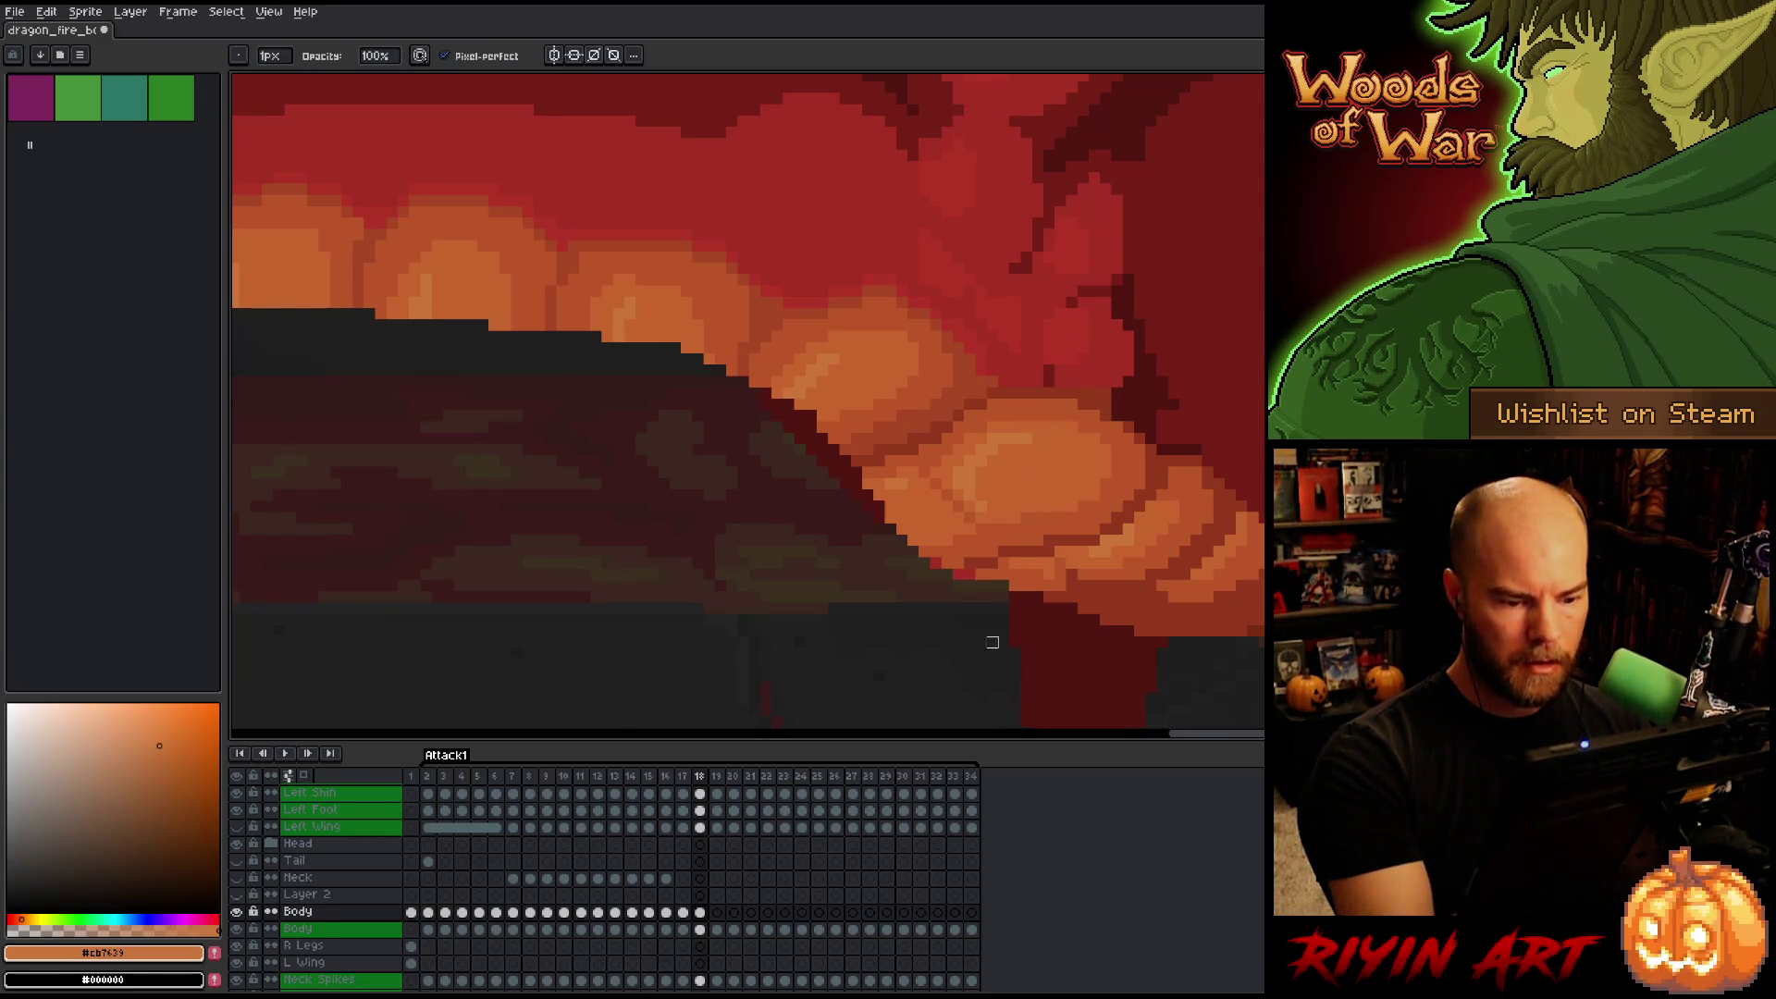
{"action": "scroll", "coordinate": [1151, 359], "scroll_direction": "down", "scroll_amount": 3}
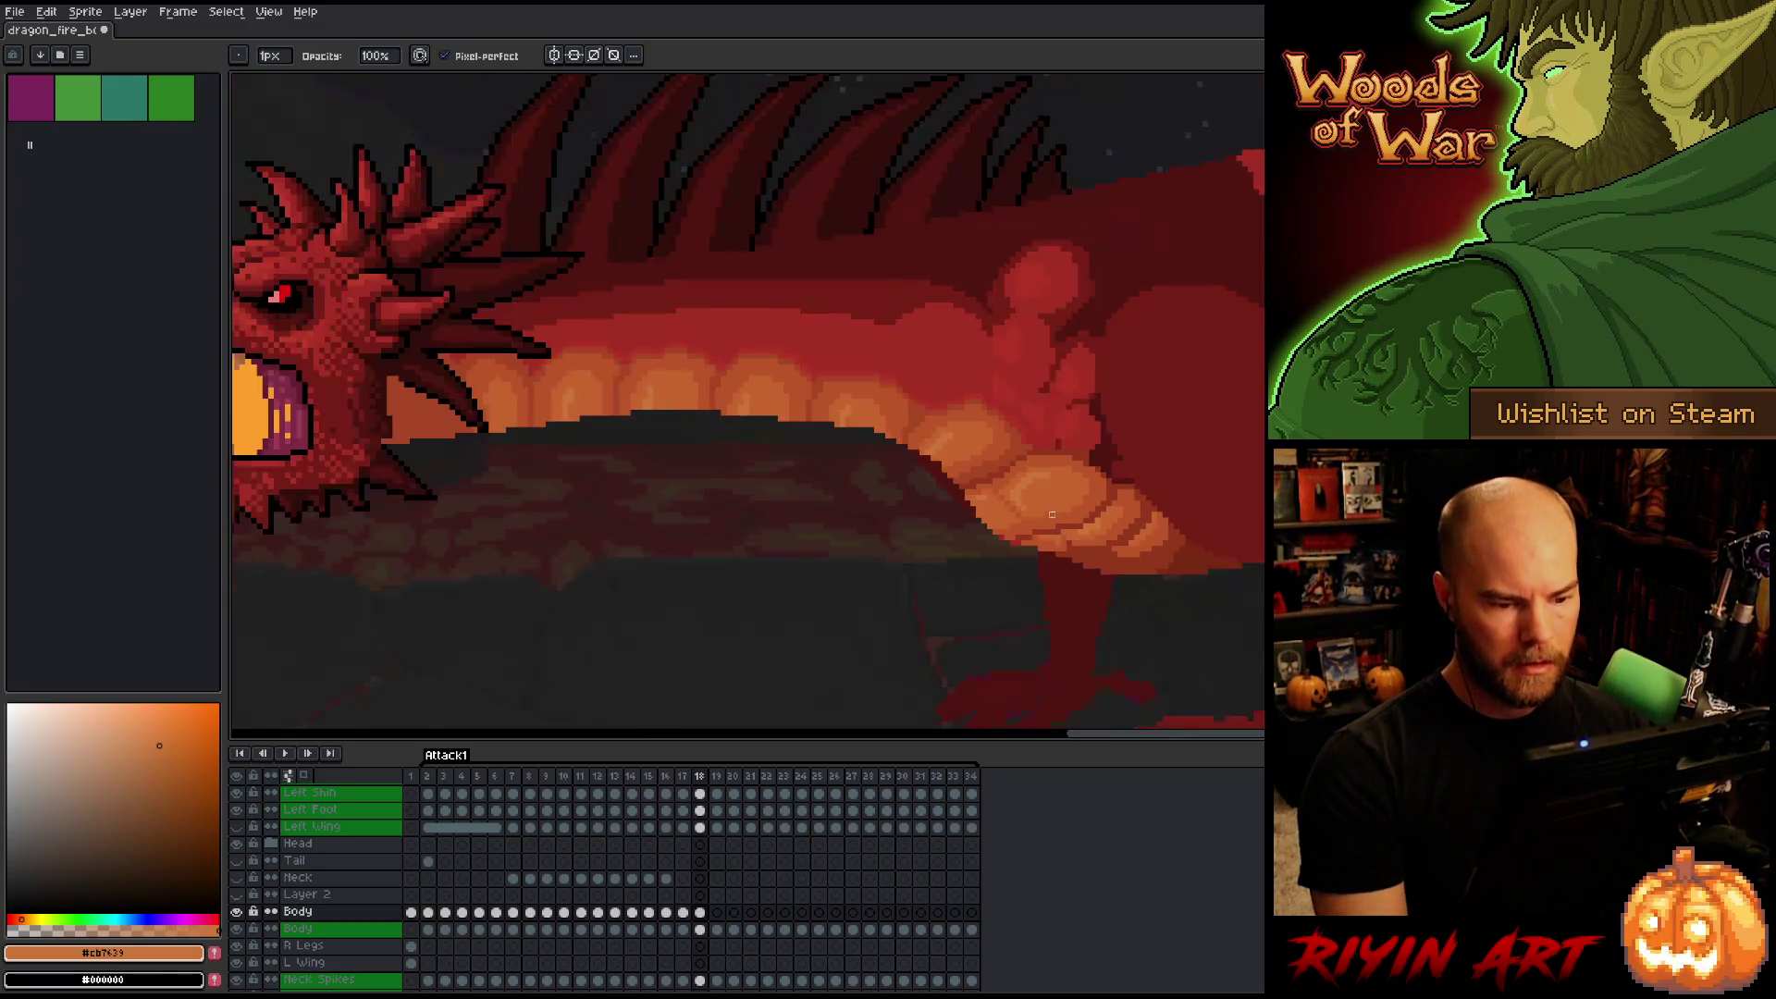
{"action": "scroll", "coordinate": [998, 485], "scroll_direction": "up", "scroll_amount": 5}
{"action": "key", "text": "b"}
{"action": "left_click", "coordinate": [863, 557], "text": "alt"}
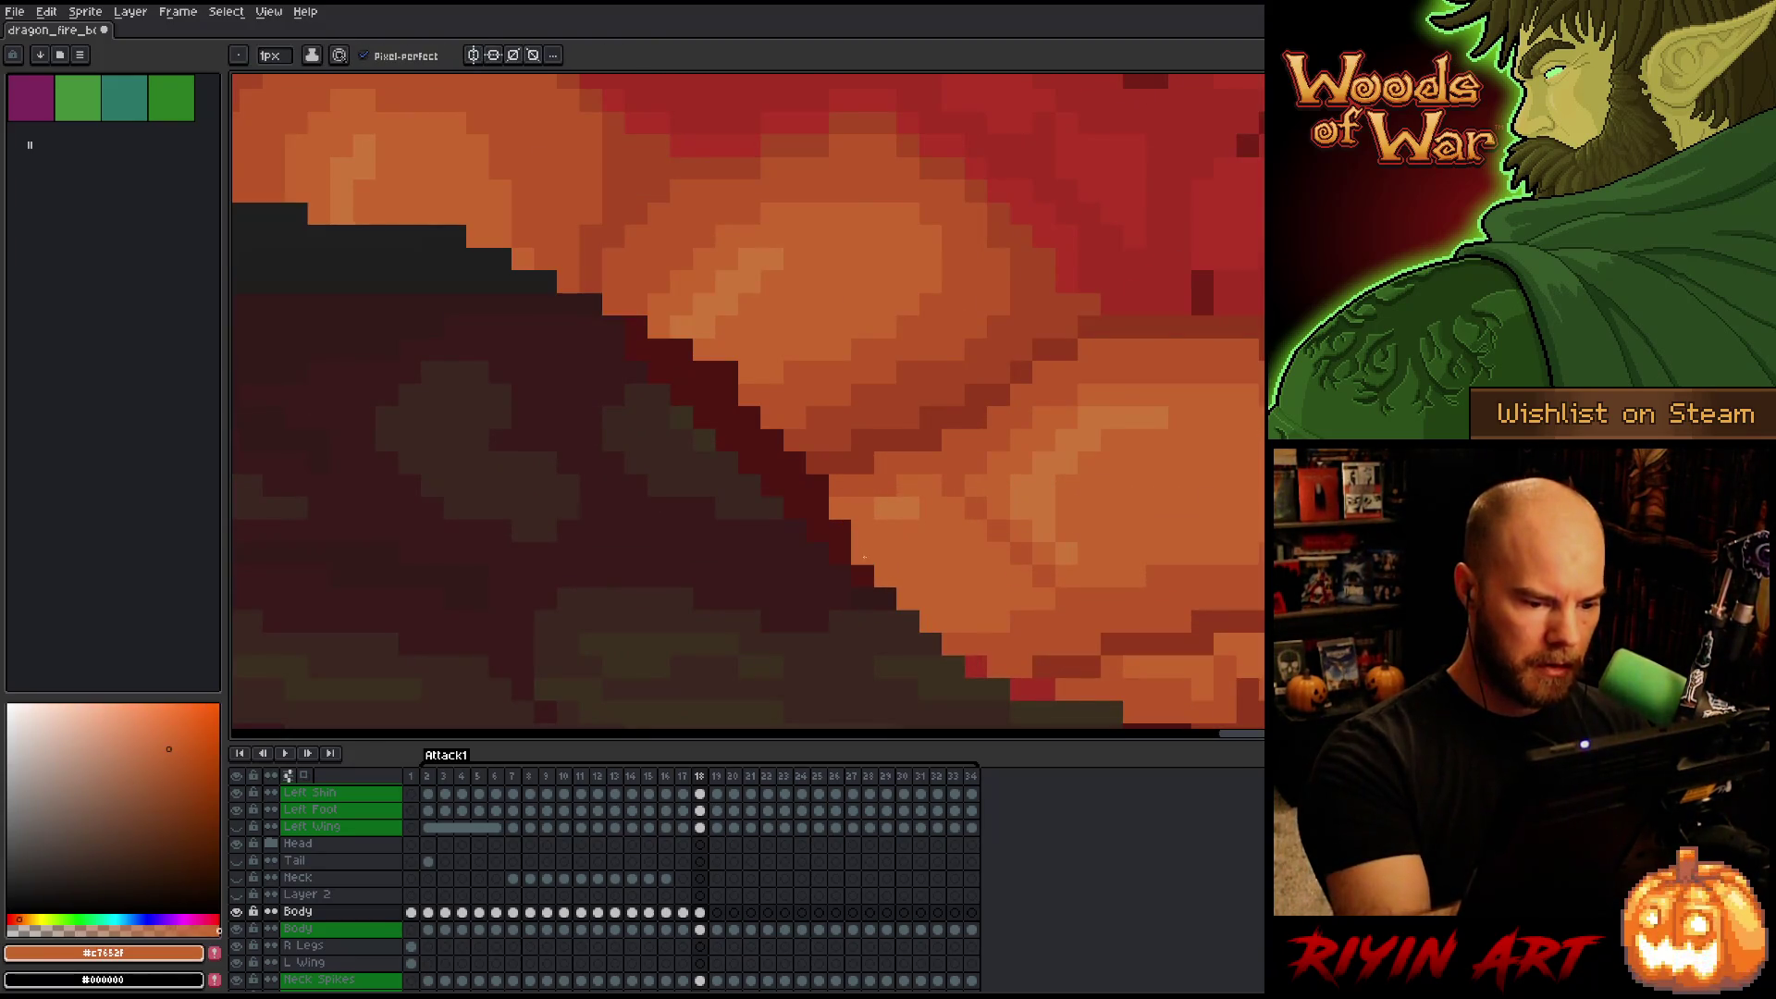
{"action": "key", "text": "alt"}
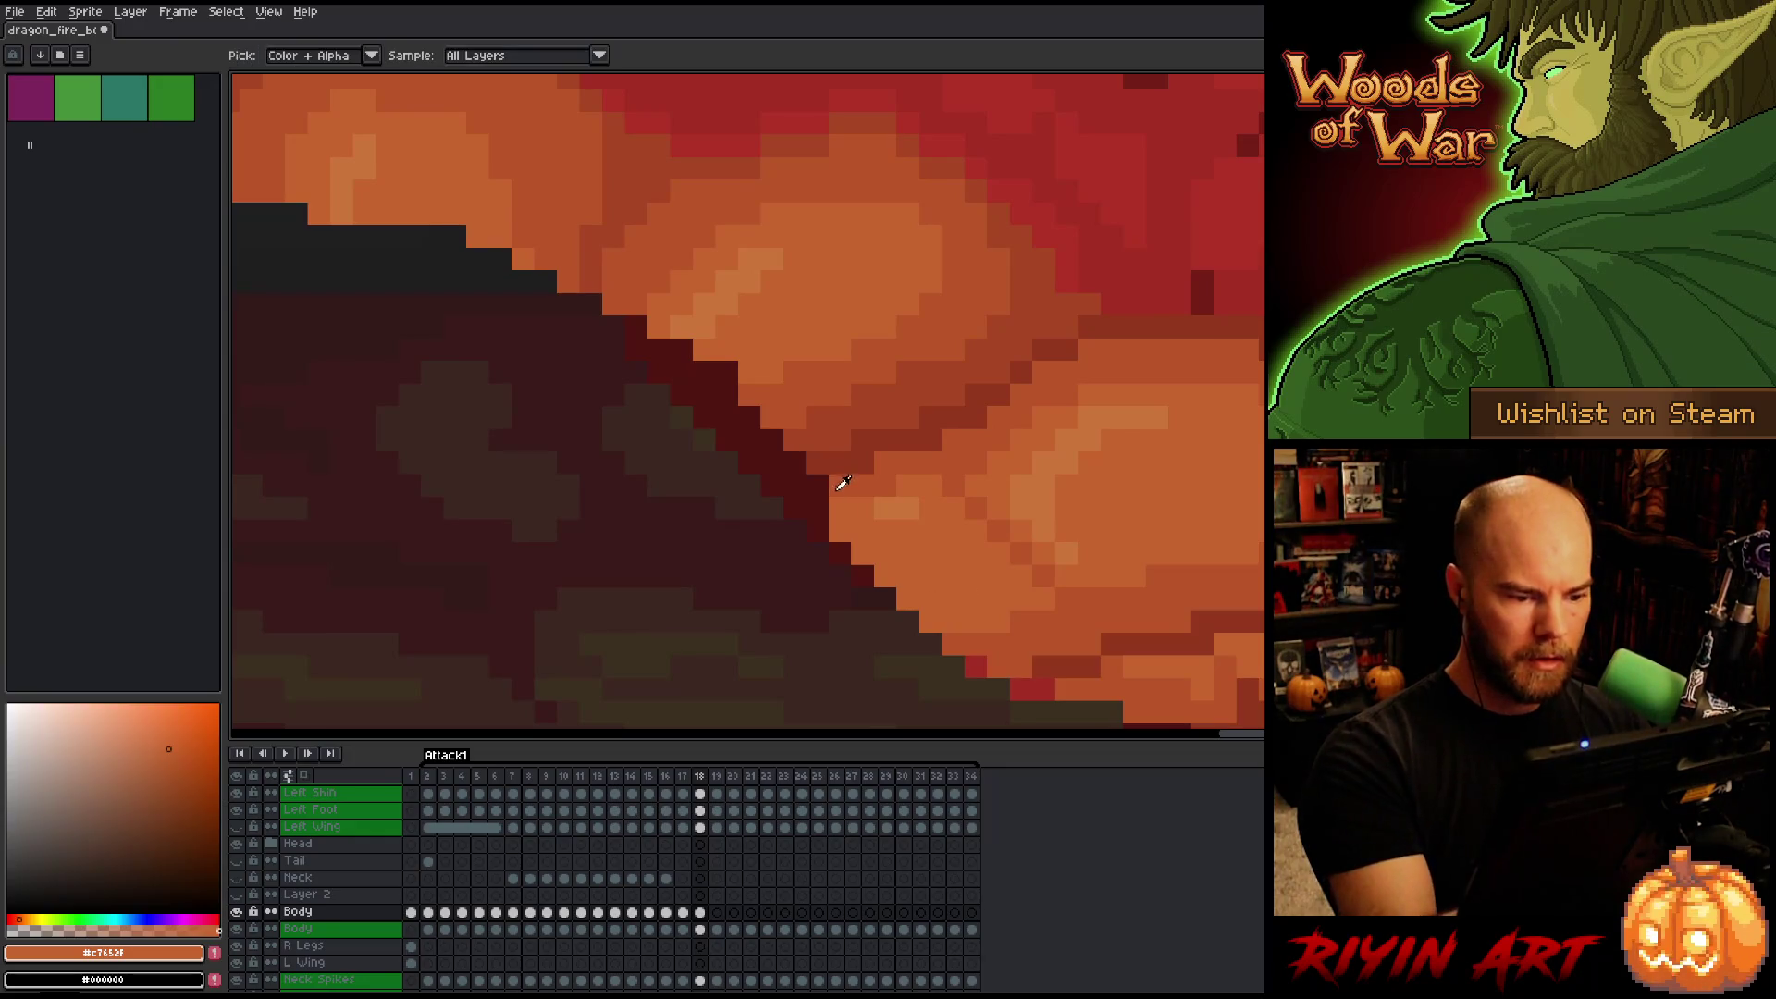
{"action": "left_click", "coordinate": [837, 510], "text": "alt"}
{"action": "left_click", "coordinate": [836, 498], "text": "alt"}
{"action": "left_click", "coordinate": [818, 511]}
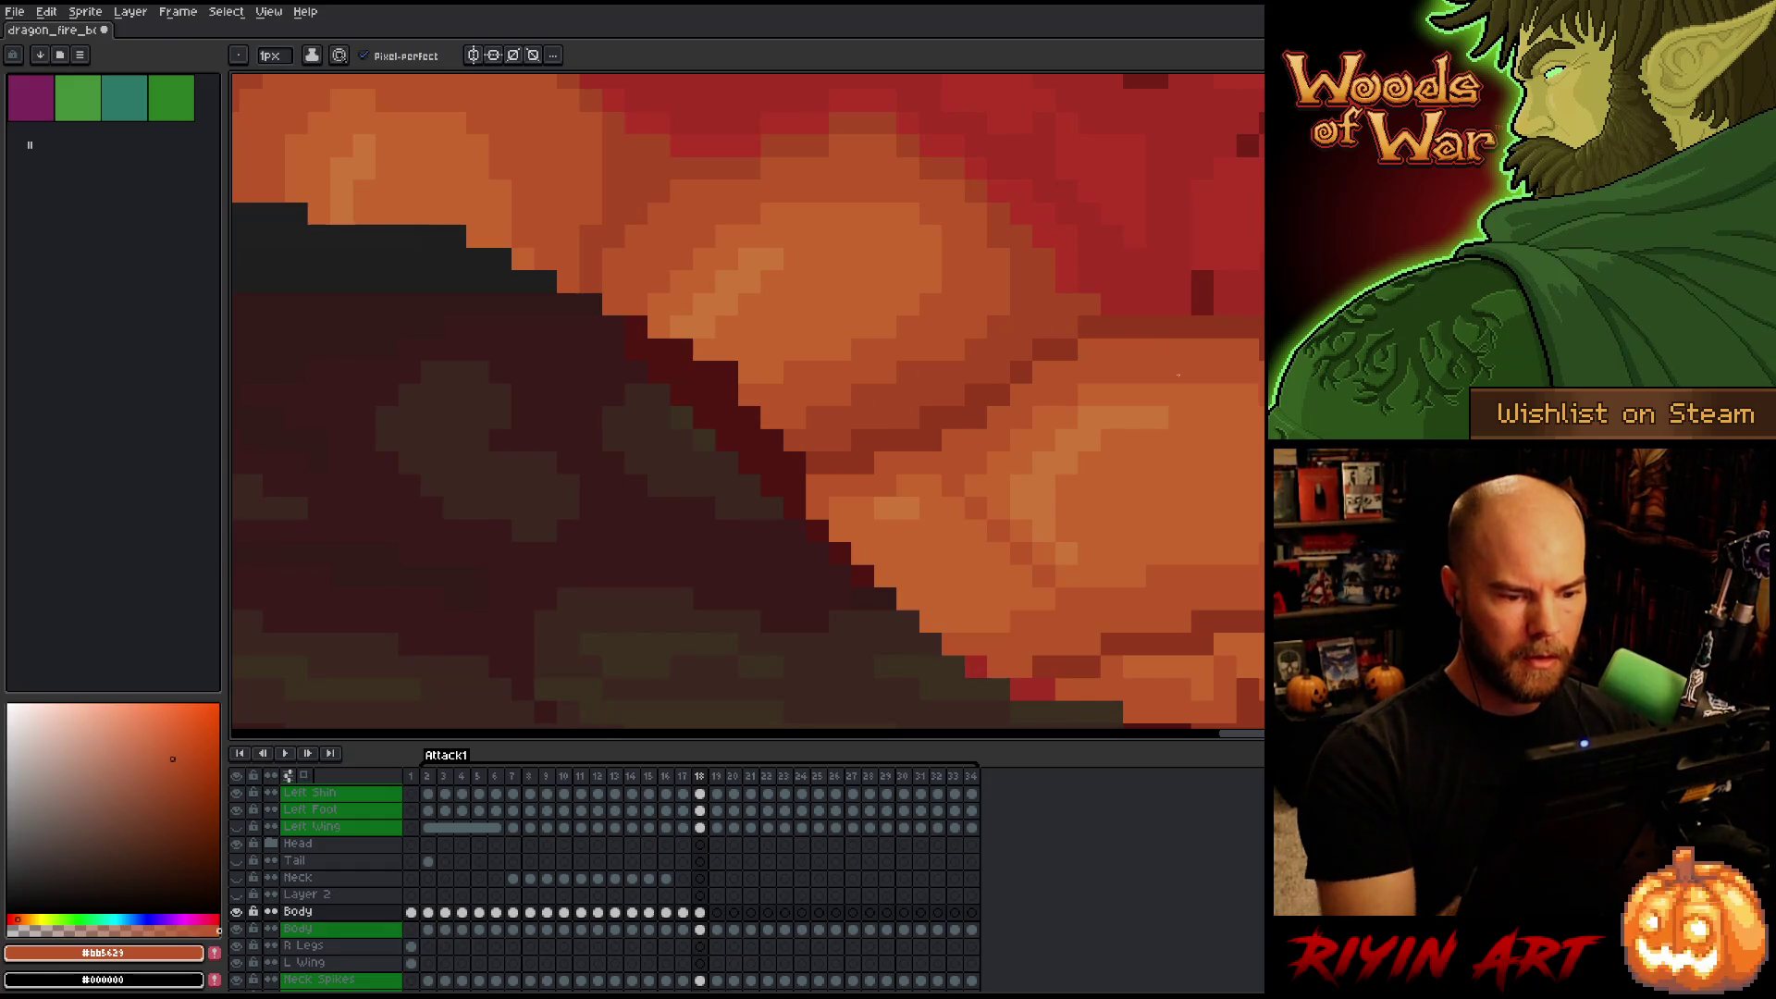
Pick more belly-plate oranges, then compare frame 18 with its neighbouring frames.
{"action": "scroll", "coordinate": [831, 487], "scroll_direction": "down", "scroll_amount": 5}
{"action": "scroll", "coordinate": [1075, 448], "scroll_direction": "up", "scroll_amount": 5}
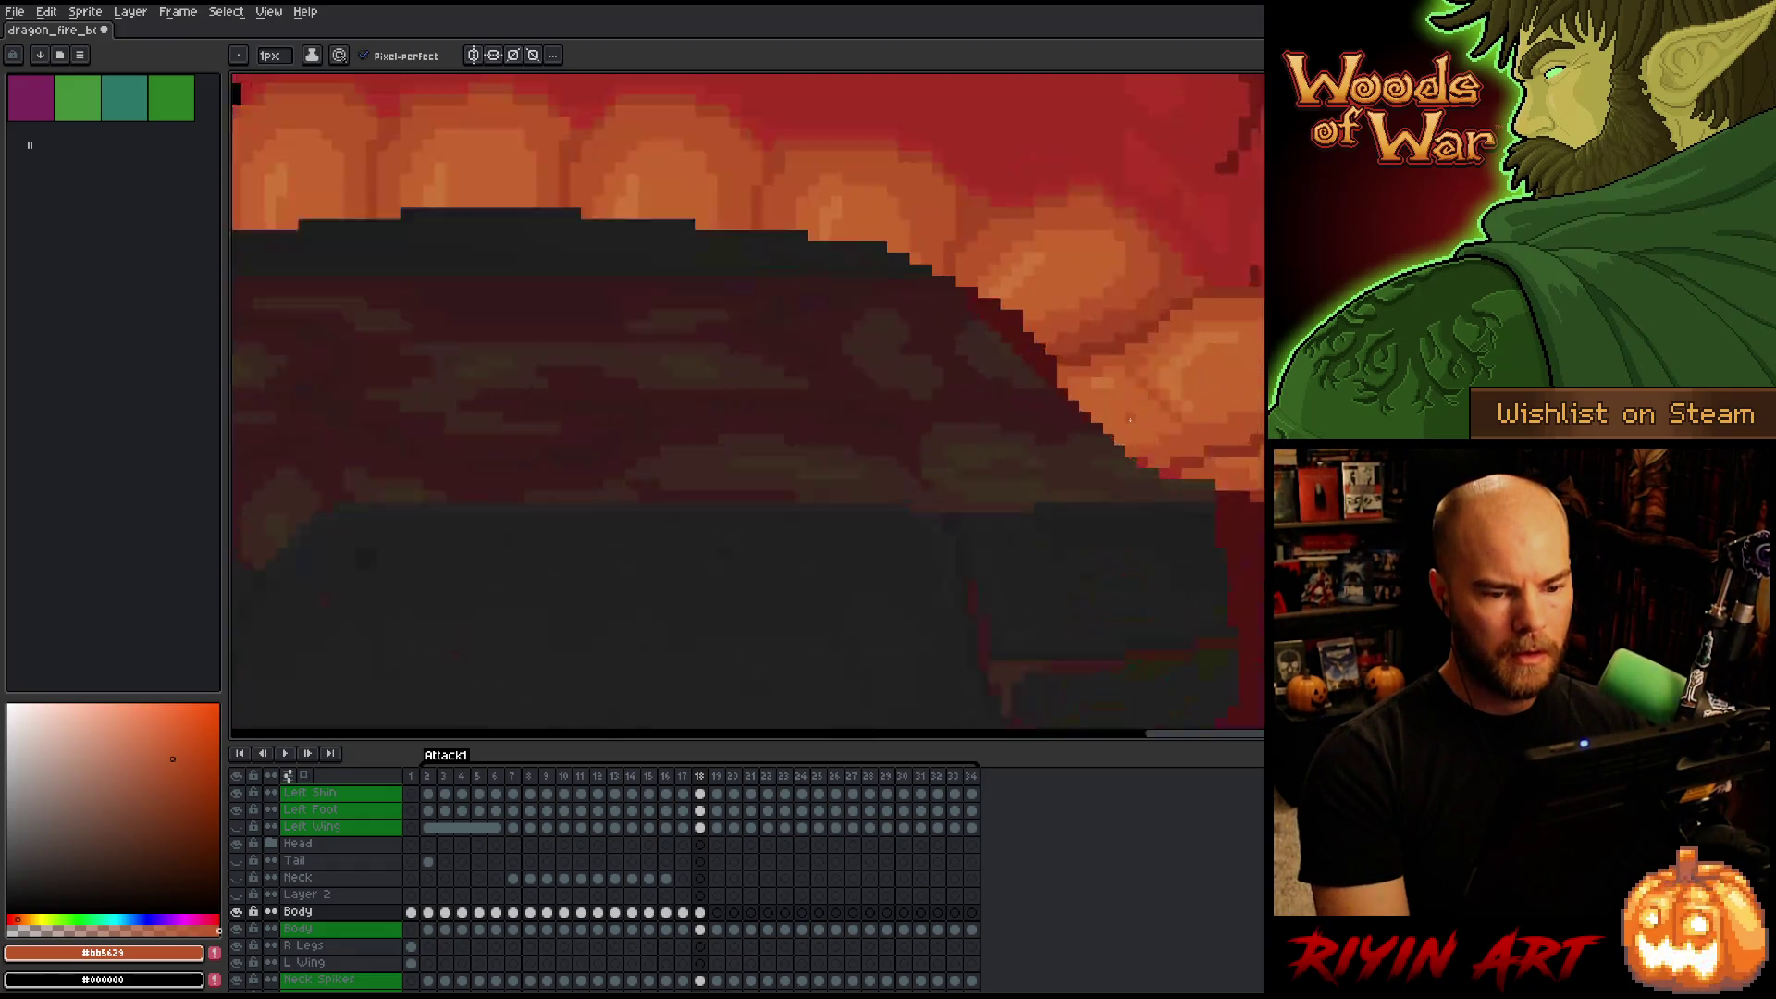
{"action": "left_click", "coordinate": [1078, 369], "text": "alt"}
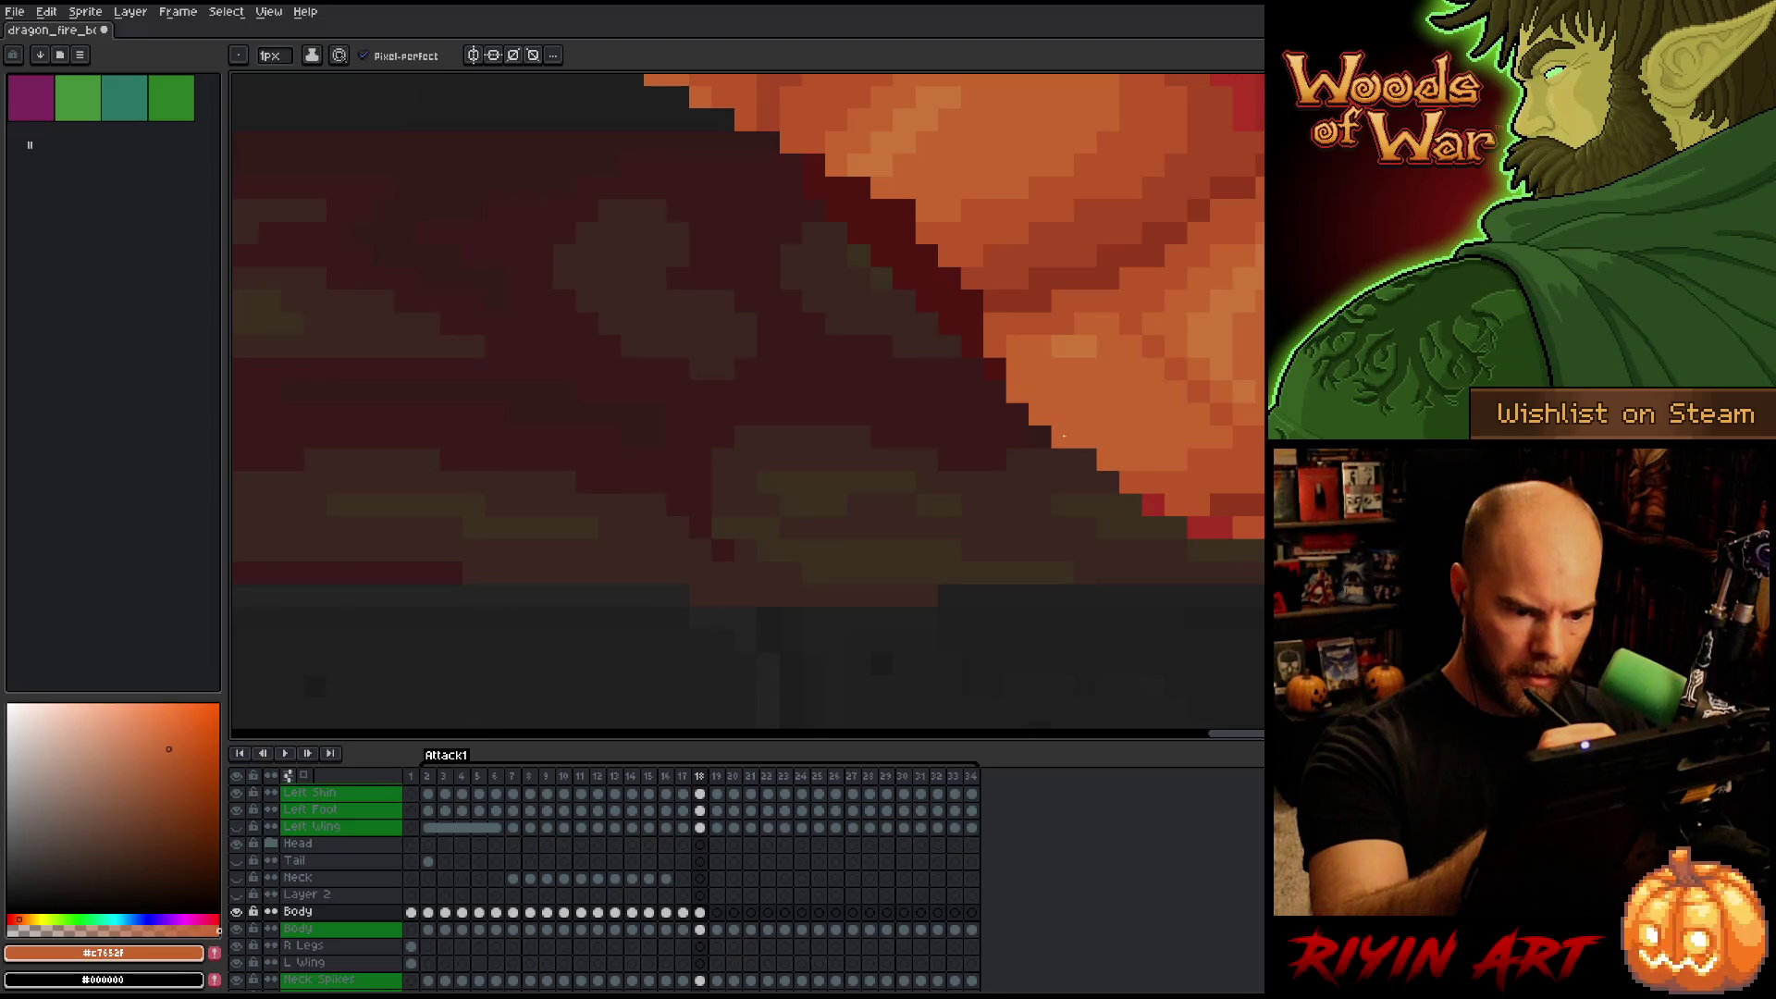
{"action": "scroll", "coordinate": [1096, 409], "scroll_direction": "down", "scroll_amount": 5}
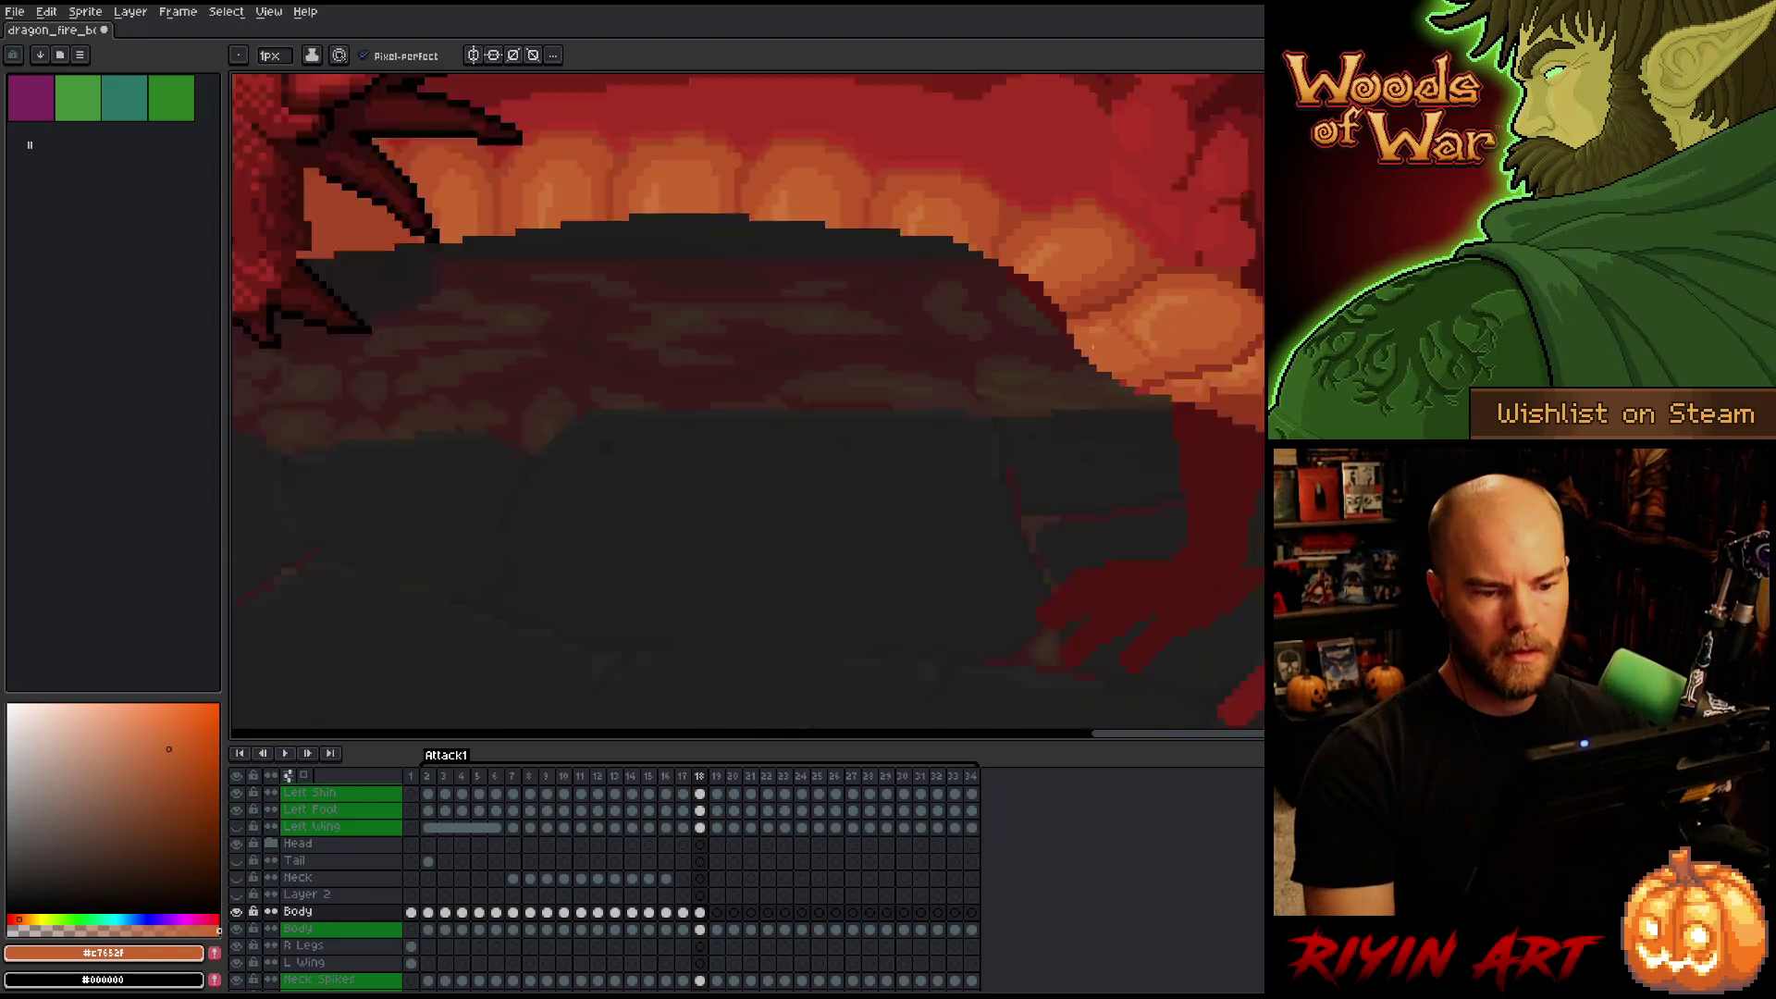
{"action": "scroll", "coordinate": [1023, 468], "scroll_direction": "up", "scroll_amount": 5}
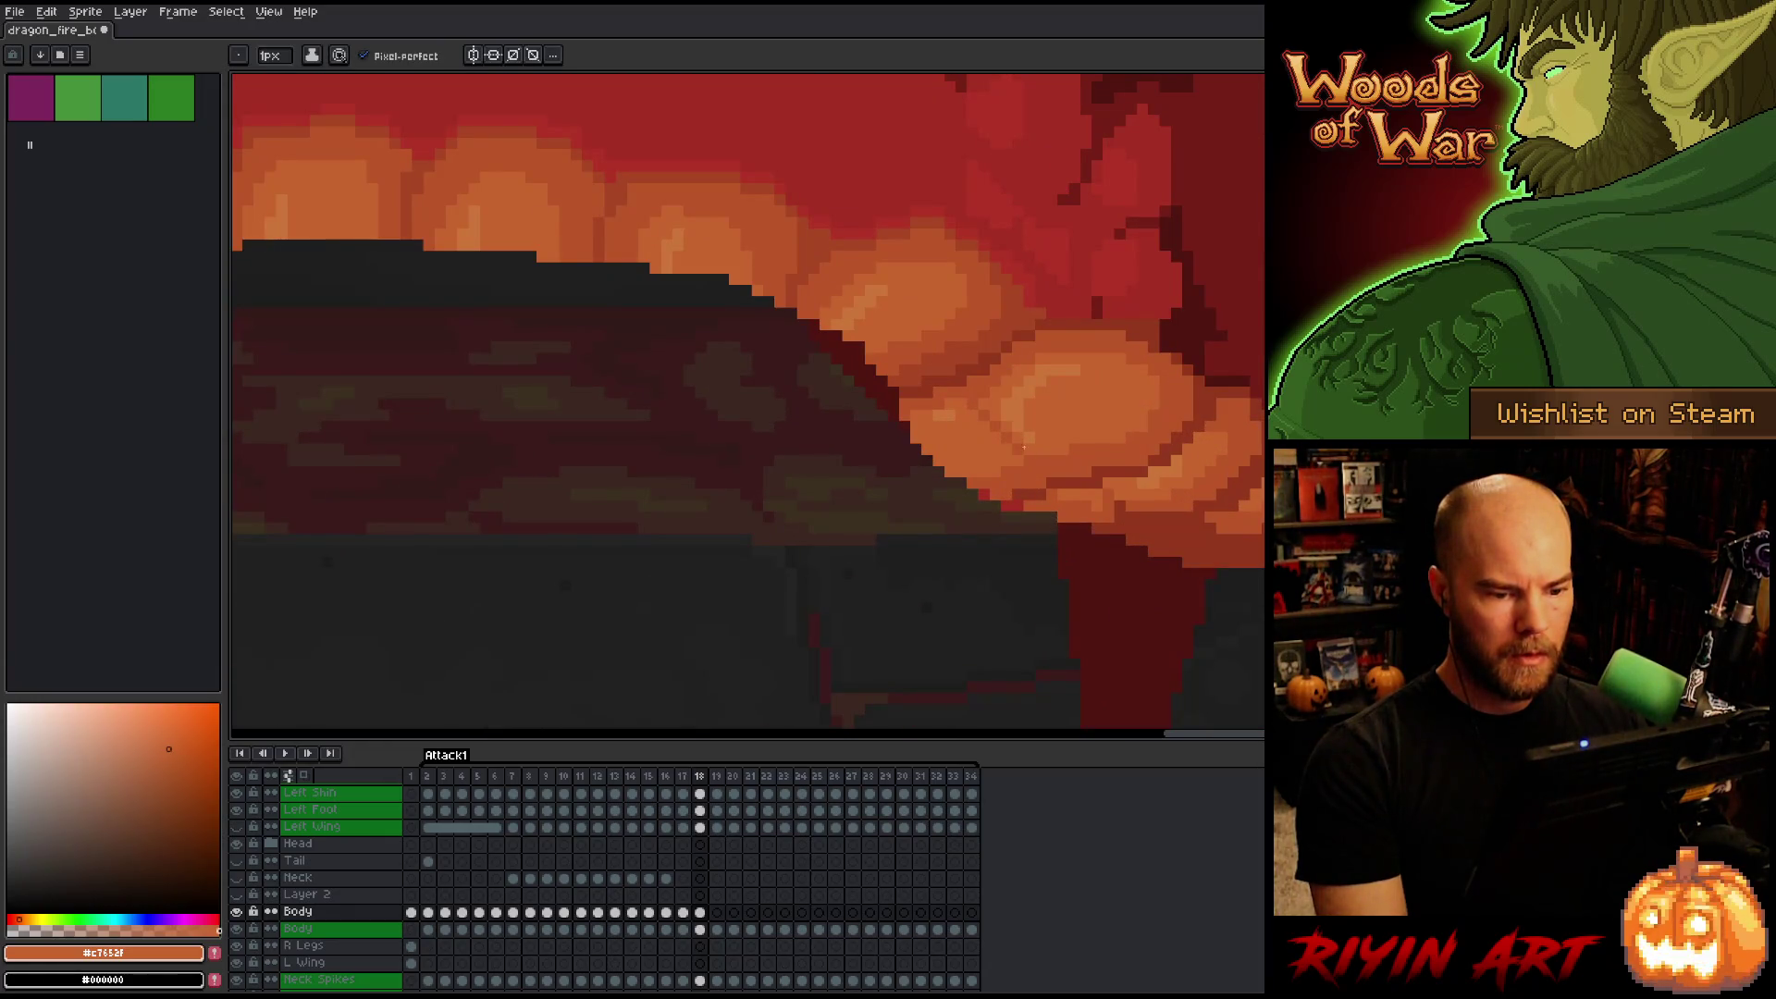
{"action": "left_click", "coordinate": [1023, 435], "text": "alt"}
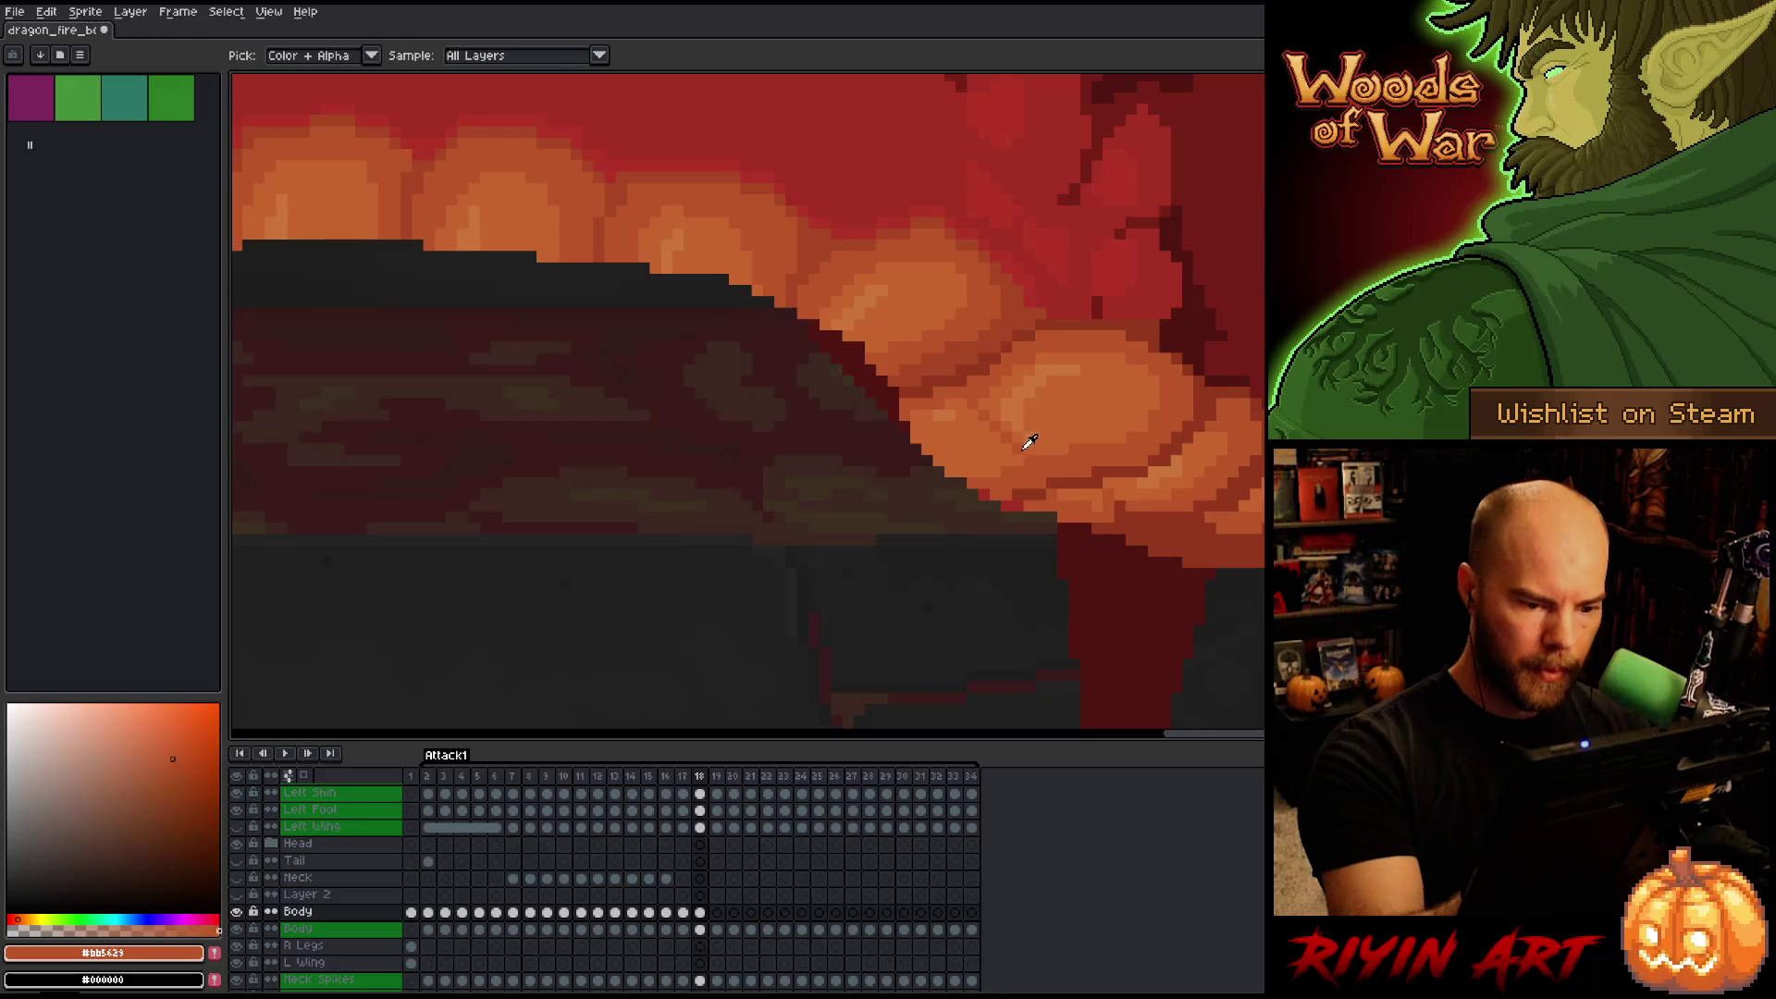
{"action": "left_click", "coordinate": [1008, 450], "text": "alt"}
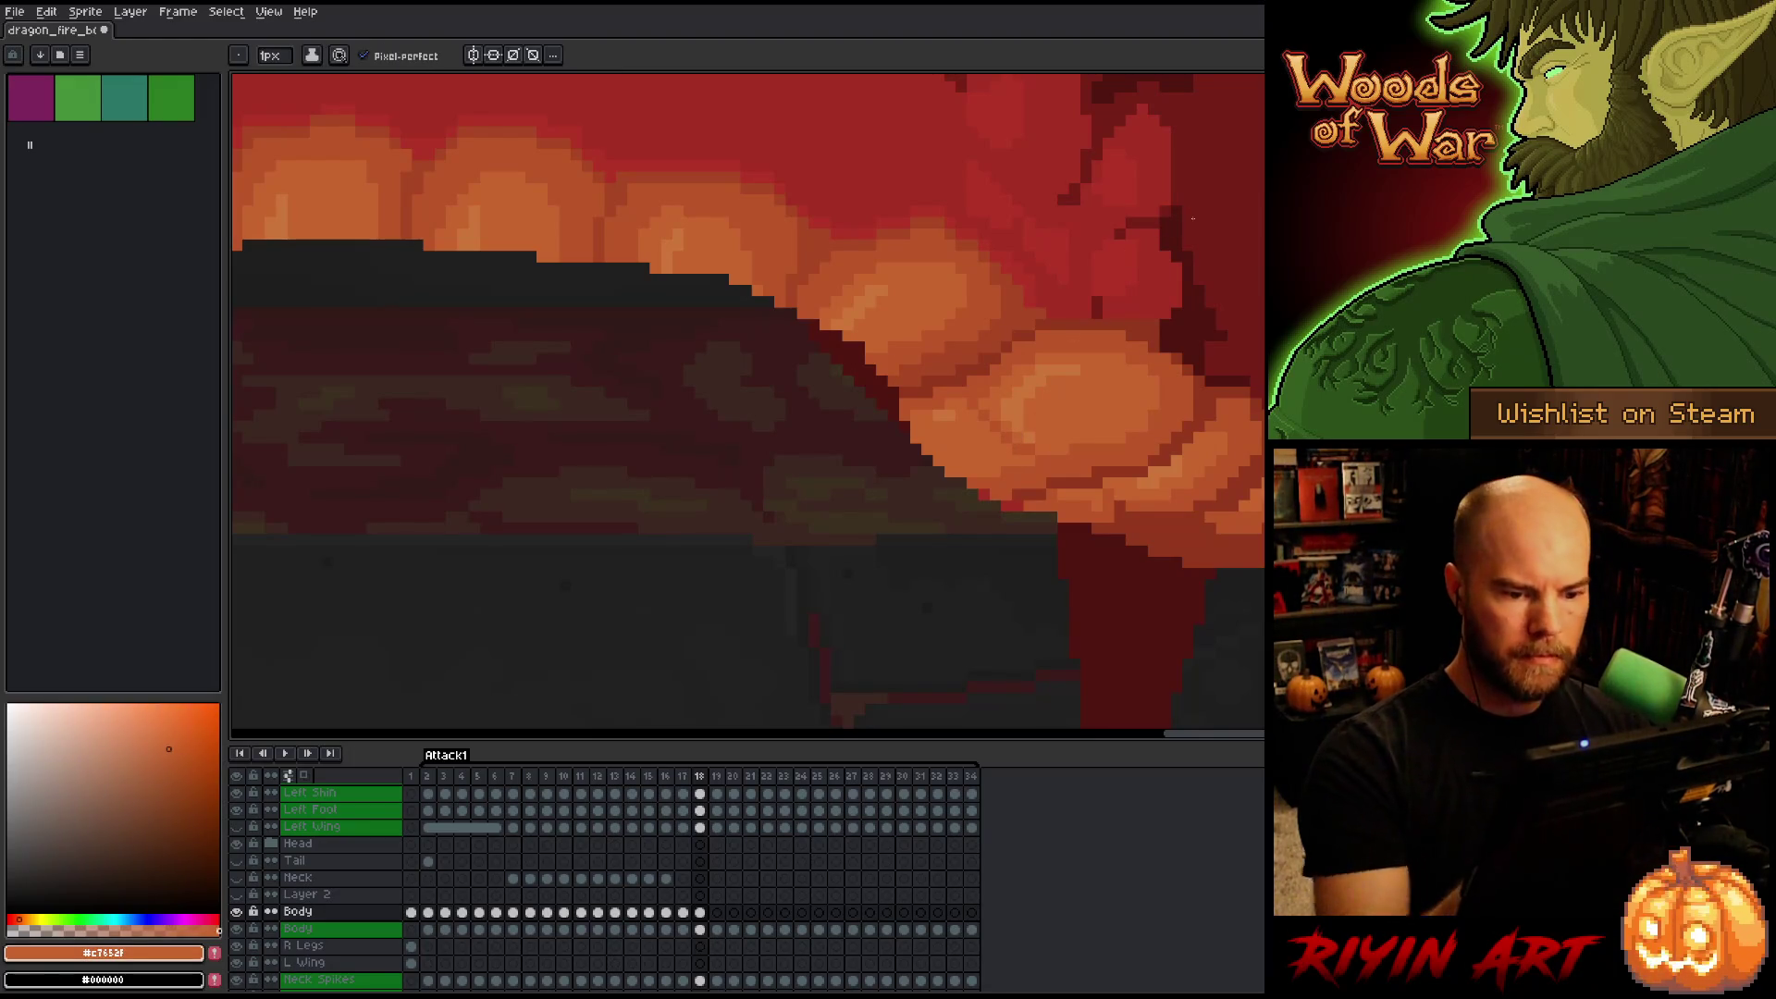
{"action": "key", "text": "Left"}
{"action": "key", "text": "Right"}
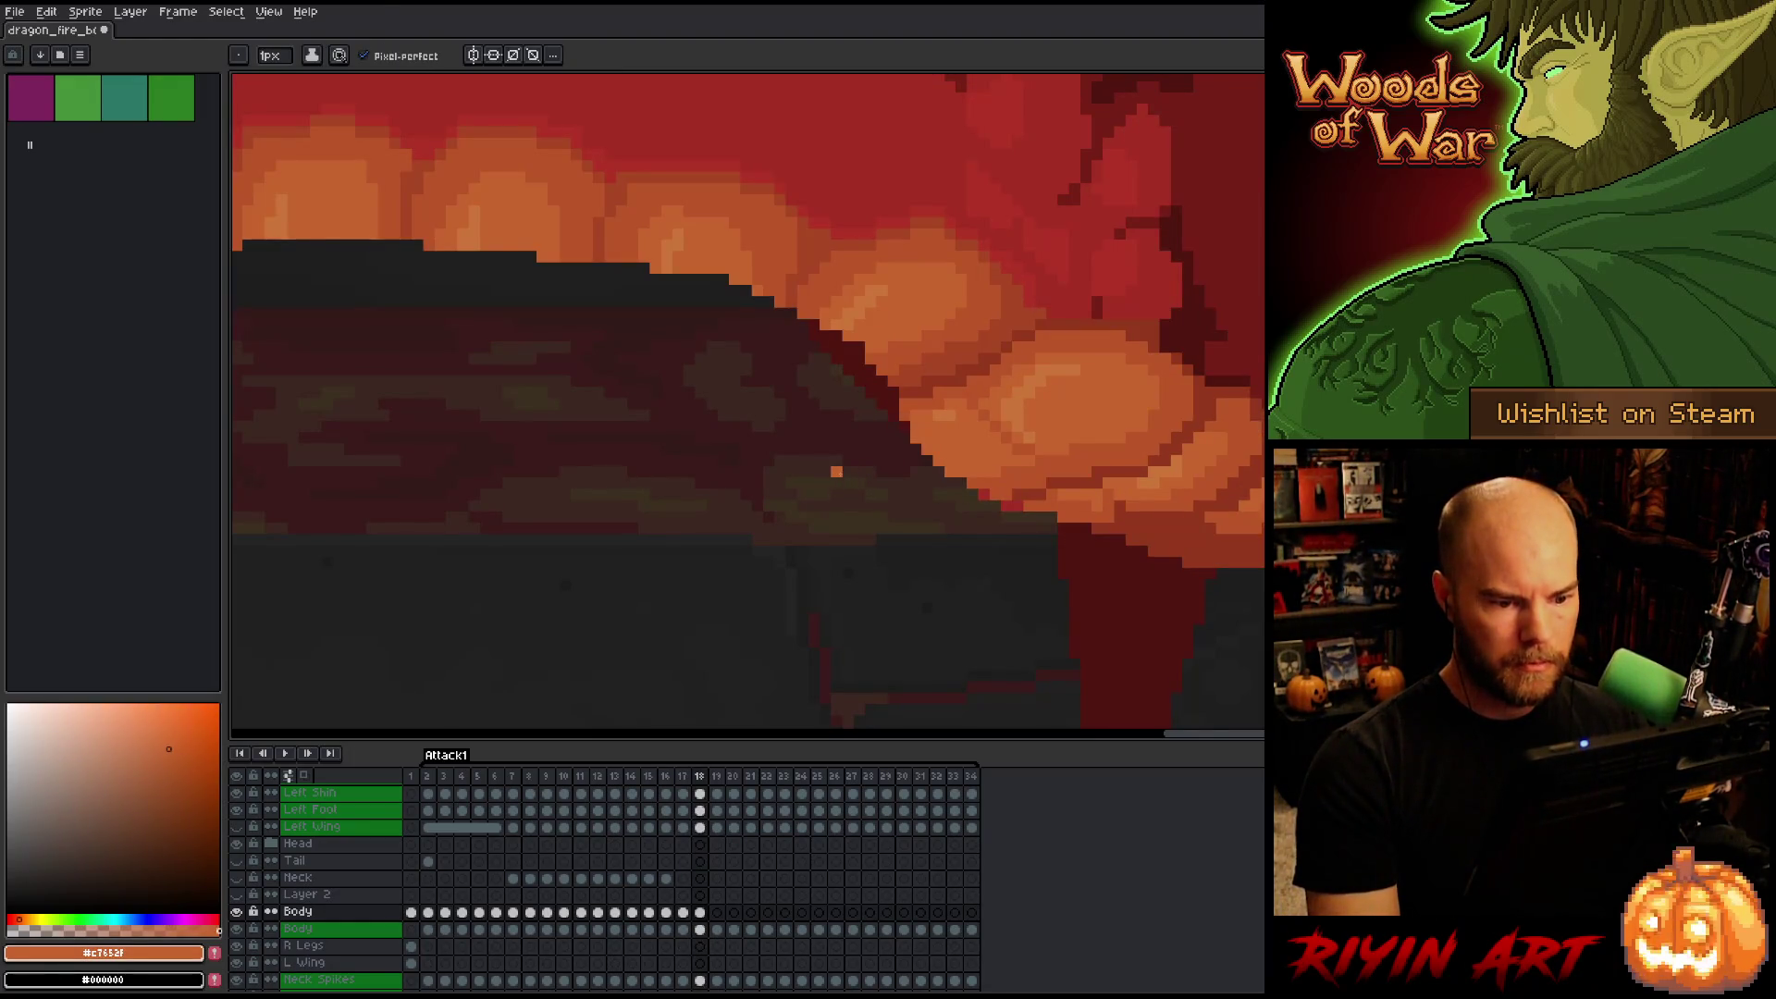
{"action": "scroll", "coordinate": [837, 471], "scroll_direction": "down", "scroll_amount": 3}
{"action": "key", "text": "Left"}
{"action": "key", "text": "Right"}
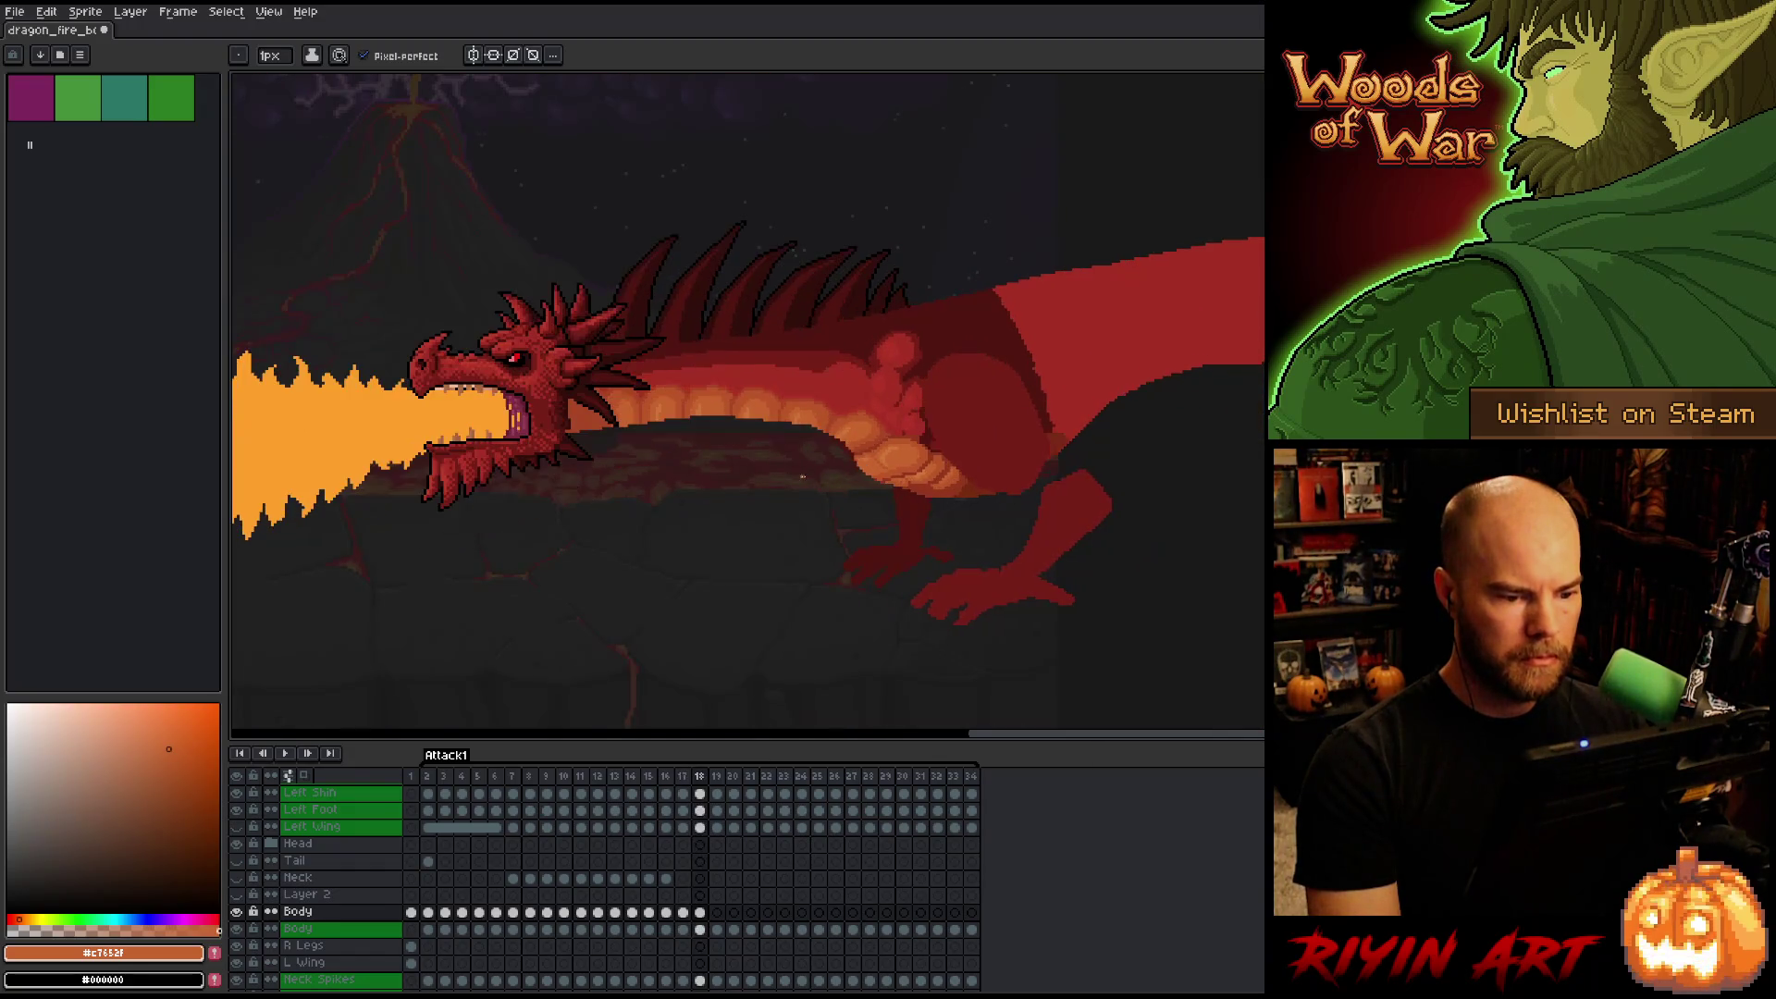
Sample darker, lighter, deep shadow and mid oranges from the belly plates.
{"action": "scroll", "coordinate": [879, 465], "scroll_direction": "up", "scroll_amount": 3}
{"action": "scroll", "coordinate": [878, 466], "scroll_direction": "up", "scroll_amount": 2}
{"action": "left_click", "coordinate": [843, 418], "text": "alt"}
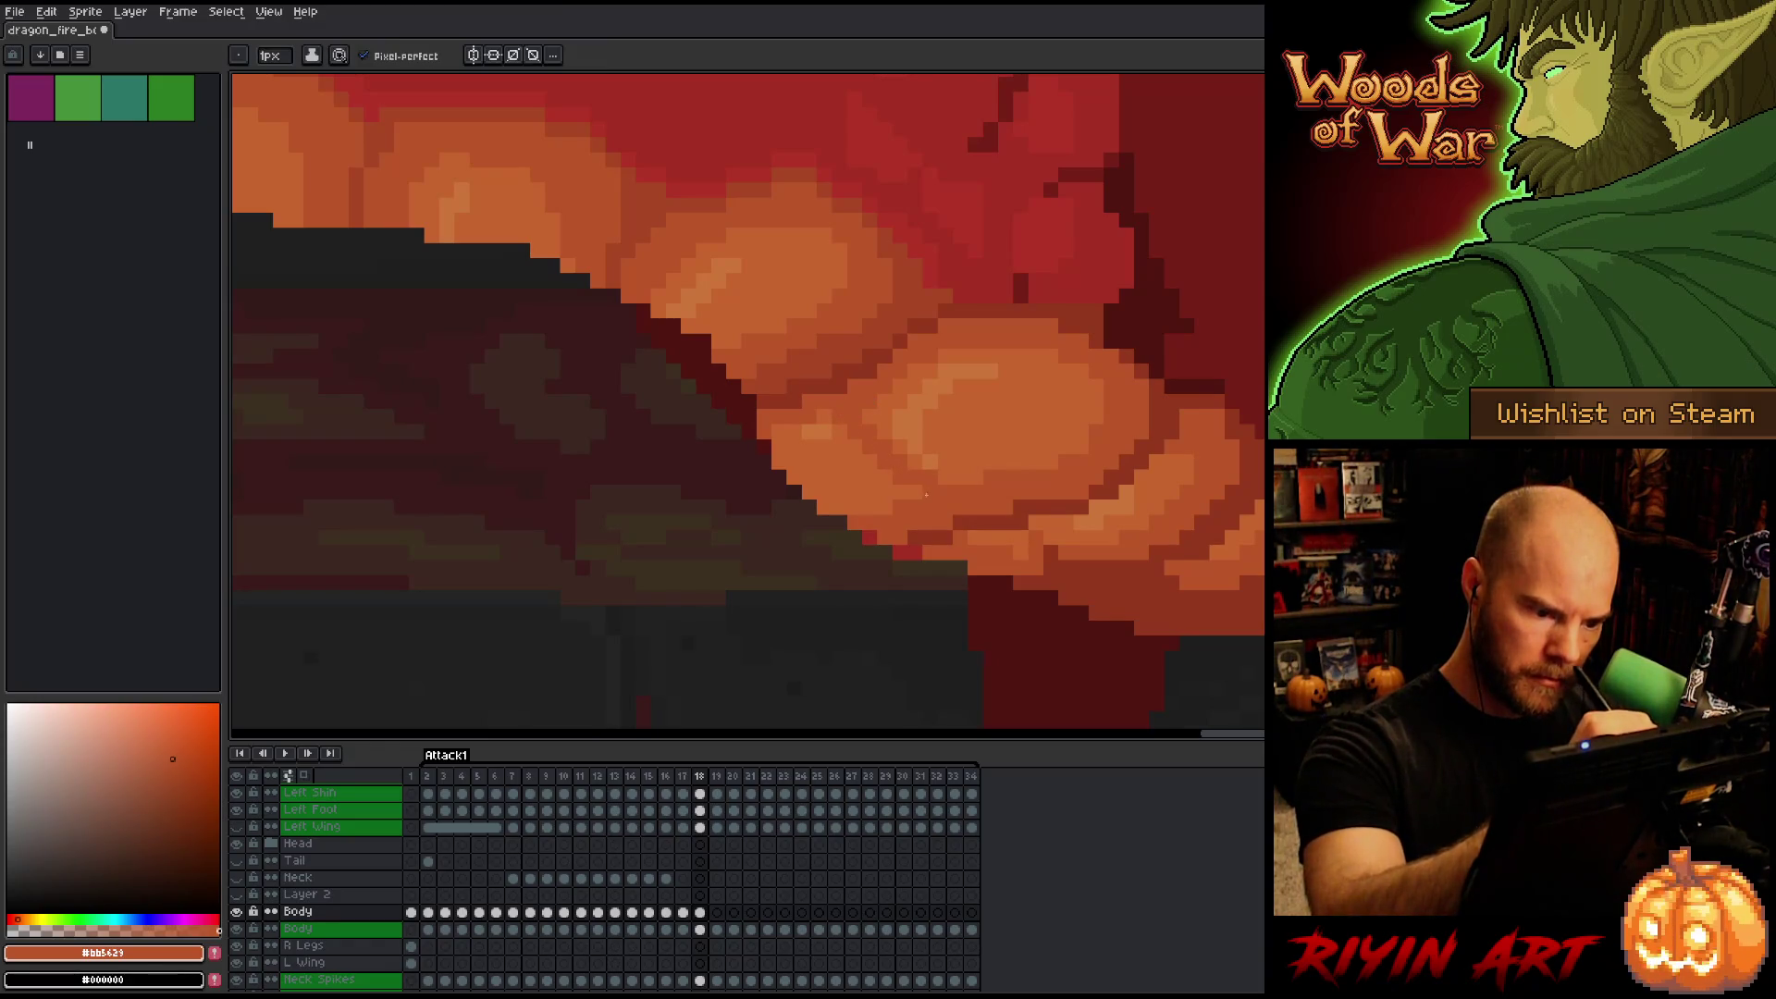
{"action": "left_click", "coordinate": [932, 480], "text": "alt"}
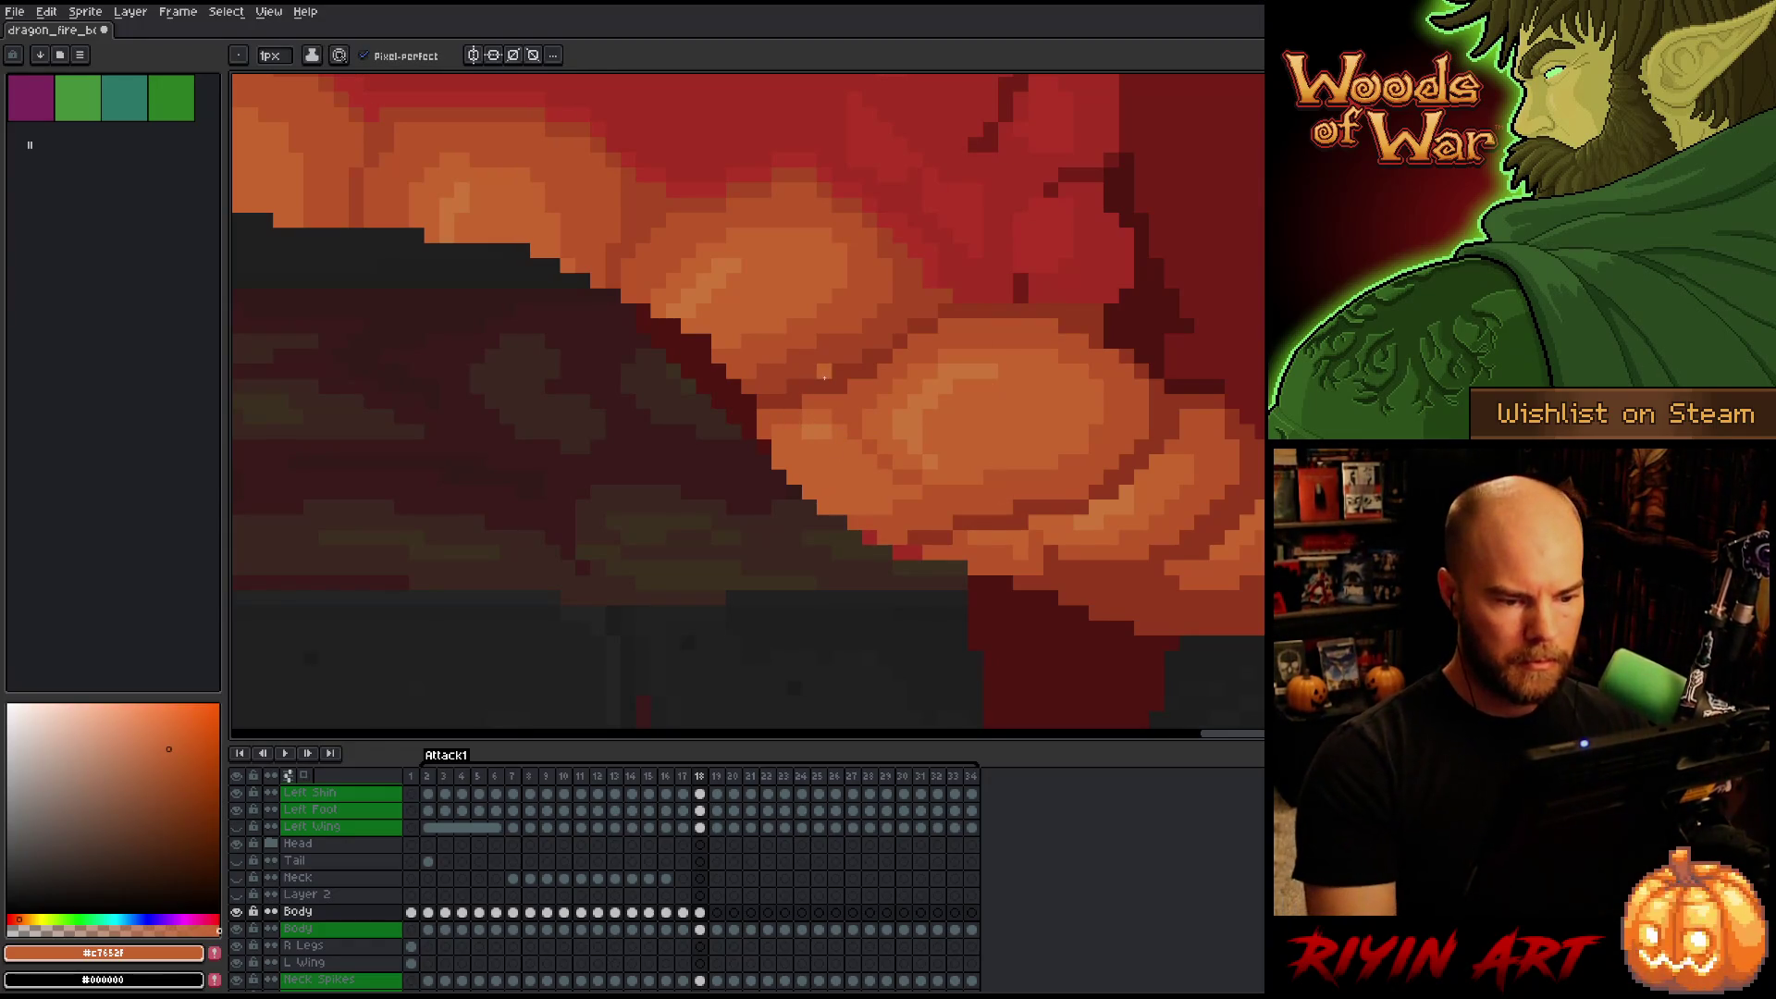
{"action": "left_click", "coordinate": [792, 396], "text": "alt"}
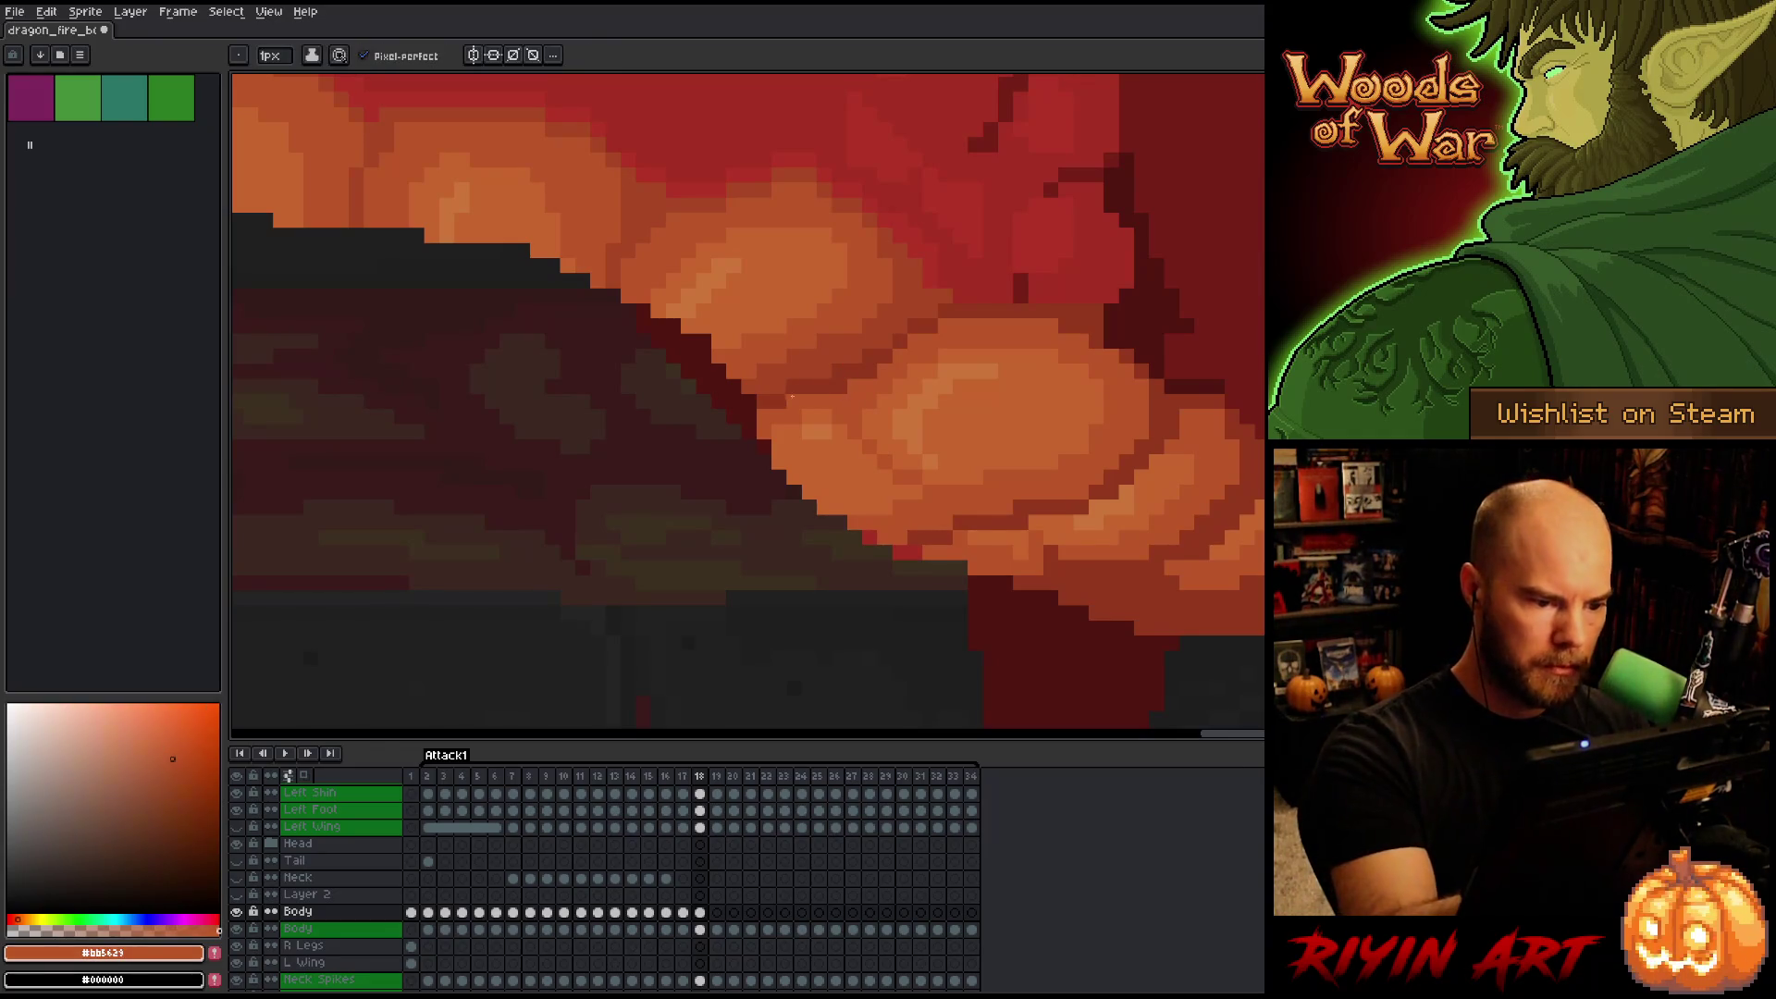
{"action": "scroll", "coordinate": [792, 372], "scroll_direction": "down", "scroll_amount": 3}
{"action": "scroll", "coordinate": [842, 369], "scroll_direction": "up", "scroll_amount": 3}
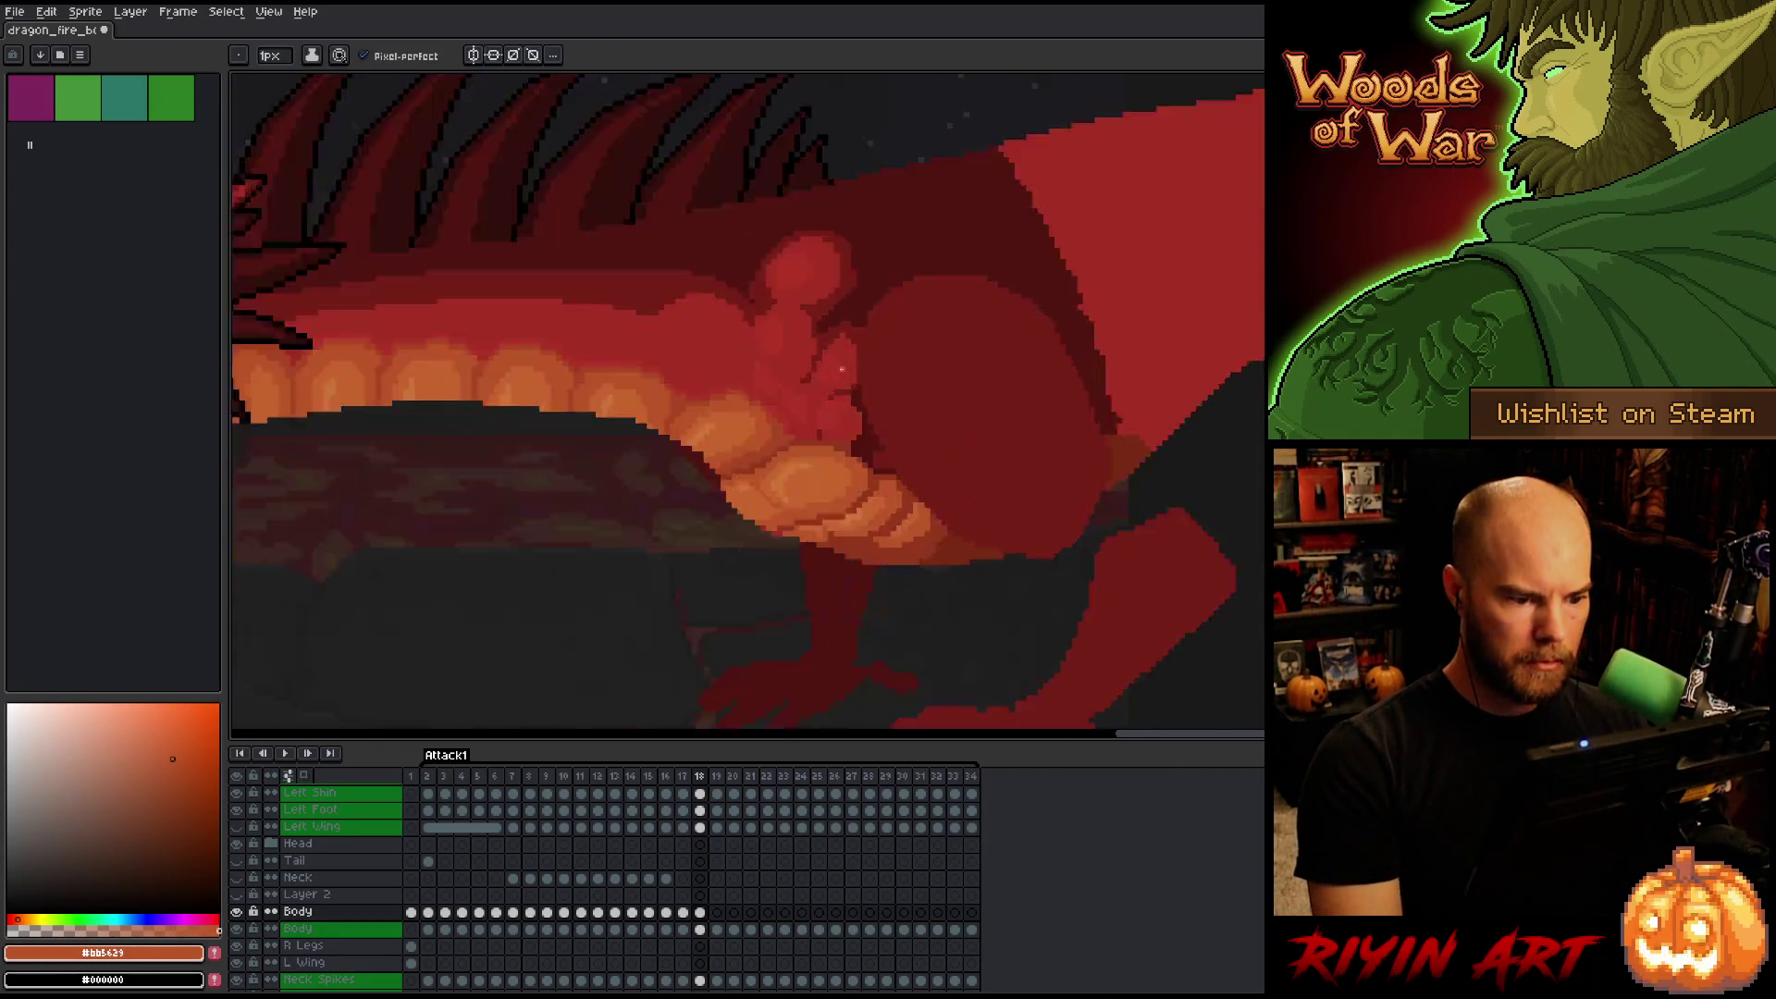
{"action": "scroll", "coordinate": [842, 369], "scroll_direction": "down", "scroll_amount": 3}
{"action": "left_click", "coordinate": [733, 457], "text": "alt"}
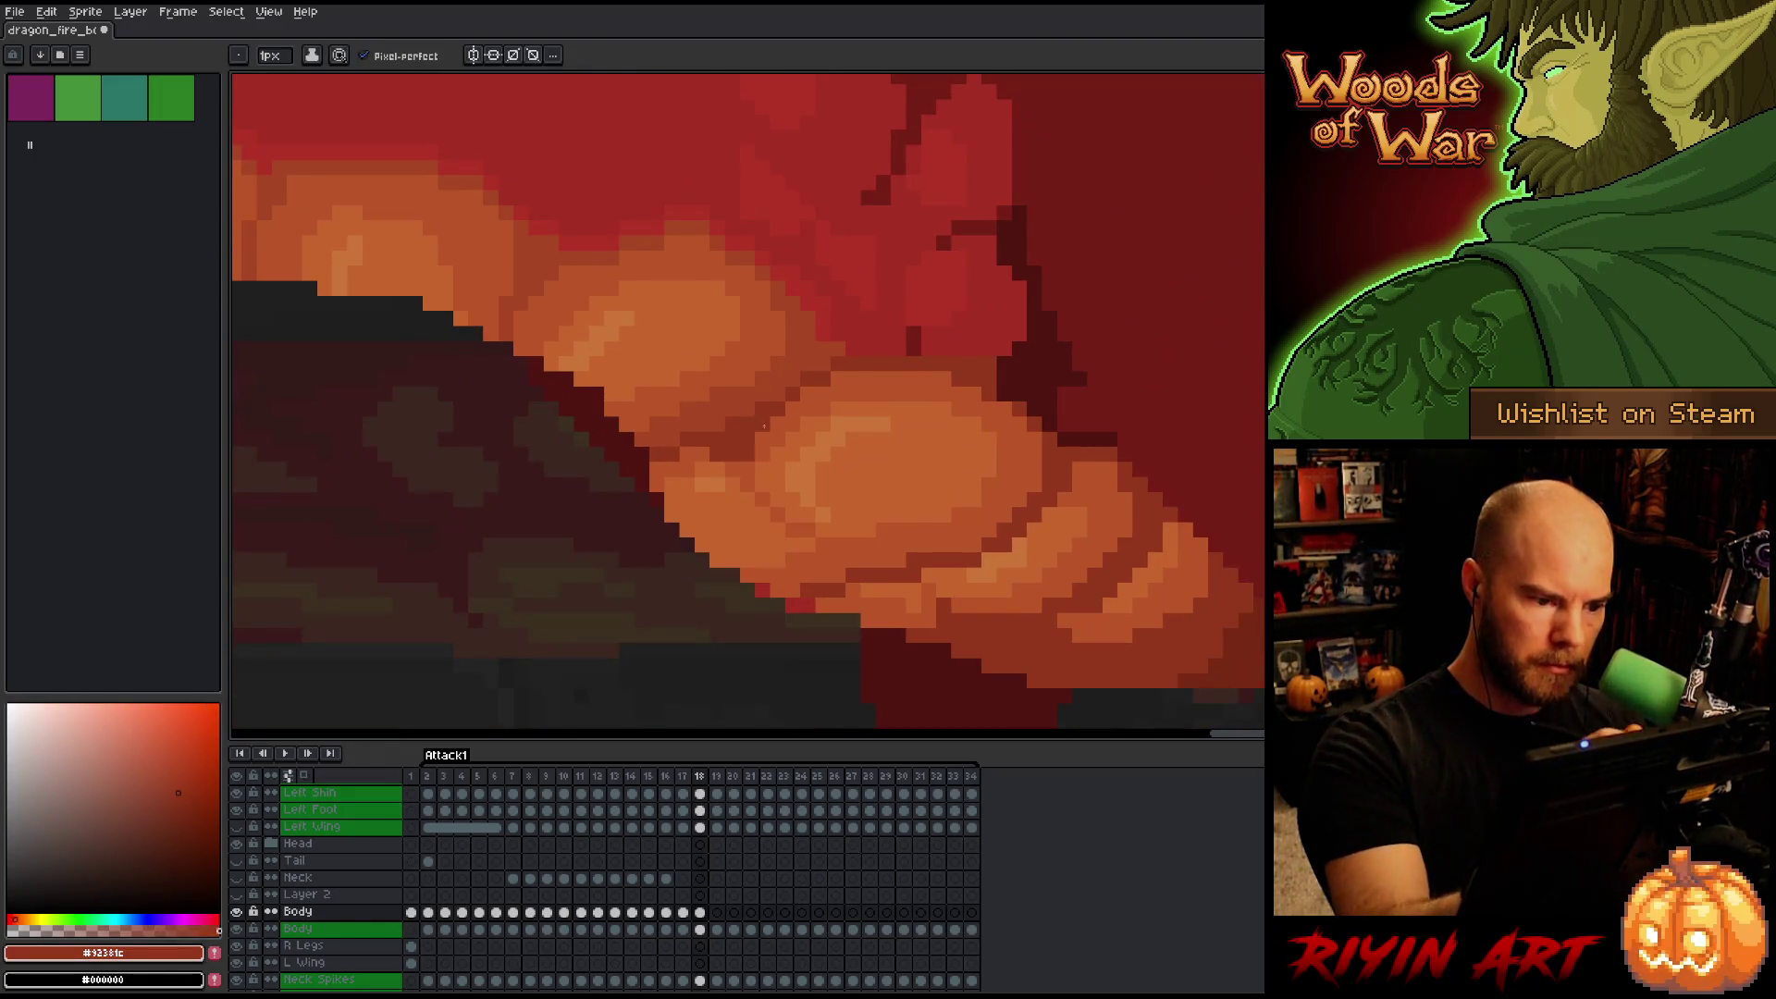
{"action": "left_click", "coordinate": [714, 450], "text": "alt"}
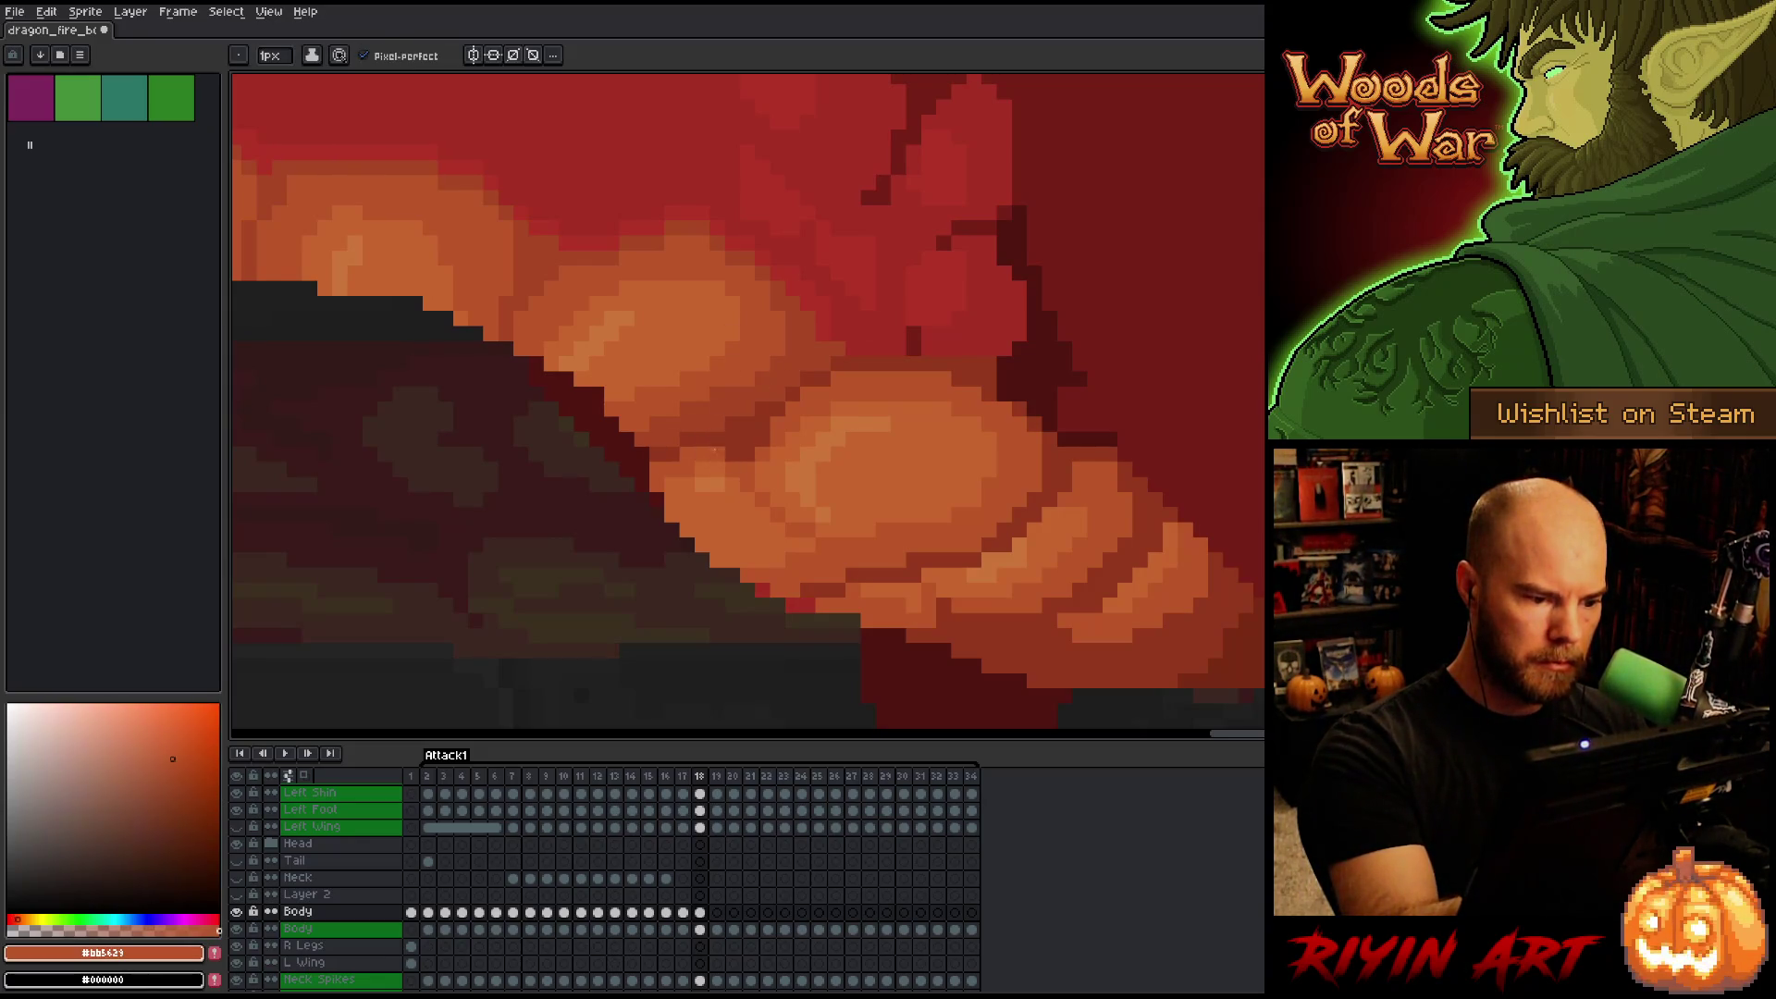
Pick the shadow, mid and light highlight oranges near the hip.
{"action": "scroll", "coordinate": [887, 457], "scroll_direction": "down", "scroll_amount": 3}
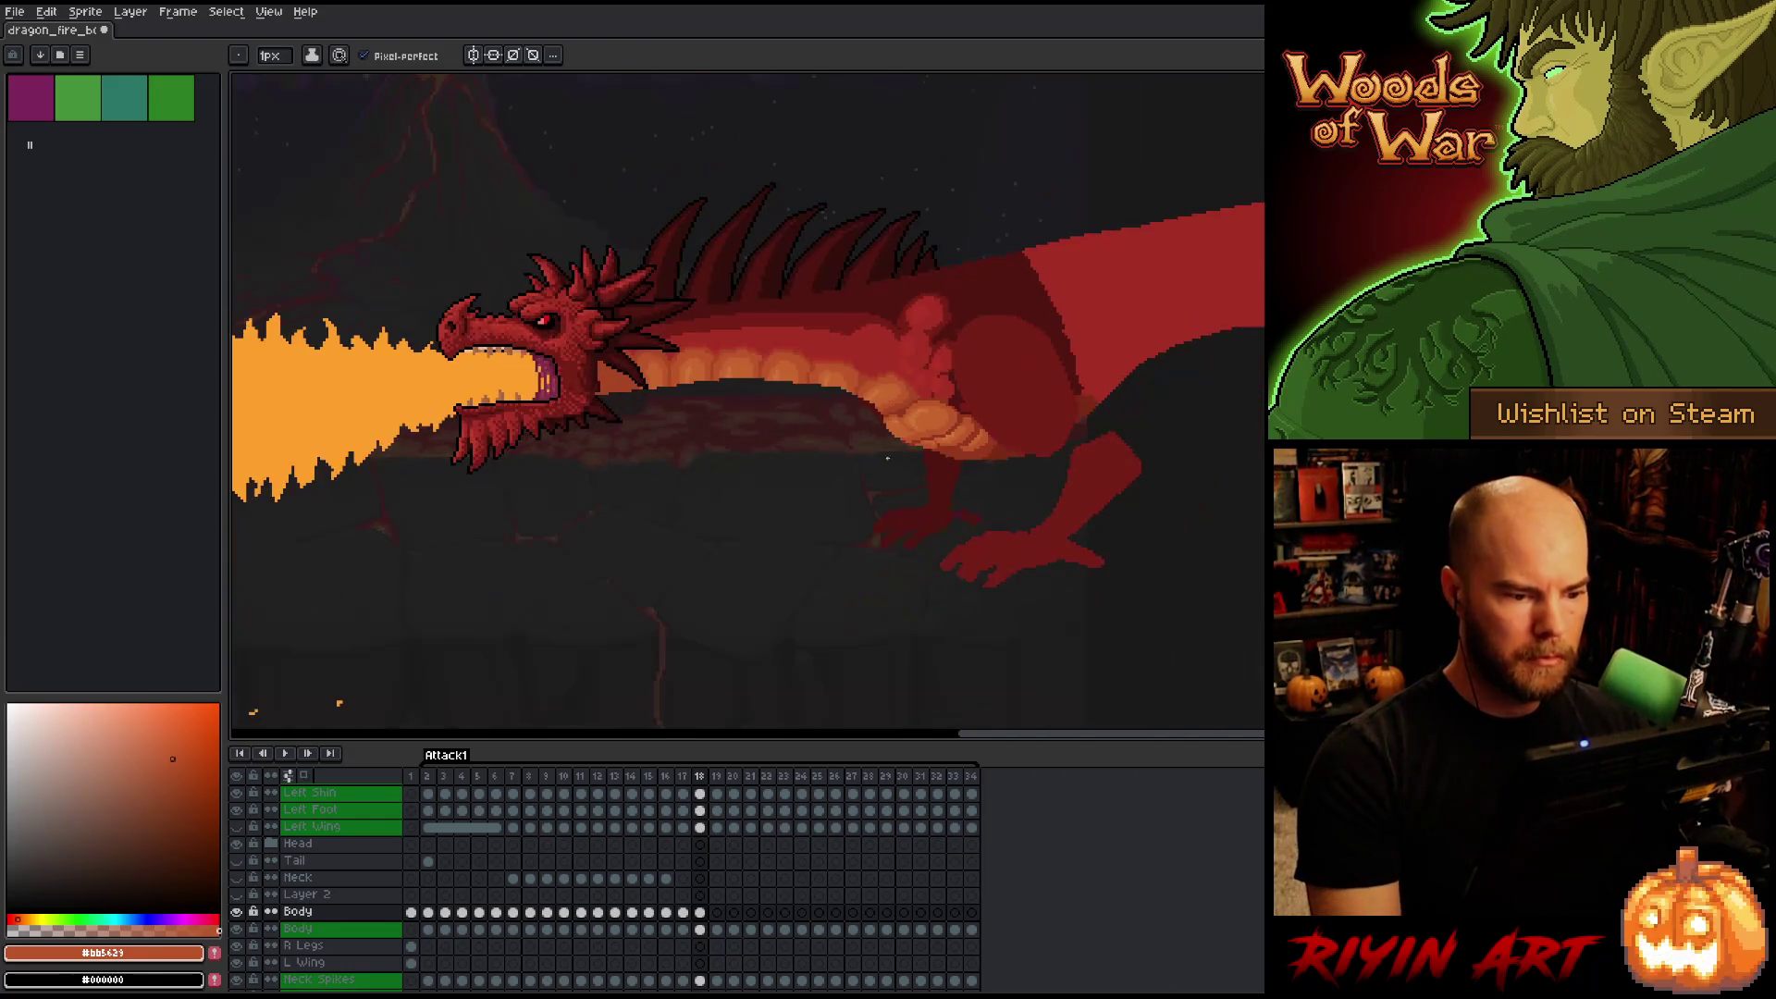
{"action": "scroll", "coordinate": [886, 421], "scroll_direction": "up", "scroll_amount": 3}
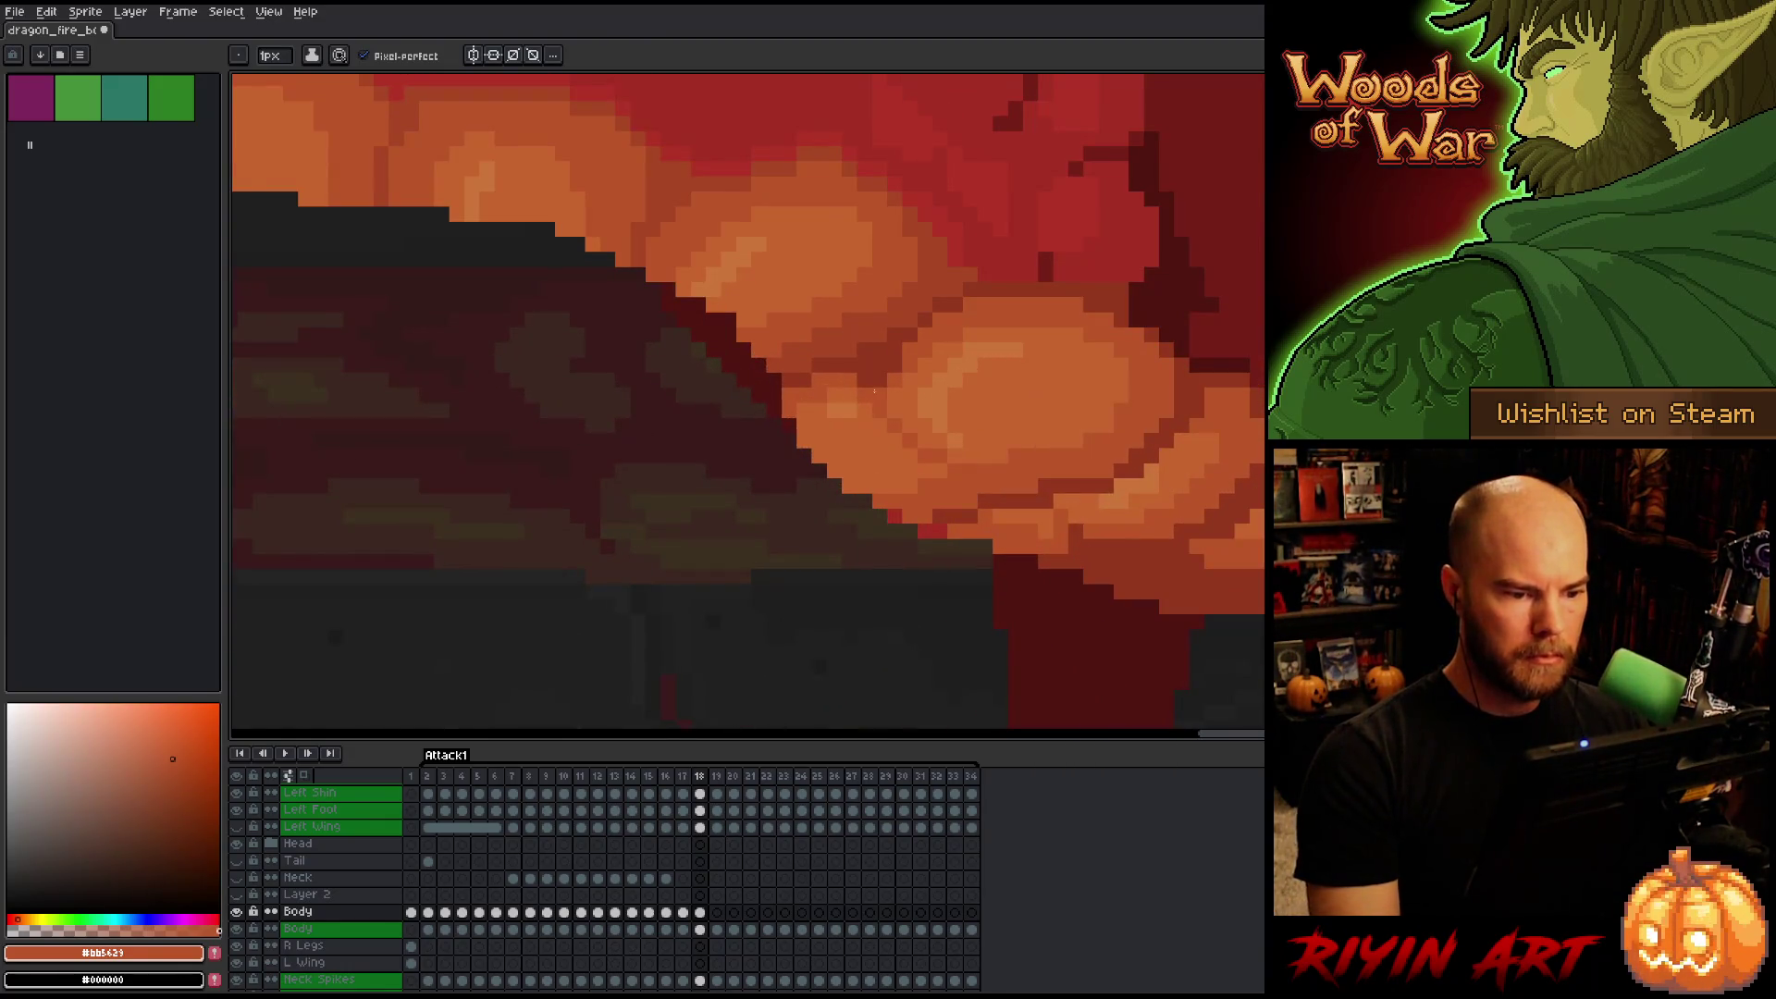
{"action": "left_click", "coordinate": [868, 357], "text": "alt"}
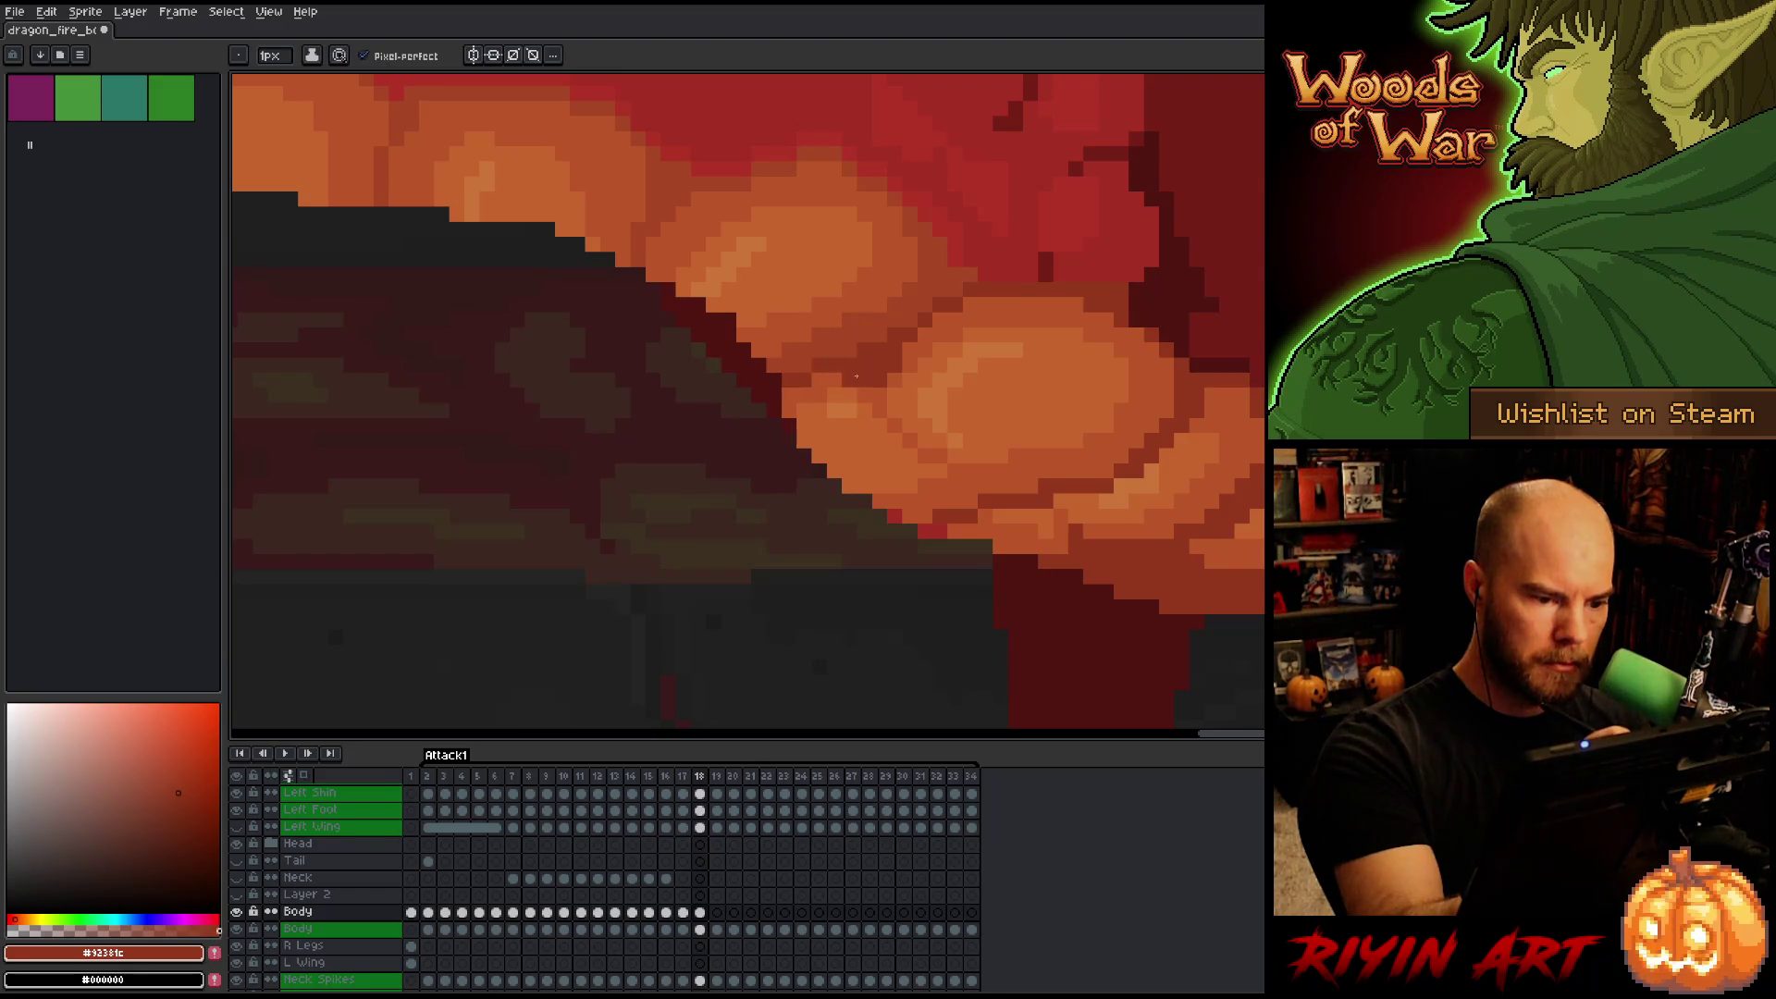
{"action": "left_click", "coordinate": [847, 396], "text": "alt"}
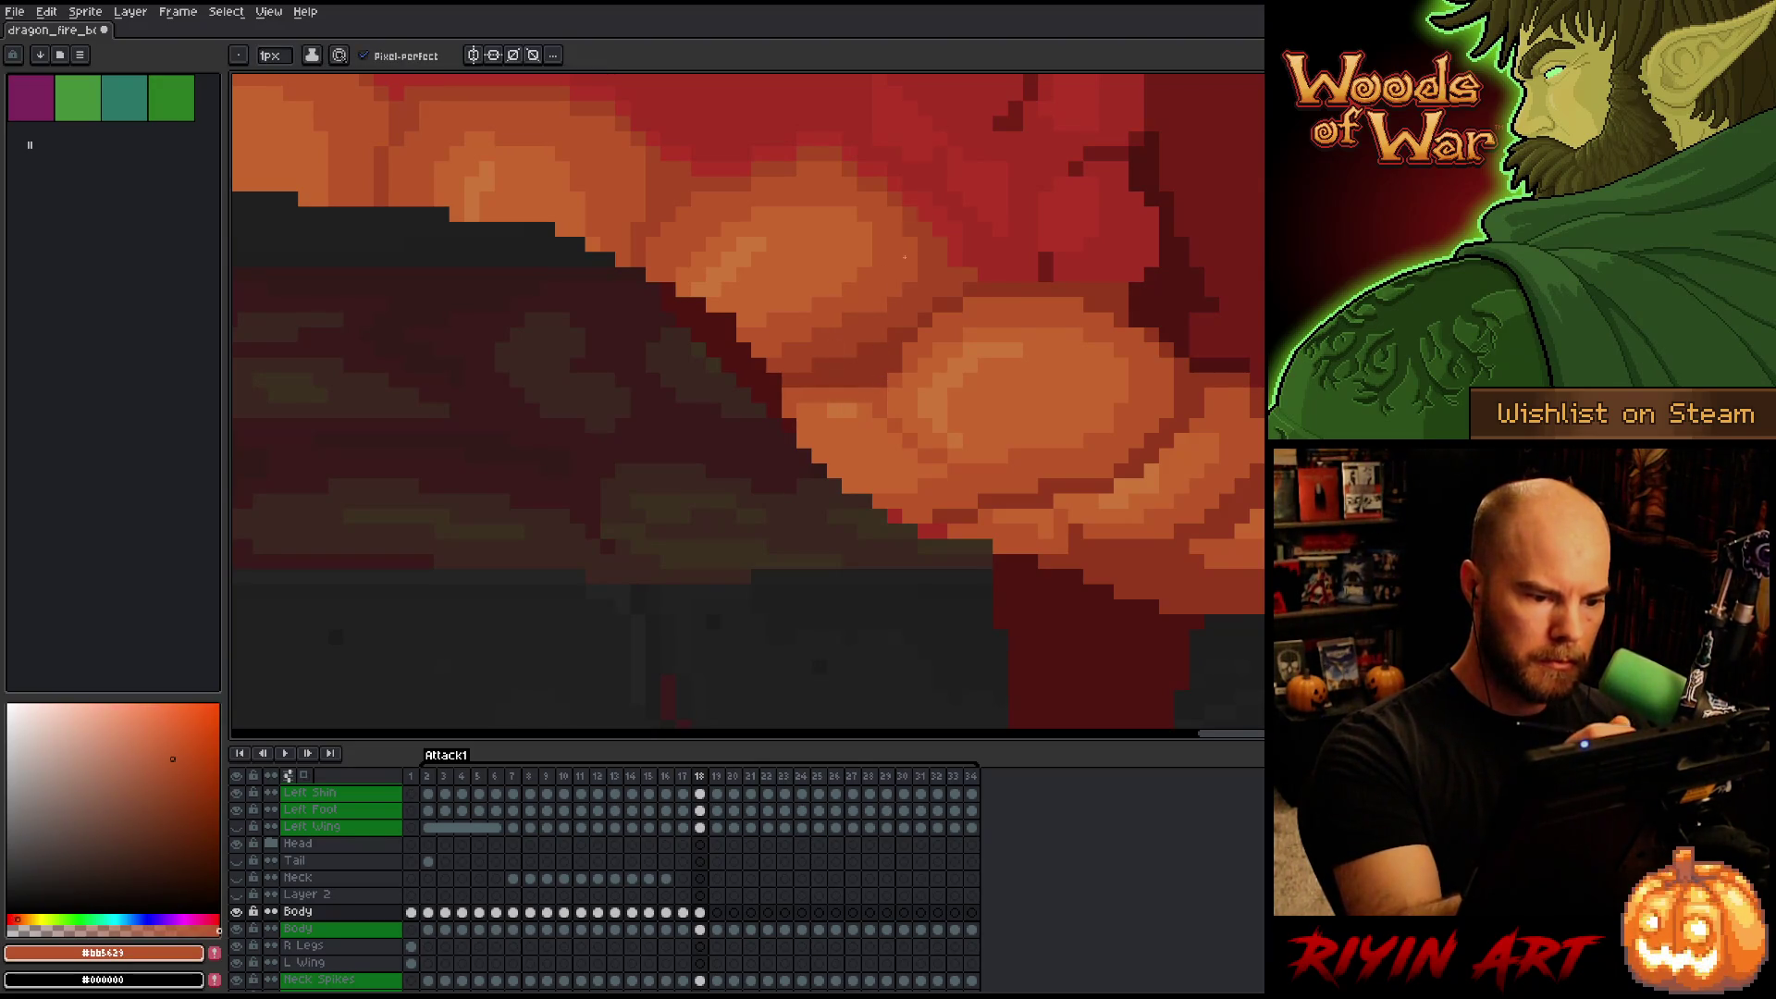
{"action": "left_click", "coordinate": [838, 406], "text": "alt"}
{"action": "left_click", "coordinate": [834, 411], "text": "alt"}
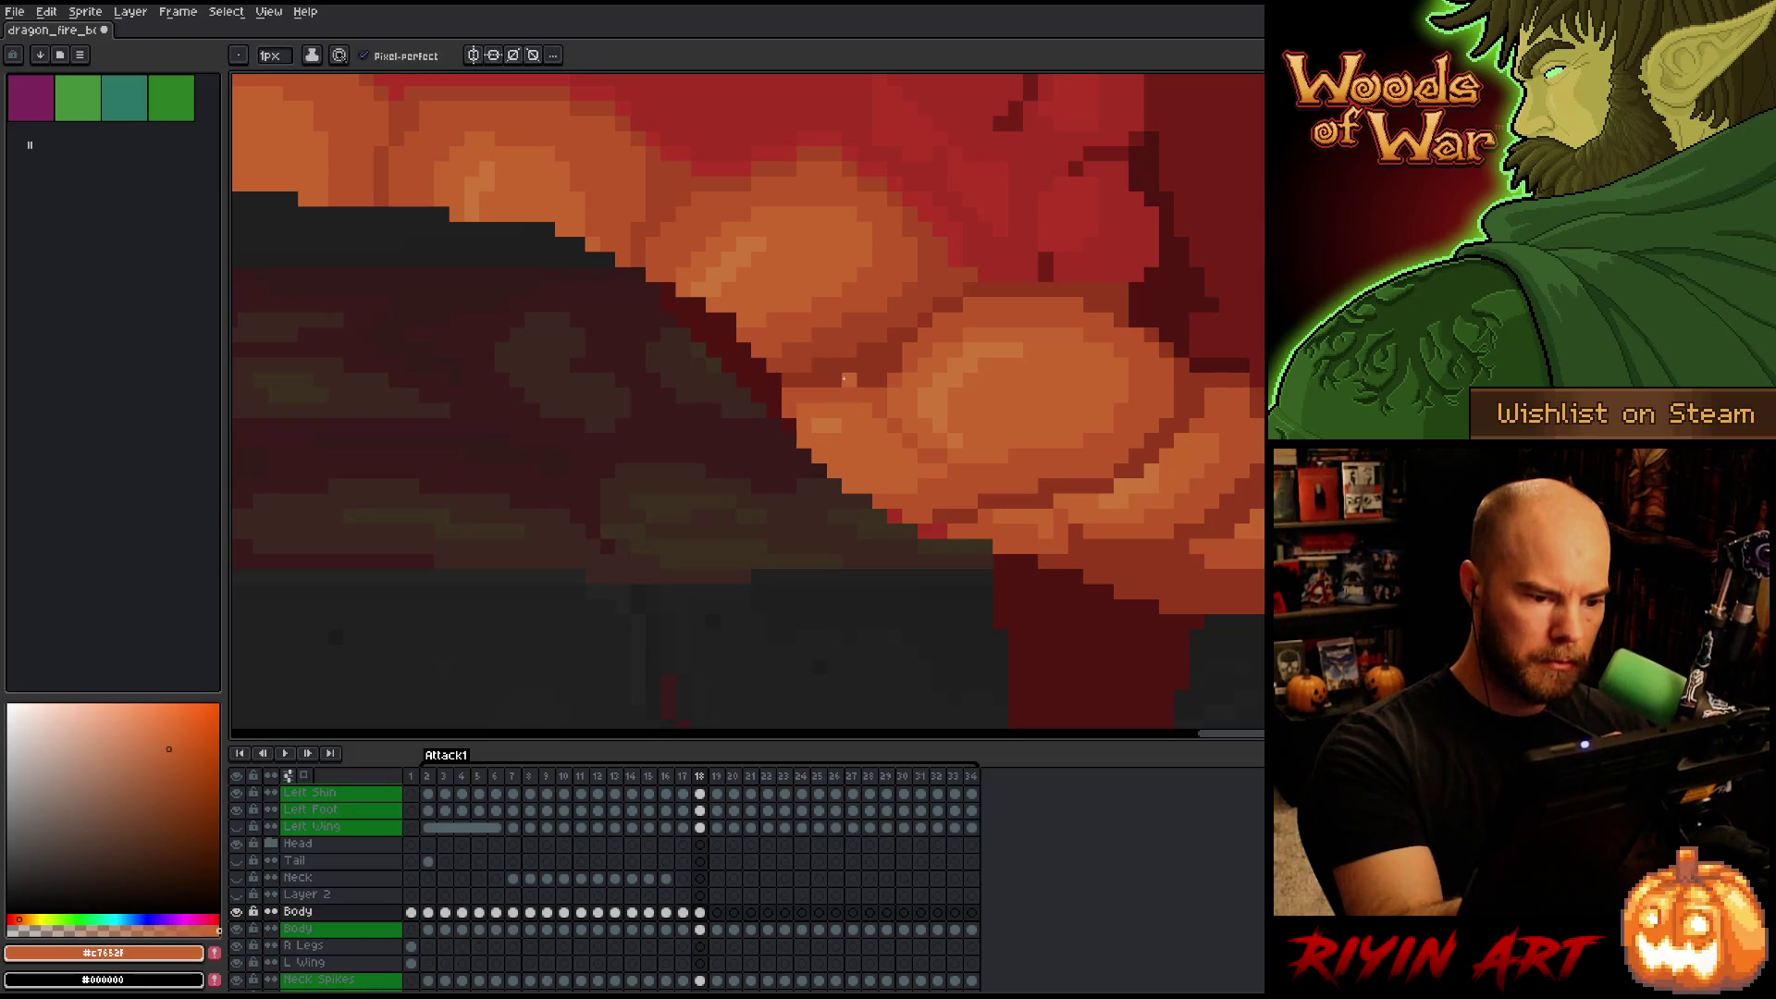
Check the belly against frame 17, sample a mid orange, and return to frame 18.
{"action": "key", "text": "comma"}
{"action": "key", "text": "period"}
{"action": "key", "text": "comma"}
{"action": "left_click", "coordinate": [898, 437], "text": "alt"}
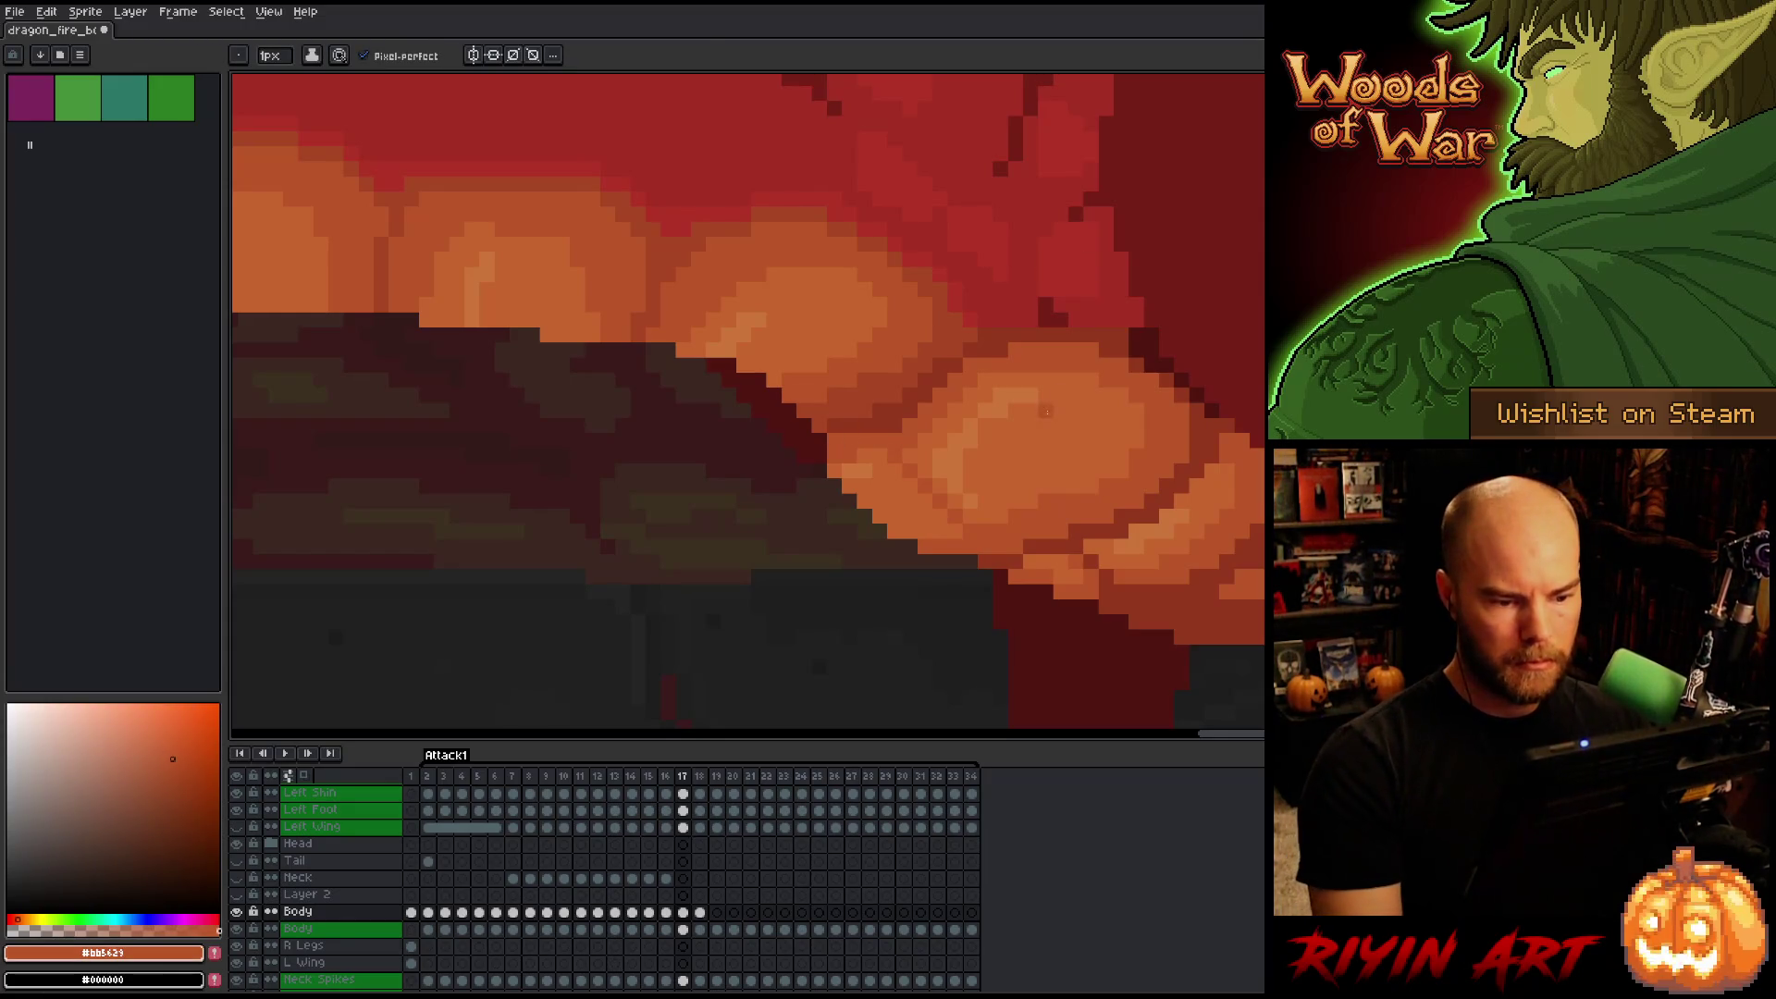
{"action": "scroll", "coordinate": [1046, 411], "scroll_direction": "down", "scroll_amount": 5}
{"action": "key", "text": "Right"}
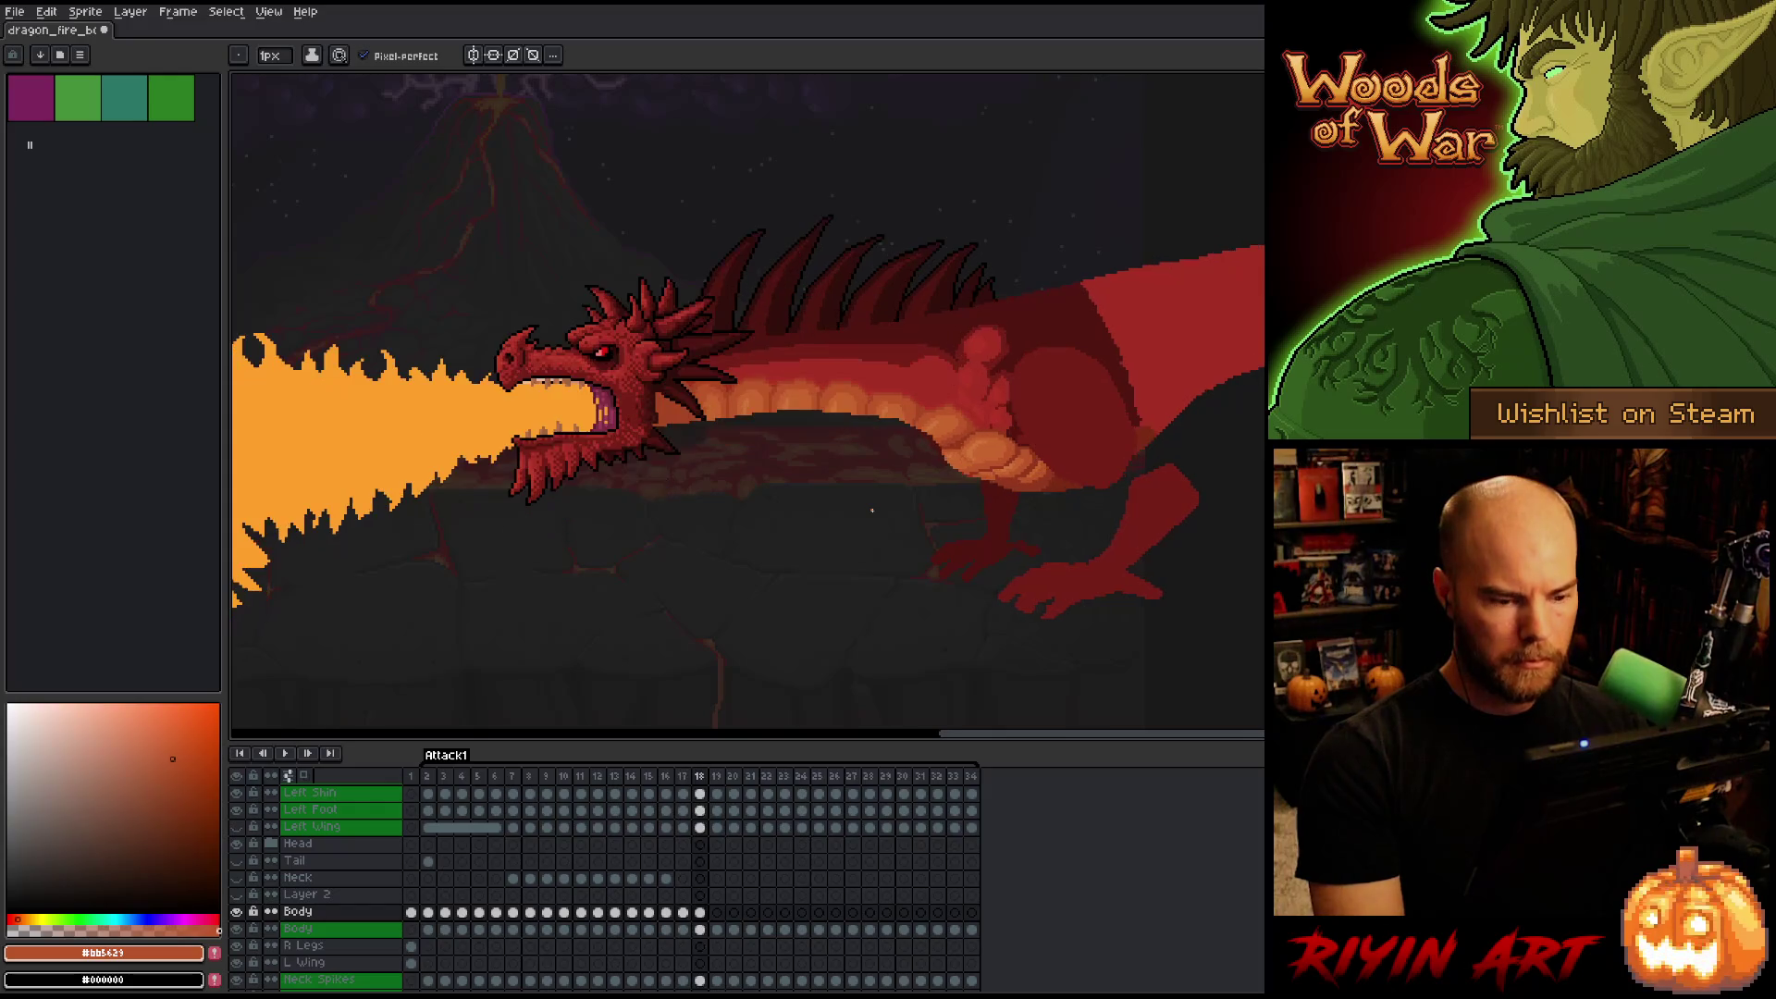
Zoom around the belly, then compare frame 18 with frame 19, ending on 19.
{"action": "scroll", "coordinate": [879, 338], "scroll_direction": "up", "scroll_amount": 4}
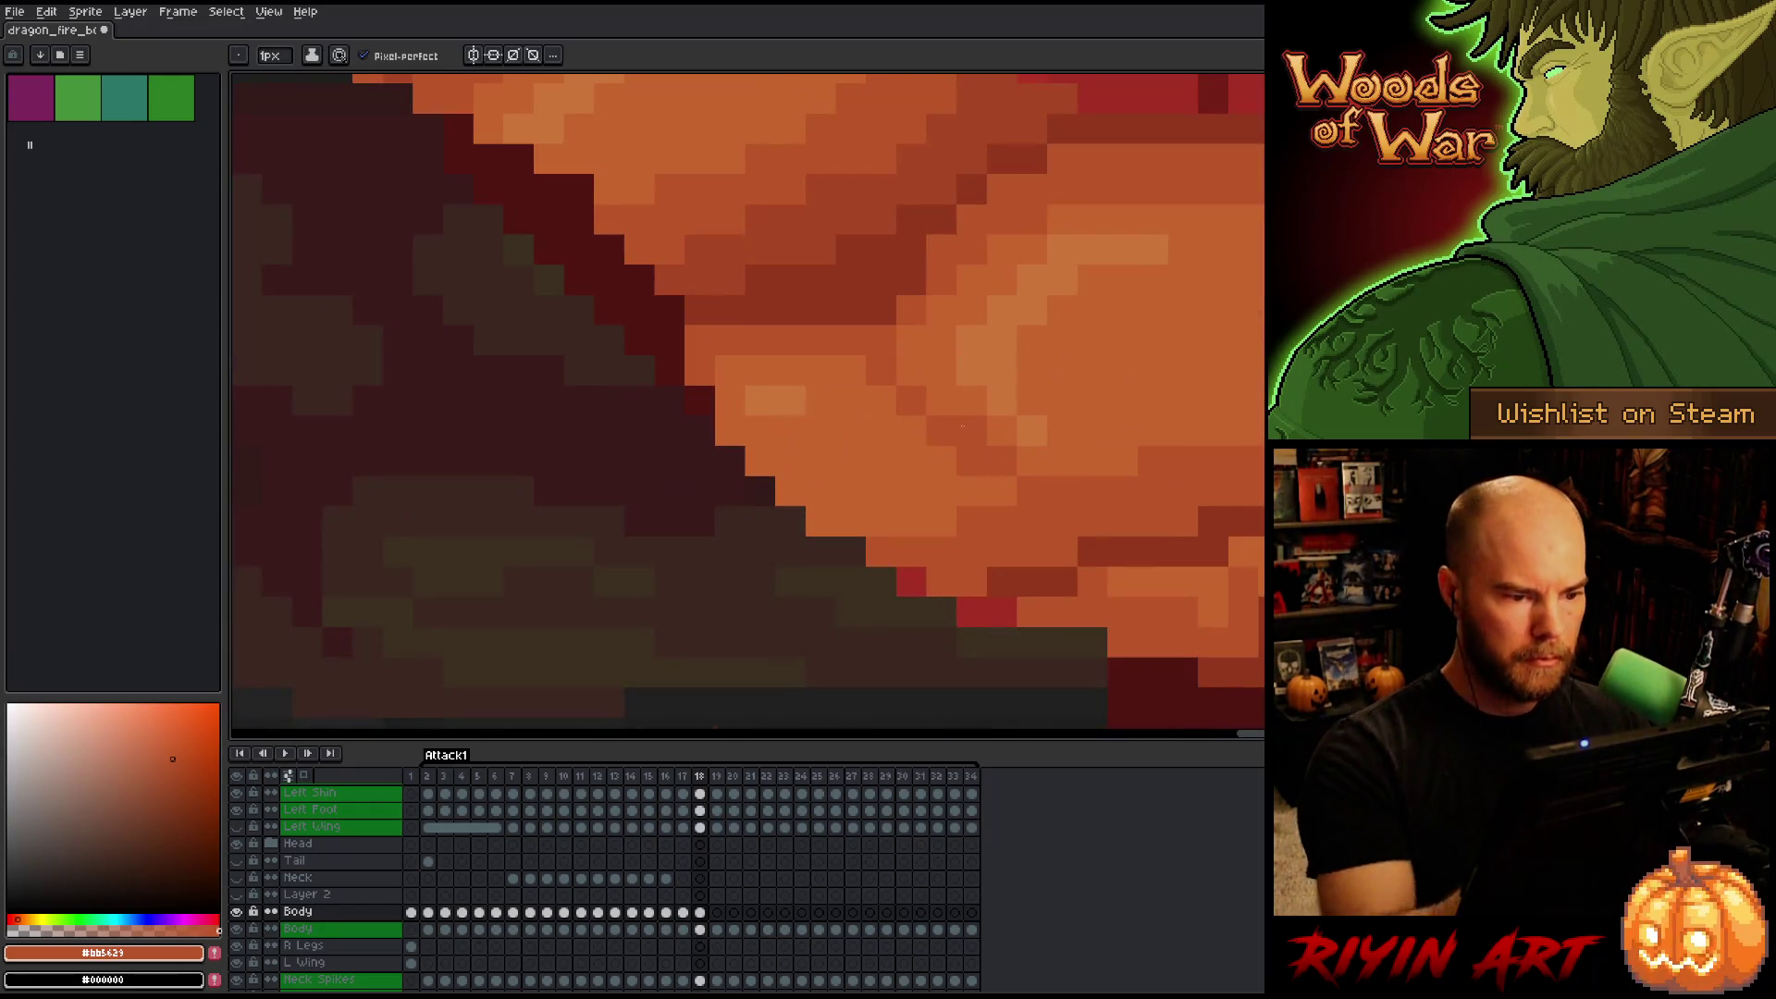
{"action": "scroll", "coordinate": [1259, 415], "scroll_direction": "down", "scroll_amount": 4}
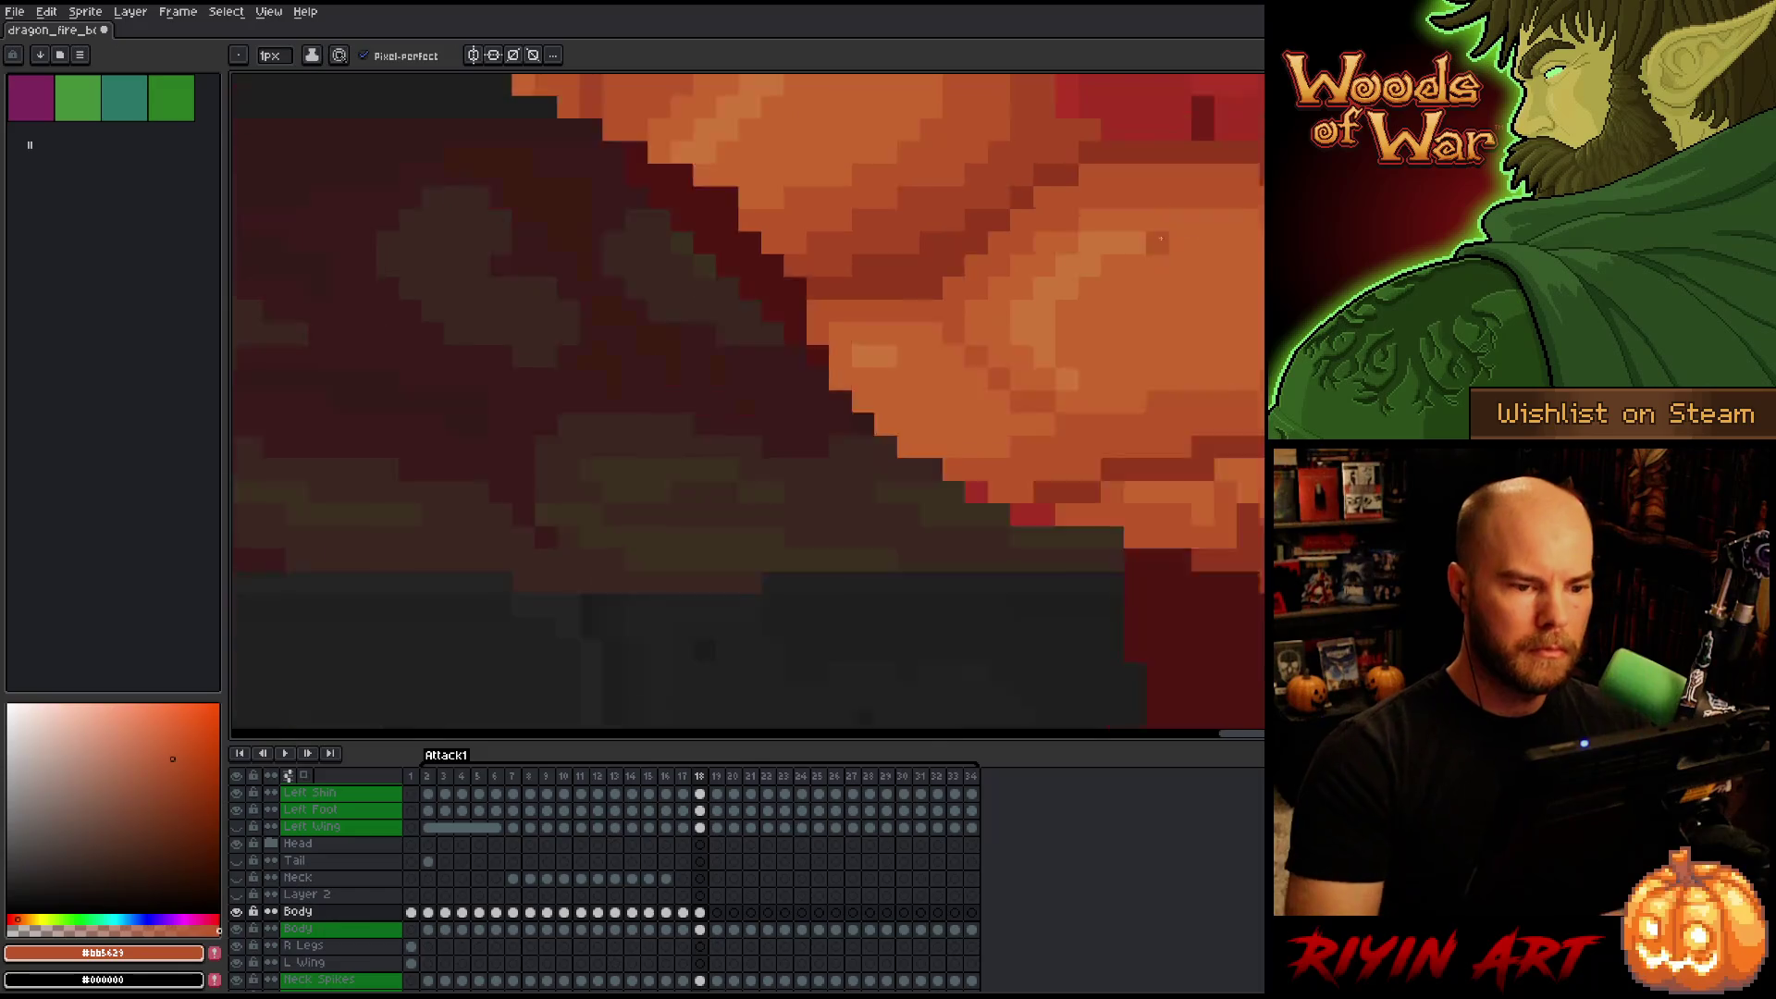
{"action": "scroll", "coordinate": [1260, 415], "scroll_direction": "down", "scroll_amount": 3}
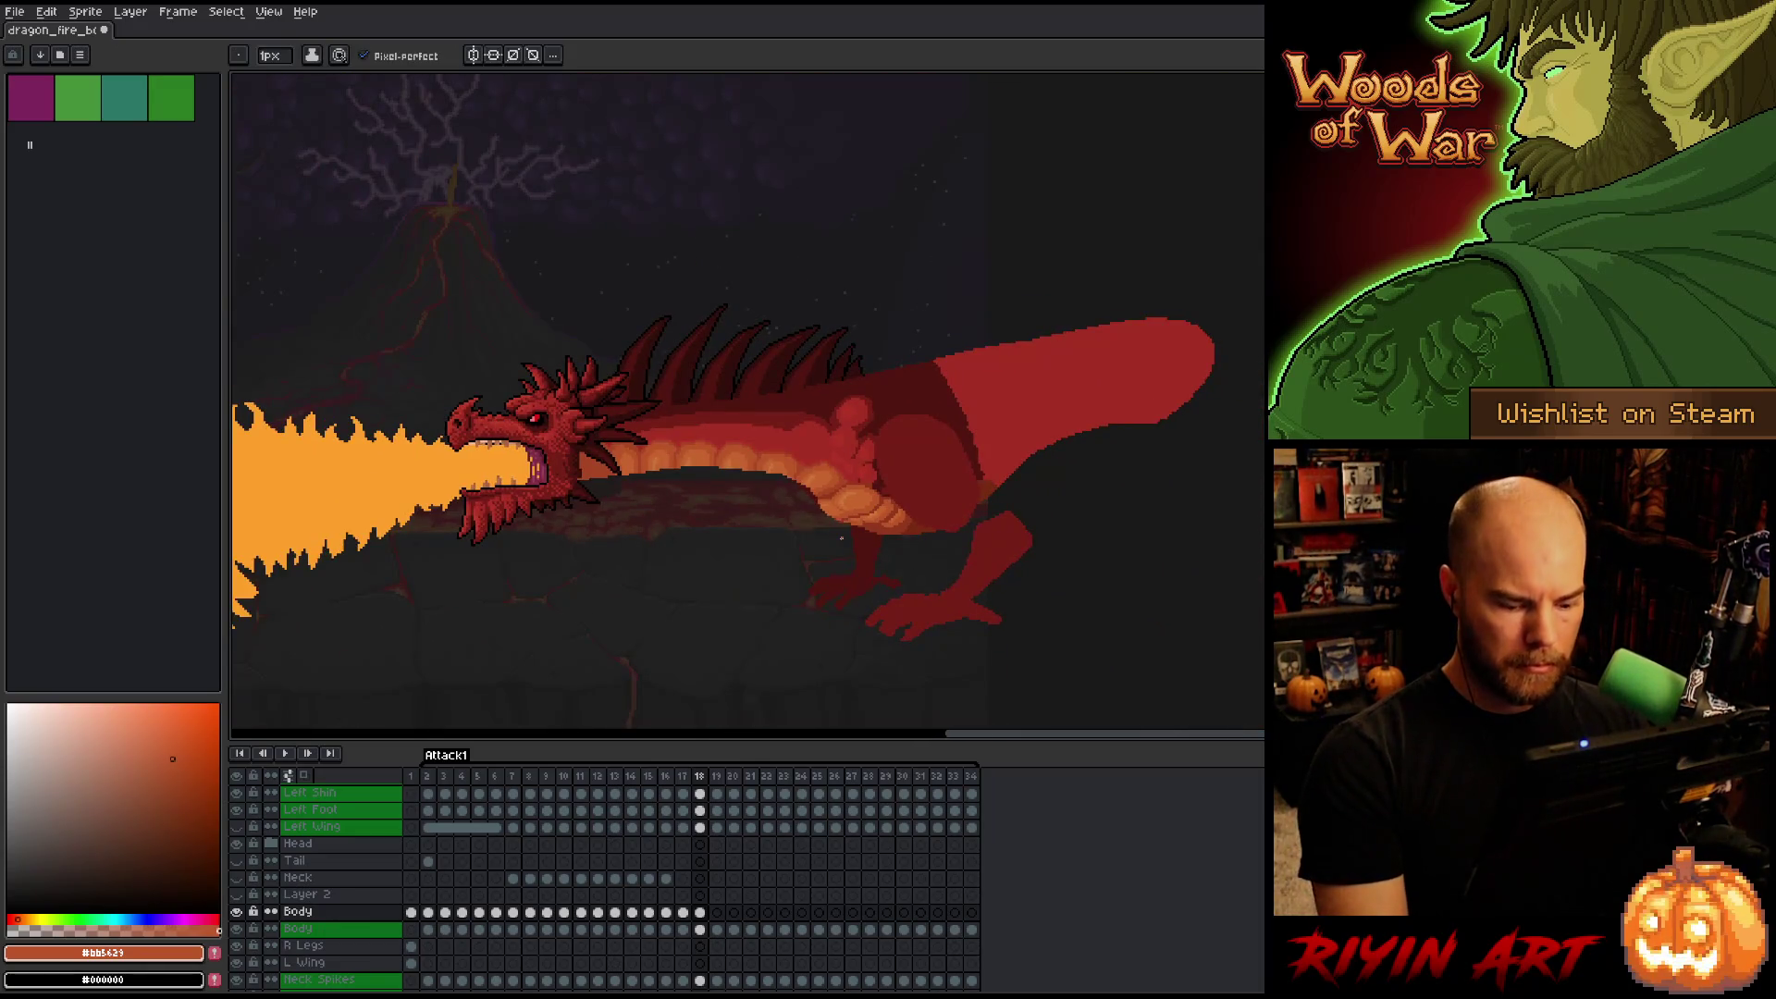
{"action": "scroll", "coordinate": [842, 537], "scroll_direction": "up", "scroll_amount": 4}
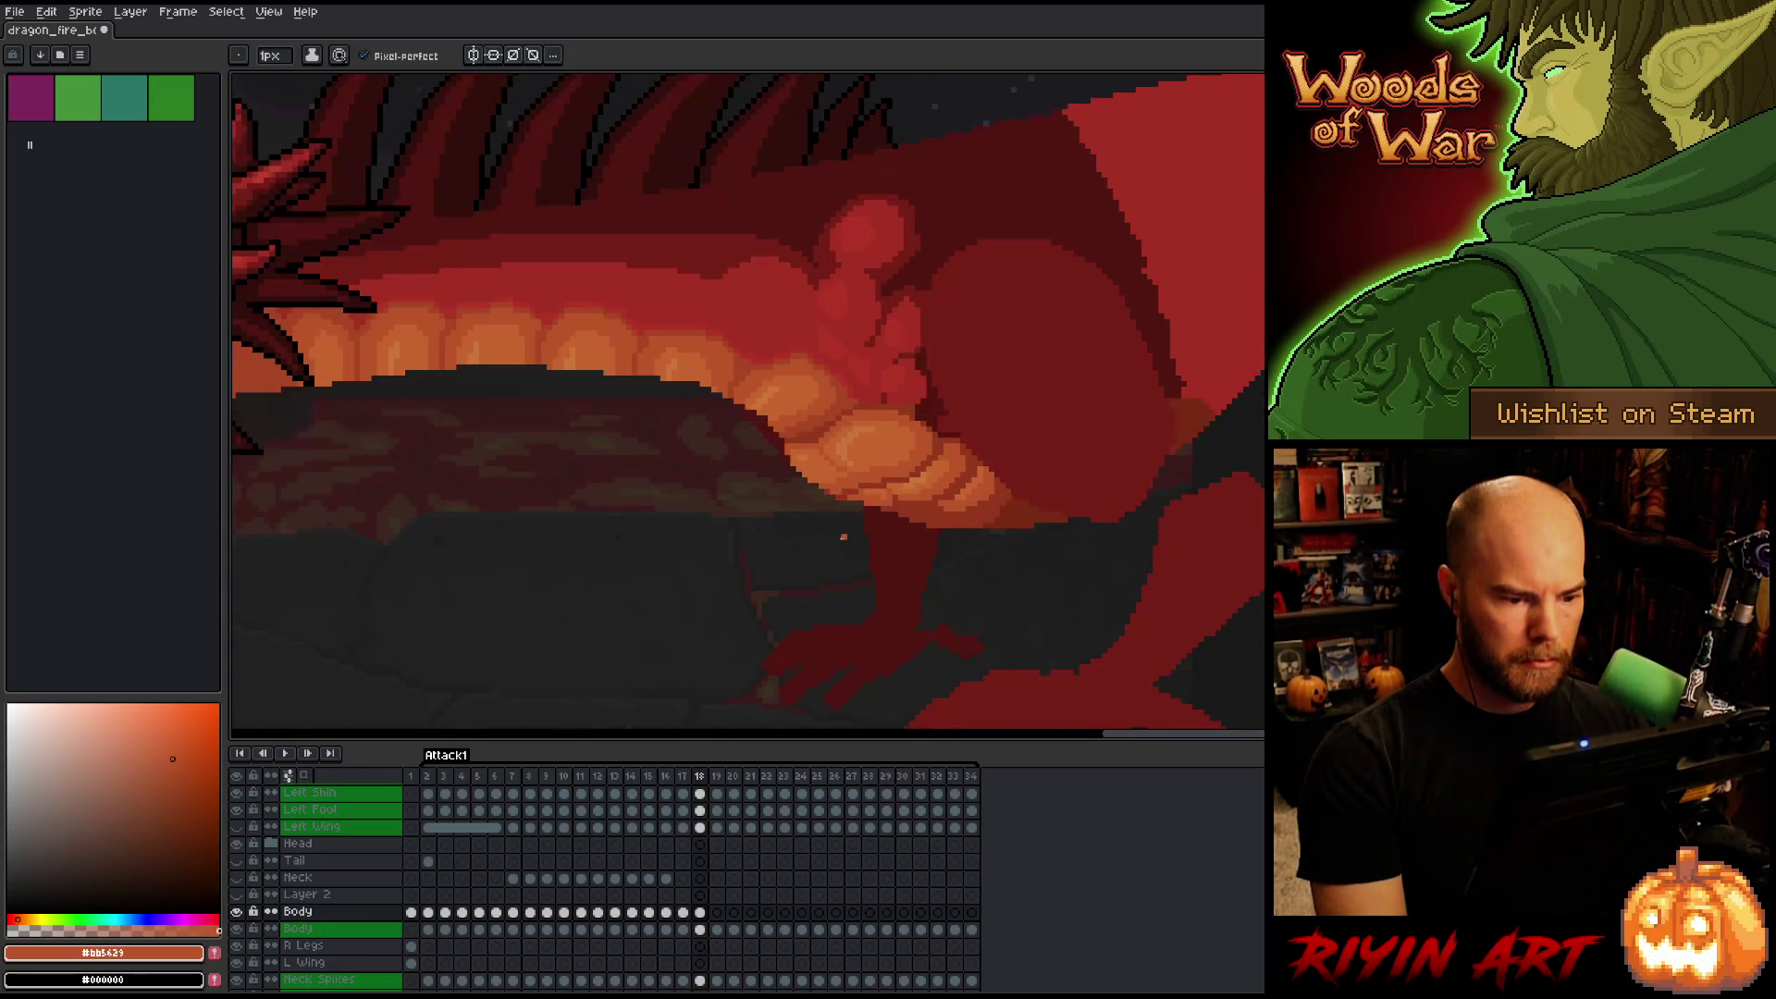
{"action": "key", "text": "Right"}
{"action": "key", "text": "Left"}
{"action": "scroll", "coordinate": [842, 537], "scroll_direction": "down", "scroll_amount": 4}
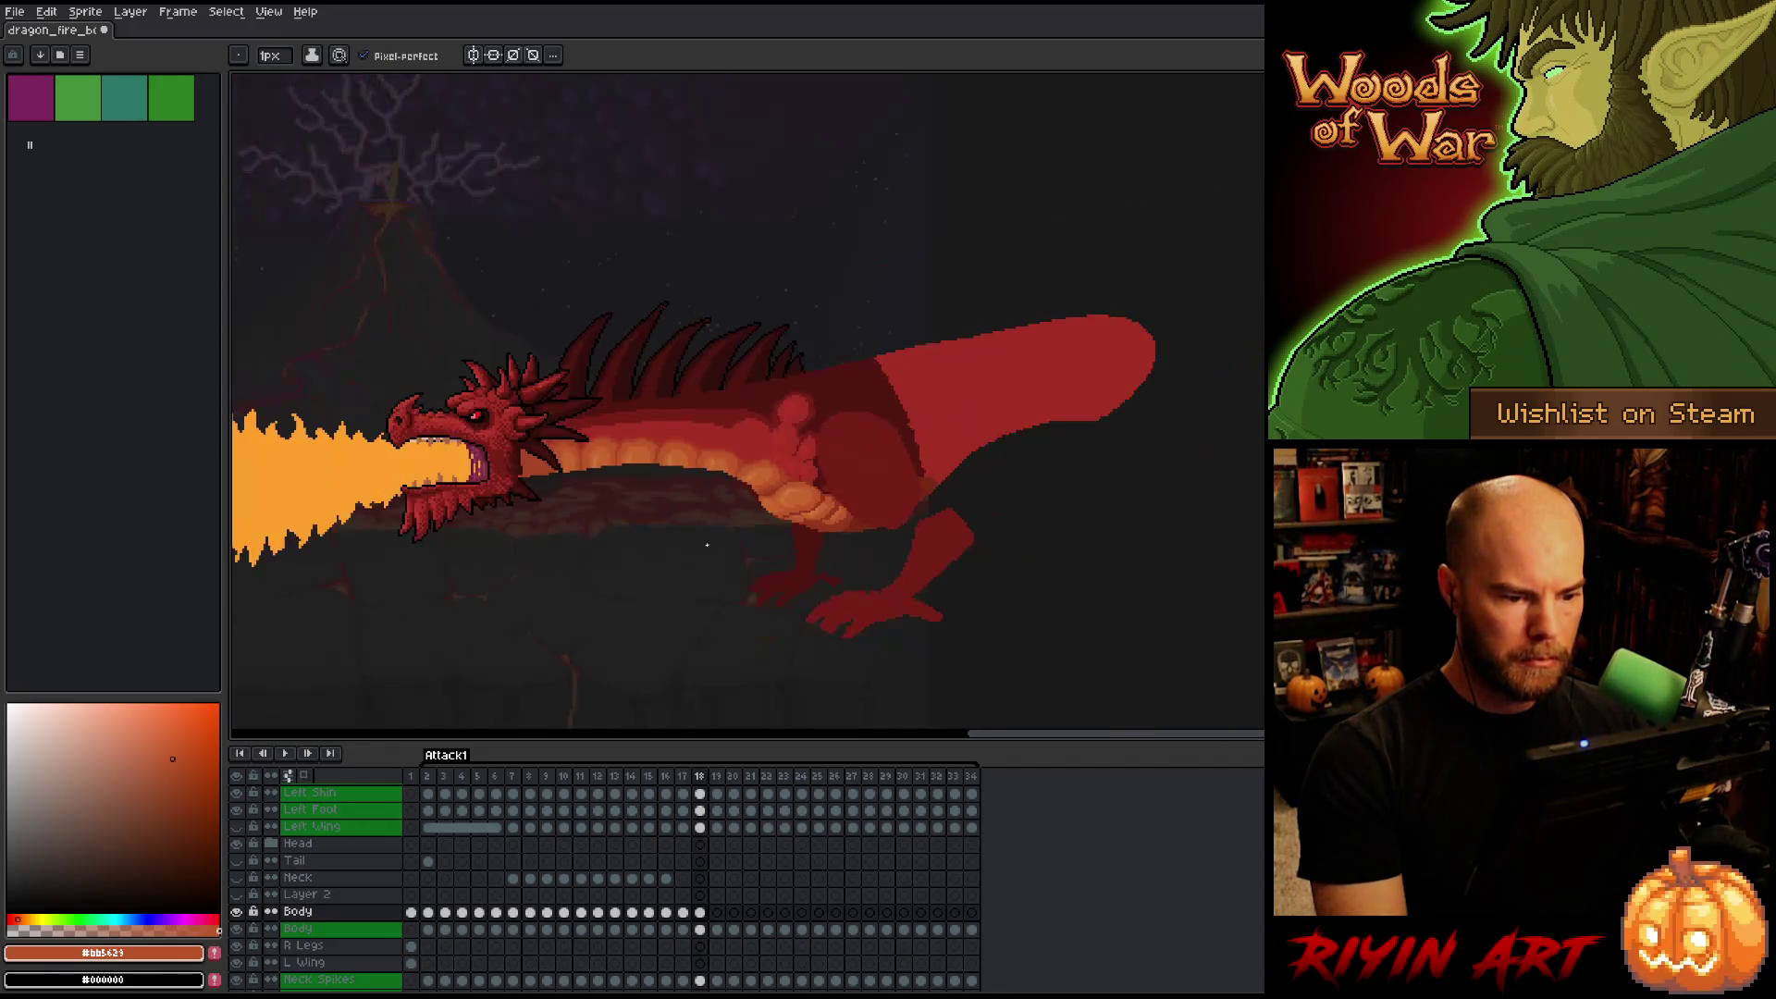
{"action": "key", "text": "Right"}
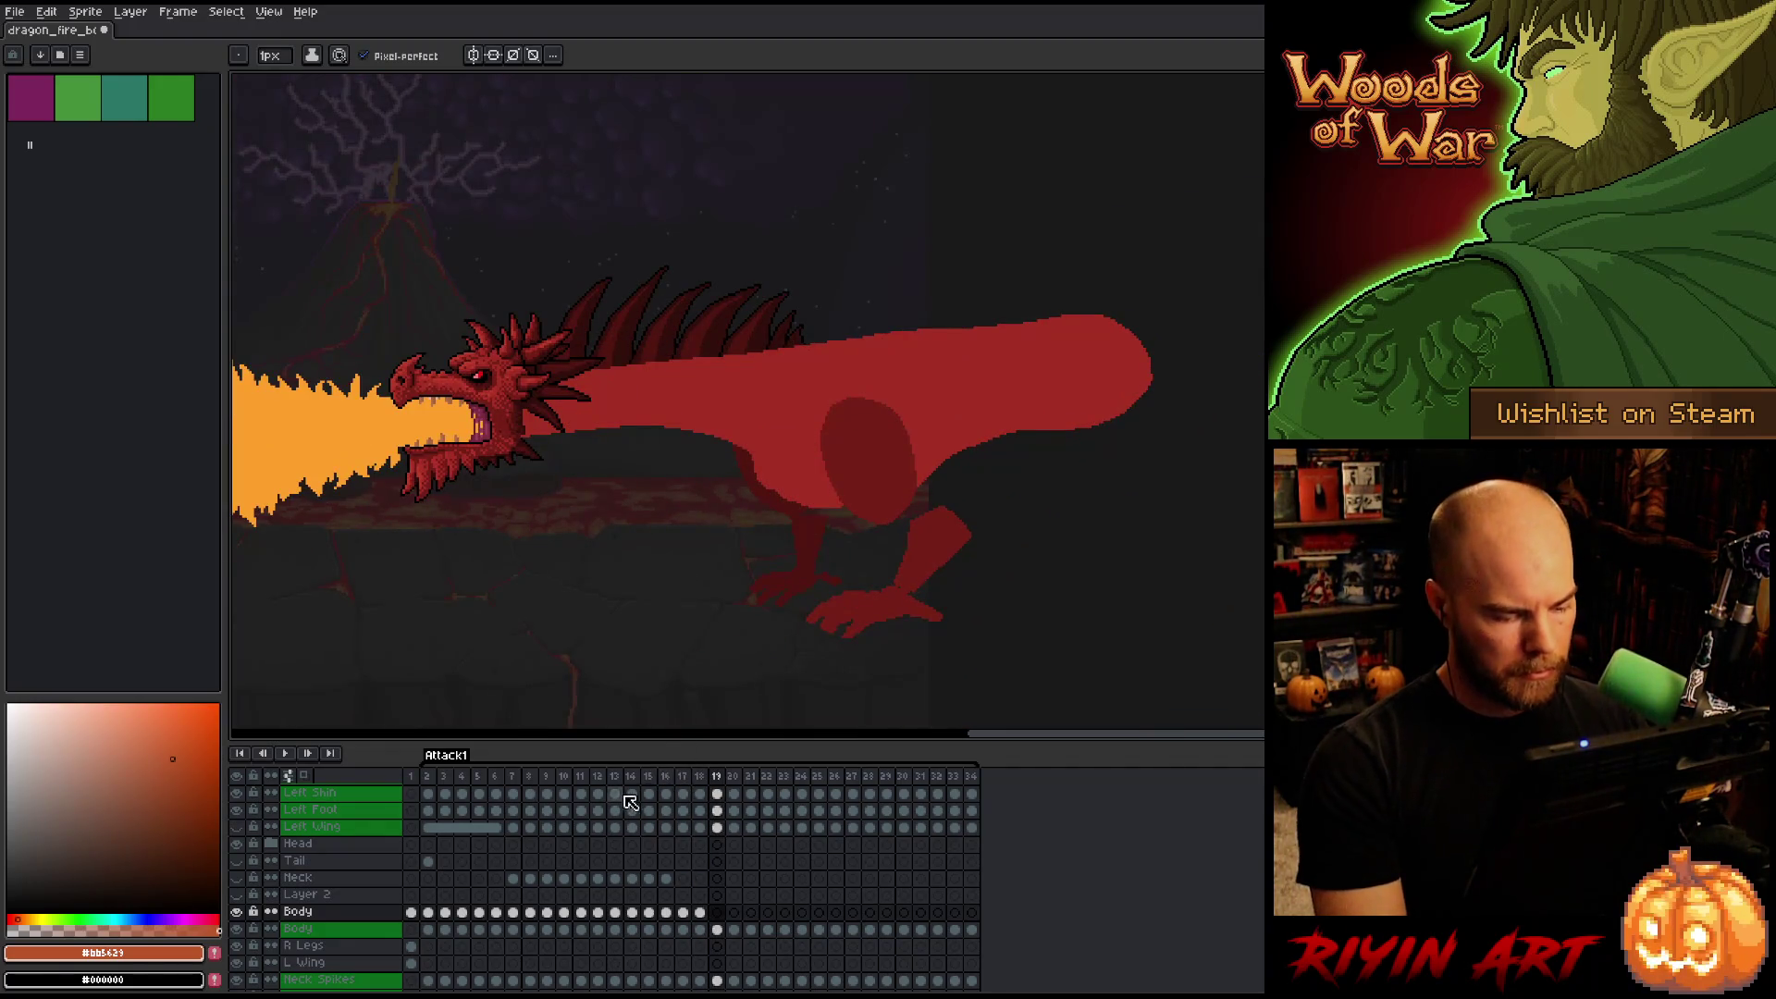
Paste frame 2's orange-bellied neck piece into frame 19 and shift it slightly right.
{"action": "left_click", "coordinate": [433, 912]}
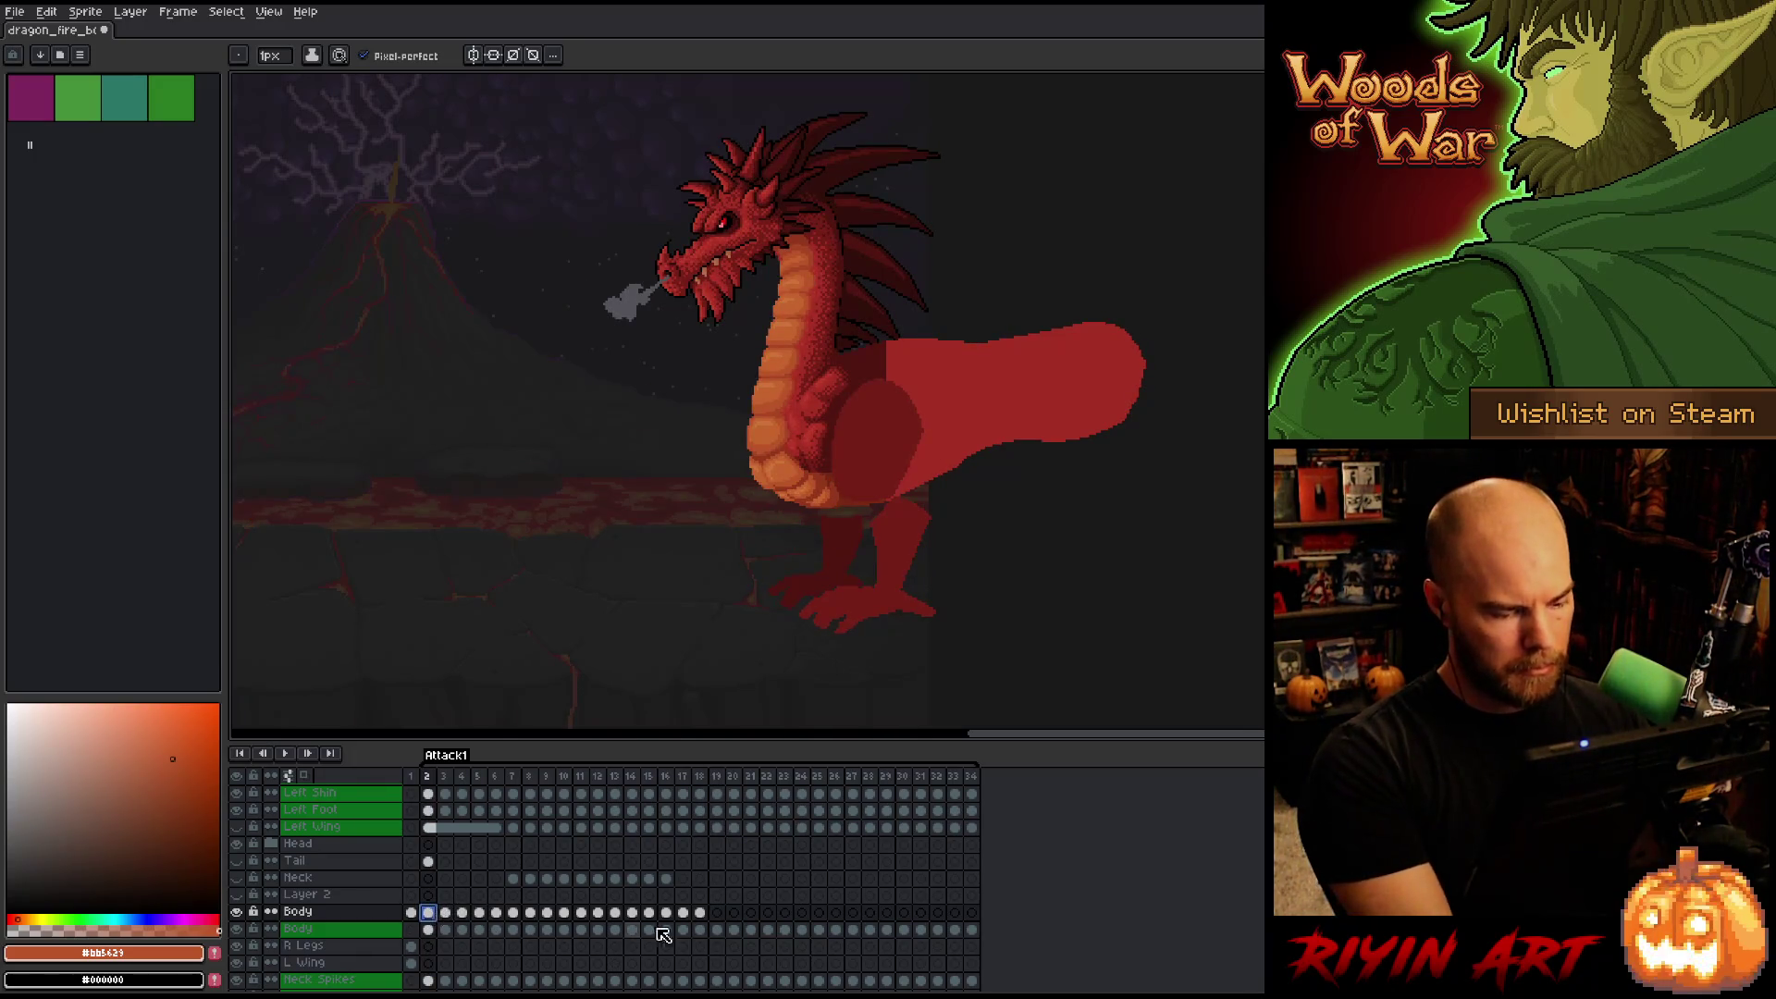
{"action": "left_click", "coordinate": [717, 913]}
{"action": "key", "text": "ctrl+v"}
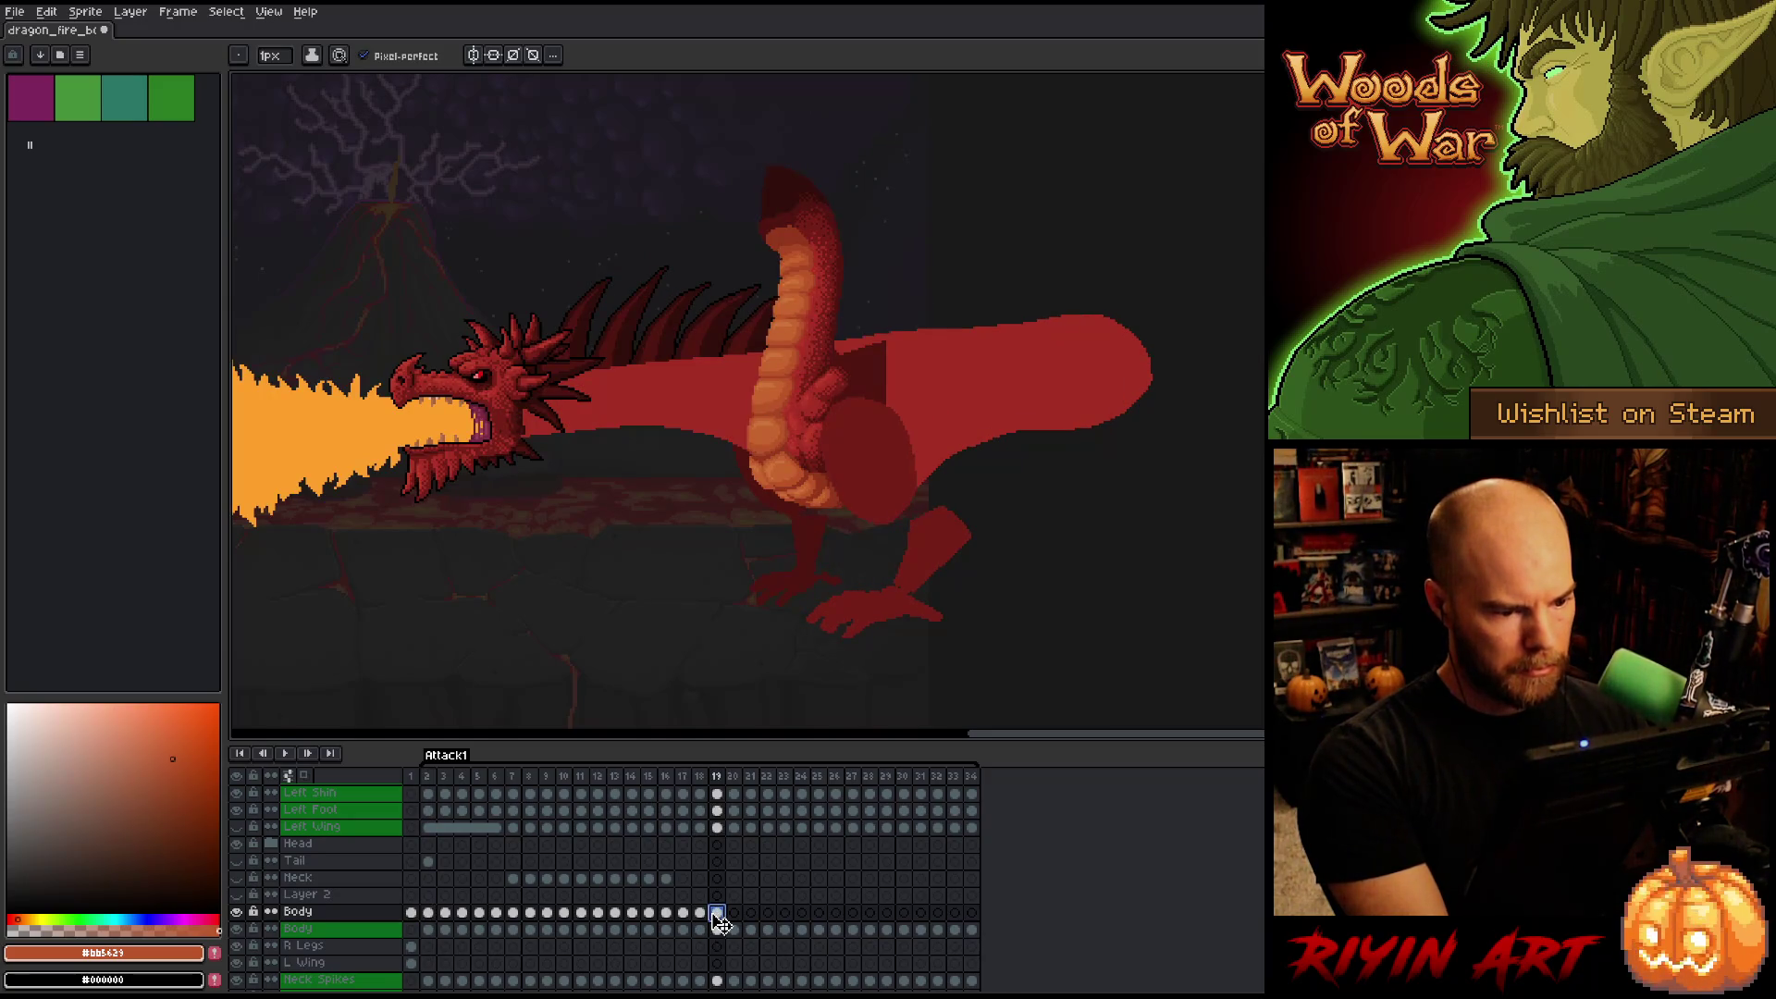
{"action": "key", "text": "ctrl+v"}
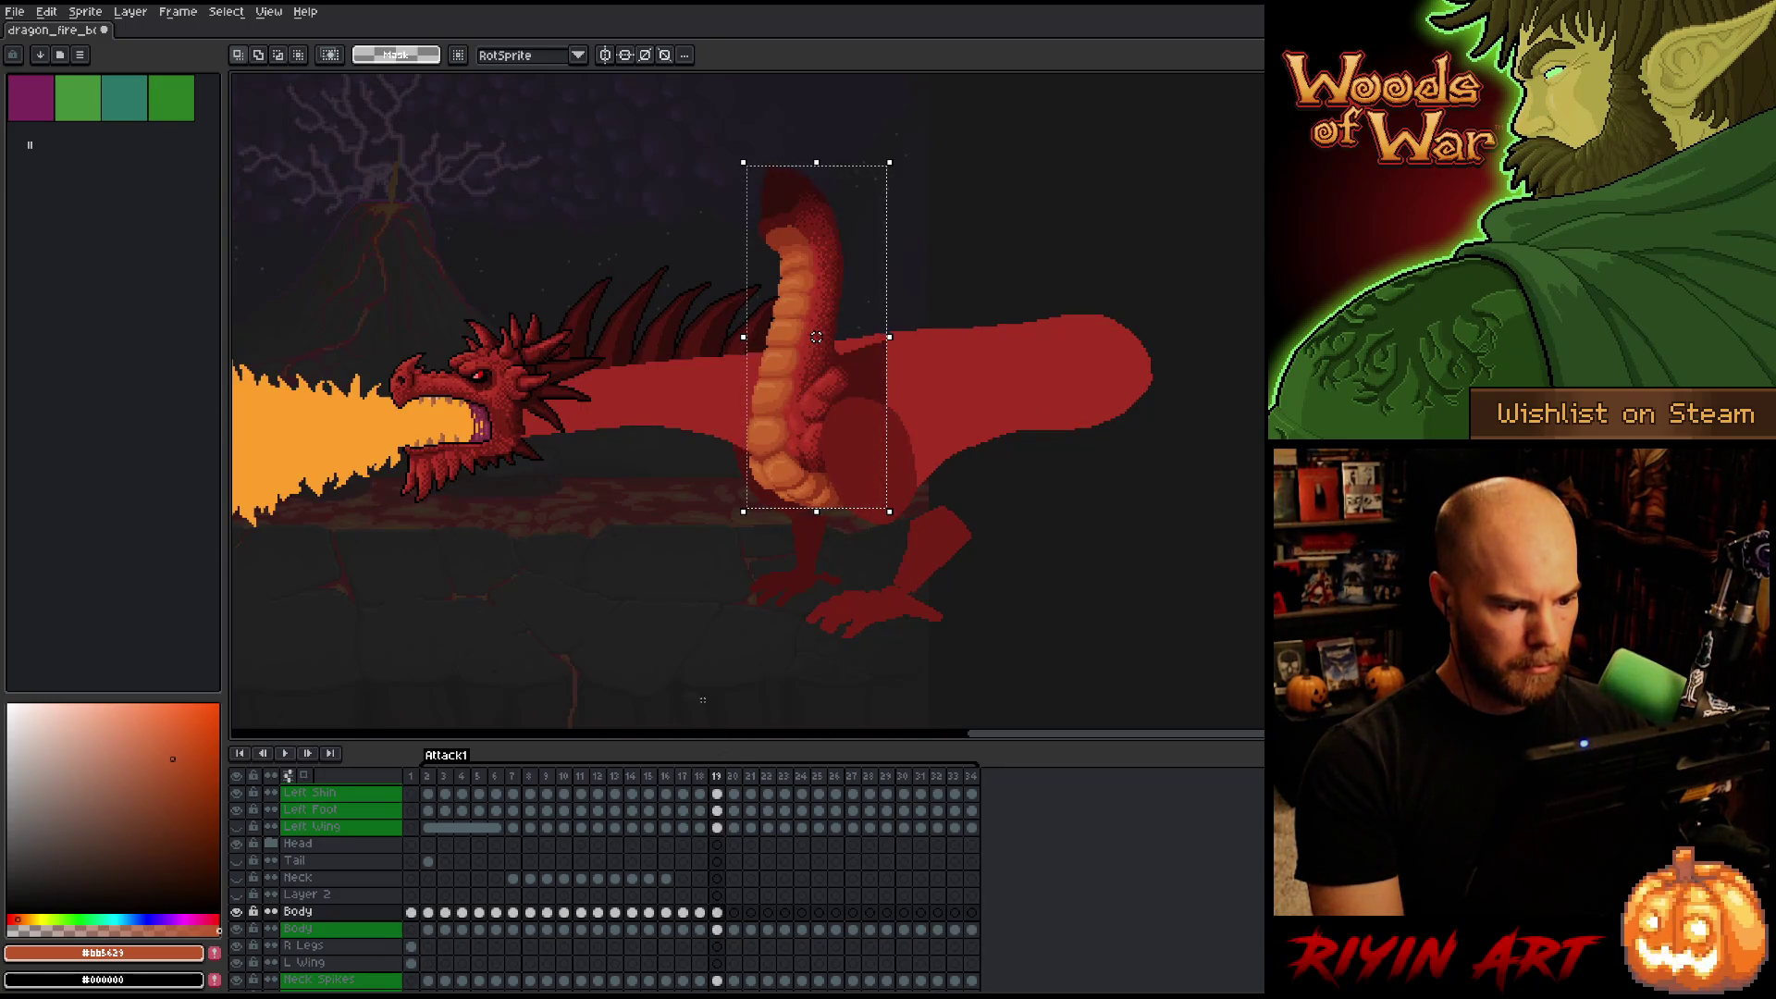
{"action": "left_click_drag", "start_coordinate": [815, 337], "coordinate": [819, 337]}
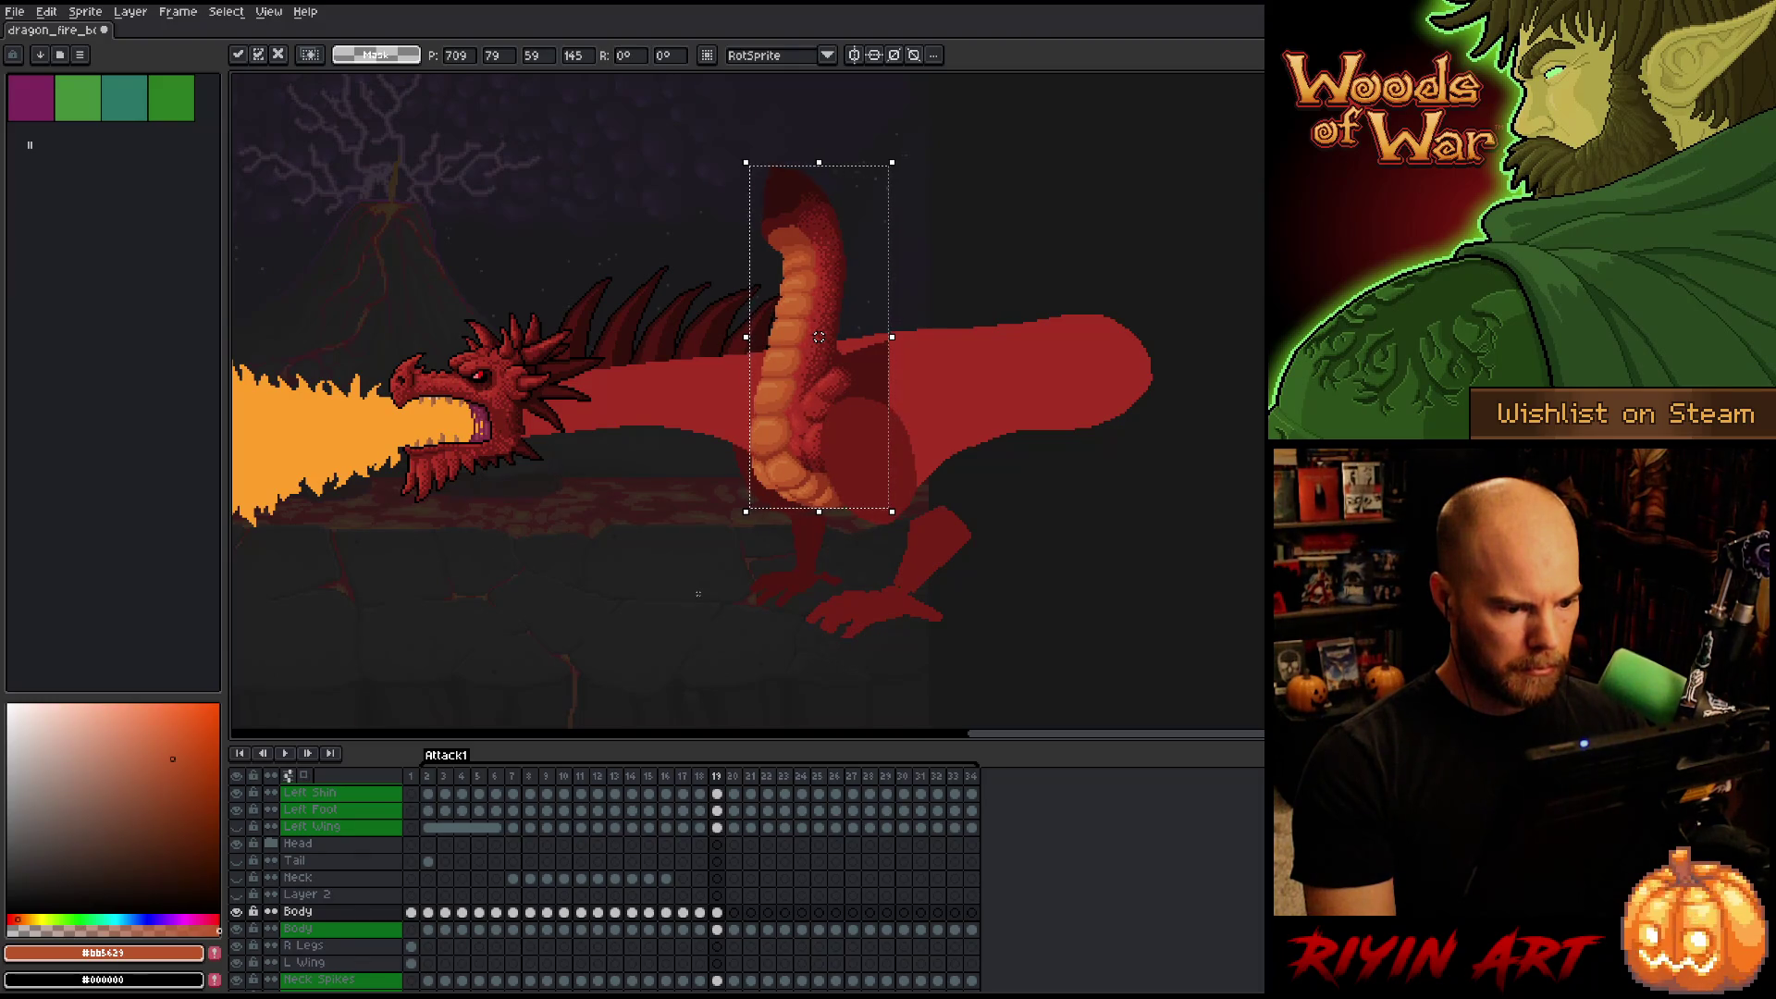
{"action": "key", "text": "comma"}
Flip between frames 18 and 19 to compare, zooming in on the dragon's belly.
{"action": "key", "text": "period"}
{"action": "key", "text": "comma"}
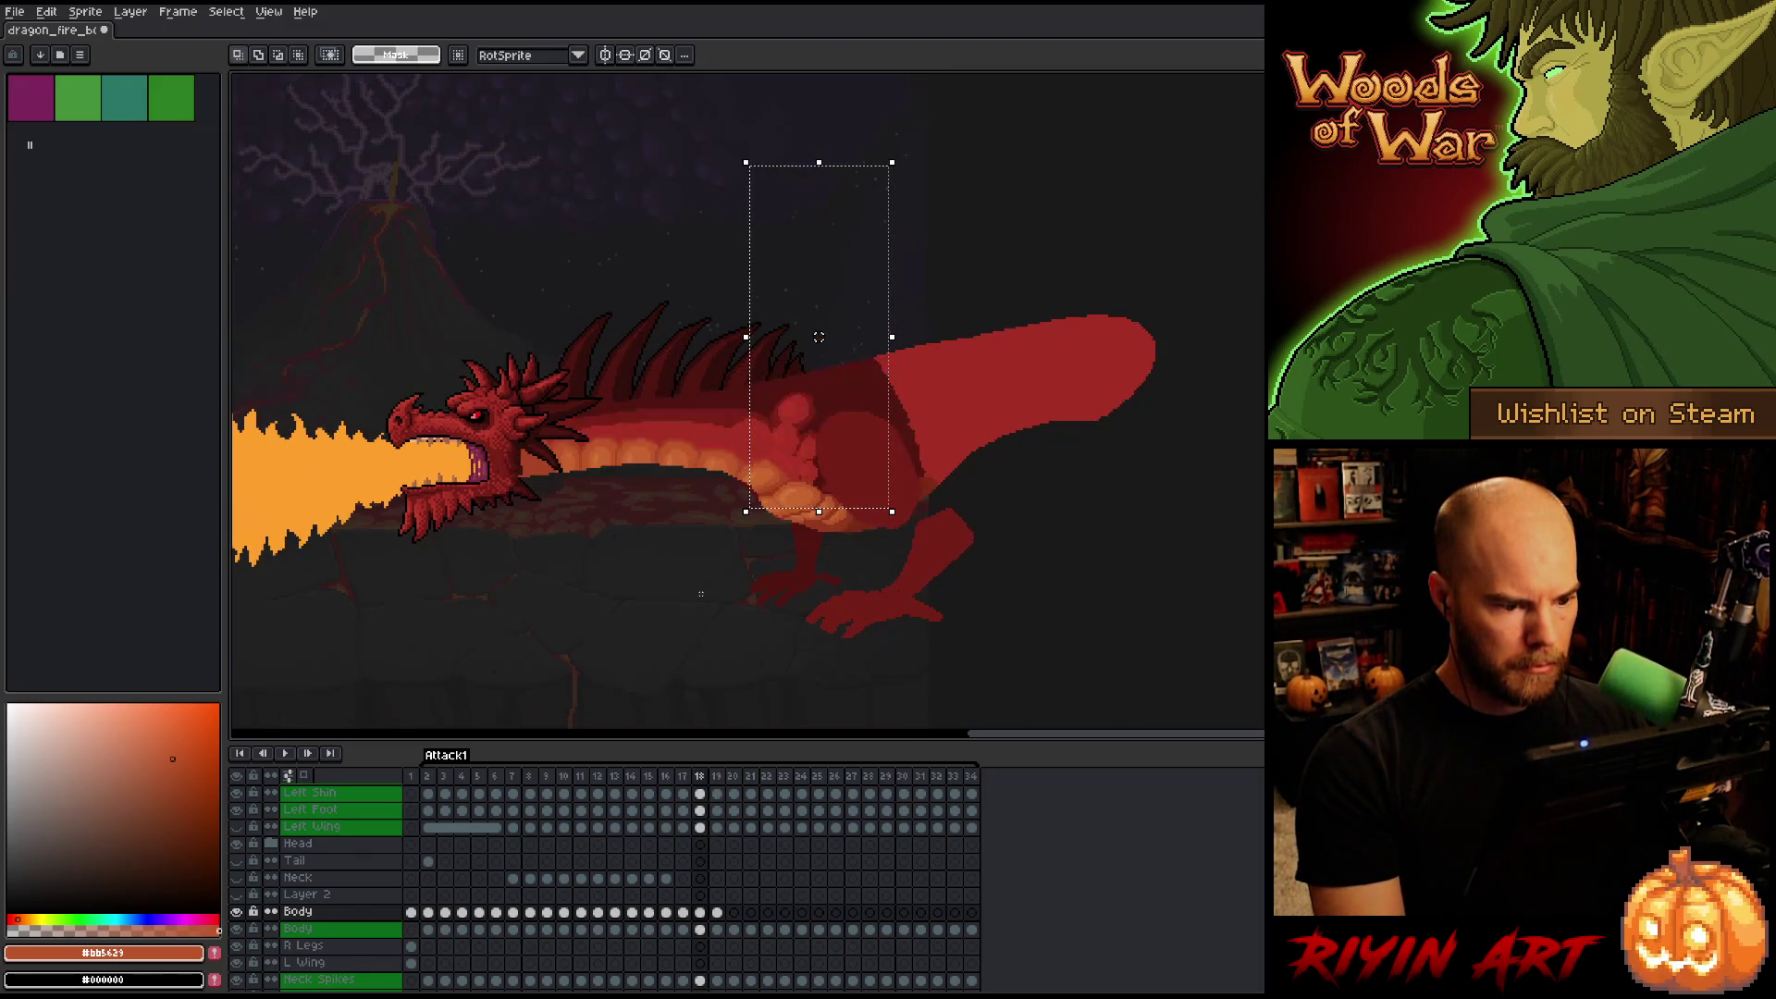
{"action": "key", "text": "period"}
{"action": "scroll", "coordinate": [819, 337], "scroll_direction": "up", "scroll_amount": 4}
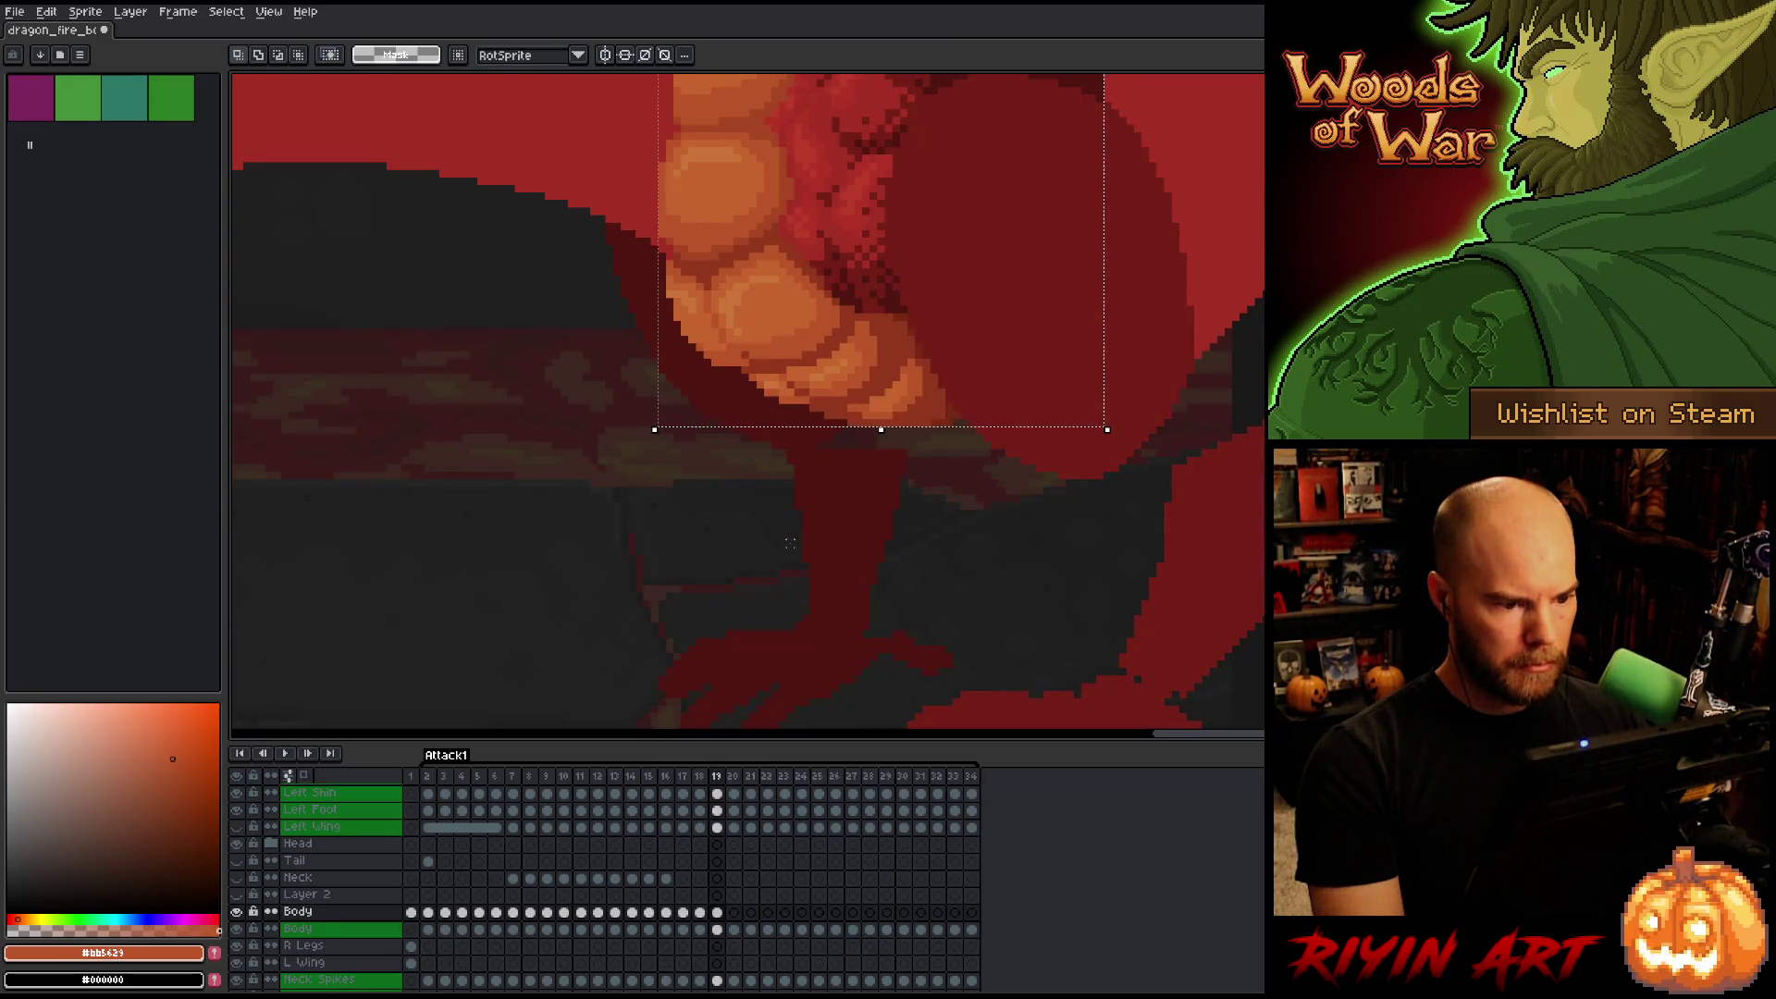
{"action": "key", "text": "comma"}
{"action": "key", "text": "period"}
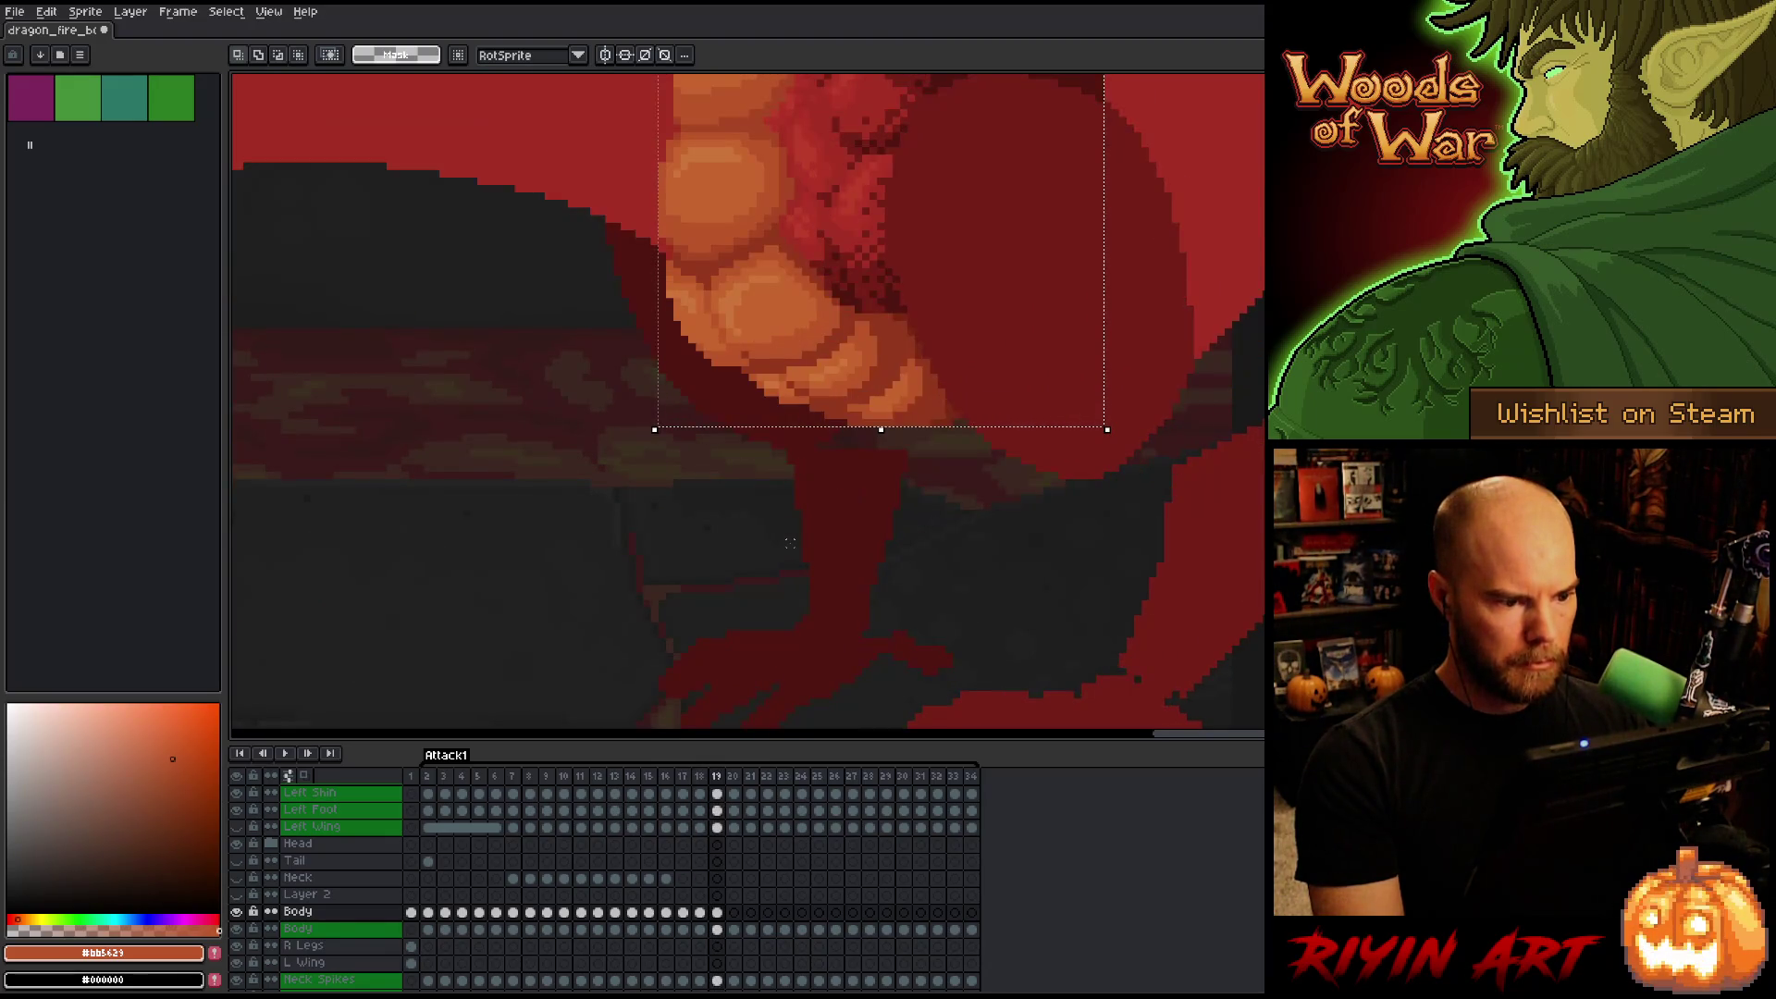
{"action": "key", "text": "comma"}
{"action": "key", "text": "period"}
{"action": "key", "text": "comma"}
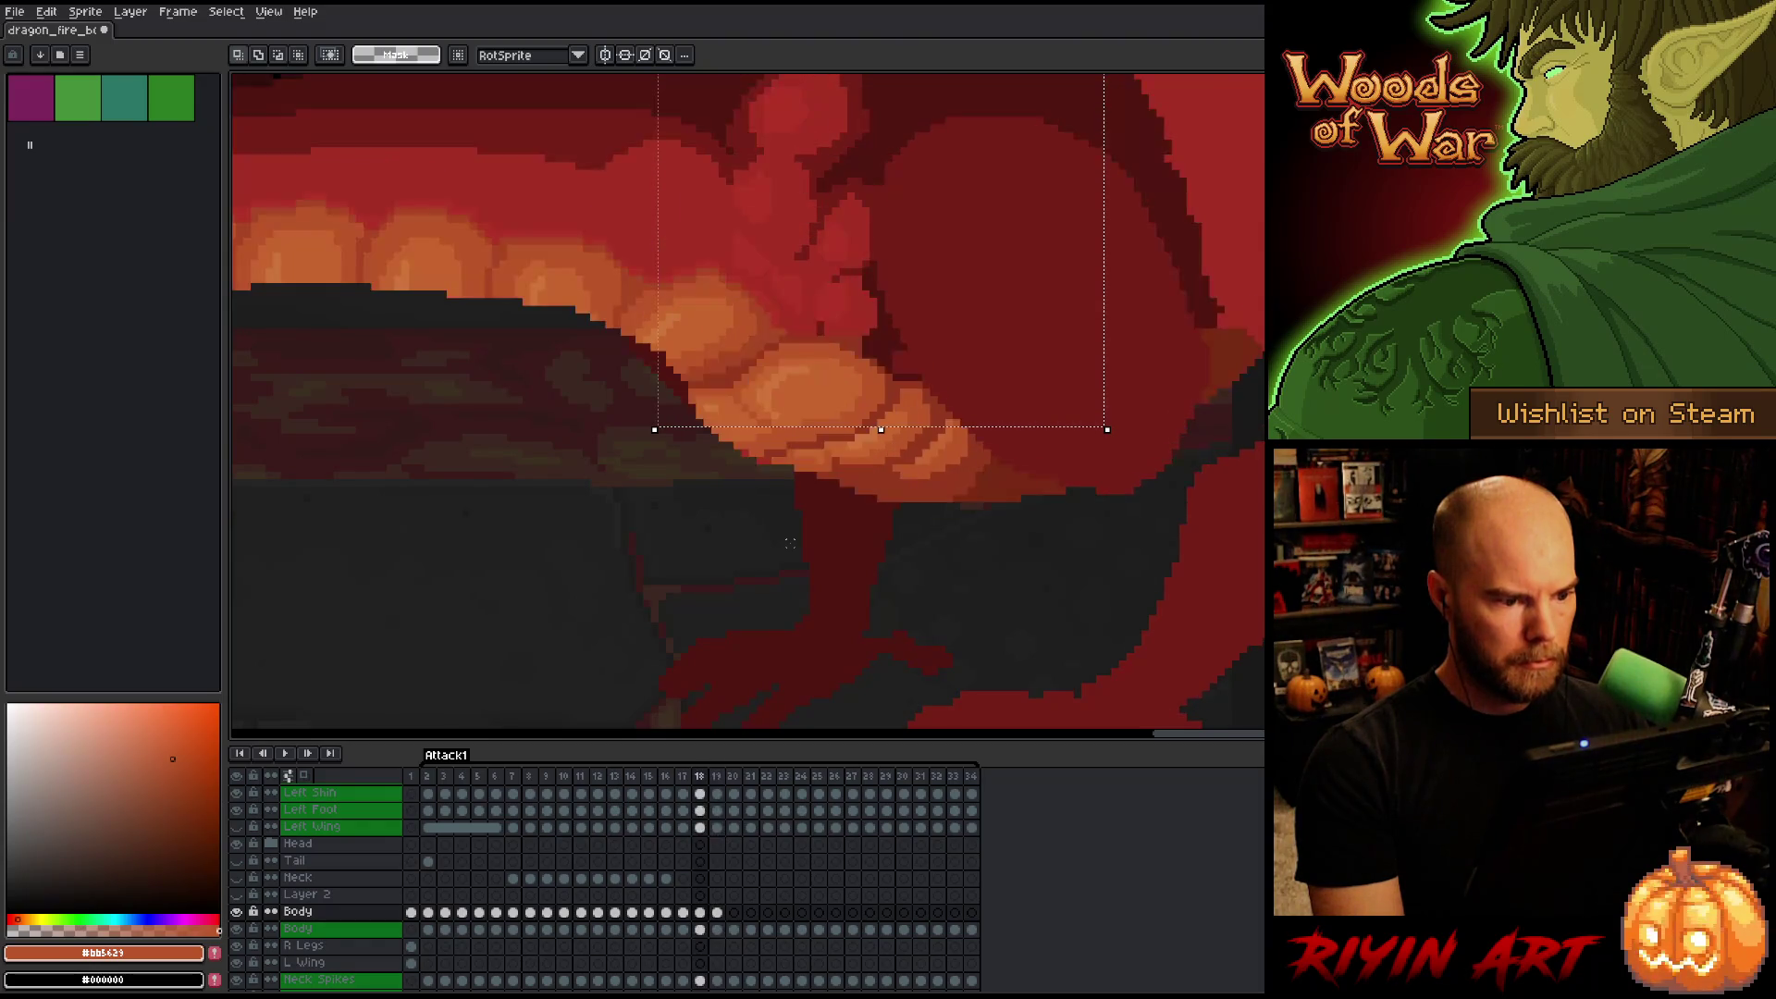
Deselect, then sample dark red #92381c and orange #bb5629 from the belly for the Brush.
{"action": "key", "text": "ctrl+d"}
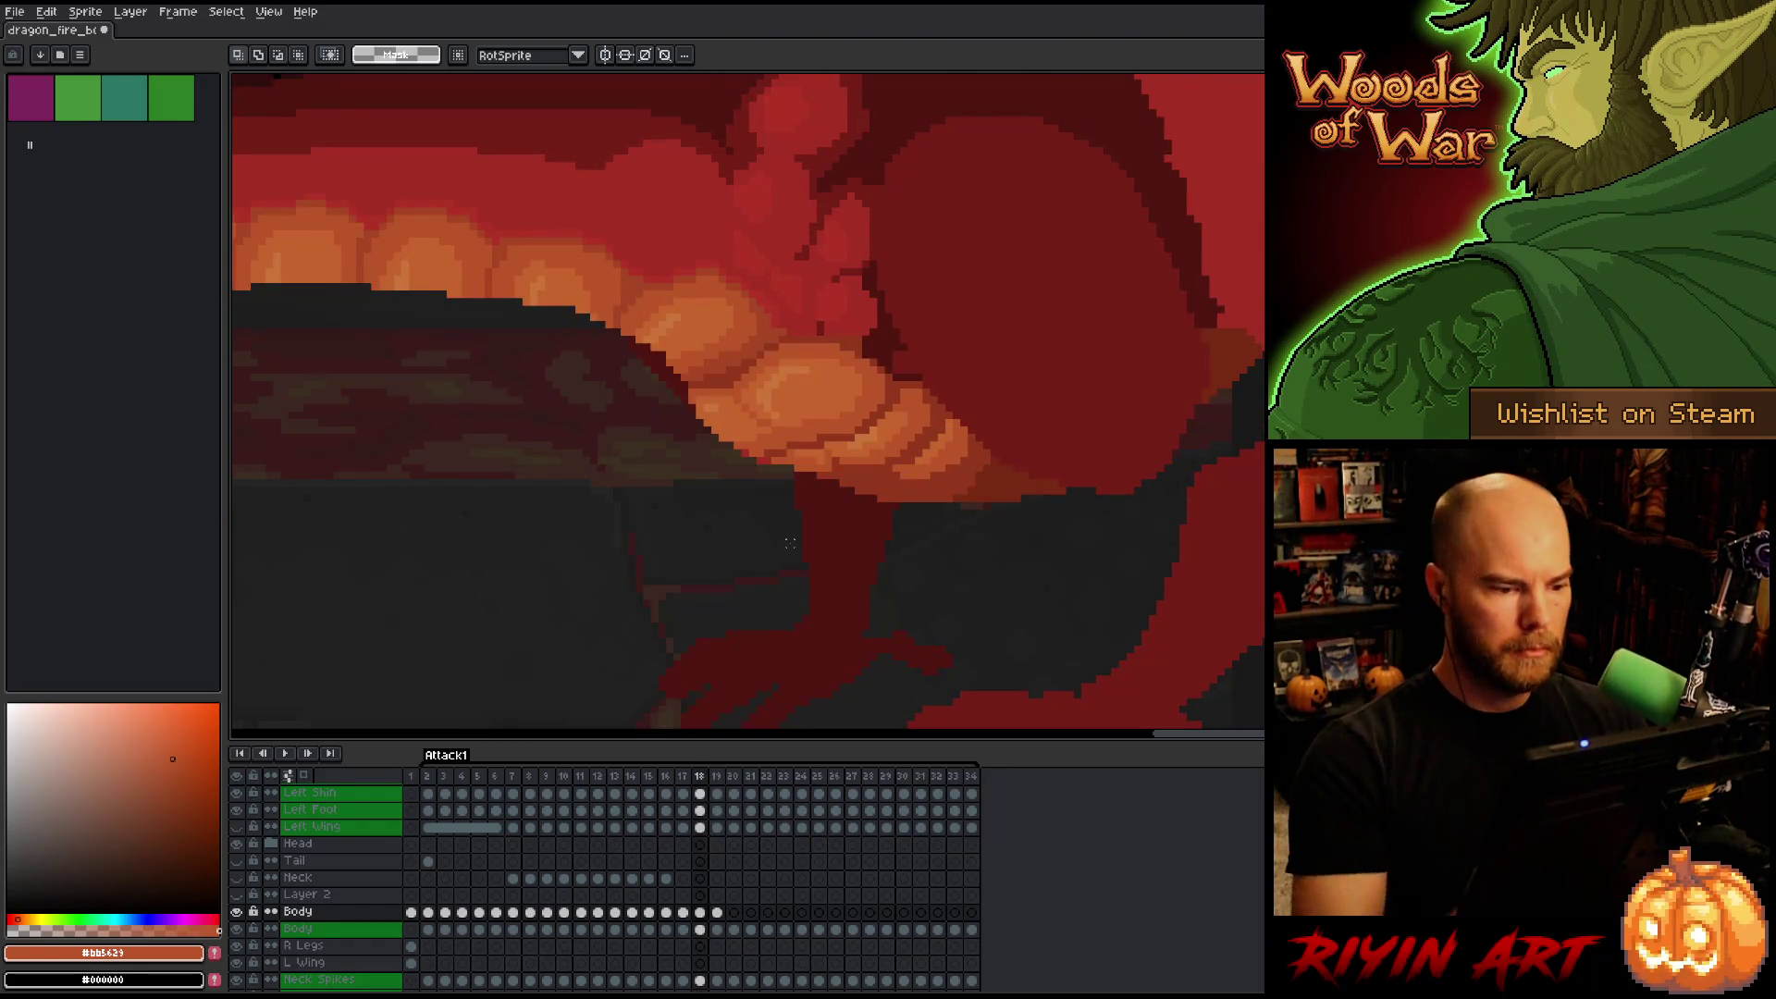
{"action": "key", "text": "i"}
{"action": "left_click", "coordinate": [803, 435]}
{"action": "key", "text": "b"}
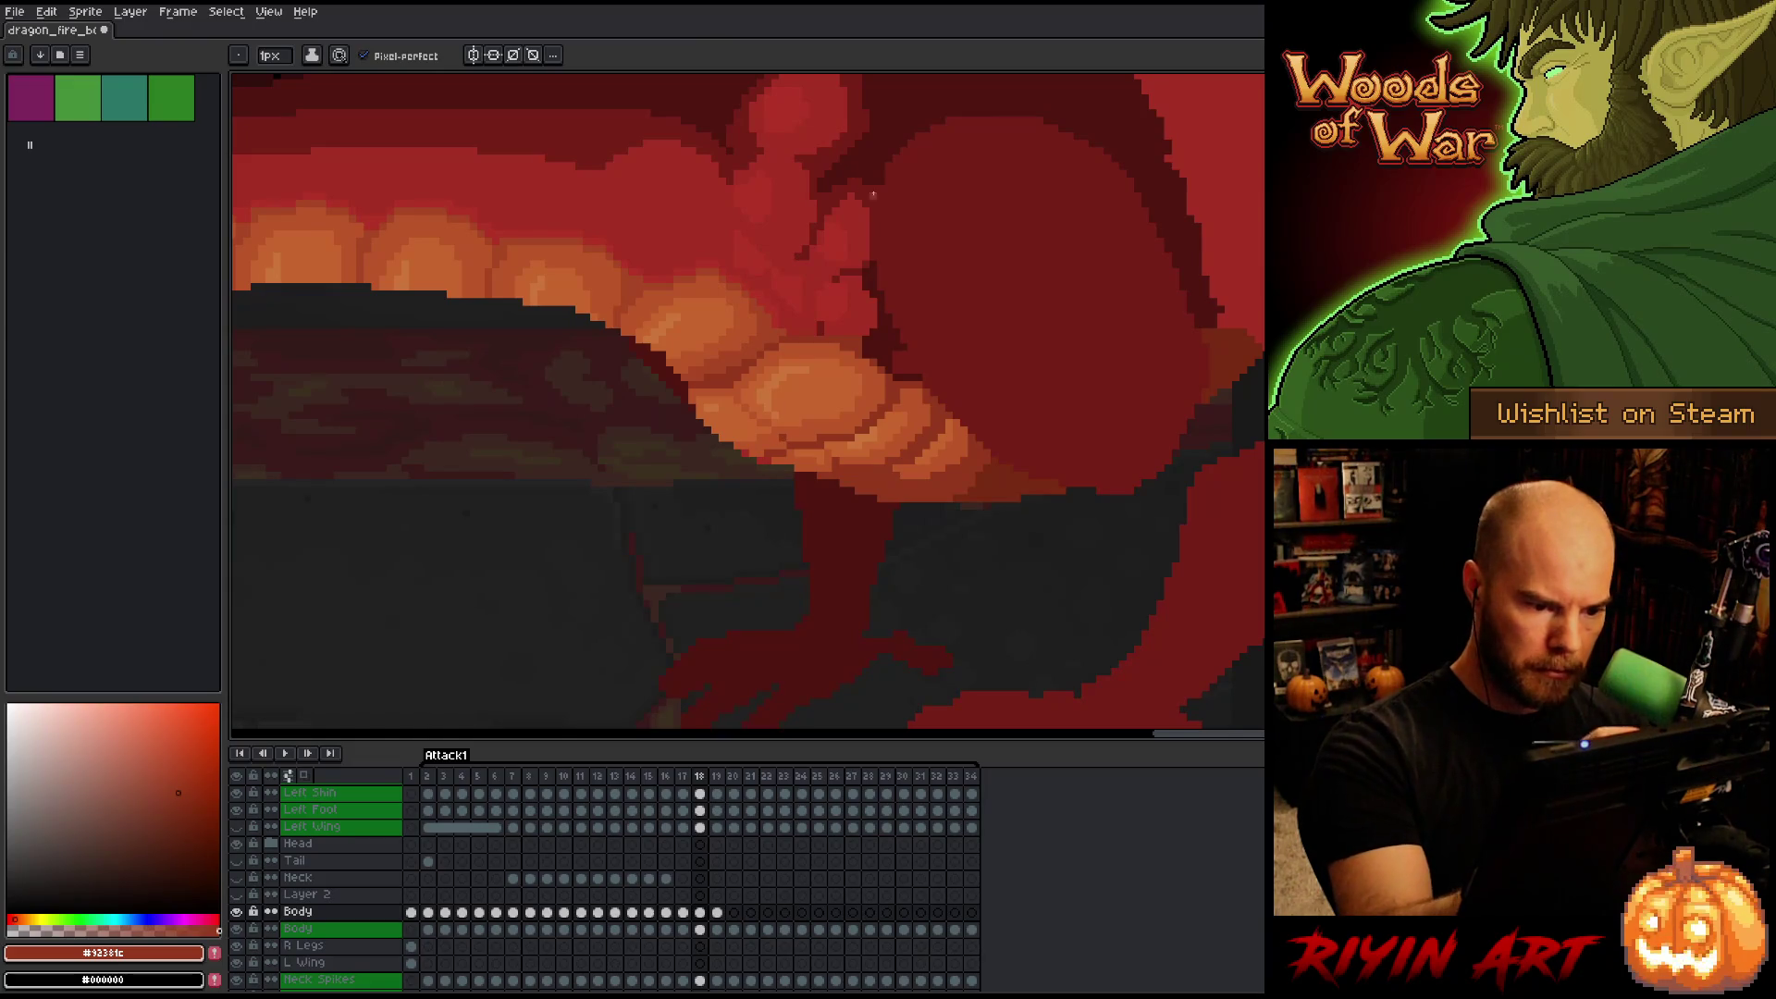
{"action": "key", "text": "i"}
{"action": "left_click", "coordinate": [808, 455]}
{"action": "key", "text": "b"}
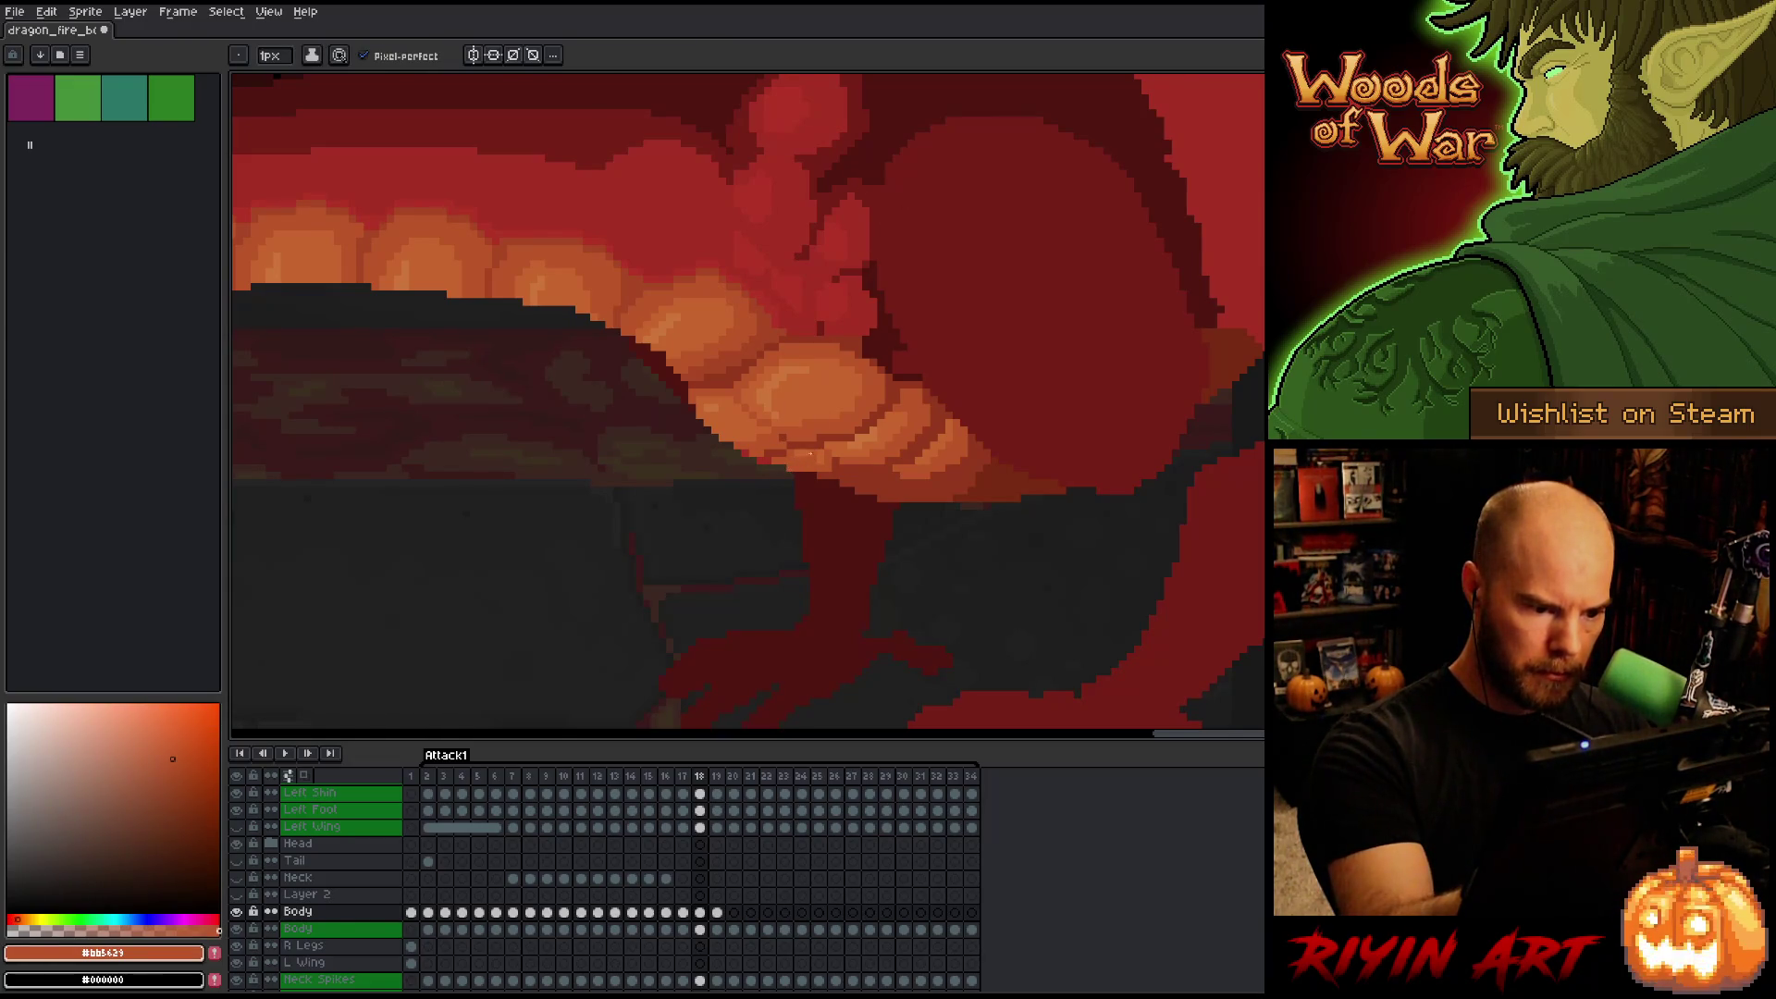
{"action": "key", "text": "i"}
{"action": "key", "text": "b"}
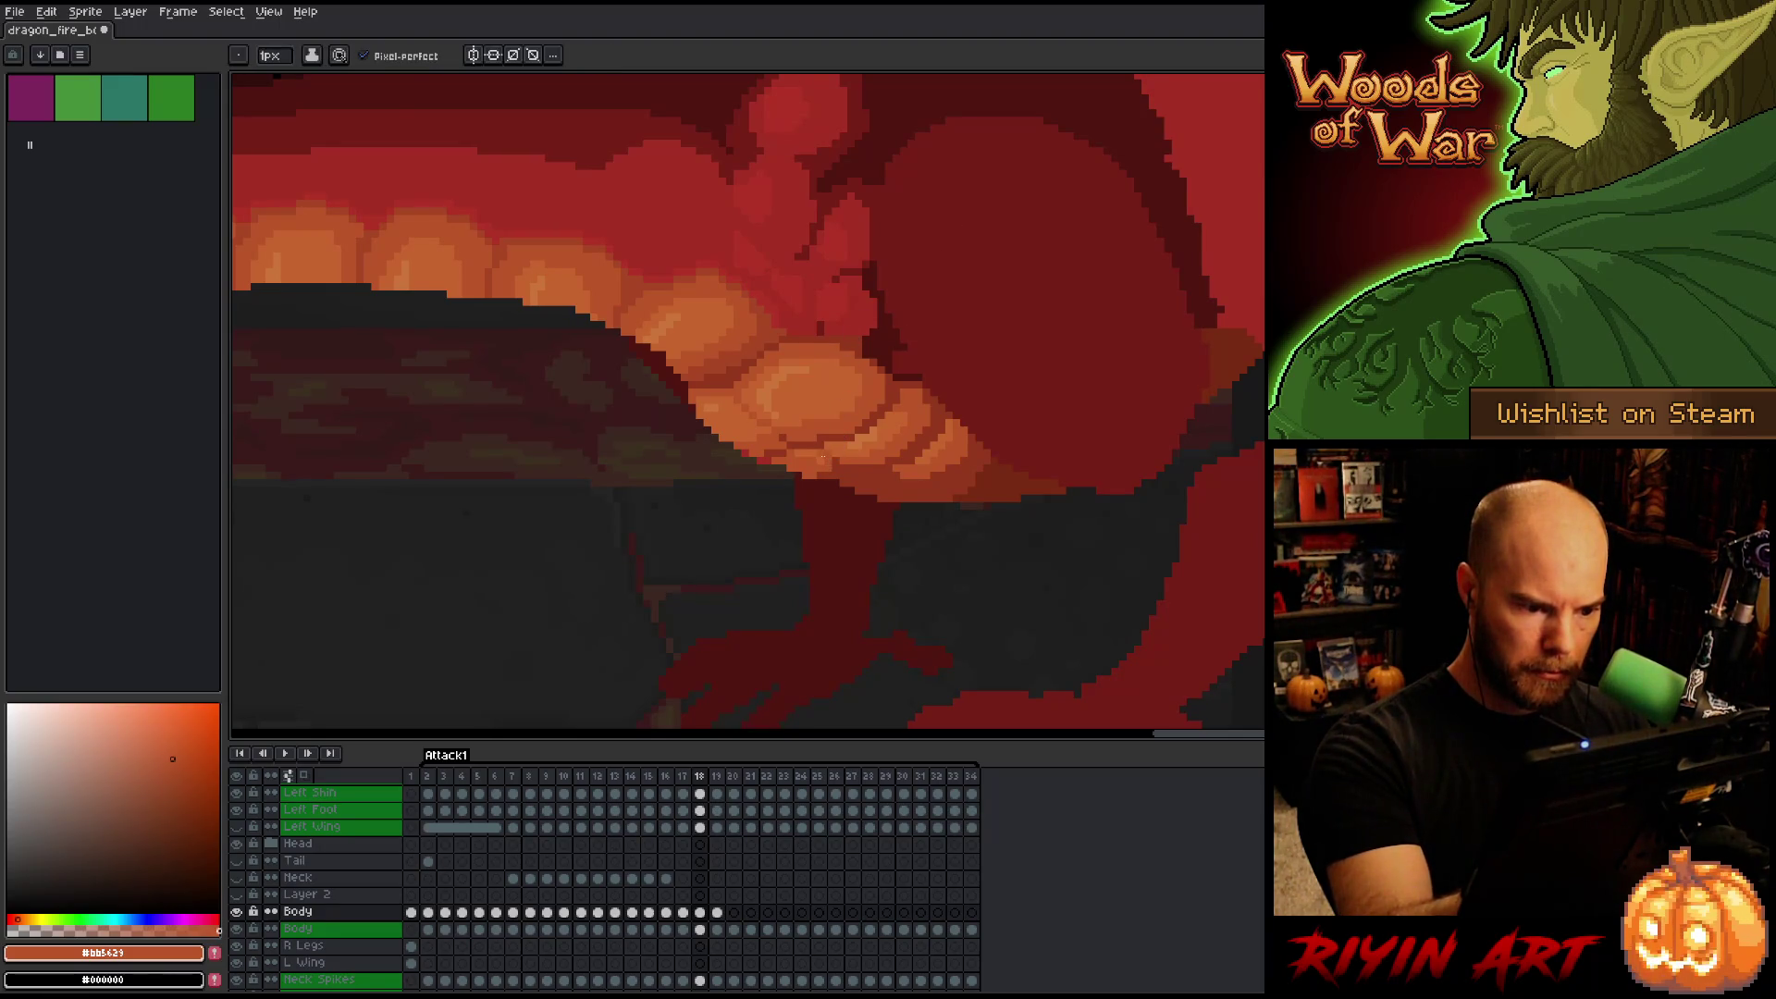
{"action": "key", "text": "i"}
{"action": "left_click", "coordinate": [845, 422]}
{"action": "key", "text": "b"}
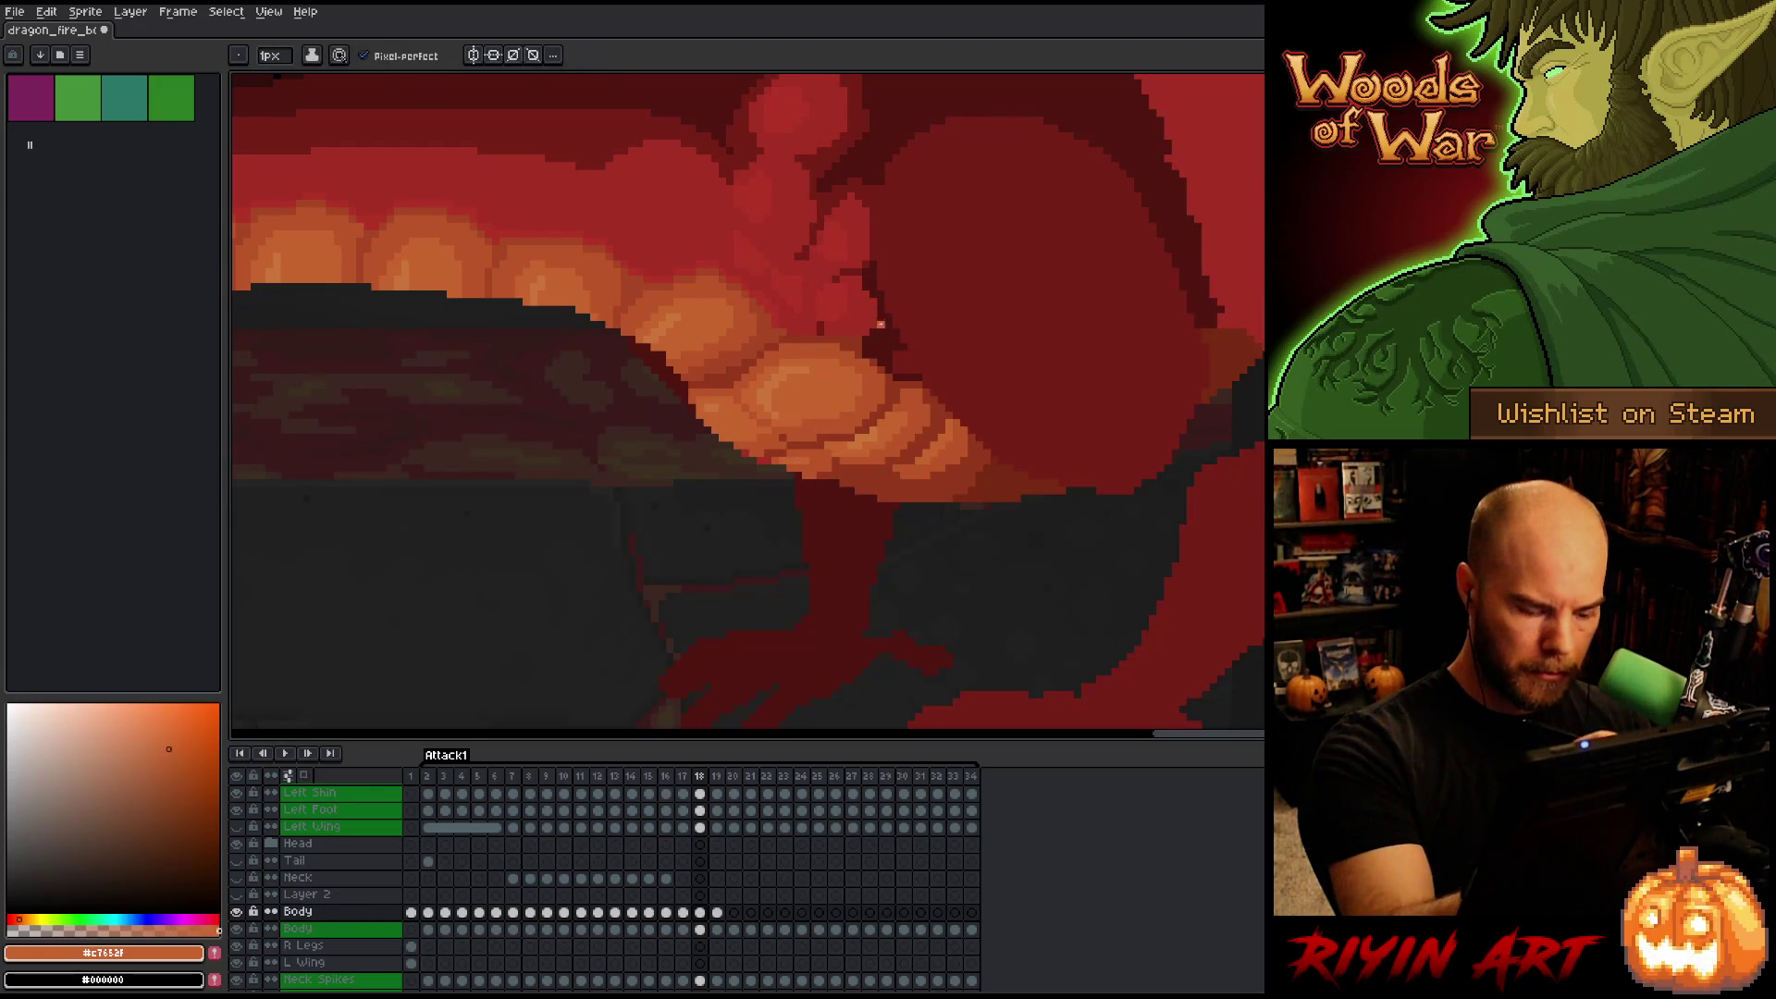
{"action": "key", "text": "Right"}
{"action": "key", "text": "Left"}
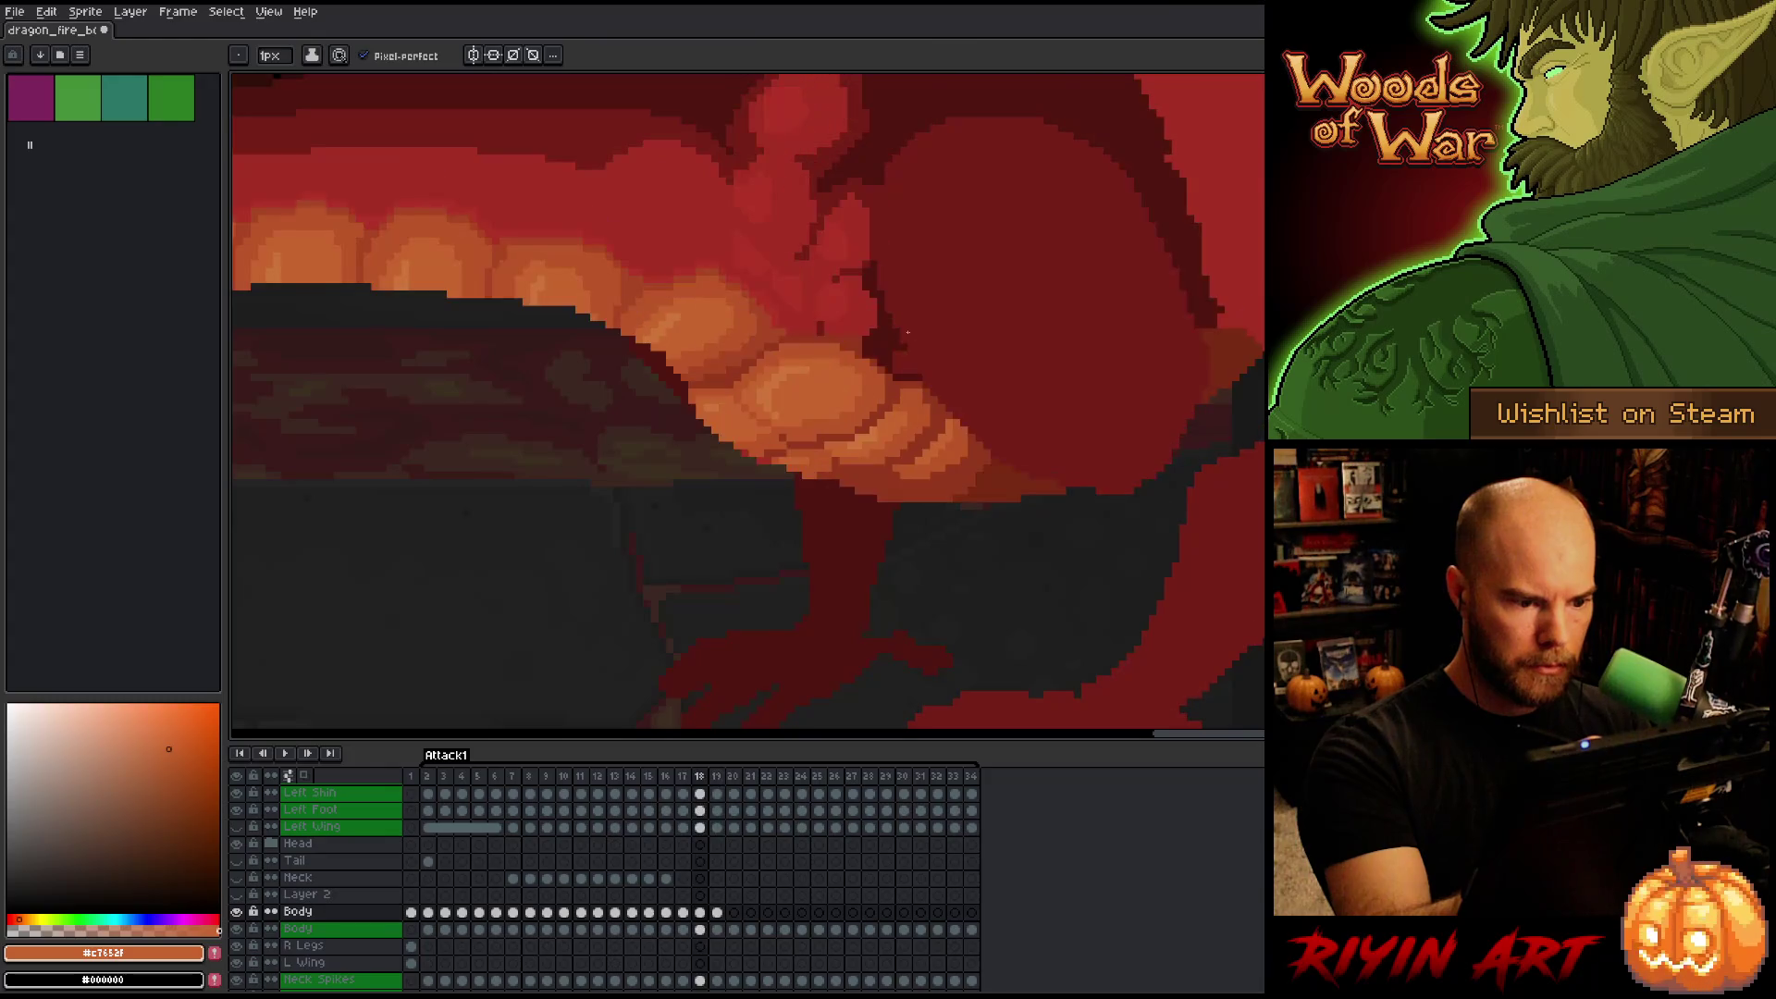
{"action": "key", "text": "Right"}
{"action": "key", "text": "Left"}
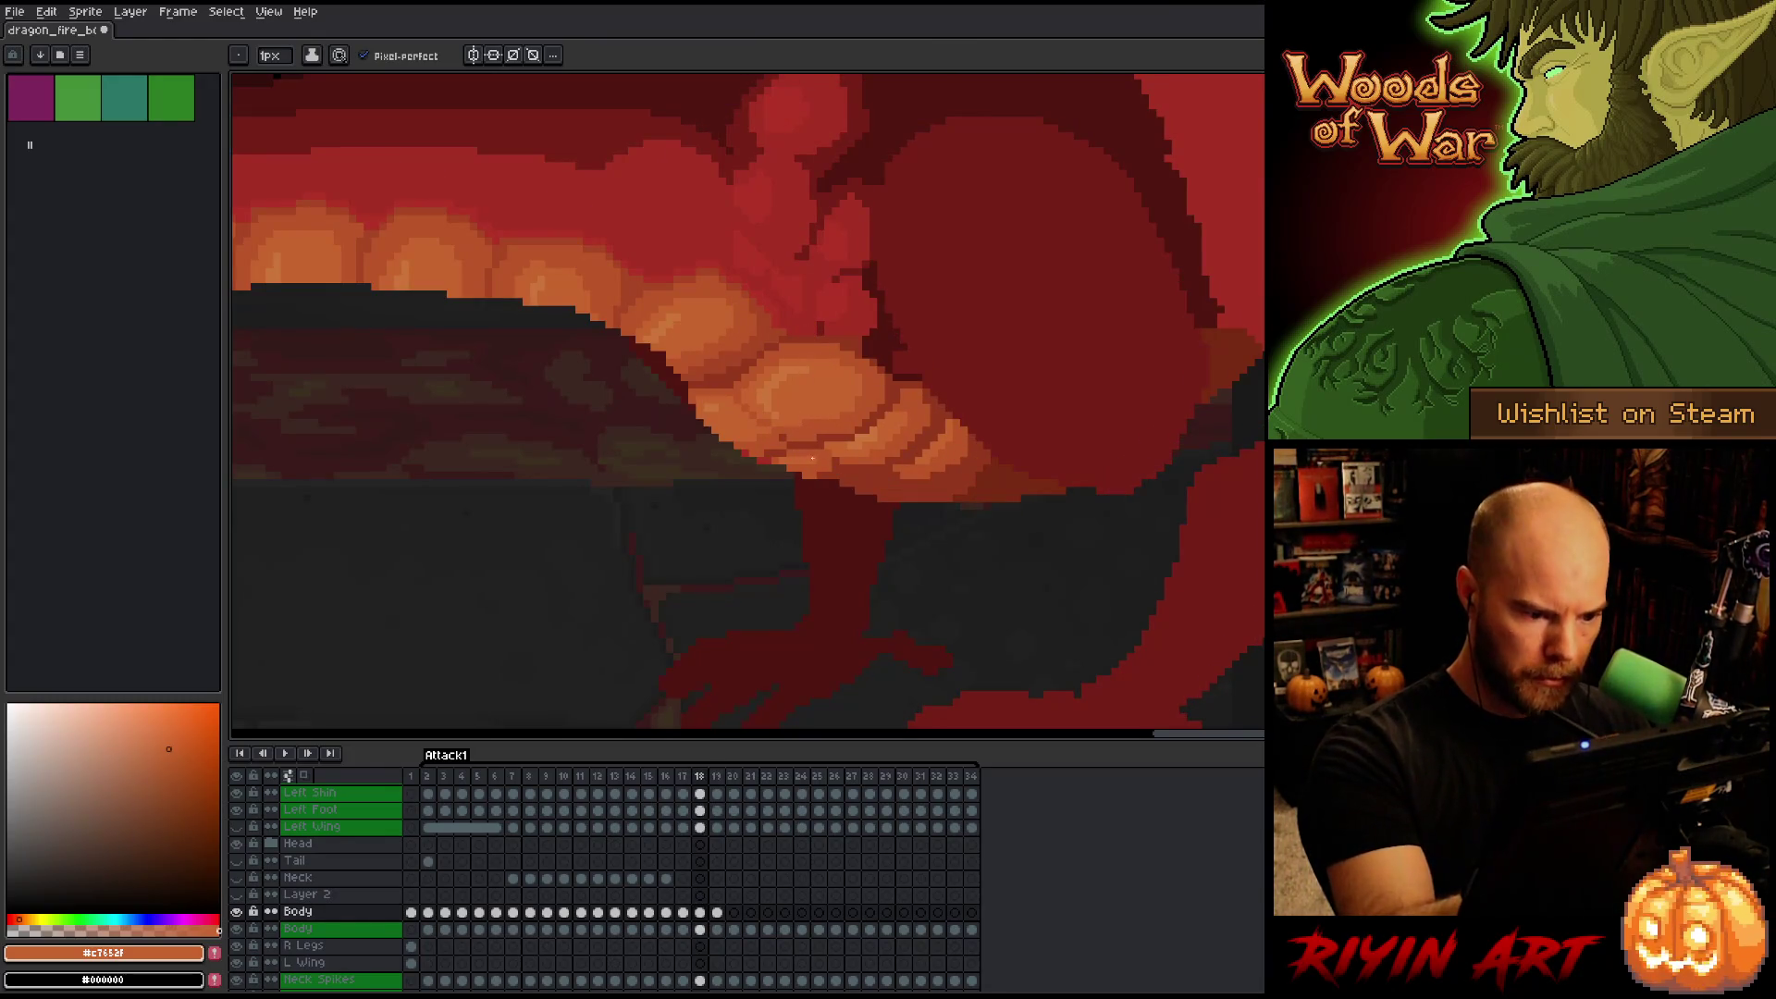
{"action": "left_click", "coordinate": [837, 460], "text": "alt"}
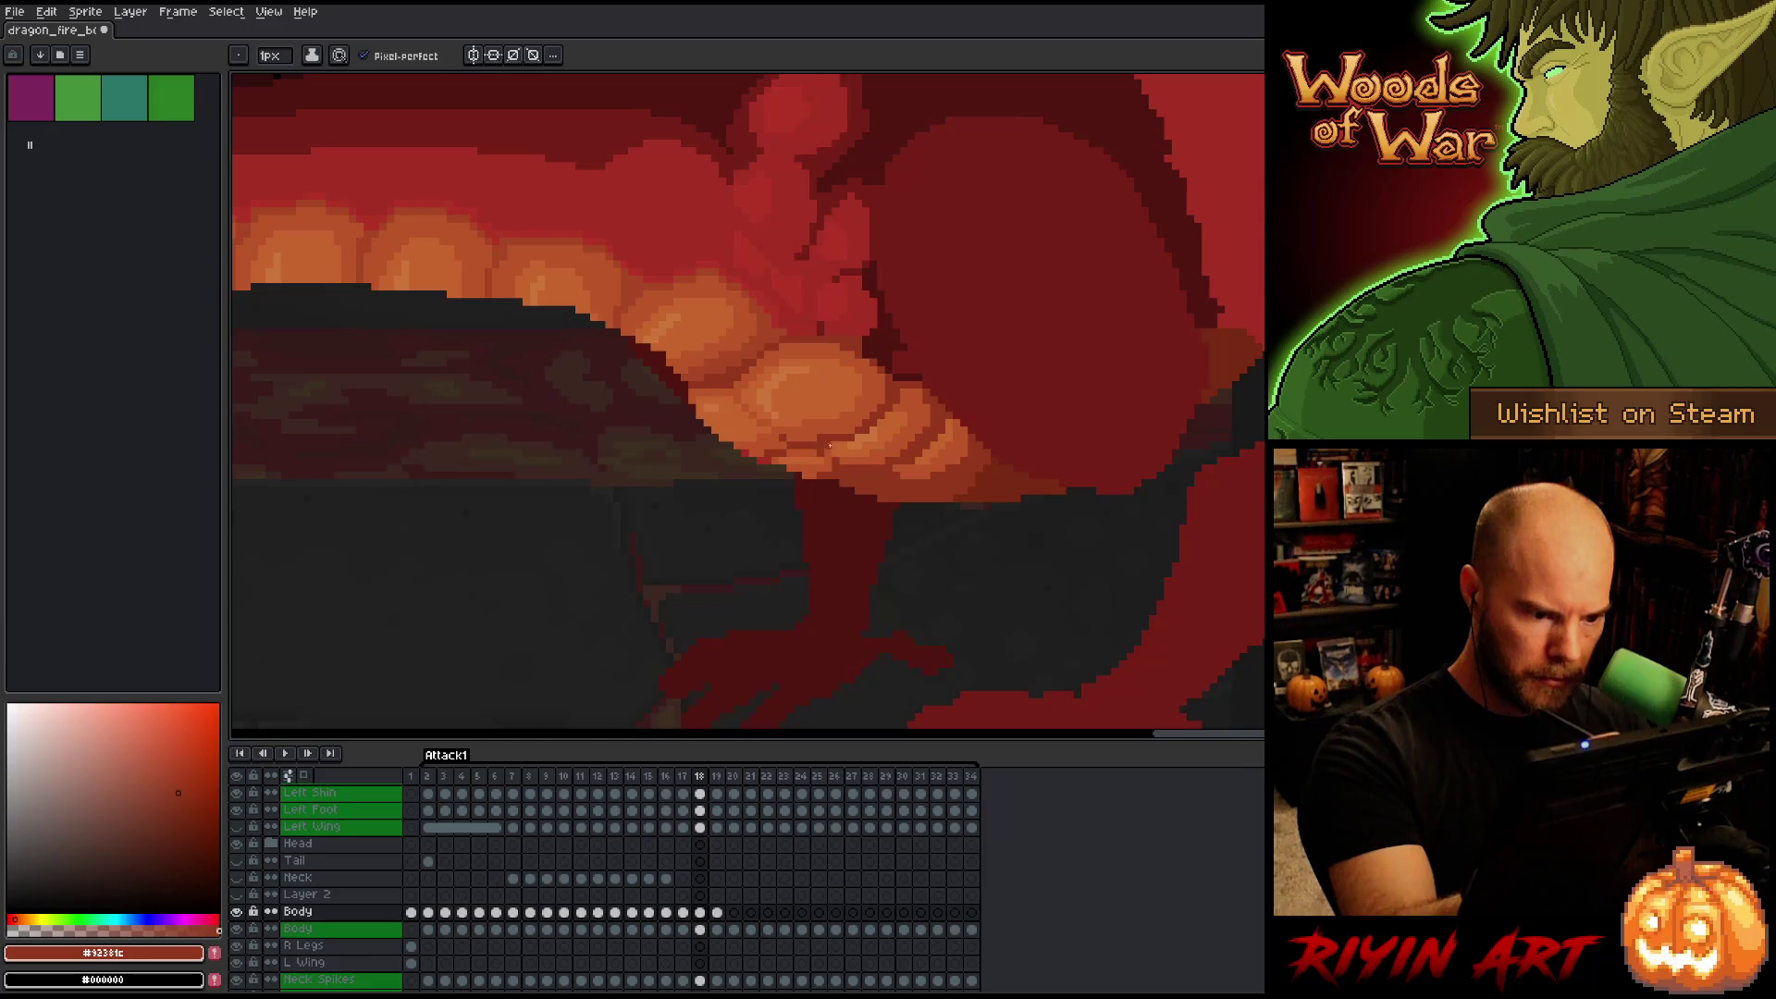
{"action": "left_click", "coordinate": [768, 398], "text": "alt"}
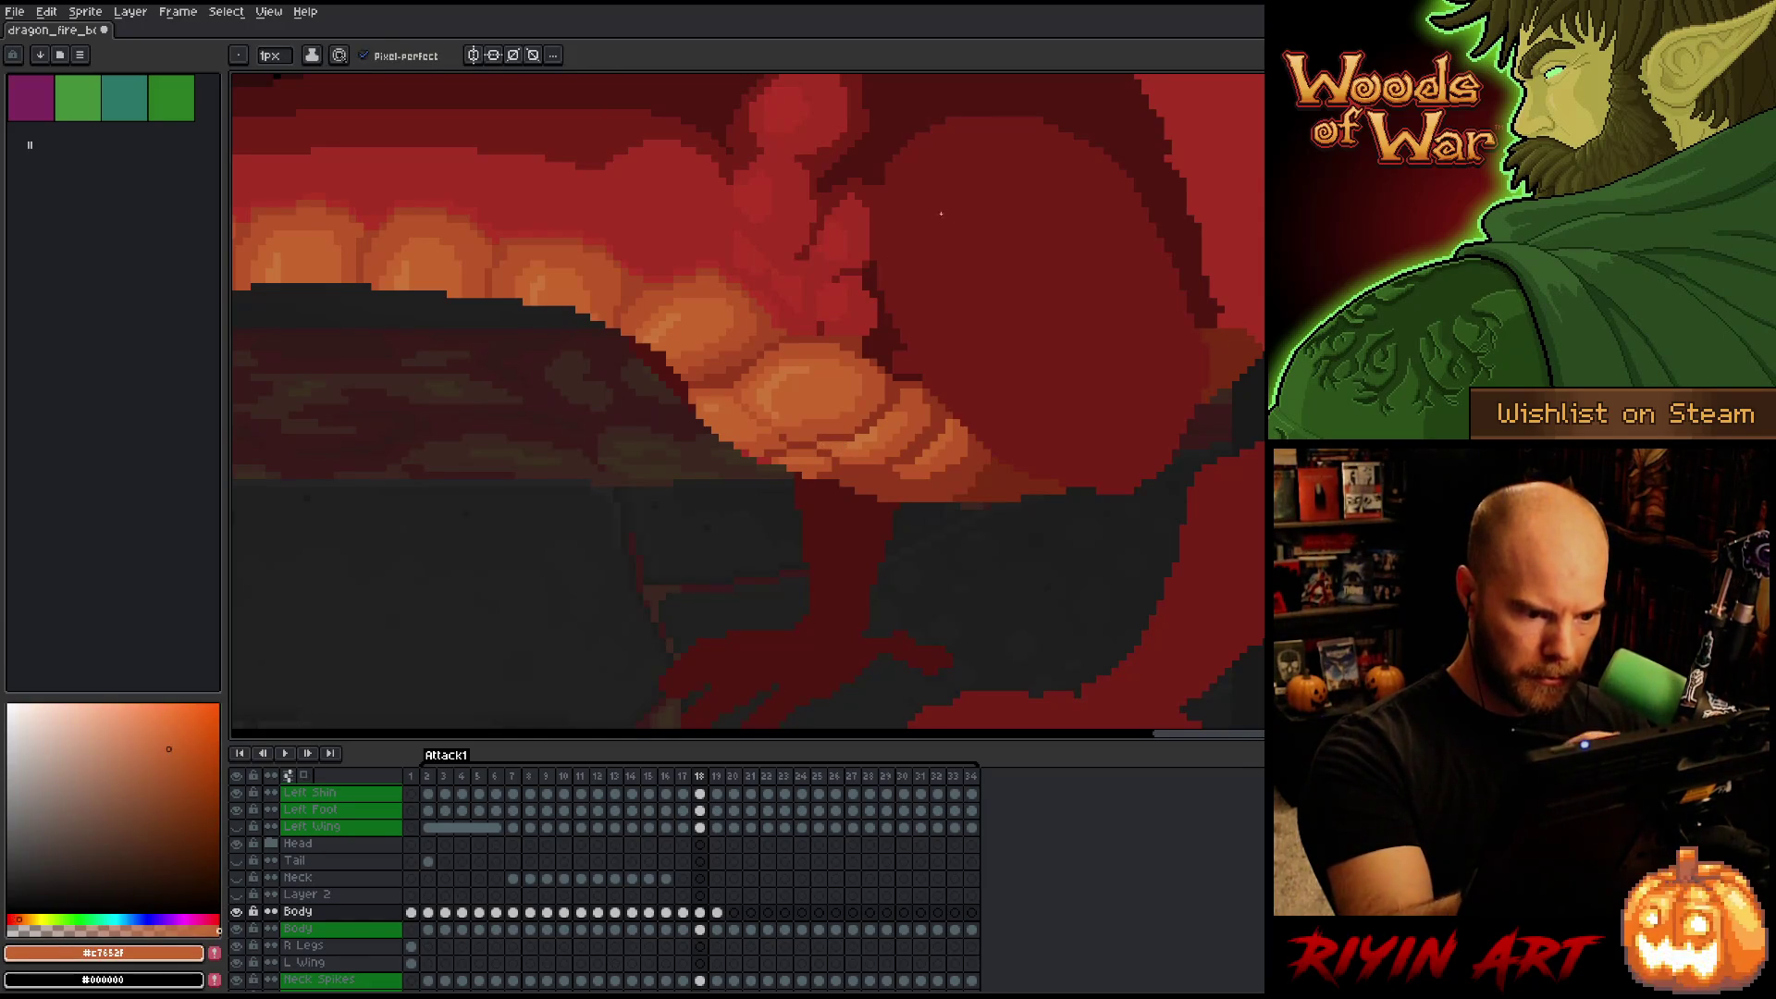
{"action": "key", "text": "Left"}
{"action": "key", "text": "Right"}
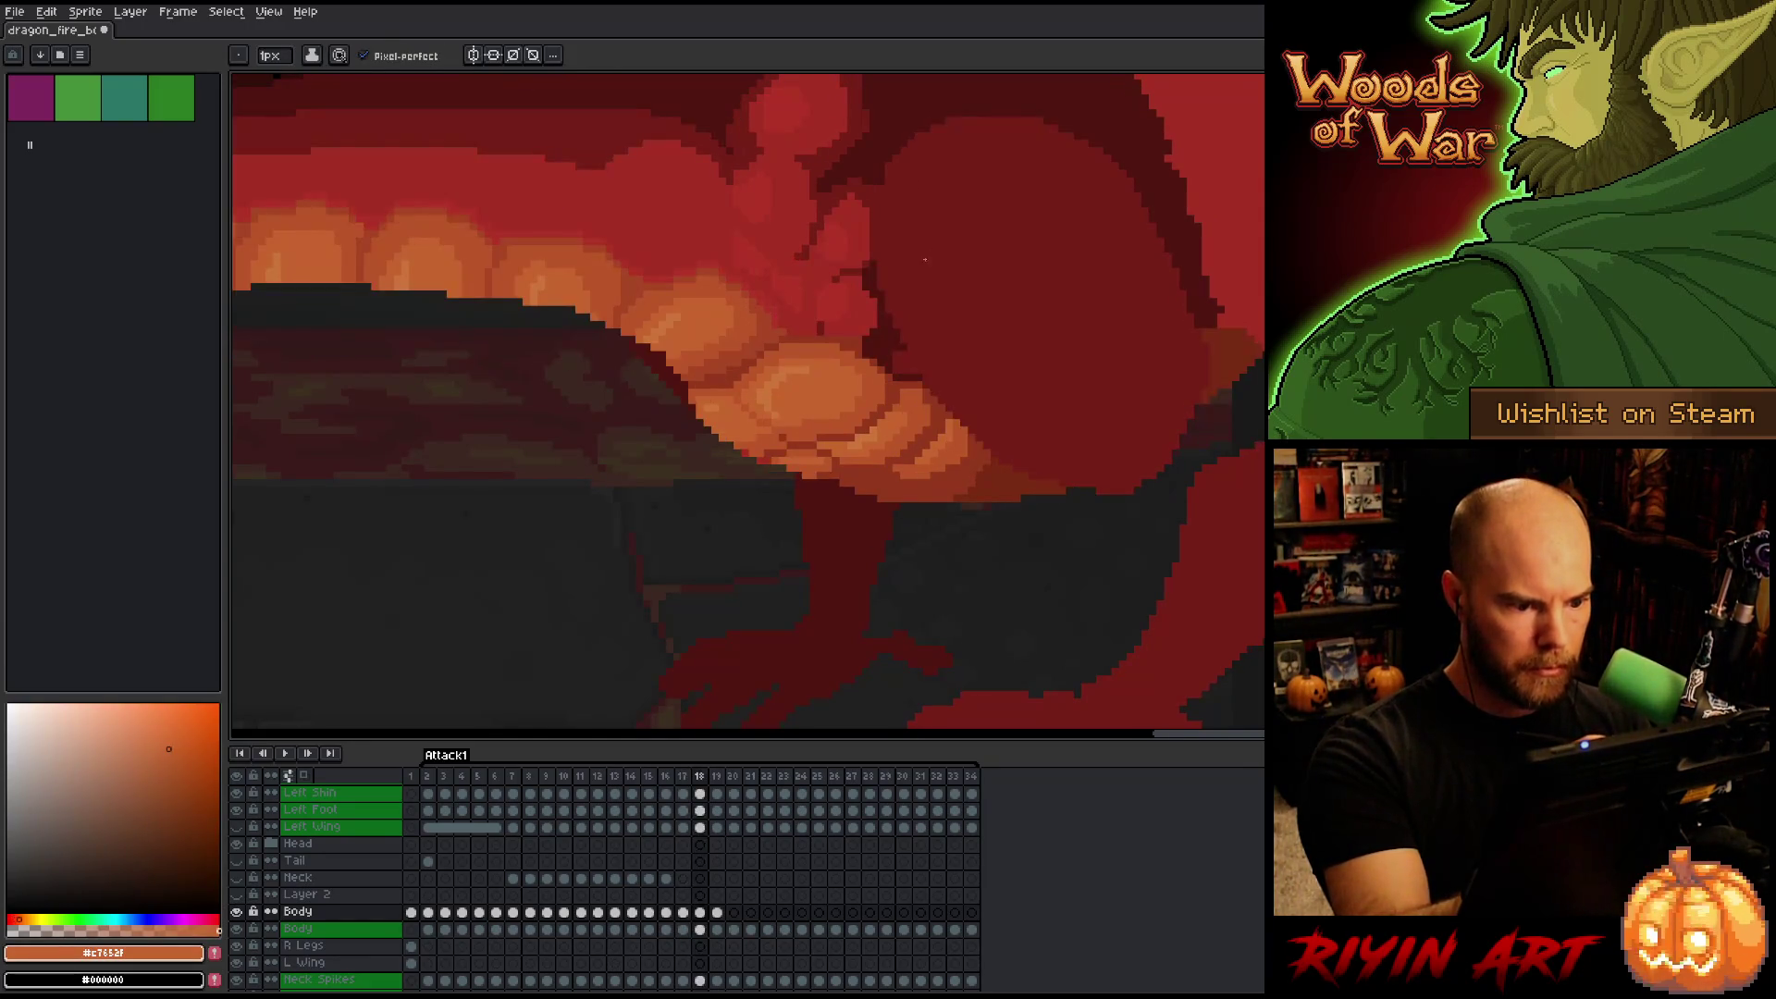
{"action": "key", "text": "Left"}
{"action": "left_click", "coordinate": [853, 457], "text": "alt"}
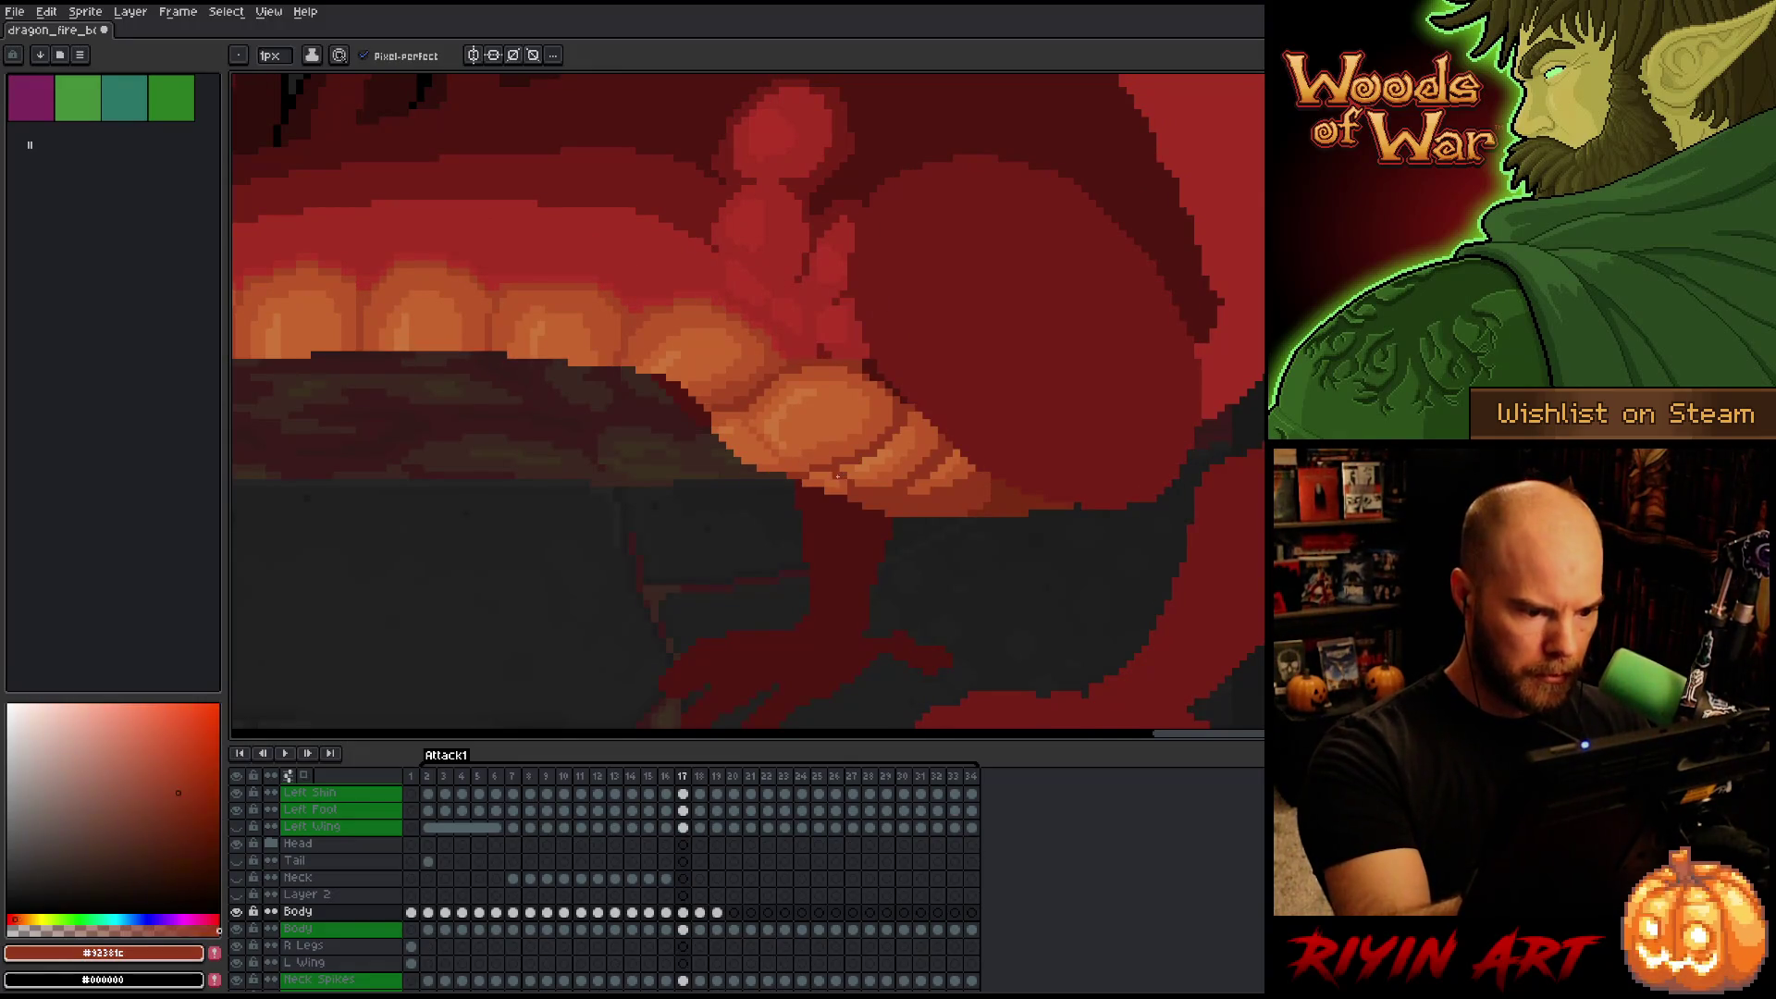
{"action": "left_click", "coordinate": [854, 455], "text": "alt"}
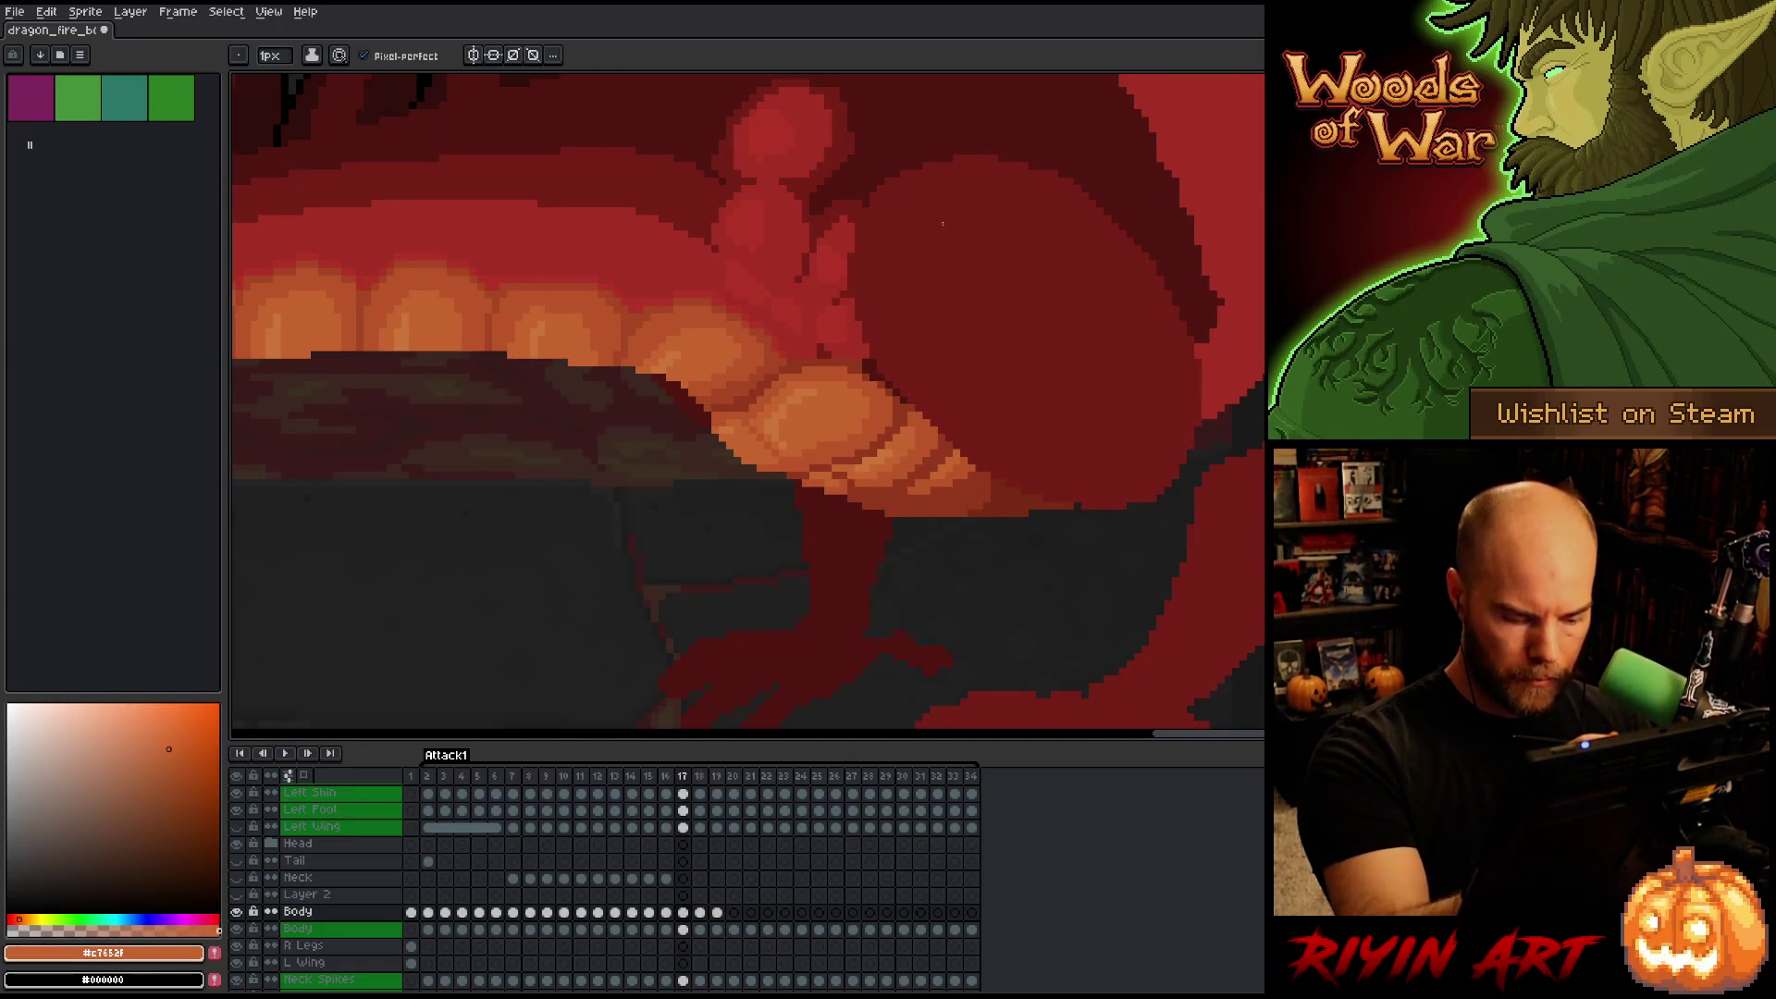
{"action": "key", "text": "Right"}
{"action": "key", "text": "Left"}
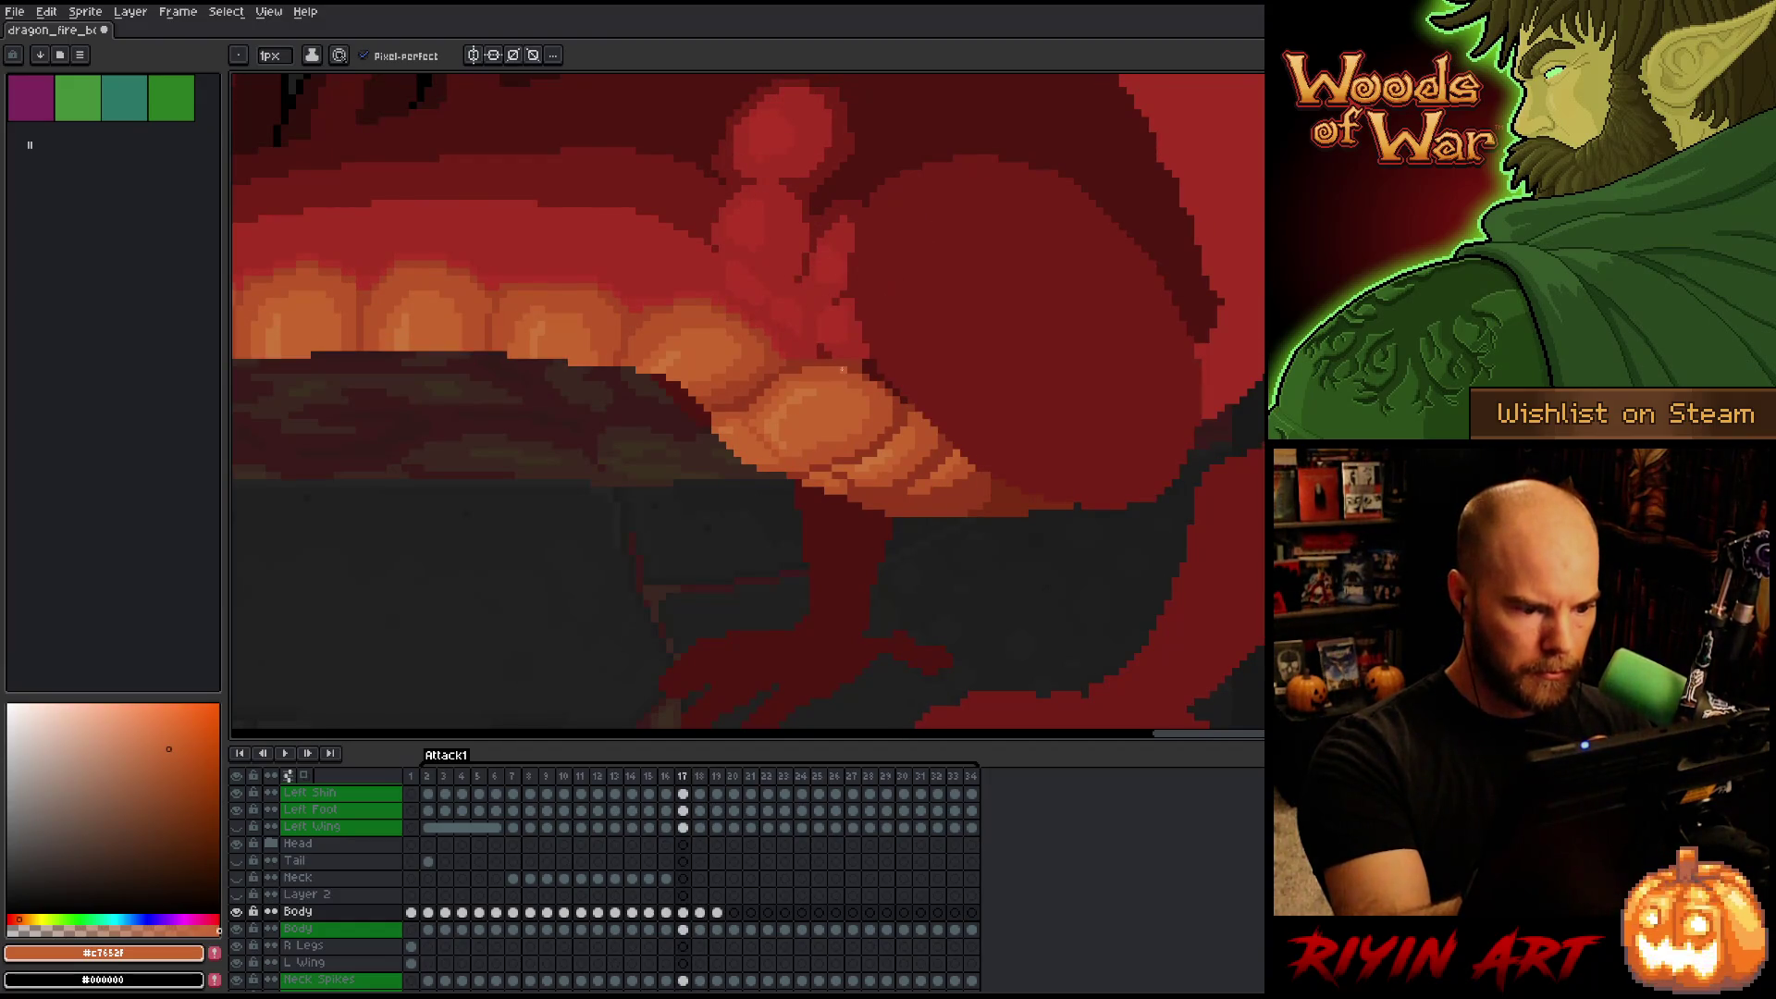
{"action": "key", "text": "Right"}
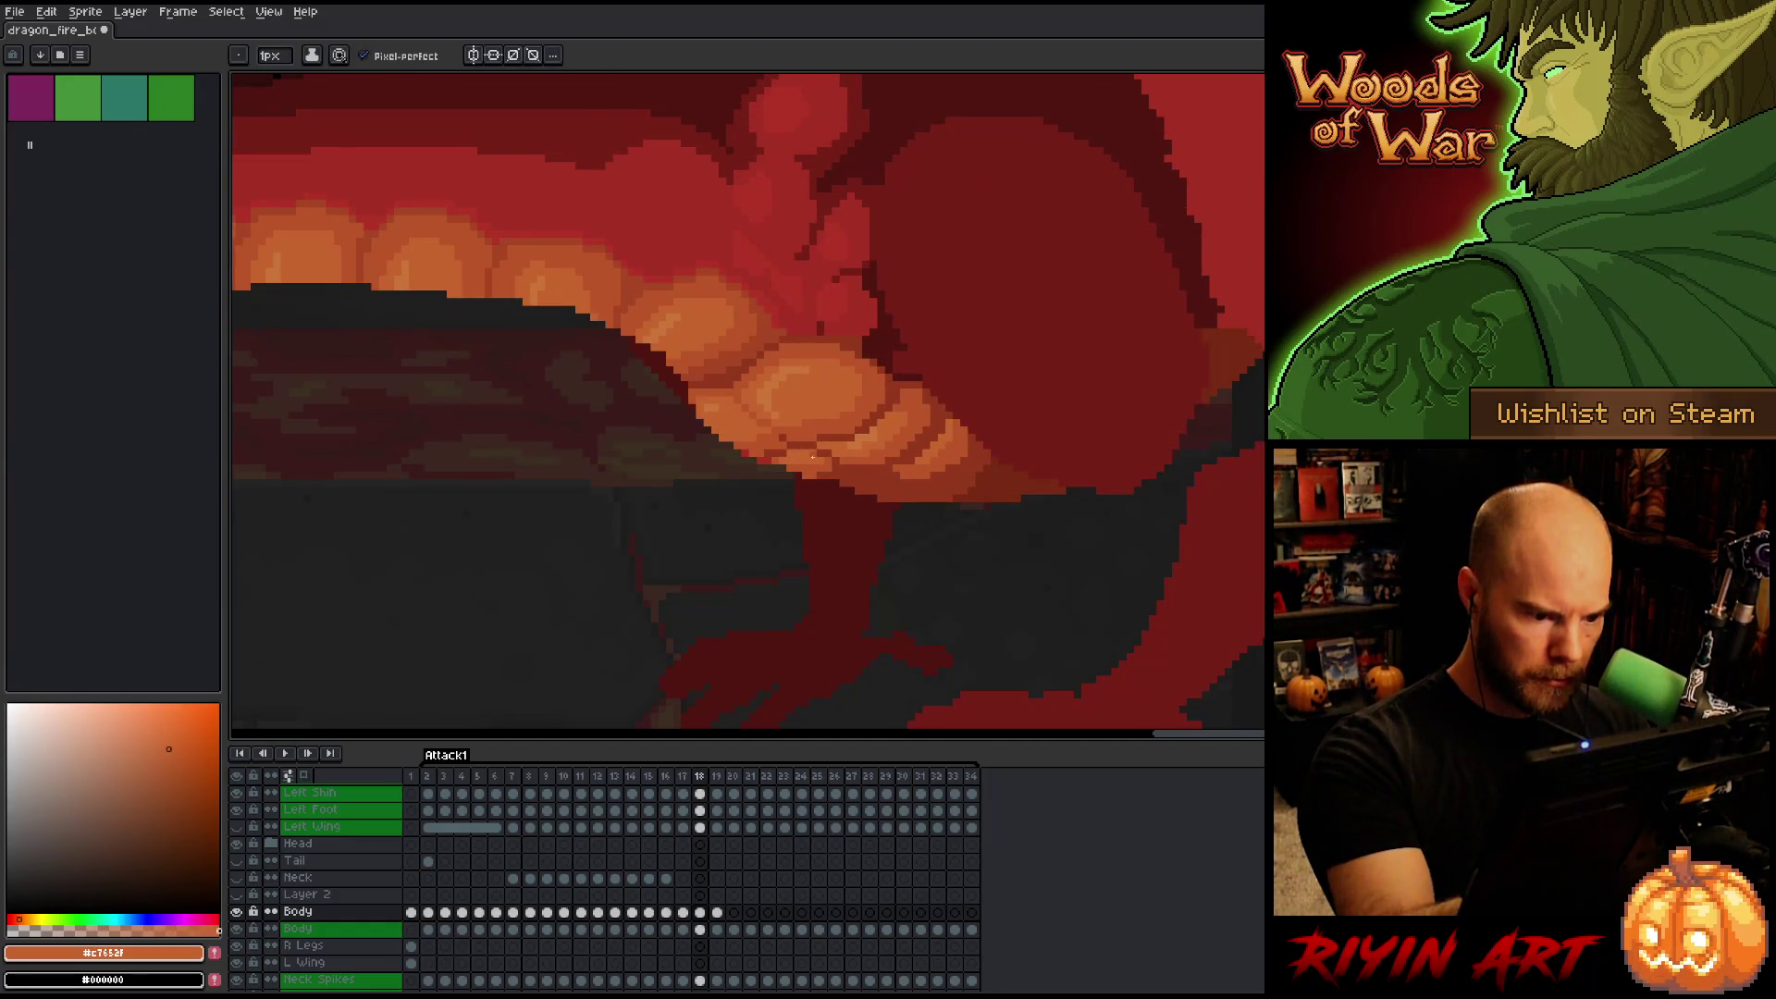
{"action": "left_click", "coordinate": [792, 460], "text": "alt"}
{"action": "left_click", "coordinate": [815, 373], "text": "alt"}
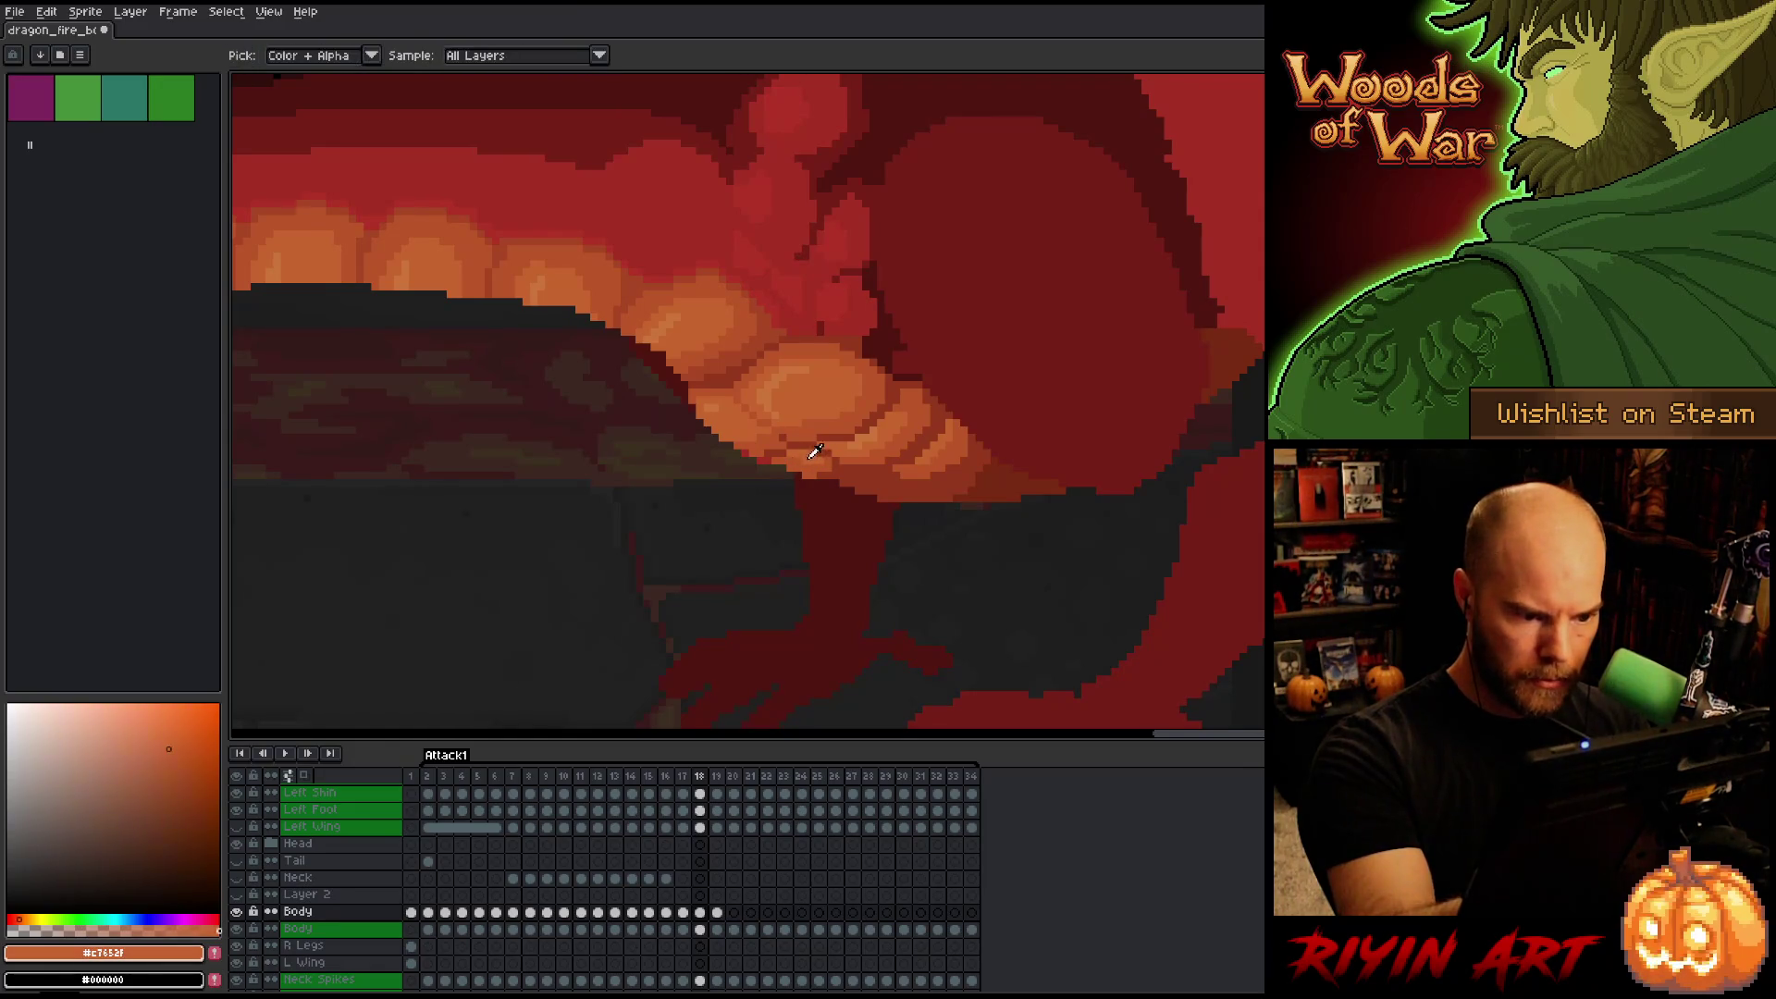
{"action": "key", "text": "Left"}
{"action": "key", "text": "Right"}
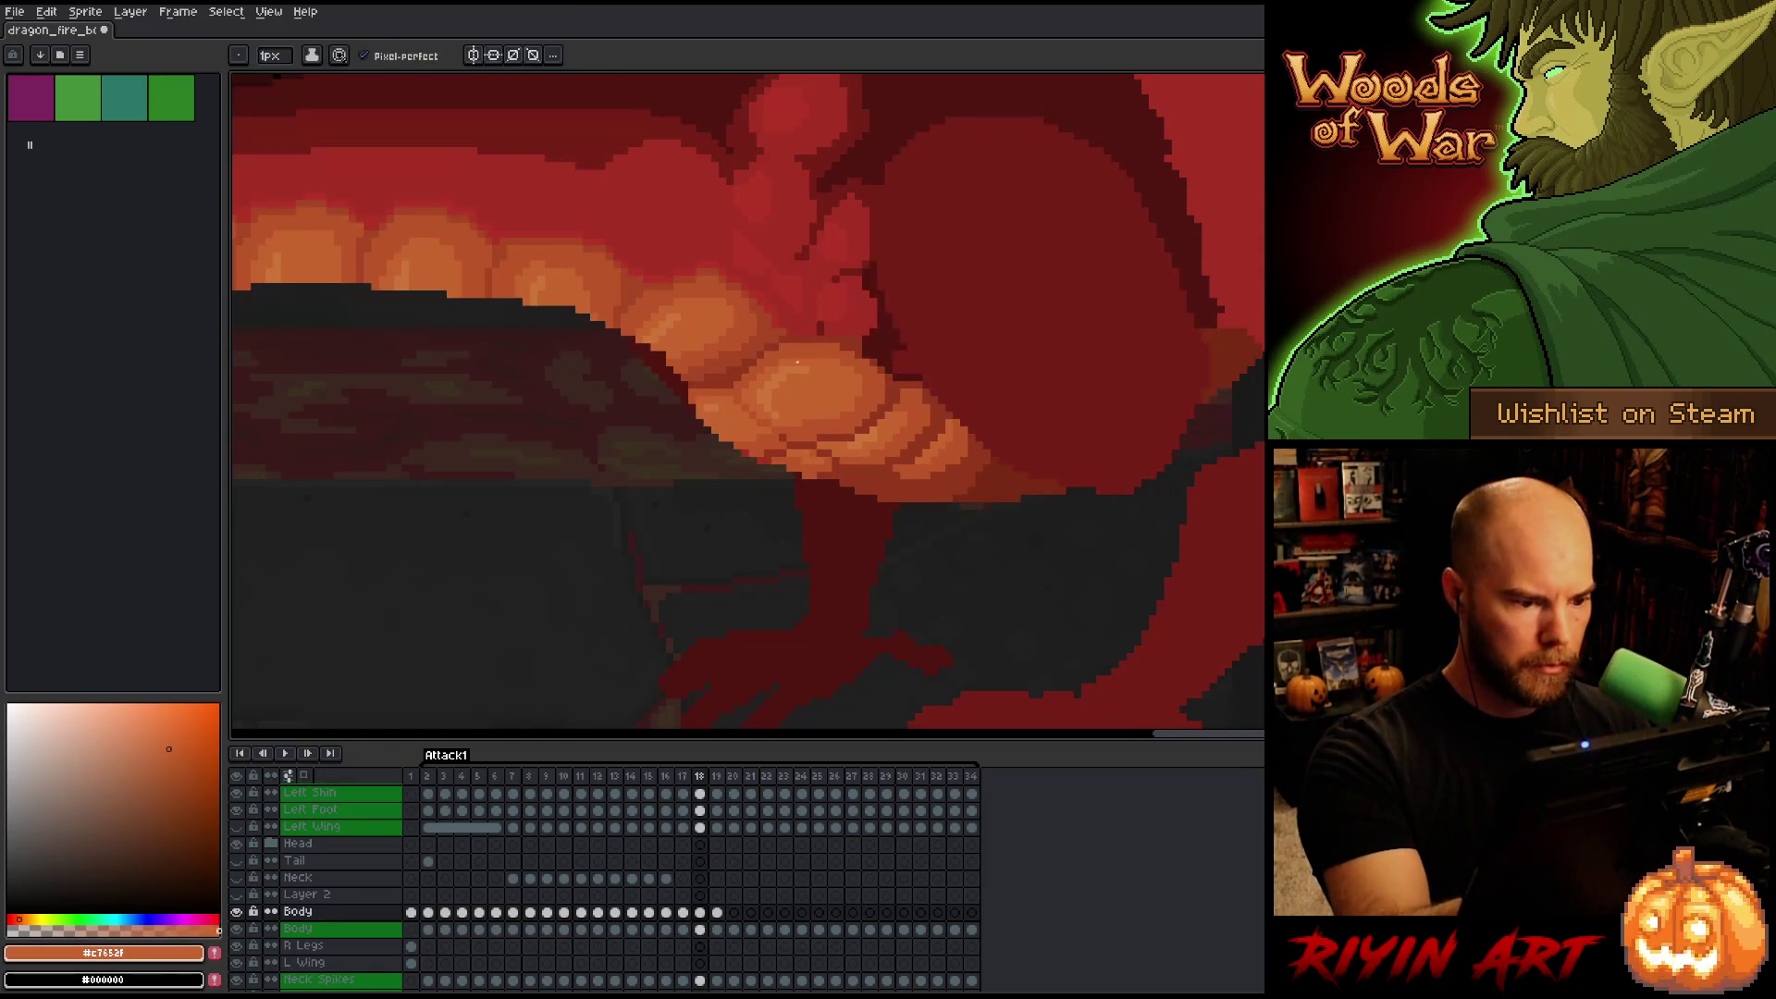
{"action": "left_click", "coordinate": [764, 448], "text": "alt"}
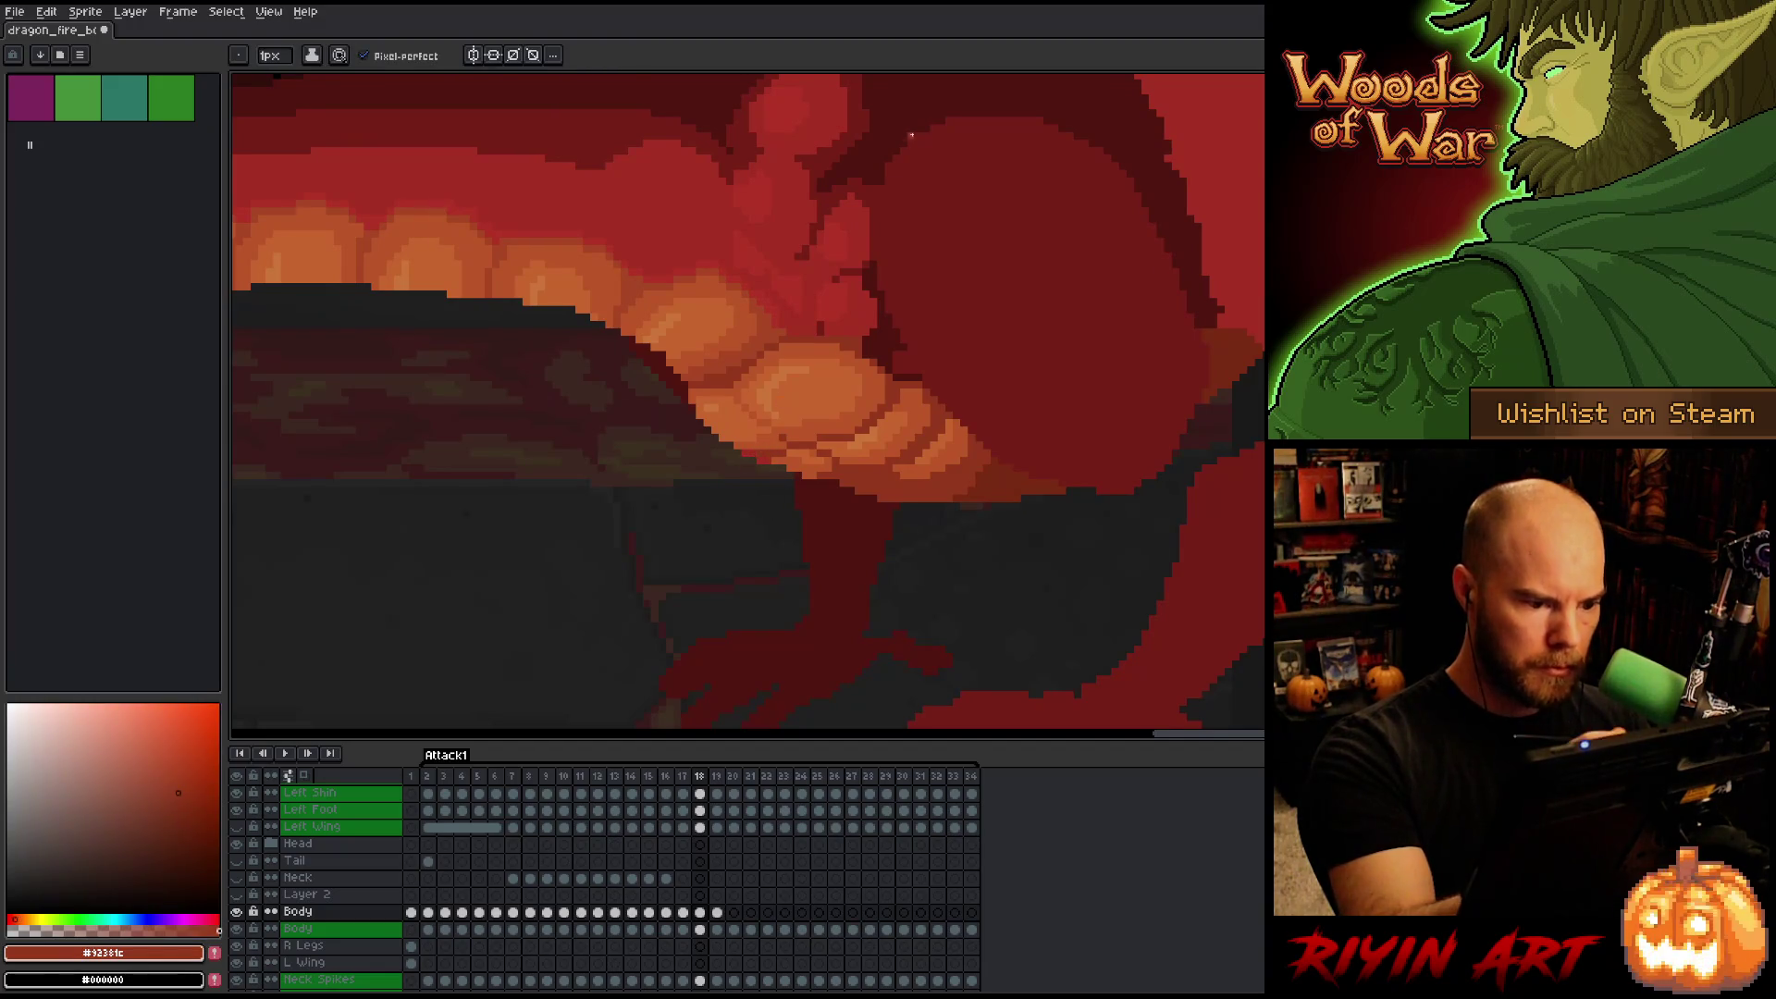
{"action": "key", "text": "Left"}
{"action": "key", "text": "Right"}
{"action": "key", "text": "Right"}
{"action": "key", "text": "Left"}
{"action": "key", "text": "Right"}
{"action": "key", "text": "Left"}
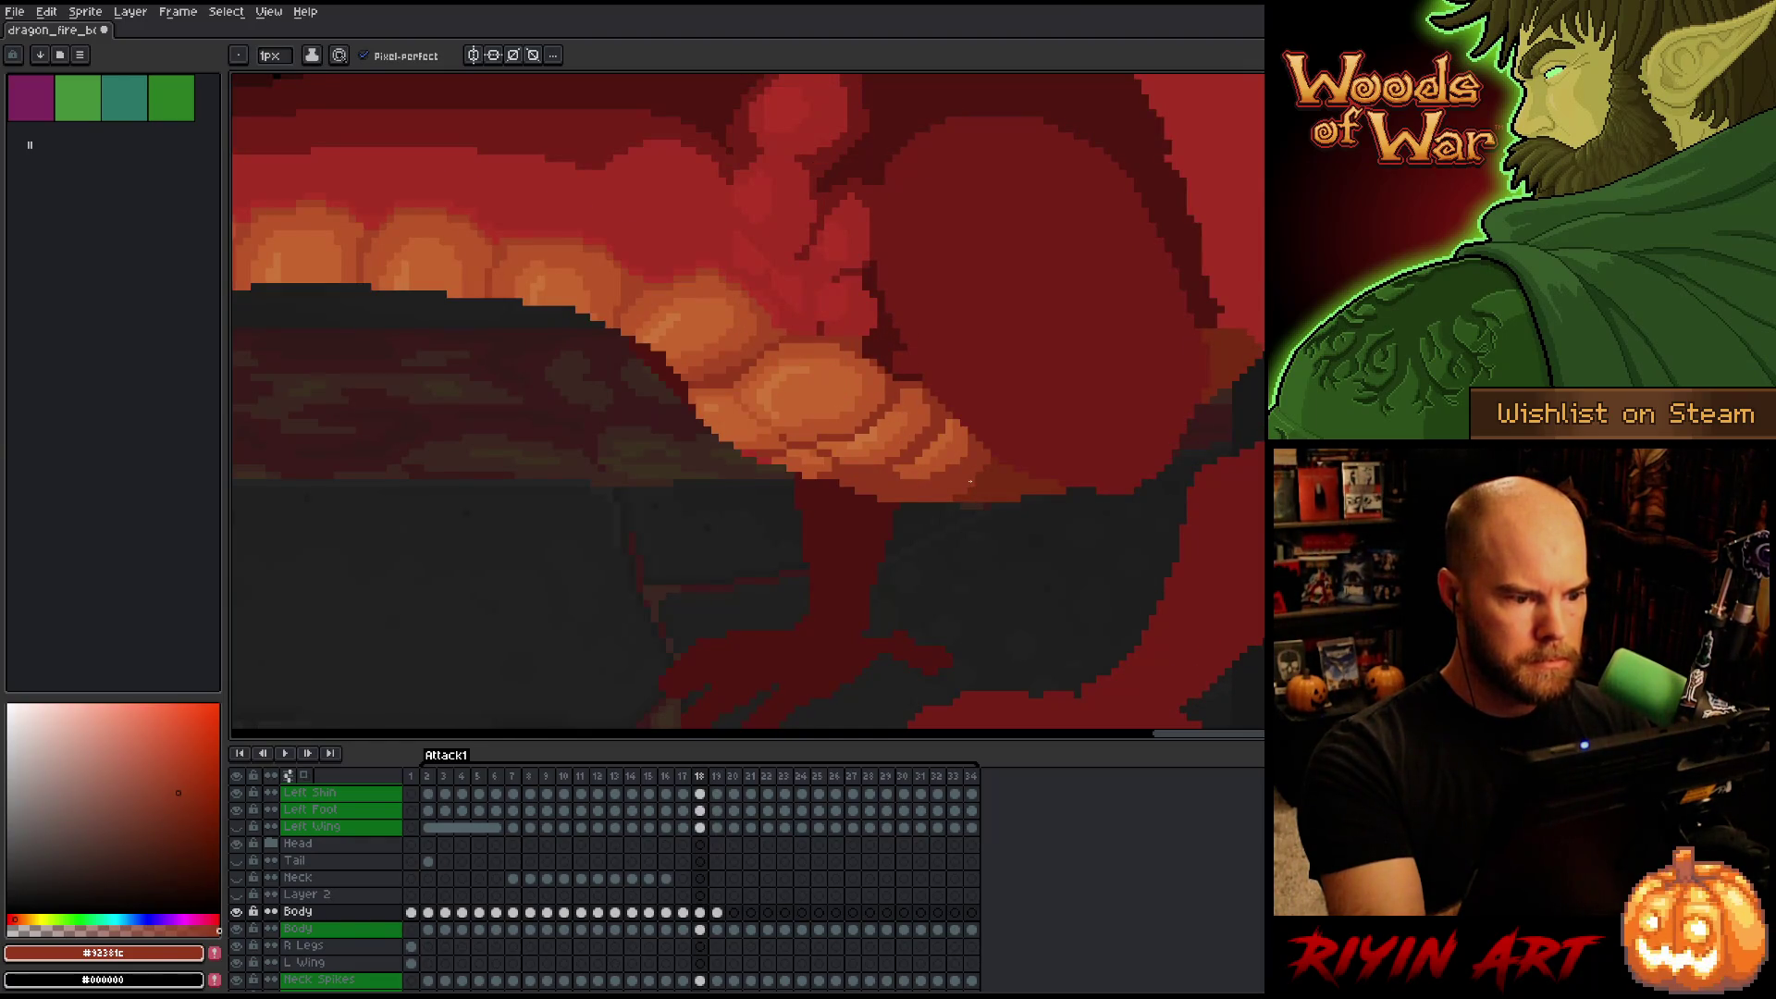
{"action": "left_click", "coordinate": [848, 423], "text": "alt"}
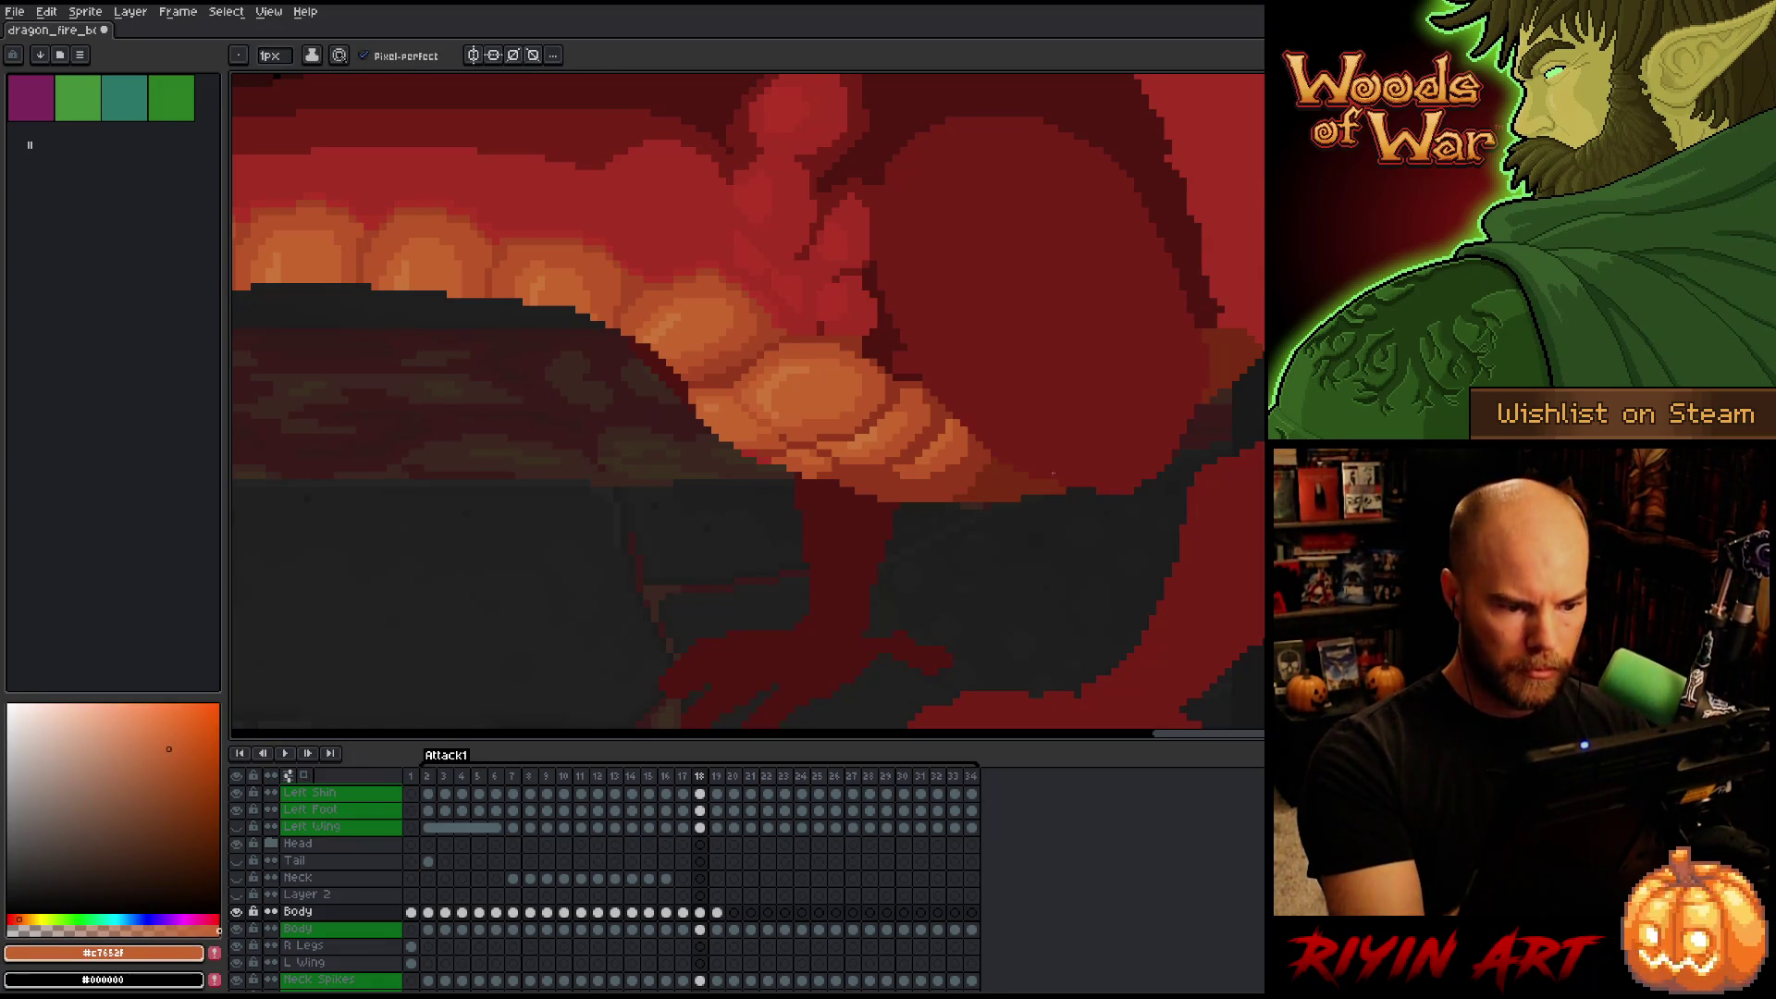
{"action": "left_click", "coordinate": [831, 451], "text": "alt"}
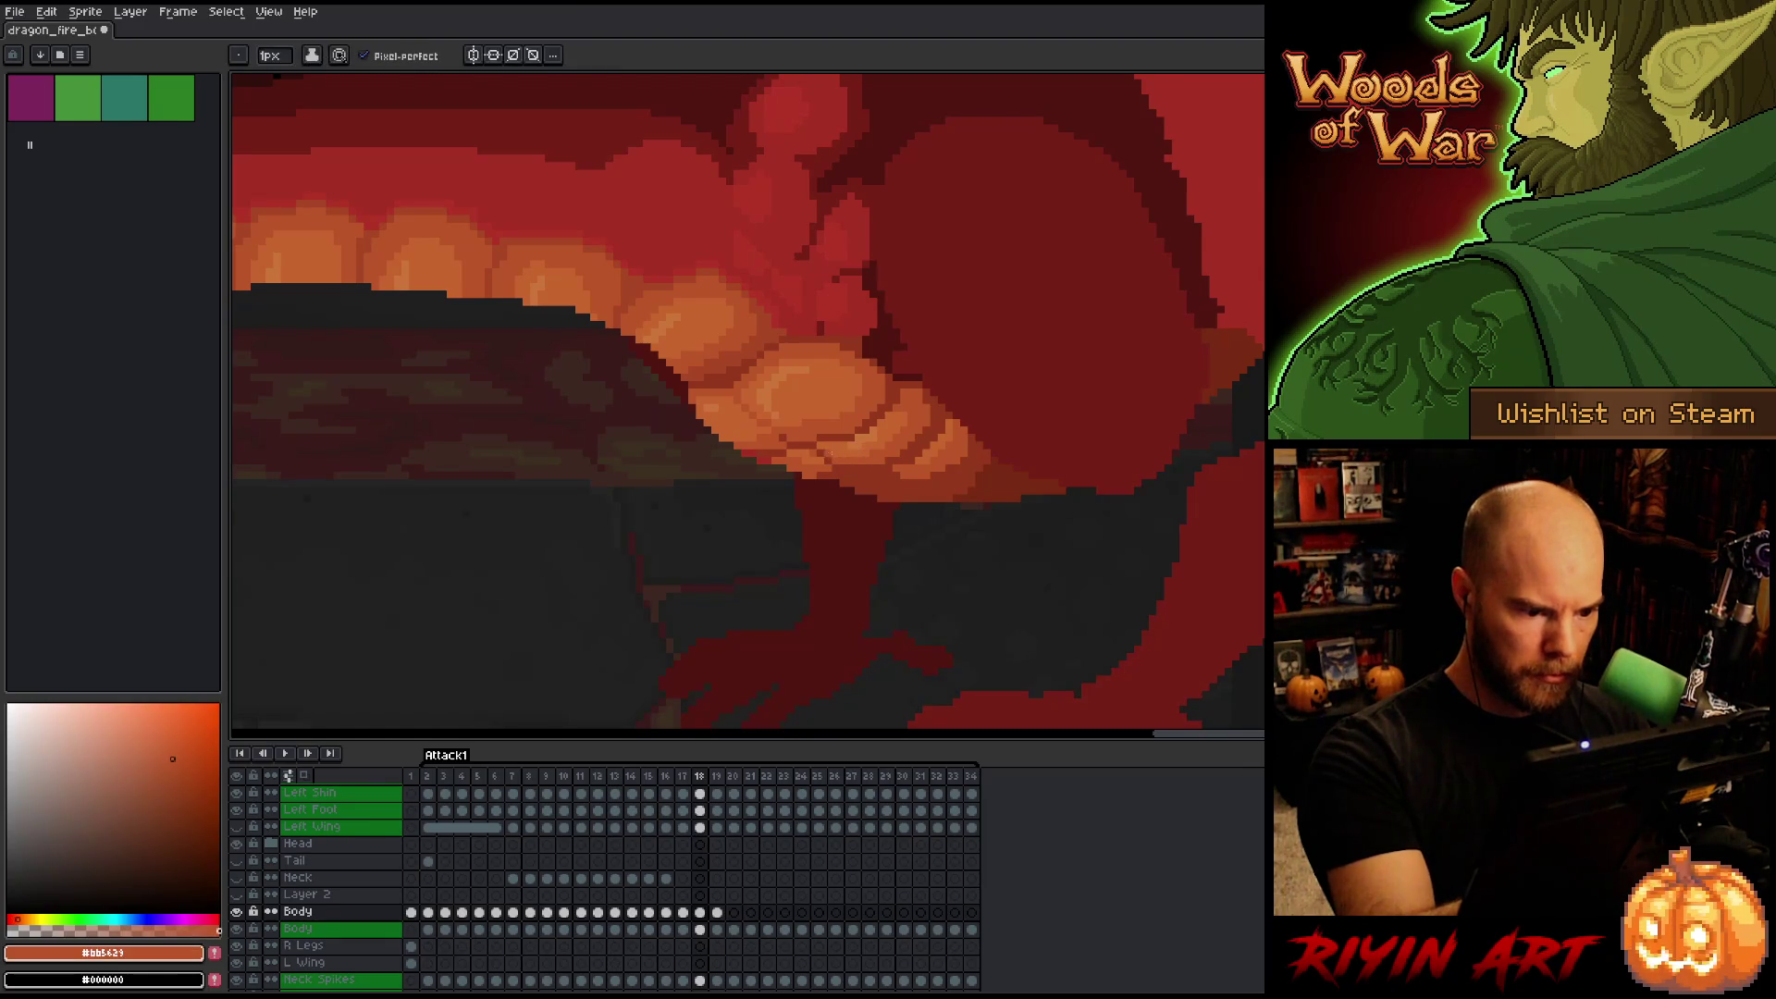
{"action": "key", "text": "comma"}
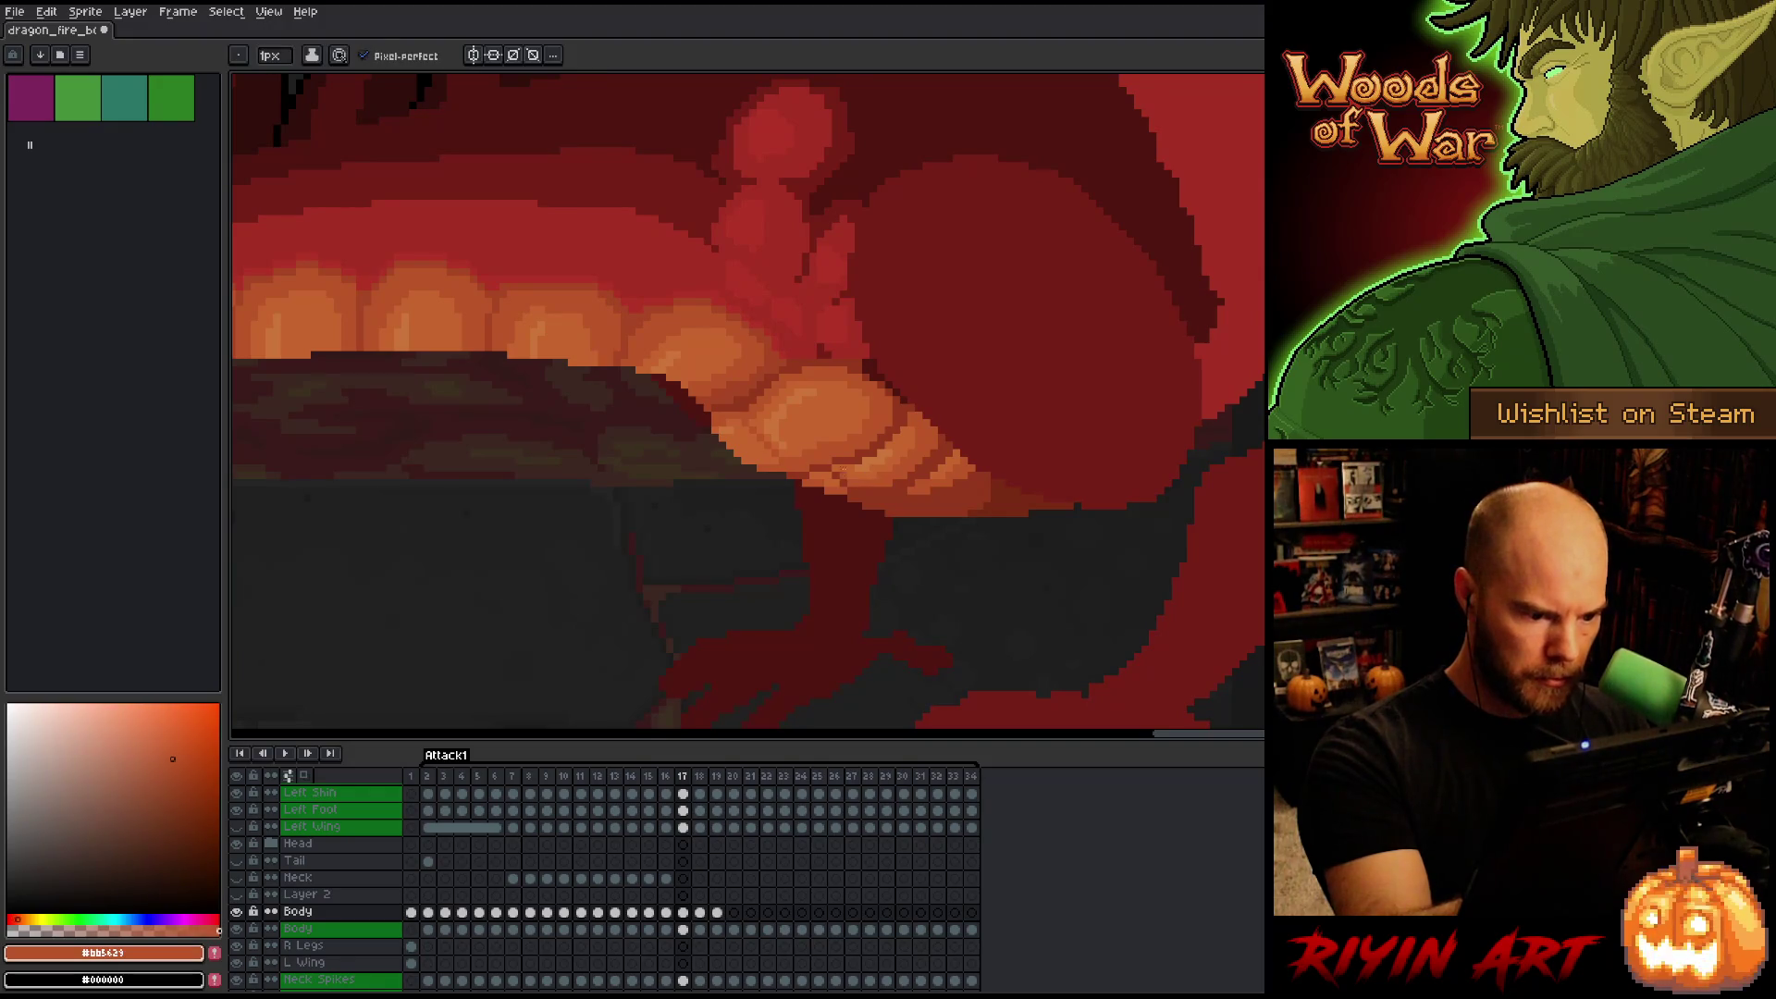
On frame 16, sample the dark red #92381c and orange #bb5429 from the canvas.
{"action": "key", "text": "comma"}
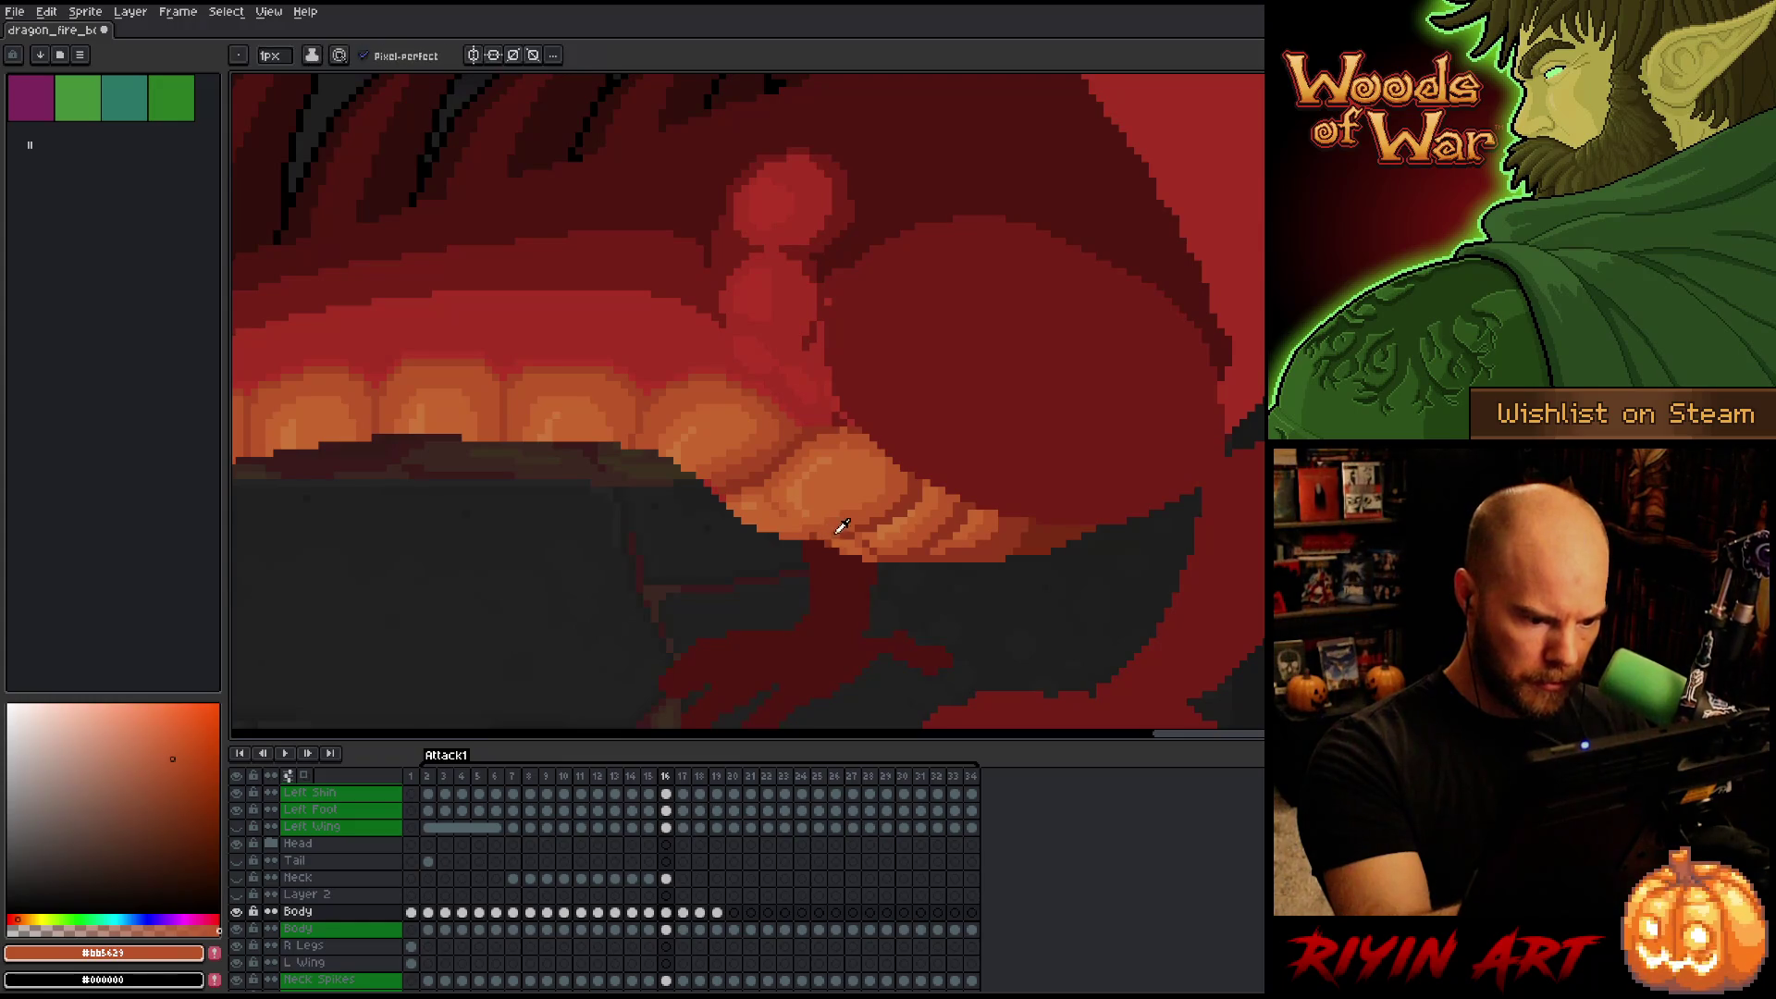
{"action": "left_click", "coordinate": [828, 536], "text": "alt"}
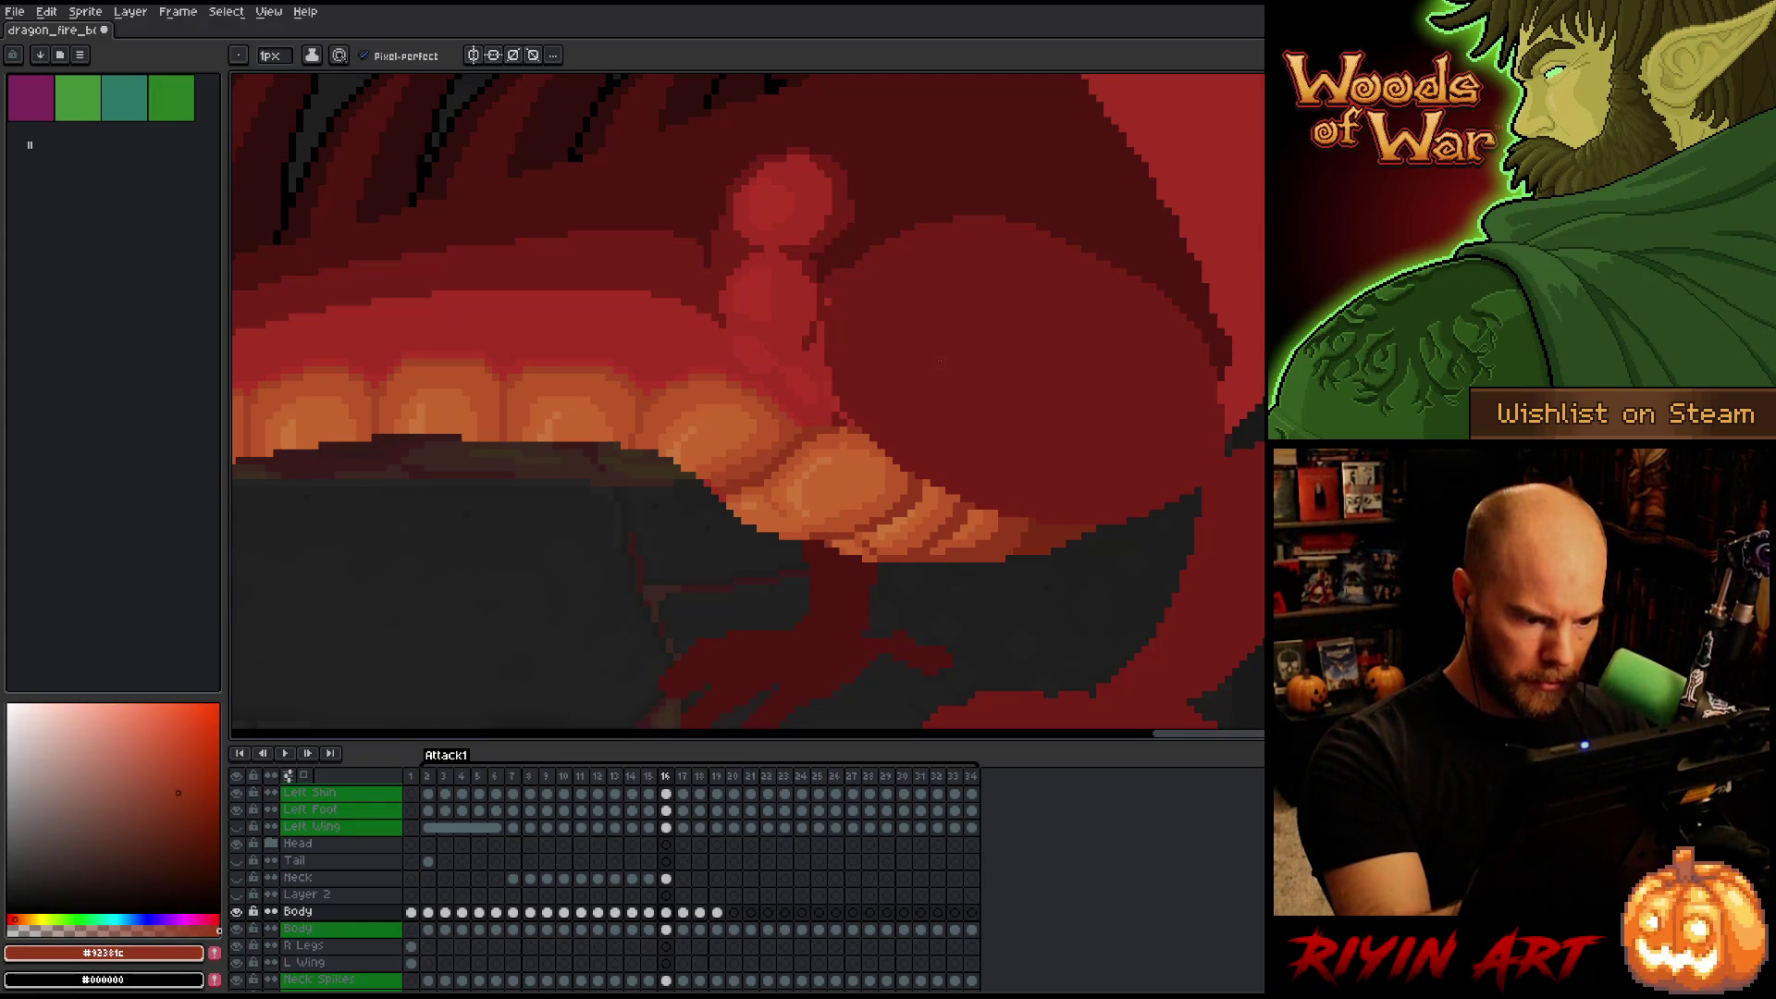
{"action": "left_click", "coordinate": [787, 514], "text": "alt"}
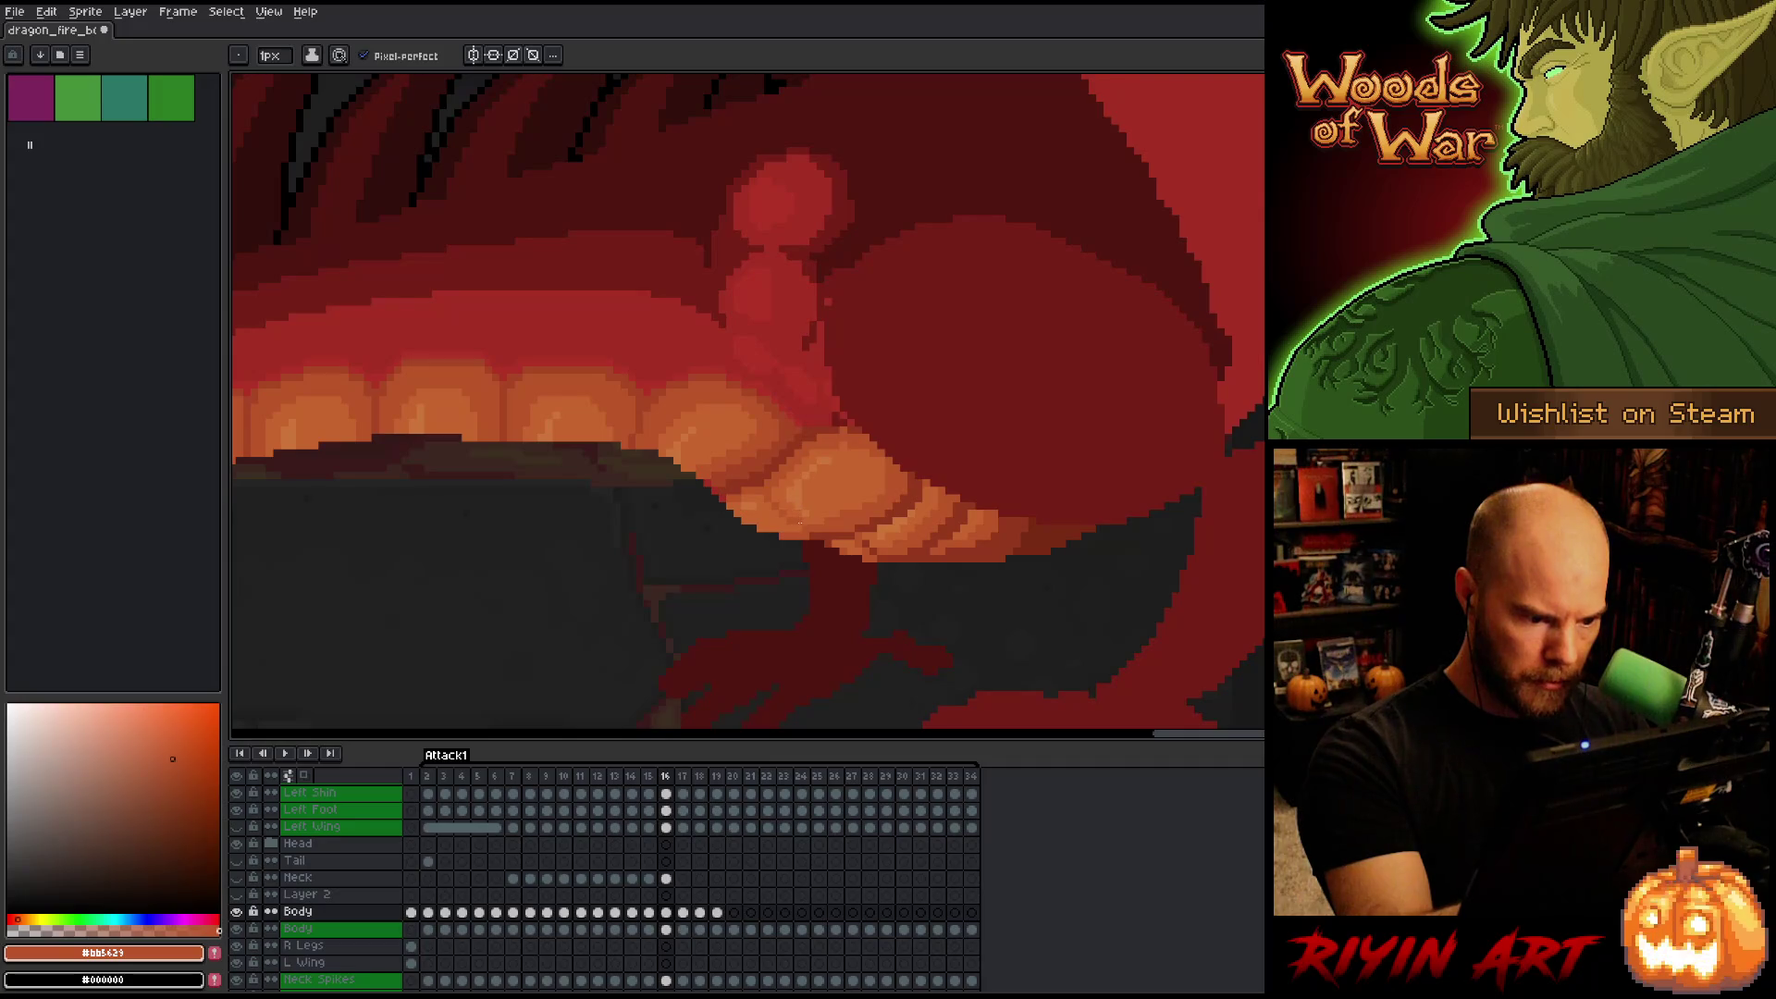
Step back through frames 15 to 11, then forward to frame 18.
{"action": "key", "text": "comma"}
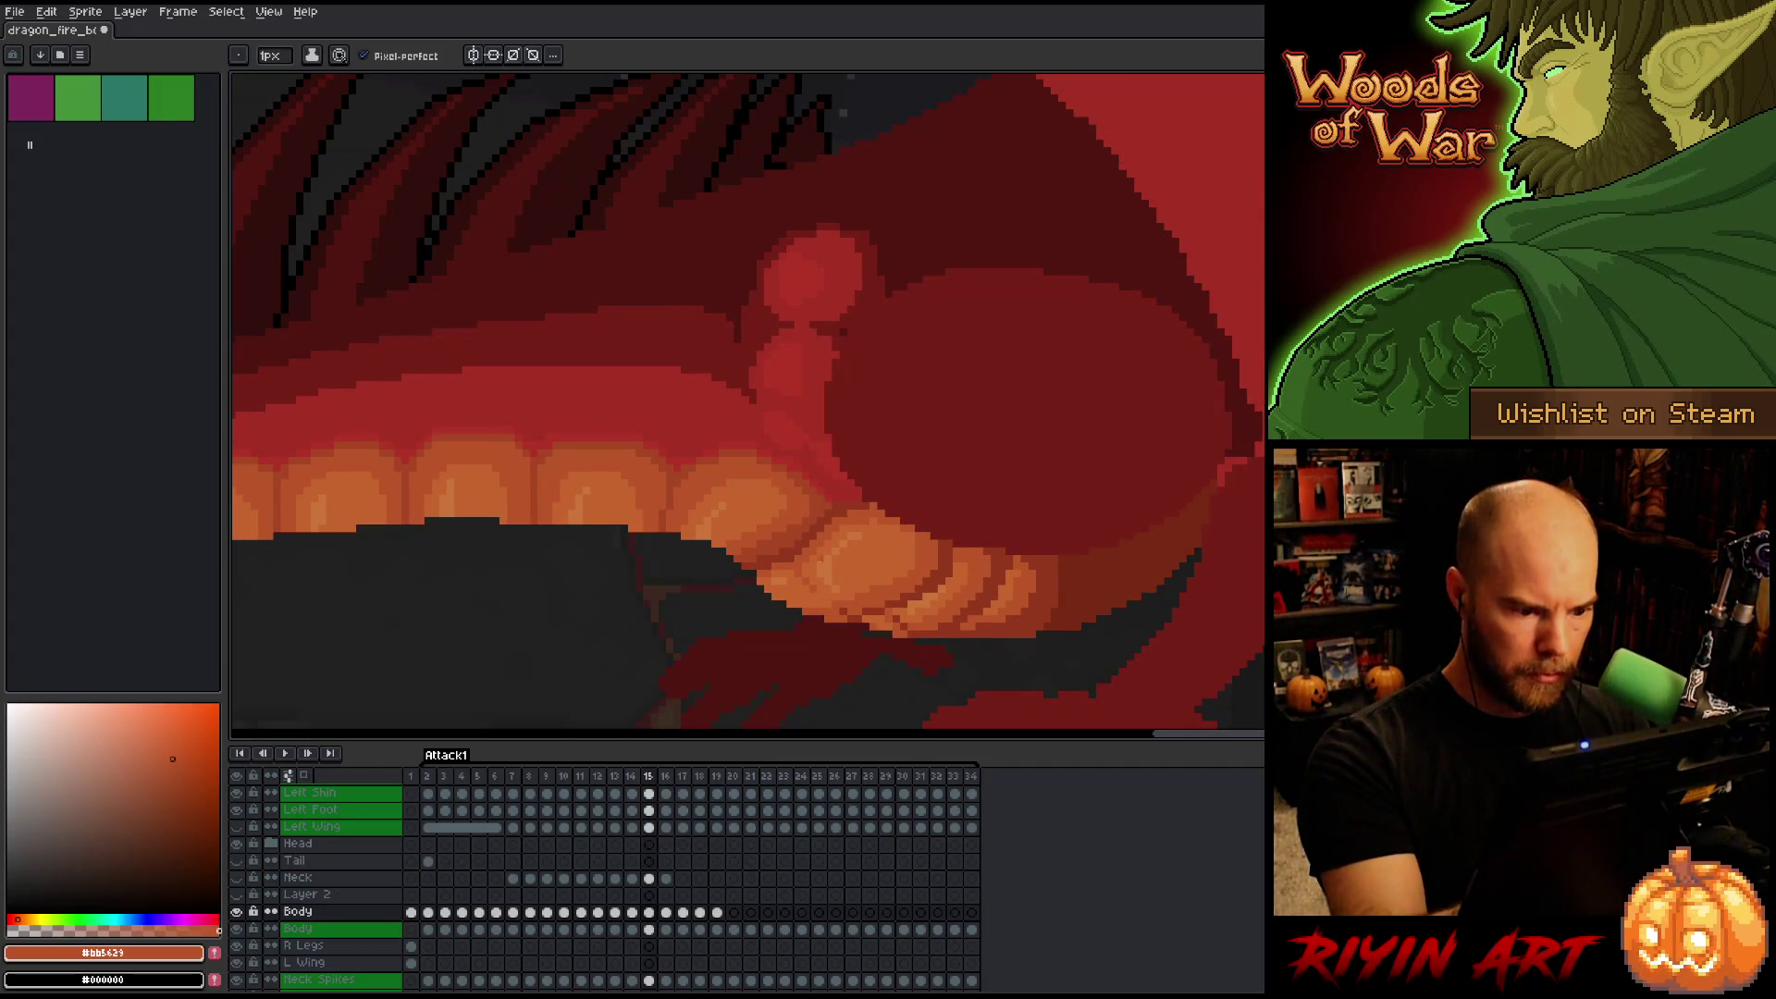
{"action": "key", "text": "comma"}
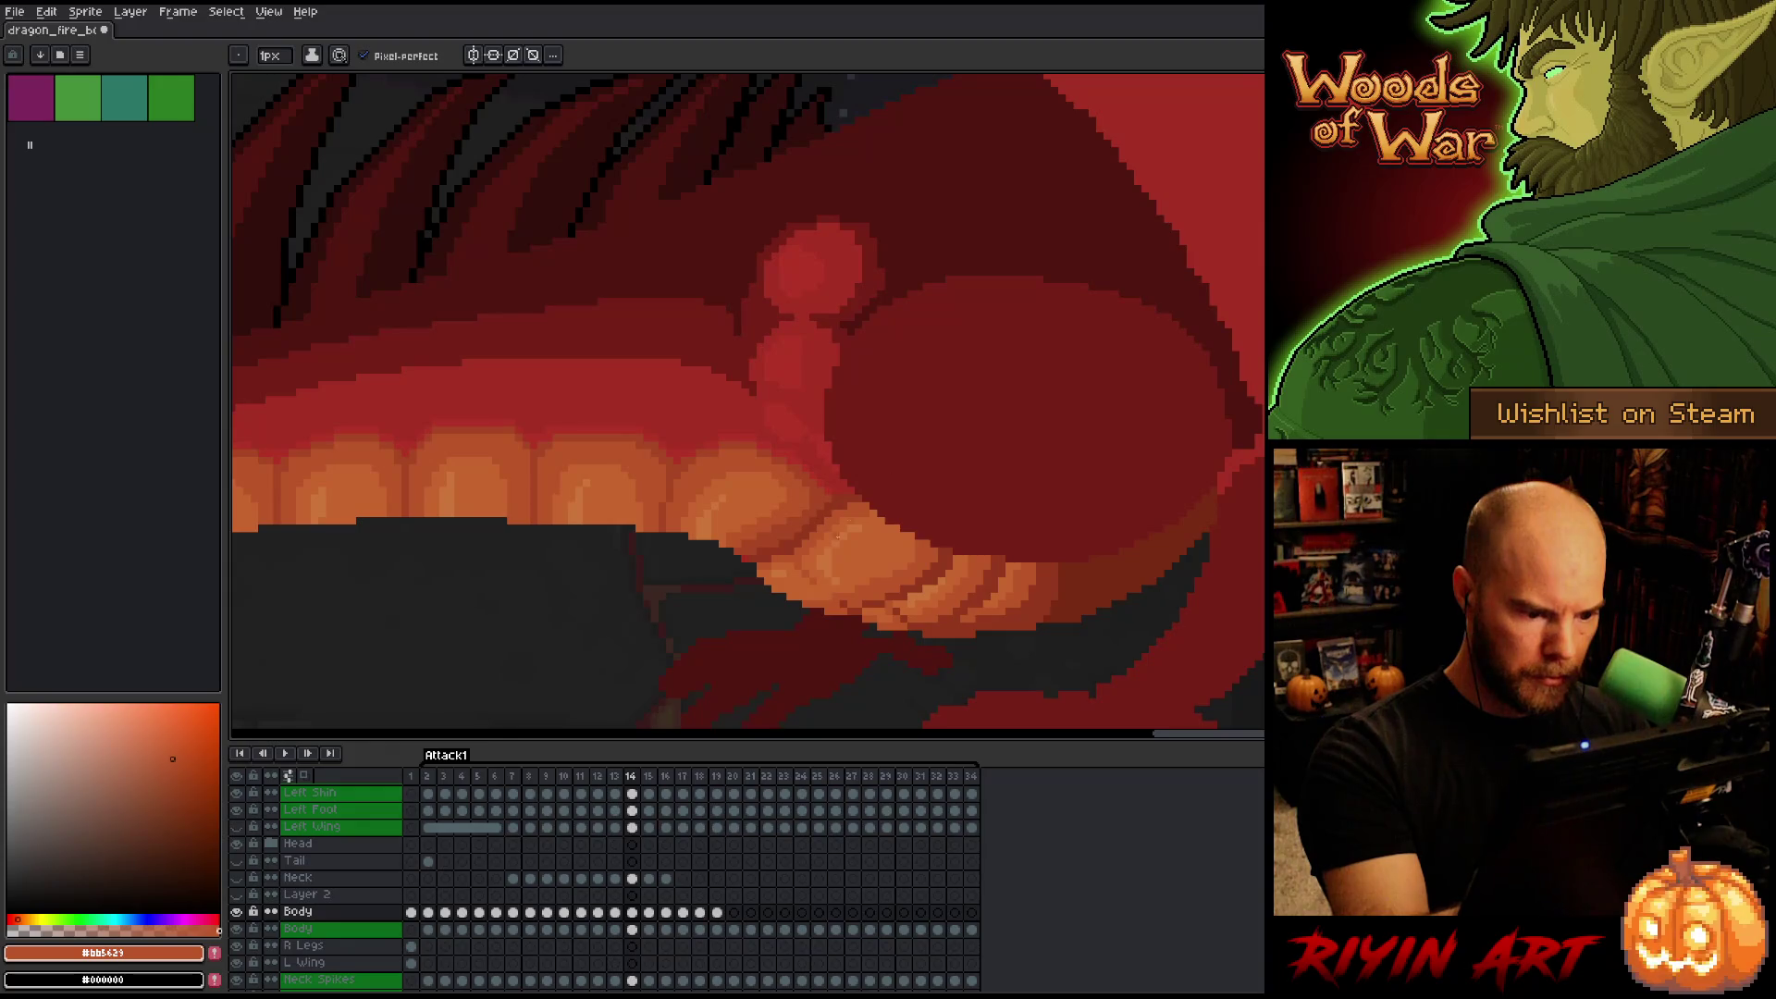
{"action": "key", "text": "comma"}
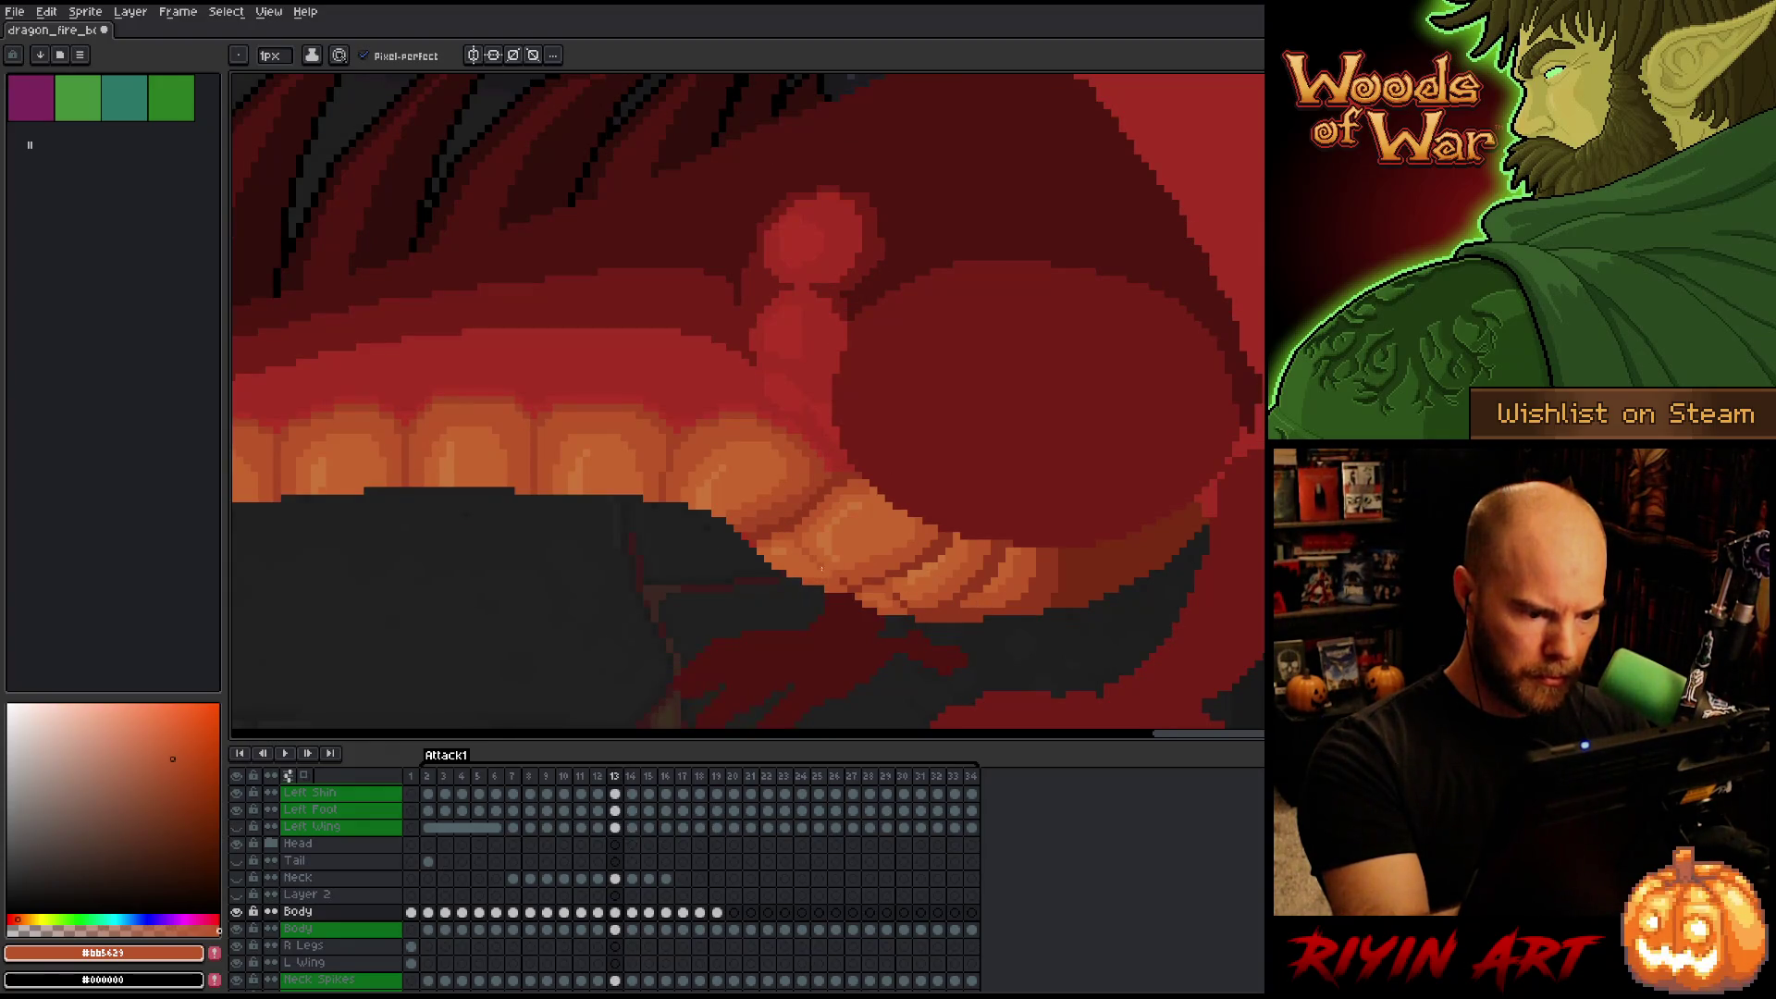
{"action": "key", "text": "comma"}
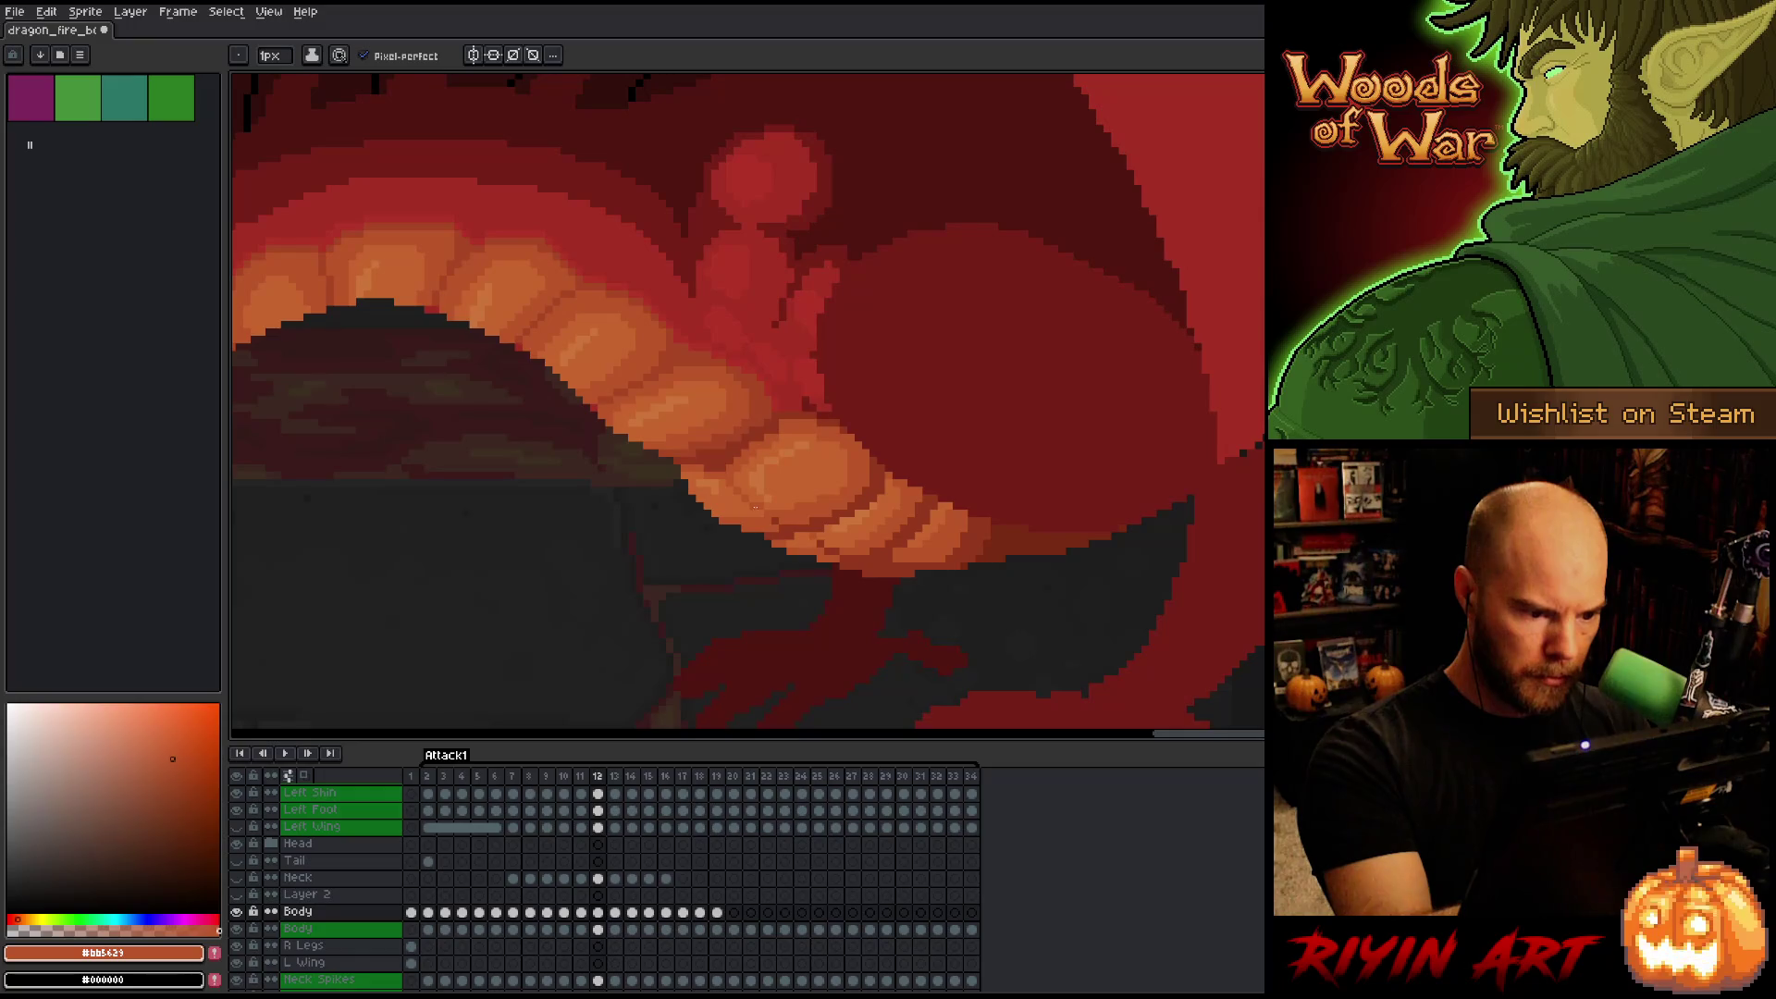
{"action": "key", "text": "comma"}
{"action": "key", "text": "comma"}
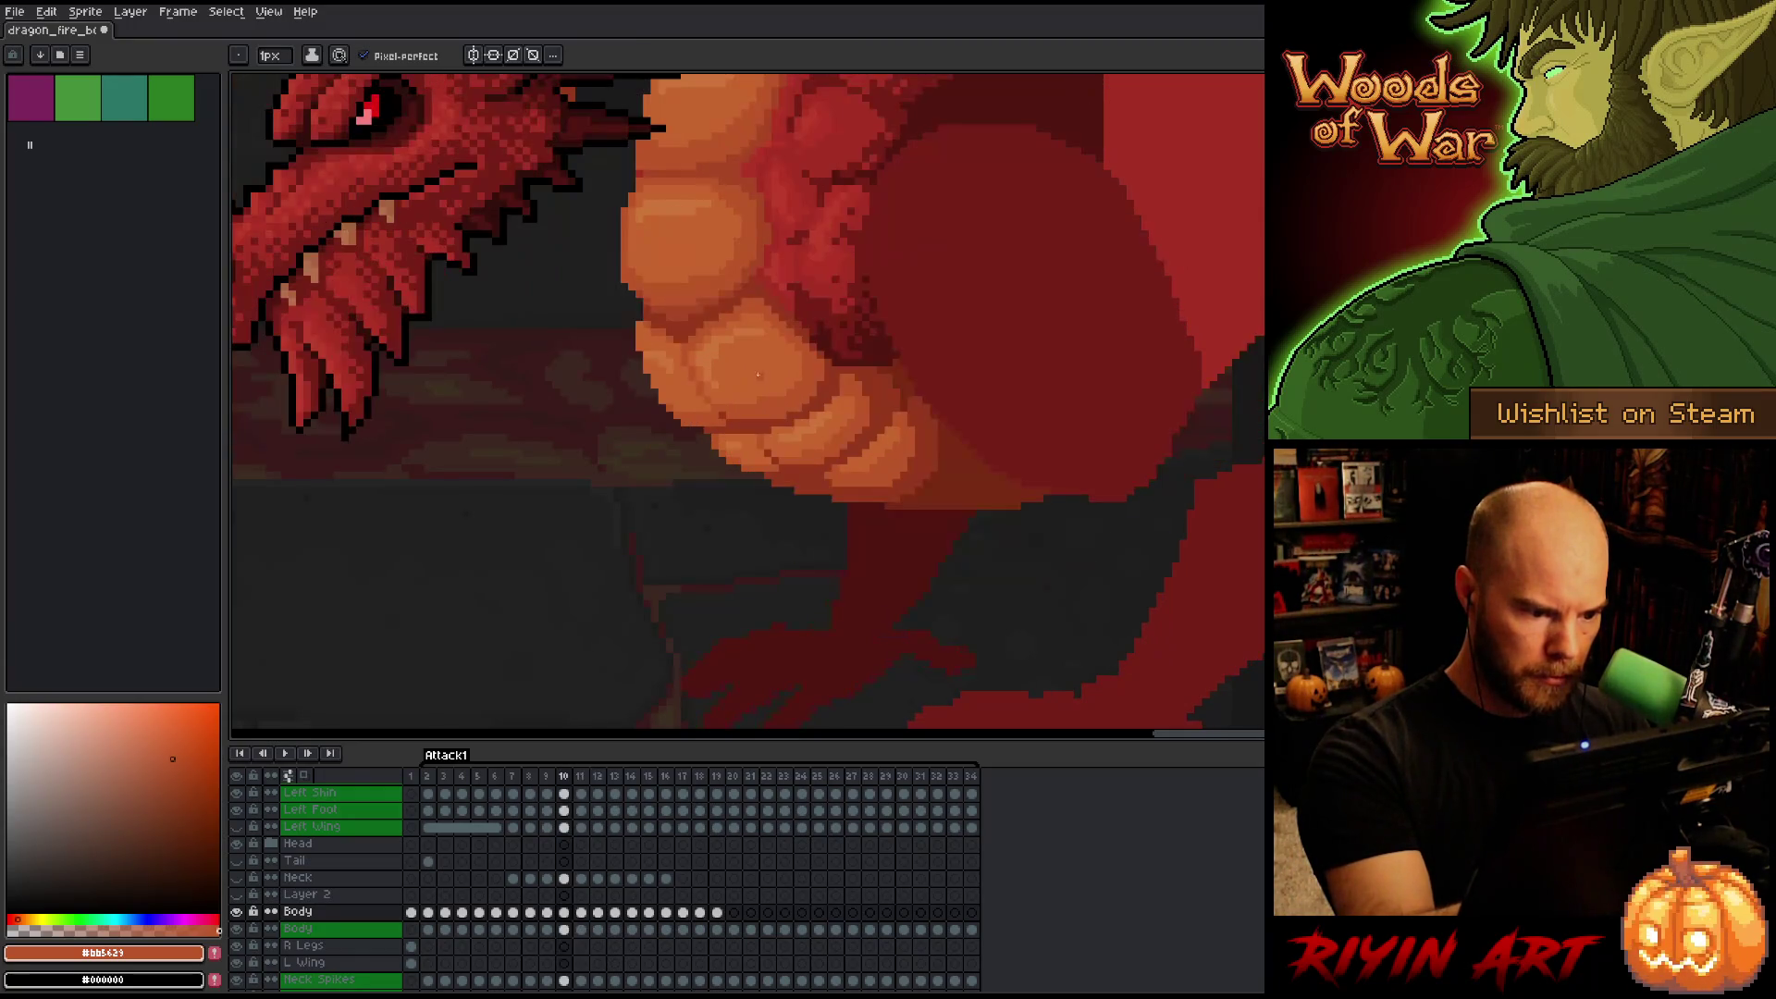
{"action": "key", "text": "period"}
{"action": "key", "text": "period"}
{"action": "key", "text": "period"}
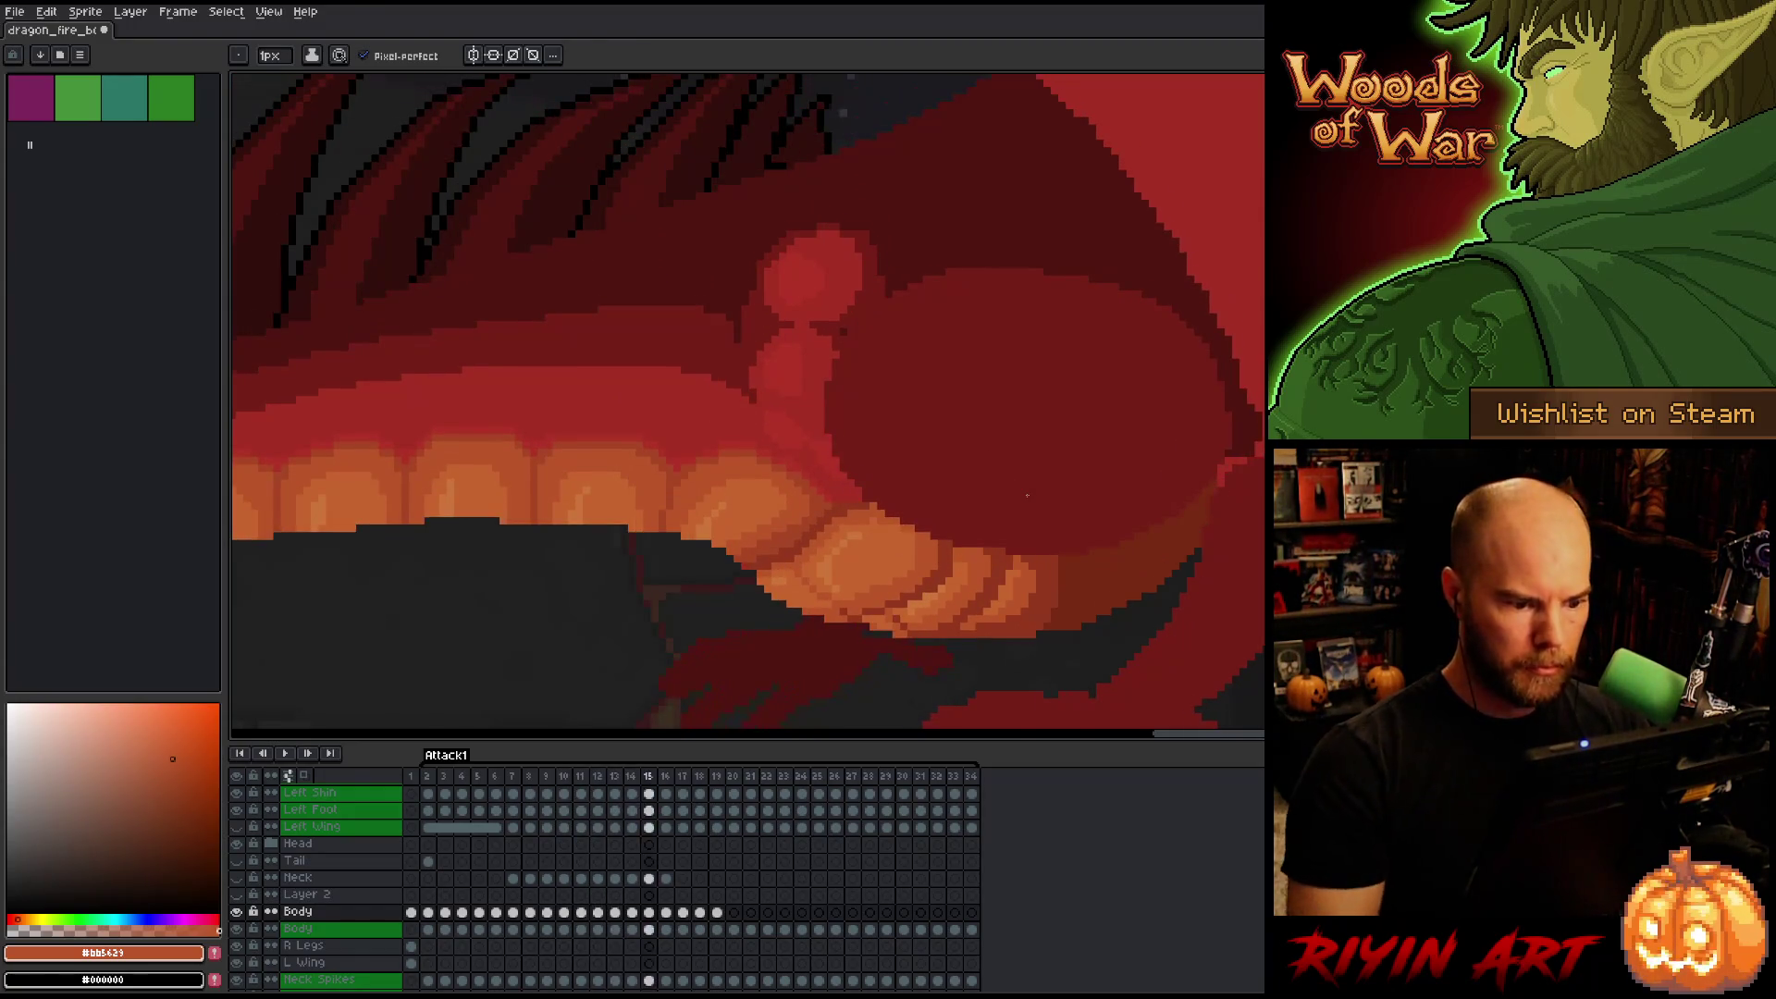
{"action": "key", "text": "period"}
{"action": "key", "text": "period"}
{"action": "key", "text": "comma"}
{"action": "key", "text": "comma"}
{"action": "key", "text": "comma"}
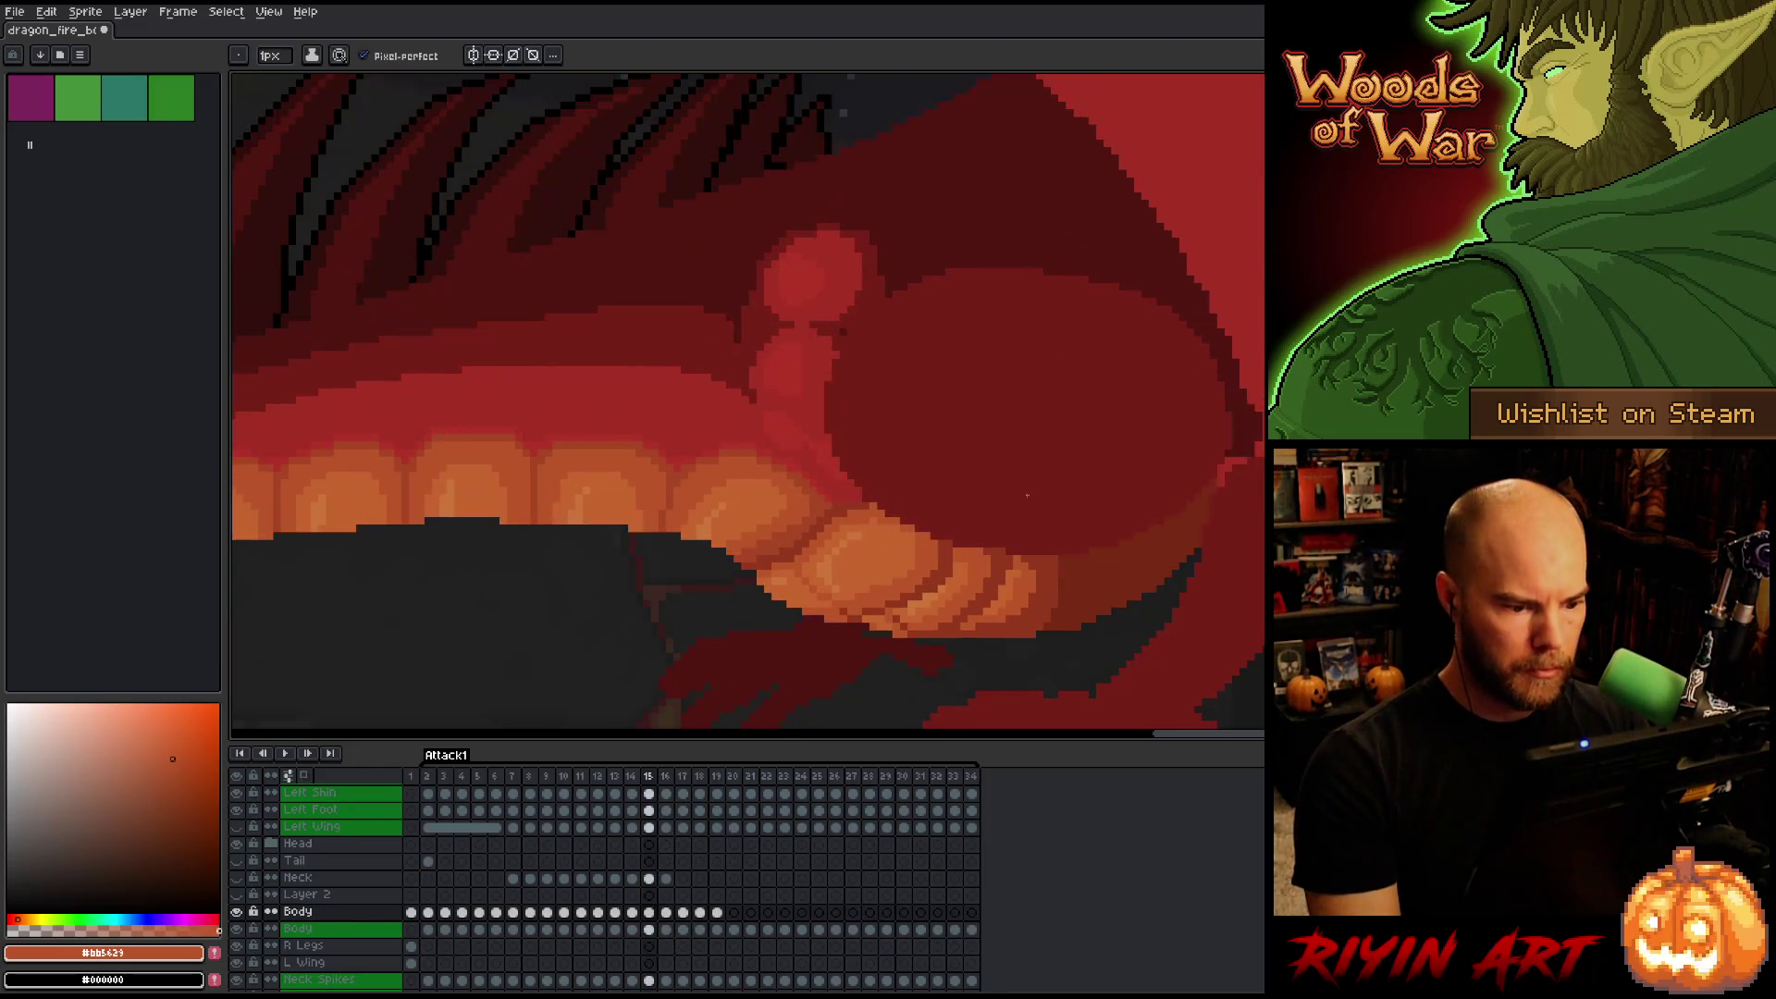
{"action": "key", "text": "period"}
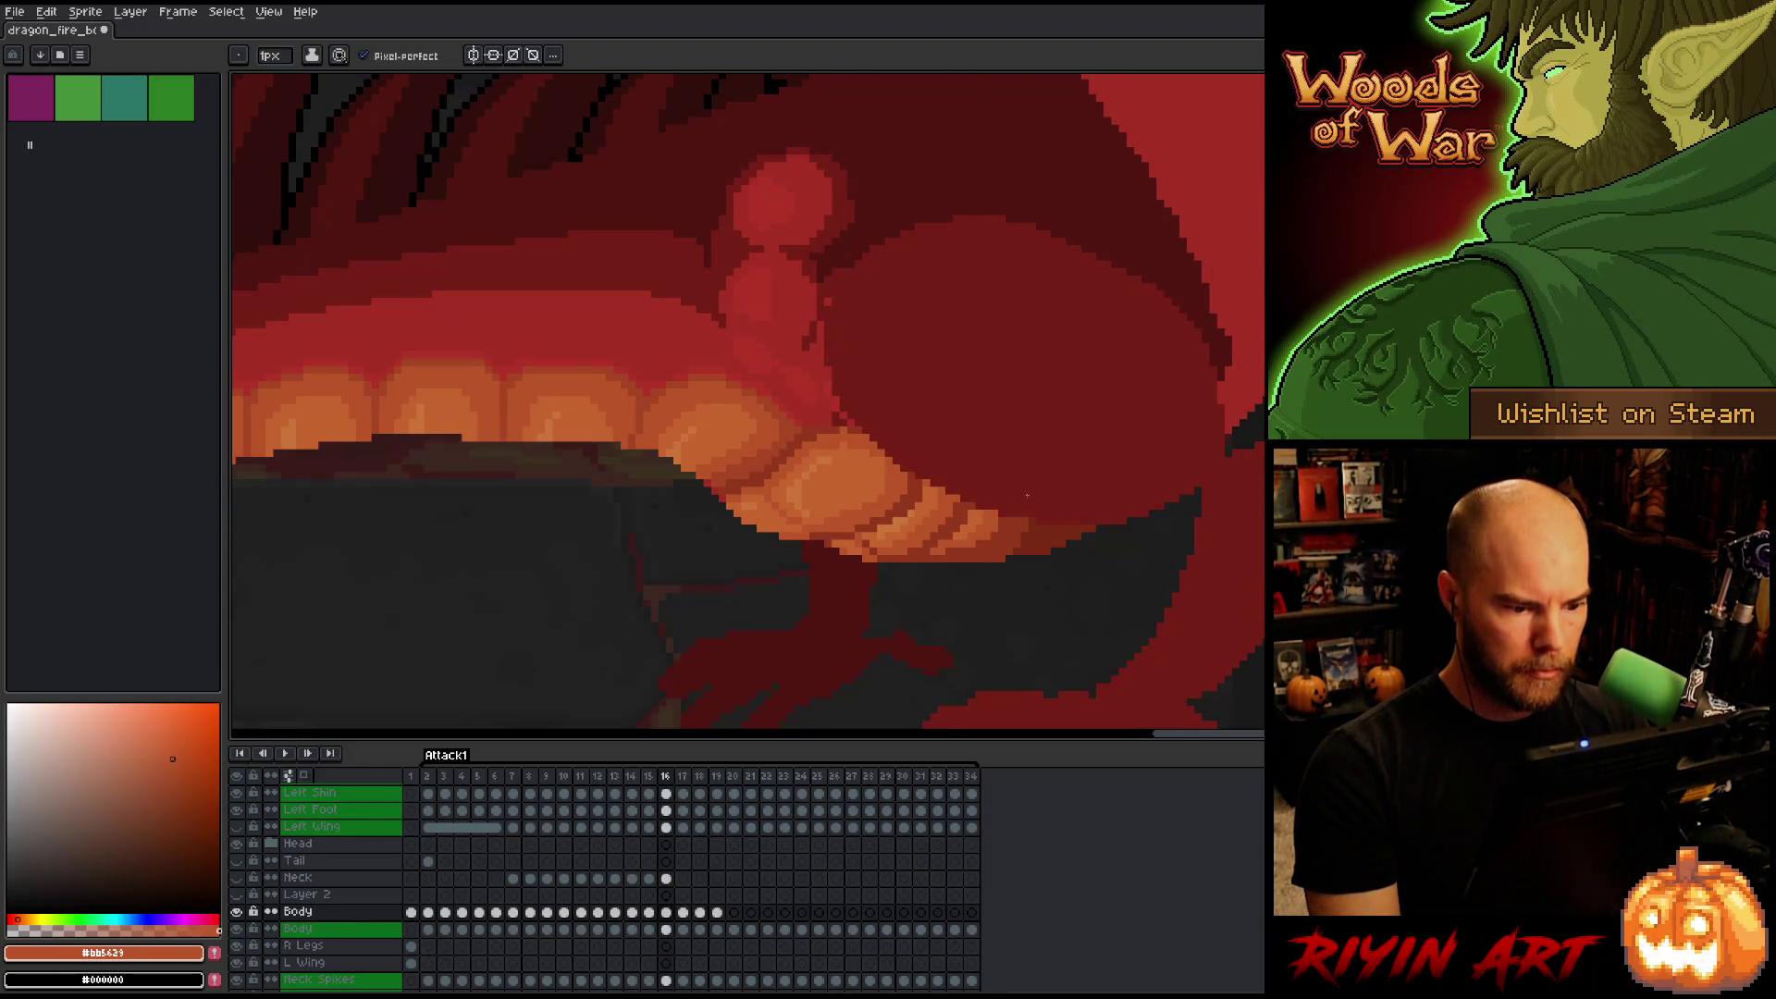
{"action": "key", "text": "period"}
{"action": "key", "text": "period"}
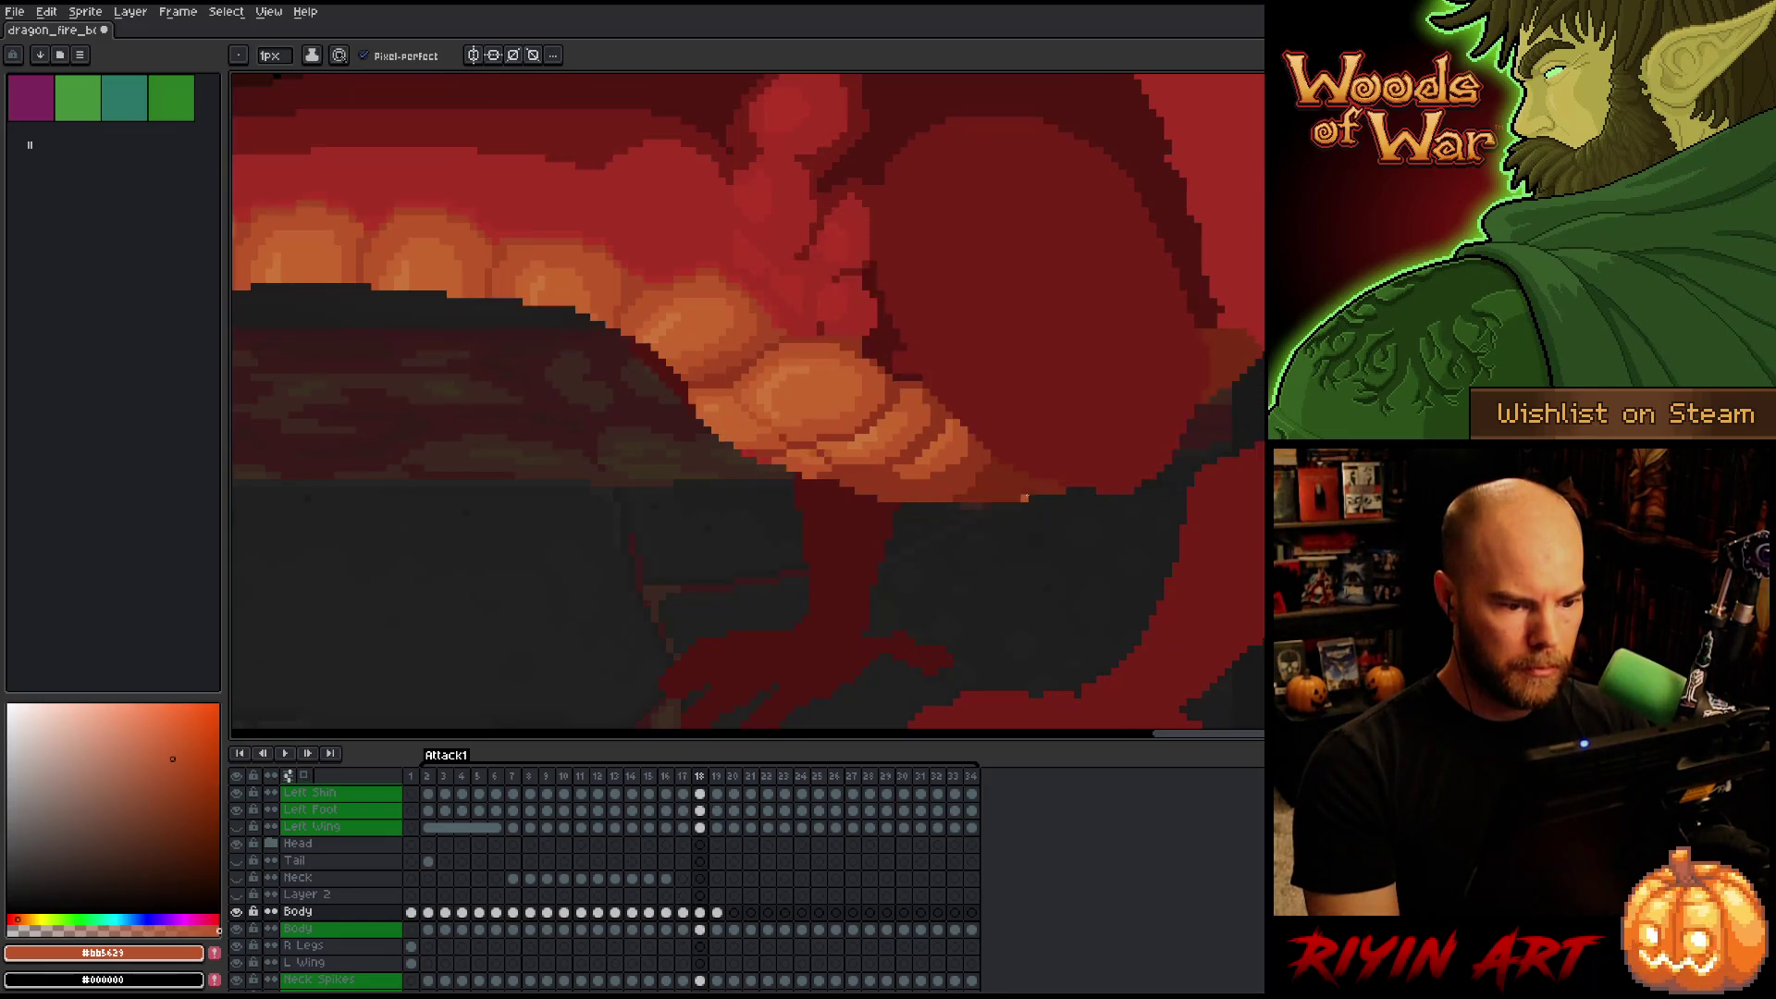
{"action": "key", "text": "period"}
Flip between frame 18 and its neighbours to check the belly, zooming in closer.
{"action": "key", "text": "comma"}
{"action": "scroll", "coordinate": [742, 529], "scroll_direction": "down", "scroll_amount": 3}
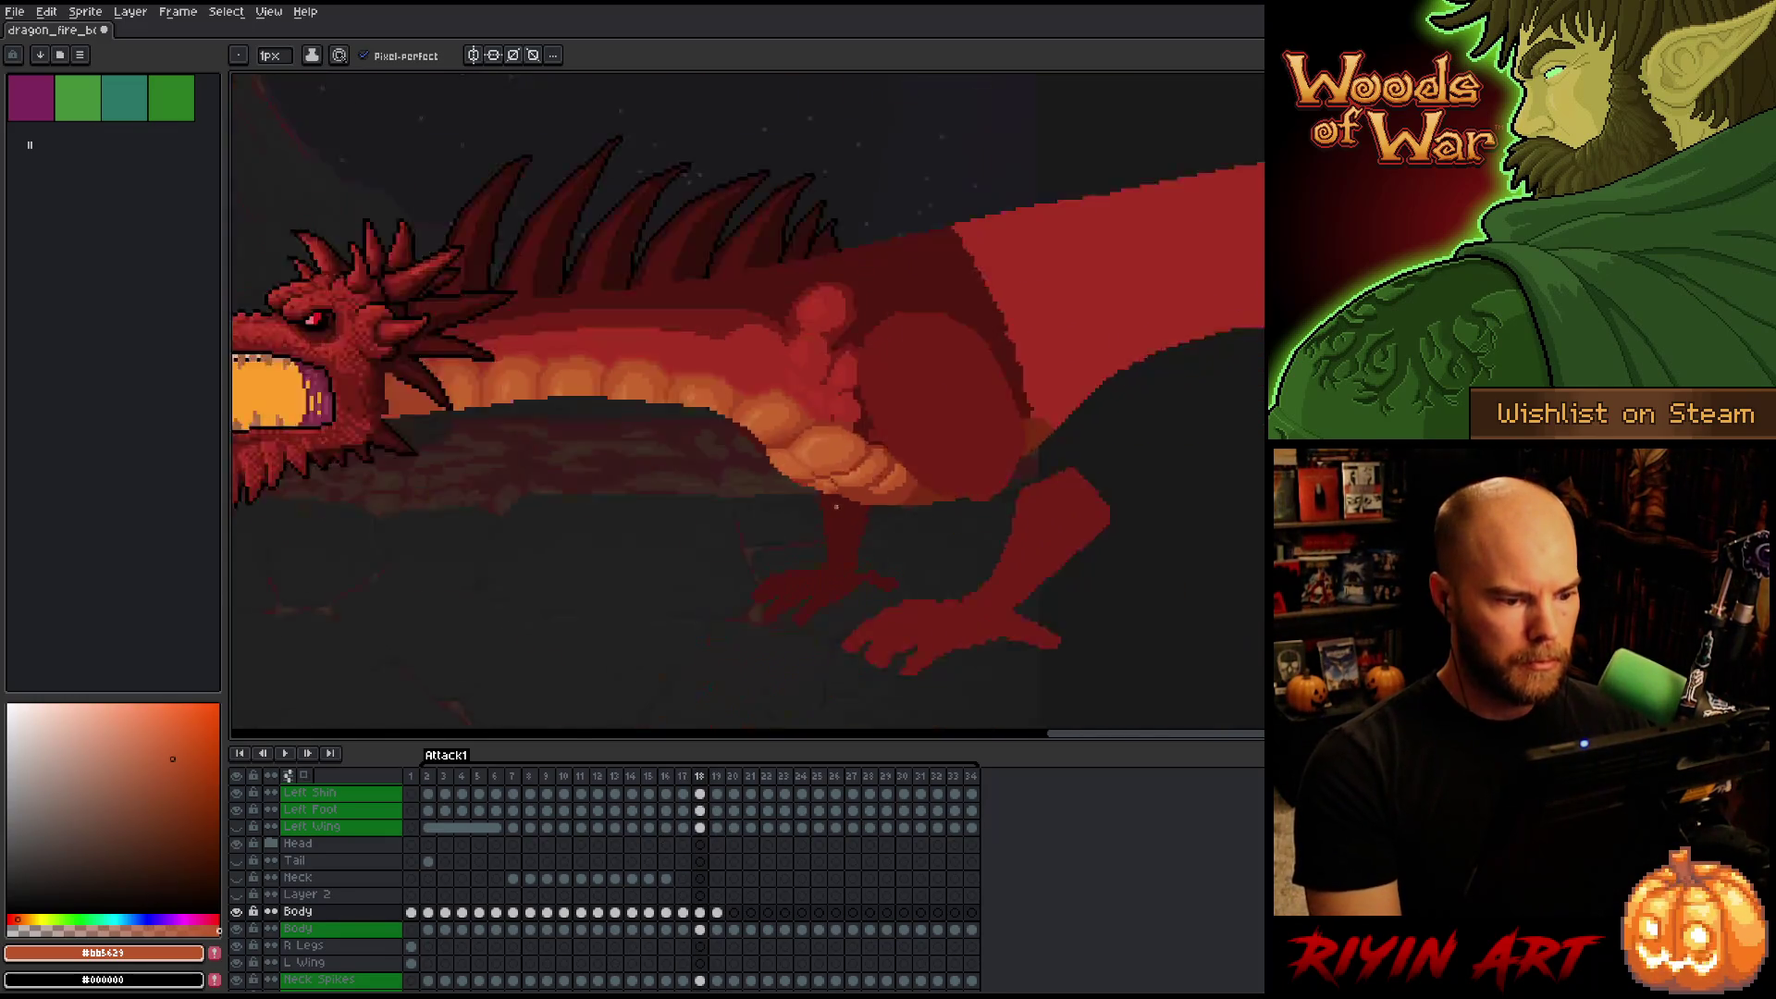
{"action": "key", "text": "period"}
{"action": "key", "text": "comma"}
{"action": "key", "text": "period"}
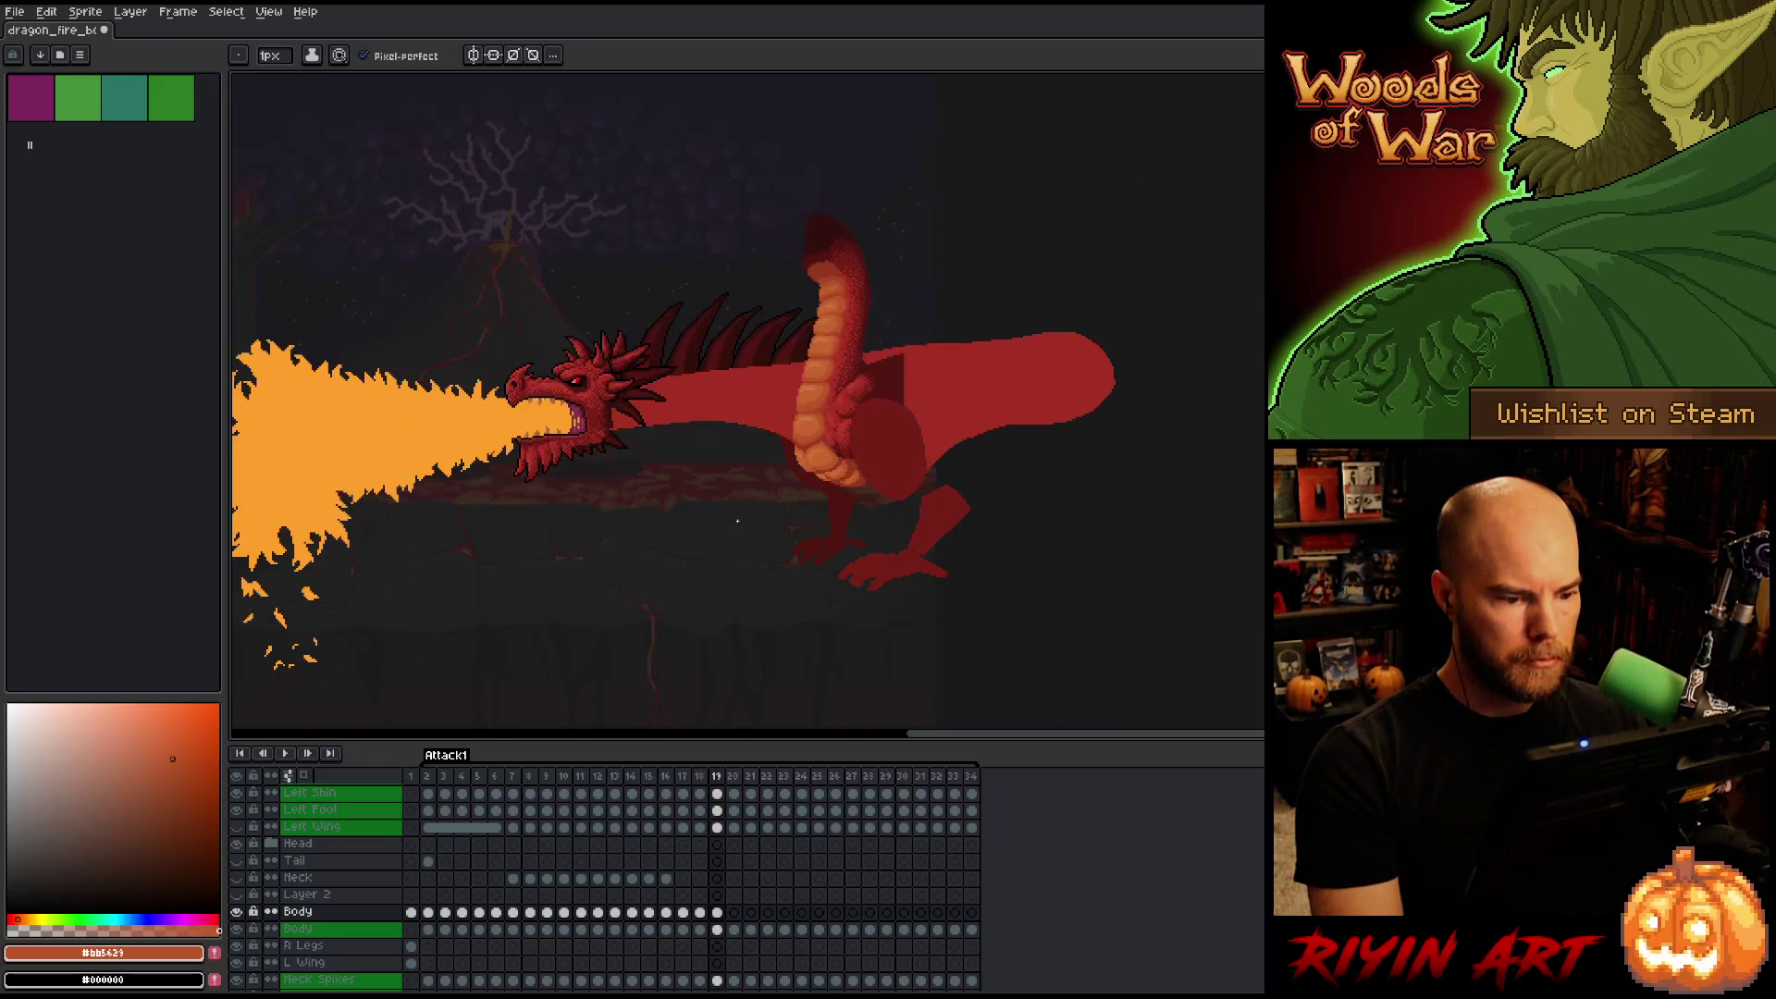
{"action": "key", "text": "comma"}
{"action": "scroll", "coordinate": [749, 493], "scroll_direction": "up", "scroll_amount": 1}
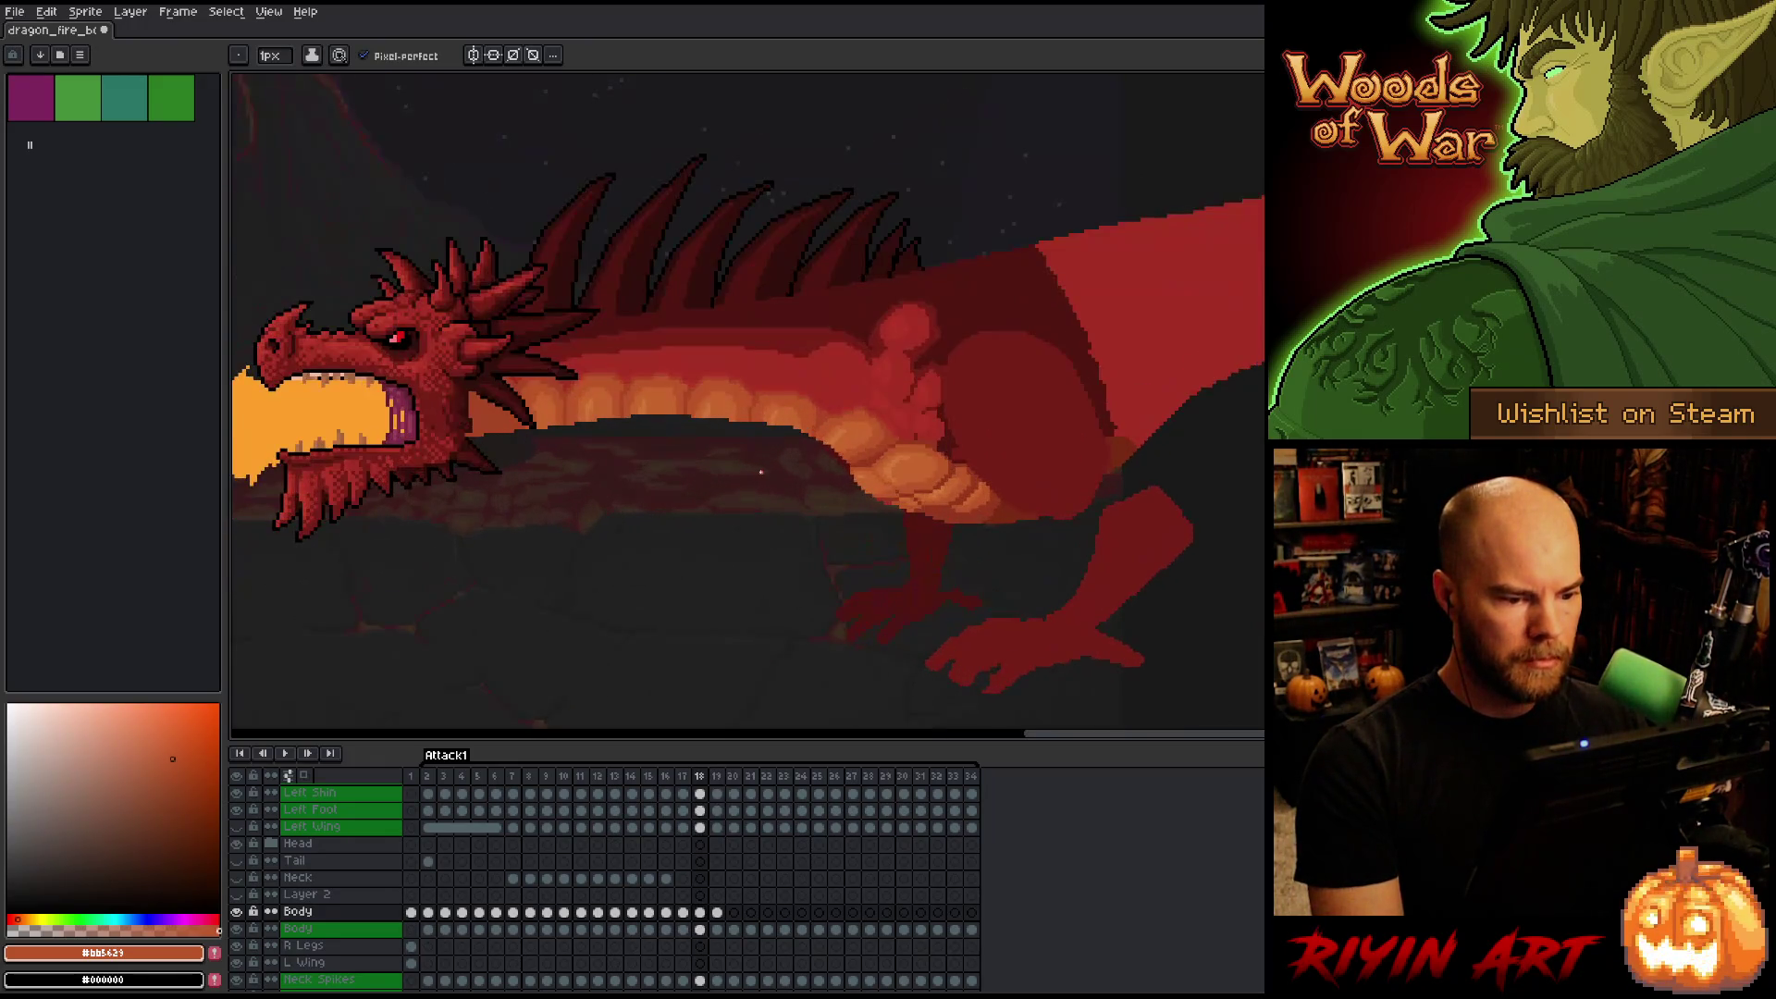
{"action": "scroll", "coordinate": [852, 531], "scroll_direction": "up", "scroll_amount": 1}
{"action": "key", "text": "comma"}
{"action": "key", "text": "period"}
{"action": "key", "text": "period"}
{"action": "key", "text": "comma"}
{"action": "key", "text": "comma"}
{"action": "key", "text": "period"}
{"action": "scroll", "coordinate": [859, 530], "scroll_direction": "up", "scroll_amount": 1}
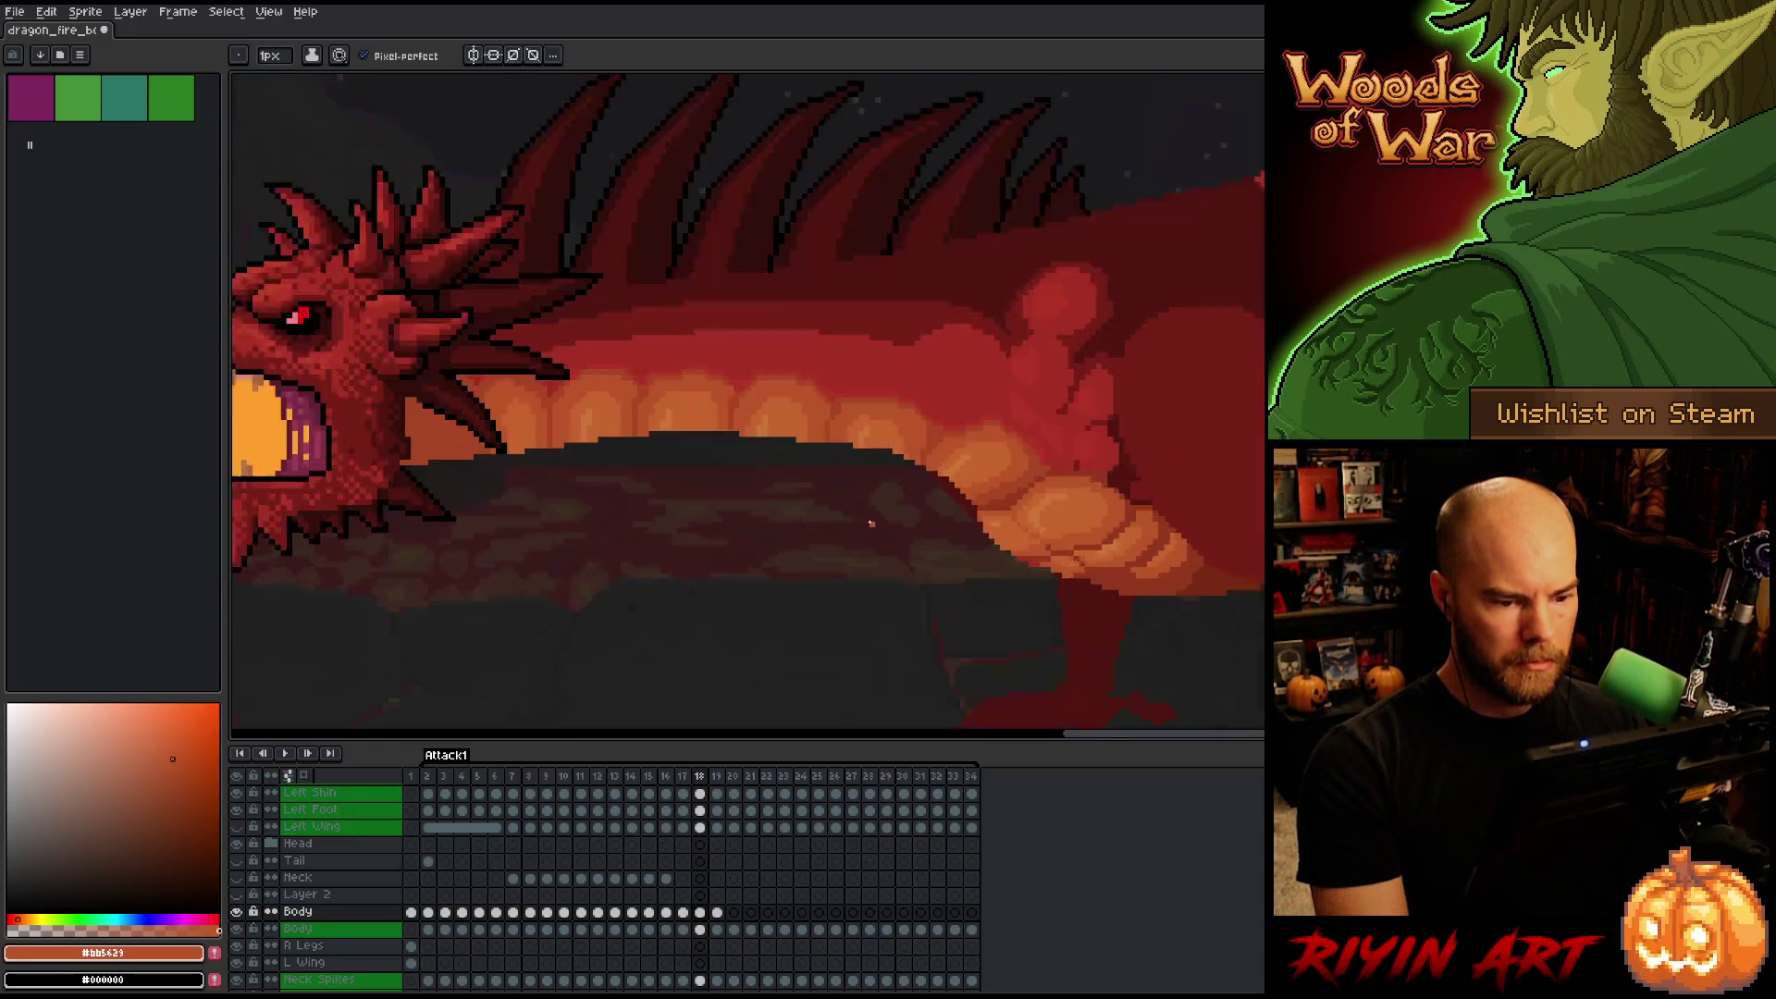
{"action": "scroll", "coordinate": [860, 530], "scroll_direction": "up", "scroll_amount": 1}
Sample the darker and lighter orange belly-plate shades and the body red to compare.
{"action": "left_click", "coordinate": [993, 382], "text": "alt"}
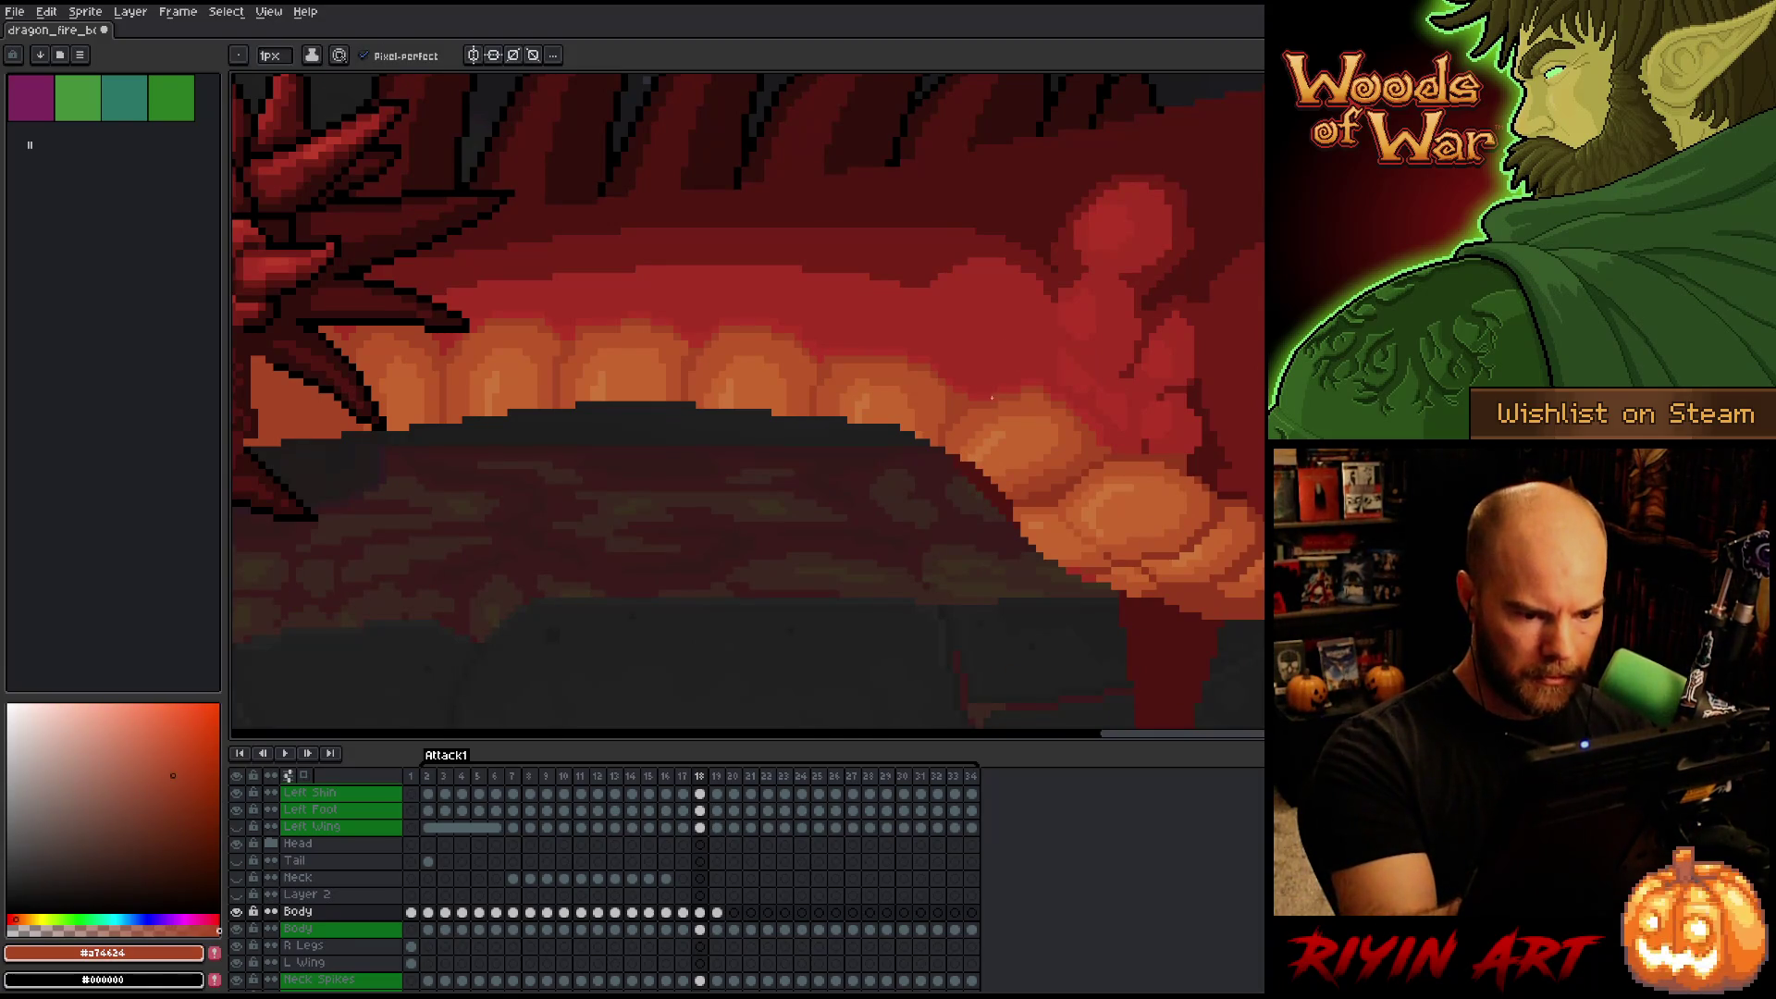
{"action": "left_click", "coordinate": [991, 405], "text": "alt"}
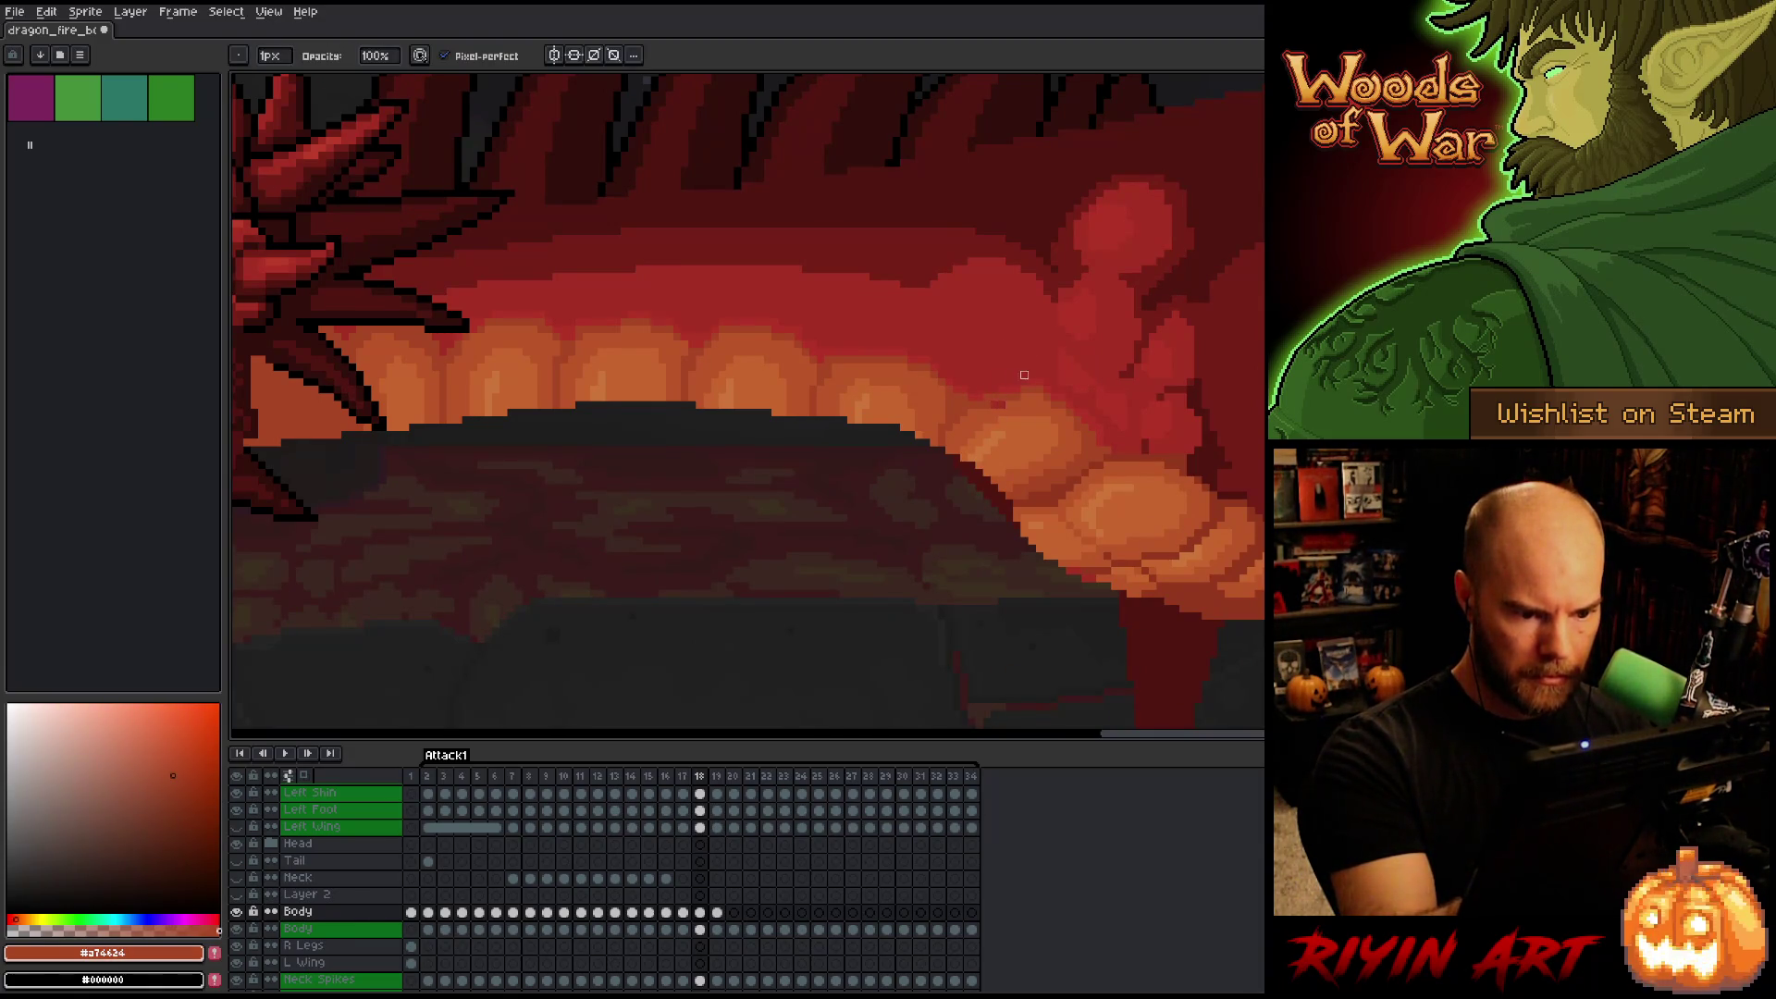
{"action": "left_click", "coordinate": [1011, 392], "text": "alt"}
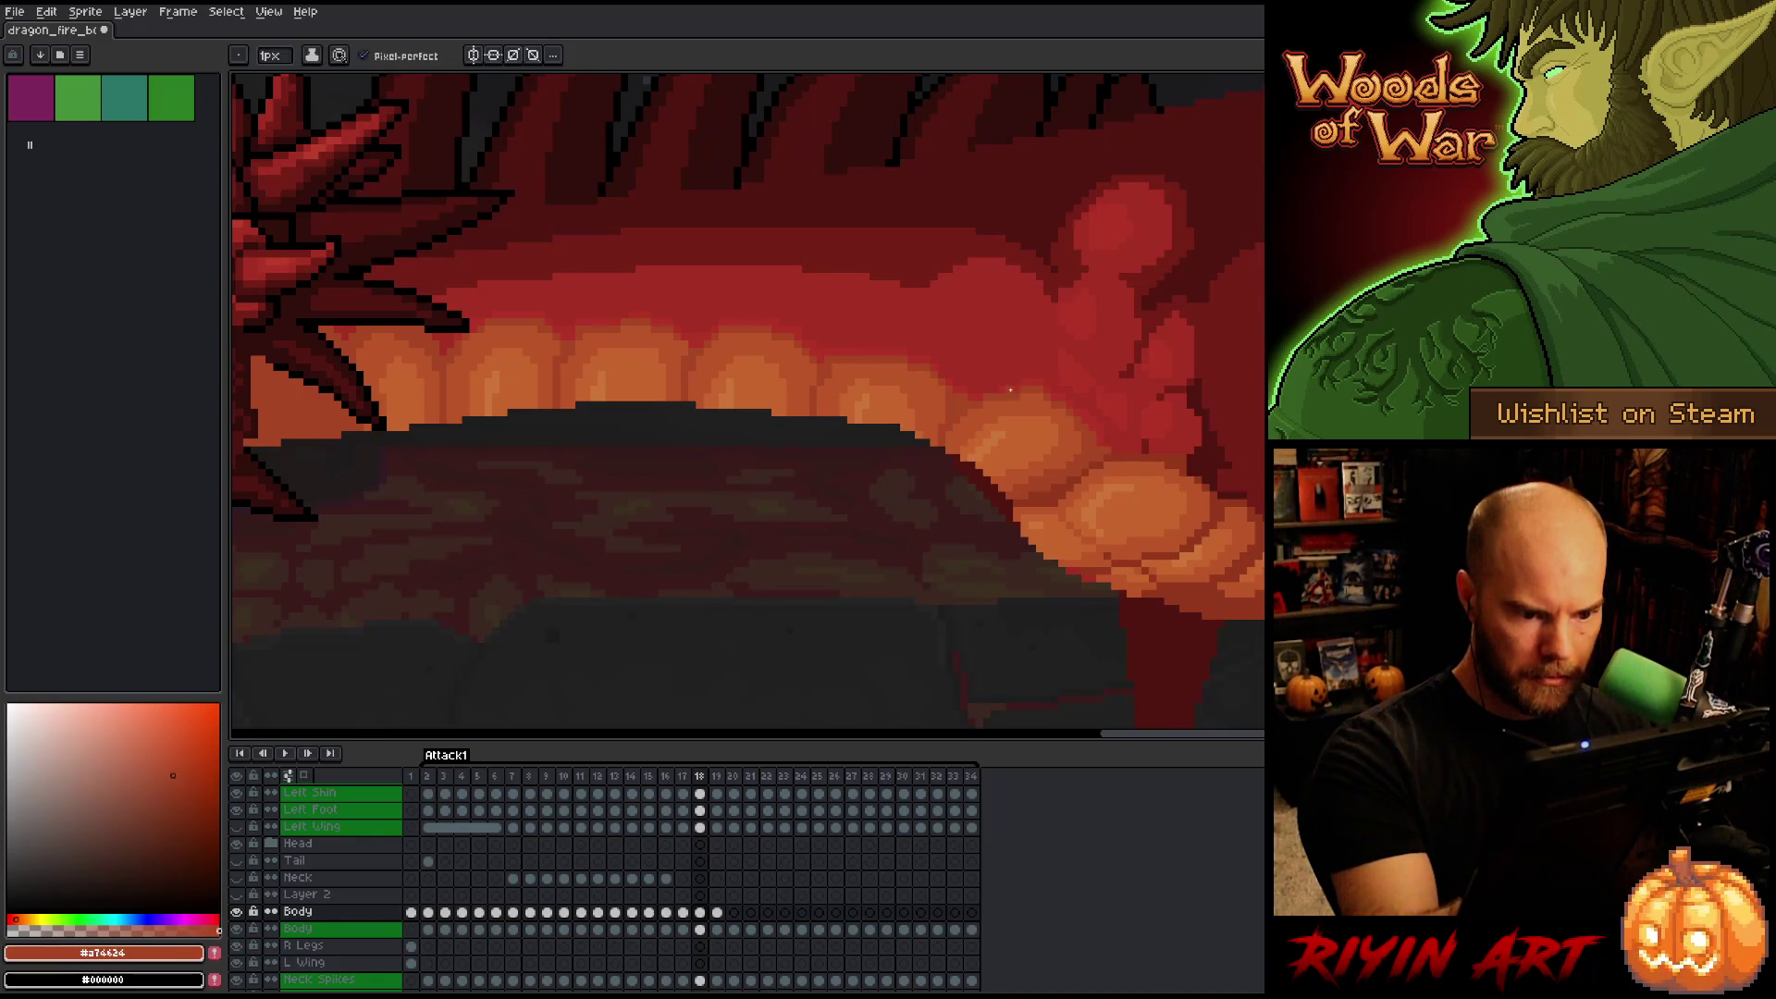
{"action": "left_click", "coordinate": [1009, 396], "text": "alt"}
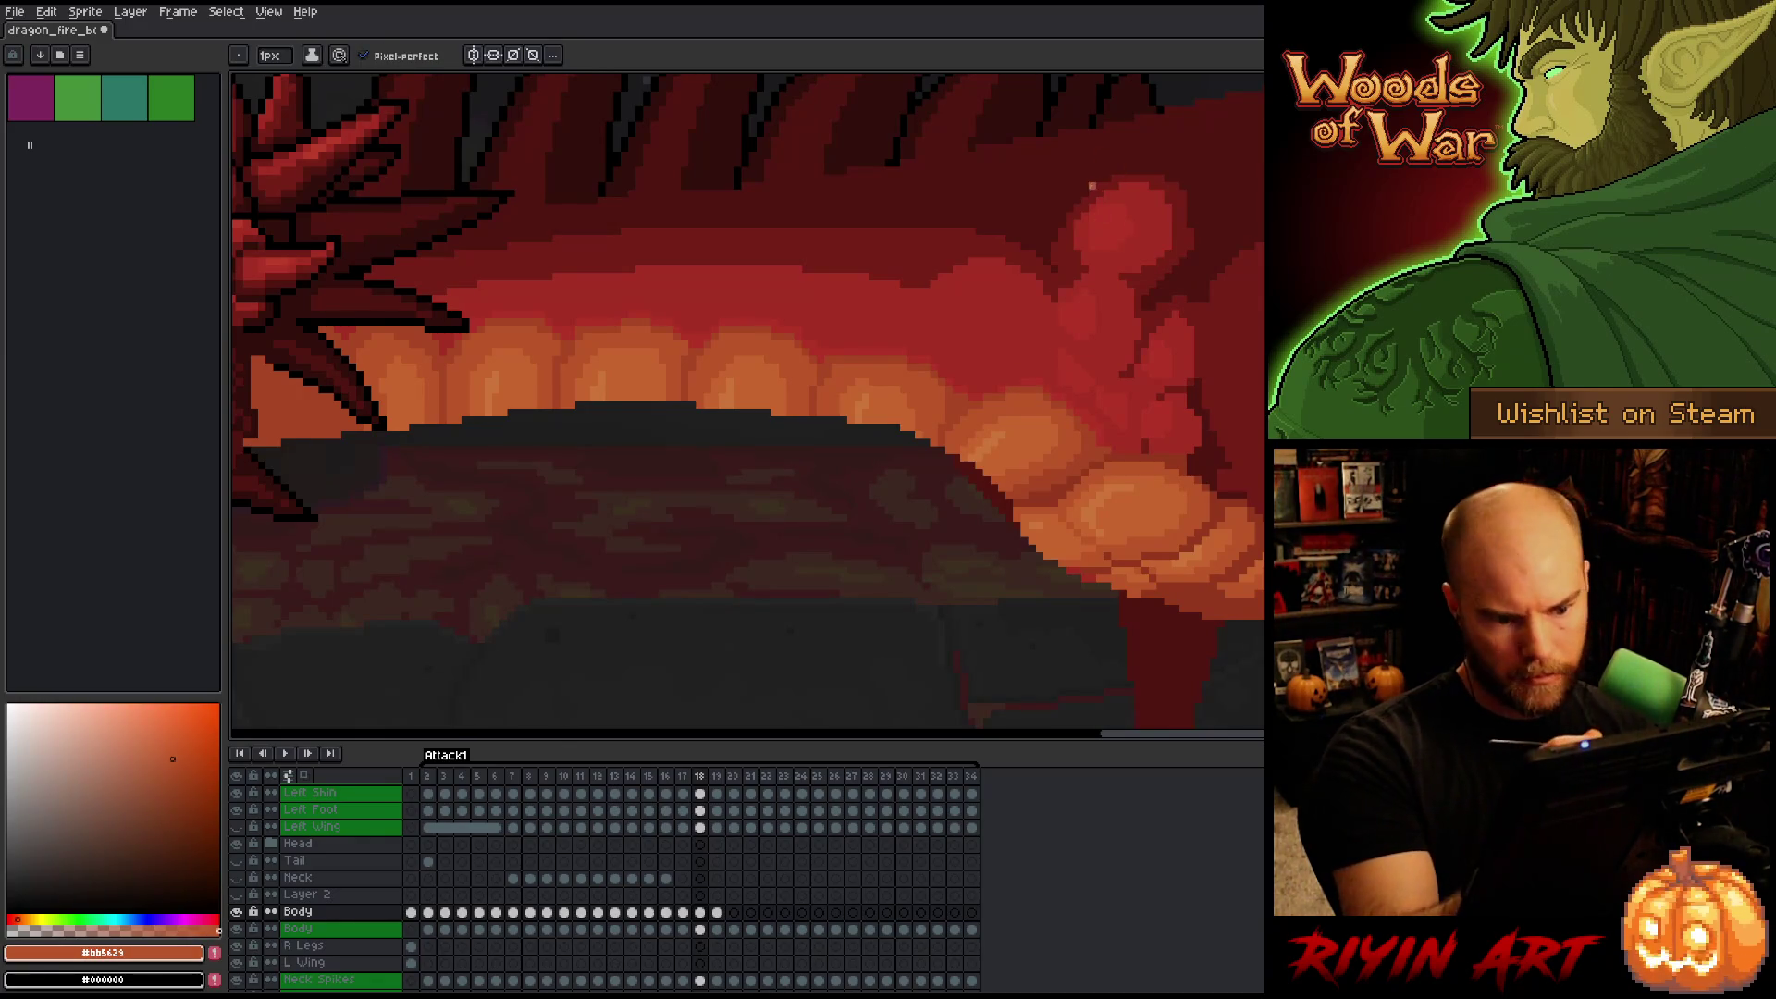
{"action": "left_click", "coordinate": [1064, 404], "text": "alt"}
{"action": "left_click", "coordinate": [1053, 390], "text": "alt"}
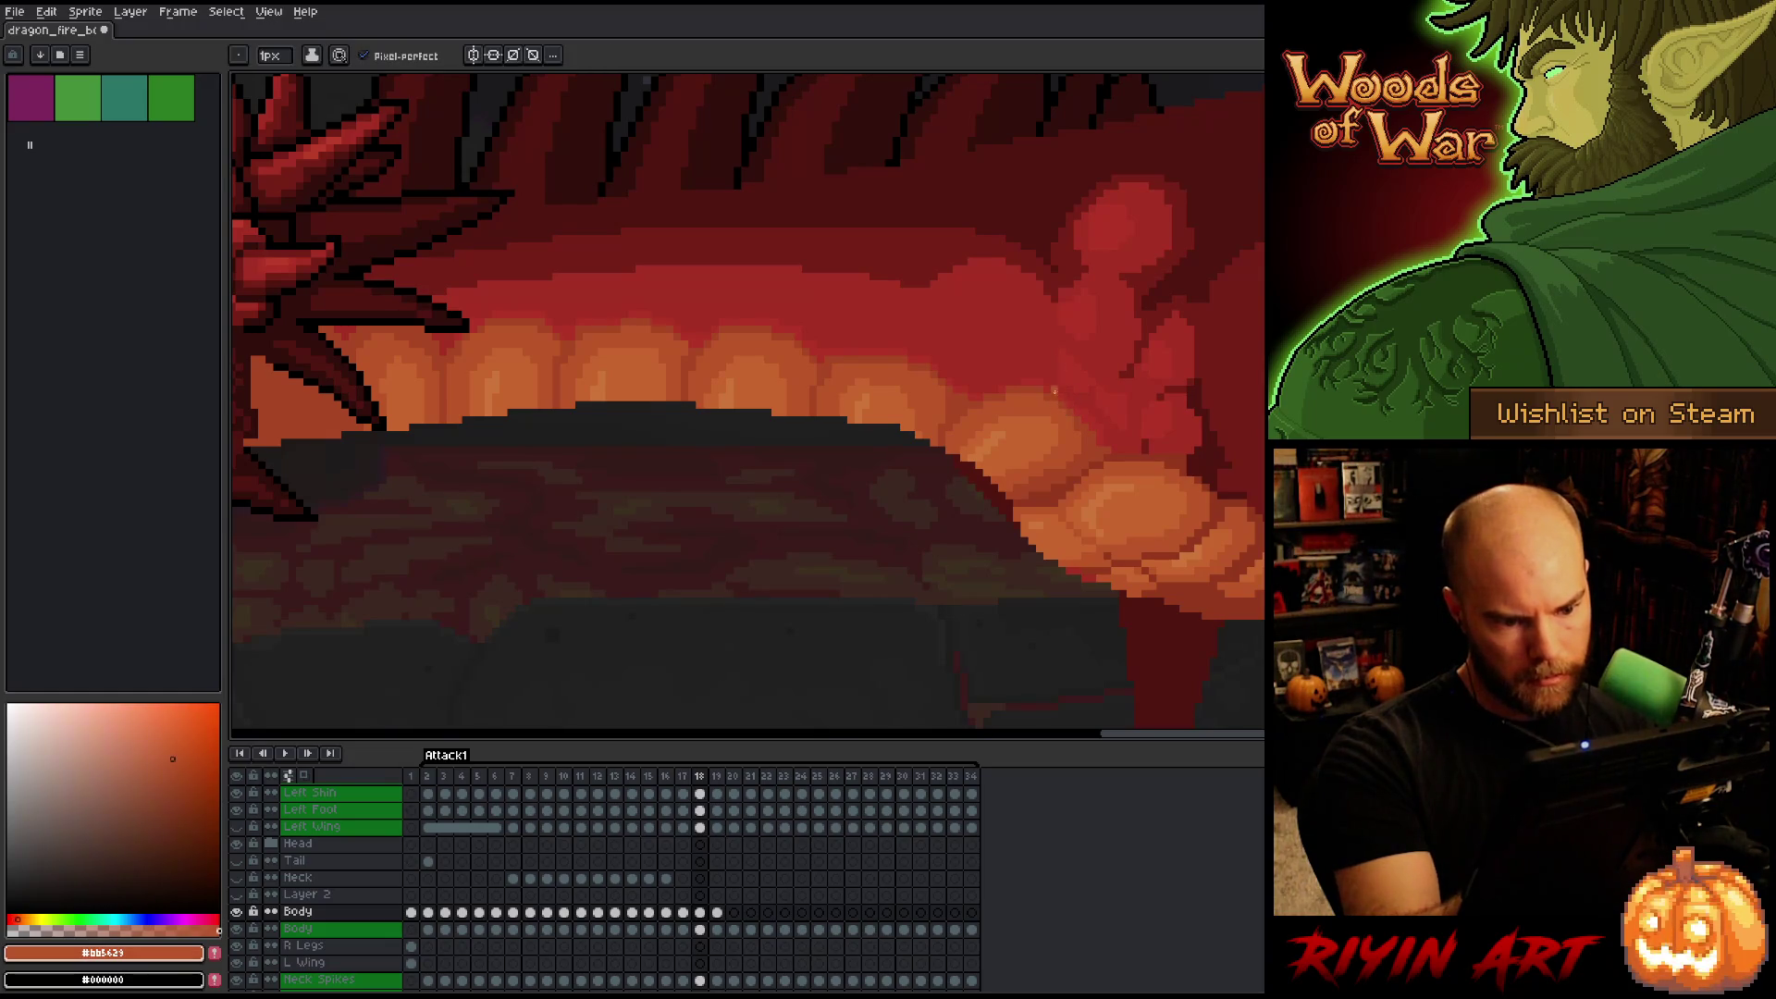
{"action": "left_click", "coordinate": [1059, 394], "text": "alt"}
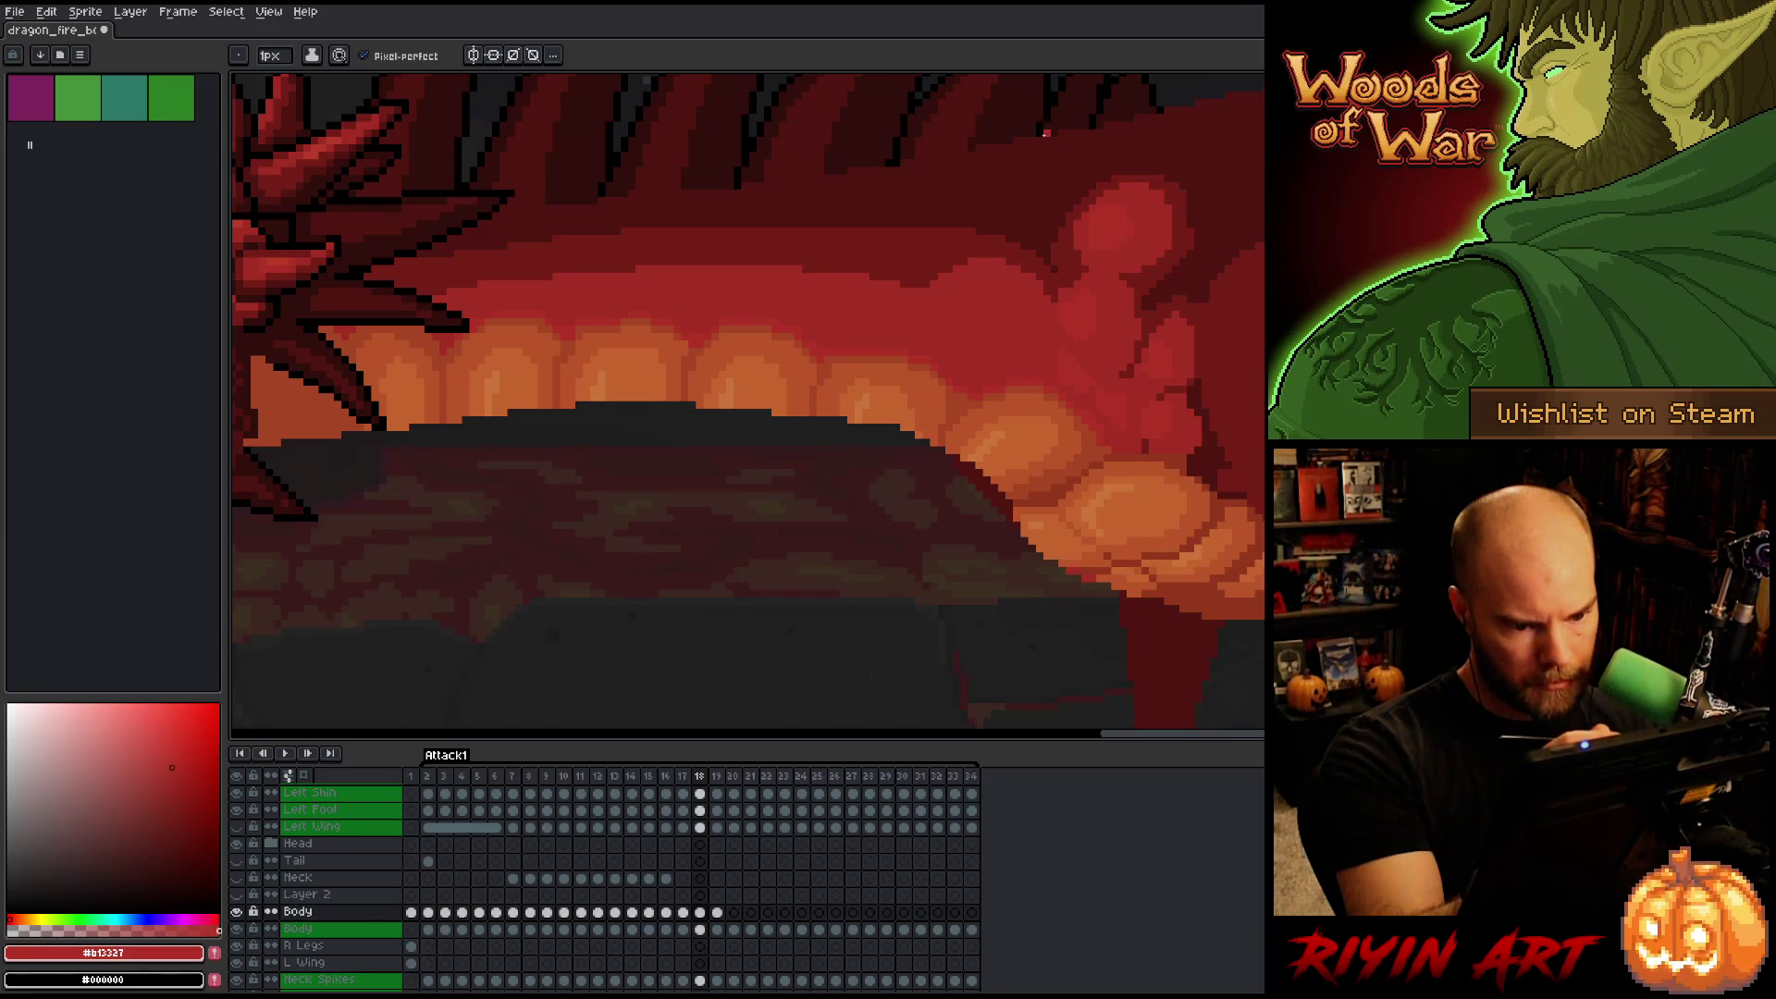
Sample the darker and brighter body reds, then end on the darker orange plate shade.
{"action": "key", "text": "alt"}
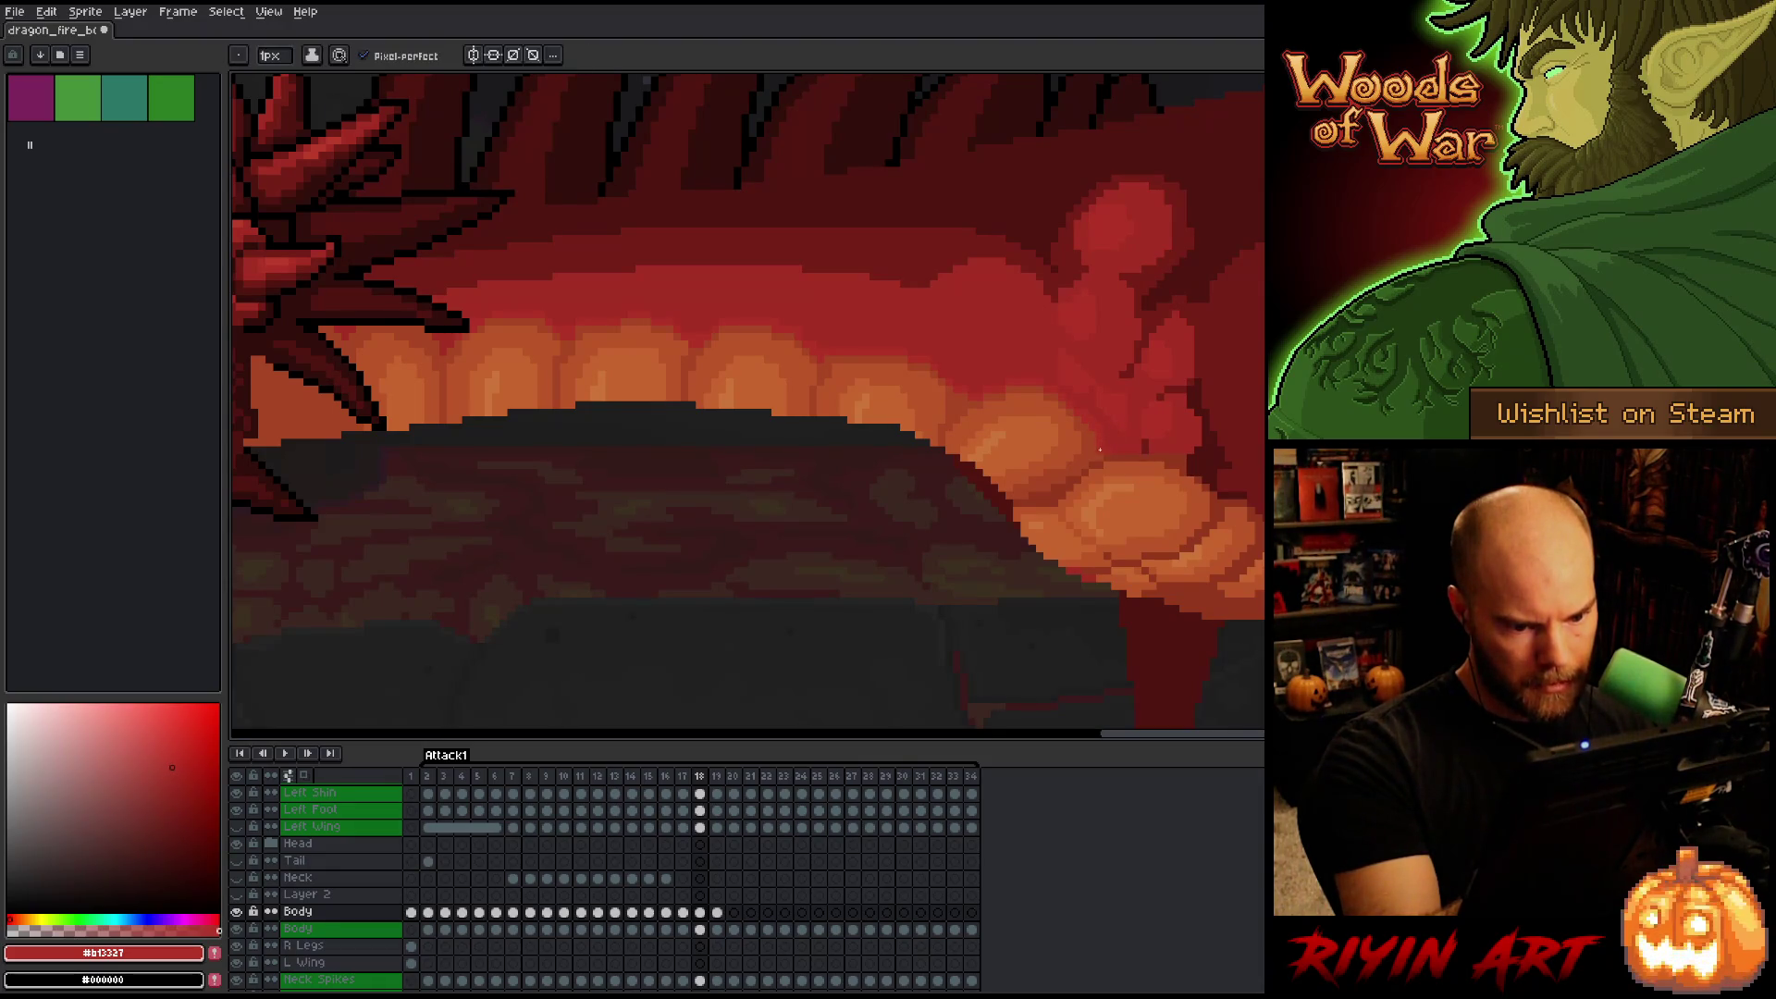
{"action": "left_click", "coordinate": [1107, 450], "text": "alt"}
{"action": "left_click", "coordinate": [1144, 446], "text": "alt"}
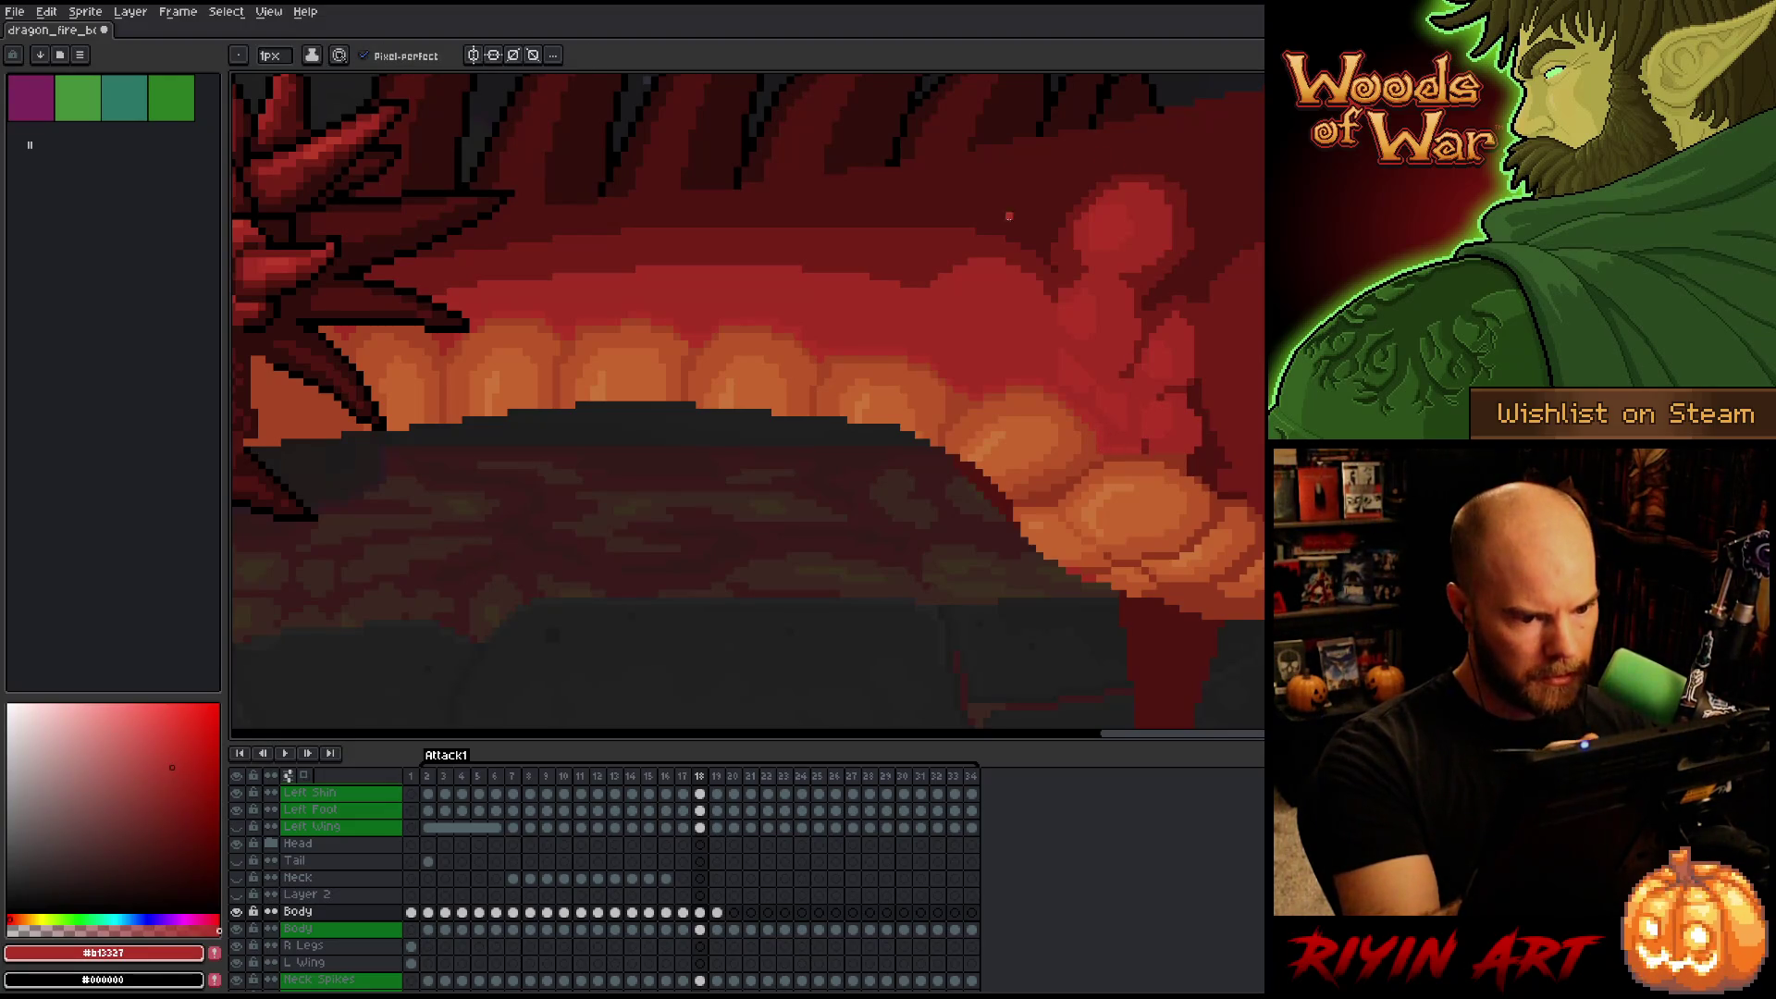
{"action": "left_click", "coordinate": [980, 369], "text": "alt"}
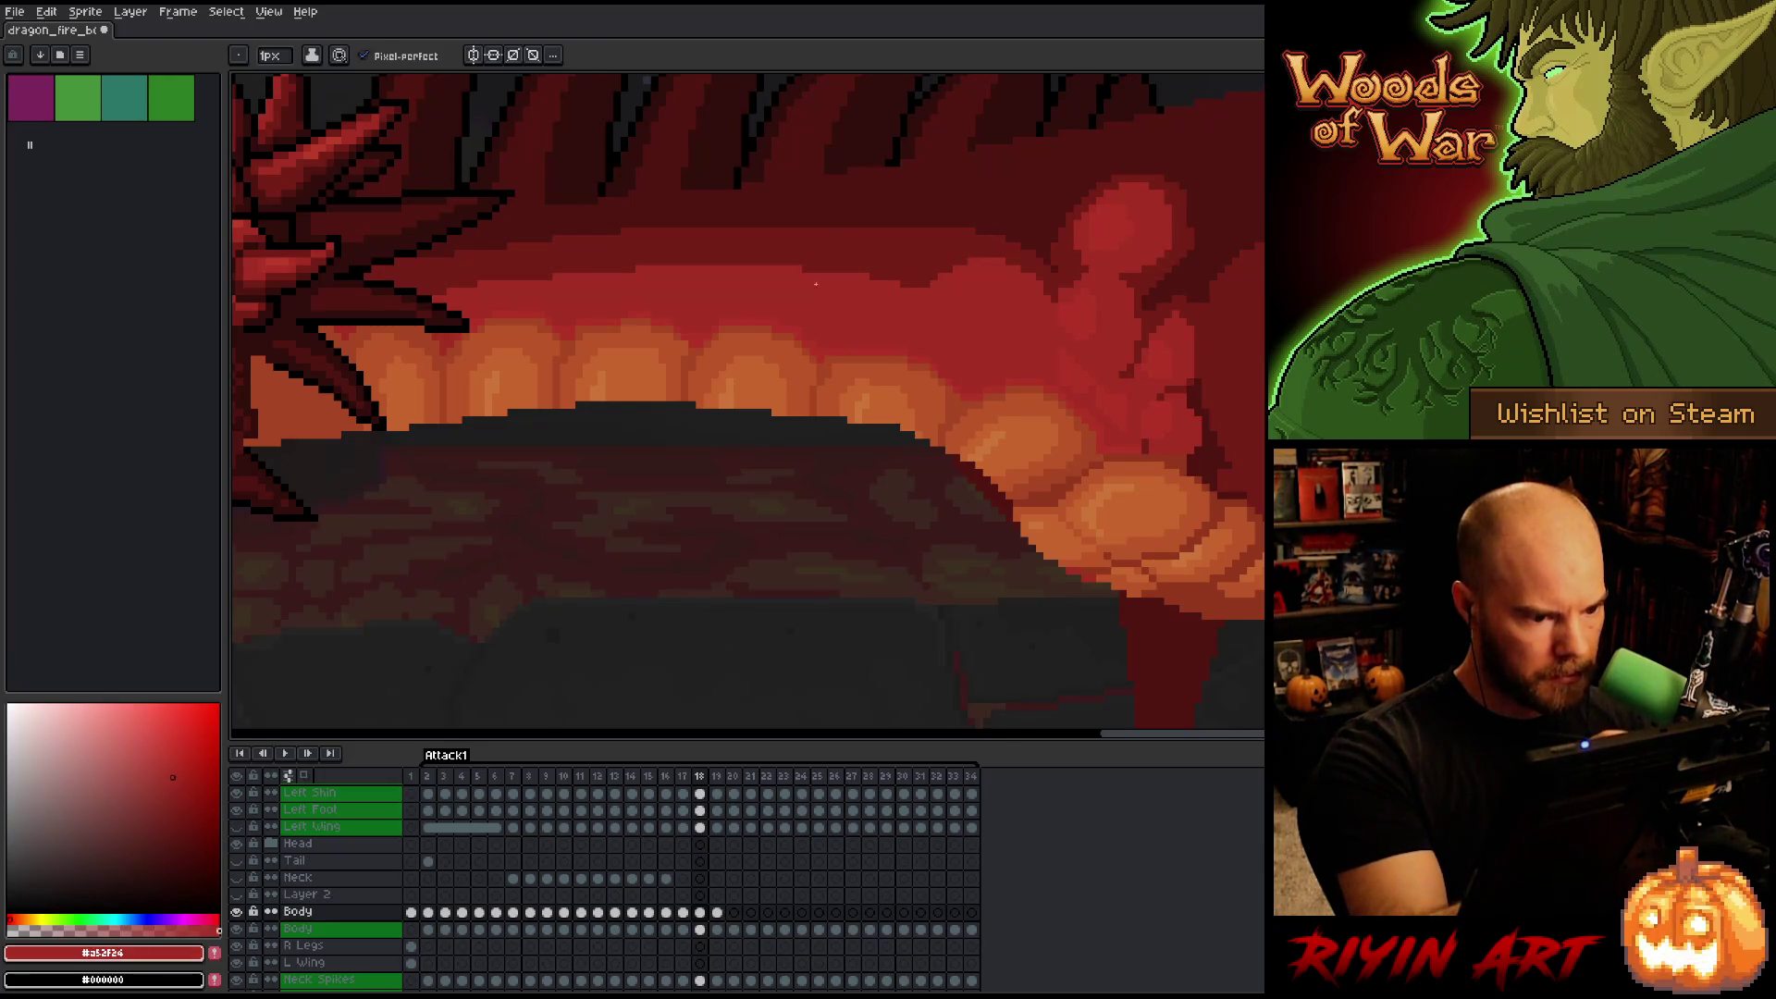
{"action": "left_click", "coordinate": [639, 301], "text": "alt"}
{"action": "left_click_drag", "start_coordinate": [778, 323], "coordinate": [1019, 349]}
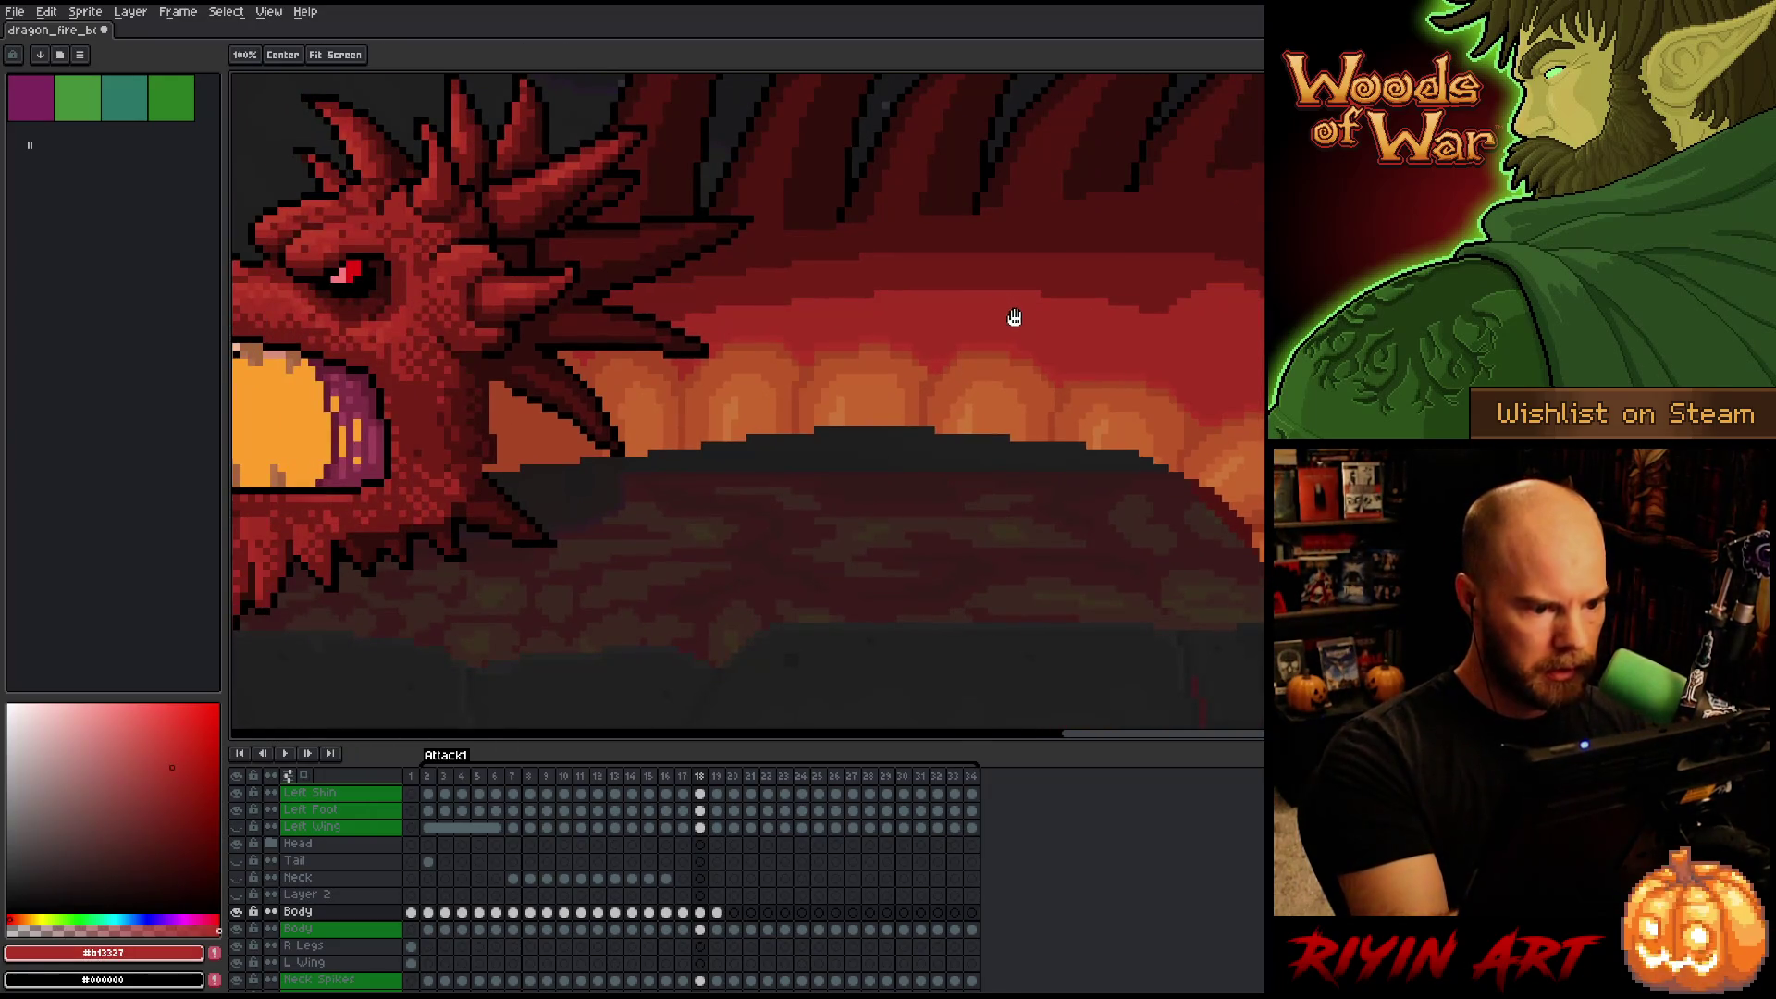
{"action": "left_click", "coordinate": [1104, 378], "text": "alt"}
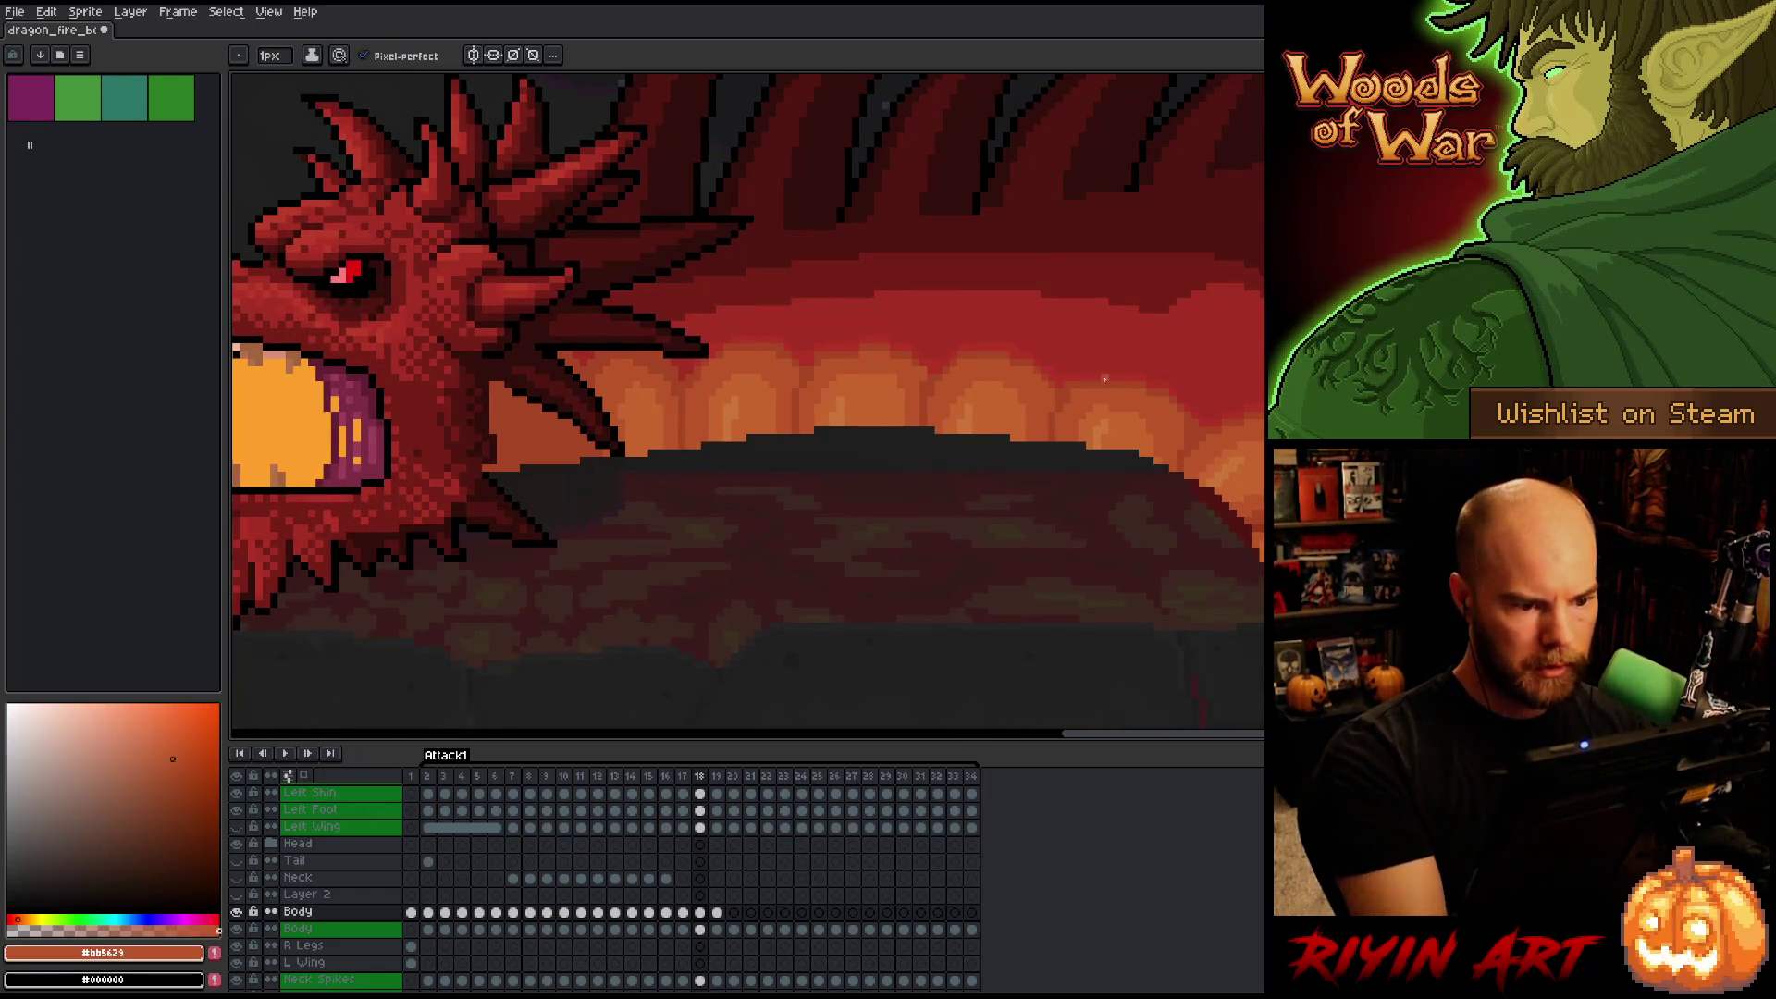
{"action": "left_click", "coordinate": [937, 352], "text": "alt"}
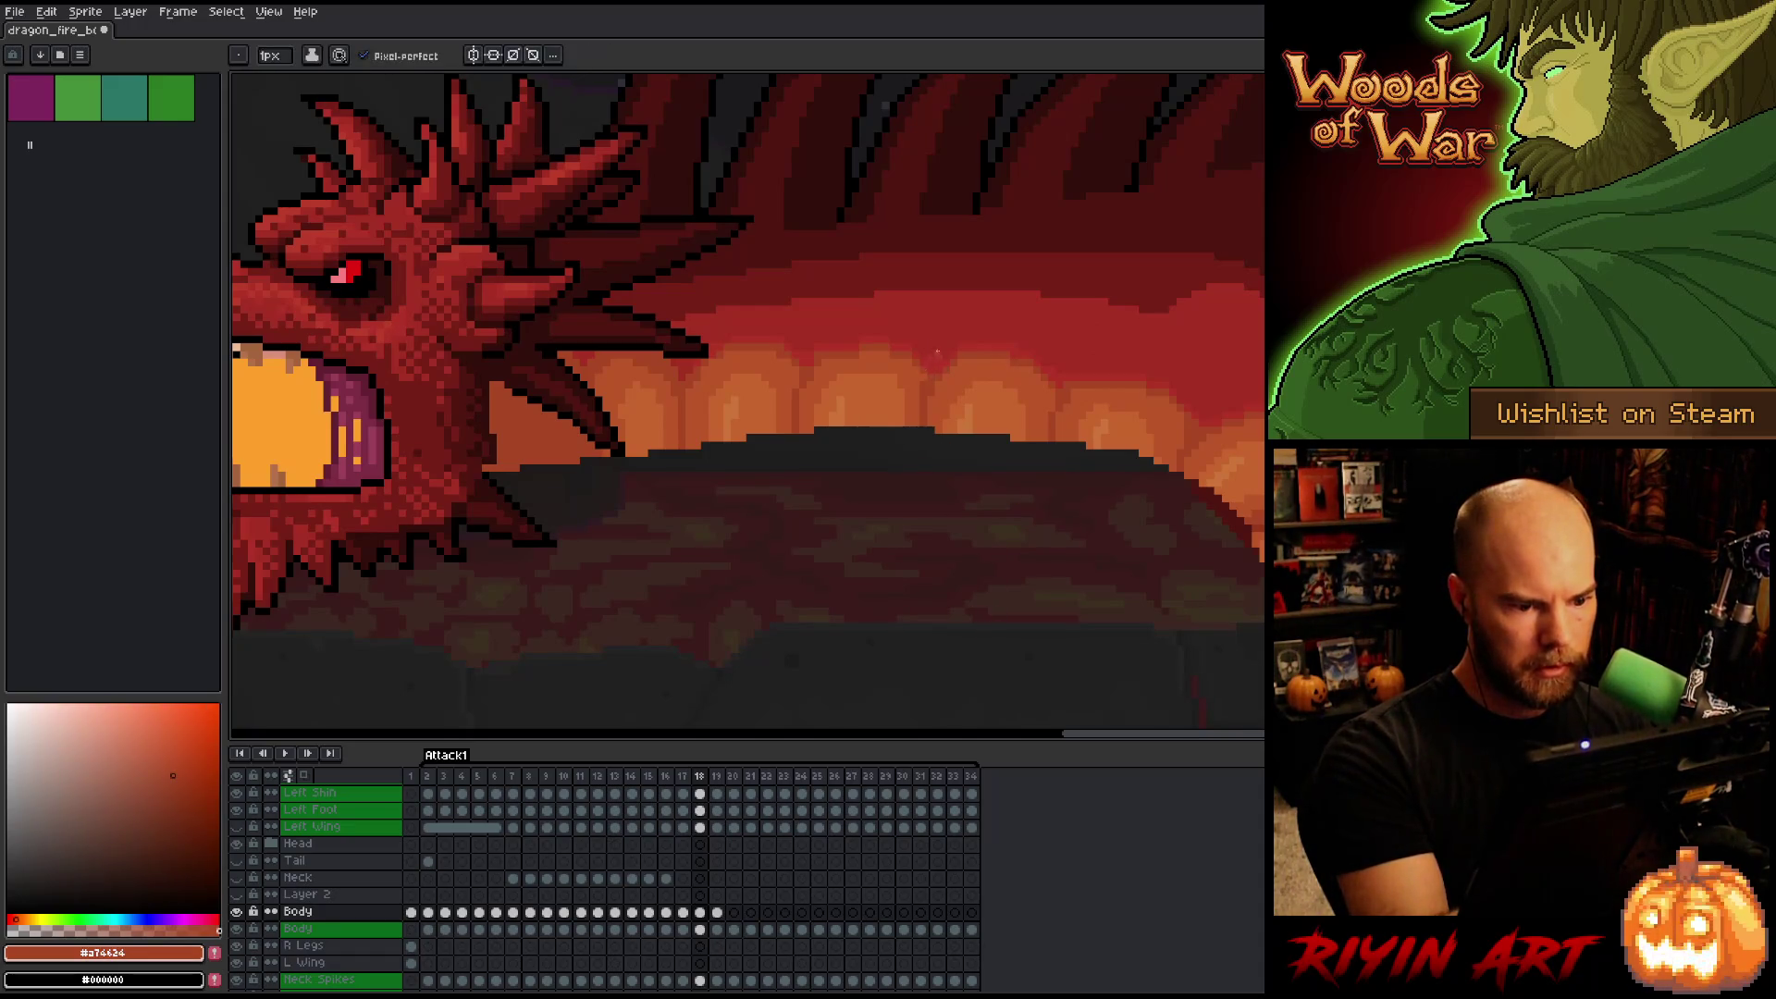
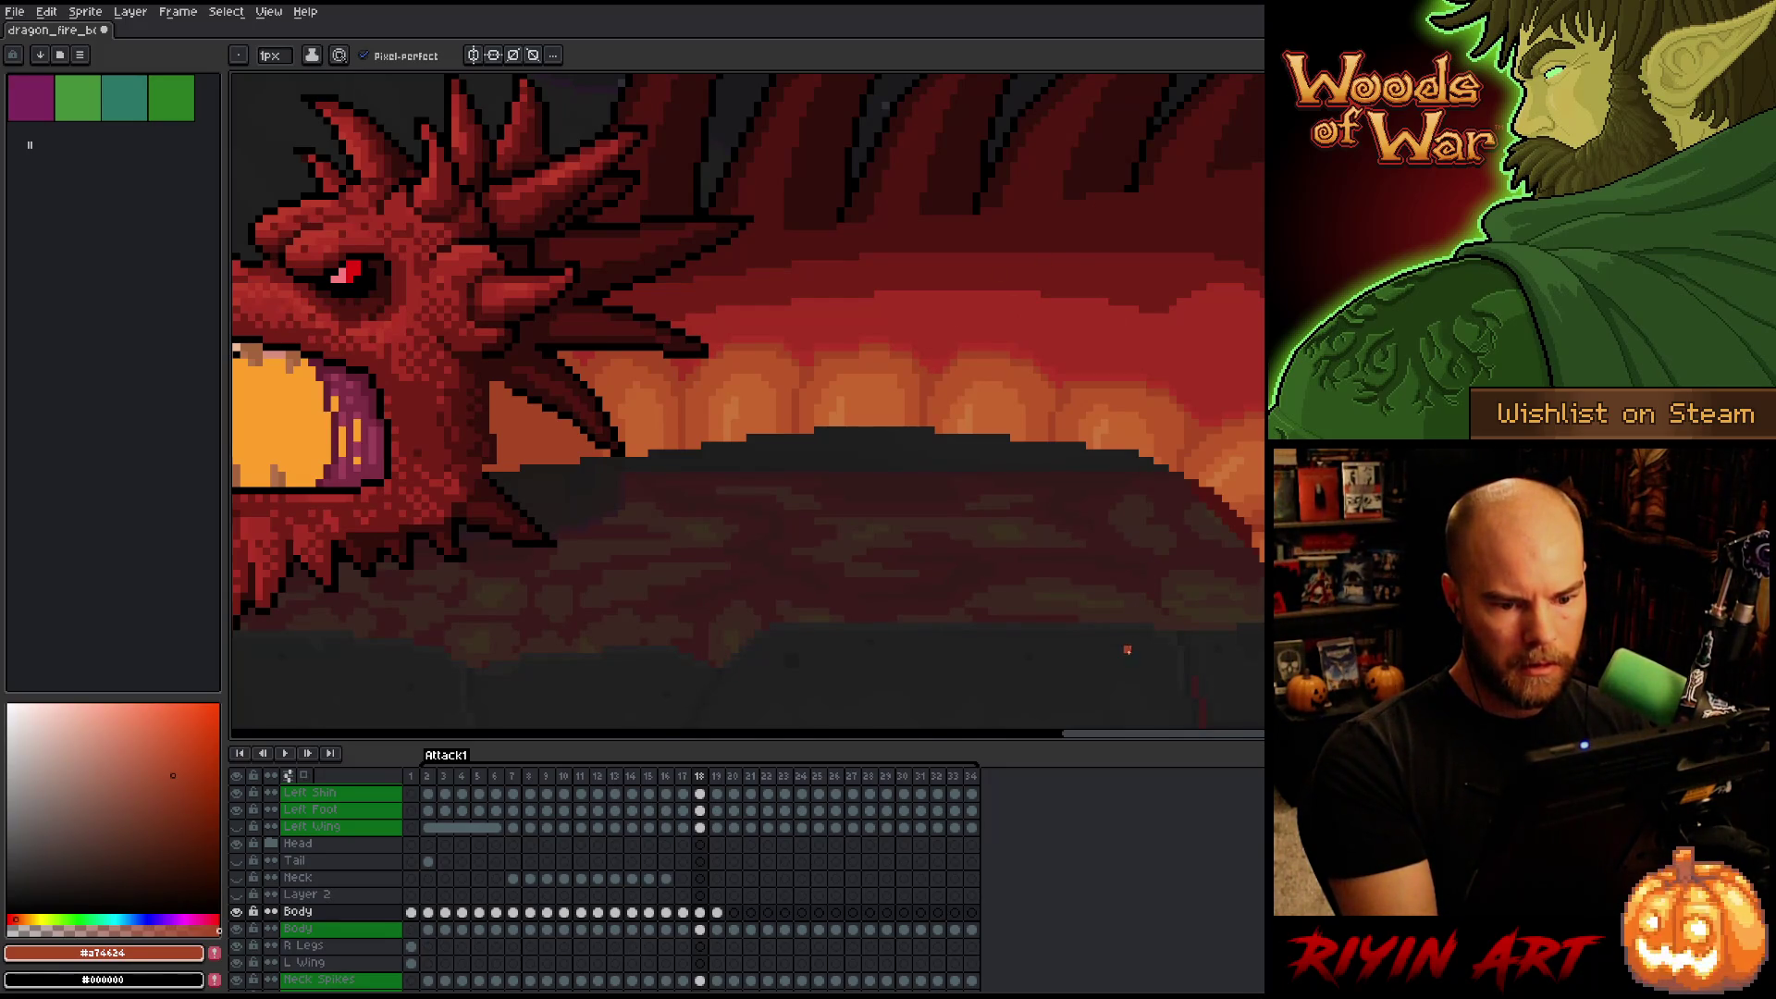
Sample a lighter orange-red from the dragon and jump to Attack1 frame 17.
{"action": "left_click", "coordinate": [1177, 413], "text": "alt"}
{"action": "scroll", "coordinate": [1242, 615], "scroll_direction": "up", "scroll_amount": 1}
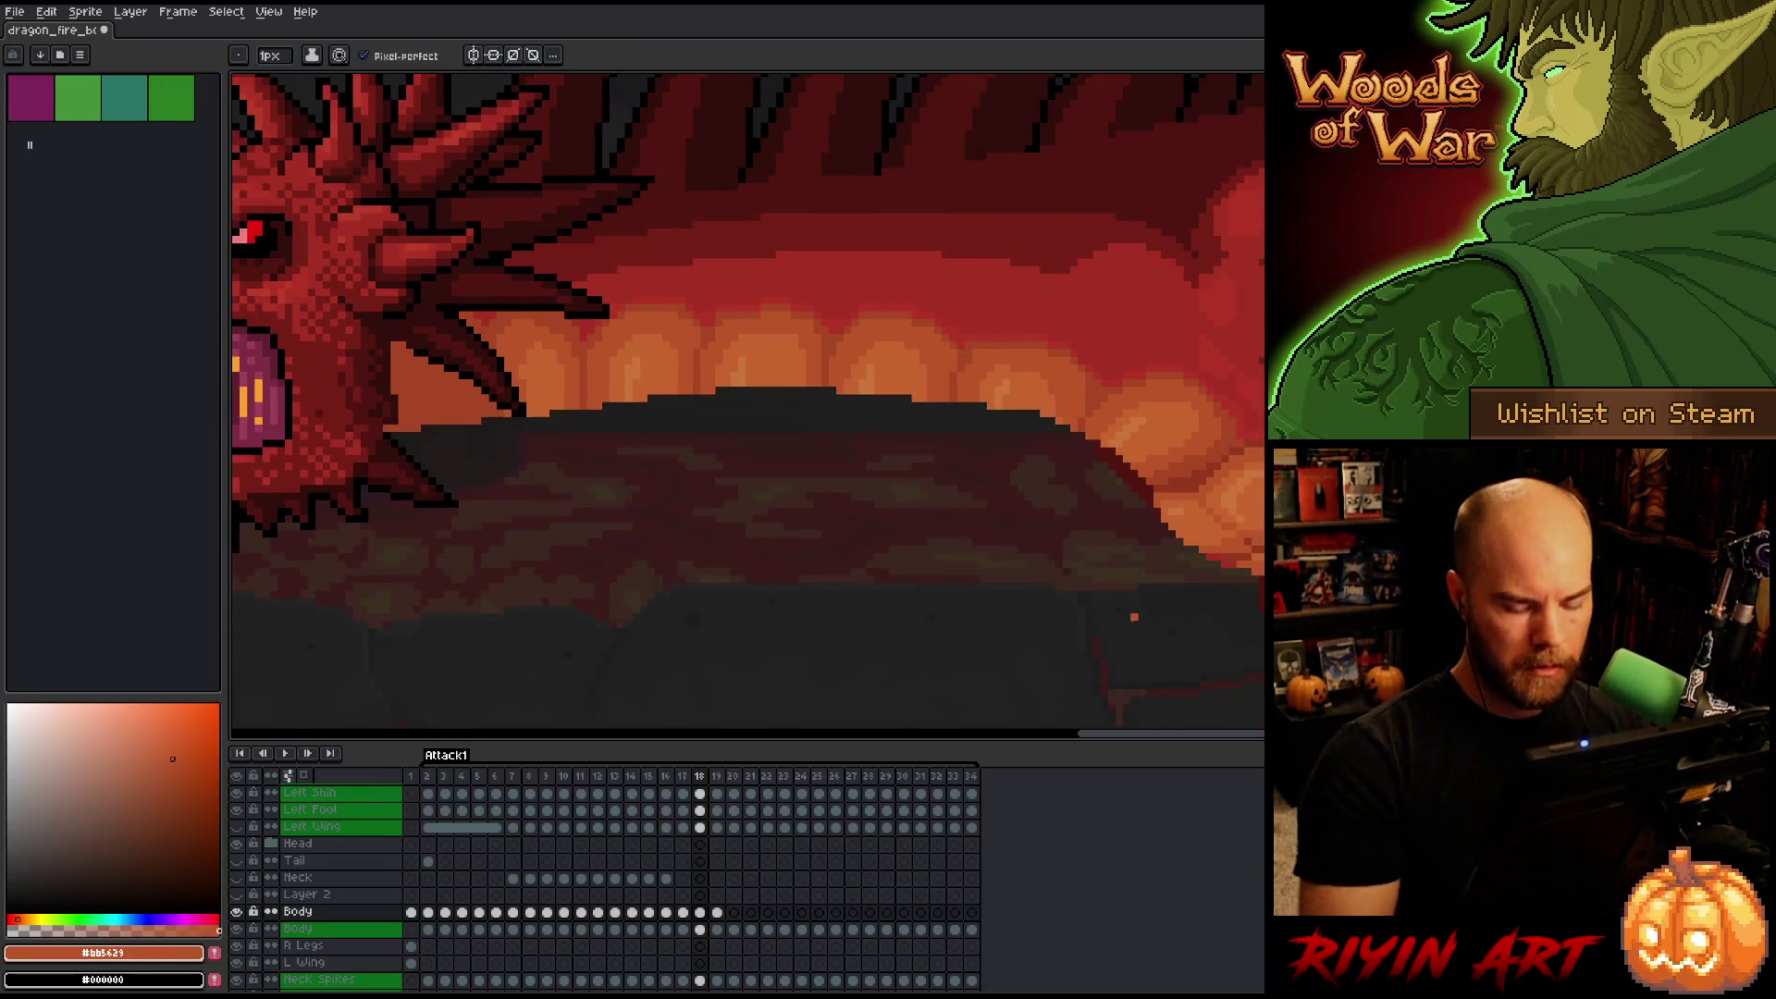
{"action": "type", "text": "g17"}
{"action": "key", "text": "Return"}
{"action": "key", "text": "Left"}
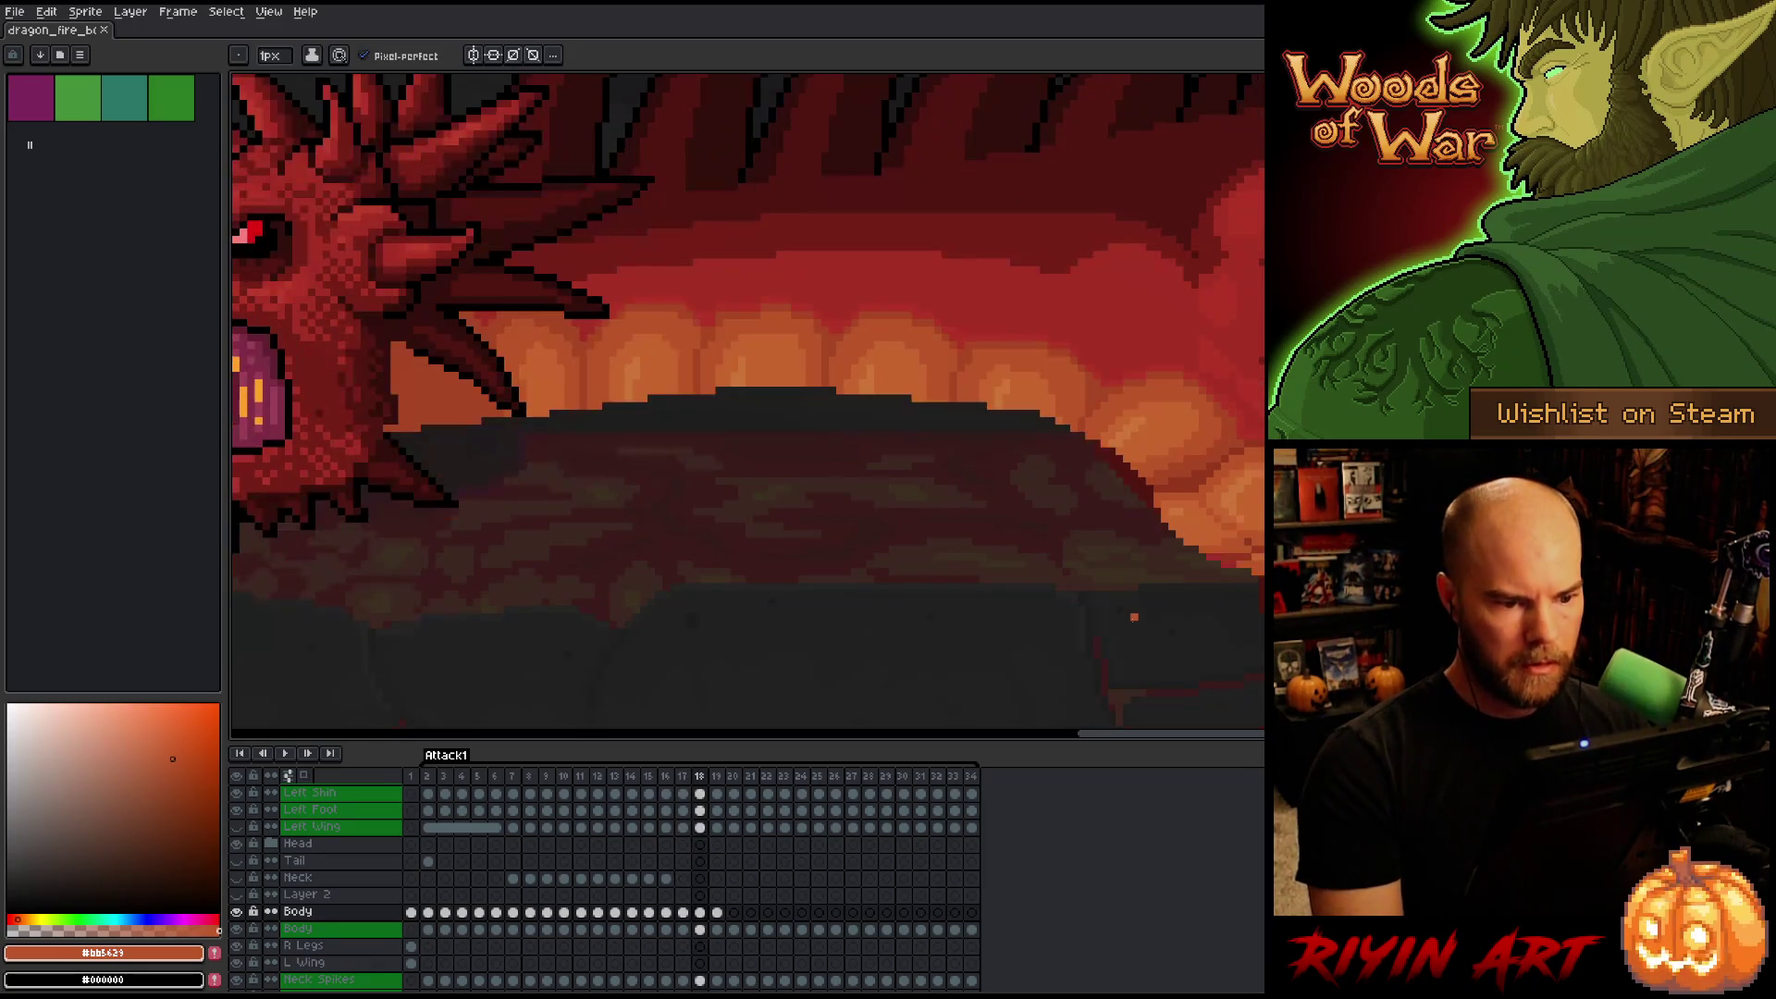
{"action": "key", "text": "Right"}
Sample dark red, deeper red, crimson and belly orange from the dragon, then save the sprite.
{"action": "left_click", "coordinate": [1005, 277], "text": "alt"}
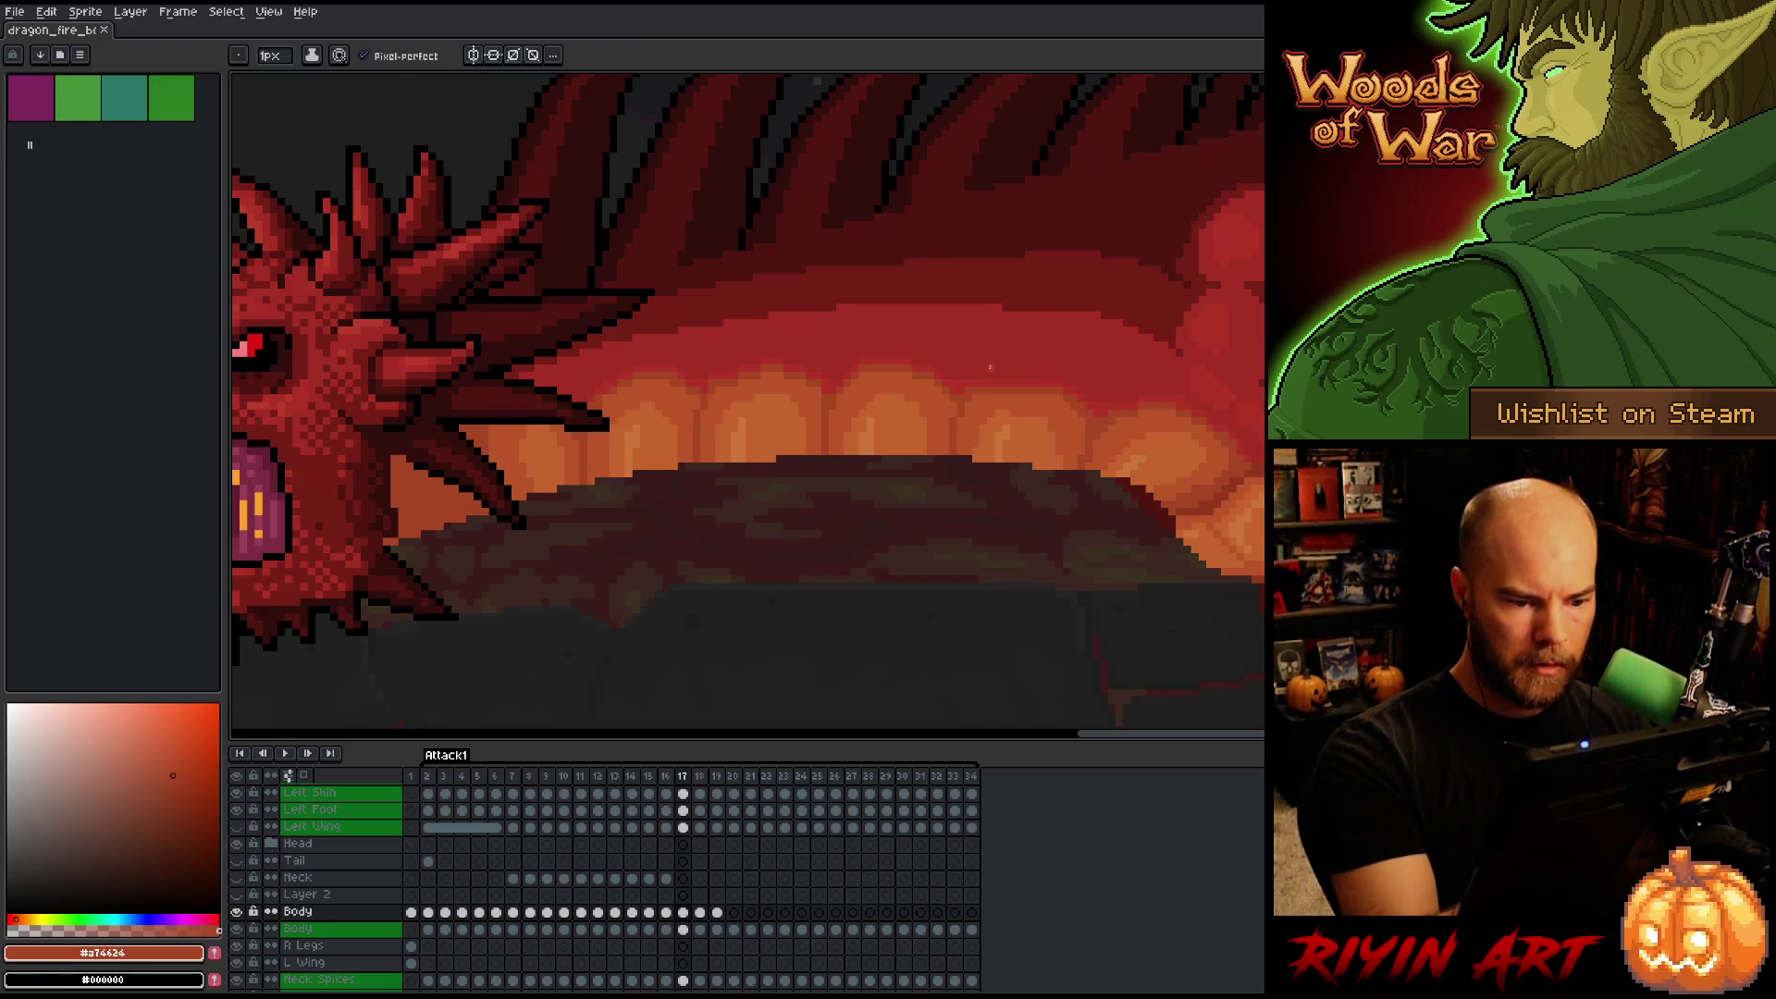
{"action": "left_click", "coordinate": [961, 377], "text": "alt"}
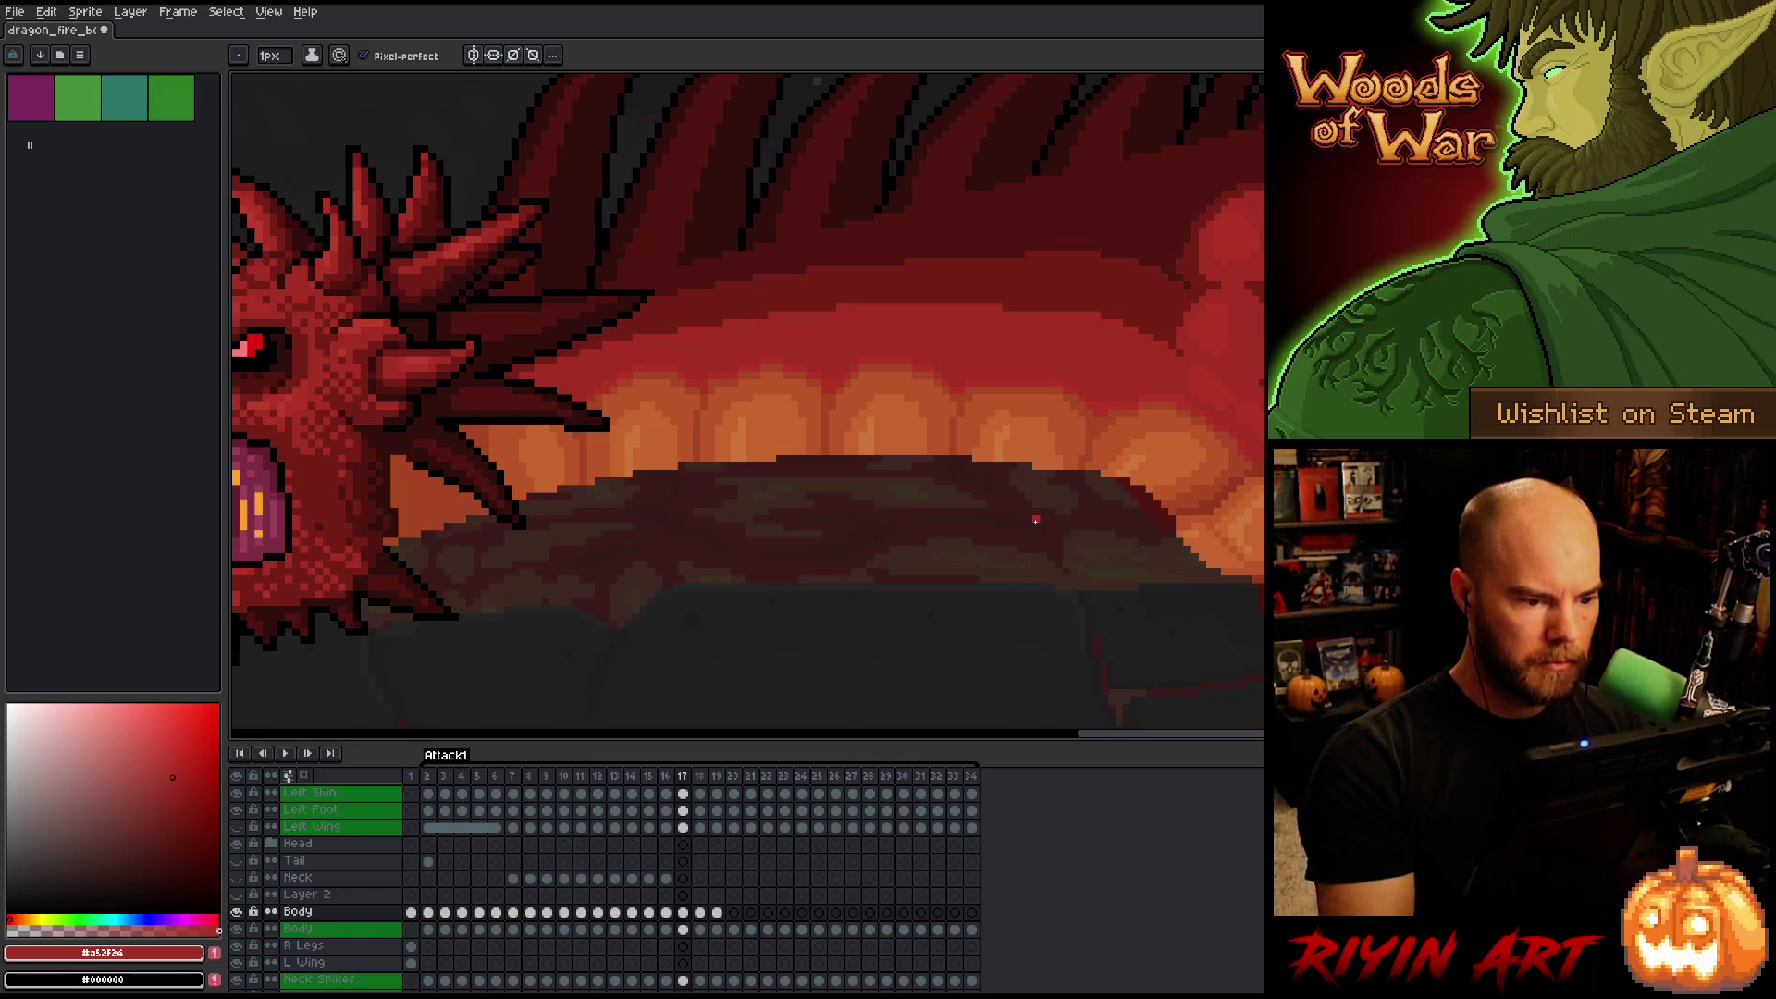
{"action": "left_click", "coordinate": [710, 381], "text": "alt"}
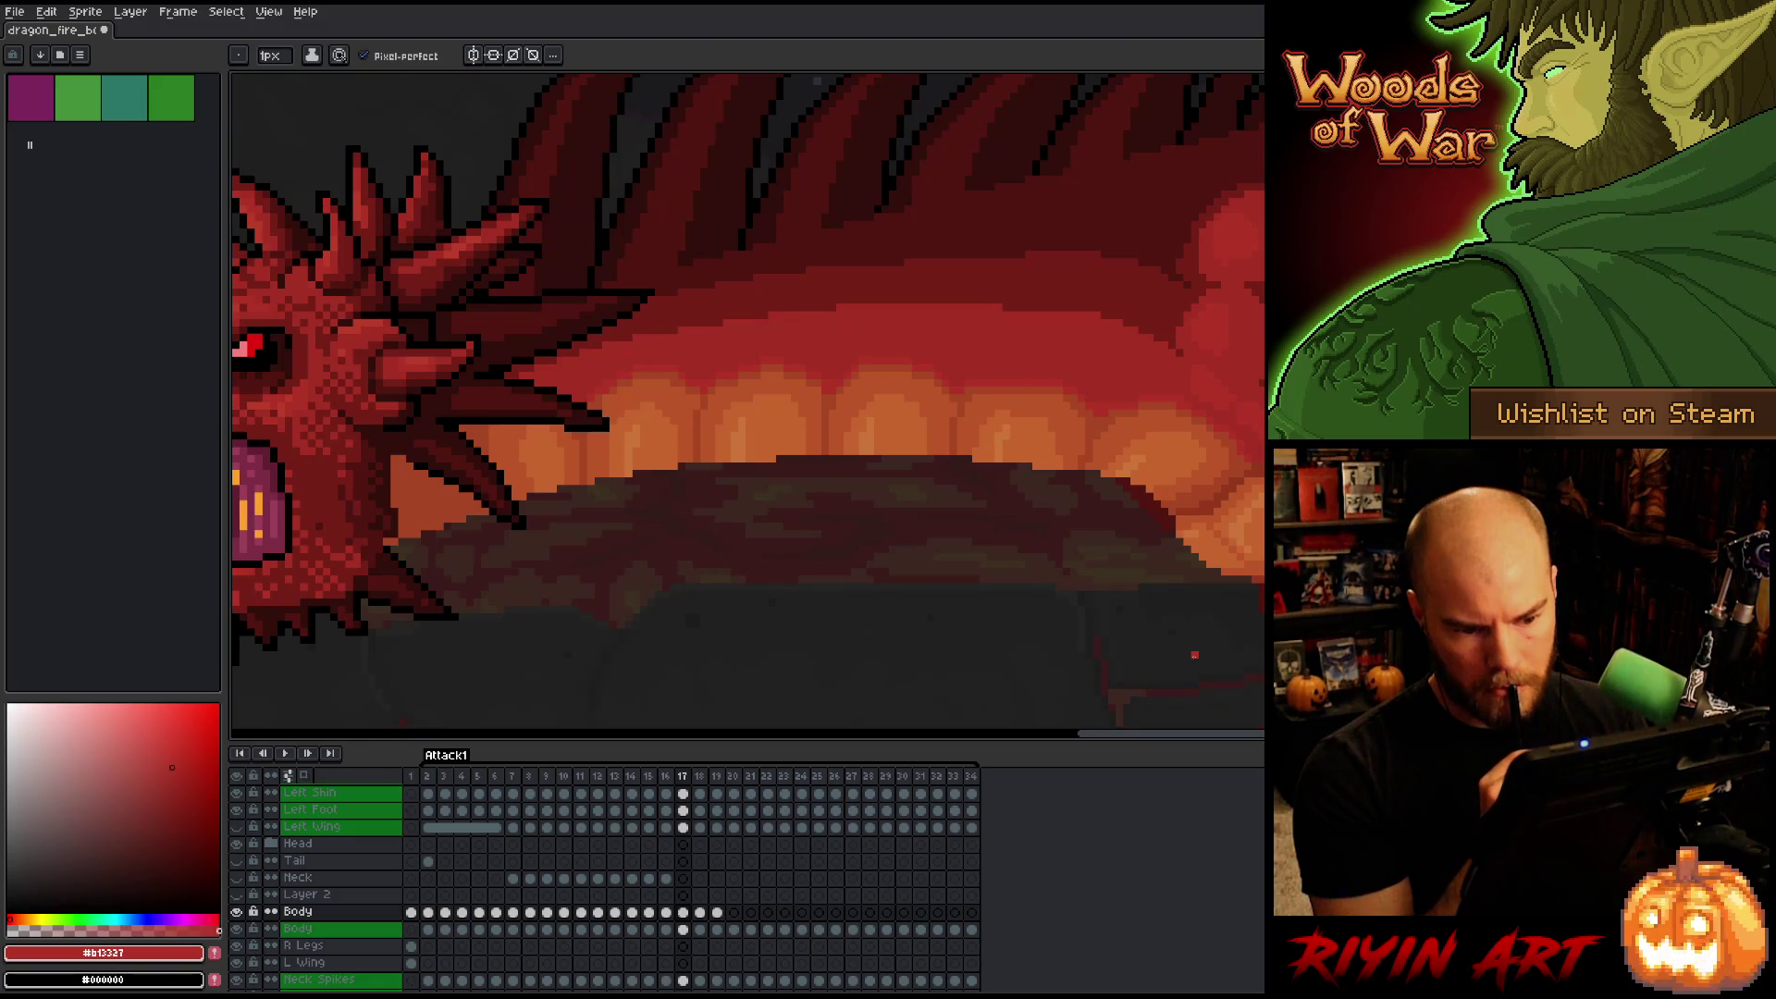
{"action": "left_click", "coordinate": [1191, 458], "text": "alt"}
{"action": "key", "text": "ctrl+s"}
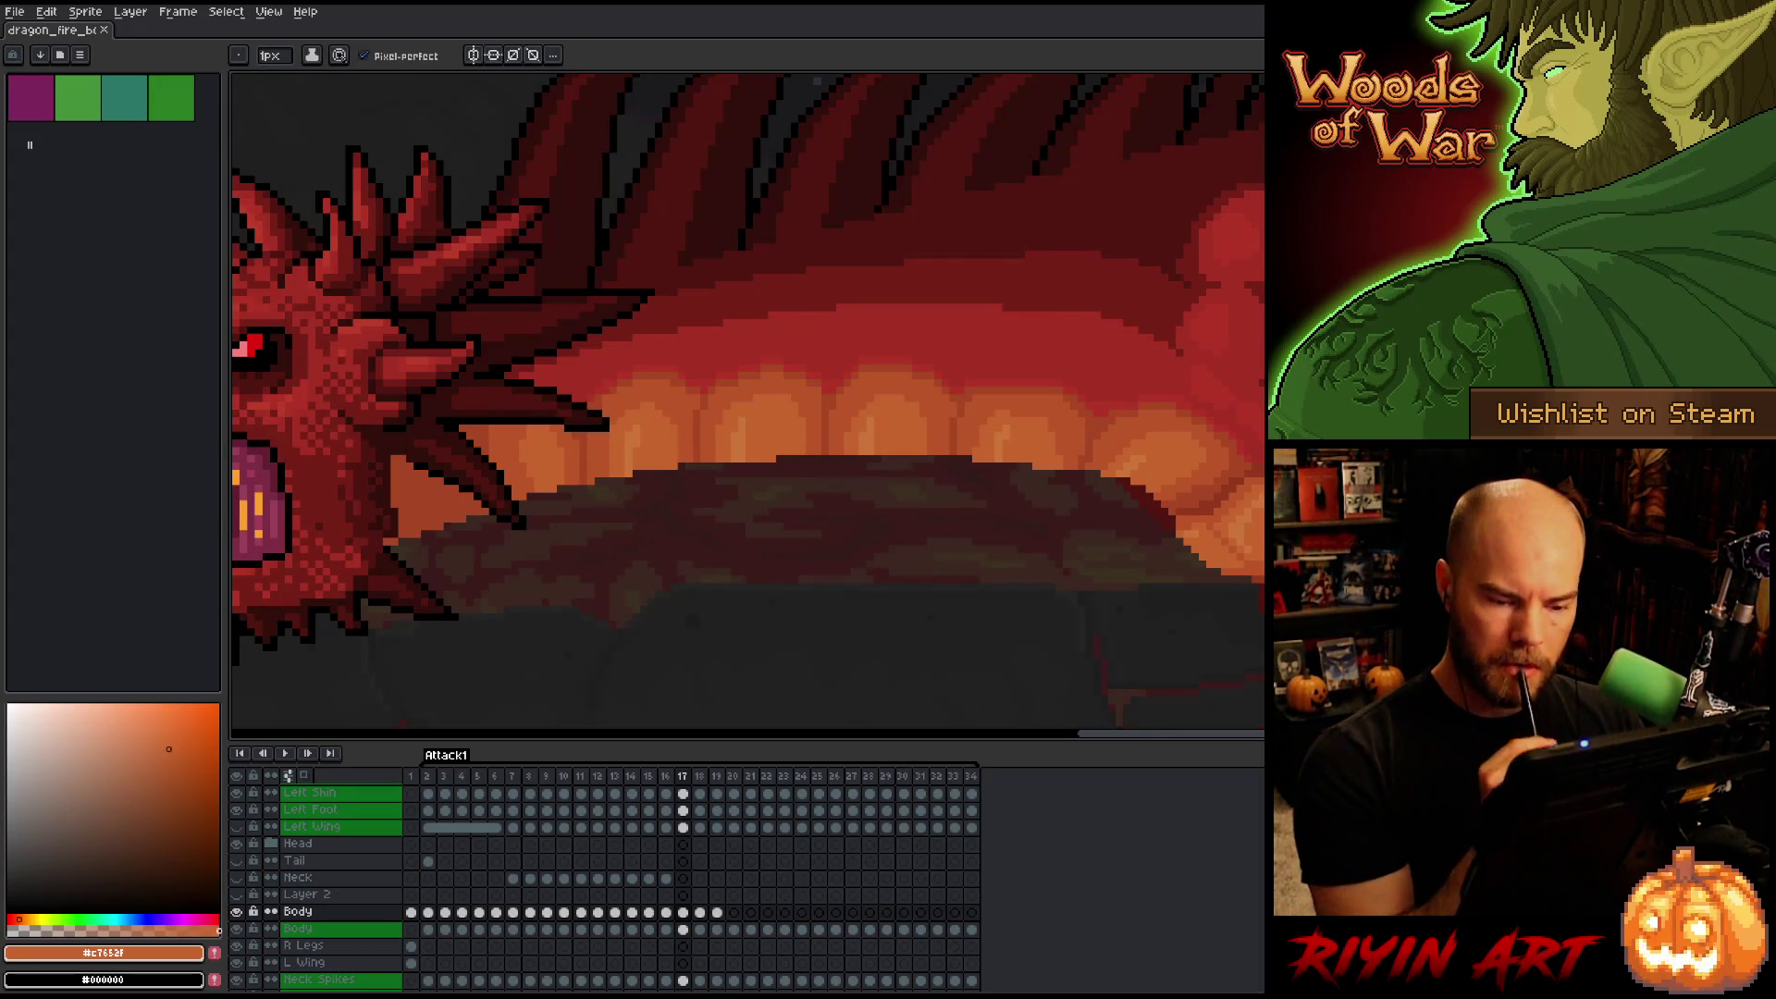
Flip between frames 16, 17 and 18 to compare the belly shading.
{"action": "key", "text": "comma"}
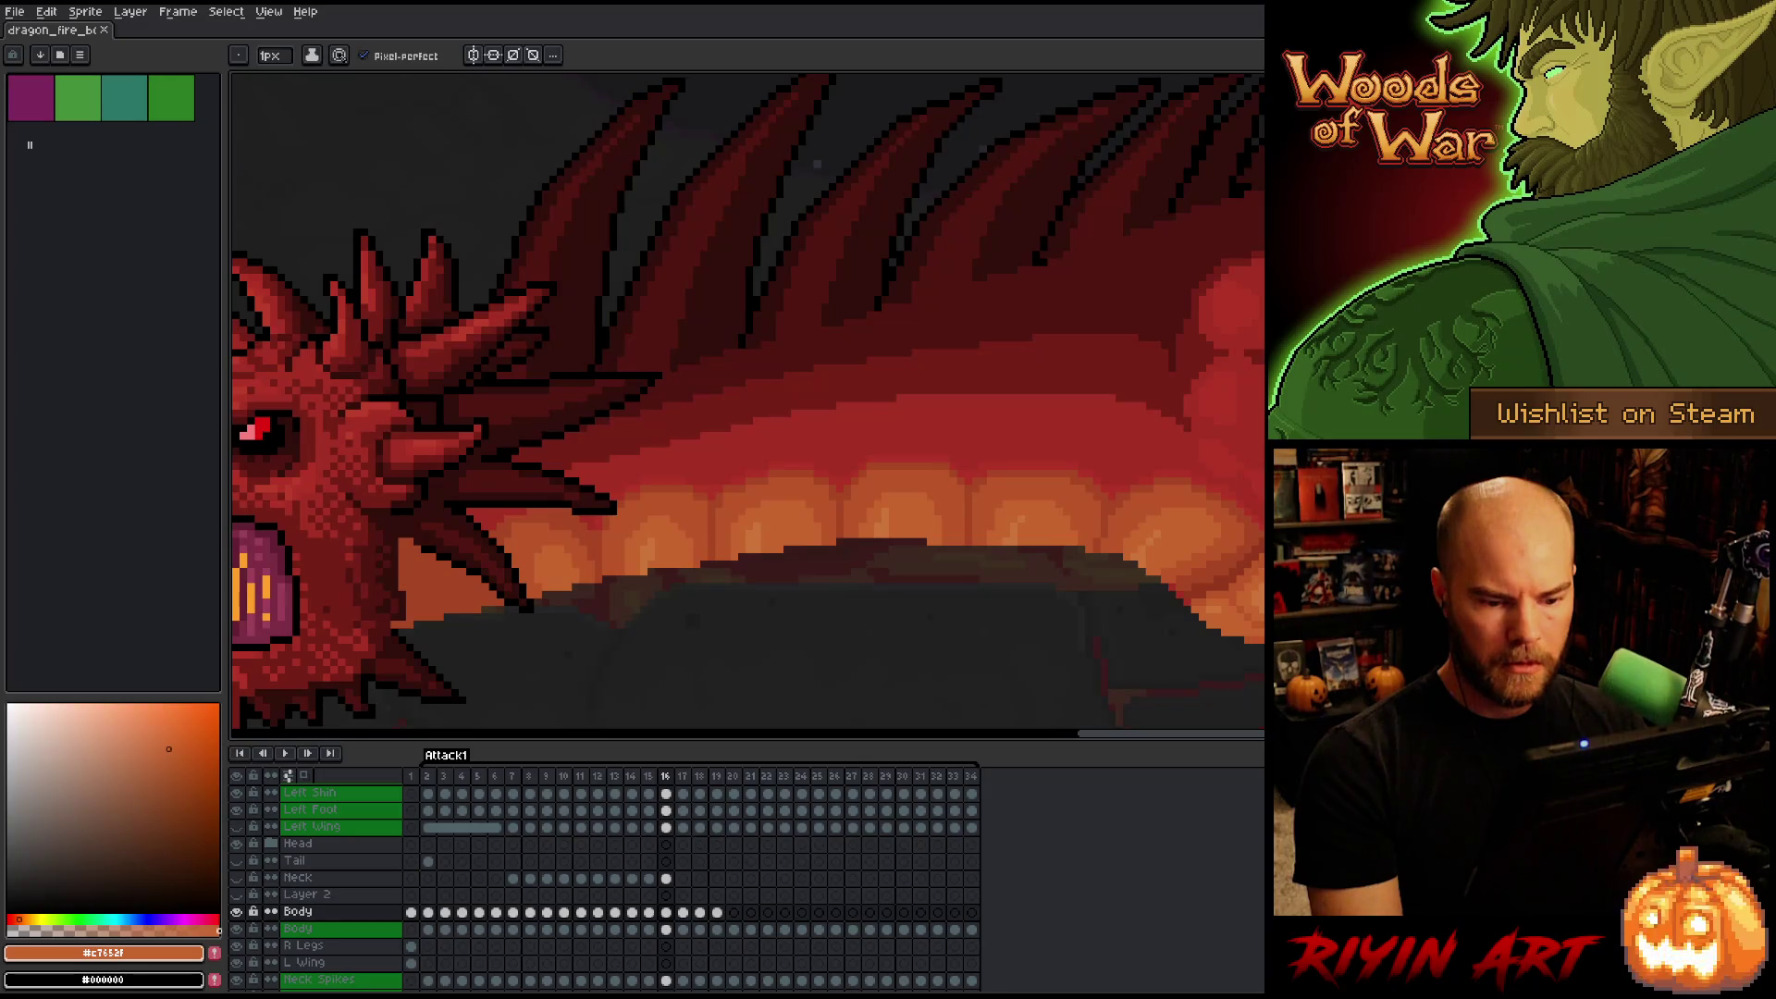
{"action": "key", "text": "period"}
{"action": "key", "text": "comma"}
{"action": "key", "text": "period"}
{"action": "key", "text": "comma"}
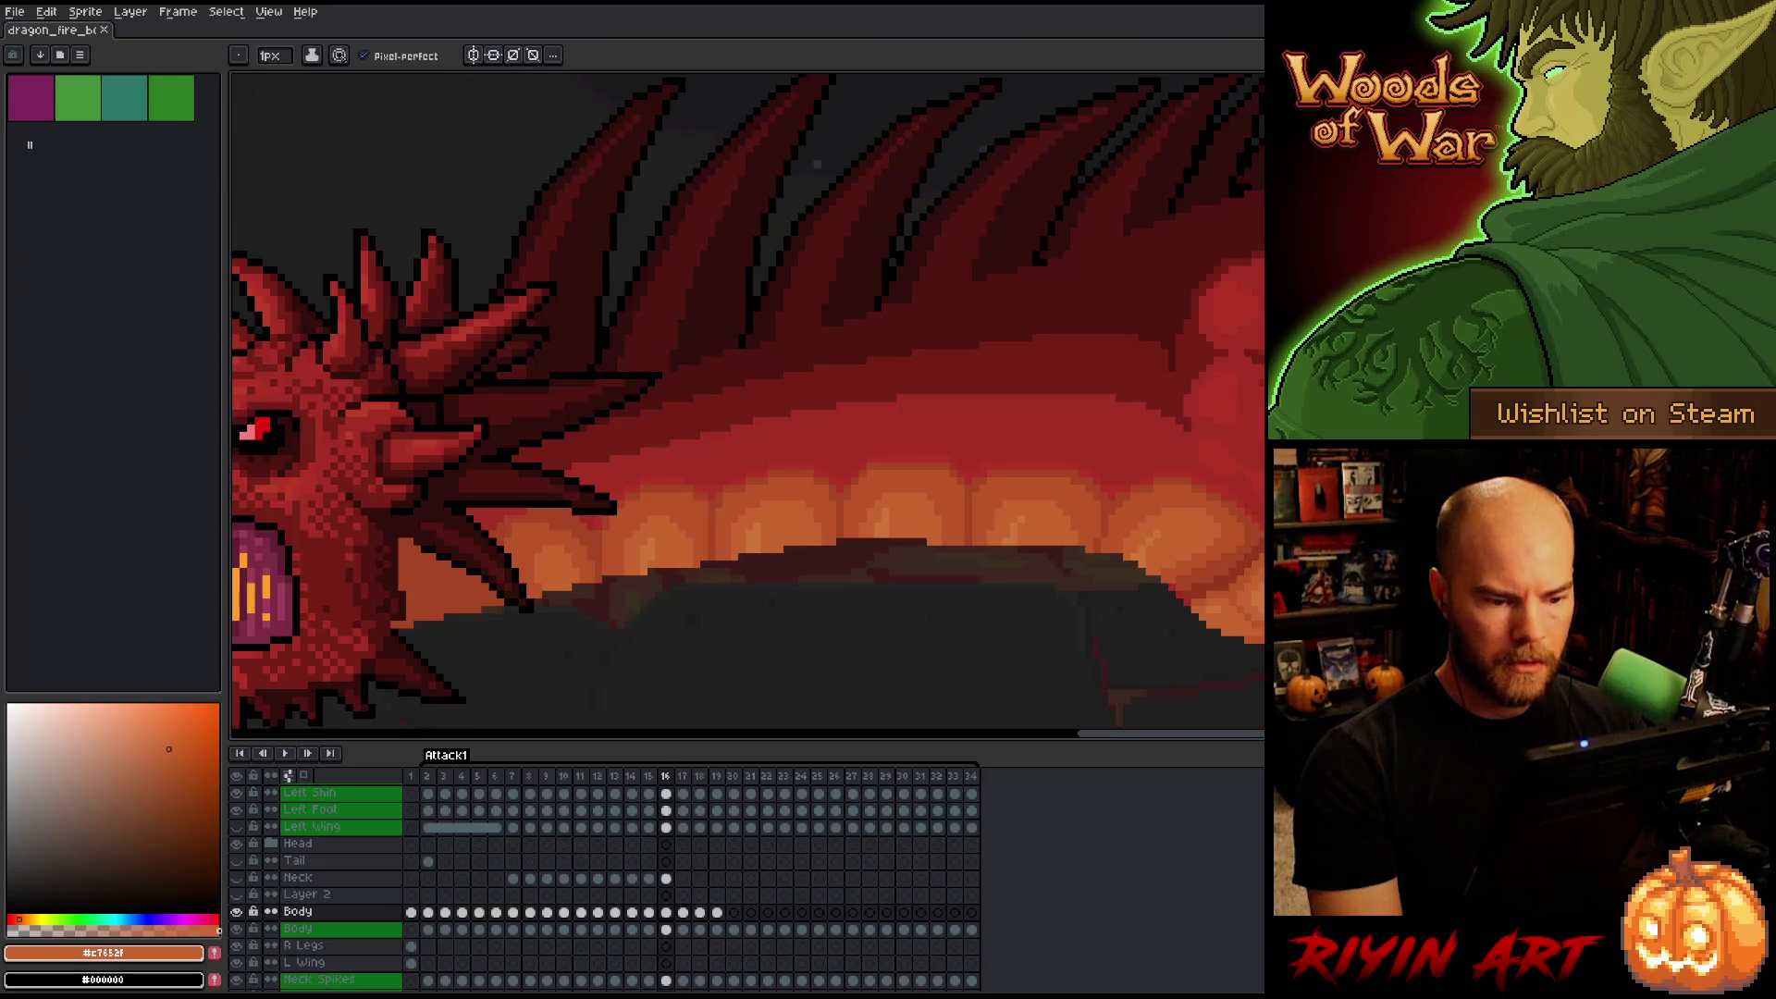
{"action": "key", "text": "period"}
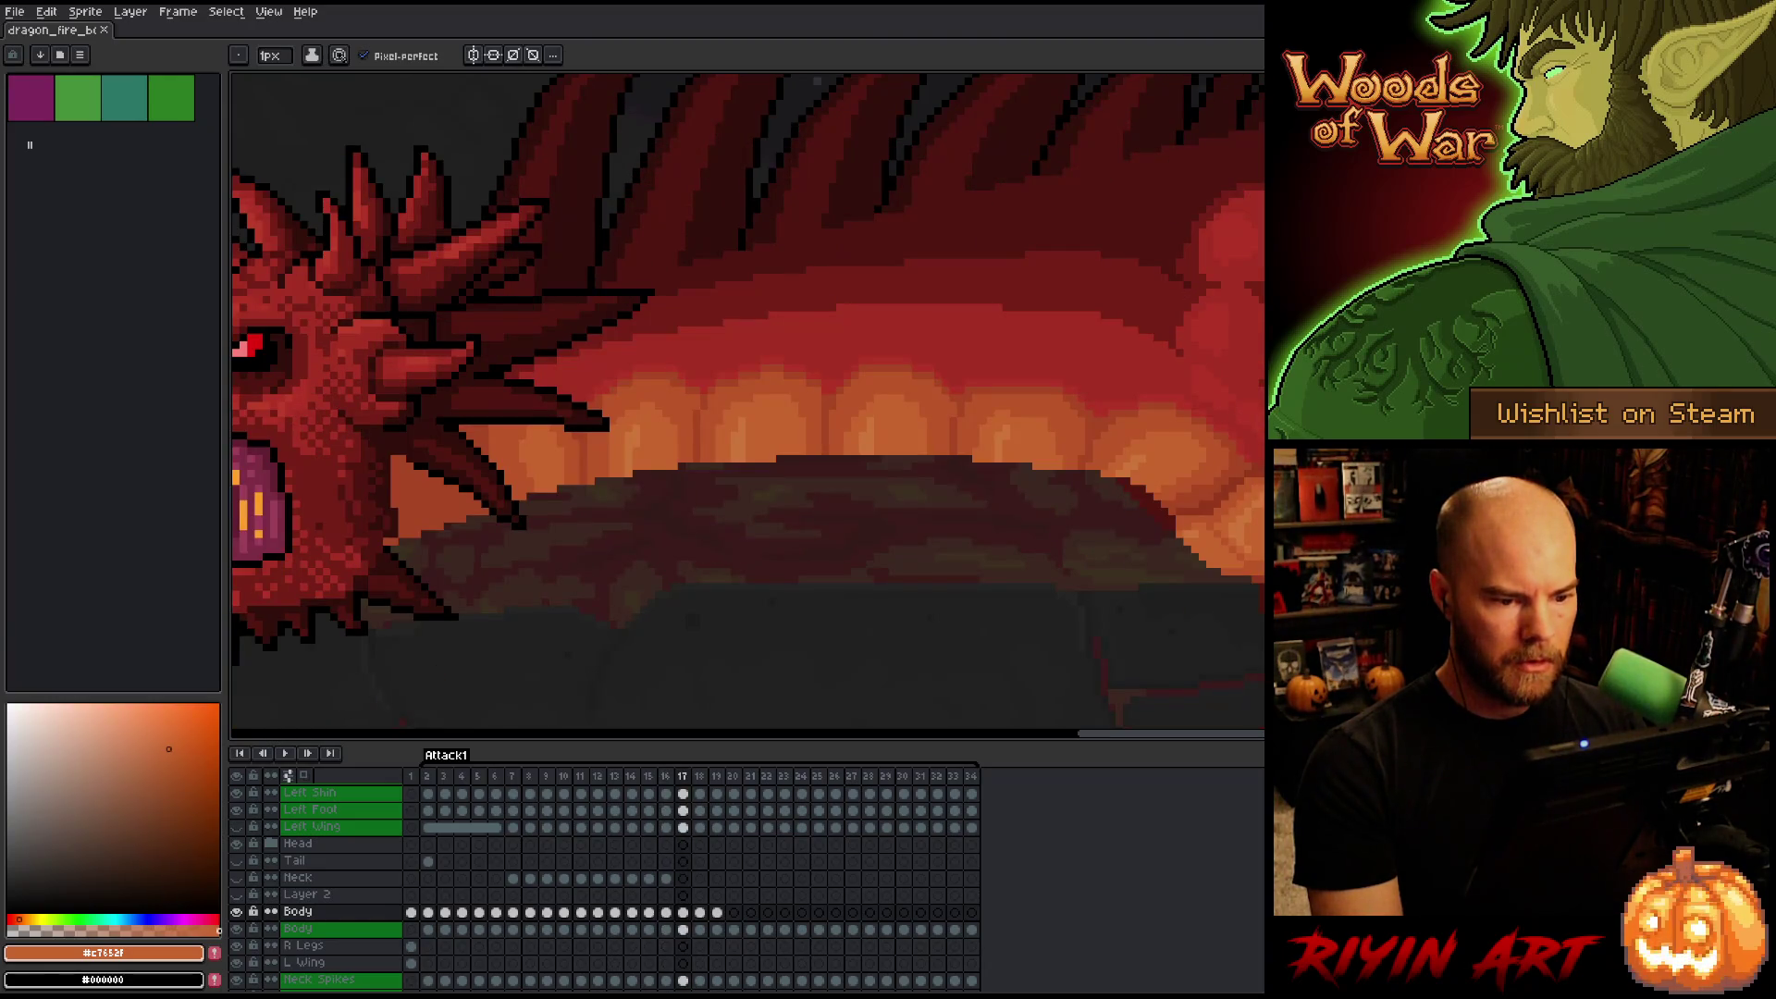
{"action": "key", "text": "comma"}
{"action": "key", "text": "period"}
{"action": "key", "text": "period"}
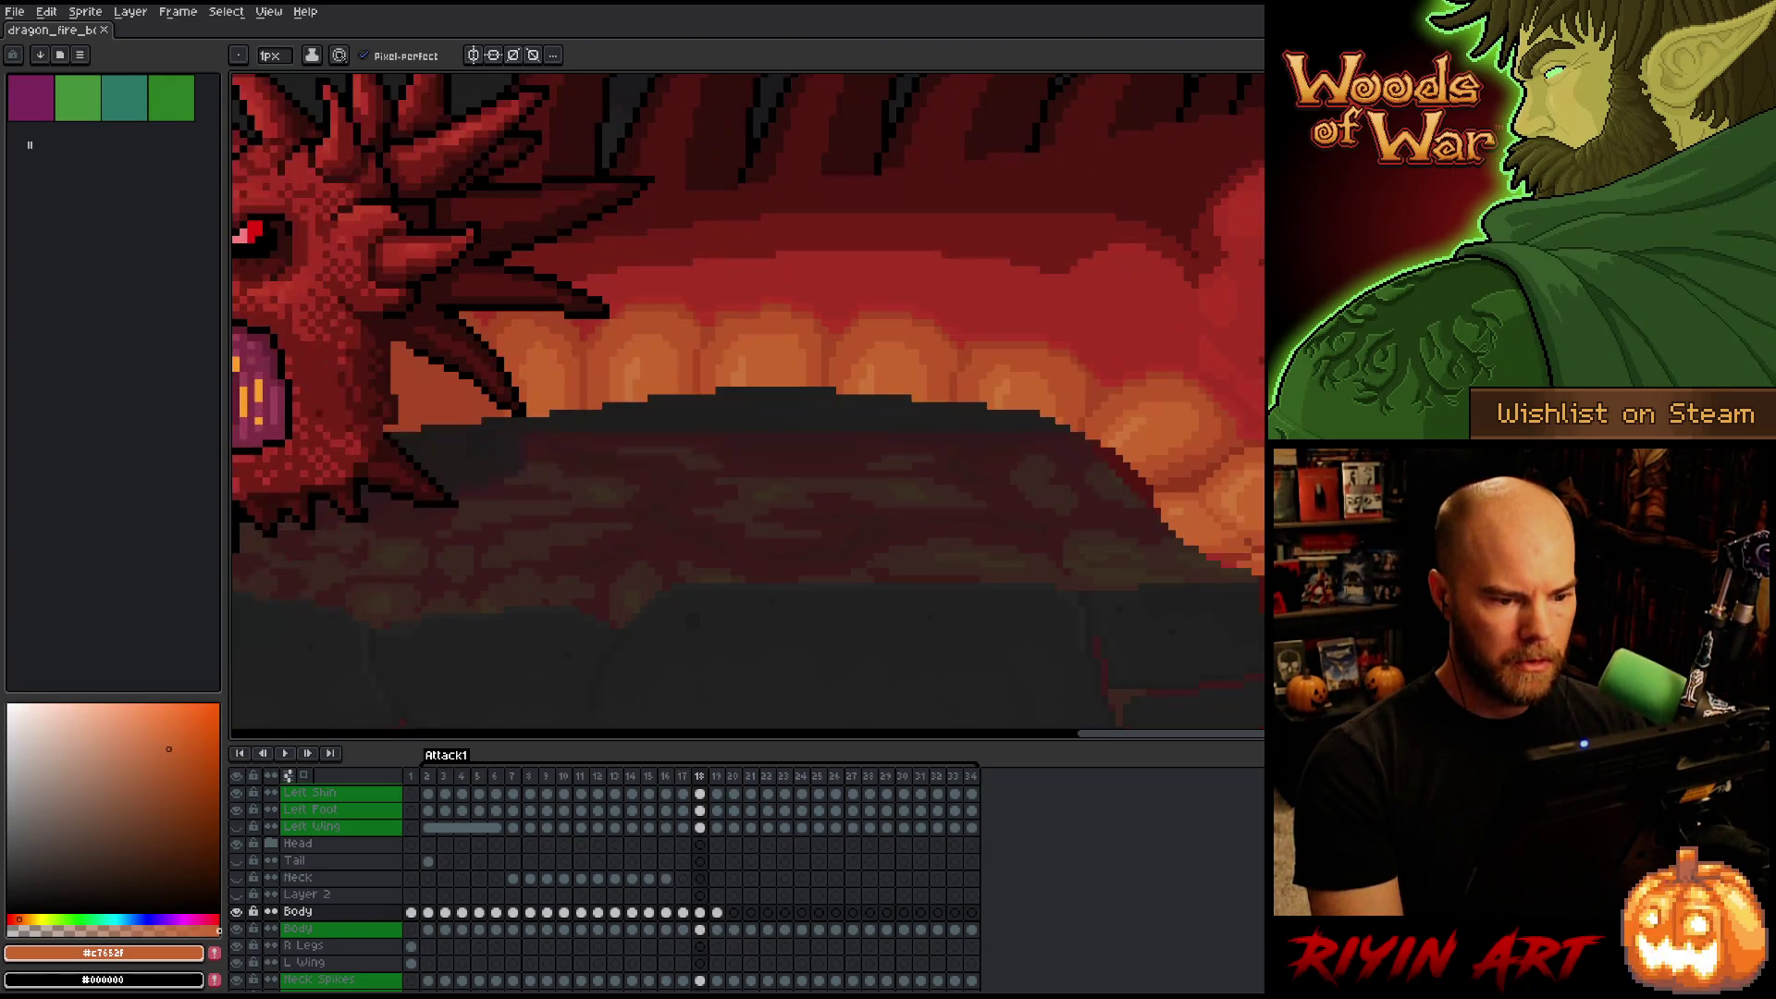
{"action": "key", "text": "period"}
Pick the belly orange with the eyedropper, return to the pencil, zoom out and advance to frame 19.
{"action": "key", "text": "comma"}
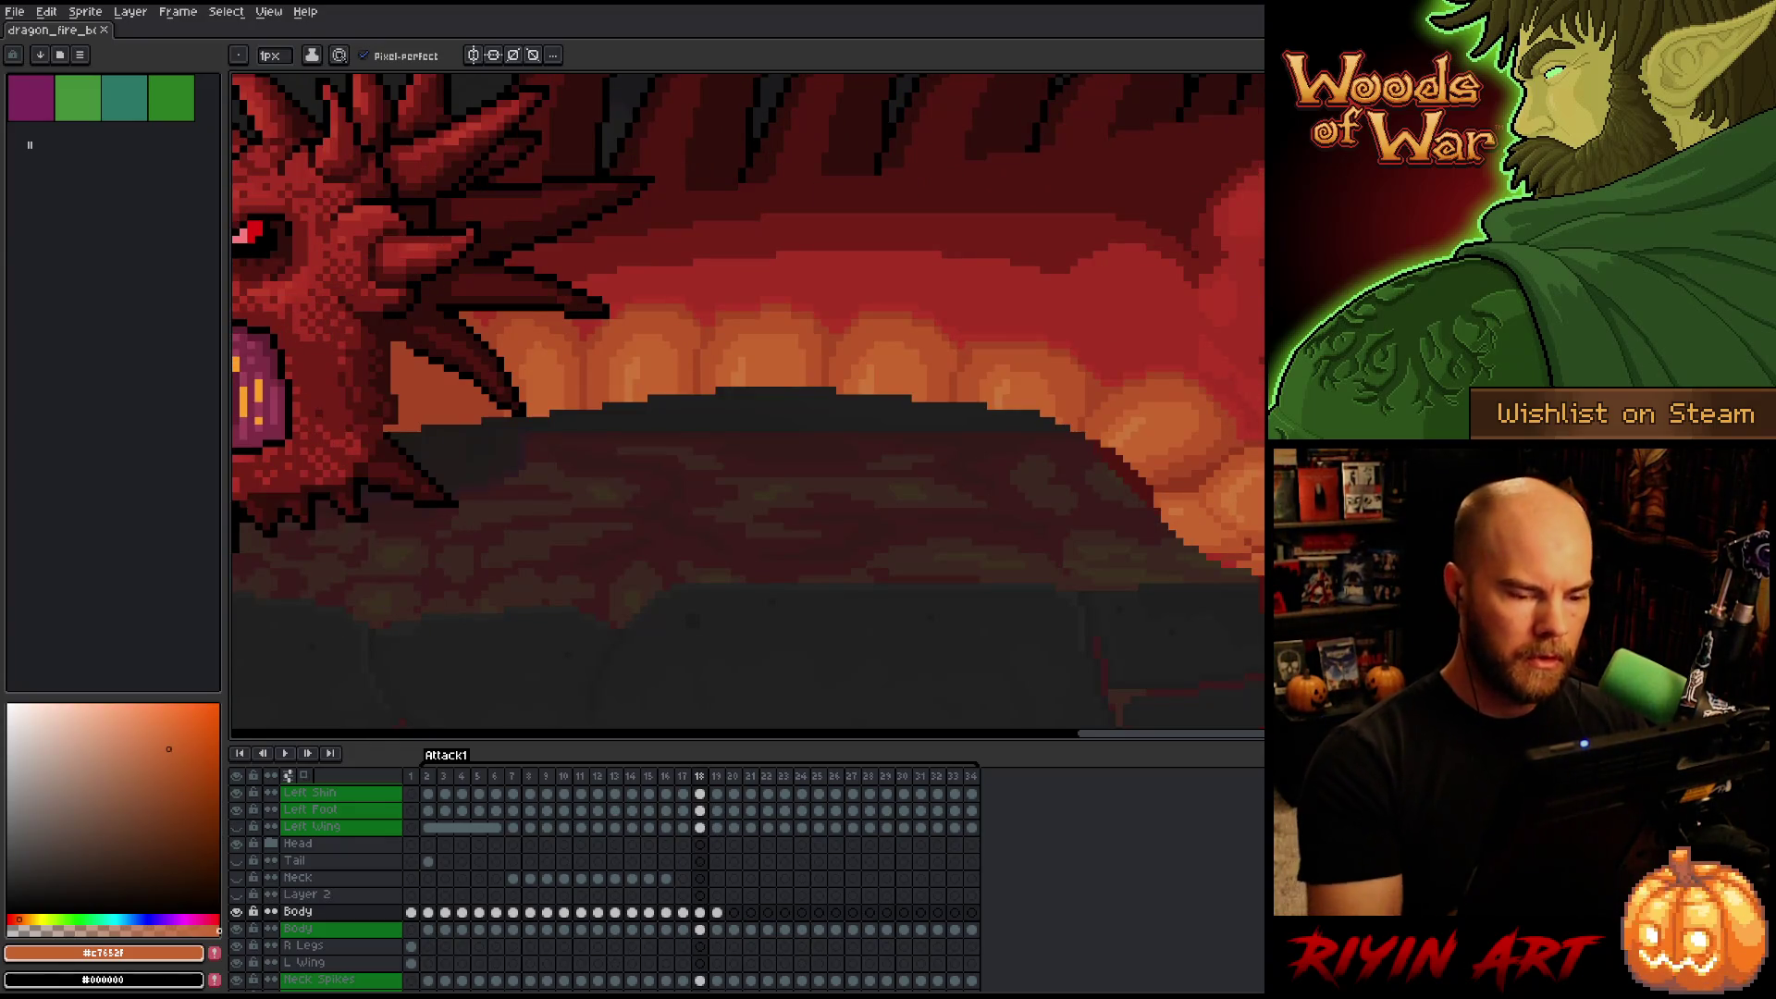
{"action": "key", "text": "i"}
{"action": "left_click", "coordinate": [985, 356]}
{"action": "key", "text": "b"}
{"action": "key", "text": "period"}
{"action": "key", "text": "comma"}
{"action": "scroll", "coordinate": [1258, 529], "scroll_direction": "down", "scroll_amount": 1}
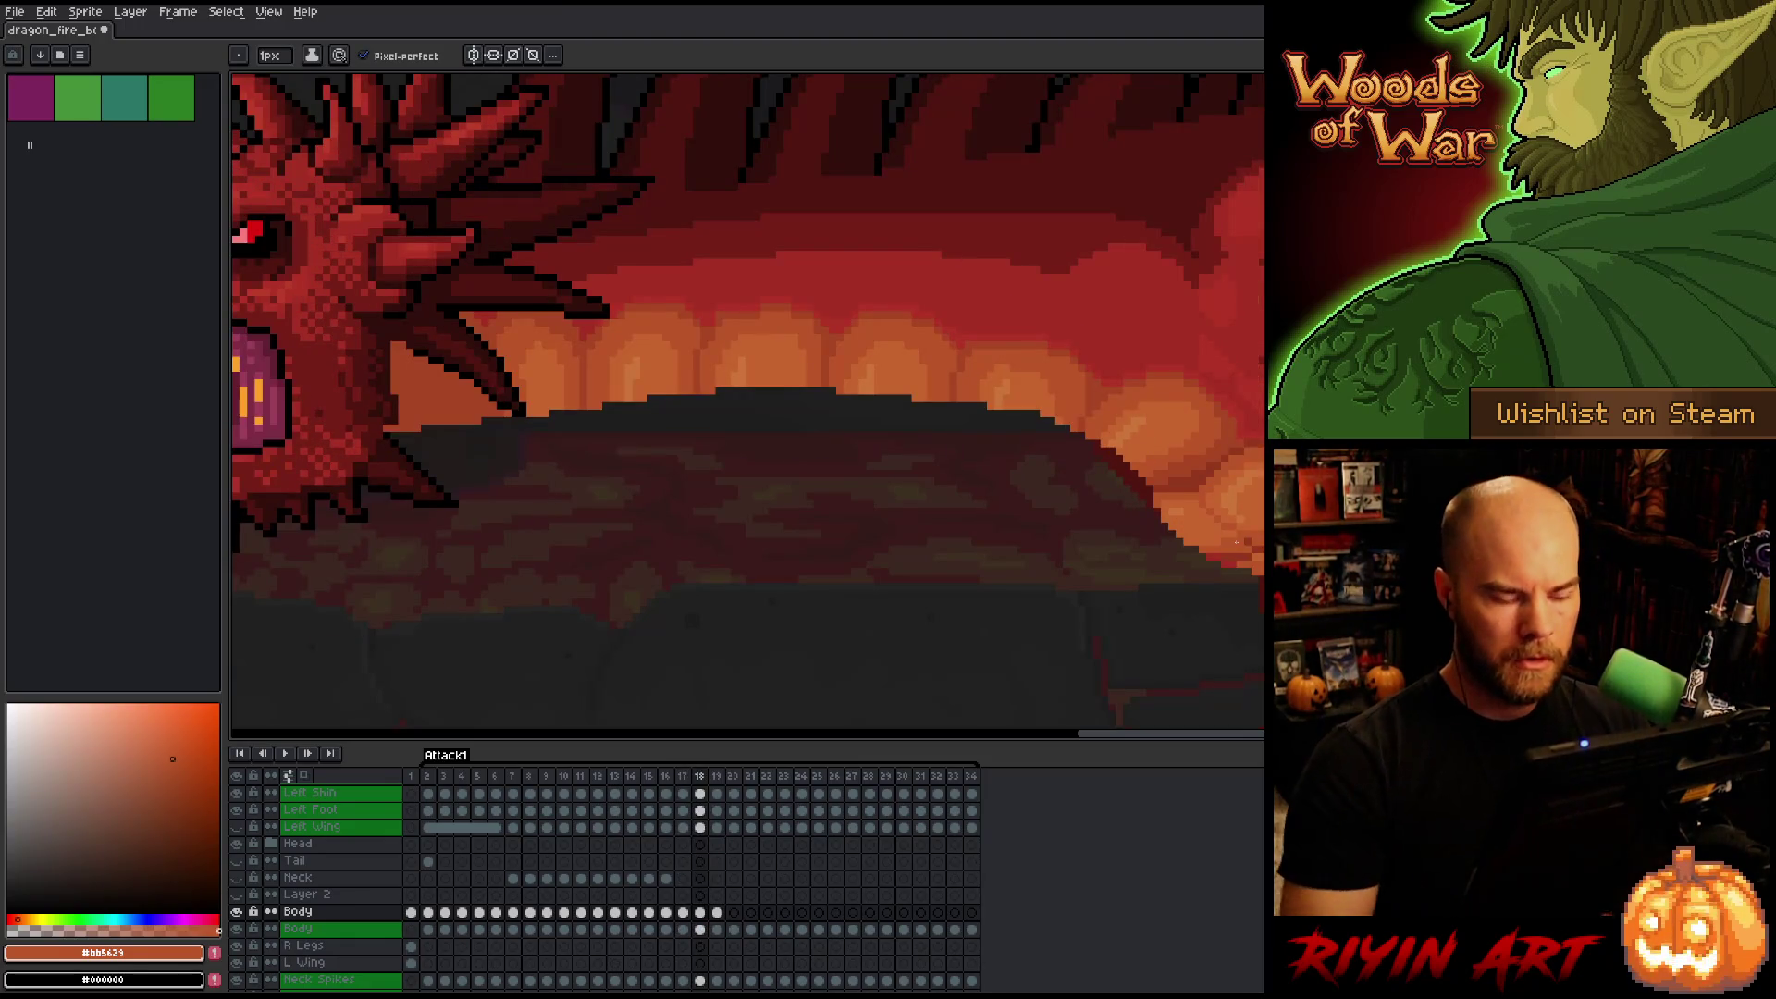
{"action": "scroll", "coordinate": [1187, 549], "scroll_direction": "down", "scroll_amount": 1}
{"action": "scroll", "coordinate": [1188, 549], "scroll_direction": "down", "scroll_amount": 1}
{"action": "key", "text": "period"}
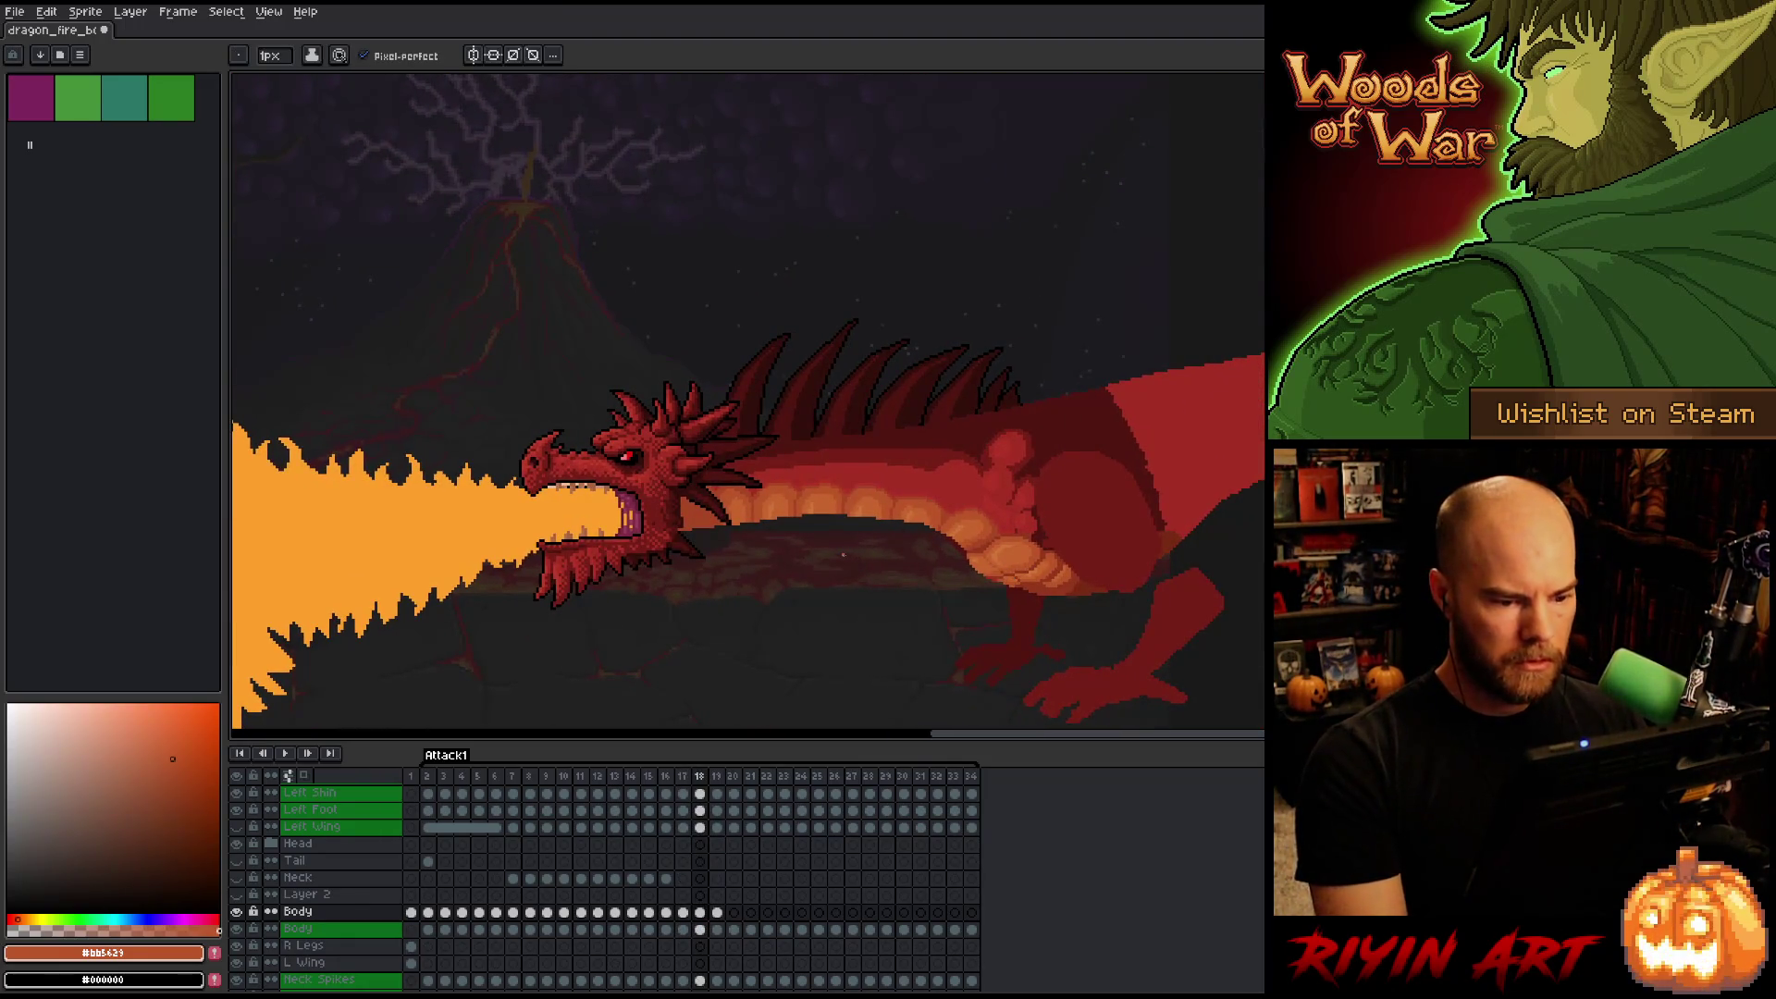
Lasso-select the top of the raised neck on frame 19, comparing it against frame 18.
{"action": "key", "text": "q"}
{"action": "mouse_move", "coordinate": [1115, 213]}
{"action": "left_mouse_down"}
{"action": "mouse_move", "coordinate": [1144, 282]}
{"action": "mouse_move", "coordinate": [1081, 352]}
{"action": "left_mouse_up"}
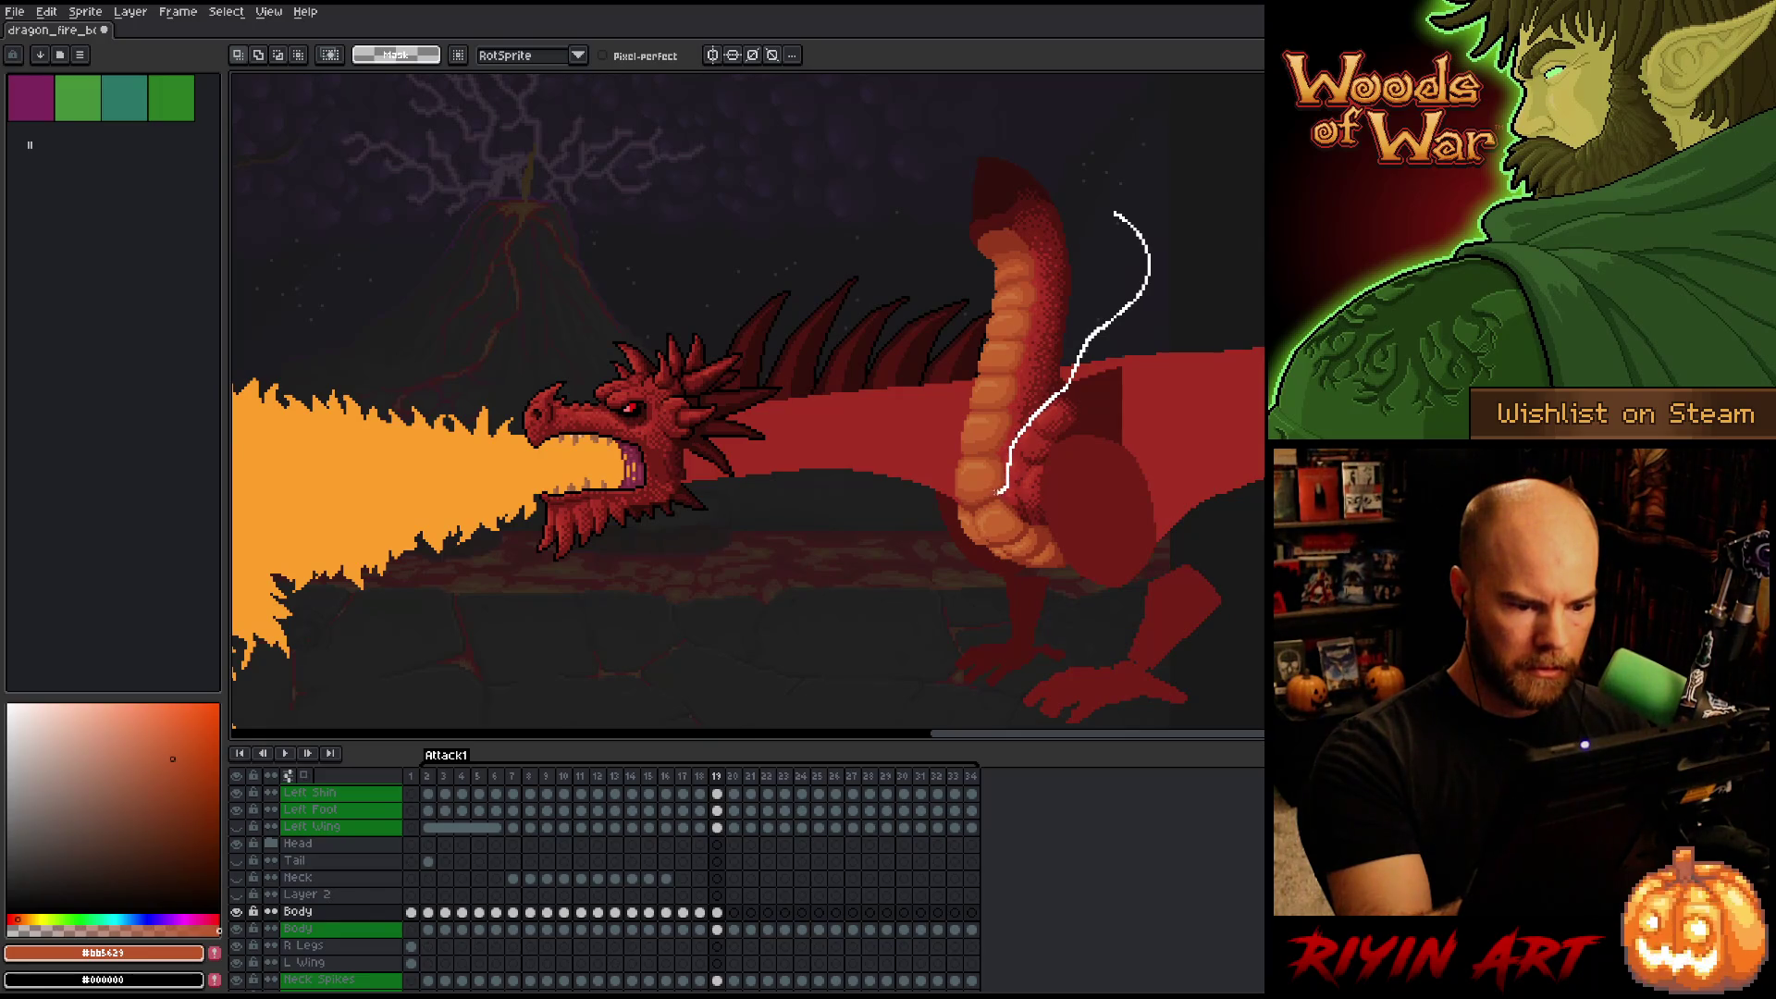
{"action": "mouse_move", "coordinate": [962, 501]}
{"action": "left_mouse_down"}
{"action": "mouse_move", "coordinate": [786, 263]}
{"action": "mouse_move", "coordinate": [1258, 205]}
{"action": "left_mouse_up"}
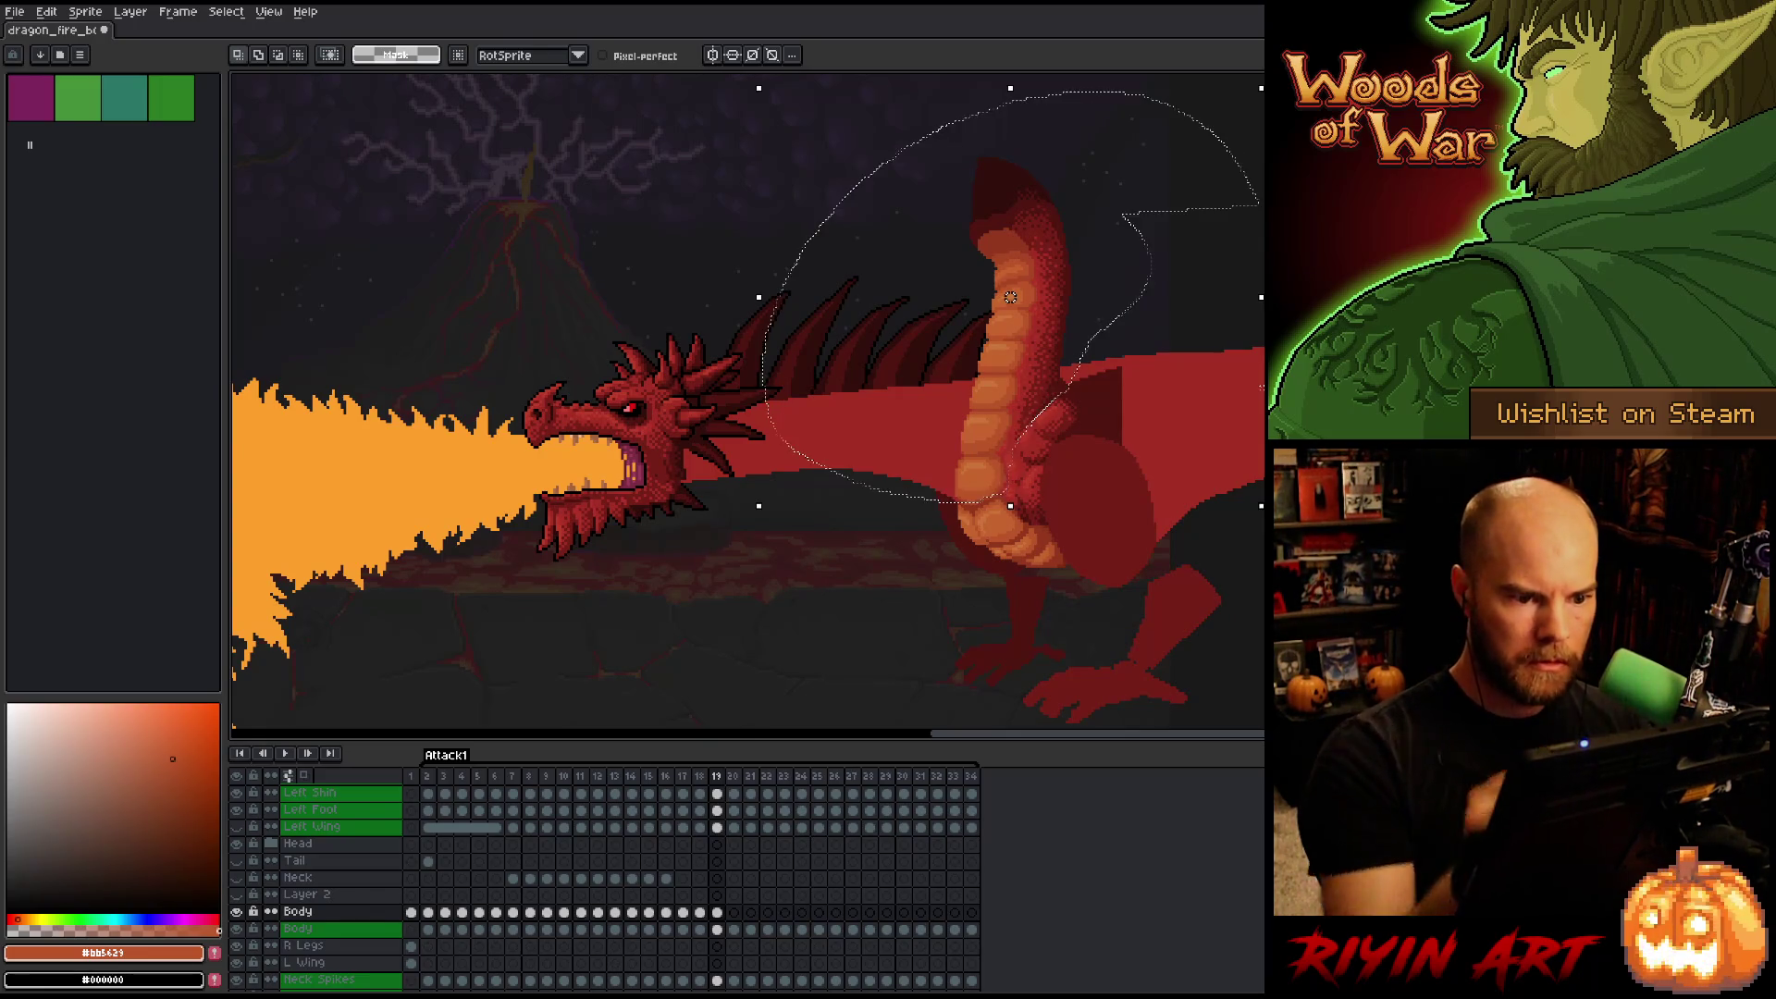
{"action": "key", "text": "Left"}
{"action": "key", "text": "Right"}
{"action": "key", "text": "Left"}
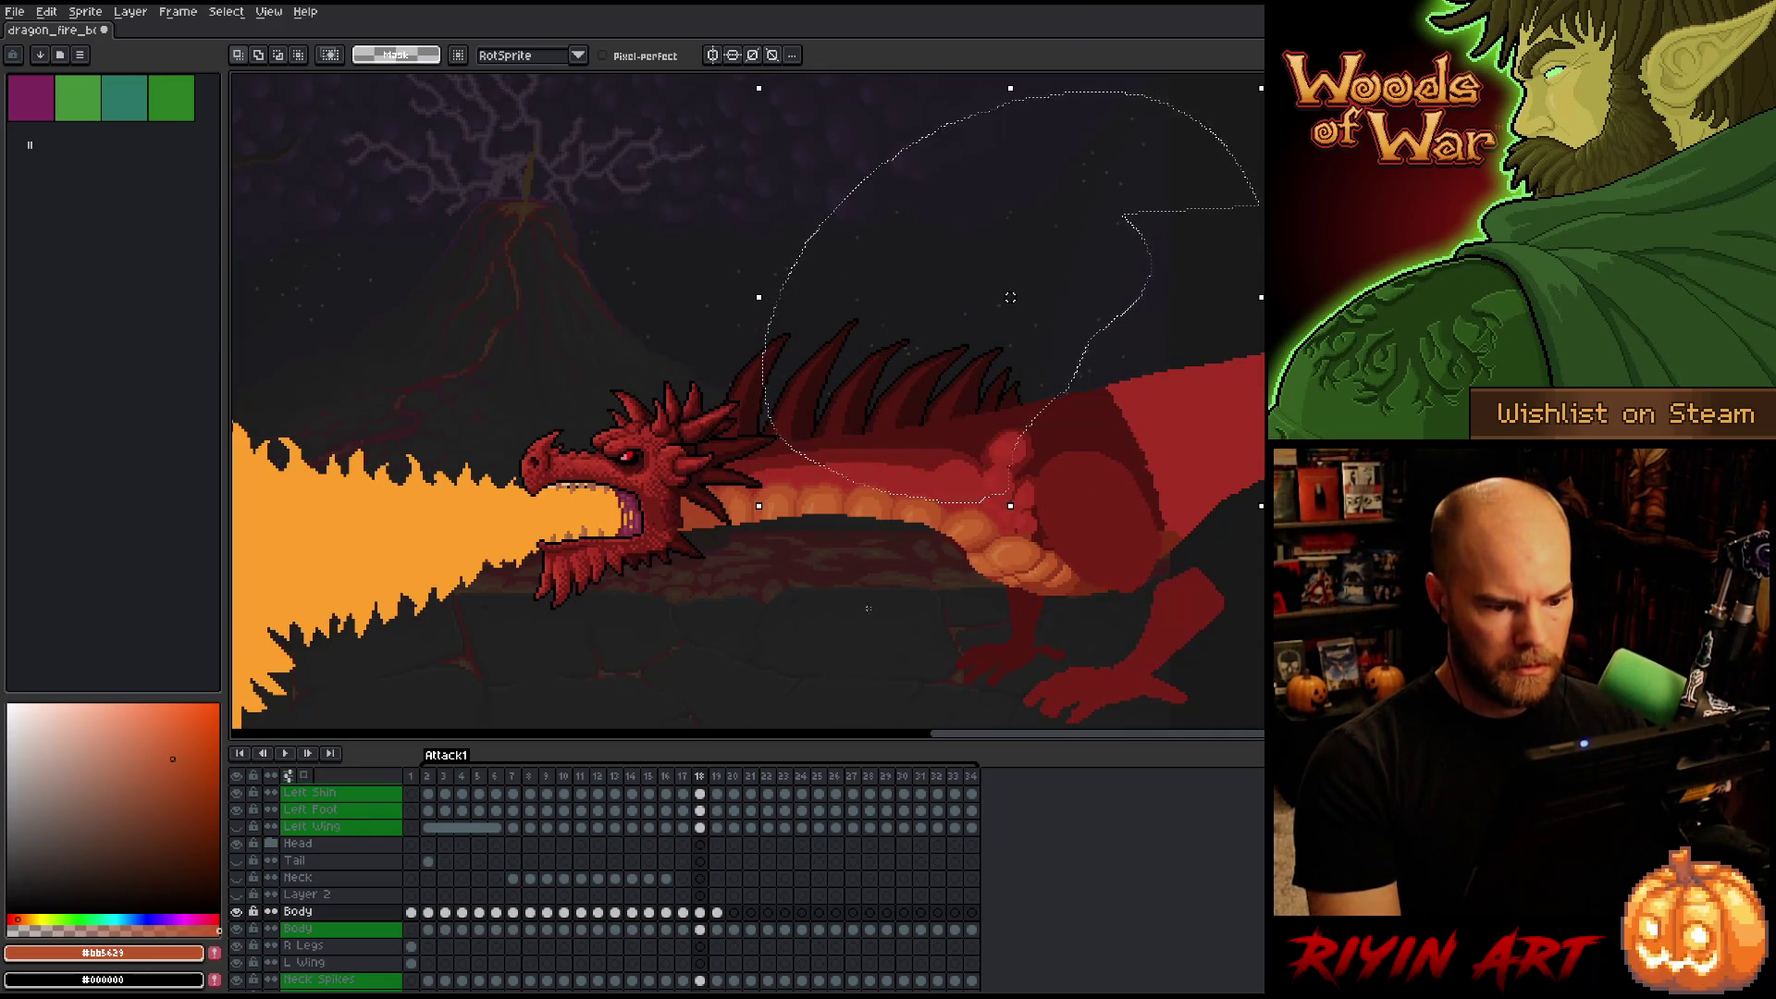
{"action": "key", "text": "Right"}
{"action": "key", "text": "Left"}
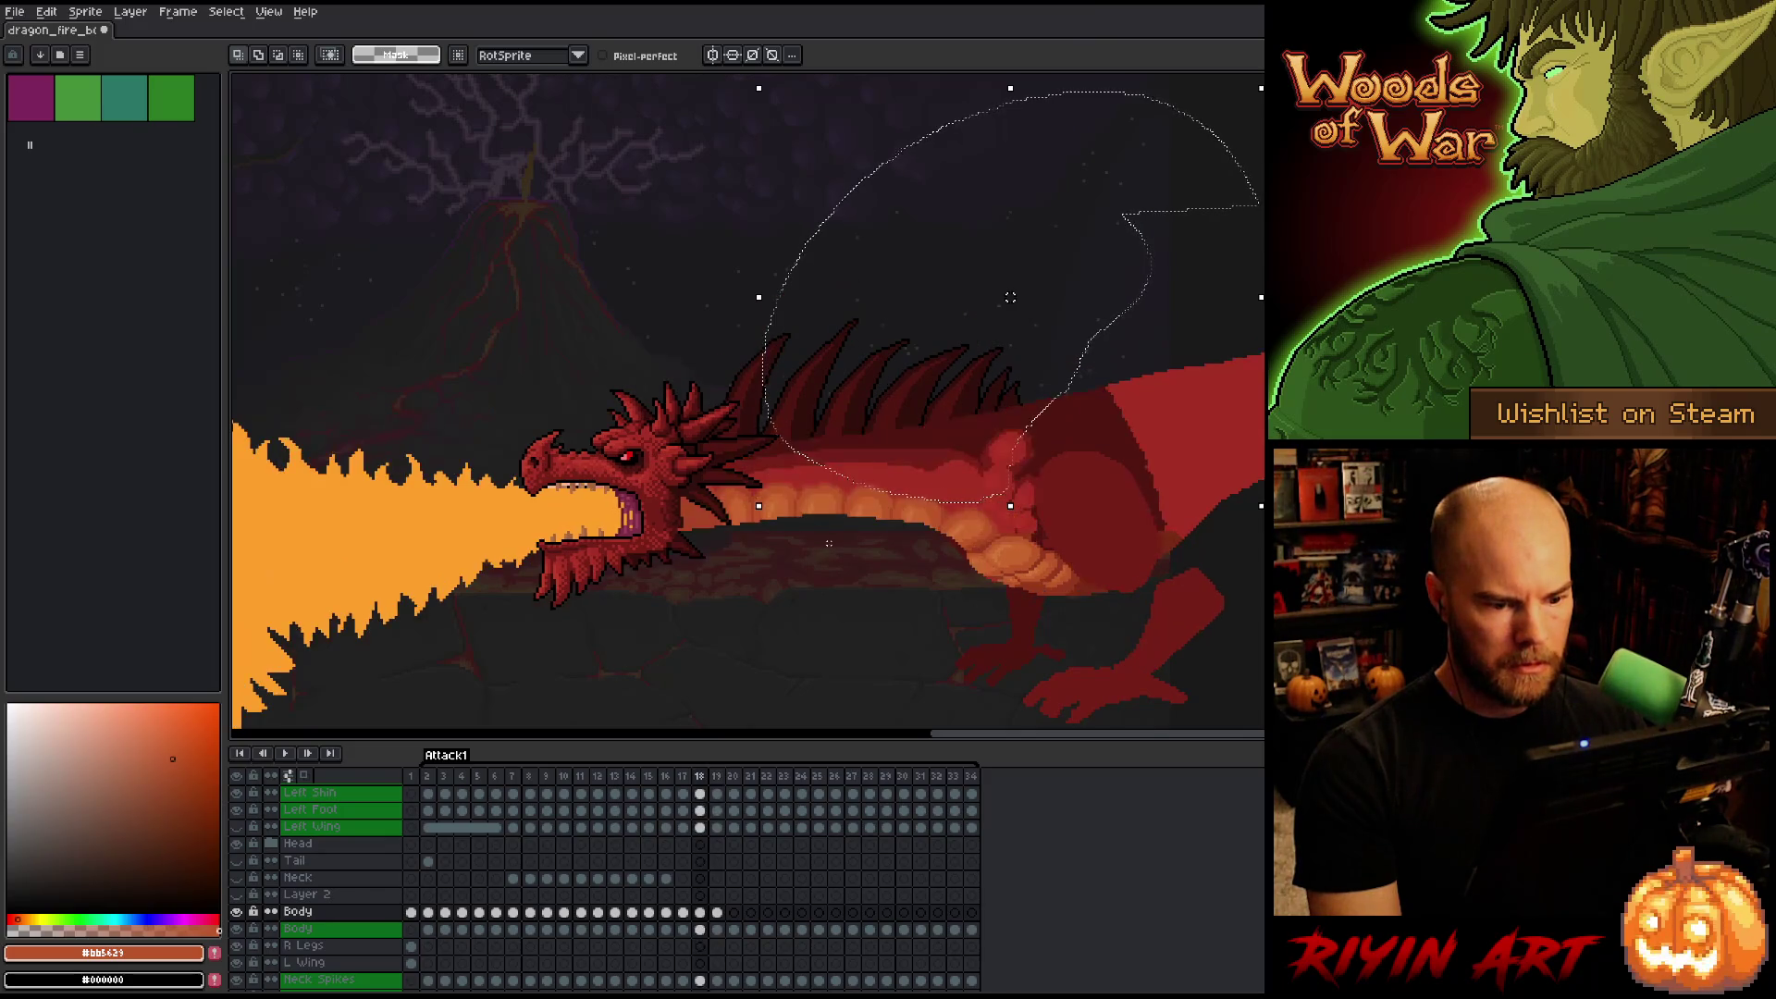
{"action": "key", "text": "Right"}
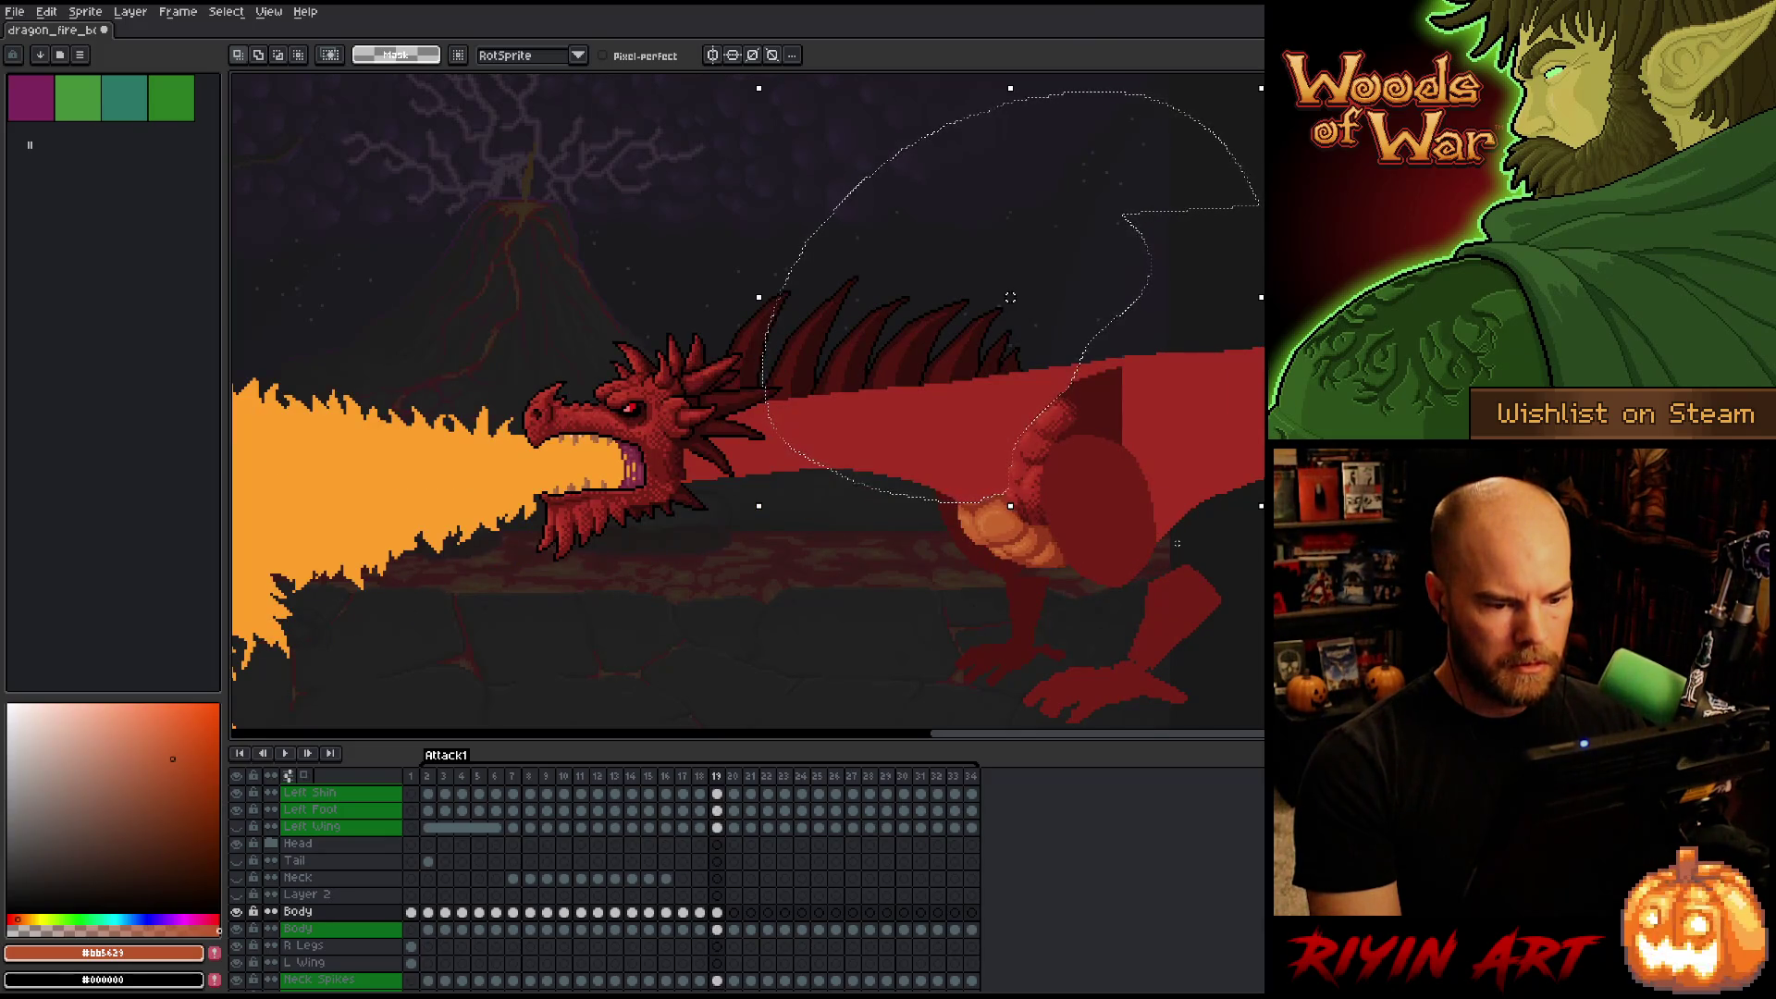
{"action": "key", "text": "Left"}
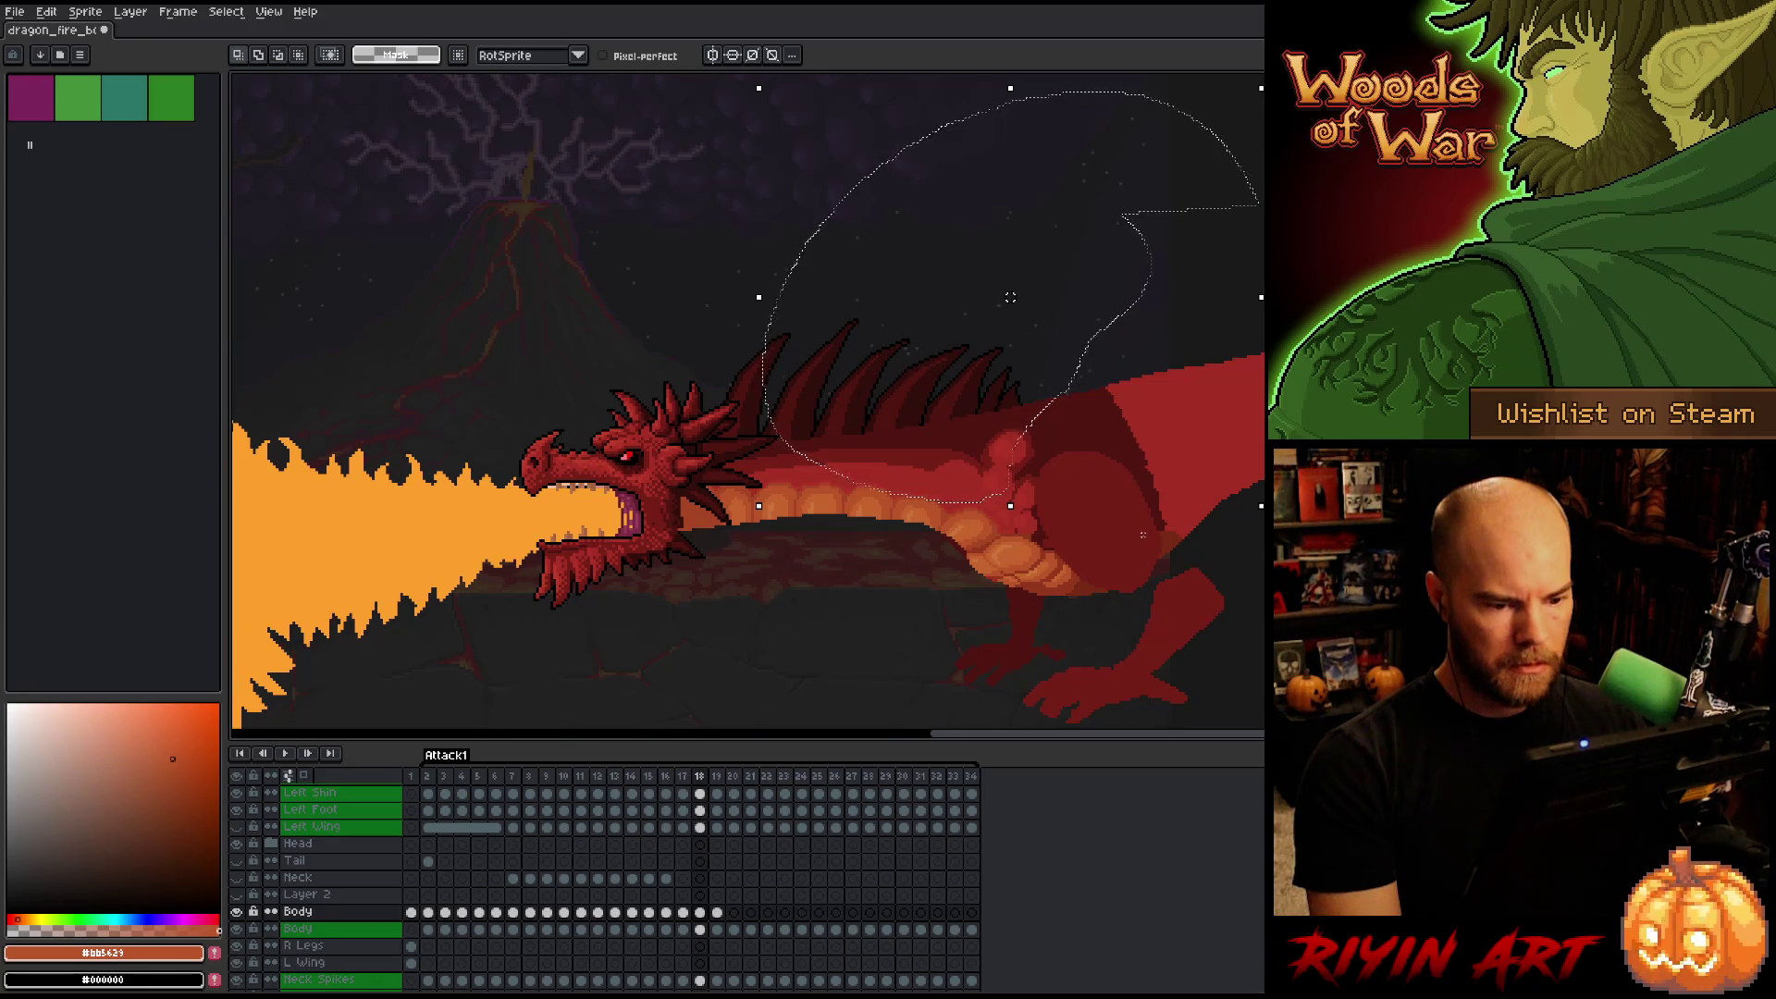
{"action": "key", "text": "Right"}
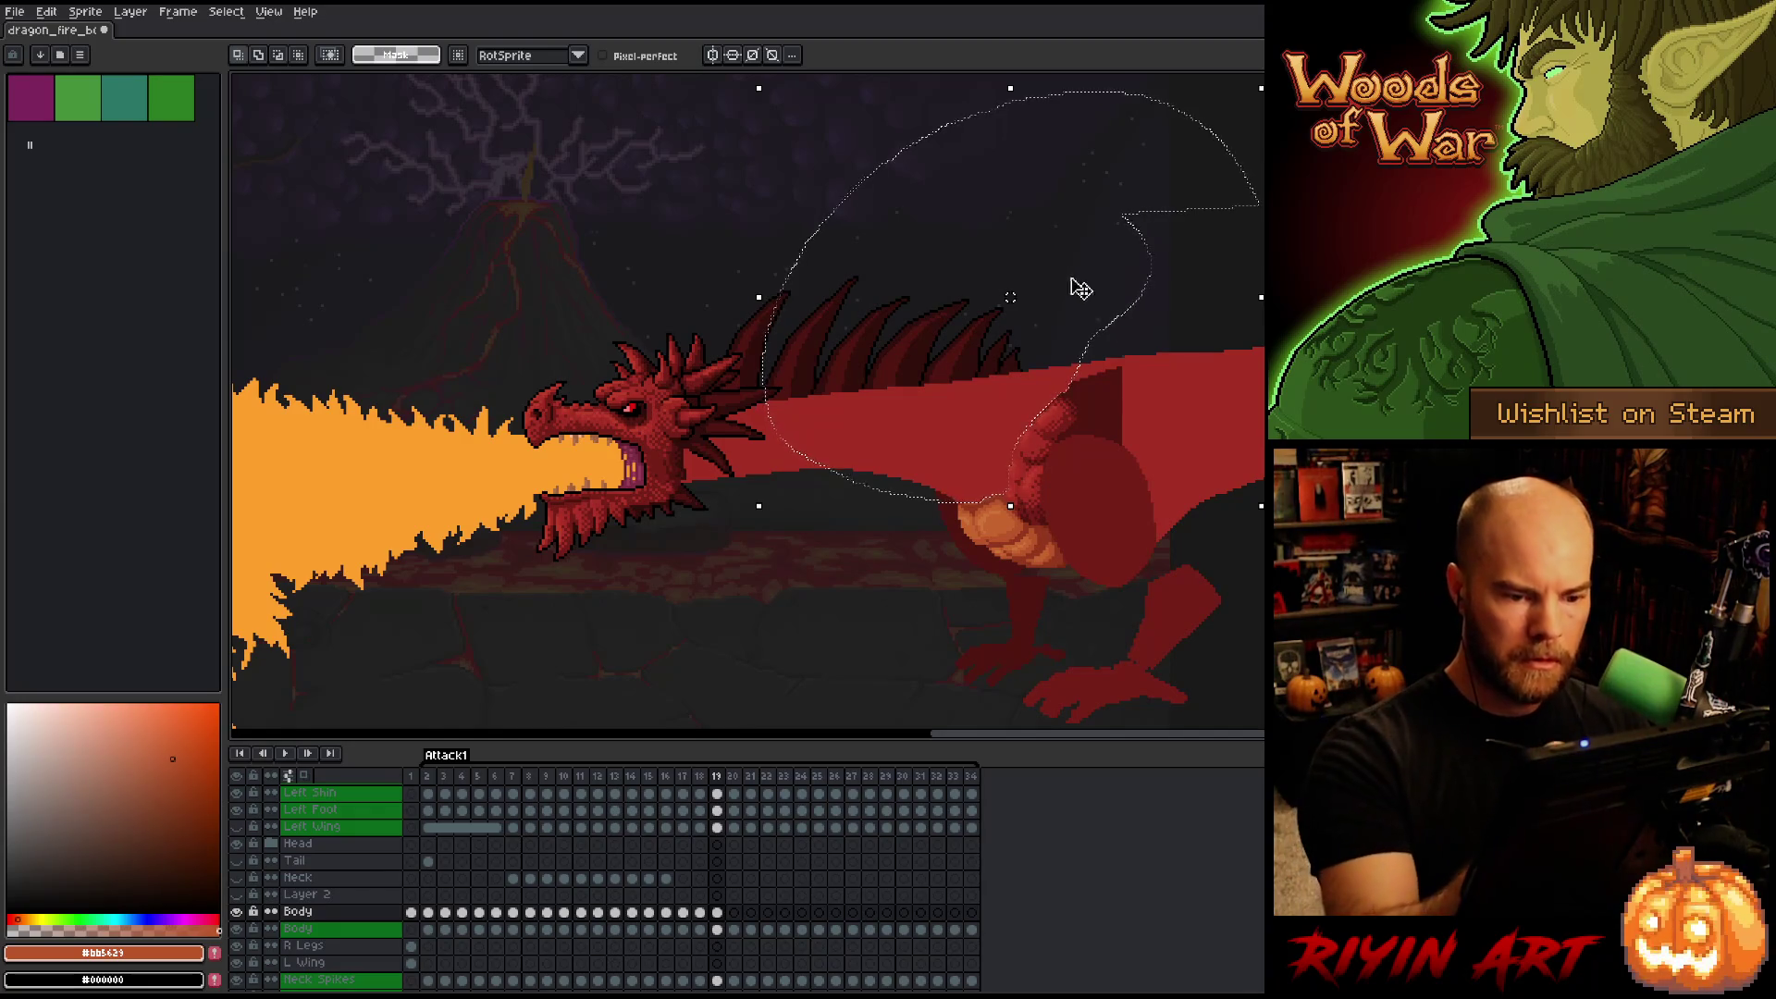
Redraw the Lasso selection around the shoulder bump on frame 19.
{"action": "mouse_move", "coordinate": [1125, 277]}
{"action": "left_mouse_down"}
{"action": "mouse_move", "coordinate": [1168, 449]}
{"action": "mouse_move", "coordinate": [1116, 486]}
{"action": "mouse_move", "coordinate": [1027, 486]}
{"action": "mouse_move", "coordinate": [999, 370]}
{"action": "mouse_move", "coordinate": [1119, 278]}
{"action": "mouse_move", "coordinate": [1142, 357]}
{"action": "mouse_move", "coordinate": [1150, 344]}
{"action": "left_mouse_up"}
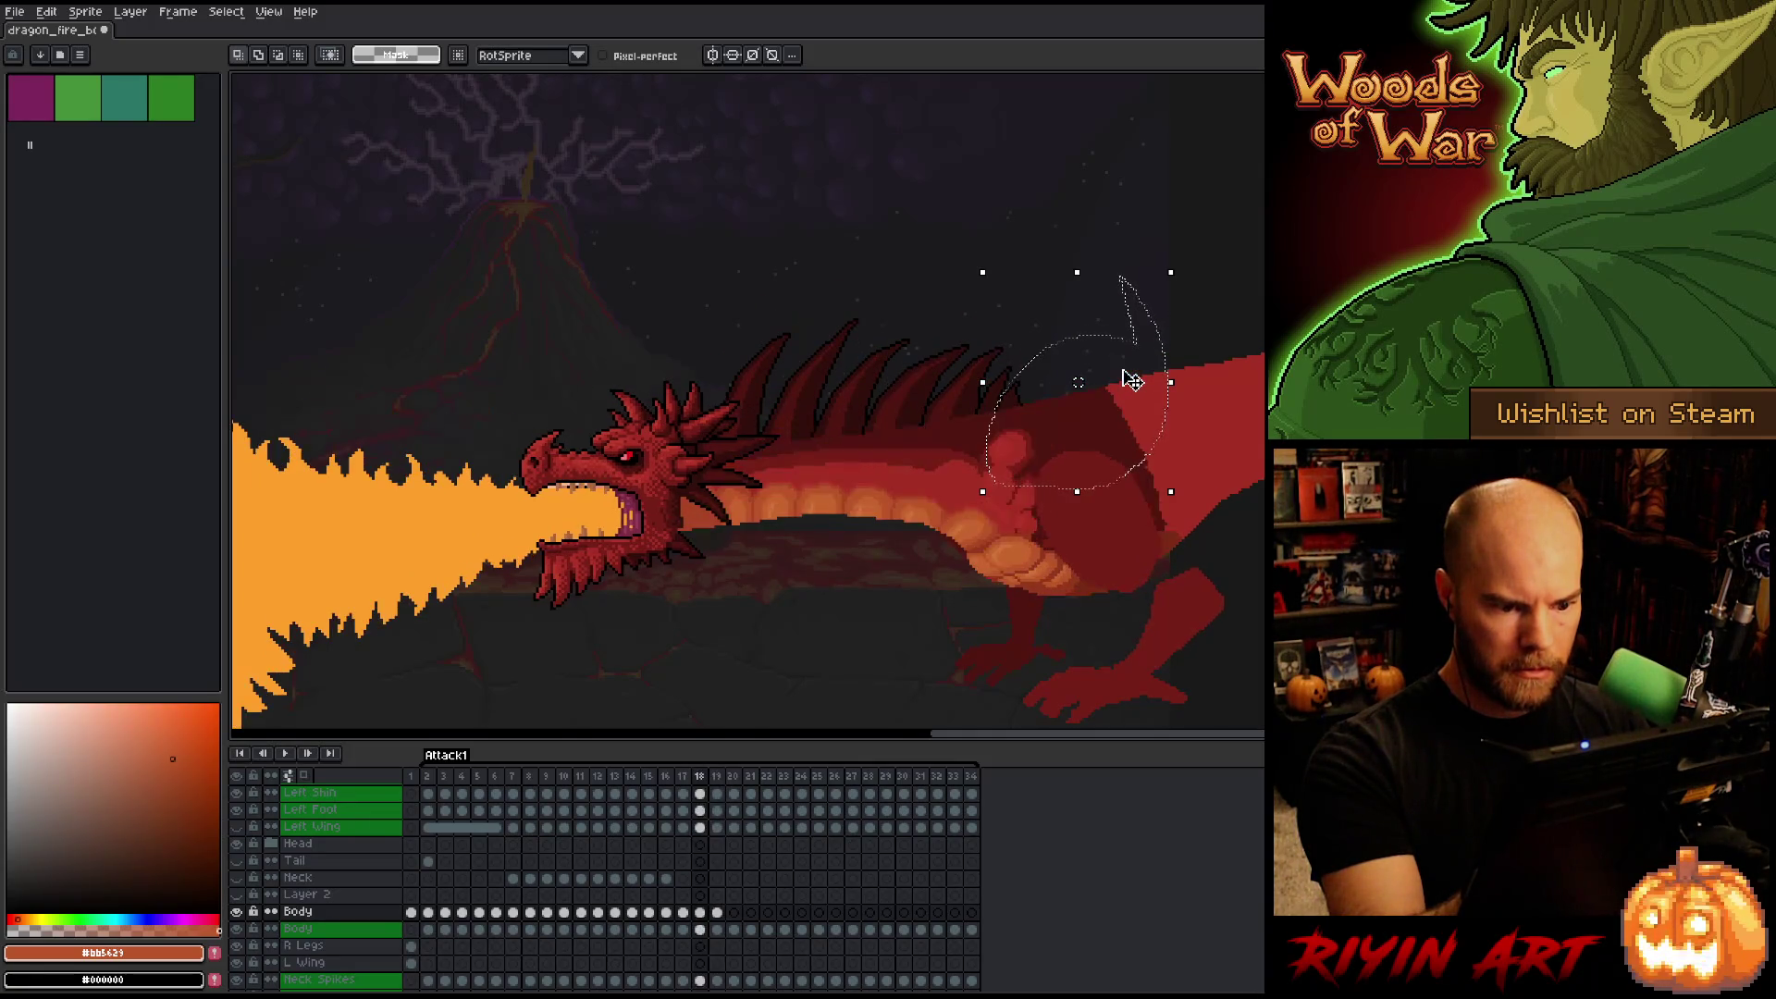
{"action": "mouse_move", "coordinate": [1055, 278]}
{"action": "left_mouse_down"}
{"action": "mouse_move", "coordinate": [1100, 440]}
{"action": "mouse_move", "coordinate": [963, 477]}
{"action": "left_mouse_up"}
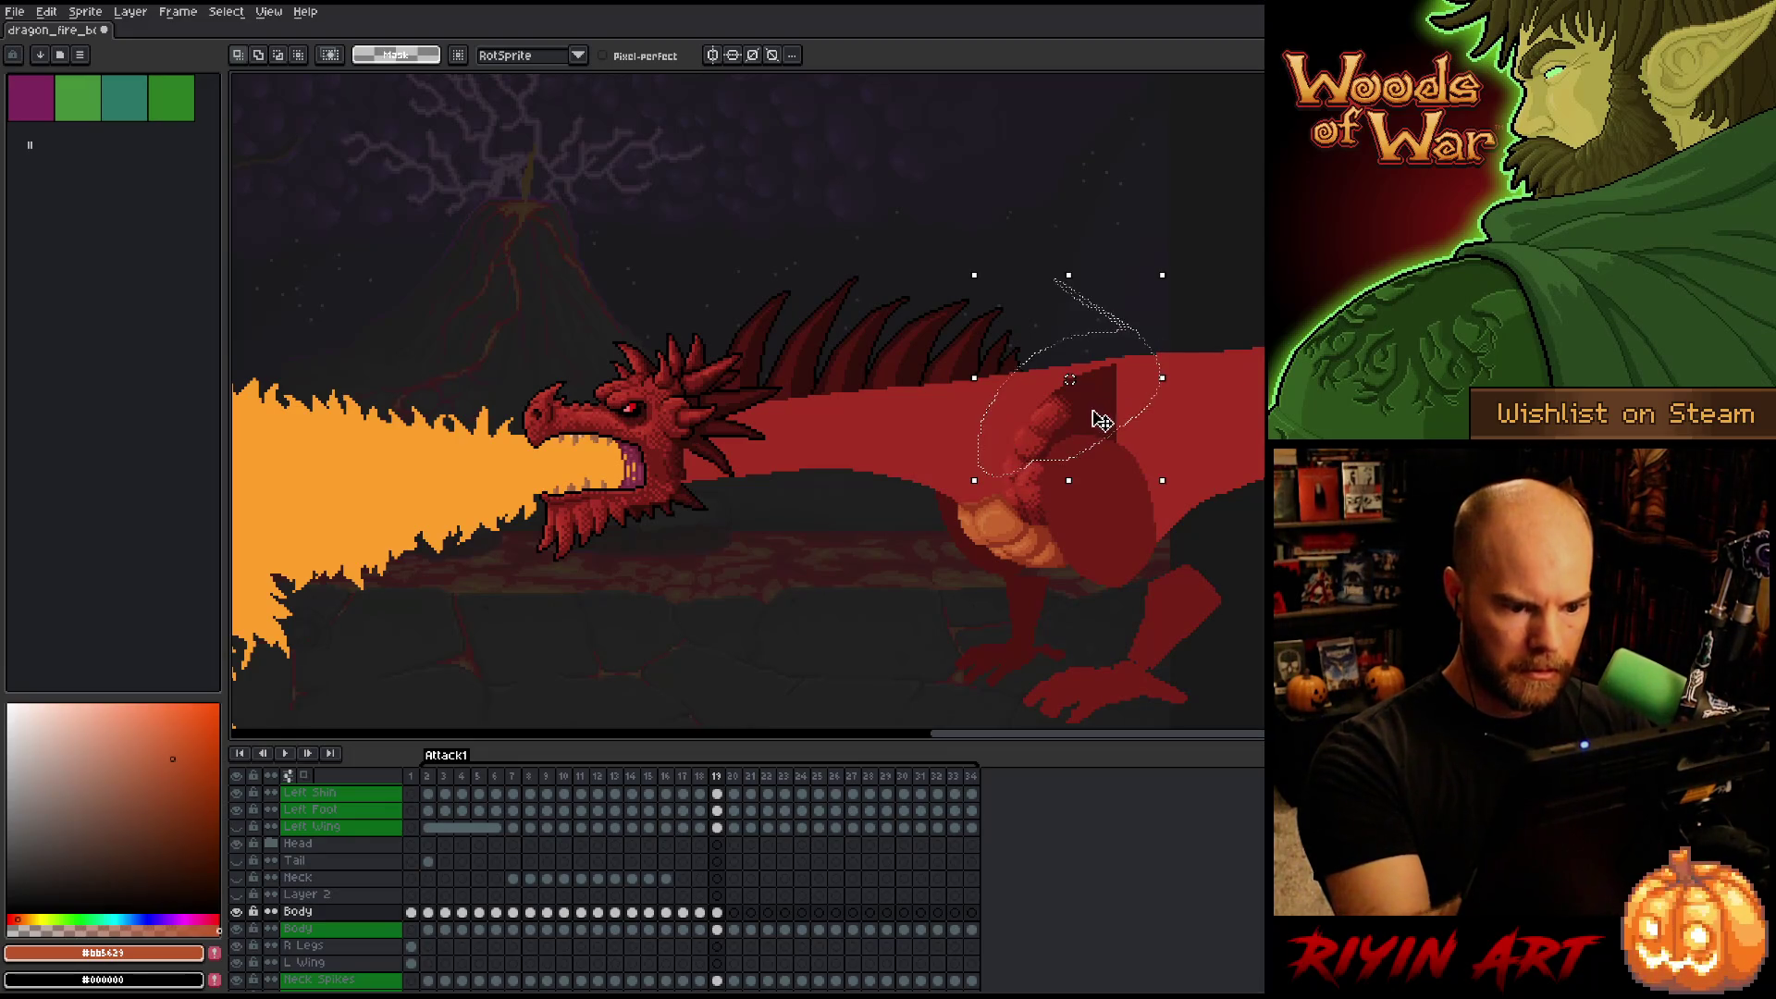
{"action": "left_click", "coordinate": [1095, 413]}
{"action": "left_click_drag", "start_coordinate": [1043, 278], "coordinate": [1110, 375]}
Lasso-select the shoulder bump on frame 17, then move on to frame 18.
{"action": "key", "text": "Left"}
{"action": "key", "text": "Left"}
{"action": "key", "text": "Left"}
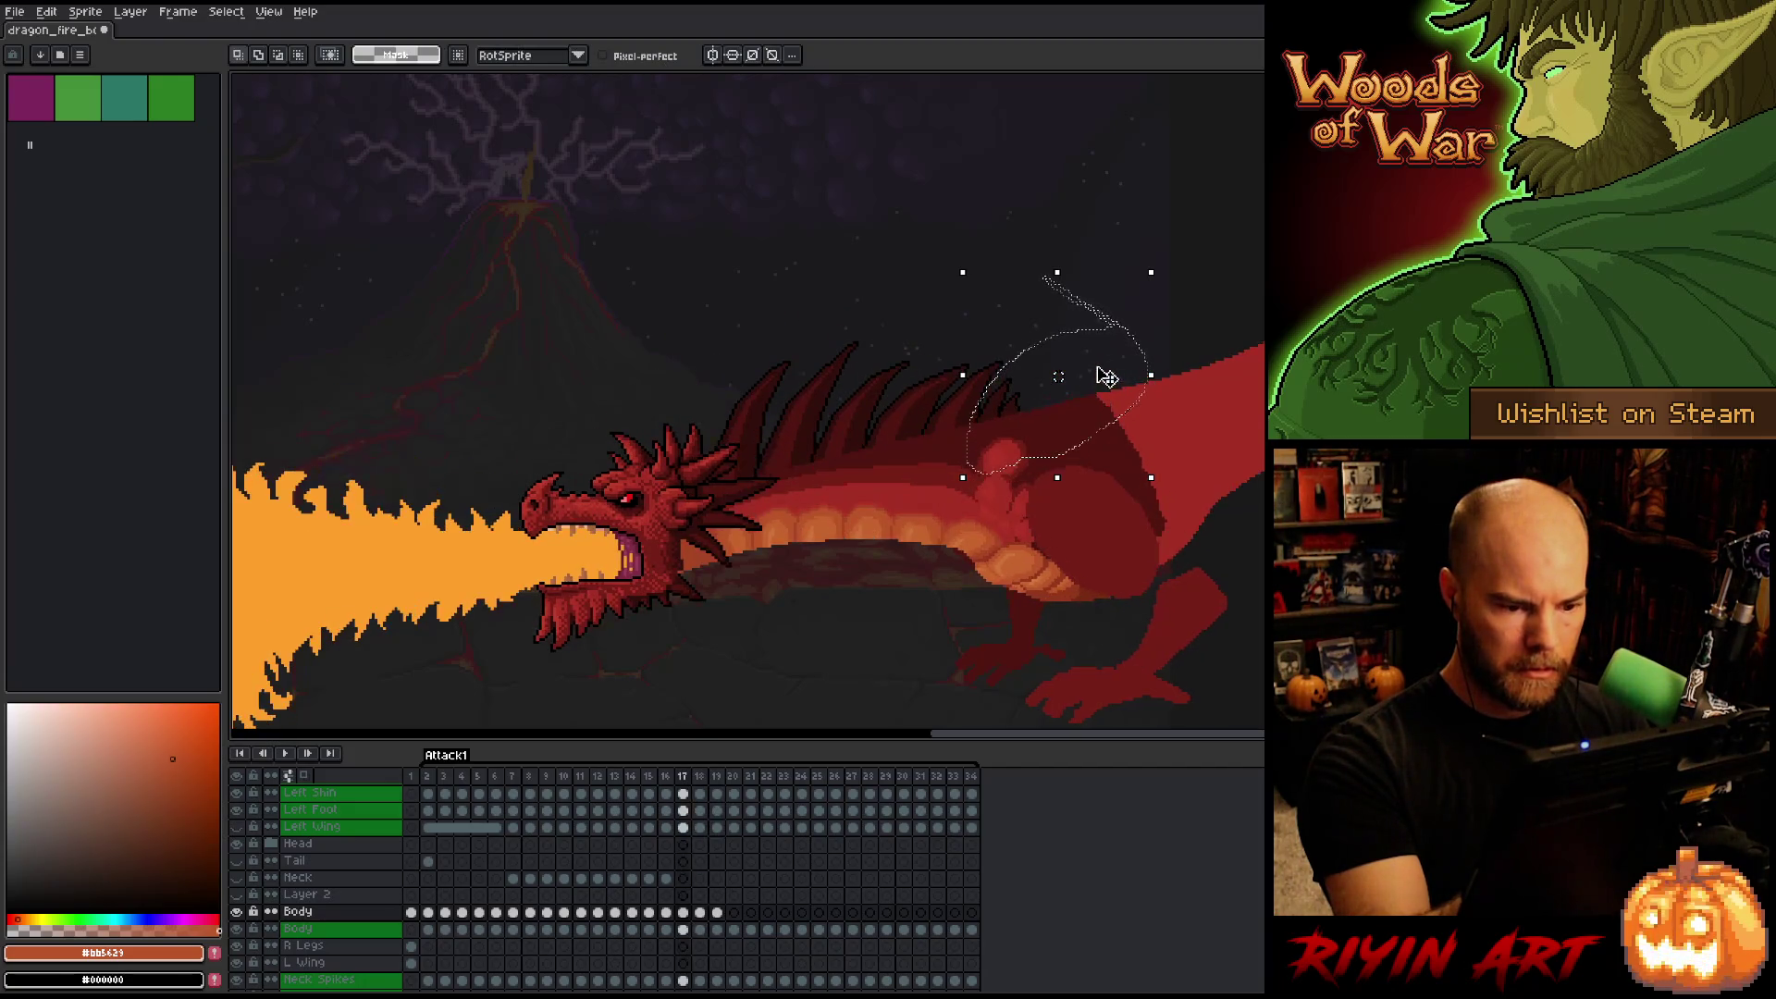
{"action": "key", "text": "Right"}
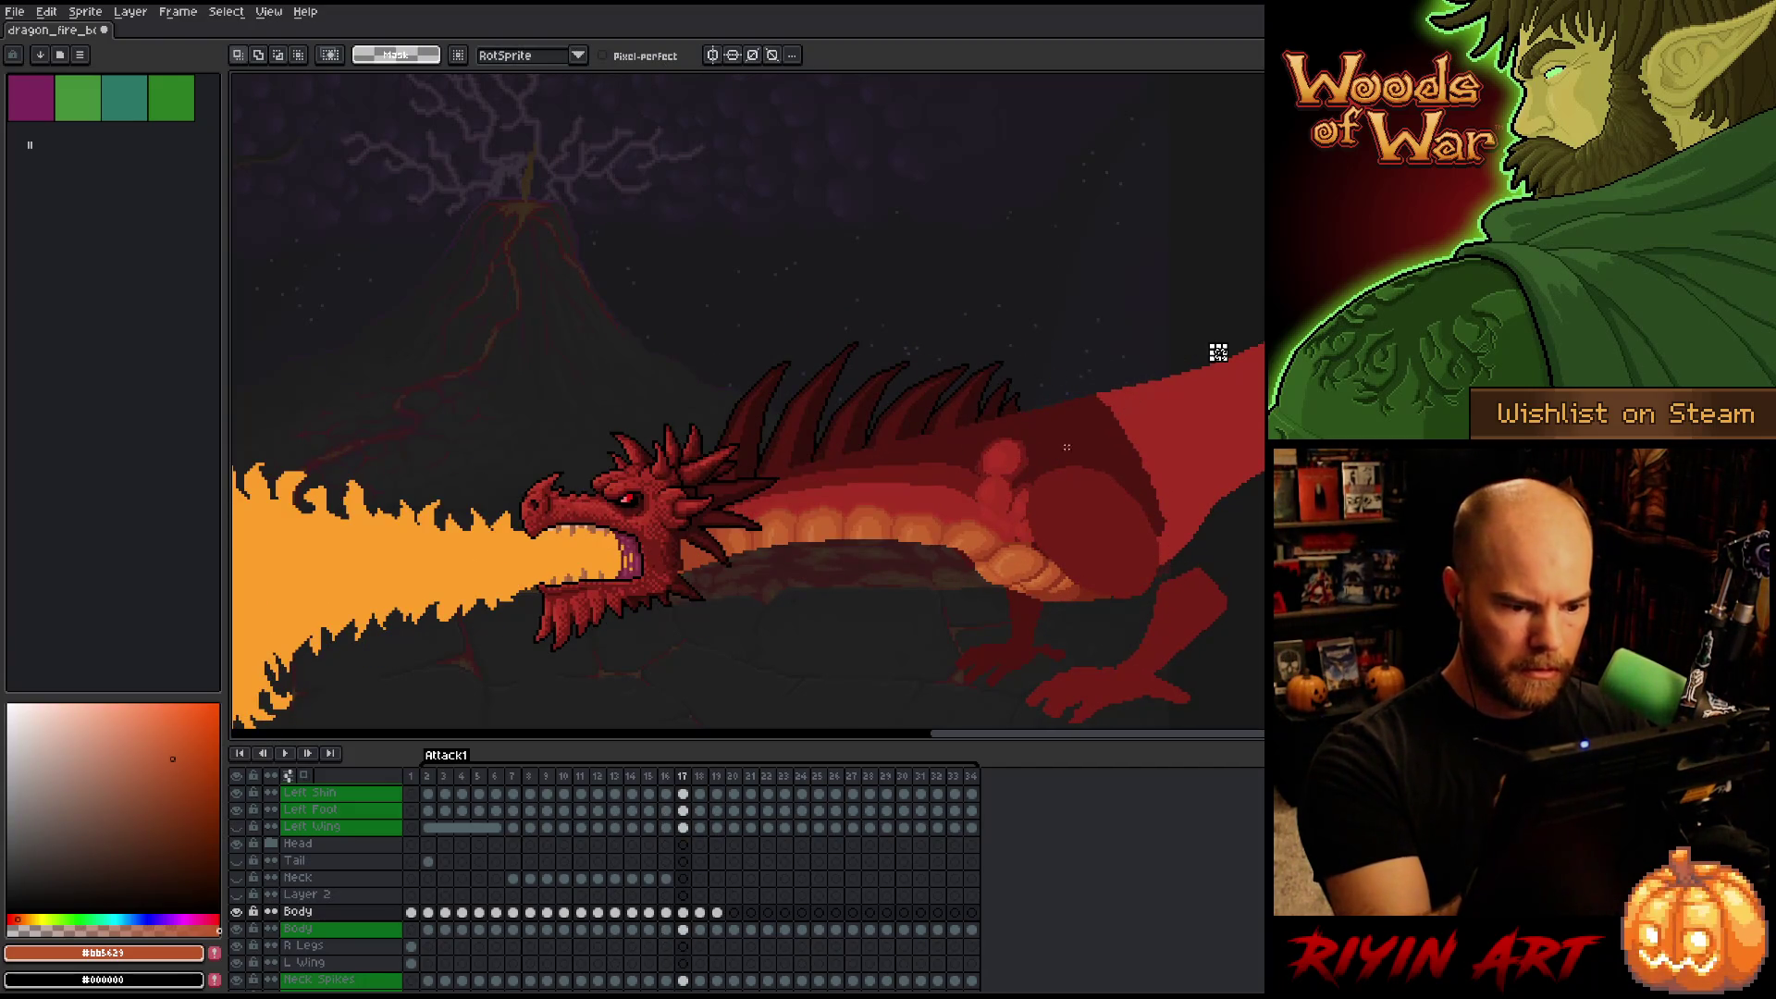
{"action": "left_click_drag", "start_coordinate": [1051, 370], "coordinate": [1219, 353]}
{"action": "left_click_drag", "start_coordinate": [980, 478], "coordinate": [1039, 424]}
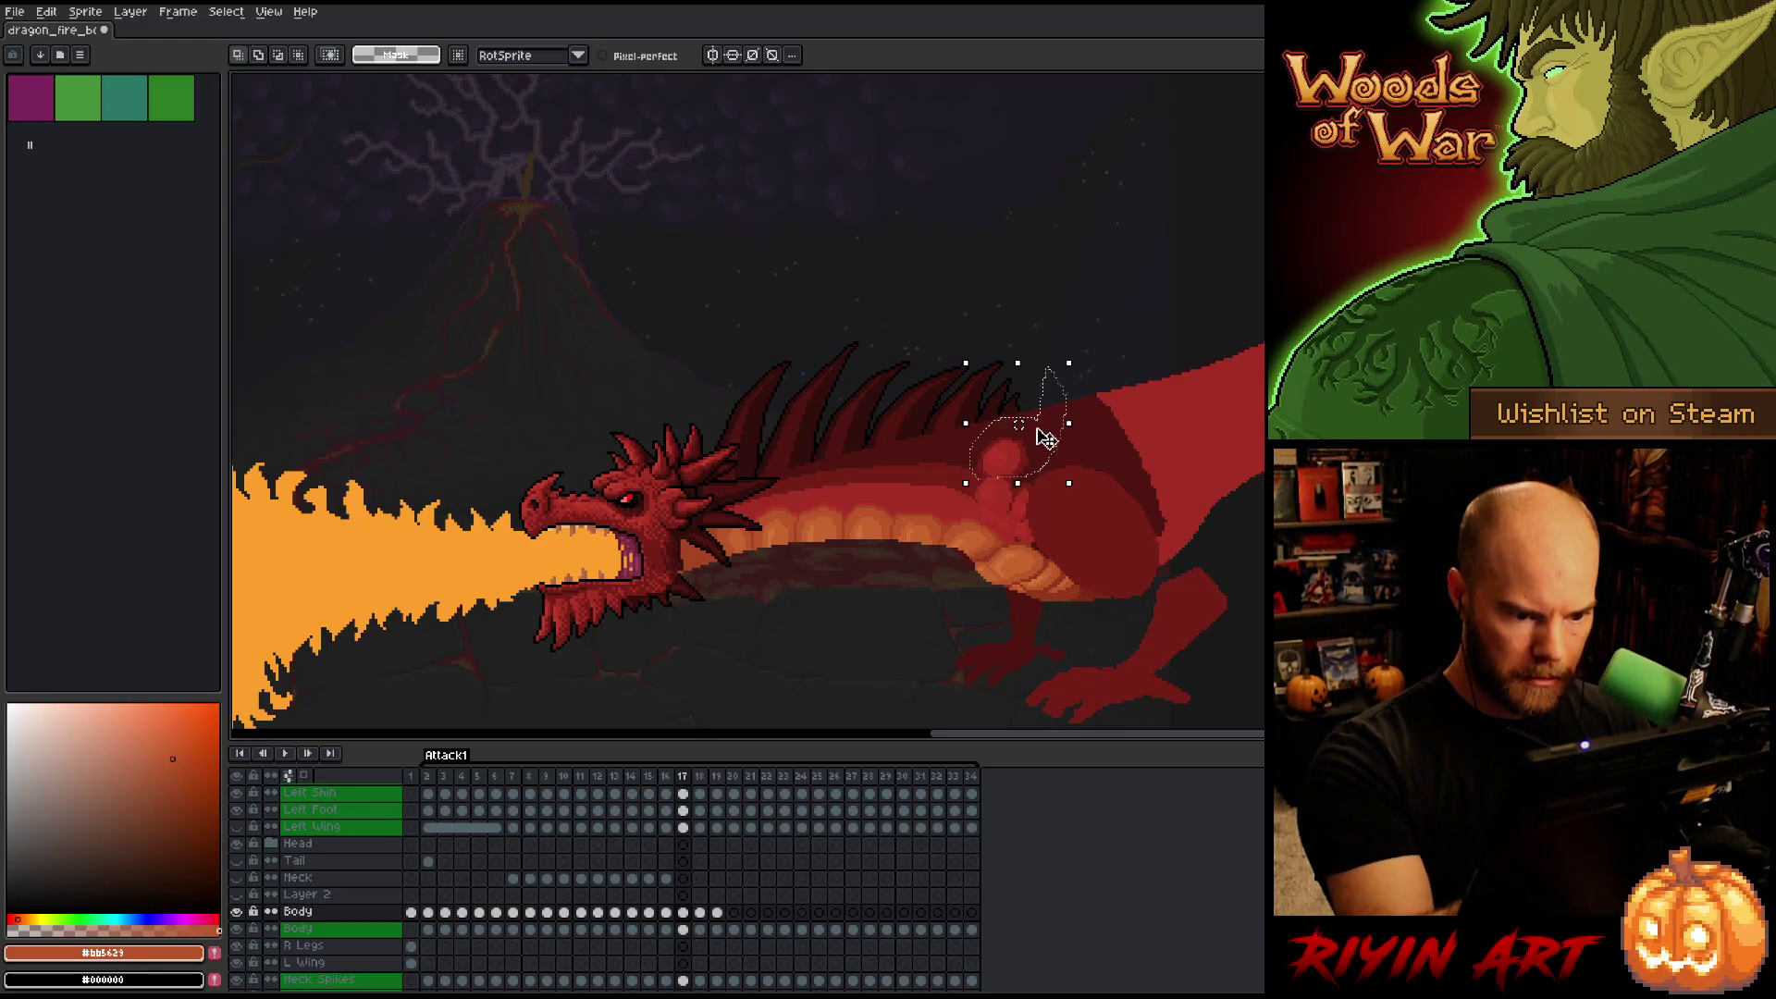
{"action": "left_click", "coordinate": [1027, 424]}
{"action": "key", "text": "Right"}
{"action": "key", "text": "Left"}
{"action": "key", "text": "Right"}
Select the shoulder bump on frame 18, nudge it up and commit the new position.
{"action": "mouse_move", "coordinate": [1054, 352]}
{"action": "left_mouse_down"}
{"action": "mouse_move", "coordinate": [1058, 403]}
{"action": "mouse_move", "coordinate": [1029, 472]}
{"action": "mouse_move", "coordinate": [982, 435]}
{"action": "left_mouse_up"}
{"action": "left_click", "coordinate": [1036, 459]}
{"action": "key", "text": "Return"}
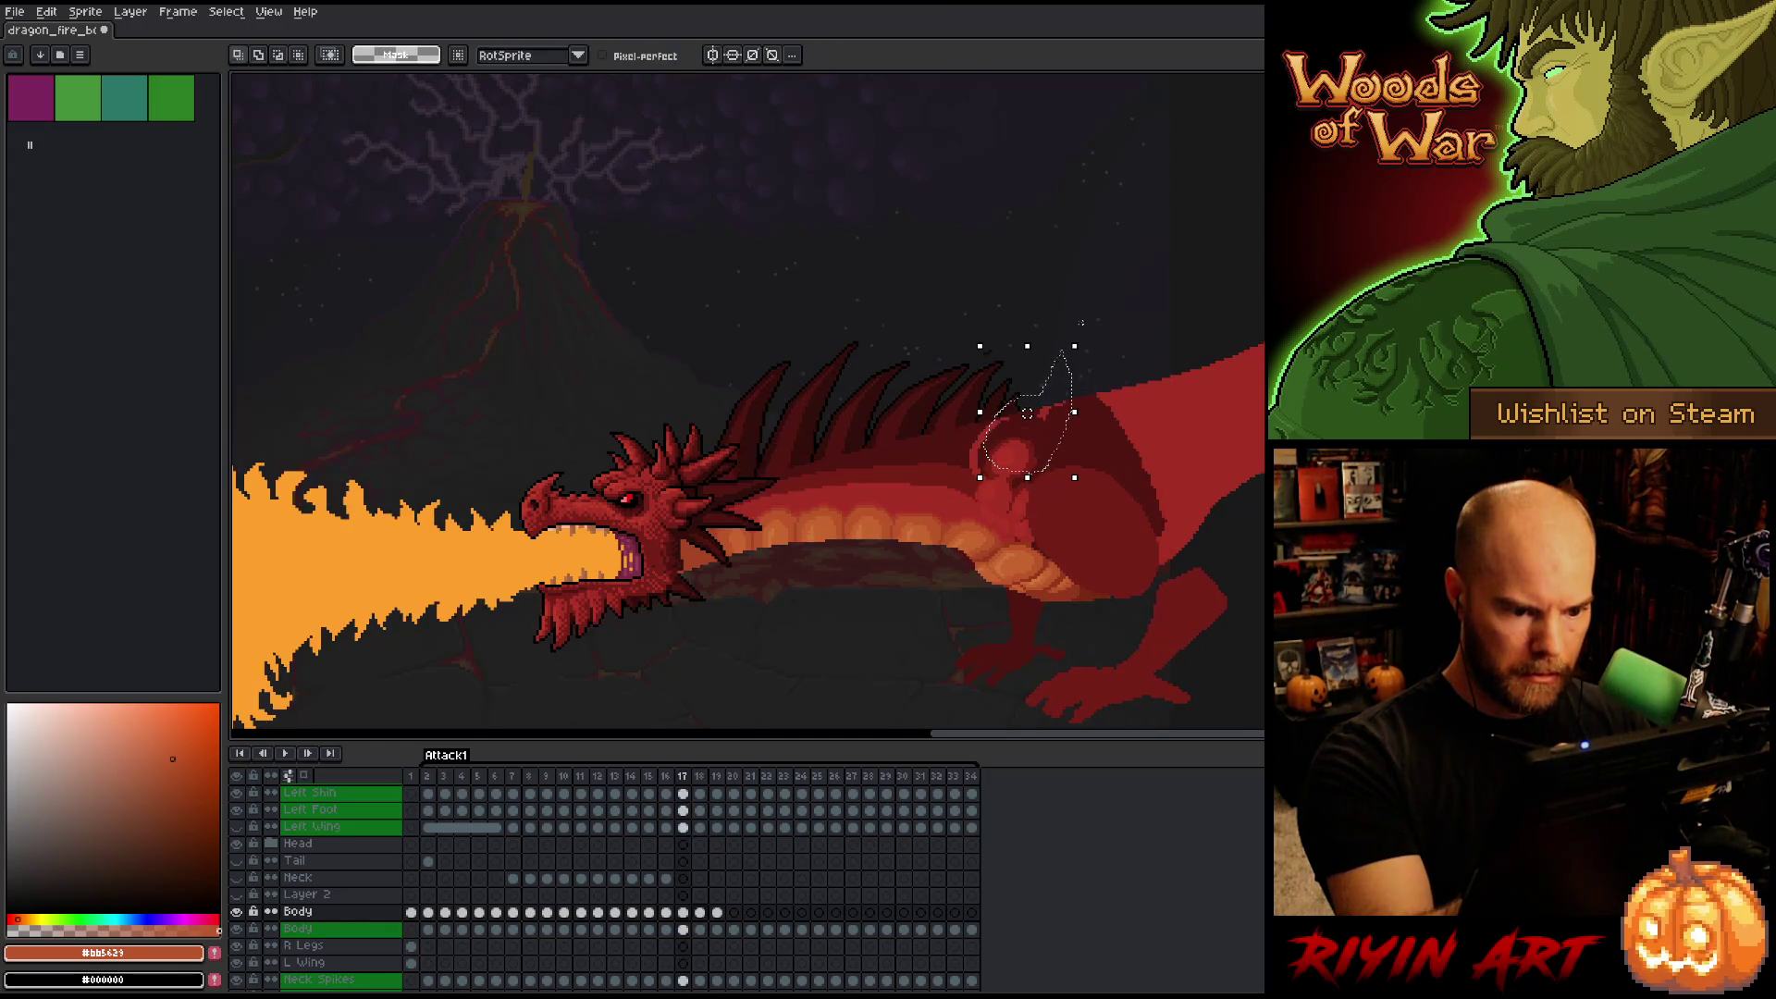
{"action": "key", "text": "Up"}
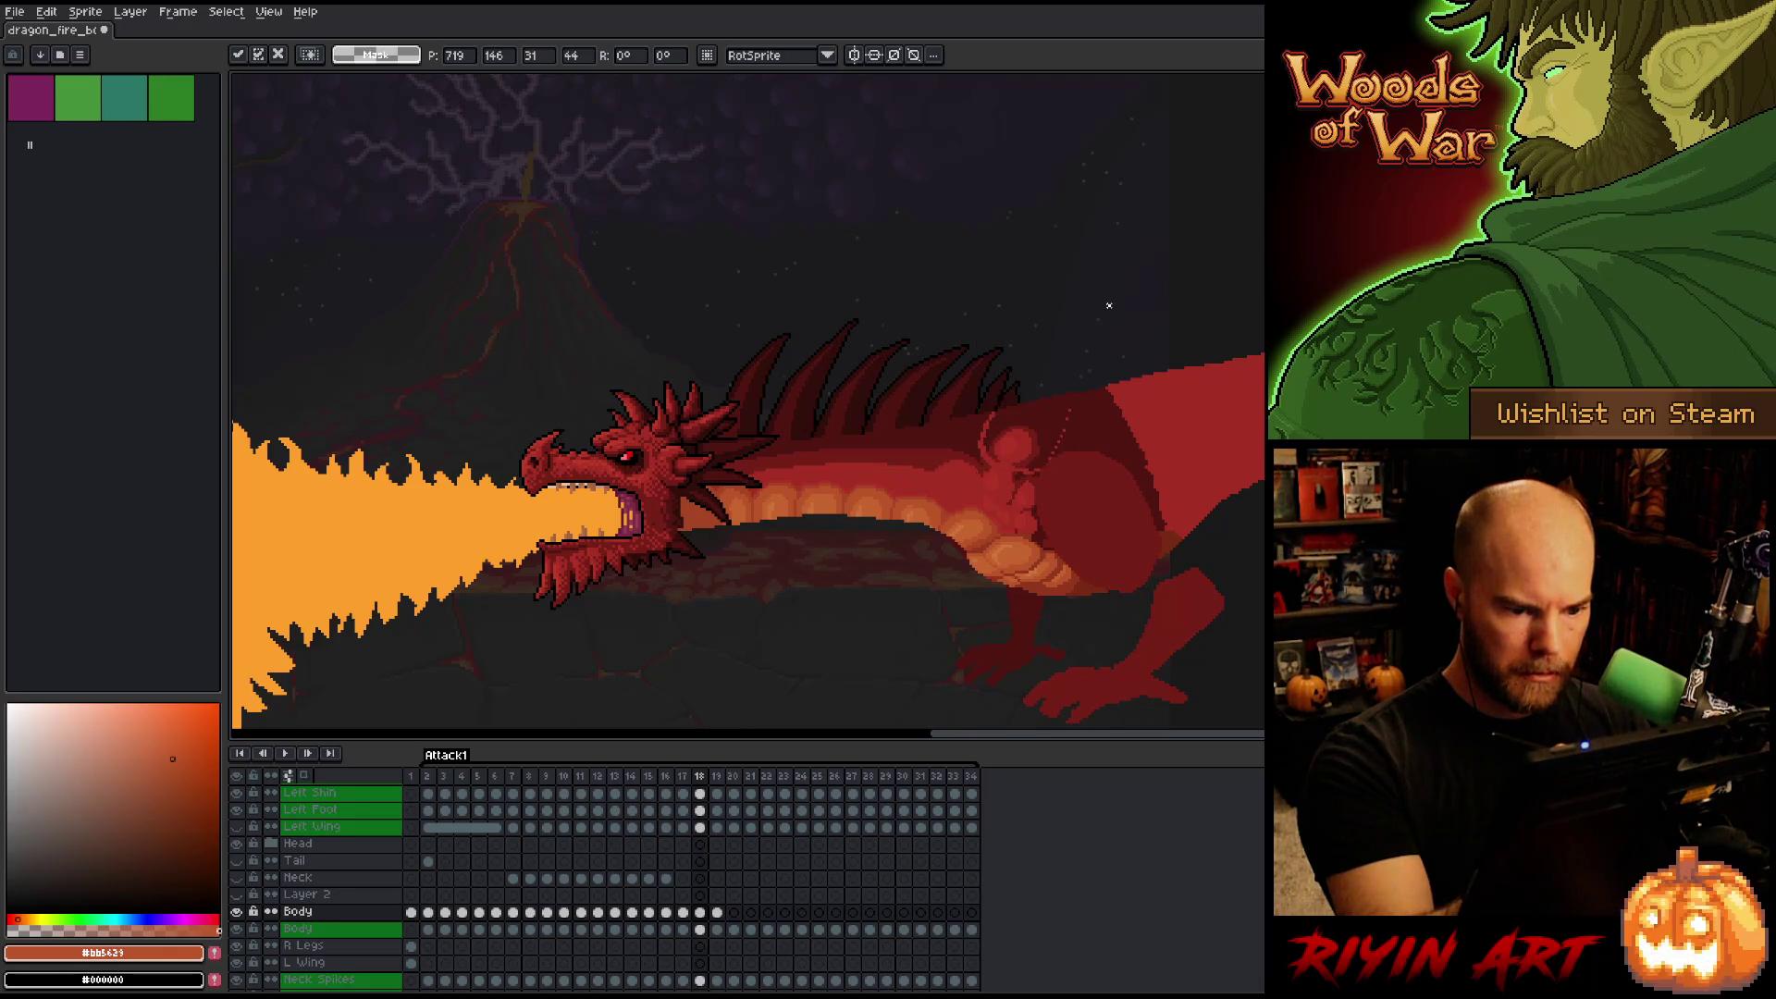
{"action": "key", "text": "Return"}
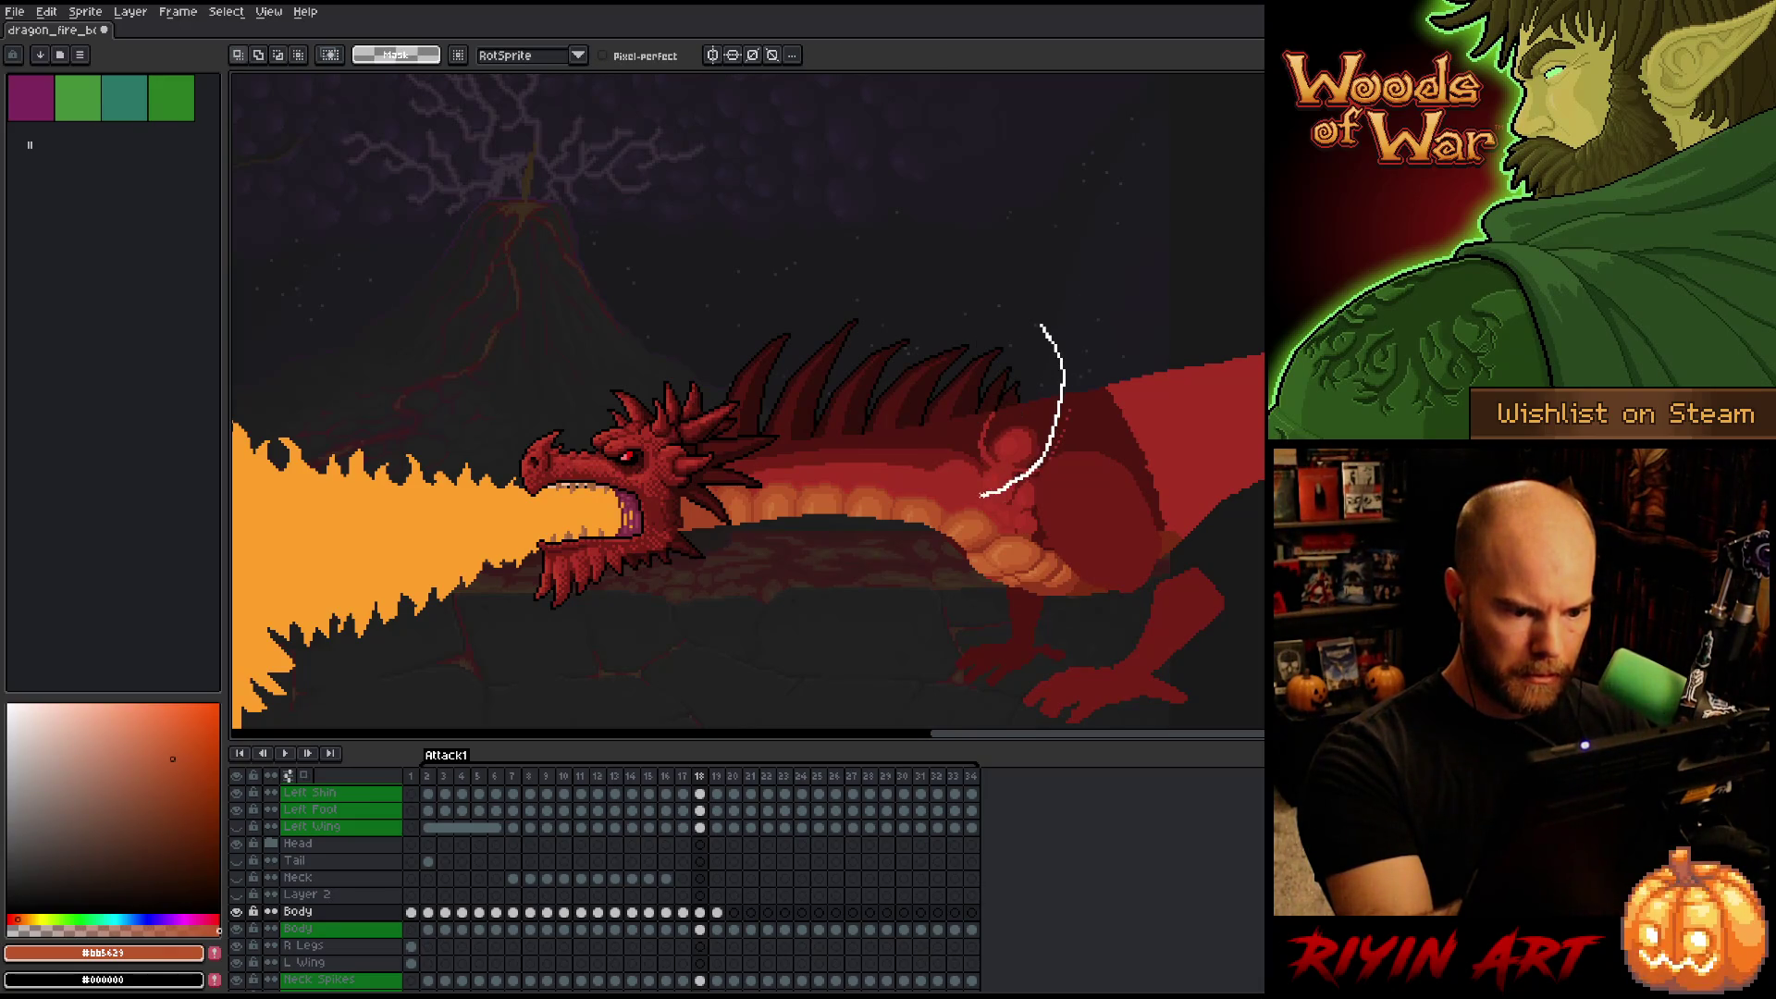
Nudge the selected shoulder bump on frame 18 right and down and commit it.
{"action": "key", "text": "Right"}
{"action": "key", "text": "Down"}
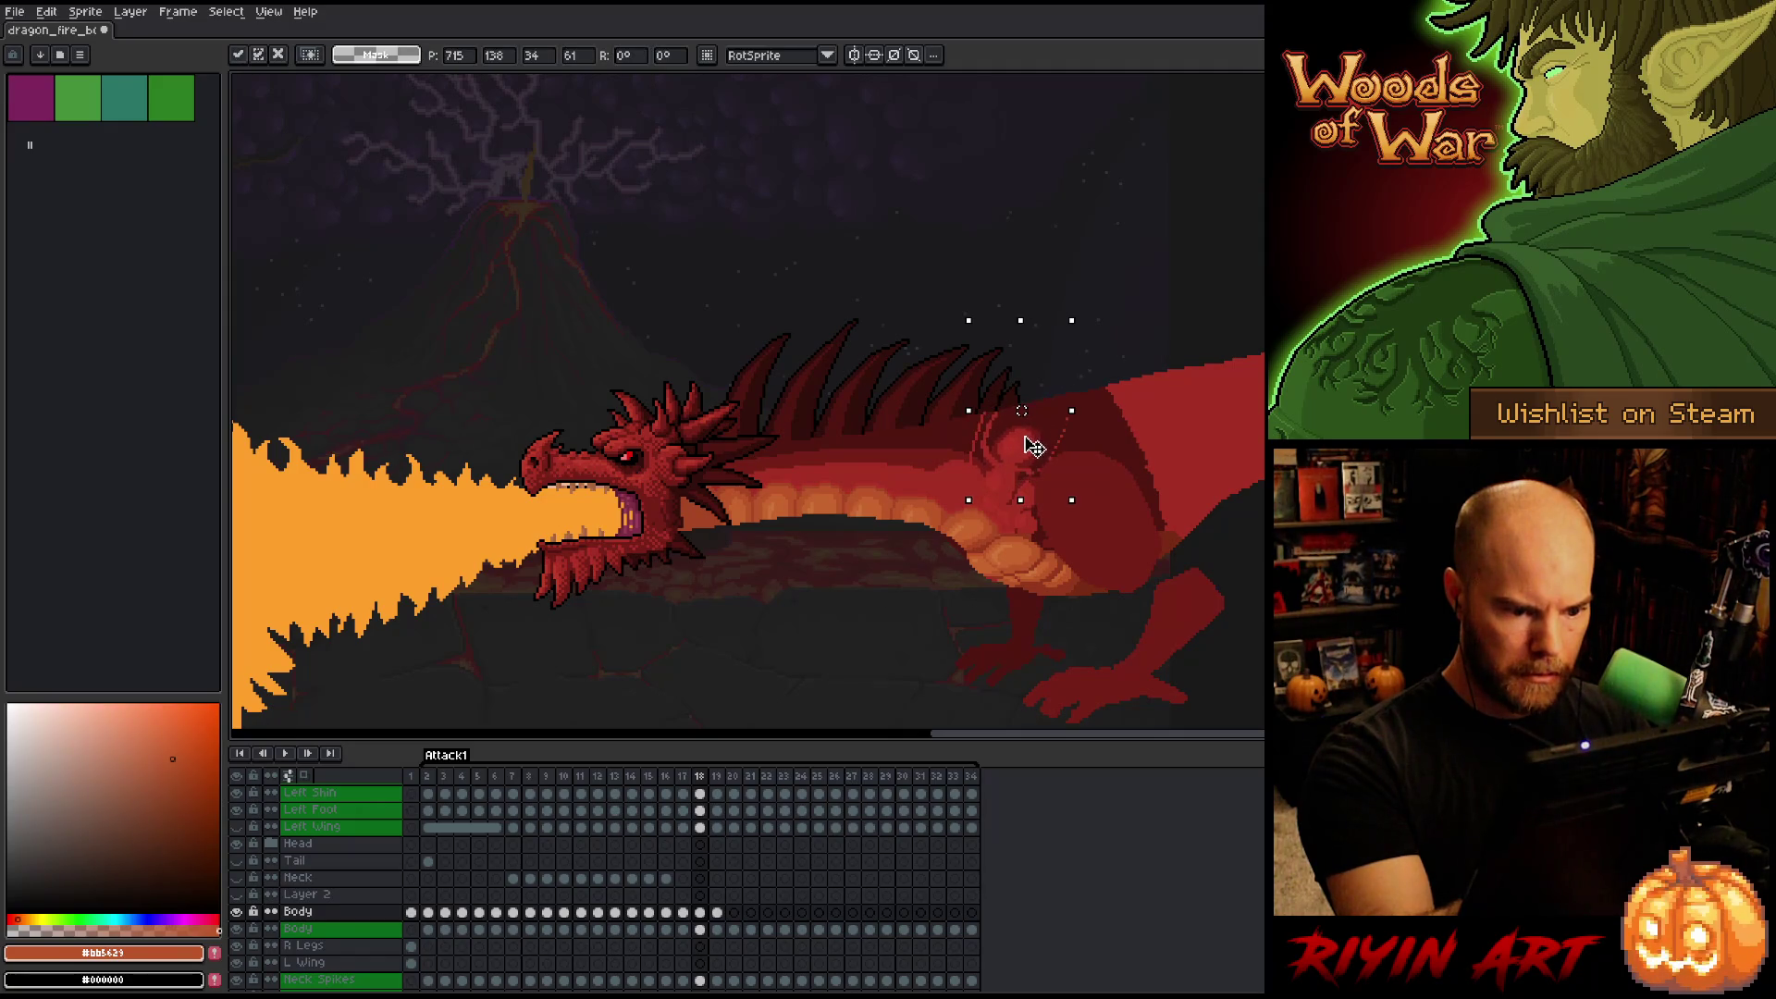
{"action": "key", "text": "Return"}
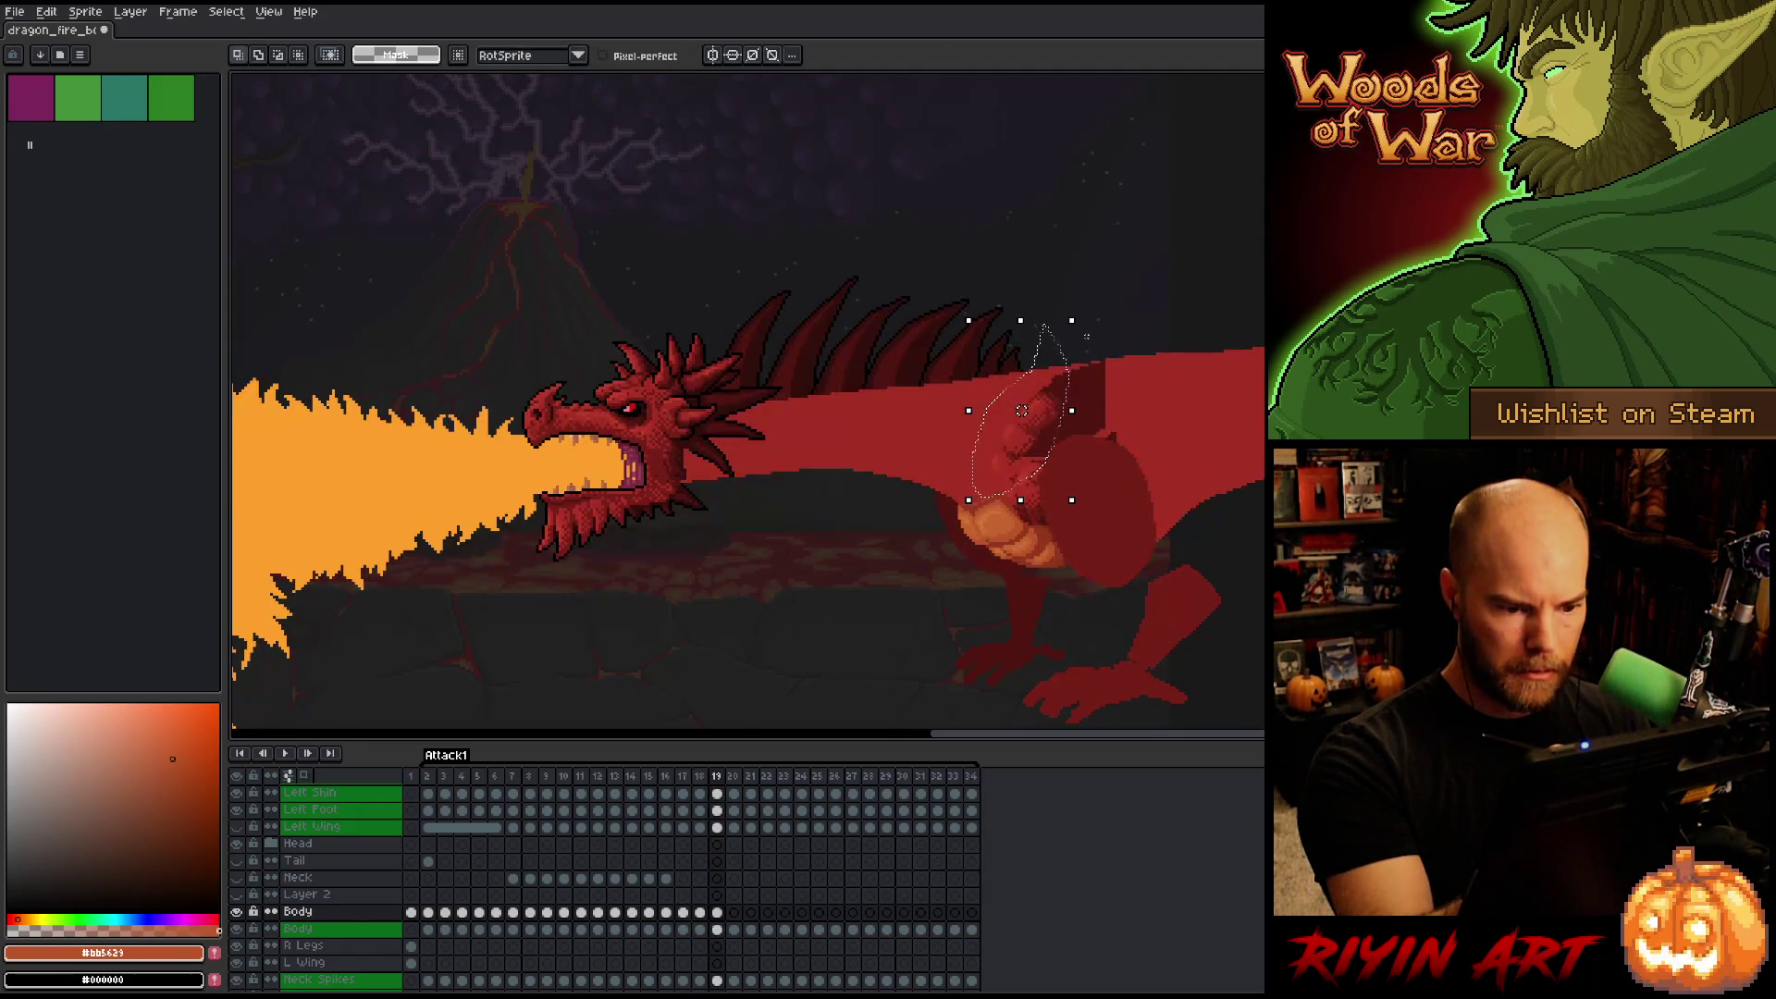
On frame 19, select the shoulder area and shift those pixels down-left.
{"action": "key", "text": "period"}
{"action": "mouse_move", "coordinate": [1126, 340]}
{"action": "left_mouse_down"}
{"action": "mouse_move", "coordinate": [1064, 442]}
{"action": "mouse_move", "coordinate": [1071, 416]}
{"action": "left_mouse_up"}
{"action": "left_click", "coordinate": [1140, 279]}
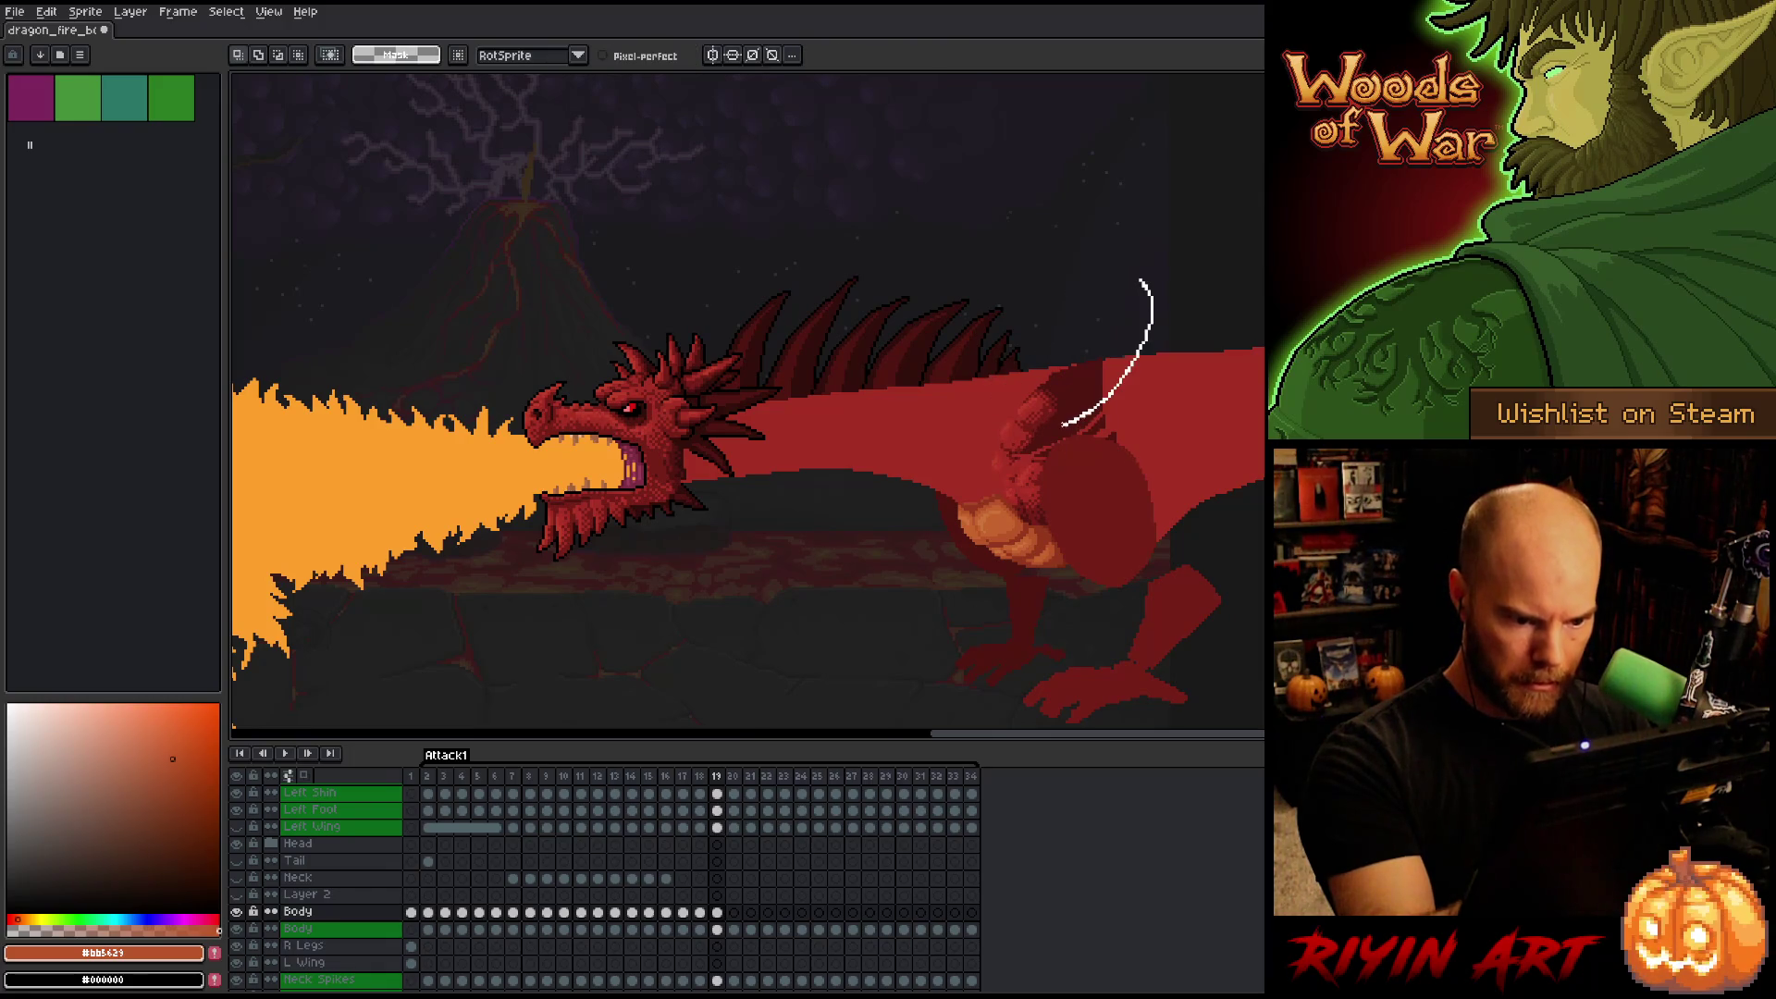
{"action": "left_click_drag", "start_coordinate": [1086, 386], "coordinate": [1083, 403]}
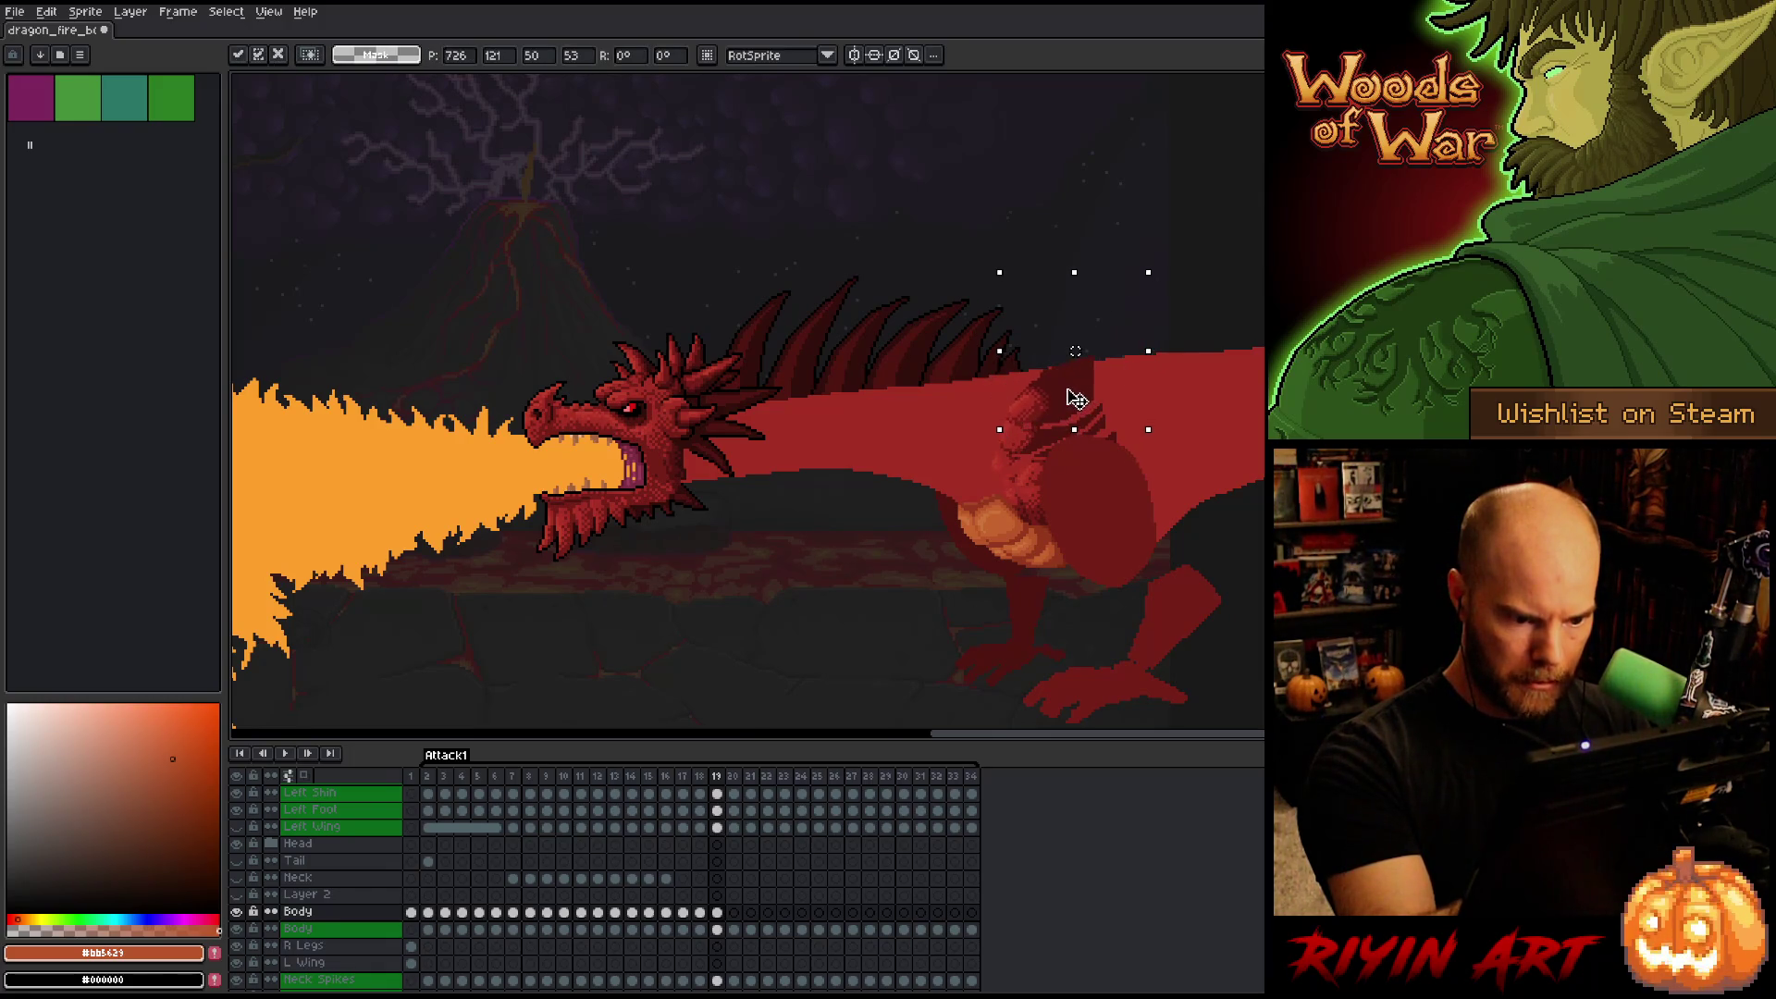
Flip back and forth between frames 17, 18 and 19 to compare the shoulder shading.
{"action": "key", "text": "comma"}
{"action": "key", "text": "period"}
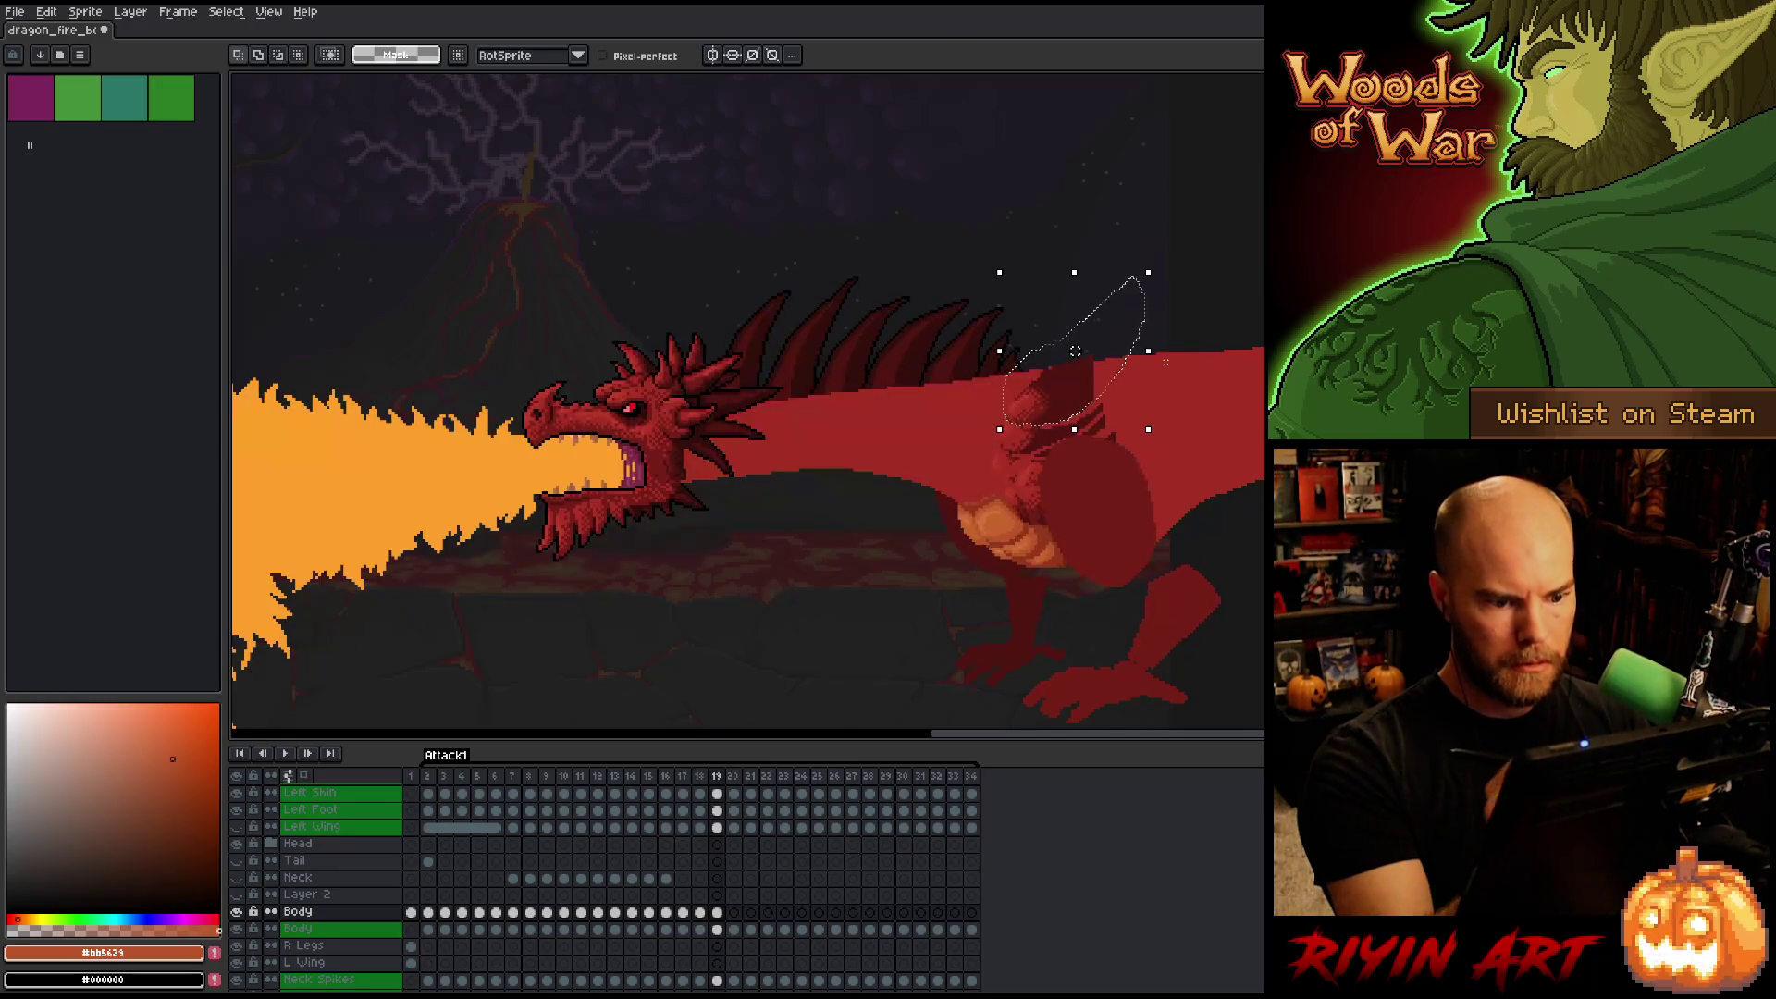
{"action": "key", "text": "comma"}
{"action": "key", "text": "period"}
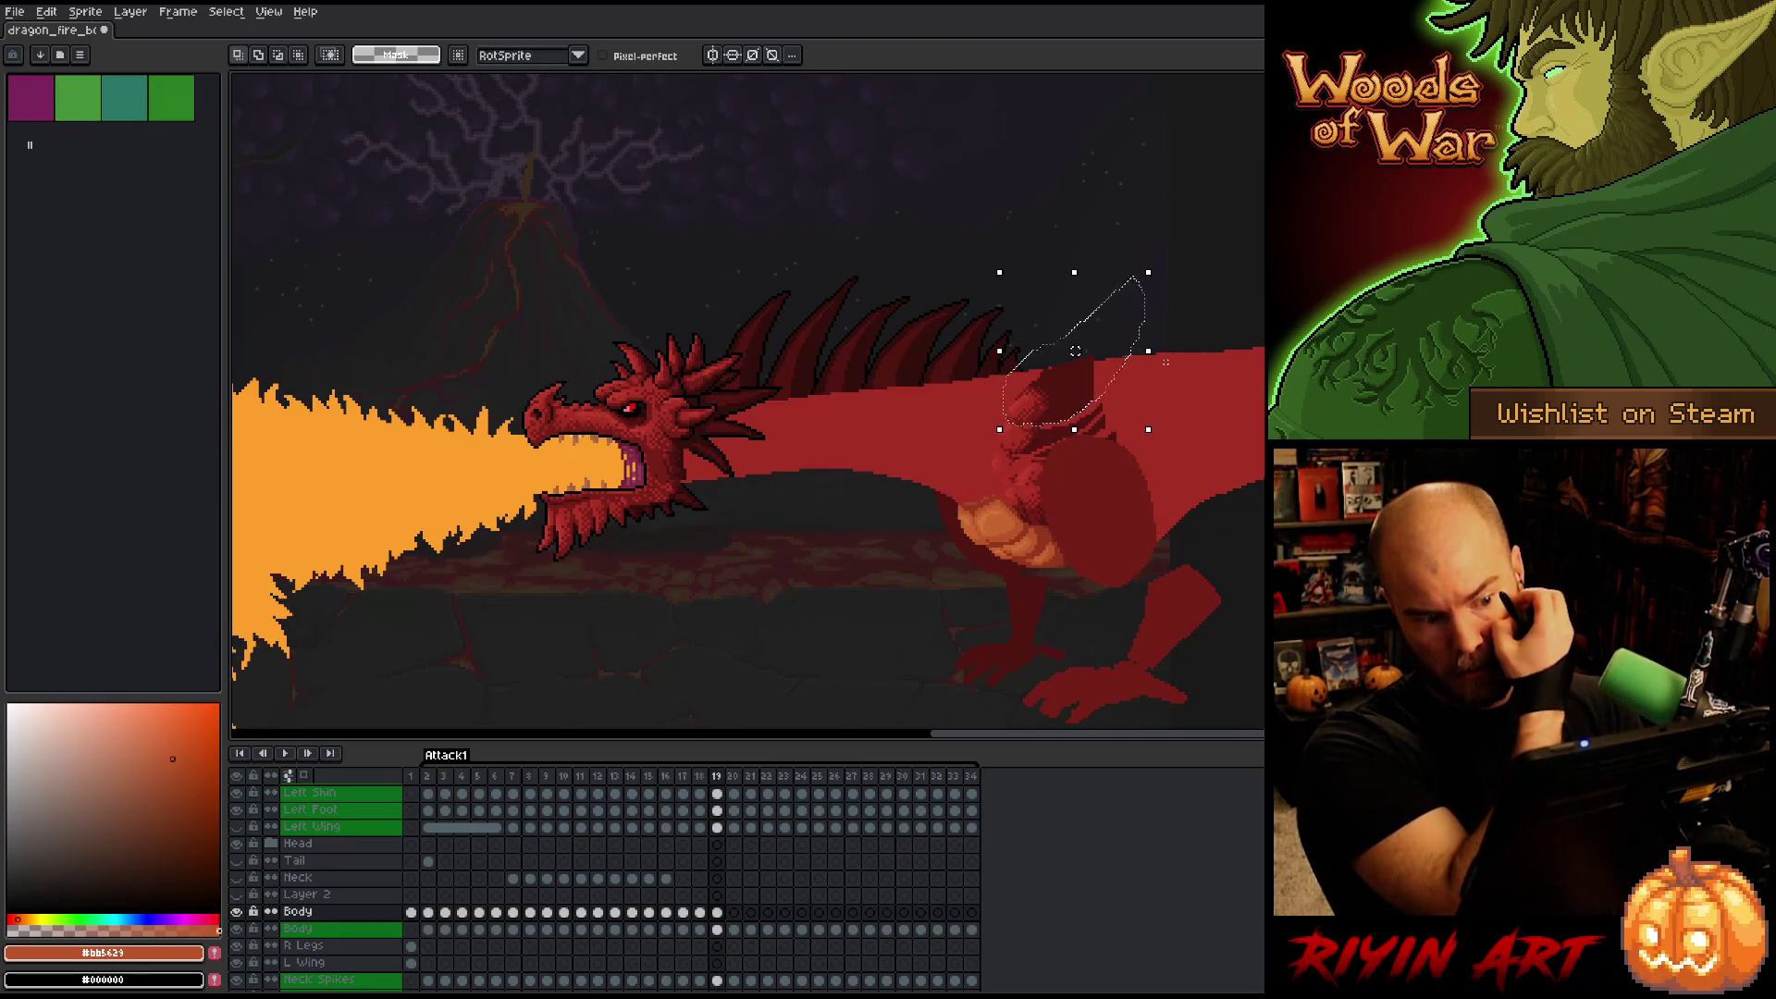
{"action": "key", "text": "comma"}
{"action": "key", "text": "period"}
{"action": "key", "text": "comma"}
{"action": "key", "text": "comma"}
{"action": "key", "text": "comma"}
{"action": "key", "text": "period"}
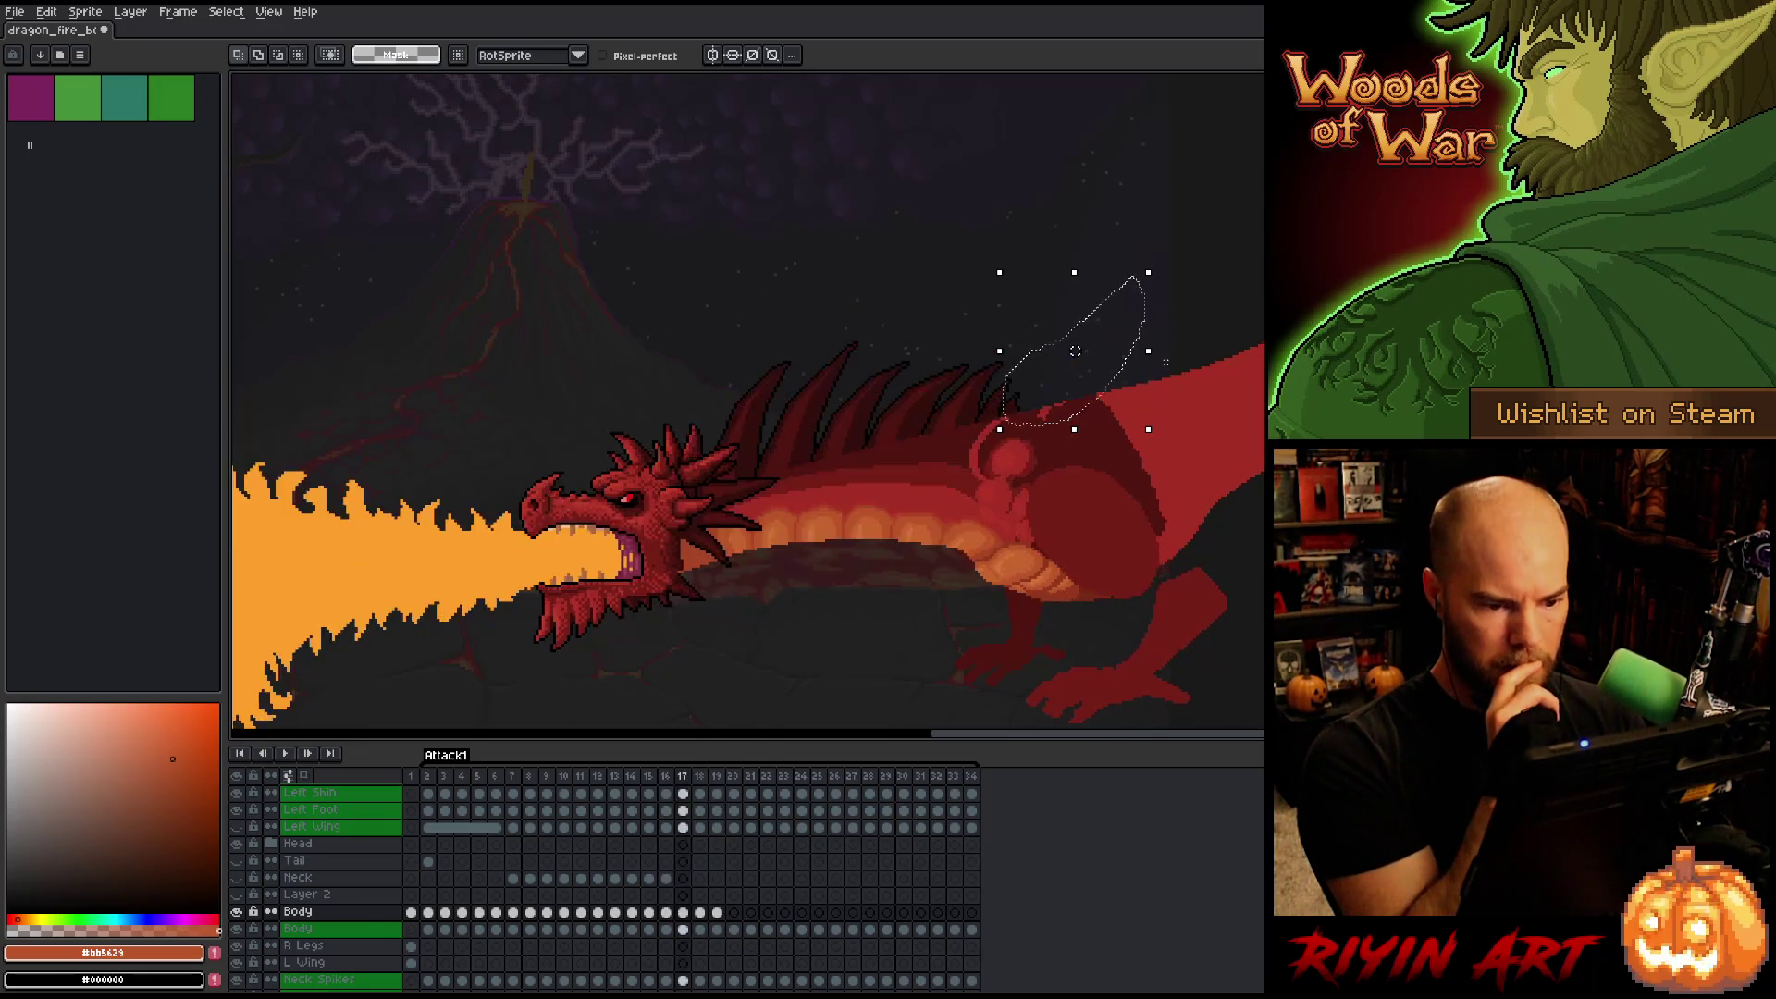
{"action": "key", "text": "period"}
{"action": "key", "text": "period"}
{"action": "key", "text": "comma"}
{"action": "key", "text": "comma"}
{"action": "key", "text": "period"}
{"action": "key", "text": "period"}
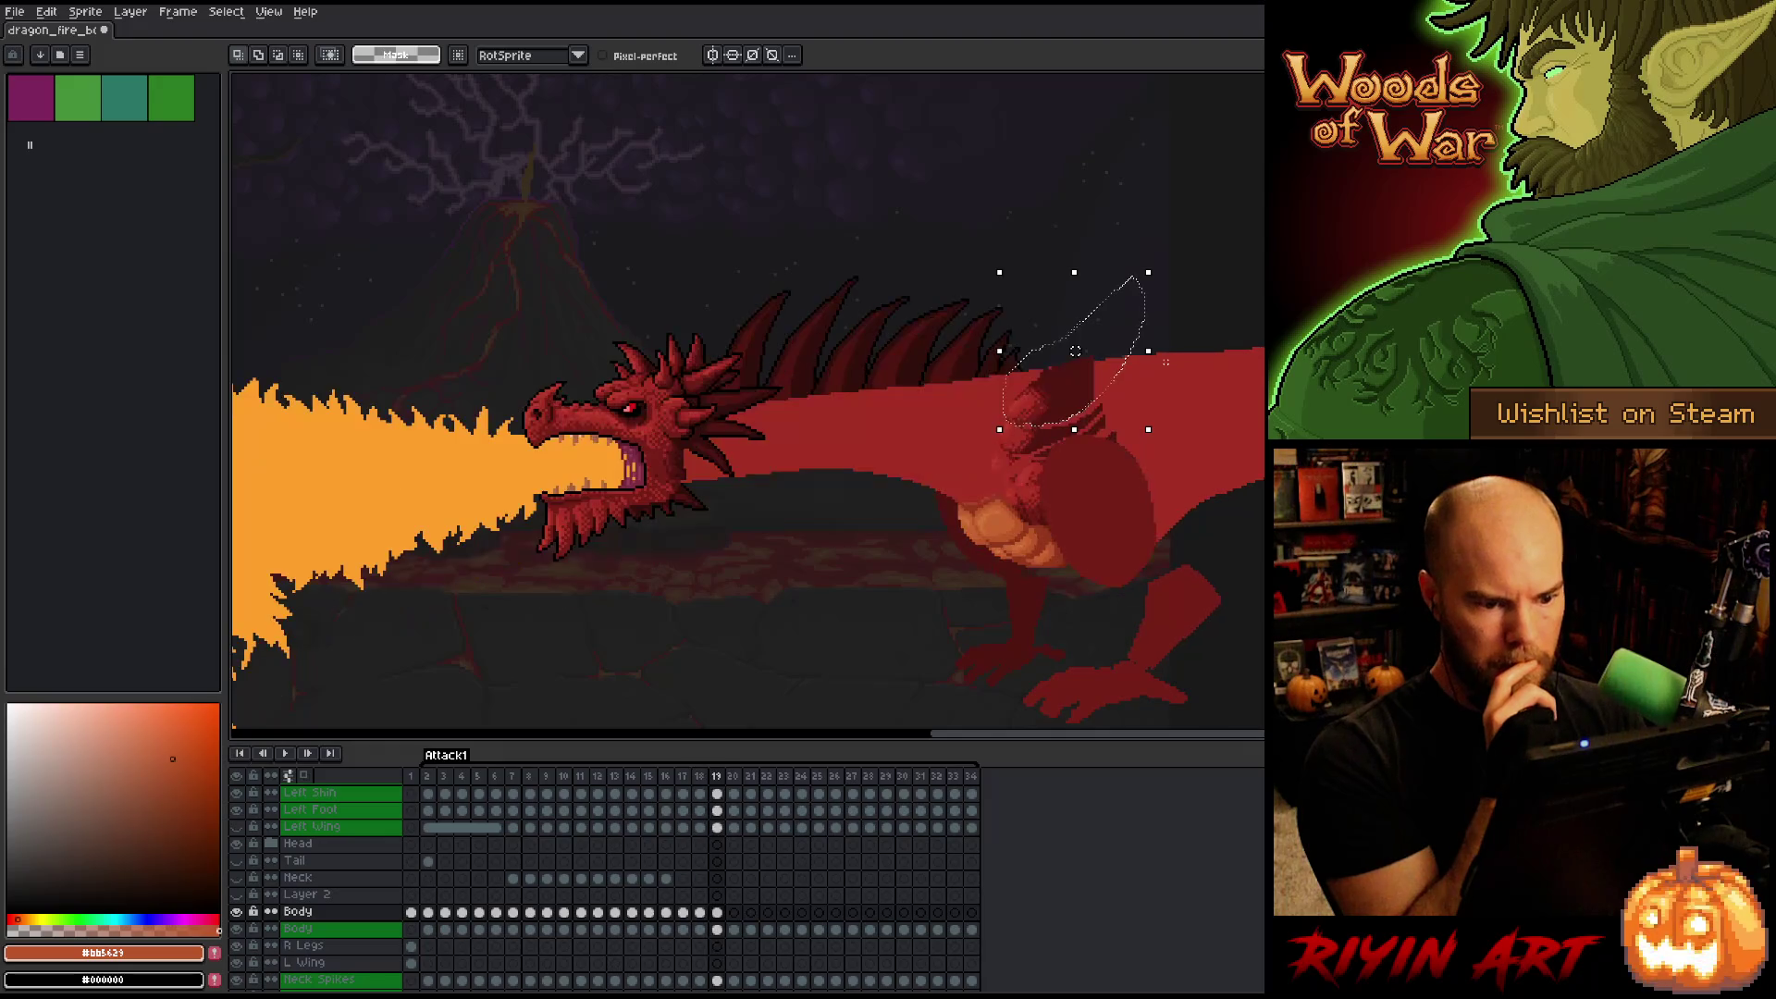
{"action": "key", "text": "comma"}
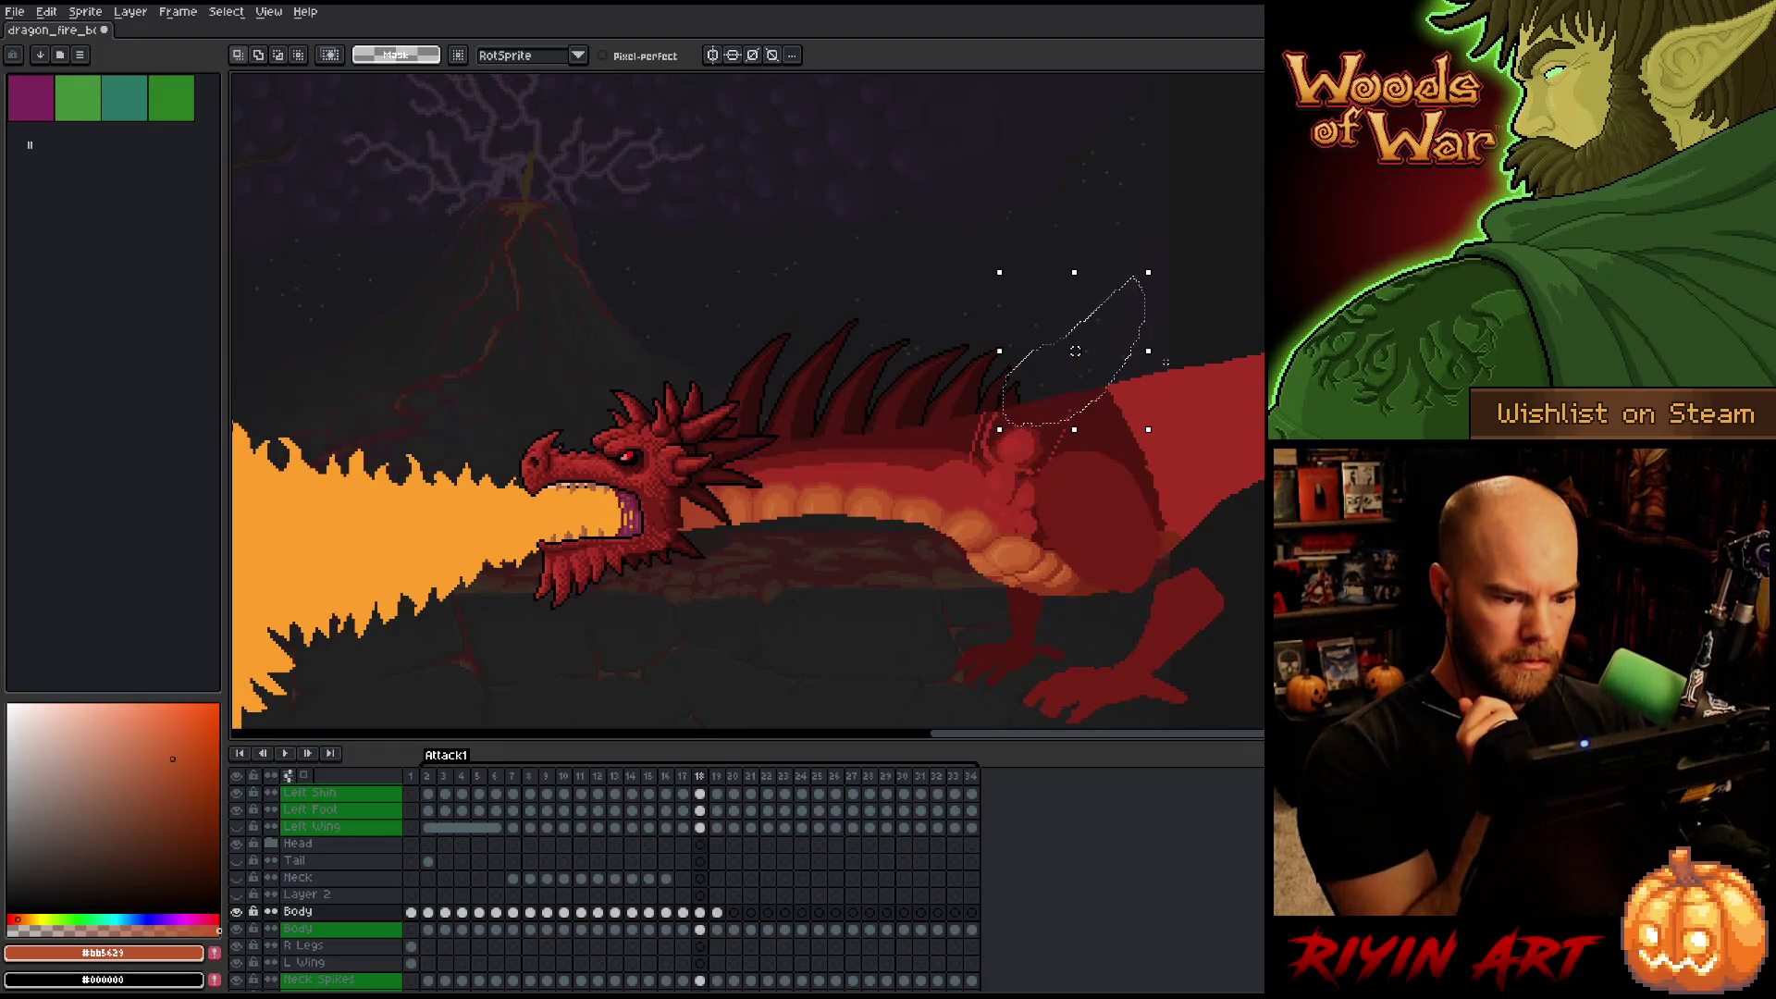
{"action": "key", "text": "period"}
{"action": "key", "text": "comma"}
{"action": "key", "text": "comma"}
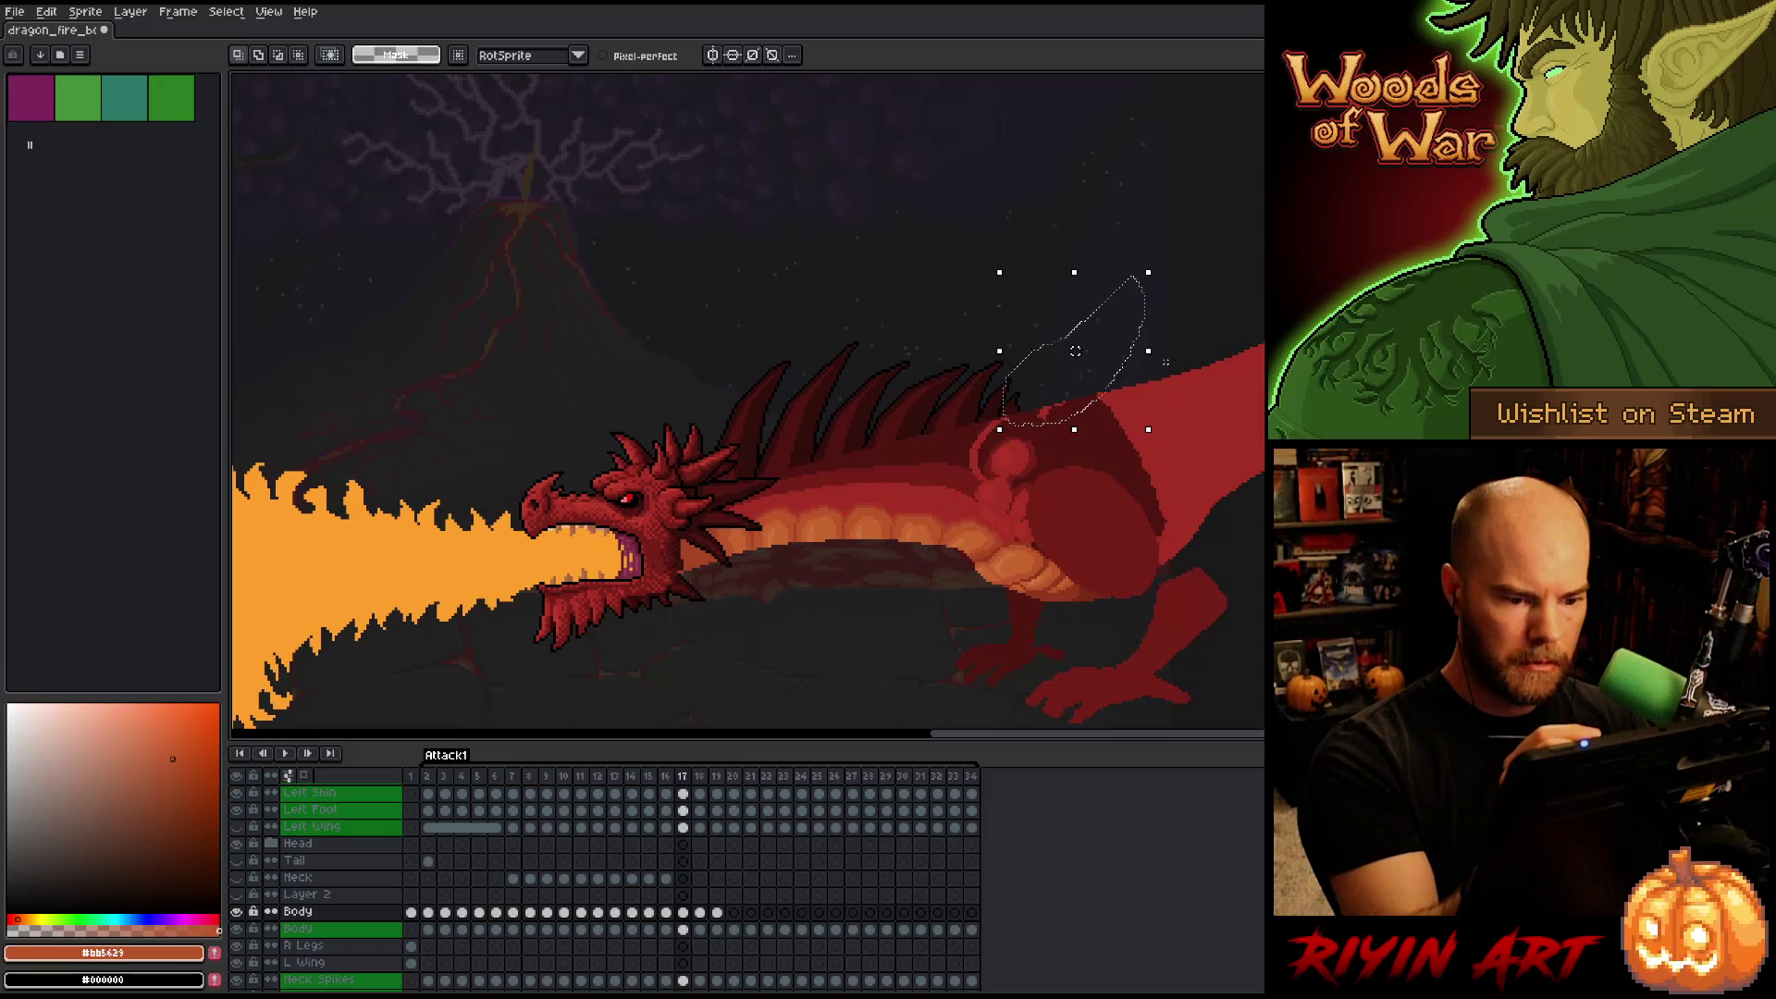
Reselect a larger area around the shoulder and move it into place.
{"action": "mouse_move", "coordinate": [1064, 268]}
{"action": "left_mouse_down"}
{"action": "mouse_move", "coordinate": [1073, 411]}
{"action": "mouse_move", "coordinate": [1042, 466]}
{"action": "left_mouse_up"}
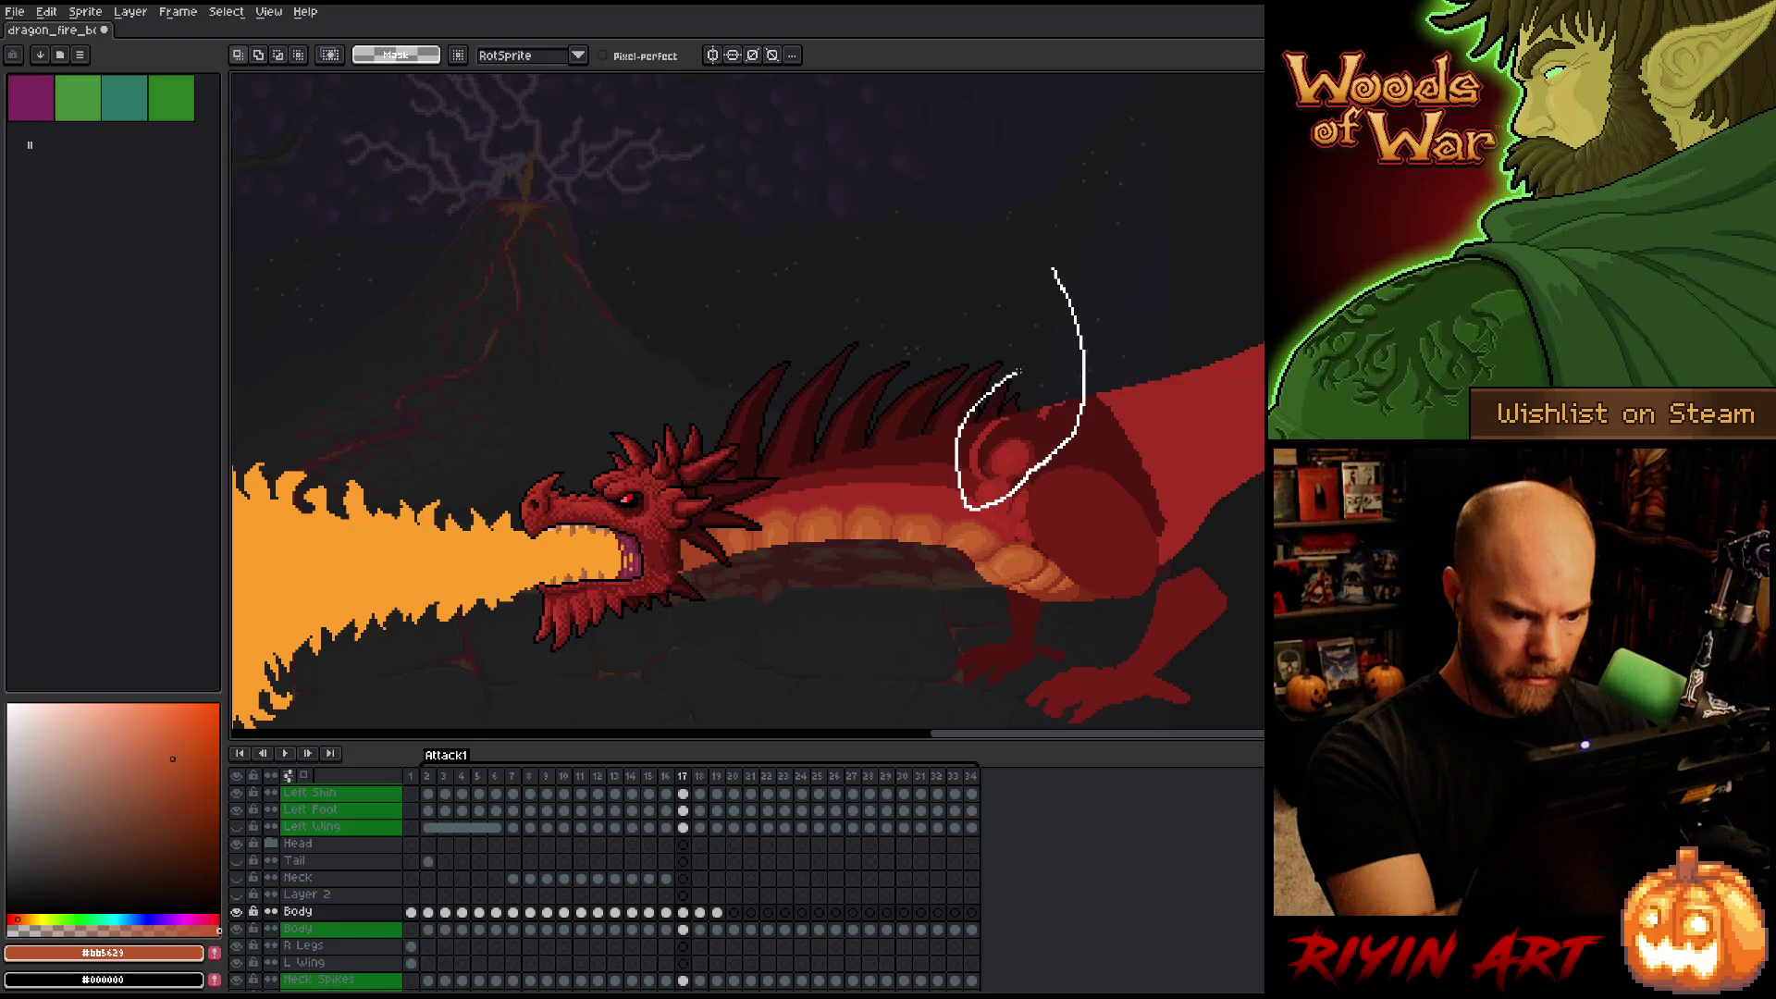
{"action": "left_click_drag", "start_coordinate": [1019, 372], "coordinate": [1018, 371]}
{"action": "left_click", "coordinate": [1038, 455]}
{"action": "key", "text": "comma"}
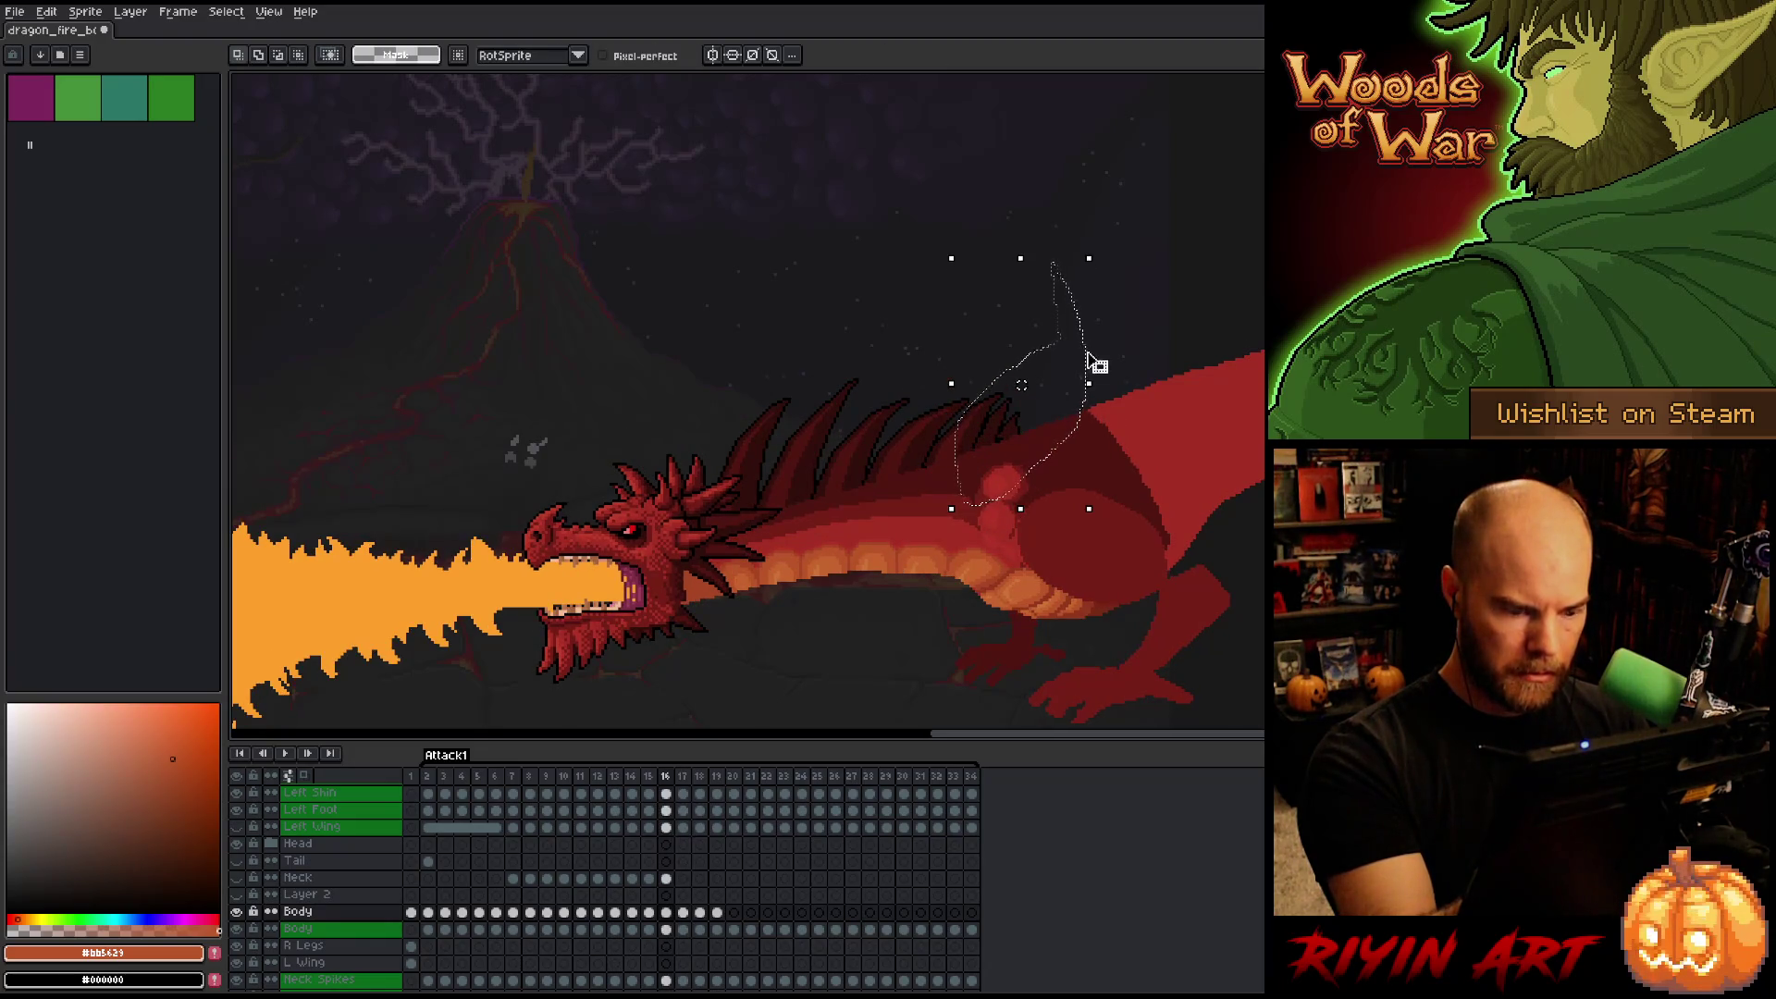
{"action": "key", "text": "period"}
Flip between frames 17 and 18 to check the moved shoulder, ending on frame 18.
{"action": "key", "text": "period"}
{"action": "left_click_drag", "start_coordinate": [1138, 280], "coordinate": [1025, 473]}
{"action": "mouse_move", "coordinate": [1021, 385]}
{"action": "left_mouse_down"}
{"action": "mouse_move", "coordinate": [1017, 370]}
{"action": "mouse_move", "coordinate": [1023, 436]}
{"action": "left_mouse_up"}
{"action": "left_click", "coordinate": [1023, 440]}
{"action": "key", "text": "ctrl+d"}
{"action": "key", "text": "comma"}
{"action": "key", "text": "period"}
{"action": "key", "text": "comma"}
{"action": "key", "text": "period"}
{"action": "key", "text": "comma"}
{"action": "key", "text": "period"}
{"action": "key", "text": "comma"}
{"action": "key", "text": "period"}
{"action": "key", "text": "comma"}
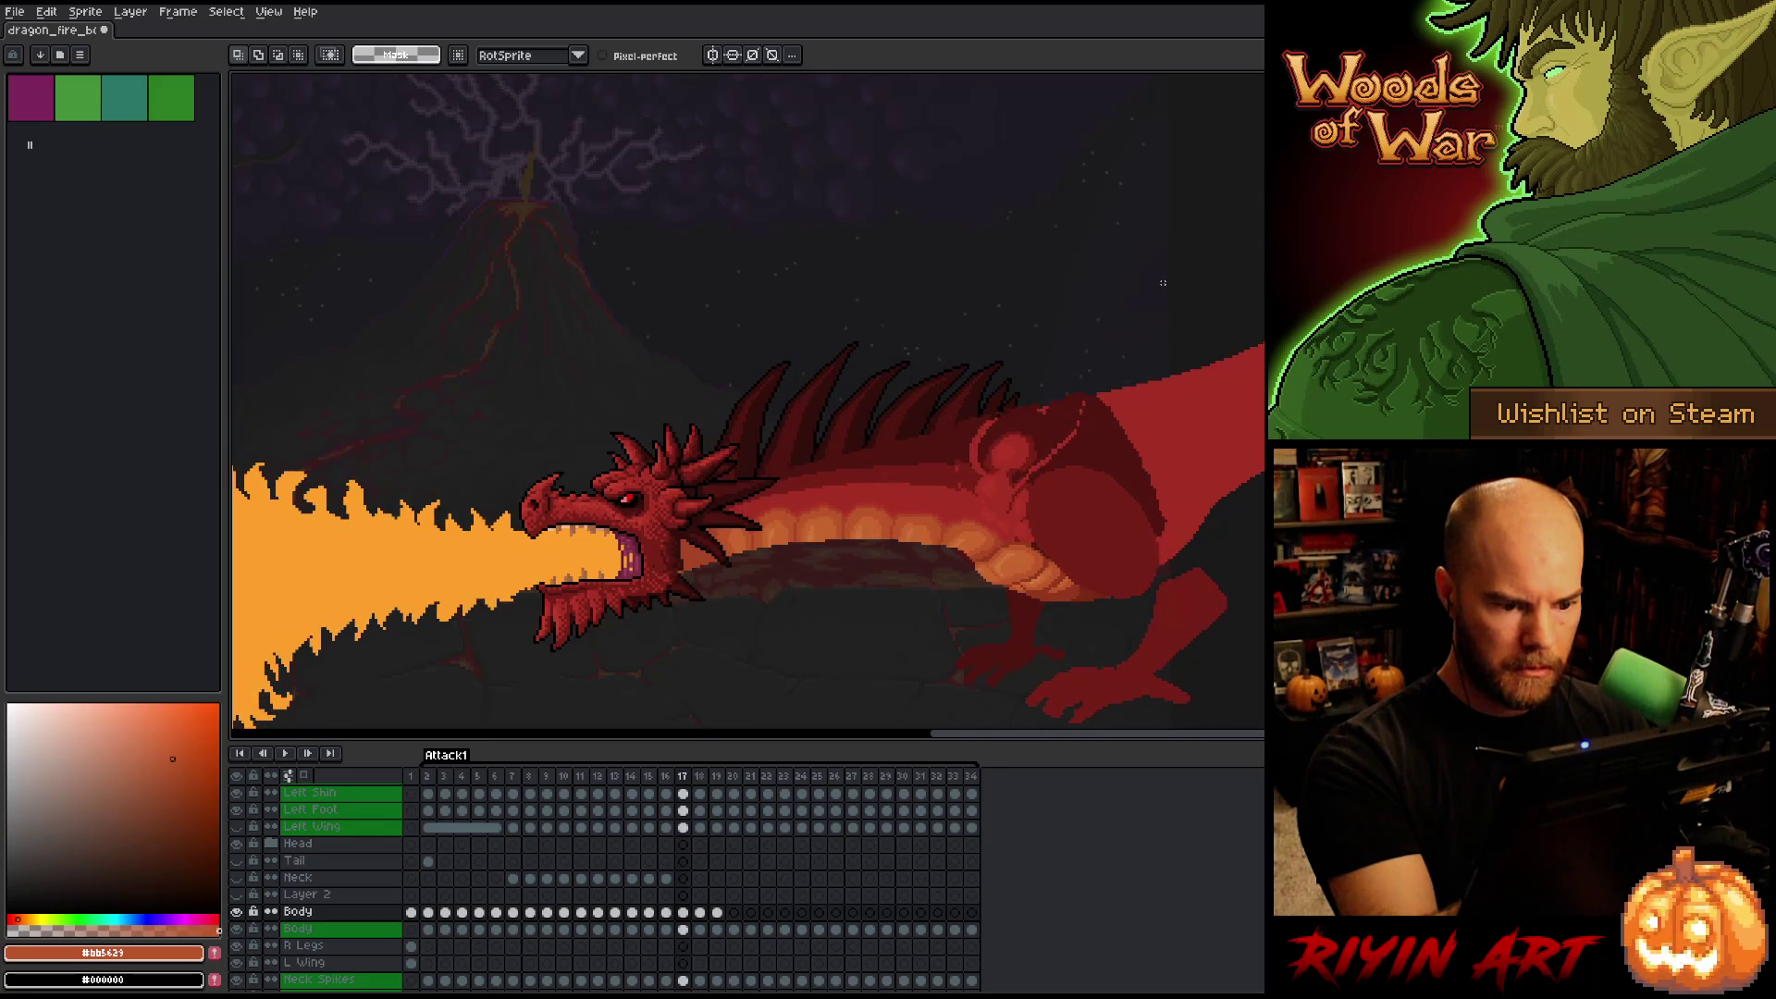
{"action": "key", "text": "period"}
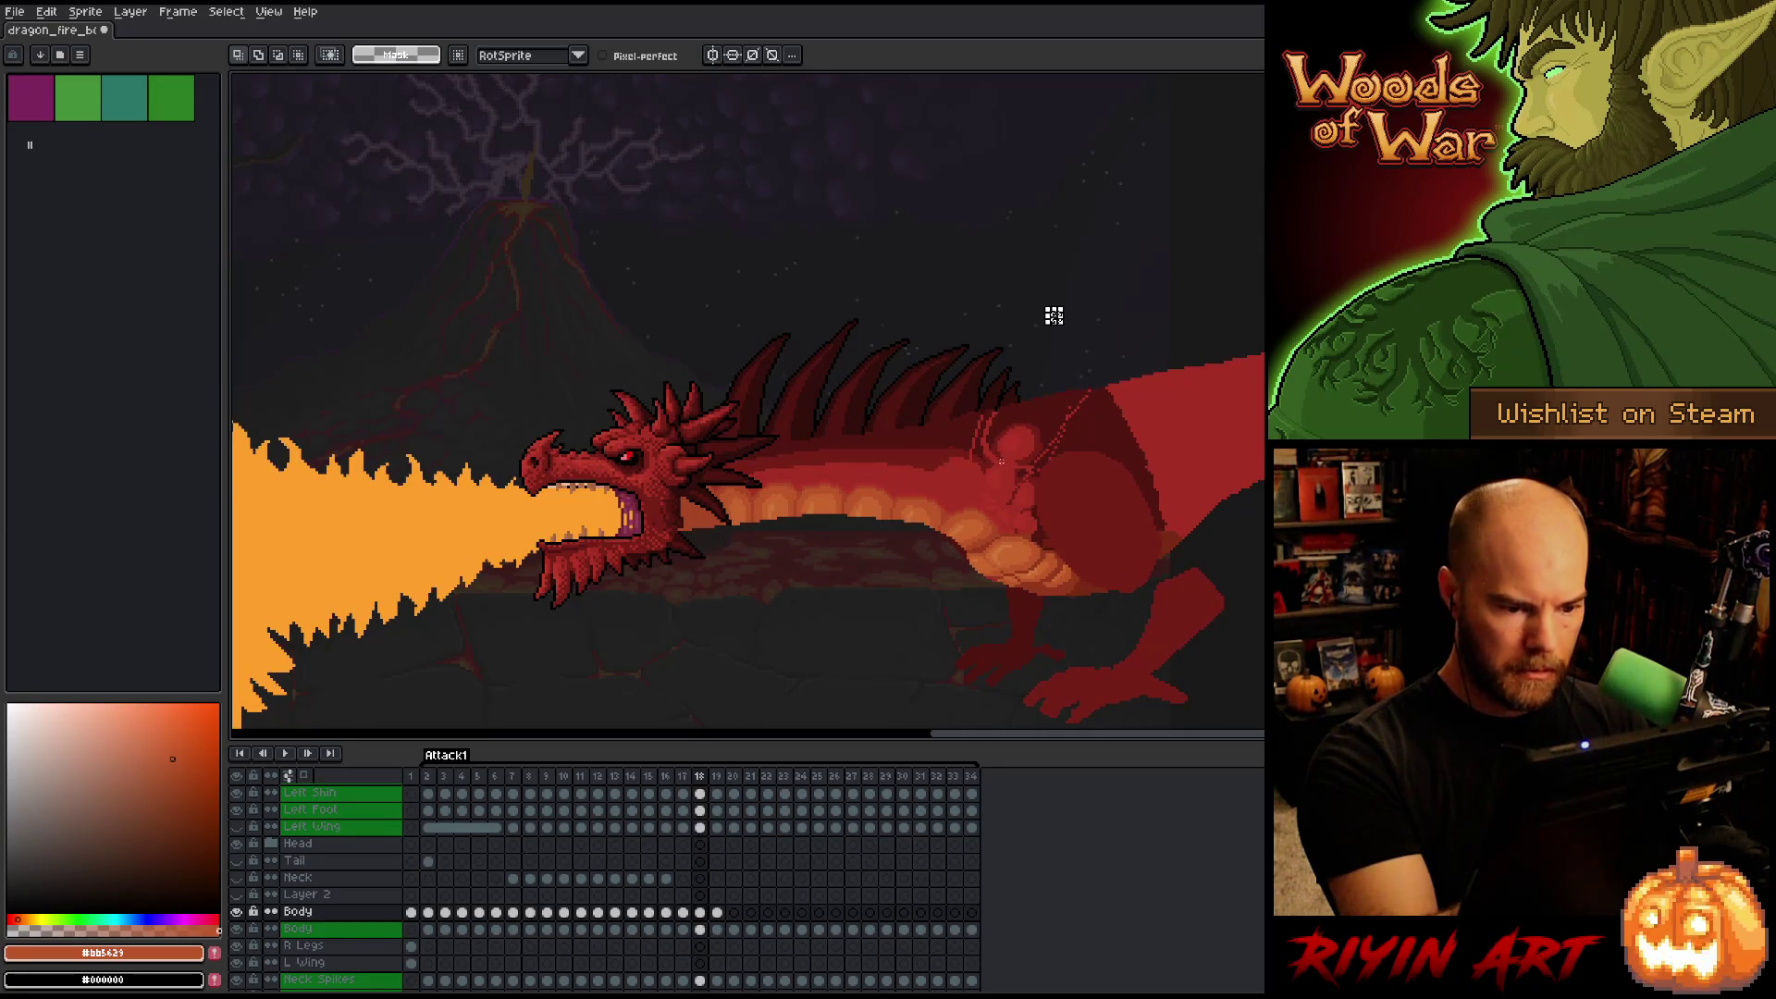
Reposition small shoulder patches on frame 18.
{"action": "left_click", "coordinate": [998, 487]}
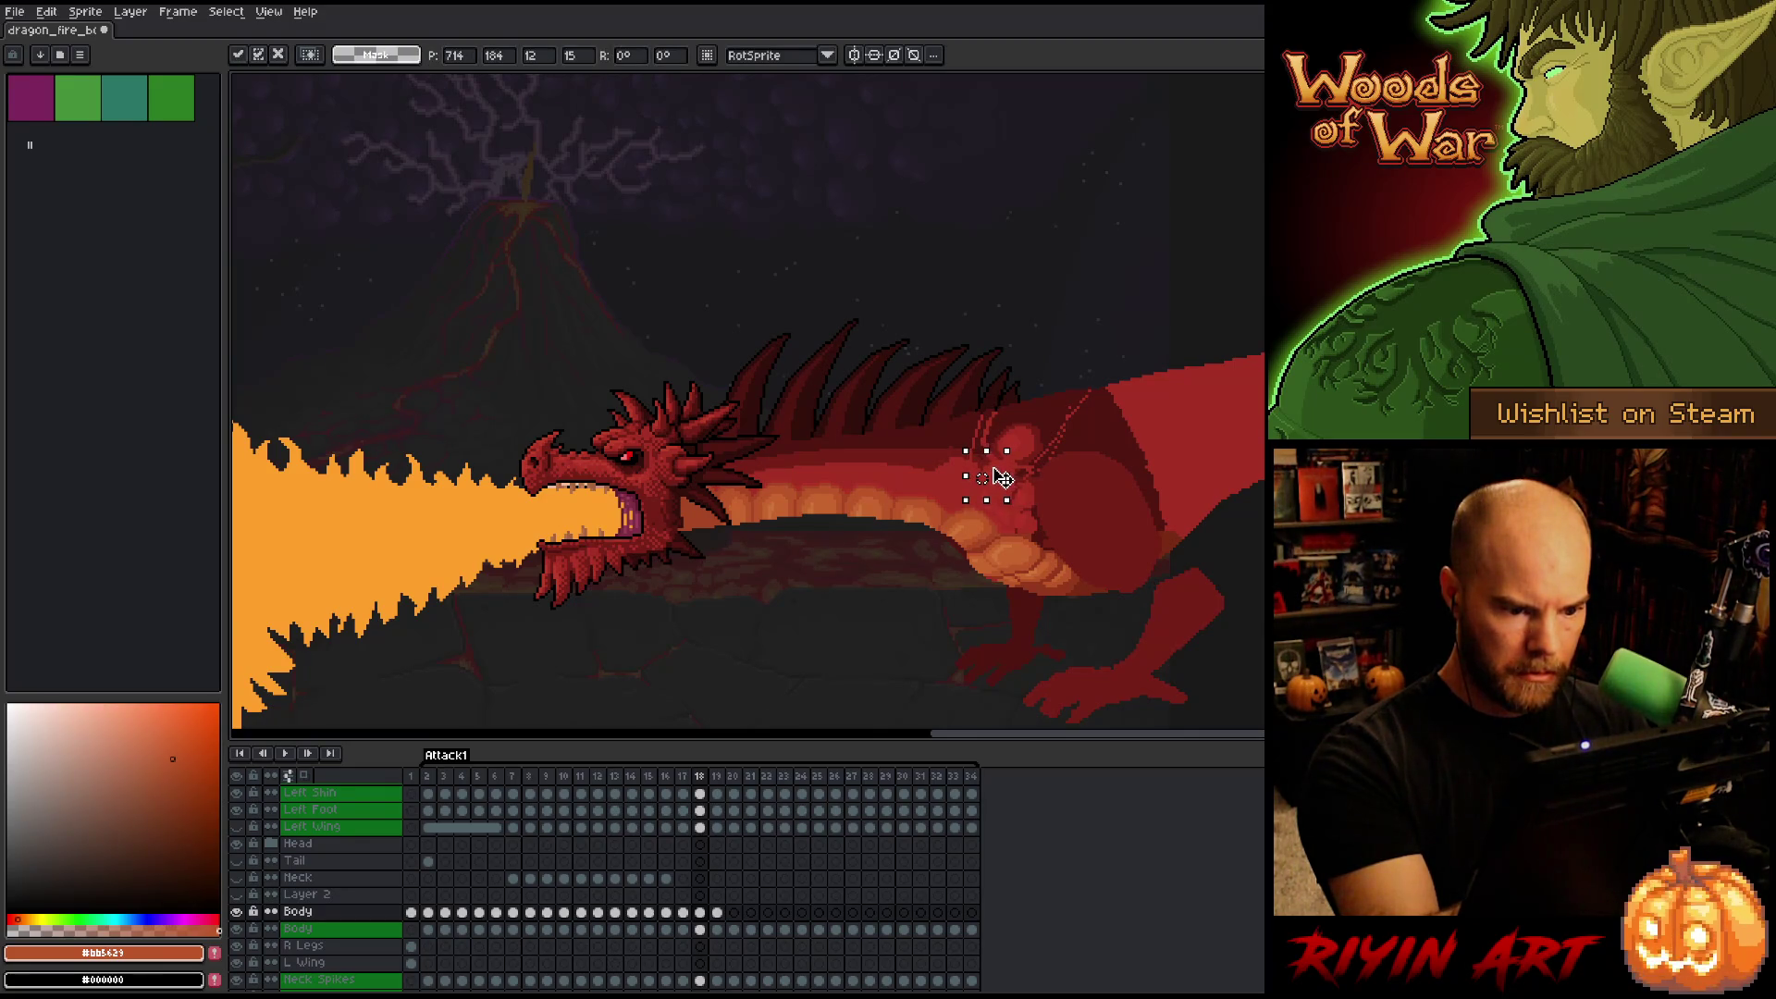
{"action": "key", "text": "Return"}
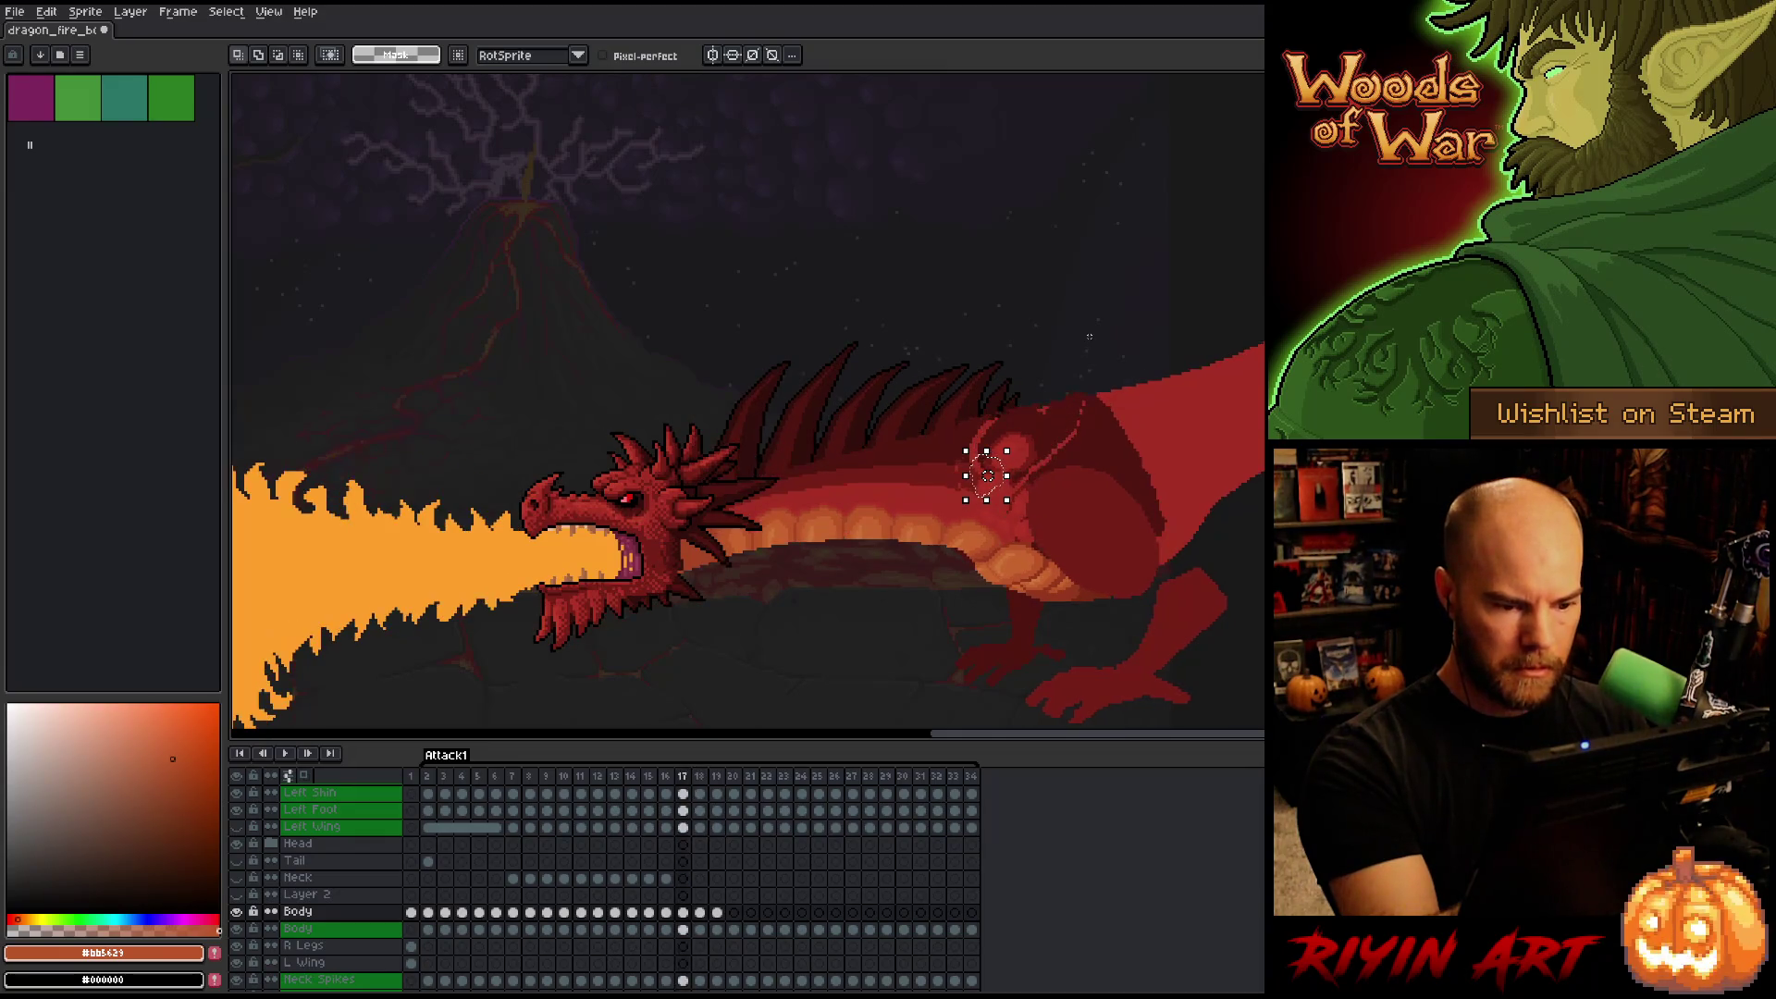
{"action": "mouse_move", "coordinate": [1078, 345]}
{"action": "left_mouse_down"}
{"action": "mouse_move", "coordinate": [1050, 456]}
{"action": "mouse_move", "coordinate": [1013, 388]}
{"action": "left_mouse_up"}
{"action": "left_click", "coordinate": [1052, 418]}
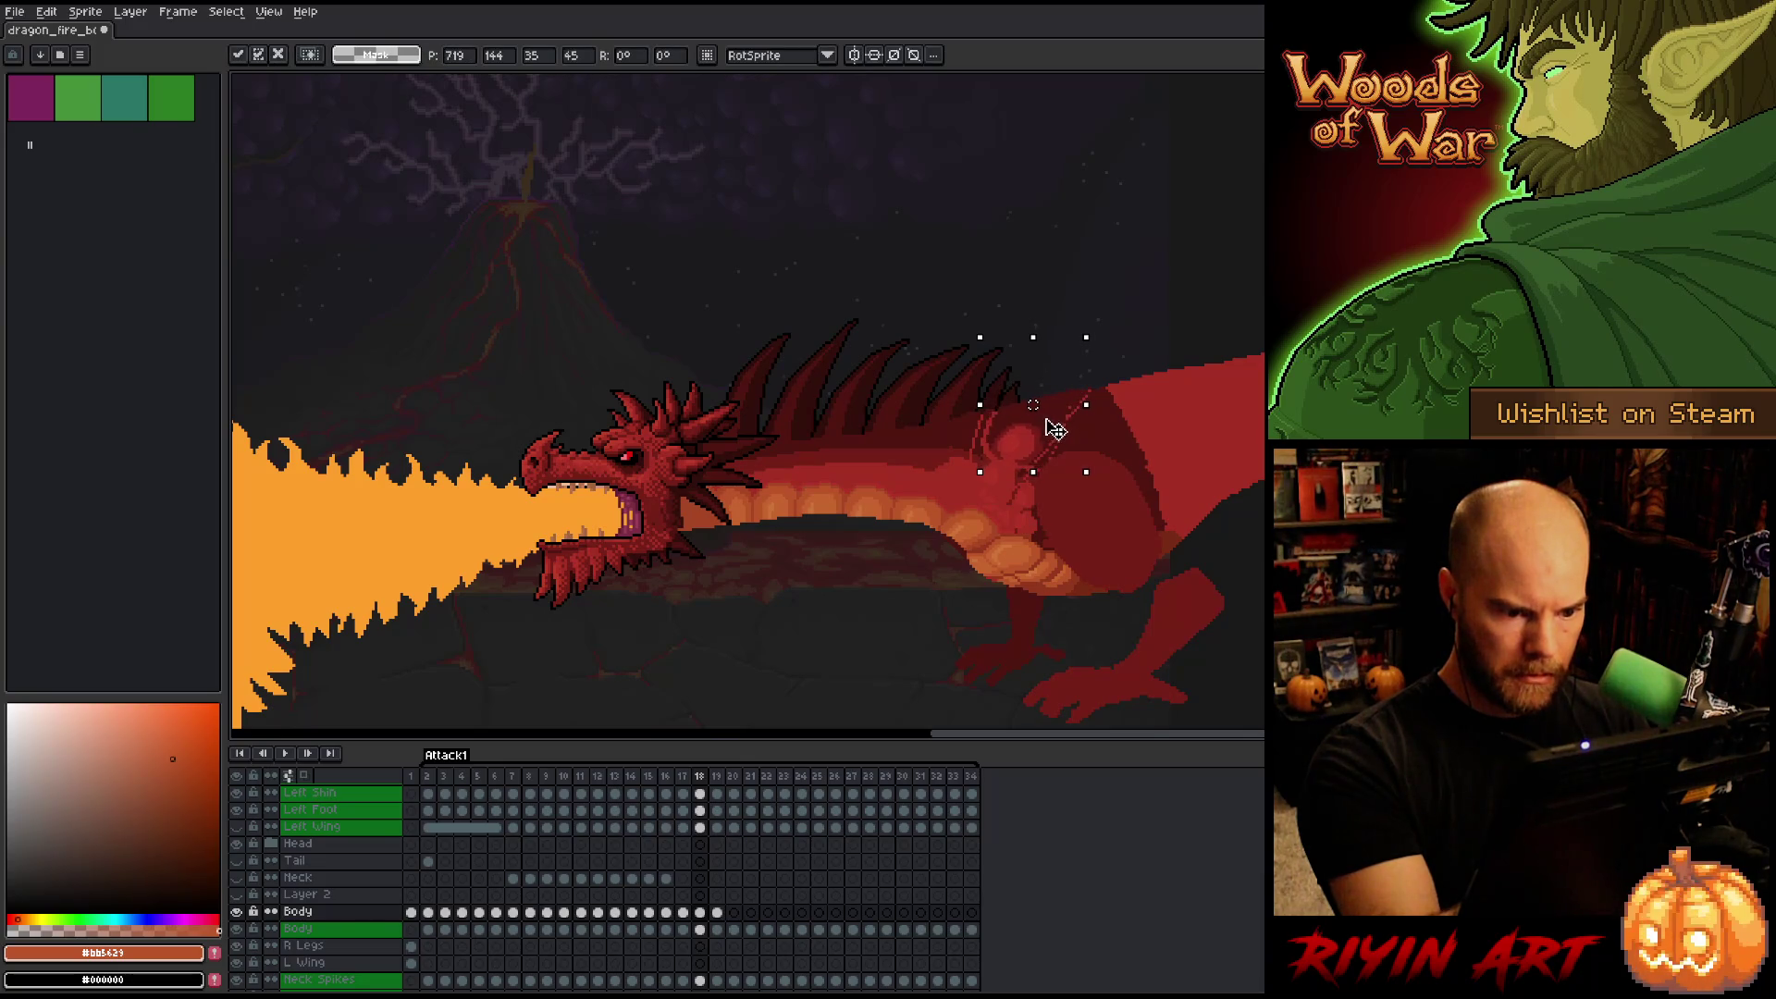
{"action": "key", "text": "Return"}
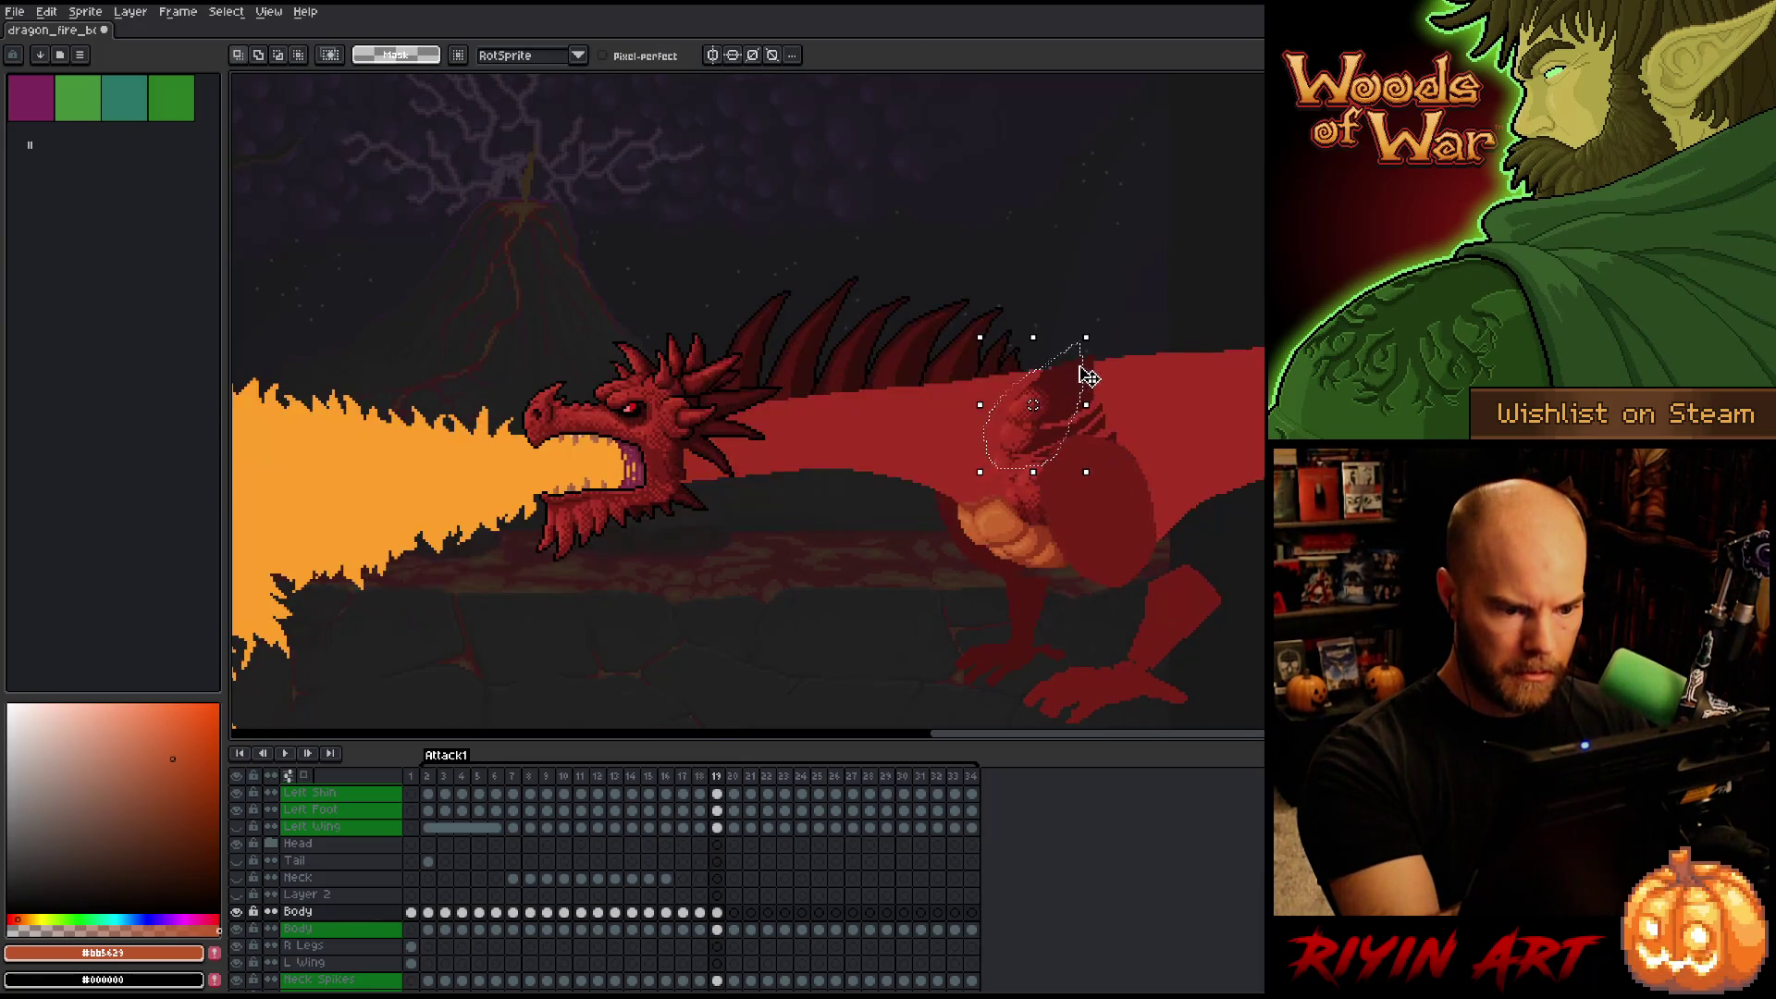
On frame 19, reselect a smaller shoulder region and shift a small patch, comparing against frame 18.
{"action": "key", "text": "period"}
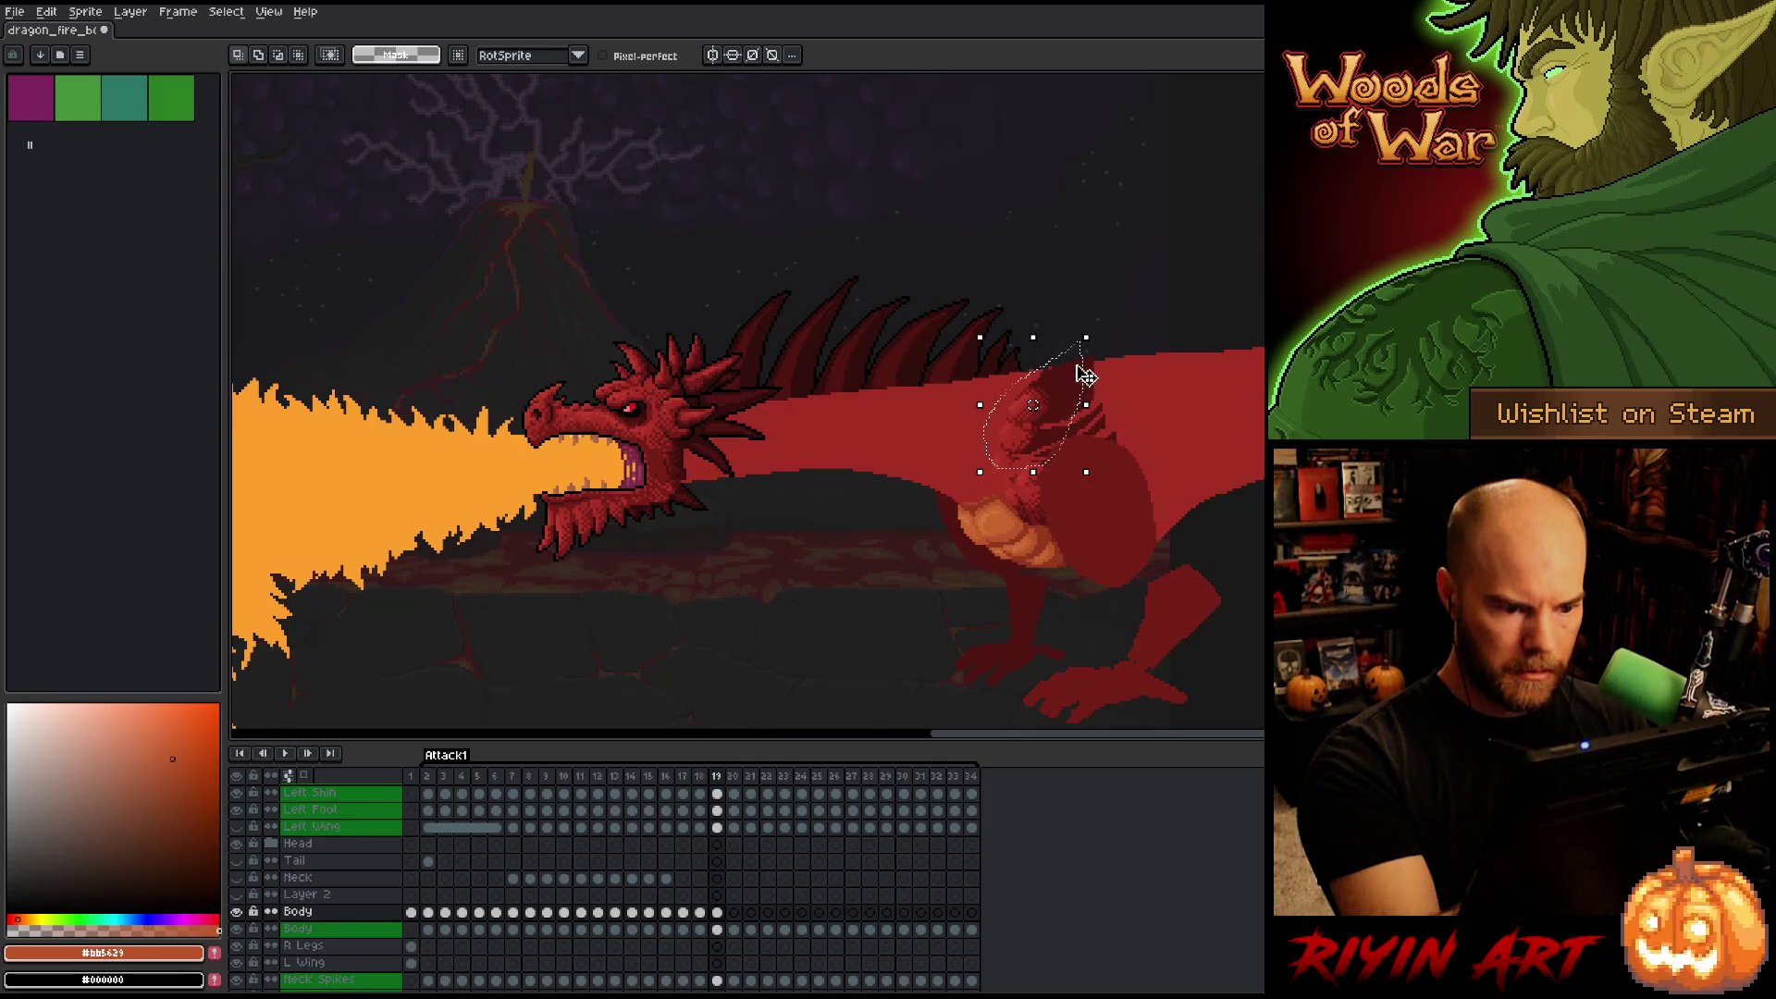
{"action": "key", "text": "ctrl+d"}
{"action": "mouse_move", "coordinate": [1060, 308]}
{"action": "left_mouse_down"}
{"action": "mouse_move", "coordinate": [1044, 437]}
{"action": "mouse_move", "coordinate": [1055, 317]}
{"action": "left_mouse_up"}
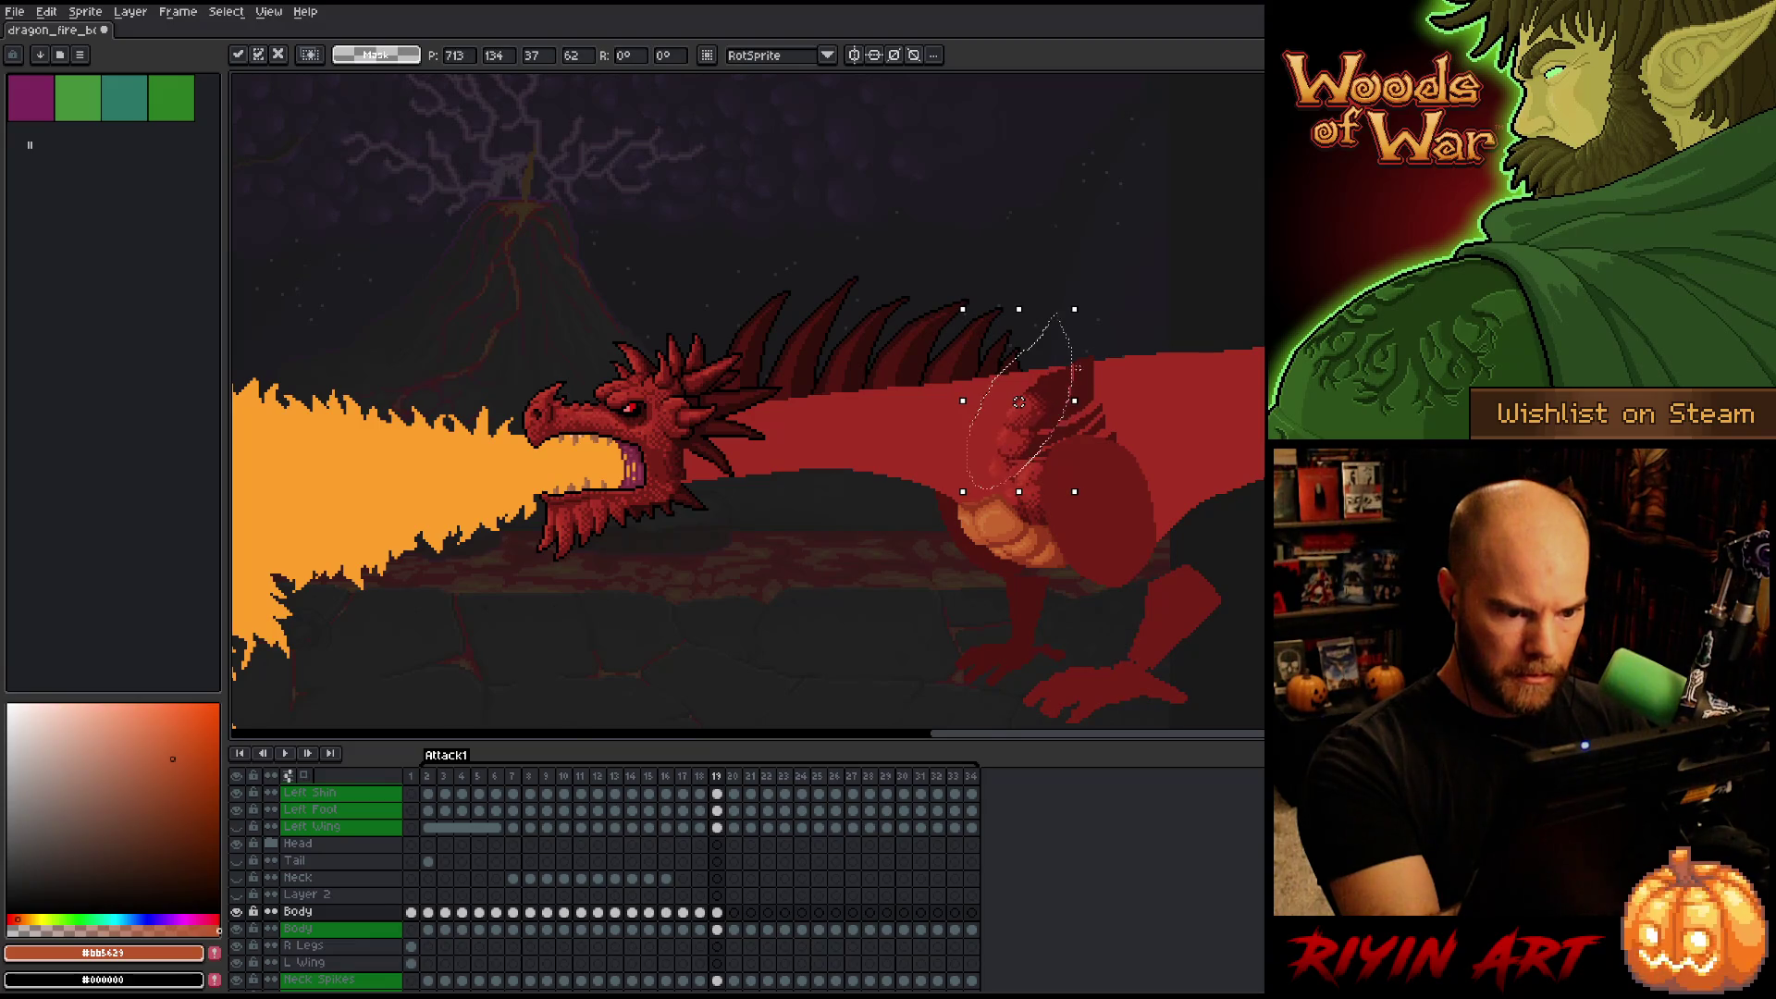
{"action": "key", "text": "comma"}
{"action": "key", "text": "period"}
{"action": "key", "text": "comma"}
{"action": "key", "text": "period"}
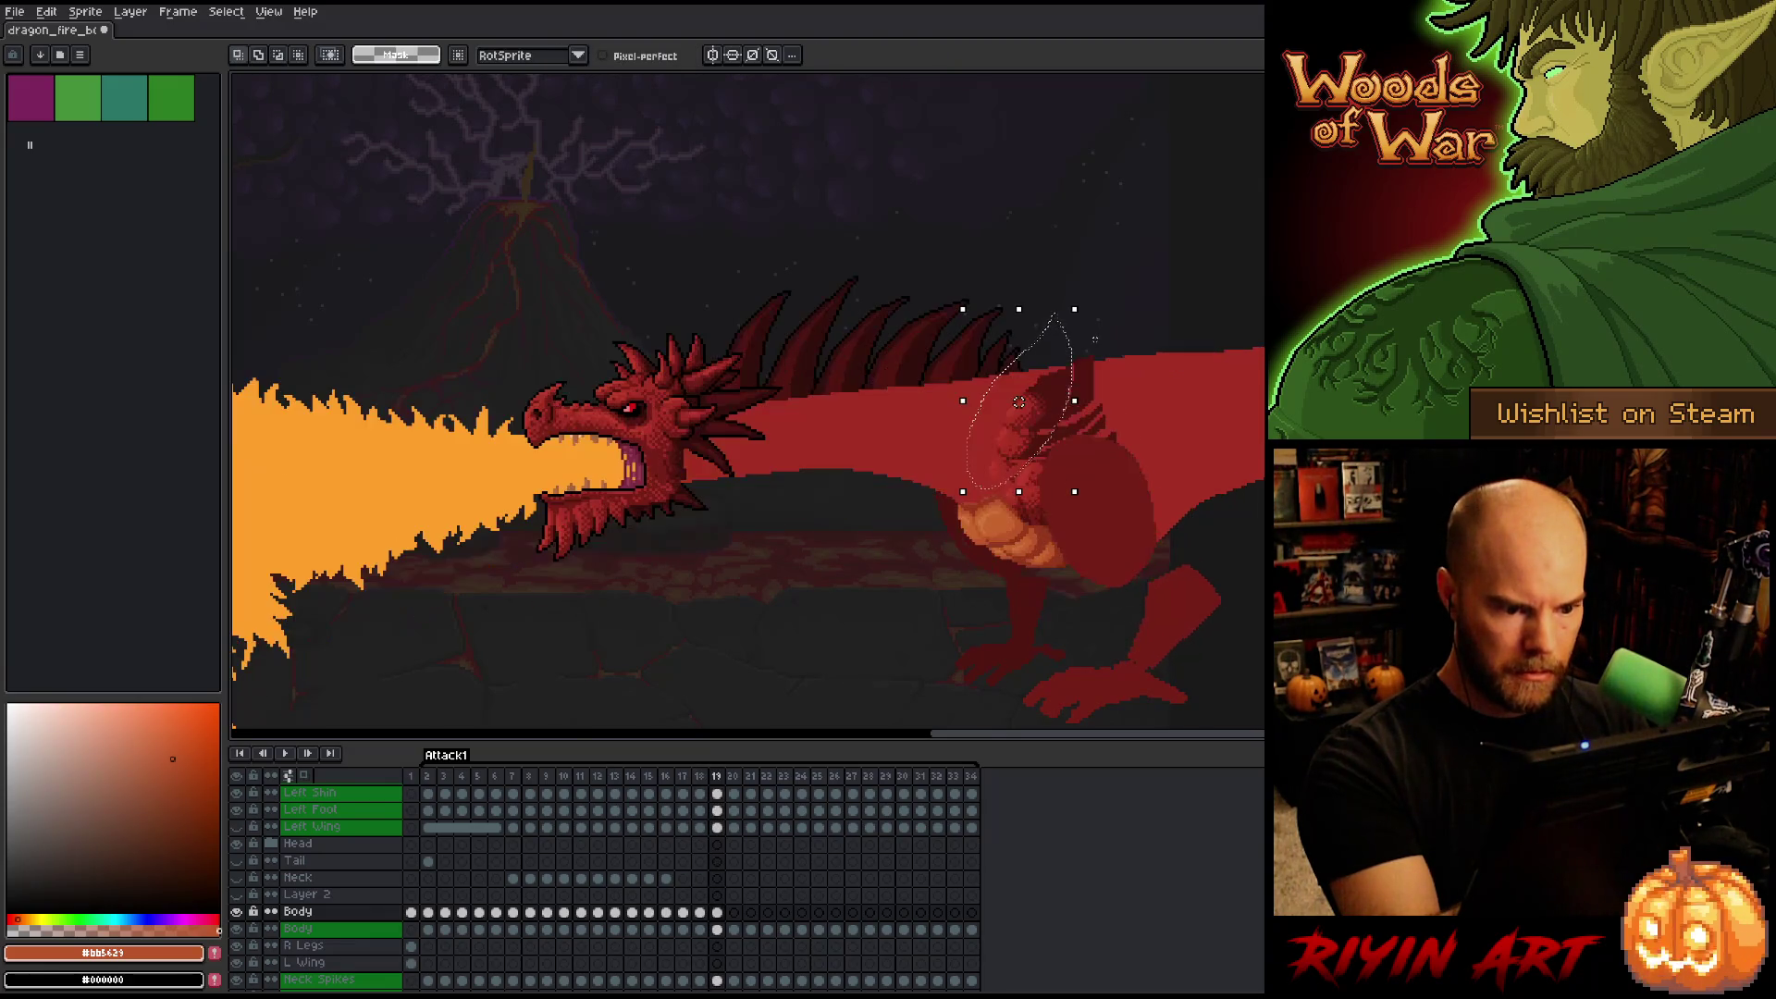
{"action": "key", "text": "ctrl+d"}
{"action": "mouse_move", "coordinate": [1052, 300]}
{"action": "left_mouse_down"}
{"action": "mouse_move", "coordinate": [1052, 378]}
{"action": "mouse_move", "coordinate": [1017, 412]}
{"action": "mouse_move", "coordinate": [983, 393]}
{"action": "mouse_move", "coordinate": [1044, 388]}
{"action": "mouse_move", "coordinate": [1018, 444]}
{"action": "left_mouse_up"}
{"action": "key", "text": "ctrl+d"}
{"action": "left_click", "coordinate": [1014, 447]}
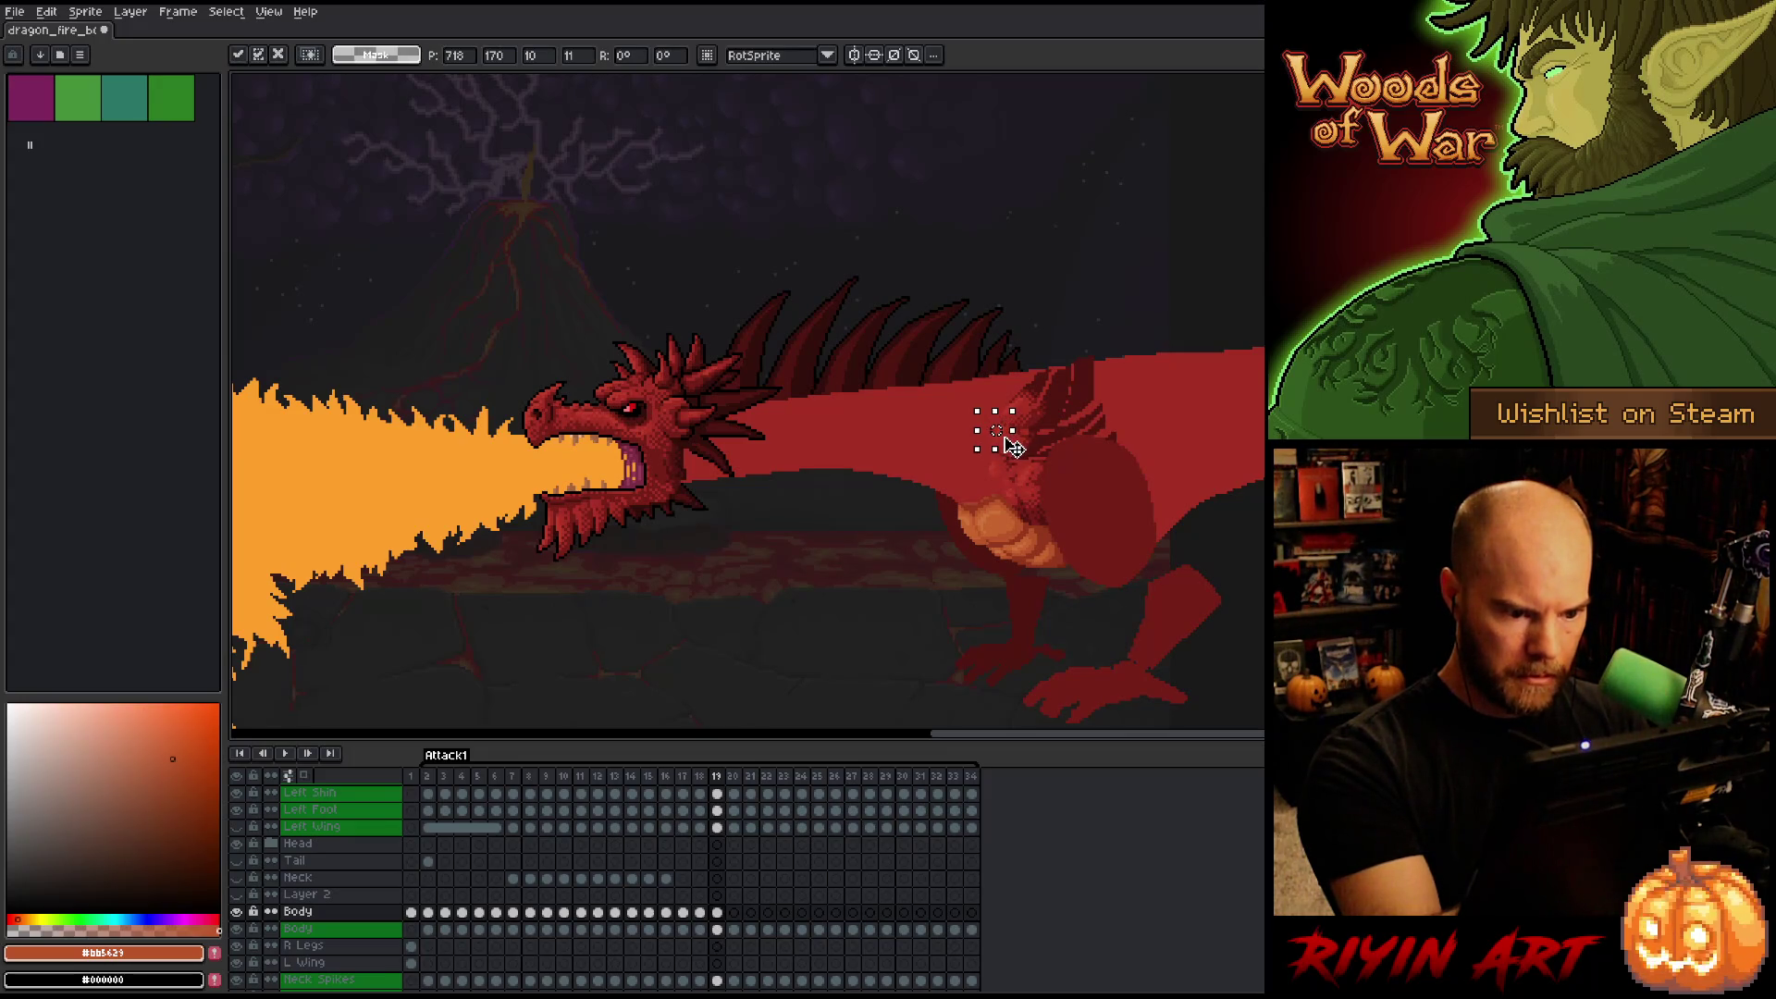
{"action": "key", "text": "Return"}
Move a small shoulder piece and the shoulder edge below the spines, checking each change between frames.
{"action": "key", "text": "Left"}
{"action": "key", "text": "Right"}
{"action": "key", "text": "Left"}
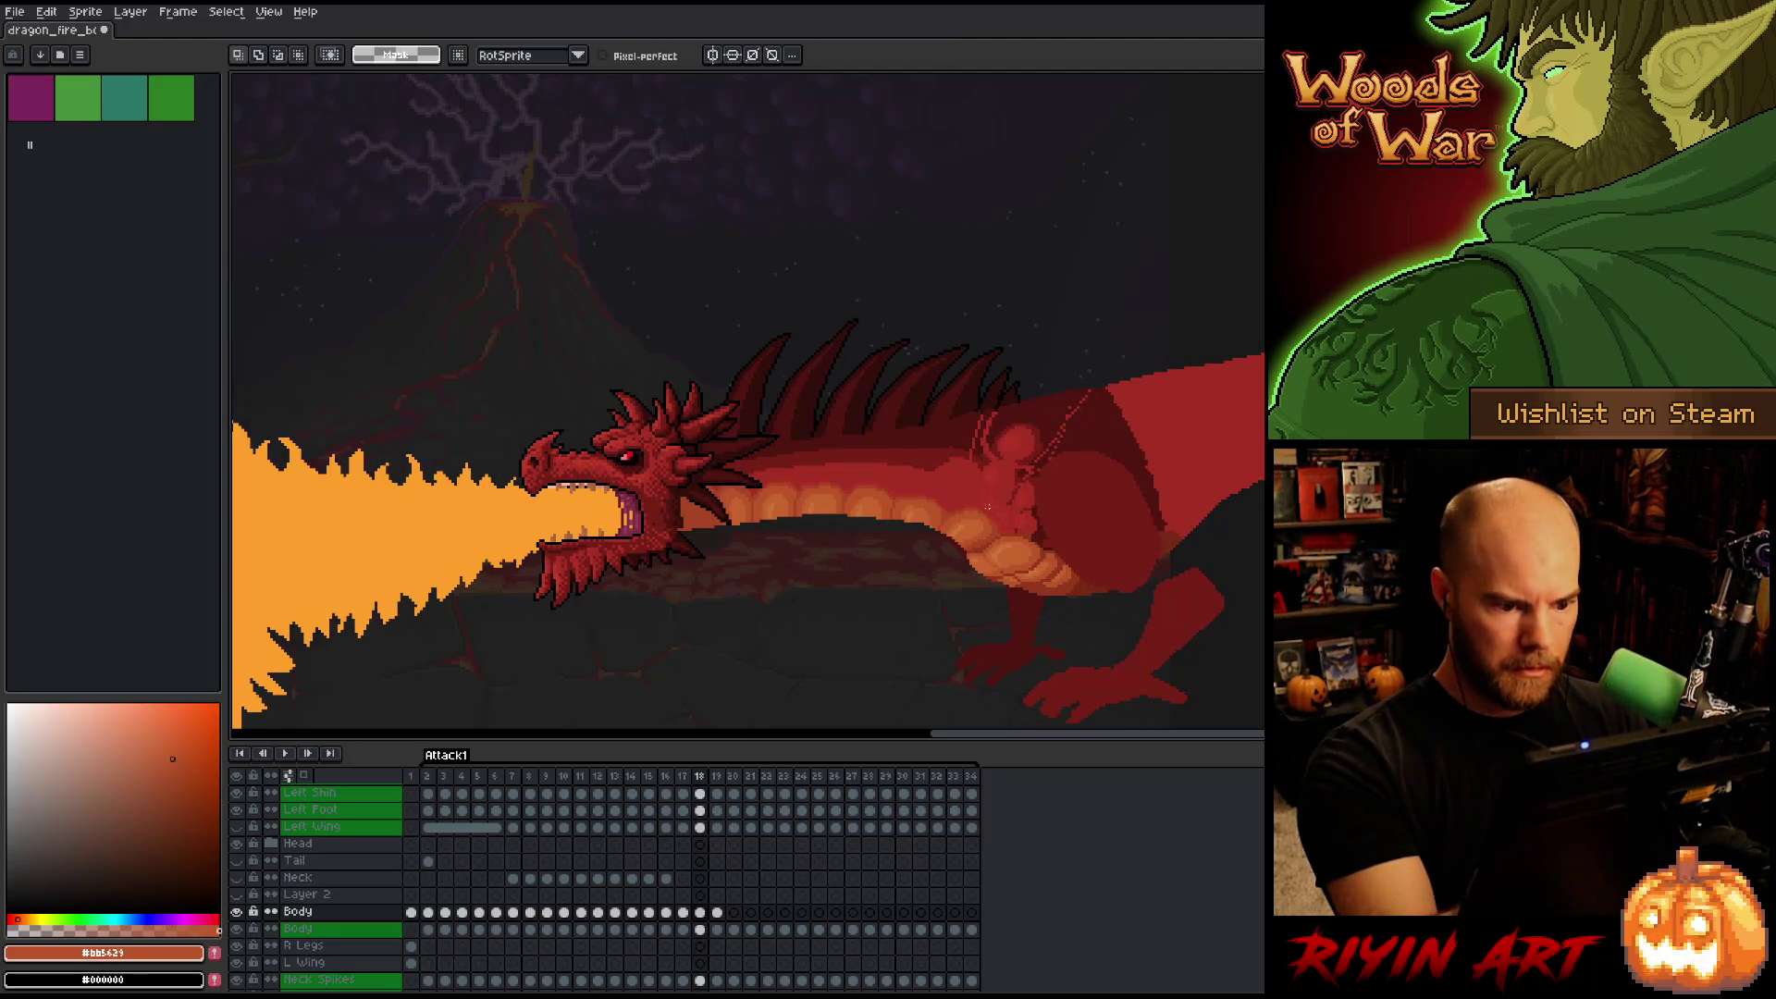
{"action": "mouse_move", "coordinate": [988, 499]}
{"action": "left_mouse_down"}
{"action": "mouse_move", "coordinate": [963, 468]}
{"action": "mouse_move", "coordinate": [1008, 499]}
{"action": "left_mouse_up"}
{"action": "left_click", "coordinate": [1005, 486]}
{"action": "key", "text": "Return"}
{"action": "key", "text": "Right"}
{"action": "key", "text": "Left"}
{"action": "left_click_drag", "start_coordinate": [1013, 379], "coordinate": [1018, 456]}
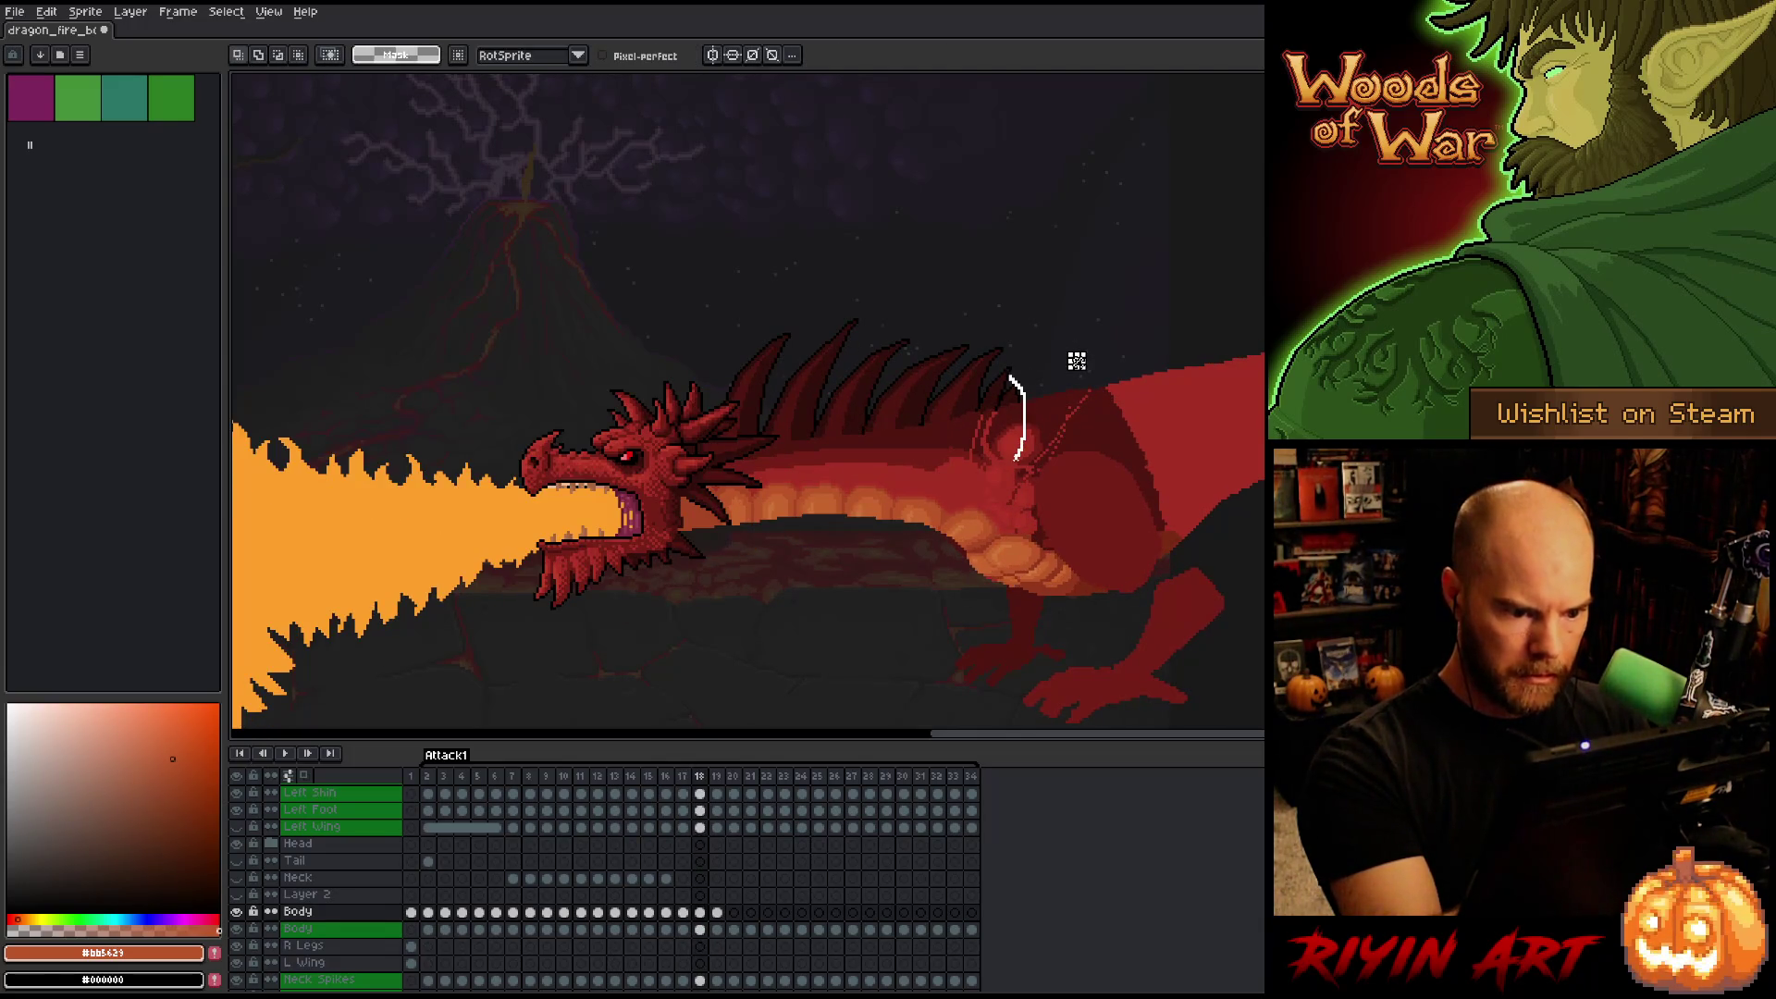
{"action": "left_click", "coordinate": [1018, 429]}
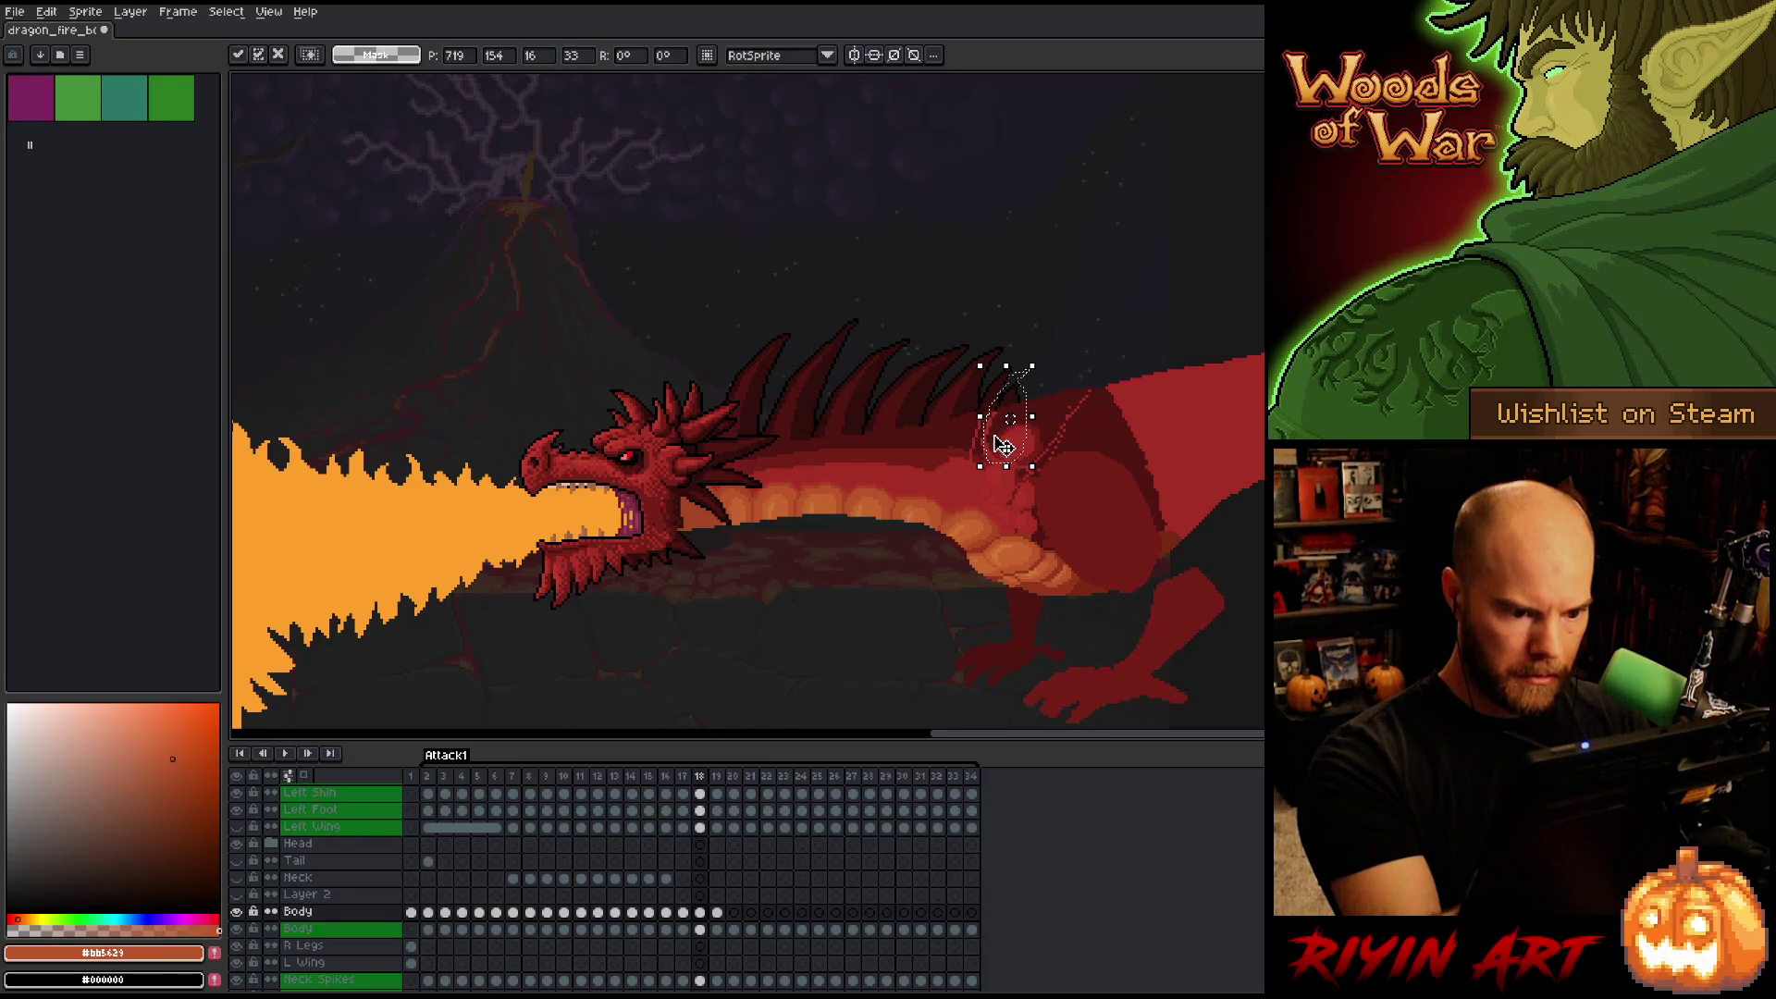
{"action": "key", "text": "Return"}
Reposition the shoulder on frame 17, then review frames 14 to 16 and clear the selection.
{"action": "key", "text": "Left"}
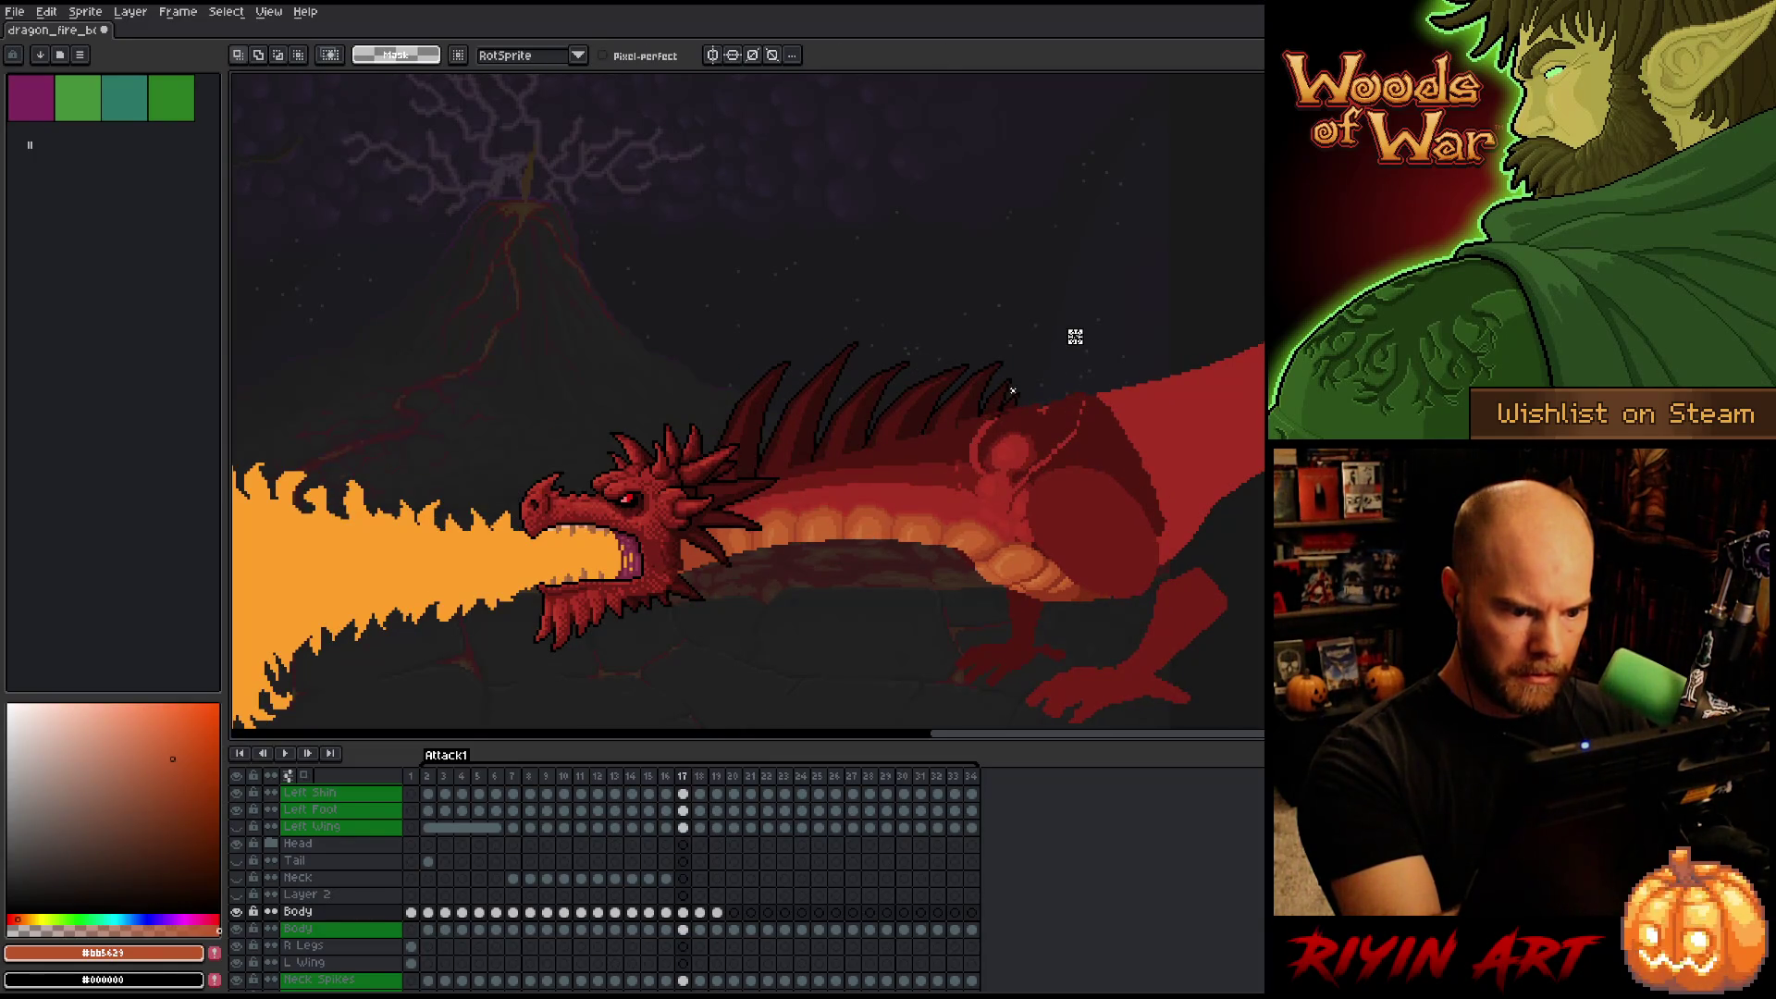
{"action": "mouse_move", "coordinate": [995, 504]}
{"action": "left_mouse_down"}
{"action": "mouse_move", "coordinate": [962, 416]}
{"action": "mouse_move", "coordinate": [1012, 388]}
{"action": "left_mouse_up"}
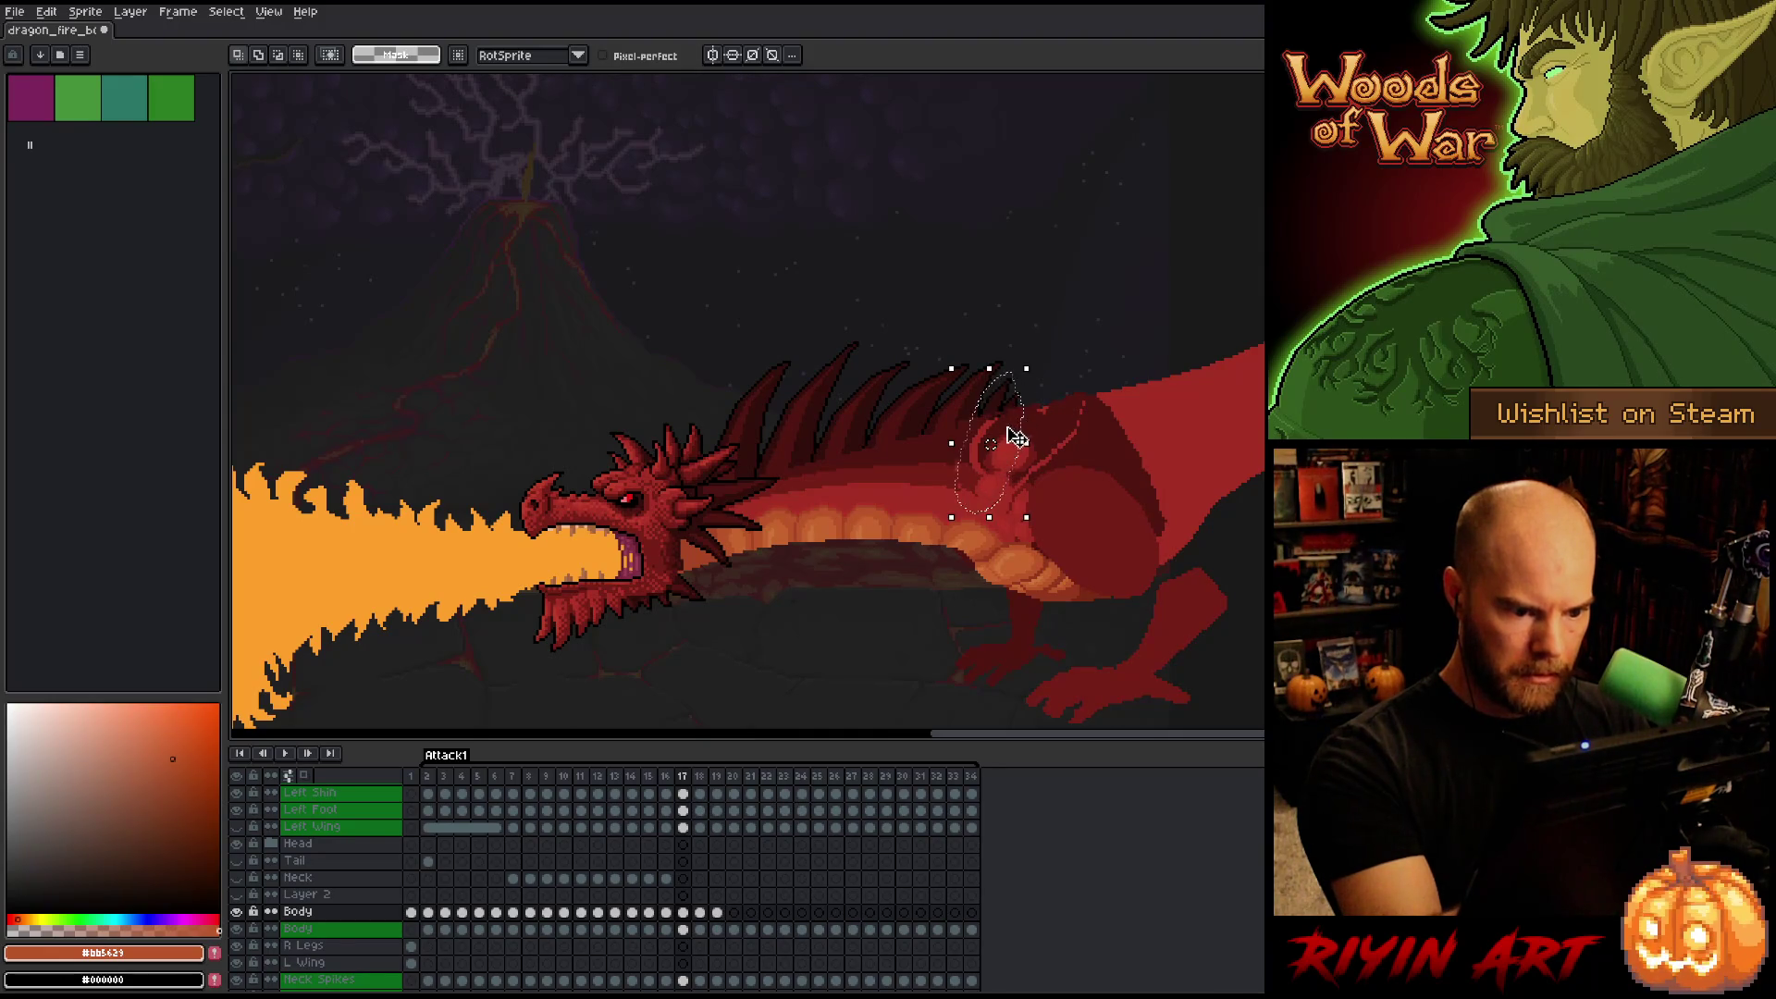
{"action": "left_click", "coordinate": [993, 444]}
{"action": "key", "text": "Return"}
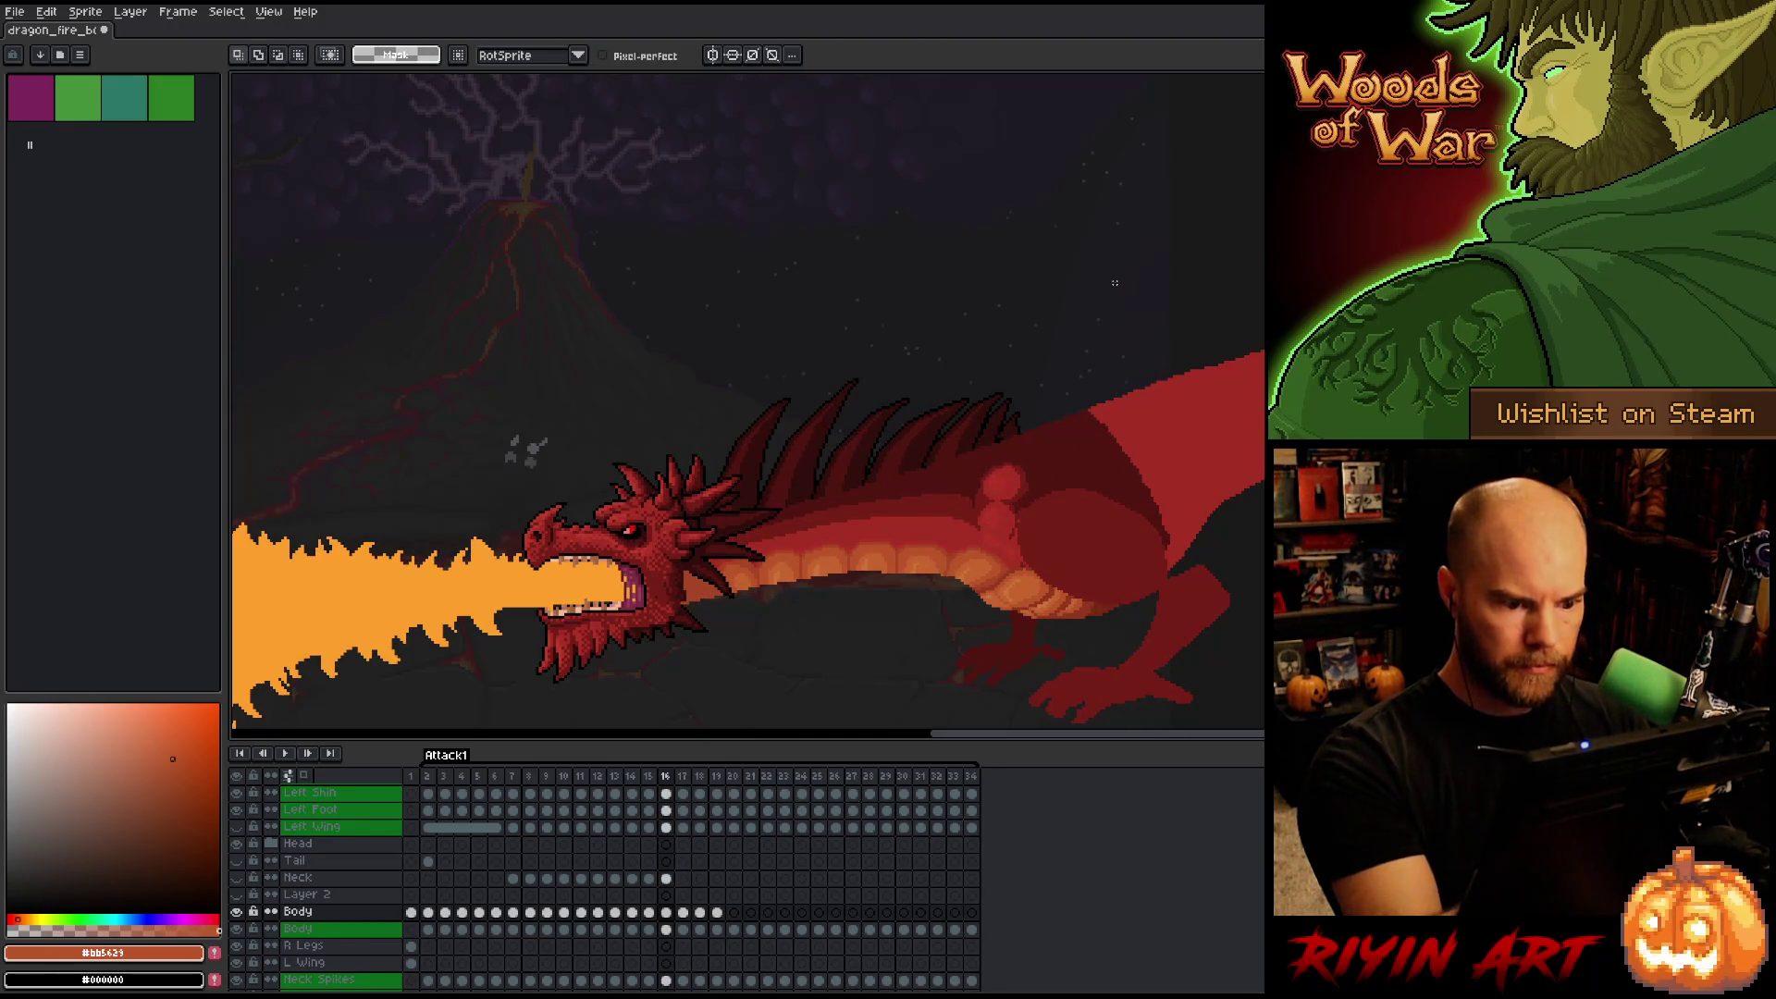
{"action": "key", "text": "Right"}
{"action": "key", "text": "Left"}
{"action": "key", "text": "Left"}
{"action": "key", "text": "Left"}
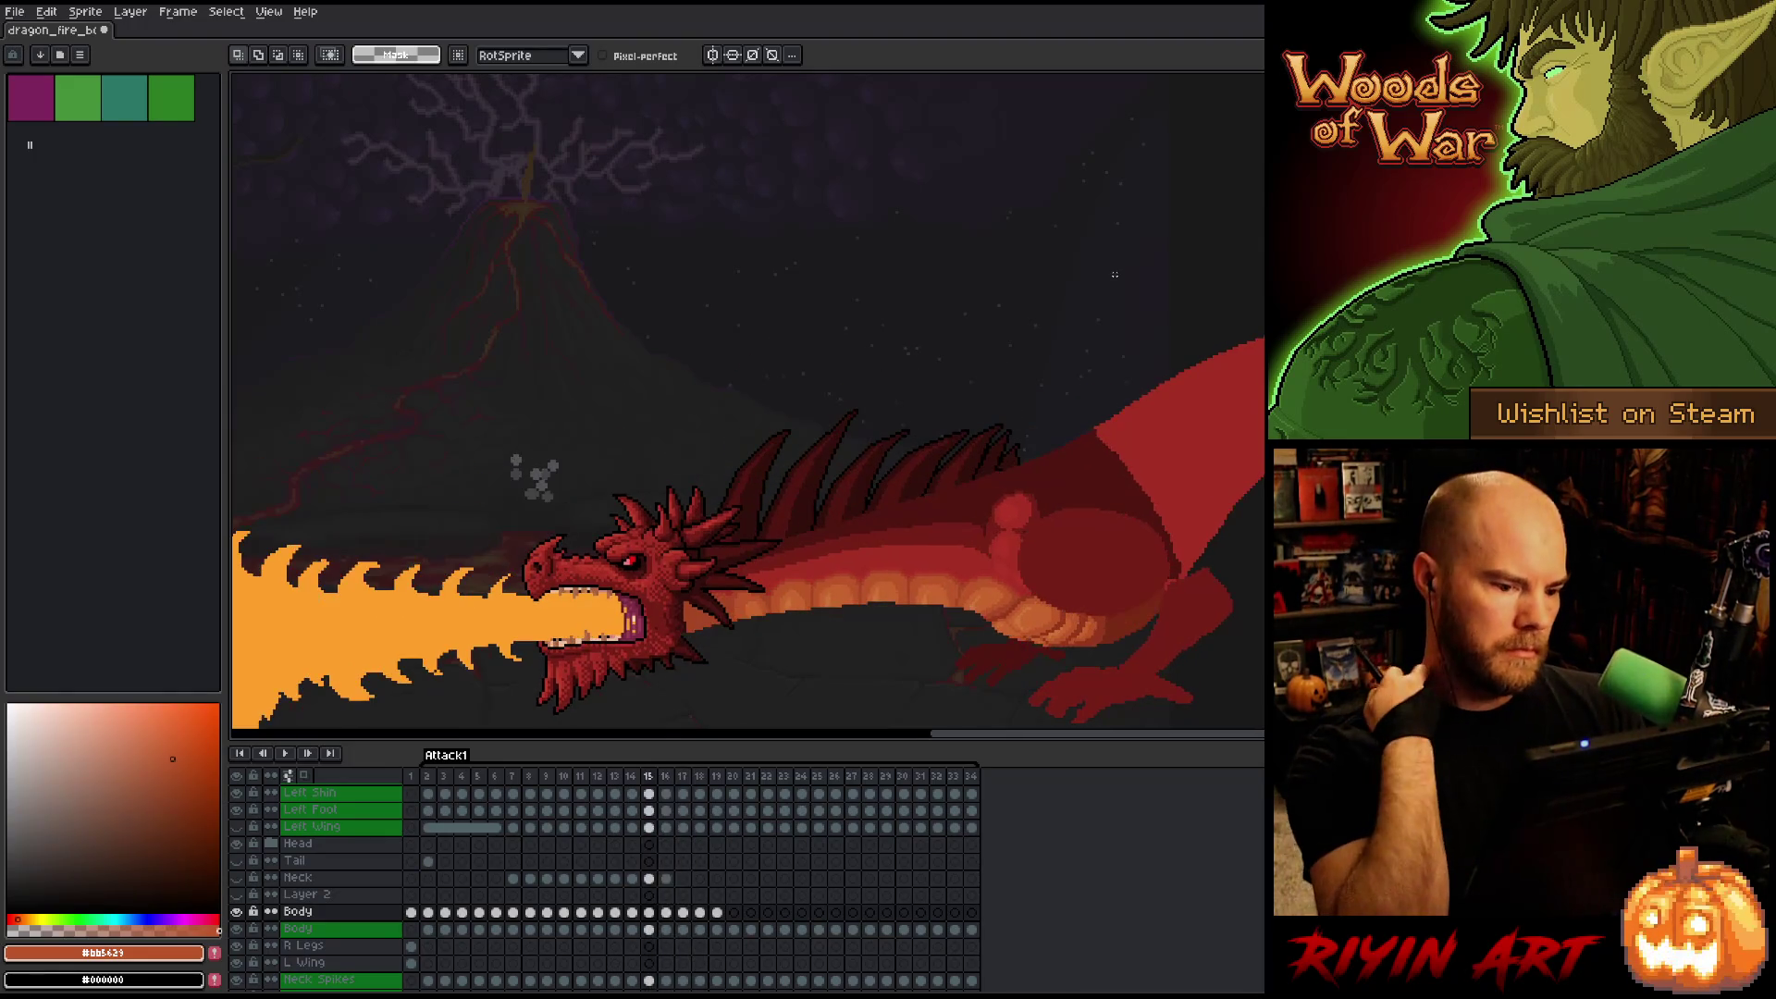
{"action": "key", "text": "Left"}
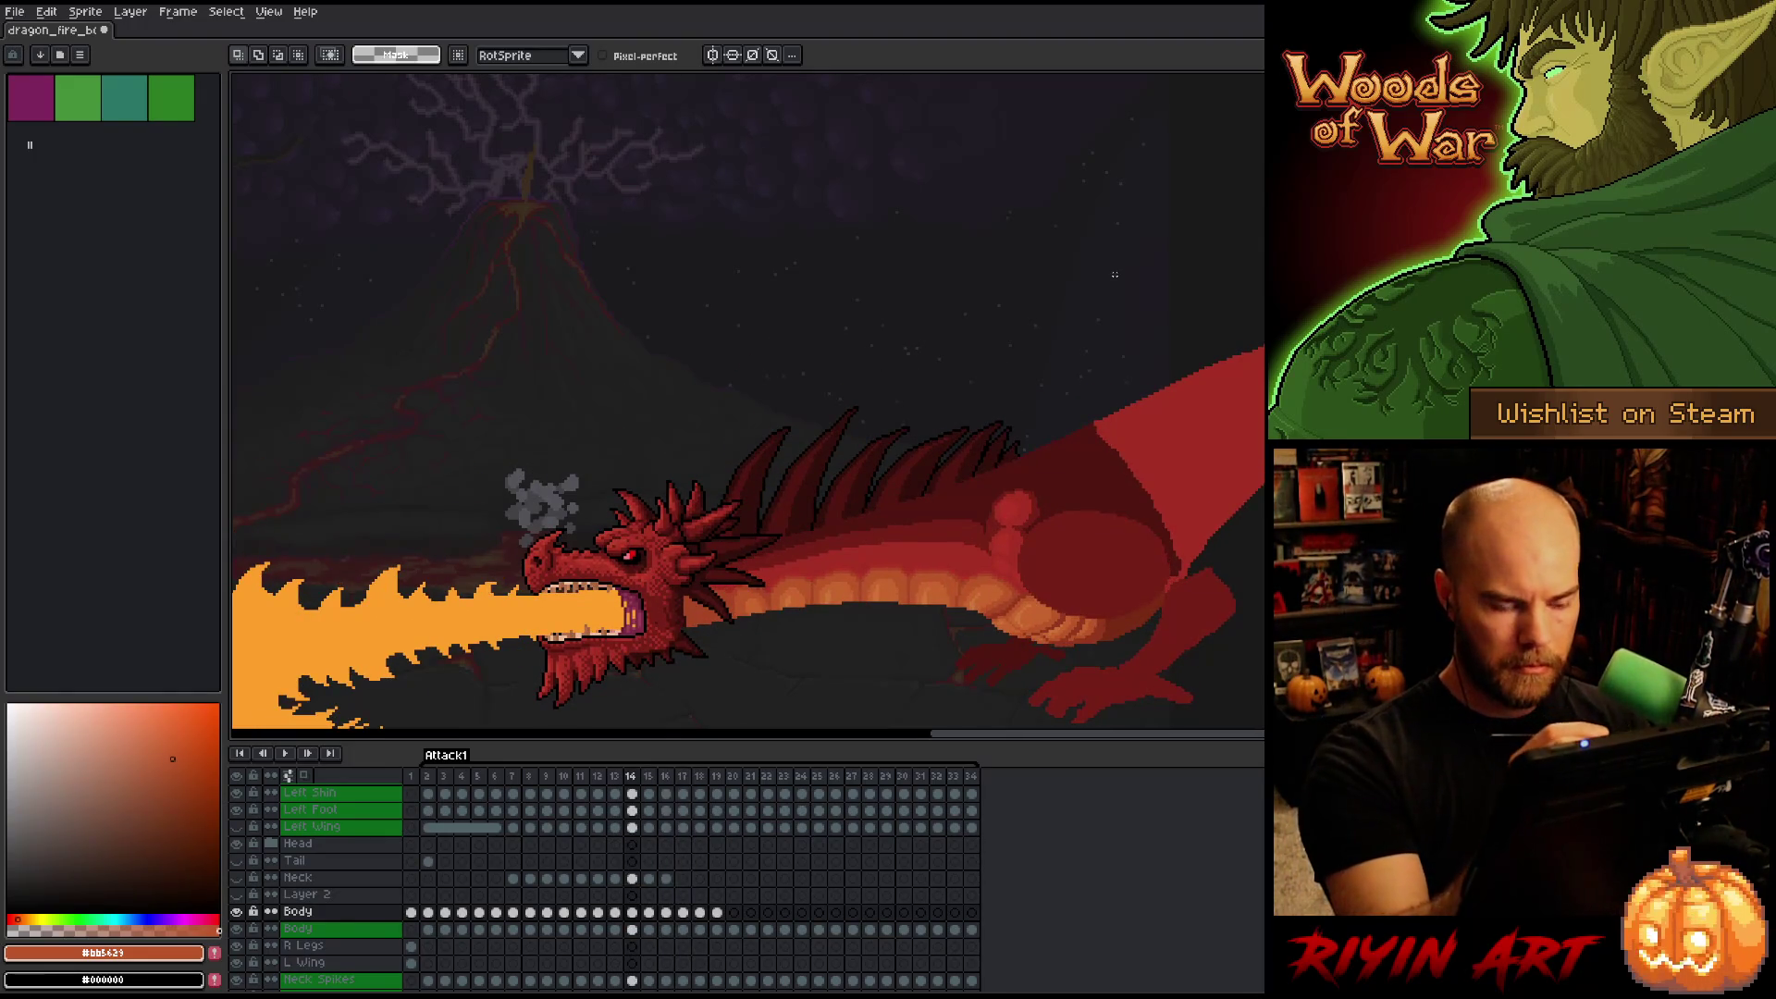
{"action": "key", "text": "Right"}
{"action": "key", "text": "Right"}
{"action": "mouse_move", "coordinate": [1017, 385]}
{"action": "left_mouse_down"}
{"action": "mouse_move", "coordinate": [1051, 490]}
{"action": "mouse_move", "coordinate": [958, 458]}
{"action": "mouse_move", "coordinate": [1022, 383]}
{"action": "left_mouse_up"}
{"action": "key", "text": "Left"}
{"action": "key", "text": "Right"}
{"action": "key", "text": "Right"}
{"action": "key", "text": "ctrl+d"}
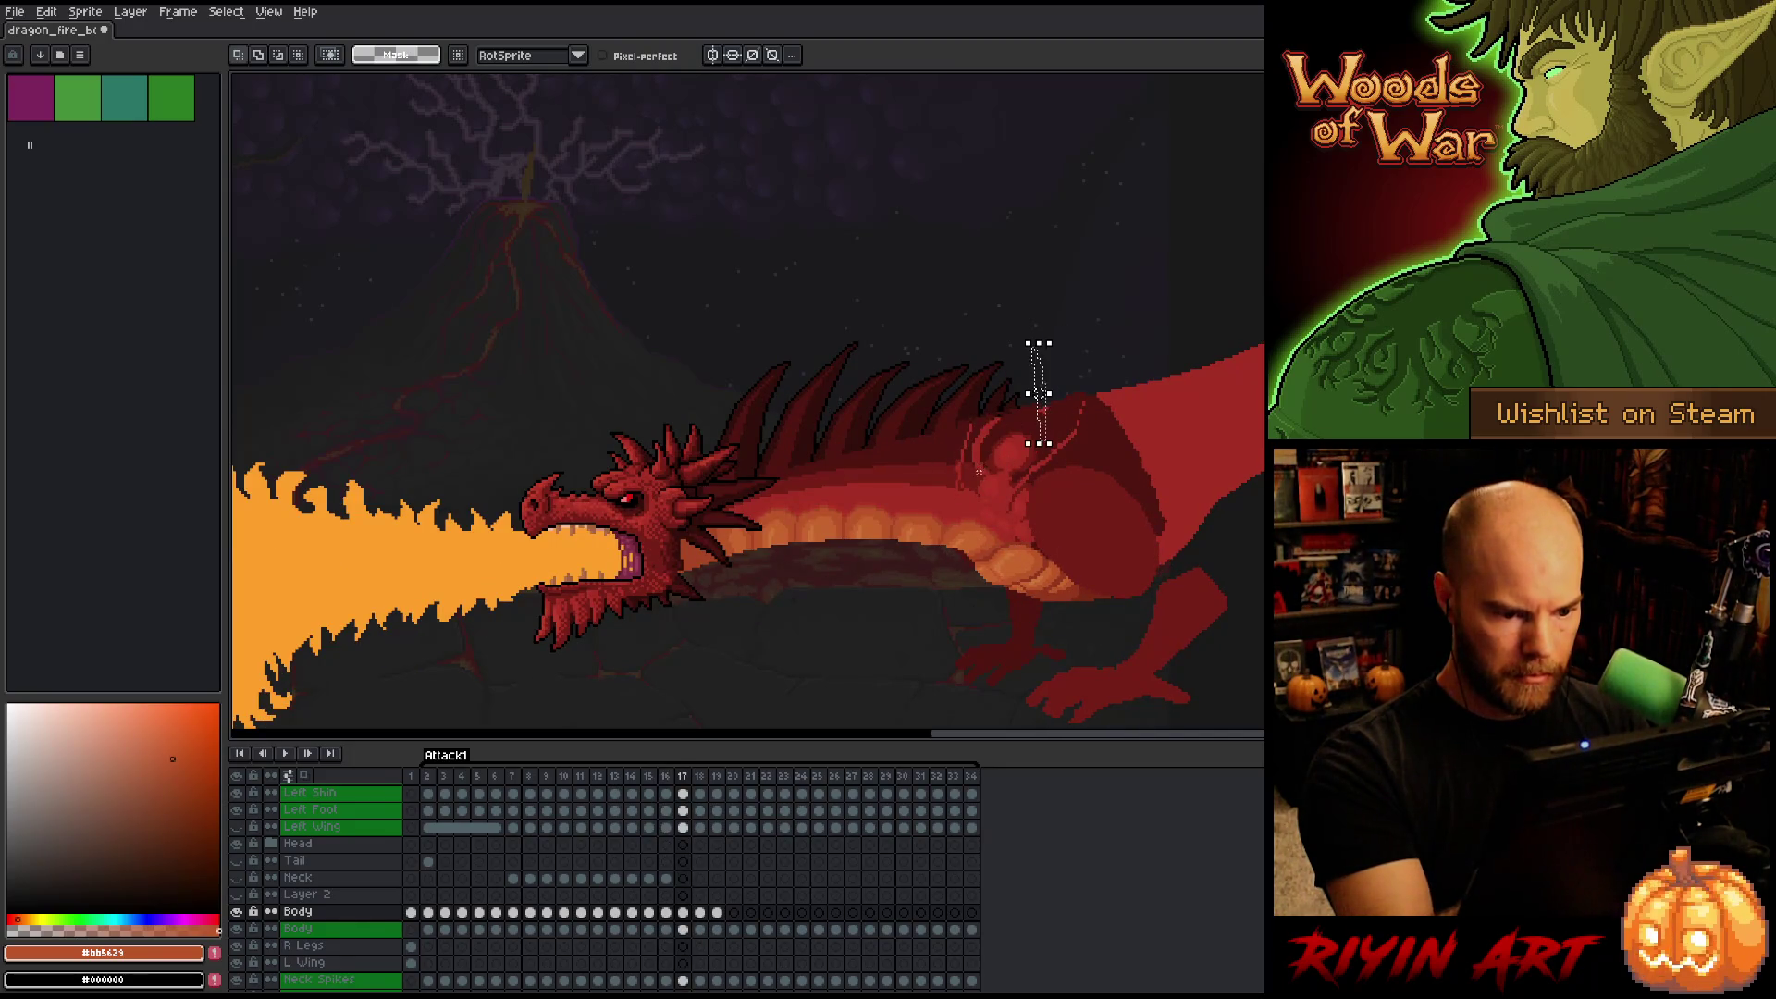
Transform the shoulder bump on frame 17 while comparing it with frame 18.
{"action": "left_click", "coordinate": [989, 492]}
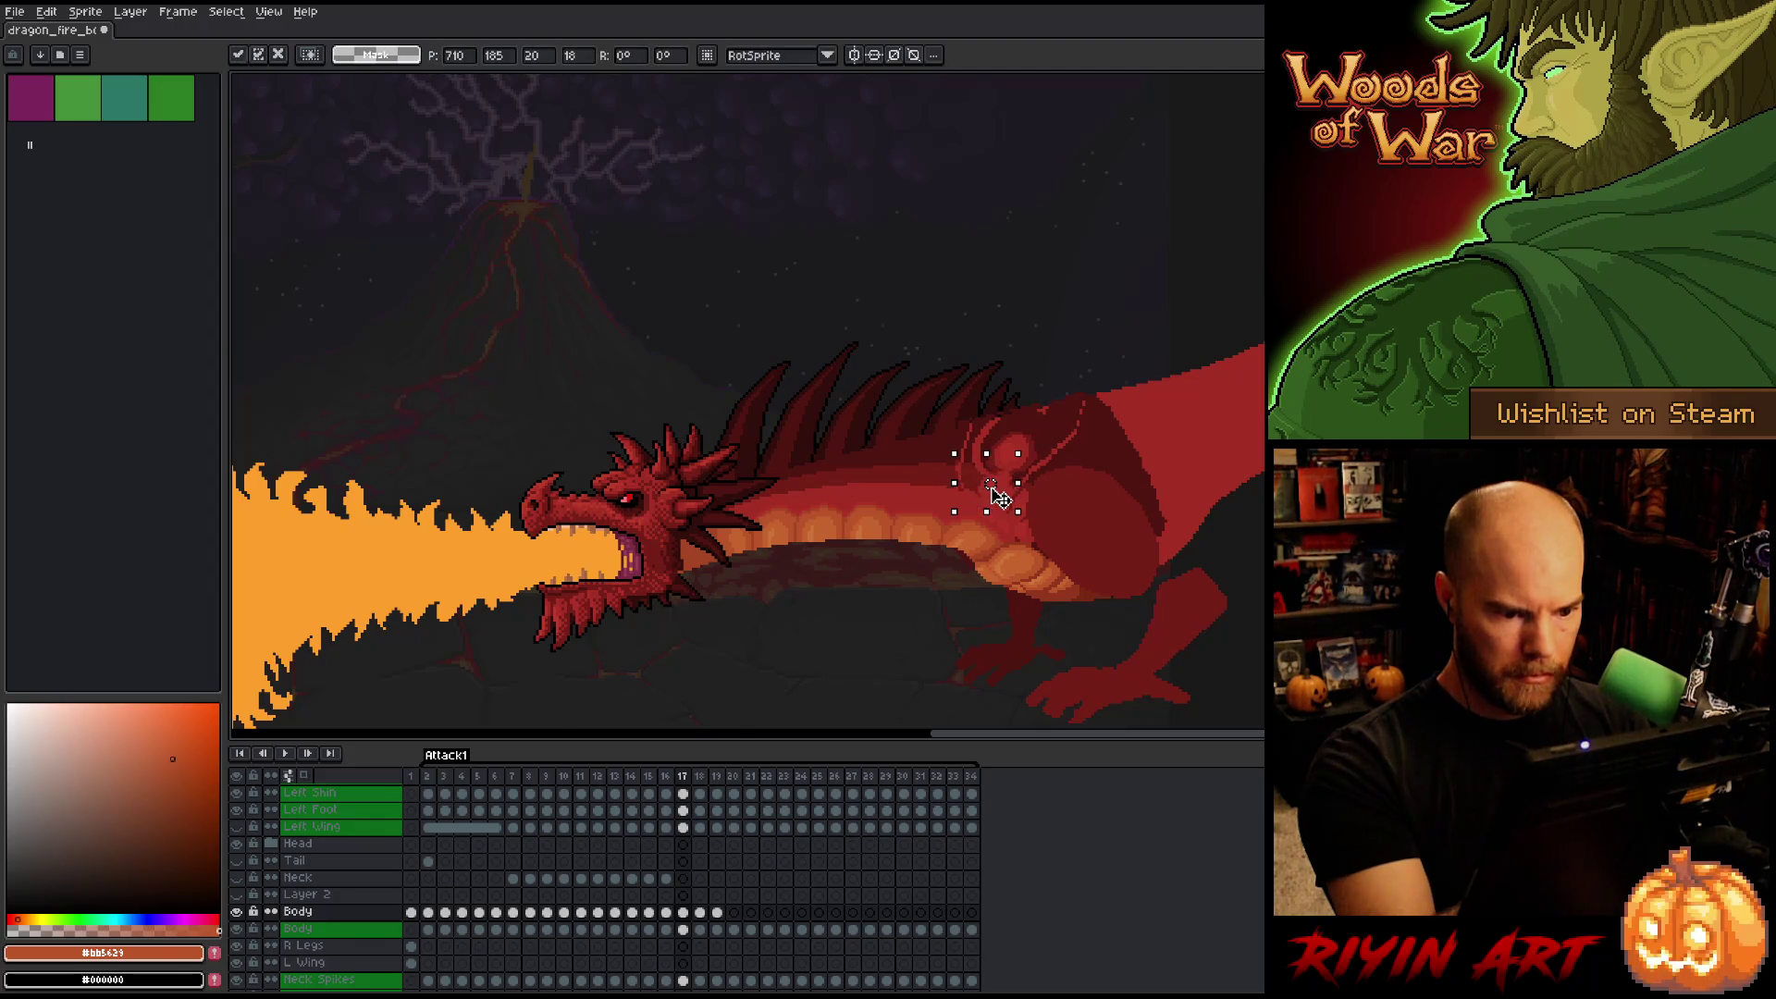
{"action": "key", "text": "Return"}
{"action": "key", "text": "Right"}
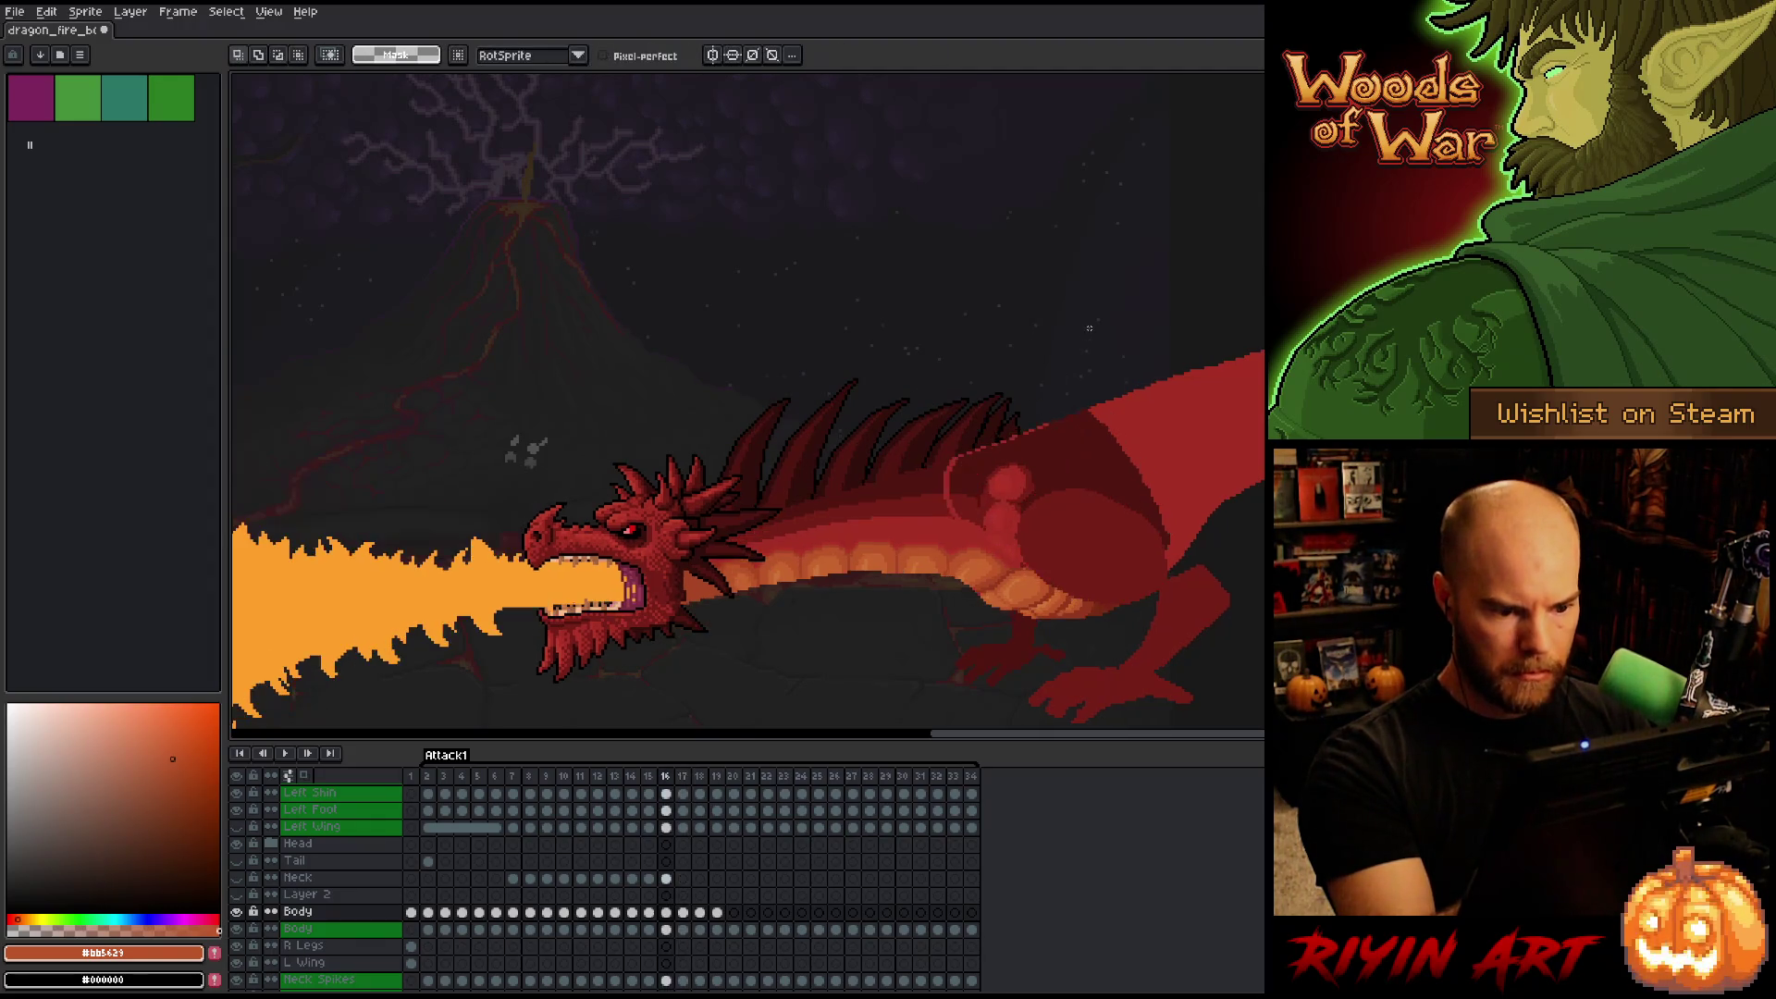
{"action": "key", "text": "Left"}
{"action": "key", "text": "Right"}
{"action": "key", "text": "Left"}
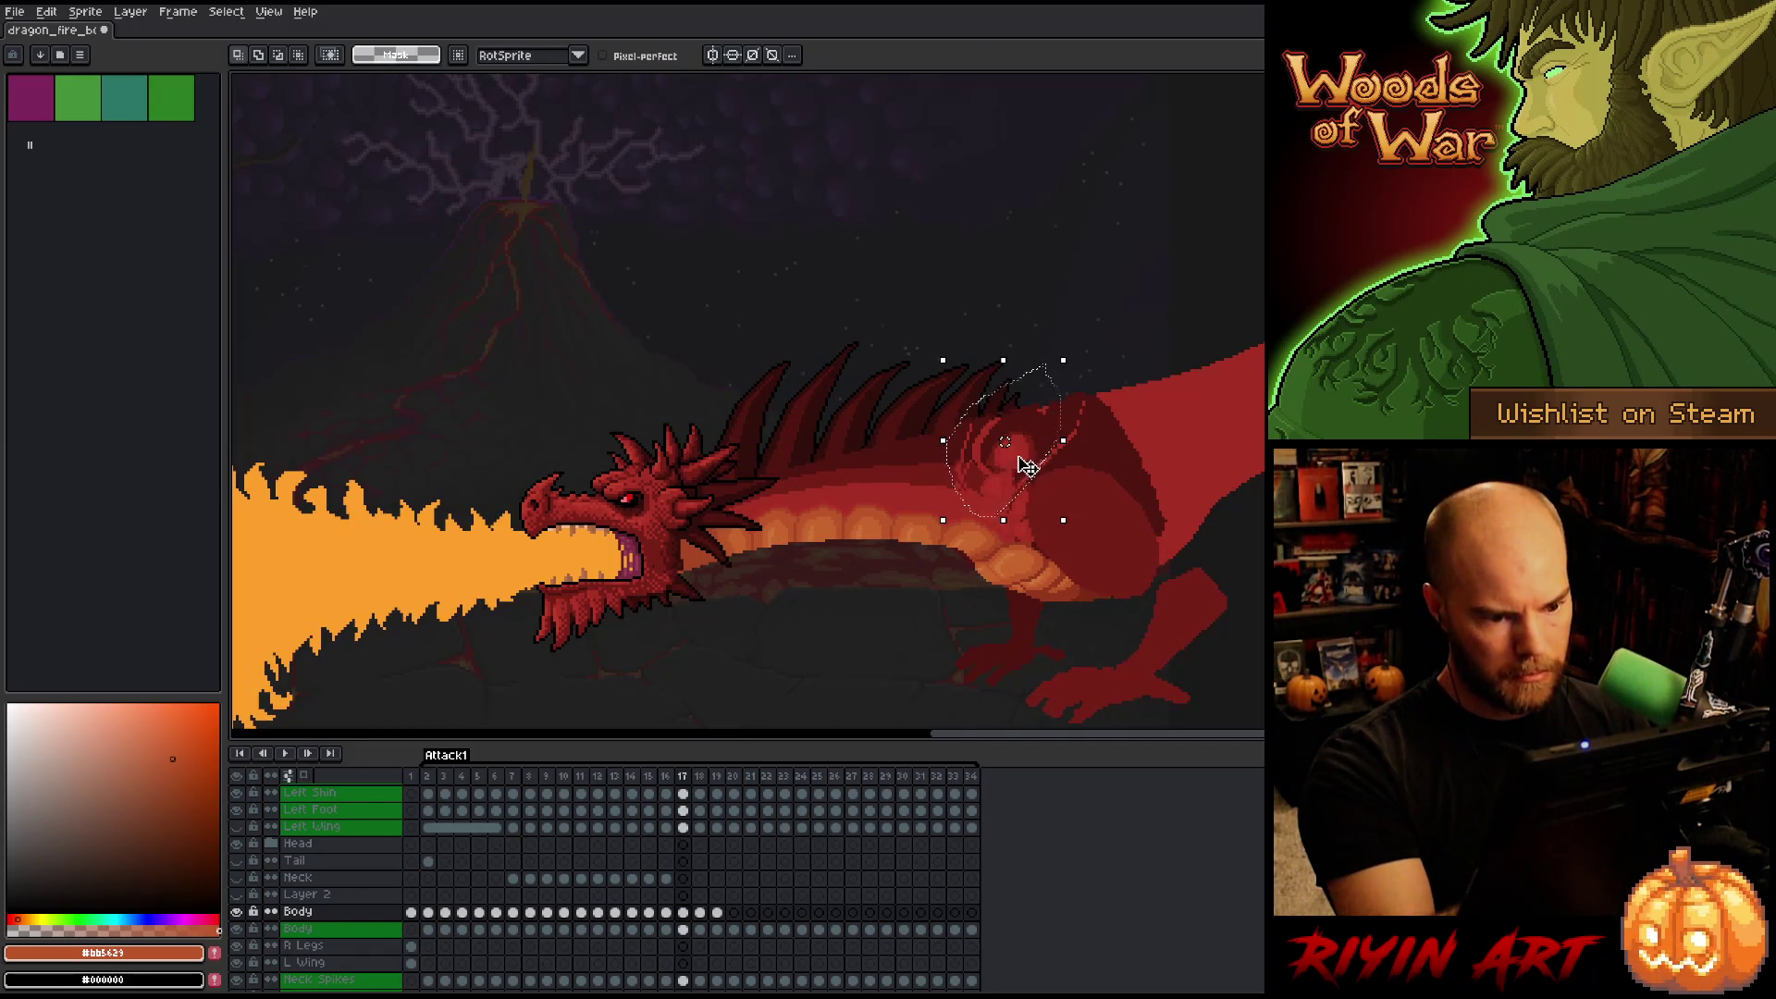
{"action": "left_click", "coordinate": [1026, 466]}
{"action": "key", "text": "Right"}
{"action": "key", "text": "Right"}
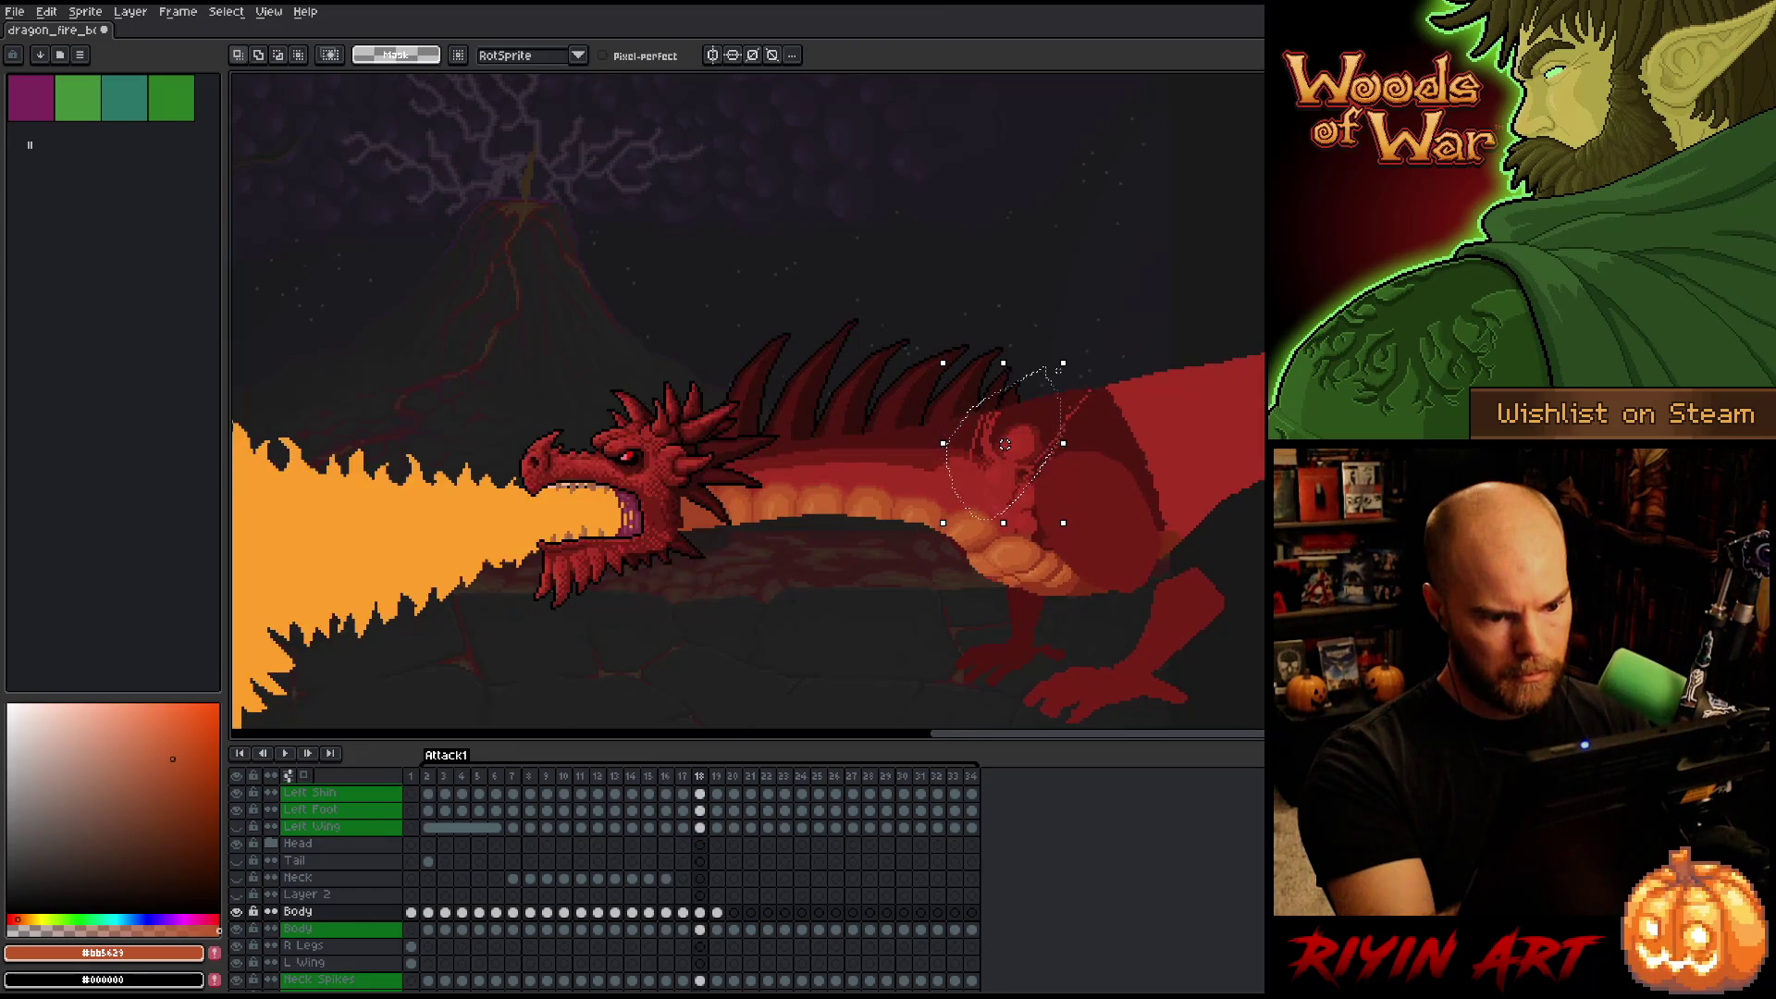
{"action": "key", "text": "Left"}
{"action": "key", "text": "Left"}
{"action": "left_click", "coordinate": [1029, 459]}
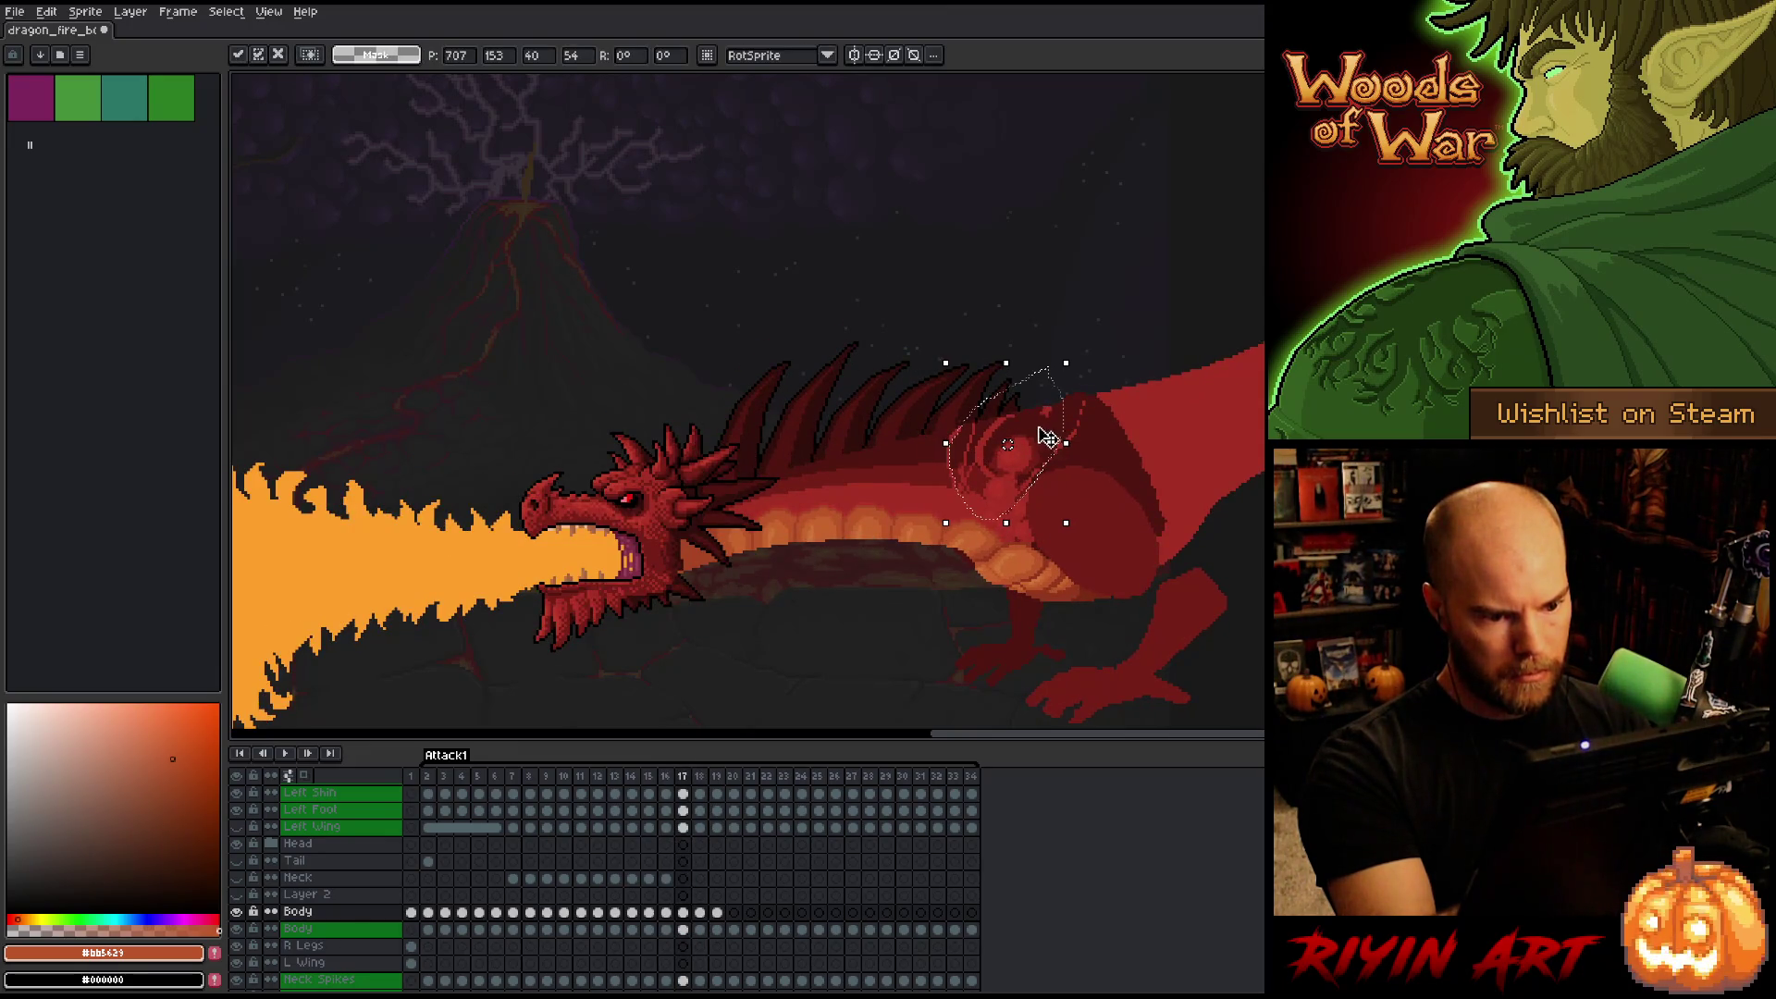
Cycle through frames 17 to 19 to compare the shoulder poses, ending on frame 18.
{"action": "key", "text": "Right"}
{"action": "key", "text": "Left"}
{"action": "key", "text": "Left"}
{"action": "key", "text": "Left"}
{"action": "key", "text": "Right"}
{"action": "key", "text": "Right"}
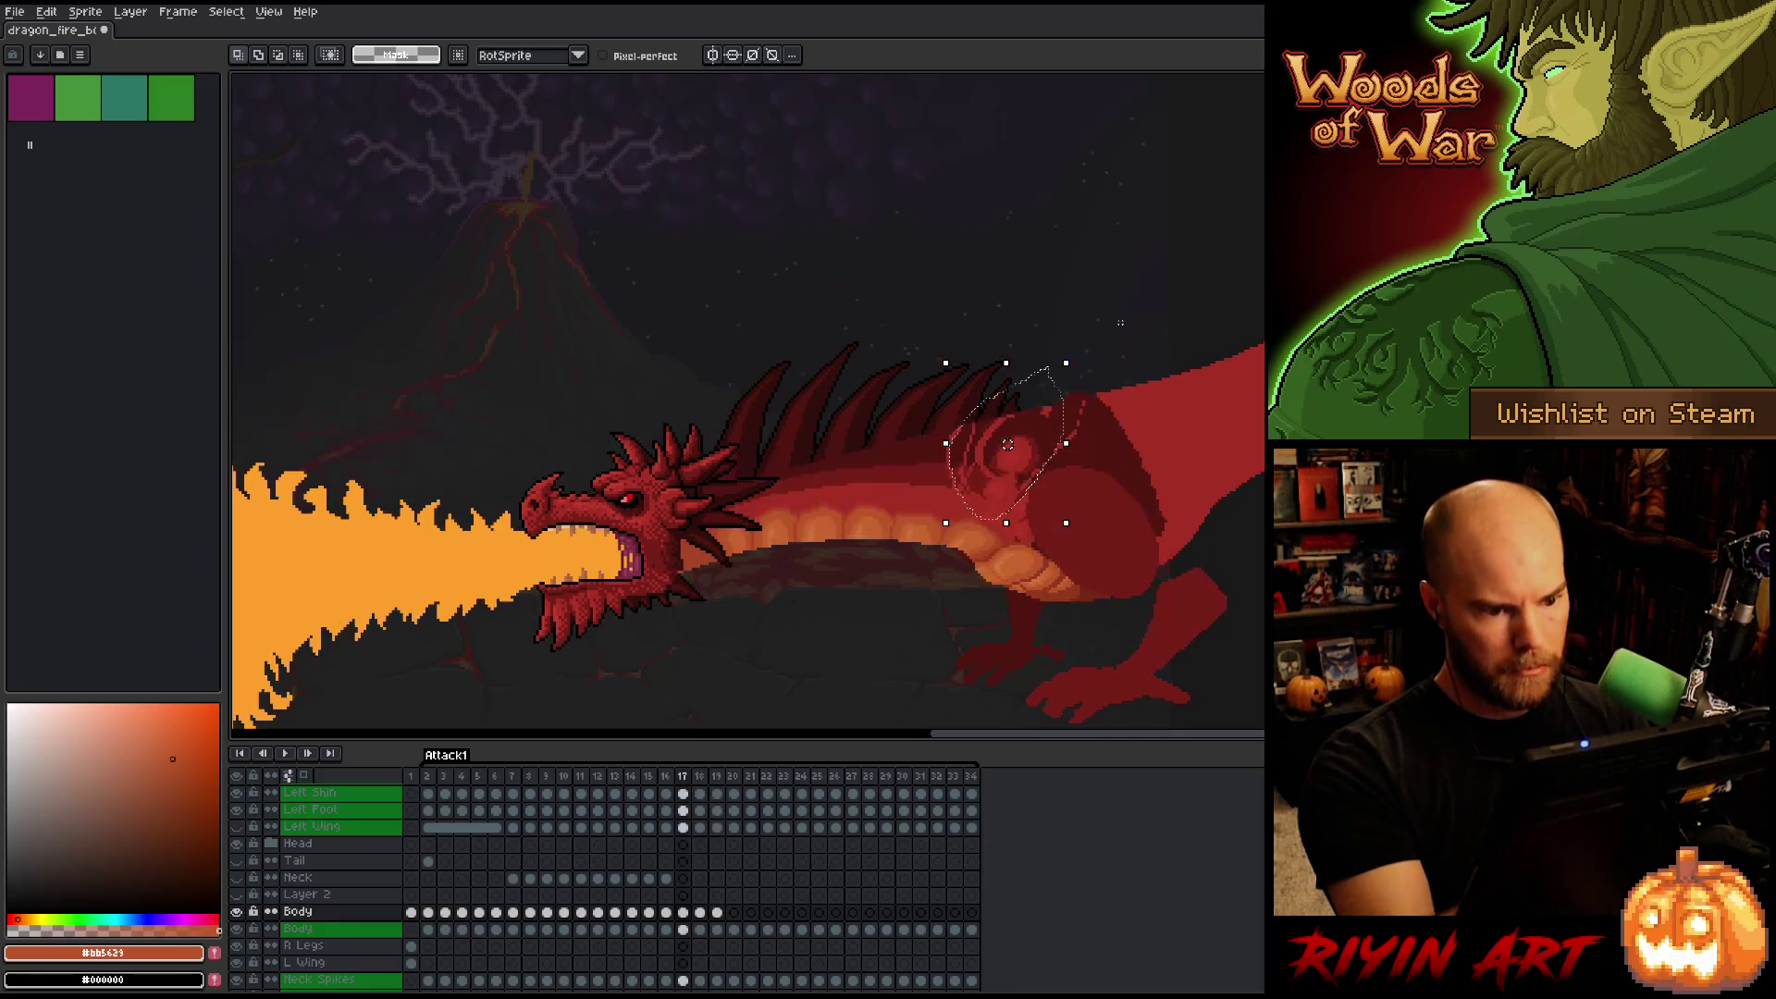
{"action": "key", "text": "Right"}
{"action": "key", "text": "Right"}
{"action": "key", "text": "Right"}
{"action": "key", "text": "Right"}
{"action": "key", "text": "Left"}
{"action": "key", "text": "Left"}
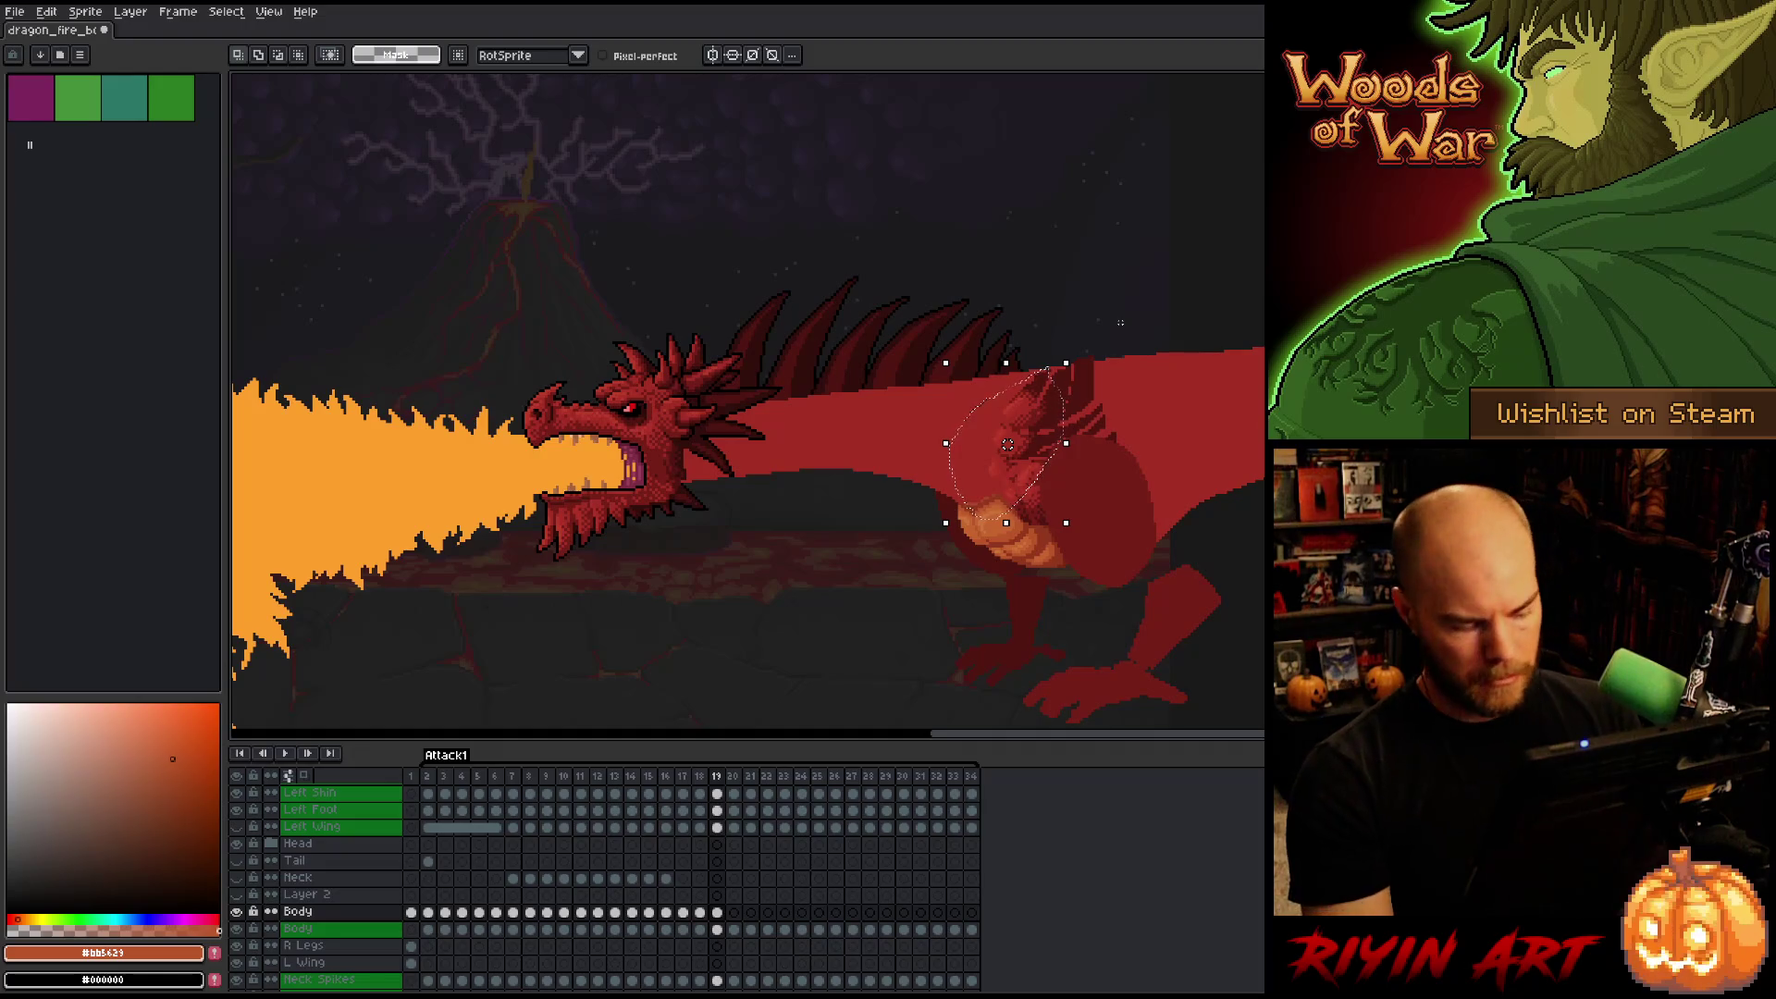
{"action": "key", "text": "Left"}
{"action": "key", "text": "Left"}
{"action": "key", "text": "Left"}
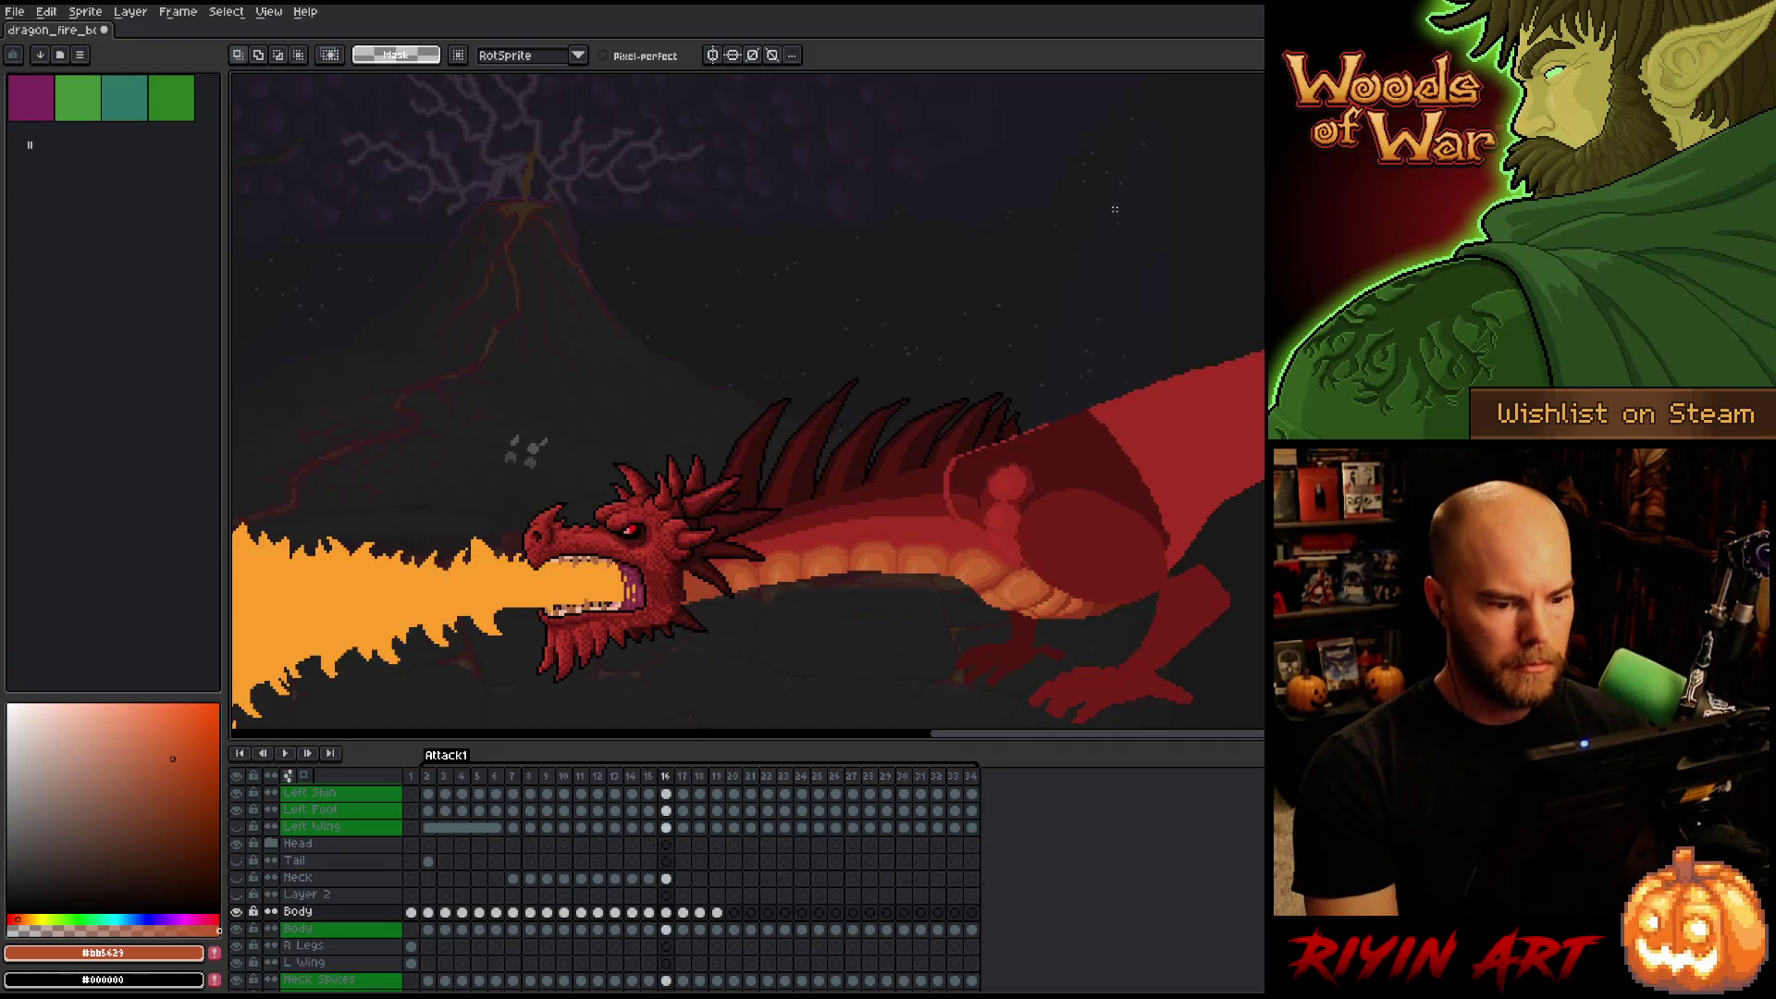
{"action": "key", "text": "Right"}
{"action": "key", "text": "Right"}
{"action": "key", "text": "Right"}
{"action": "key", "text": "Right"}
{"action": "key", "text": "Right"}
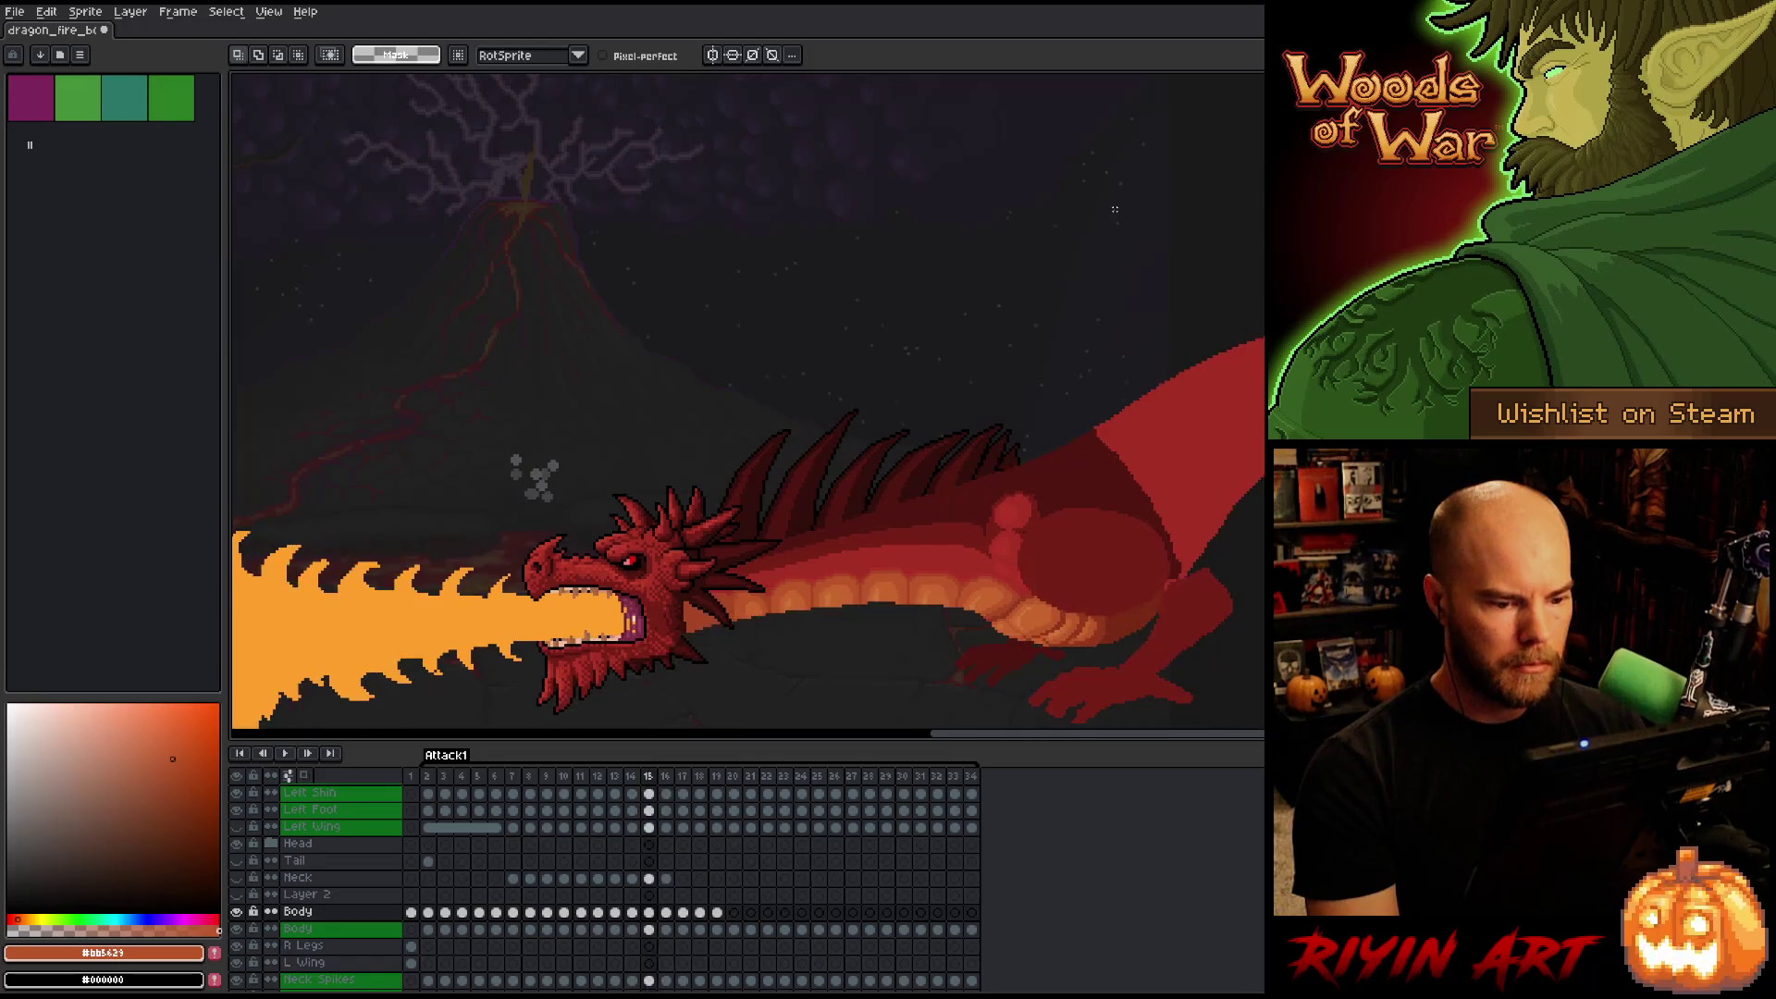
{"action": "key", "text": "Left"}
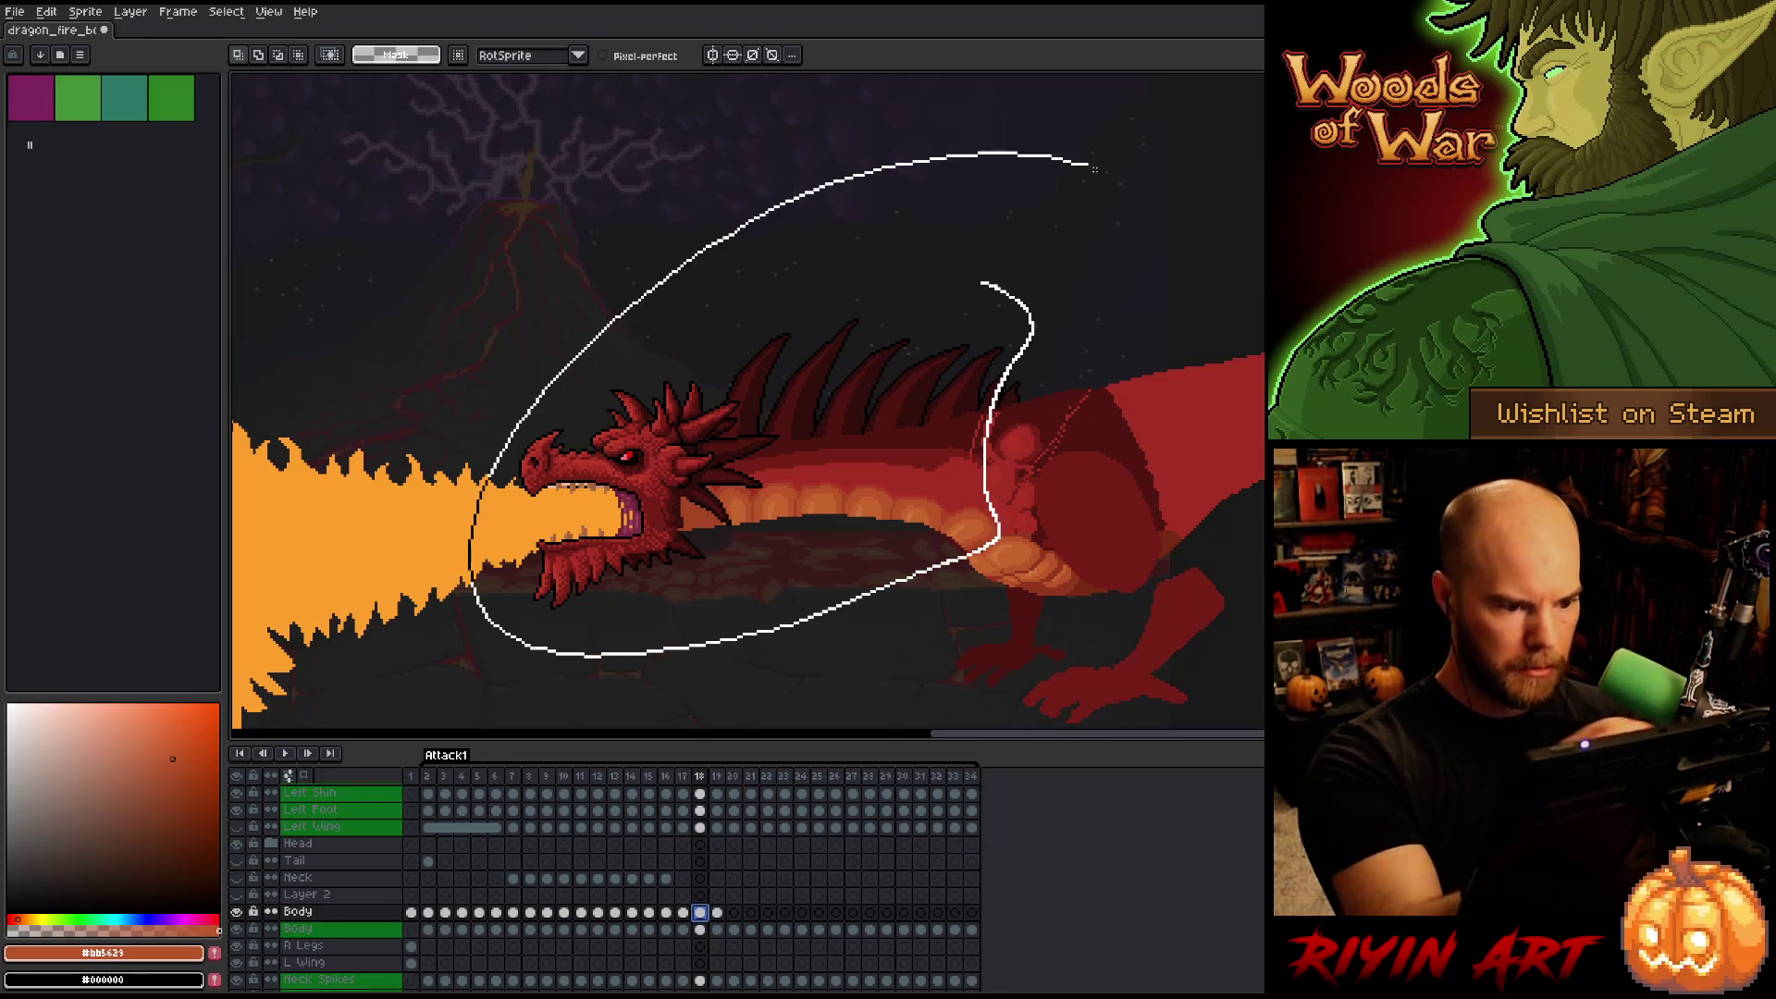
Copy the lassoed head, neck and belly from frame 18 into a visible Layer 2 on frame 19.
{"action": "left_click_drag", "start_coordinate": [1094, 169], "coordinate": [1105, 177]}
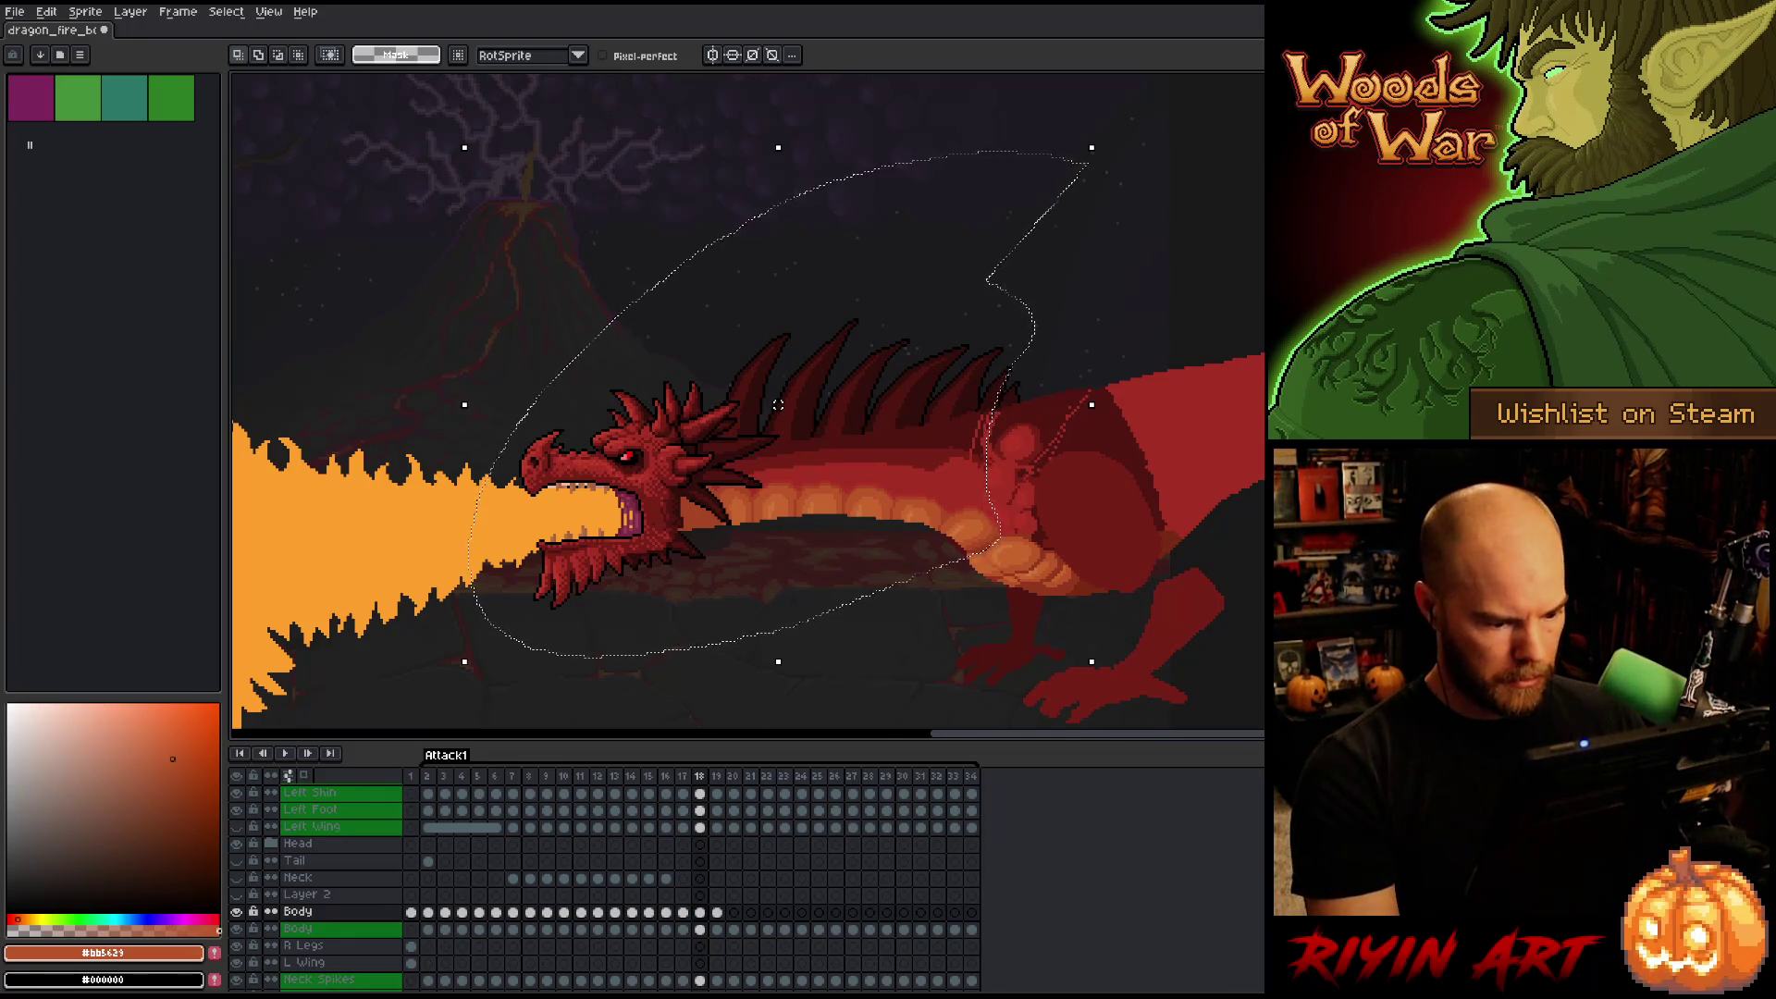
{"action": "left_click", "coordinate": [717, 897]}
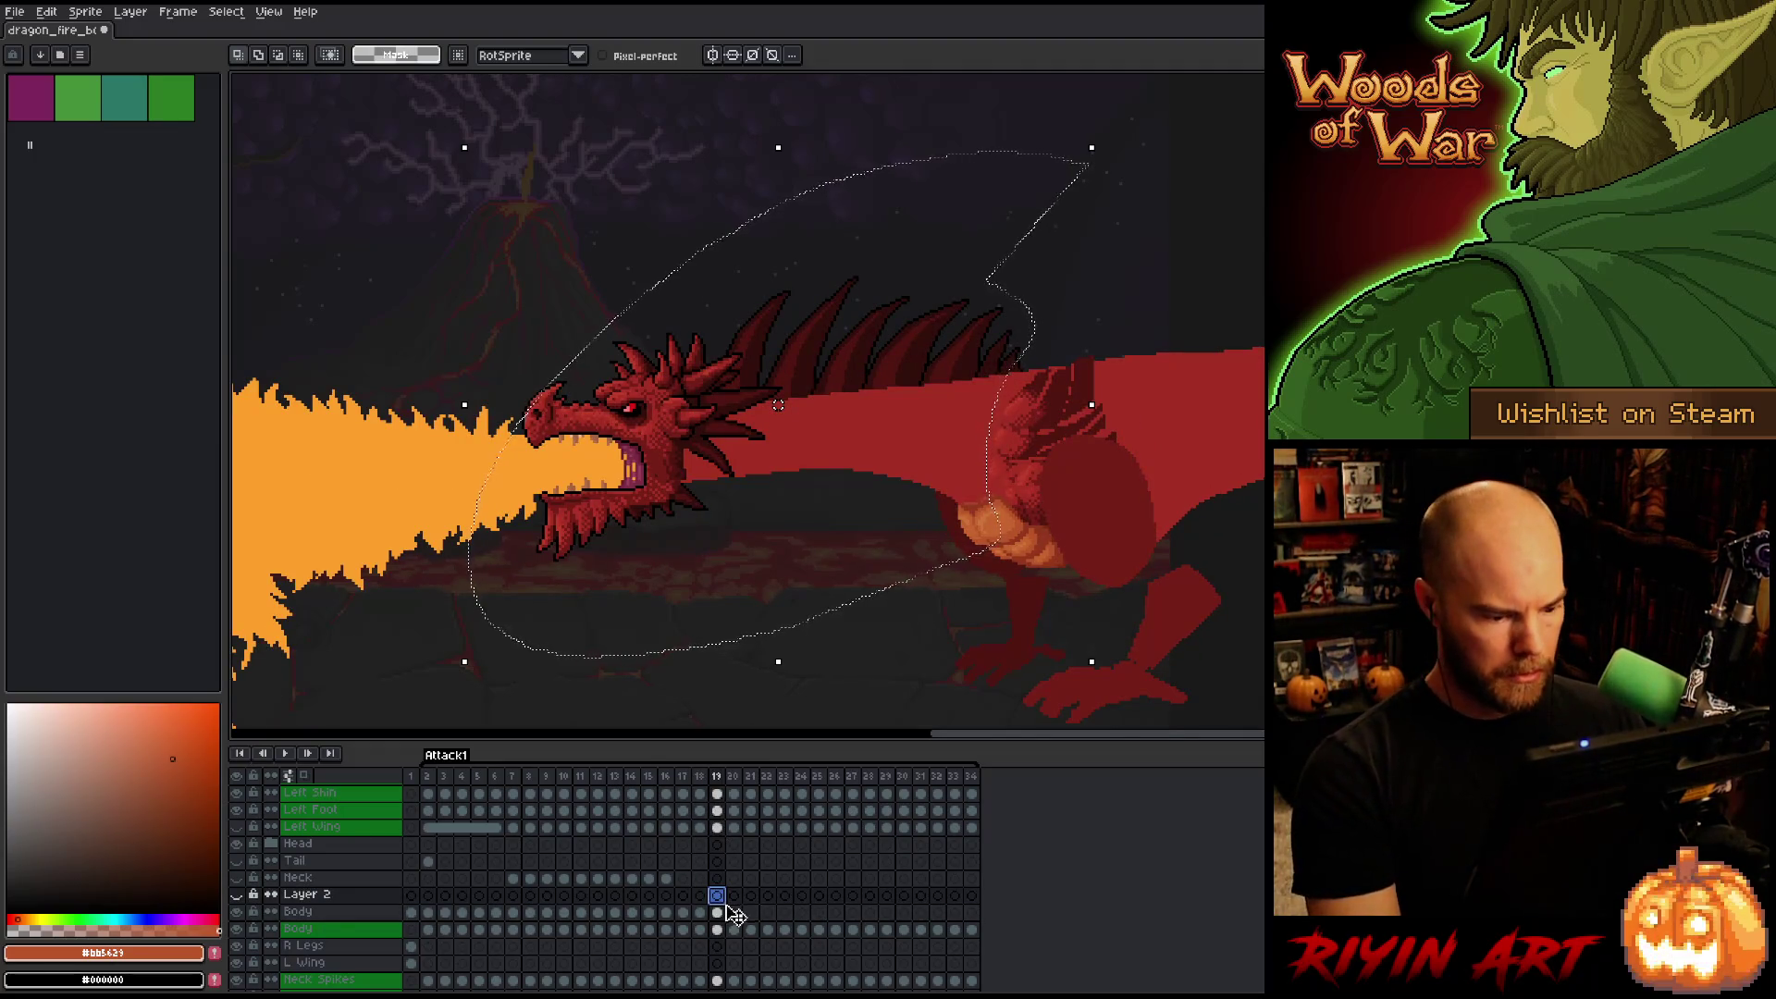
{"action": "left_click", "coordinate": [701, 913]}
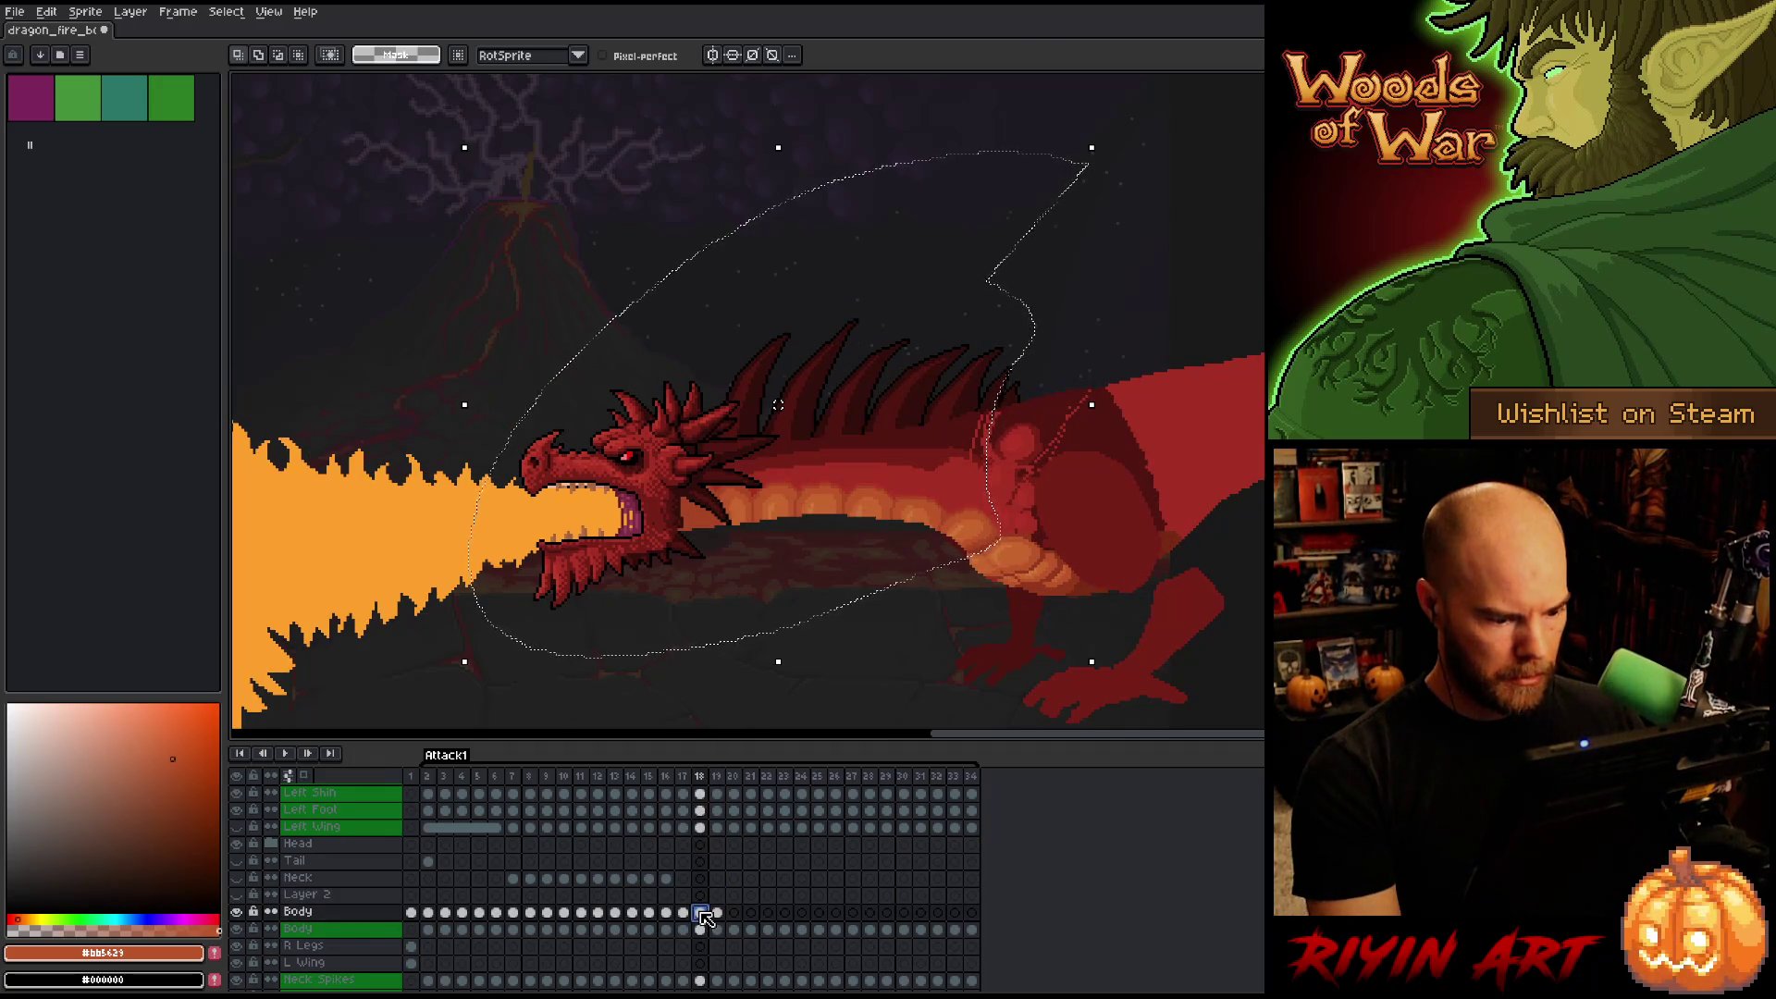
{"action": "left_click", "coordinate": [968, 524]}
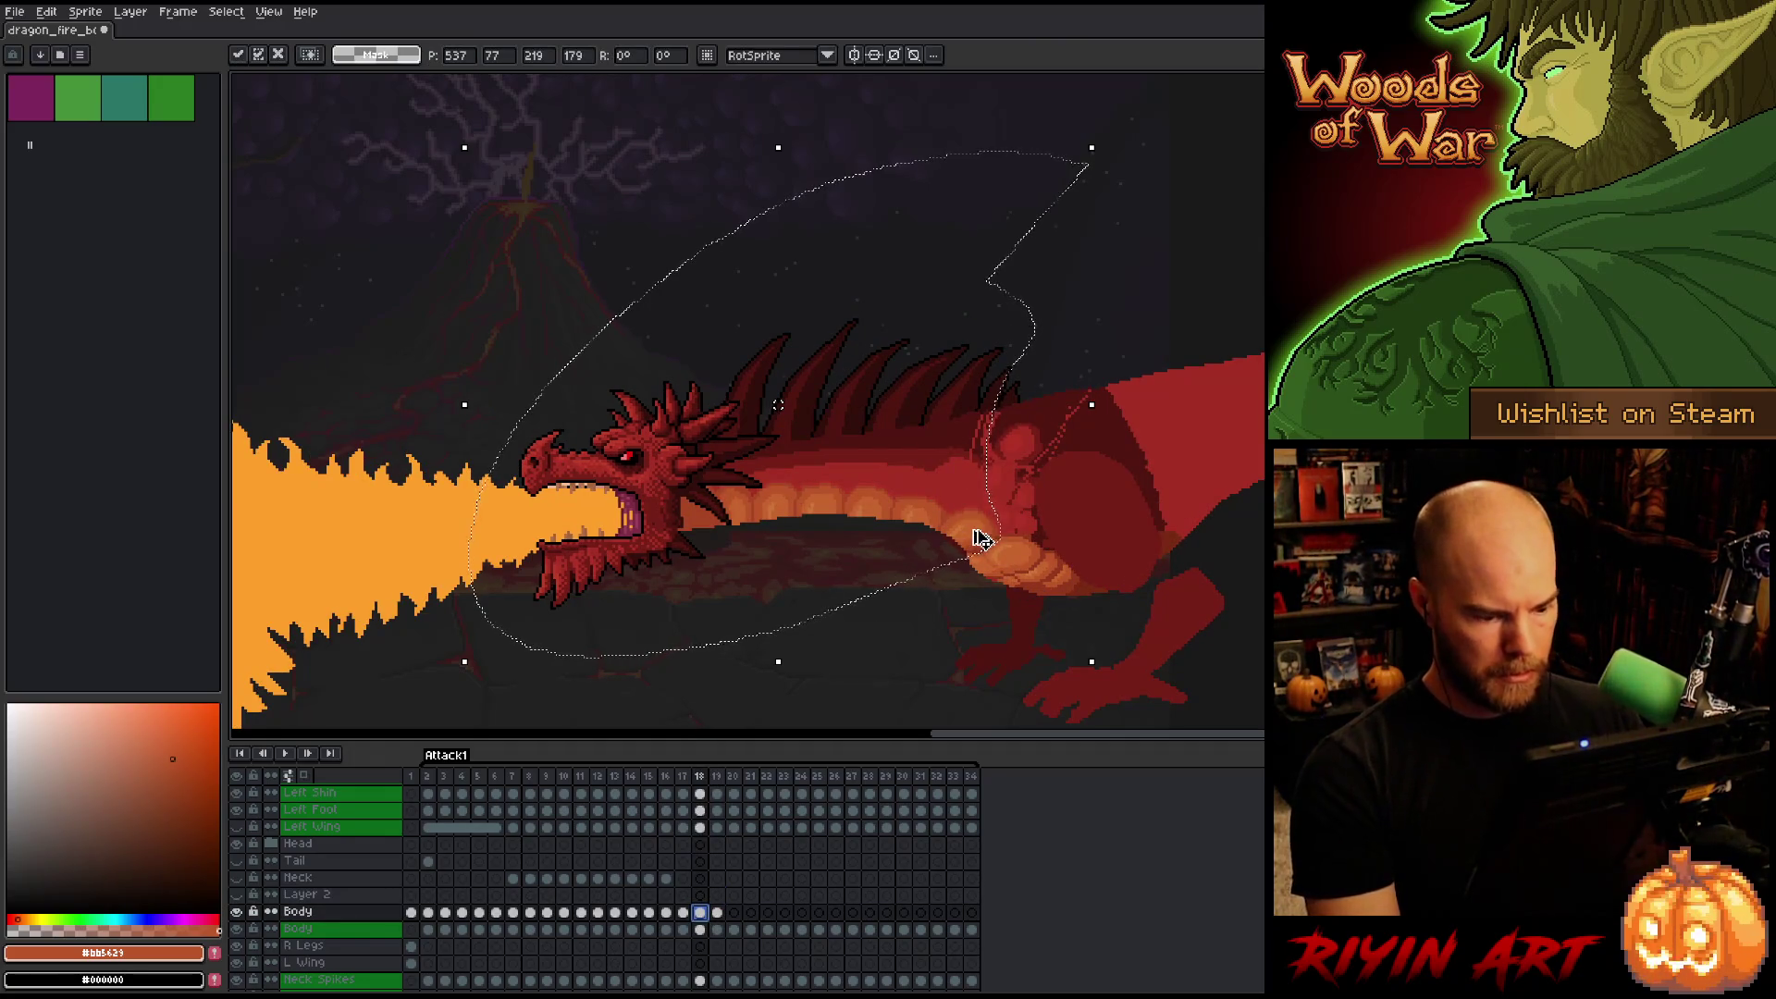
{"action": "left_click", "coordinate": [718, 896]}
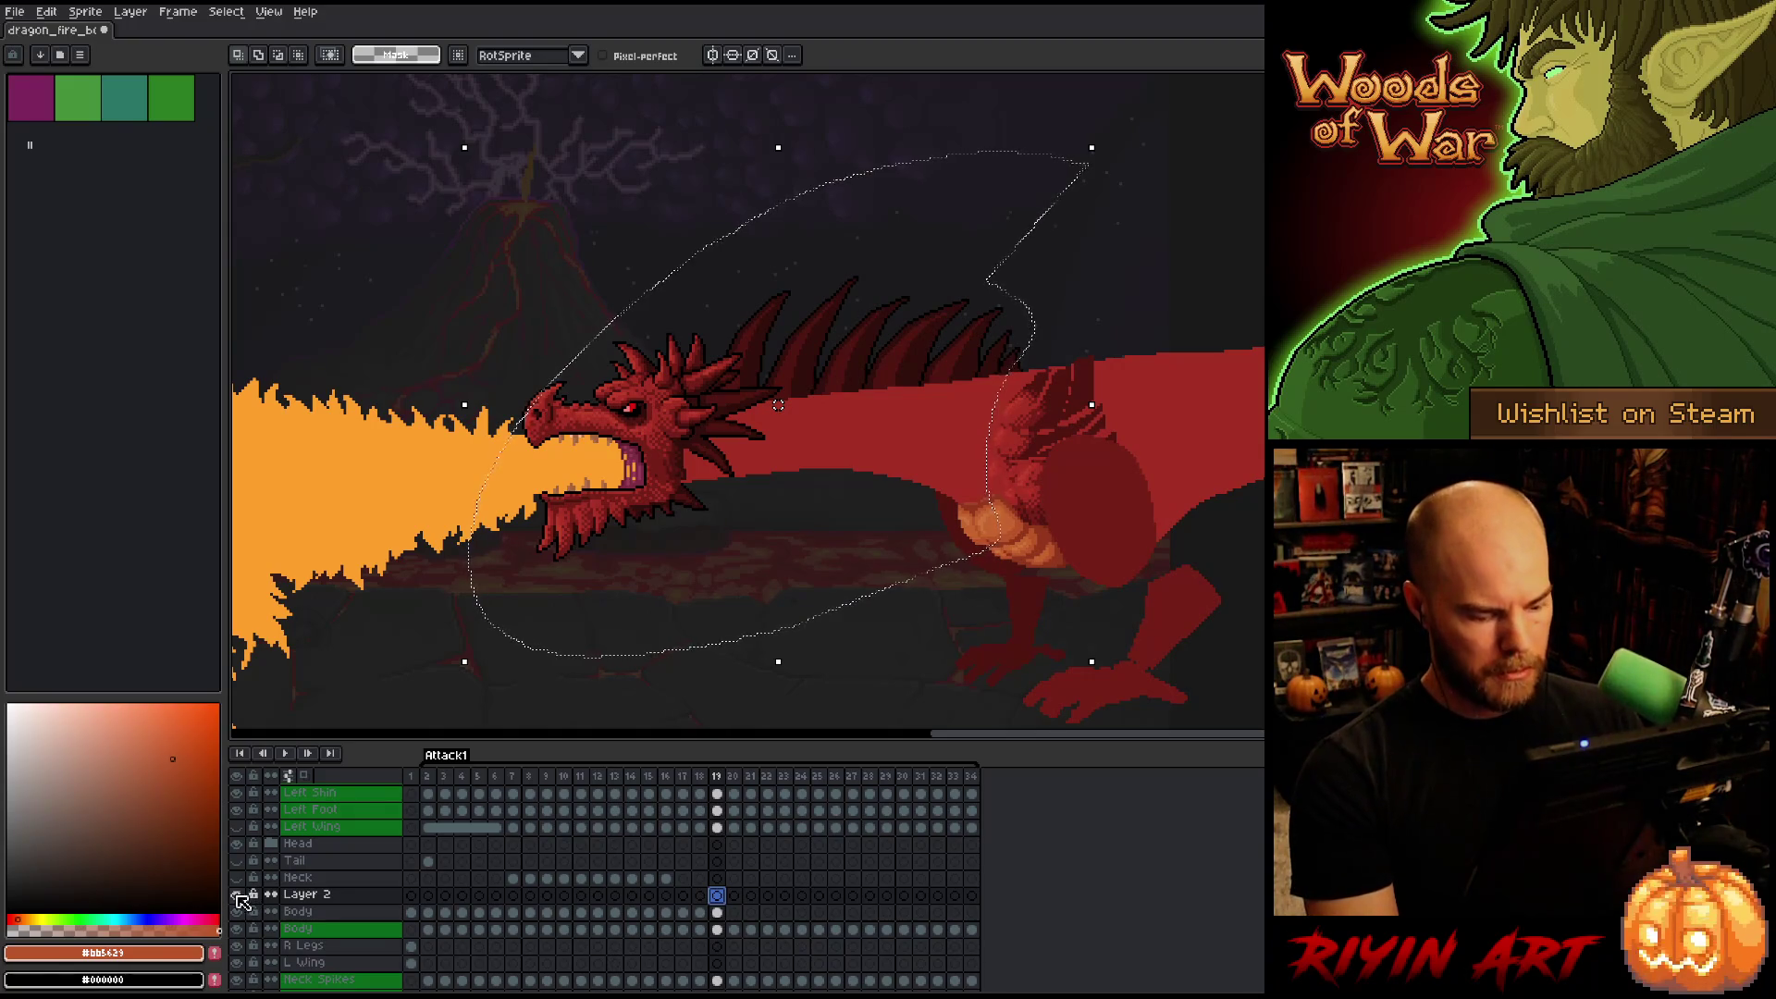
{"action": "left_click", "coordinate": [238, 895]}
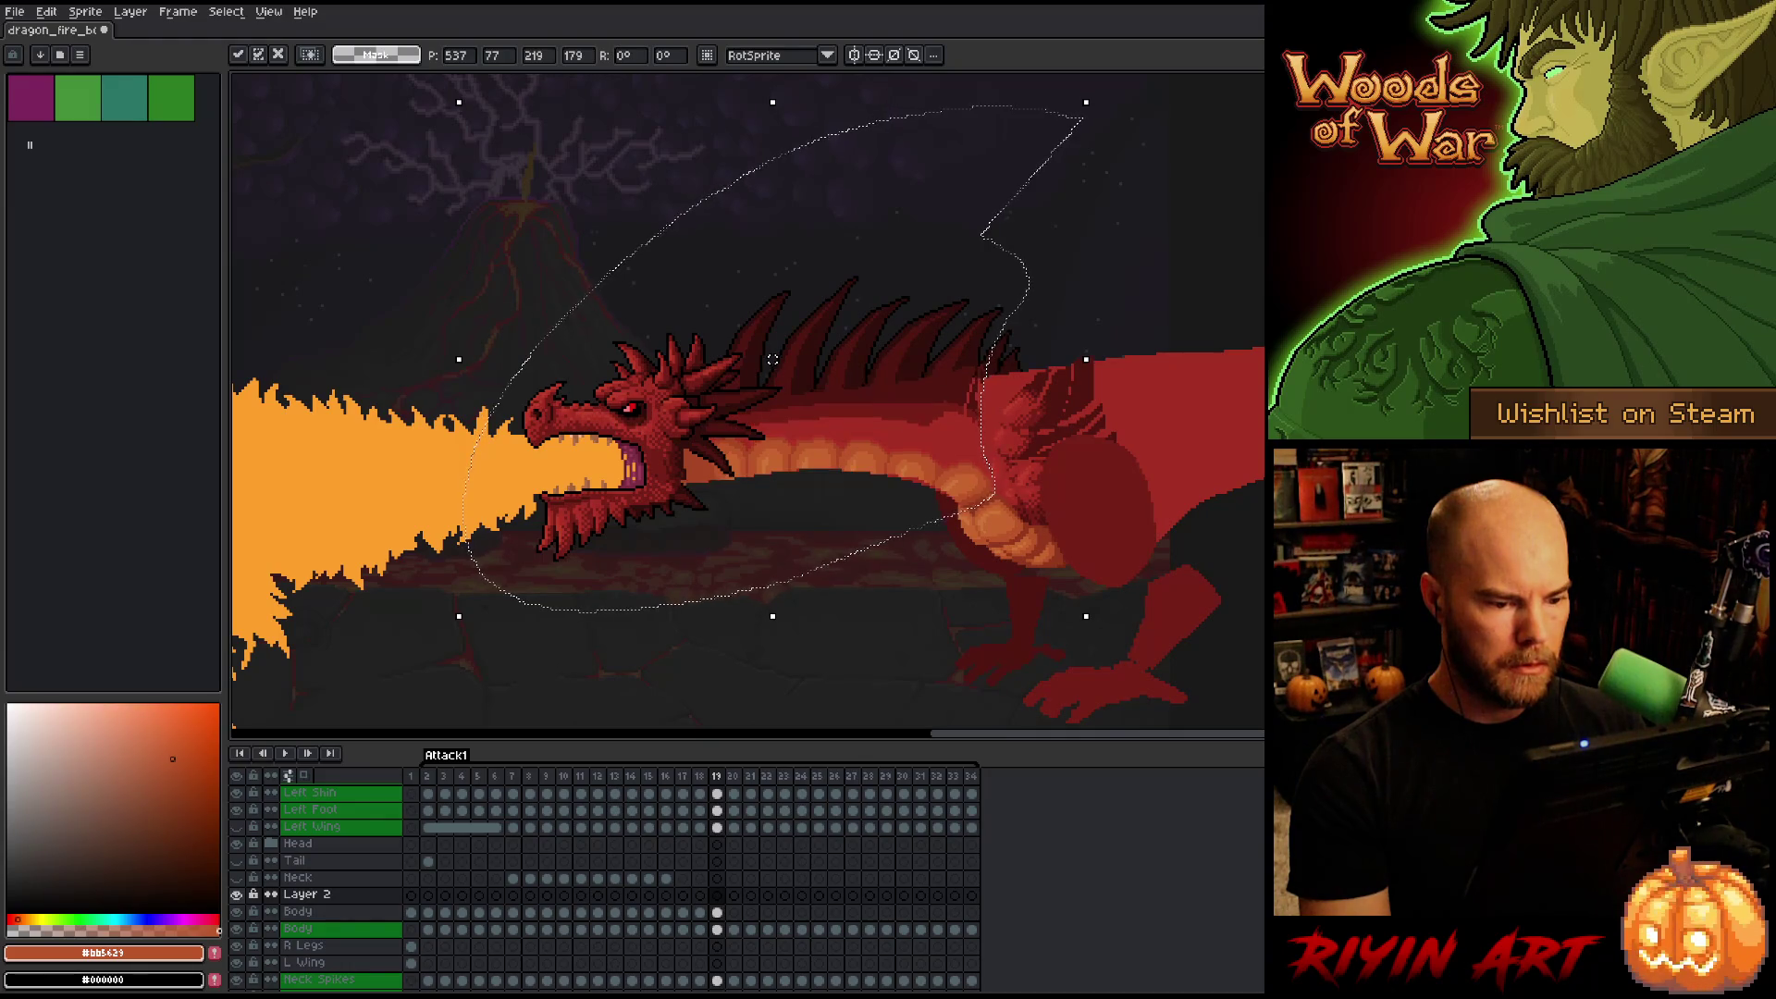
{"action": "key", "text": "Return"}
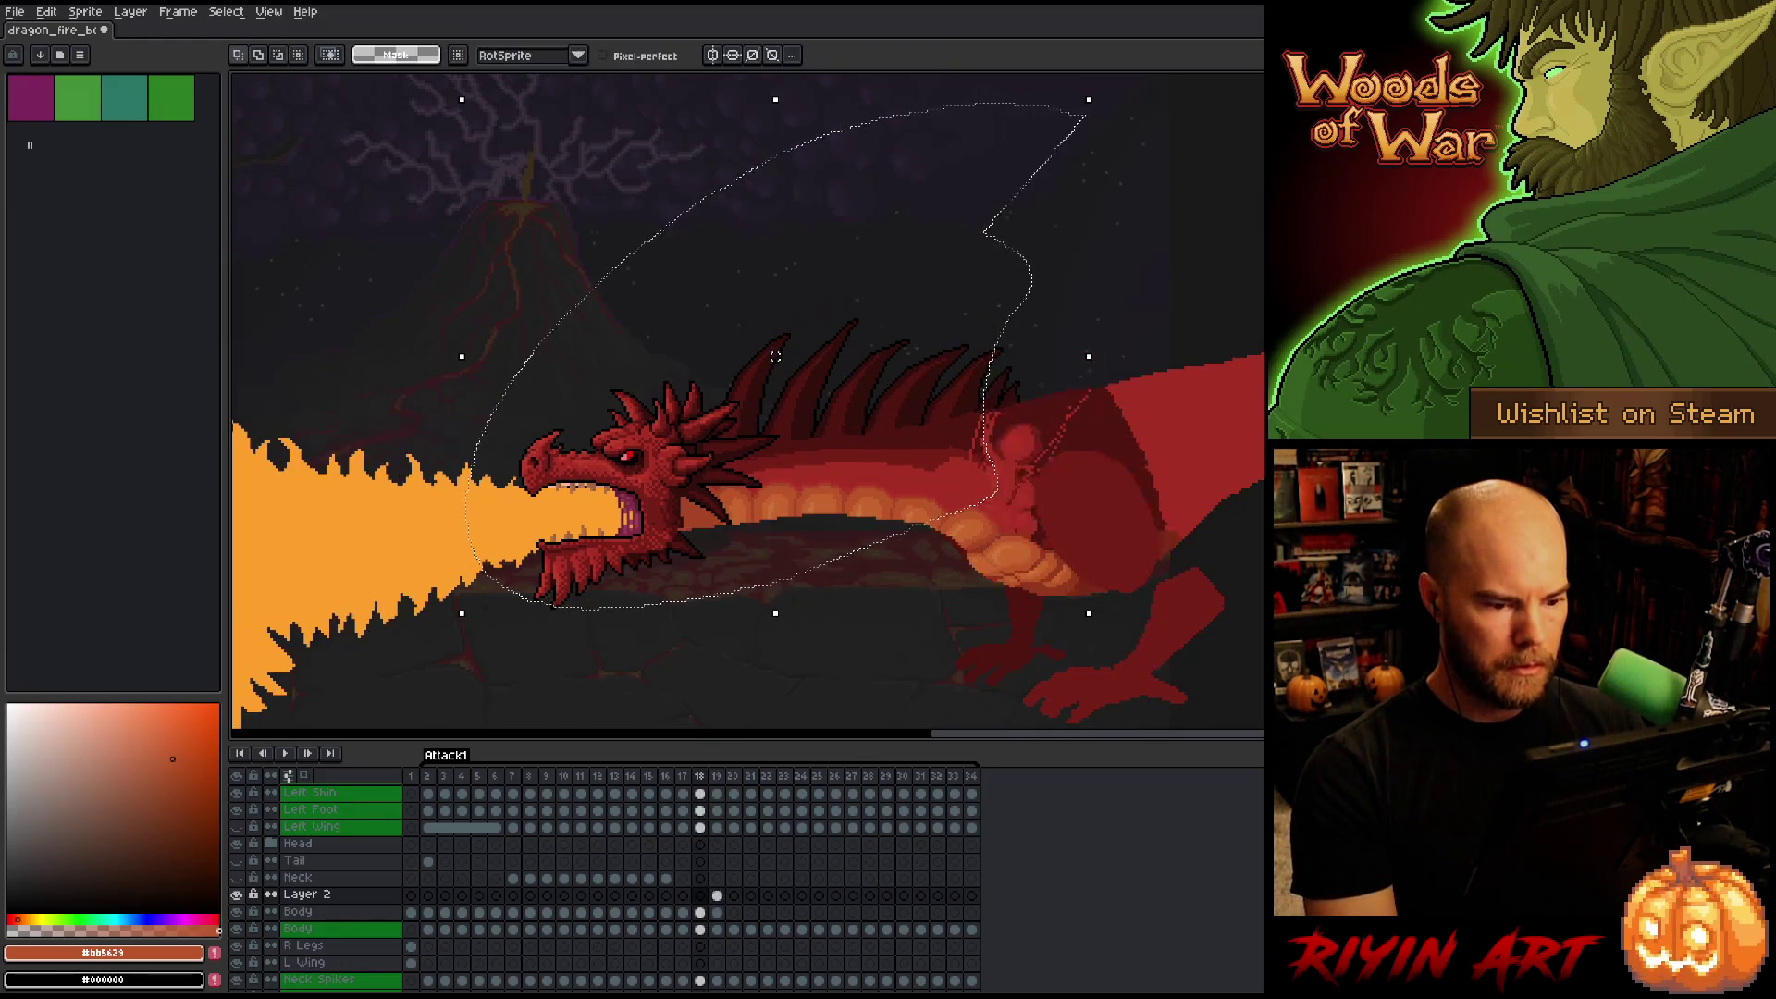
Shift the pasted shading 3 px left and 3 px down, then compare frames 18 and 19.
{"action": "left_click_drag", "start_coordinate": [775, 357], "coordinate": [772, 356]}
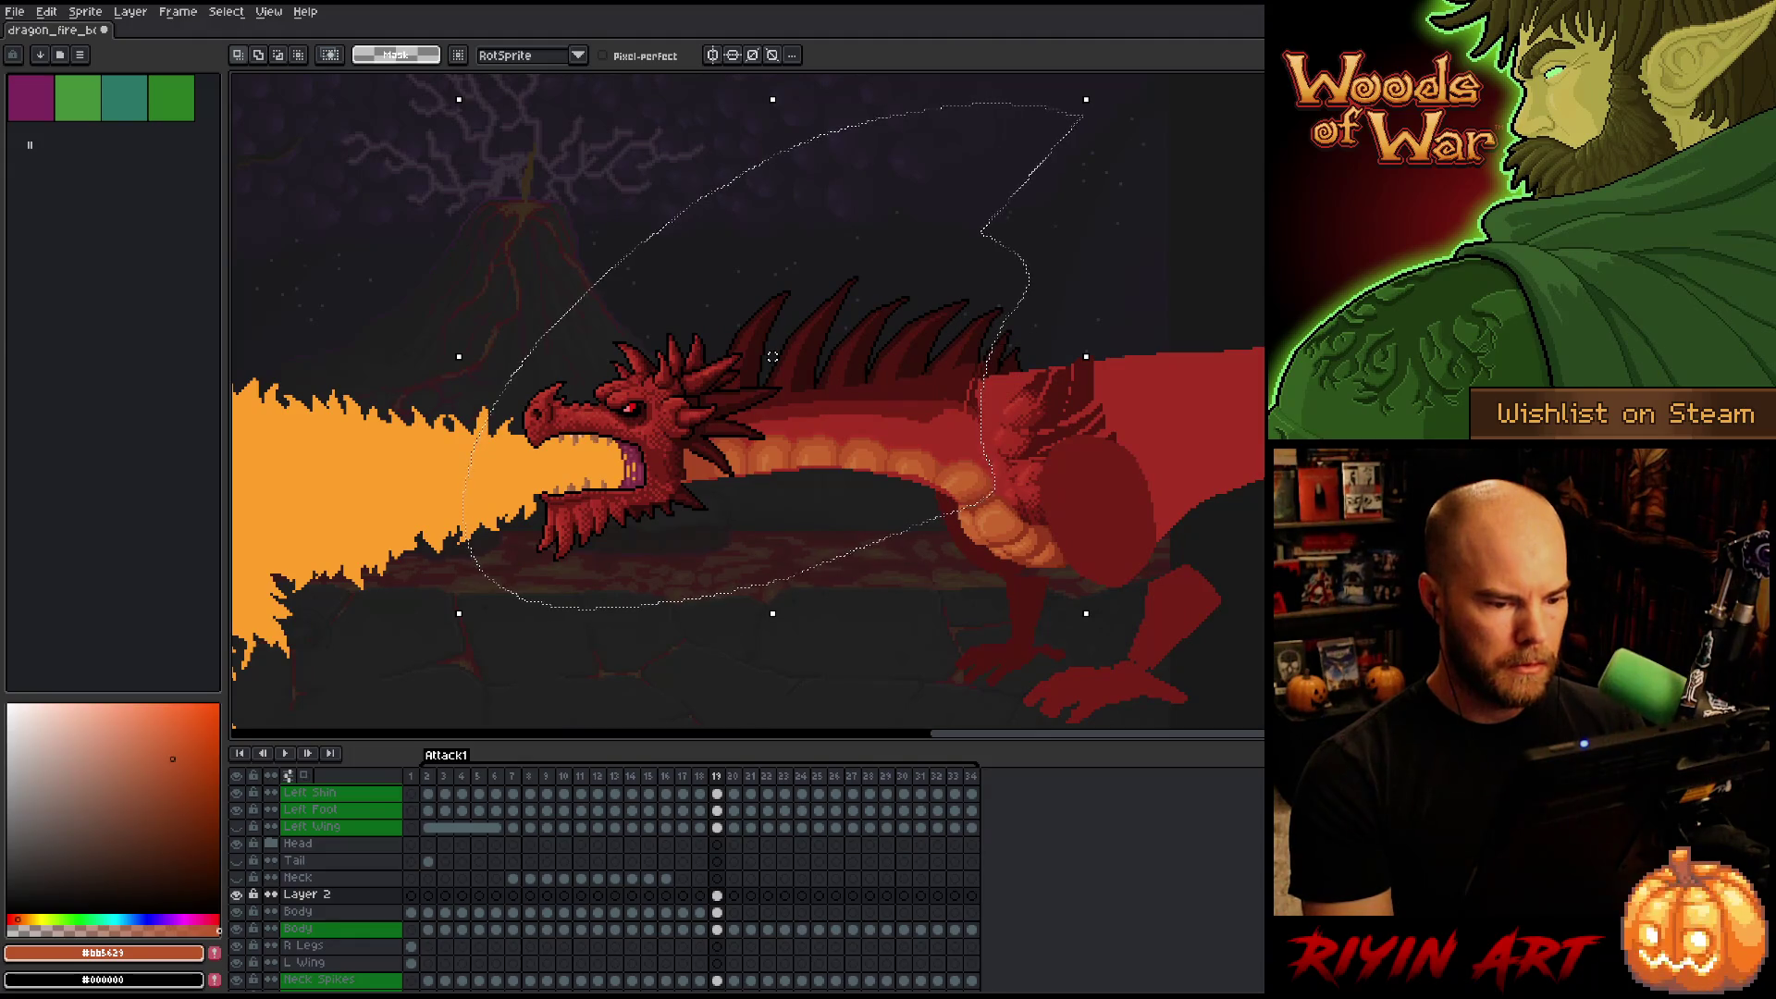
{"action": "left_click_drag", "start_coordinate": [772, 356], "coordinate": [773, 359]}
{"action": "key", "text": "Left"}
{"action": "key", "text": "Right"}
{"action": "key", "text": "Left"}
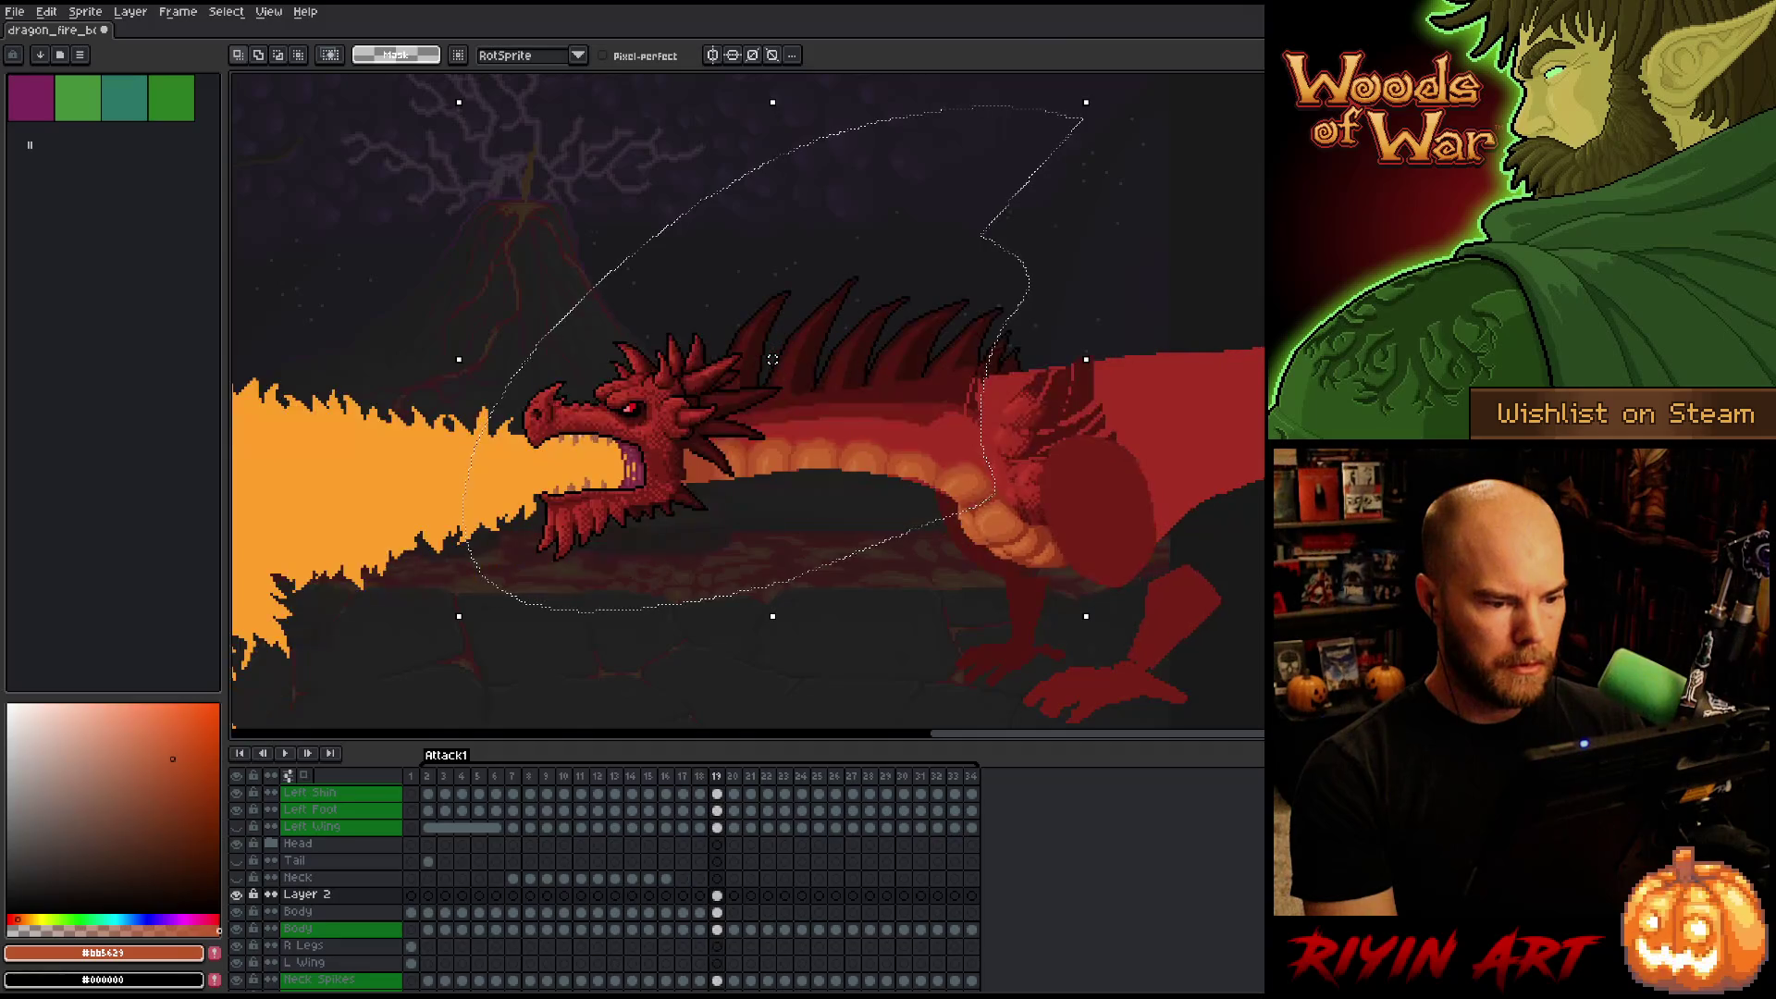
{"action": "key", "text": "Right"}
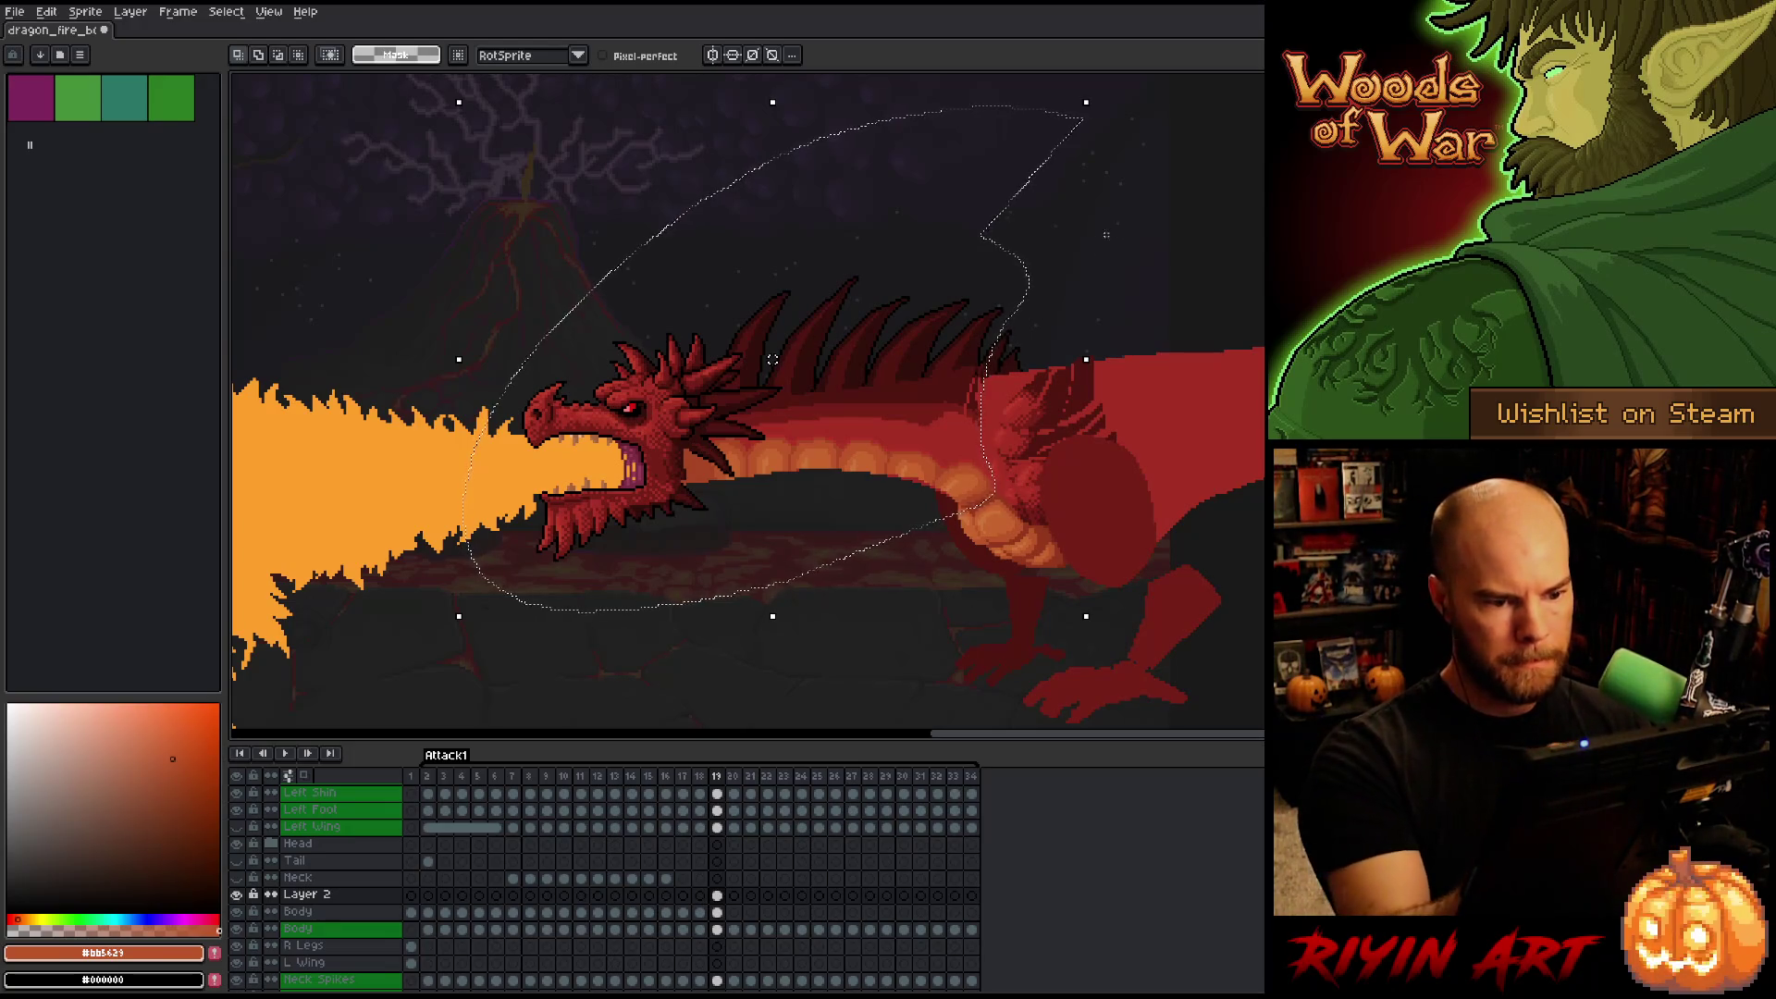
Lasso the upper back and move it about 3 px down, then compare frames.
{"action": "left_click_drag", "start_coordinate": [1100, 211], "coordinate": [620, 388]}
{"action": "left_click", "coordinate": [171, 97]}
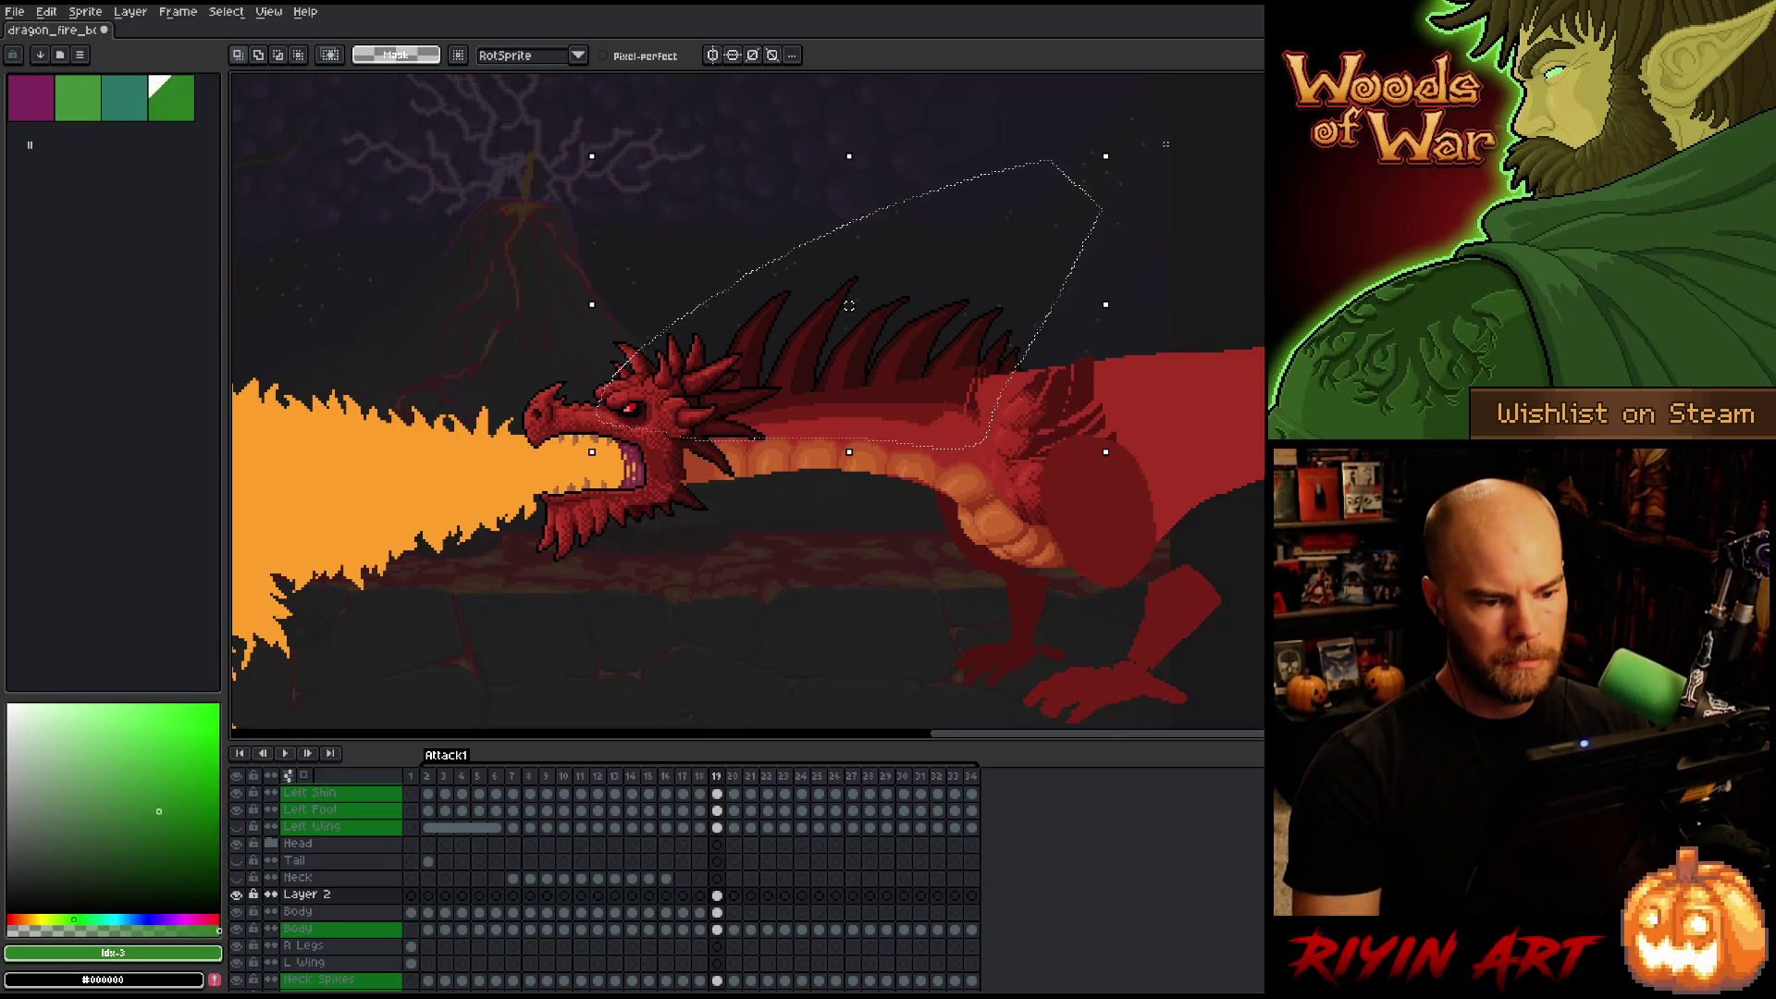
{"action": "left_click_drag", "start_coordinate": [849, 305], "coordinate": [849, 308]}
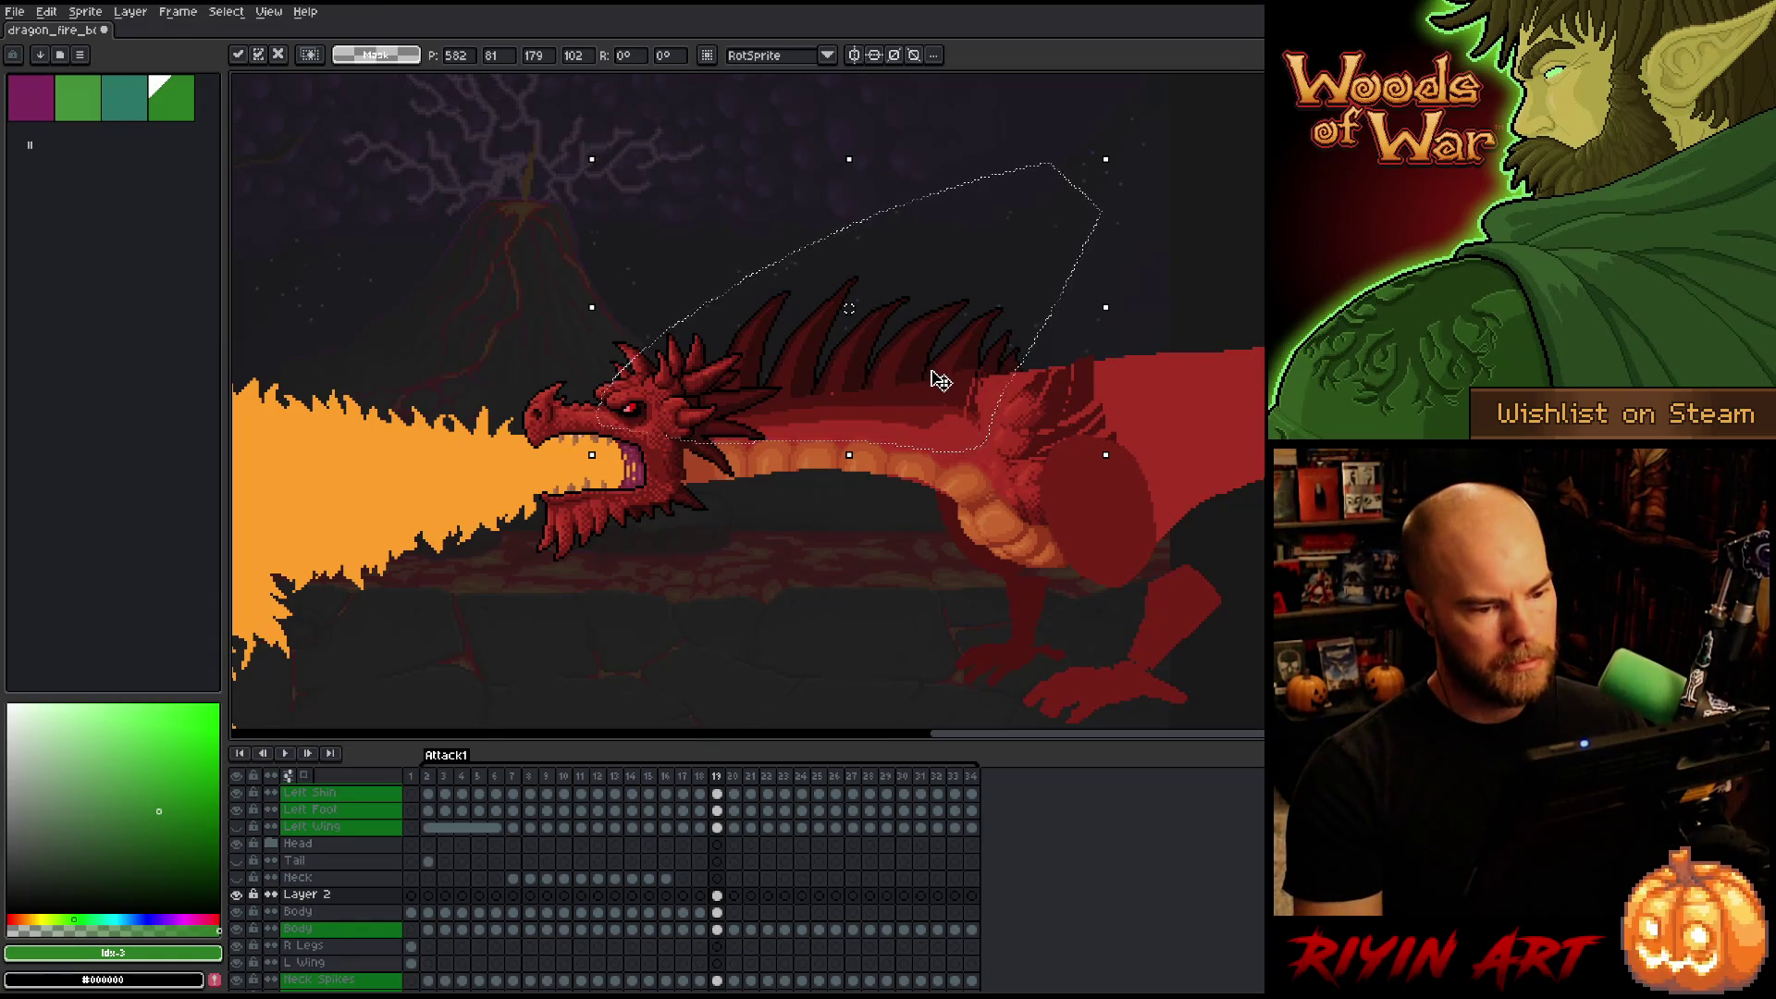
{"action": "left_click", "coordinate": [946, 385], "text": "alt"}
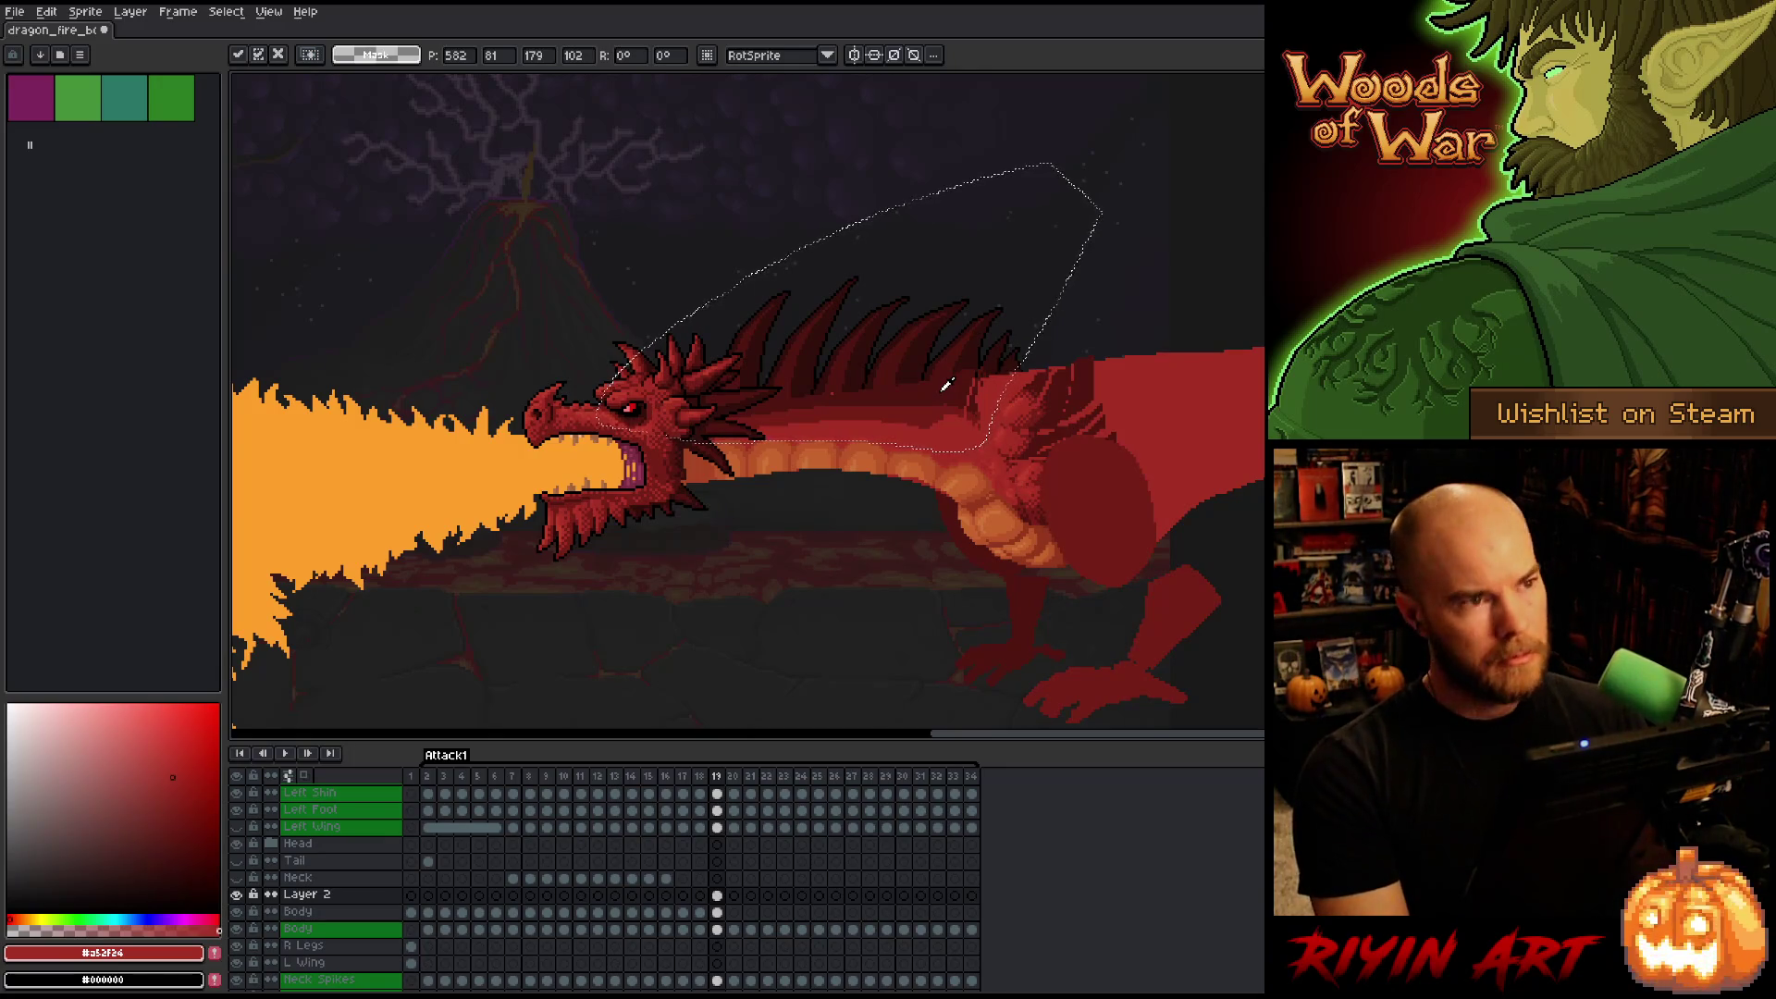
{"action": "key", "text": "ctrl+d"}
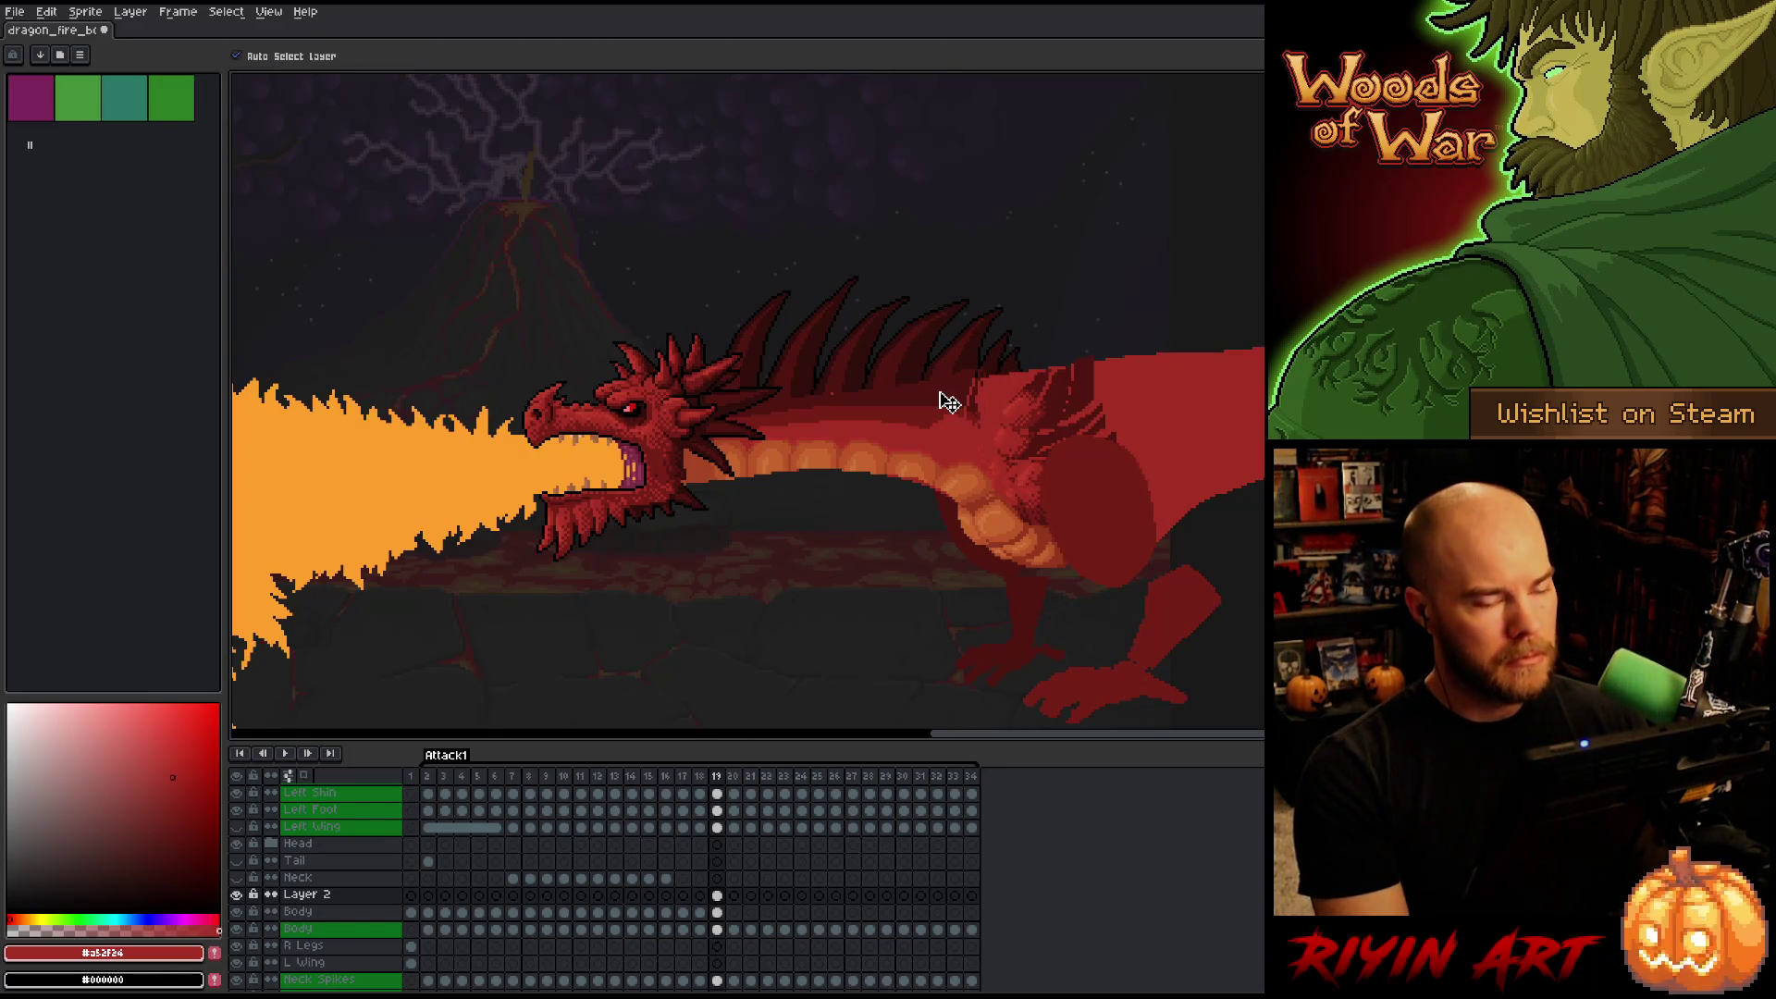
{"action": "key", "text": "Left"}
{"action": "key", "text": "Right"}
{"action": "key", "text": "Left"}
Play the Attack1 animation to review the shading, stop on frame 21 and step back toward frame 15.
{"action": "key", "text": "Right"}
{"action": "key", "text": "Right"}
{"action": "key", "text": "Right"}
{"action": "key", "text": "Right"}
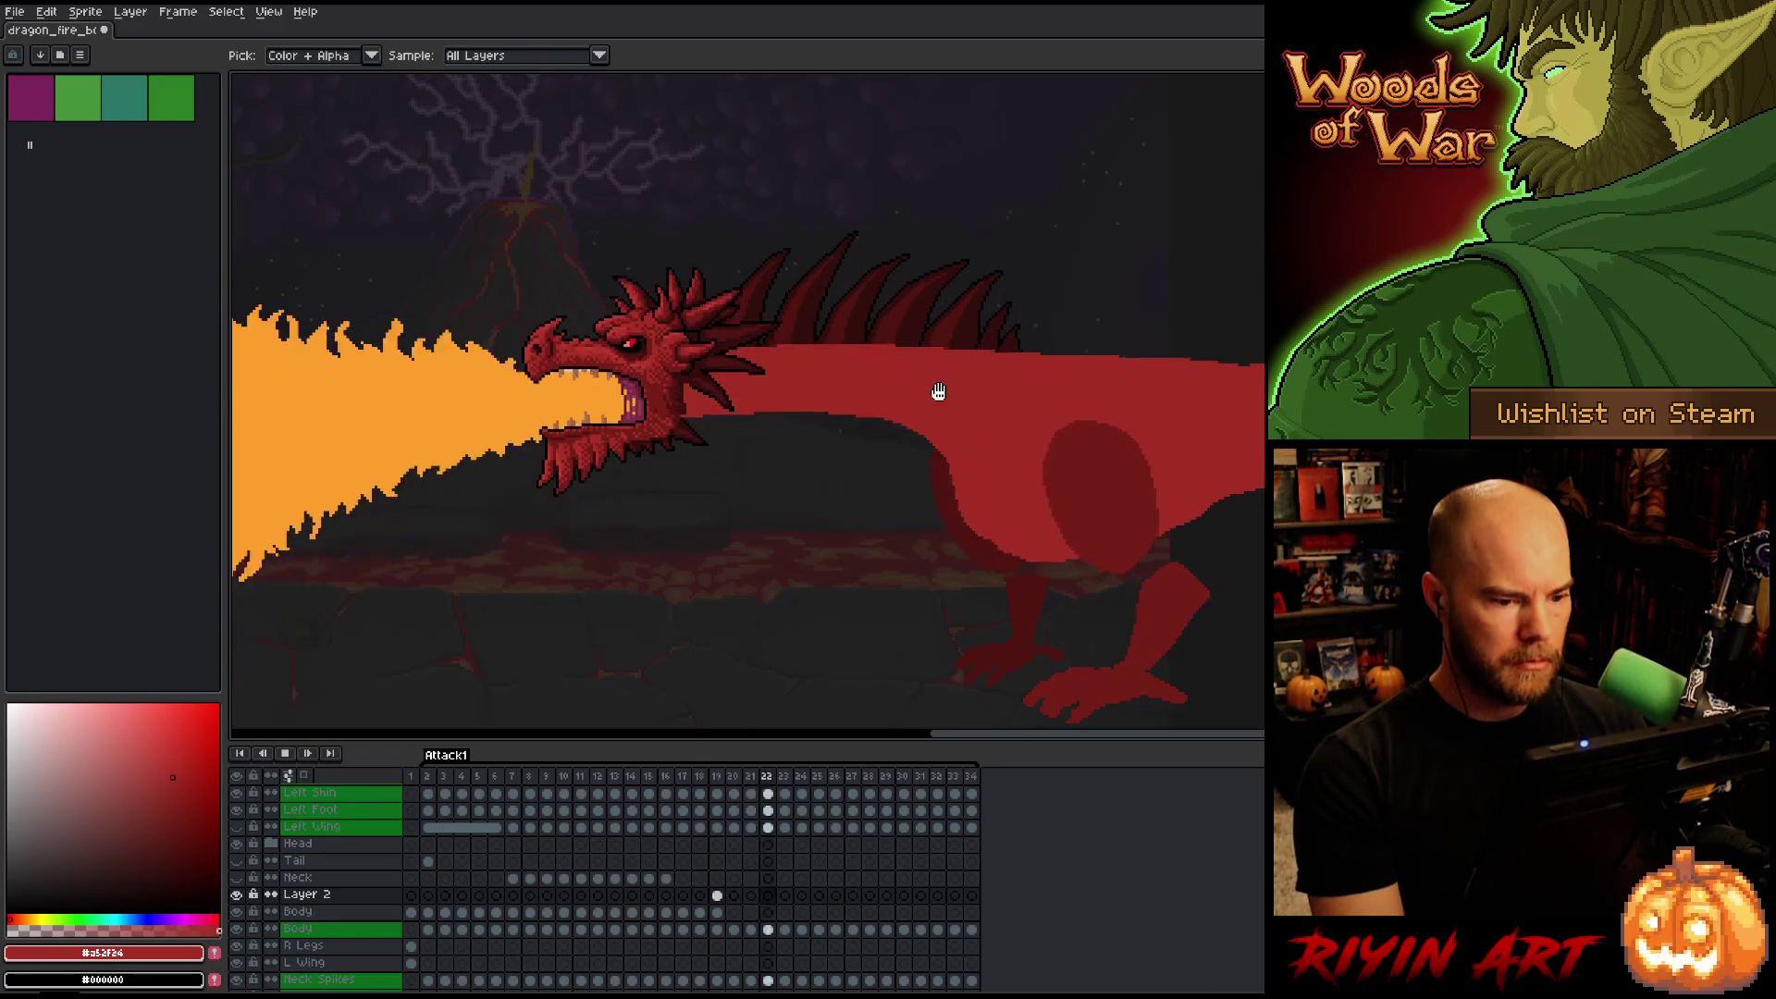
{"action": "key", "text": "Return"}
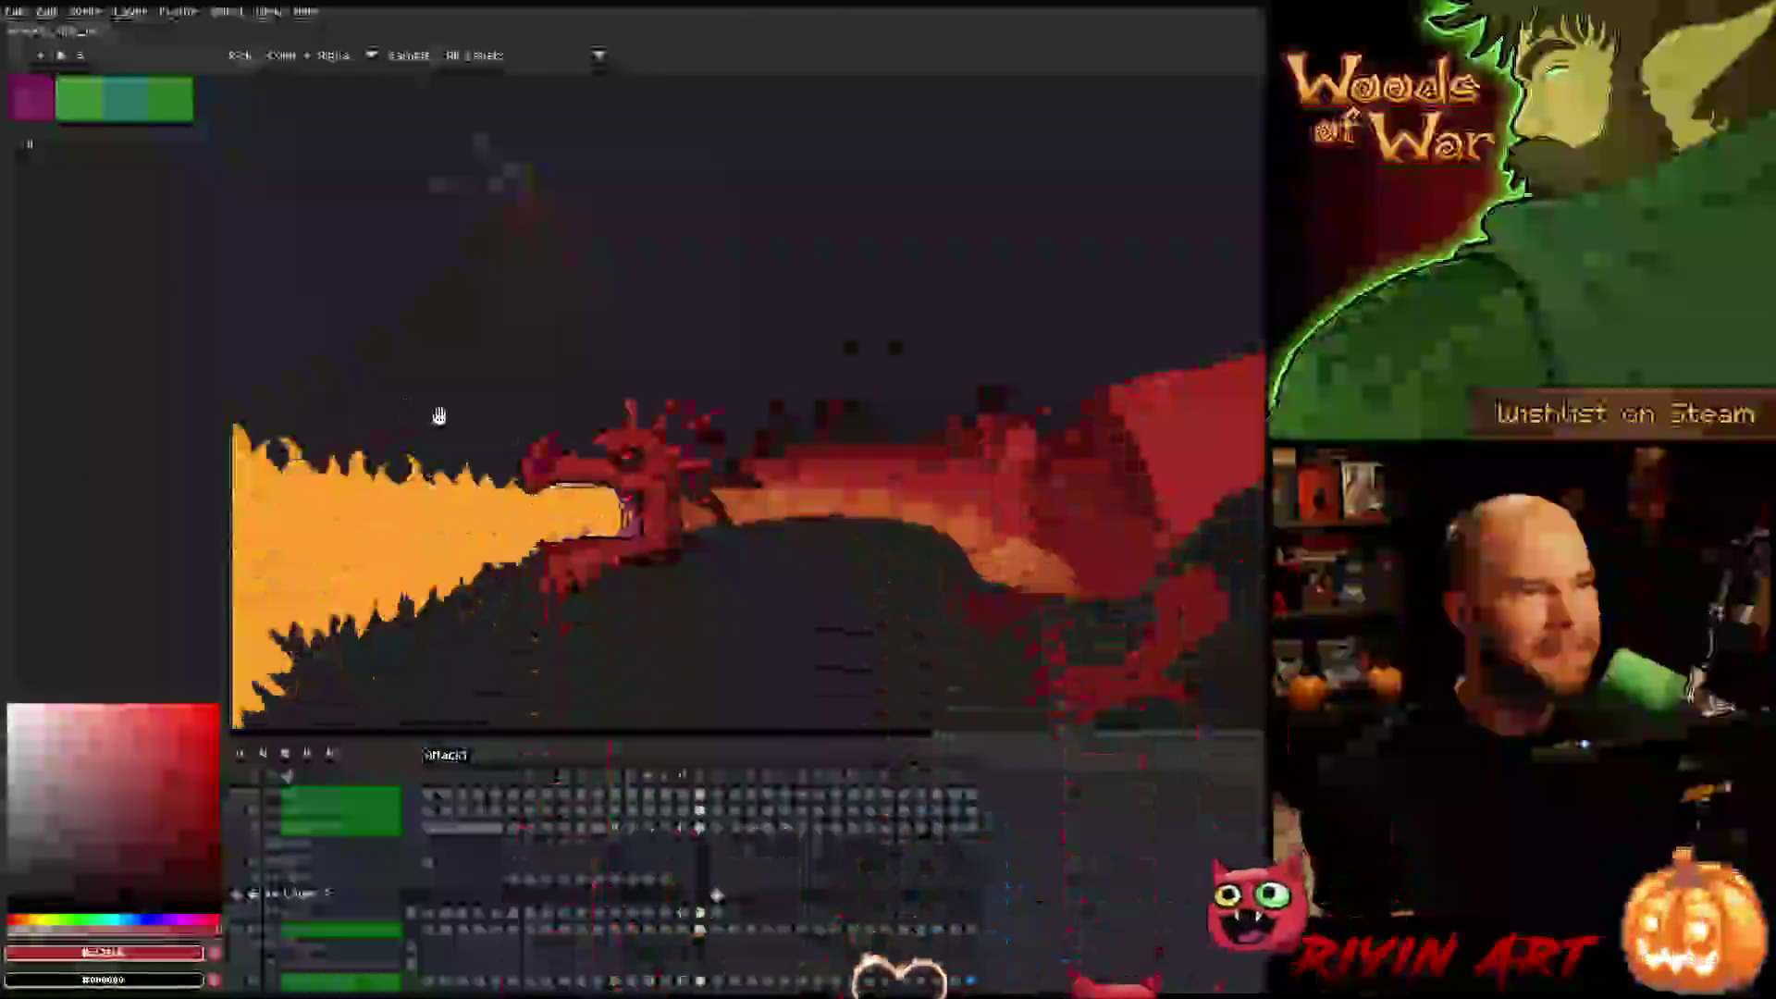
{"action": "left_click", "coordinate": [758, 780]}
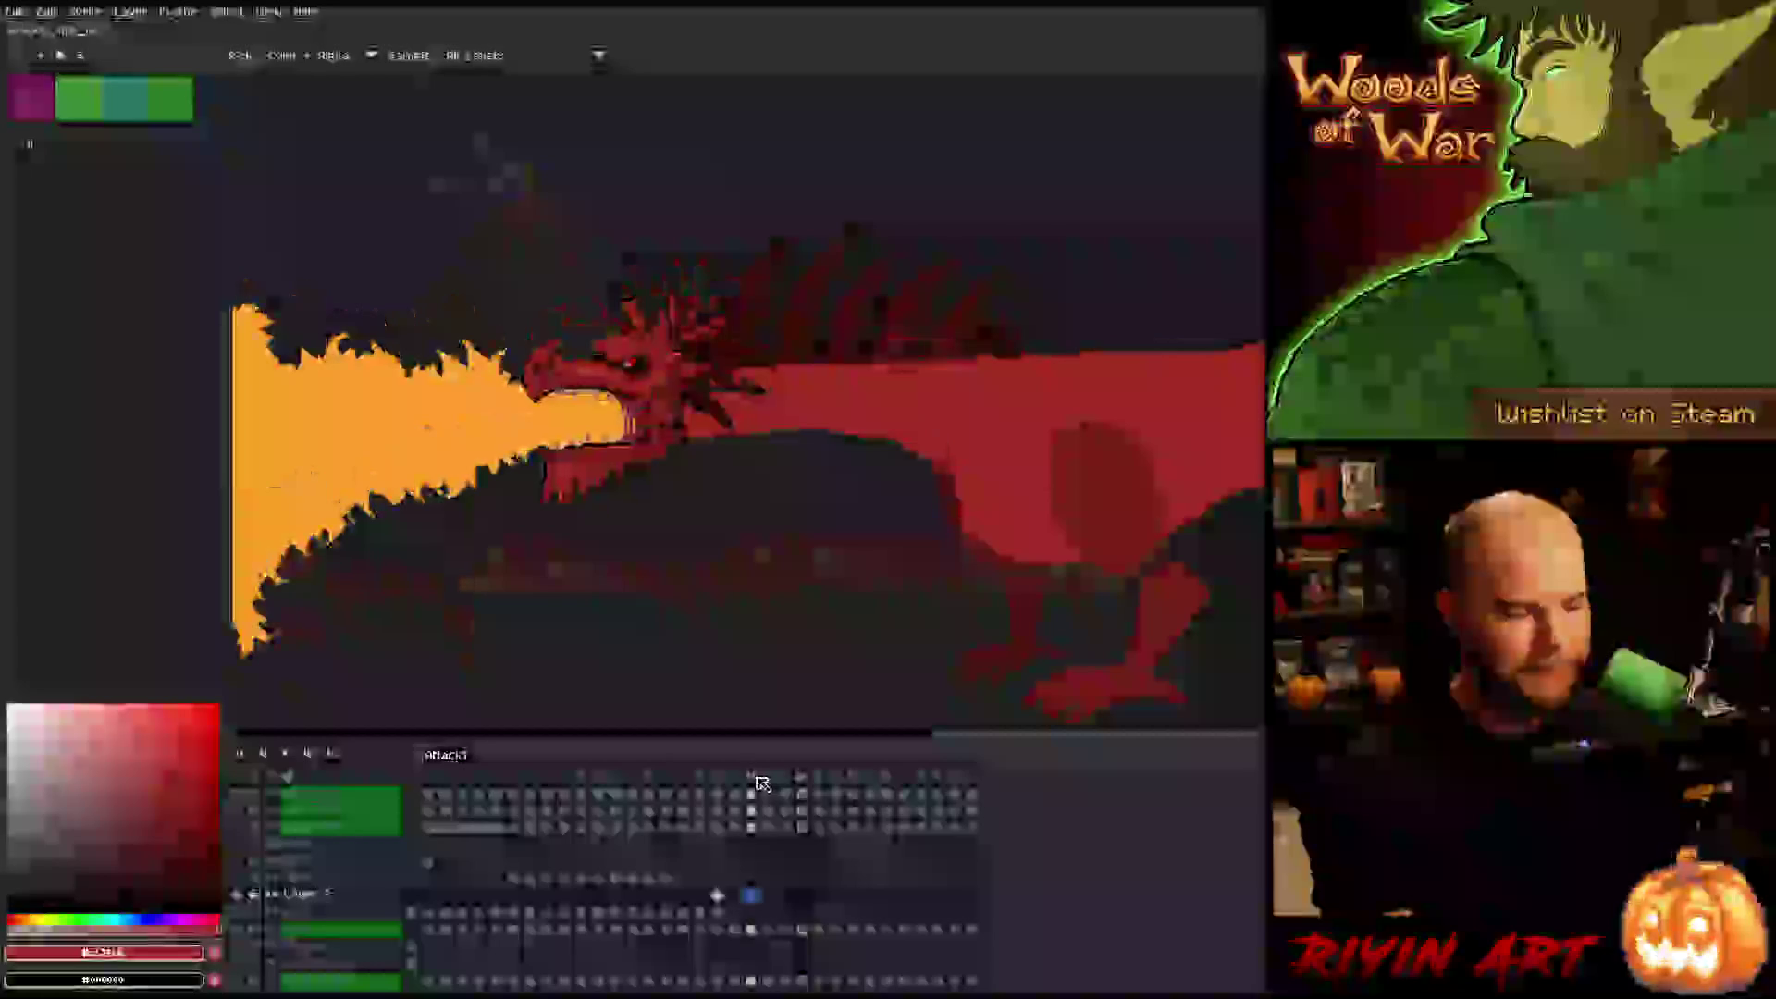
{"action": "key", "text": "Left"}
{"action": "key", "text": "Left"}
{"action": "key", "text": "Left"}
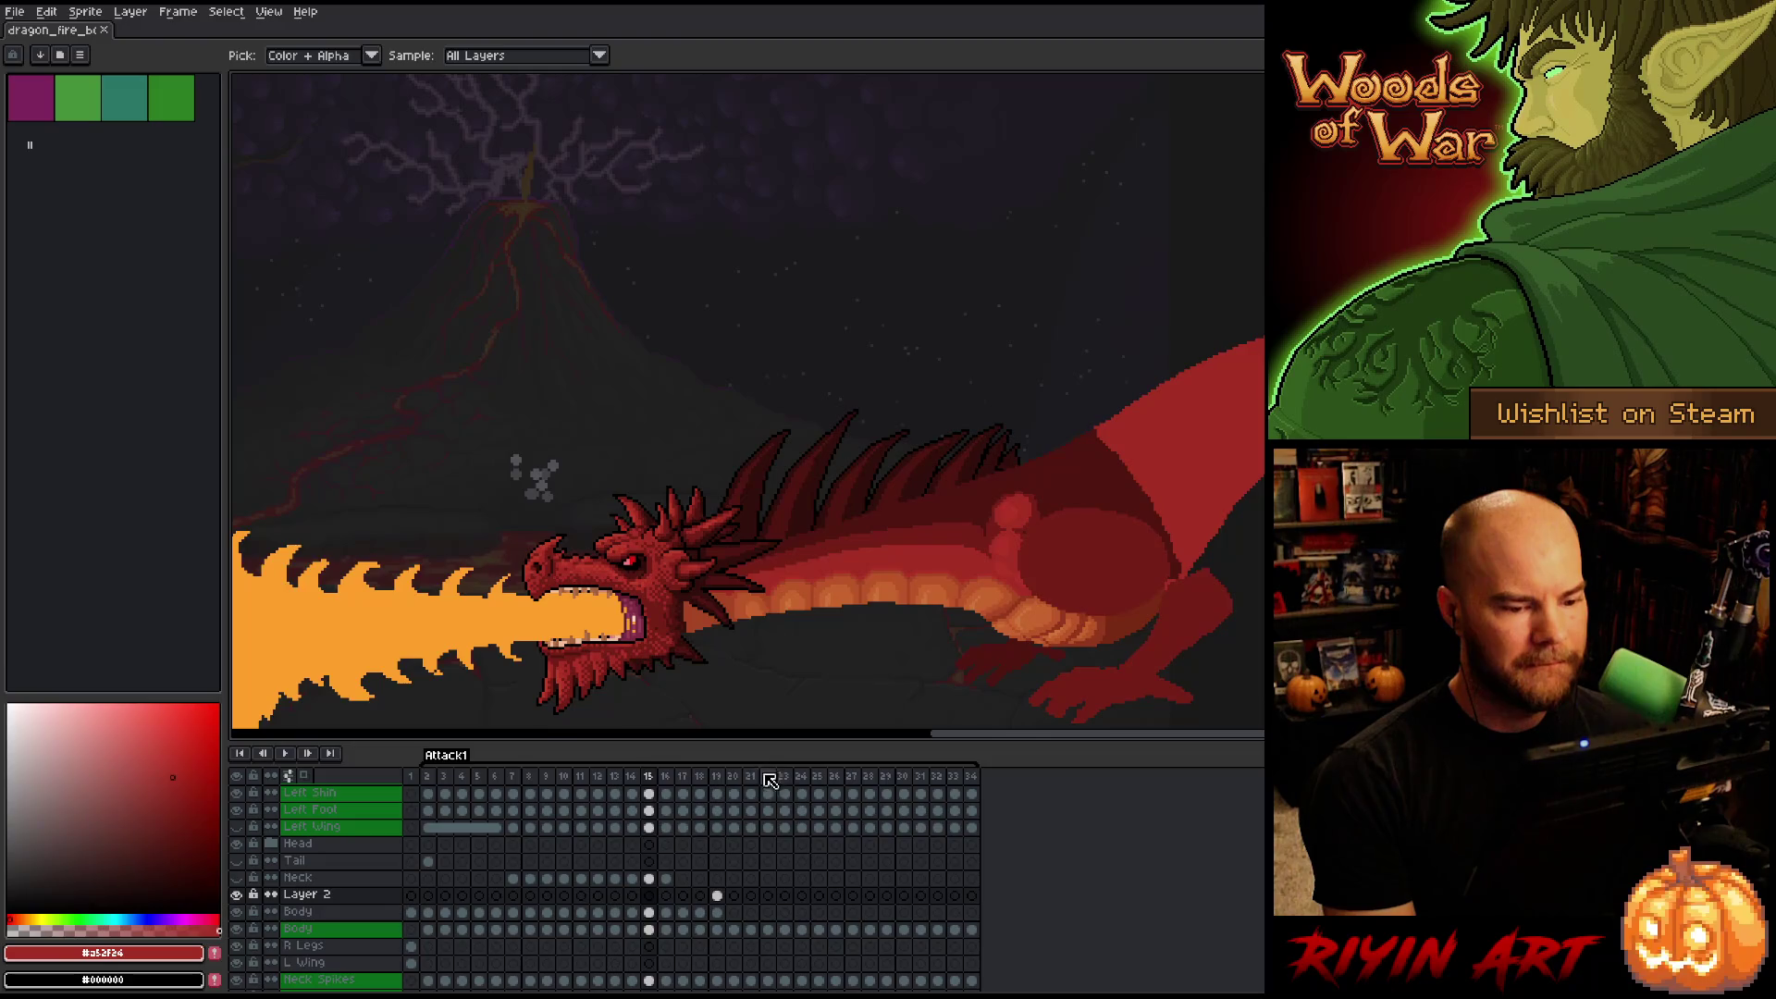
Pick the darkest shoulder red, #501612, from the artwork as the paint colour.
{"action": "scroll", "coordinate": [953, 518], "scroll_direction": "up", "scroll_amount": 3}
{"action": "scroll", "coordinate": [706, 421], "scroll_direction": "up", "scroll_amount": 2}
{"action": "key", "text": "i"}
{"action": "scroll", "coordinate": [713, 414], "scroll_direction": "down", "scroll_amount": 2}
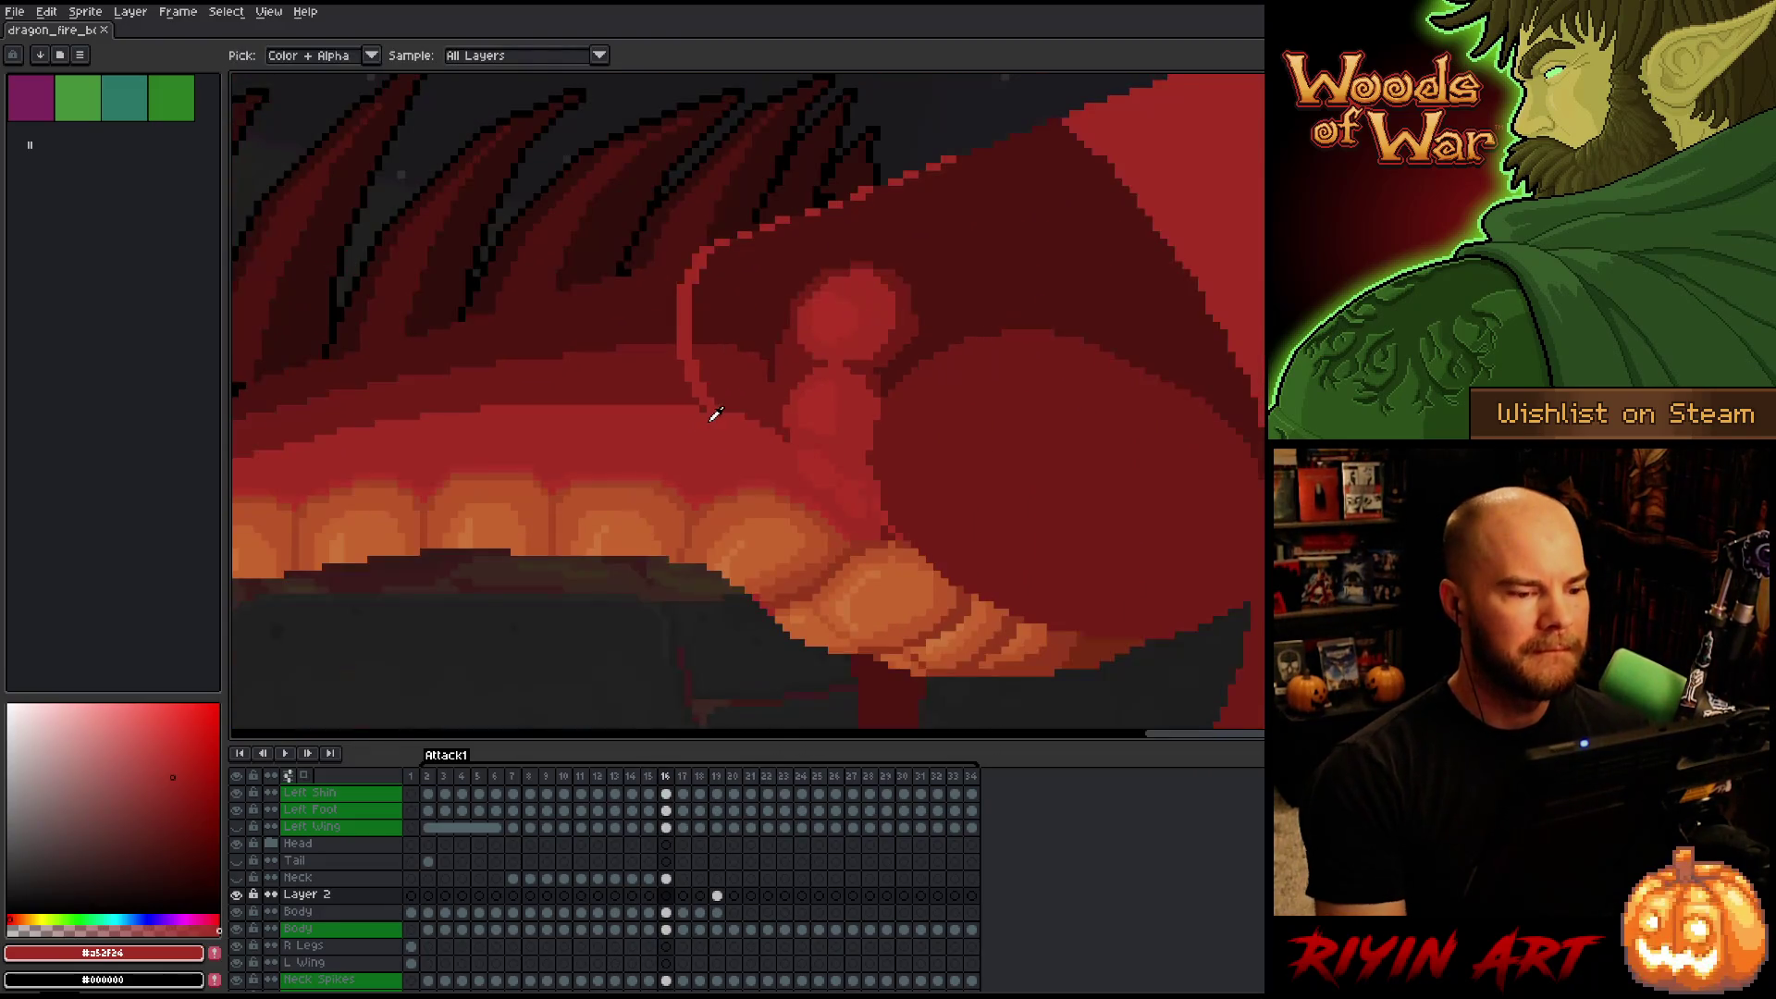
{"action": "key", "text": "b"}
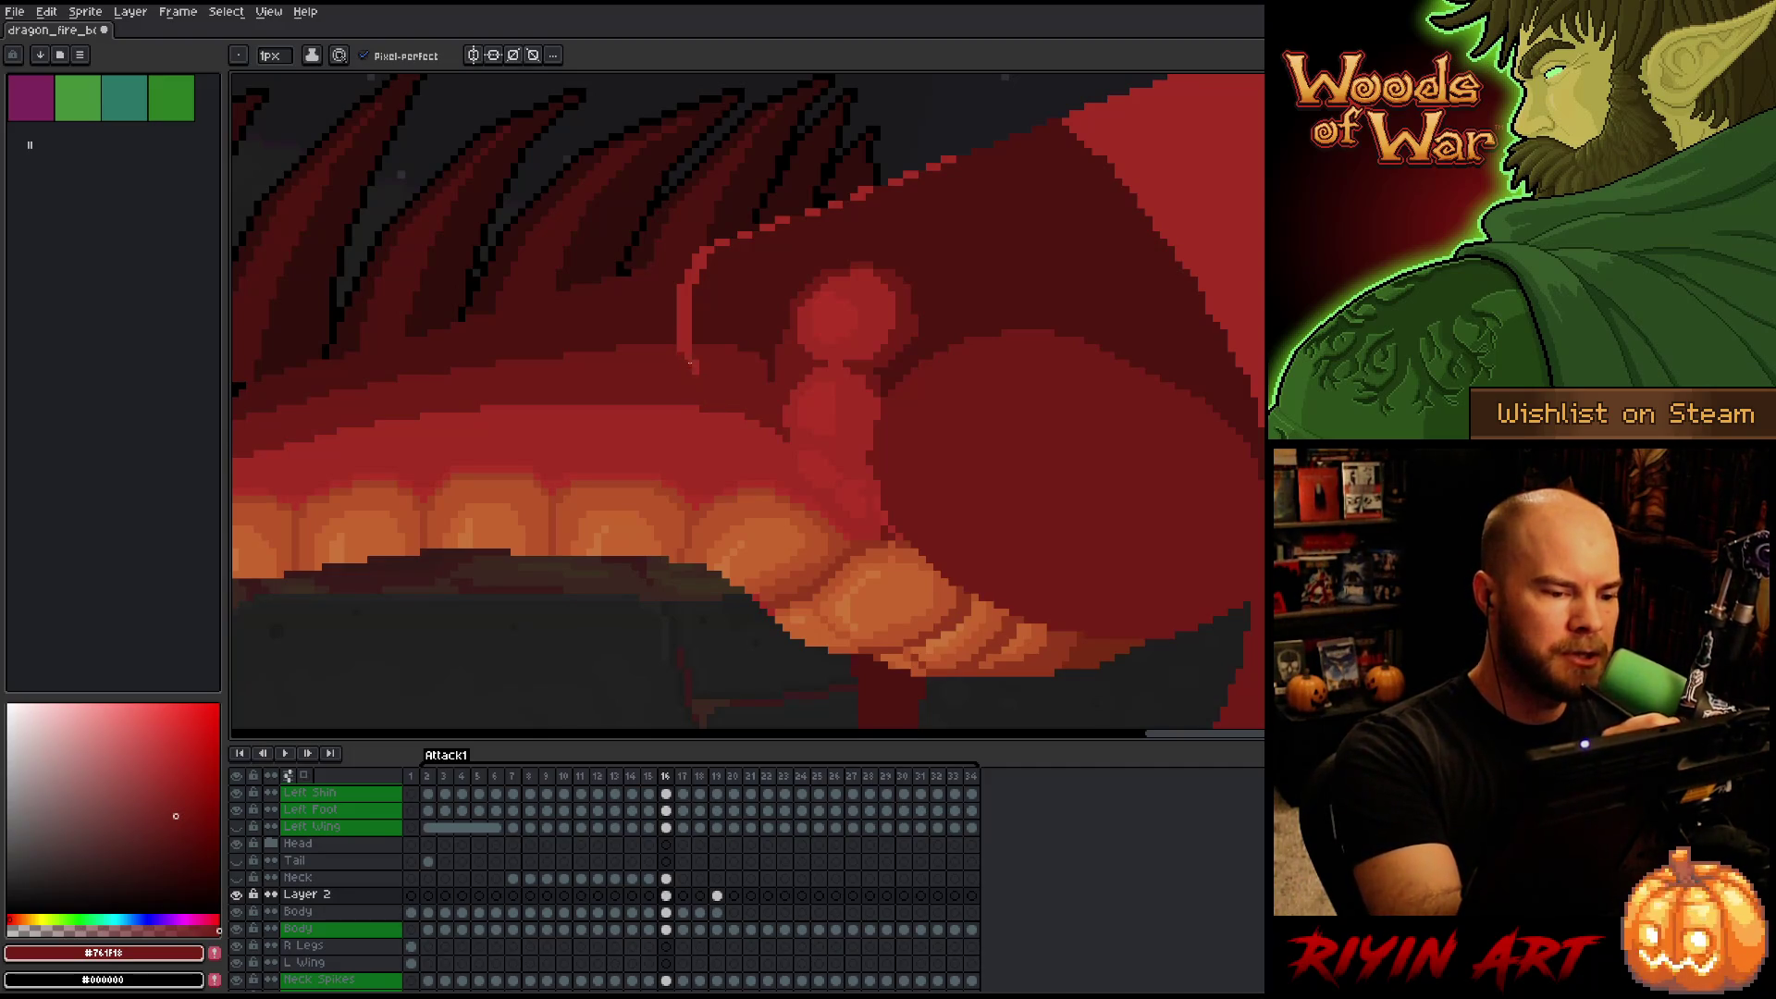
{"action": "left_click", "coordinate": [700, 348], "text": "alt"}
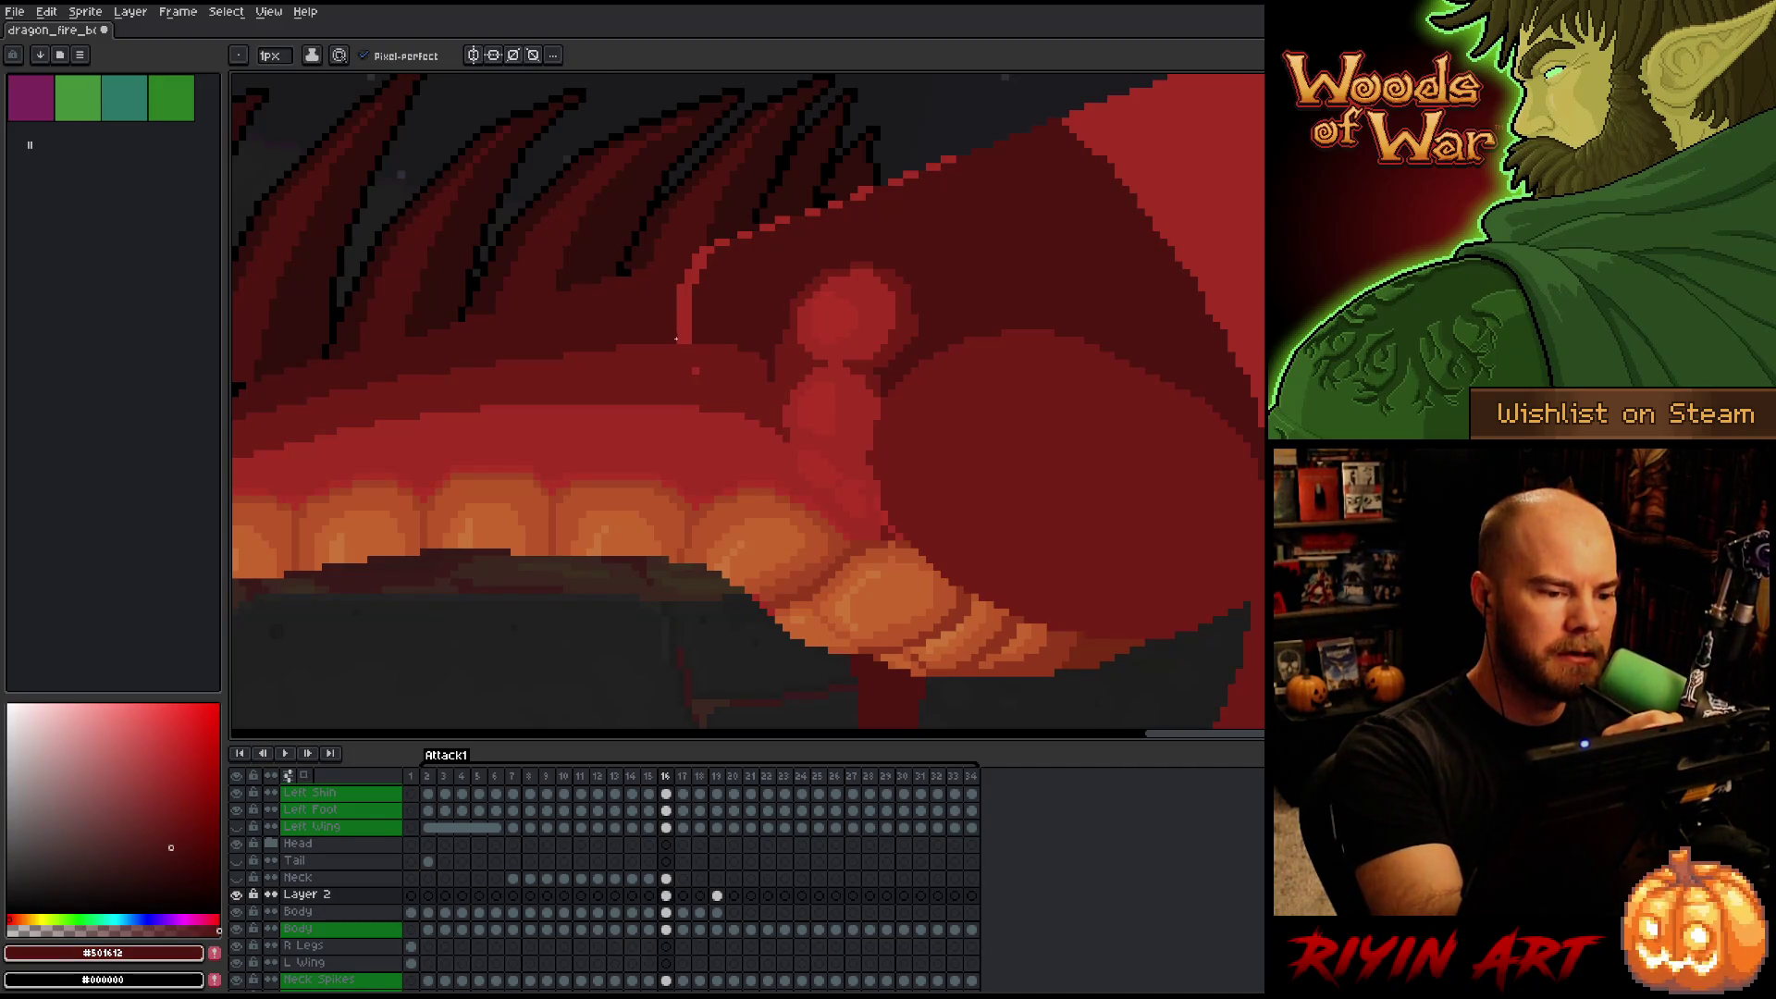
{"action": "left_click", "coordinate": [971, 192], "text": "alt"}
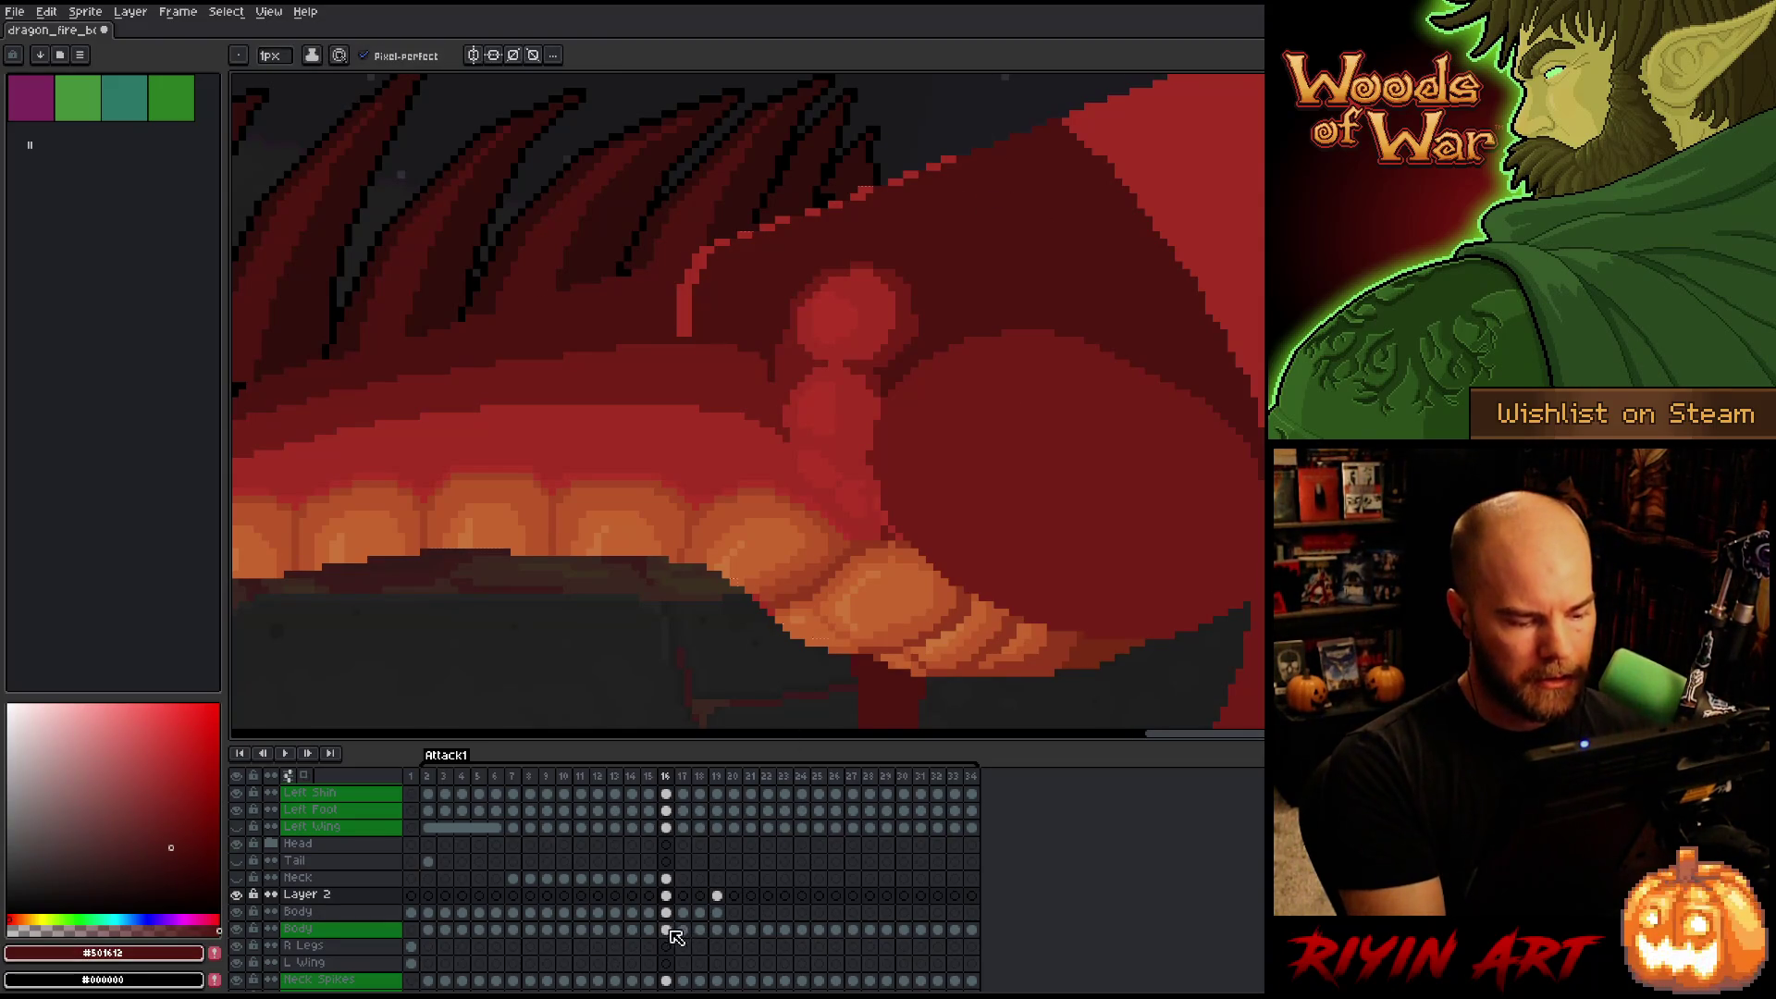
{"action": "key", "text": "alt"}
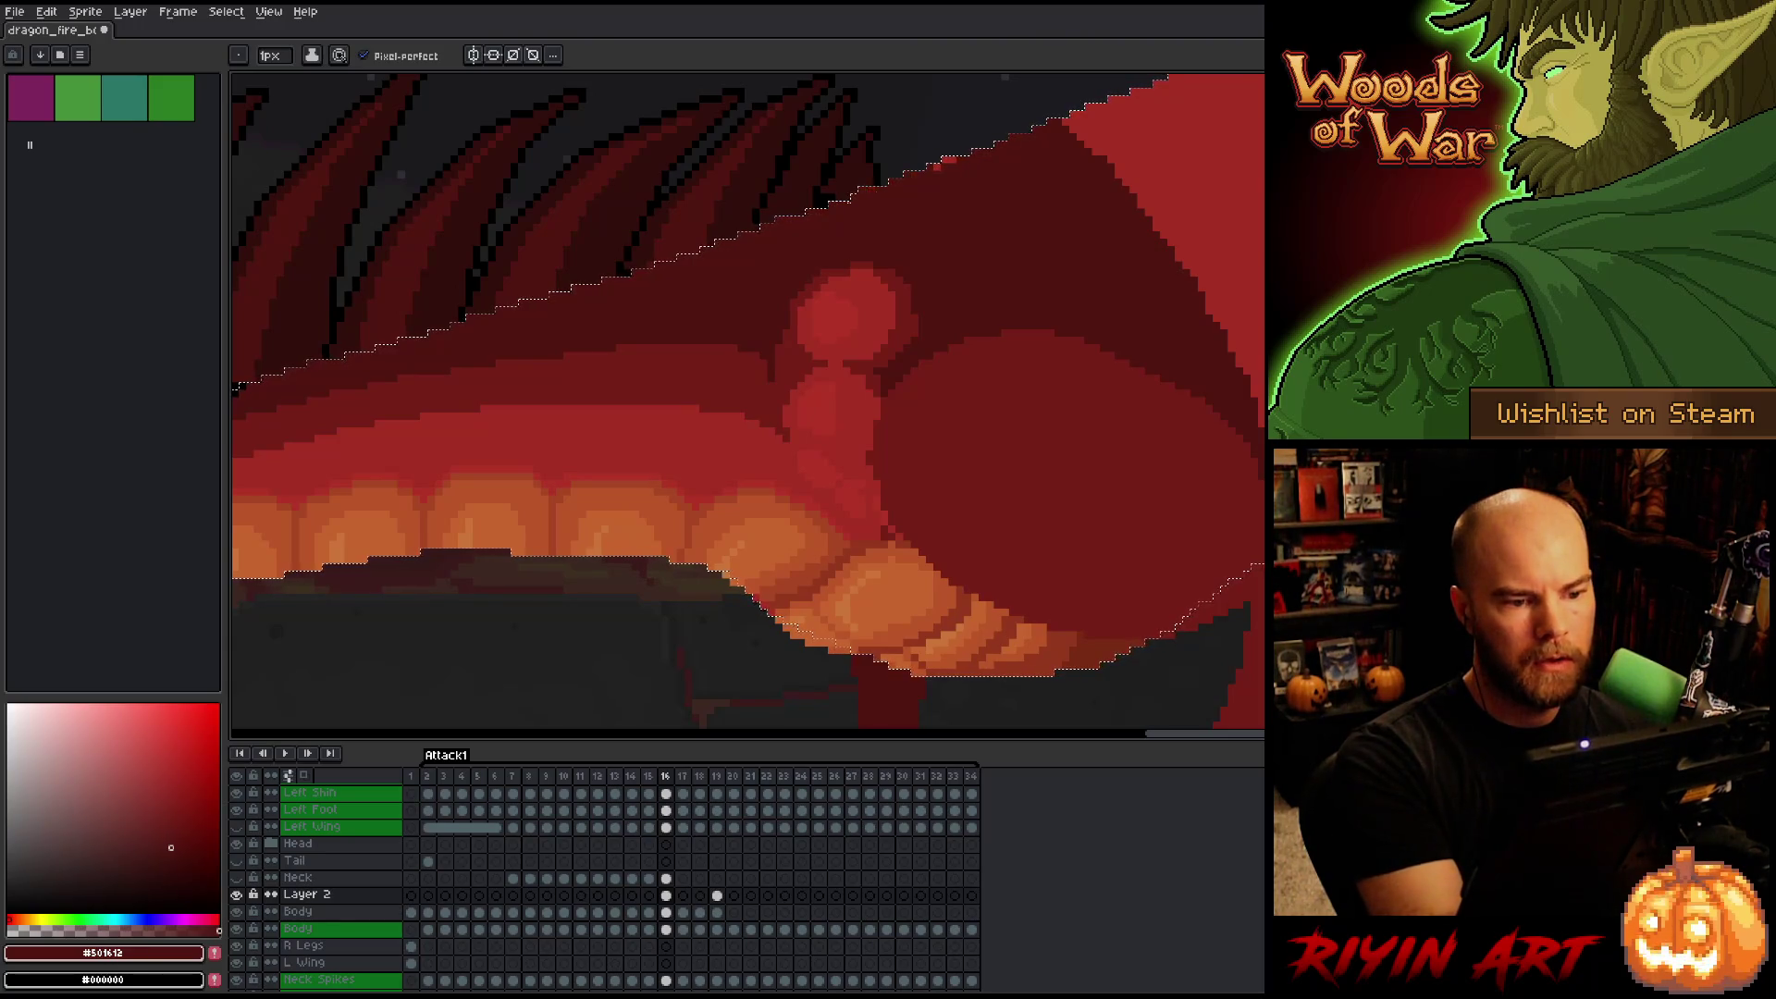
Go to frame 17 and undo the last stray stroke on the neck.
{"action": "left_click_drag", "start_coordinate": [1038, 200], "coordinate": [1406, 255]}
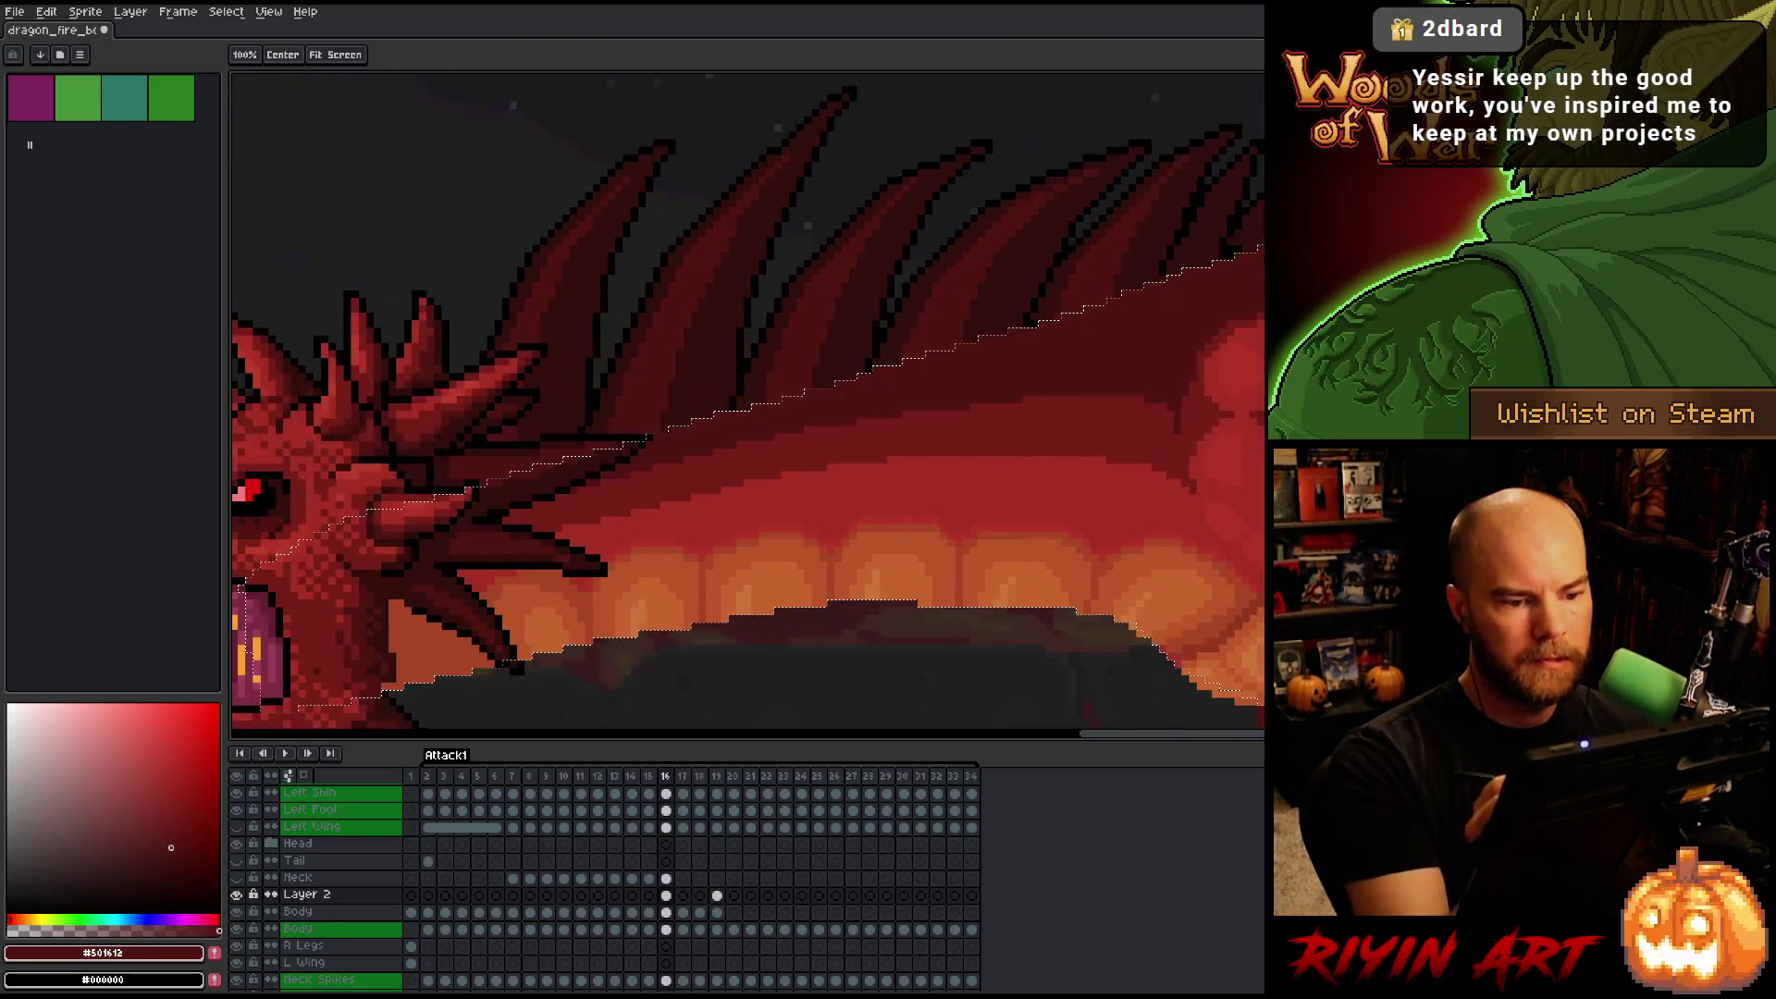
{"action": "left_click_drag", "start_coordinate": [1259, 328], "coordinate": [1056, 243]}
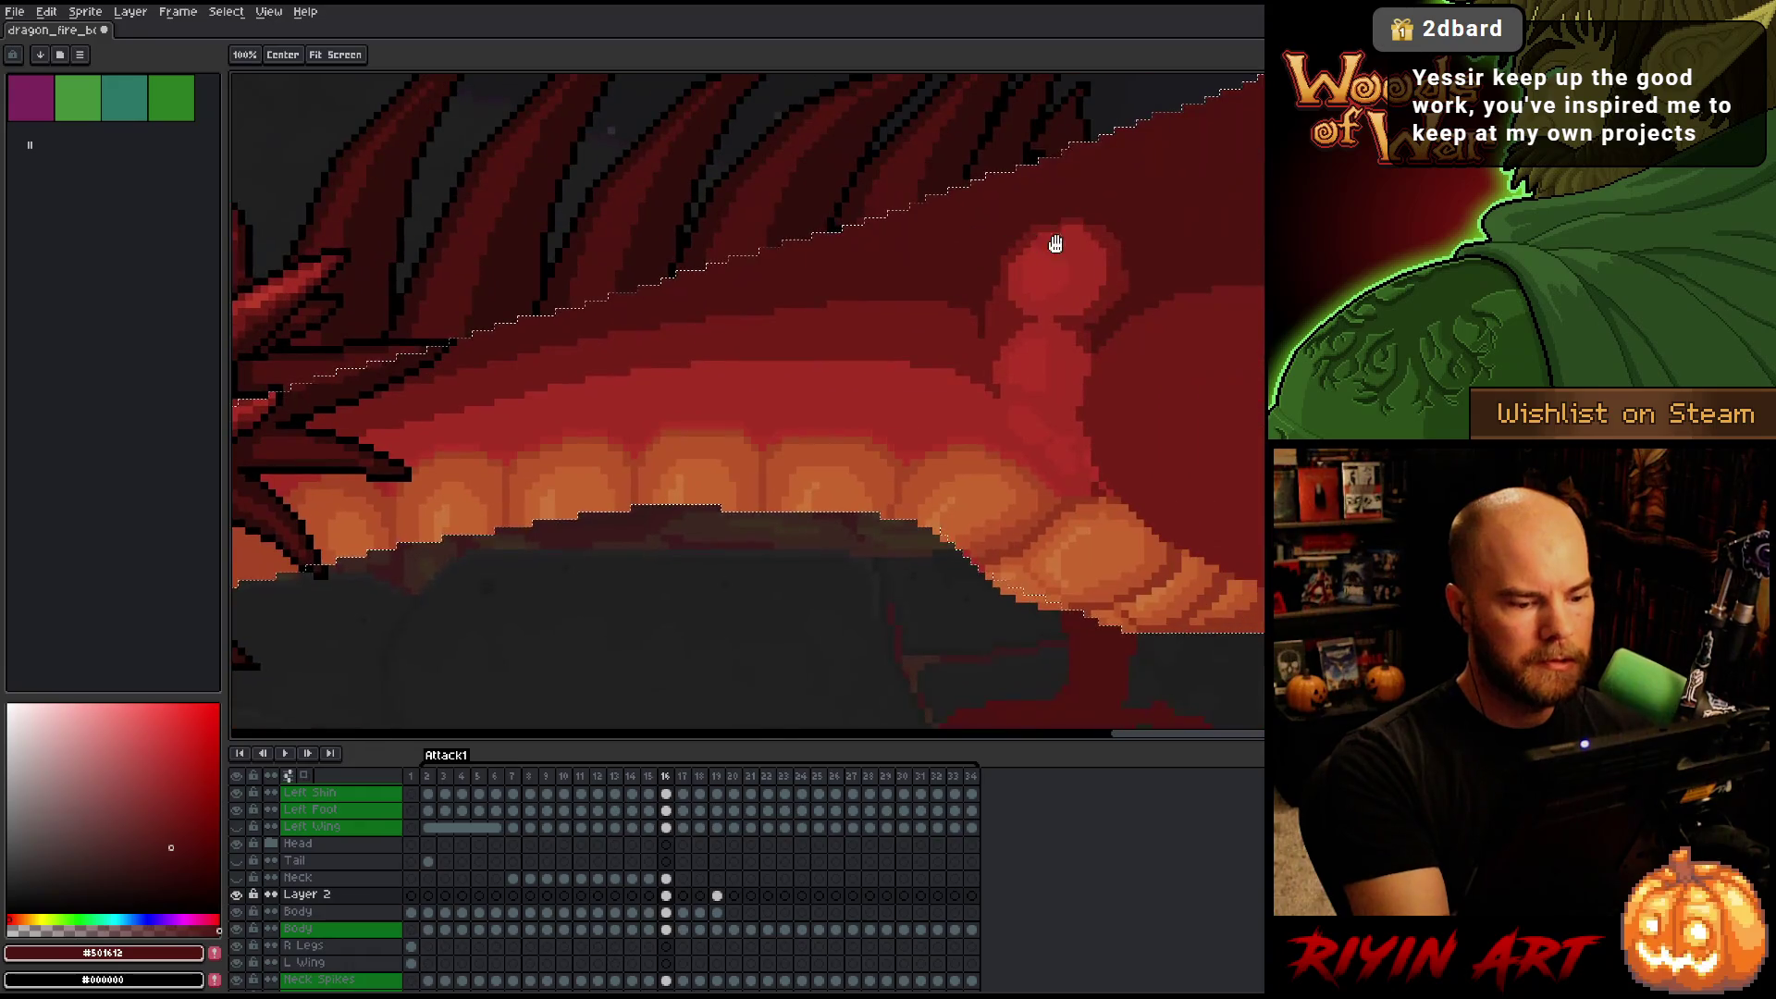
{"action": "left_click", "coordinate": [685, 896]}
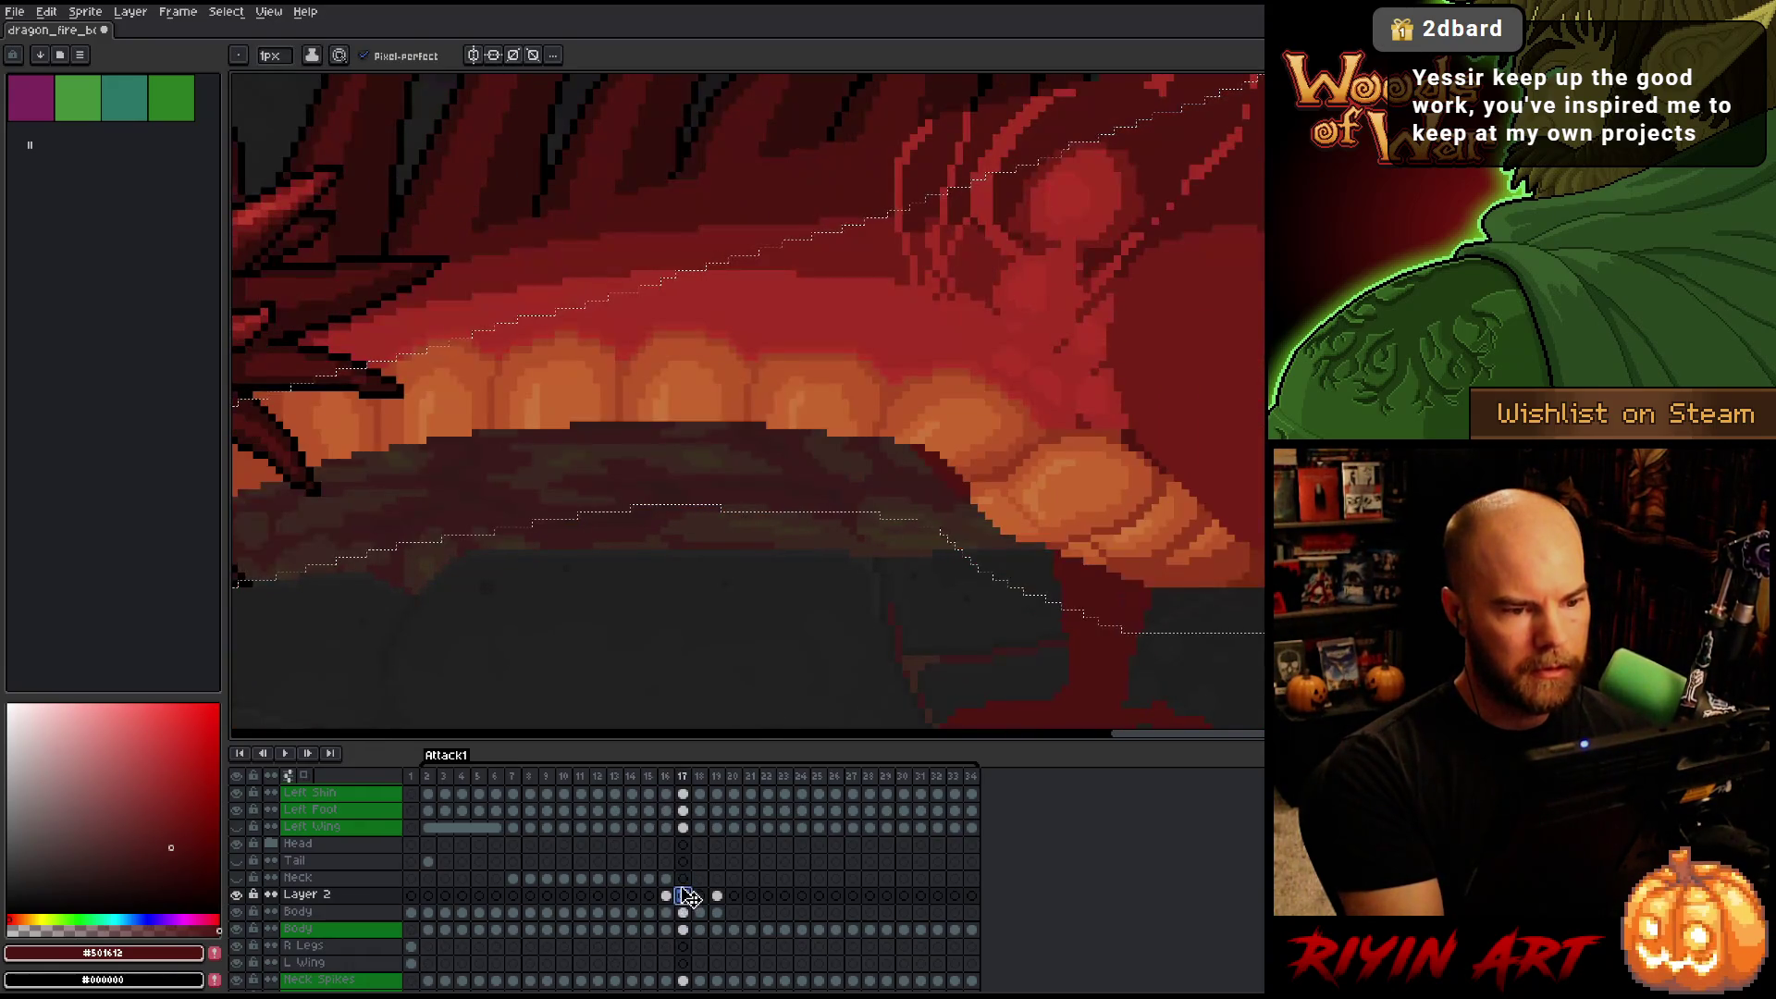
{"action": "left_click_drag", "start_coordinate": [1106, 434], "coordinate": [994, 684]}
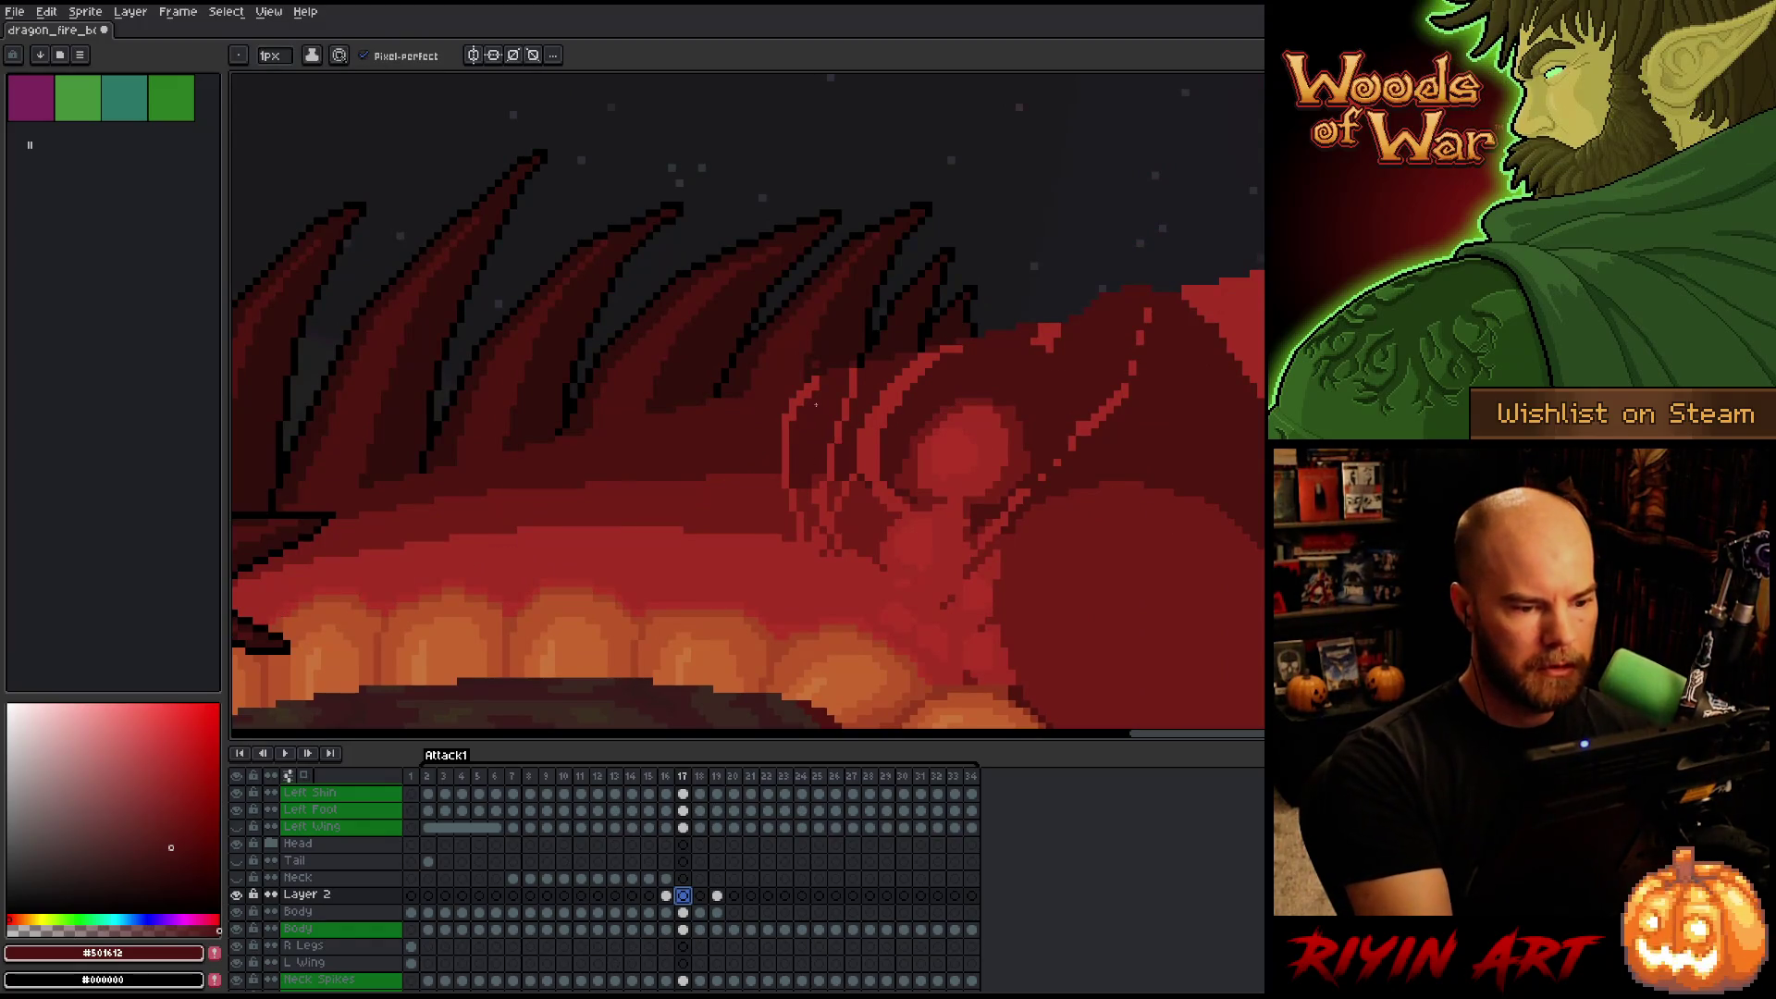
{"action": "key", "text": "ctrl+z"}
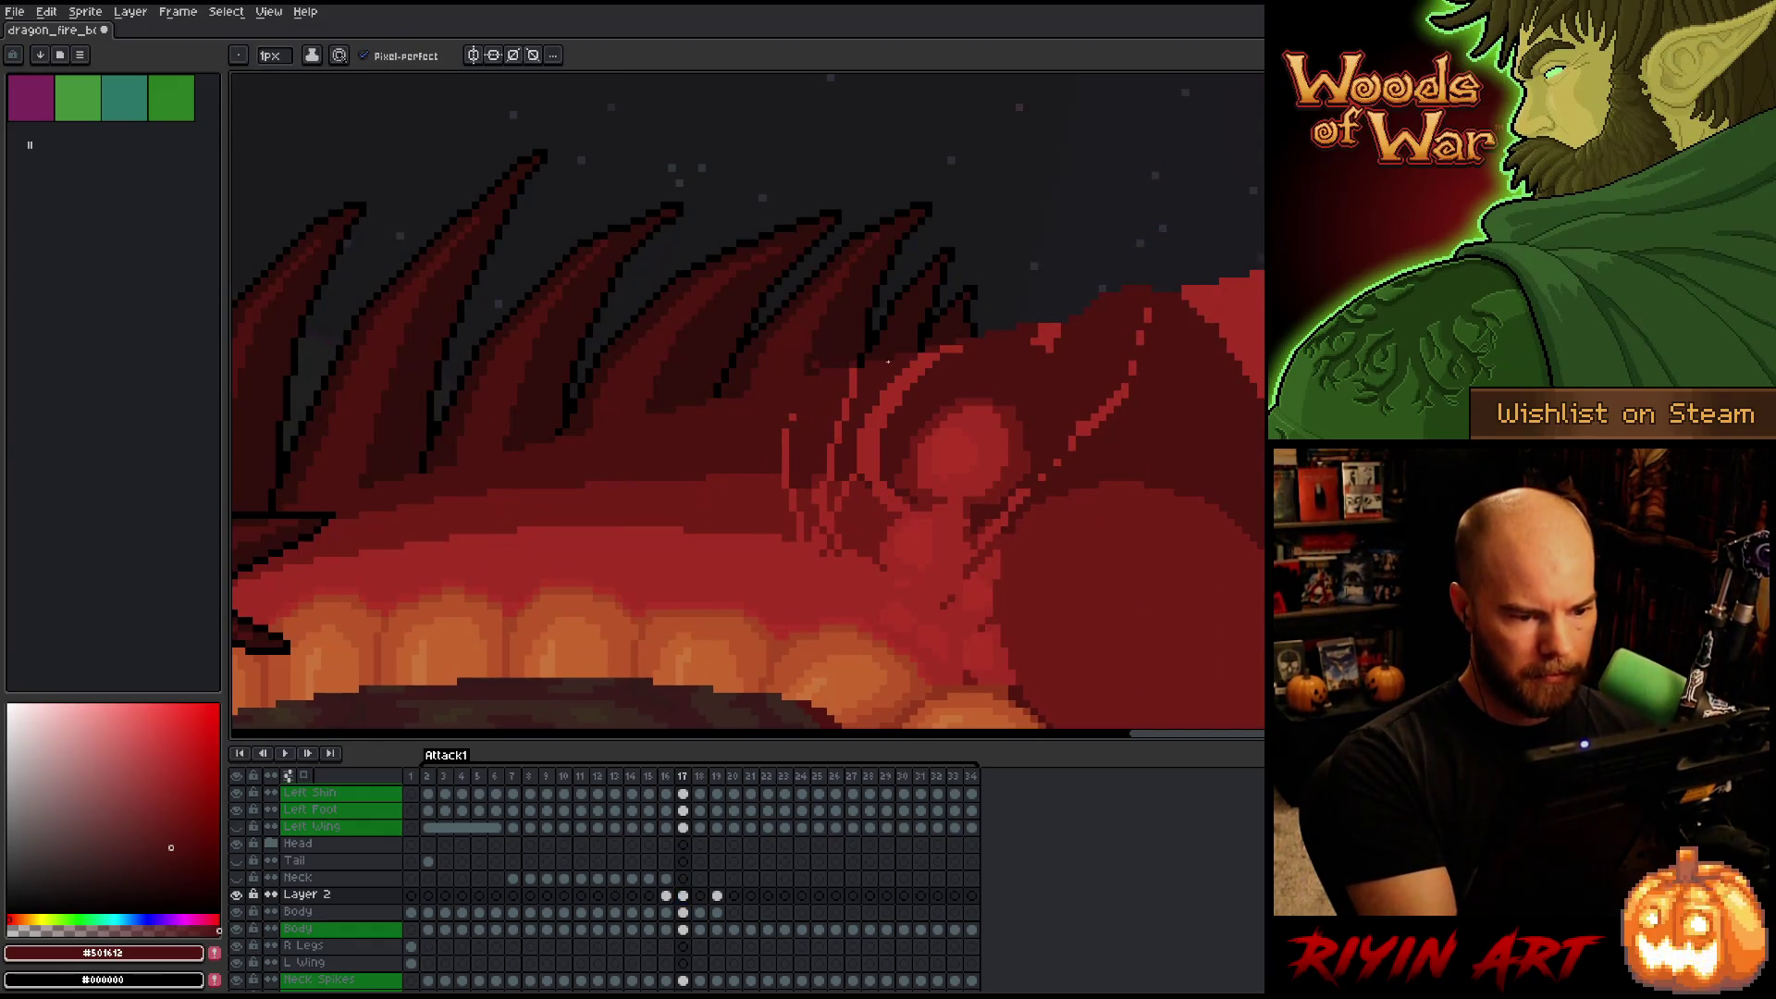
Set a 4px brush and paint dark red over the light red neck and shoulder strokes.
{"action": "left_click_drag", "start_coordinate": [1168, 457], "coordinate": [1094, 424]}
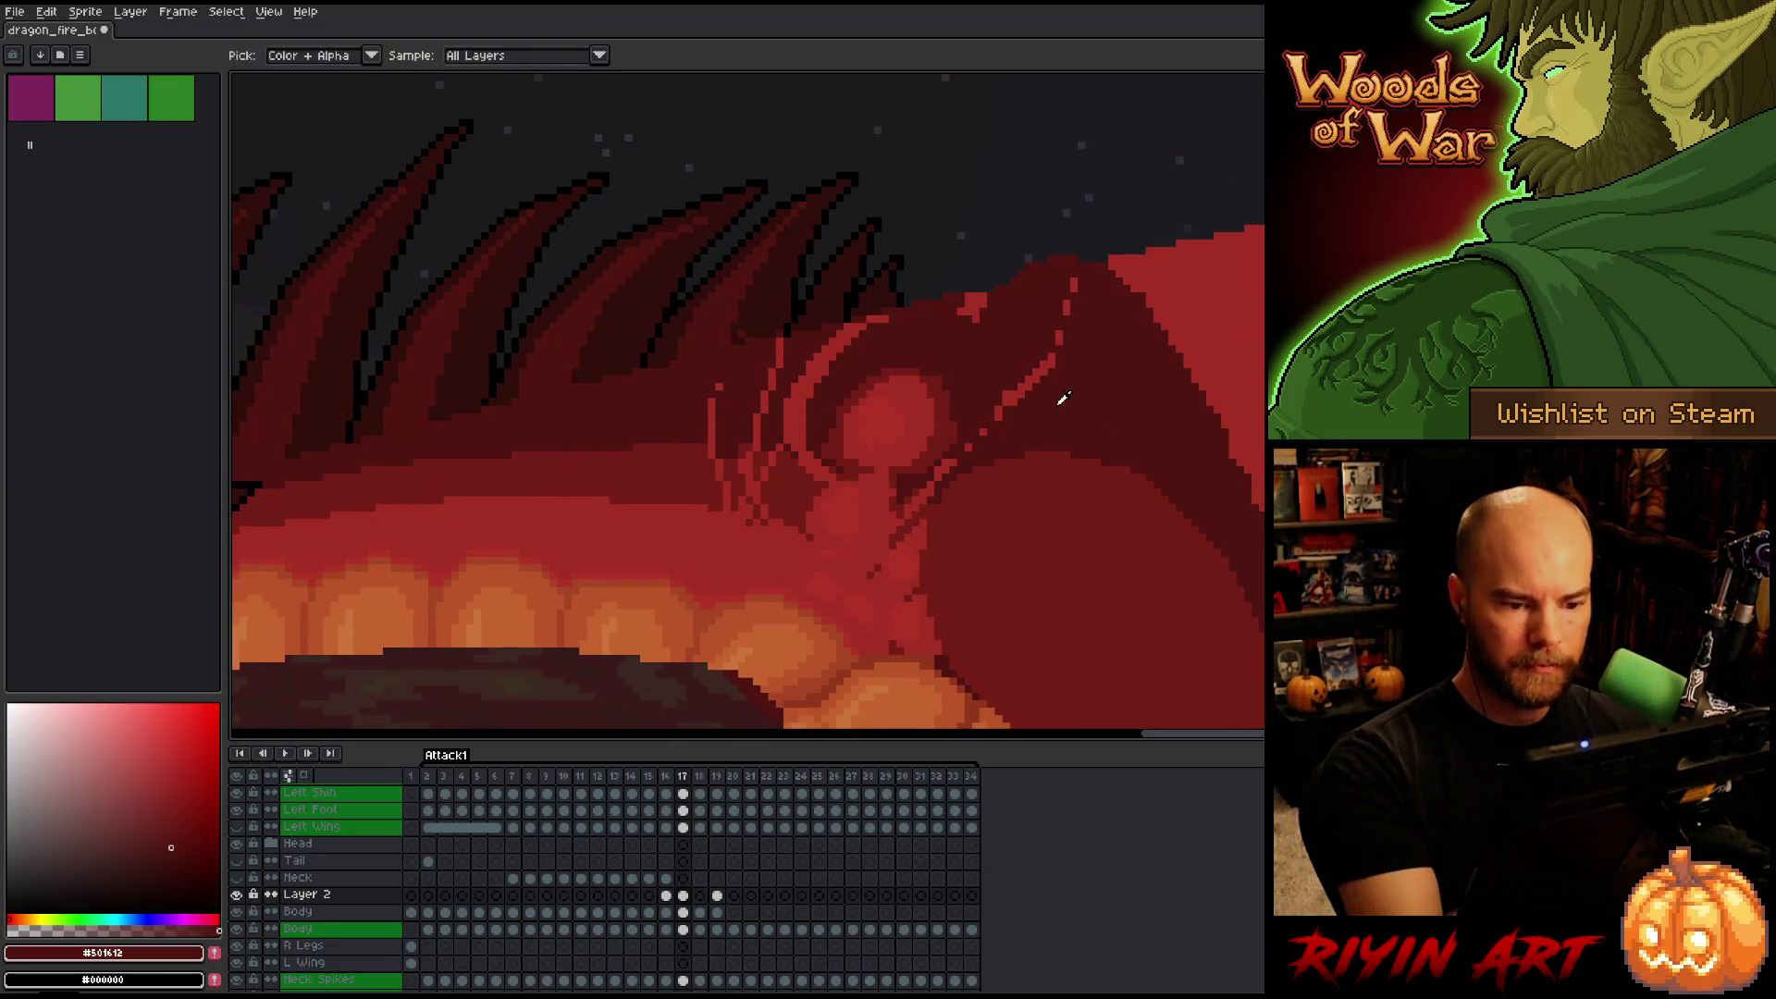
{"action": "left_click_drag", "start_coordinate": [278, 77], "coordinate": [287, 78]}
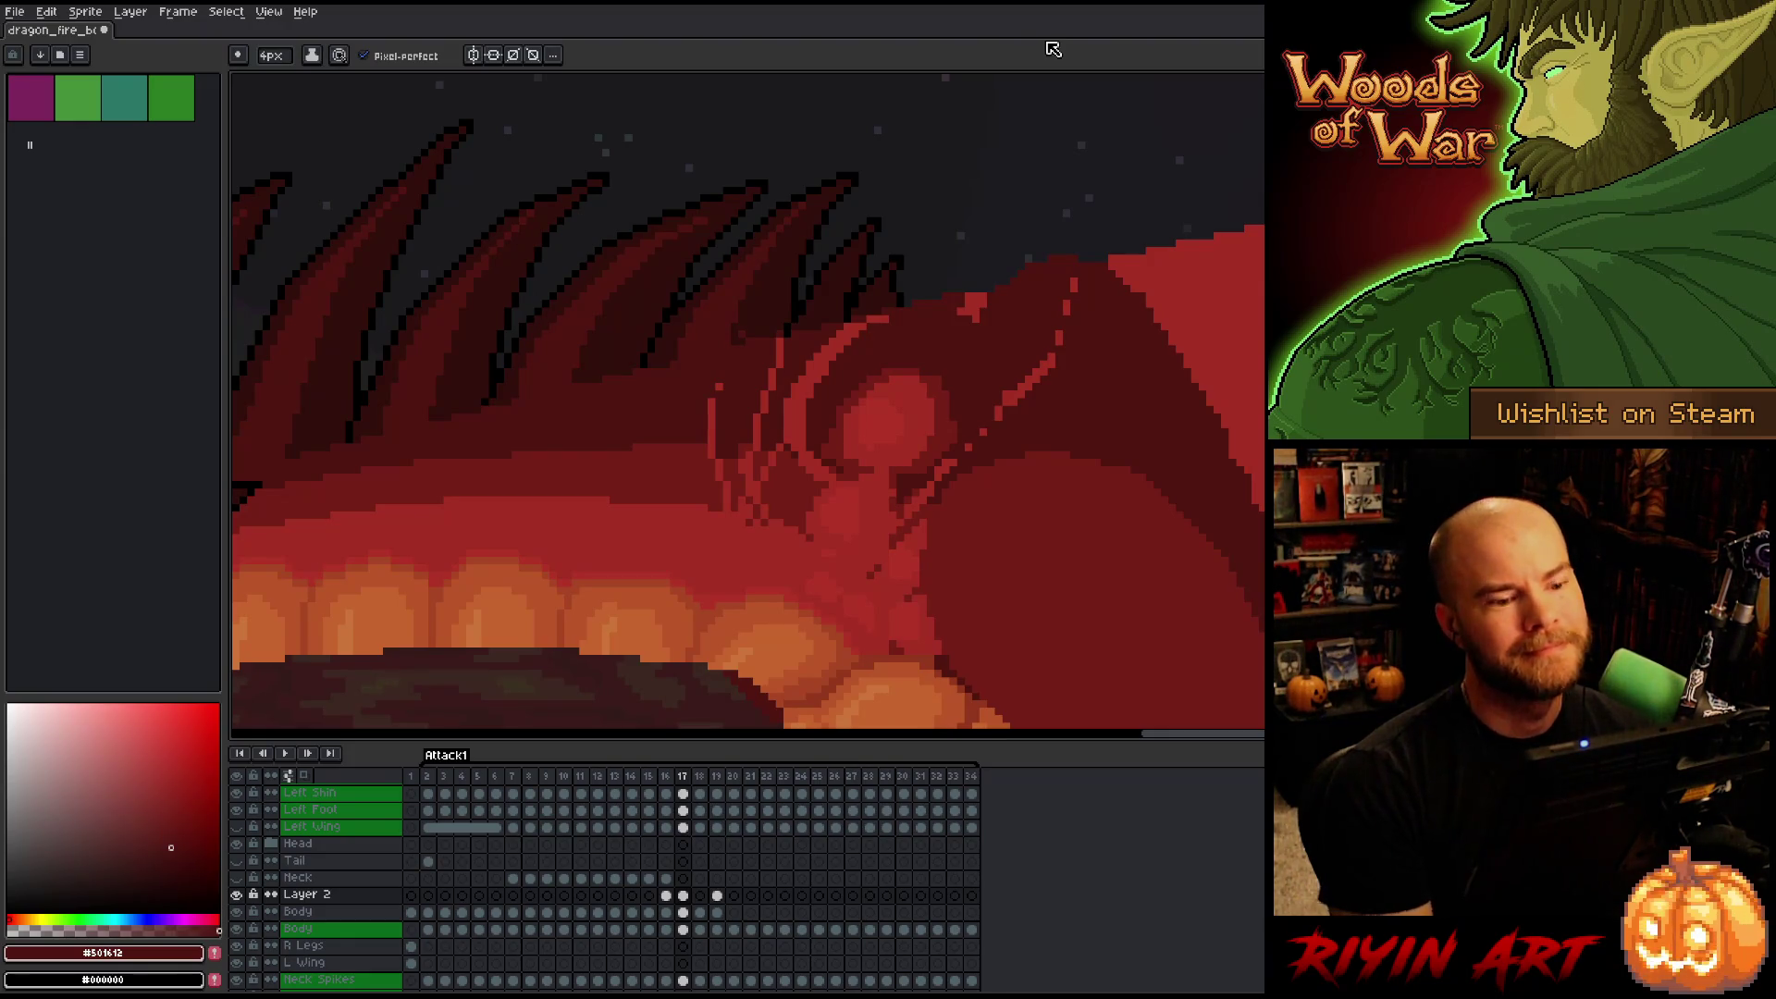
{"action": "mouse_move", "coordinate": [997, 418]}
{"action": "left_mouse_down"}
{"action": "mouse_move", "coordinate": [1053, 359]}
{"action": "mouse_move", "coordinate": [972, 306]}
{"action": "left_mouse_up"}
{"action": "left_click_drag", "start_coordinate": [860, 335], "coordinate": [881, 320]}
{"action": "mouse_move", "coordinate": [769, 389]}
{"action": "left_mouse_down"}
{"action": "mouse_move", "coordinate": [782, 338]}
{"action": "mouse_move", "coordinate": [810, 396]}
{"action": "left_mouse_up"}
{"action": "scroll", "coordinate": [925, 327], "scroll_direction": "down", "scroll_amount": 3}
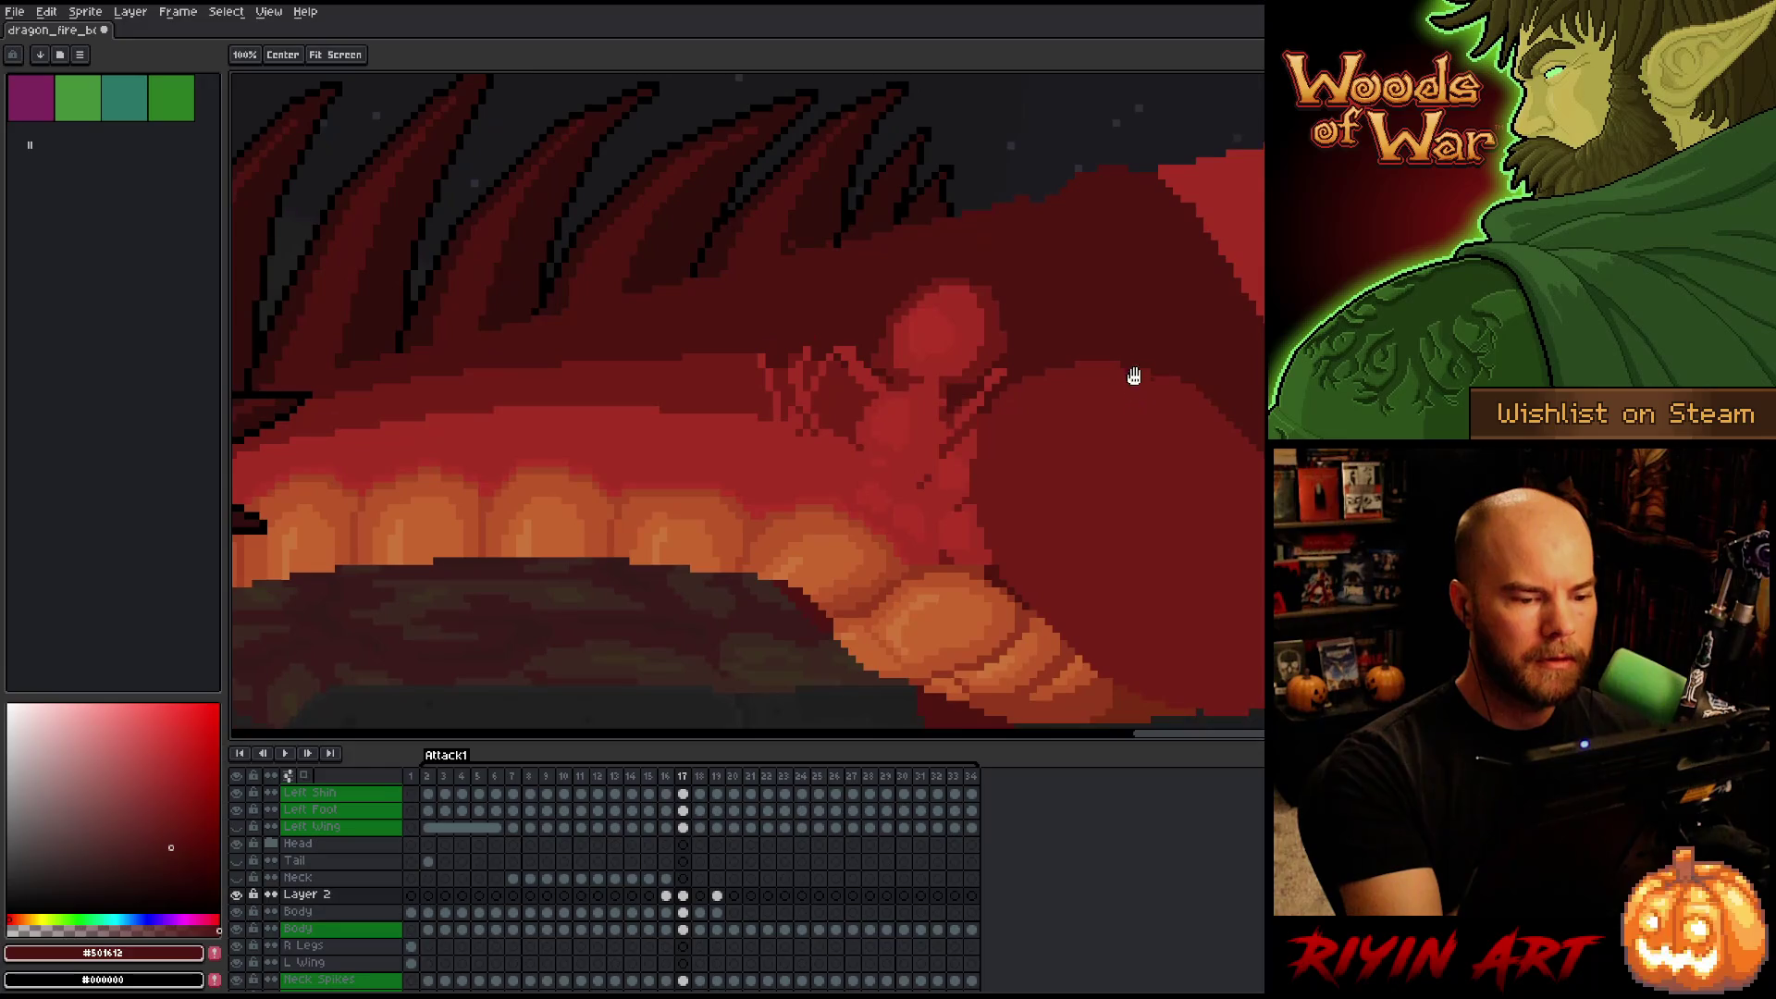
Select the Body layer's pixels and make Layer 2's frame 17 cel the one to edit.
{"action": "left_click", "coordinate": [689, 926], "text": "ctrl"}
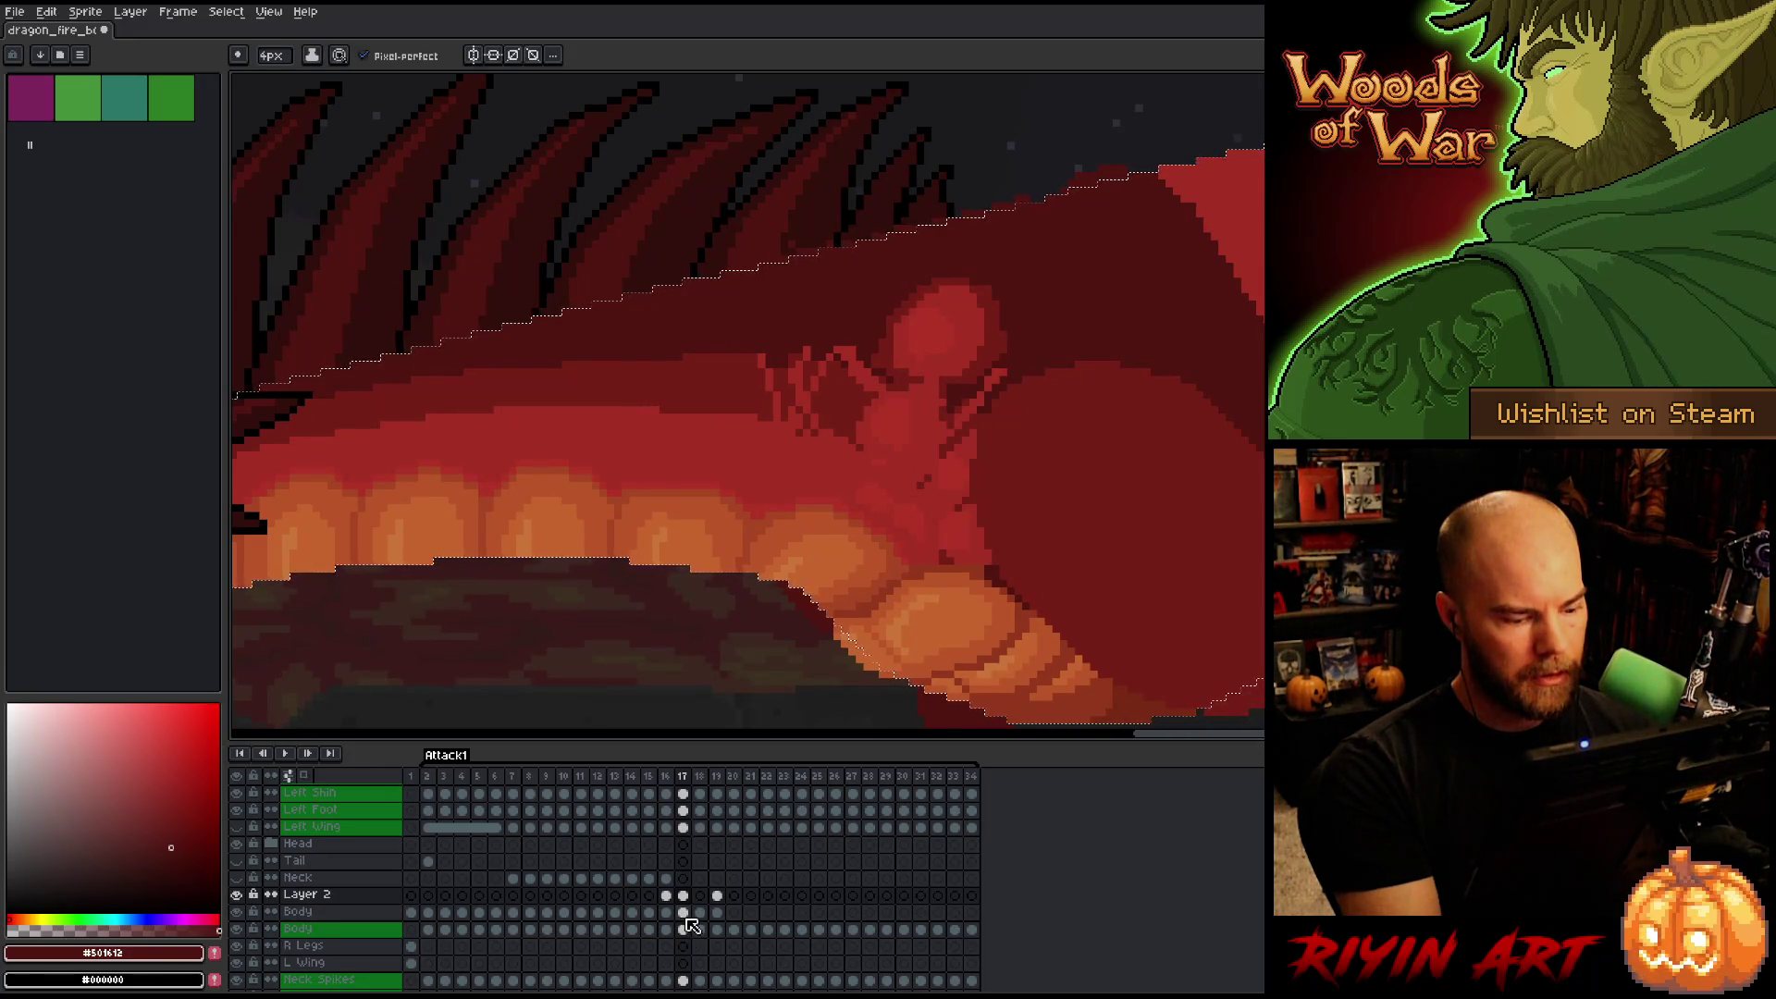
{"action": "left_click", "coordinate": [682, 895]}
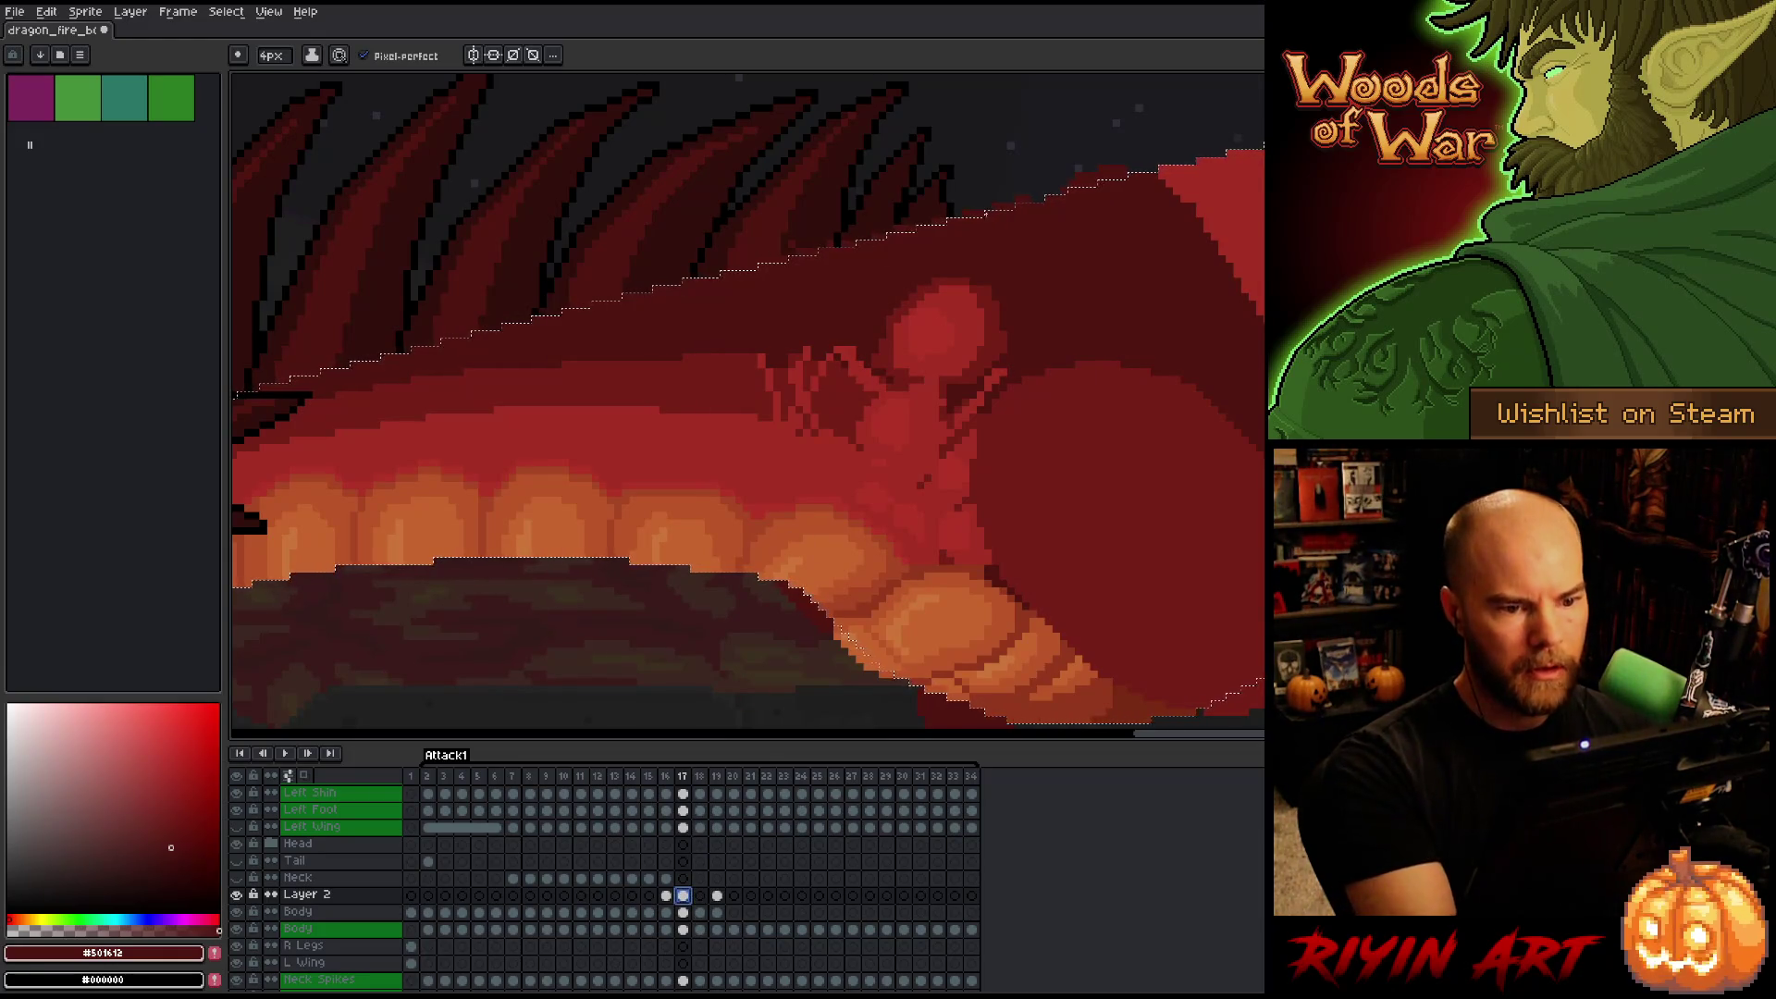
{"action": "left_click_drag", "start_coordinate": [1049, 257], "coordinate": [1234, 305]}
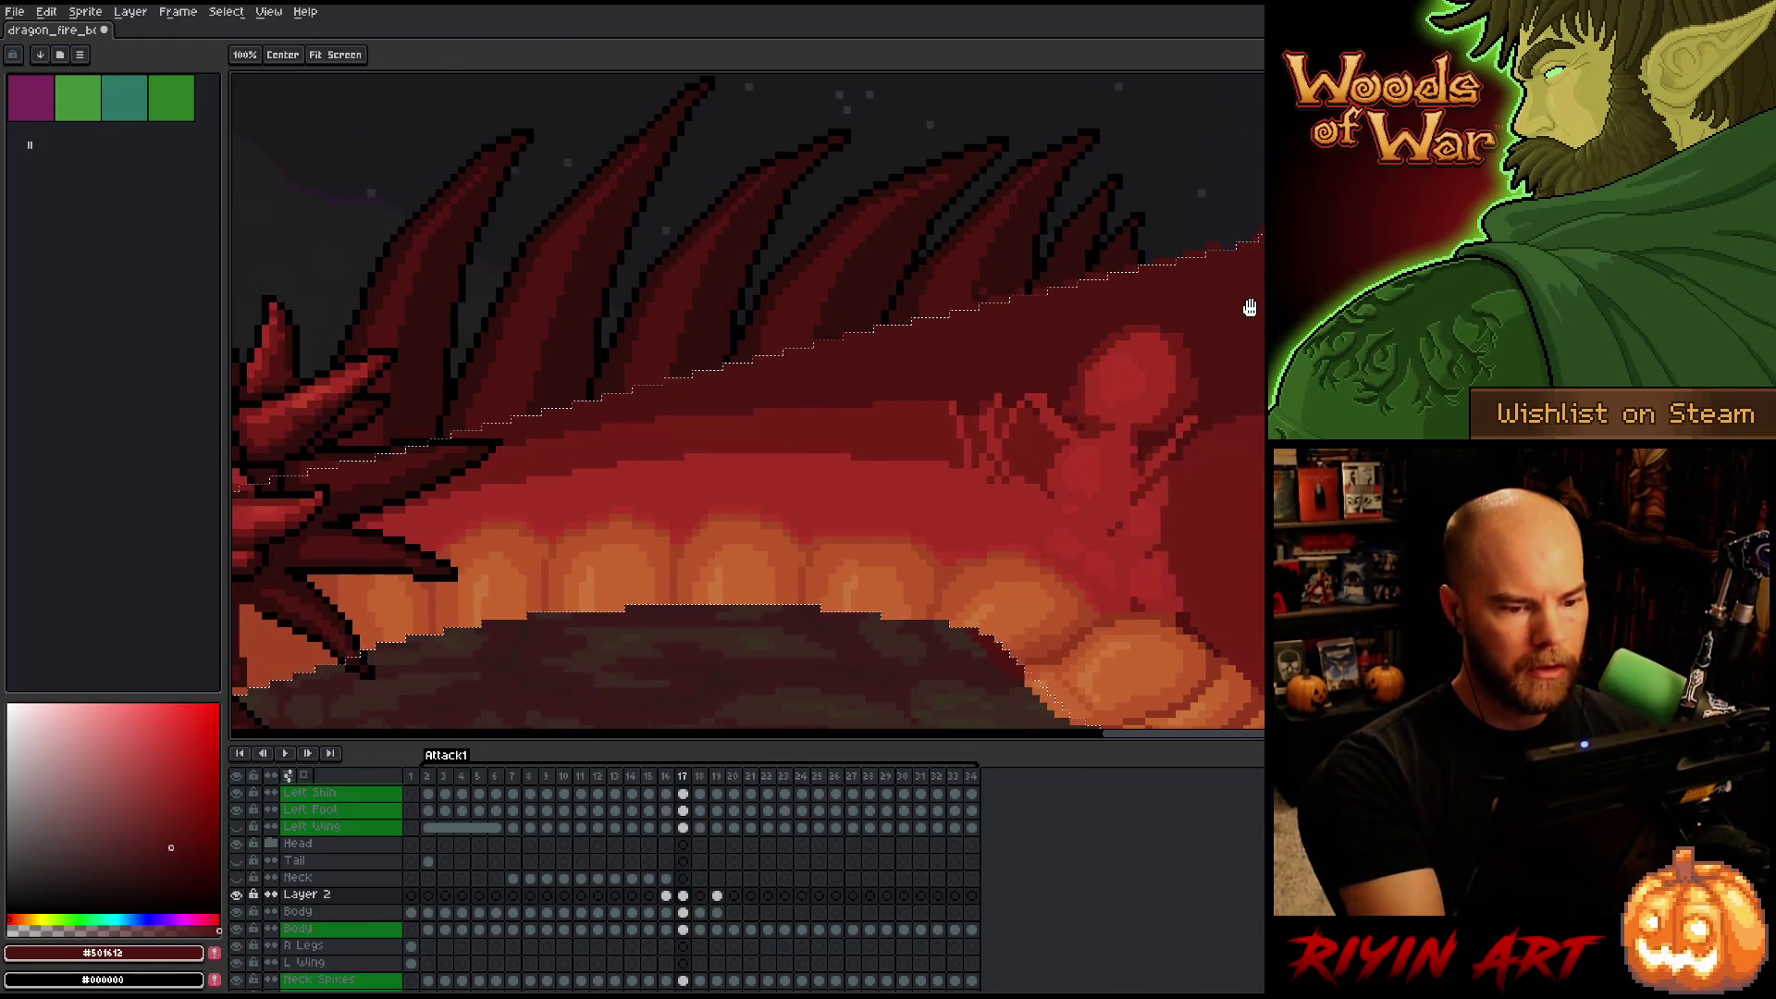
Blend the lighter shoulder pixels into the dark and mid reds, then set the brush to 7px.
{"action": "left_click", "coordinate": [1025, 440], "text": "alt"}
{"action": "left_click_drag", "start_coordinate": [971, 408], "coordinate": [1003, 416]}
{"action": "left_click", "coordinate": [1003, 385], "text": "alt"}
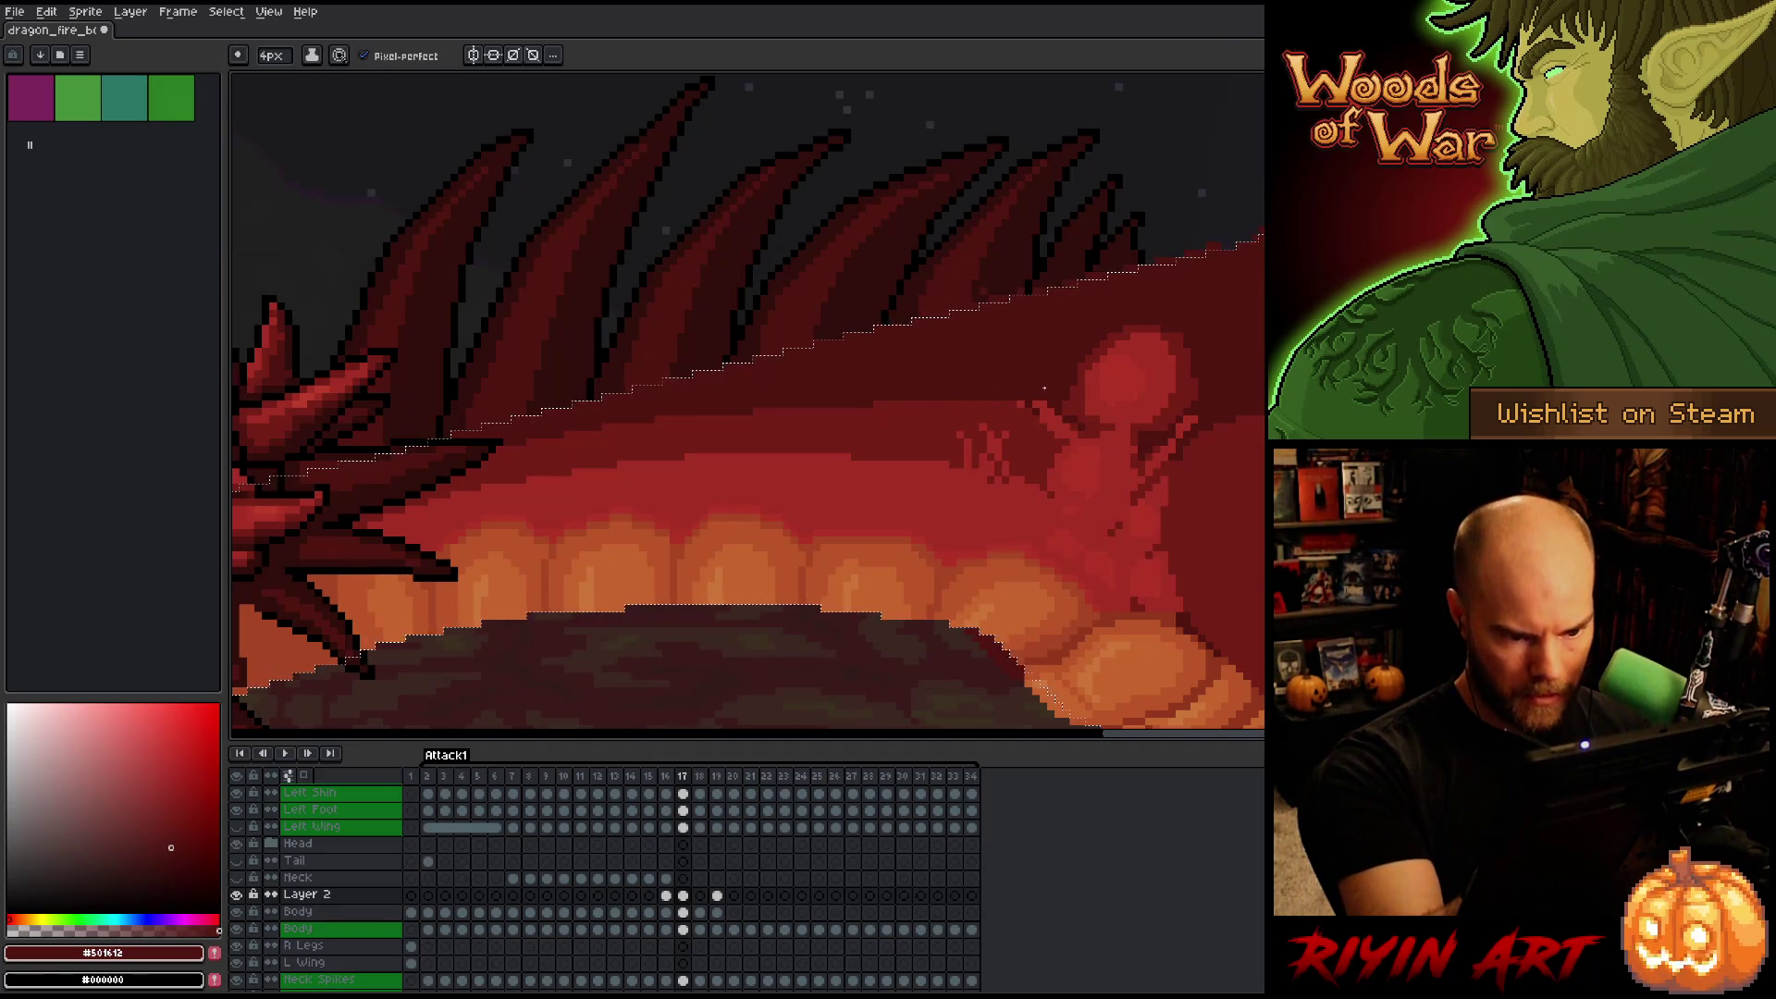
{"action": "left_click", "coordinate": [1038, 418], "text": "alt"}
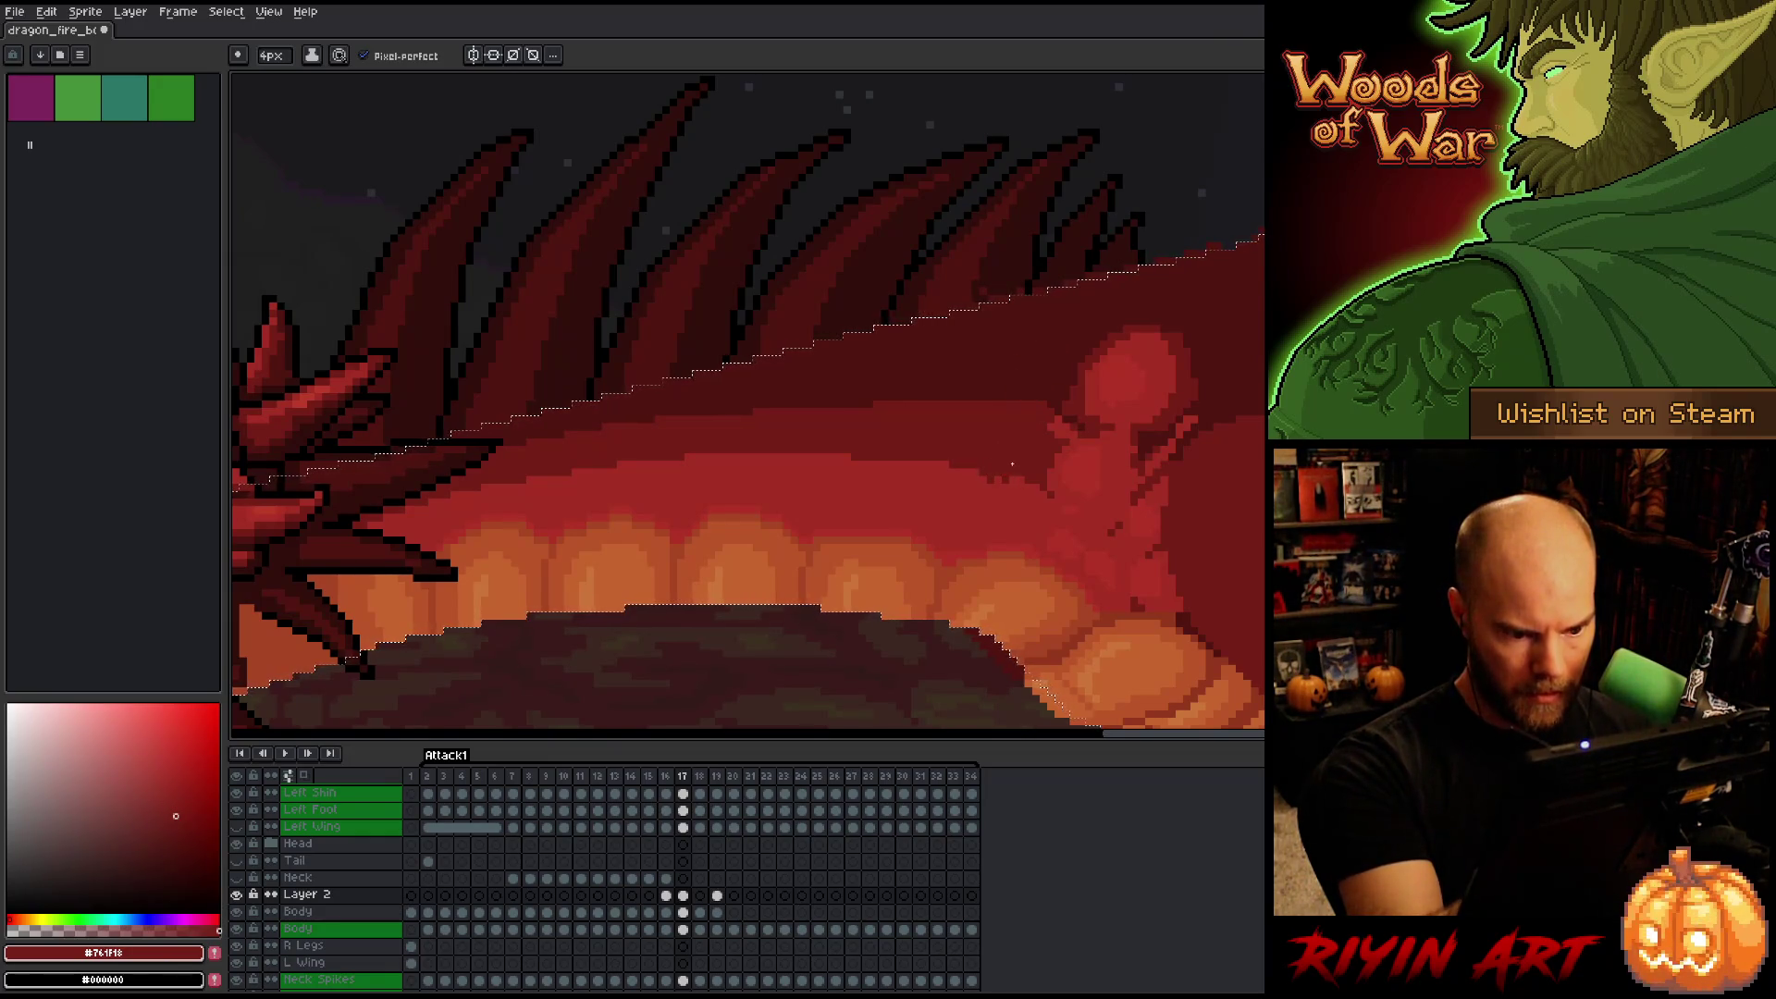
{"action": "left_click", "coordinate": [998, 493], "text": "alt"}
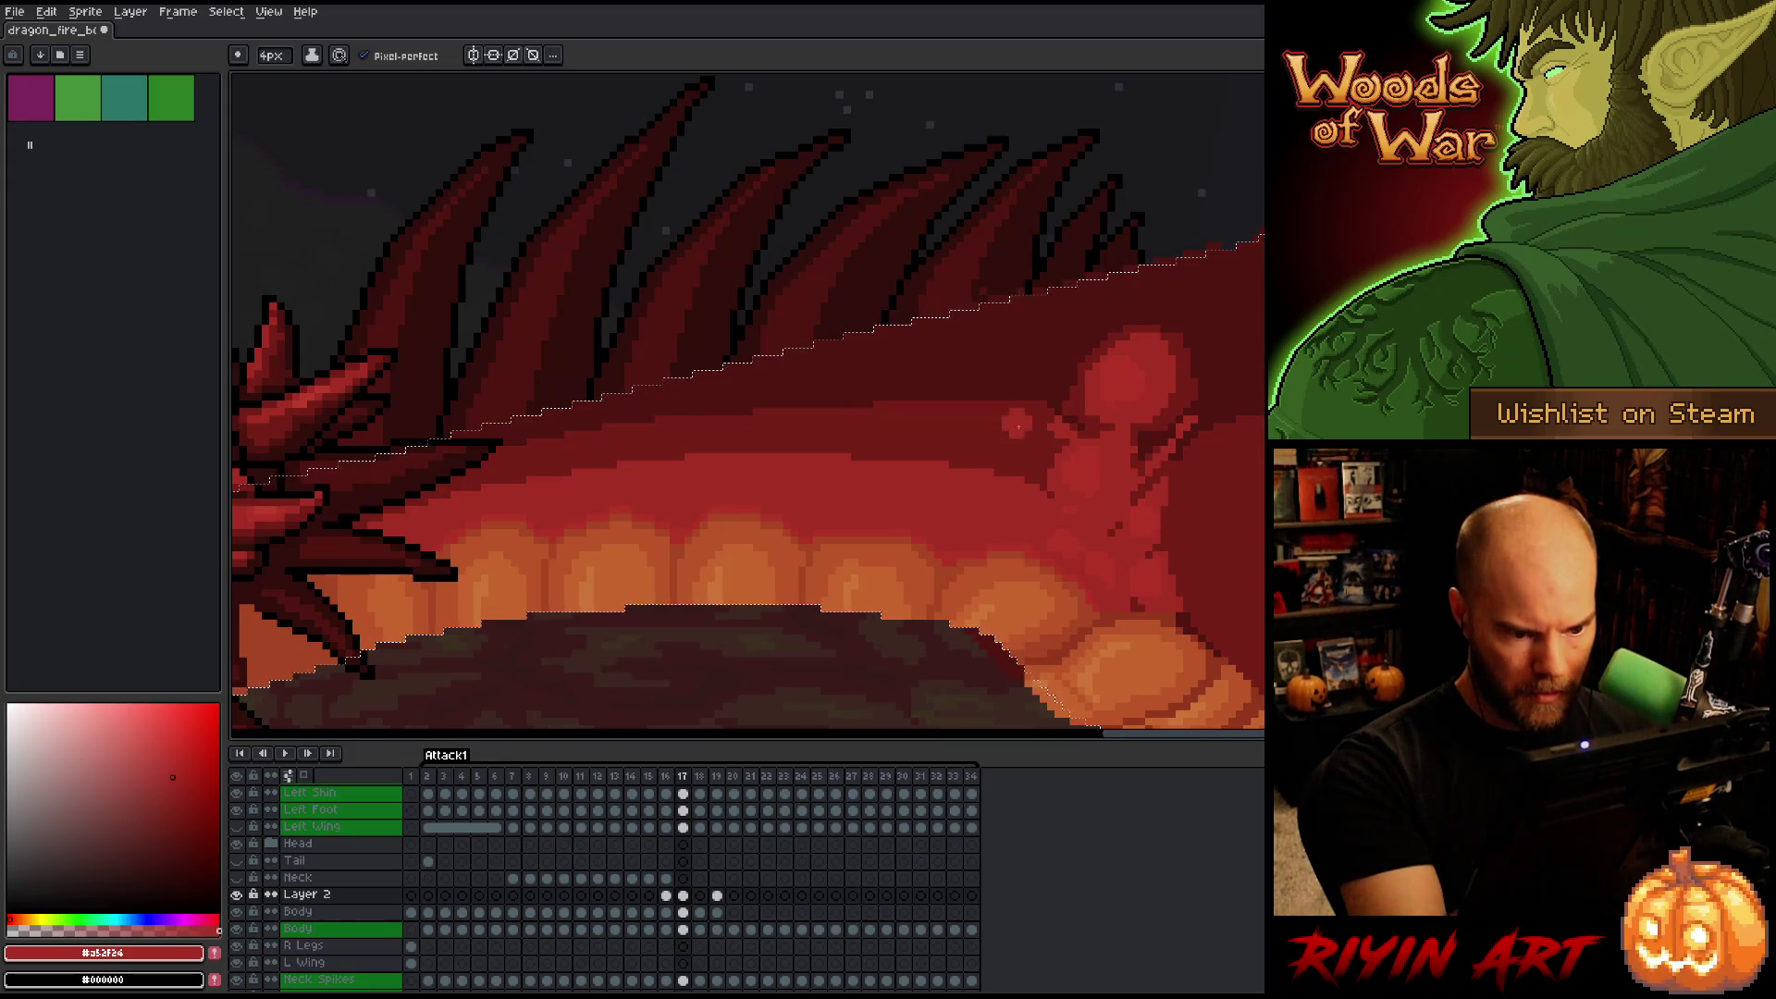
{"action": "left_click", "coordinate": [1051, 441], "text": "alt"}
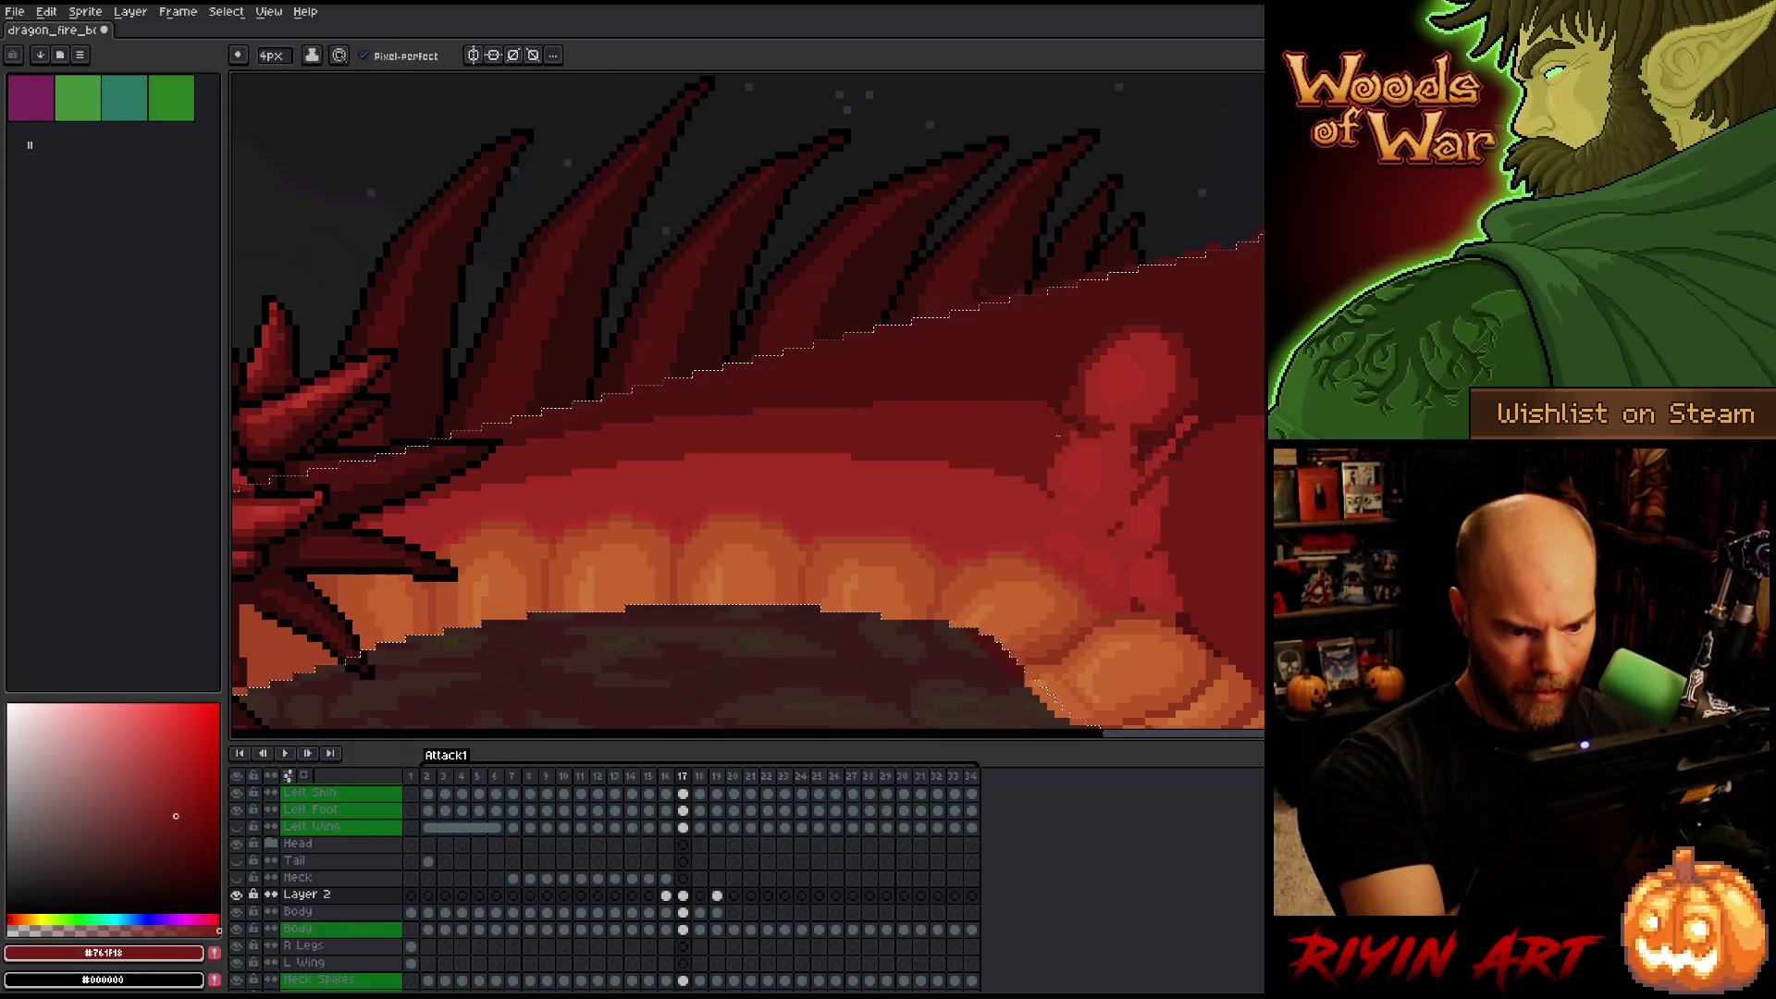
{"action": "scroll", "coordinate": [1190, 567], "scroll_direction": "right", "scroll_amount": 3}
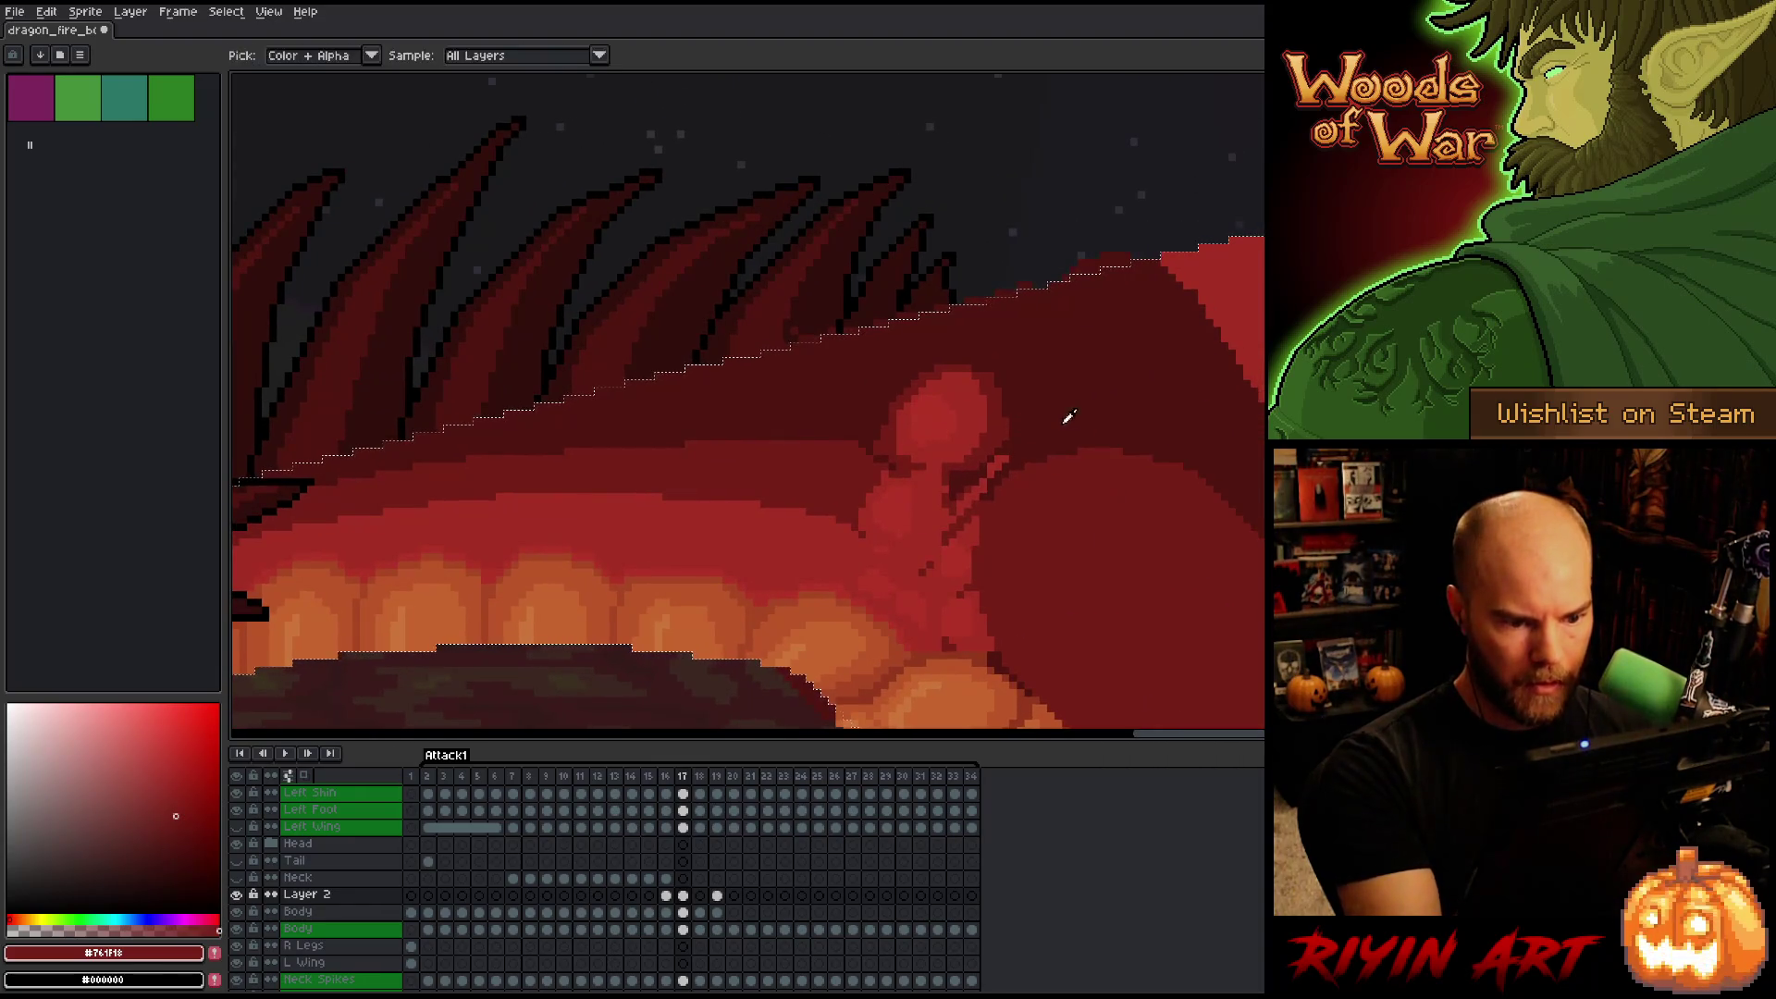
{"action": "left_click", "coordinate": [994, 470], "text": "alt"}
{"action": "left_click", "coordinate": [966, 467], "text": "alt"}
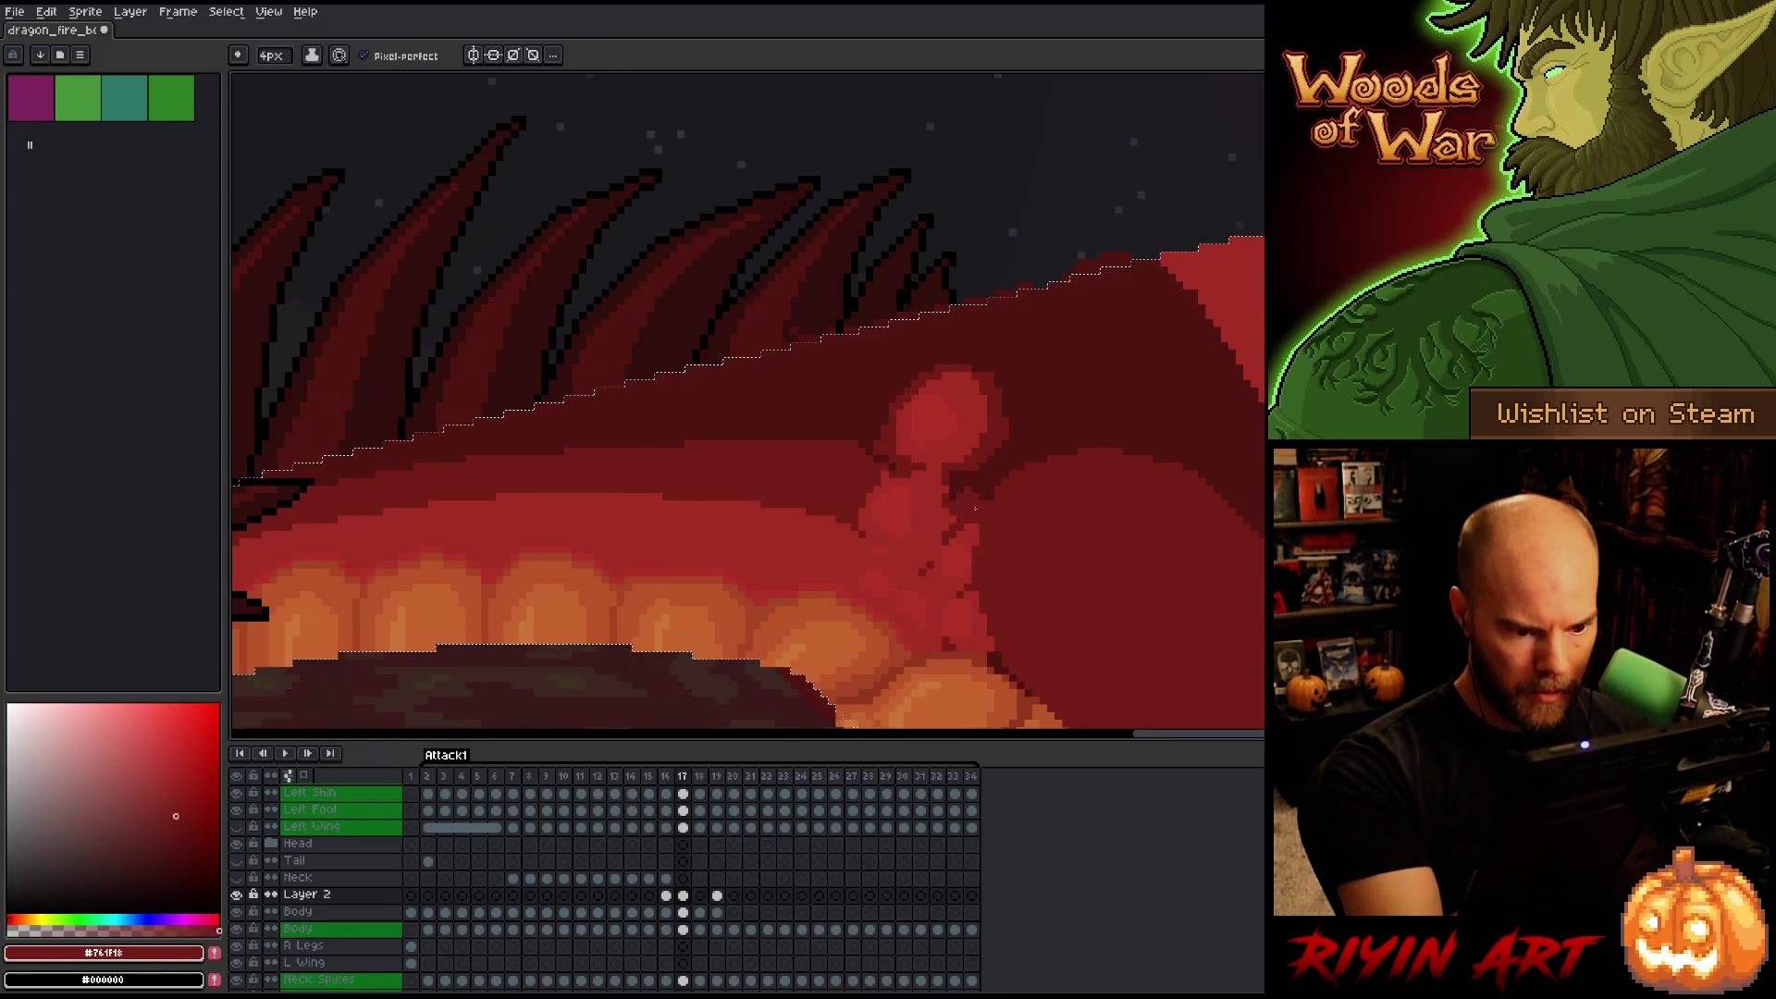
{"action": "left_click", "coordinate": [977, 485], "text": "alt"}
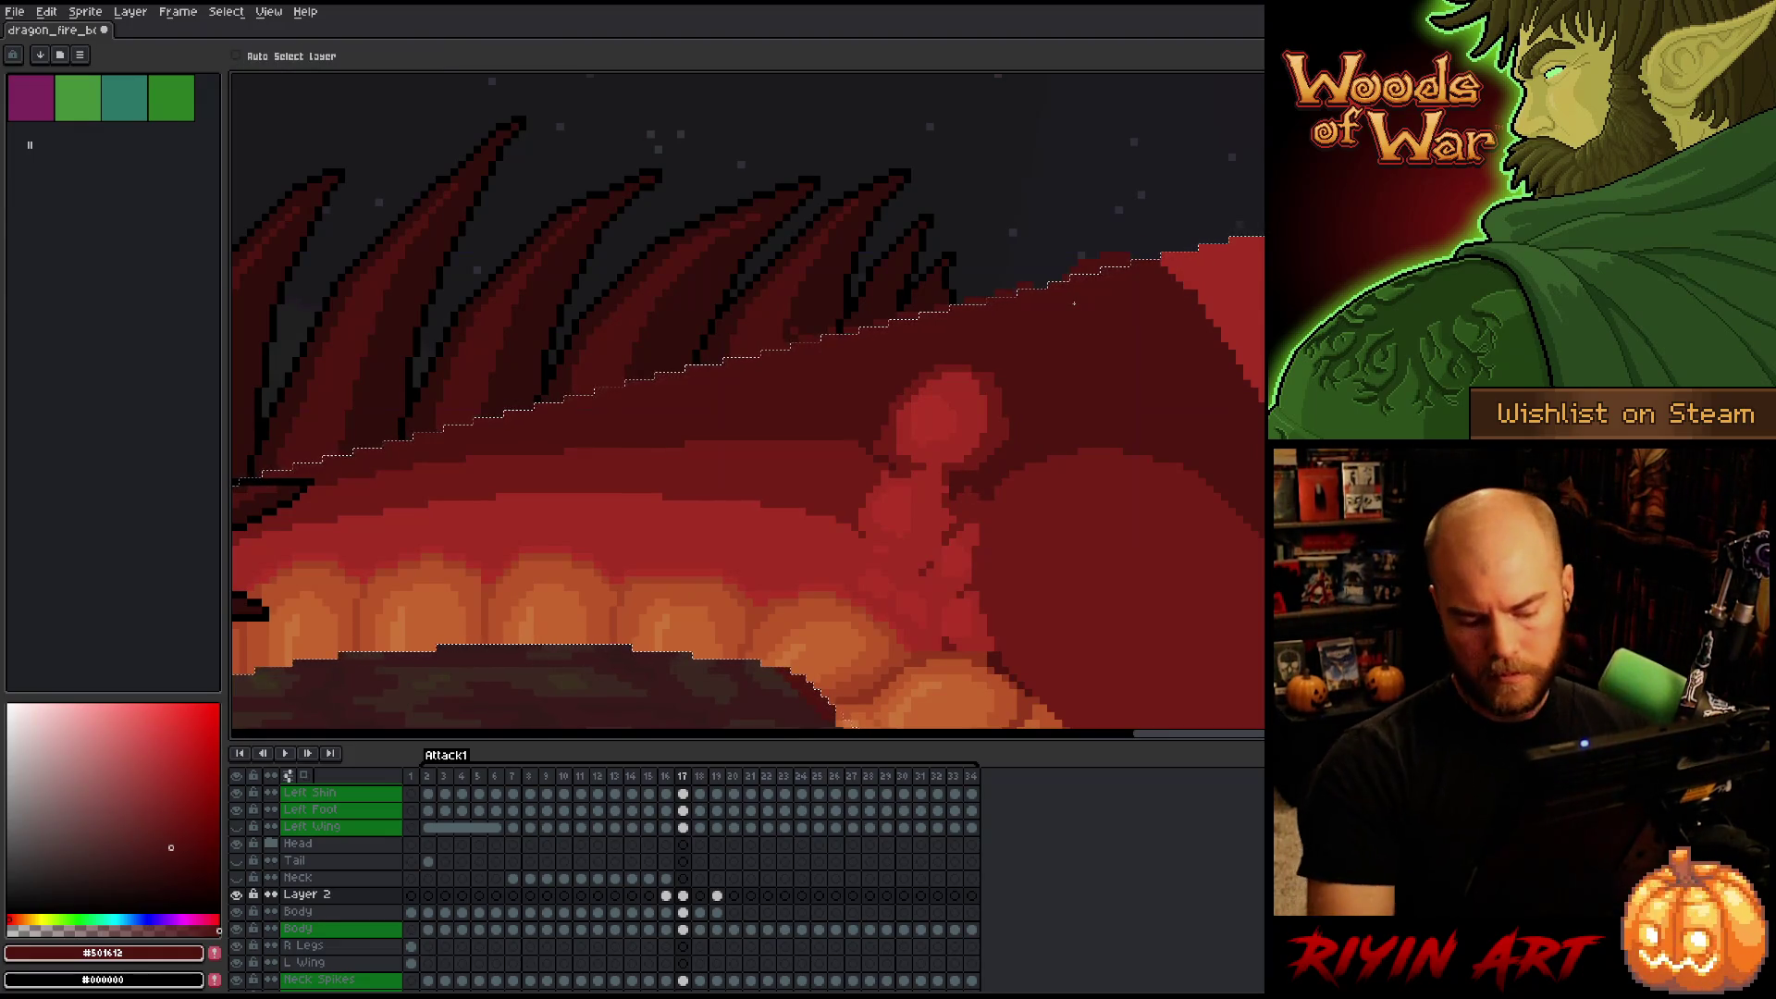
{"action": "left_click", "coordinate": [270, 57]}
{"action": "left_click_drag", "start_coordinate": [269, 58], "coordinate": [278, 57]}
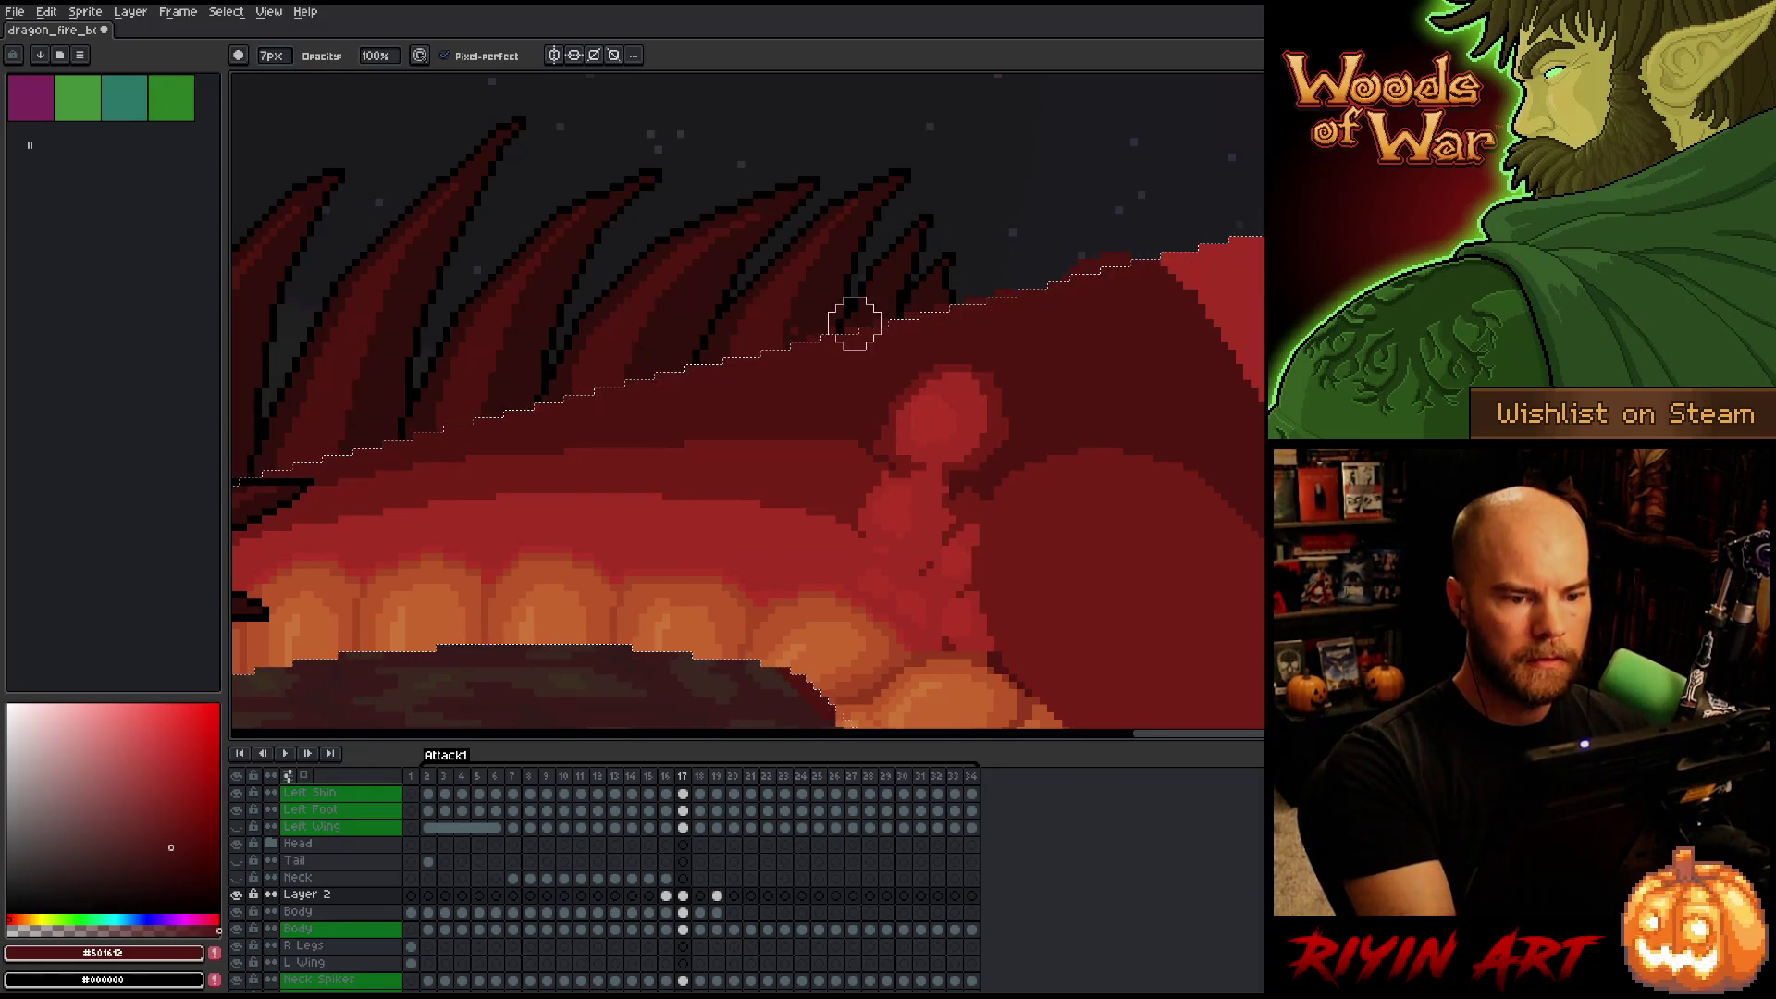
Switch to the Body layer and pan over the dragon's head, mouth and belly.
{"action": "key", "text": "Down"}
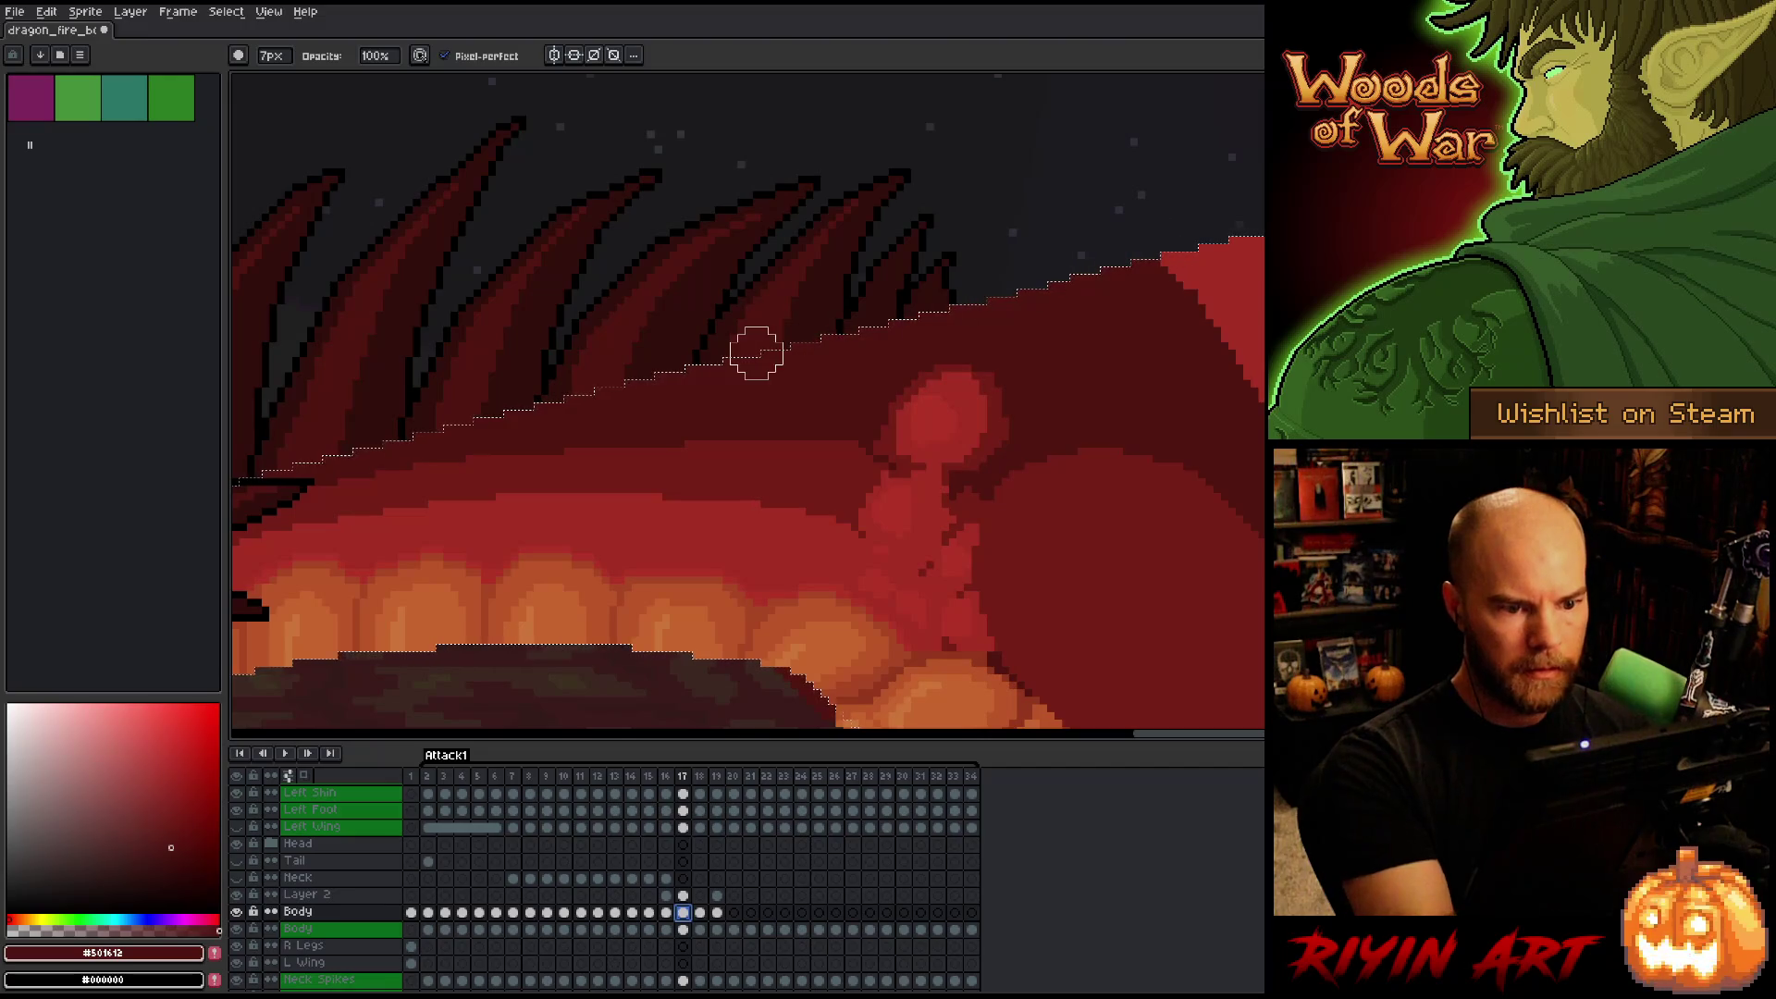
{"action": "mouse_move", "coordinate": [952, 305]}
{"action": "left_mouse_down"}
{"action": "mouse_move", "coordinate": [975, 345]}
{"action": "mouse_move", "coordinate": [1146, 309]}
{"action": "left_mouse_up"}
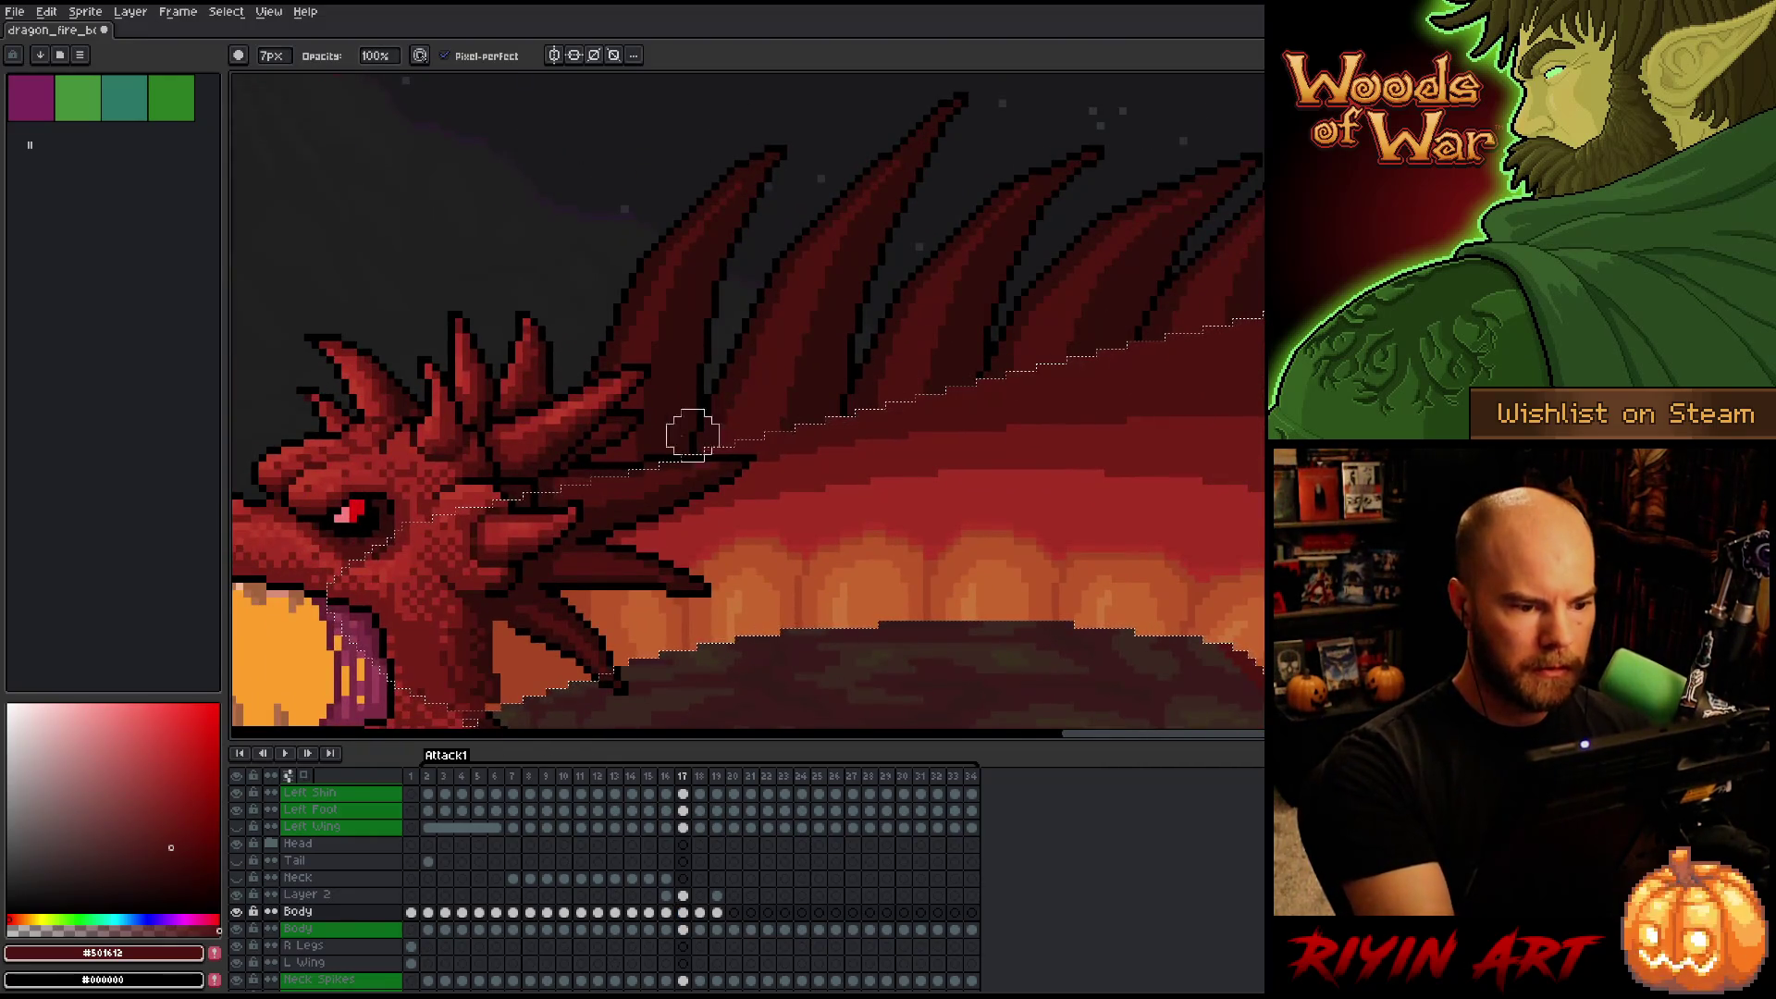
{"action": "left_click_drag", "start_coordinate": [824, 646], "coordinate": [959, 463]}
{"action": "mouse_move", "coordinate": [1051, 622]}
{"action": "left_mouse_down"}
{"action": "mouse_move", "coordinate": [1134, 615]}
{"action": "mouse_move", "coordinate": [793, 718]}
{"action": "left_mouse_up"}
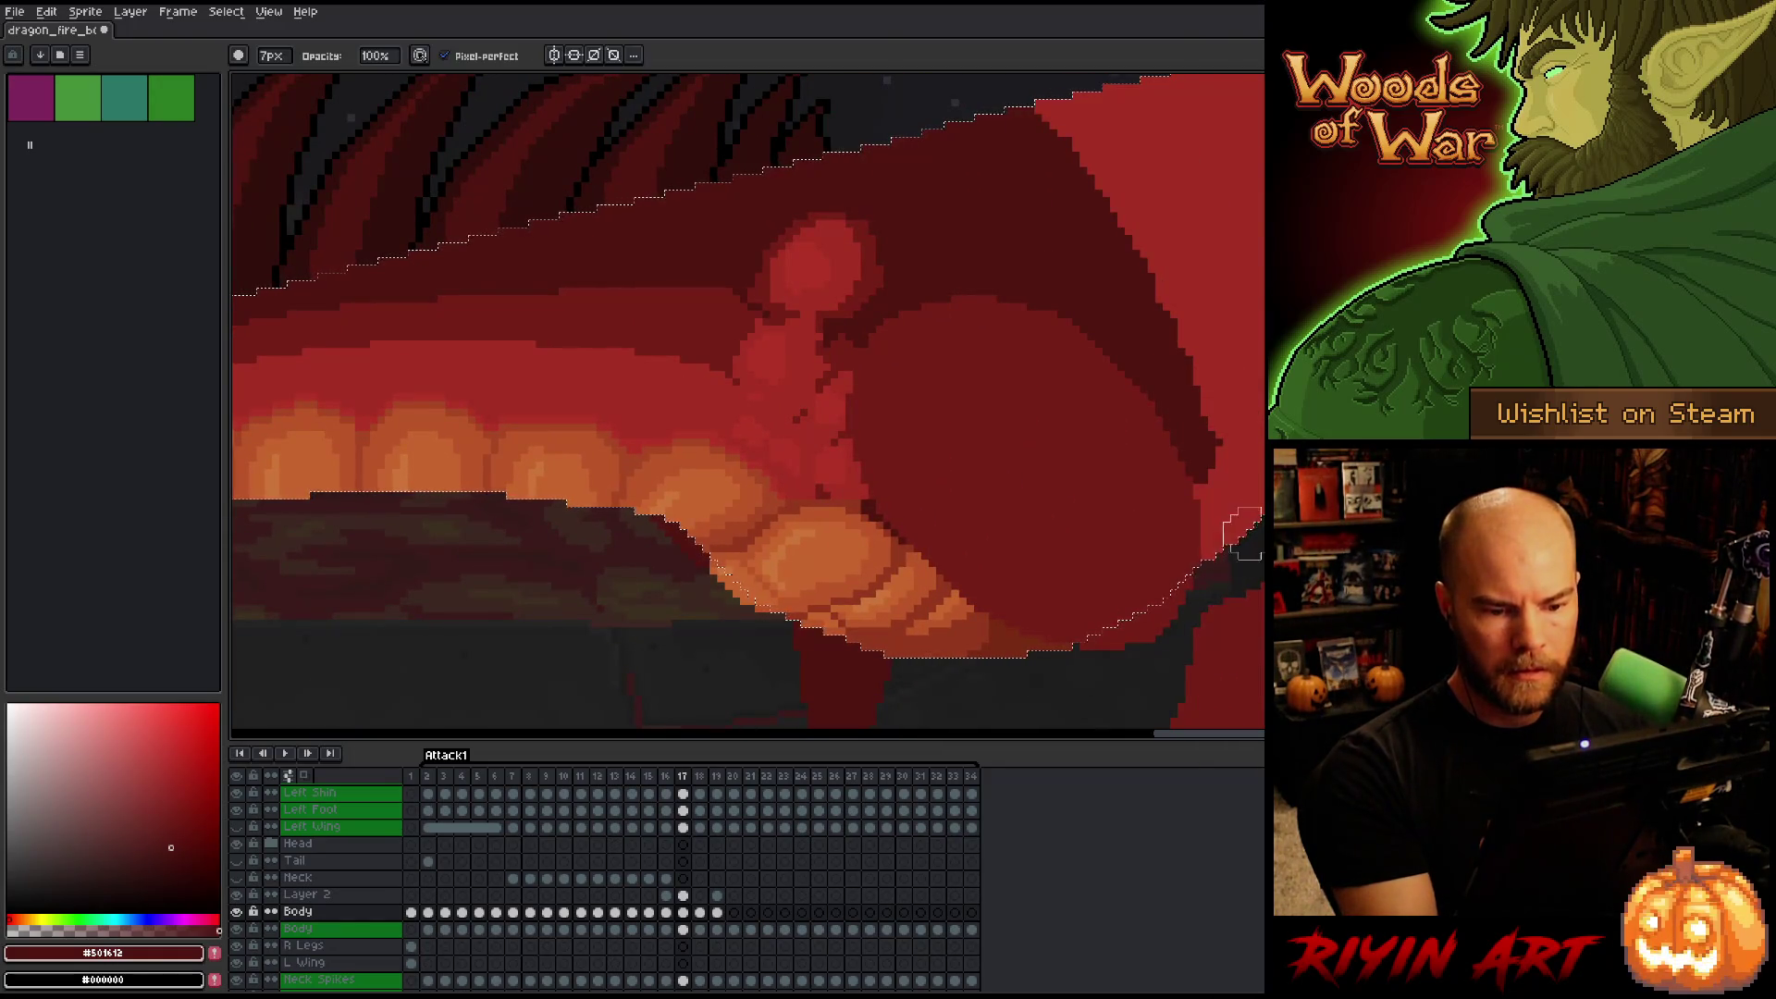
Return to Layer 2 and toggle Body and Layer 2 visibility to inspect each layer.
{"action": "left_click", "coordinate": [683, 895]}
{"action": "left_click", "coordinate": [1194, 580]}
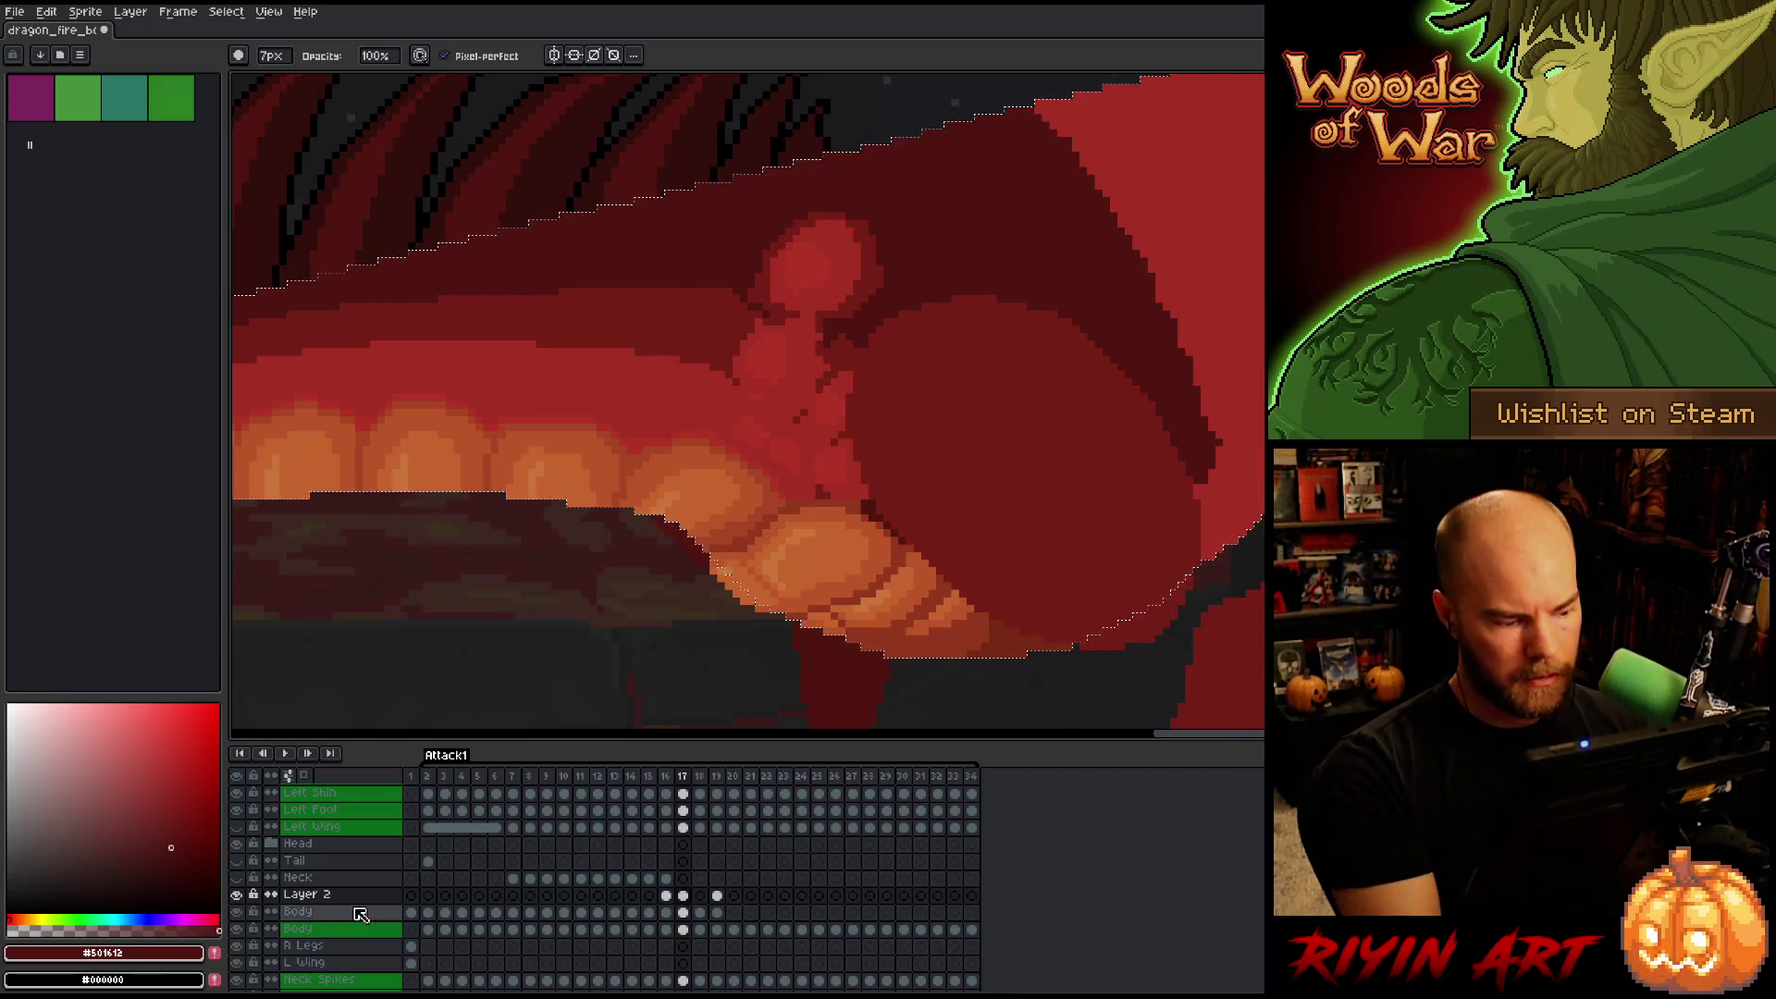
{"action": "left_click", "coordinate": [237, 912]}
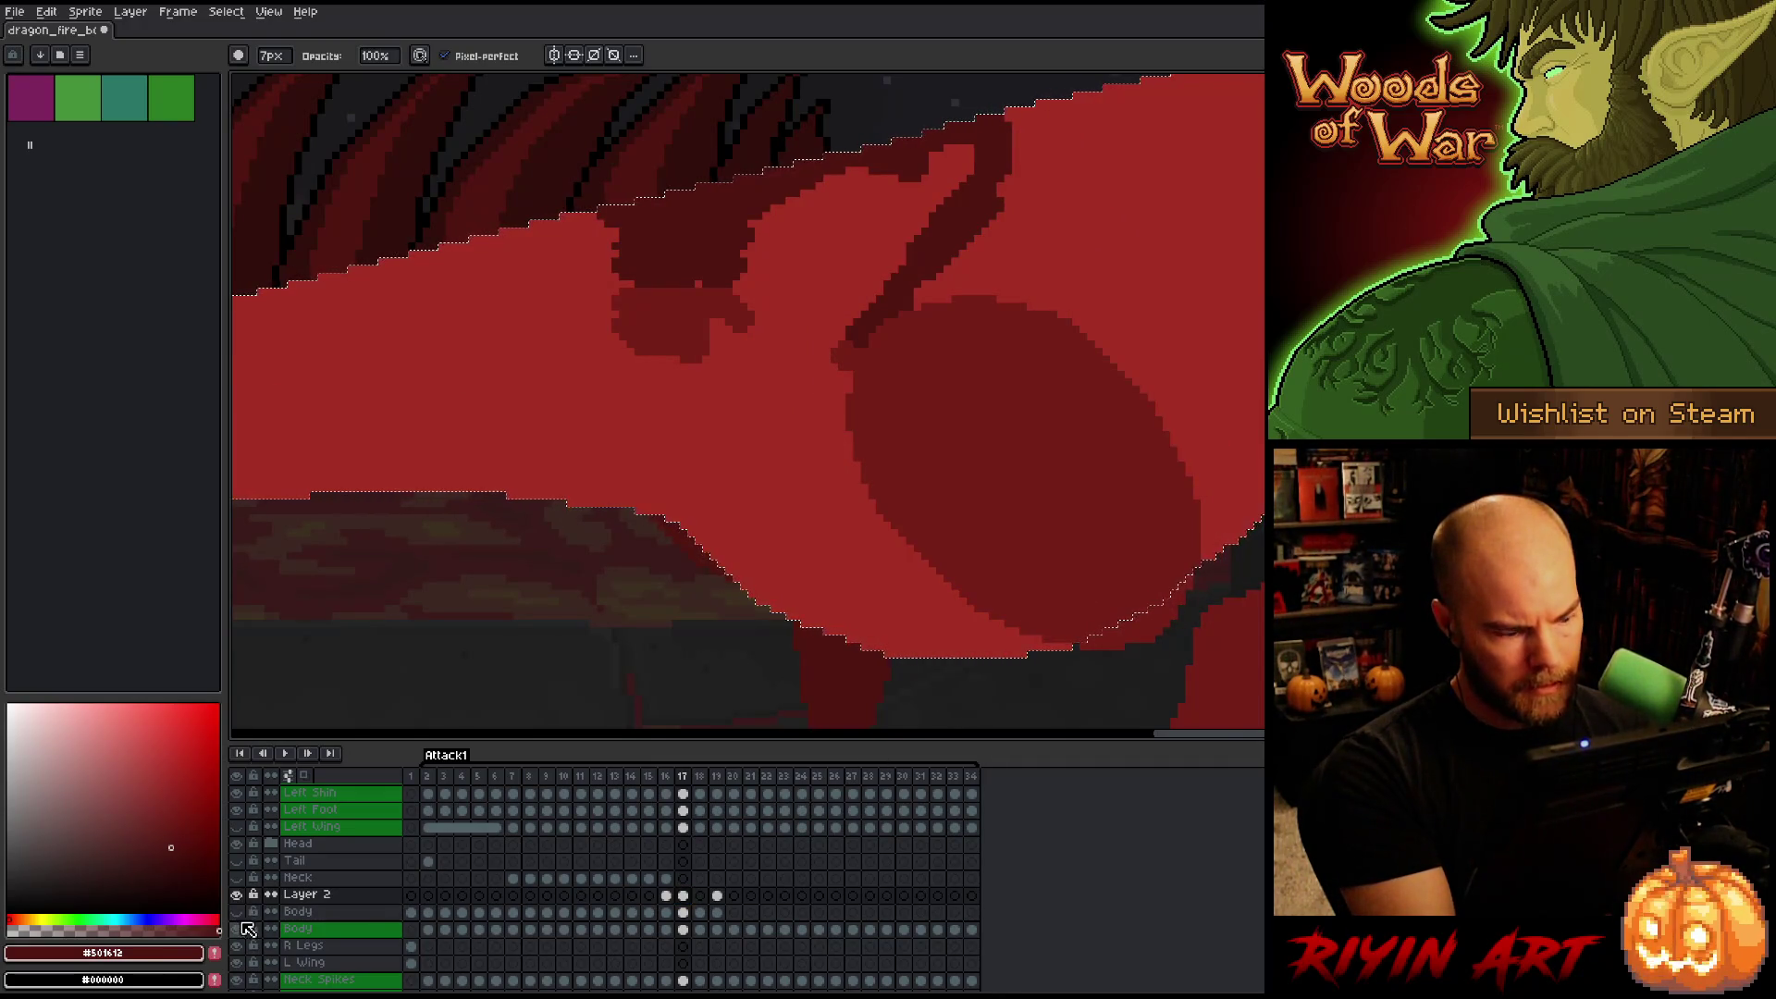
{"action": "left_click", "coordinate": [239, 912]}
{"action": "left_click", "coordinate": [238, 895]}
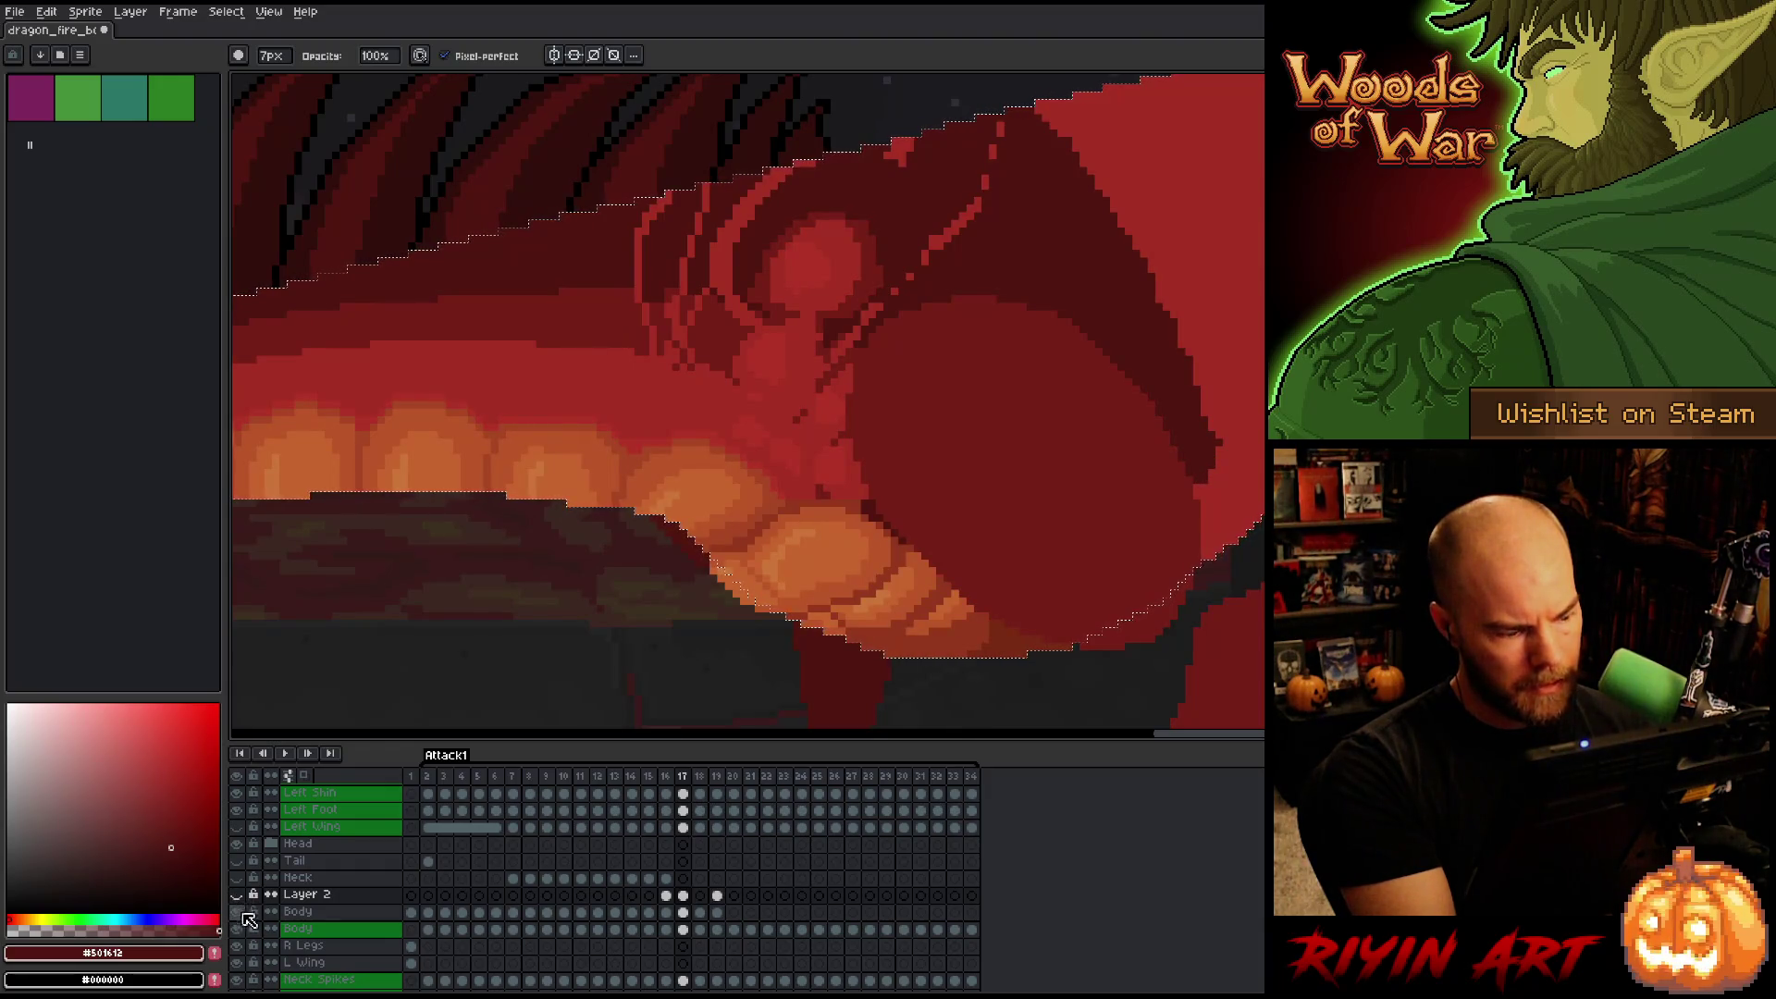
{"action": "left_click", "coordinate": [237, 895]}
{"action": "left_click_drag", "start_coordinate": [1182, 523], "coordinate": [1321, 542]}
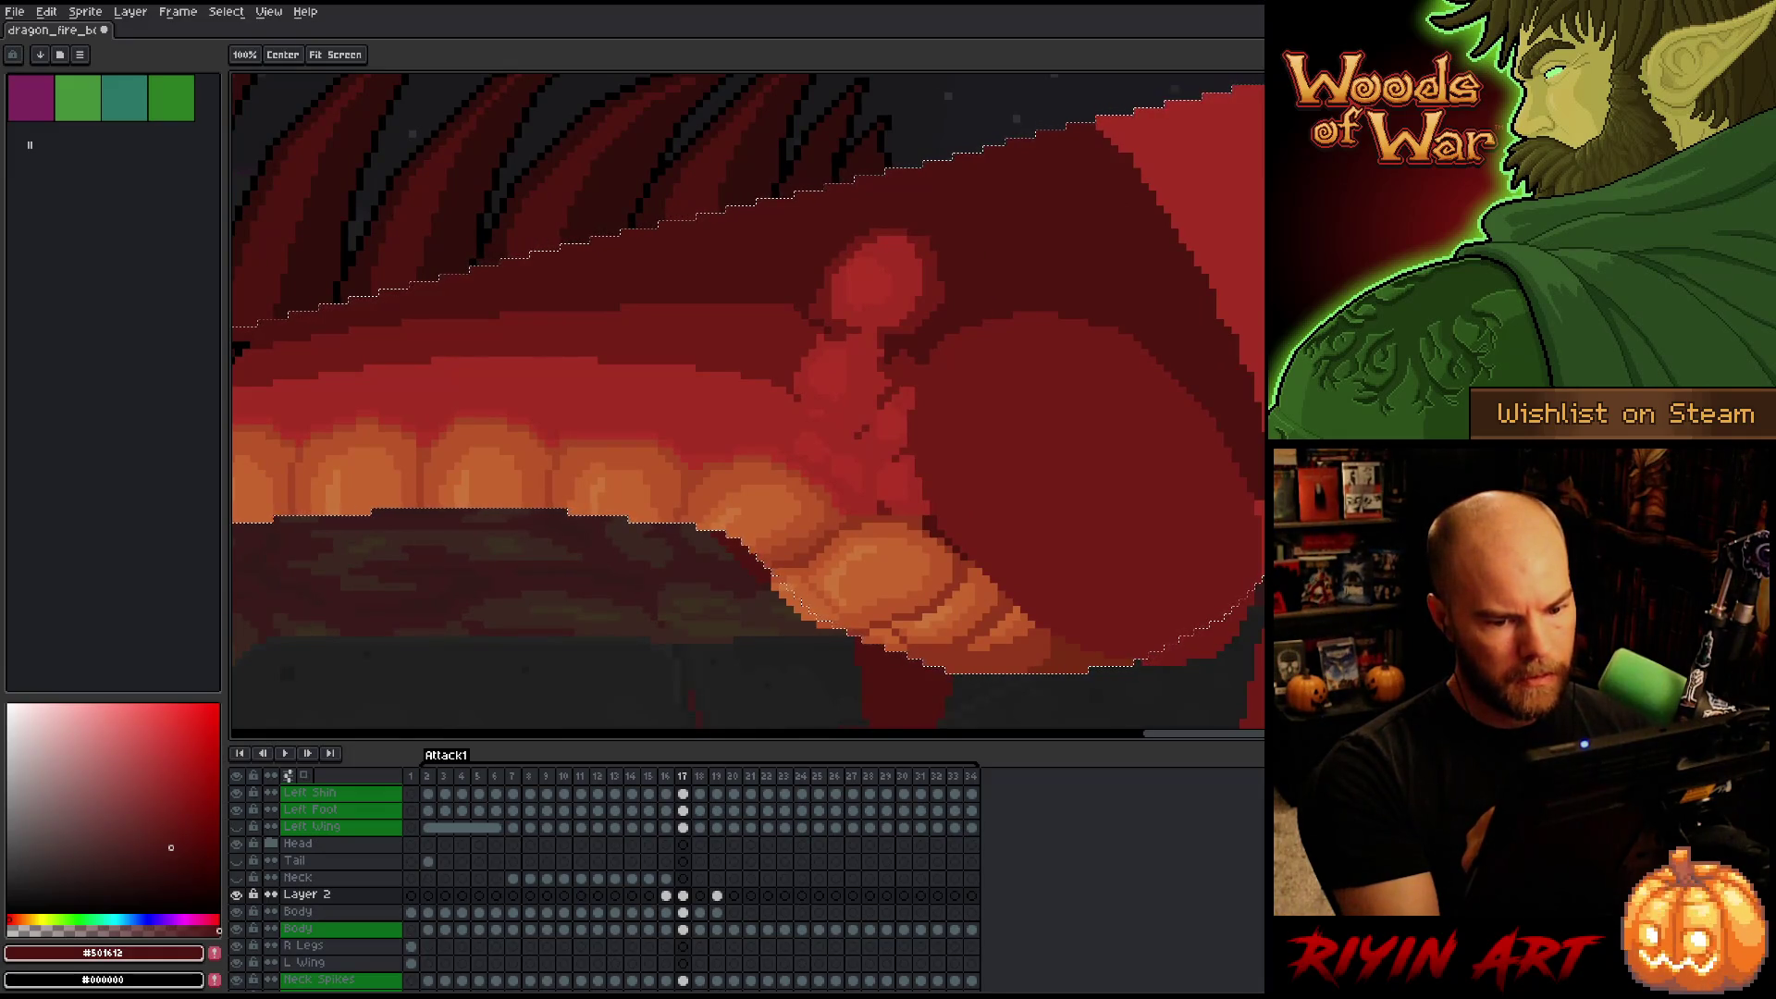
{"action": "scroll", "coordinate": [1221, 444], "scroll_direction": "down", "scroll_amount": 3}
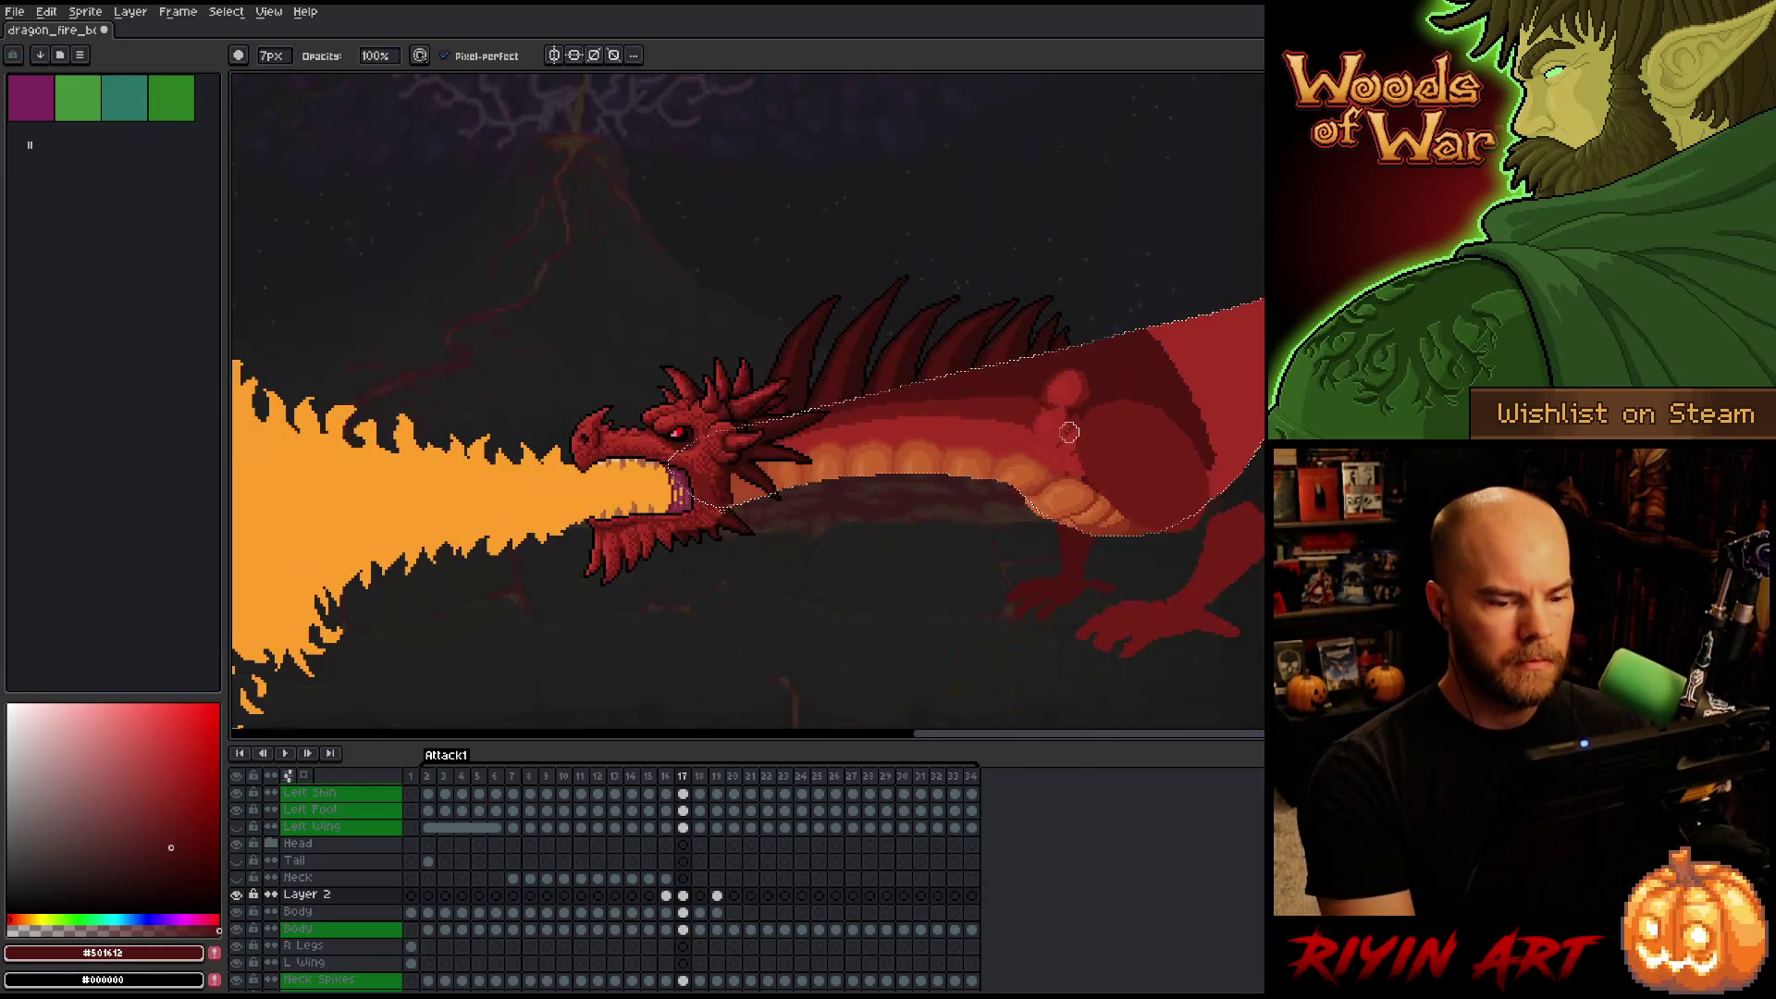
{"action": "scroll", "coordinate": [1018, 463], "scroll_direction": "up", "scroll_amount": 3}
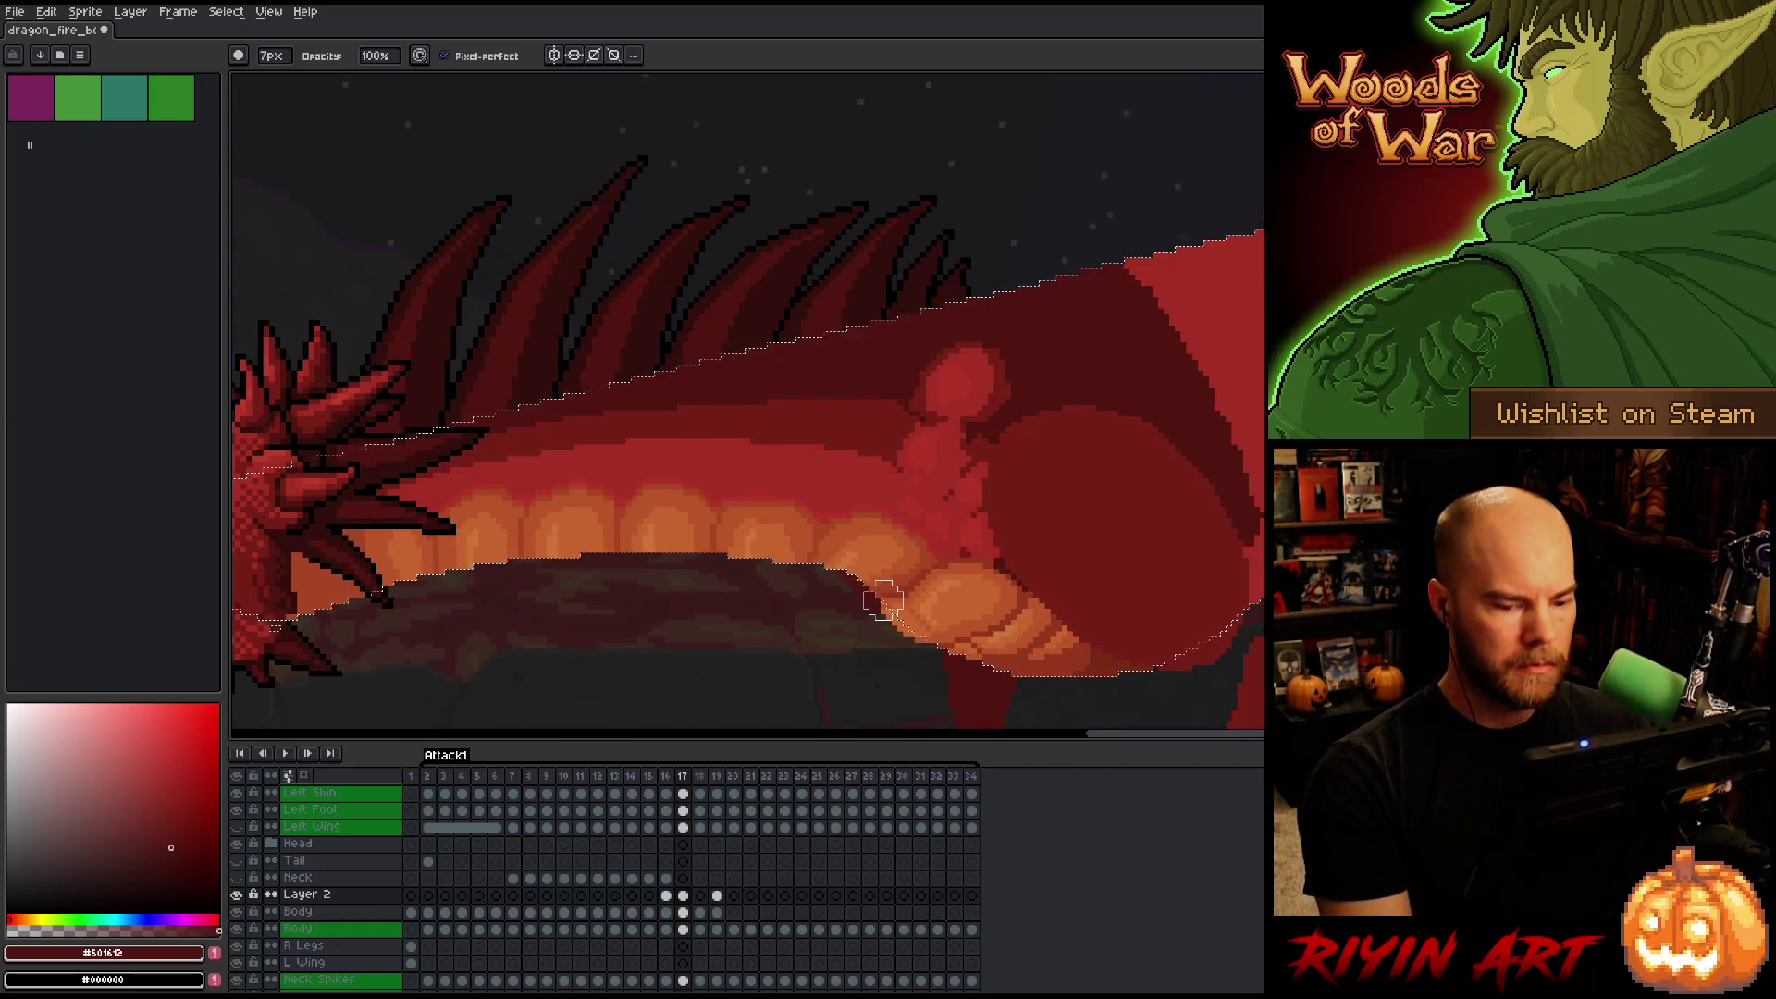
Step back to frame 16 and flip with frame 17 to compare the poses.
{"action": "key", "text": "Left"}
{"action": "key", "text": "Right"}
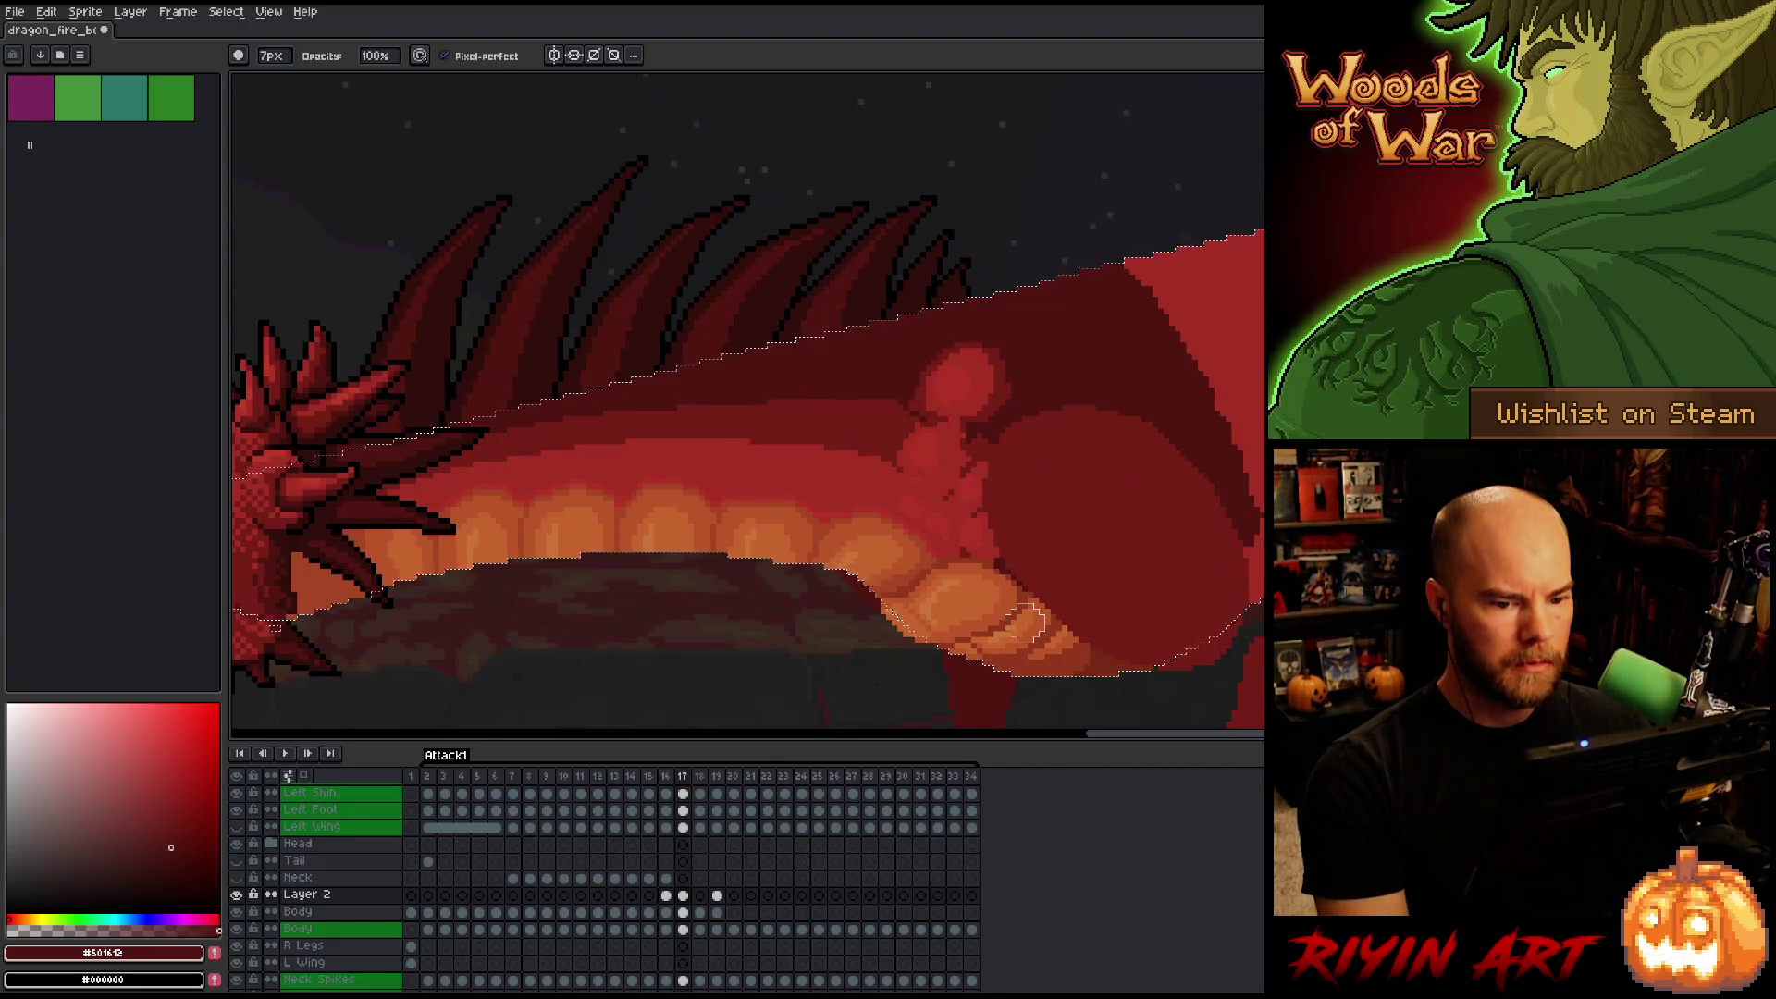
{"action": "key", "text": "Left"}
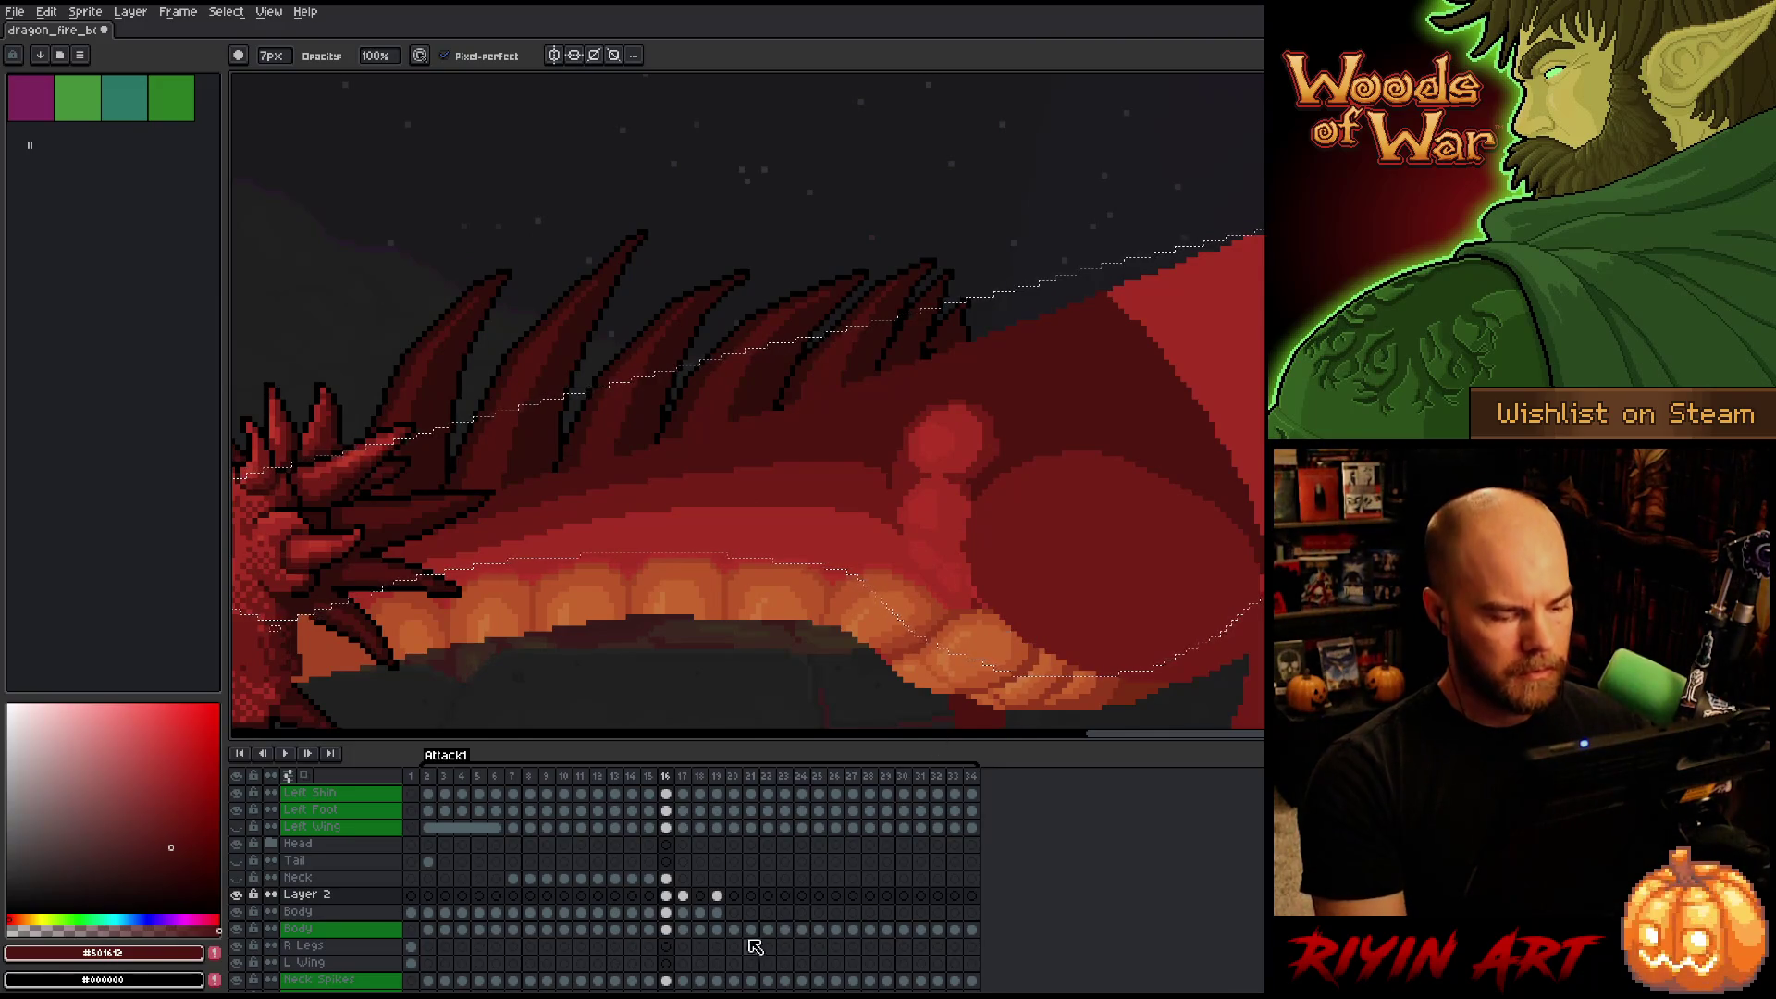
Browse the Body cels across frames 16–19 and settle on frame 18 with the body's pixels selected.
{"action": "left_click", "coordinate": [667, 937], "text": "ctrl"}
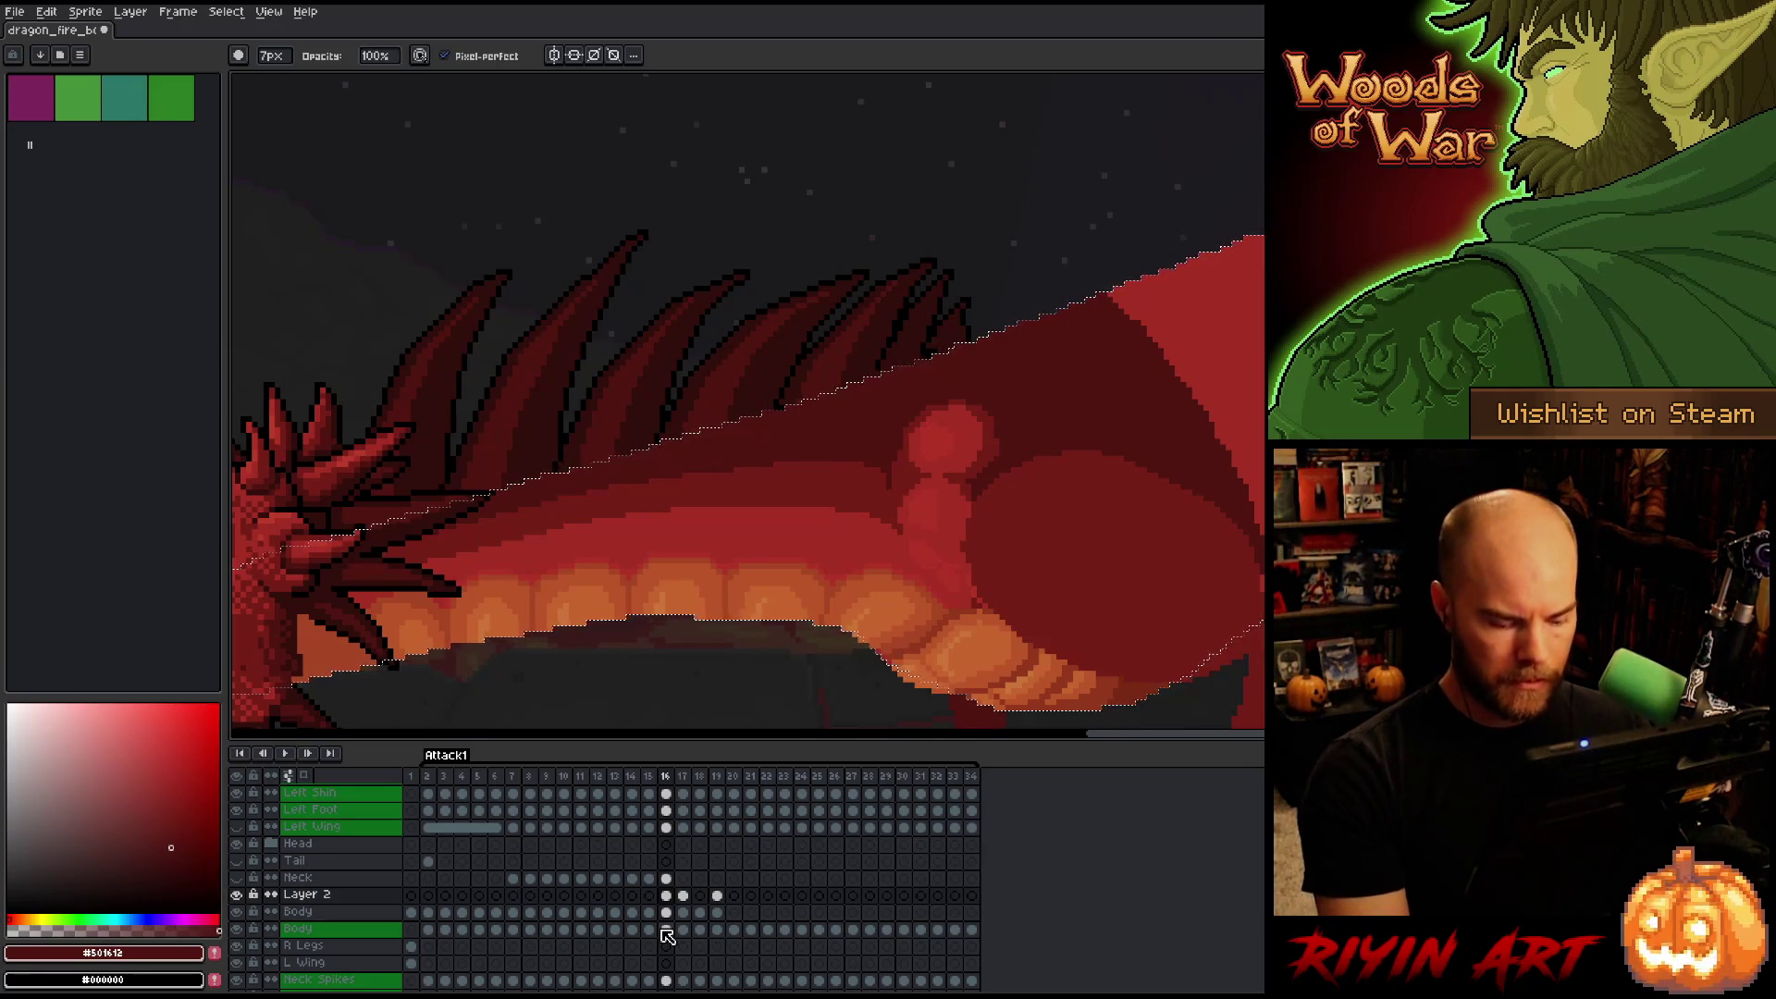
{"action": "key", "text": "Right"}
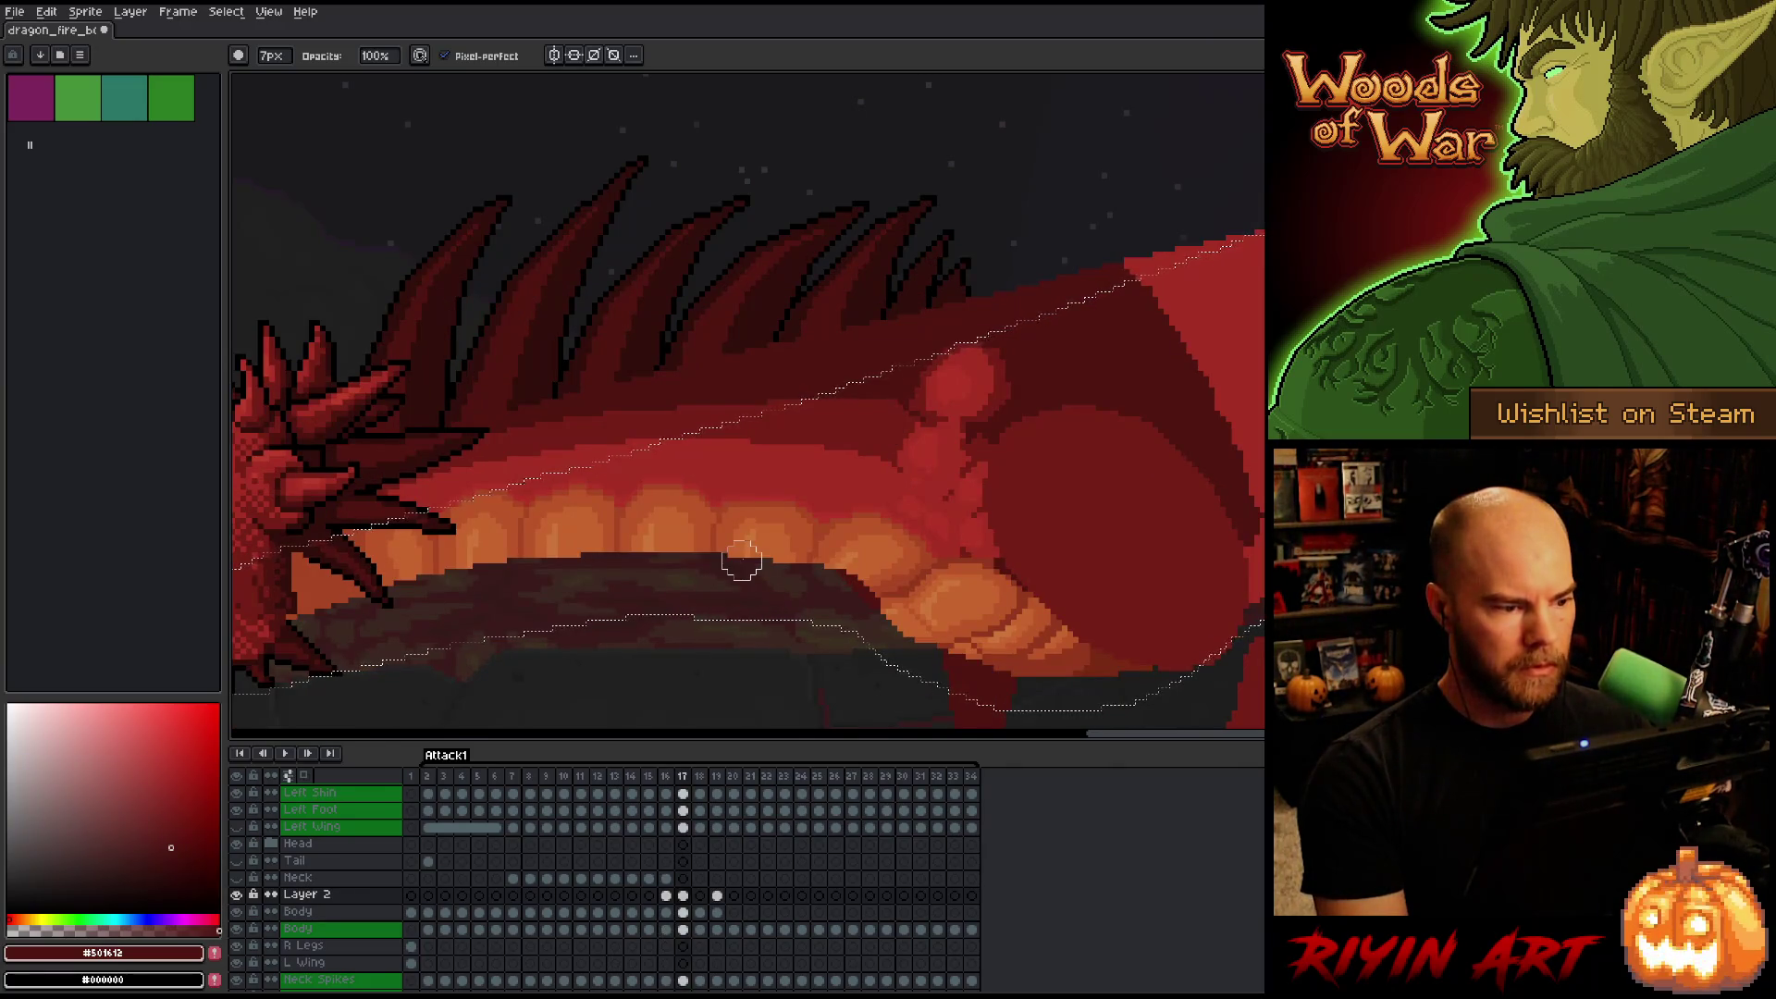
{"action": "key", "text": "Right"}
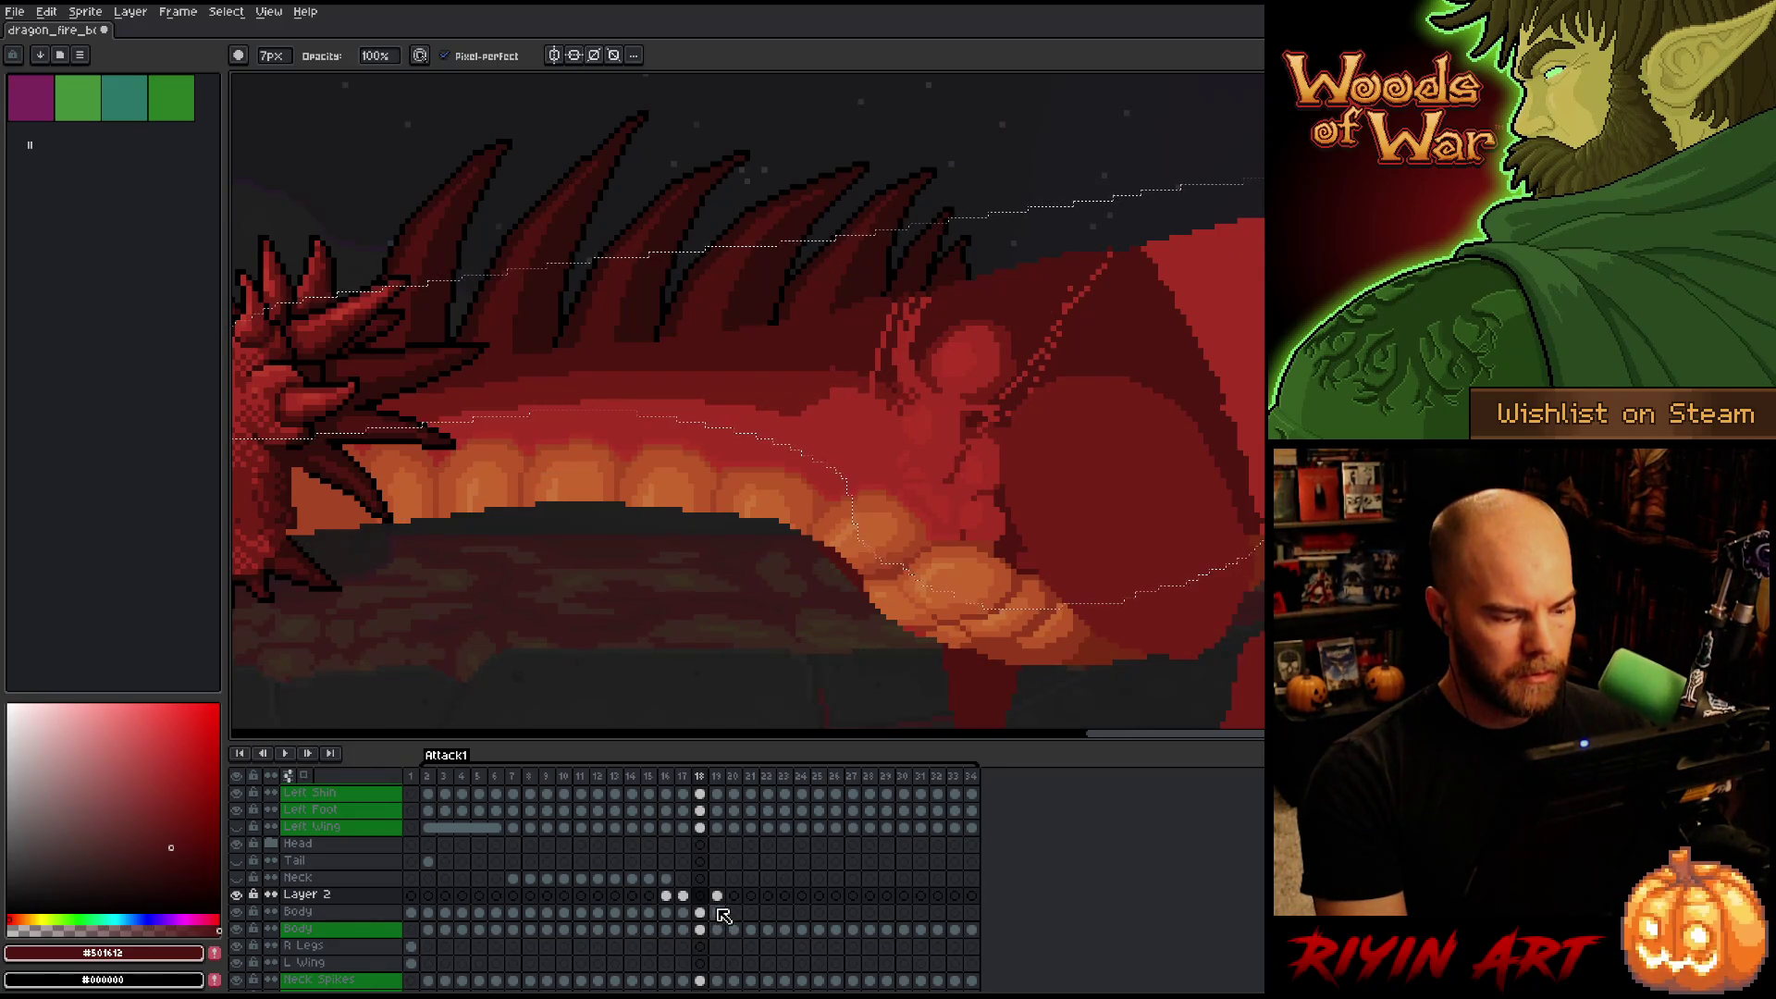
{"action": "left_click", "coordinate": [718, 913]}
{"action": "left_click", "coordinate": [702, 913]}
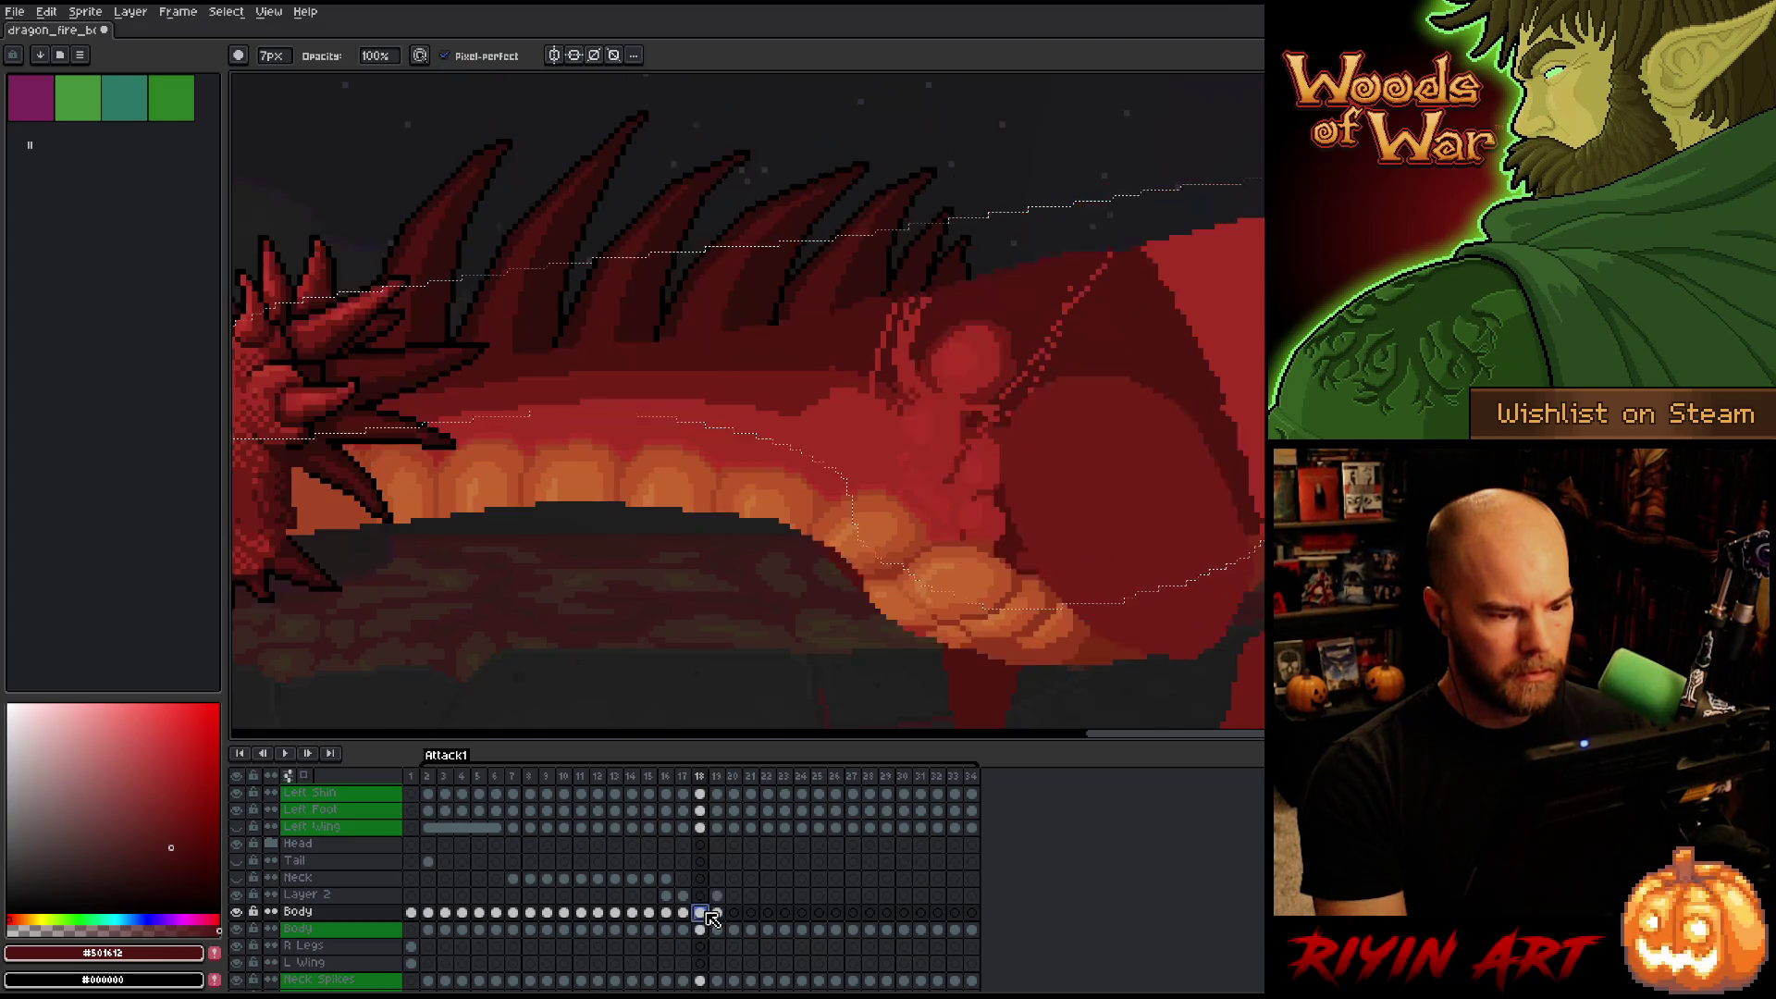
{"action": "left_click", "coordinate": [683, 913]}
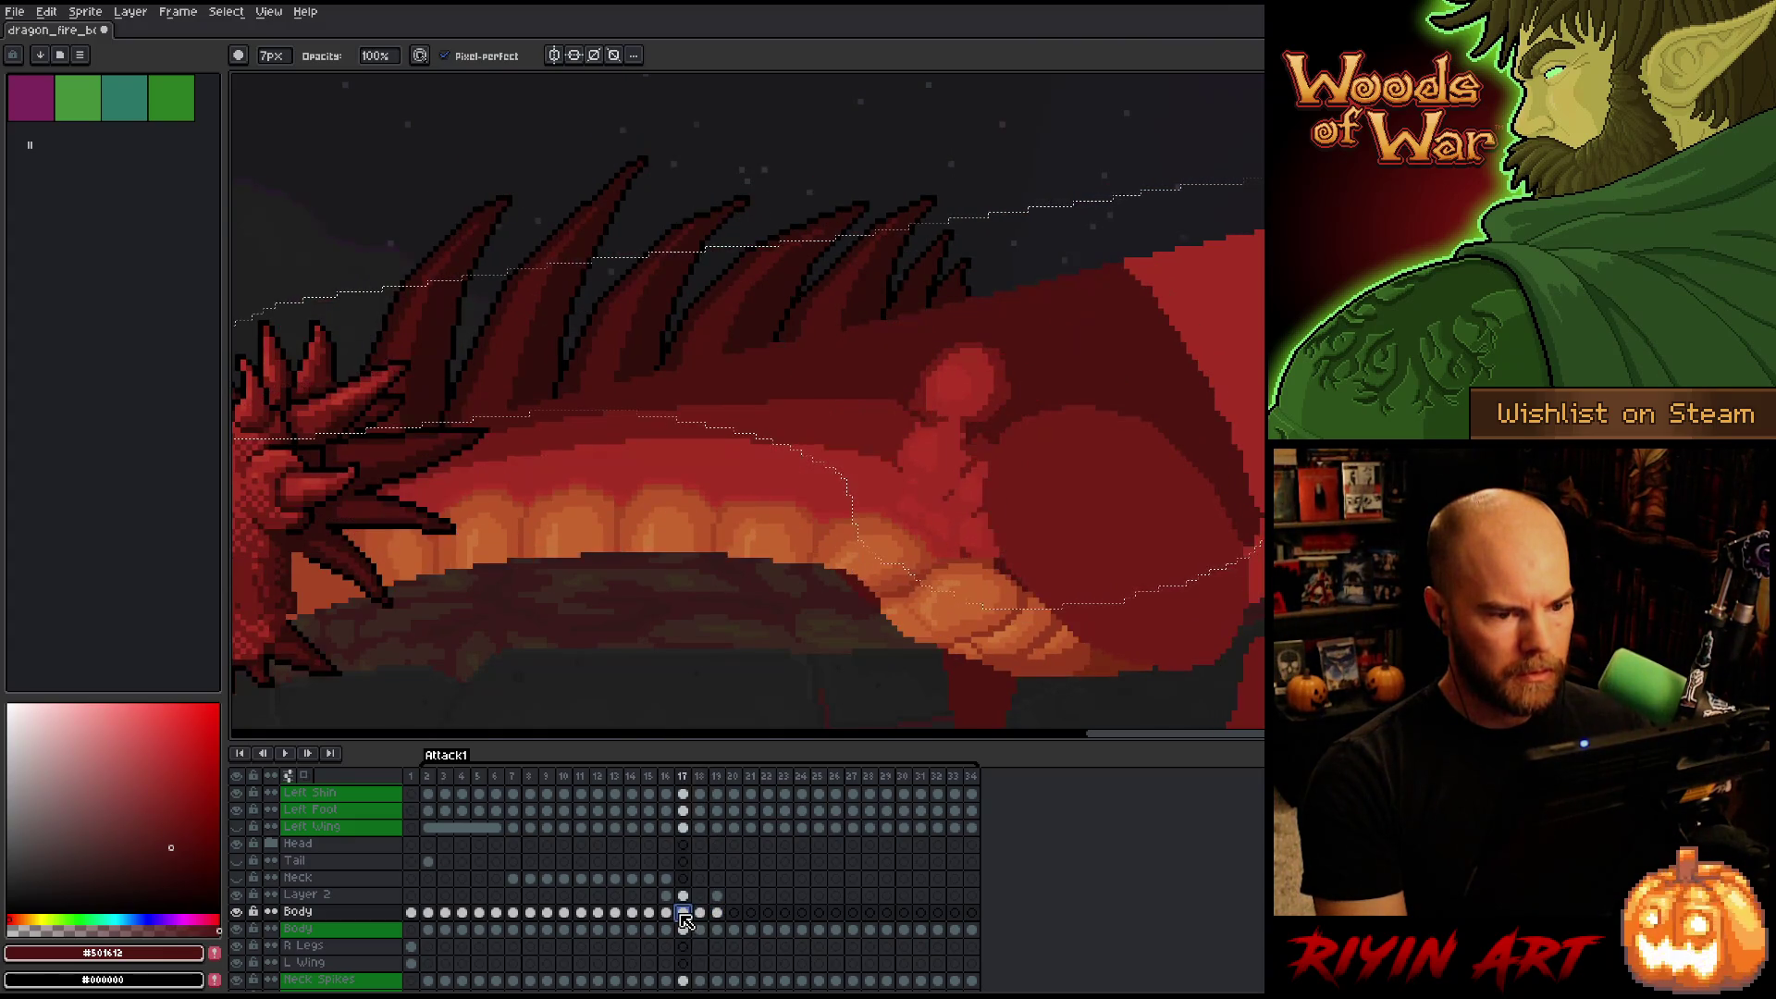
{"action": "left_click", "coordinate": [700, 913]}
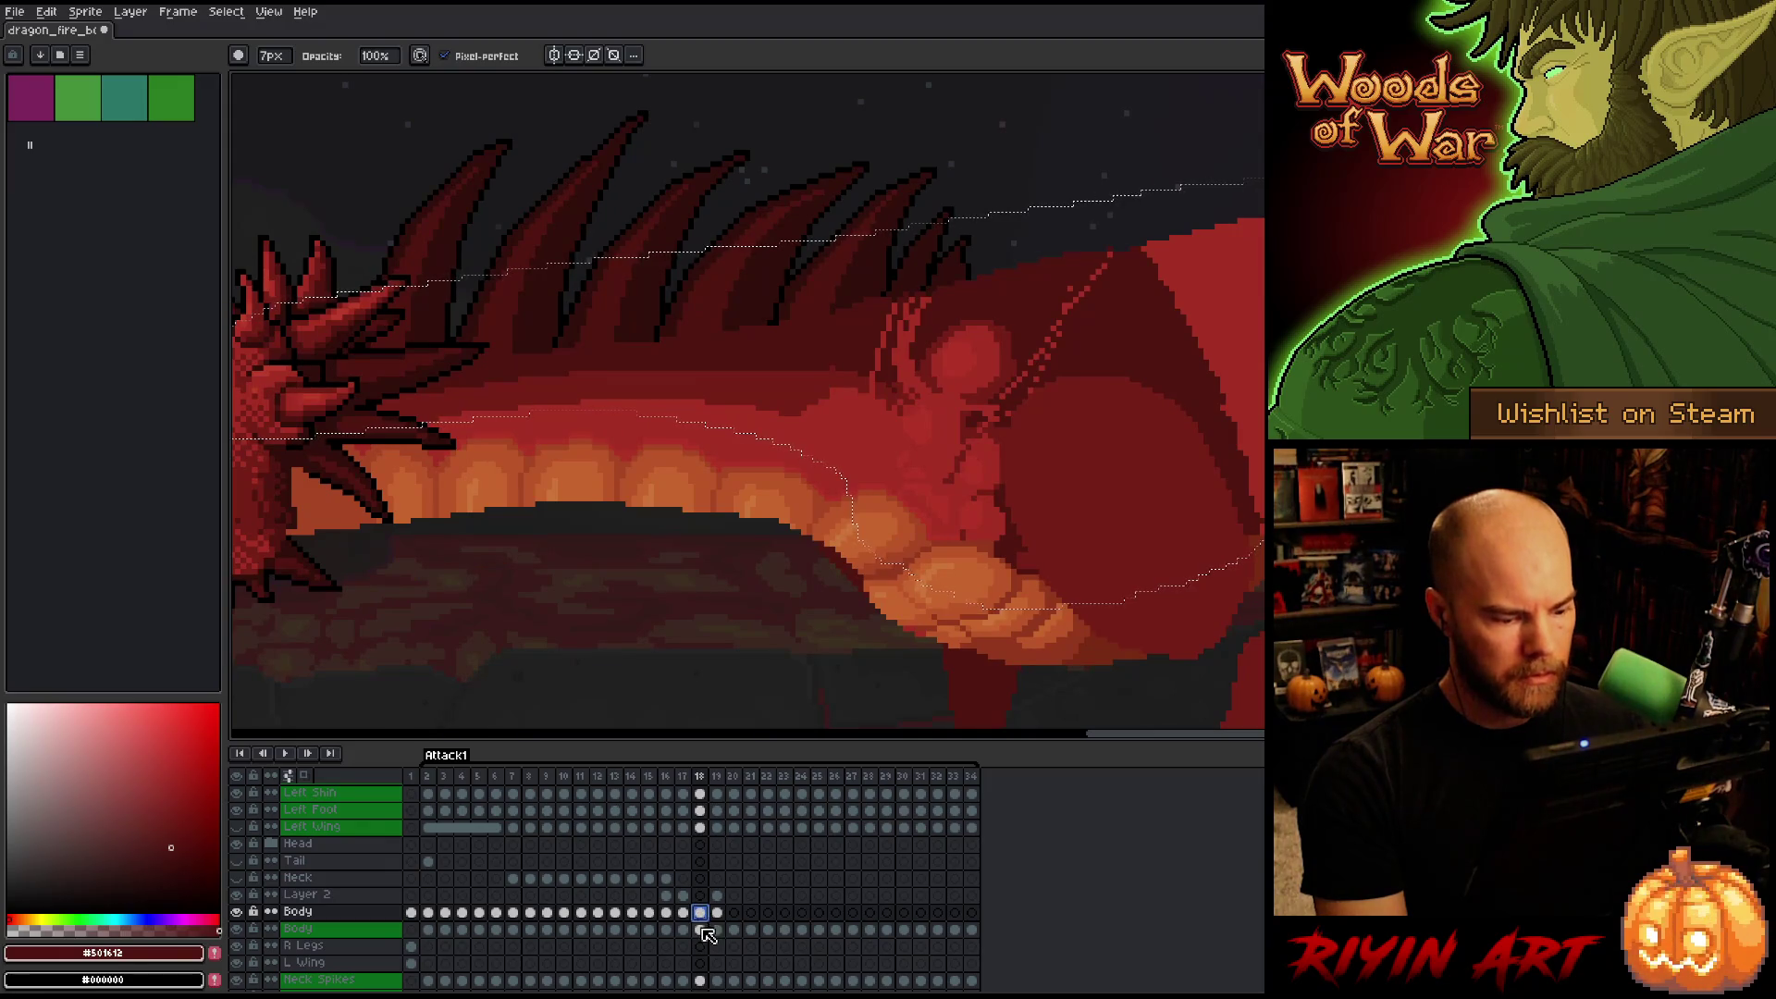
{"action": "left_click", "coordinate": [703, 931], "text": "ctrl"}
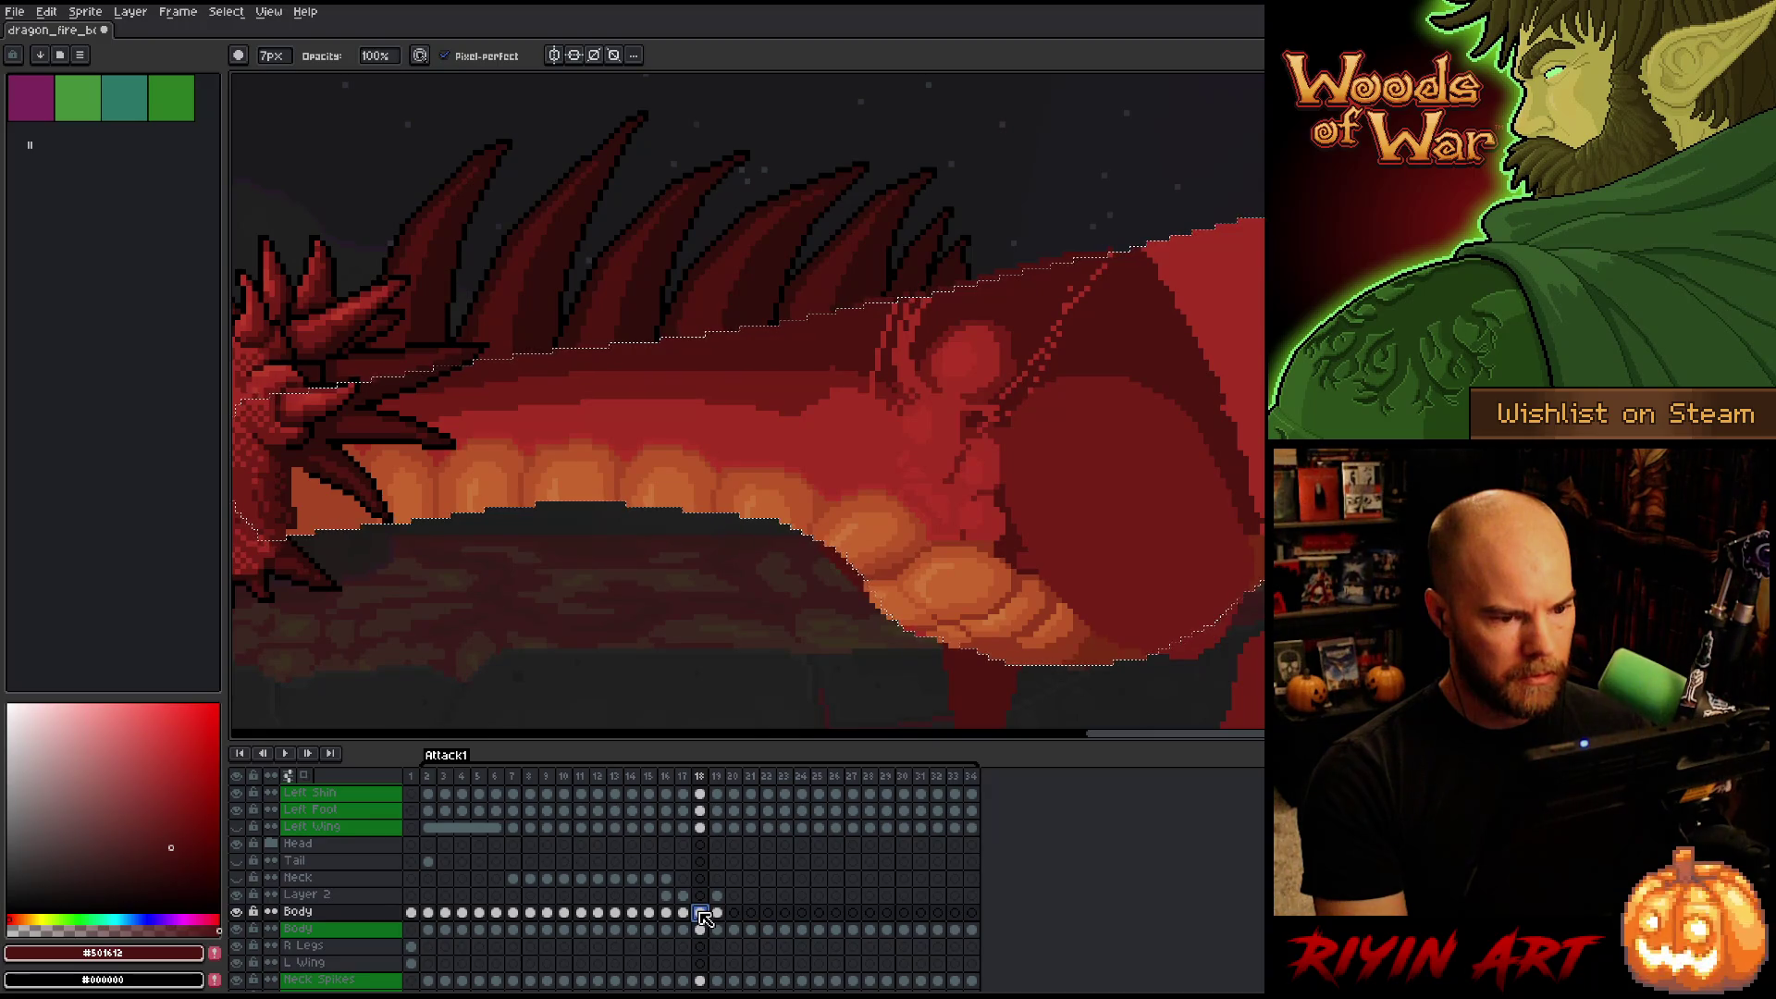
{"action": "key", "text": "e"}
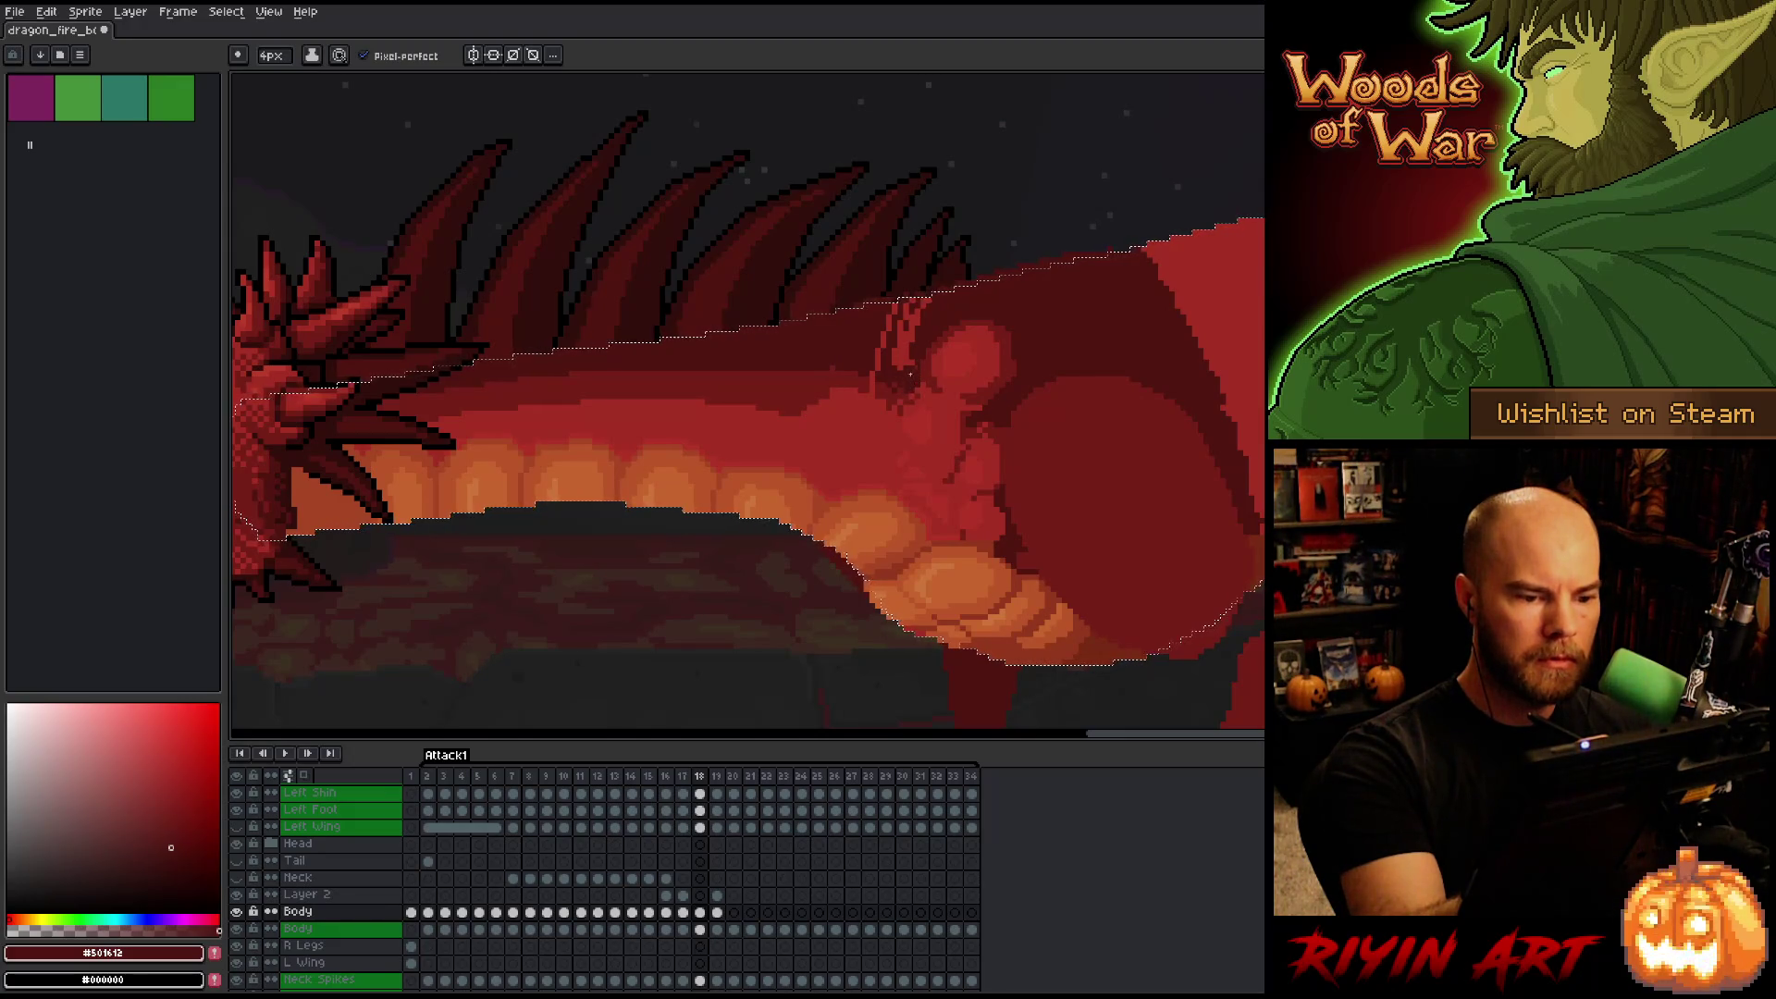
Paint dark red shading strokes on the body using sampled #761F18 and #501612.
{"action": "key", "text": "i"}
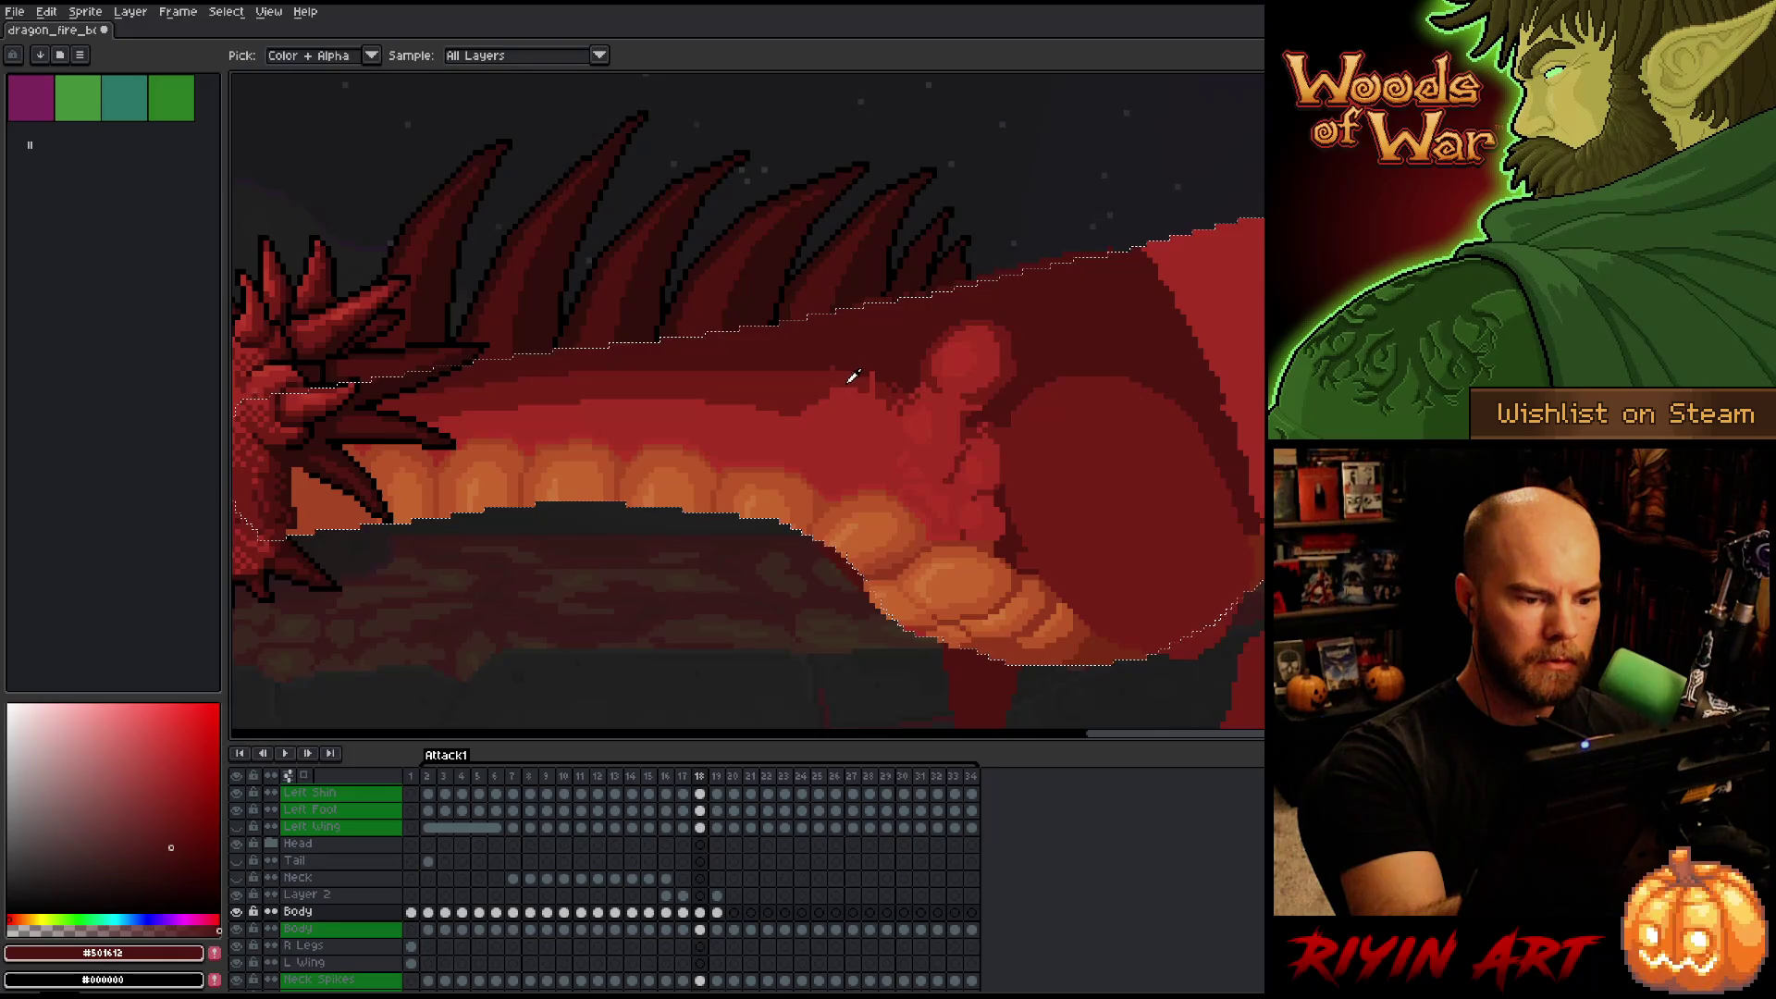
{"action": "key", "text": "b"}
{"action": "left_click", "coordinate": [864, 384], "text": "alt"}
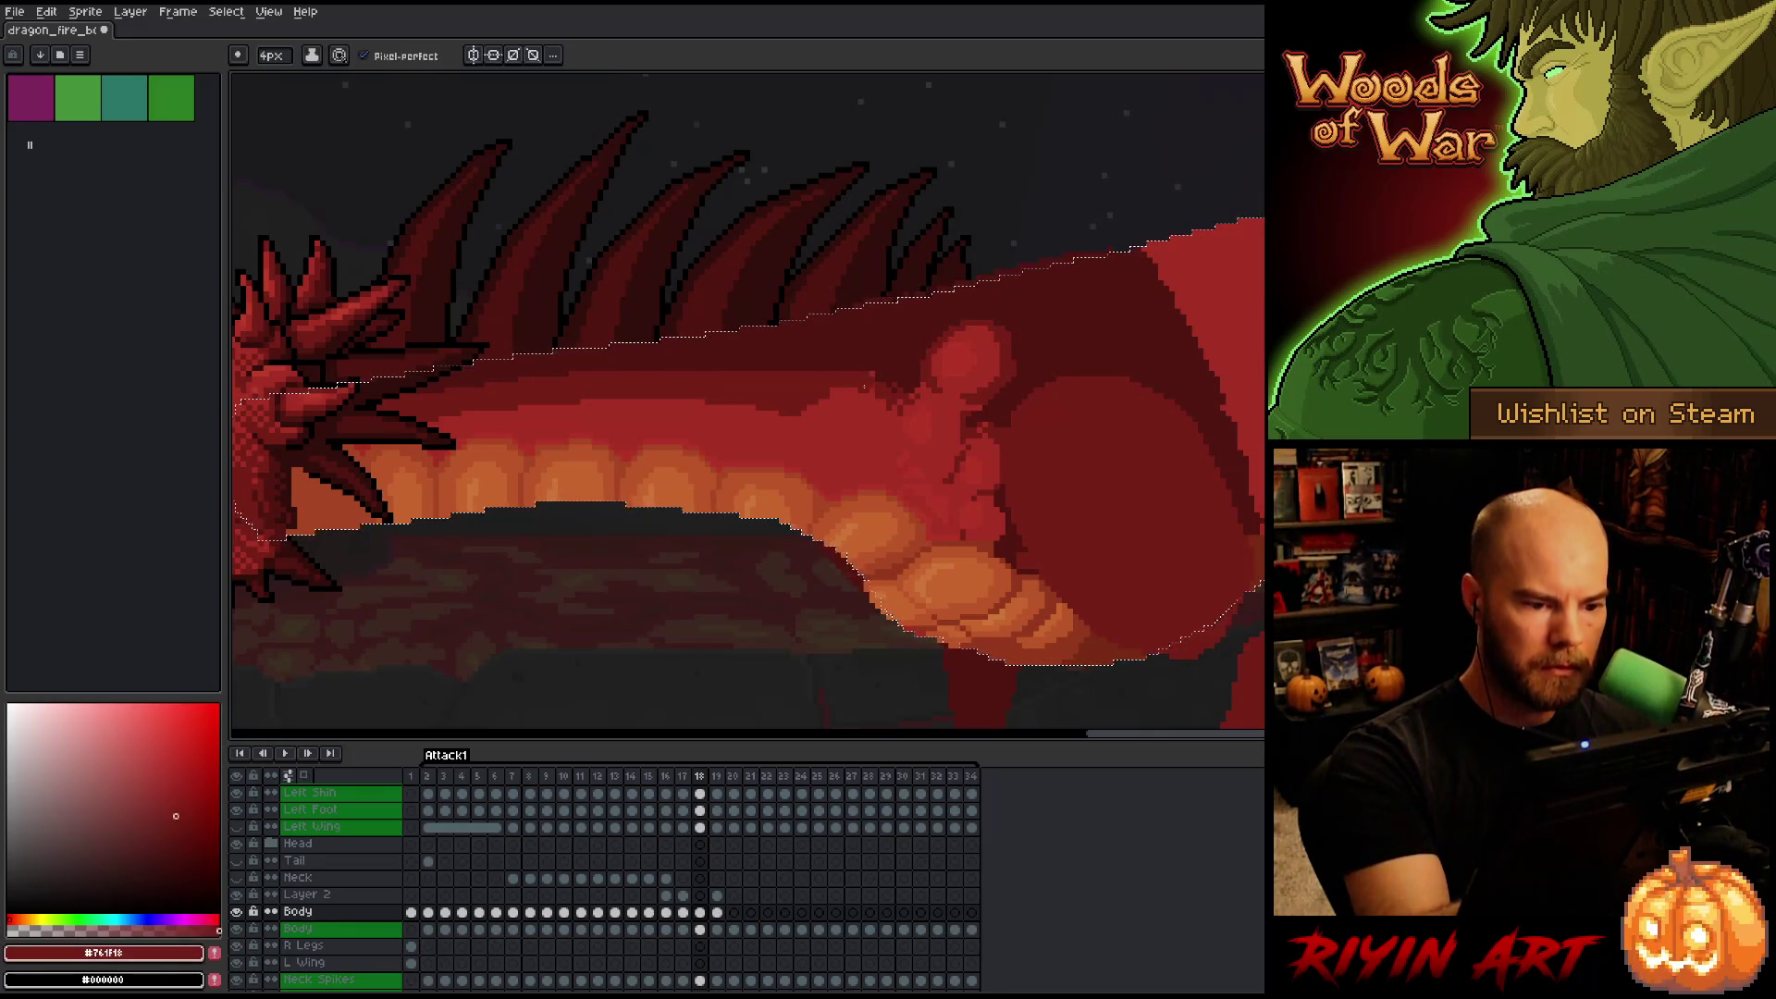
{"action": "left_click", "coordinate": [911, 391], "text": "alt"}
{"action": "left_click", "coordinate": [888, 386], "text": "alt"}
{"action": "left_click", "coordinate": [859, 407], "text": "alt"}
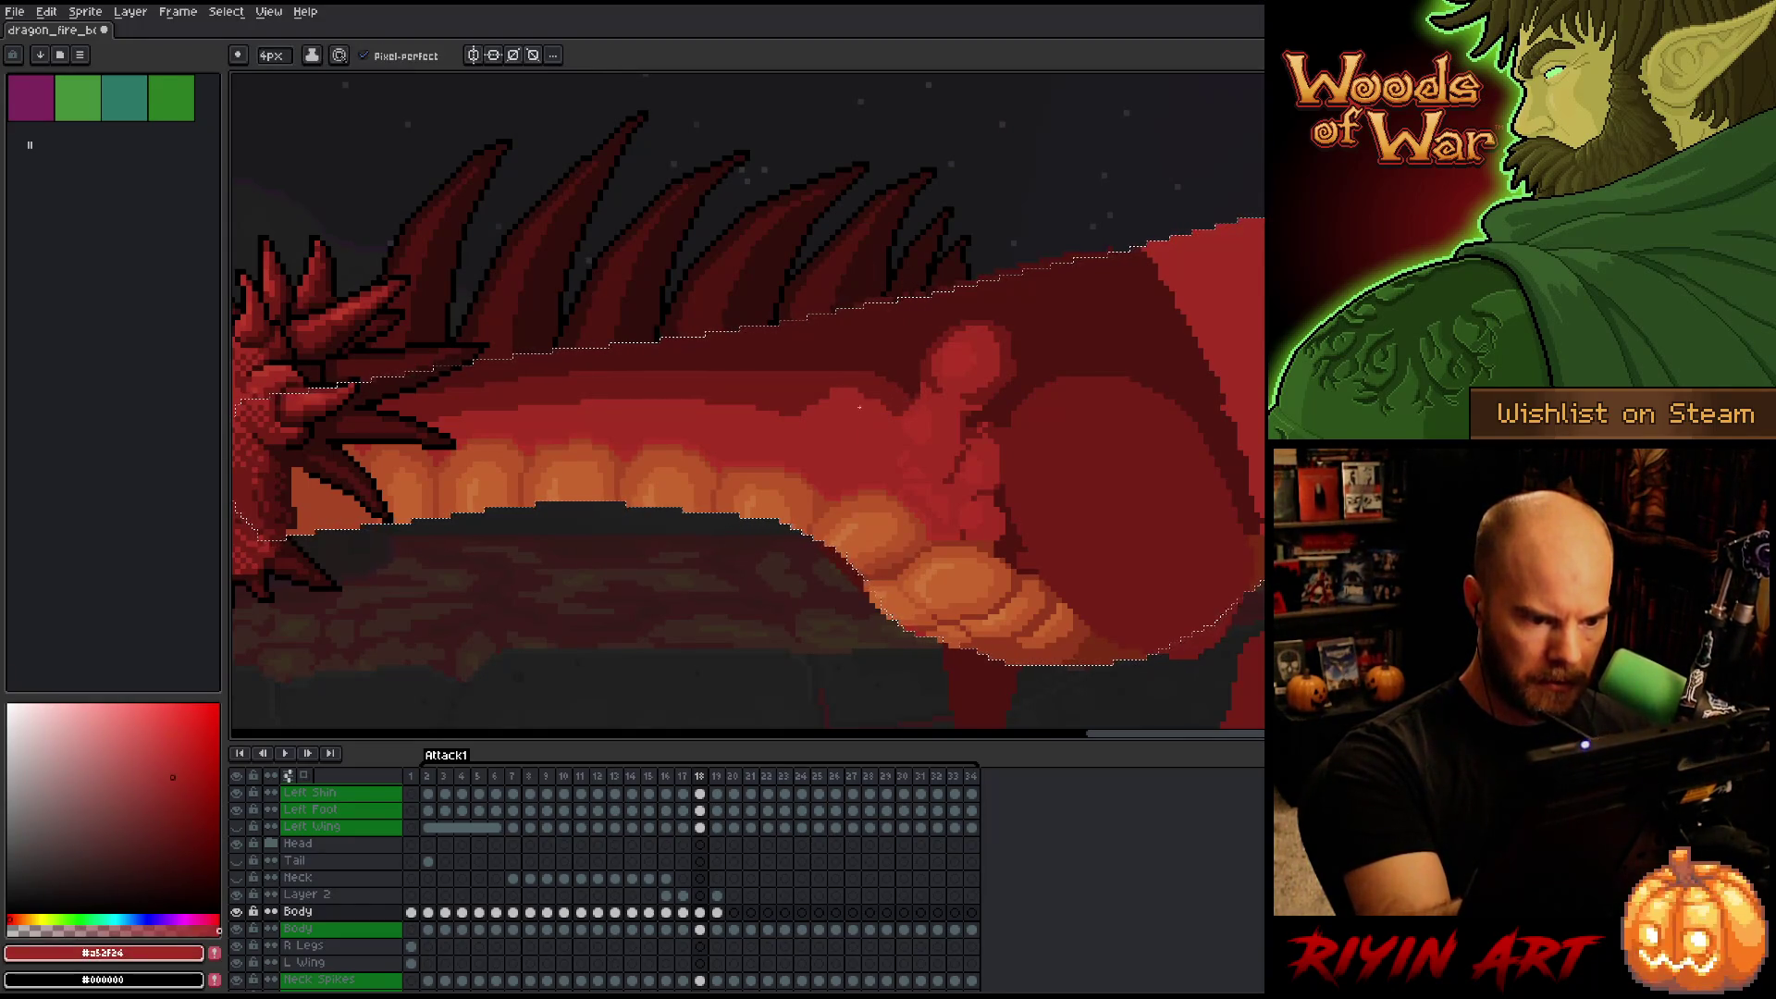
{"action": "left_click", "coordinate": [703, 393], "text": "alt"}
{"action": "mouse_move", "coordinate": [823, 396]}
{"action": "left_mouse_down"}
{"action": "mouse_move", "coordinate": [885, 390]}
{"action": "mouse_move", "coordinate": [893, 411]}
{"action": "left_mouse_up"}
{"action": "left_click", "coordinate": [888, 393], "text": "alt"}
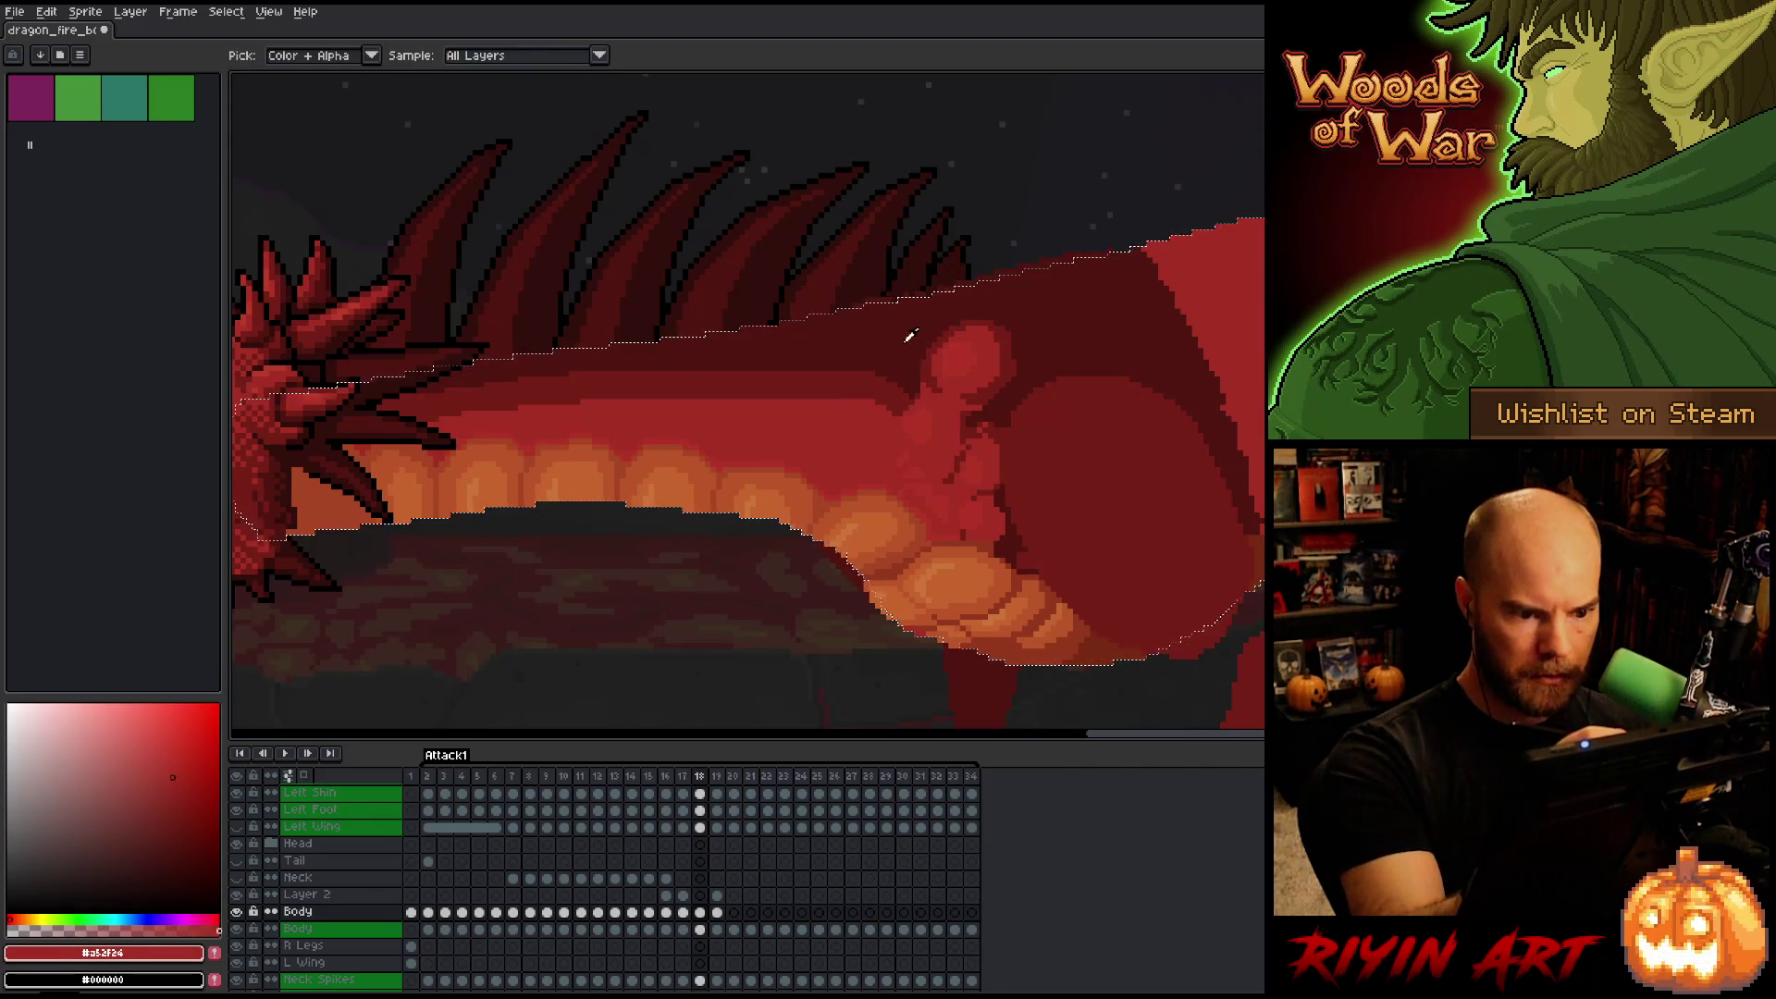
{"action": "left_click", "coordinate": [894, 382], "text": "alt"}
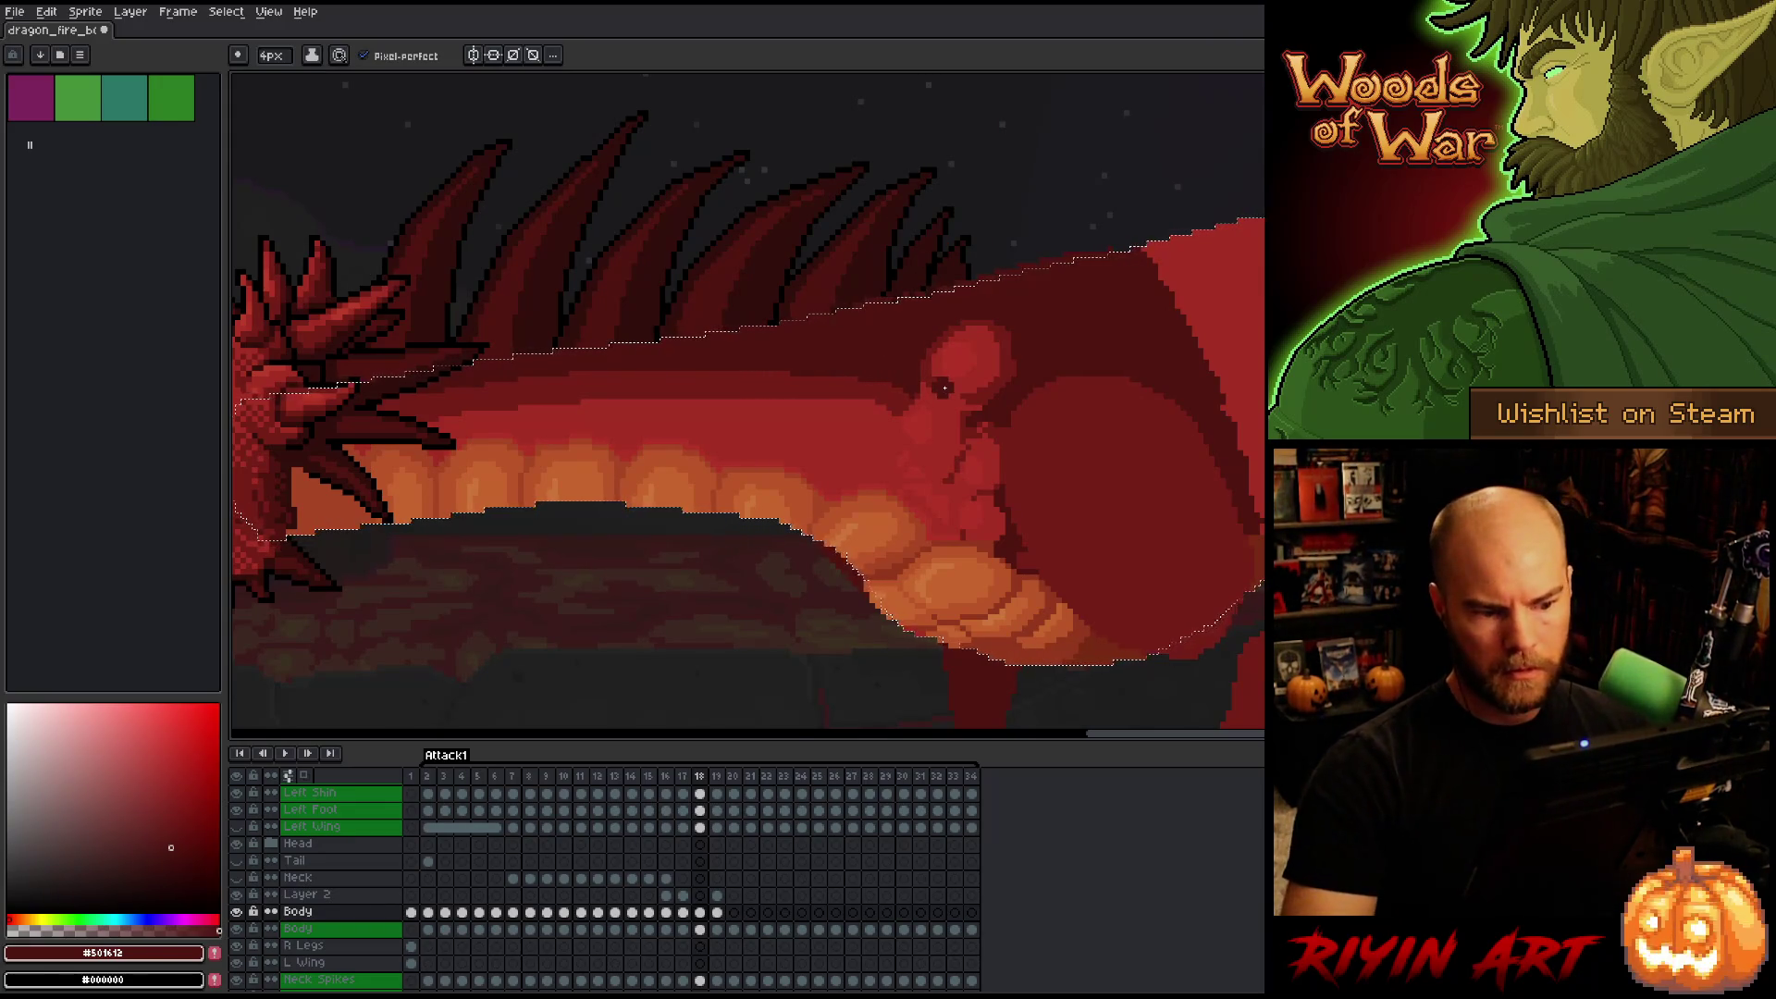
Drop the pencil to 1px, clear the selection, and draw a thin dark line in the body shading.
{"action": "key", "text": "b"}
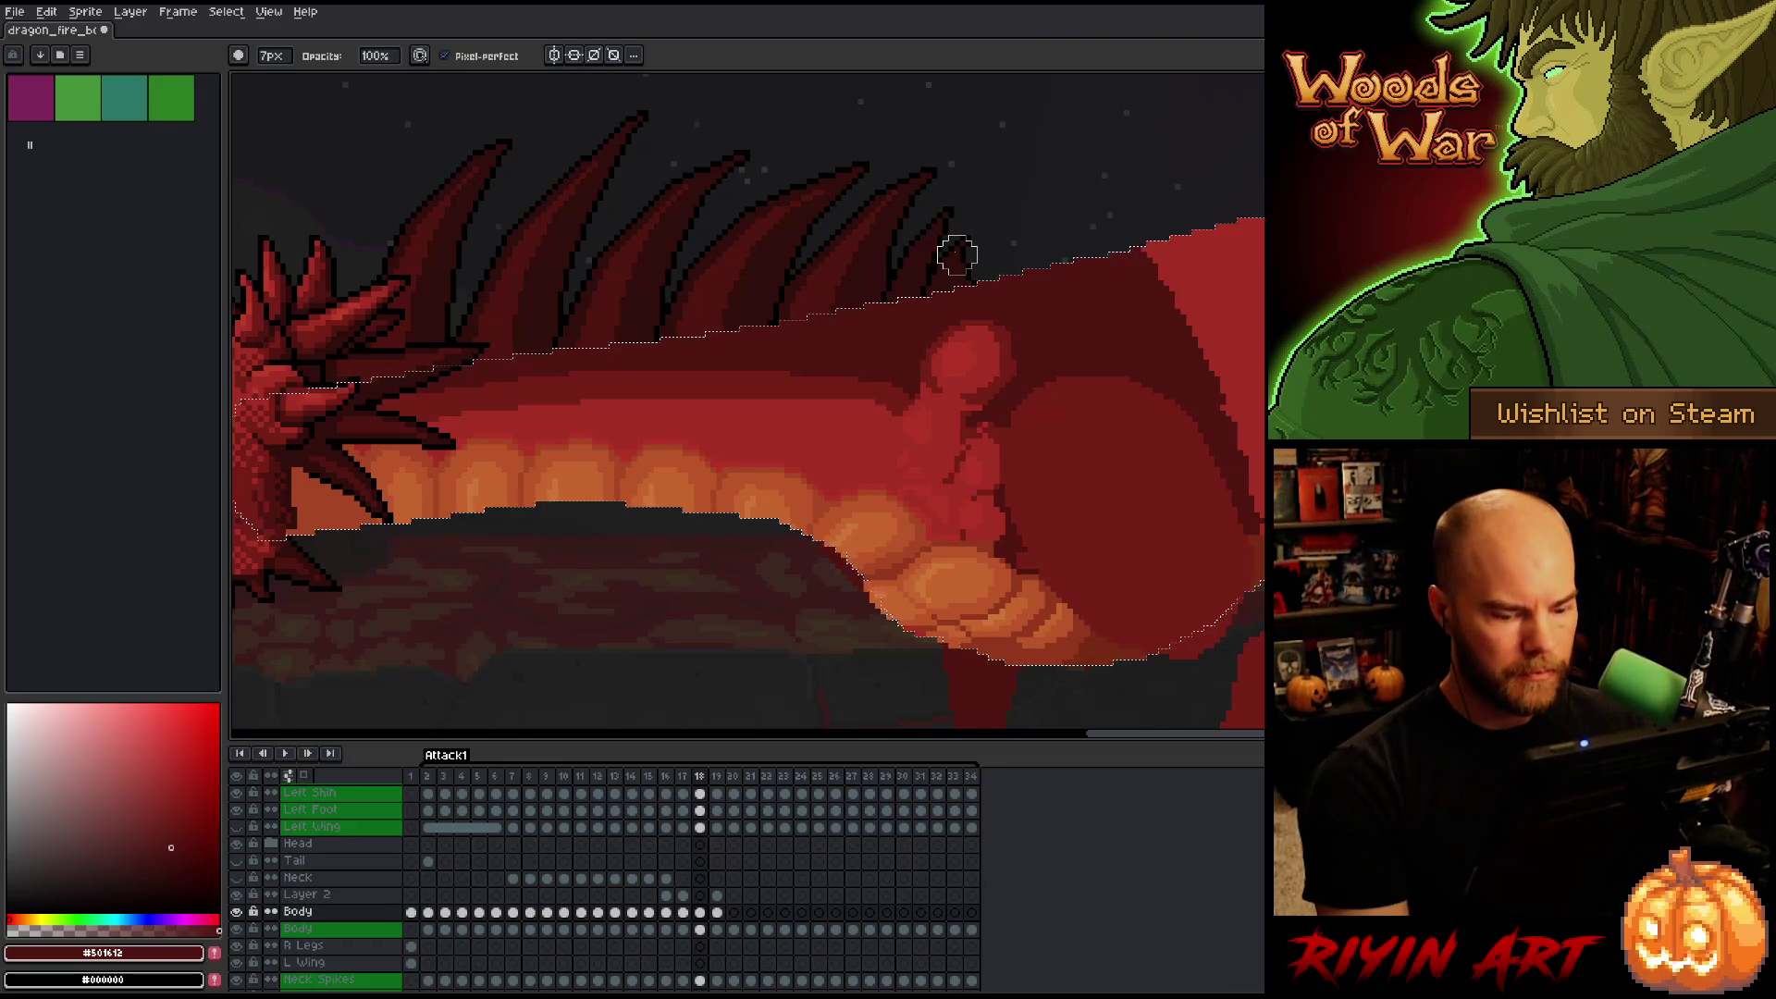
{"action": "left_click", "coordinate": [798, 390], "text": "alt"}
{"action": "left_click", "coordinate": [271, 56]}
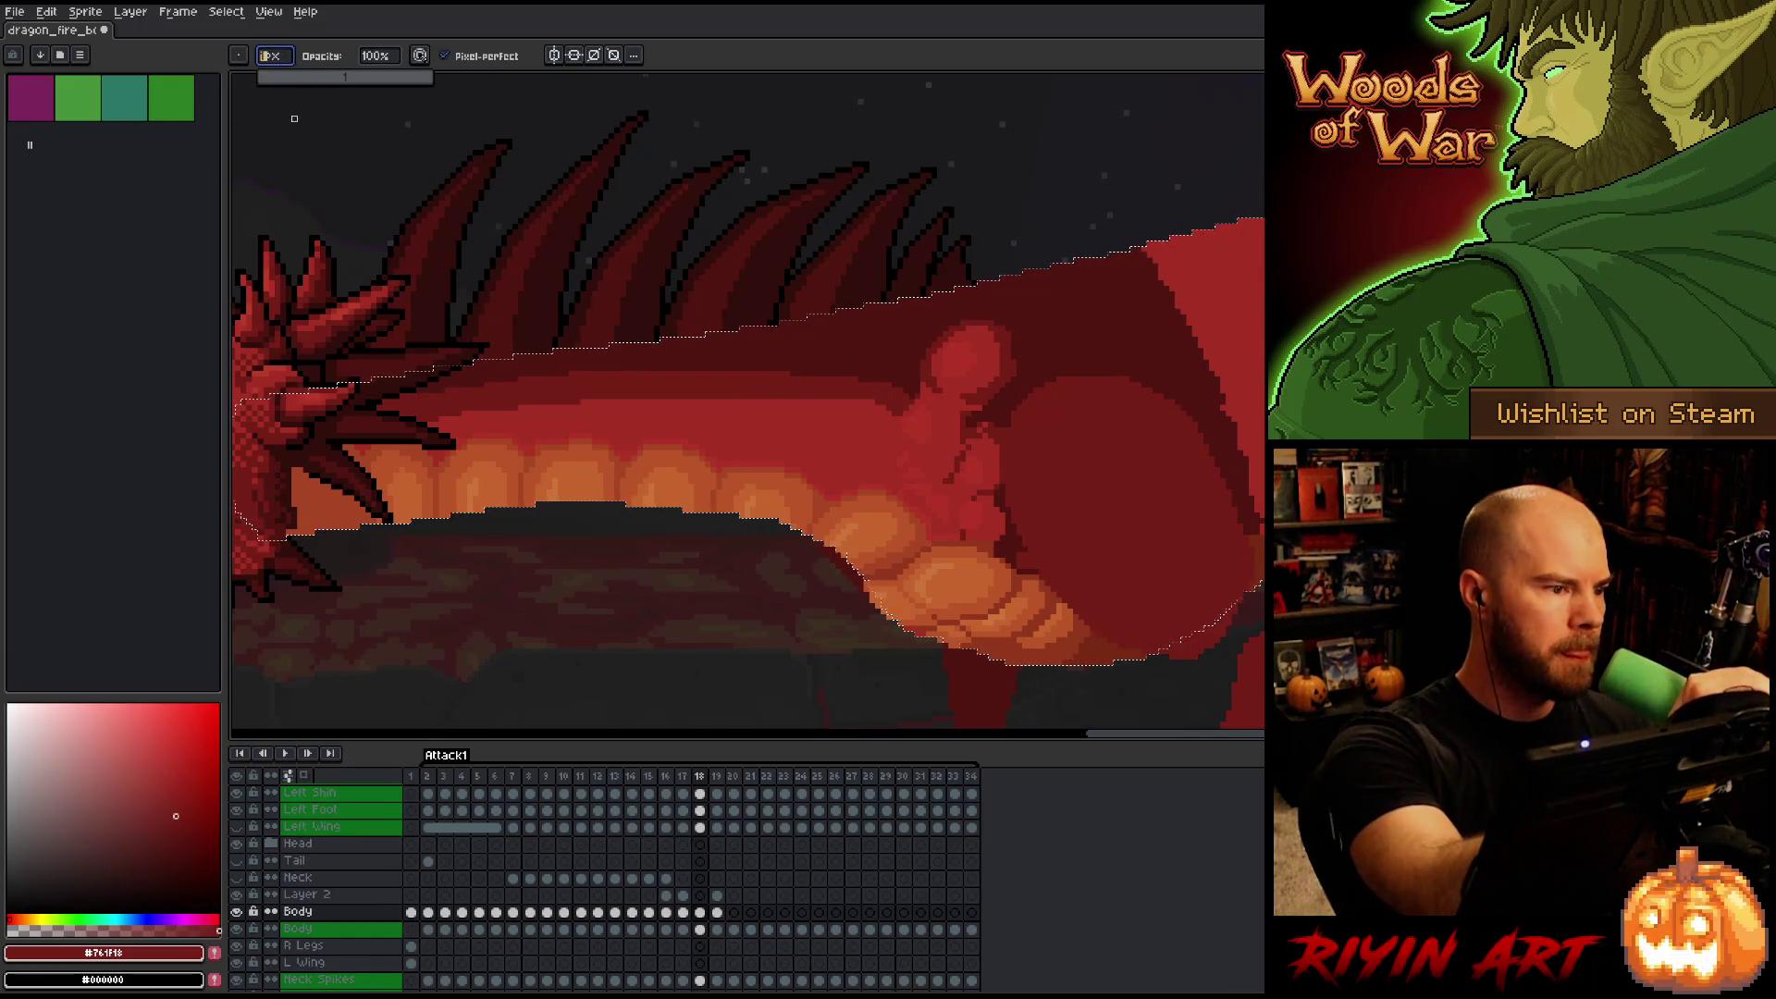
{"action": "type", "text": "1"}
{"action": "key", "text": "e"}
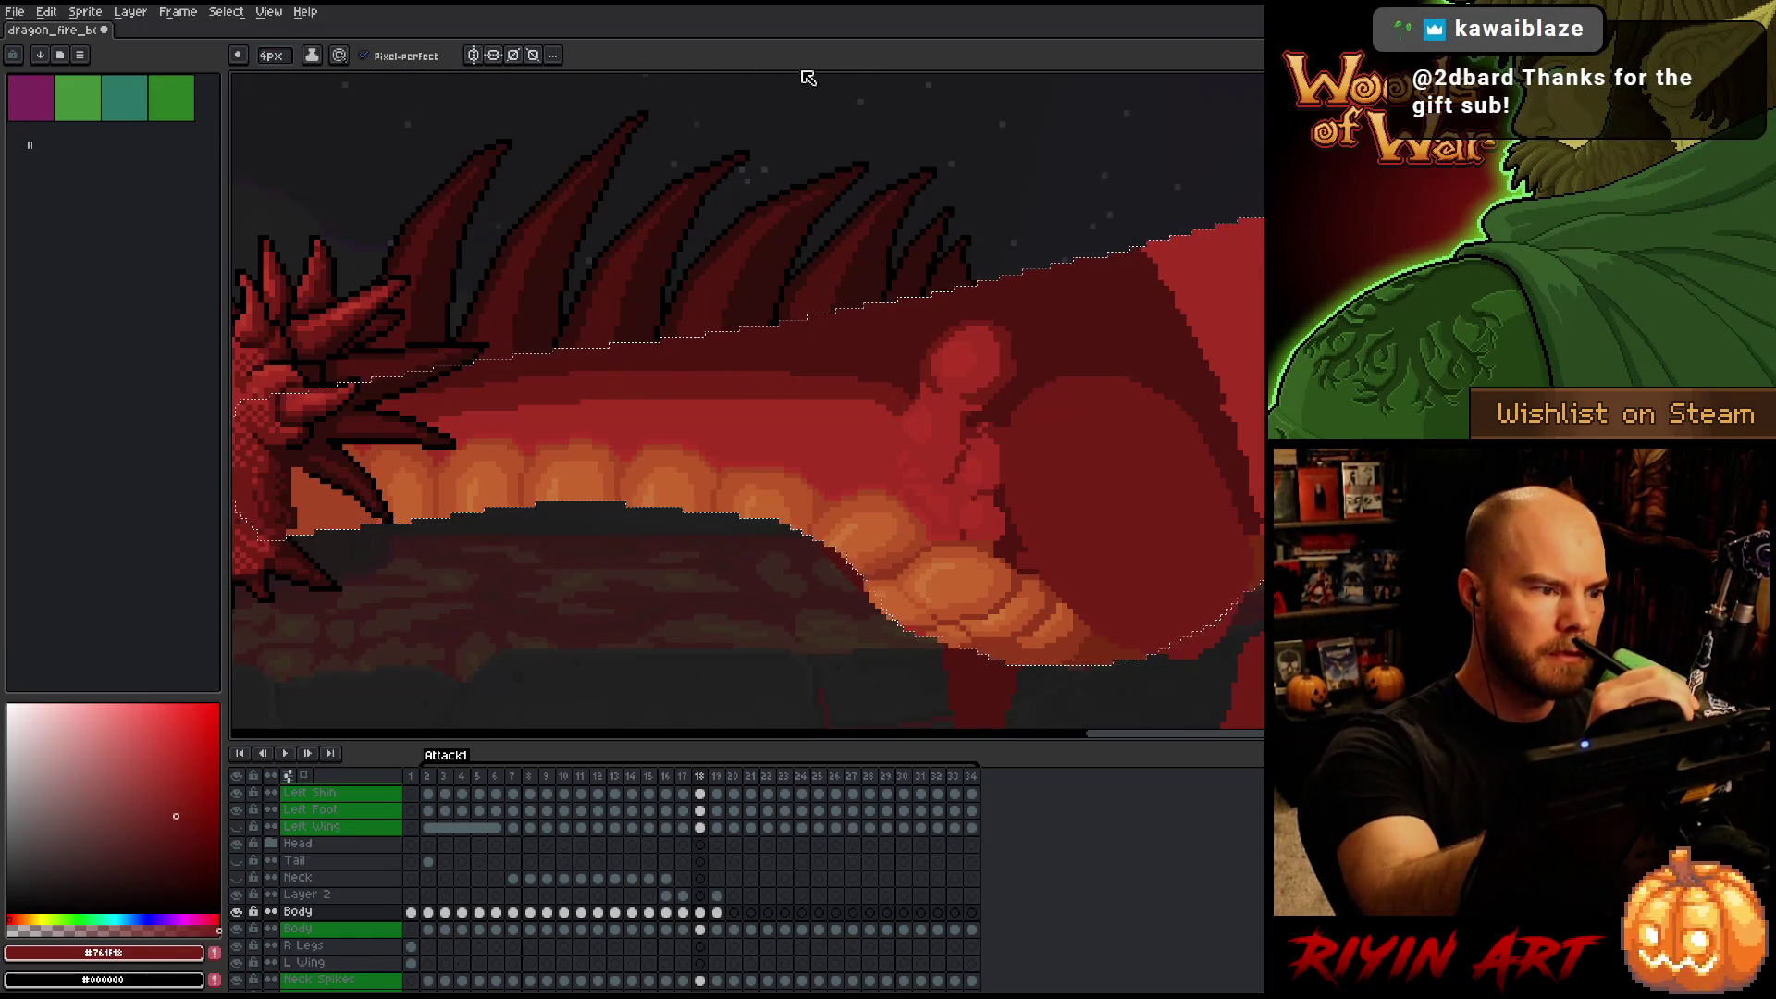
{"action": "left_click", "coordinate": [271, 56]}
{"action": "left_click_drag", "start_coordinate": [278, 88], "coordinate": [222, 117]}
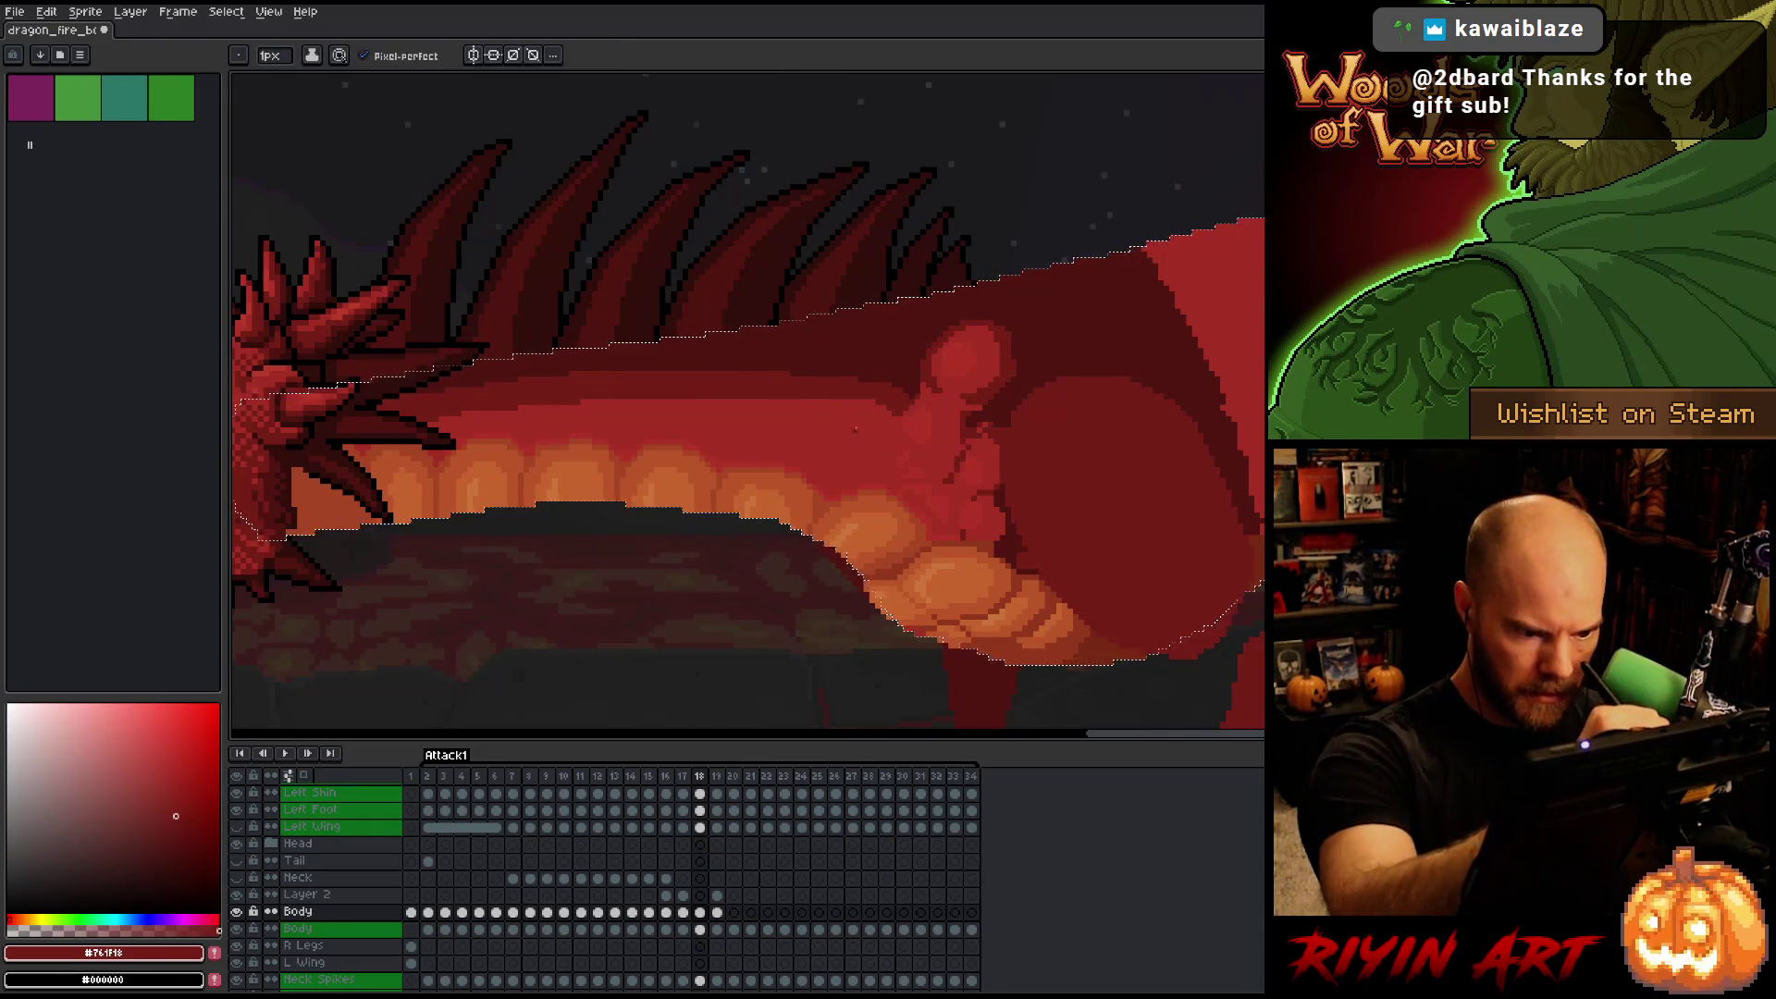
{"action": "key", "text": "ctrl+d"}
{"action": "left_click_drag", "start_coordinate": [703, 398], "coordinate": [856, 434]}
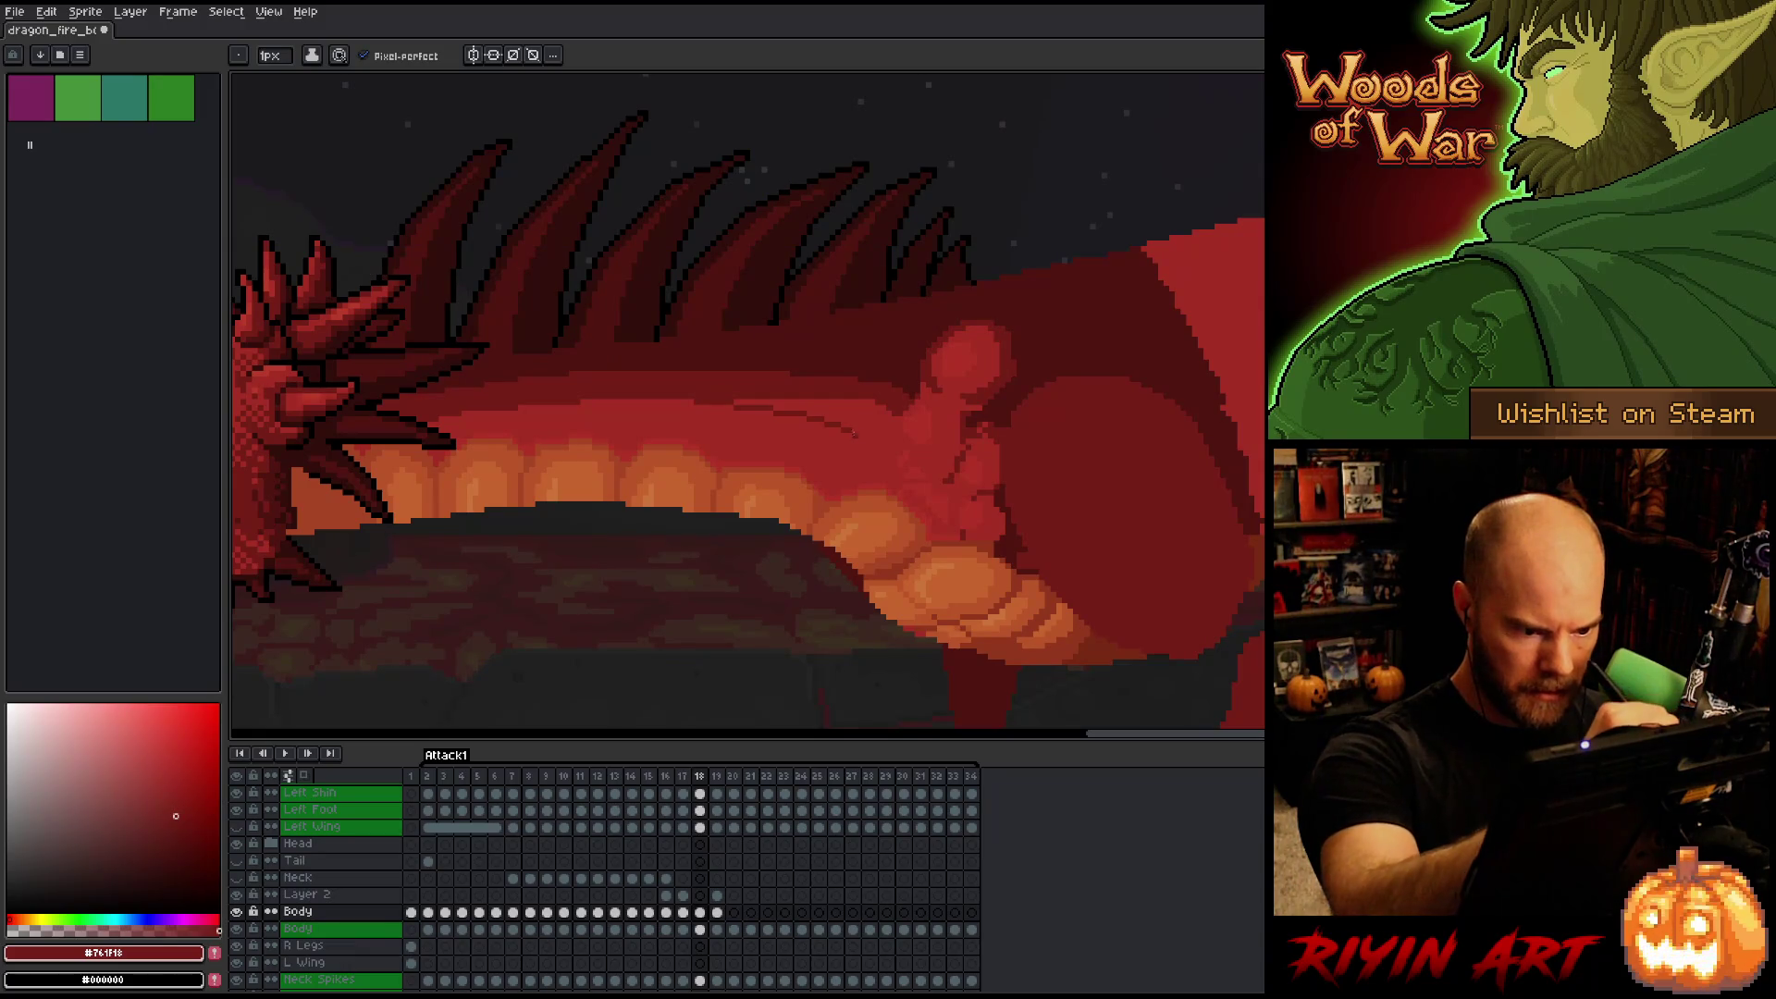
Fill a small body wedge darker and draw a lighter #A52F24 highlight along the body.
{"action": "key", "text": "Left"}
{"action": "key", "text": "Right"}
{"action": "key", "text": "g"}
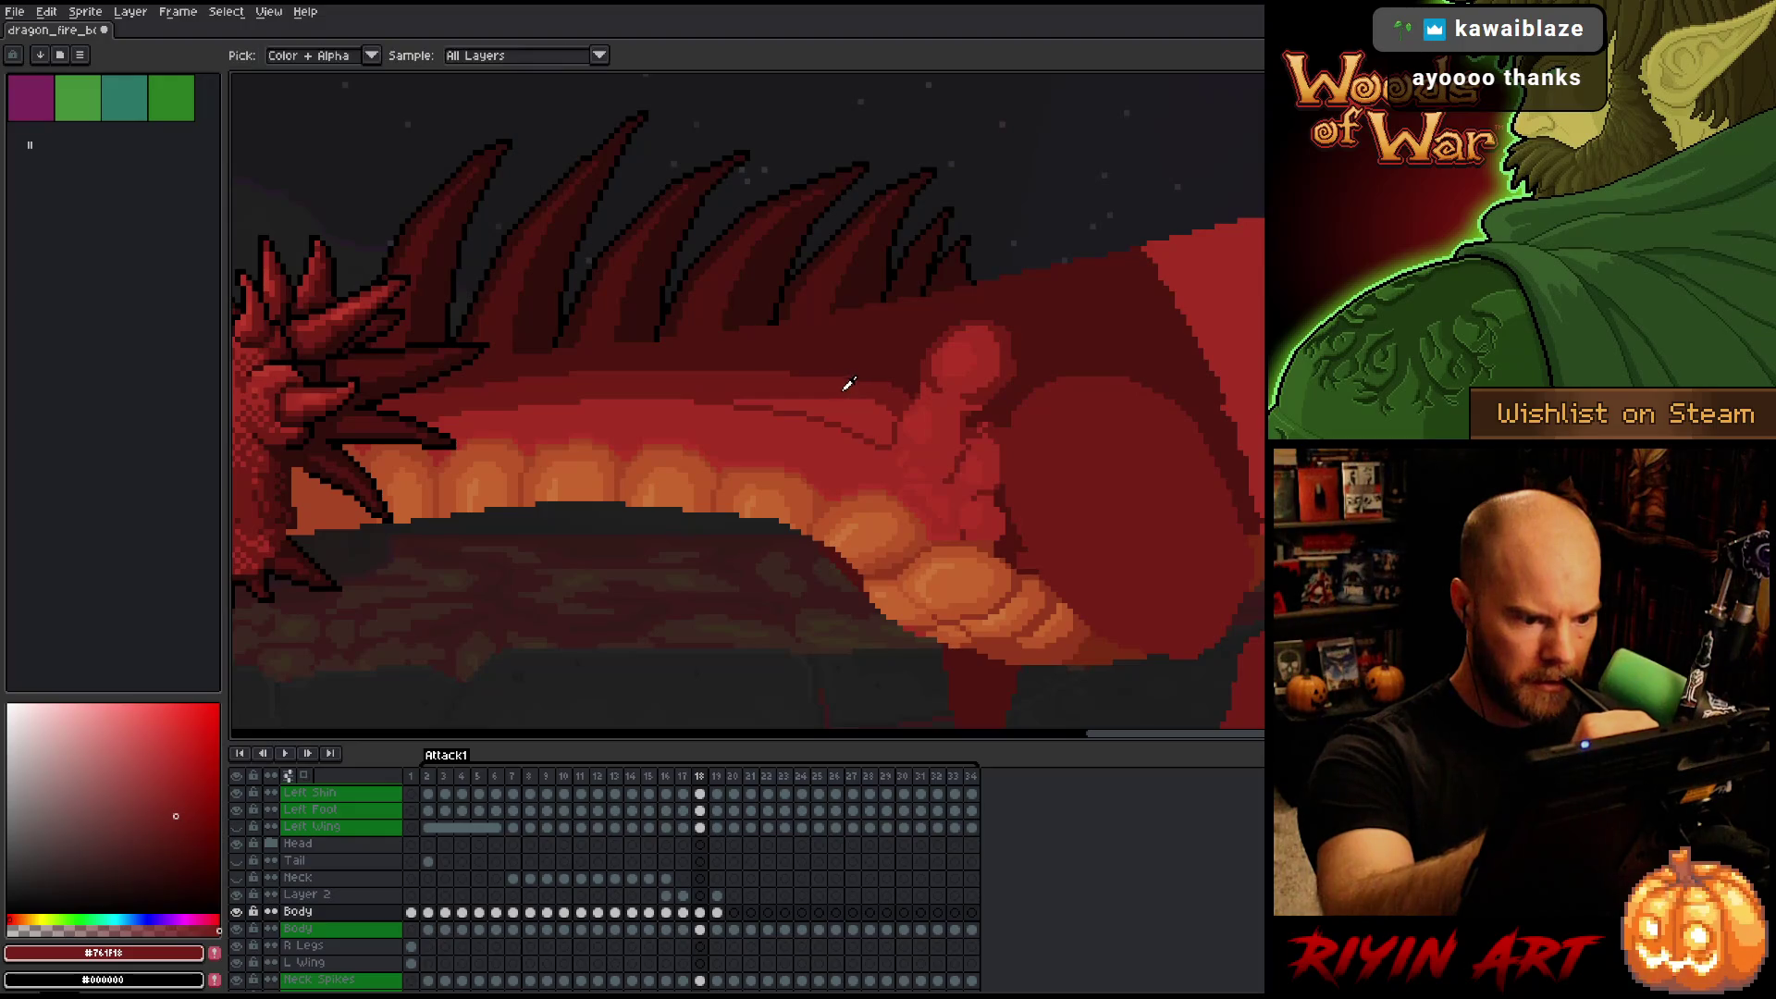
{"action": "left_click", "coordinate": [854, 400]}
{"action": "key", "text": "b"}
{"action": "left_click", "coordinate": [861, 437], "text": "alt"}
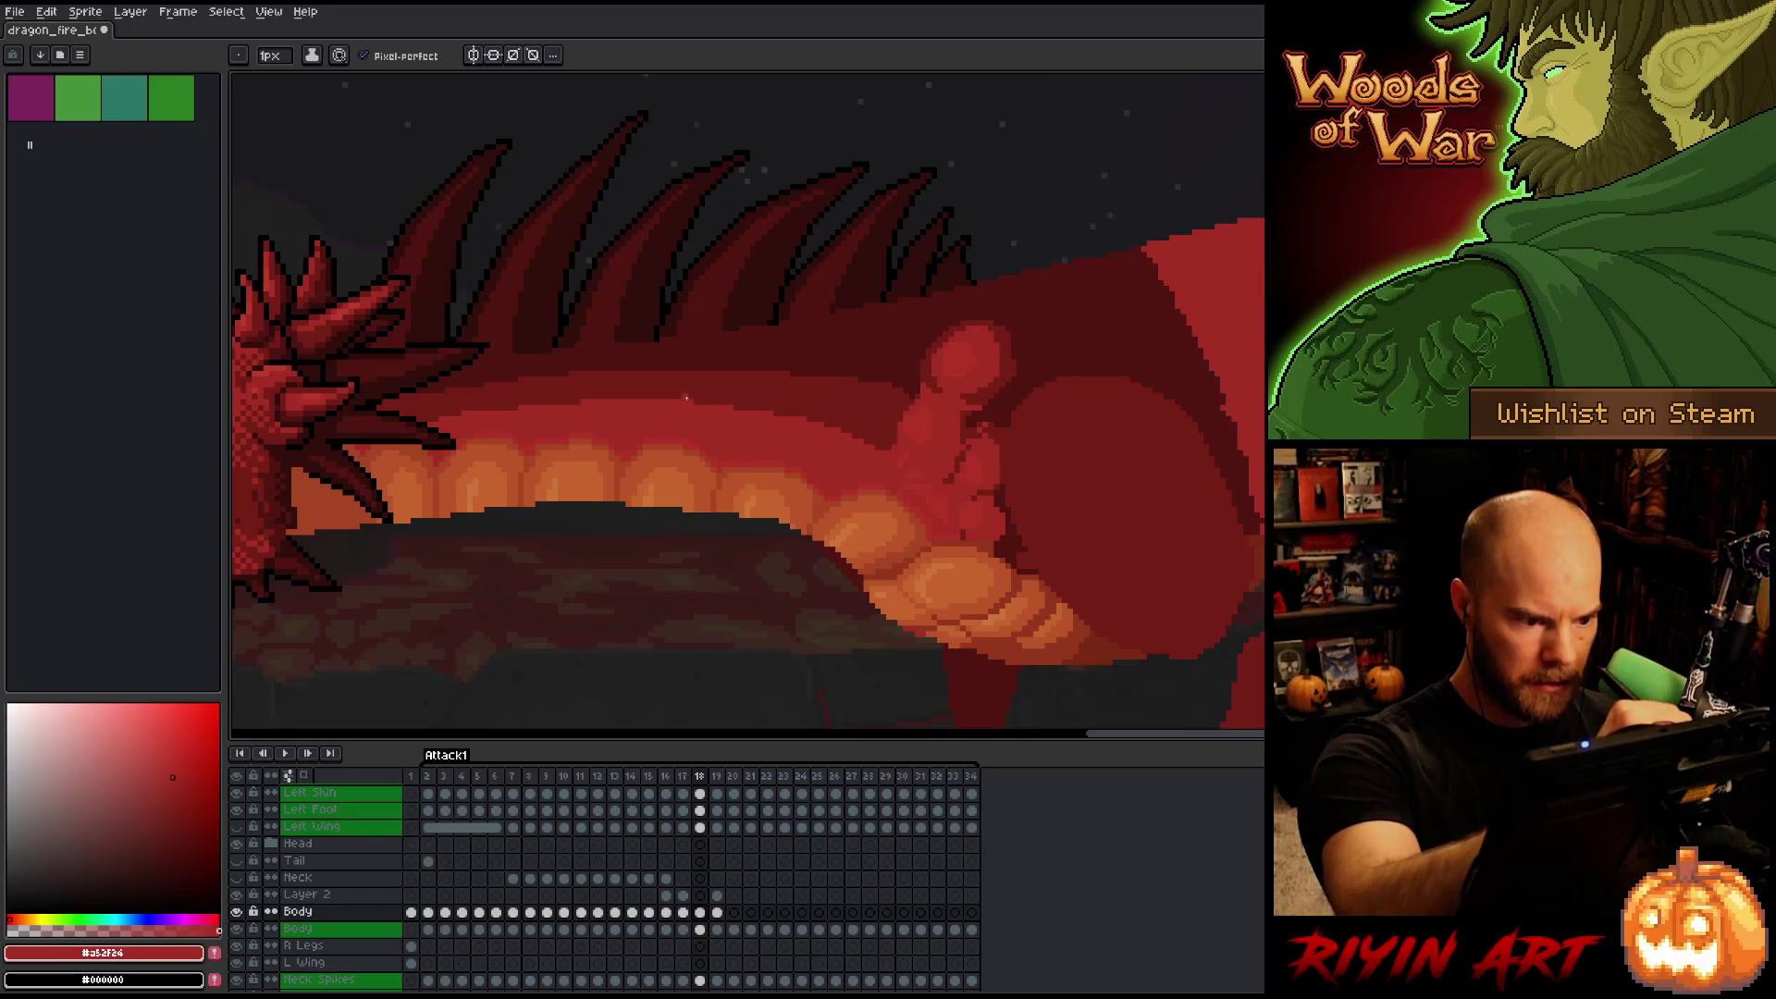
{"action": "left_click_drag", "start_coordinate": [695, 401], "coordinate": [804, 414]}
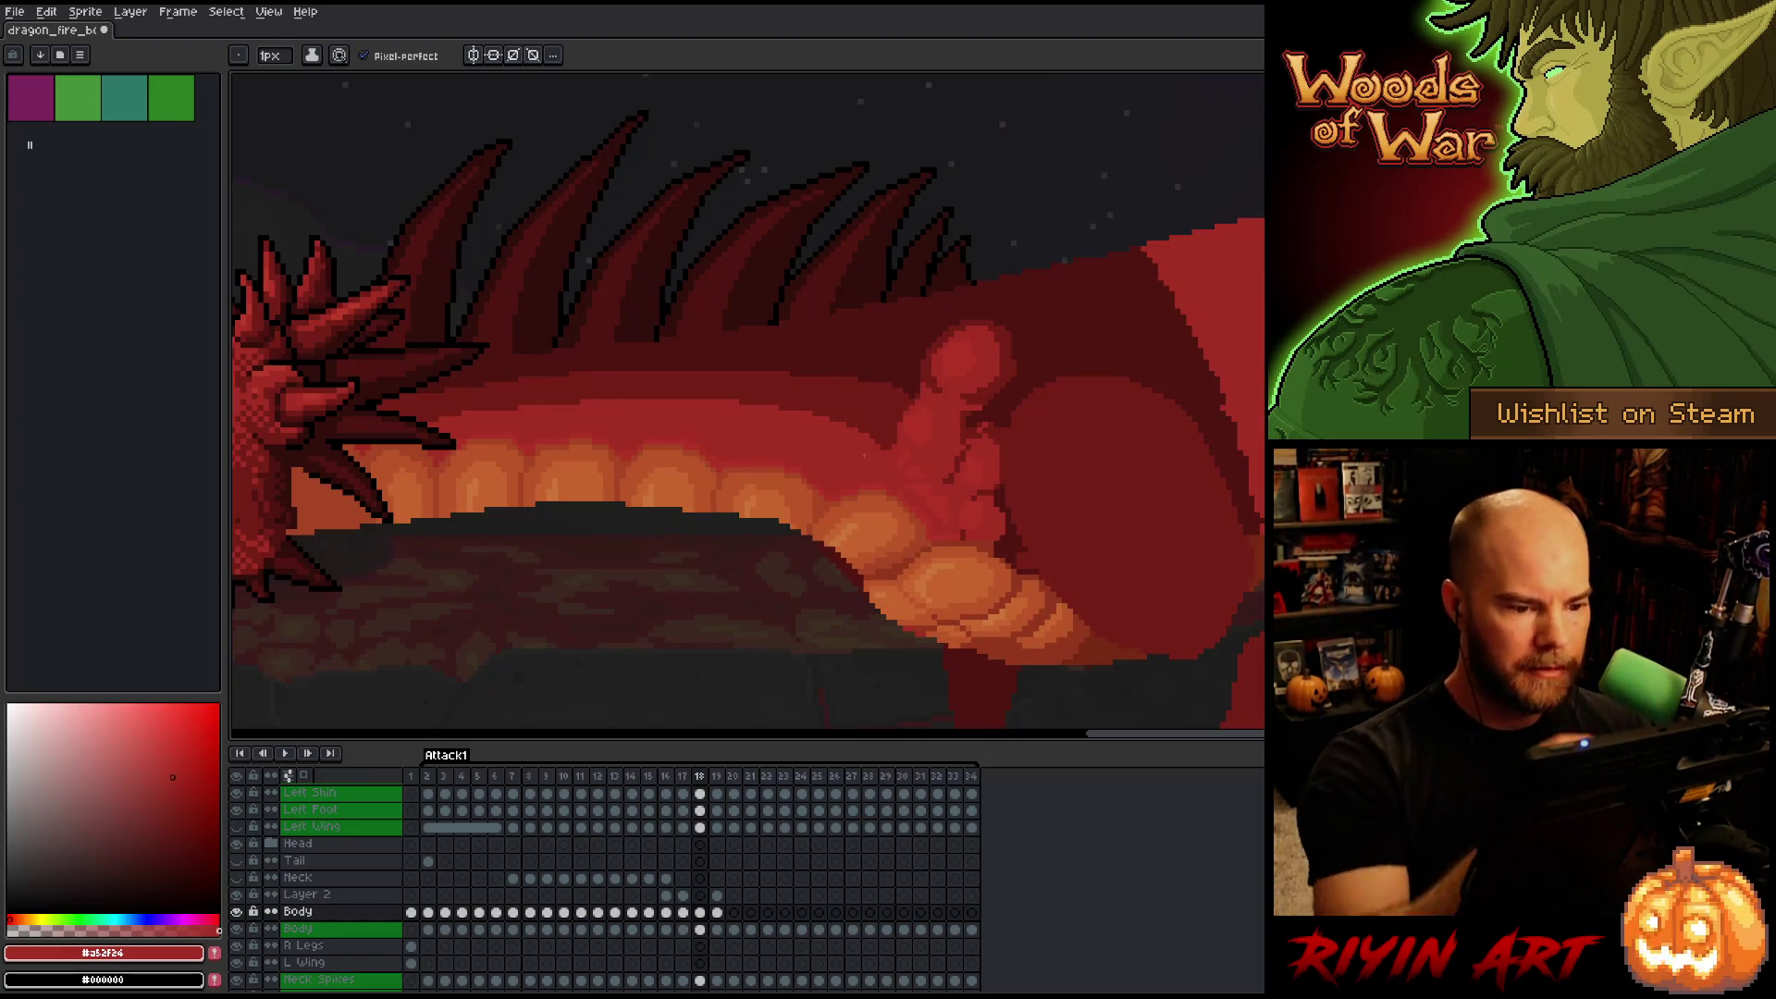
Sample the #761F18 and #A52F24 reds and save the sprite.
{"action": "left_click", "coordinate": [895, 459], "text": "alt"}
{"action": "left_click", "coordinate": [884, 446], "text": "alt"}
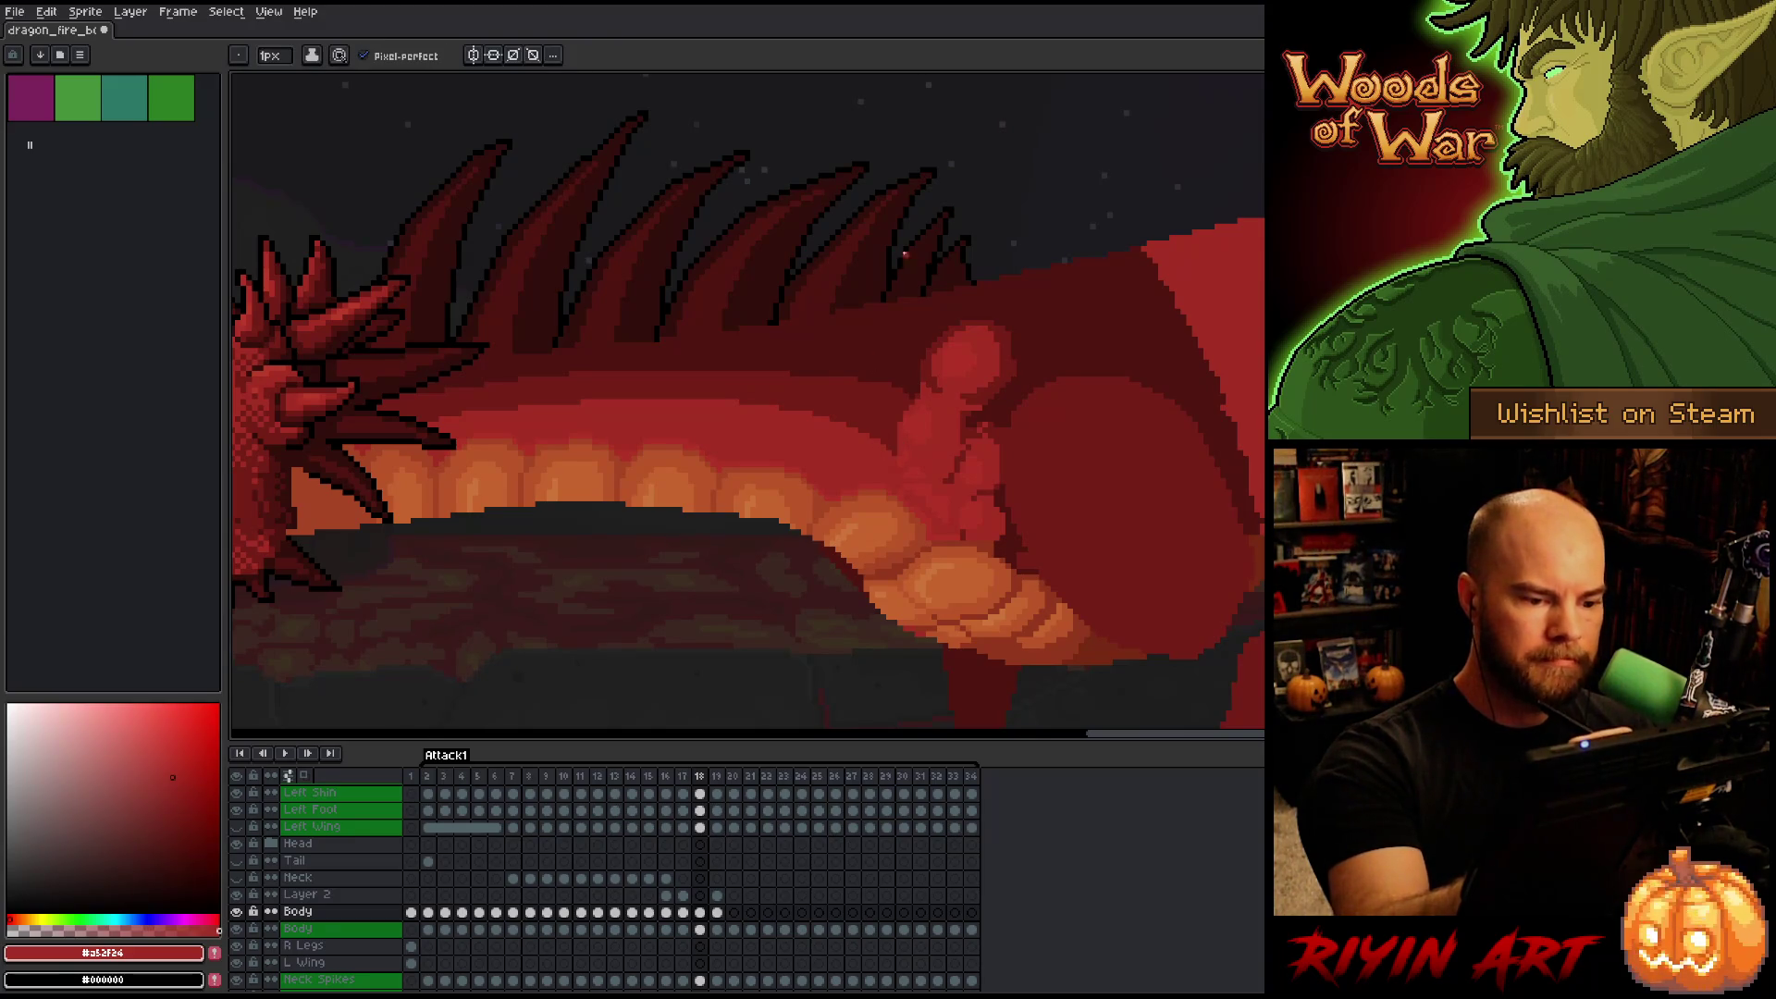
{"action": "left_click", "coordinate": [917, 390], "text": "alt"}
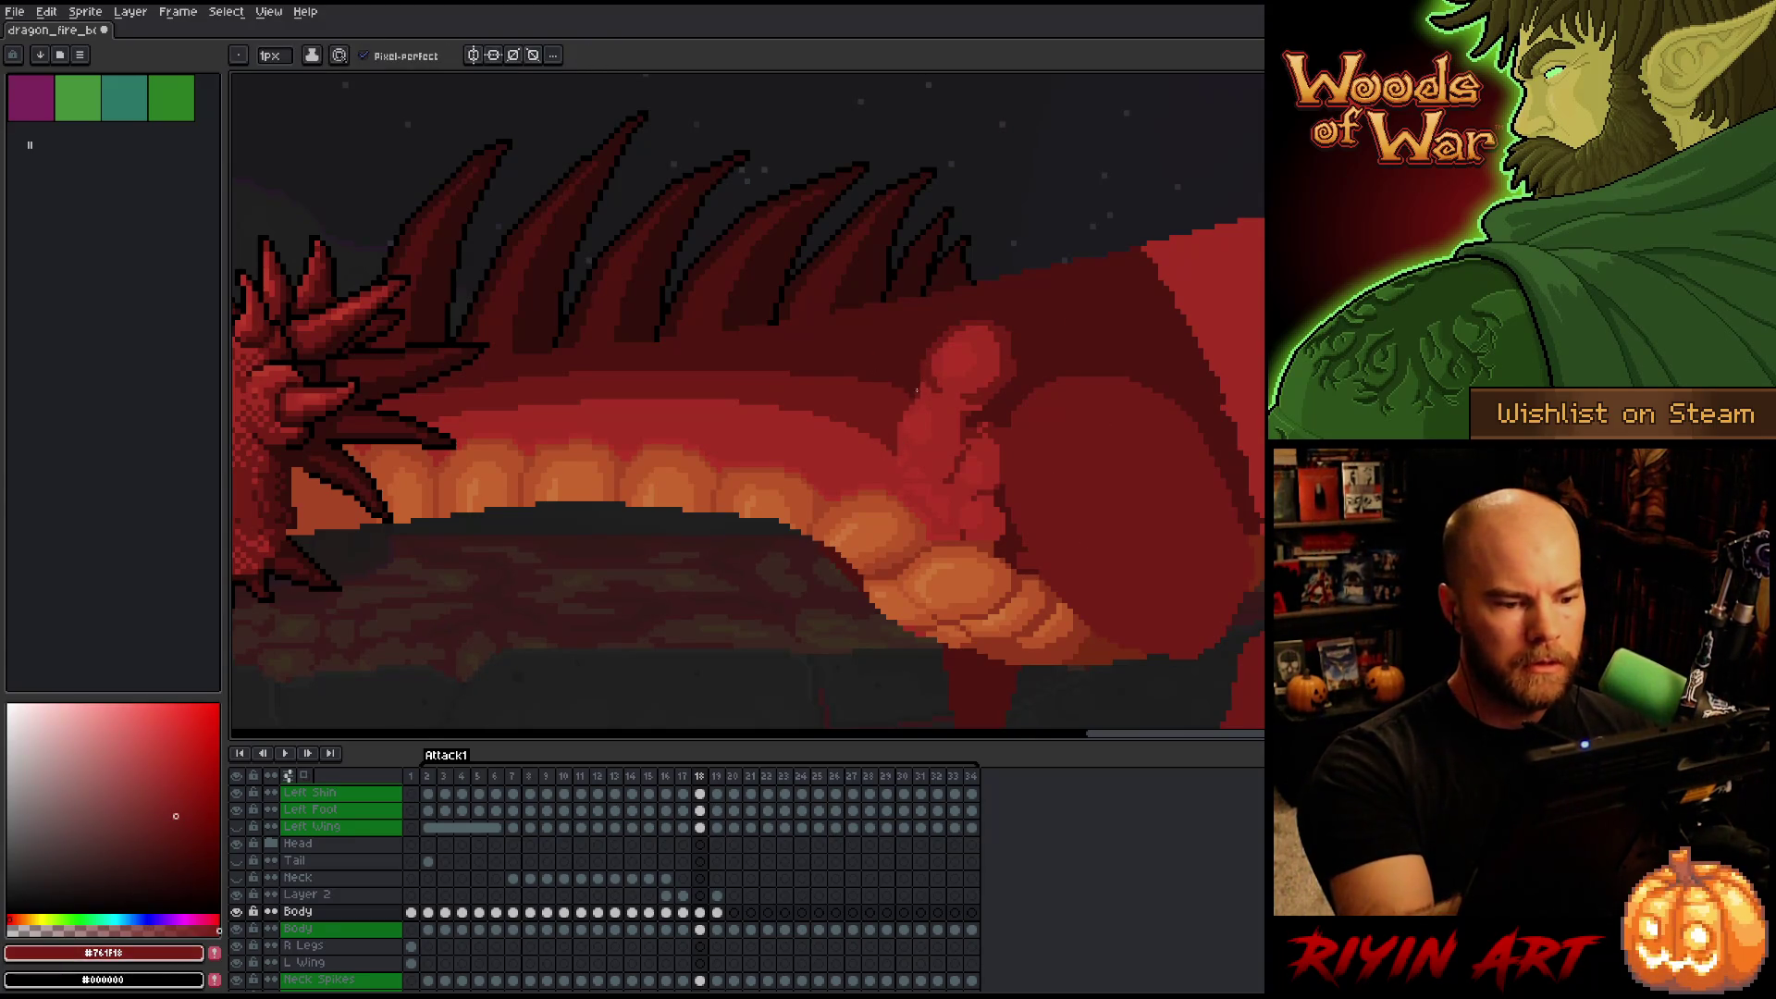
{"action": "key", "text": "ctrl+s"}
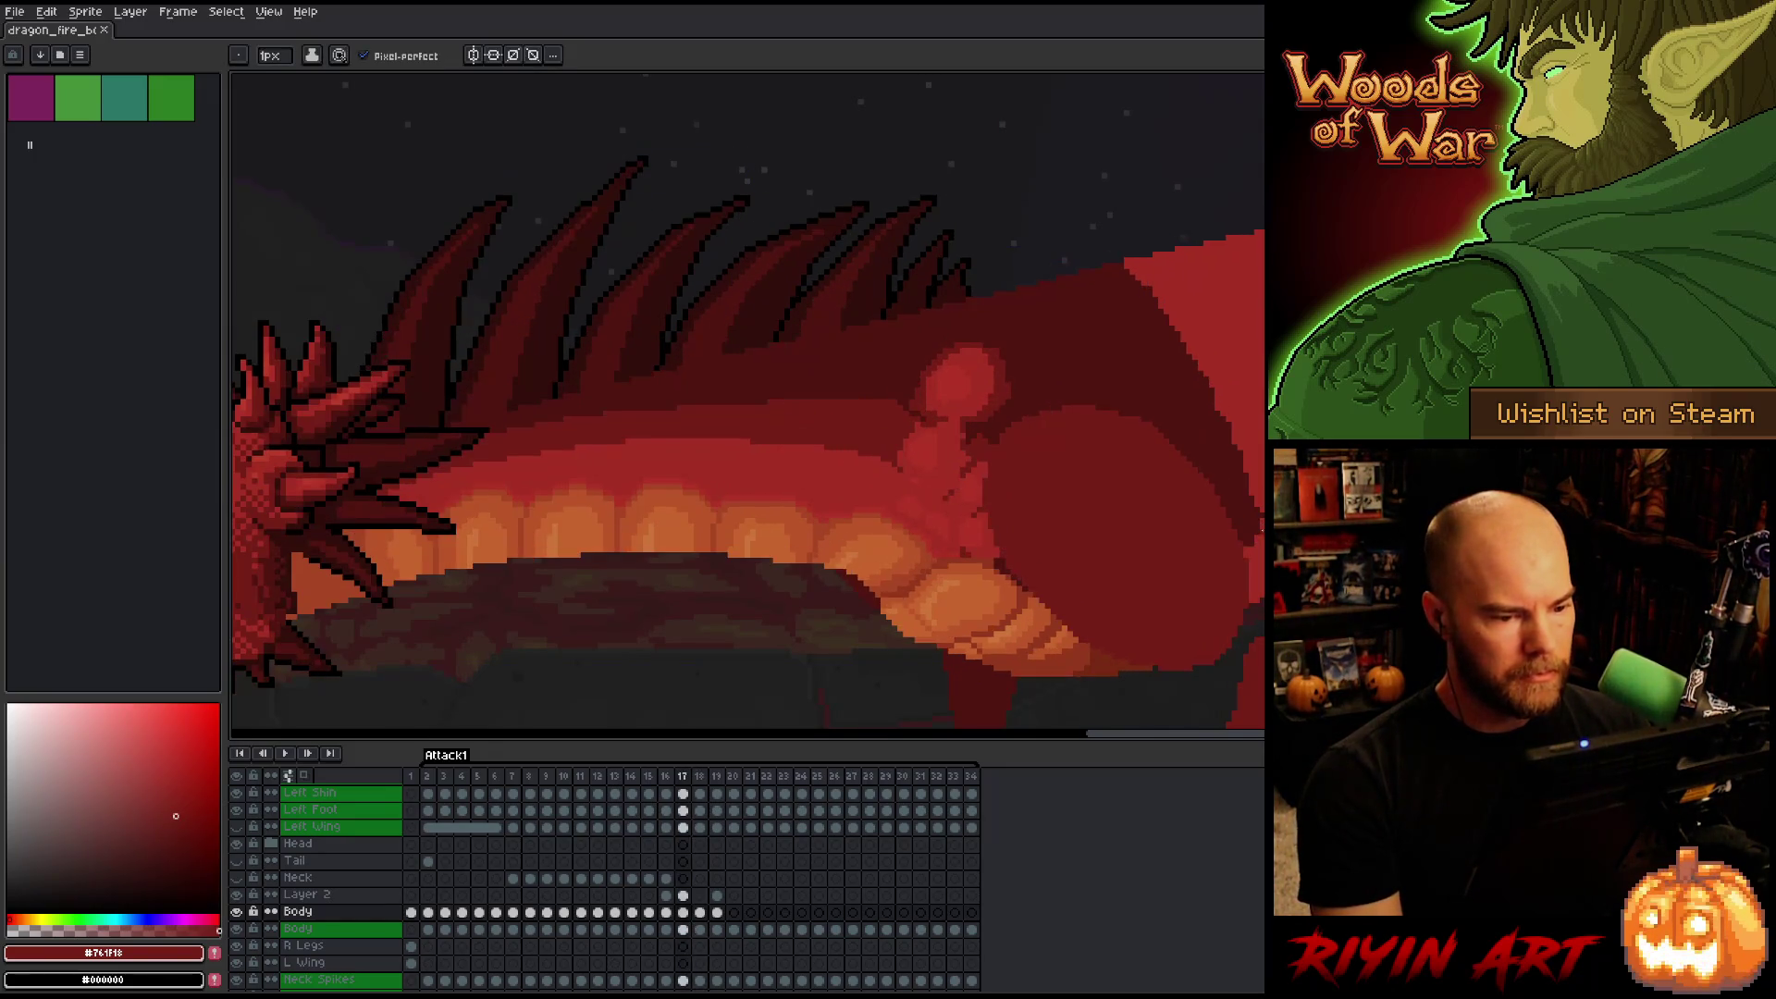
Flip between frames to compare the shading, resample the reds and save the animation again.
{"action": "key", "text": "Right"}
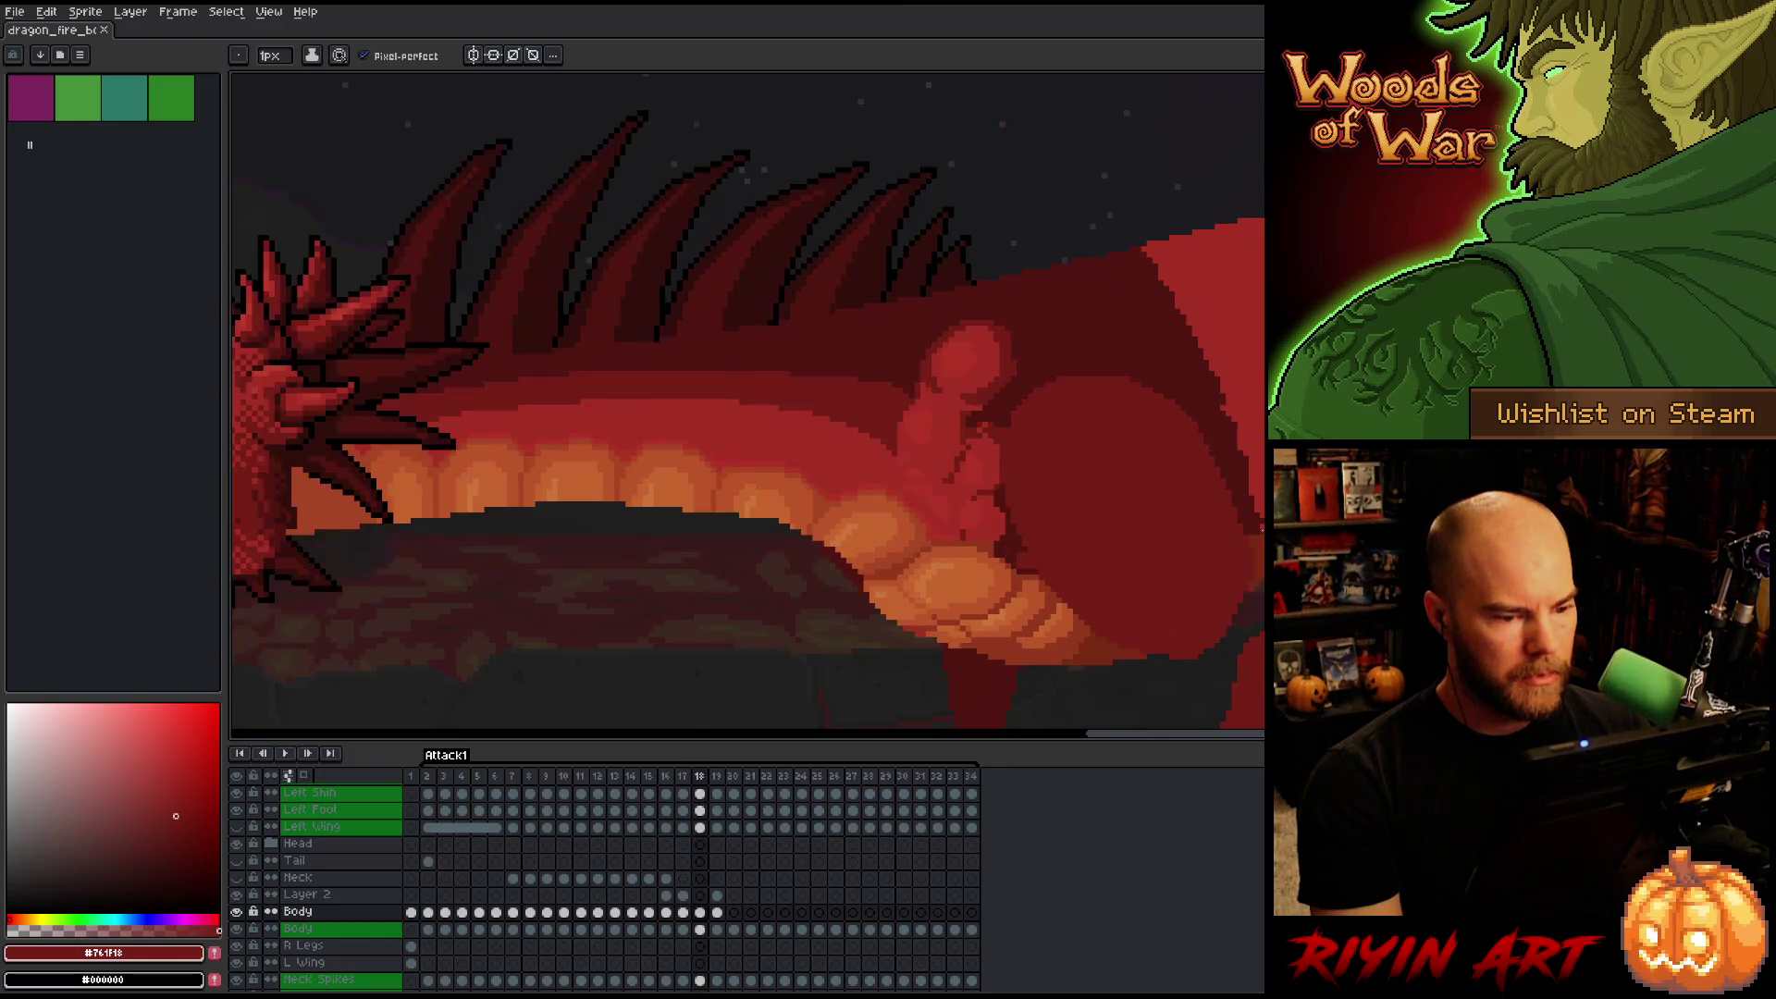
{"action": "key", "text": "Left"}
{"action": "key", "text": "Right"}
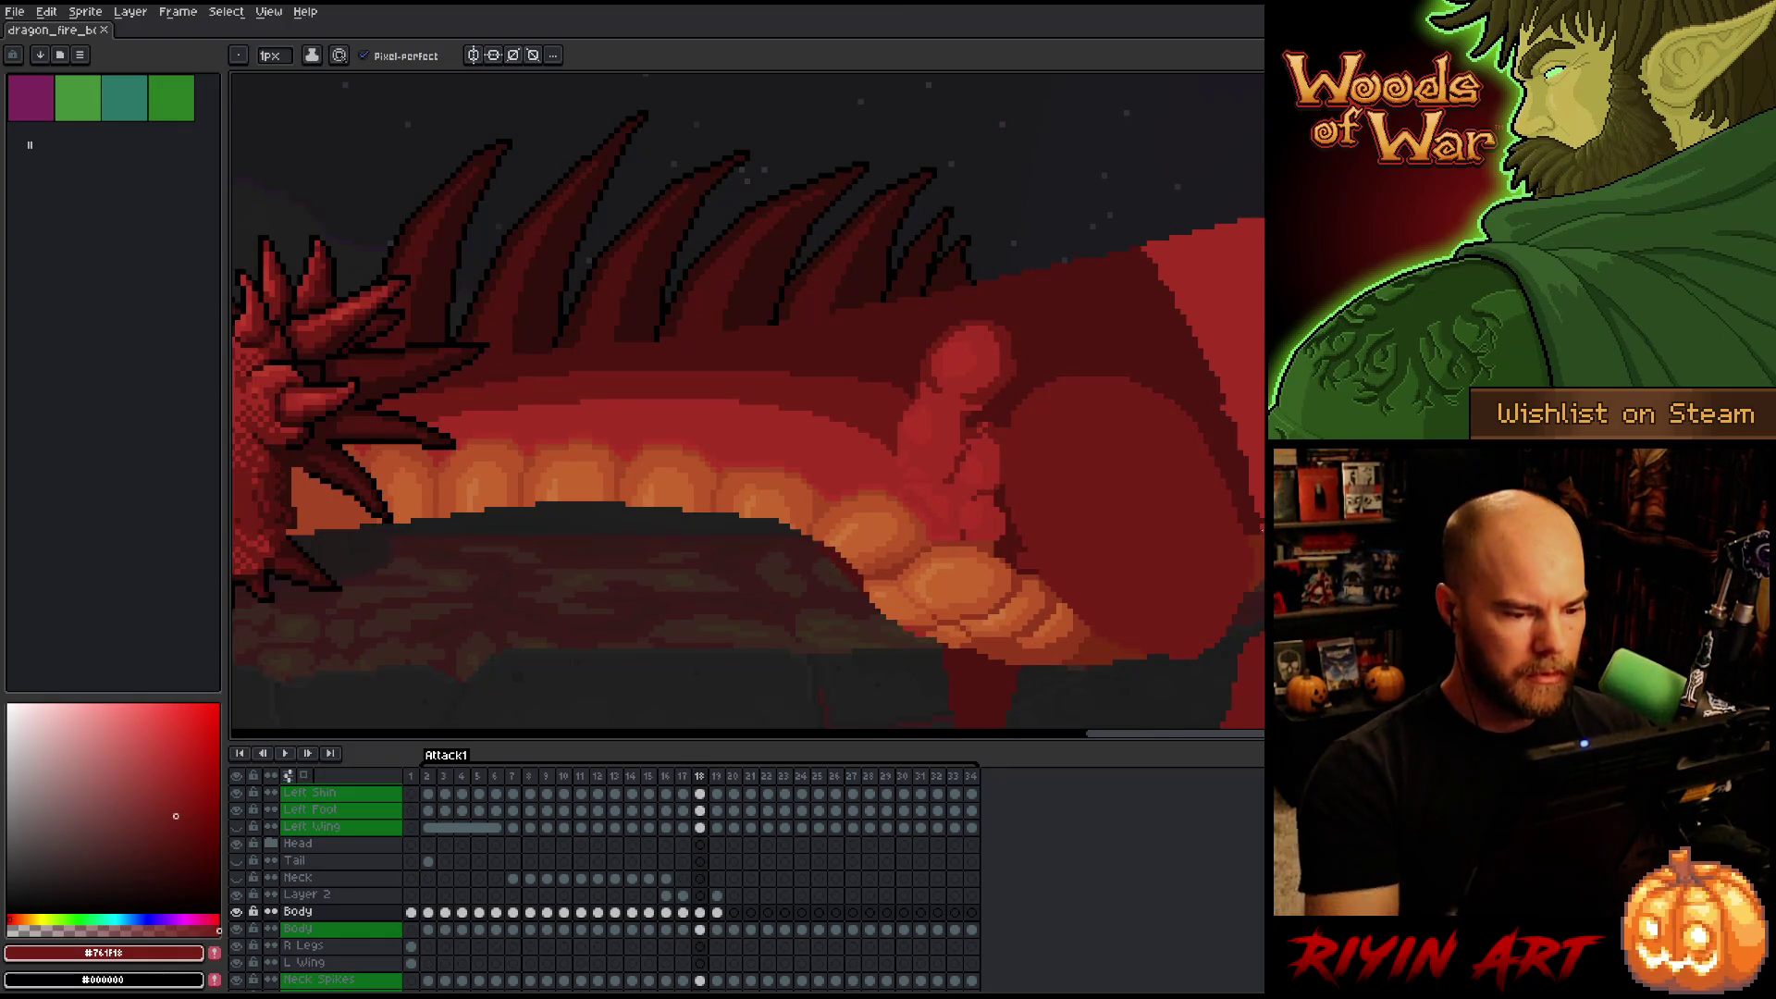
{"action": "key", "text": "i"}
{"action": "key", "text": "b"}
{"action": "left_click", "coordinate": [886, 446], "text": "alt"}
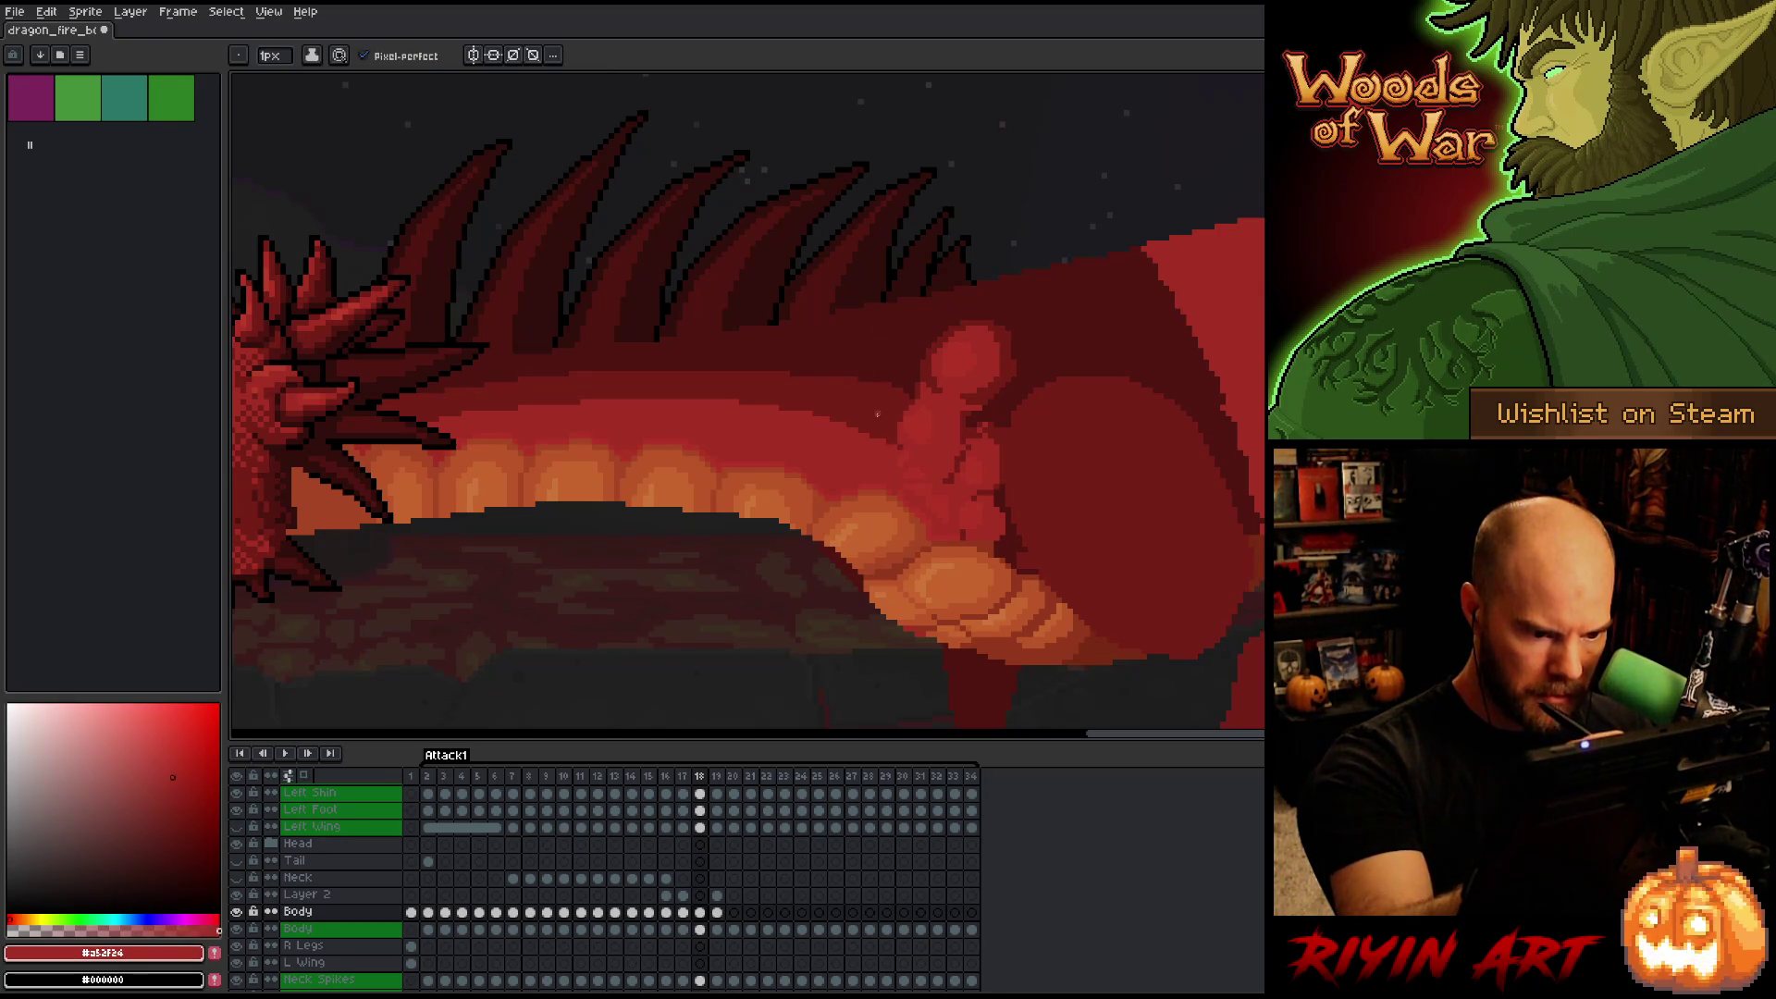
{"action": "key", "text": "ctrl+s"}
{"action": "left_click", "coordinate": [1020, 450], "text": "alt"}
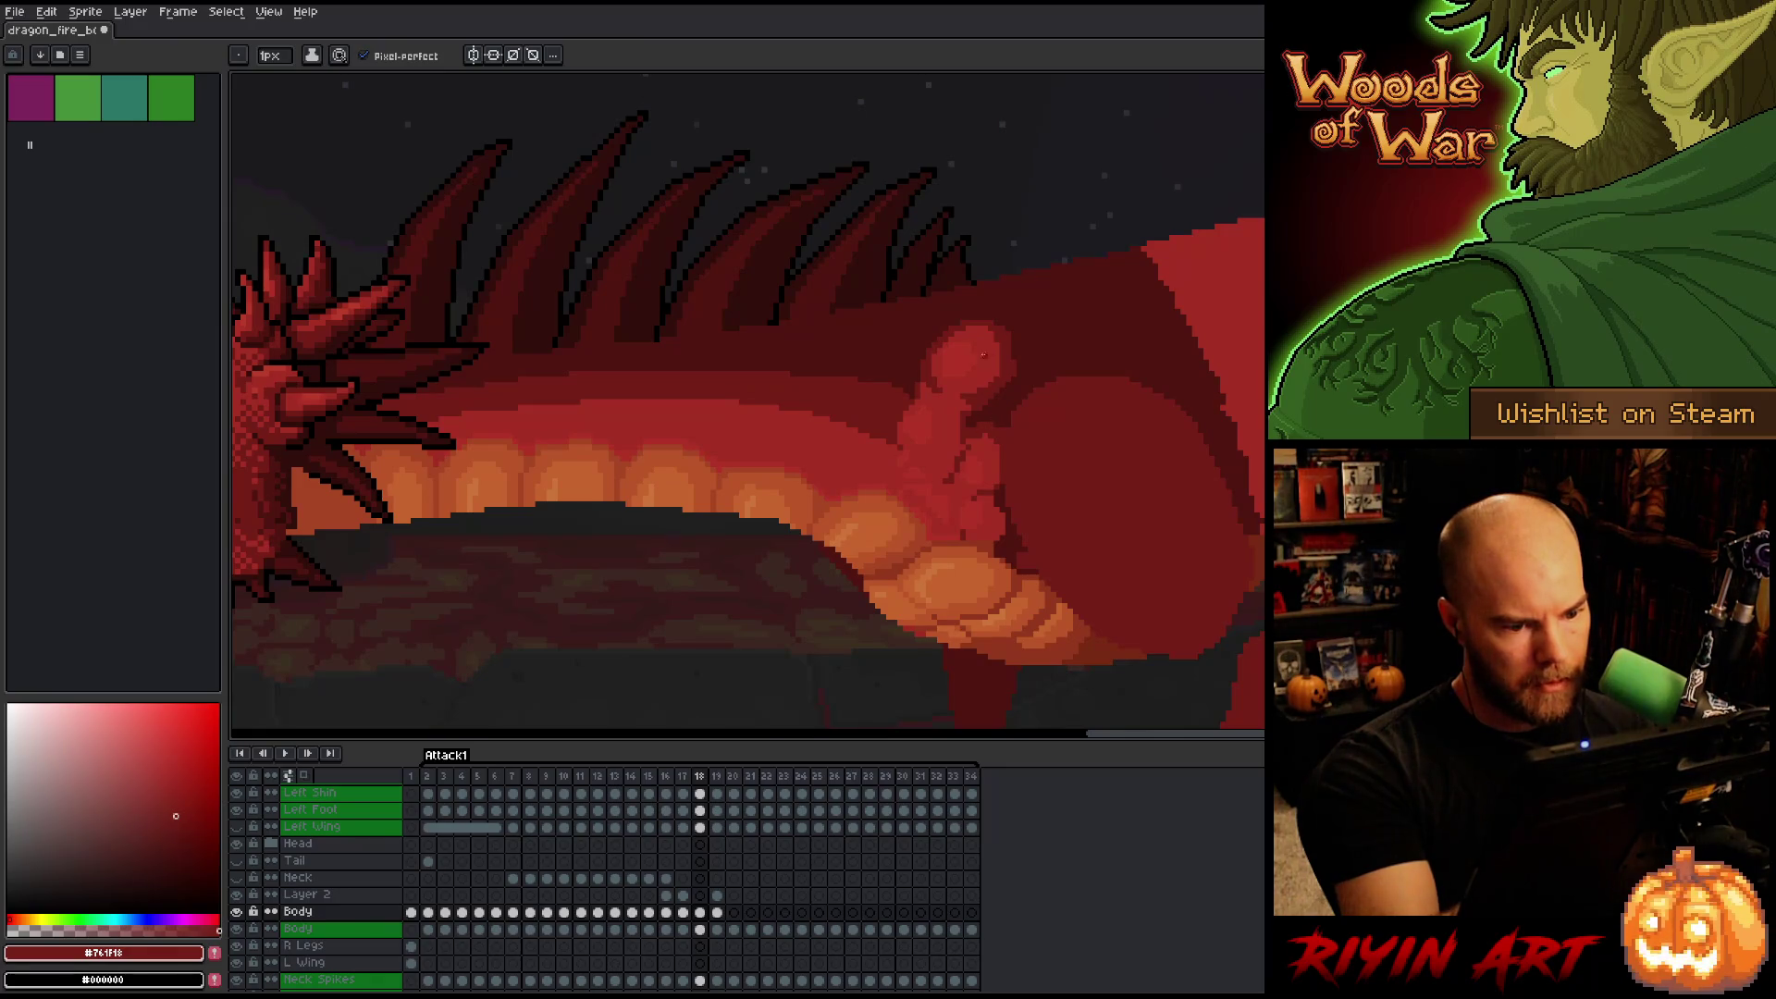
{"action": "key", "text": "alt"}
{"action": "key", "text": "ctrl+s"}
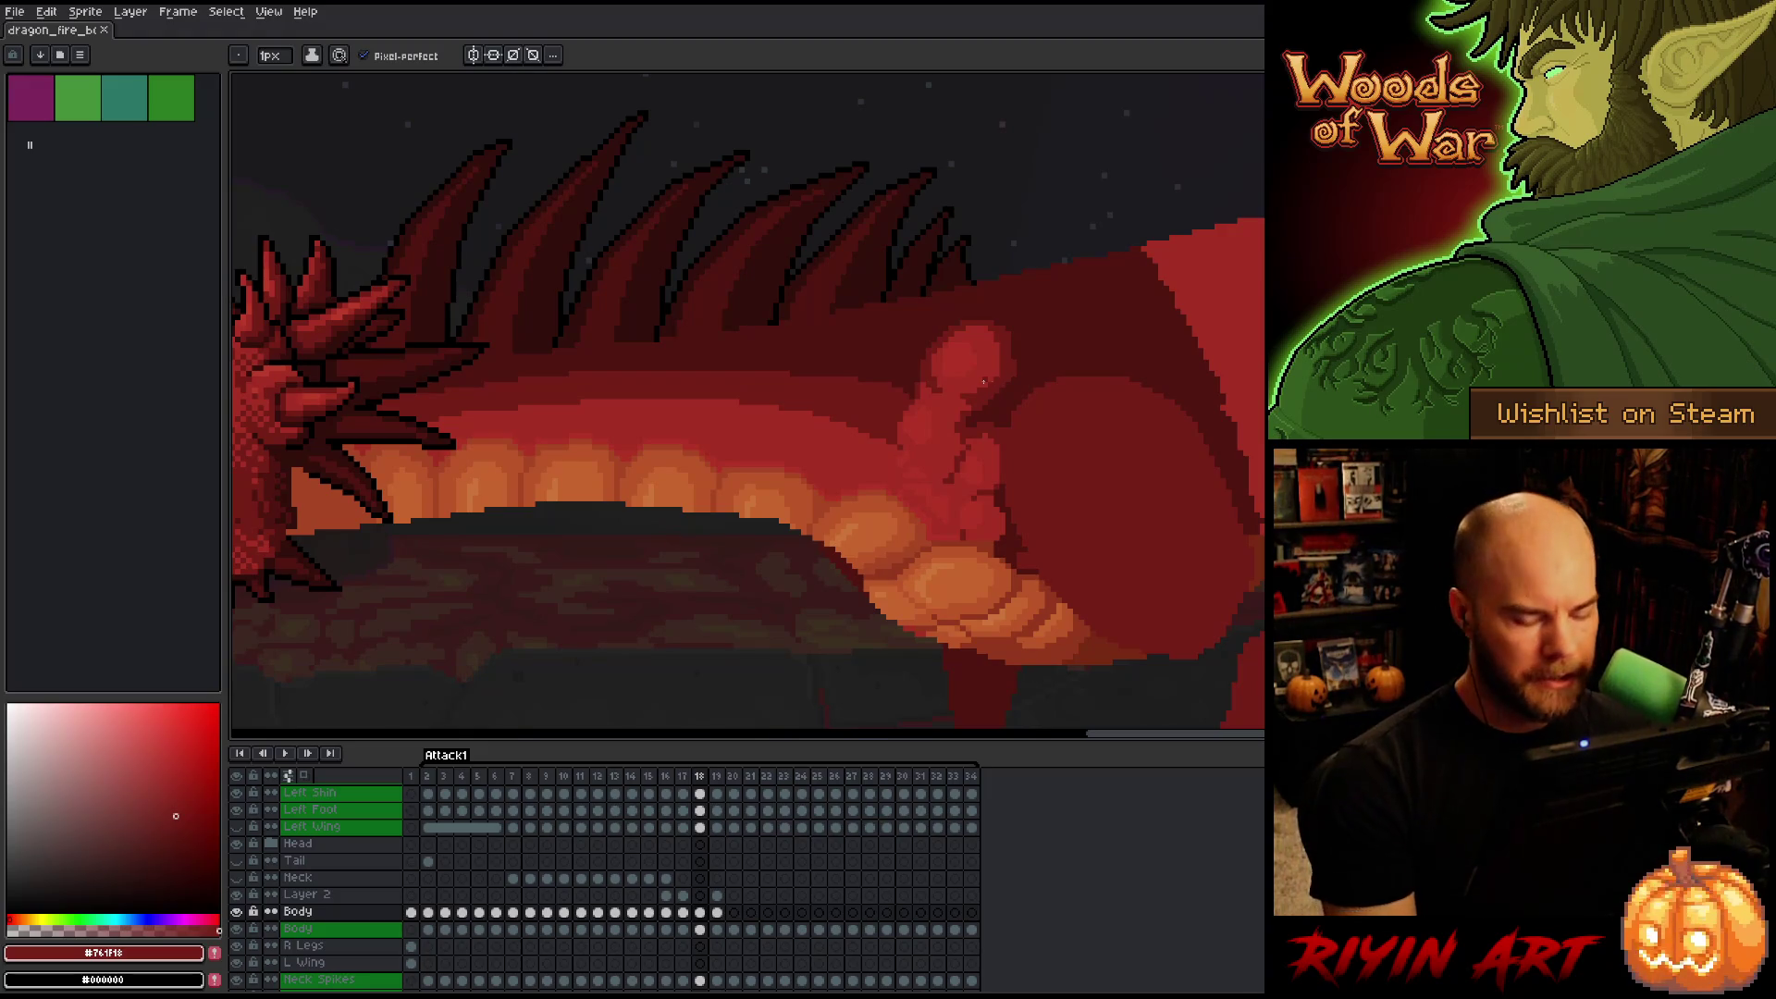
{"action": "scroll", "coordinate": [983, 381], "scroll_direction": "down", "scroll_amount": 3}
Zoom and pan over the dragon's head and body, then advance to frame 19.
{"action": "scroll", "coordinate": [832, 398], "scroll_direction": "up", "scroll_amount": 3}
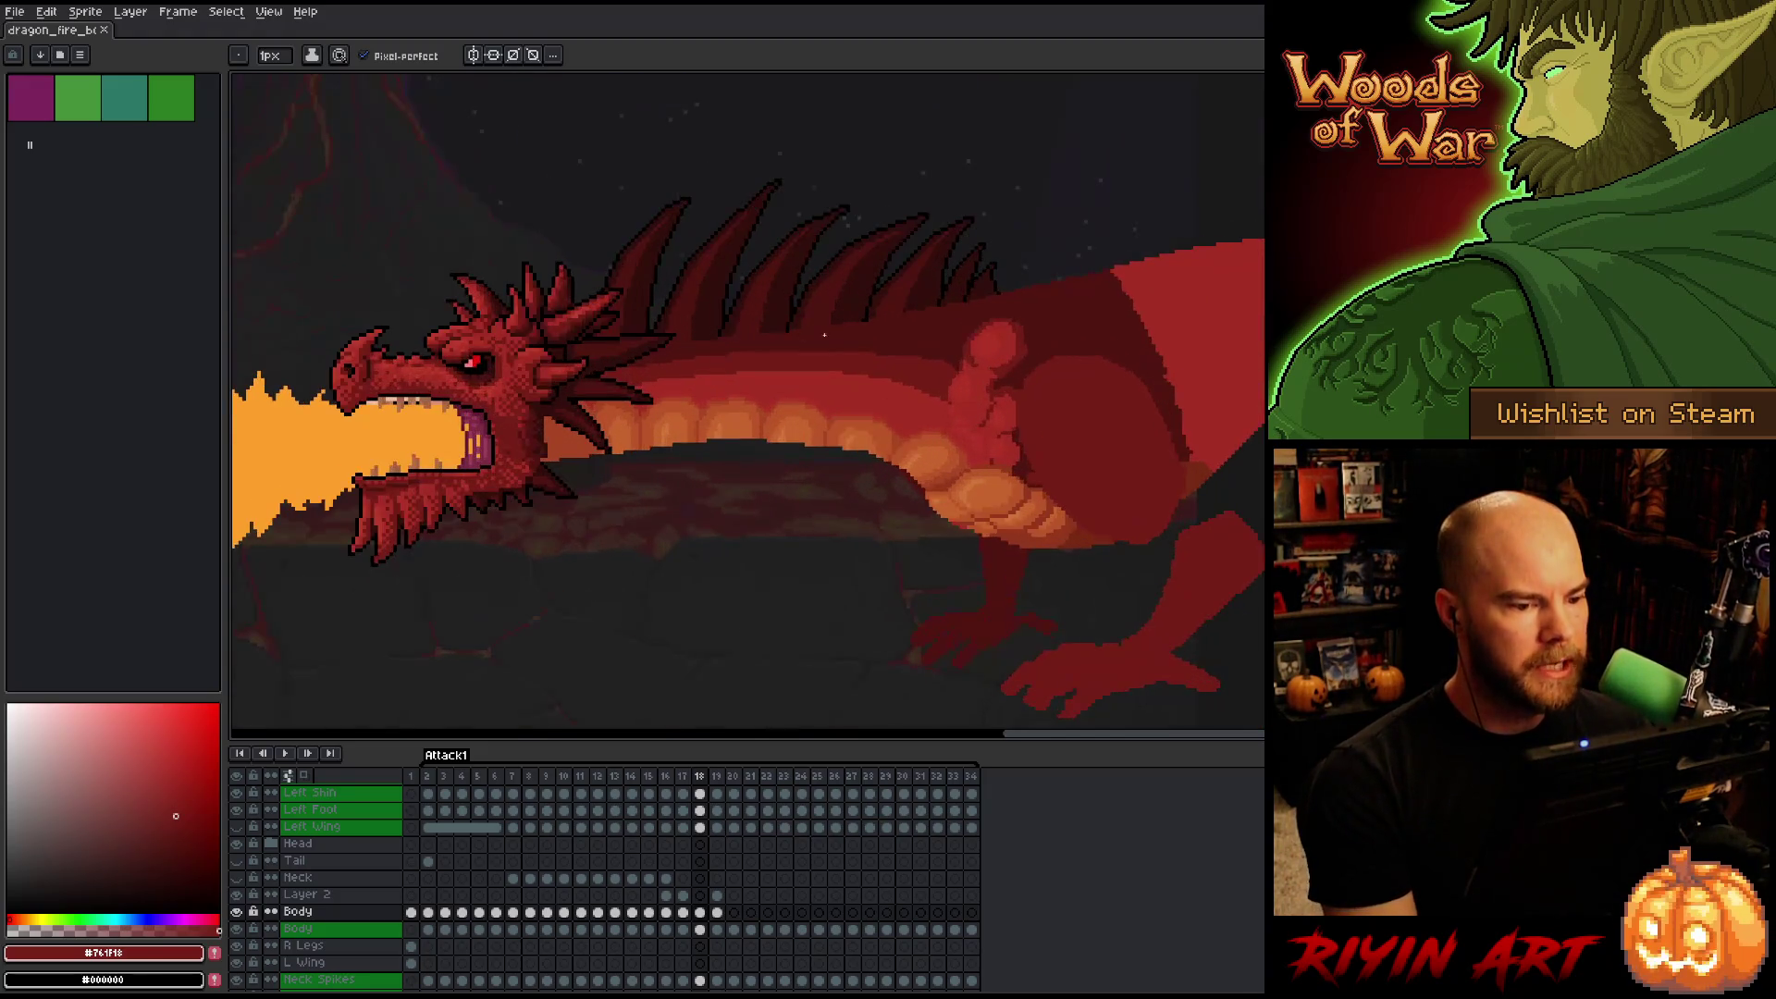
{"action": "left_click_drag", "start_coordinate": [837, 517], "coordinate": [886, 484]}
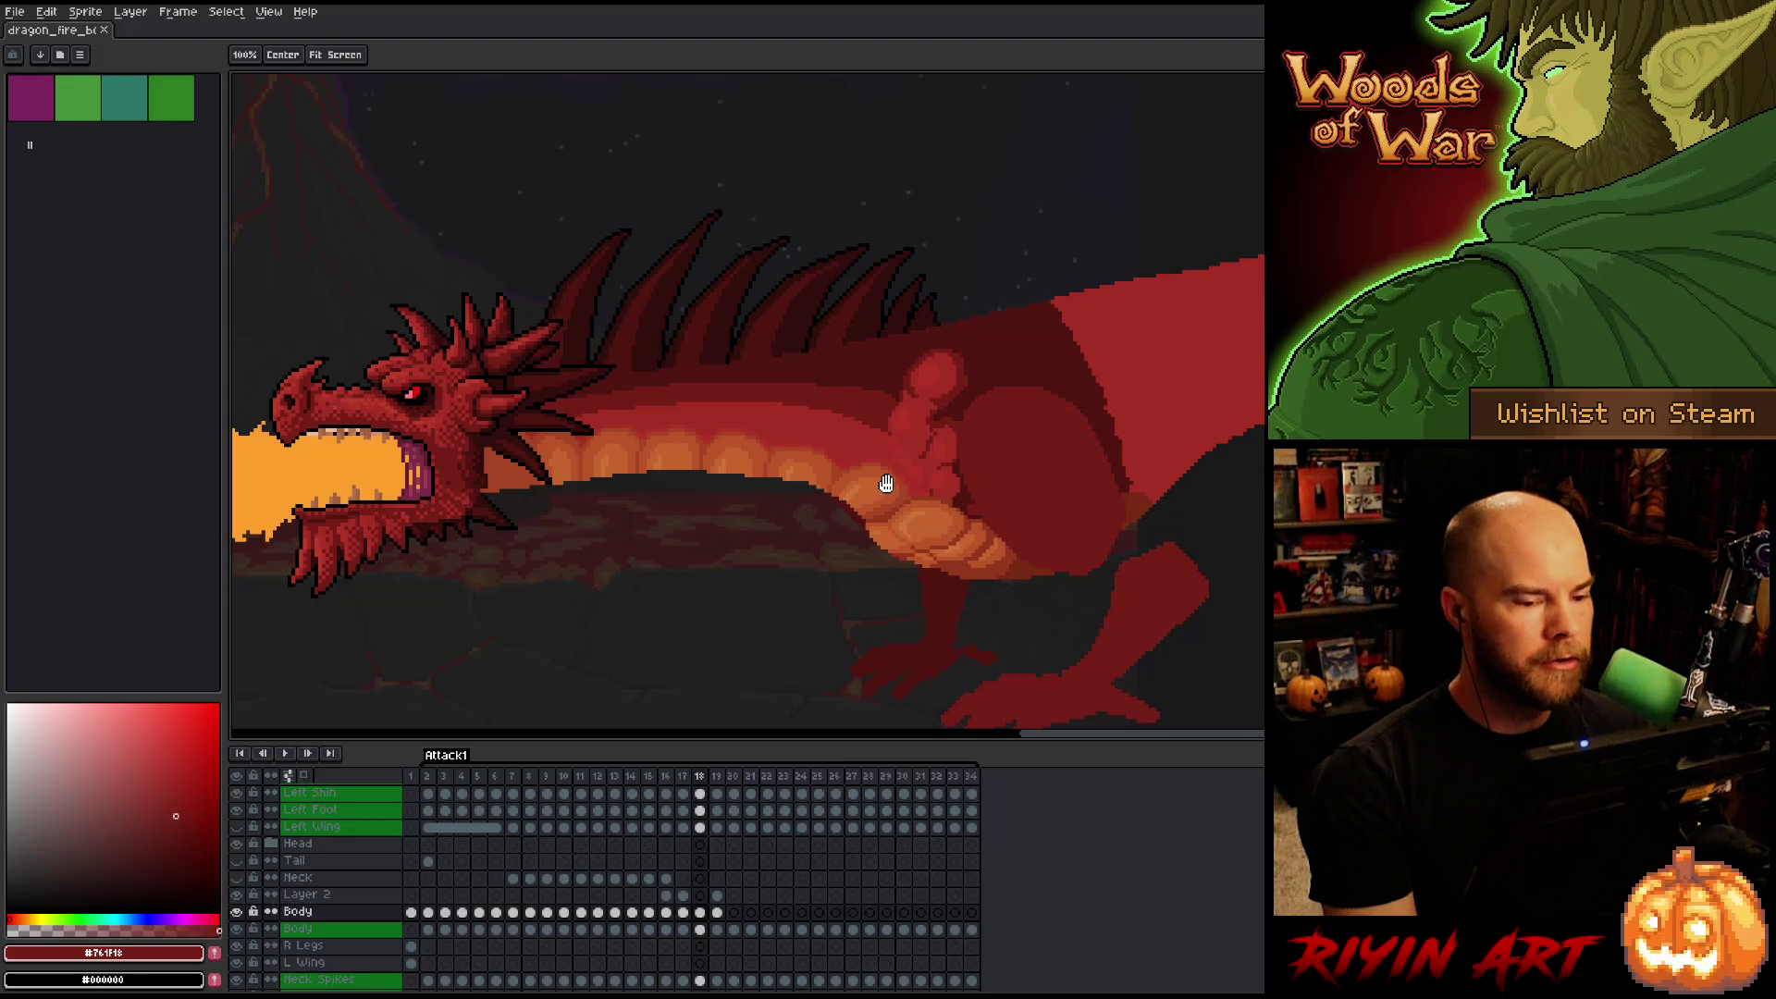
{"action": "scroll", "coordinate": [886, 484], "scroll_direction": "down", "scroll_amount": 2}
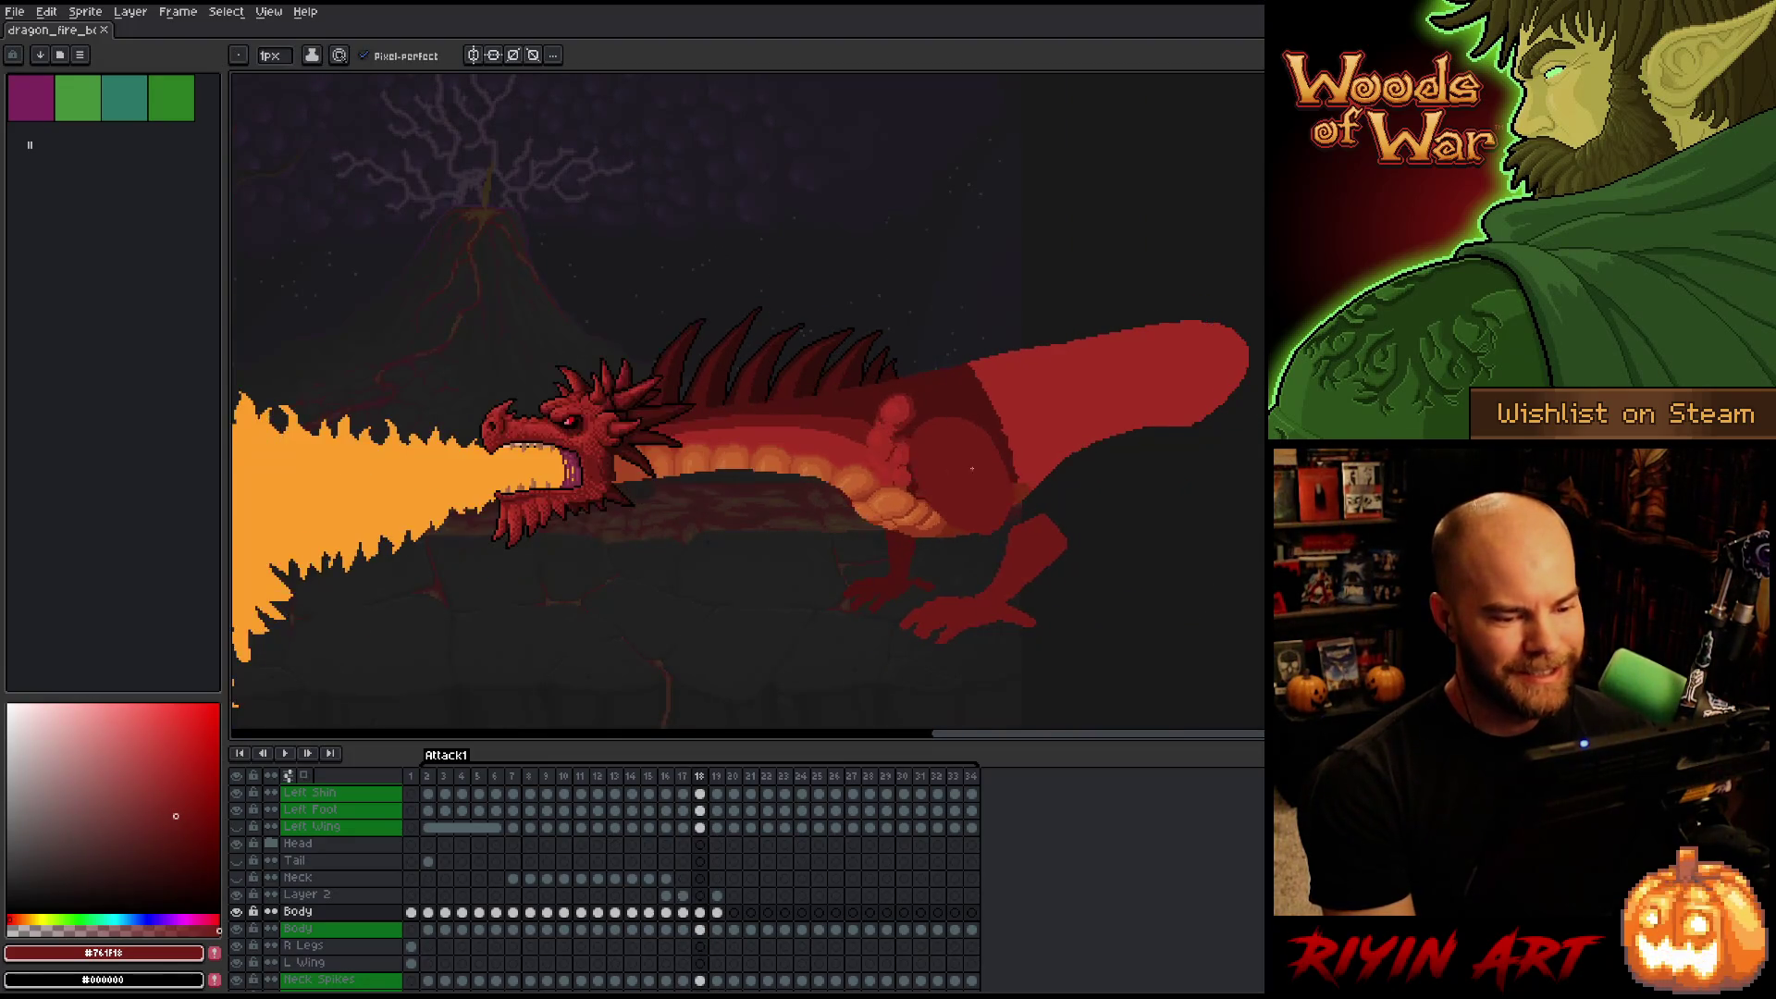
{"action": "scroll", "coordinate": [971, 468], "scroll_direction": "up", "scroll_amount": 2}
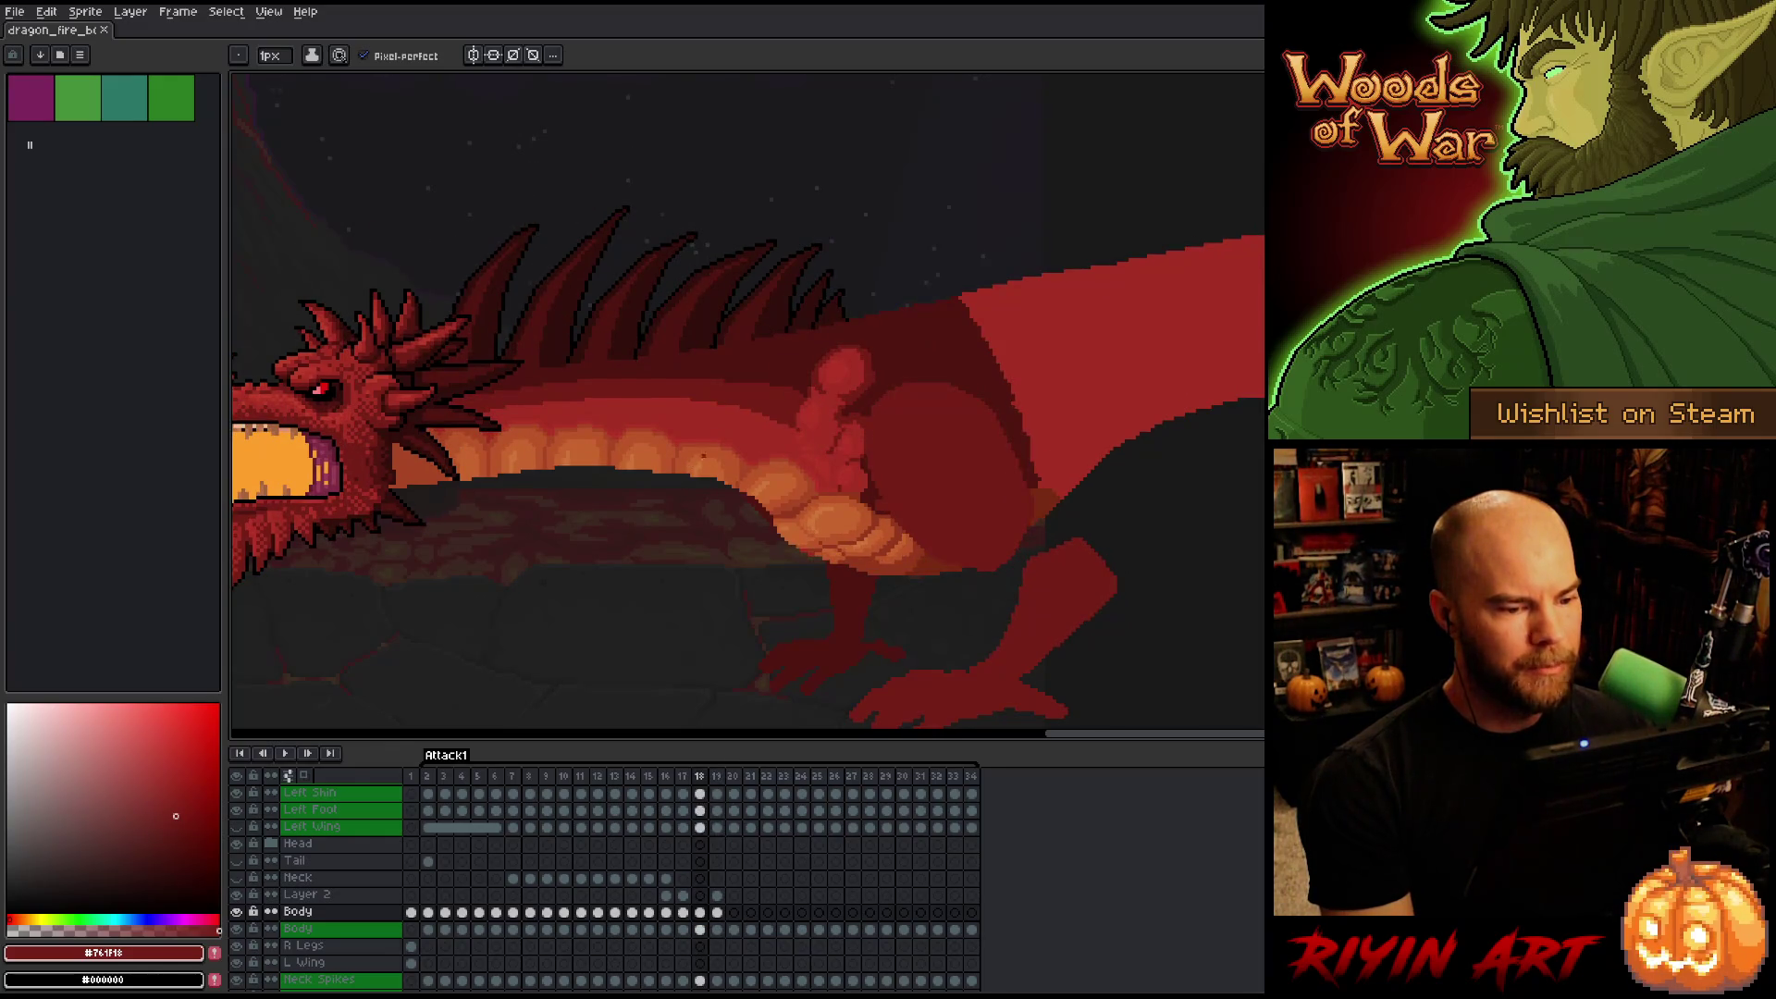
{"action": "scroll", "coordinate": [809, 384], "scroll_direction": "up", "scroll_amount": 3}
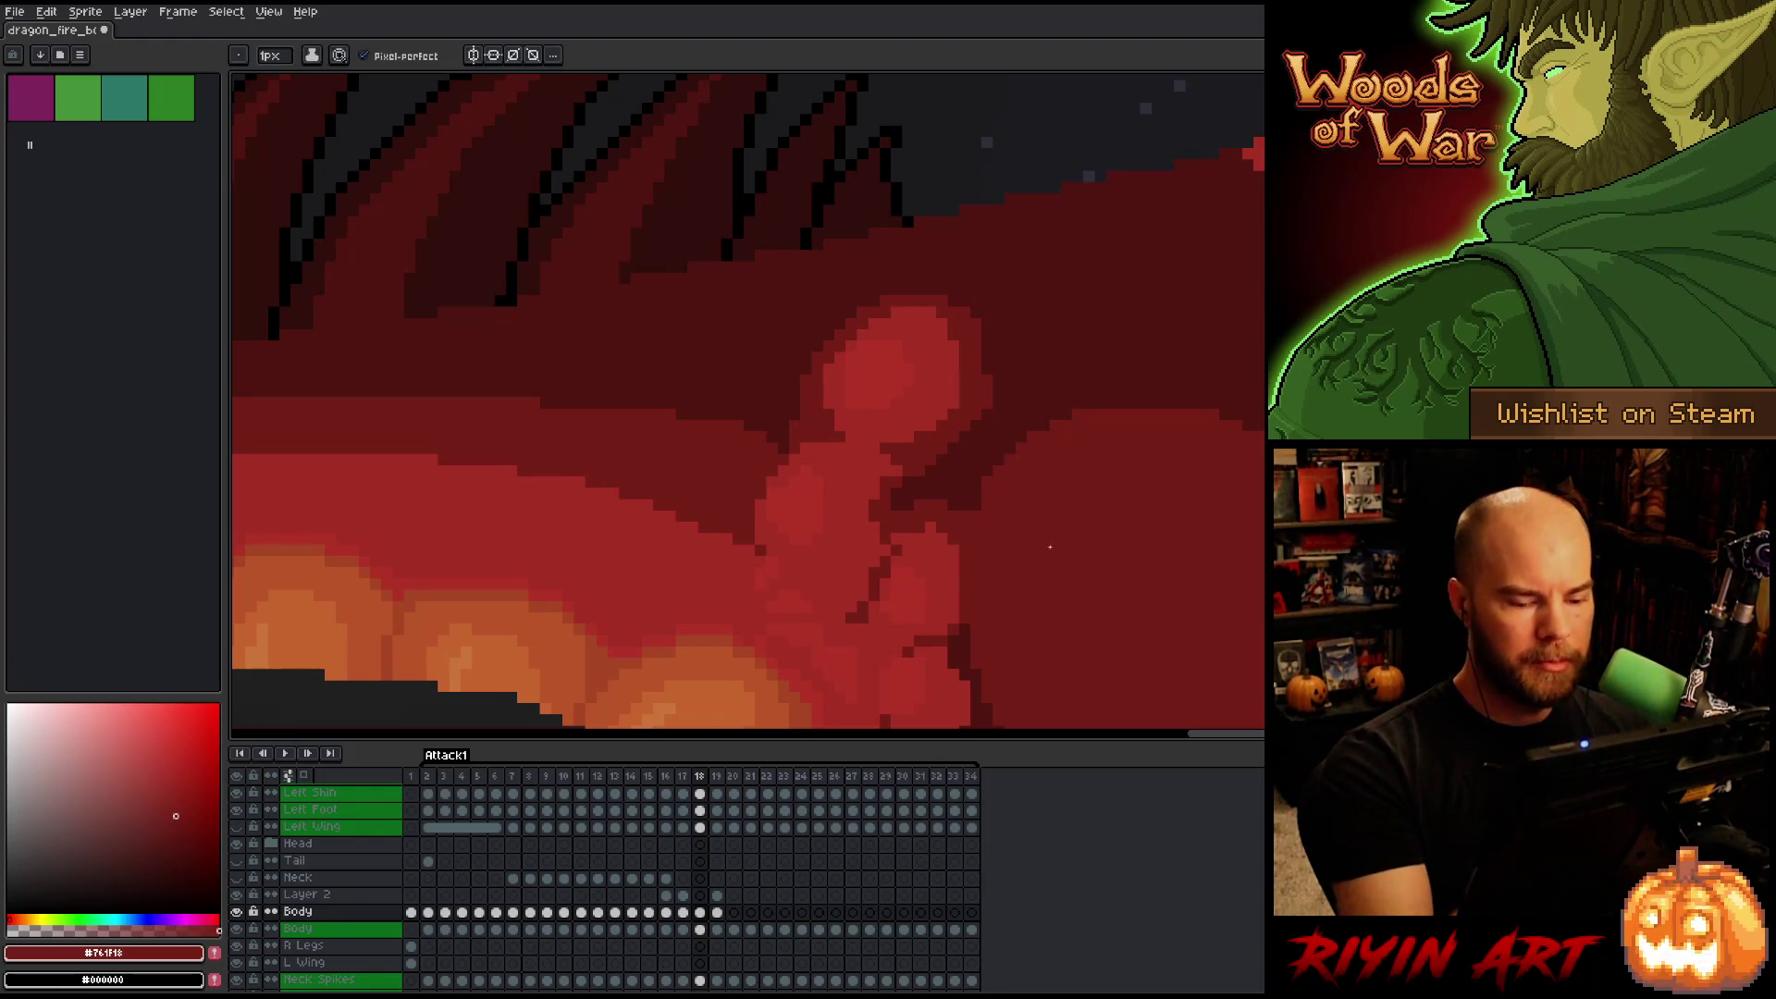
{"action": "key", "text": "period"}
{"action": "scroll", "coordinate": [1055, 462], "scroll_direction": "up", "scroll_amount": 2}
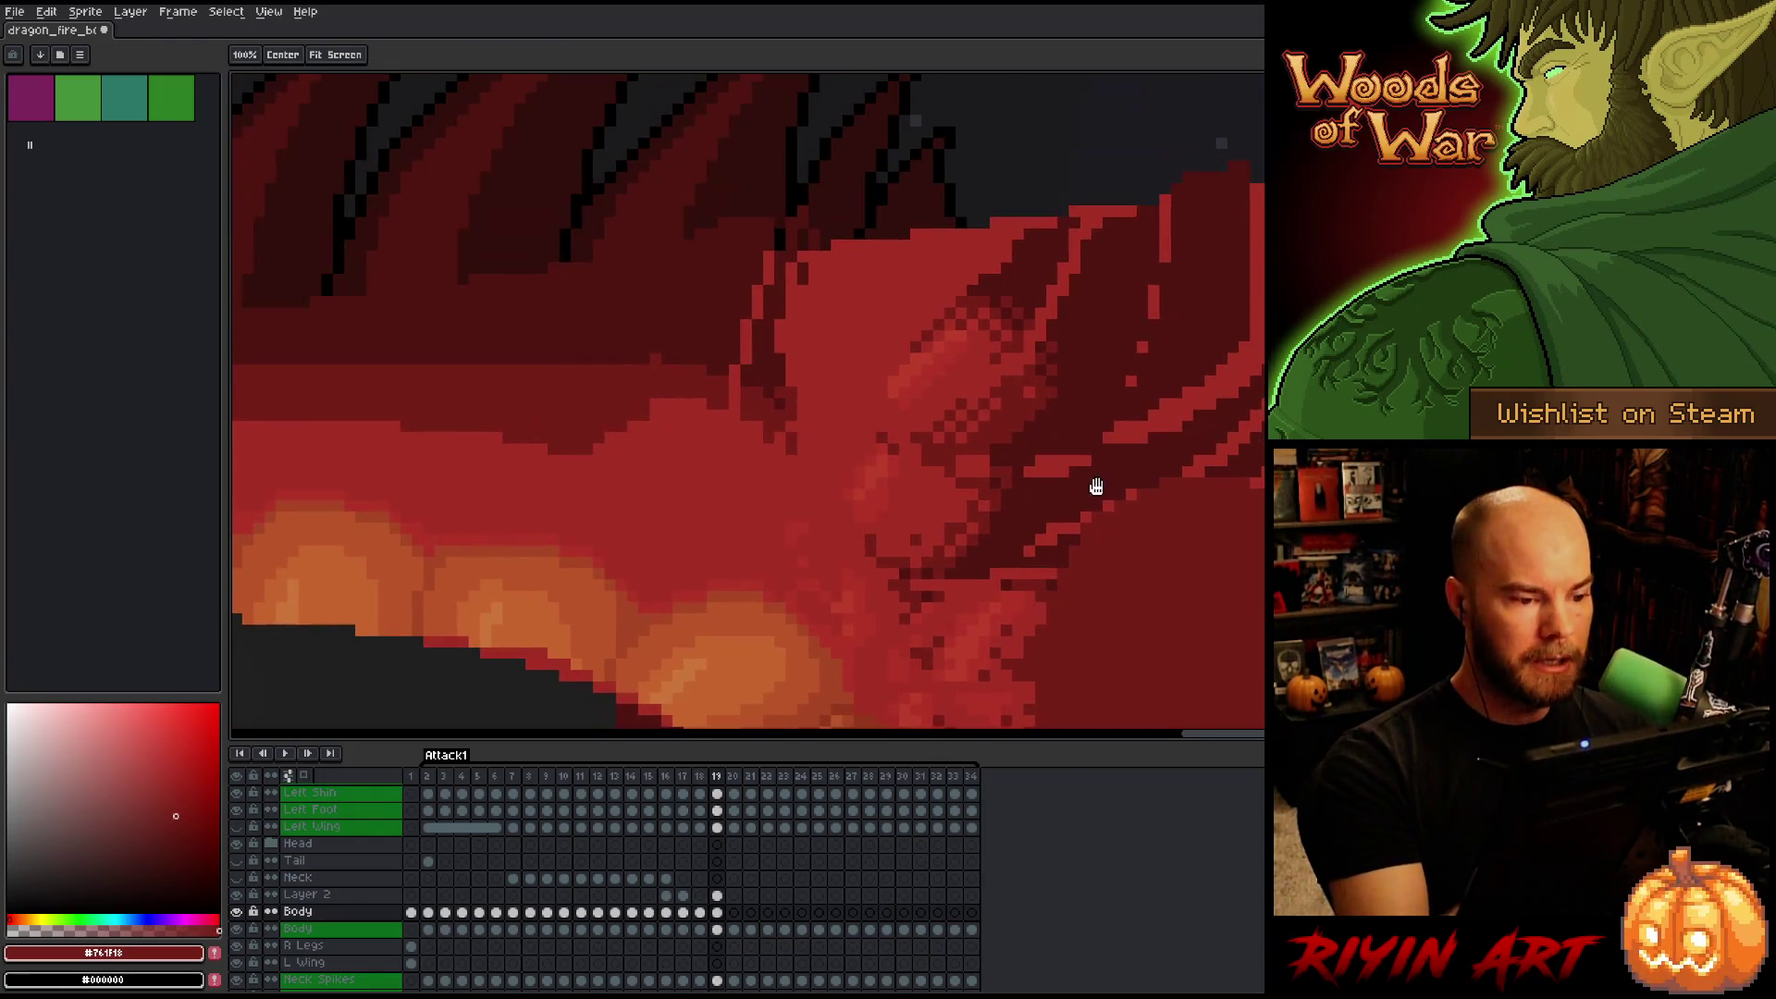
Paint the bright red shoulder-top strip with dark #501612, then select Layer 2's frame-19 cel.
{"action": "scroll", "coordinate": [1138, 509], "scroll_direction": "up", "scroll_amount": 2}
{"action": "key", "text": "e"}
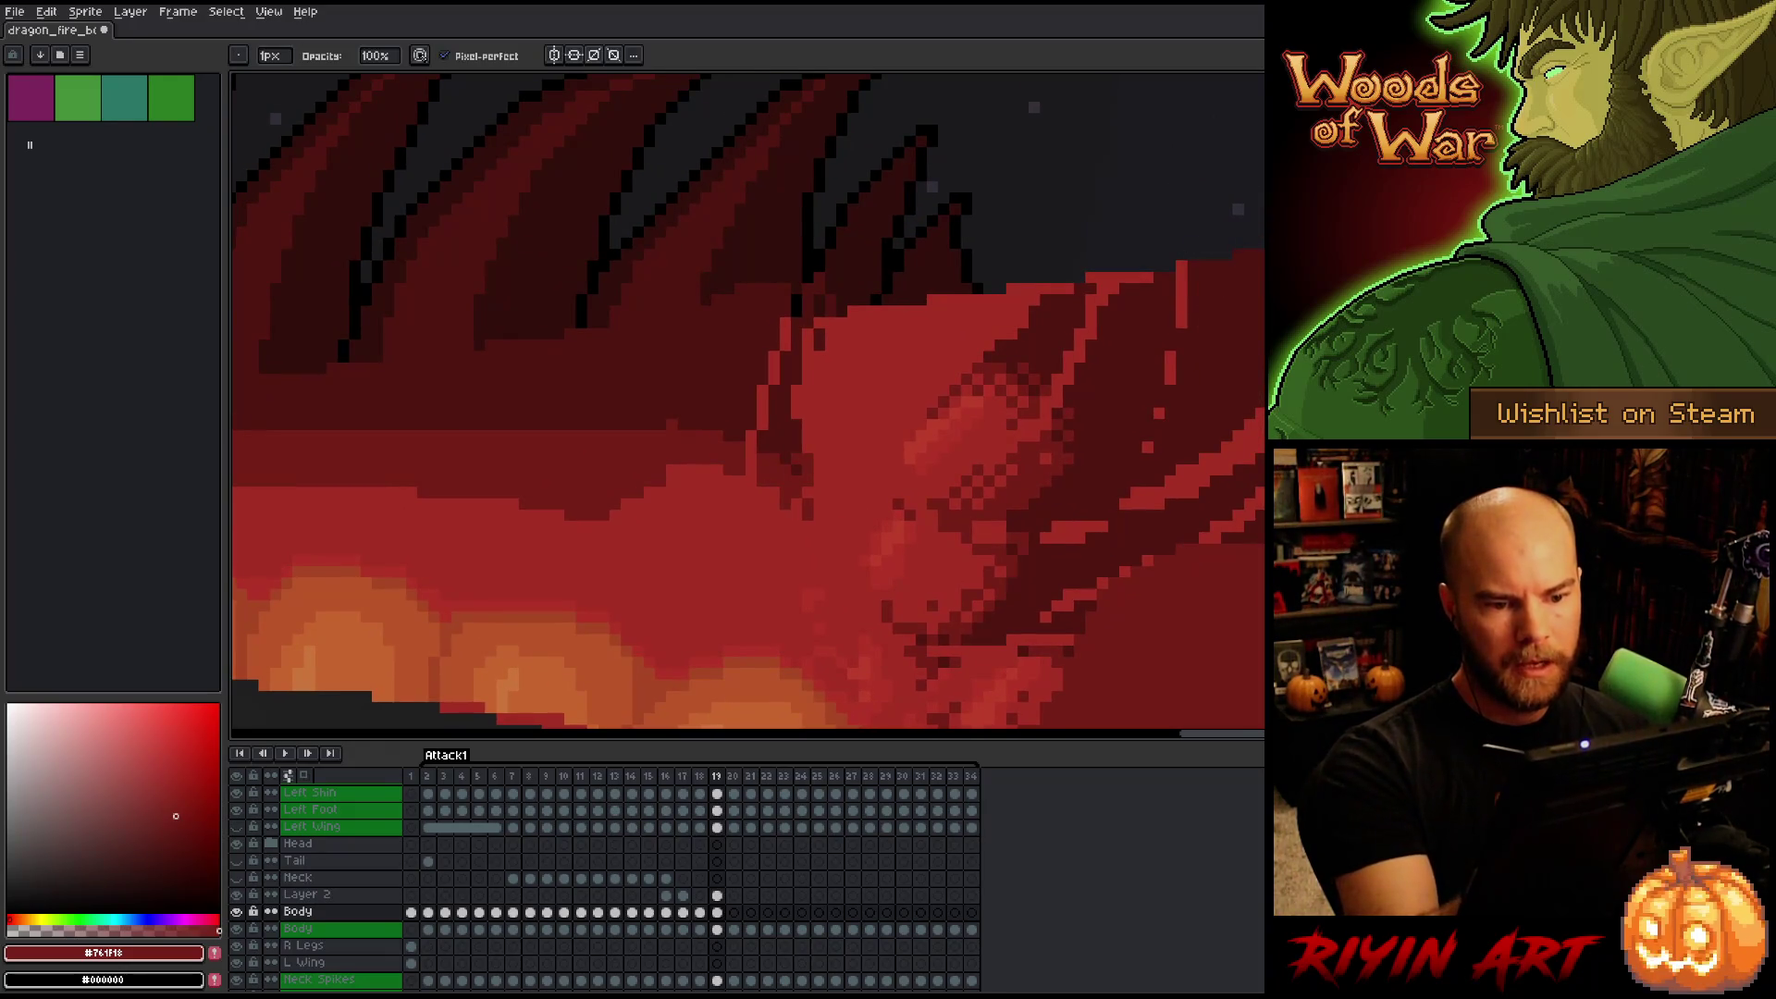
{"action": "left_click", "coordinate": [1202, 296], "text": "alt"}
{"action": "key", "text": "b"}
{"action": "mouse_move", "coordinate": [1181, 269]}
{"action": "left_mouse_down"}
{"action": "mouse_move", "coordinate": [1181, 328]}
{"action": "mouse_move", "coordinate": [1114, 278]}
{"action": "mouse_move", "coordinate": [857, 312]}
{"action": "left_mouse_up"}
{"action": "left_click_drag", "start_coordinate": [1027, 312], "coordinate": [973, 311]}
{"action": "left_click_drag", "start_coordinate": [823, 323], "coordinate": [1026, 324]}
{"action": "key", "text": "b"}
{"action": "left_click", "coordinate": [820, 311]}
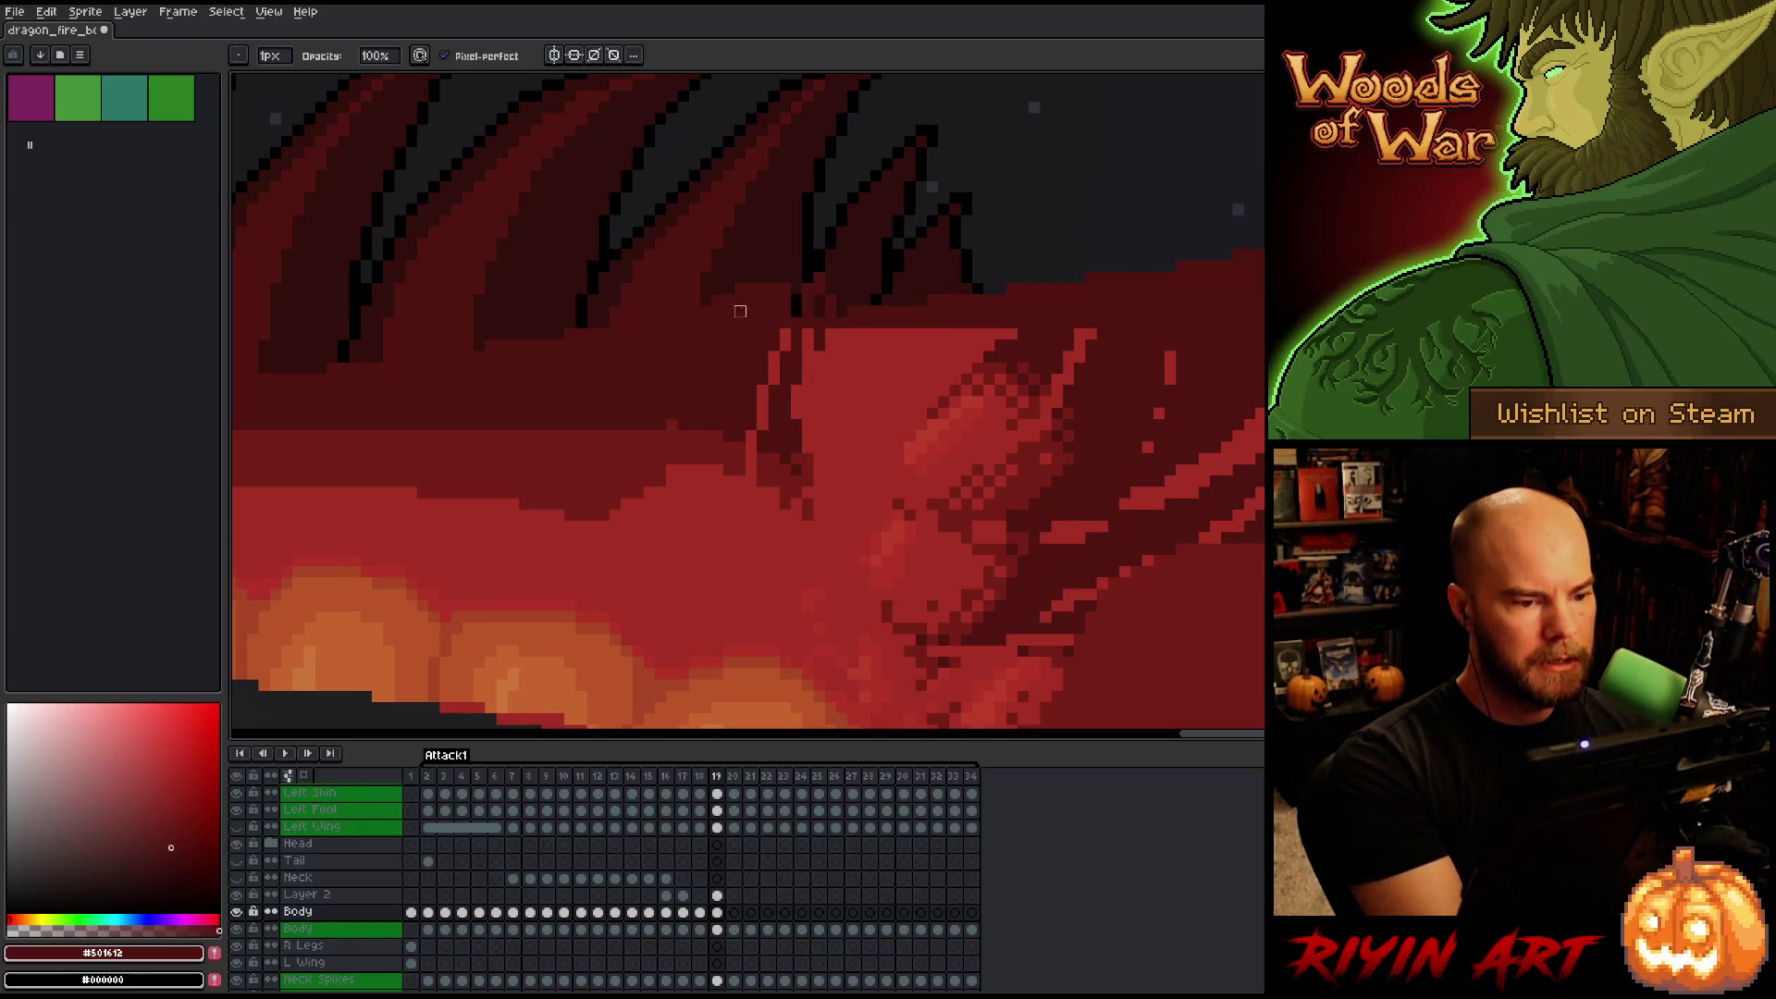
{"action": "left_click", "coordinate": [717, 912]}
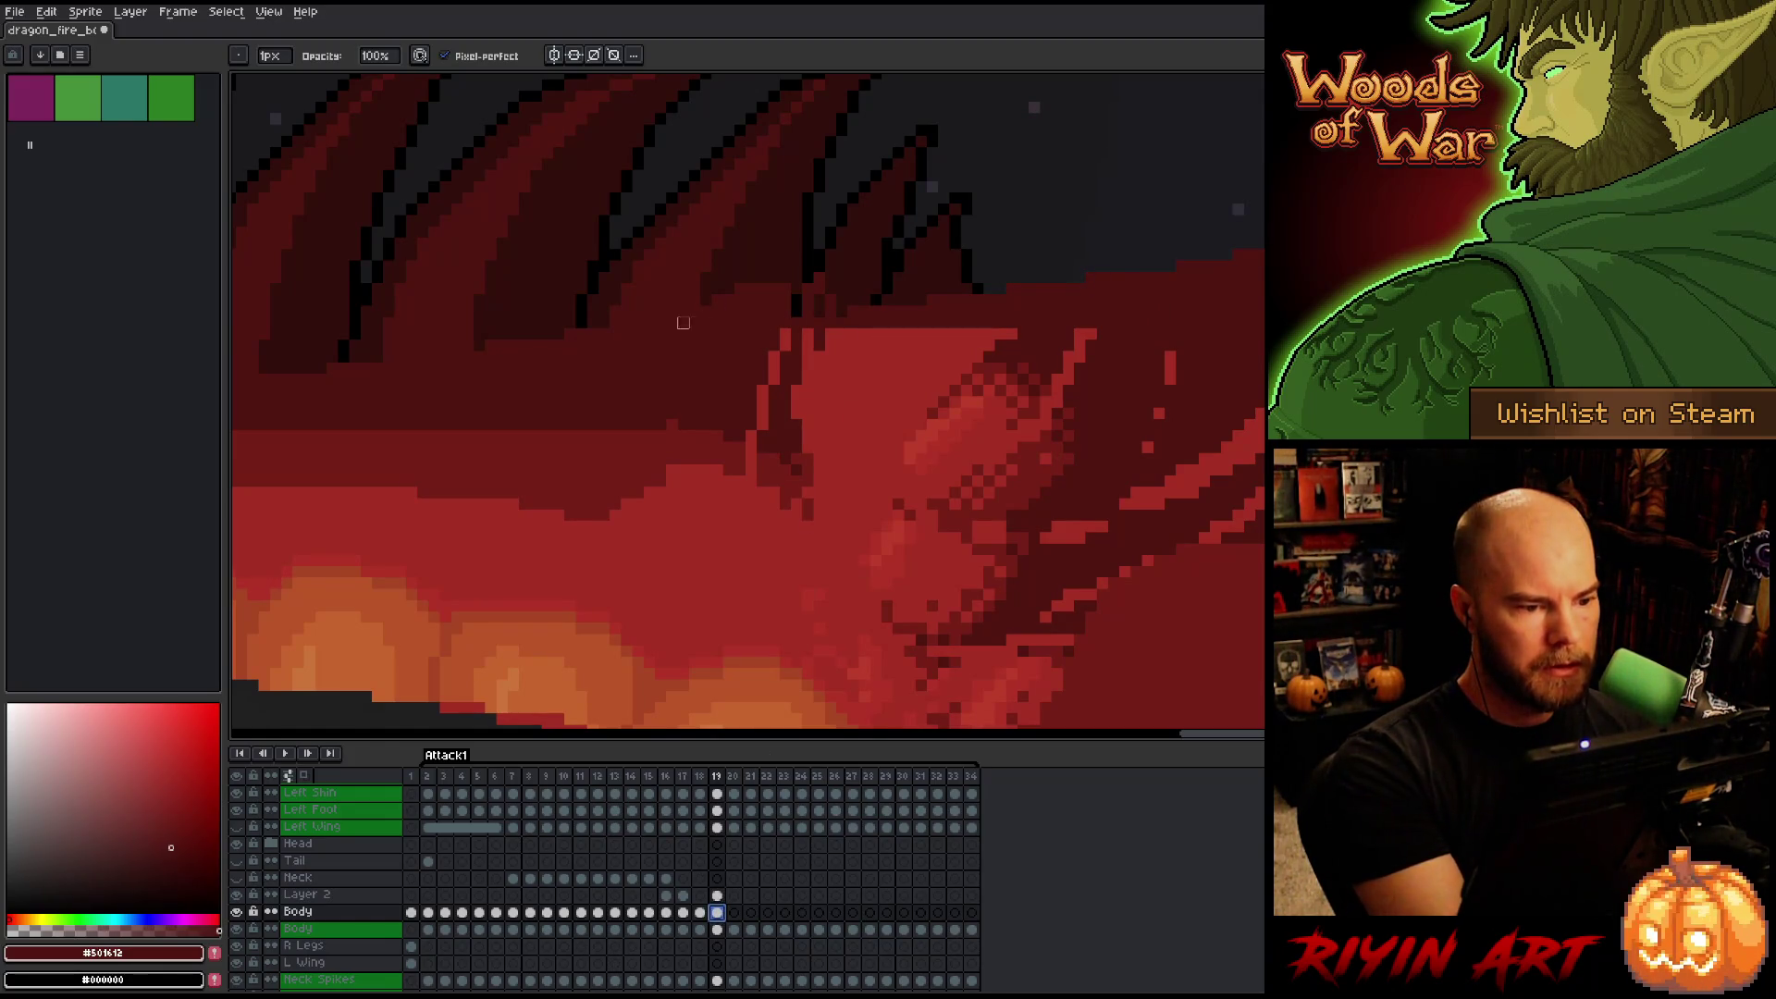
{"action": "left_click", "coordinate": [717, 895]}
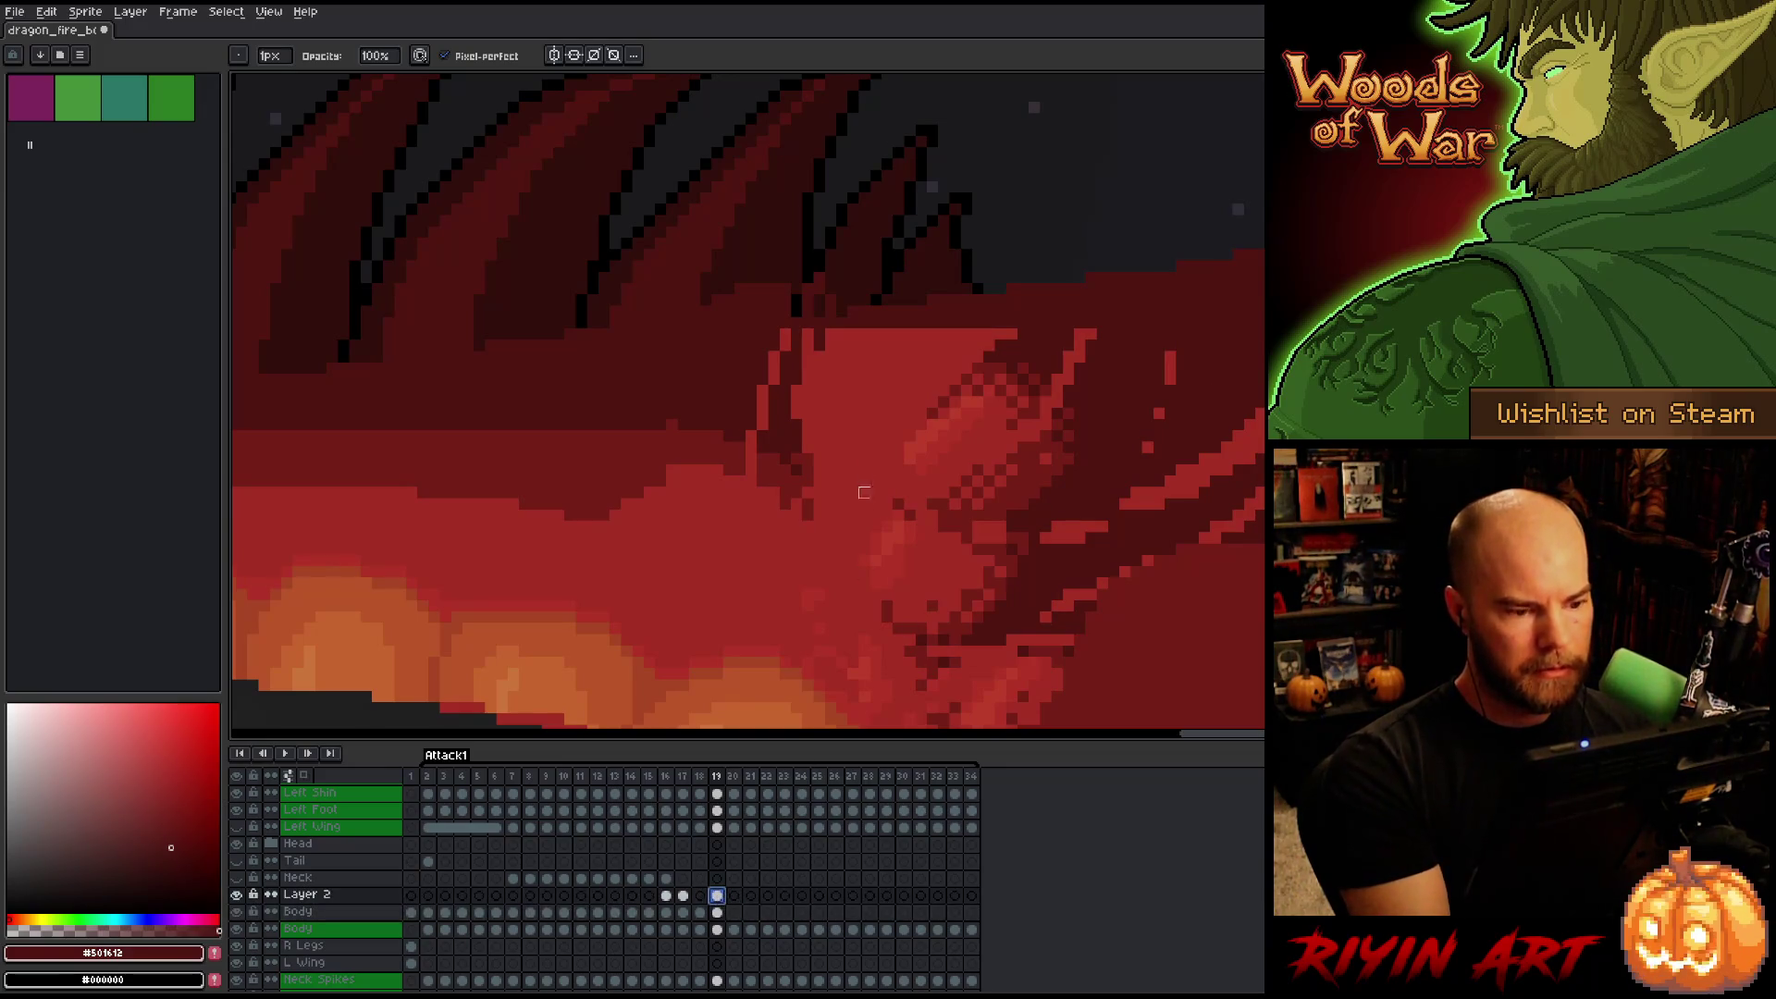
Erase the bright red pixels along the shoulder diagonal and fill the shoulder patch with darker red.
{"action": "key", "text": "e"}
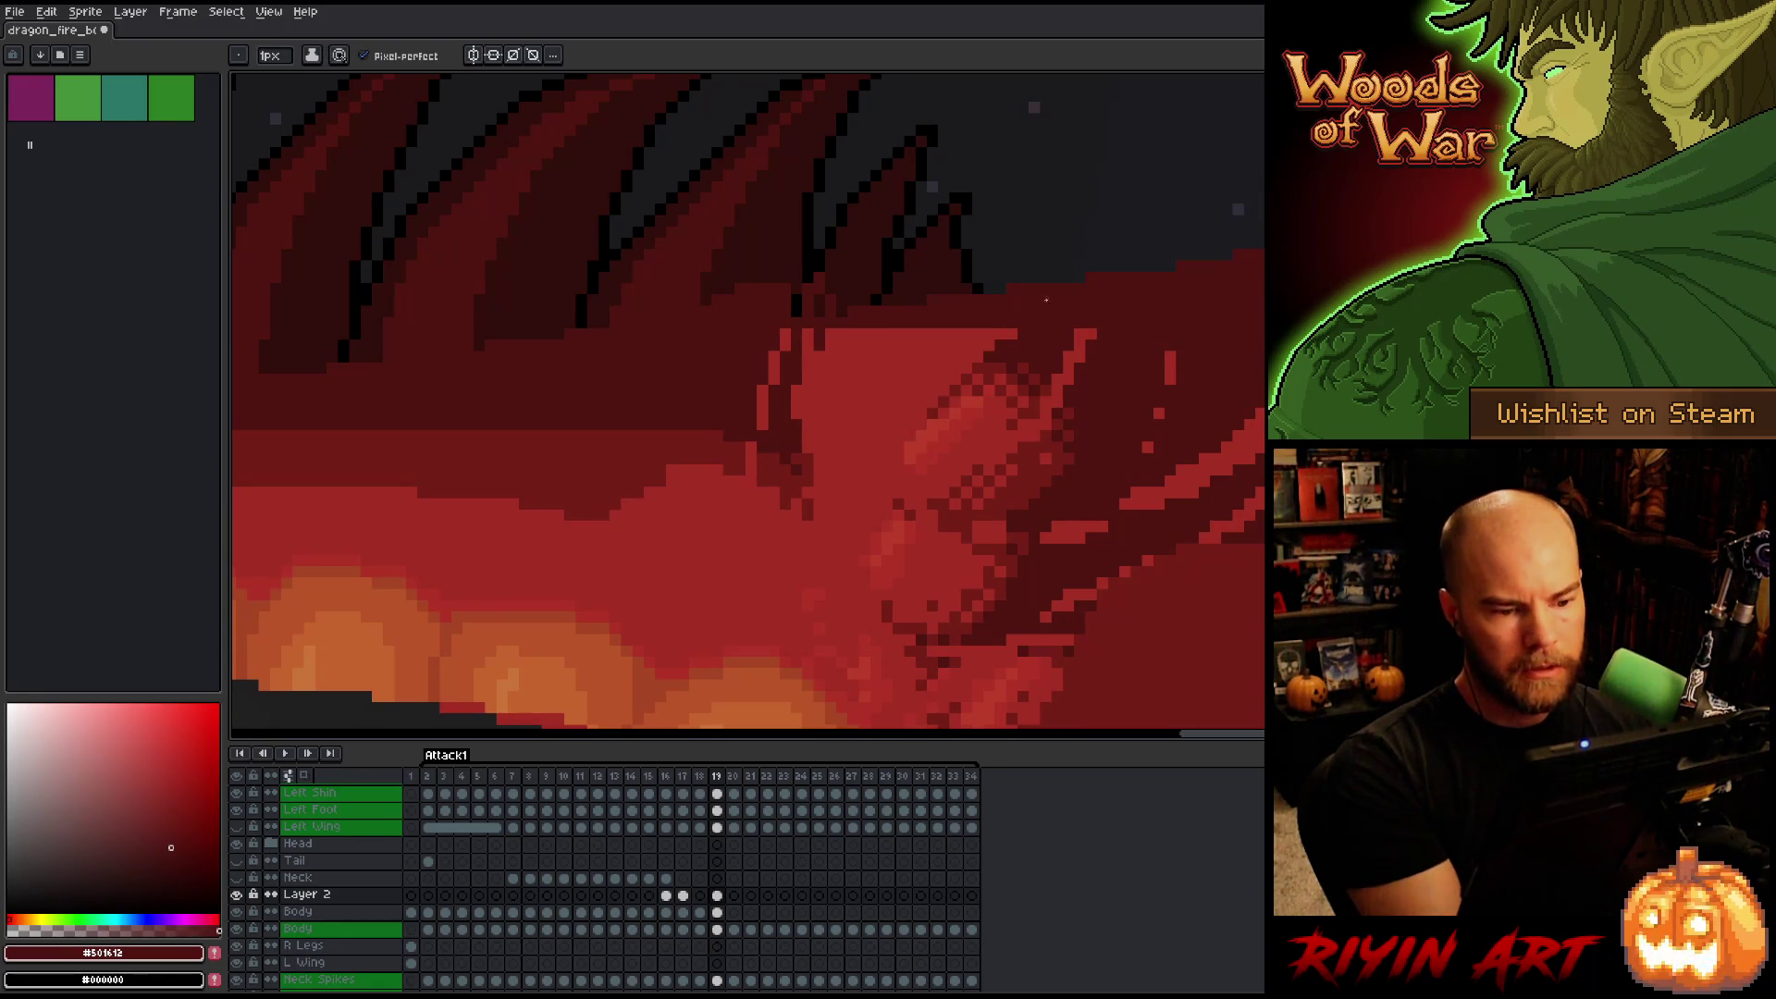
{"action": "left_click_drag", "start_coordinate": [964, 368], "coordinate": [809, 470]}
{"action": "left_click_drag", "start_coordinate": [775, 365], "coordinate": [766, 413]}
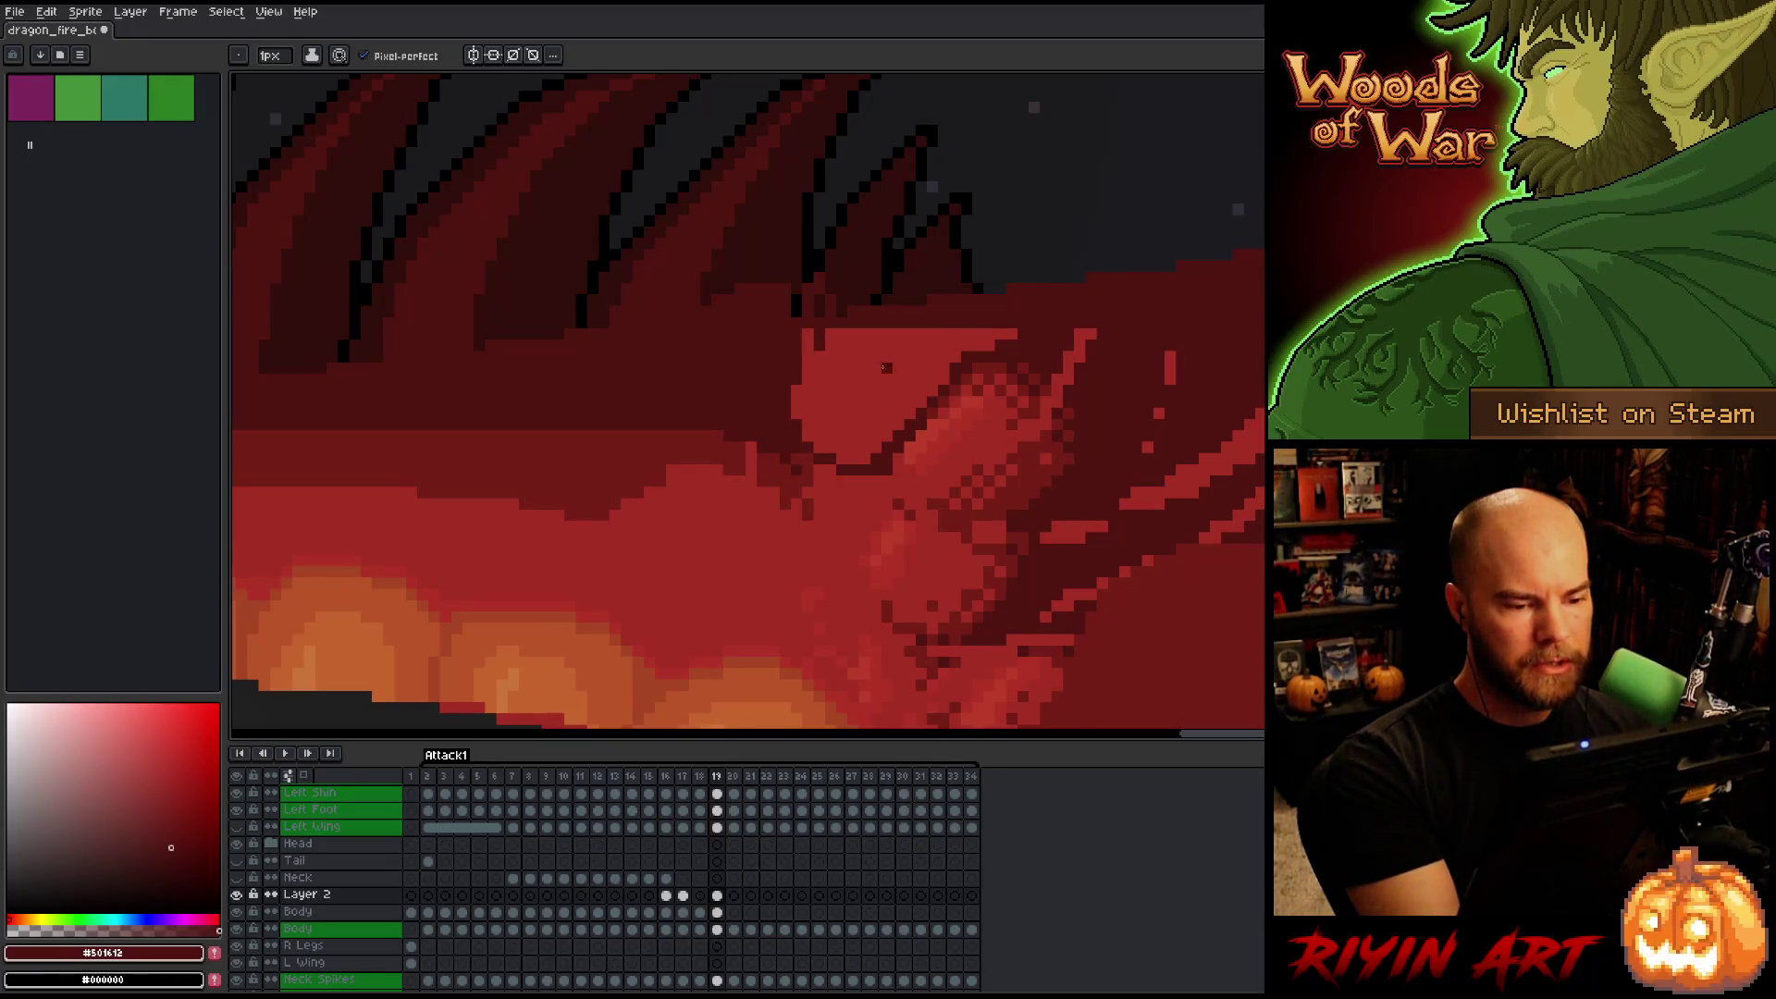
{"action": "left_click_drag", "start_coordinate": [1018, 335], "coordinate": [1012, 336]}
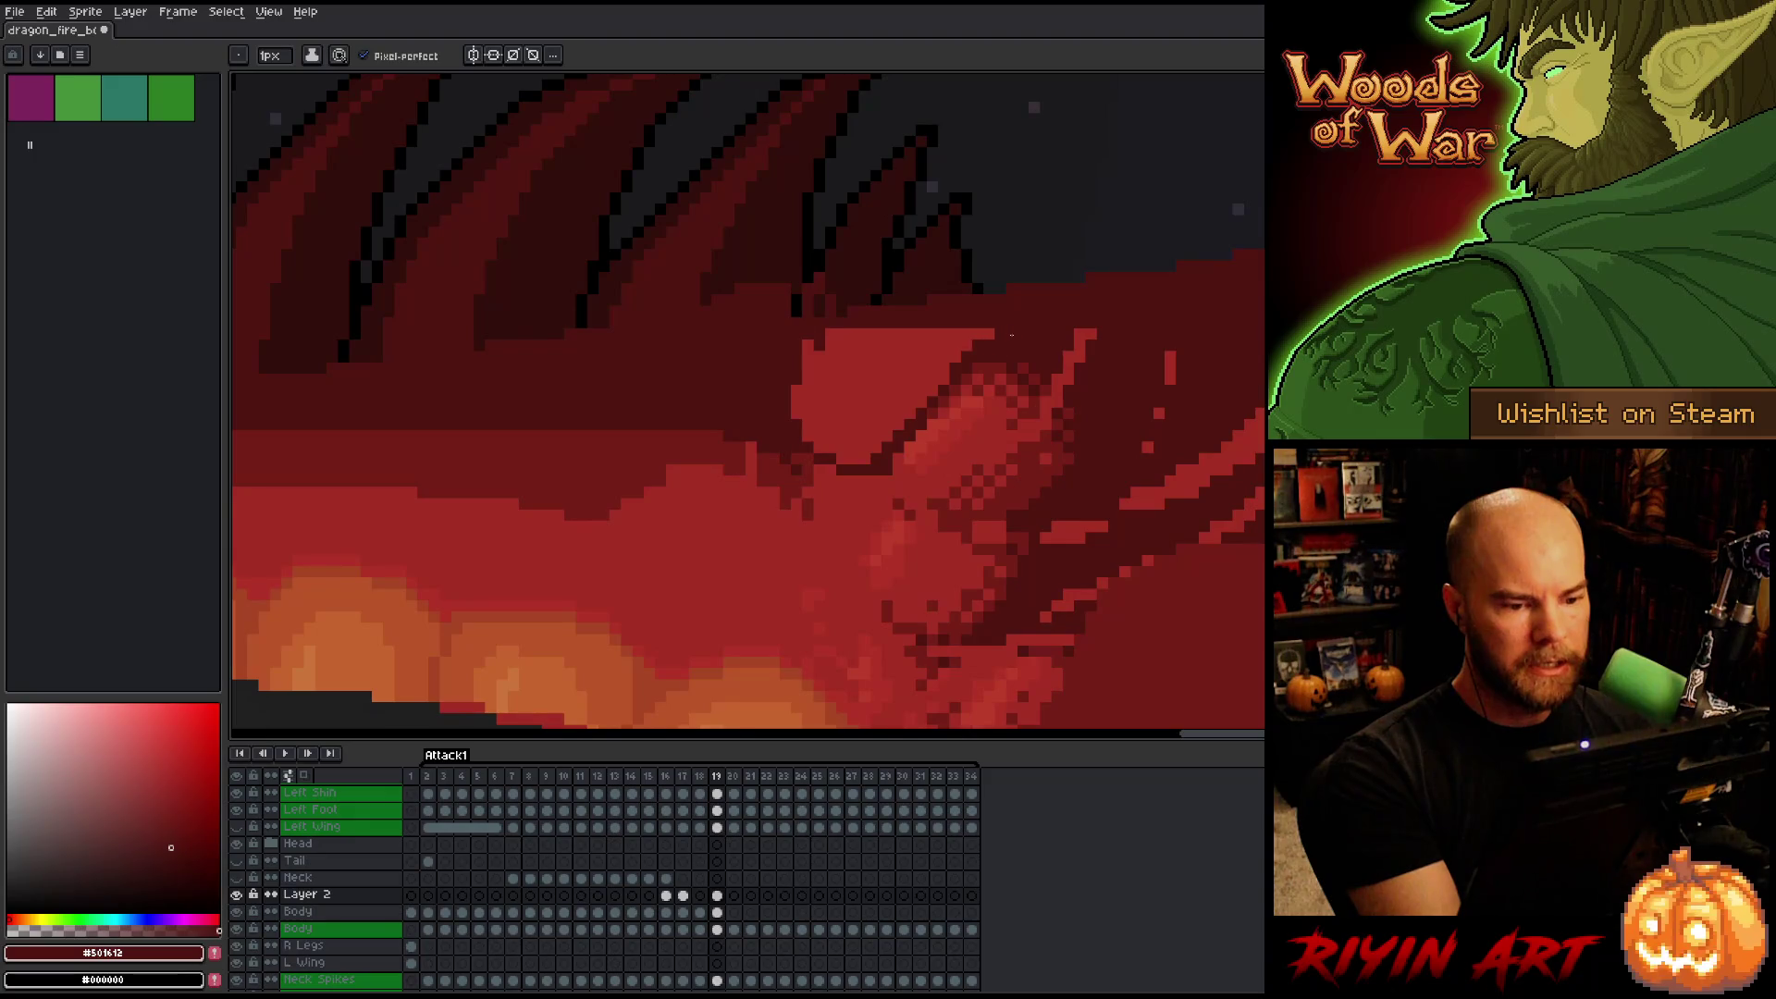
{"action": "key", "text": "g"}
{"action": "left_click", "coordinate": [944, 370]}
Paint out stray bright red pixels near the shoulder and outline its edge with dark pixels.
{"action": "key", "text": "b"}
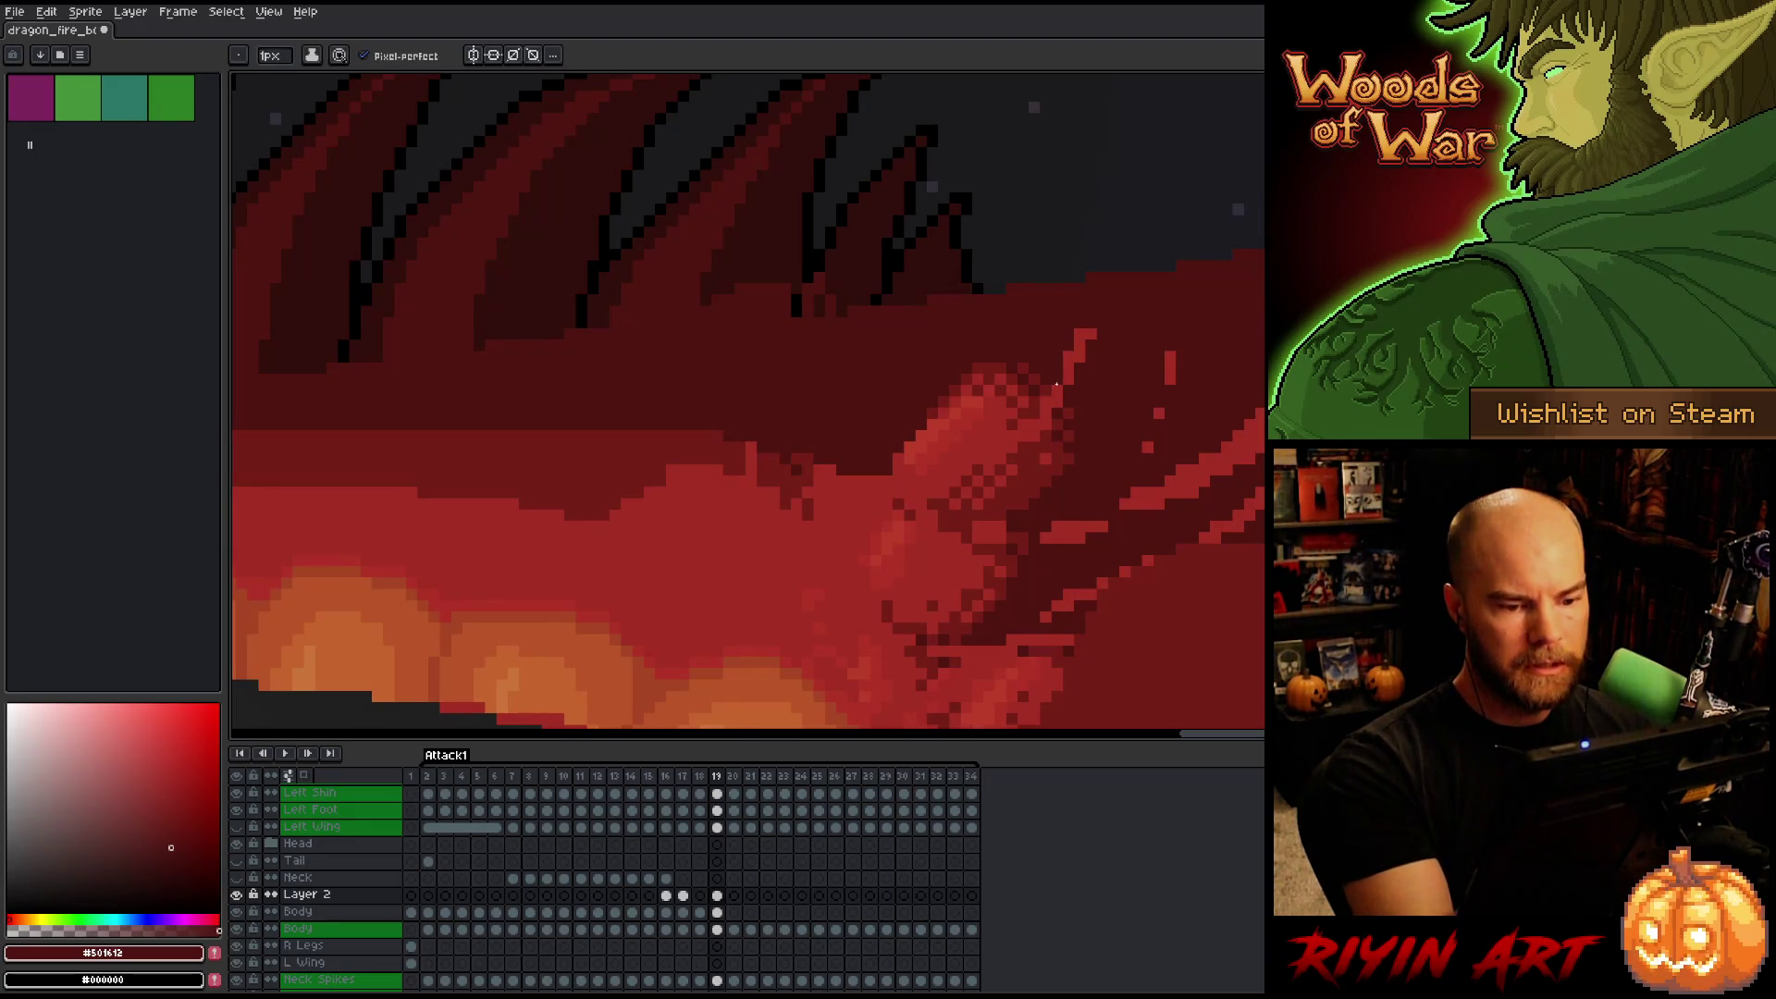
{"action": "left_click_drag", "start_coordinate": [1077, 346], "coordinate": [1097, 327]}
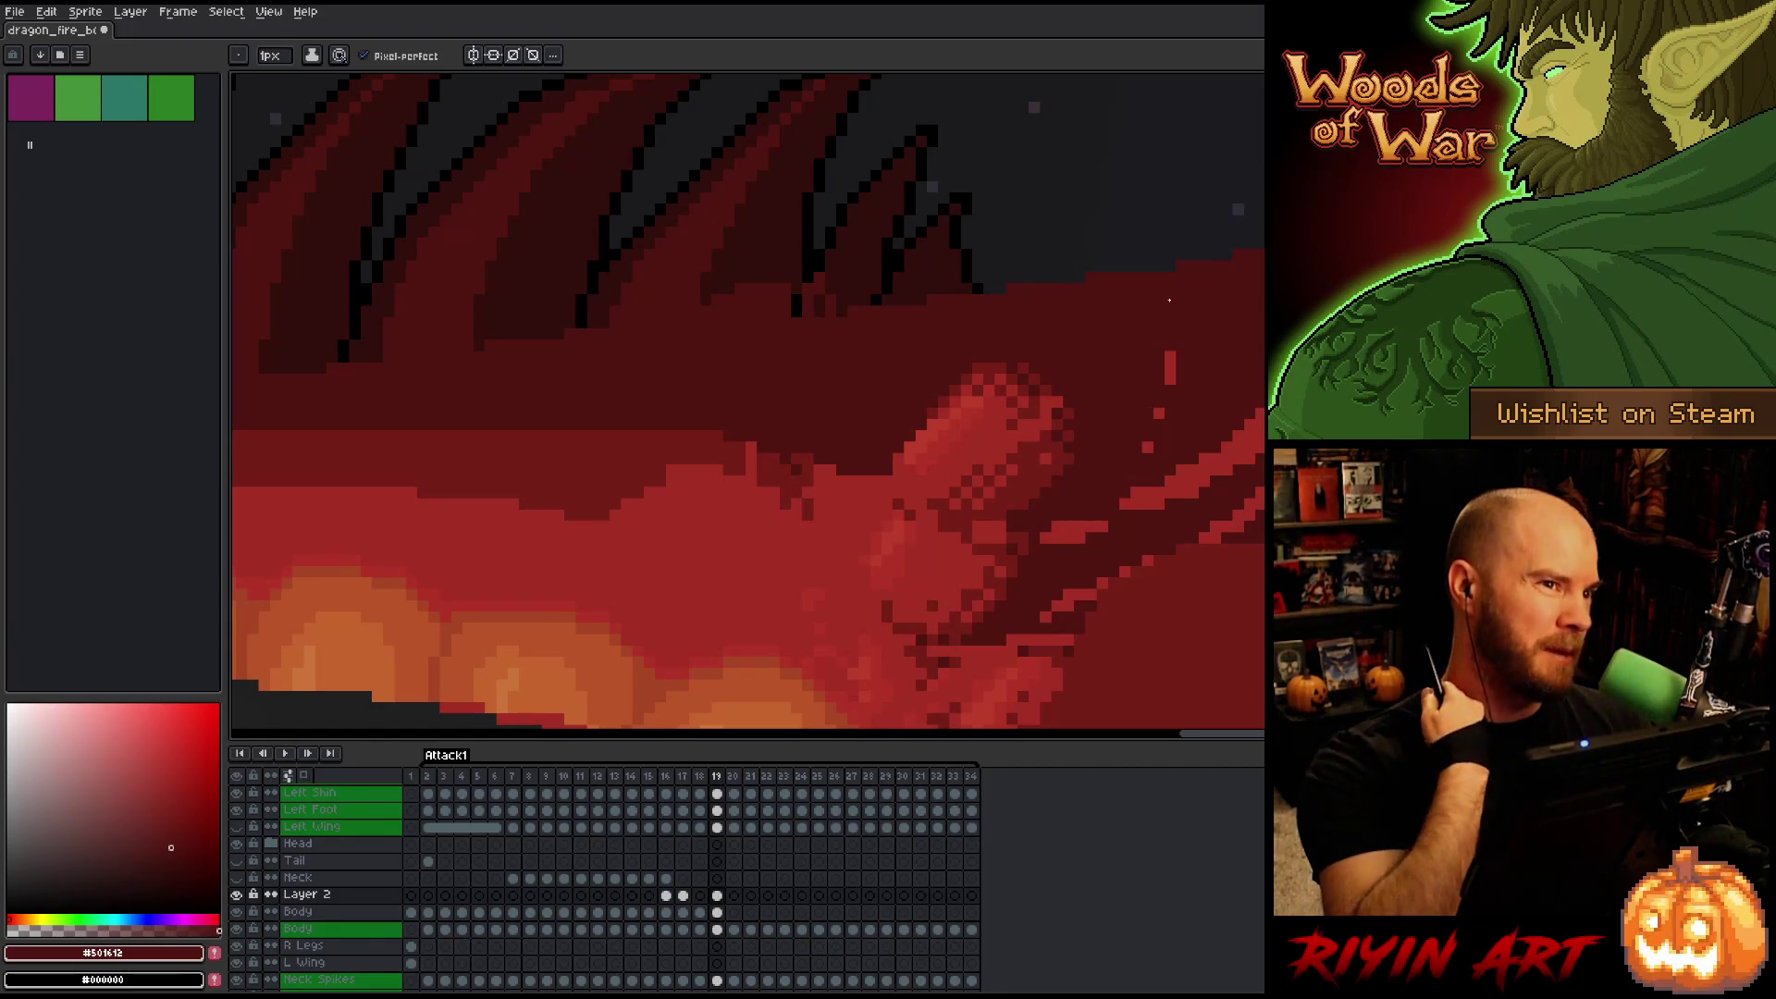
{"action": "left_click_drag", "start_coordinate": [1168, 362], "coordinate": [1147, 448]}
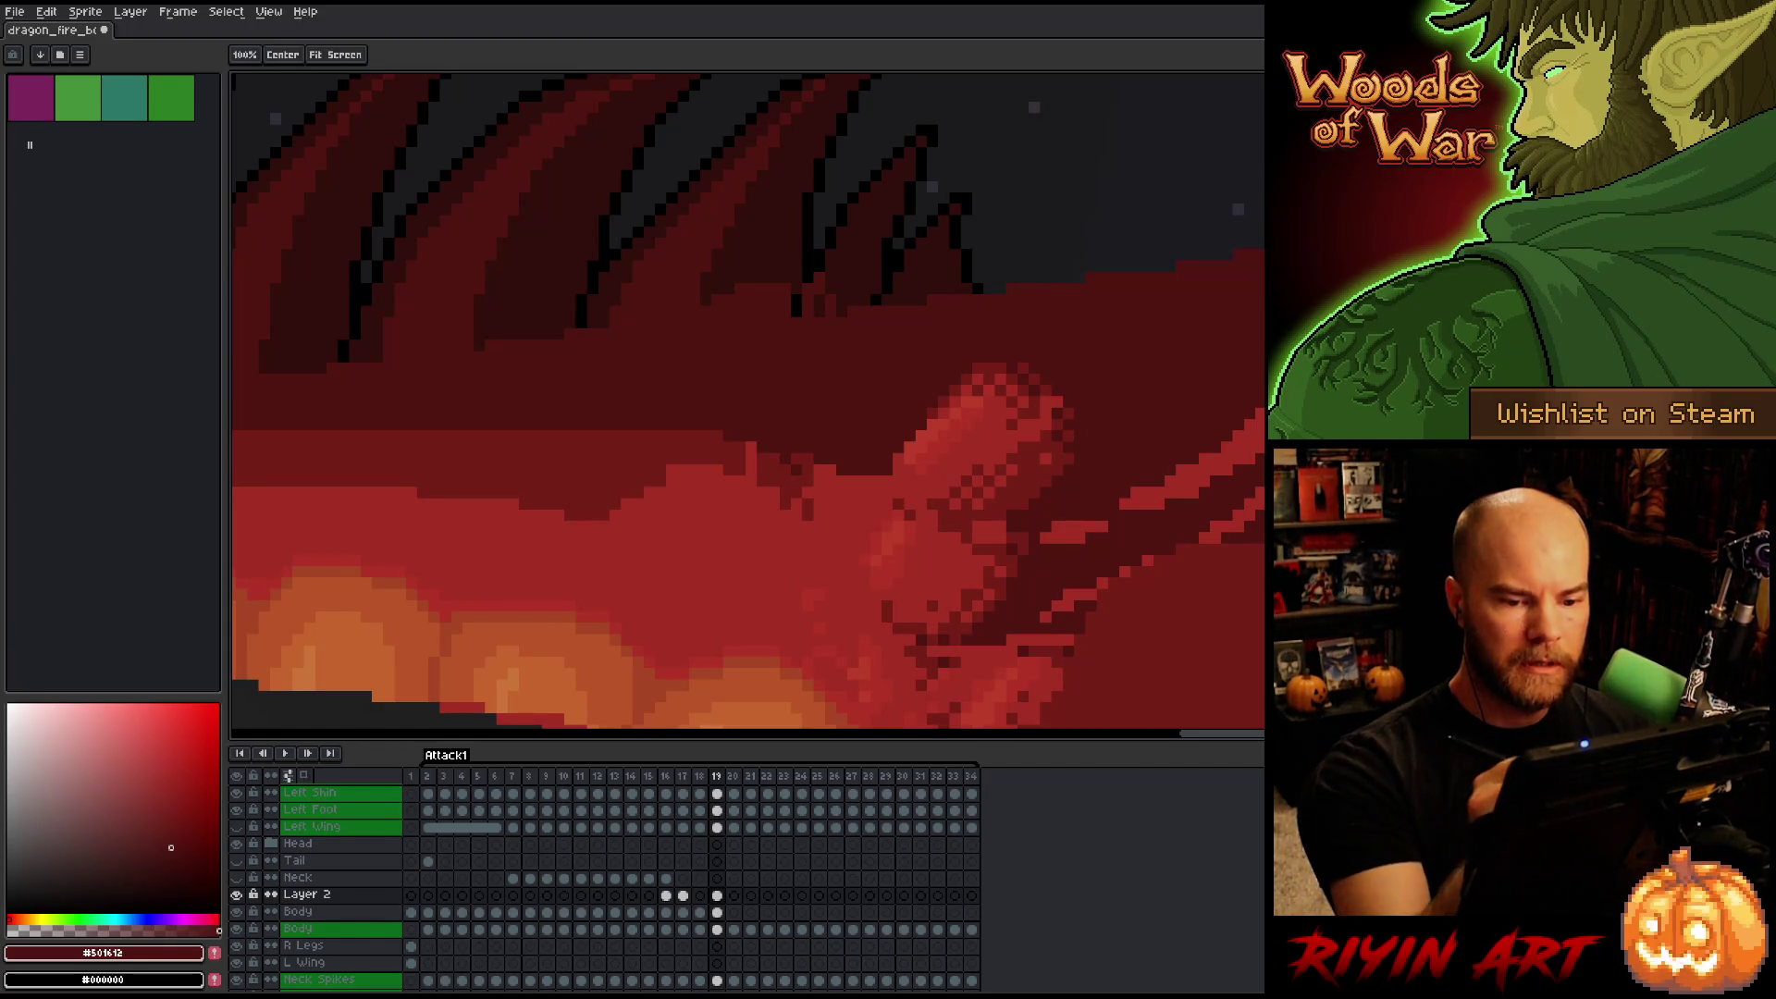
{"action": "left_click_drag", "start_coordinate": [1258, 319], "coordinate": [1091, 229]}
{"action": "left_click_drag", "start_coordinate": [1099, 163], "coordinate": [1163, 434]}
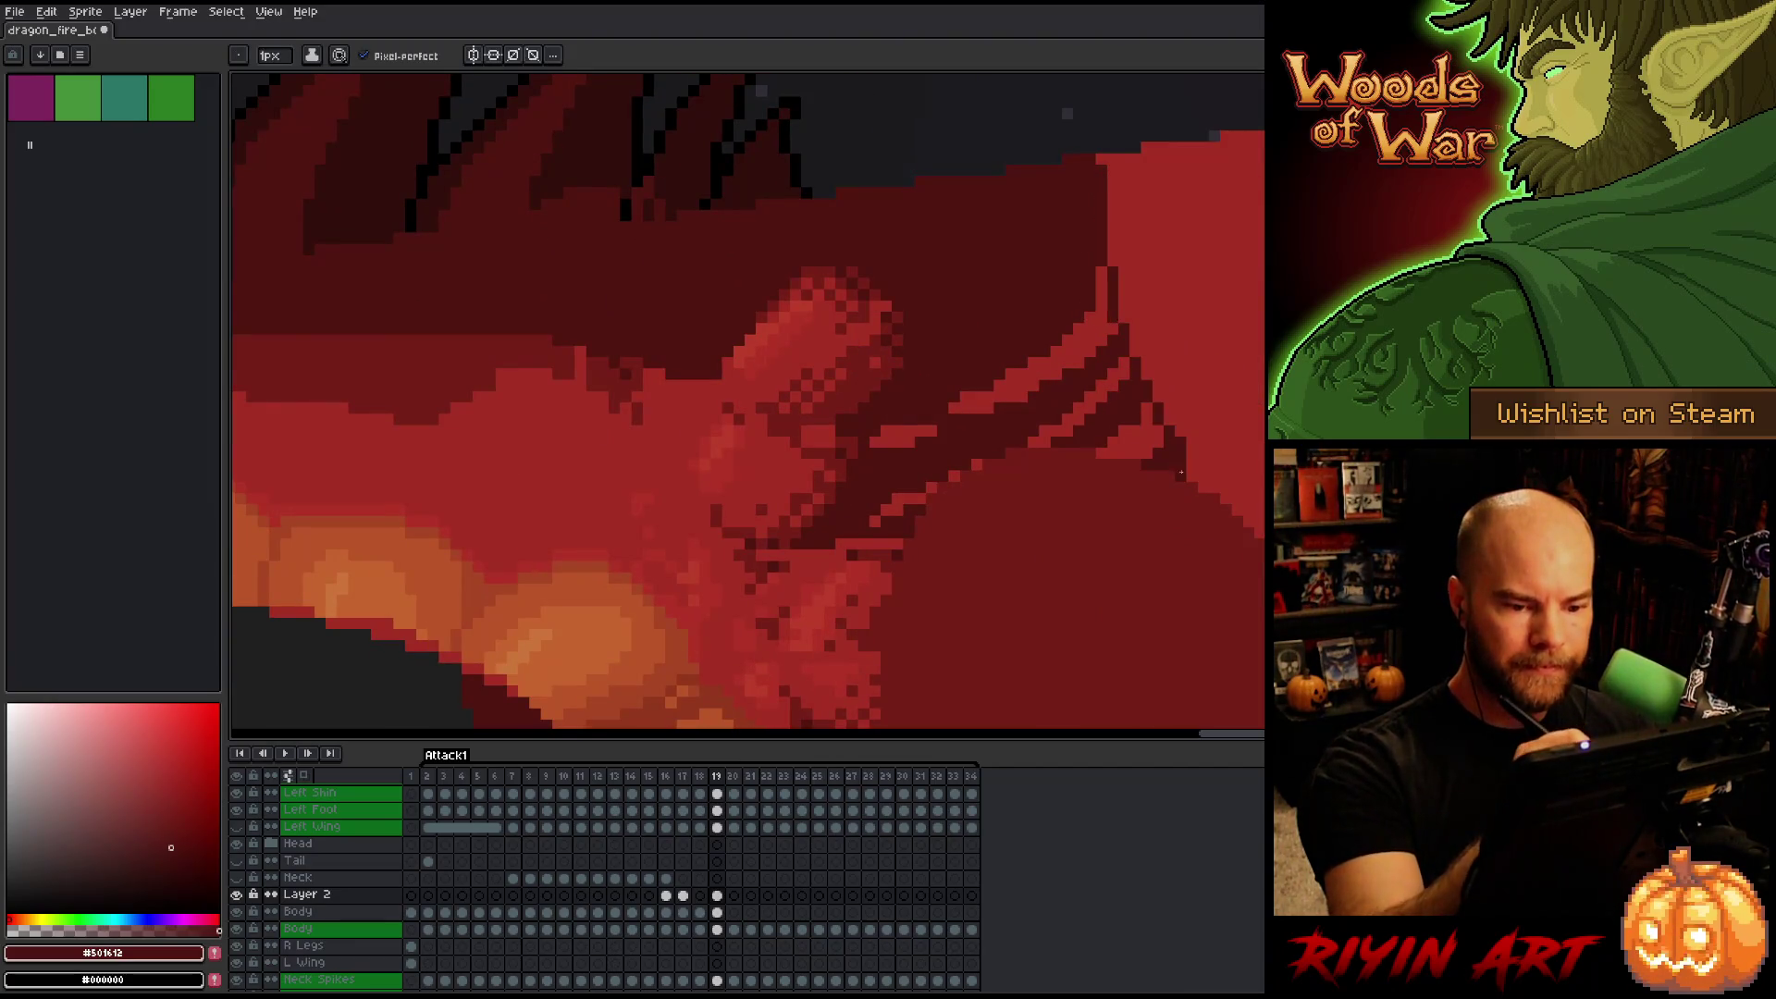
{"action": "left_click_drag", "start_coordinate": [894, 544], "coordinate": [850, 539]}
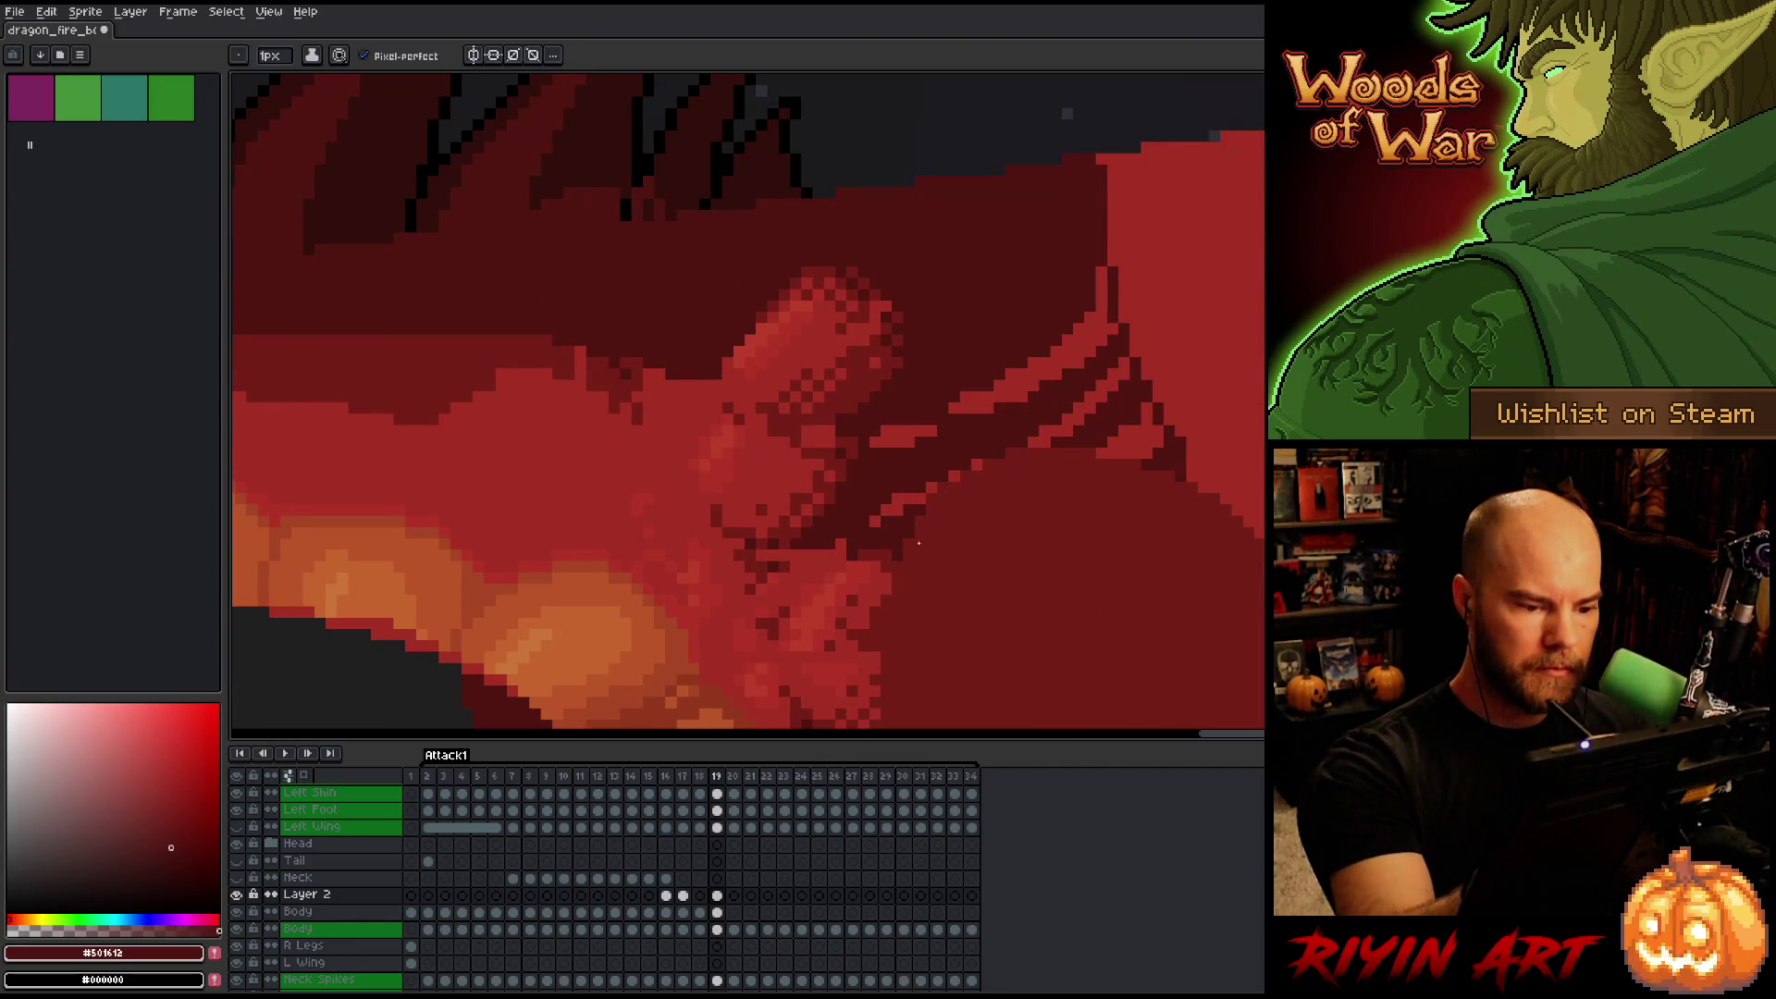
Darken the shoulder's right edge and fill the light red stripes near it with dark red.
{"action": "key", "text": "Left"}
{"action": "key", "text": "Right"}
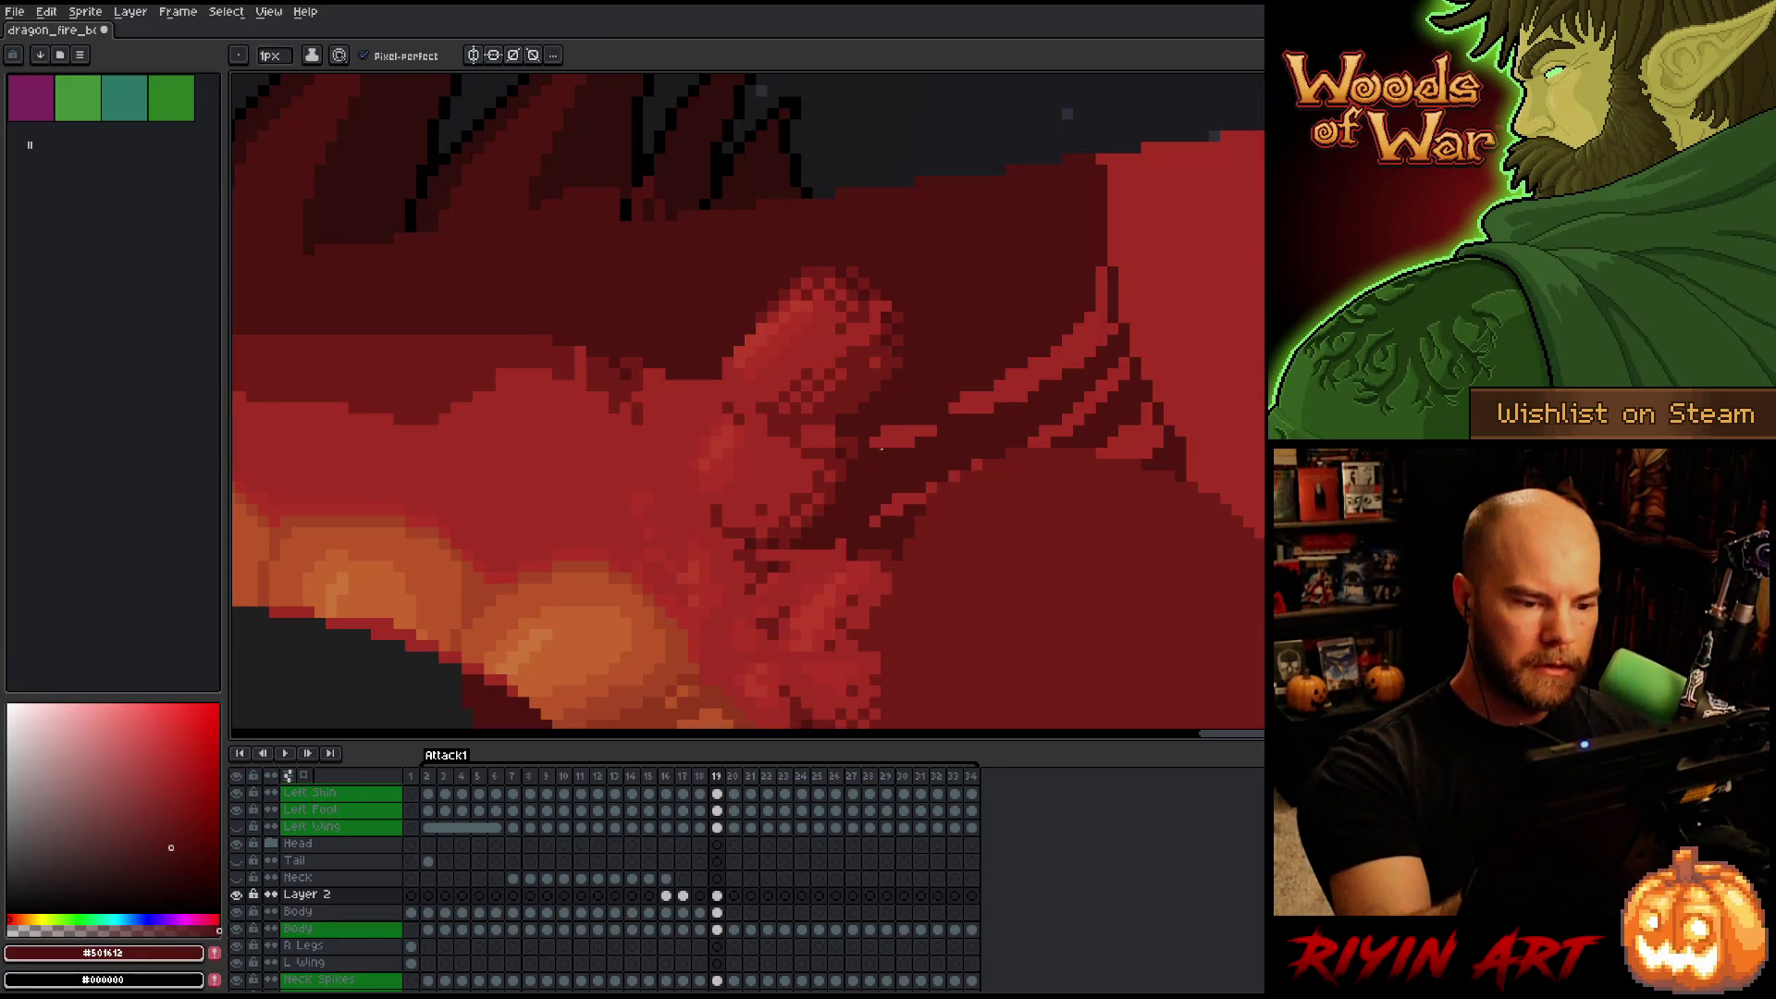
{"action": "left_click_drag", "start_coordinate": [1164, 436], "coordinate": [1121, 291]}
{"action": "key", "text": "g"}
{"action": "left_click", "coordinate": [1020, 379]}
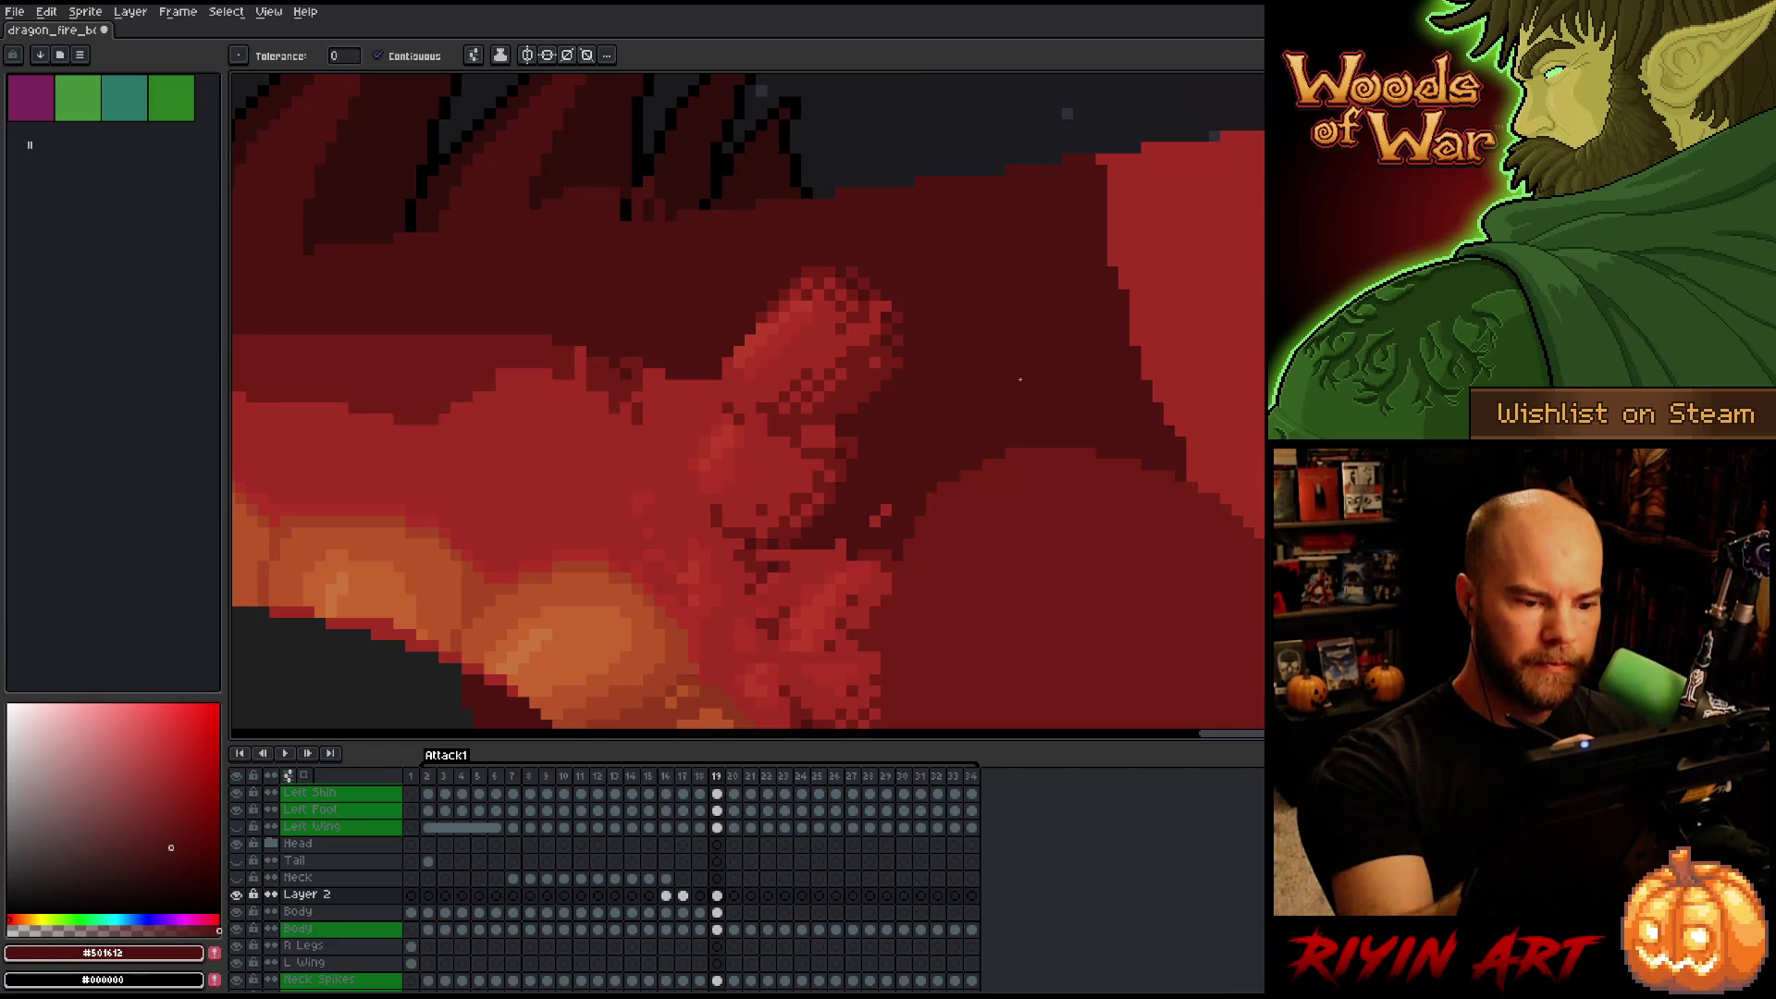
{"action": "key", "text": "b"}
Draw a dark #761F18 diagonal line across the shoulder, checking against the neighbouring frame.
{"action": "mouse_move", "coordinate": [705, 374]}
{"action": "left_mouse_down"}
{"action": "mouse_move", "coordinate": [1034, 369]}
{"action": "mouse_move", "coordinate": [1017, 417]}
{"action": "mouse_move", "coordinate": [1021, 391]}
{"action": "mouse_move", "coordinate": [994, 382]}
{"action": "left_mouse_up"}
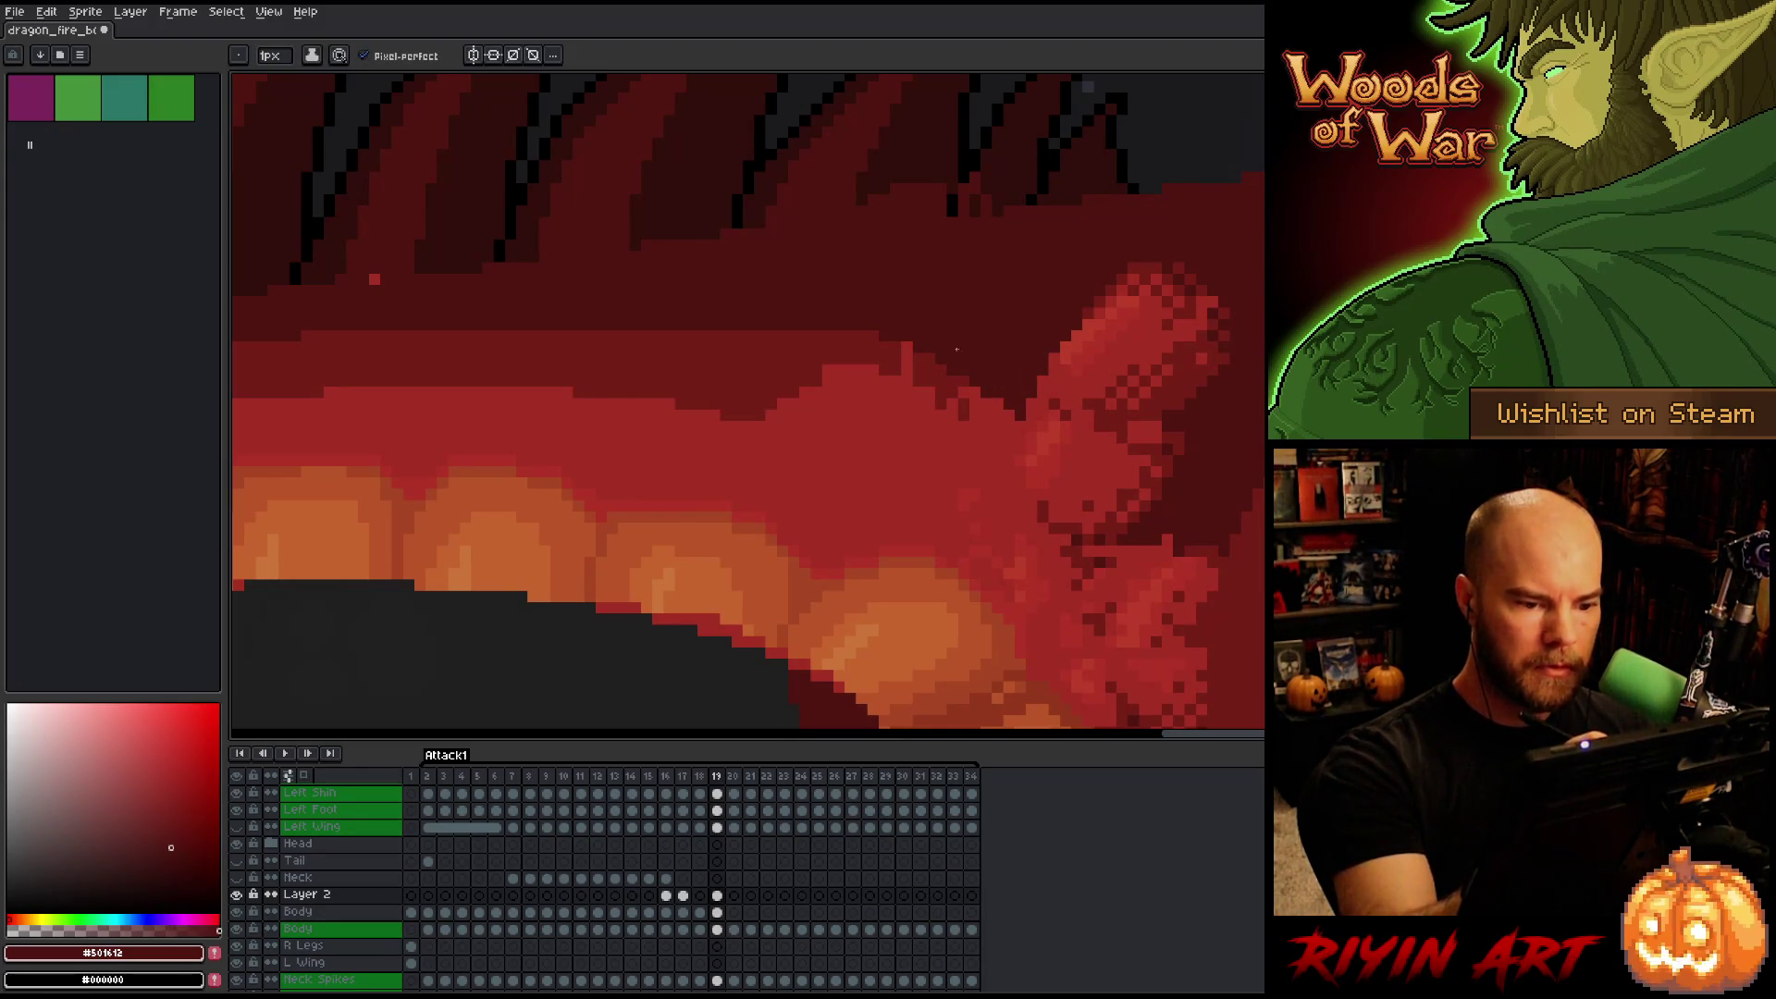
{"action": "left_click", "coordinate": [814, 399], "text": "alt"}
{"action": "mouse_move", "coordinate": [767, 412]}
{"action": "left_mouse_down"}
{"action": "mouse_move", "coordinate": [1000, 473]}
{"action": "mouse_move", "coordinate": [1009, 410]}
{"action": "left_mouse_up"}
{"action": "key", "text": "Left"}
{"action": "key", "text": "Right"}
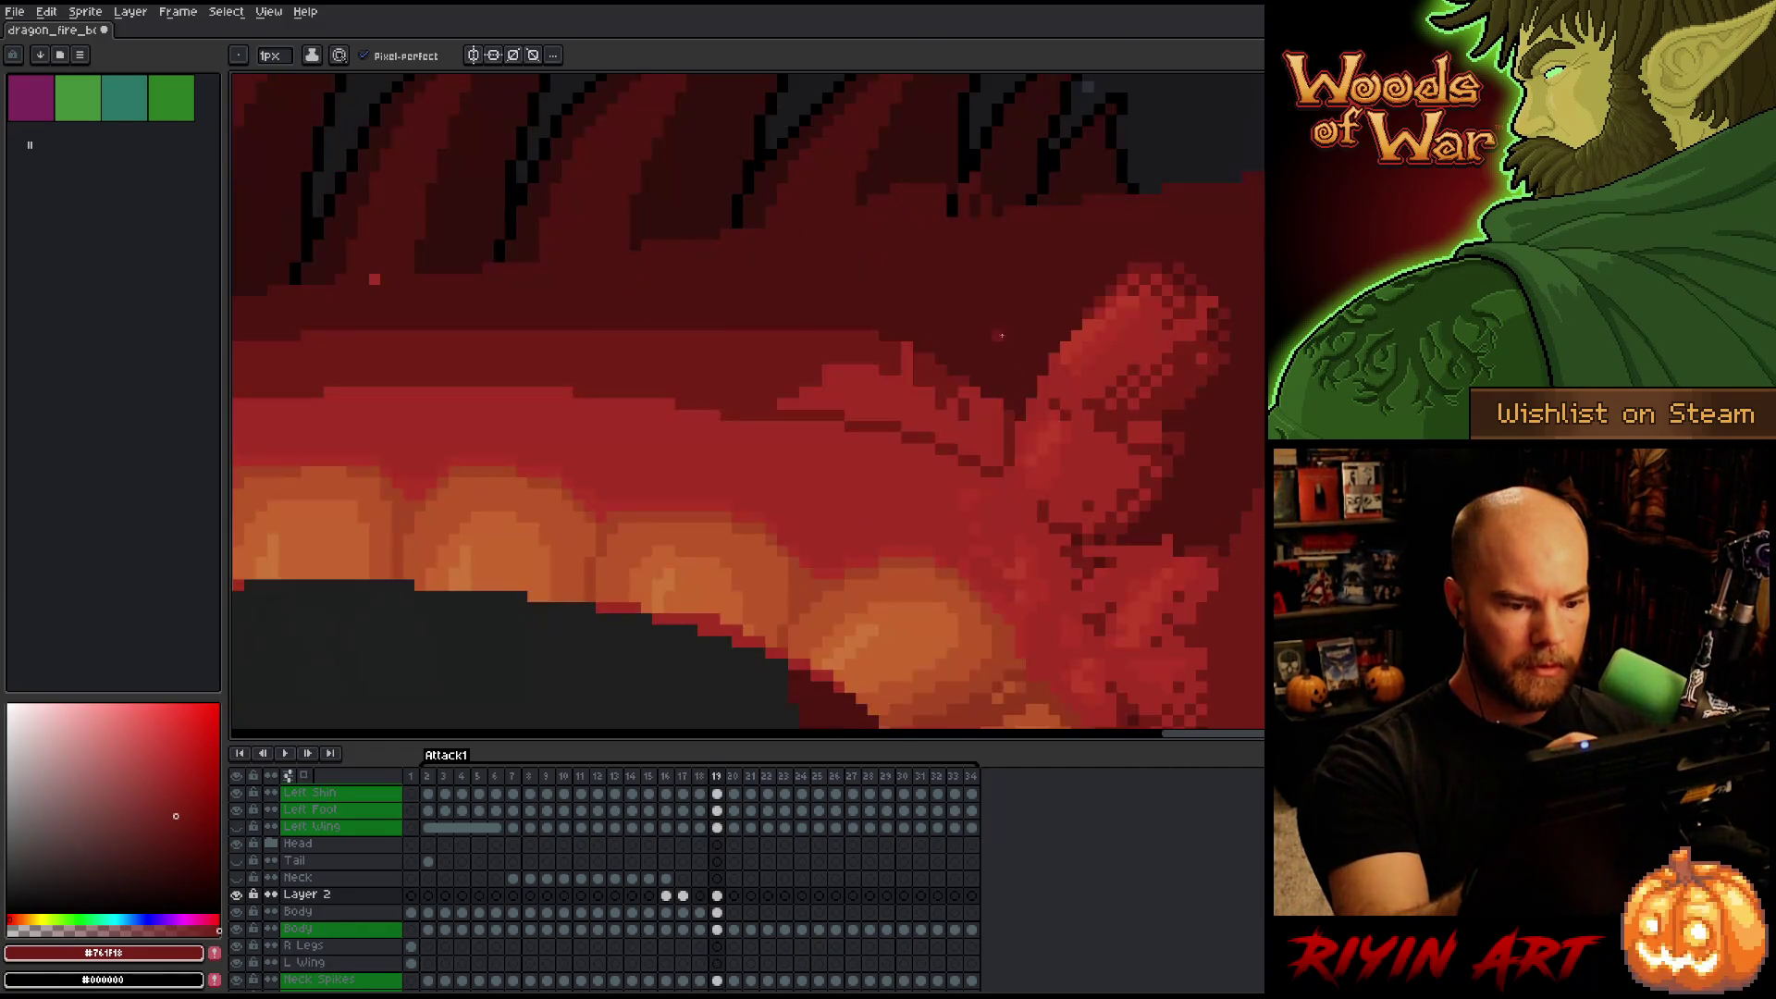
Repaint the lighter #a52F24 patch above the line dark red, pick #501612, and save the file.
{"action": "left_click", "coordinate": [1007, 454], "text": "alt"}
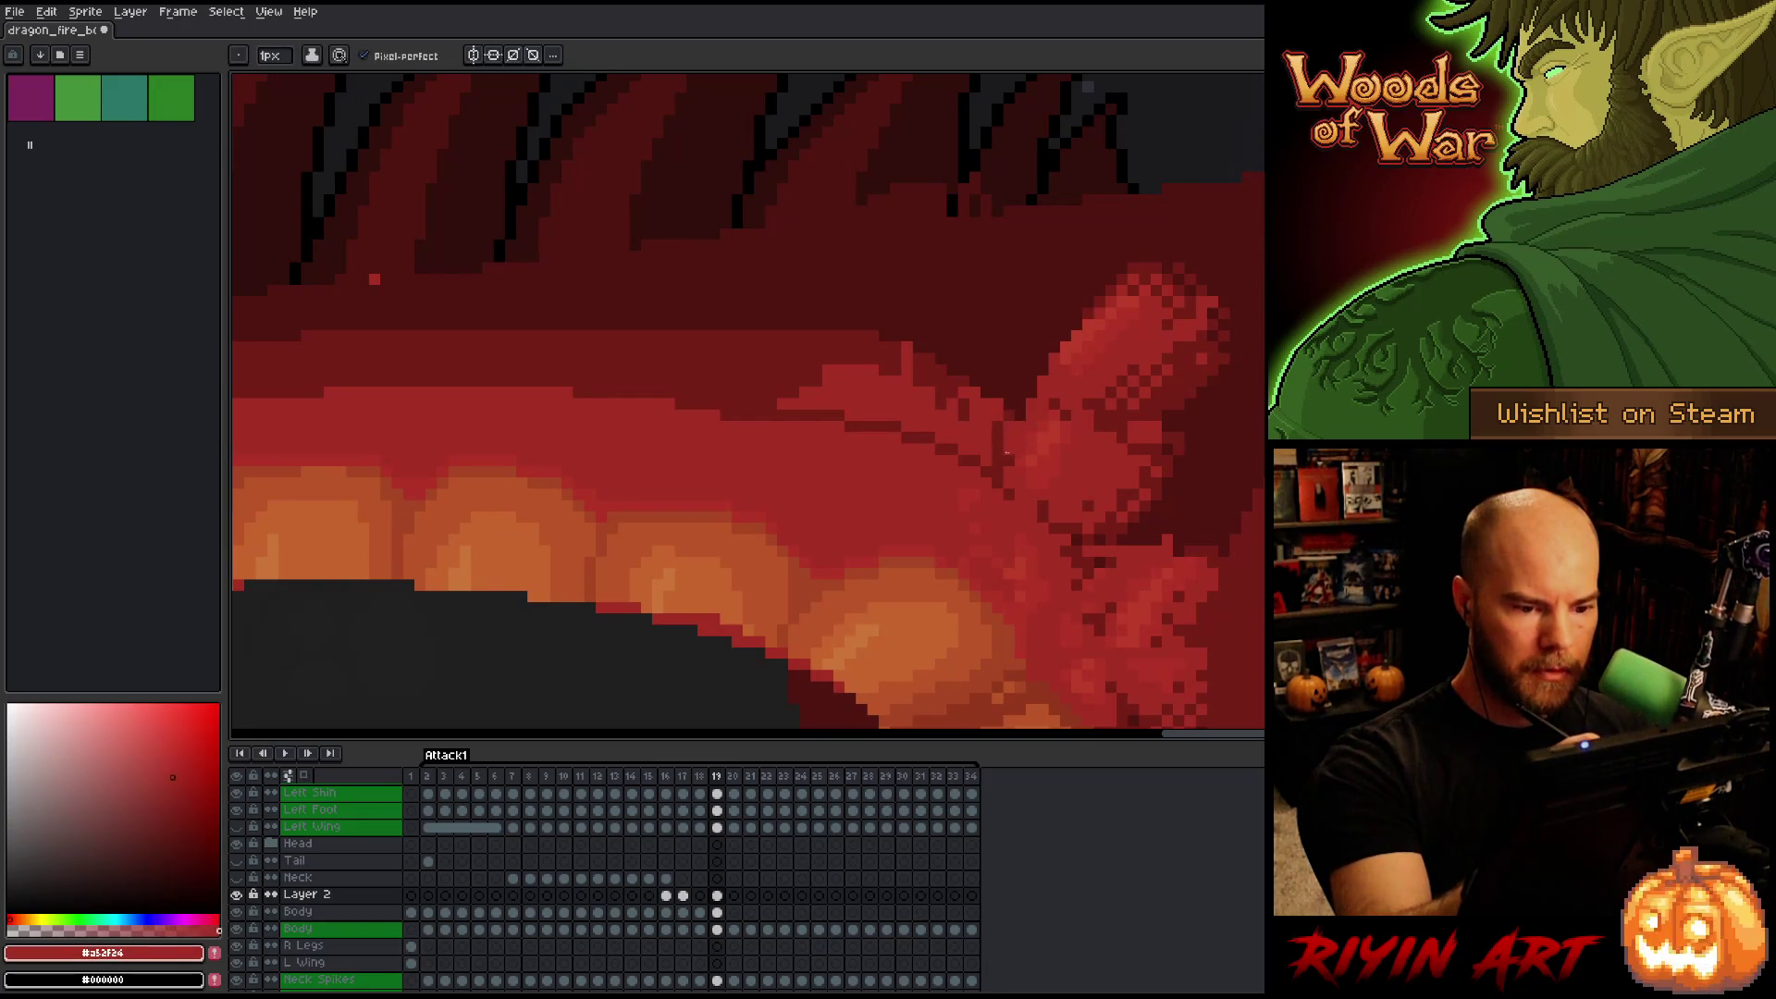
{"action": "left_click", "coordinate": [999, 444], "text": "alt"}
{"action": "left_click", "coordinate": [958, 425]}
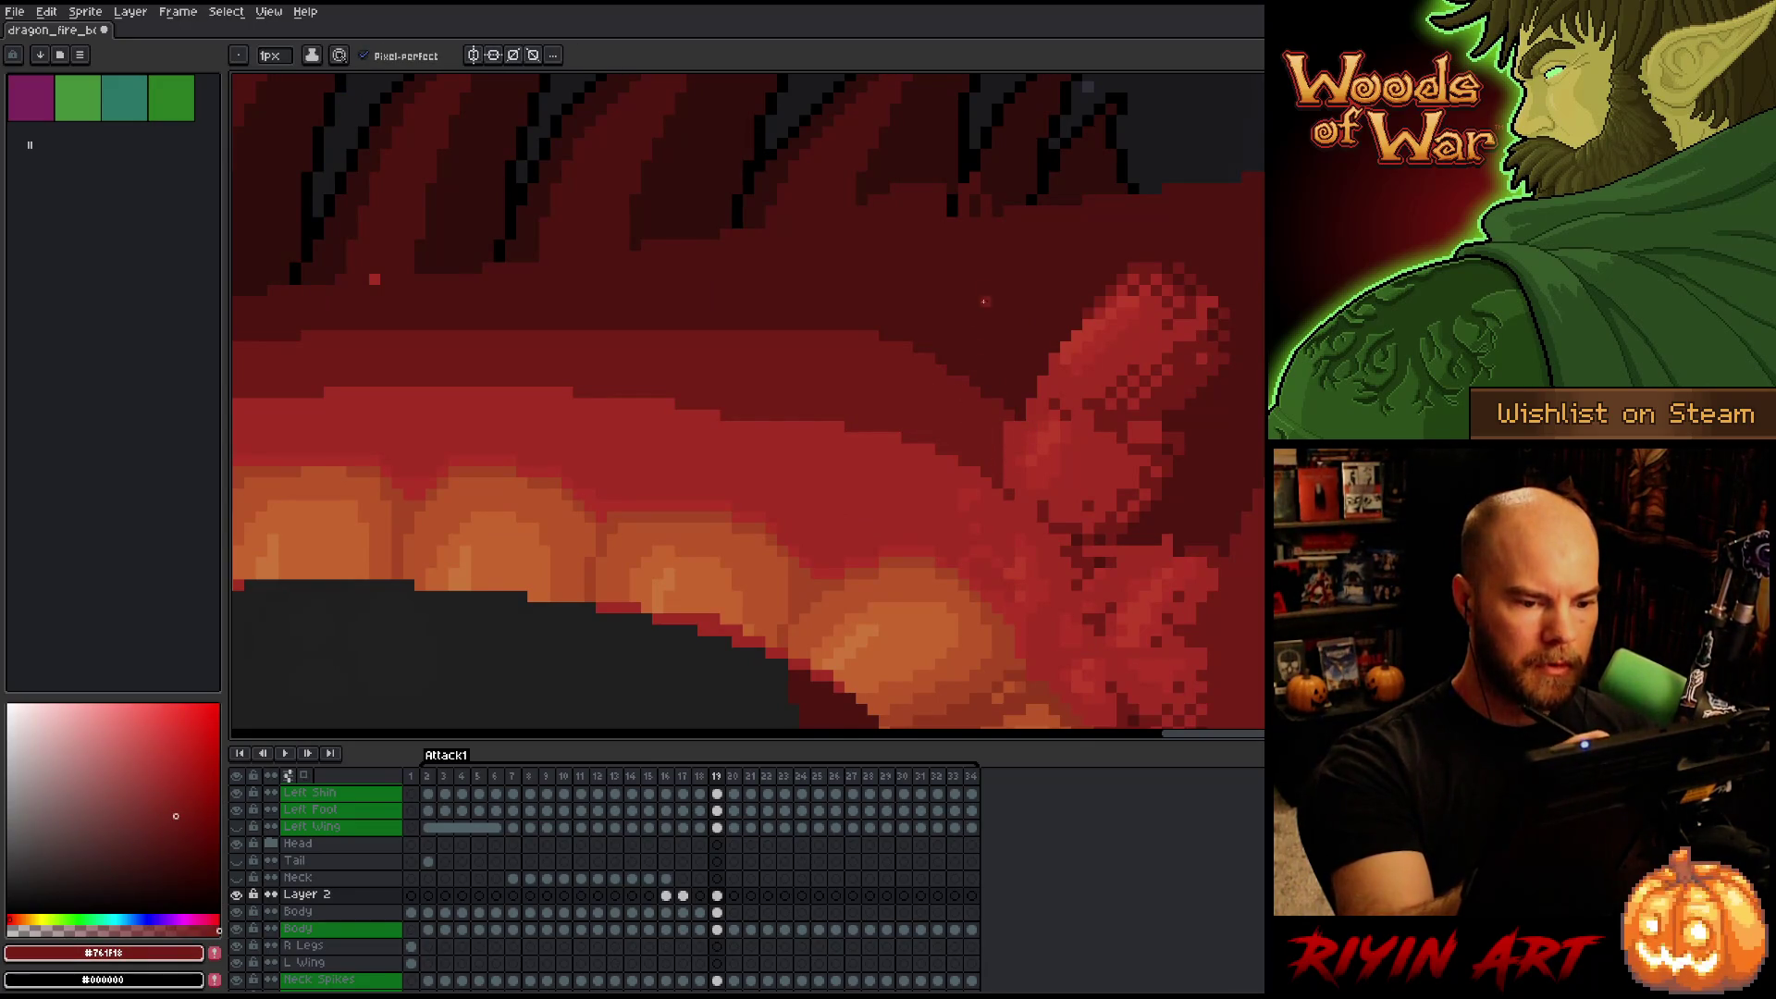
{"action": "left_click", "coordinate": [967, 378], "text": "alt"}
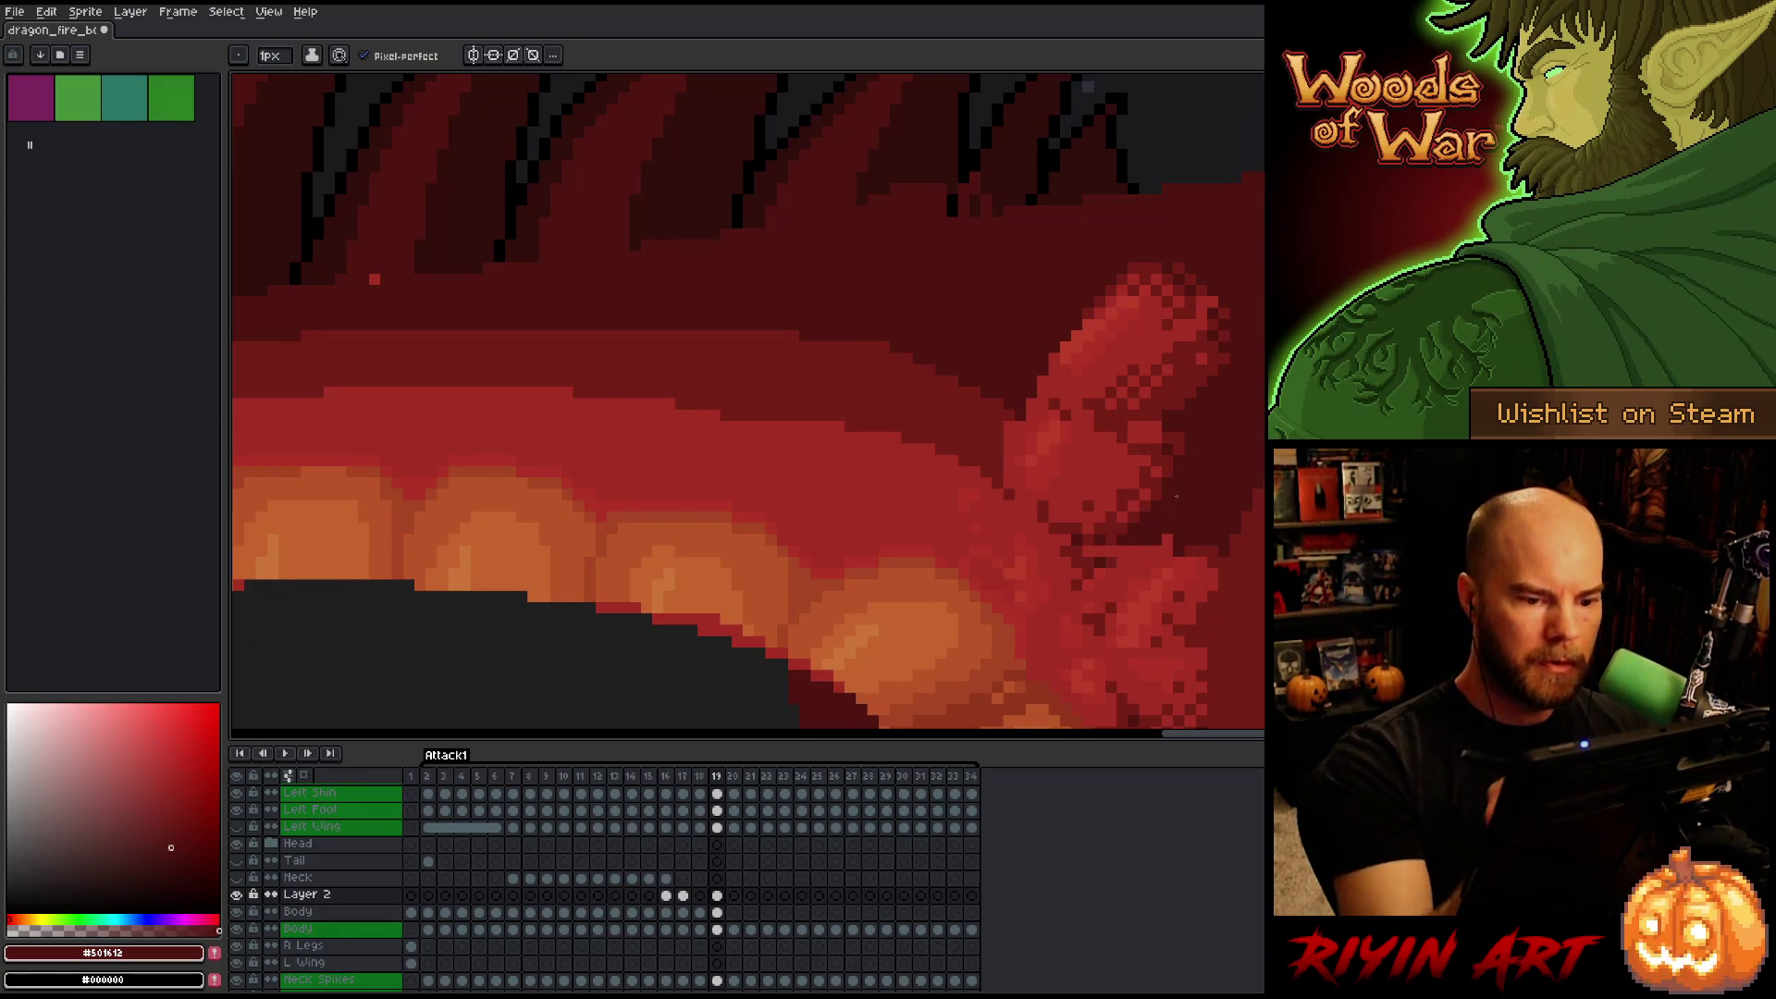
{"action": "key", "text": "ctrl+s"}
{"action": "scroll", "coordinate": [945, 570], "scroll_direction": "down", "scroll_amount": 2}
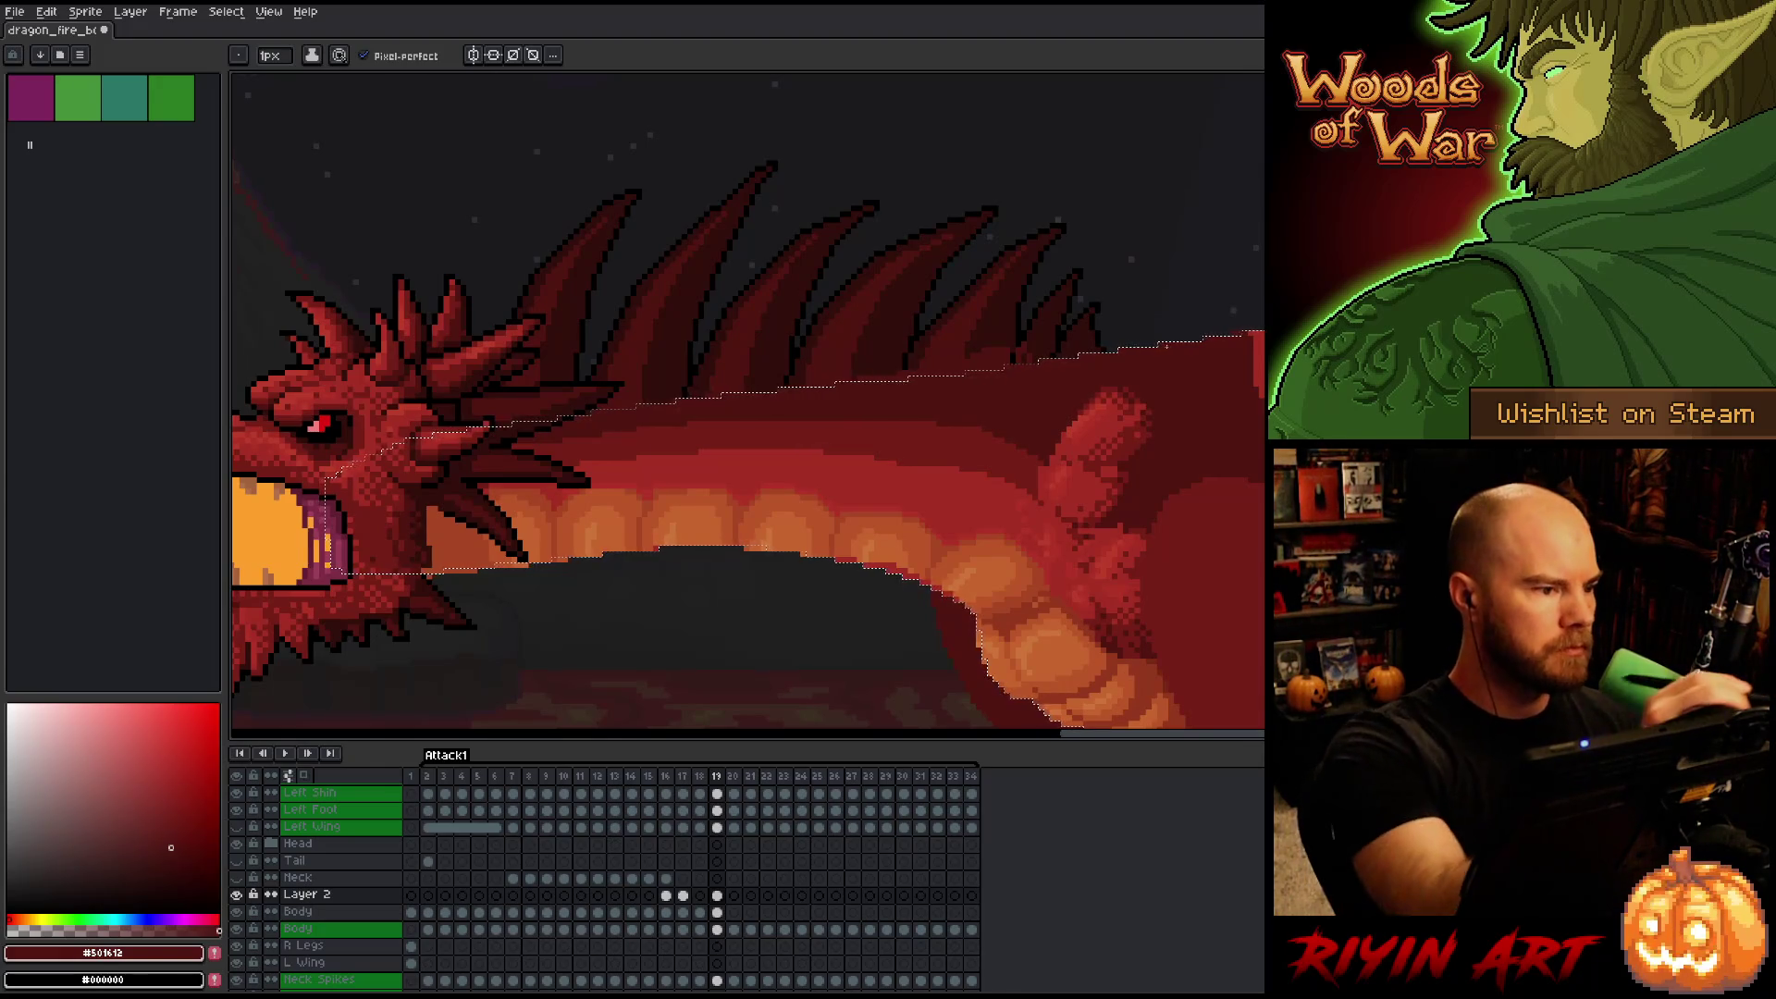
Pan to the belly and shoulder, make Layer 2's frame 19 cel active, and clear the belly selection.
{"action": "key", "text": "shift+g"}
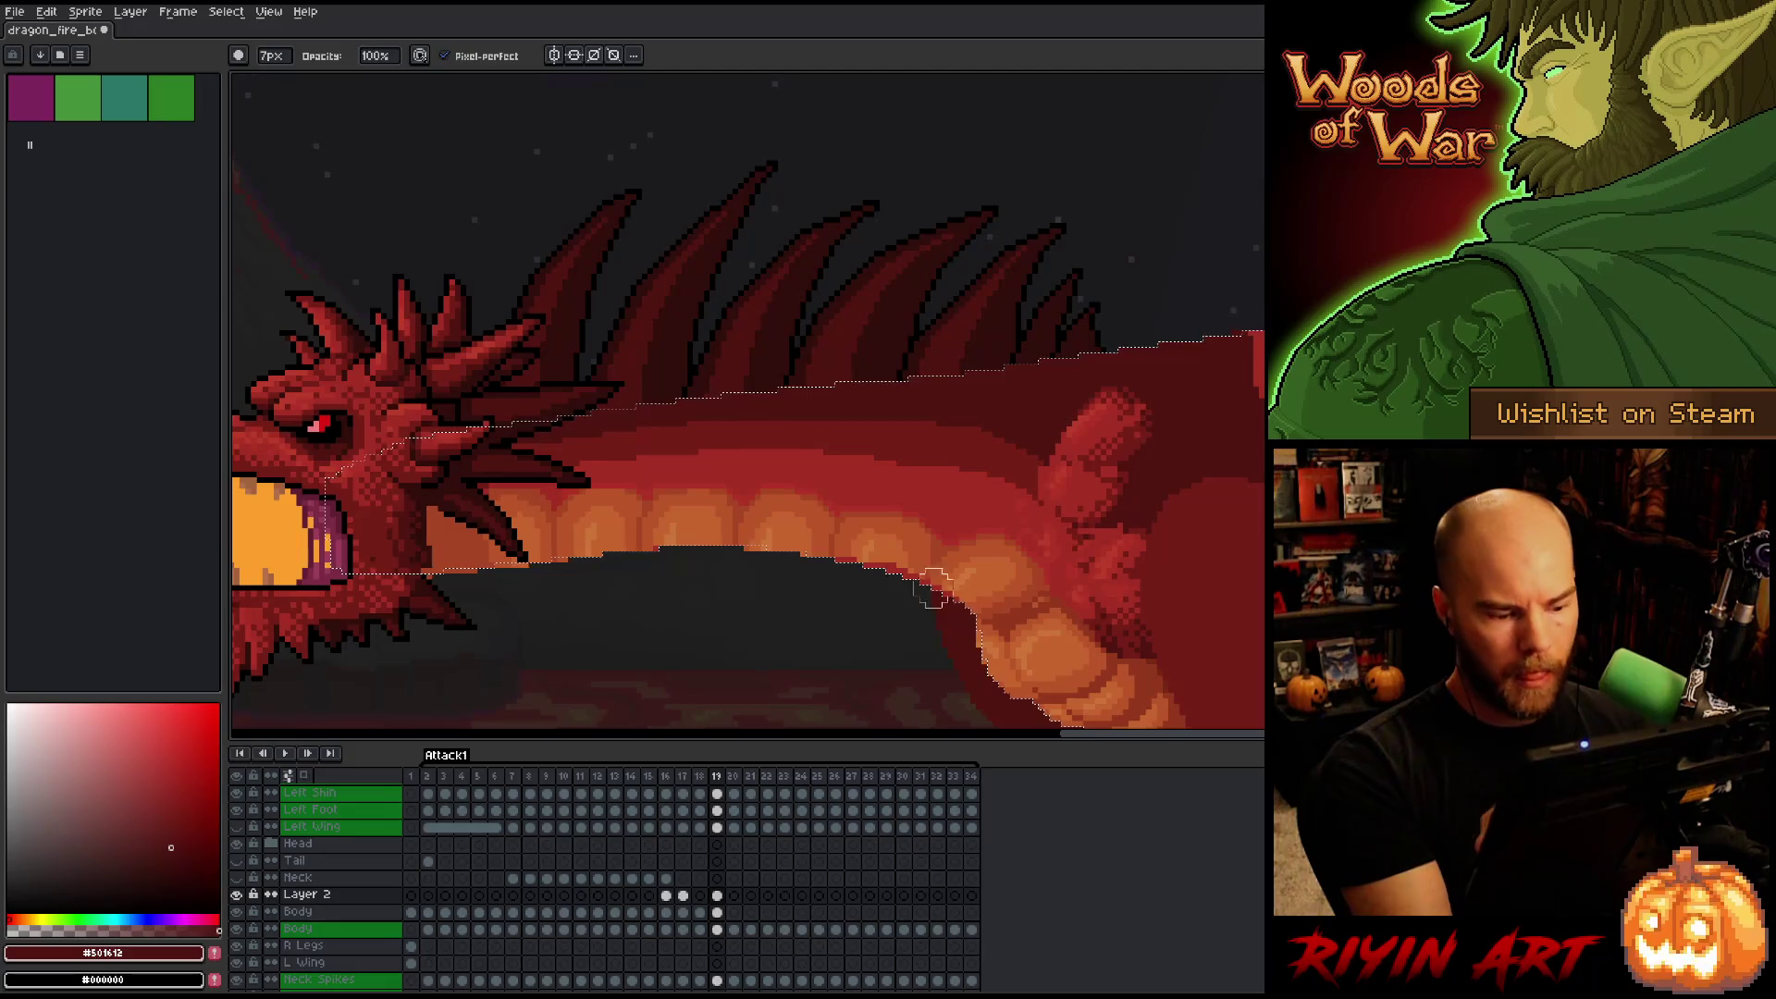
{"action": "left_click", "coordinate": [717, 912]}
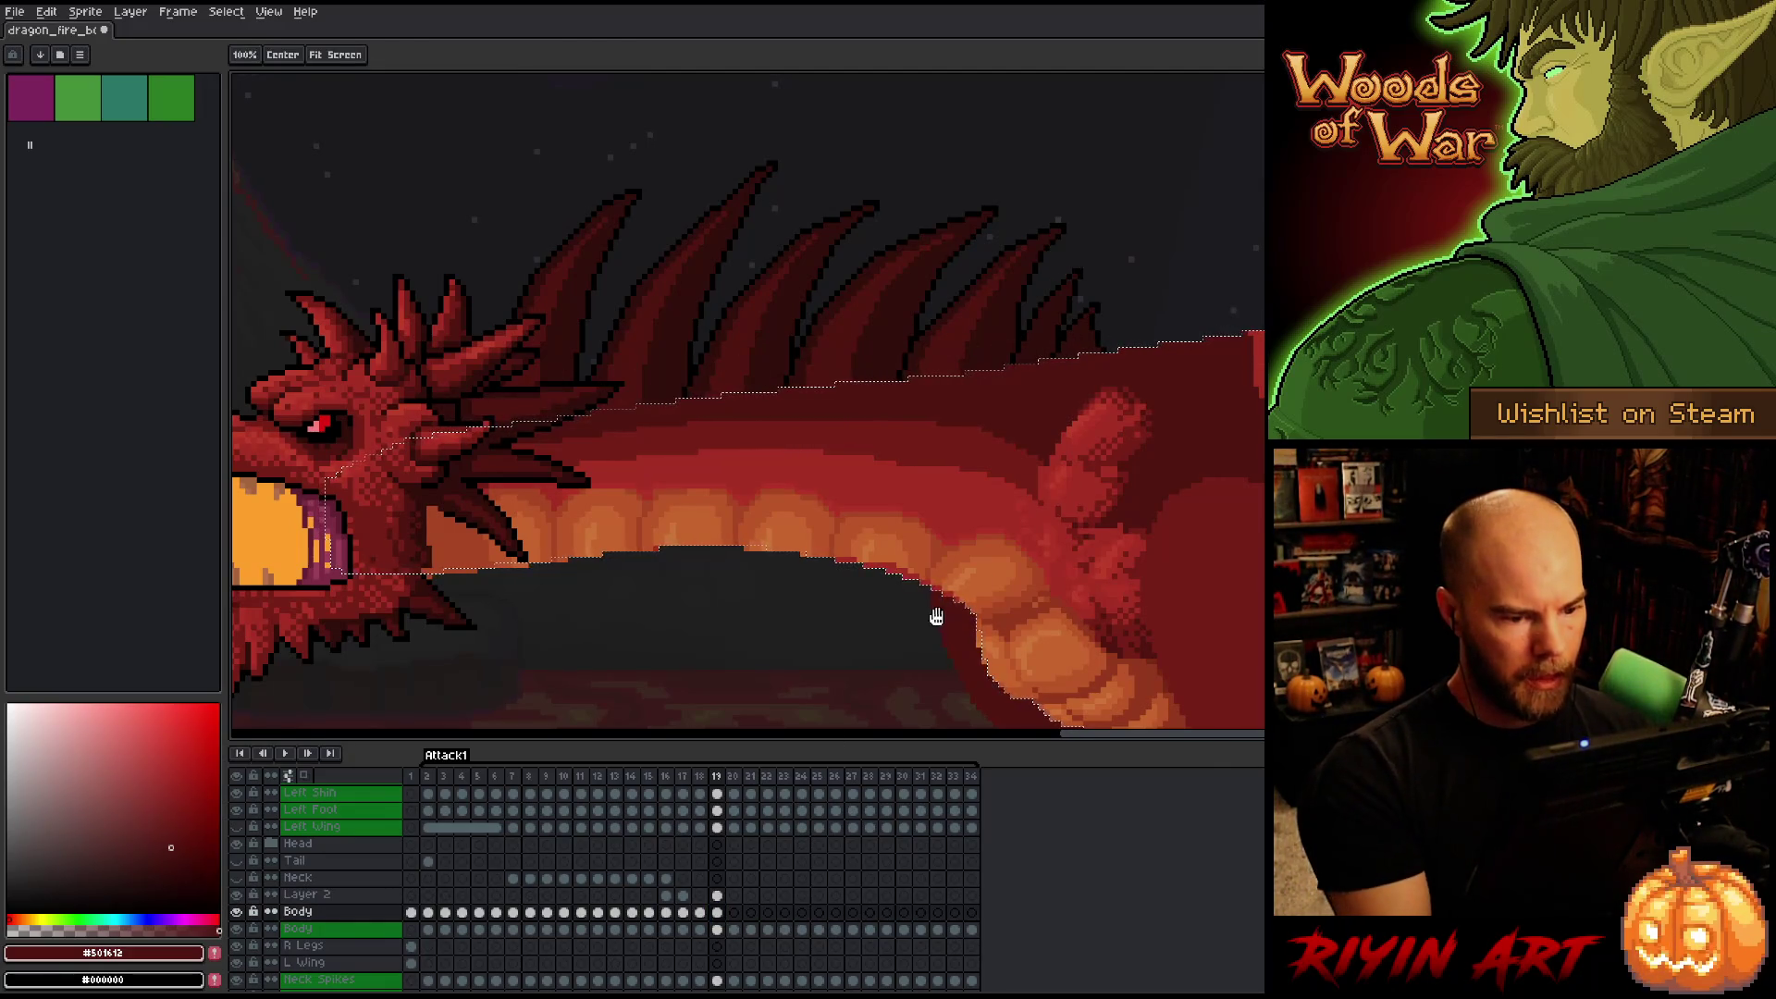
{"action": "left_click_drag", "start_coordinate": [935, 614], "coordinate": [1072, 502]}
{"action": "left_click", "coordinate": [717, 896]}
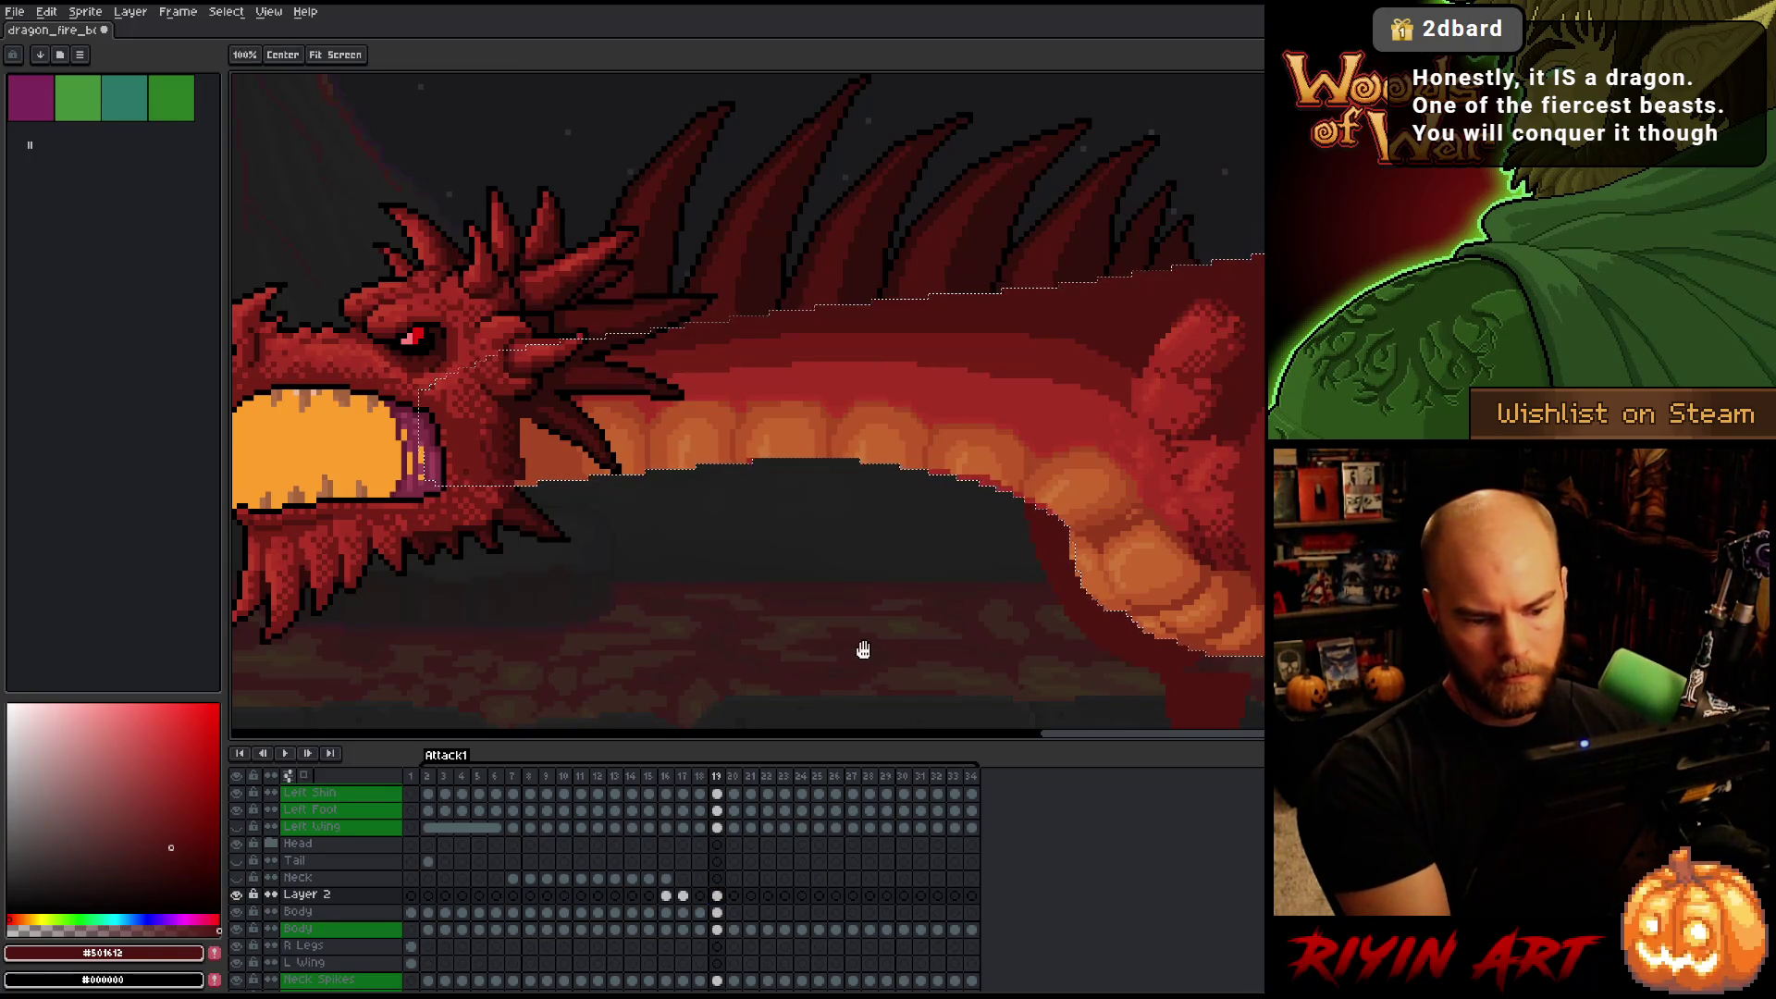
{"action": "left_click_drag", "start_coordinate": [864, 645], "coordinate": [725, 631]}
{"action": "key", "text": "space"}
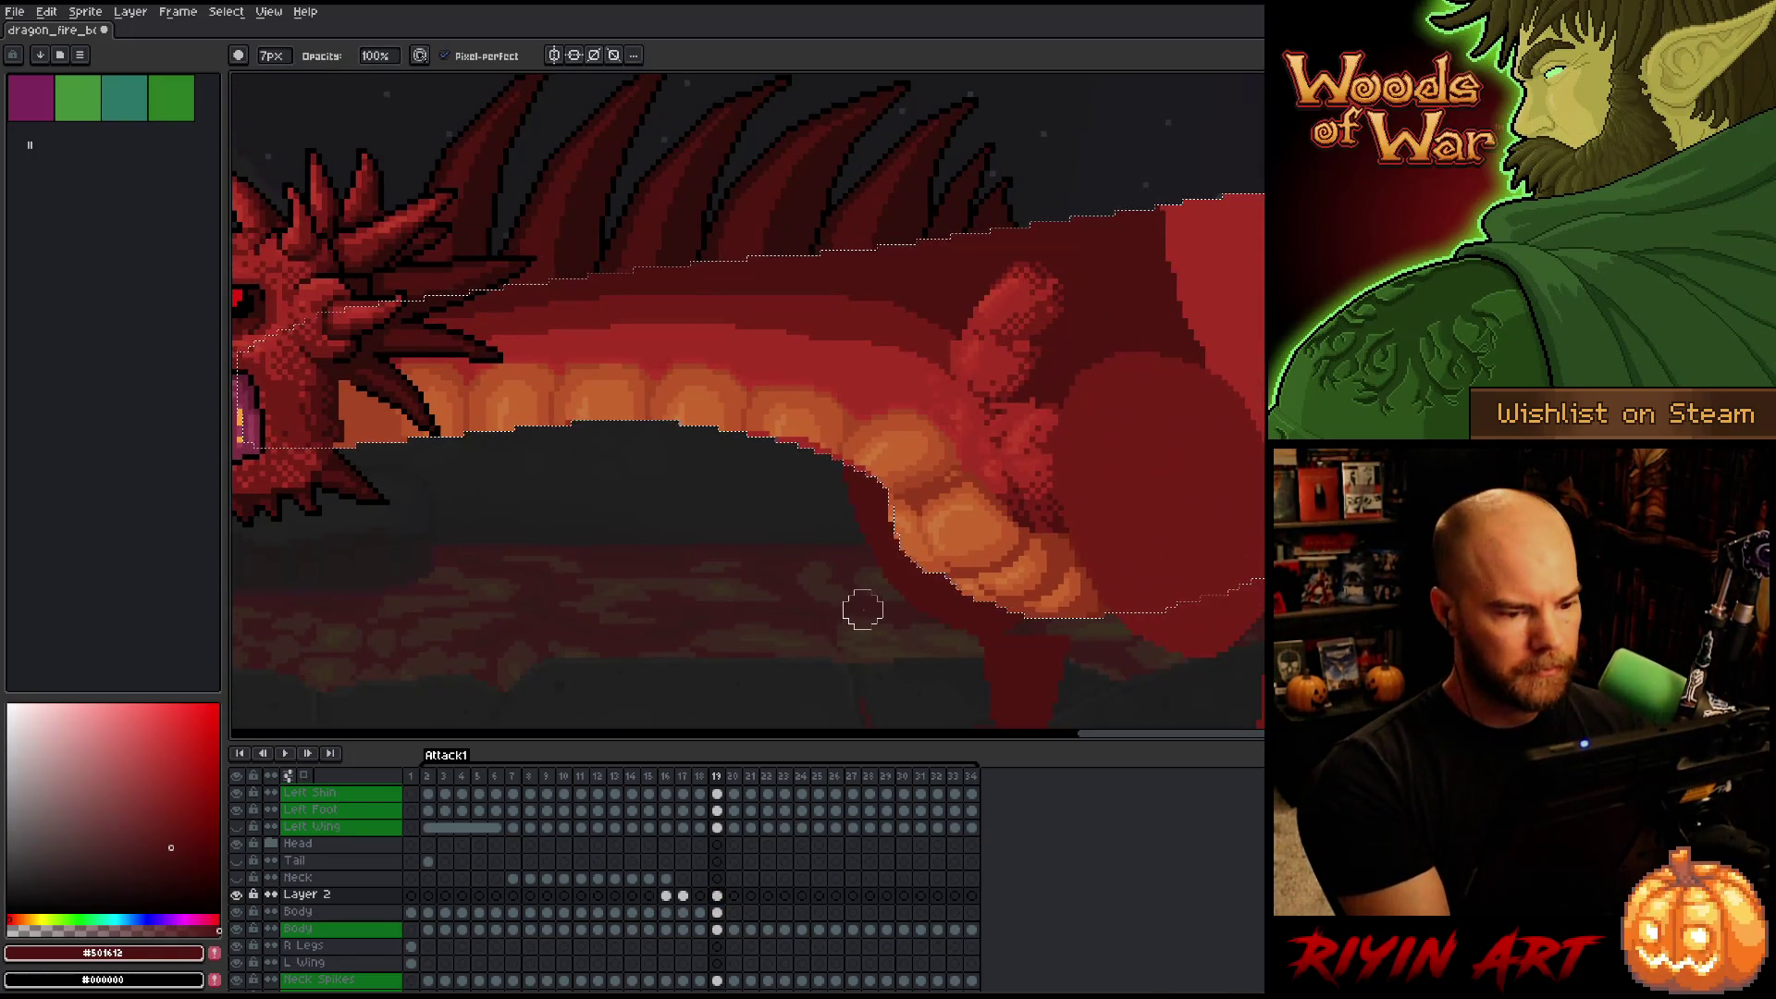
{"action": "left_click", "coordinate": [718, 912]}
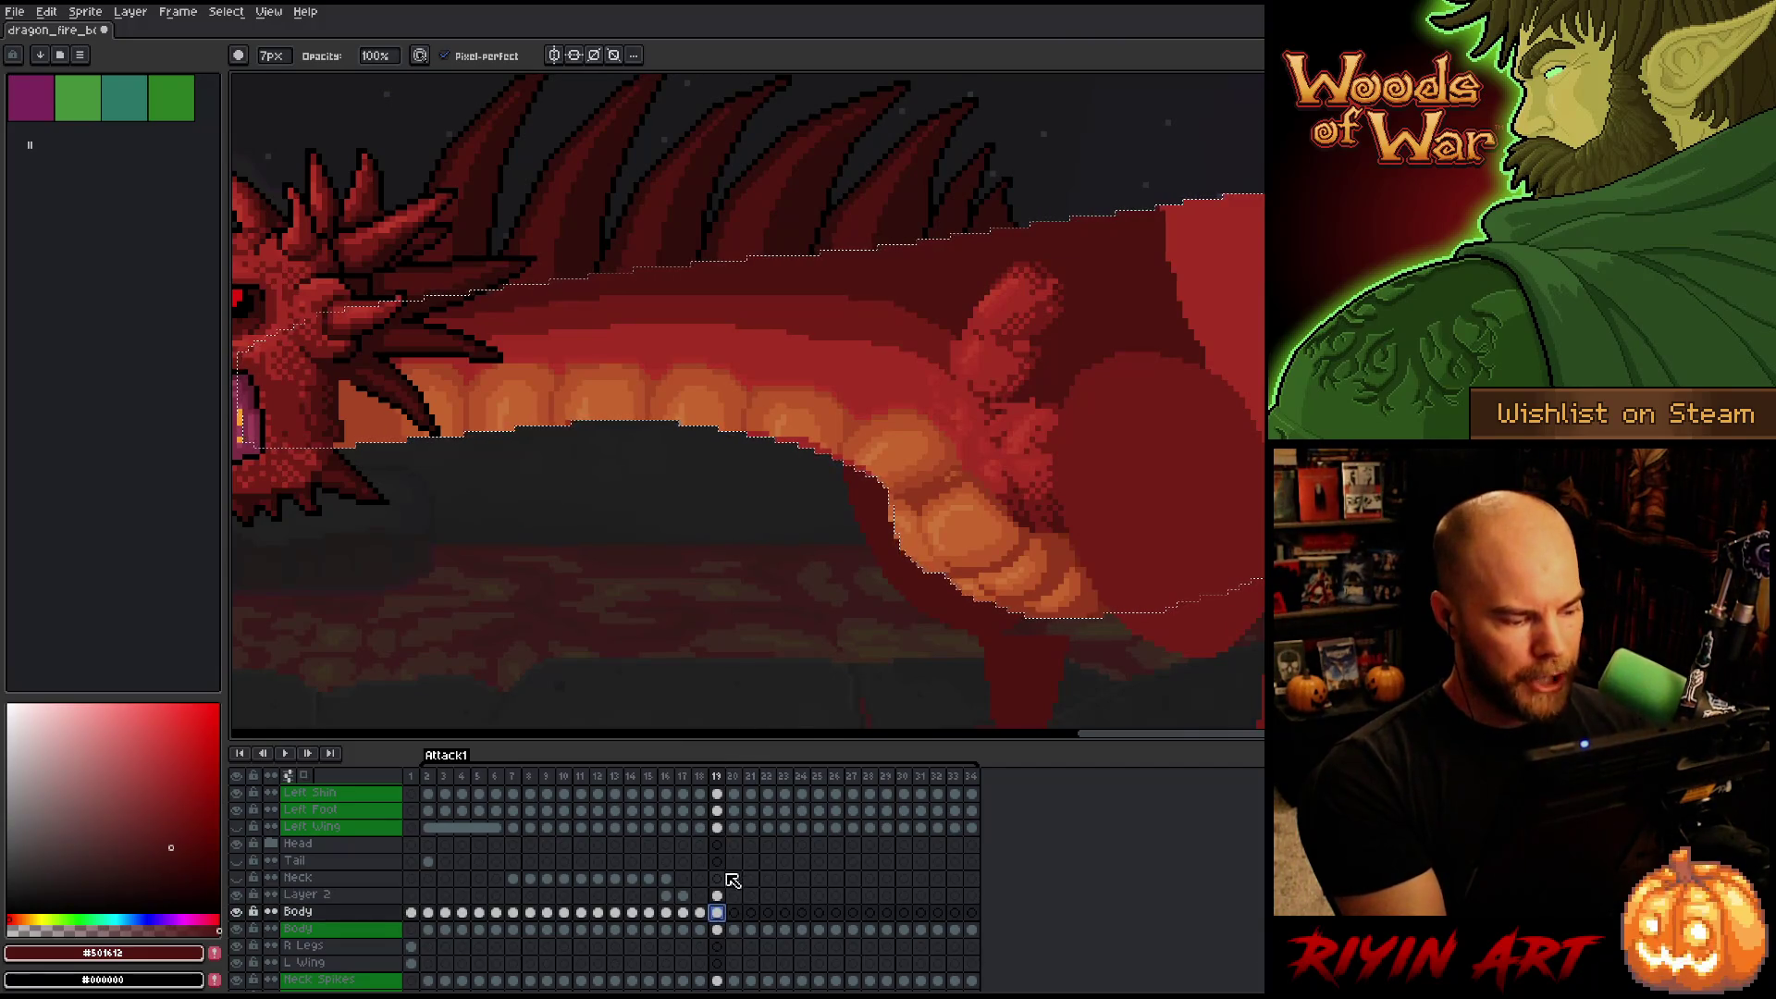
{"action": "left_click", "coordinate": [717, 895]}
{"action": "key", "text": "ctrl+d"}
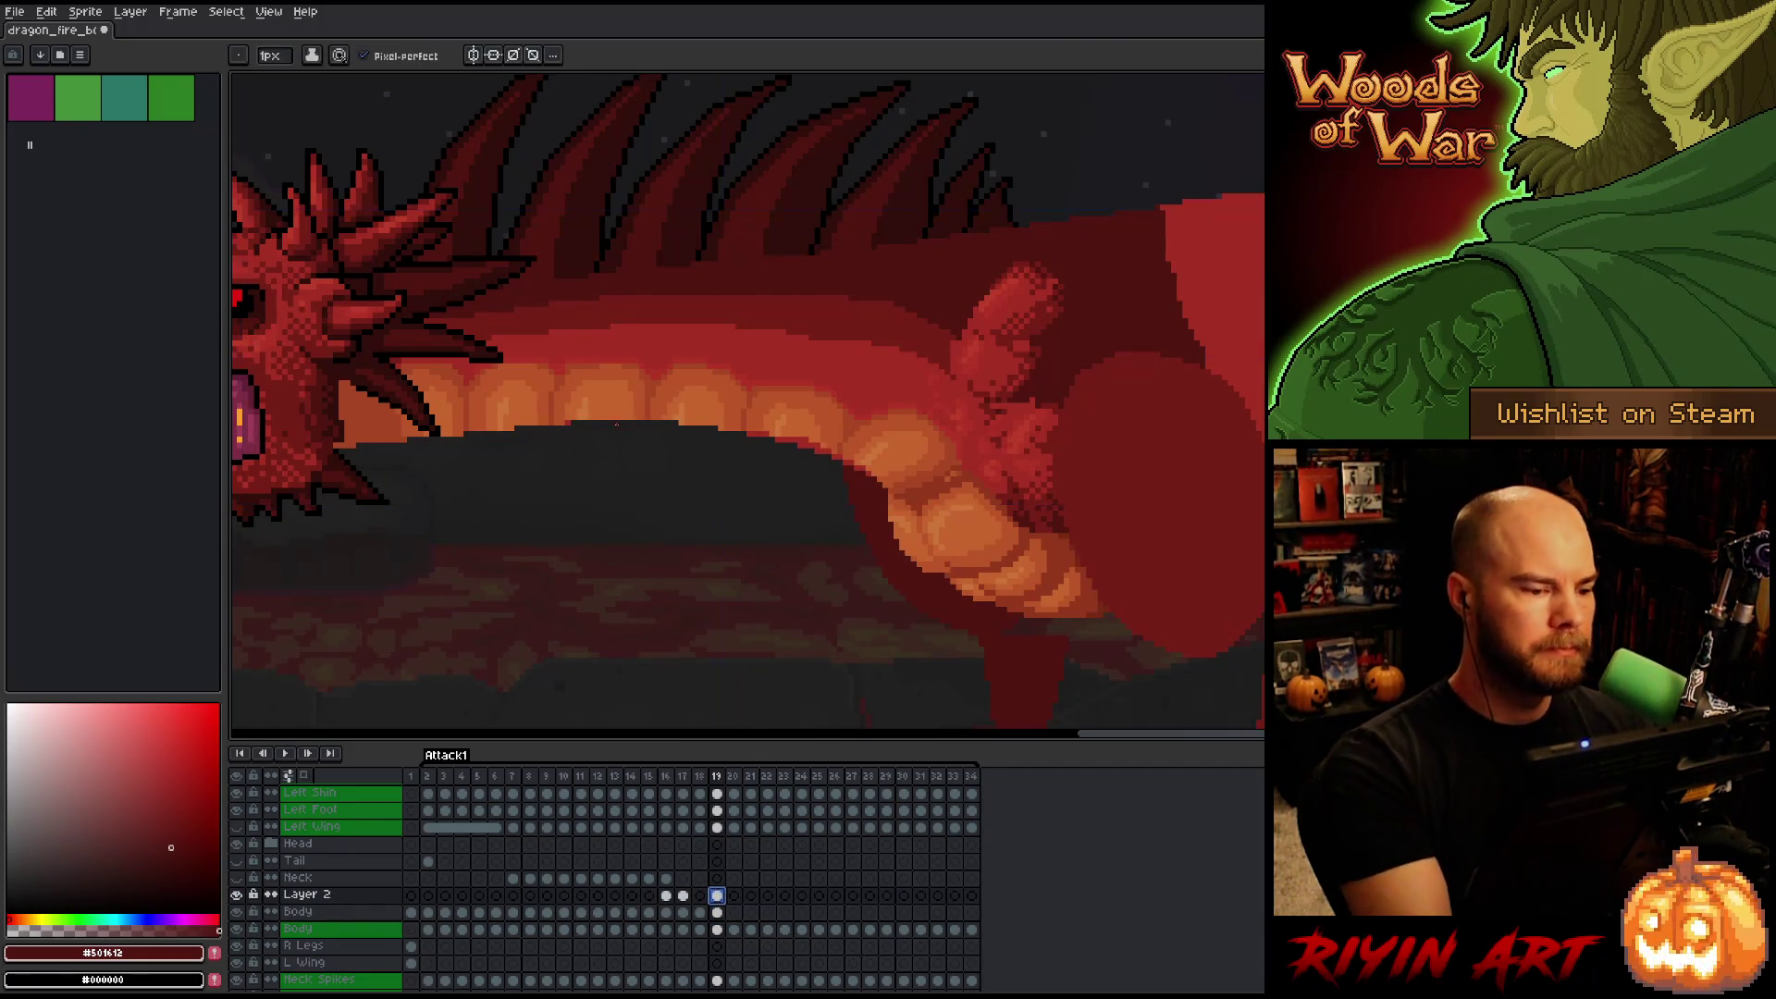
Sample the orange belly colour and save the dragon animation.
{"action": "key", "text": "alt"}
{"action": "left_click", "coordinate": [572, 411]}
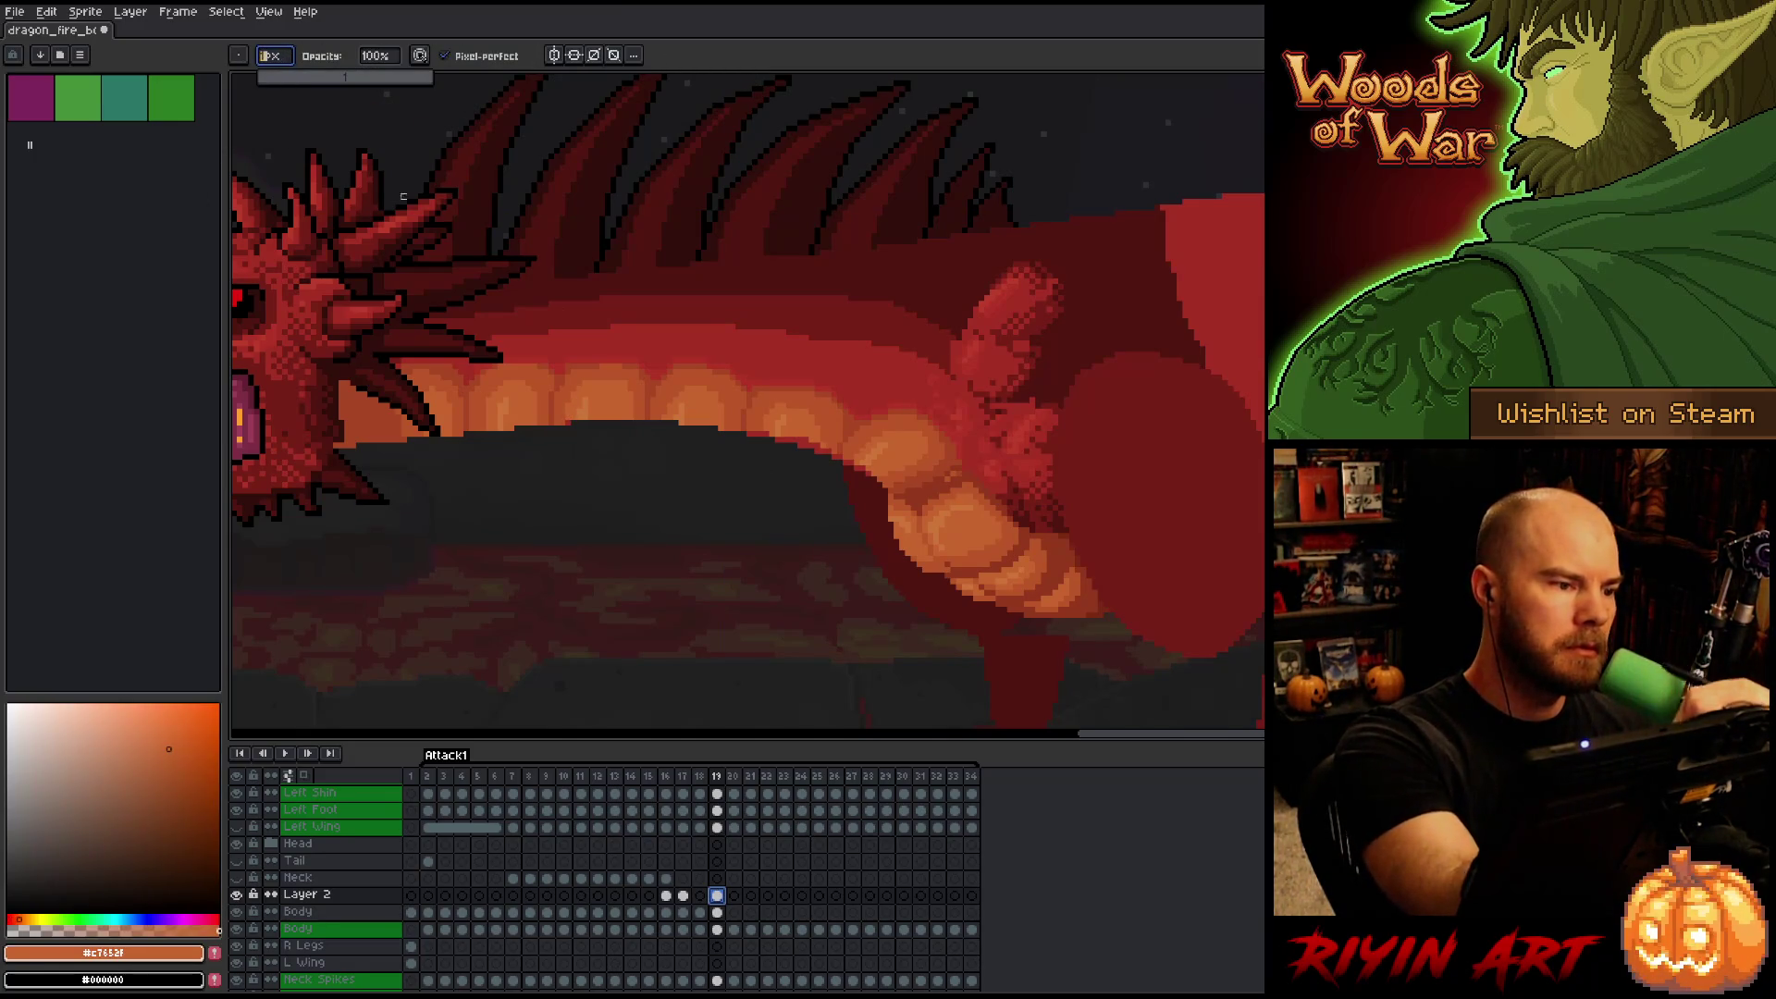
{"action": "key", "text": "ctrl+s"}
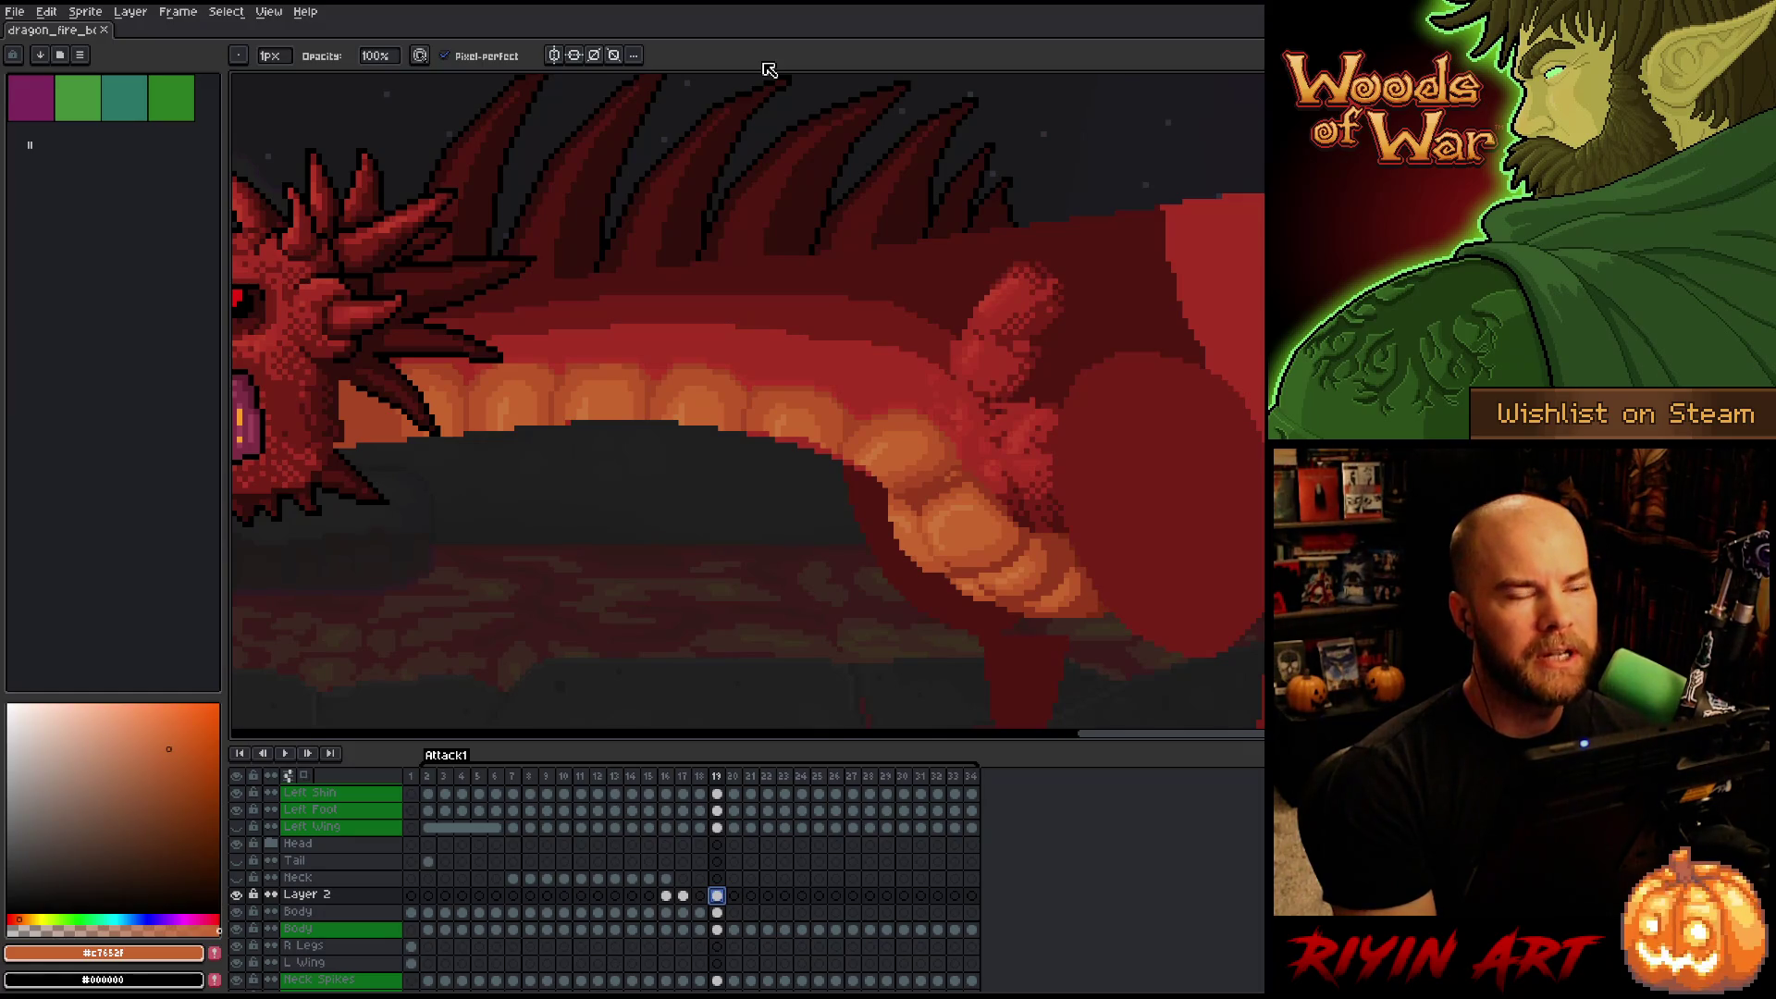
Sample the belly's light, mid and darker orange tones in turn, settling on the mid orange.
{"action": "left_click", "coordinate": [751, 418], "text": "alt"}
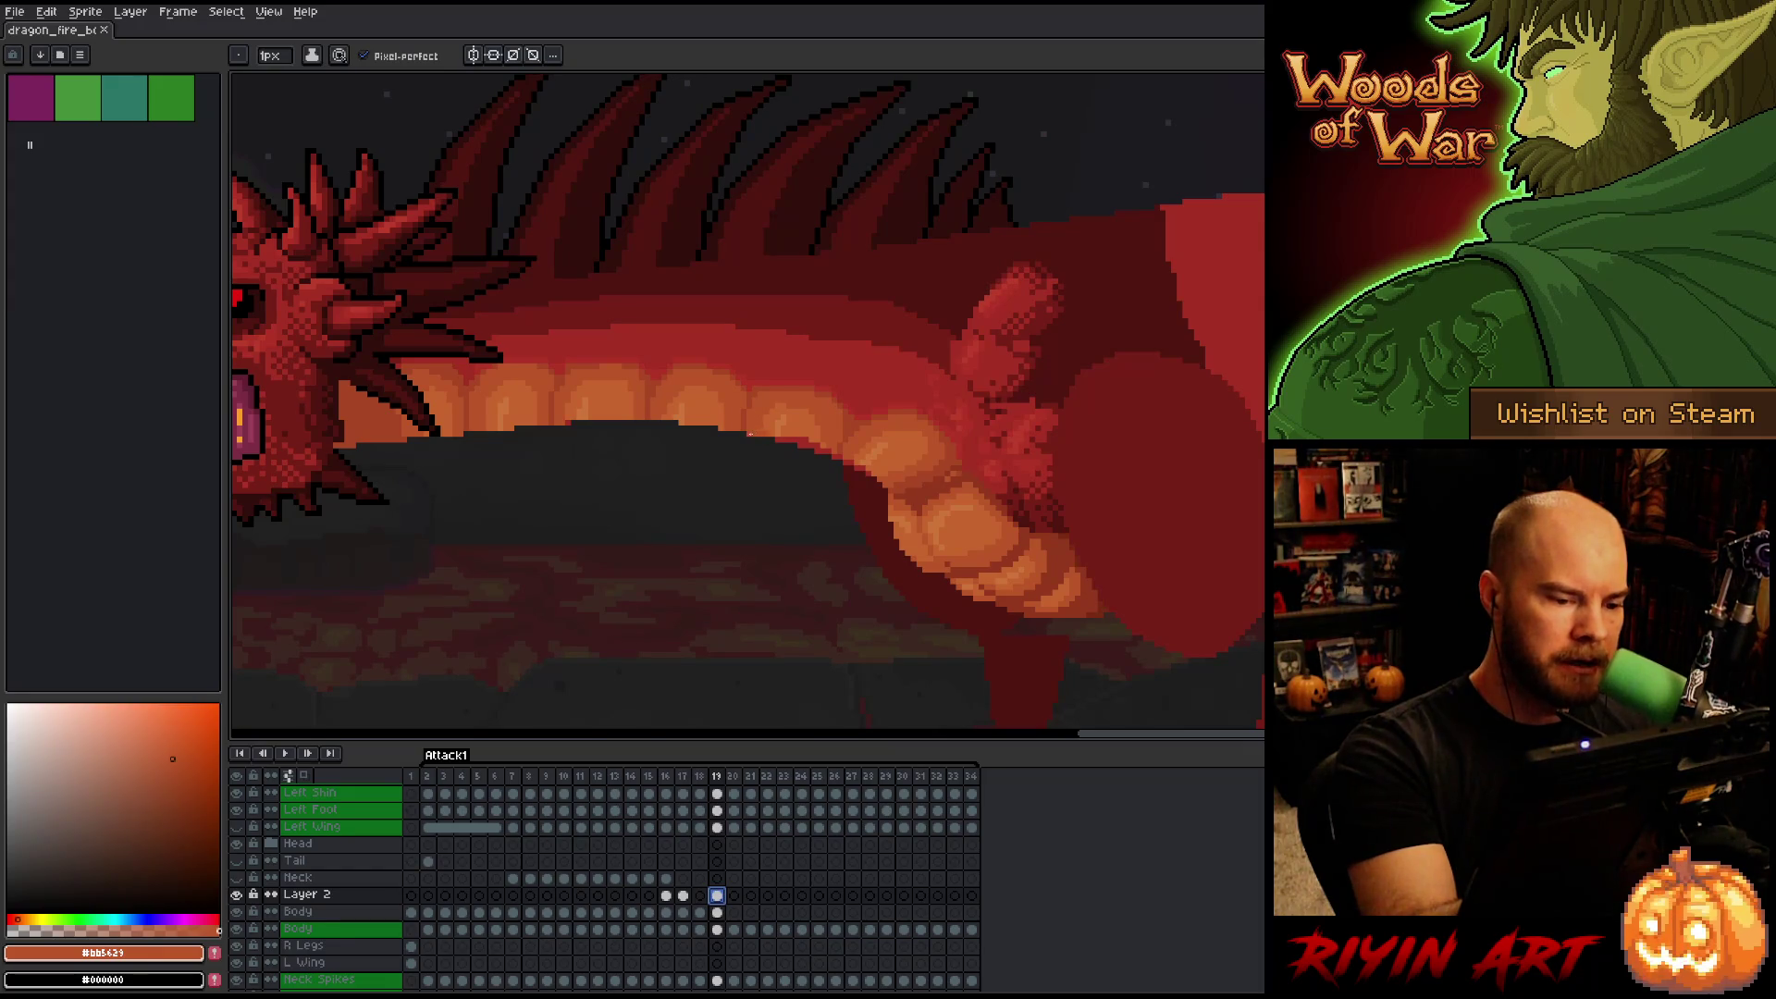
{"action": "left_click", "coordinate": [761, 424], "text": "alt"}
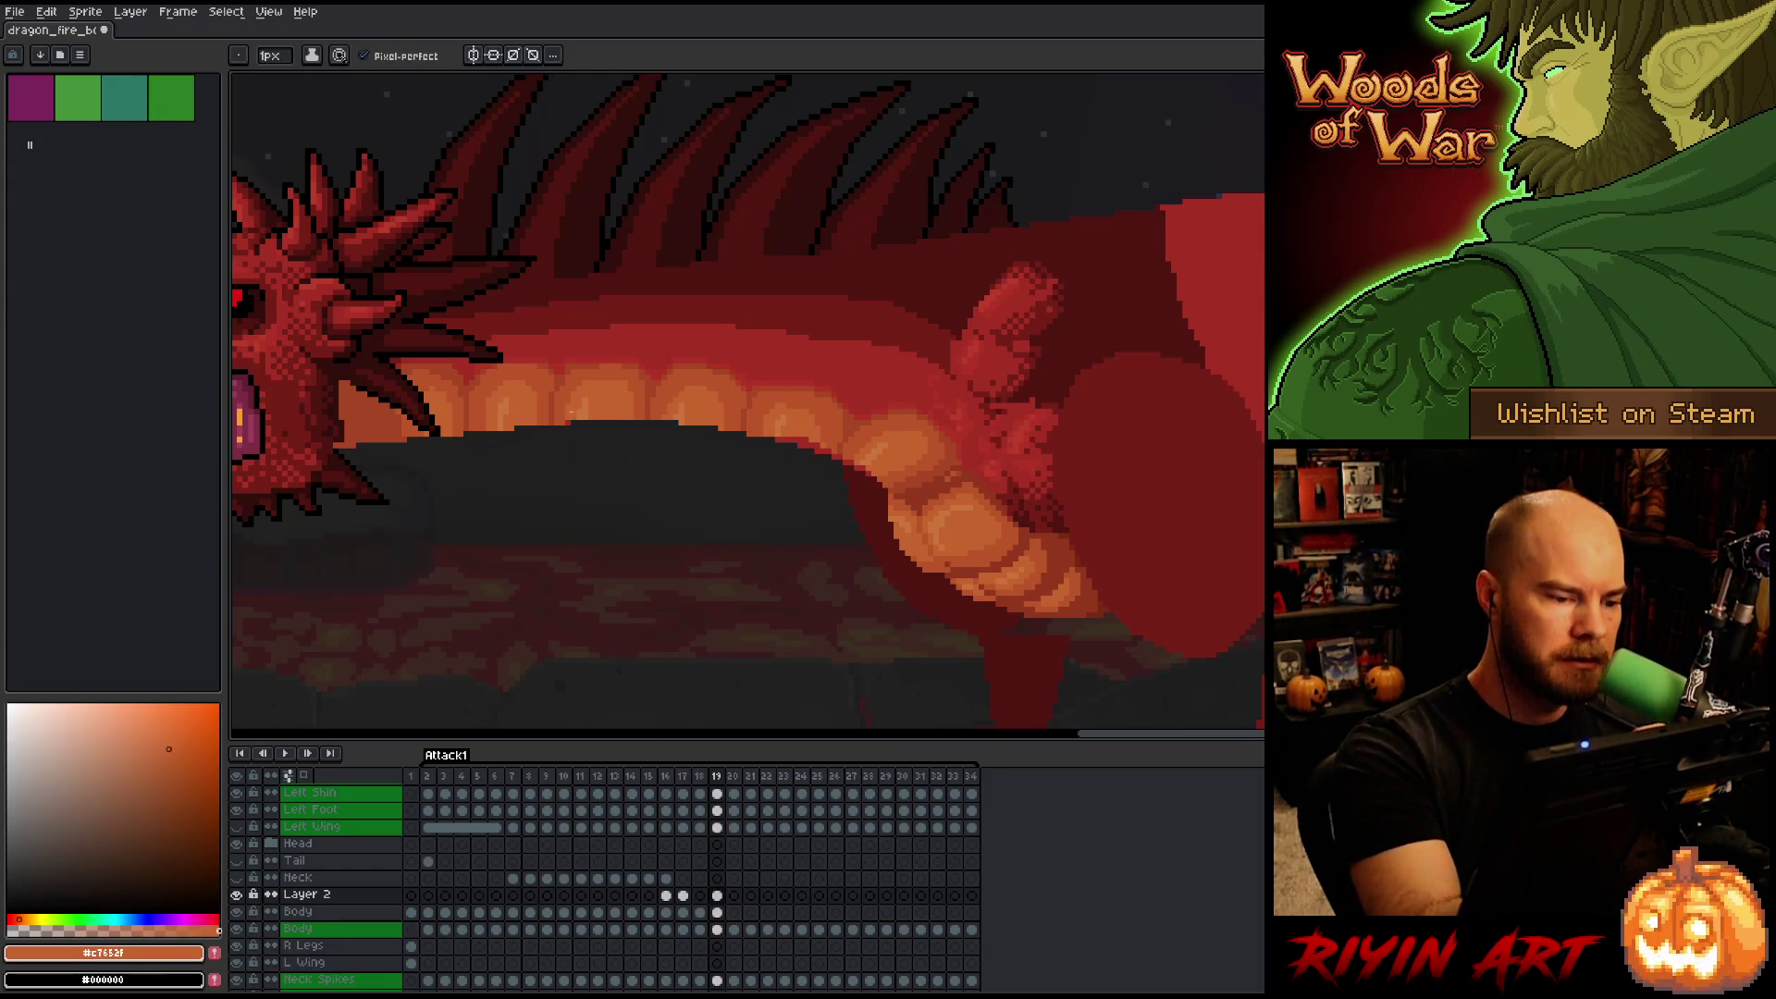
{"action": "left_click", "coordinate": [778, 424], "text": "alt"}
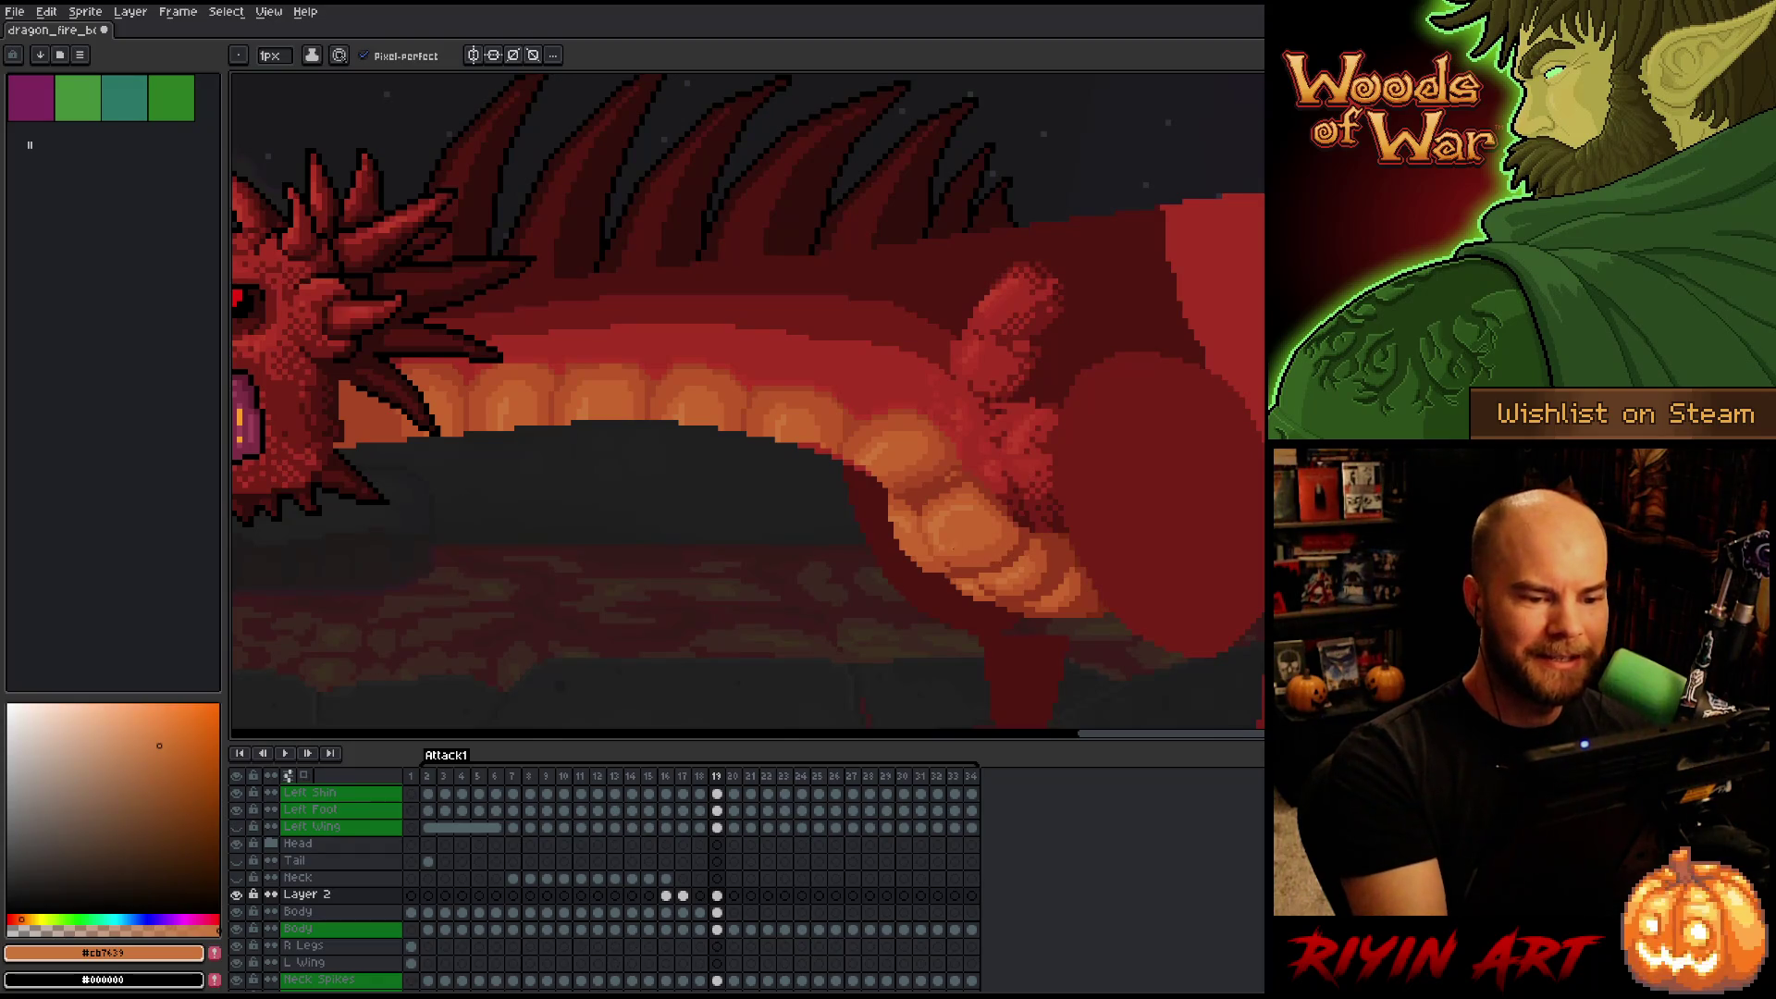
{"action": "left_click", "coordinate": [801, 428], "text": "alt"}
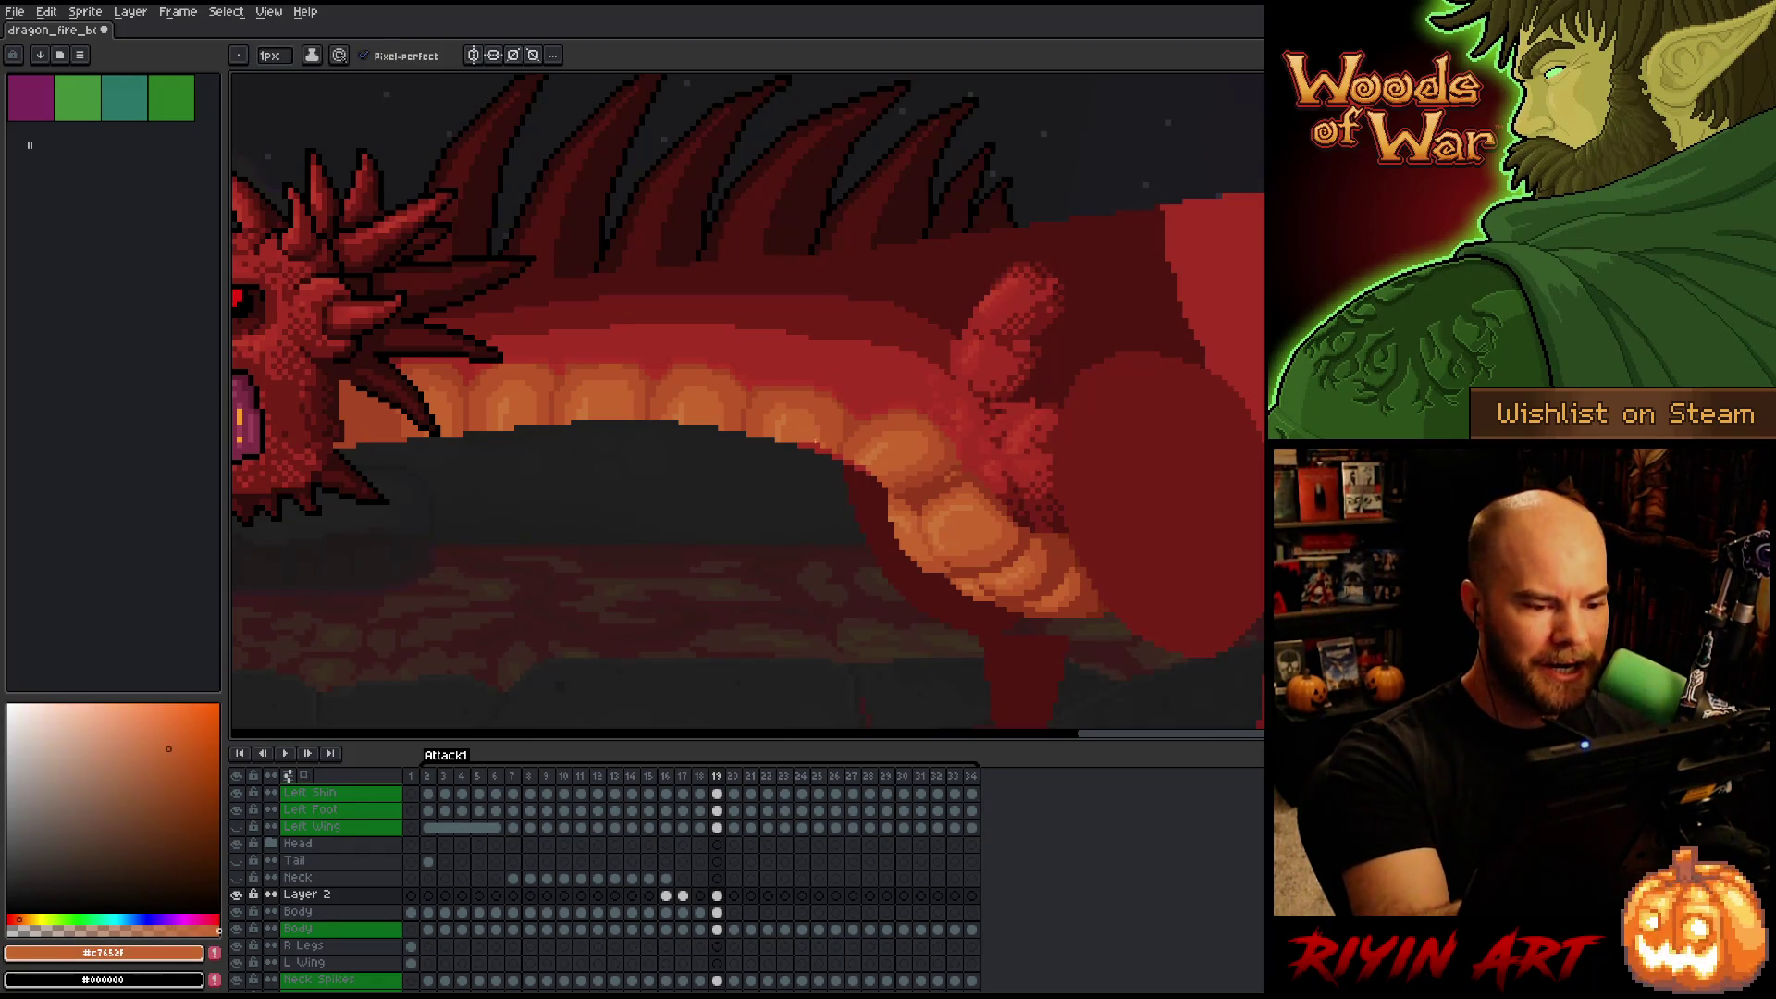
{"action": "left_click", "coordinate": [828, 446], "text": "alt"}
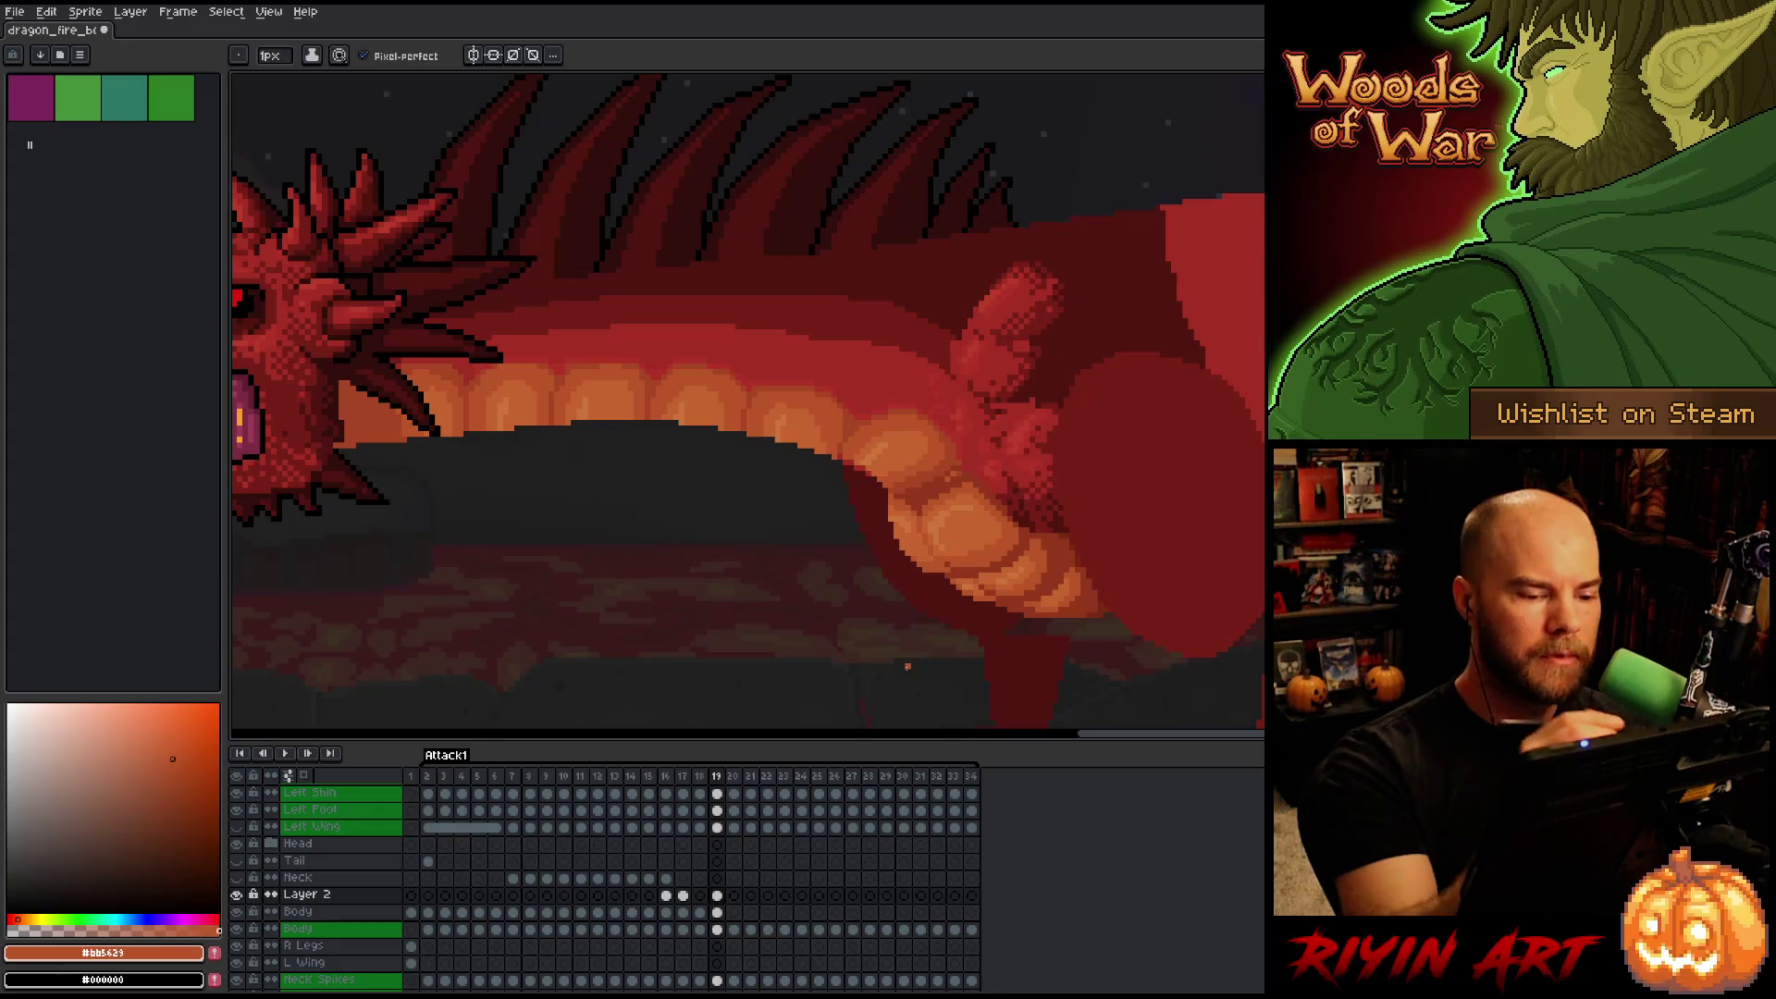
{"action": "left_click", "coordinate": [838, 446], "text": "alt"}
{"action": "left_click", "coordinate": [850, 461], "text": "alt"}
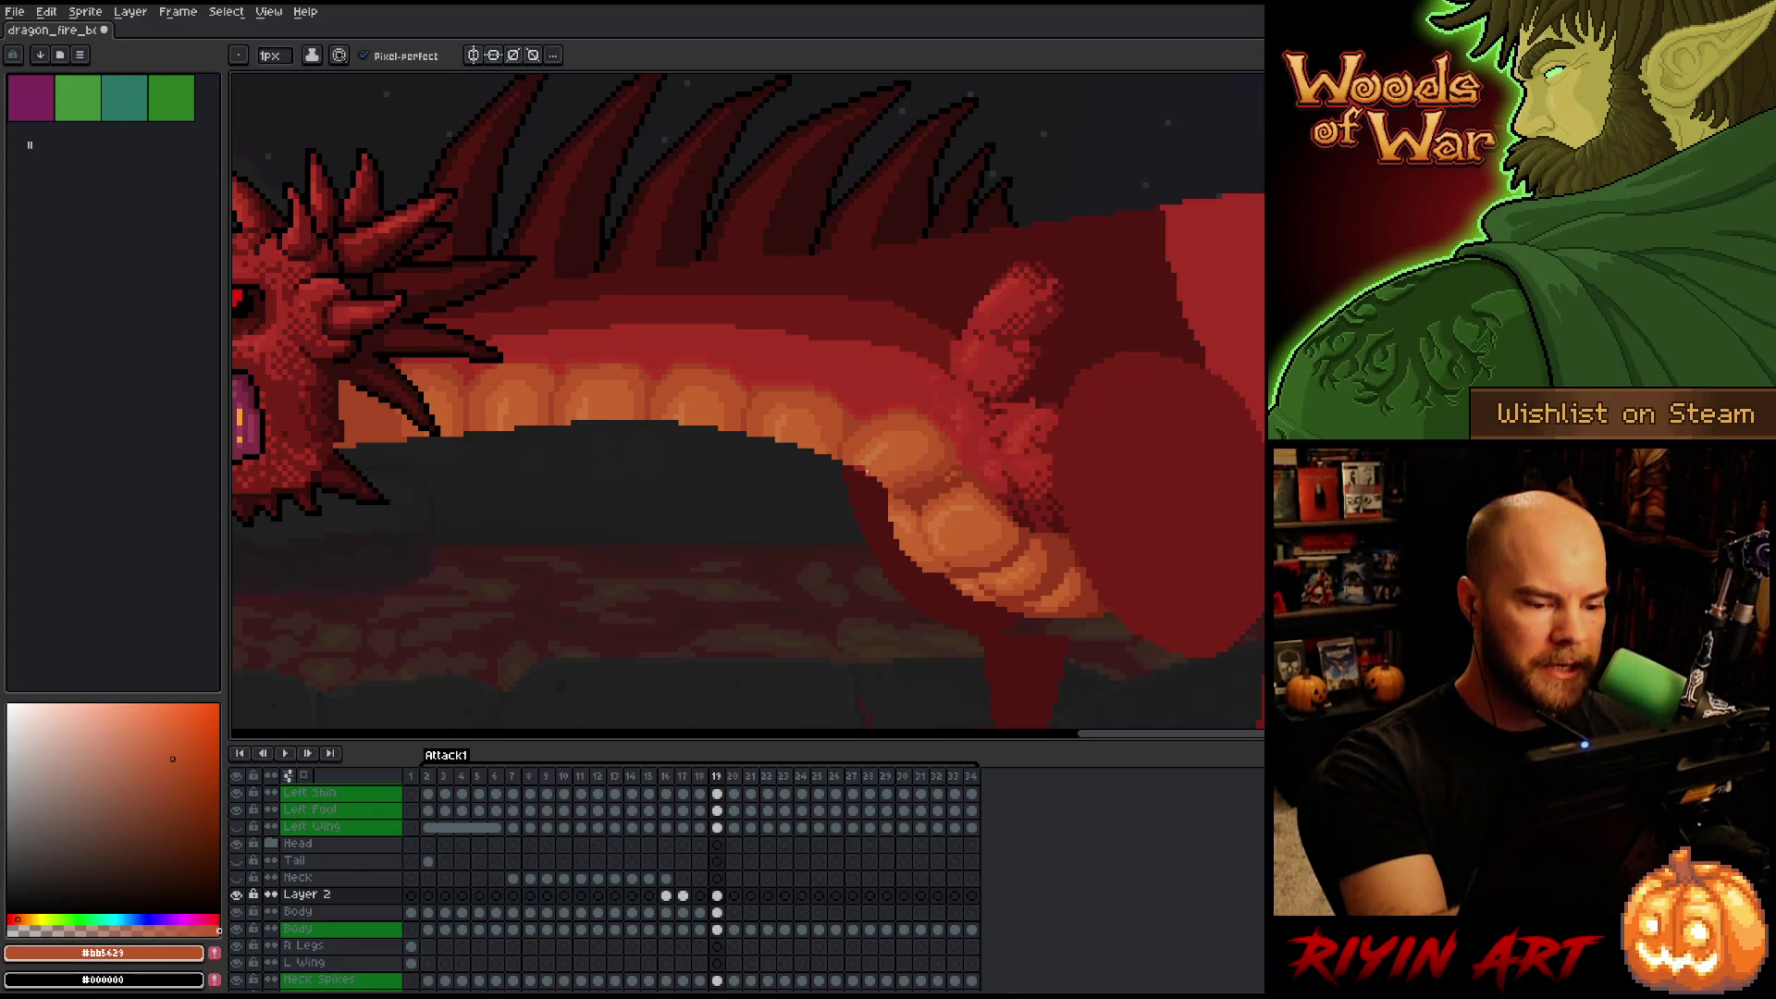
{"action": "left_click", "coordinate": [867, 460], "text": "alt"}
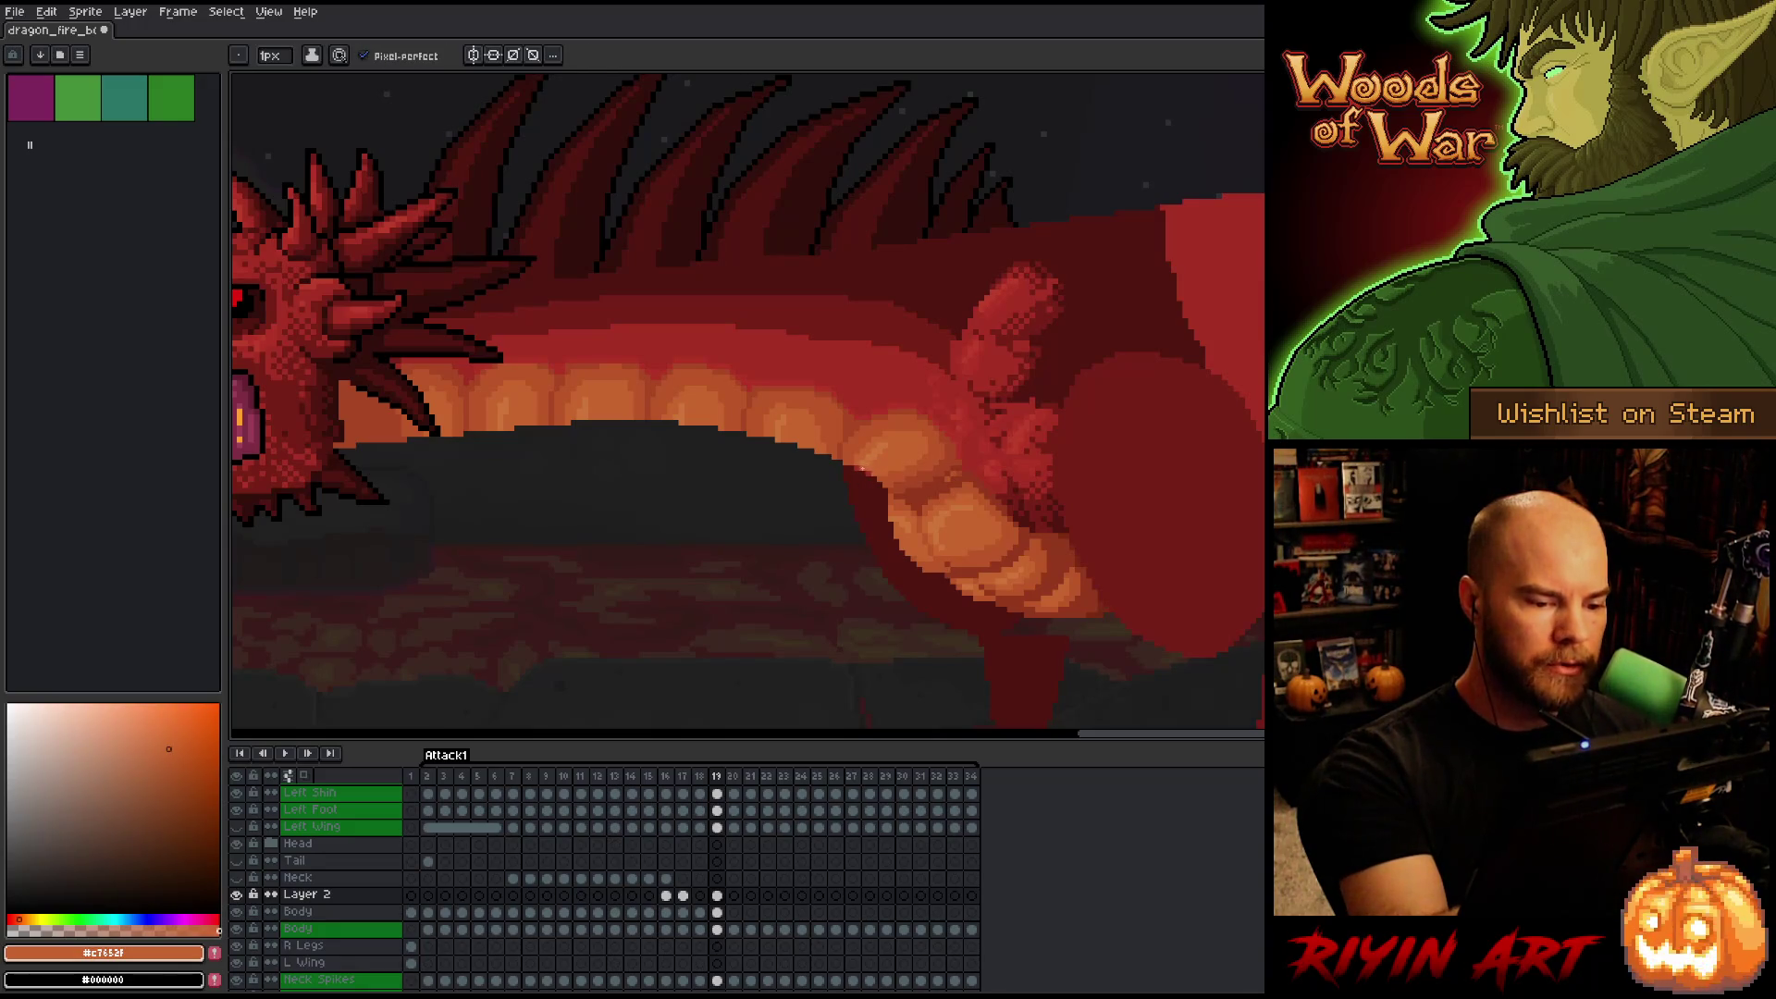
{"action": "left_click", "coordinate": [863, 452], "text": "alt"}
{"action": "left_click", "coordinate": [857, 460], "text": "alt"}
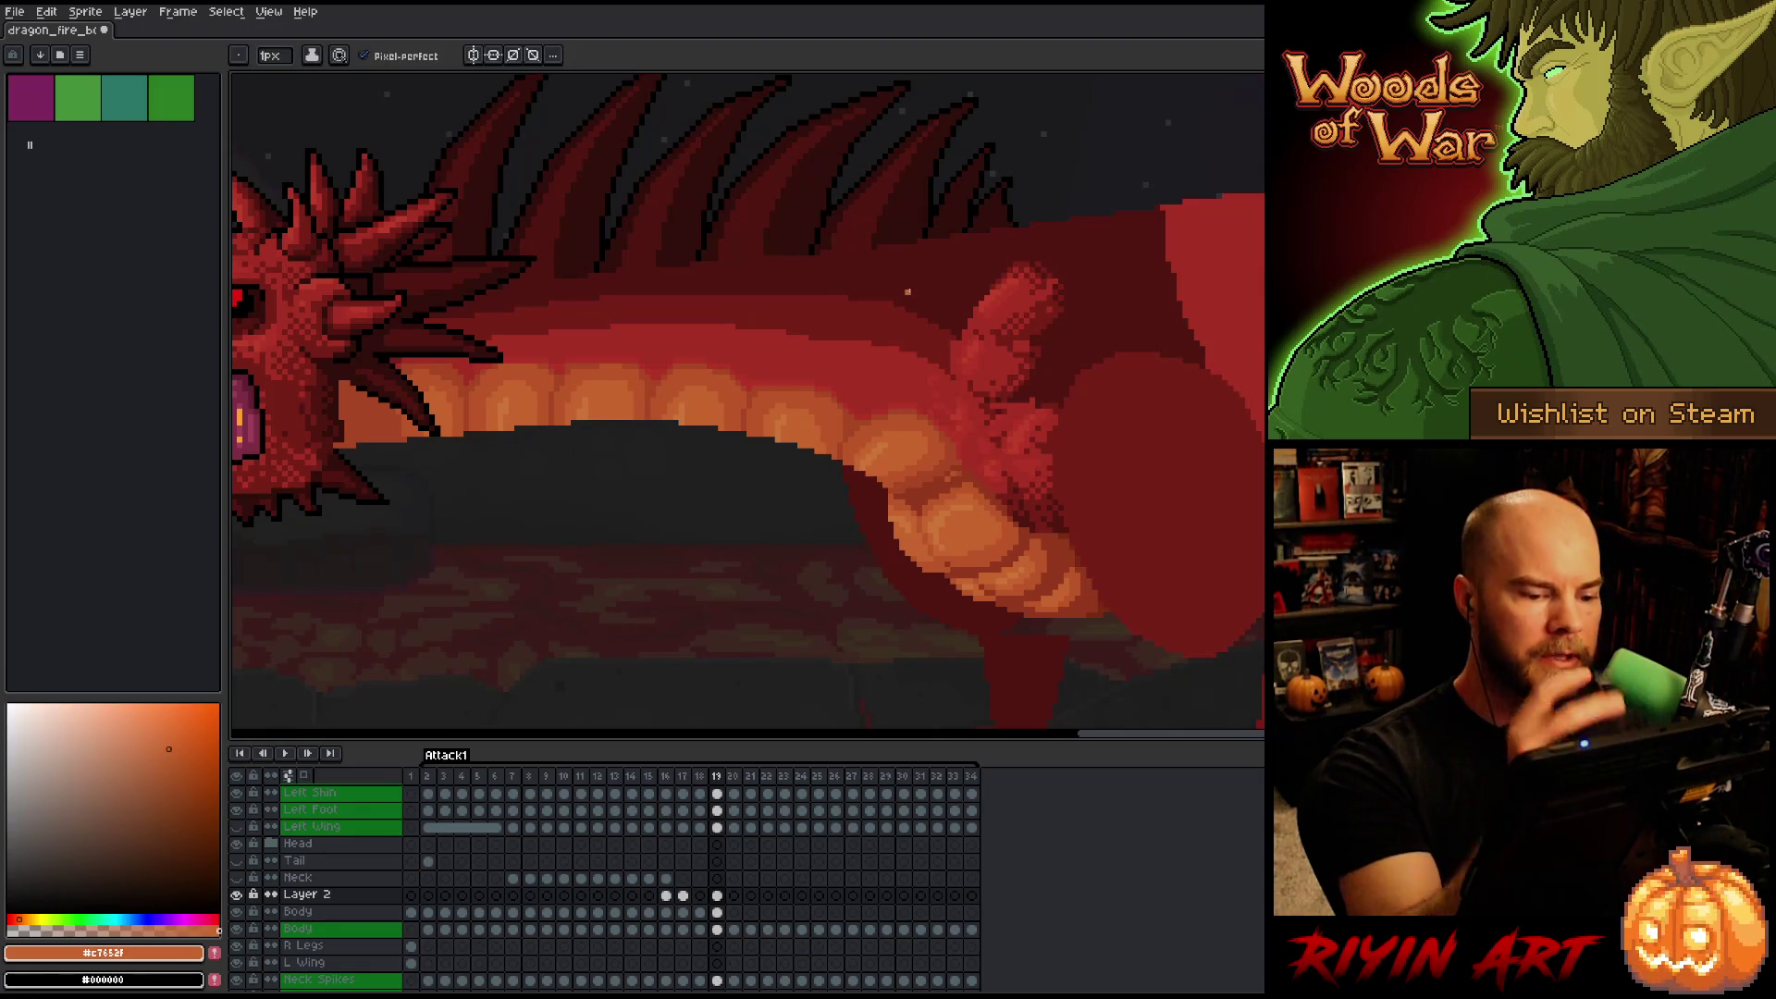
Sample the shoulder's red-brown, red-orange and pinker reds, ending on the body's darkest red.
{"action": "key", "text": "alt"}
{"action": "left_click", "coordinate": [947, 492], "text": "alt"}
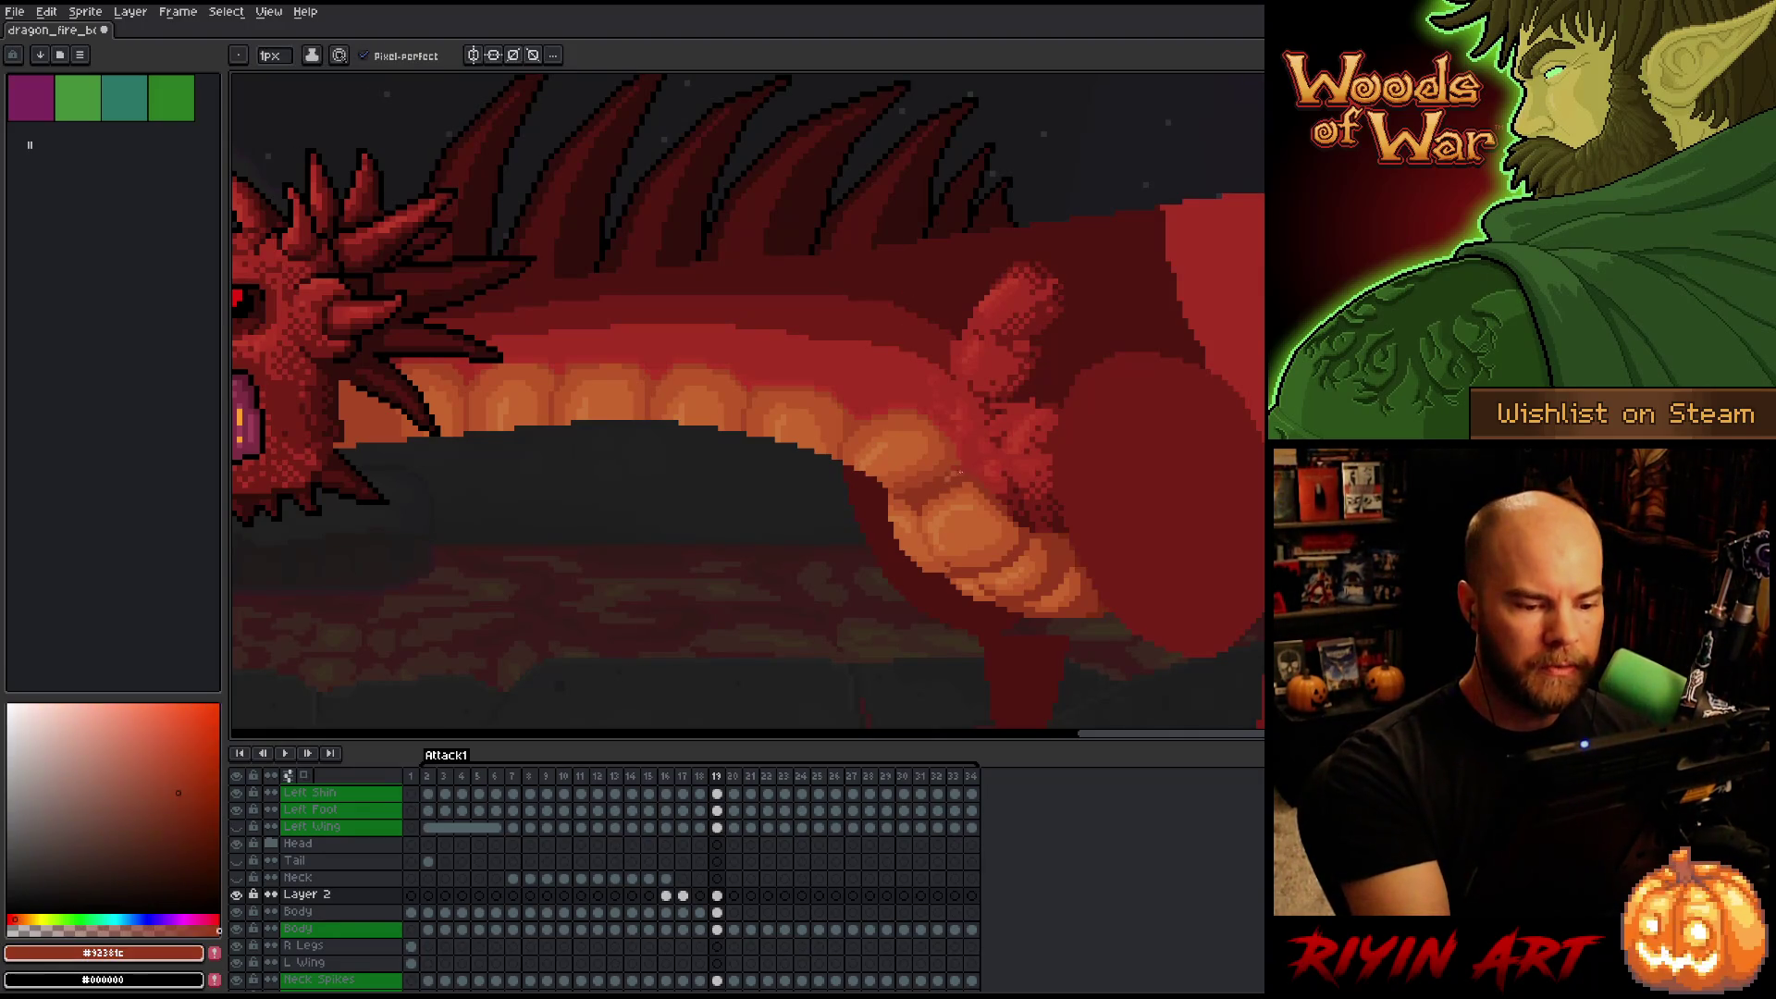
{"action": "left_click", "coordinate": [952, 453], "text": "alt"}
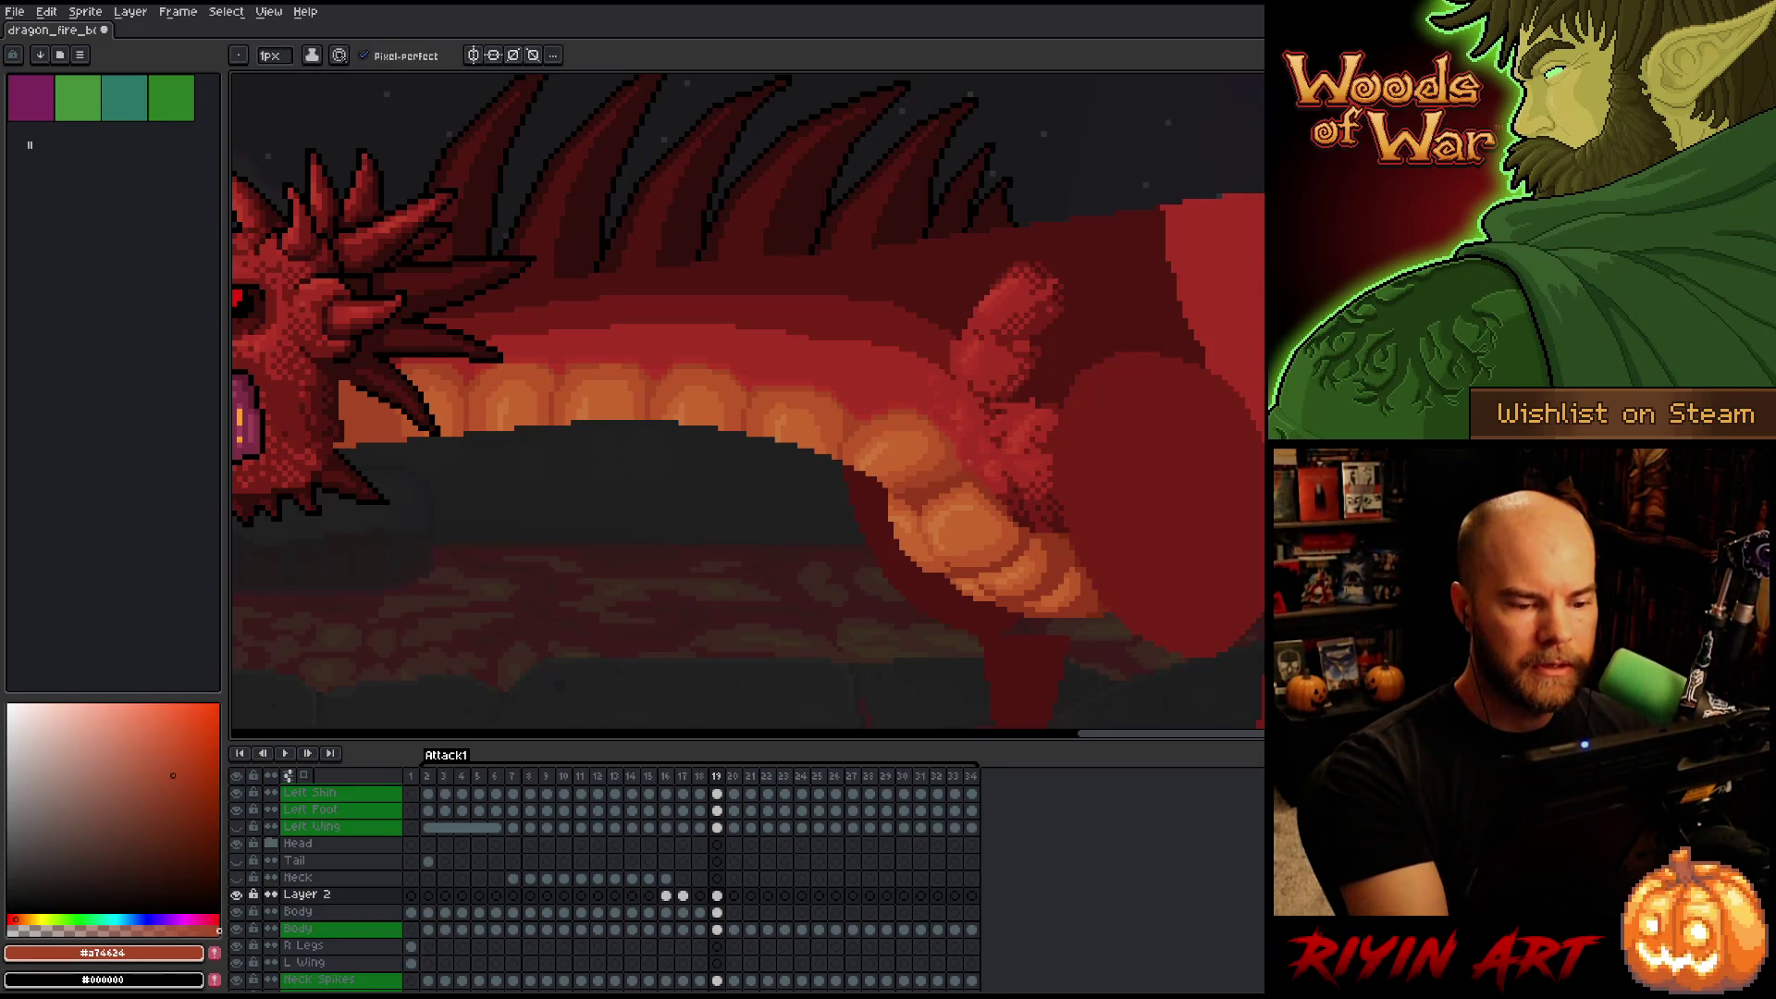
{"action": "left_click", "coordinate": [936, 391], "text": "alt"}
{"action": "left_click", "coordinate": [926, 415], "text": "alt"}
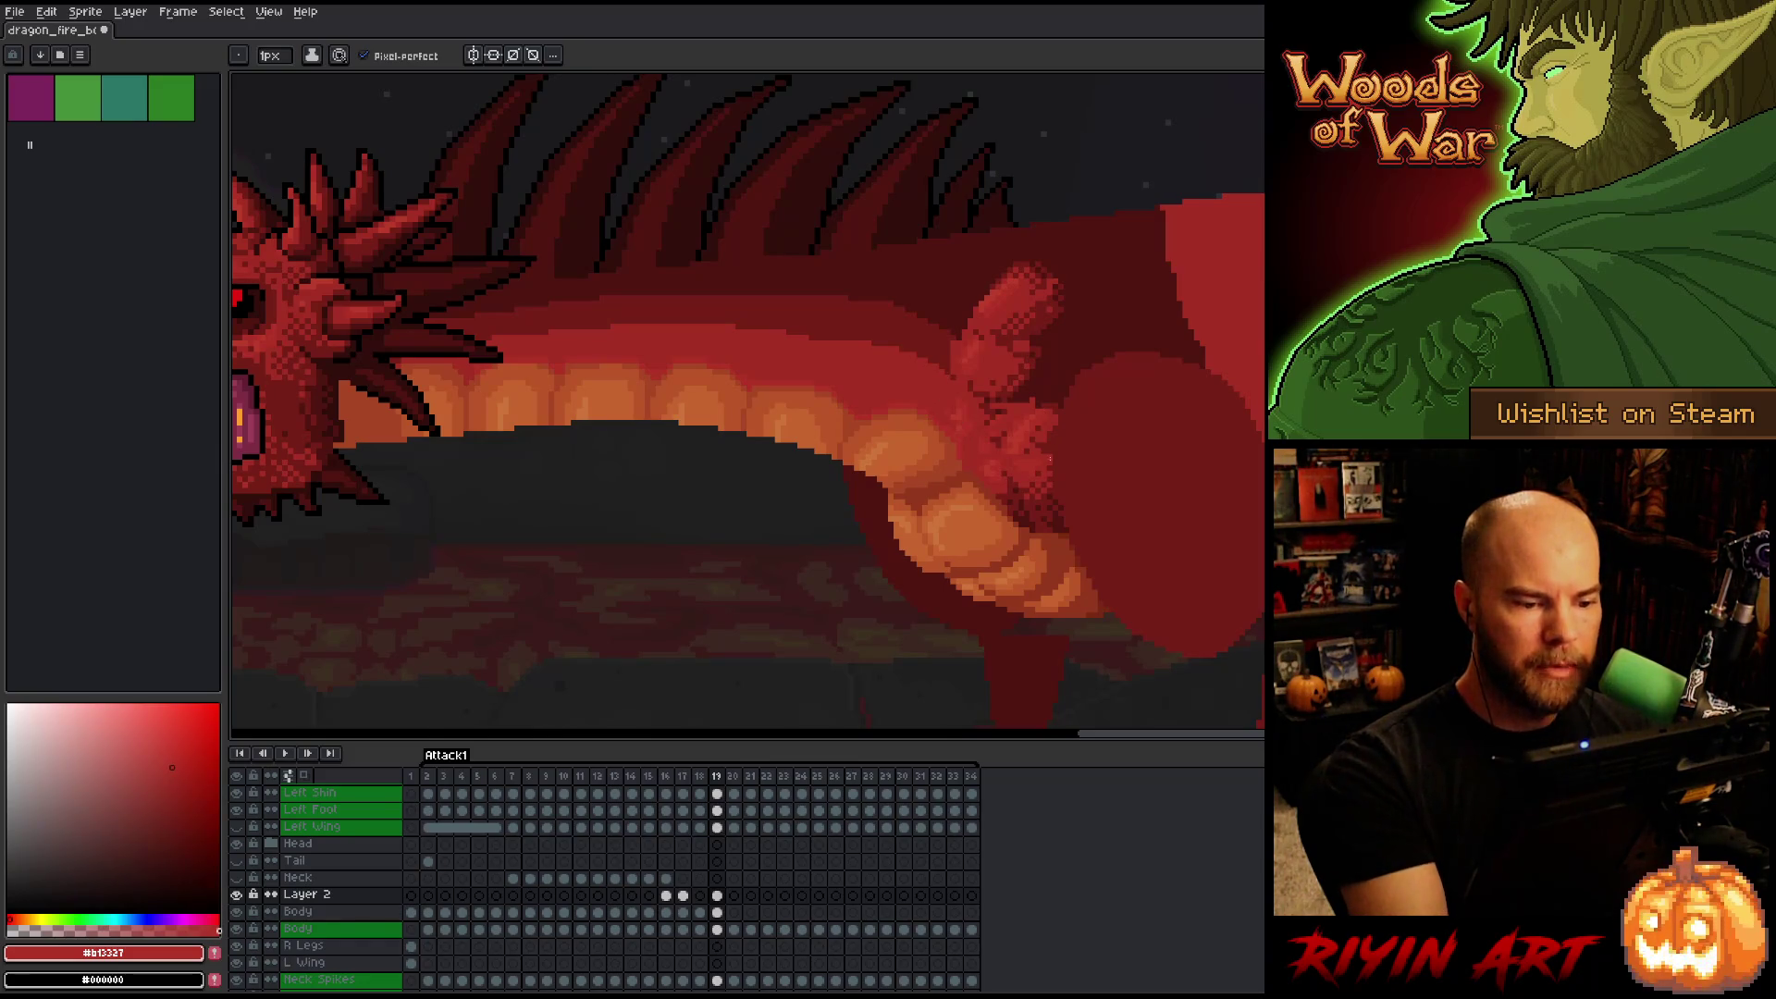
{"action": "left_click", "coordinate": [957, 453], "text": "alt"}
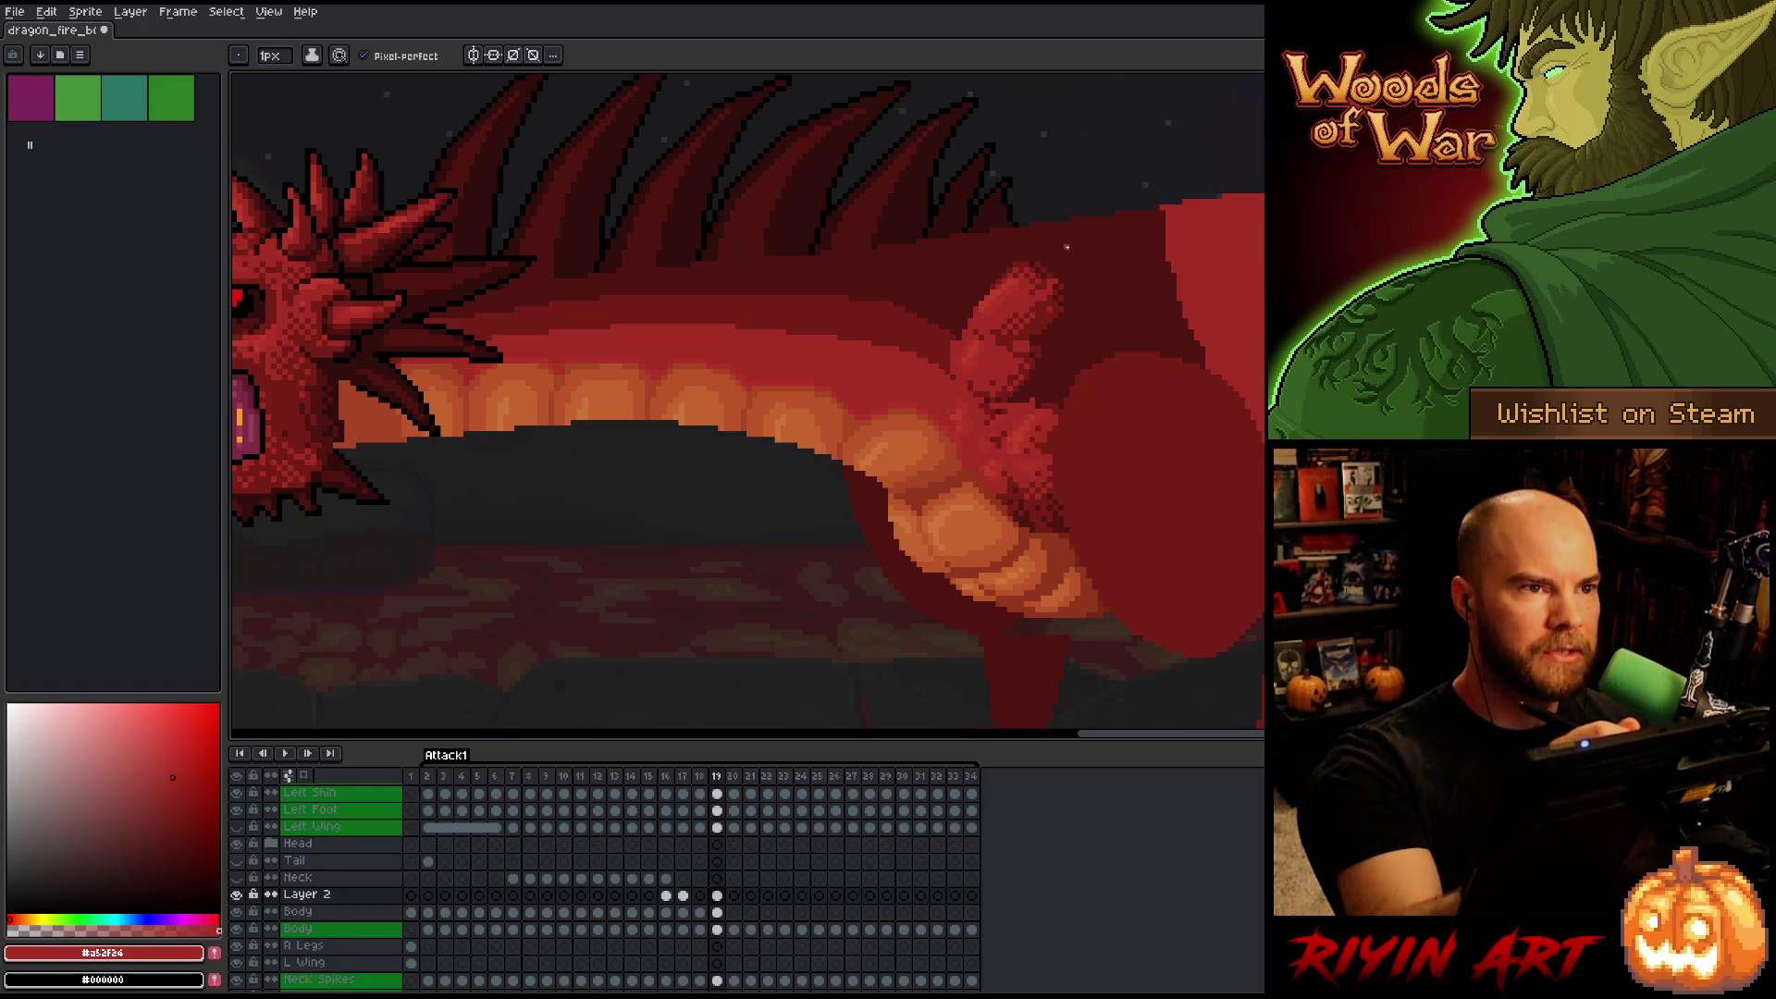
{"action": "left_click", "coordinate": [1025, 340], "text": "alt"}
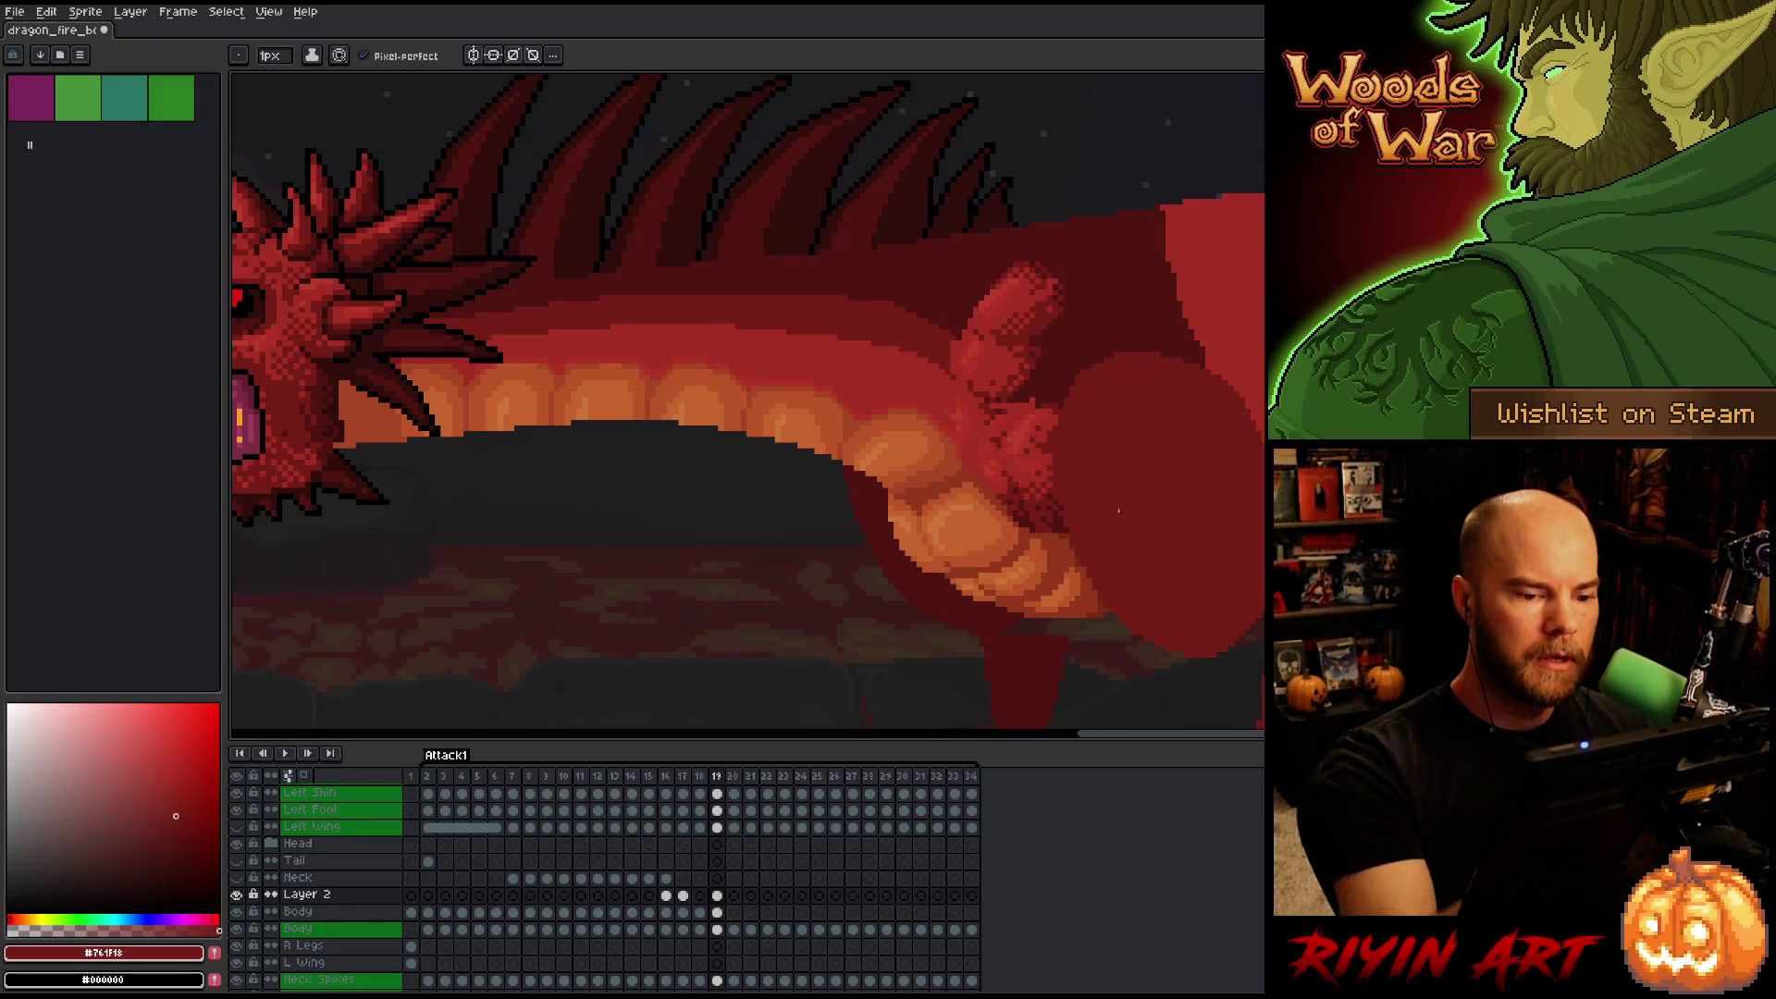
{"action": "left_click_drag", "start_coordinate": [1046, 309], "coordinate": [1094, 331]}
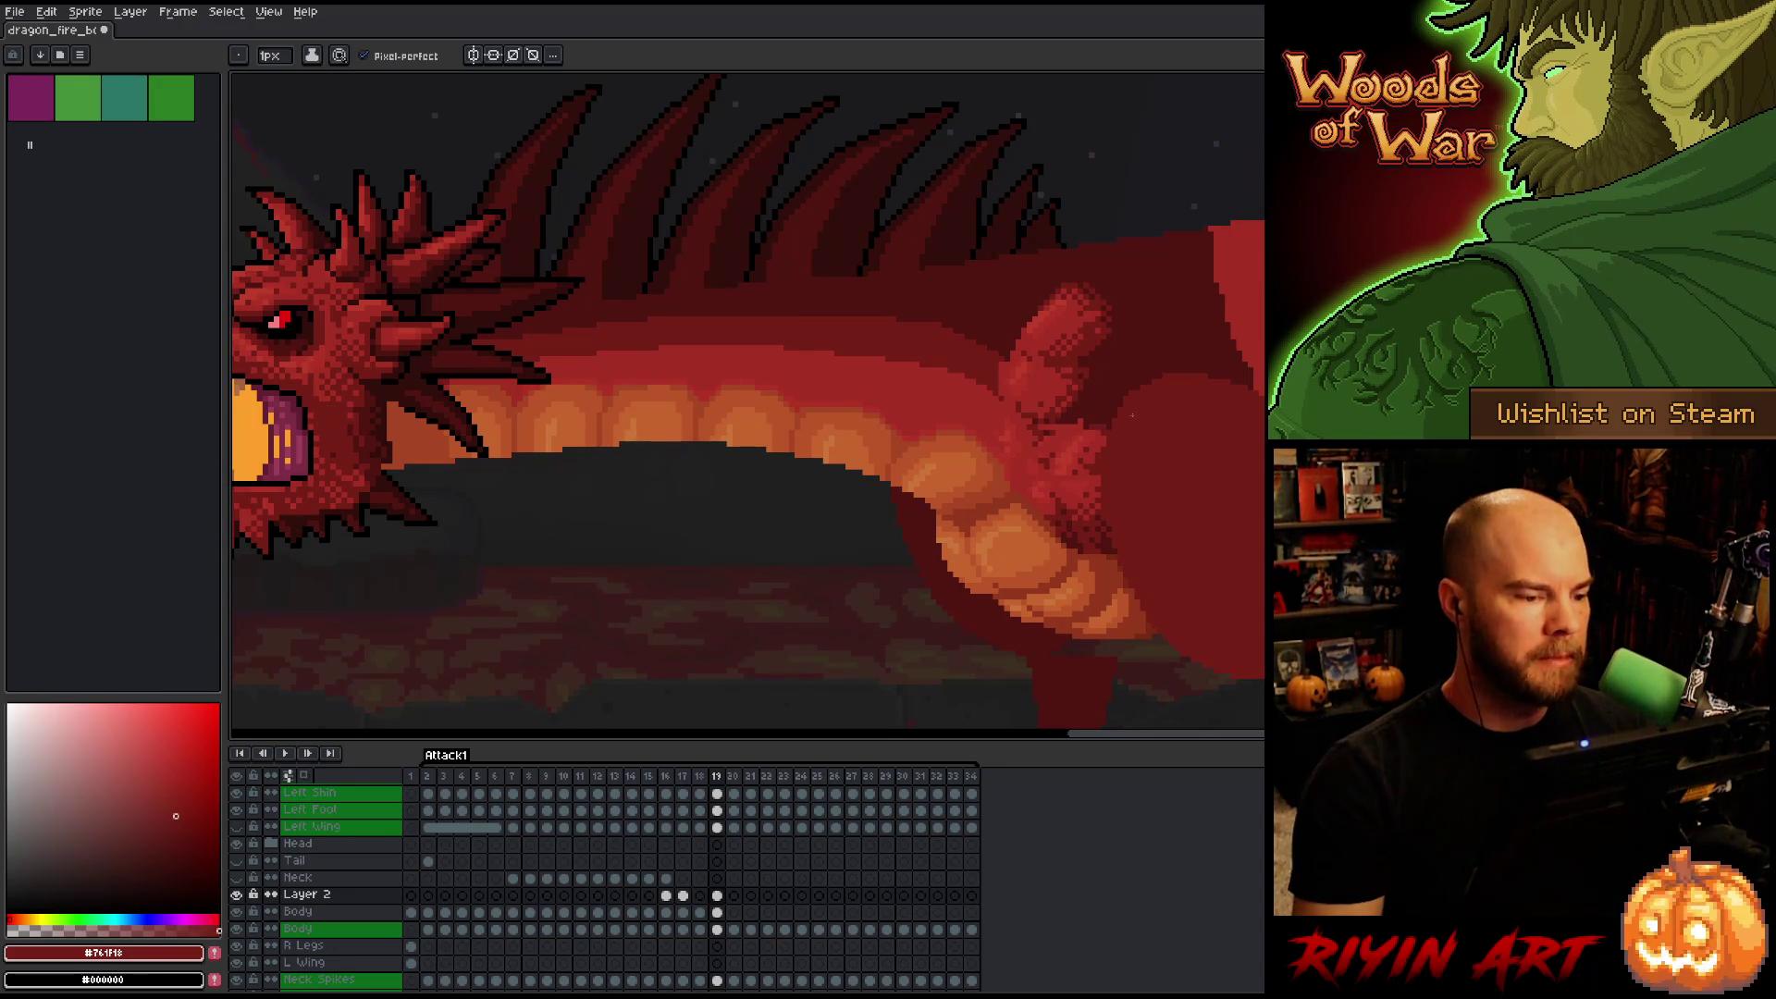
Zoom in on the belly and make the Body layer active on frame 18, comparing with frame 19.
{"action": "scroll", "coordinate": [1102, 496], "scroll_direction": "down", "scroll_amount": 3}
{"action": "scroll", "coordinate": [861, 471], "scroll_direction": "up", "scroll_amount": 1}
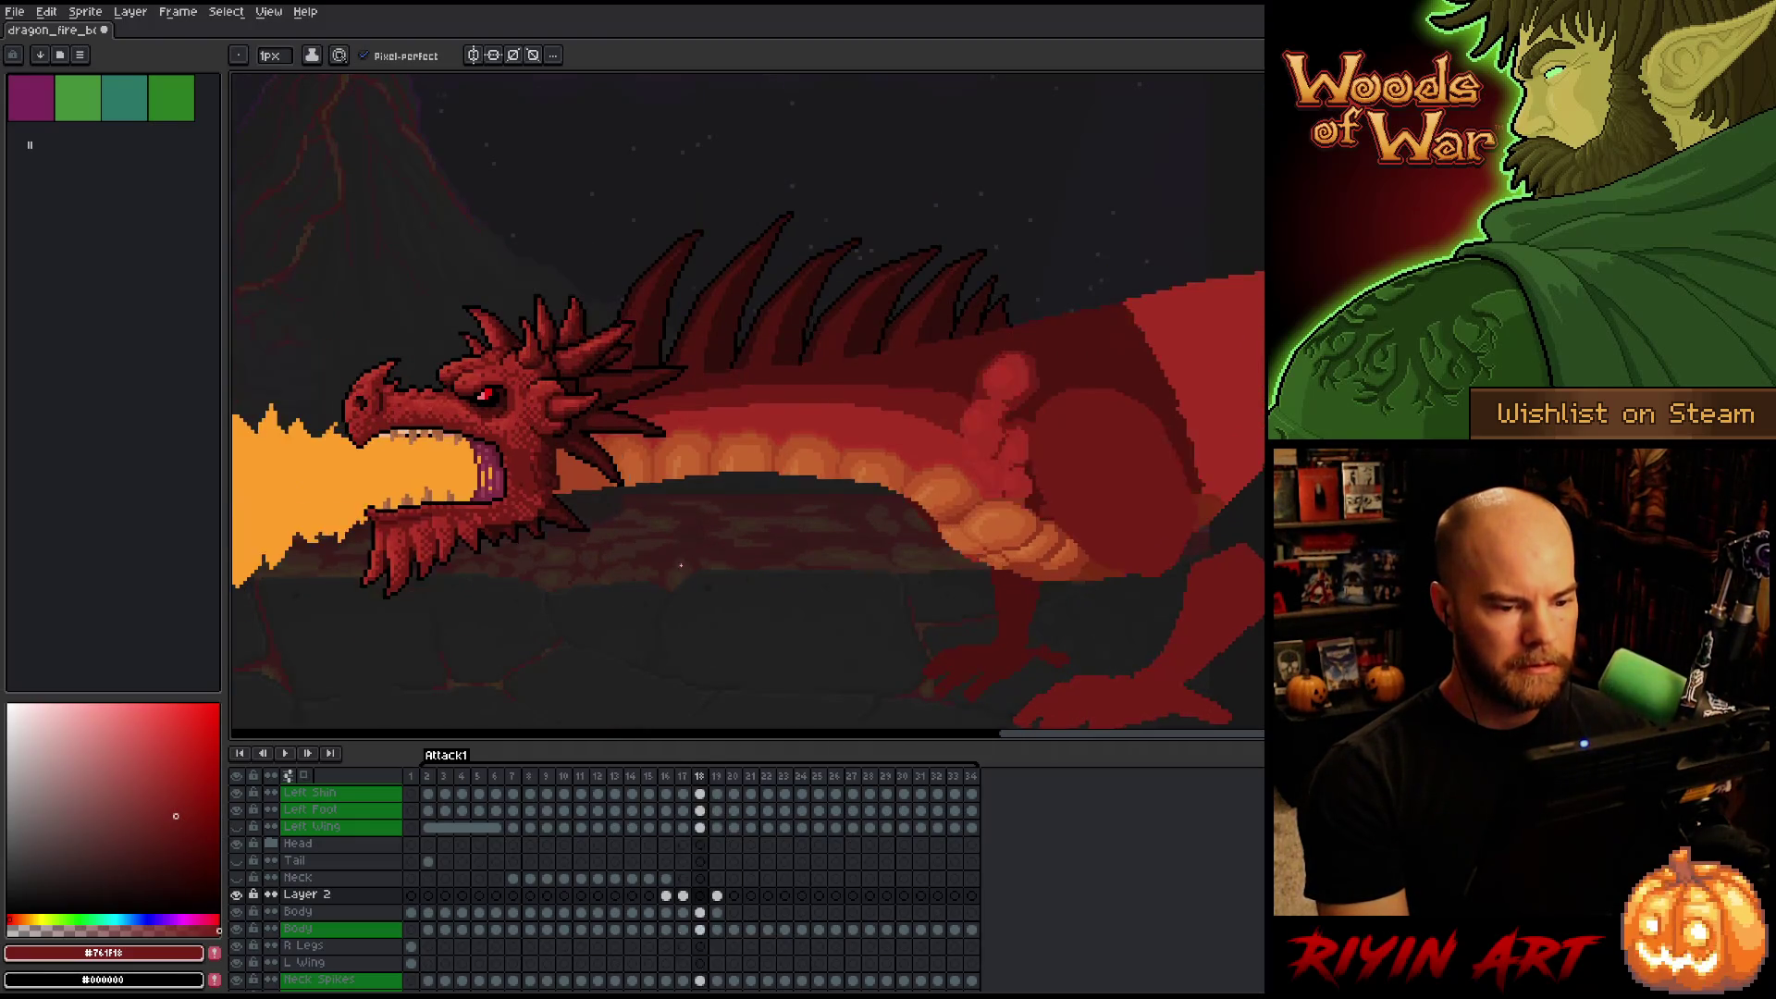
{"action": "scroll", "coordinate": [684, 564], "scroll_direction": "up", "scroll_amount": 1}
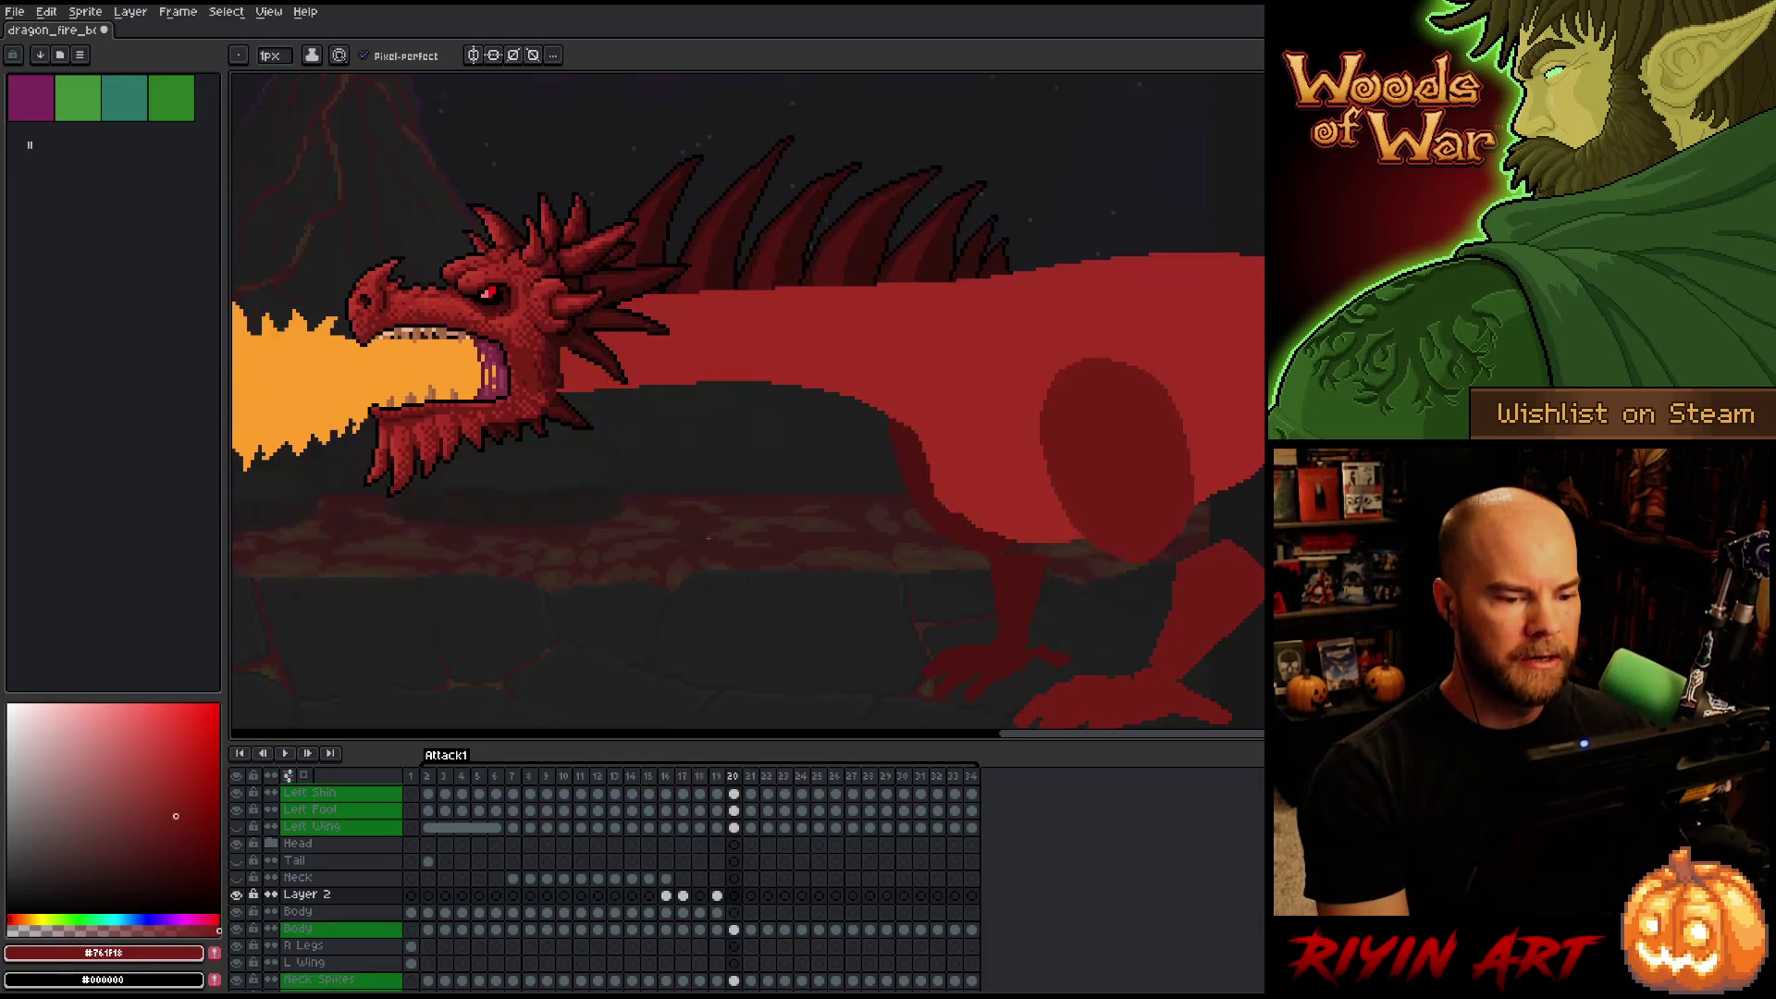
{"action": "scroll", "coordinate": [722, 510], "scroll_direction": "down", "scroll_amount": 2}
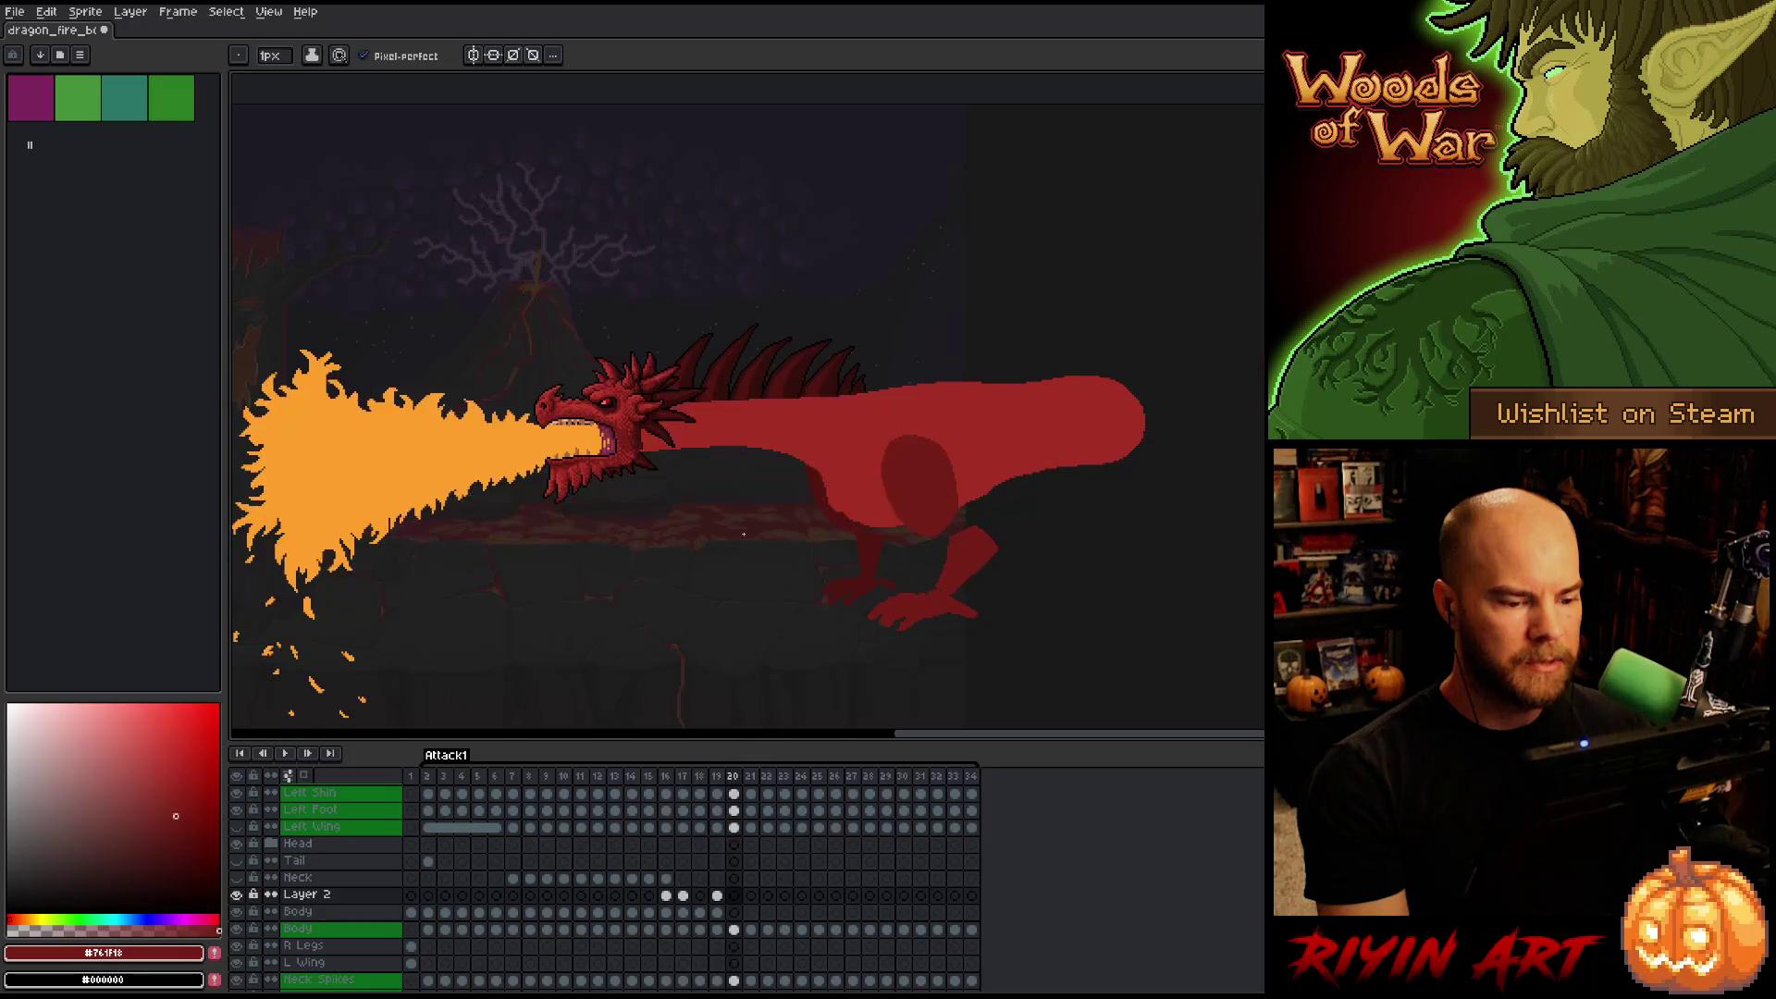
{"action": "scroll", "coordinate": [743, 534], "scroll_direction": "up", "scroll_amount": 2}
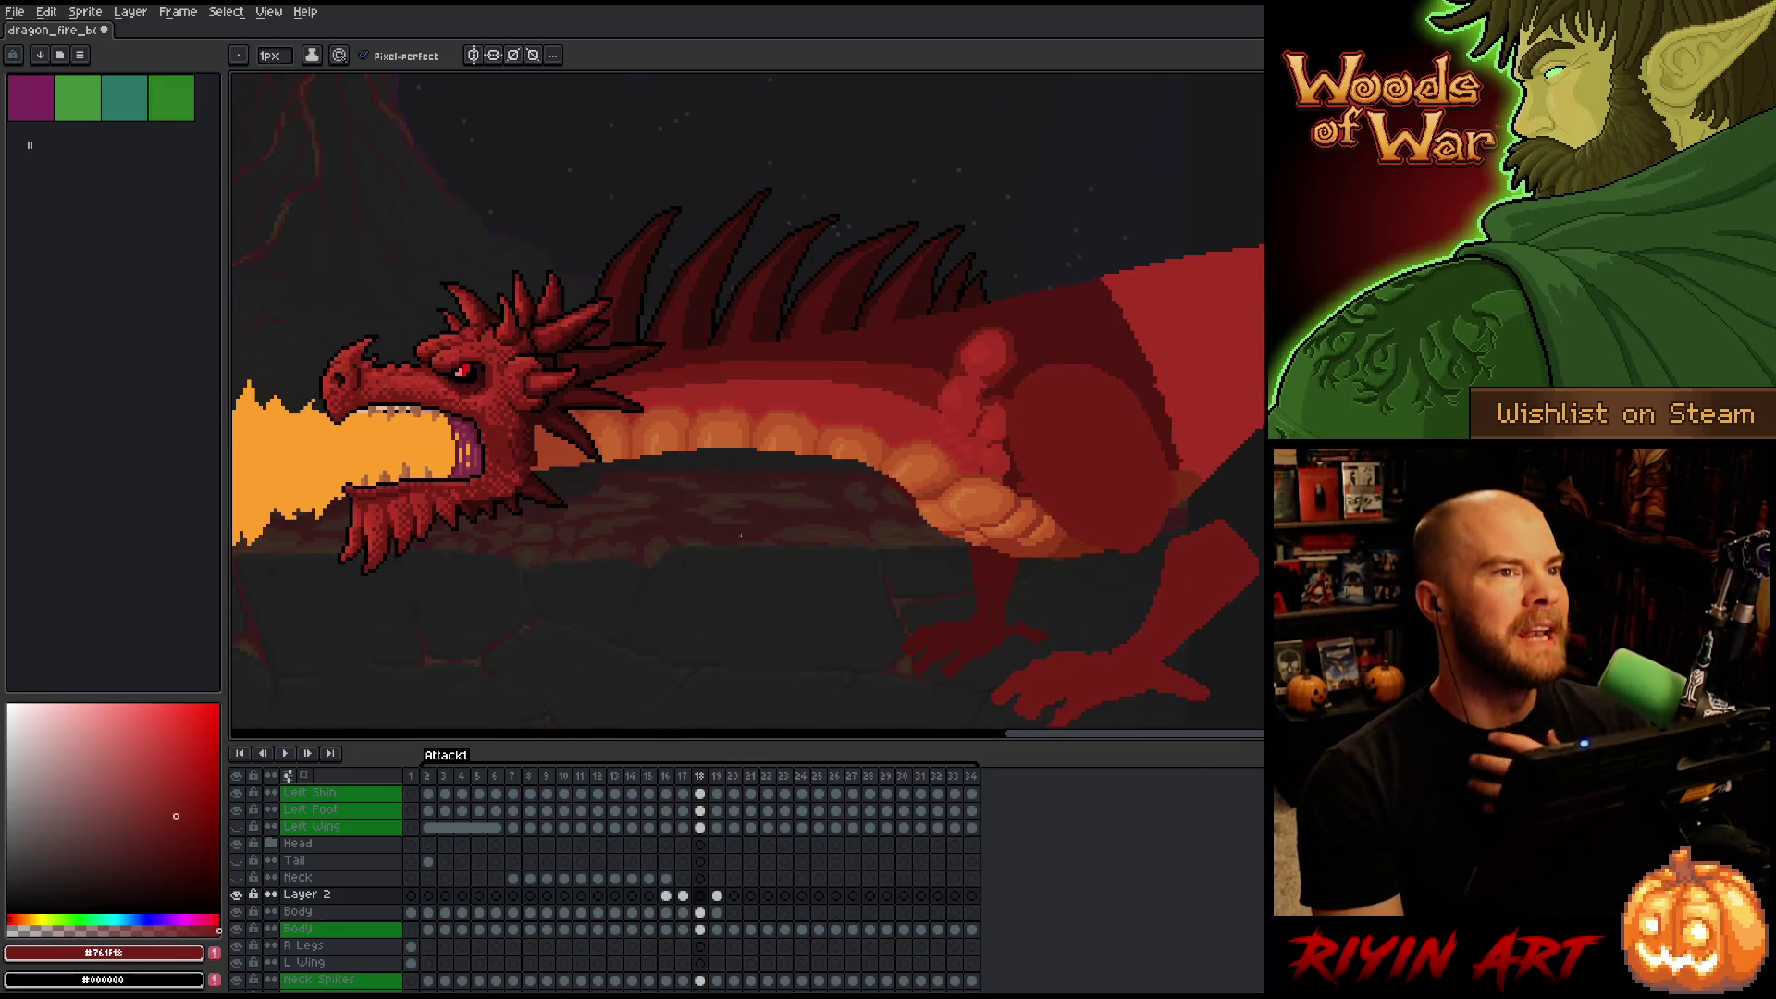
{"action": "scroll", "coordinate": [741, 536], "scroll_direction": "down", "scroll_amount": 2}
{"action": "scroll", "coordinate": [774, 422], "scroll_direction": "up", "scroll_amount": 2}
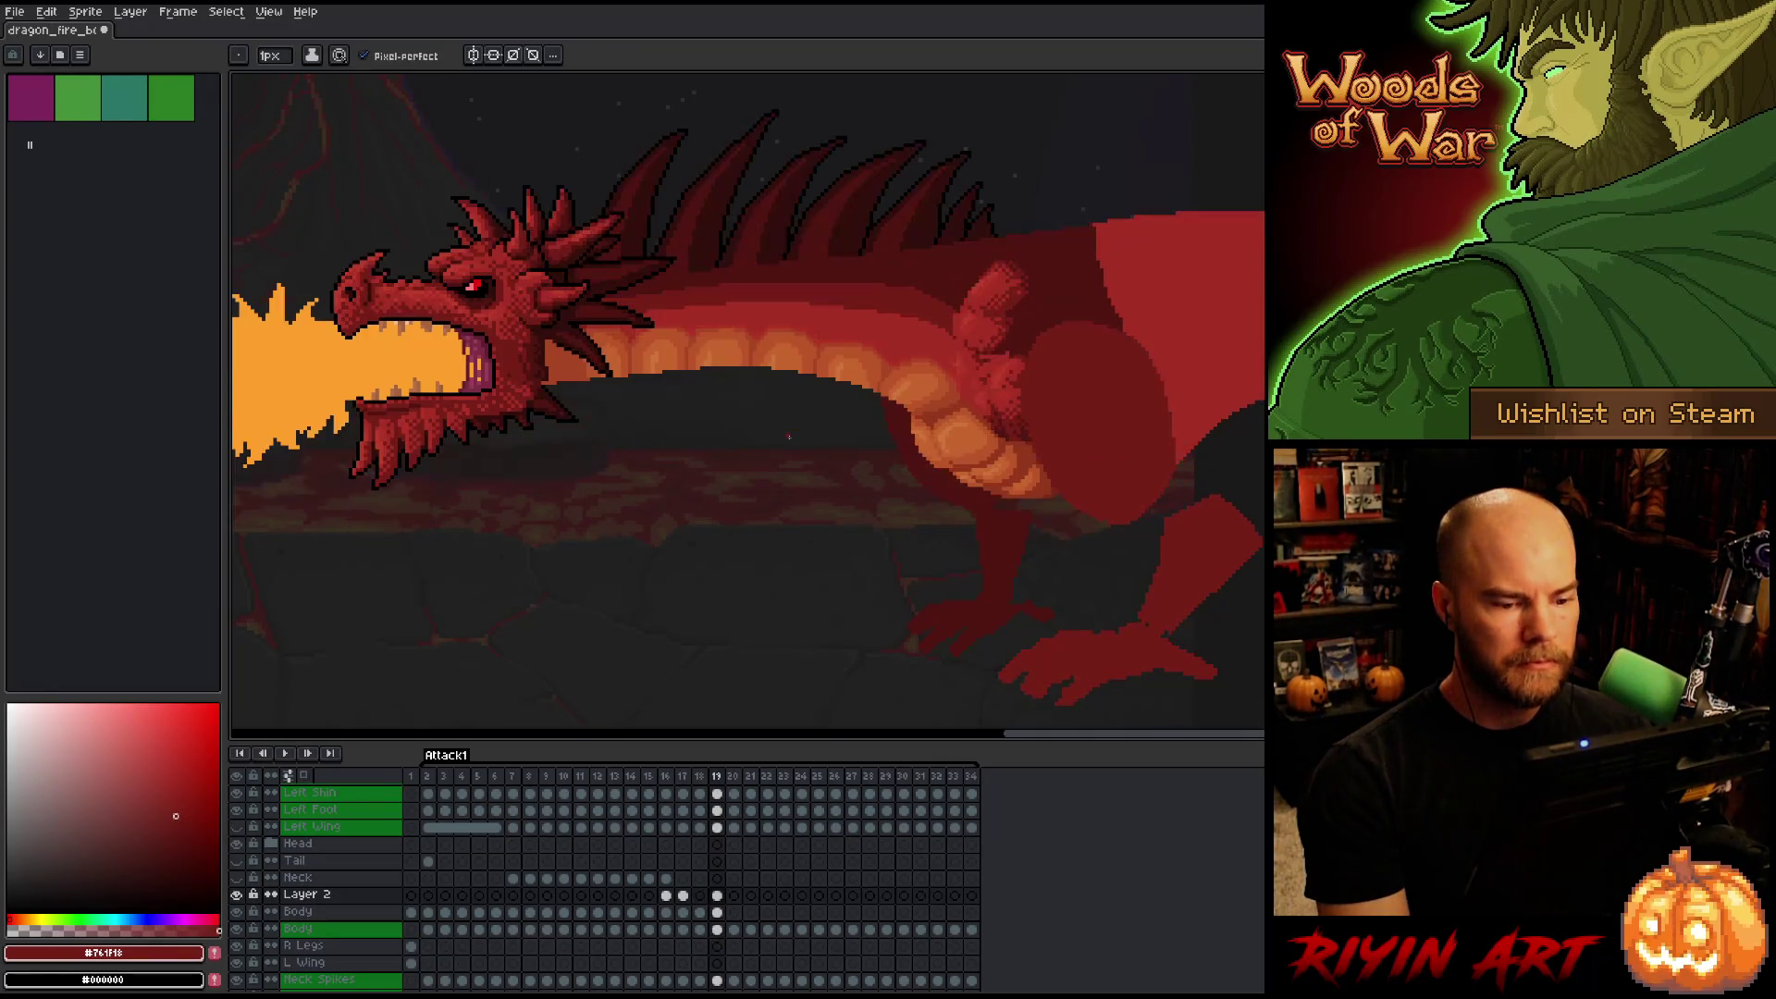
{"action": "scroll", "coordinate": [838, 455], "scroll_direction": "up", "scroll_amount": 4}
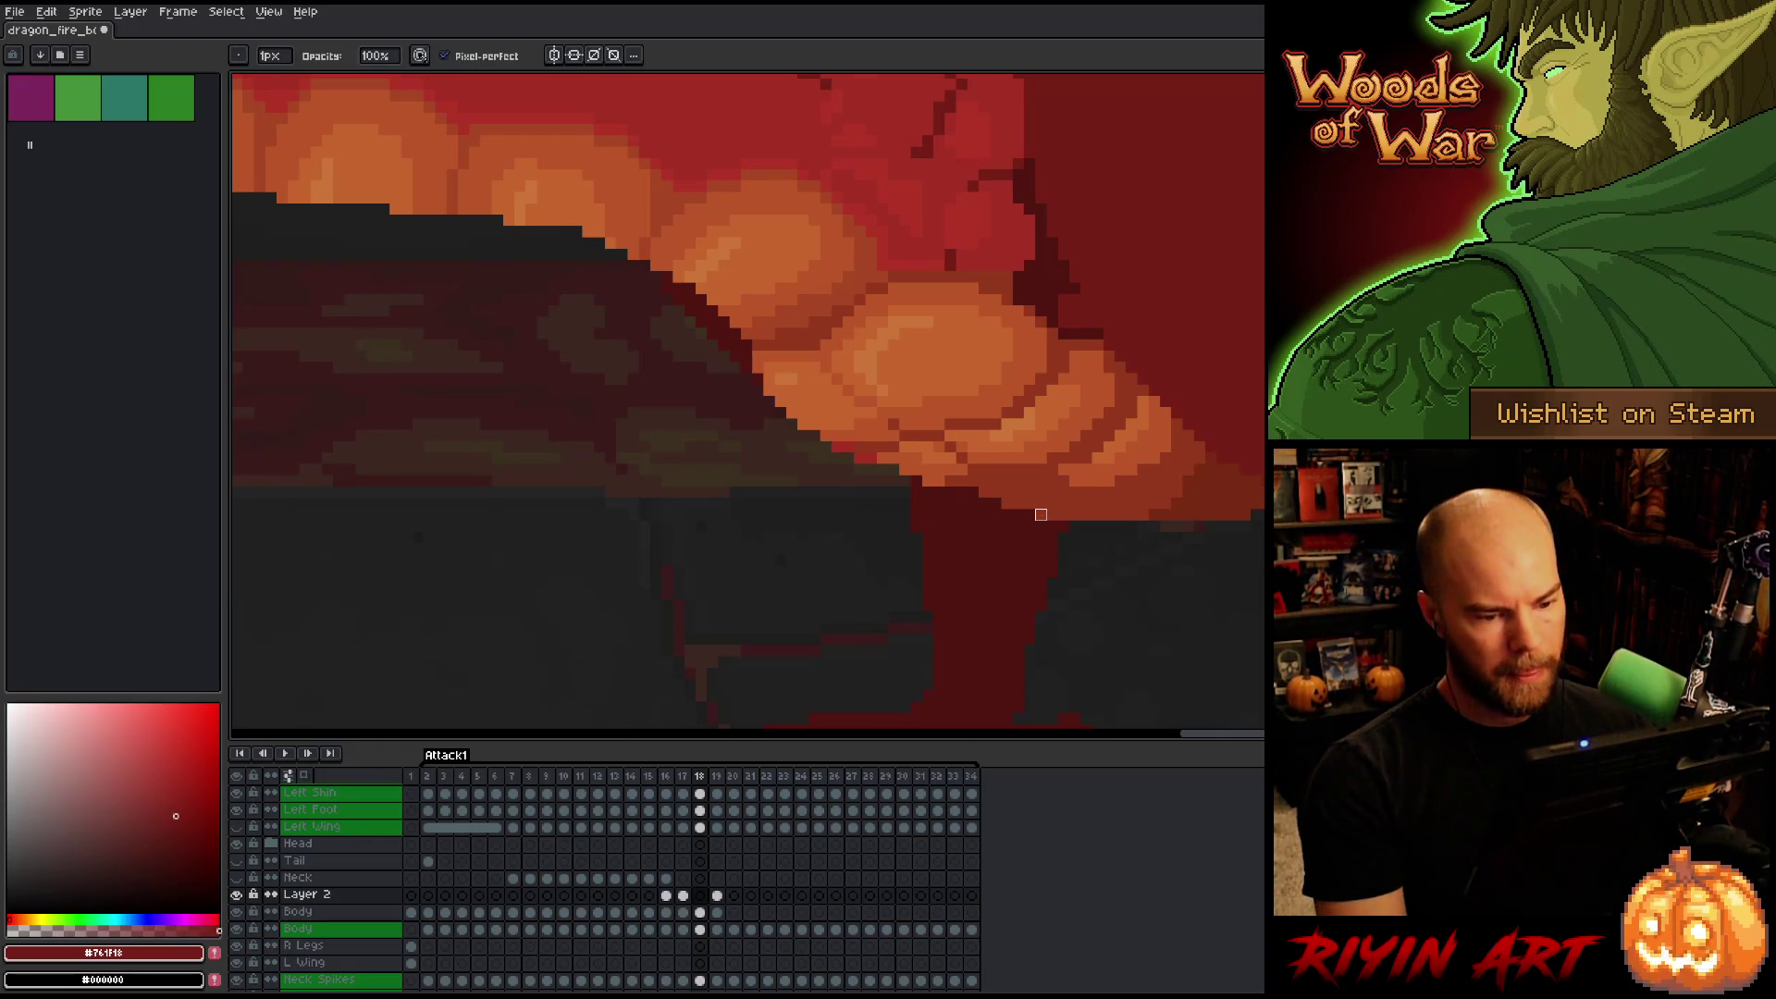
{"action": "left_click", "coordinate": [703, 912]}
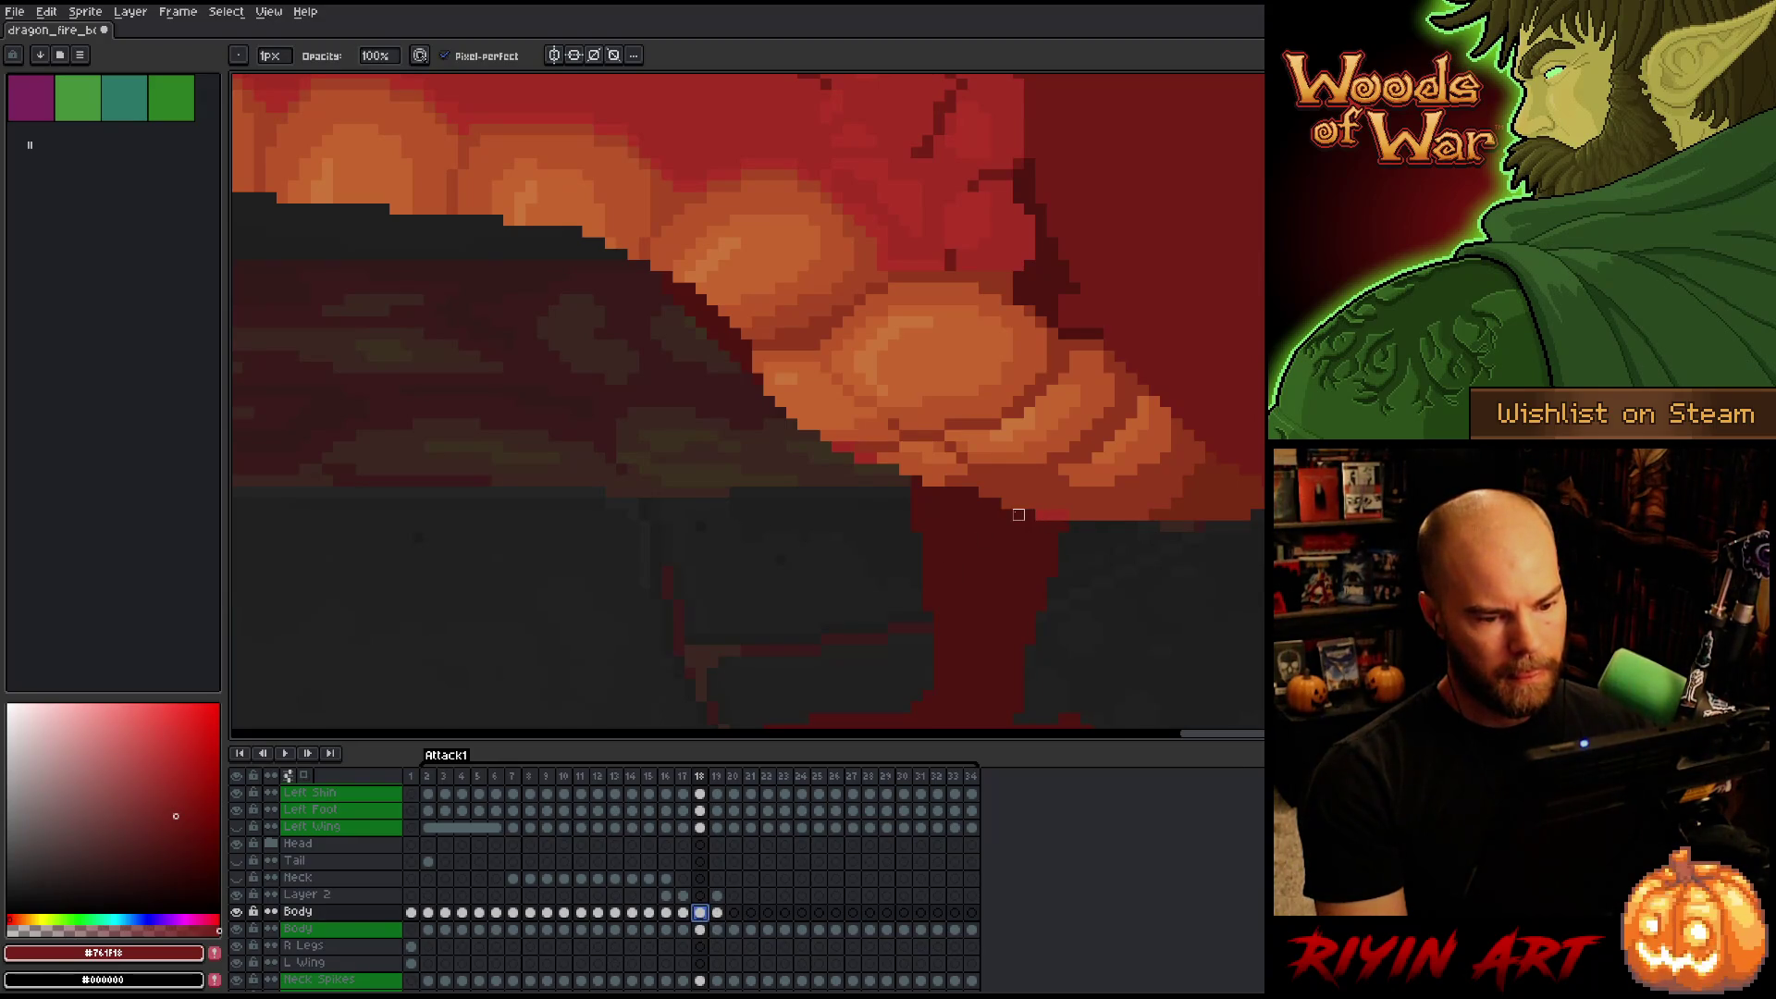
{"action": "key", "text": "Right"}
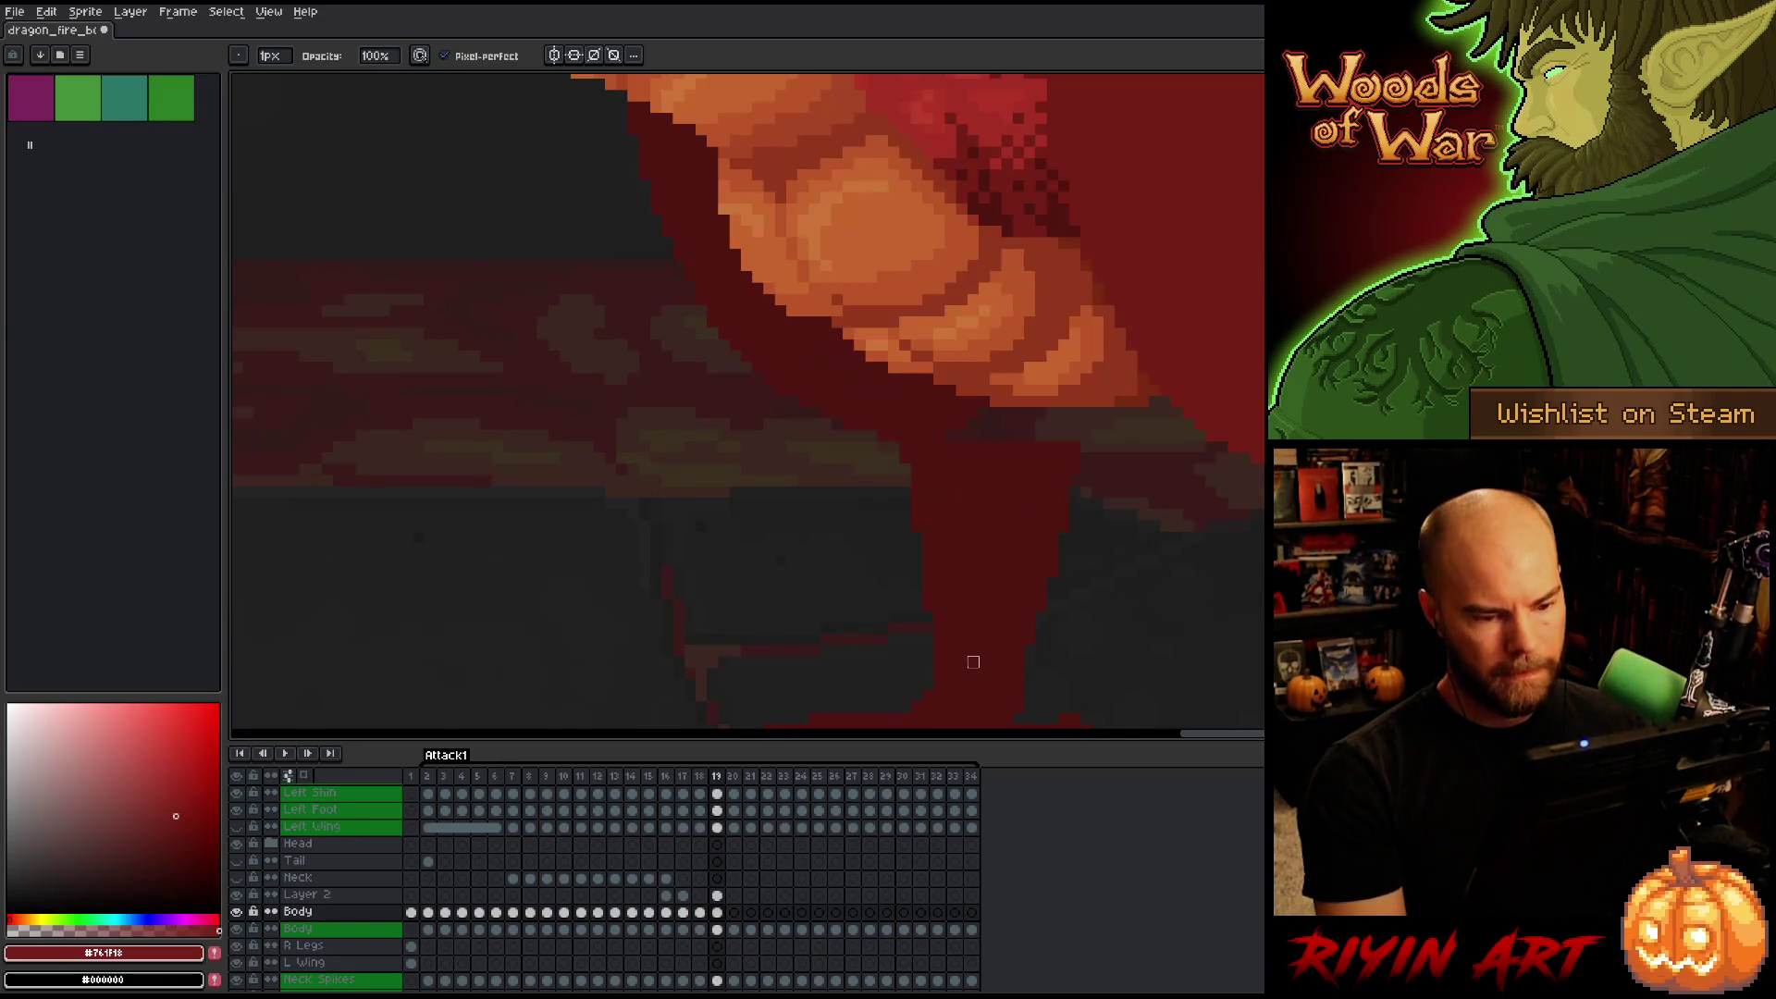
{"action": "key", "text": "Left"}
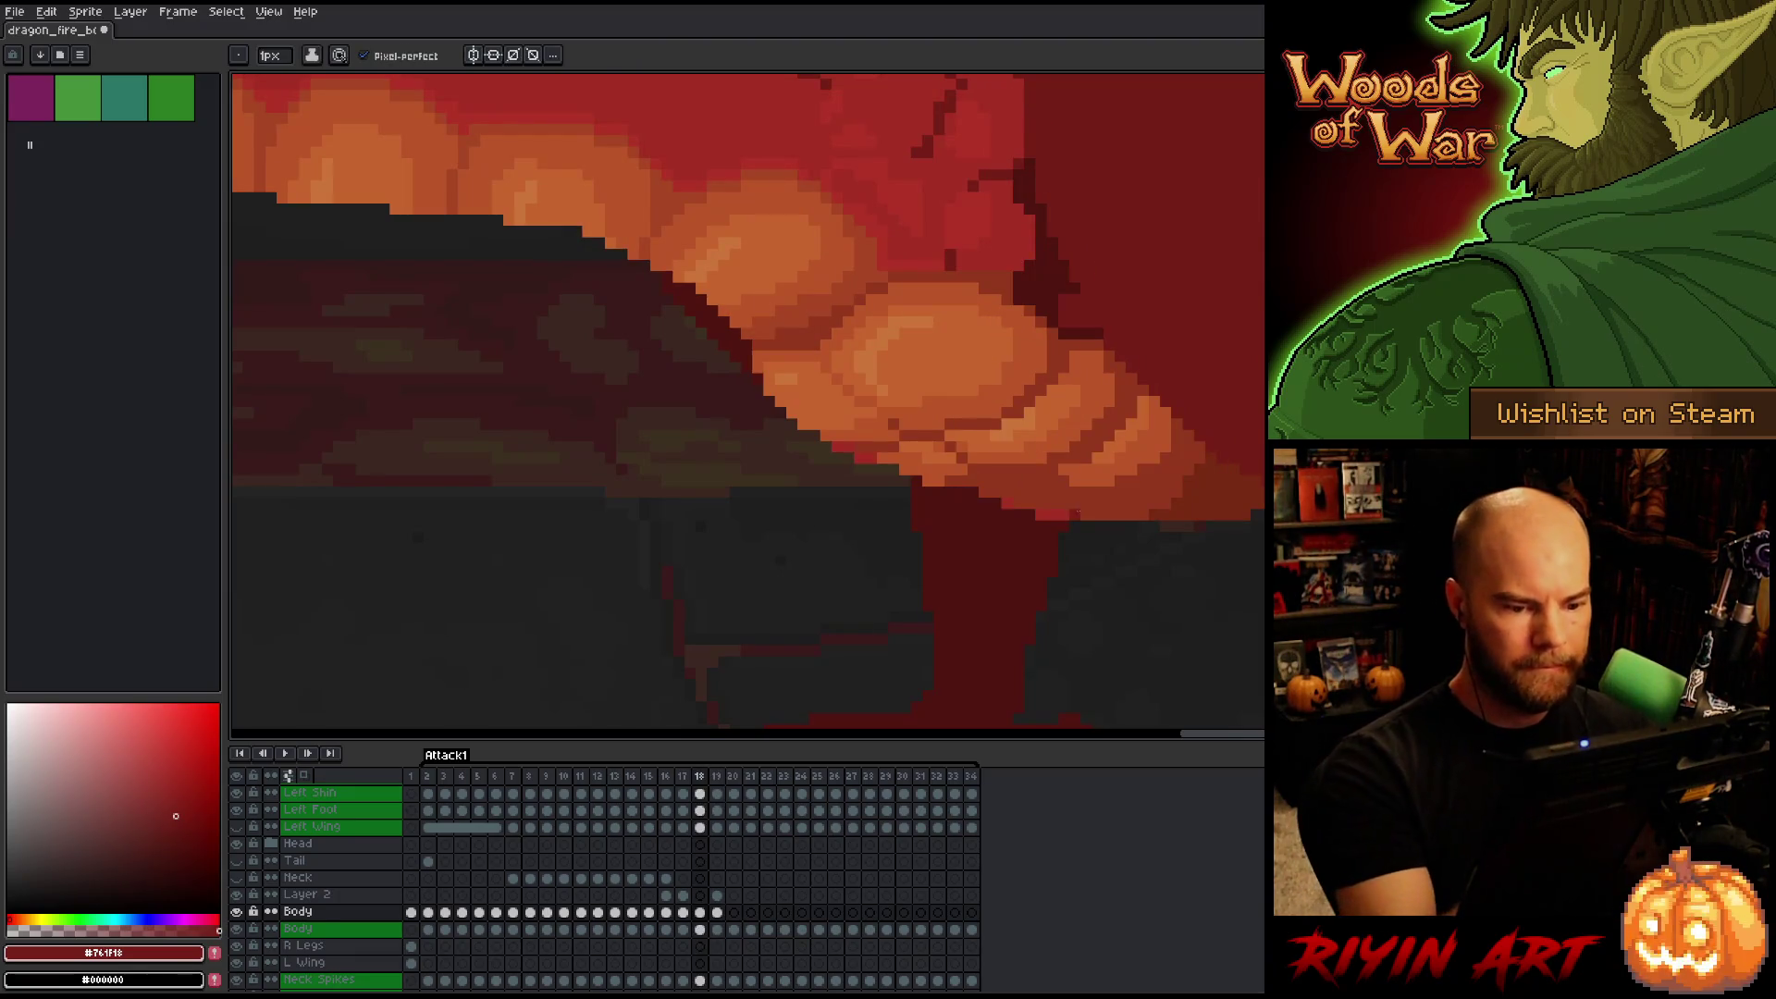
Sample the dark red-brown shadow colour and save the dragon animation.
{"action": "left_click", "coordinate": [1057, 517], "text": "alt"}
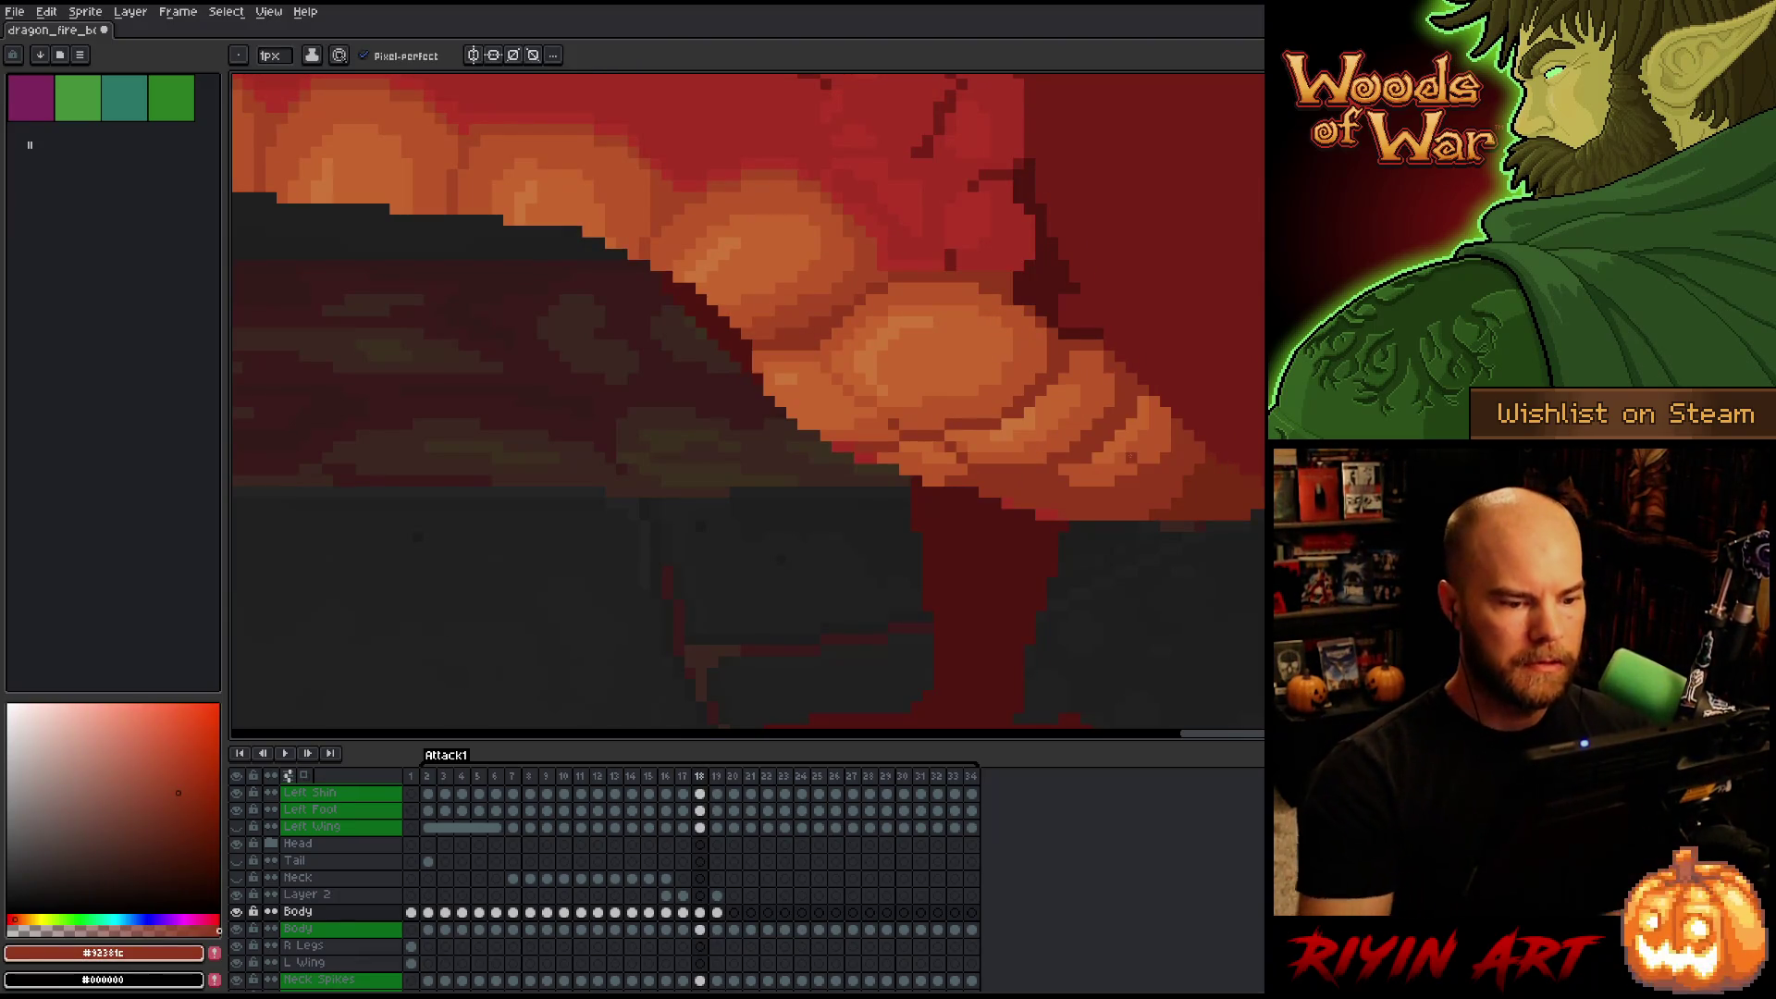
{"action": "scroll", "coordinate": [941, 442], "scroll_direction": "down", "scroll_amount": 5}
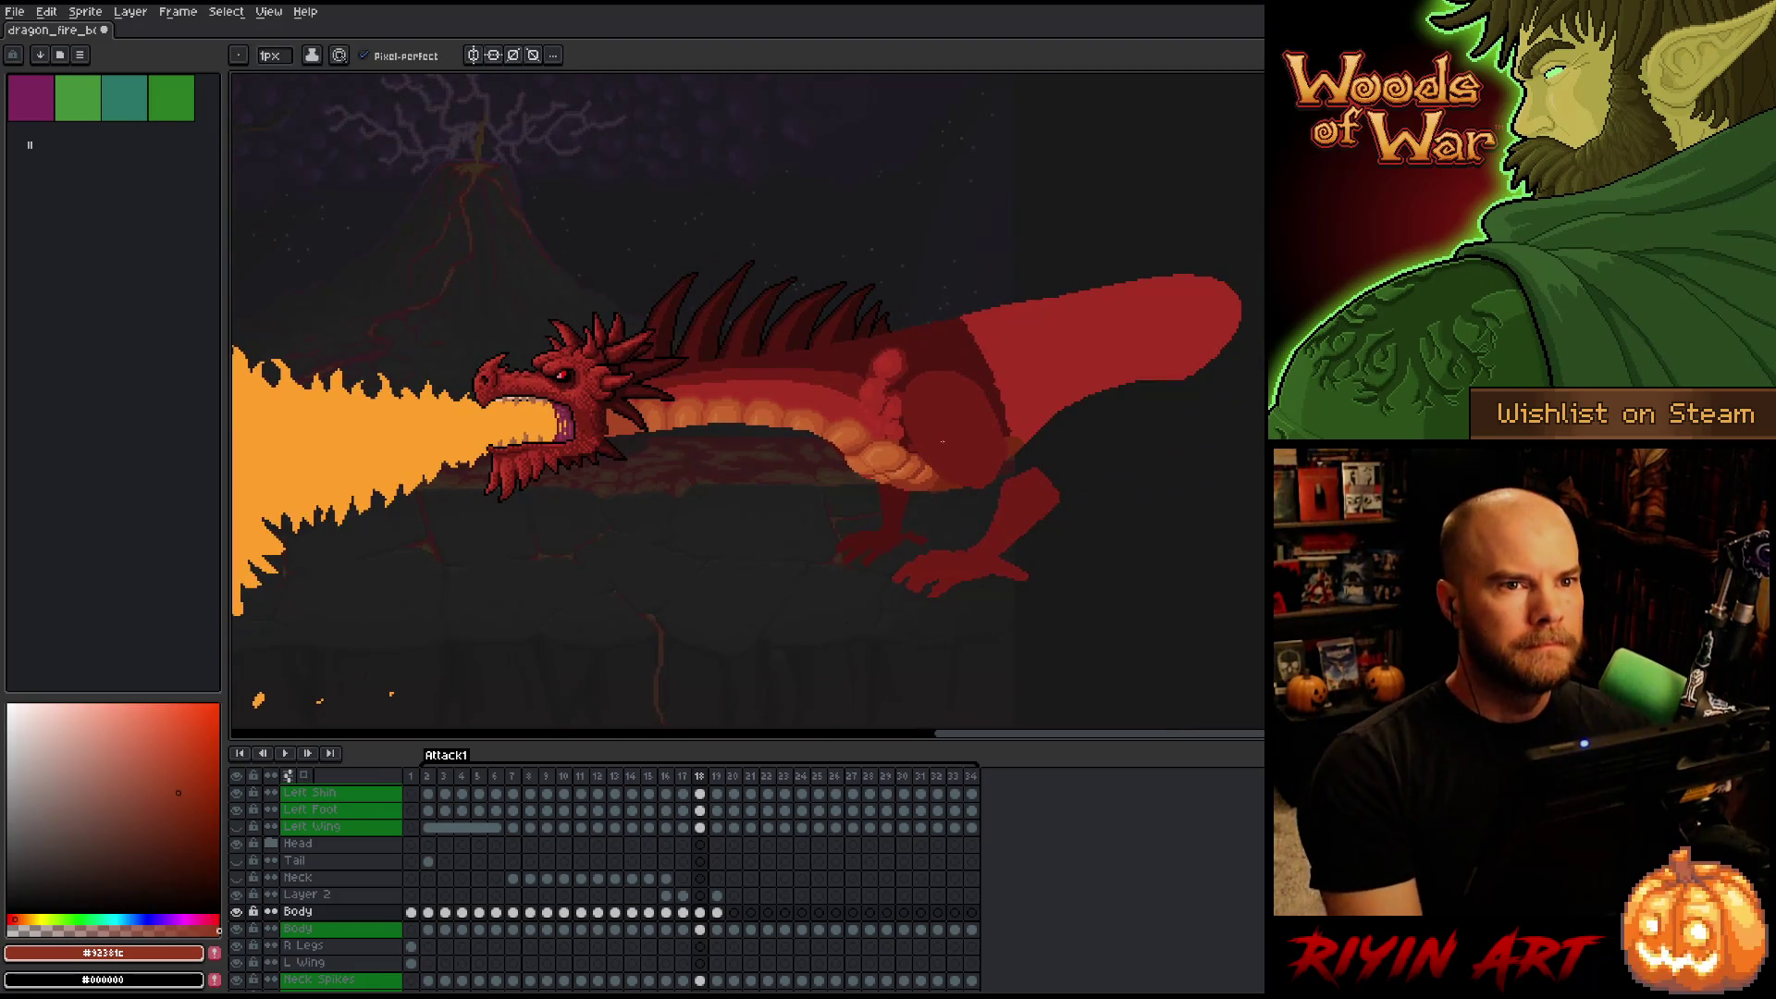
{"action": "key", "text": "ctrl+s"}
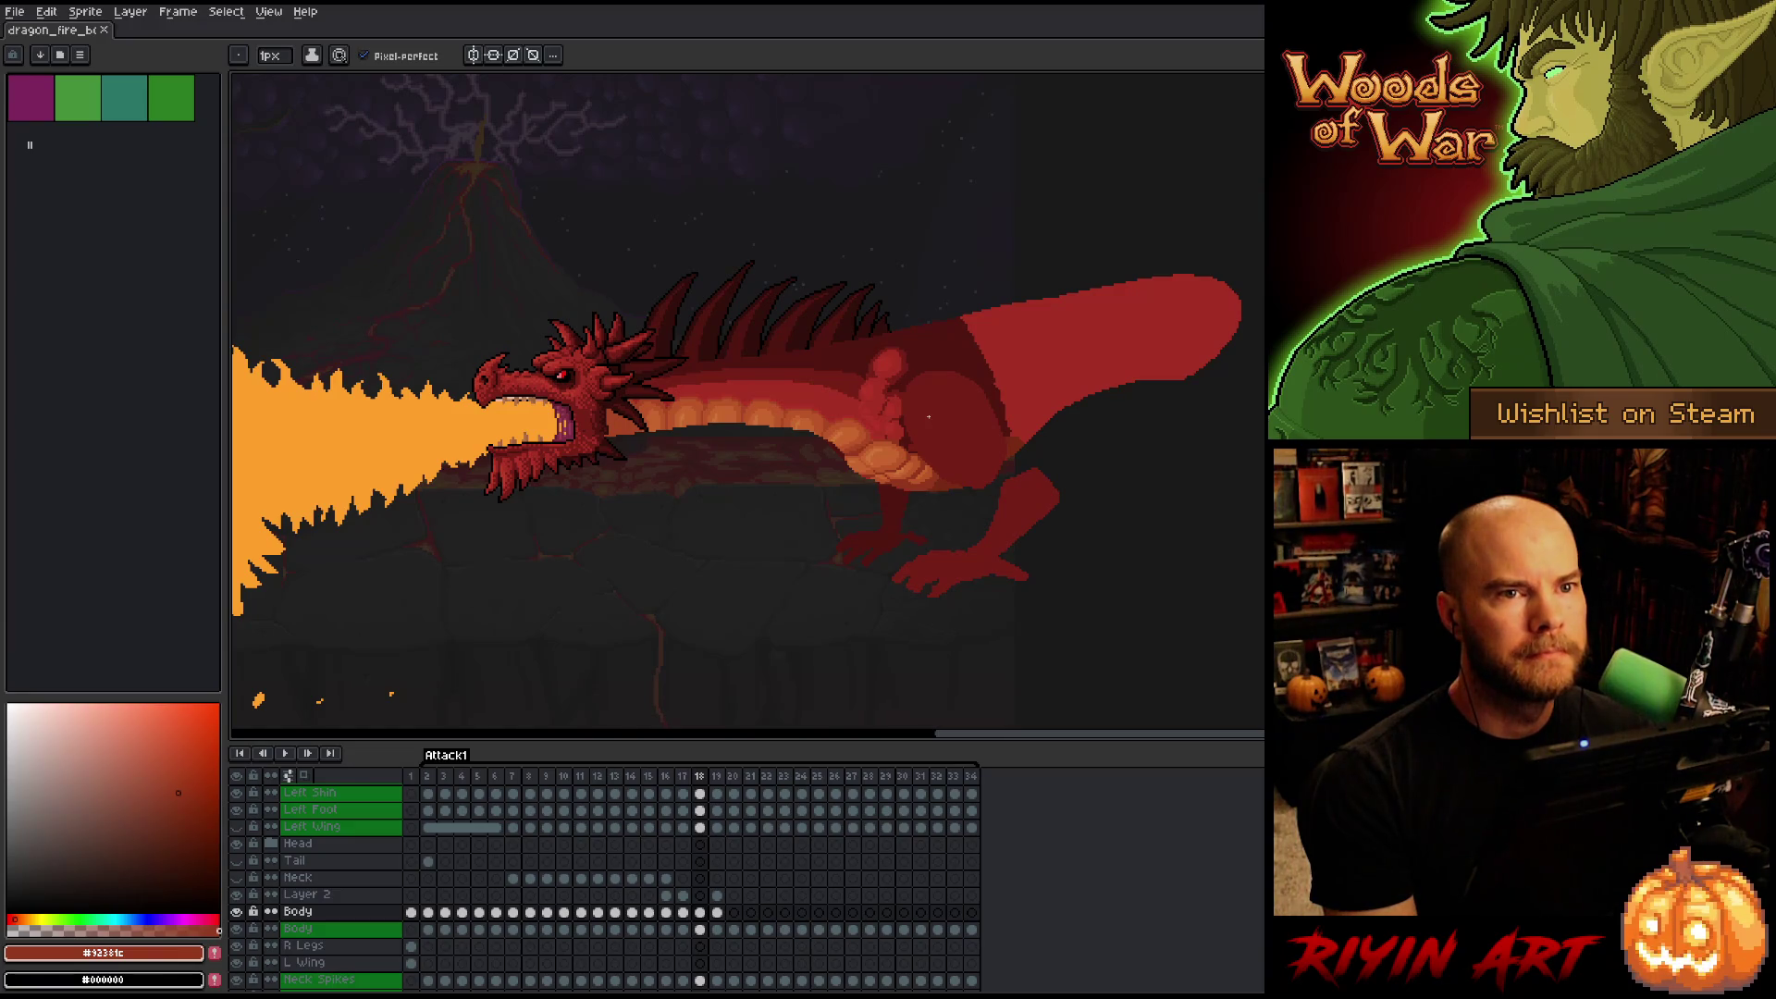
{"action": "scroll", "coordinate": [838, 475], "scroll_direction": "up", "scroll_amount": 4}
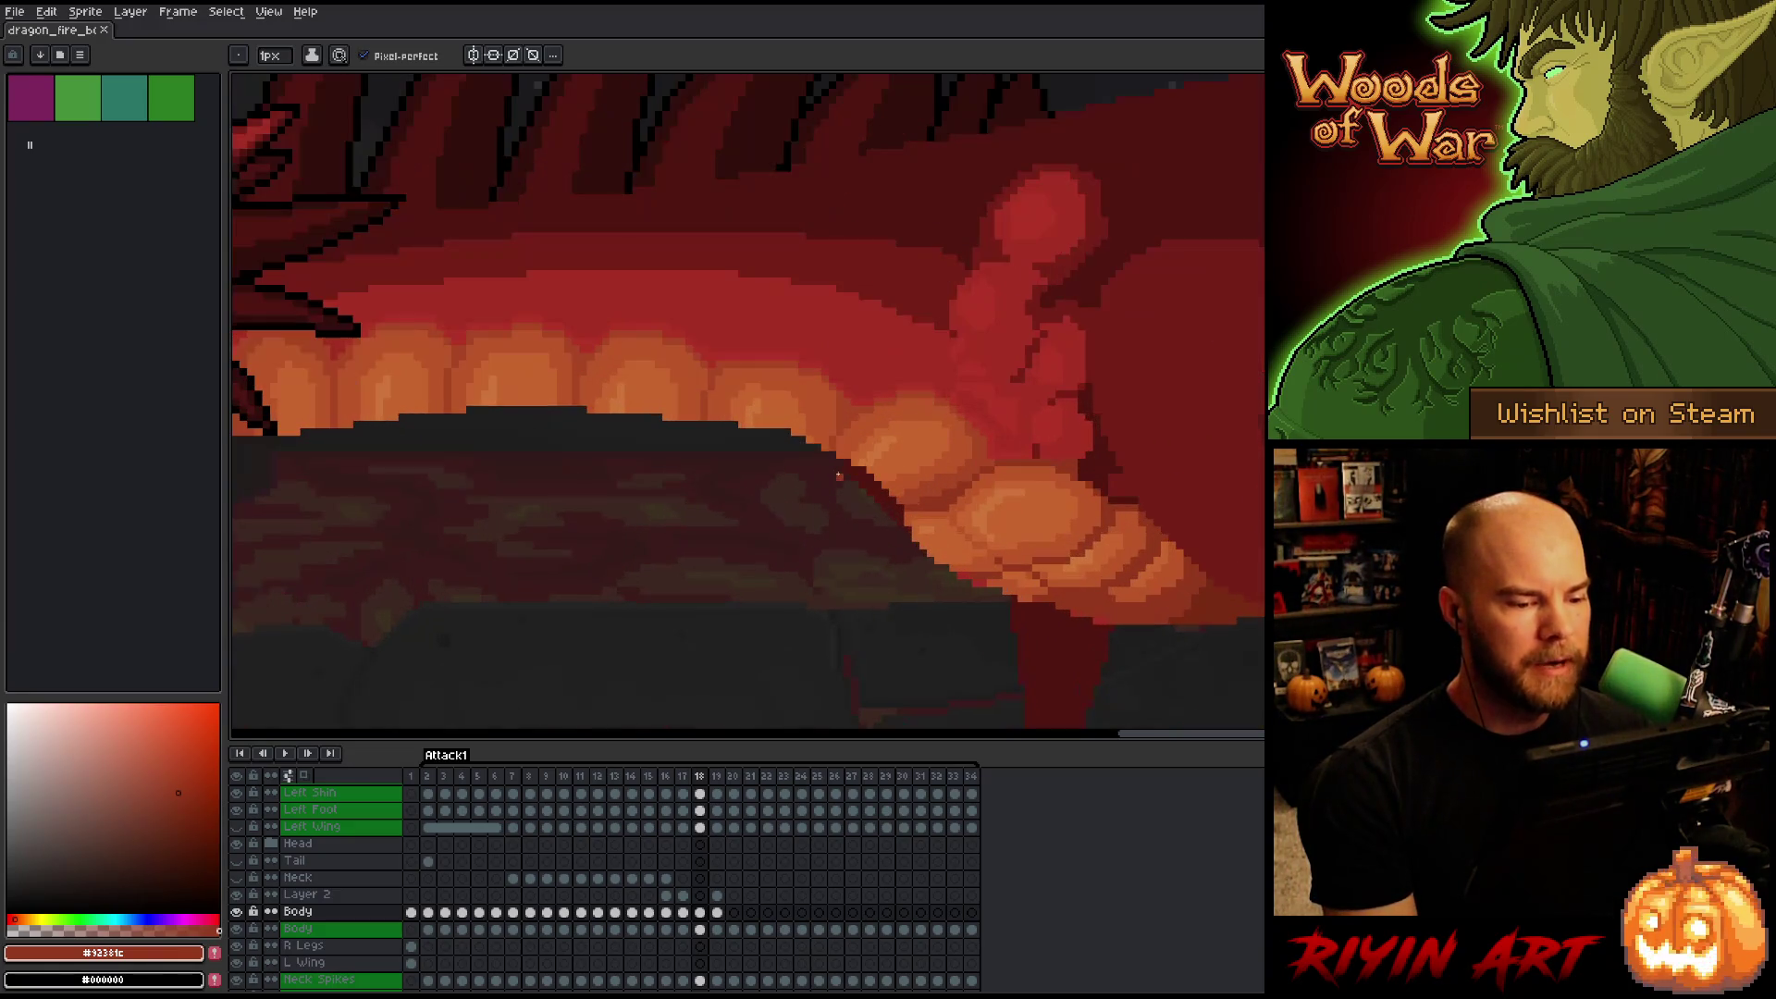
Zoom out to the whole scene, then stop and restart the Attack1 animation playback.
{"action": "scroll", "coordinate": [838, 469], "scroll_direction": "down", "scroll_amount": 4}
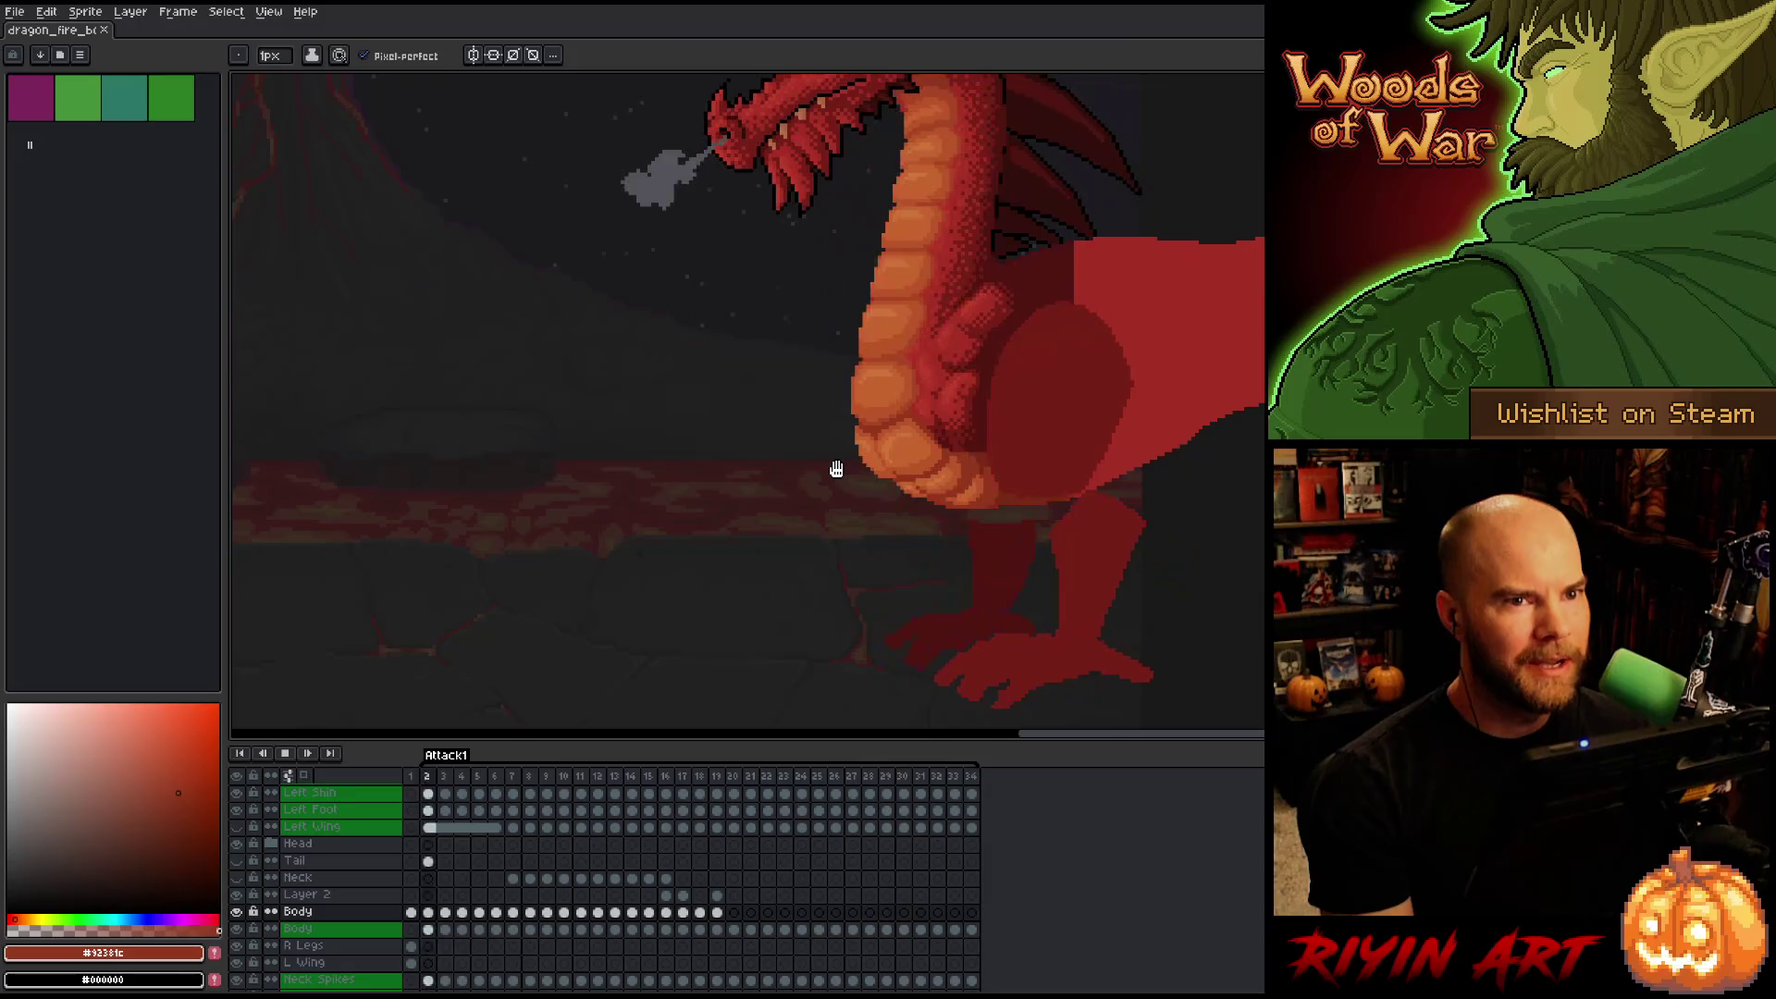
{"action": "key", "text": "Return"}
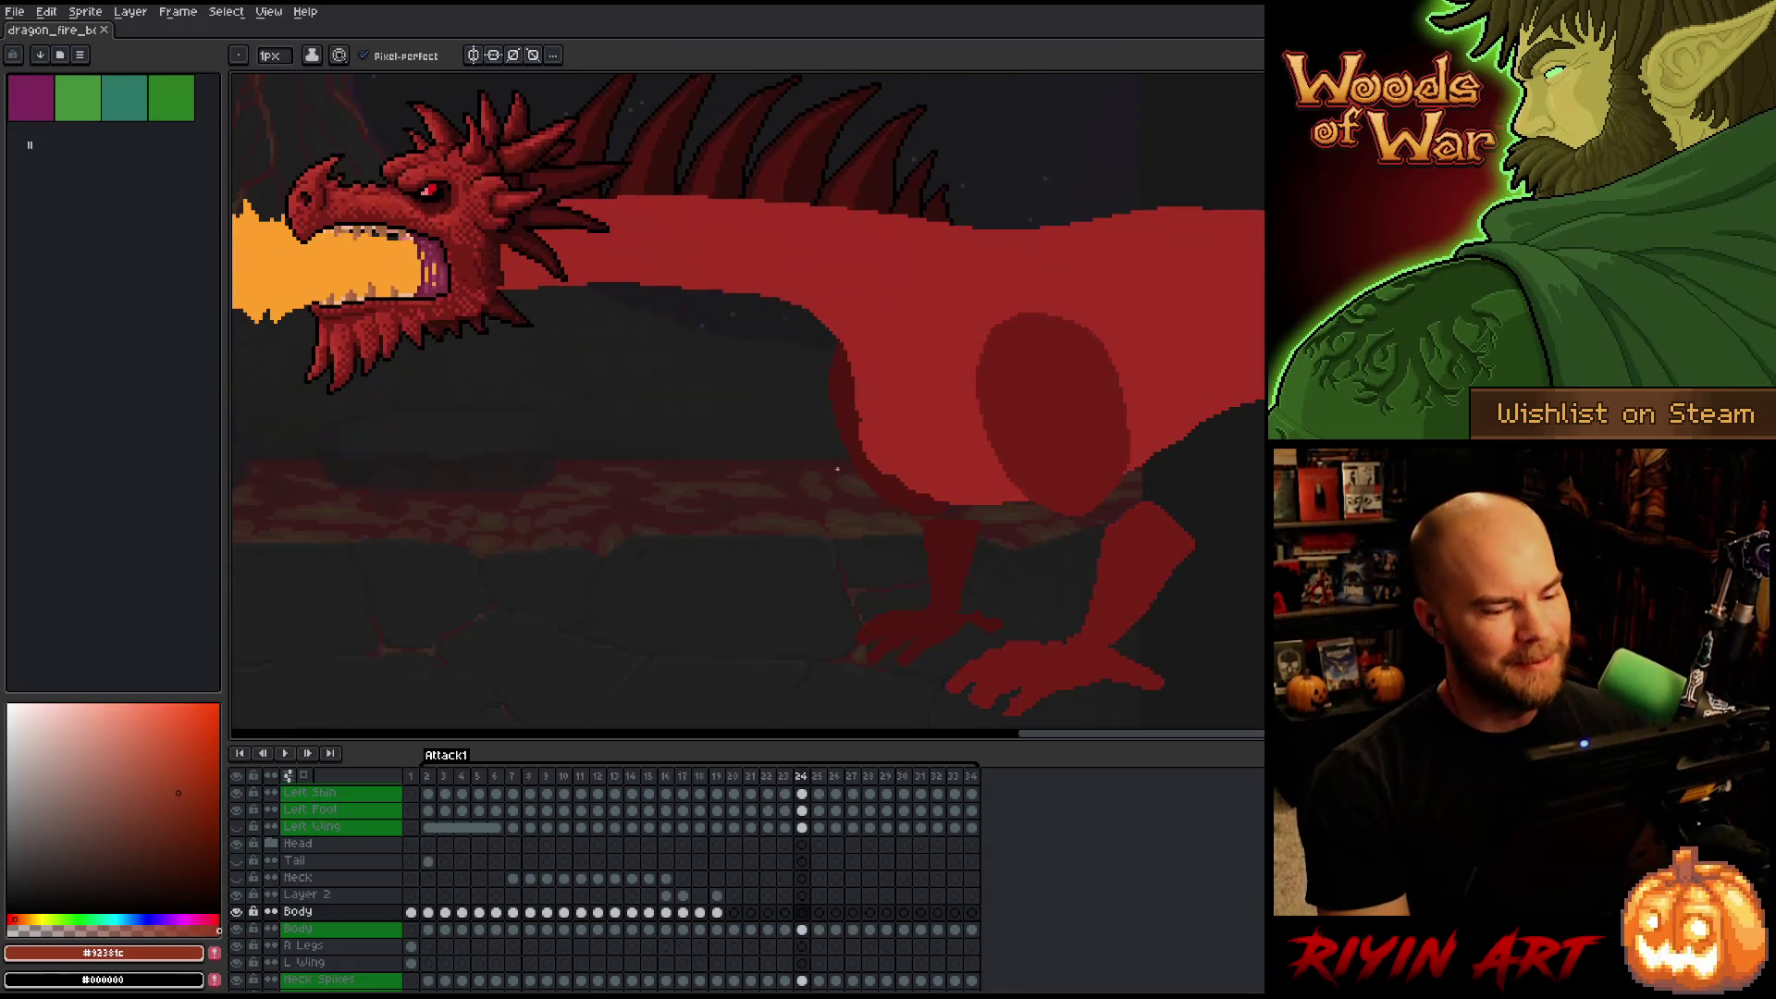
{"action": "key", "text": "Return"}
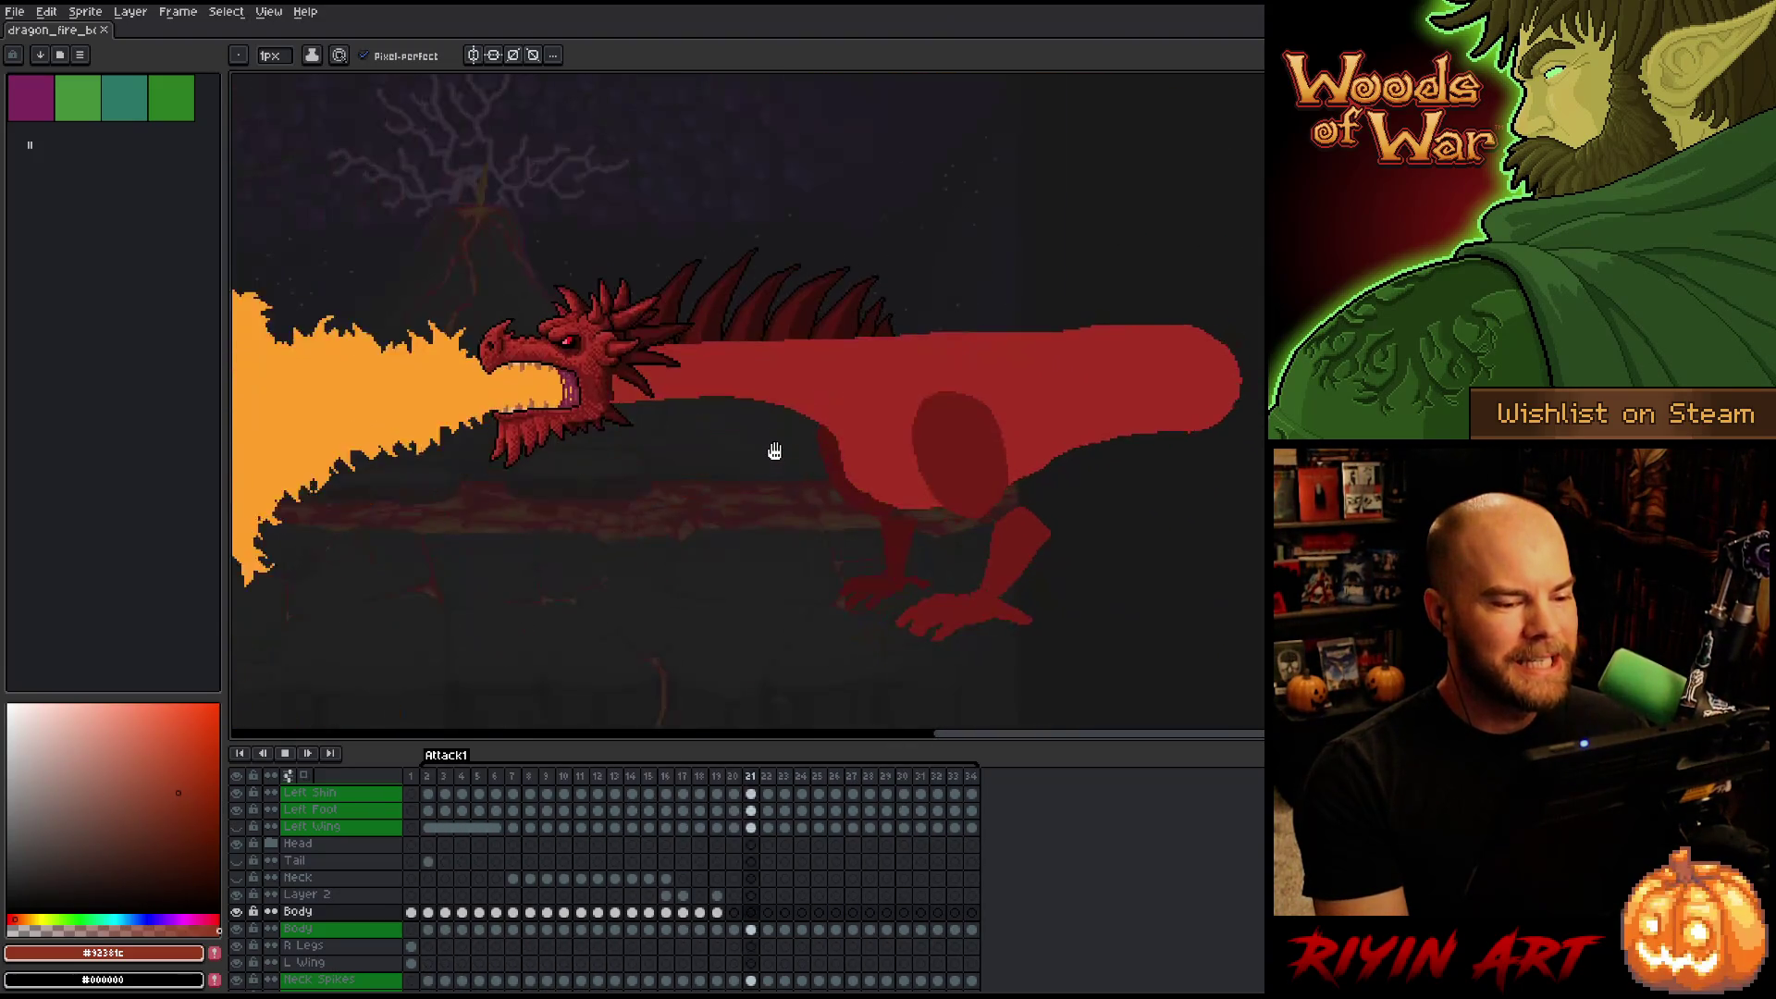
{"action": "scroll", "coordinate": [780, 393], "scroll_direction": "up", "scroll_amount": 1}
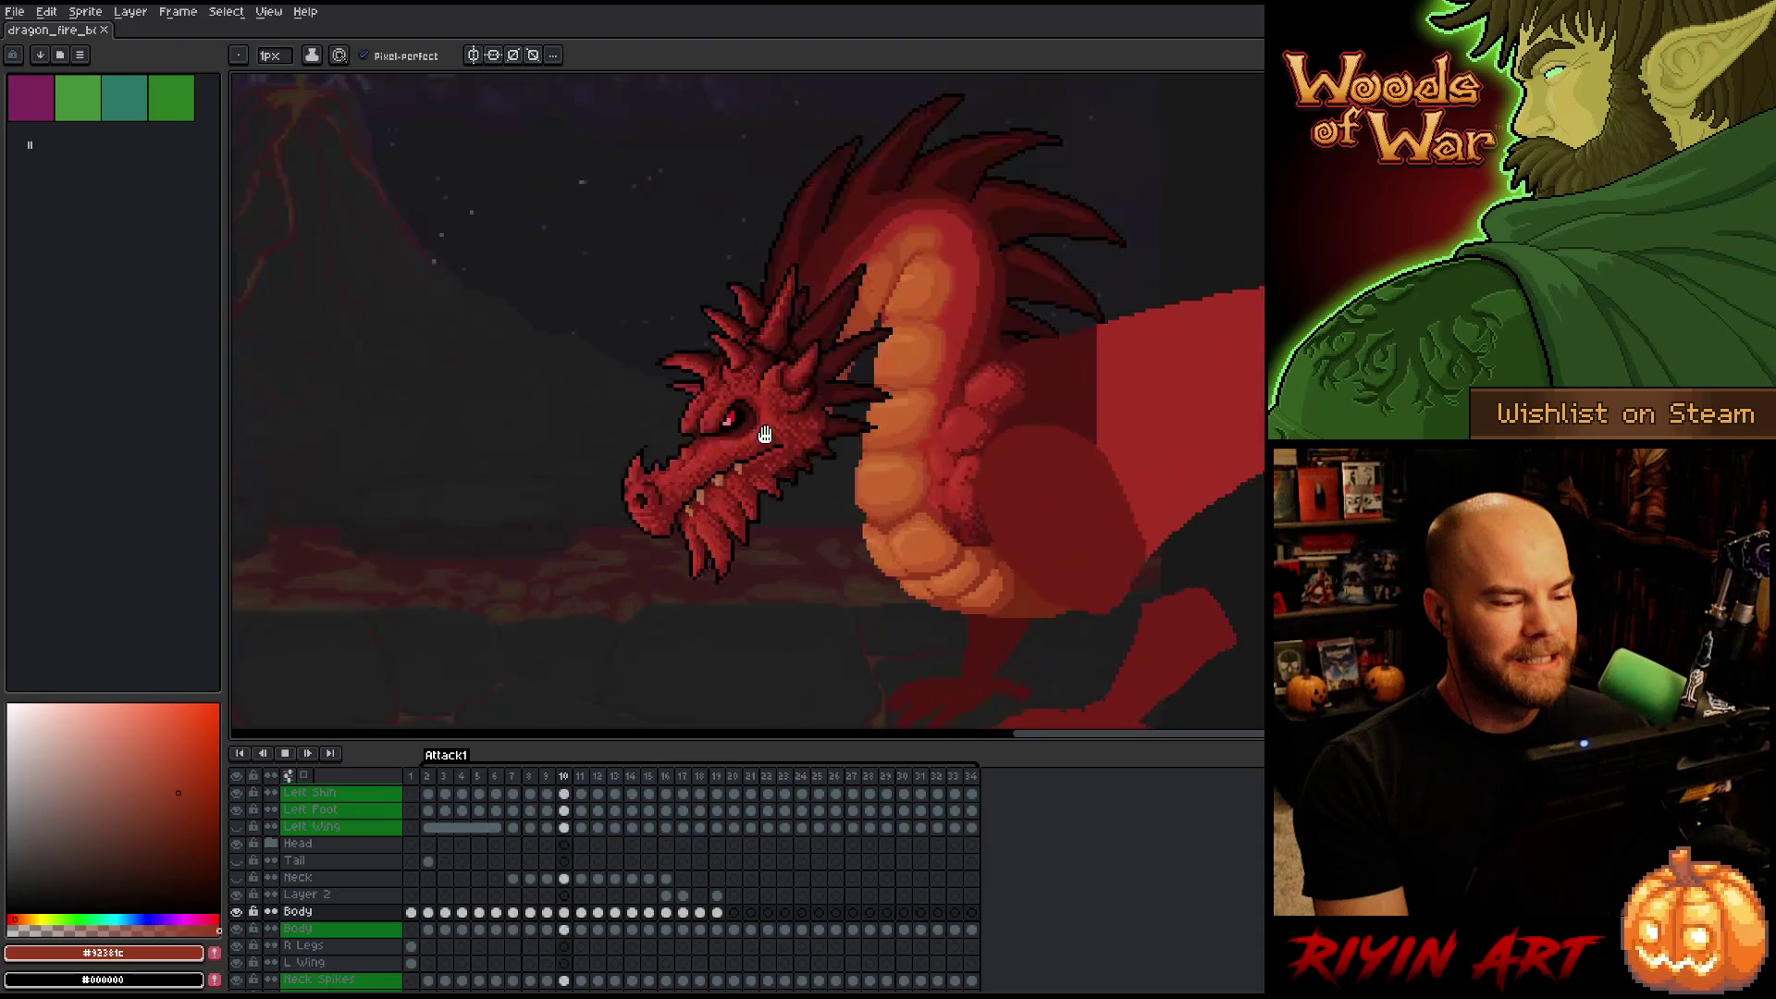
{"action": "scroll", "coordinate": [806, 416], "scroll_direction": "down", "scroll_amount": 1}
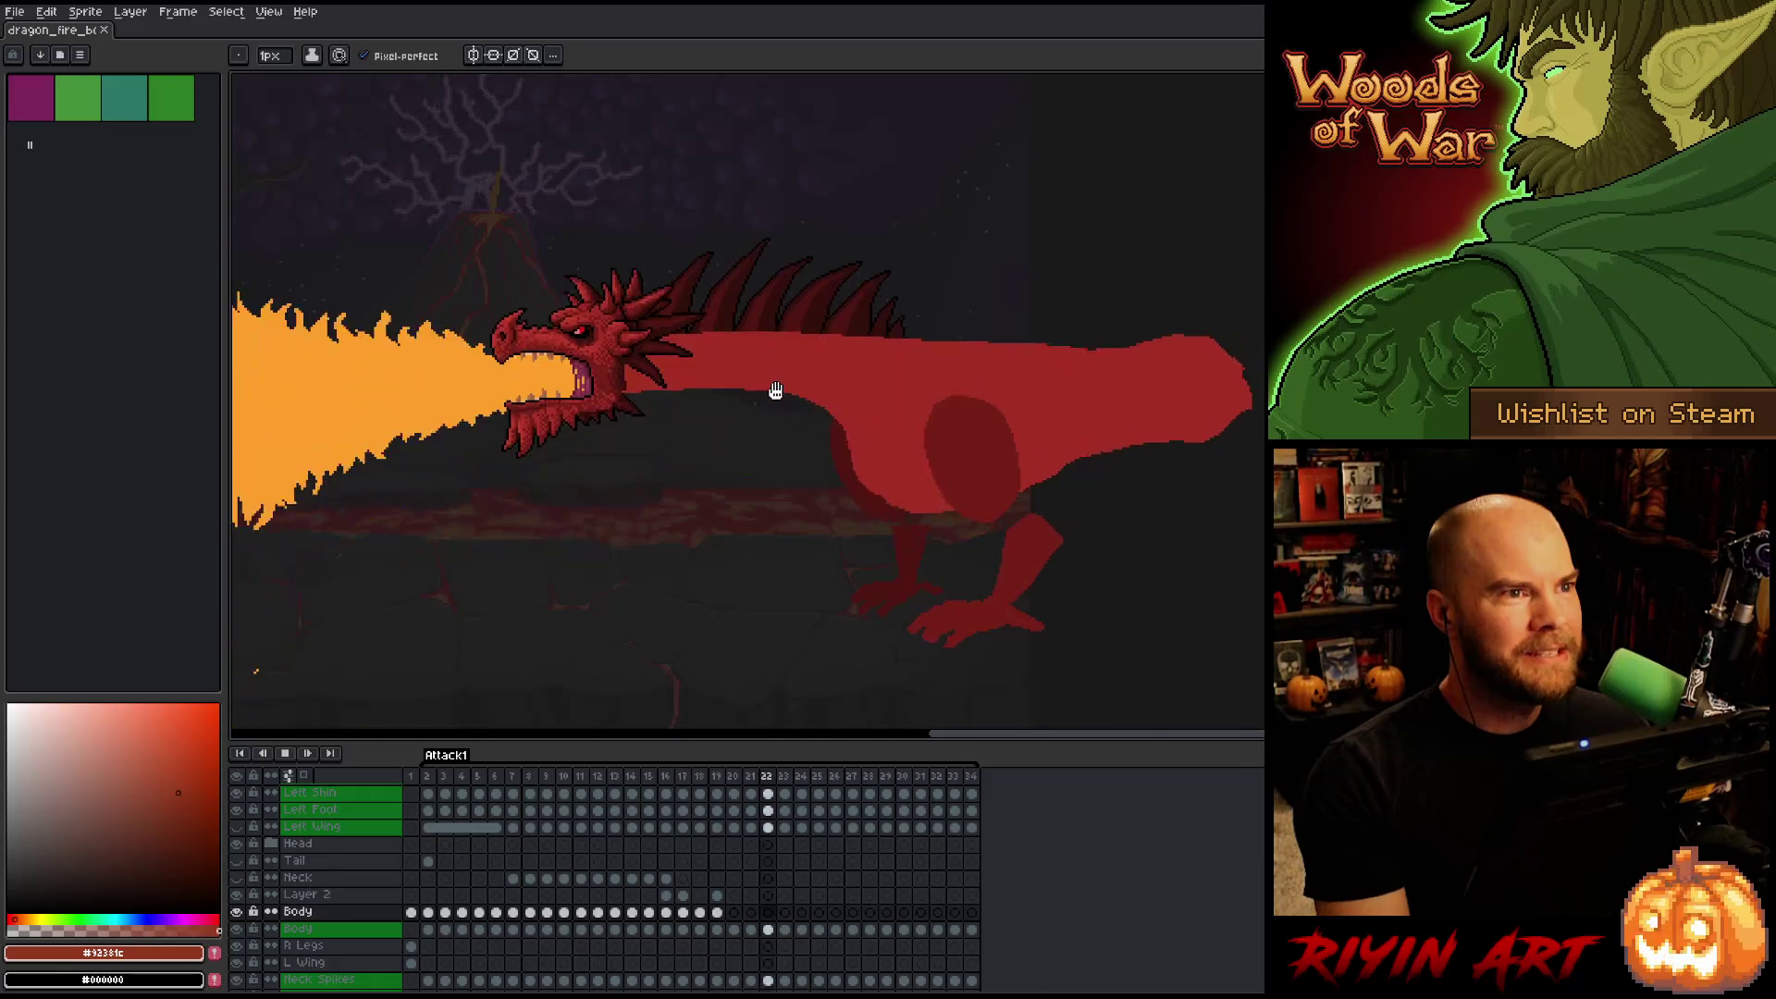
{"action": "scroll", "coordinate": [788, 393], "scroll_direction": "up", "scroll_amount": 1}
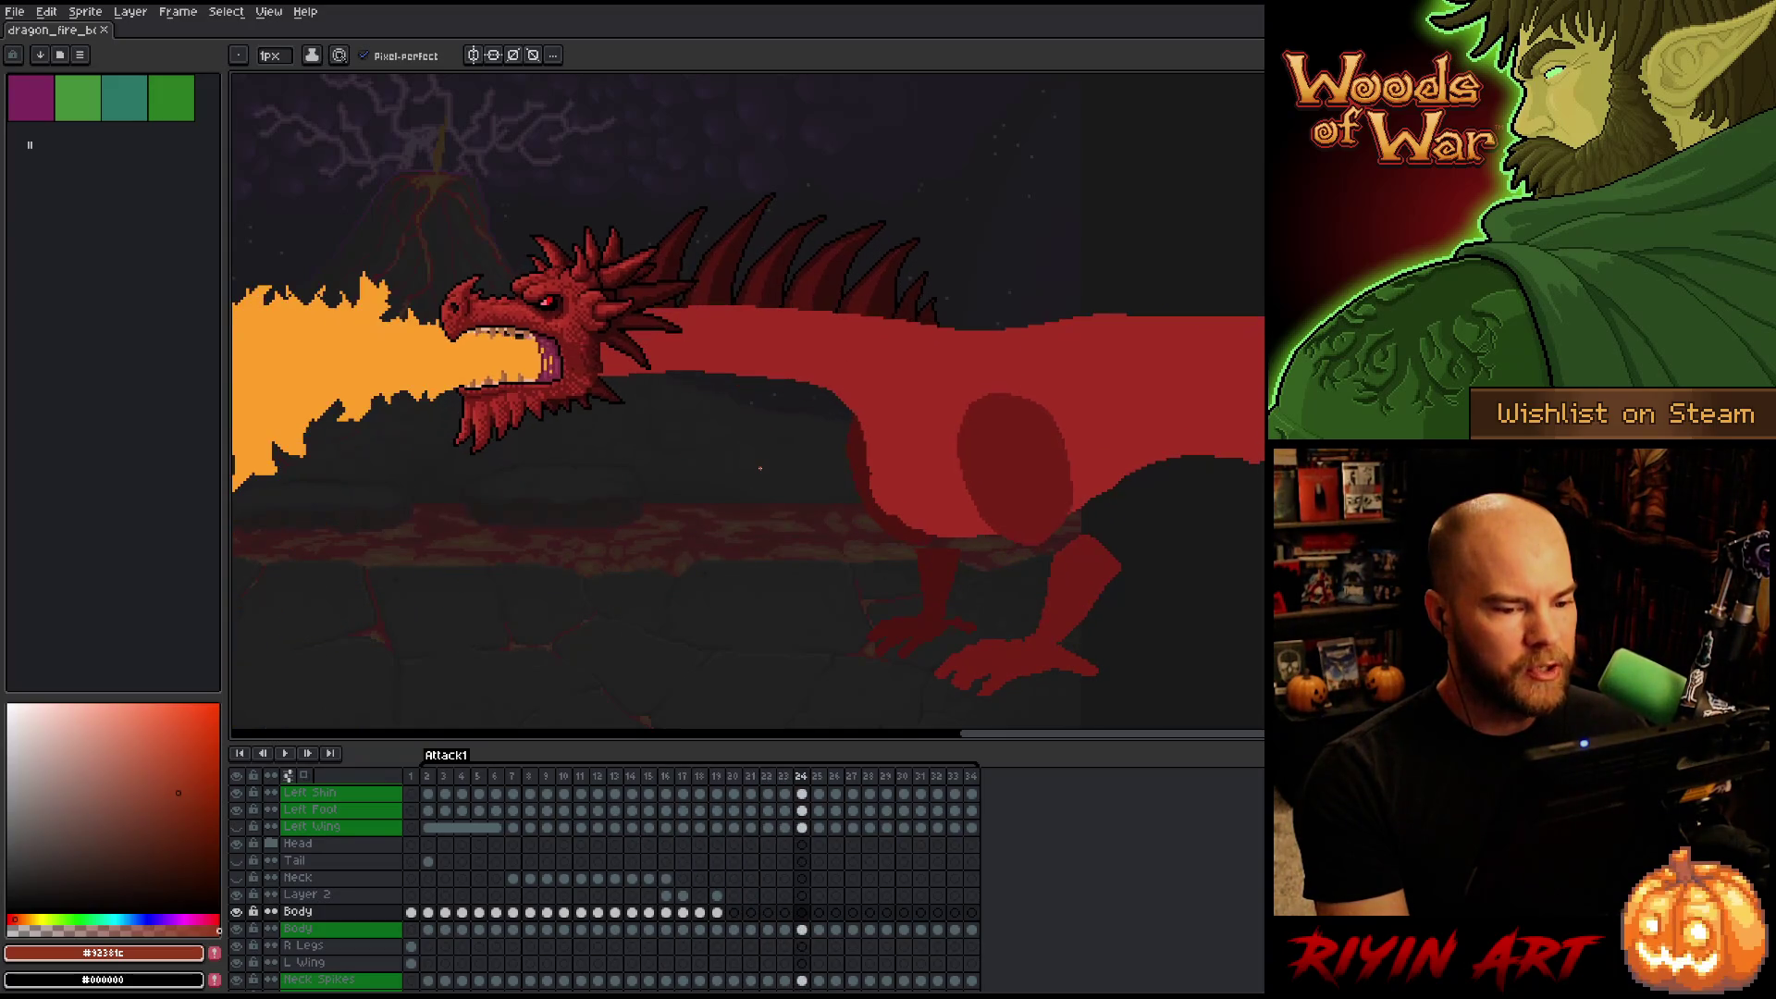
{"action": "left_click_drag", "start_coordinate": [1093, 363], "coordinate": [968, 448]}
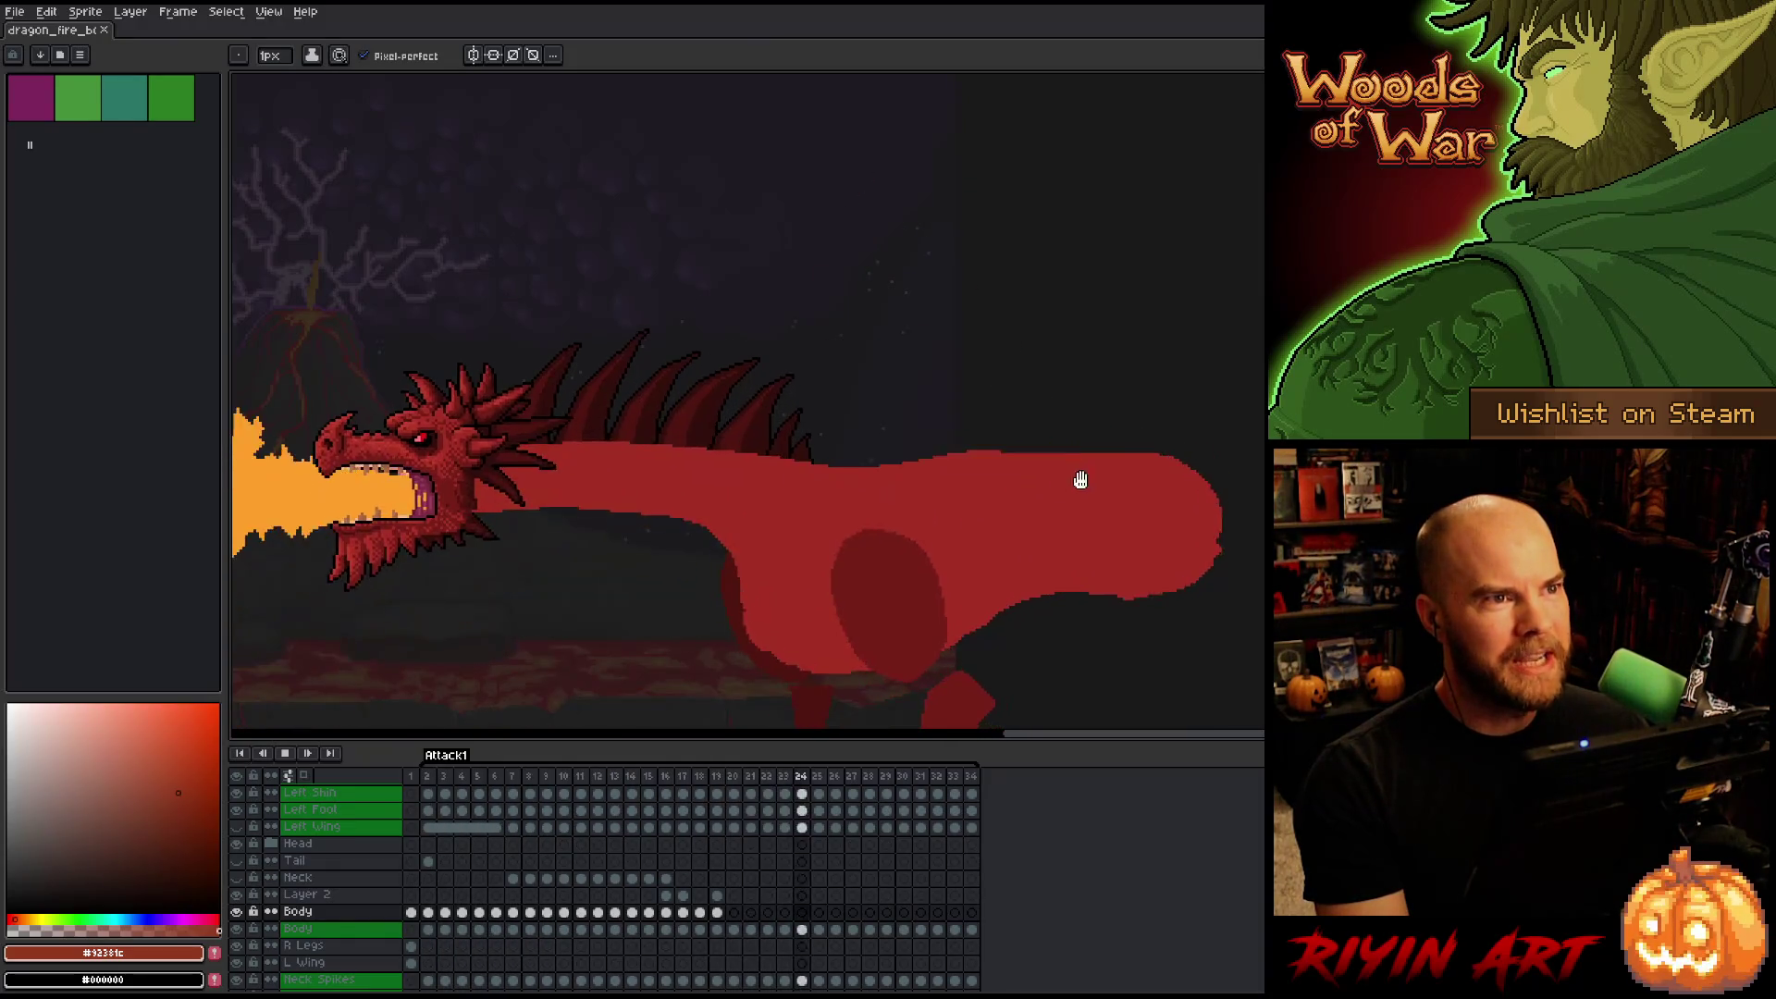
{"action": "scroll", "coordinate": [1059, 492], "scroll_direction": "down", "scroll_amount": 2}
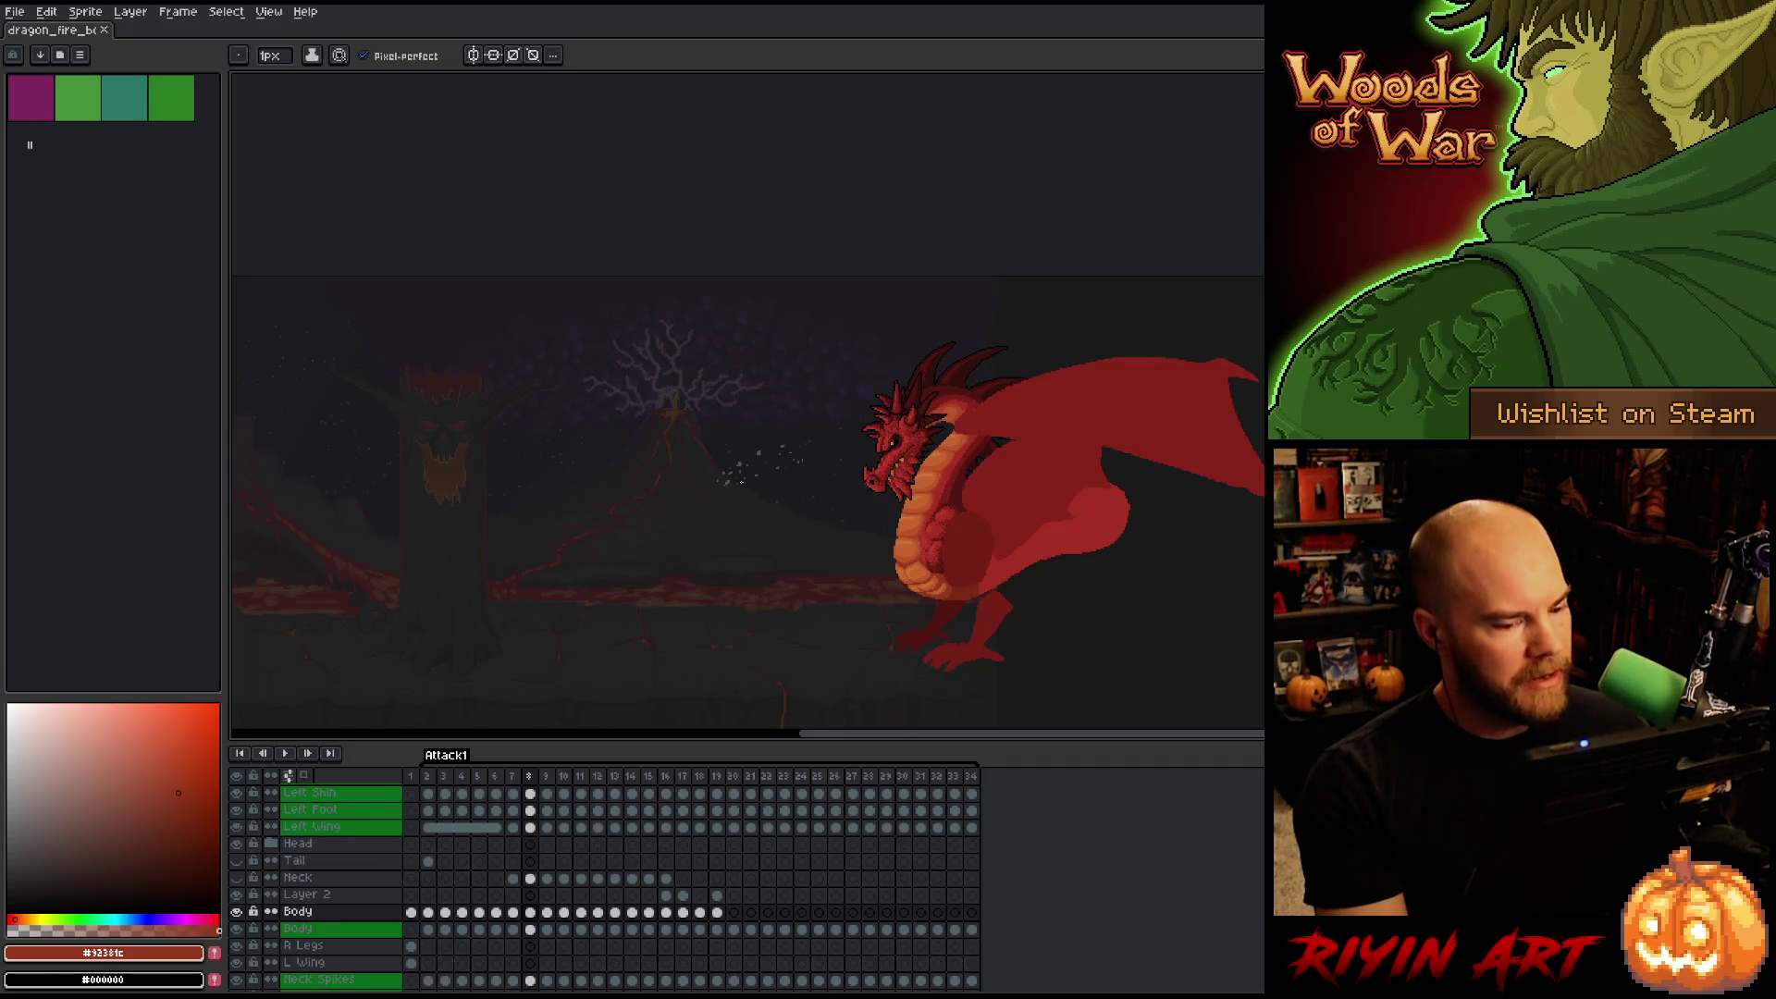
{"action": "scroll", "coordinate": [652, 504], "scroll_direction": "up", "scroll_amount": 2}
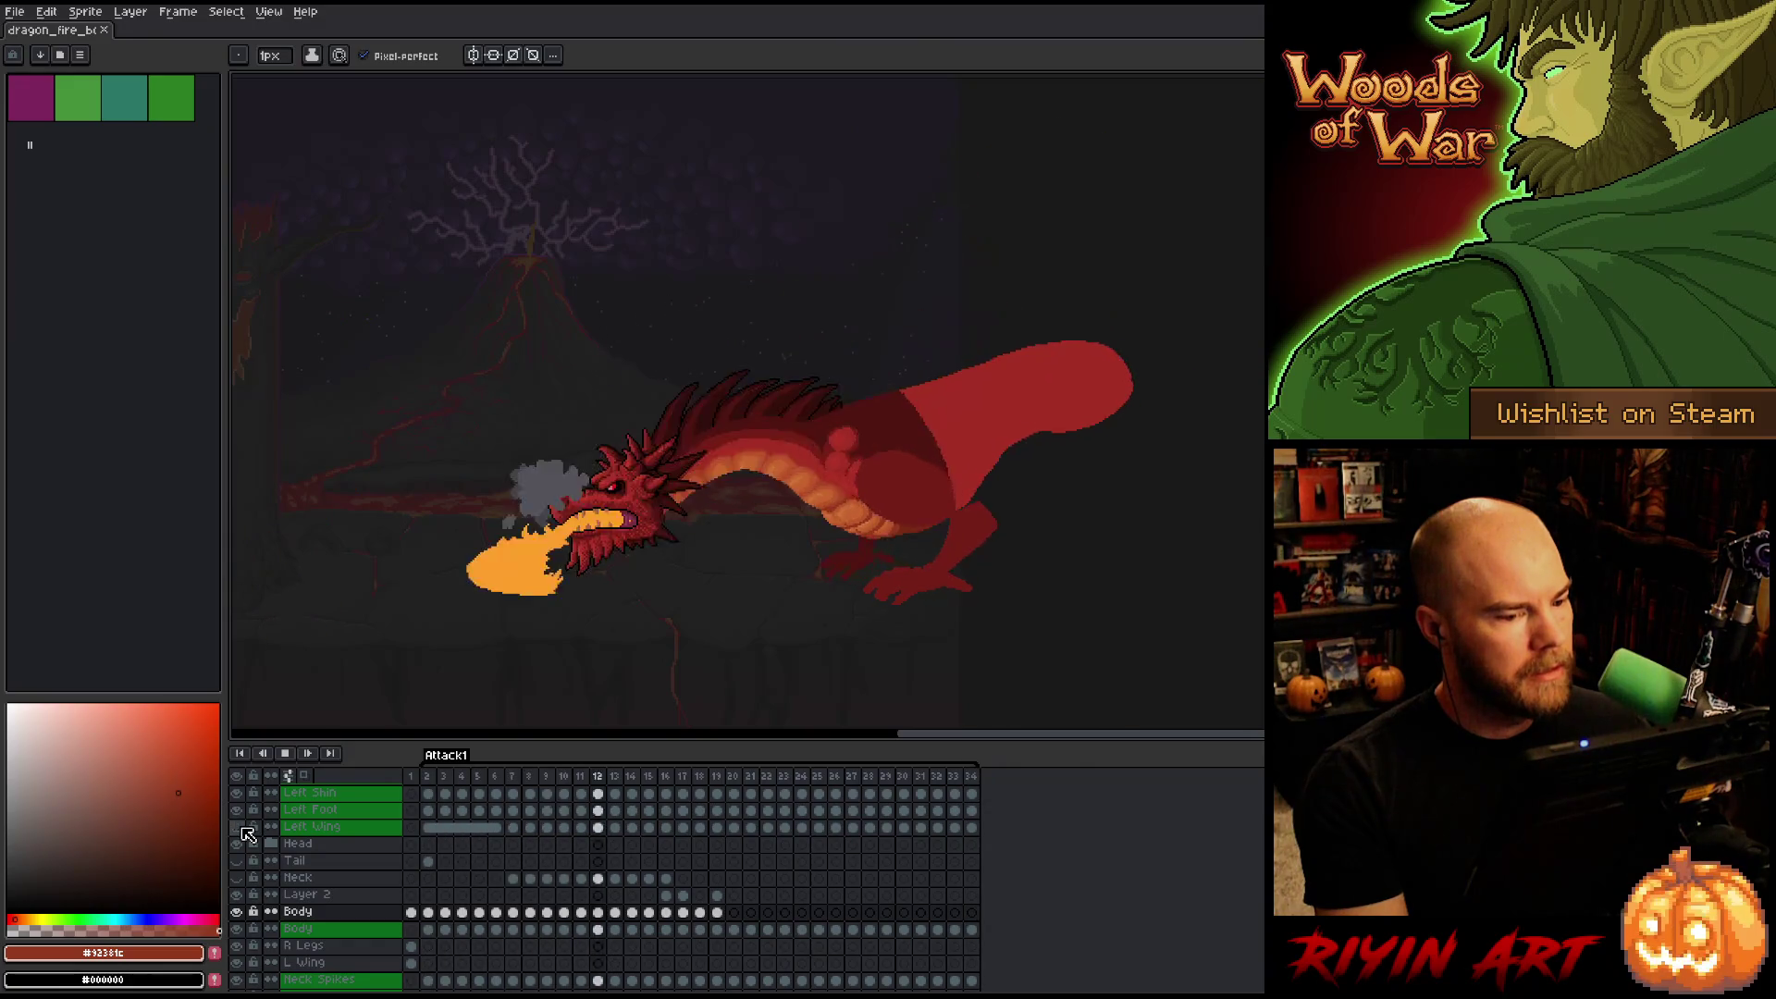
{"action": "key", "text": "Return"}
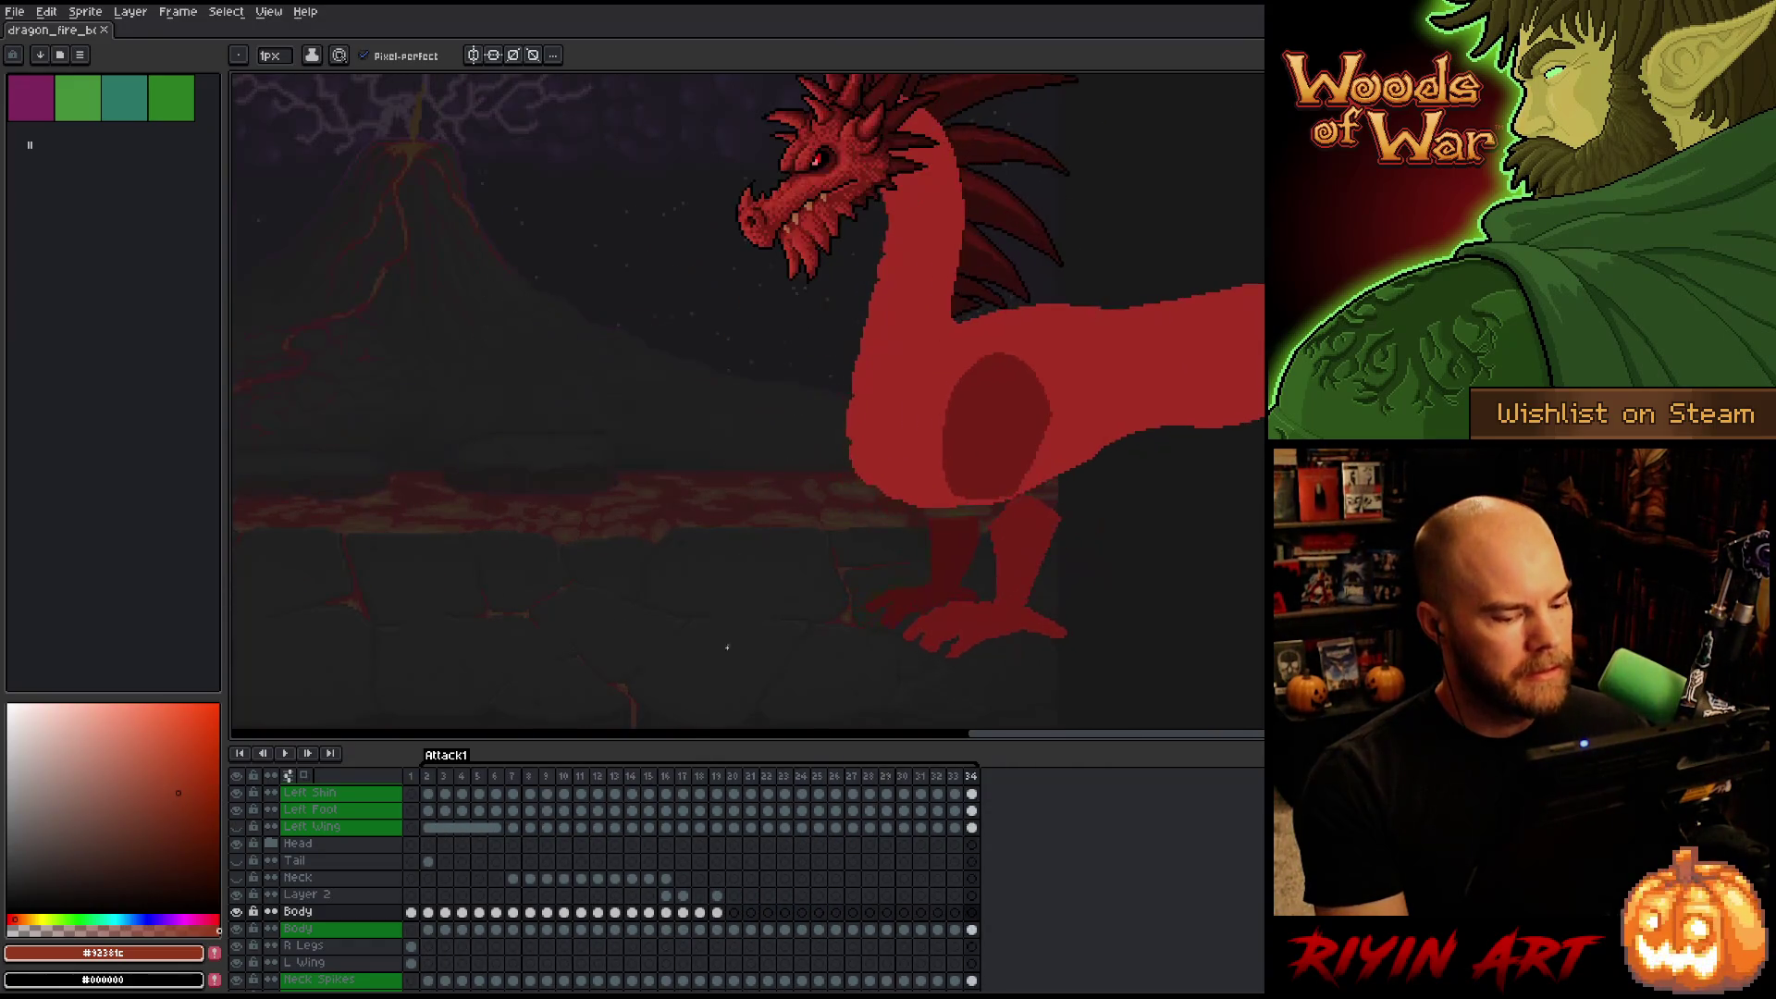
Inspect Layer 2 on frame 19 near the head and fire, then switch to frame 1's standing dragon.
{"action": "left_click", "coordinate": [717, 895]}
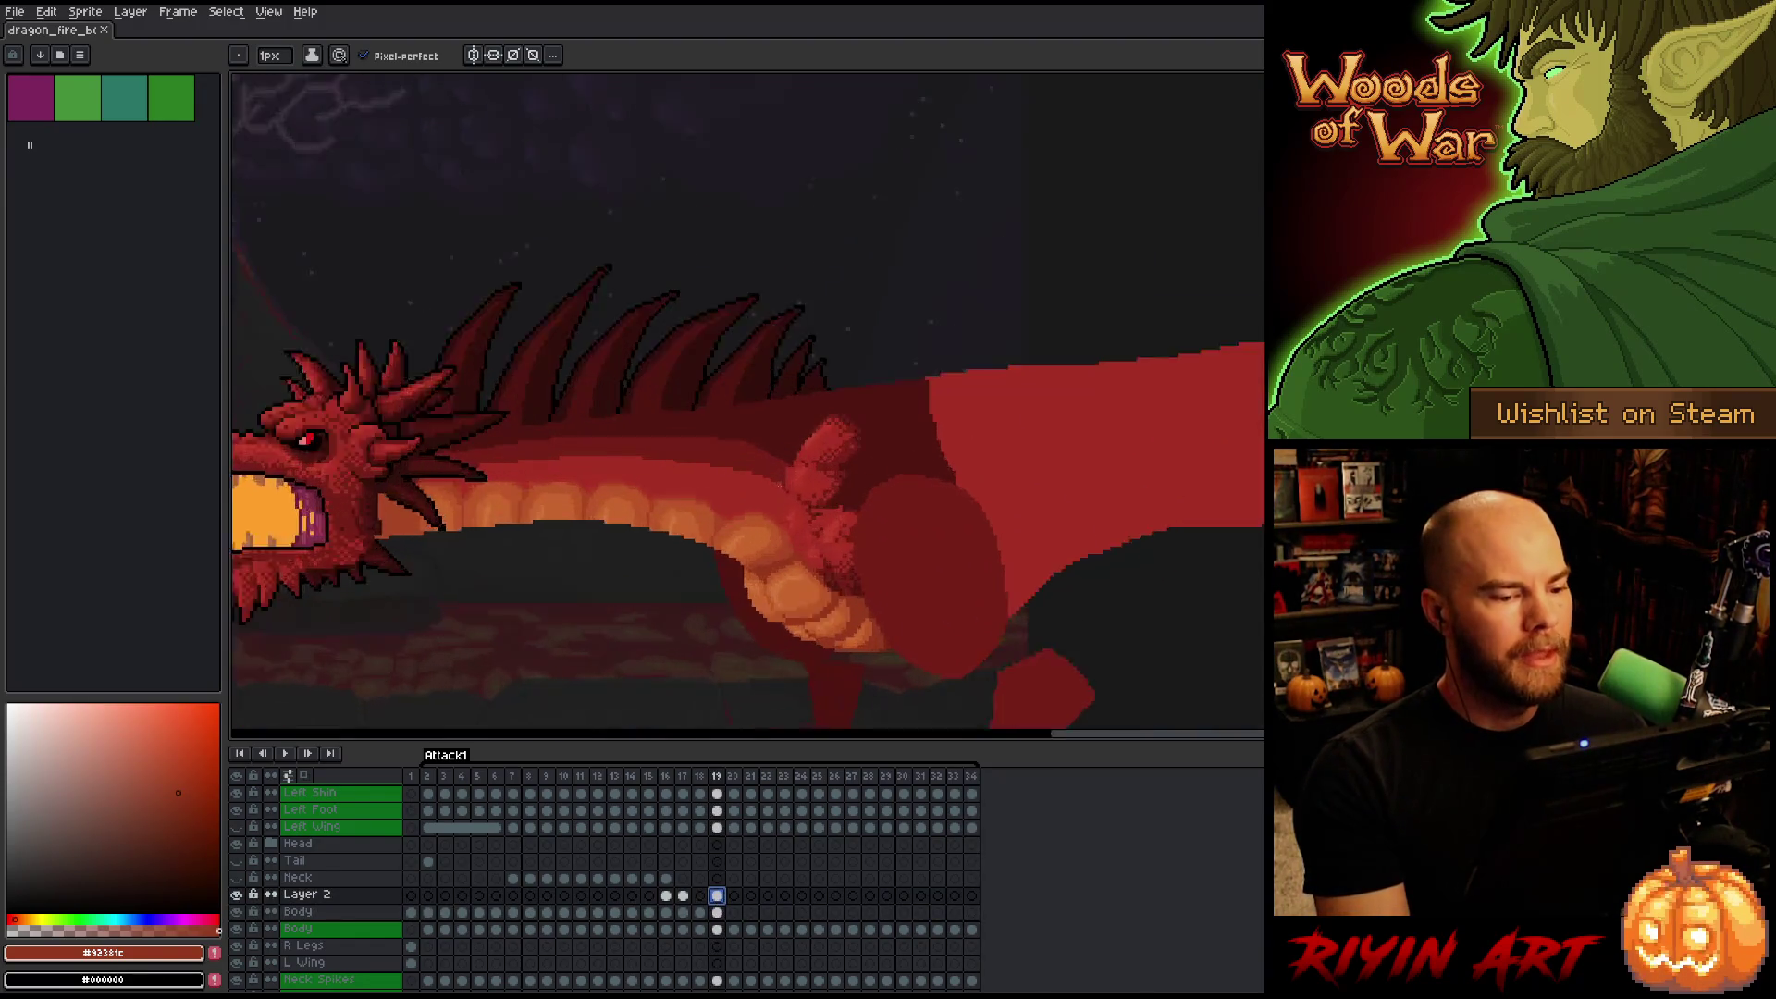
{"action": "scroll", "coordinate": [782, 483], "scroll_direction": "up", "scroll_amount": 1}
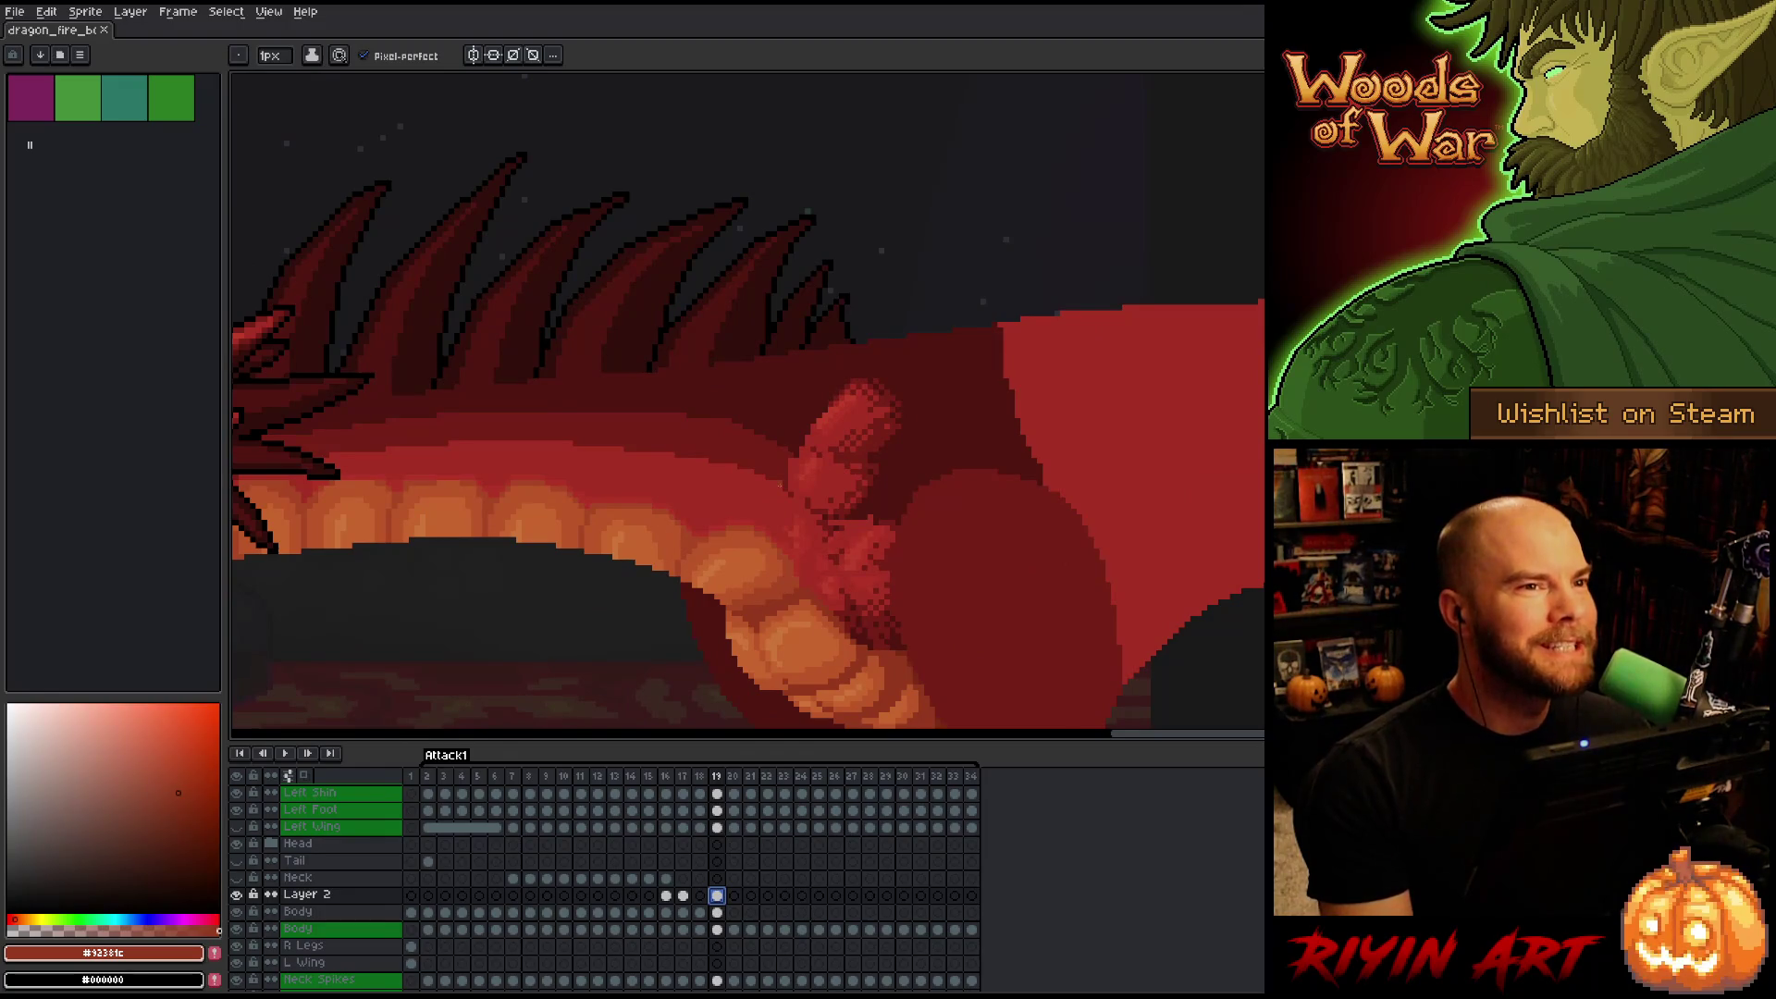
{"action": "scroll", "coordinate": [780, 483], "scroll_direction": "down", "scroll_amount": 3}
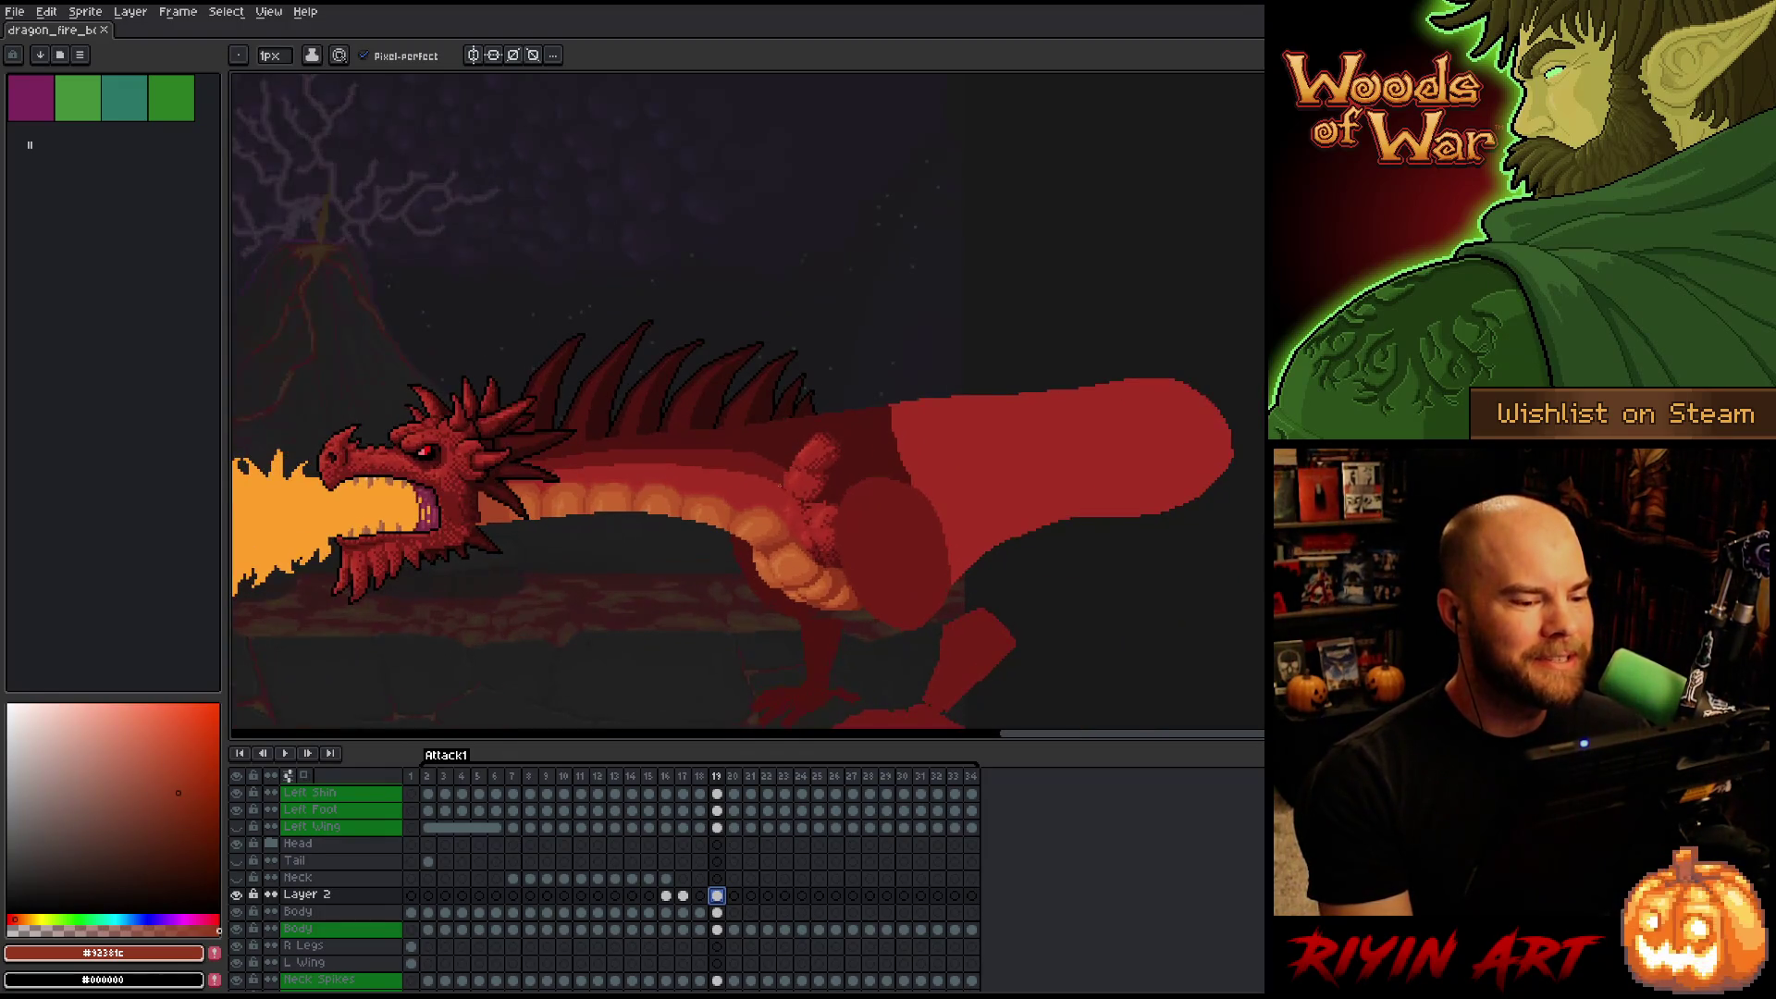
{"action": "left_click_drag", "start_coordinate": [707, 542], "coordinate": [809, 512]}
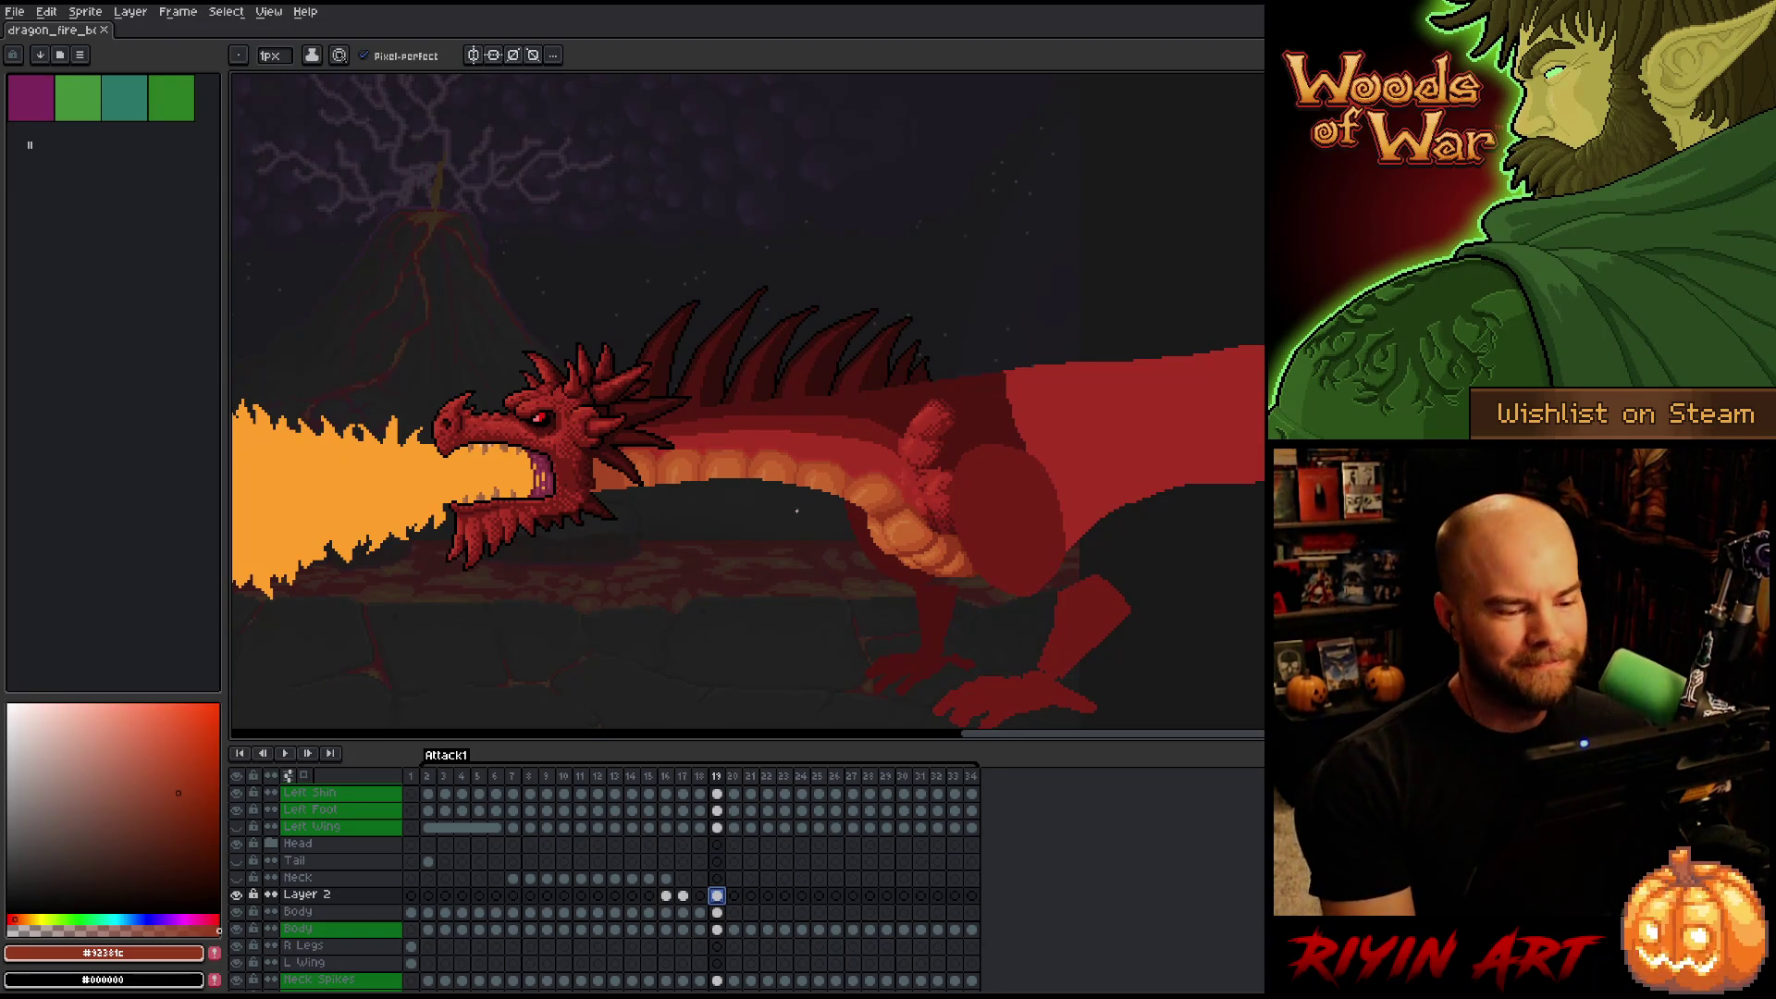
{"action": "scroll", "coordinate": [797, 511], "scroll_direction": "up", "scroll_amount": 1}
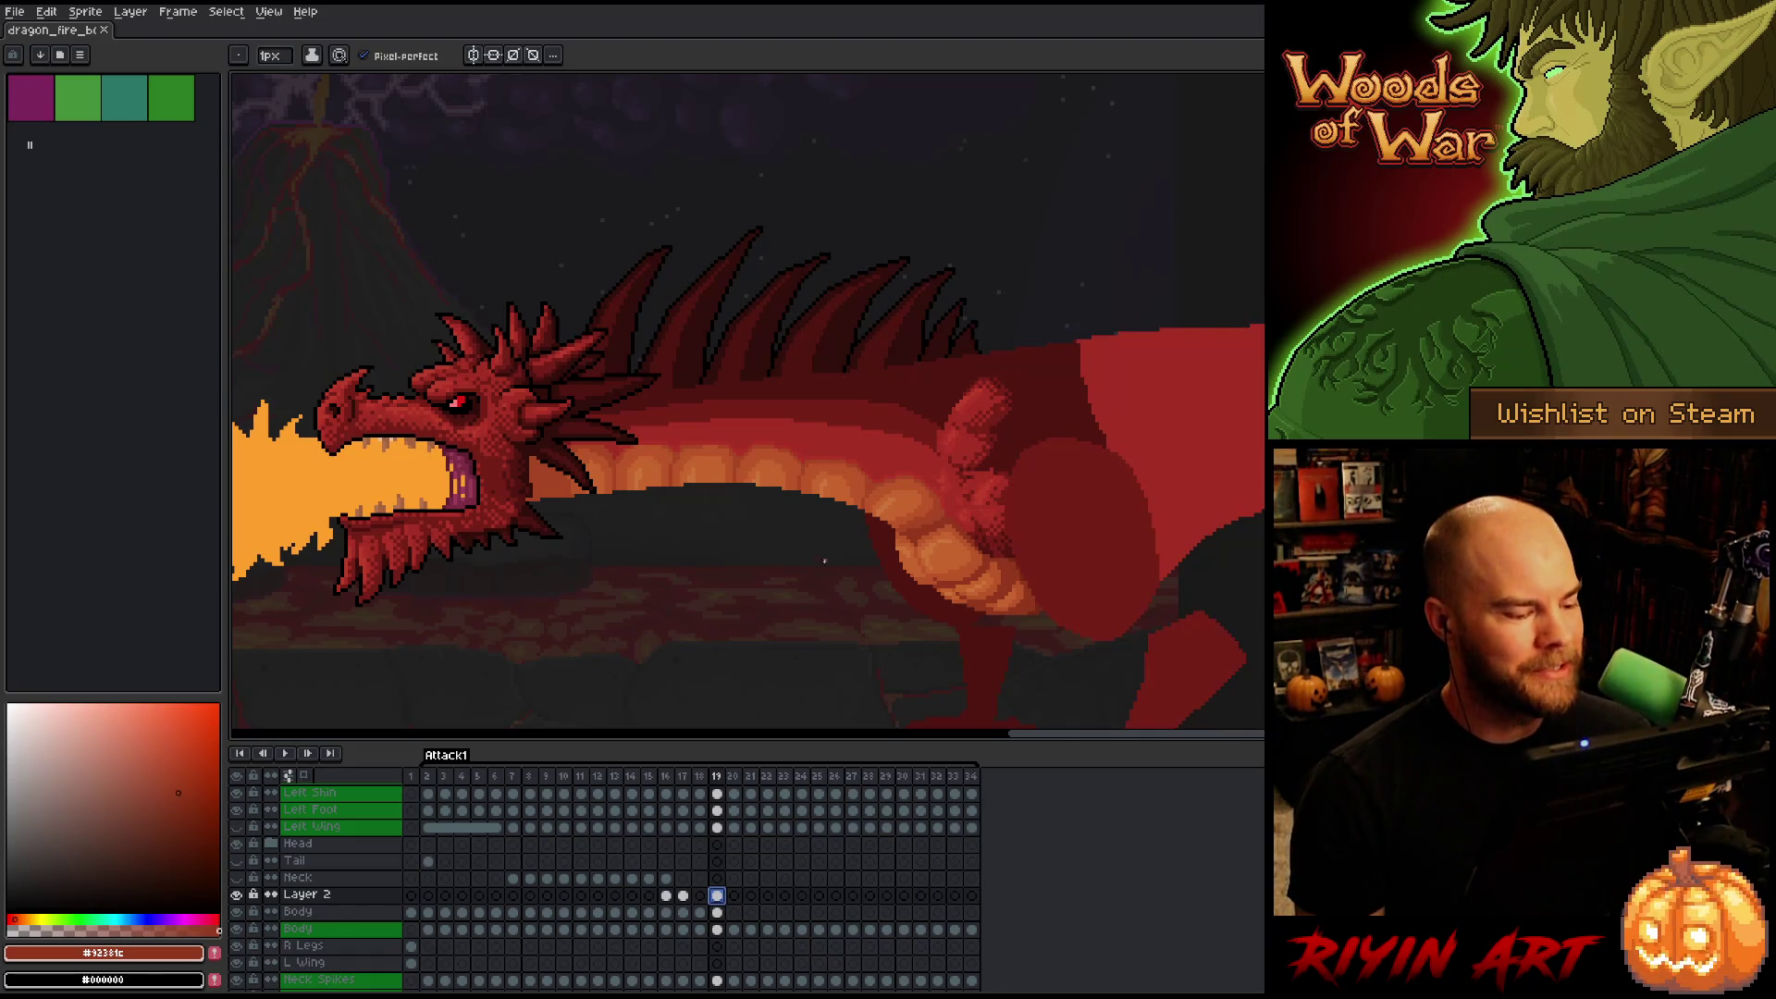
{"action": "left_click", "coordinate": [411, 776]}
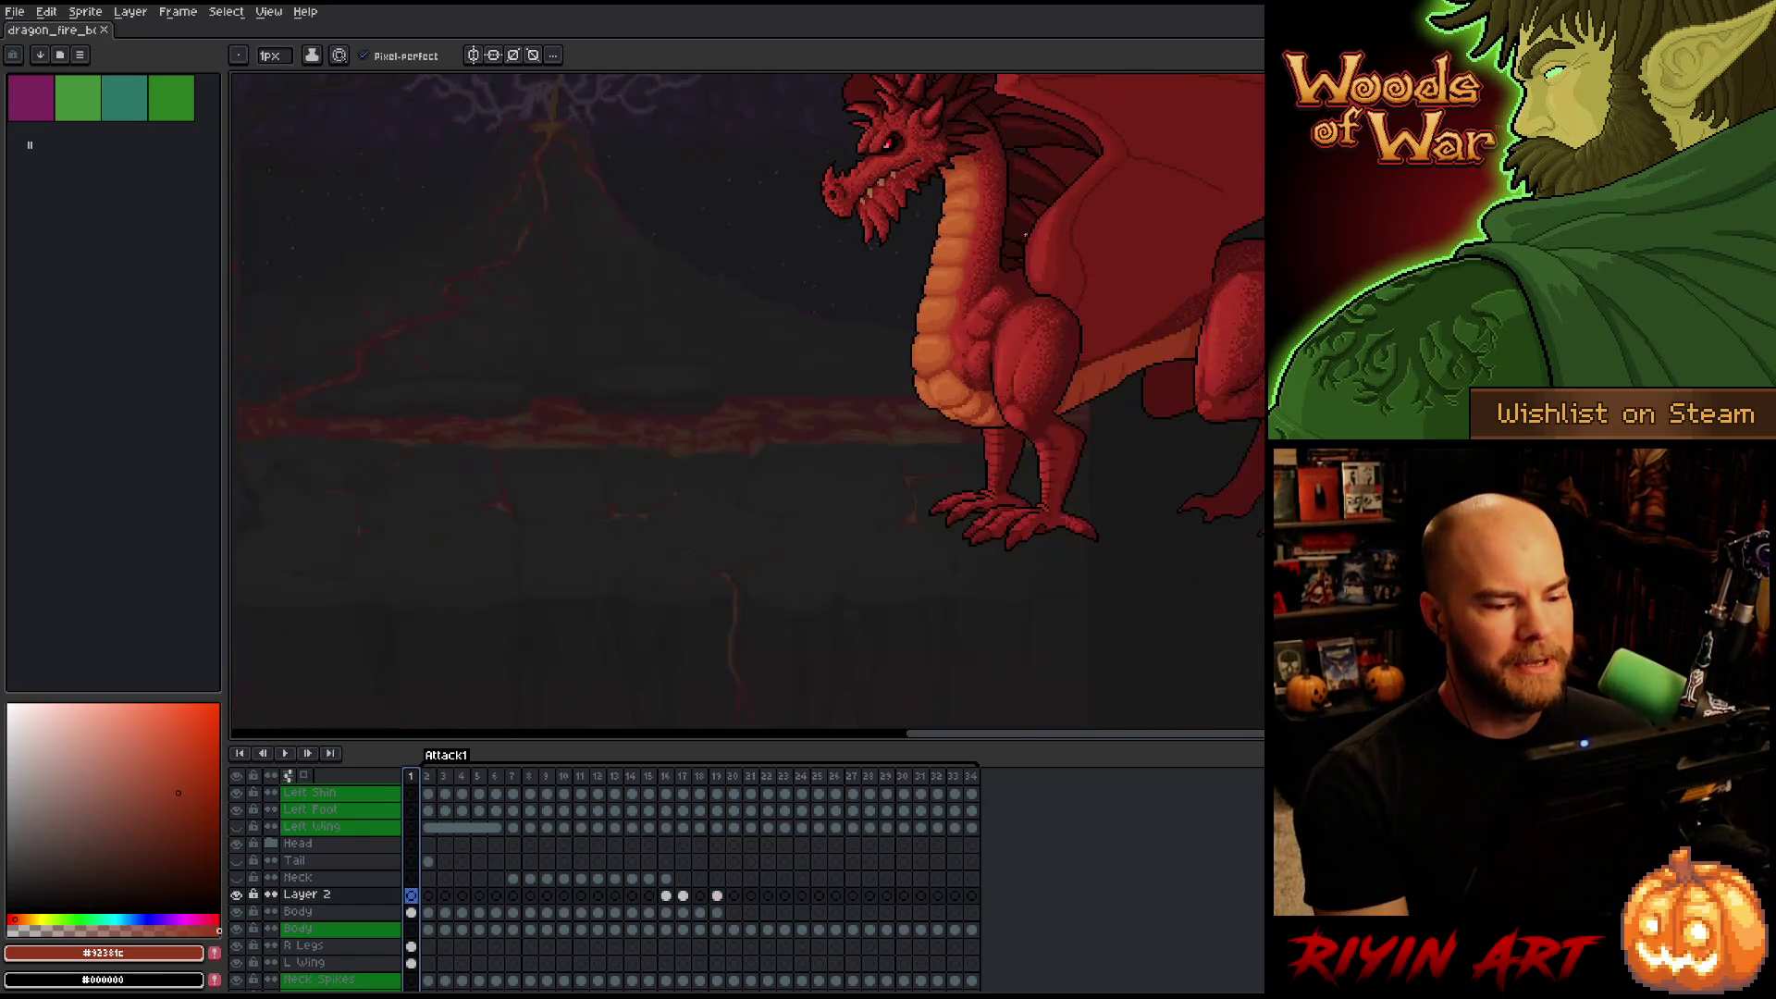
Study frame 1's shaded standing dragon up close, then go back to frame 19 on Layer 2.
{"action": "left_click_drag", "start_coordinate": [1018, 351], "coordinate": [775, 332]}
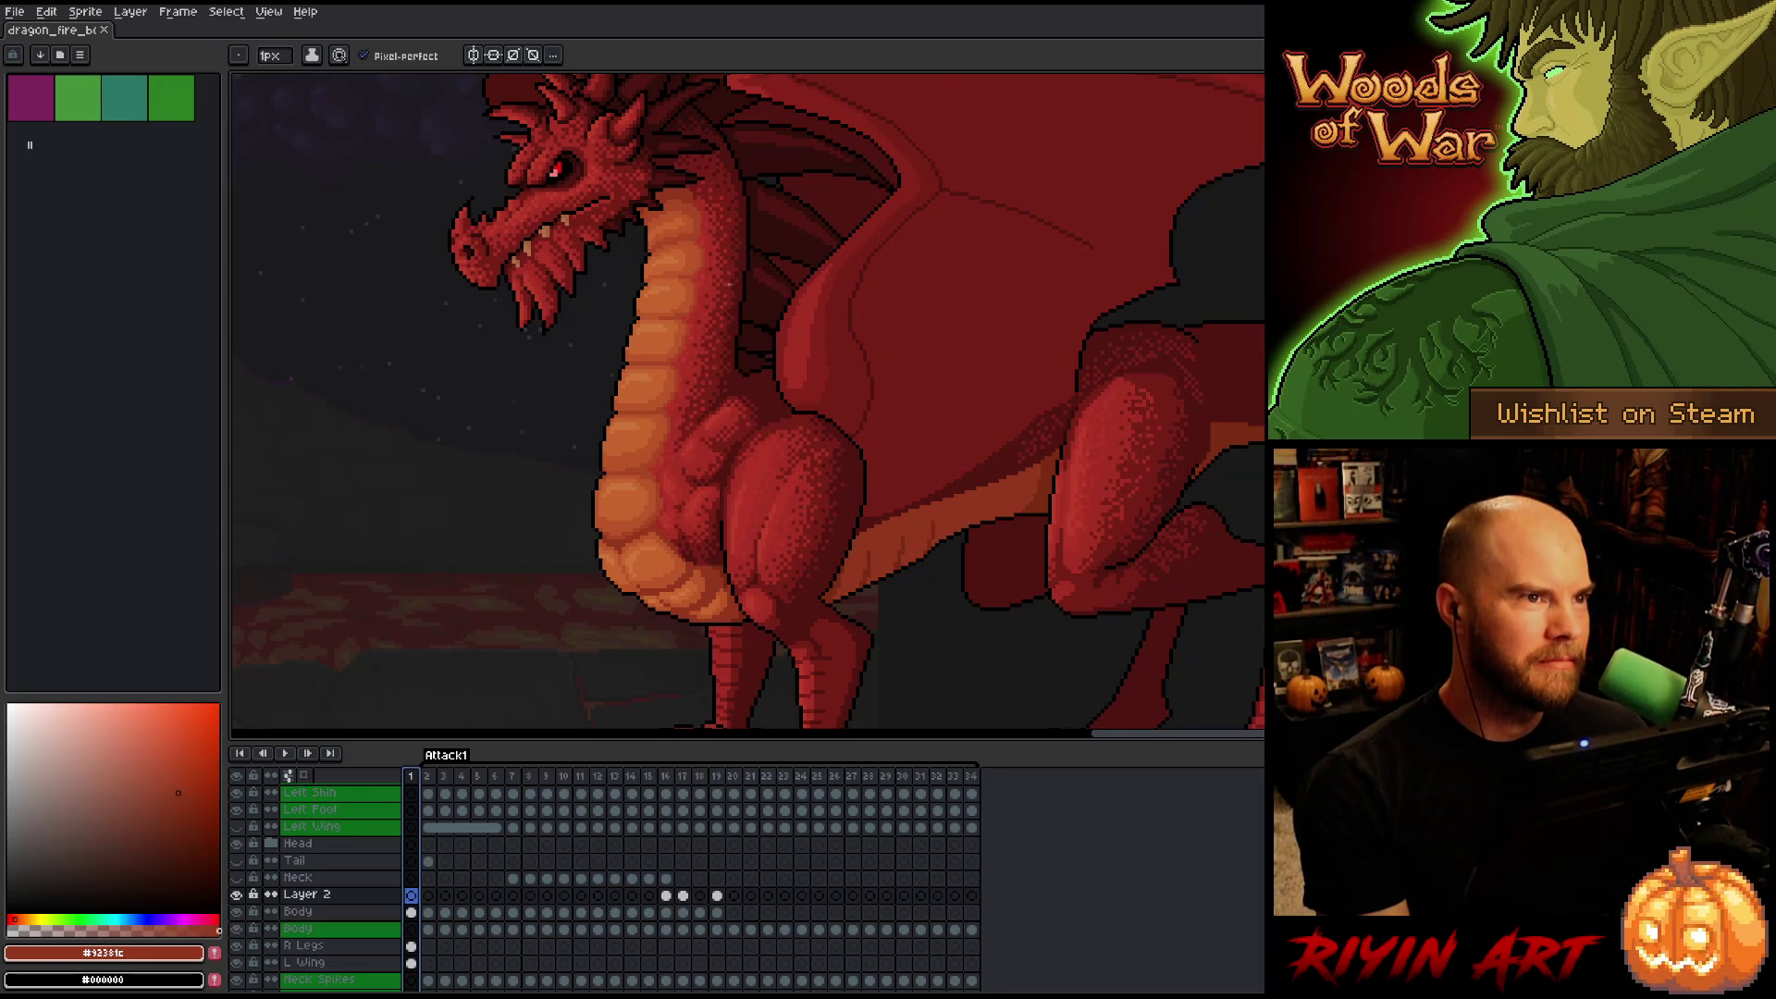
{"action": "scroll", "coordinate": [730, 284], "scroll_direction": "up", "scroll_amount": 2}
{"action": "scroll", "coordinate": [710, 266], "scroll_direction": "down", "scroll_amount": 2}
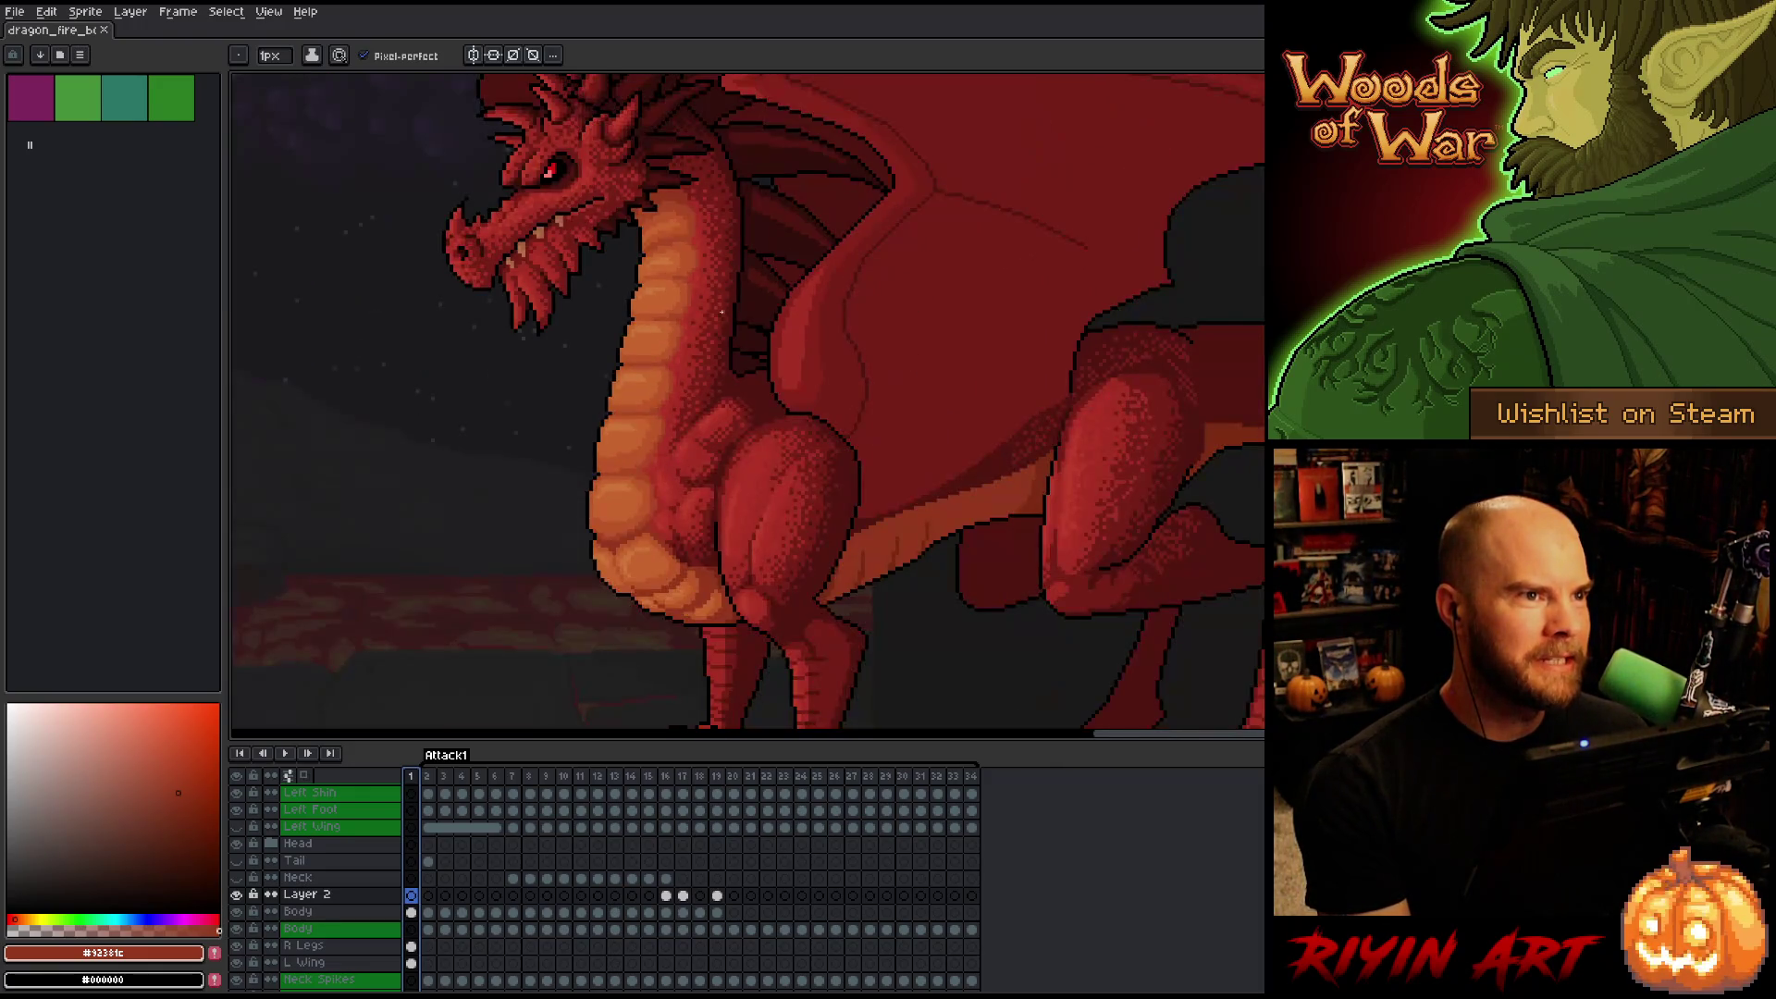
{"action": "scroll", "coordinate": [549, 507], "scroll_direction": "down", "scroll_amount": 2}
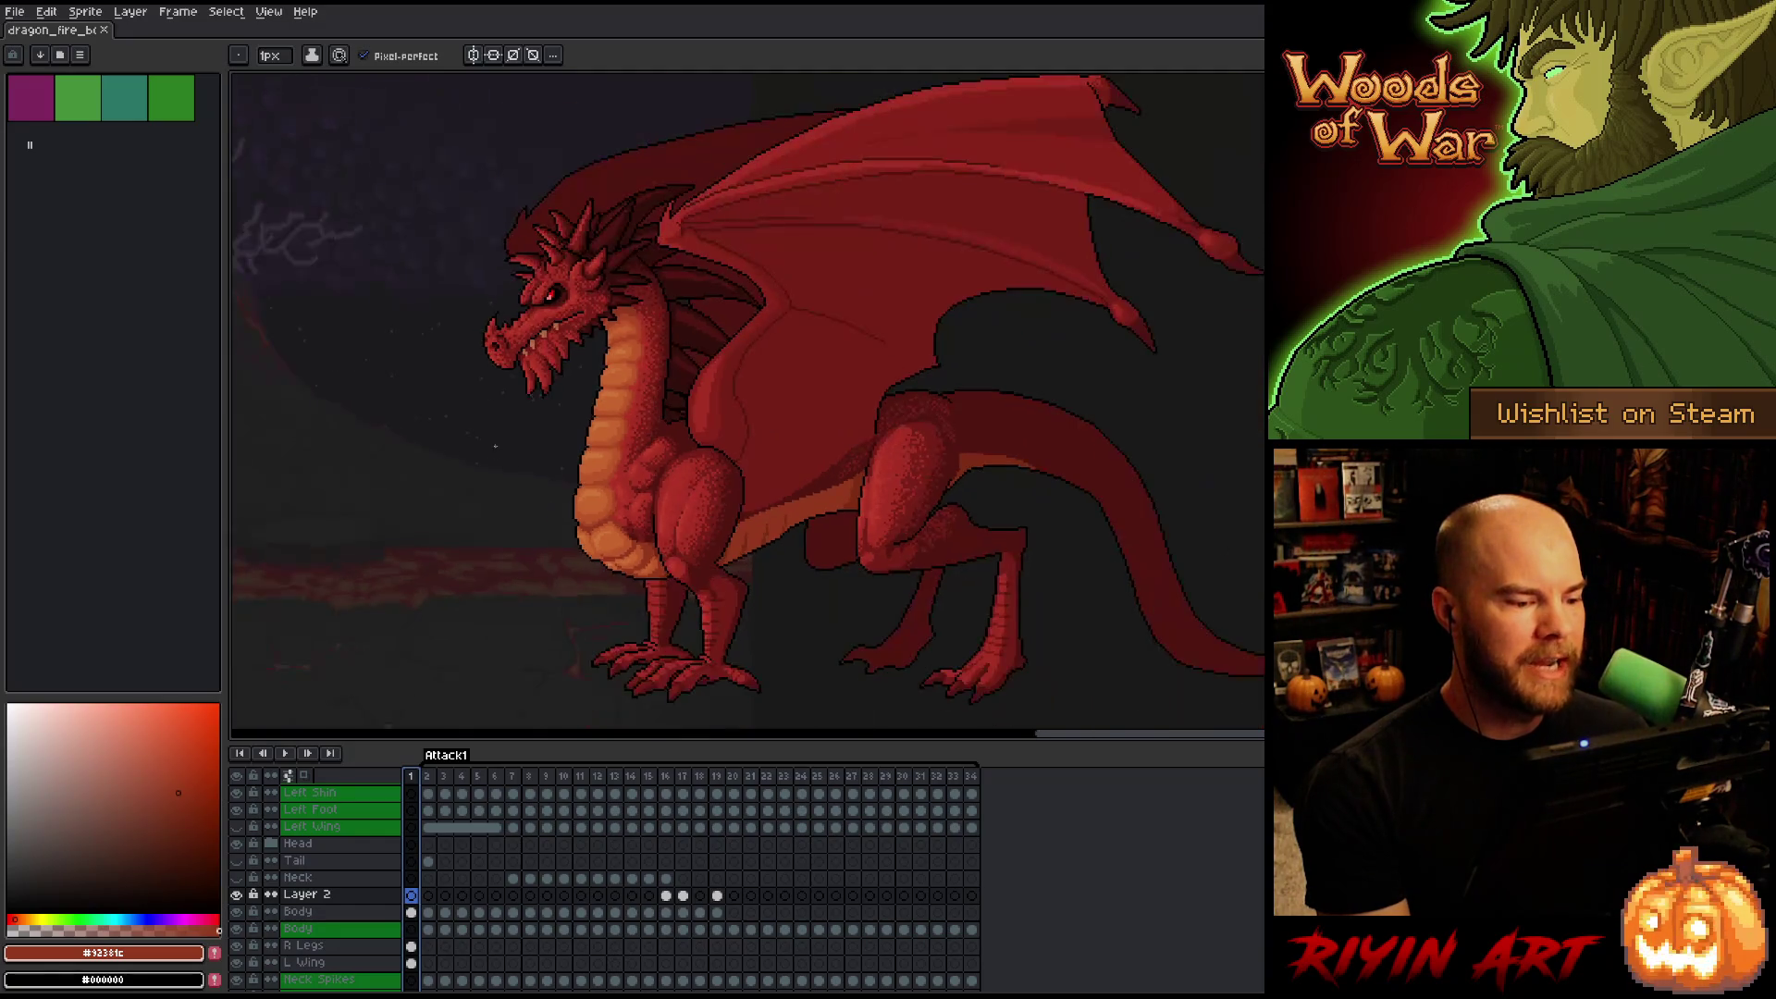
{"action": "scroll", "coordinate": [527, 463], "scroll_direction": "up", "scroll_amount": 2}
{"action": "scroll", "coordinate": [505, 419], "scroll_direction": "down", "scroll_amount": 1}
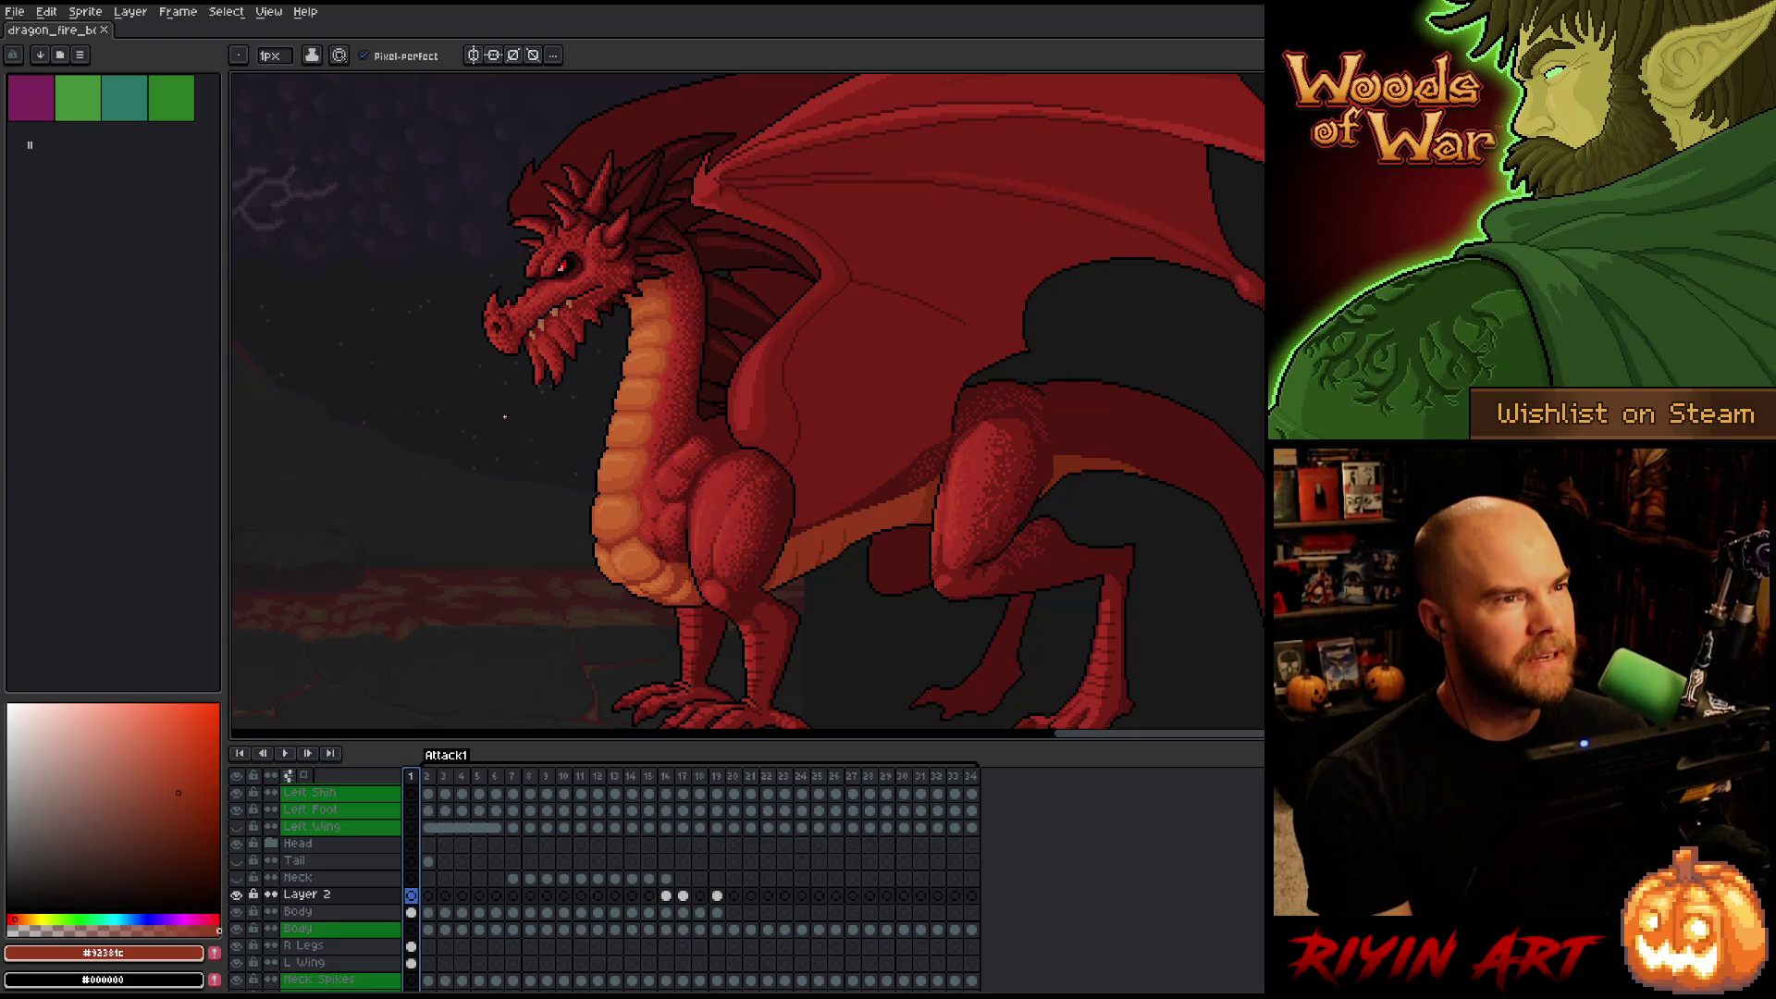
{"action": "scroll", "coordinate": [505, 417], "scroll_direction": "up", "scroll_amount": 1}
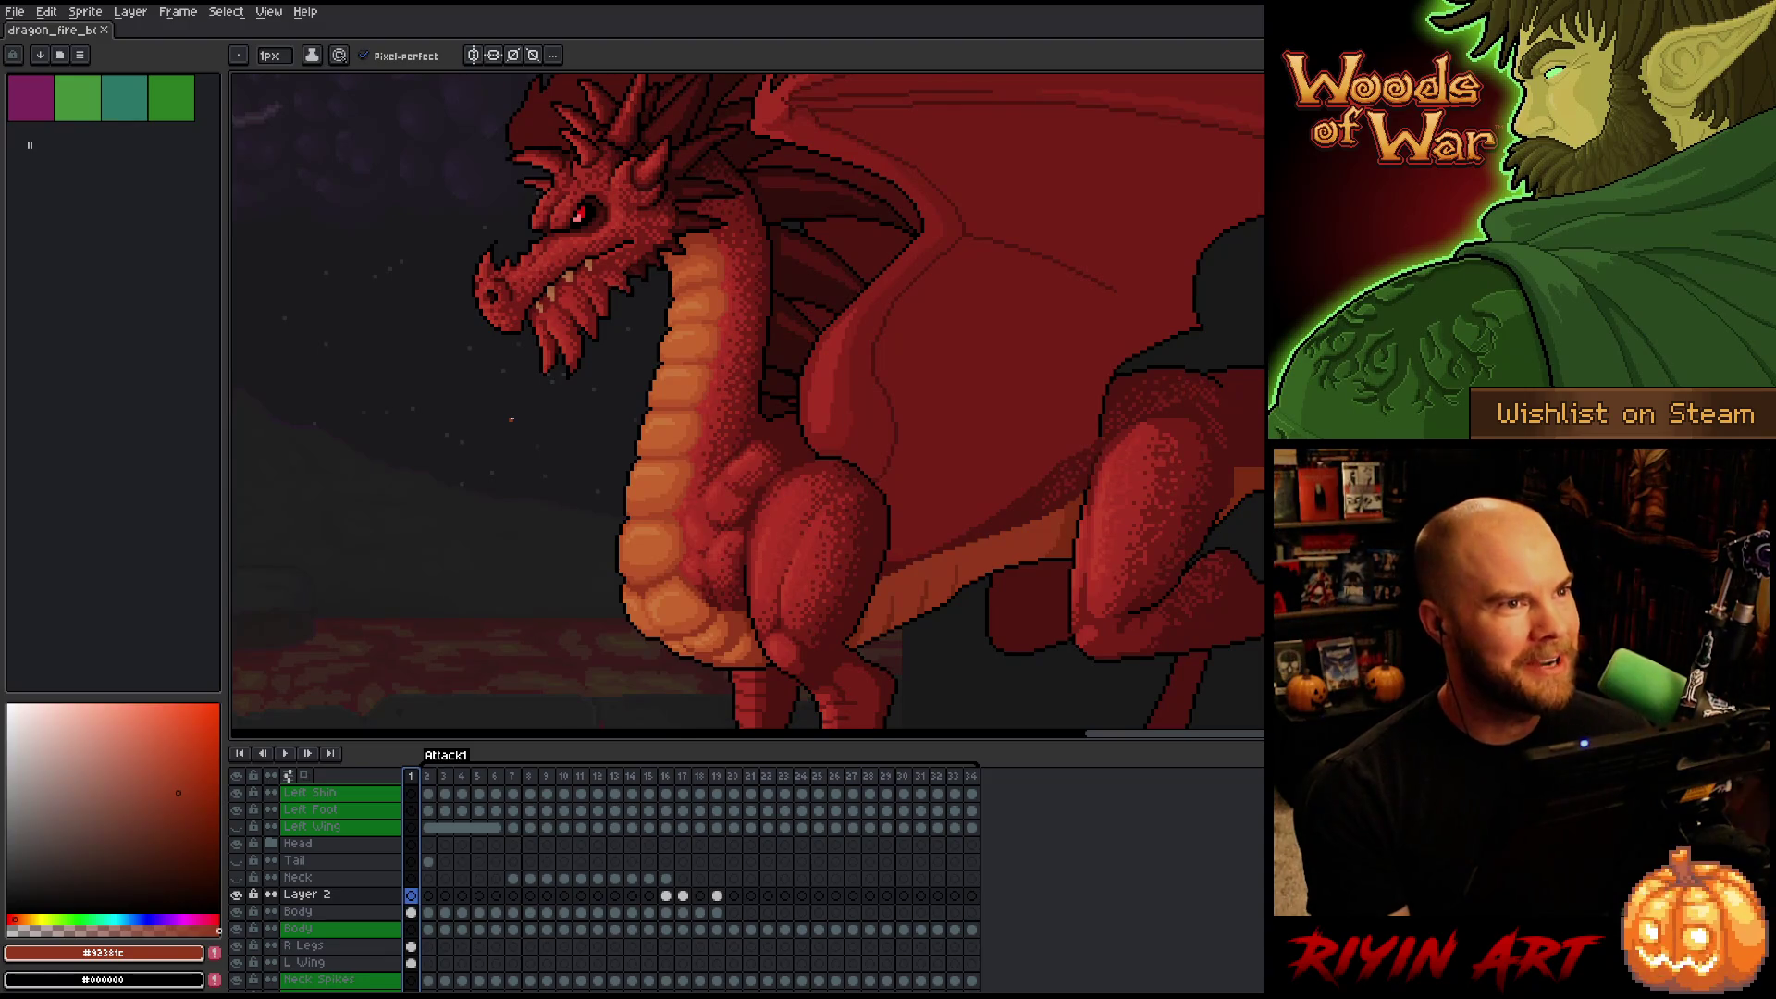
{"action": "left_click", "coordinate": [717, 895]}
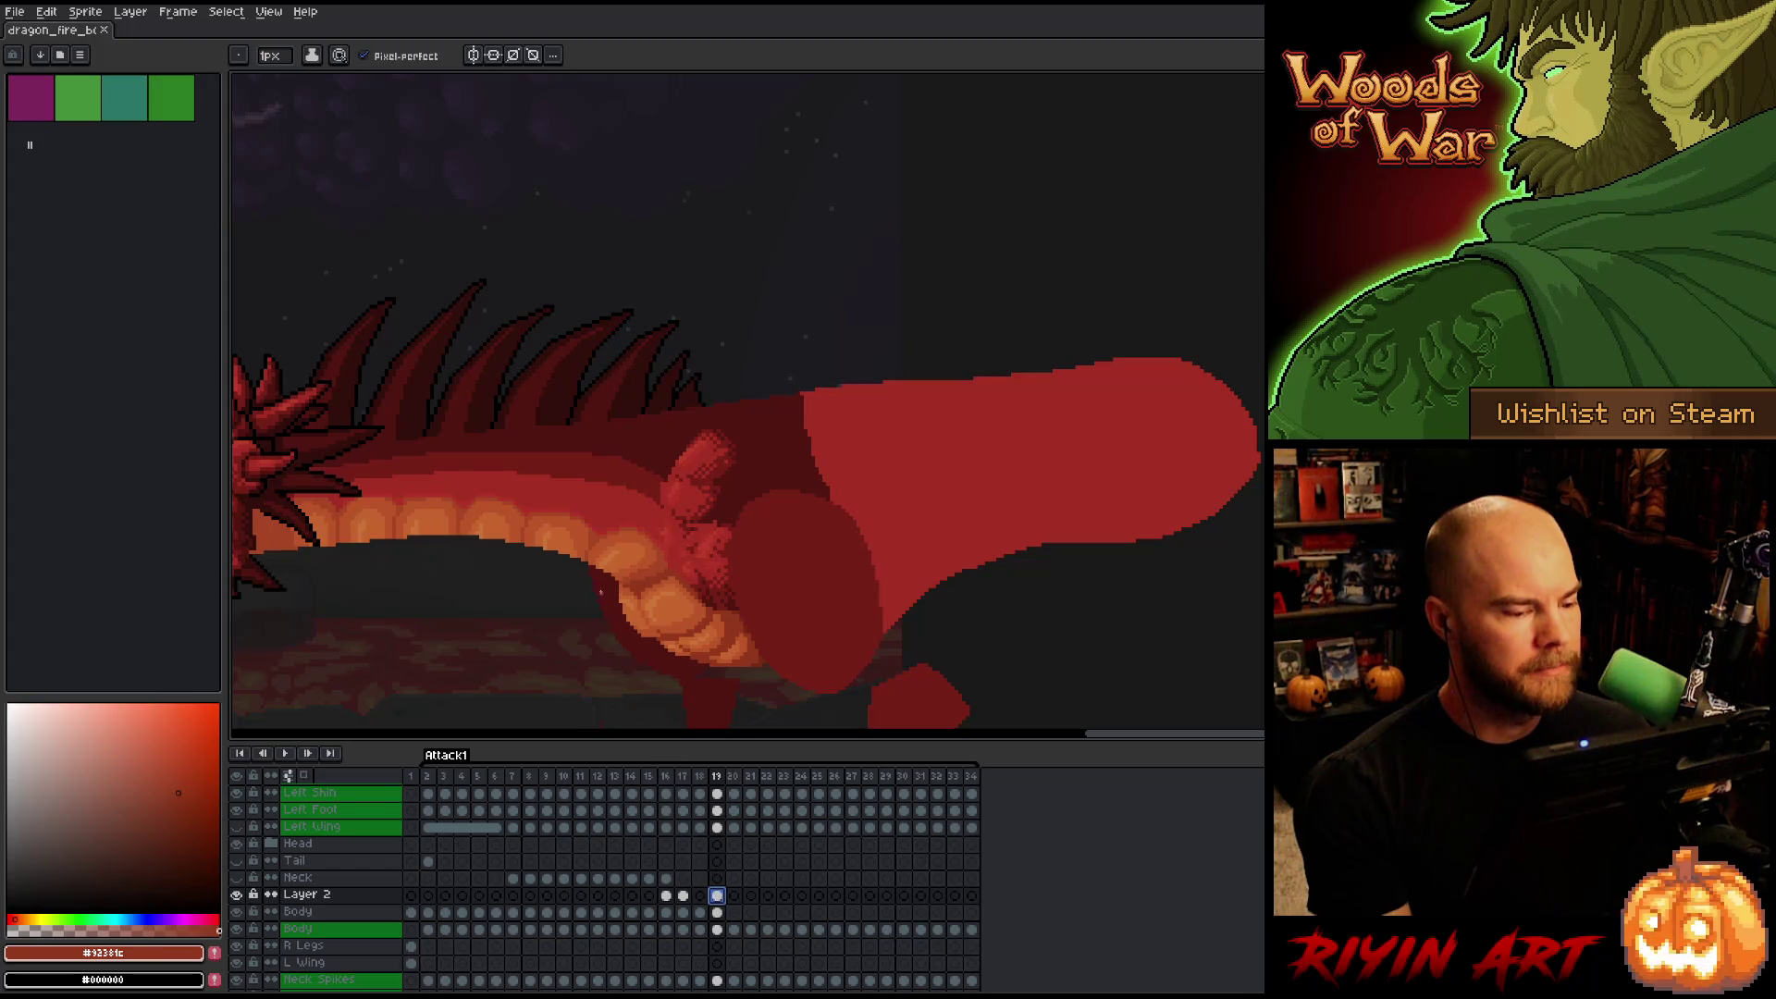
Zoom out to the whole scene and back in while the Attack1 animation loops.
{"action": "scroll", "coordinate": [600, 592], "scroll_direction": "down", "scroll_amount": 5}
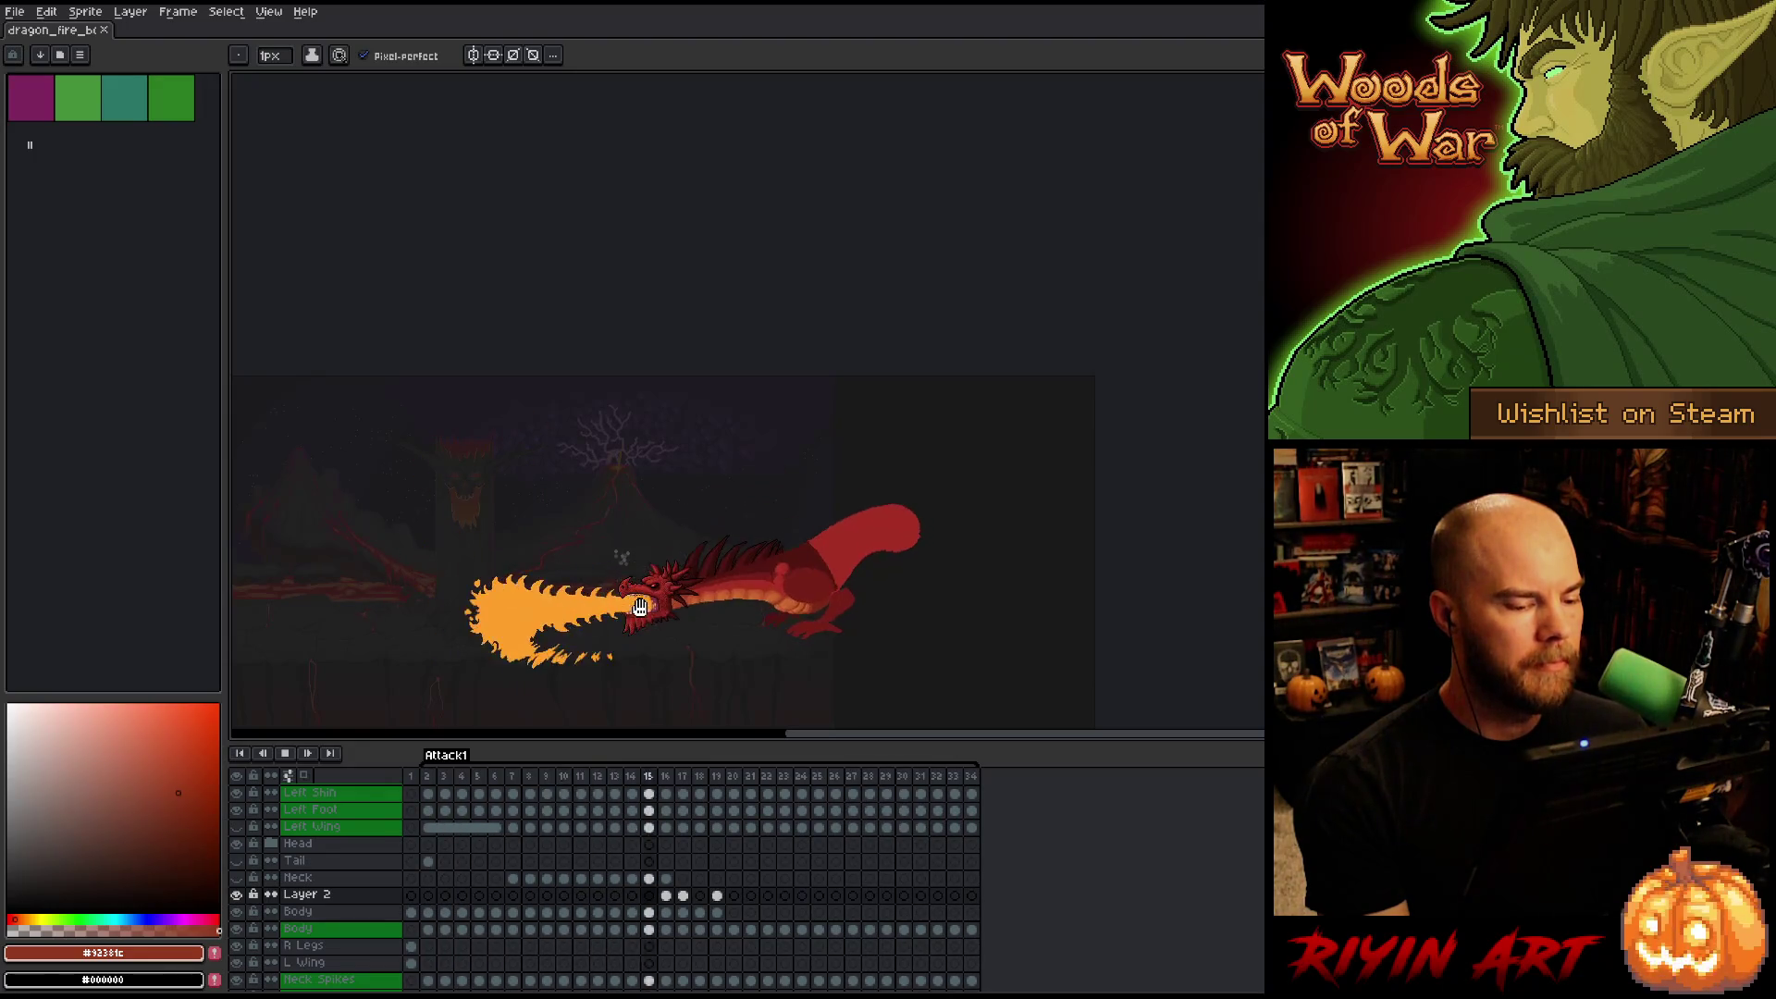
{"action": "scroll", "coordinate": [639, 608], "scroll_direction": "up", "scroll_amount": 1}
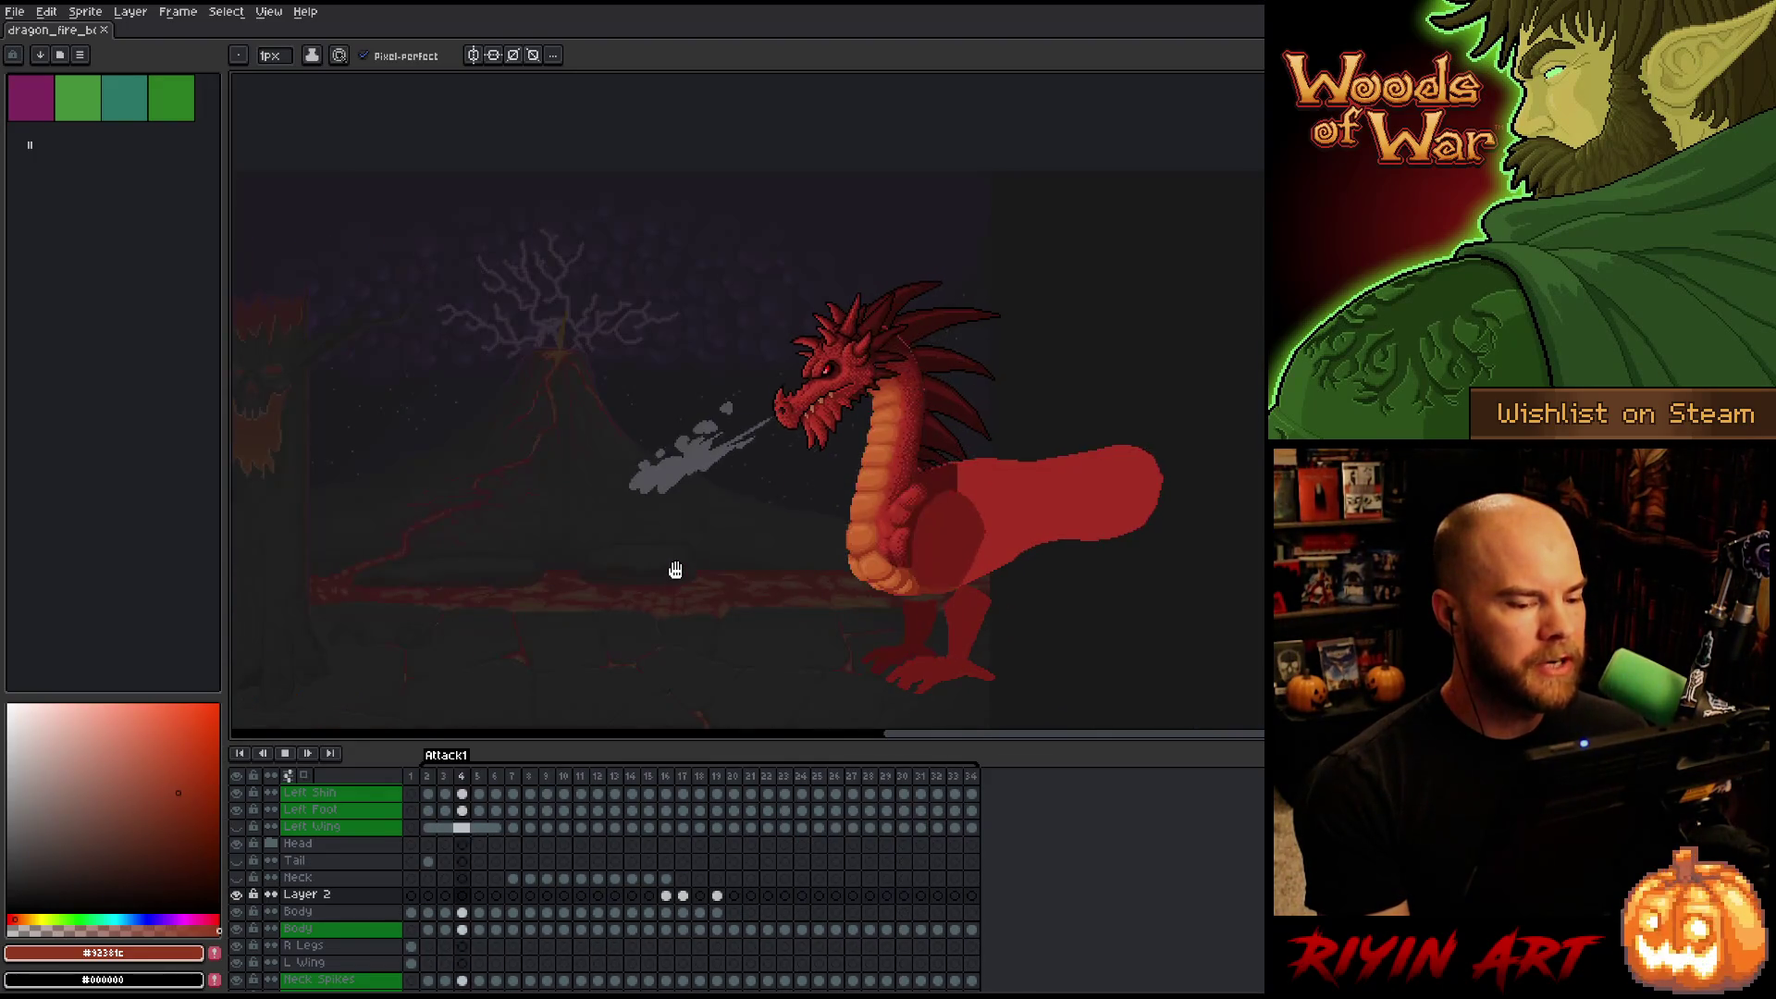
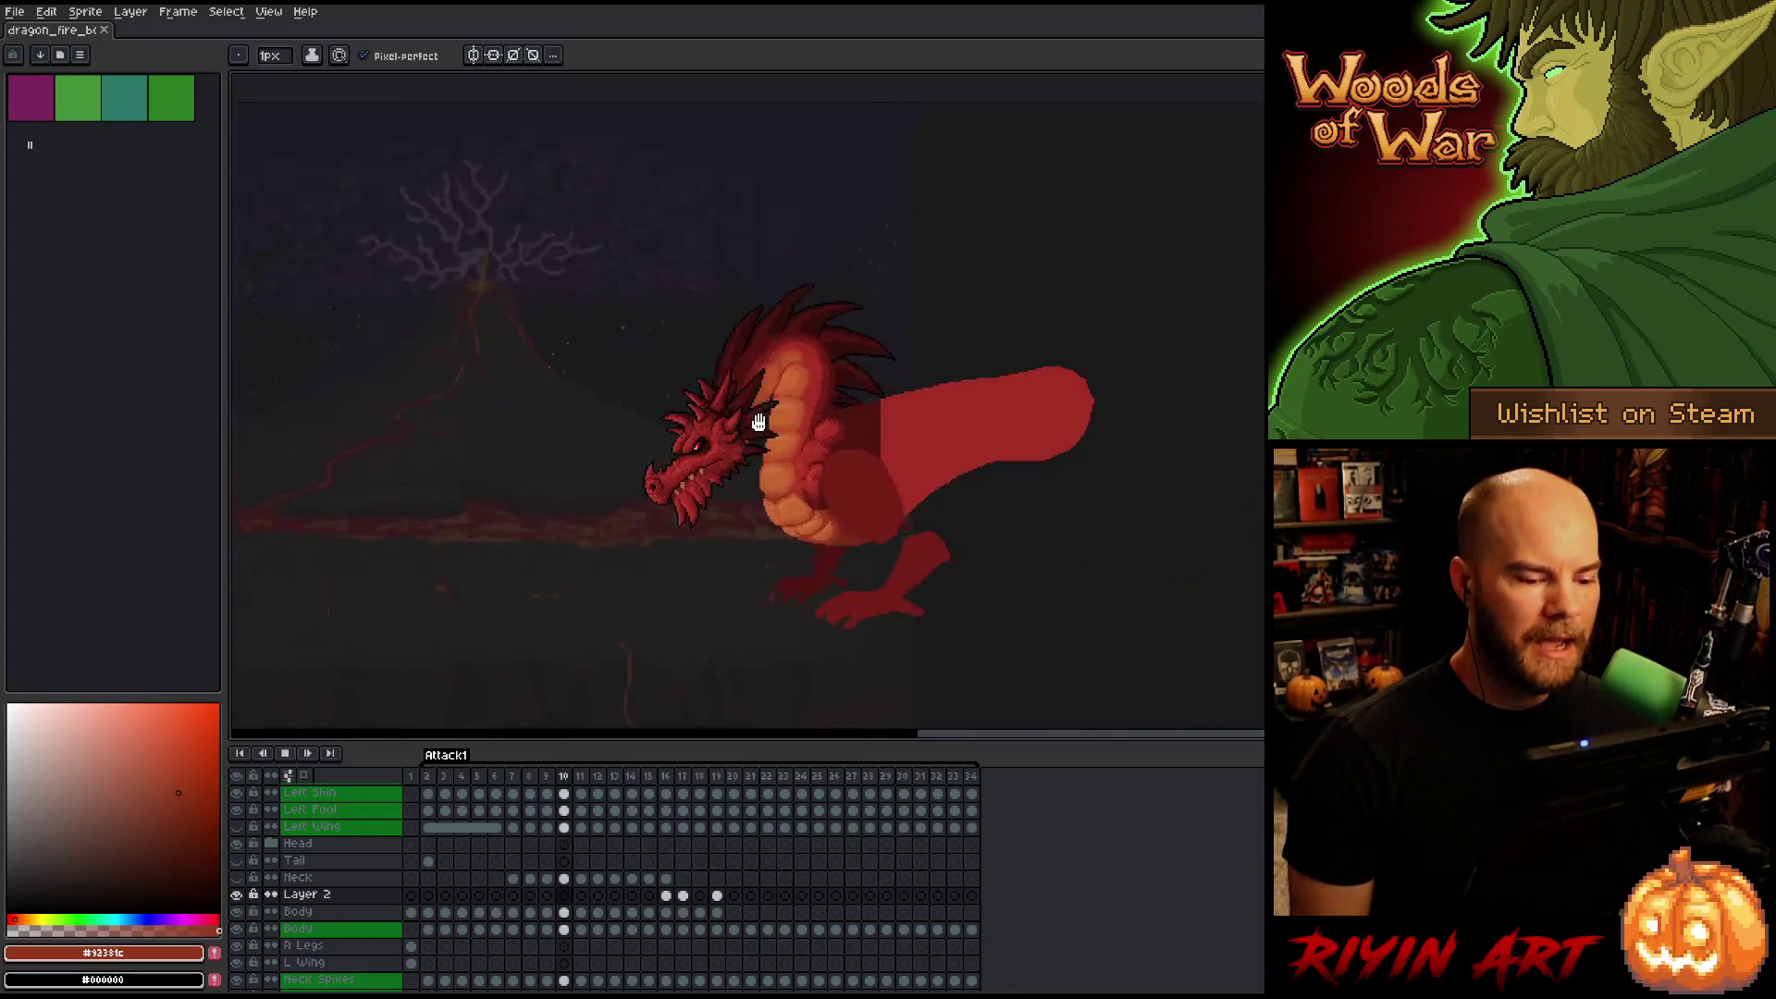
Play back the dragon animation and check frame 7's timing properties without changing them.
{"action": "key", "text": "Return"}
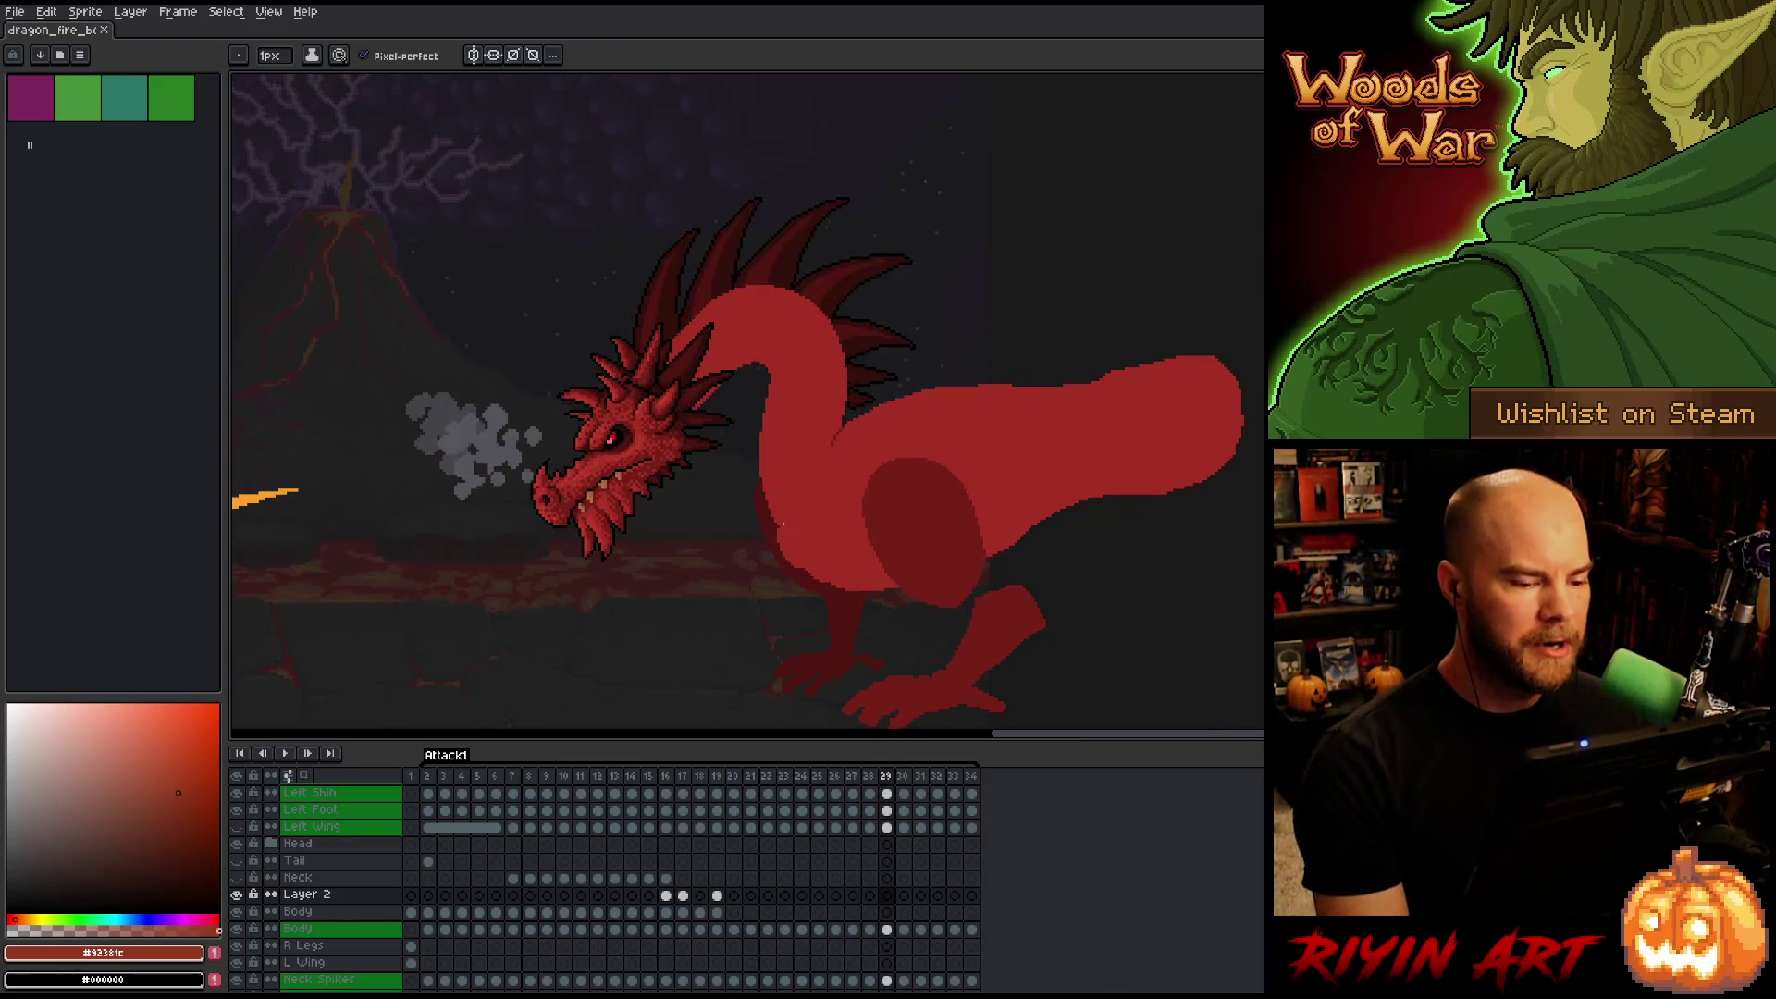
{"action": "scroll", "coordinate": [778, 473], "scroll_direction": "down", "scroll_amount": 1}
{"action": "scroll", "coordinate": [772, 458], "scroll_direction": "up", "scroll_amount": 3}
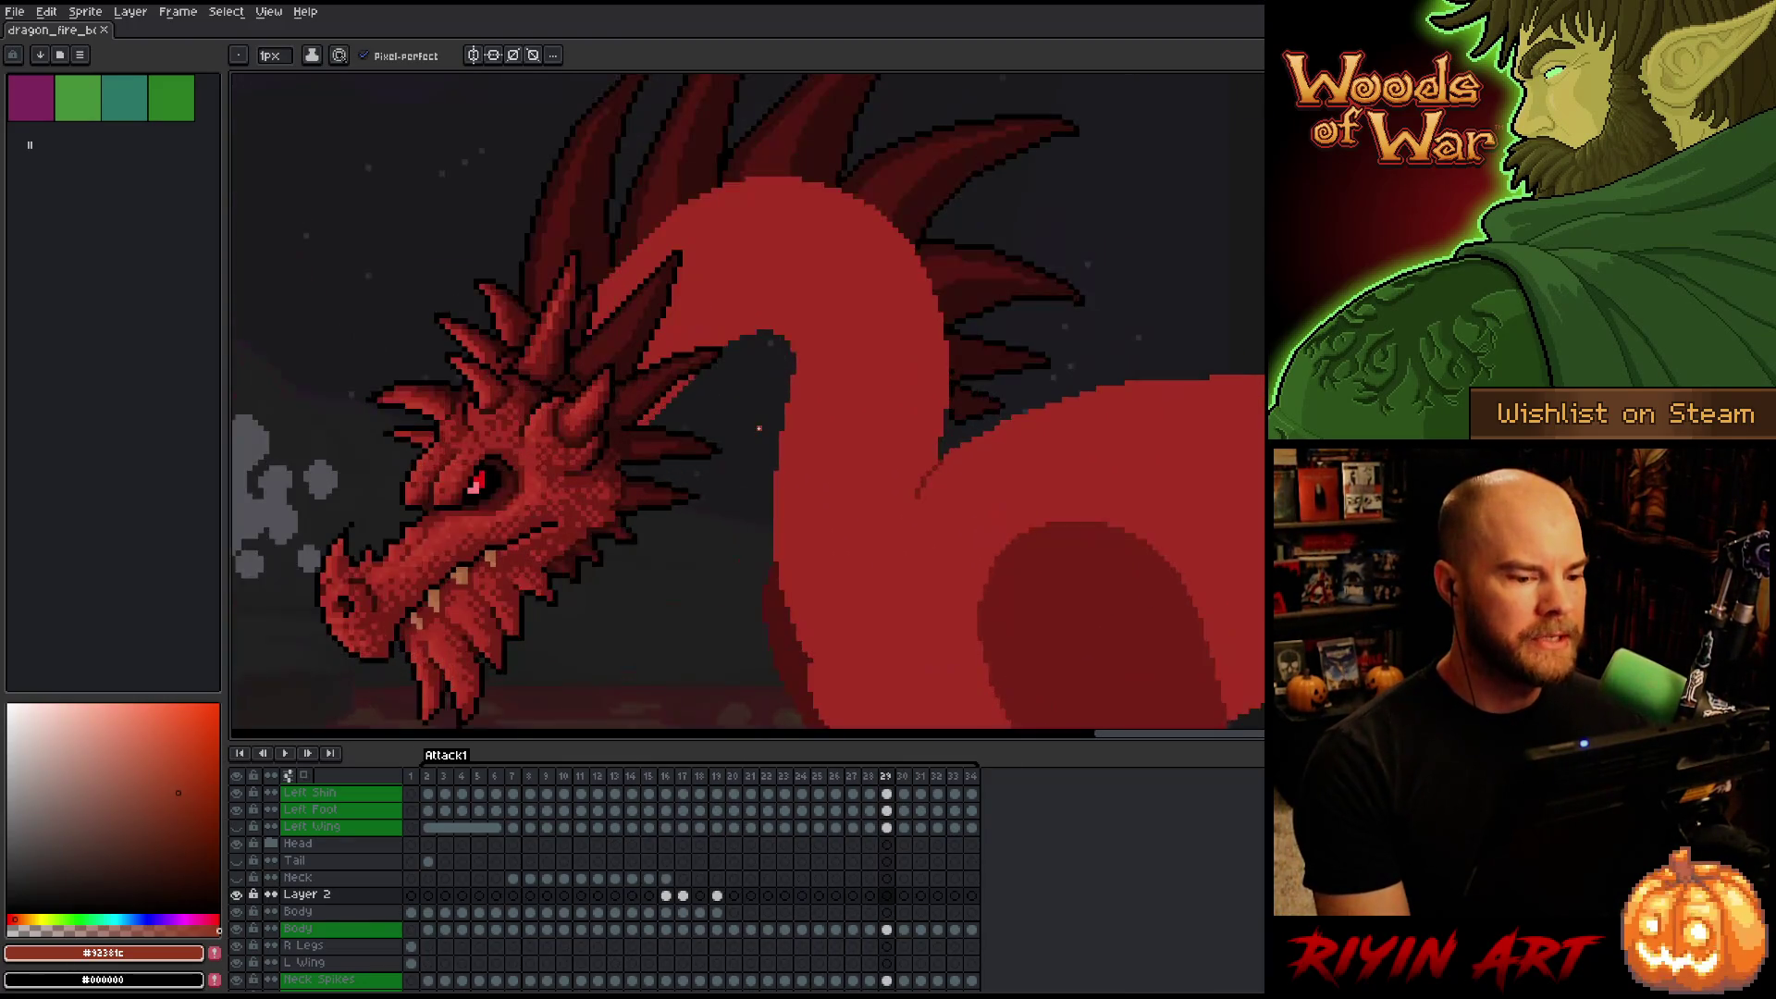
{"action": "scroll", "coordinate": [766, 438], "scroll_direction": "down", "scroll_amount": 2}
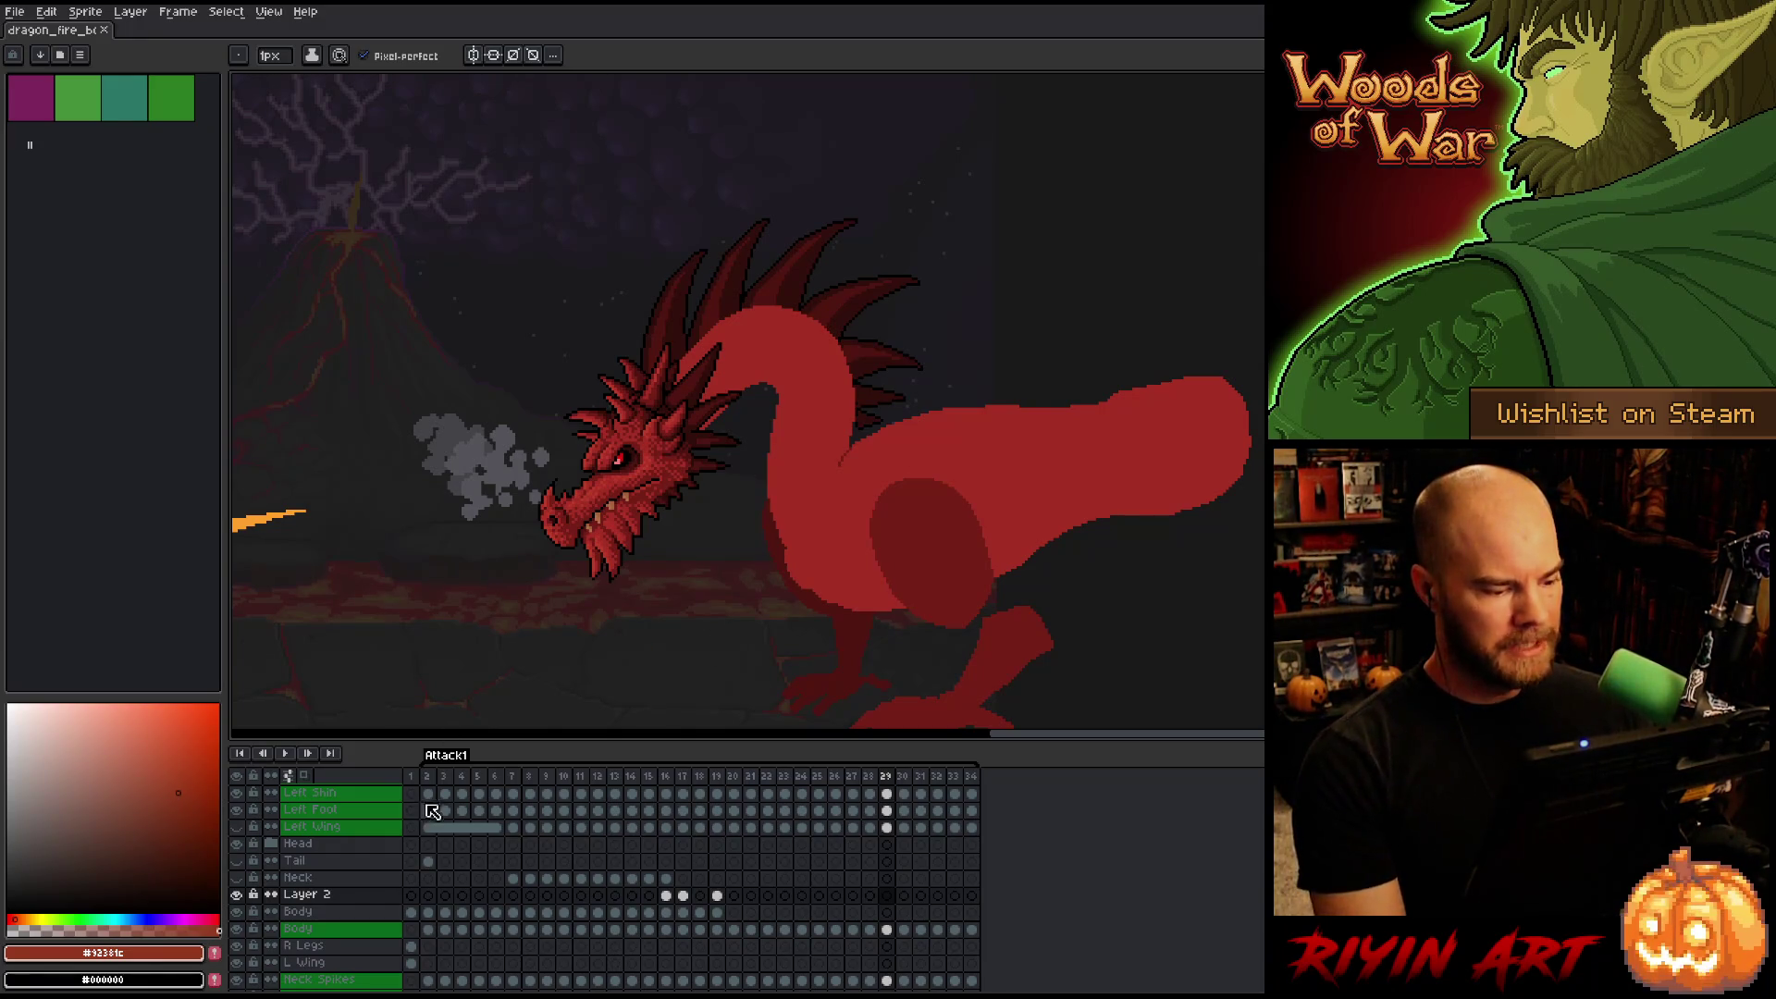
{"action": "key", "text": "Return"}
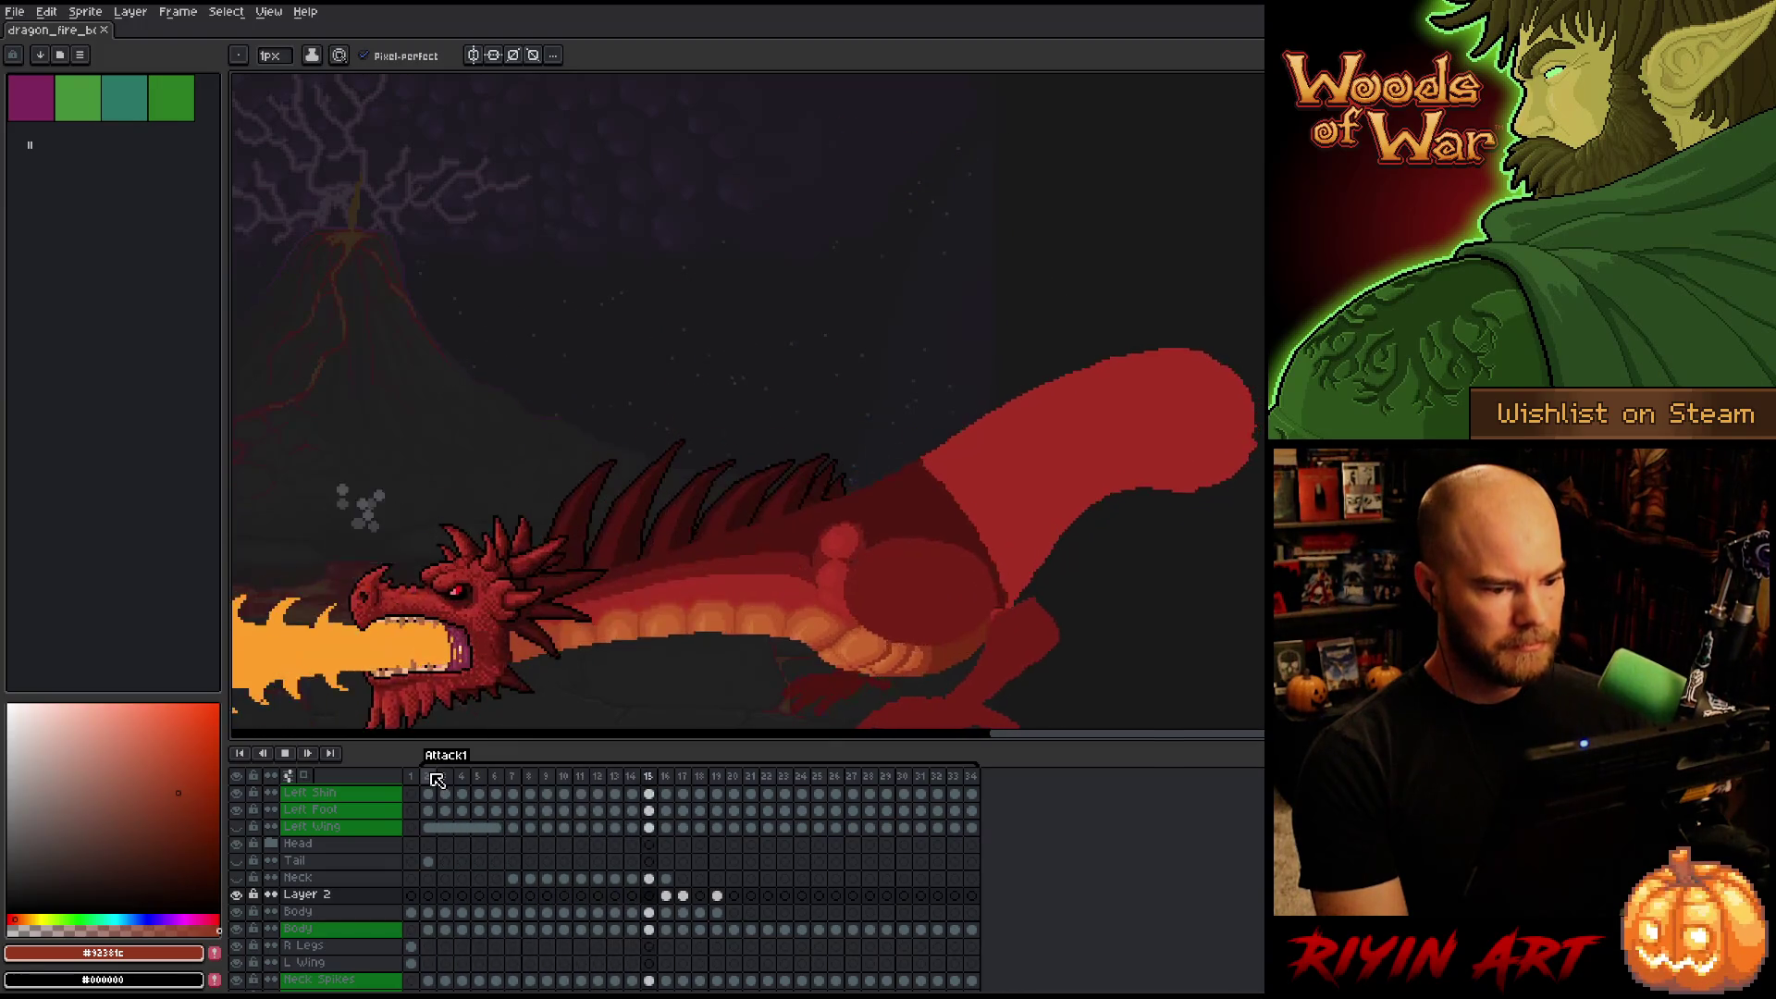
{"action": "key", "text": "p"}
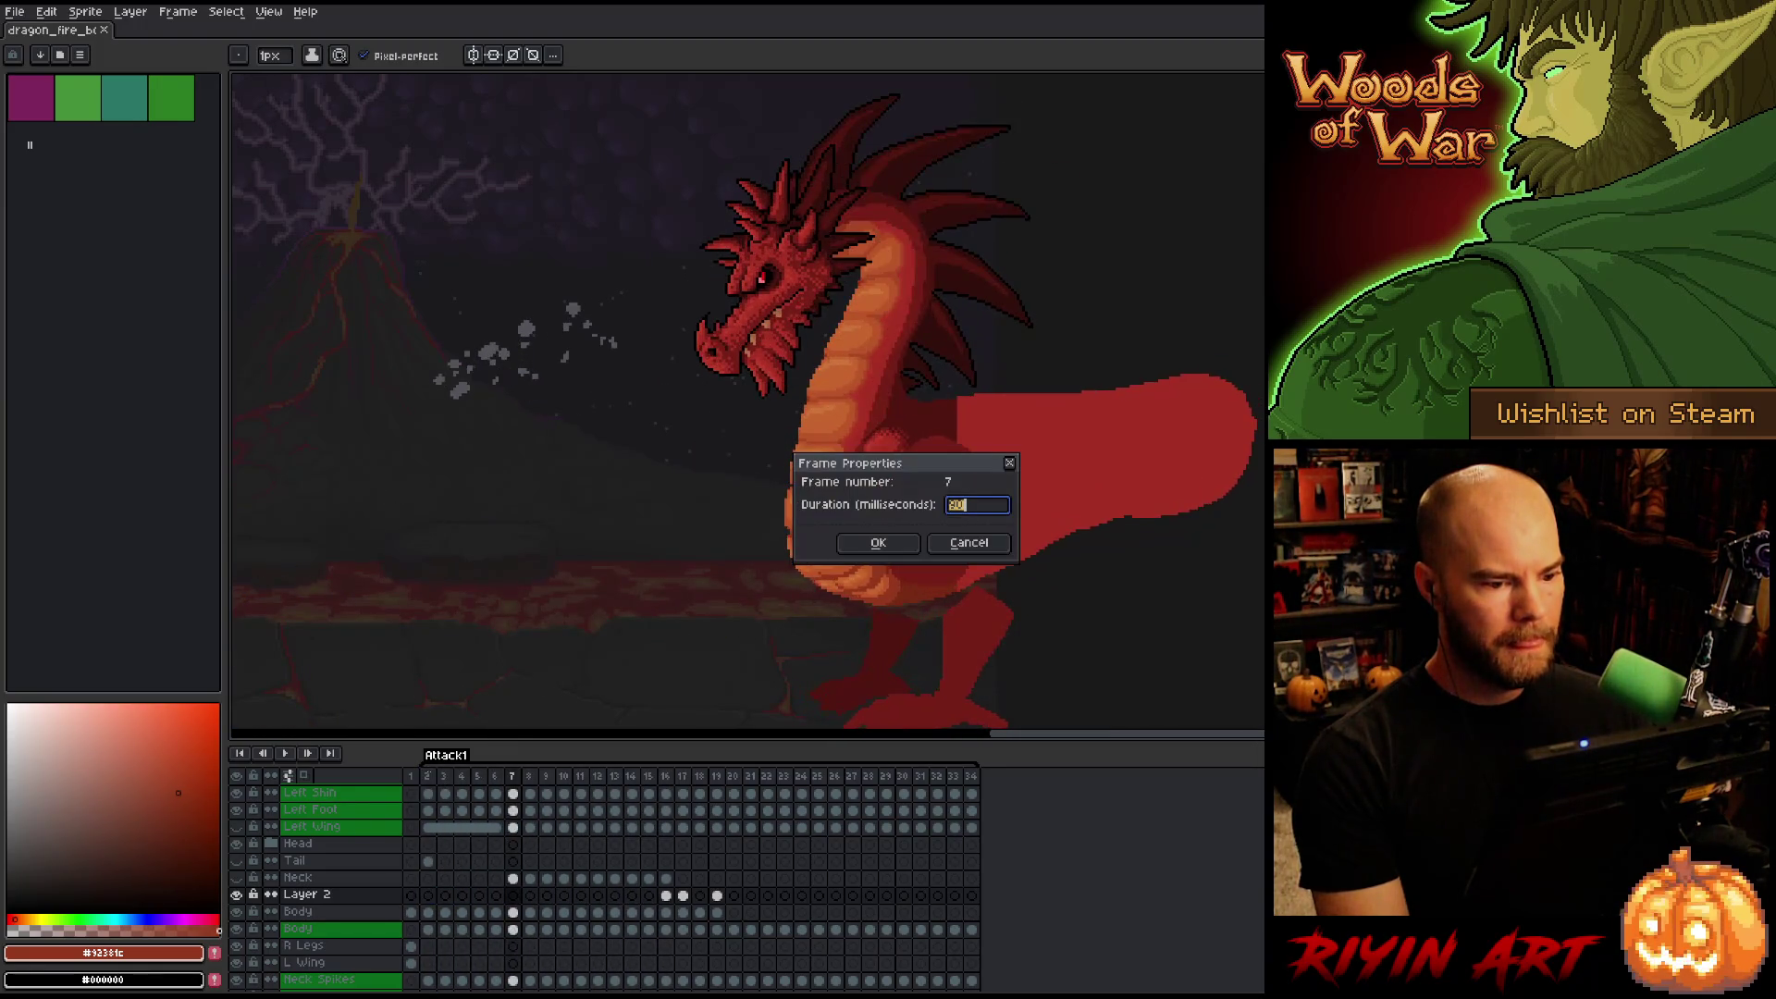
{"action": "left_click", "coordinate": [973, 548]}
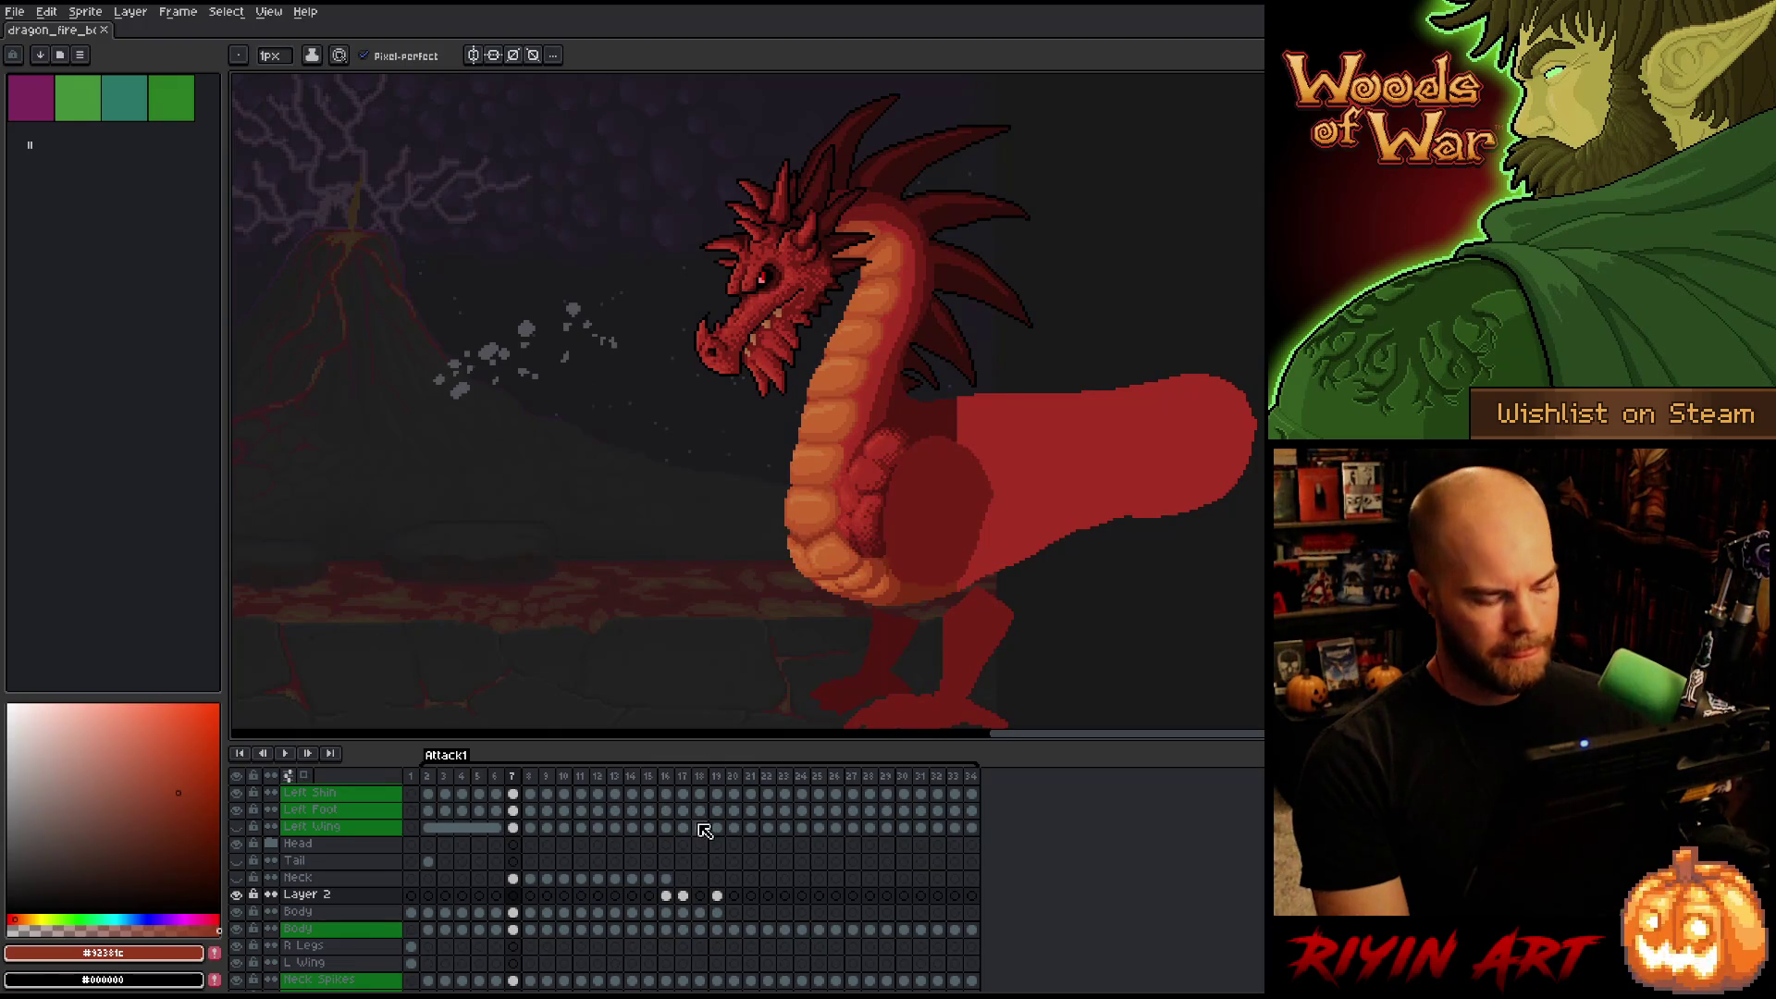
{"action": "key", "text": "Return"}
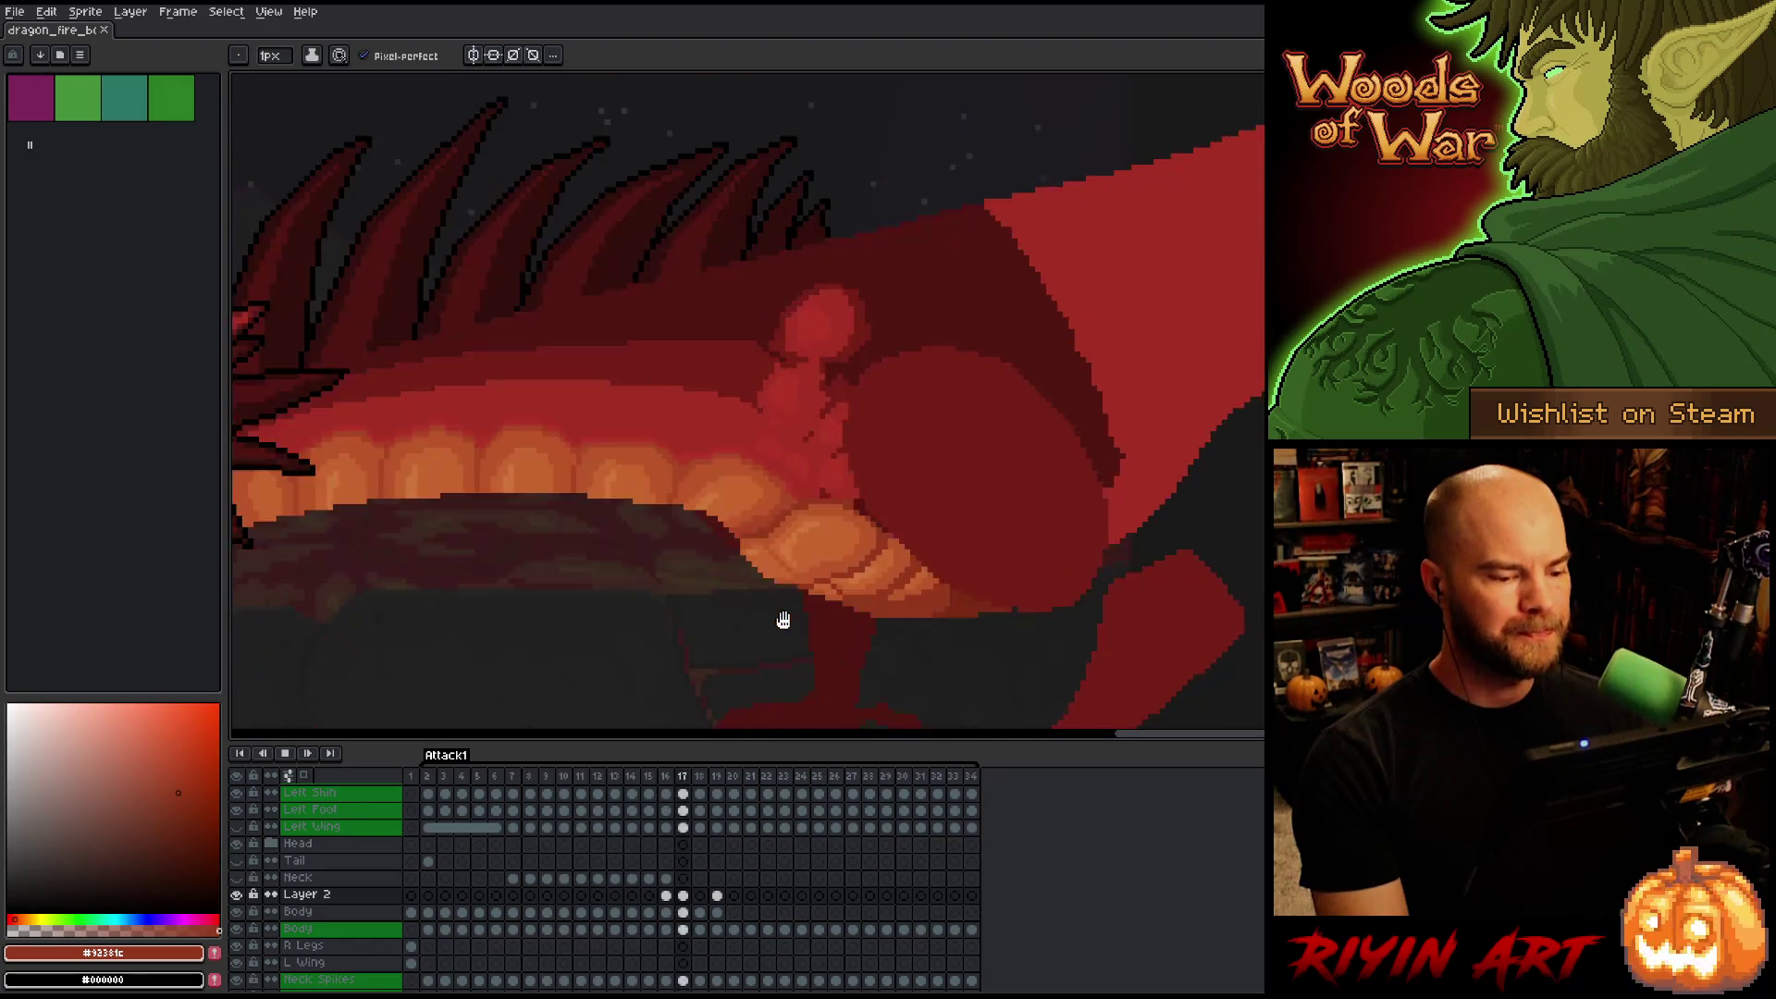
{"action": "key", "text": "Return"}
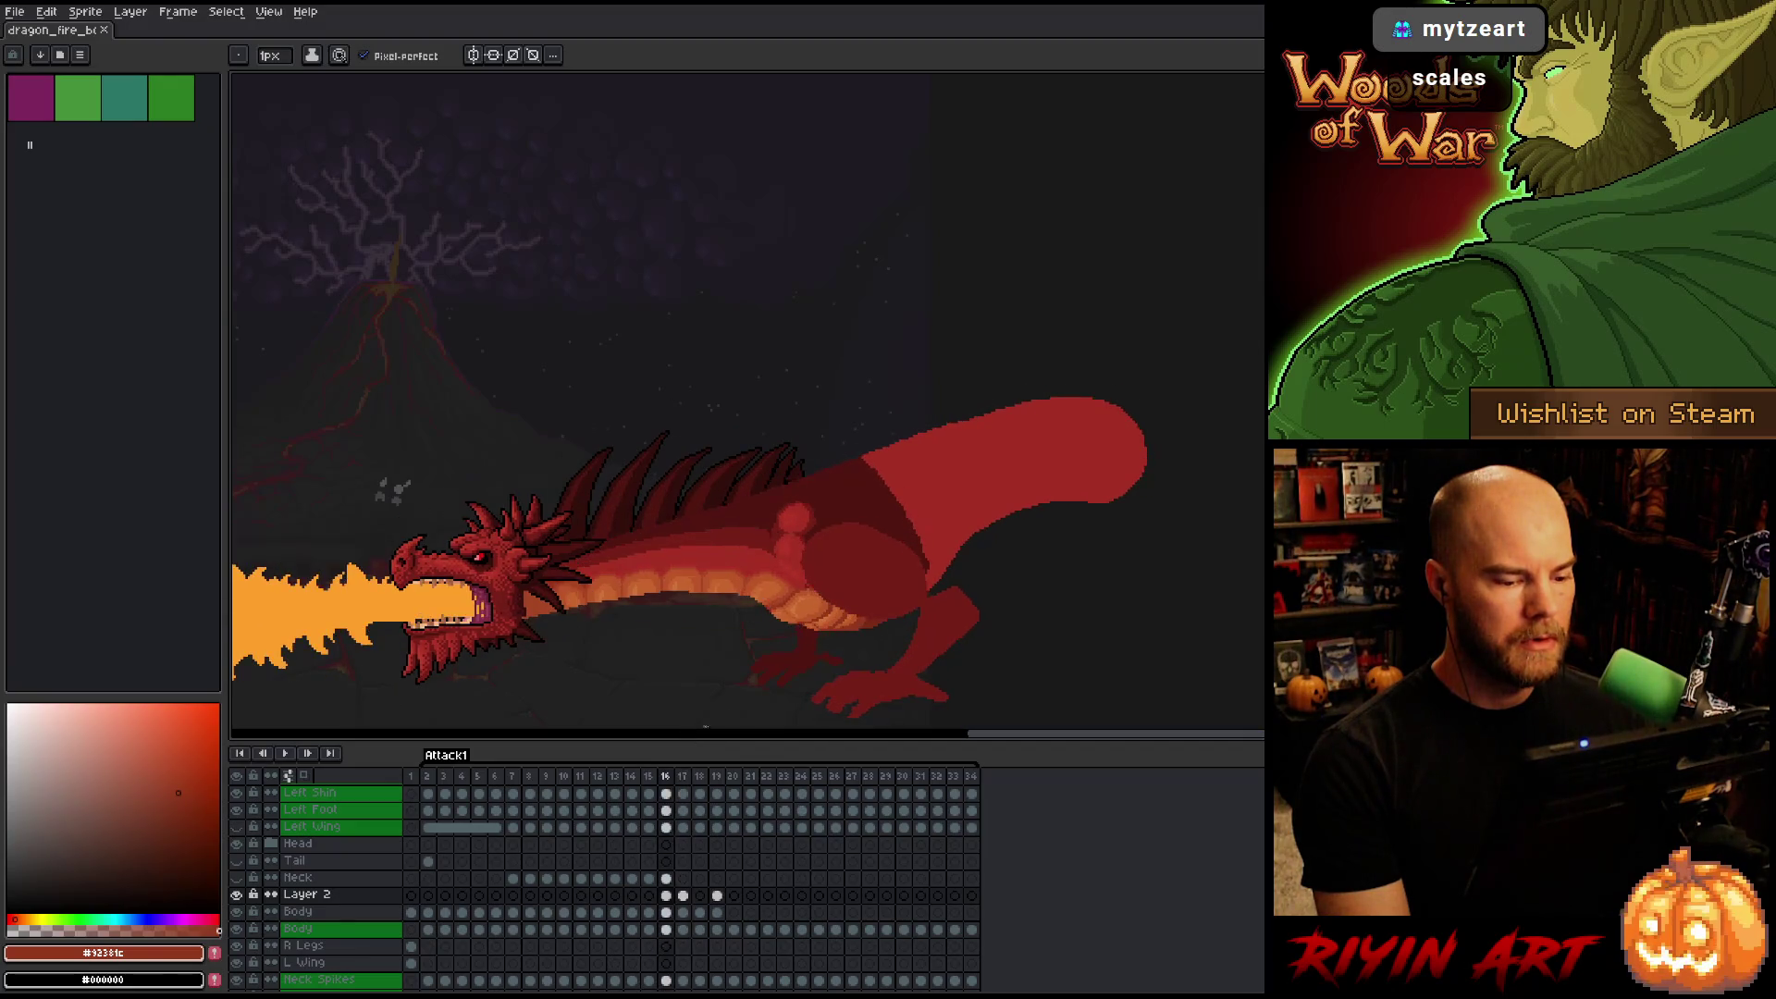
Paint belly orange along the lower edge of the belly on frame 17, comparing against frame 16.
{"action": "scroll", "coordinate": [840, 629], "scroll_direction": "up", "scroll_amount": 5}
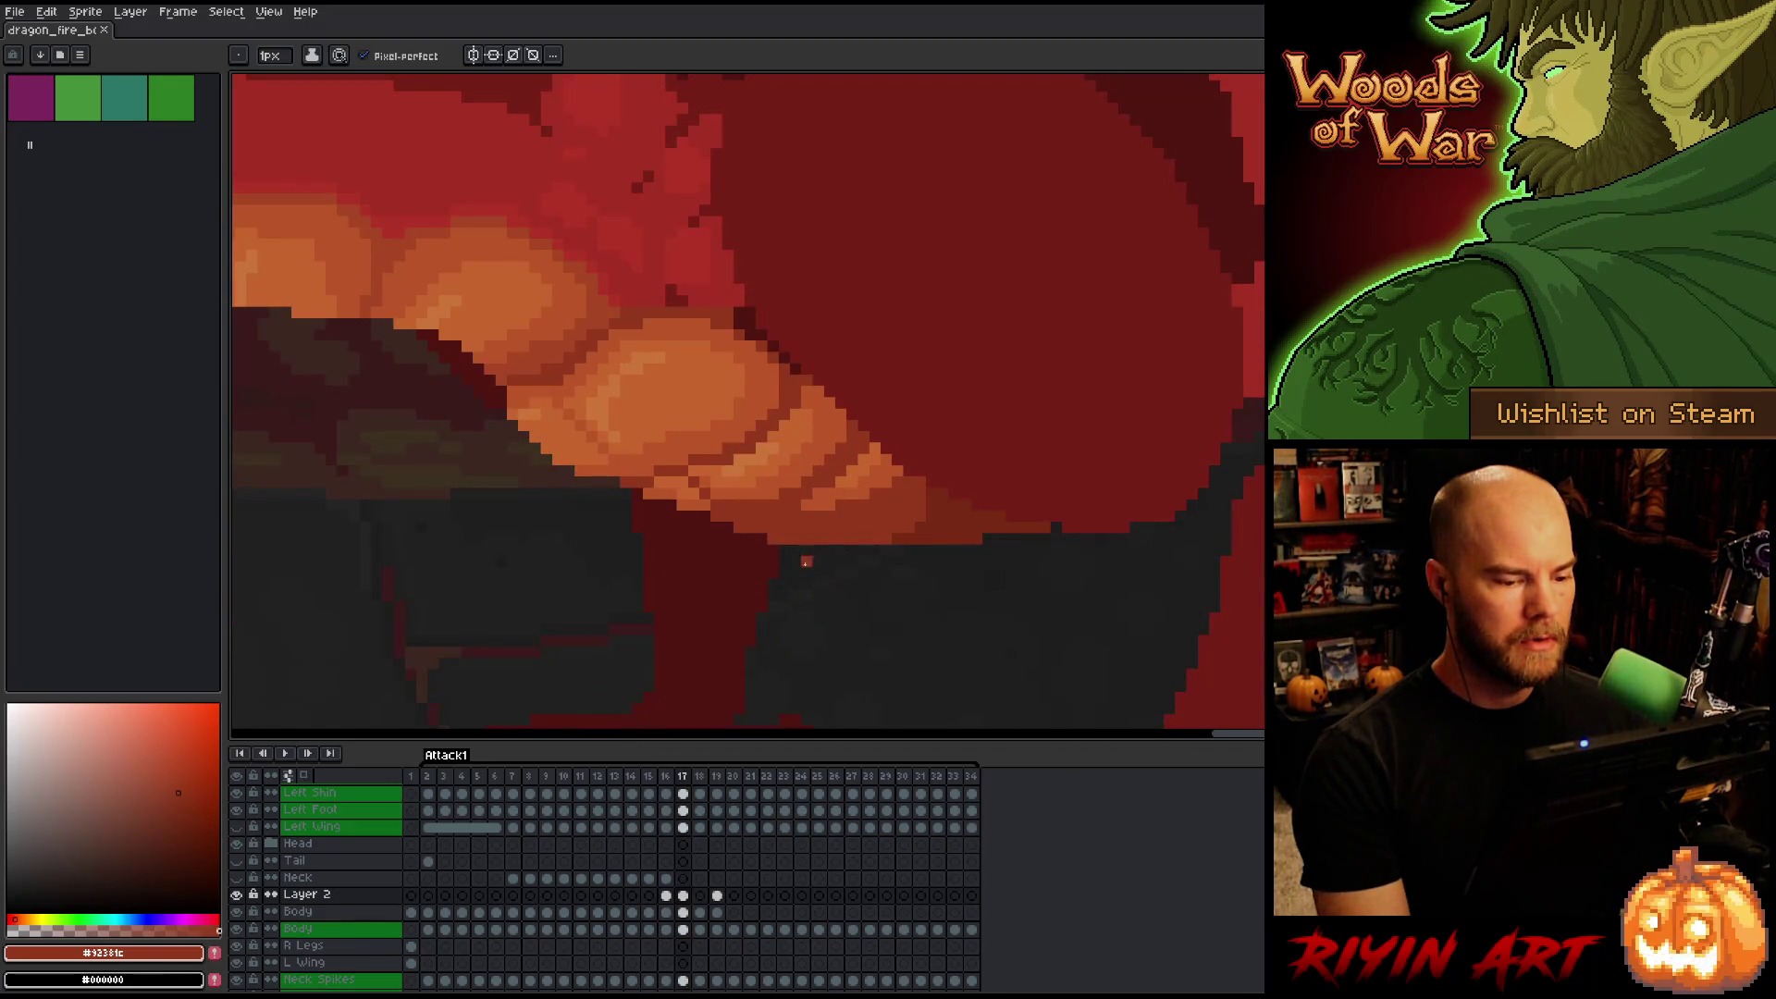
{"action": "left_click", "coordinate": [789, 515], "text": "alt"}
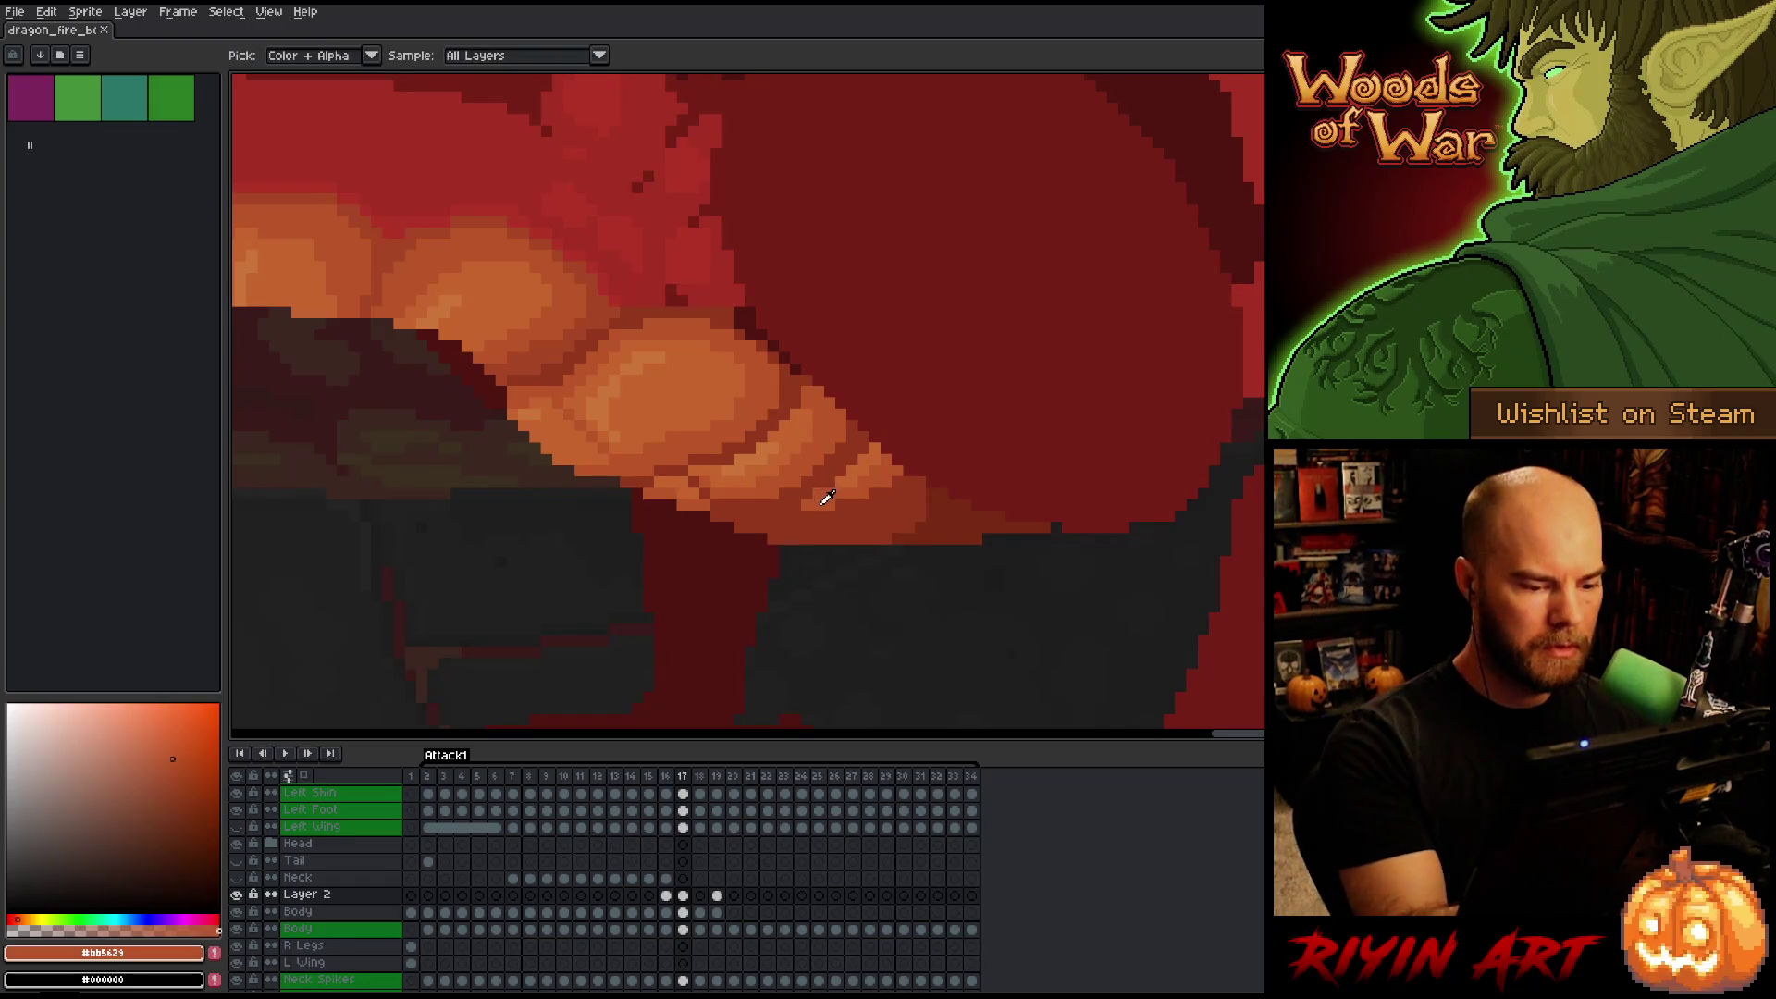
{"action": "left_click_drag", "start_coordinate": [784, 515], "coordinate": [818, 513]}
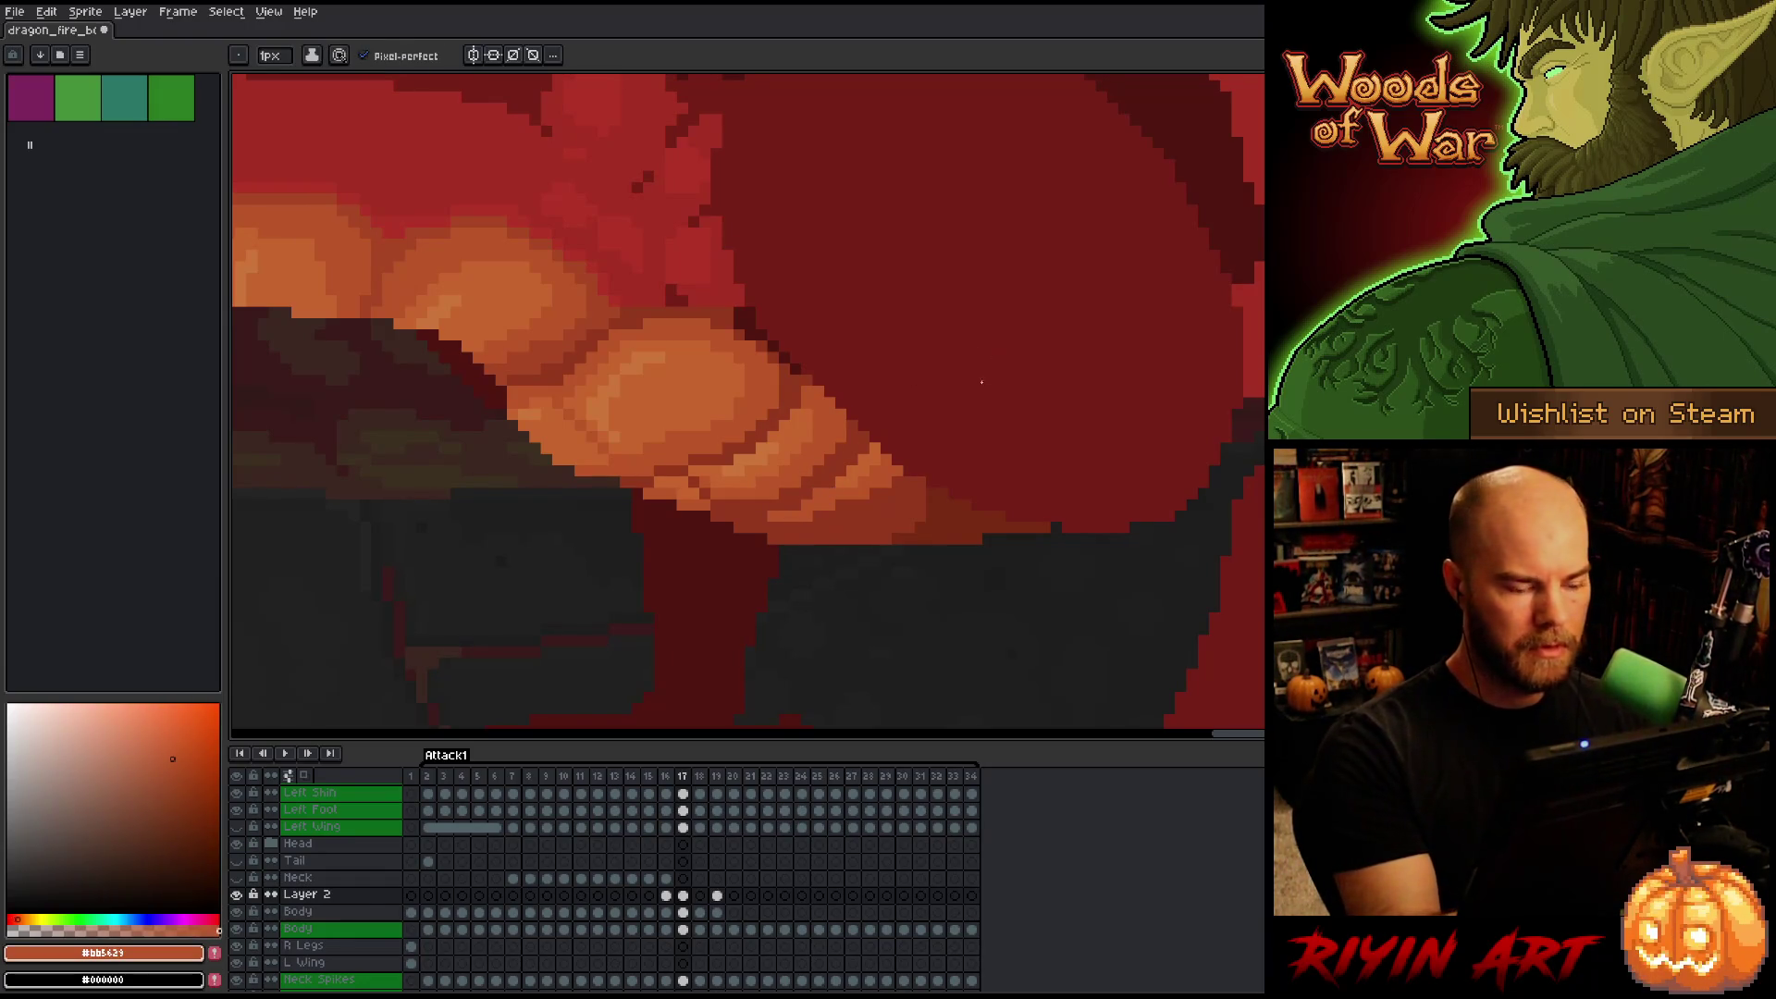
{"action": "key", "text": "comma"}
{"action": "key", "text": "period"}
{"action": "key", "text": "comma"}
{"action": "key", "text": "period"}
{"action": "key", "text": "comma"}
{"action": "key", "text": "period"}
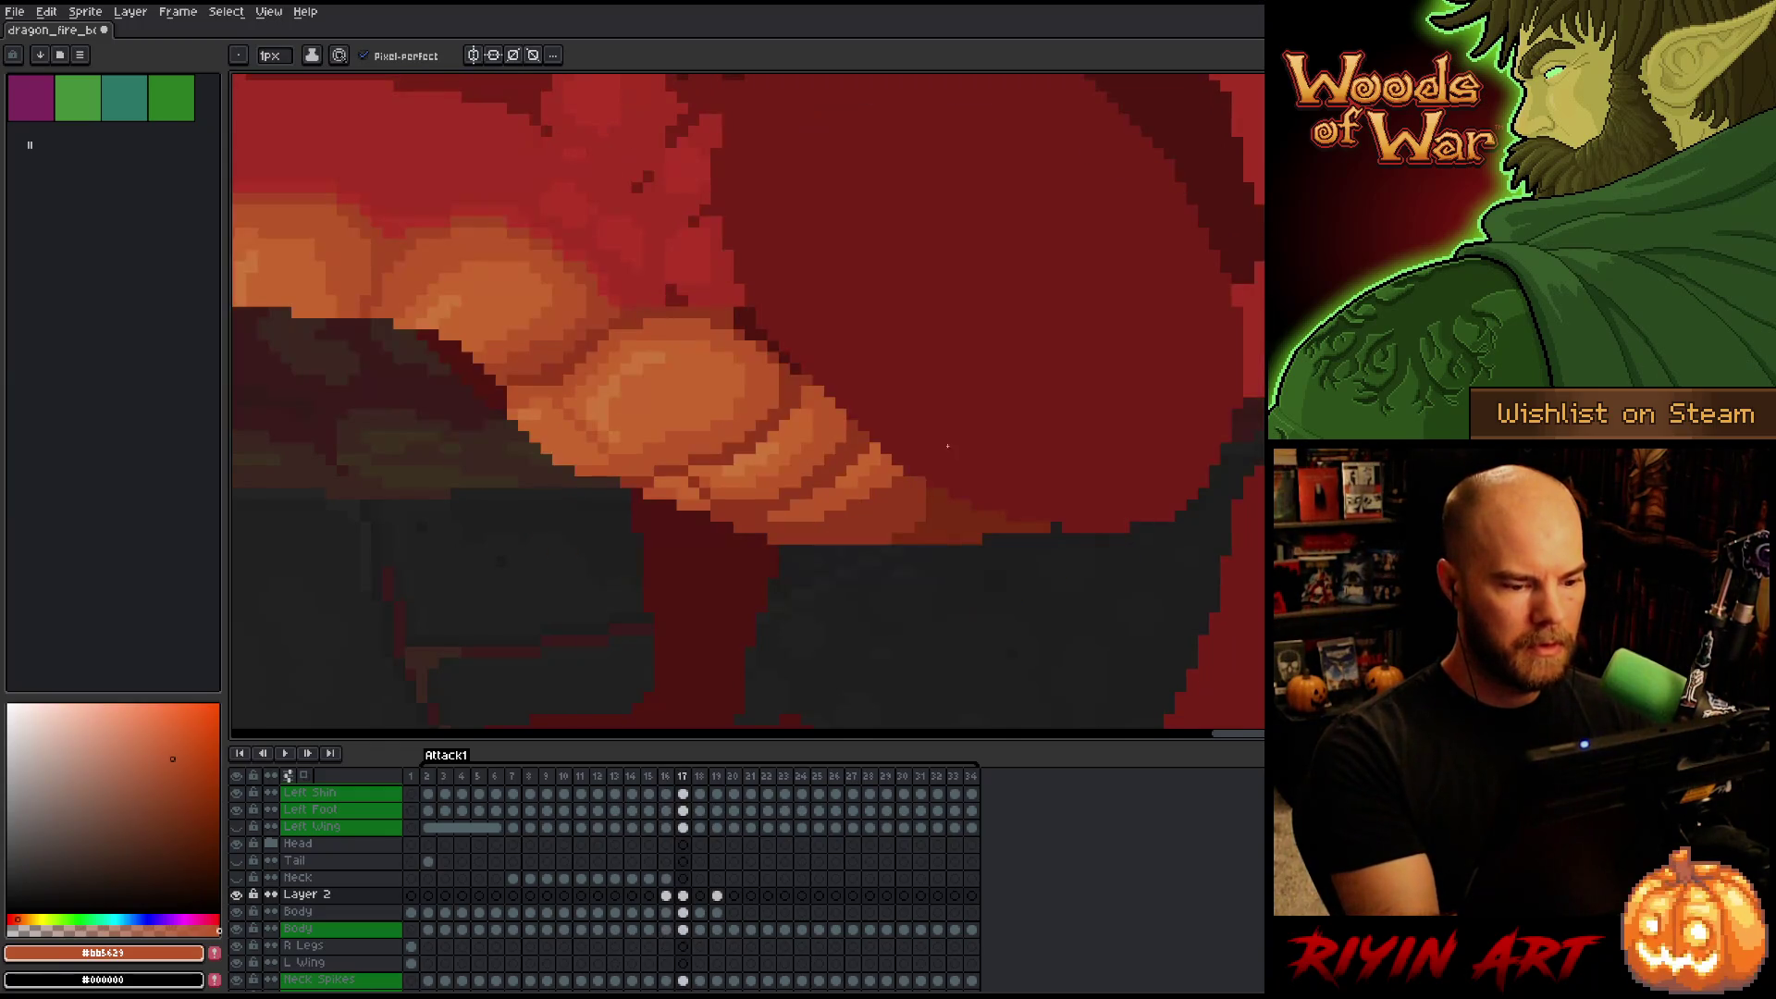
Add an orange pixel to the belly on frame 18 and compare it with frame 17.
{"action": "key", "text": "comma"}
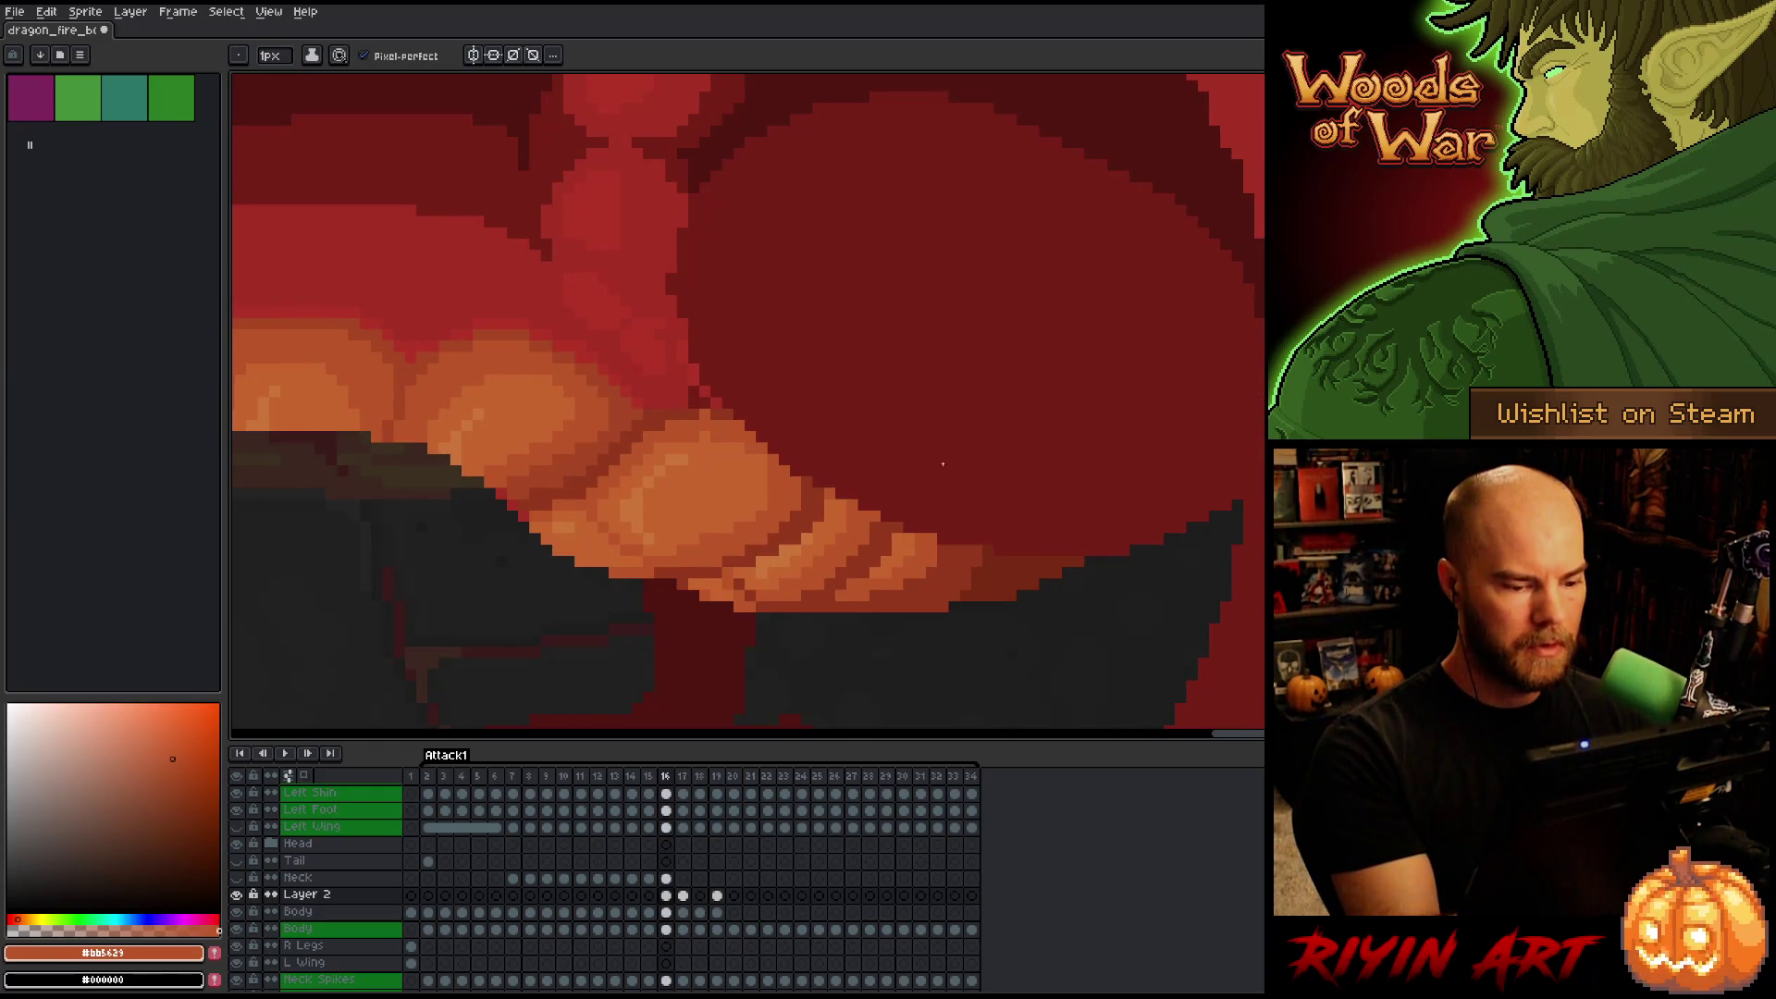
{"action": "key", "text": "comma"}
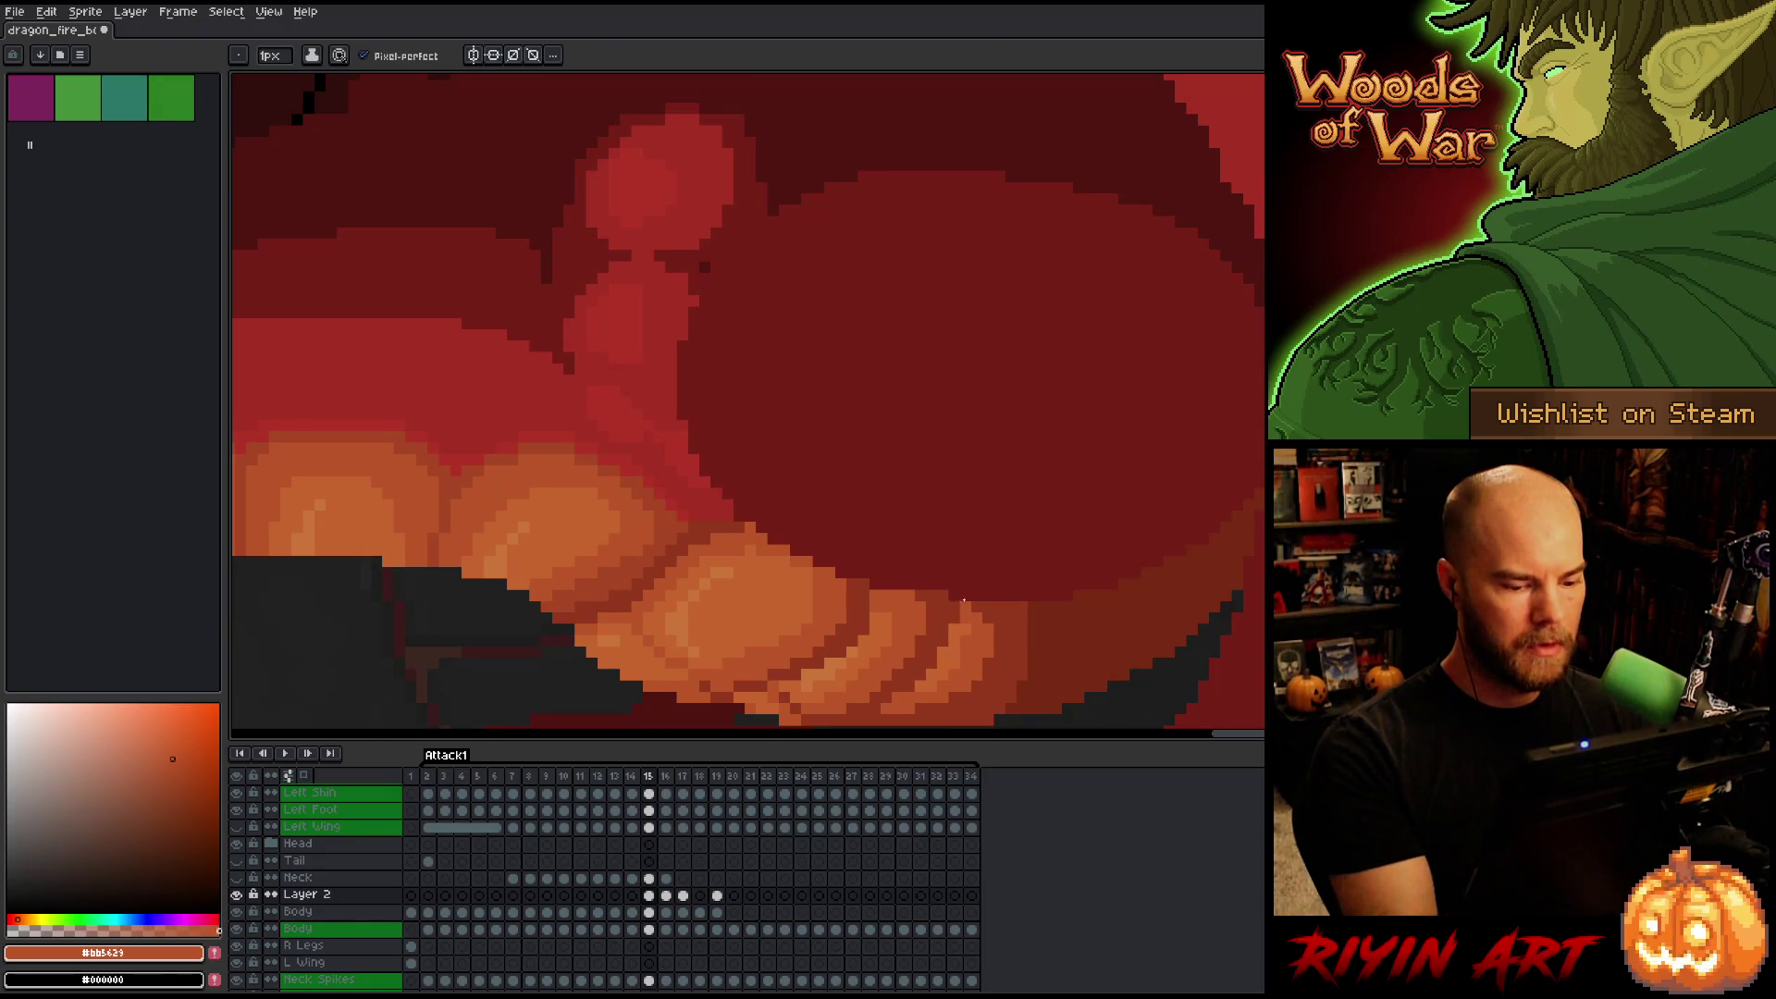
{"action": "key", "text": "comma"}
{"action": "key", "text": "period"}
{"action": "key", "text": "comma"}
{"action": "key", "text": "period"}
{"action": "key", "text": "period"}
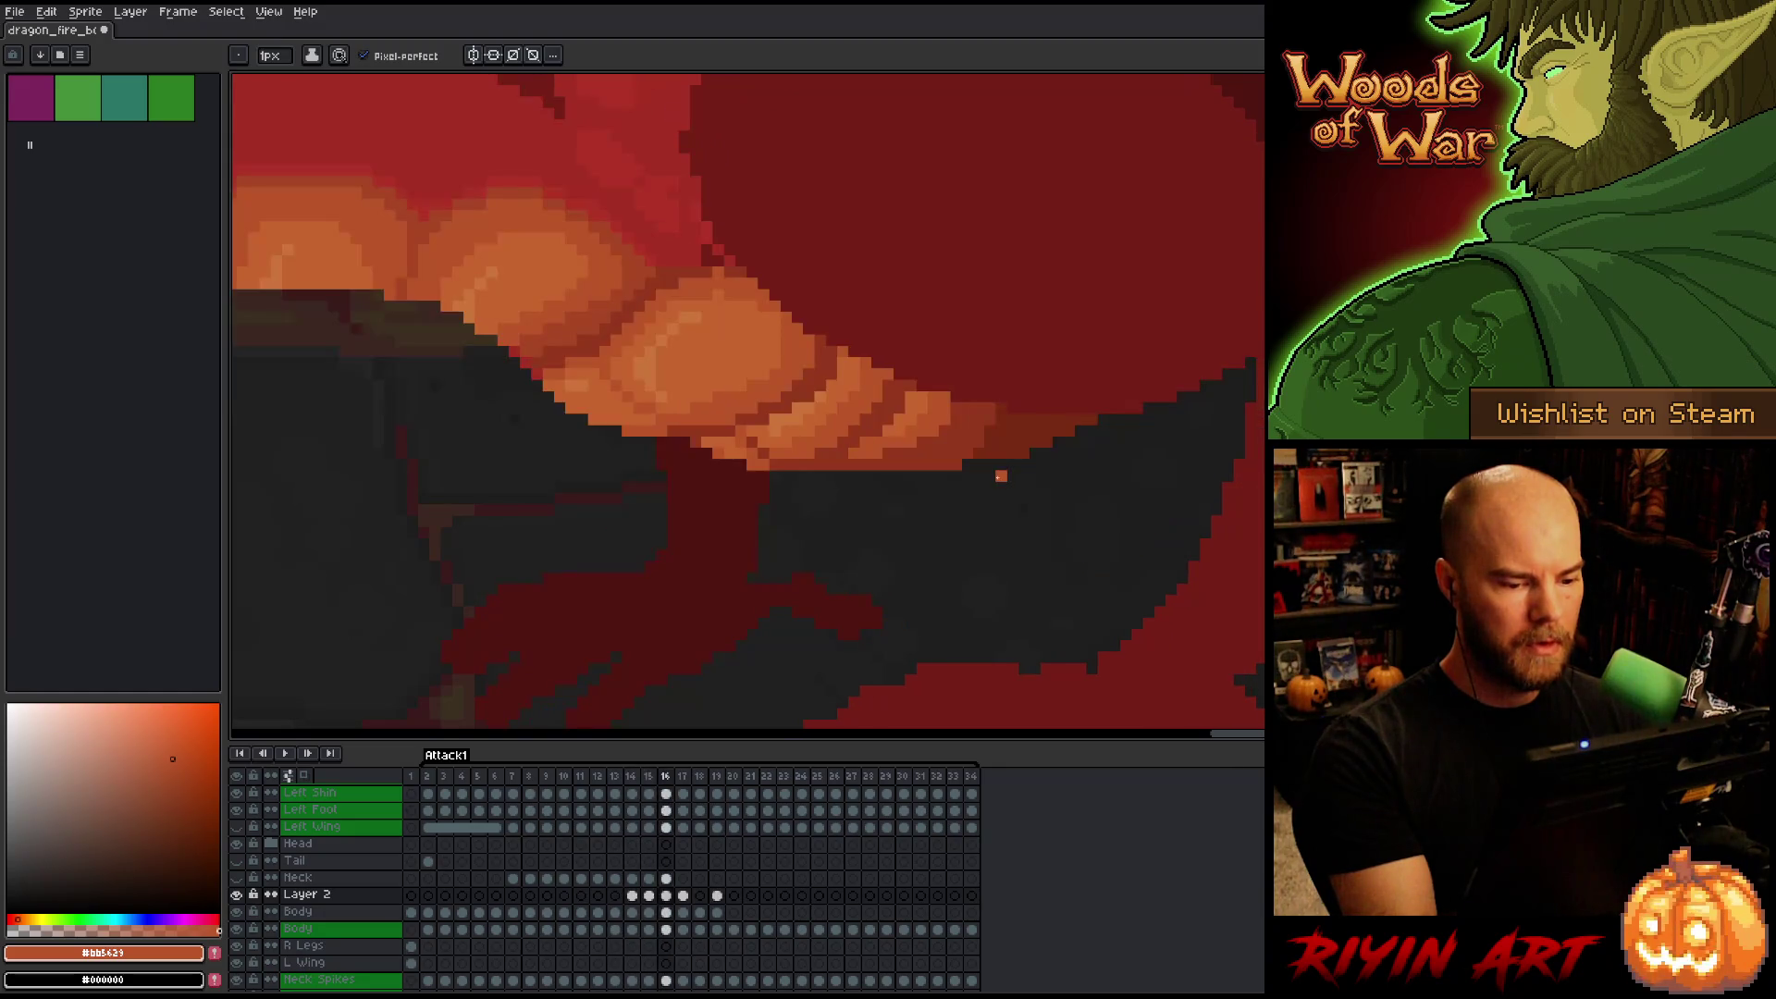
{"action": "key", "text": "period"}
{"action": "key", "text": "period"}
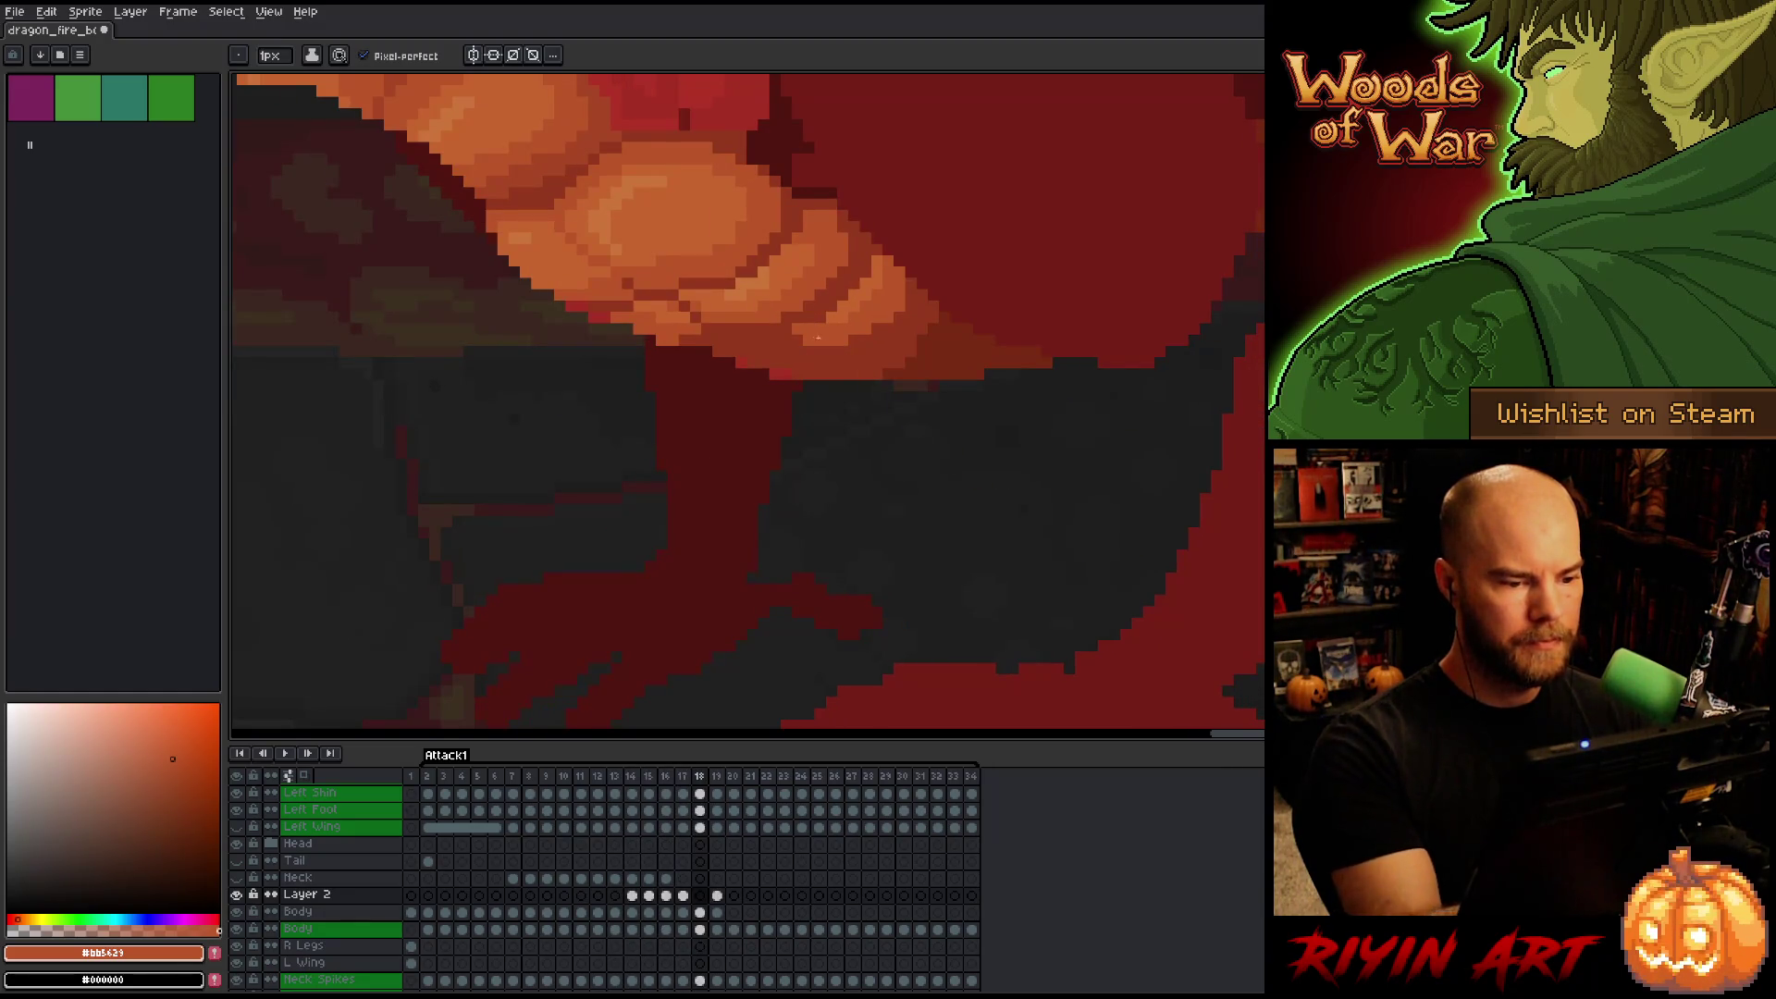
{"action": "left_click", "coordinate": [795, 320]}
{"action": "key", "text": "comma"}
{"action": "key", "text": "period"}
{"action": "key", "text": "comma"}
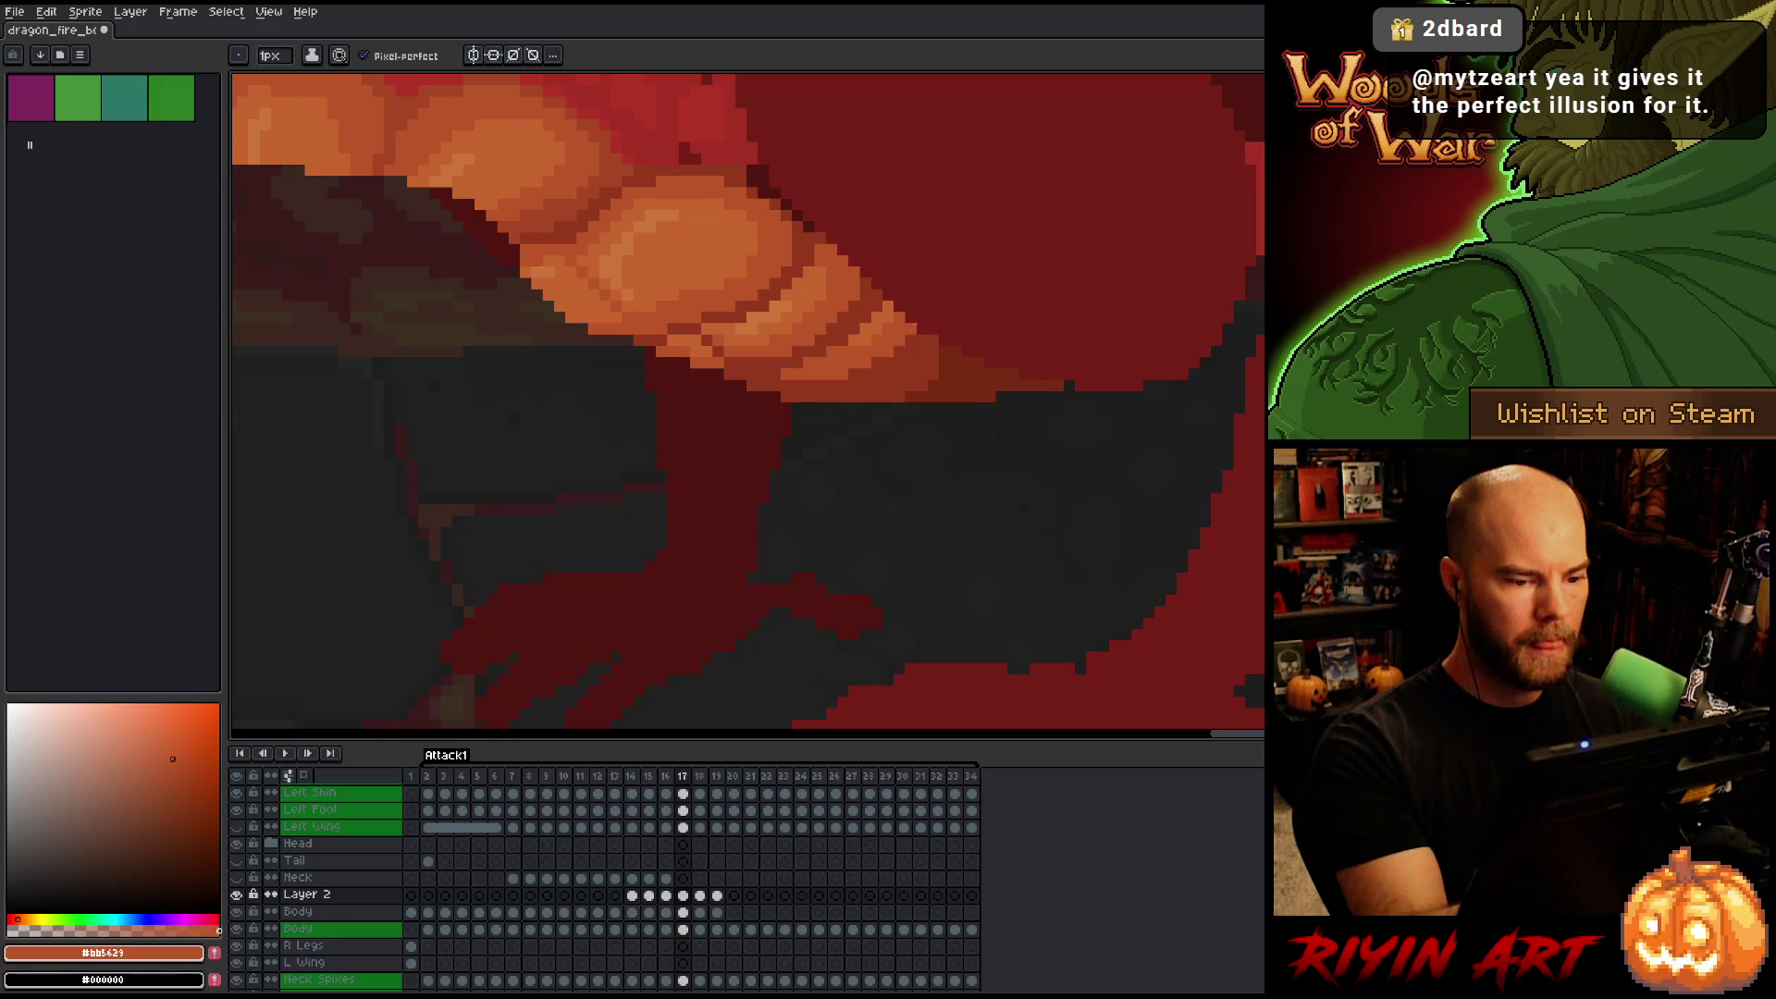
Step back and forth through frames 16–19 to check the belly edits.
{"action": "key", "text": "comma"}
{"action": "key", "text": "period"}
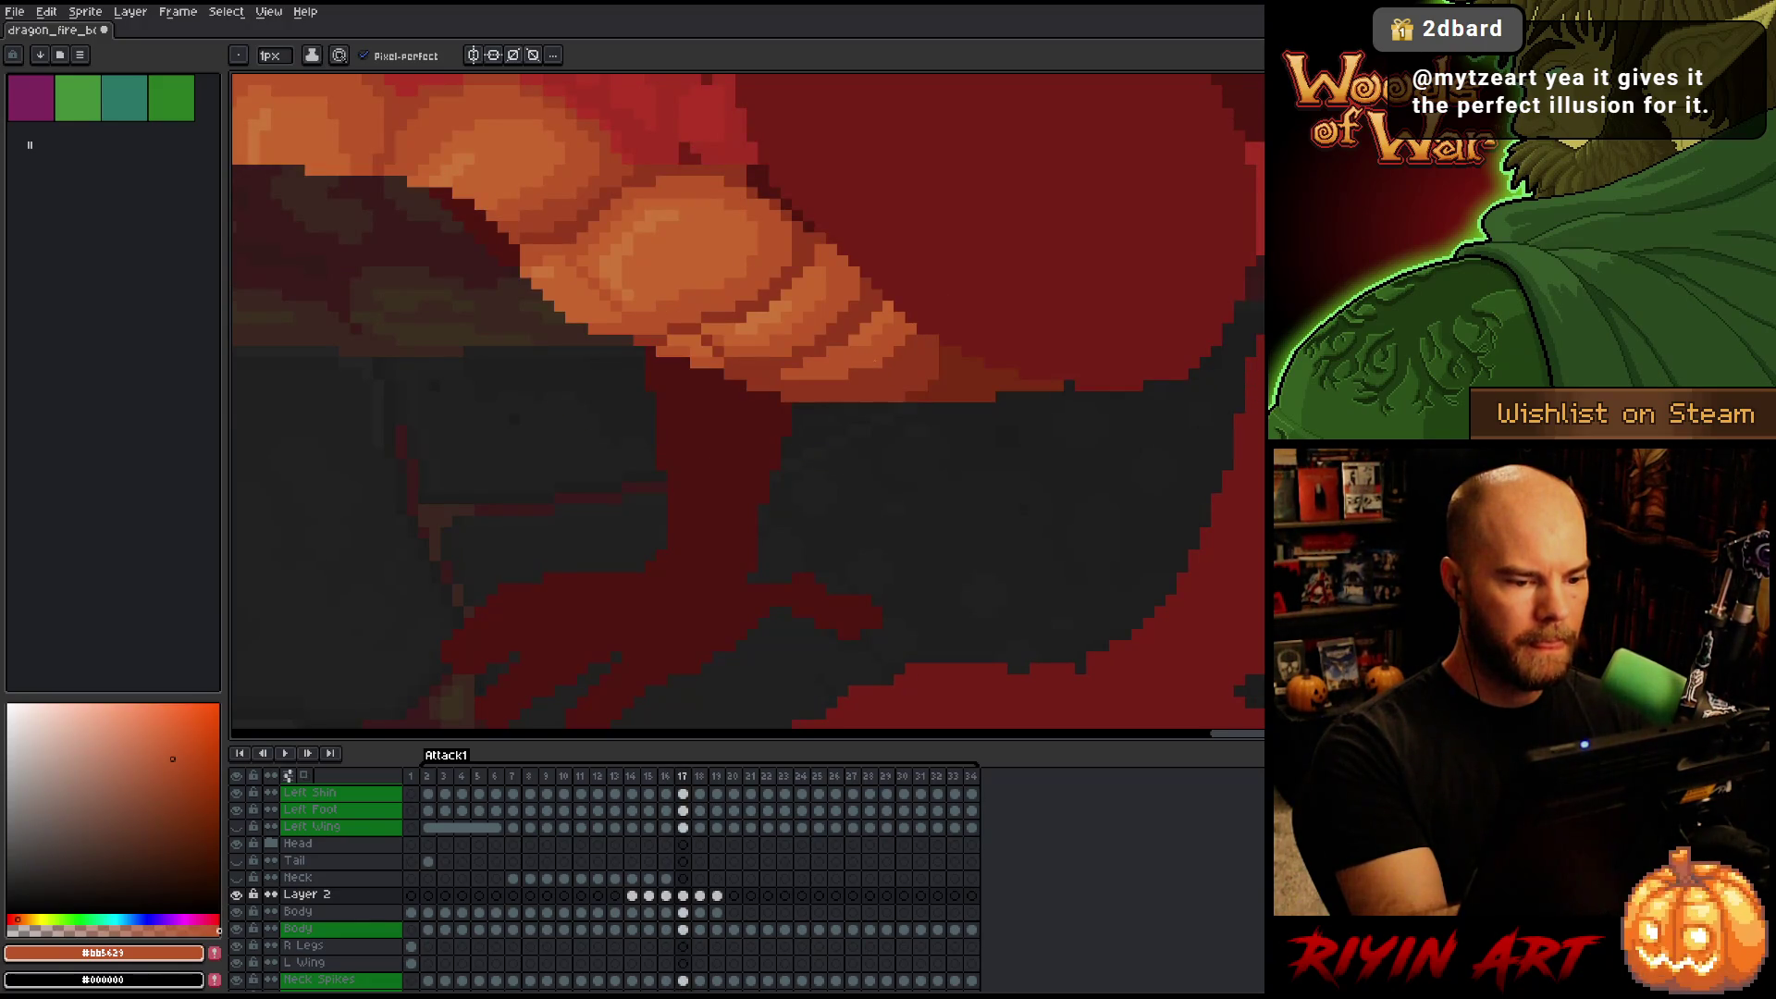
{"action": "key", "text": "comma"}
{"action": "key", "text": "period"}
{"action": "key", "text": "comma"}
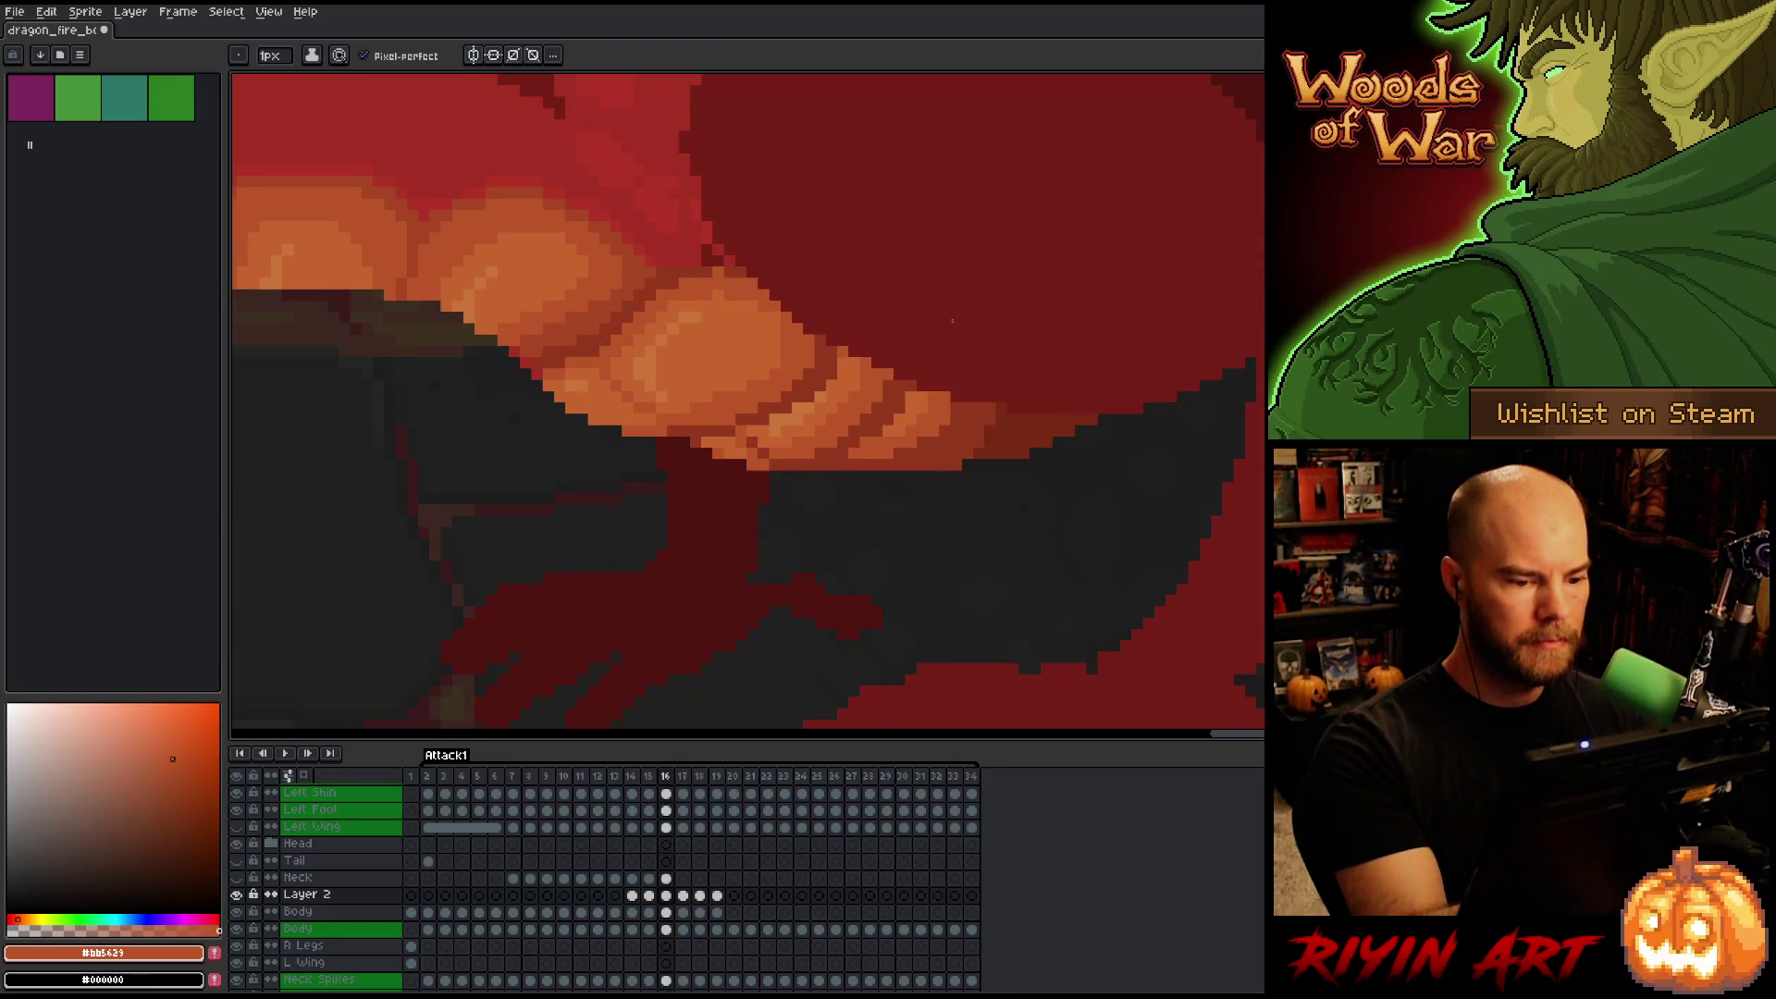
{"action": "key", "text": "period"}
{"action": "key", "text": "period"}
{"action": "key", "text": "comma"}
{"action": "key", "text": "period"}
{"action": "key", "text": "period"}
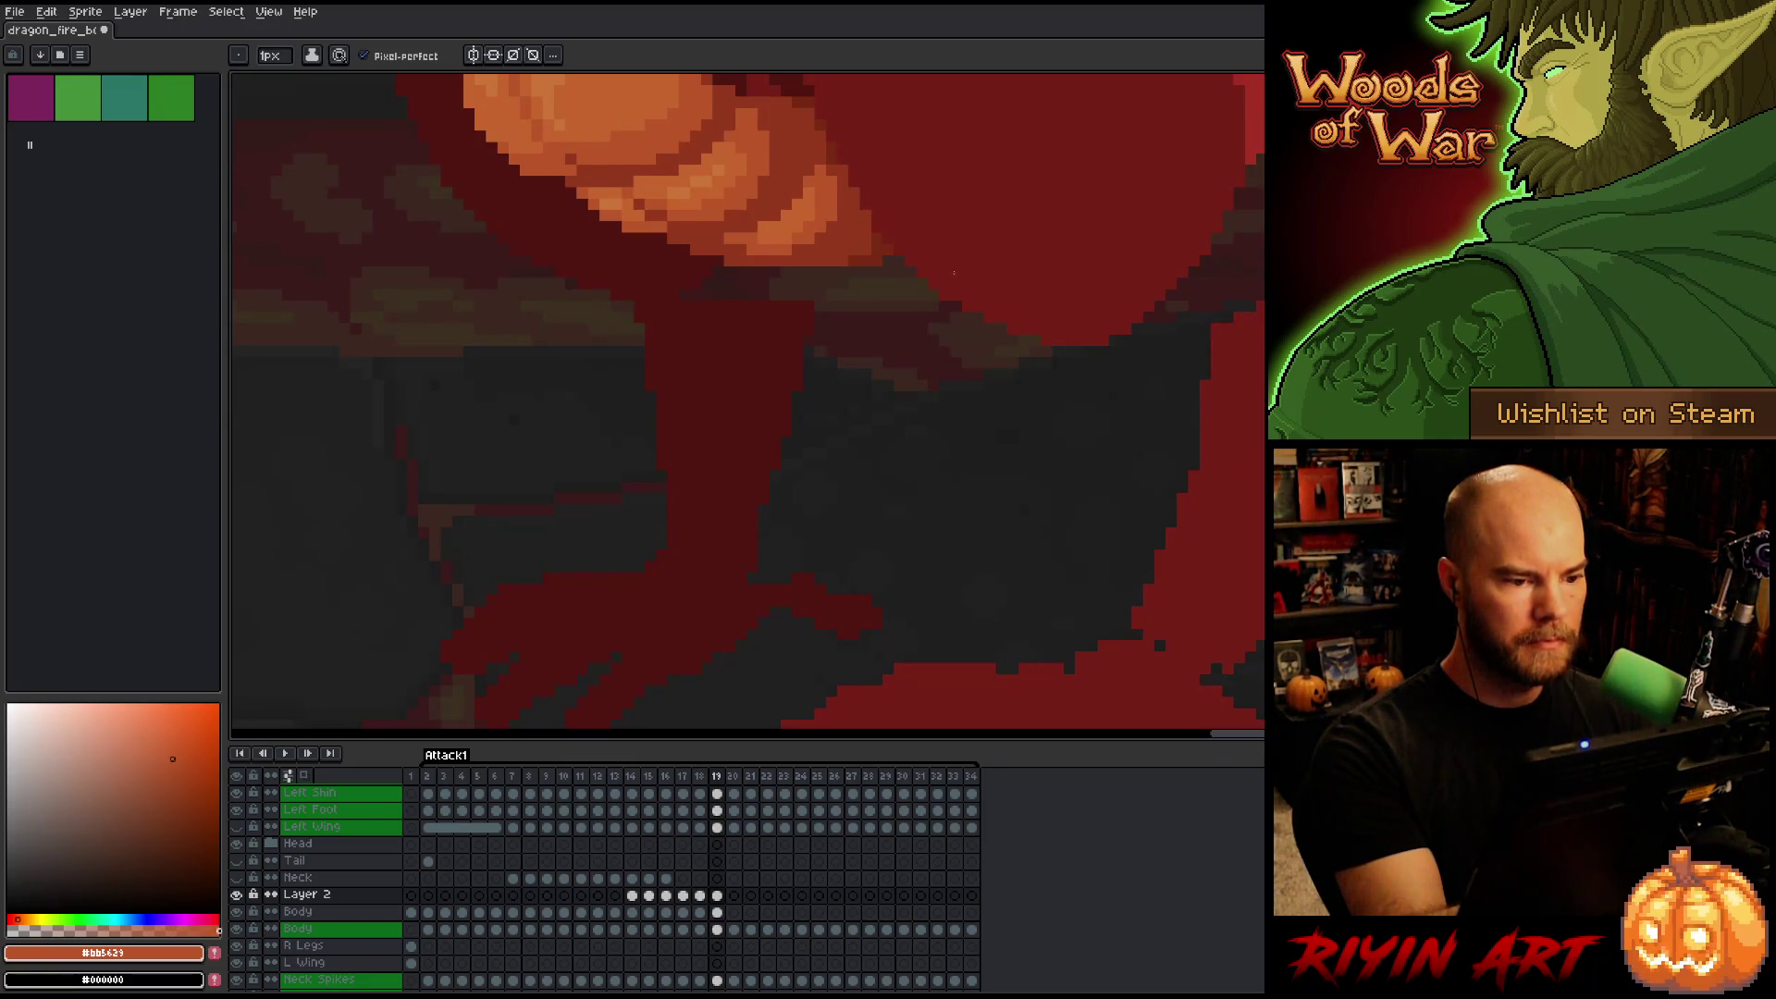
{"action": "key", "text": "comma"}
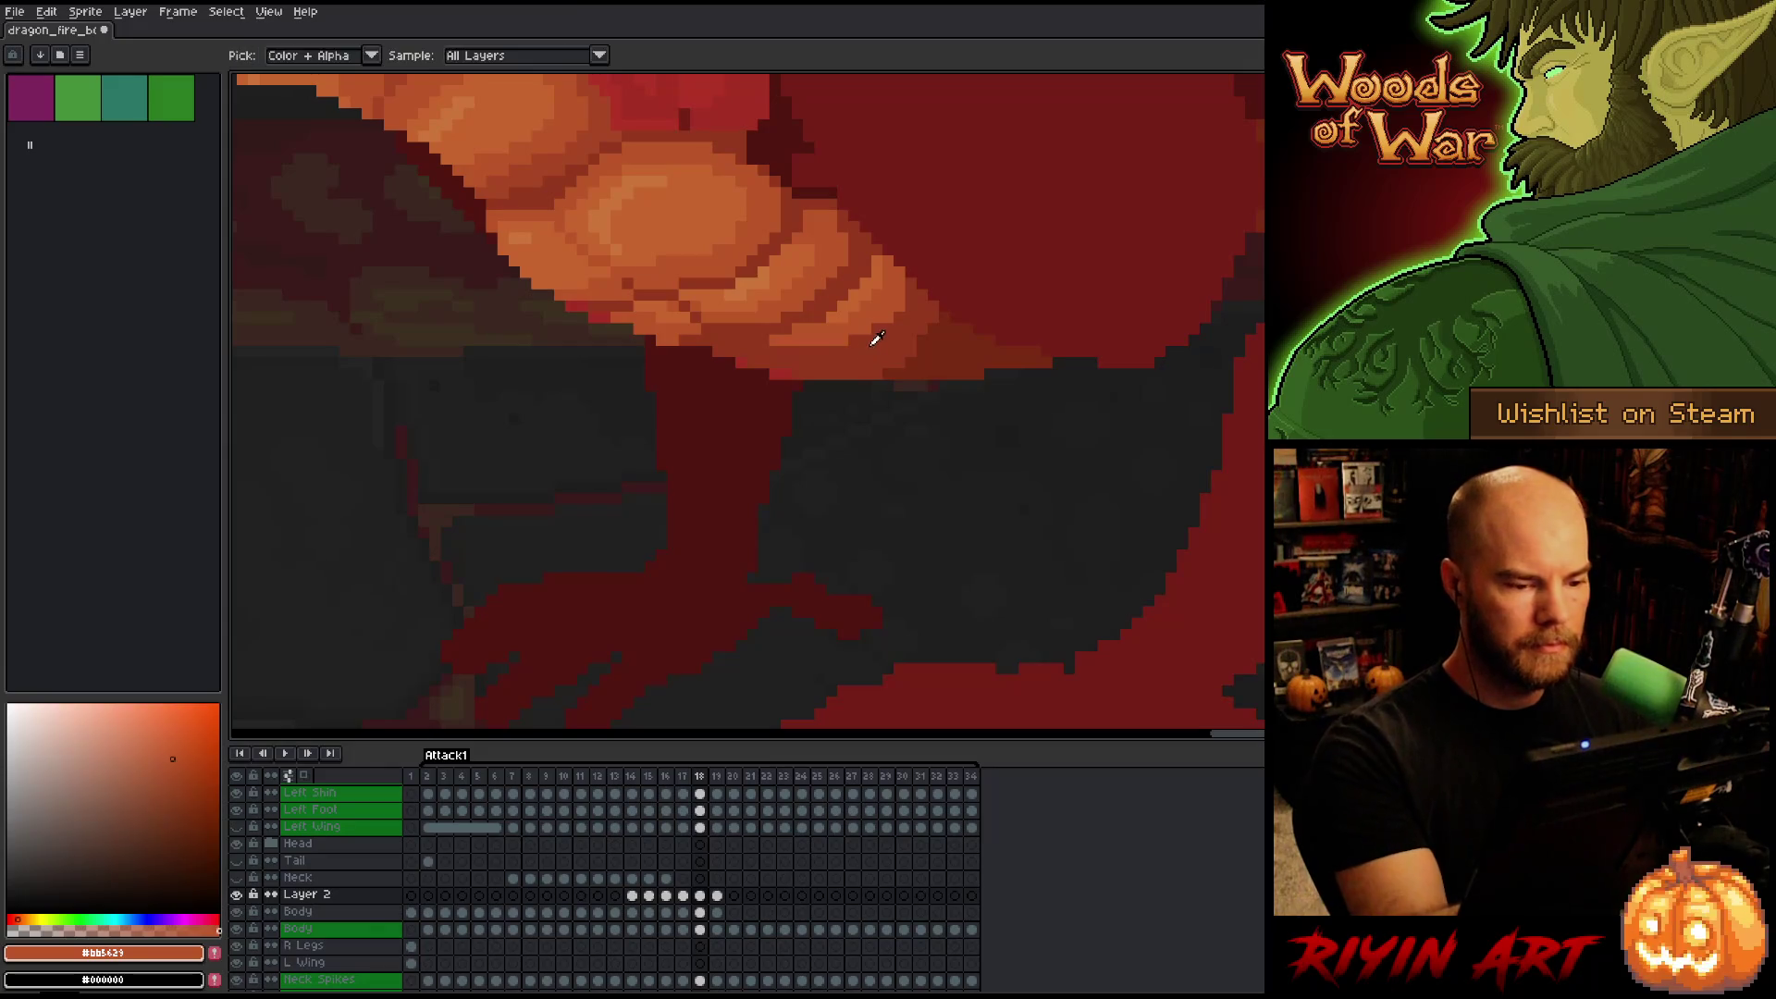
Sample the body's dark red and the belly orange, then centre the belly on frame 19.
{"action": "left_click", "coordinate": [873, 339], "text": "alt"}
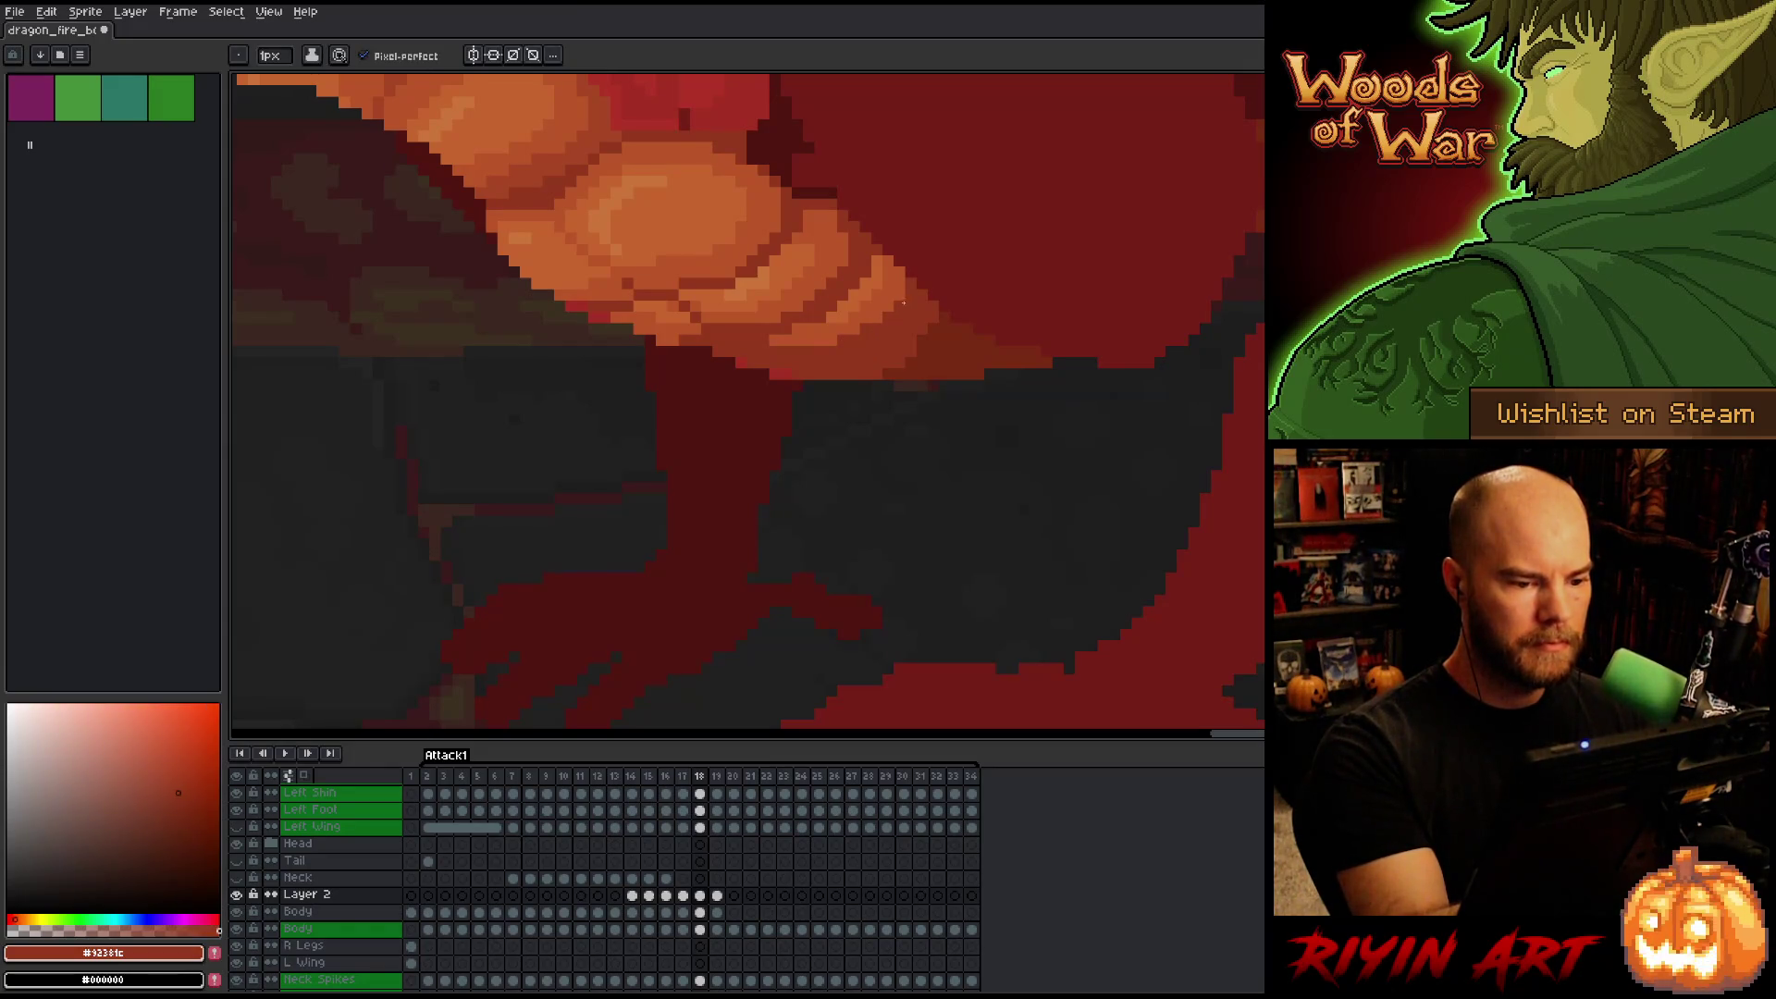
{"action": "key", "text": "period"}
{"action": "key", "text": "comma"}
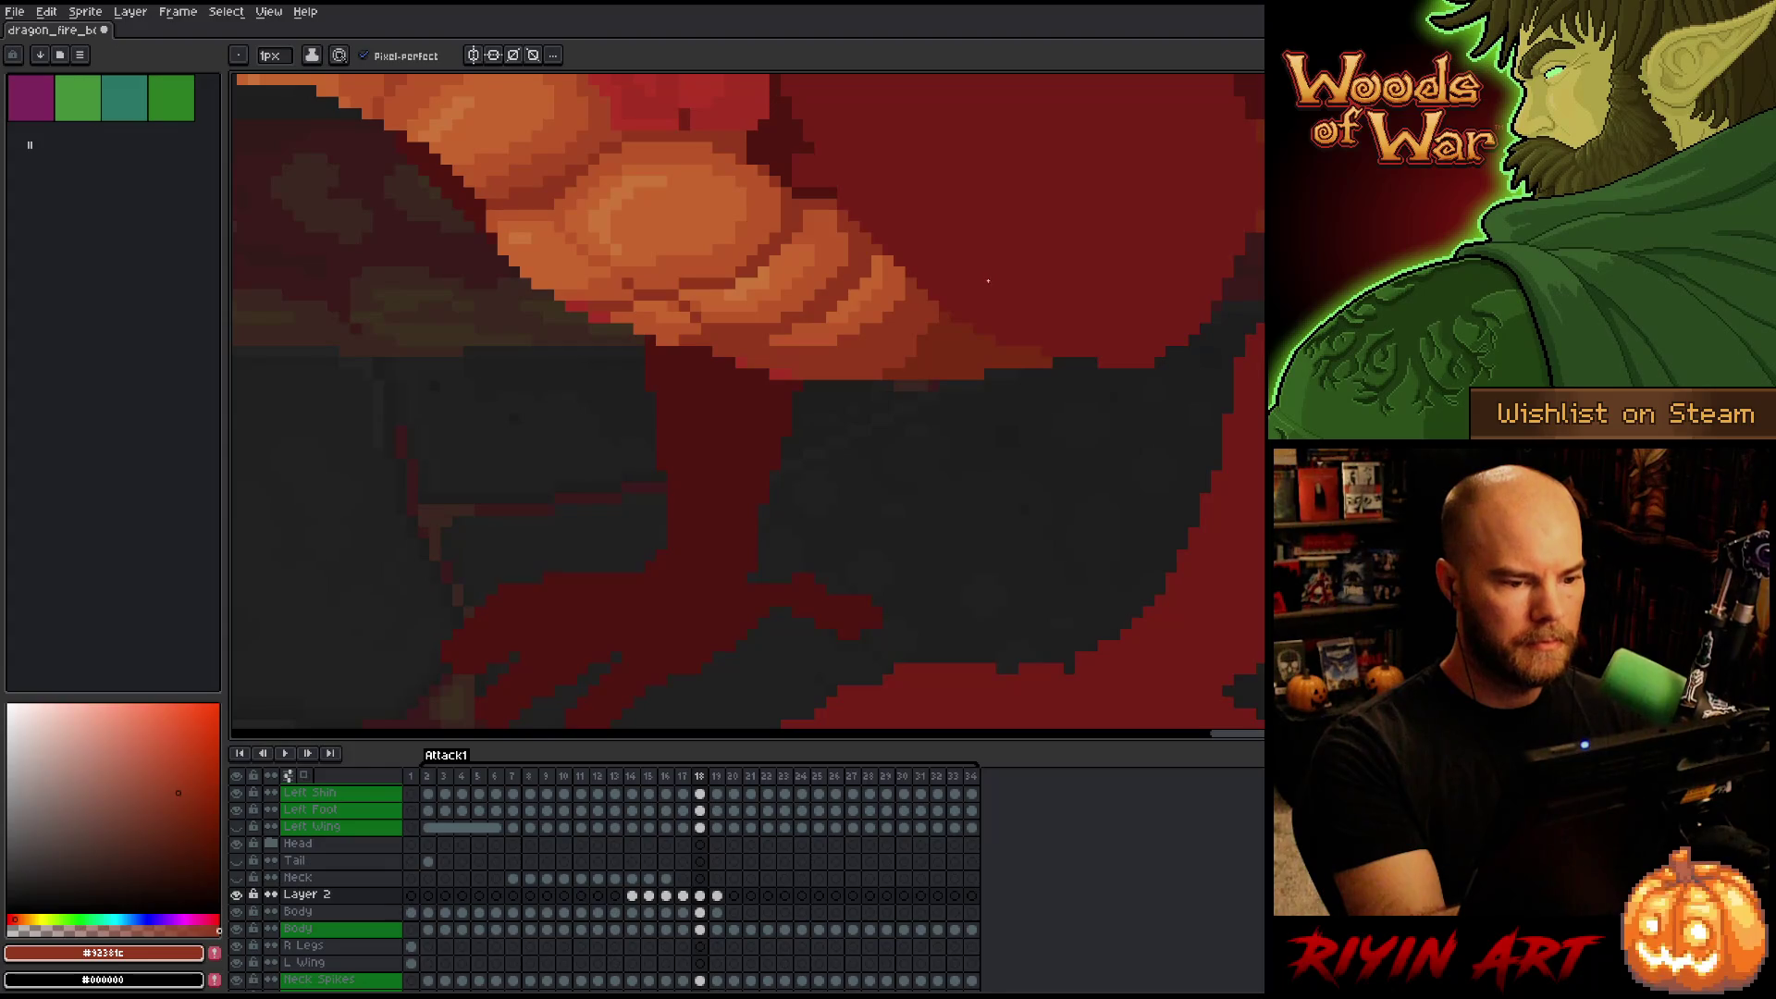
{"action": "key", "text": "period"}
{"action": "left_click", "coordinate": [824, 187], "text": "alt"}
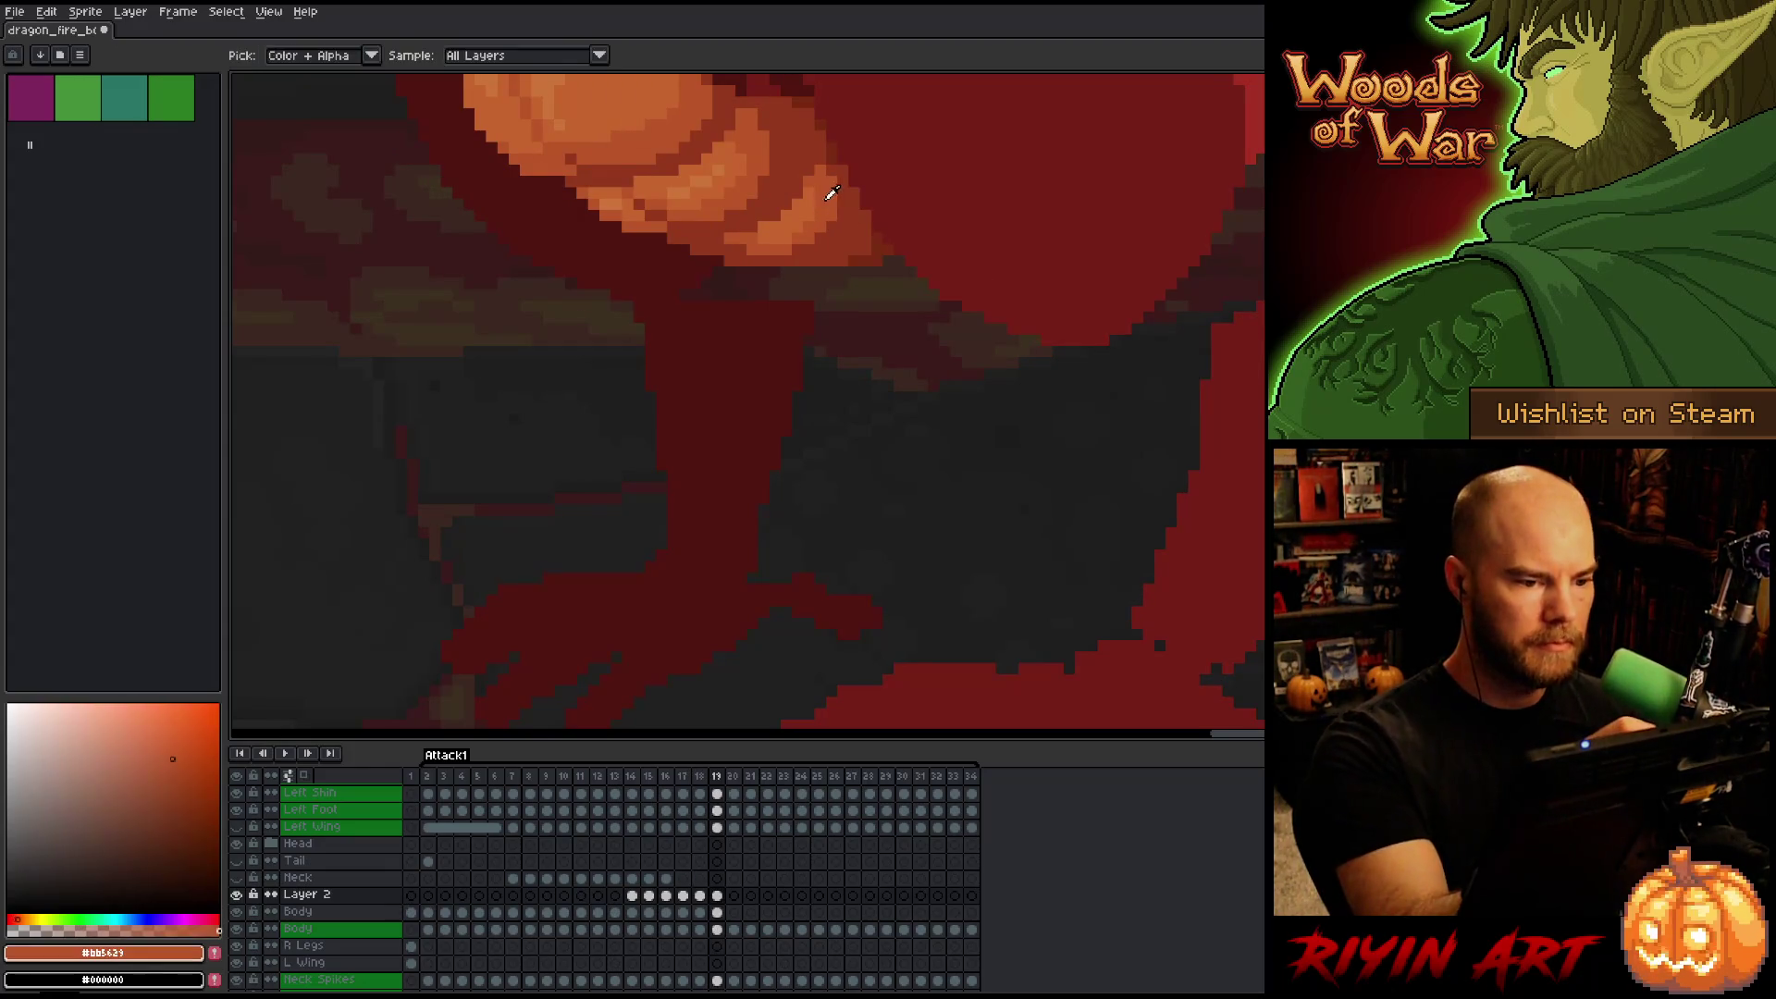
{"action": "left_click_drag", "start_coordinate": [802, 227], "coordinate": [1058, 519]}
Compare frames 18 and 19, then pick the darker red #92381c from the belly.
{"action": "right_click", "coordinate": [997, 572]}
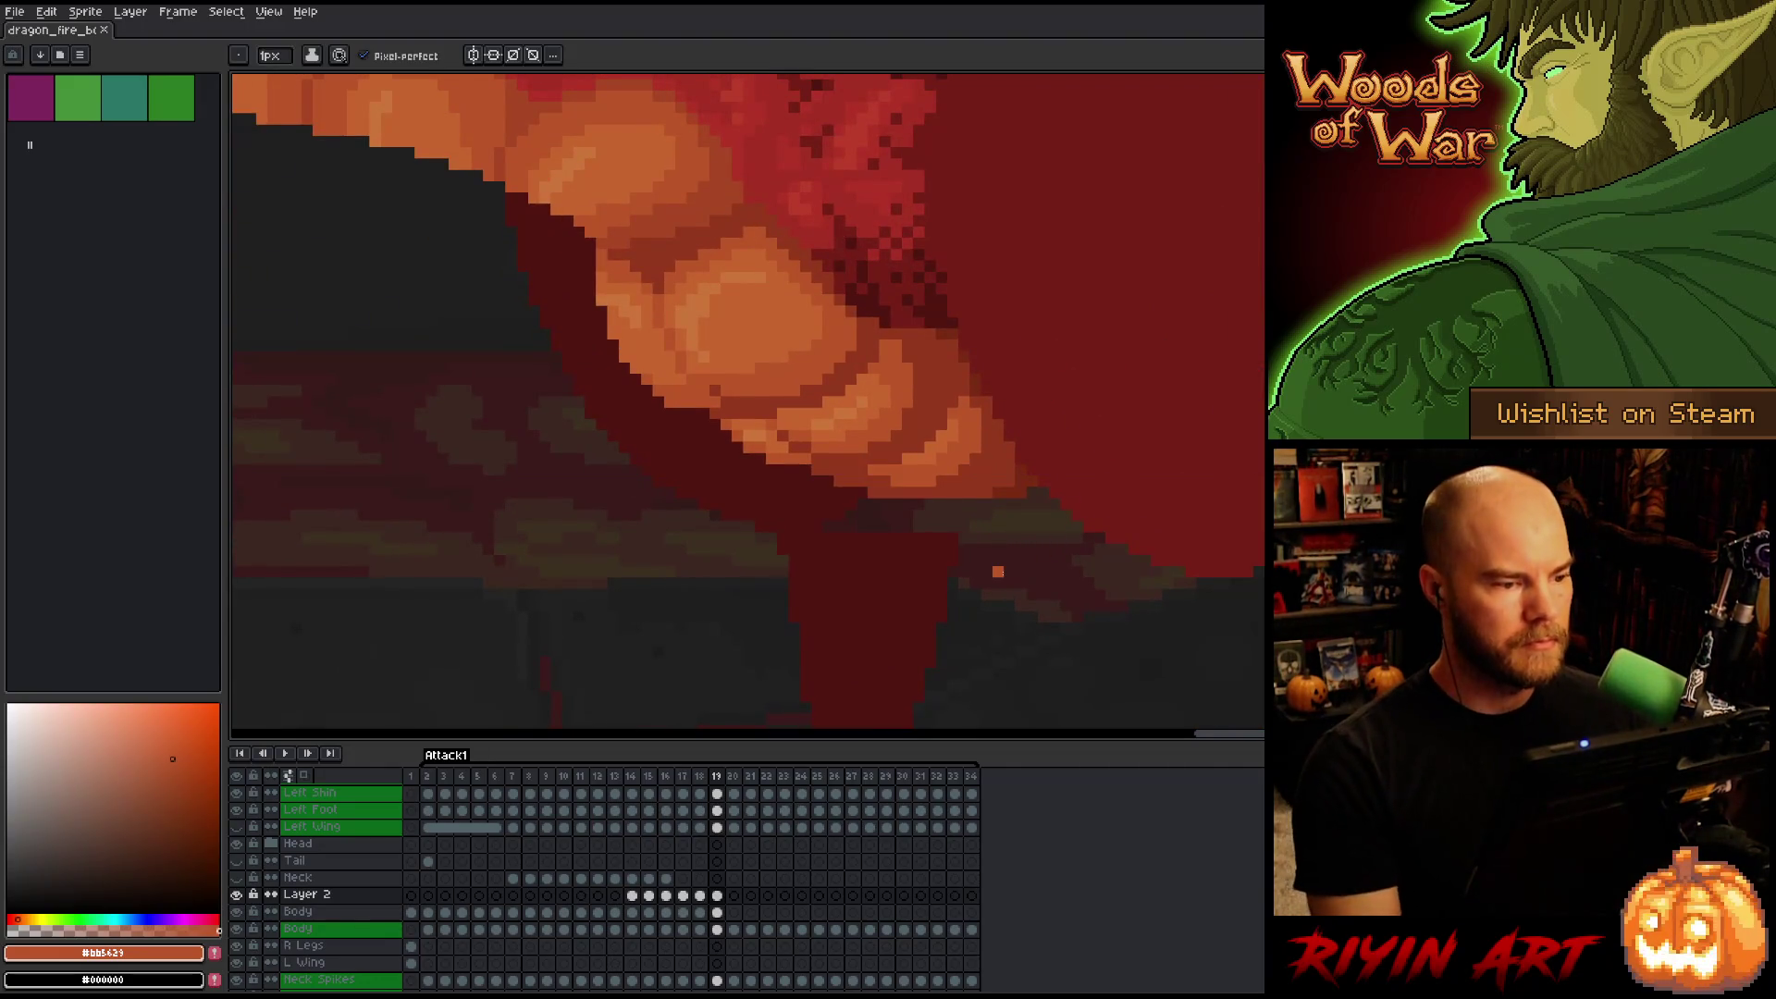
{"action": "scroll", "coordinate": [955, 547], "scroll_direction": "down", "scroll_amount": 5}
{"action": "key", "text": "Left"}
{"action": "key", "text": "Right"}
{"action": "key", "text": "Left"}
{"action": "scroll", "coordinate": [823, 533], "scroll_direction": "up", "scroll_amount": 5}
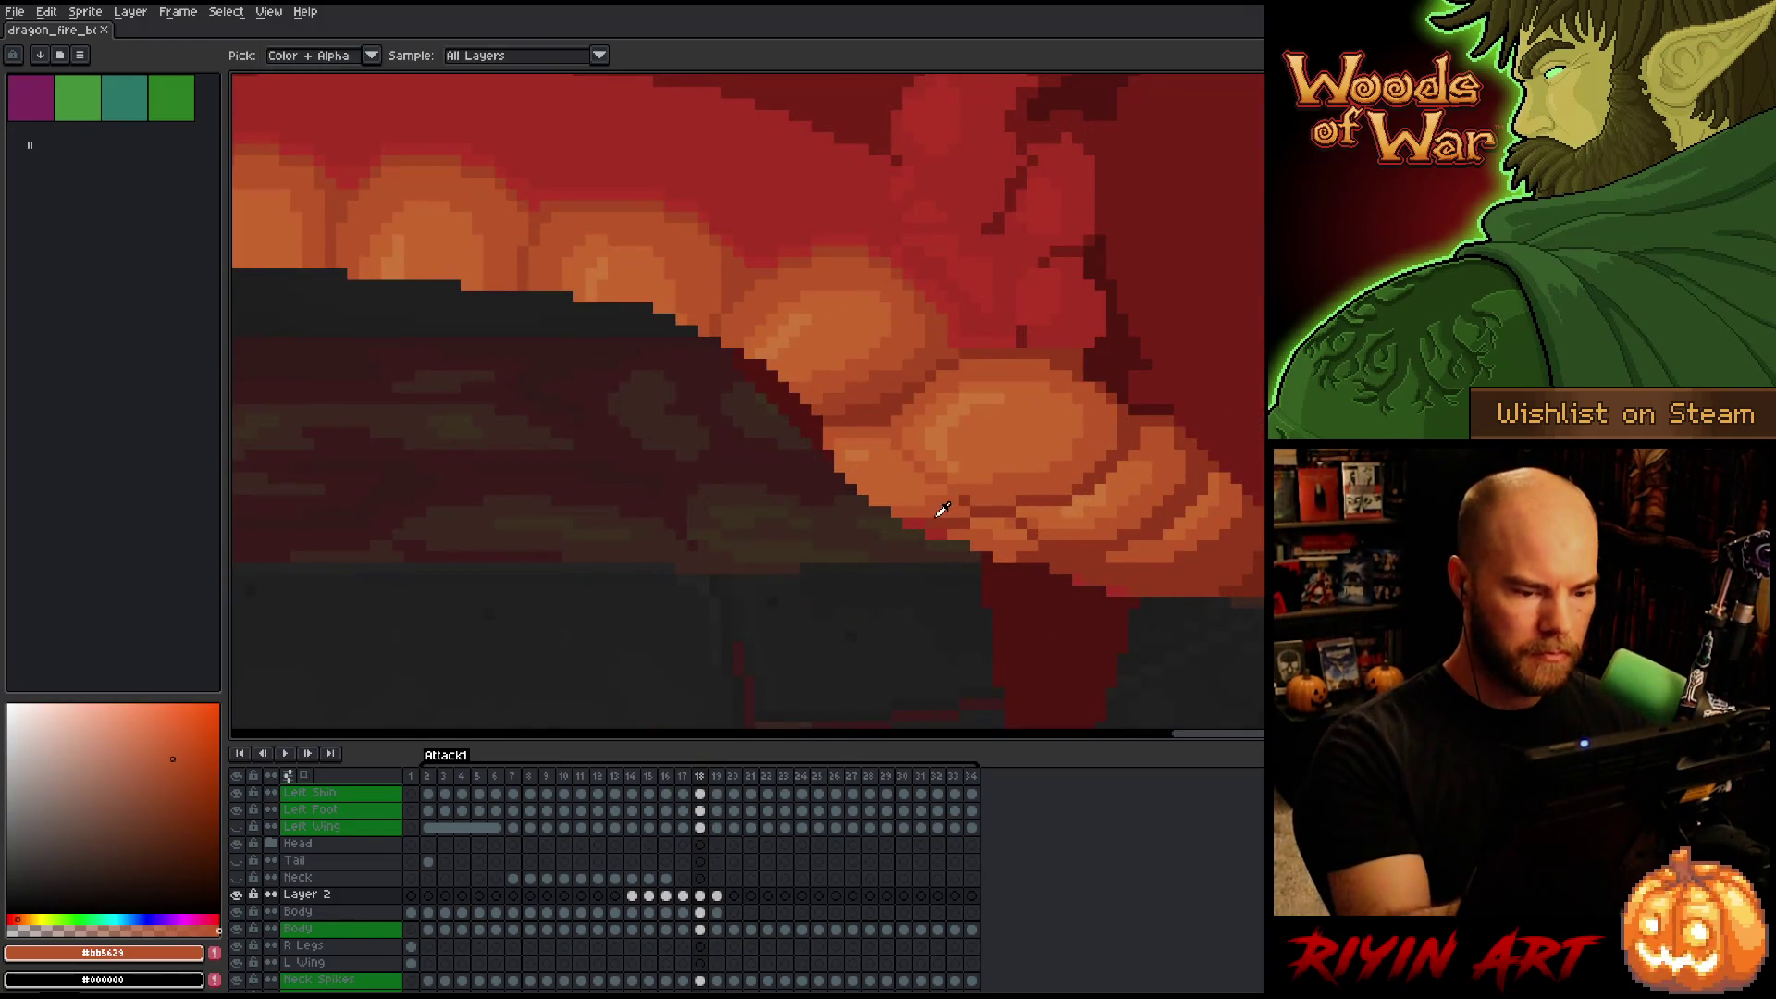
{"action": "left_click", "coordinate": [919, 524], "text": "alt"}
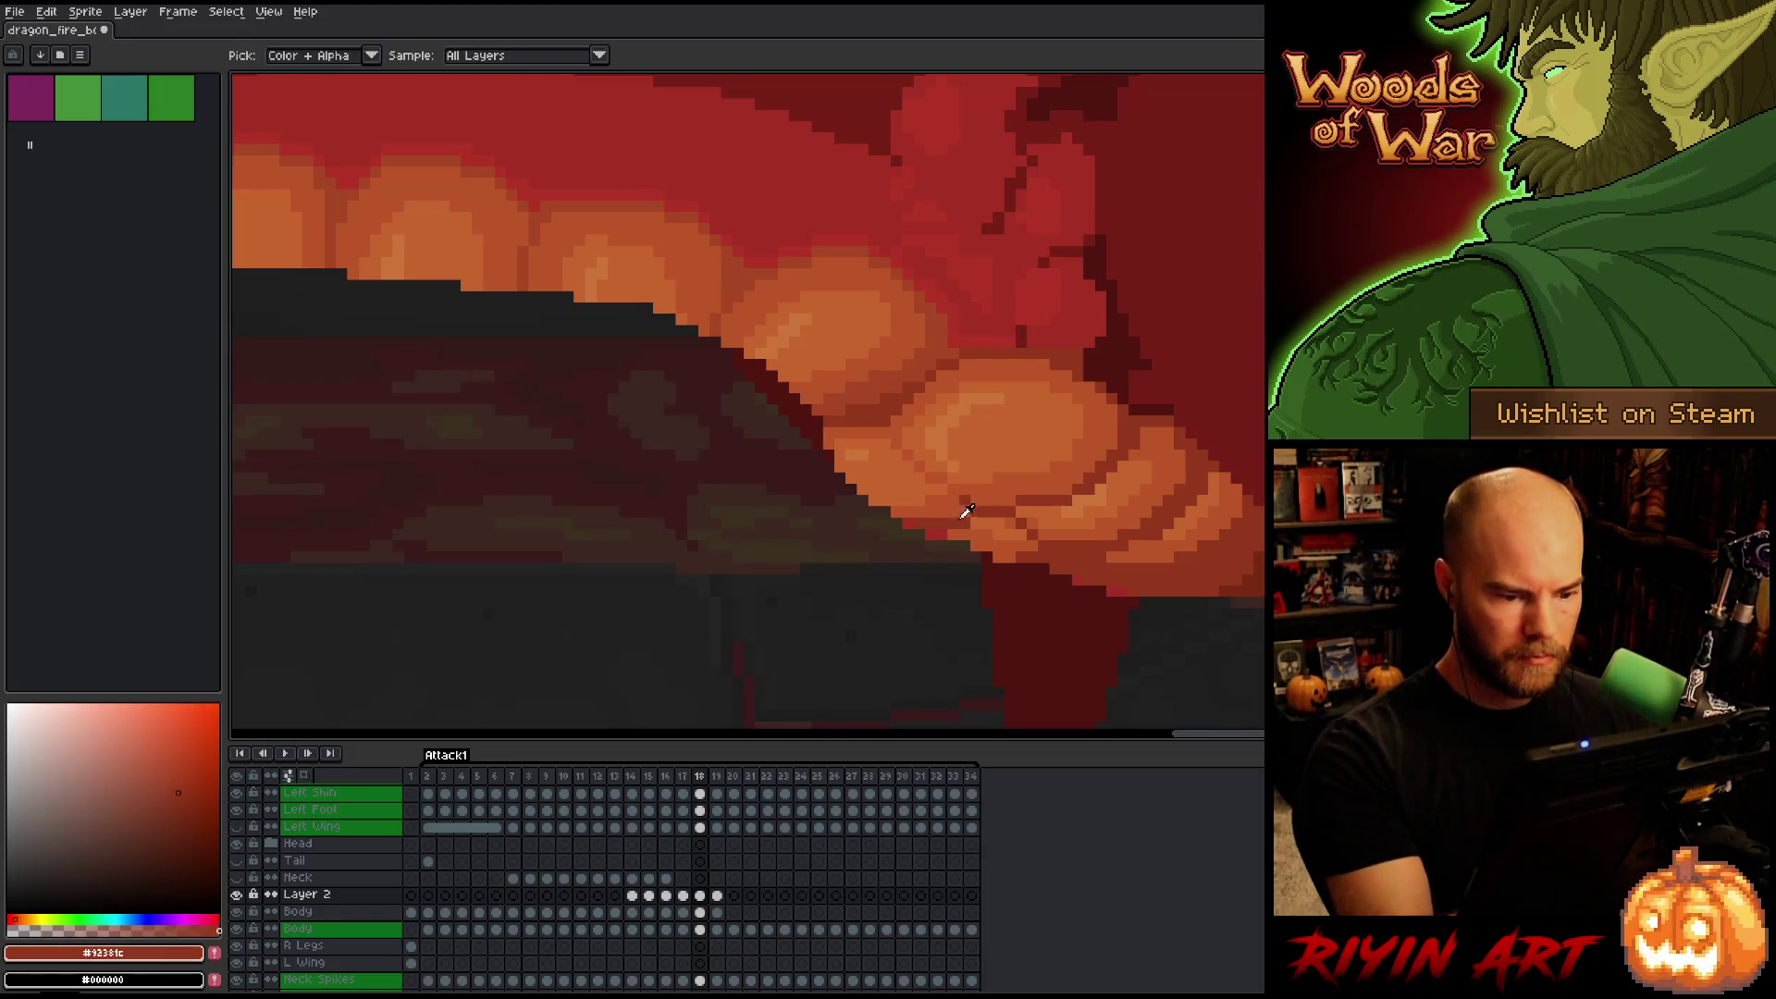
{"action": "left_click", "coordinate": [955, 509], "text": "alt"}
Sample orange #bb5629 and darker red #92381c from the belly while stepping through frames 16–19.
{"action": "key", "text": "Left"}
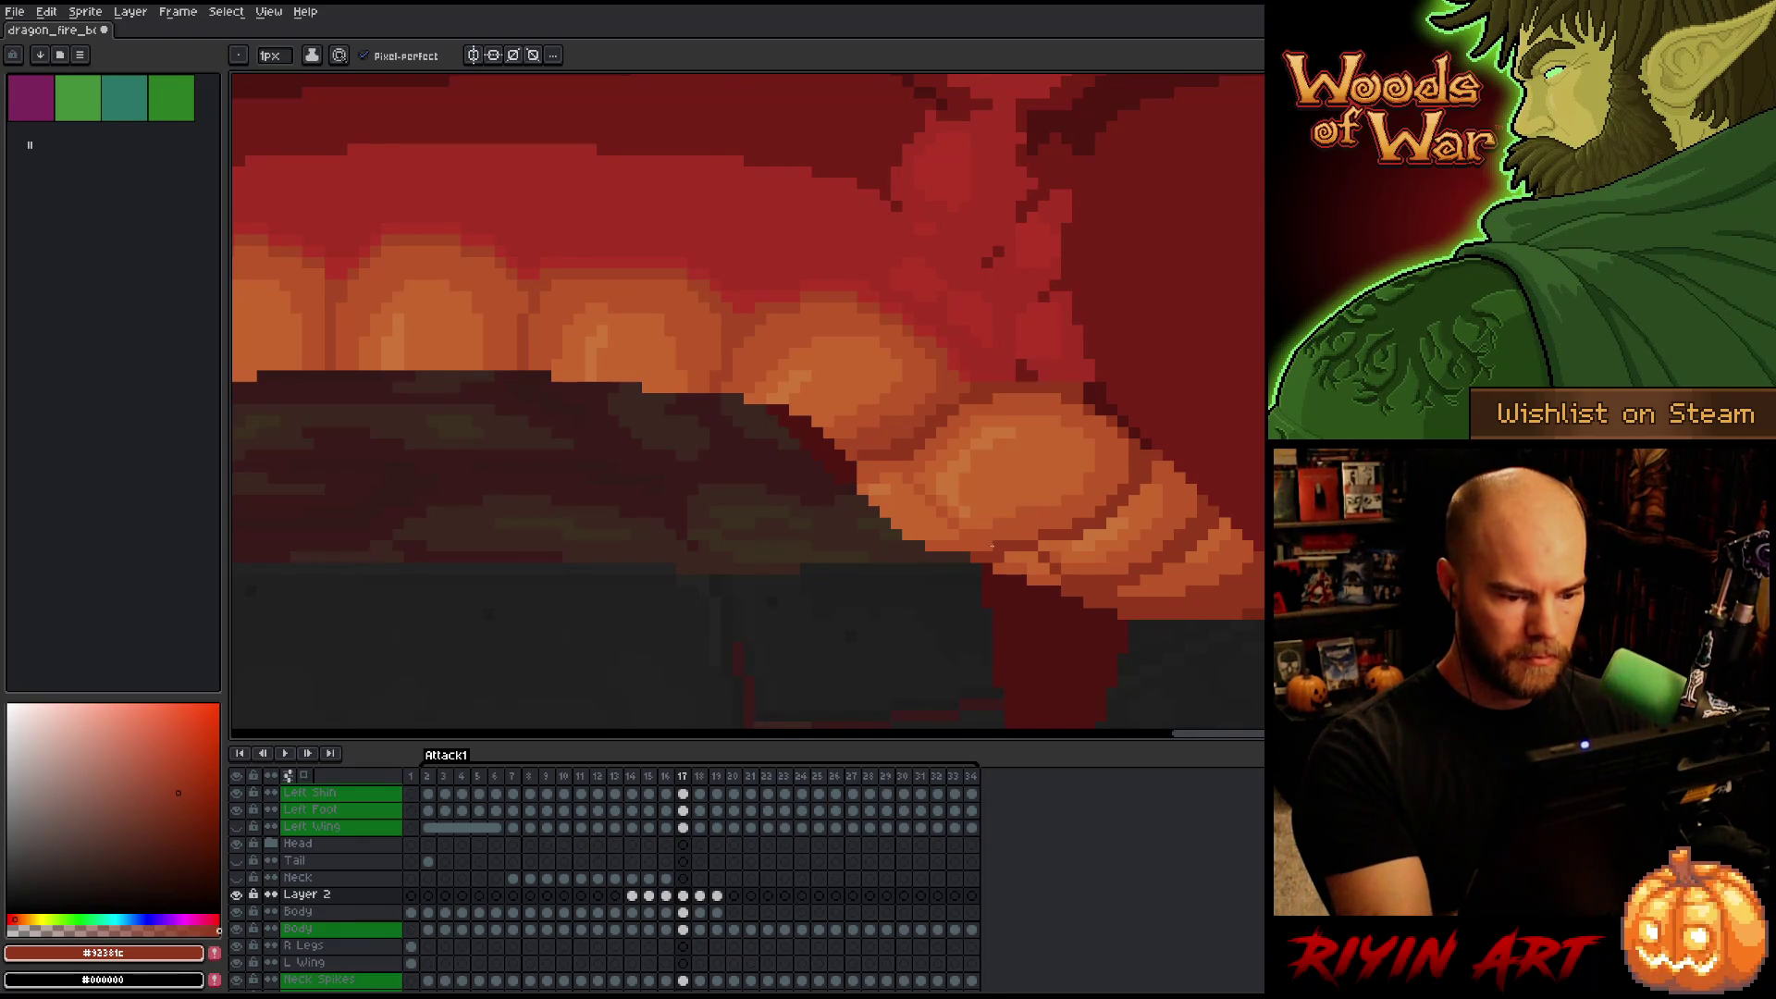
{"action": "left_click", "coordinate": [997, 548], "text": "alt"}
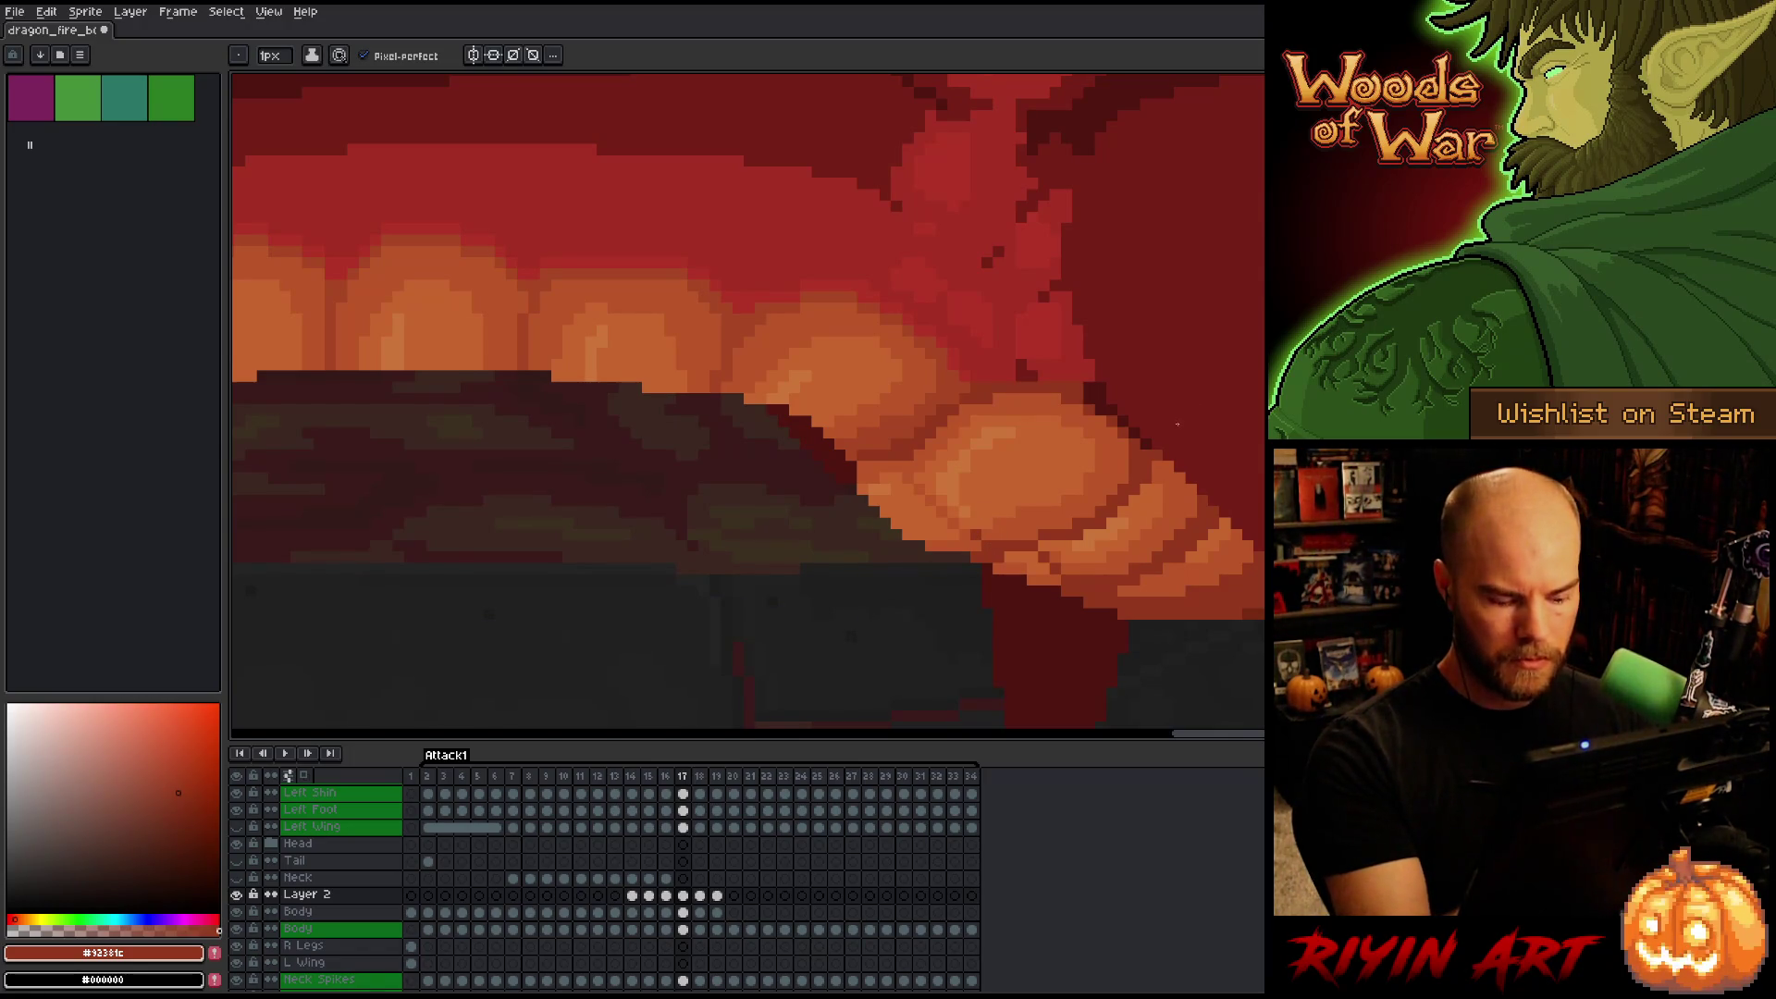
{"action": "key", "text": "Left"}
{"action": "key", "text": "Right"}
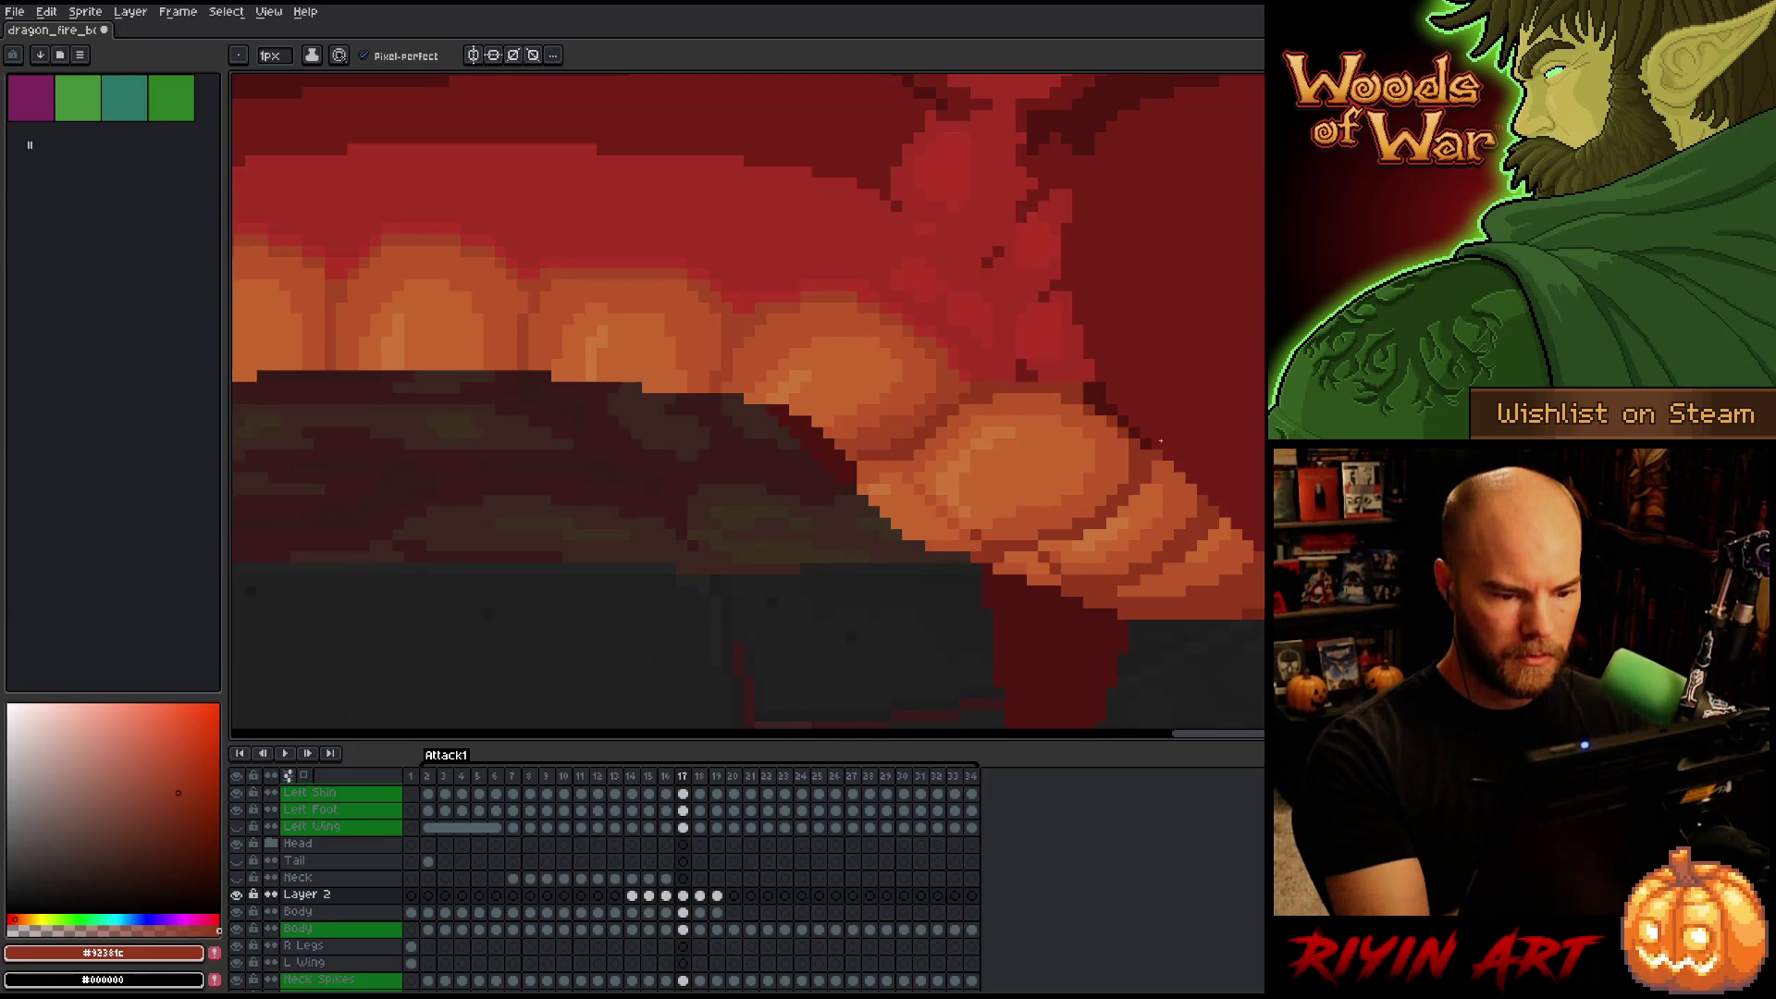
{"action": "key", "text": "Right"}
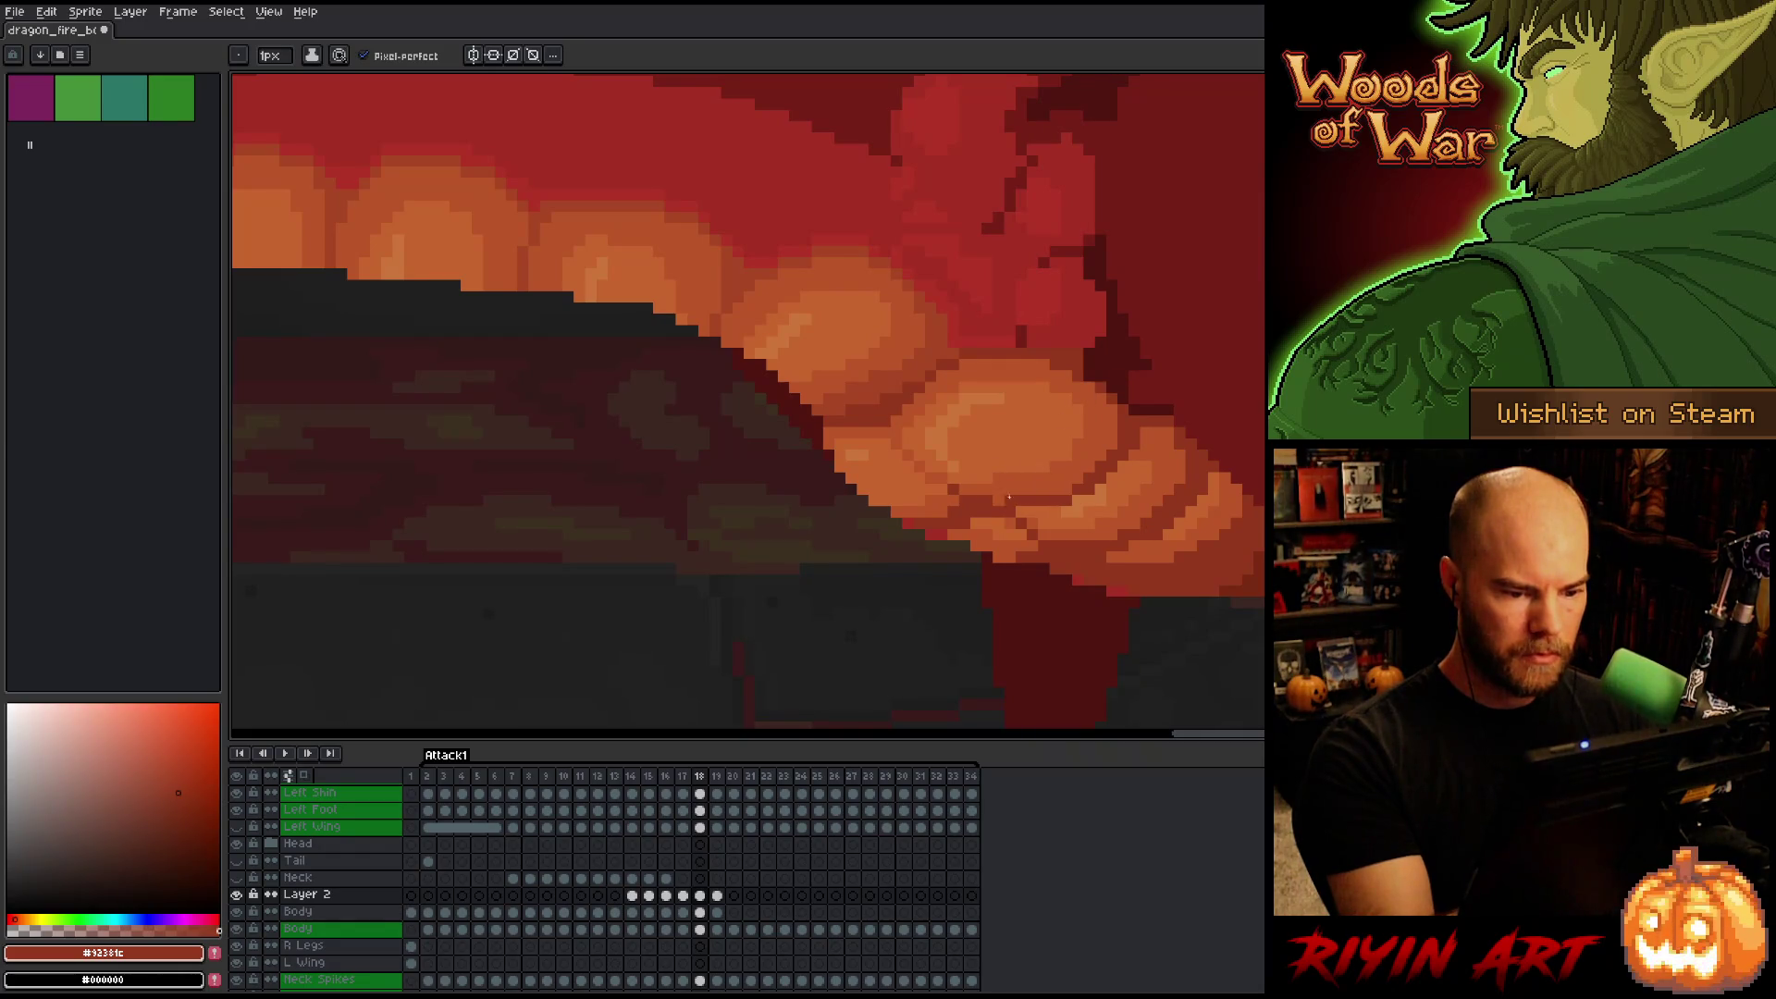
{"action": "left_click", "coordinate": [953, 484], "text": "alt"}
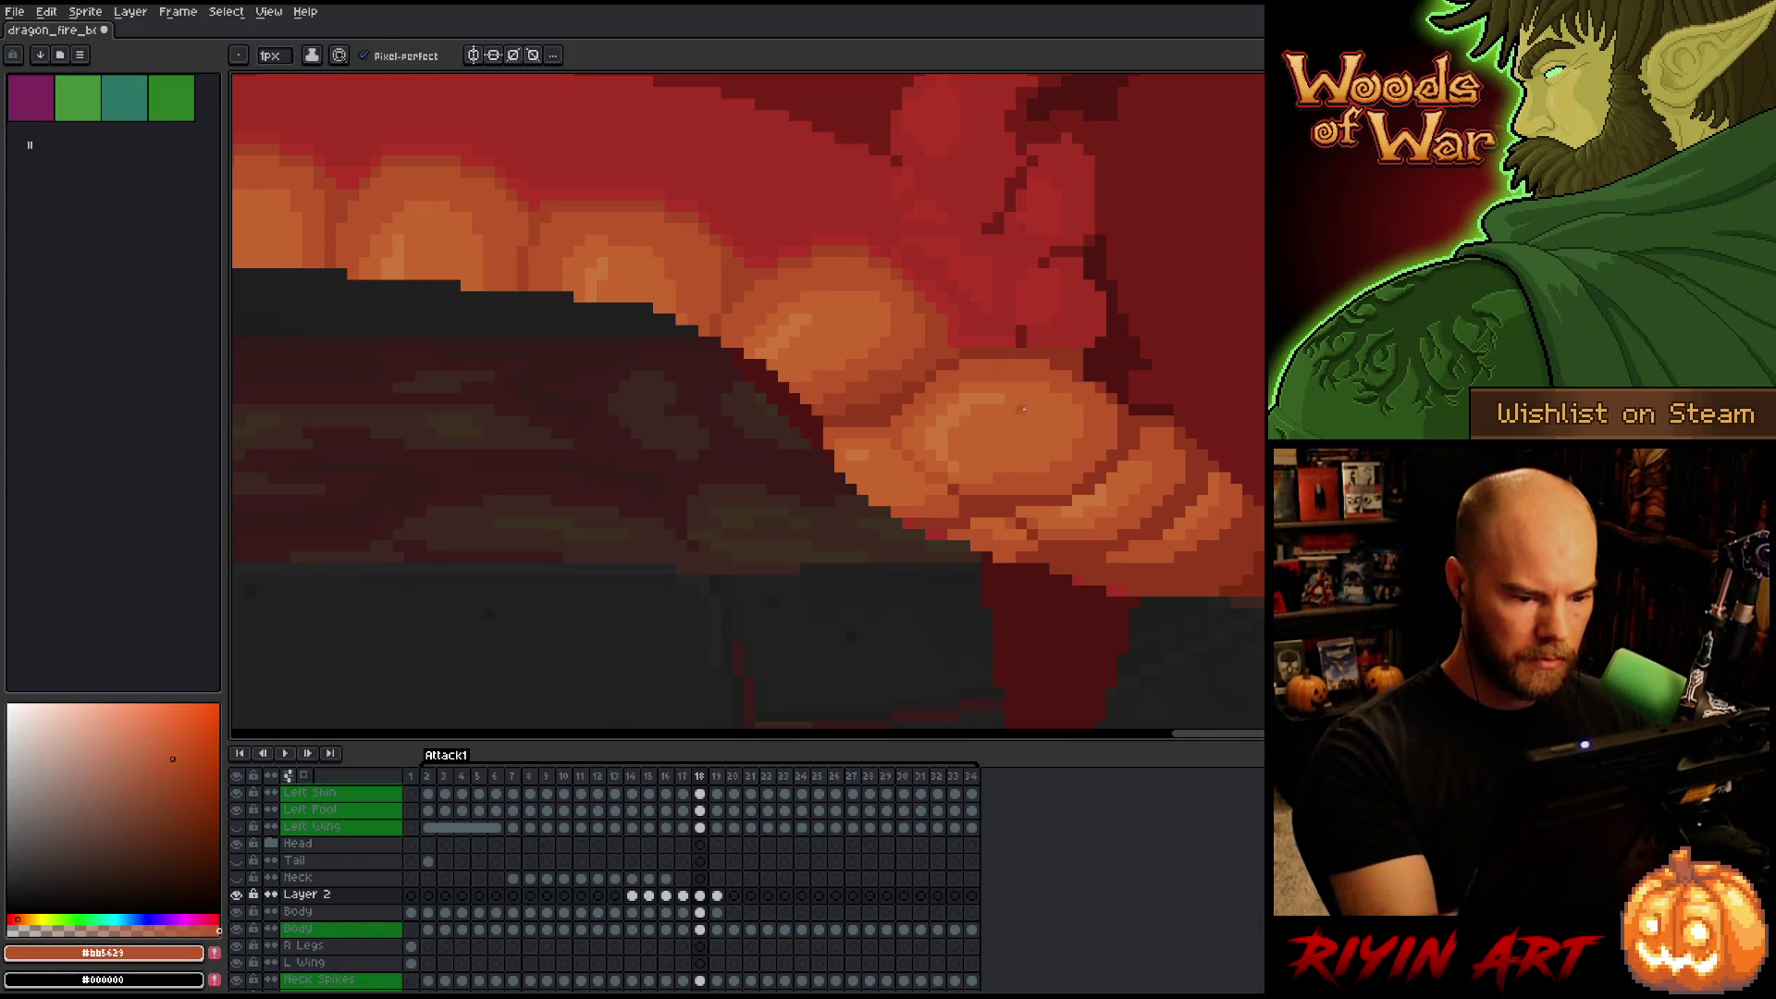
{"action": "key", "text": "Right"}
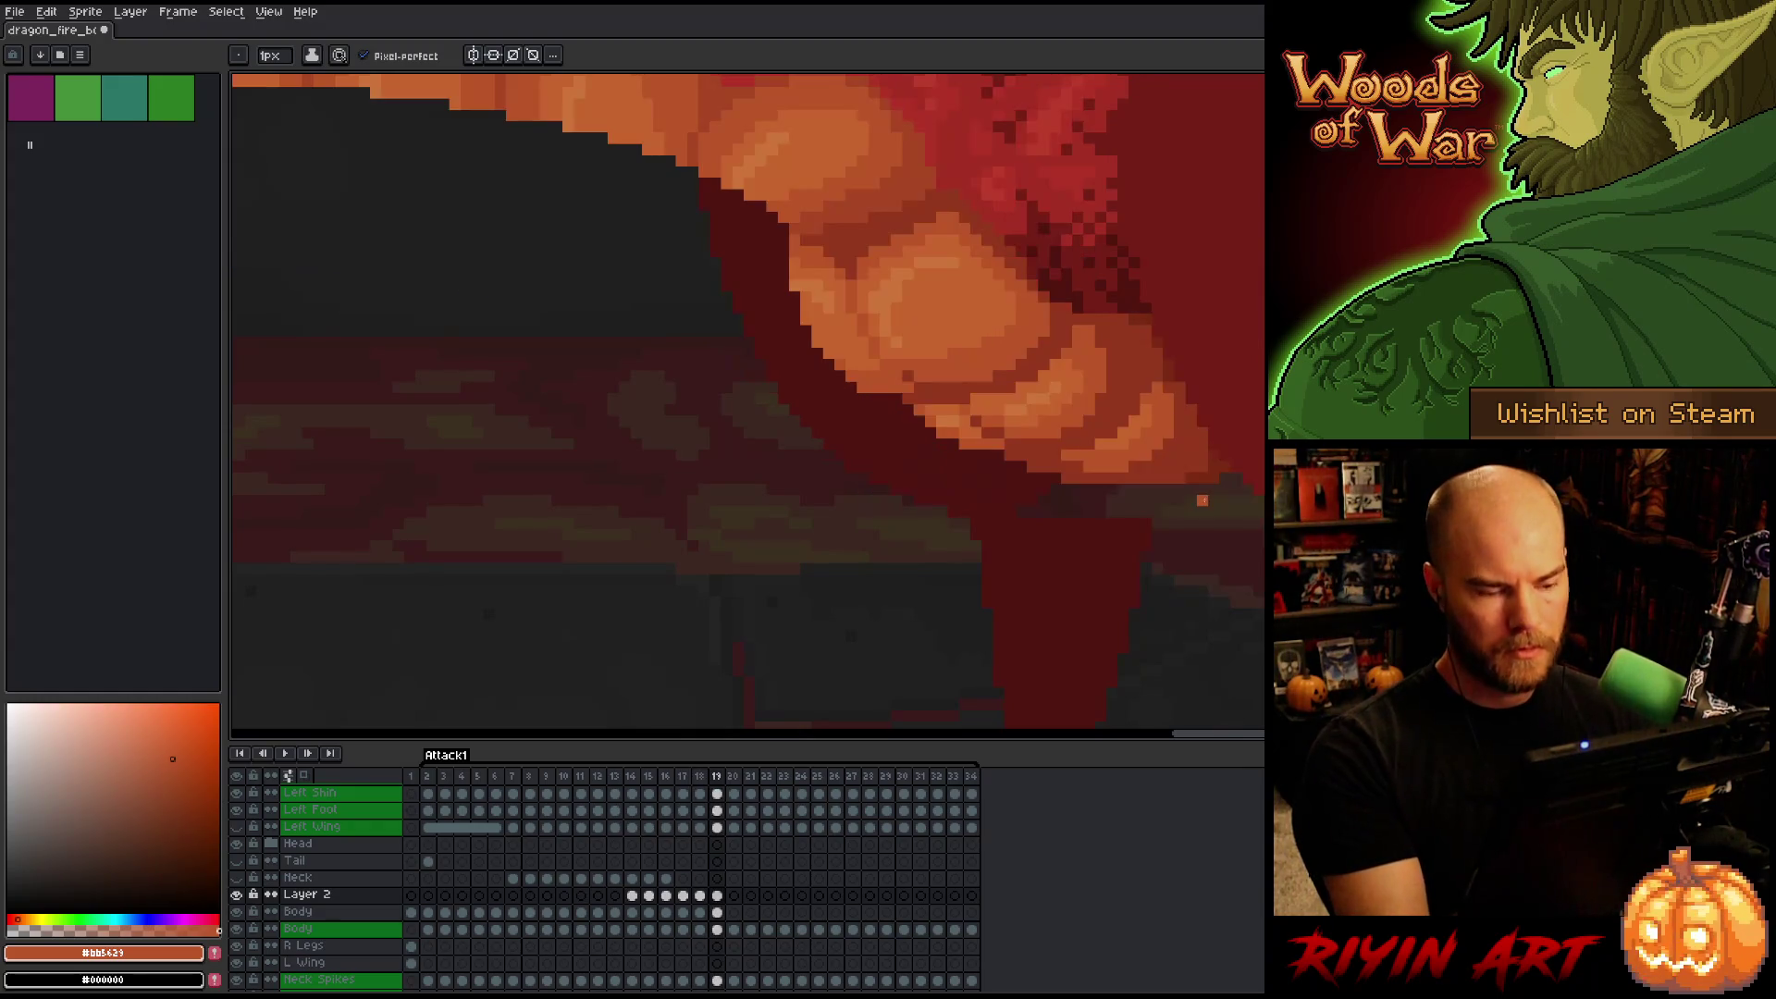
{"action": "key", "text": "Left"}
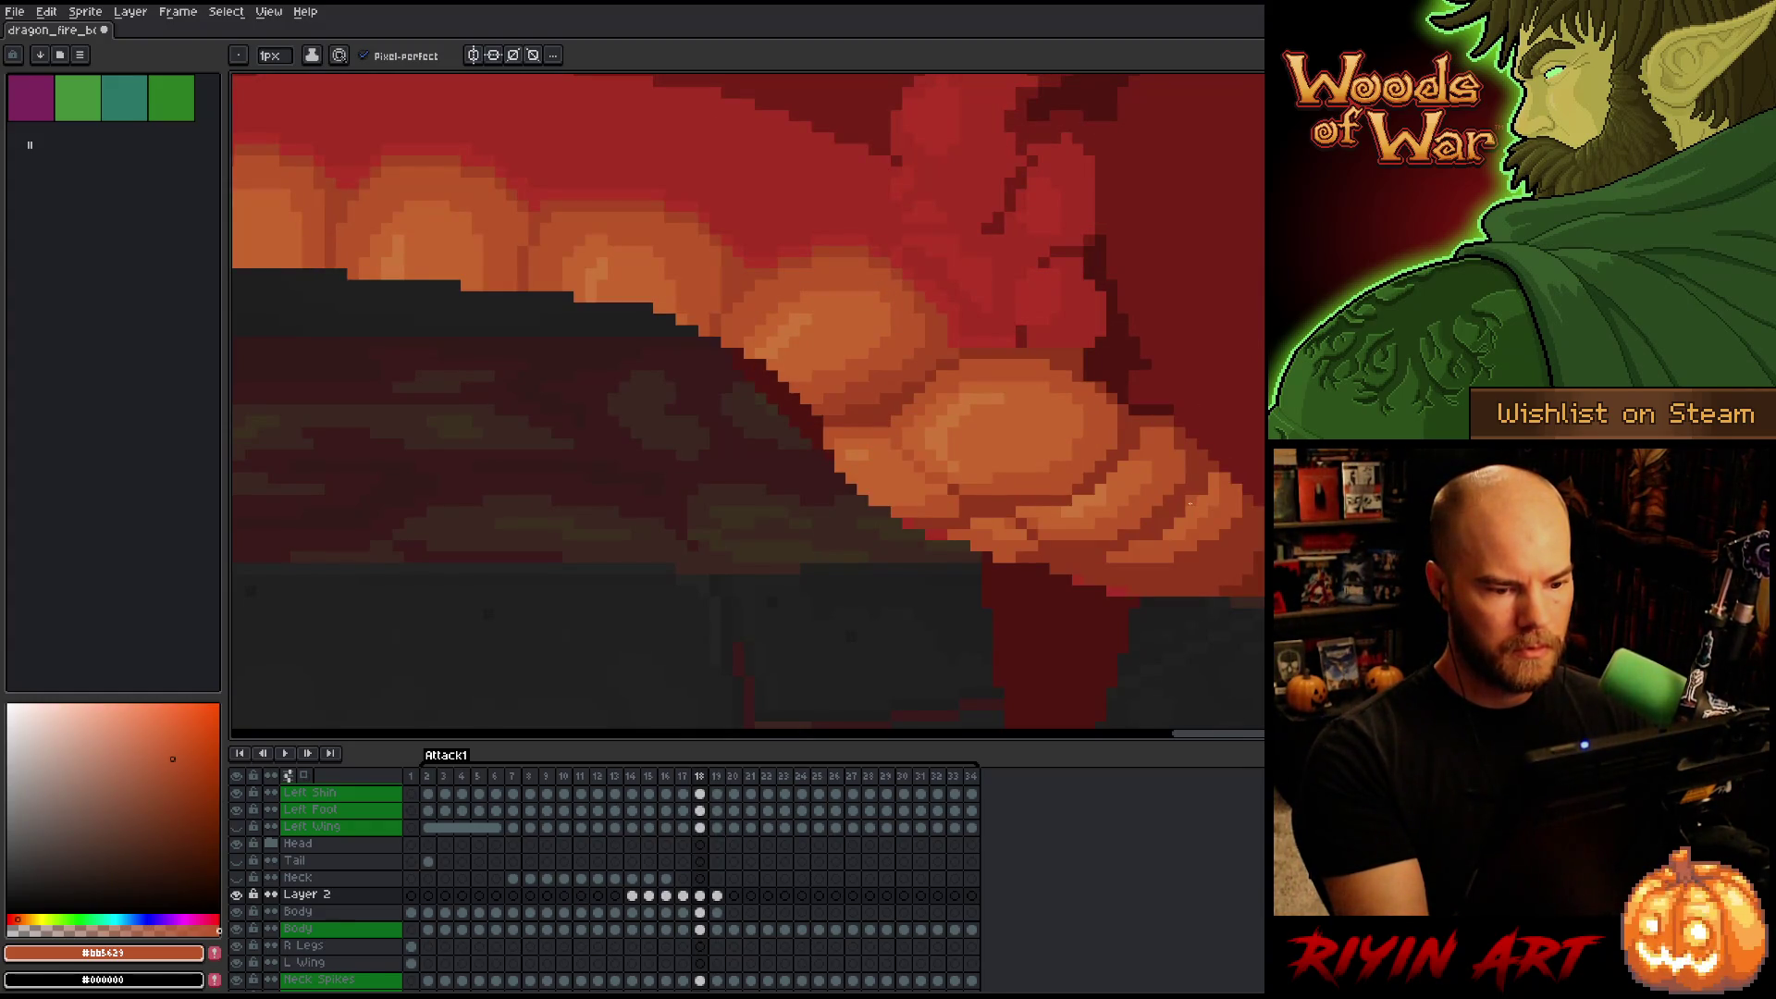
{"action": "left_click", "coordinate": [953, 513], "text": "alt"}
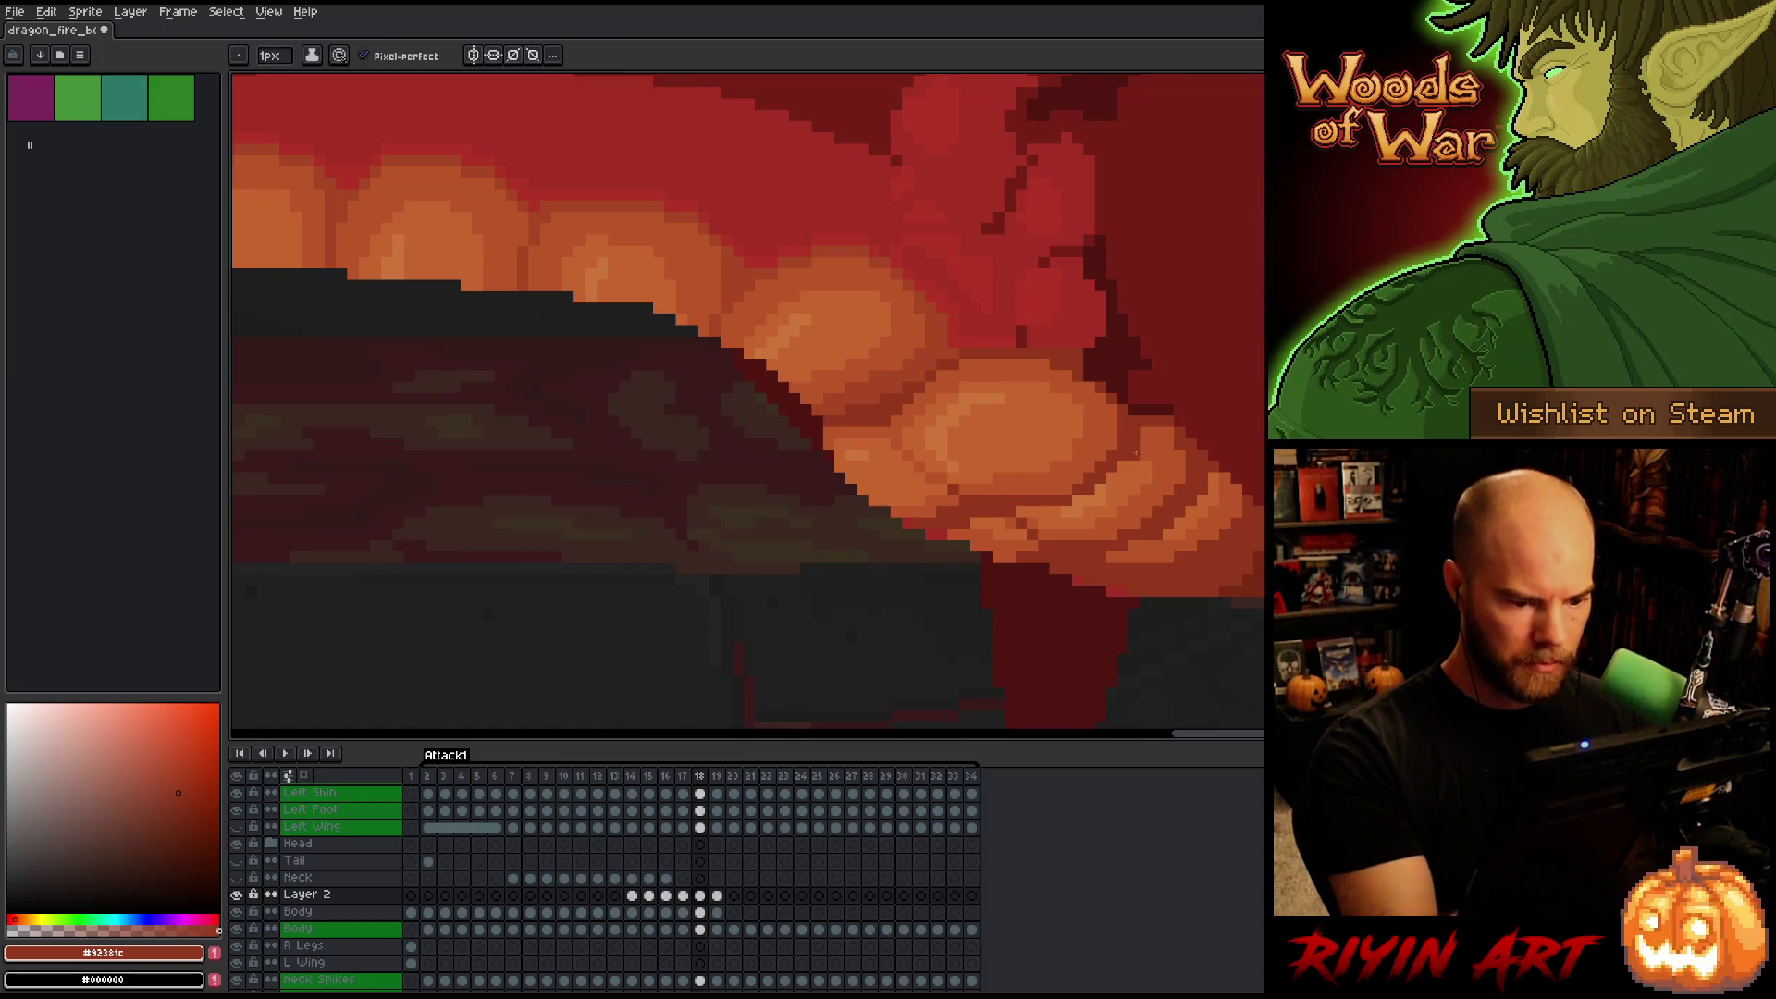
Alternate sampling #bb5629 and #92381c from the belly on frame 18, then save the sprite.
{"action": "key", "text": "Right"}
{"action": "key", "text": "Left"}
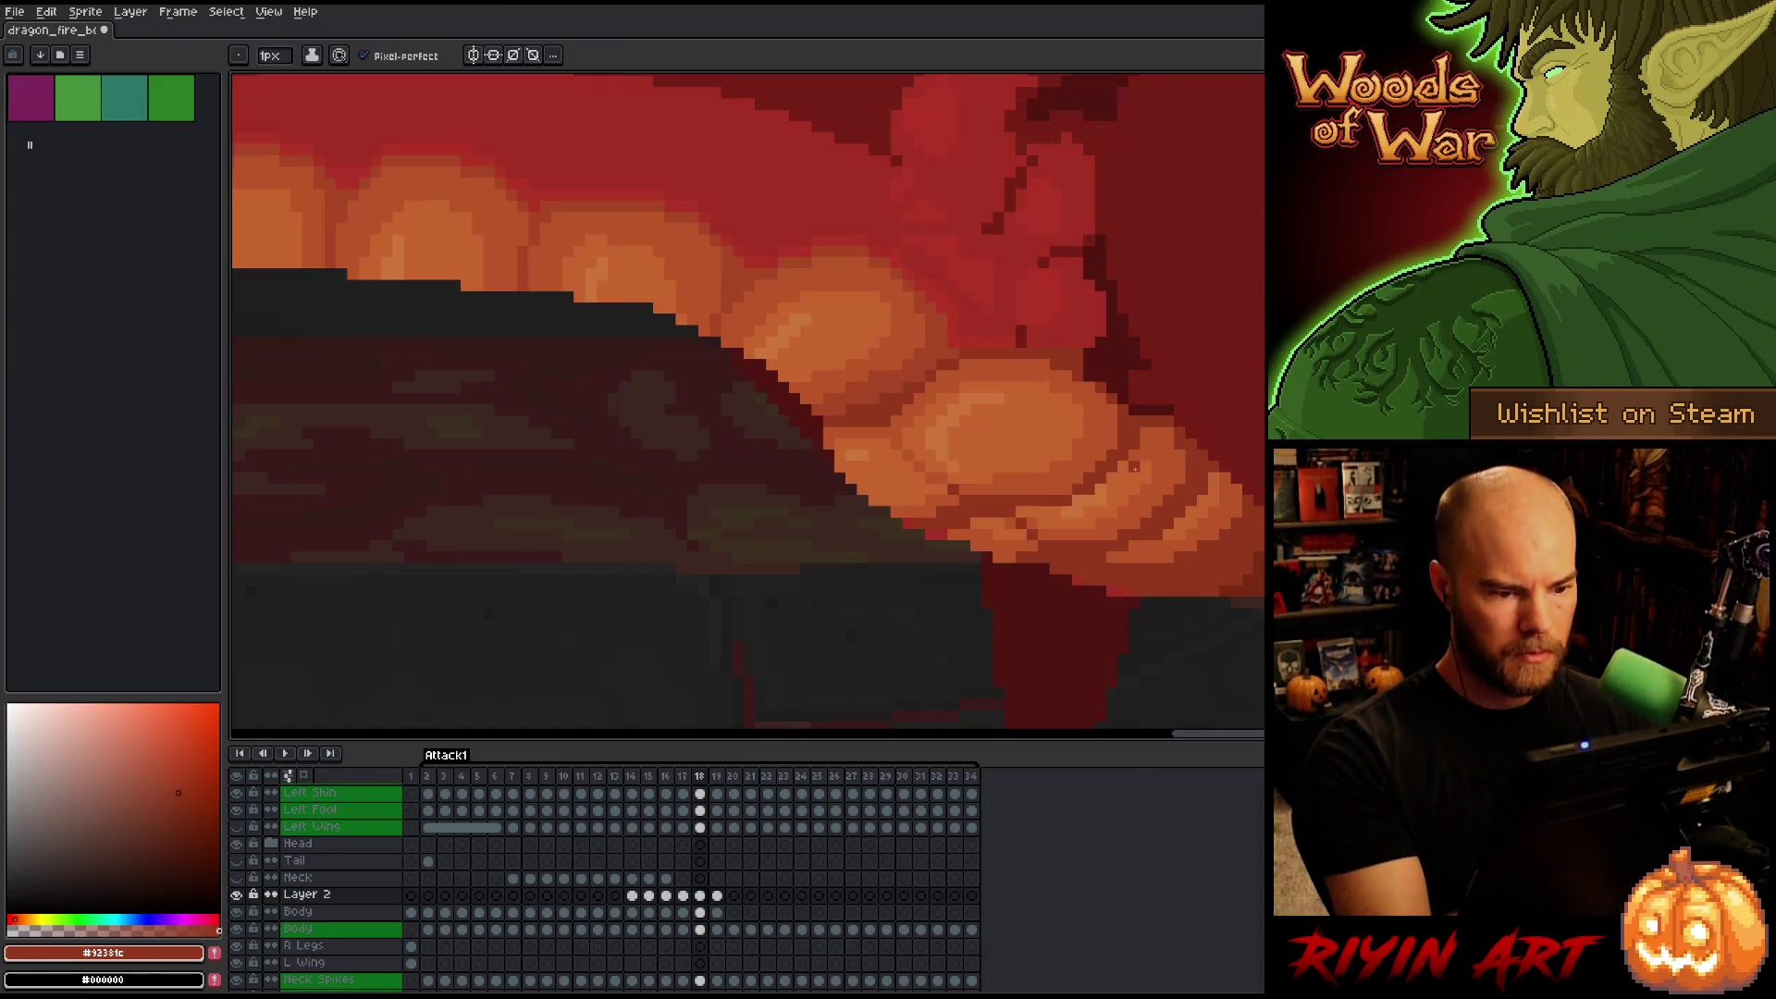
{"action": "key", "text": "alt"}
{"action": "left_click", "coordinate": [981, 525], "text": "alt"}
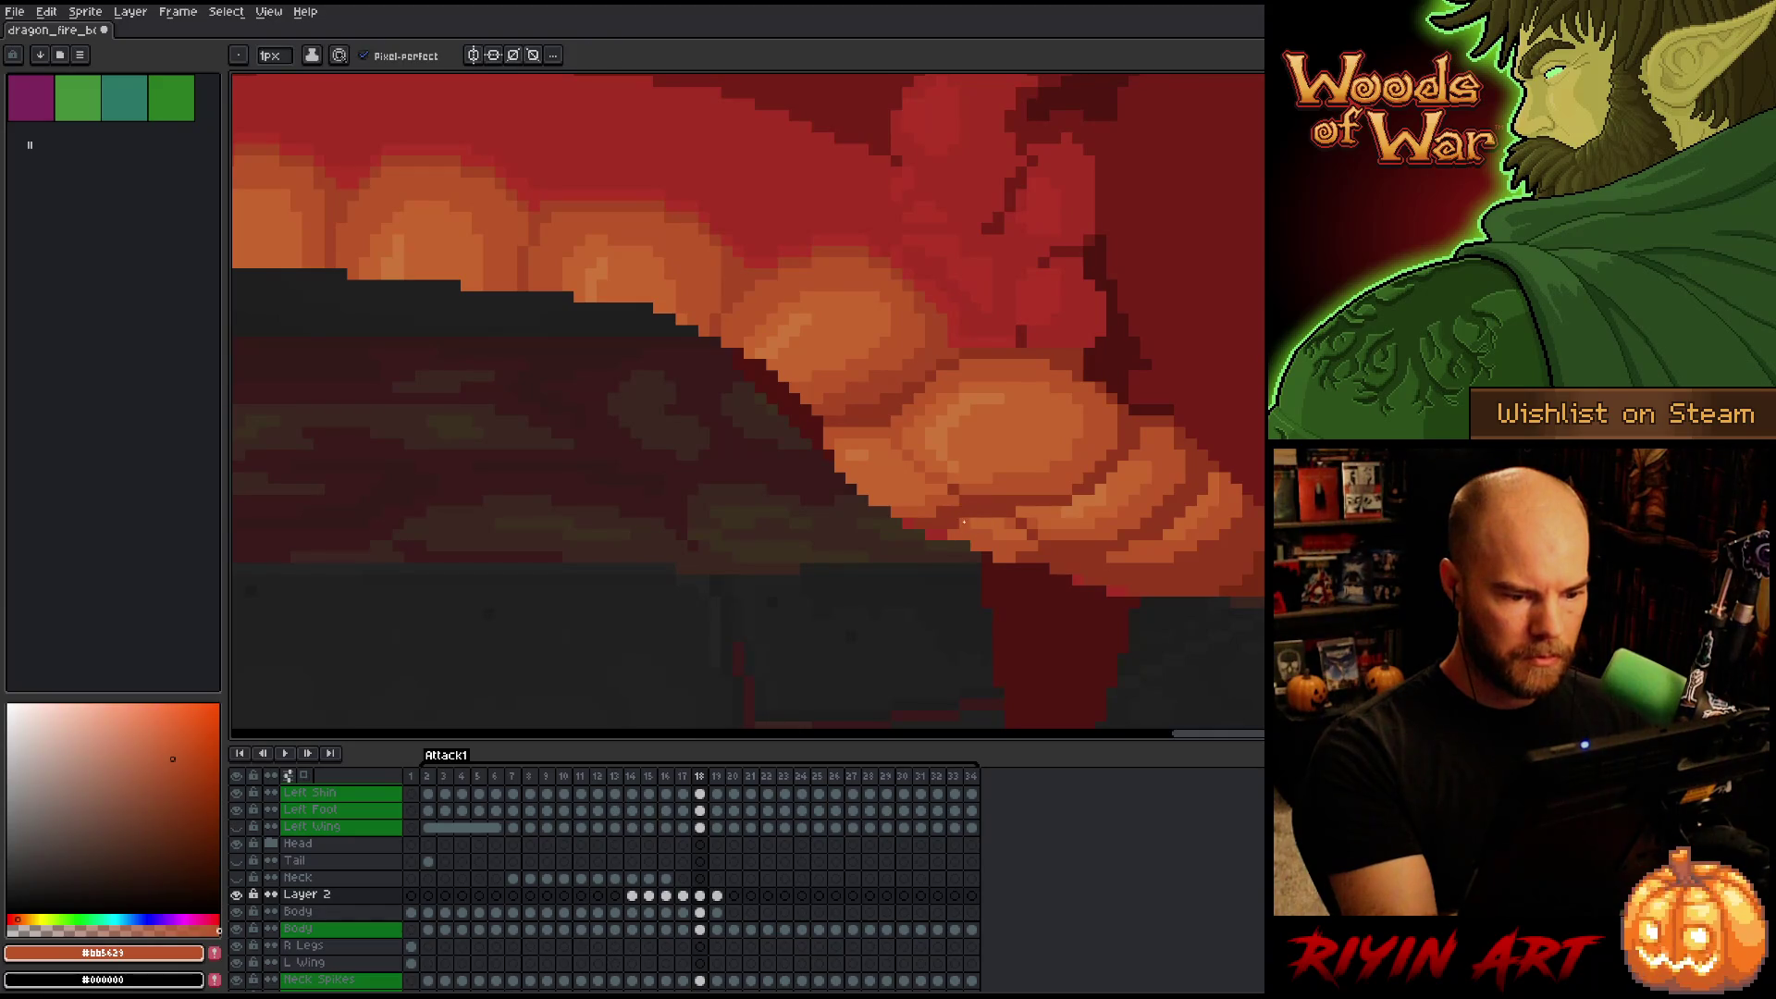
{"action": "key", "text": "alt"}
{"action": "left_click", "coordinate": [1021, 511], "text": "alt"}
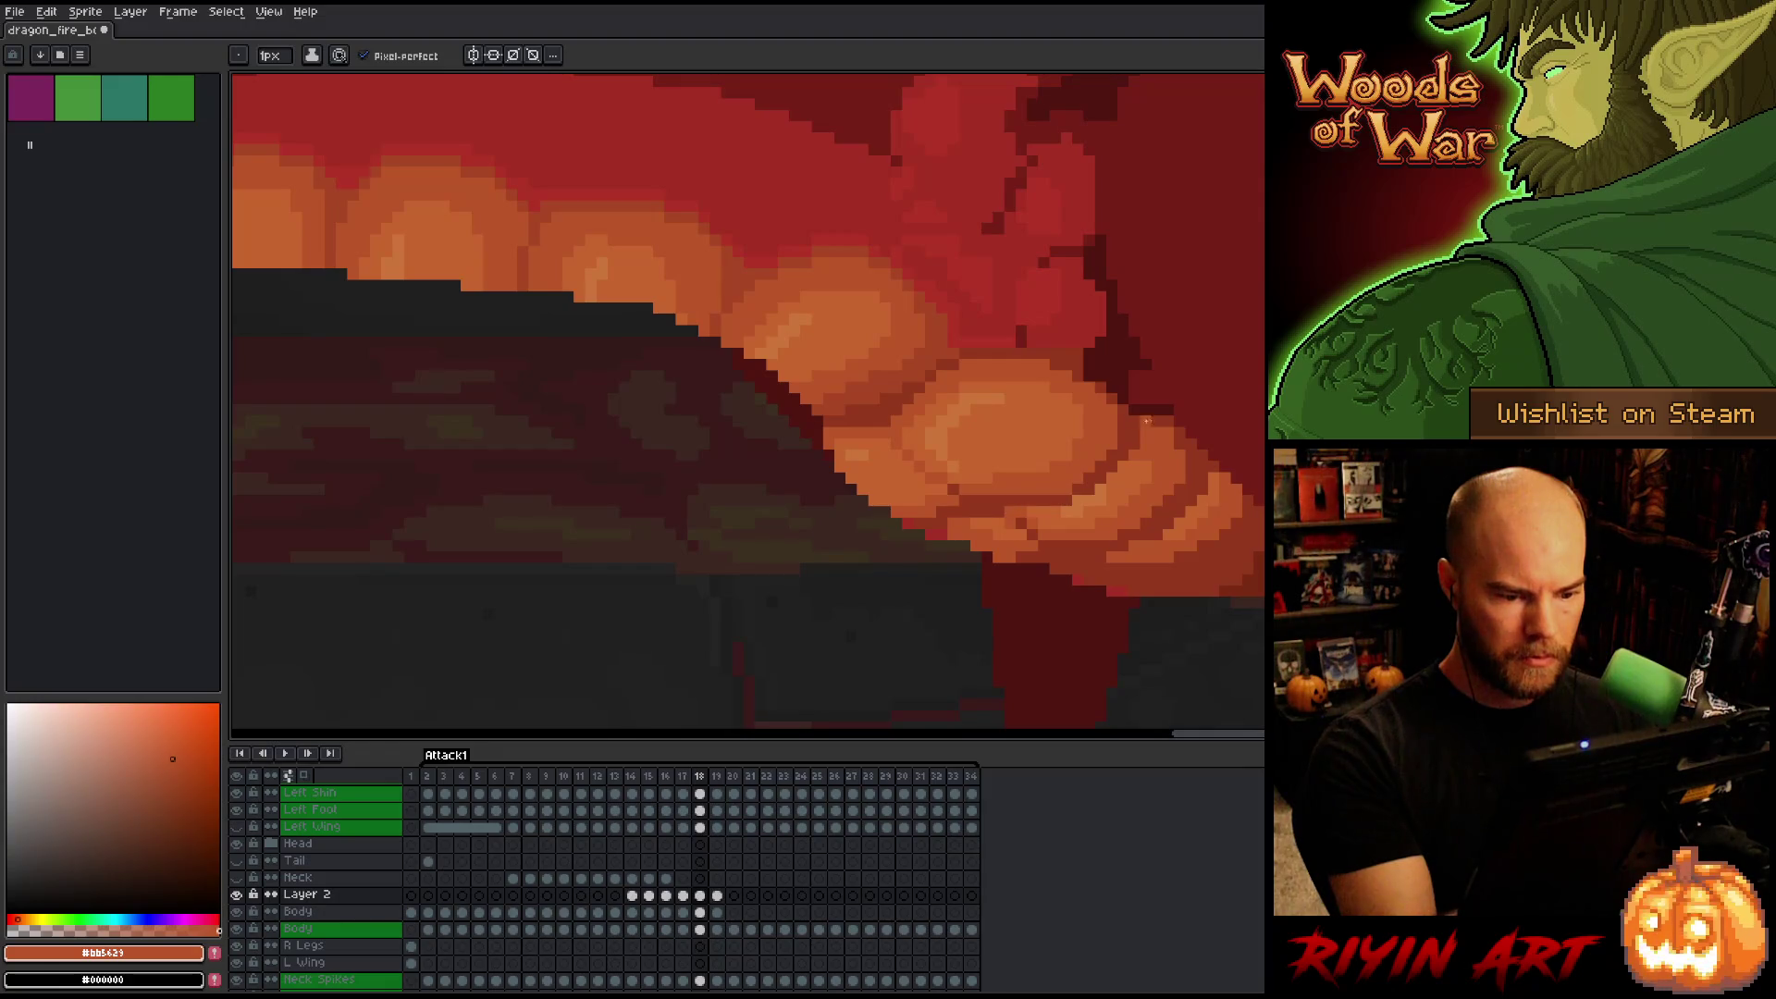
{"action": "left_click", "coordinate": [1022, 511], "text": "alt"}
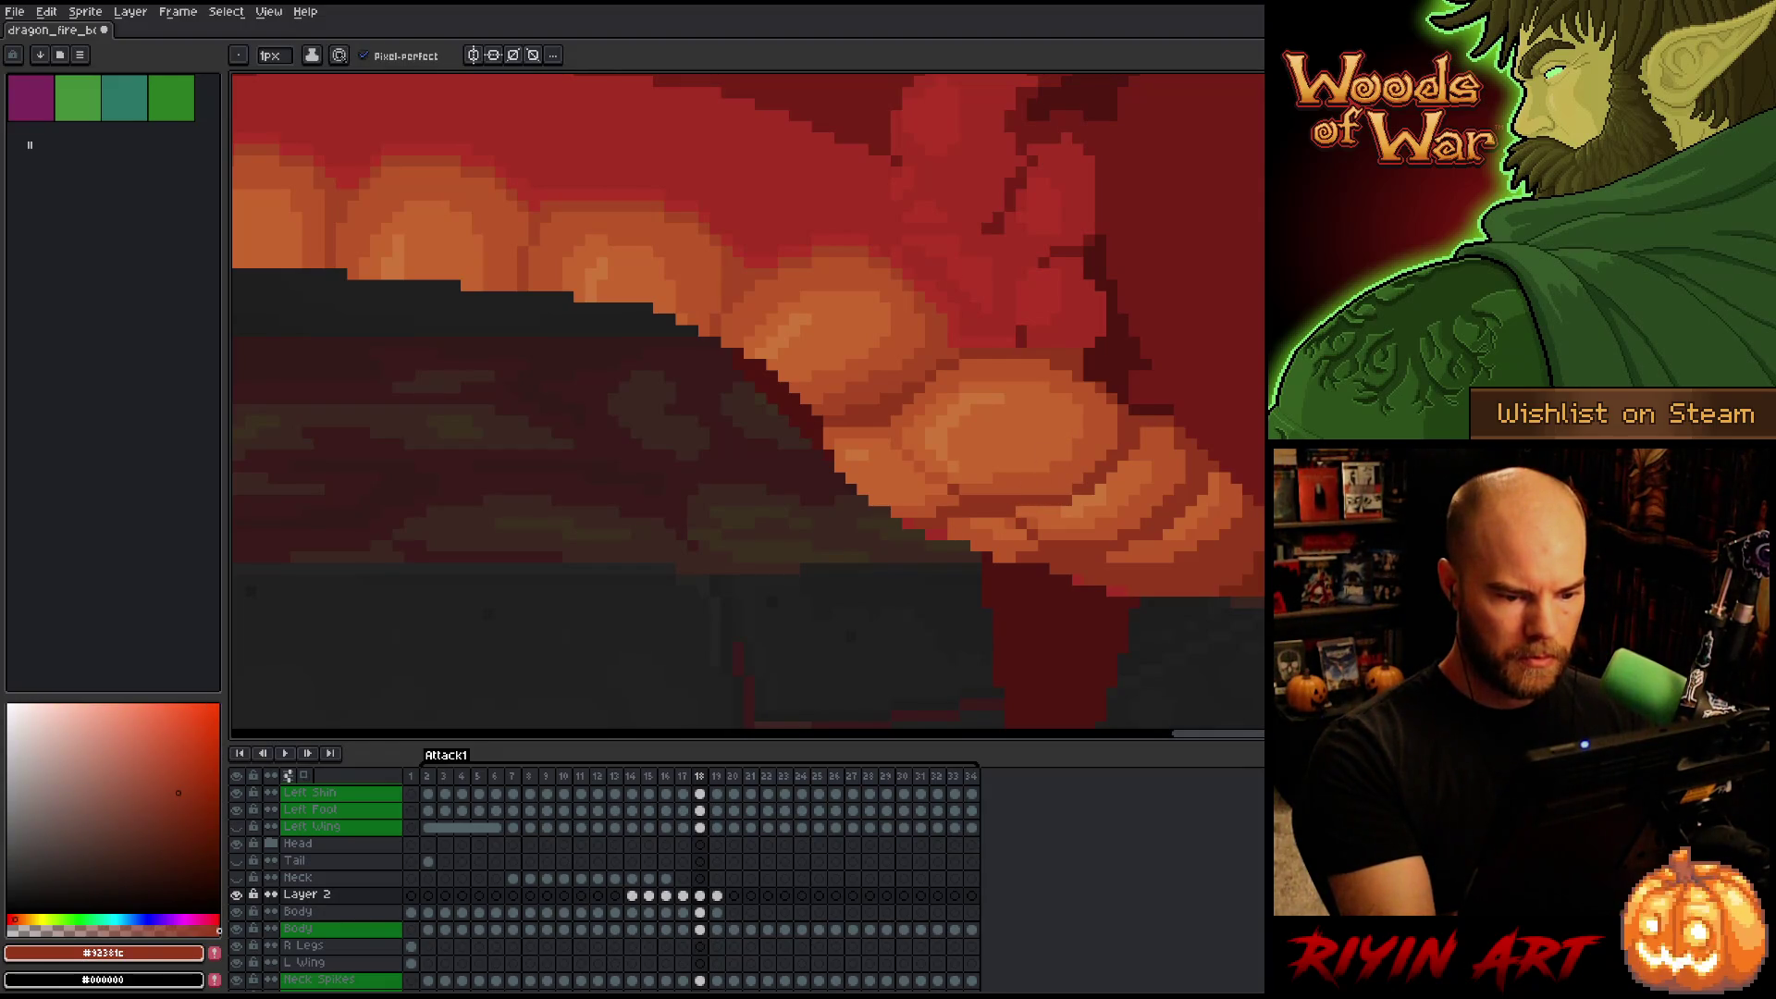
{"action": "left_click", "coordinate": [1033, 512], "text": "alt"}
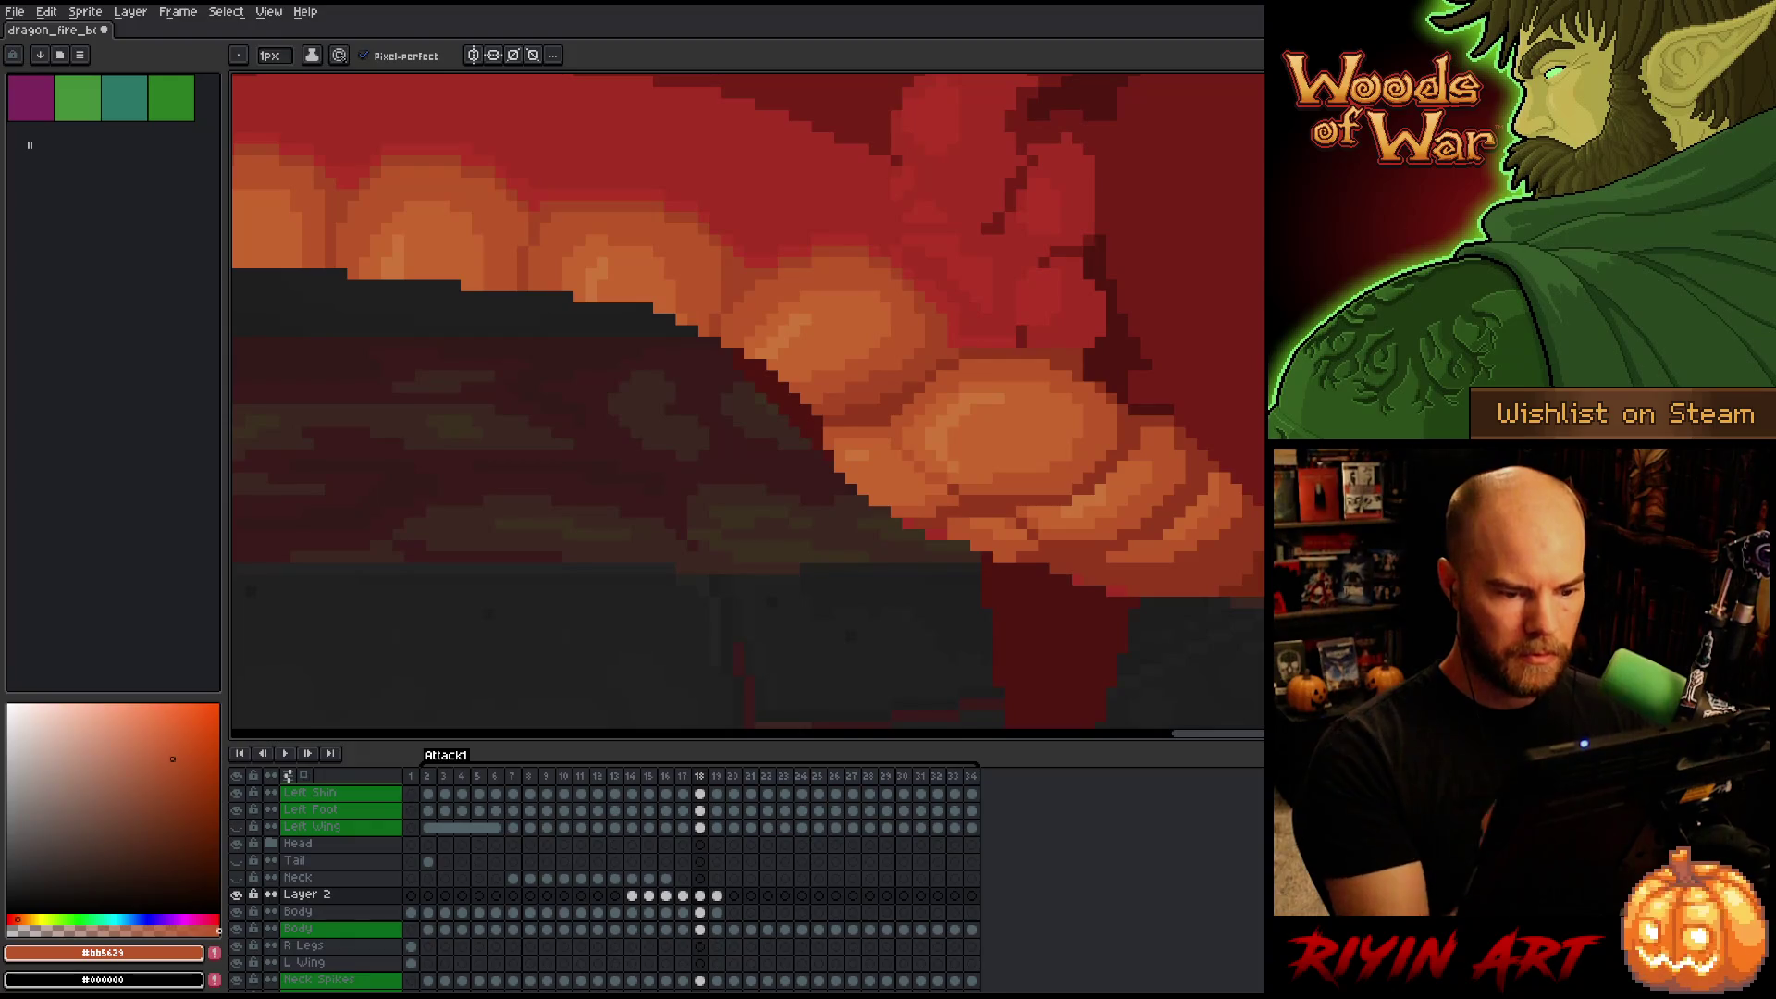
{"action": "key", "text": "ctrl+s"}
Compare frames 17–19 up close and sample darker red #92381c on frame 18.
{"action": "scroll", "coordinate": [1028, 497], "scroll_direction": "down", "scroll_amount": 4}
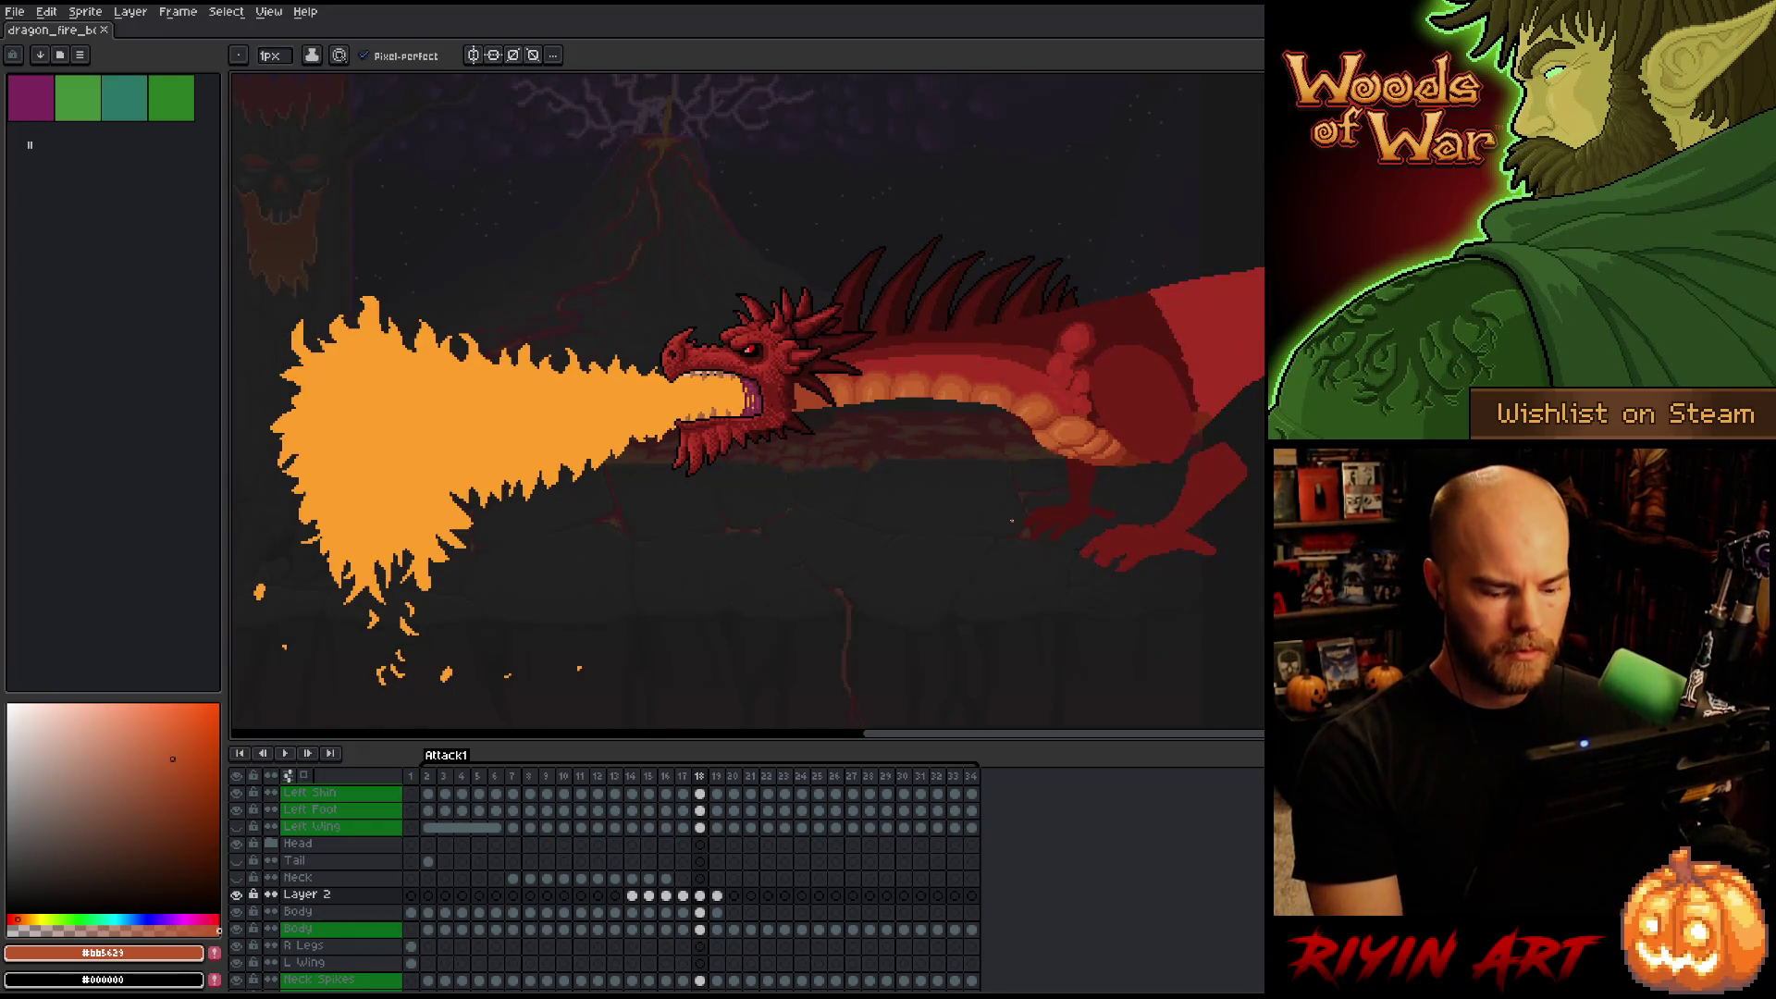
{"action": "key", "text": "comma"}
{"action": "key", "text": "period"}
{"action": "key", "text": "period"}
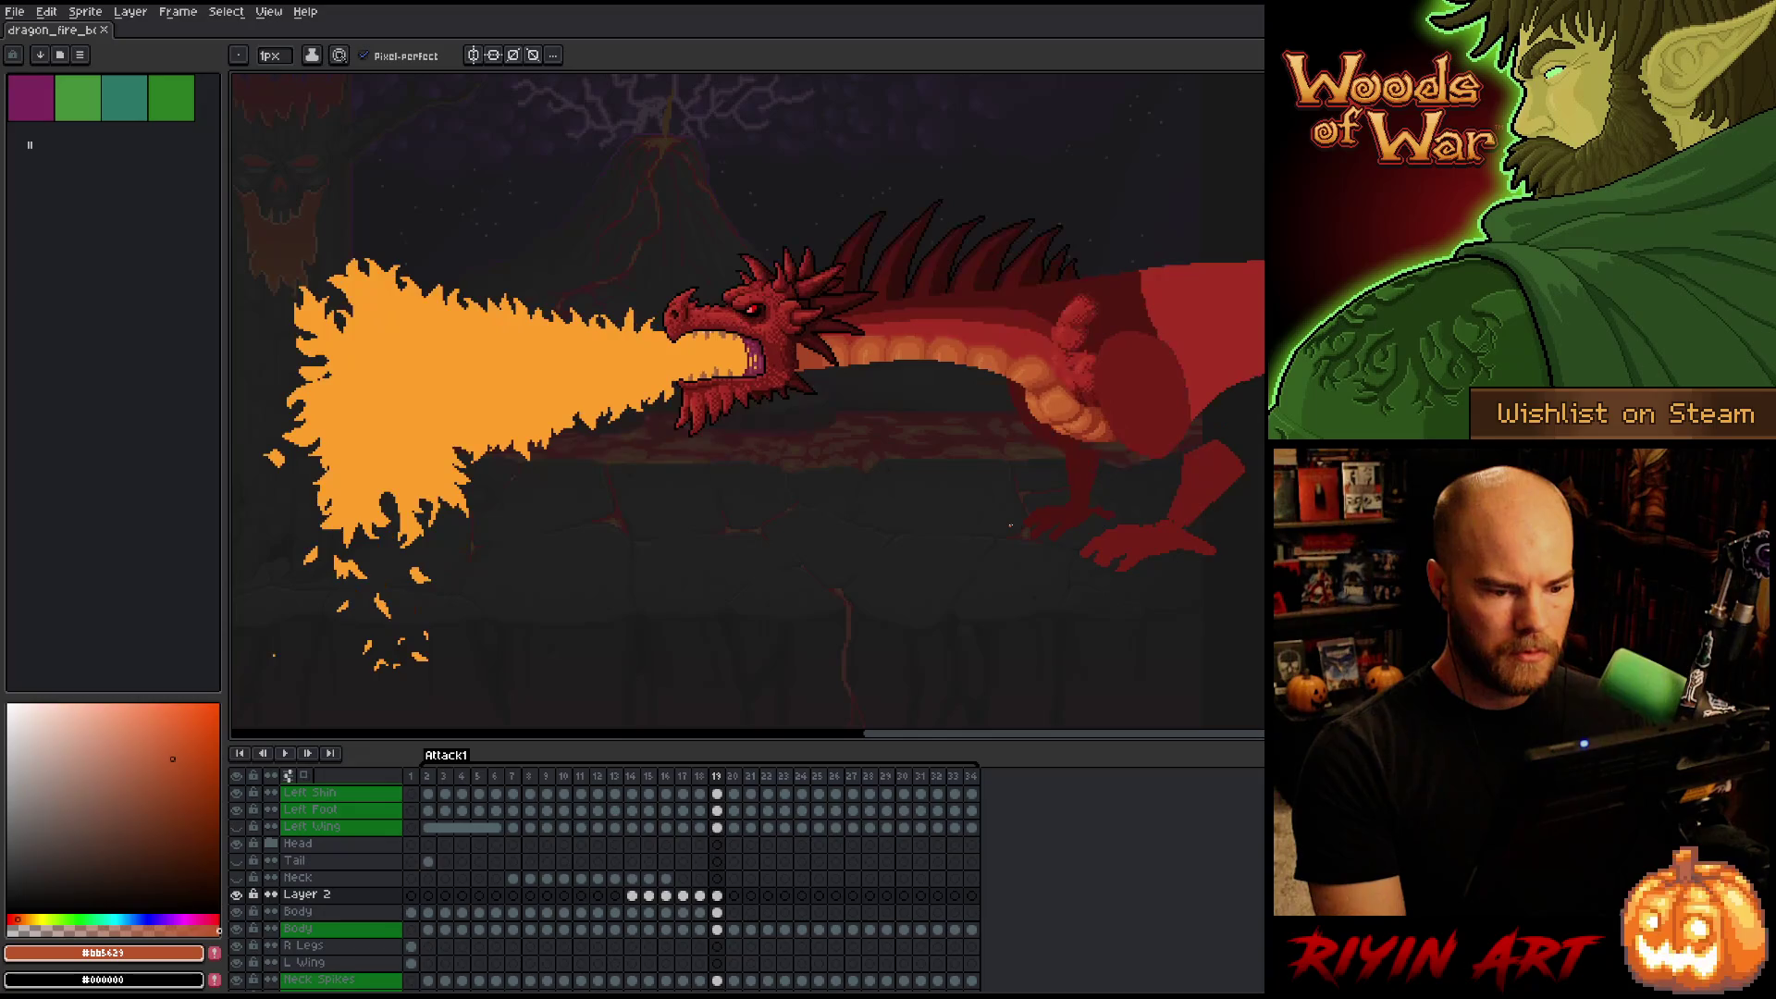
{"action": "key", "text": "comma"}
{"action": "key", "text": "period"}
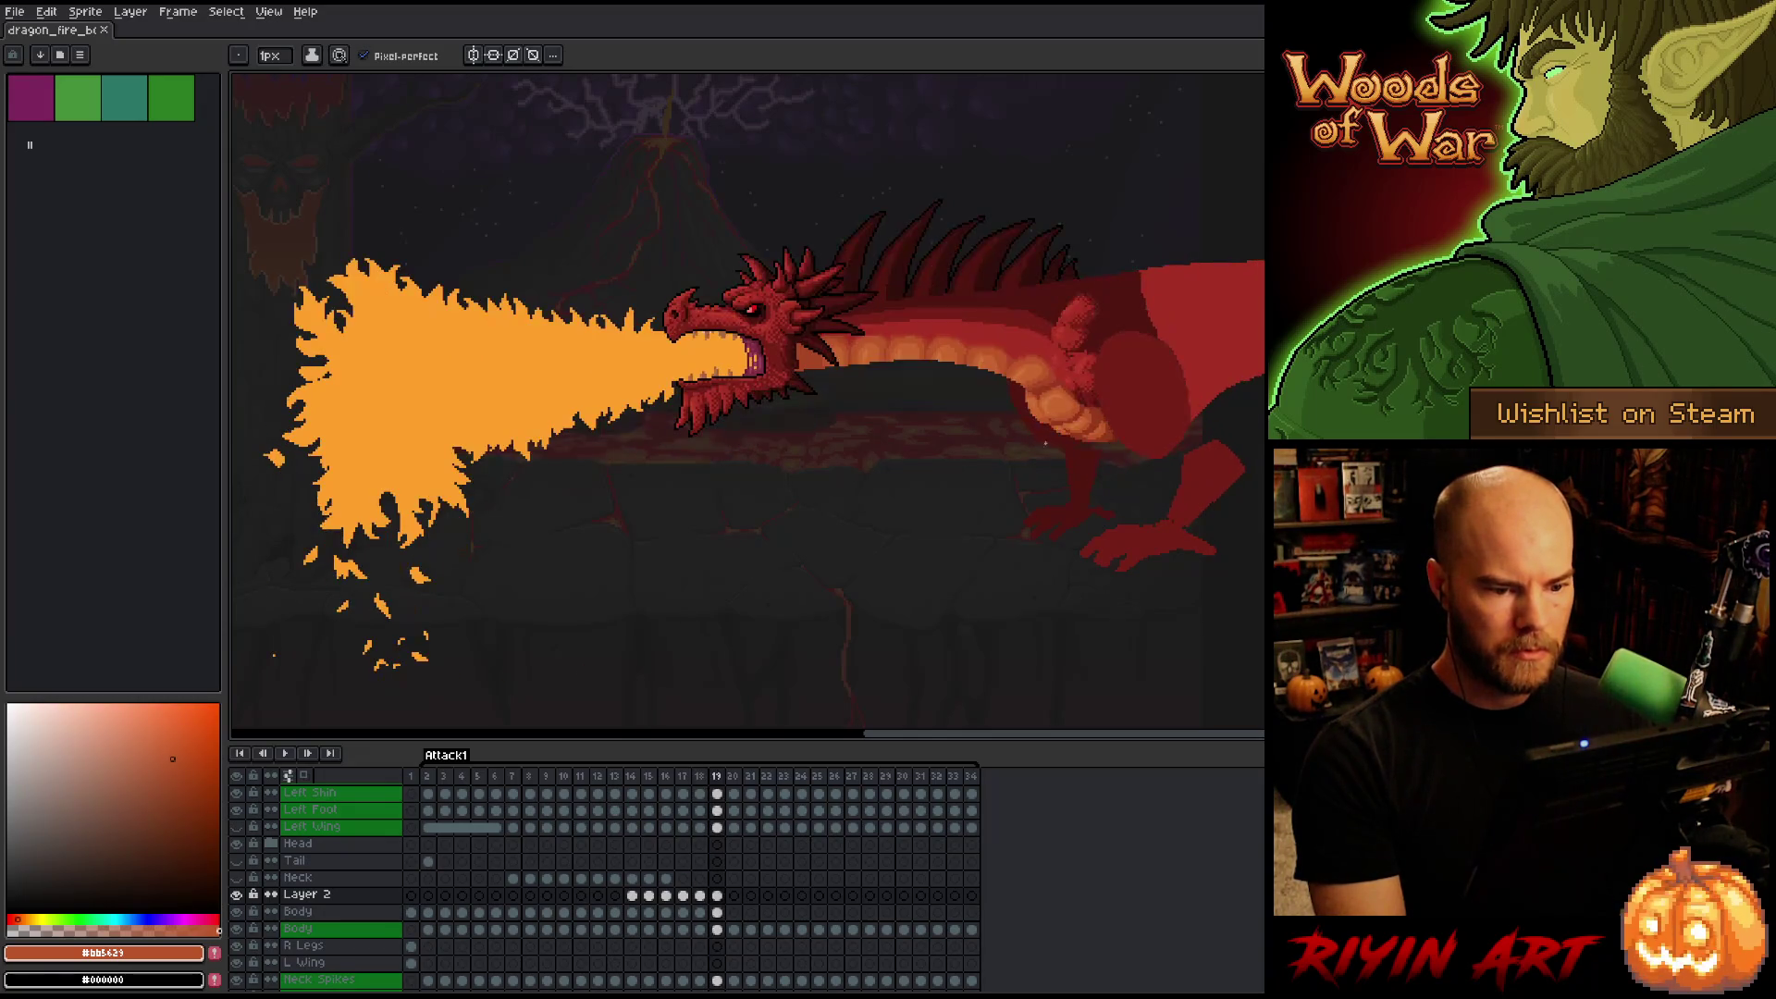
{"action": "scroll", "coordinate": [1058, 394], "scroll_direction": "up", "scroll_amount": 3}
{"action": "key", "text": "comma"}
{"action": "scroll", "coordinate": [1018, 435], "scroll_direction": "up", "scroll_amount": 2}
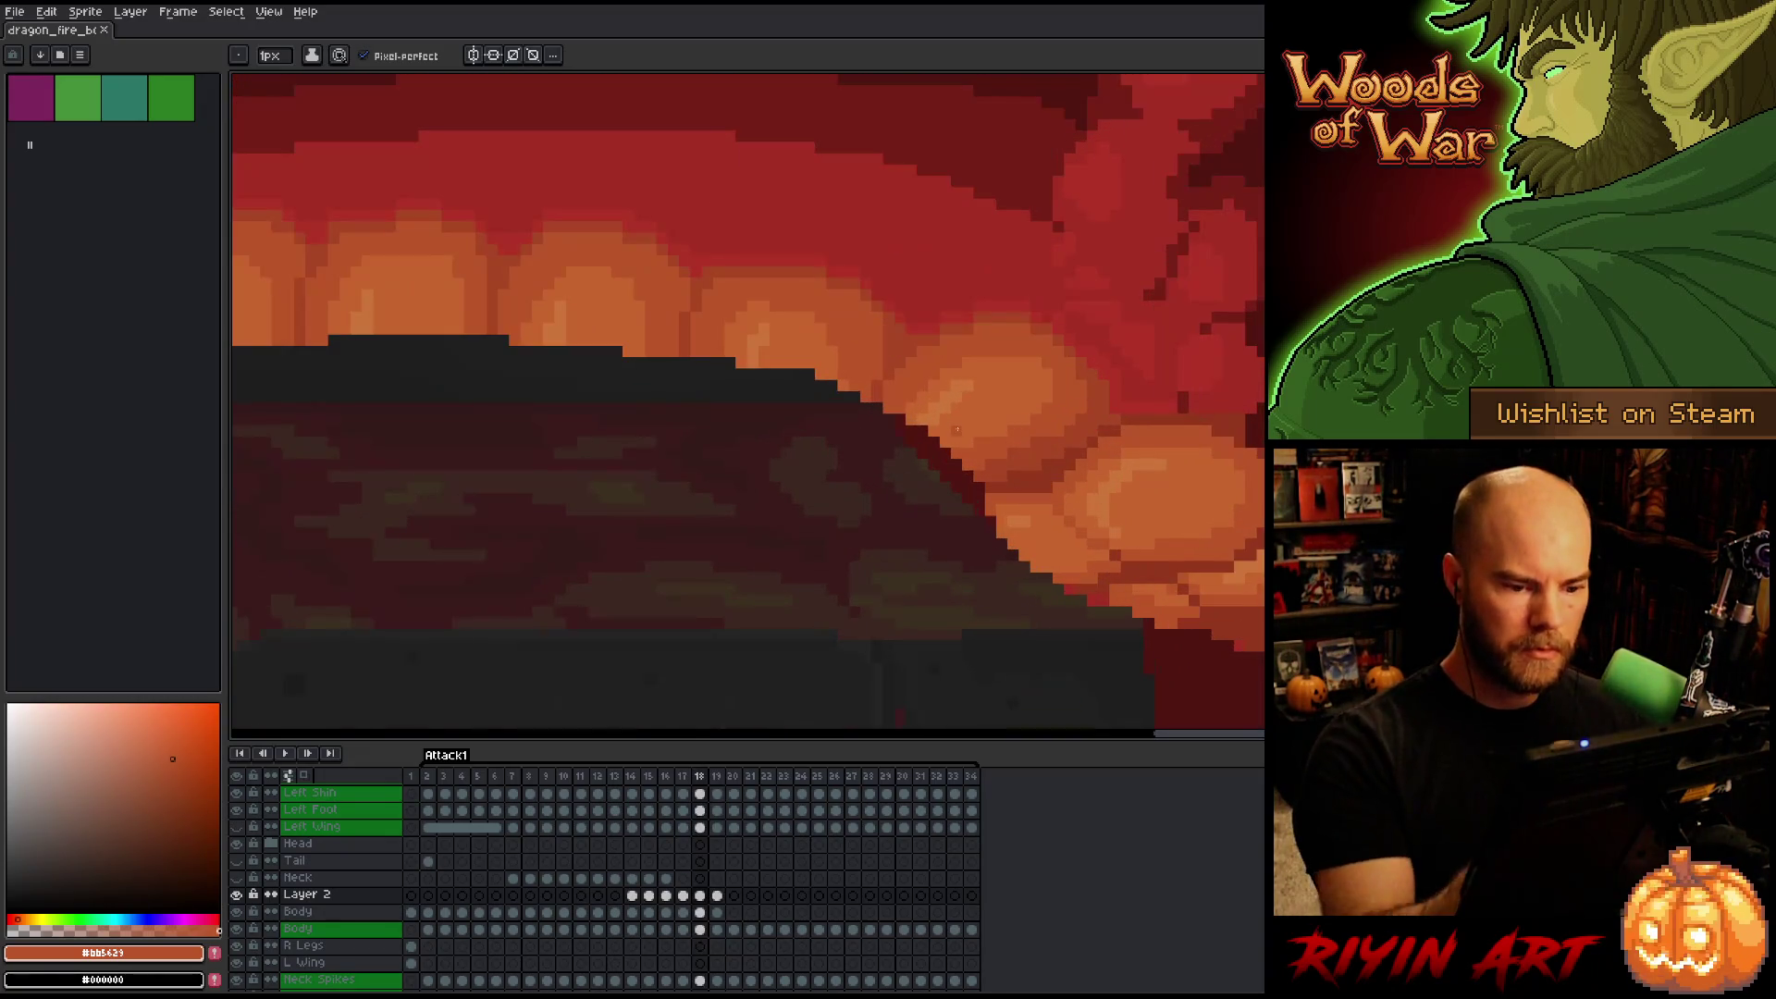
{"action": "left_click", "coordinate": [1083, 435], "text": "alt"}
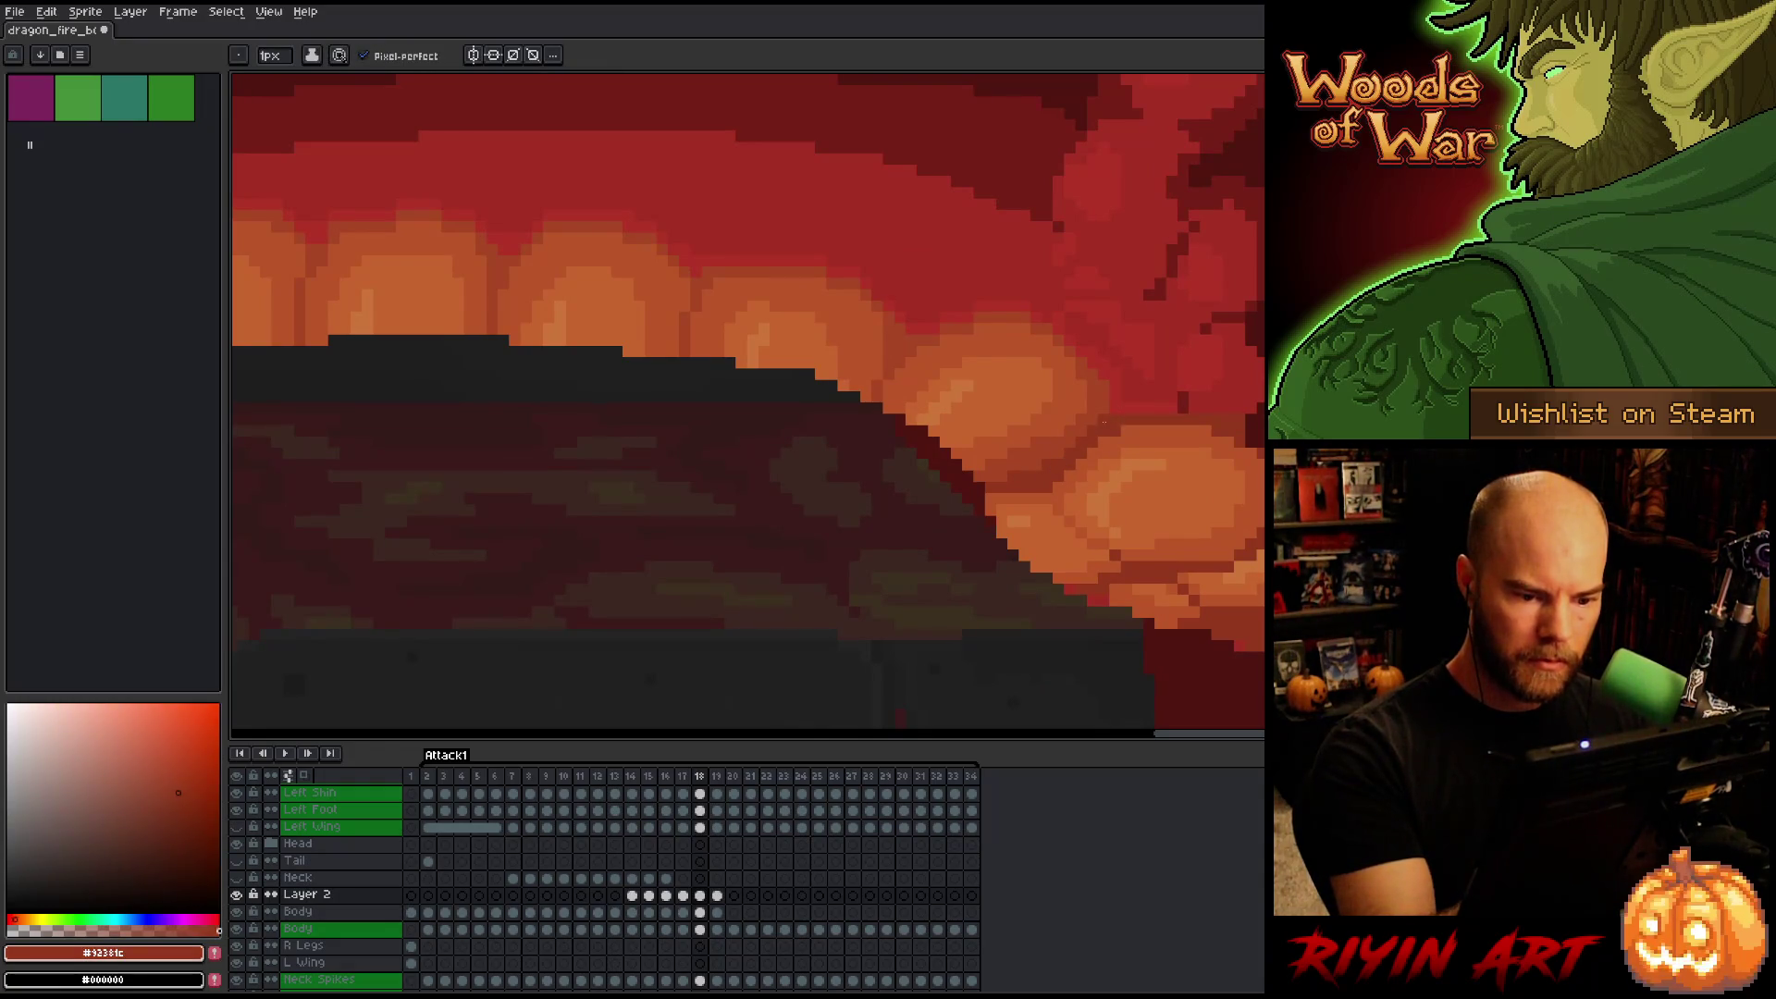
{"action": "key", "text": "comma"}
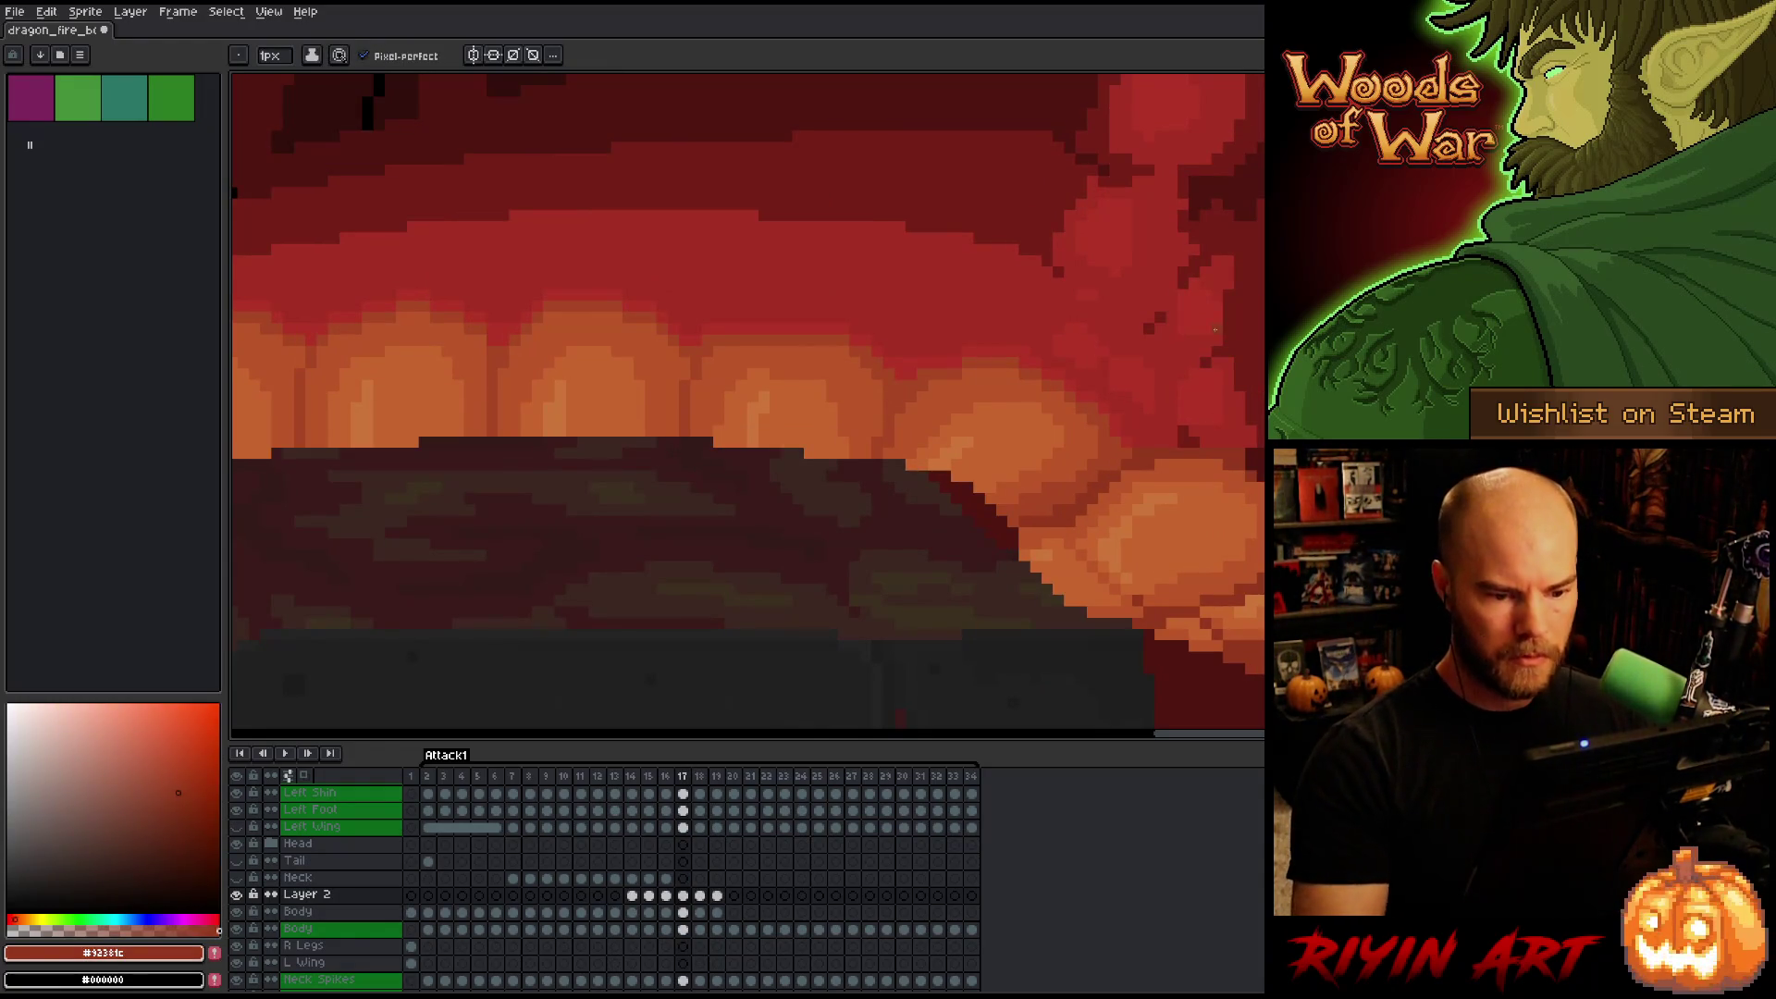
Land on frame 19 and sample the lighter orange from the belly scales.
{"action": "key", "text": "period"}
{"action": "key", "text": "comma"}
{"action": "key", "text": "period"}
{"action": "key", "text": "period"}
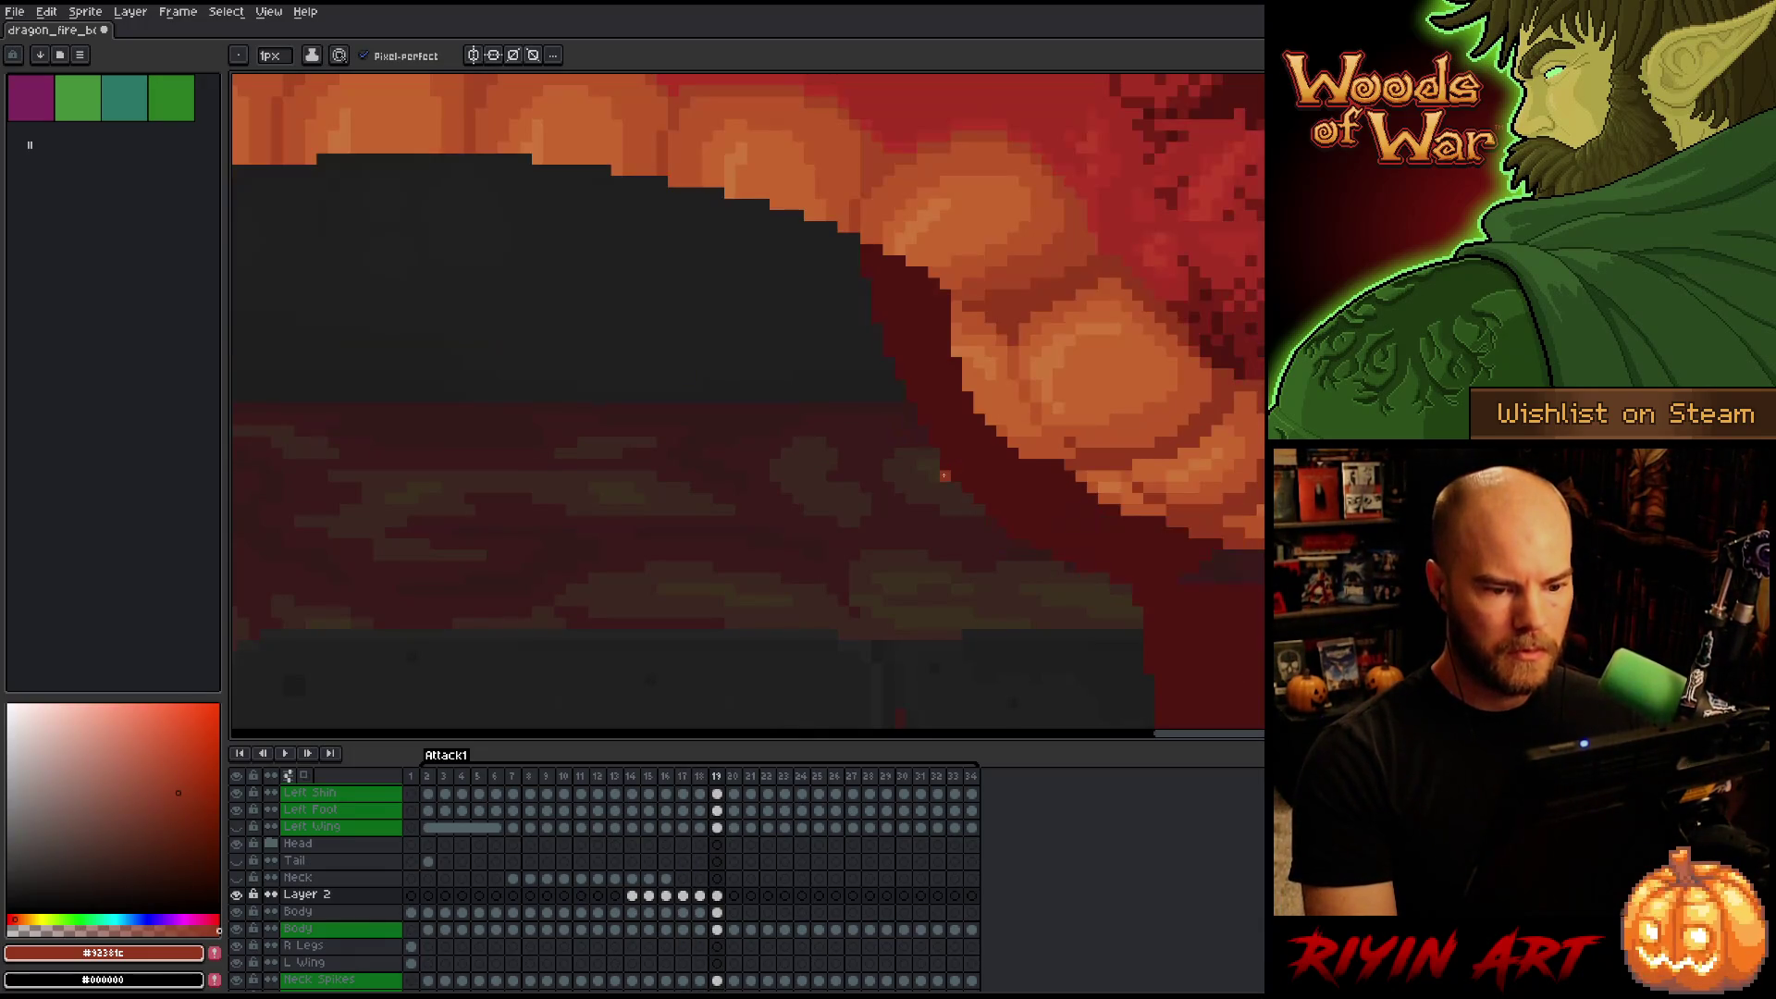
{"action": "scroll", "coordinate": [944, 453], "scroll_direction": "down", "scroll_amount": 4}
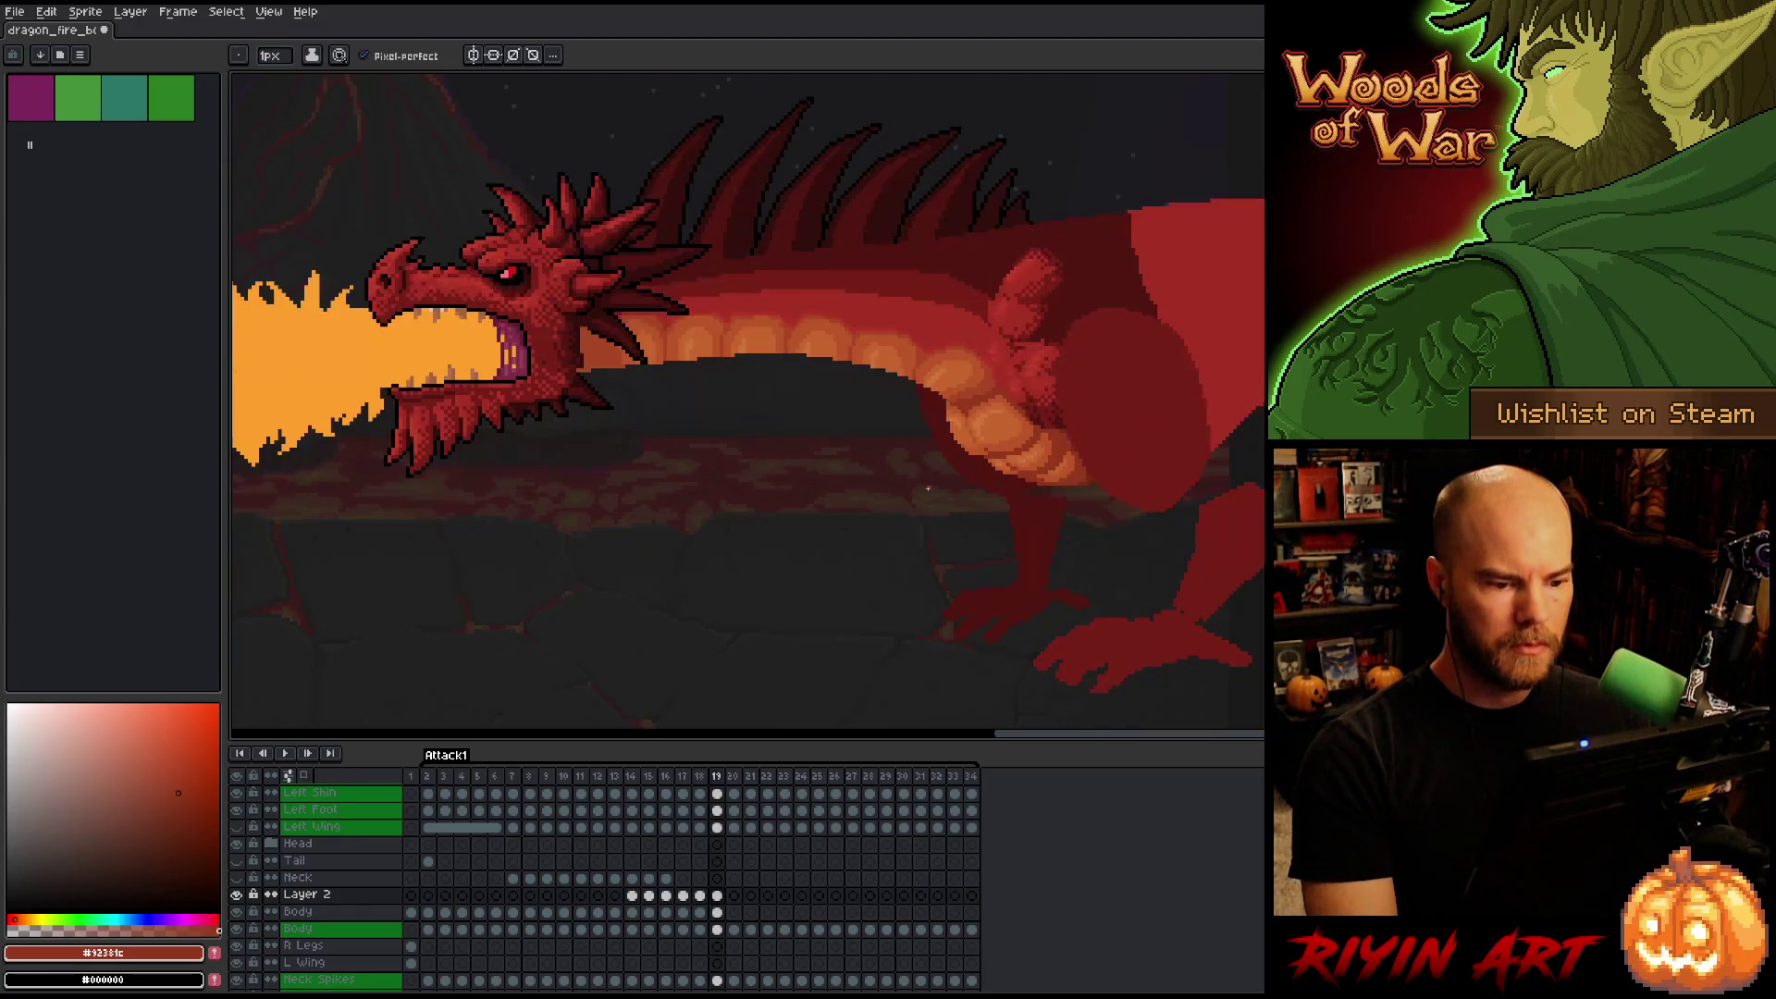
{"action": "scroll", "coordinate": [925, 488], "scroll_direction": "up", "scroll_amount": 4}
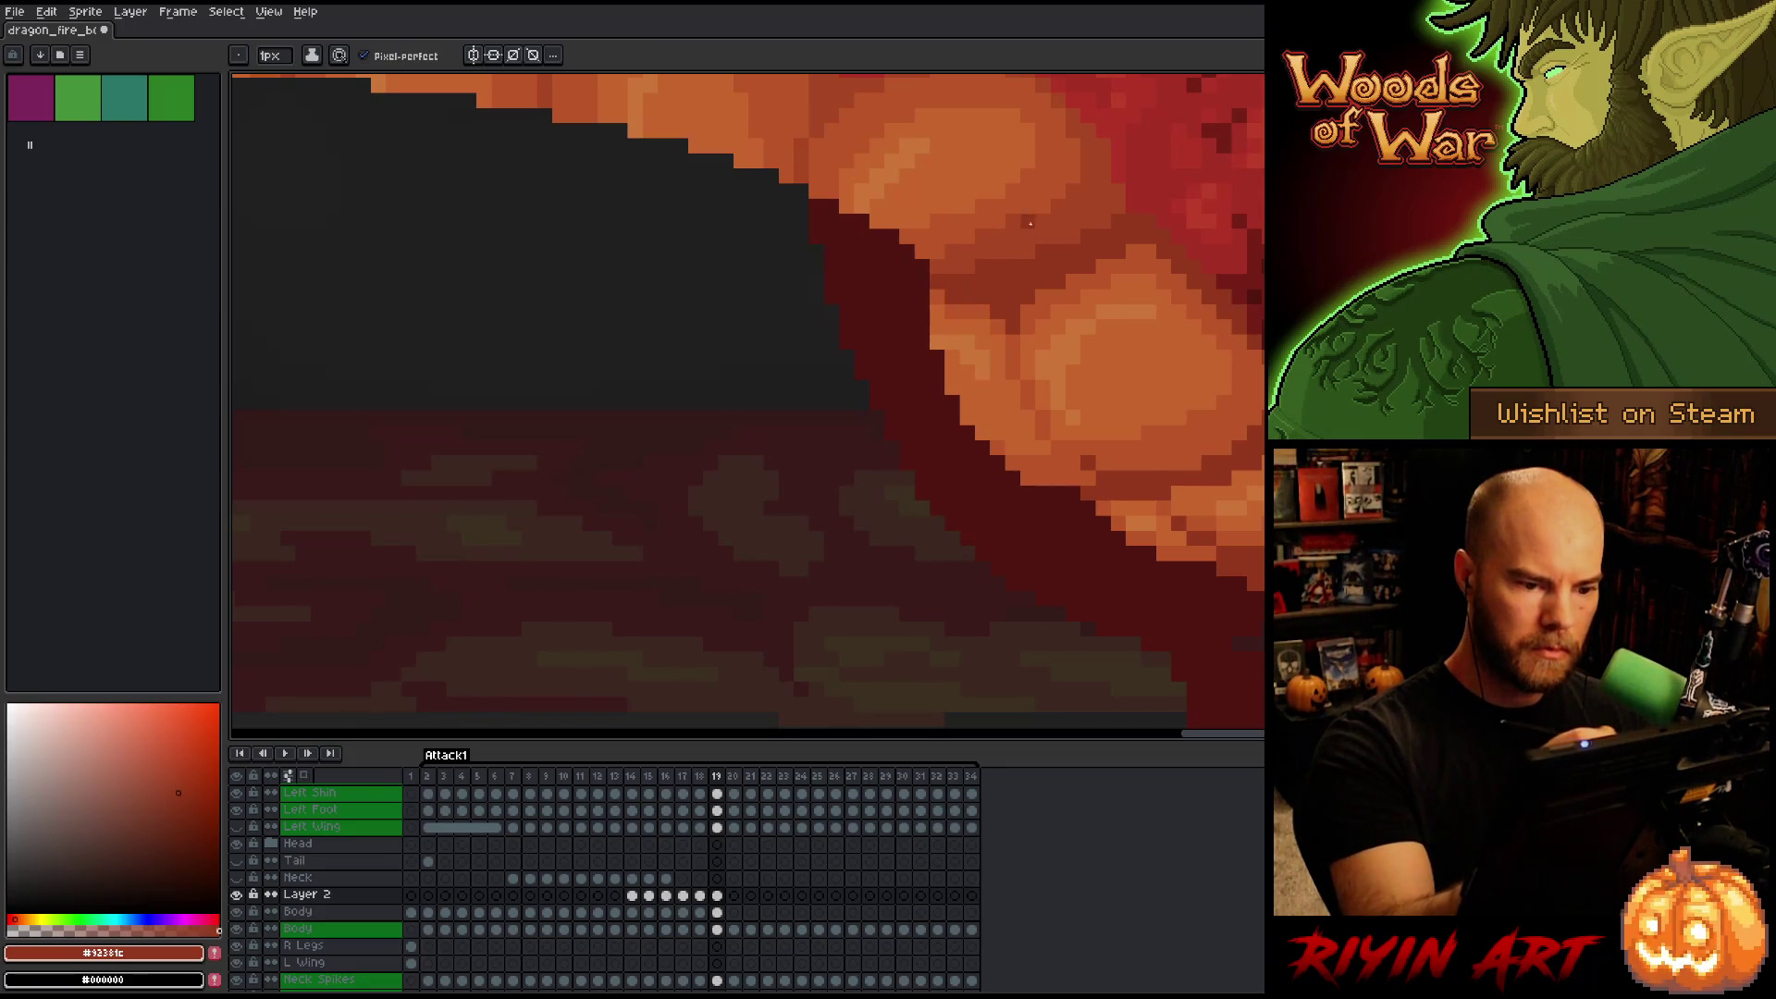
{"action": "left_click", "coordinate": [1115, 193], "text": "alt"}
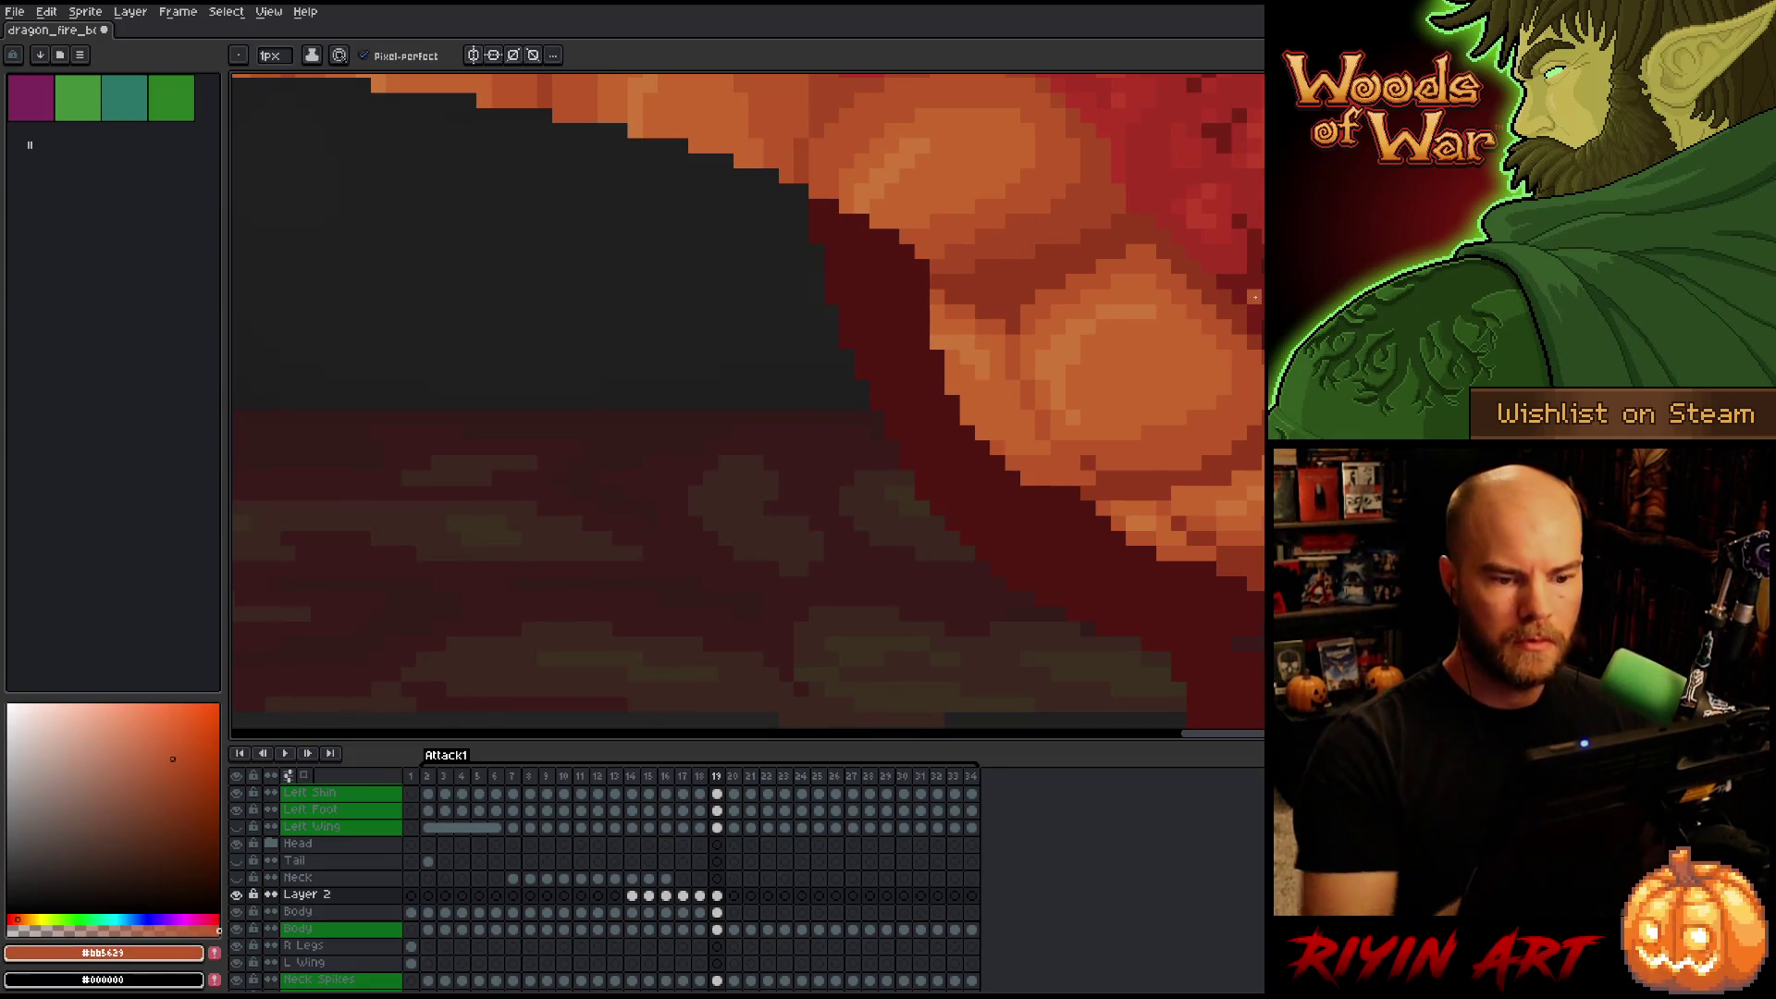
{"action": "scroll", "coordinate": [1115, 193], "scroll_direction": "down", "scroll_amount": 4}
{"action": "scroll", "coordinate": [1026, 456], "scroll_direction": "up", "scroll_amount": 1}
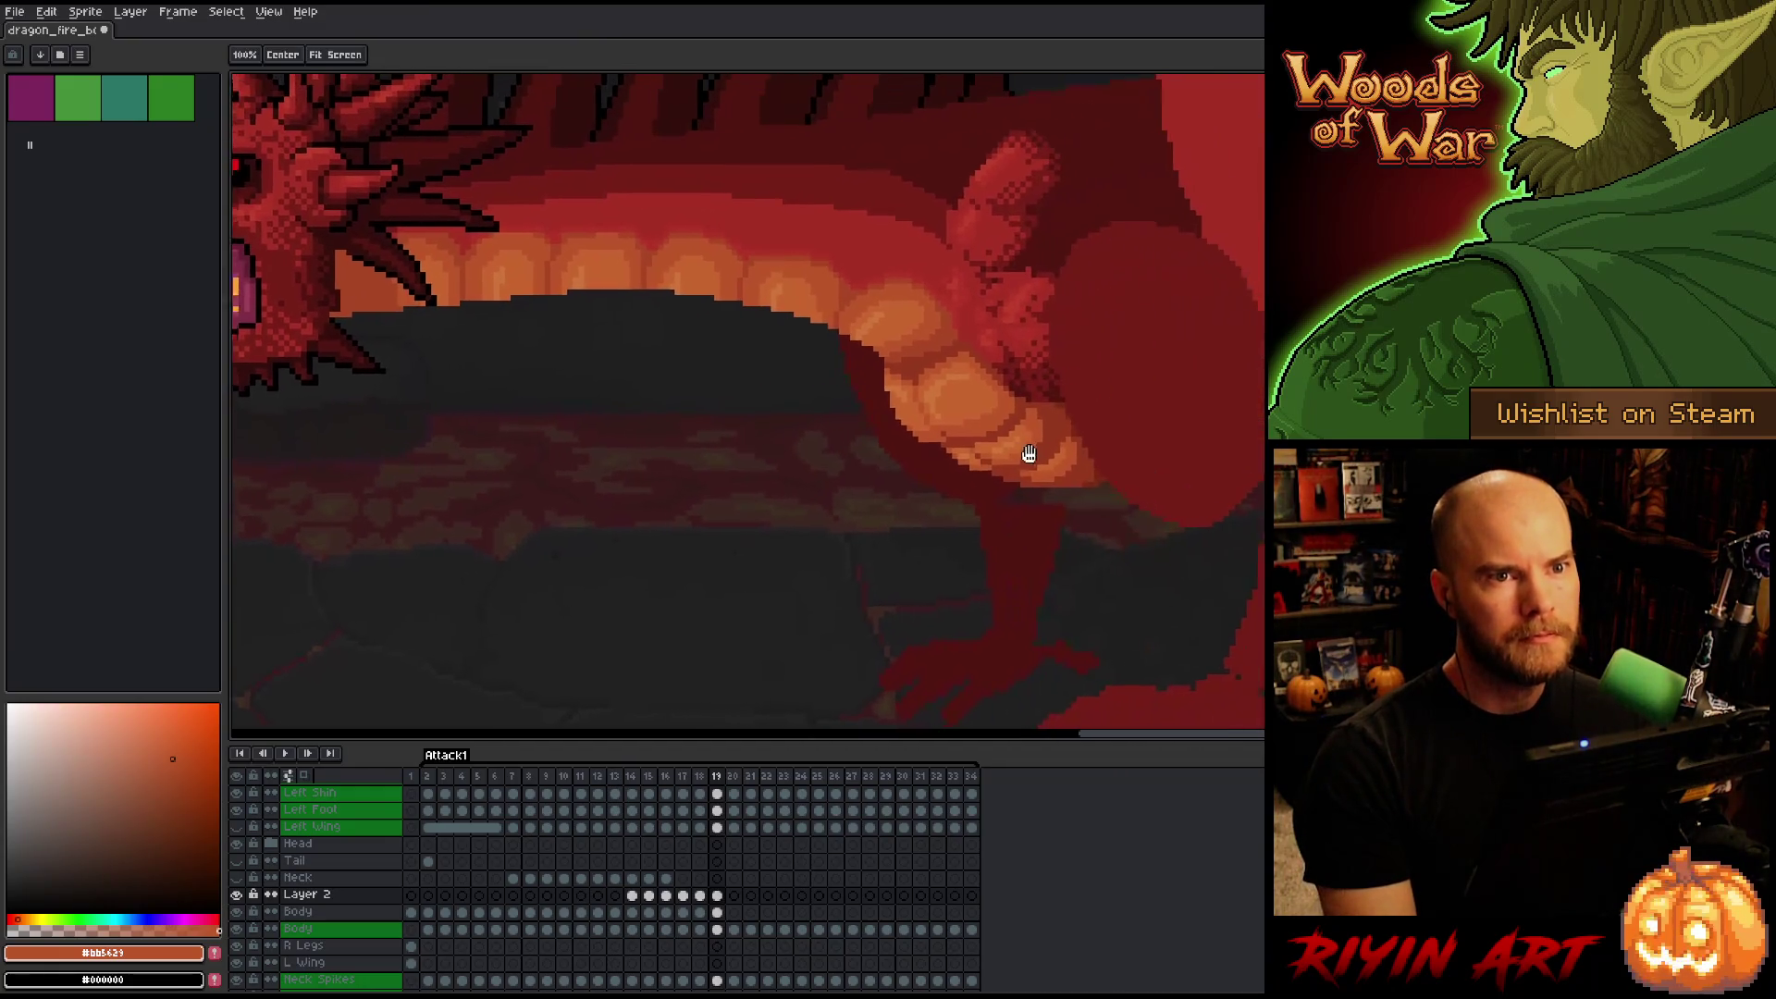
Pan to the dragon's lower belly and zoom in and out to inspect the frame.
{"action": "mouse_move", "coordinate": [980, 432]}
{"action": "left_mouse_down"}
{"action": "mouse_move", "coordinate": [1113, 491]}
{"action": "mouse_move", "coordinate": [1031, 417]}
{"action": "left_mouse_up"}
{"action": "scroll", "coordinate": [1113, 491], "scroll_direction": "down", "scroll_amount": 2}
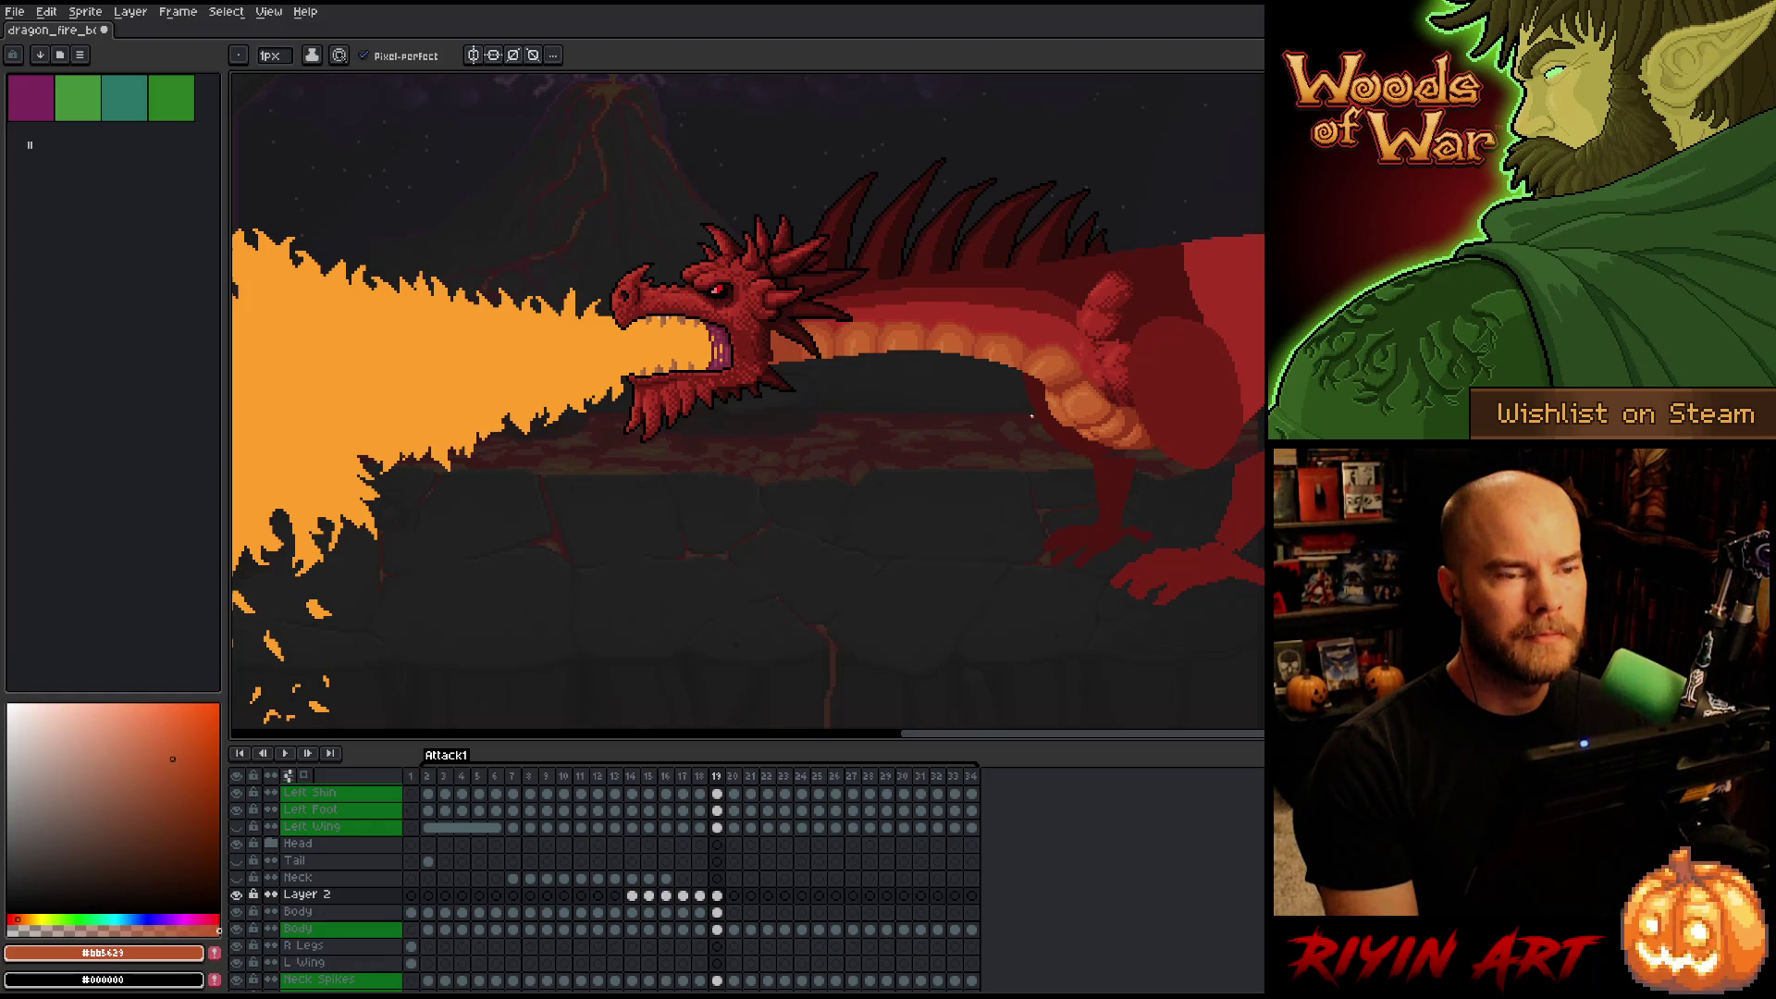
{"action": "scroll", "coordinate": [1046, 318], "scroll_direction": "up", "scroll_amount": 1}
{"action": "scroll", "coordinate": [1046, 317], "scroll_direction": "down", "scroll_amount": 1}
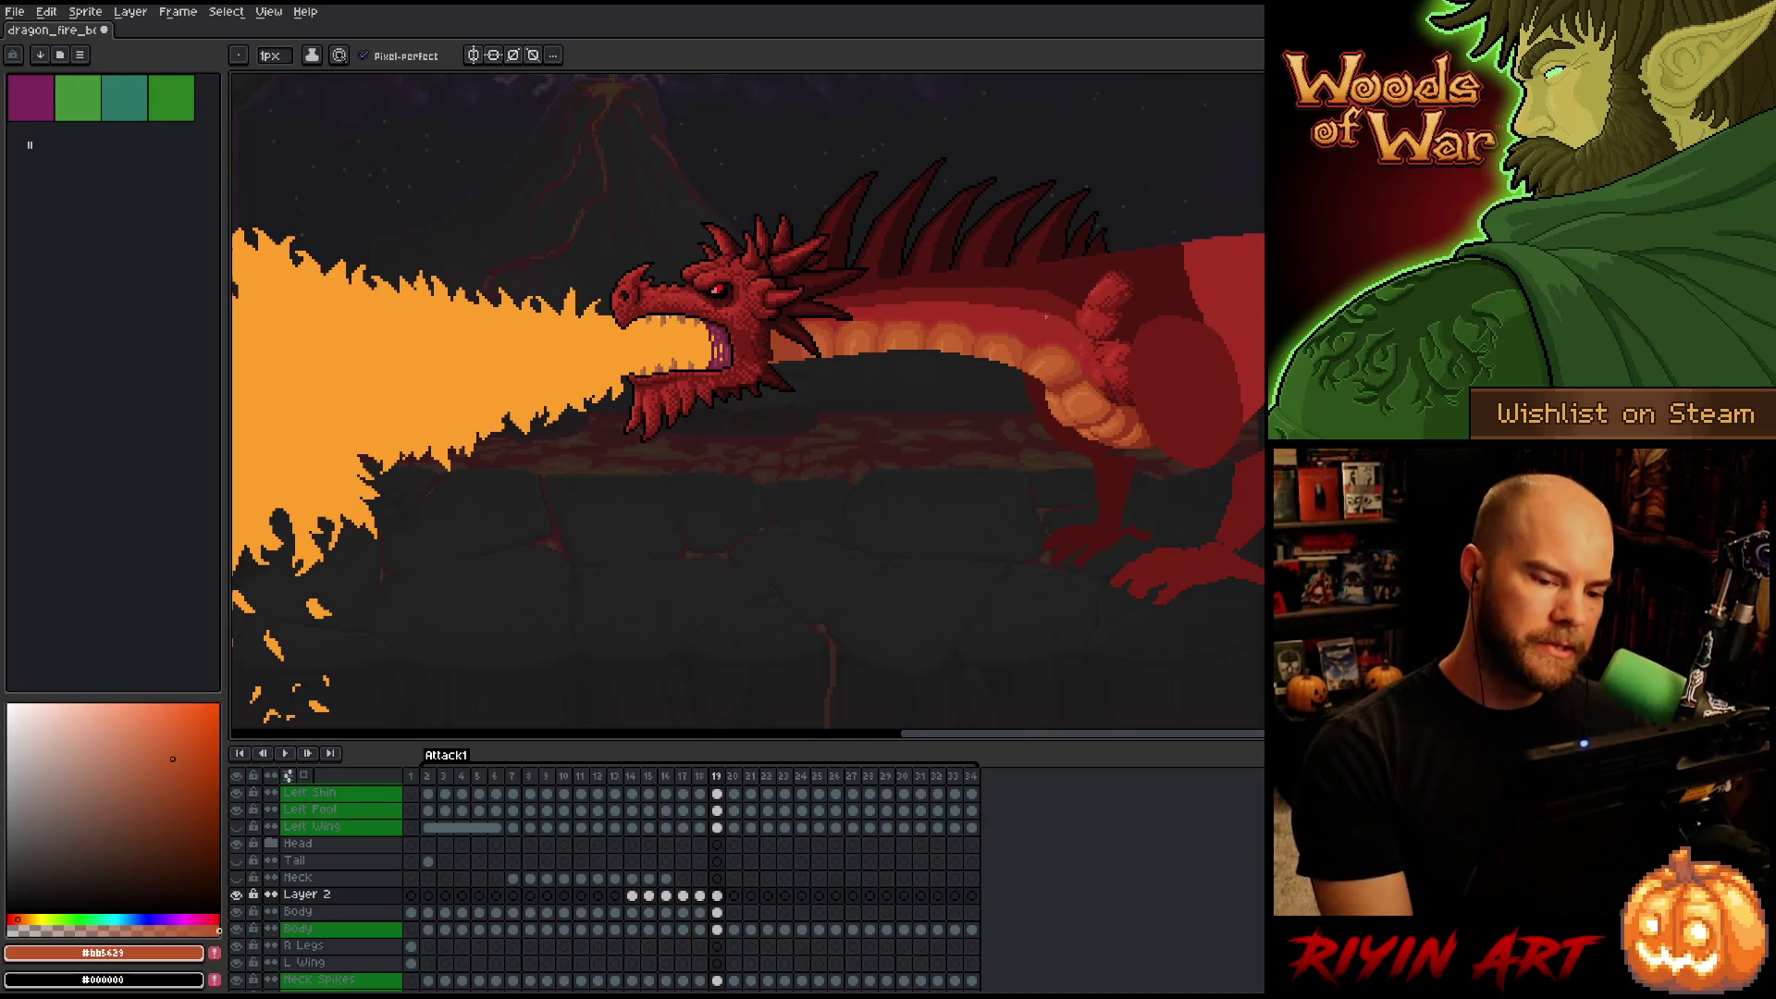
{"action": "scroll", "coordinate": [1046, 317], "scroll_direction": "up", "scroll_amount": 2}
{"action": "scroll", "coordinate": [1046, 317], "scroll_direction": "down", "scroll_amount": 1}
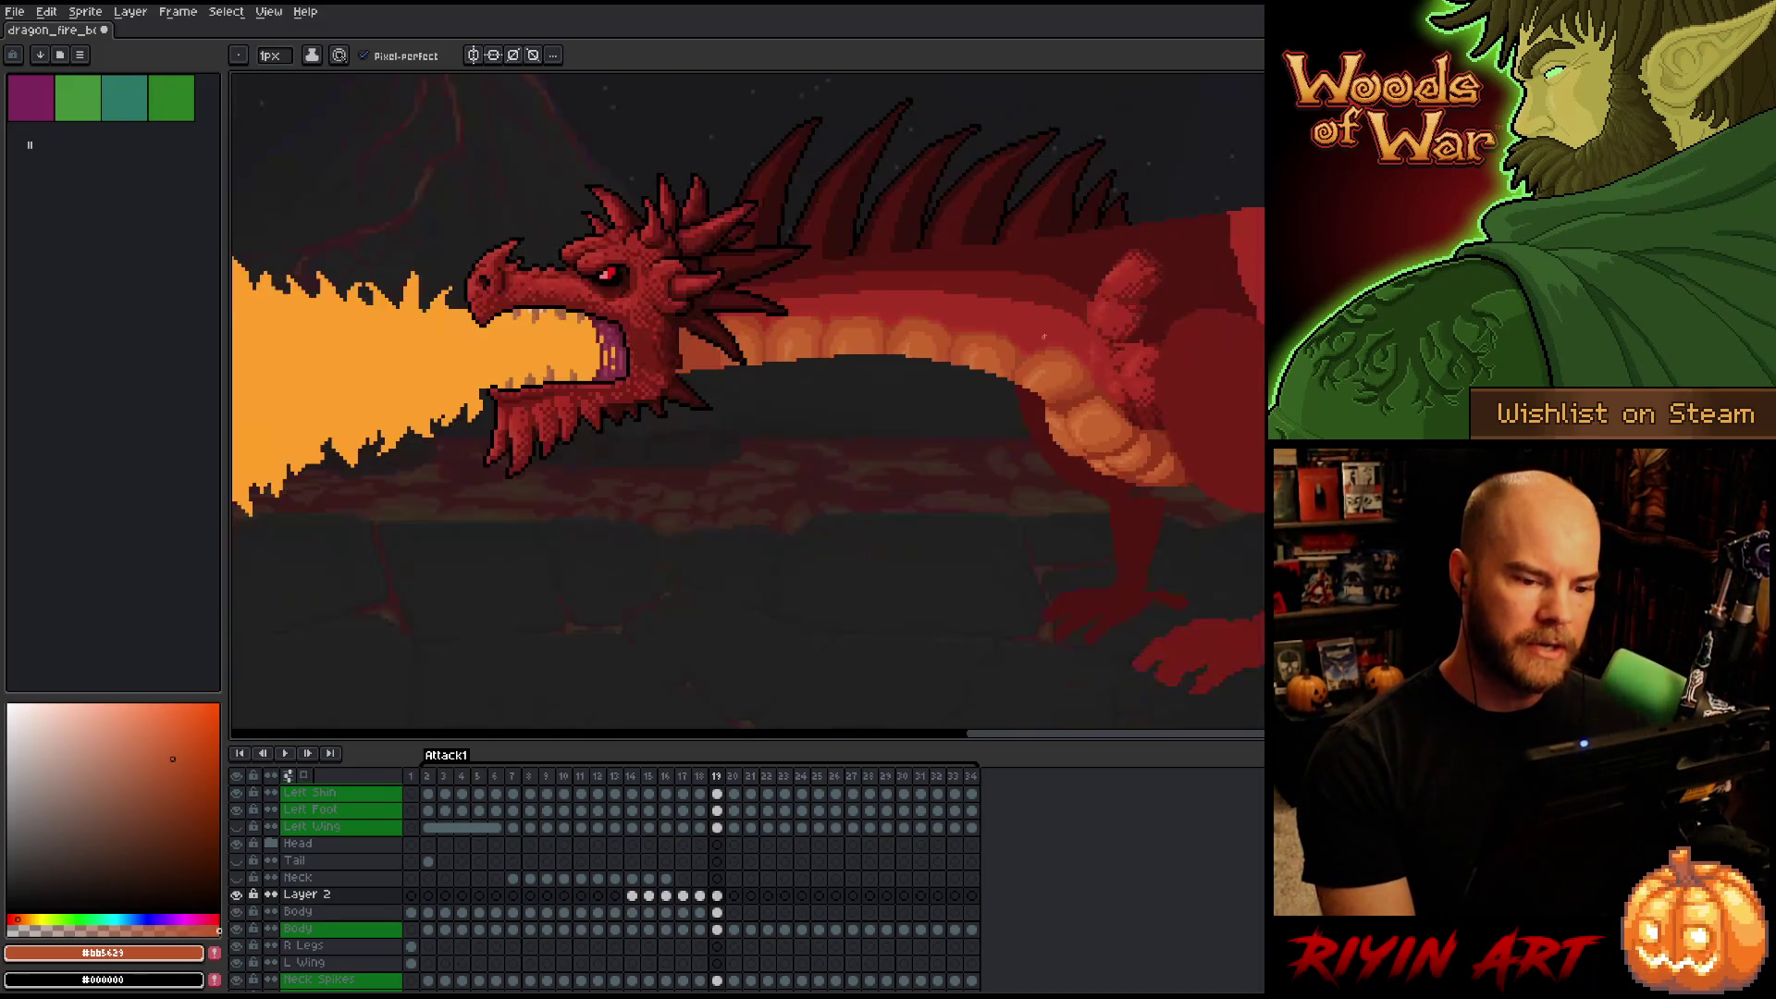
{"action": "scroll", "coordinate": [1044, 336], "scroll_direction": "up", "scroll_amount": 1}
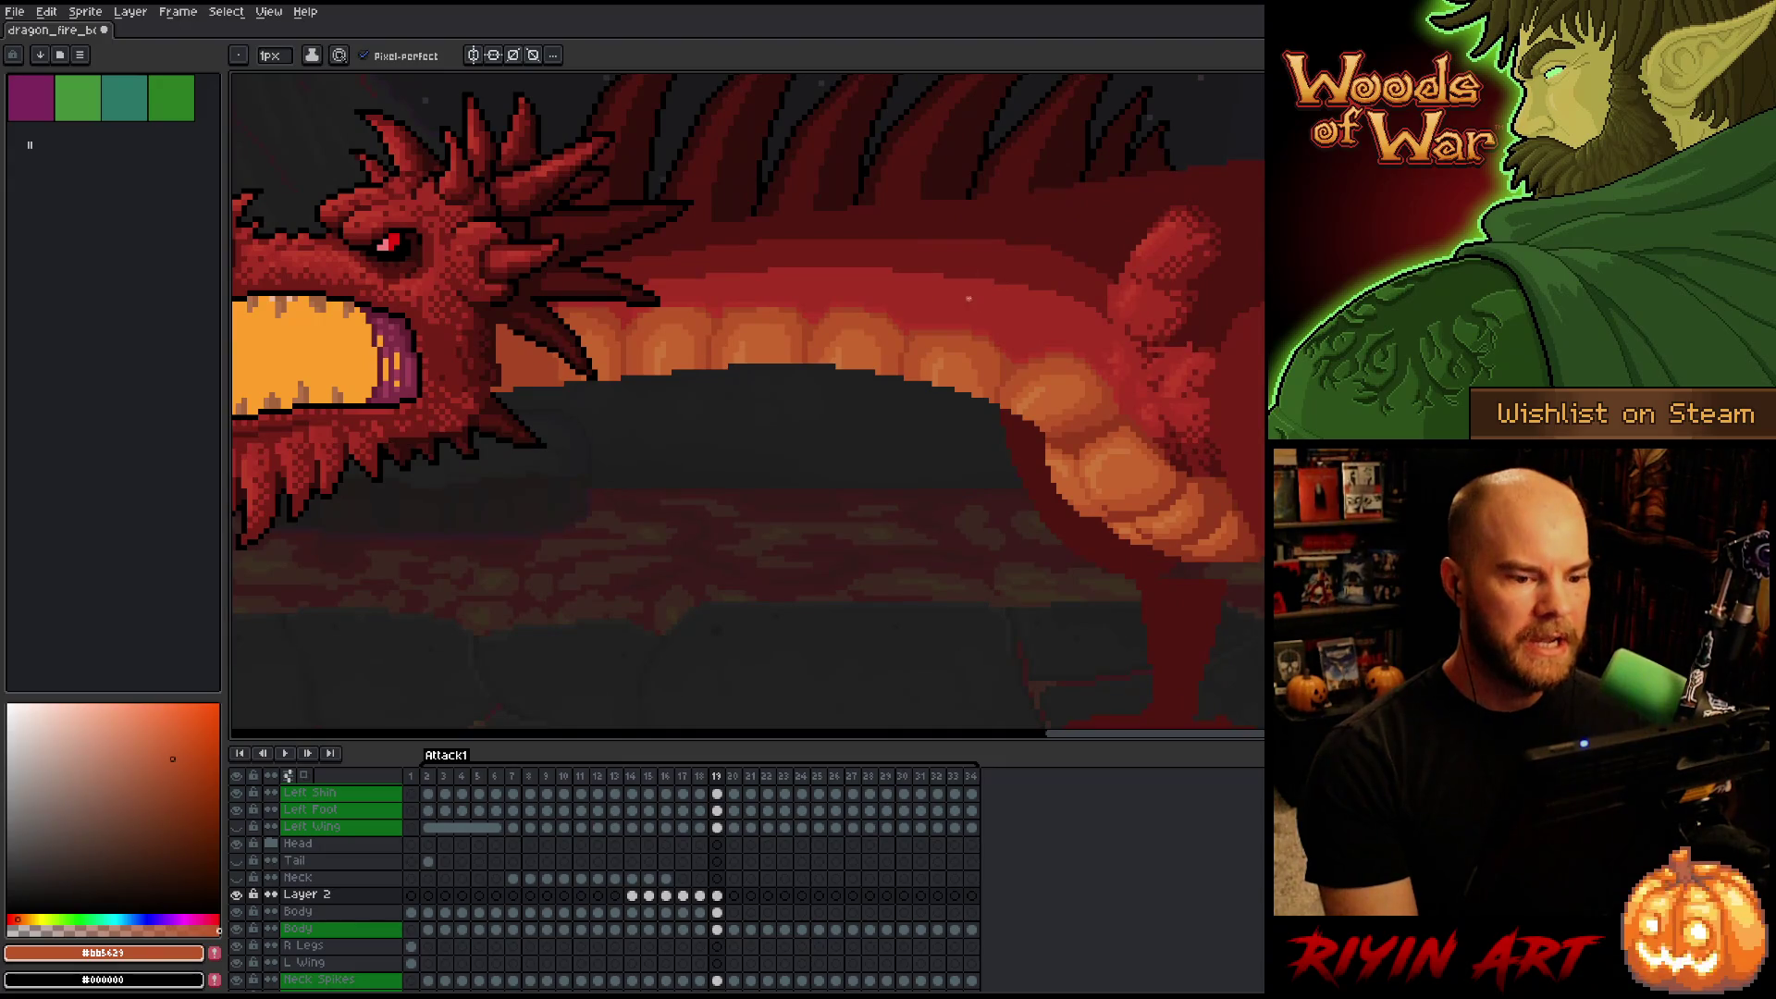
Jump to frame 1, then select frames 13–15 in the timeline.
{"action": "left_click", "coordinate": [411, 775]}
{"action": "scroll", "coordinate": [1080, 367], "scroll_direction": "down", "scroll_amount": 3}
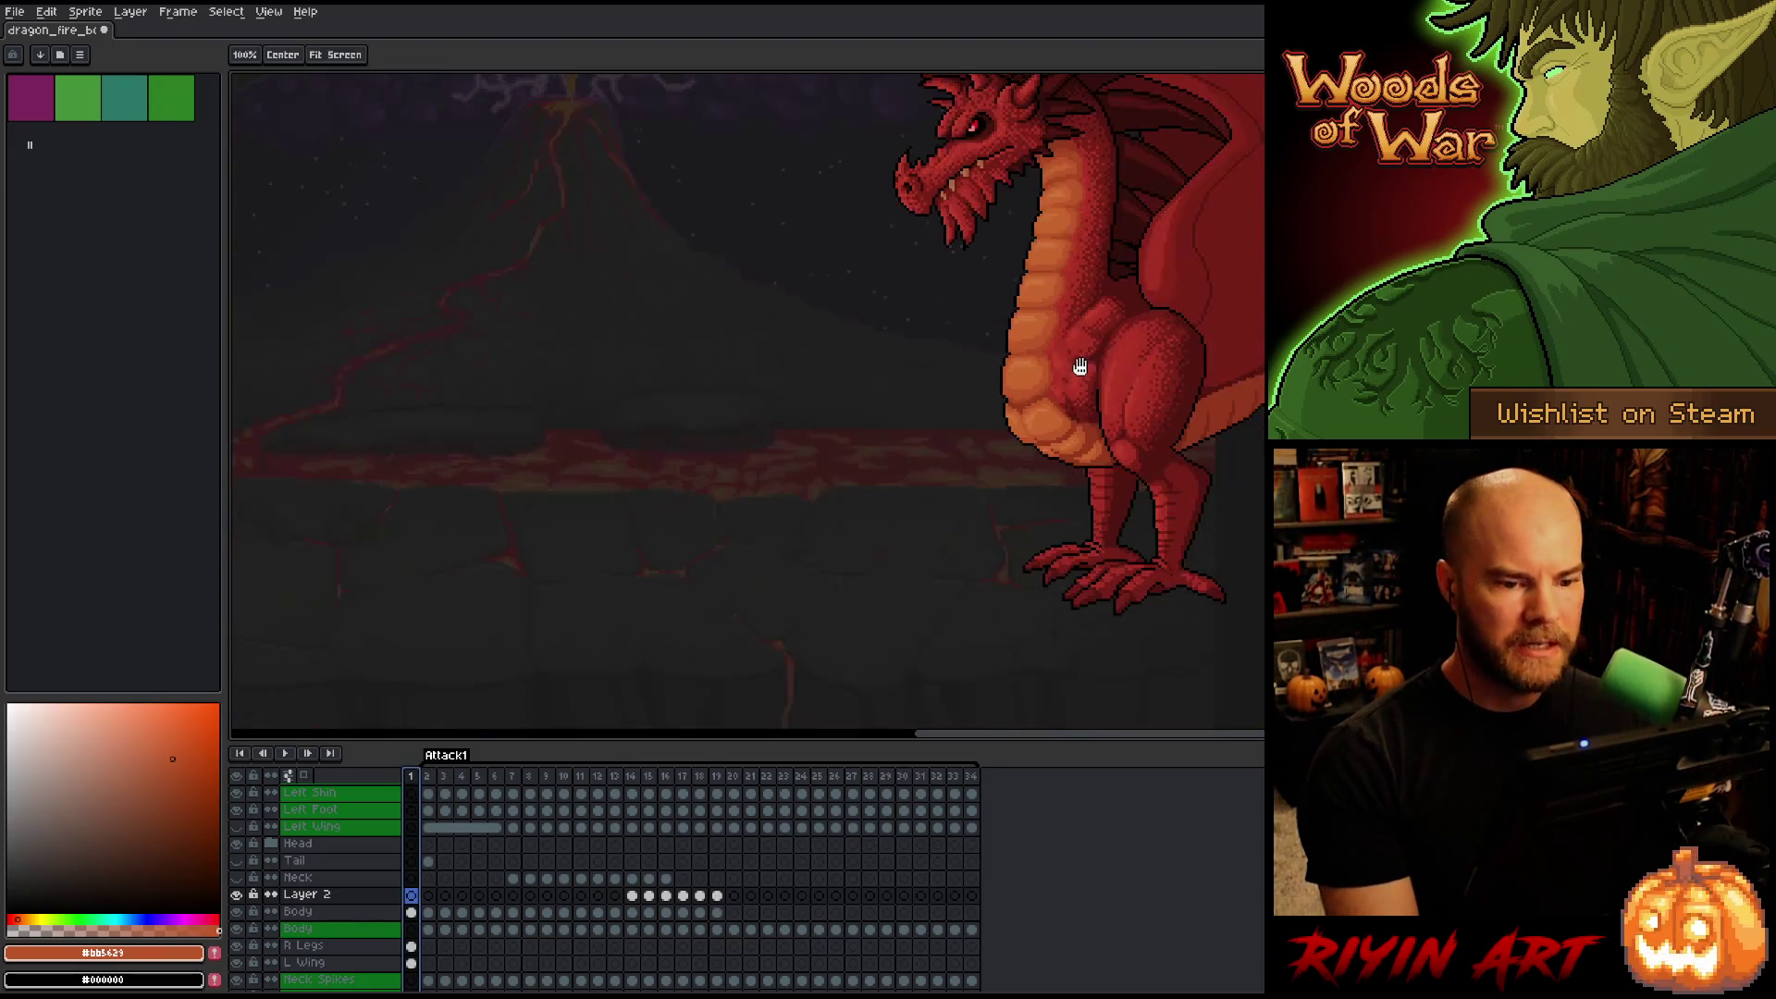
{"action": "scroll", "coordinate": [1080, 367], "scroll_direction": "up", "scroll_amount": 3}
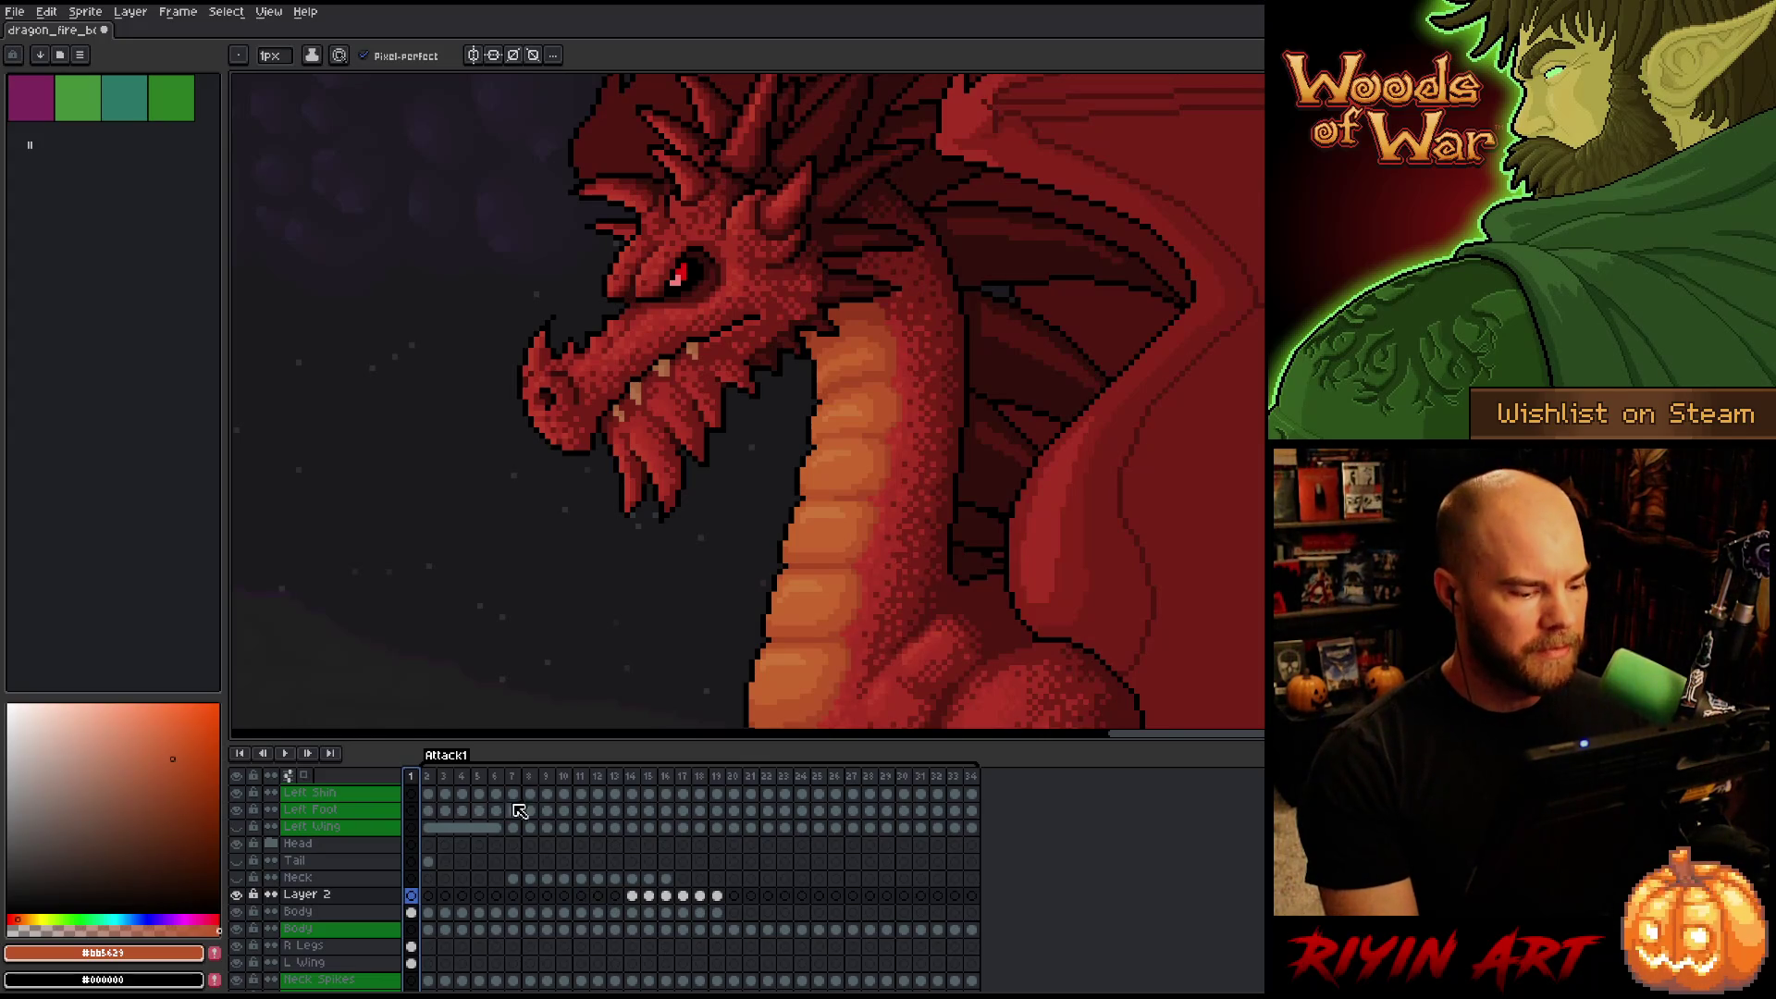
{"action": "left_click_drag", "start_coordinate": [615, 777], "coordinate": [648, 777]}
{"action": "left_click_drag", "start_coordinate": [768, 638], "coordinate": [768, 495]}
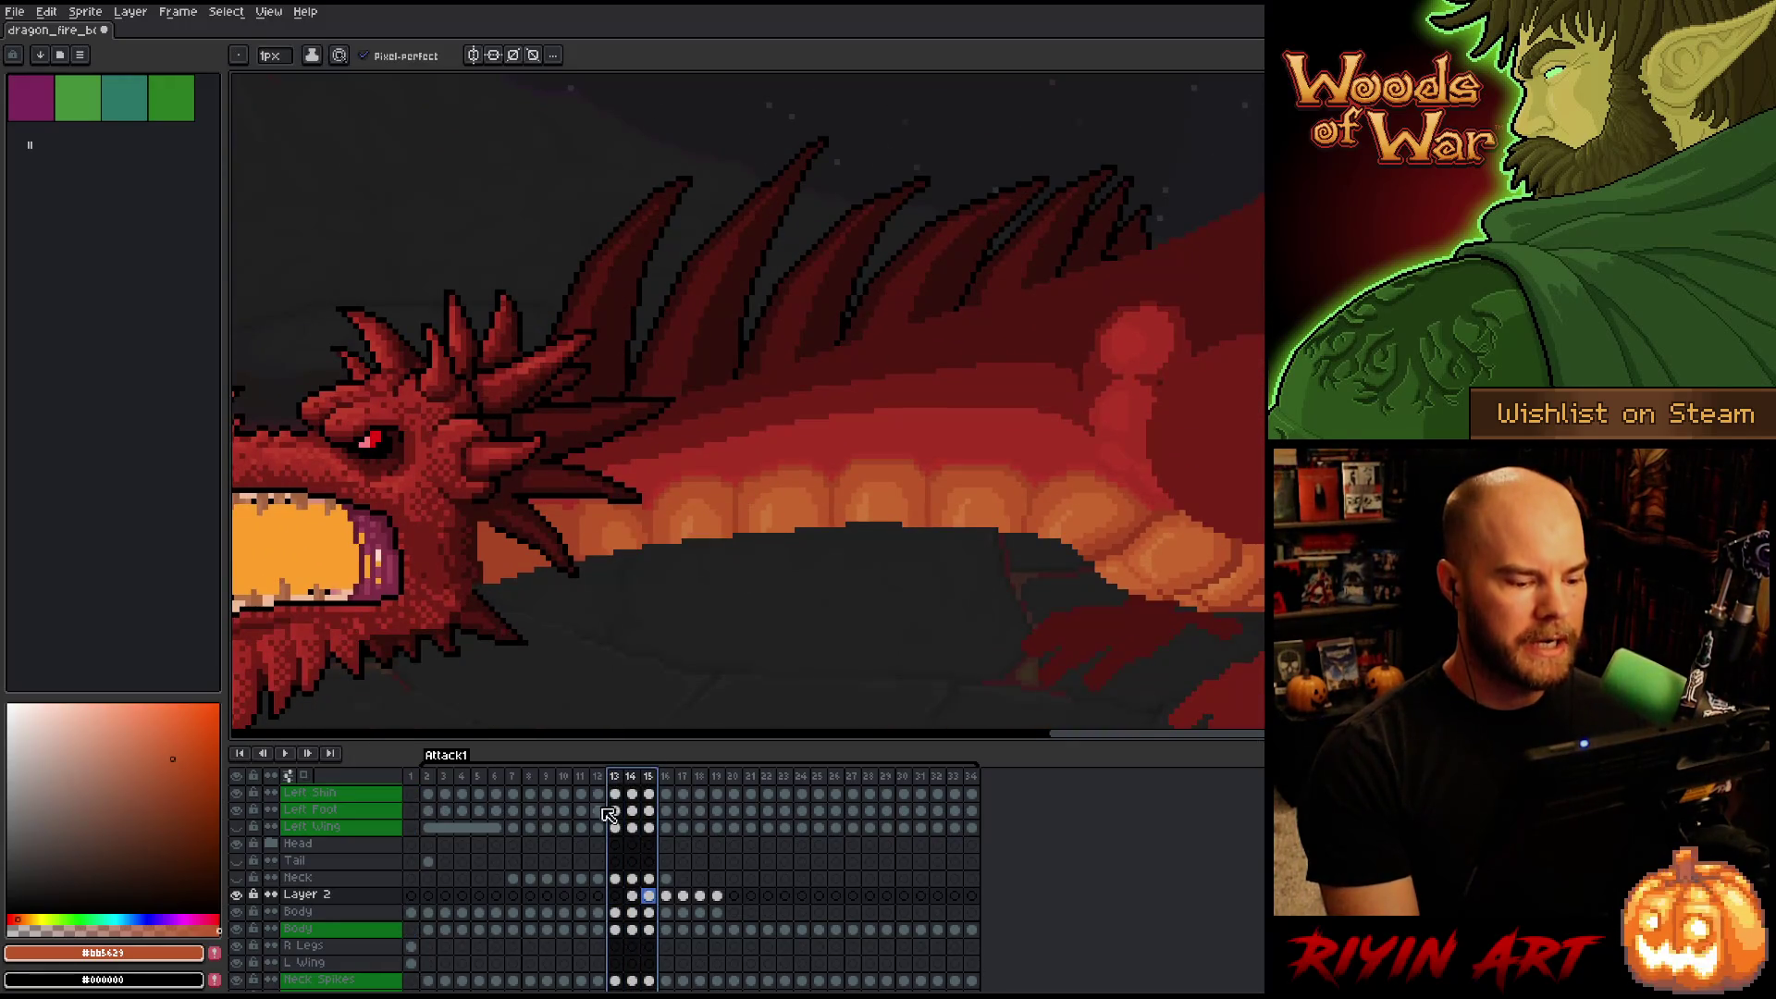
Return to frame 1, then select frames 16–18 and view the rearing pose.
{"action": "left_click", "coordinate": [411, 776]}
{"action": "scroll", "coordinate": [763, 409], "scroll_direction": "down", "scroll_amount": 3}
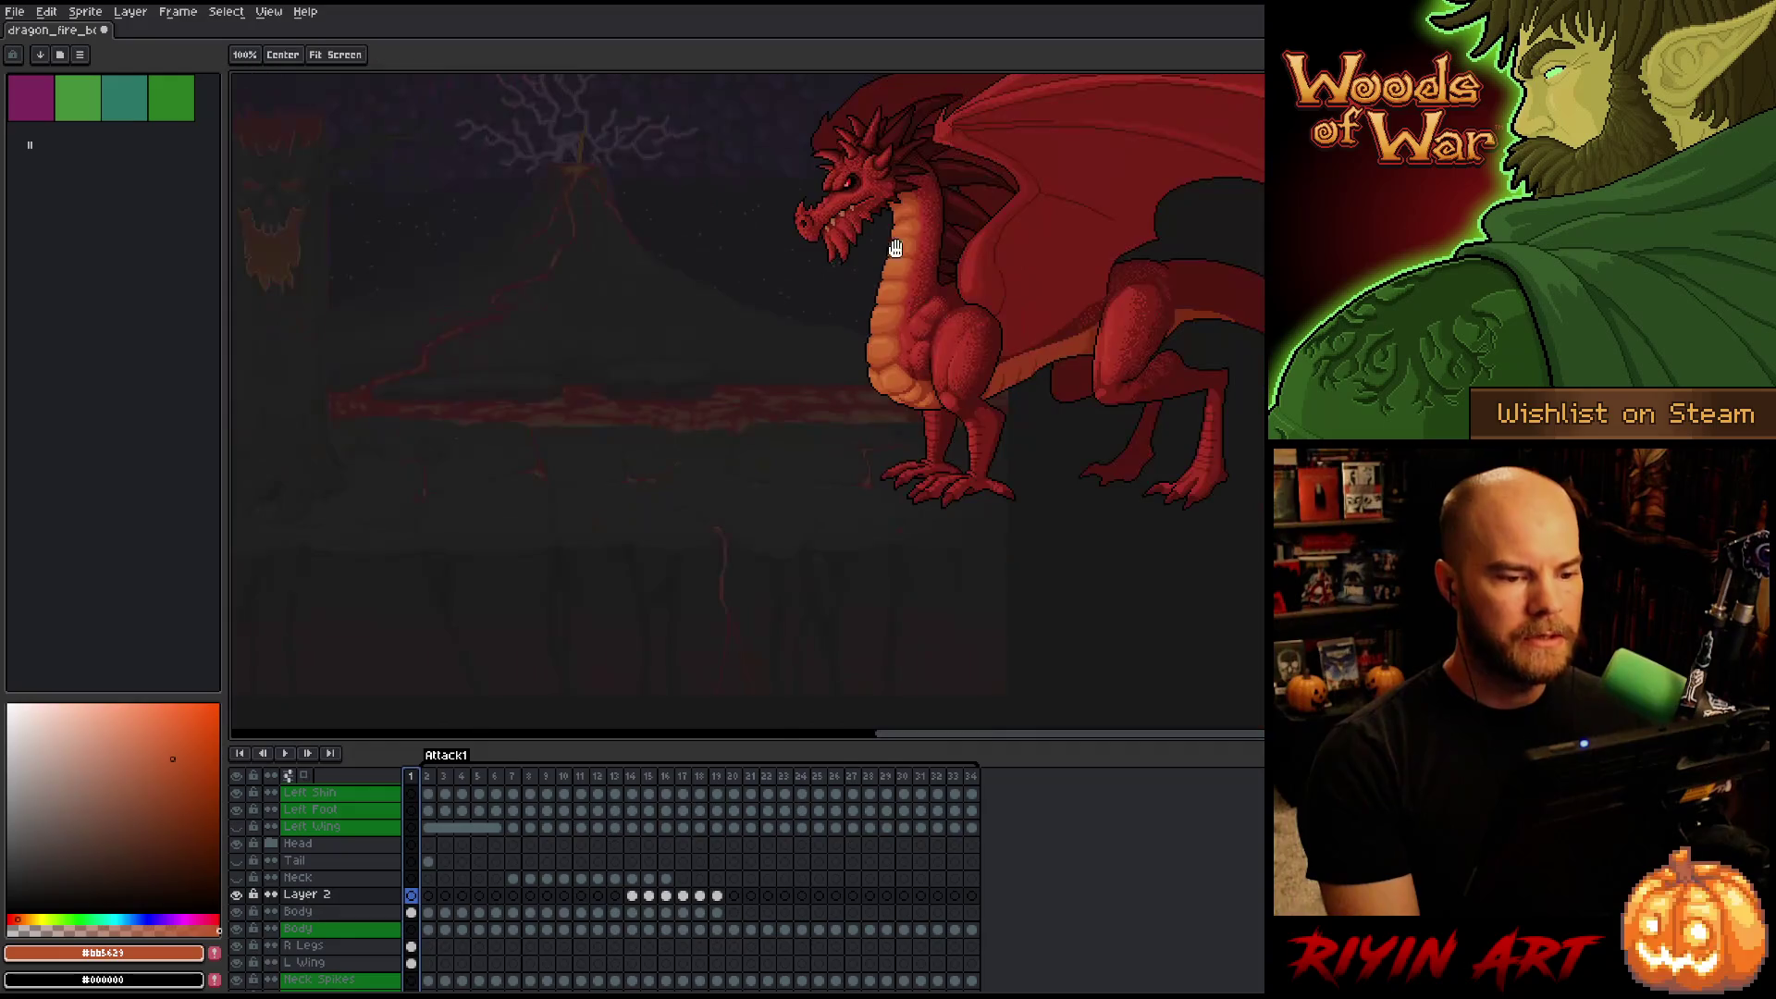
{"action": "scroll", "coordinate": [800, 427], "scroll_direction": "up", "scroll_amount": 3}
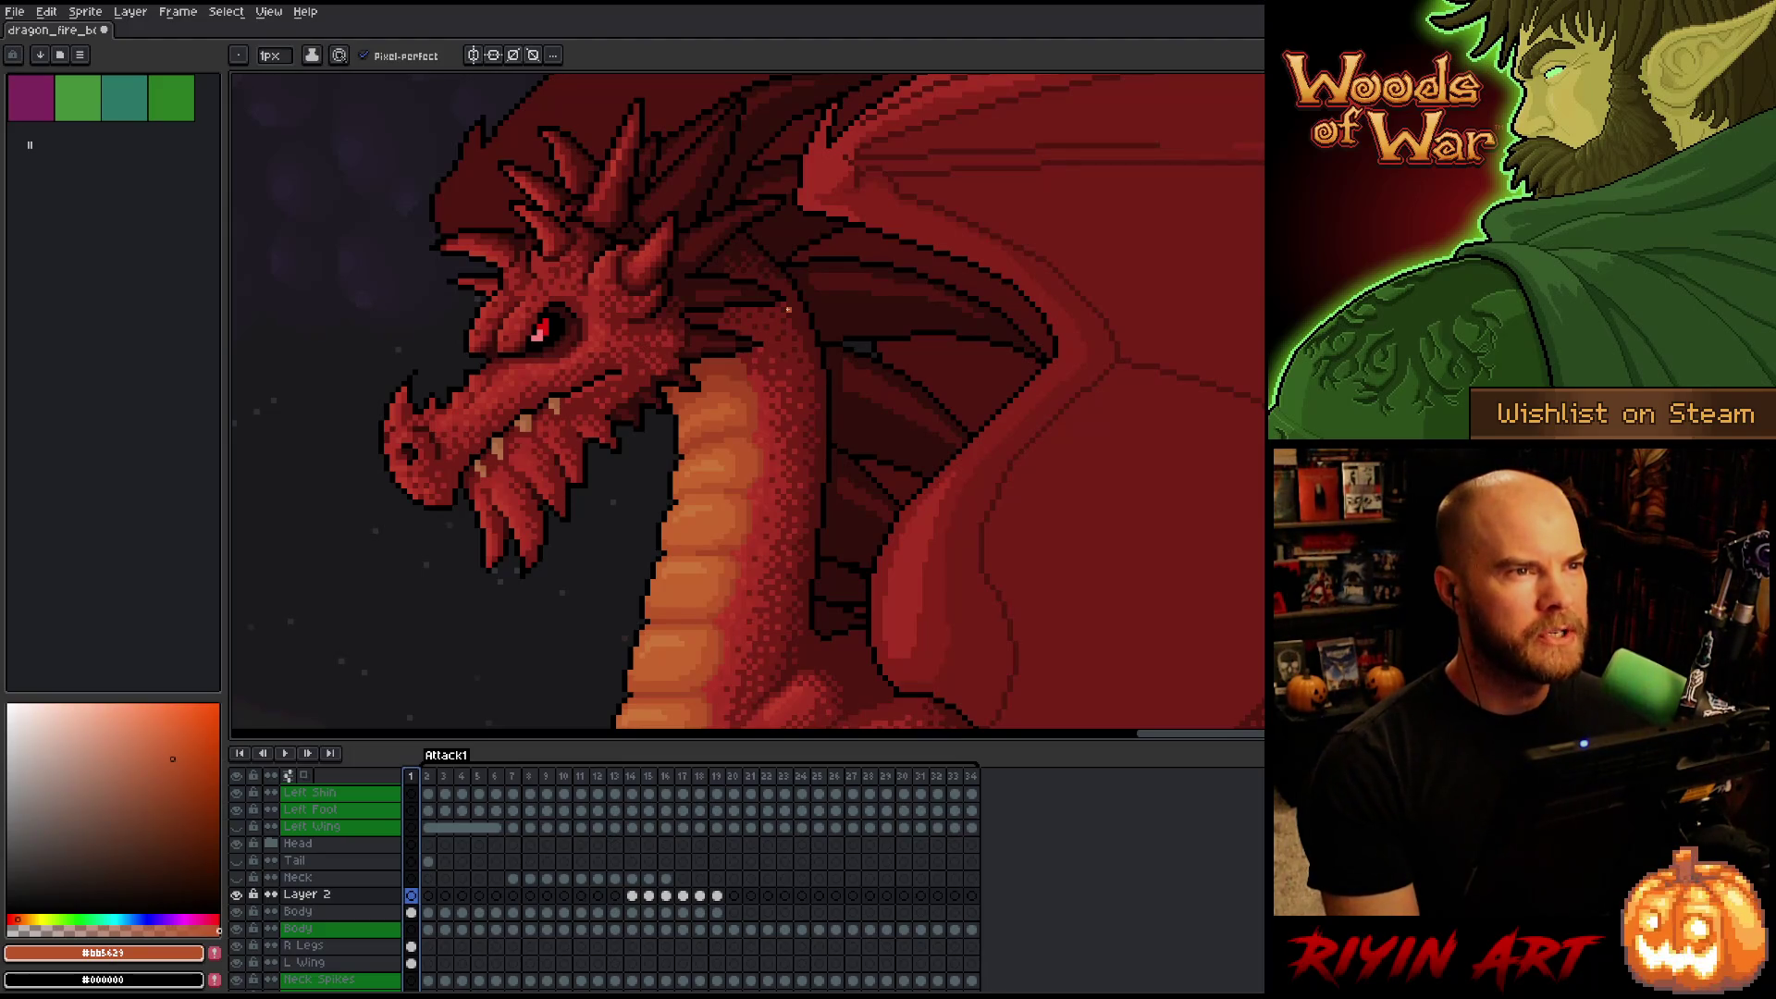
{"action": "scroll", "coordinate": [788, 302], "scroll_direction": "down", "scroll_amount": 2}
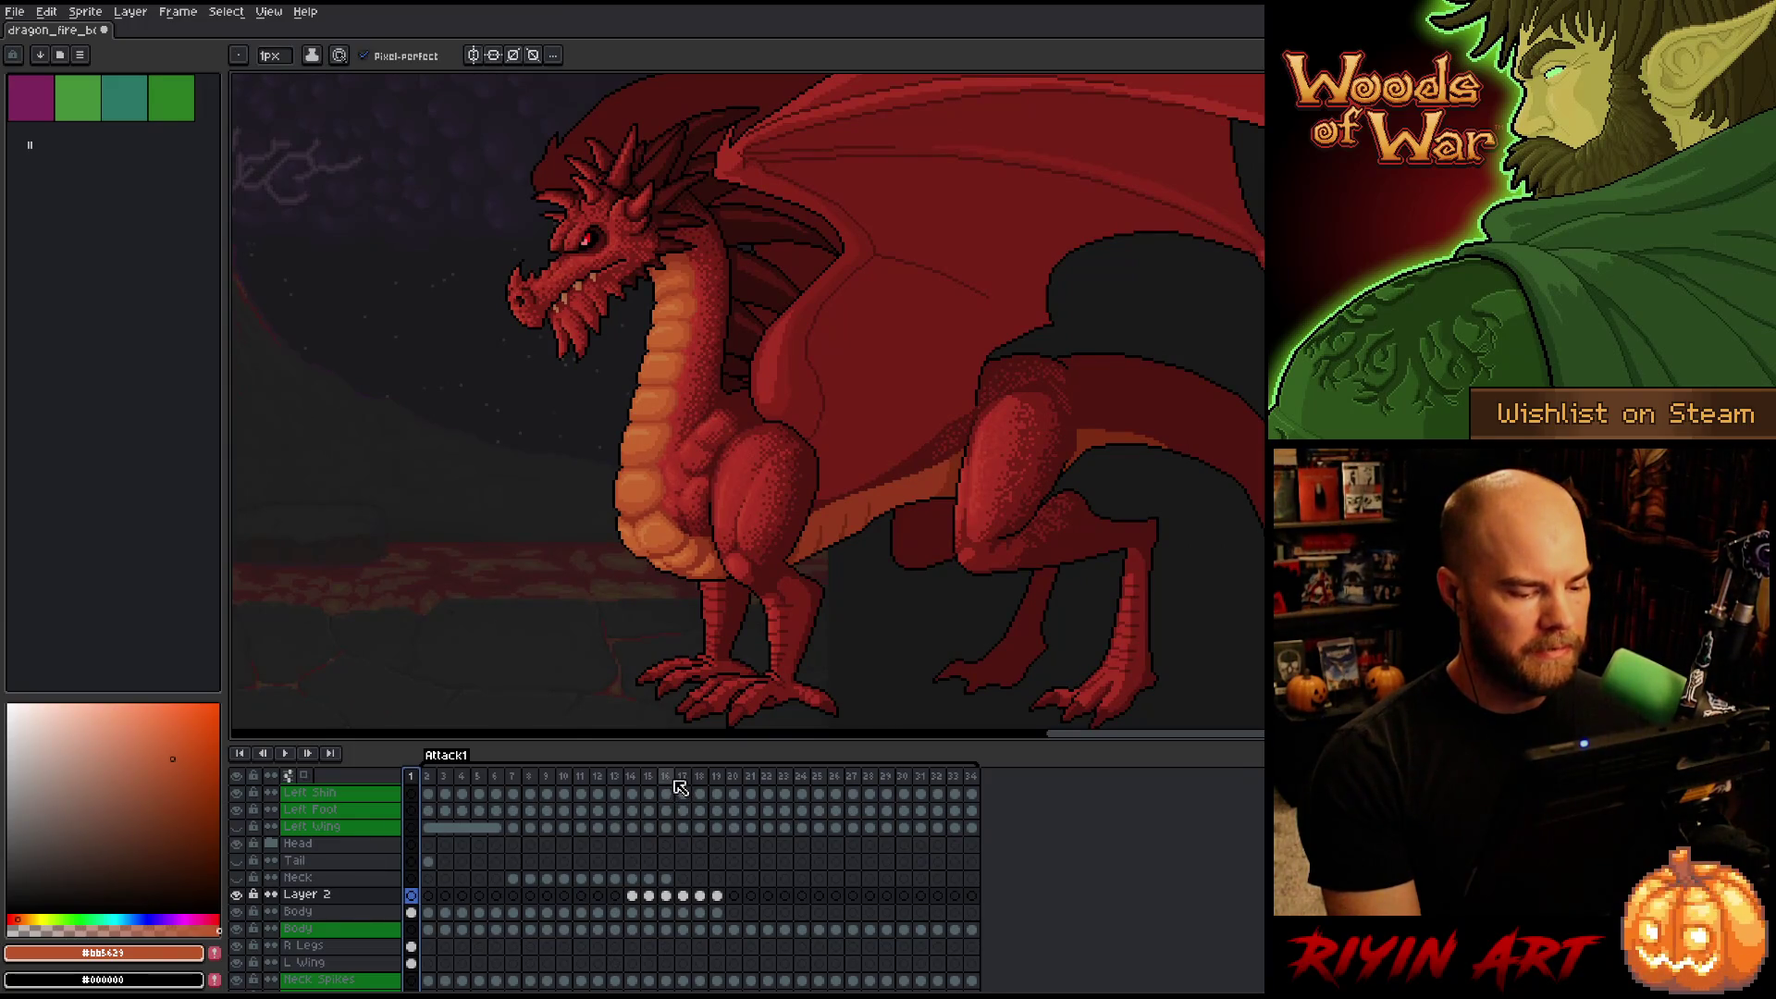
{"action": "left_click_drag", "start_coordinate": [667, 784], "coordinate": [700, 784]}
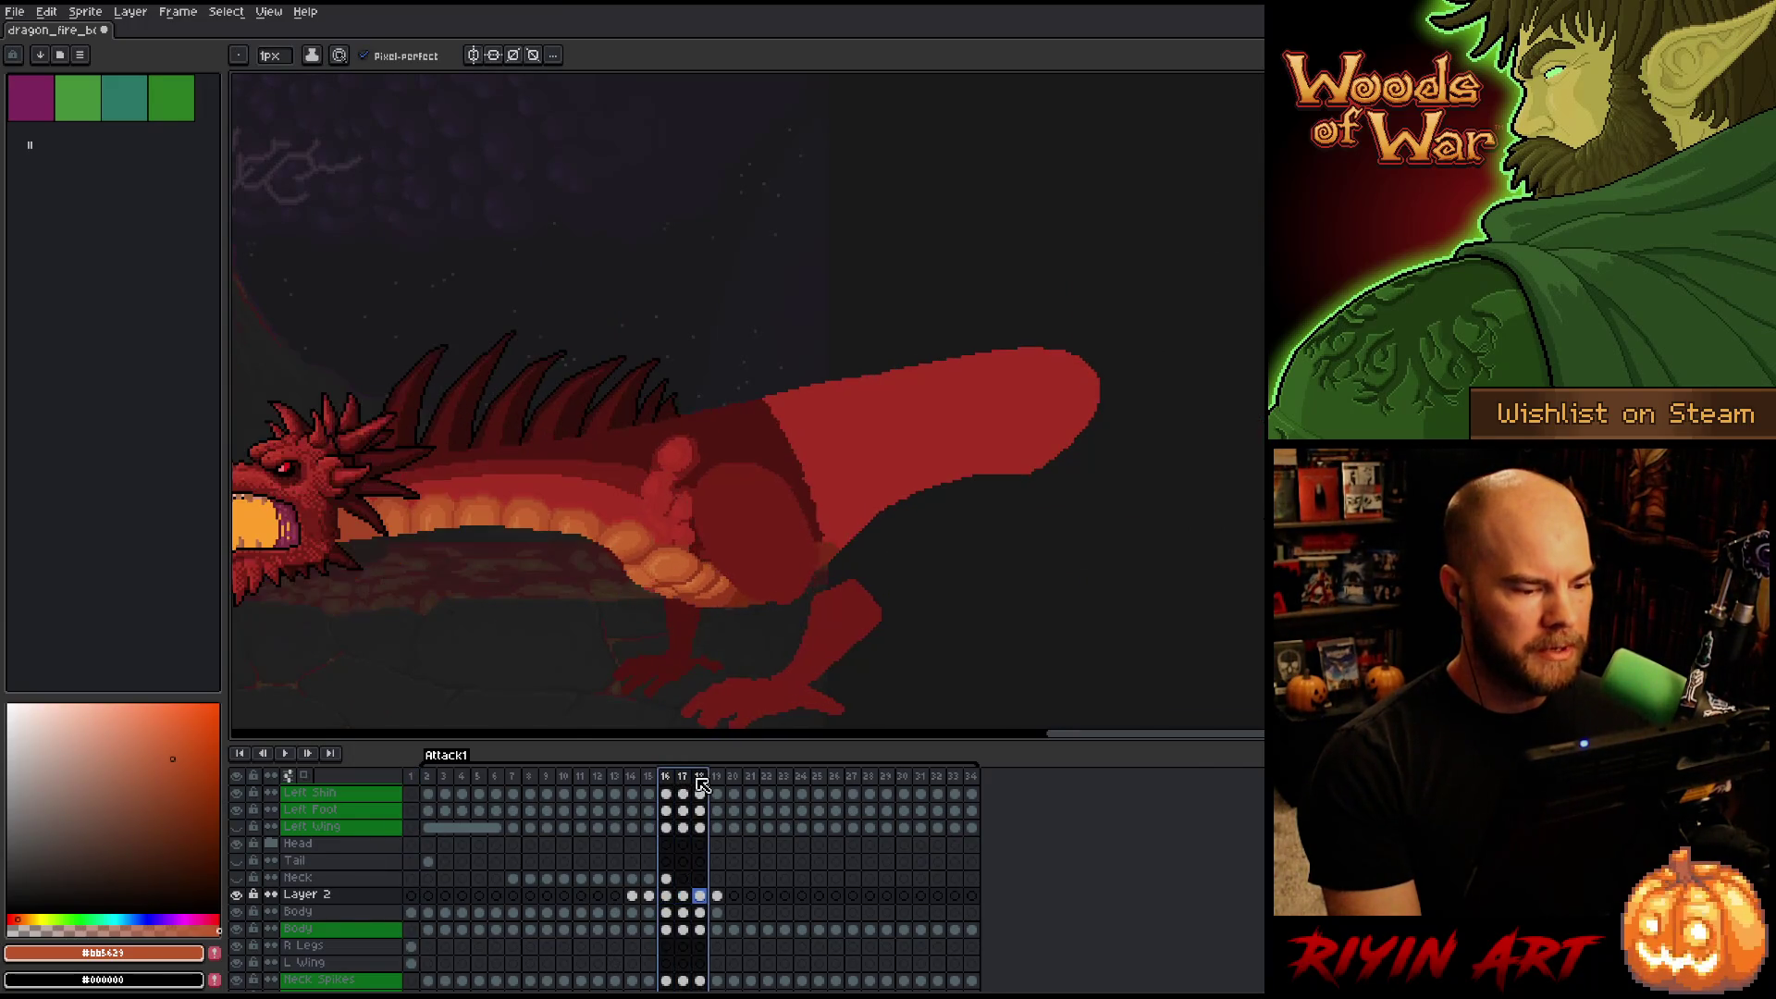
{"action": "left_click", "coordinate": [564, 776]}
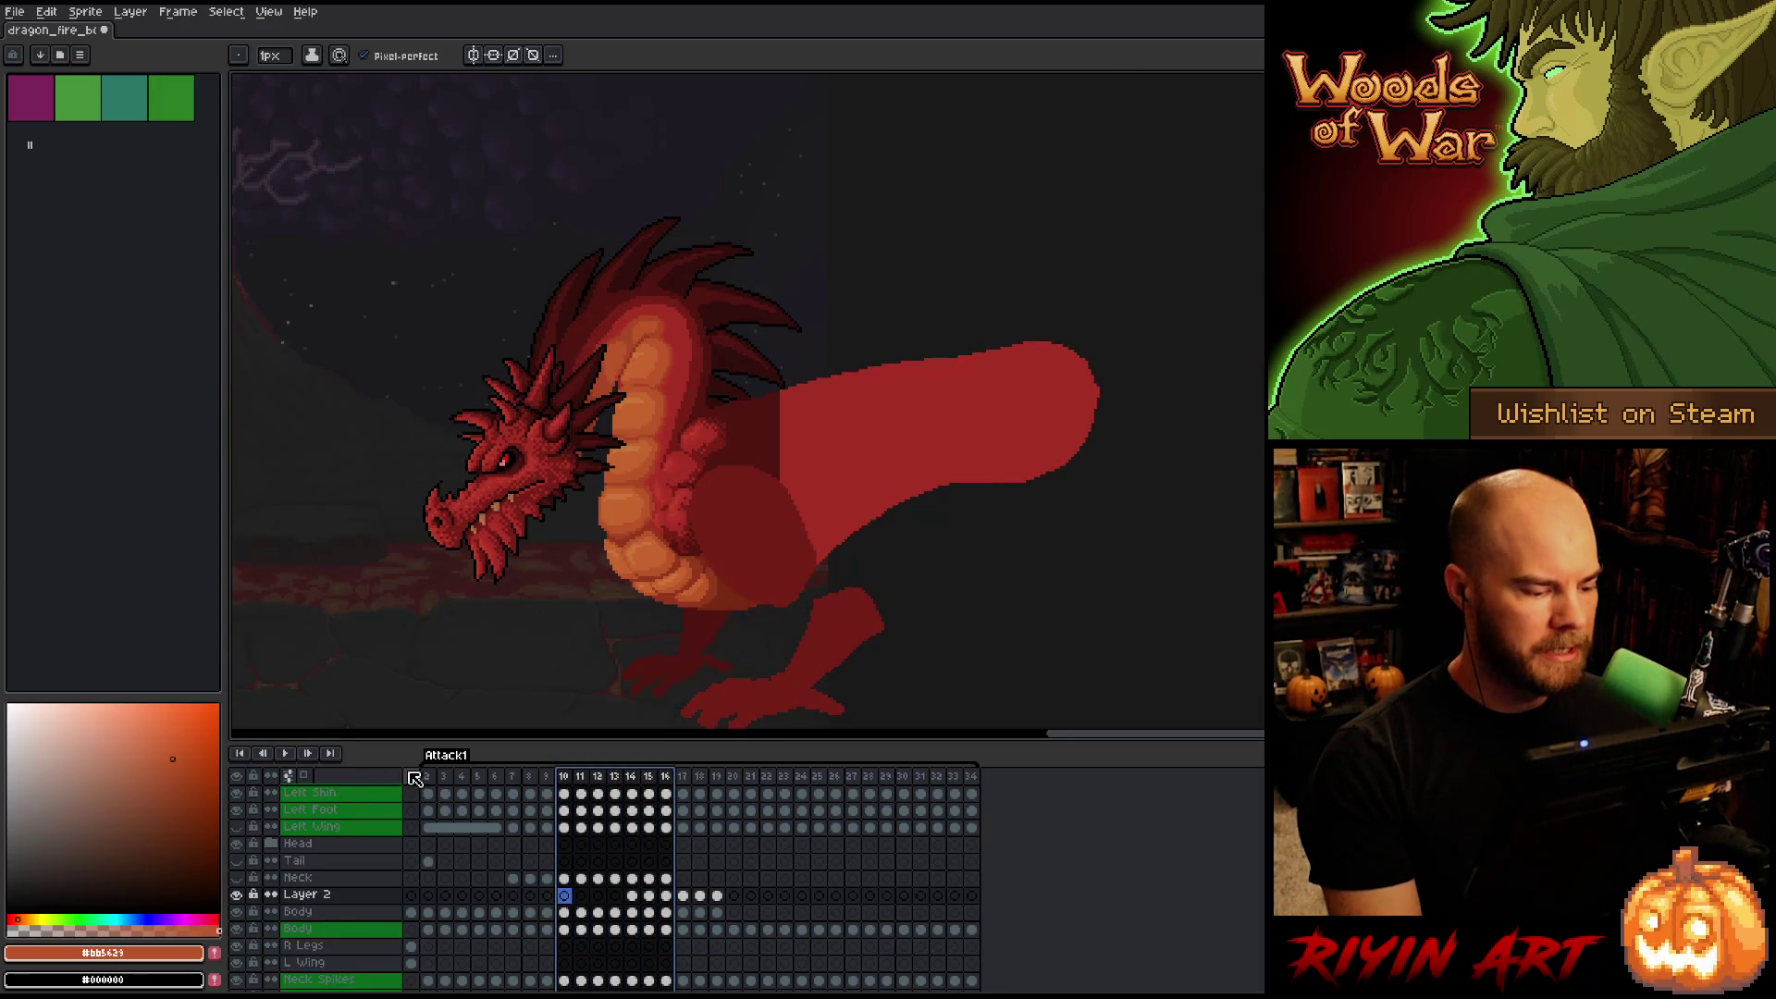
Go back to frame 1, then select frames 14–16 and pan the view.
{"action": "left_click", "coordinate": [410, 776]}
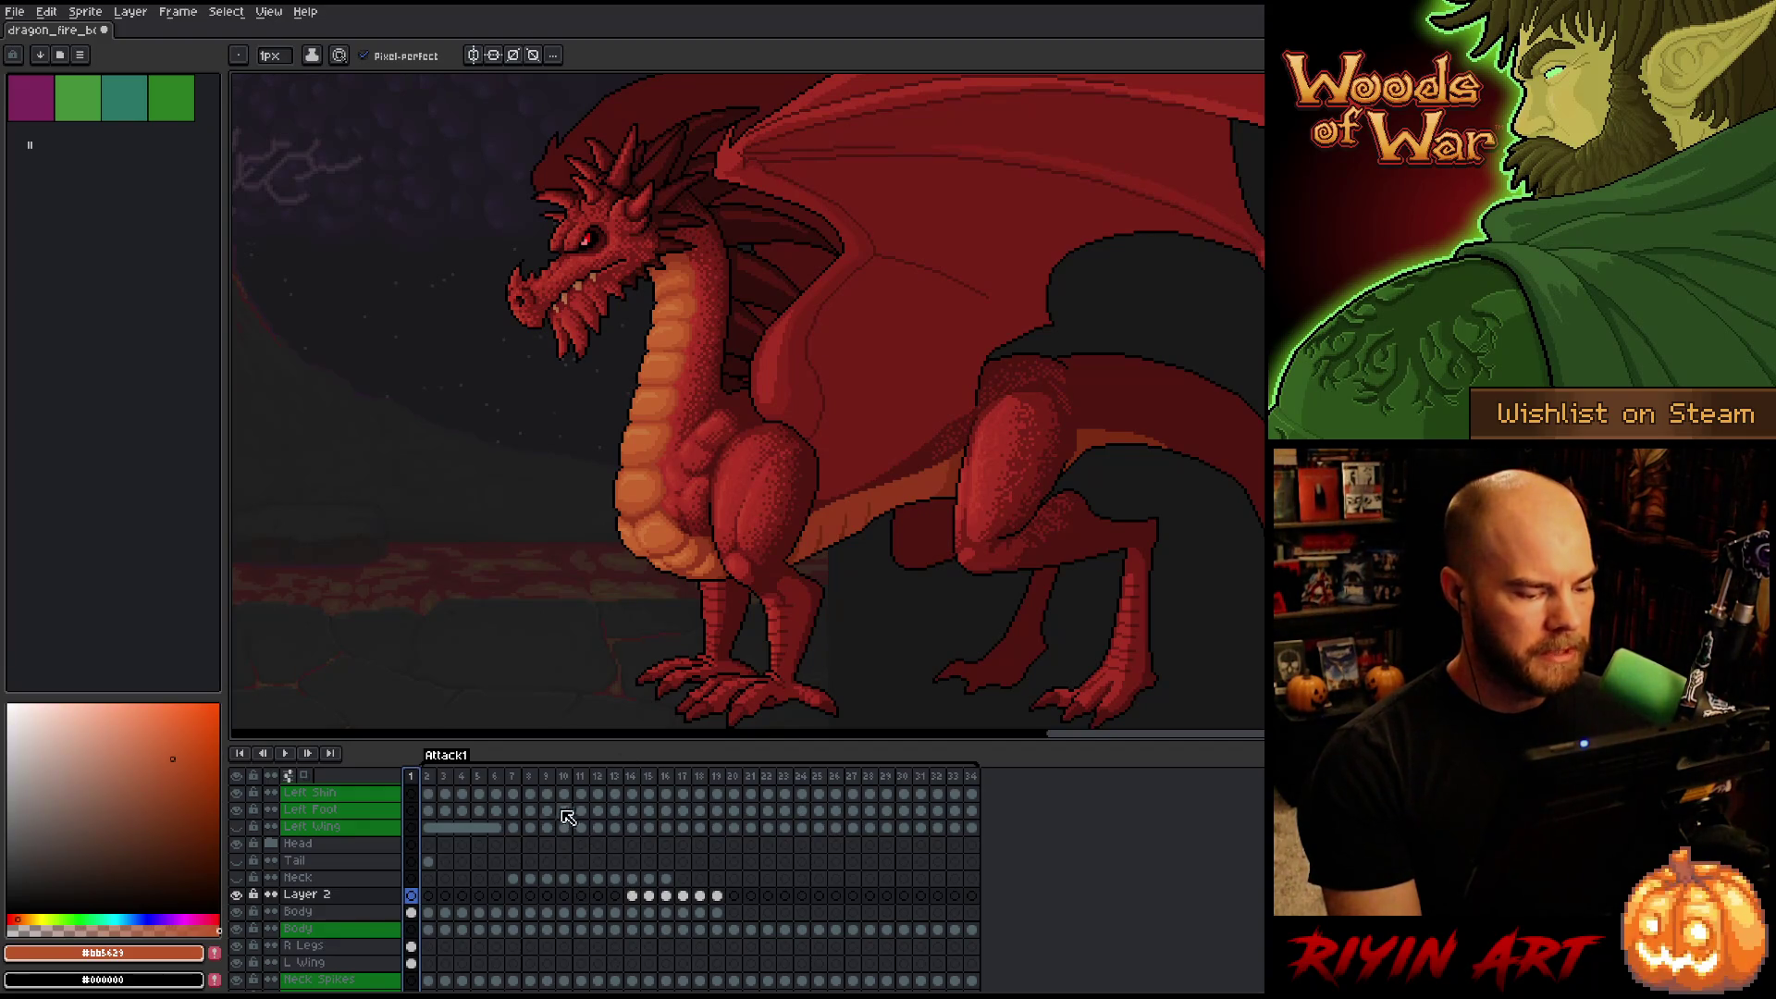
{"action": "mouse_move", "coordinate": [632, 778]}
{"action": "left_mouse_down"}
{"action": "mouse_move", "coordinate": [669, 779]}
{"action": "mouse_move", "coordinate": [650, 778]}
{"action": "left_mouse_up"}
{"action": "key", "text": "space"}
{"action": "left_click_drag", "start_coordinate": [541, 481], "coordinate": [709, 279]}
Step between frames 13 and 15 to compare the dragon's poses.
{"action": "scroll", "coordinate": [720, 259], "scroll_direction": "up", "scroll_amount": 1}
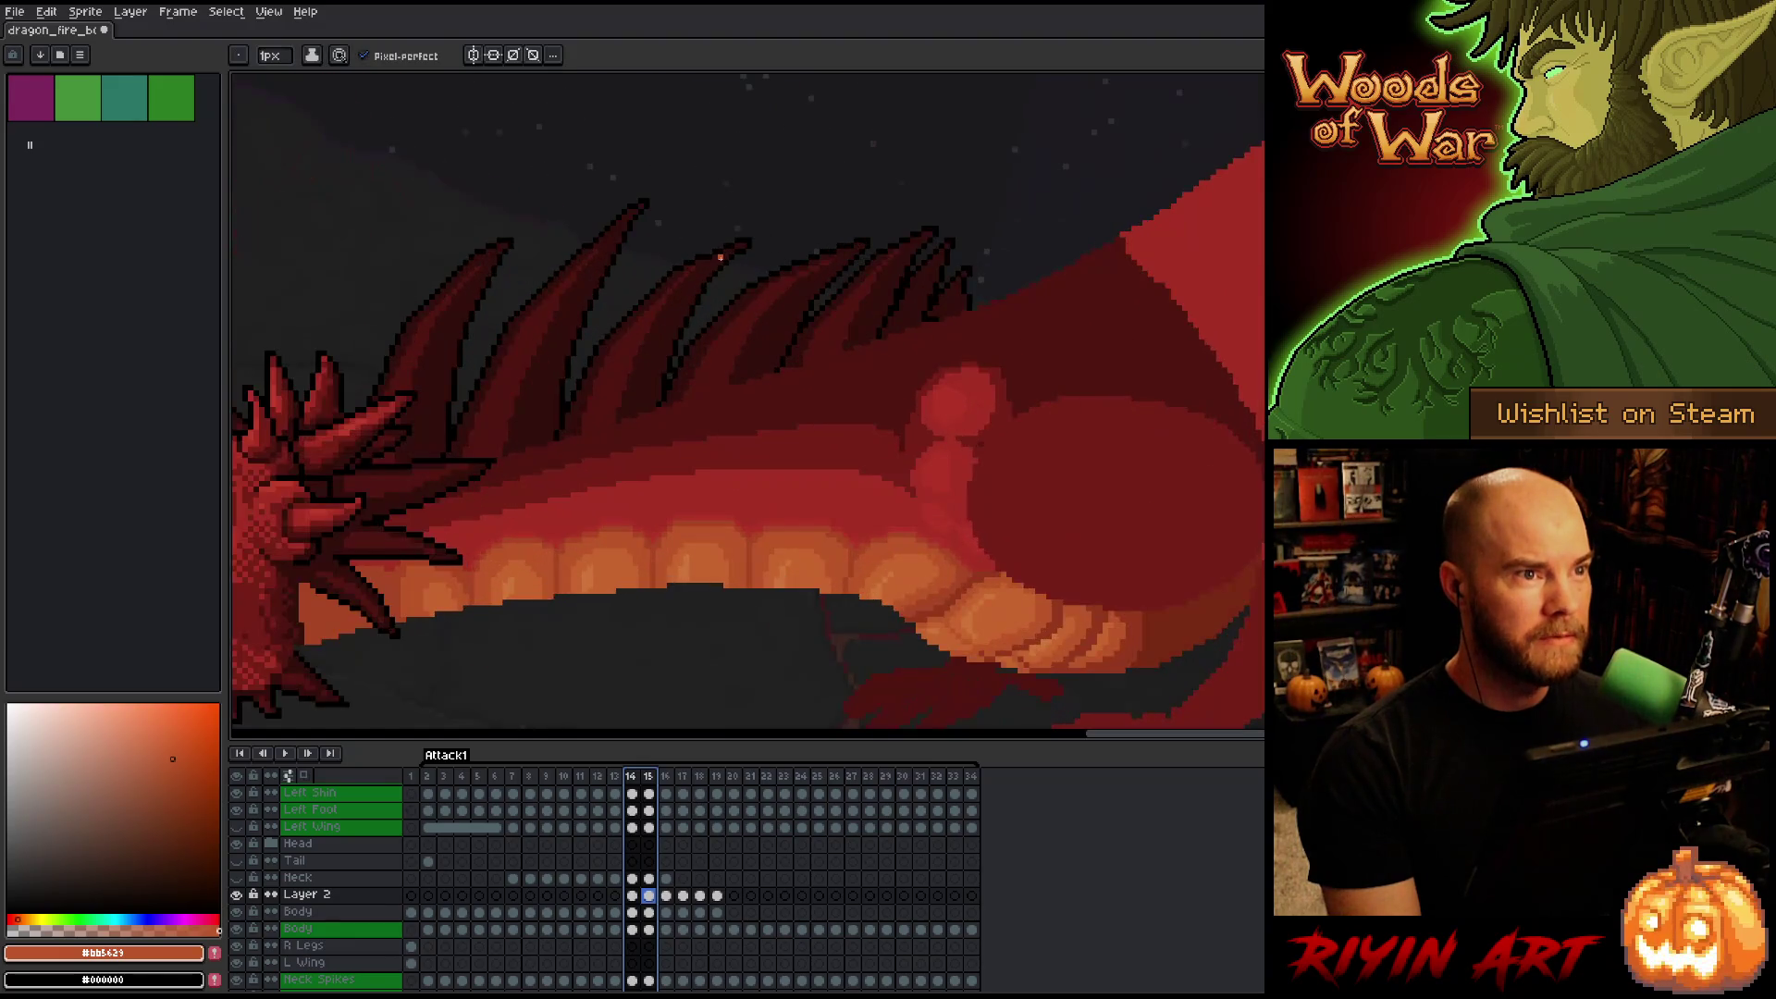
{"action": "scroll", "coordinate": [720, 259], "scroll_direction": "down", "scroll_amount": 1}
{"action": "scroll", "coordinate": [721, 259], "scroll_direction": "up", "scroll_amount": 1}
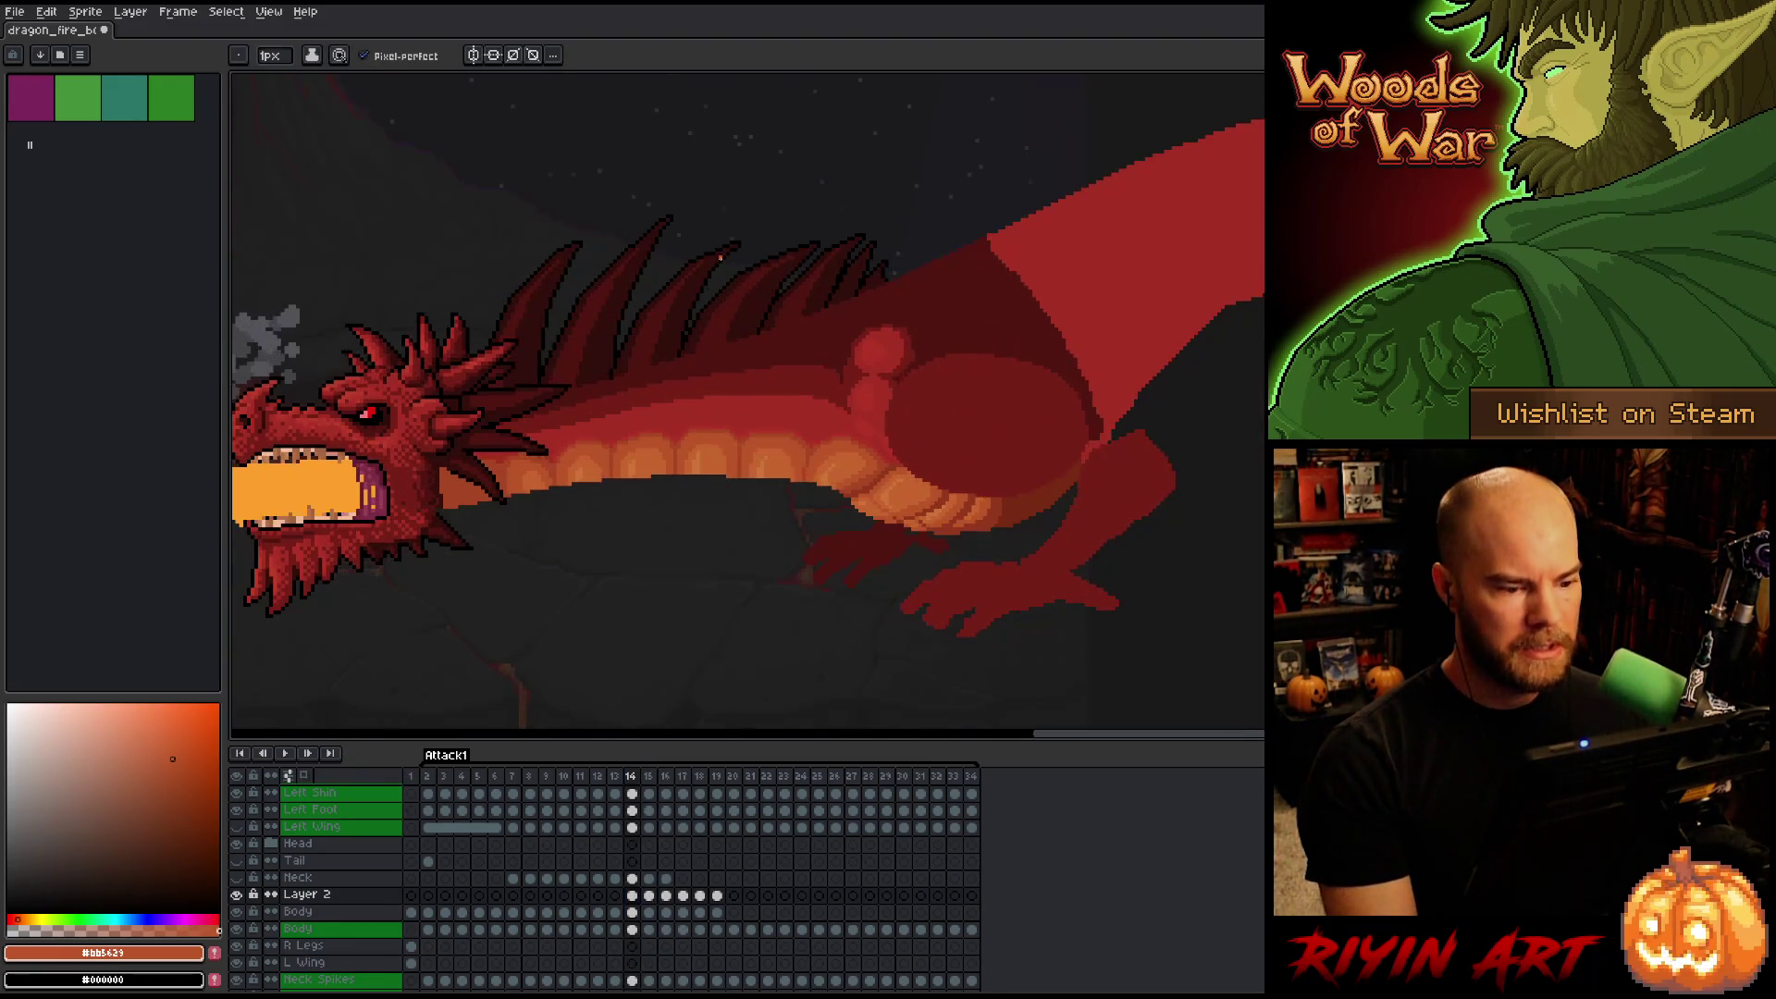
{"action": "key", "text": "Left"}
{"action": "key", "text": "Left"}
{"action": "key", "text": "Right"}
{"action": "key", "text": "Right"}
{"action": "key", "text": "Left"}
{"action": "key", "text": "Left"}
{"action": "key", "text": "Right"}
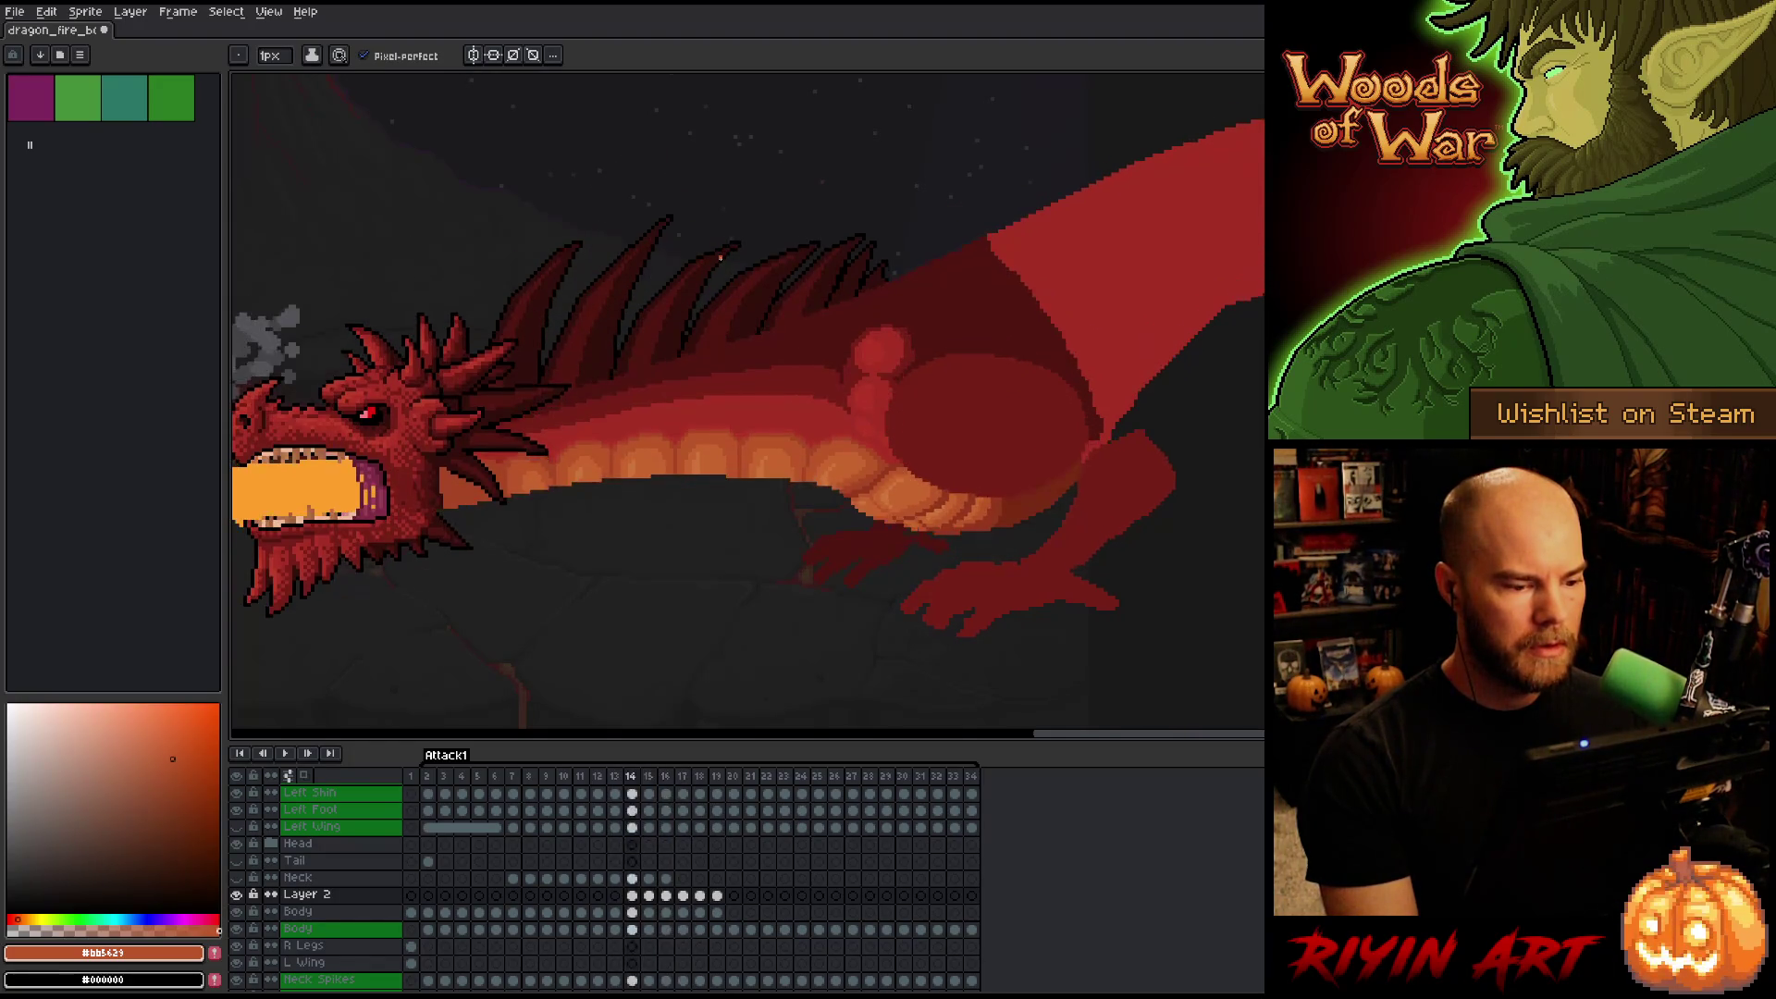
Play the fire-breathing animation, recentring the view, and stop on frame 15.
{"action": "key", "text": "Return"}
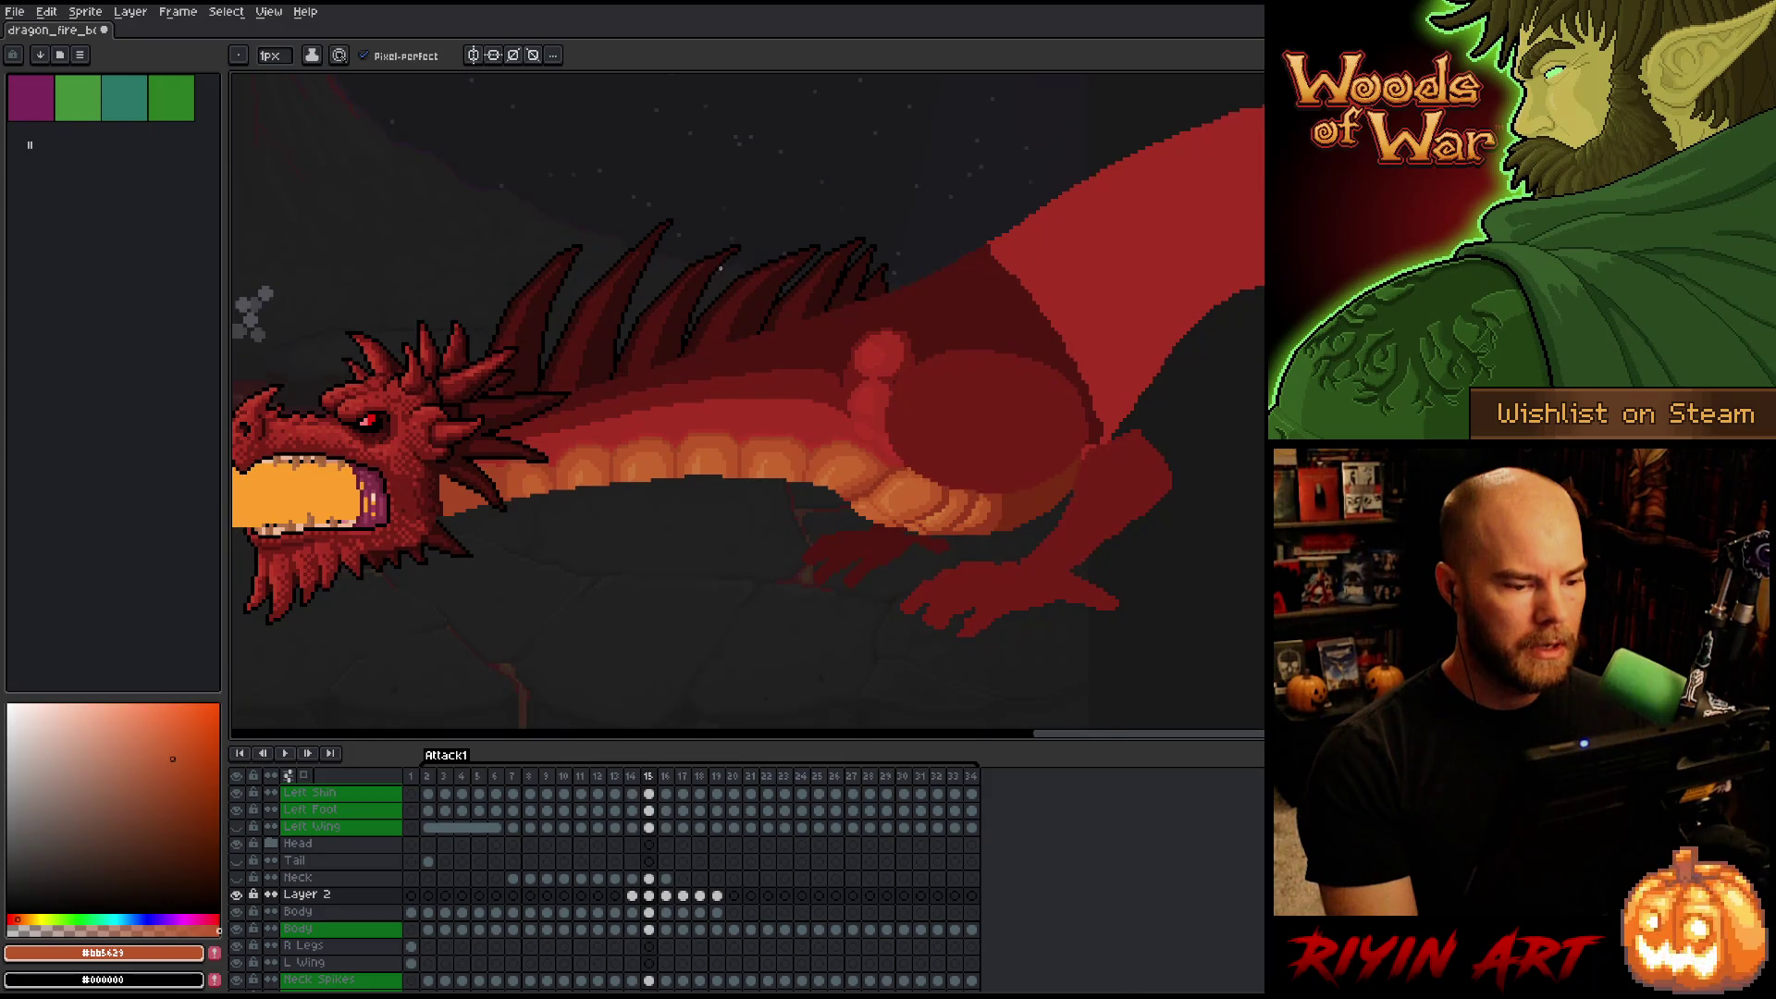
{"action": "scroll", "coordinate": [721, 259], "scroll_direction": "down", "scroll_amount": 2}
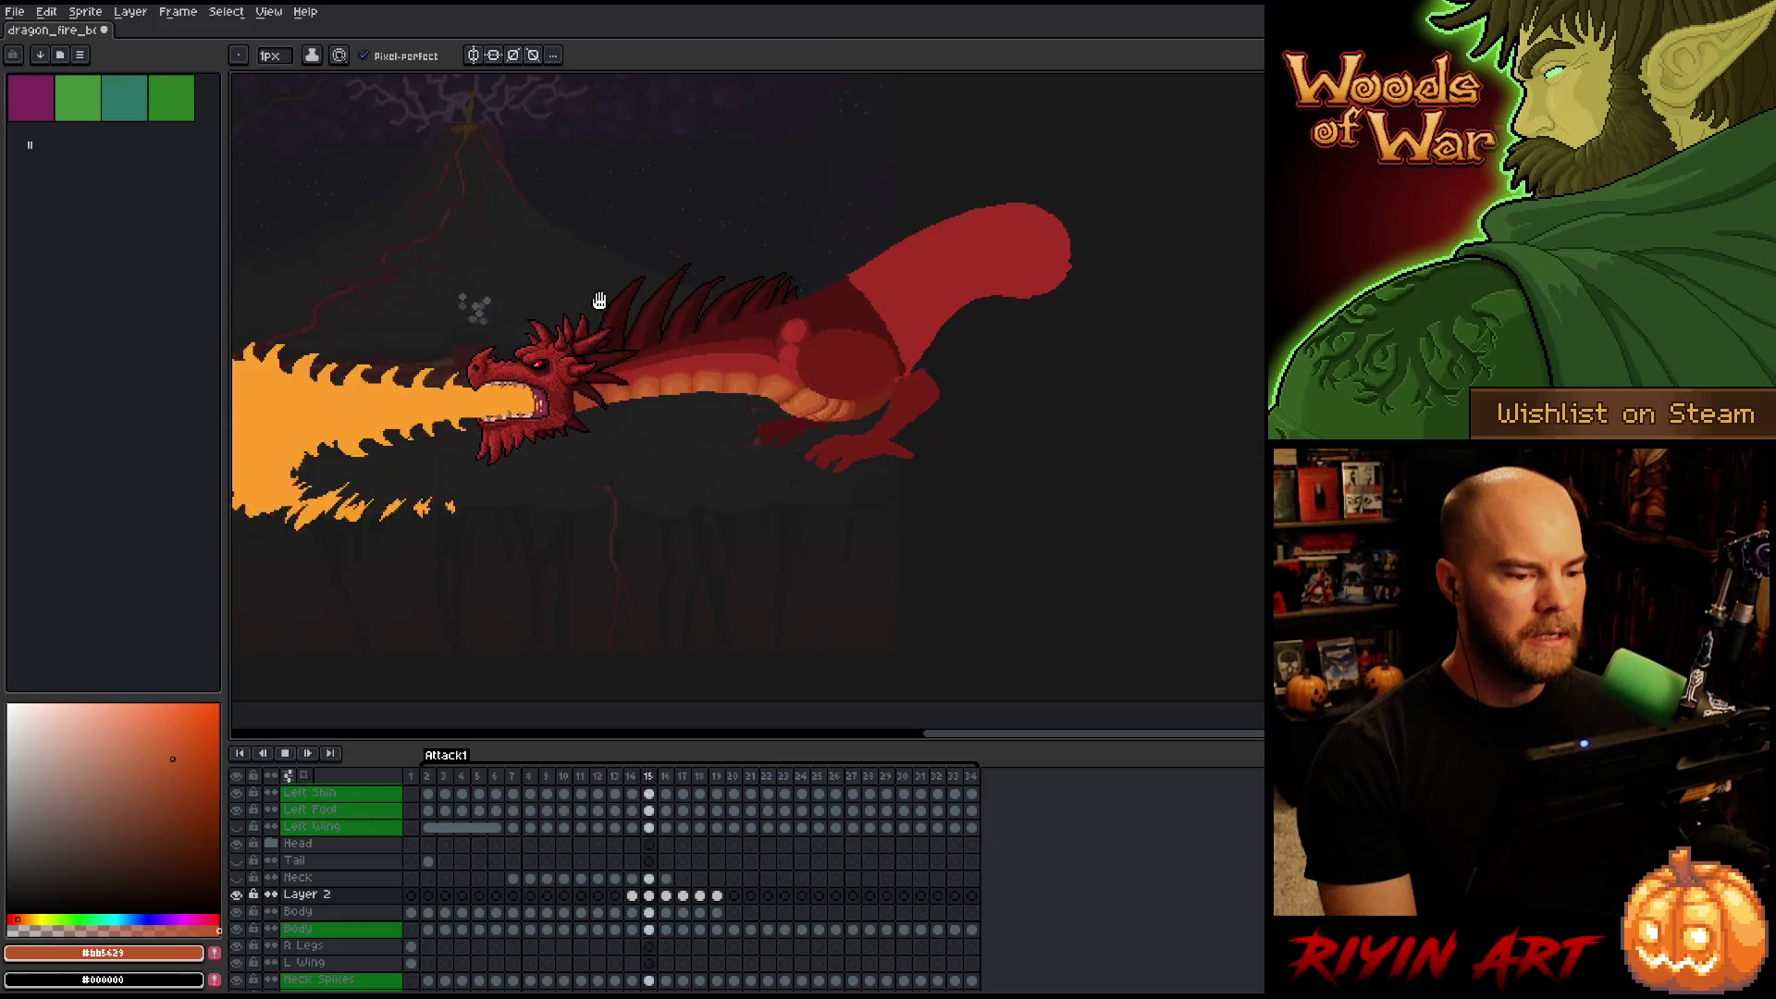
{"action": "scroll", "coordinate": [599, 300], "scroll_direction": "up", "scroll_amount": 2}
{"action": "mouse_move", "coordinate": [730, 274]}
{"action": "left_mouse_down"}
{"action": "mouse_move", "coordinate": [647, 518]}
{"action": "mouse_move", "coordinate": [678, 448]}
{"action": "left_mouse_up"}
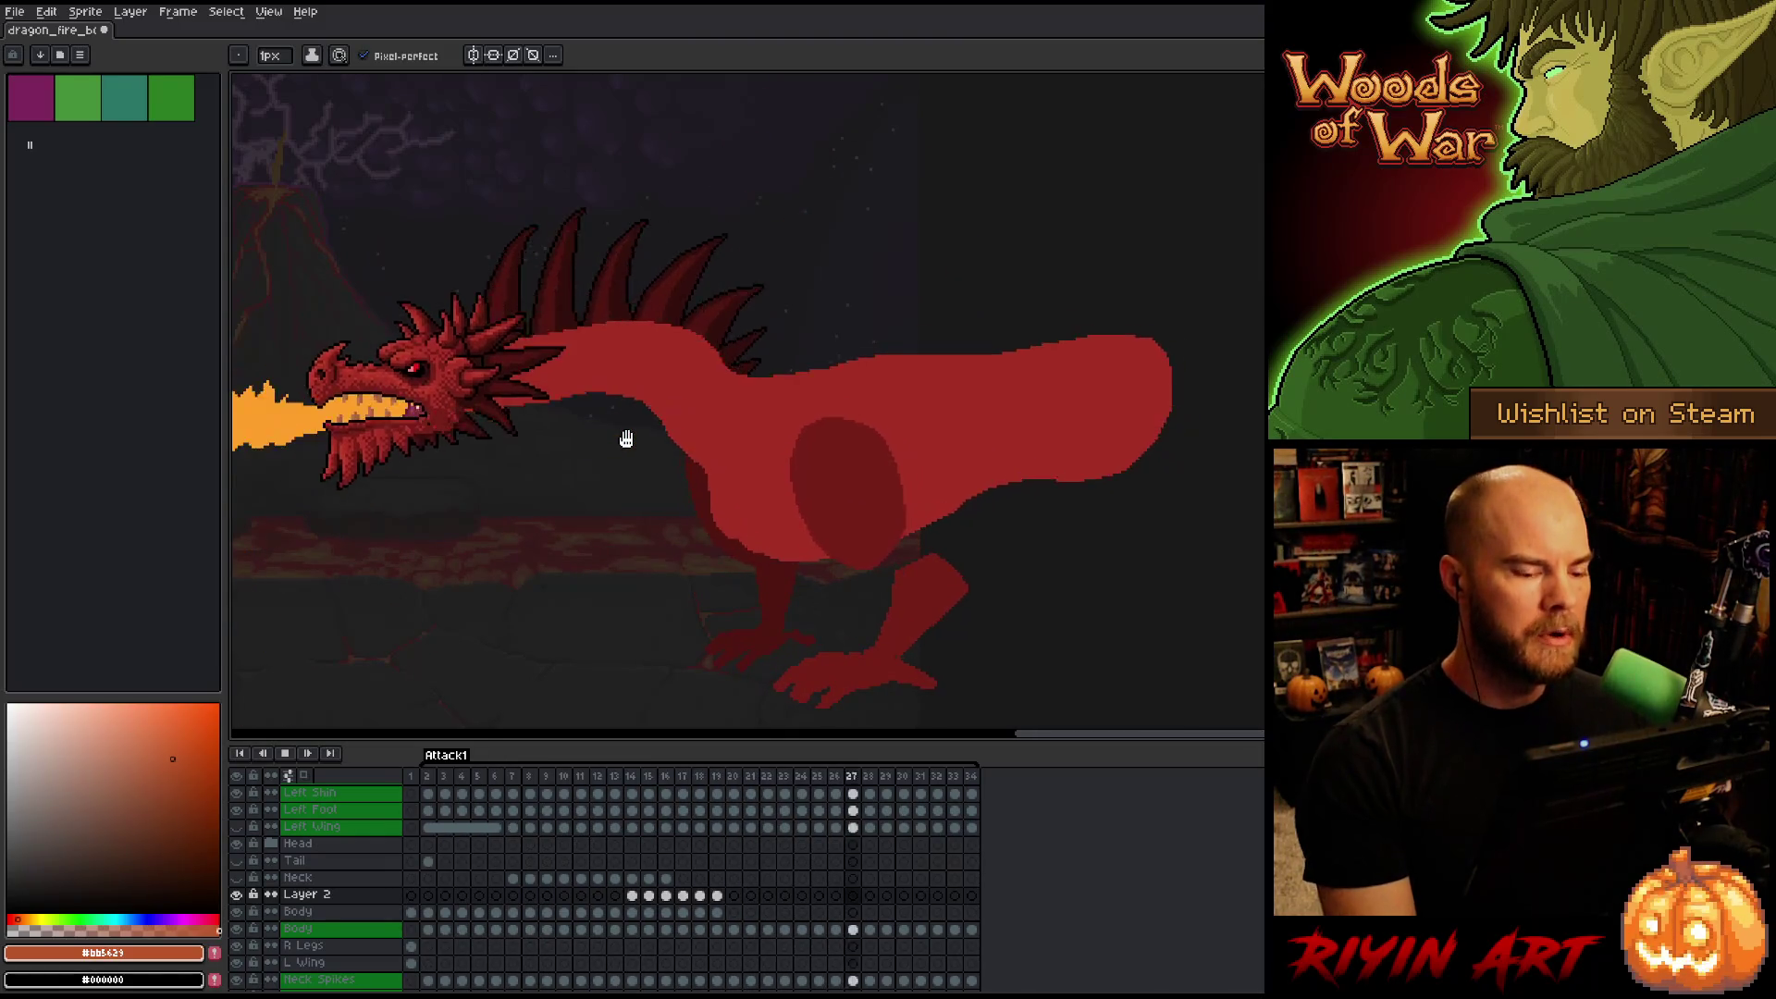
{"action": "key", "text": "Return"}
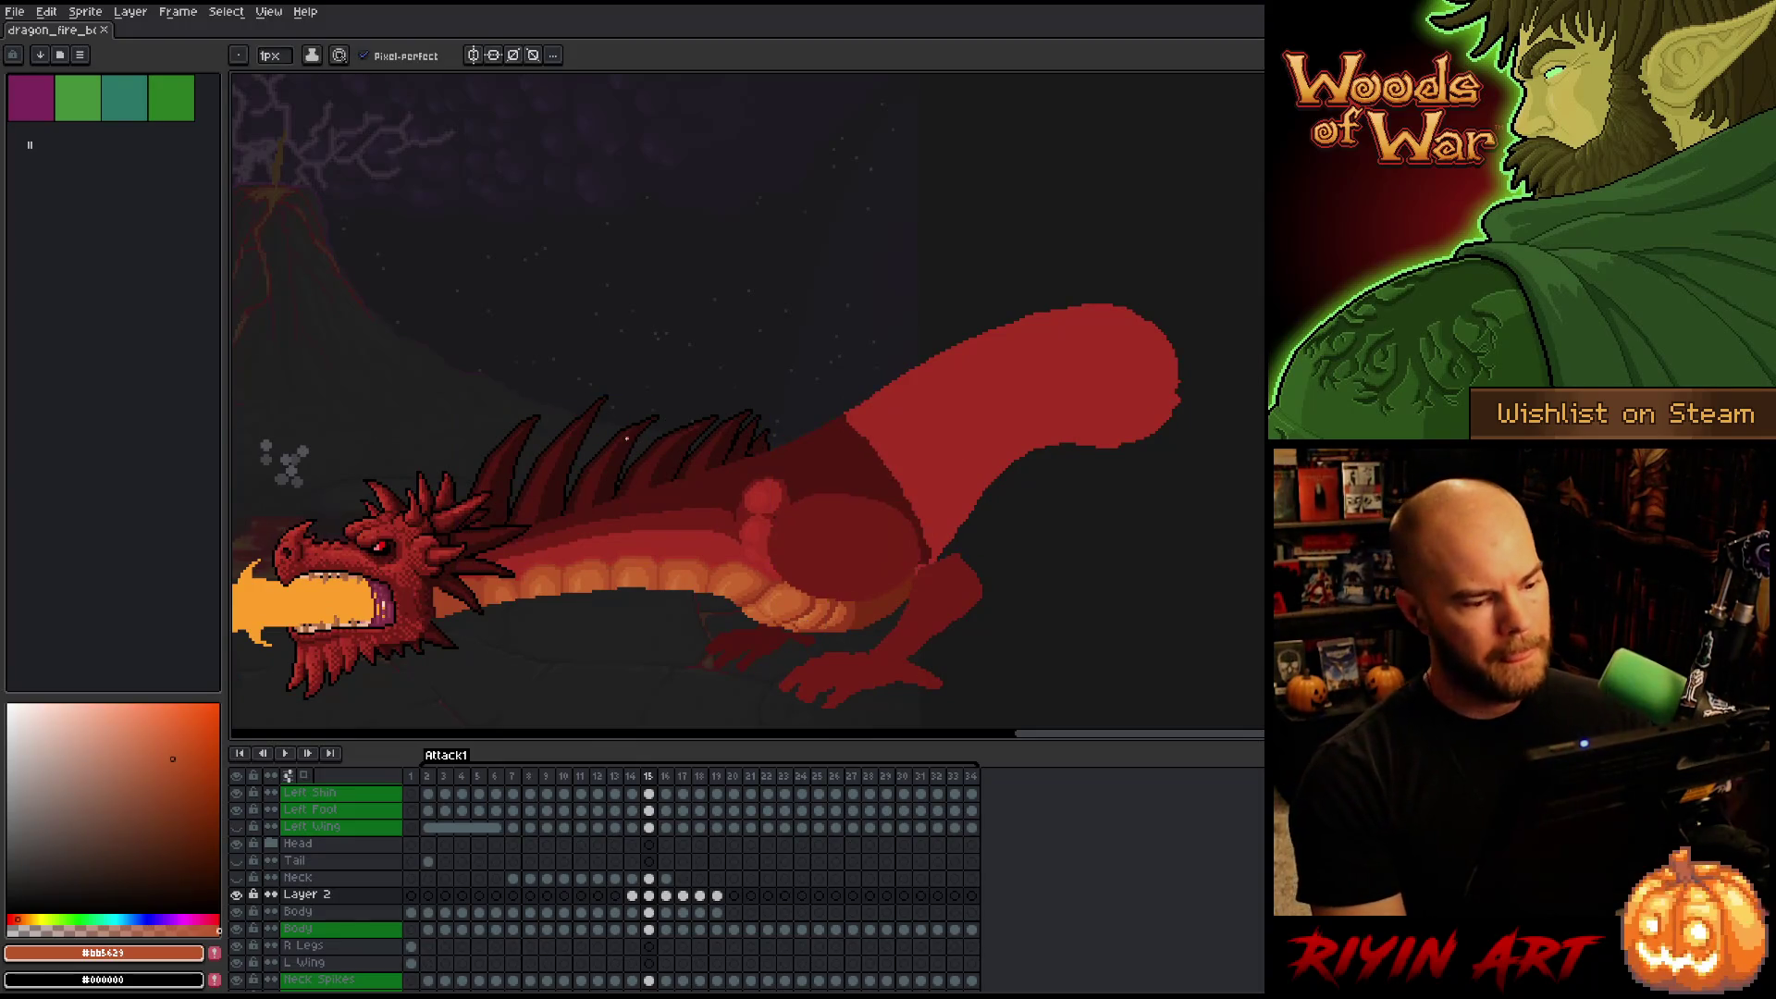
Advance to frame 16 and play briefly, ending on frame 17's fire stream.
{"action": "scroll", "coordinate": [693, 520], "scroll_direction": "up", "scroll_amount": 3}
{"action": "scroll", "coordinate": [693, 520], "scroll_direction": "down", "scroll_amount": 3}
{"action": "scroll", "coordinate": [798, 508], "scroll_direction": "up", "scroll_amount": 2}
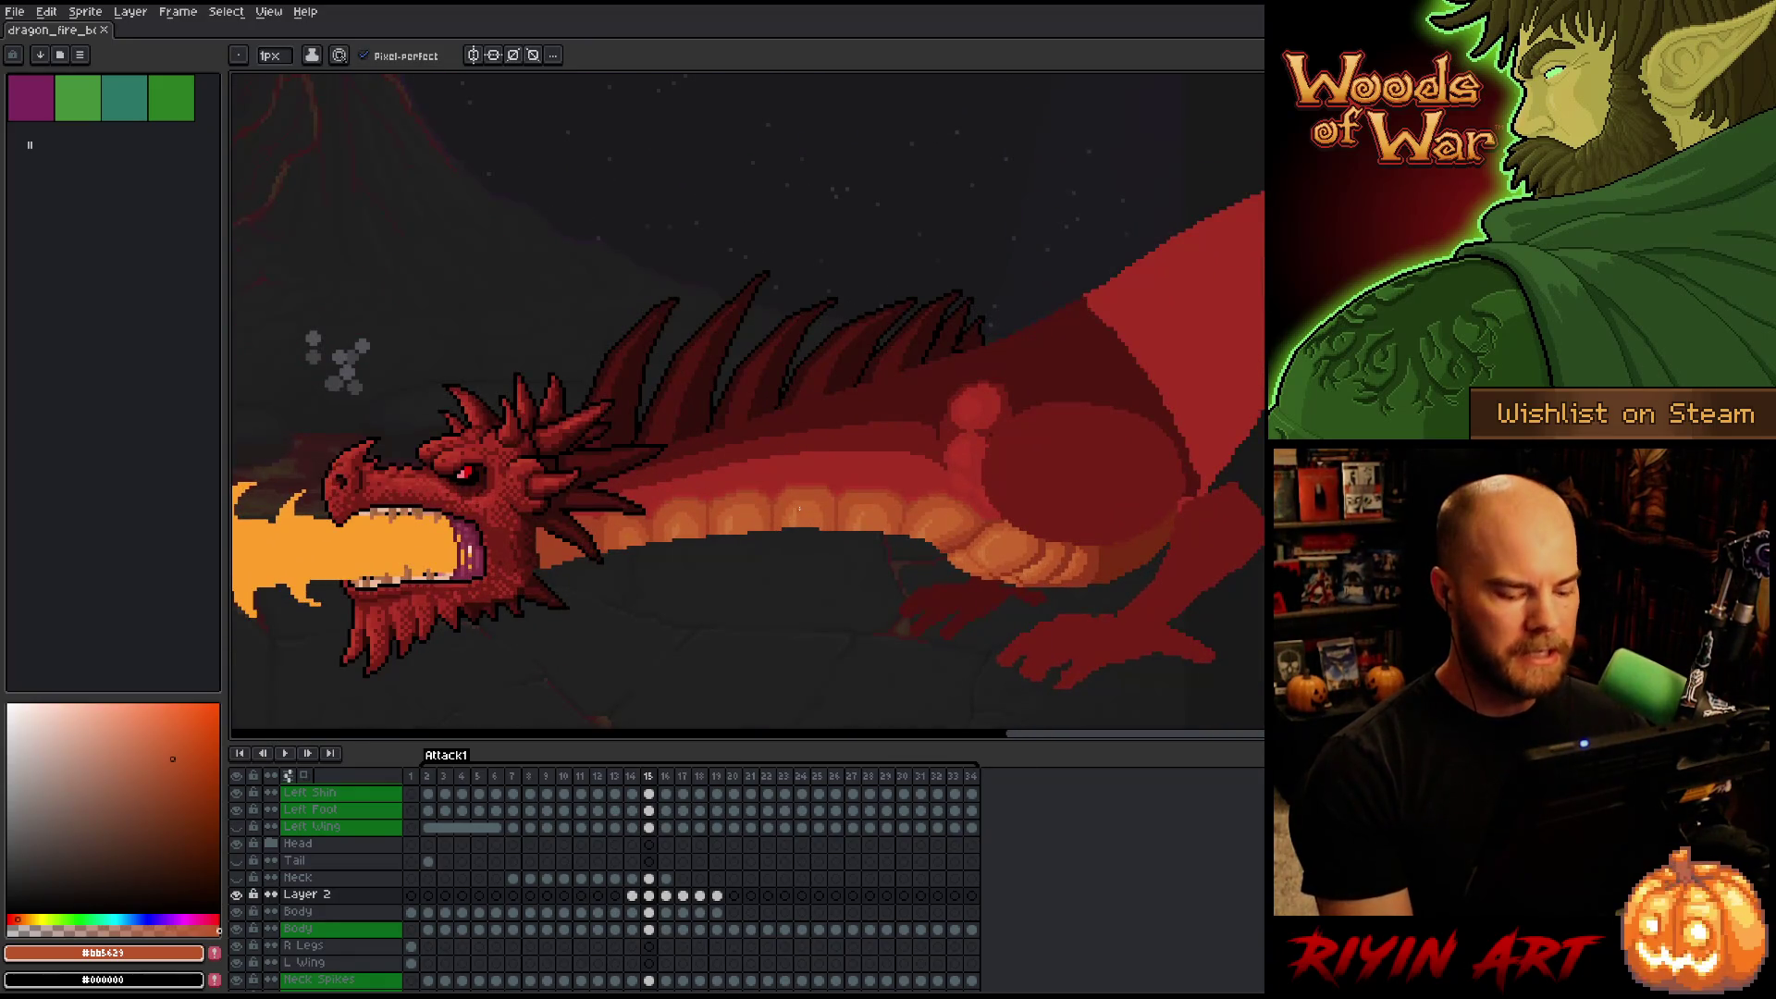
{"action": "key", "text": "Right"}
{"action": "key", "text": "Return"}
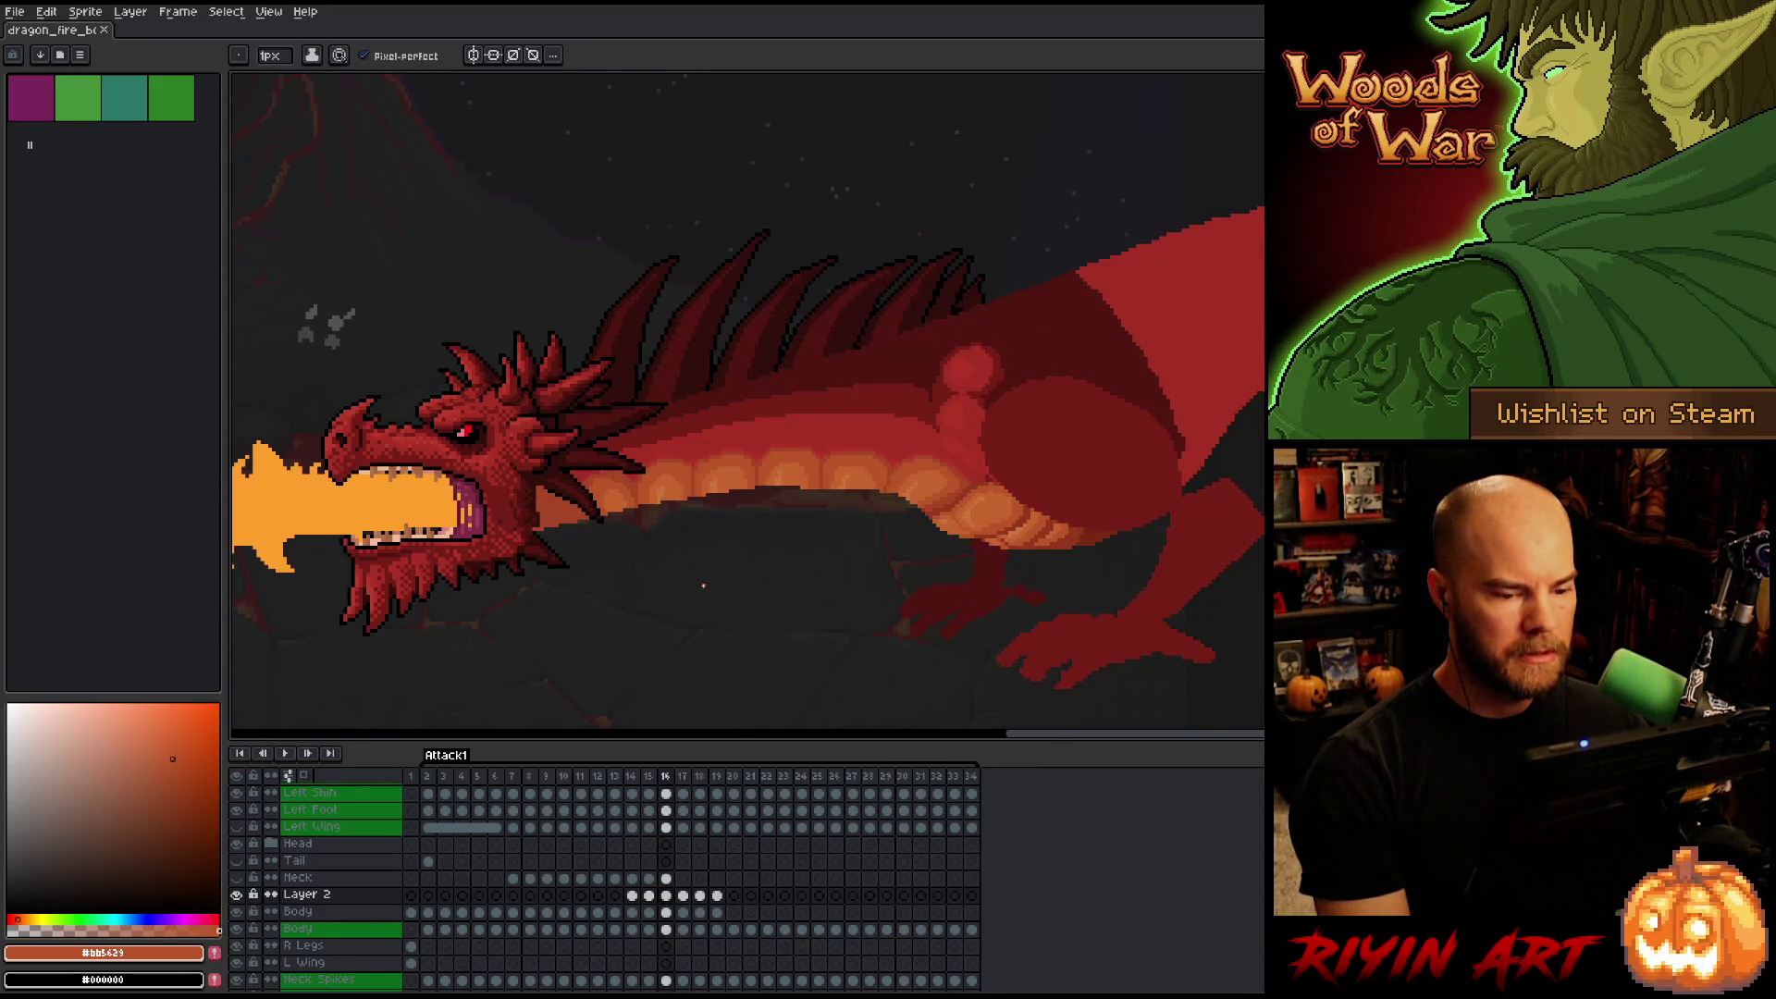
{"action": "key", "text": "Return"}
{"action": "scroll", "coordinate": [703, 585], "scroll_direction": "up", "scroll_amount": 2}
{"action": "scroll", "coordinate": [740, 537], "scroll_direction": "down", "scroll_amount": 3}
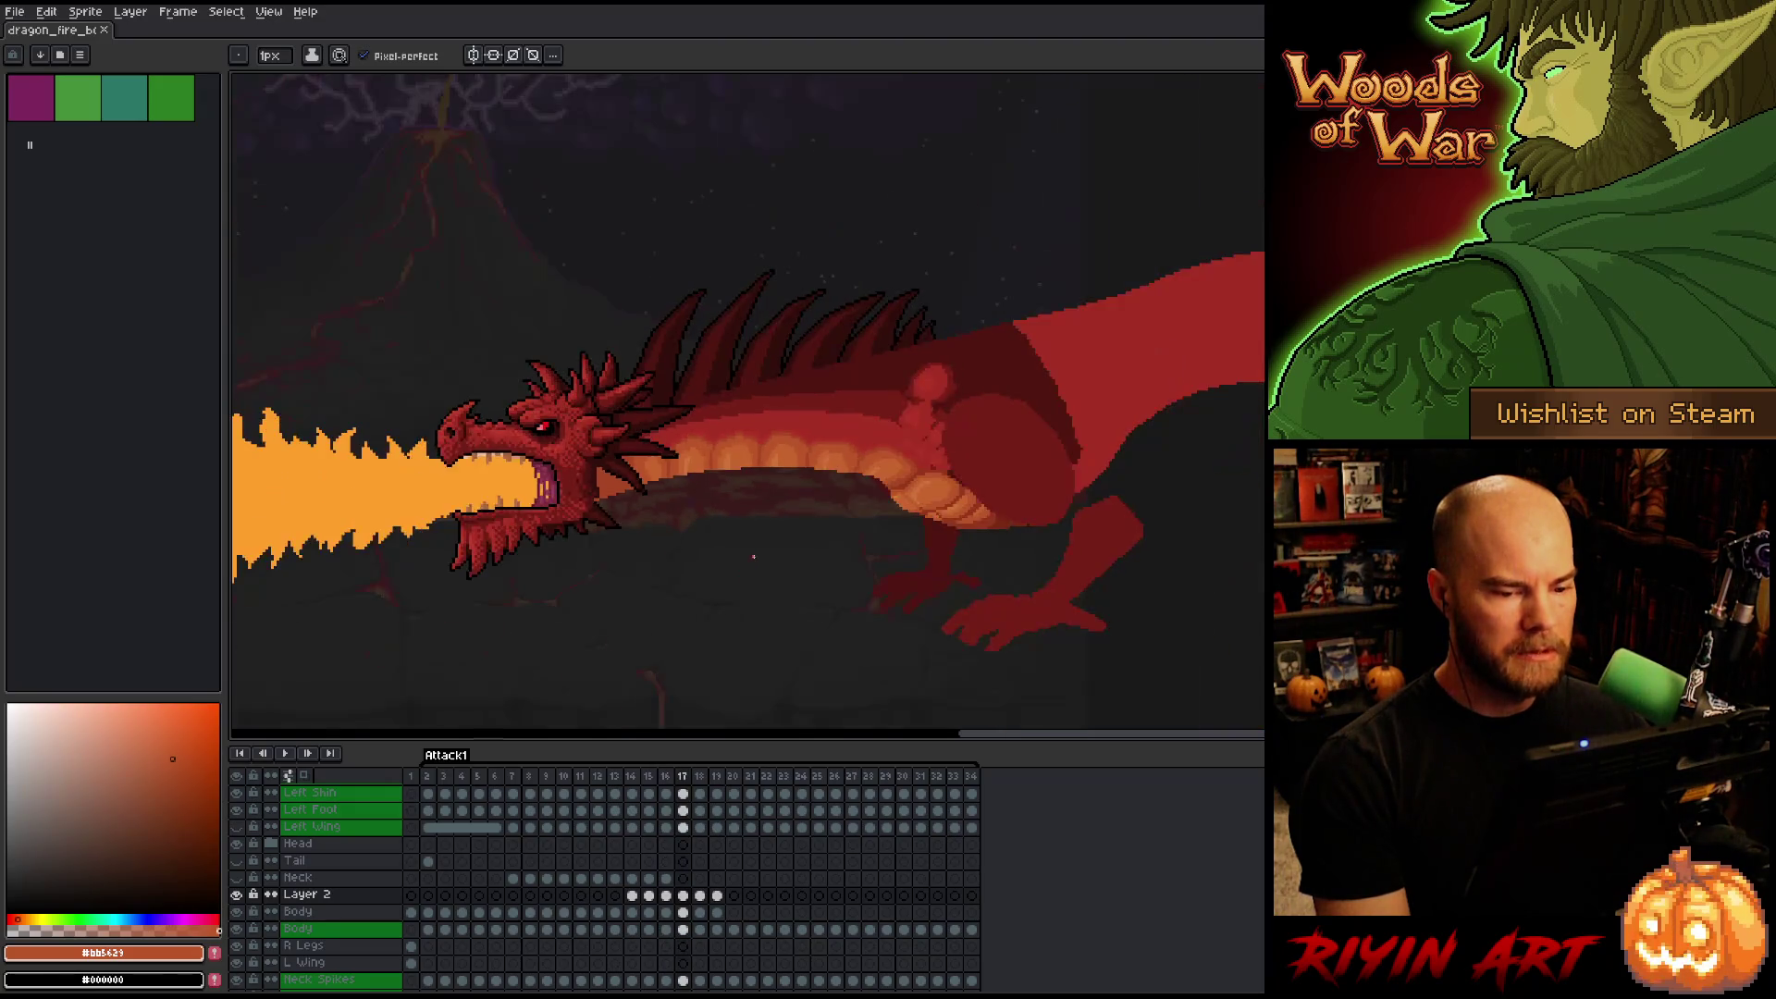